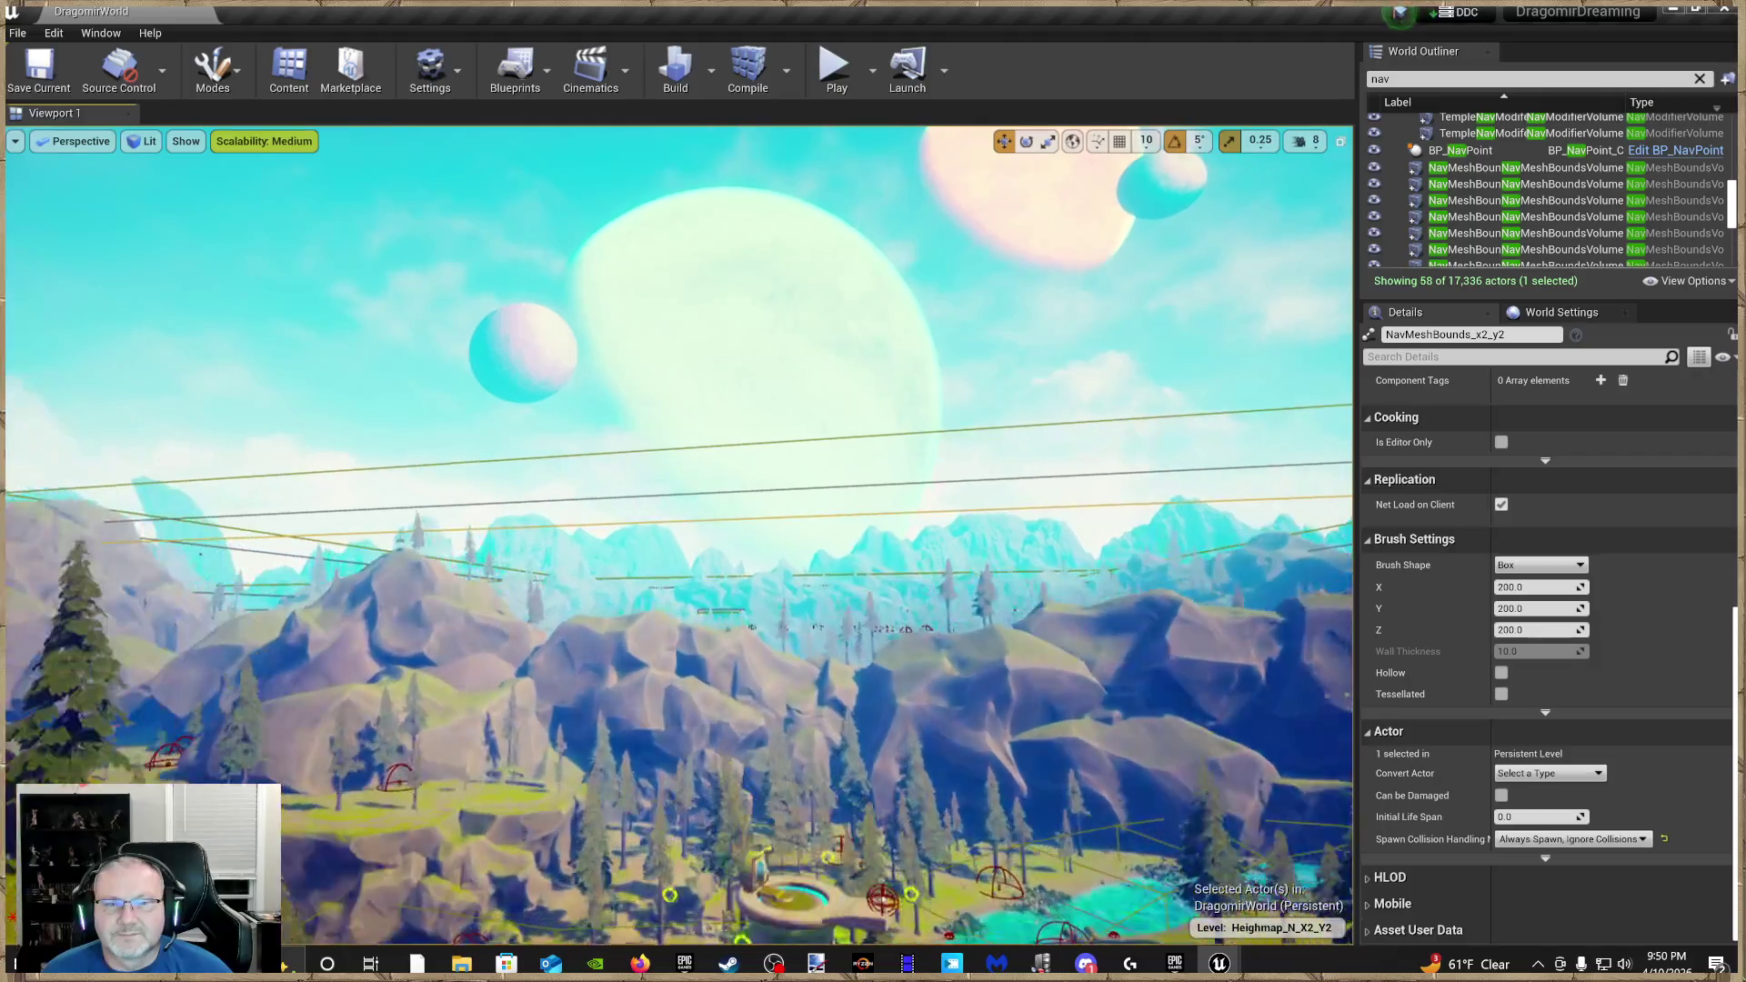
Fly the camera through the lake, crystal cave and lake village to inspect the level
key("w")
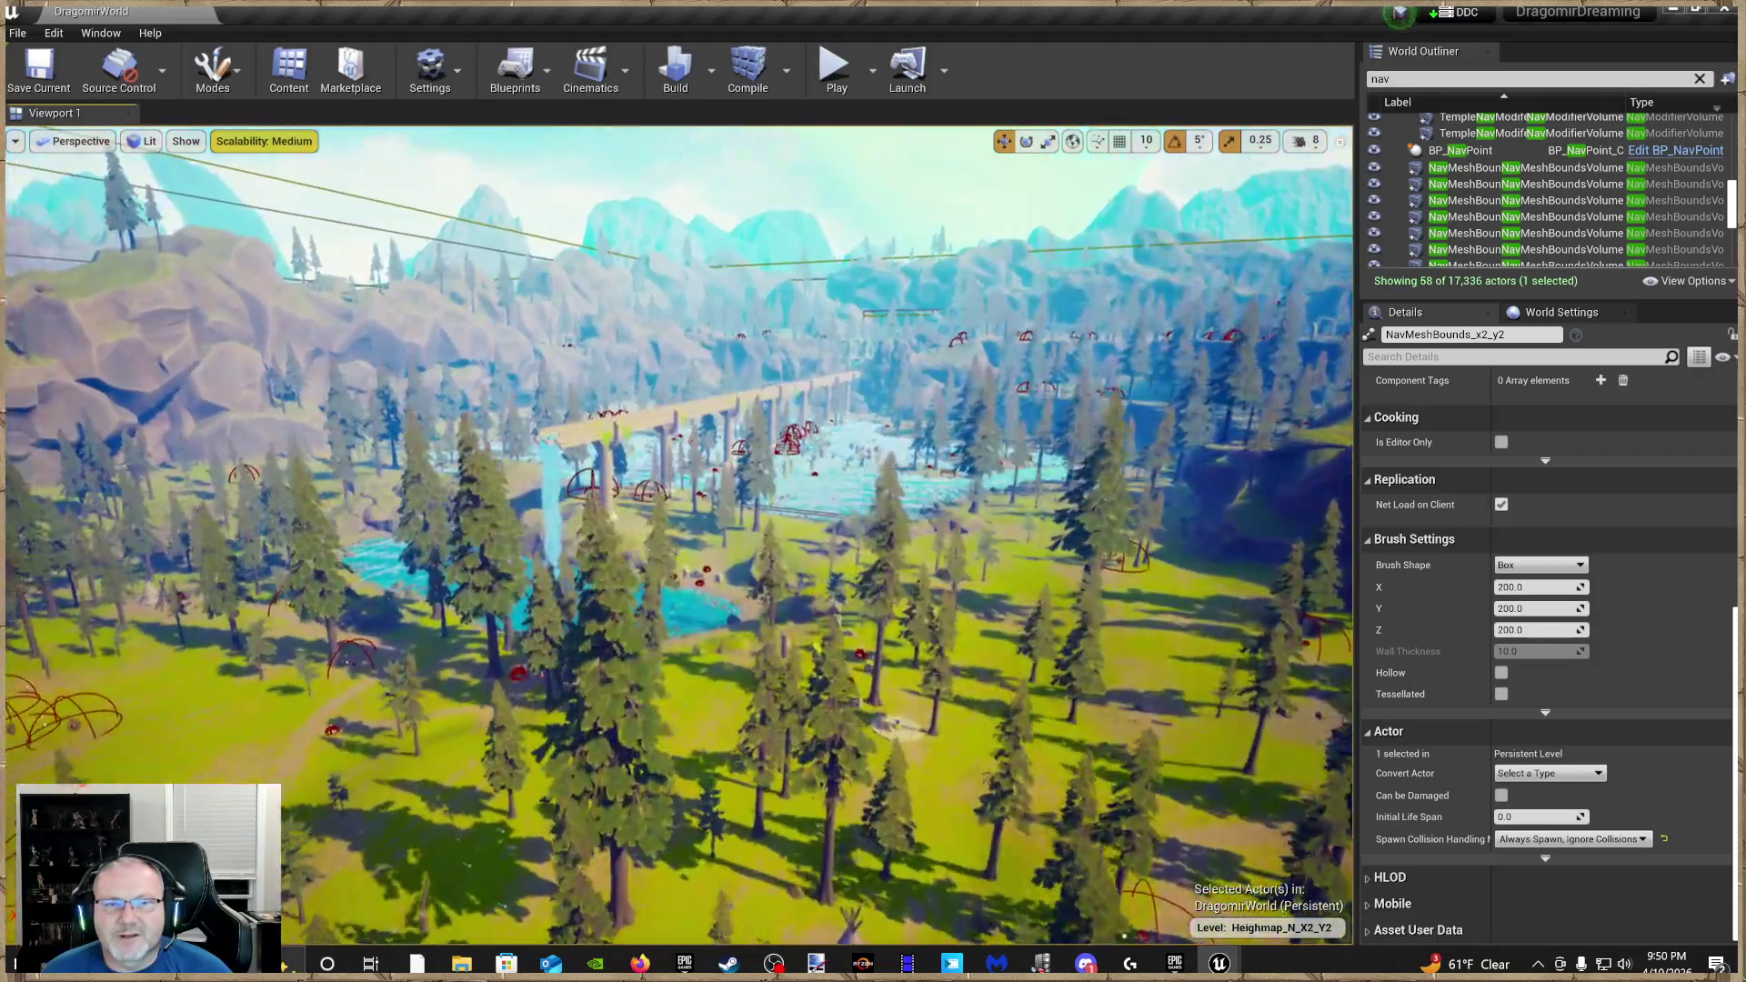
key("w")
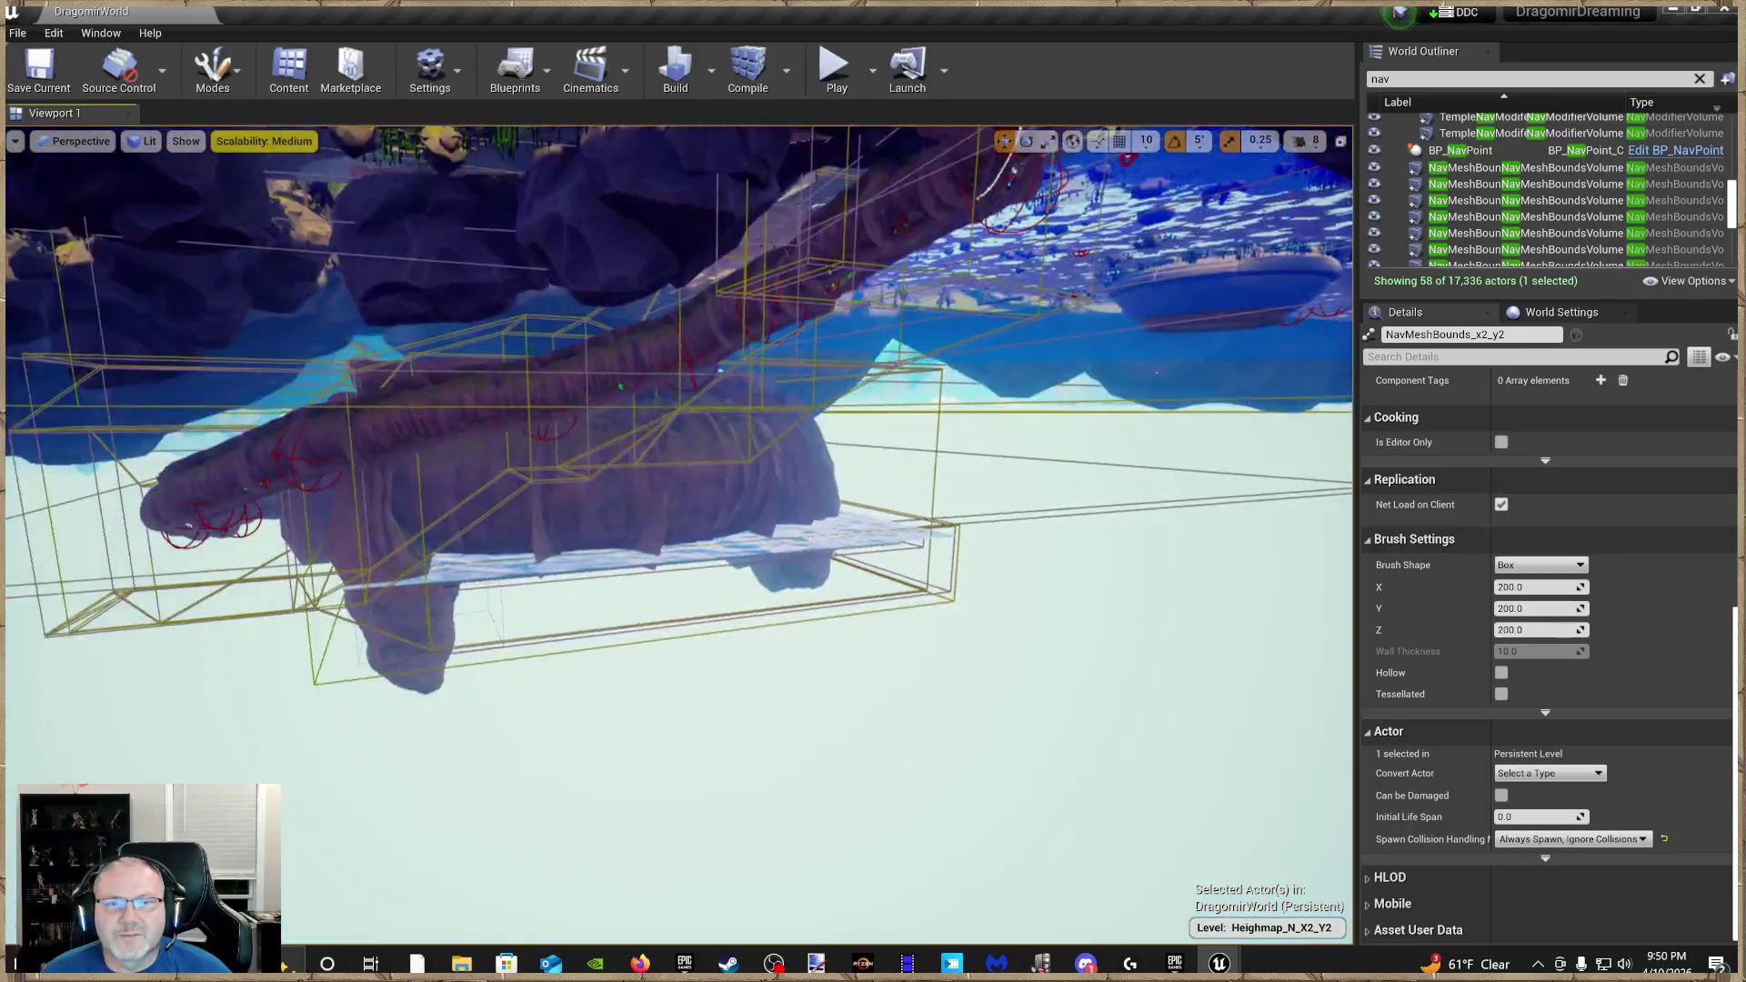
key("w")
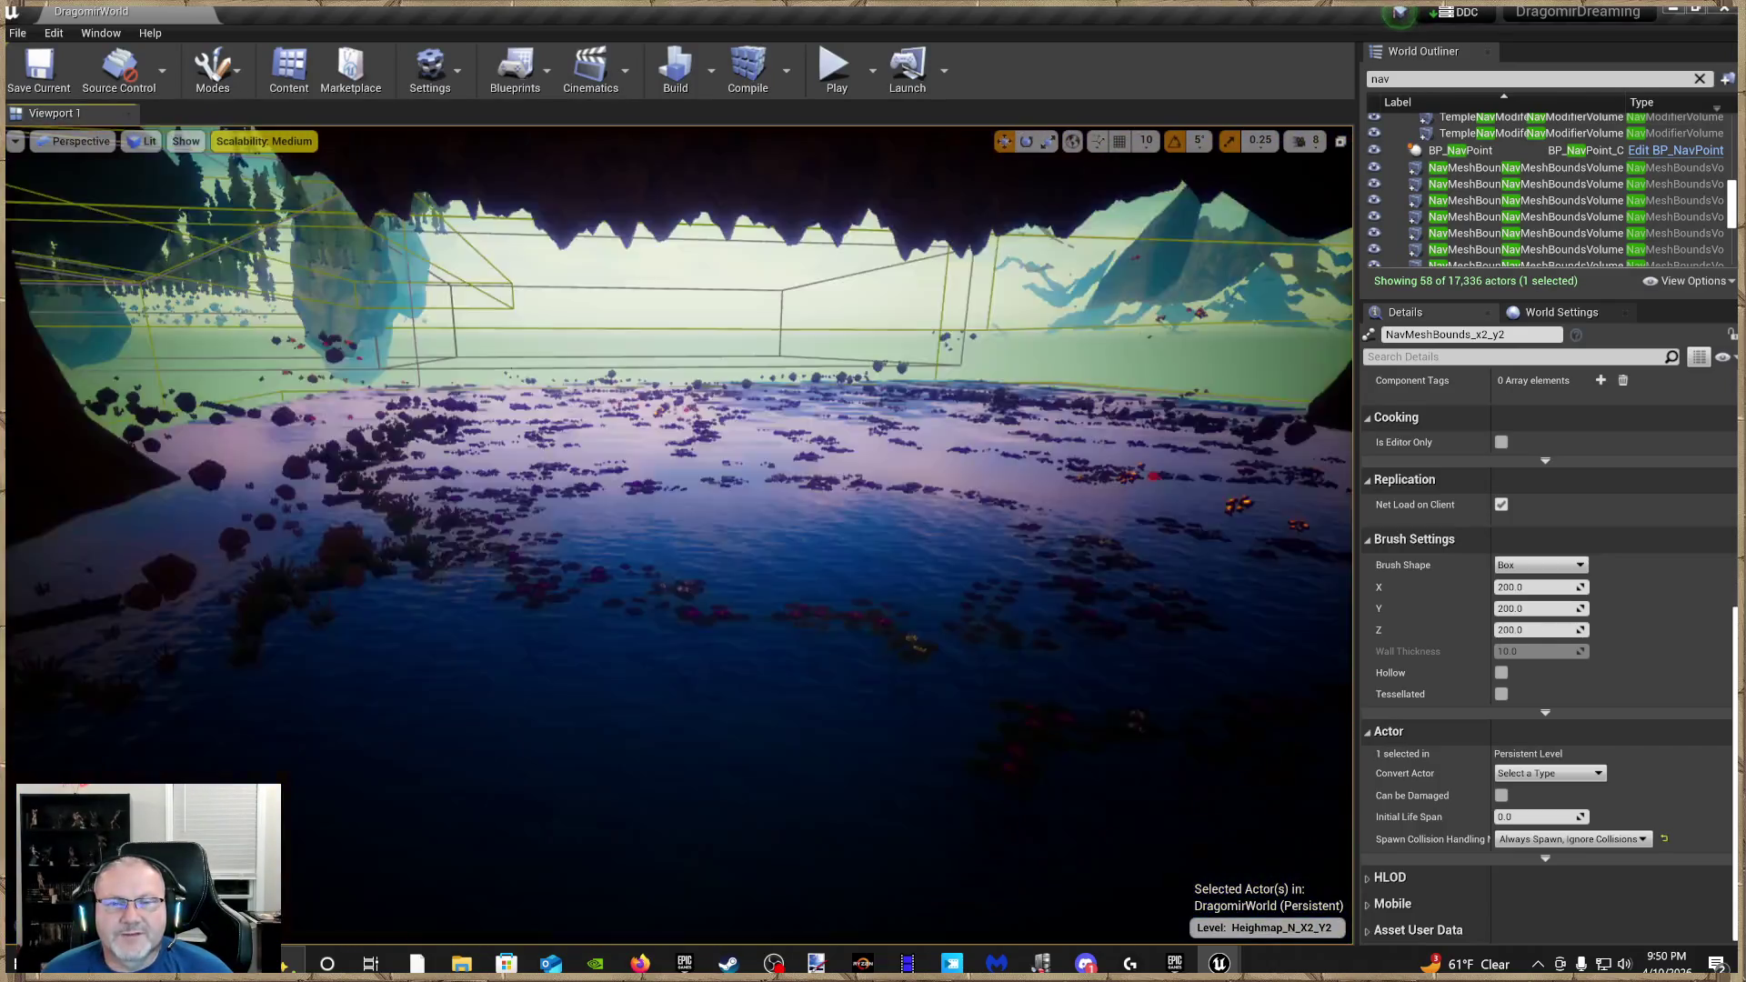
key("w")
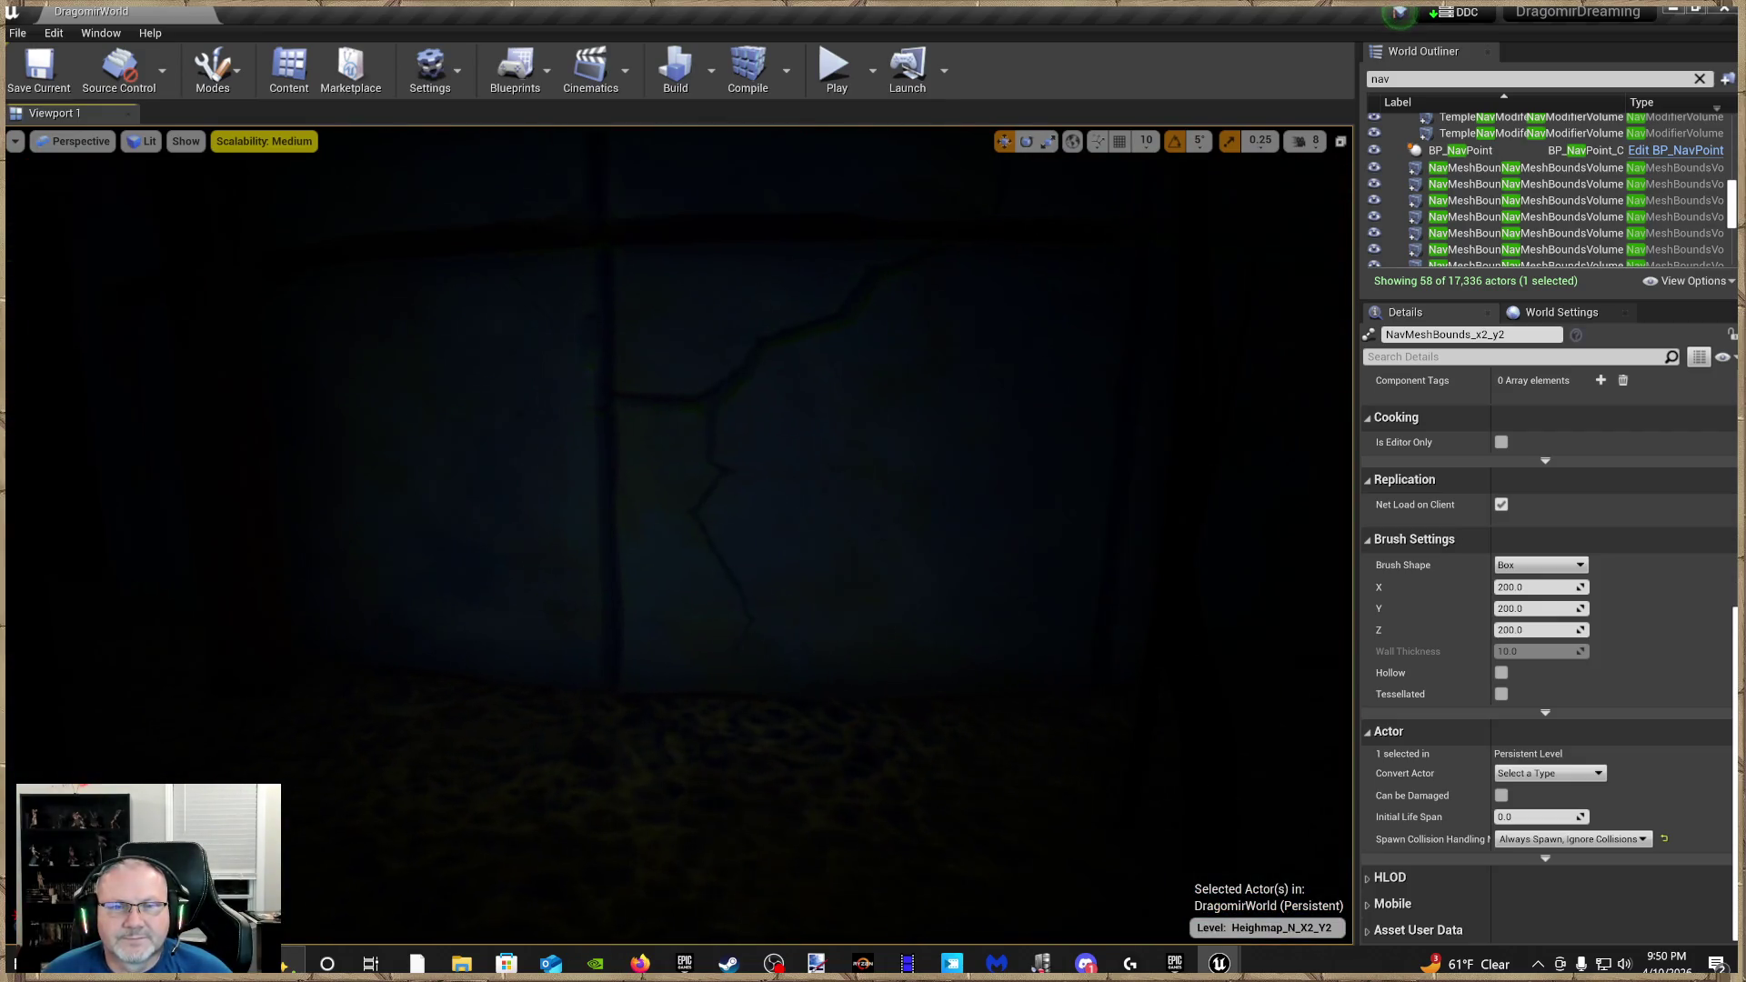
key("w")
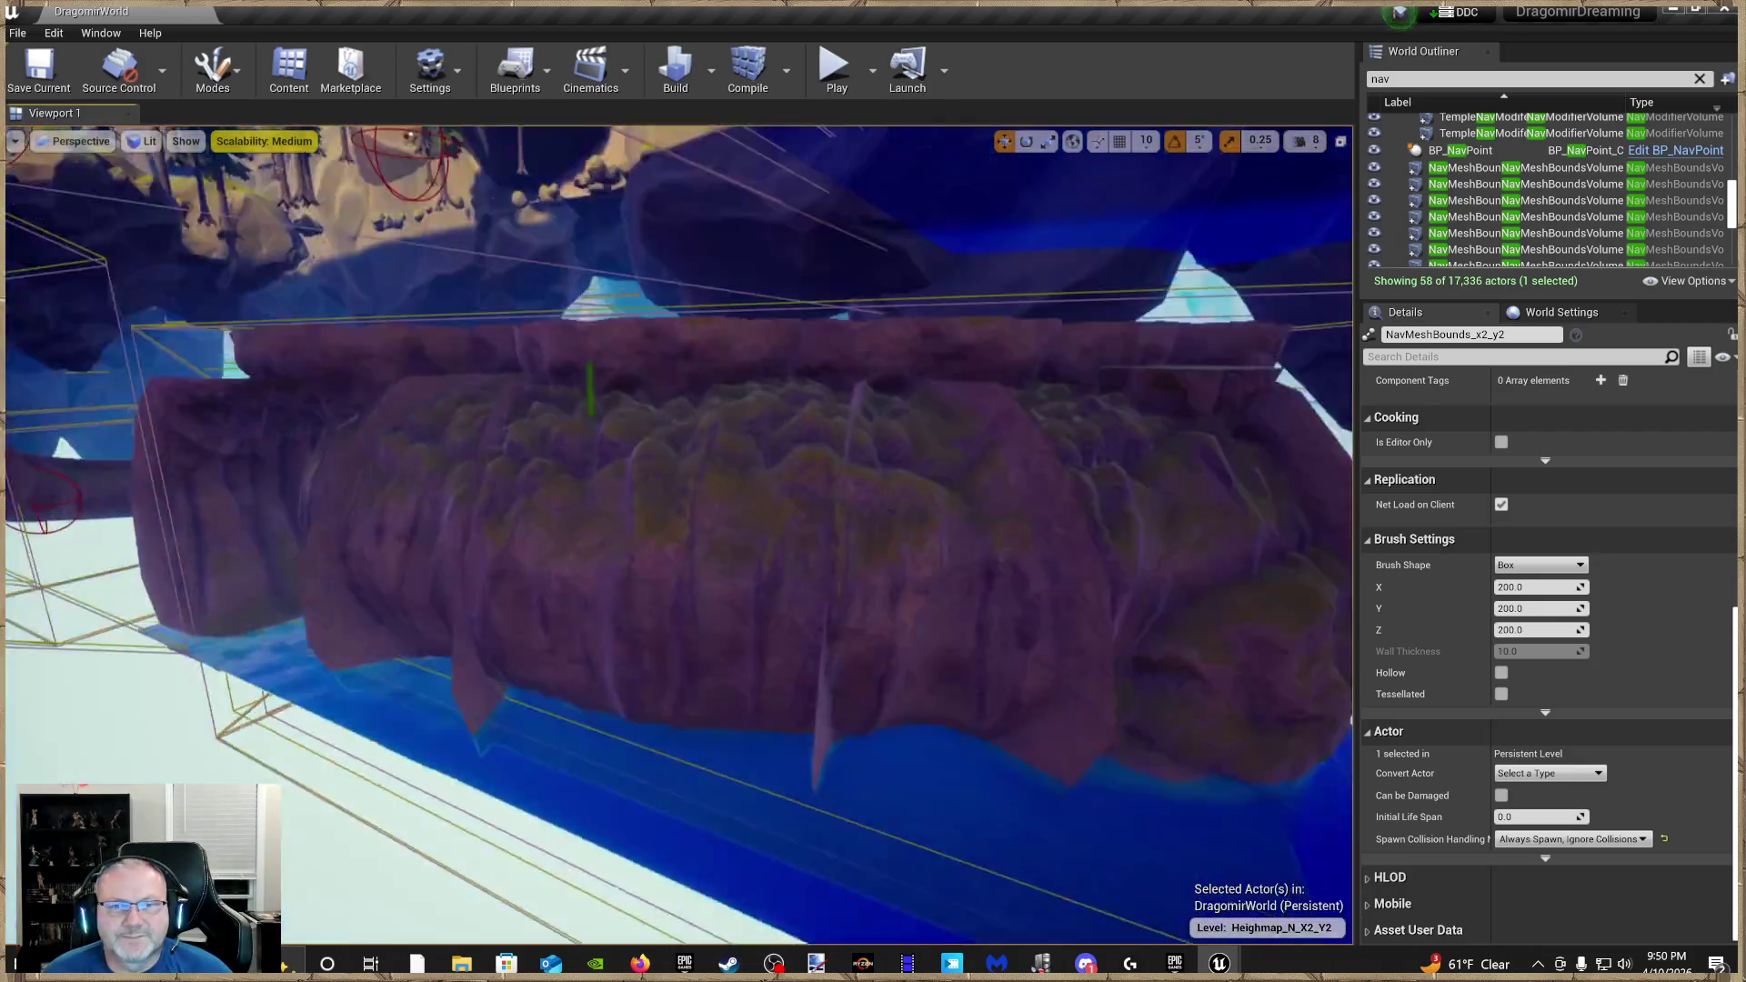
key("w")
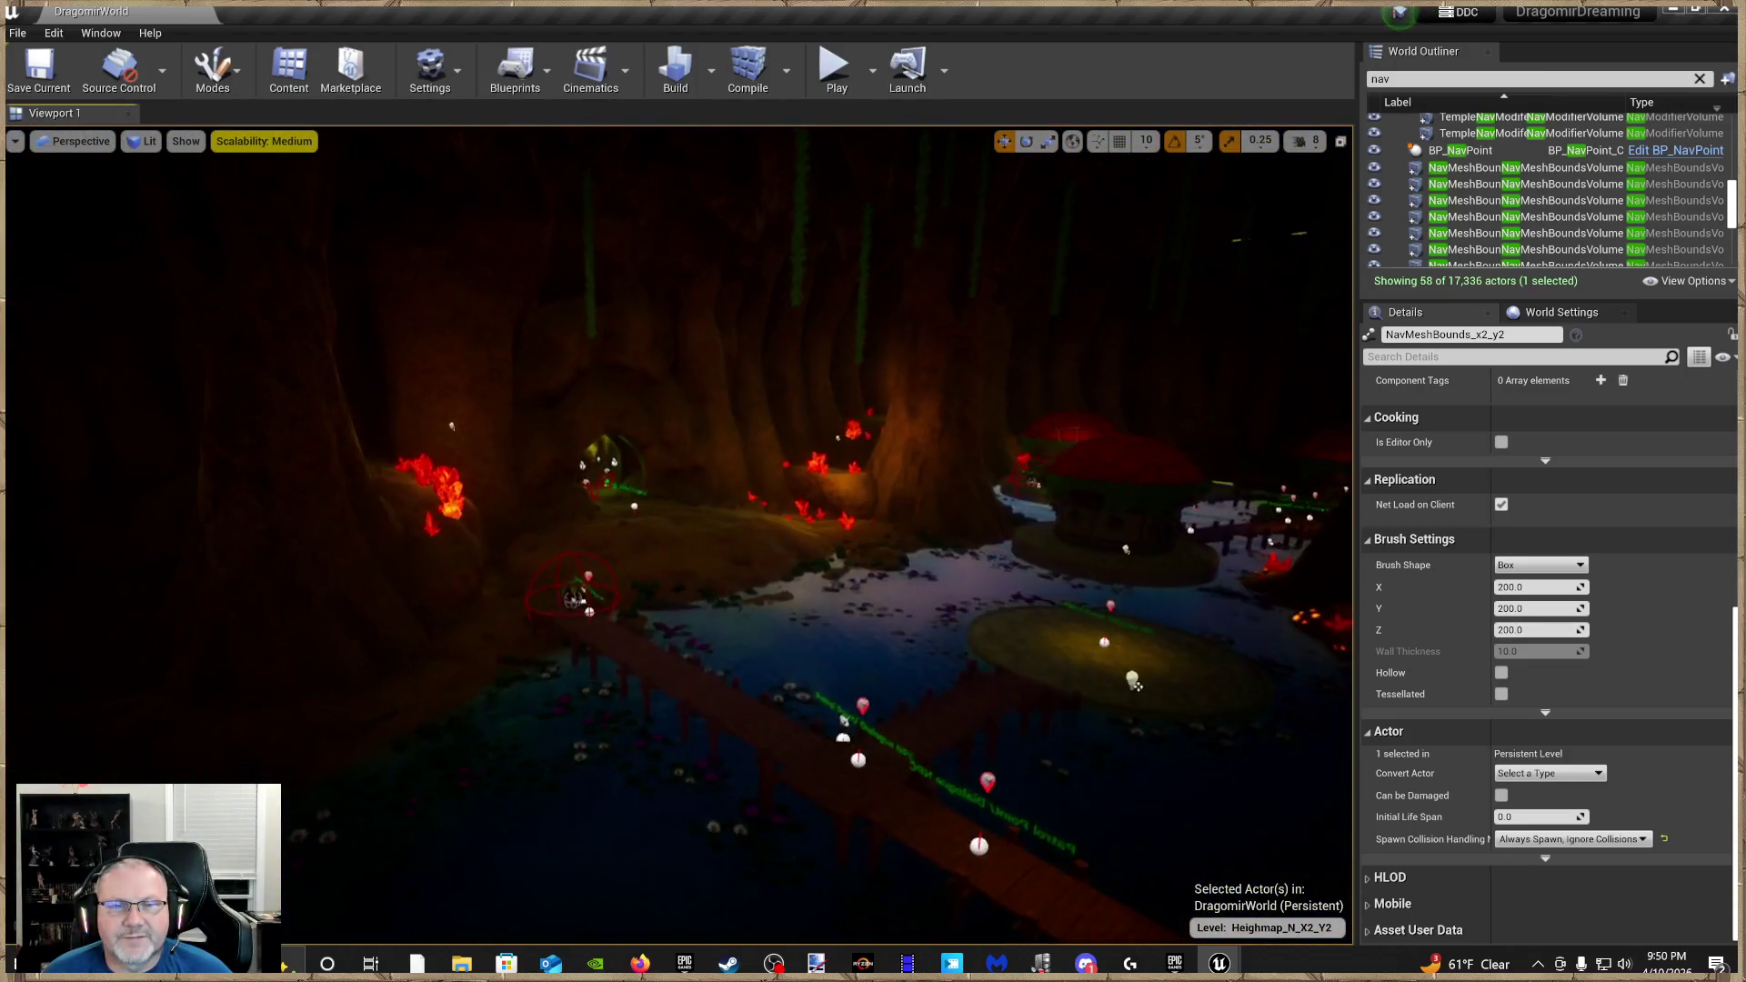
key("w")
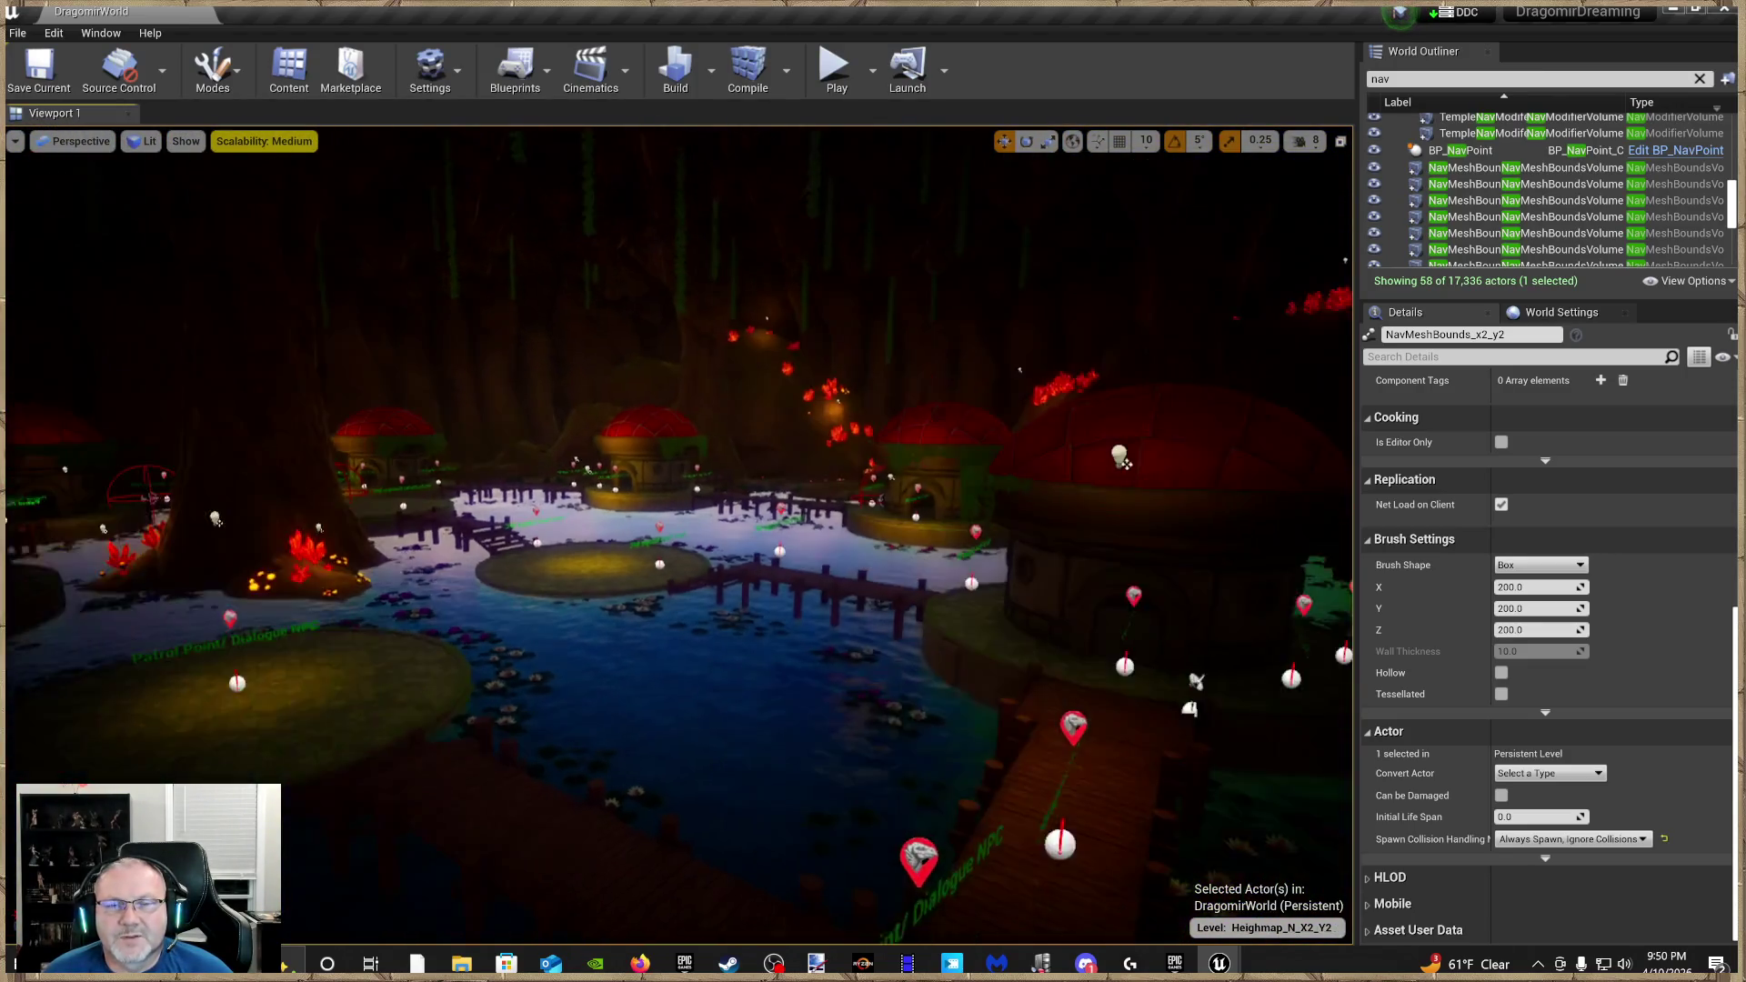
key("w")
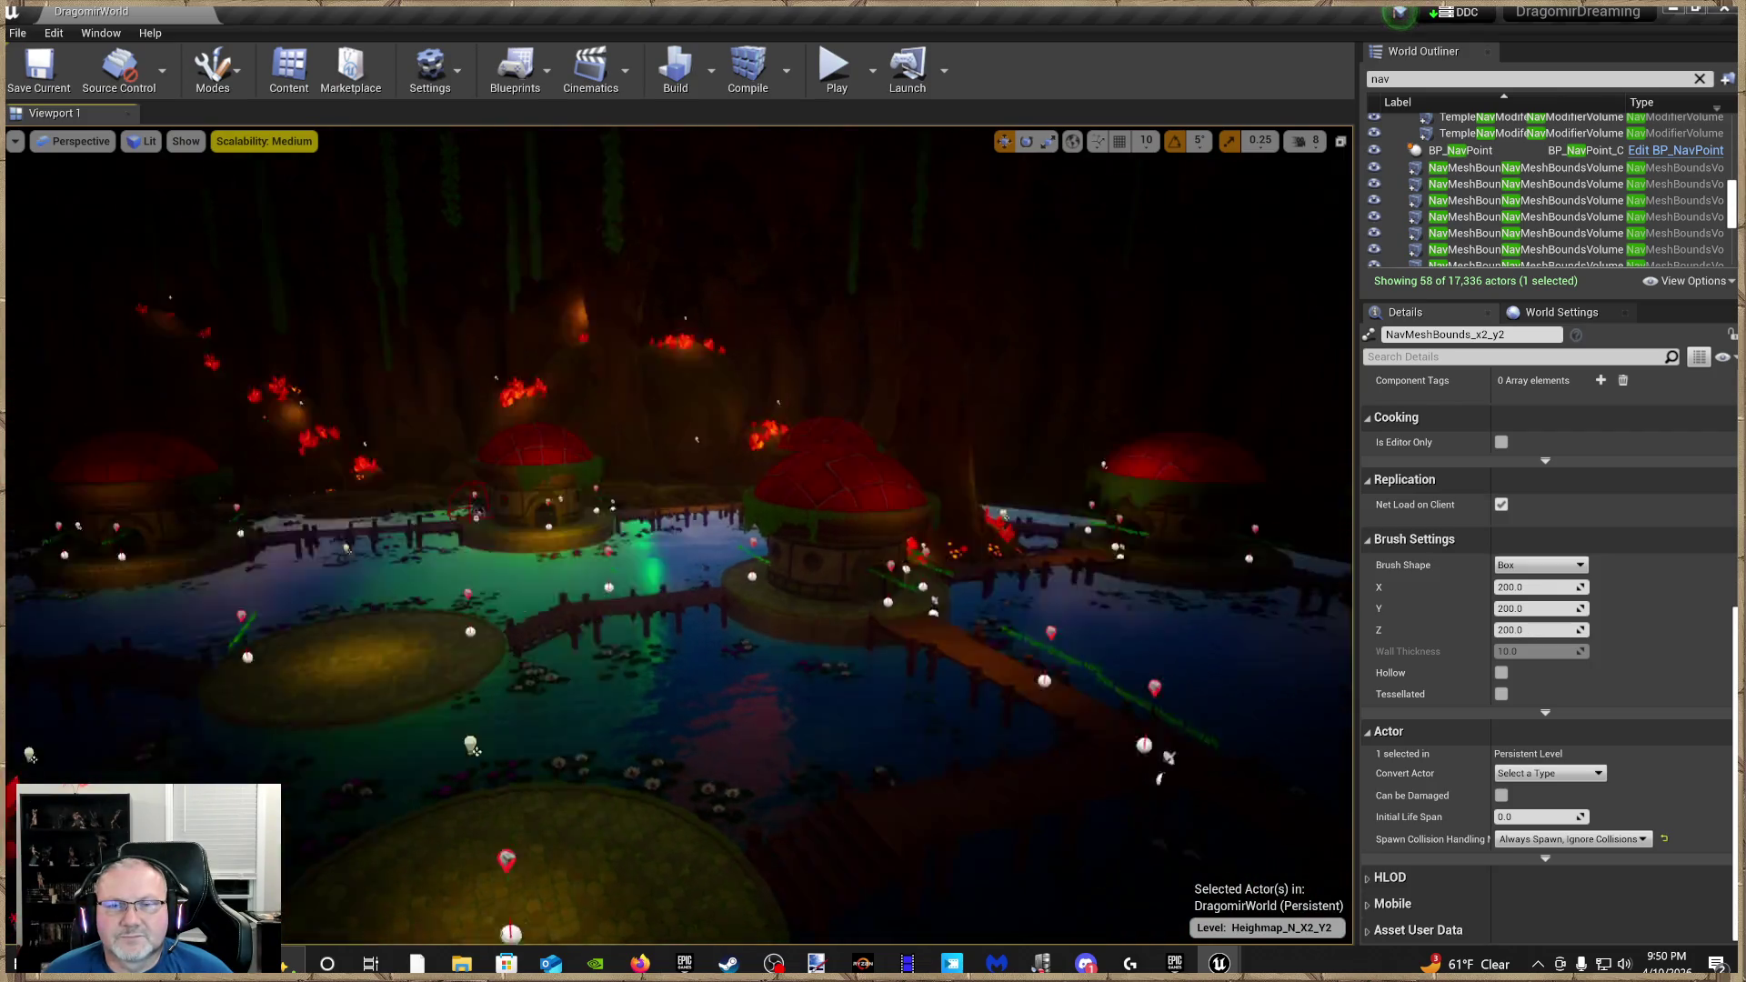
key("w")
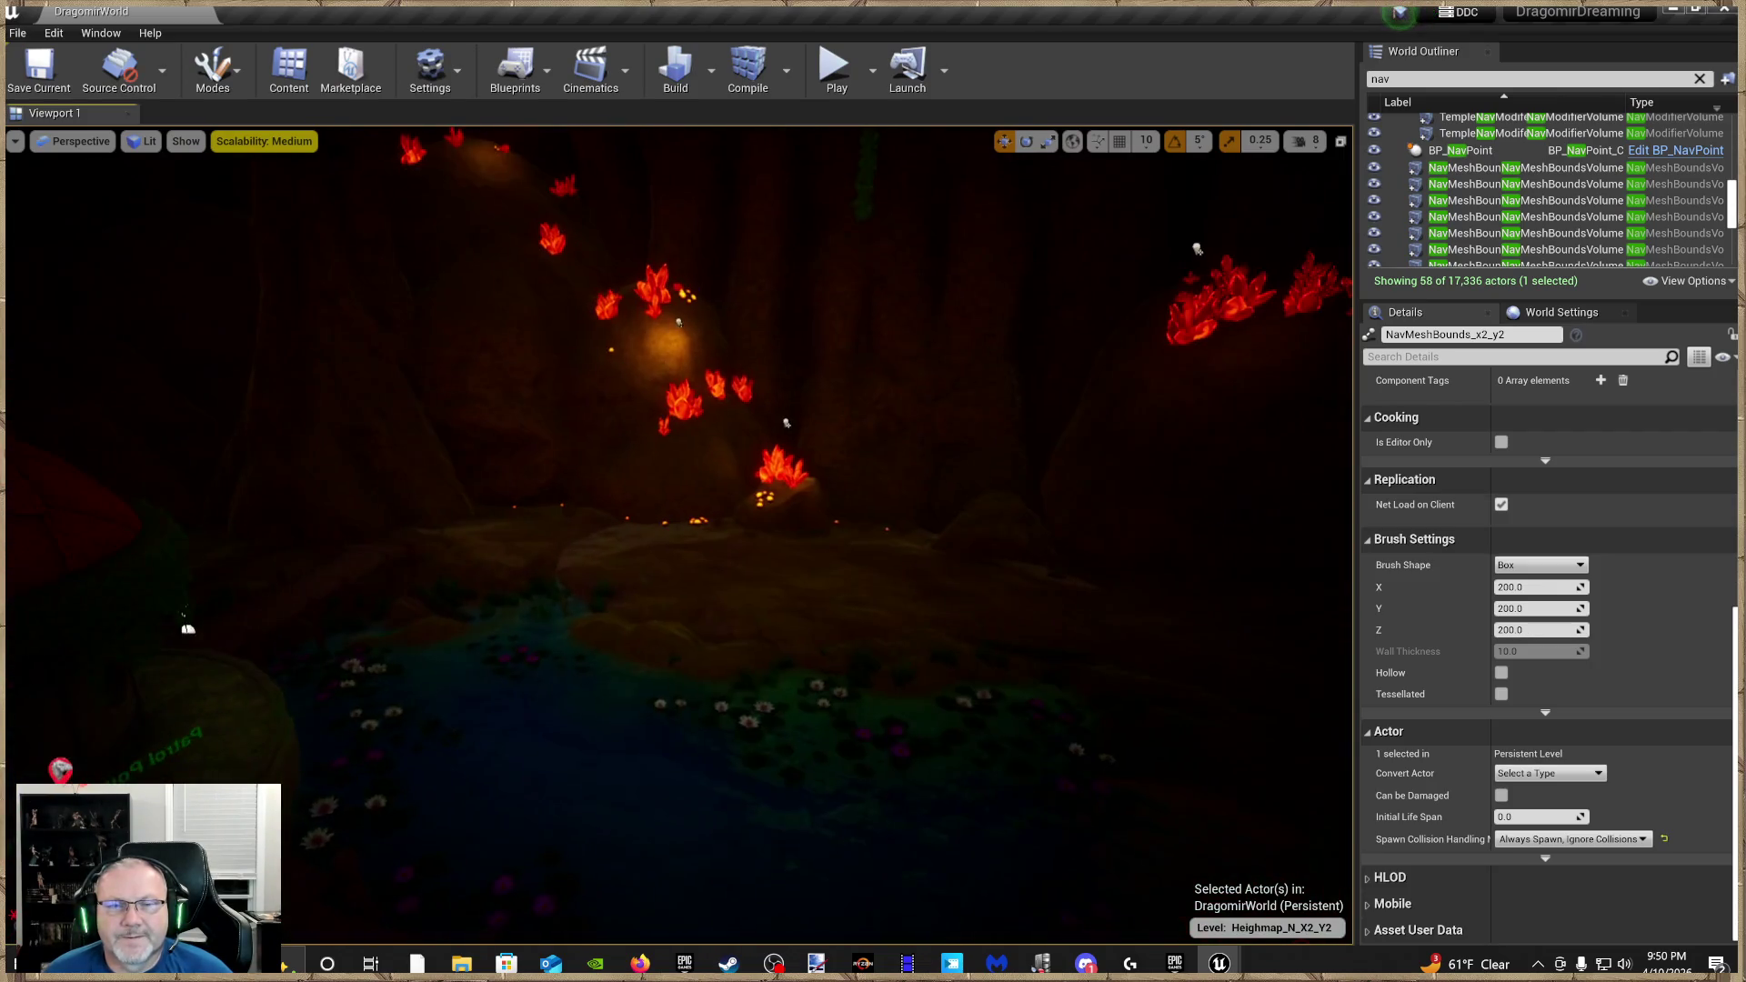
key("w")
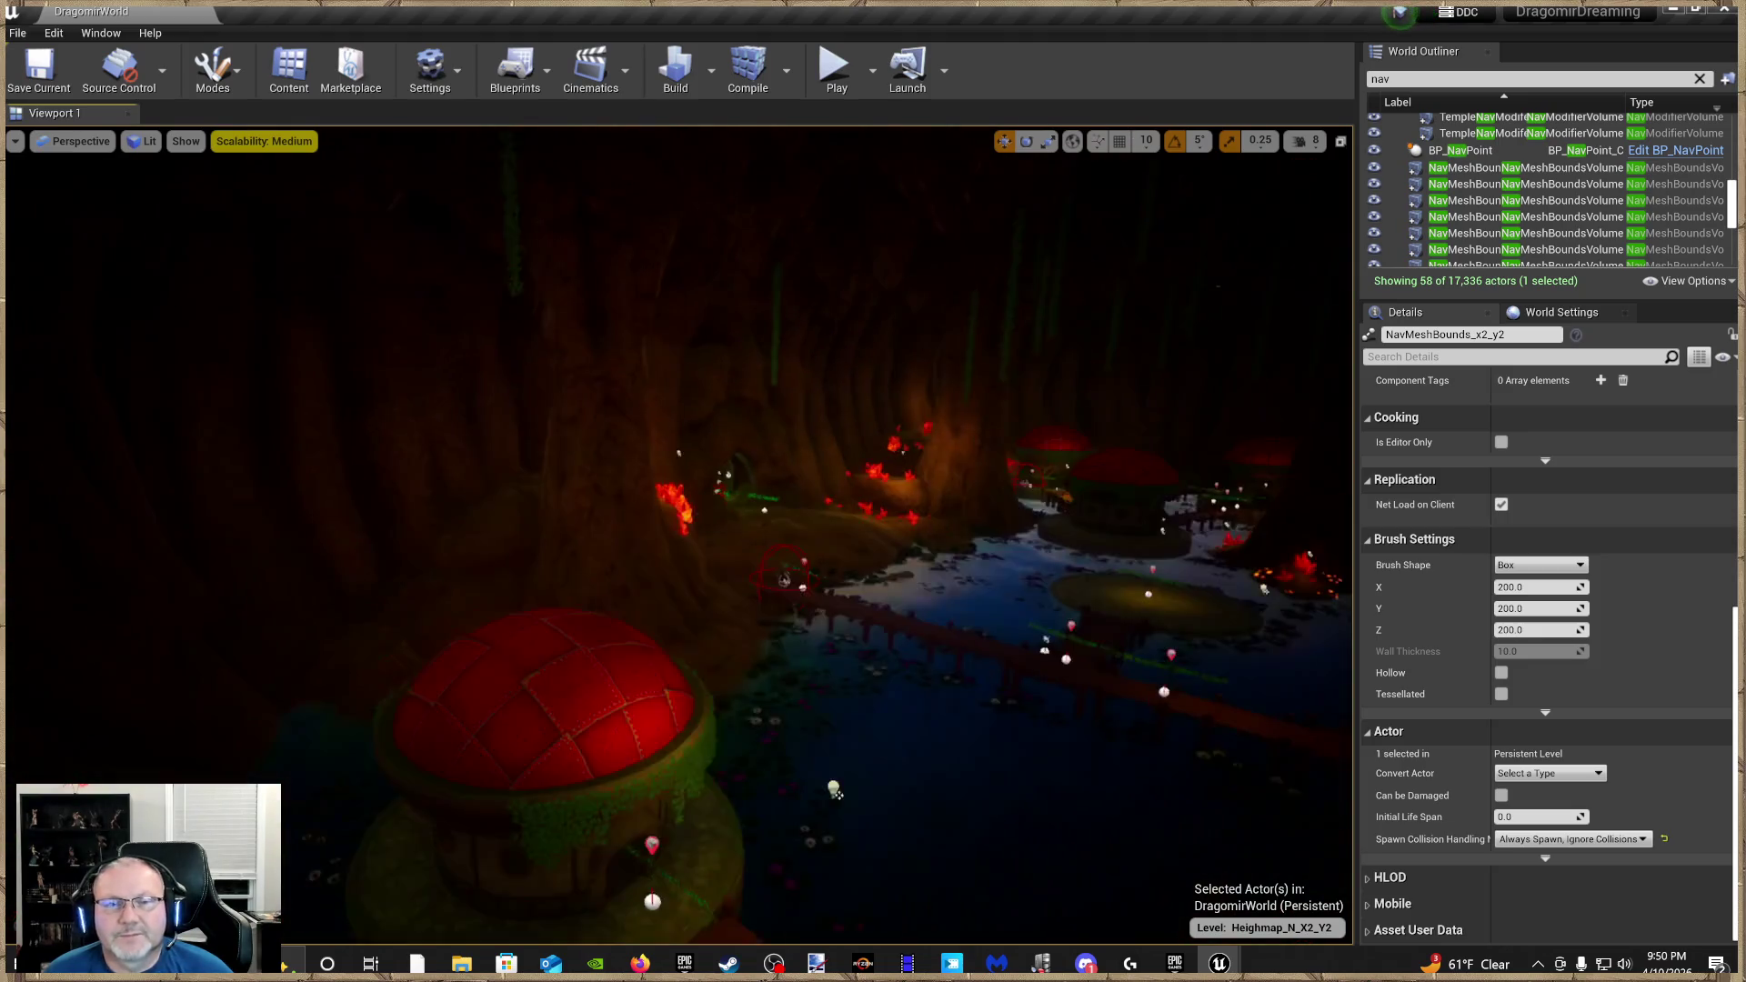
key("w")
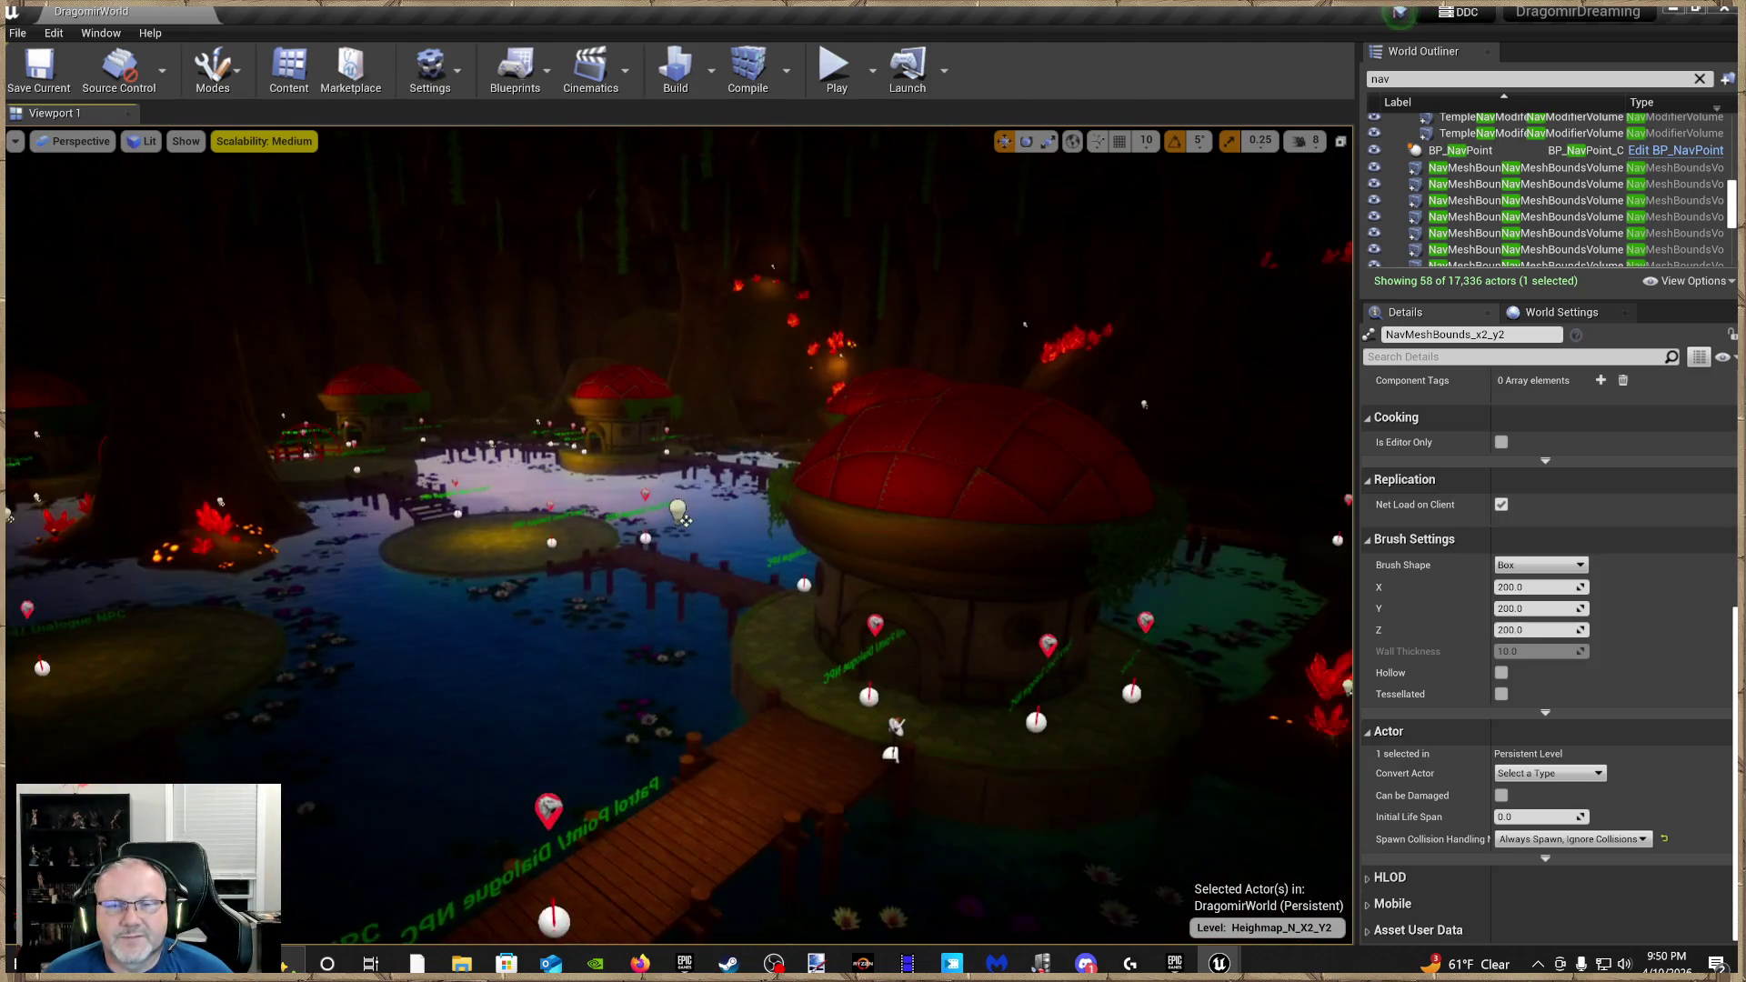
key("w")
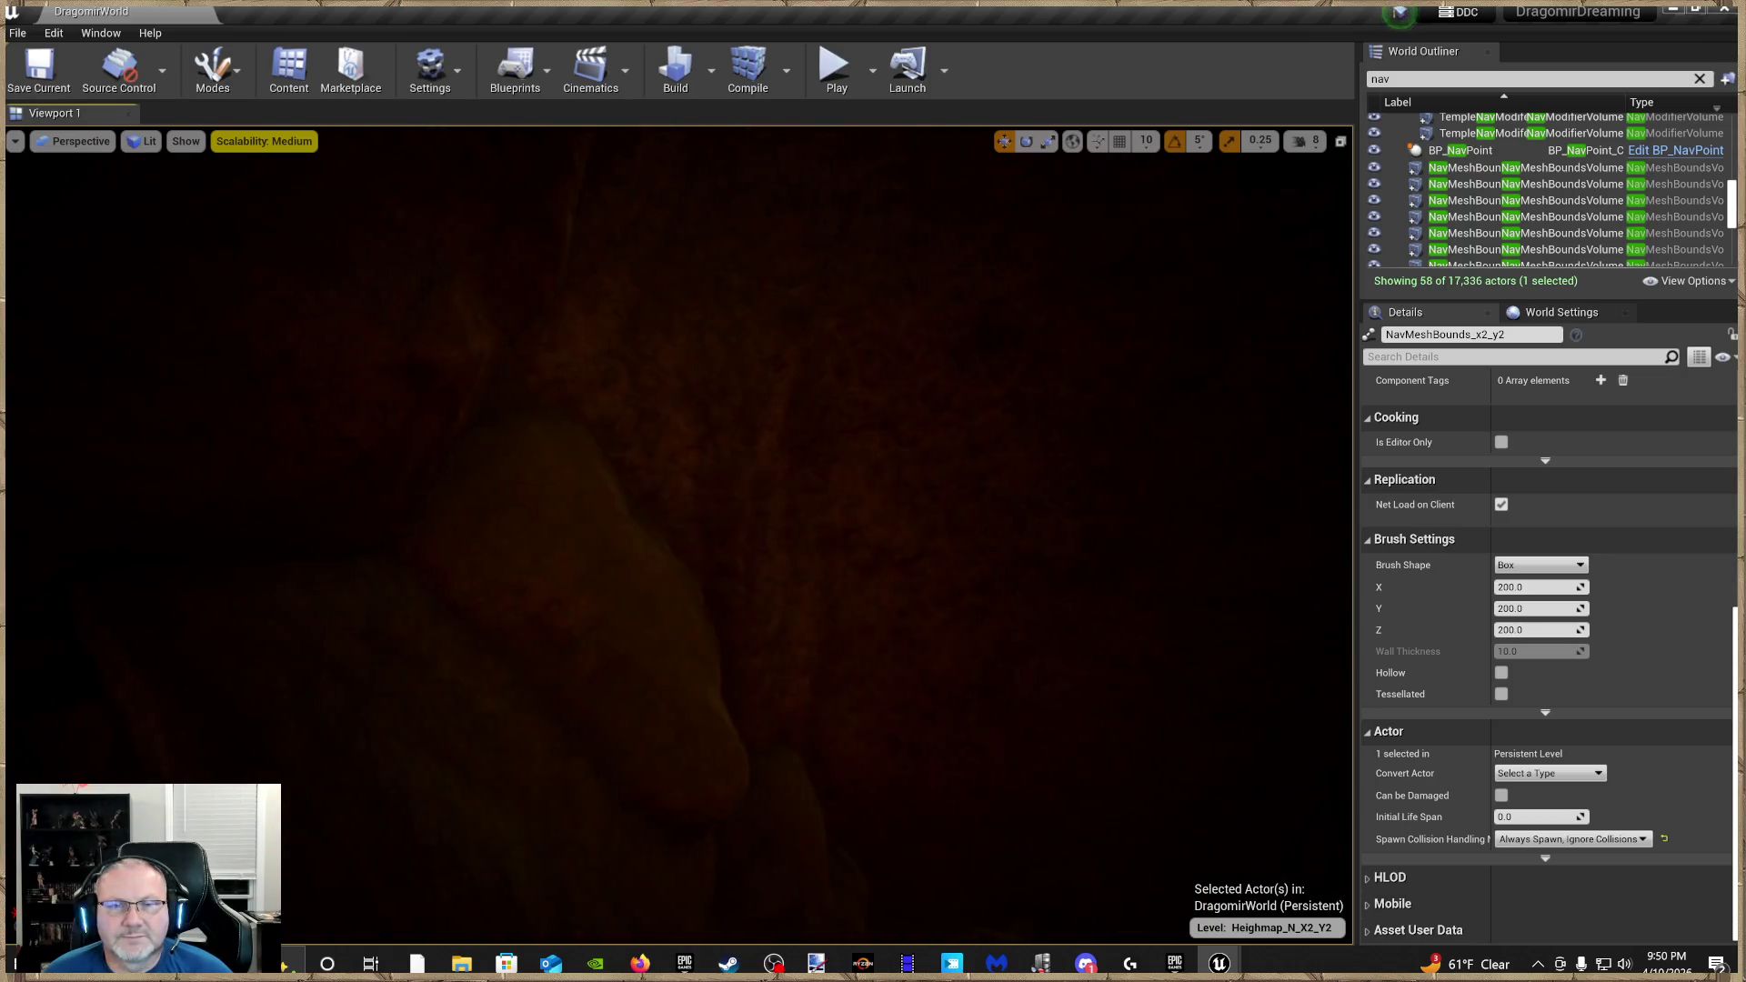
Frame the NavMeshBounds volume from an aerial river view, then save the DragomirWorld level
key("f")
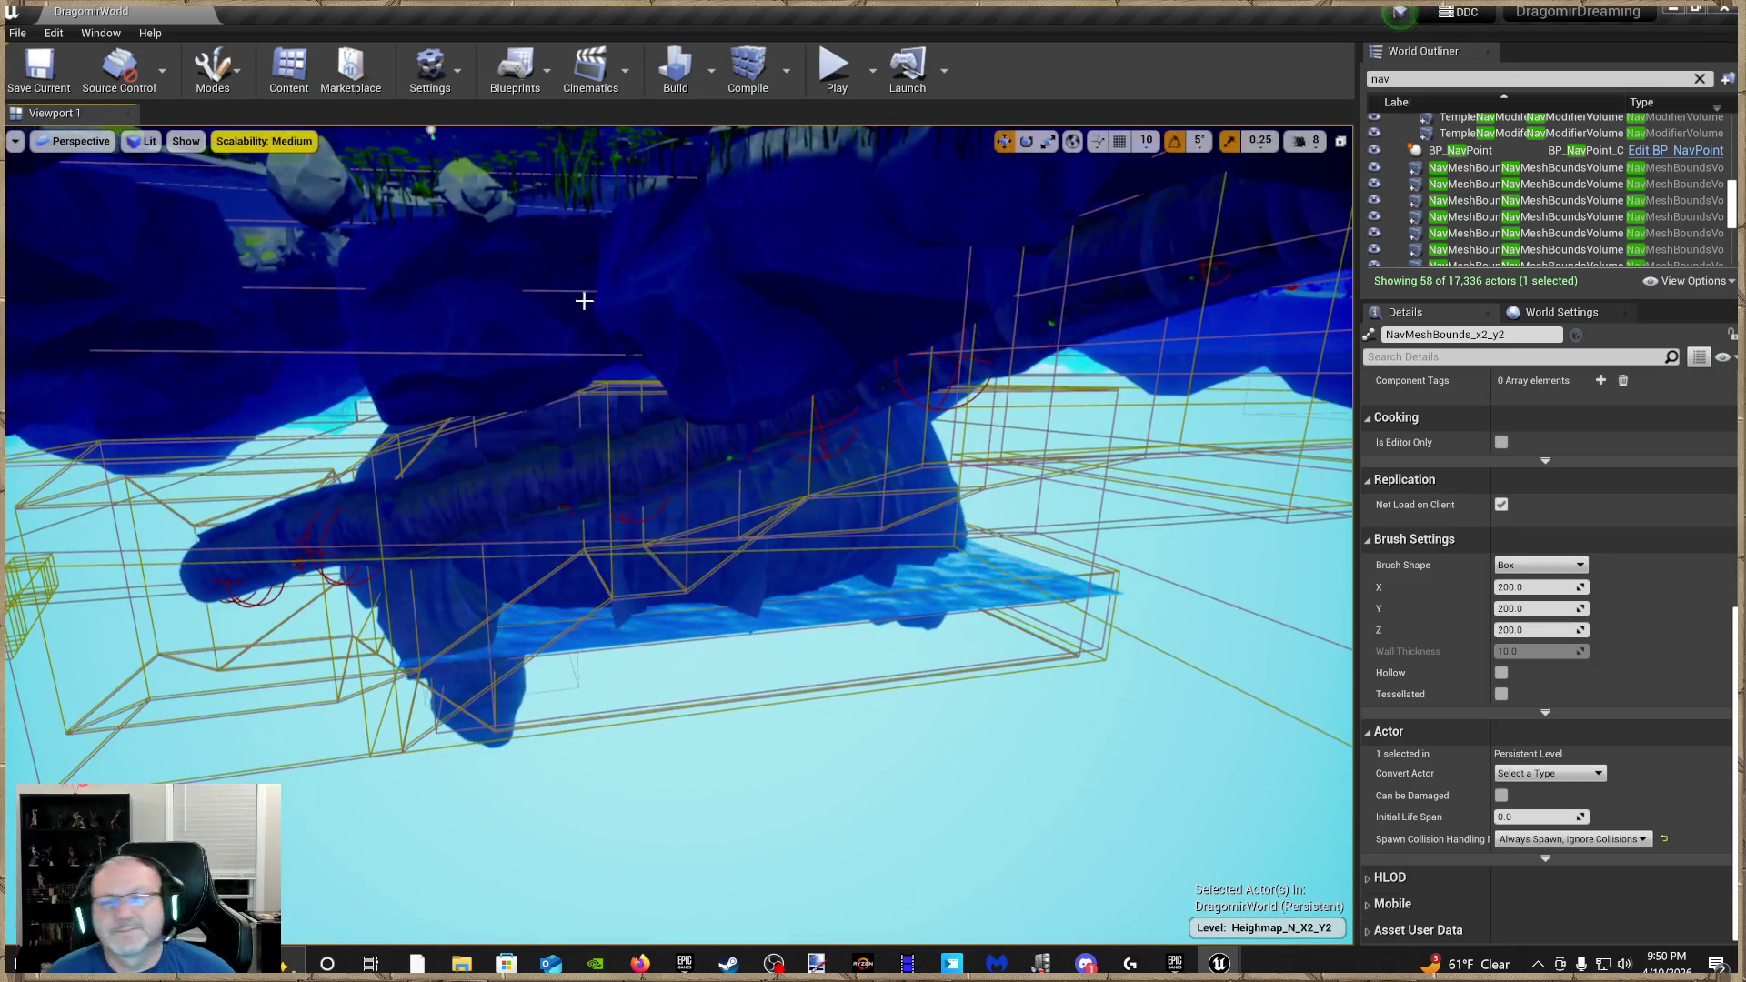
key("e")
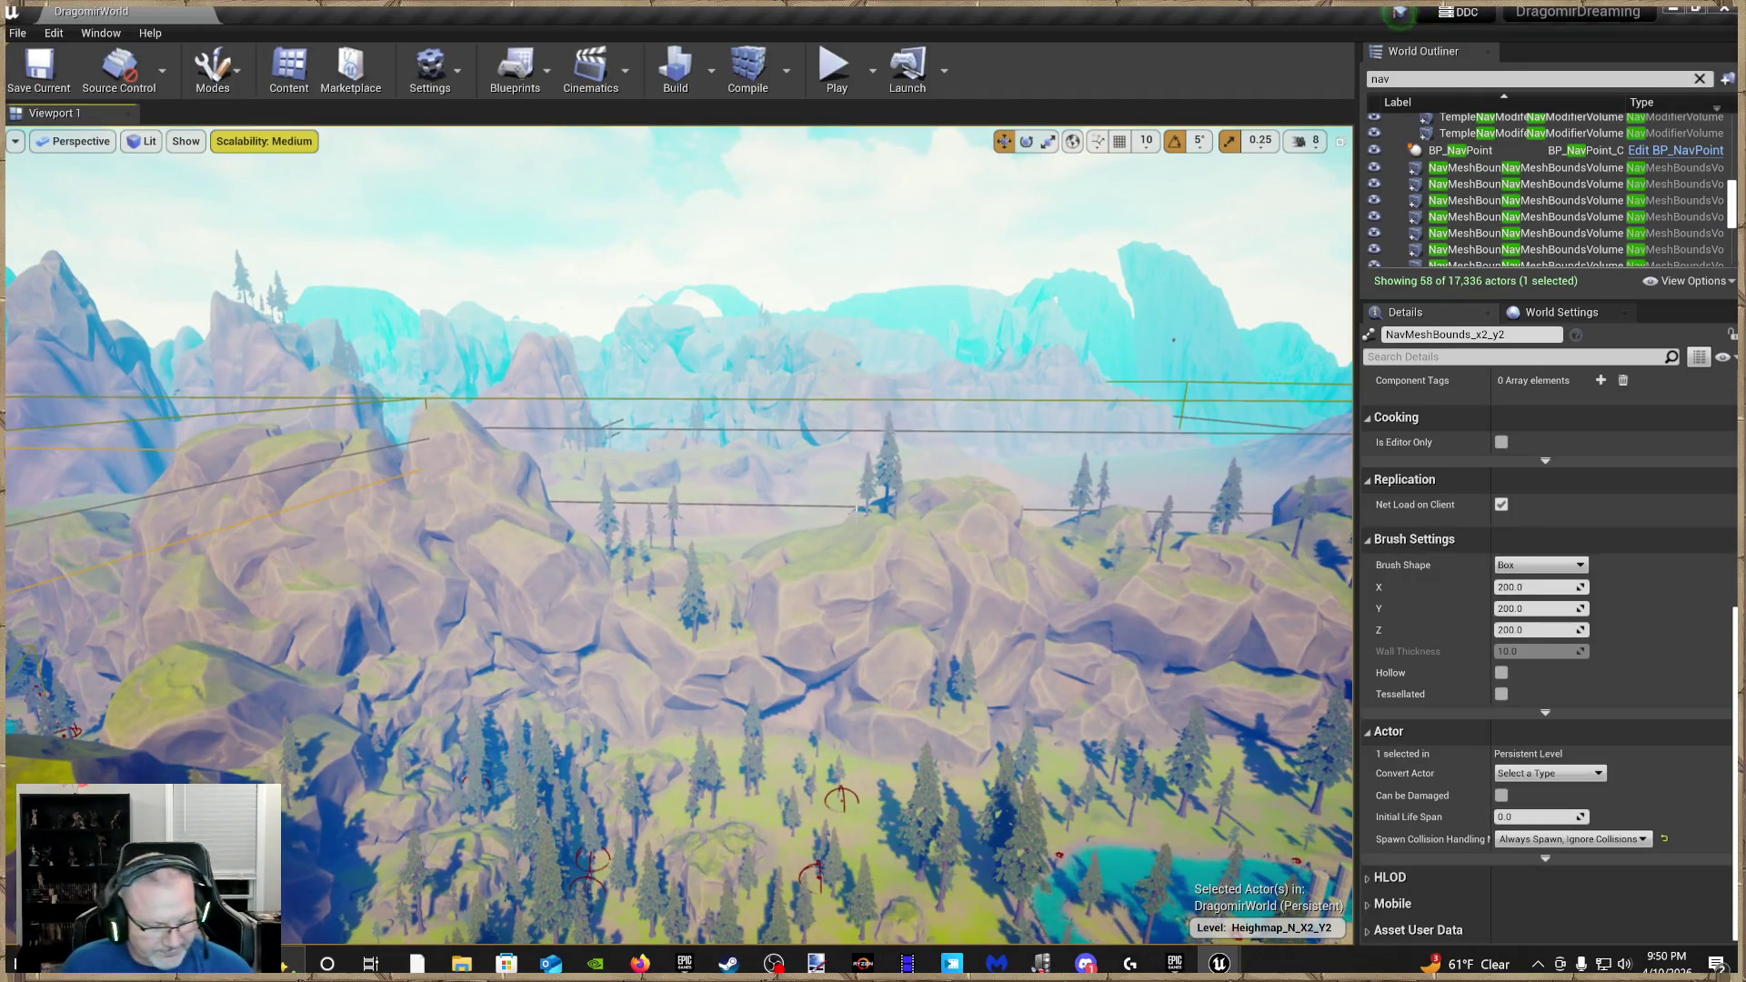
key("grave")
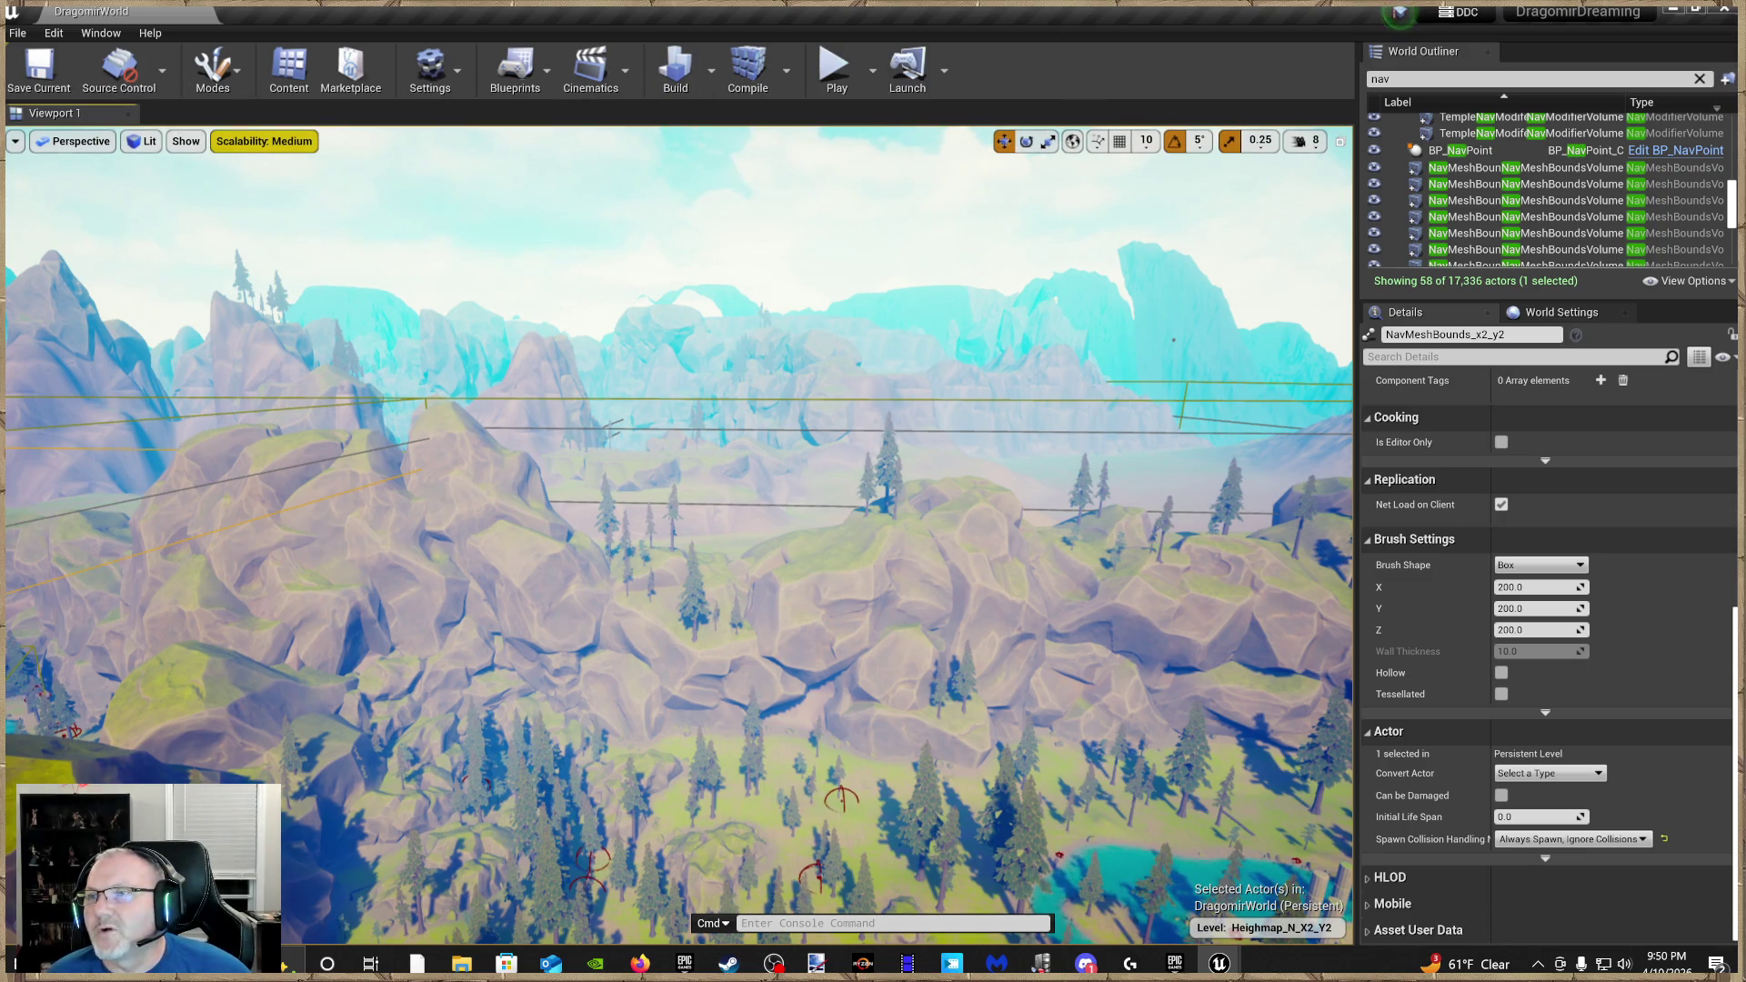
left_click(66, 62)
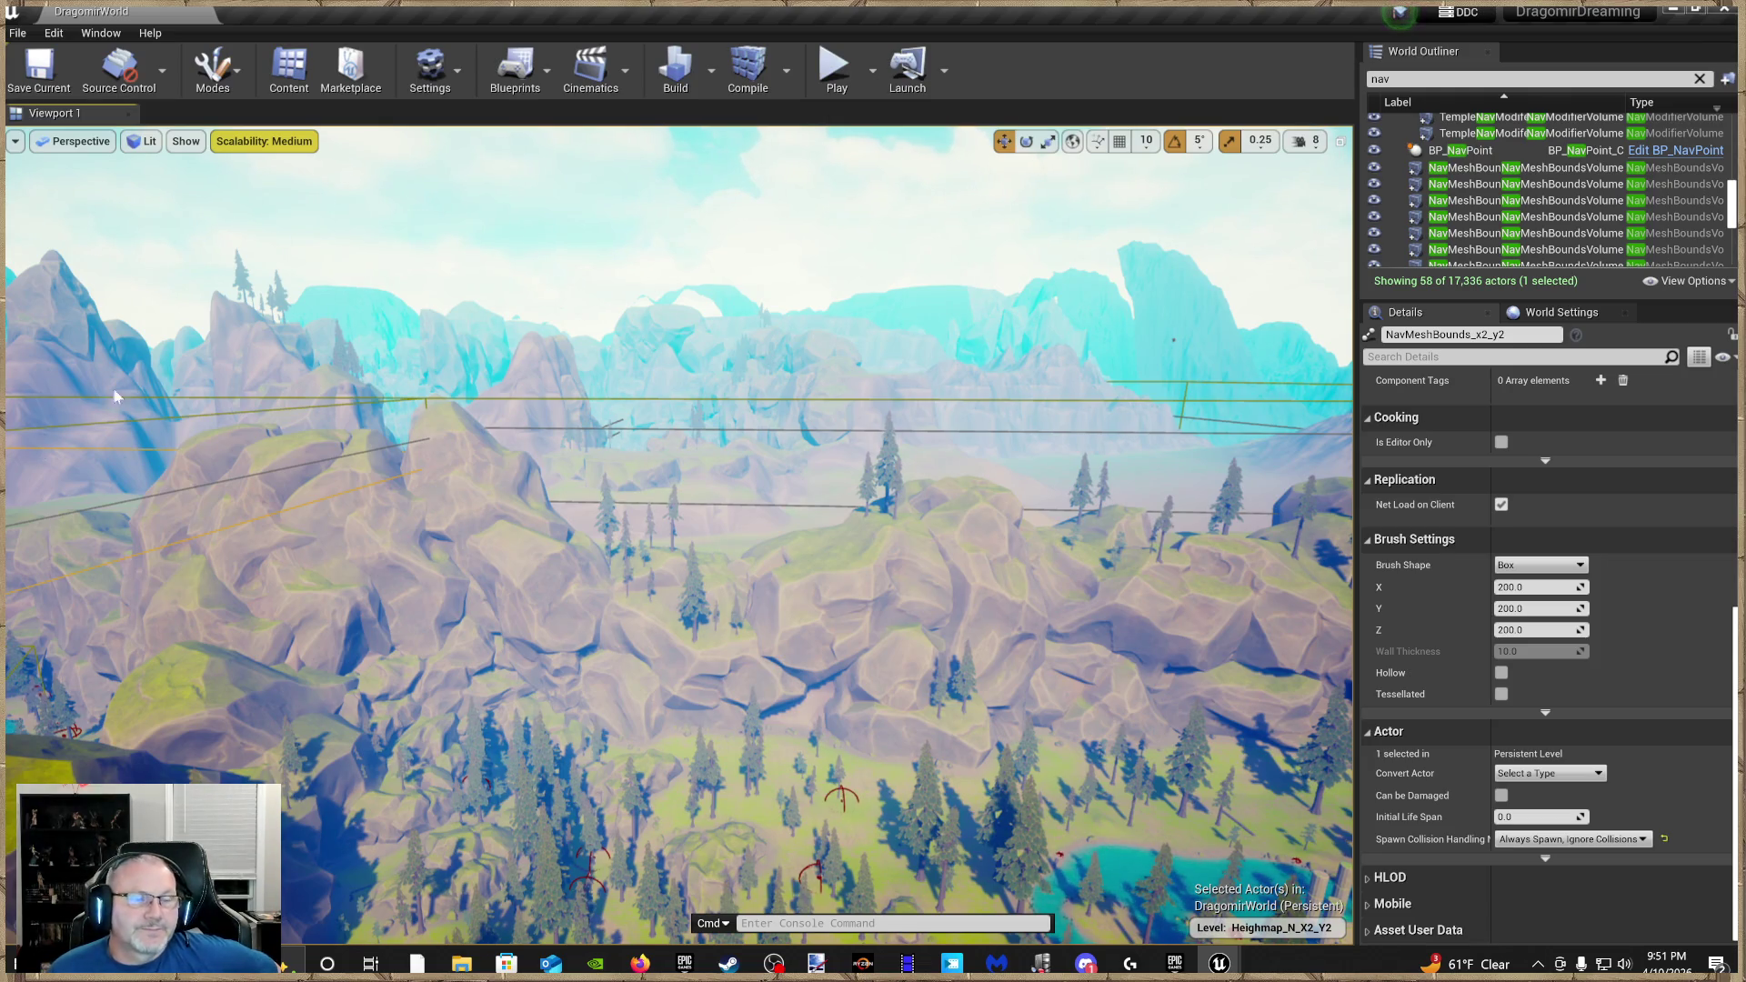
Package for Windows (64-bit) into the Steam Demo Master Cook folder and show the output log
left_click(17, 33)
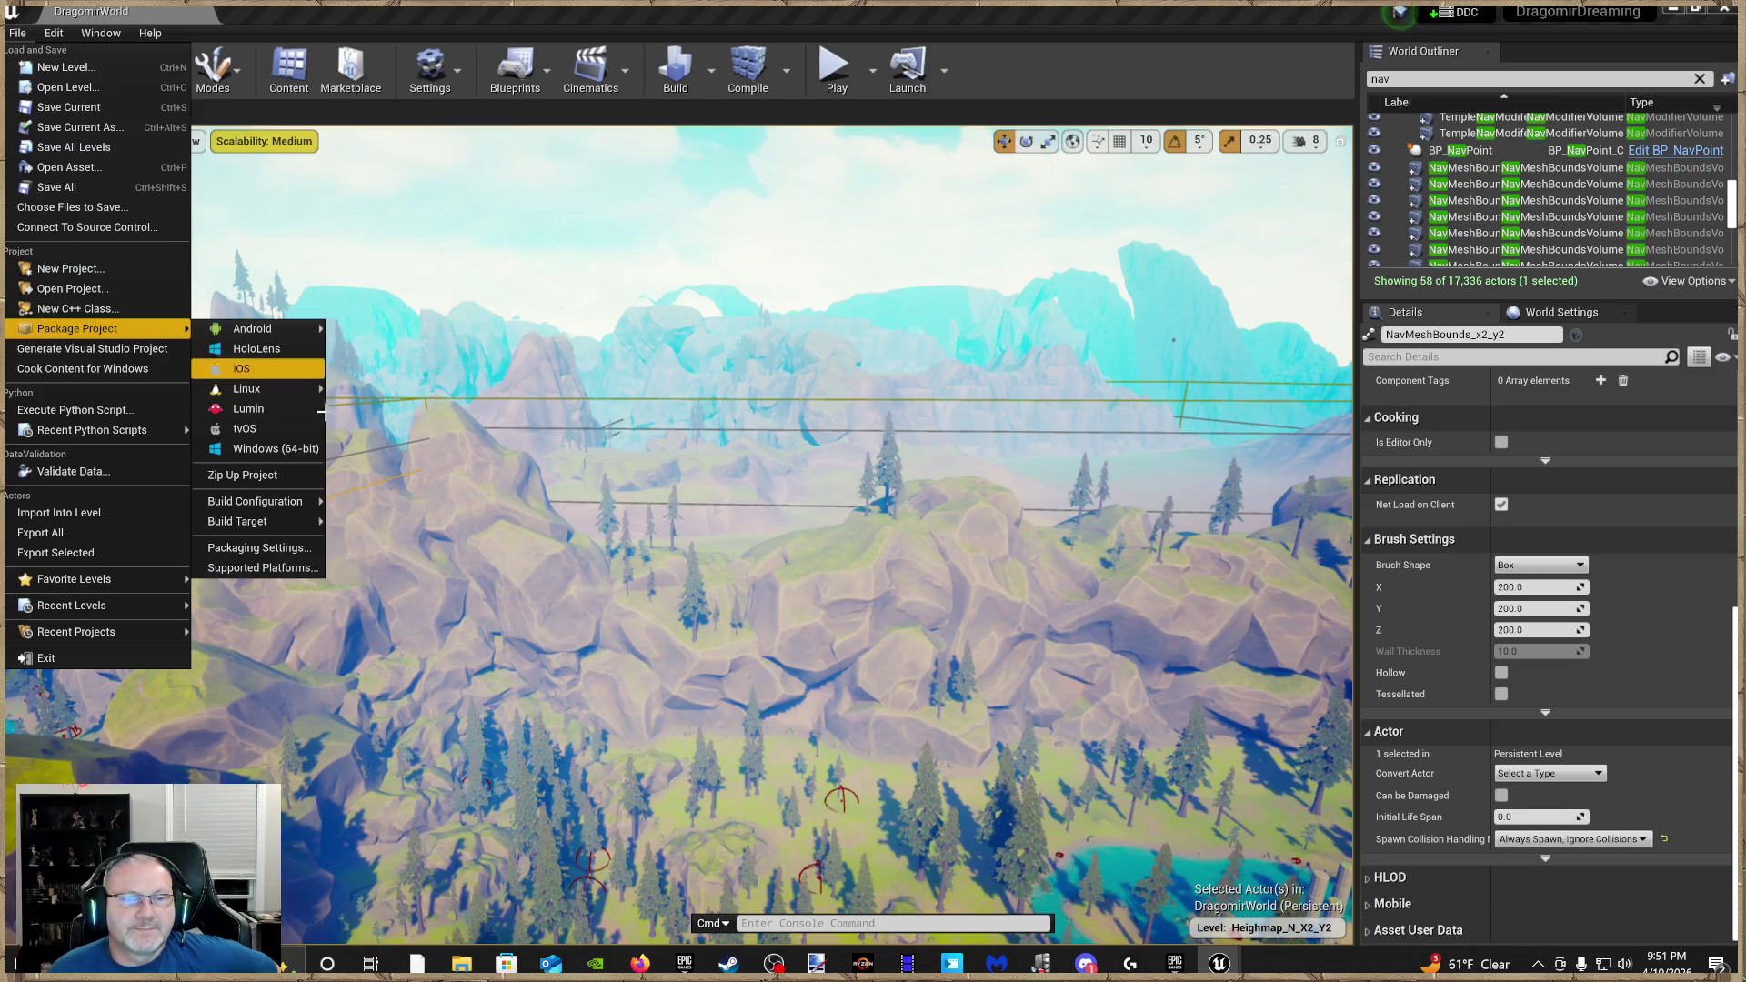
left_click(362, 456)
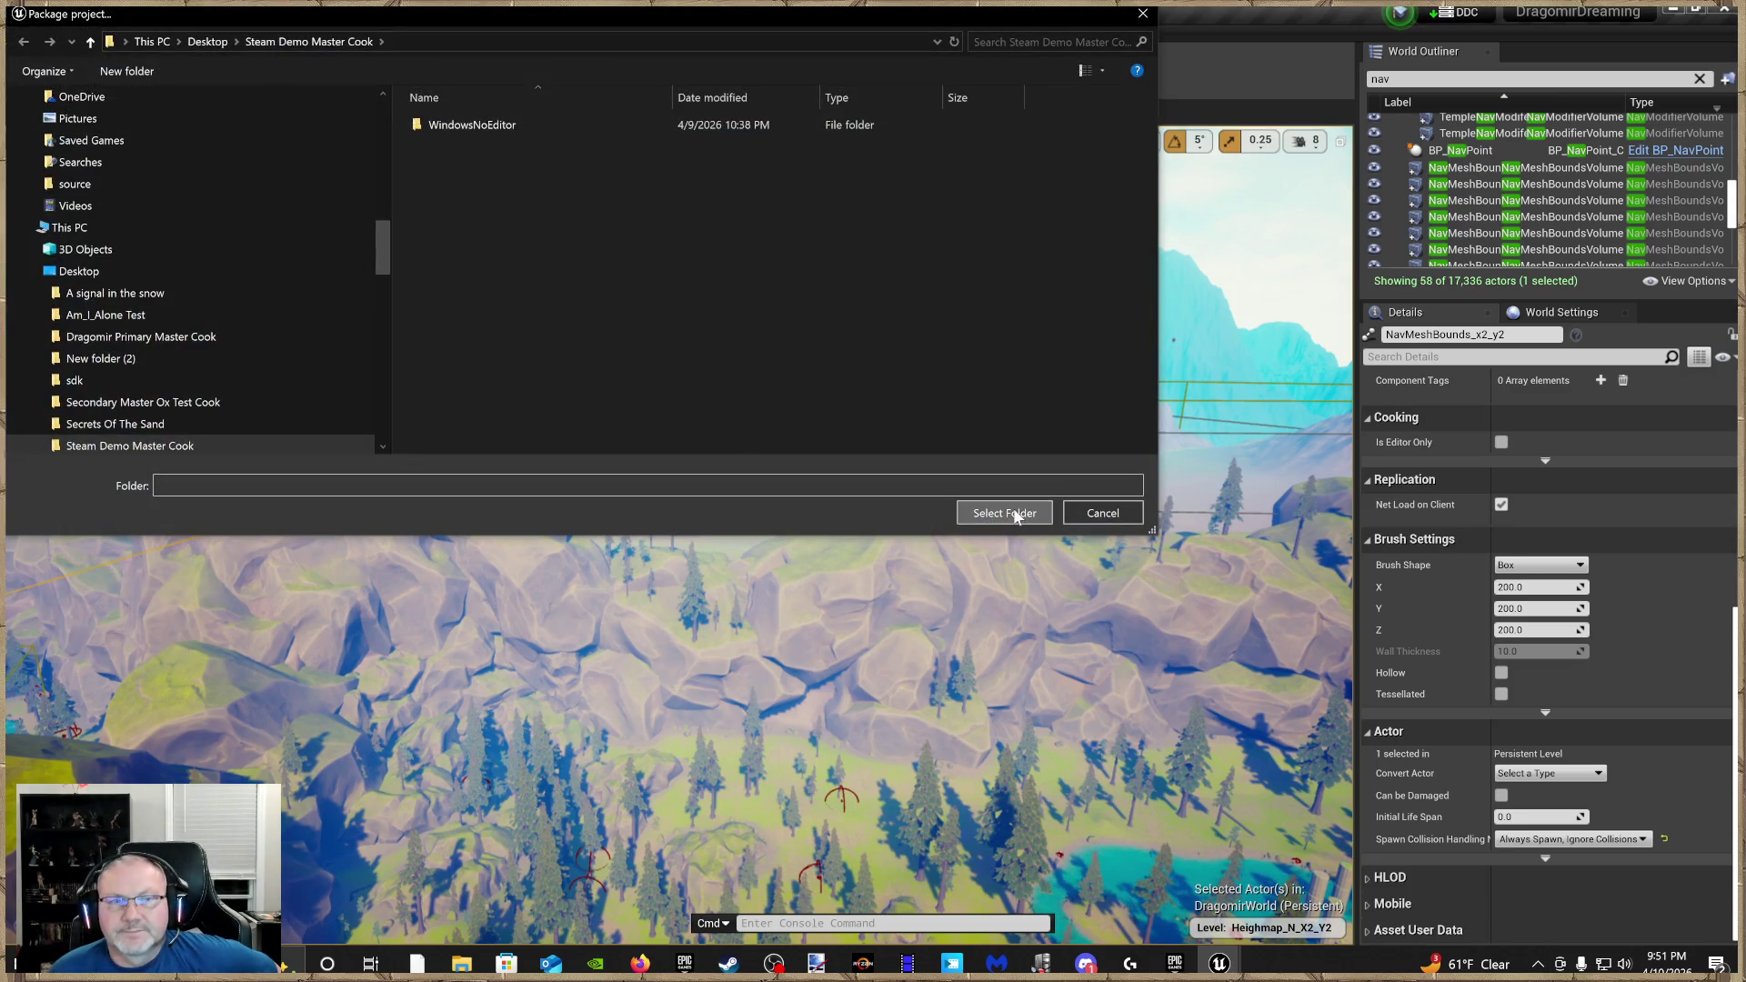
left_click(1004, 513)
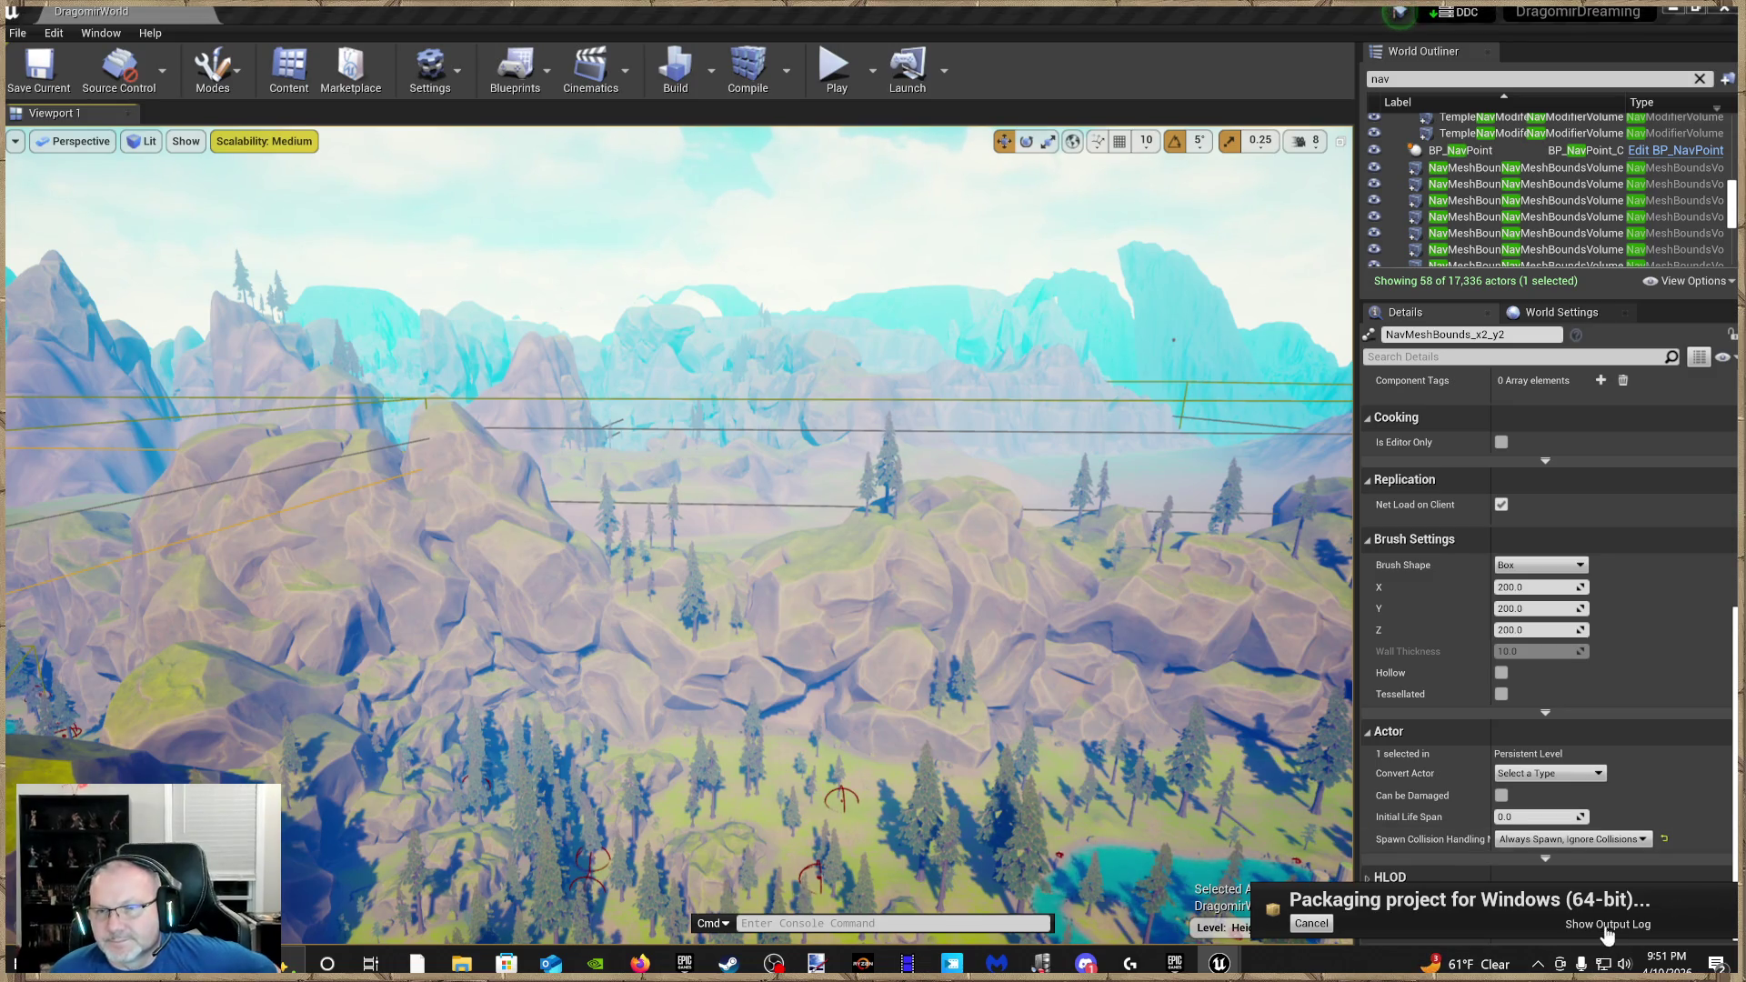
left_click(1607, 928)
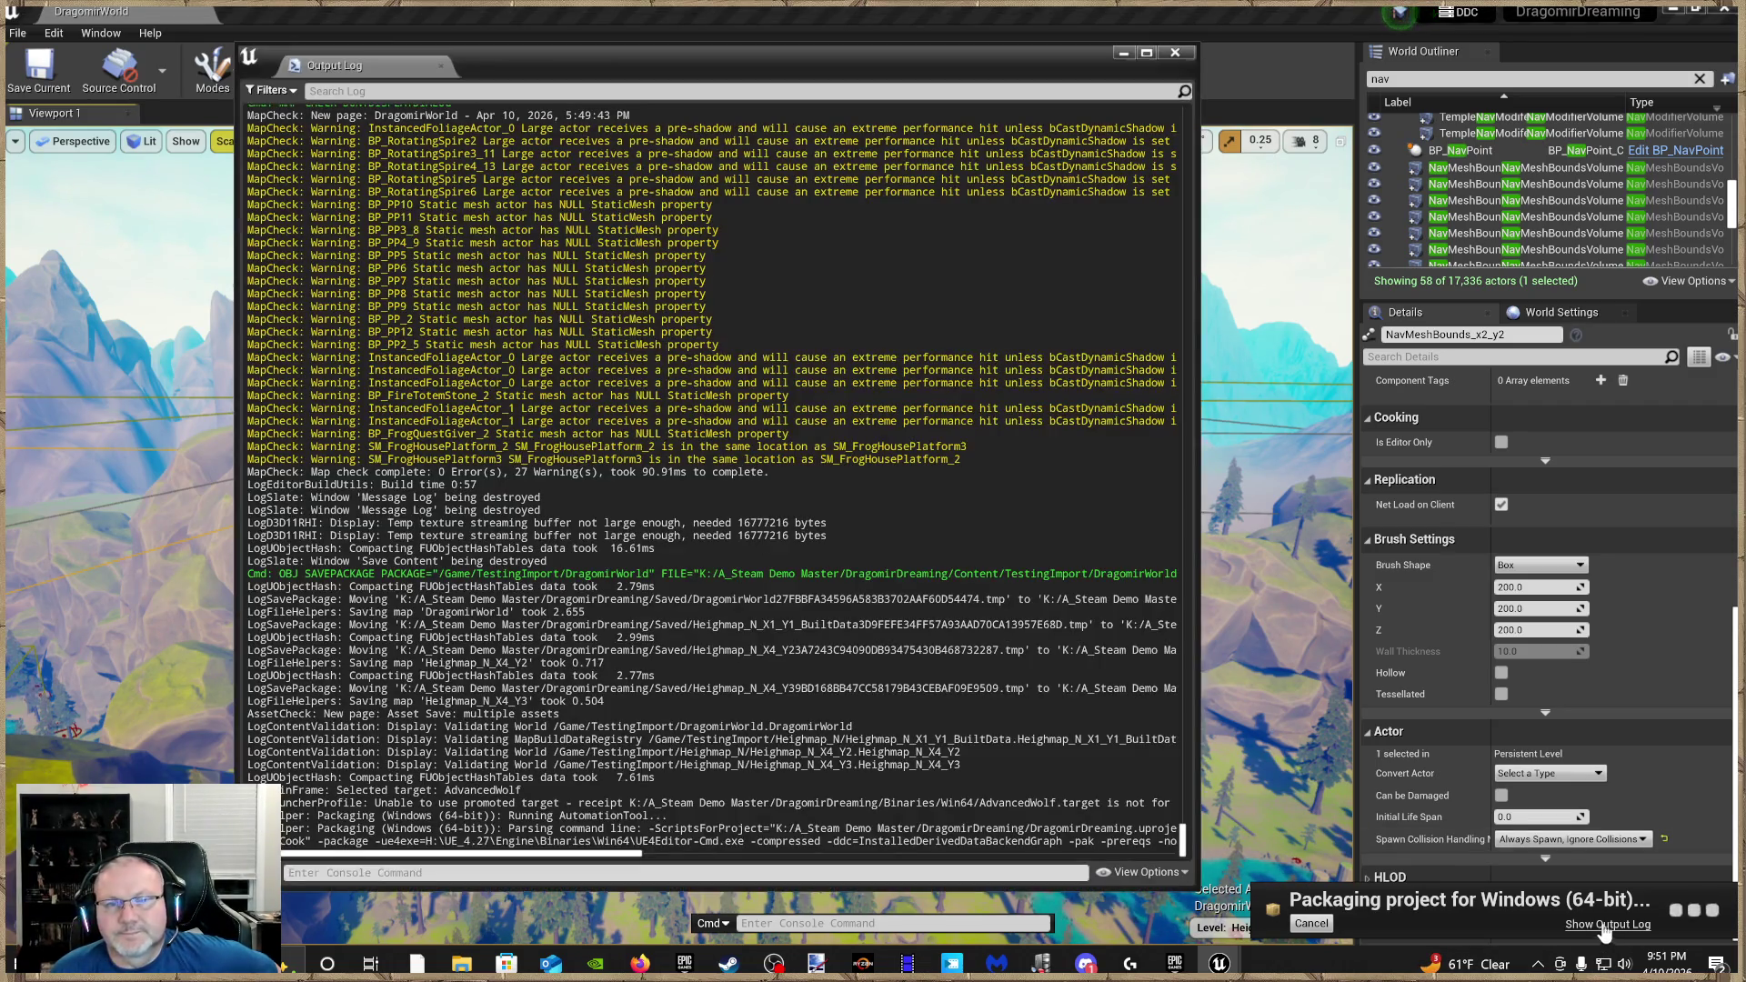
Widen and move the Output Log, then narrow it so the level viewport shows beside it
left_click_drag(1197, 537, 1502, 629)
mouse_move(810, 55)
left_mouse_down()
mouse_move(634, 41)
mouse_move(696, 42)
left_mouse_up()
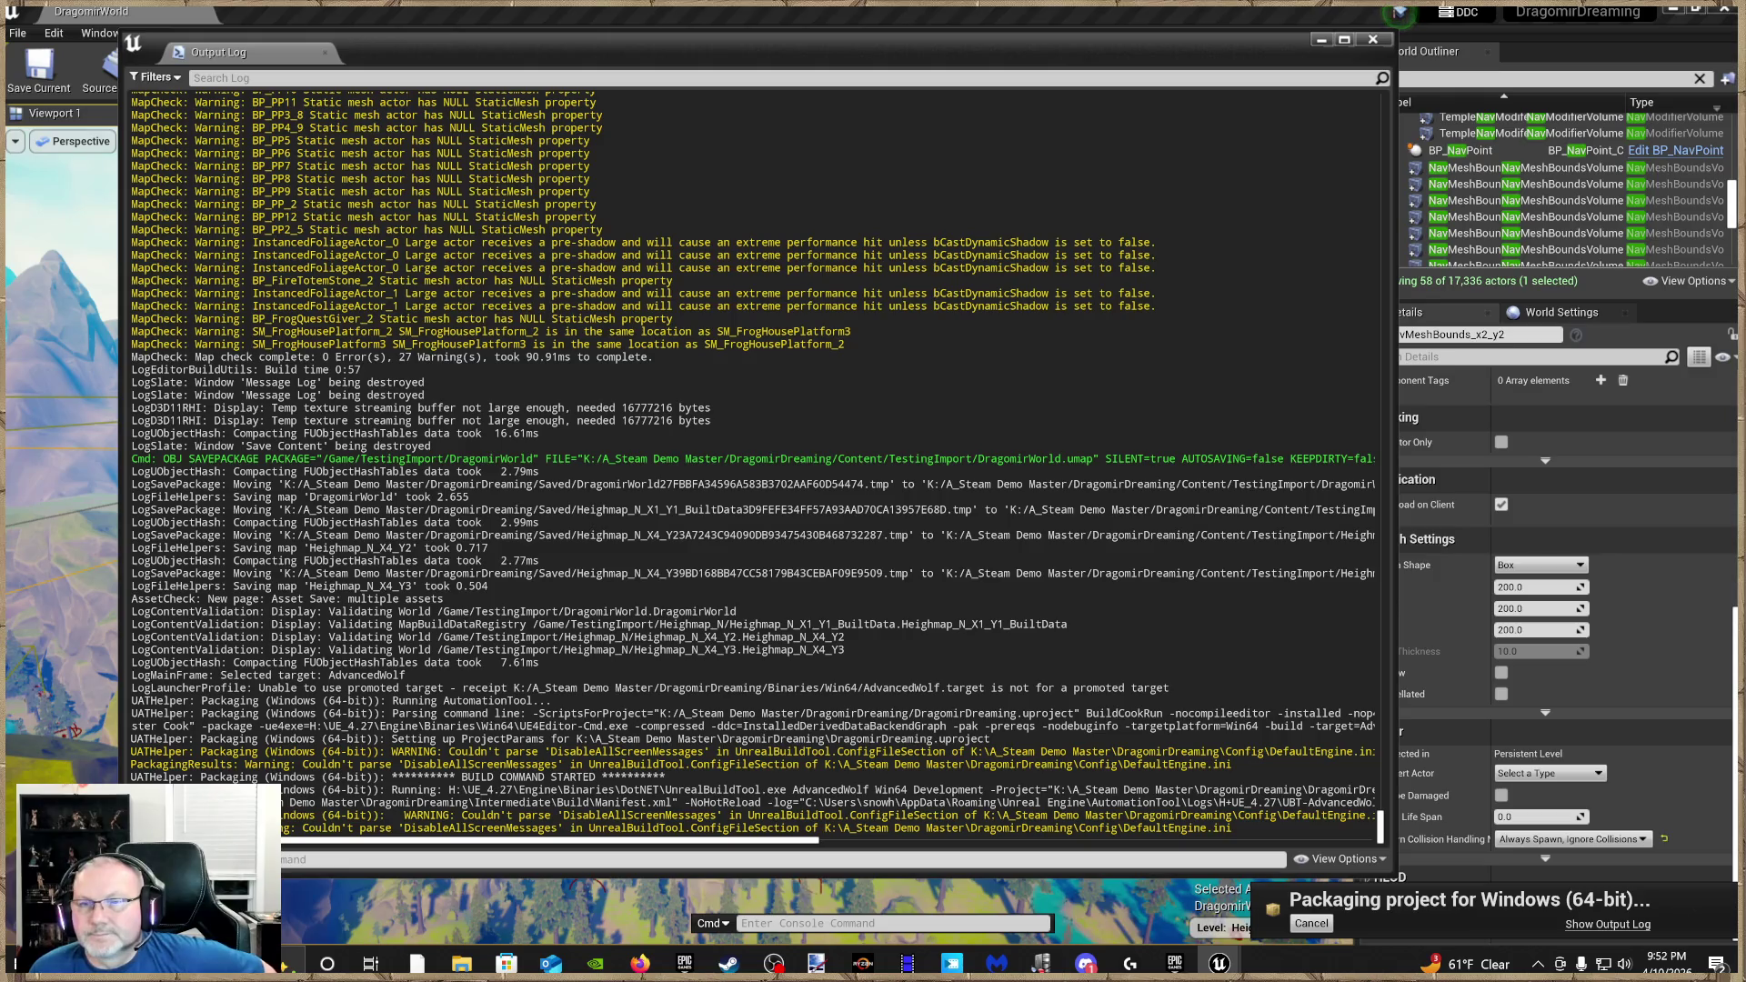
left_click_drag(1387, 425, 857, 390)
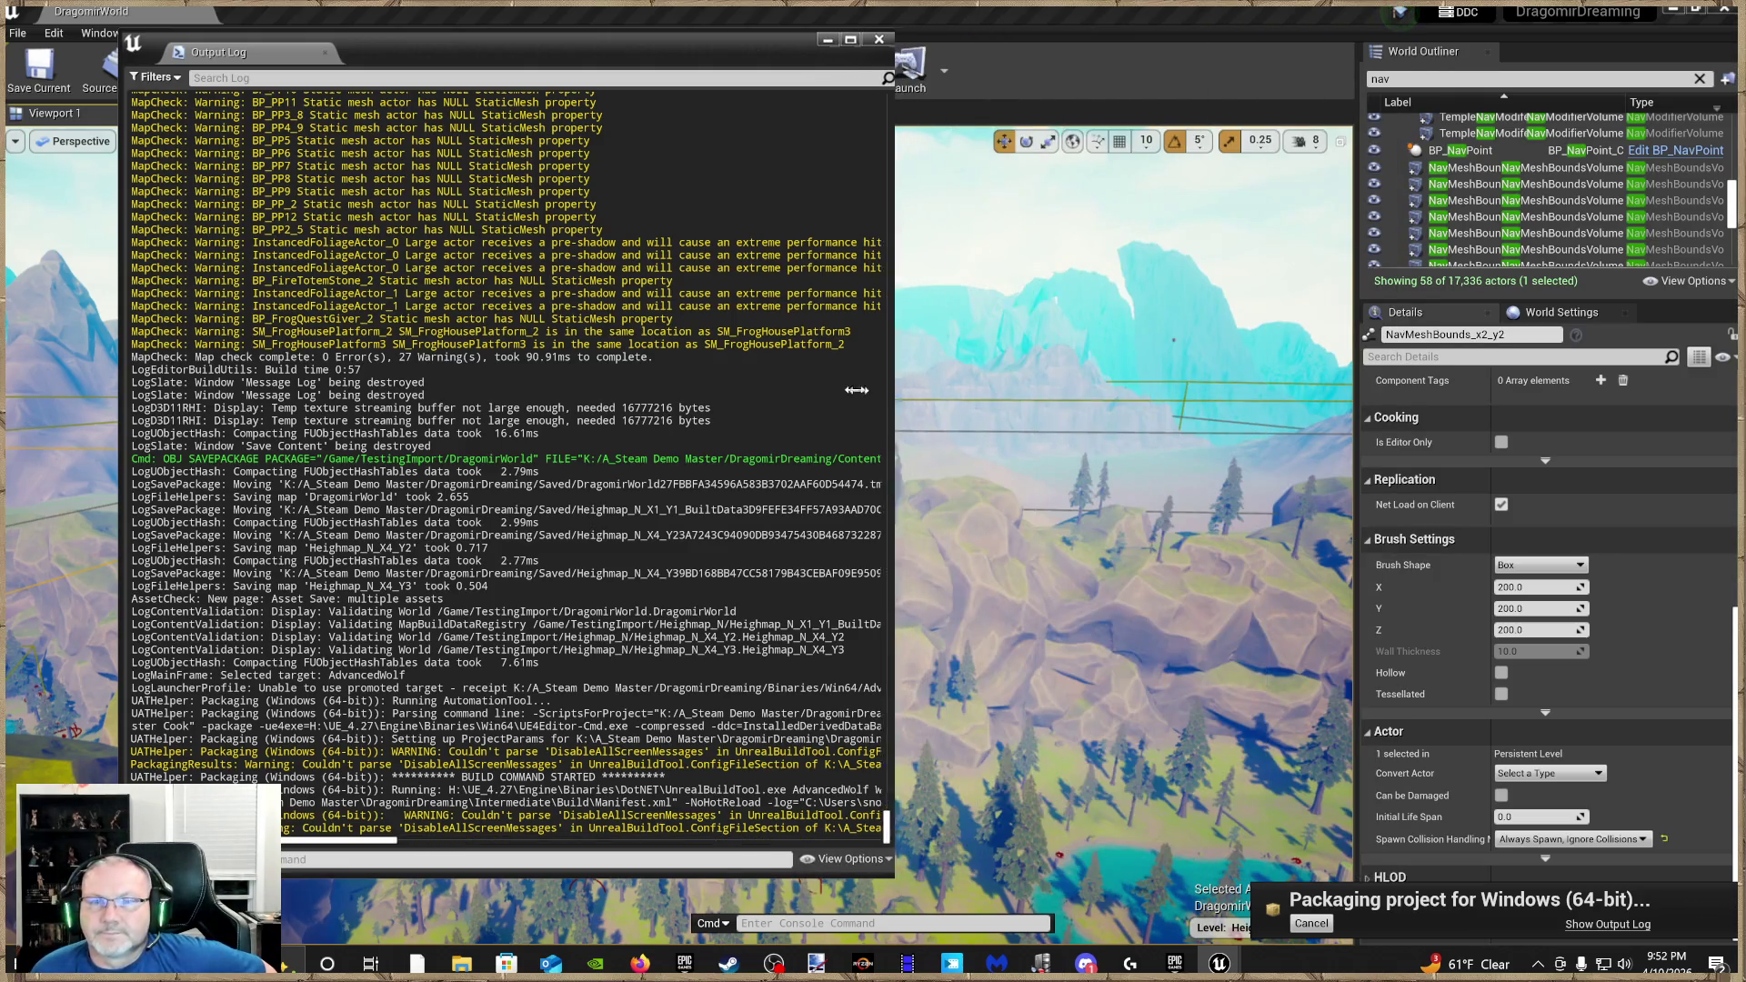
mouse_move(536, 45)
left_mouse_down()
mouse_move(701, 137)
mouse_move(685, 90)
mouse_move(658, 96)
left_mouse_up()
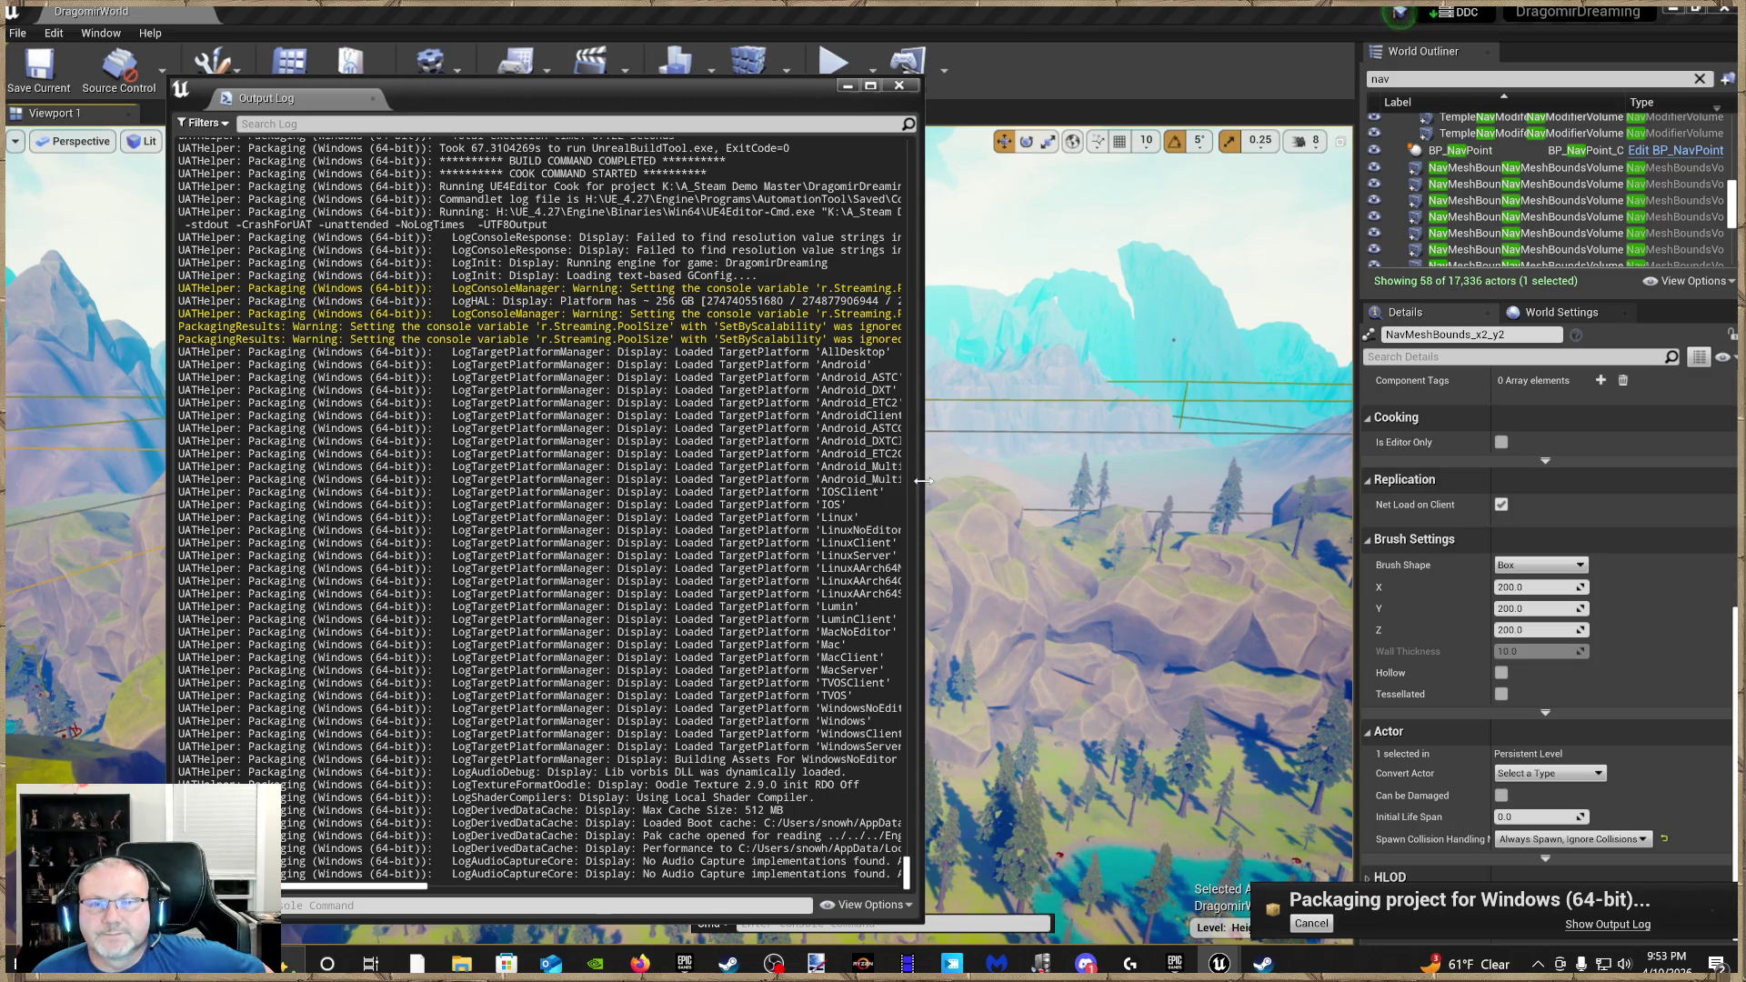
Widen the output log so full build and cook lines are readable
left_click_drag(922, 481, 1253, 506)
Move the output log up and left and adjust it while the staging step runs
left_click_drag(732, 98, 713, 52)
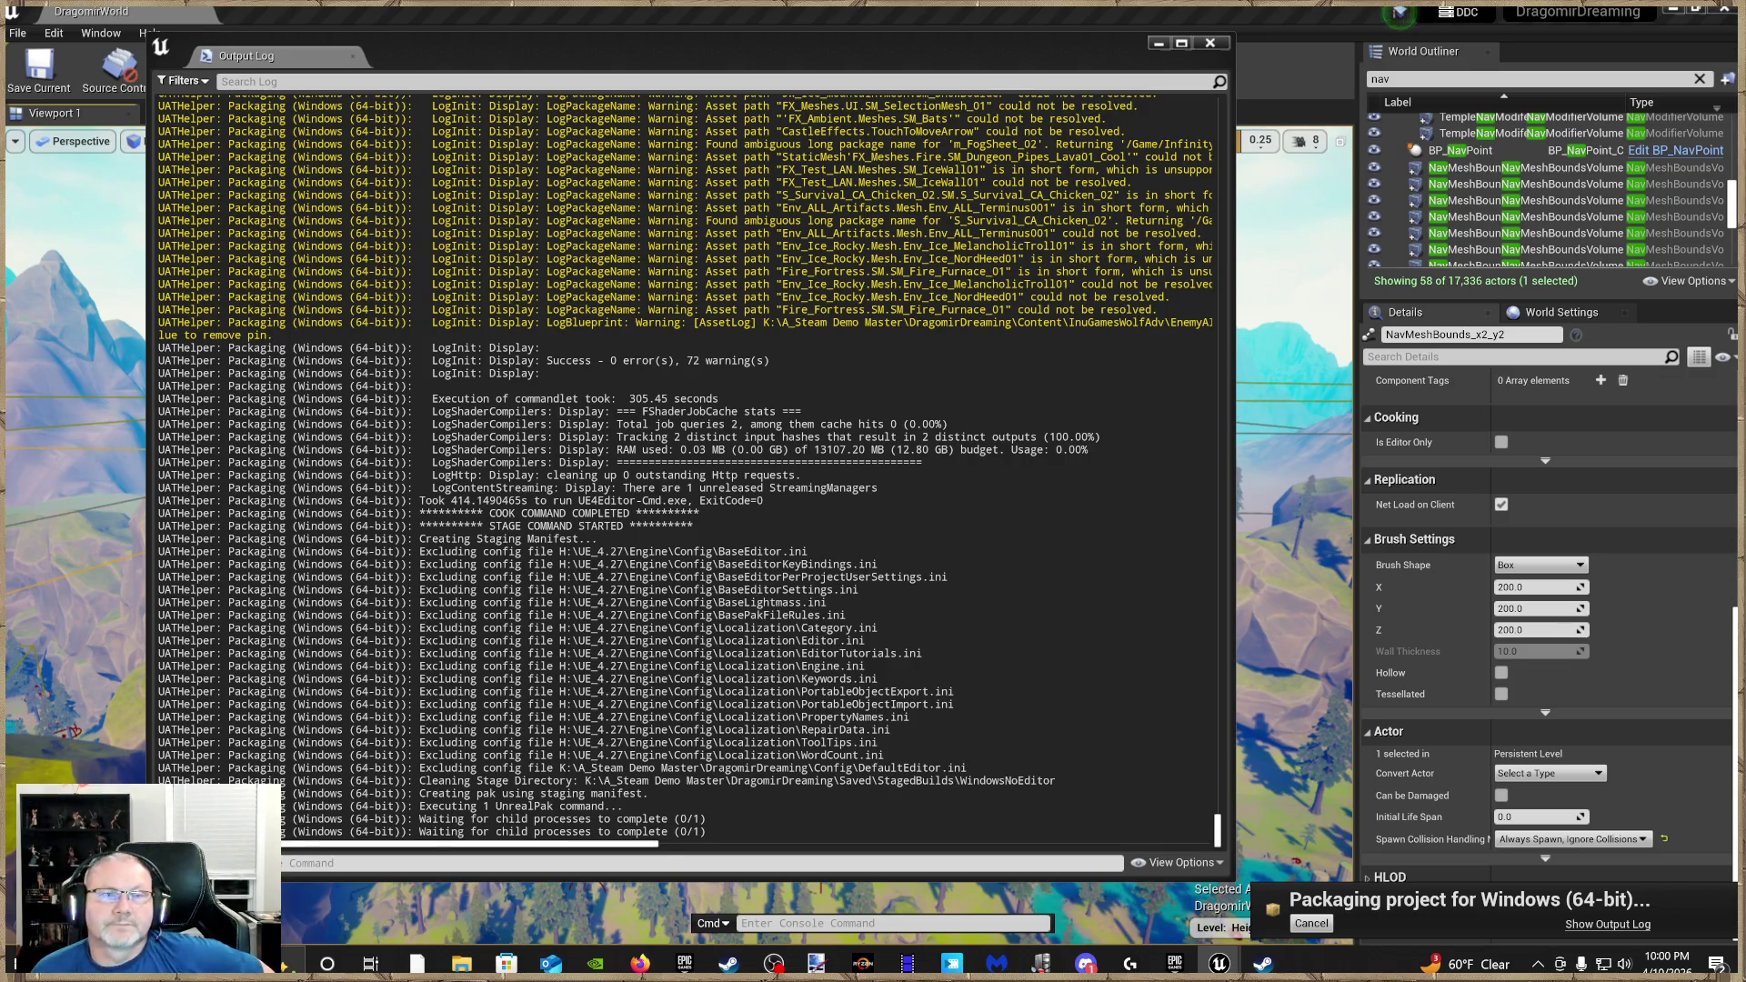
left_click_drag(605, 846, 861, 866)
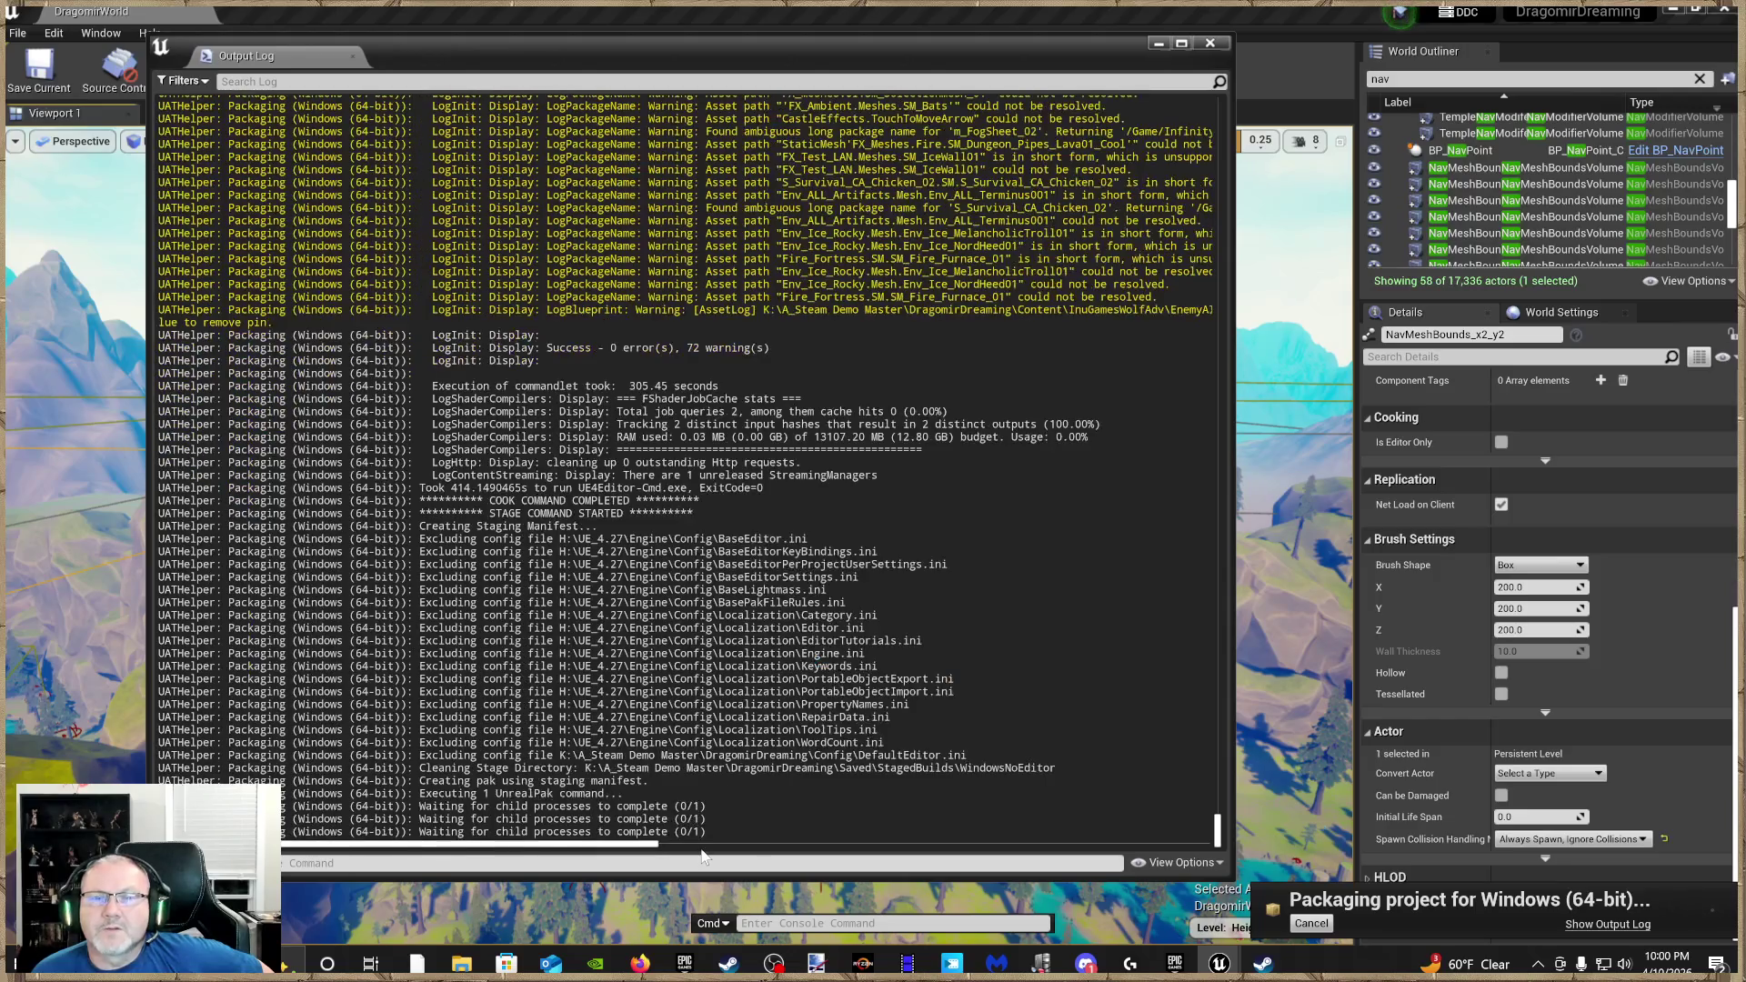
Scroll the output log horizontally to confirm BUILD SUCCESSFUL, then close the log
left_click_drag(701, 855, 696, 855)
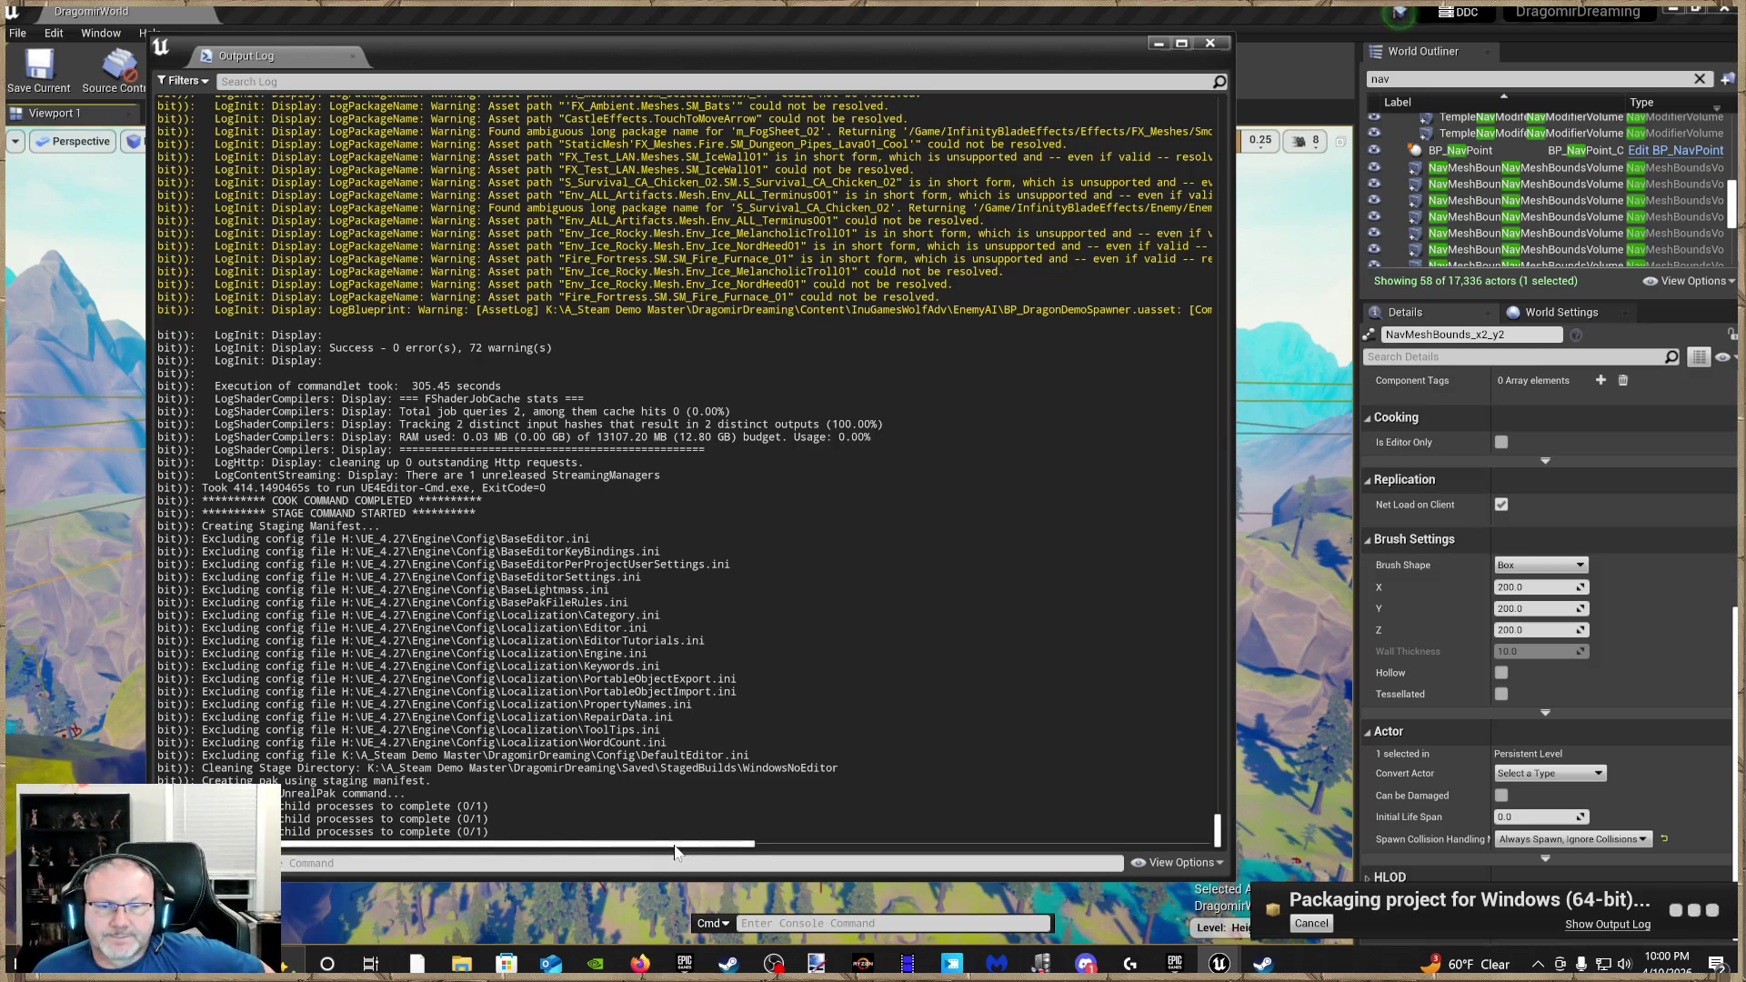
scroll(687, 473, "left", 3)
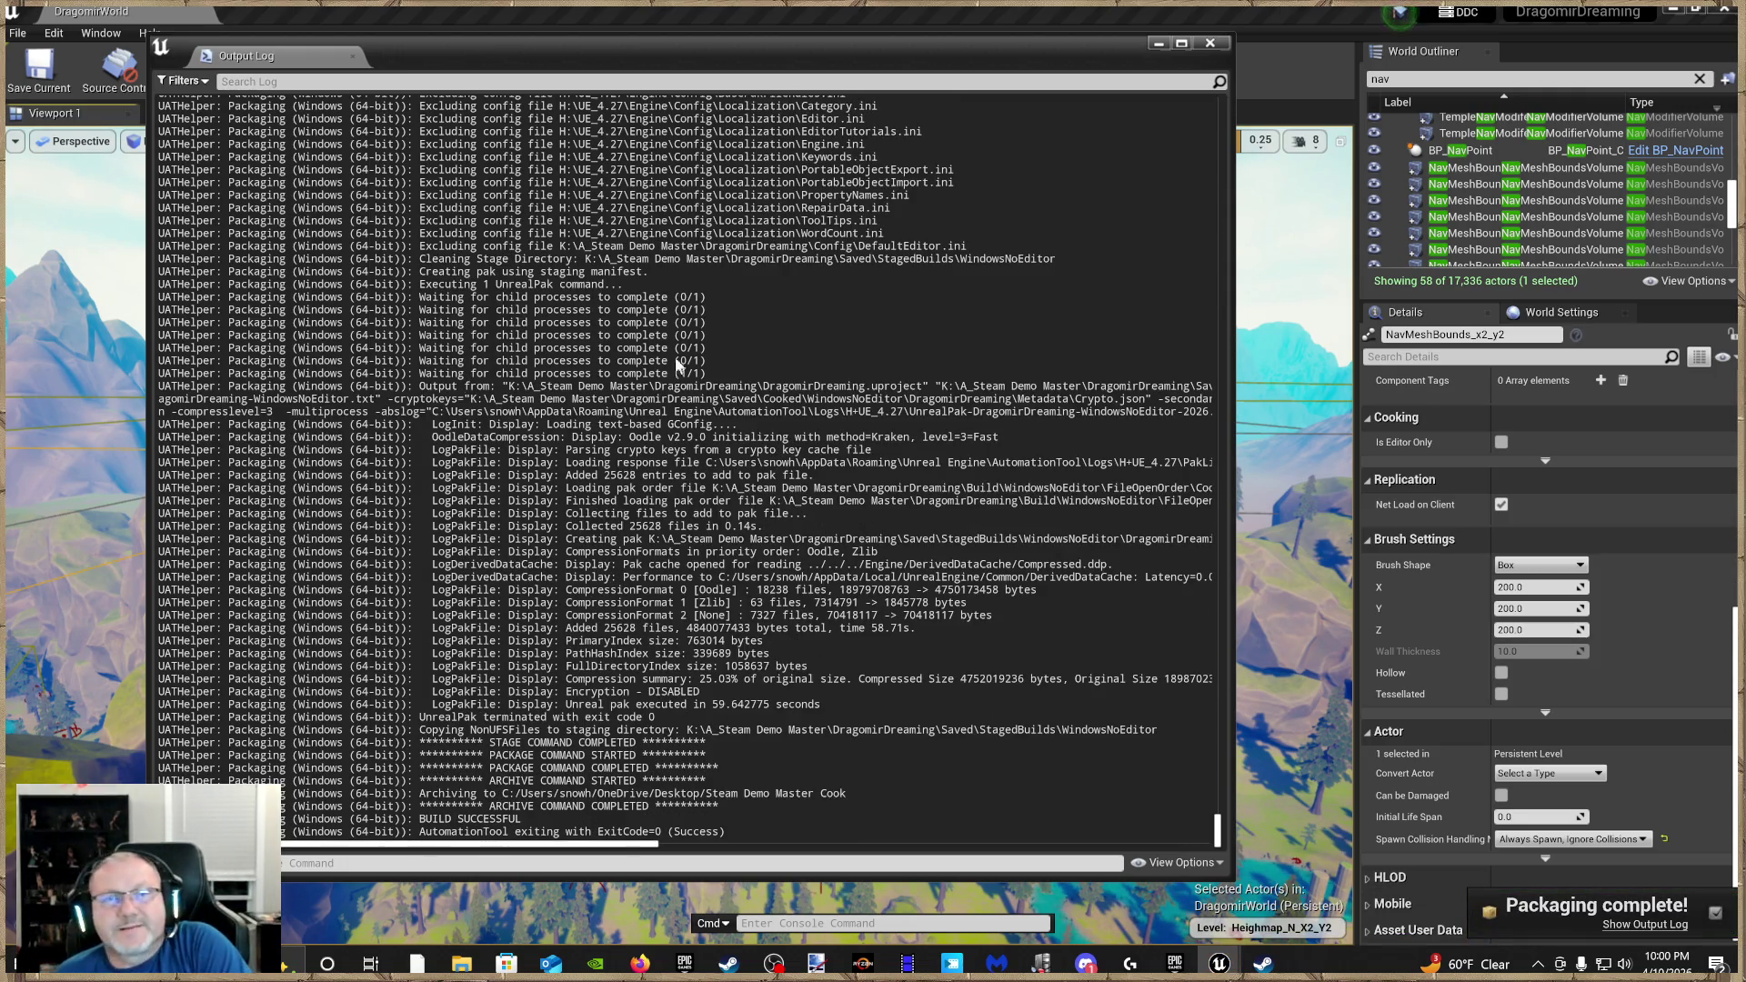
left_click(1211, 45)
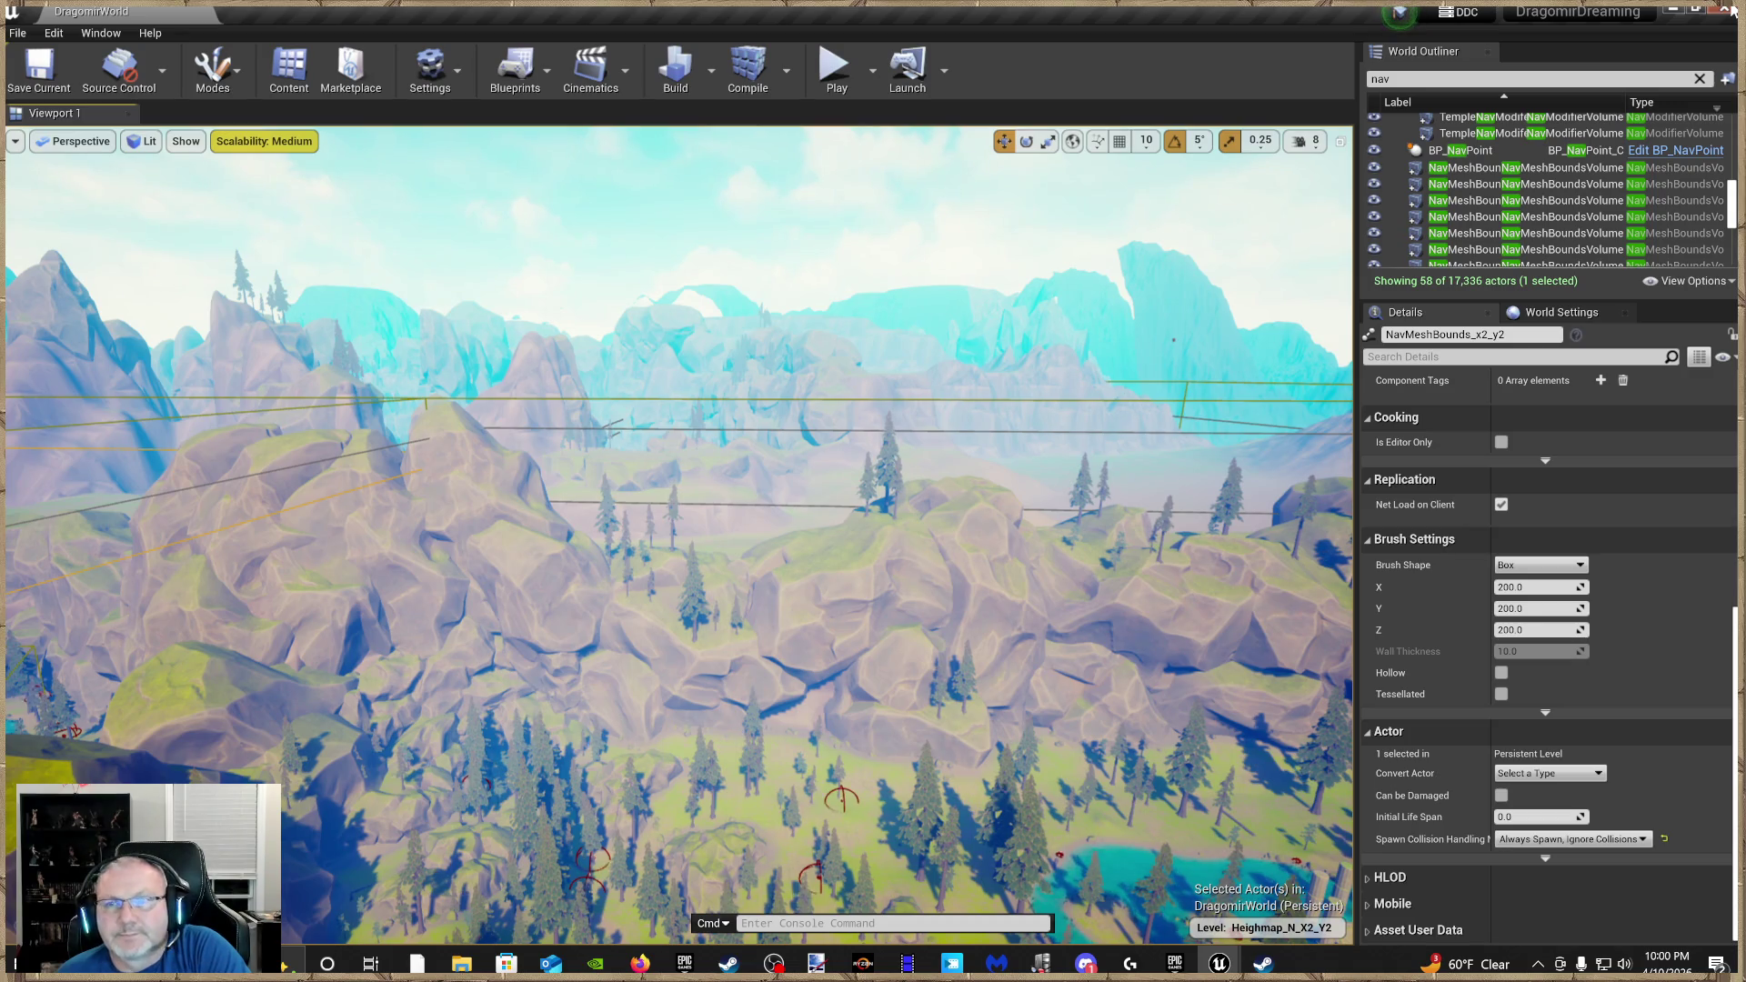
Close the Unreal Editor window to return to the Epic Games Launcher
left_click(1725, 10)
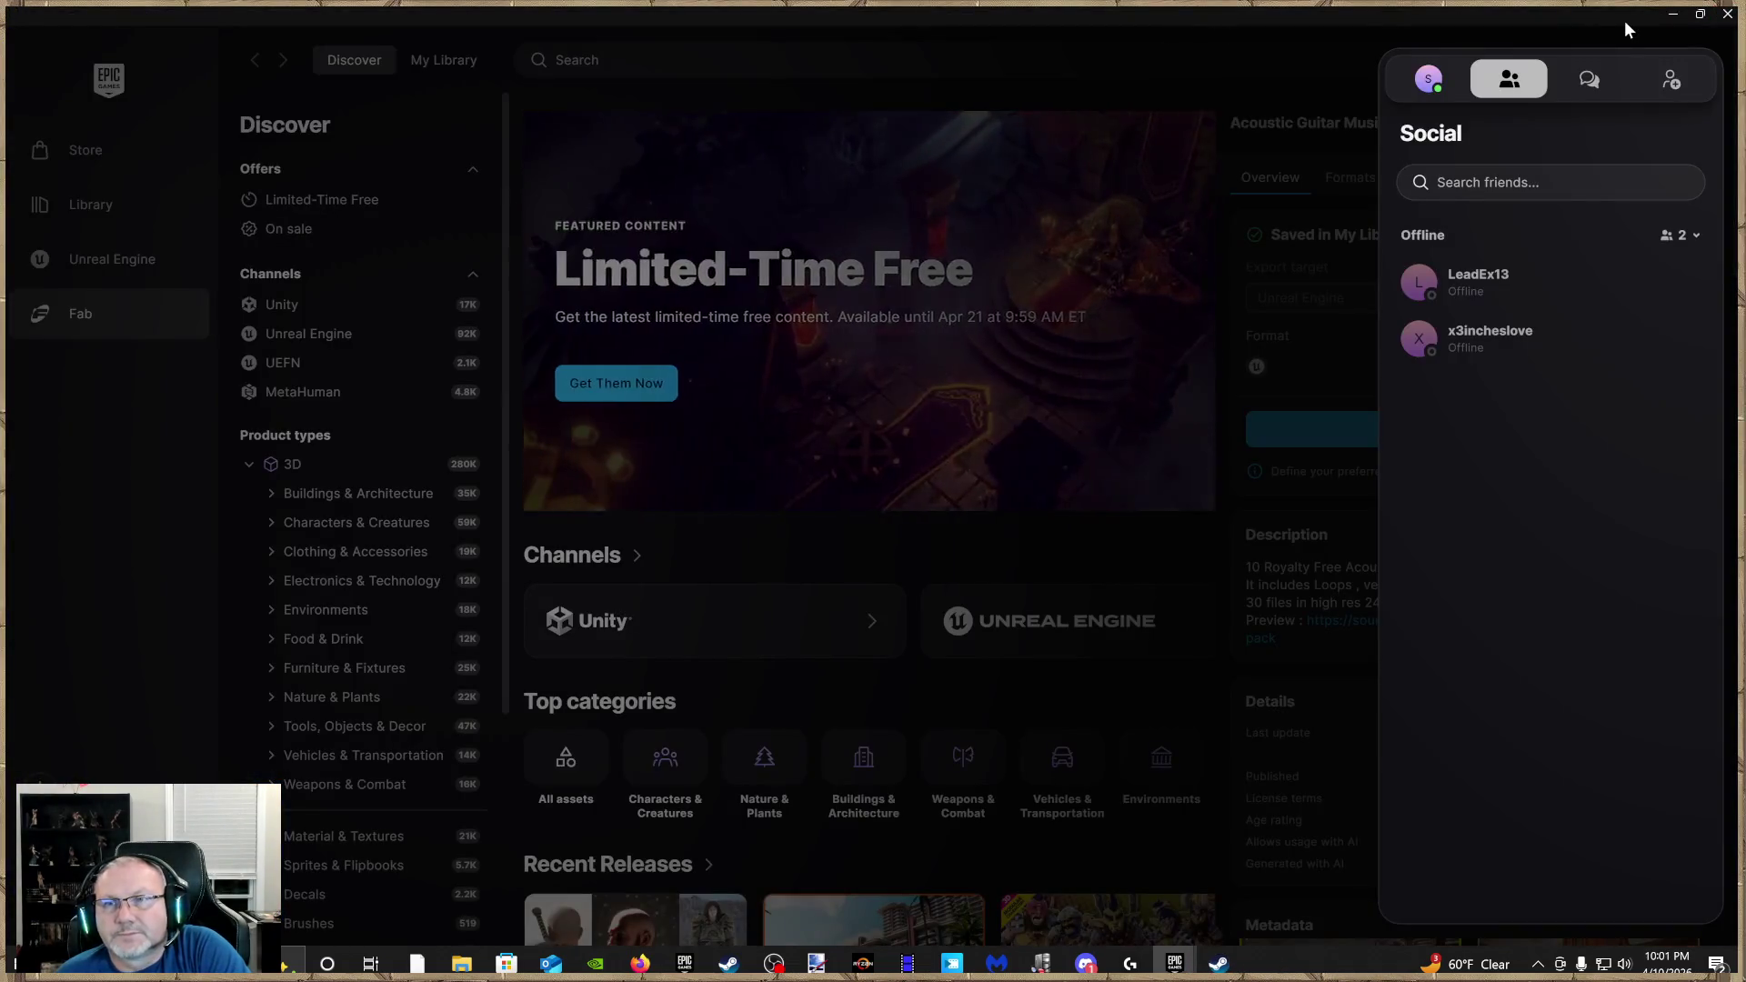
Maximize the launcher, close the friends panel and Acoustic Guitar Music Pack details, and browse Fab Discover
double_click(1624, 20)
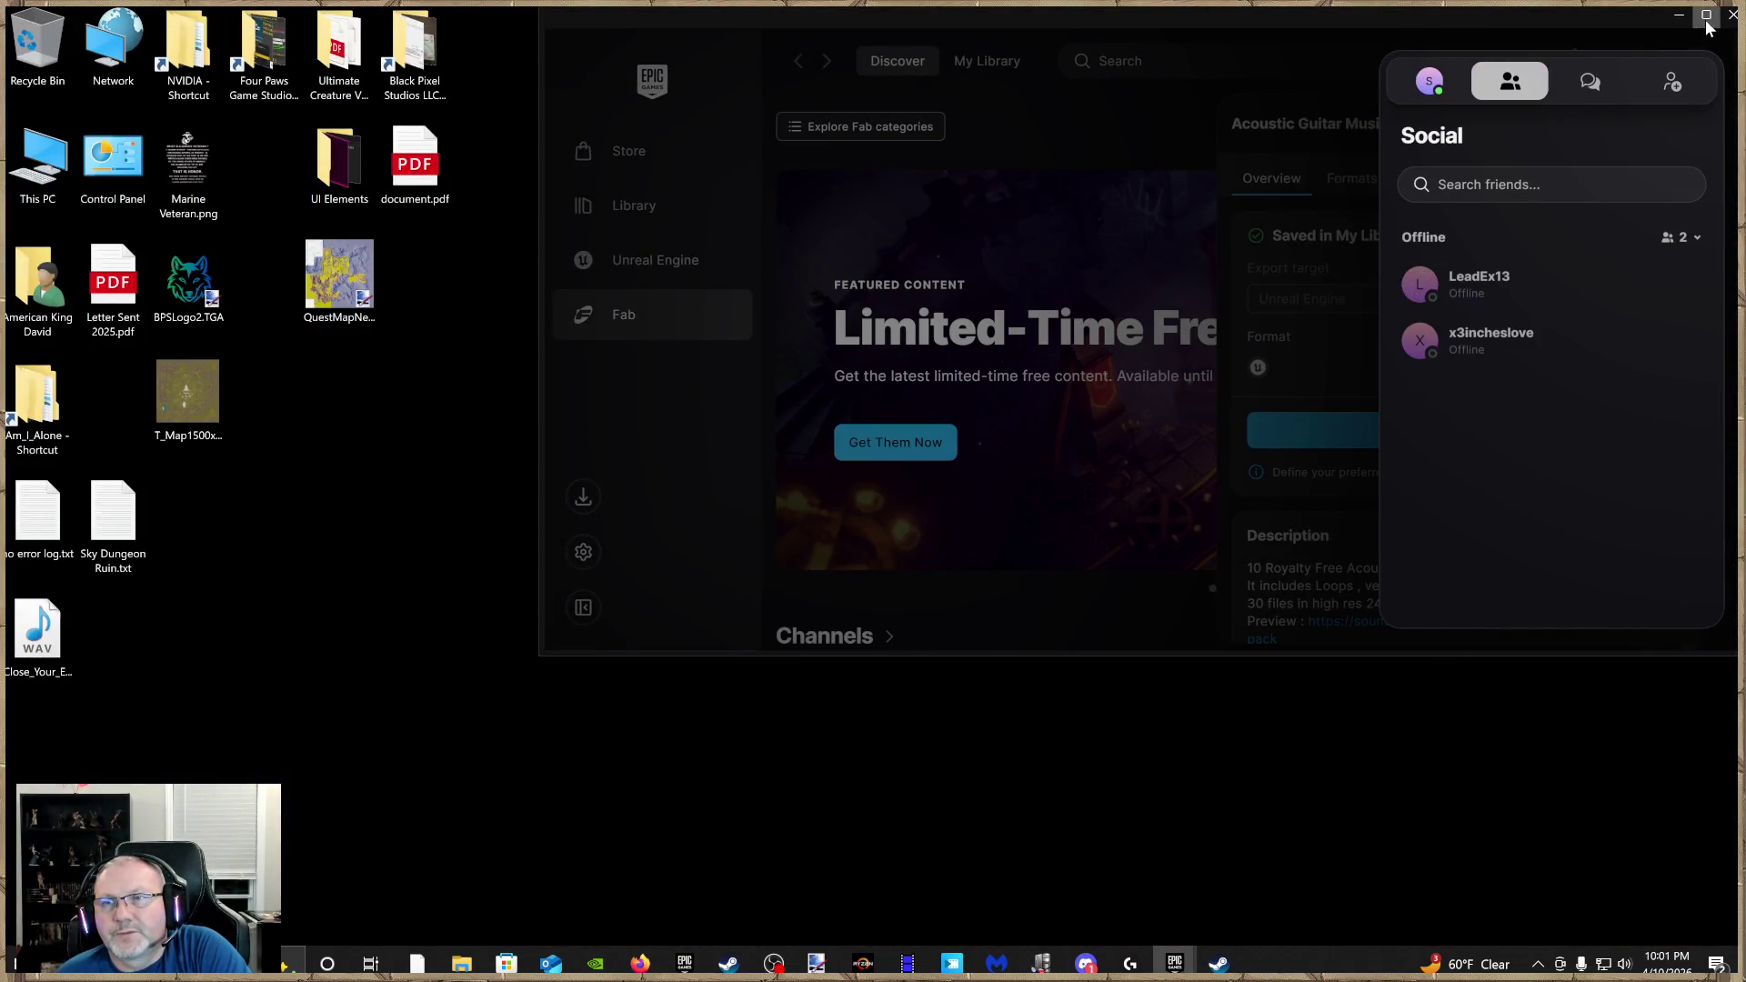
left_click(1705, 16)
left_click(971, 80)
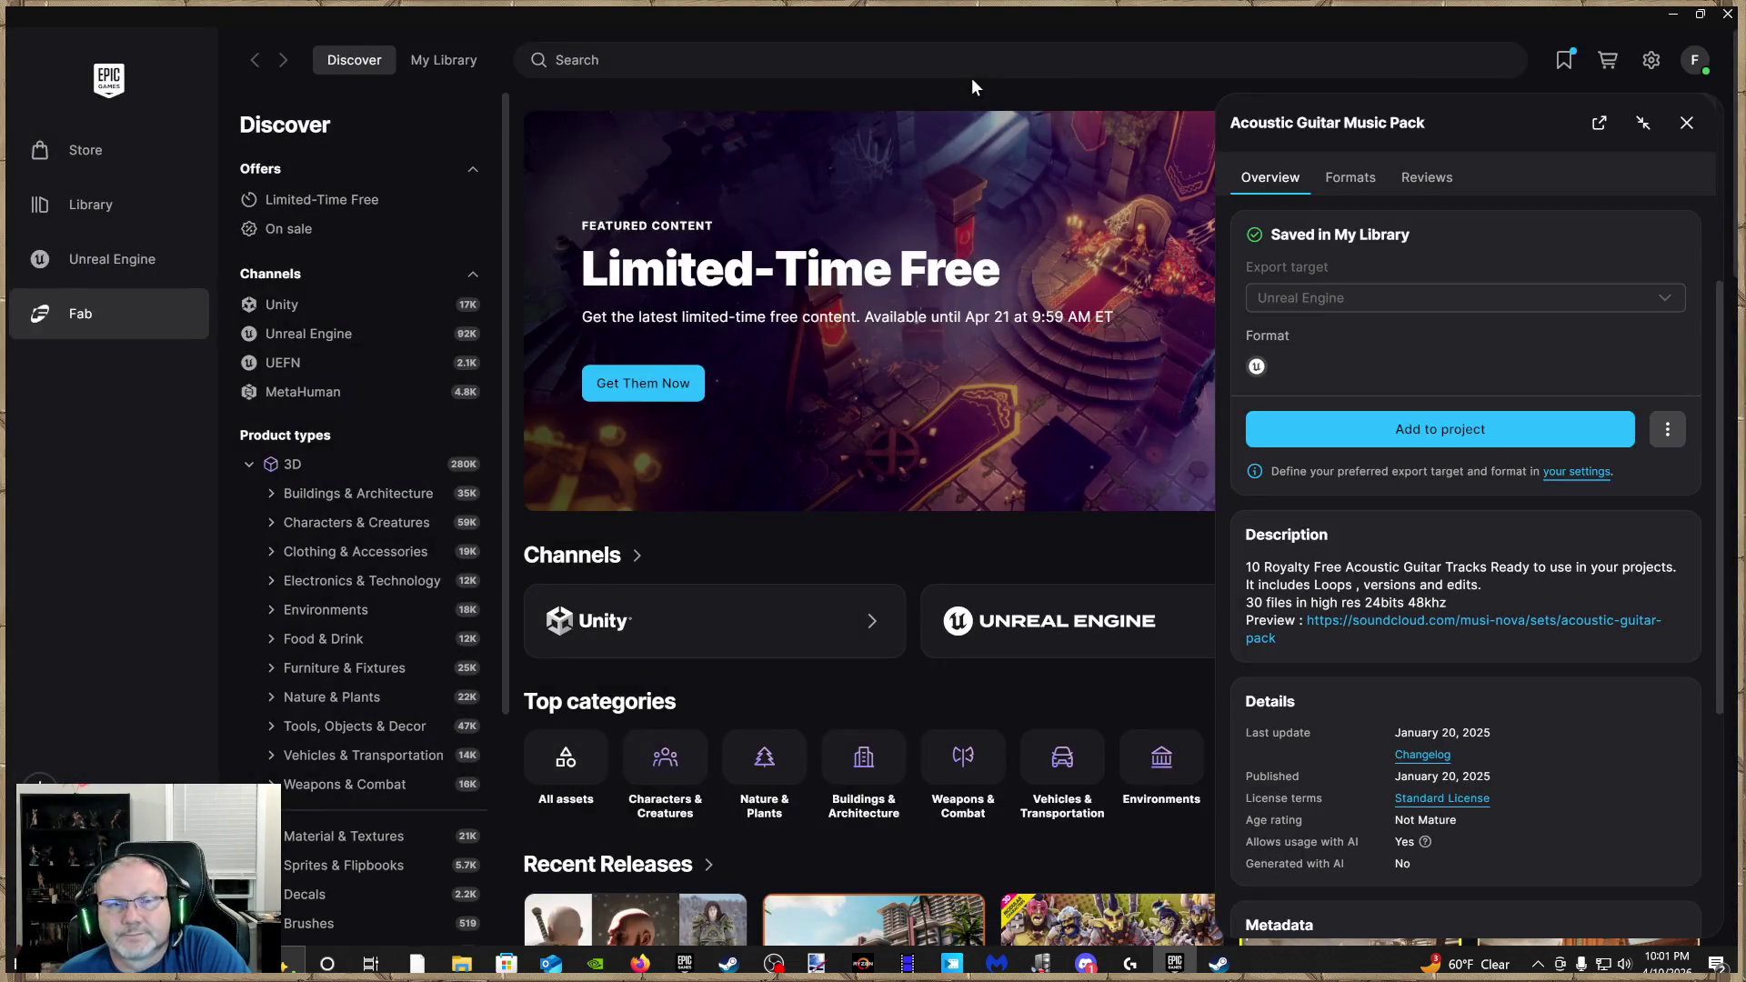
left_click(1687, 123)
scroll(1046, 441, "down", 1)
scroll(1045, 437, "down", 2)
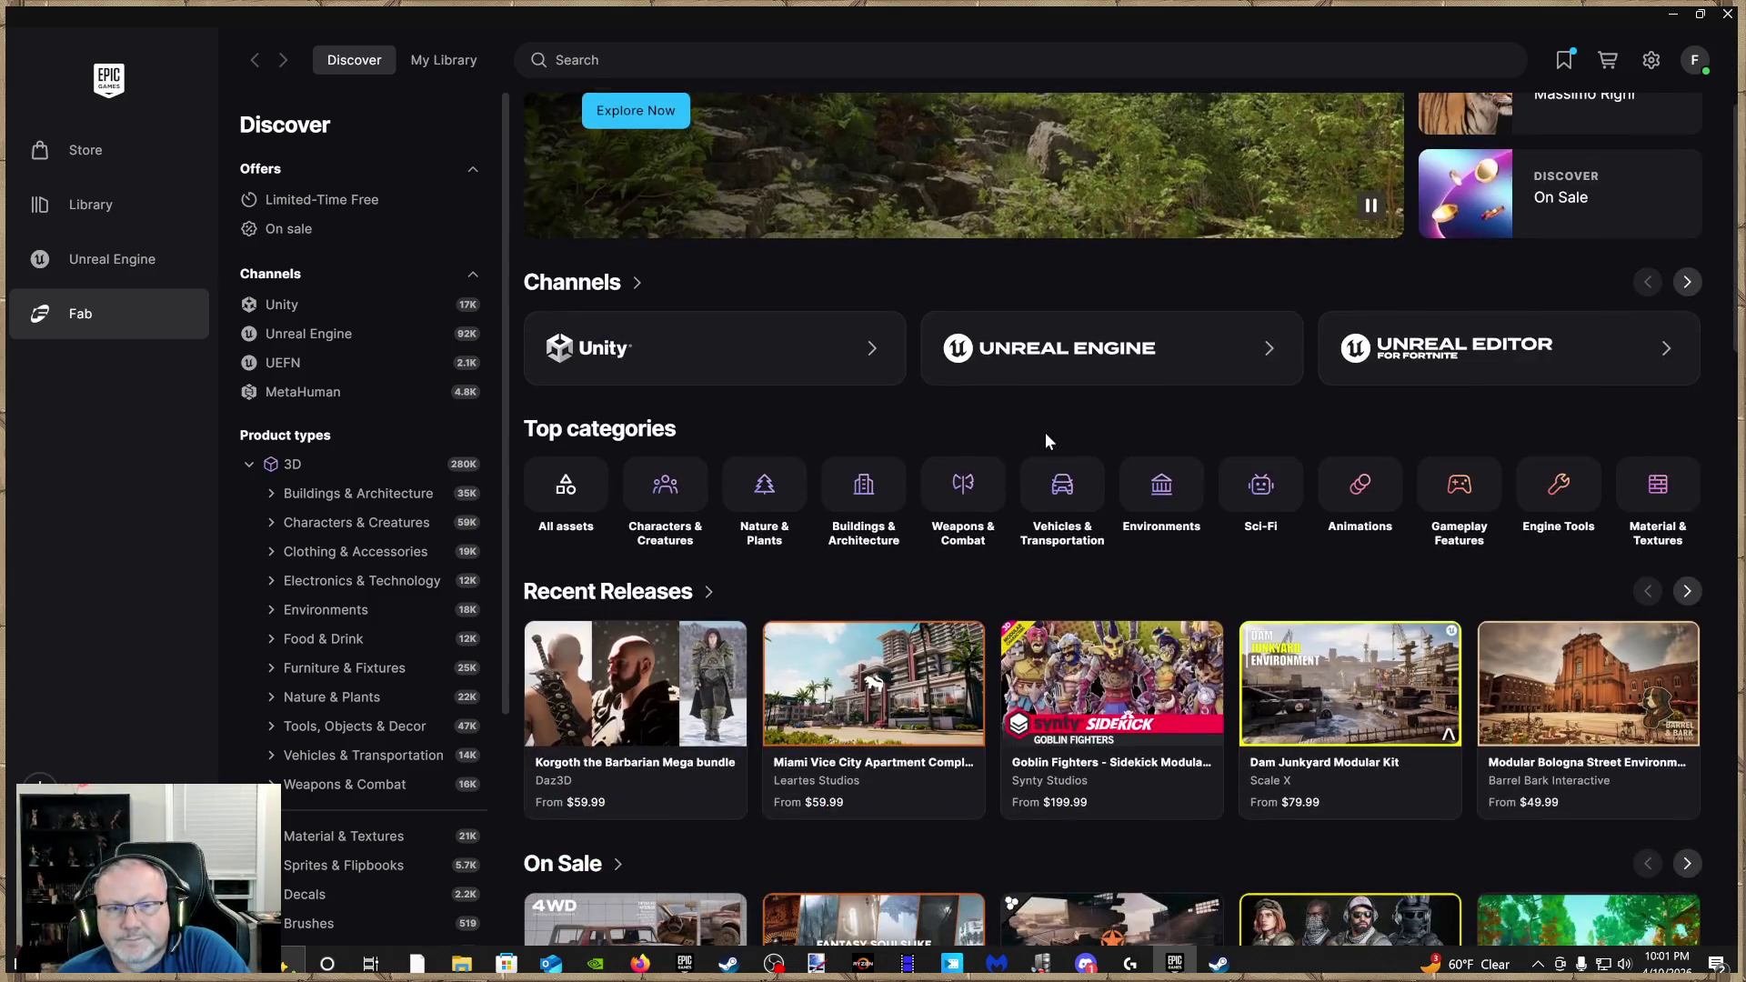
scroll(1053, 433, "up", 3)
scroll(1053, 436, "down", 4)
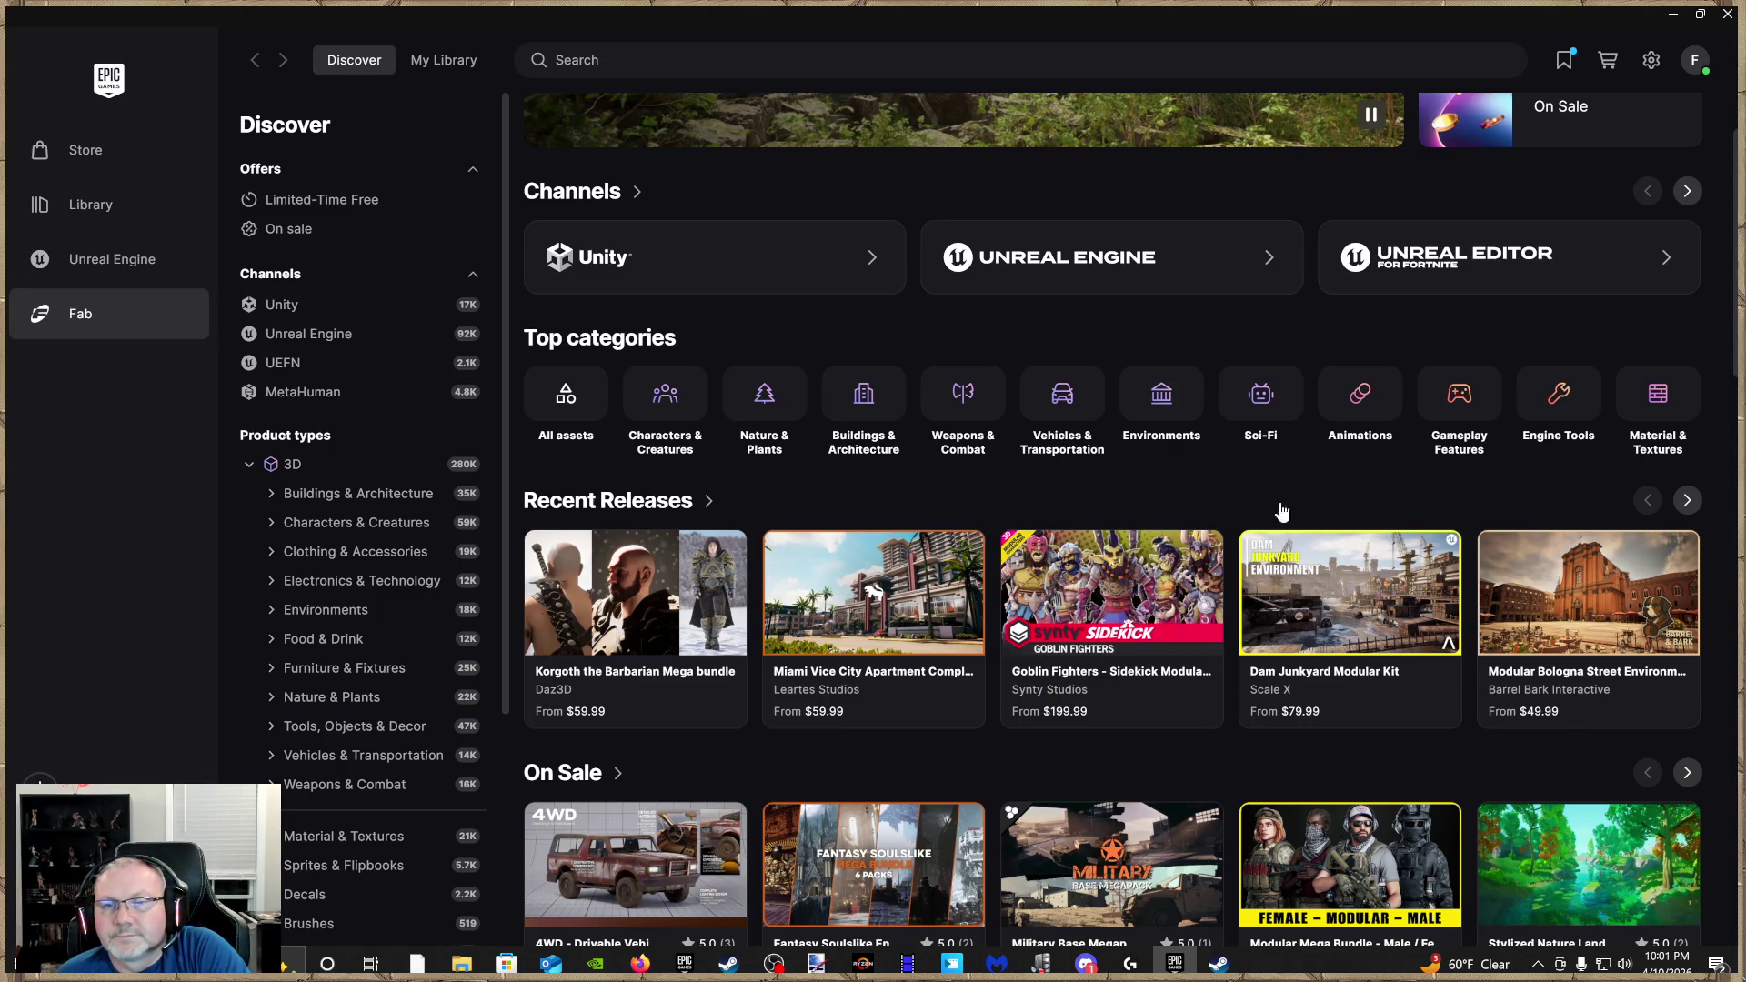
Check the Goblin Fighters pack details, view the wishlist, and close the launcher
left_click(1159, 587)
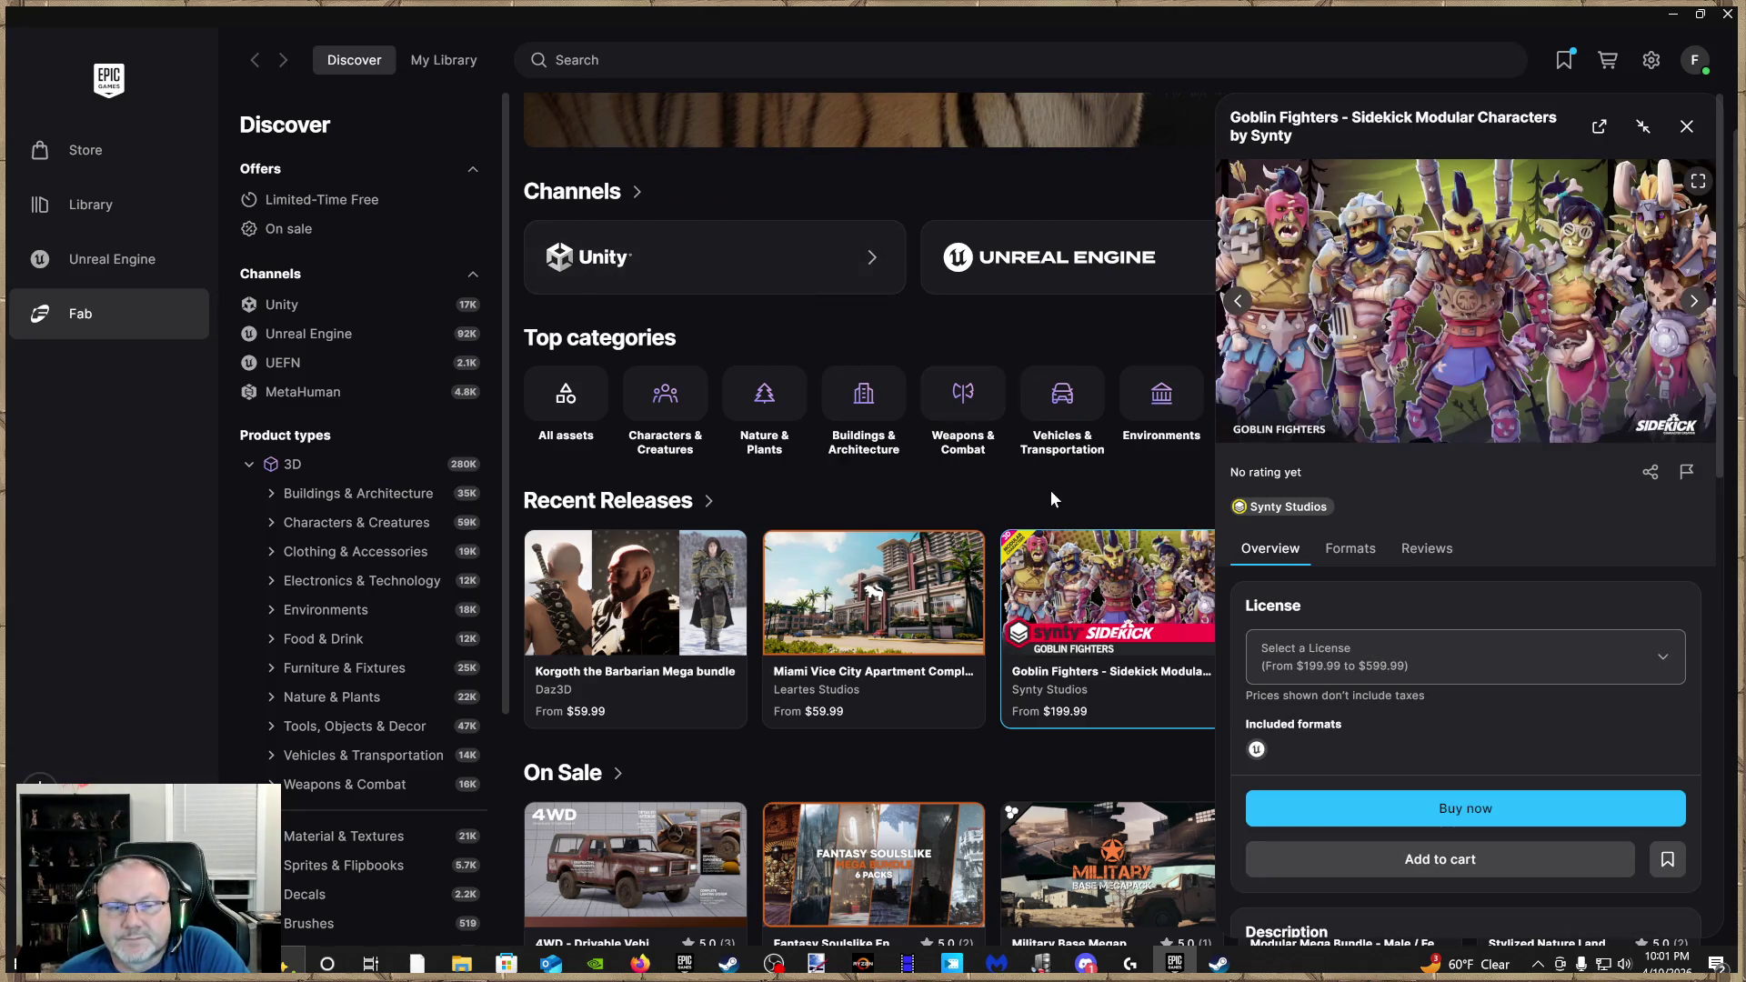
scroll(1015, 580, "down", 3)
key("Escape")
scroll(1162, 569, "up", 3)
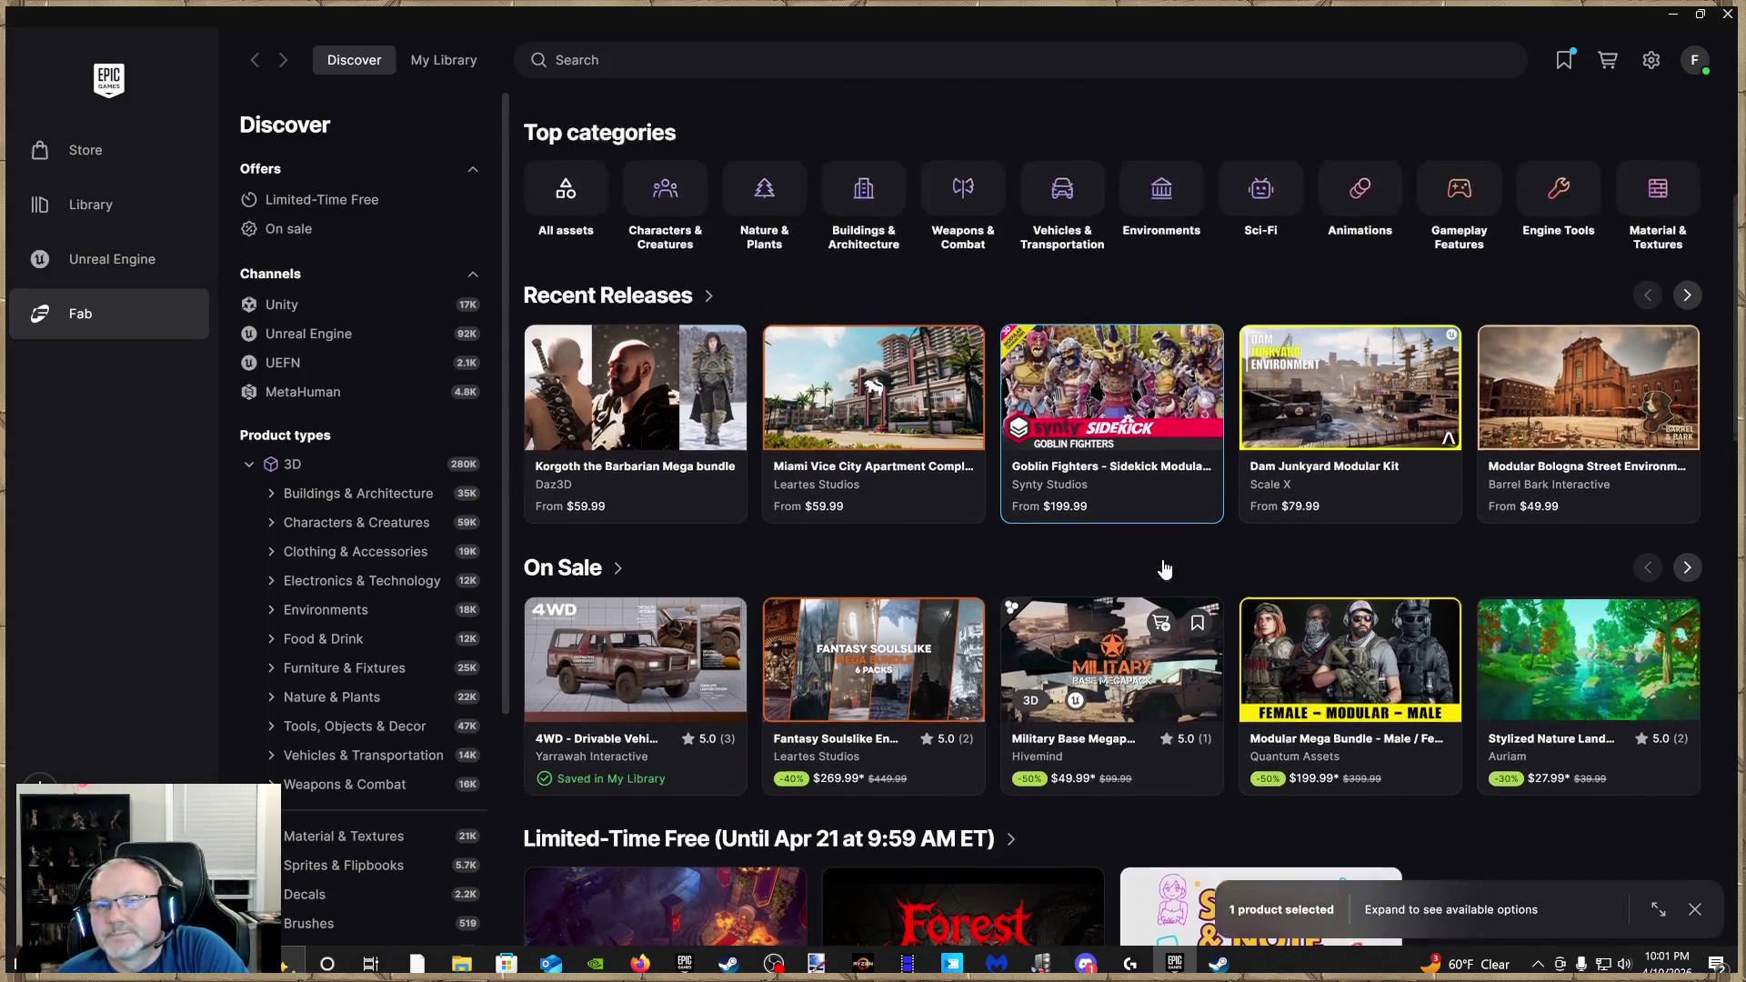
scroll(1164, 567, "up", 5)
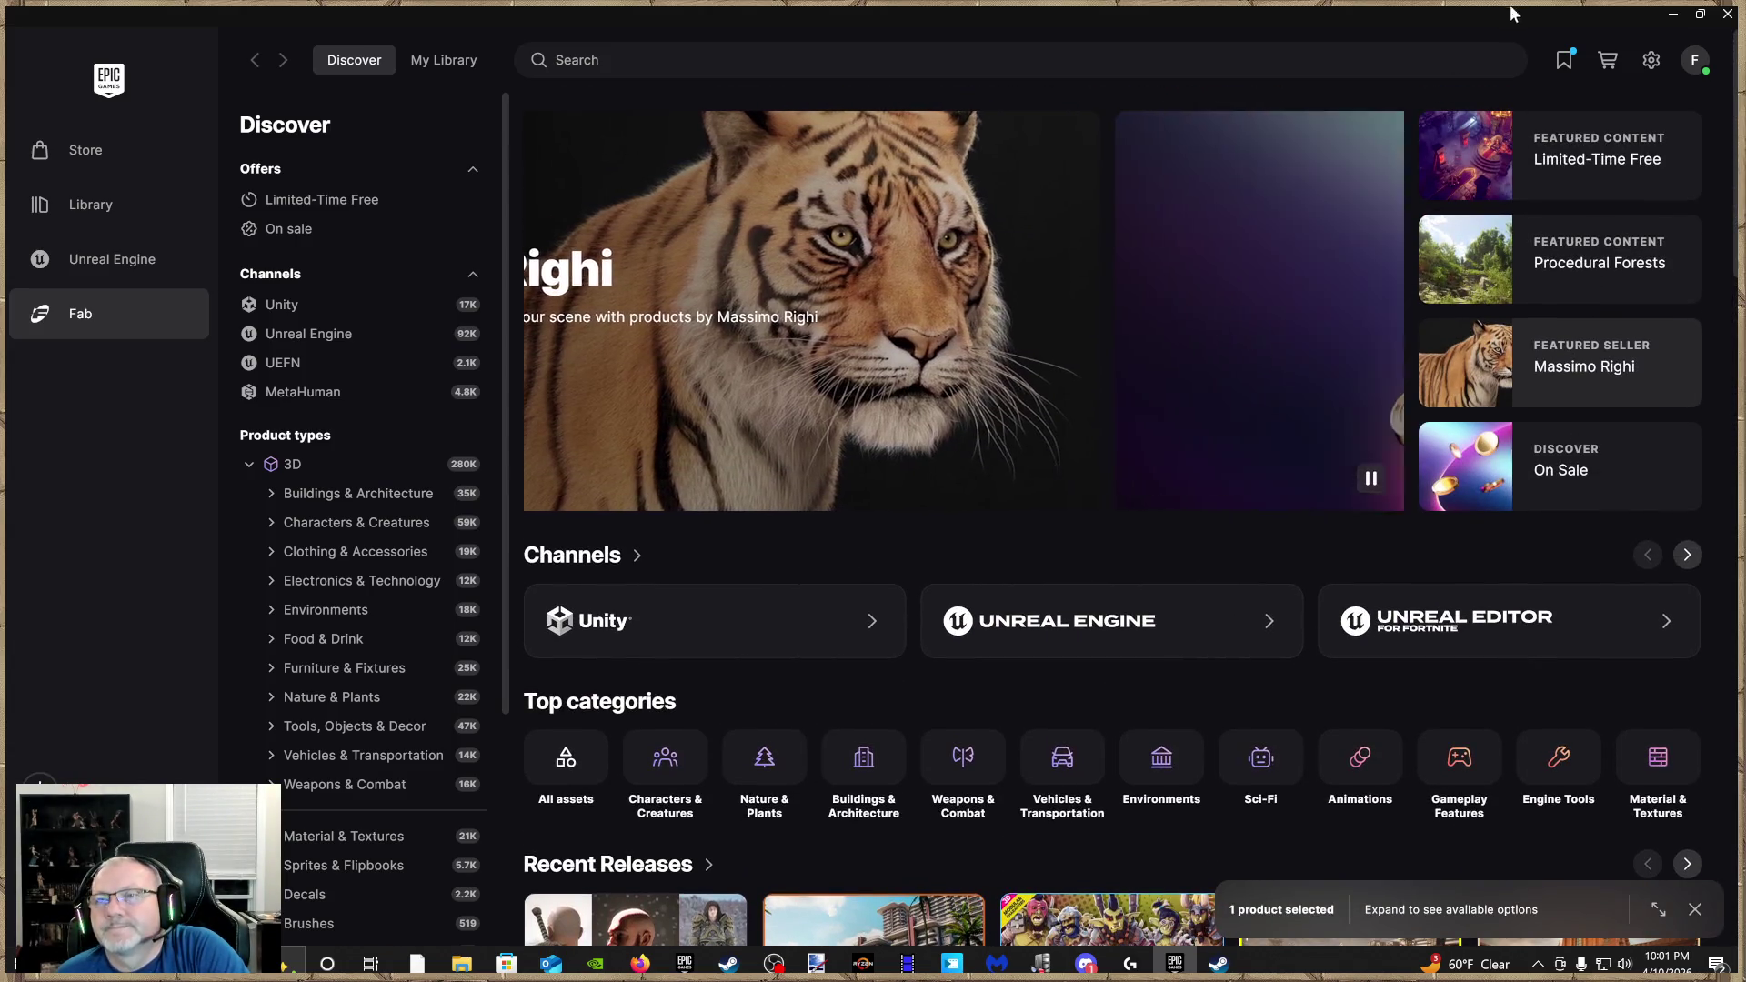
left_click(1565, 61)
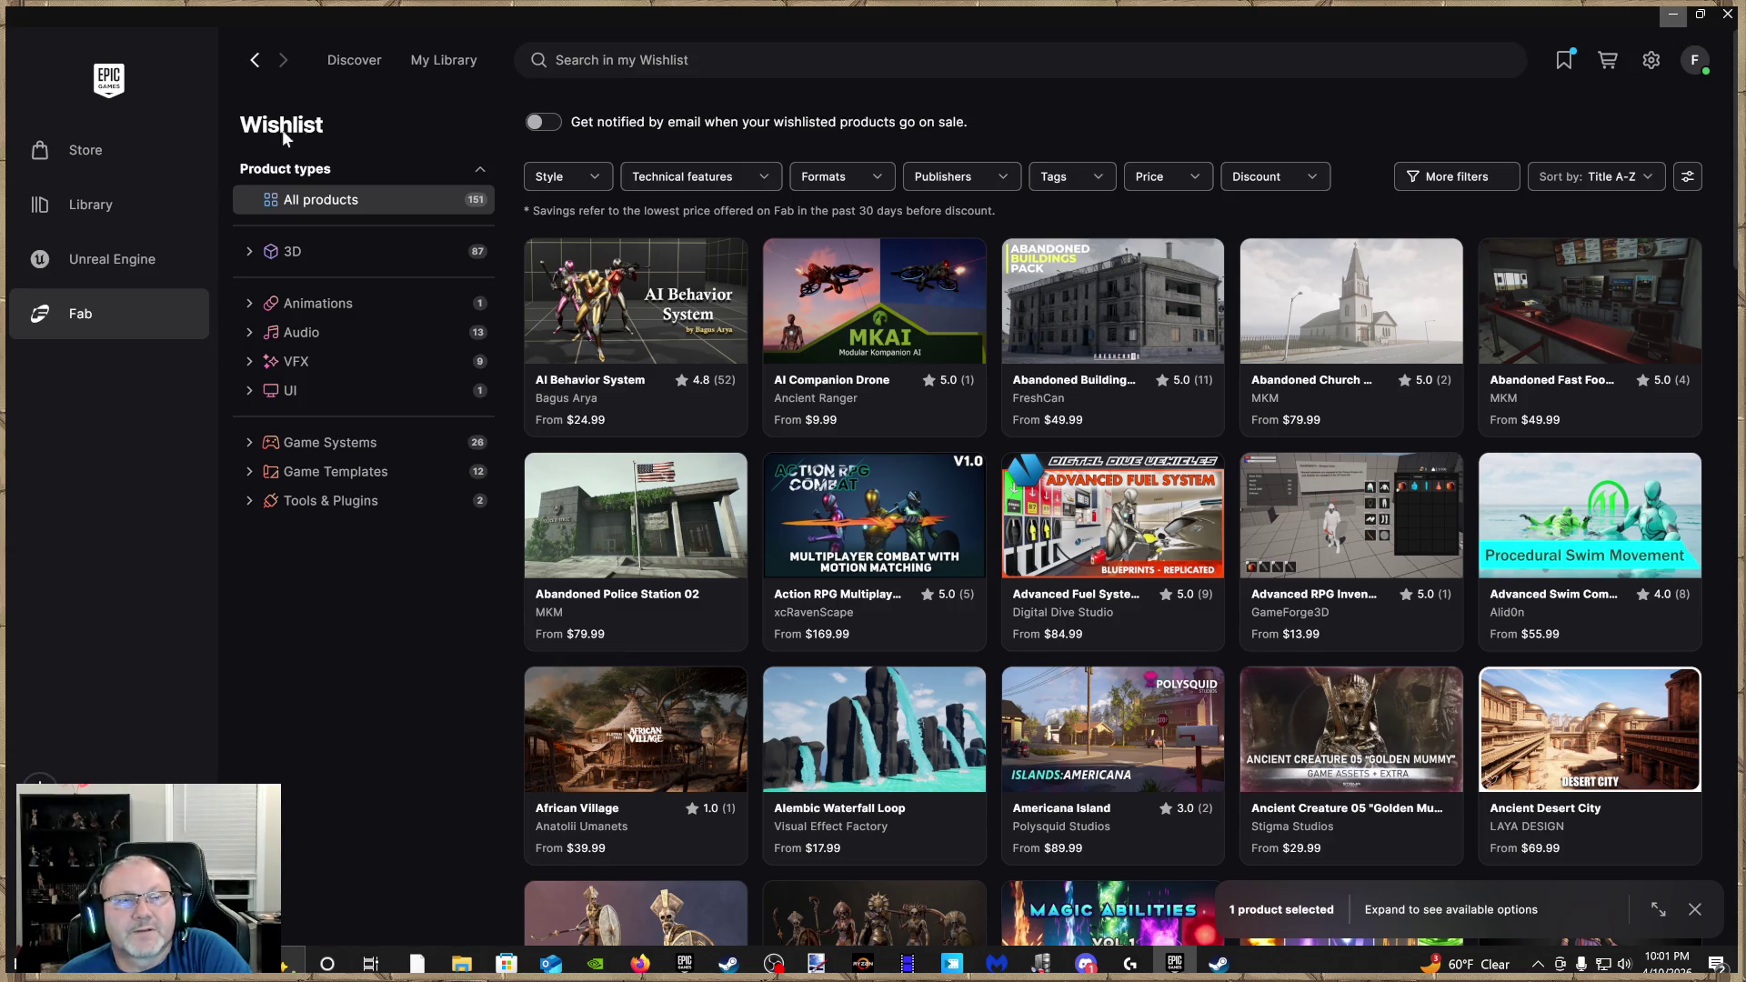
left_click(1727, 13)
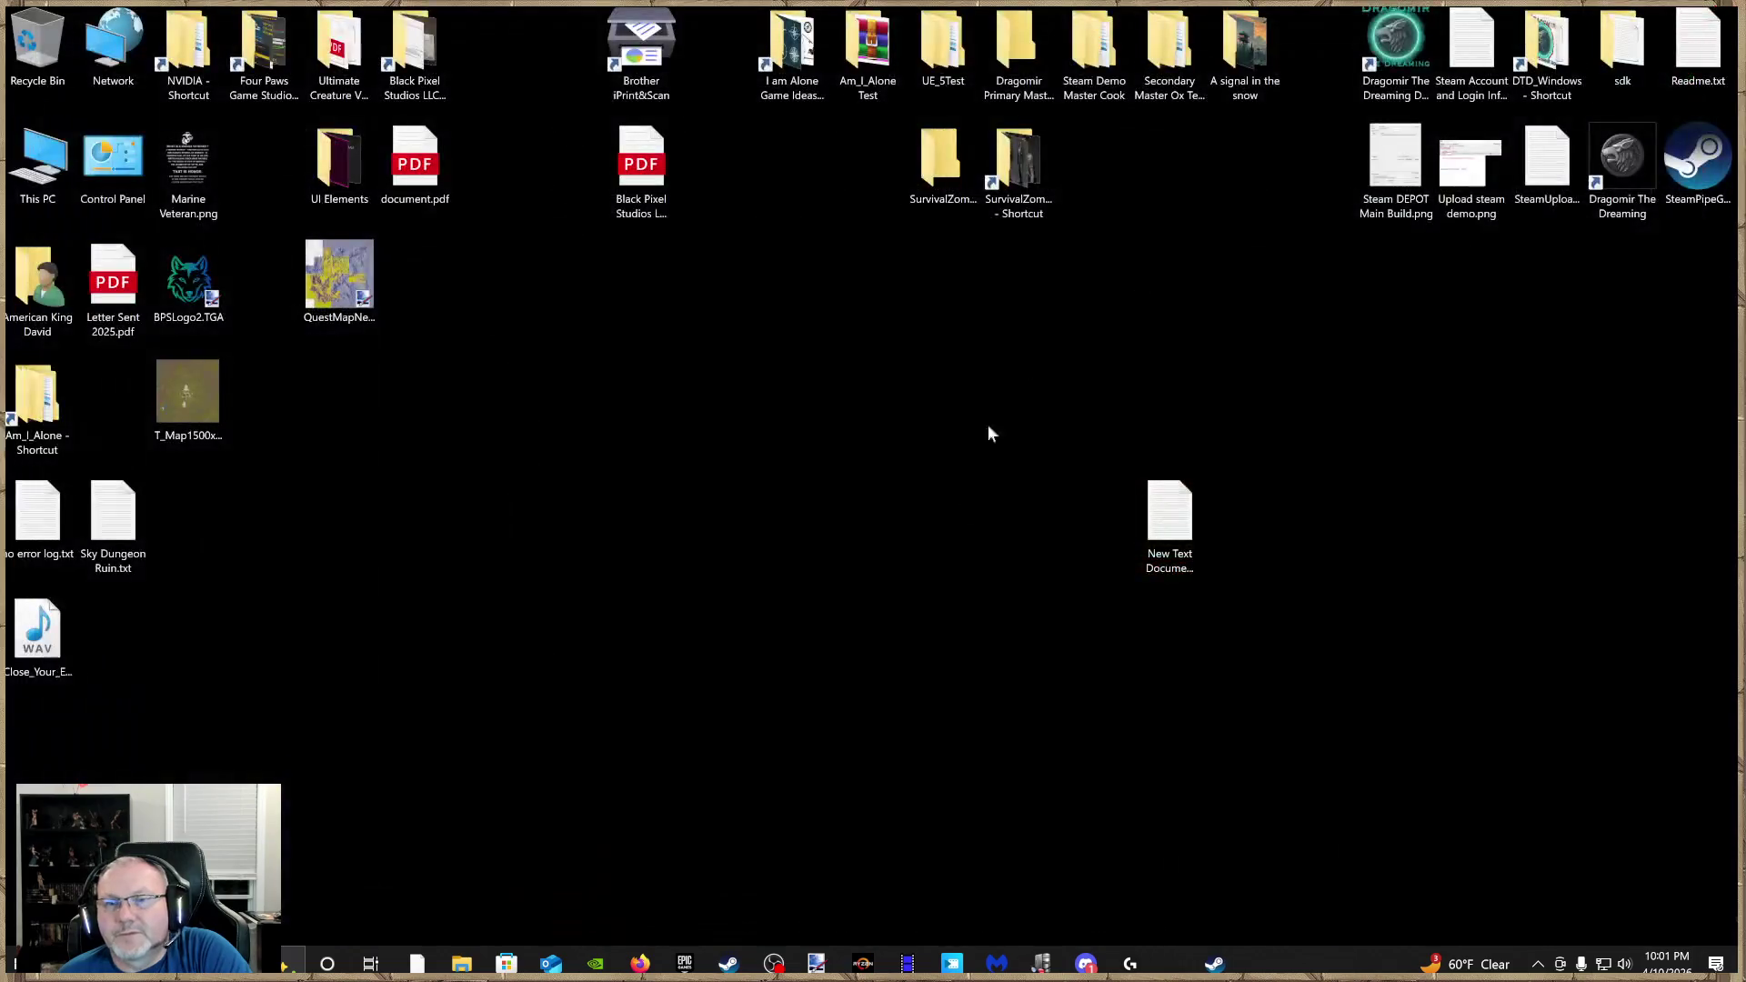
Dismiss the Fortnite Arenas notification and reopen the Epic Games Launcher maximized
left_click(1721, 850)
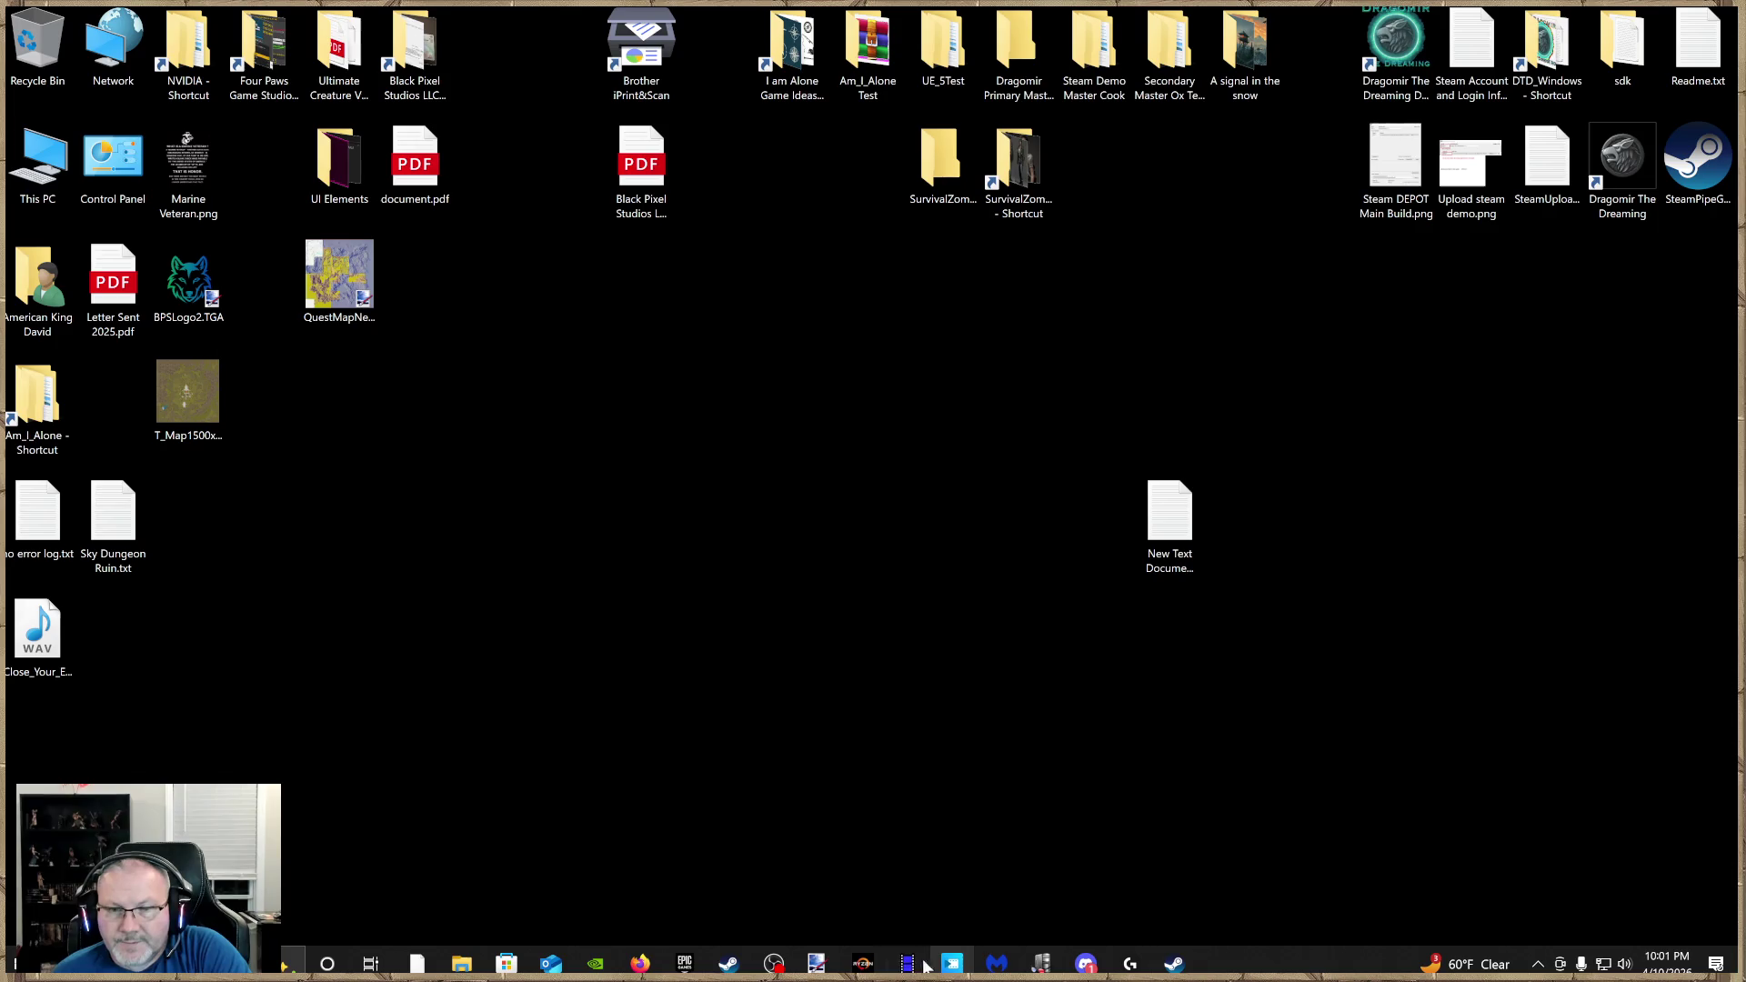
left_click(680, 965)
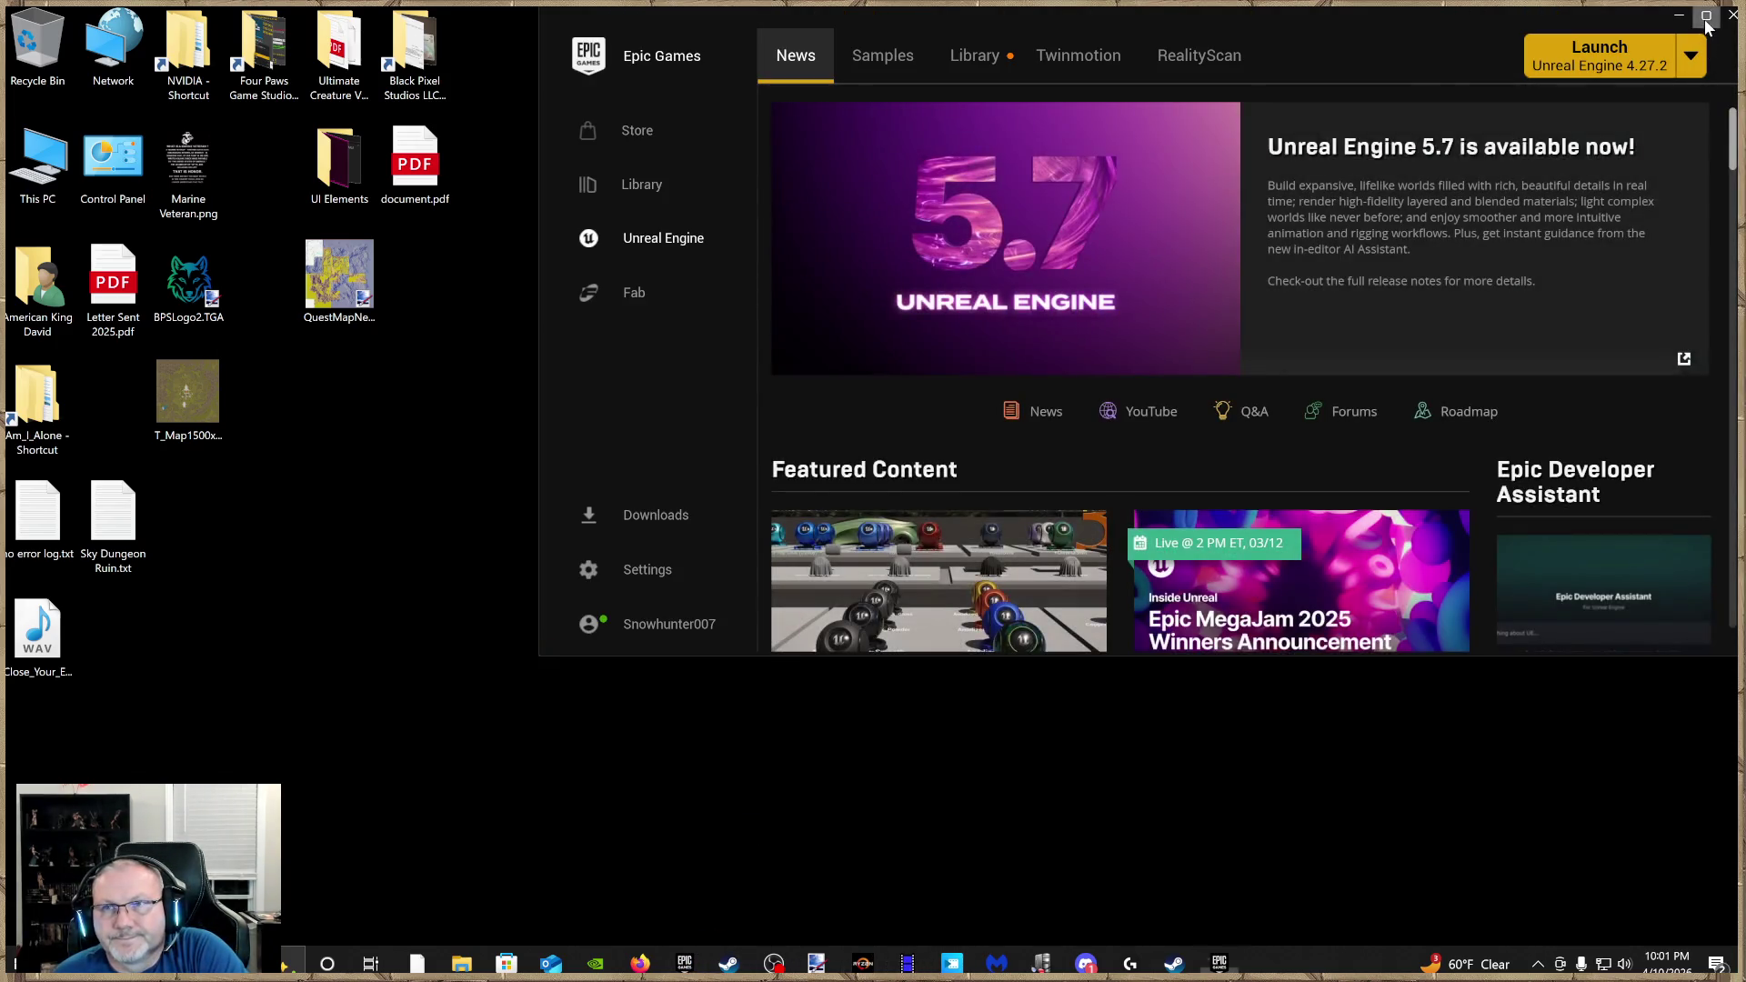
left_click(1706, 16)
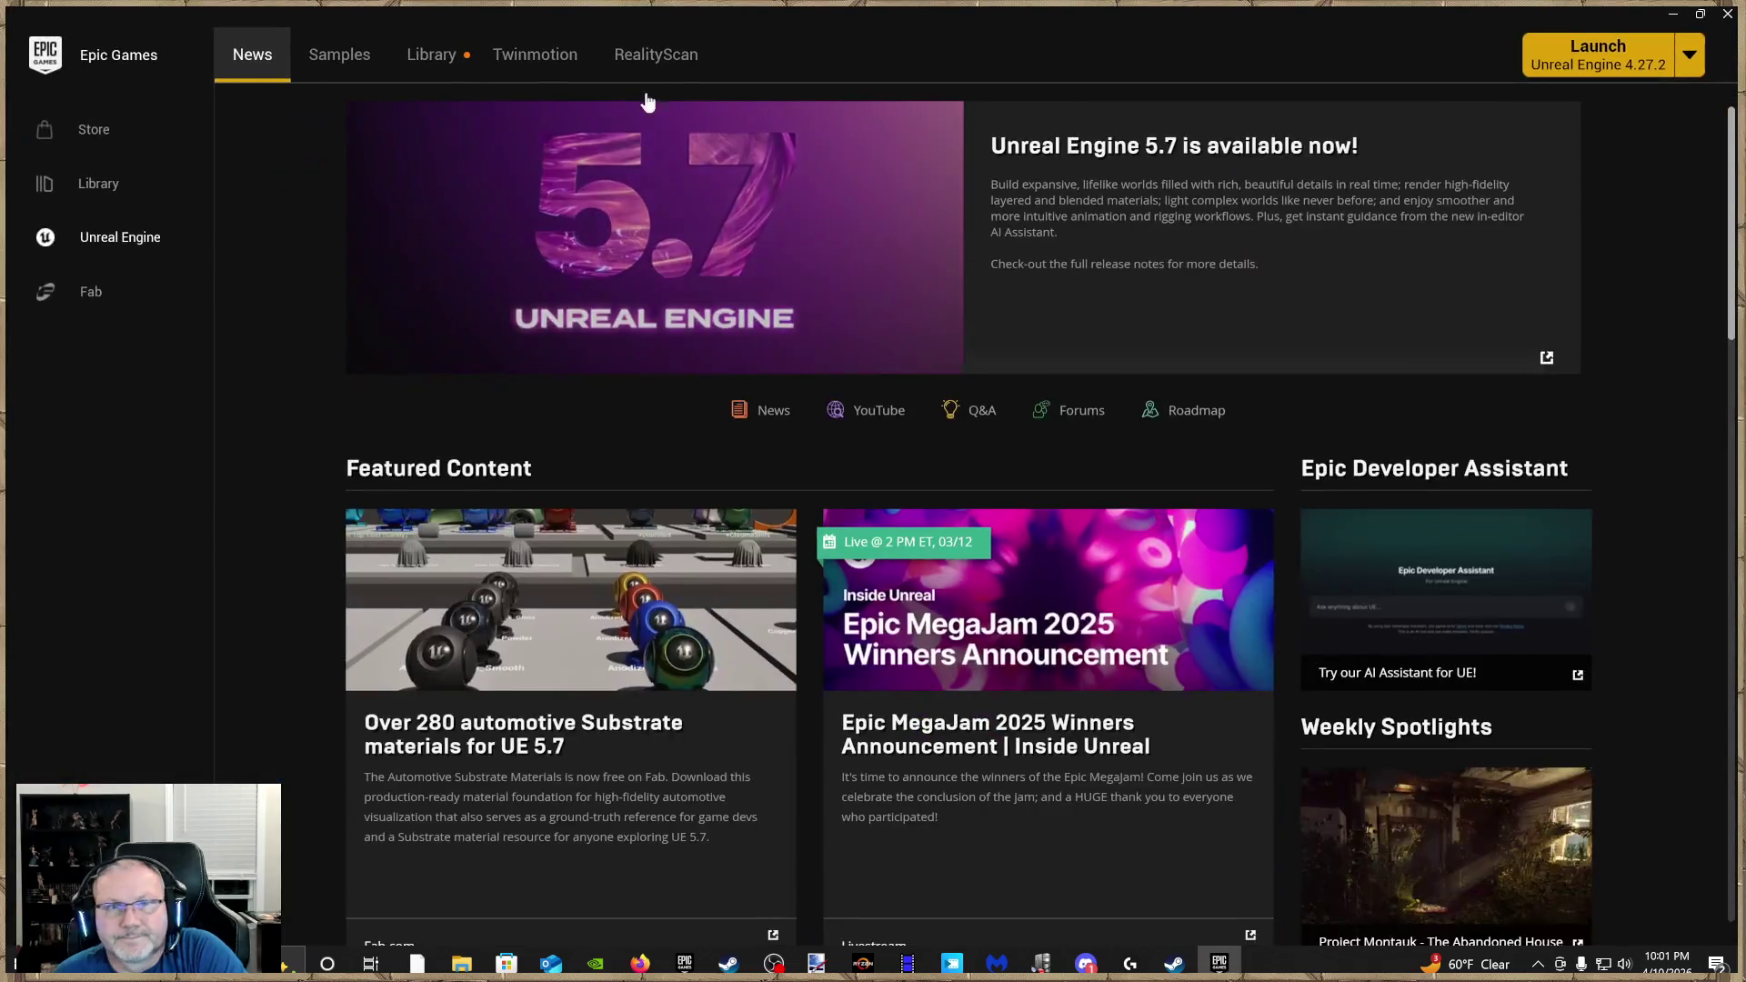
Search the Library's Fab Library, trying 'cow', 'girl' and 'cowbop' before settling on 'female'
left_click(443, 56)
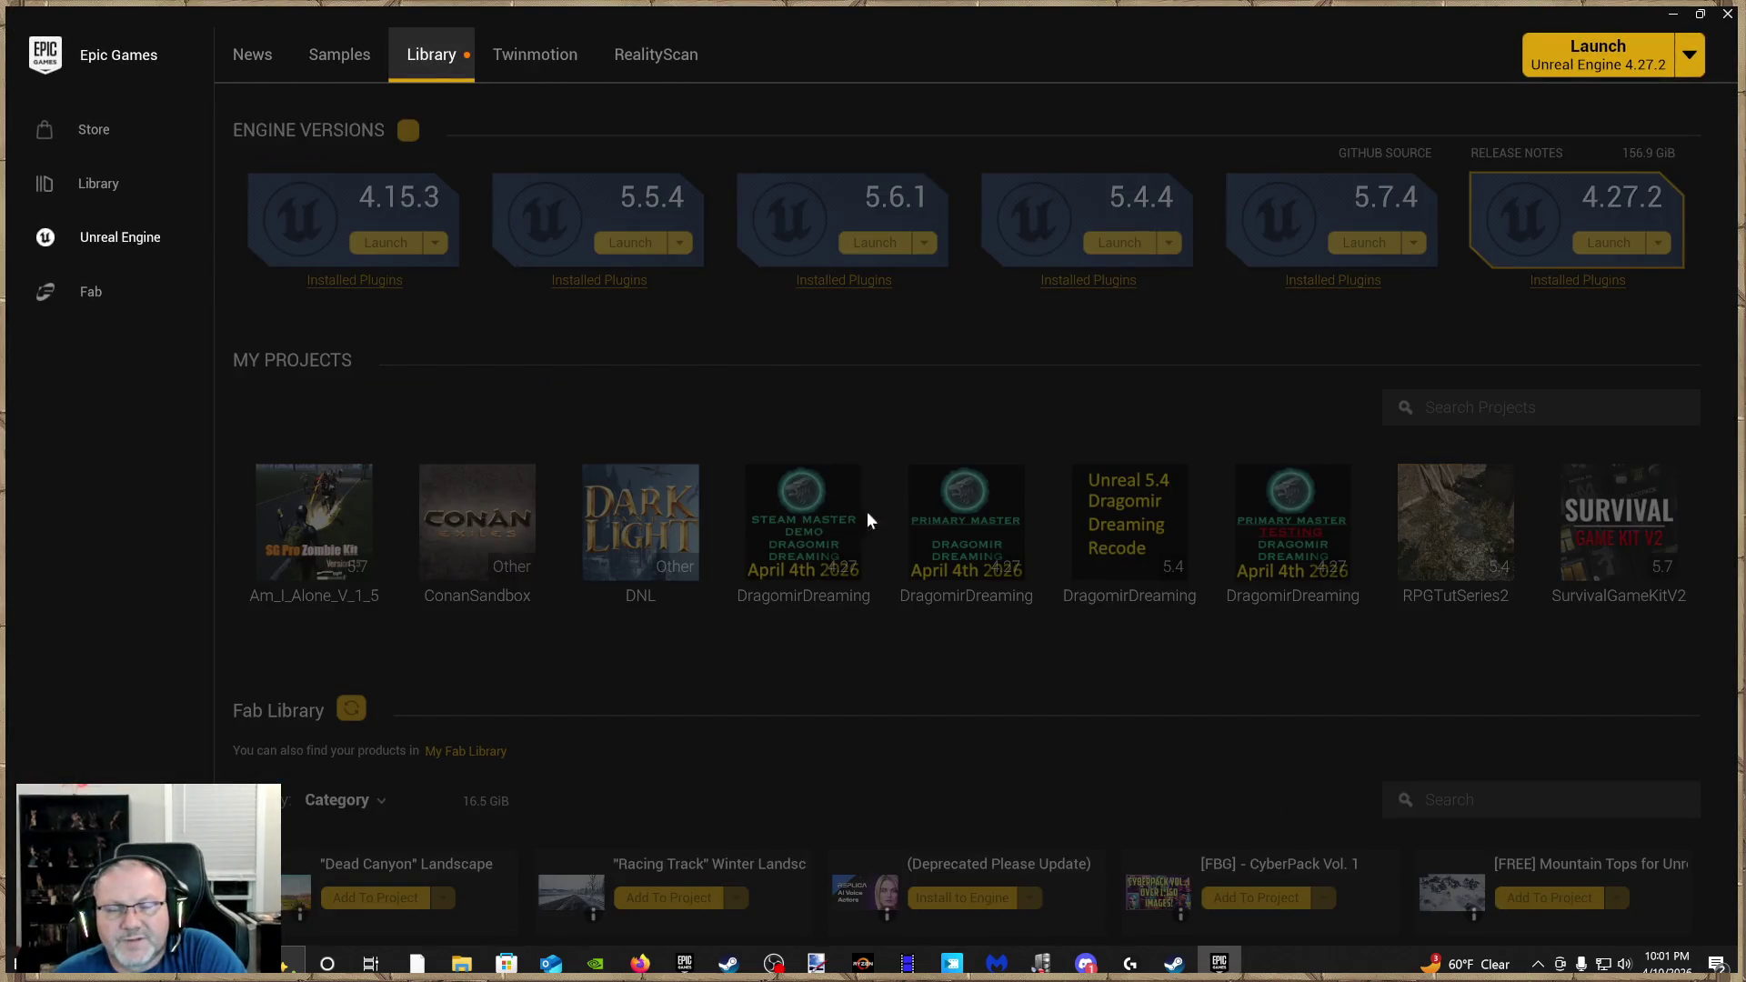
scroll(1071, 641, "down", 2)
scroll(1473, 775, "down", 1)
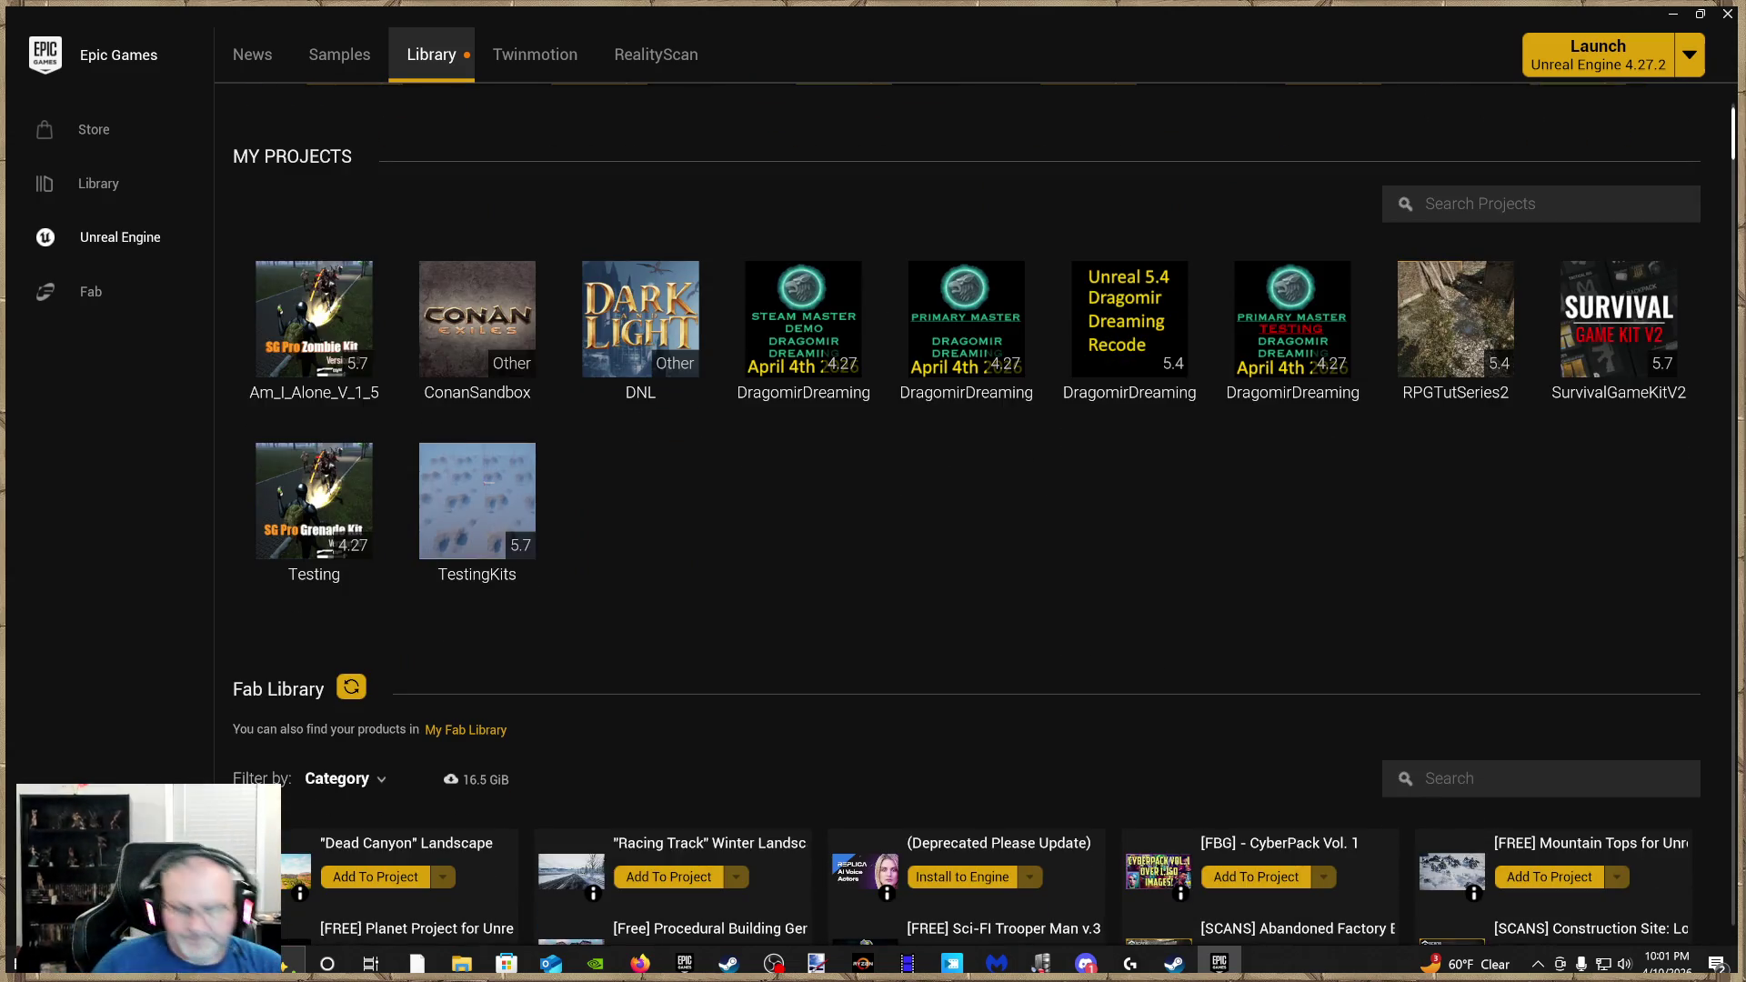
type("cow")
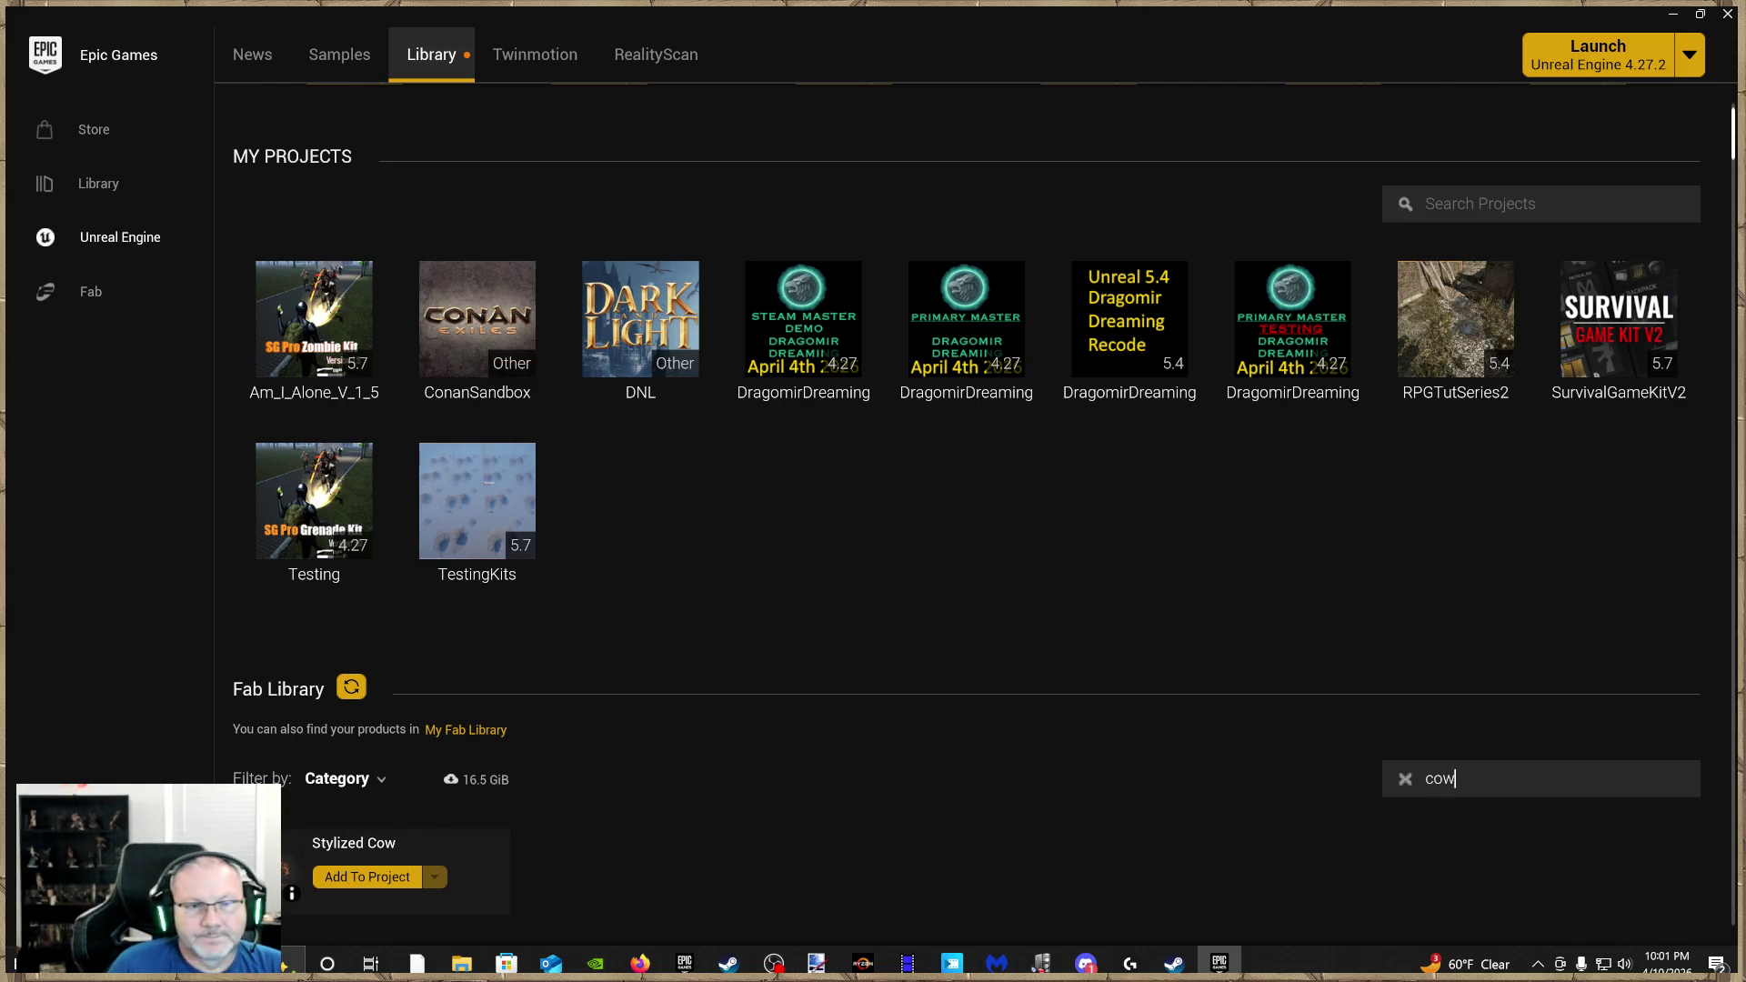
key("BackSpace")
key("BackSpace")
key("BackSpace")
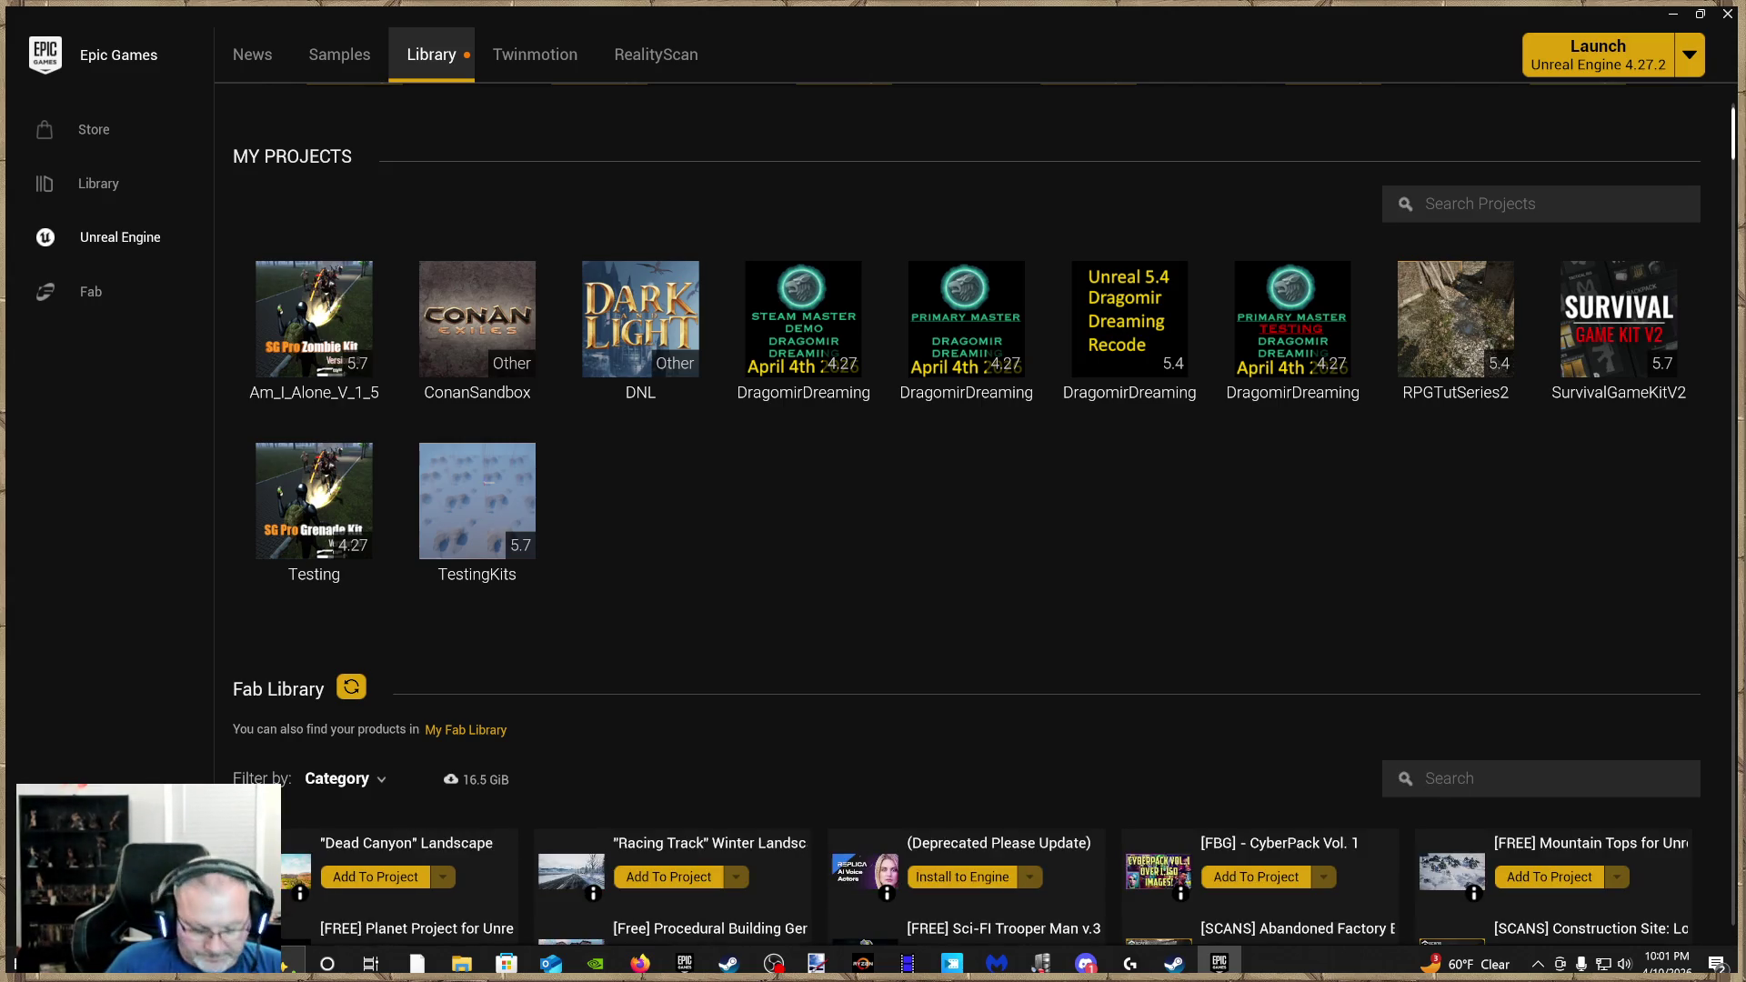
type("girl")
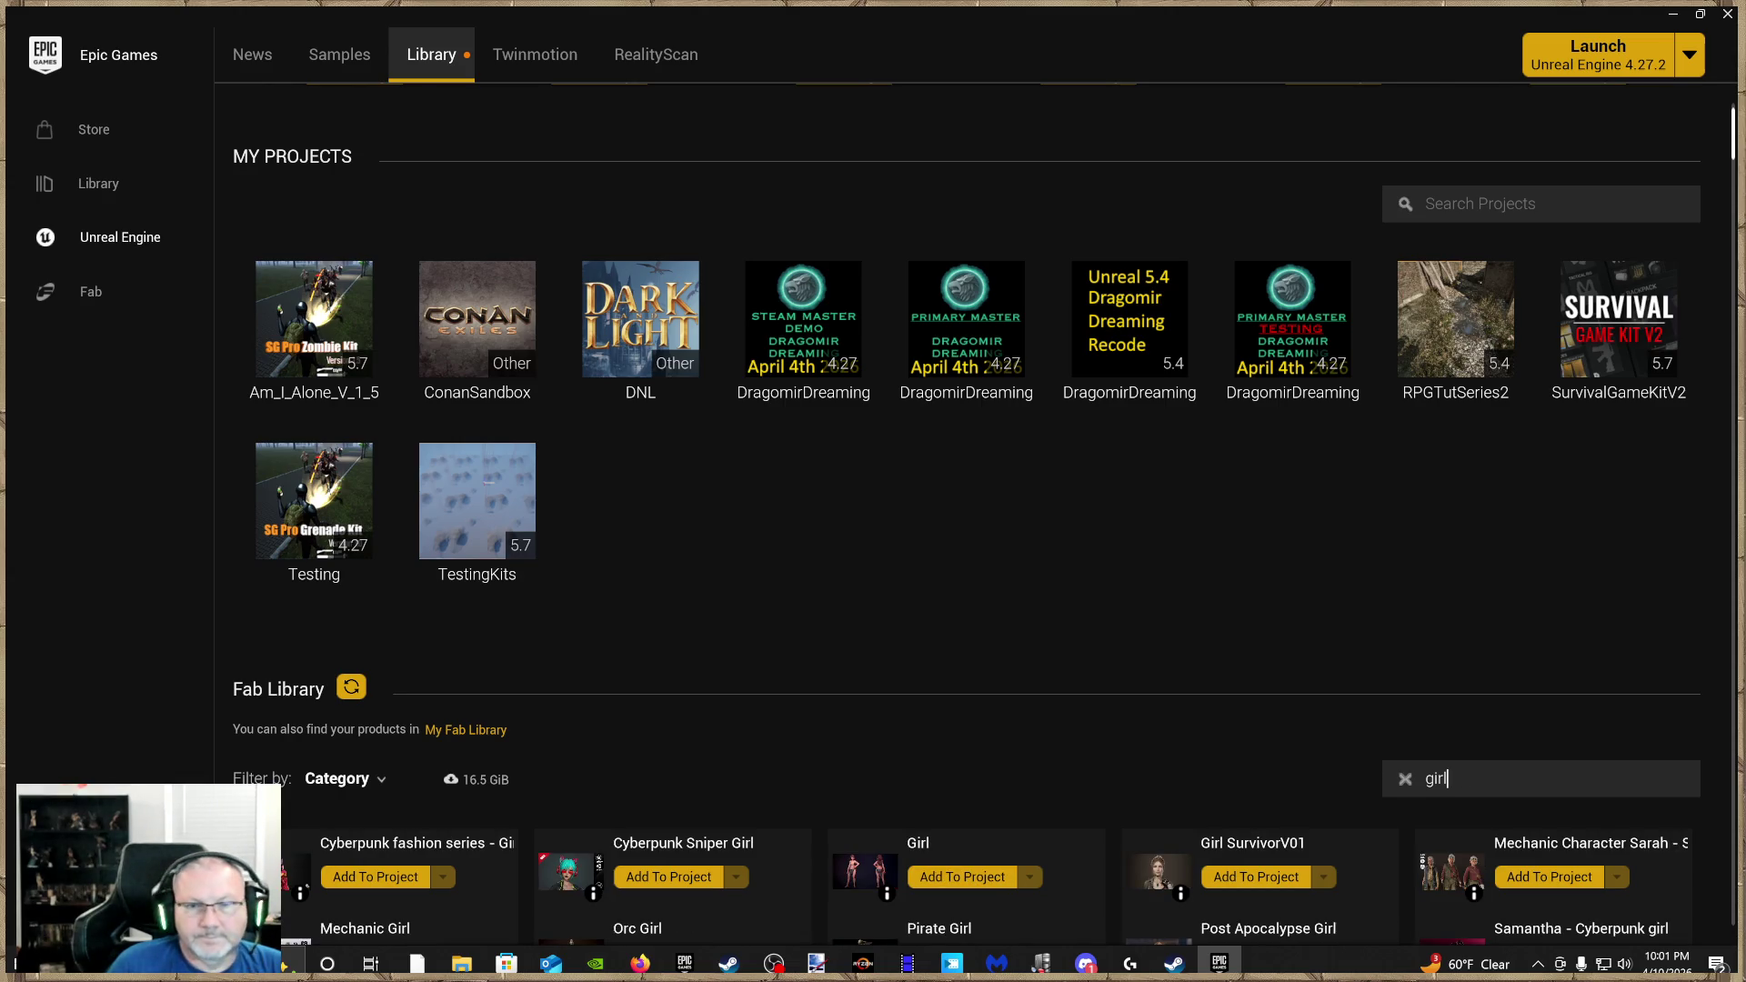
scroll(1287, 722, "down", 5)
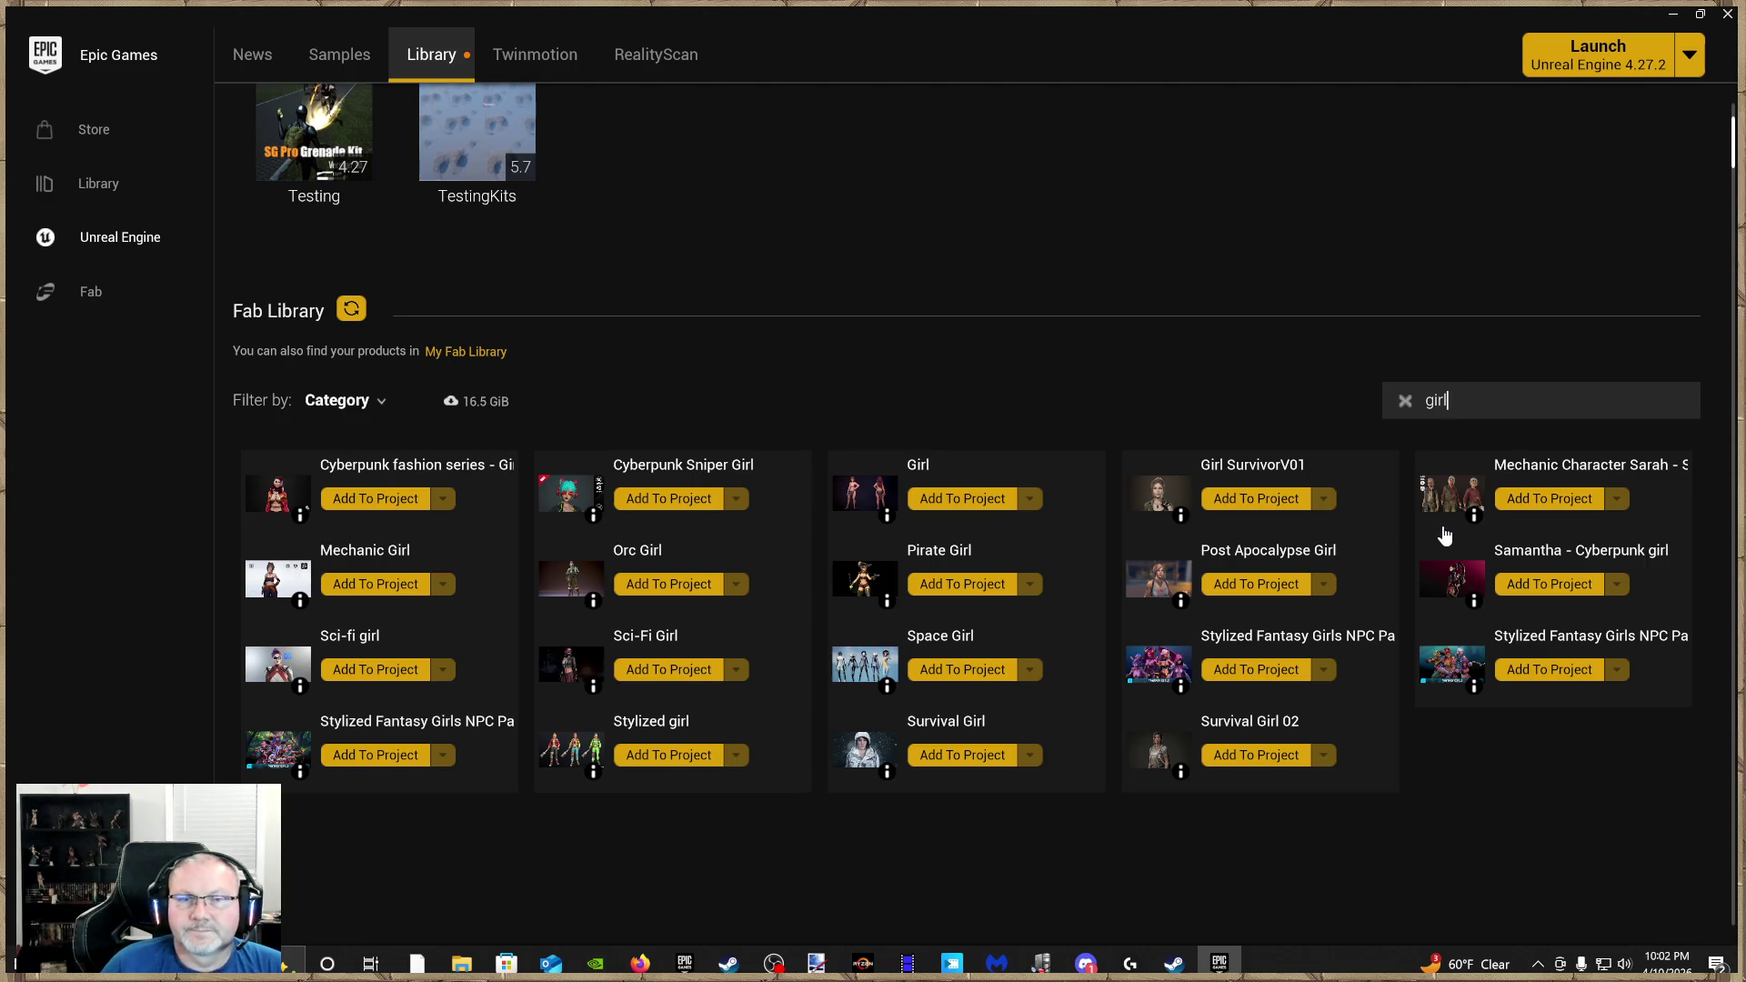
key("BackSpace")
key("BackSpace")
key("BackSpace")
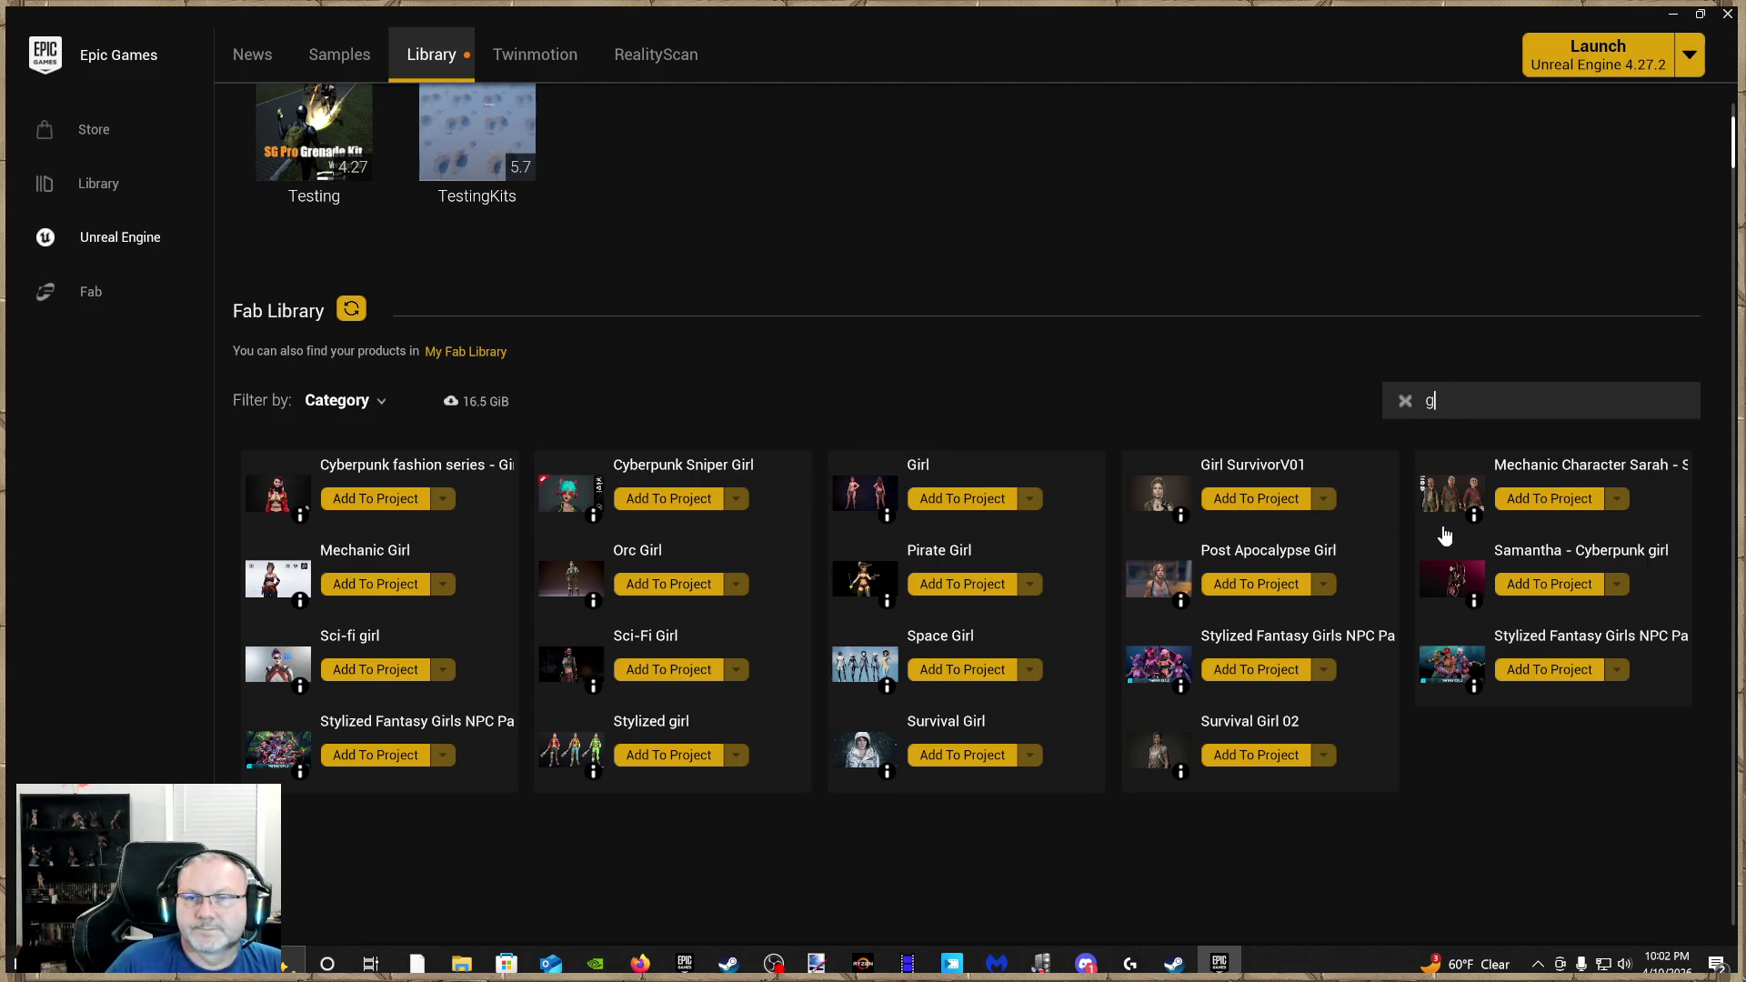
type("cowbop")
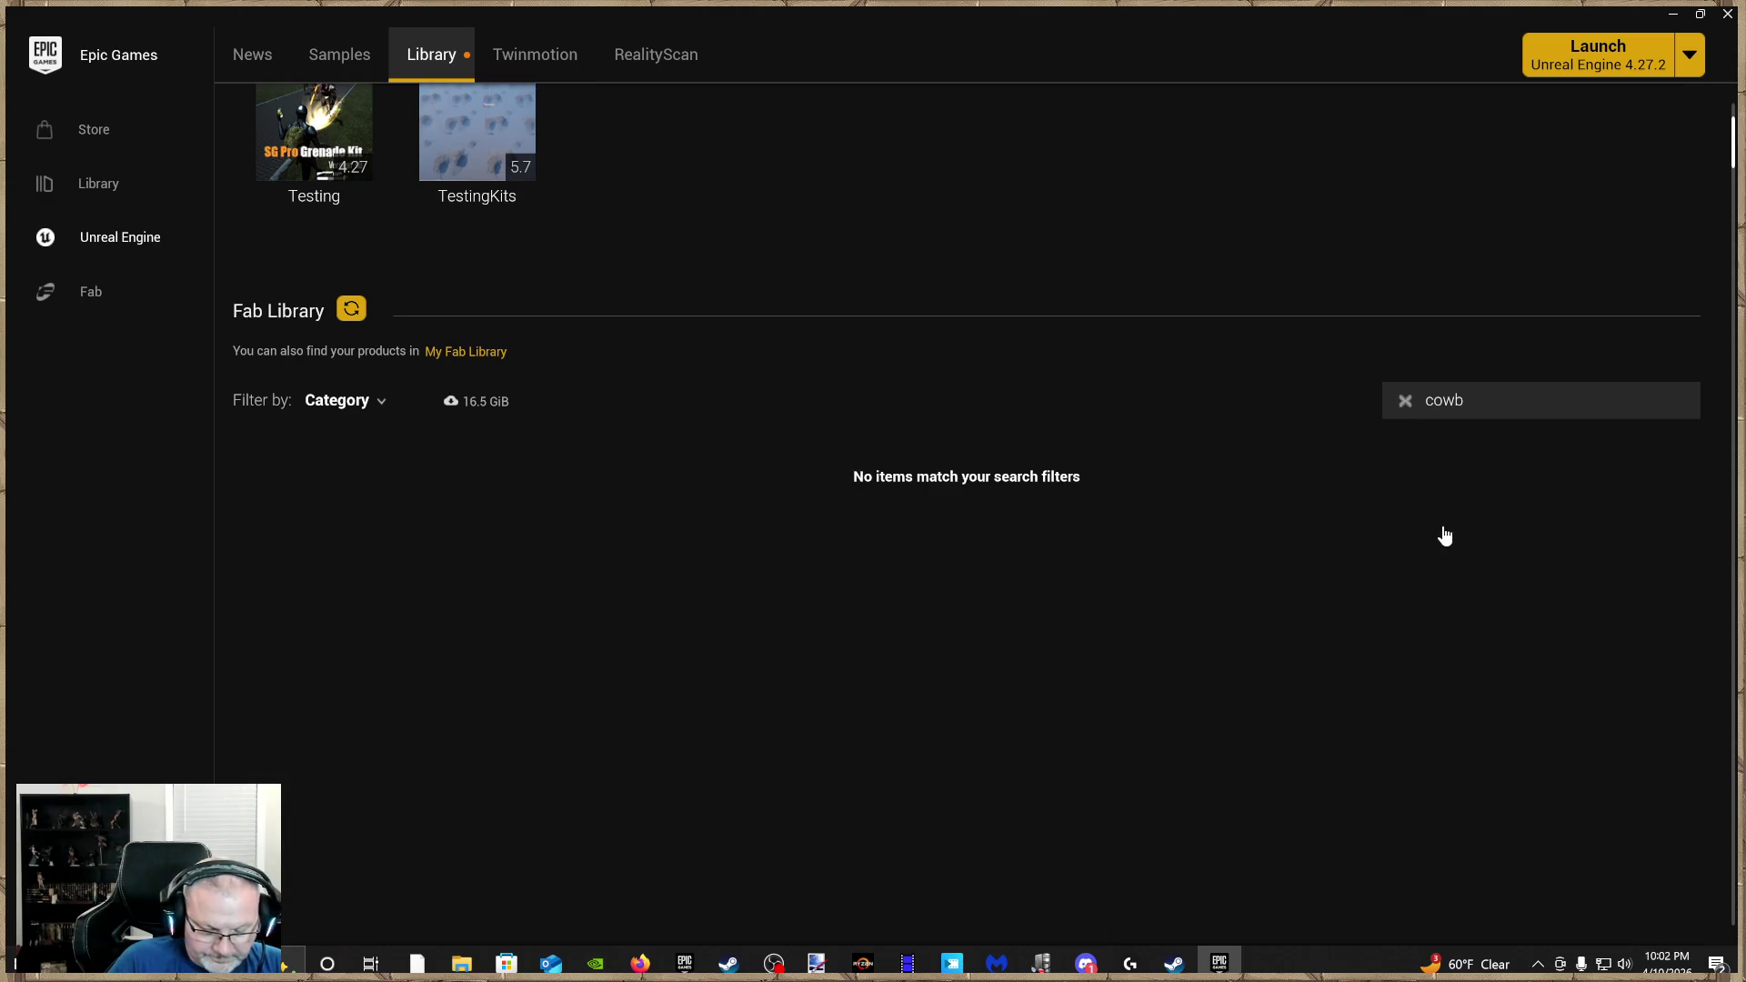
key("BackSpace")
key("BackSpace")
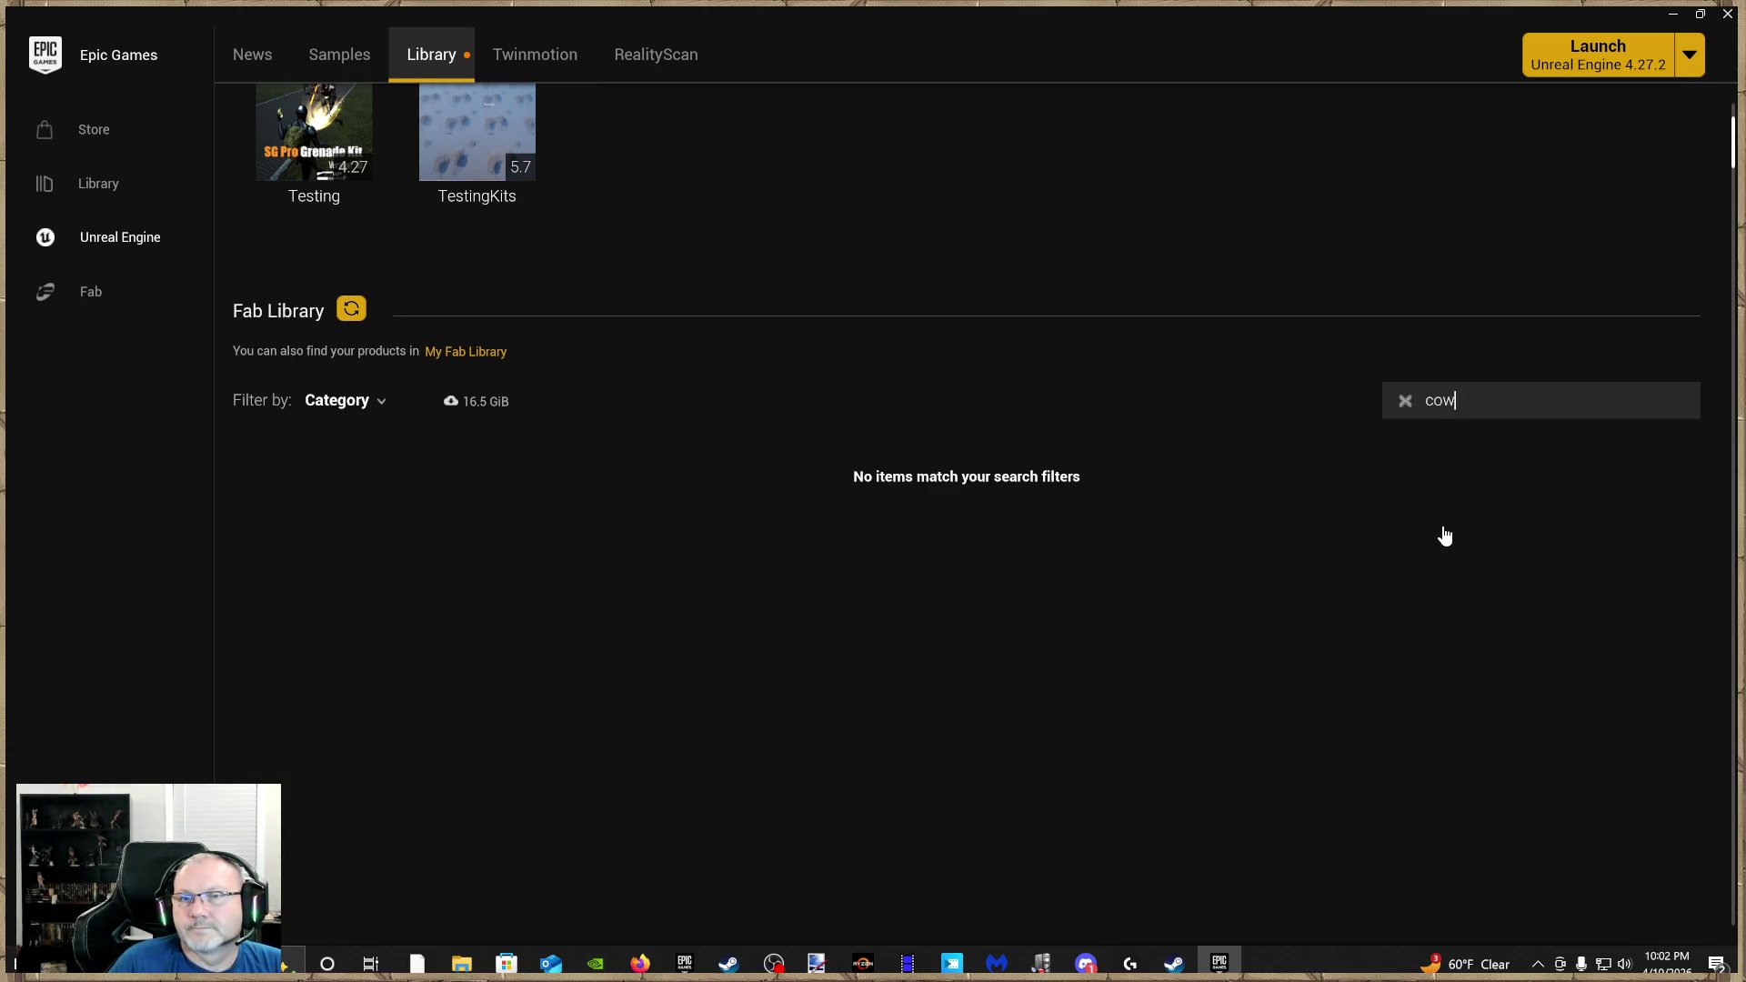
key("BackSpace")
key("BackSpace")
key("BackSpace")
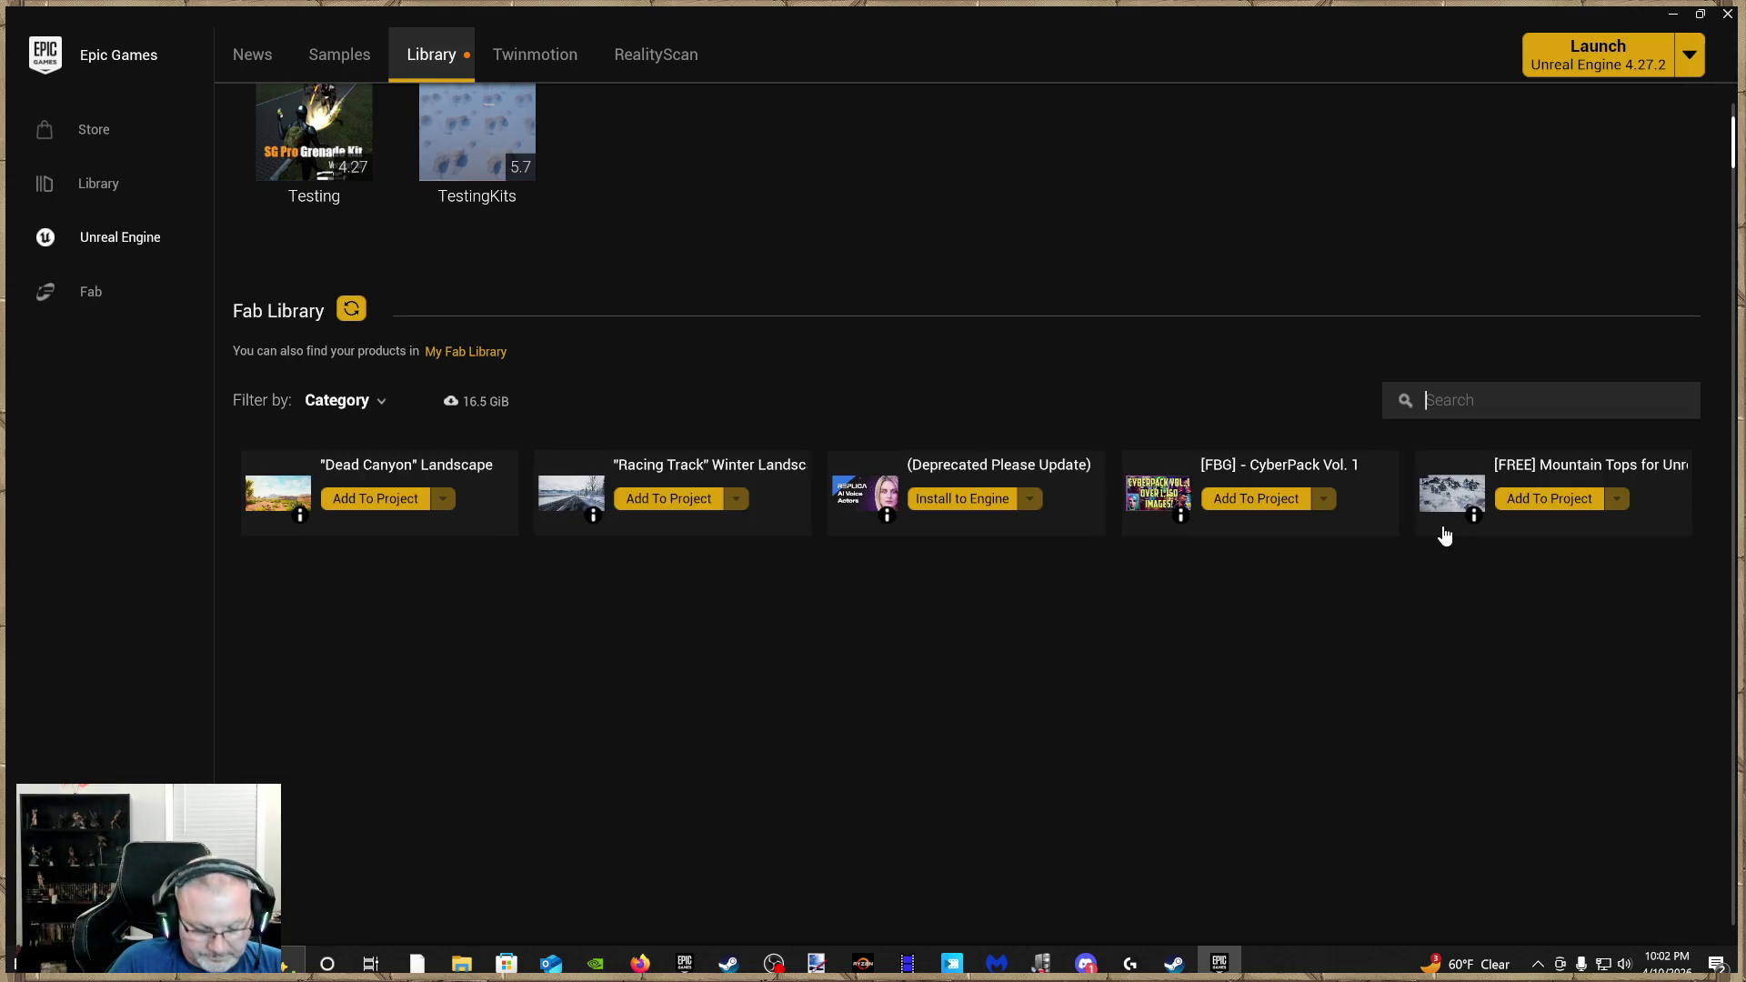
type("female")
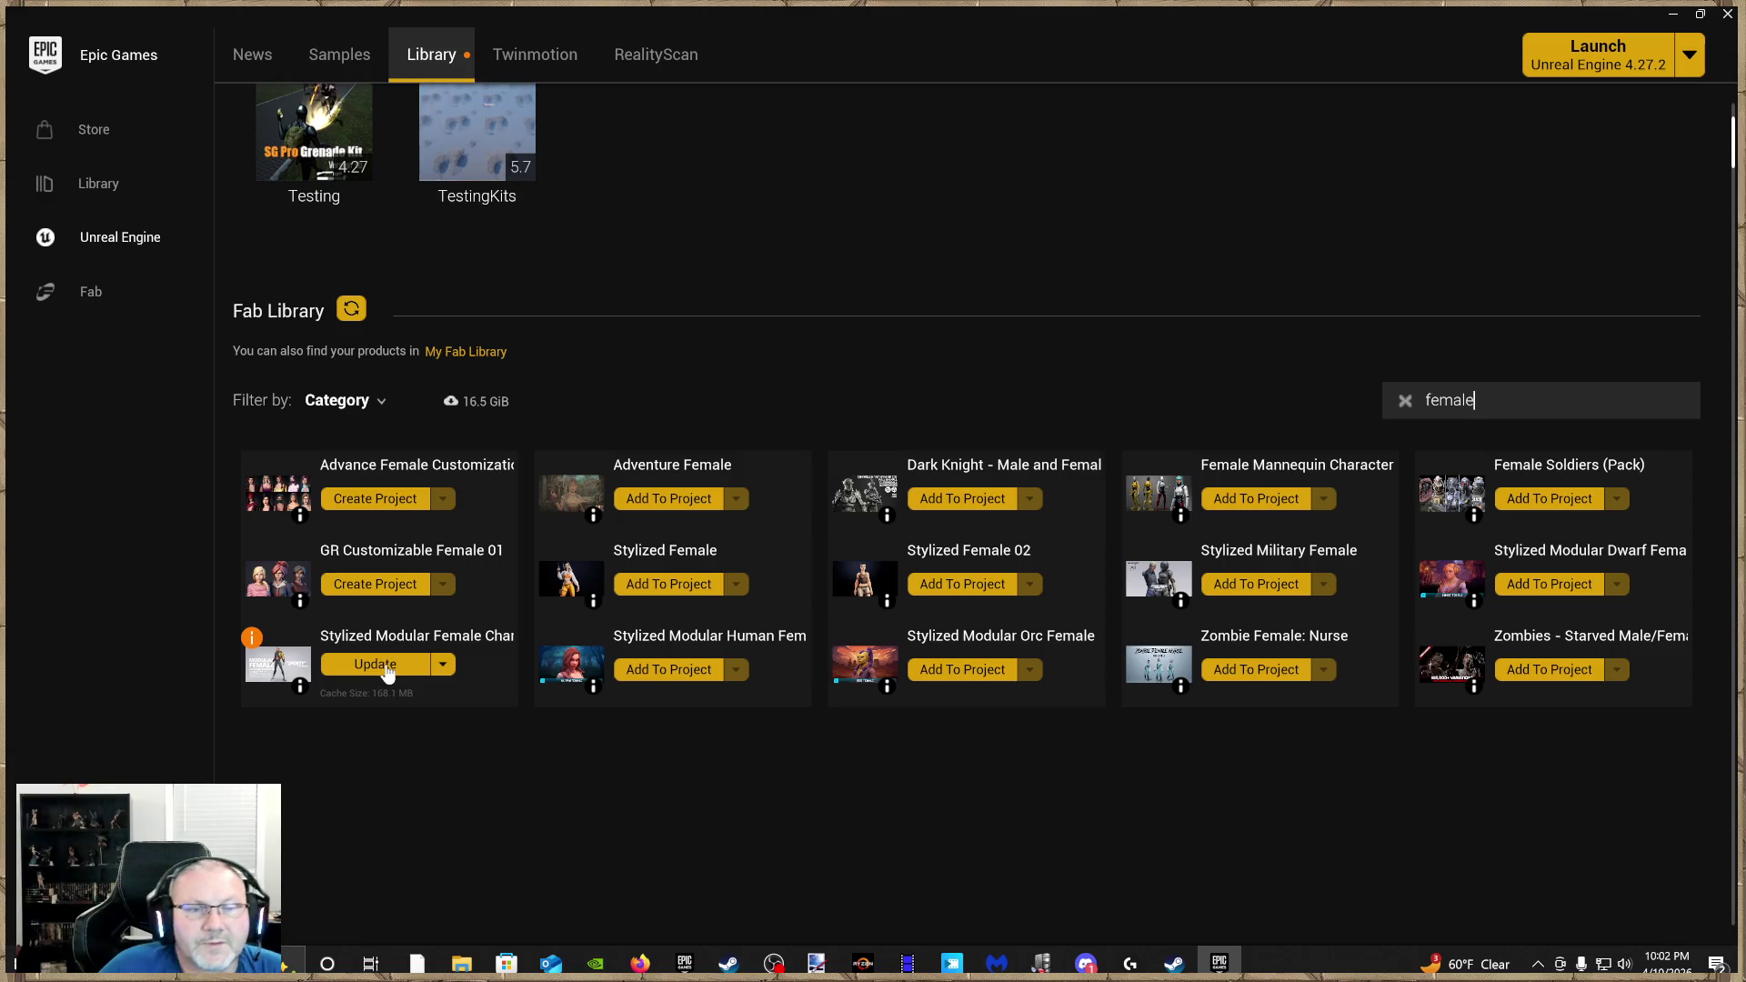
Update the Stylized Modular Female pack, then remove its local content
left_click(386, 668)
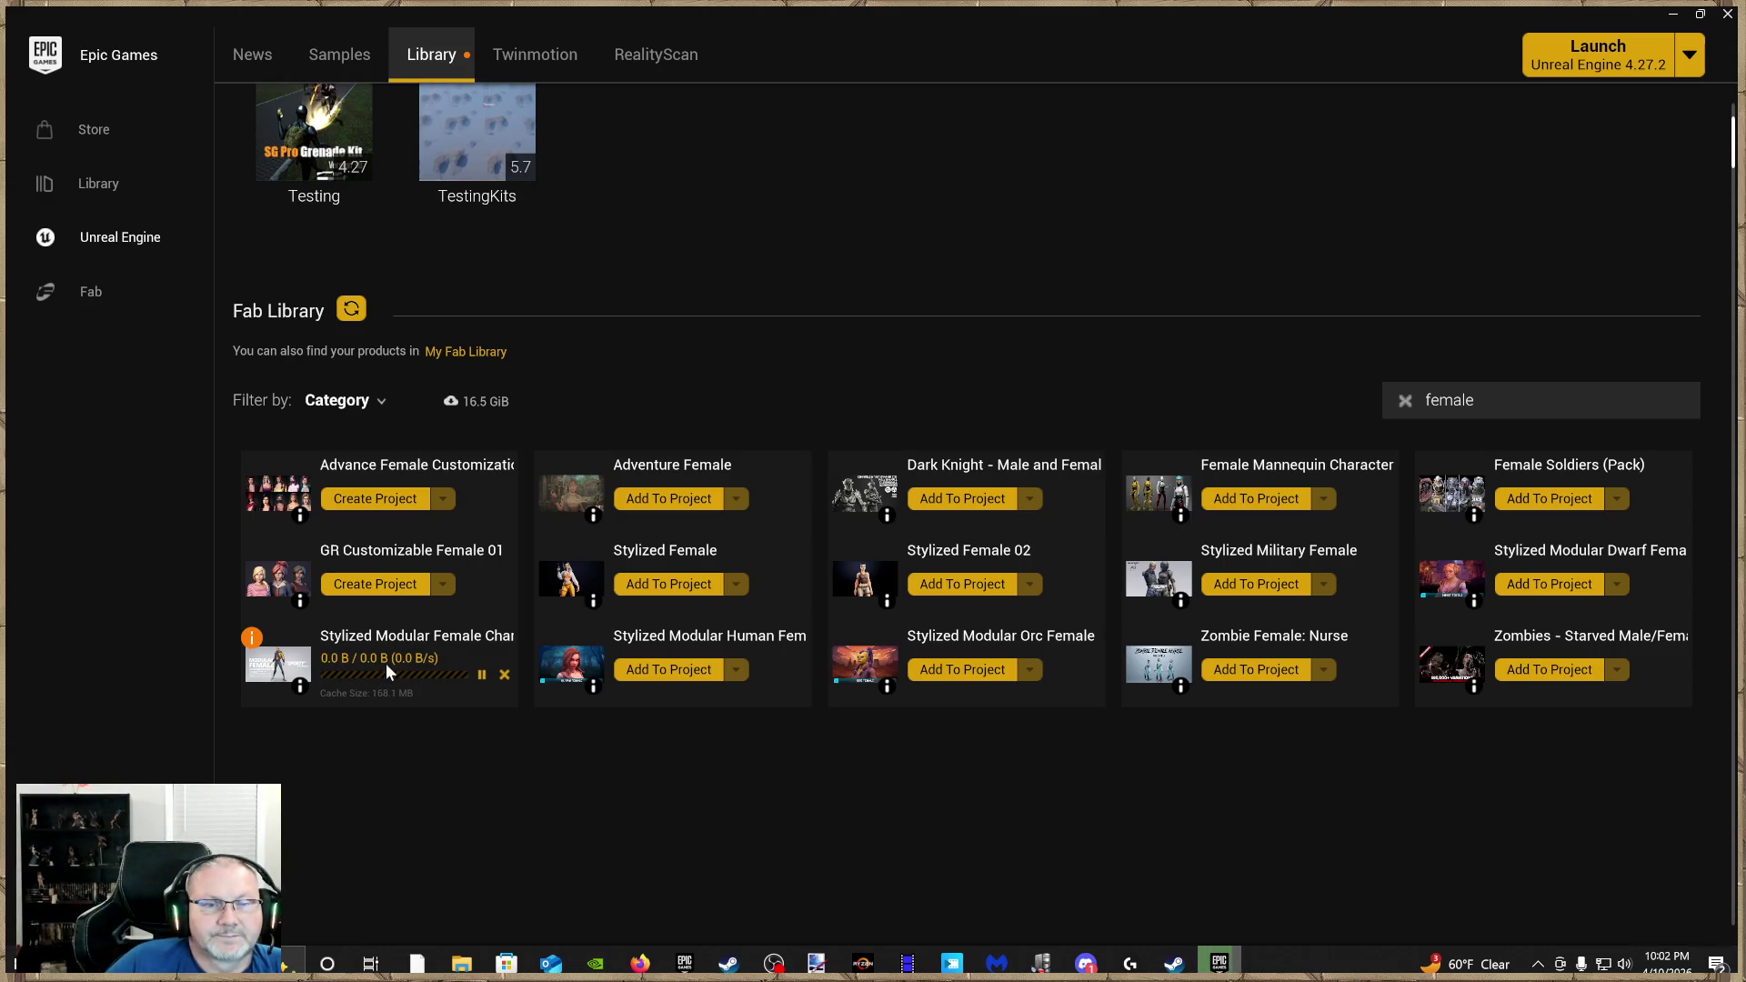
left_click(443, 664)
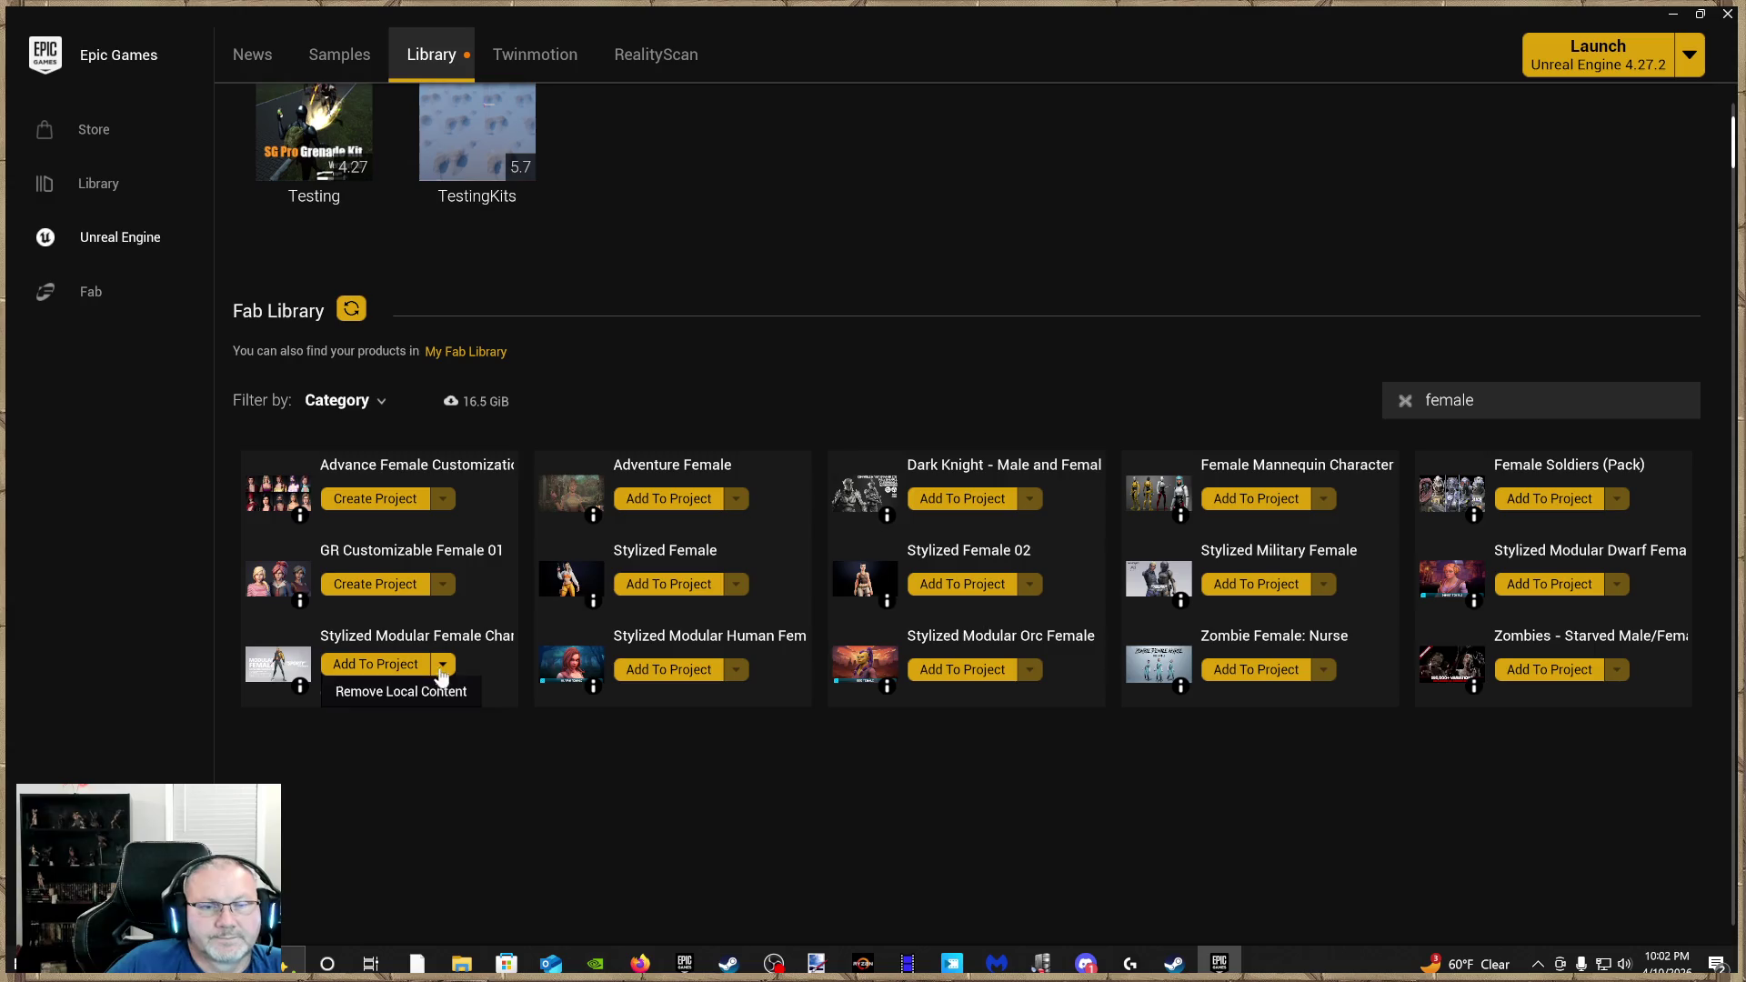
left_click(445, 695)
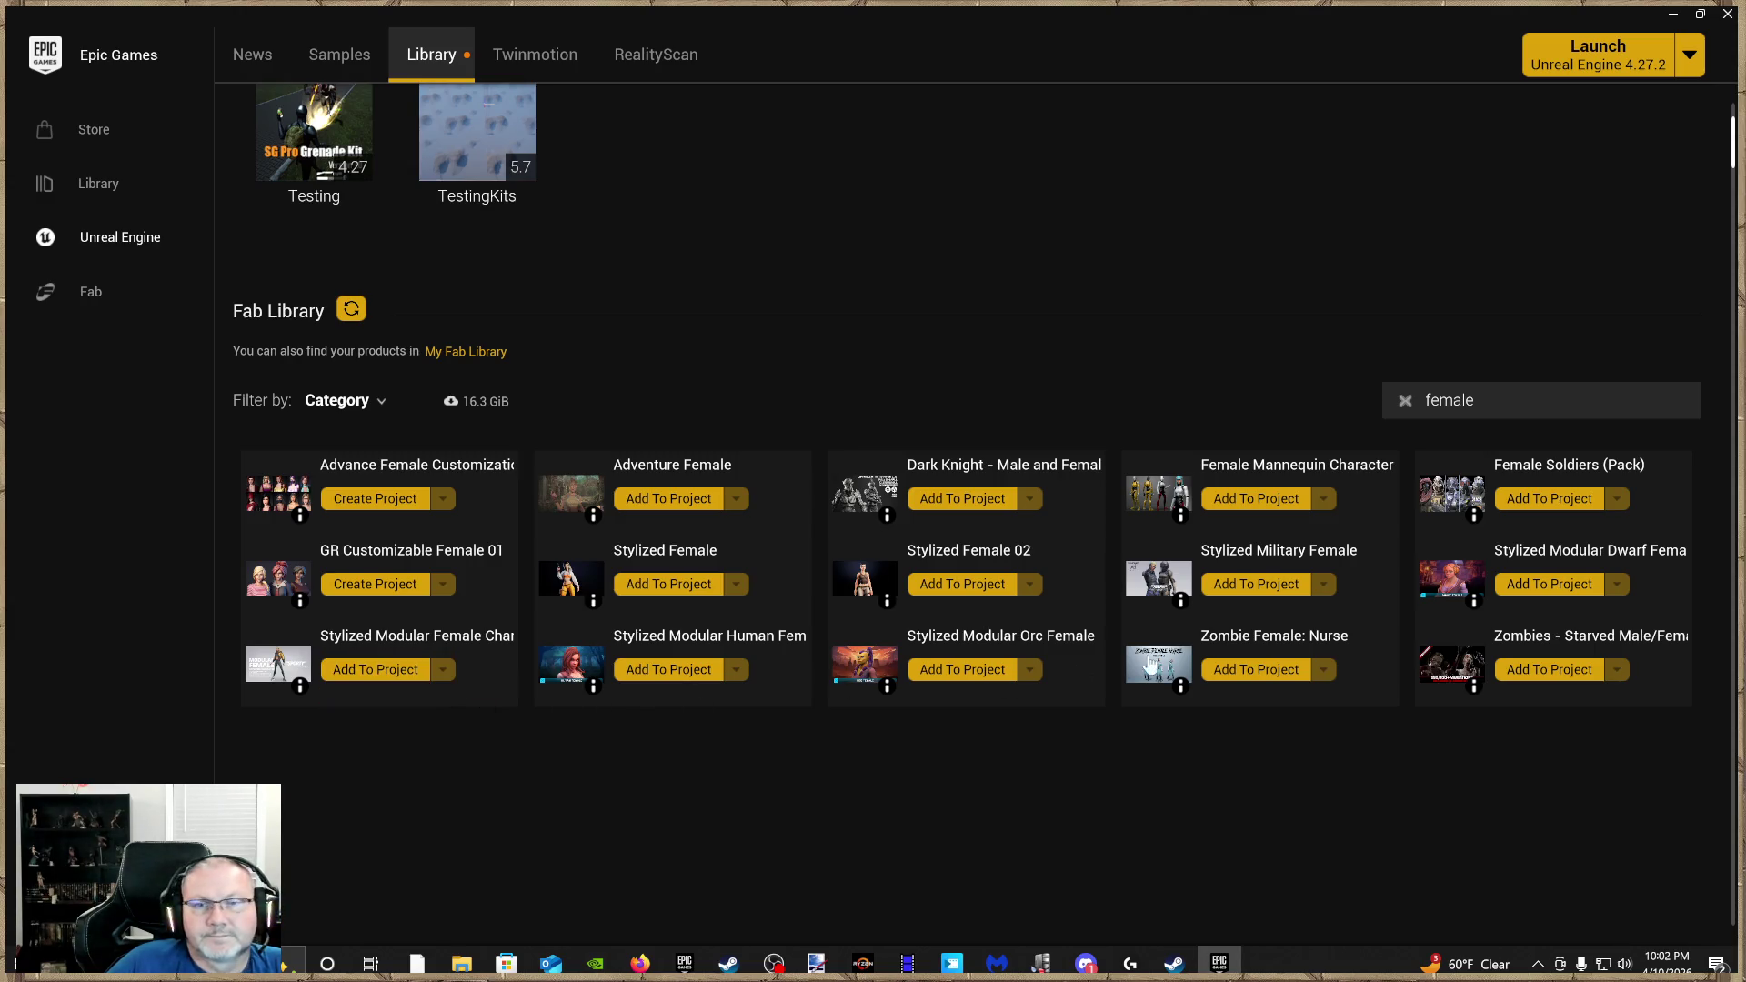
Clear the library search, try 'female' and 'western', then clear it again
double_click(1524, 412)
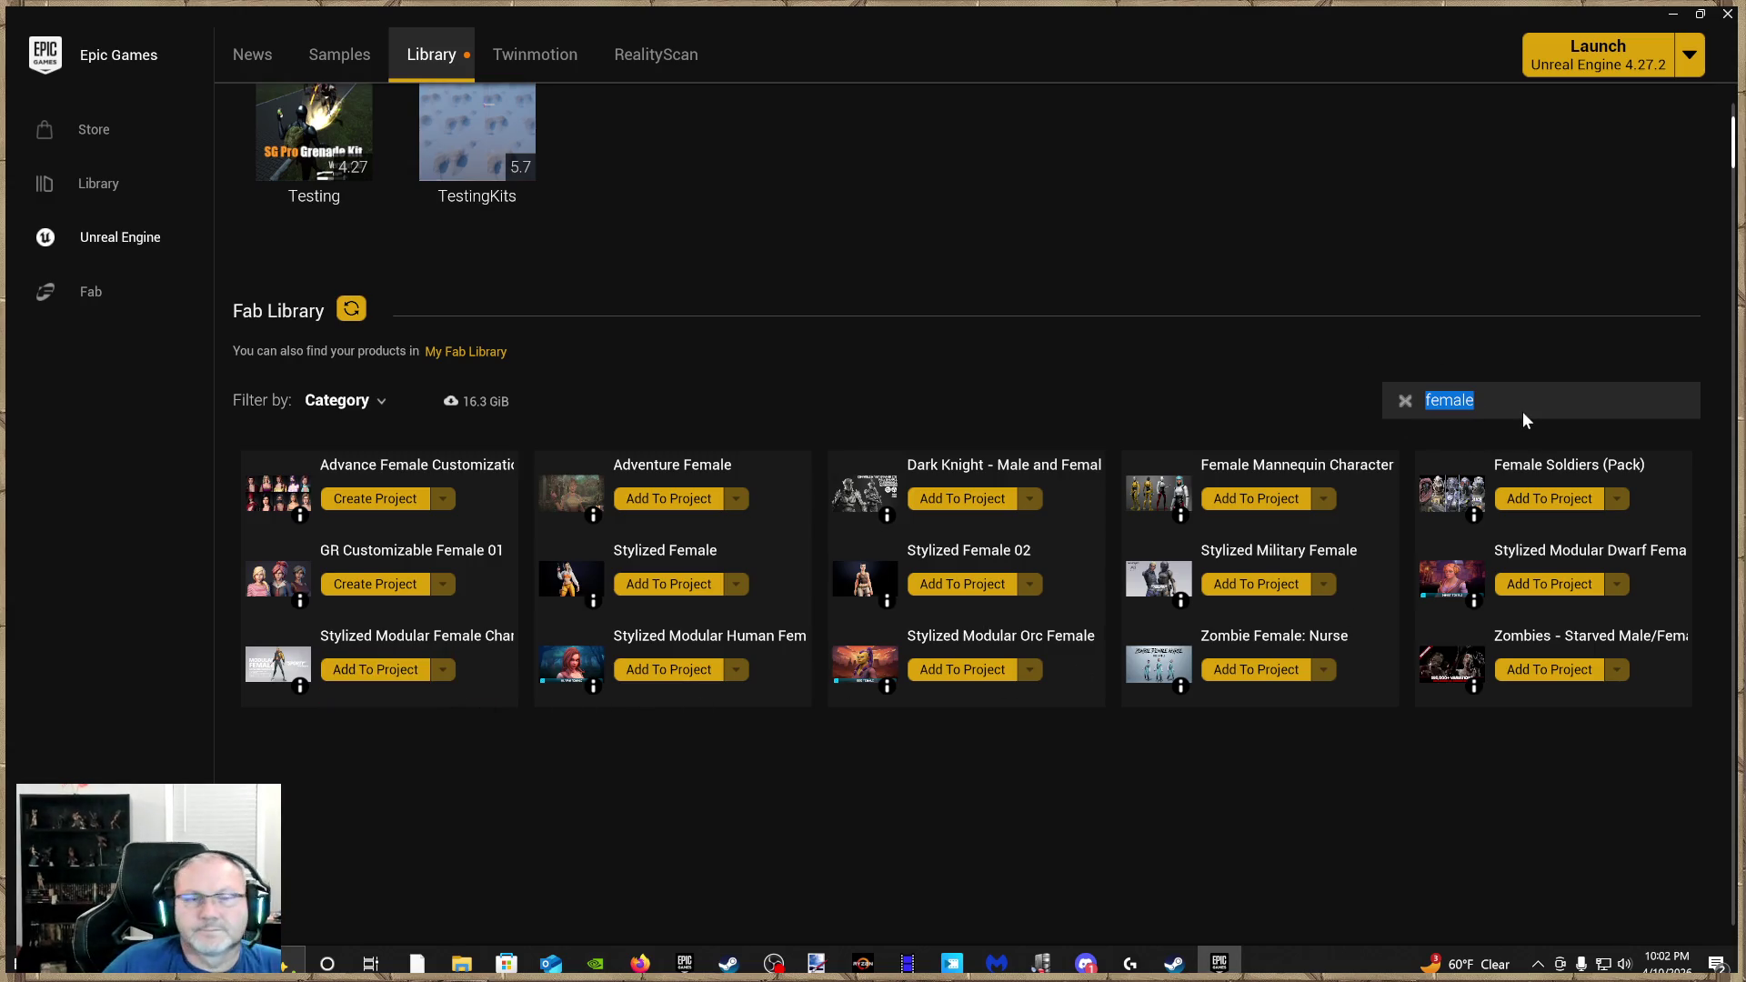
key("BackSpace")
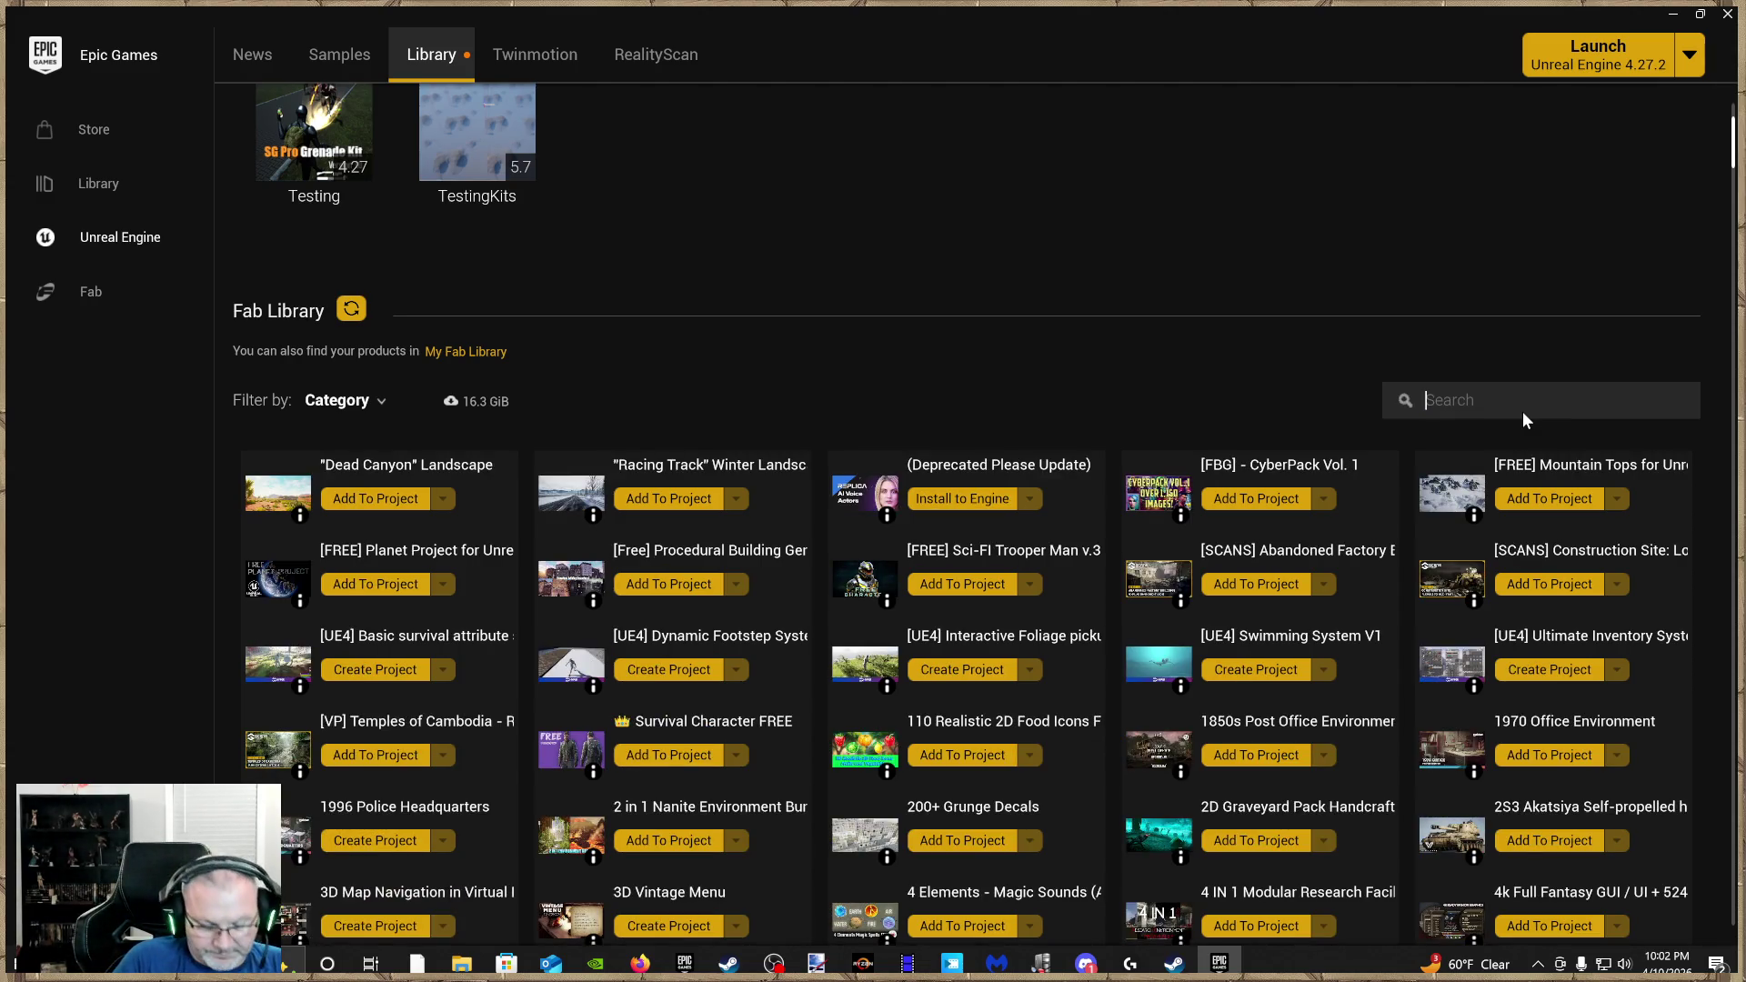
type("female")
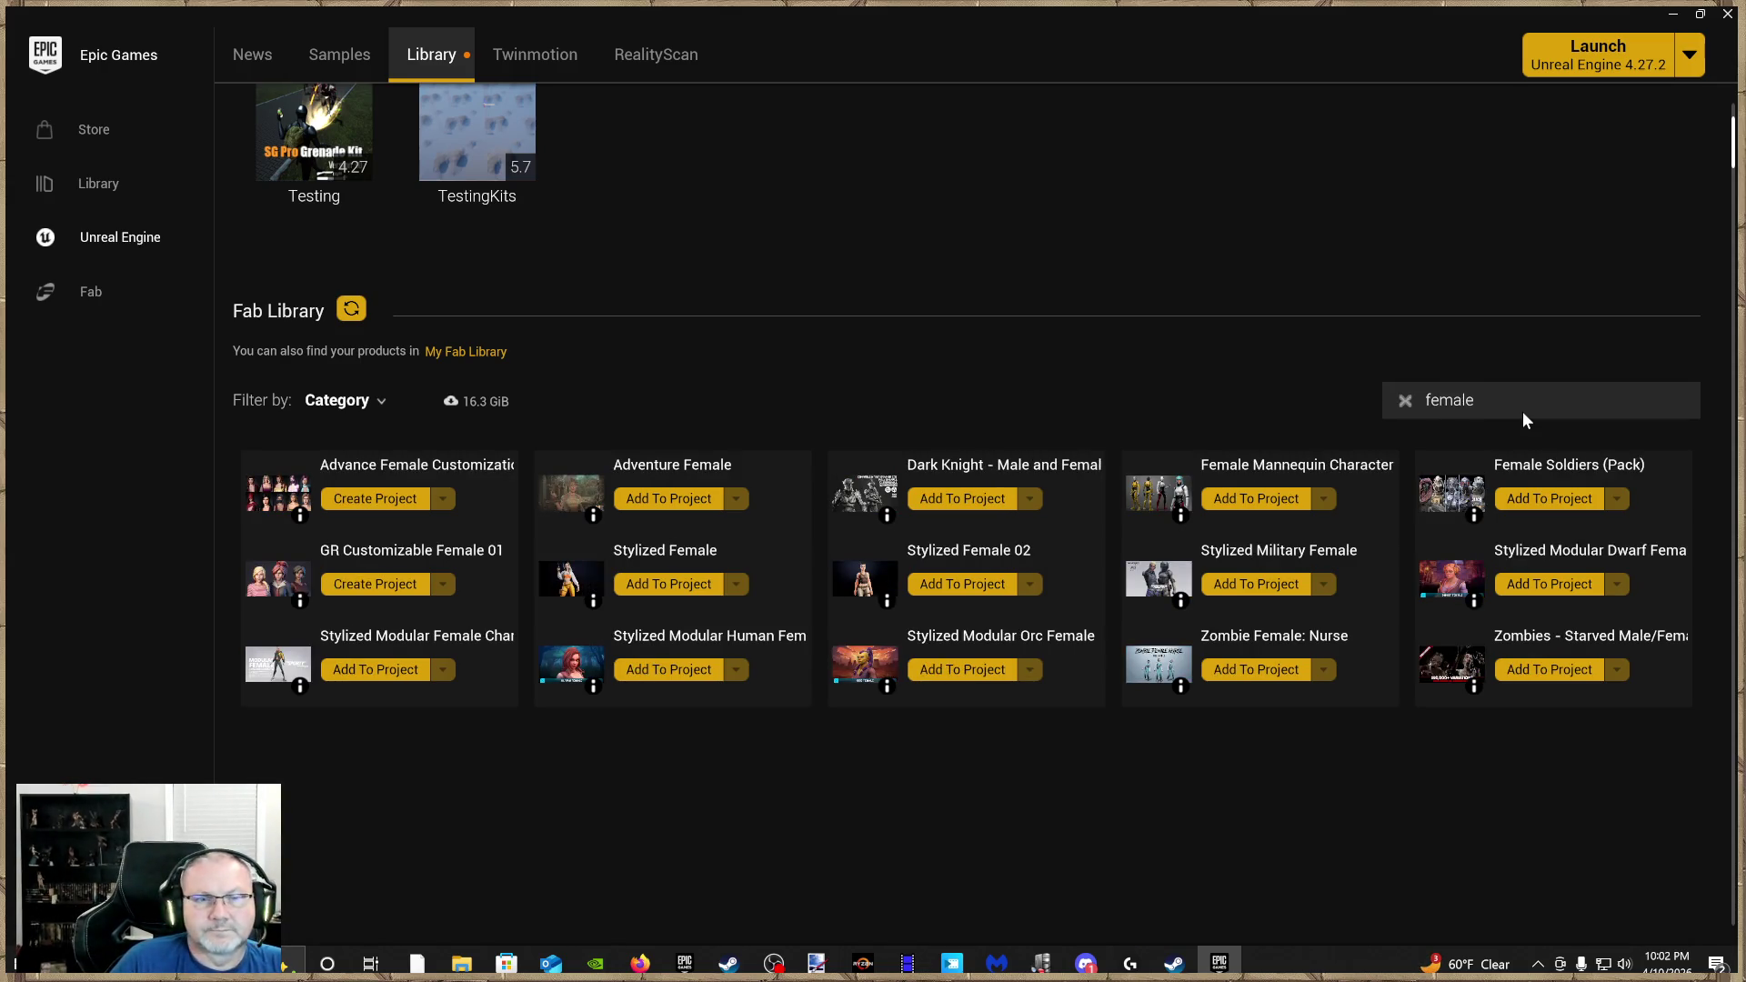
key("BackSpace")
key("BackSpace")
key("BackSpace")
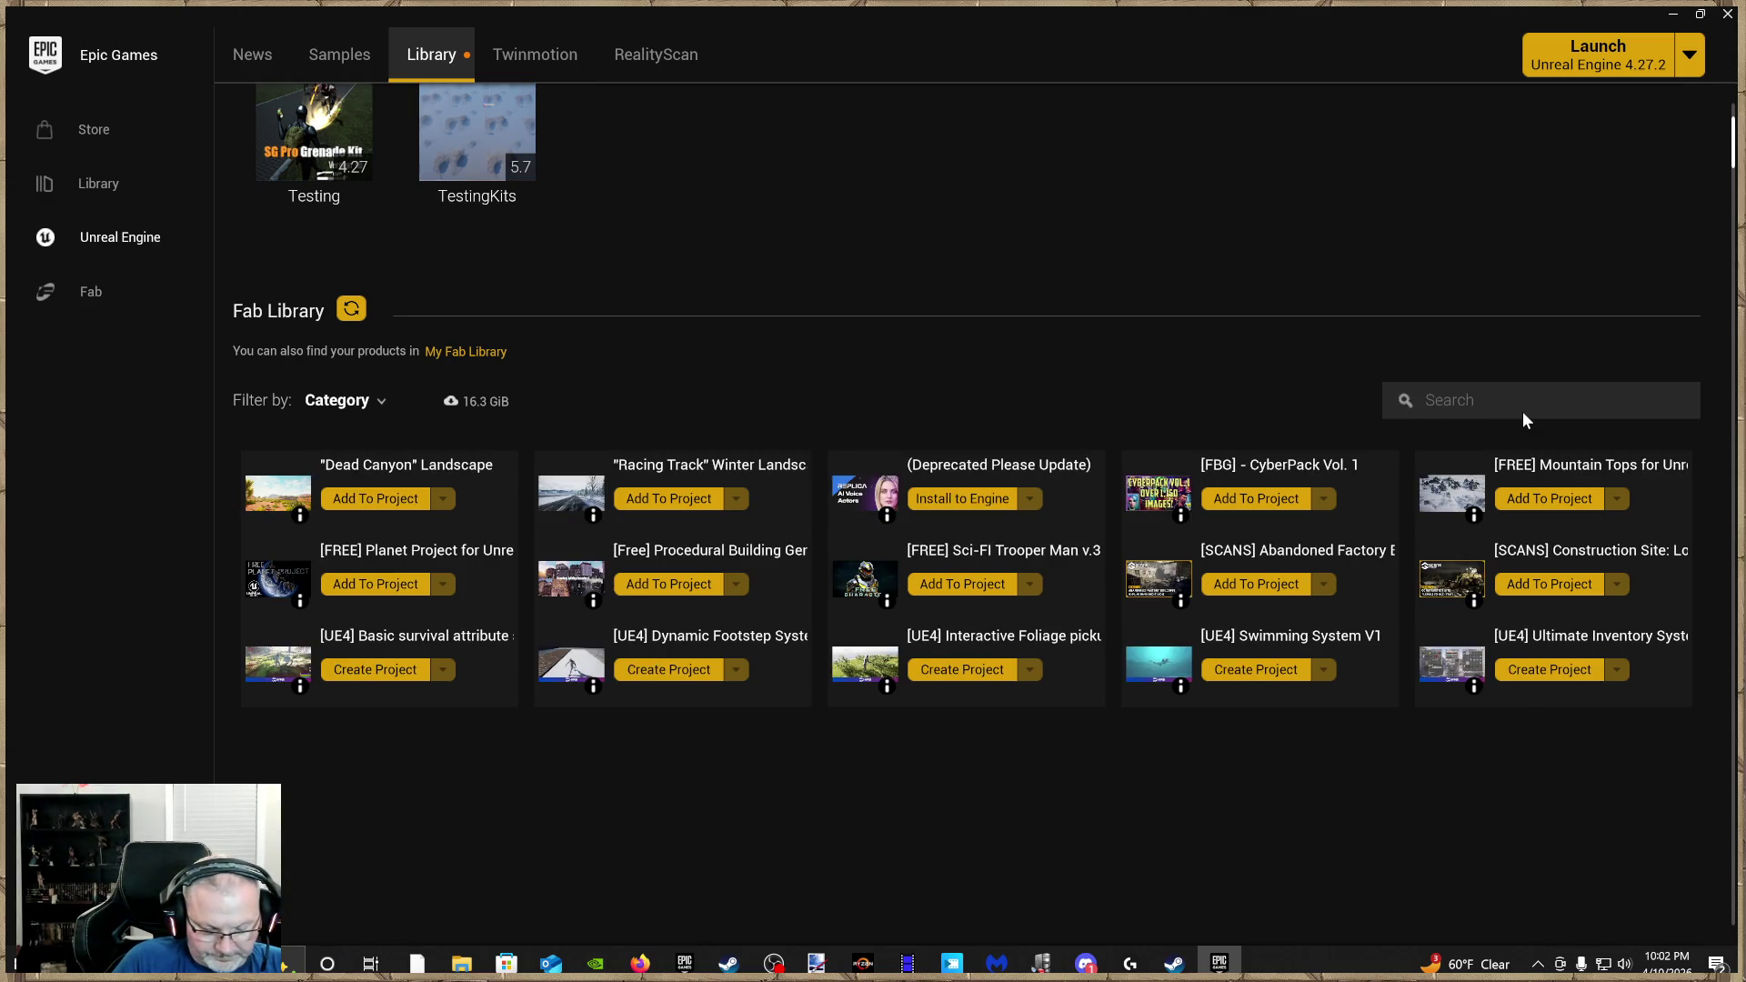
type("western")
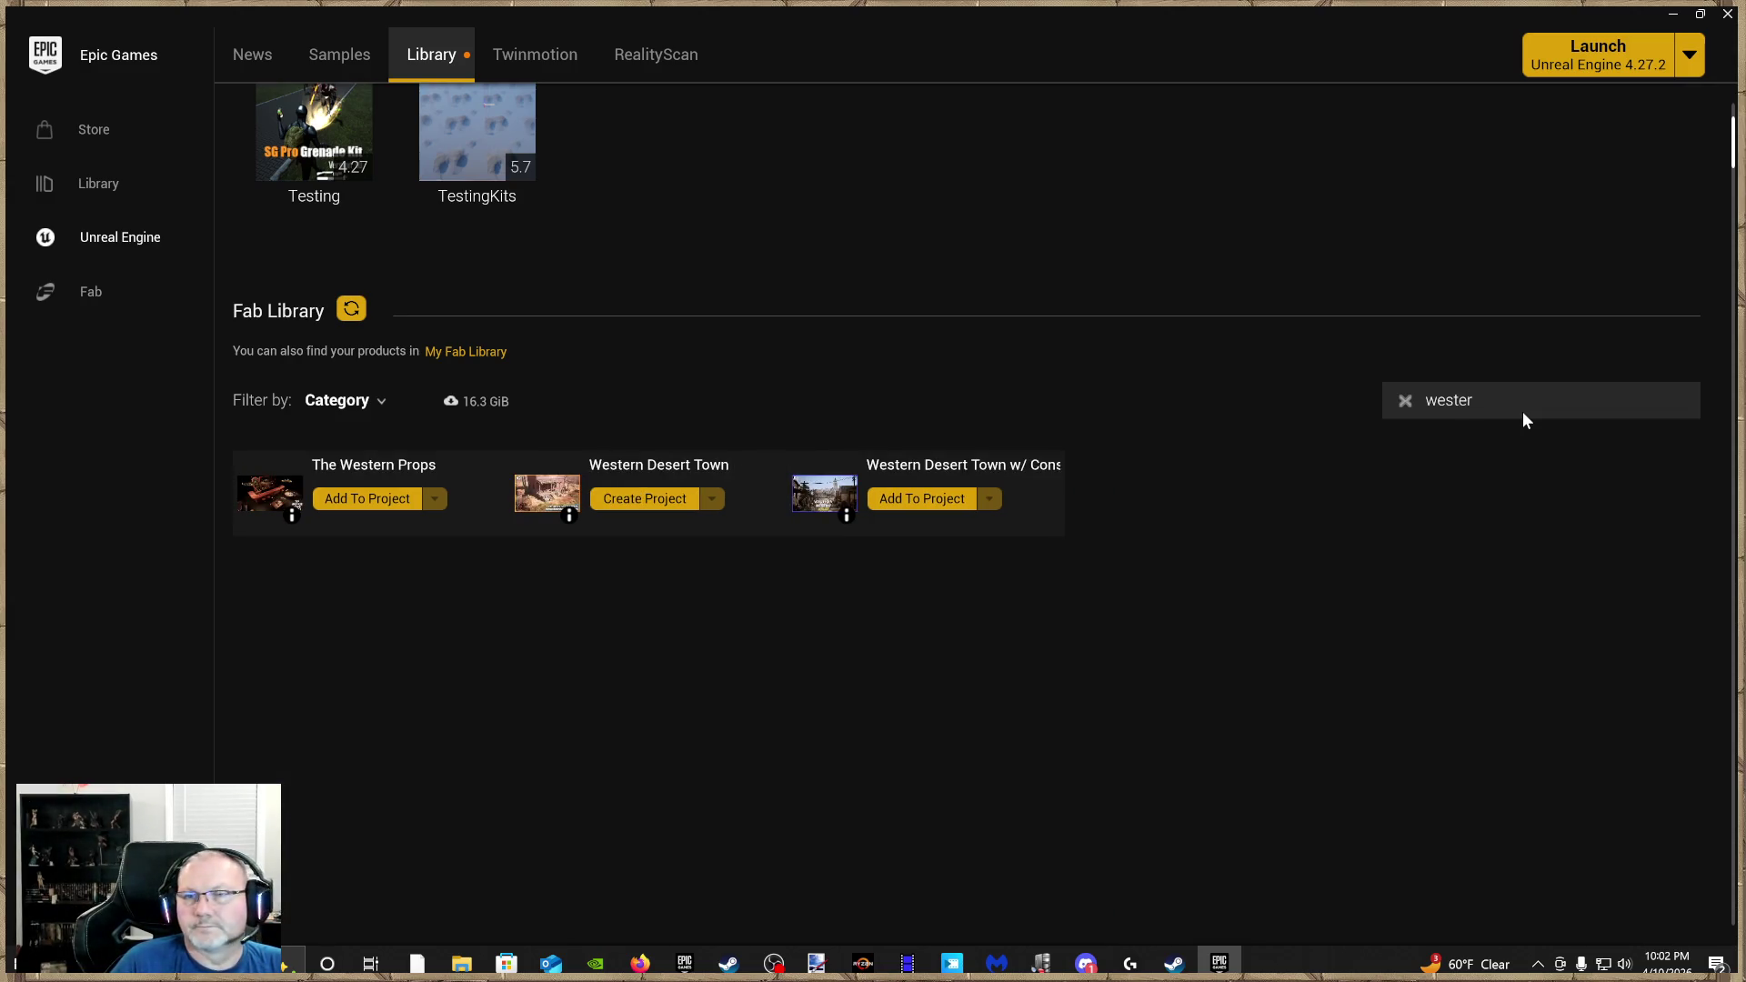
key("BackSpace")
key("BackSpace")
key("BackSpace")
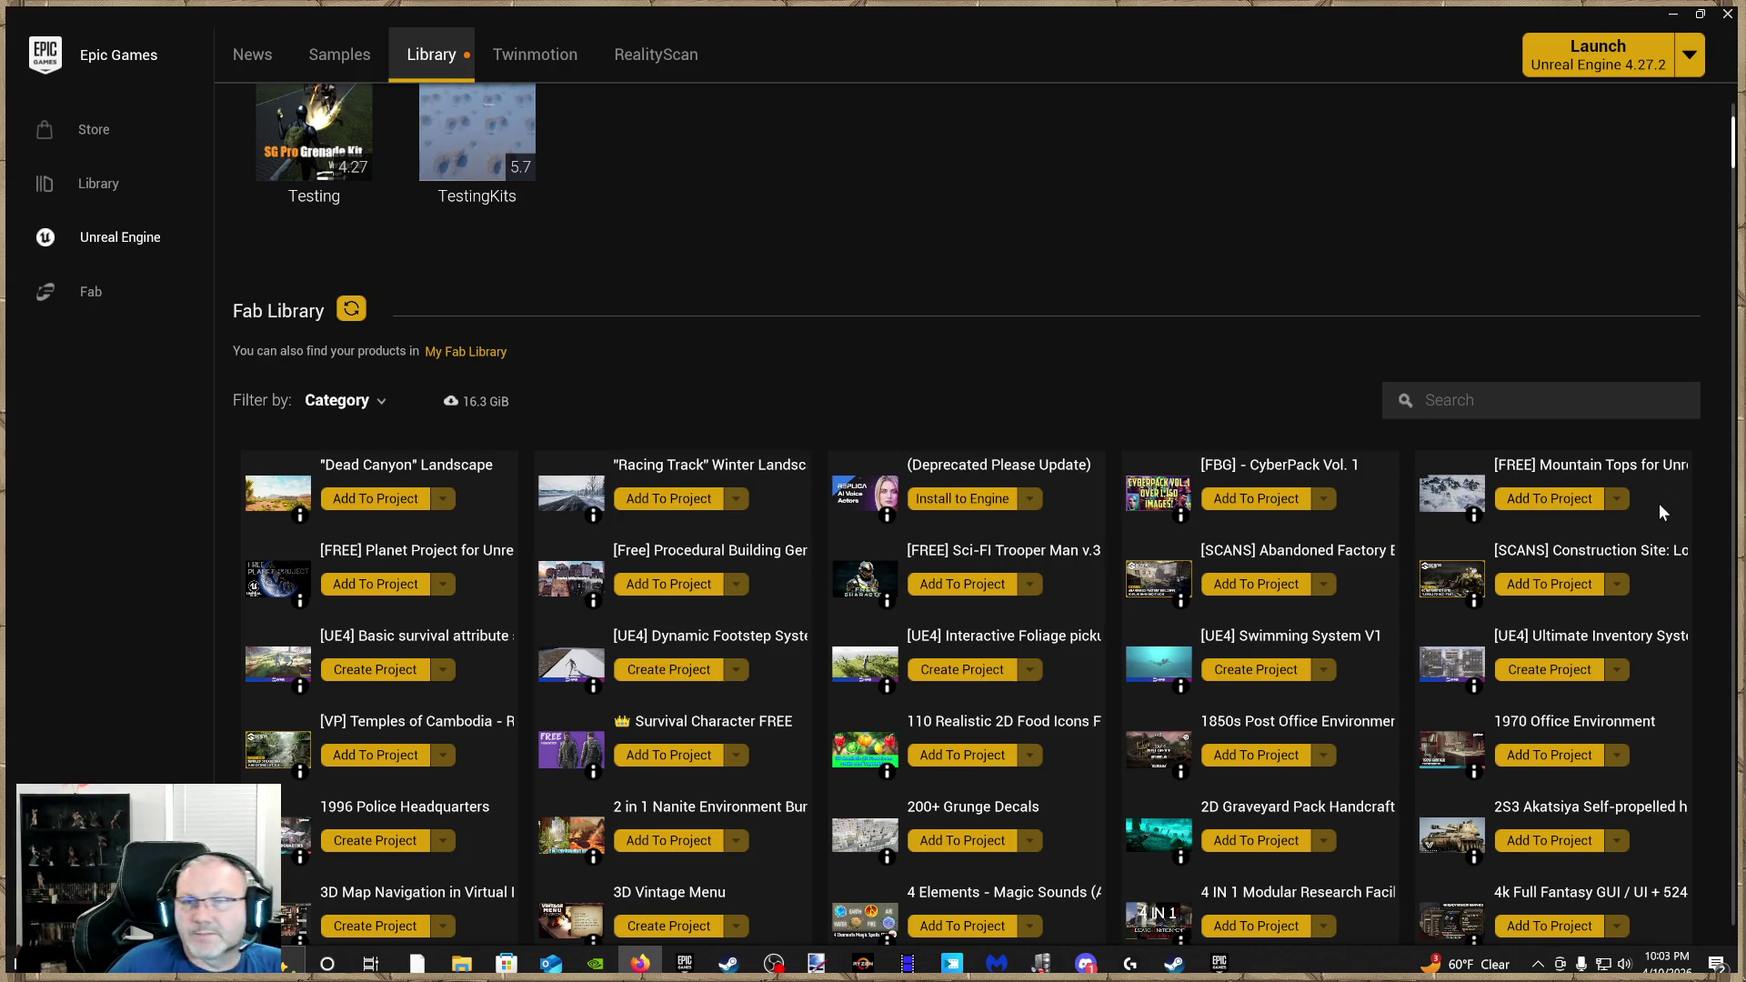
Search for 'bandit' and add the Bandit character to the SurvivalGameKitV2 project
left_click(1520, 400)
type("bandit")
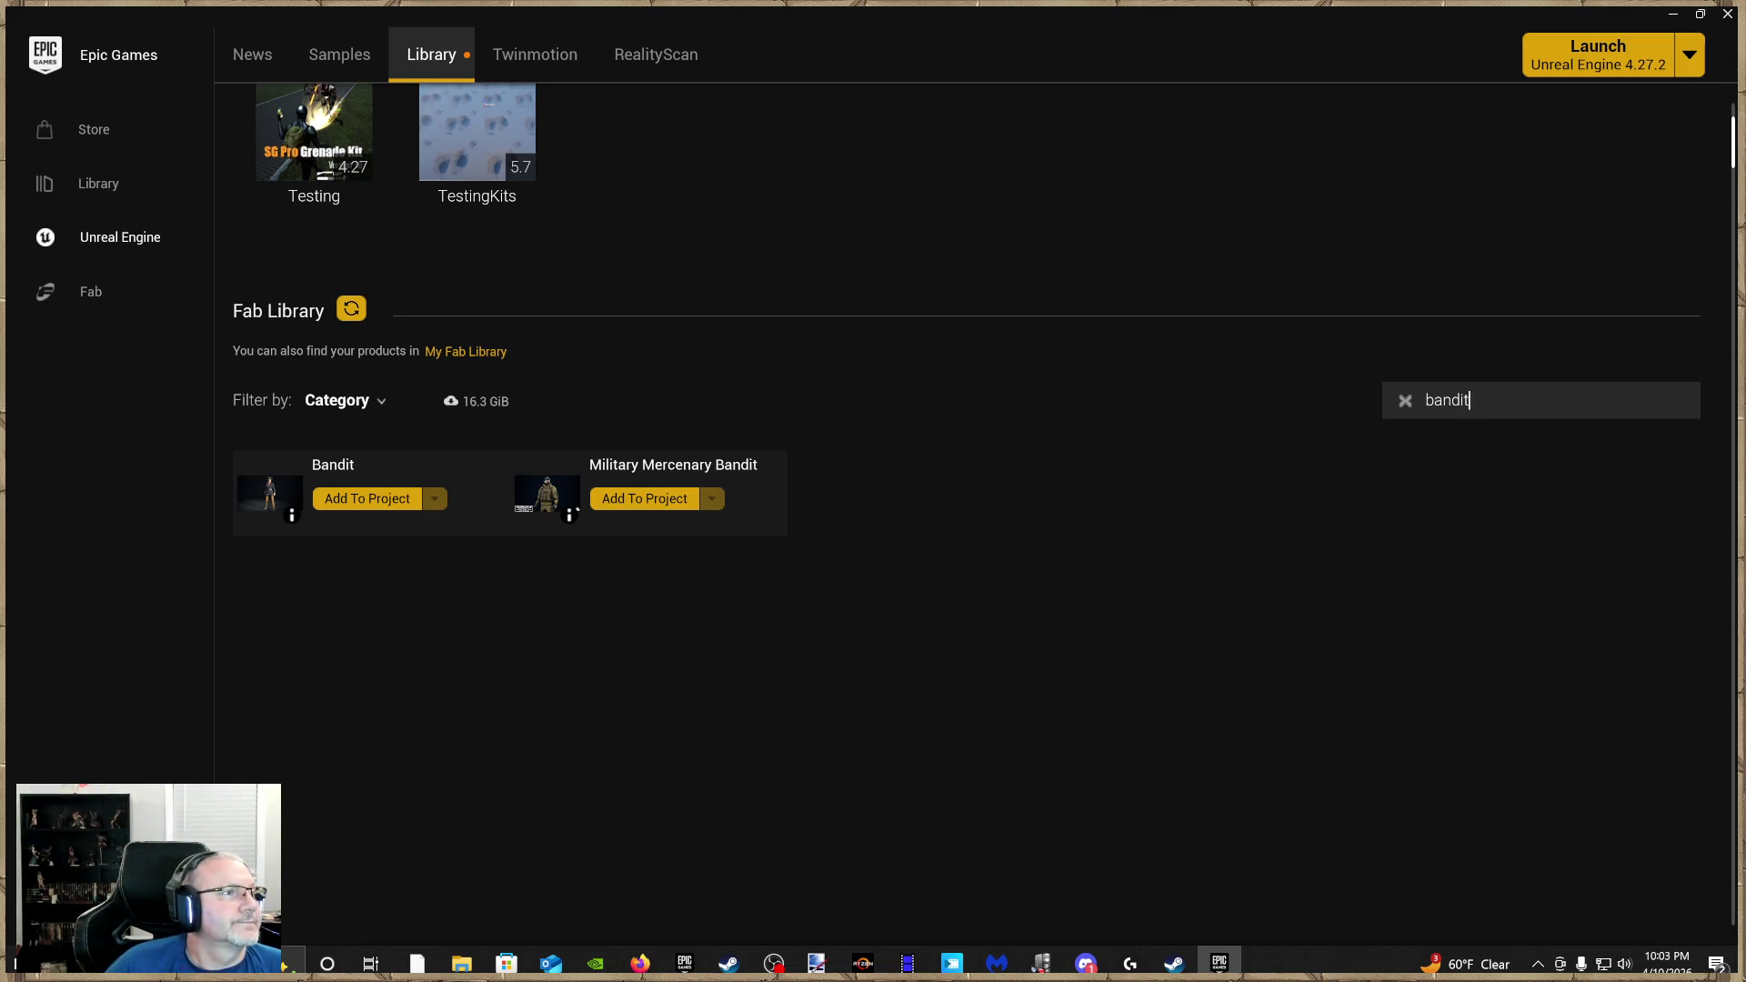
left_click(376, 505)
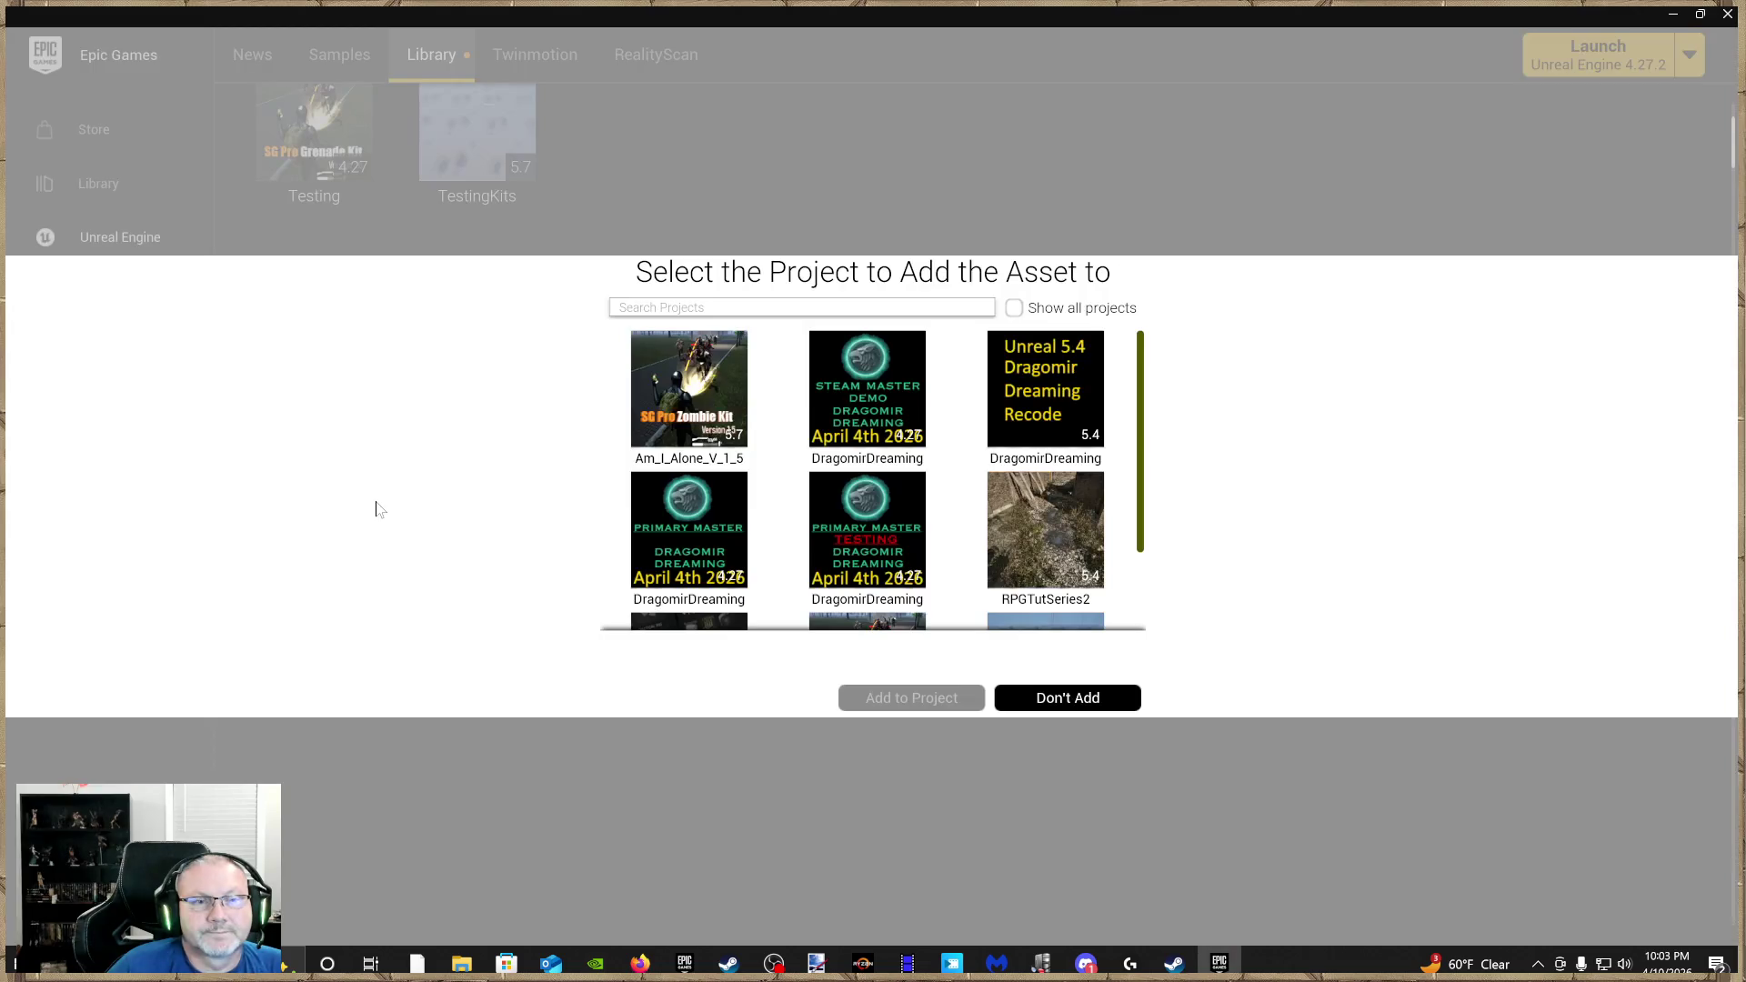
scroll(718, 509, "down", 2)
left_click(720, 543)
left_click(905, 699)
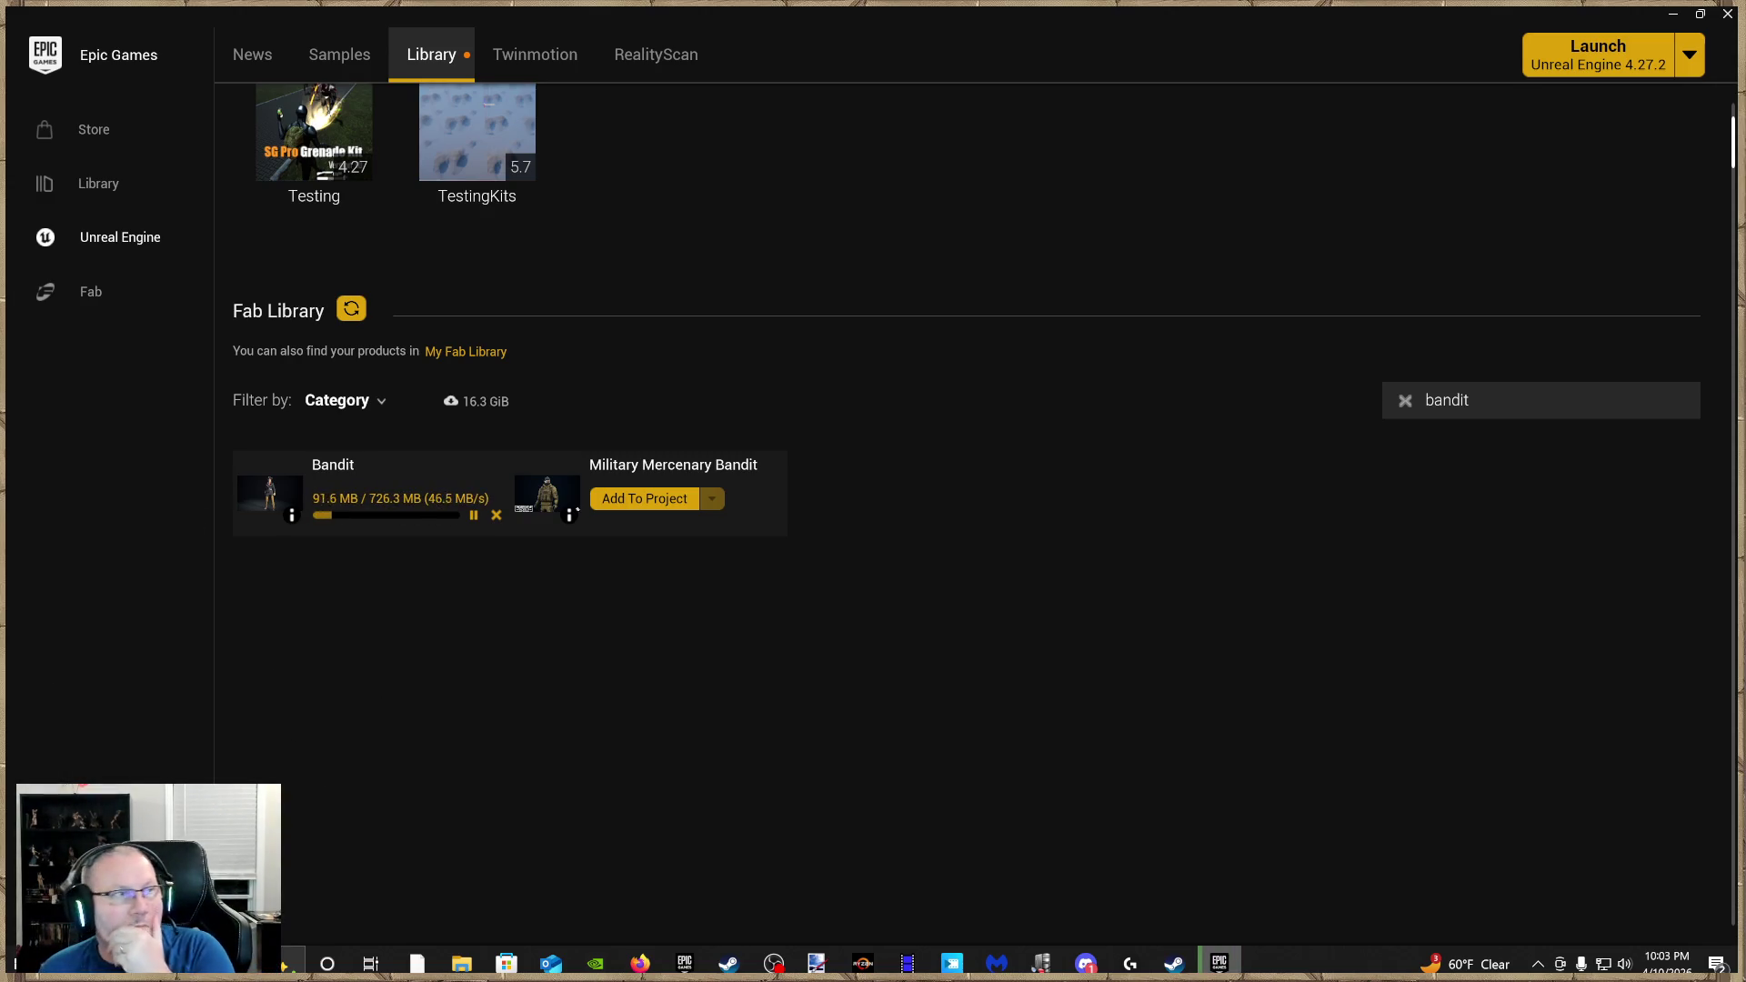
Return to the launcher and open Bandit's Fab product page
left_click(640, 964)
key("alt+Tab")
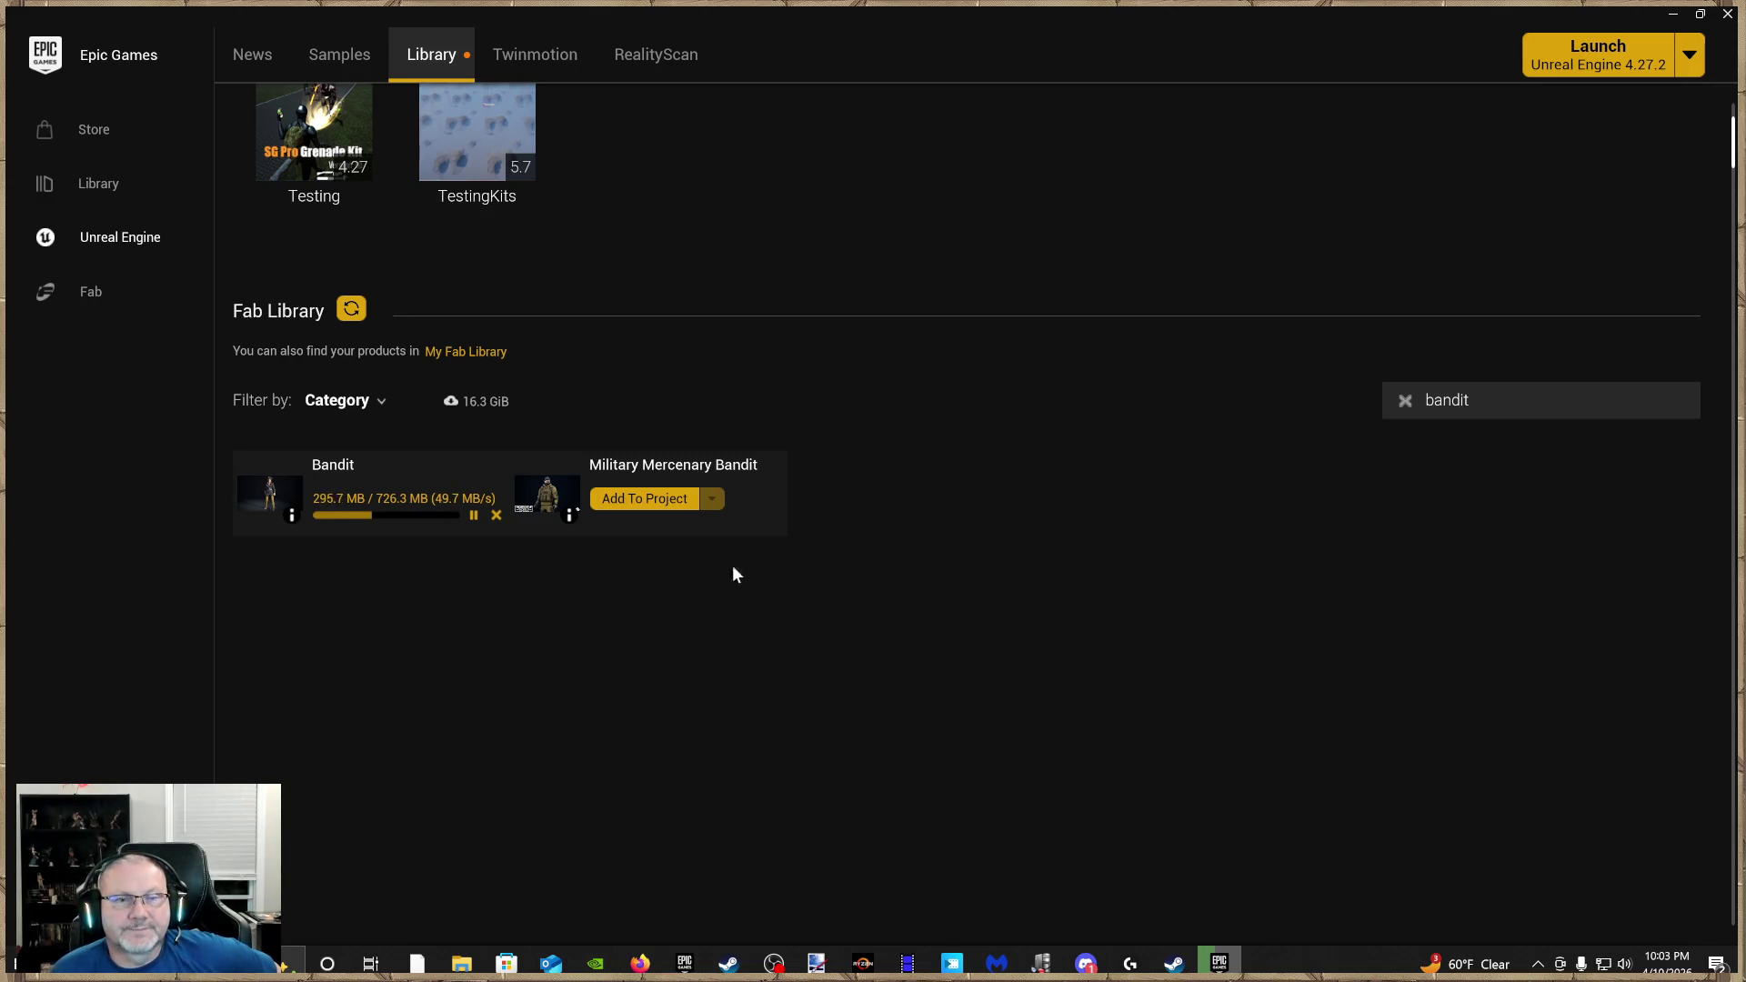
left_click(346, 469)
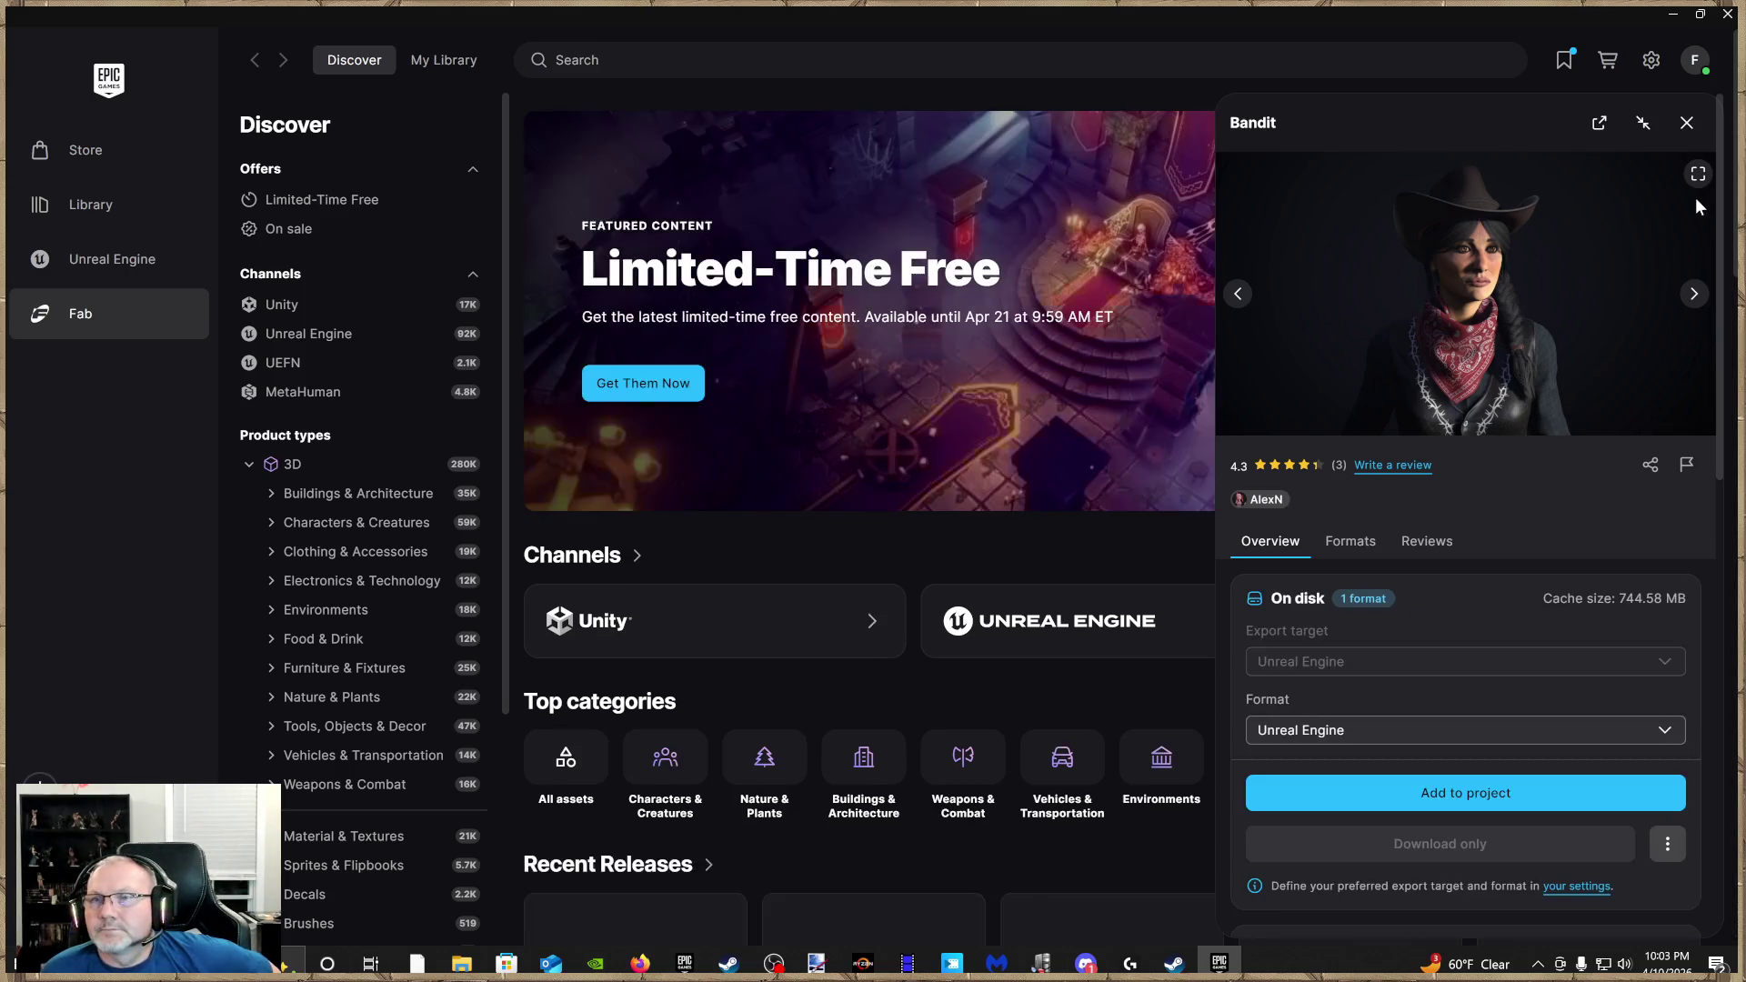
left_click(1698, 177)
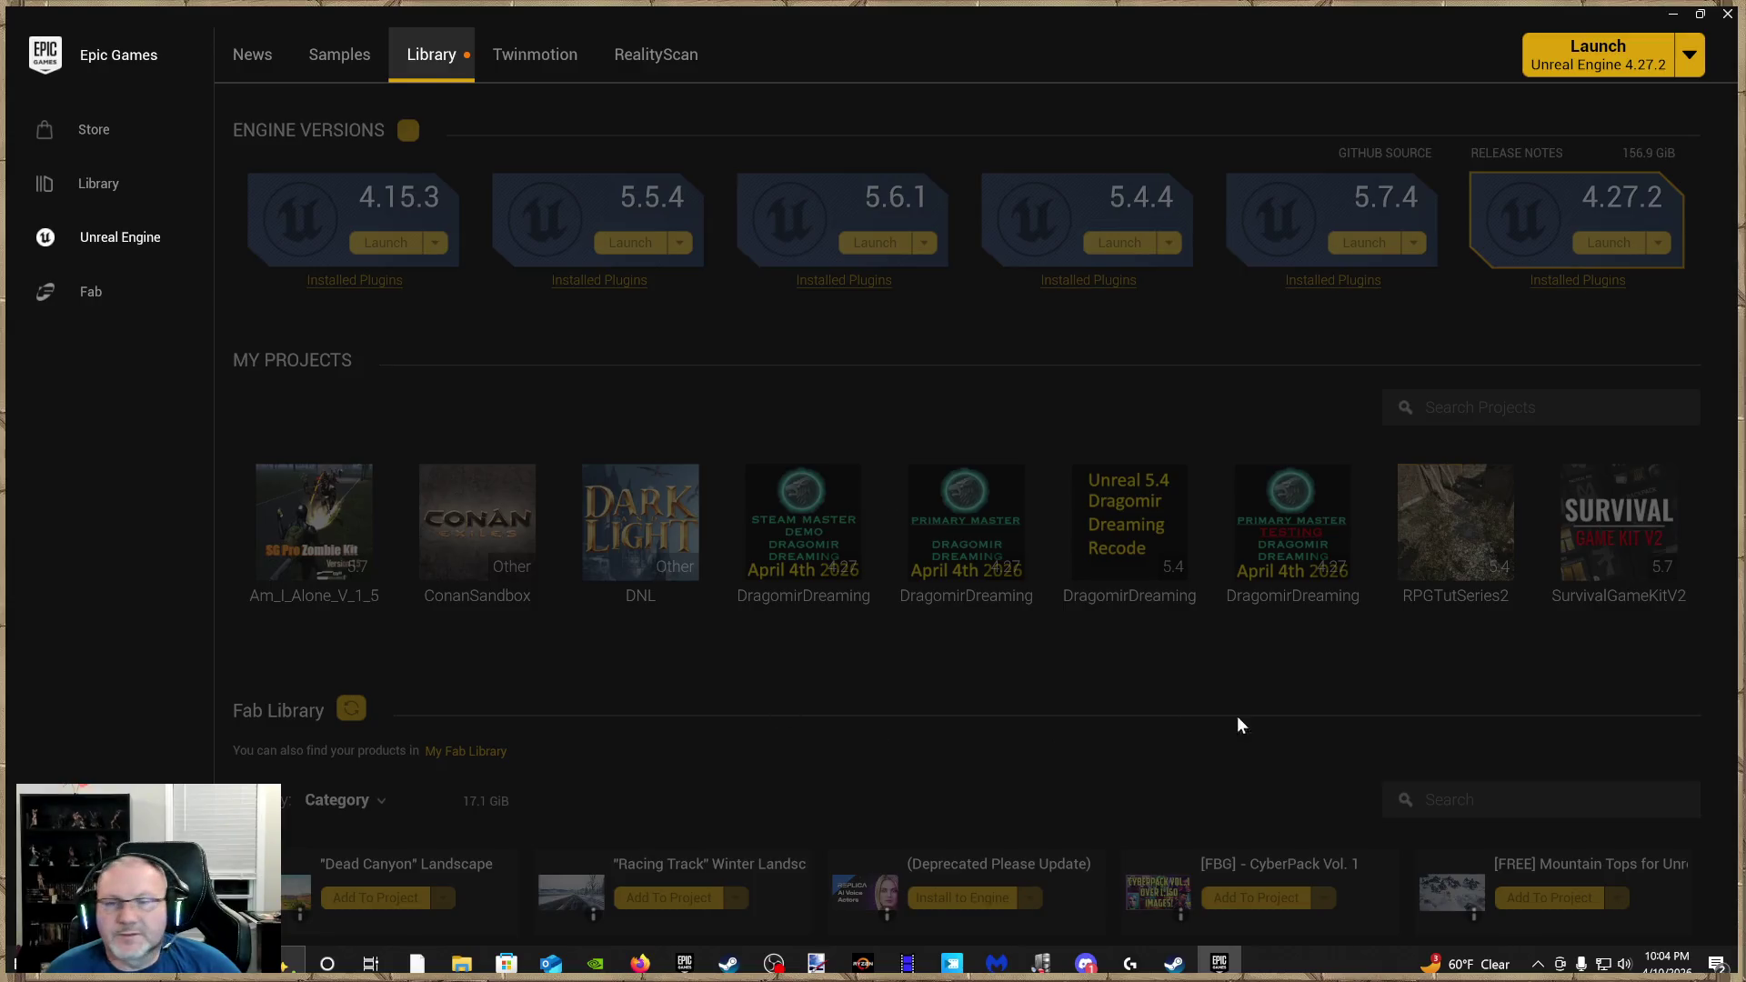
scroll(1446, 794, "down", 2)
type("bandit")
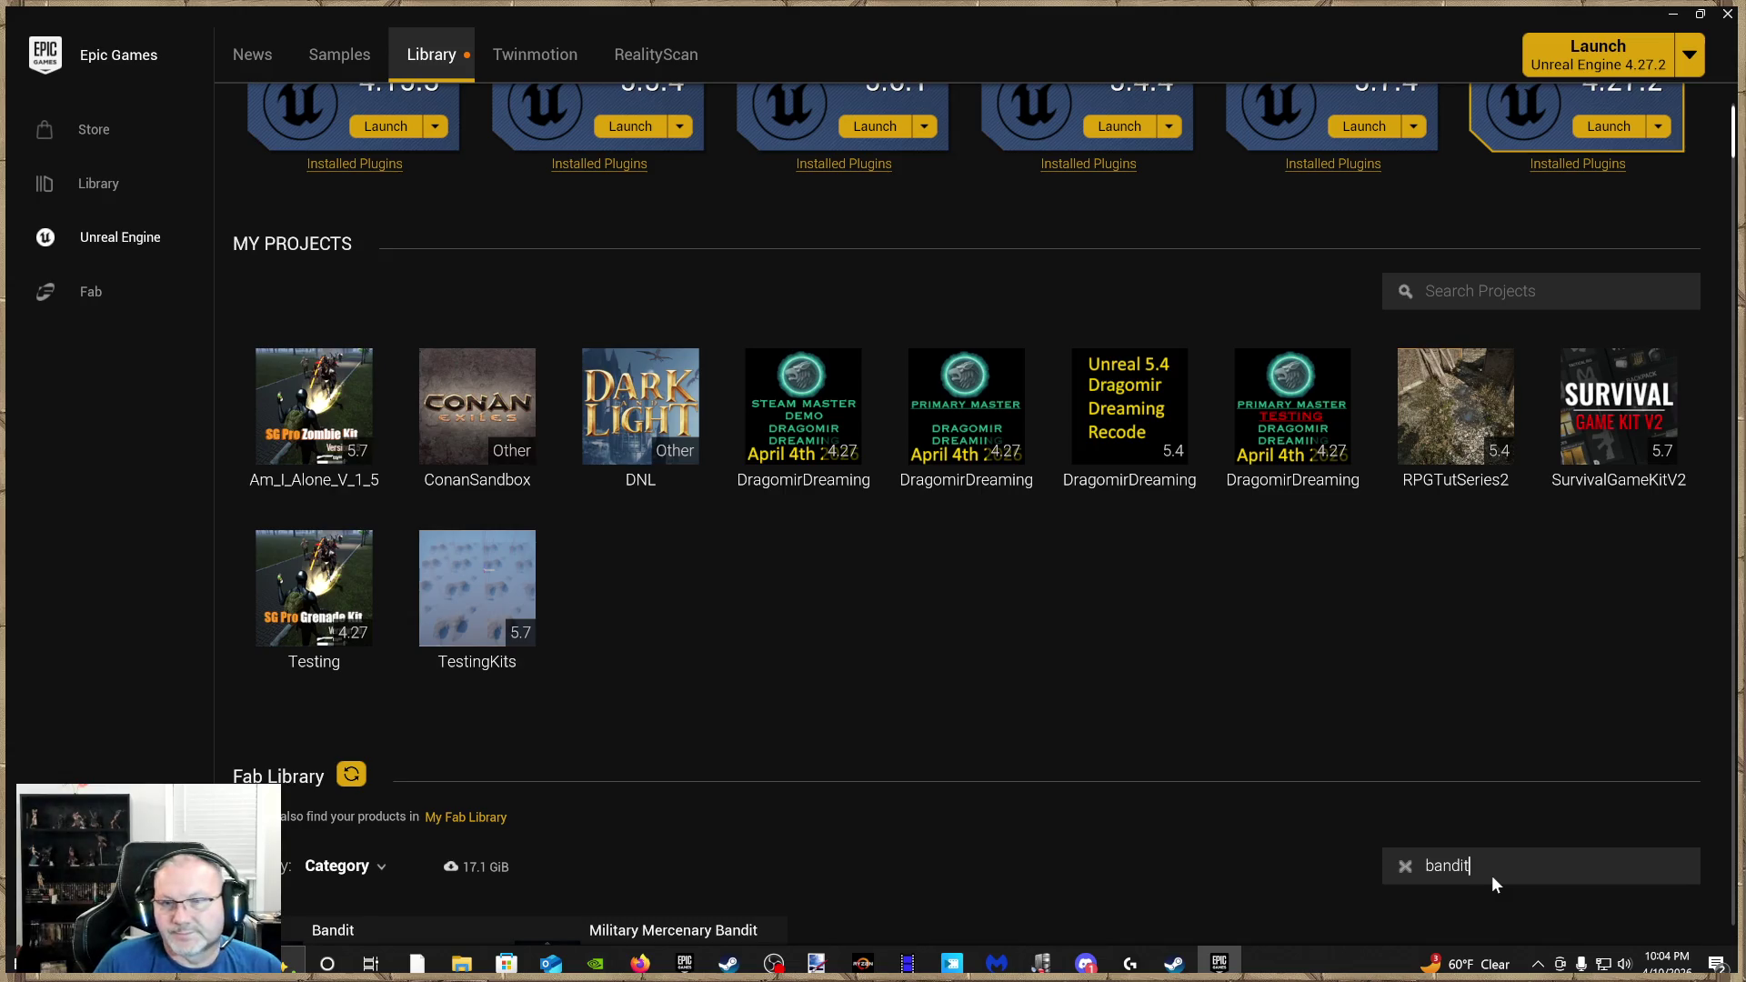
scroll(1418, 837, "down", 3)
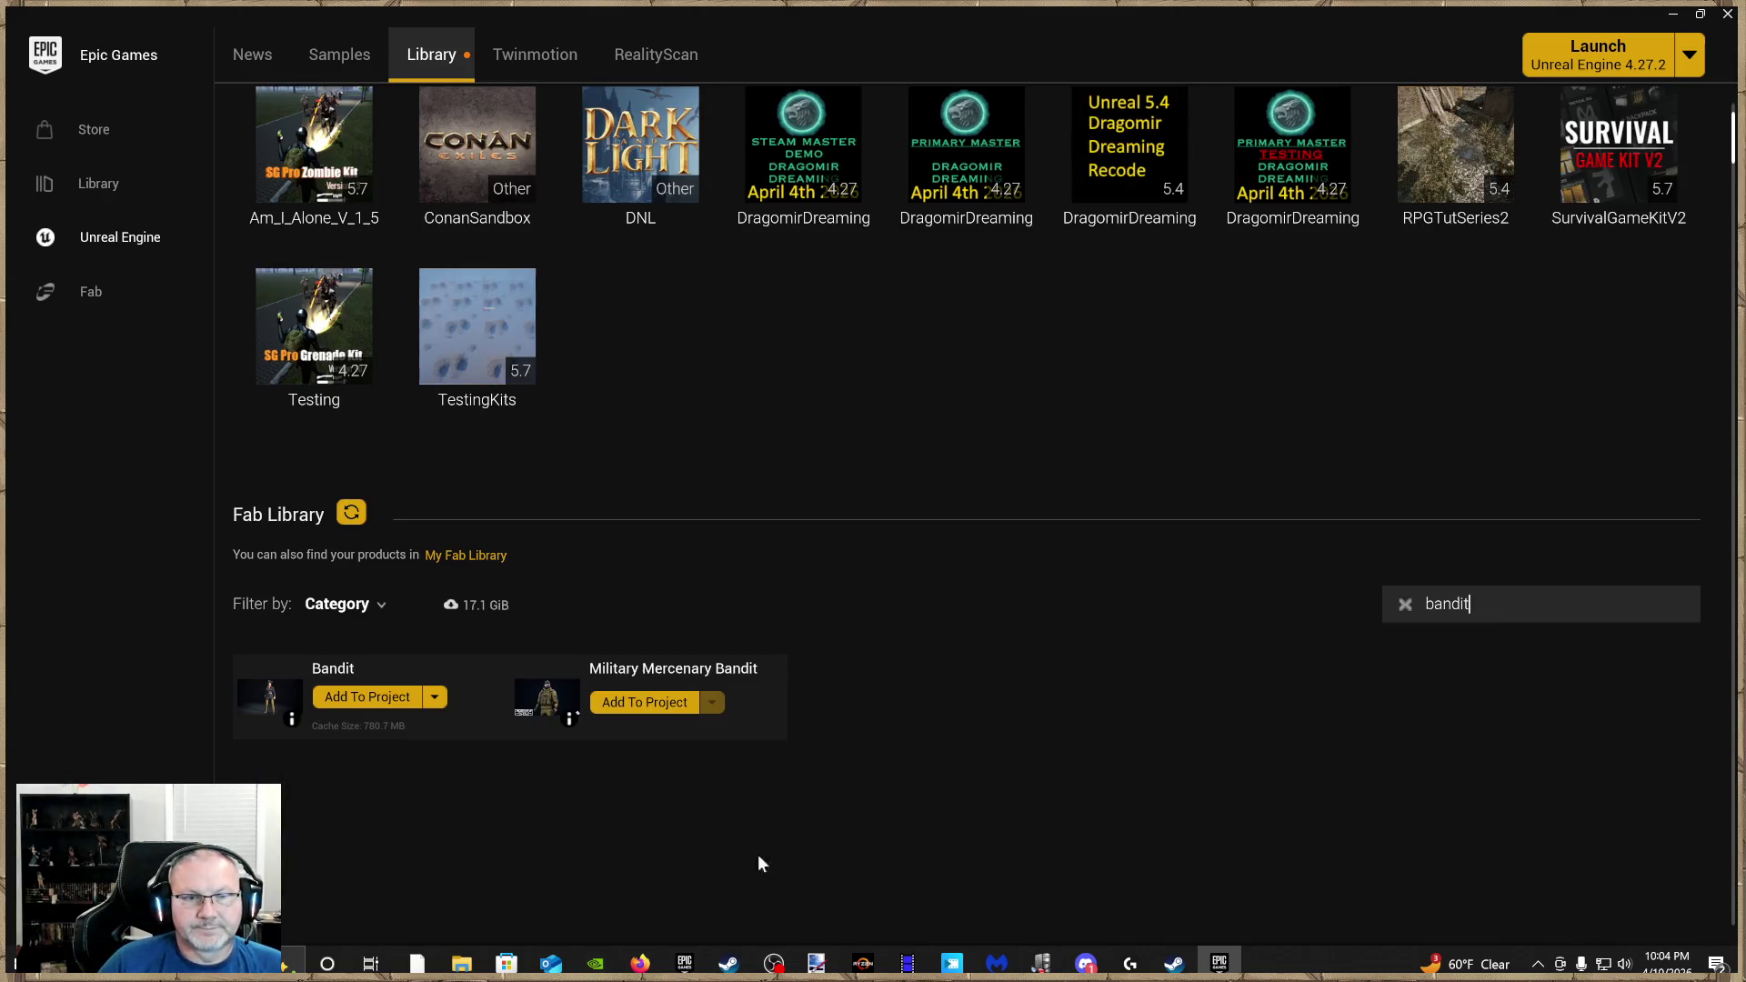
left_click(436, 698)
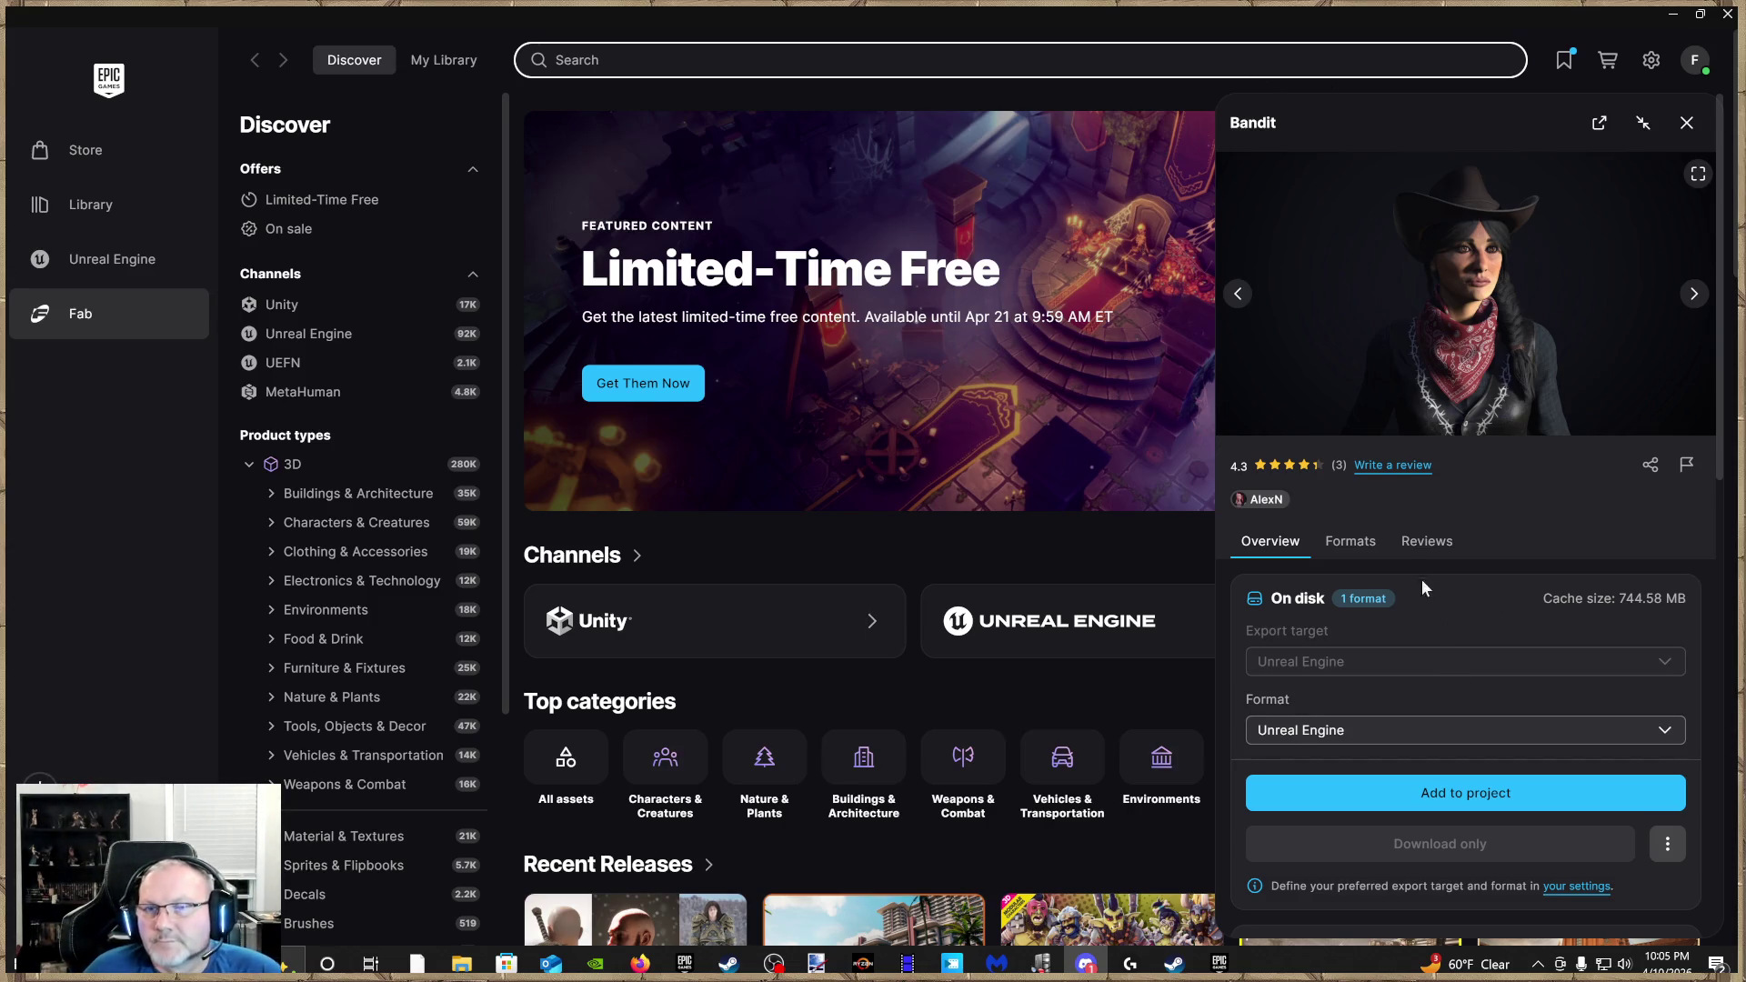
scroll(1370, 615, "down", 5)
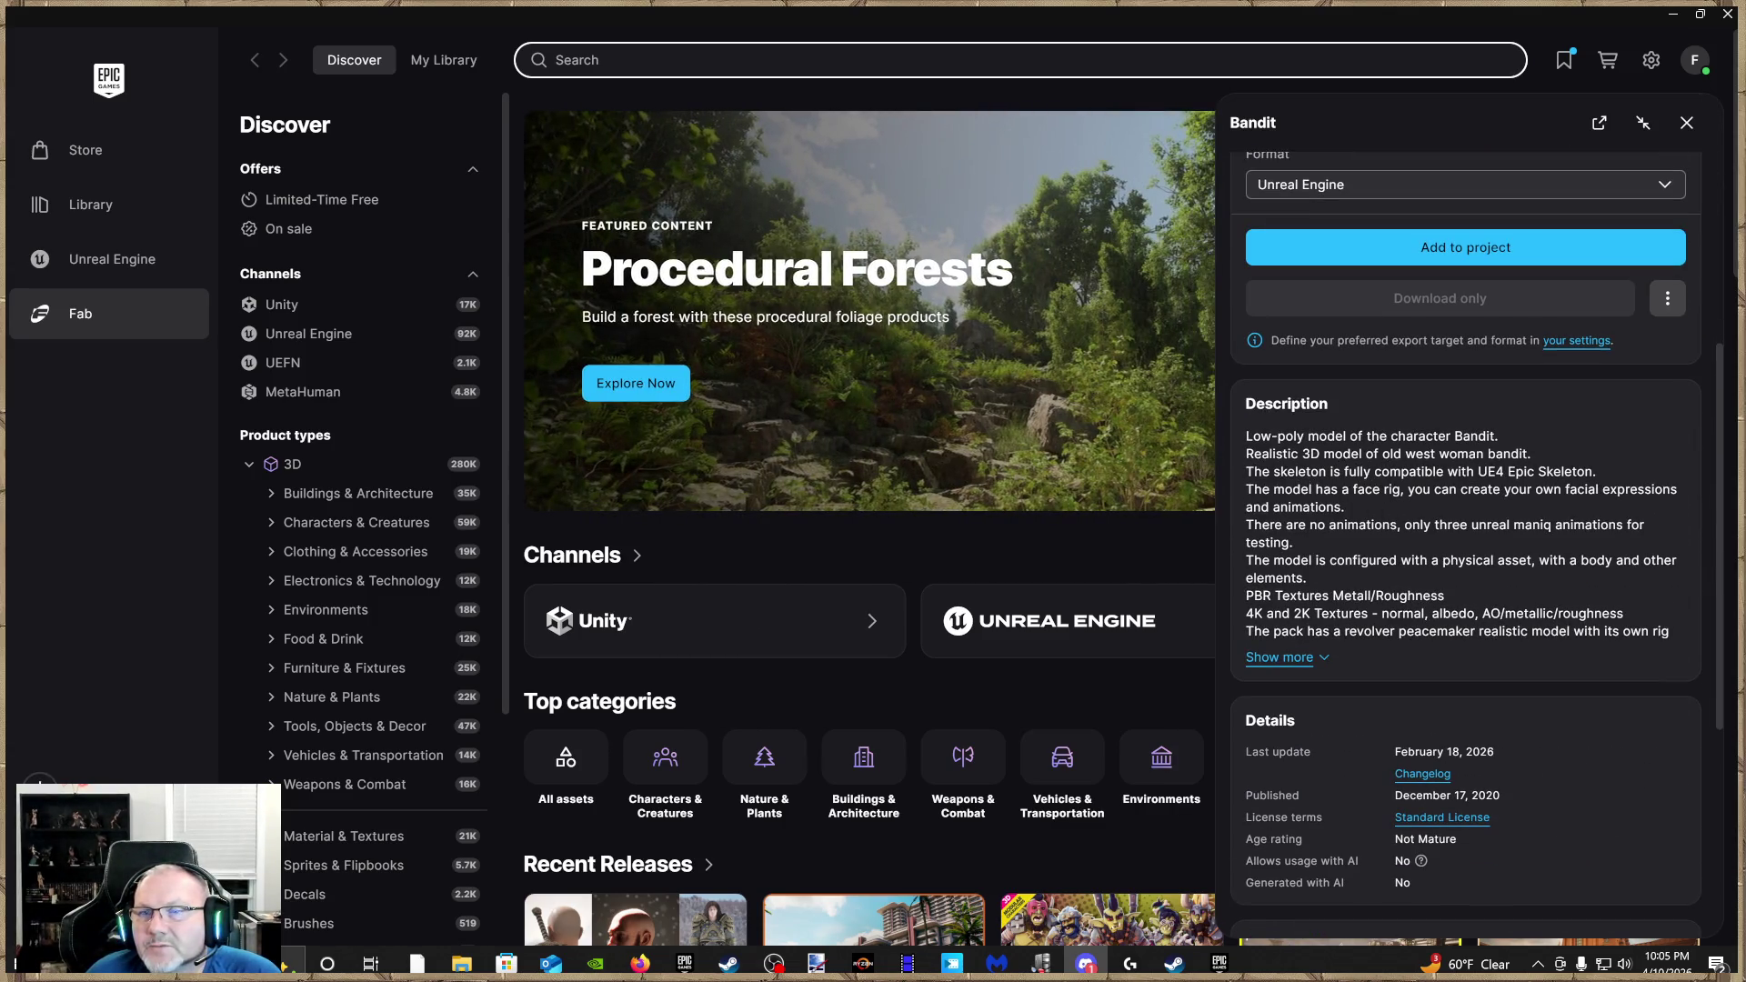
Expand and read the full Bandit description
scroll(1357, 582, "down", 1)
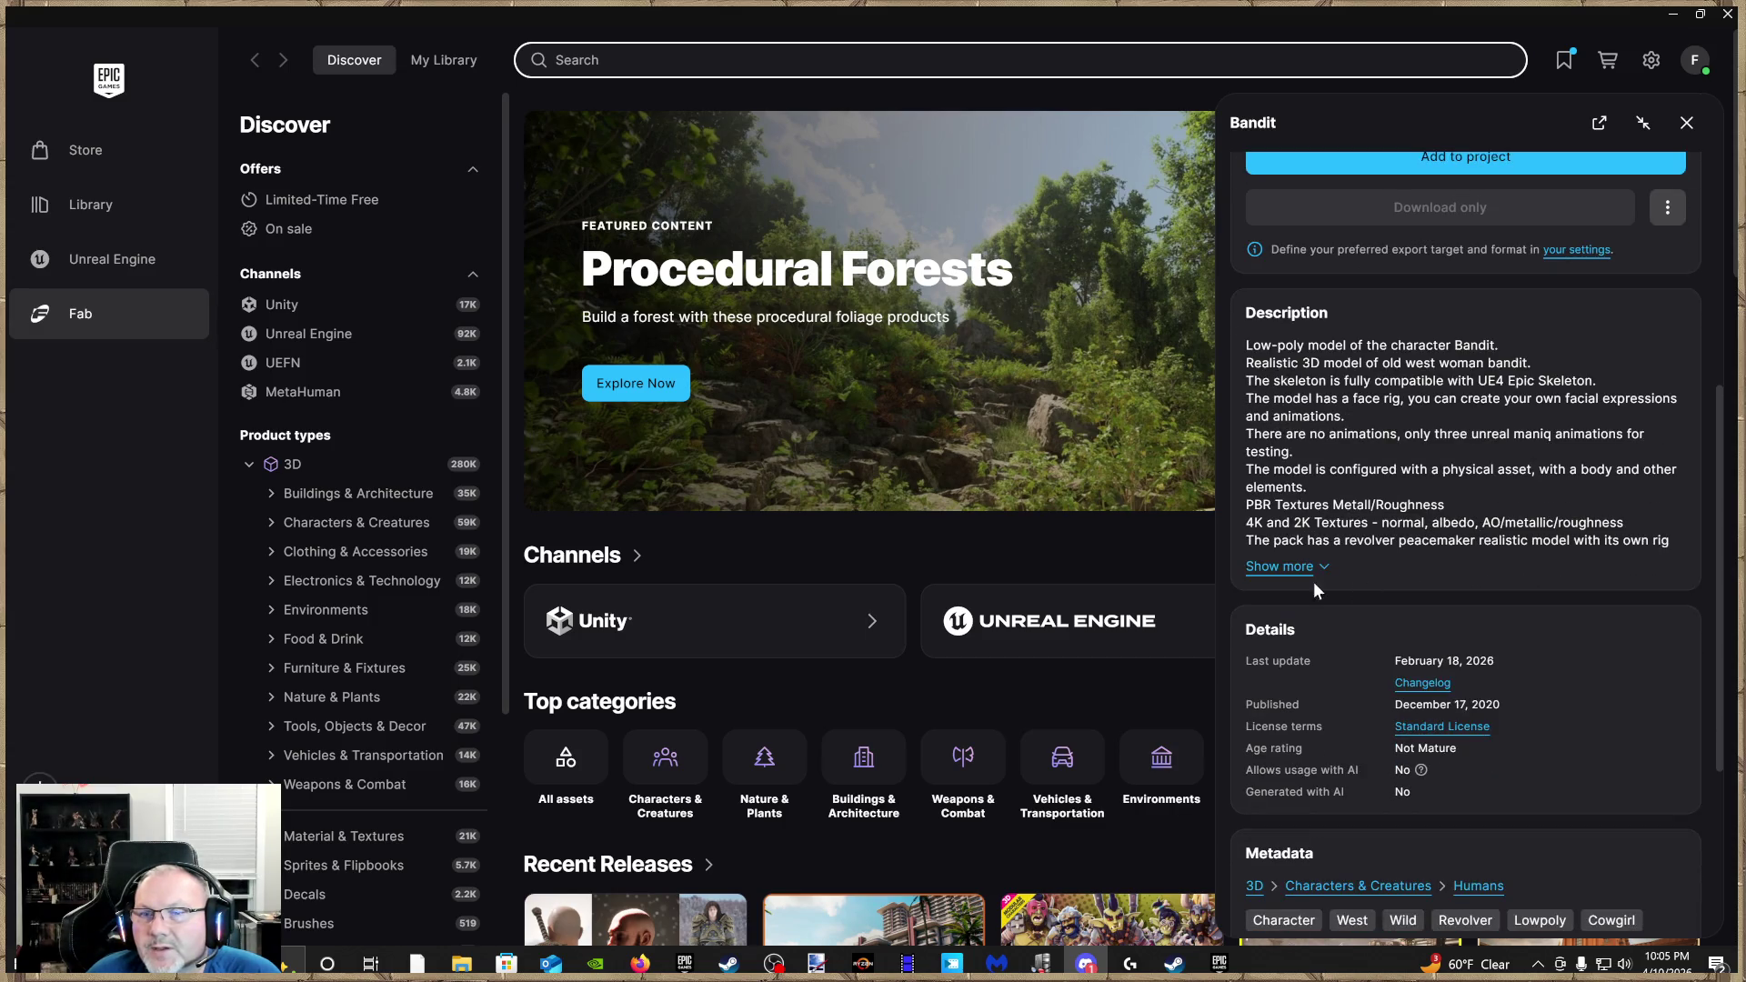
left_click(1291, 567)
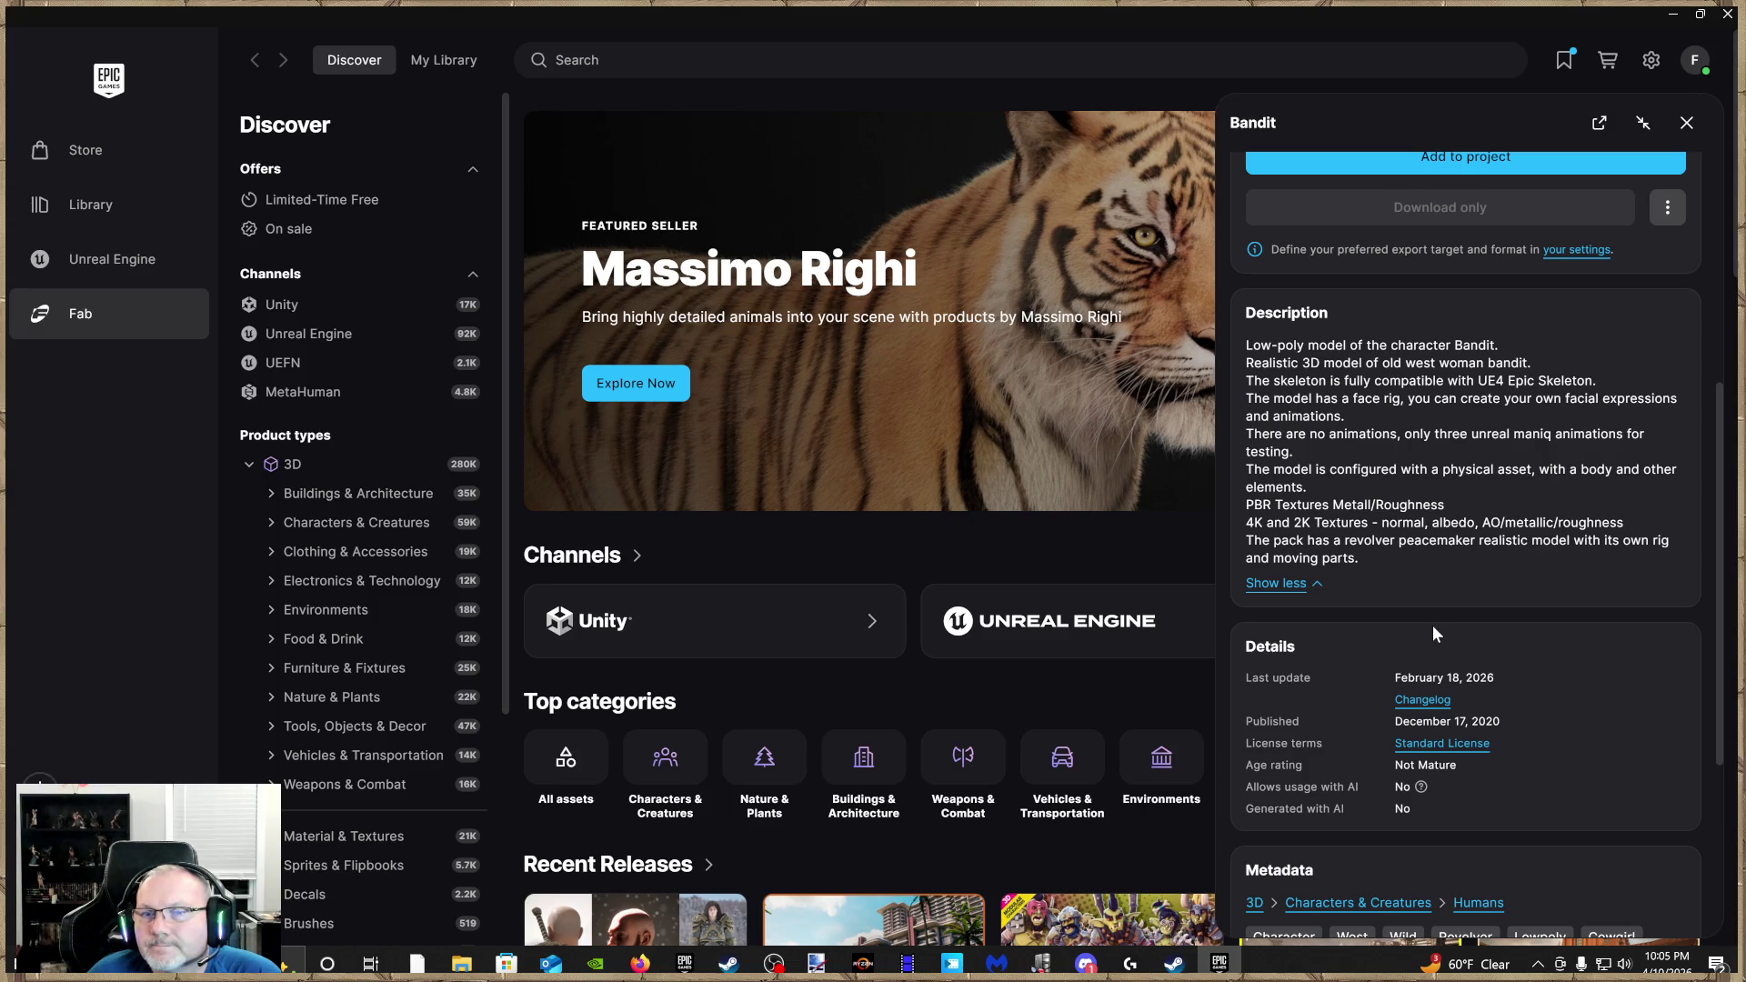
scroll(1432, 625, "down", 3)
scroll(1437, 626, "down", 1)
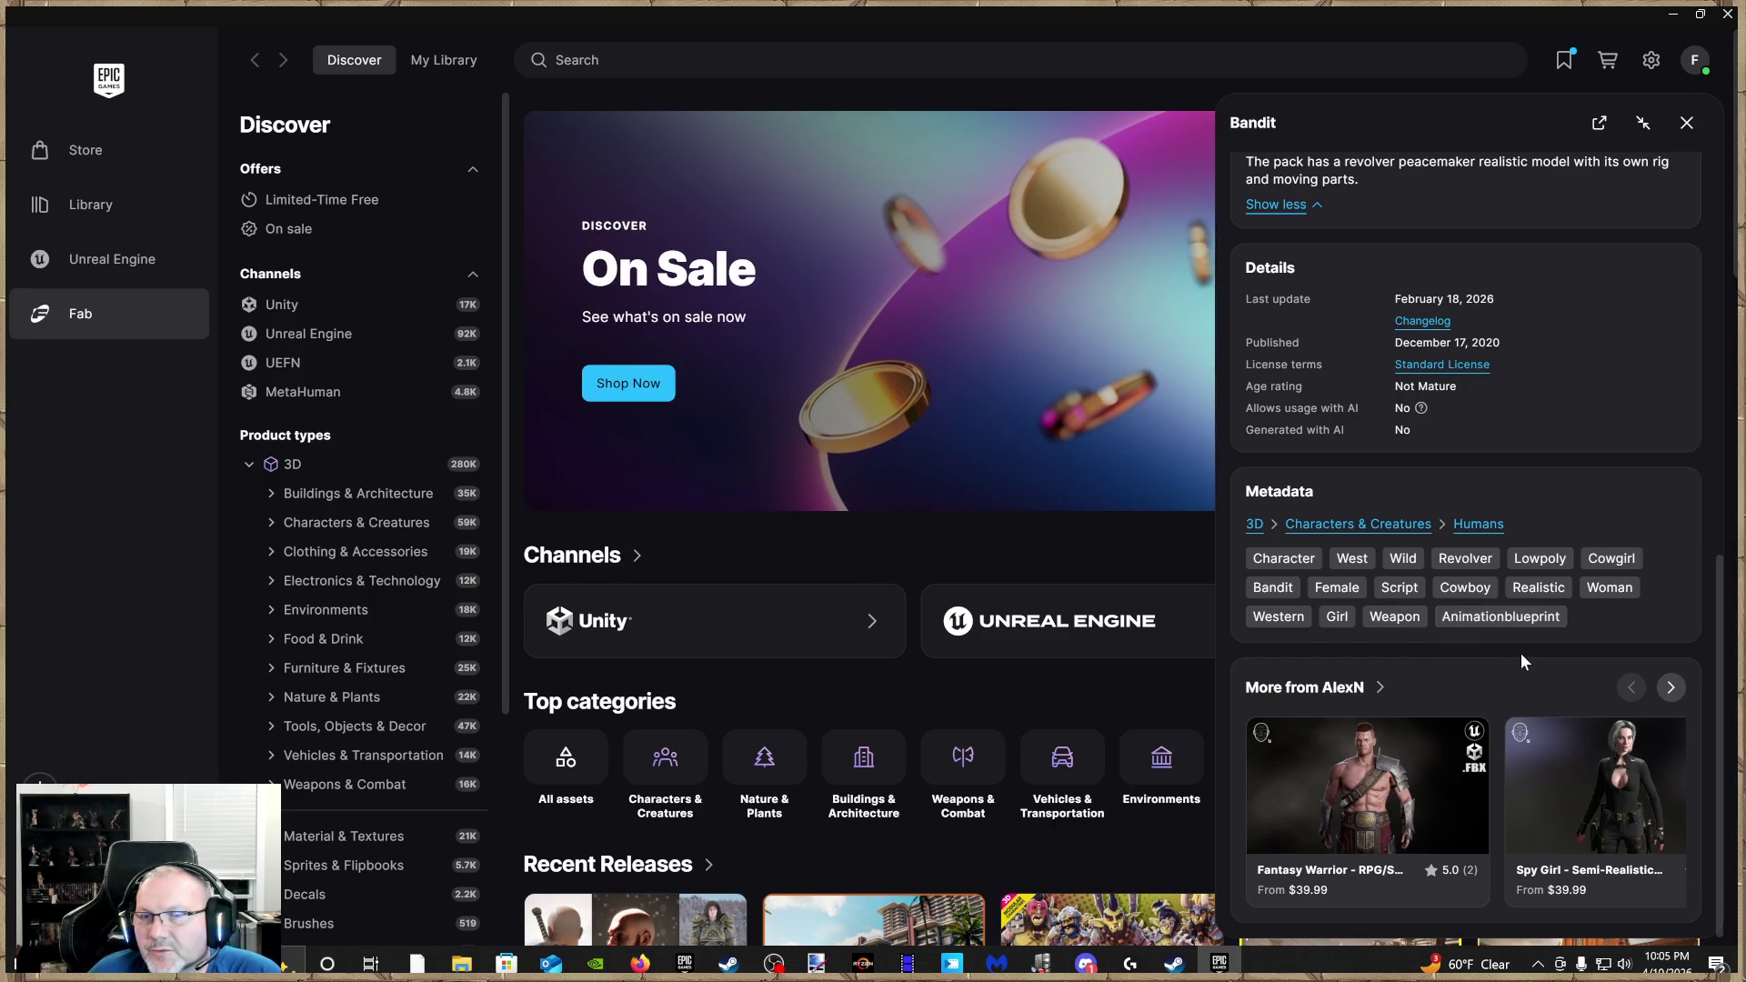
Open Spy Girl from More from AlexN, browse its seven preview images, and close it
left_click(1592, 777)
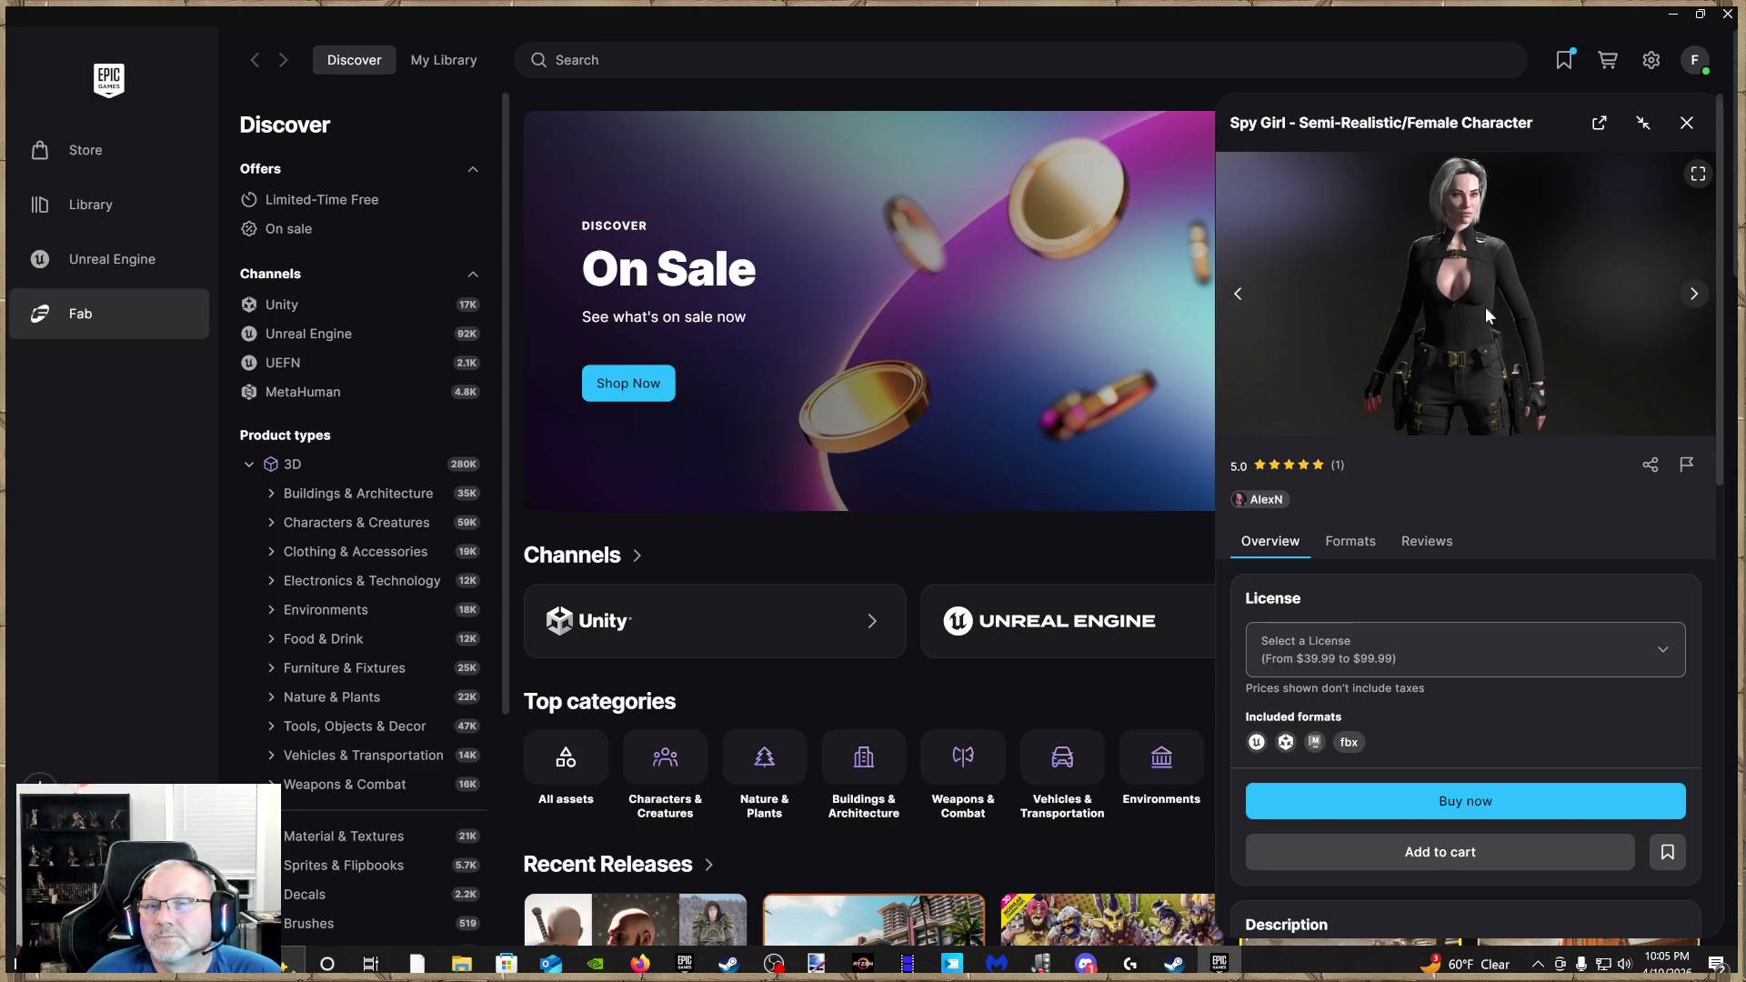
left_click(1693, 294)
left_click(1694, 295)
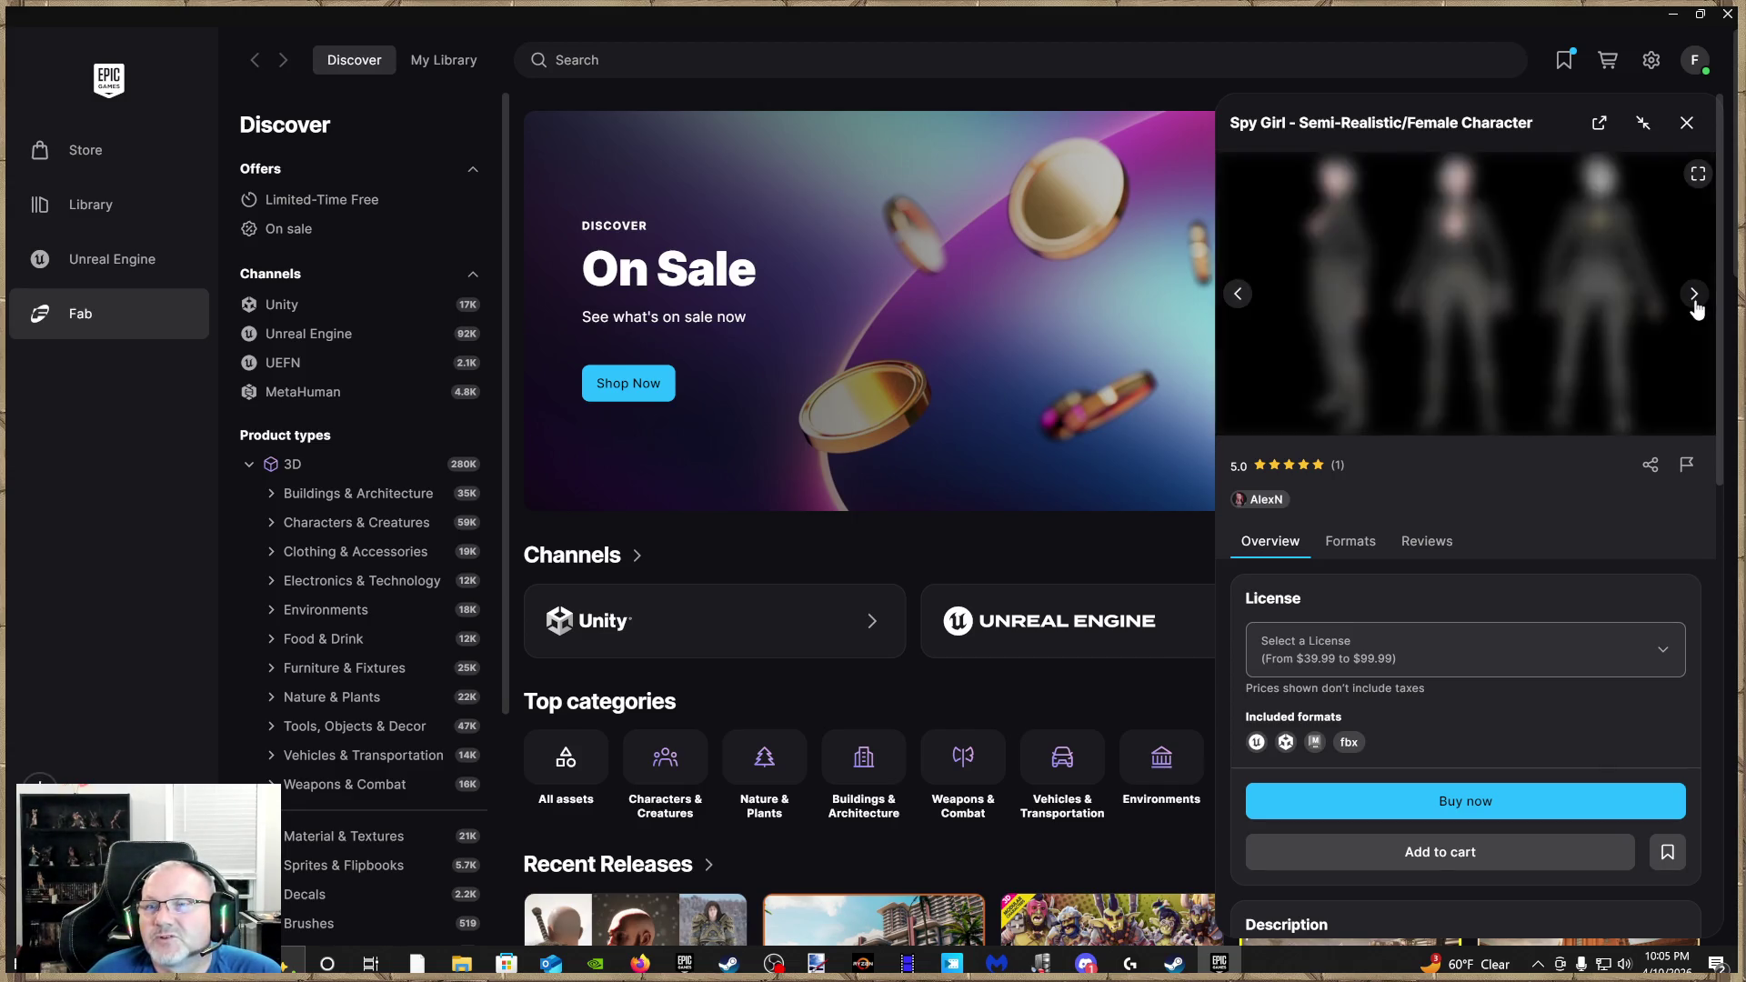
left_click(1693, 295)
left_click(1693, 296)
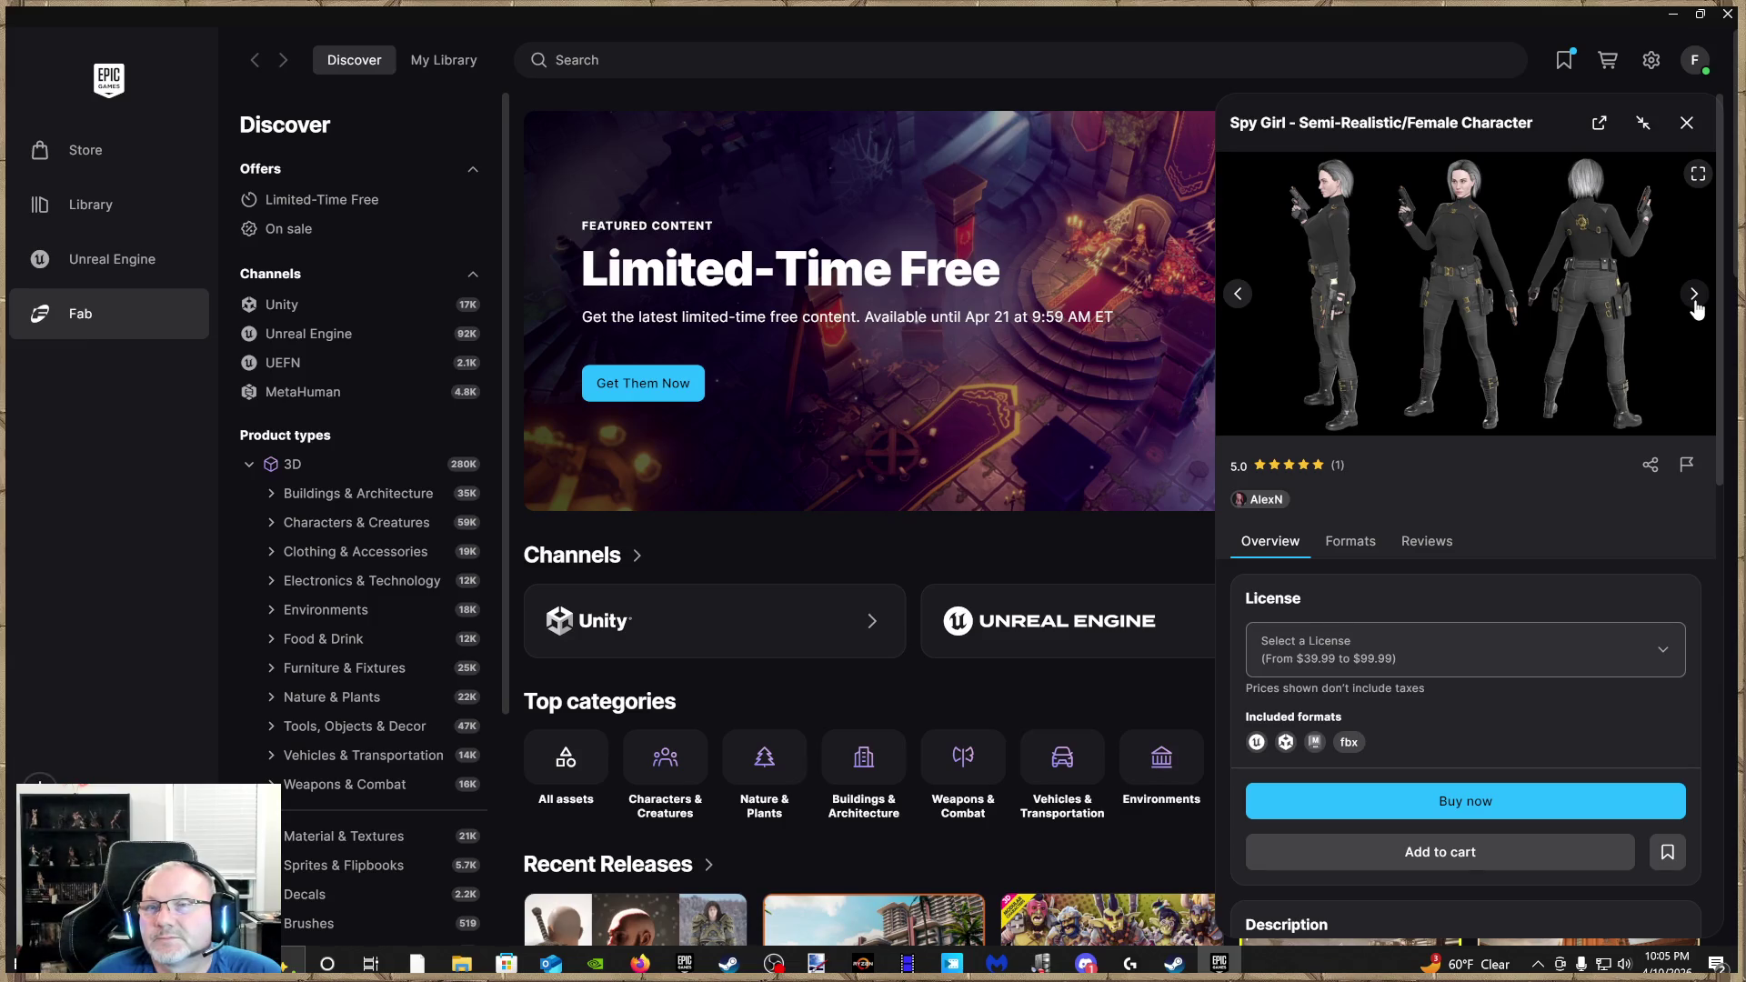
left_click(1693, 295)
left_click(1694, 295)
left_click(1694, 295)
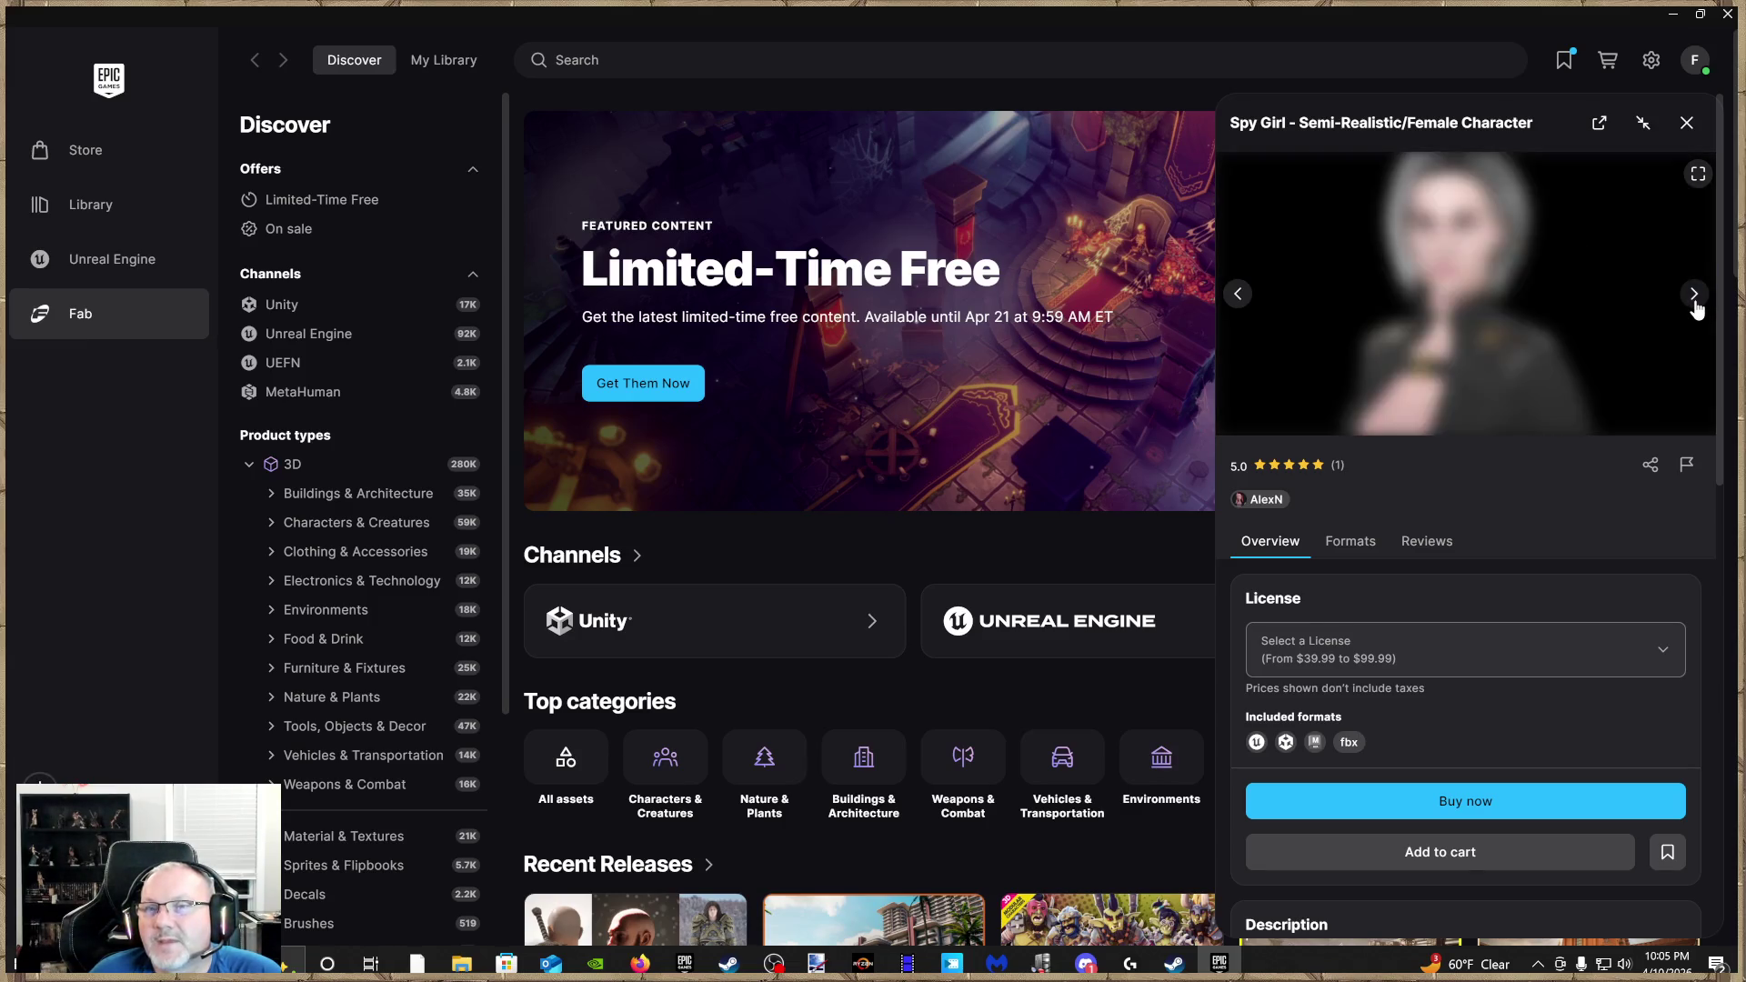
left_click(1687, 122)
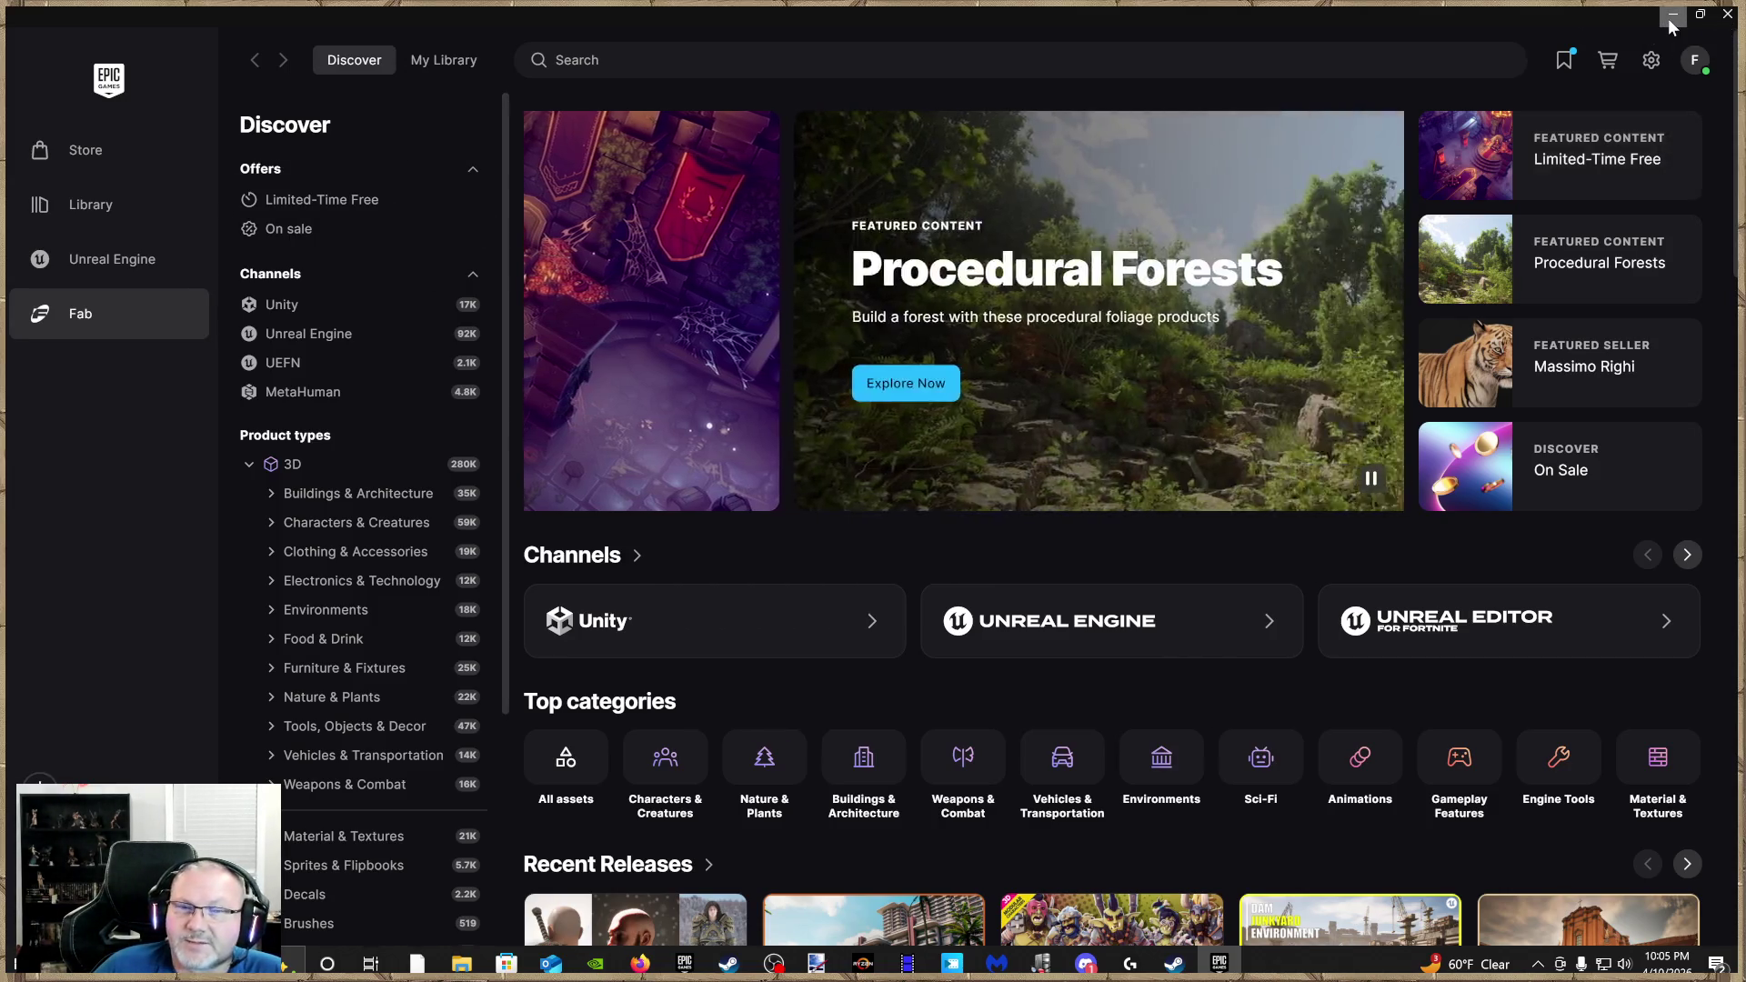
Glance at Fab's My Library, then close the Epic Games Launcher
left_click(1668, 18)
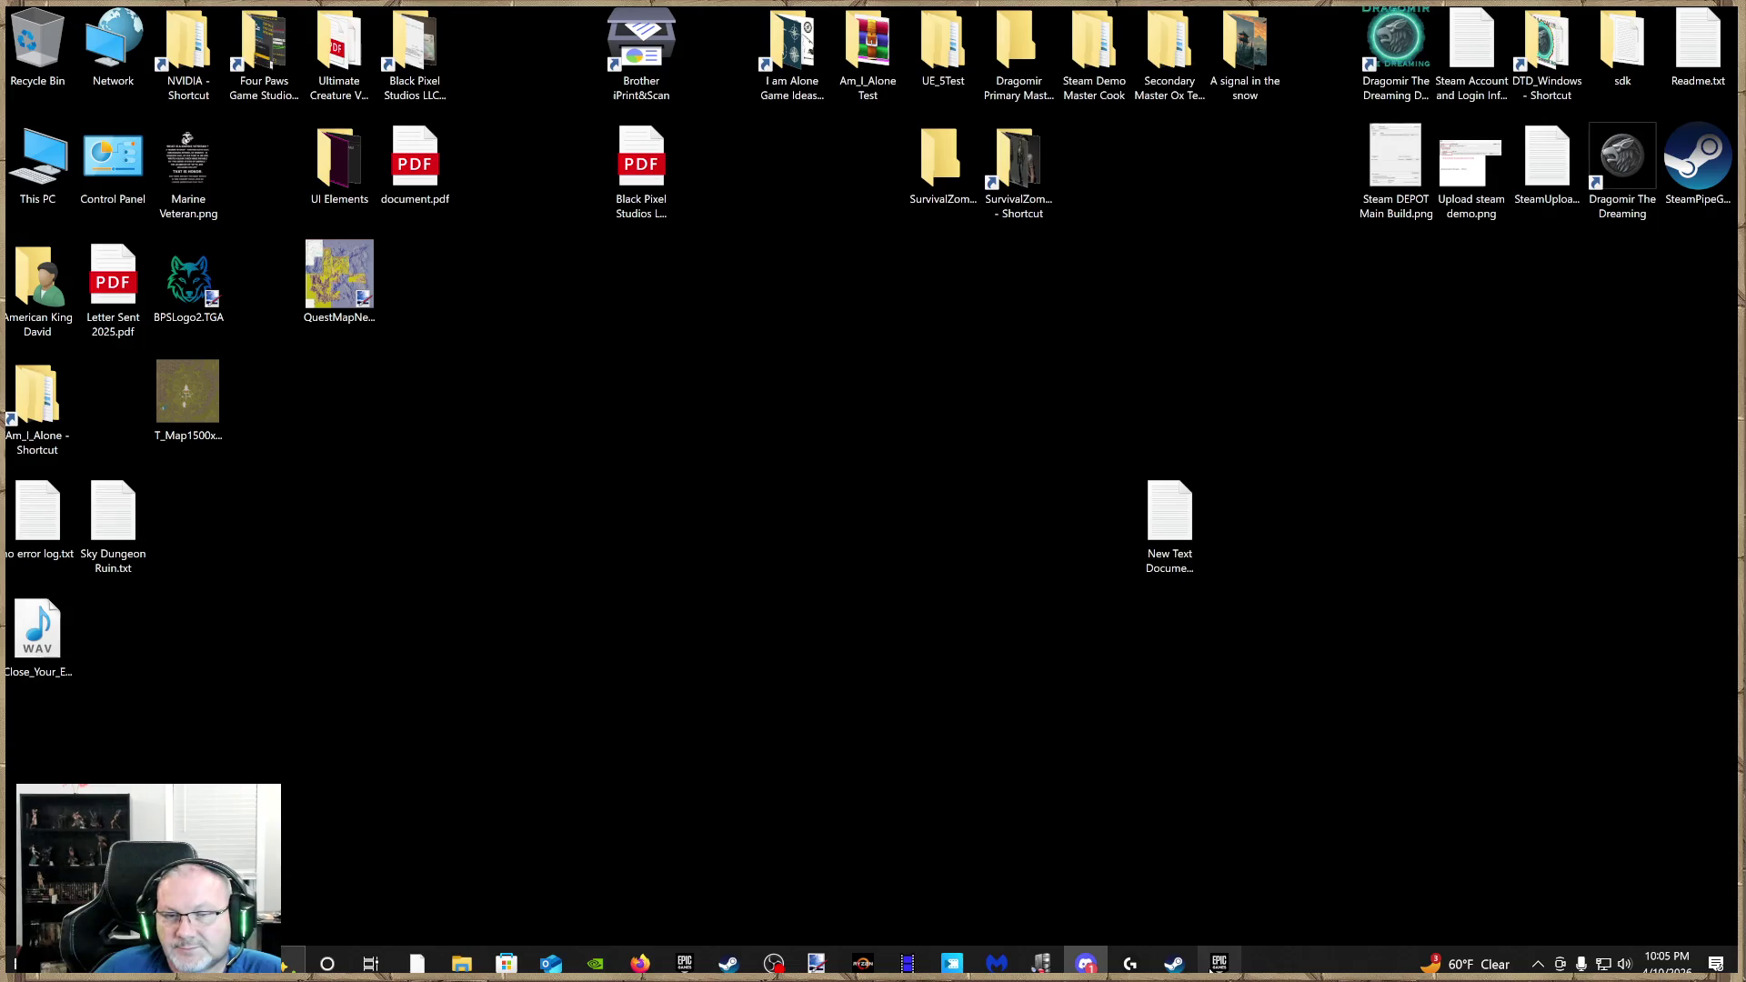
left_click(1218, 962)
left_click(443, 59)
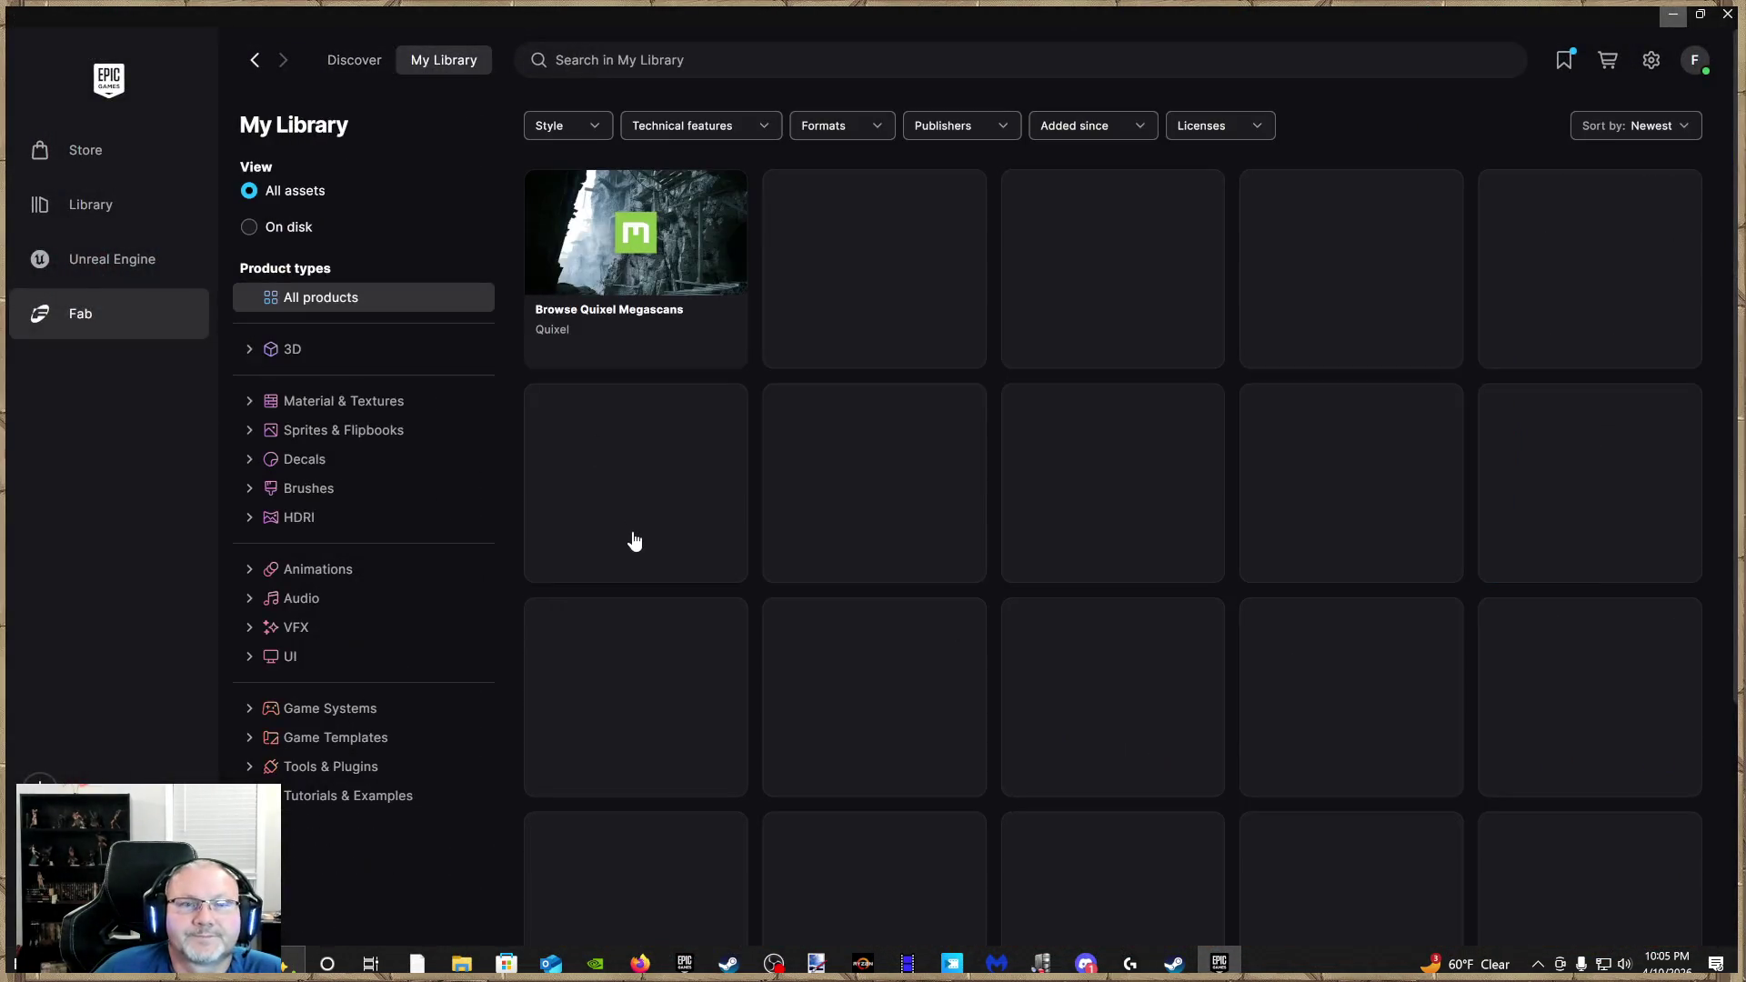
left_click(1725, 16)
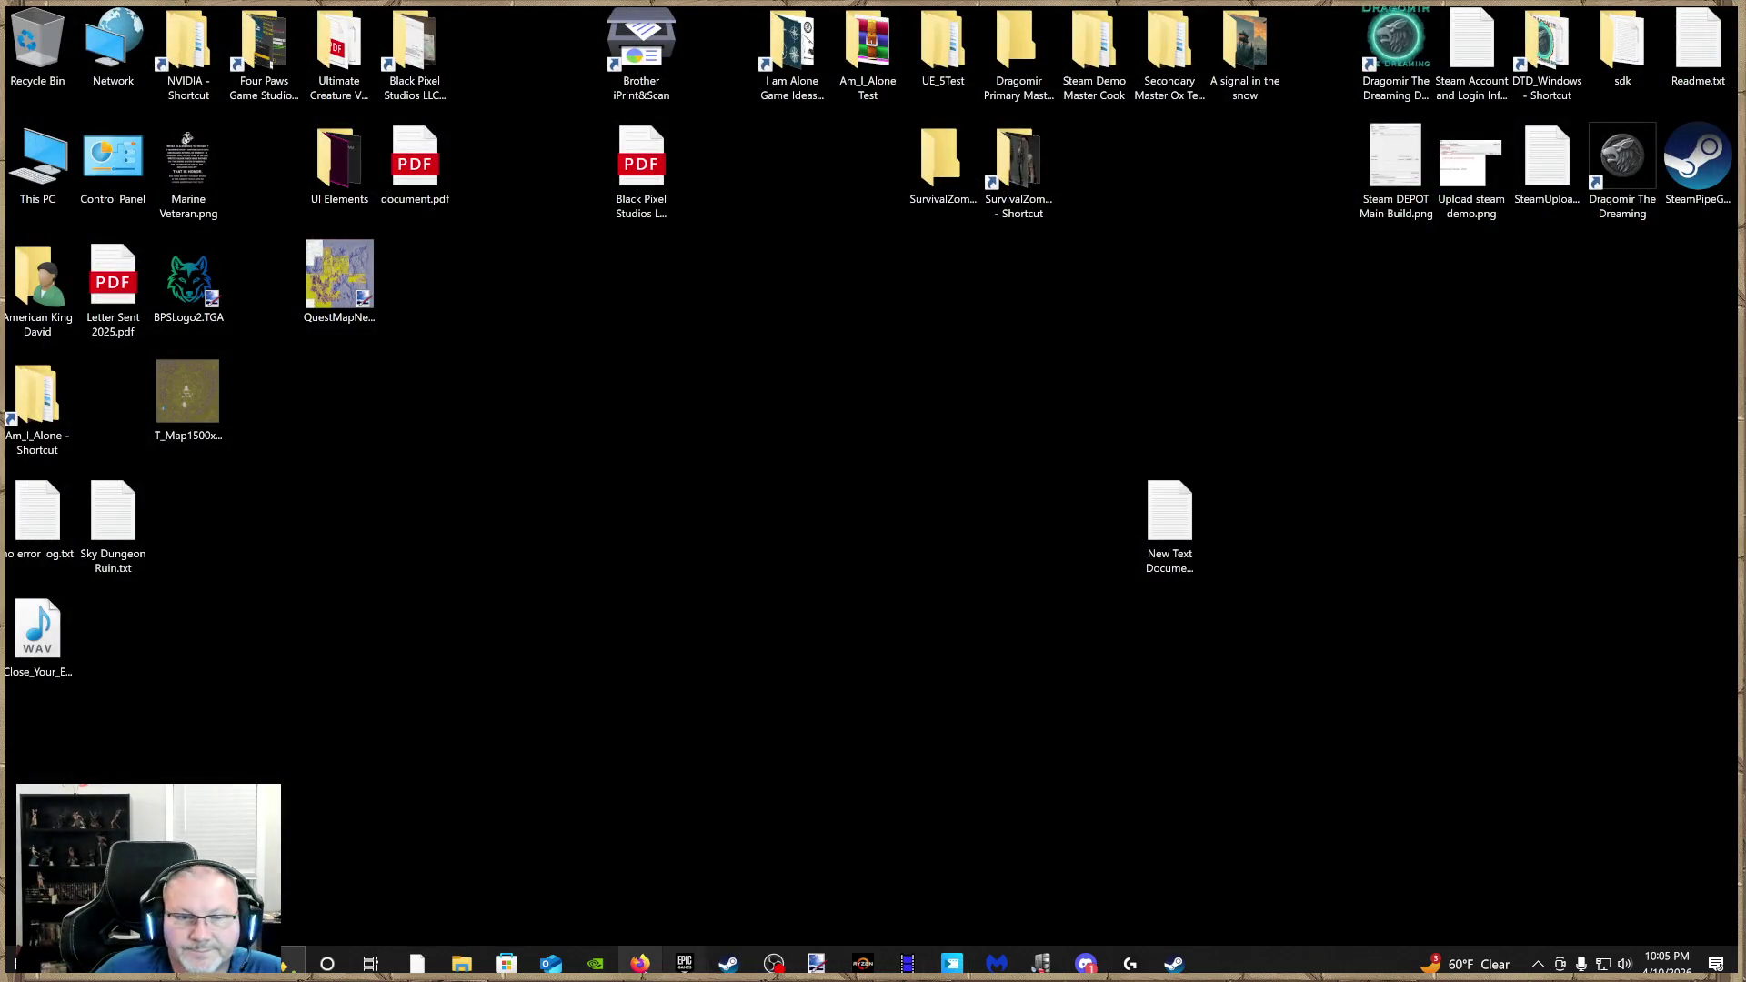
Relaunch and maximize the Epic Games Launcher, then open SurvivalGameKitV2 from the Library
left_click(684, 963)
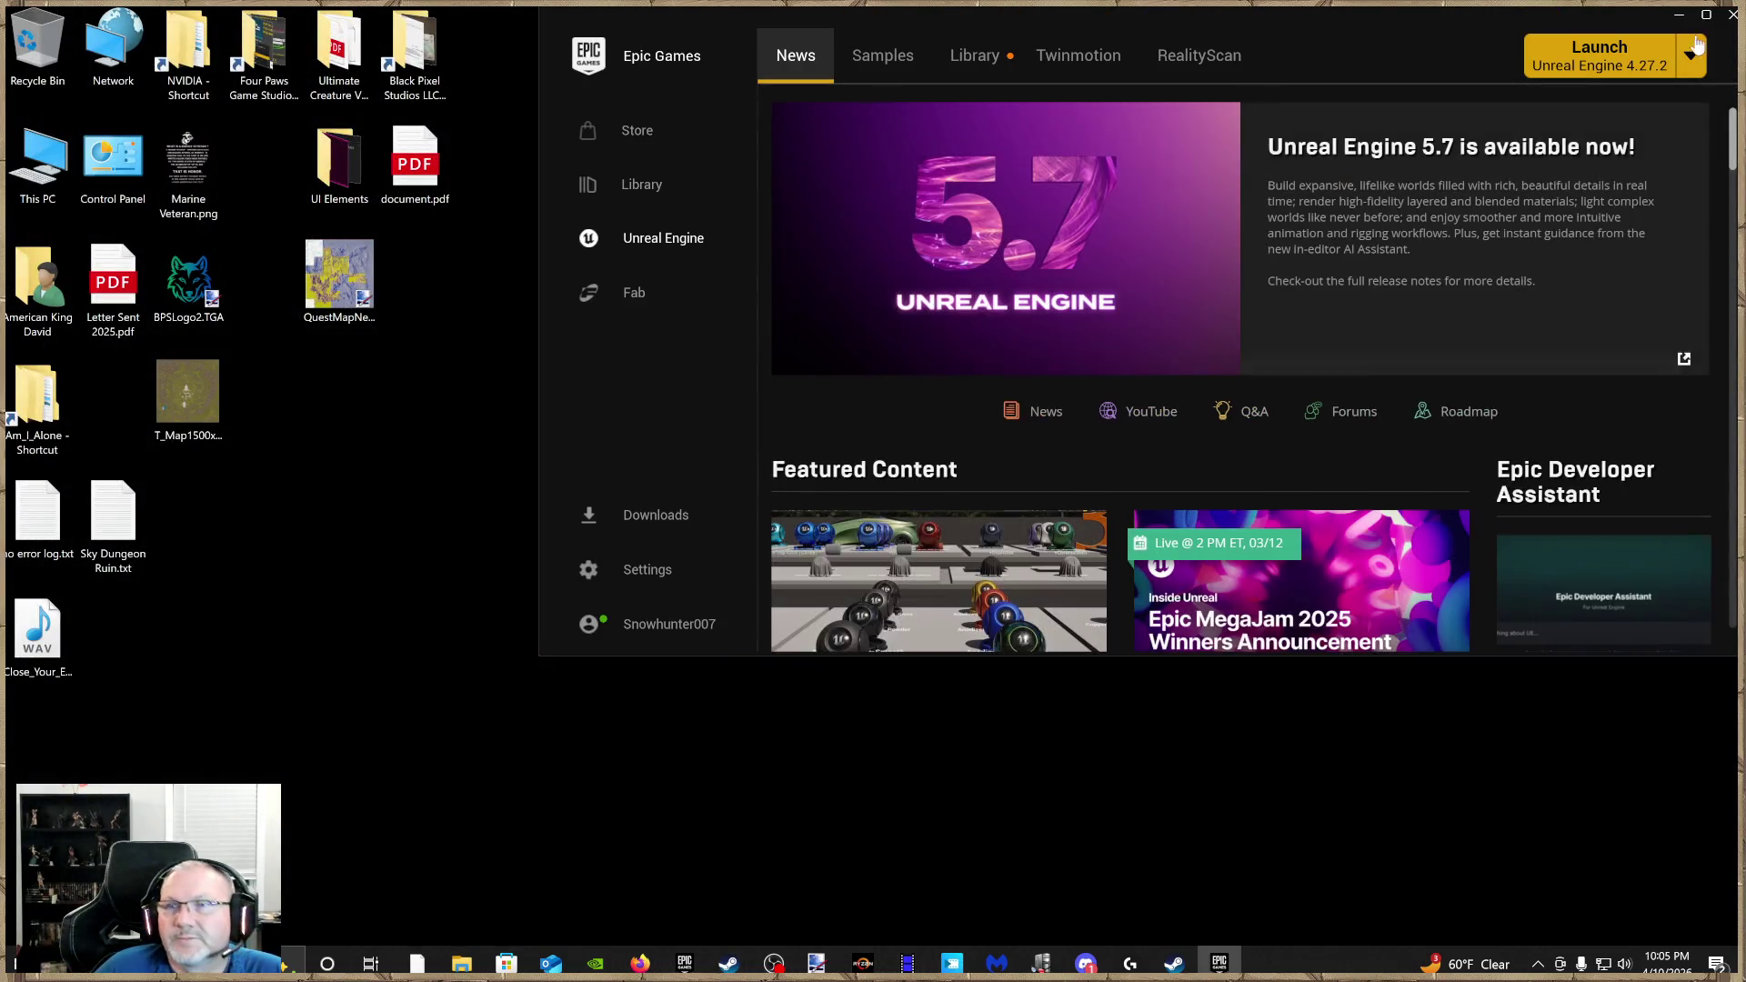
left_click(1706, 14)
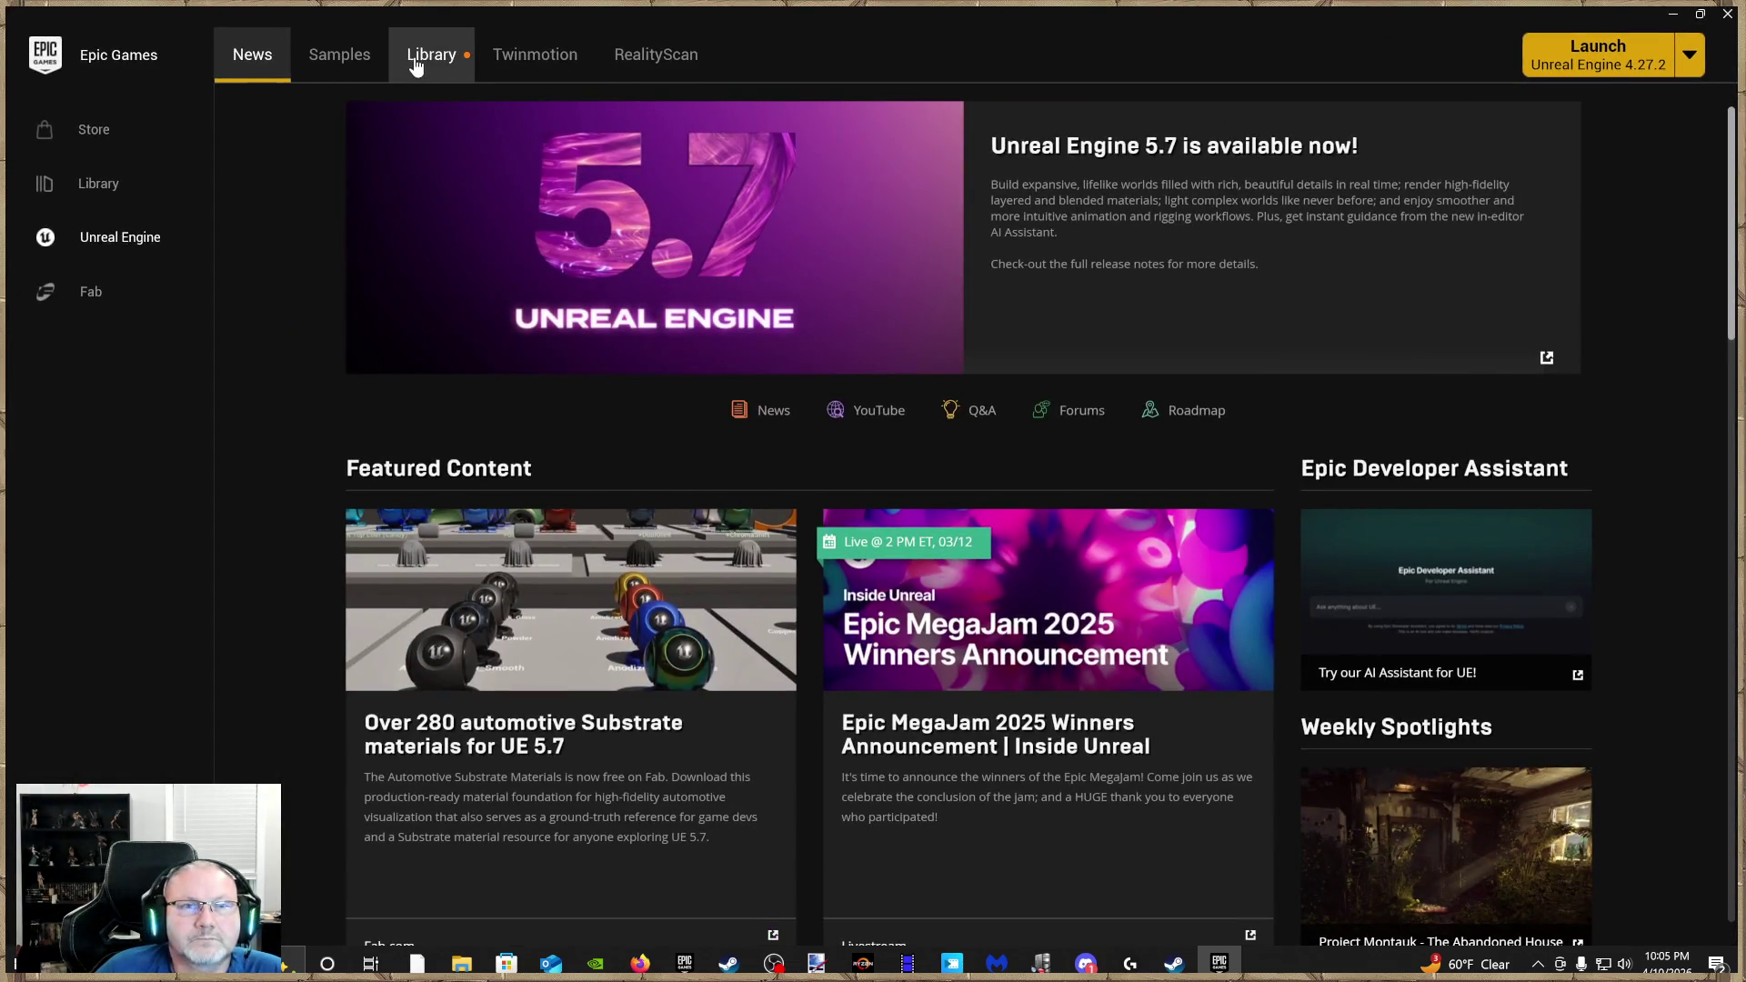
left_click(415, 62)
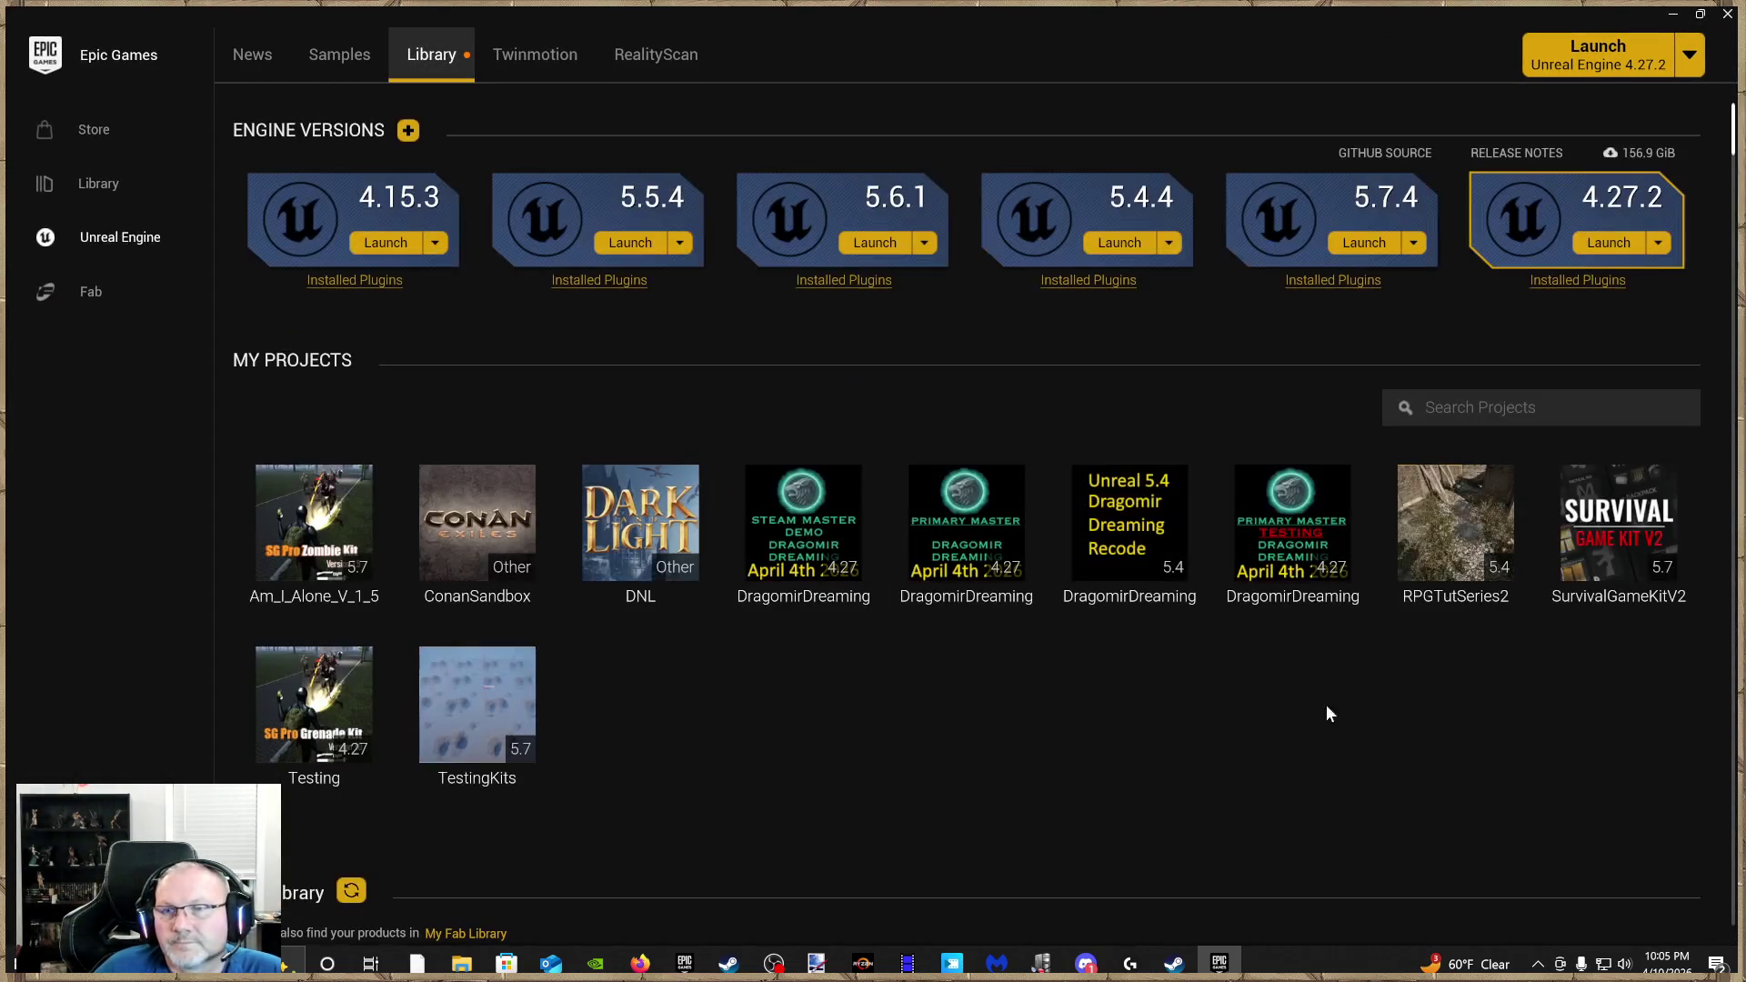
double_click(1586, 562)
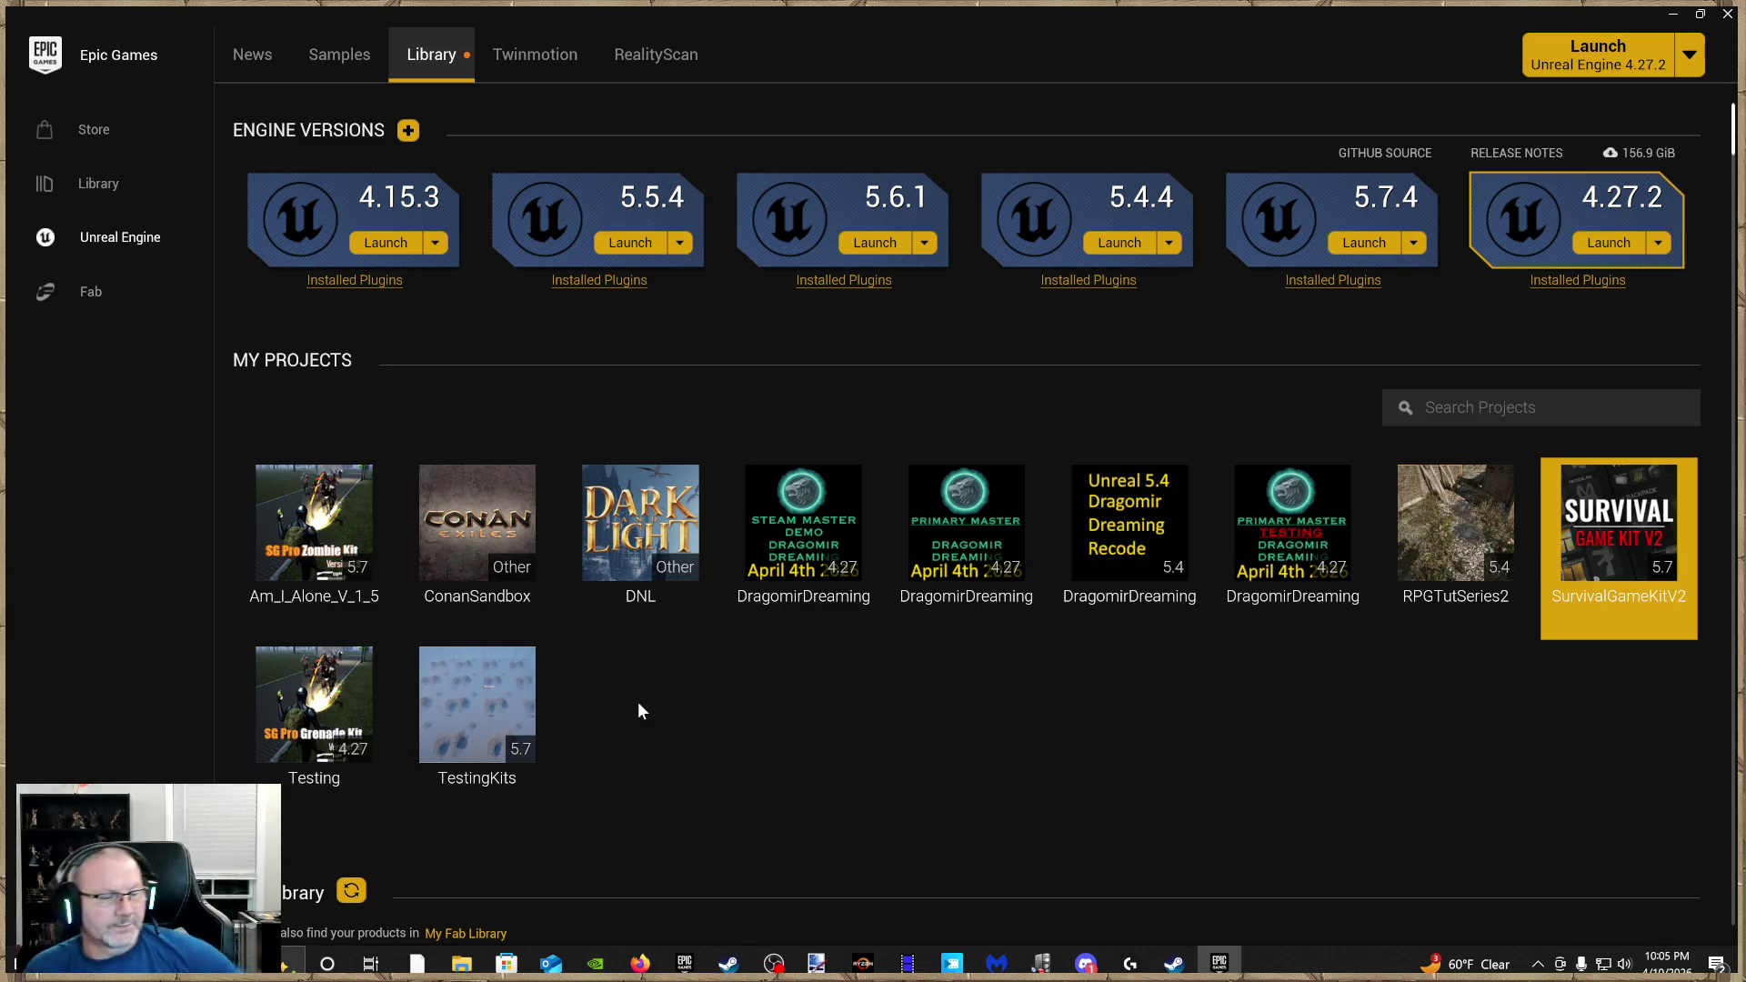
mouse_move(418, 513)
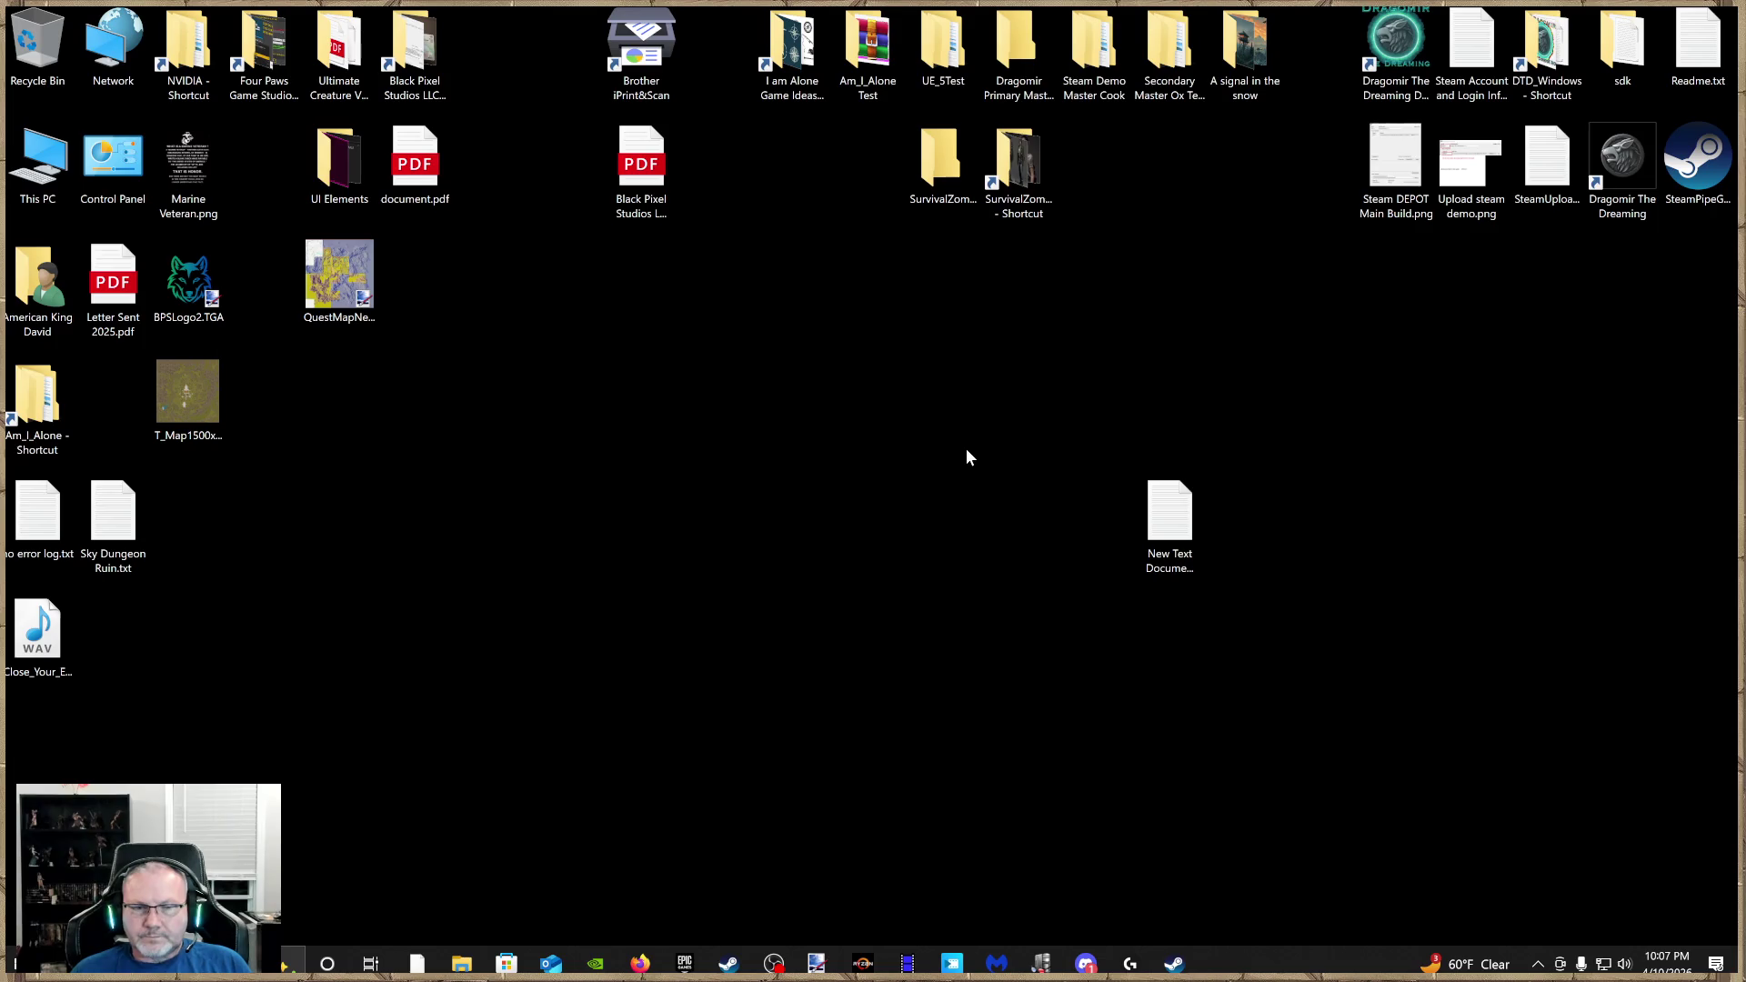
Switch to the loaded Unreal Editor showing the Showcase level with 422 actors
left_click(1220, 964)
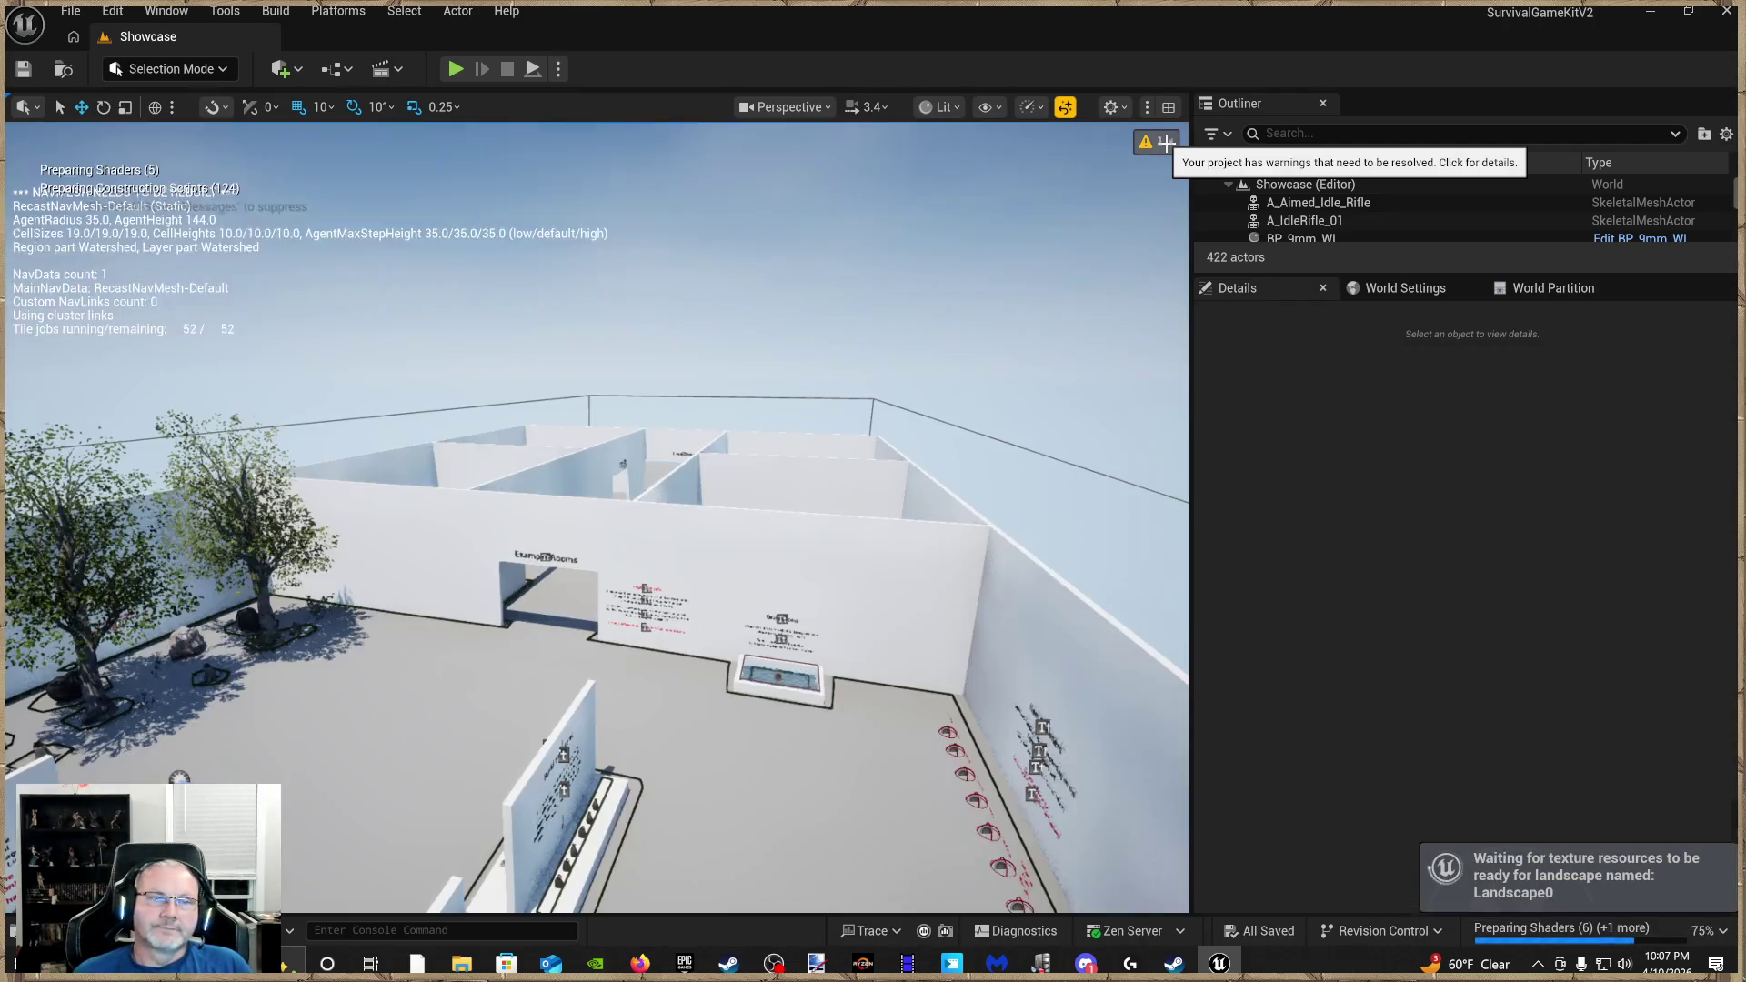
Rebuild the out-of-date landscape and fly the view toward the Example Rooms doorway
left_click(1164, 143)
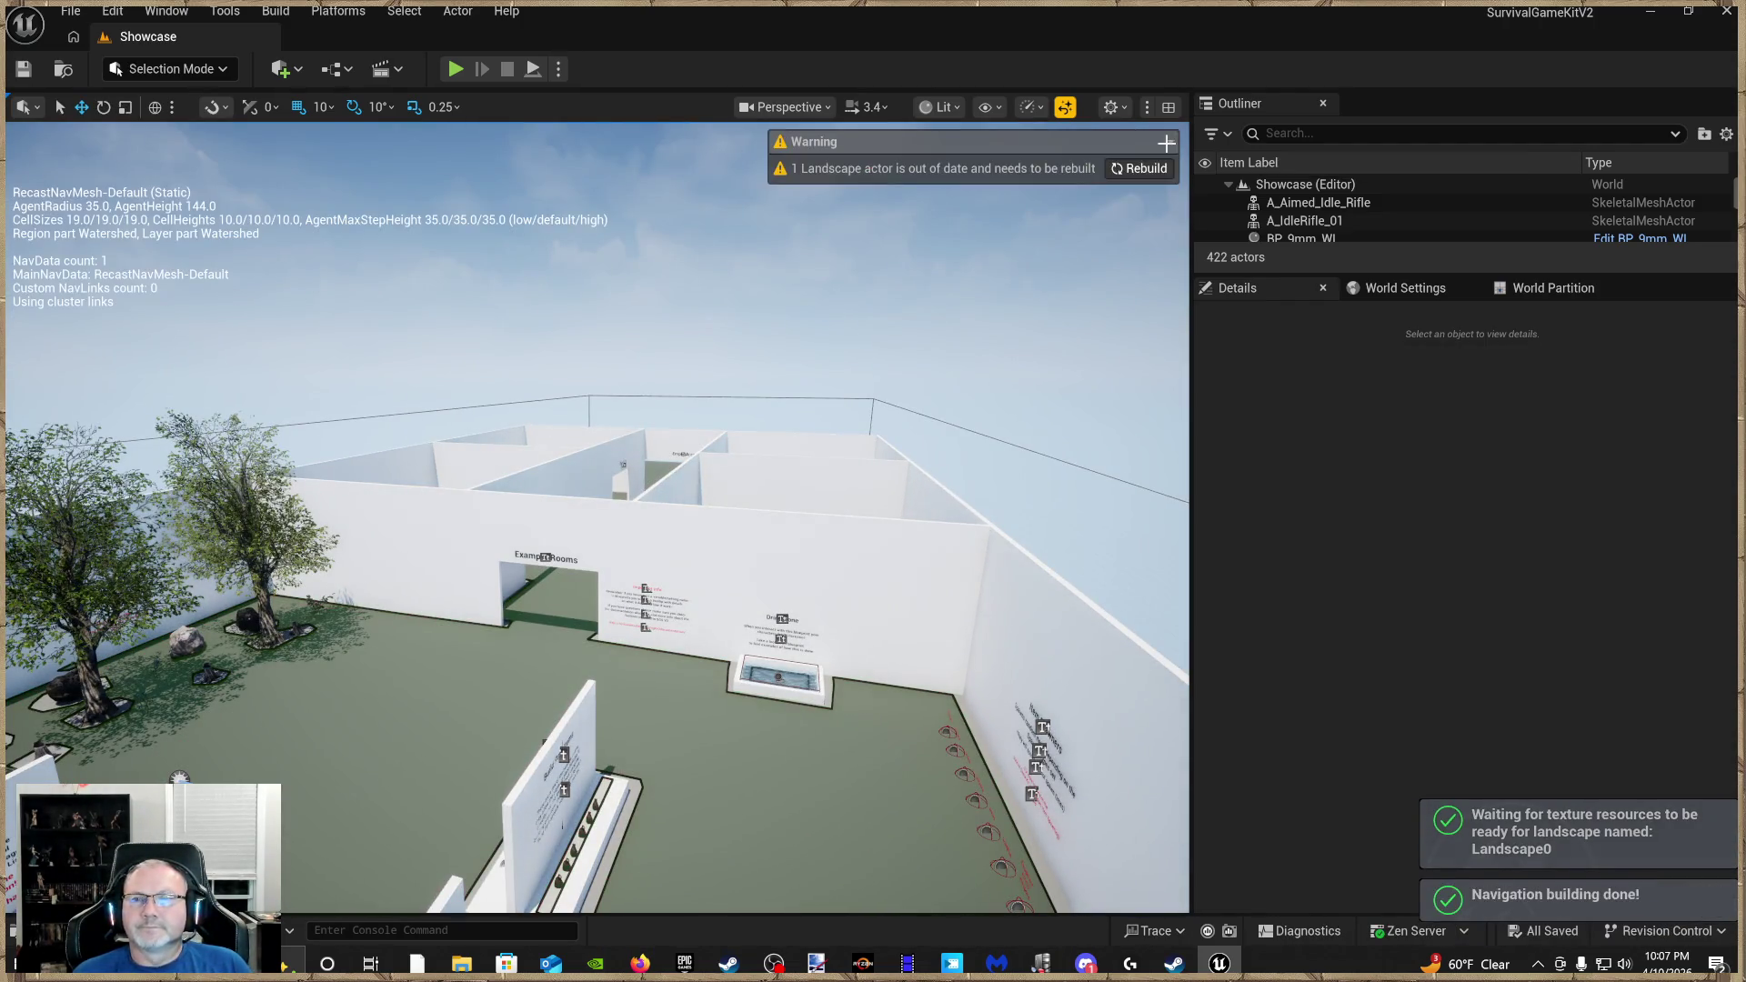
left_click(1157, 169)
left_click_drag(1064, 456, 1370, 467)
mouse_move(909, 472)
left_mouse_down()
mouse_move(891, 454)
mouse_move(922, 379)
left_mouse_up()
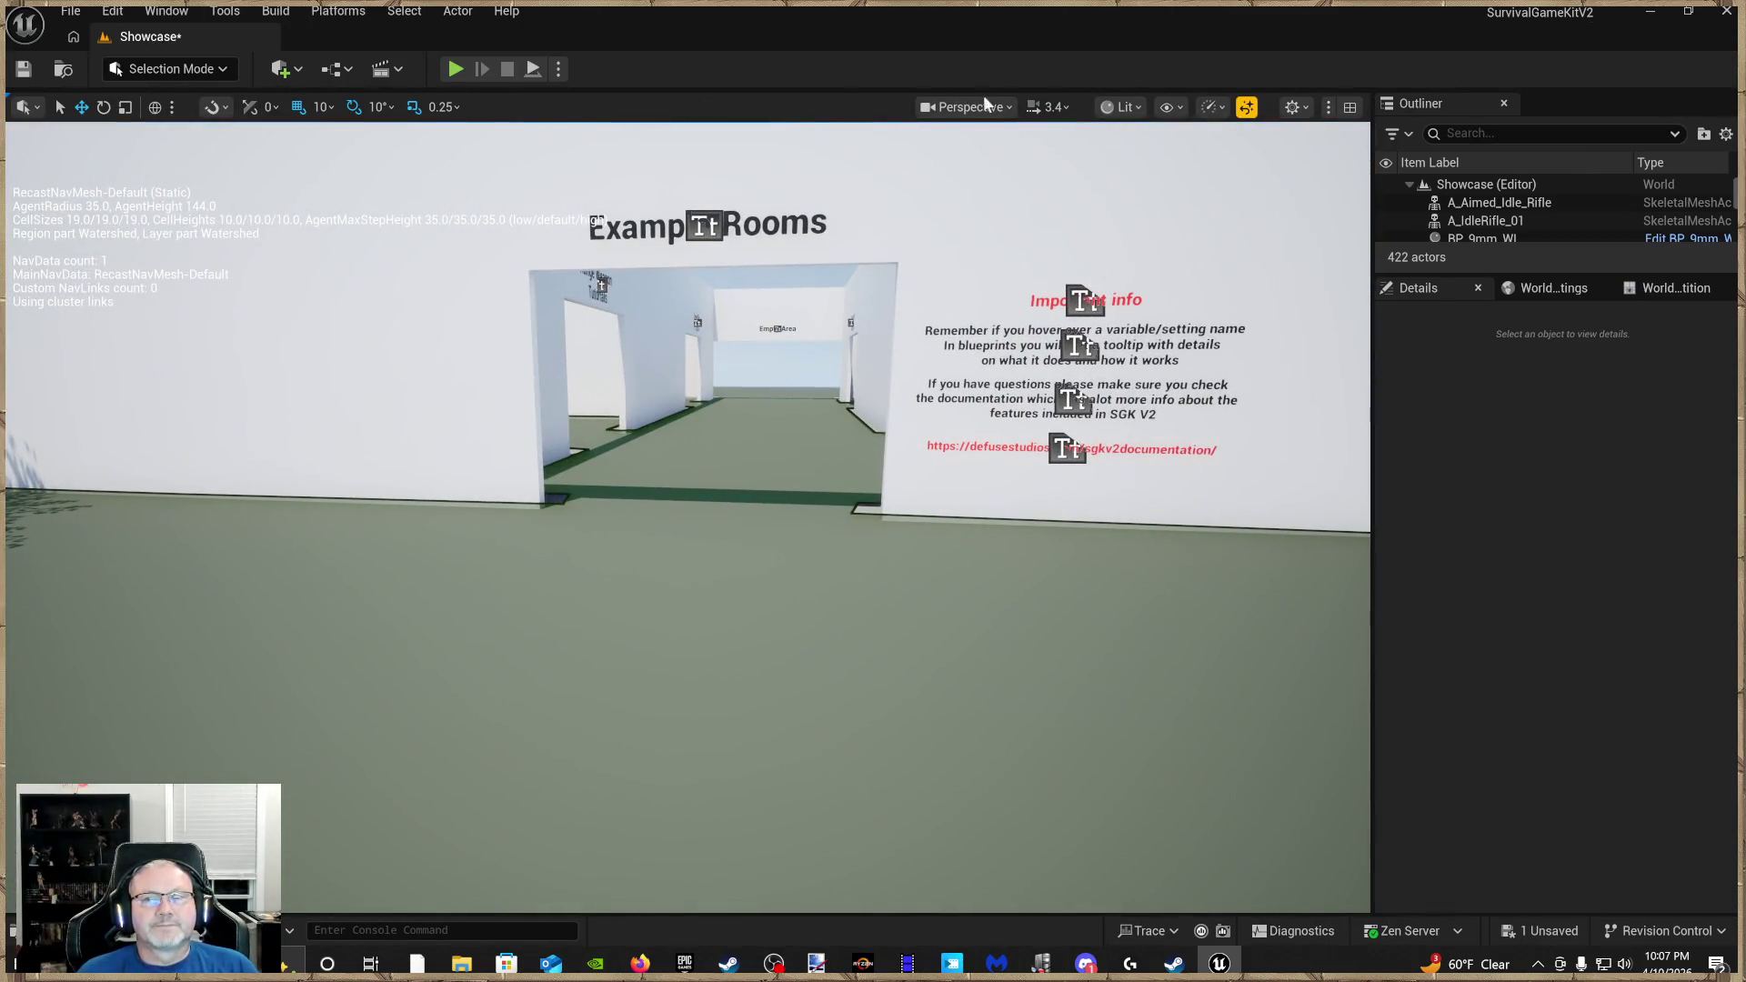
Lower the viewport camera speed to 1.5 and face the Example Rooms entrance
left_click(1052, 106)
left_click_drag(967, 159, 910, 159)
left_click_drag(800, 605, 800, 604)
left_click_drag(501, 148, 500, 147)
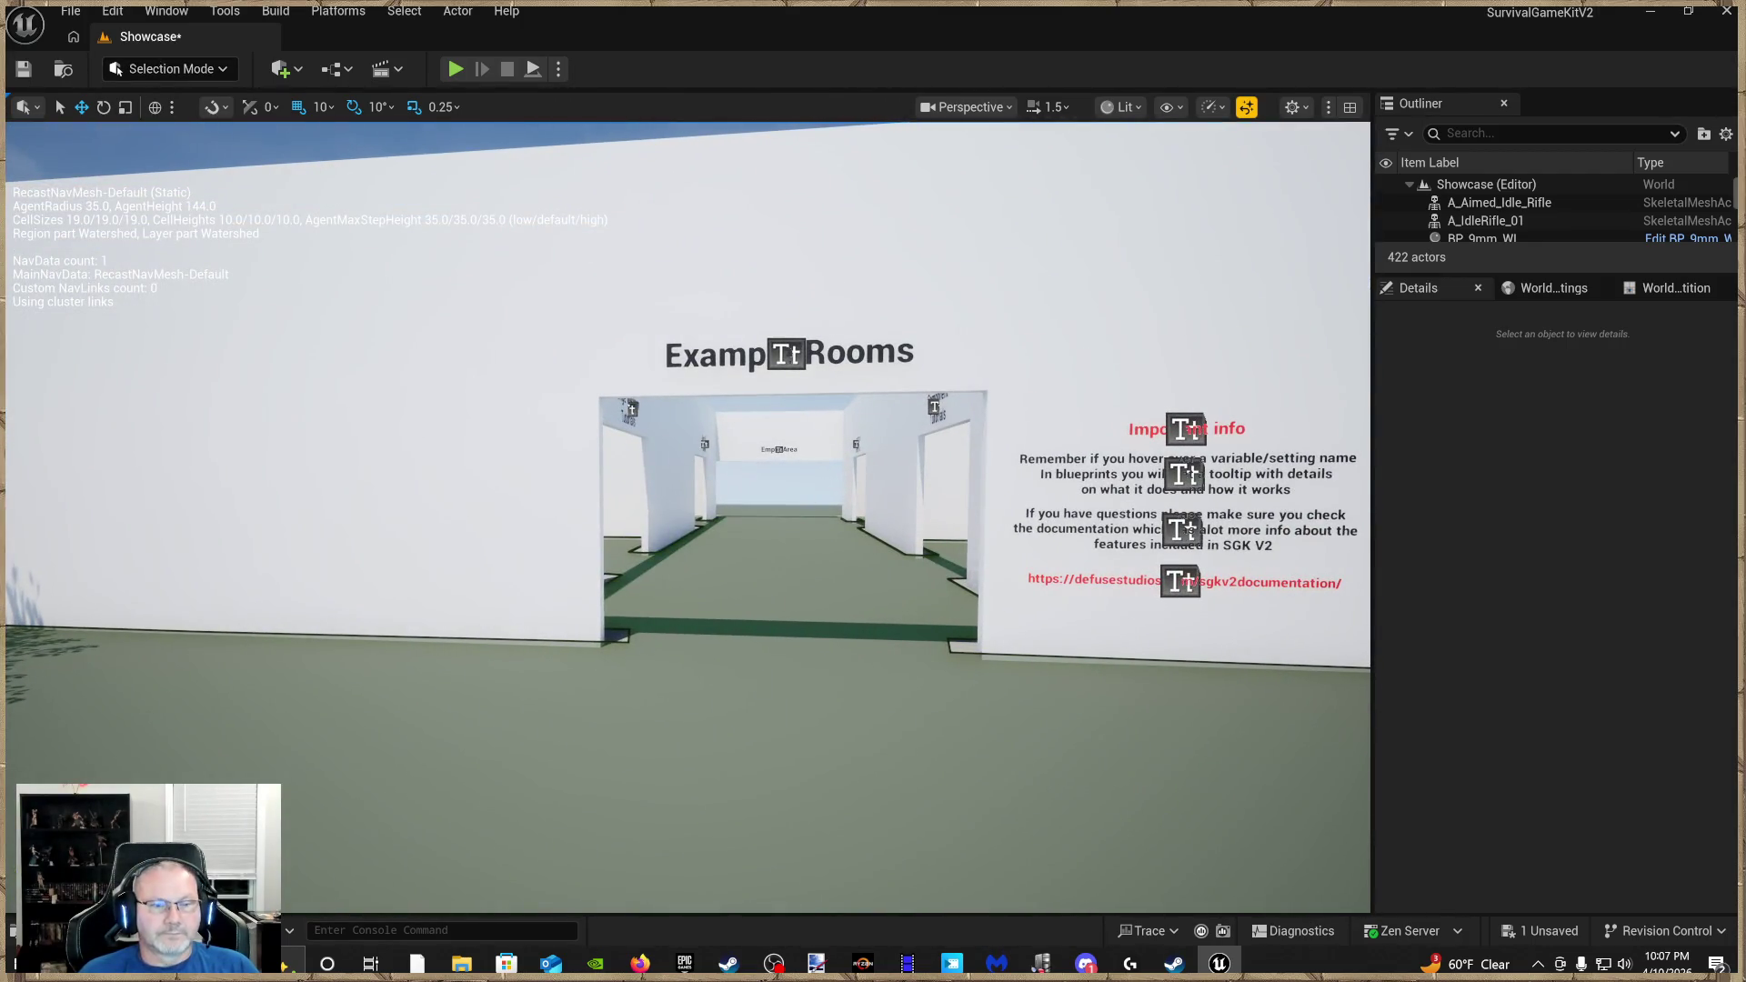
key("ctrl+space")
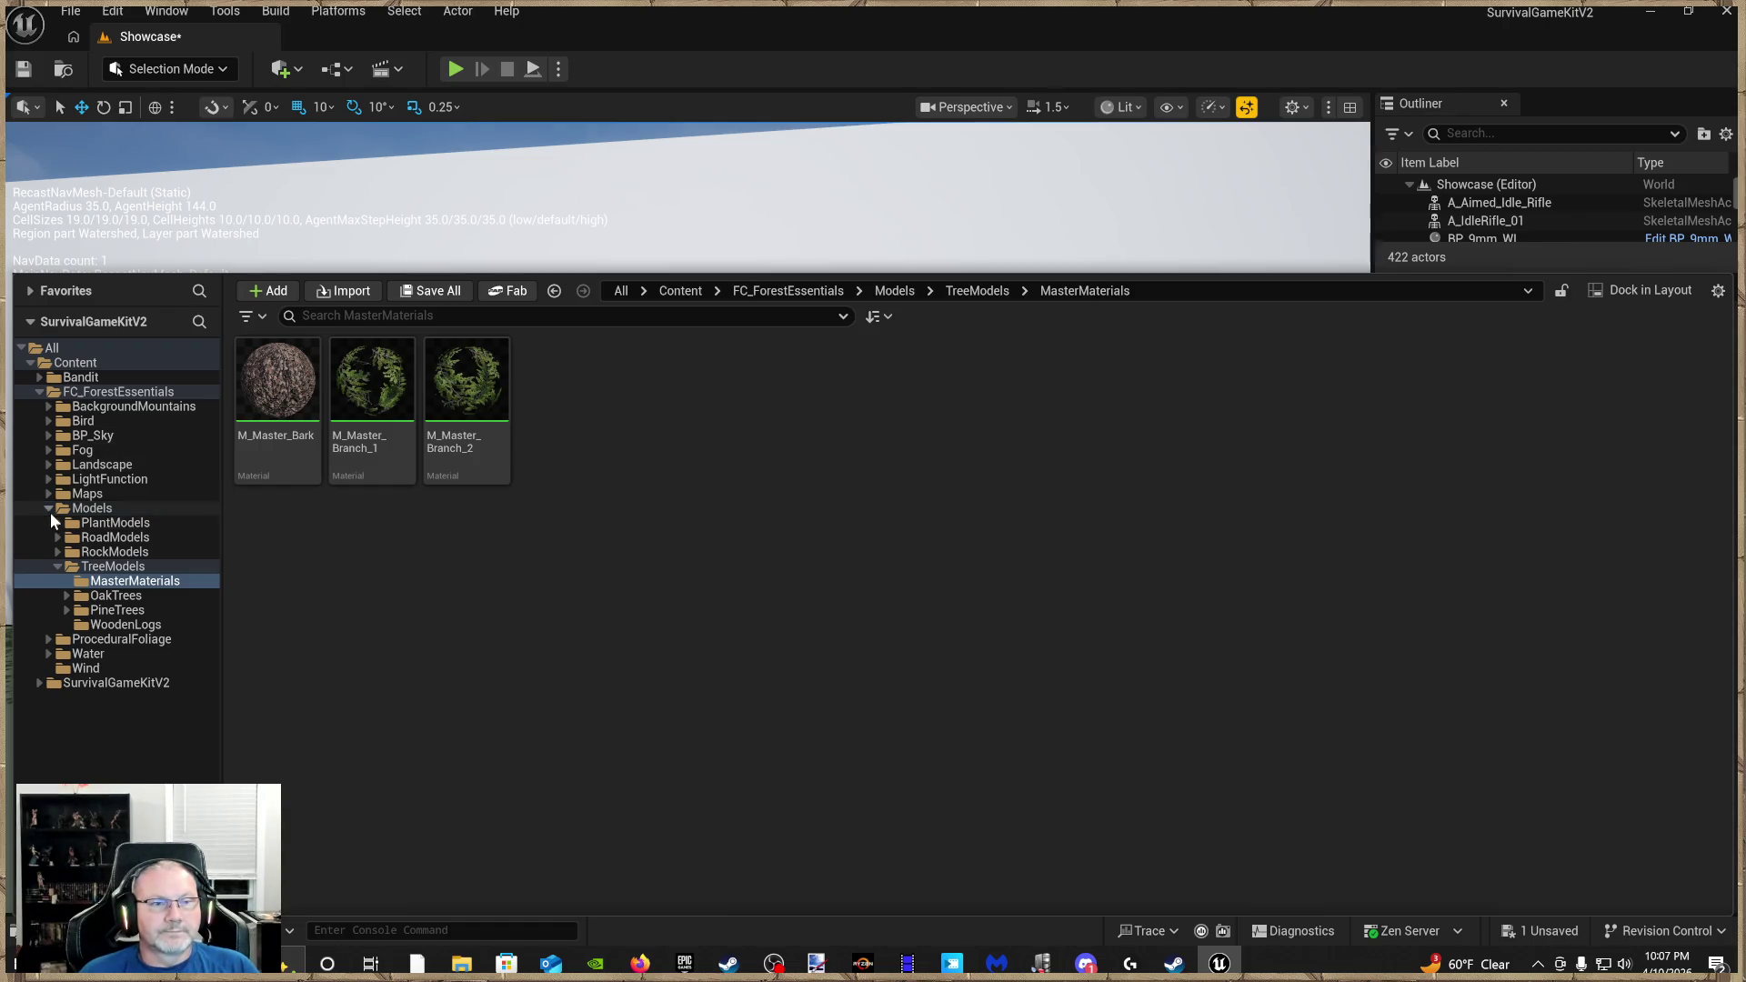
Browse to SurvivalGameKitV2 > Blueprints > Characters and select BP_SGKMasterCharacter
left_click(50, 510)
left_click(38, 392)
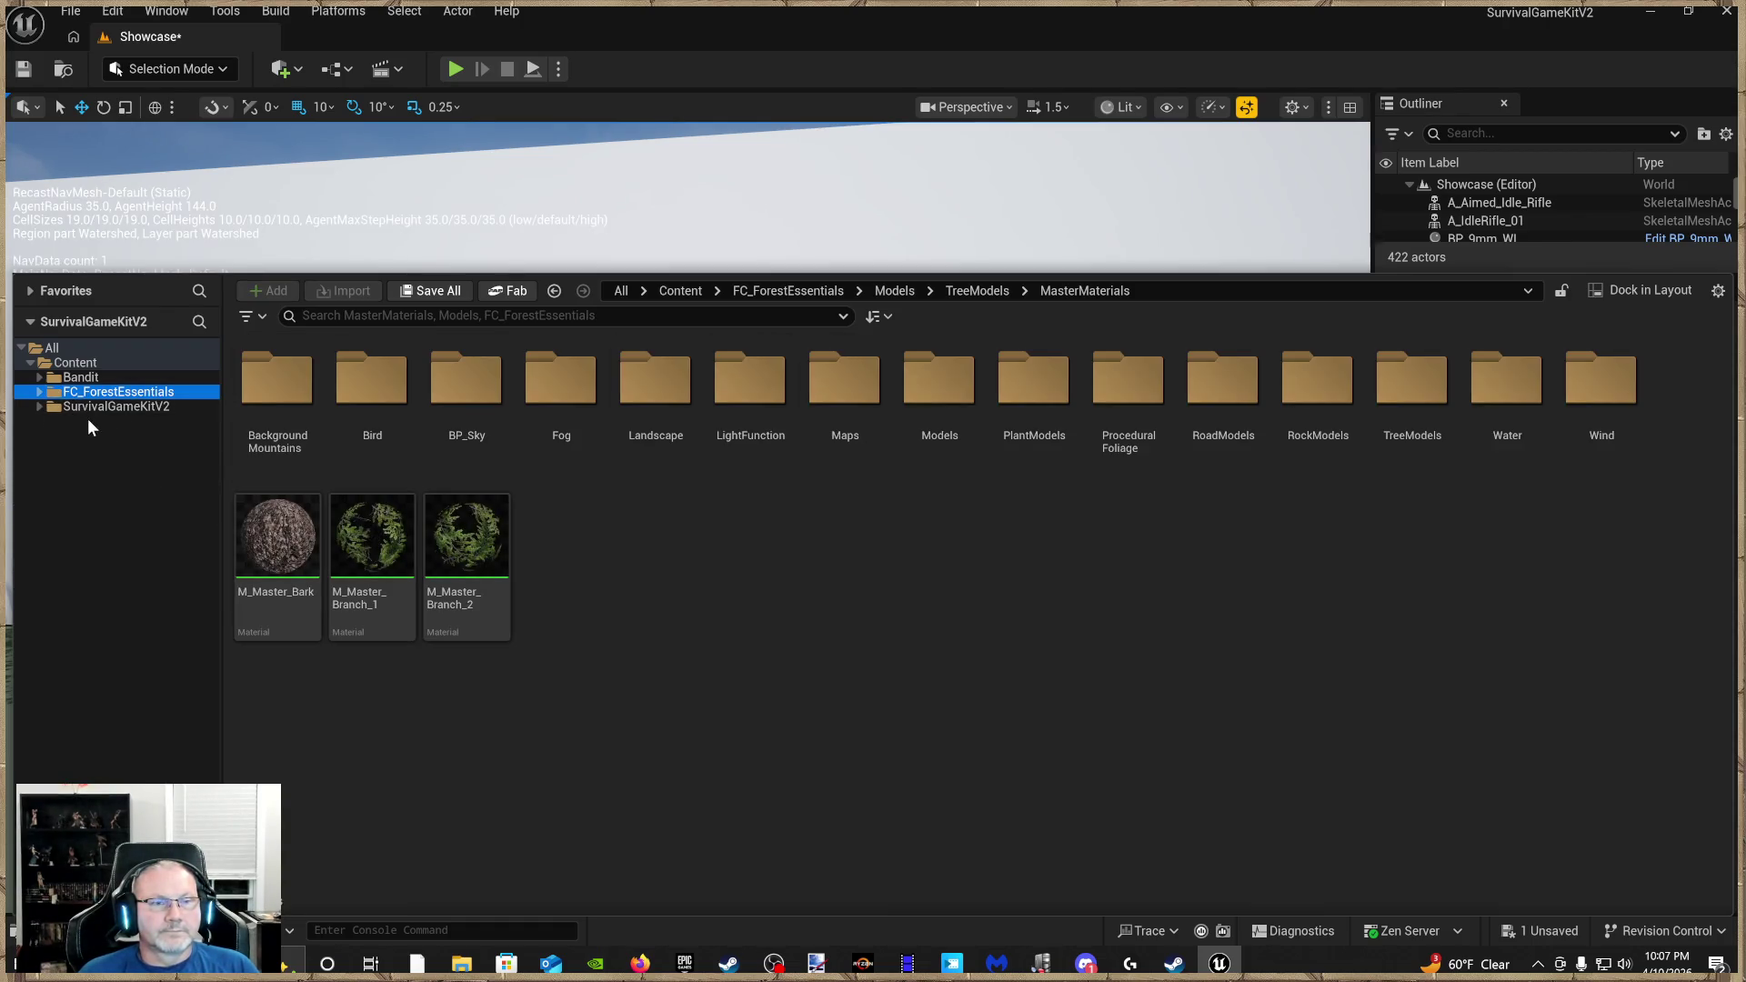
left_click(136, 405)
left_click(351, 431)
double_click(351, 431)
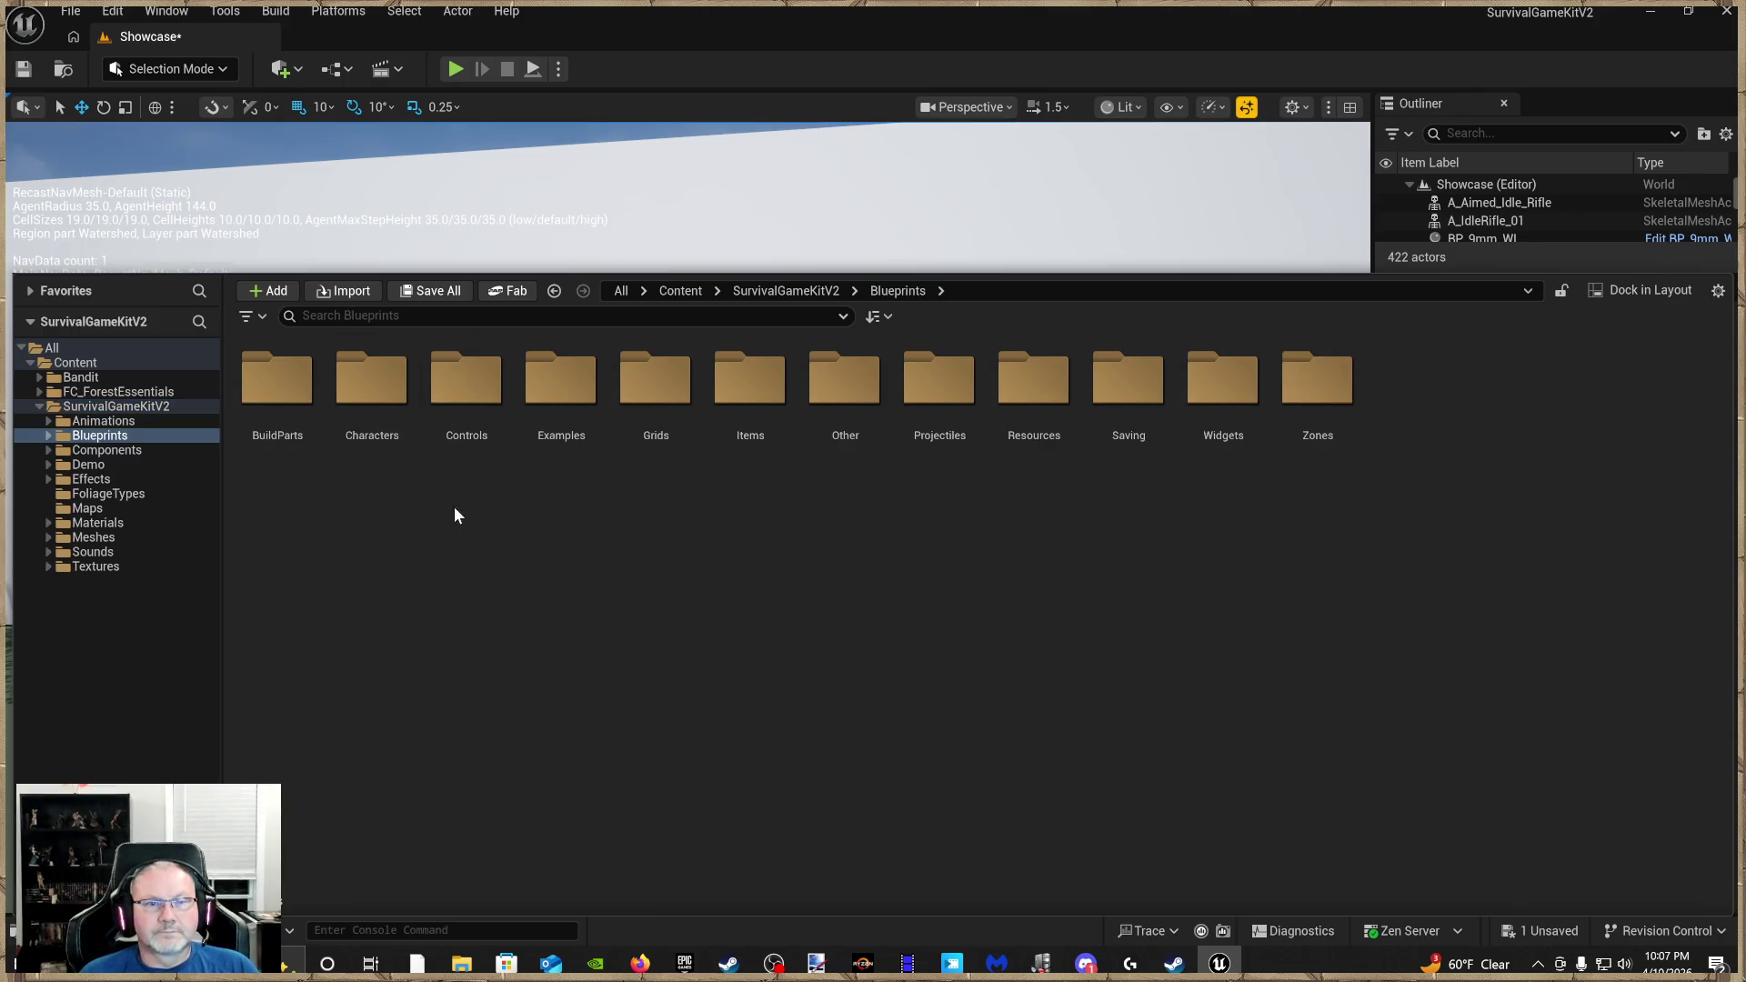
double_click(373, 406)
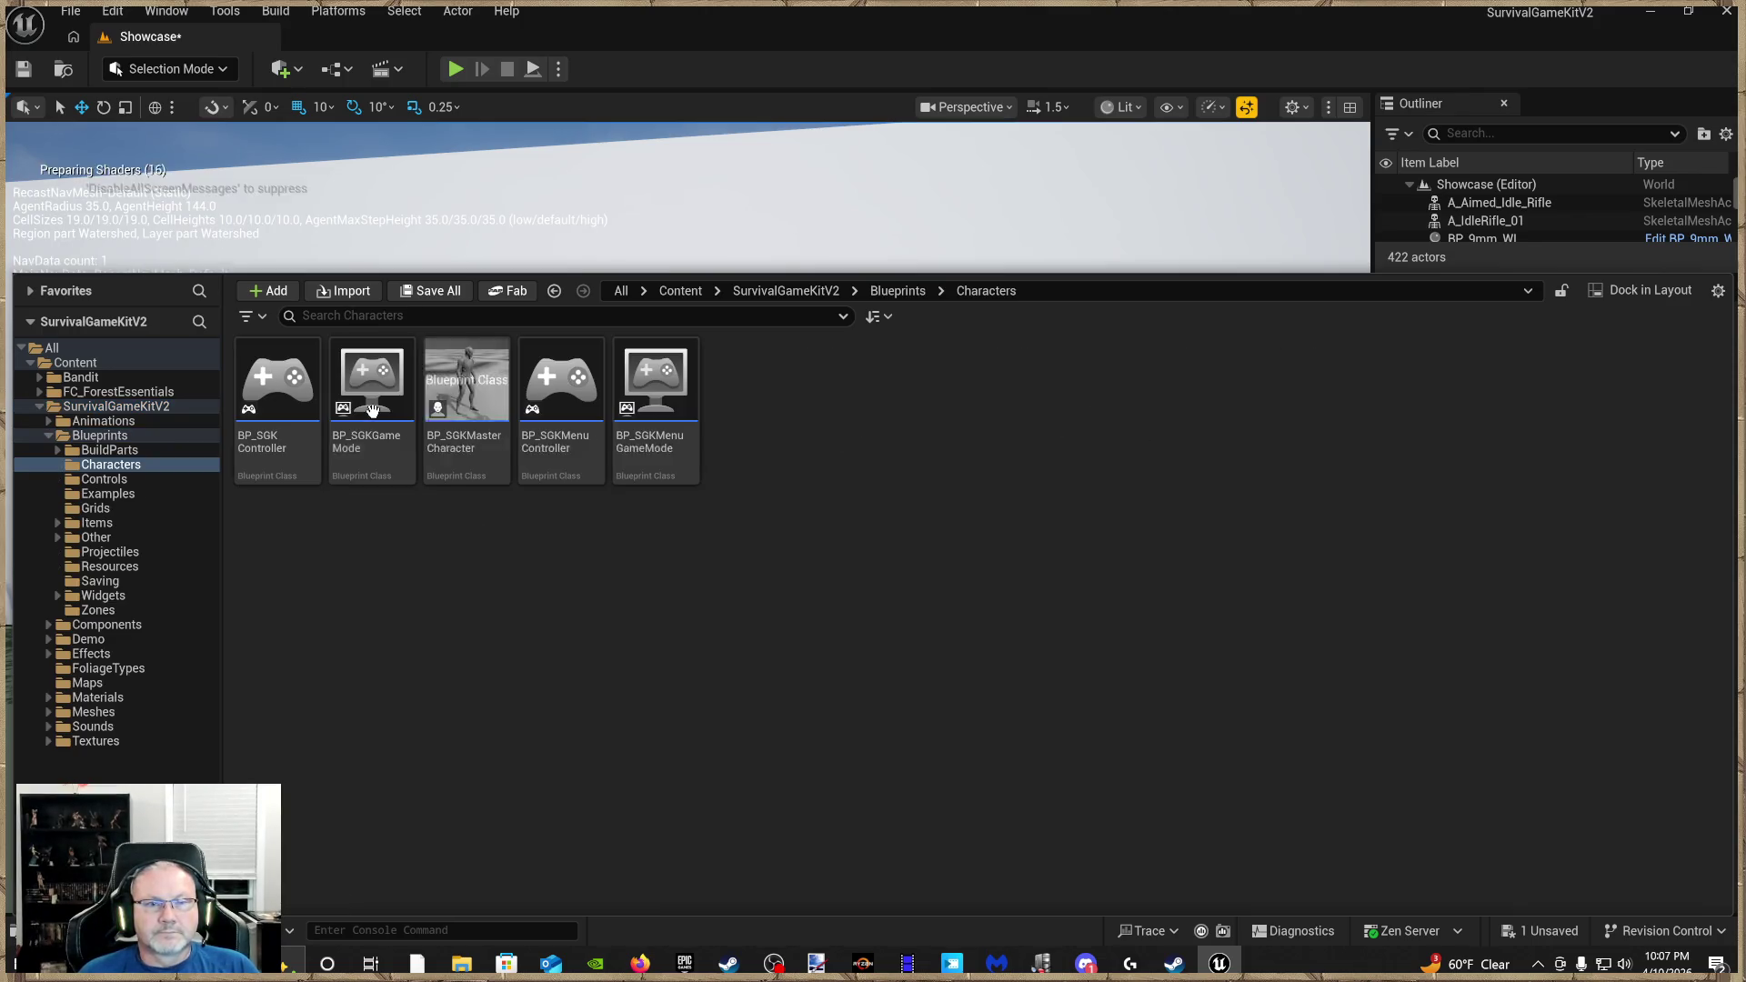
left_click(475, 396)
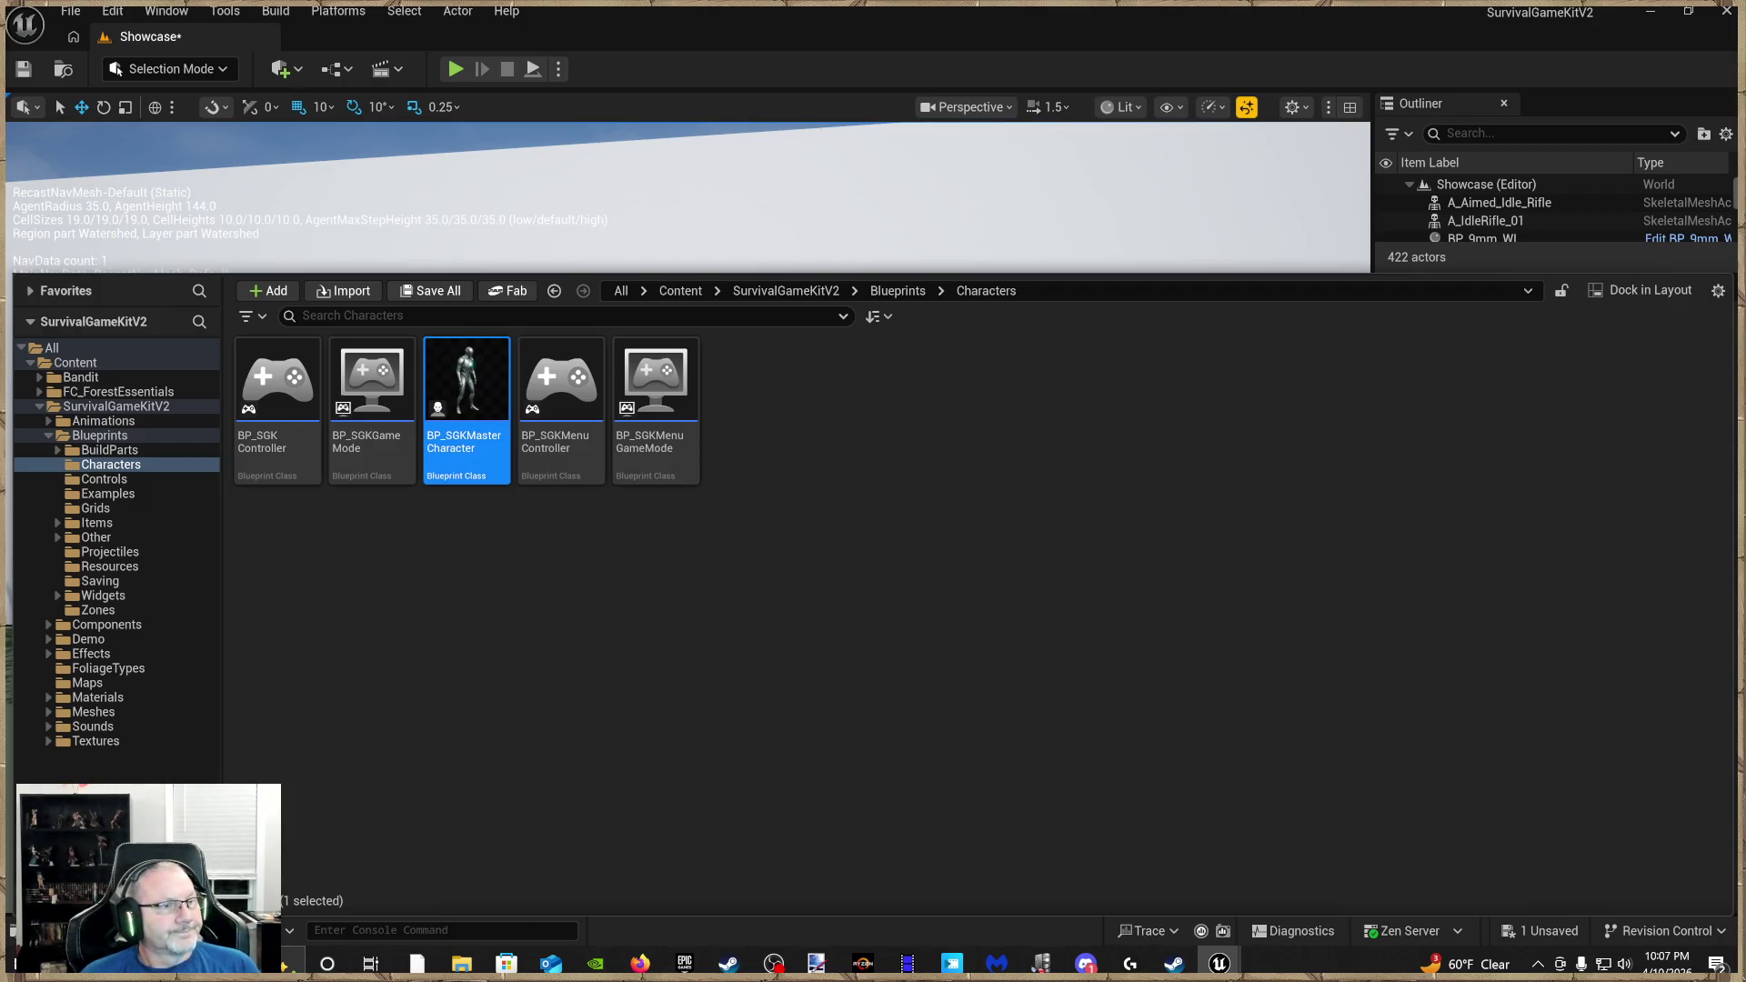
key("ctrl+space")
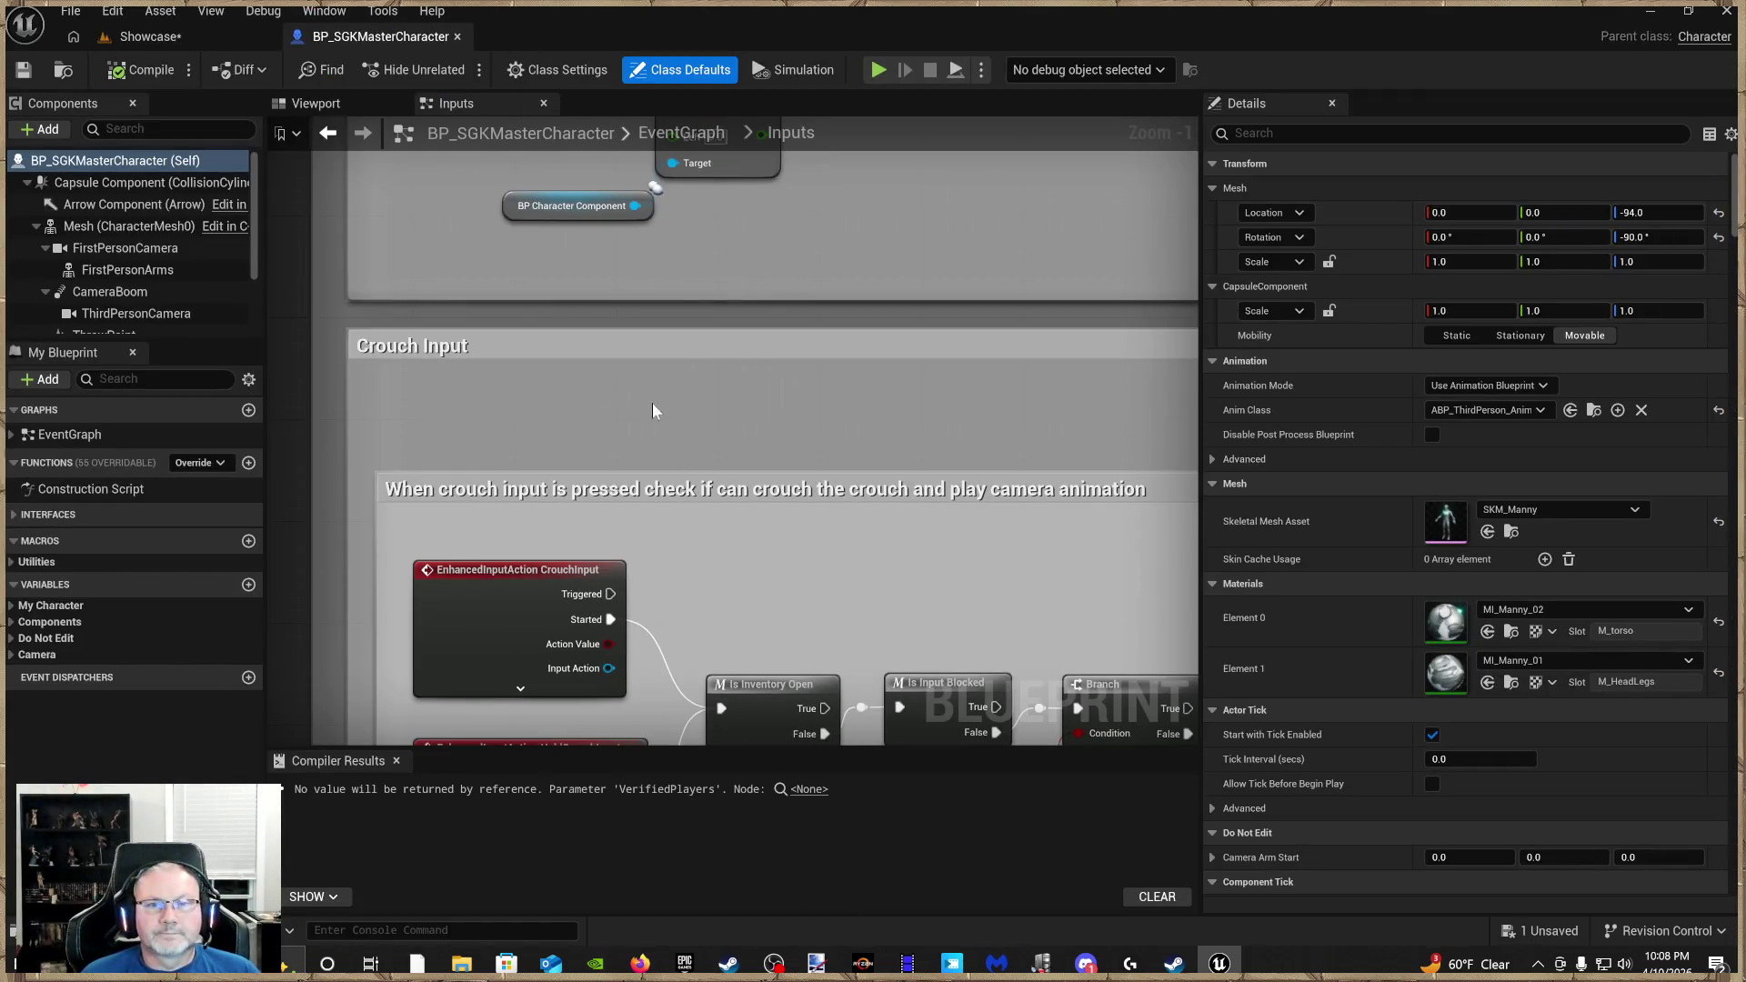
In the blueprint Viewport, select BanditUnreal from Bandit > Mesh and assign it as the skeletal mesh
left_click(317, 104)
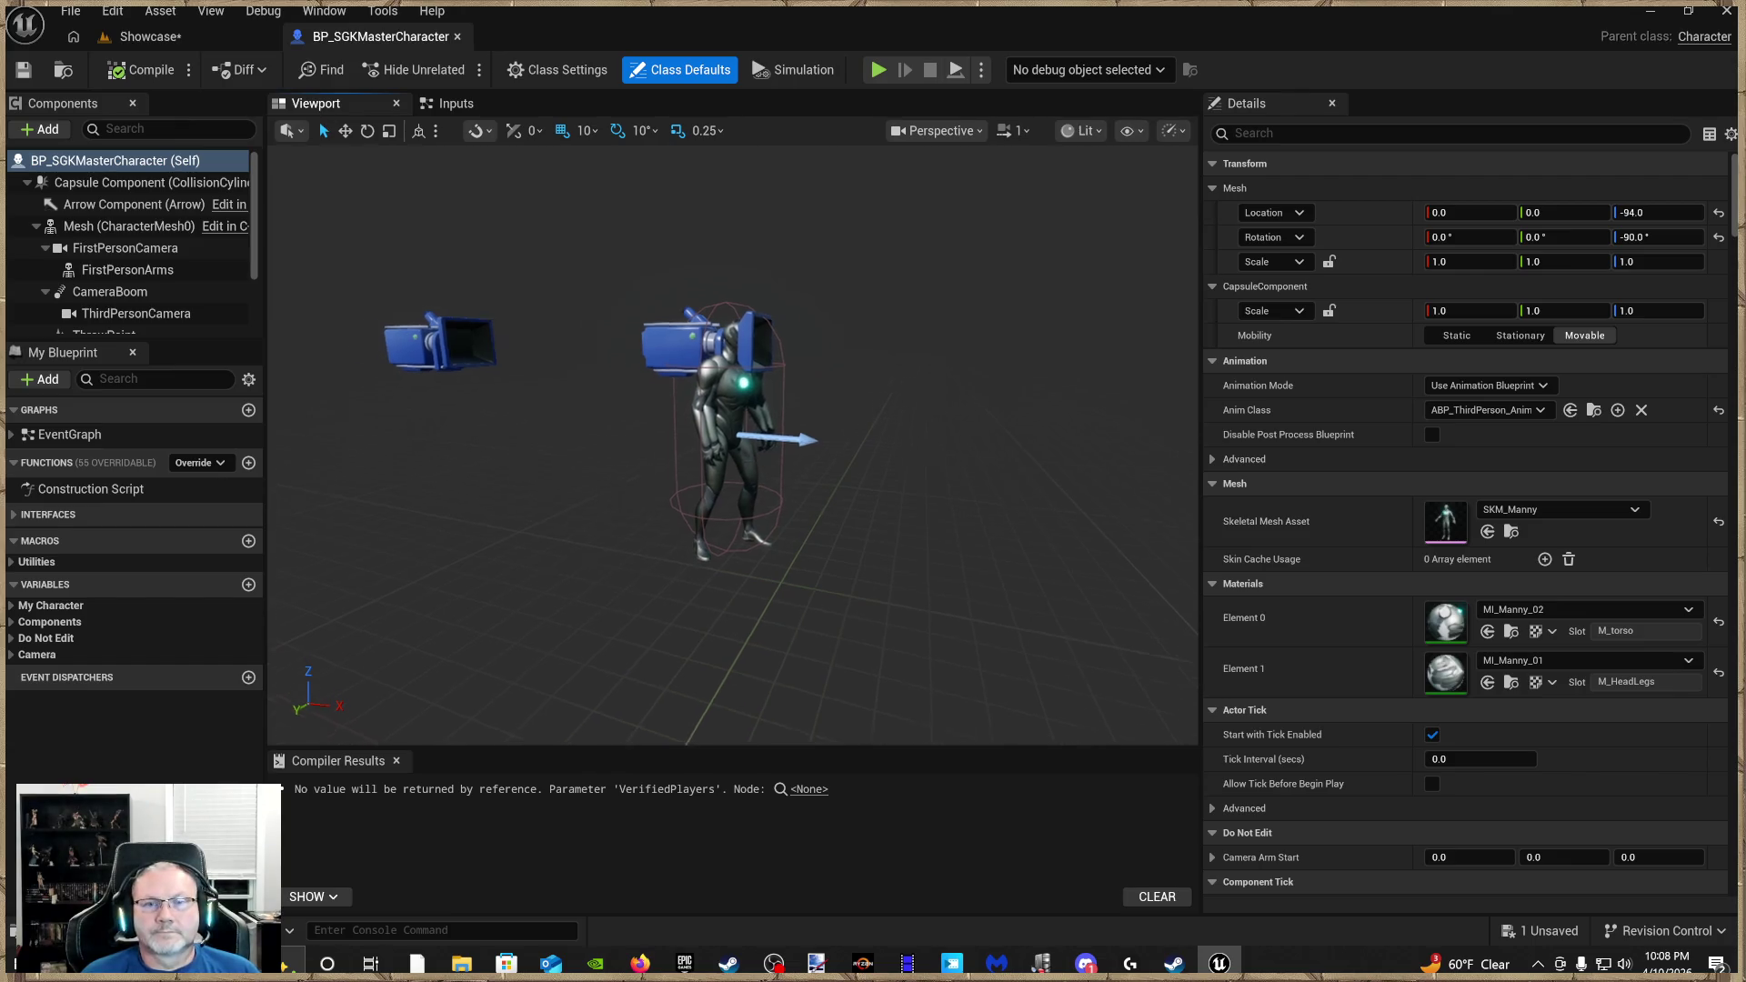
mouse_move(732, 445)
left_mouse_down()
mouse_move(818, 450)
mouse_move(782, 451)
left_mouse_up()
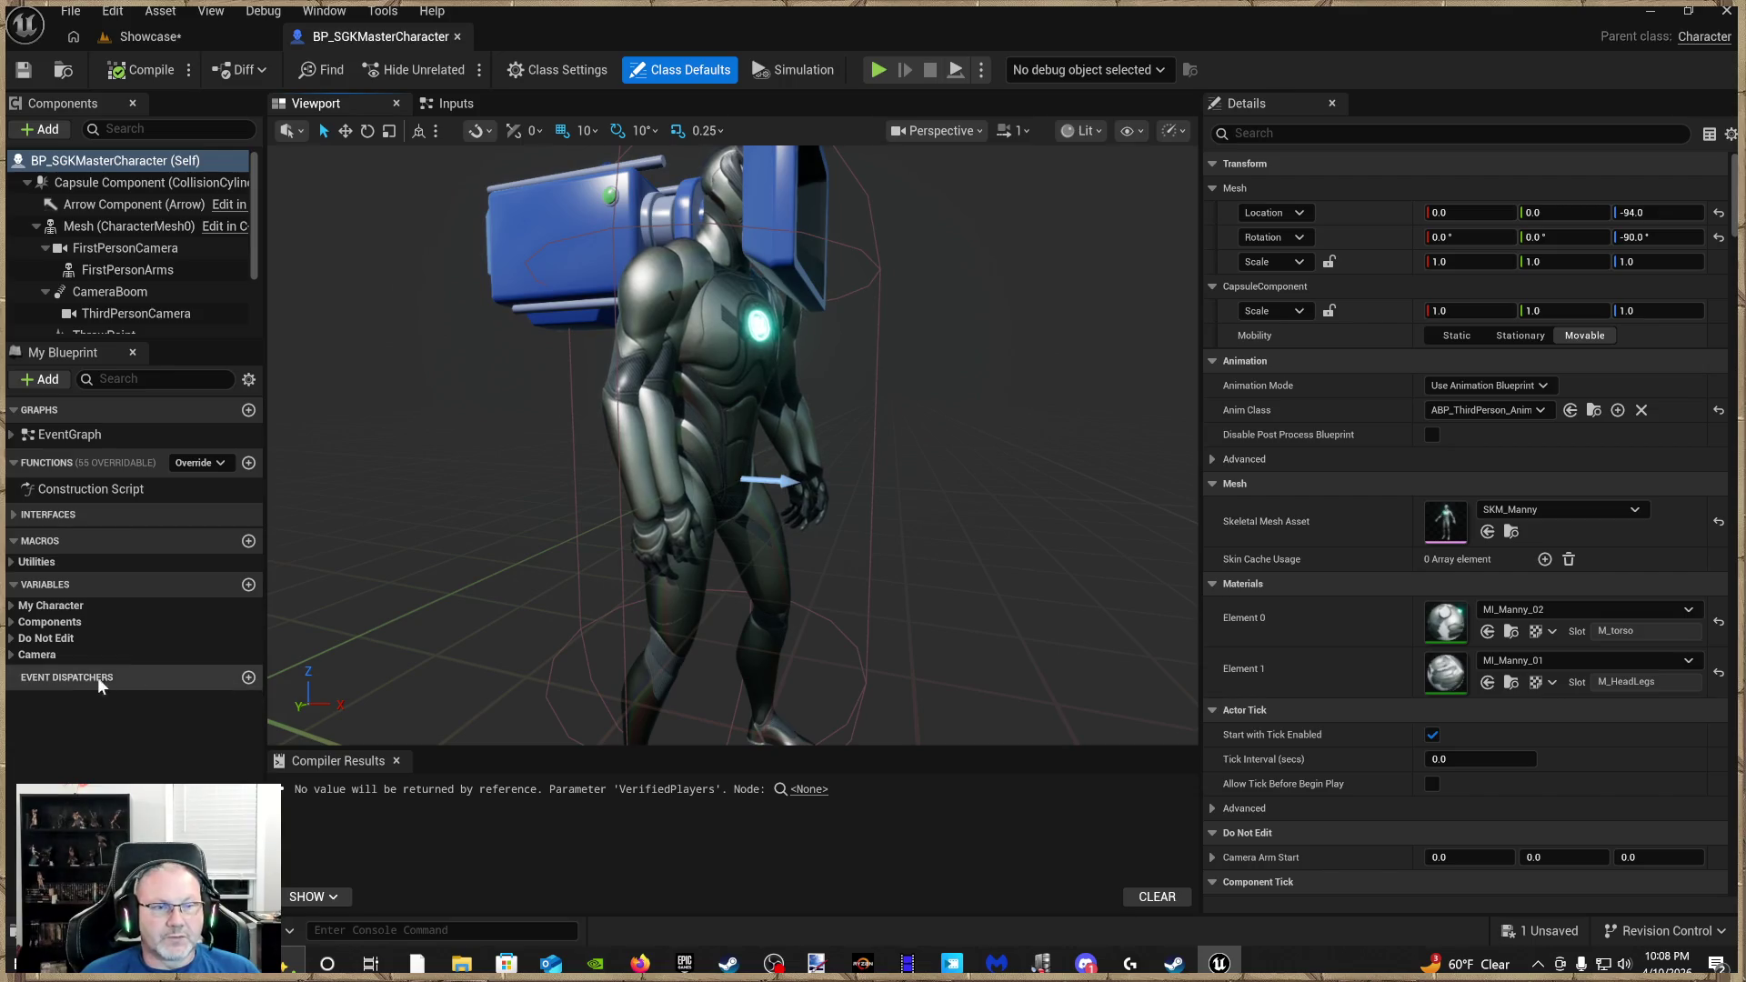
left_click(55, 931)
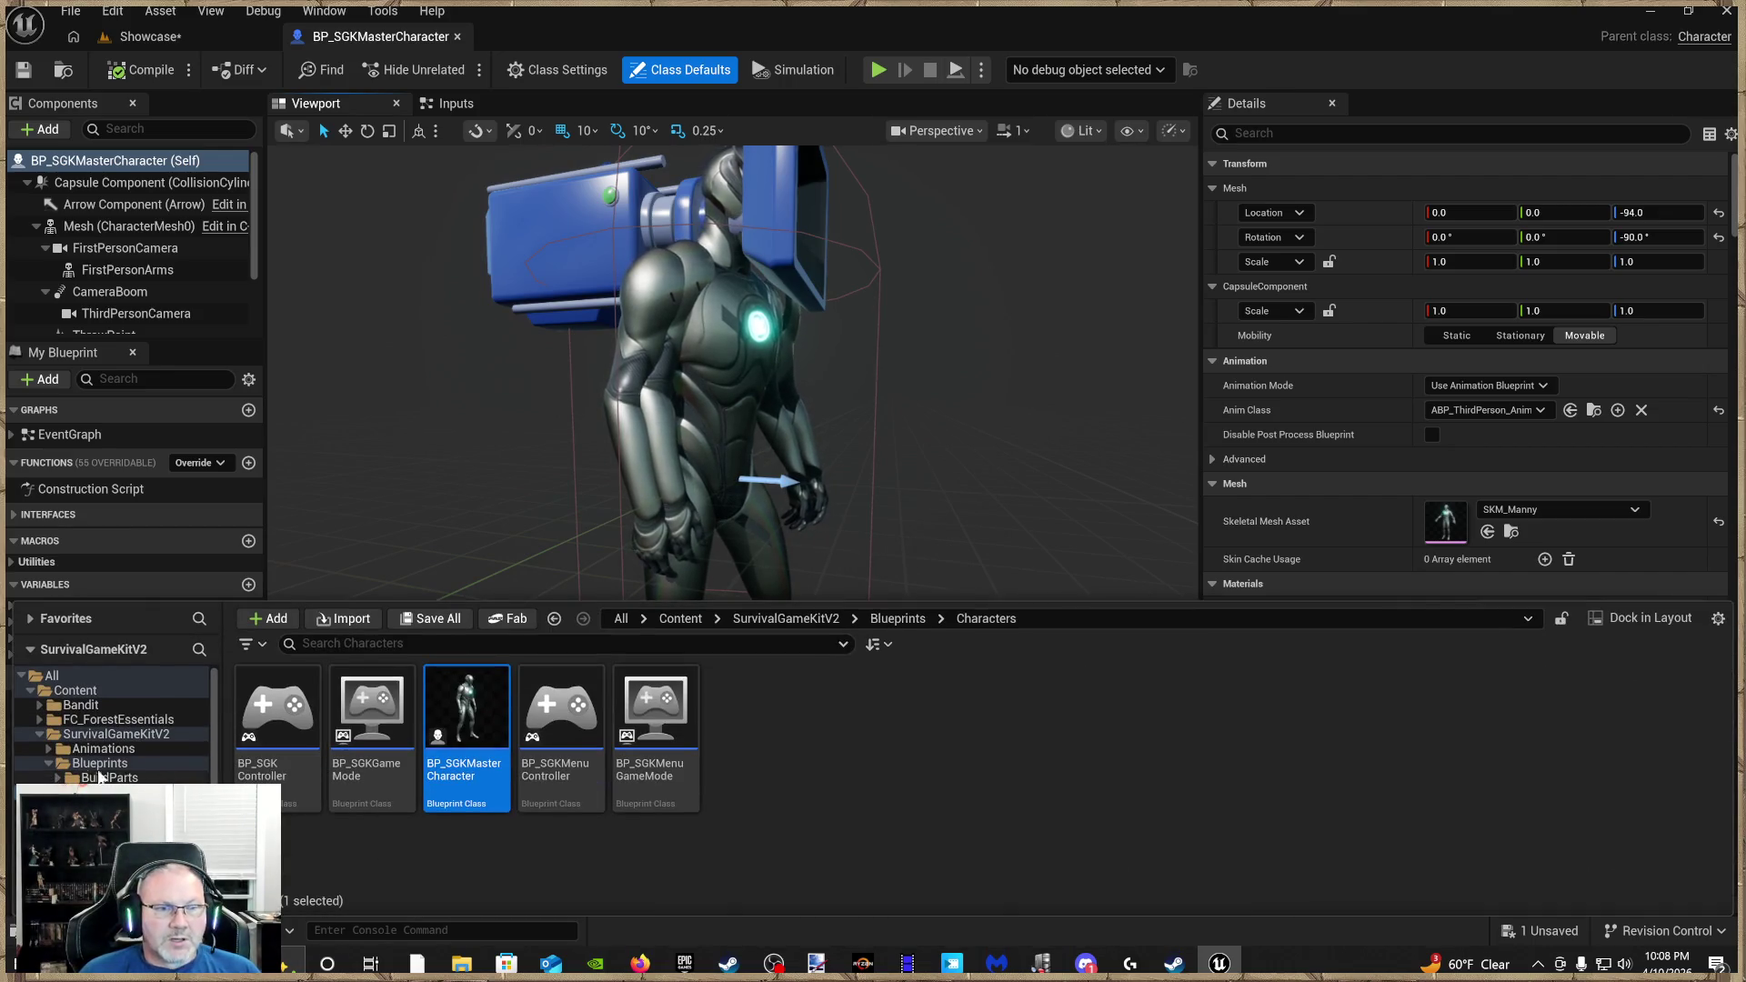
left_click(80, 705)
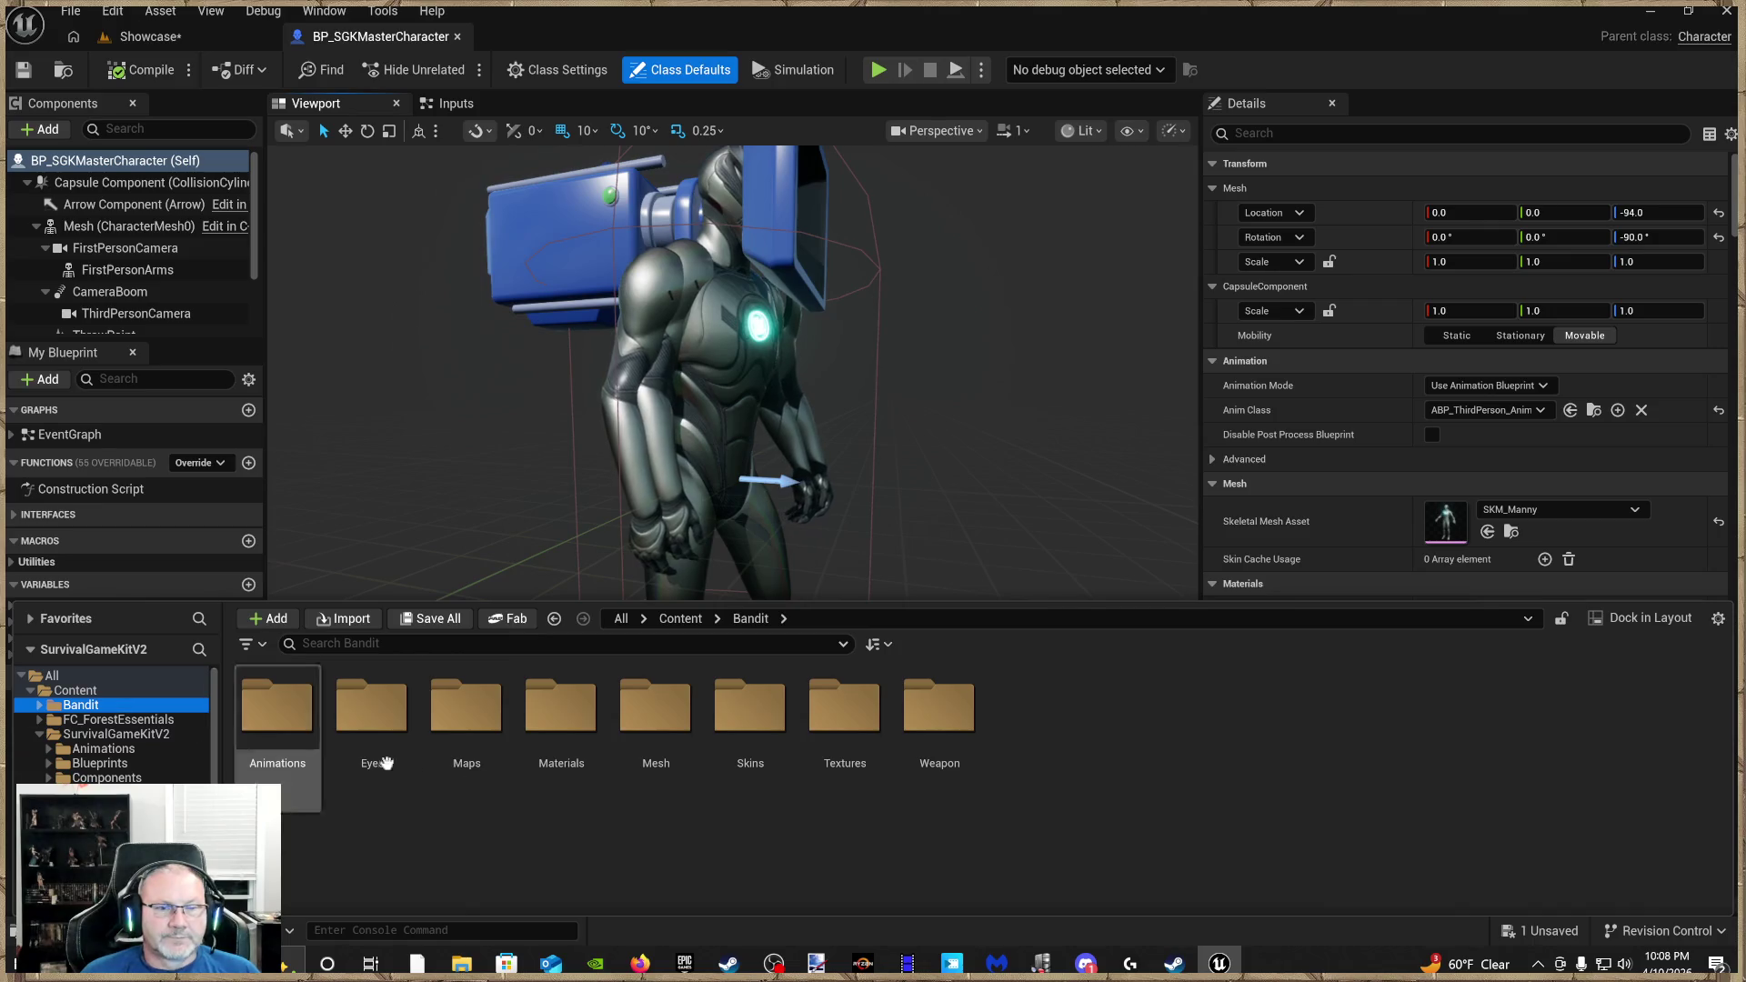
left_click(711, 755)
double_click(655, 762)
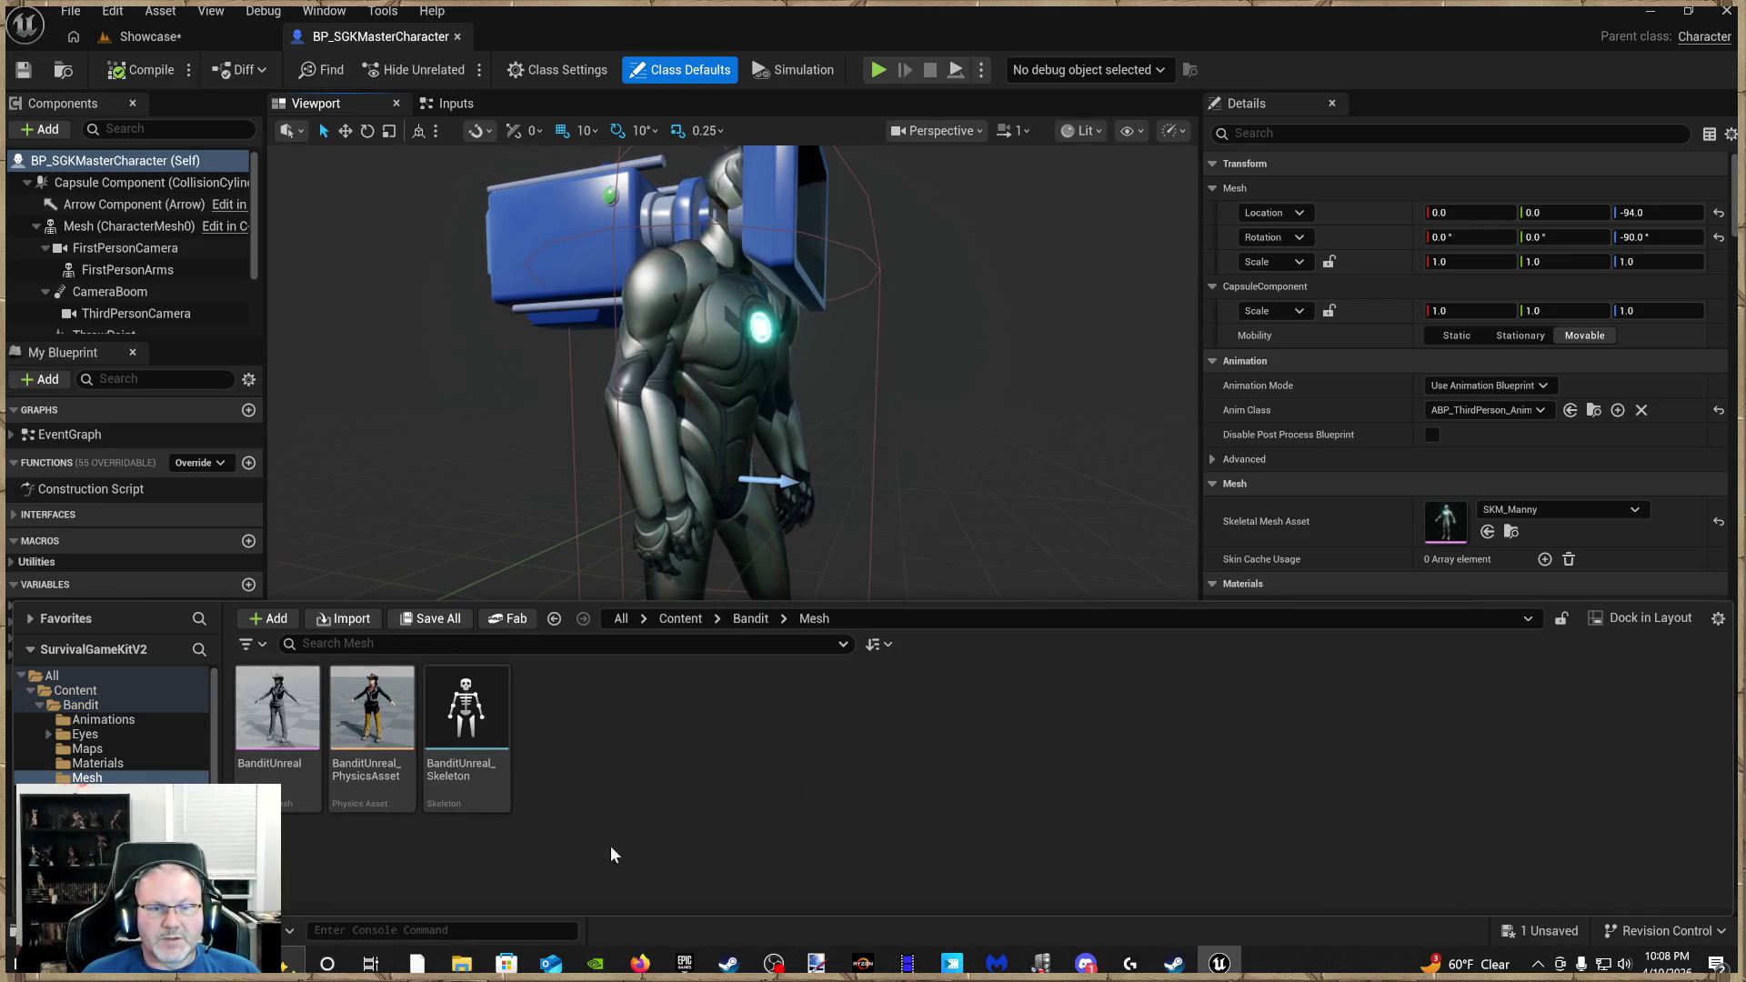
left_click(264, 721)
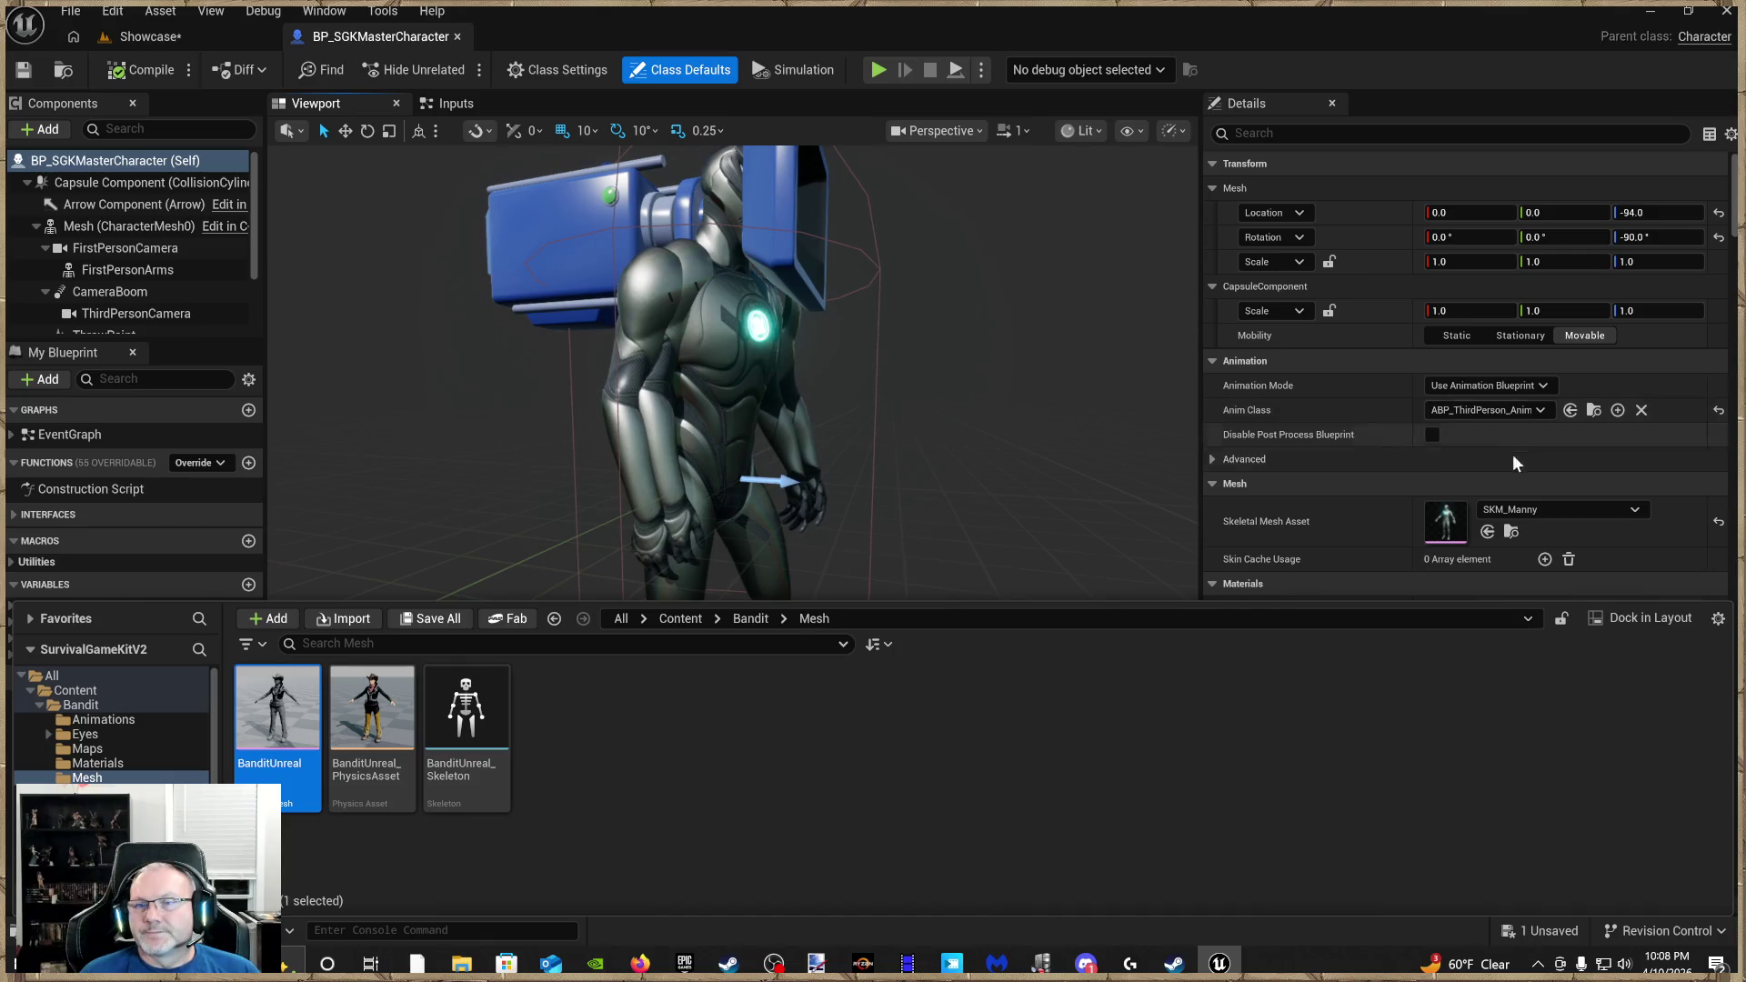
left_click(1488, 532)
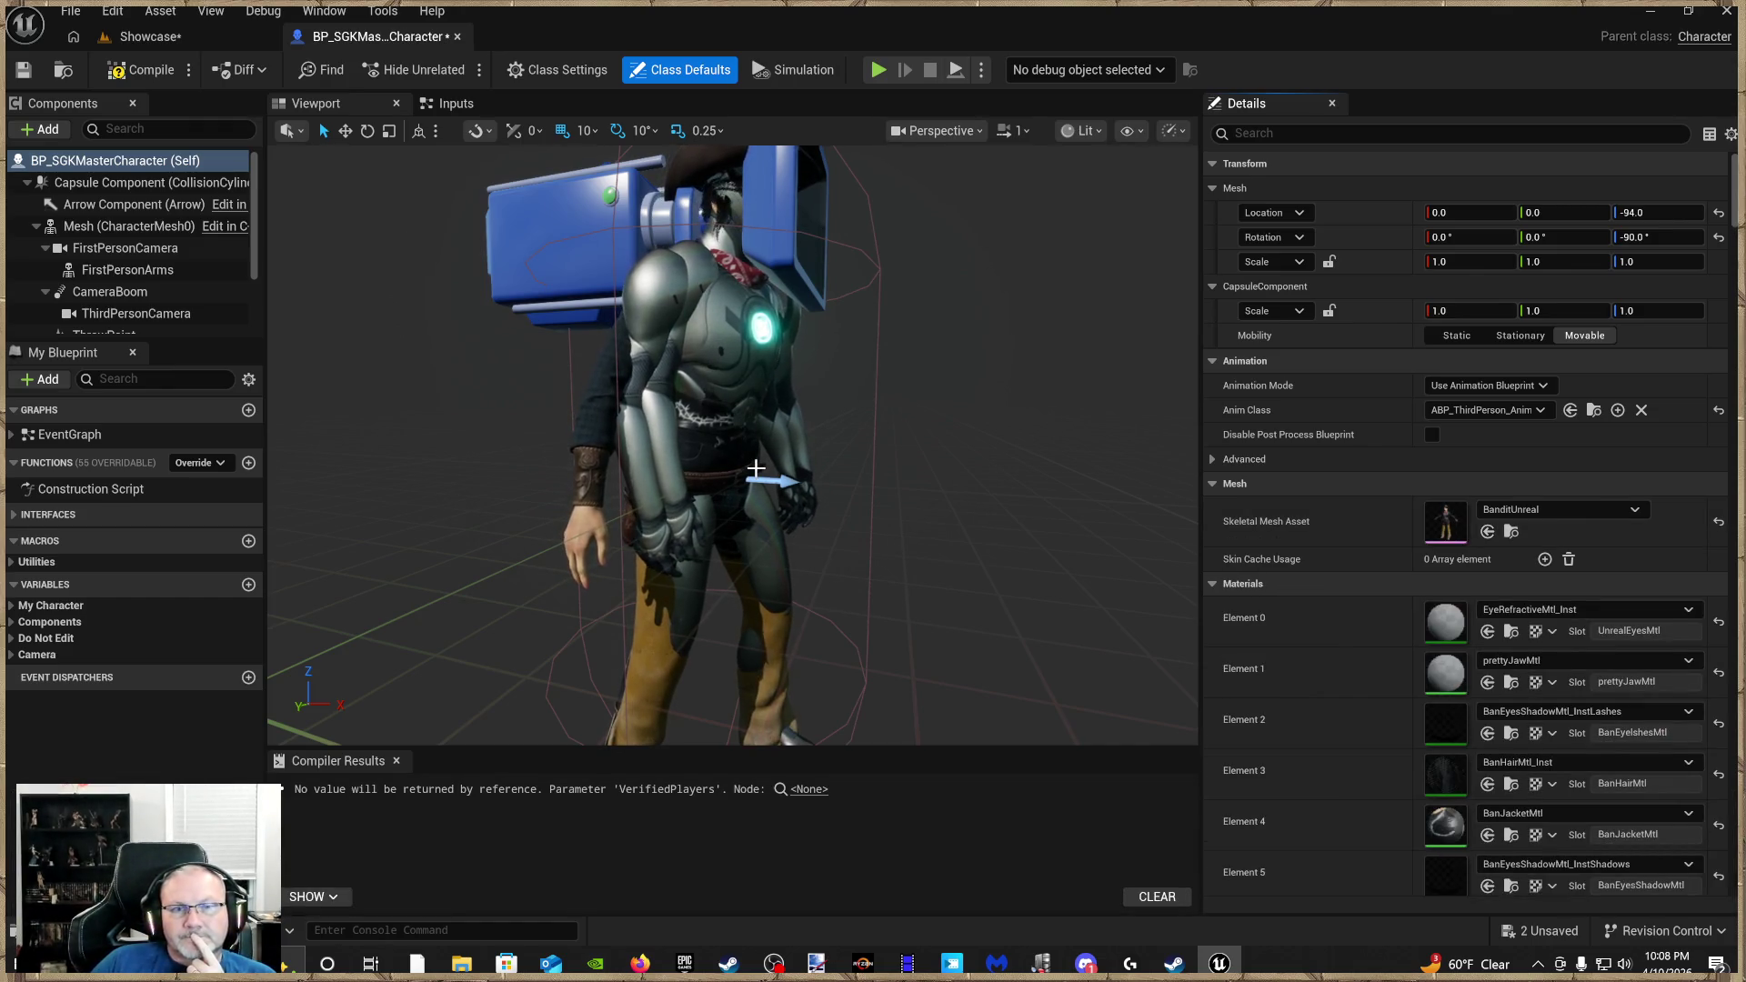
Orbit to face the Bandit character and select the FirstPersonArms mesh
mouse_move(751, 475)
left_mouse_down()
mouse_move(691, 504)
mouse_move(636, 482)
mouse_move(691, 482)
mouse_move(705, 464)
mouse_move(709, 500)
mouse_move(718, 454)
left_mouse_up()
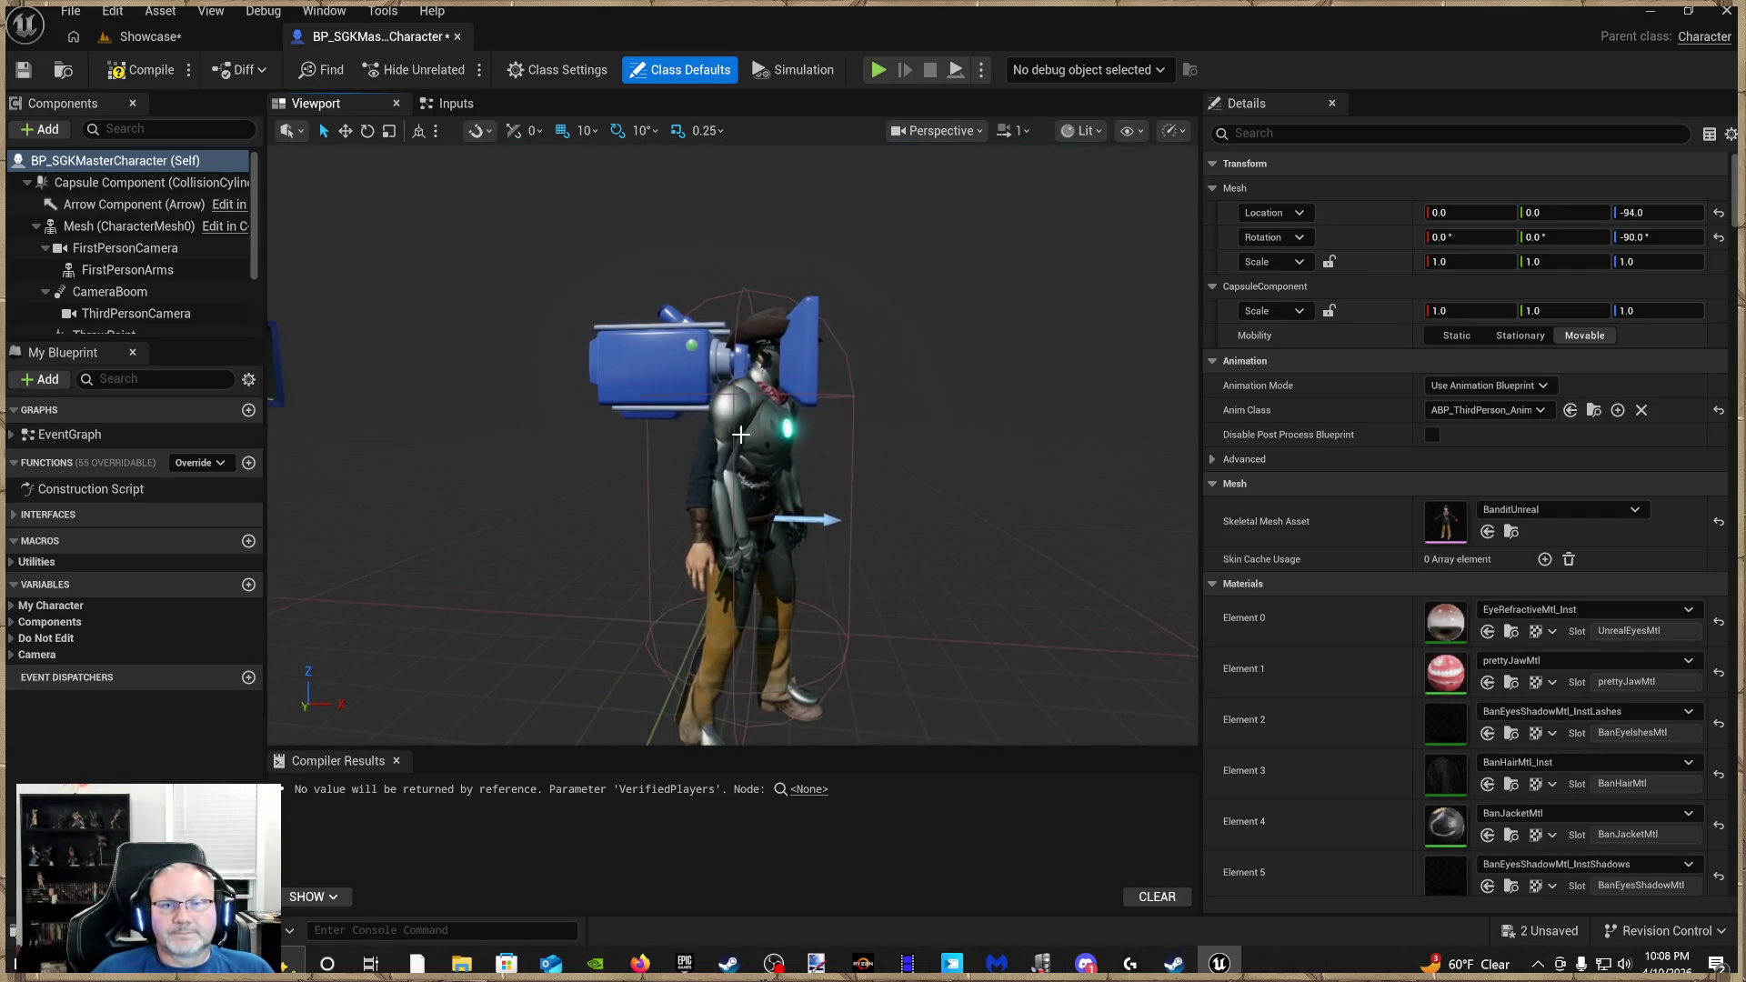
left_click(732, 509)
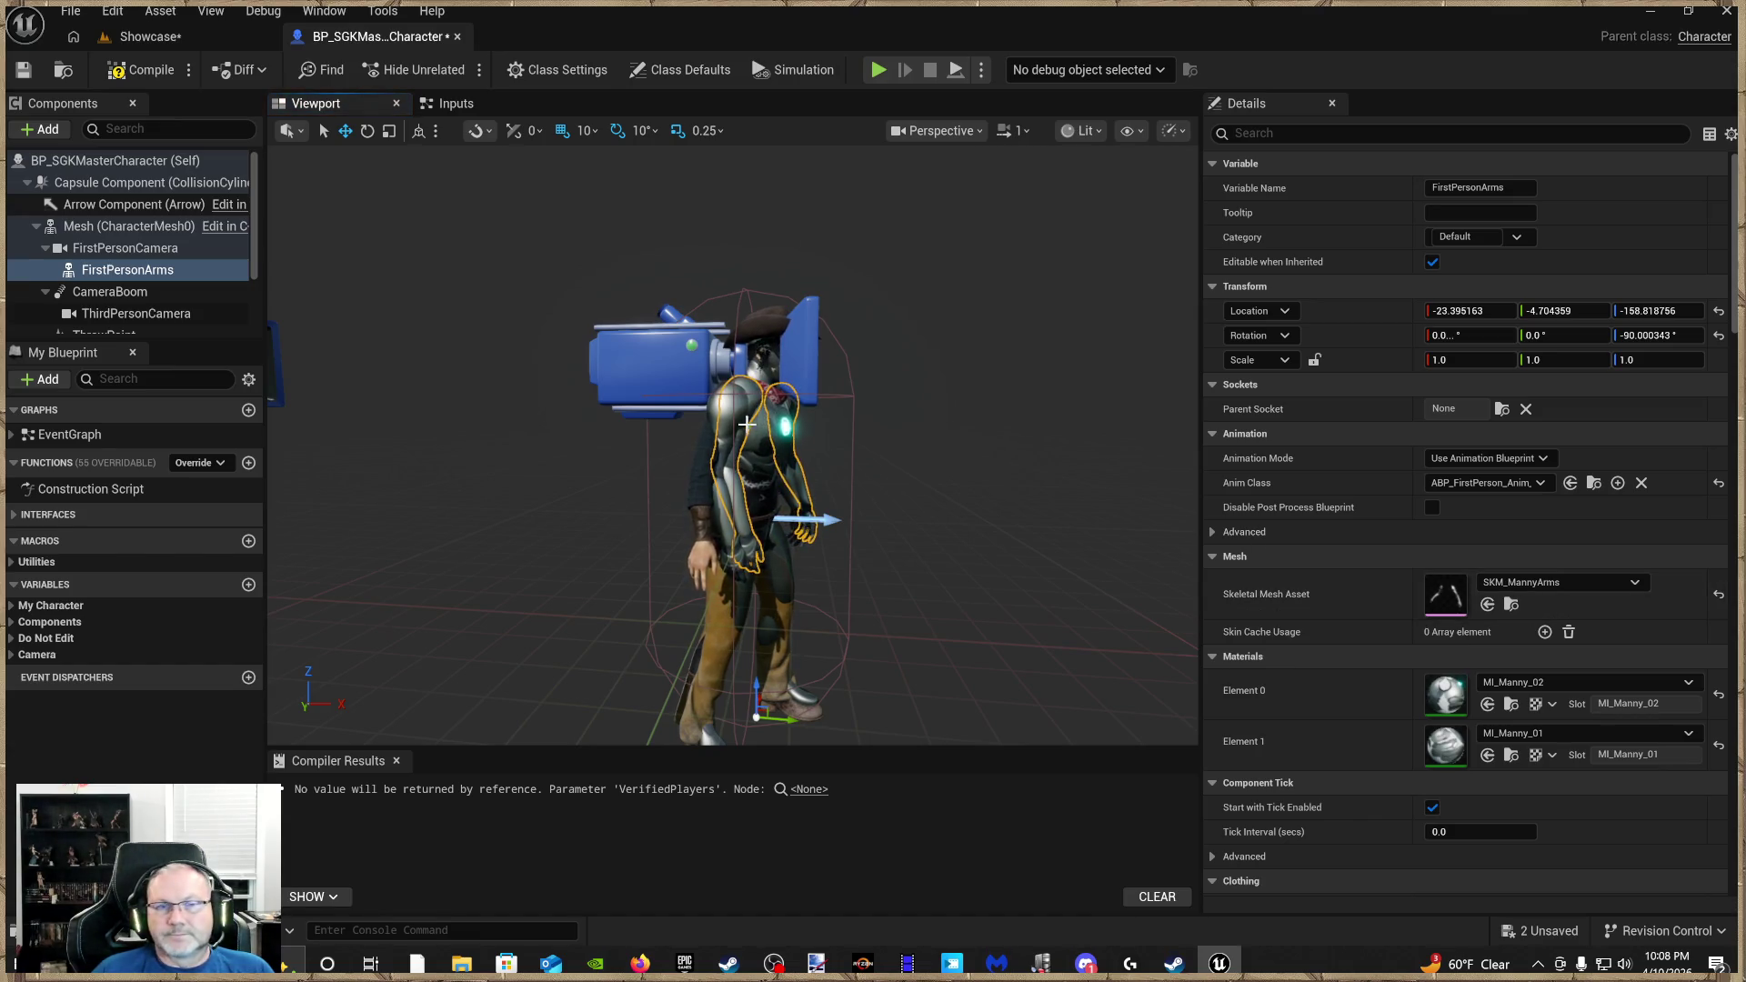
In FirstPersonBody's Rendering settings, tick Hidden in Game and untick Visible, then check the character from behind
left_click(752, 395)
left_click(773, 481)
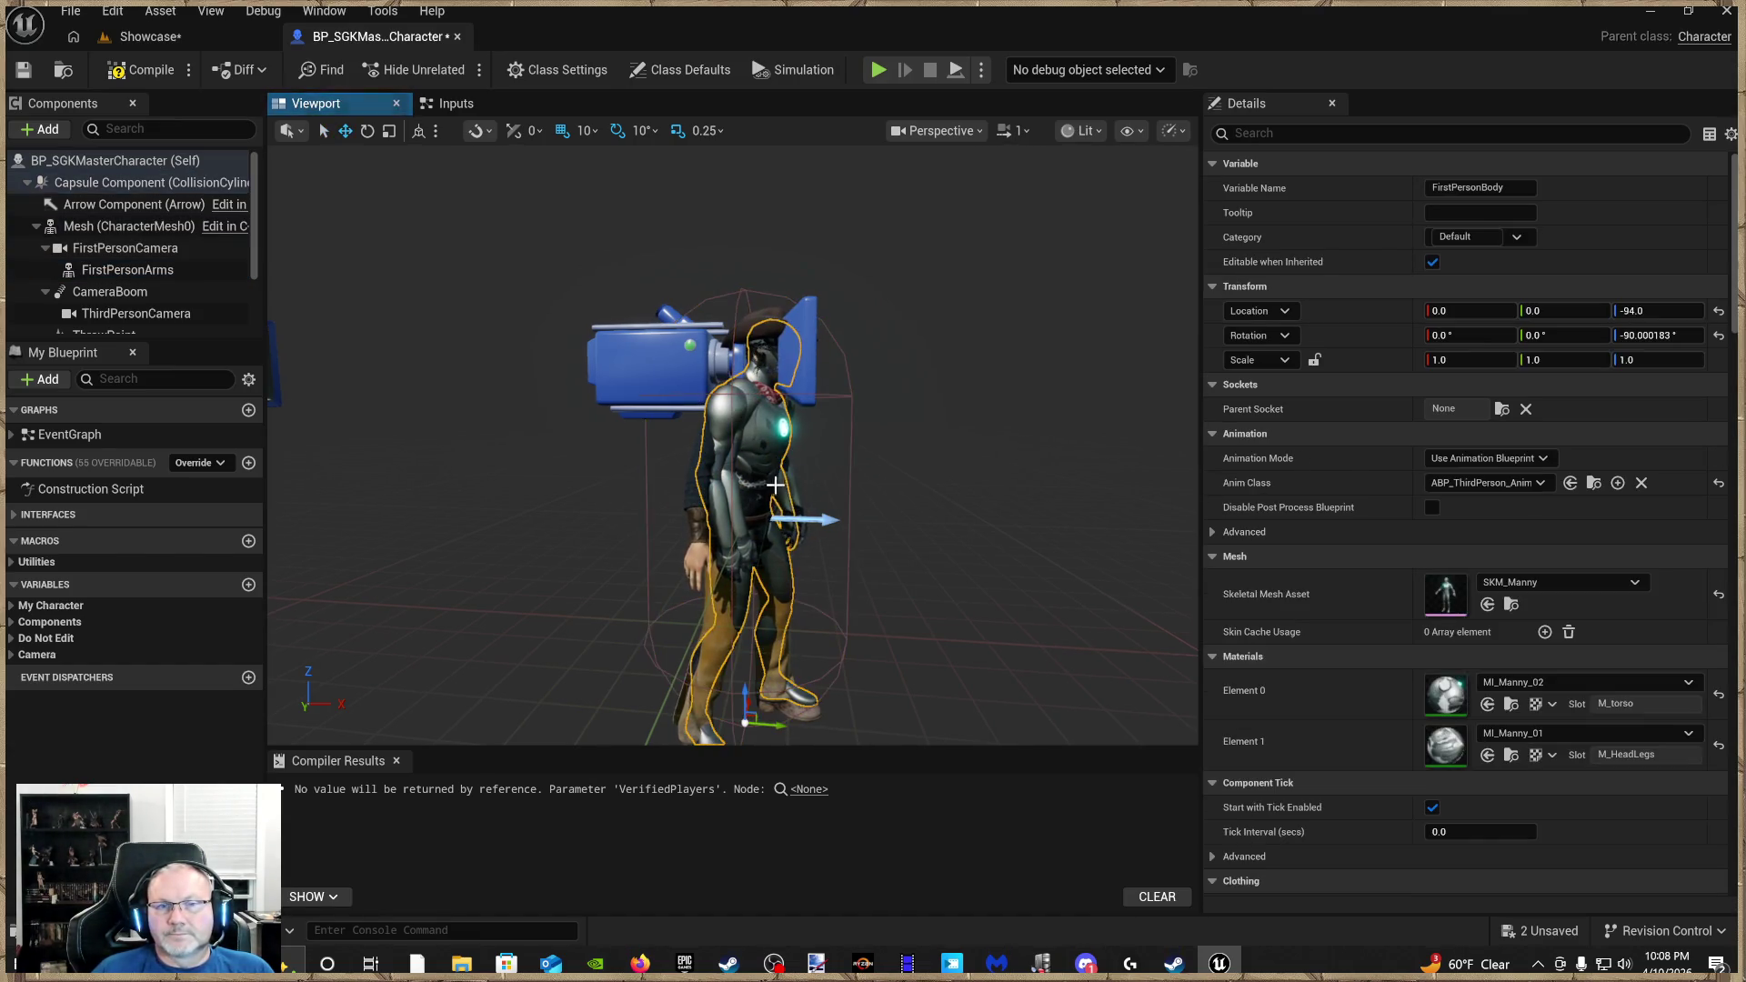
scroll(1493, 663, "down", 5)
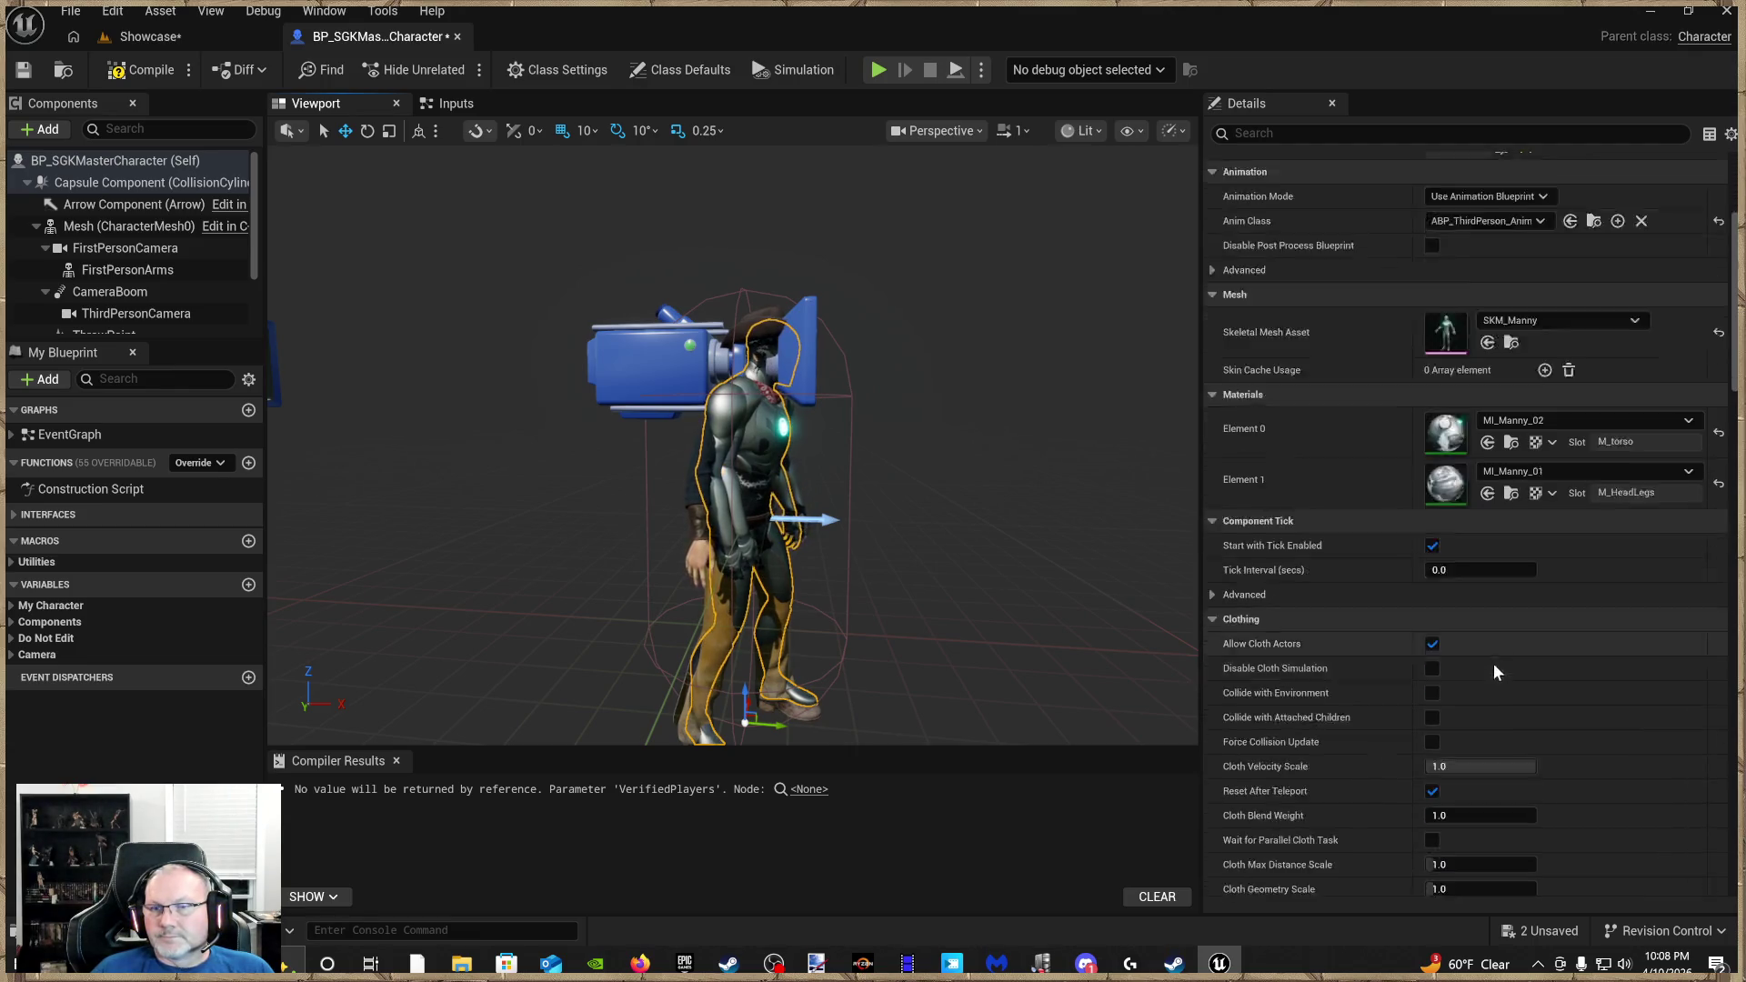
scroll(1461, 683, "down", 10)
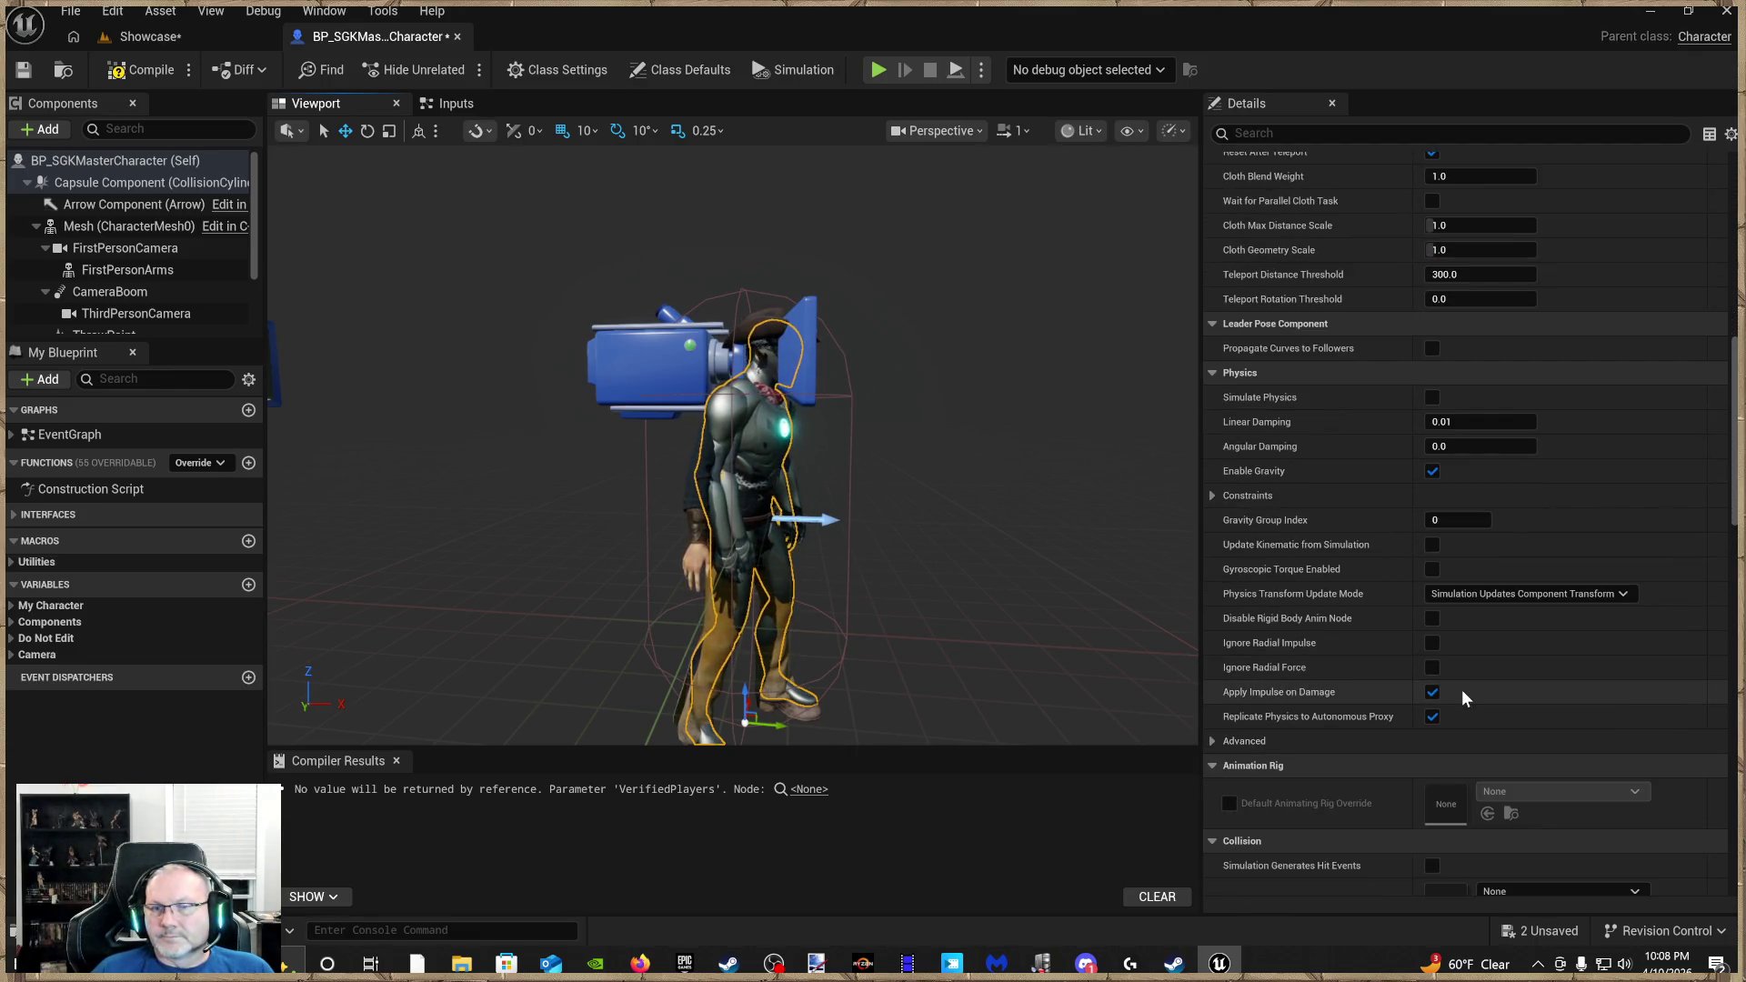
scroll(1457, 698, "down", 7)
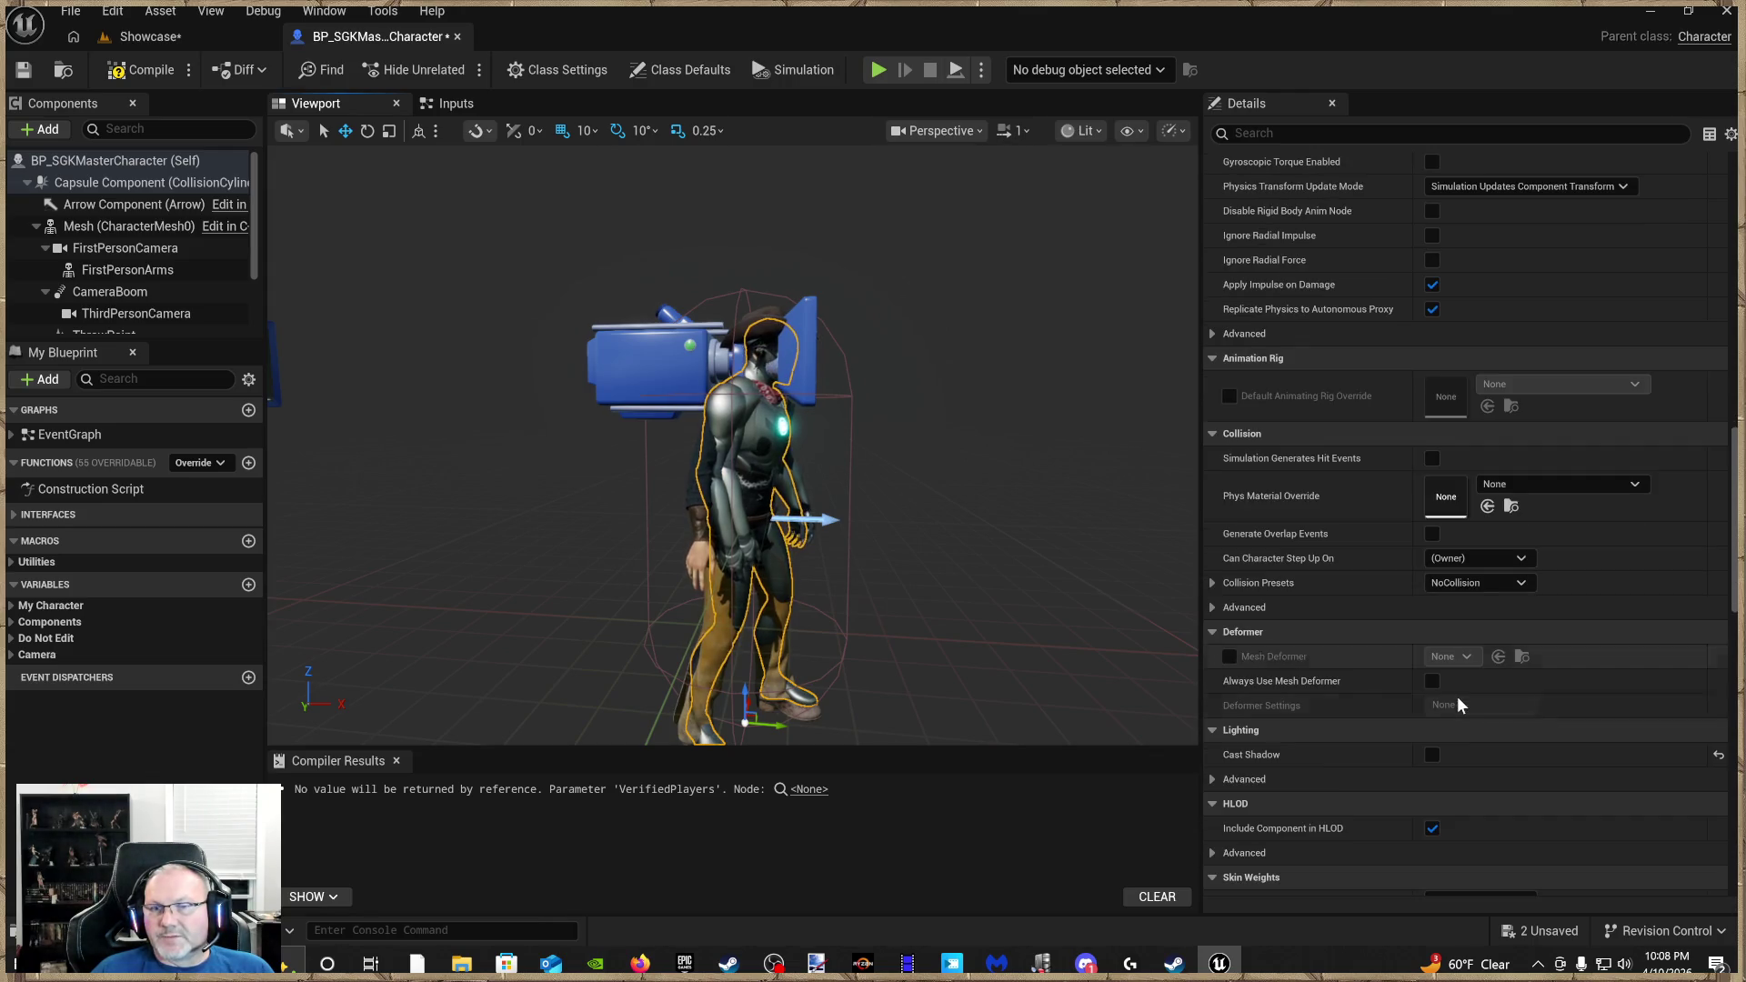
scroll(1457, 696, "down", 3)
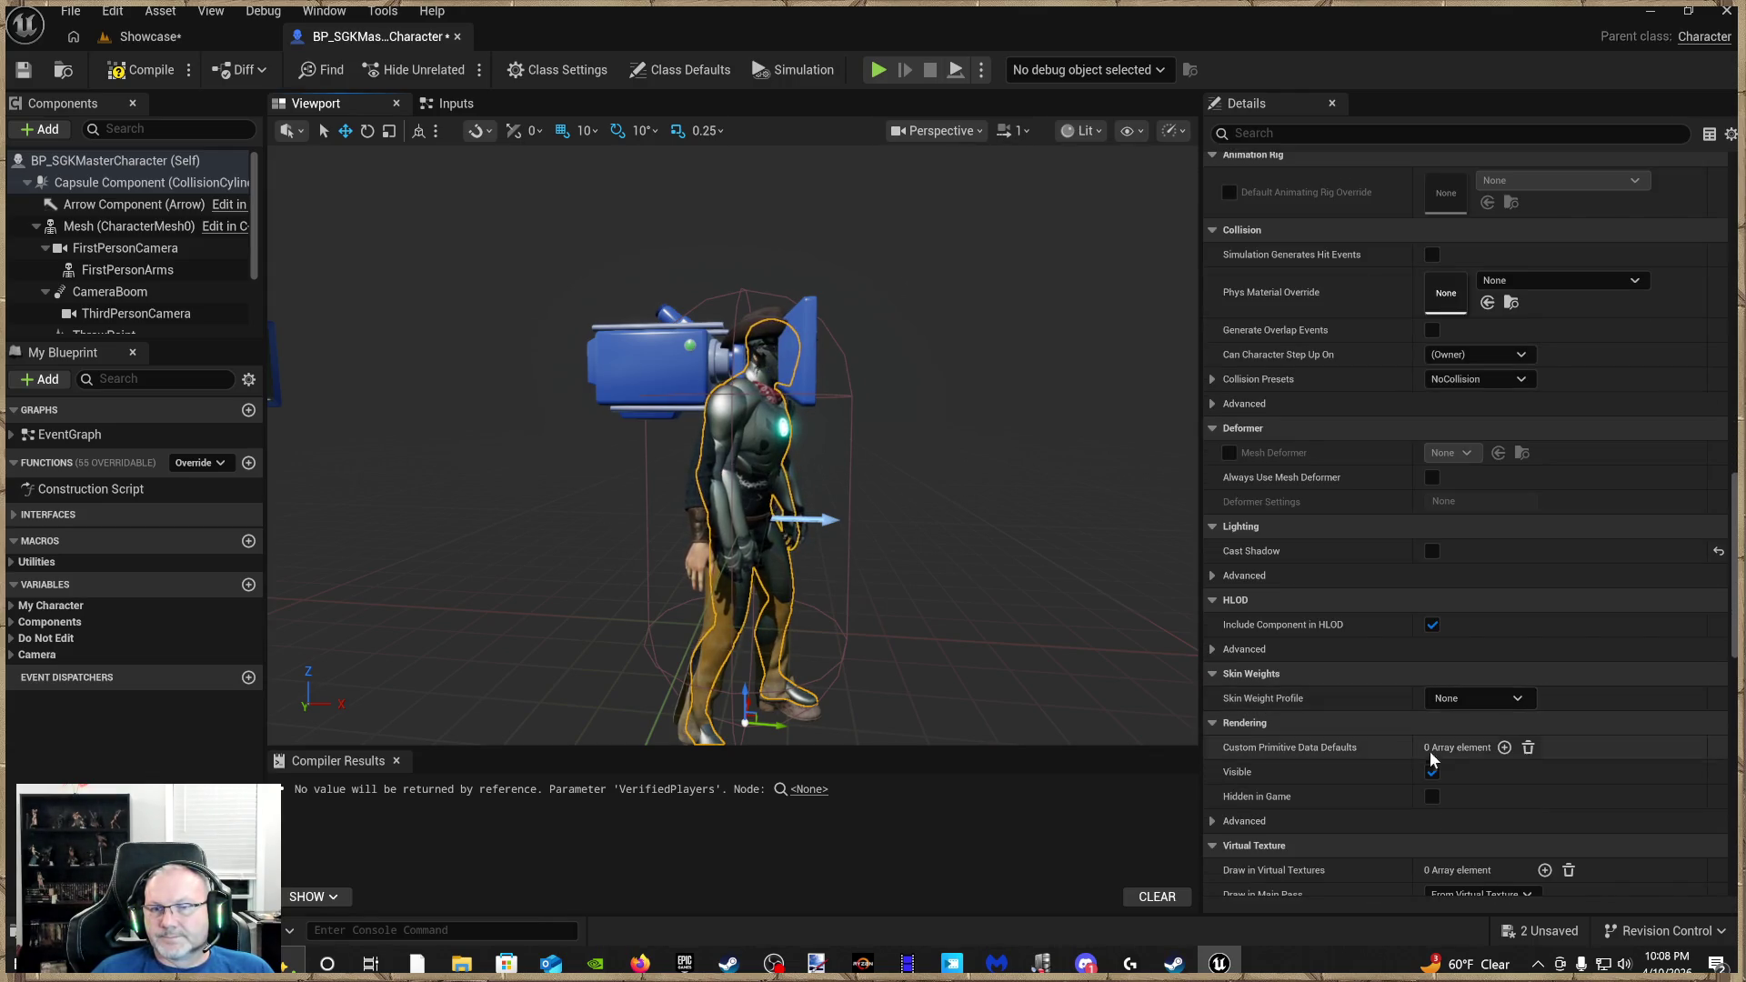
left_click(1432, 797)
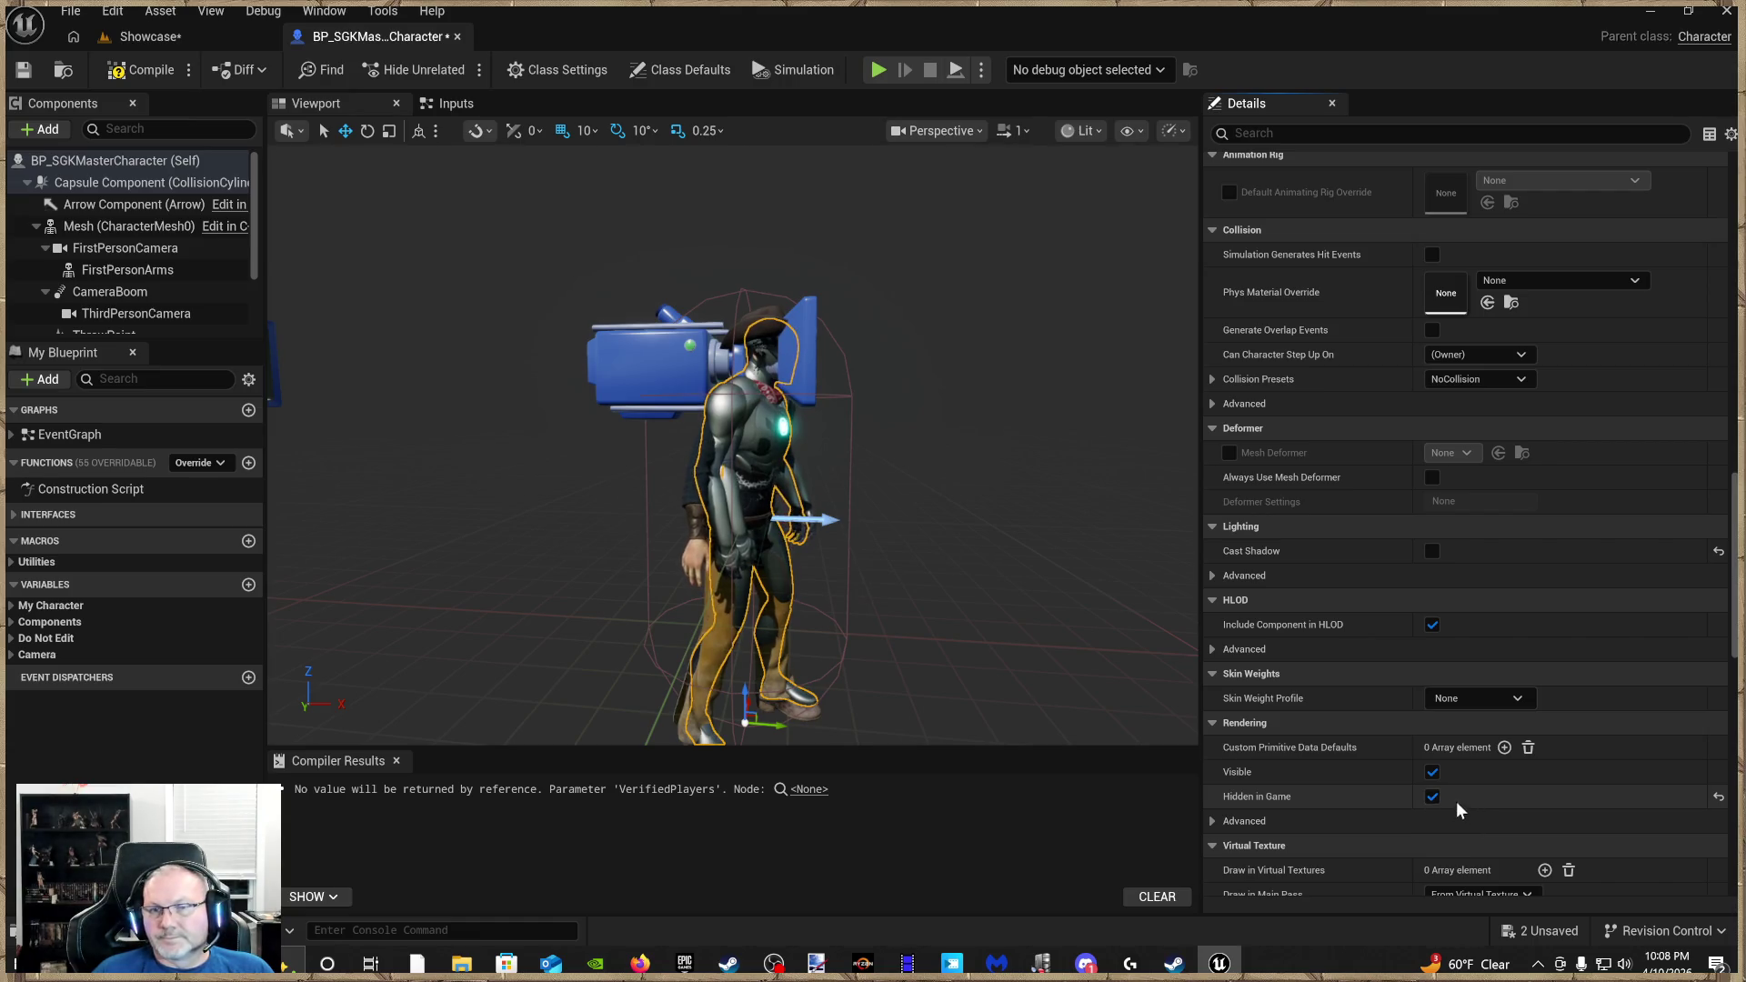
left_click(1432, 796)
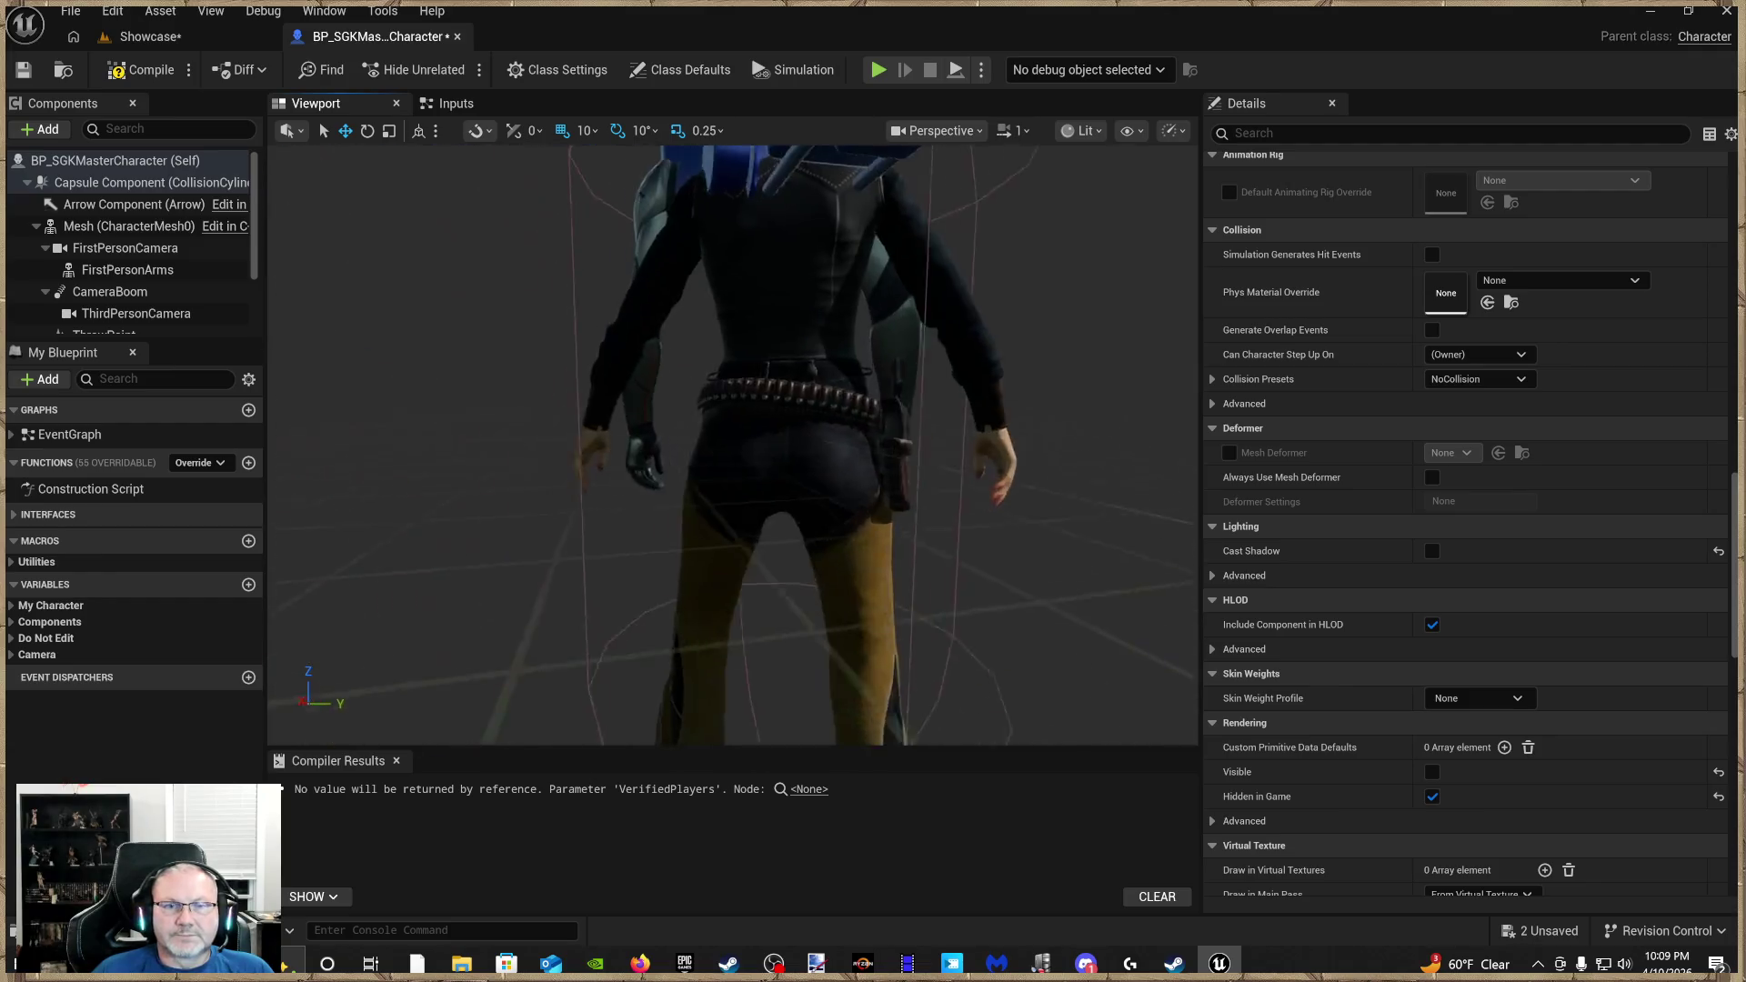
left_click_drag(826, 581, 827, 581)
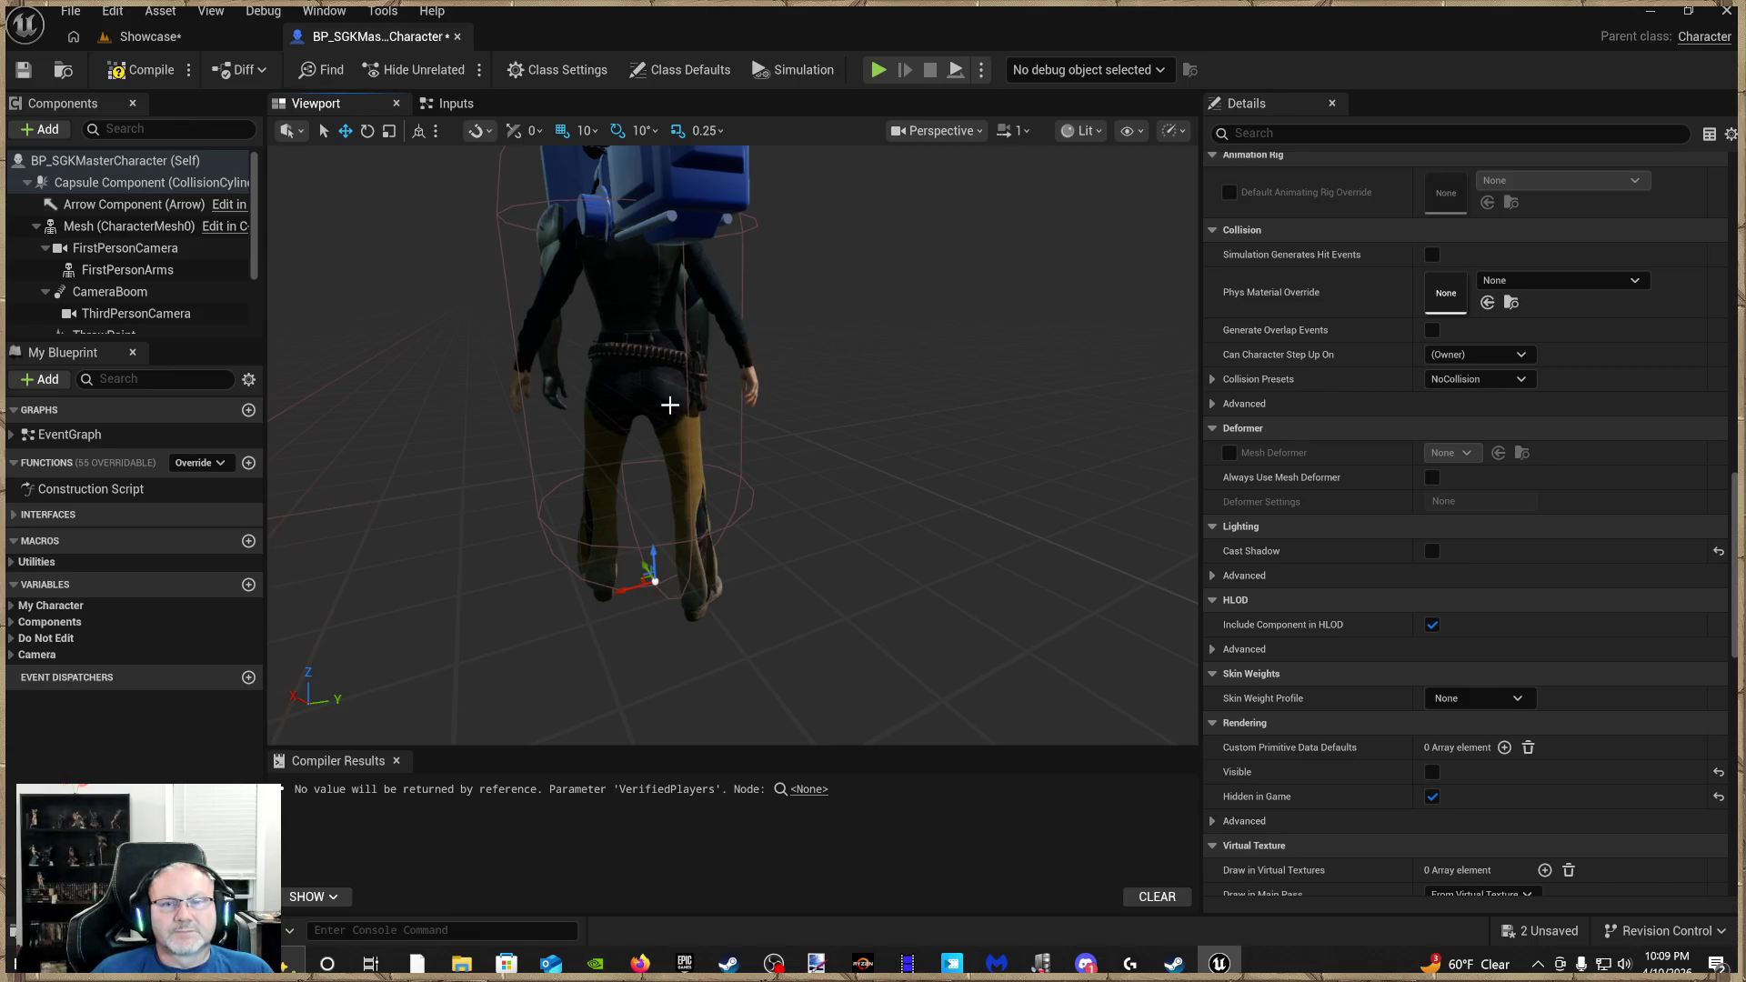
left_click(76, 234)
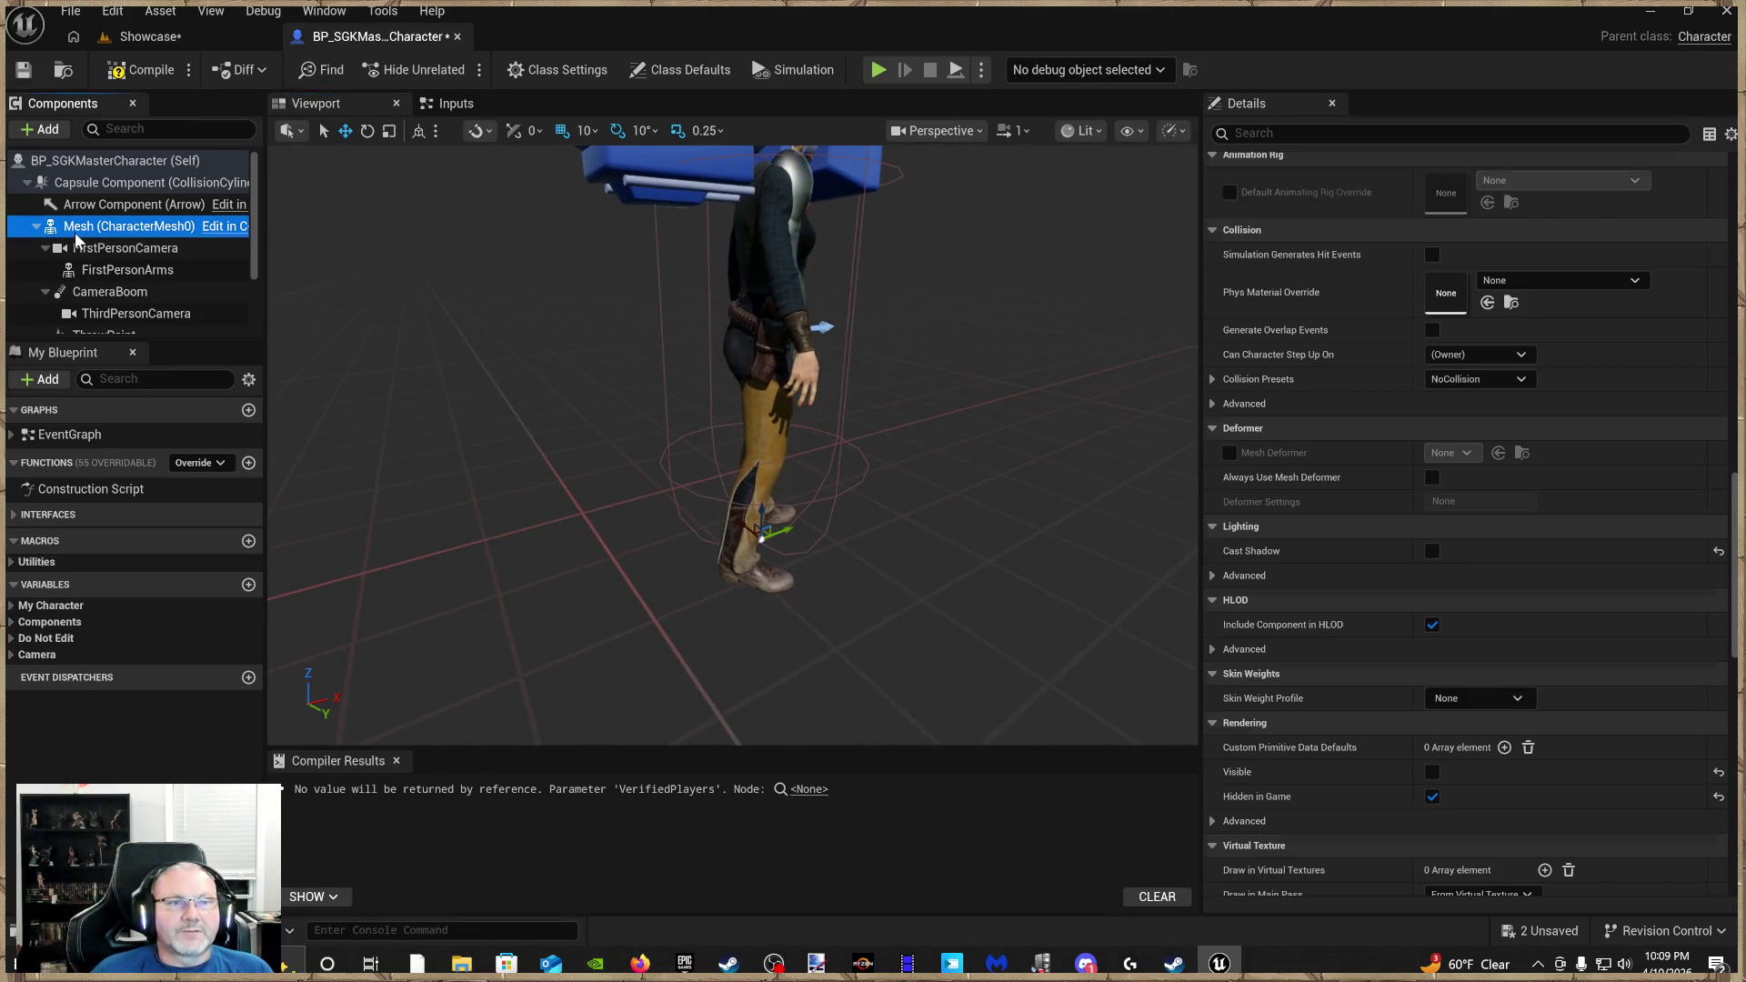
Select FirstPersonBody to show its Details with the SKM_Manny mesh and ABP_ThirdPerson animation class
scroll(1524, 685, "up", 15)
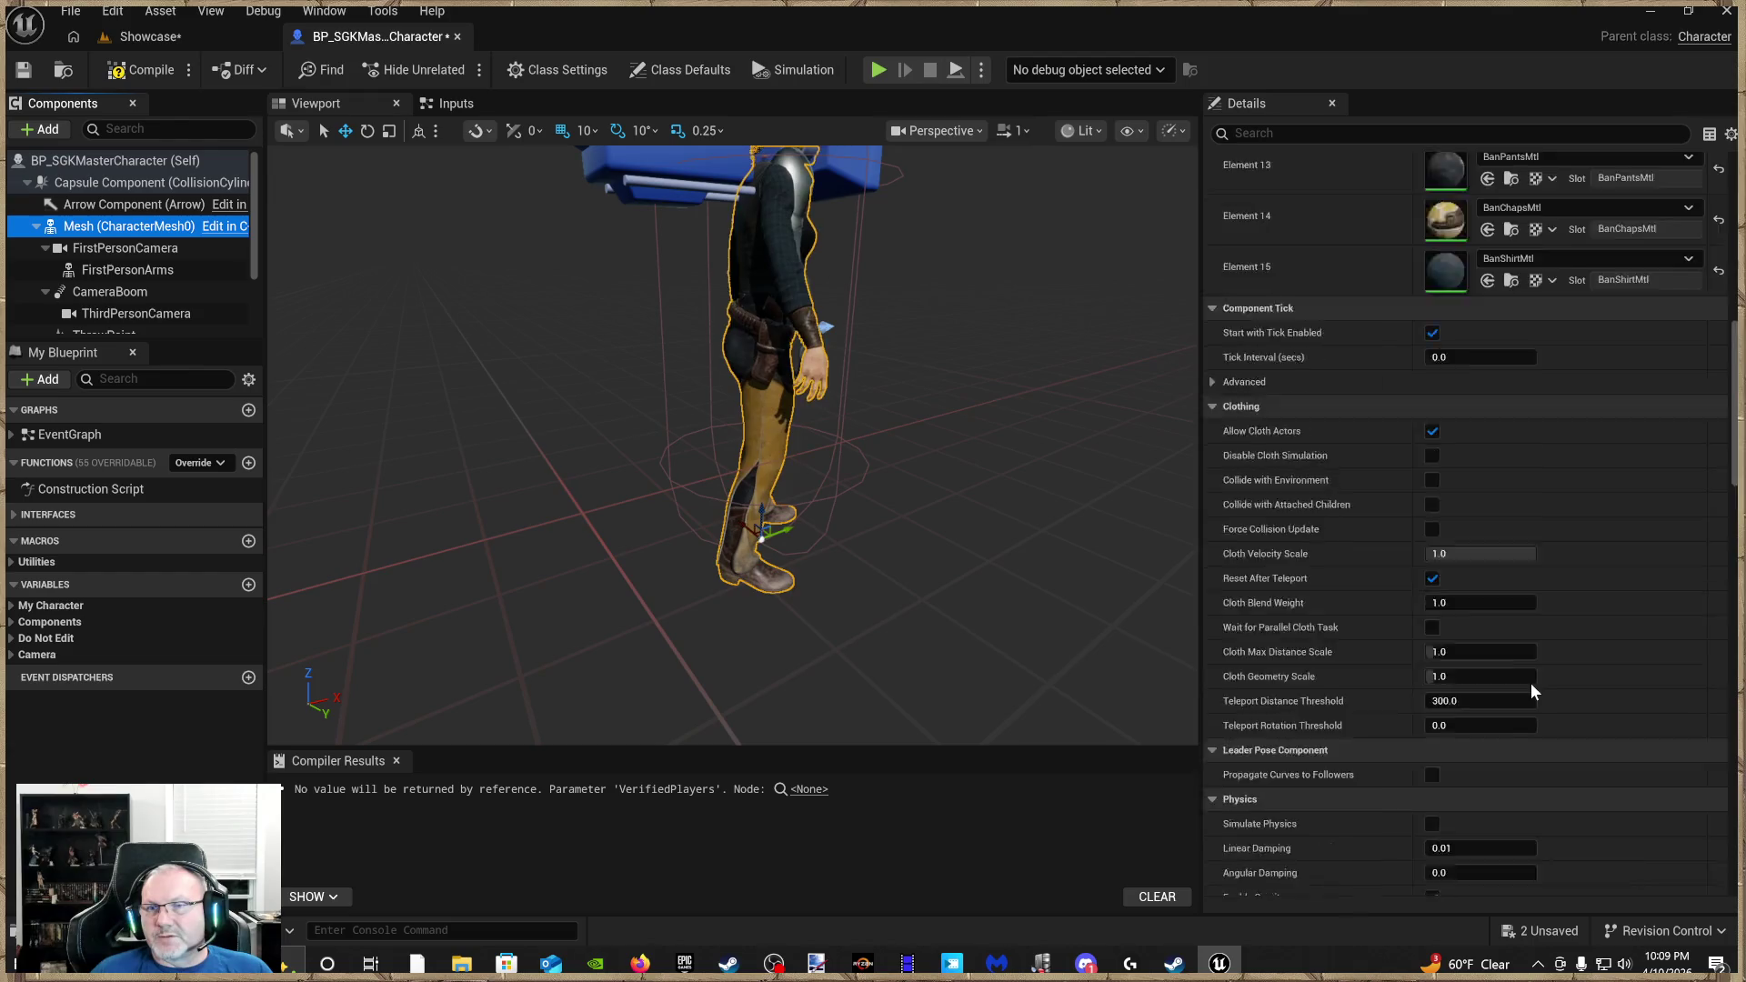
scroll(1531, 687, "up", 12)
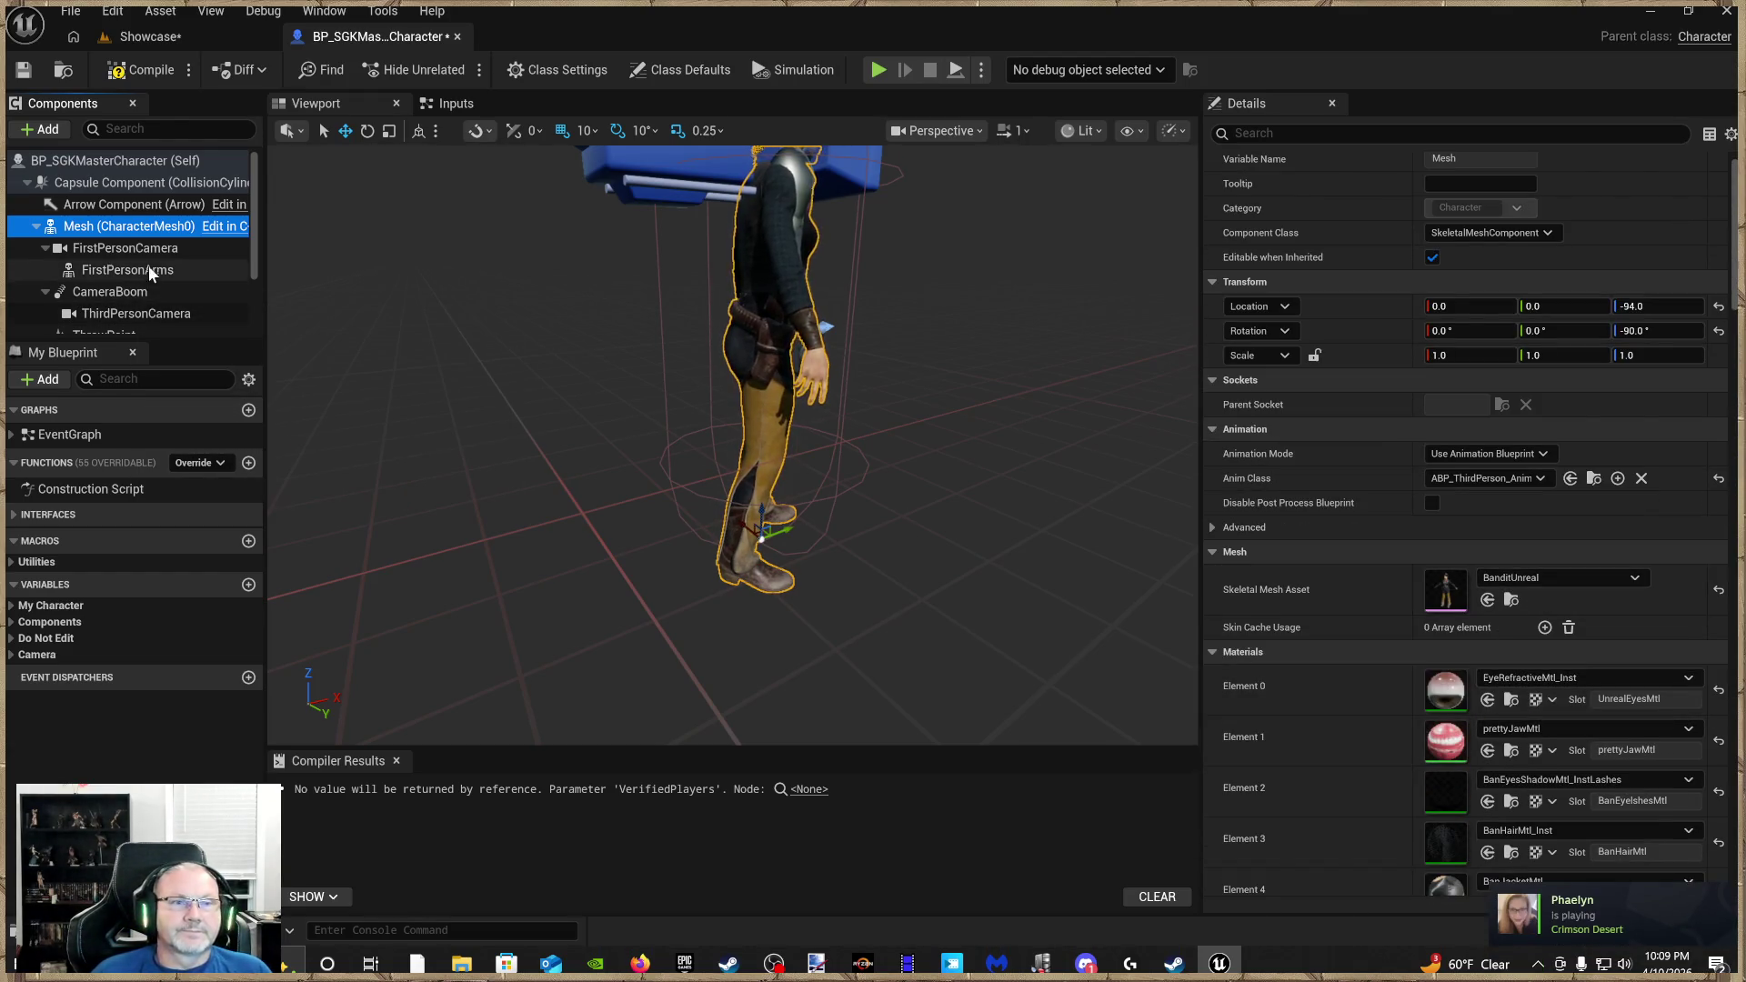
scroll(153, 292, "down", 3)
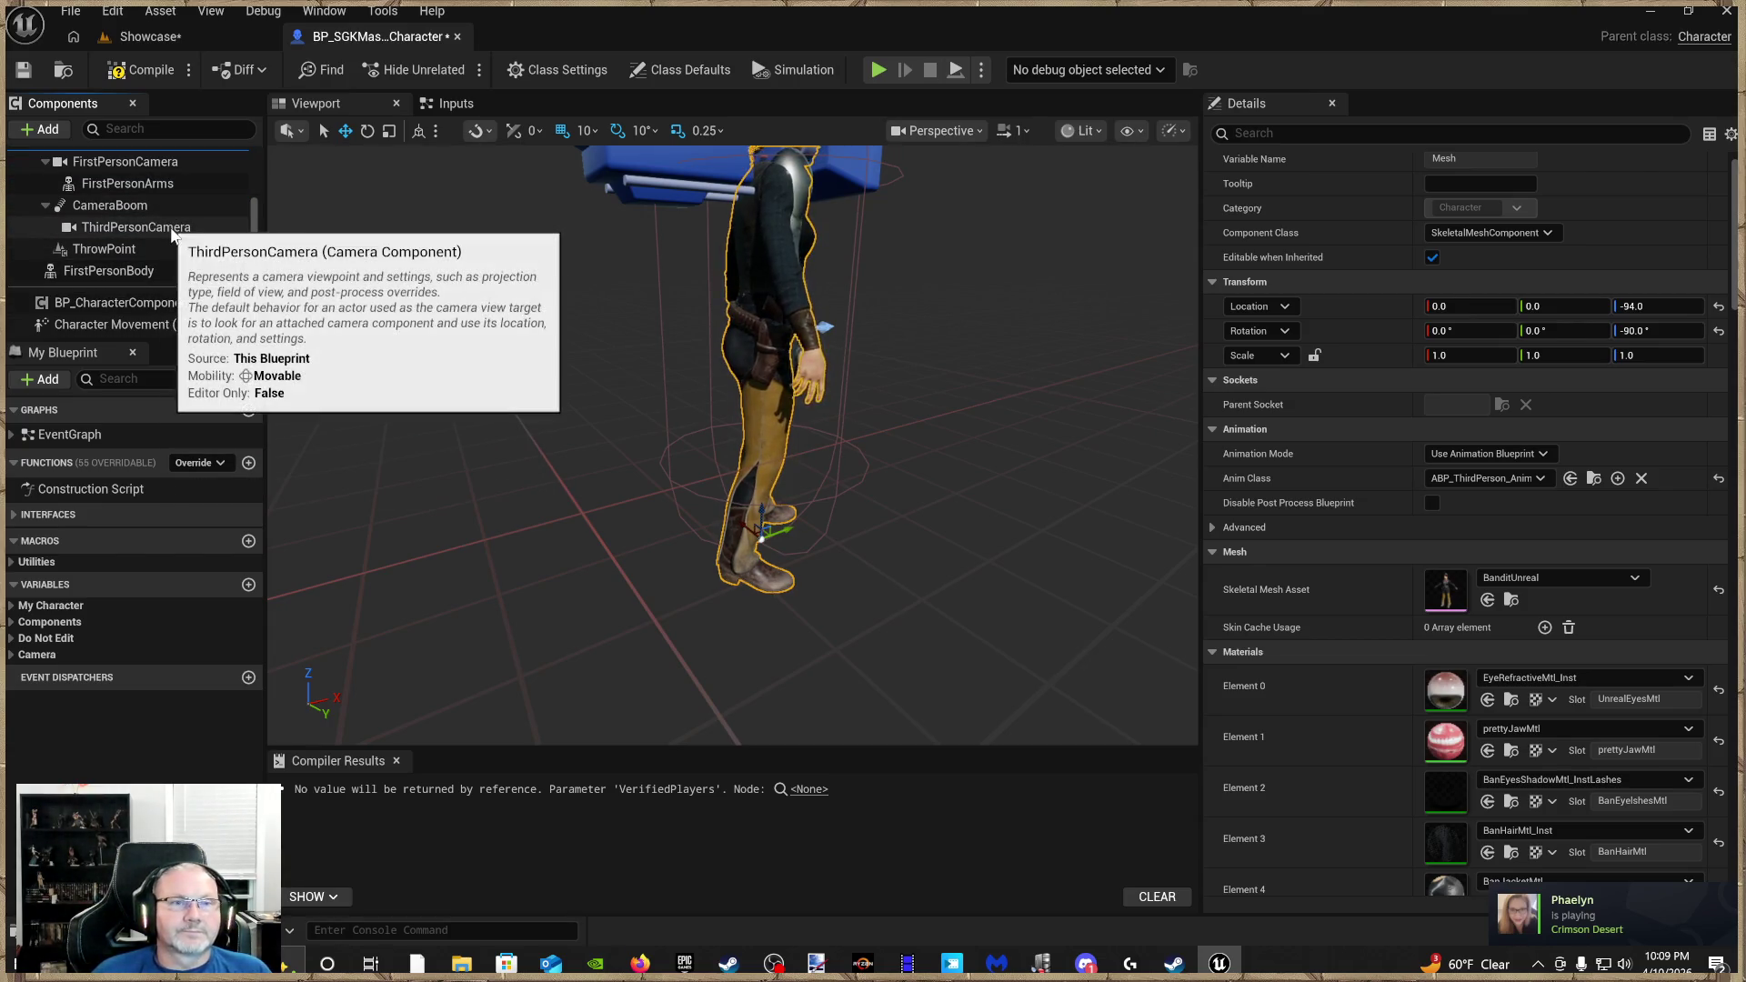
scroll(173, 246, "up", 1)
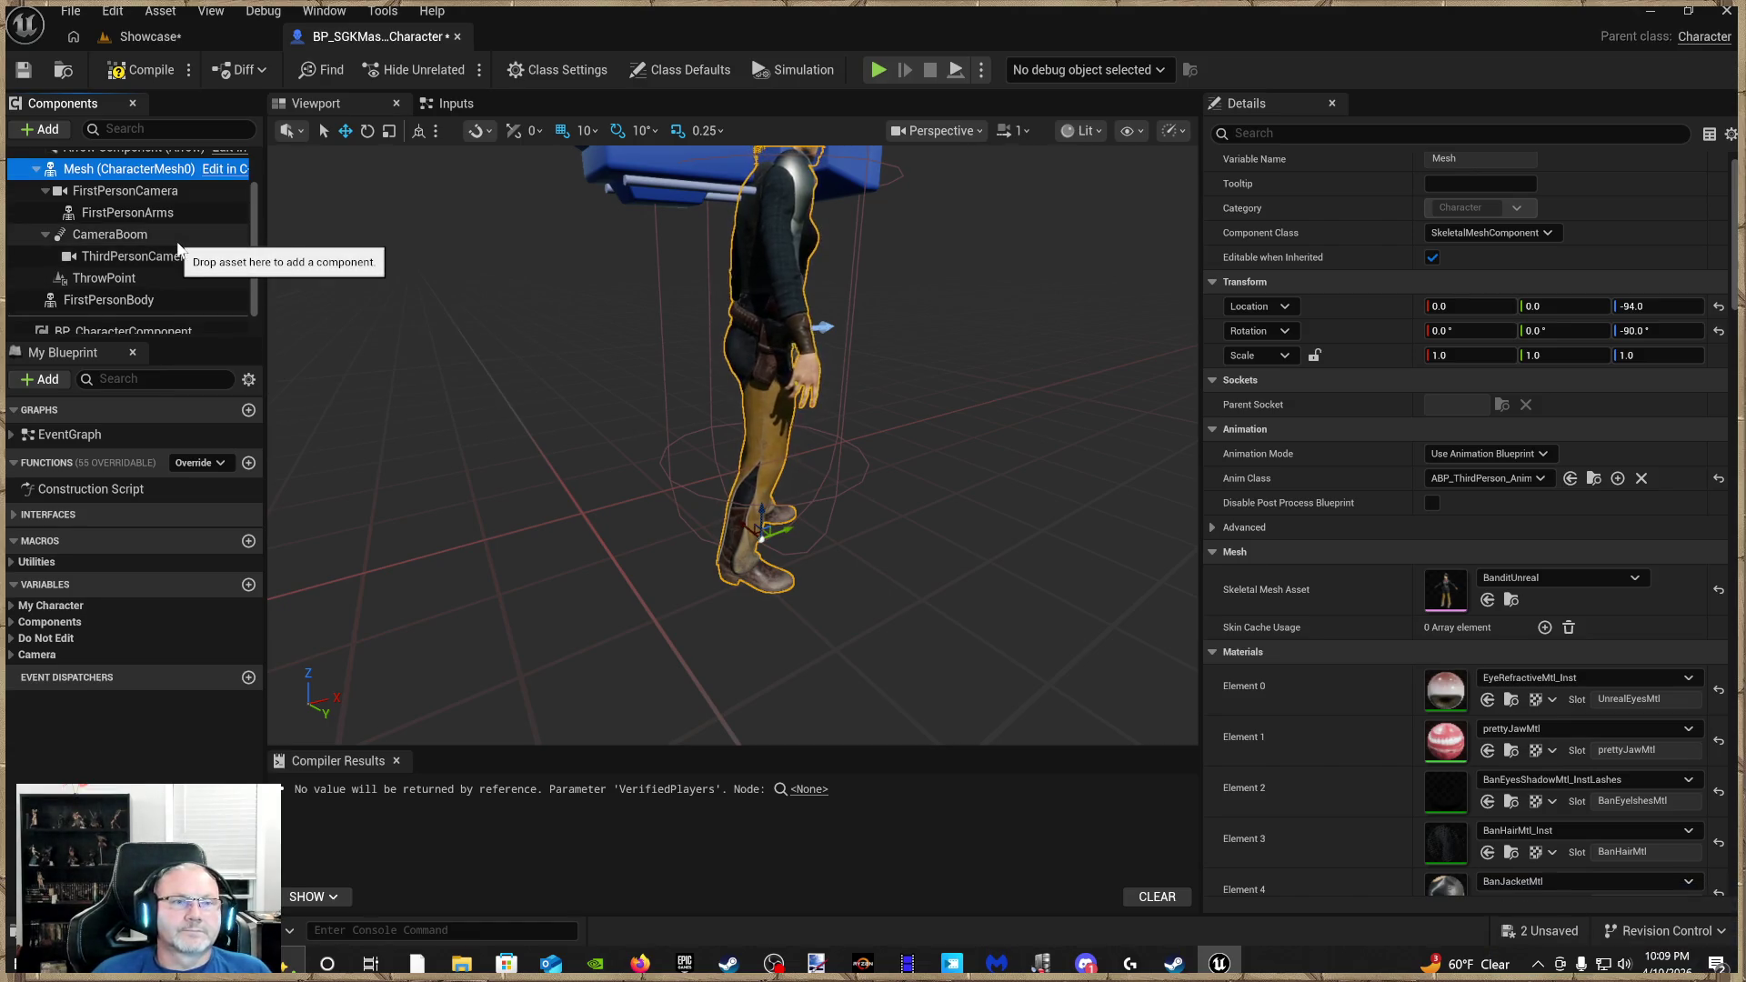
scroll(178, 250, "up", 1)
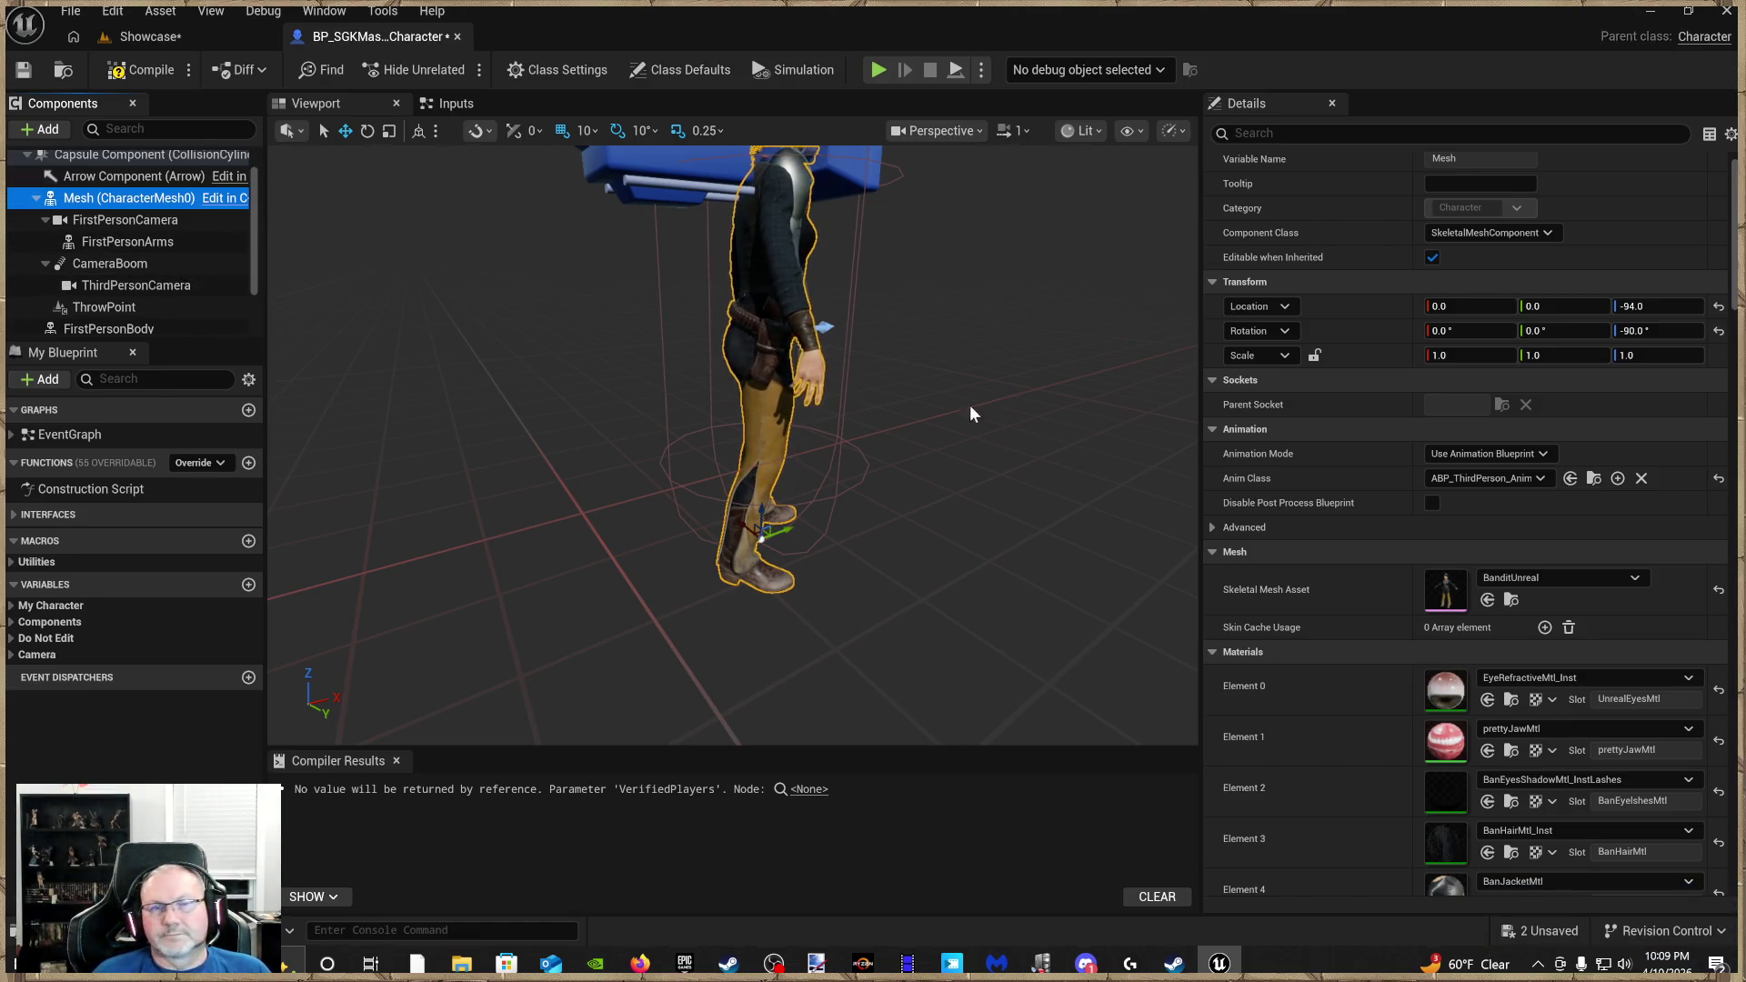
left_click(171, 245)
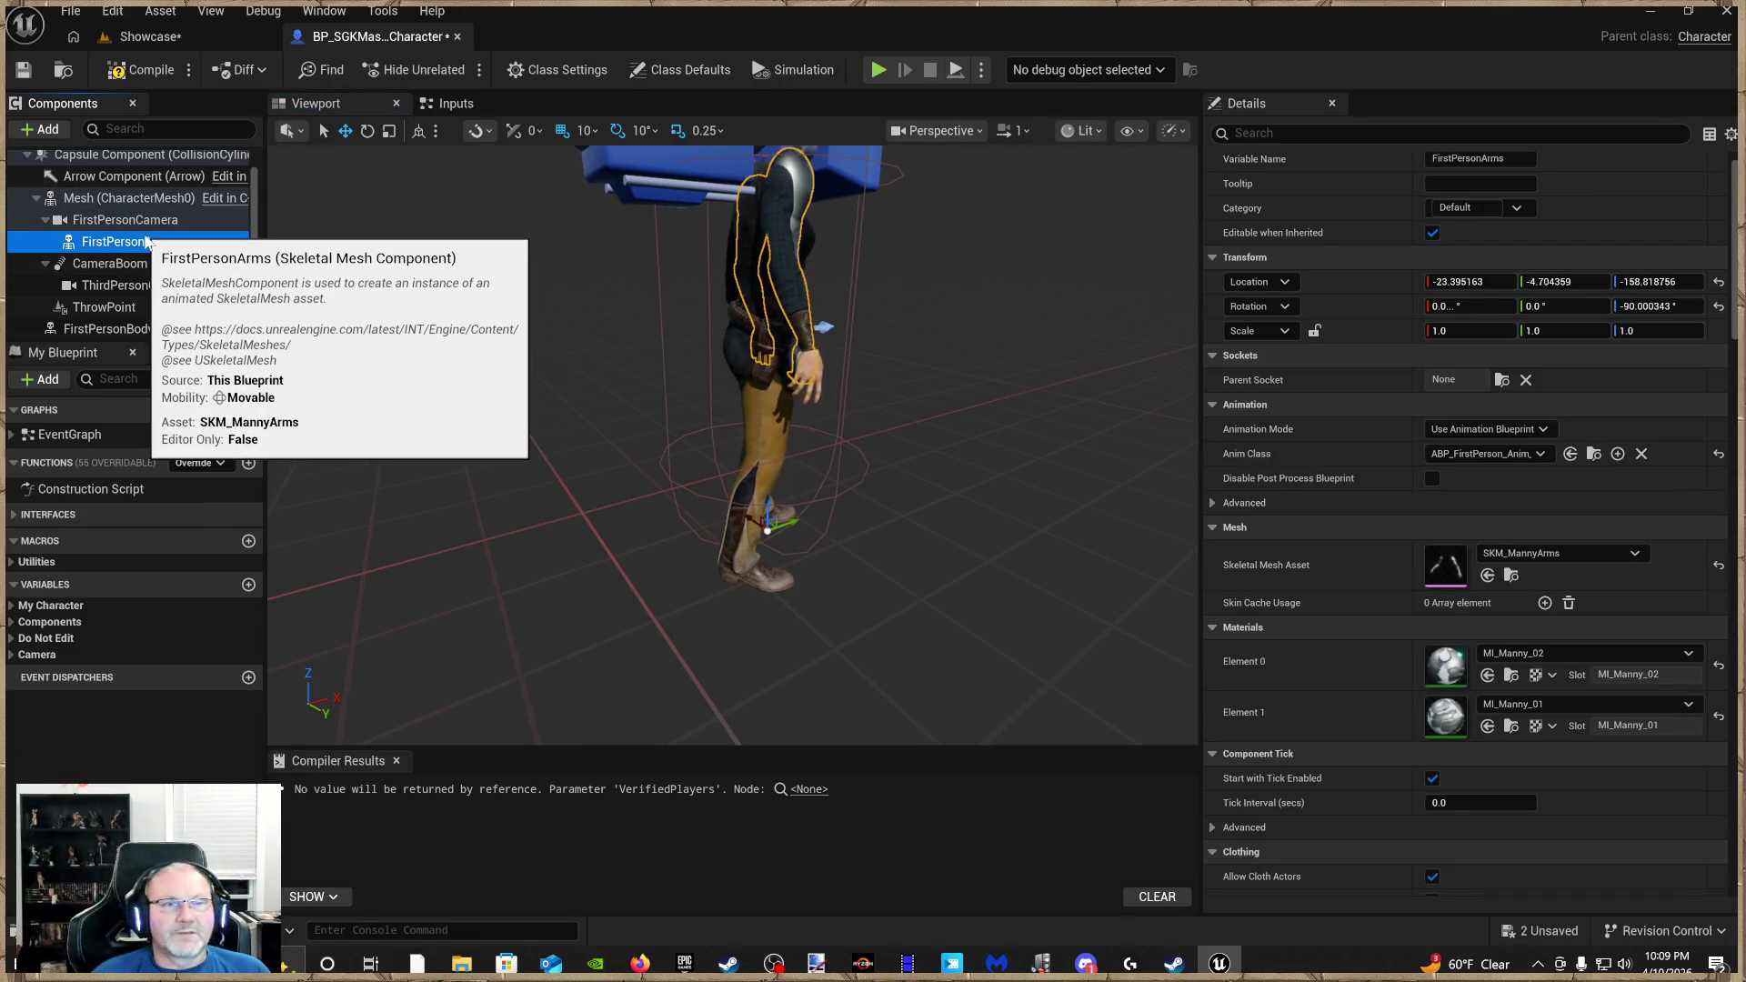
left_click(141, 329)
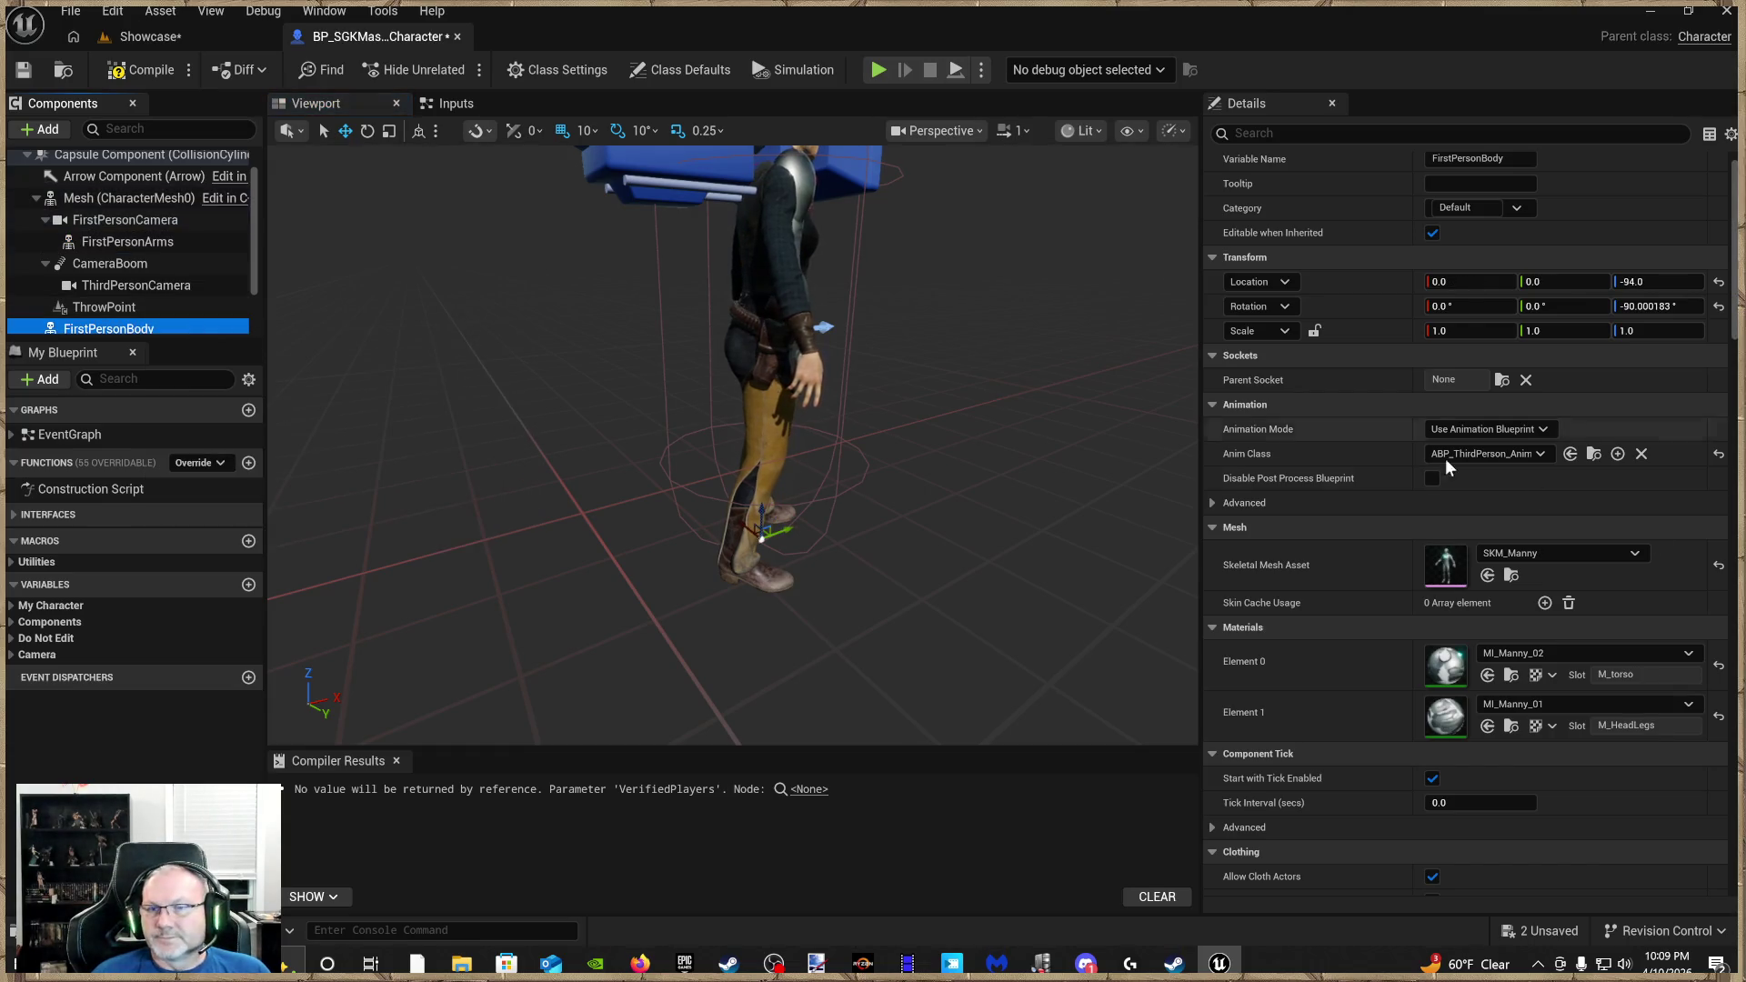
scroll(1521, 607, "down", 1)
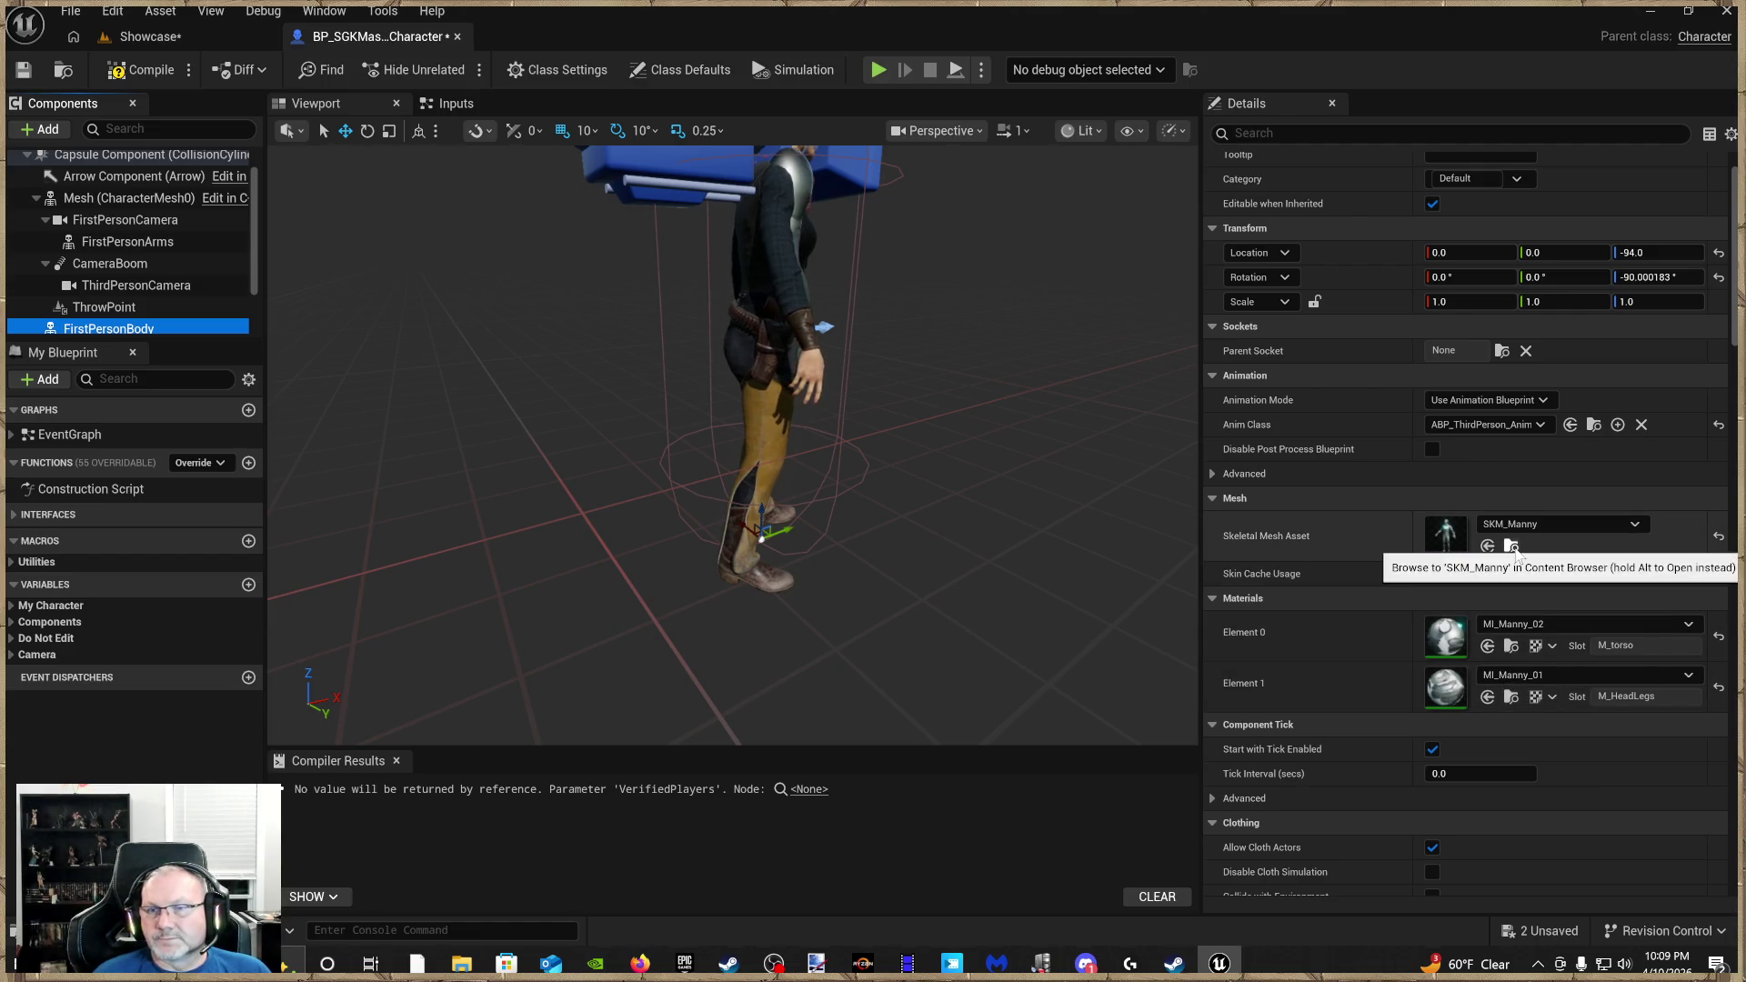
Open SKM_Manny from Content/SurvivalGameKitV2/Meshes/Skeletal in the Skeletal Mesh Editor
left_click(1512, 546)
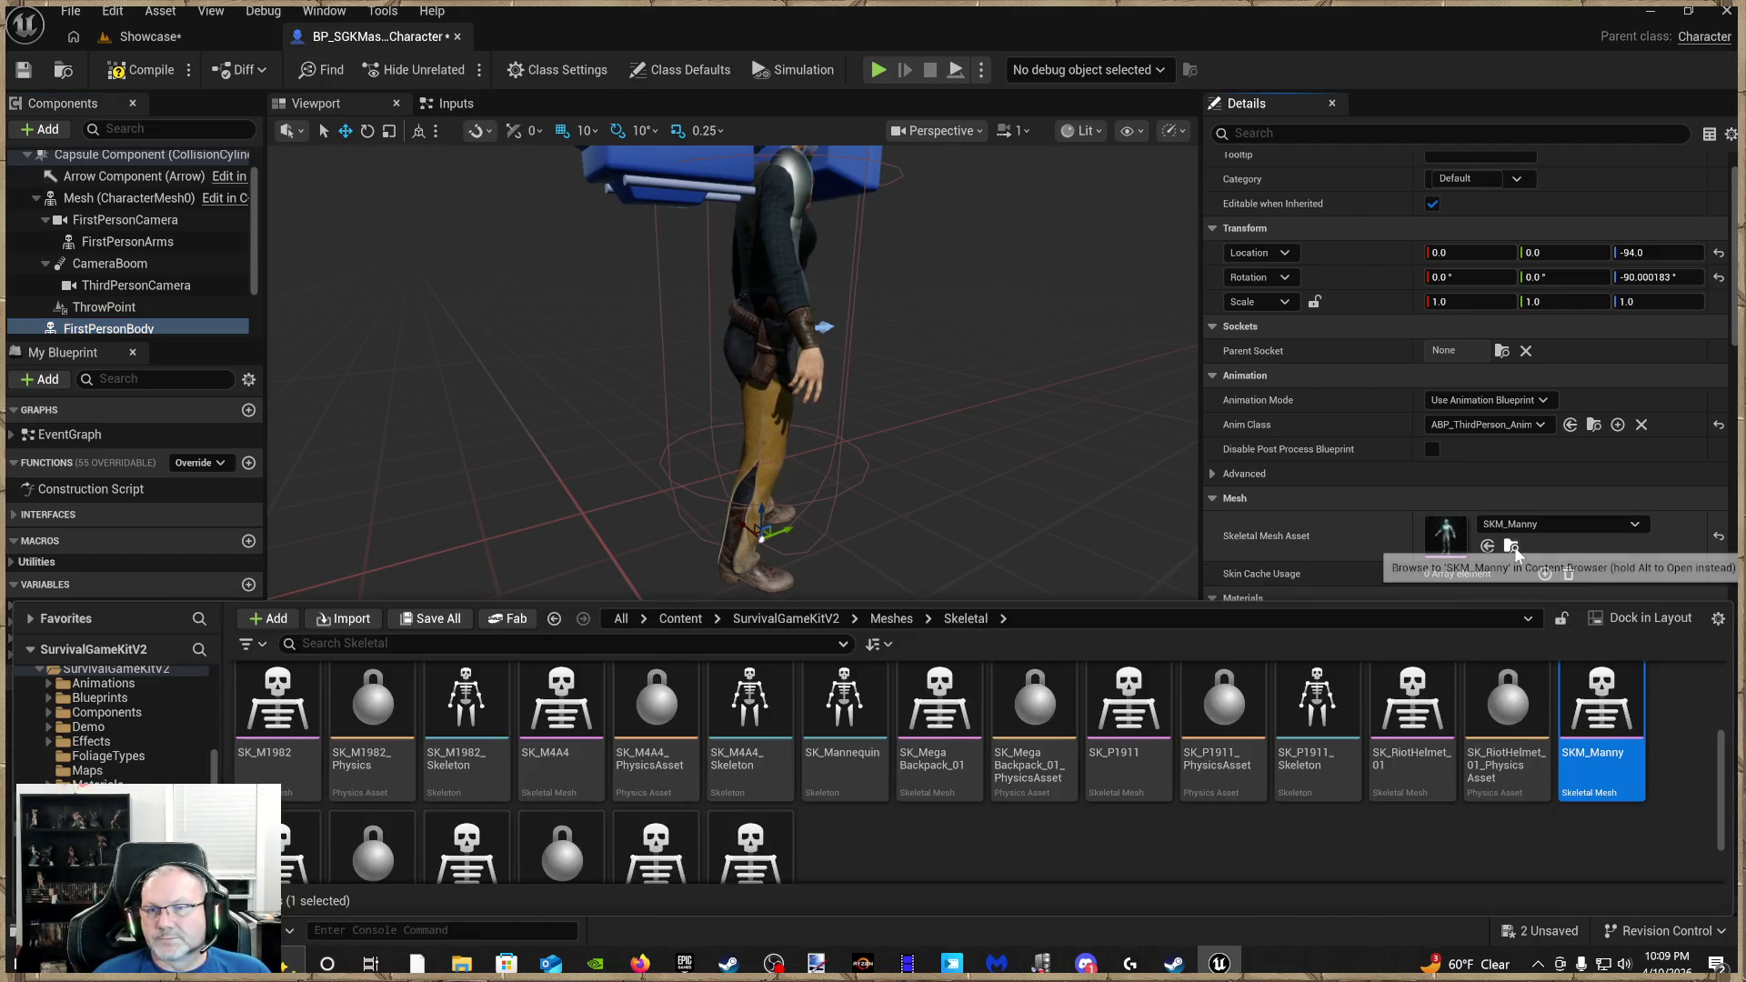
double_click(1618, 718)
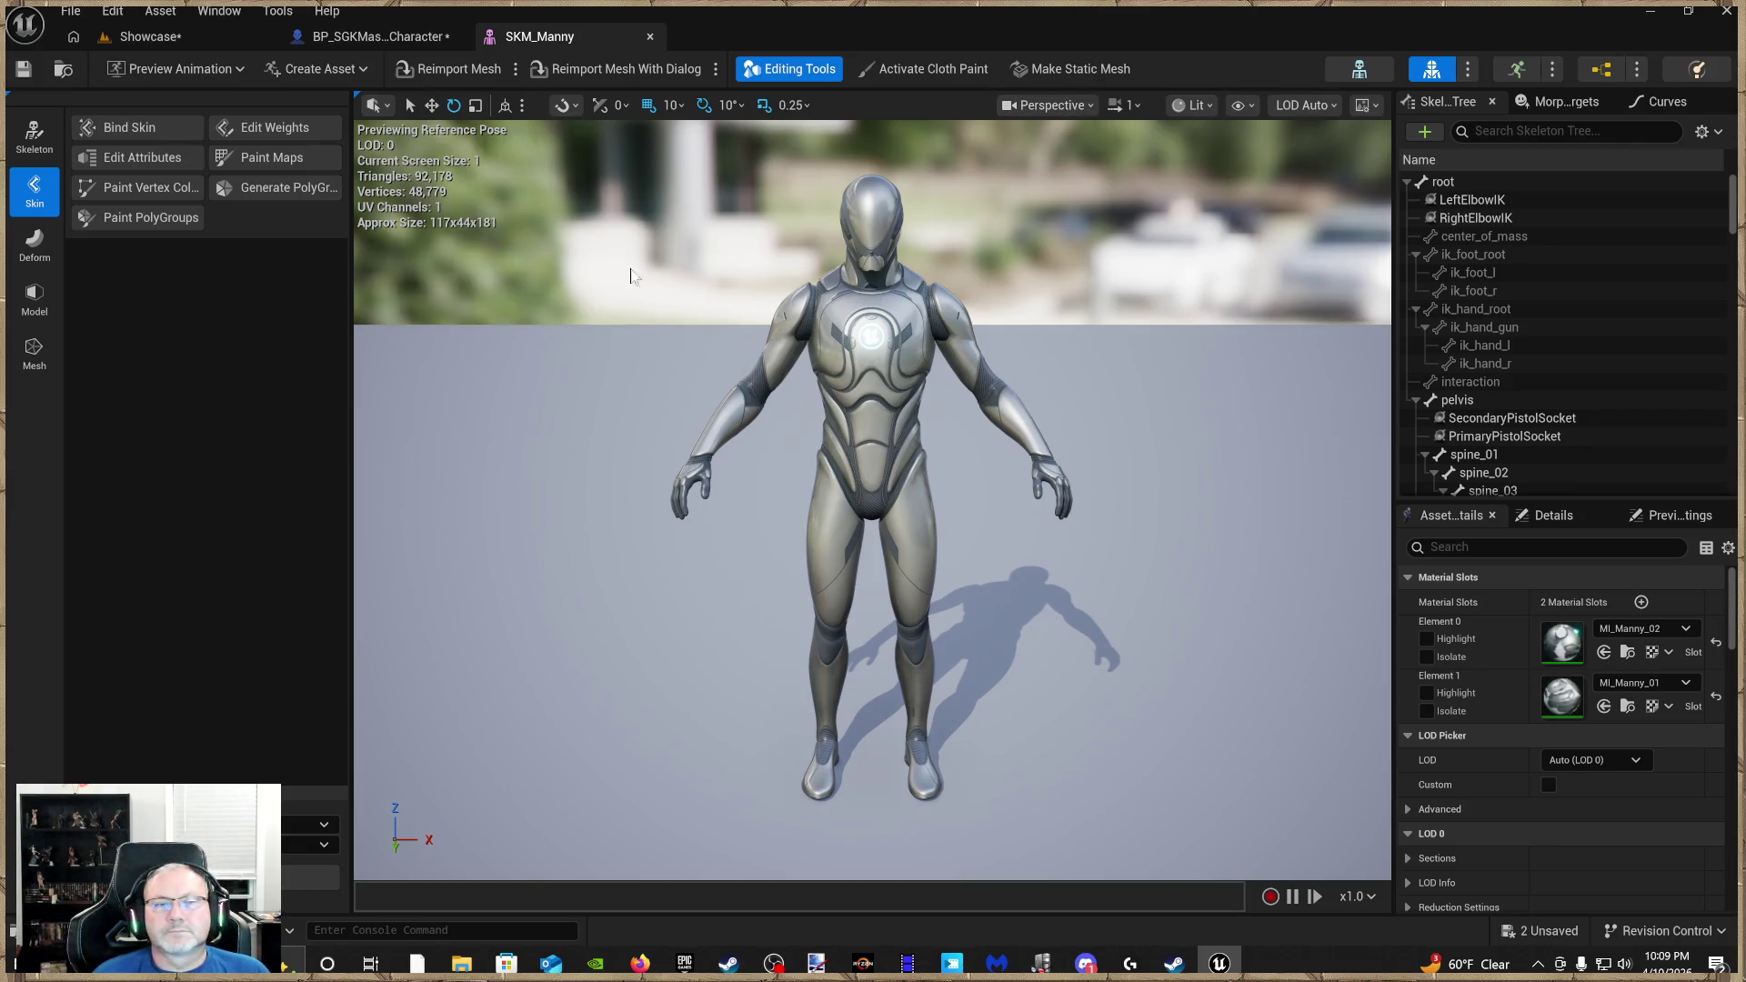
Resize the mesh editor's tool panel and open the SK_Mannequin skeleton in the Skeleton Editor
left_click(1241, 105)
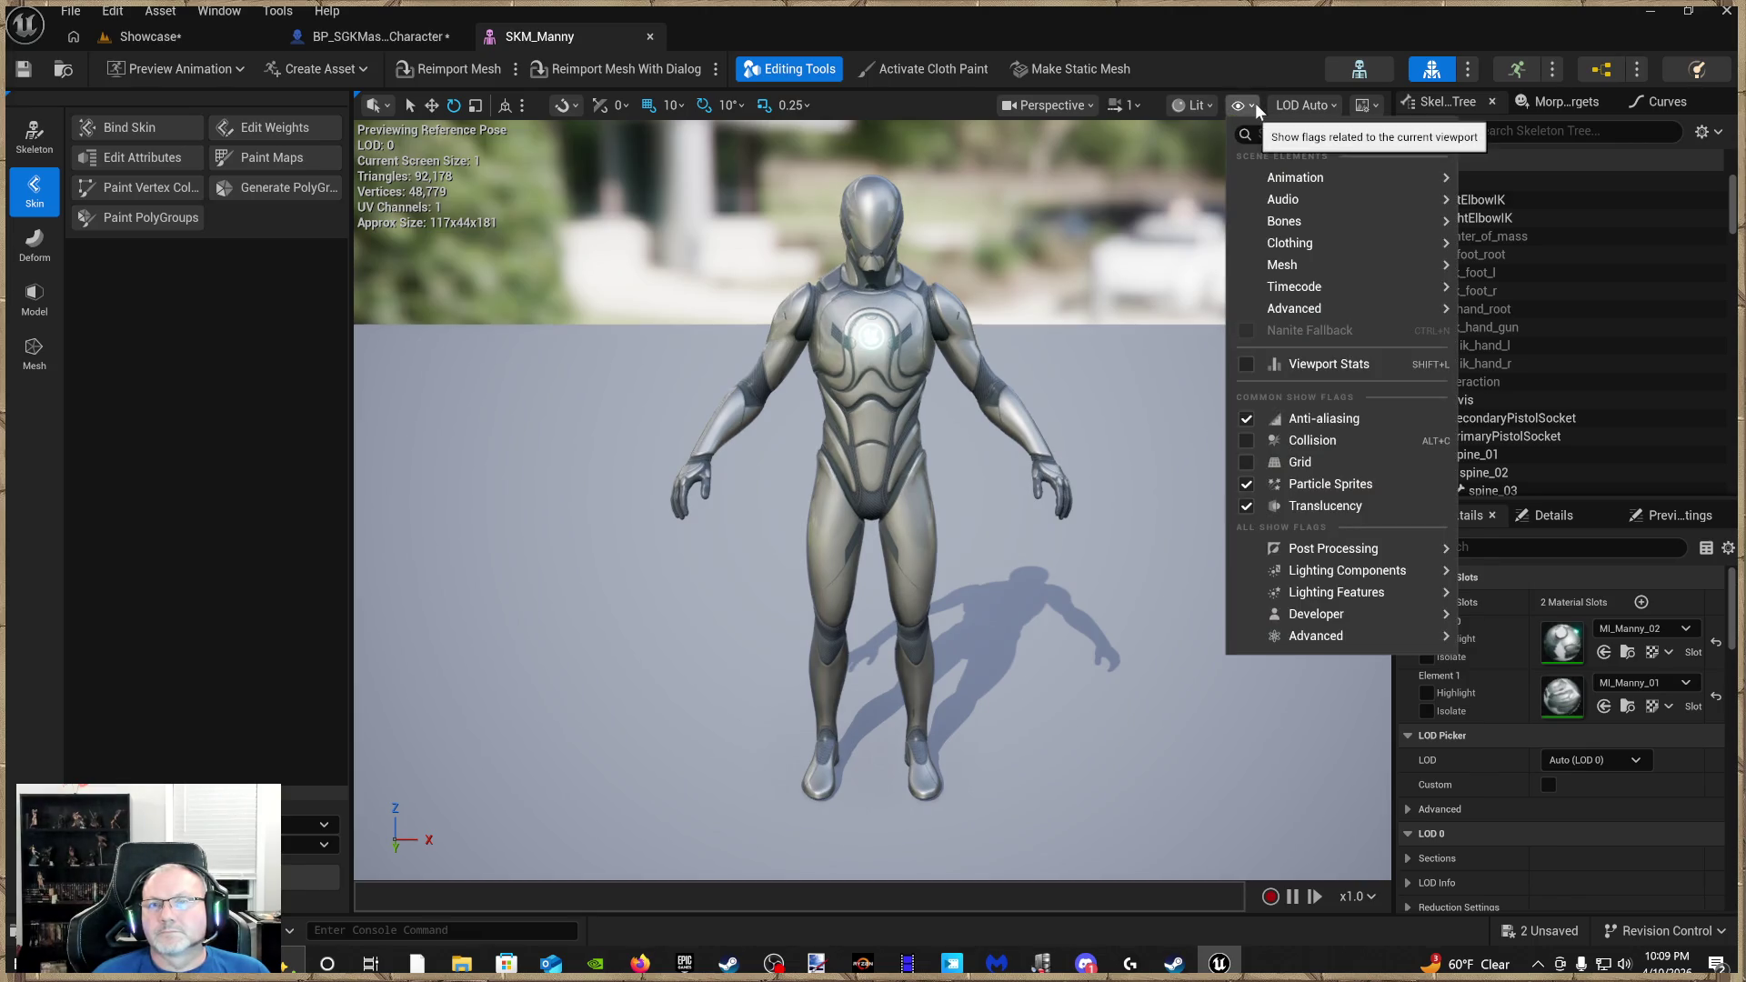
left_click(279, 285)
left_click_drag(351, 398, 241, 385)
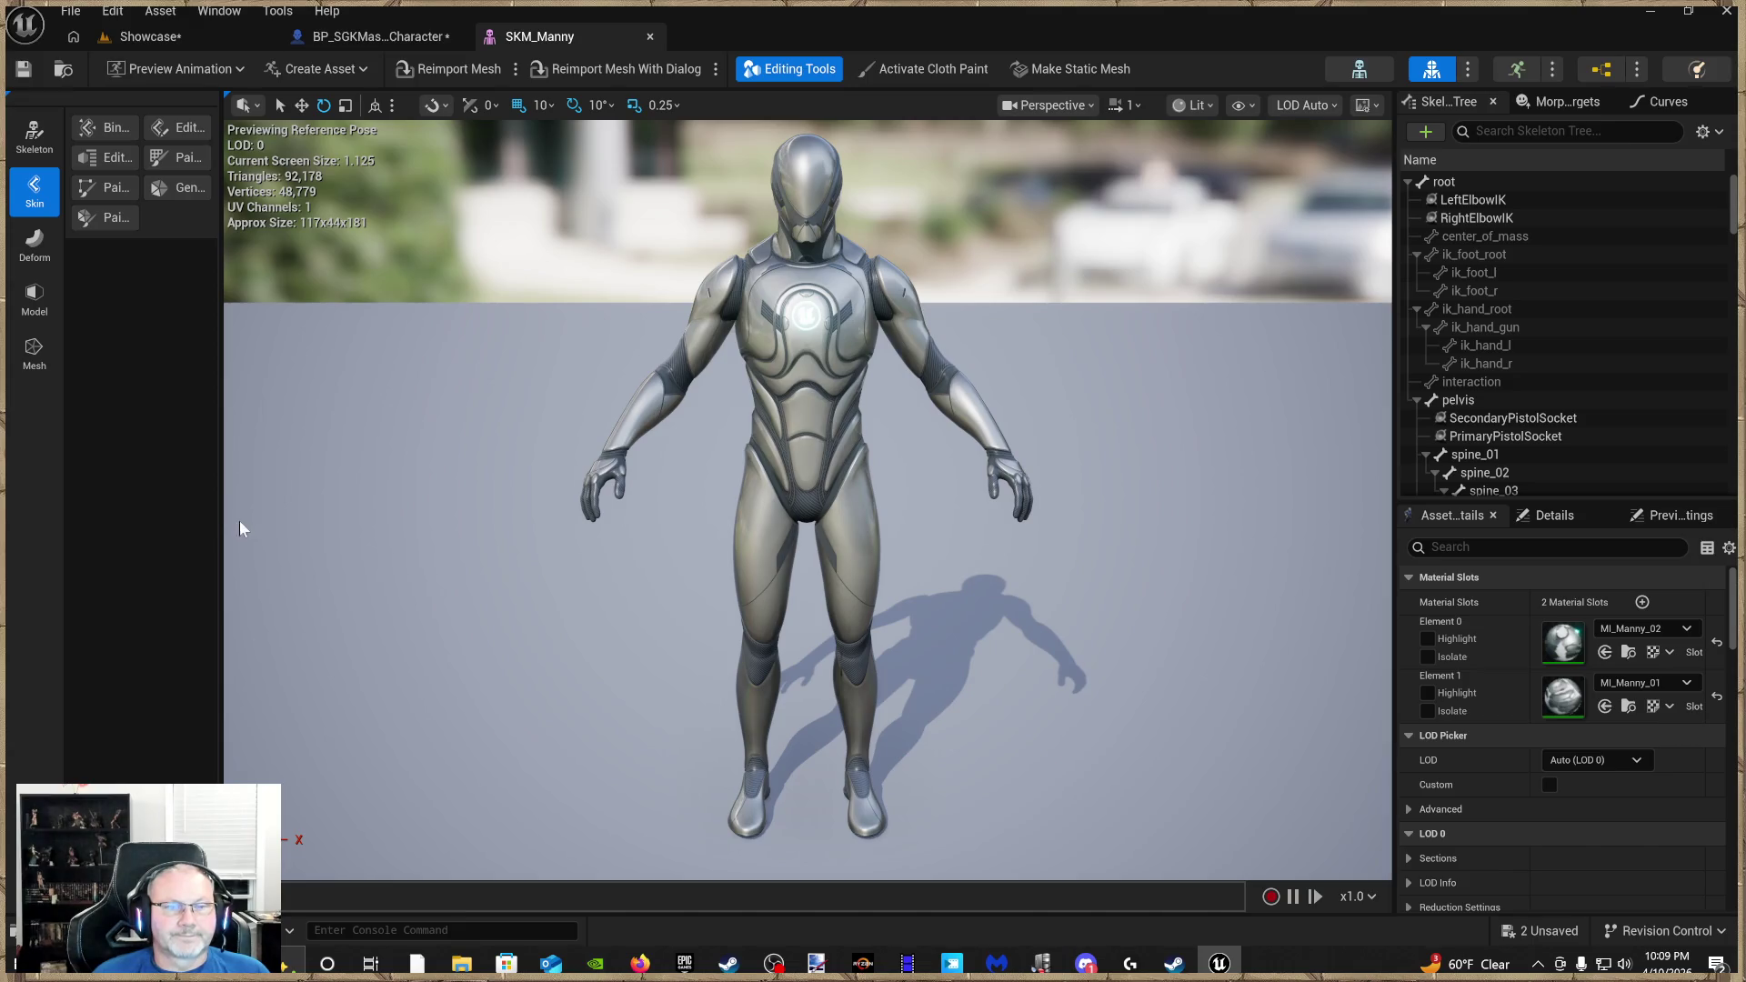
left_click_drag(219, 521, 270, 514)
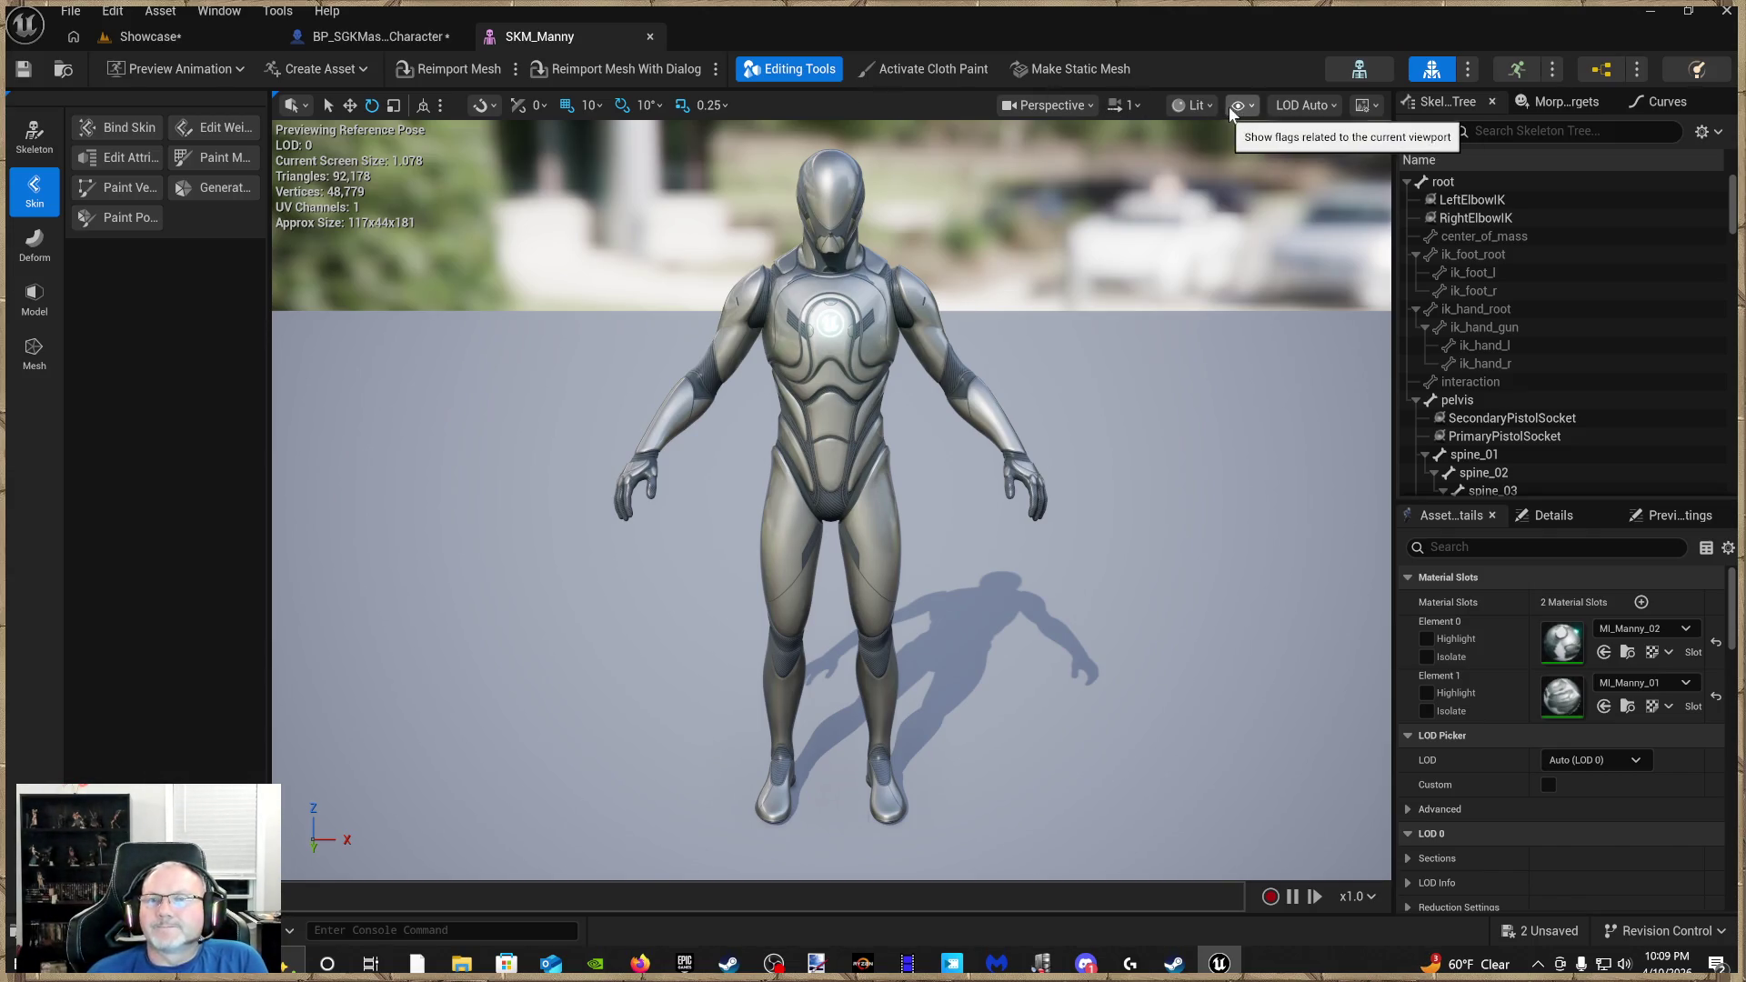
left_click(1358, 71)
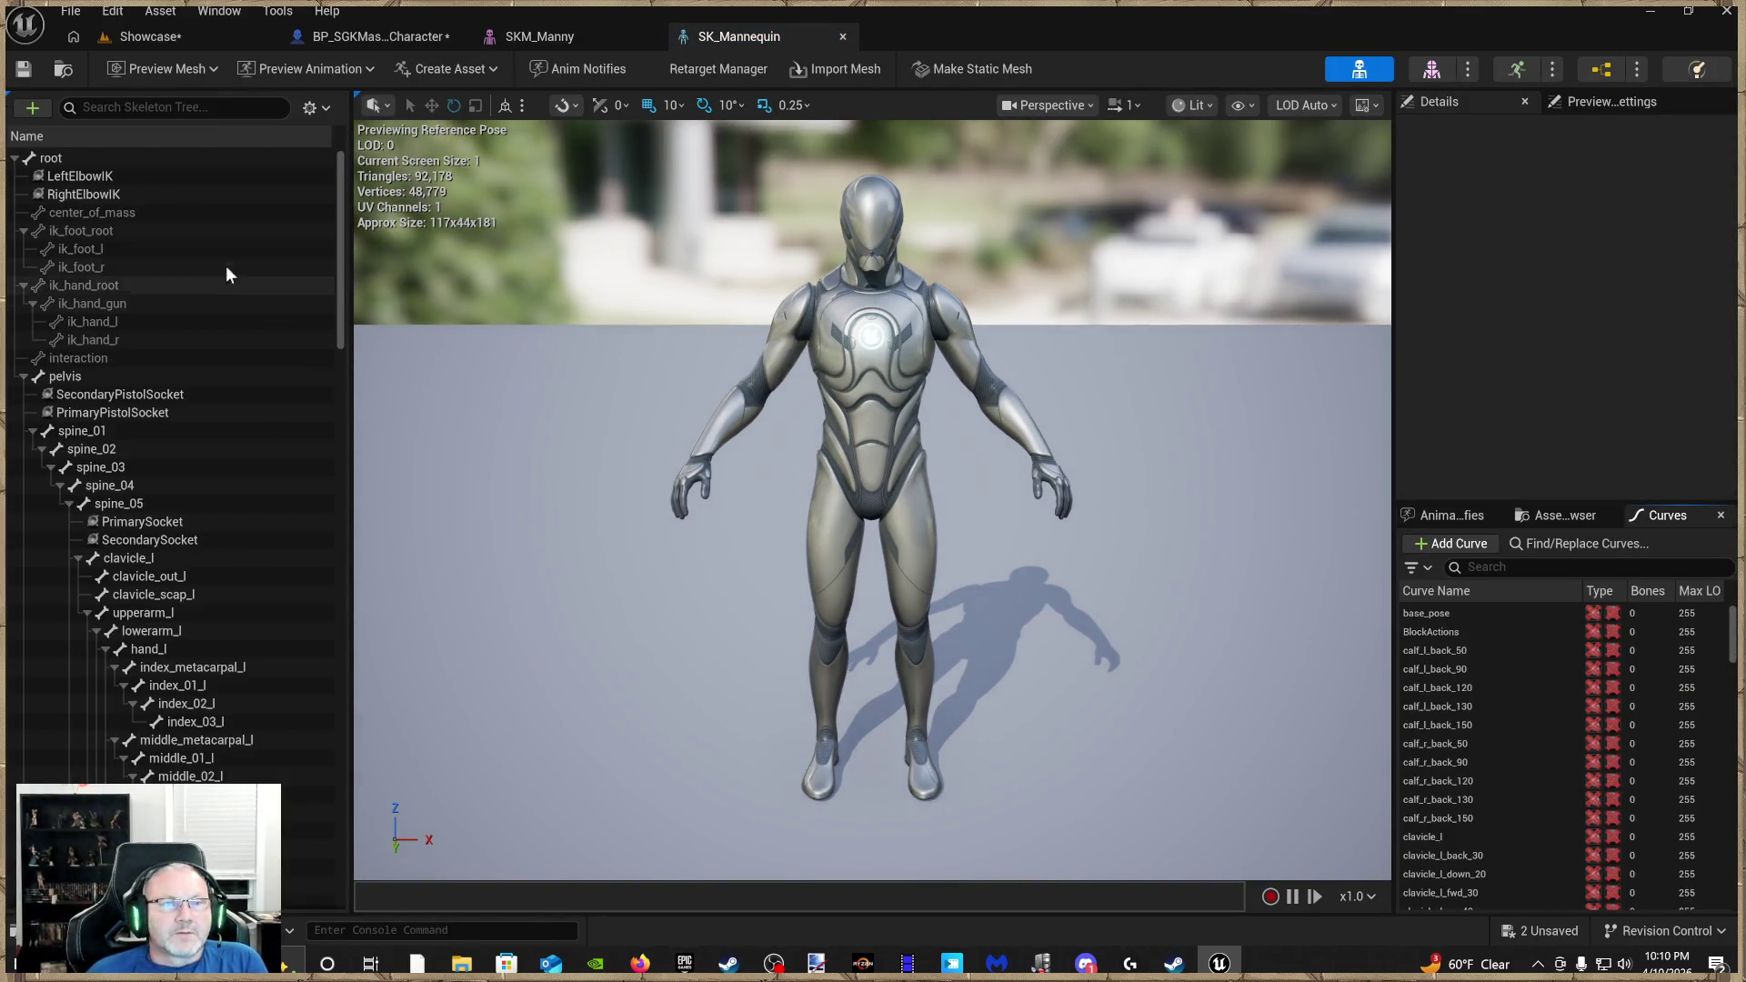
Select SecondaryPistolSocket, PrimaryPistolSocket, PrimarySocket and SecondarySocket in the Skeleton Tree
left_click(122, 178)
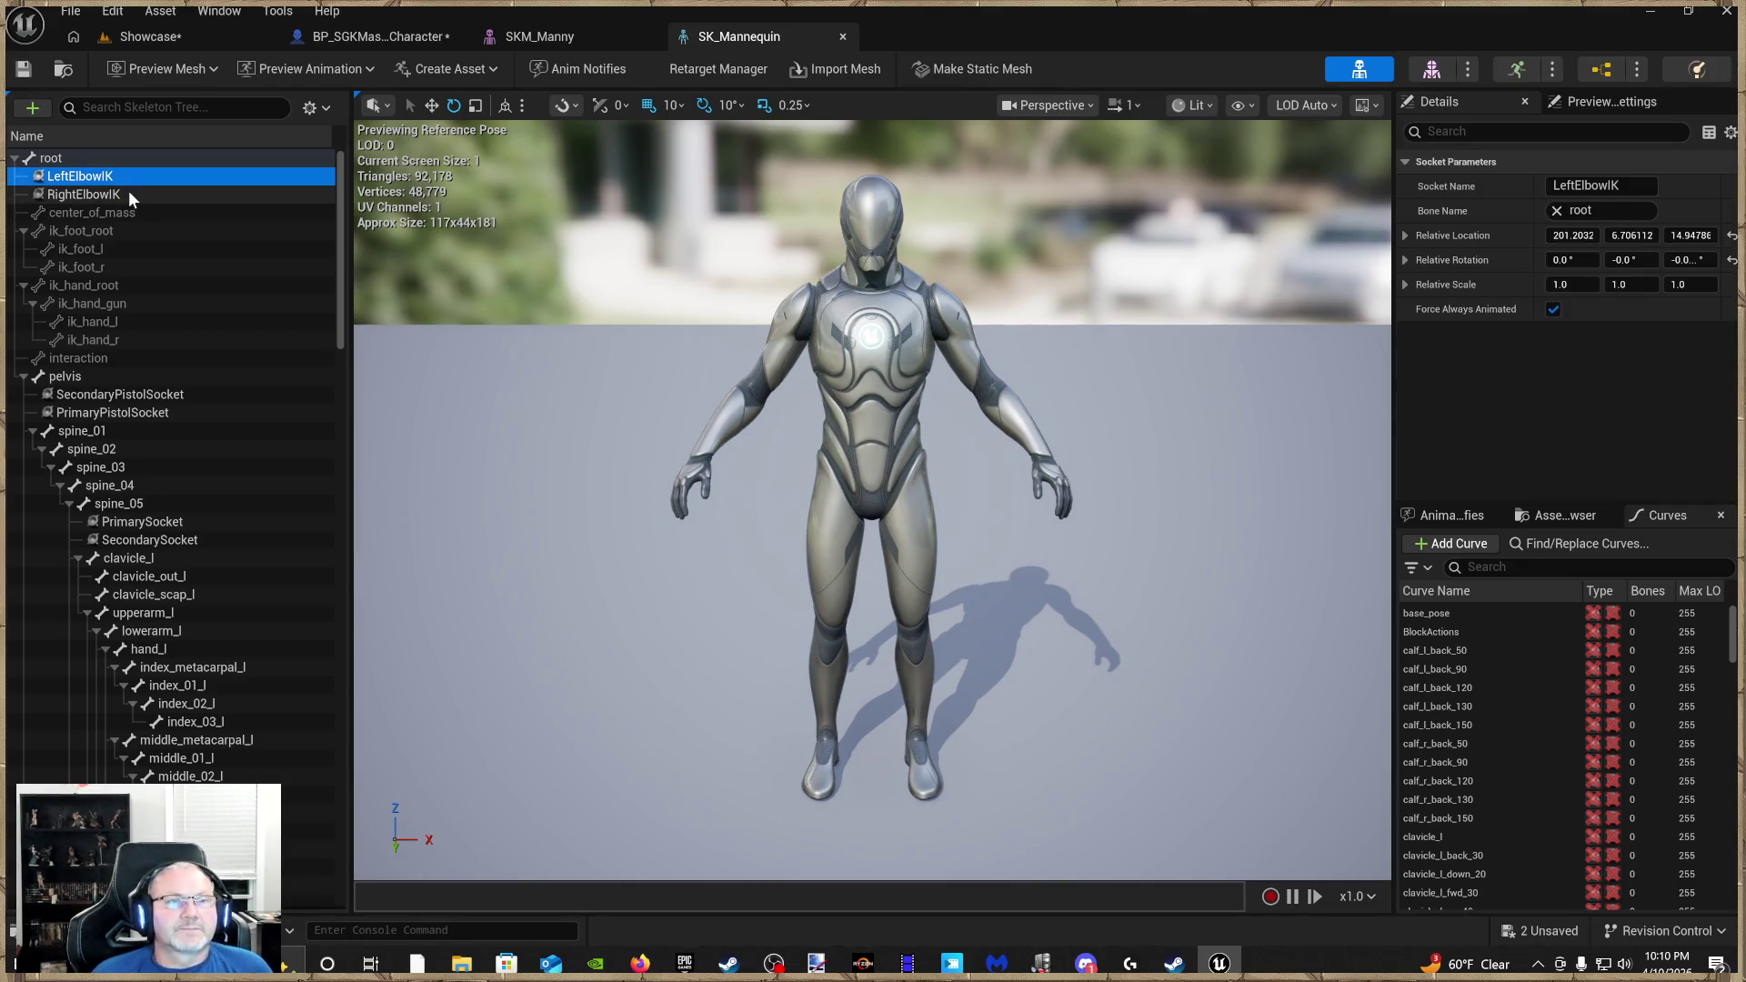
left_click(129, 263)
scroll(100, 300, "down", 1)
left_click(109, 338)
scroll(109, 356, "down", 1)
left_click(123, 294, "ctrl")
scroll(167, 372, "down", 3)
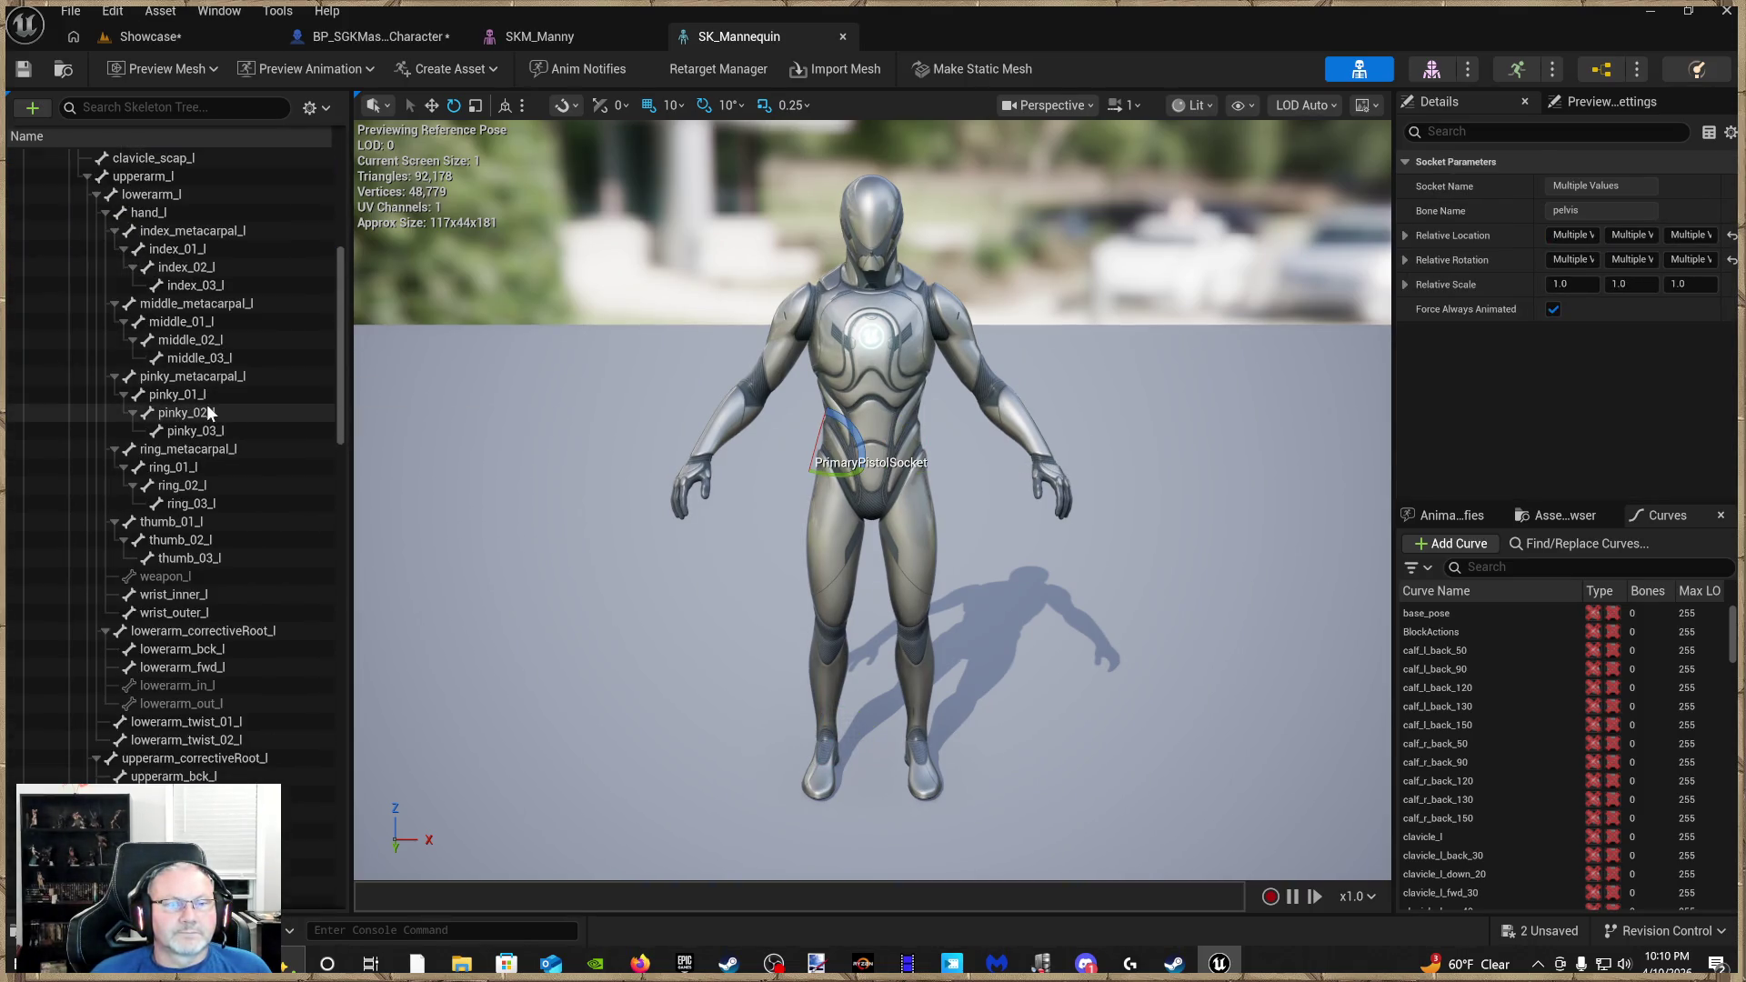
scroll(218, 410, "up", 2)
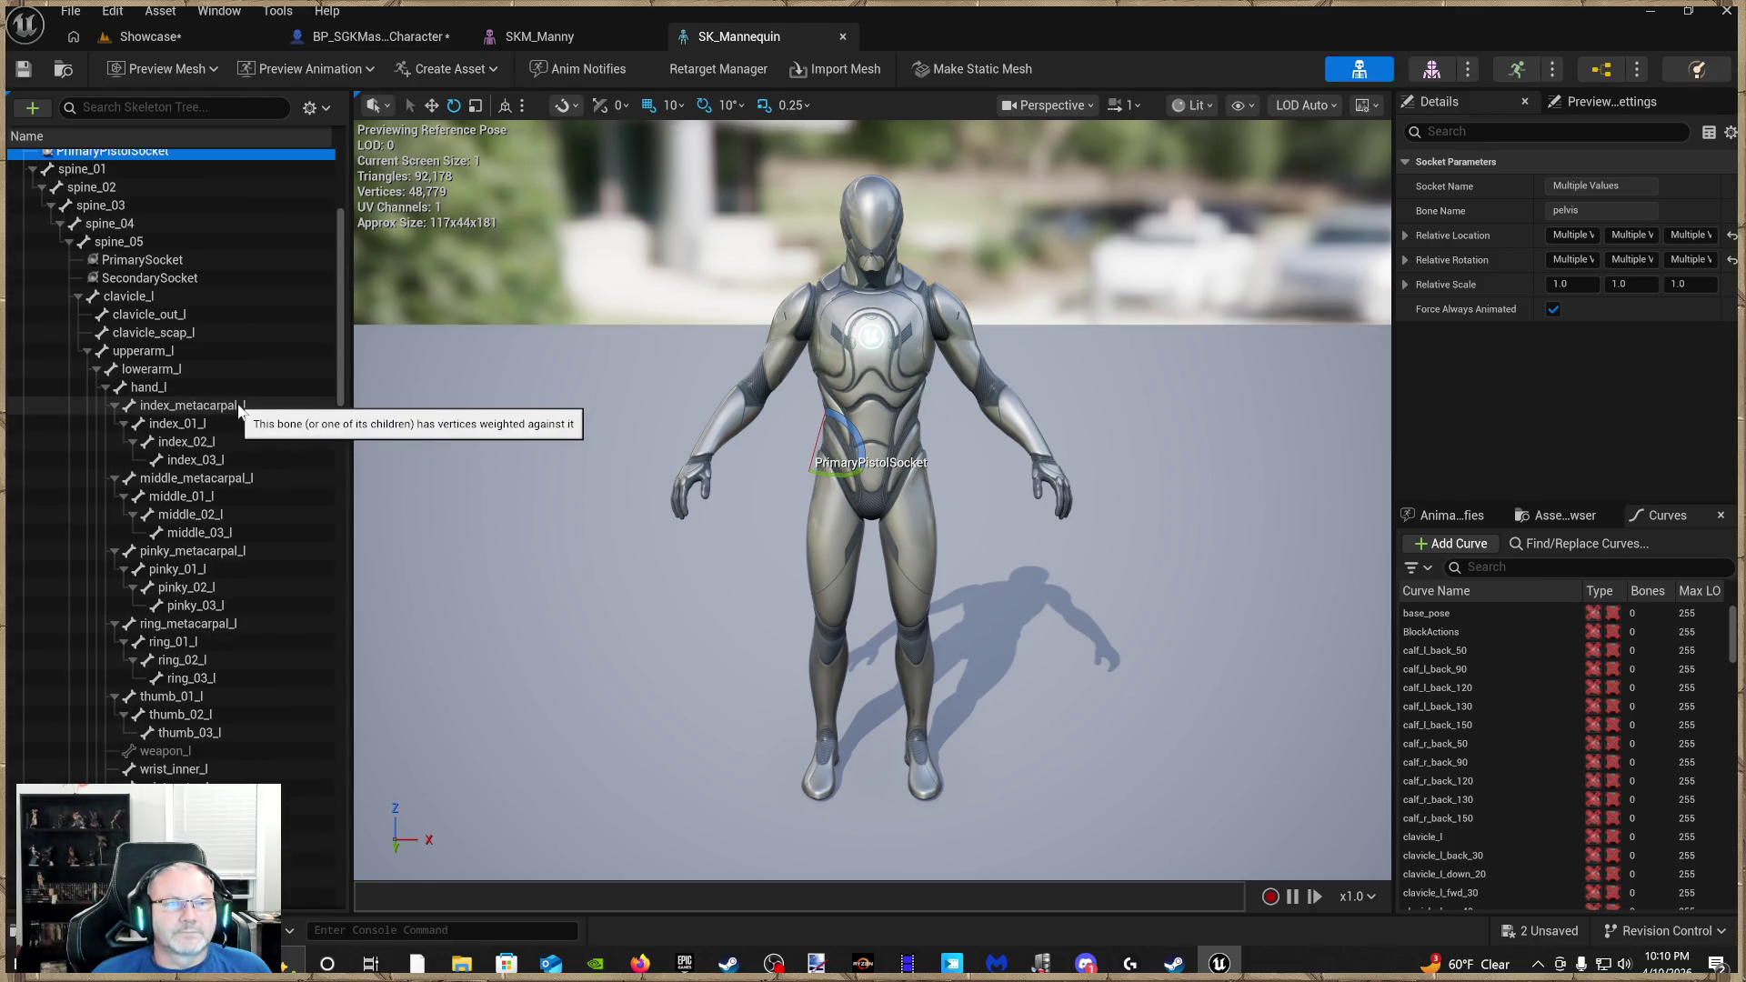
left_click(165, 261, "ctrl")
left_click(165, 277, "ctrl")
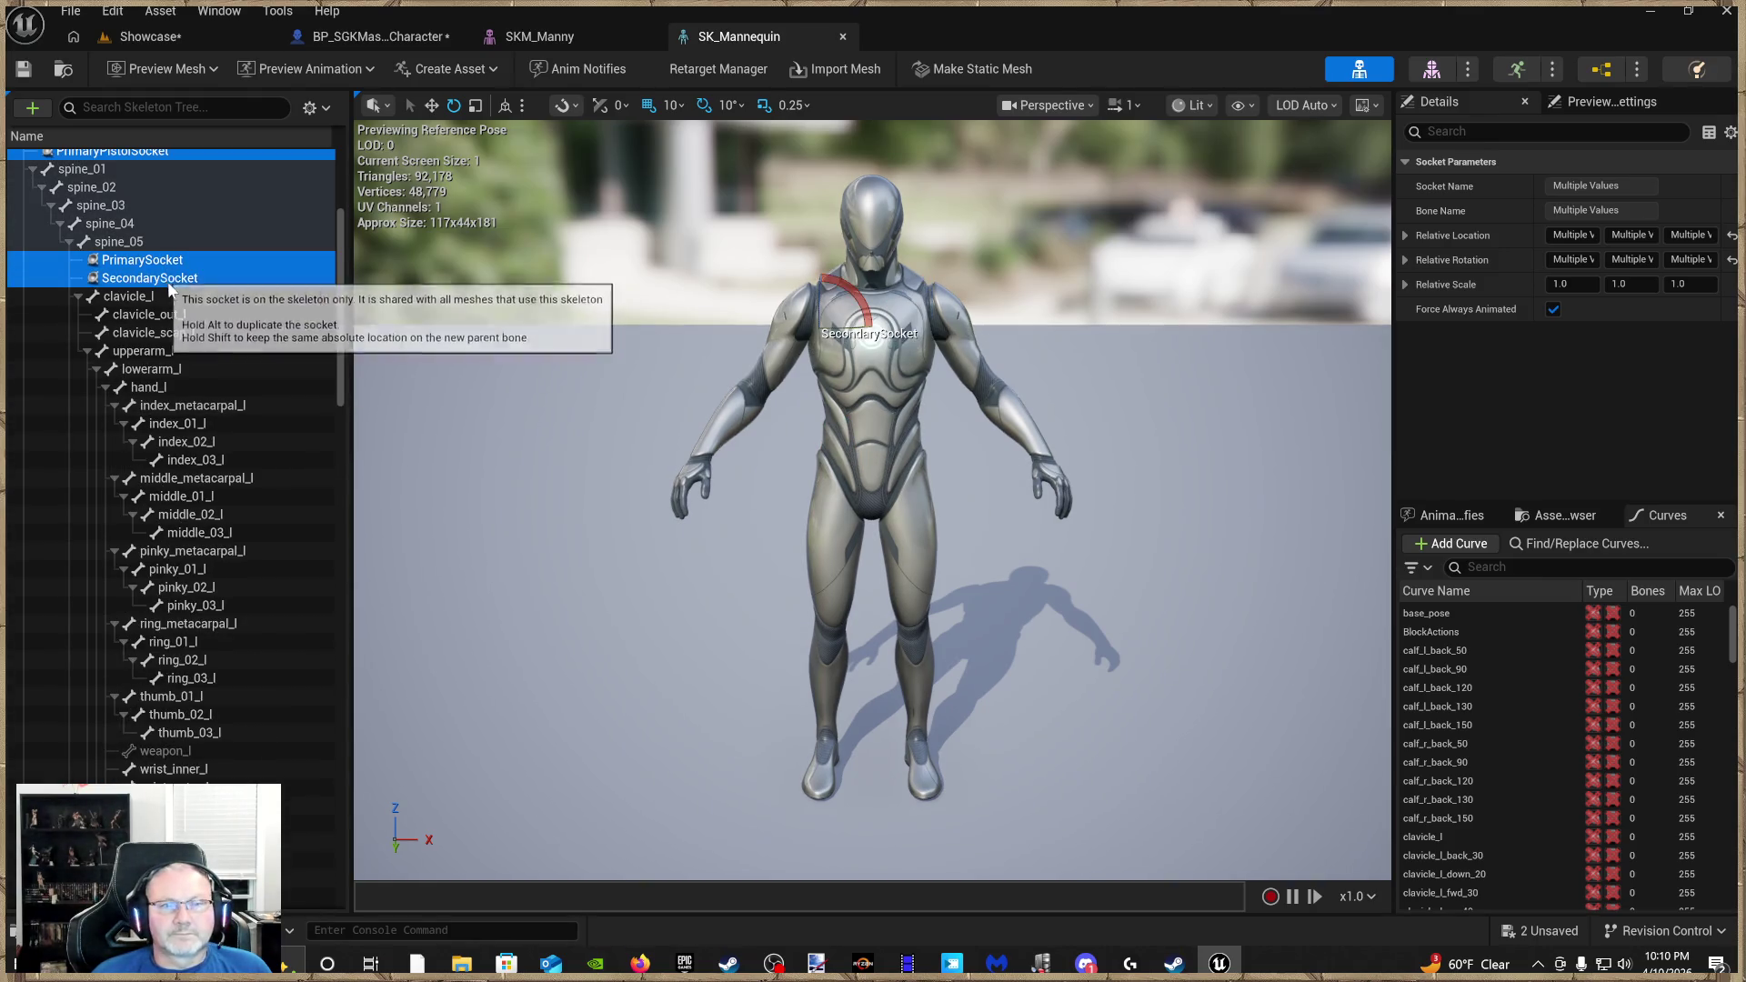
Add all right-hand weapon sockets, from hand_rM1982 through hand_rPickAxe and hand_rM4A4 to hand_rSocket
scroll(184, 313, "down", 3)
scroll(209, 373, "down", 3)
scroll(218, 496, "down", 3)
left_click(216, 466)
left_click(215, 484, "shift")
left_click(216, 502, "shift")
left_click(215, 520, "shift")
left_click(217, 538, "shift")
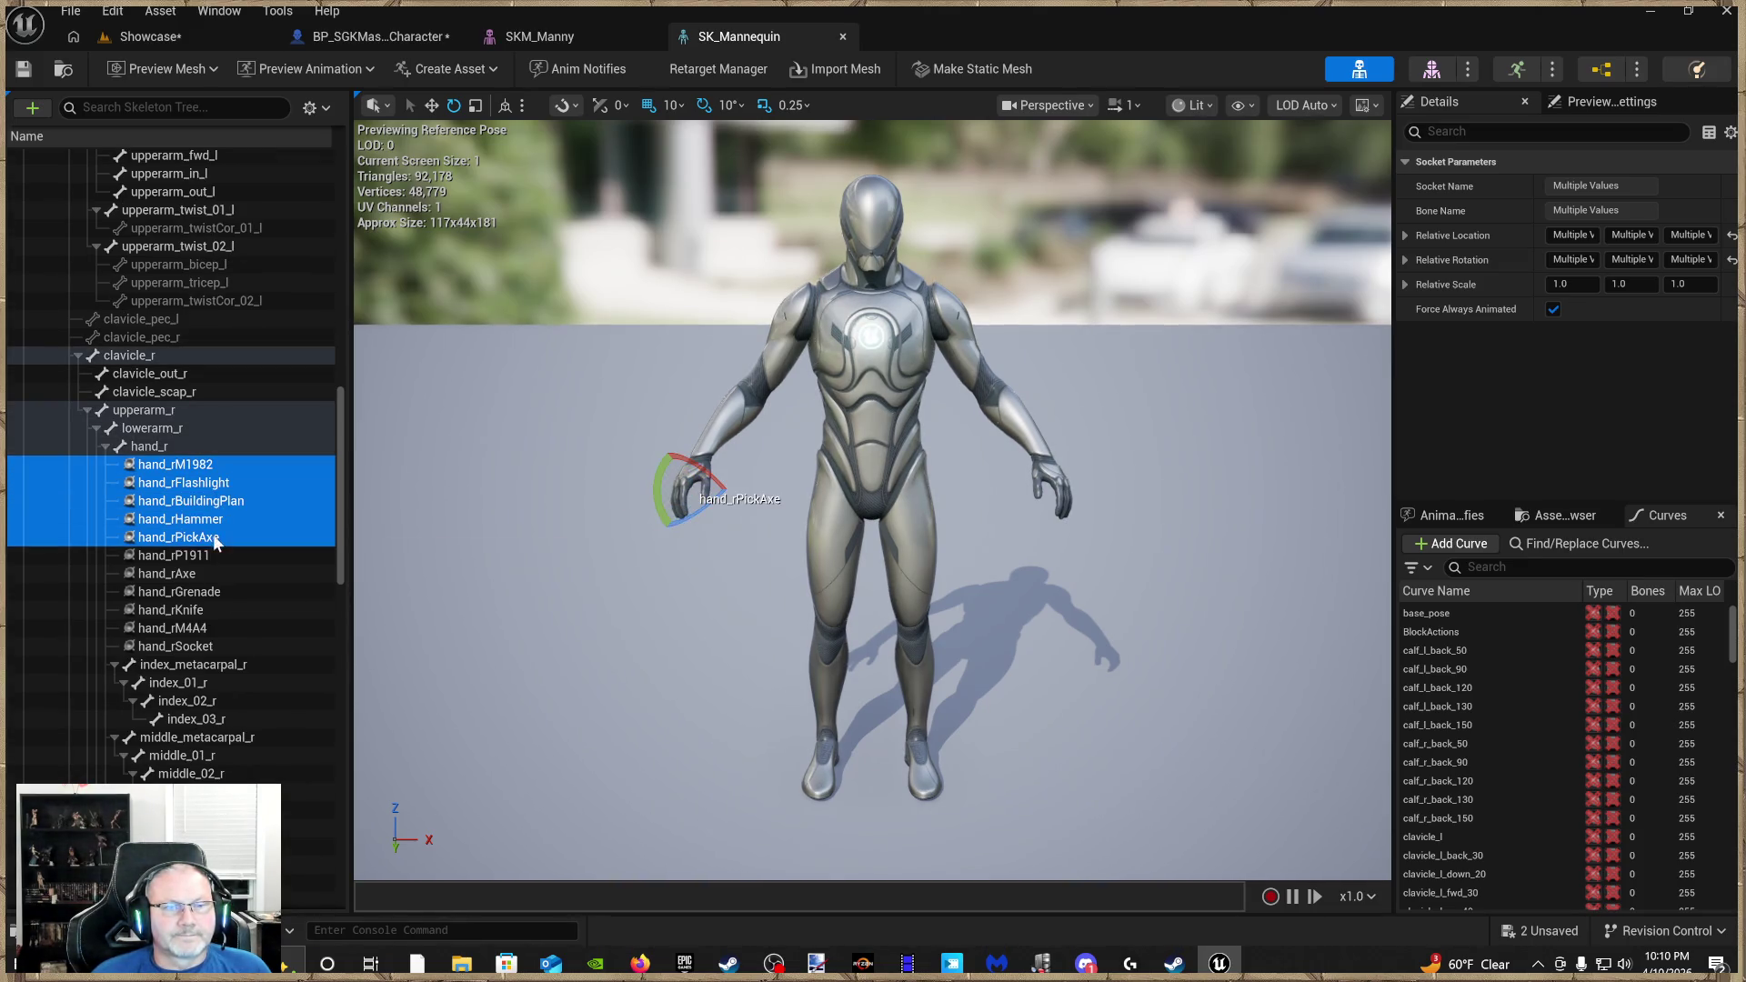
left_click(216, 557, "shift")
left_click(203, 574, "shift")
left_click(203, 593, "shift")
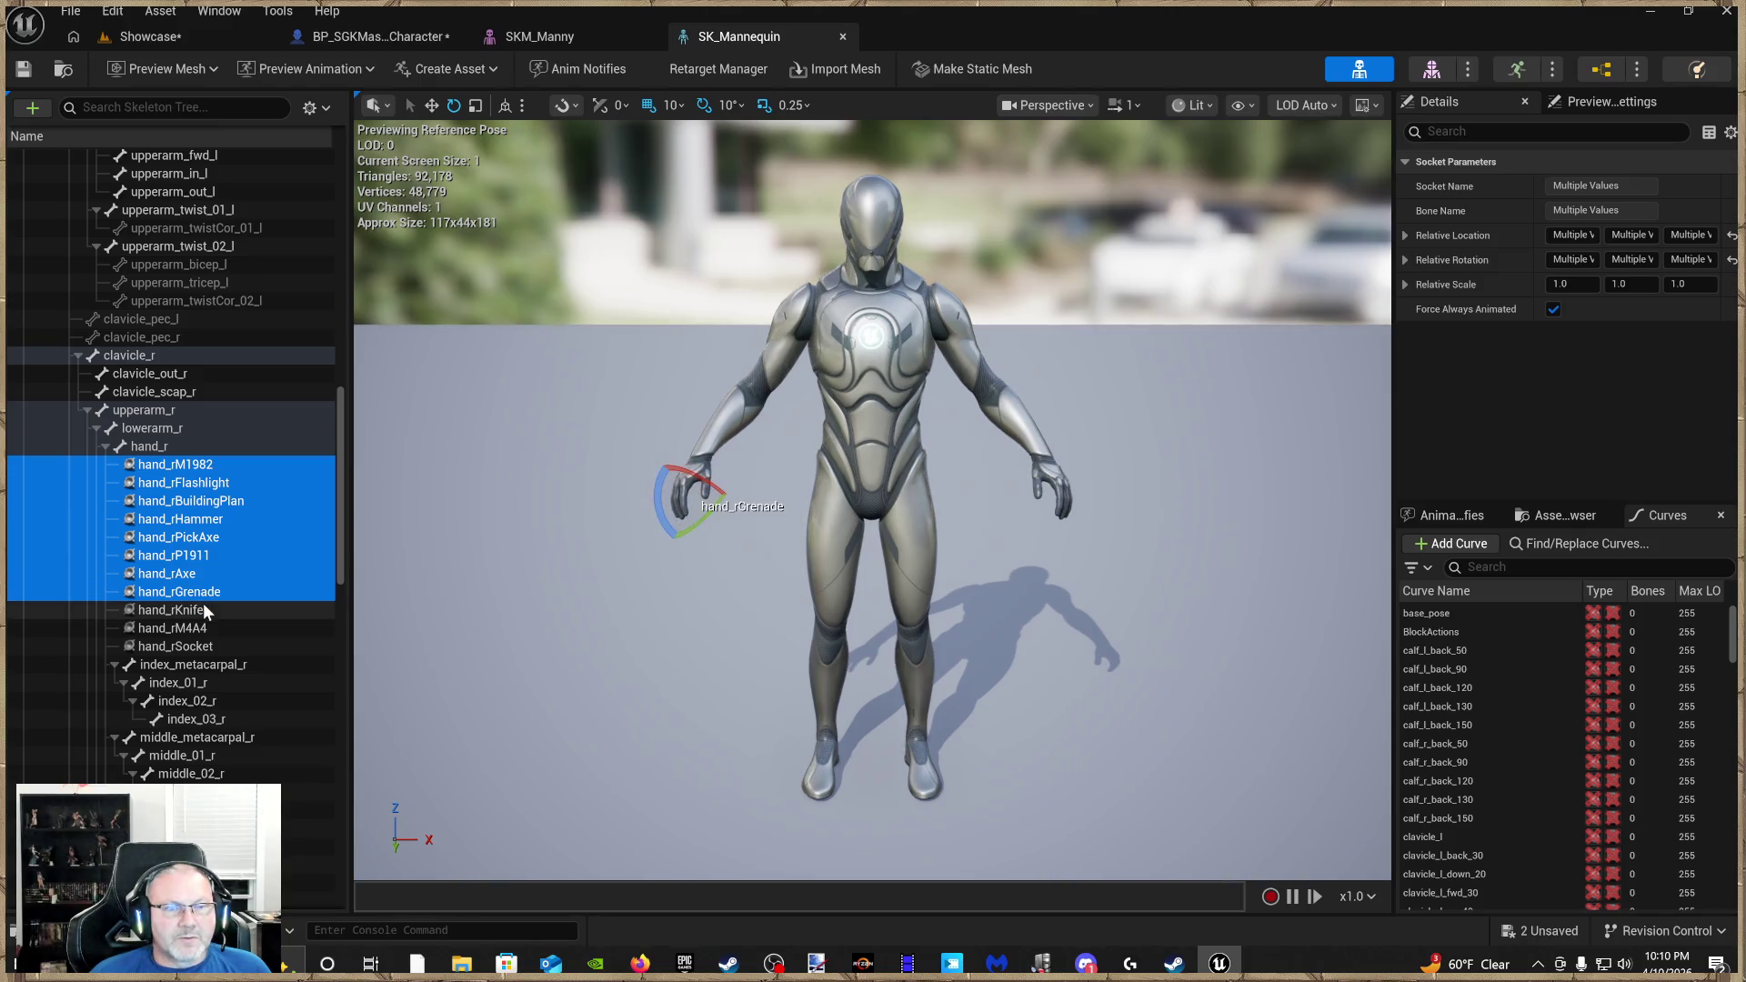
left_click(201, 611, "shift")
left_click(200, 629, "shift")
left_click(196, 648, "shift")
Add weapon_r_muzzle and foot_l_Socket to the socket selection
scroll(211, 636, "down", 5)
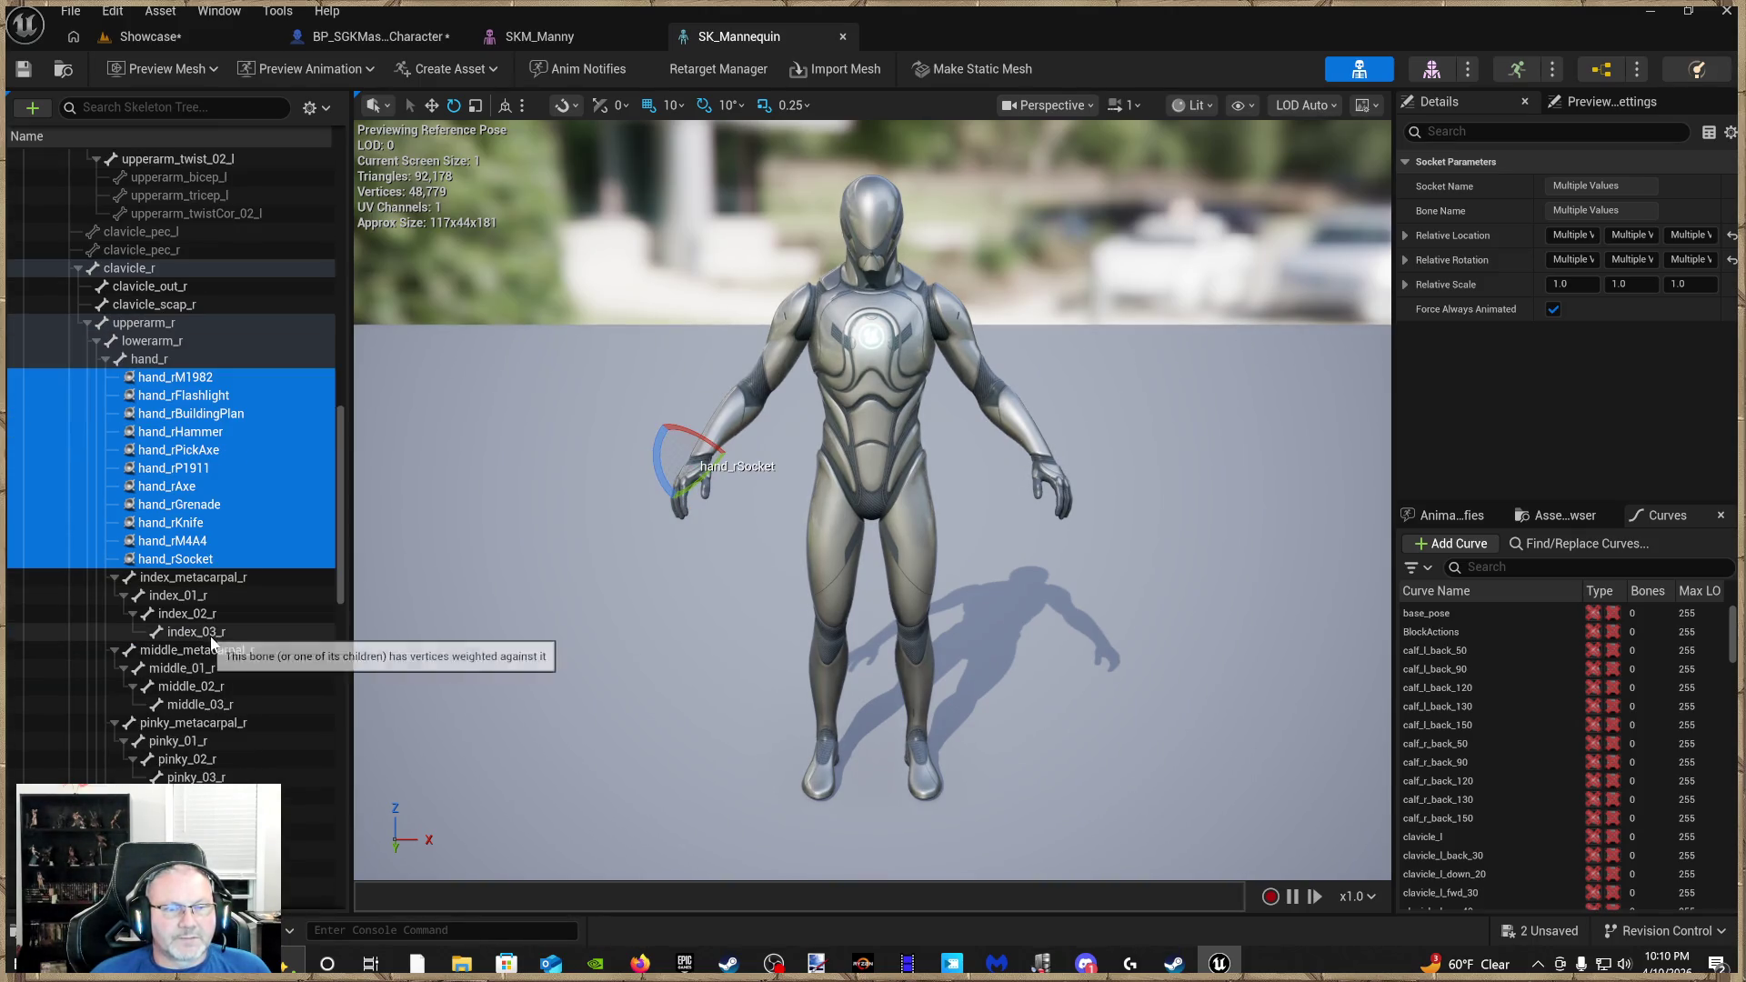
scroll(207, 639, "down", 2)
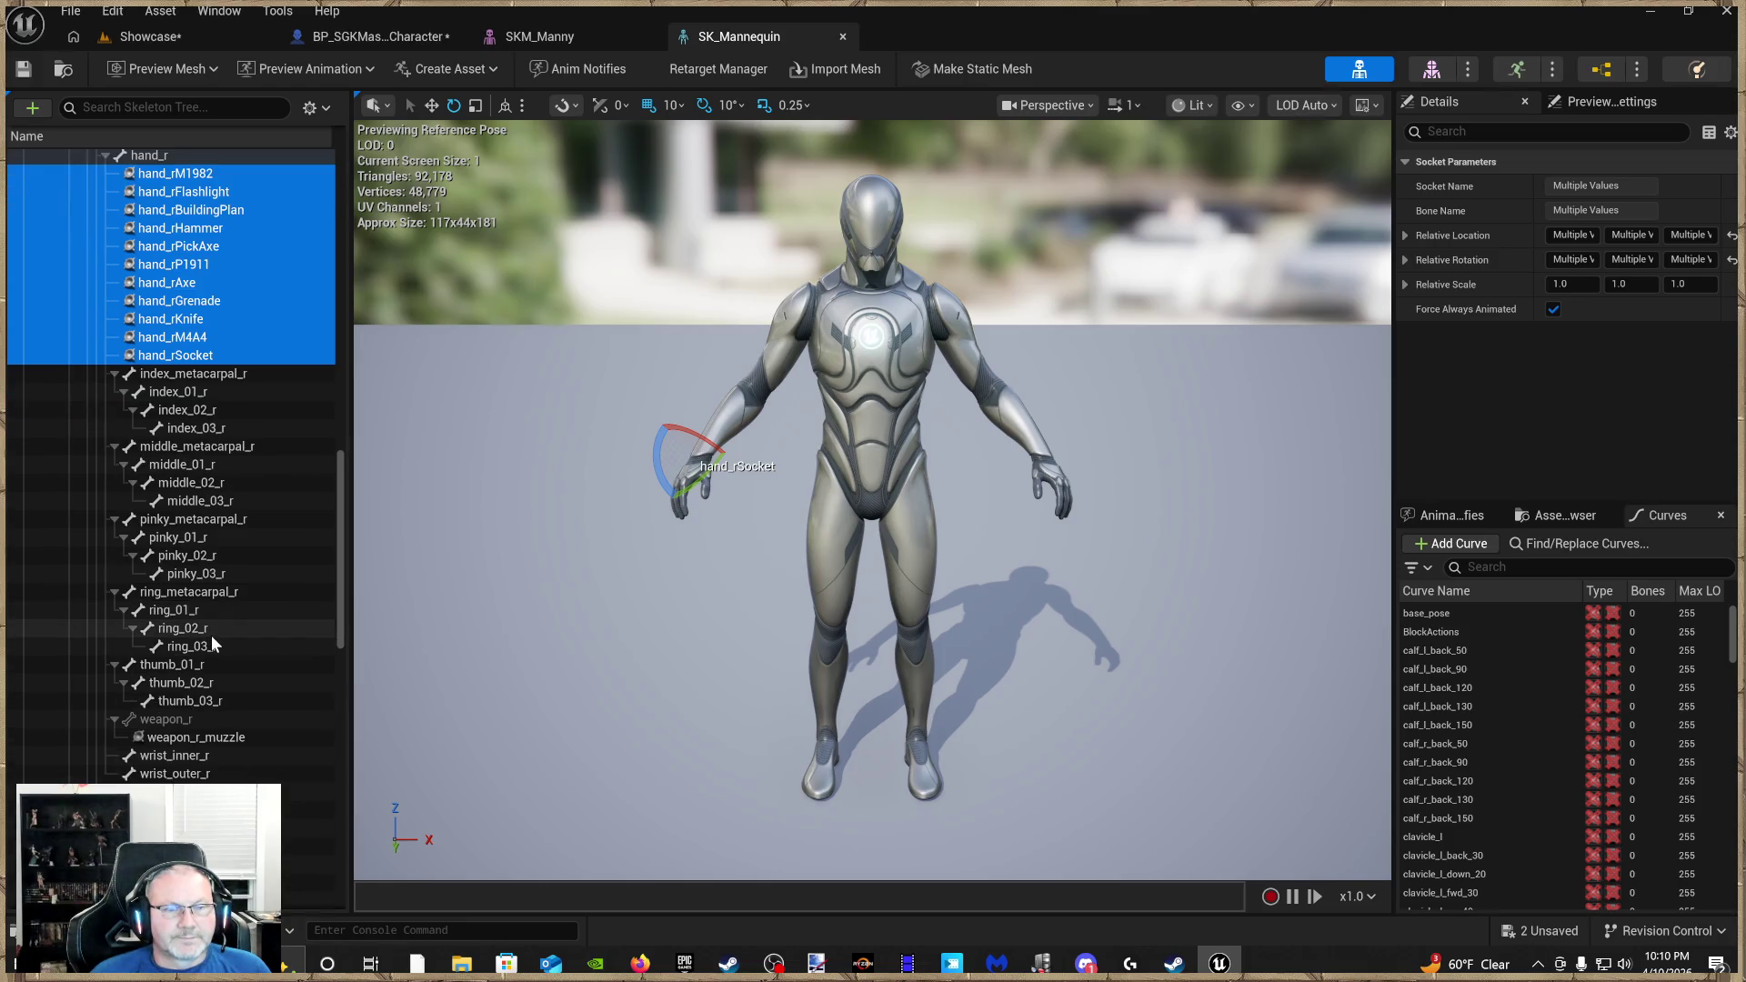
scroll(210, 636, "down", 5)
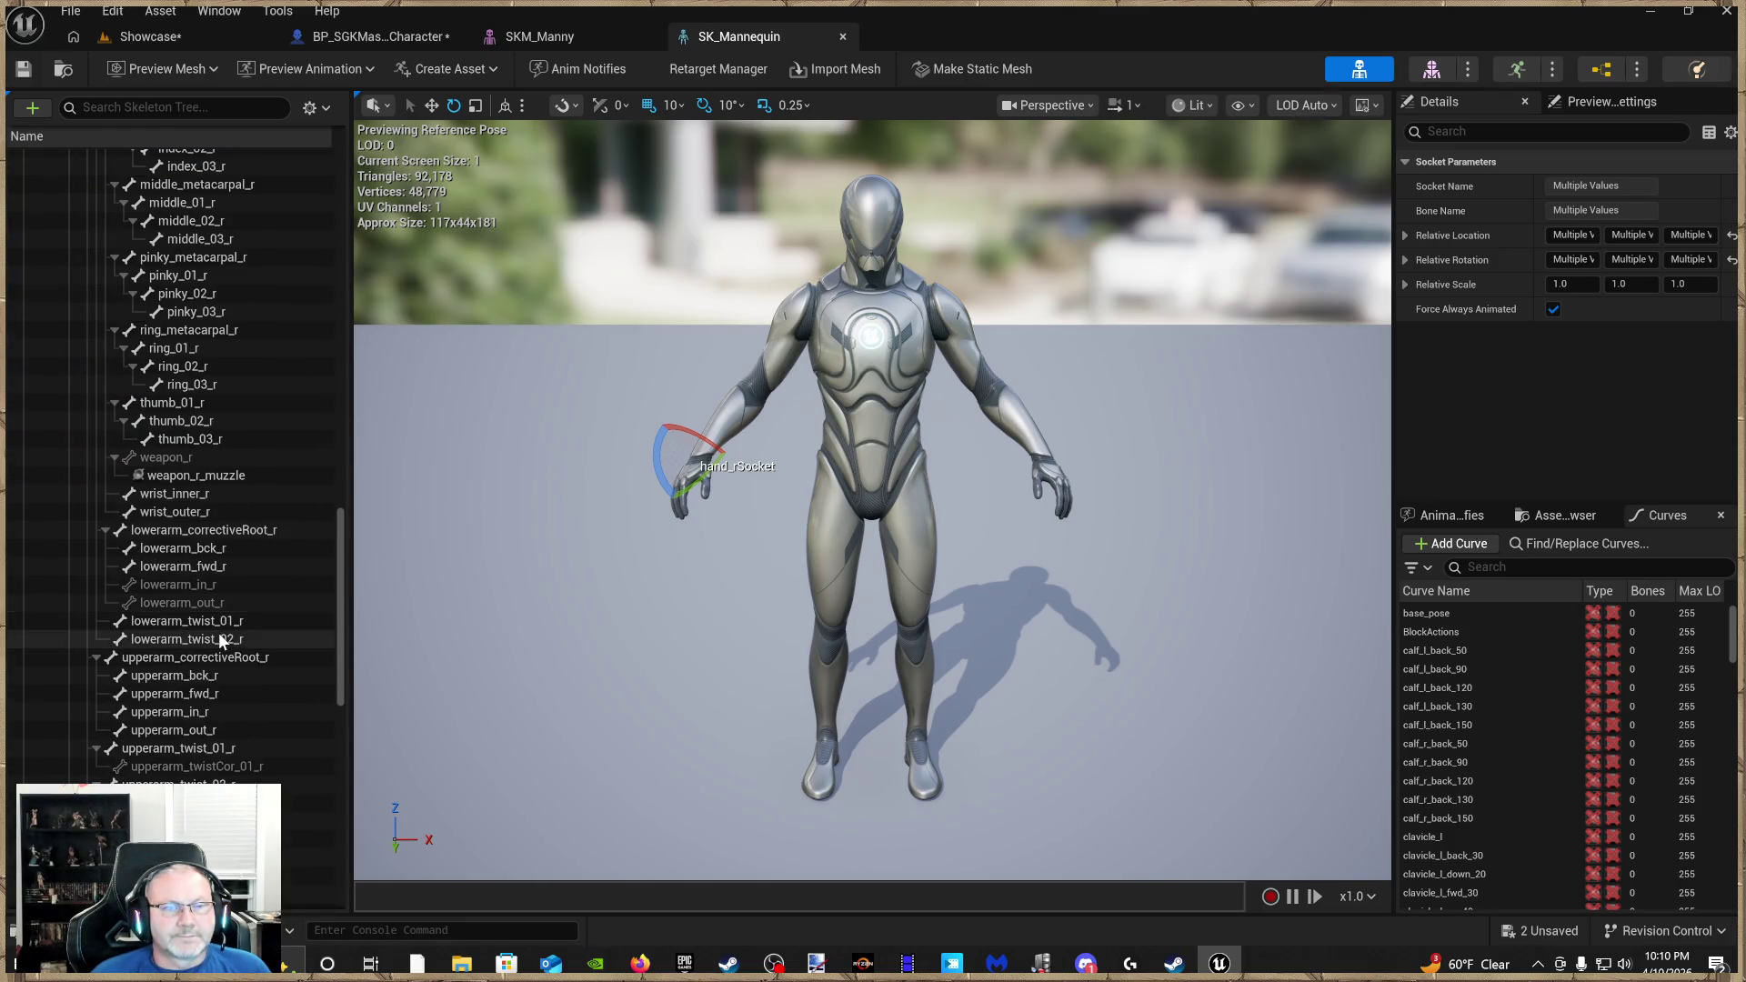
left_click(232, 475)
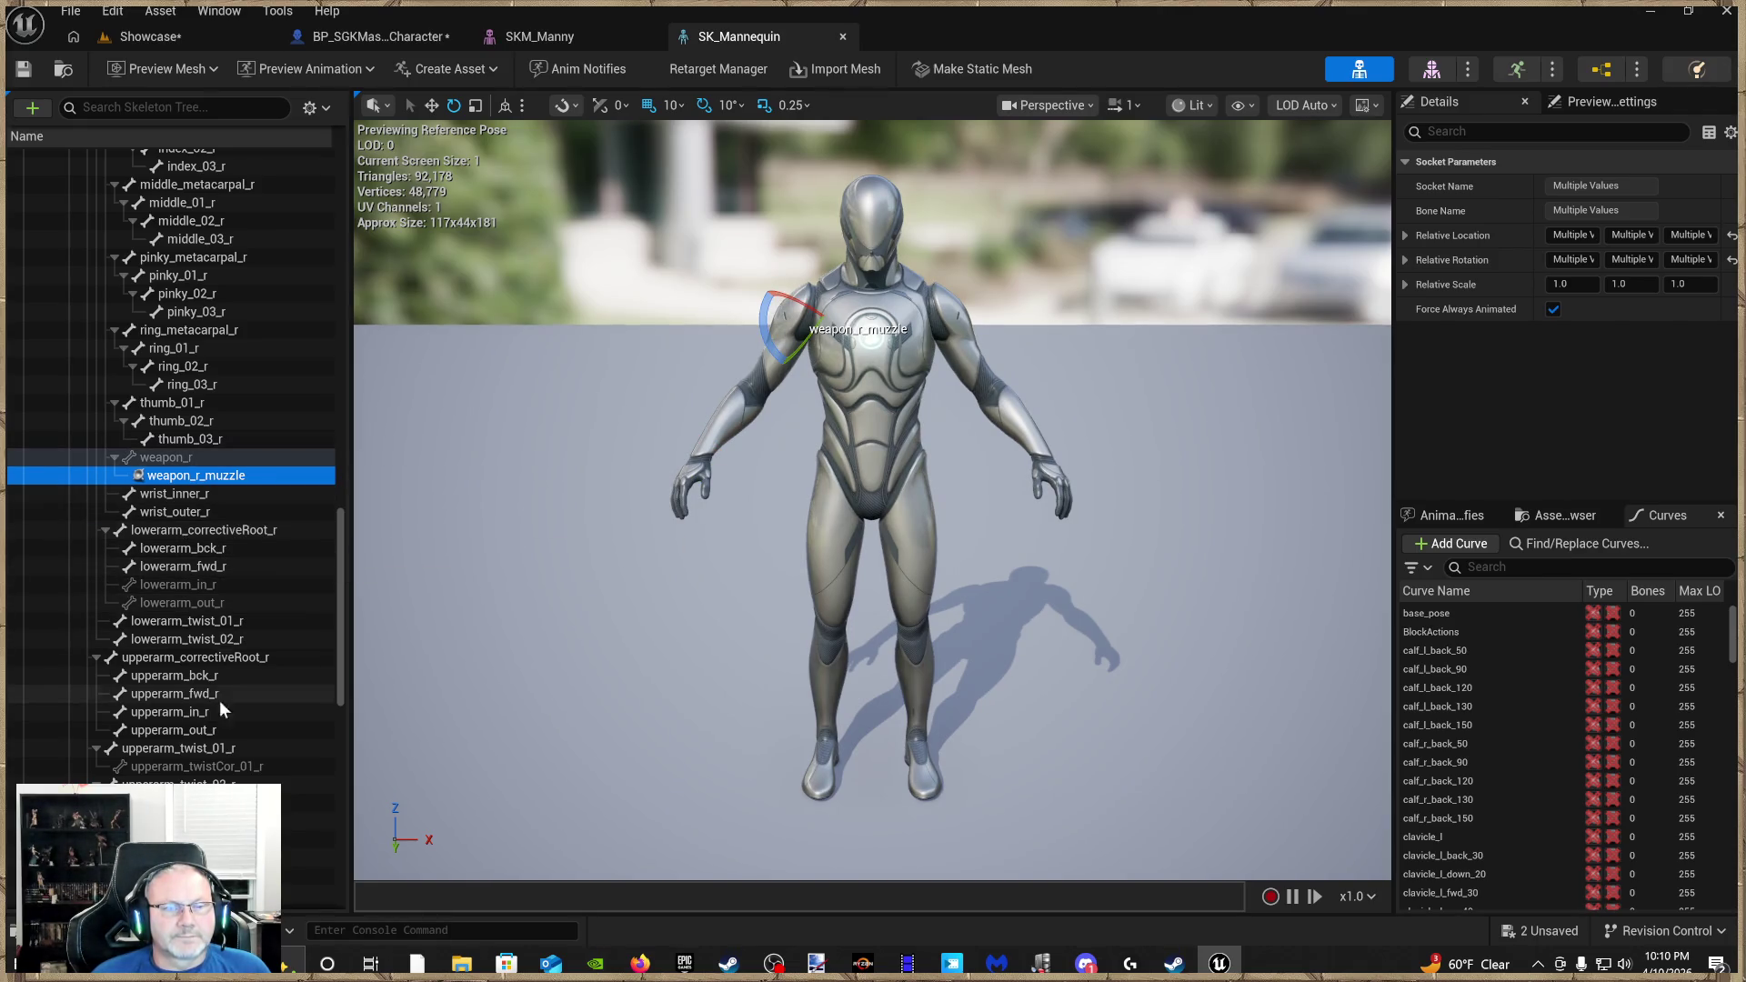
scroll(216, 729, "down", 3)
scroll(216, 728, "down", 2)
left_click_drag(187, 707, 209, 655)
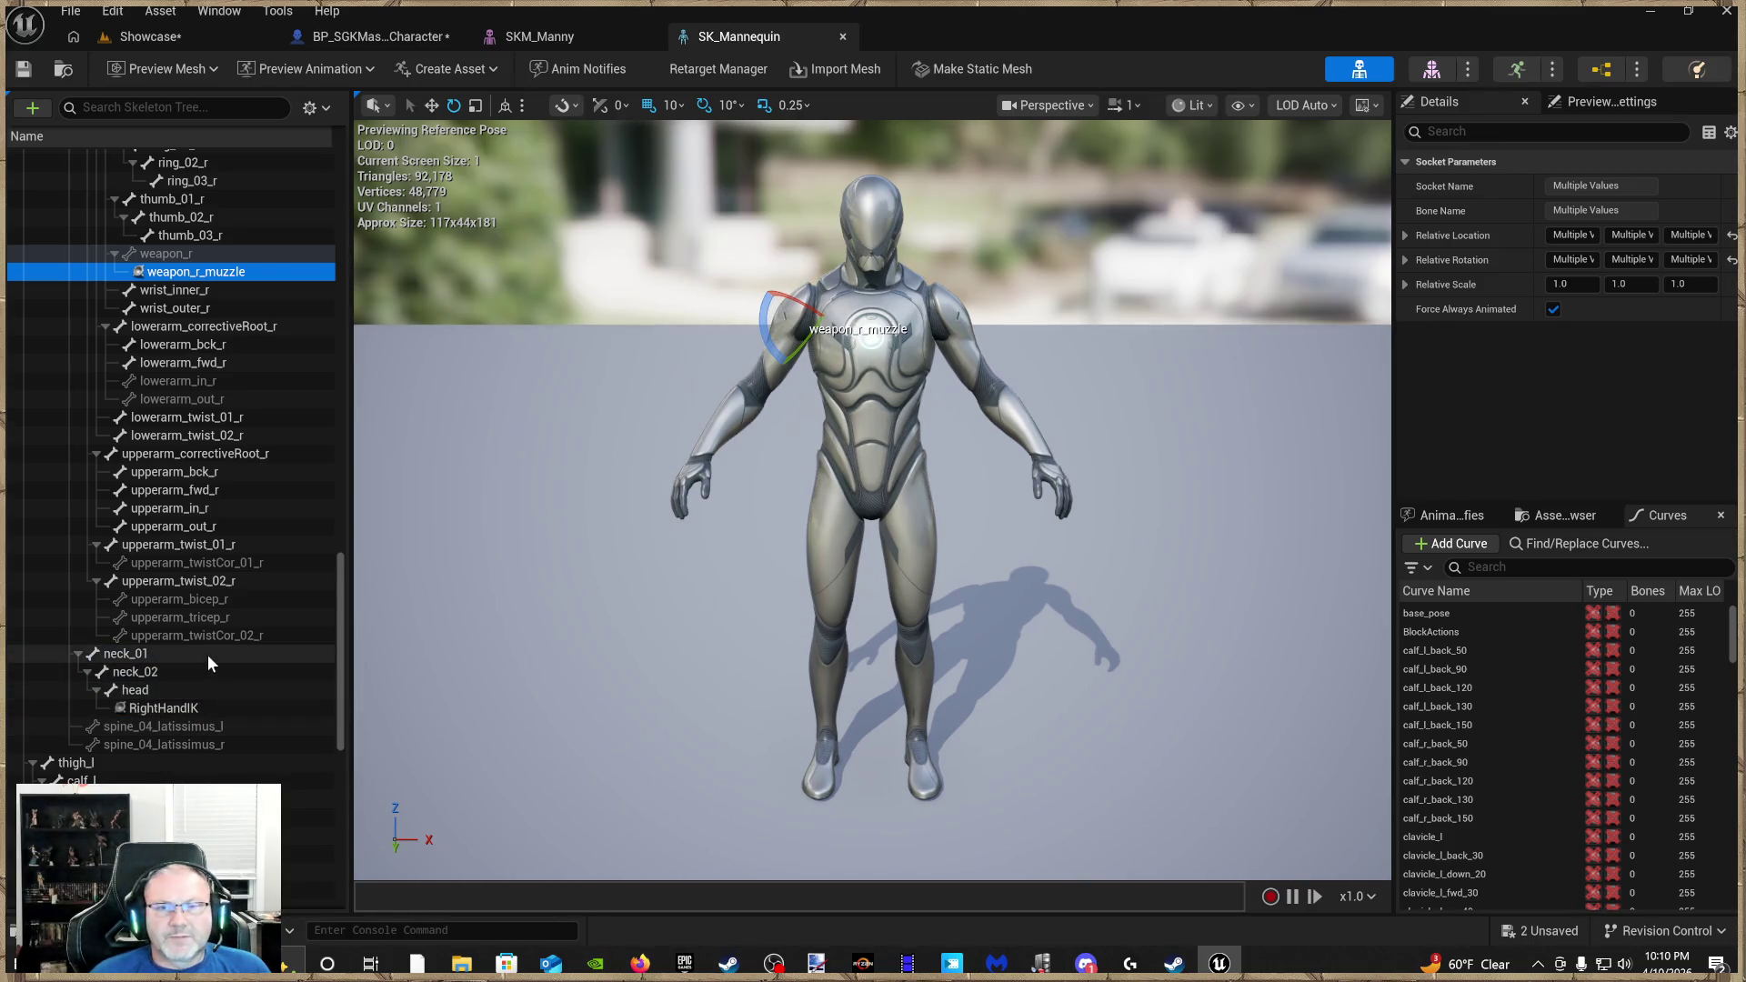
scroll(207, 655, "down", 3)
scroll(190, 657, "down", 1)
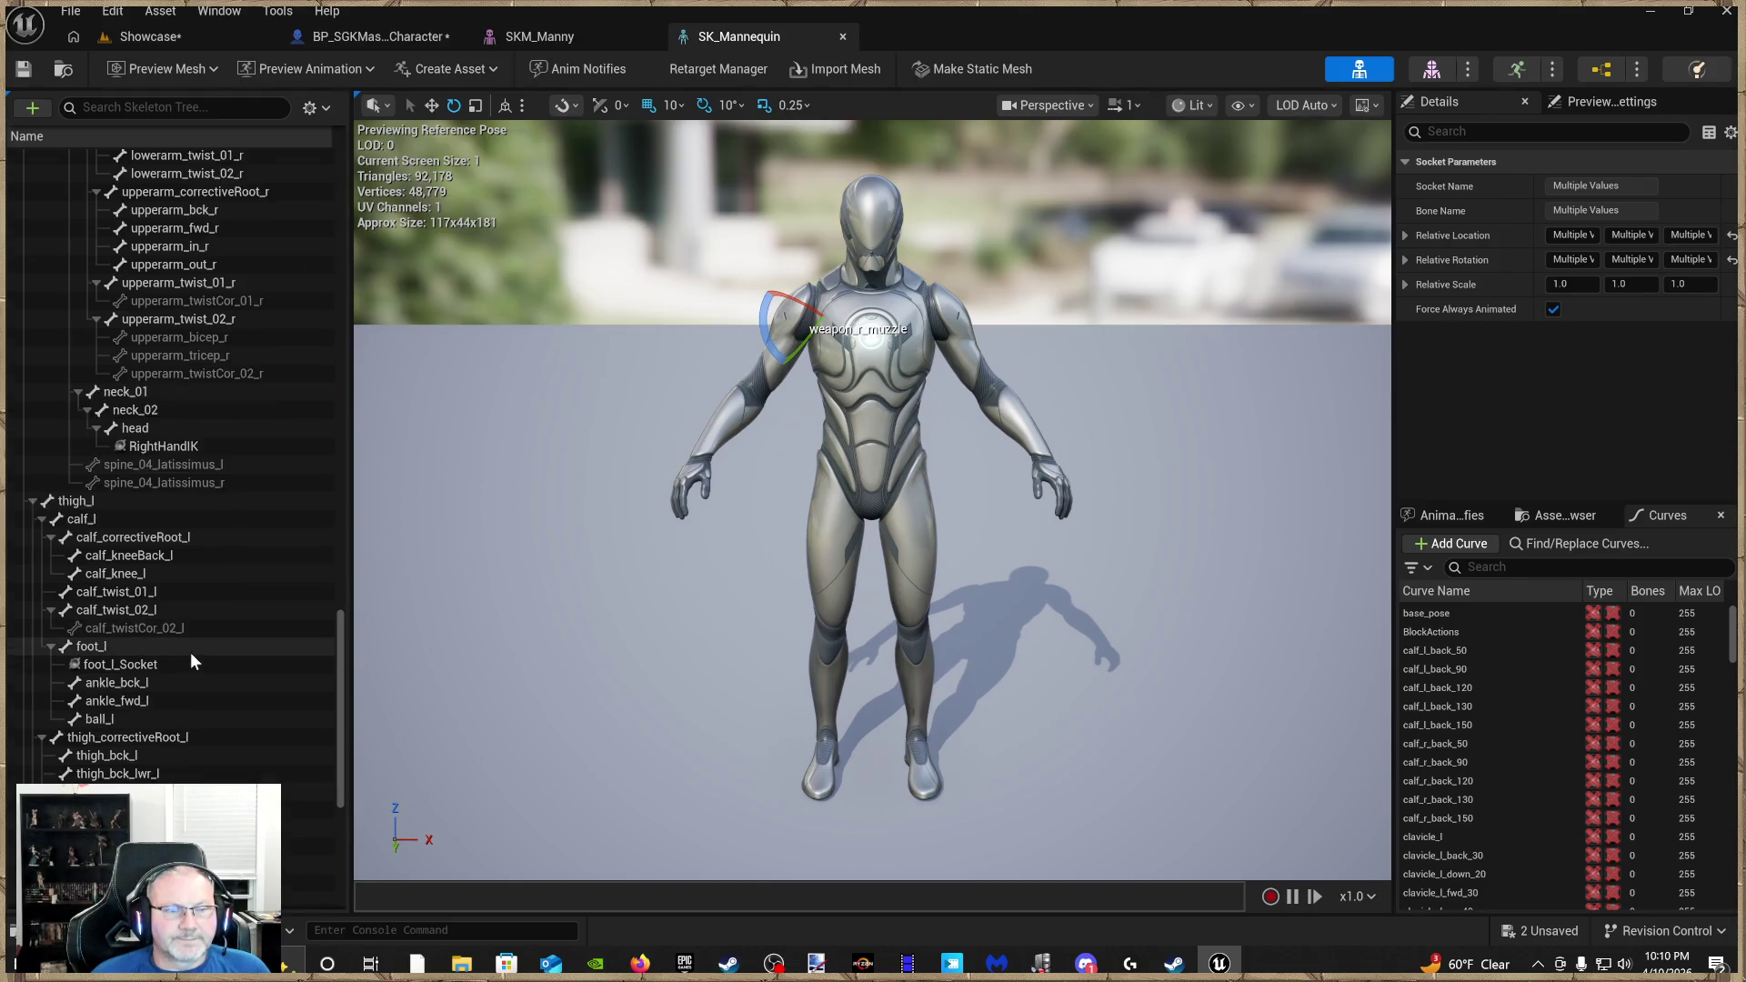
left_click(181, 635)
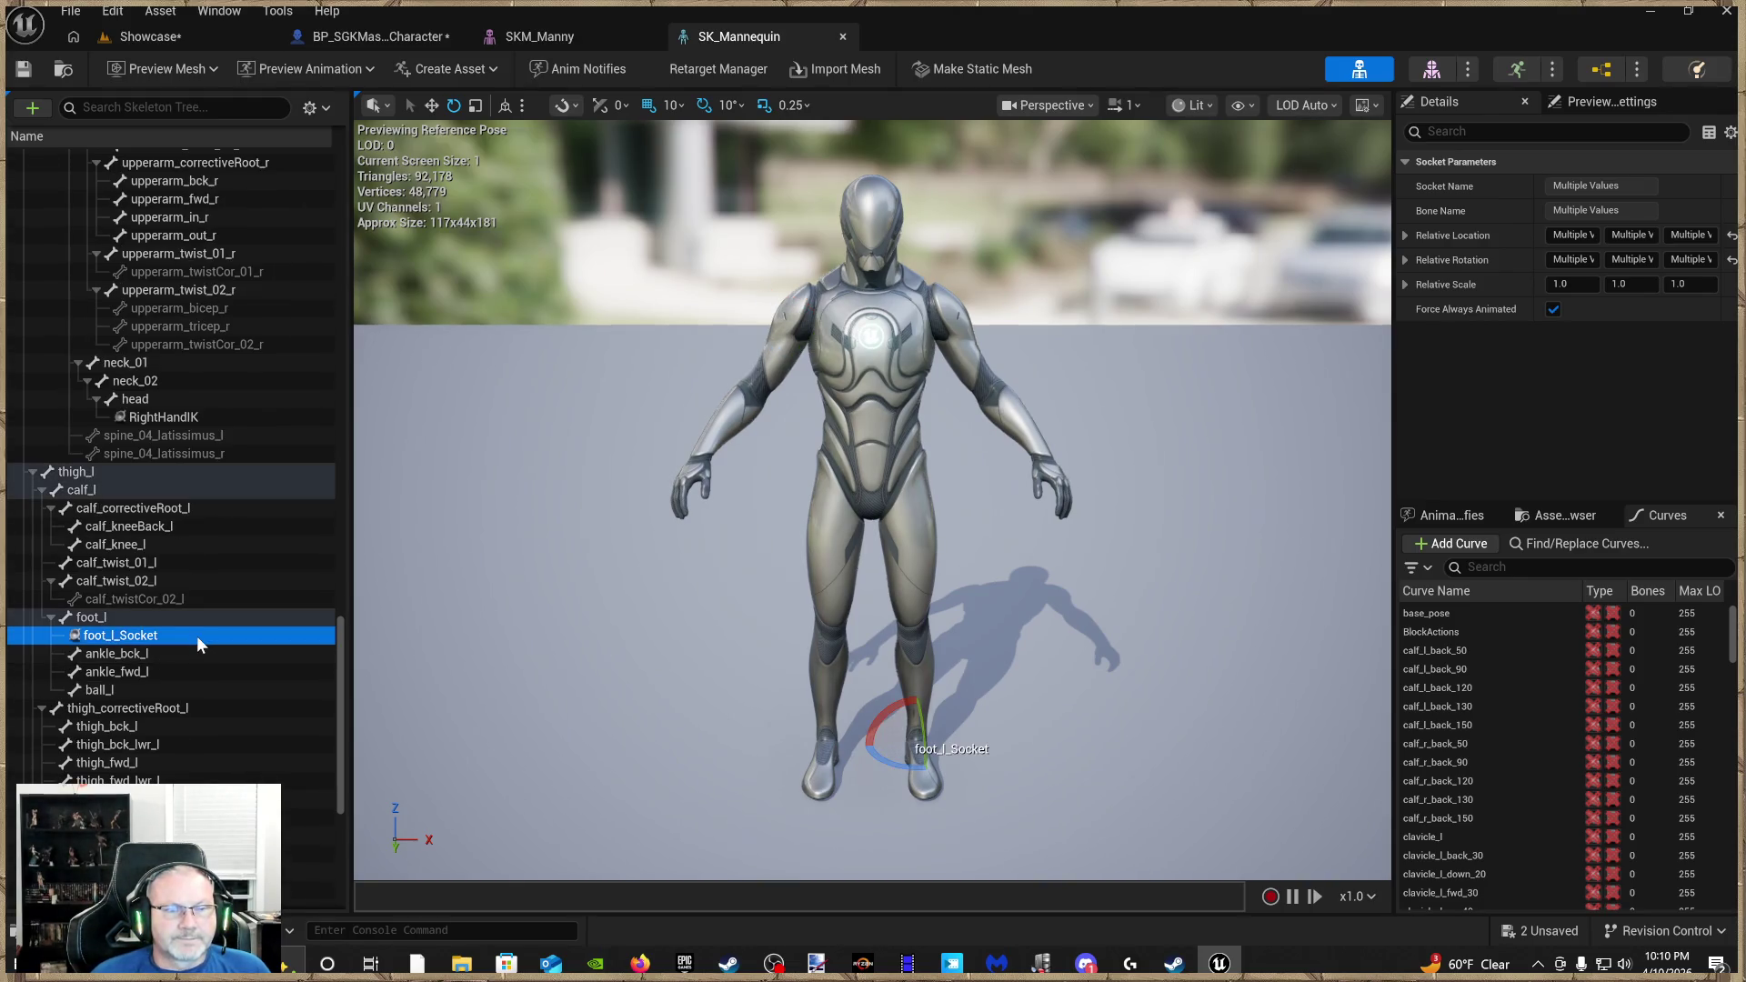
Add foot_r_Socket to the socket selection
scroll(196, 636, "down", 3)
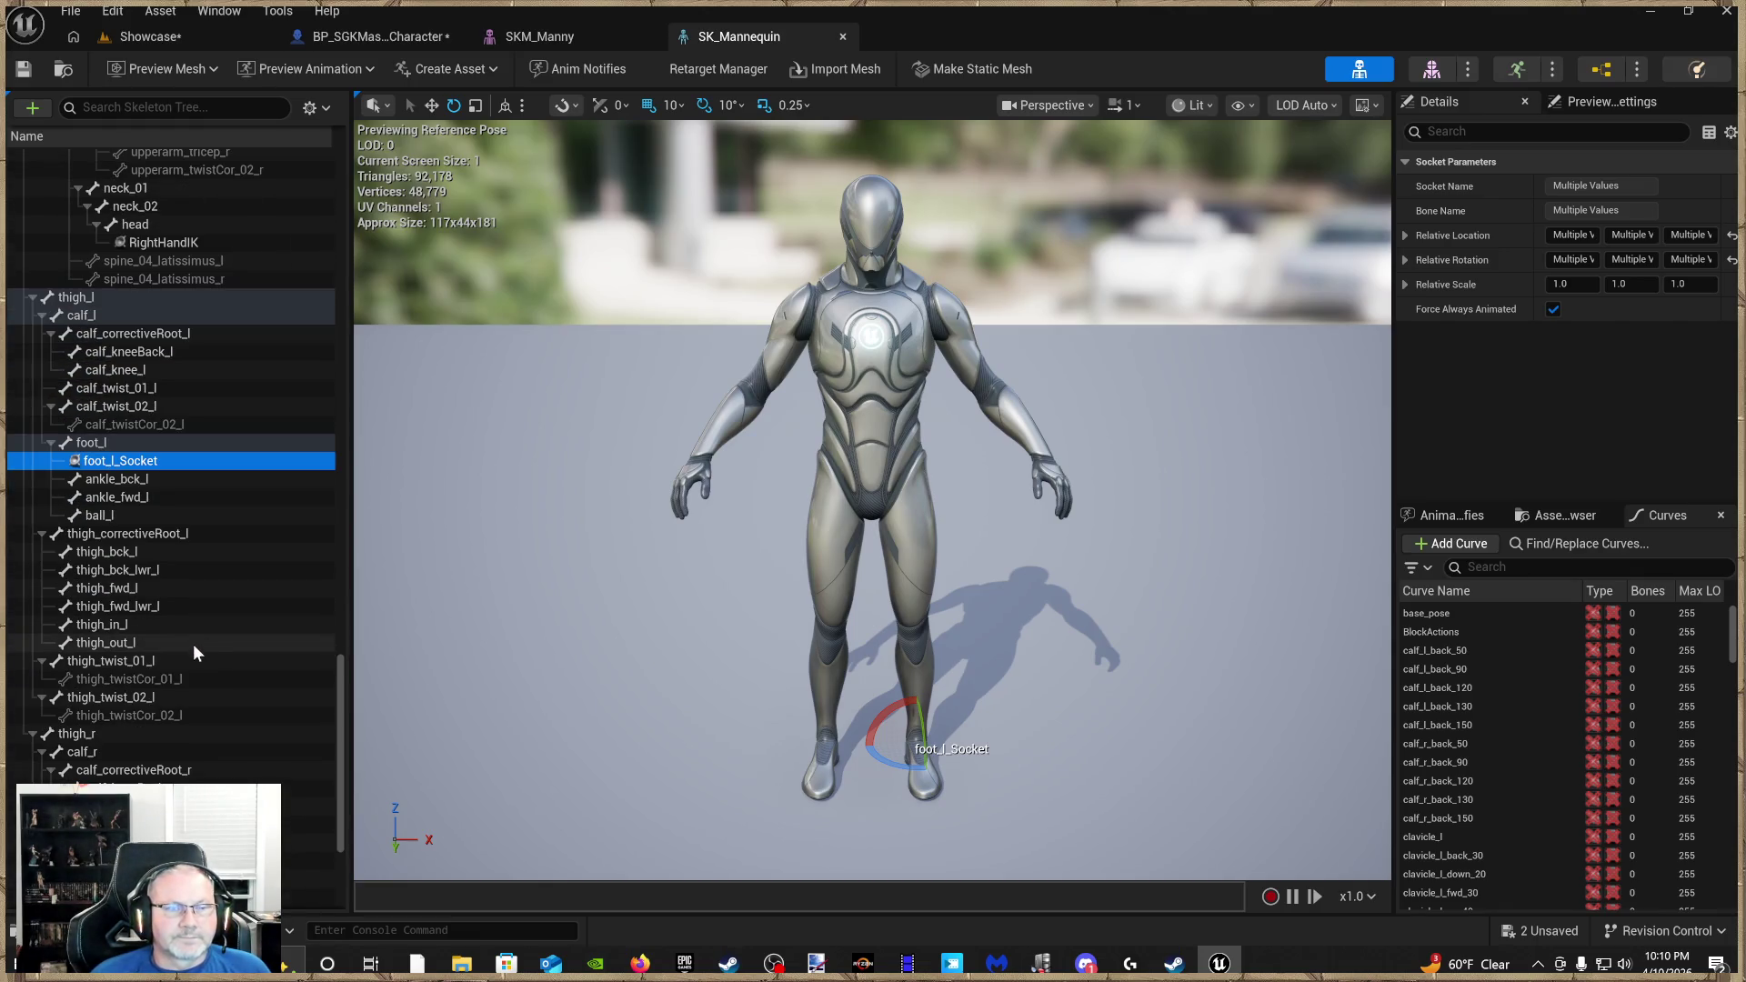
scroll(181, 706, "down", 2)
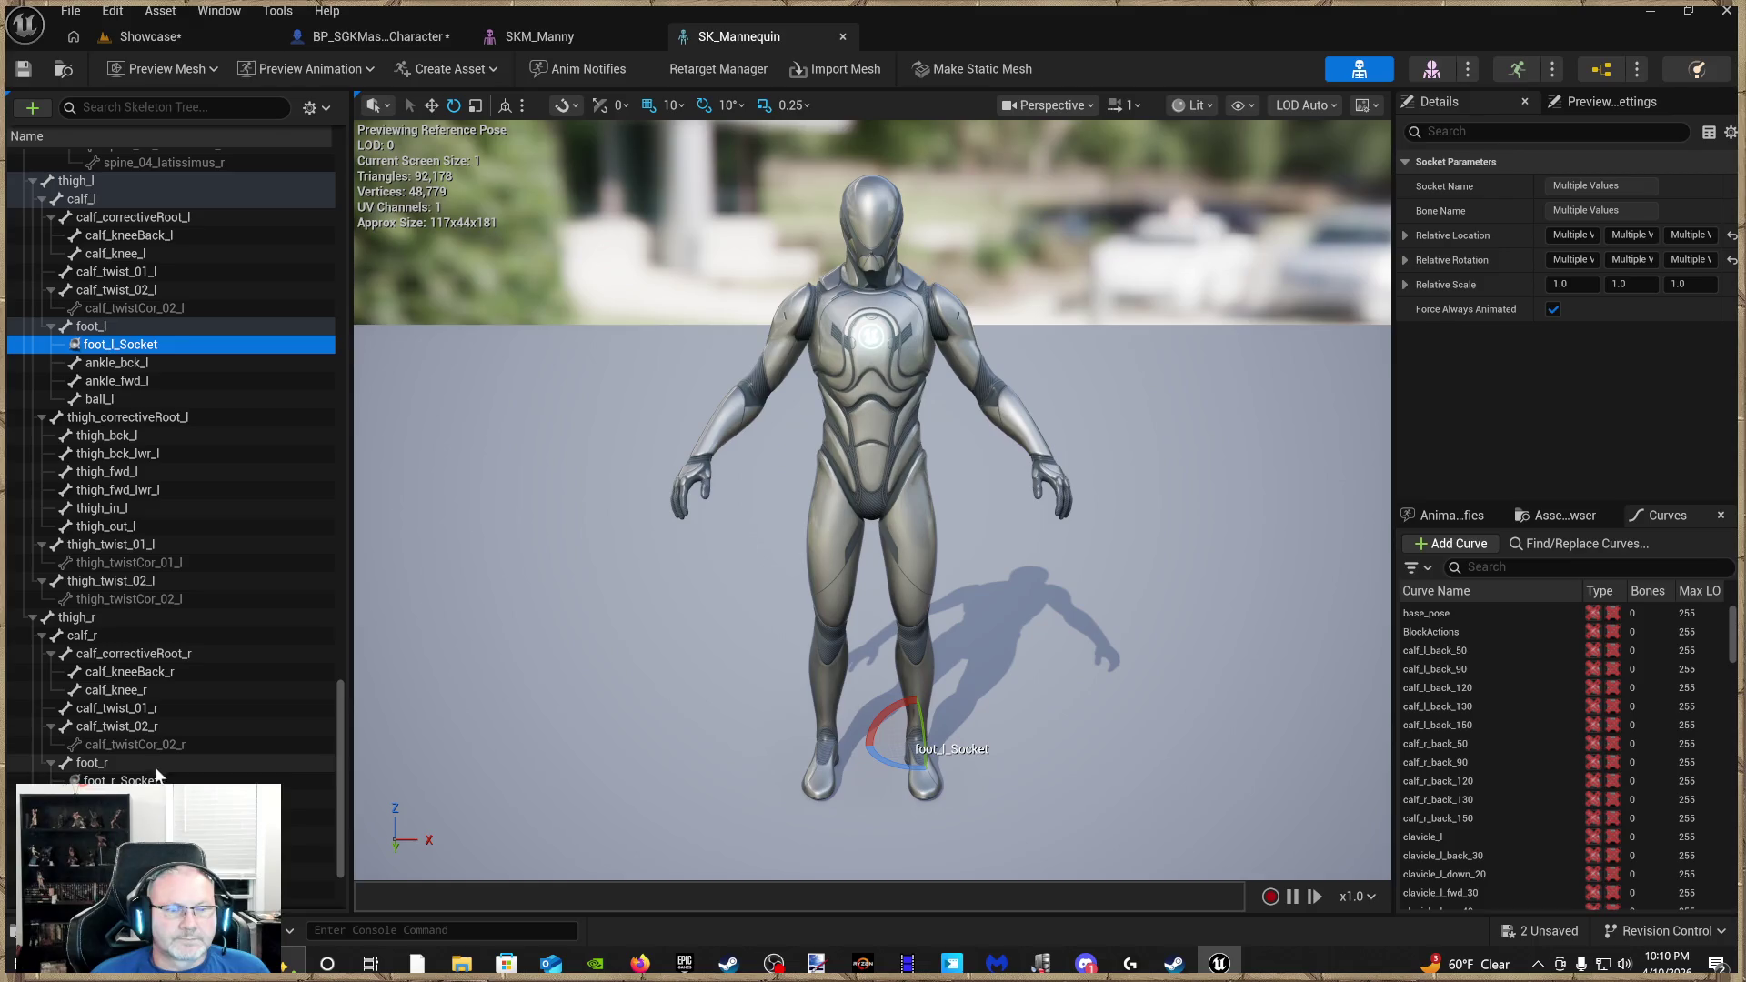
scroll(186, 697, "down", 2)
left_click(185, 693, "ctrl")
scroll(186, 696, "down", 1)
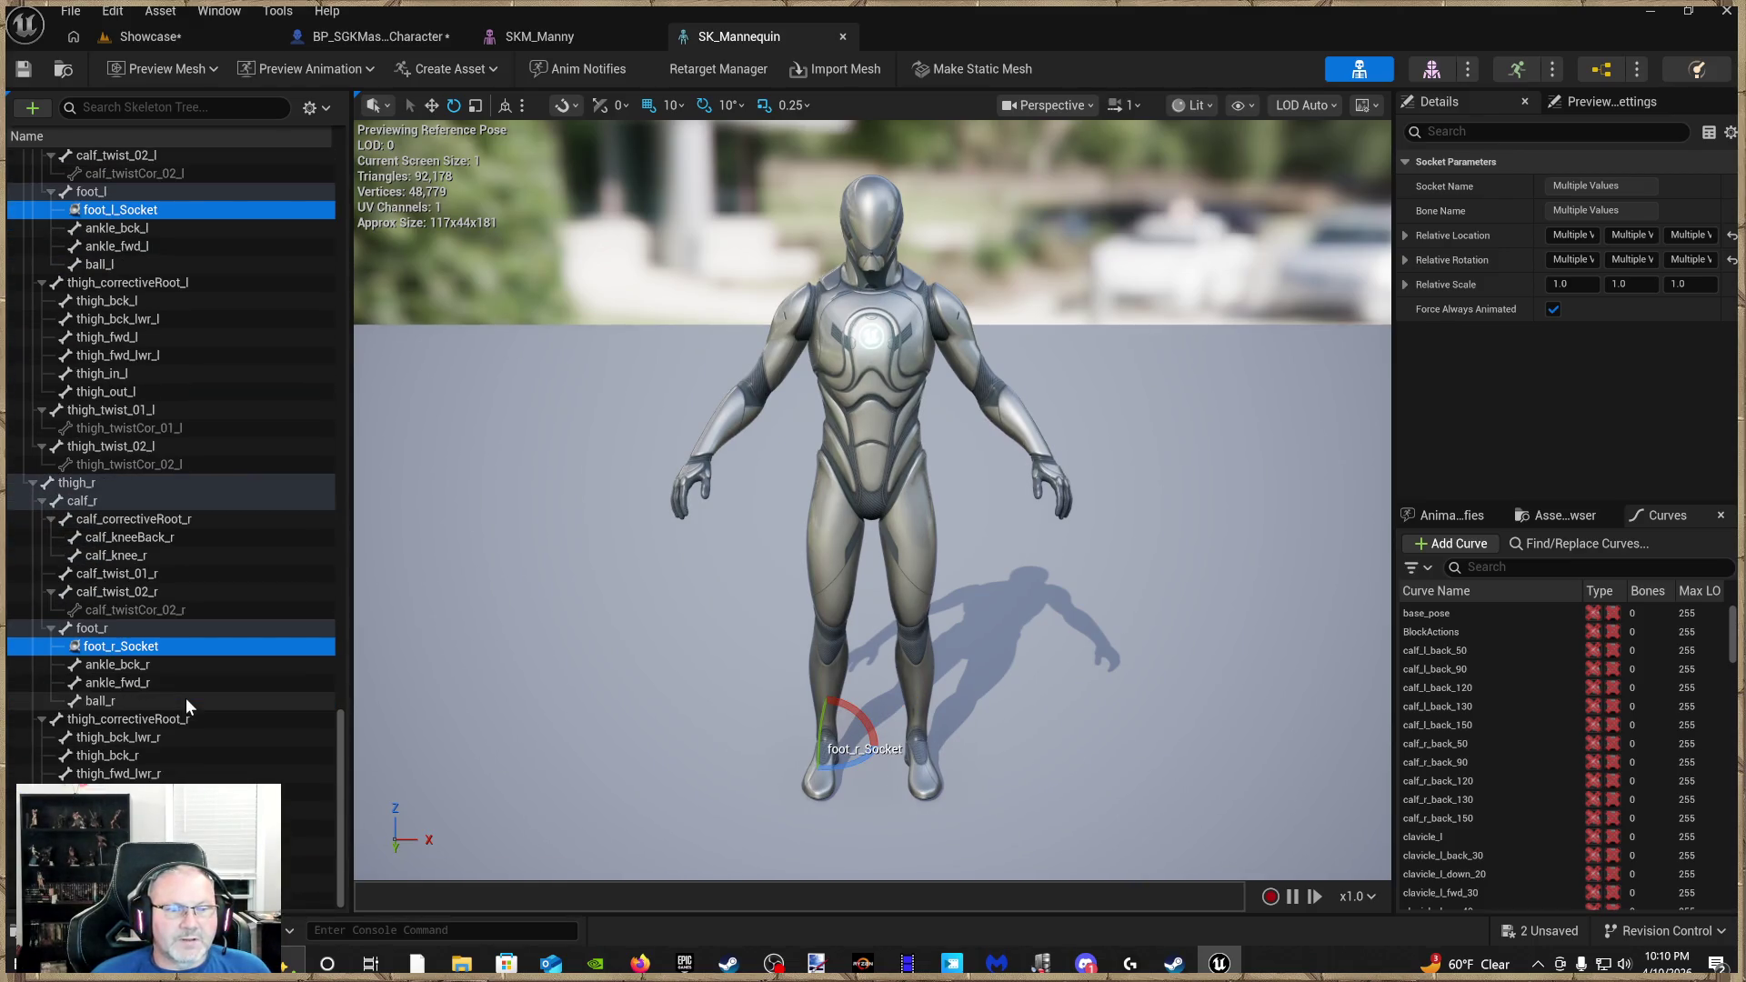
Confirm the pelvis and spine_05 sockets are still selected and bring up the socket actions
scroll(188, 700, "up", 4)
scroll(188, 700, "up", 5)
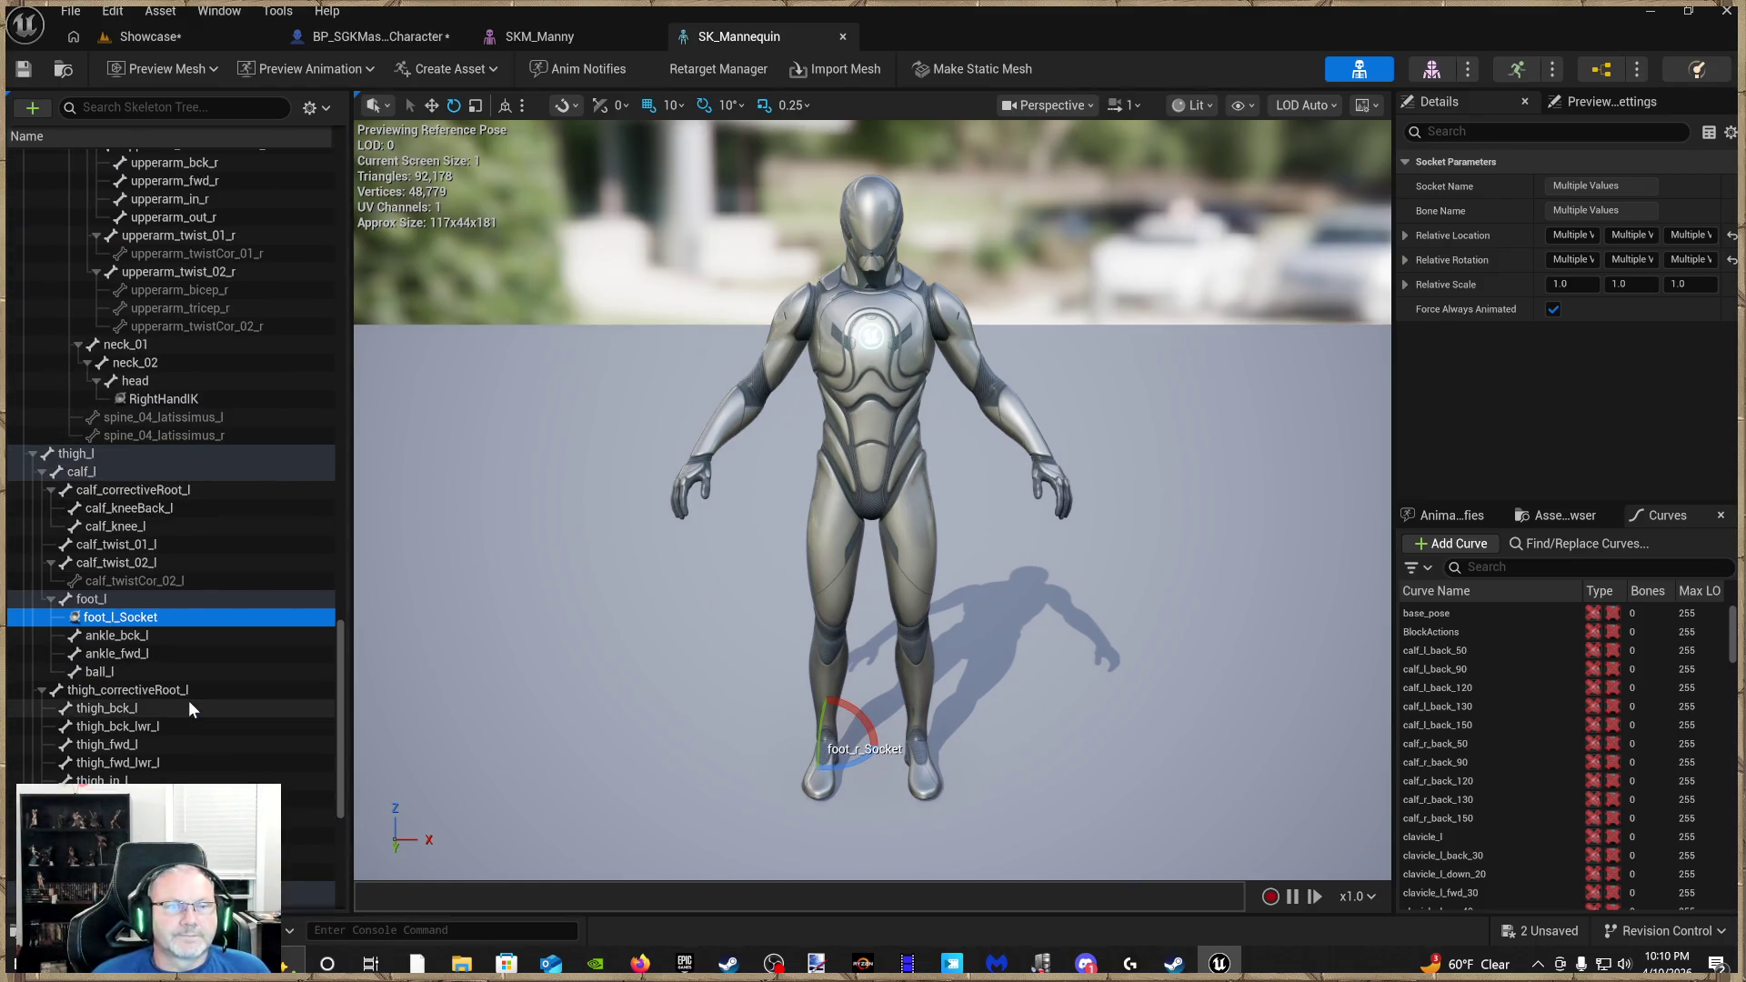
scroll(188, 700, "up", 5)
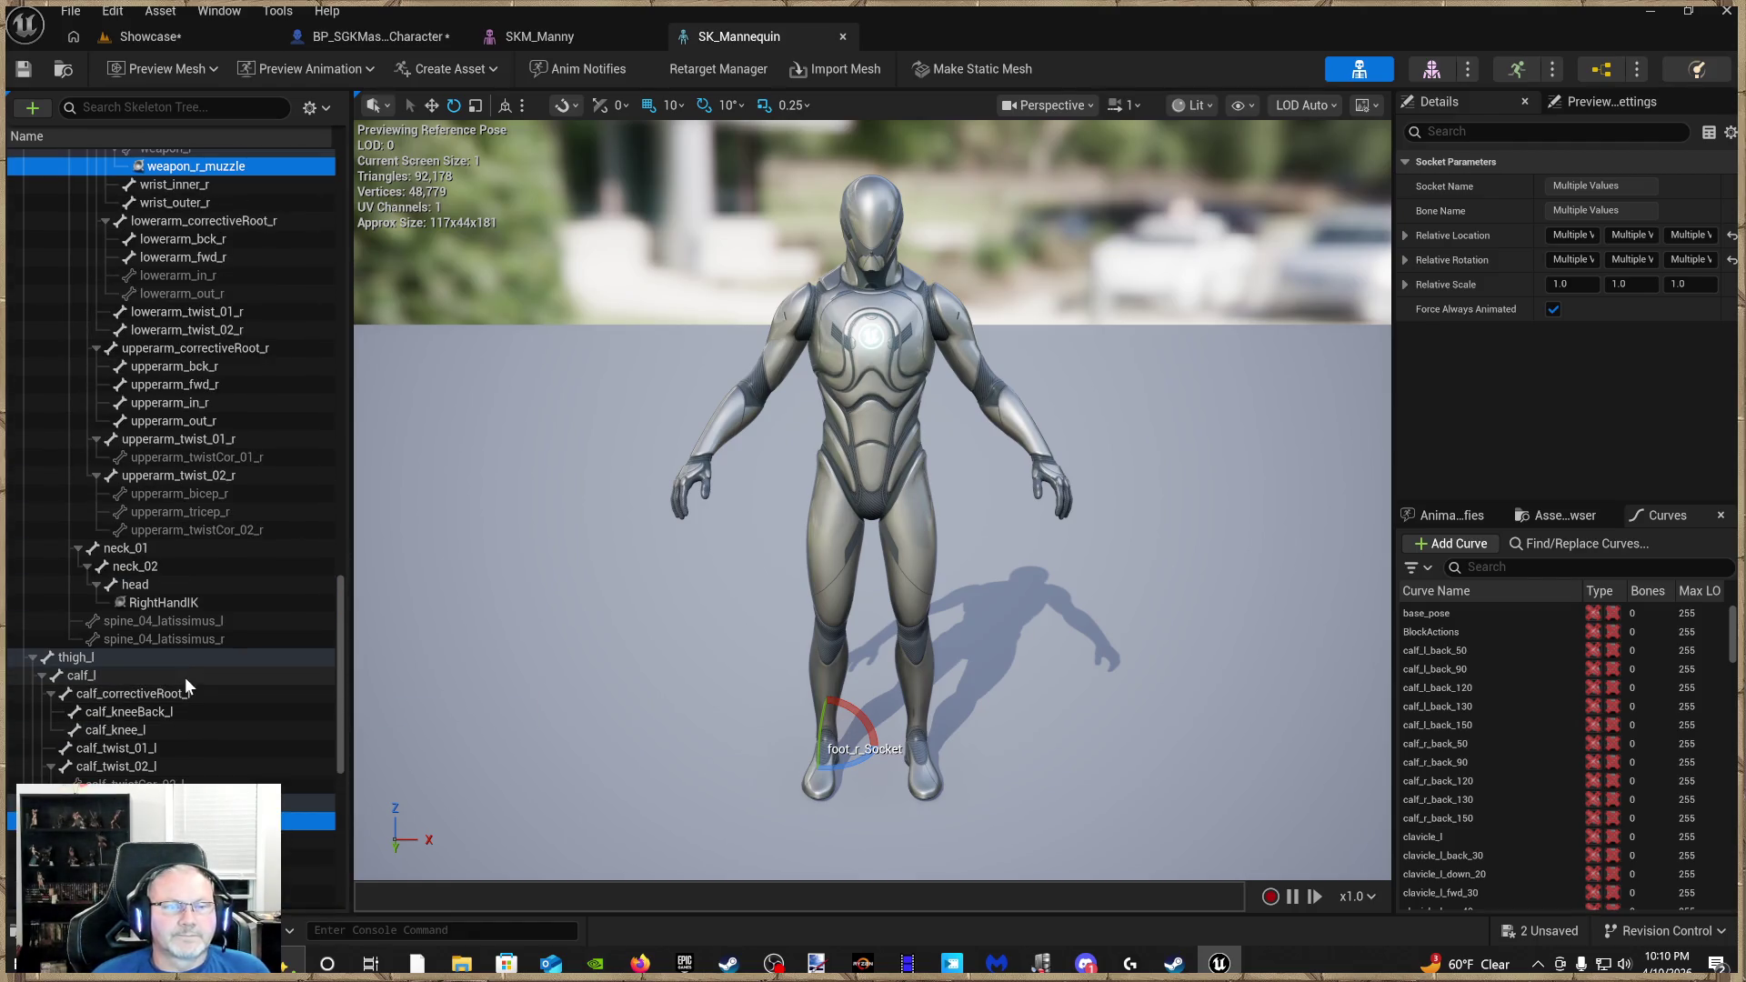
scroll(185, 691, "up", 5)
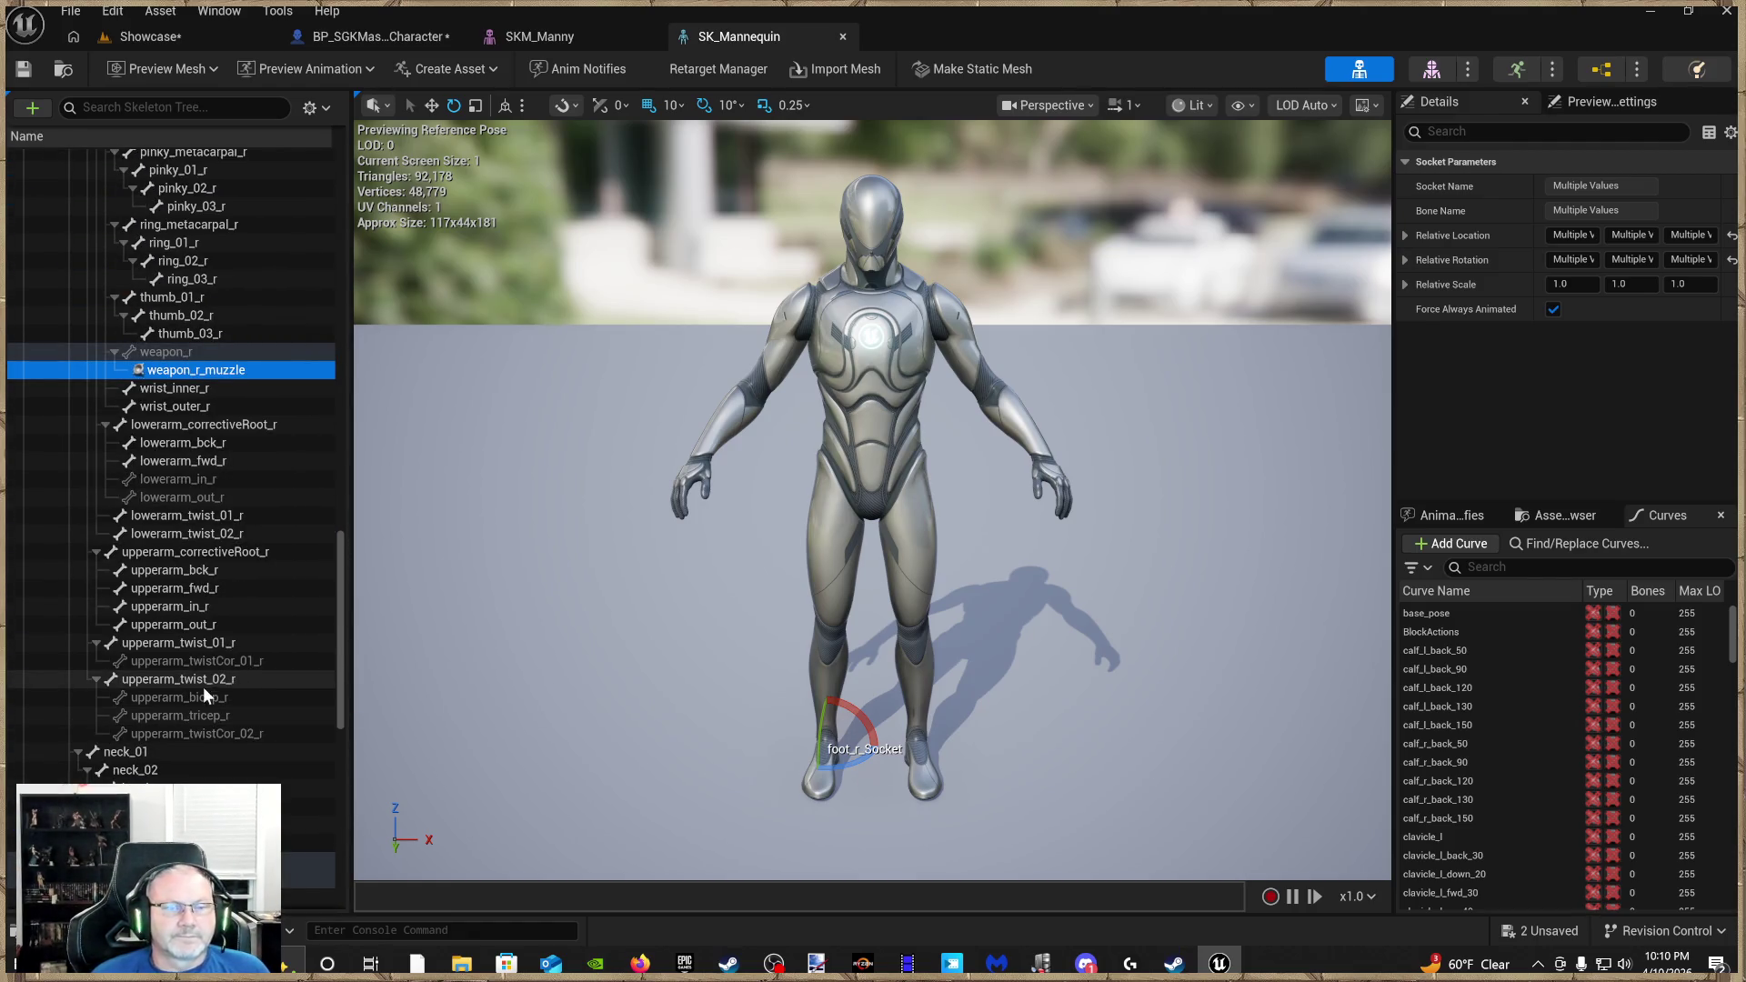
scroll(200, 691, "down", 2)
scroll(187, 735, "up", 3)
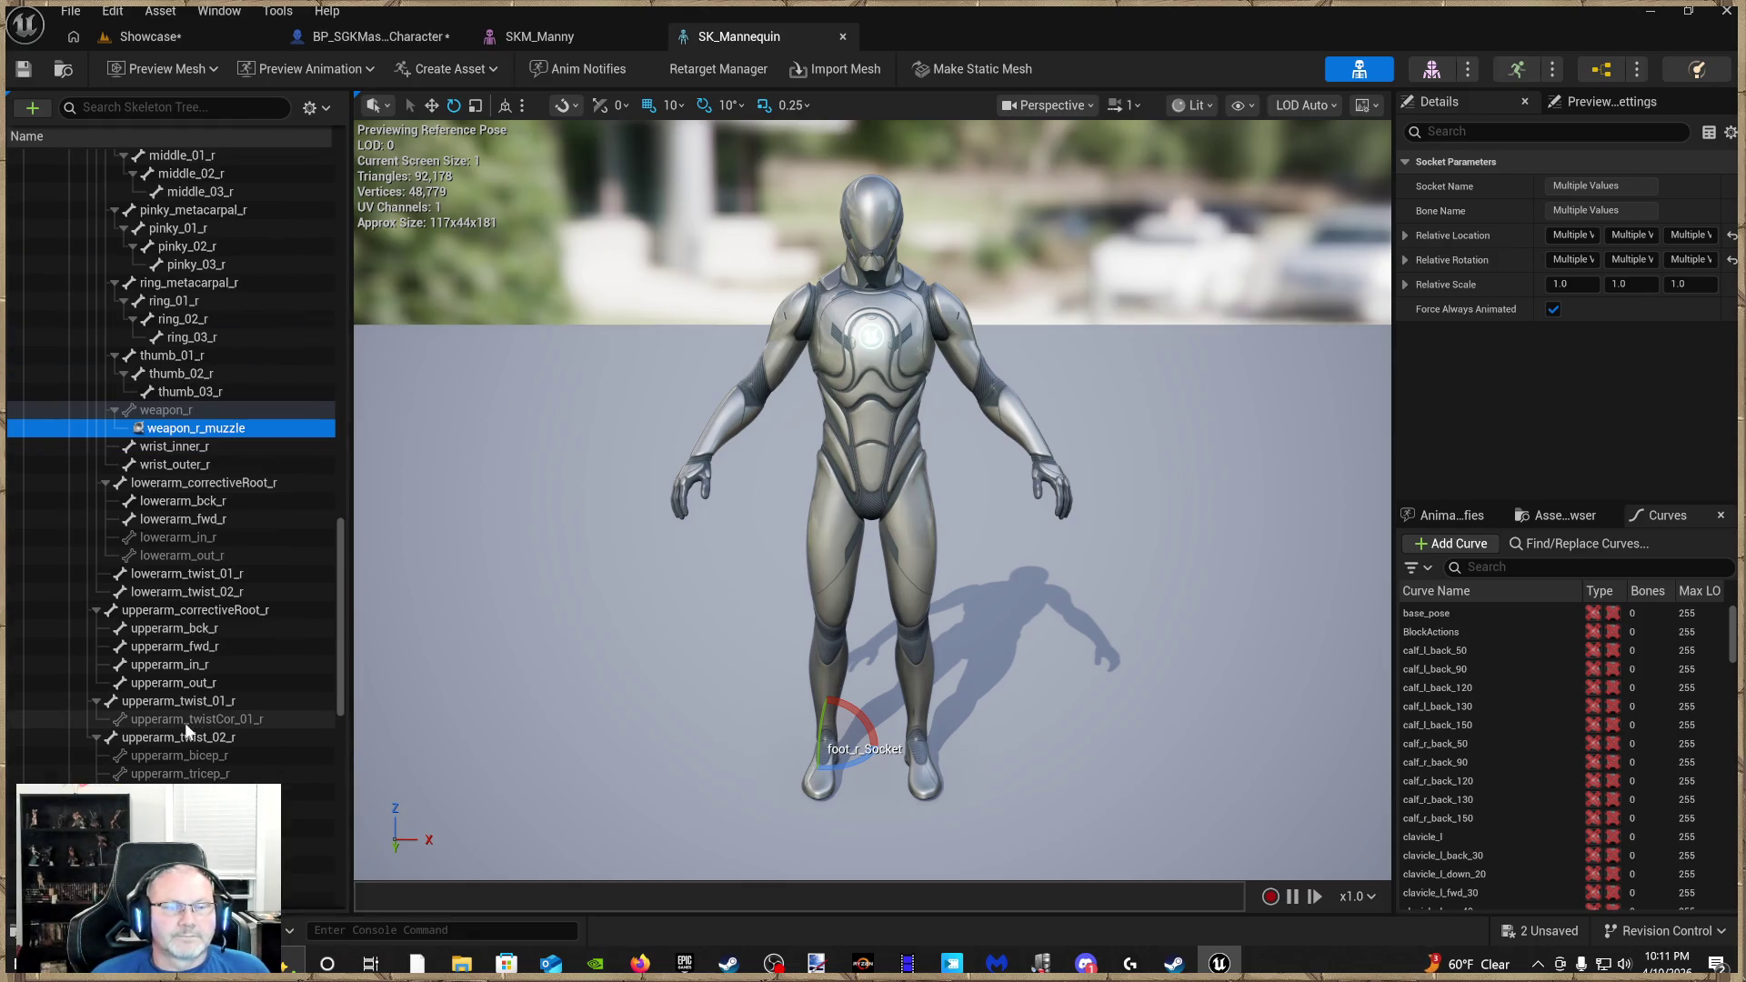
scroll(183, 722, "up", 14)
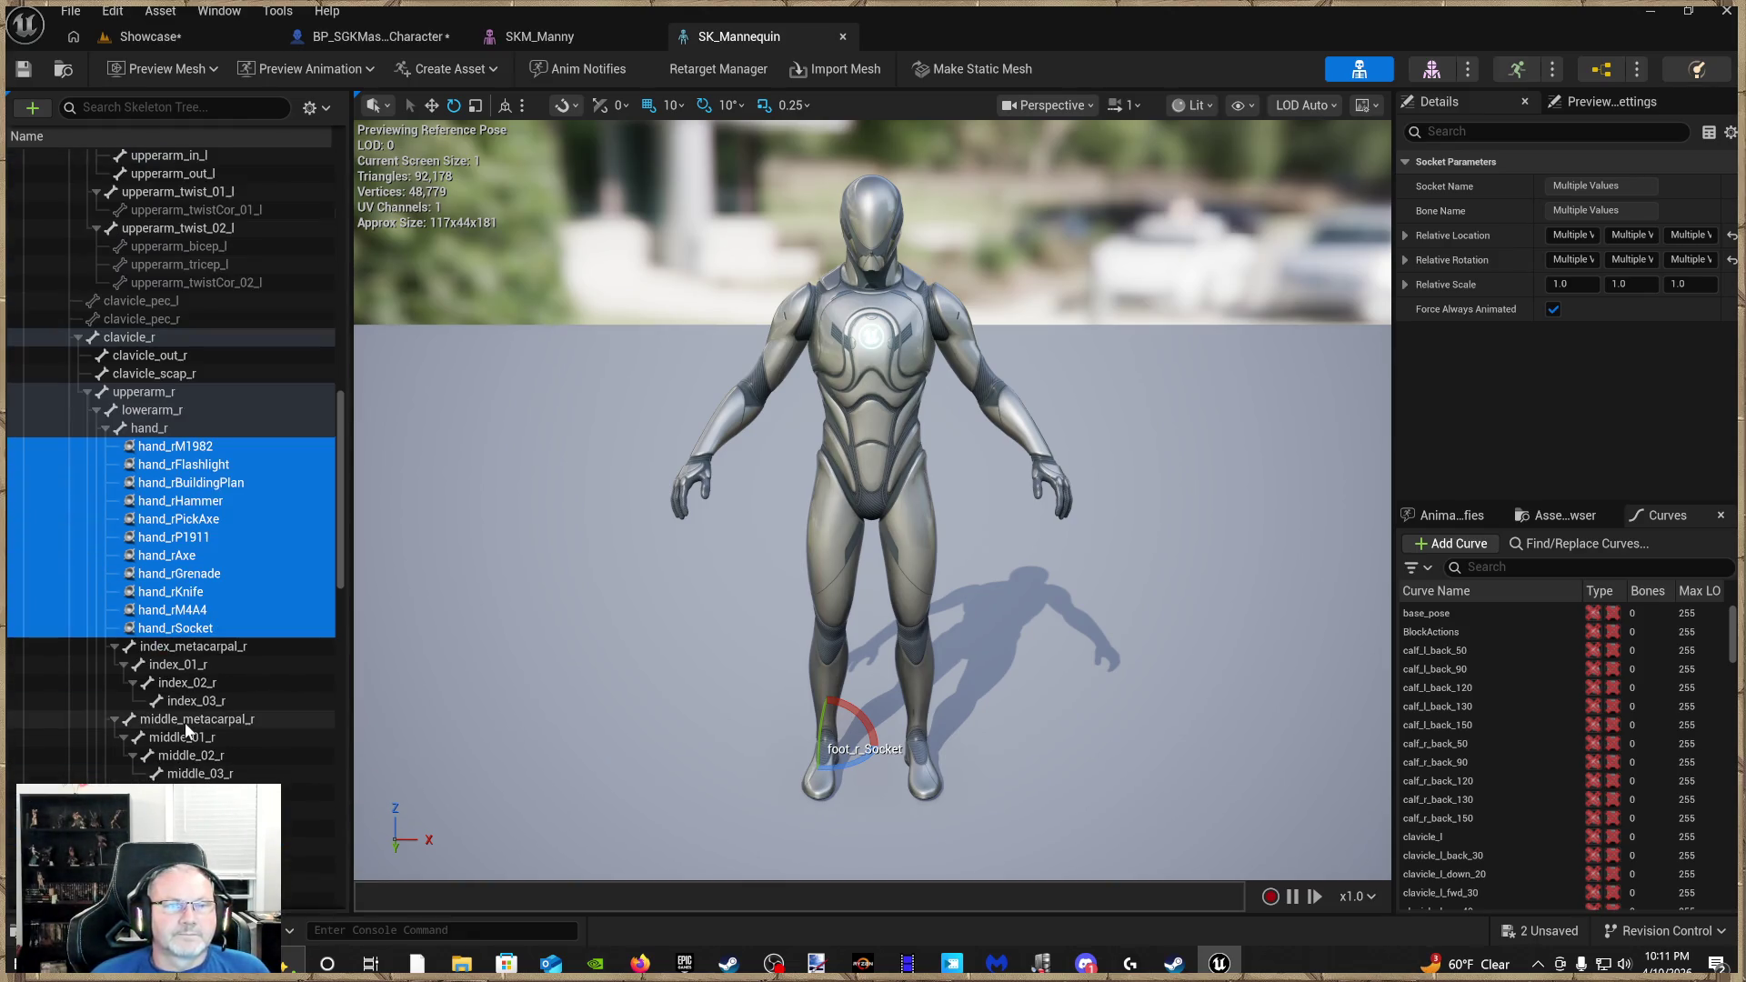
scroll(184, 725, "up", 14)
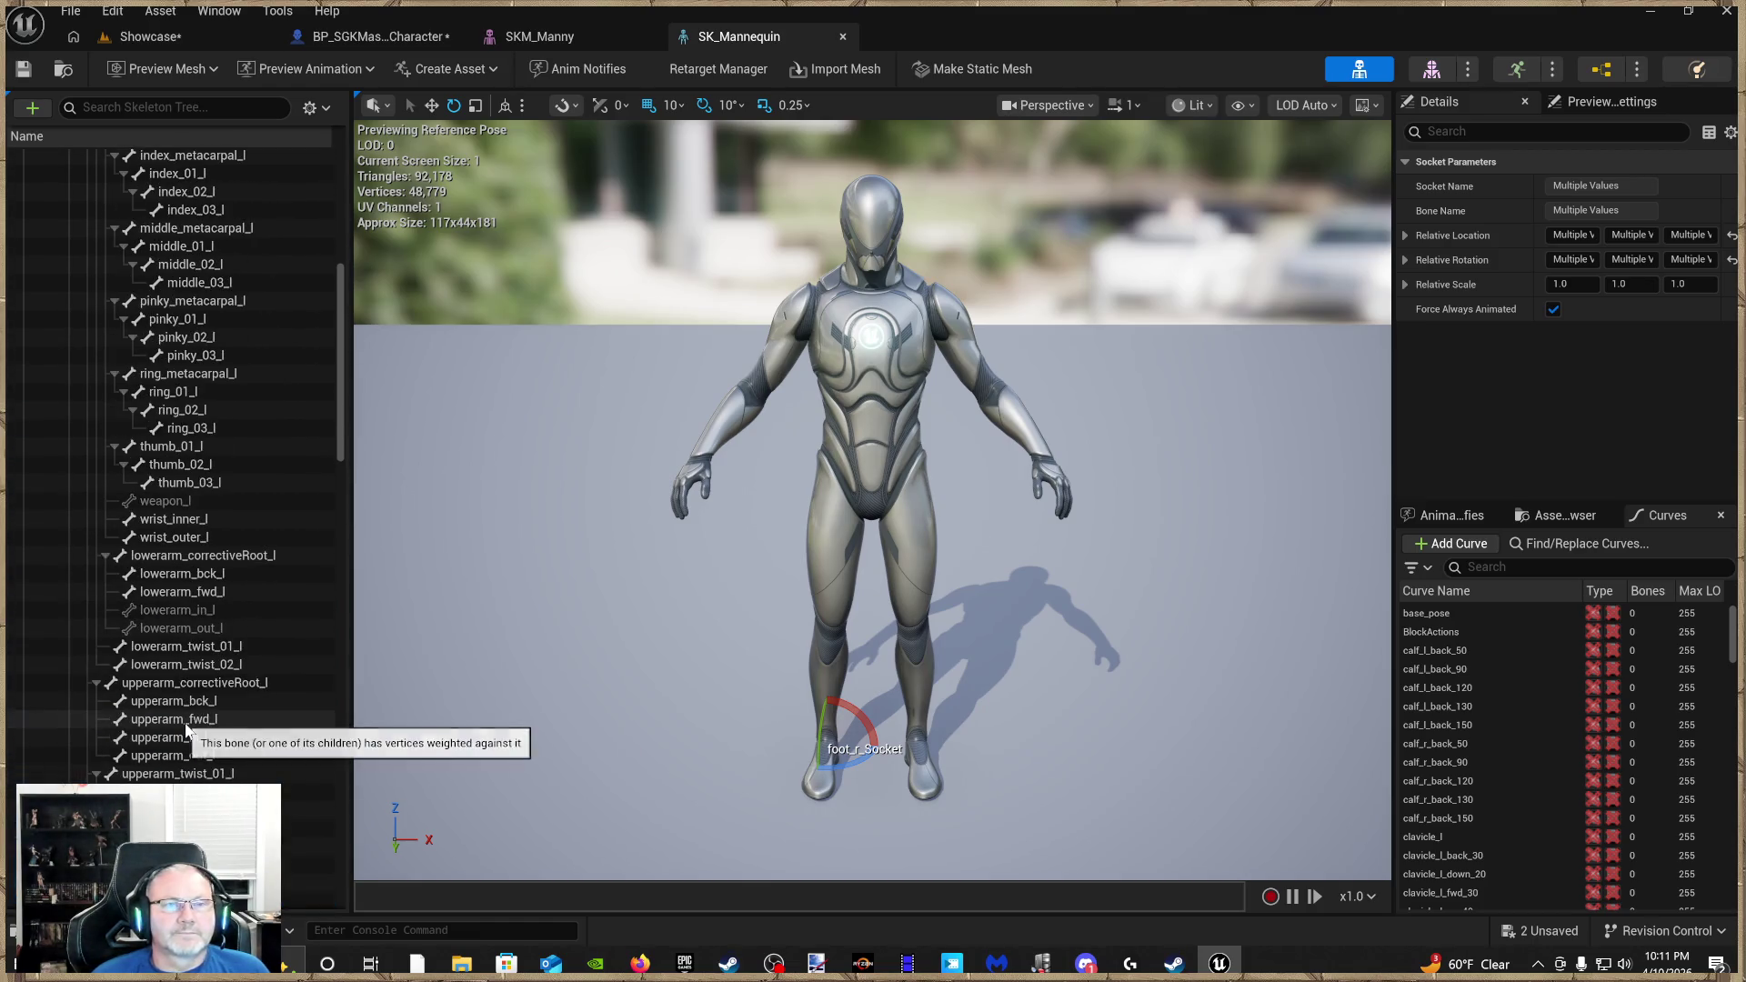
scroll(184, 722, "up", 13)
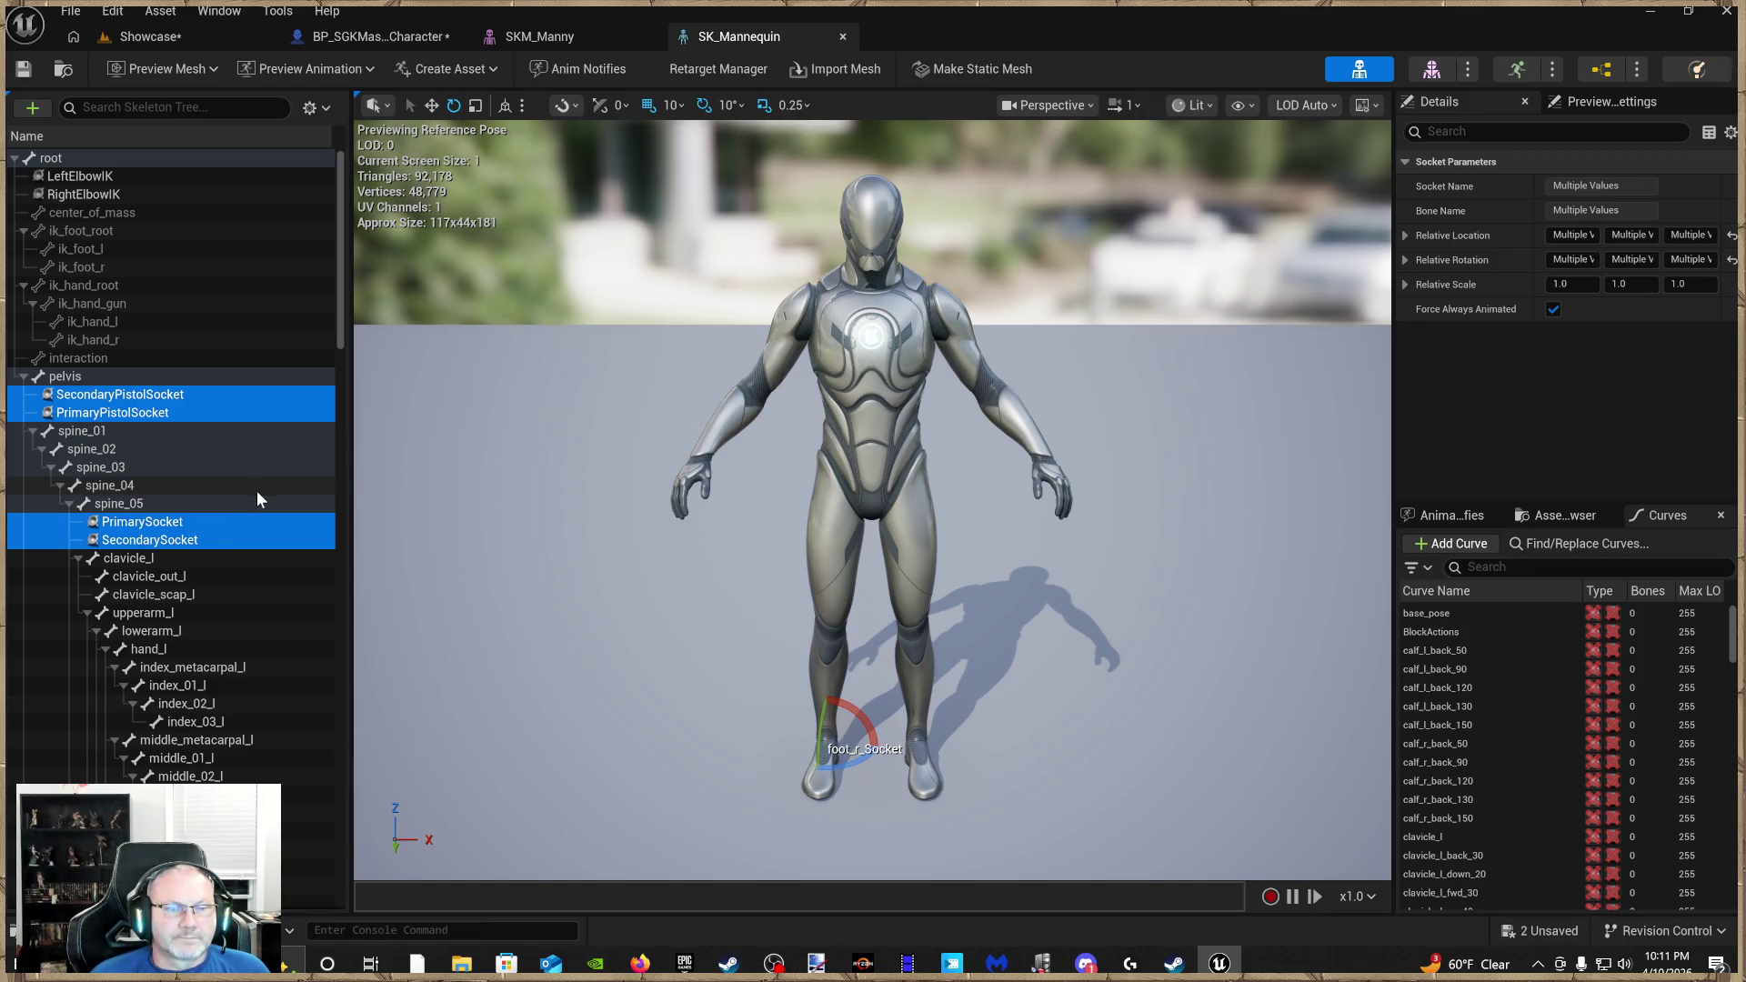
scroll(262, 509, "down", 13)
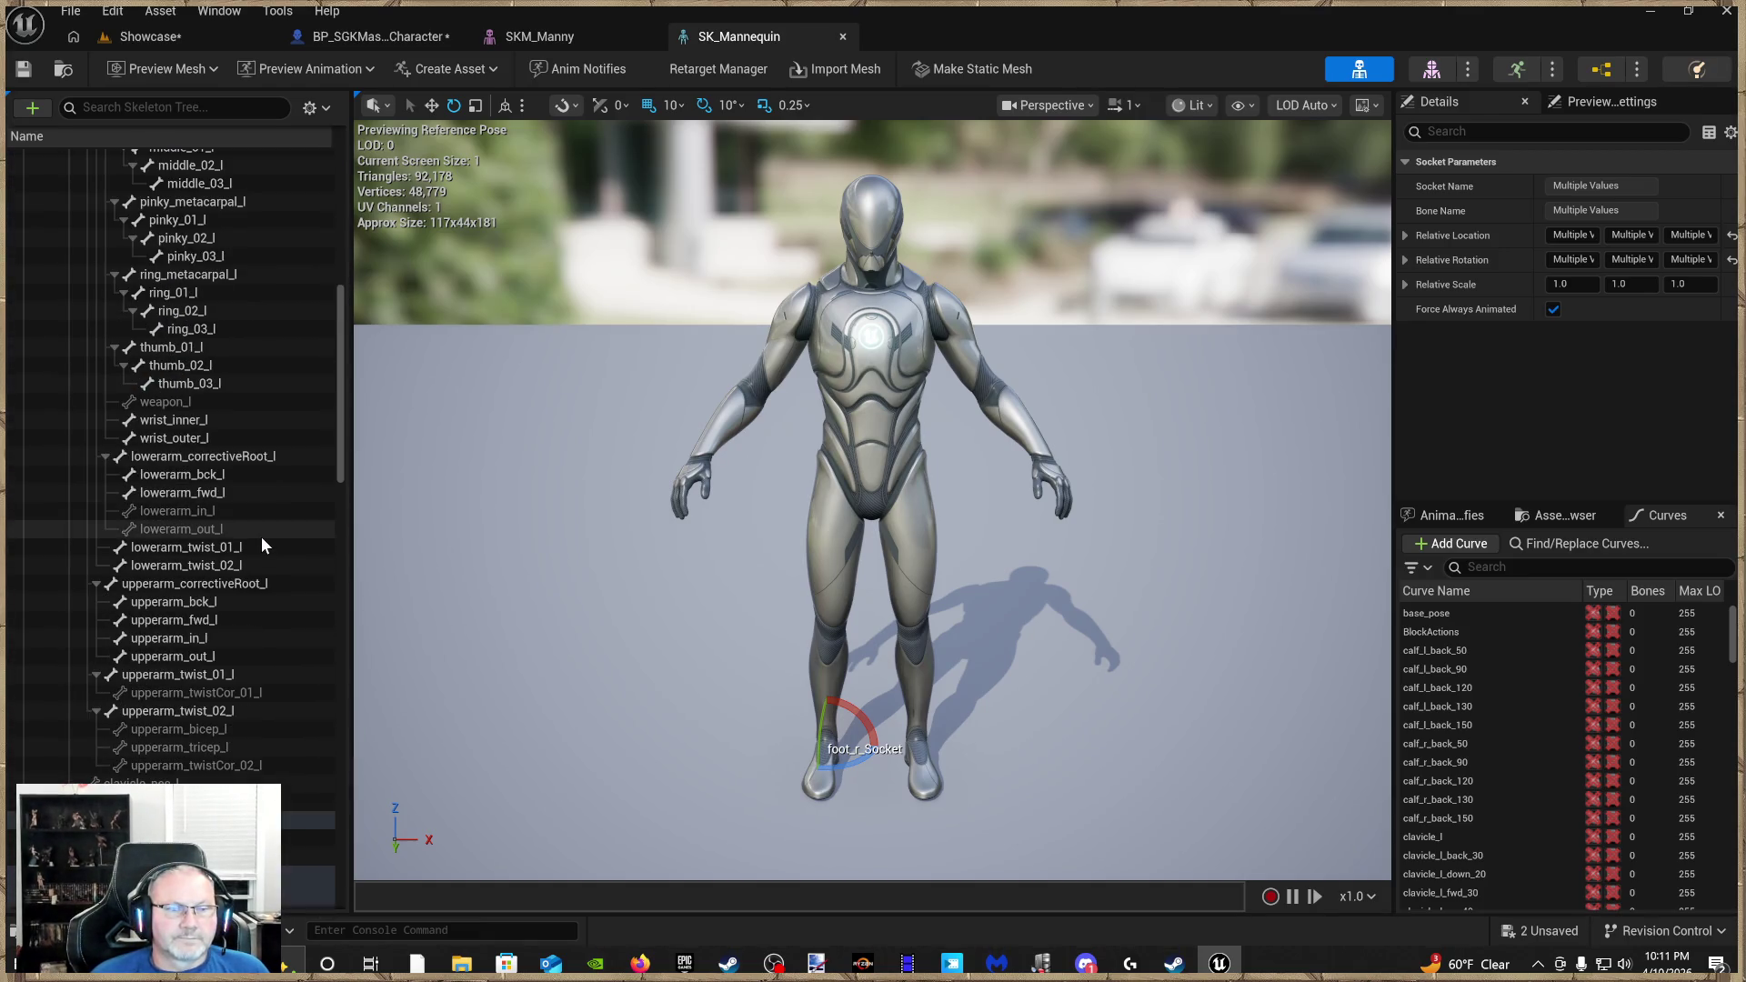
scroll(260, 538, "up", 13)
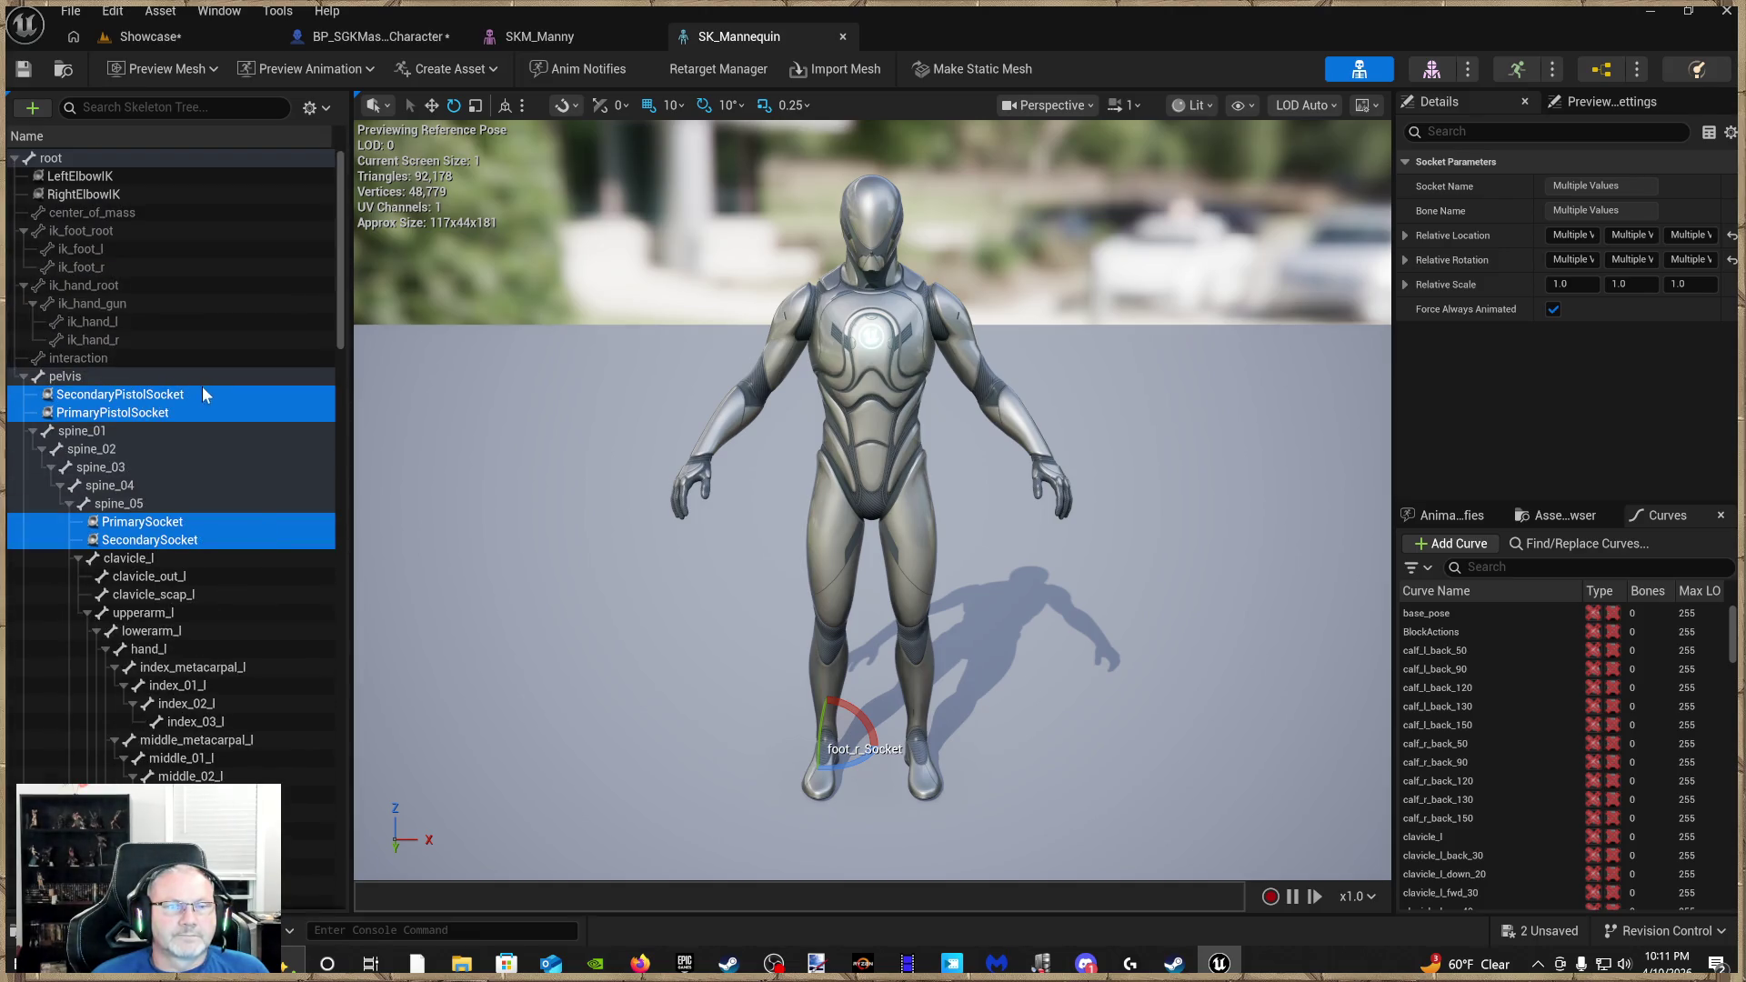
right_click(198, 413)
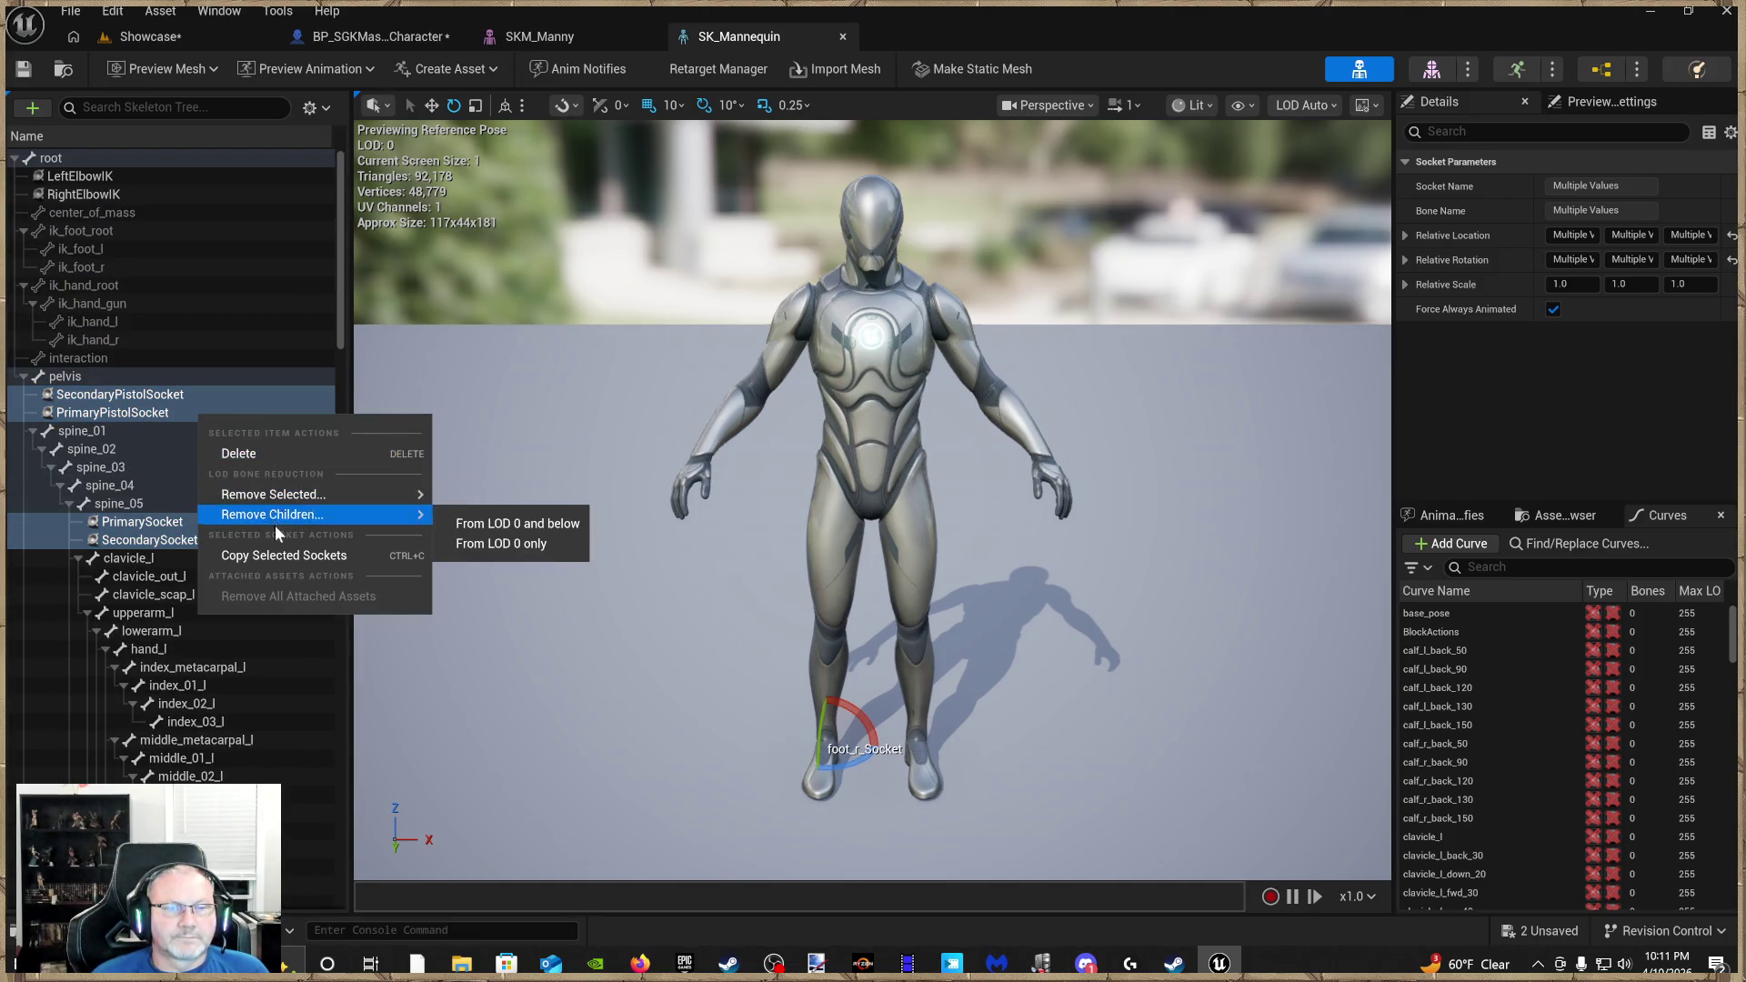
Copy the selected sockets and return to the master character blueprint
left_click(278, 554)
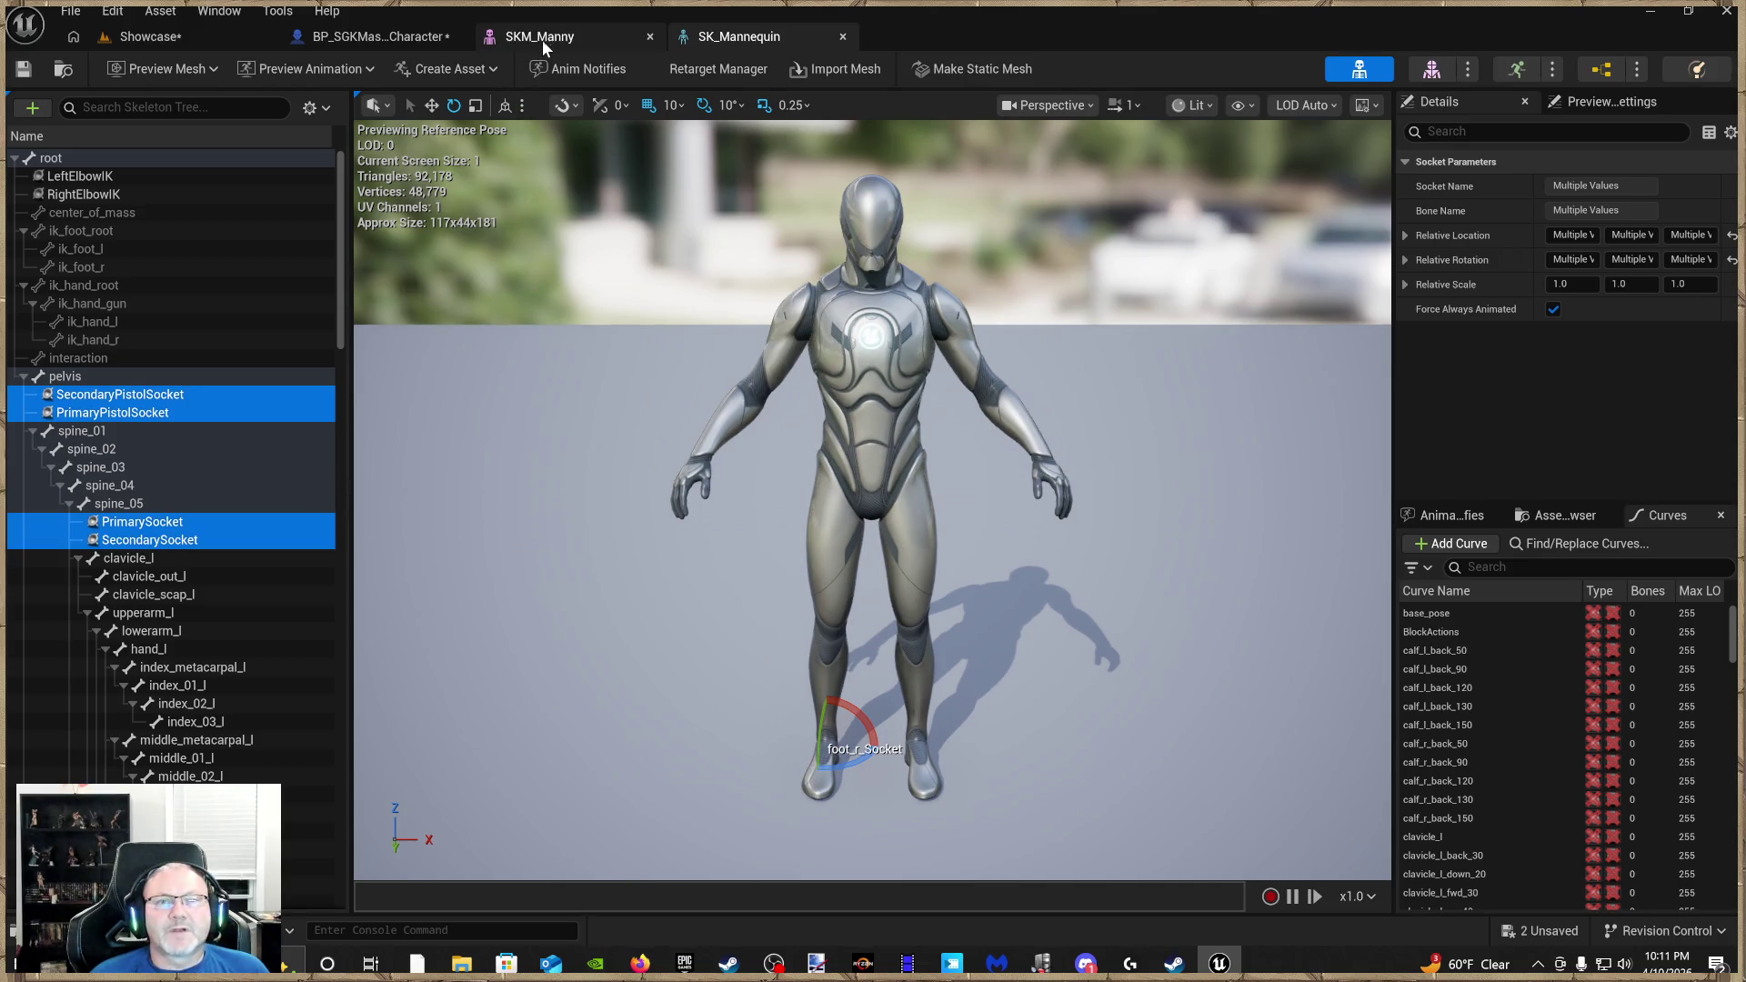
left_click(542, 36)
left_click(164, 38)
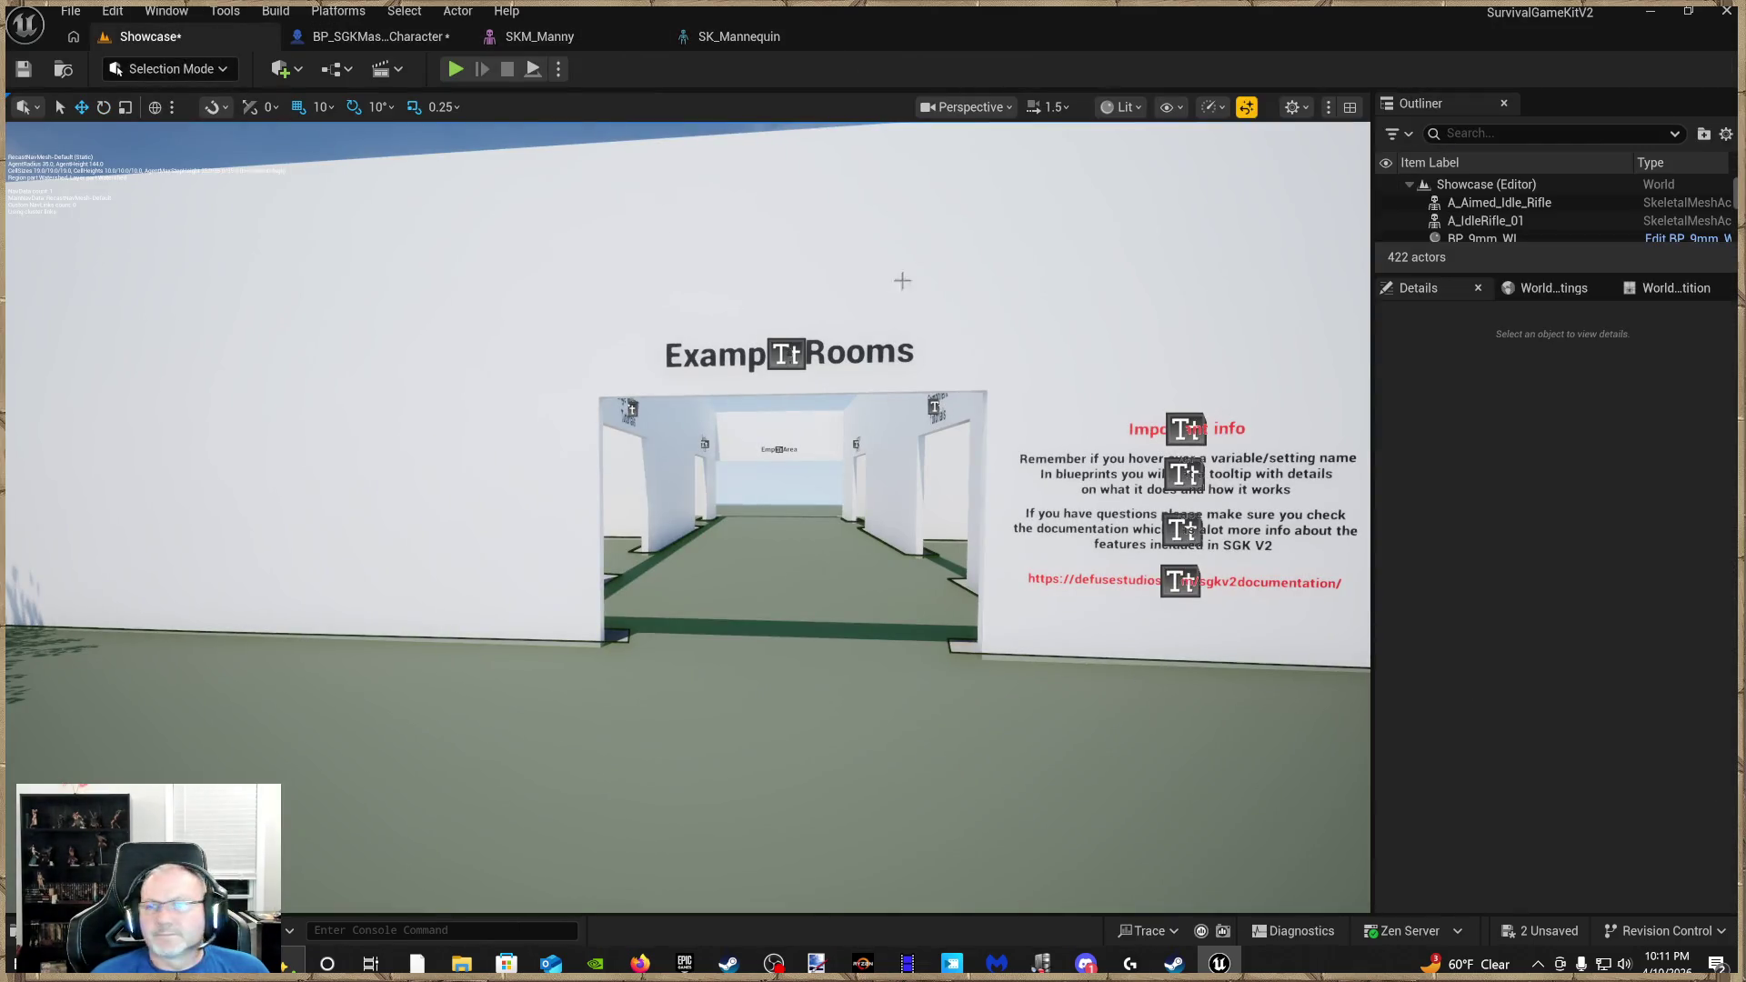
left_click(514, 40)
left_click(414, 41)
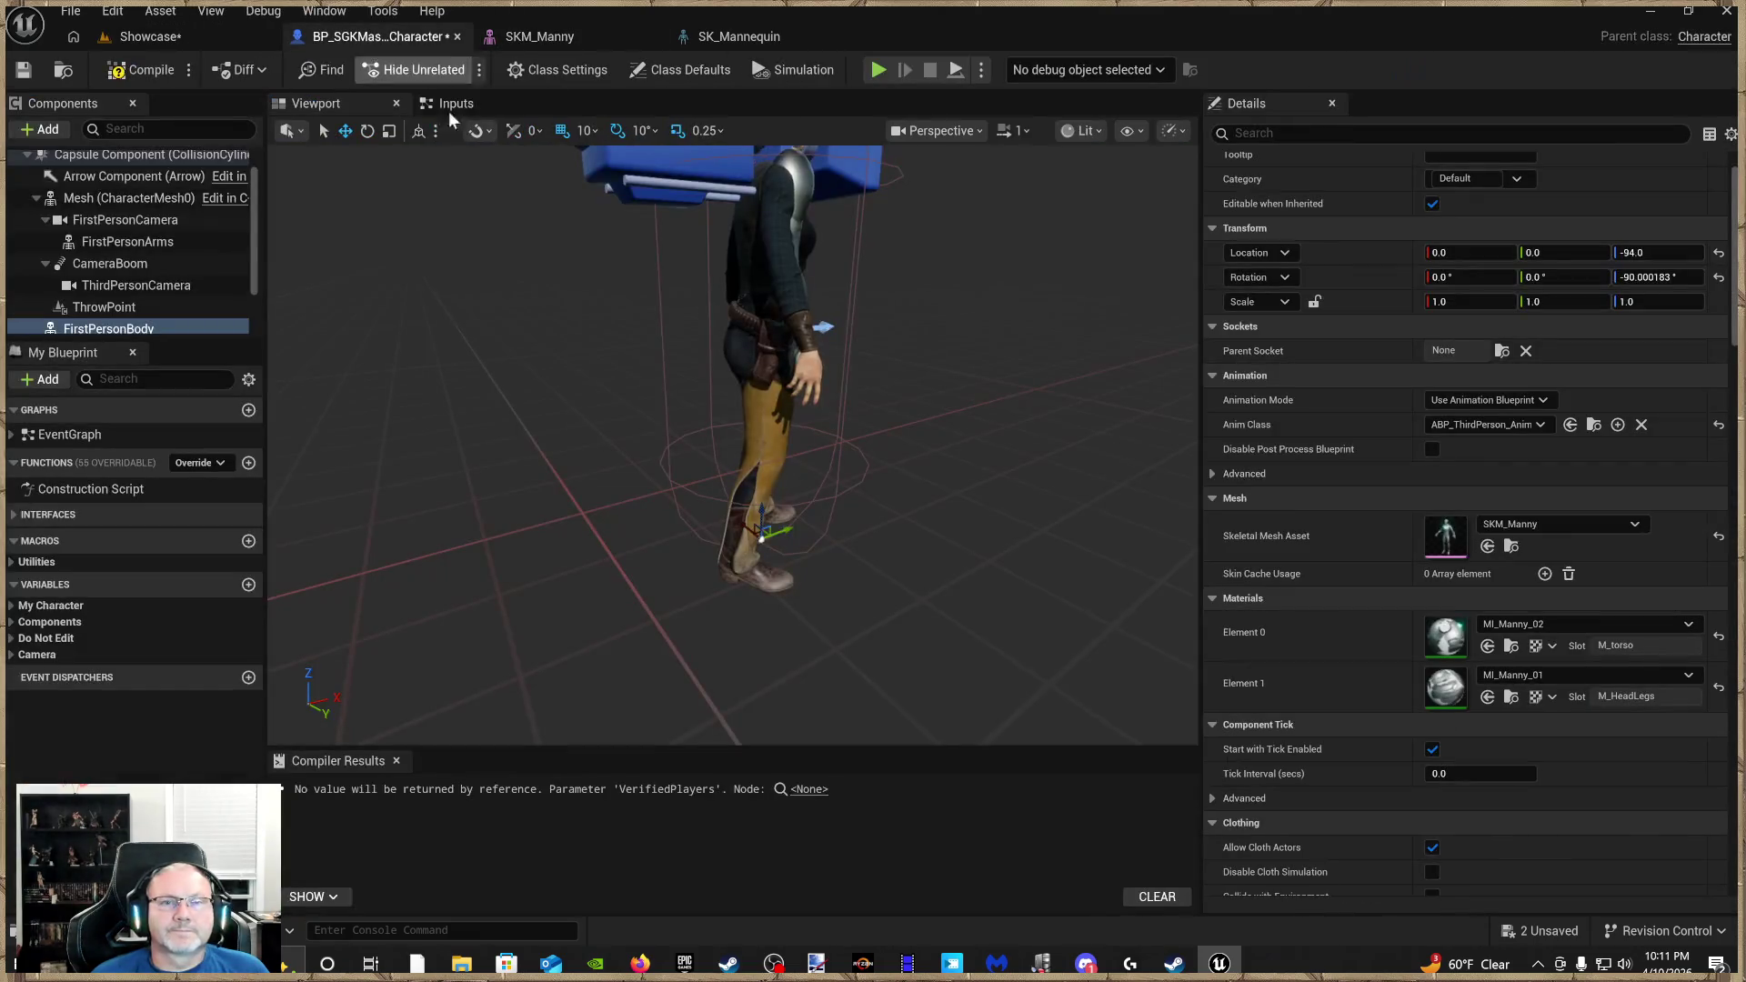
Open the main Mesh's BanditUnreal_Skeleton asset in the skeleton editor
left_click(129, 197)
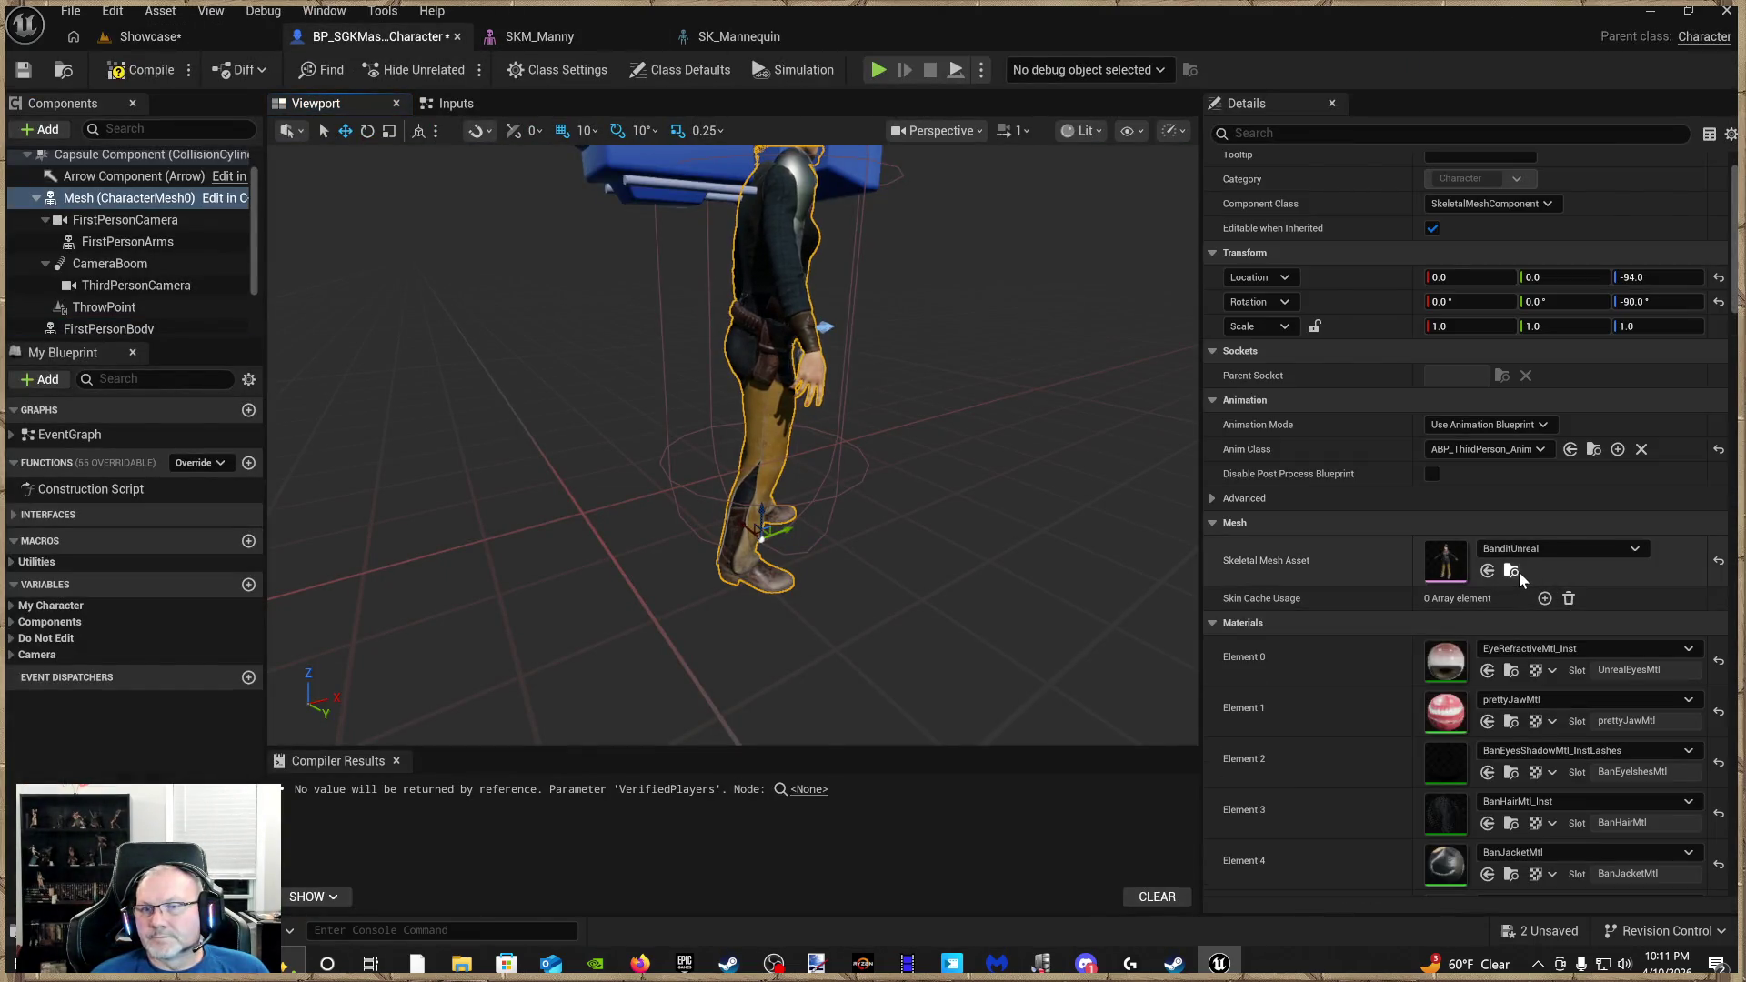
left_click(1513, 571)
left_click(463, 721)
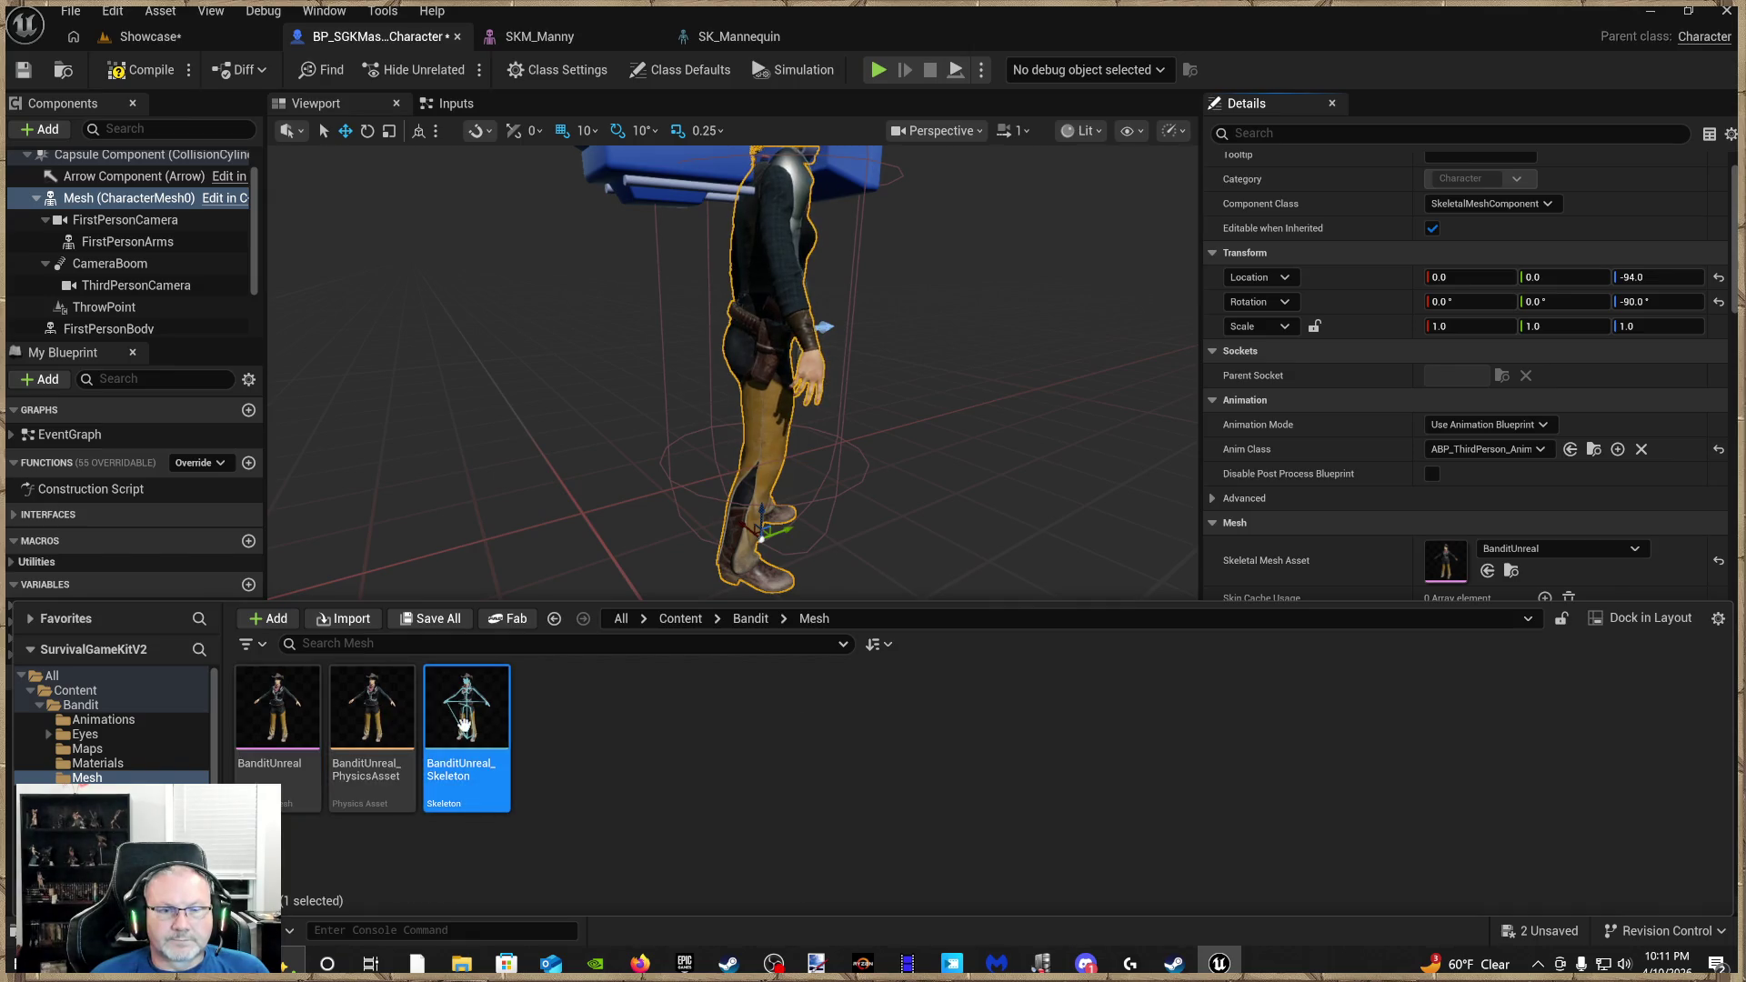
double_click(489, 711)
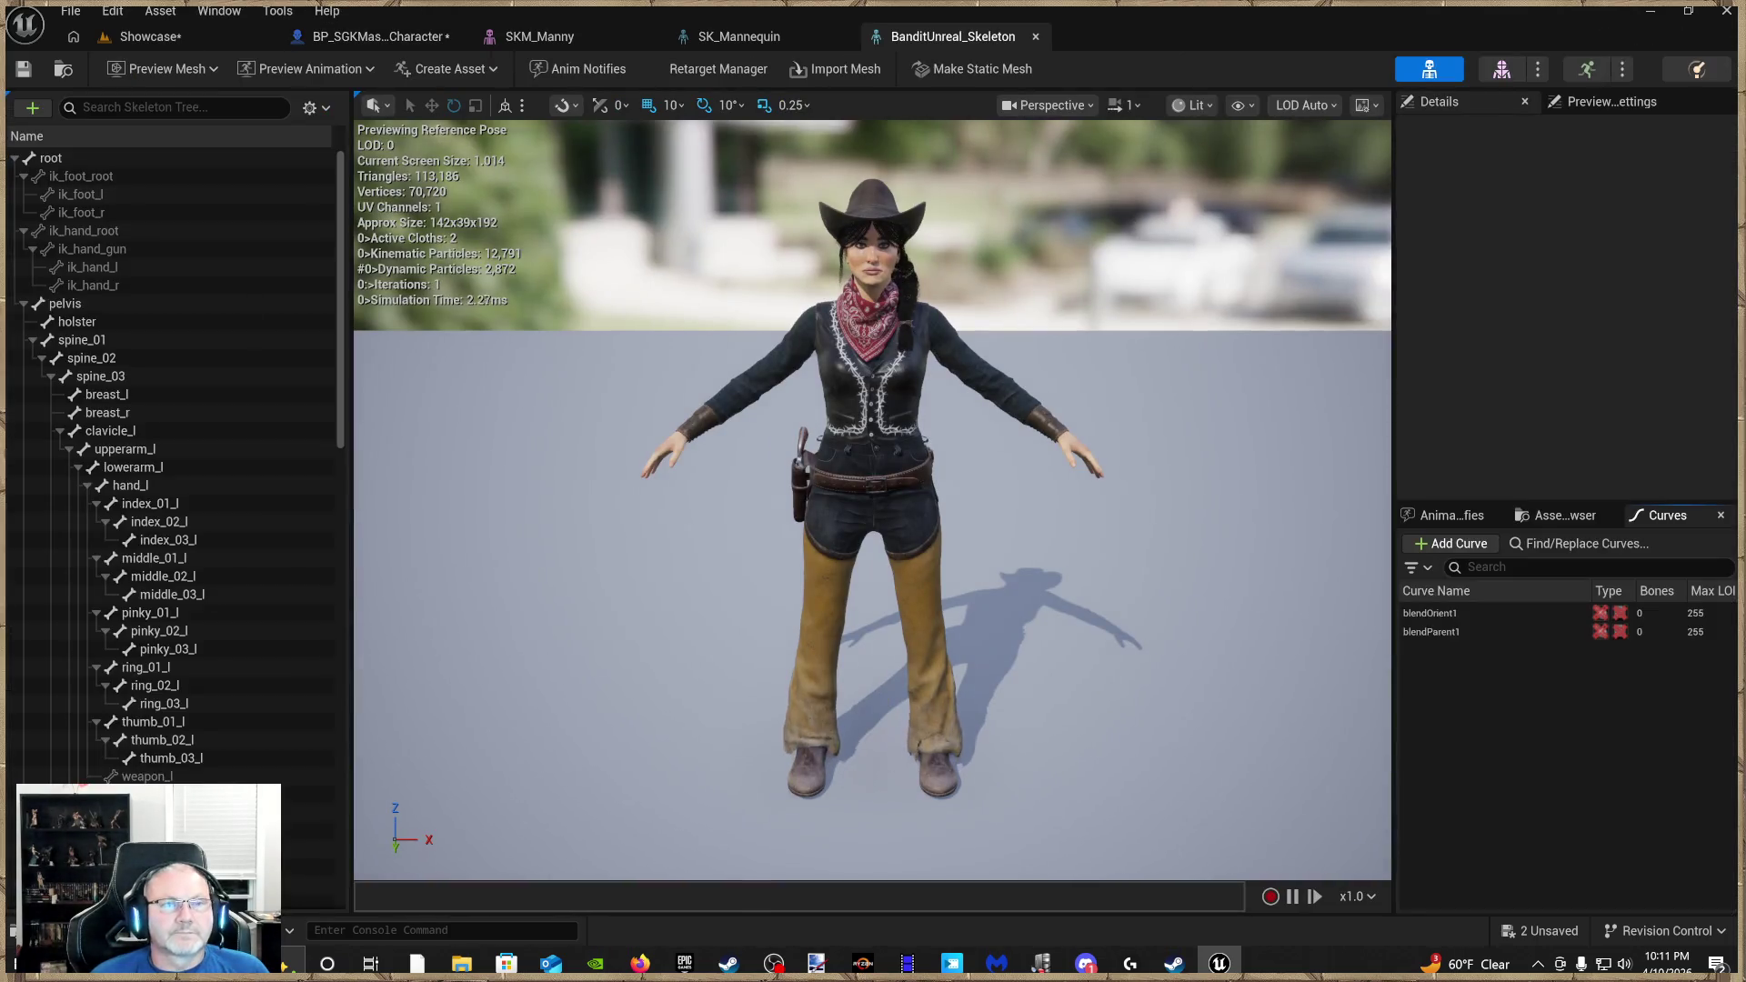
Paste the copied sockets onto the root bone of BanditUnreal_Skeleton
right_click(74, 157)
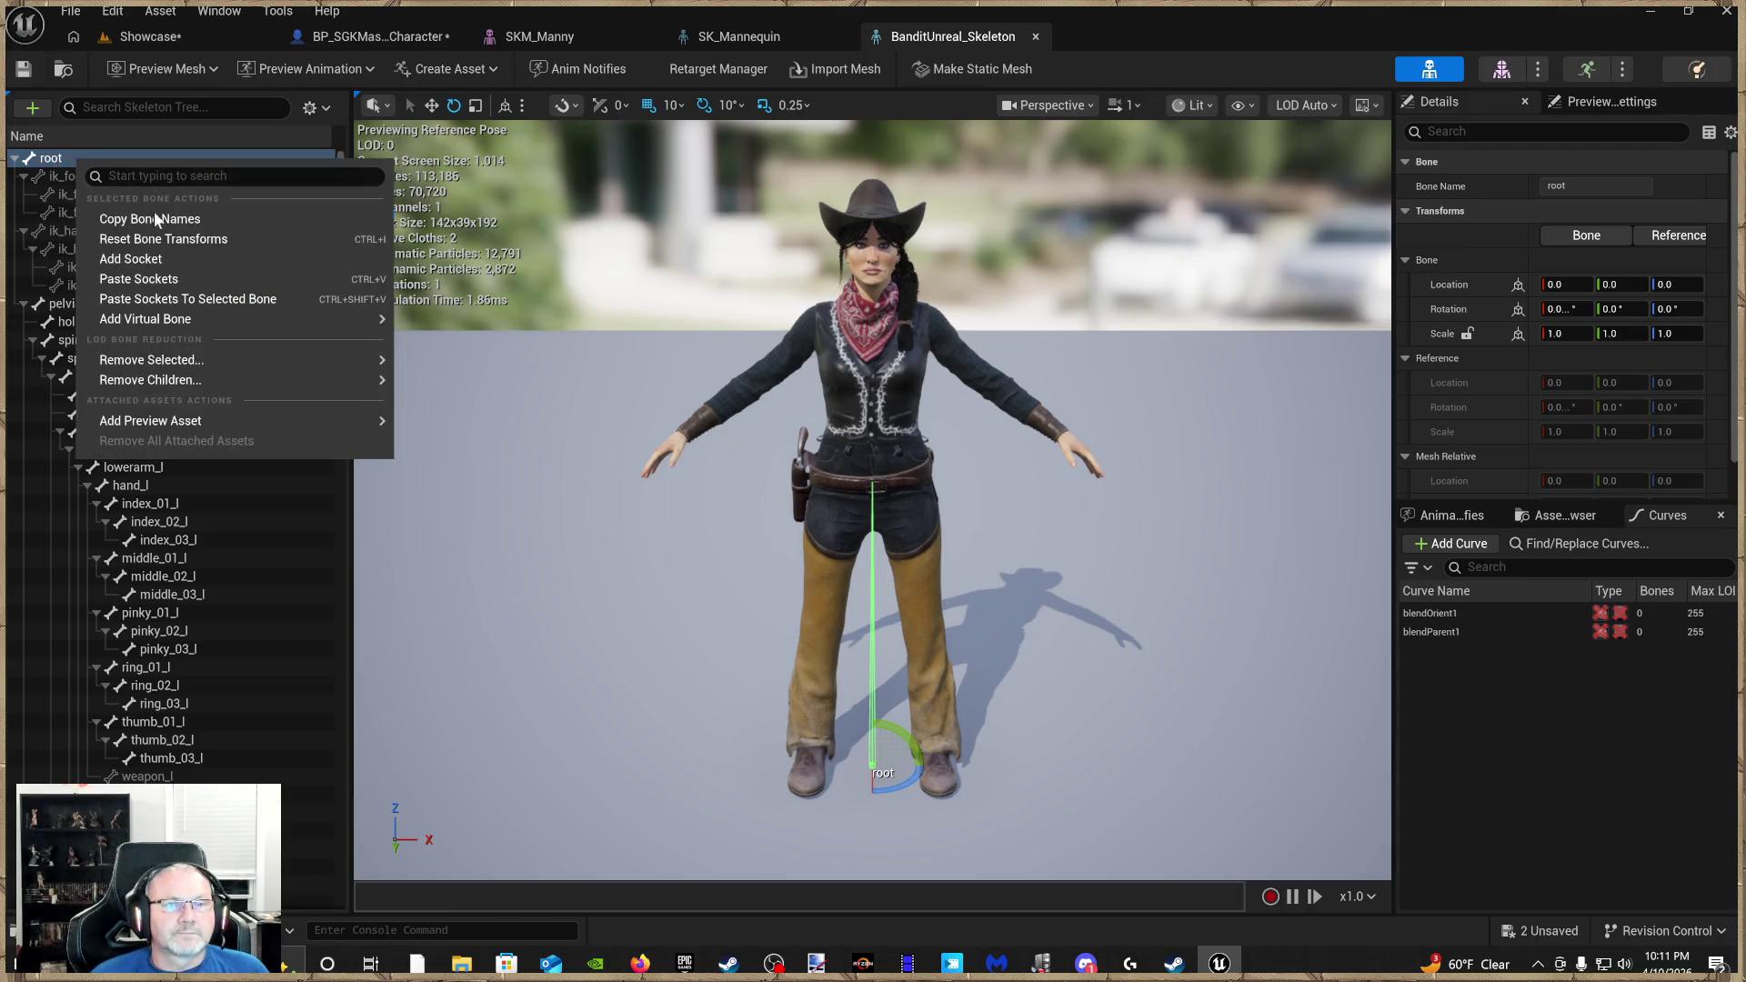
left_click(170, 281)
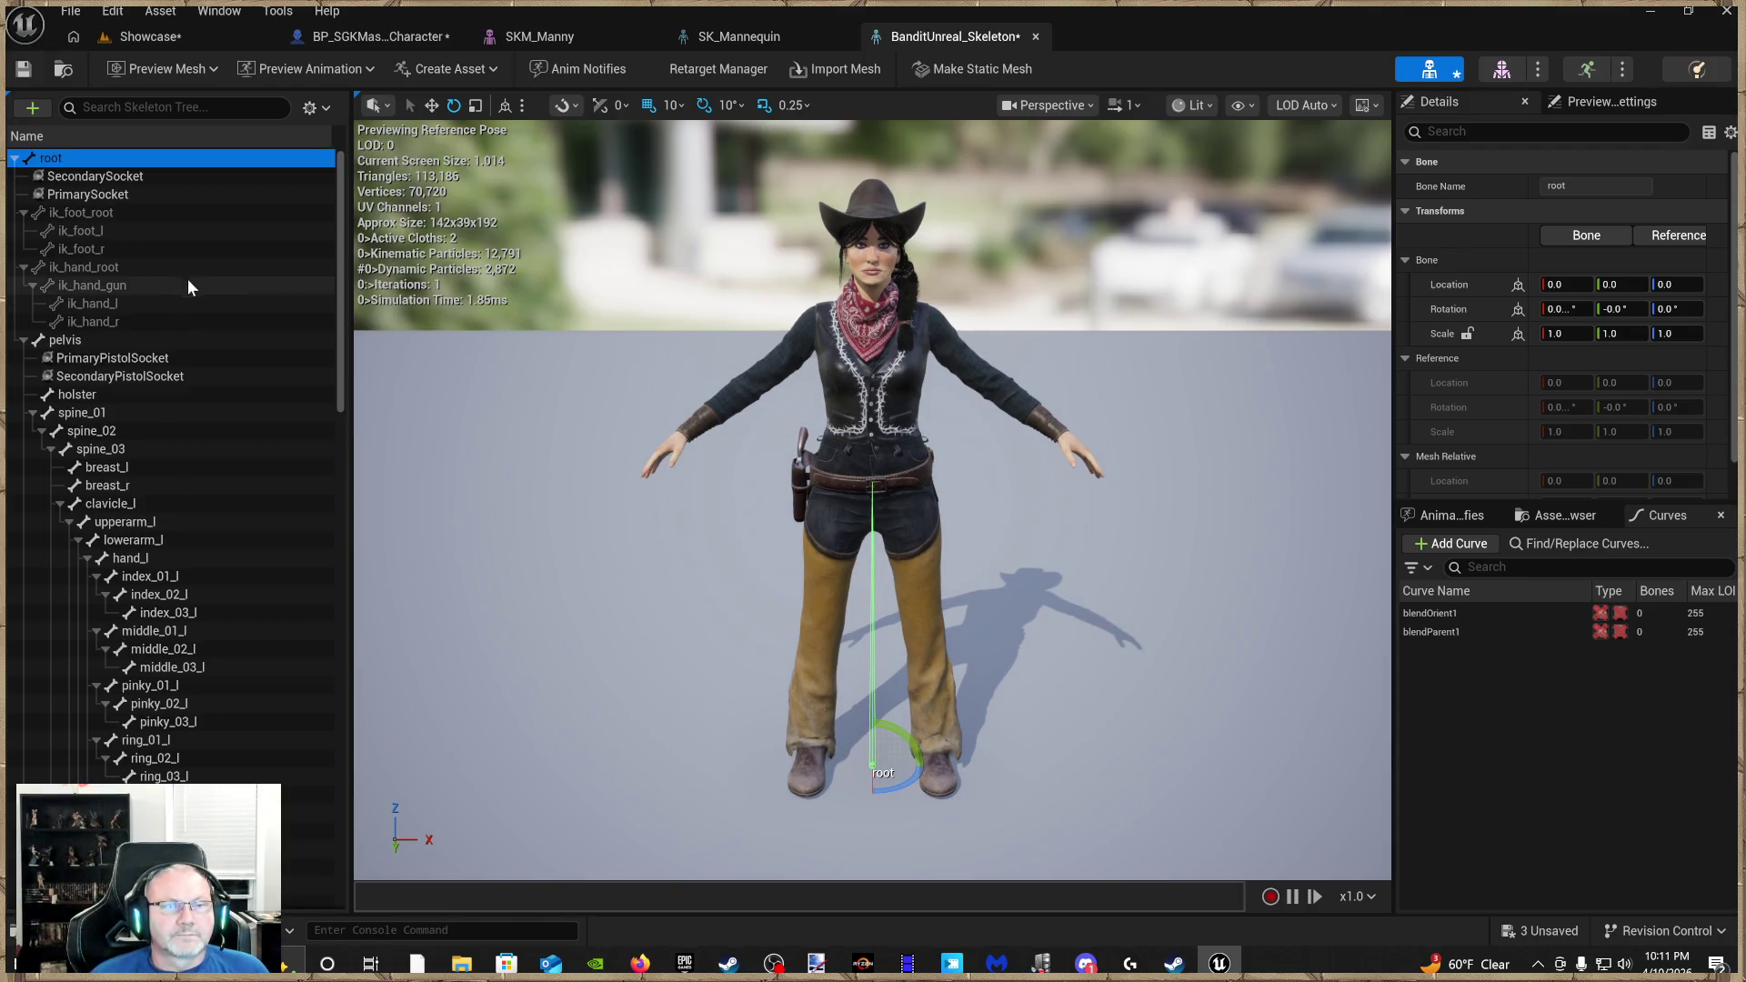
scroll(200, 301, "down", 8)
scroll(222, 325, "down", 15)
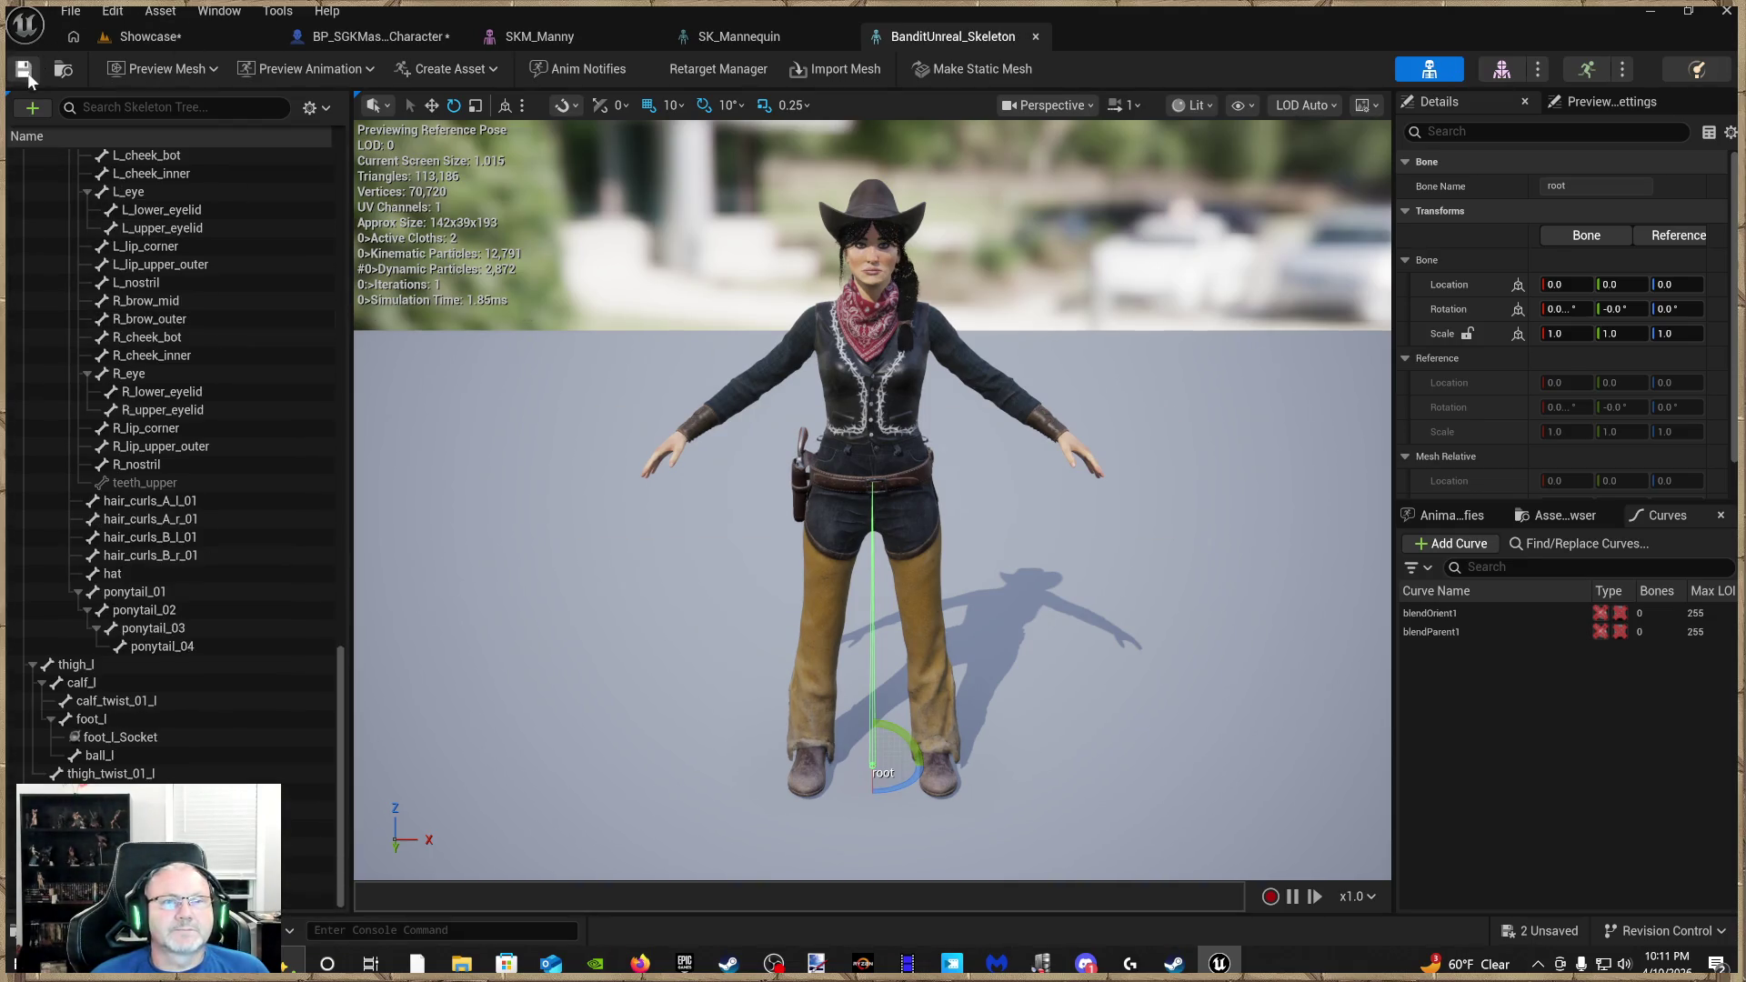
Close the bandit skeleton, SK_Mannequin and SKM_Manny editors, then compile and save BP_SGKMasterCharacter
middle_click(878, 43)
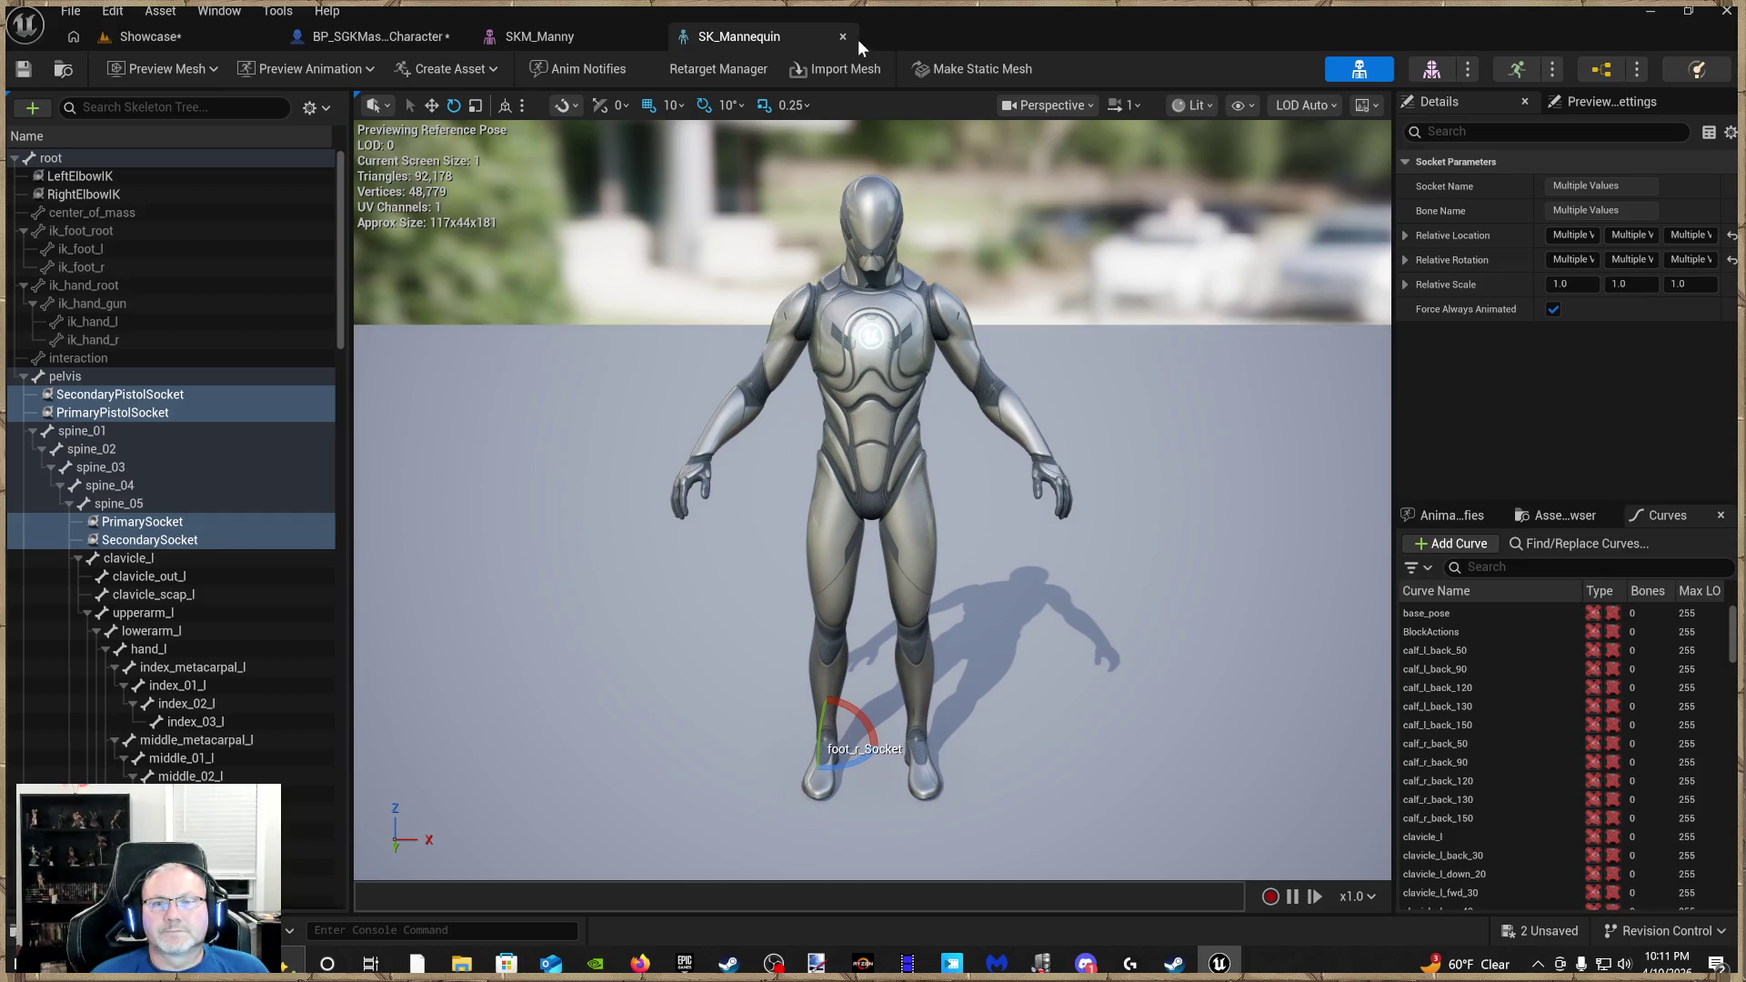
left_click(842, 40)
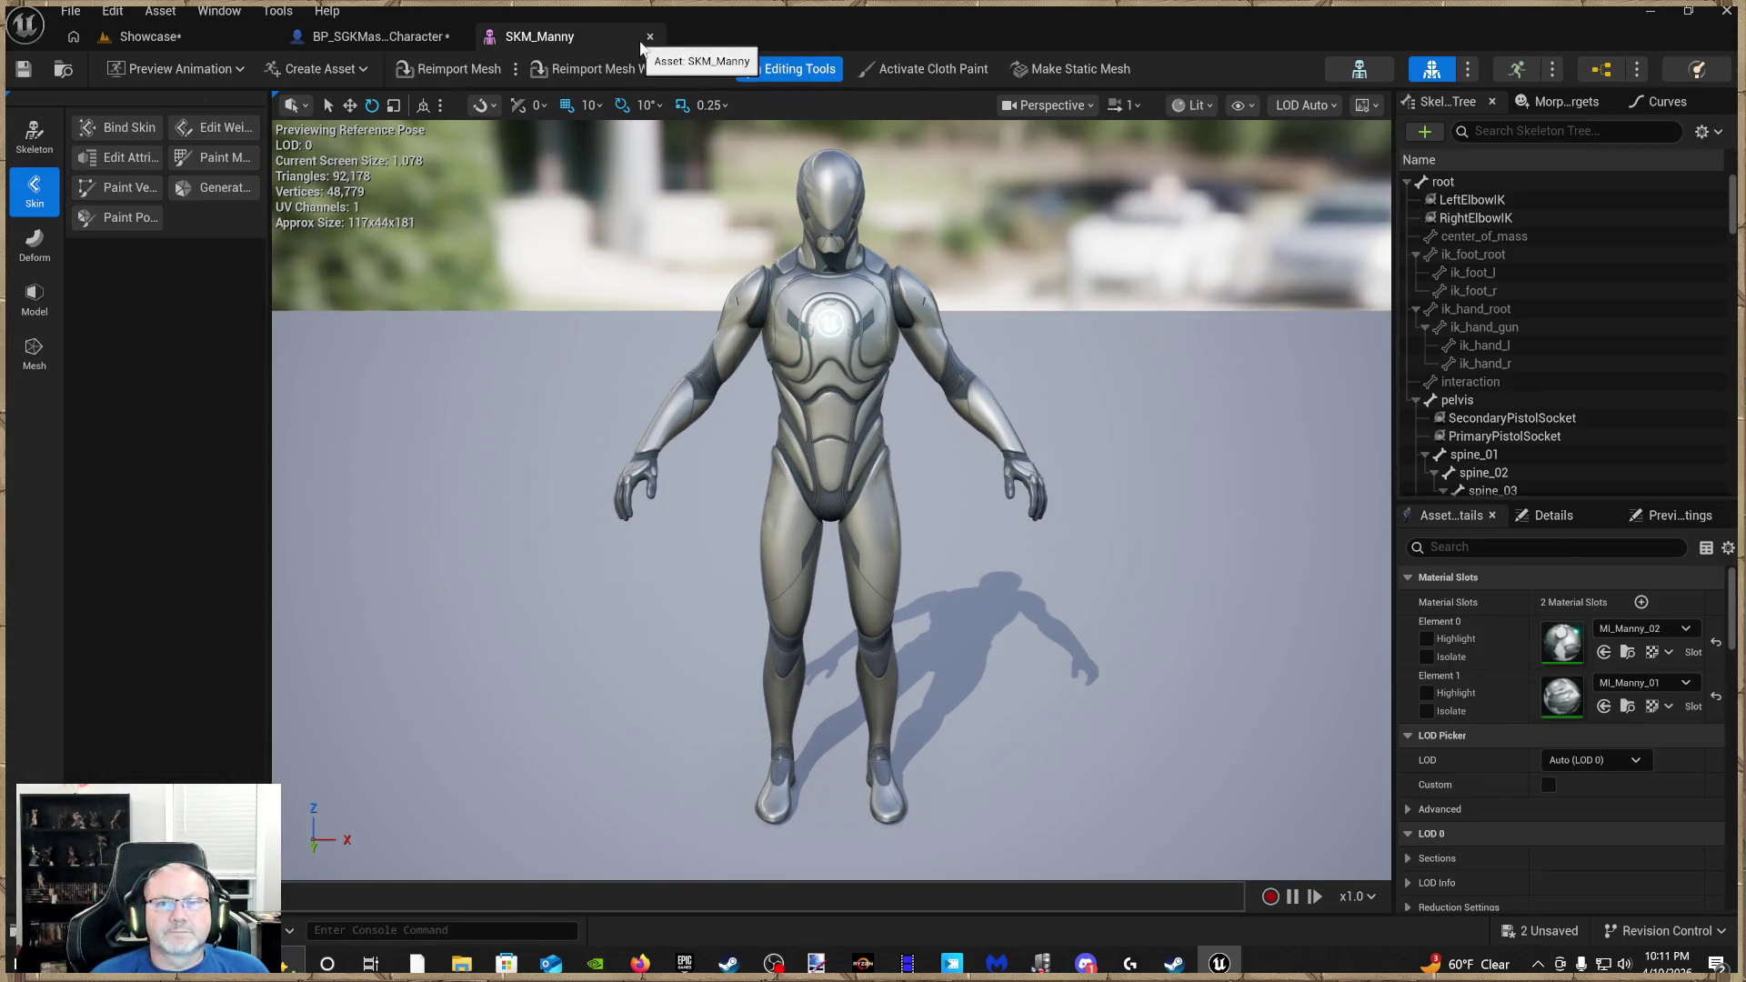
left_click(649, 40)
mouse_move(621, 283)
left_mouse_down()
mouse_move(418, 287)
mouse_move(418, 227)
mouse_move(418, 300)
mouse_move(419, 227)
mouse_move(391, 291)
mouse_move(391, 254)
mouse_move(789, 476)
left_mouse_up()
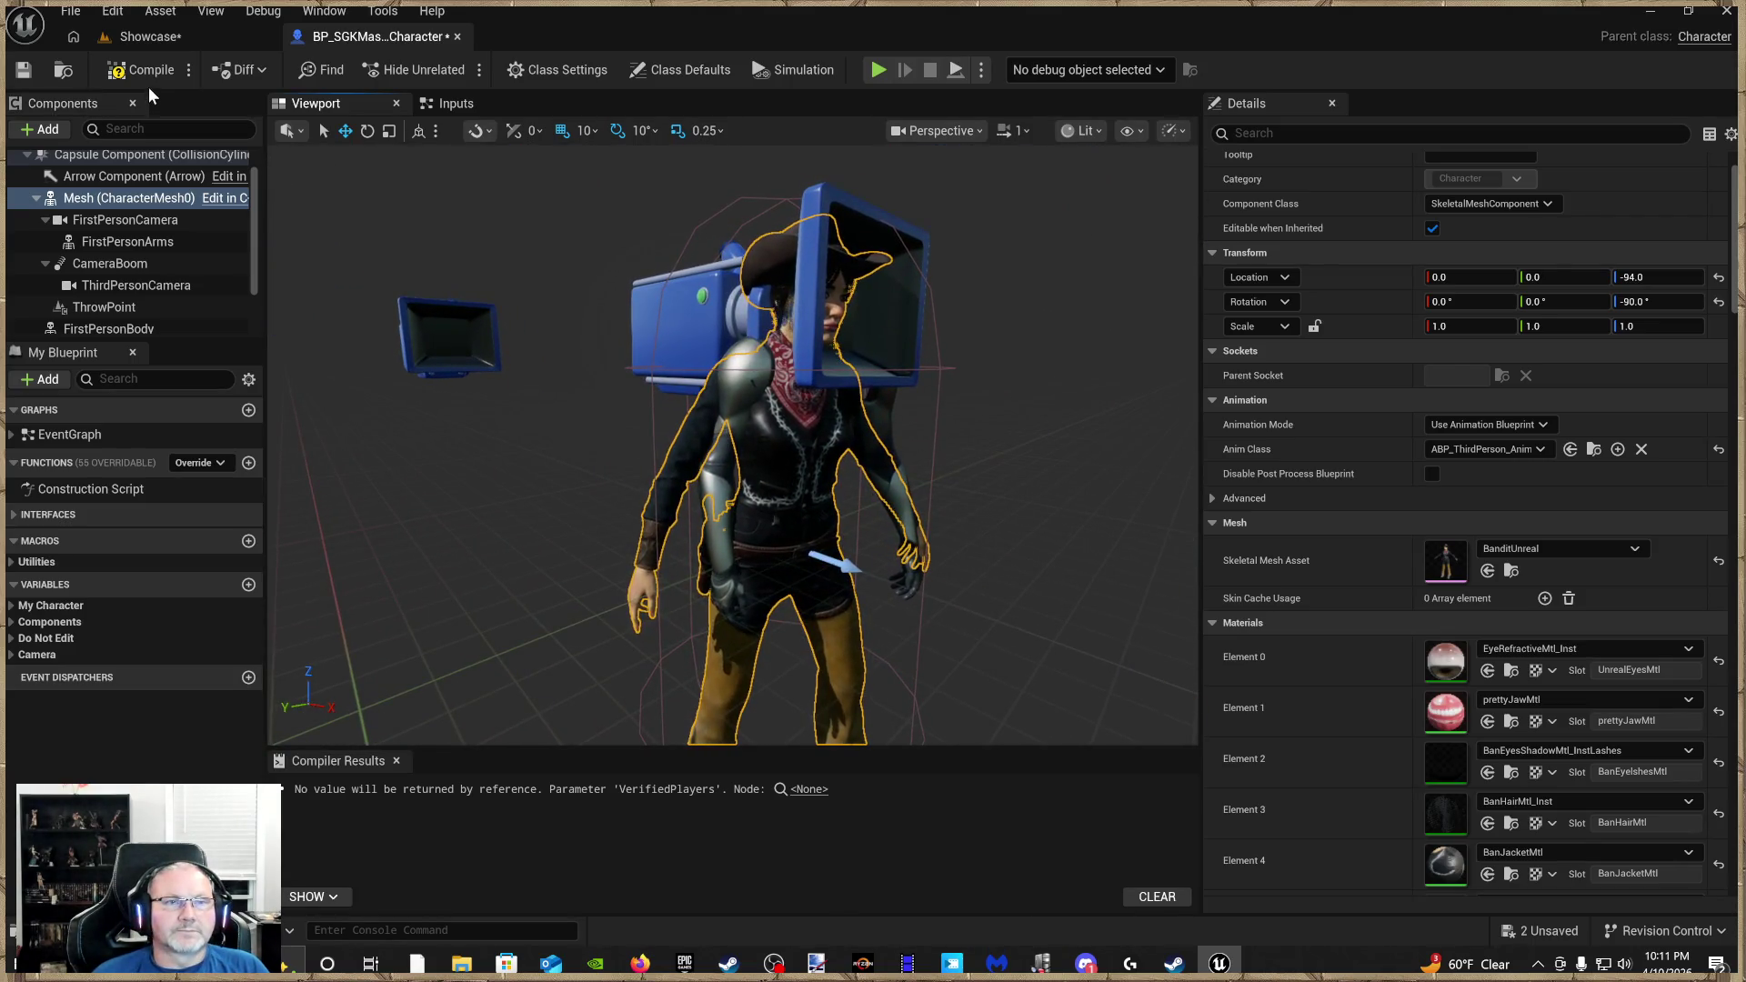
left_click(26, 76)
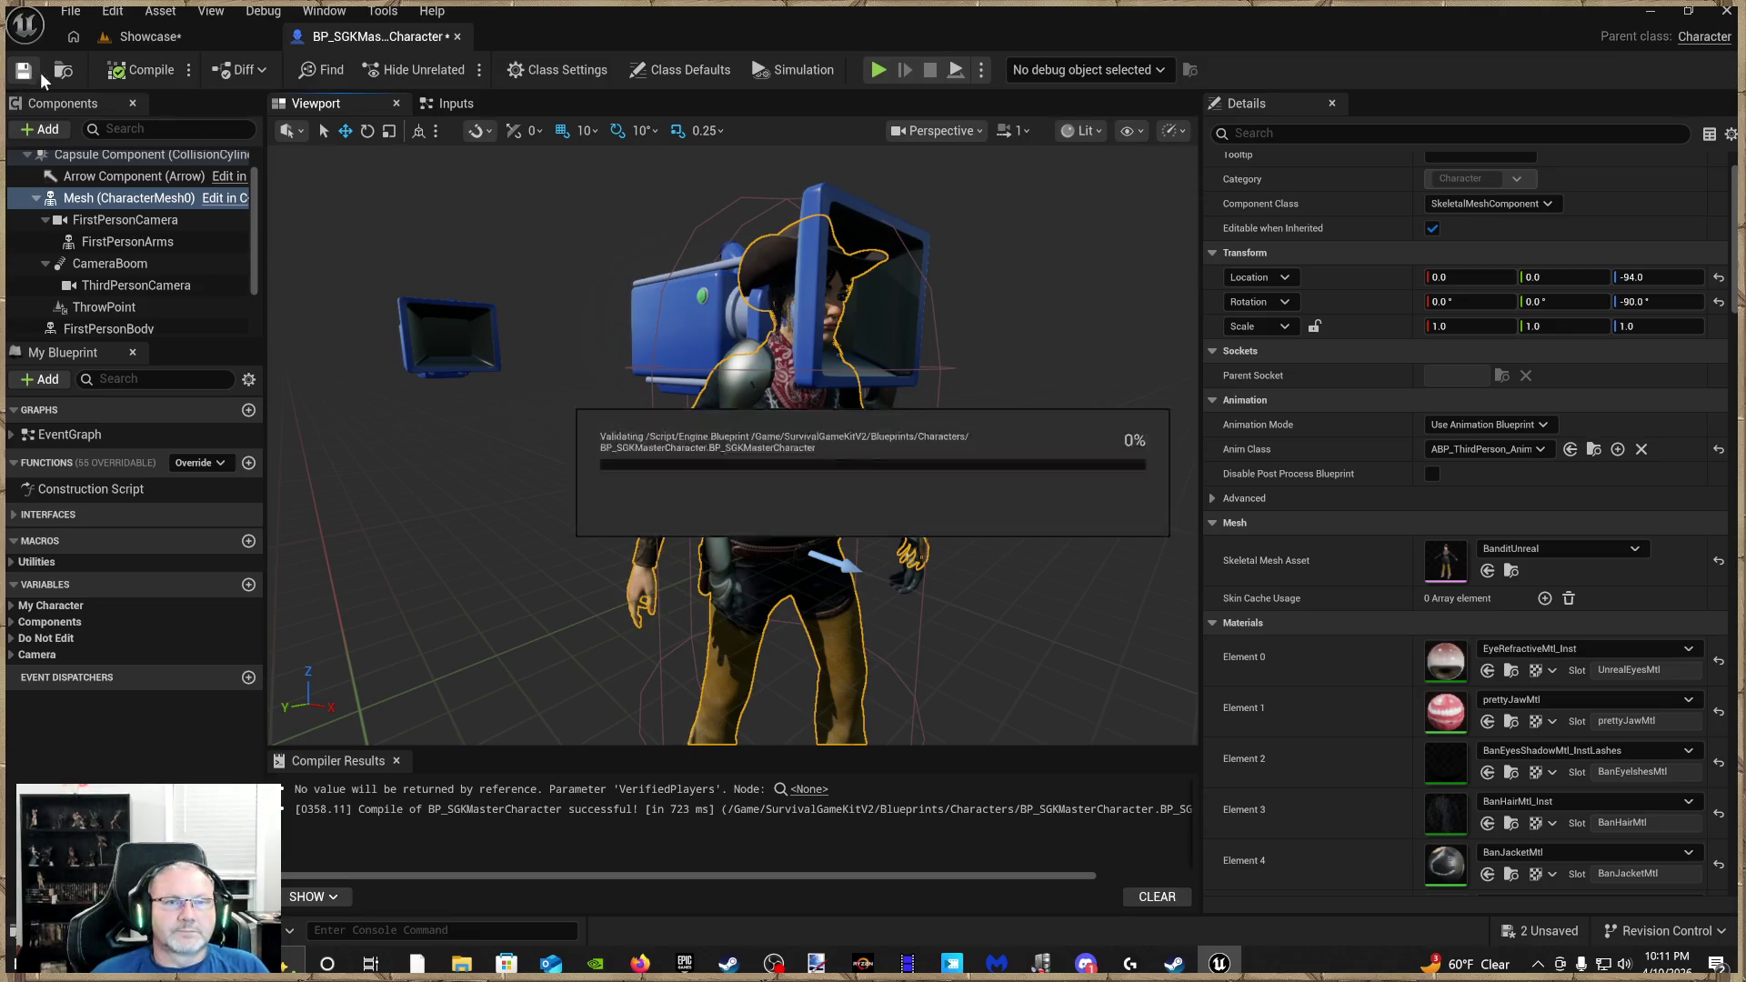
left_click(144, 41)
Start a Play From Here session on the ground near the tree area
left_click_drag(697, 636, 709, 643)
right_click(713, 639)
left_click(794, 624)
Run the bandit past the item walls, through the Example Rooms doorway toward the Empty Area
key("alt+p")
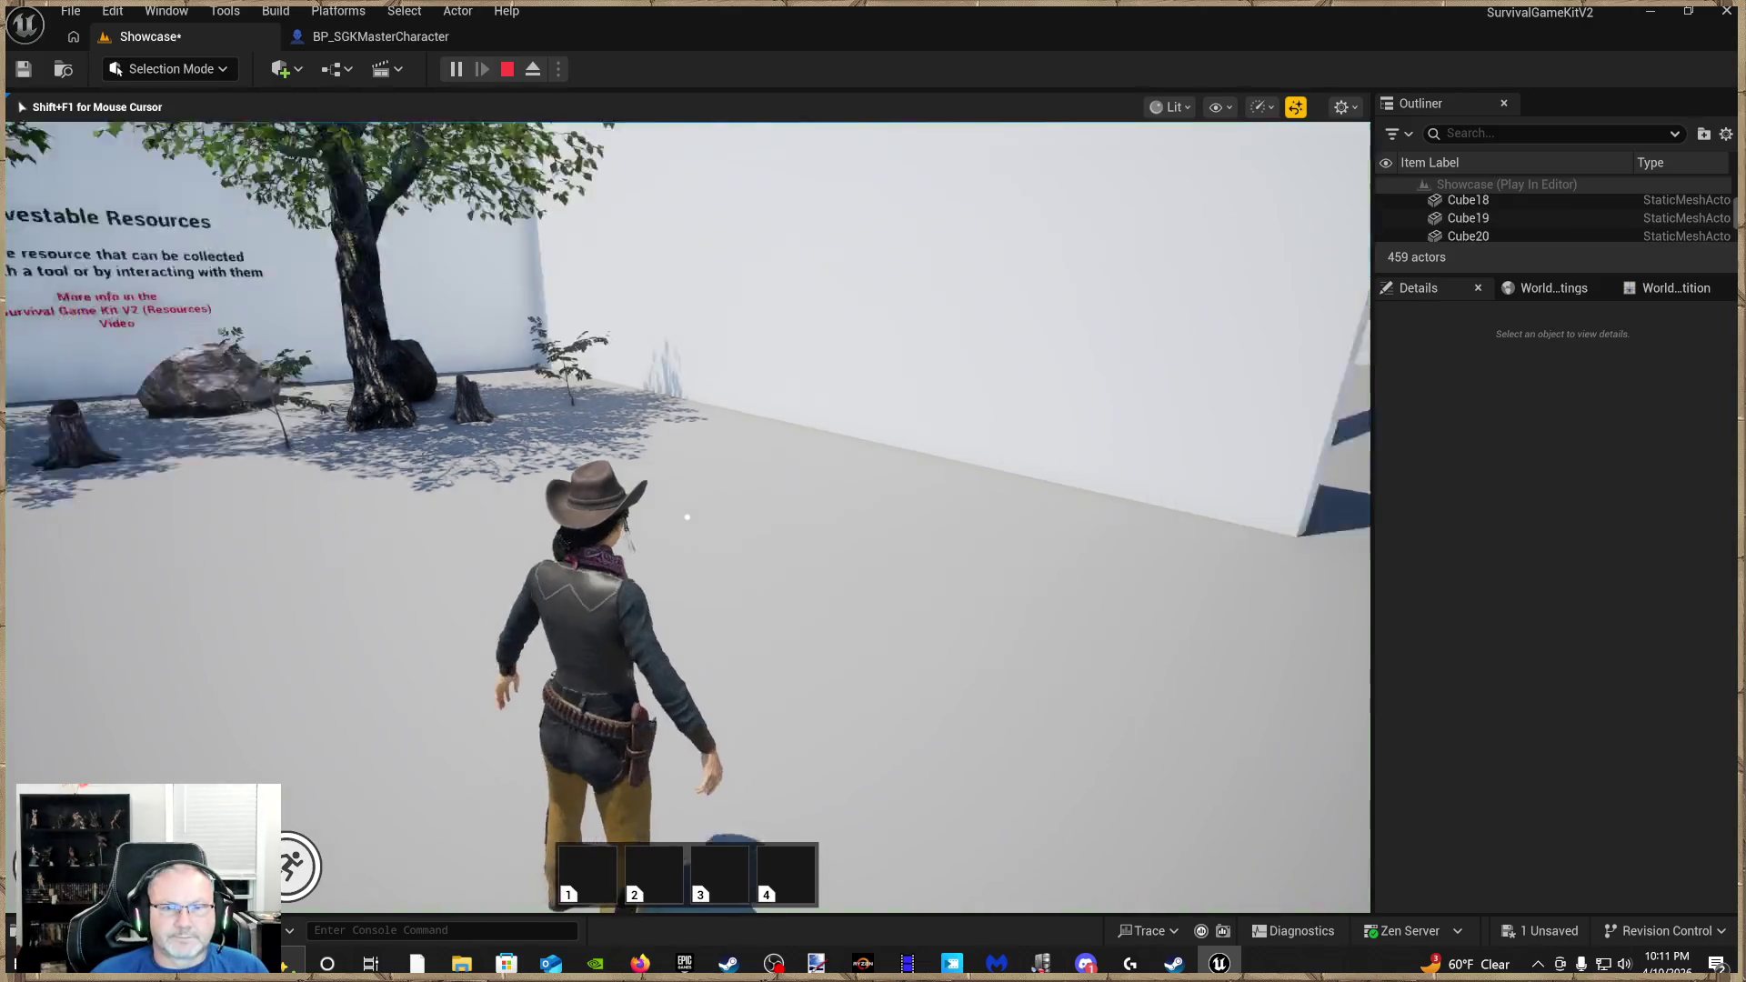
key("w")
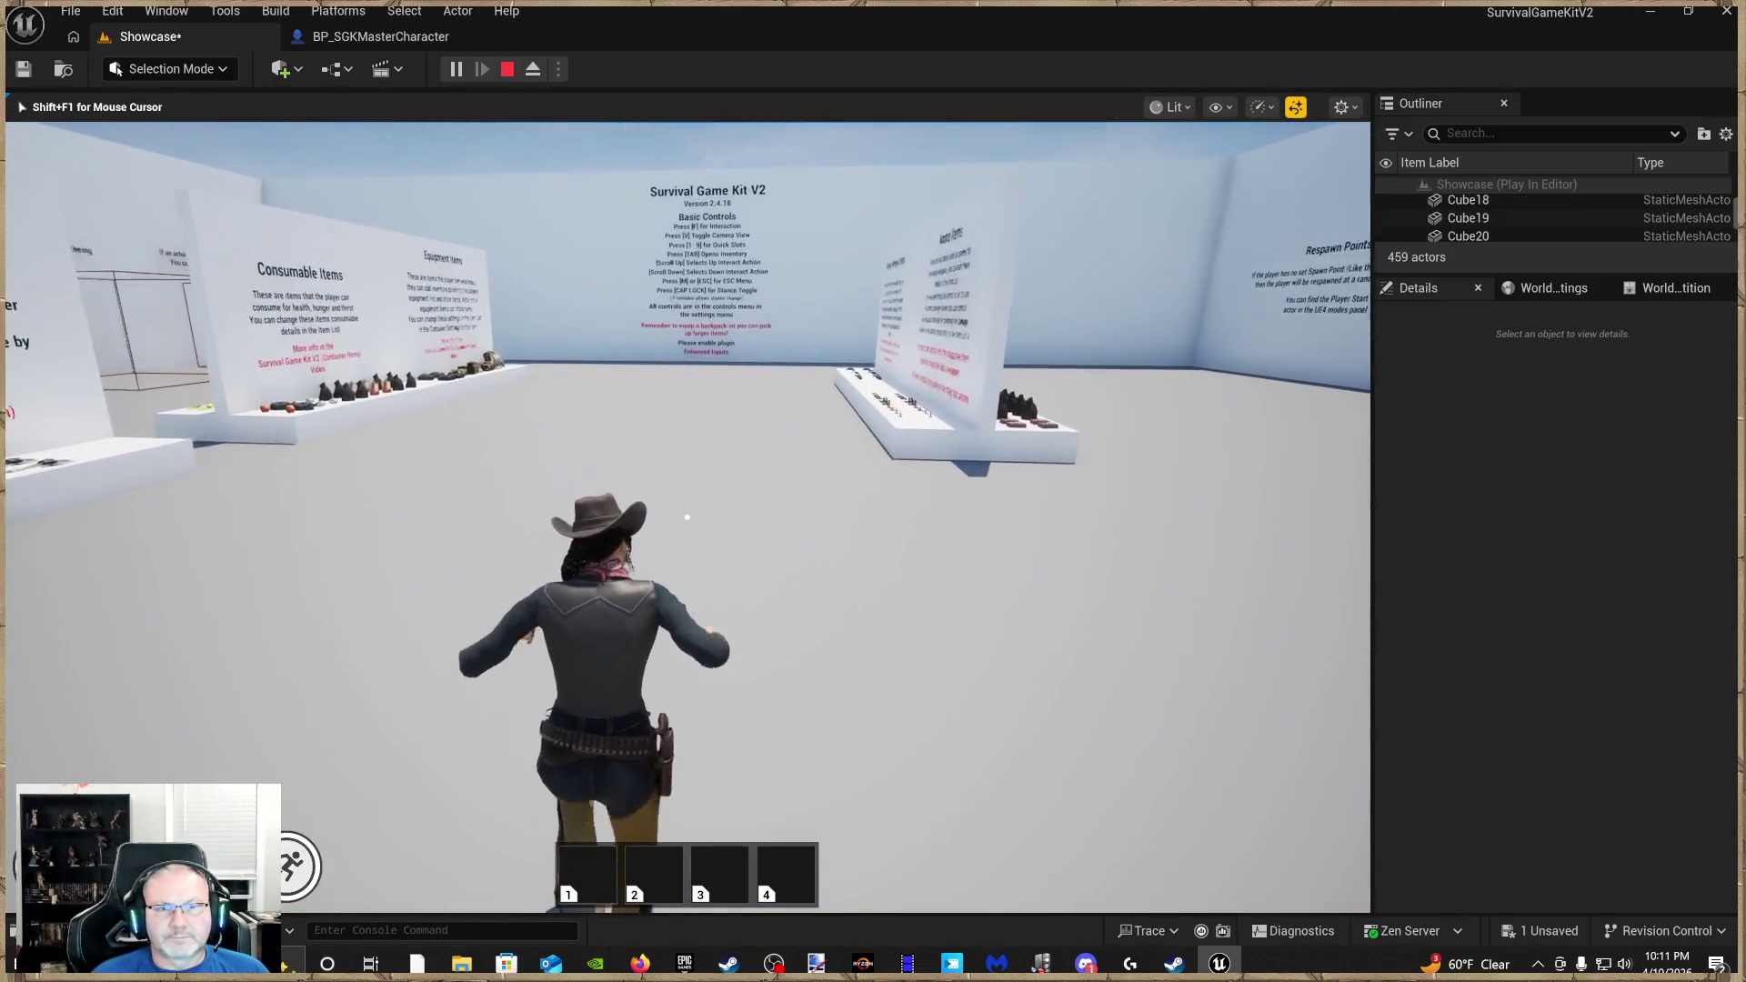
key("w")
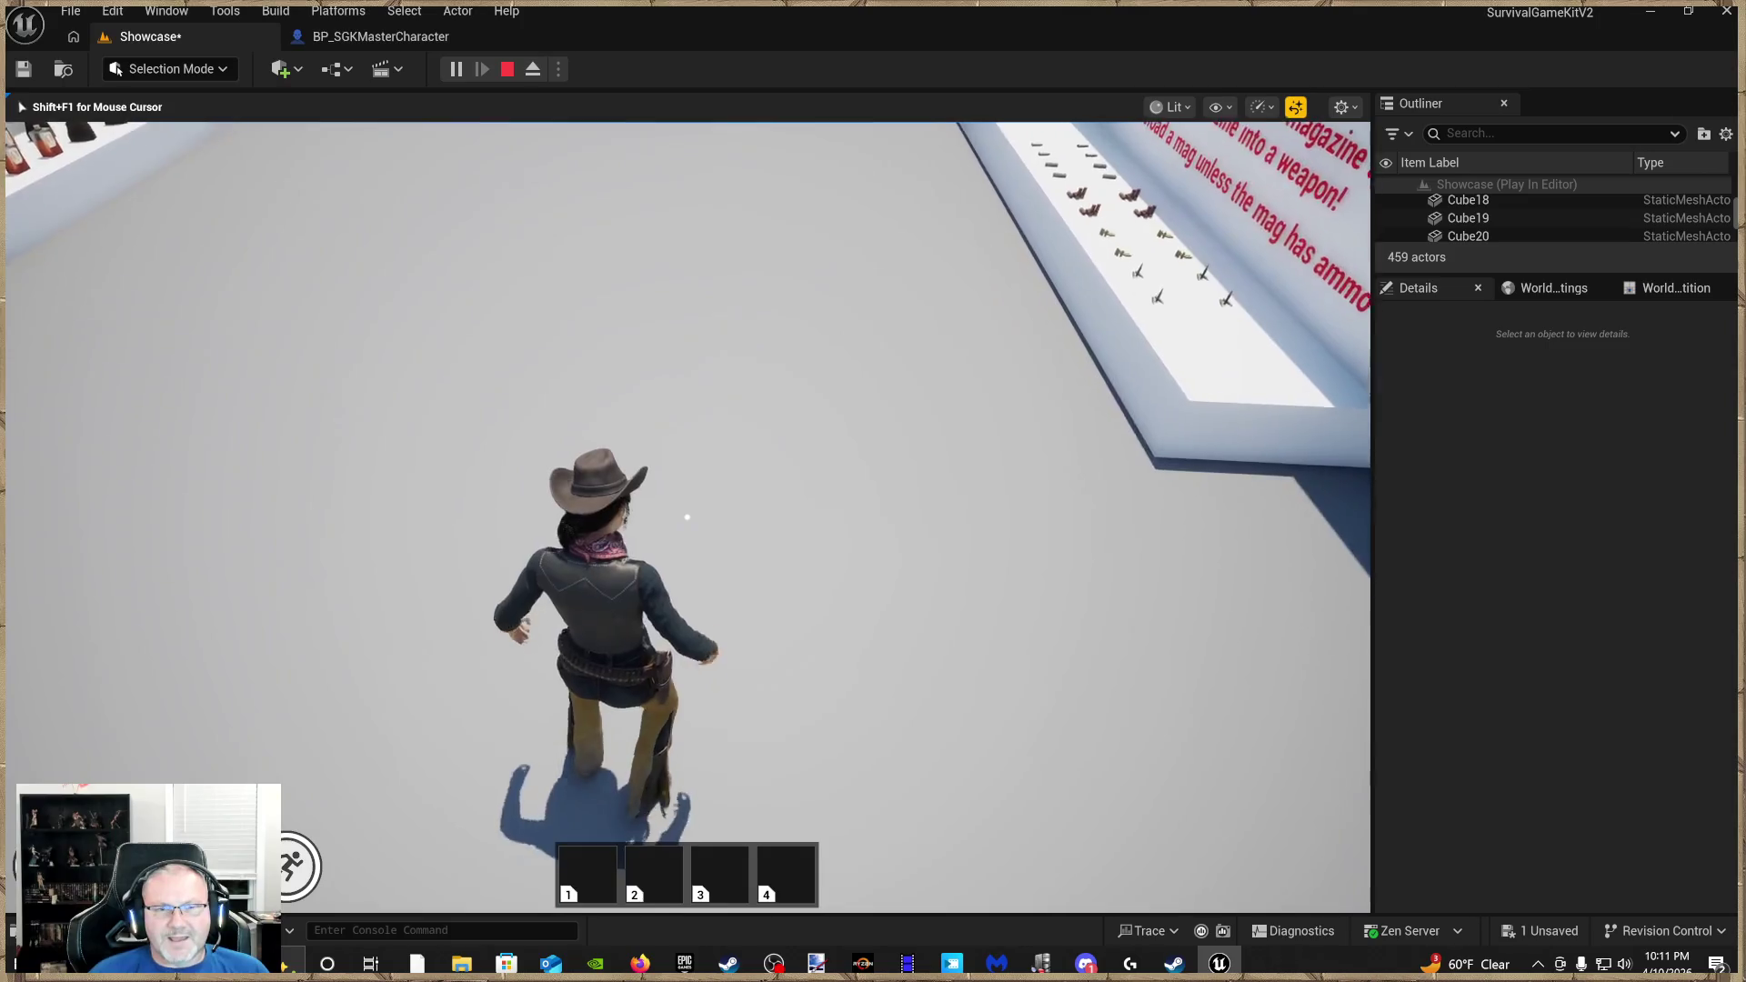
key("w")
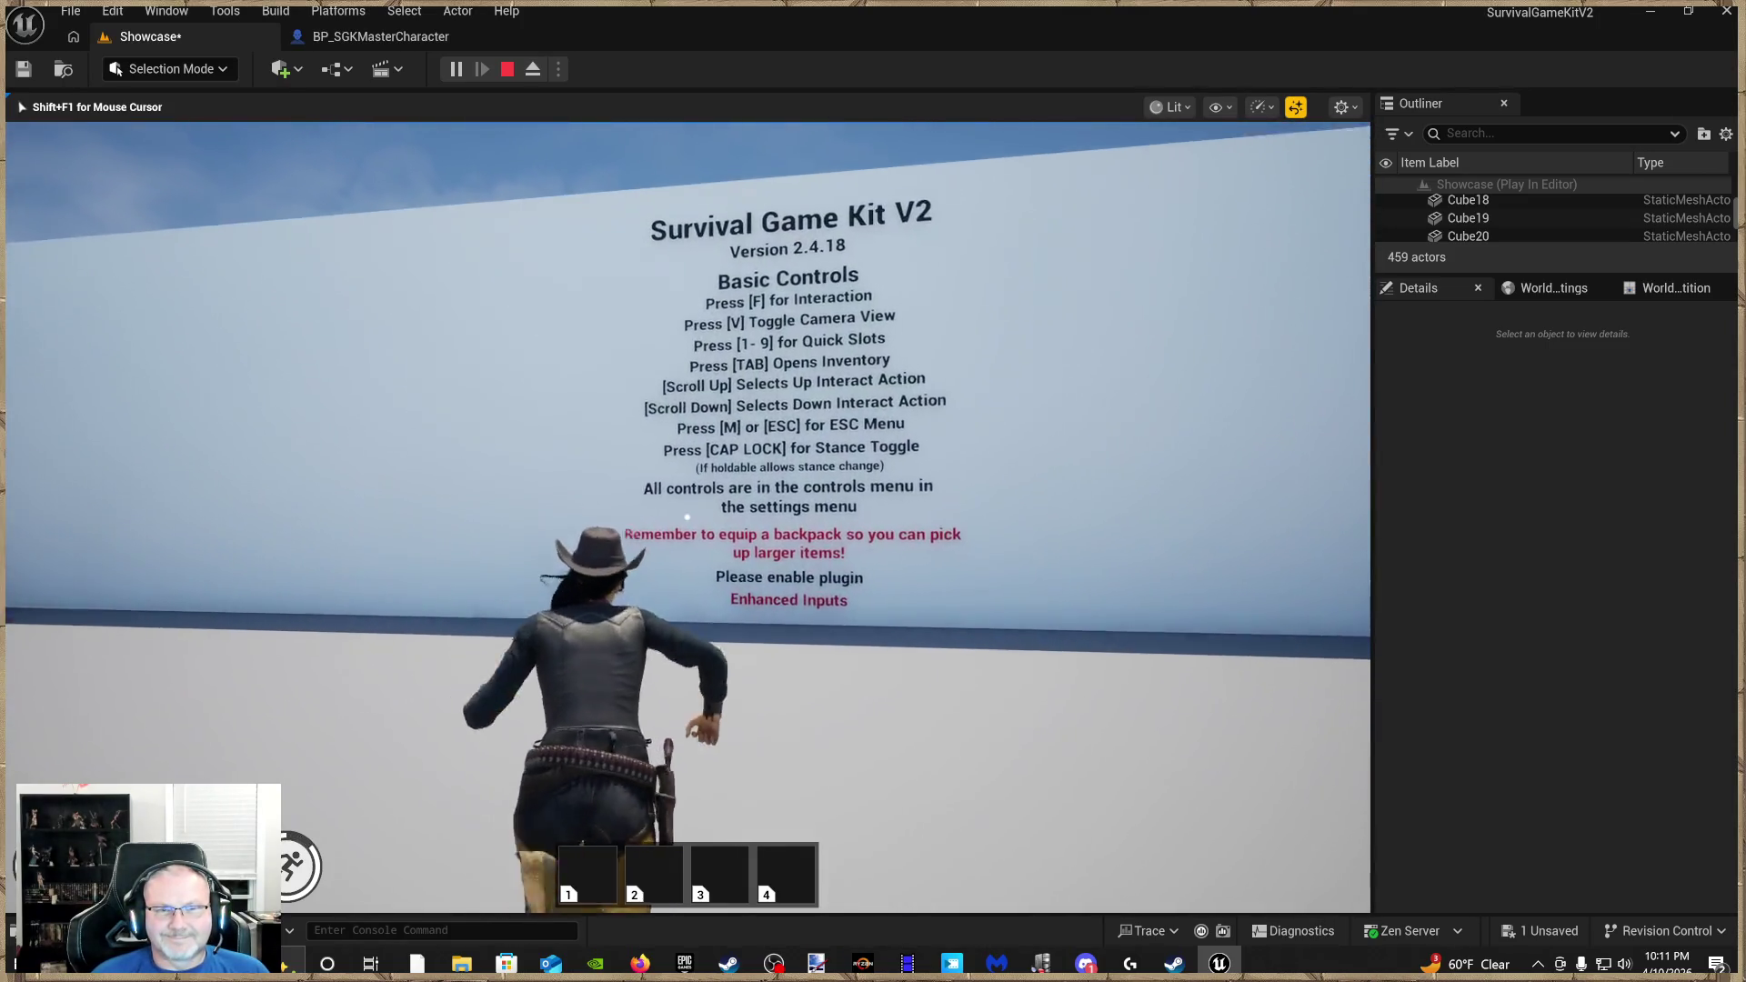
key("w")
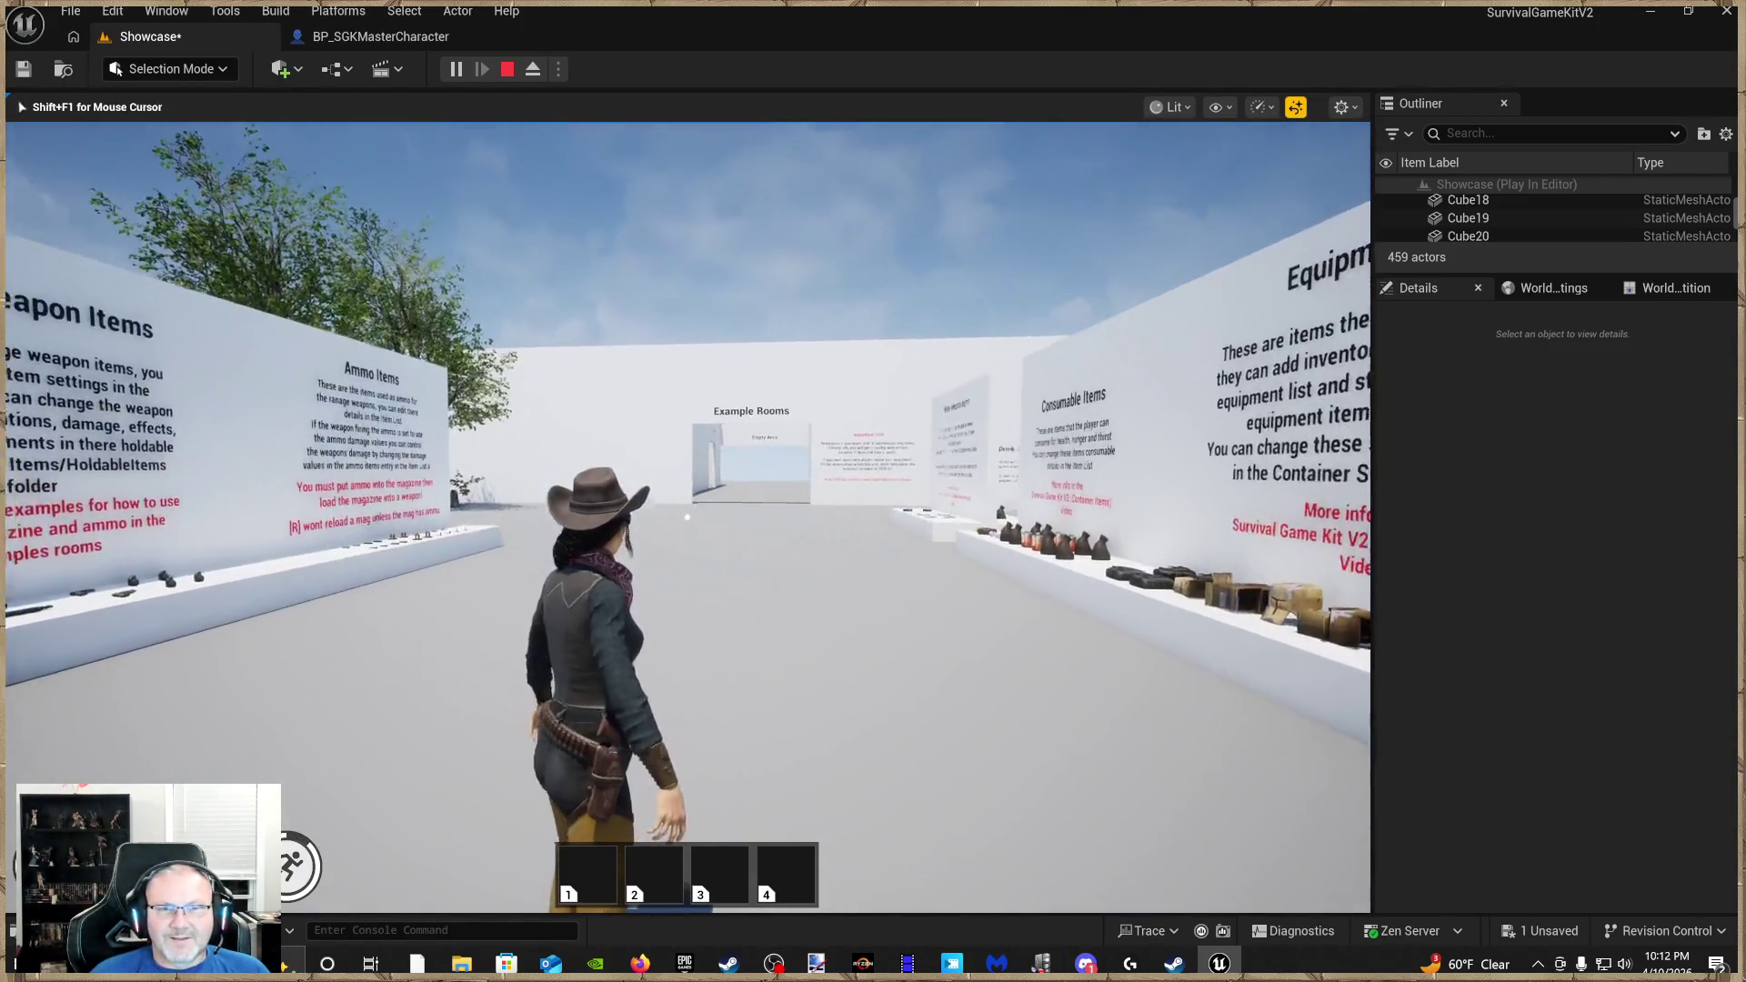
key("w")
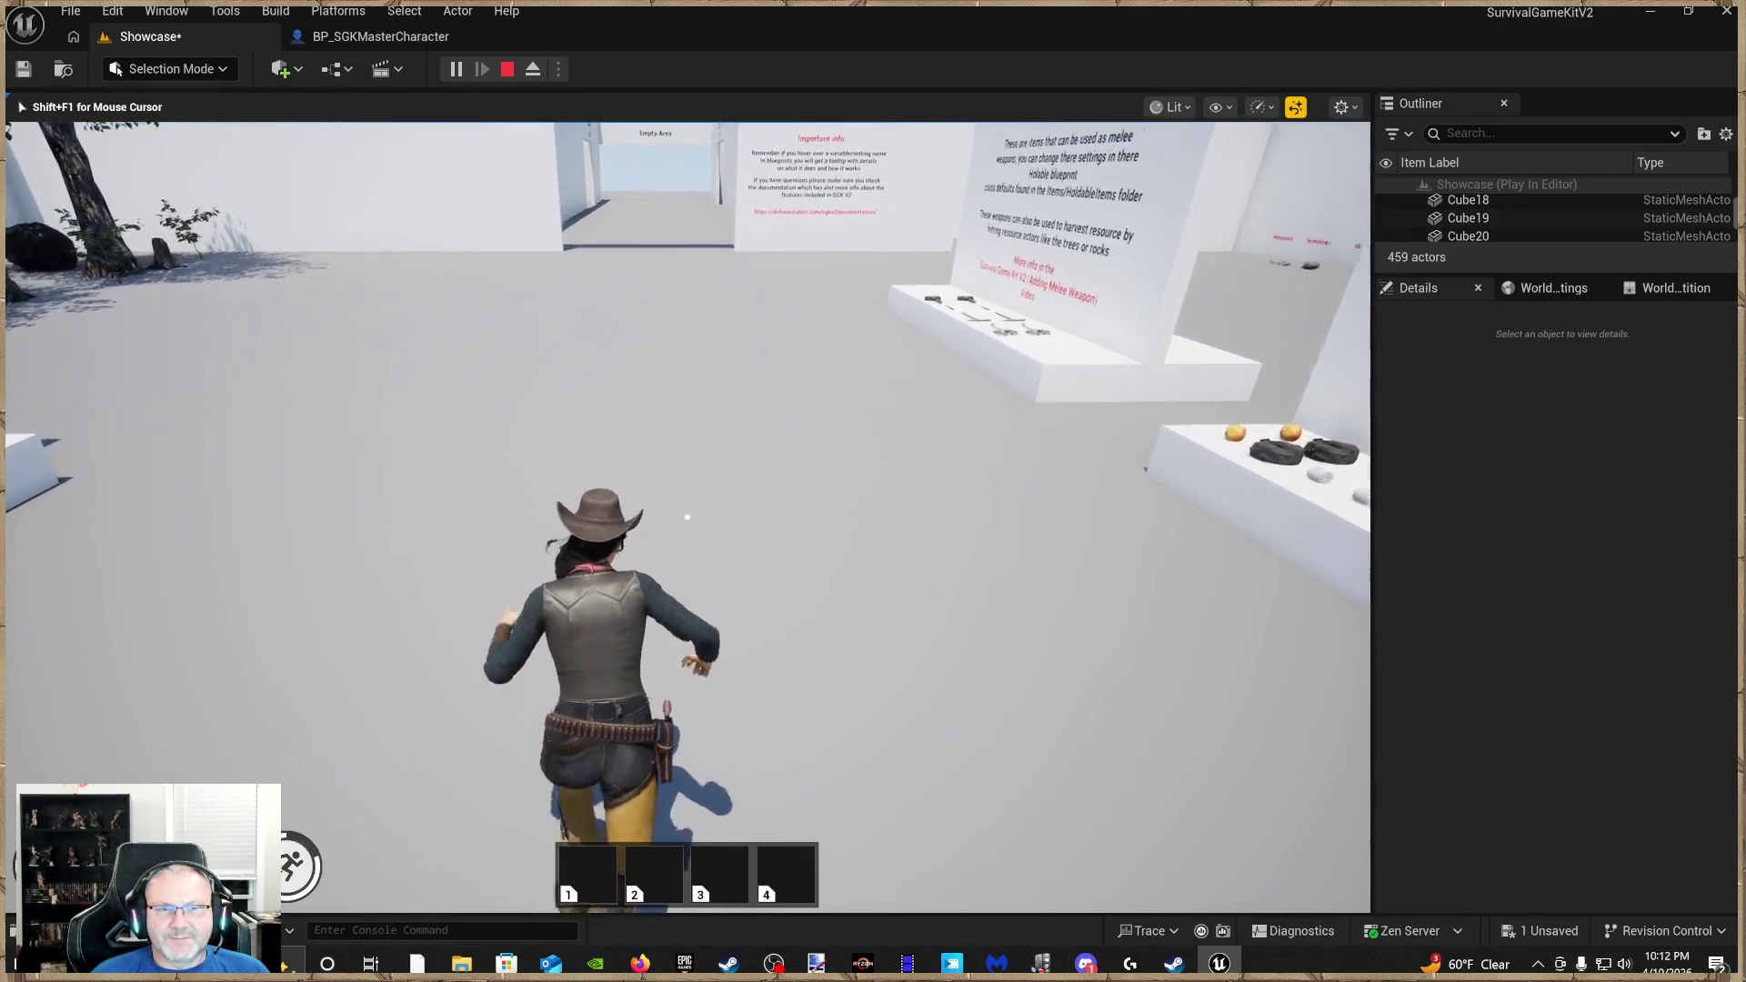
key("w")
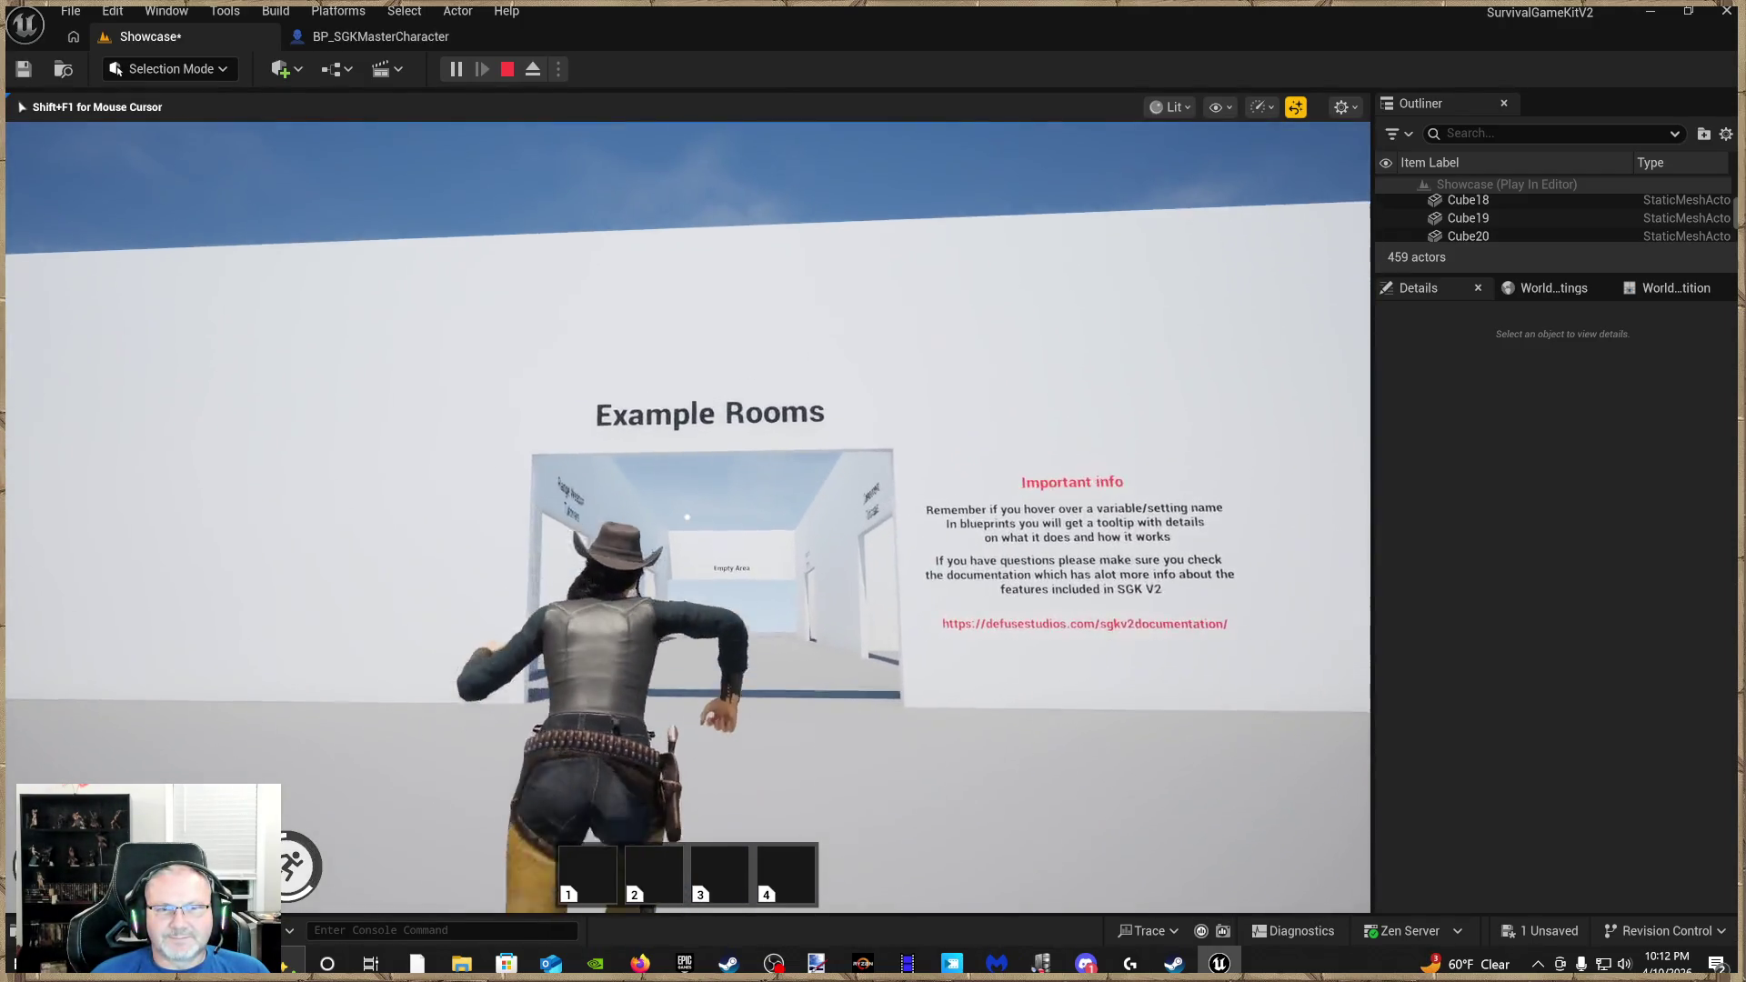
key("w")
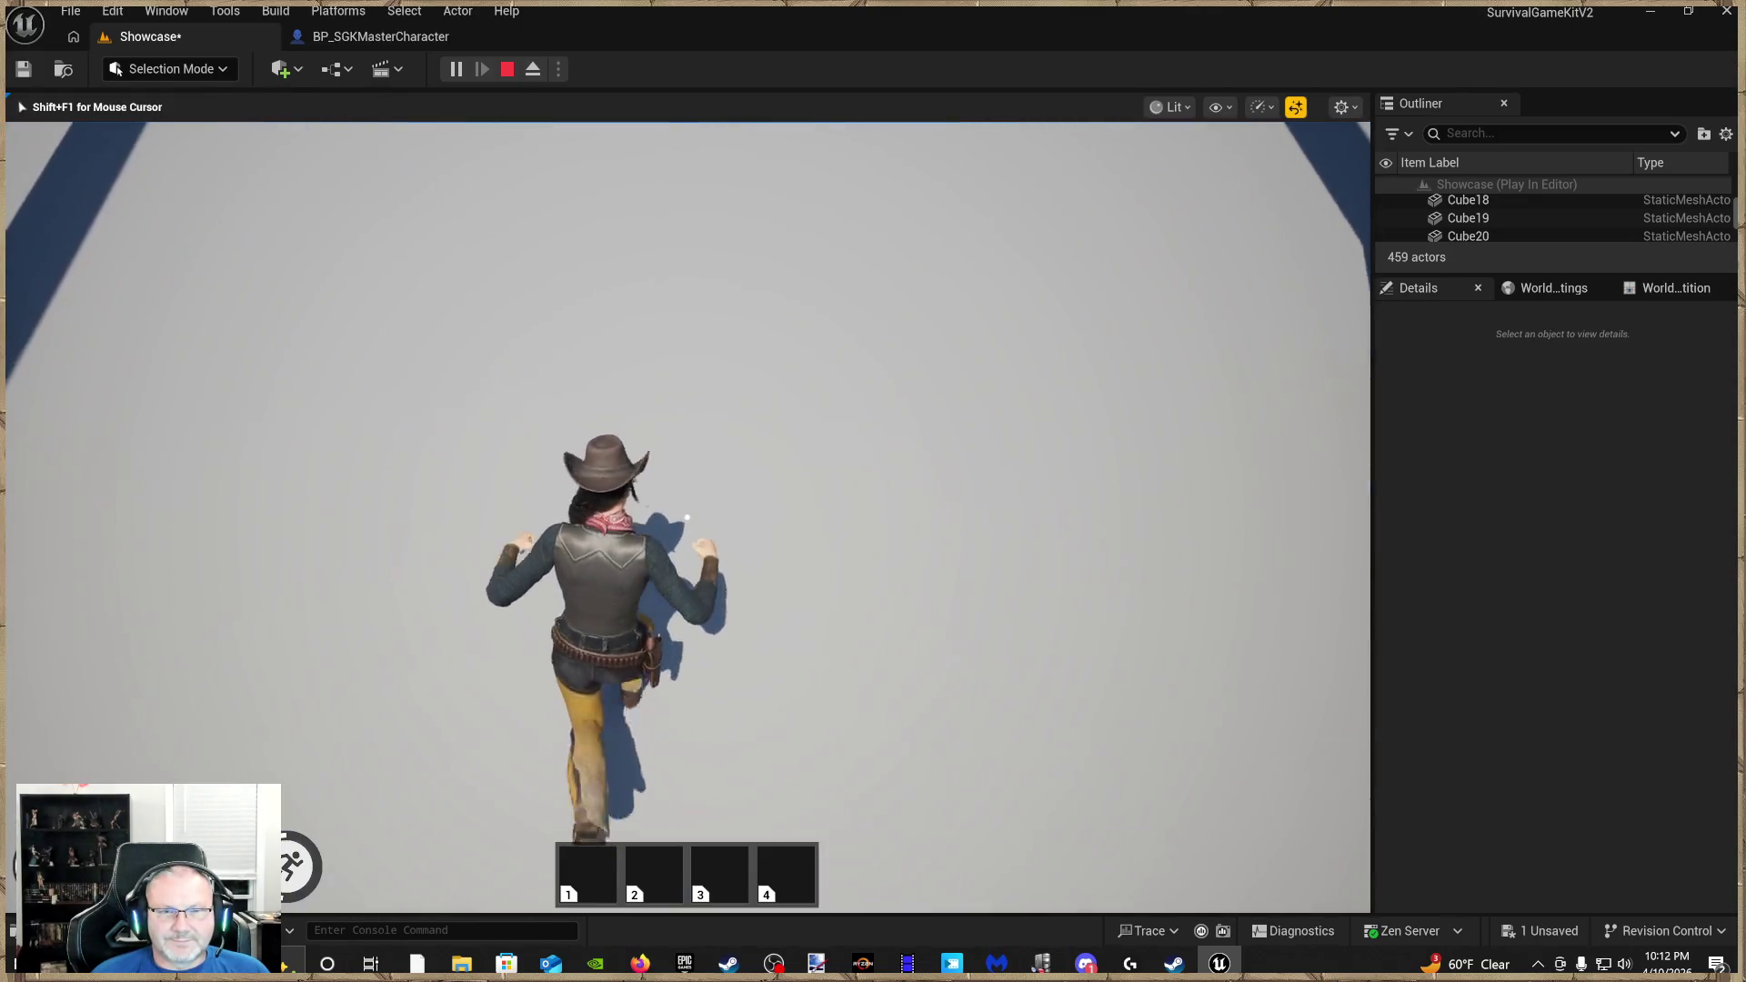
key("w")
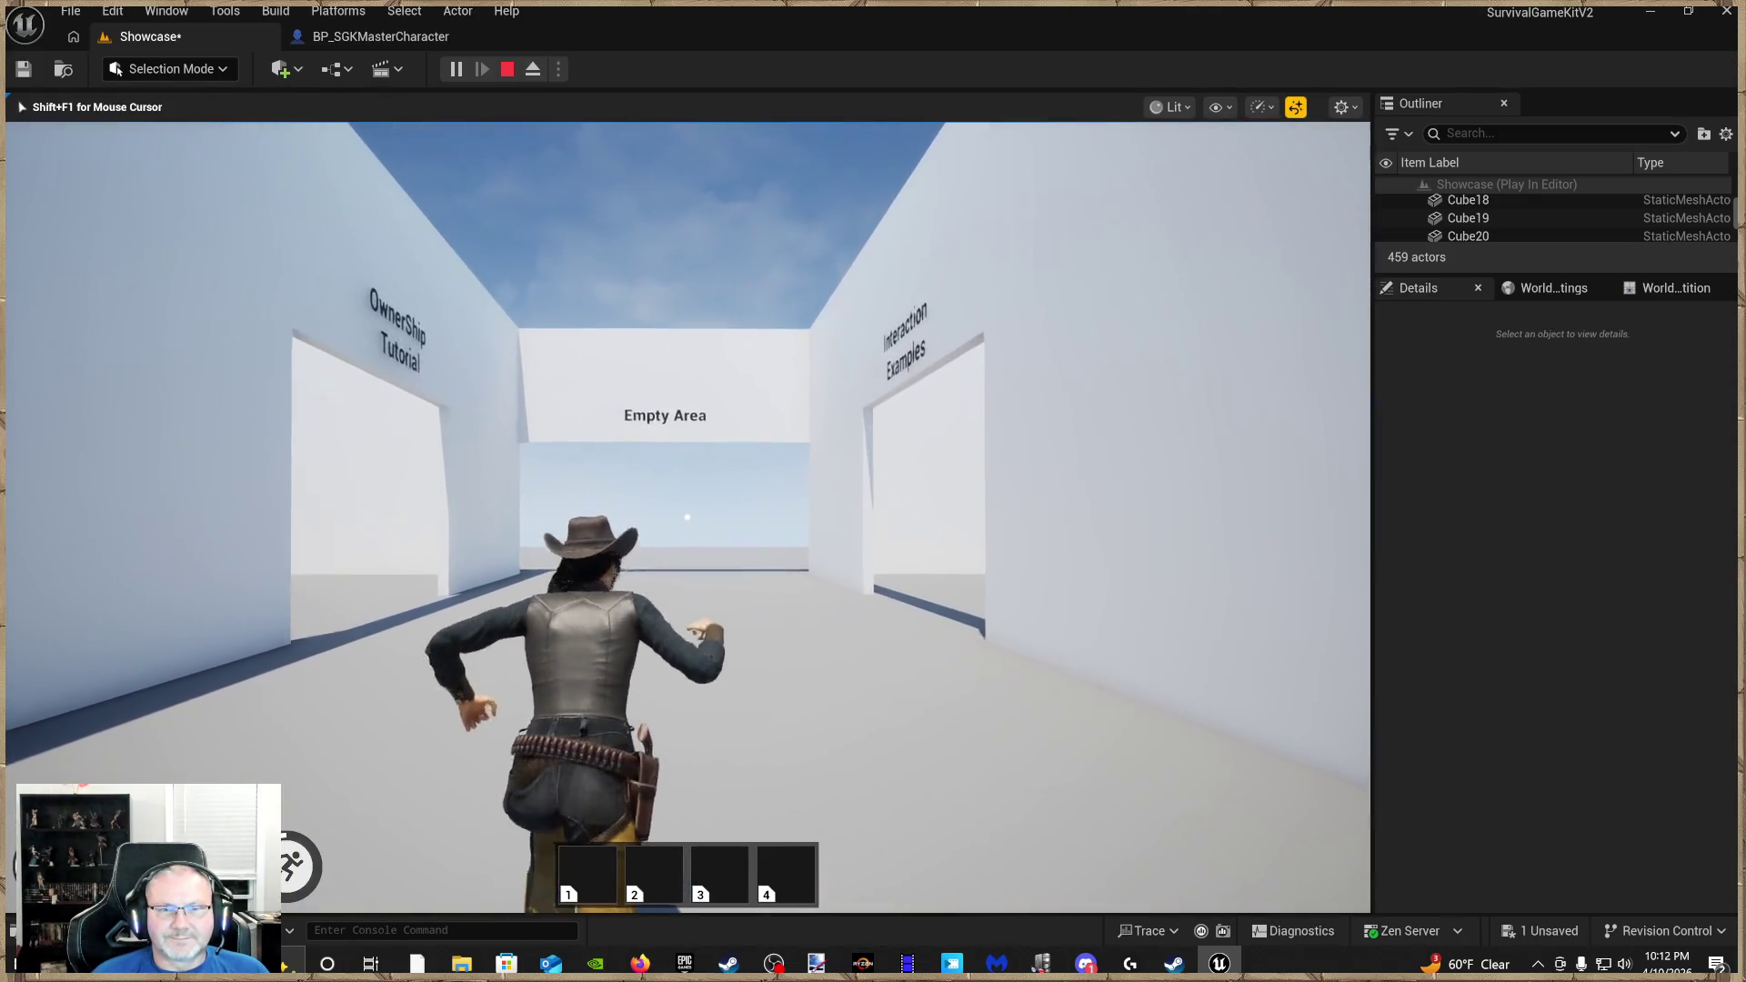
Run through the Range Weapon Tutorials corridor up to the M1982 on the weapons table
key("w")
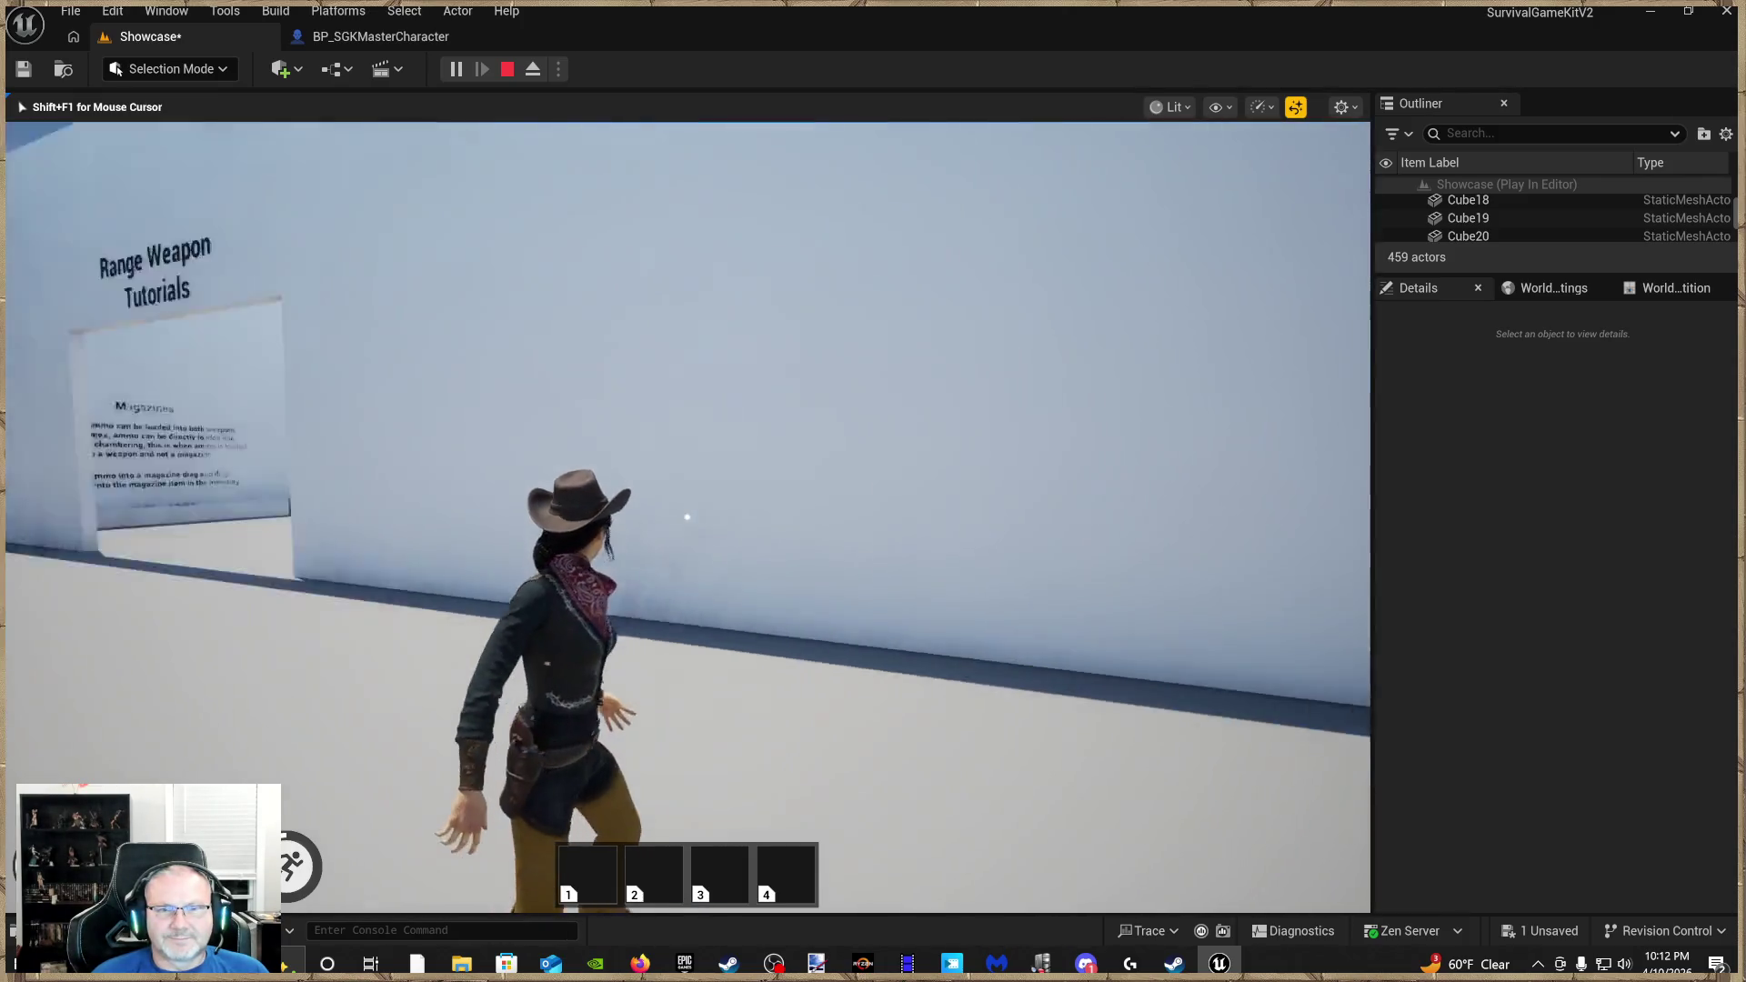
key("w")
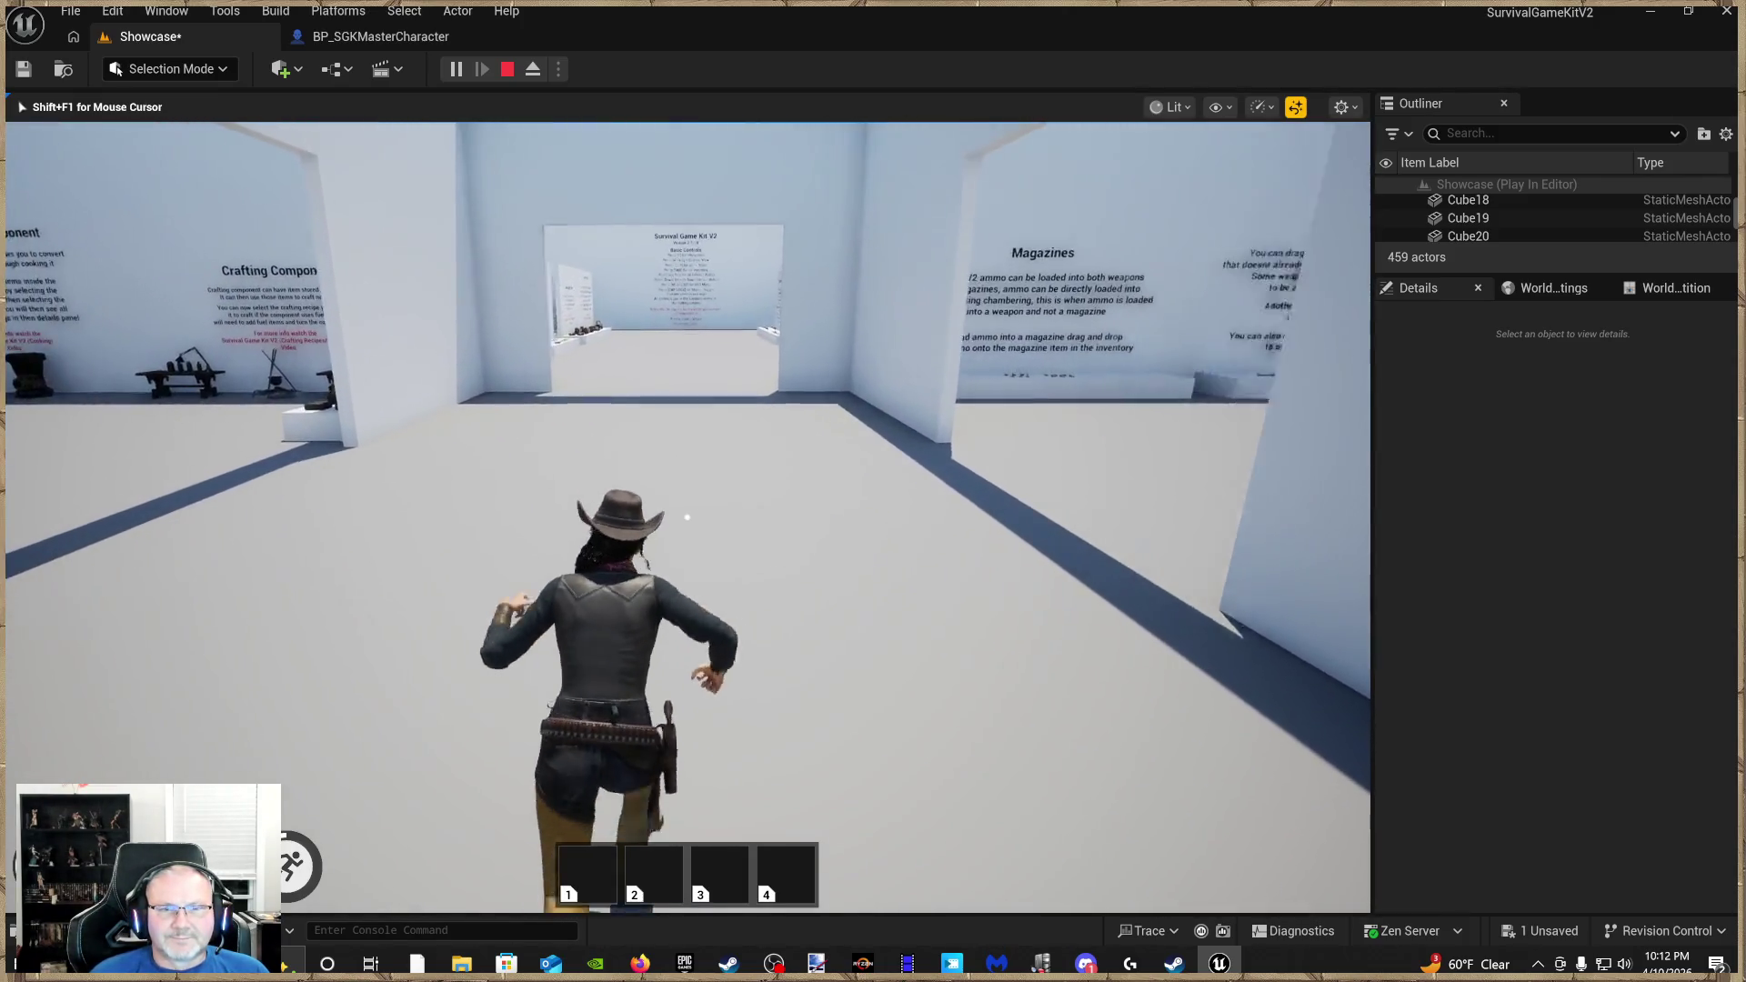
key("w")
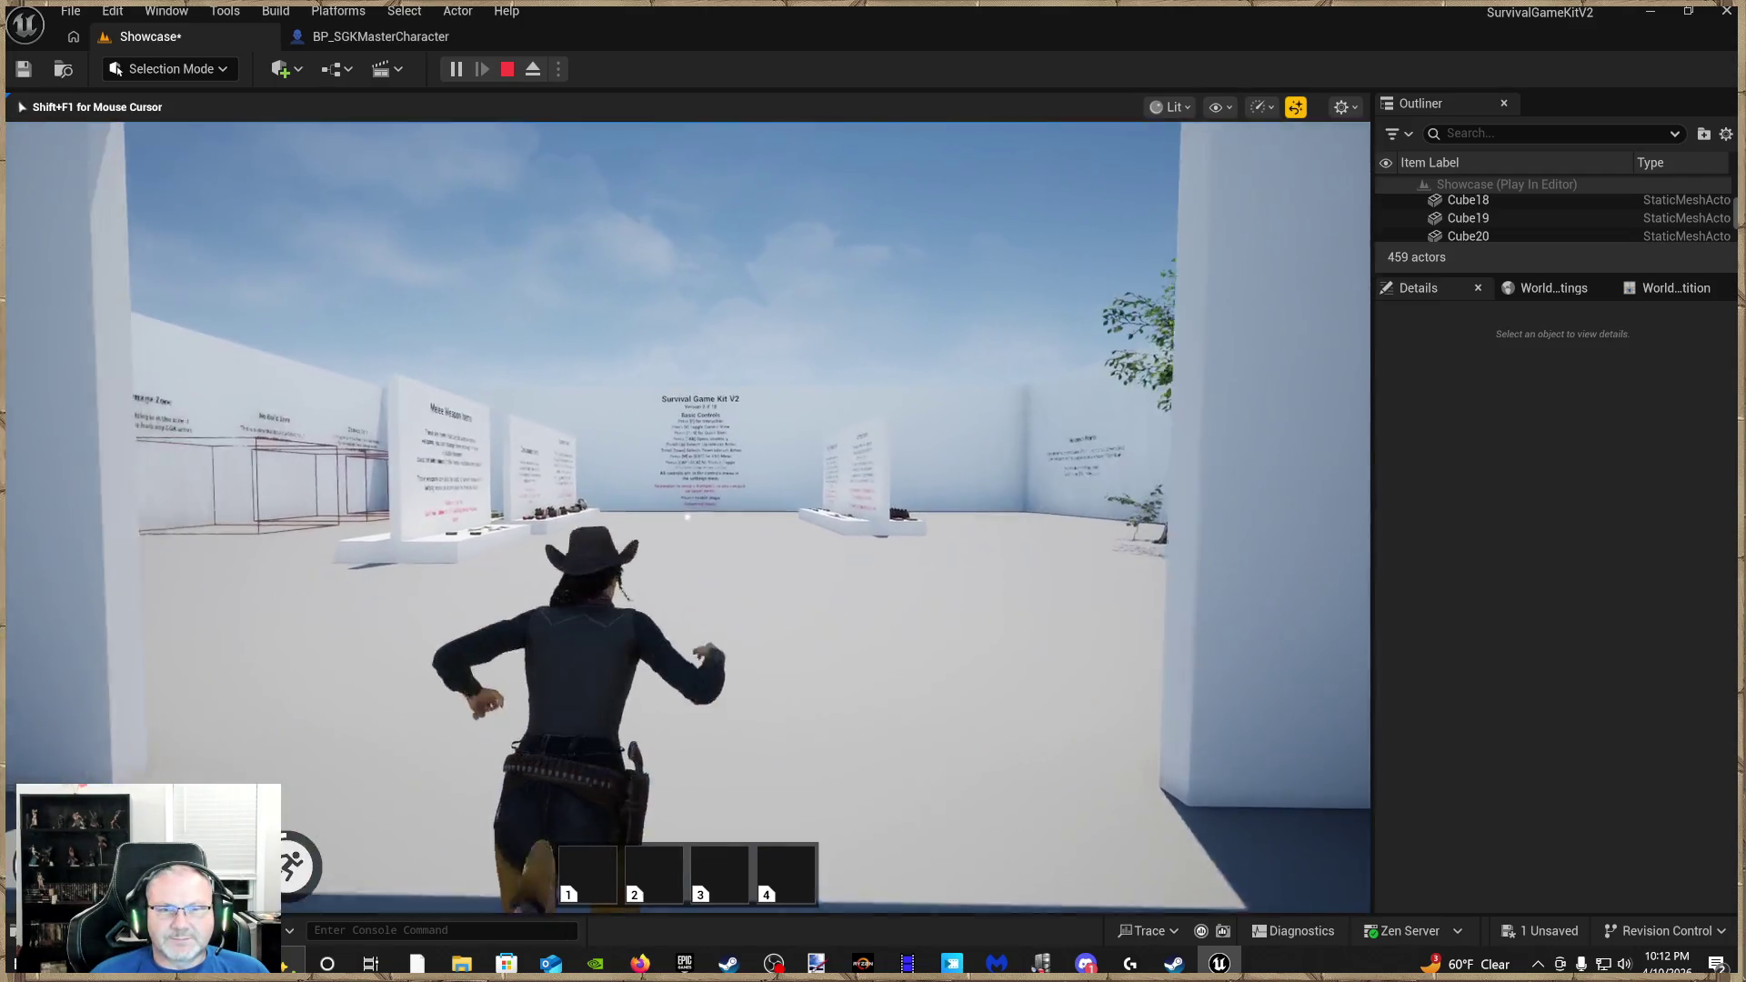
key("w")
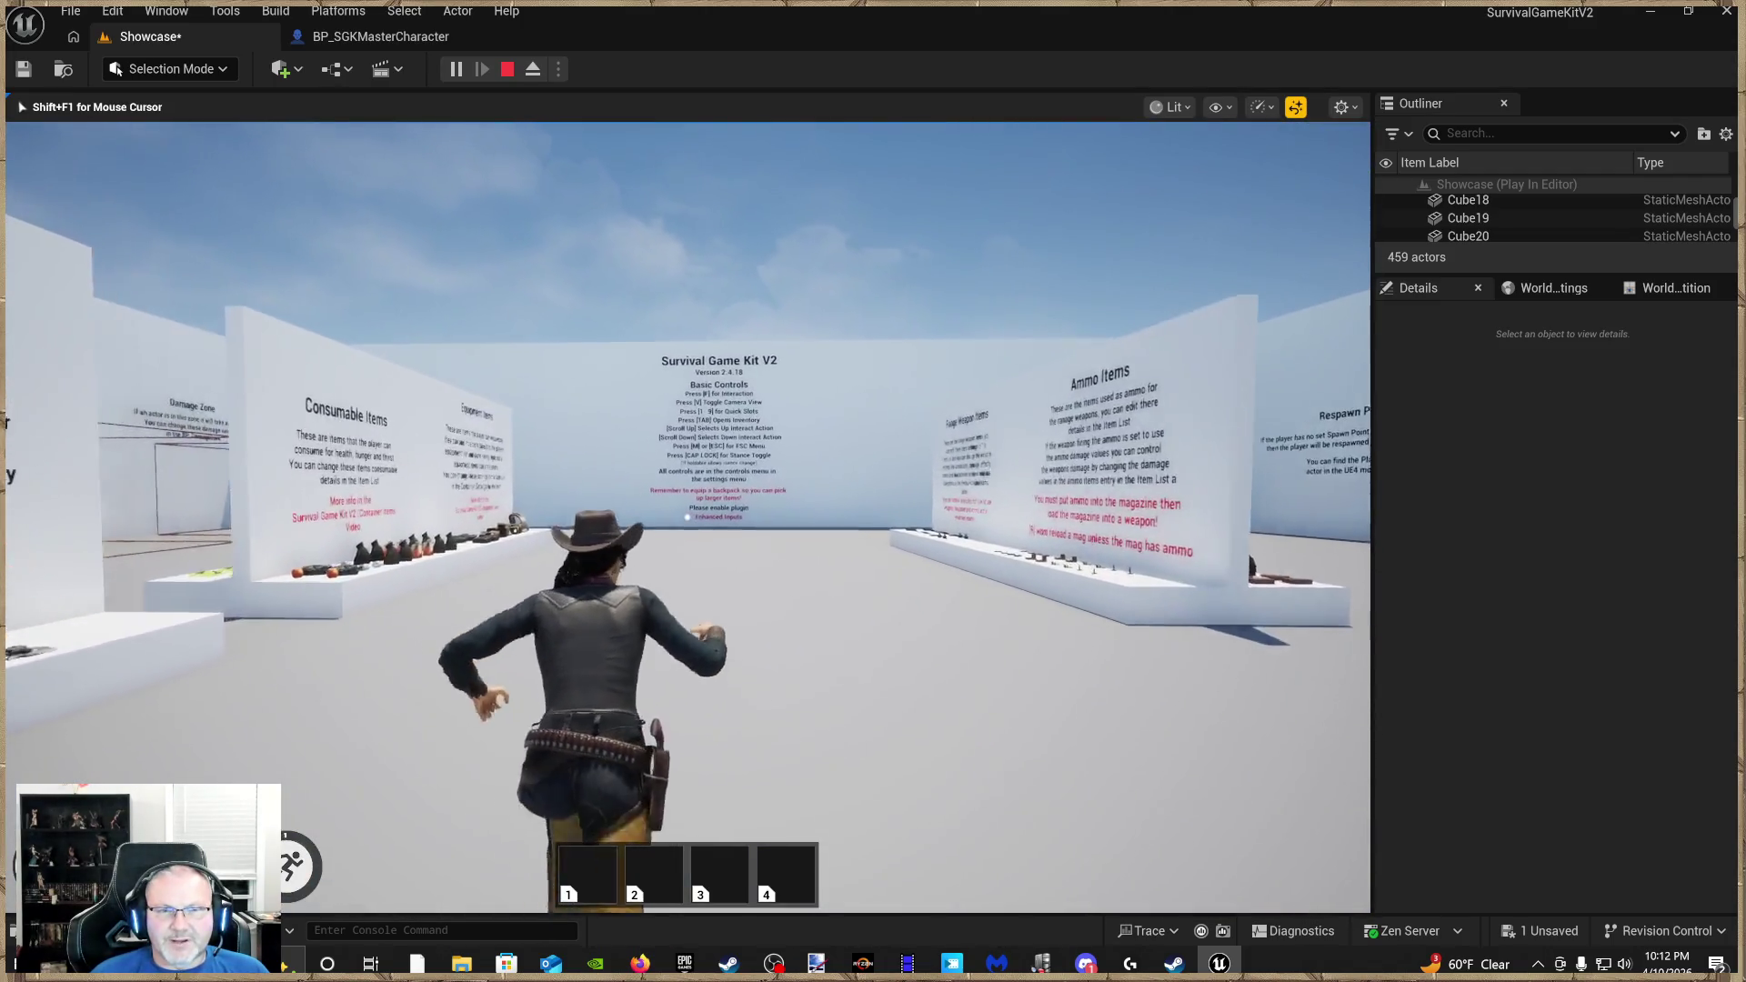
key("w")
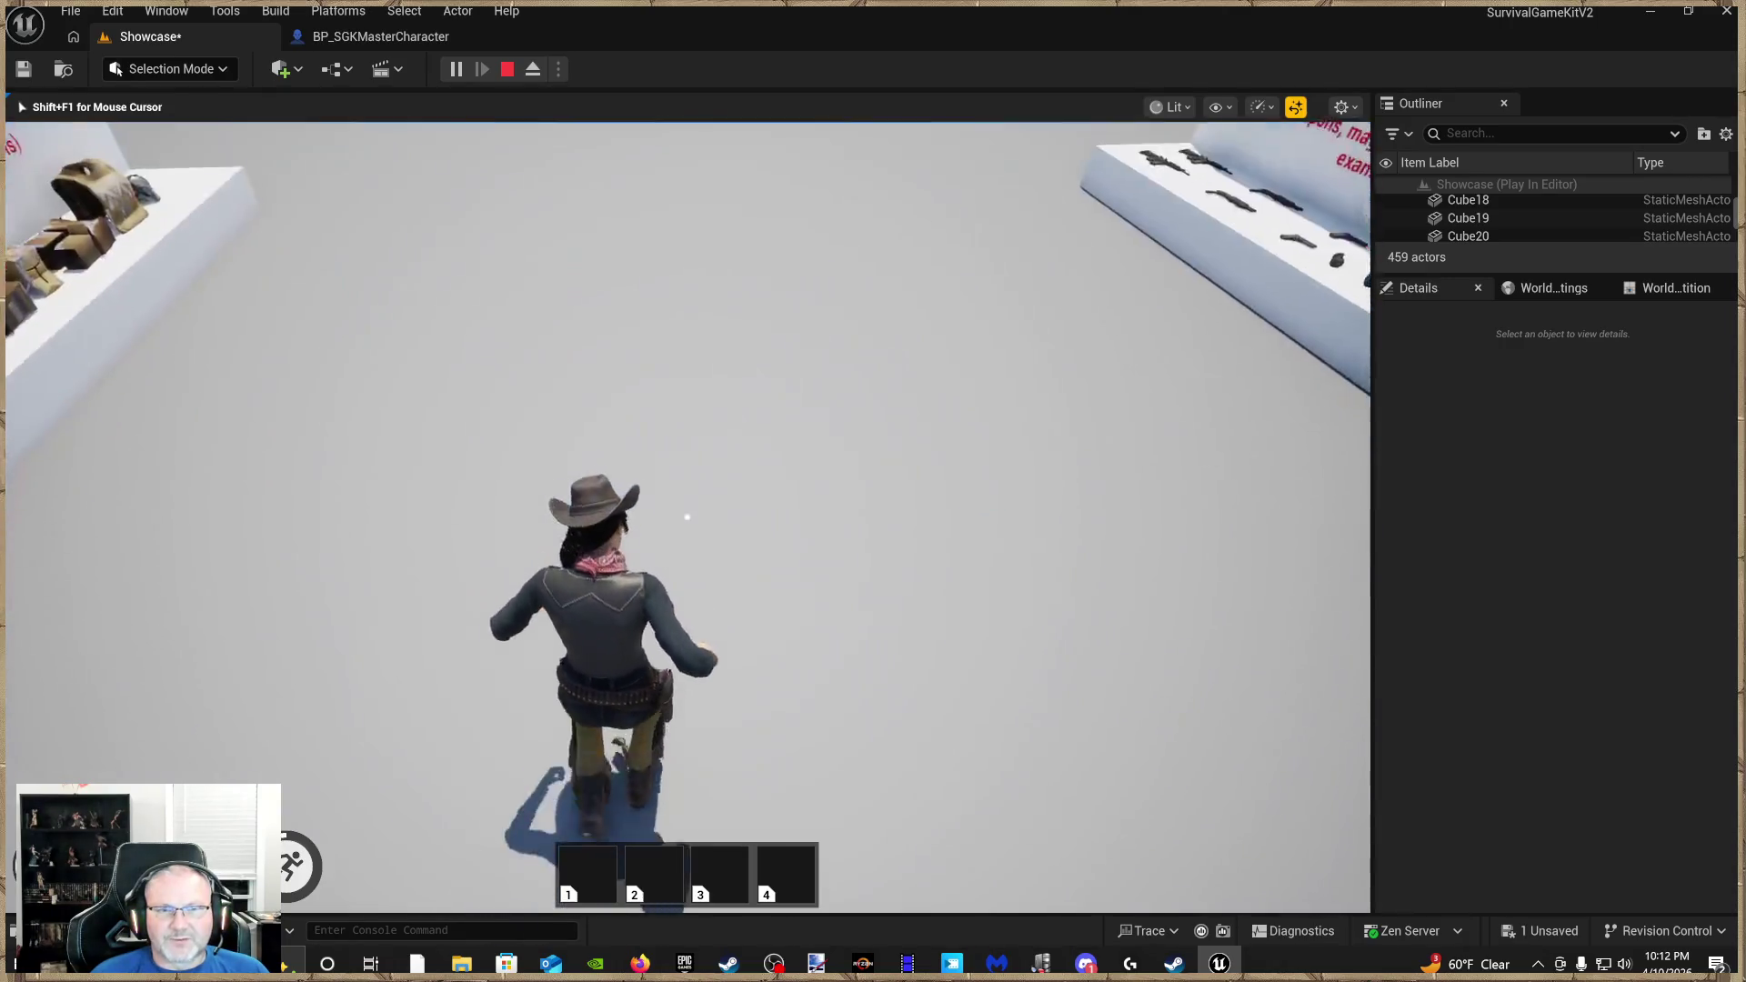
key("w")
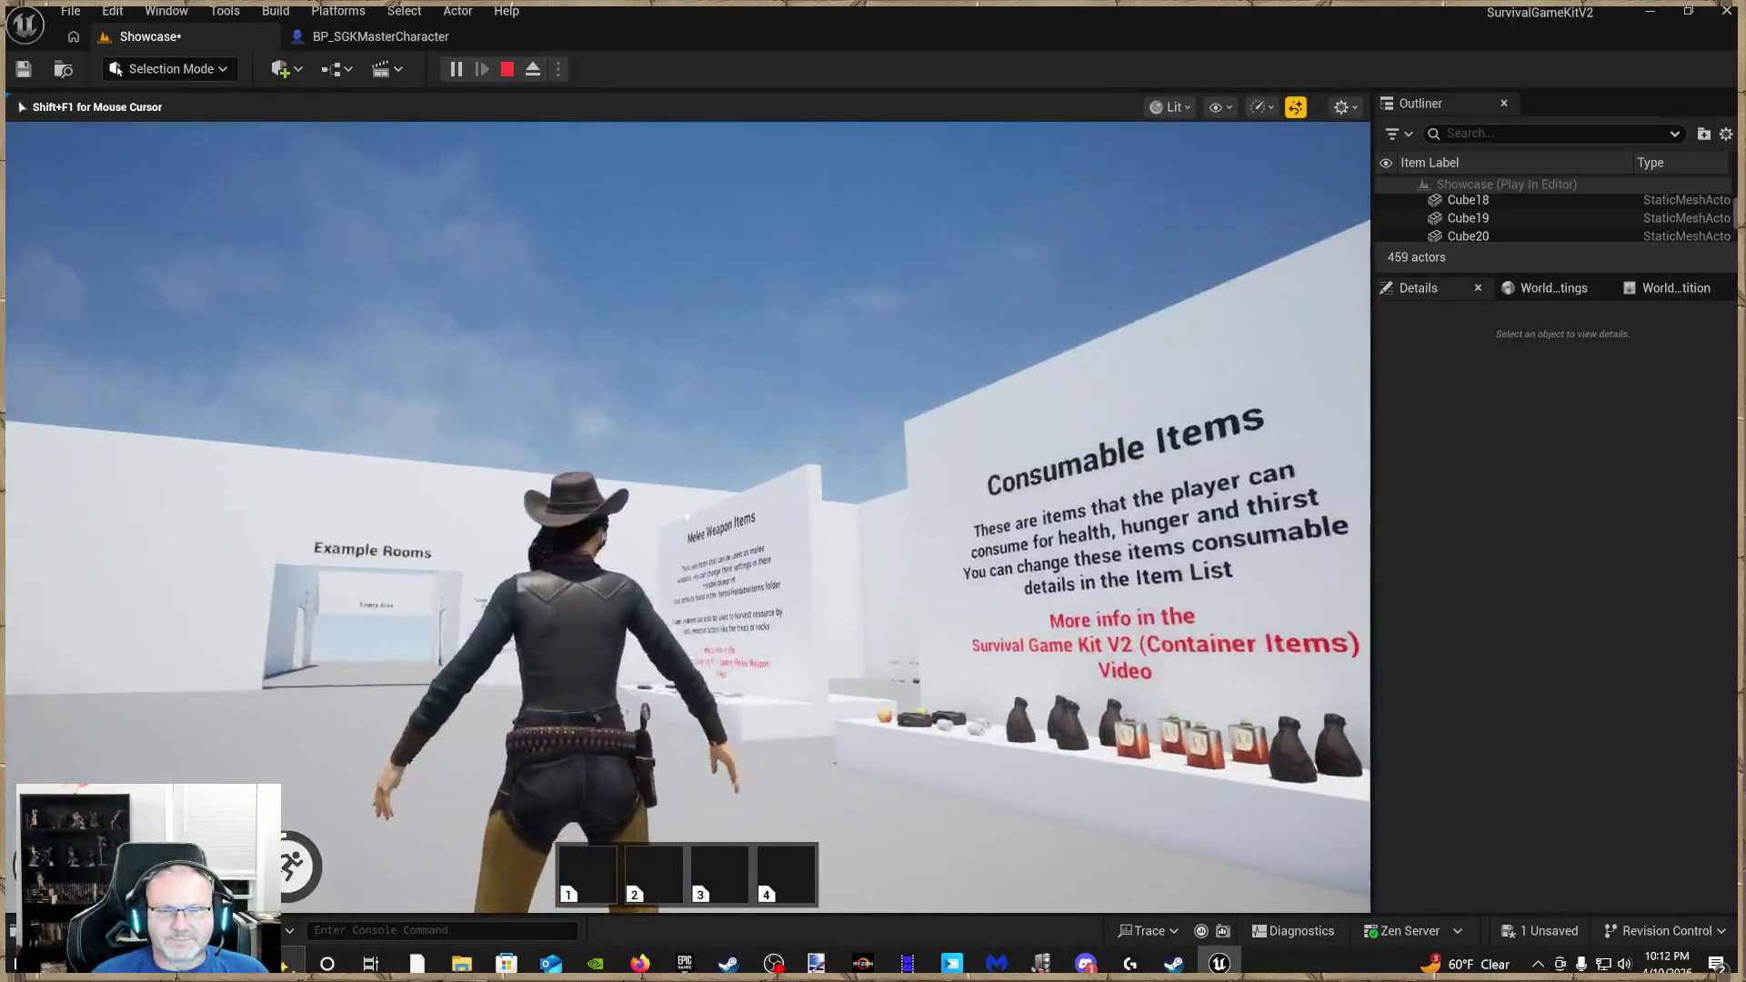
key("w")
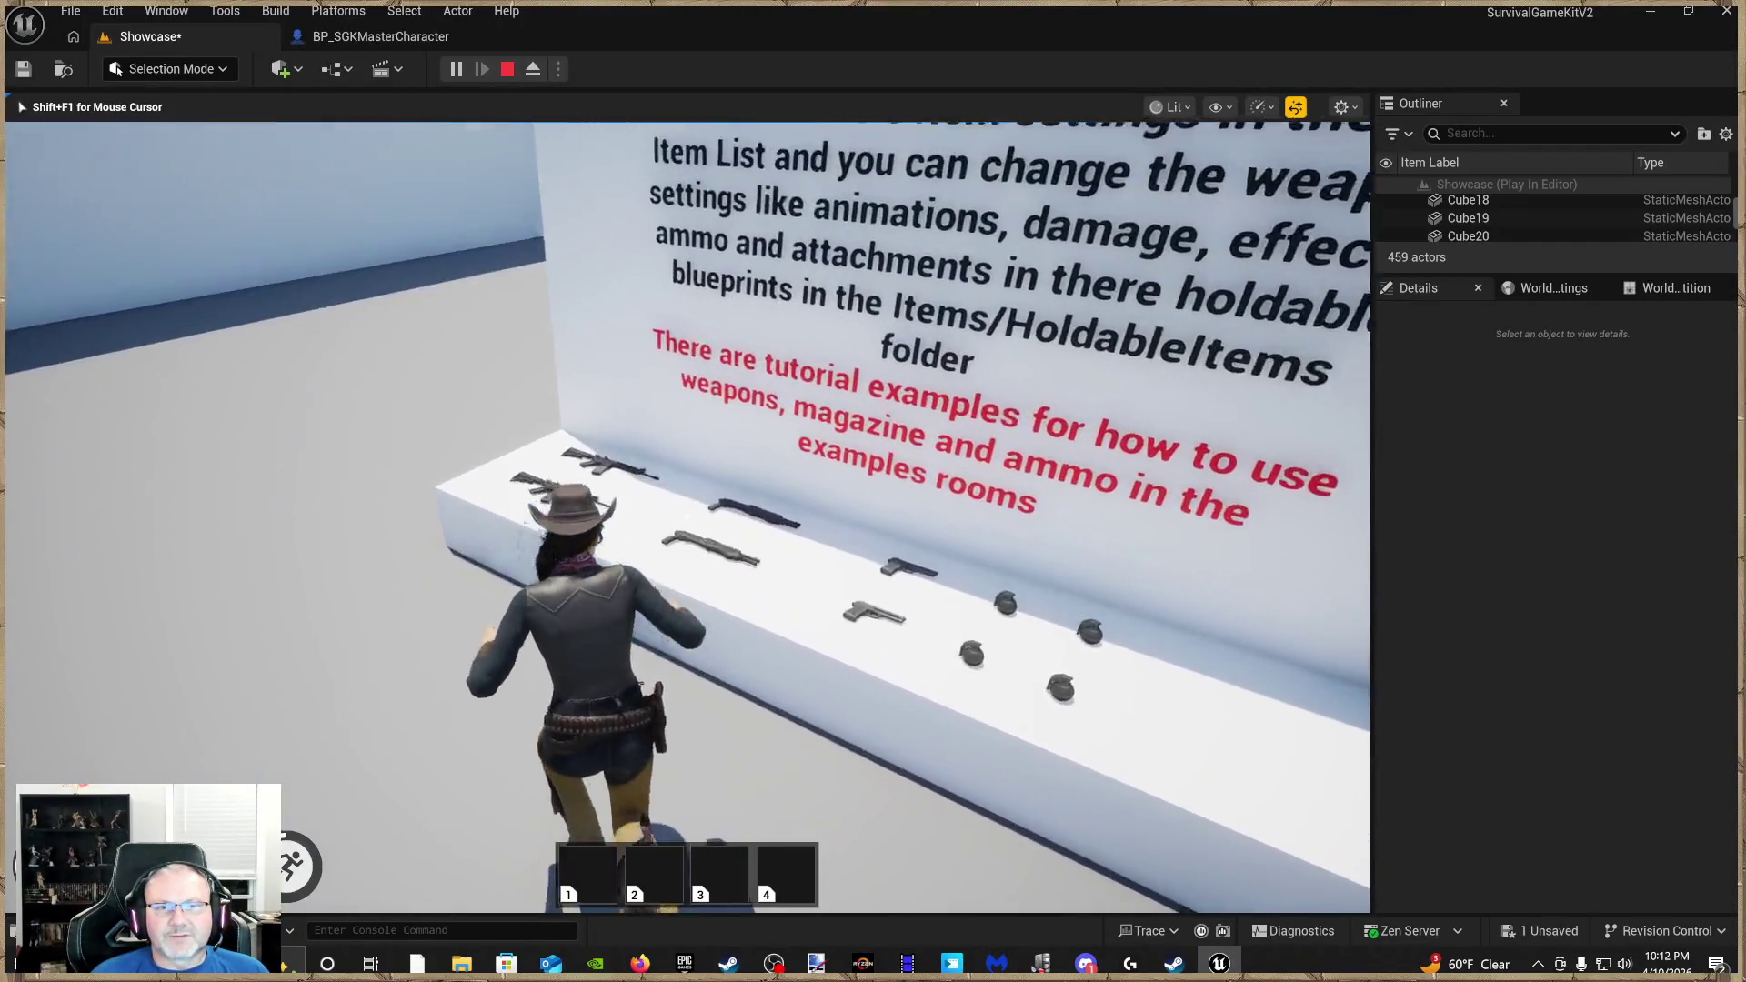
key("w")
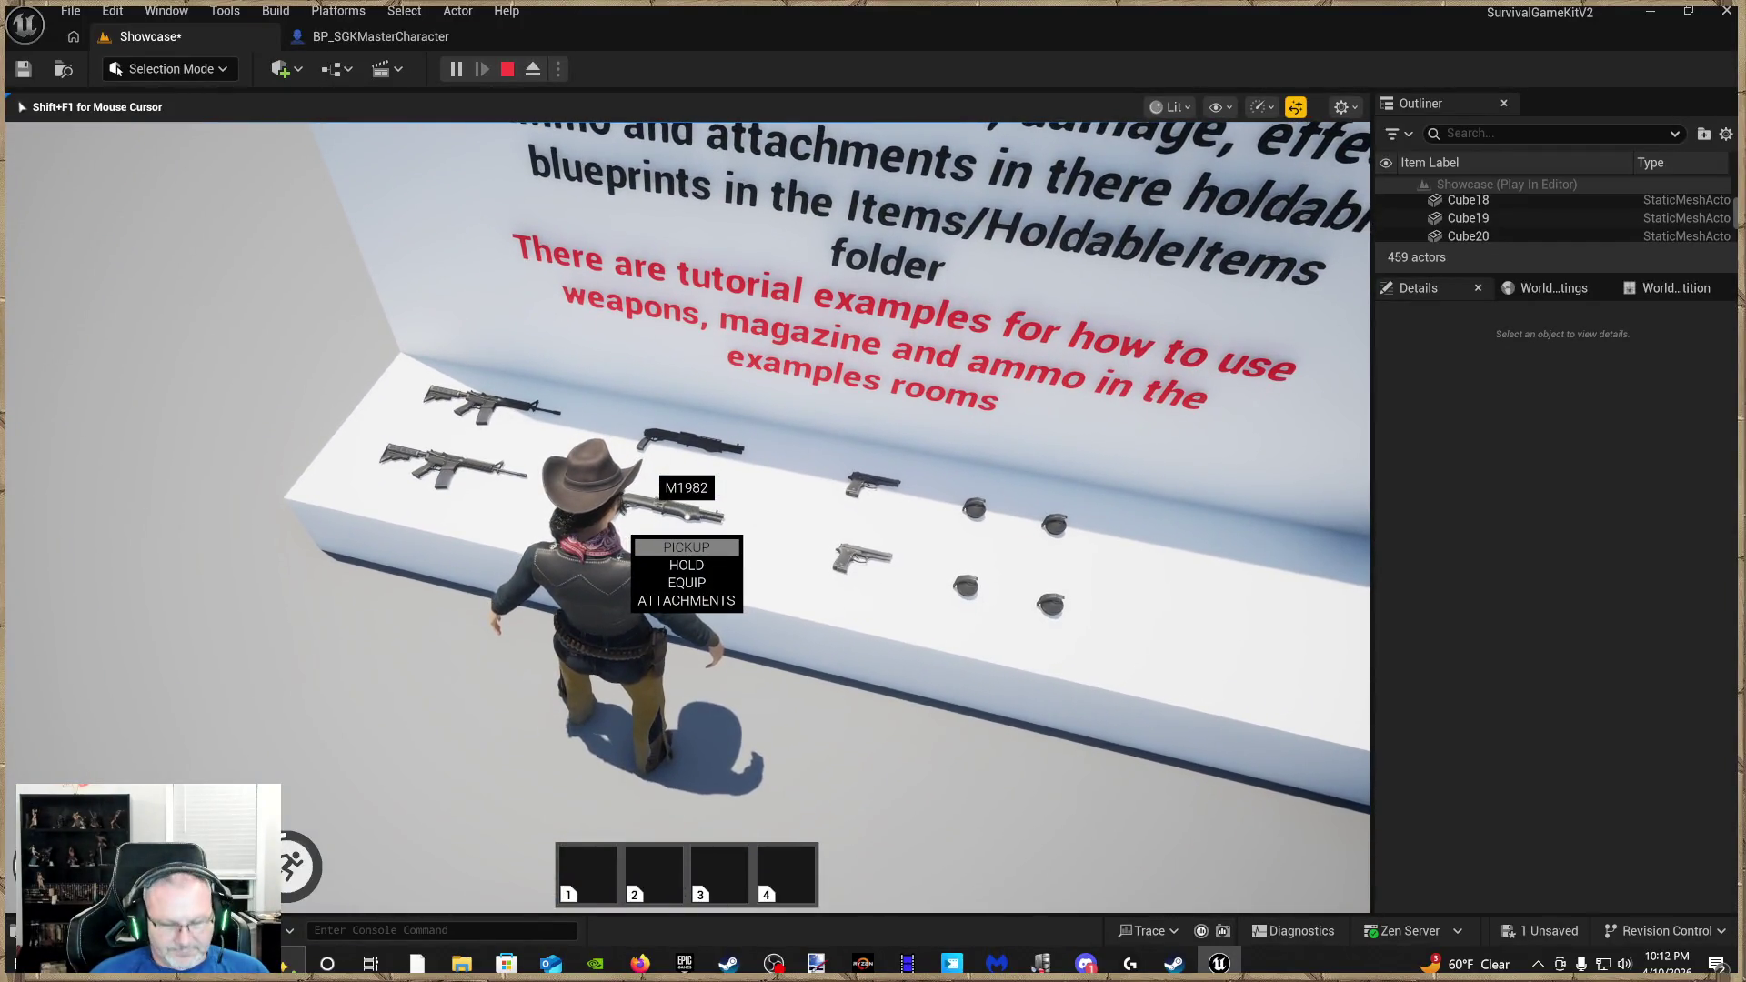
scroll(687, 574, "down", 1)
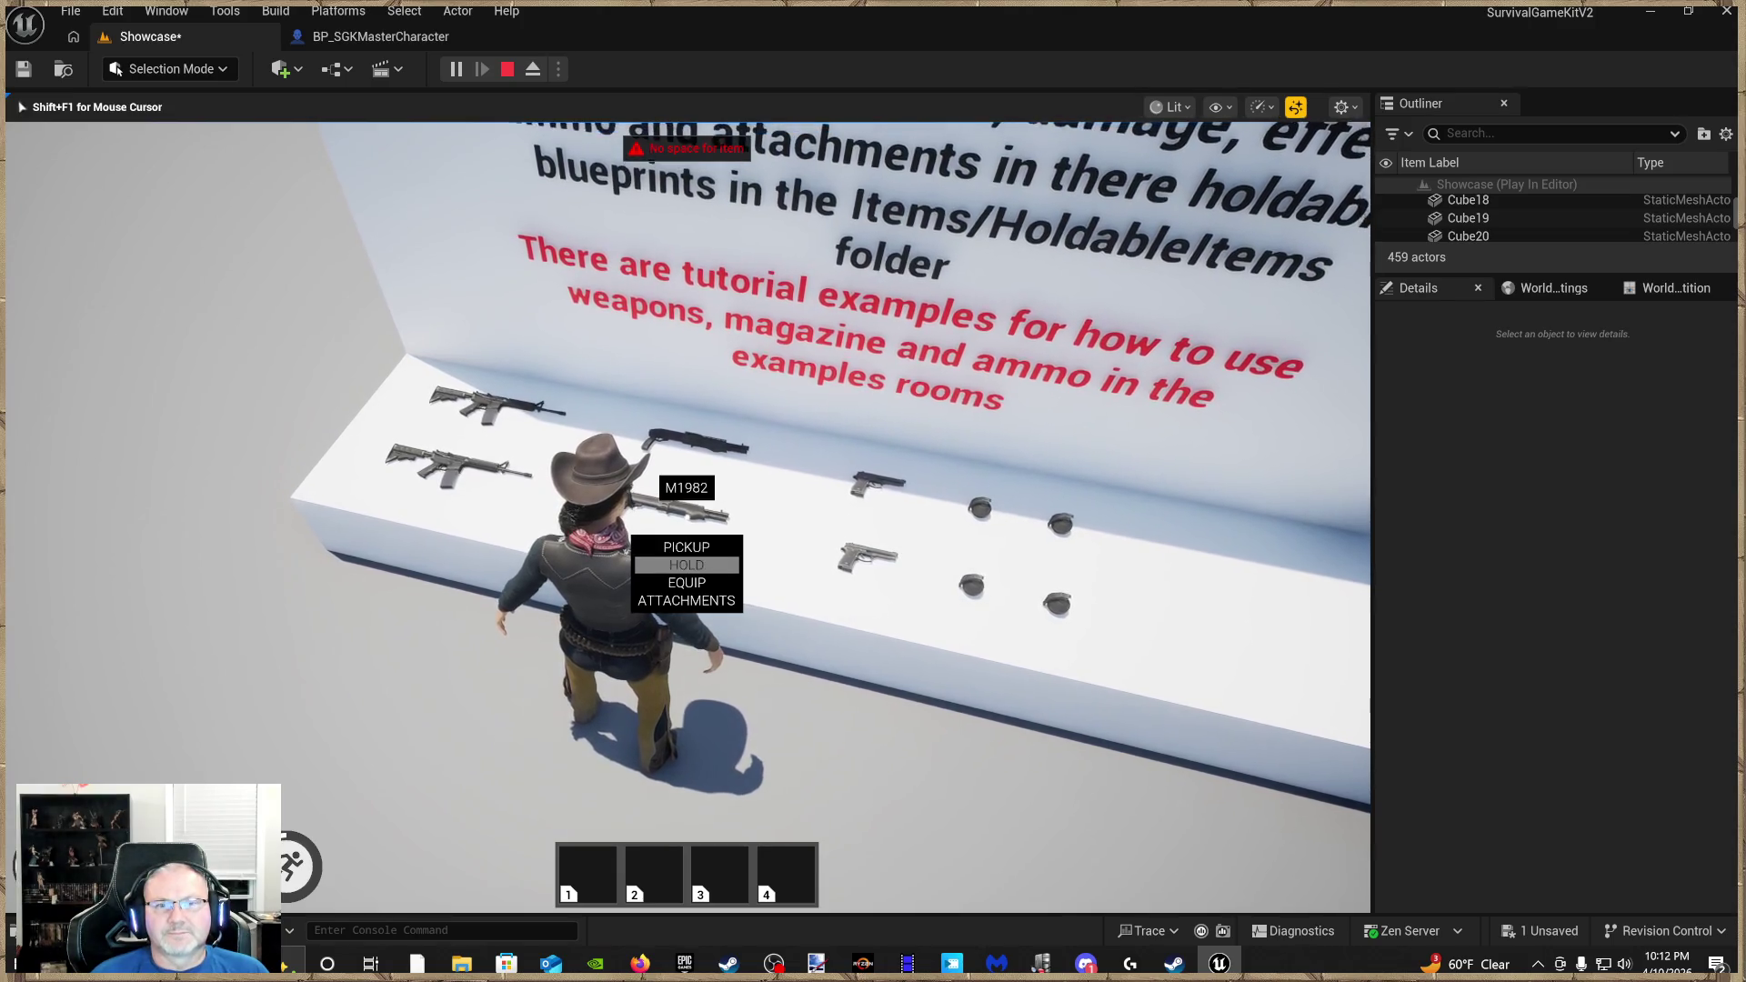
Pick up the M1982, walk around the showcase with it, then stop the play session
key("e")
key("w")
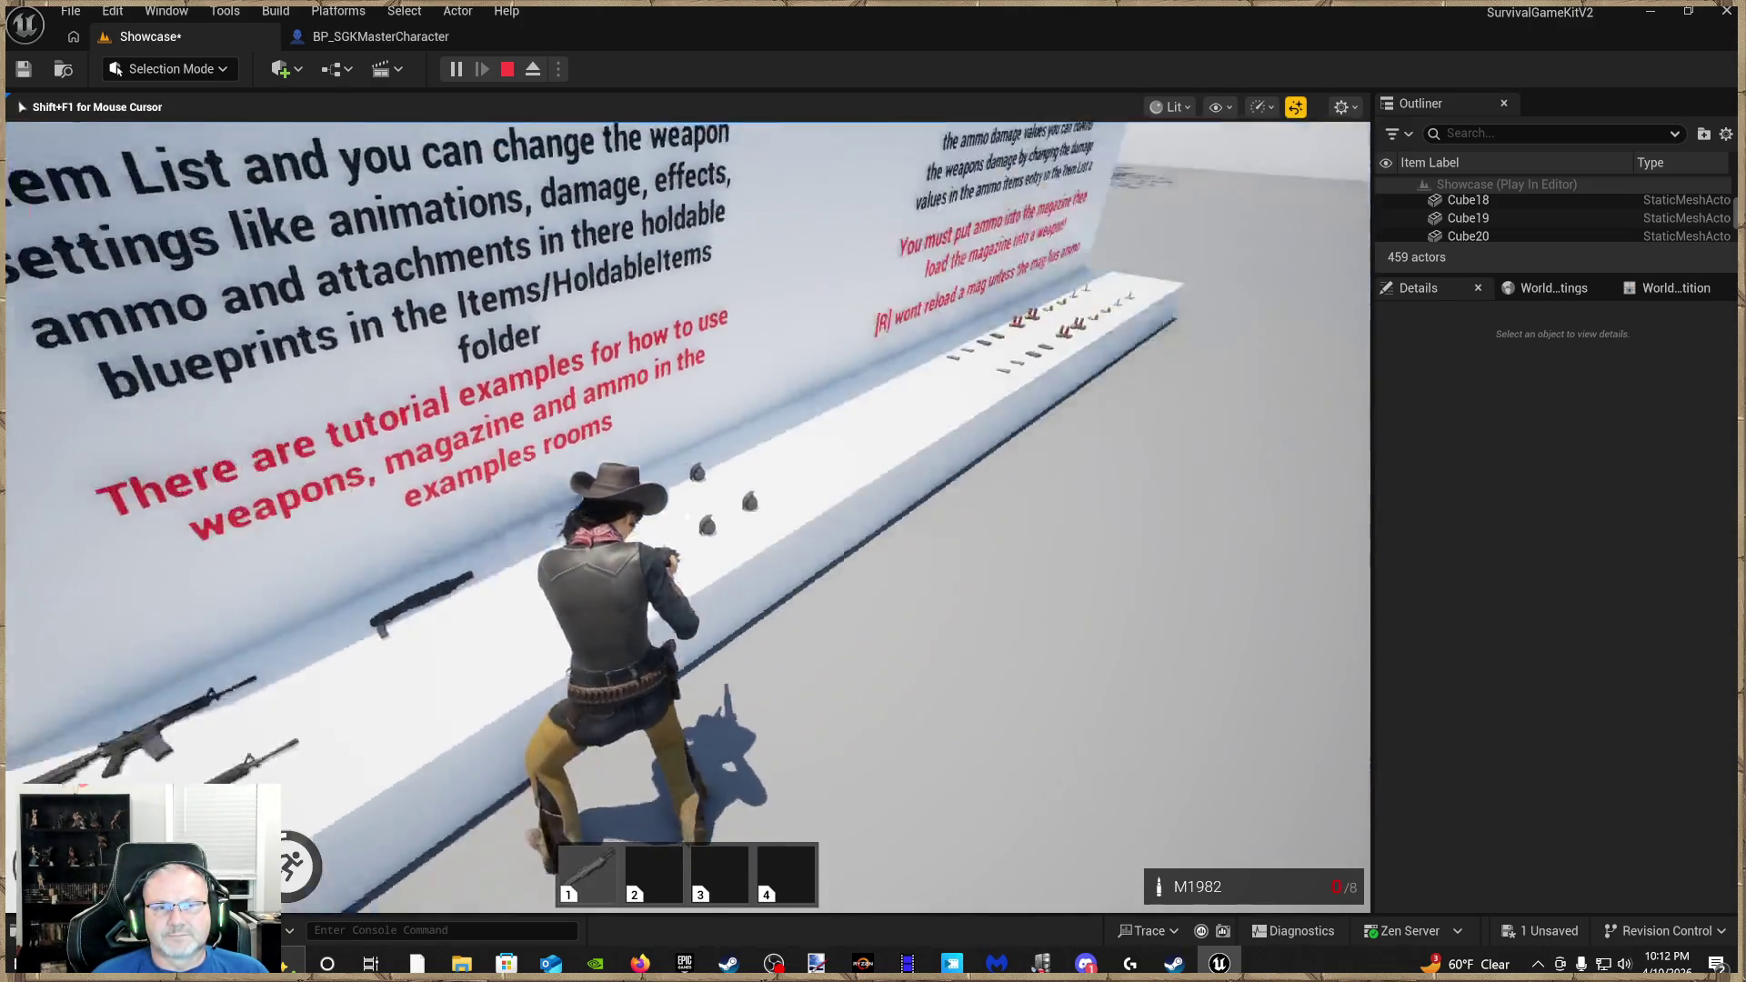
mouse_move(686, 517)
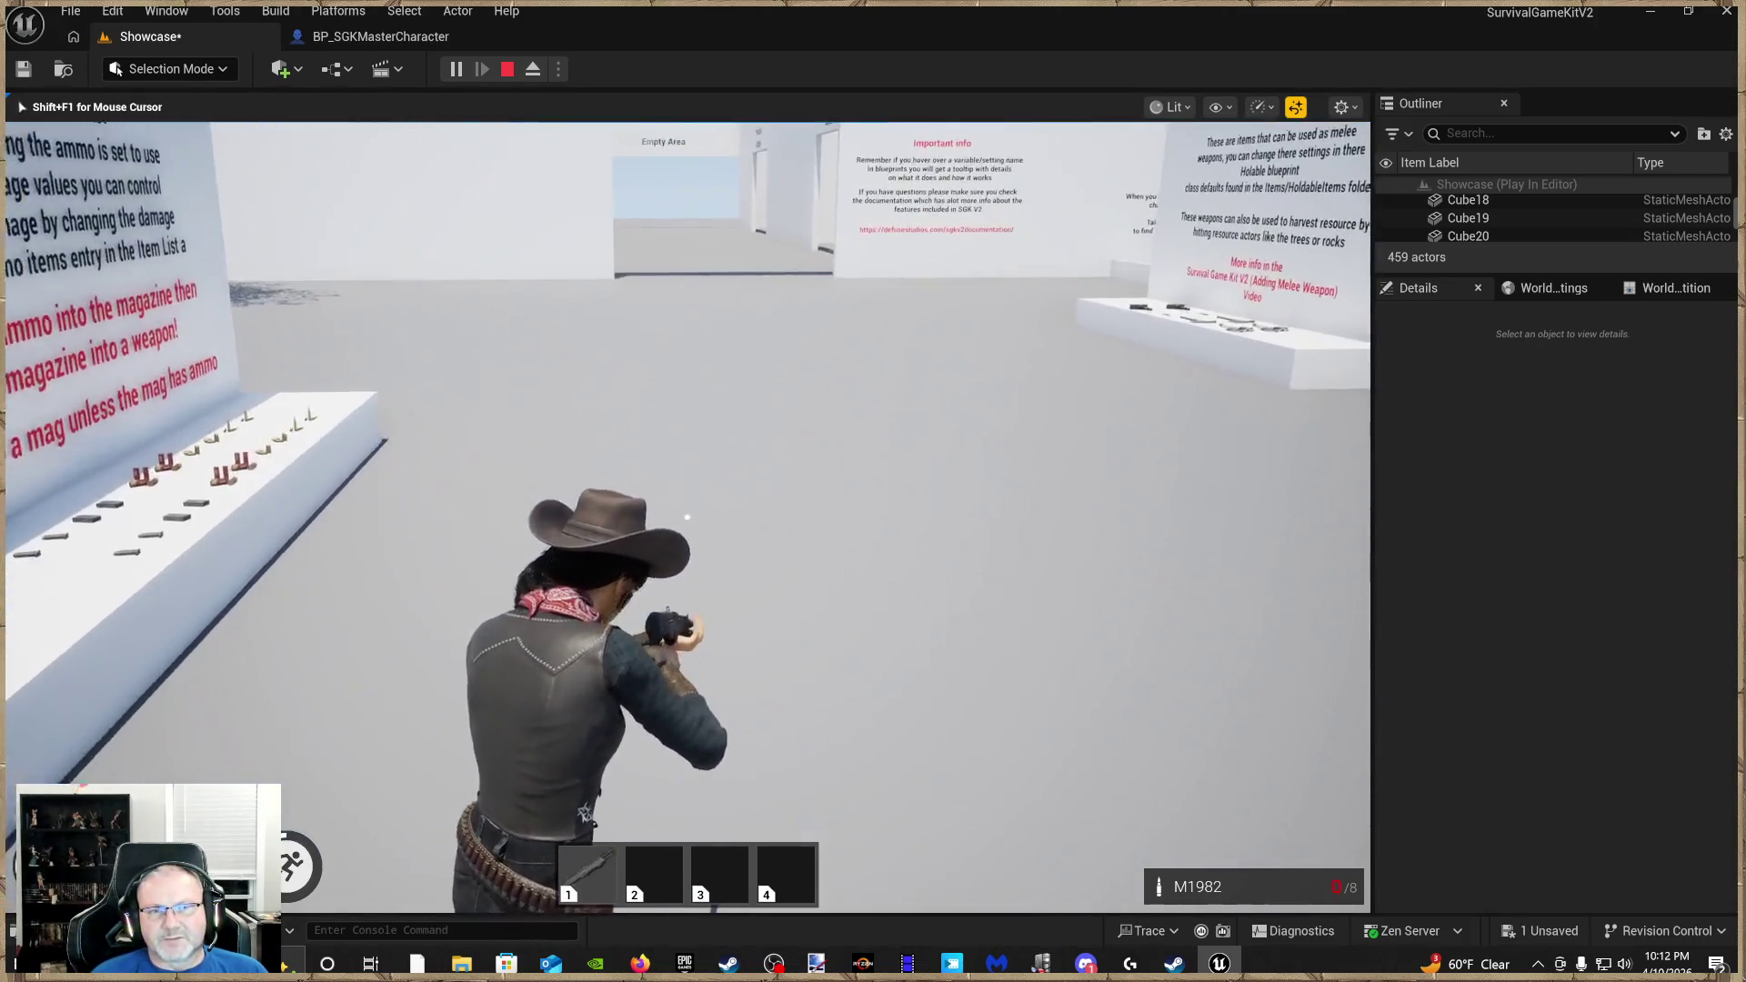
key("s")
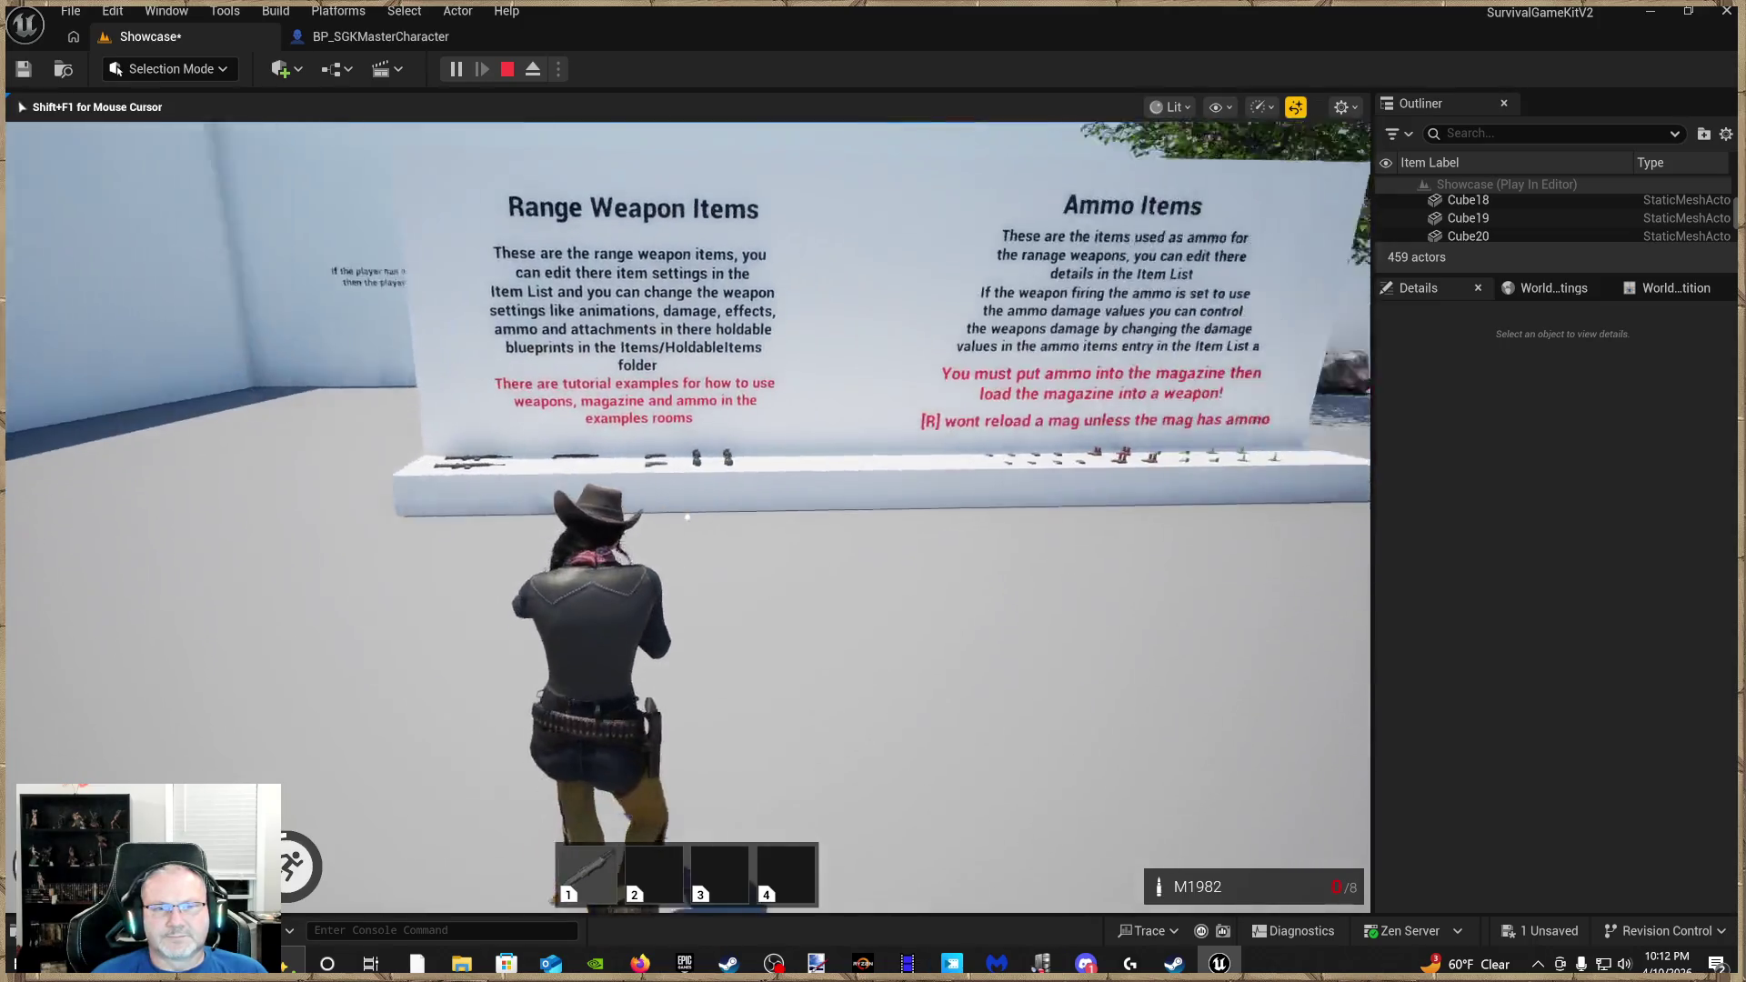
key("w")
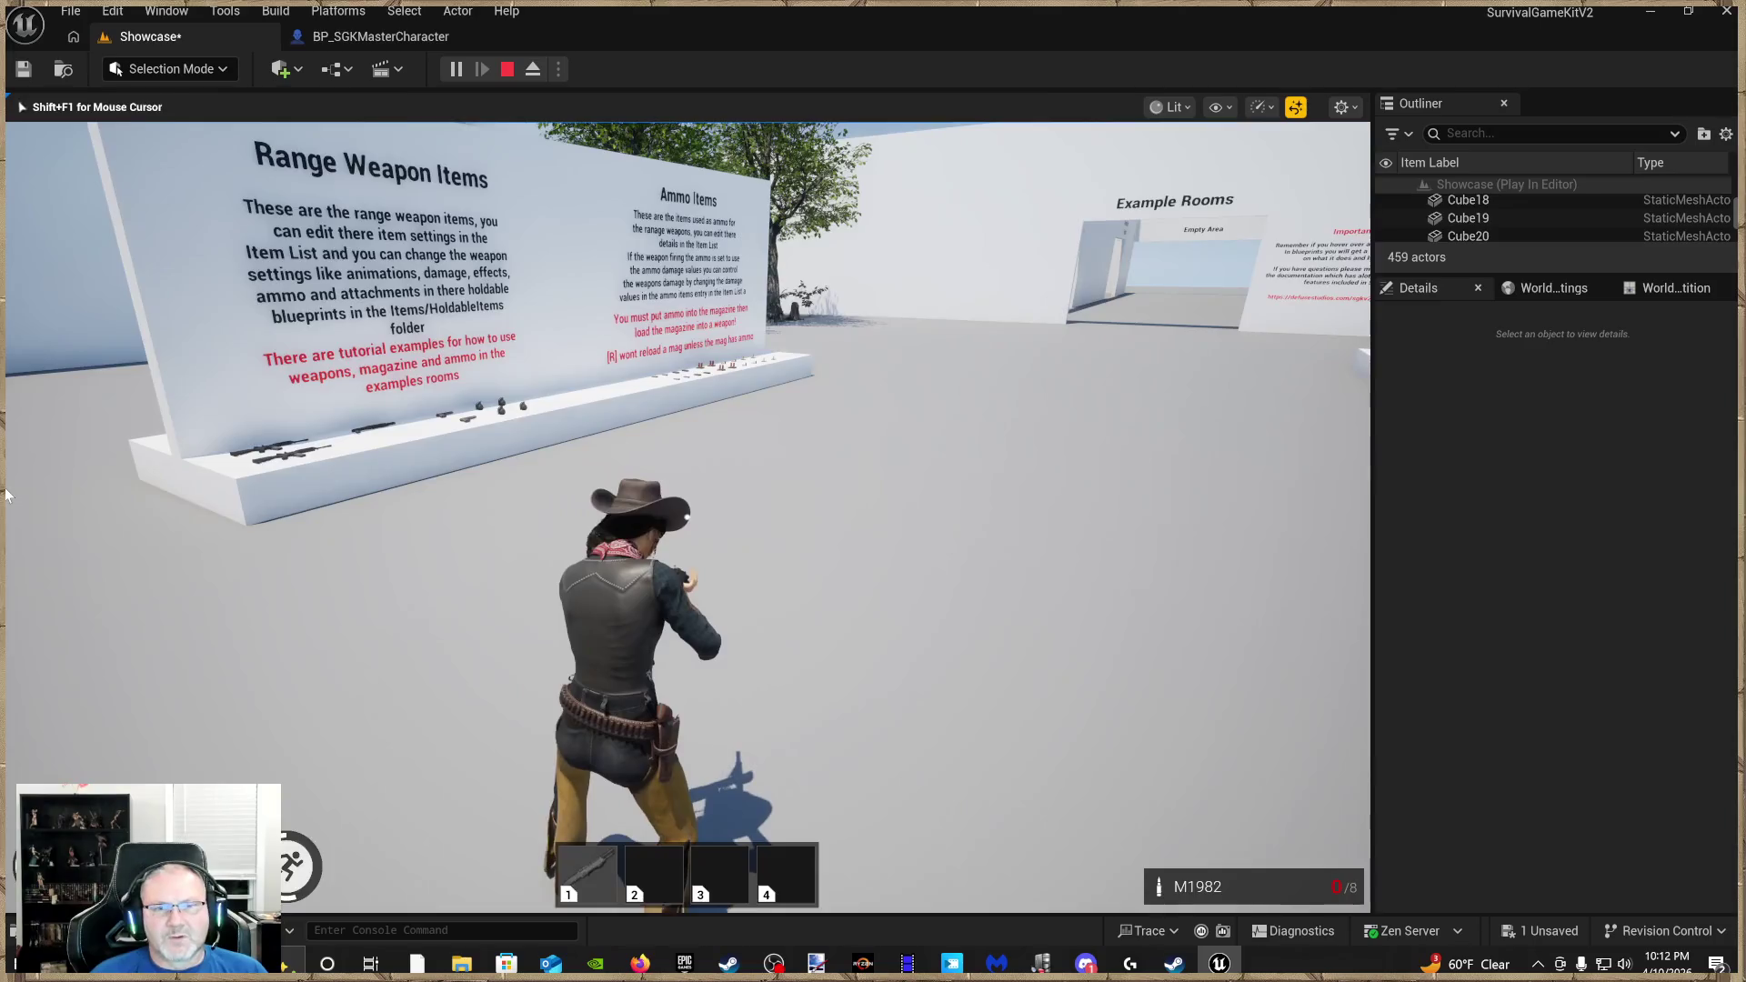
key("Escape")
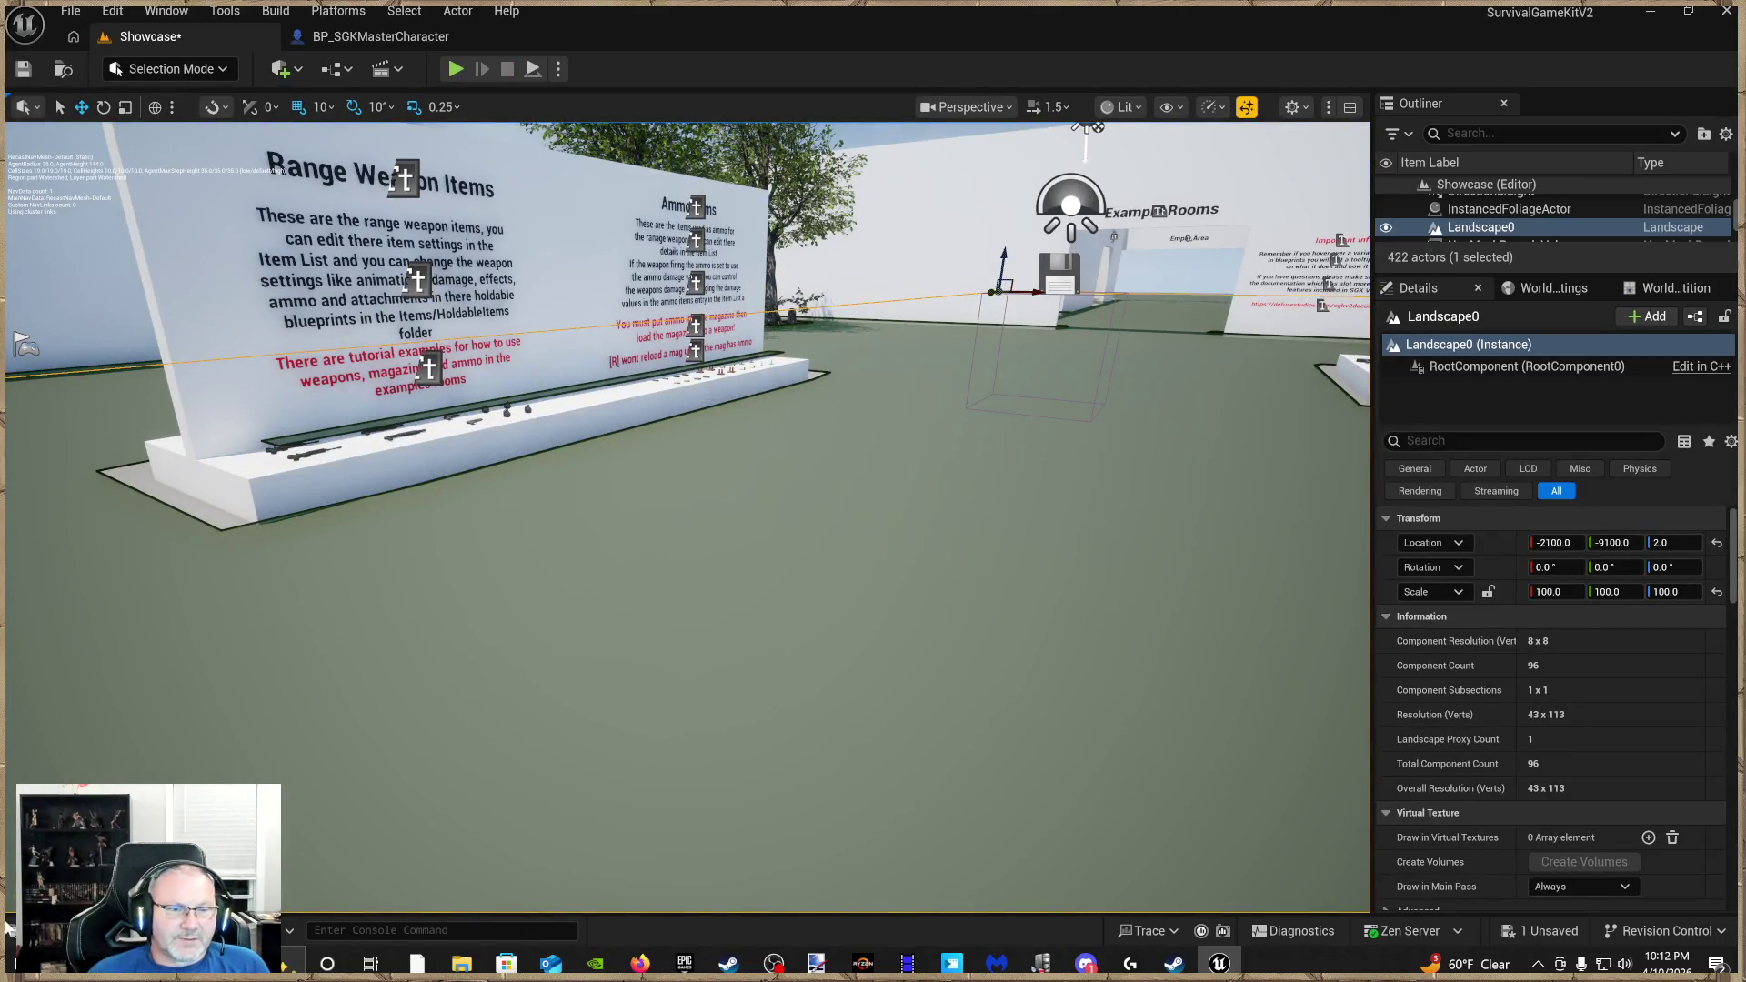
Select the ABP_FirstPerson and ABP_ThirdPerson_Anim blueprints in SurvivalGameKitV2/Animations
left_click(9, 929)
left_click(308, 437)
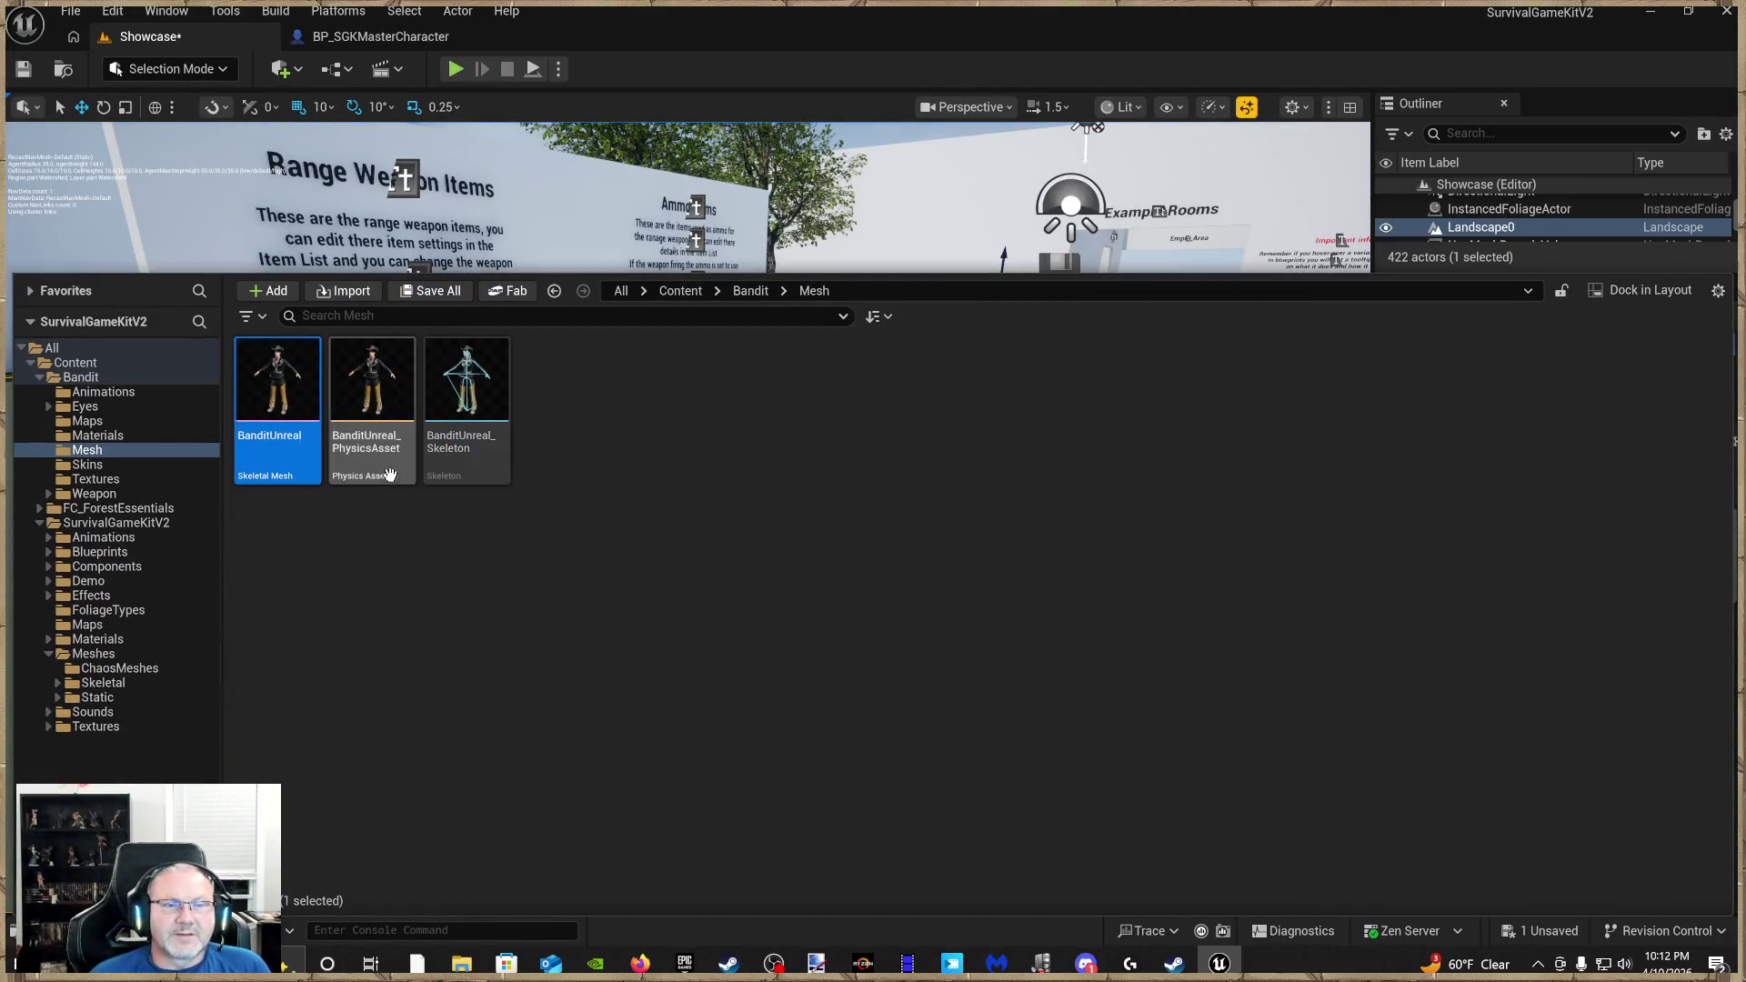
left_click(452, 463)
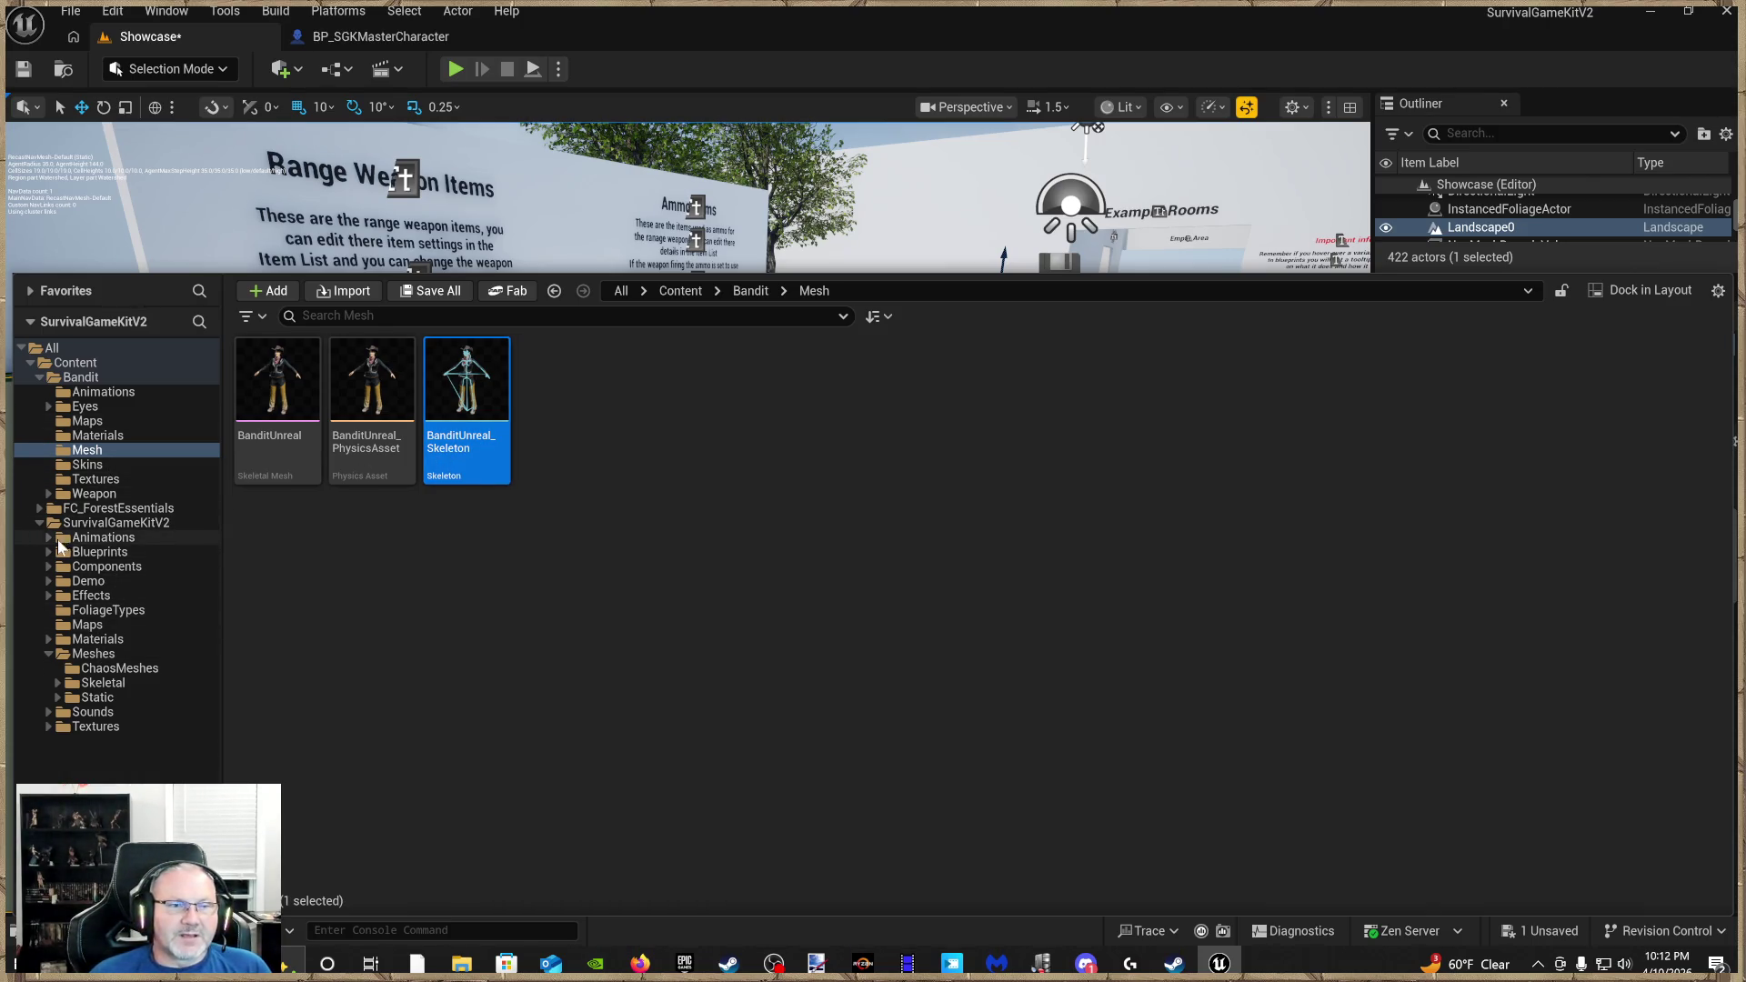
left_click(166, 538)
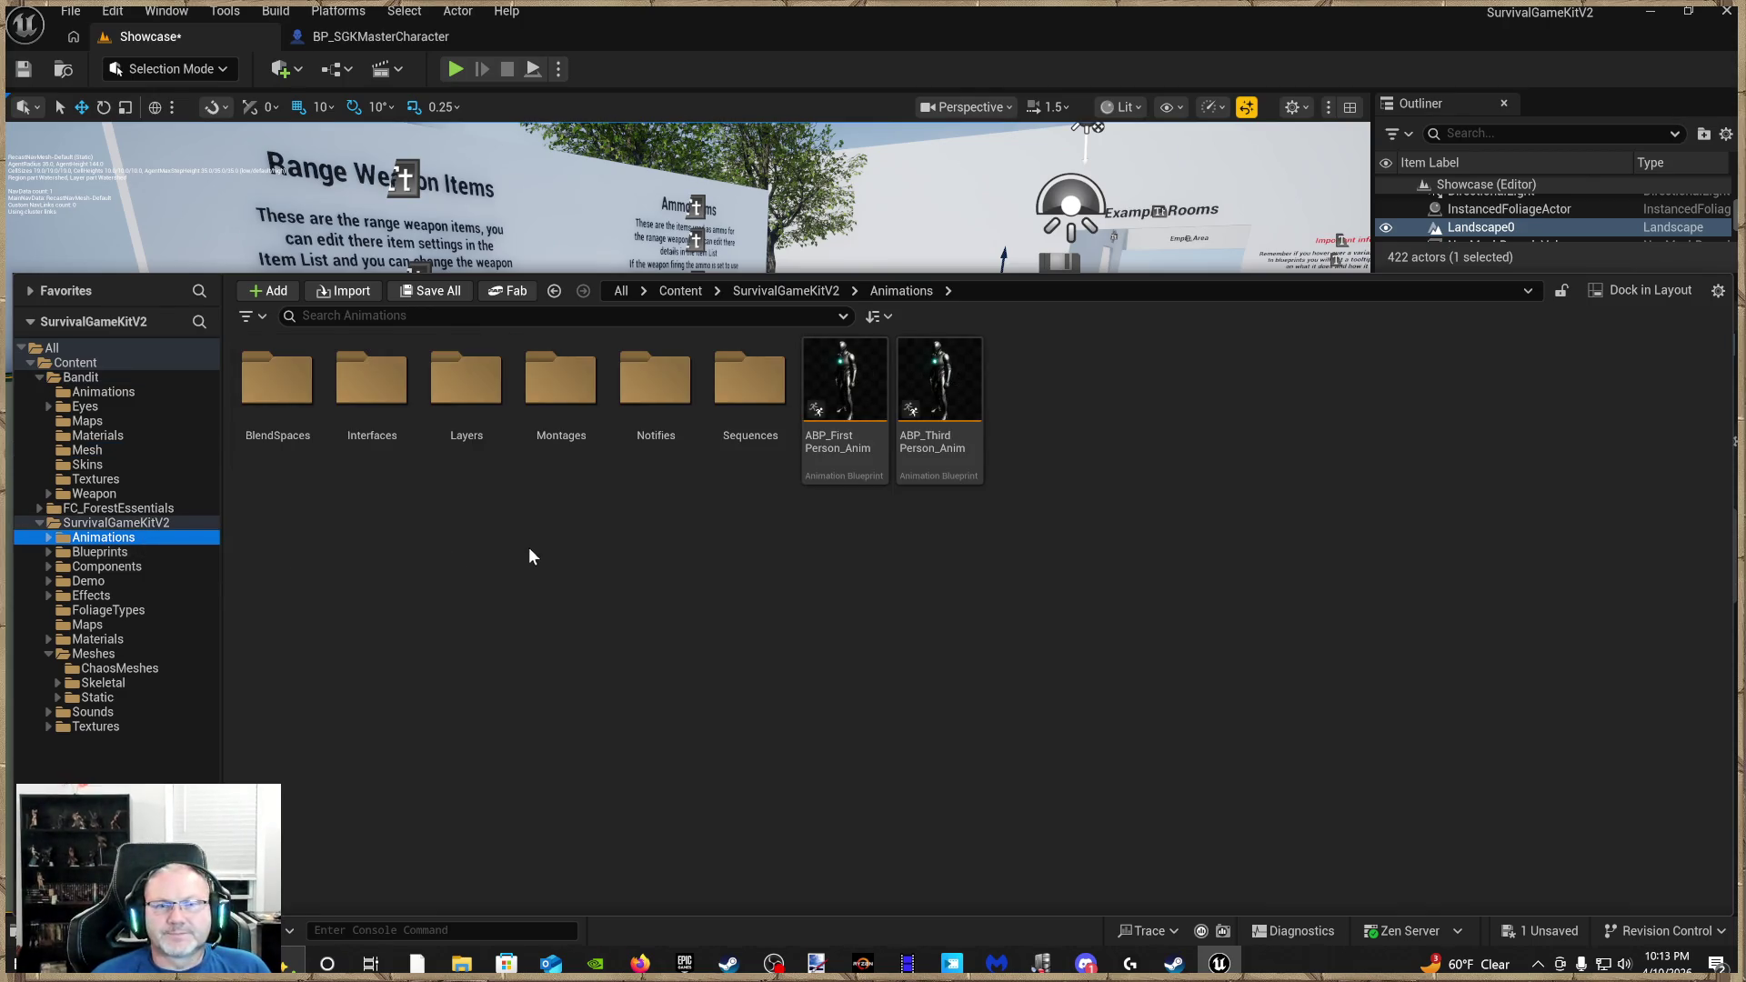
left_click_drag(875, 497, 931, 477)
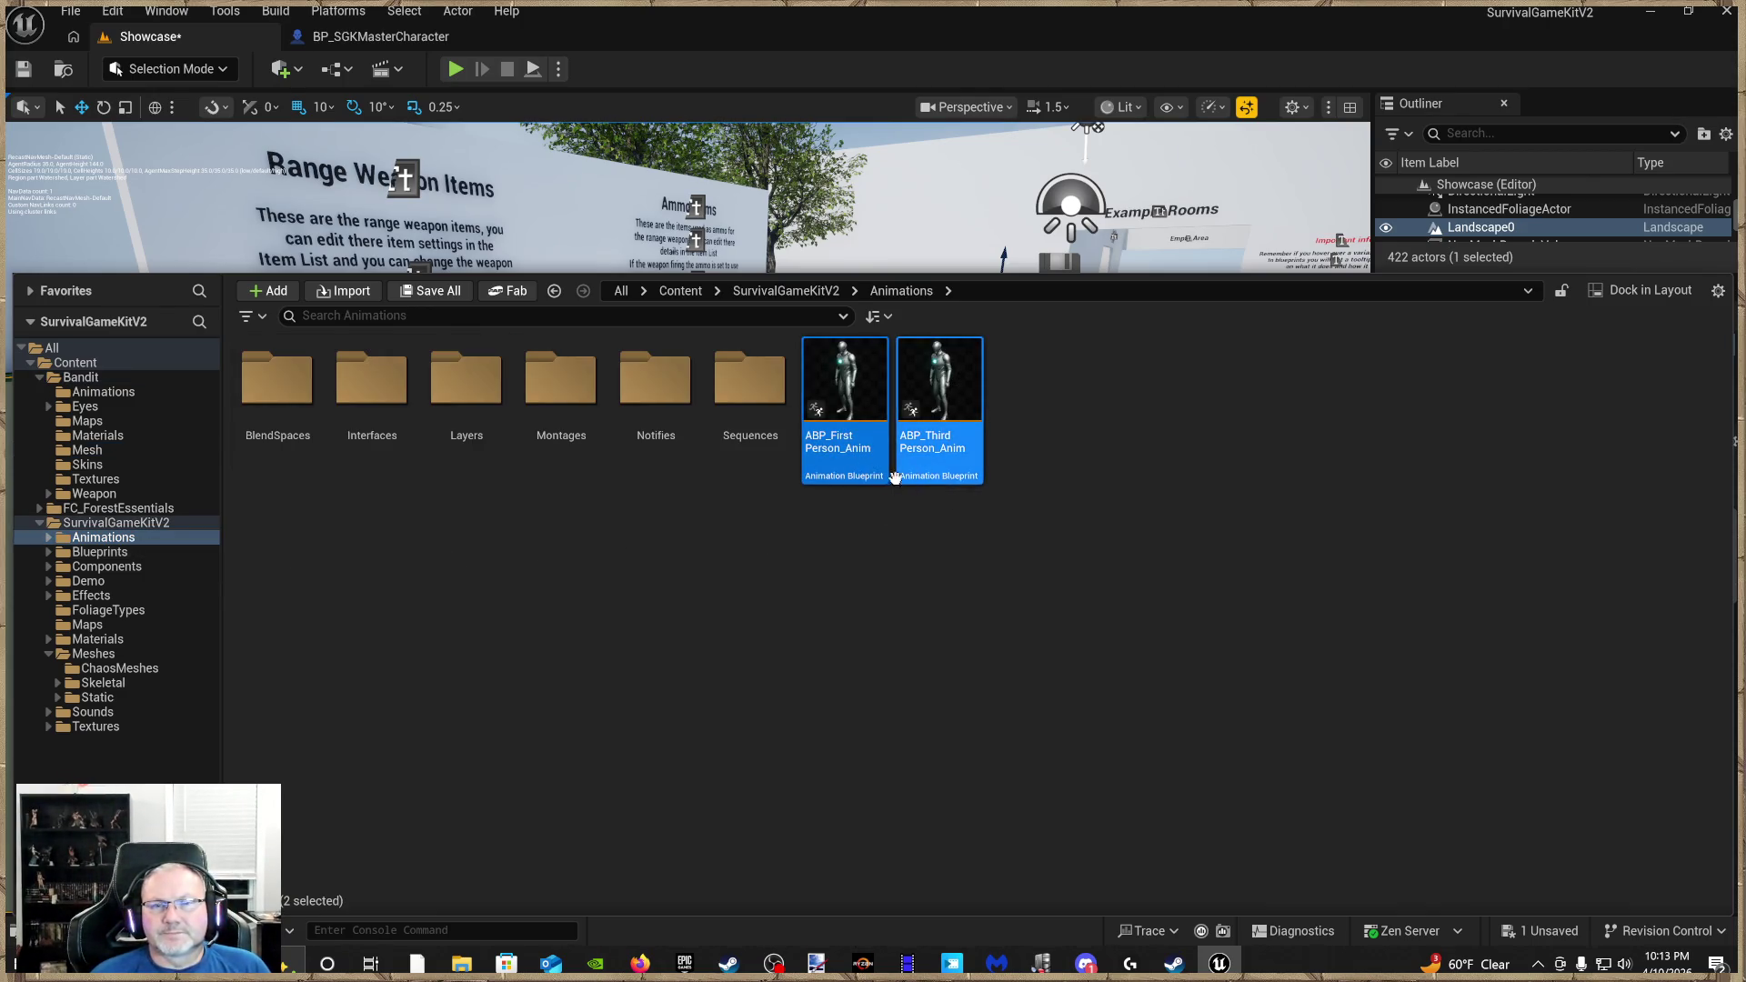
Launch Retarget Animations on the two selected animation blueprints
right_click(842, 463)
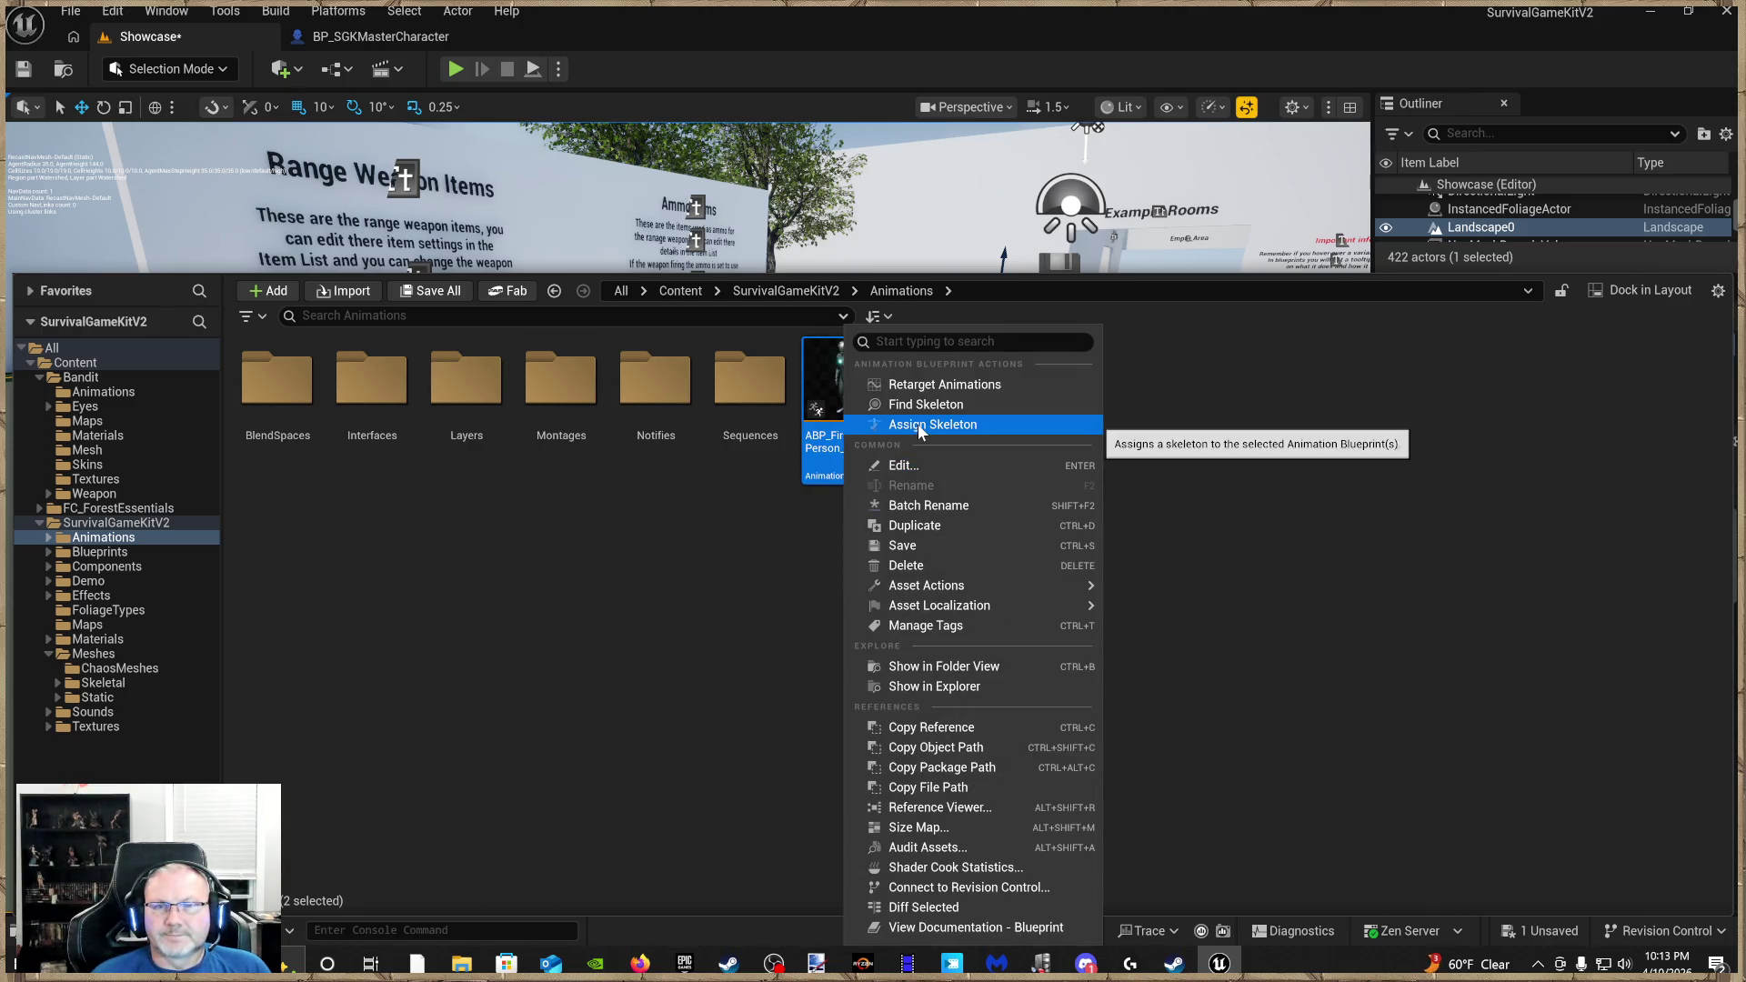
left_click(945, 383)
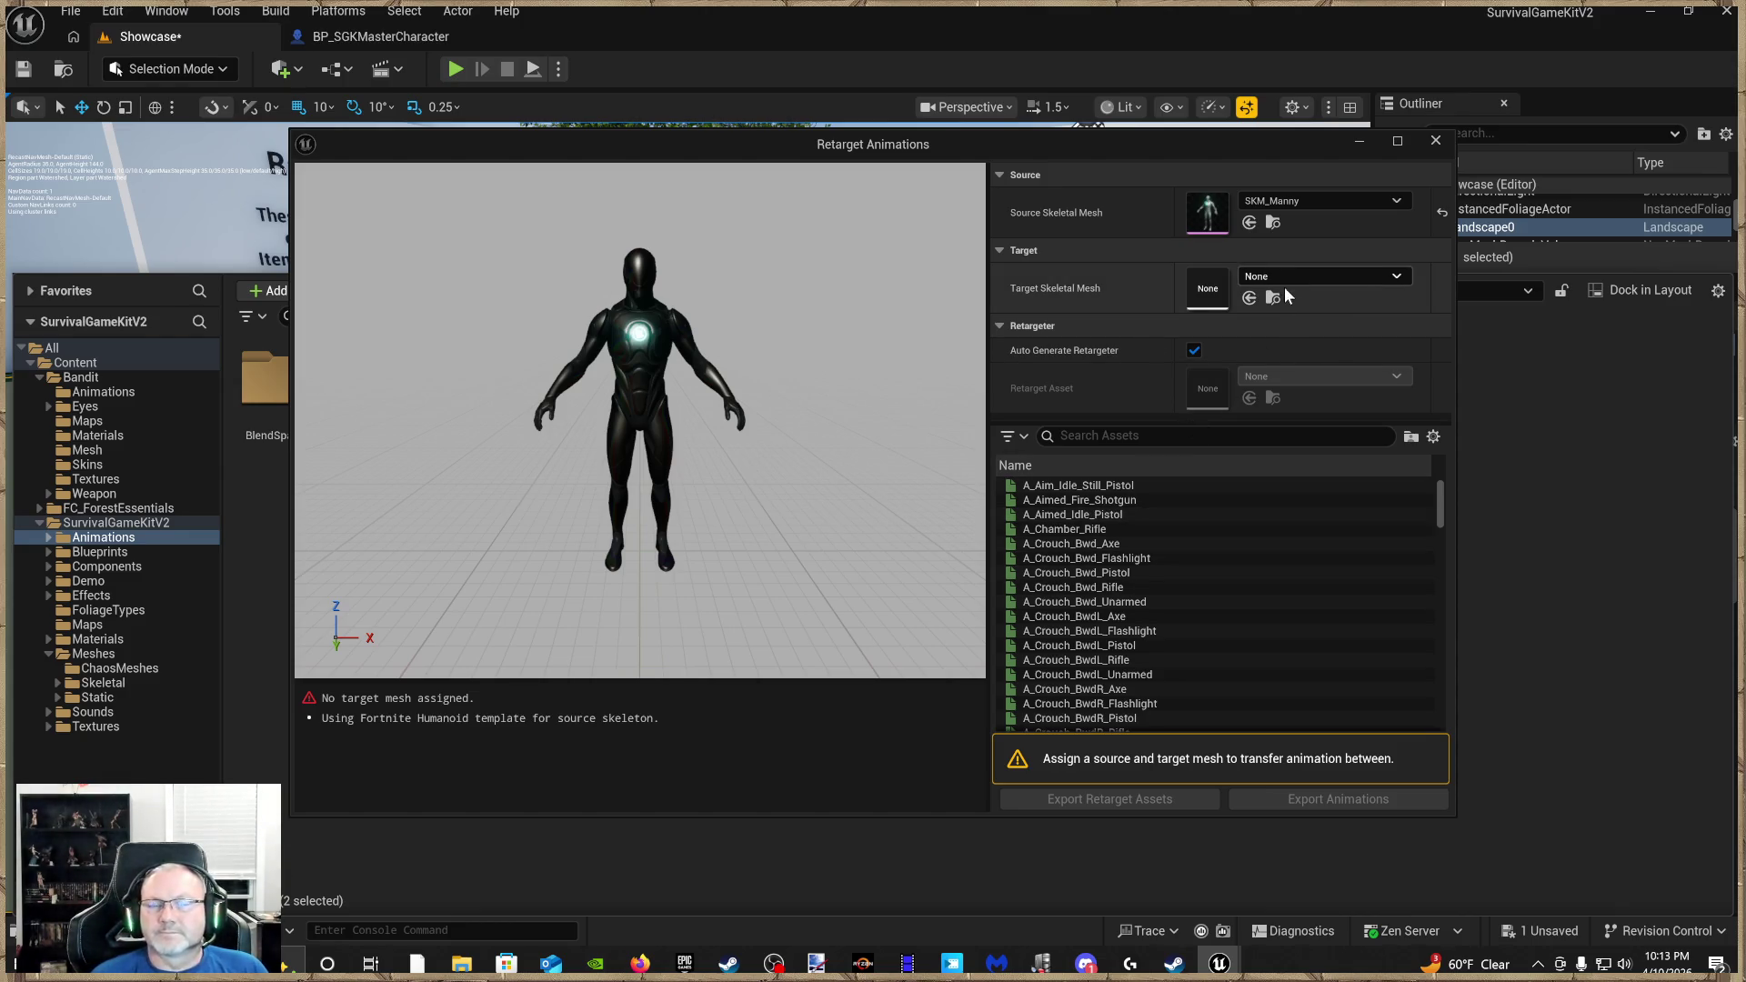
Set BanditUnreal from Bandit/Mesh as the Target Skeletal Mesh
left_click(95, 378)
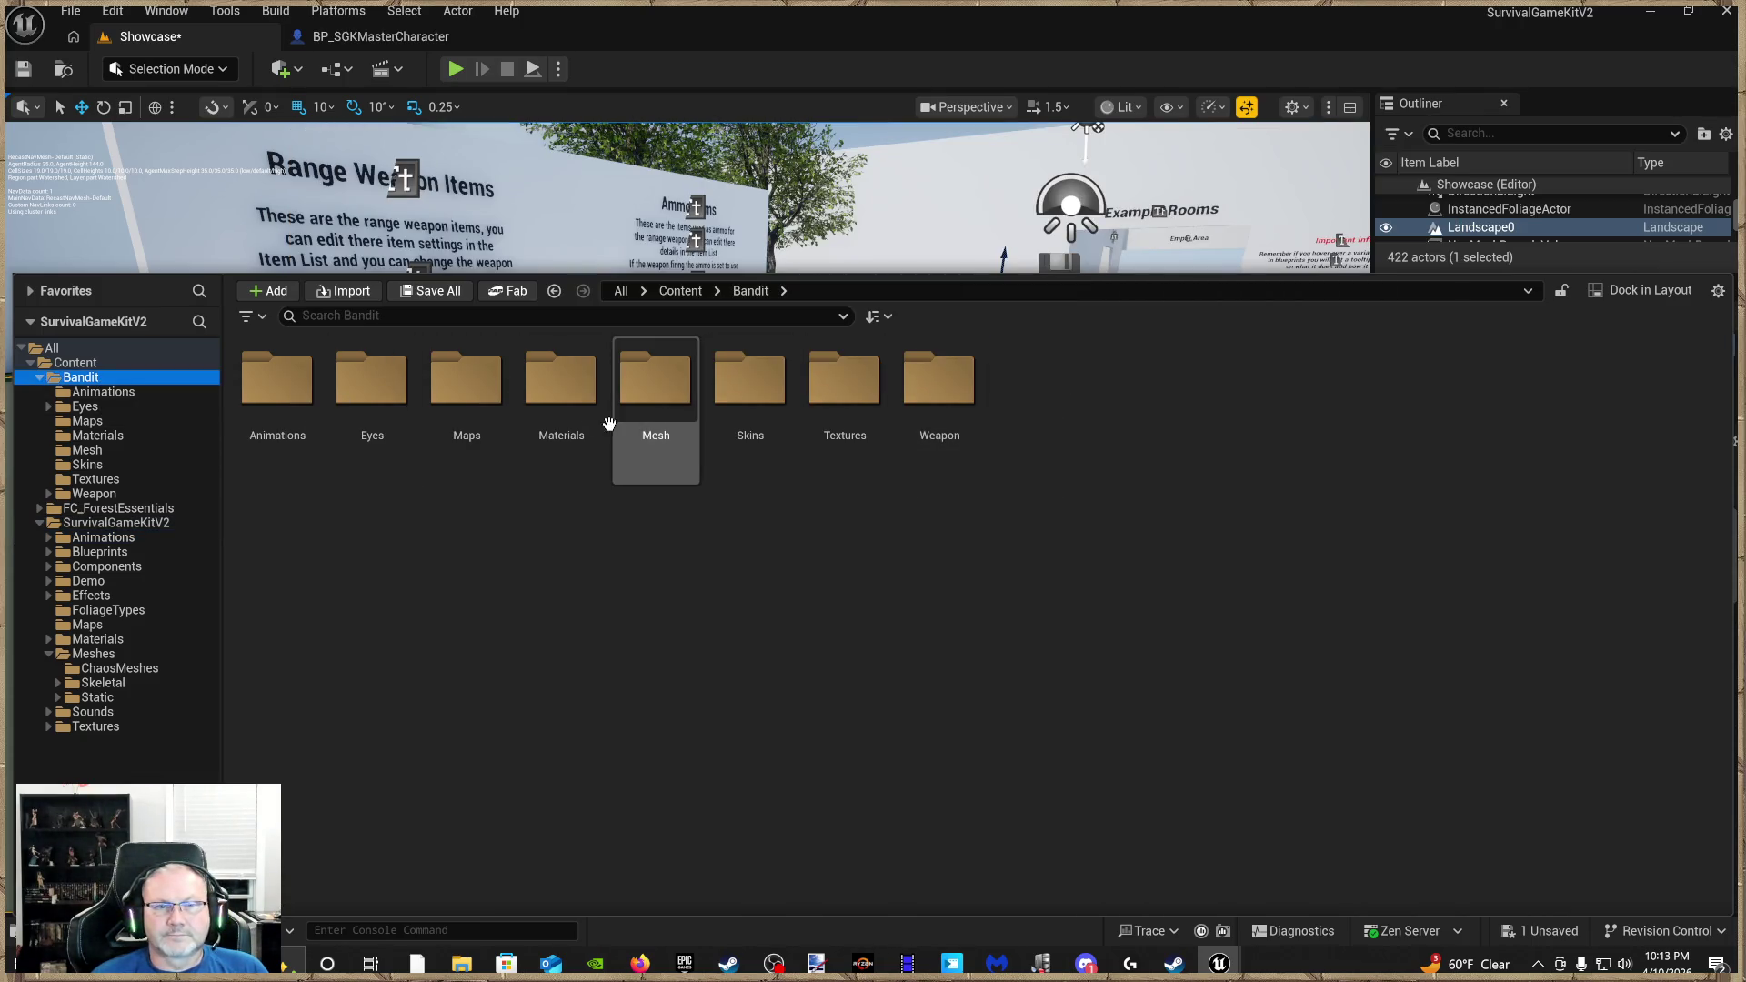
double_click(696, 424)
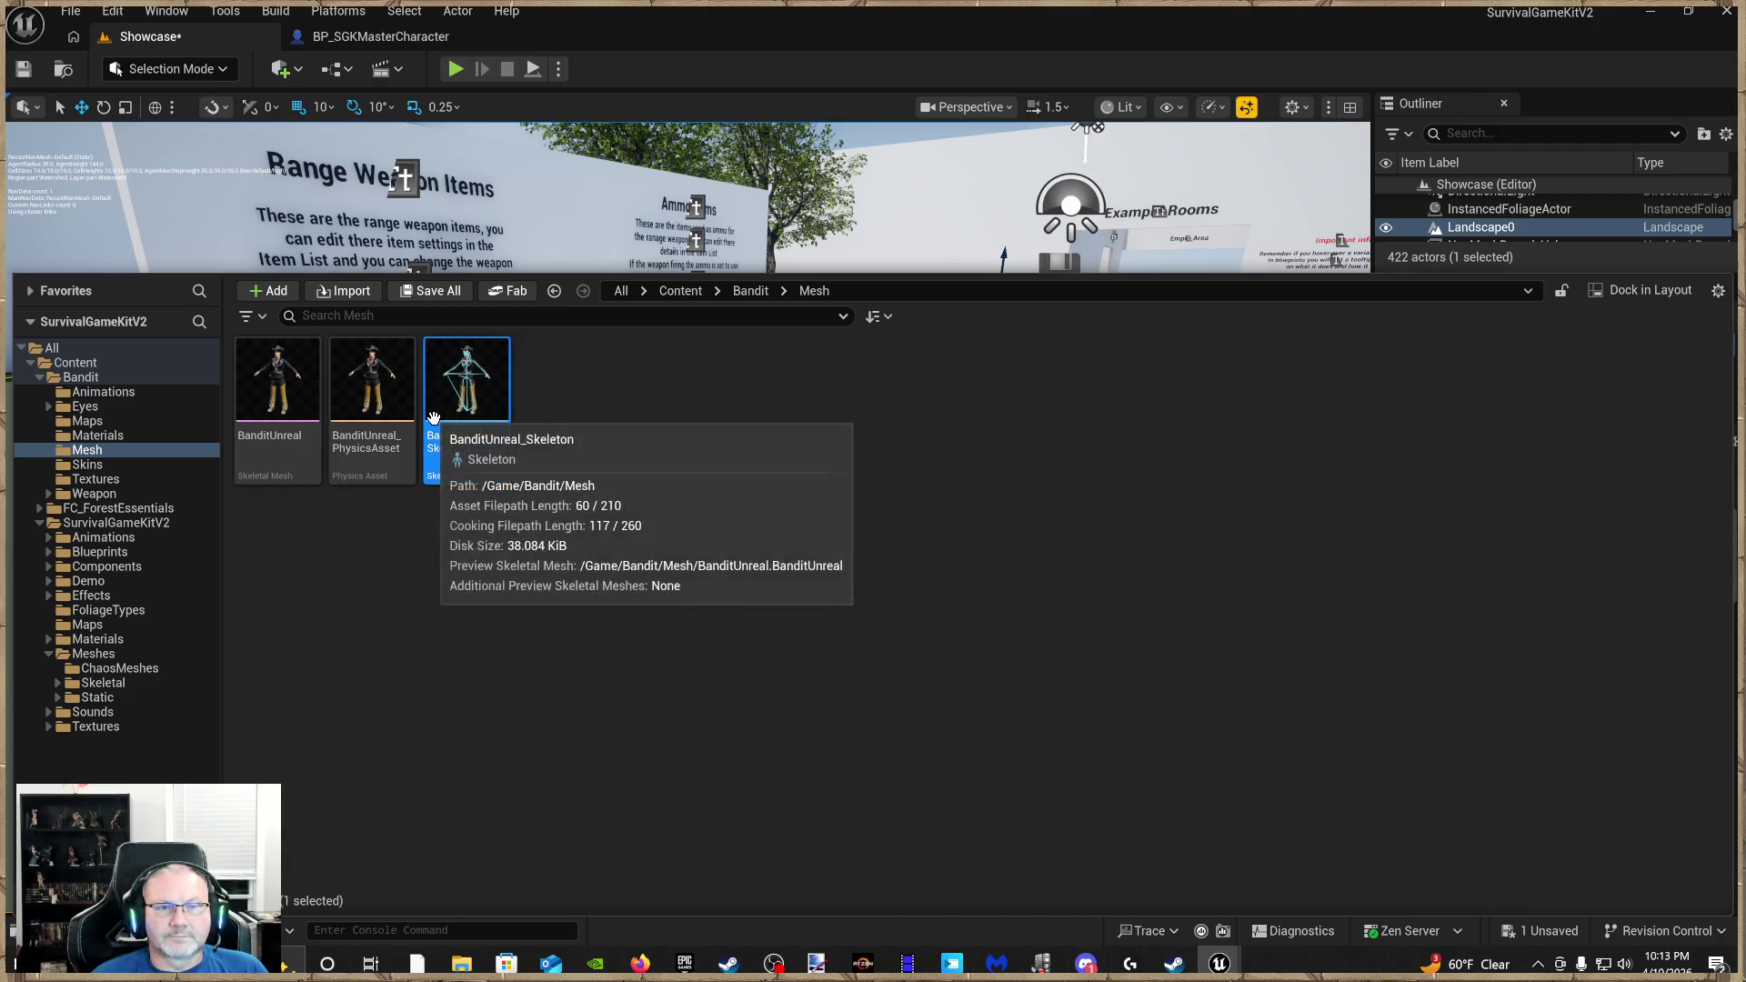
left_click(267, 420)
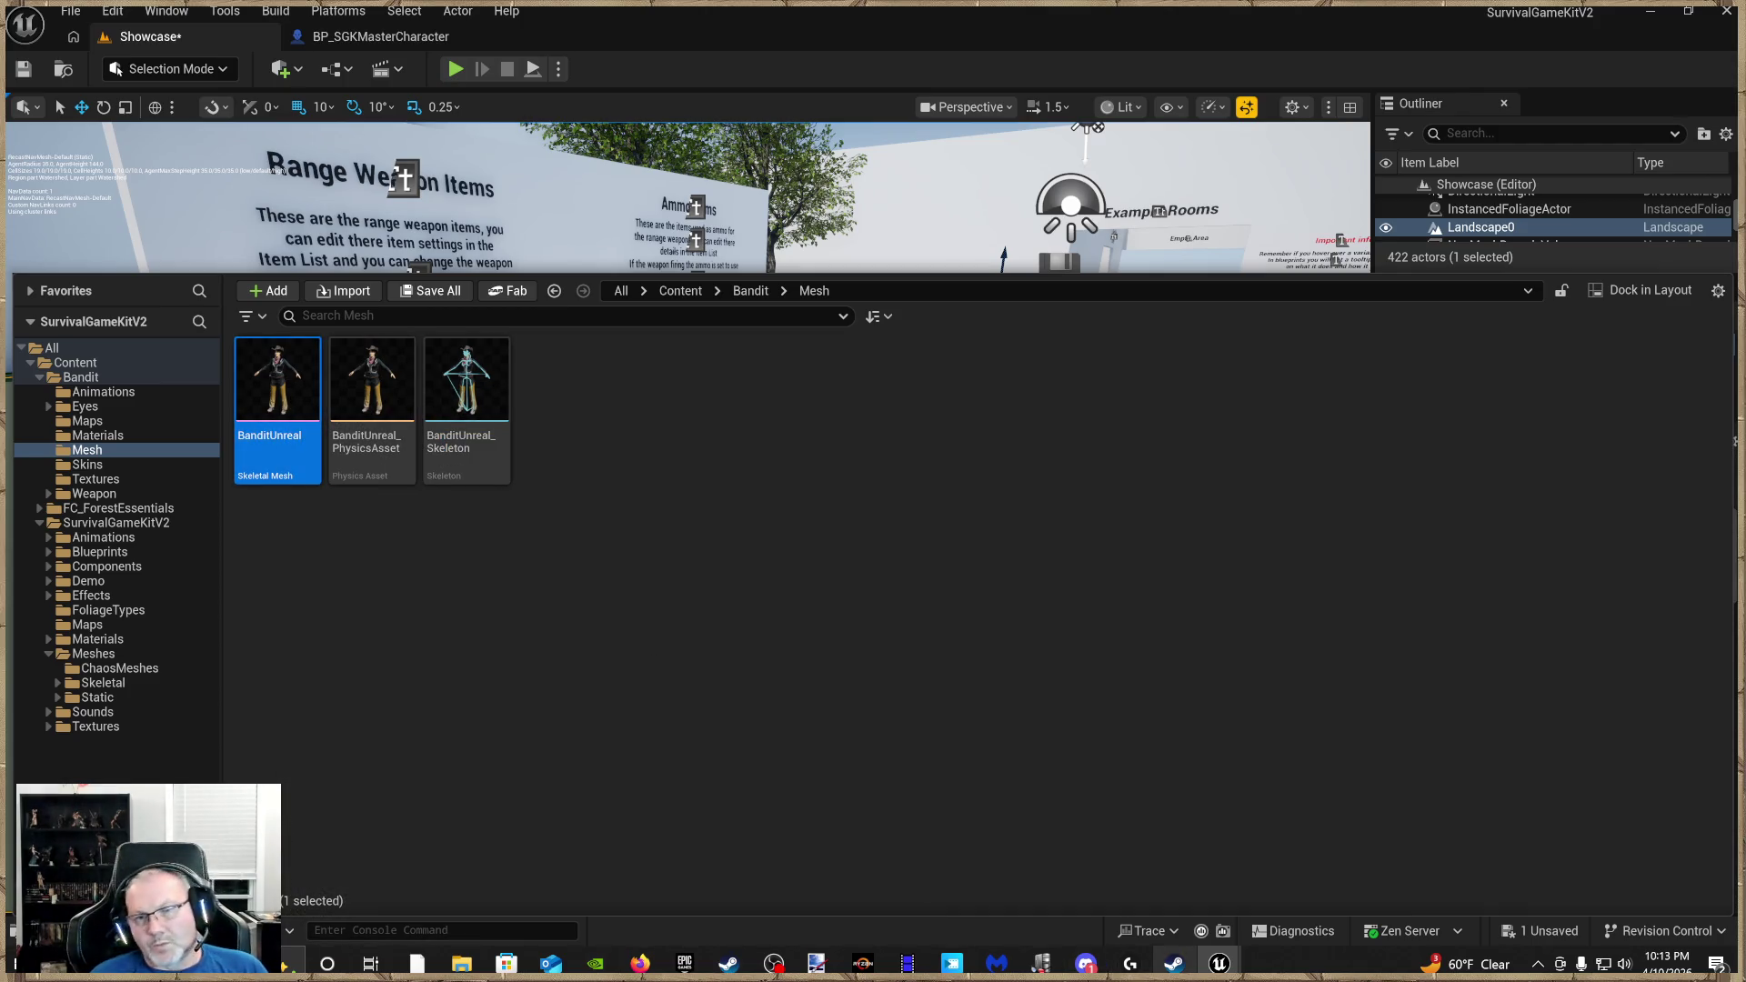
mouse_move(1219, 963)
left_click(1319, 889)
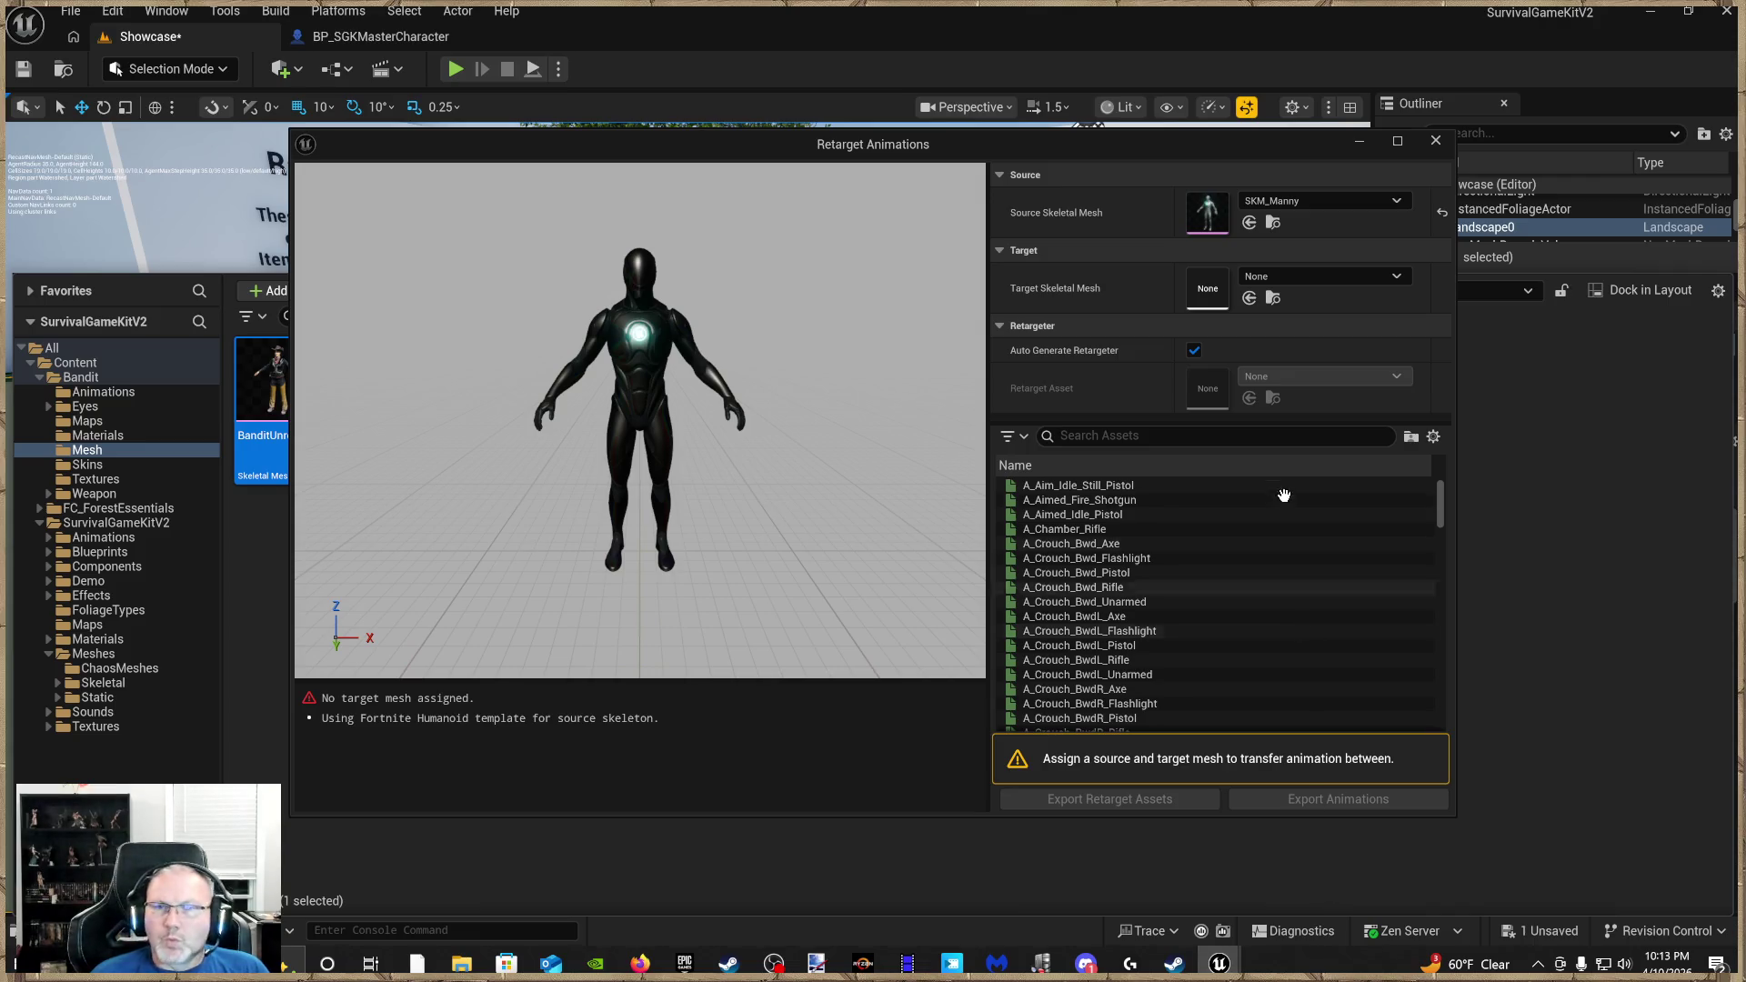
left_click(1248, 298)
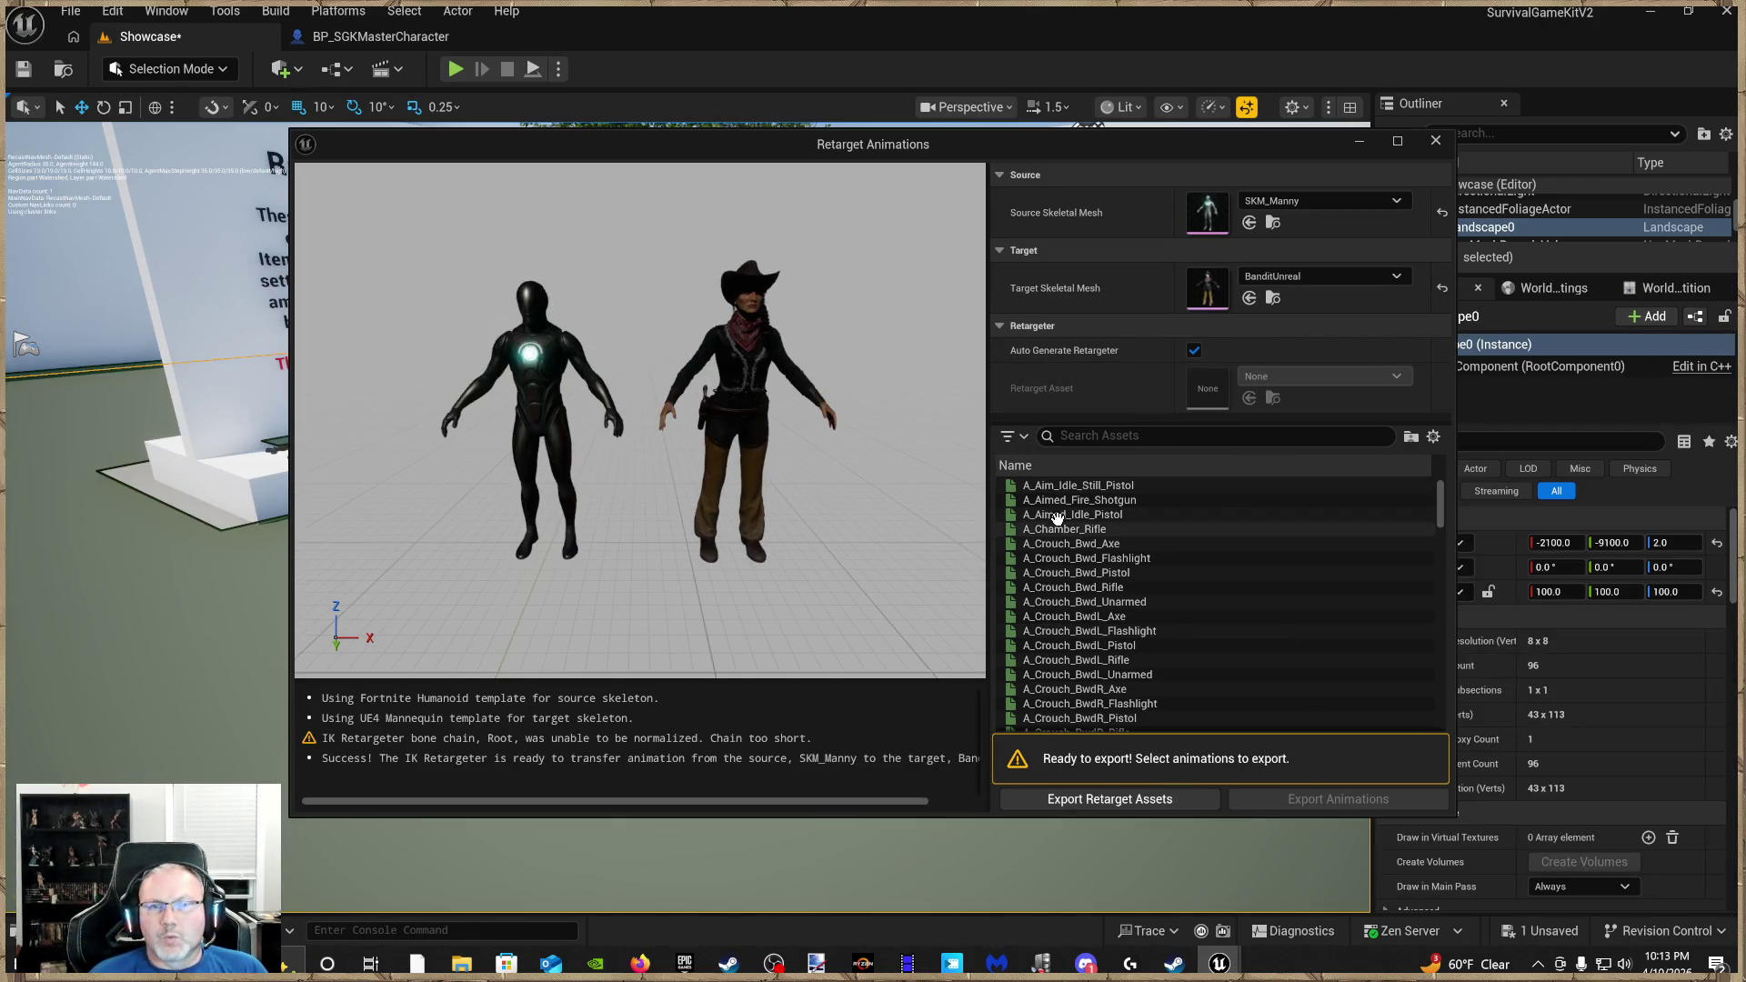
Preview the shotgun fire, pistol aim-idle and crouch animations on the Bandit
left_click(1079, 497)
left_click(1079, 488)
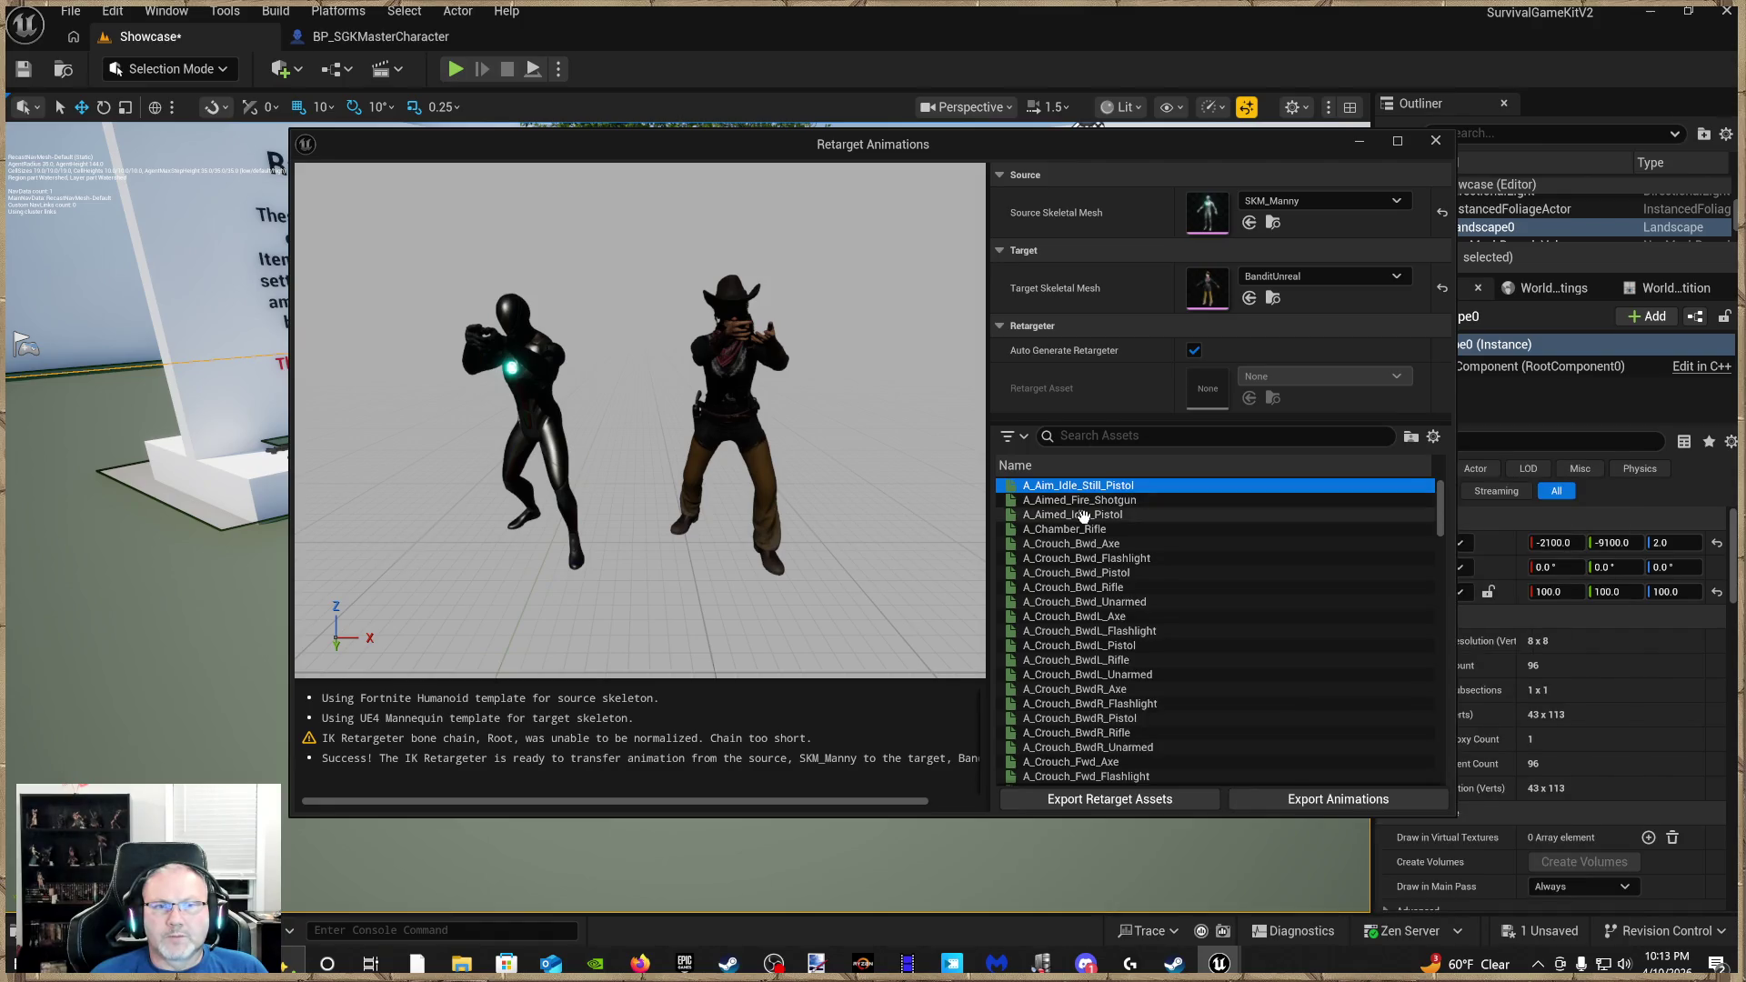
left_click(1083, 514)
left_click(1090, 543)
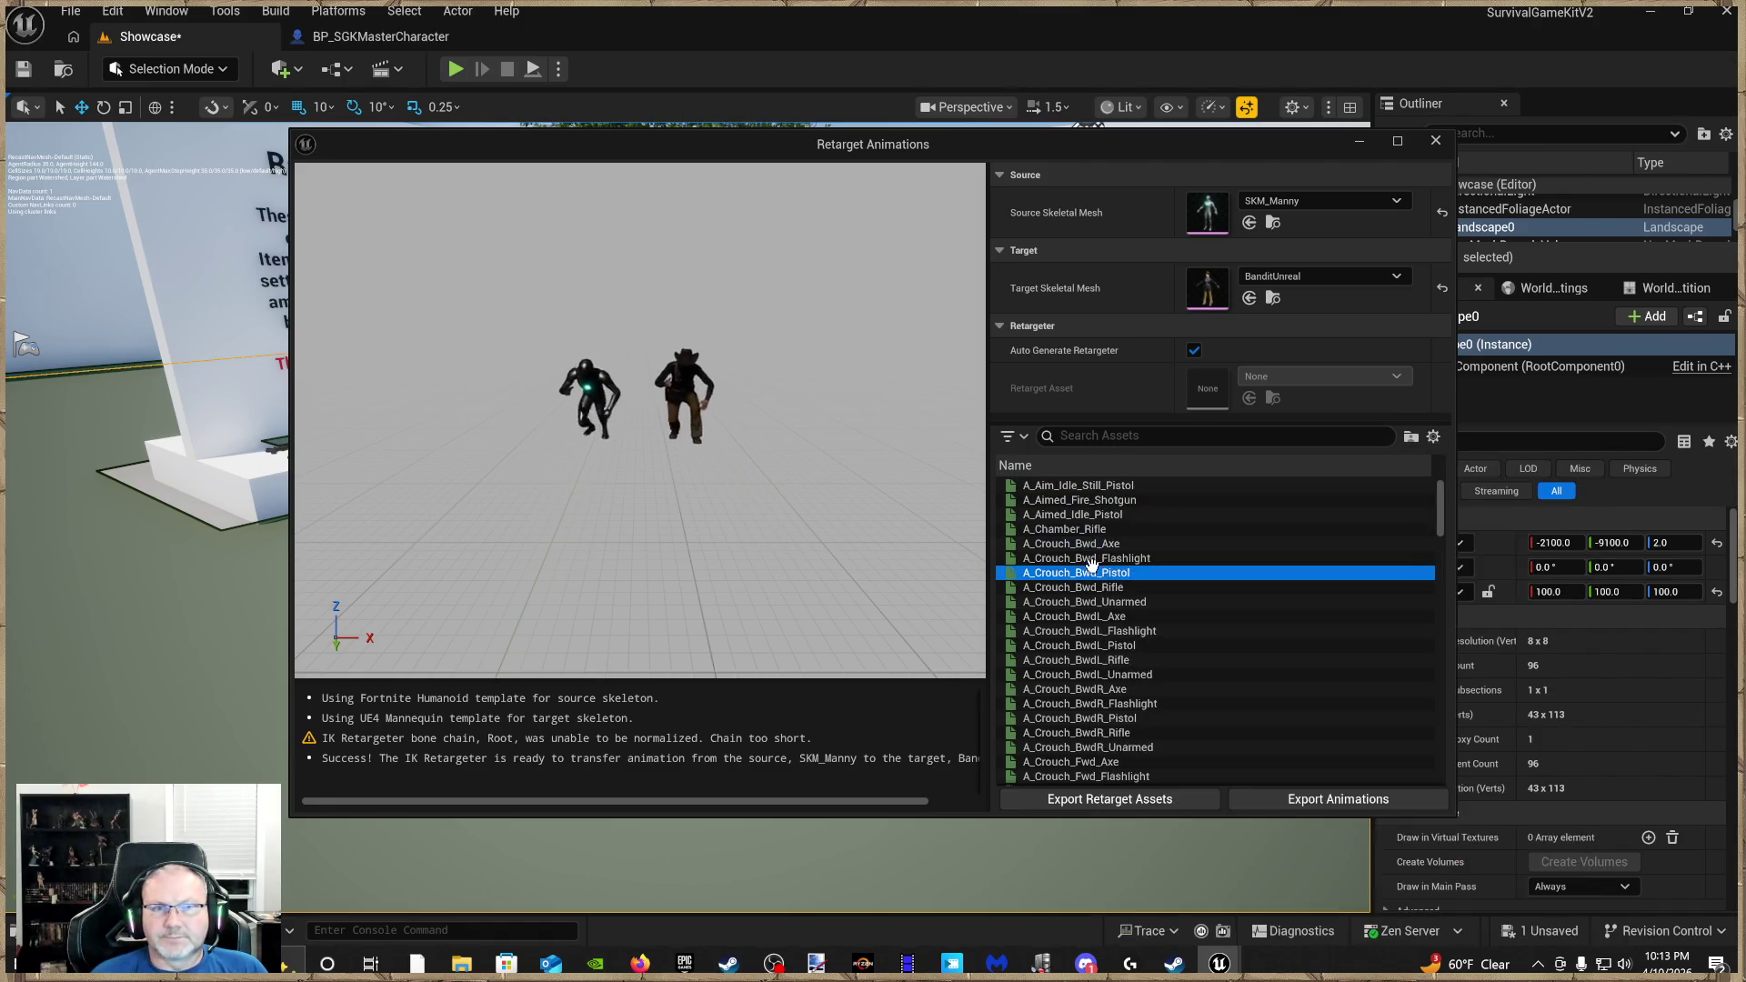
left_click(1096, 645)
left_click(1117, 773)
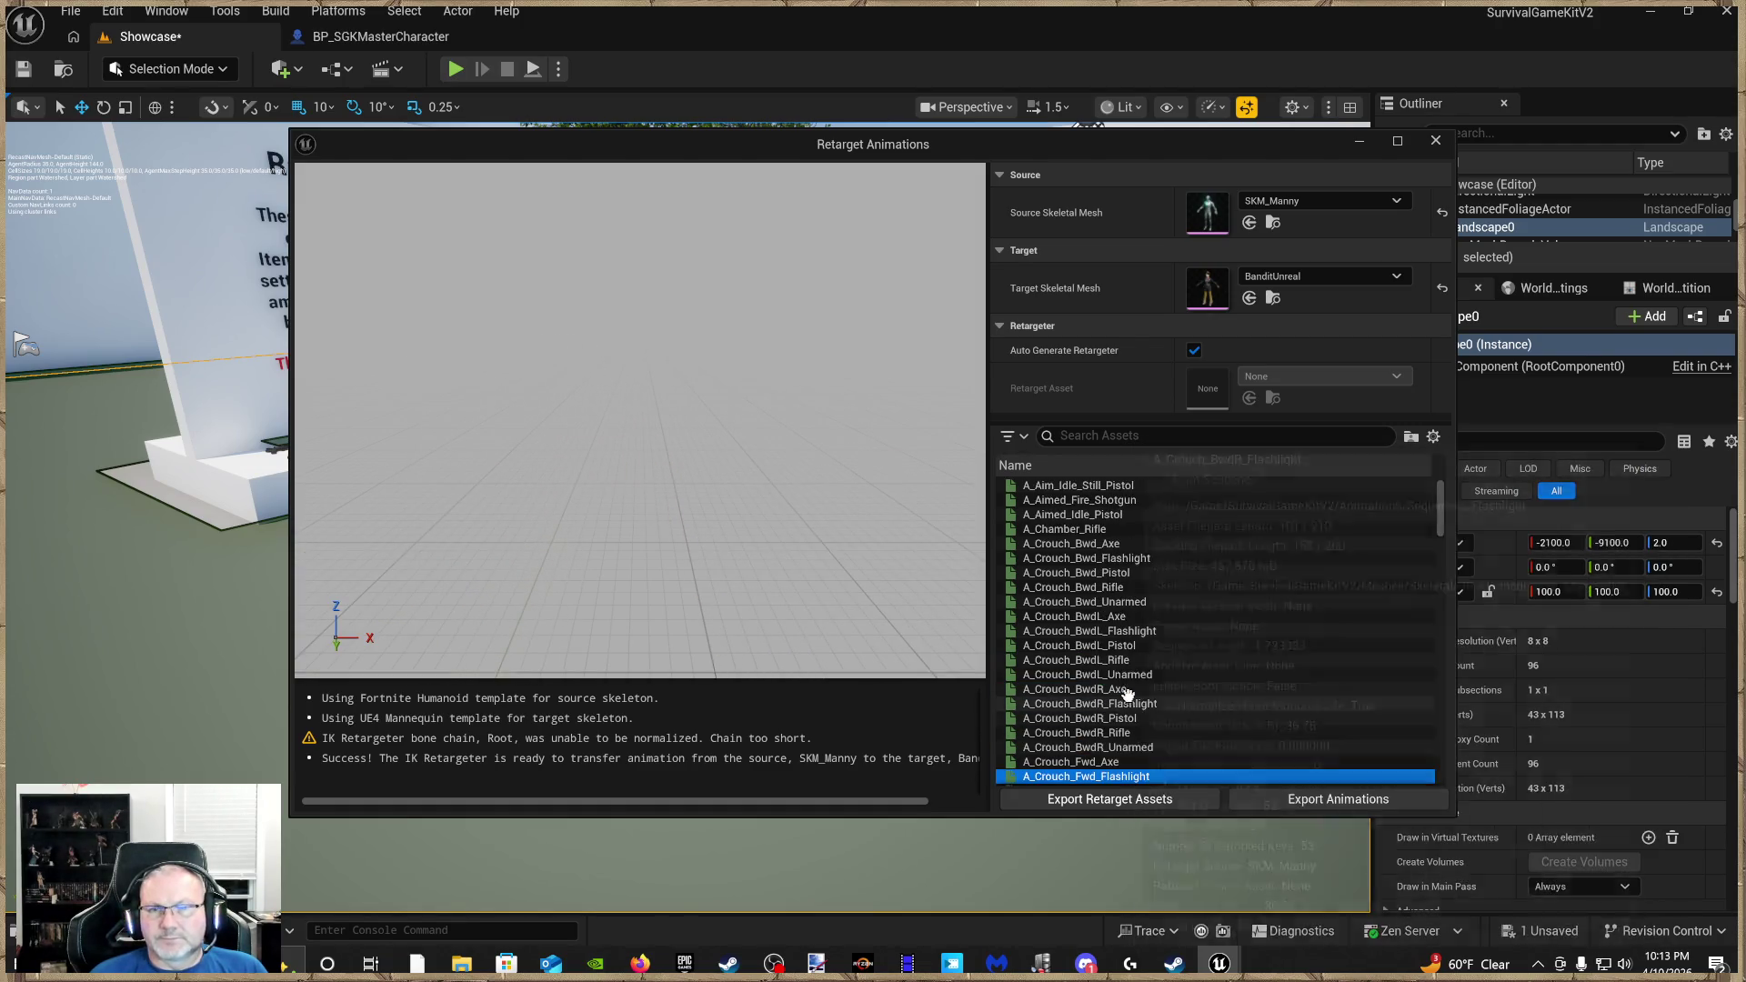
Select every animation down to BS_Walk_Aim_Rifle and start Export Retarget Assets
left_click(1109, 485)
scroll(1108, 637, "down", 20)
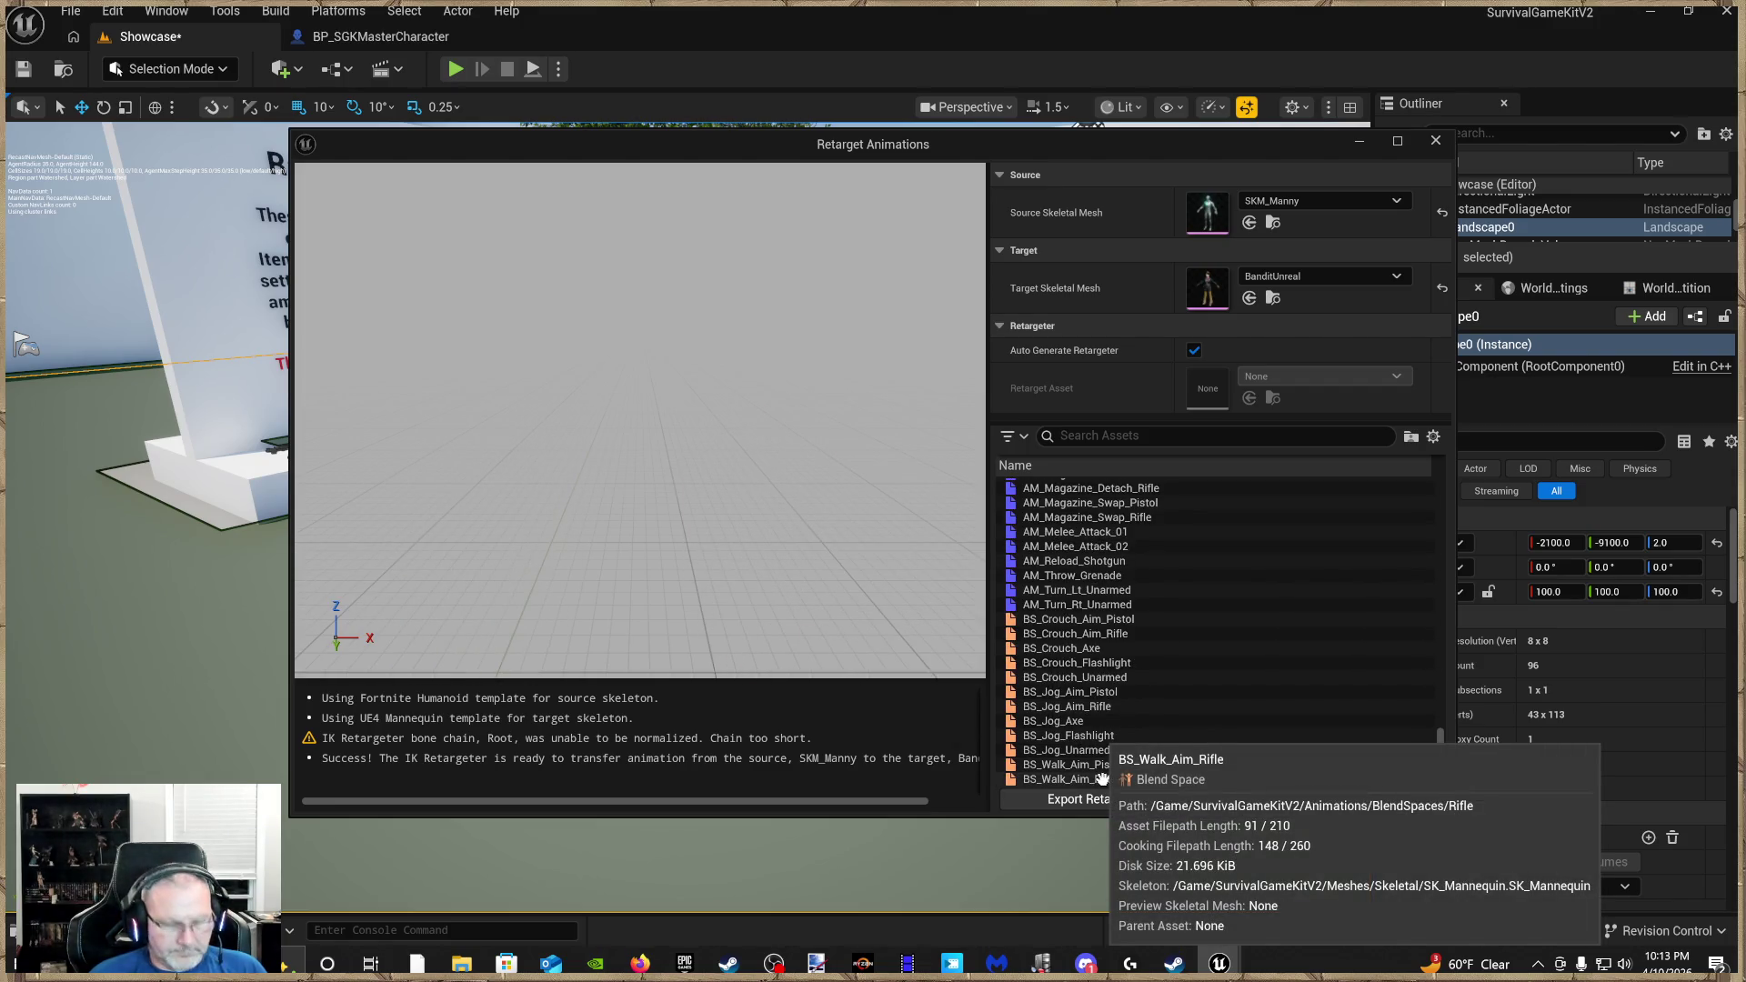
left_click(1101, 779, "shift")
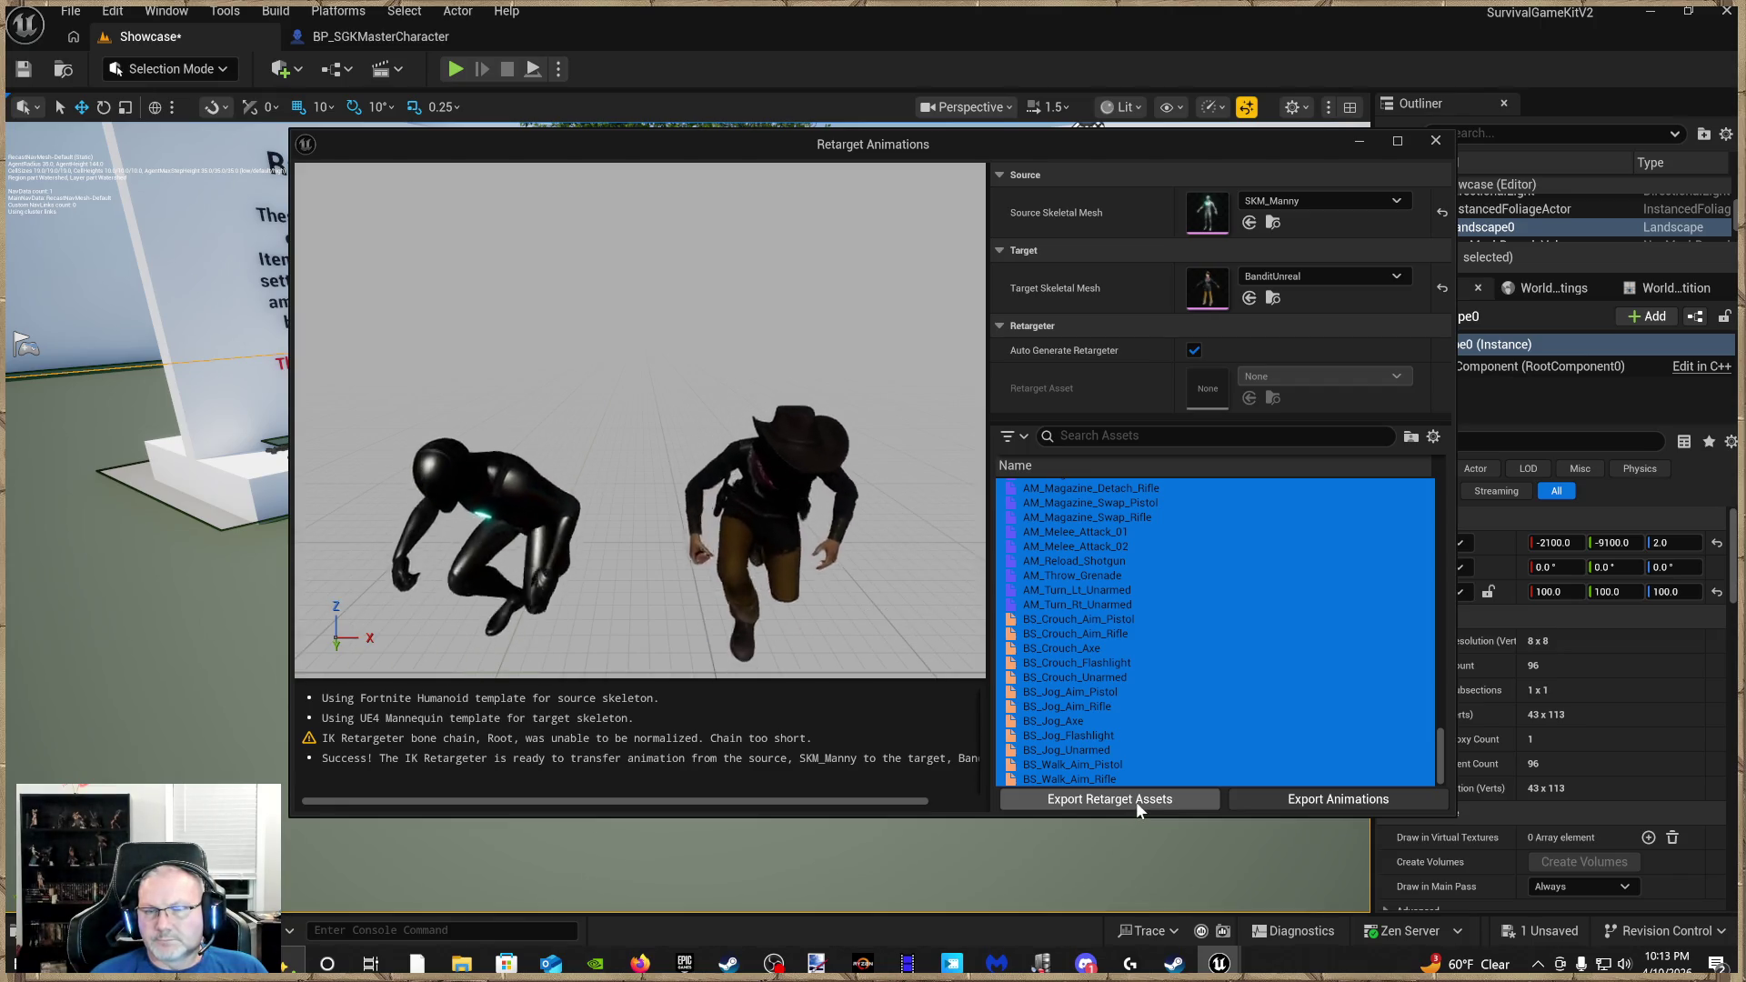
left_click(1137, 803)
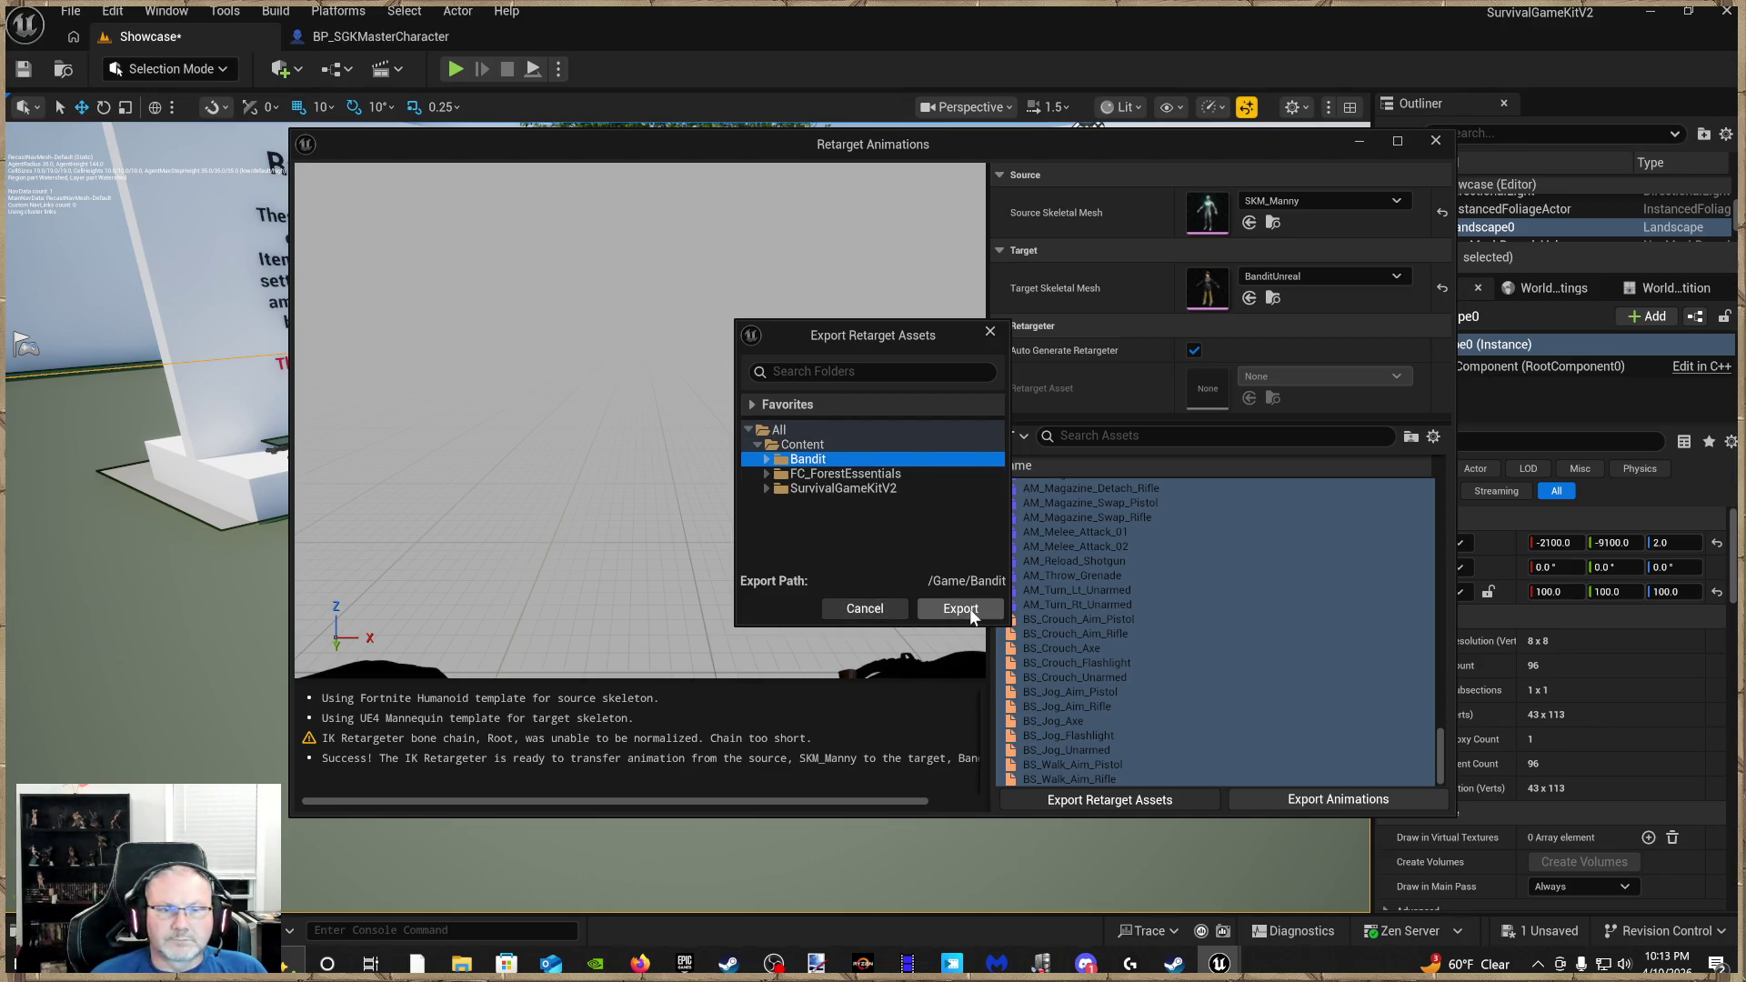
Export the retargeted assets to the /Game/Bandit folder
mouse_move(862, 326)
left_mouse_down()
mouse_move(810, 329)
mouse_move(681, 246)
left_mouse_up()
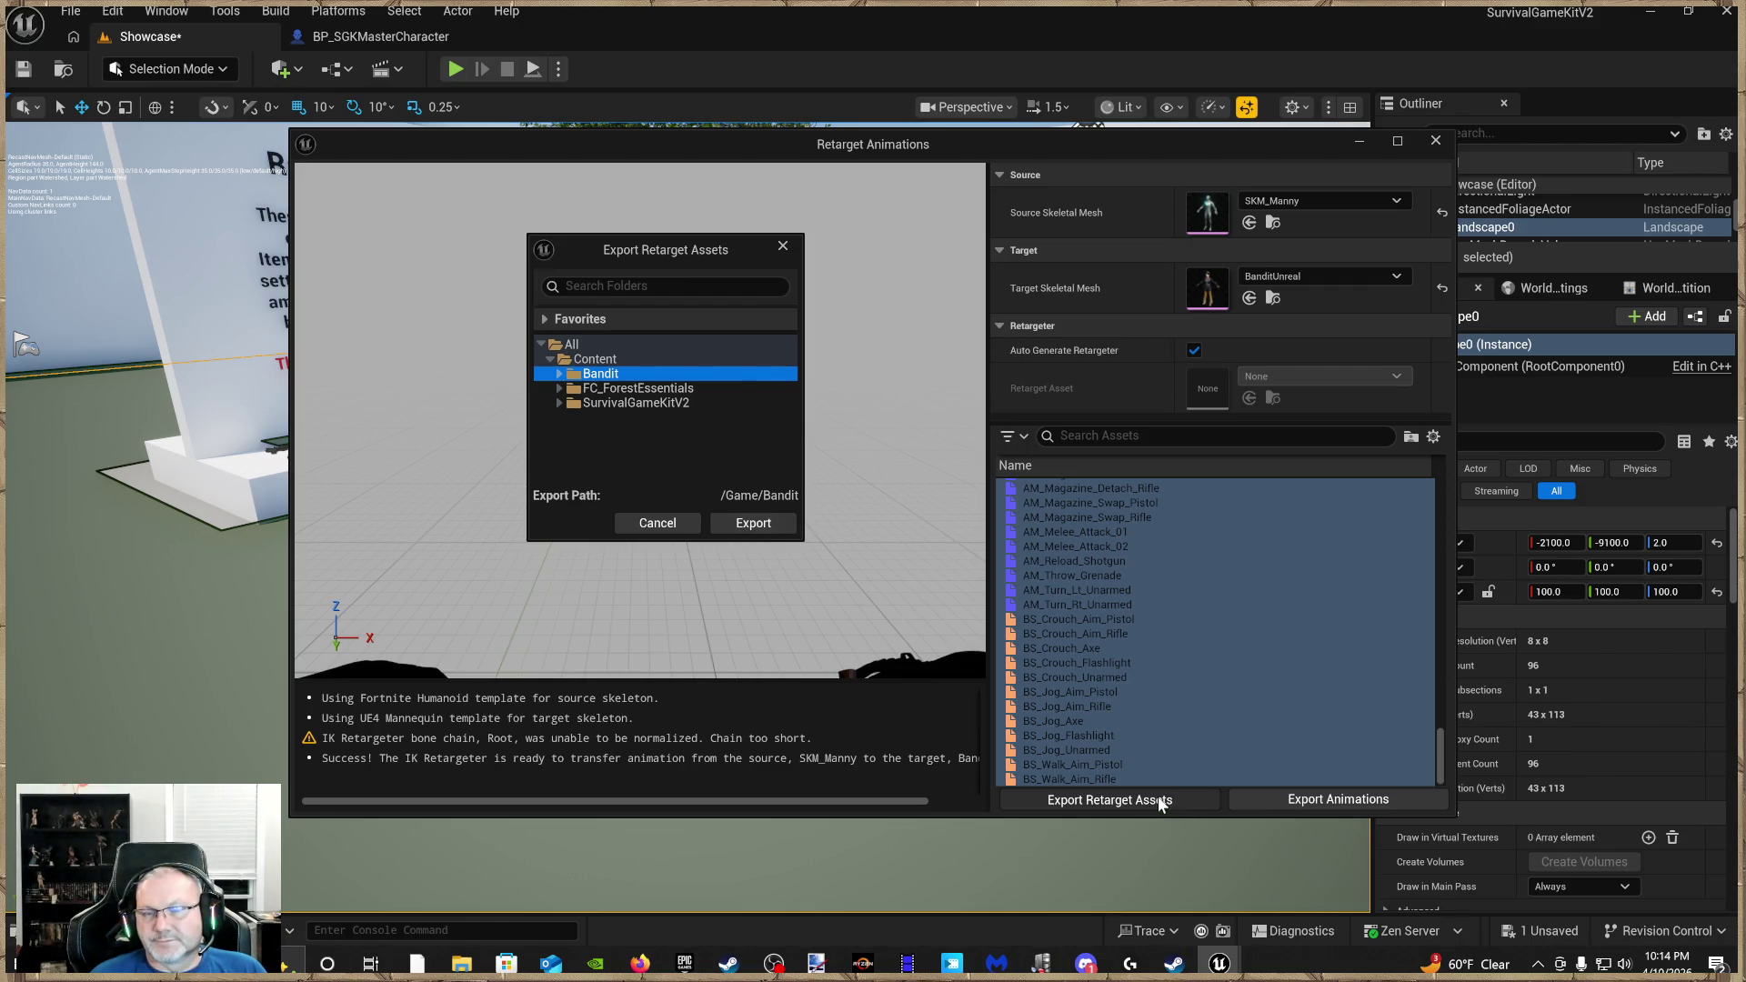
left_click(780, 525)
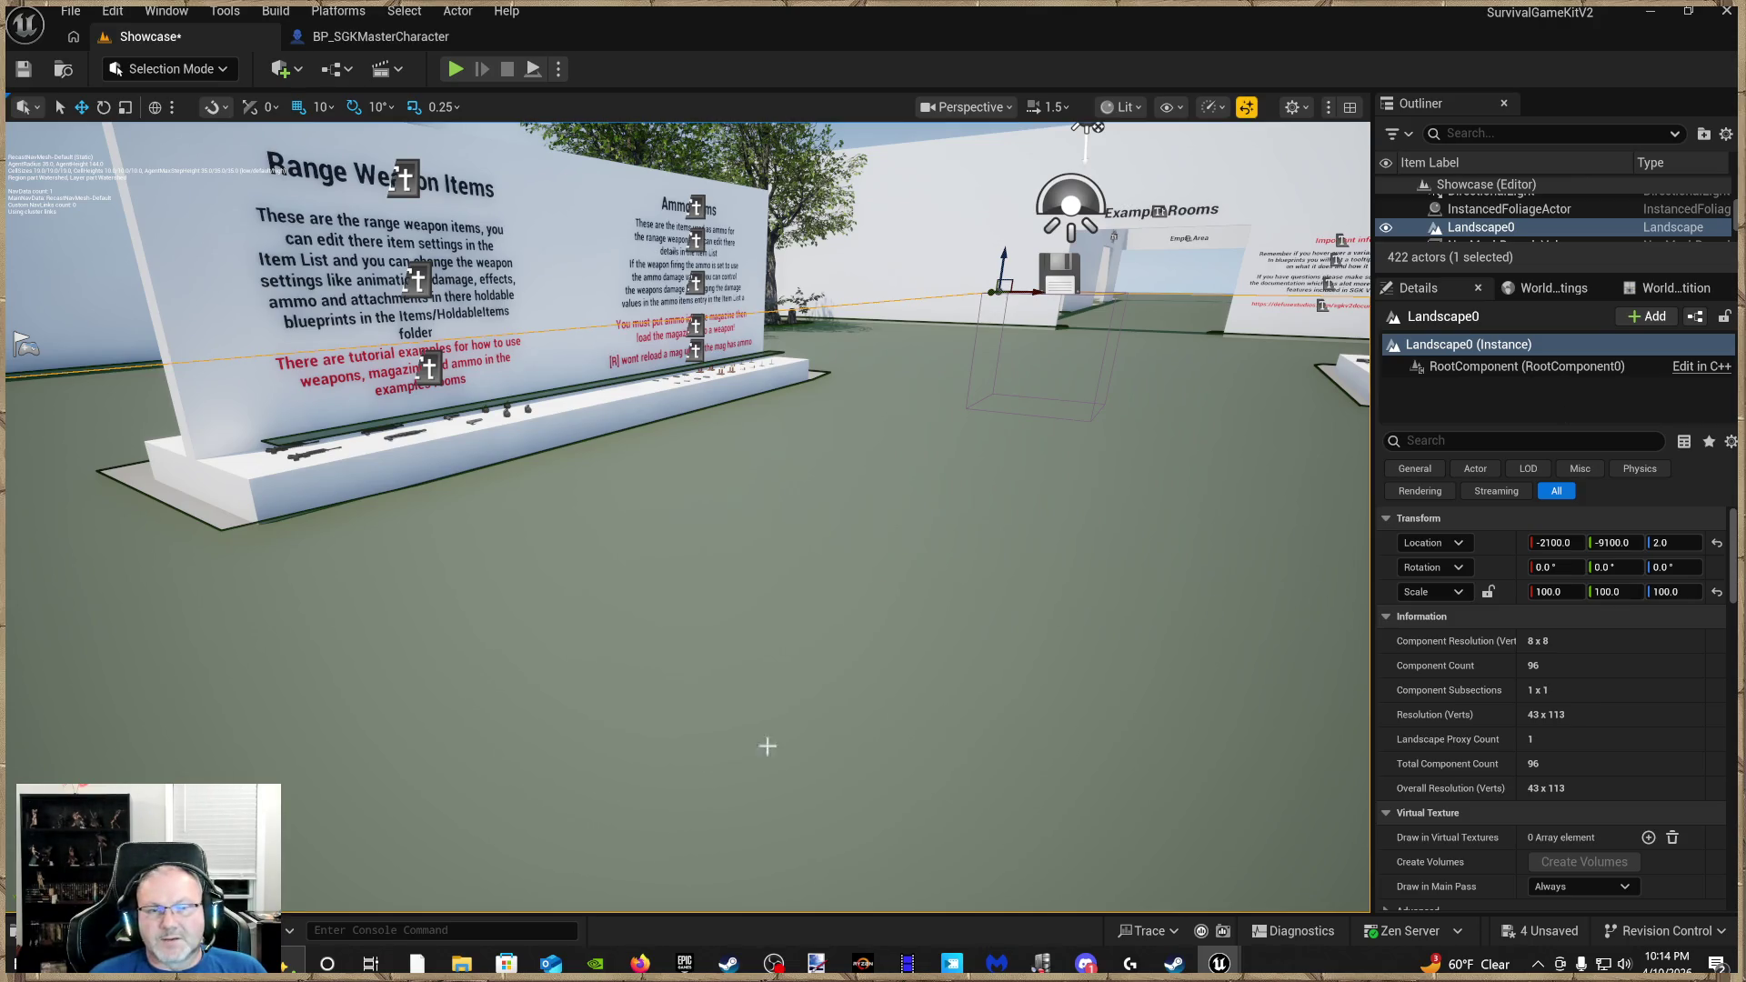
Open Retarget Animations for ABP_ThirdPerson_Anim from the SurvivalGameKitV2/Animations folder
key("ctrl+space")
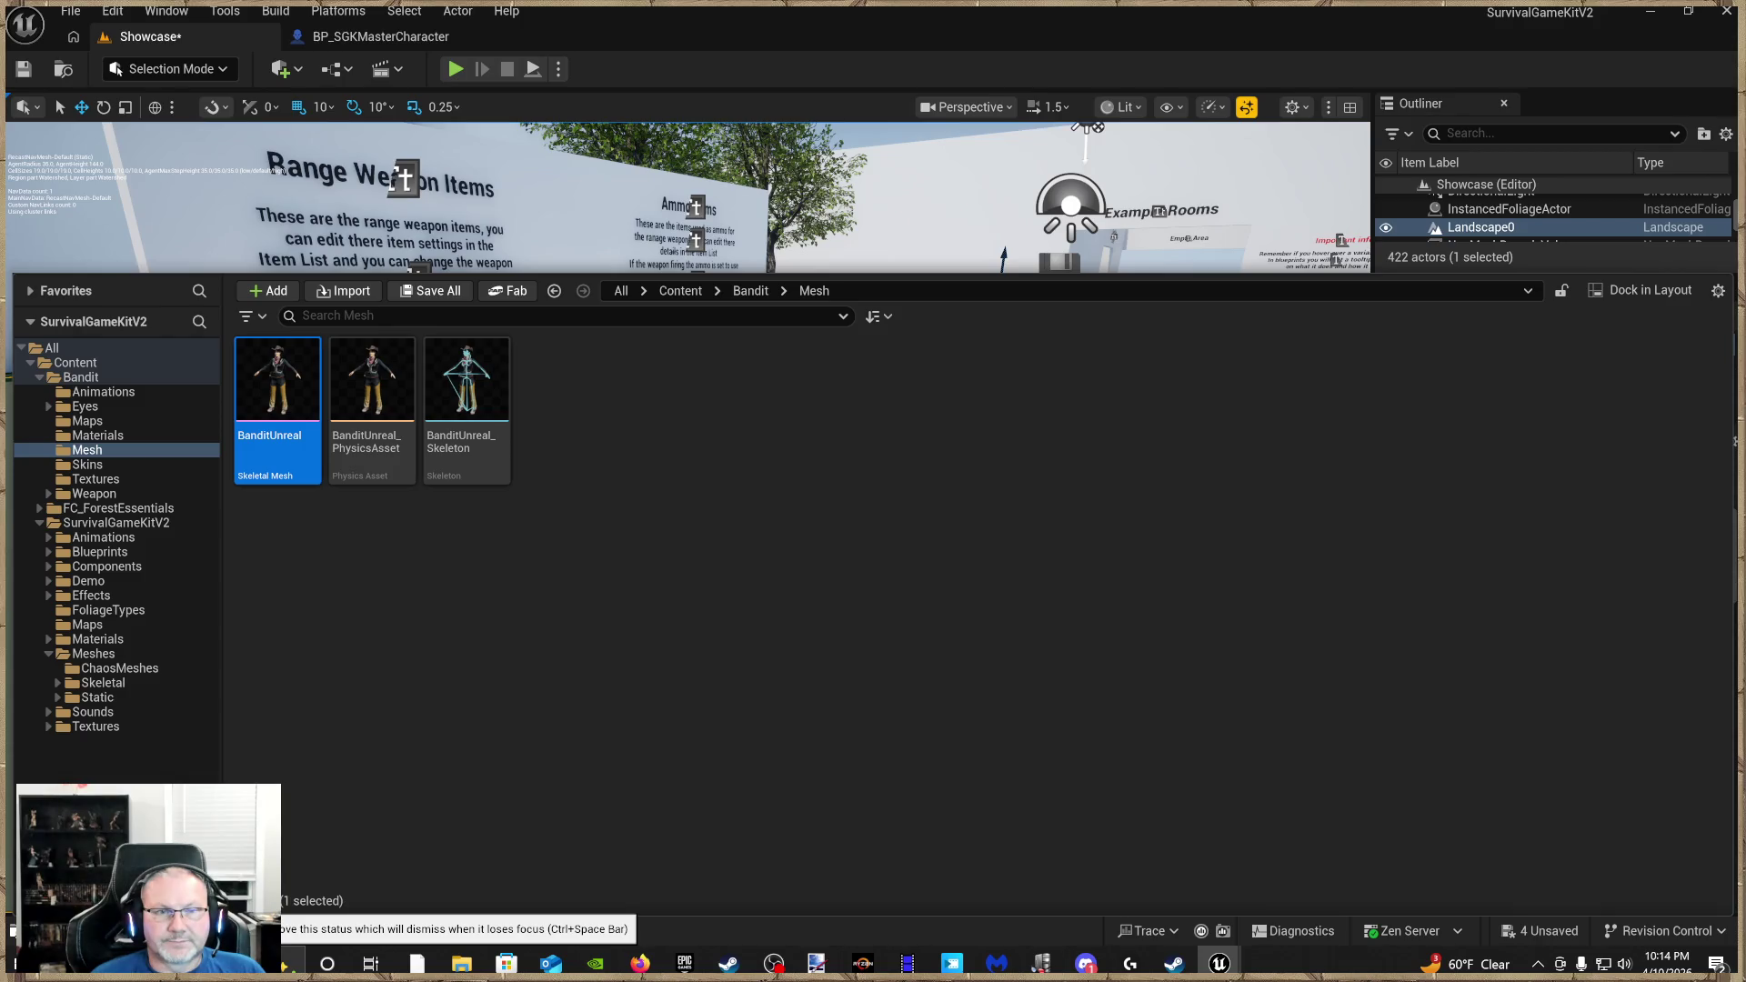
key("ctrl+space")
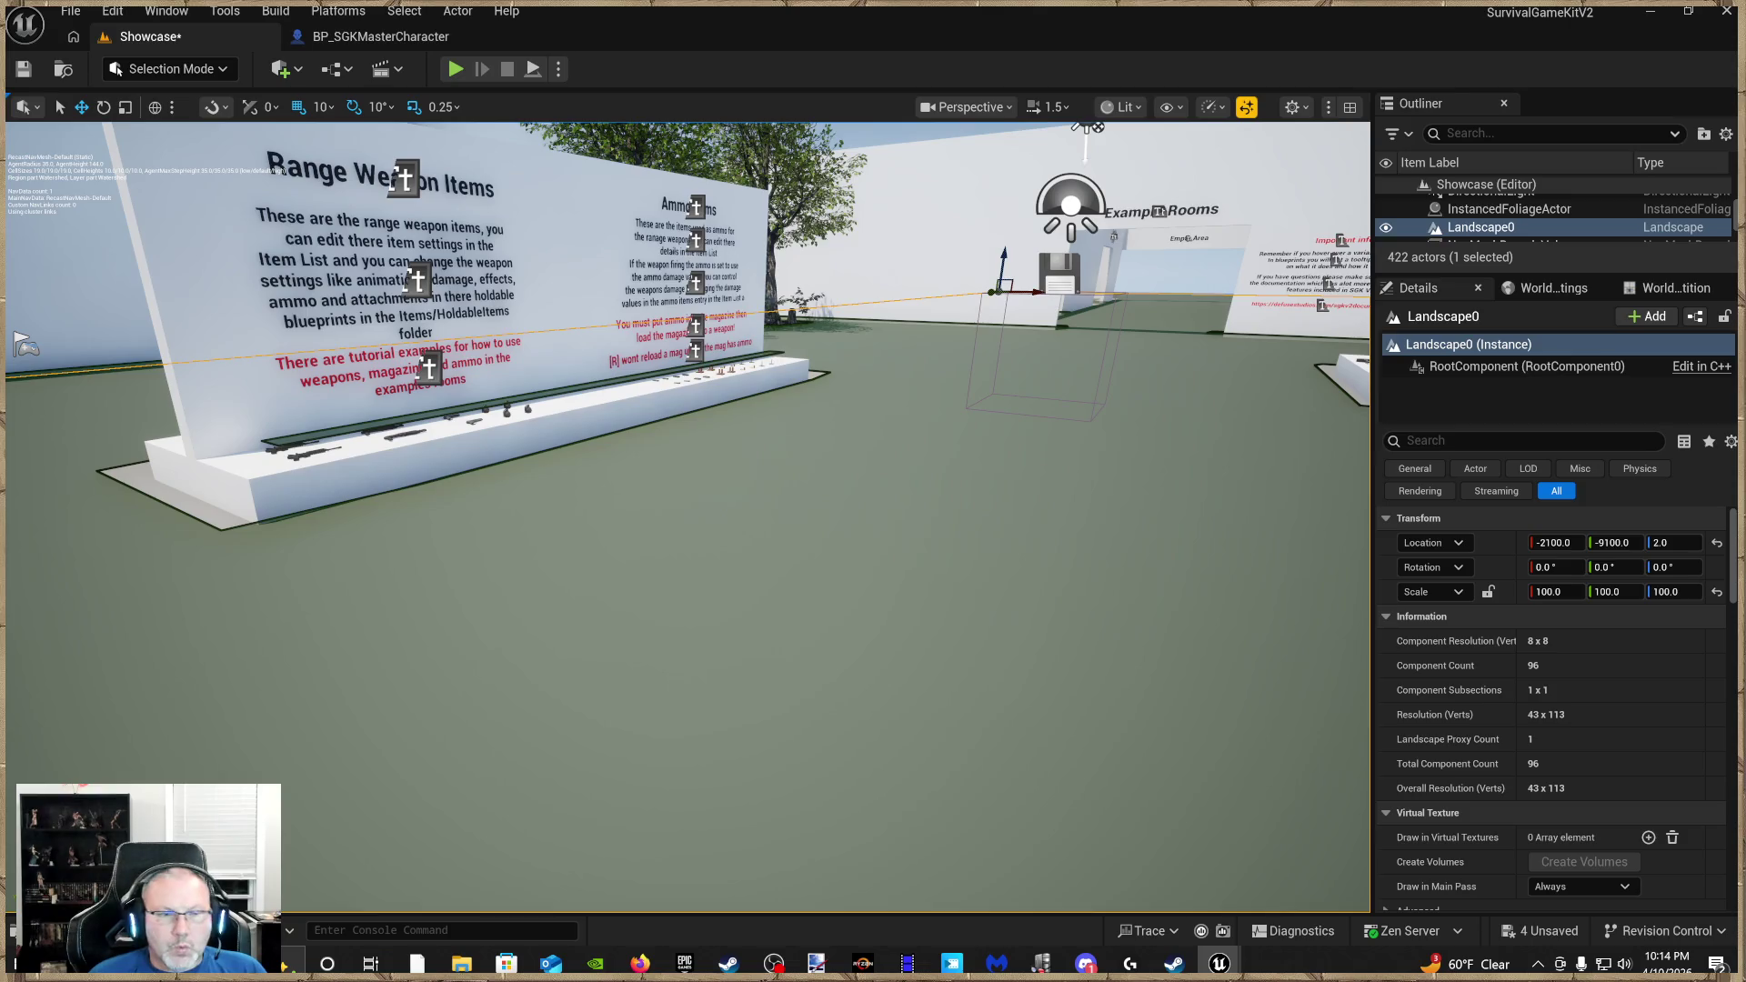
key("ctrl+space")
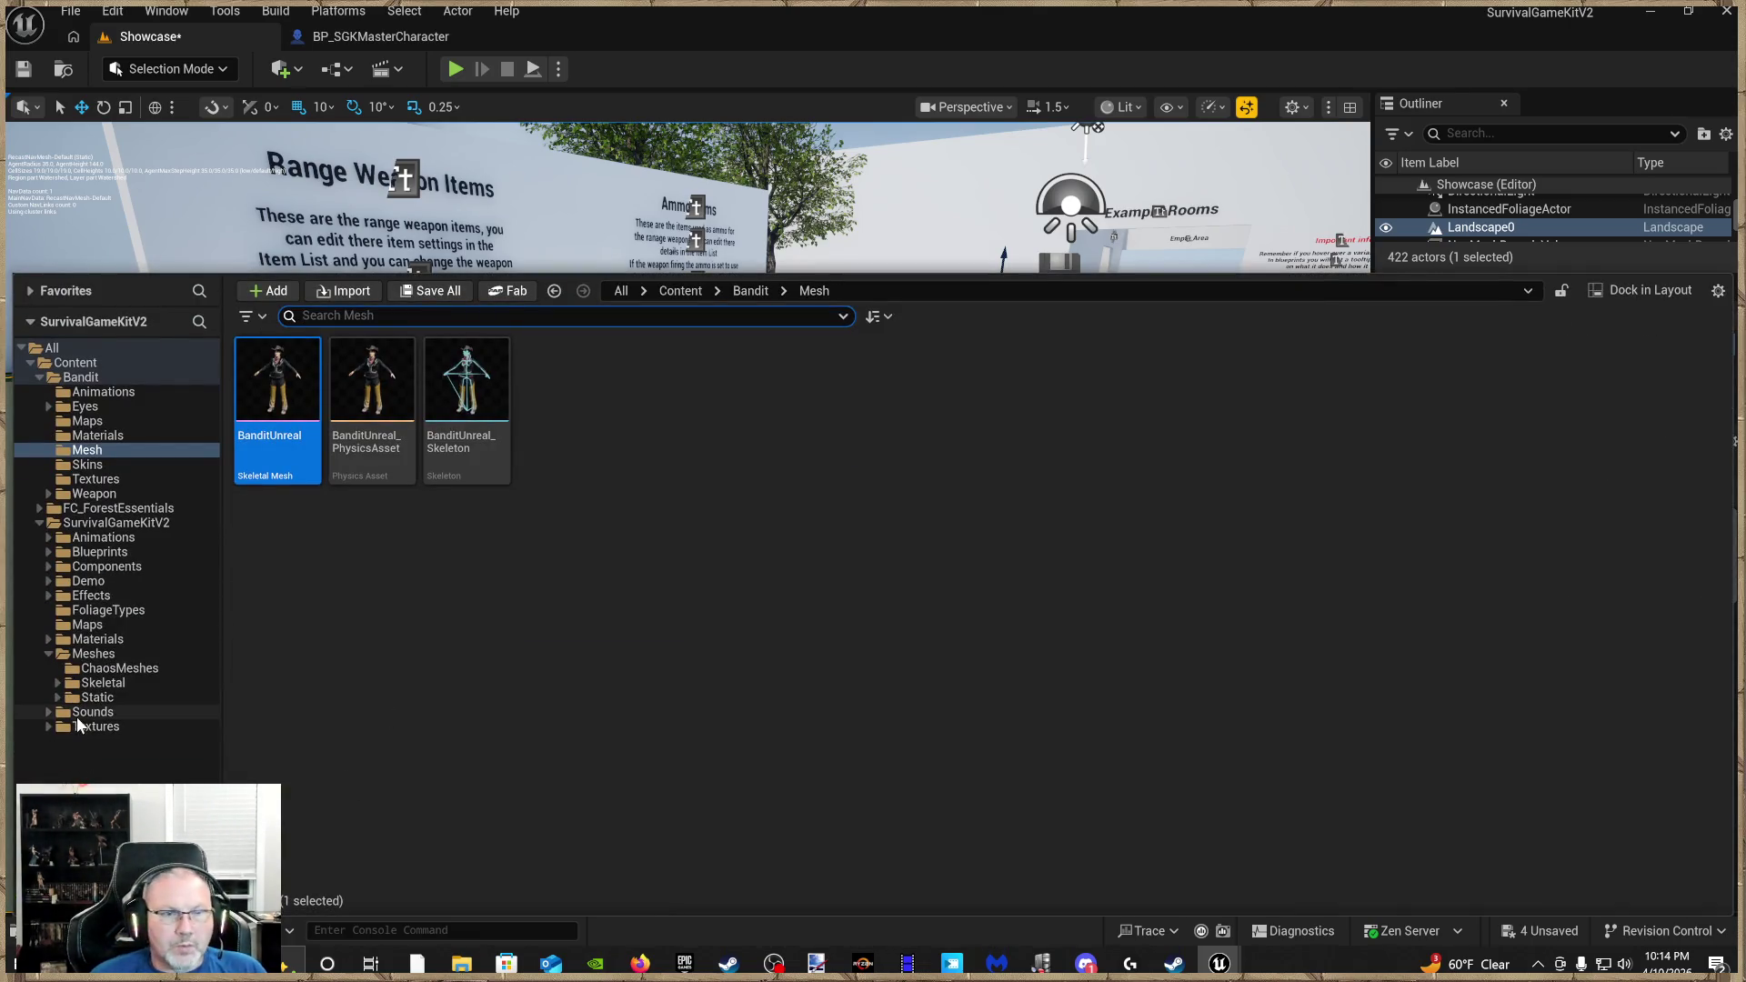
left_click(121, 538)
left_click(866, 451)
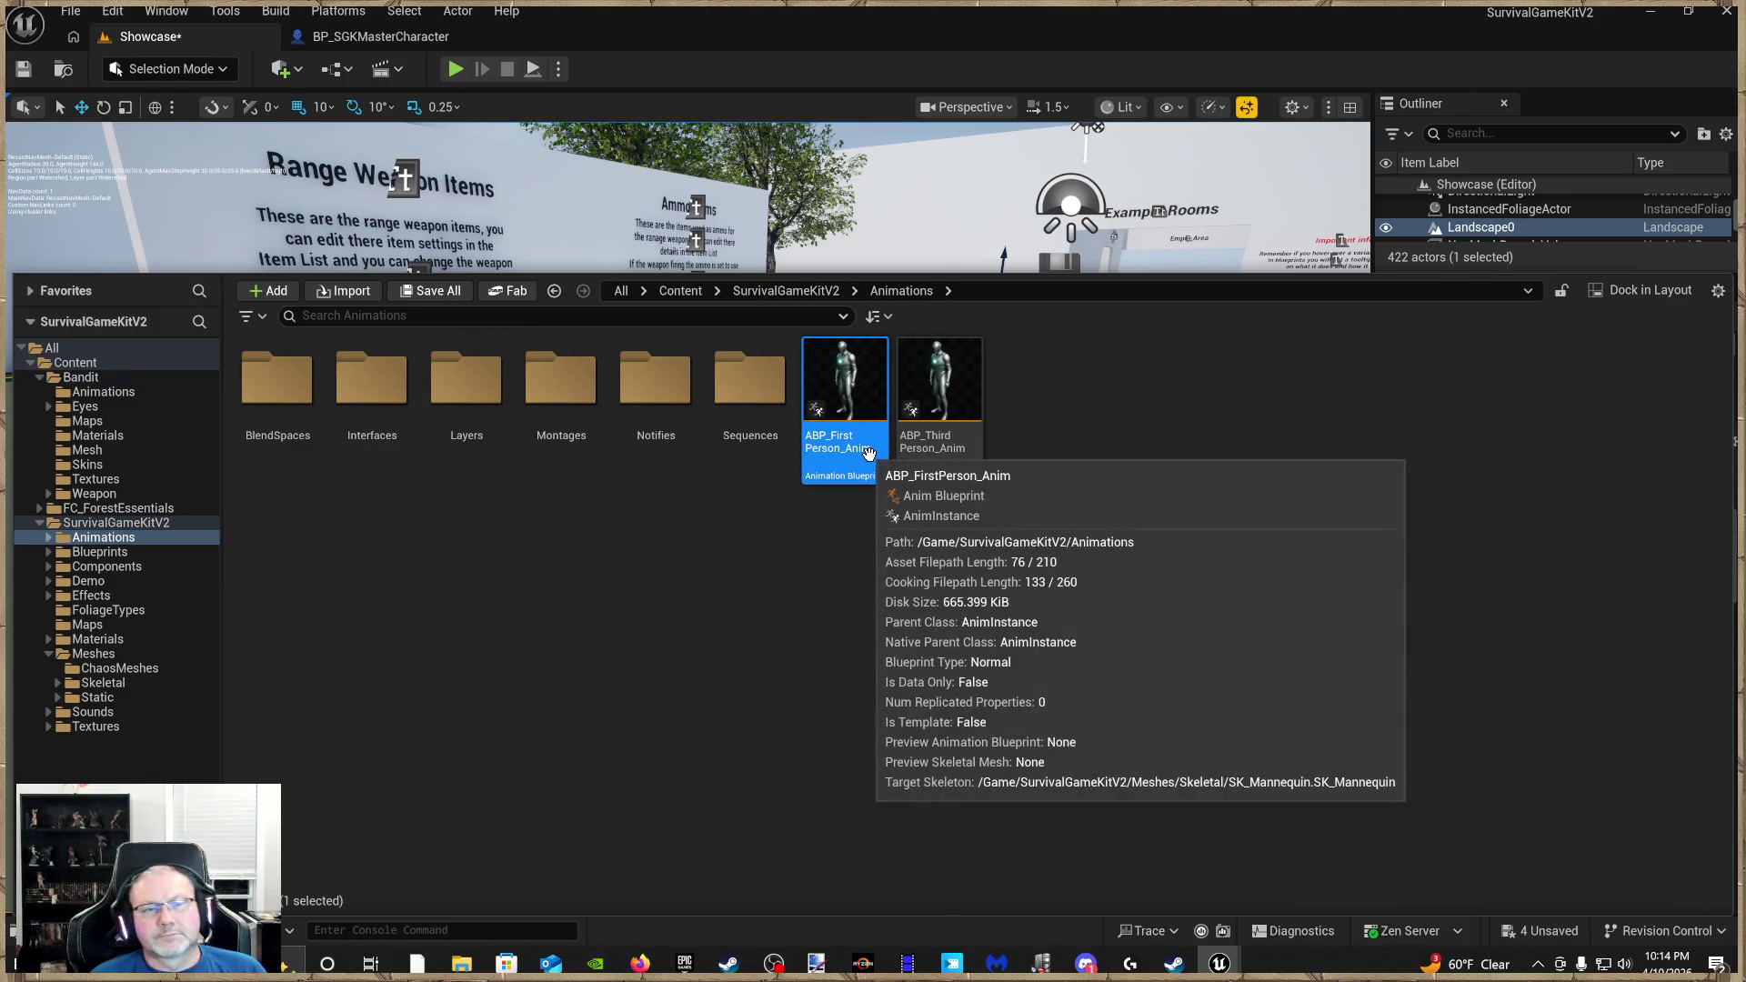
right_click(849, 460)
left_click(809, 482)
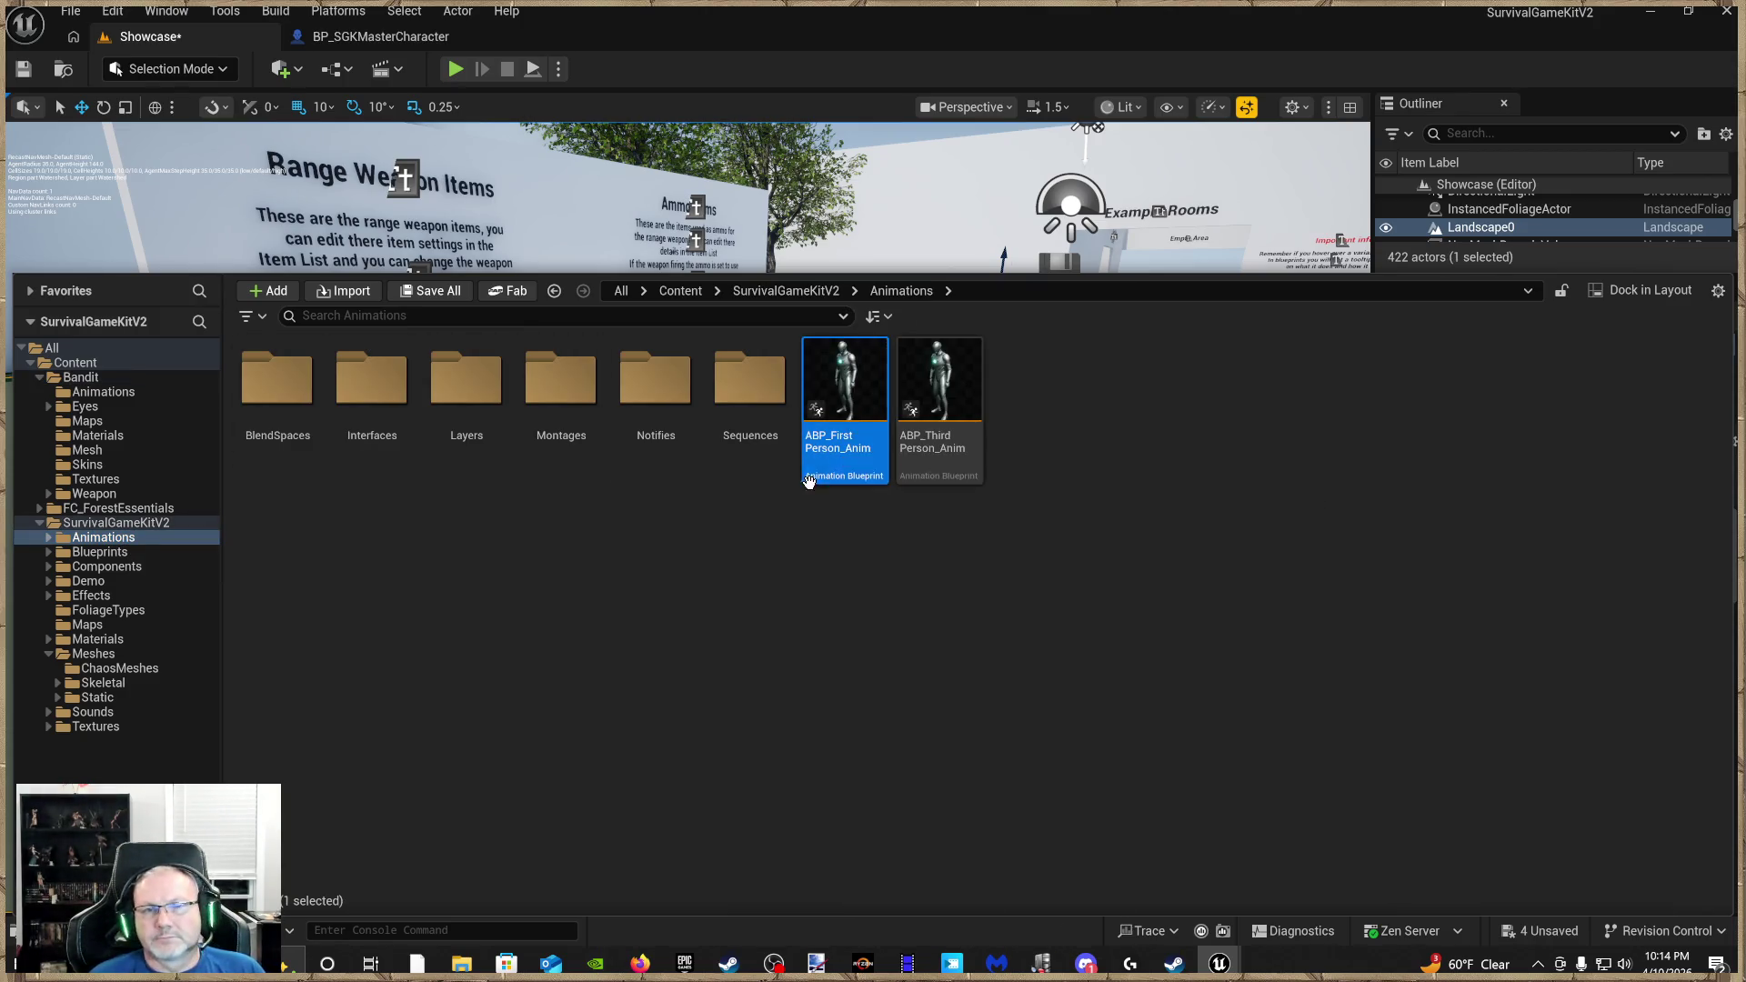
left_click(936, 446)
right_click(936, 427)
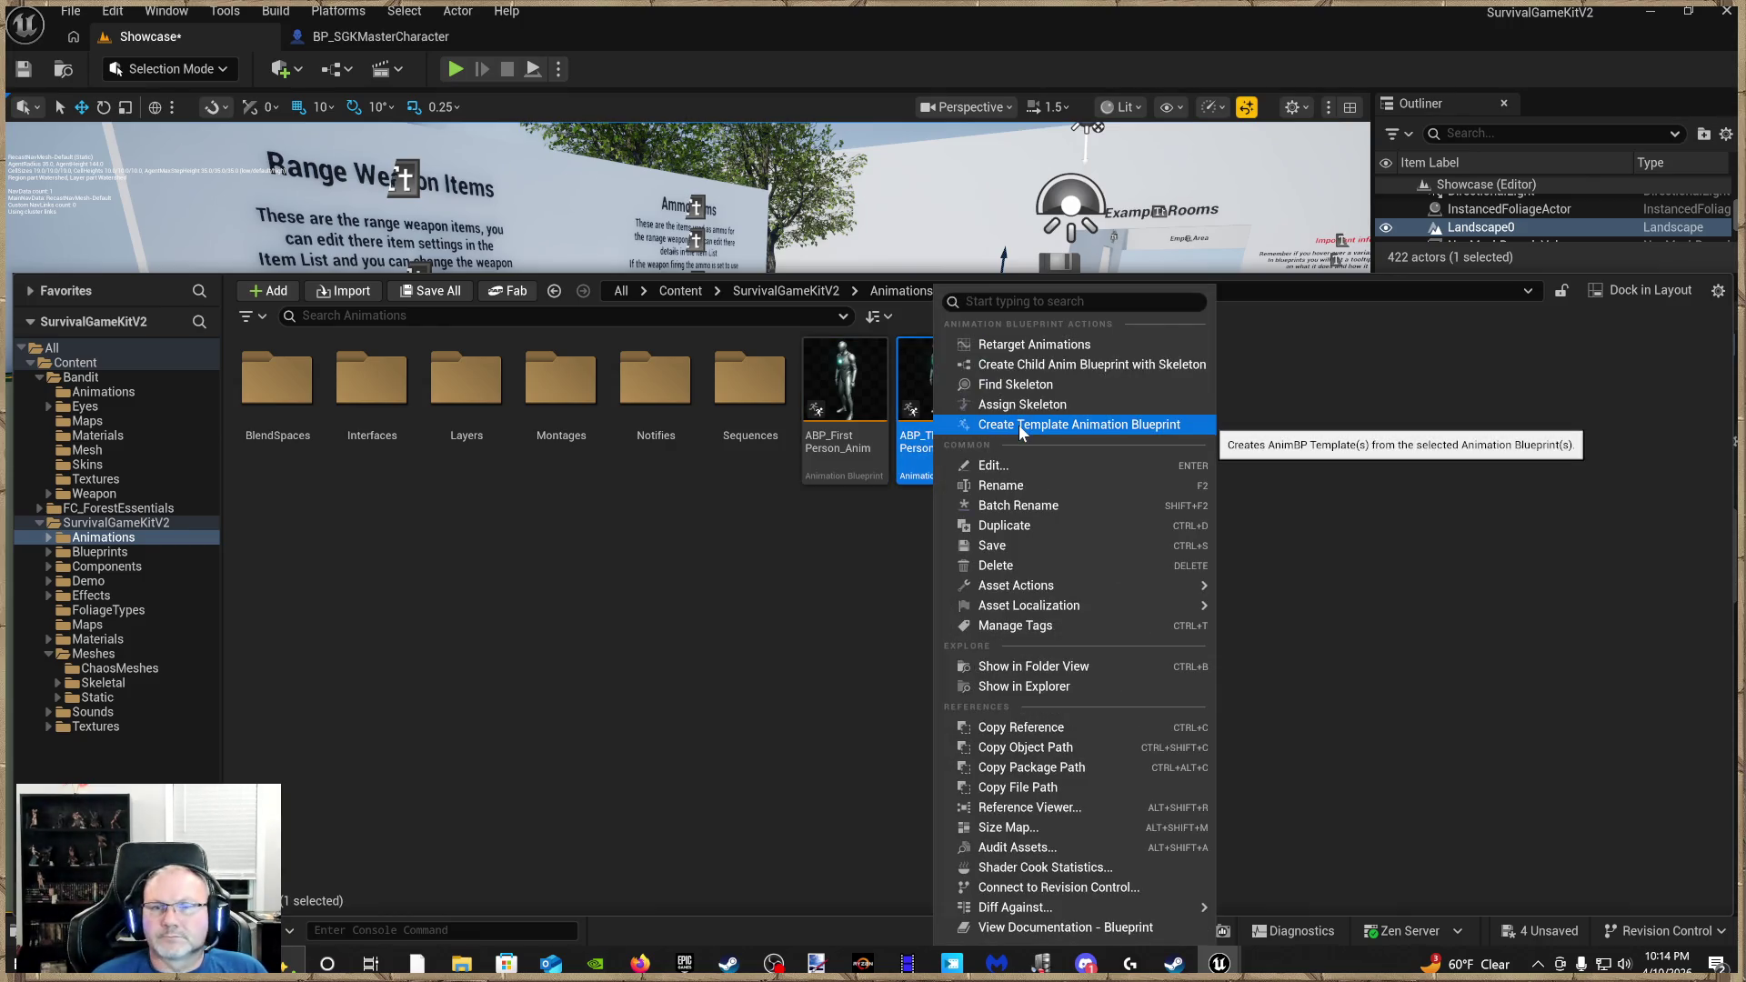
left_click(1023, 353)
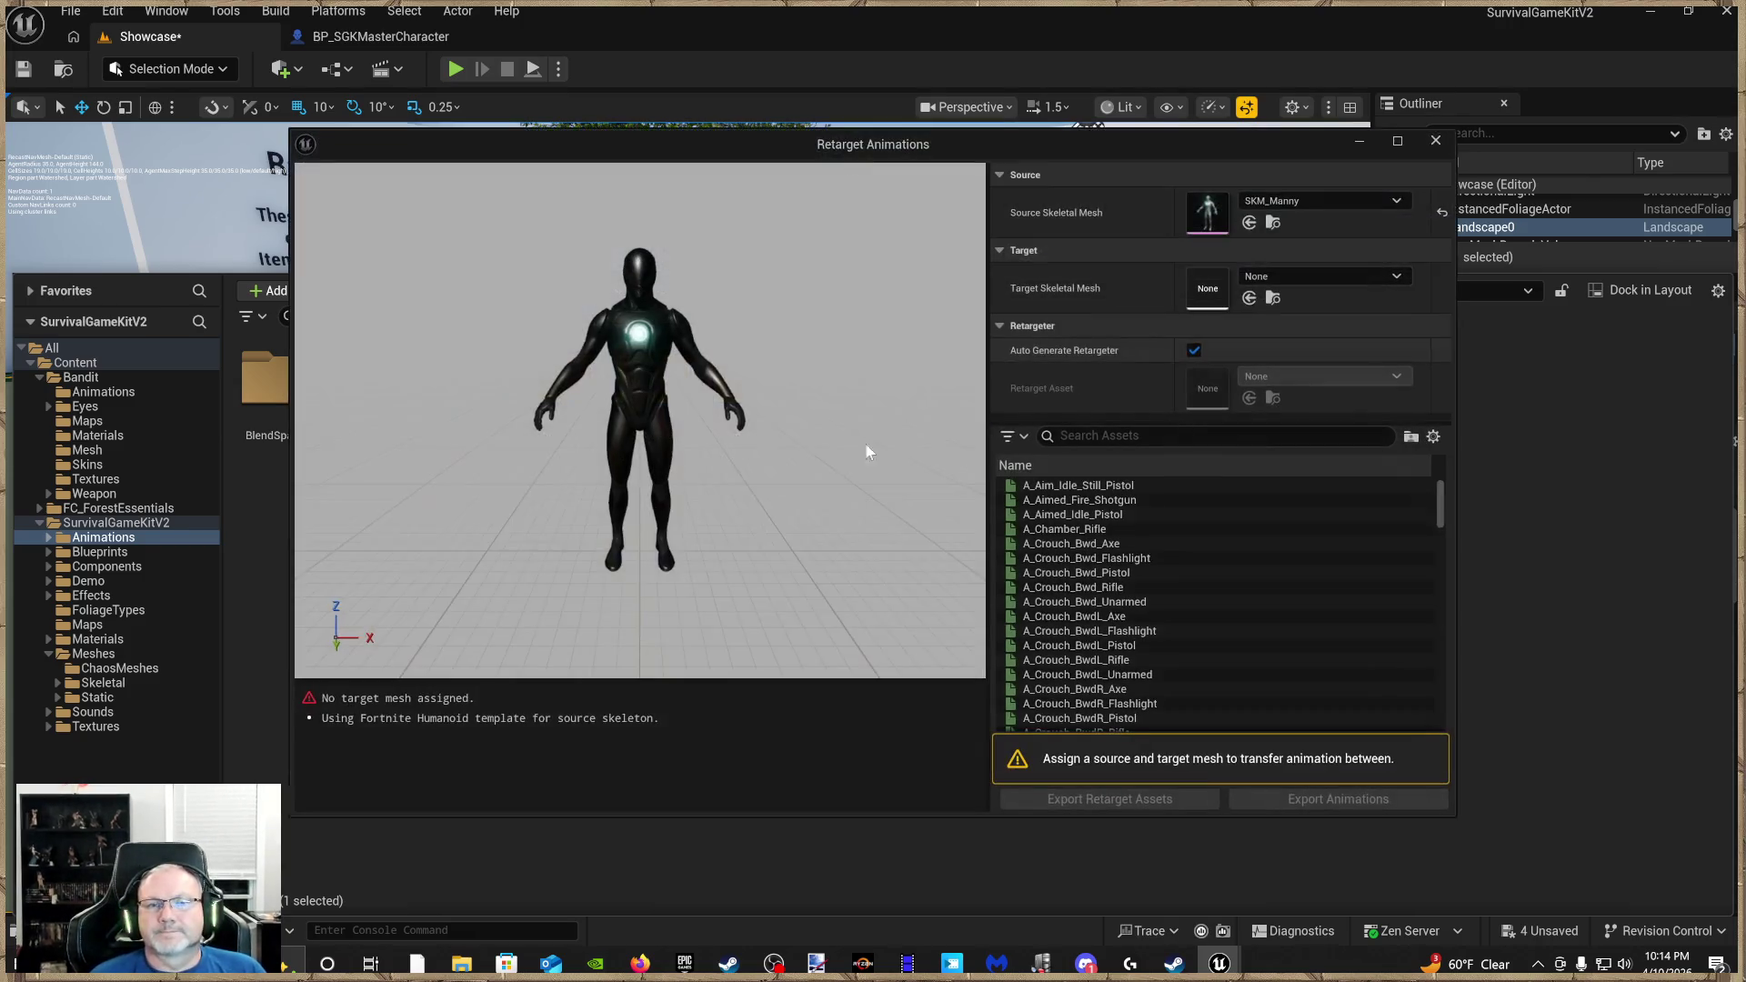
Select all animations in the list and make BanditUnreal the target skeletal mesh
left_click(1098, 487)
scroll(1100, 636, "down", 15)
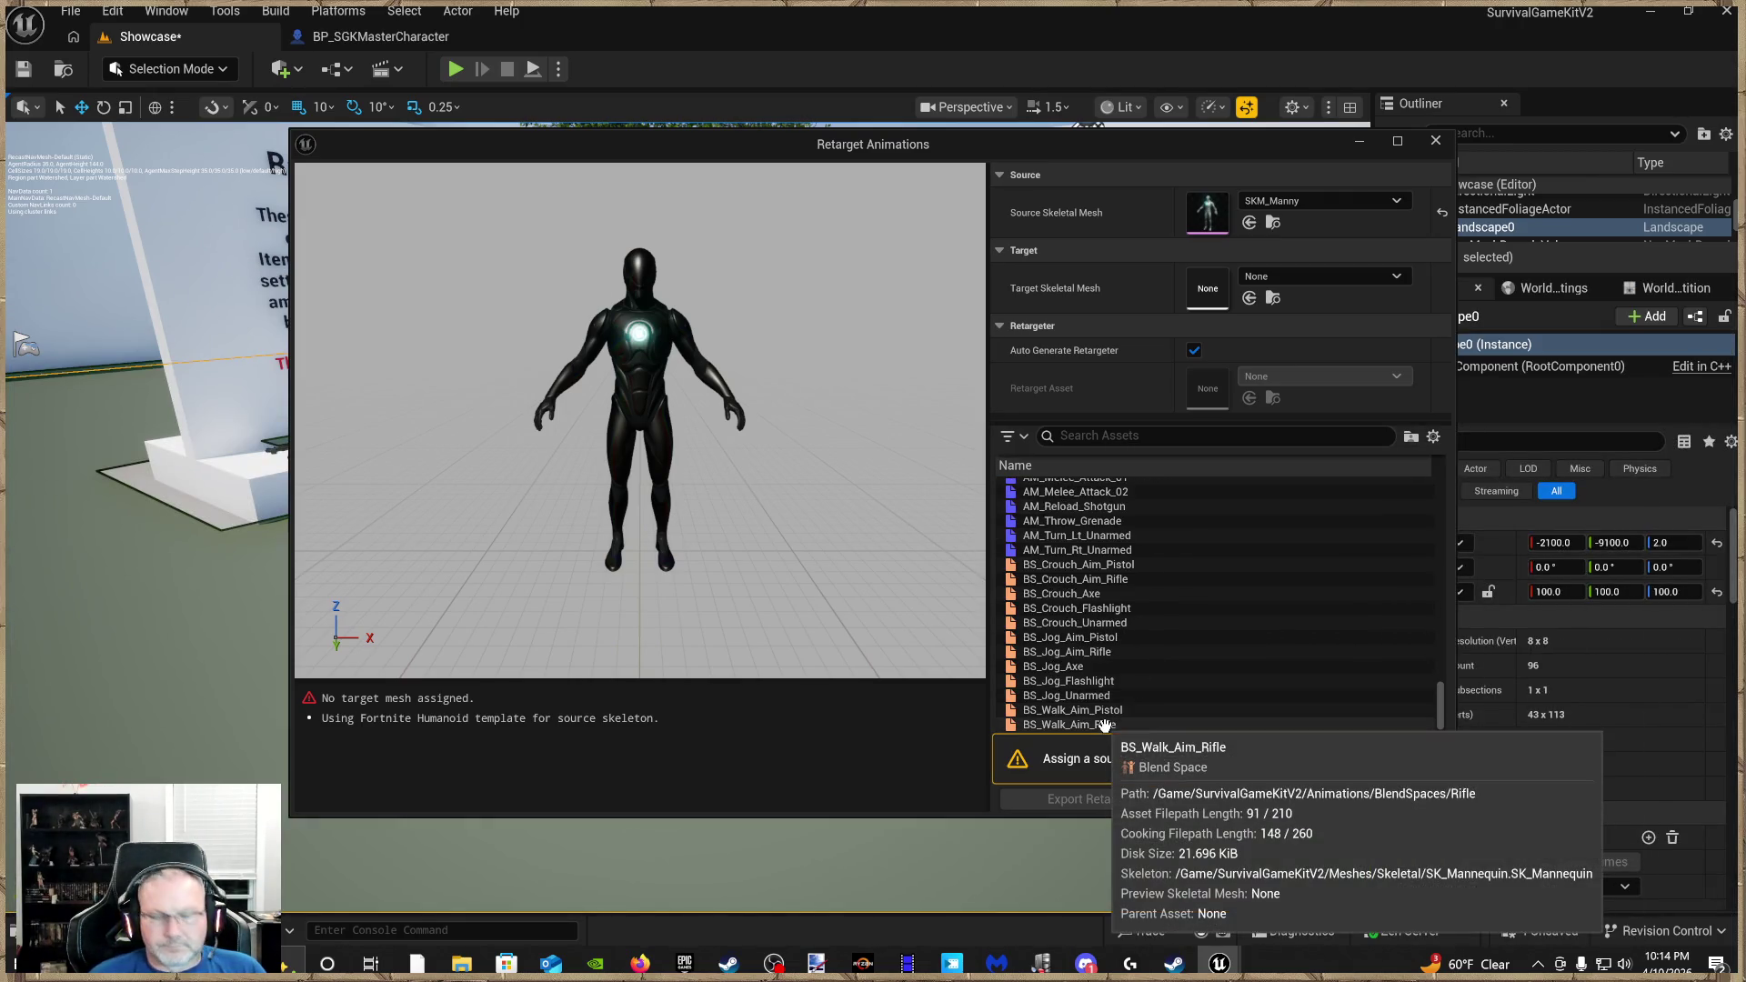
left_click(1103, 725, "shift")
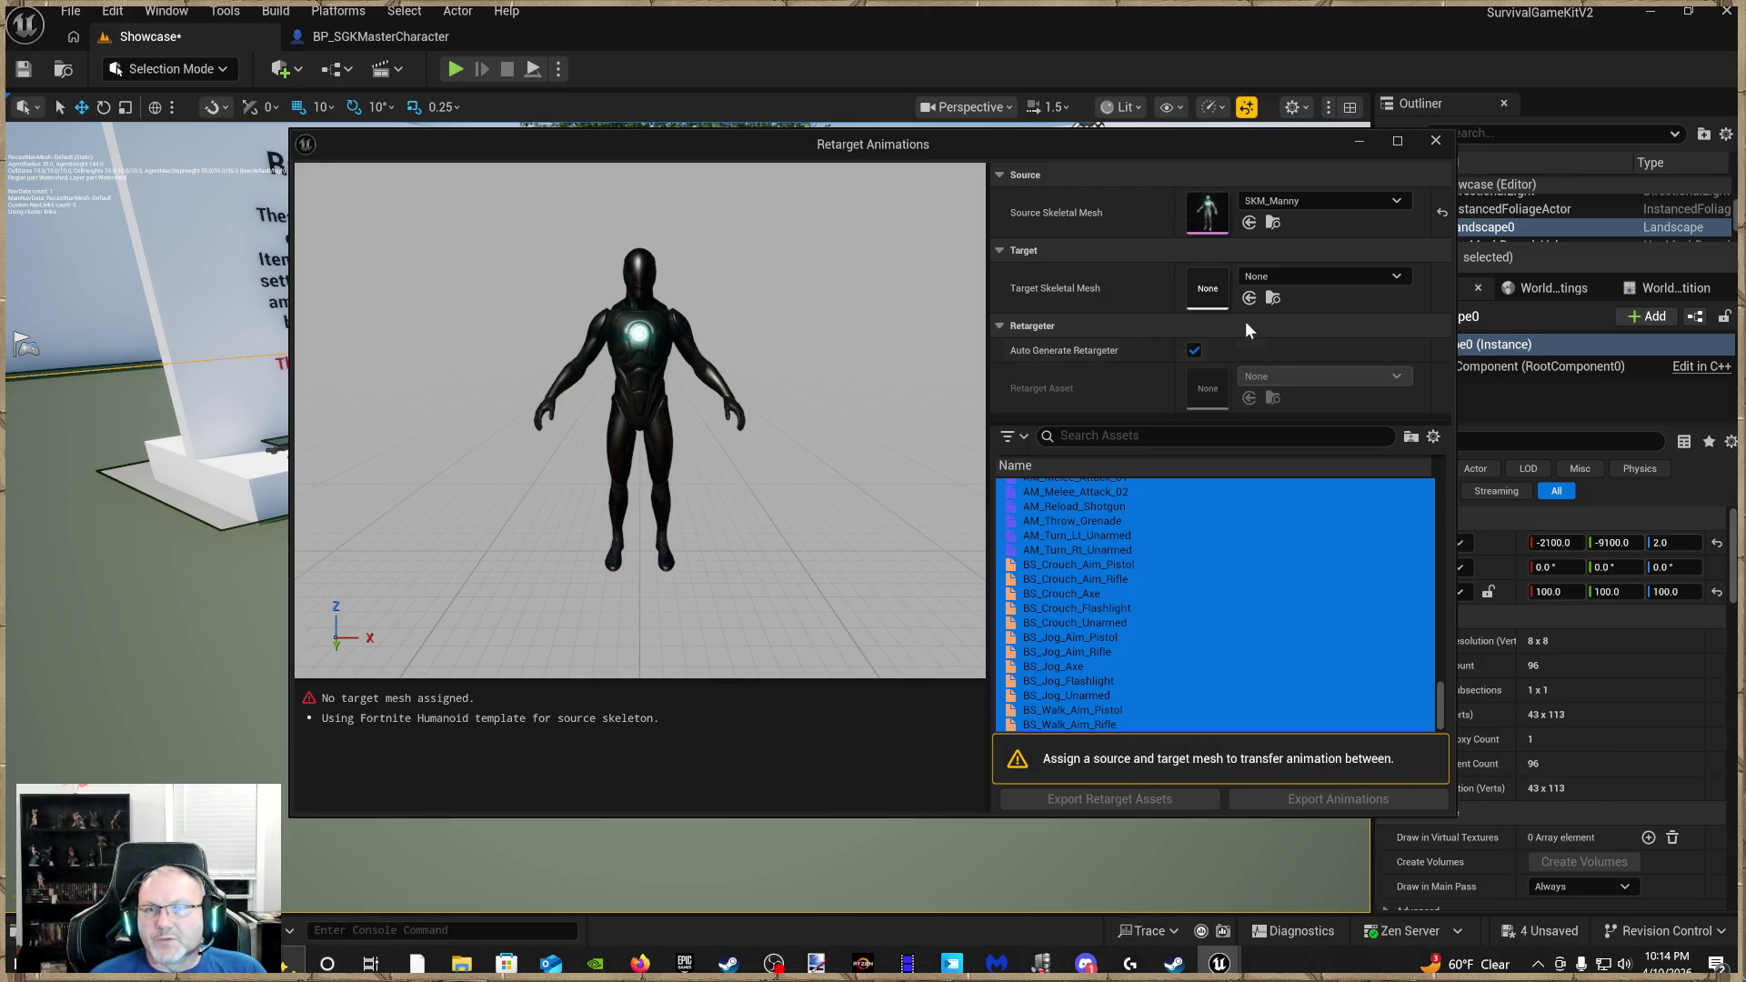
left_click(1292, 276)
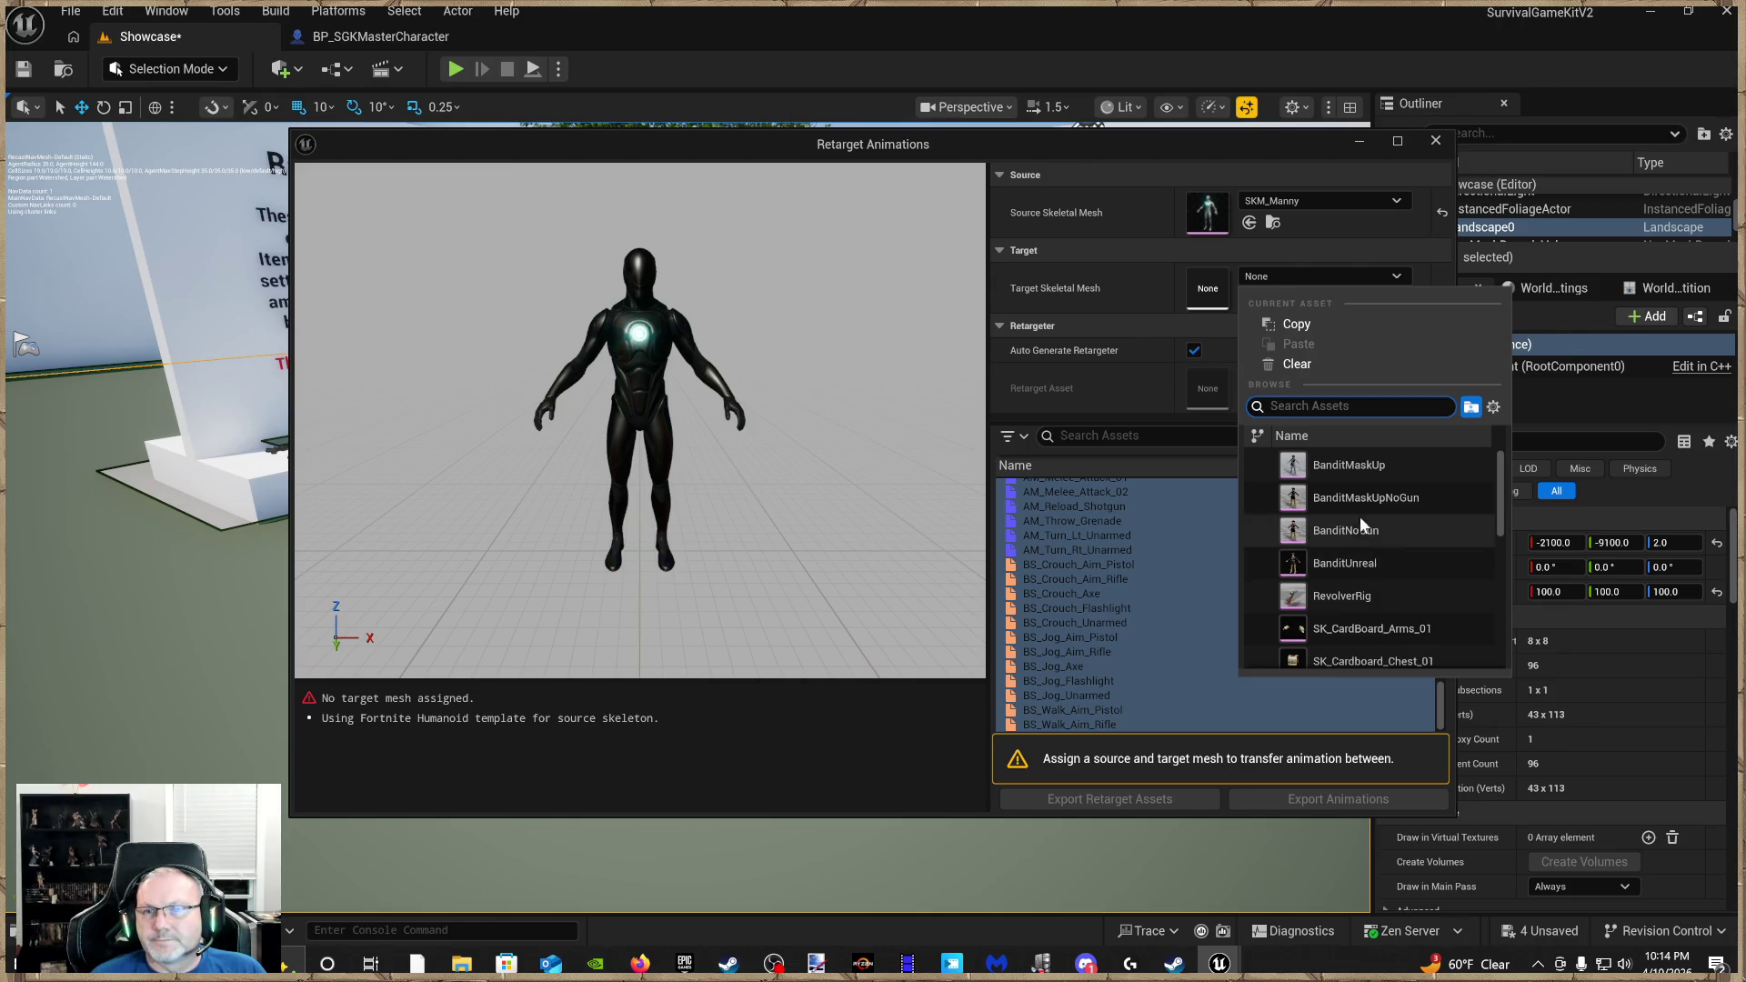
left_click(1361, 566)
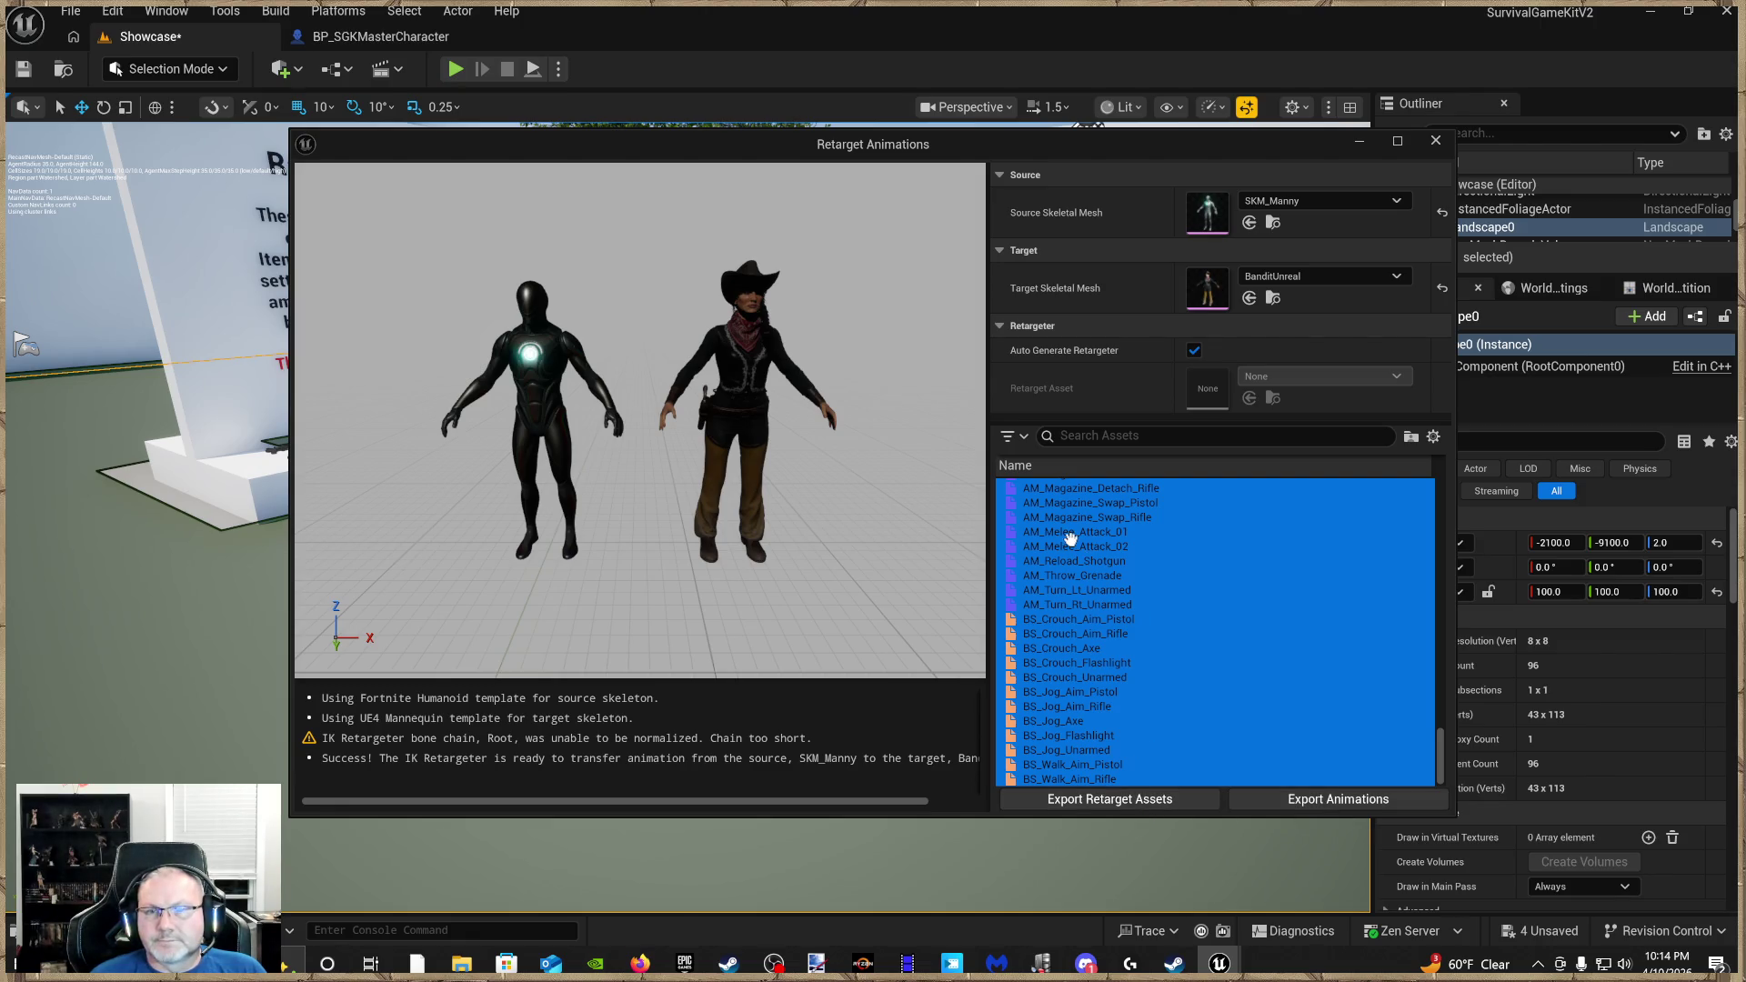
Preview the crouch, turn, grenade, reload, melee and magazine animations, then start Export Animations
left_click(1083, 664)
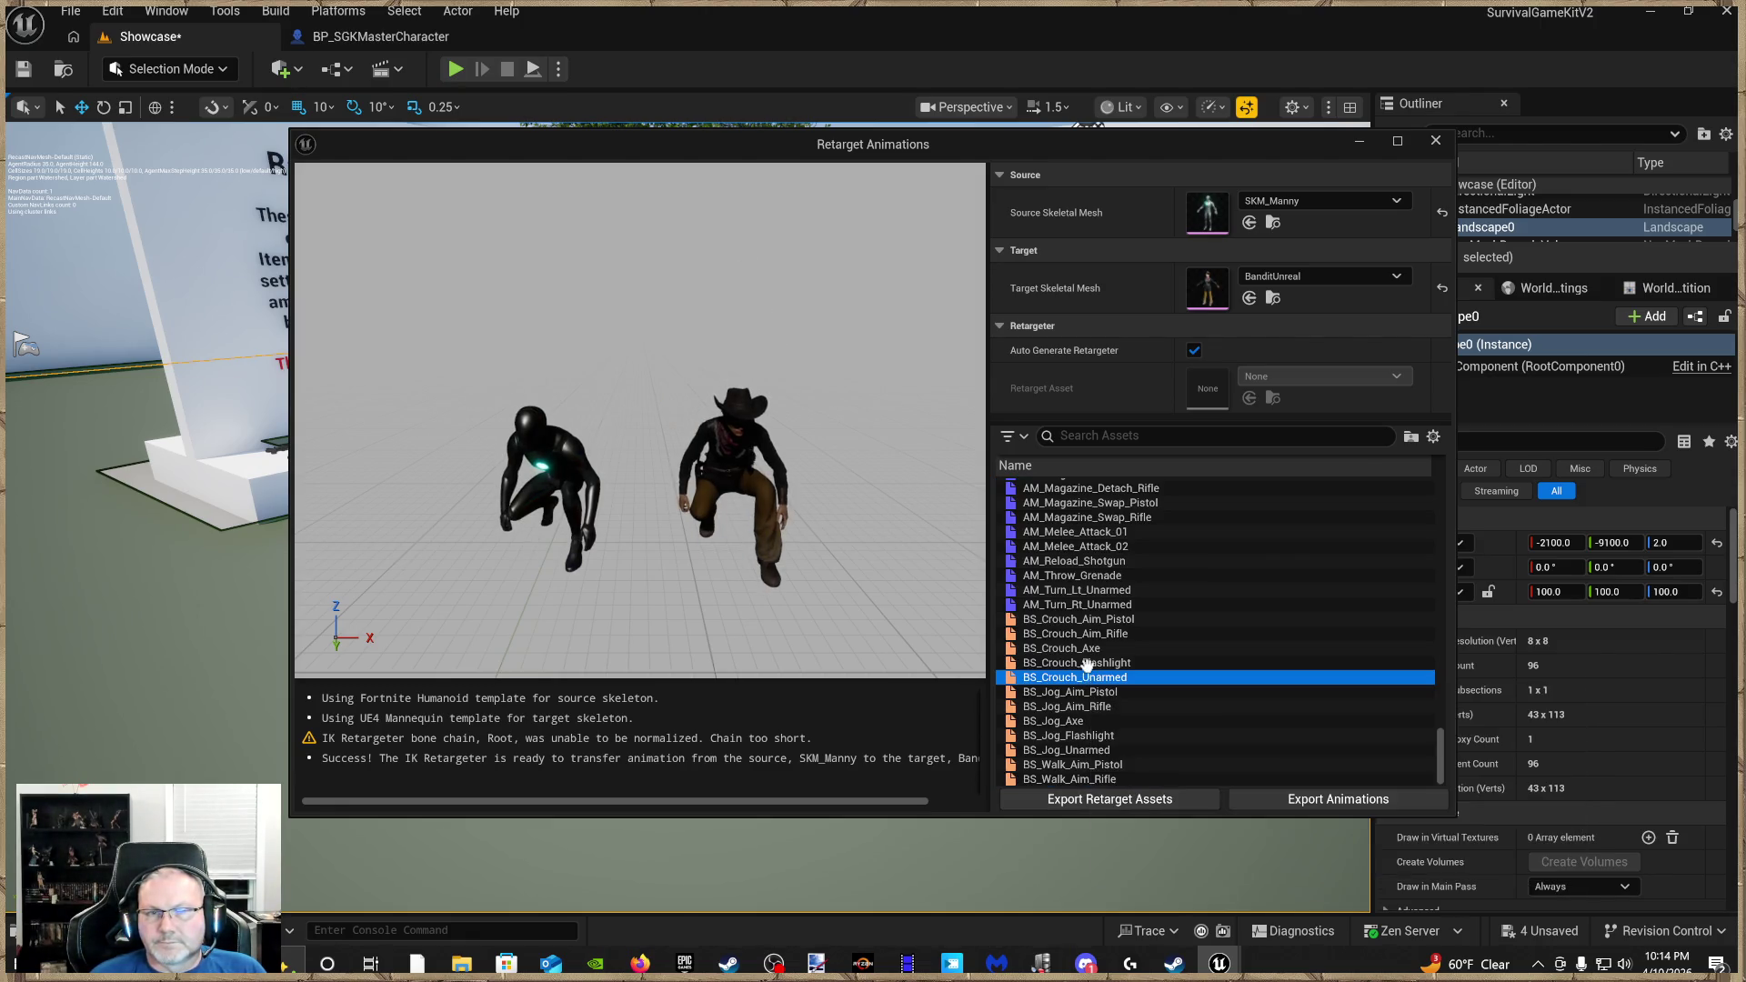
left_click(1082, 647)
left_click(1082, 633)
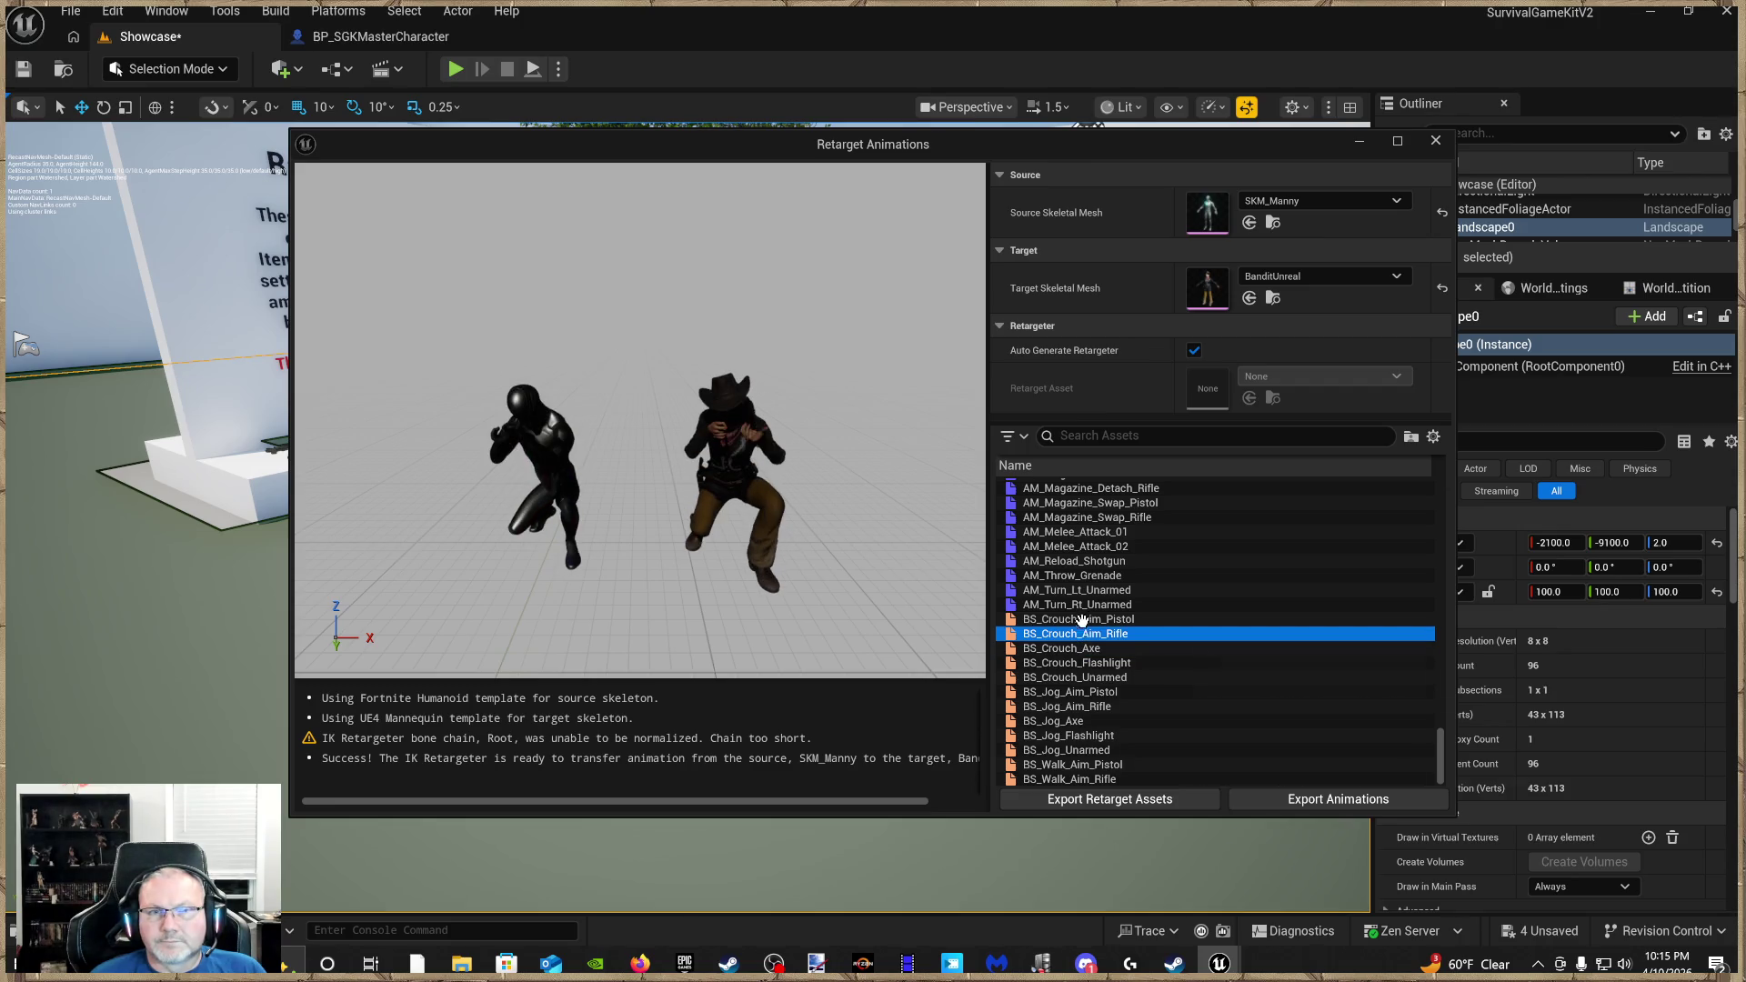
left_click(1081, 604)
left_click(1082, 590)
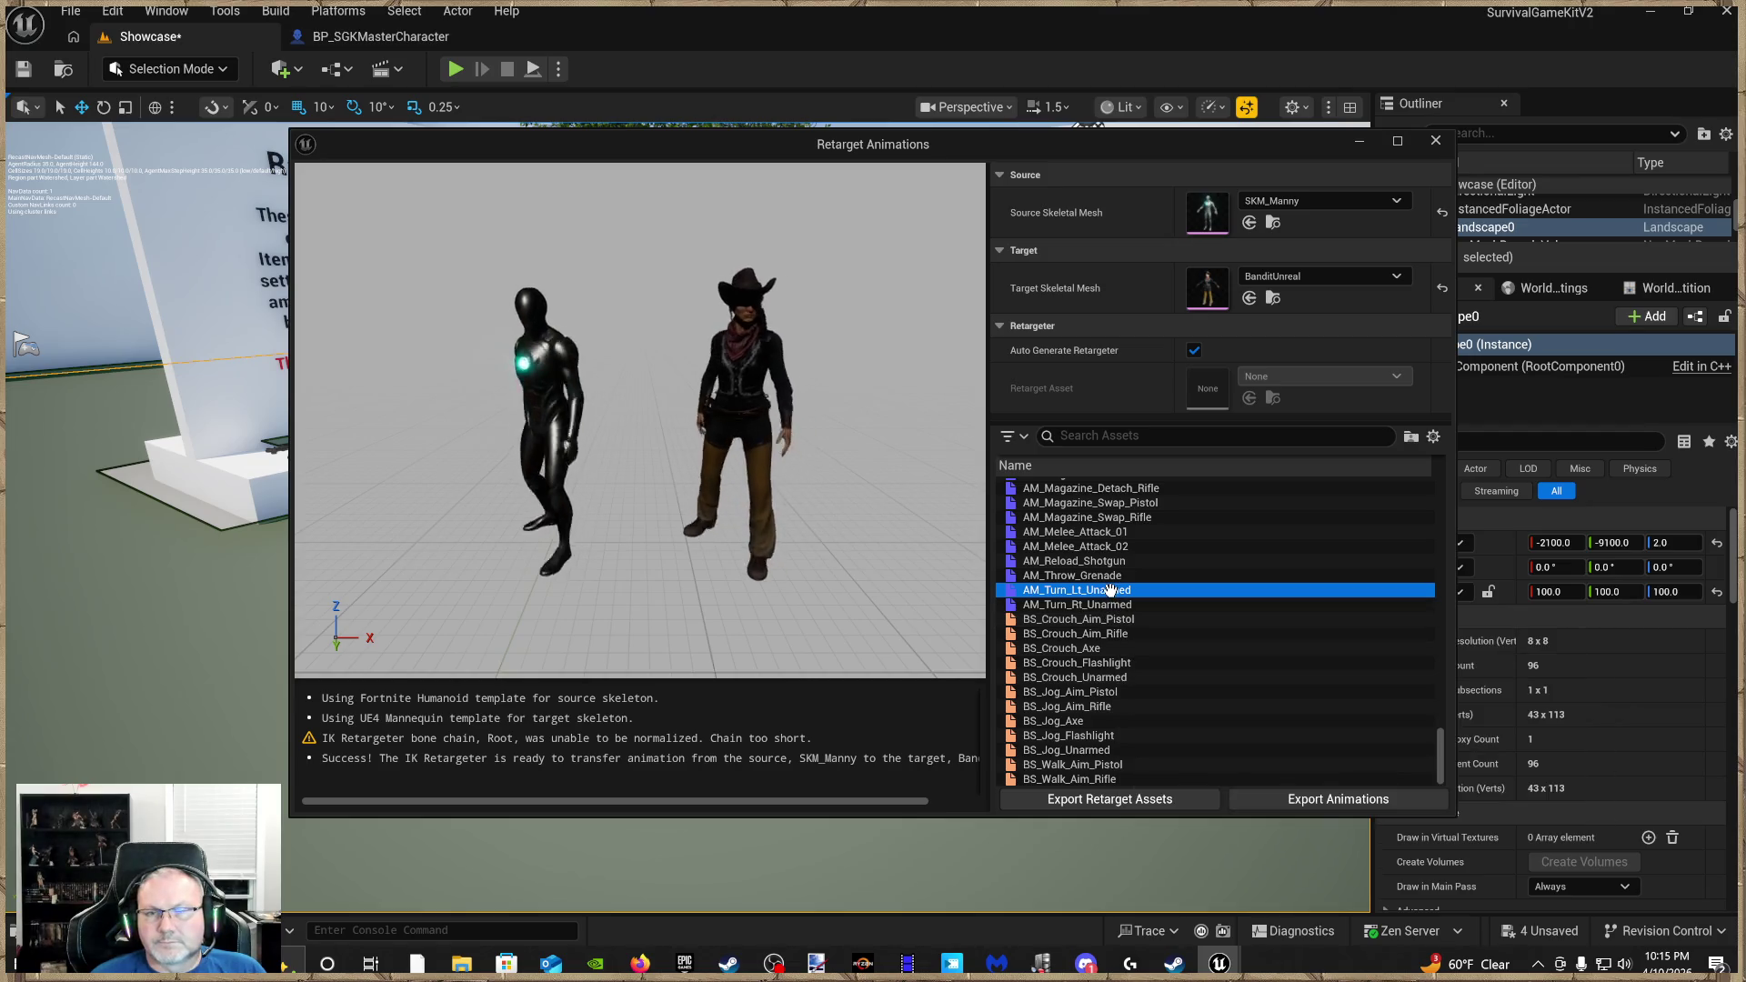
left_click(1106, 575)
left_click(1102, 561)
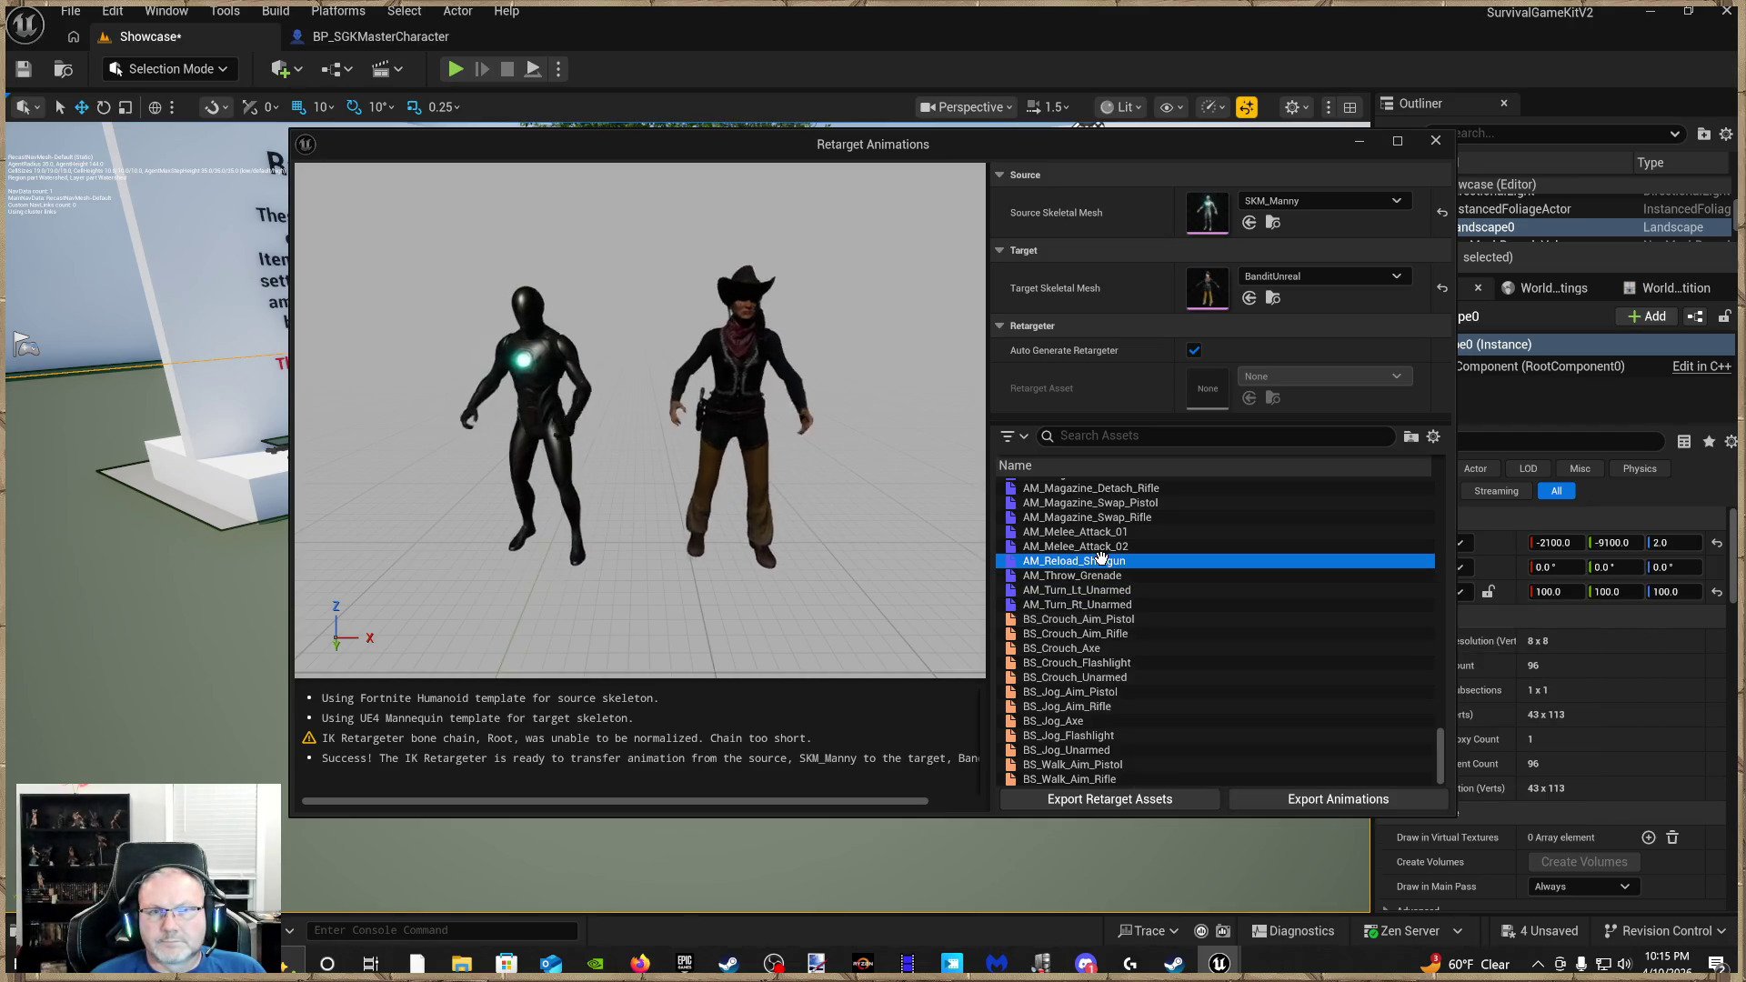
left_click(1100, 545)
left_click(1099, 516)
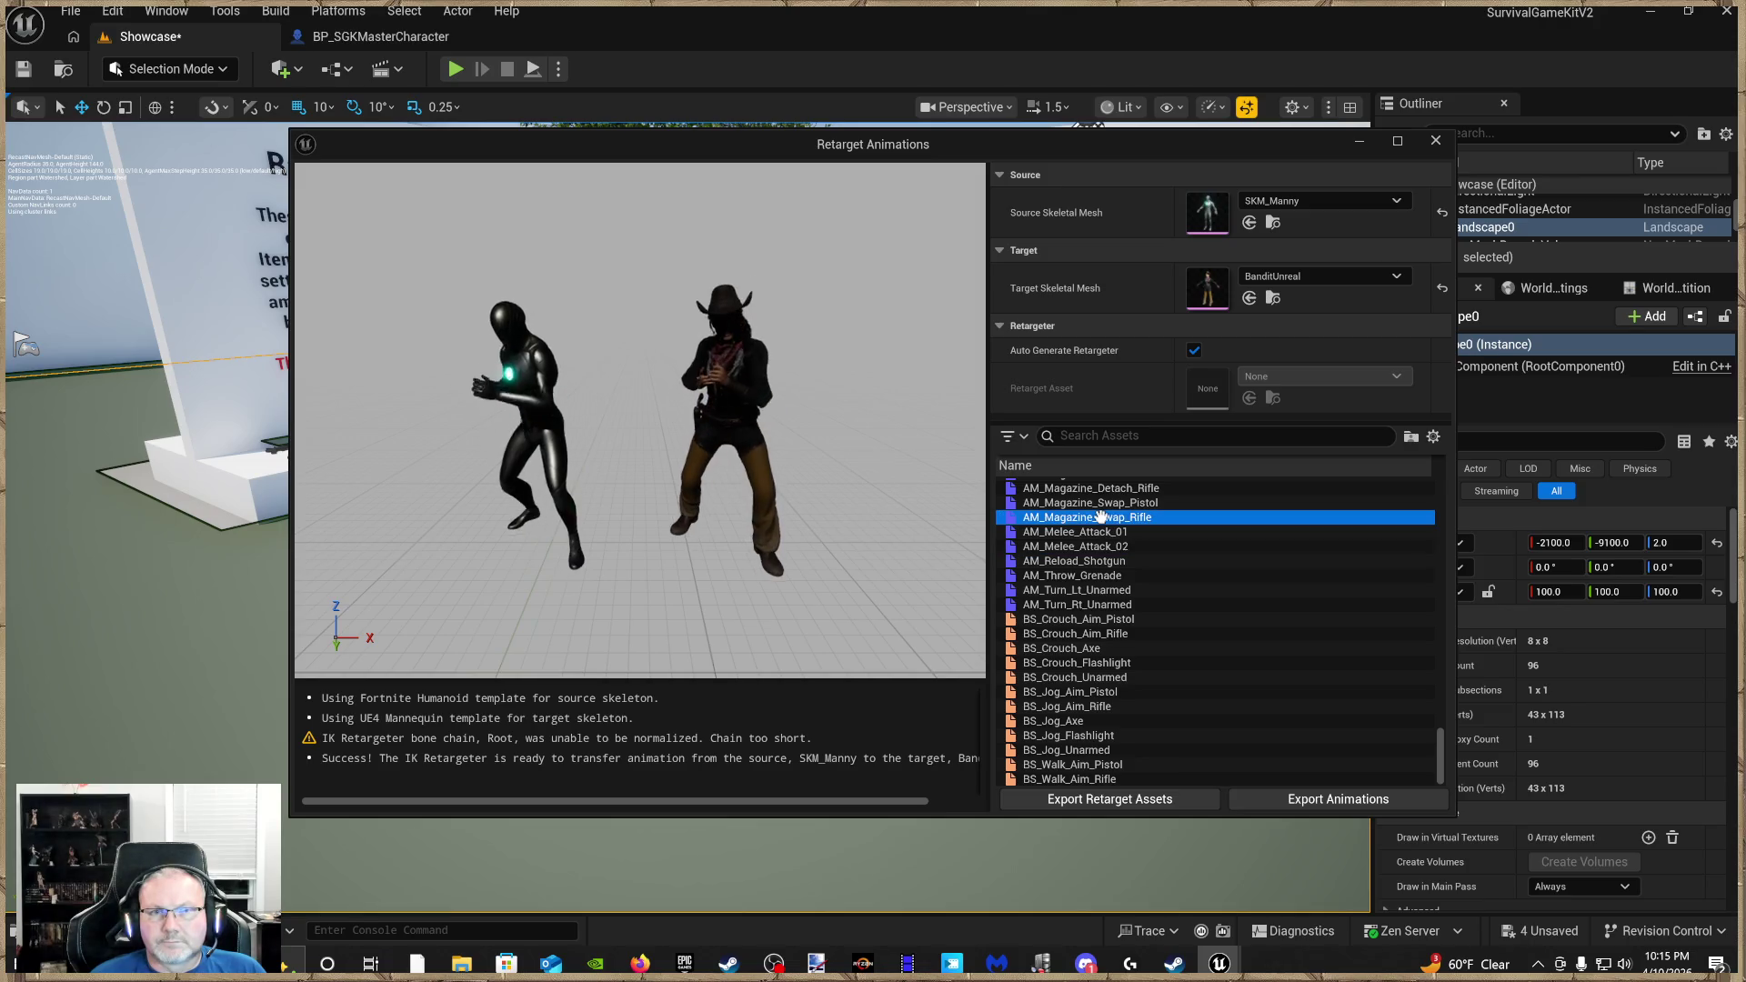
left_click(1095, 503)
left_click(1096, 488)
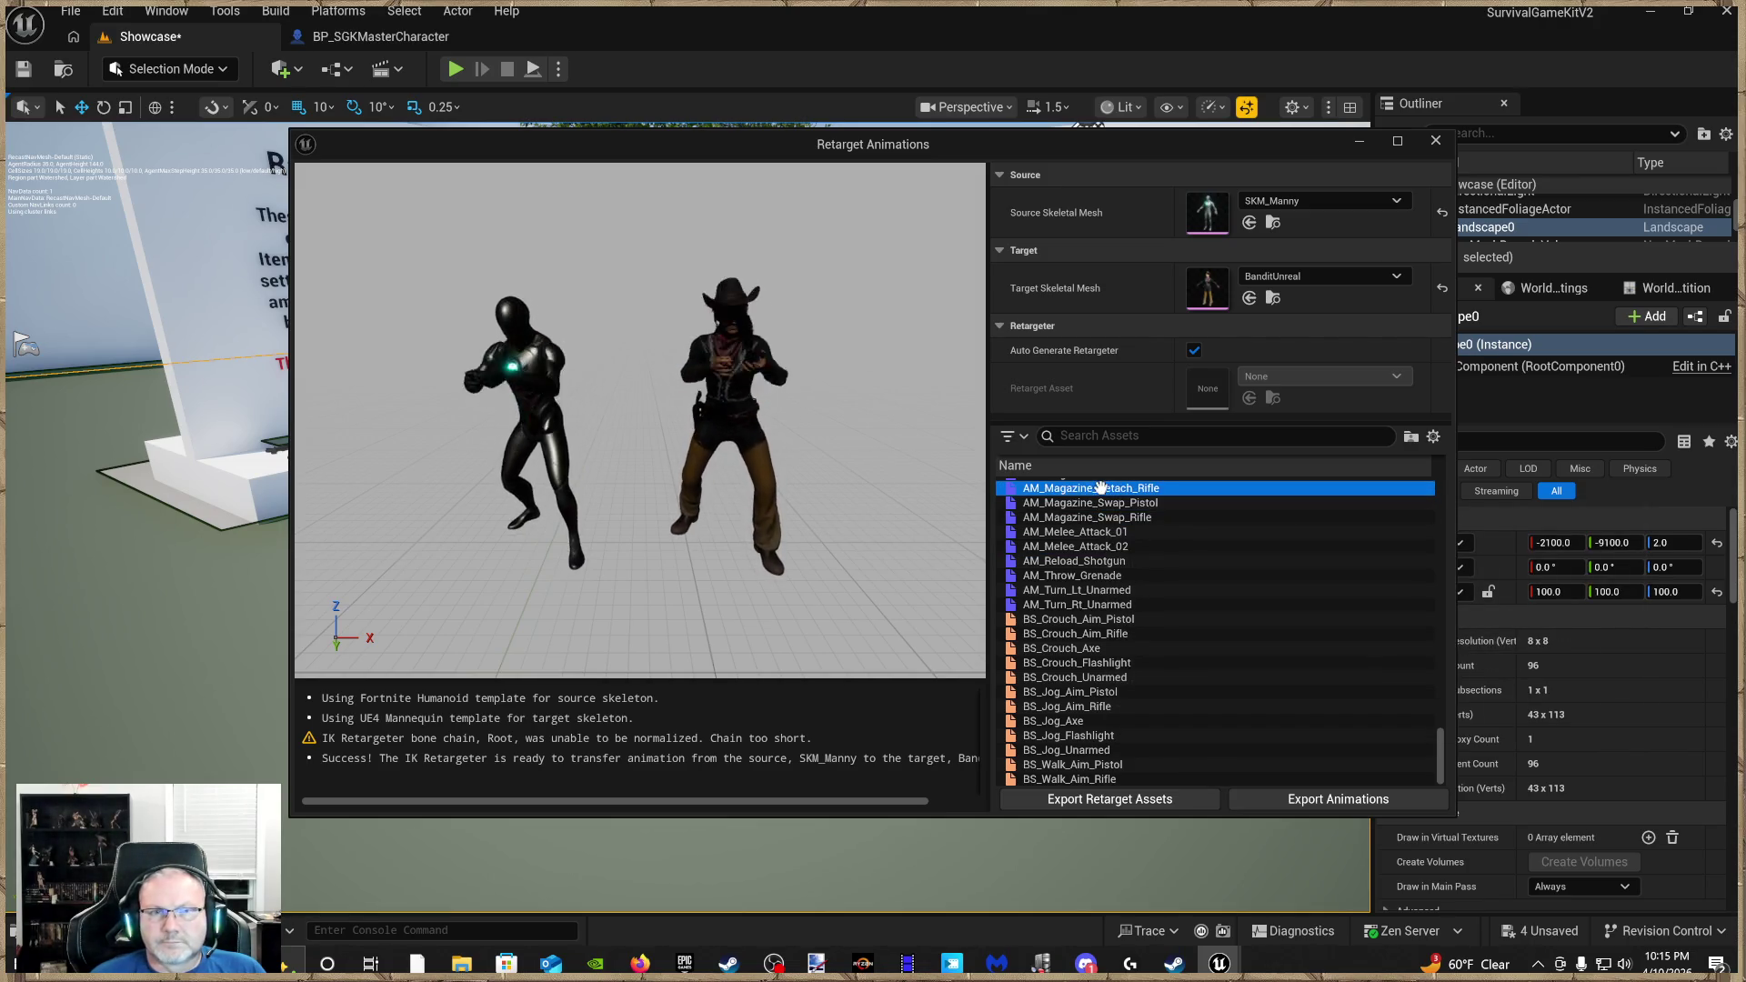
left_click(1317, 802)
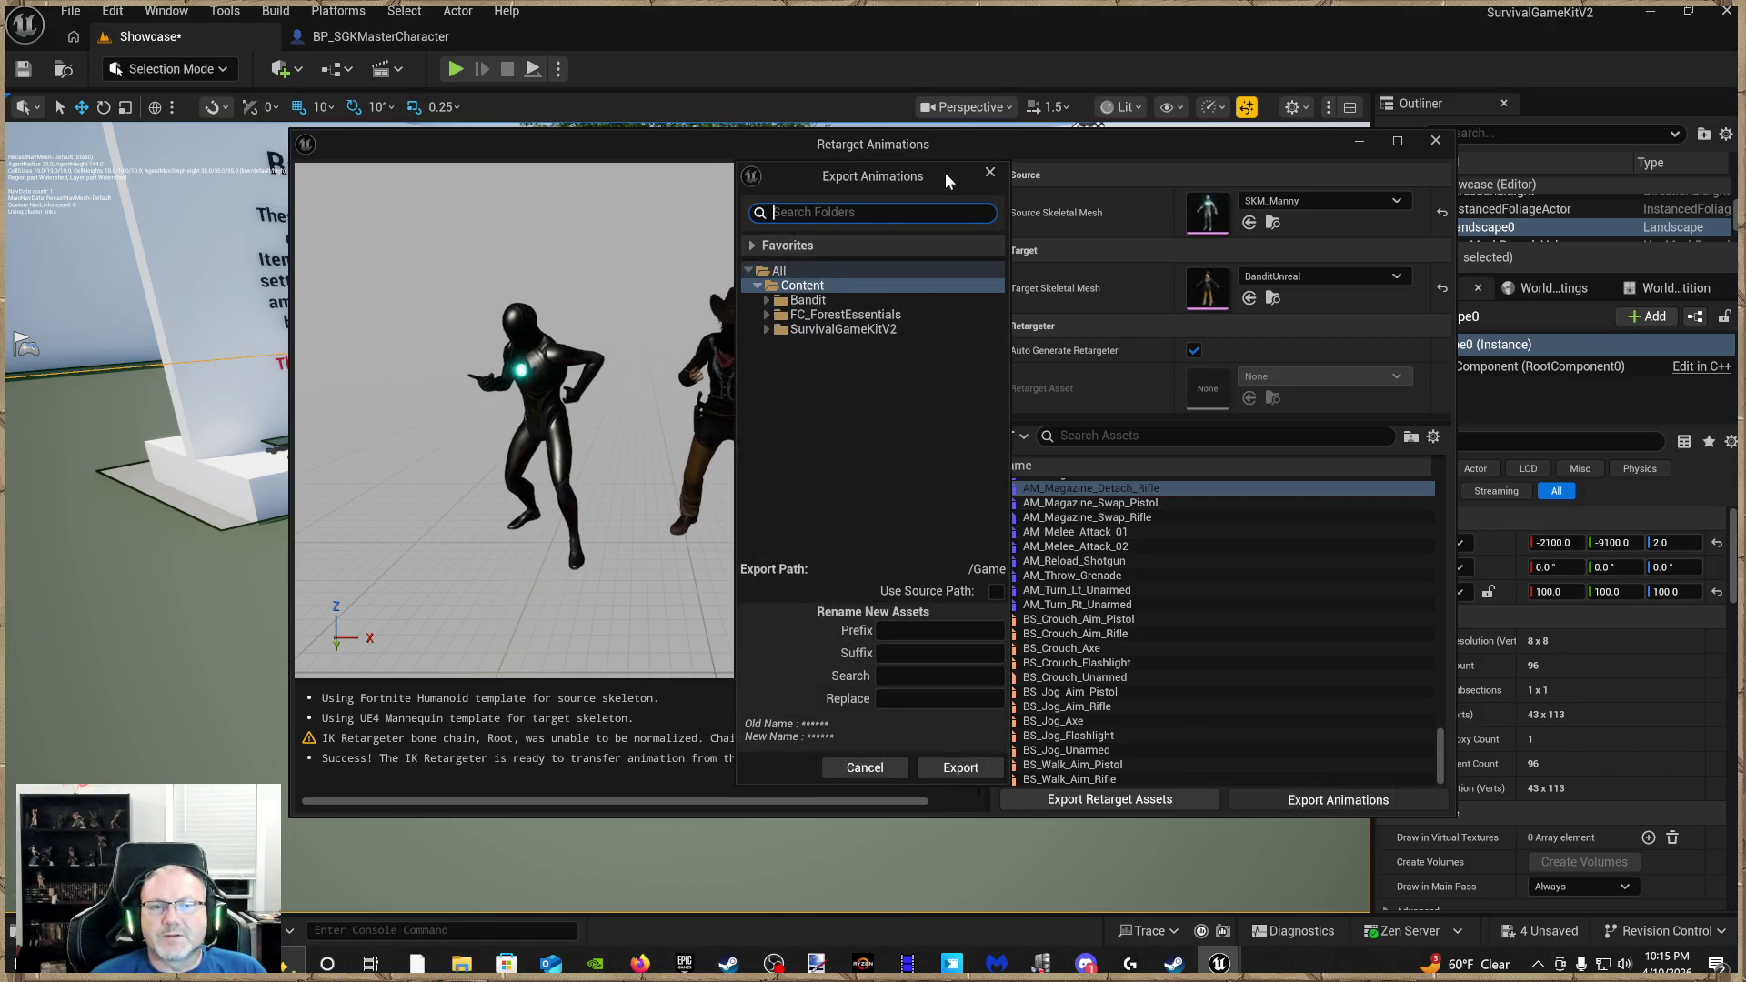
Export the animations to /Game/Bandit with suffix BanditGirl and confirm the batch export
left_click(767, 301)
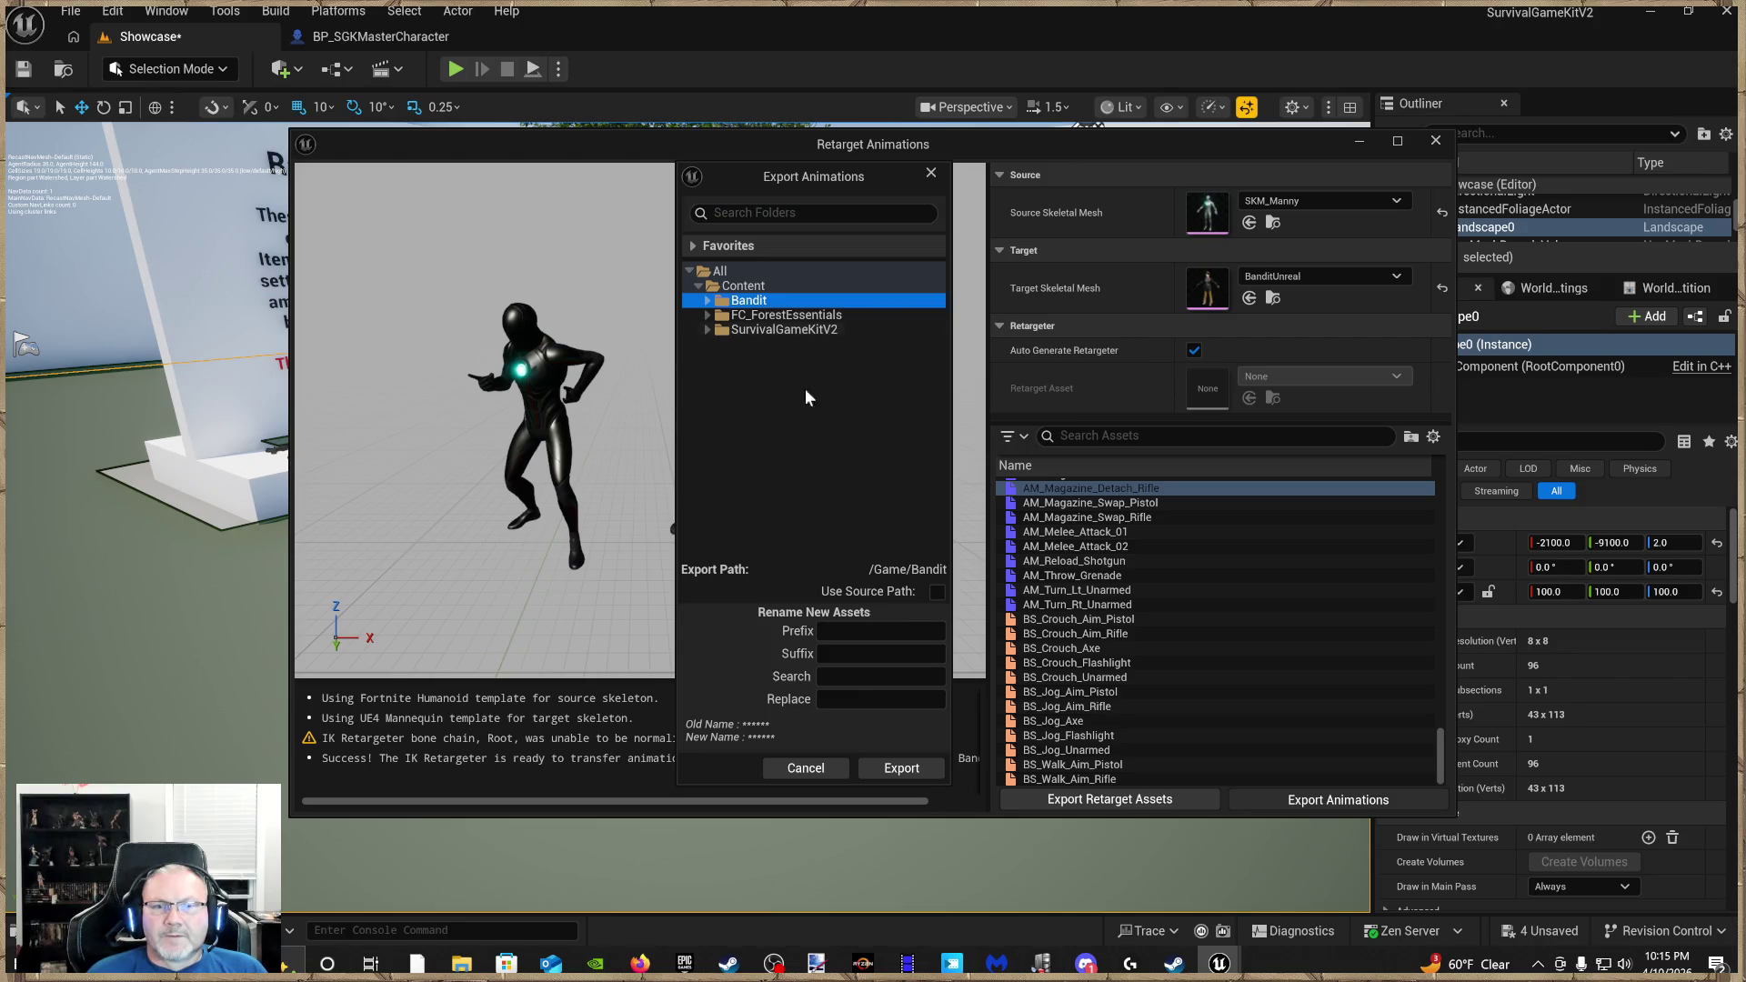
left_click(851, 654)
type("Bandit")
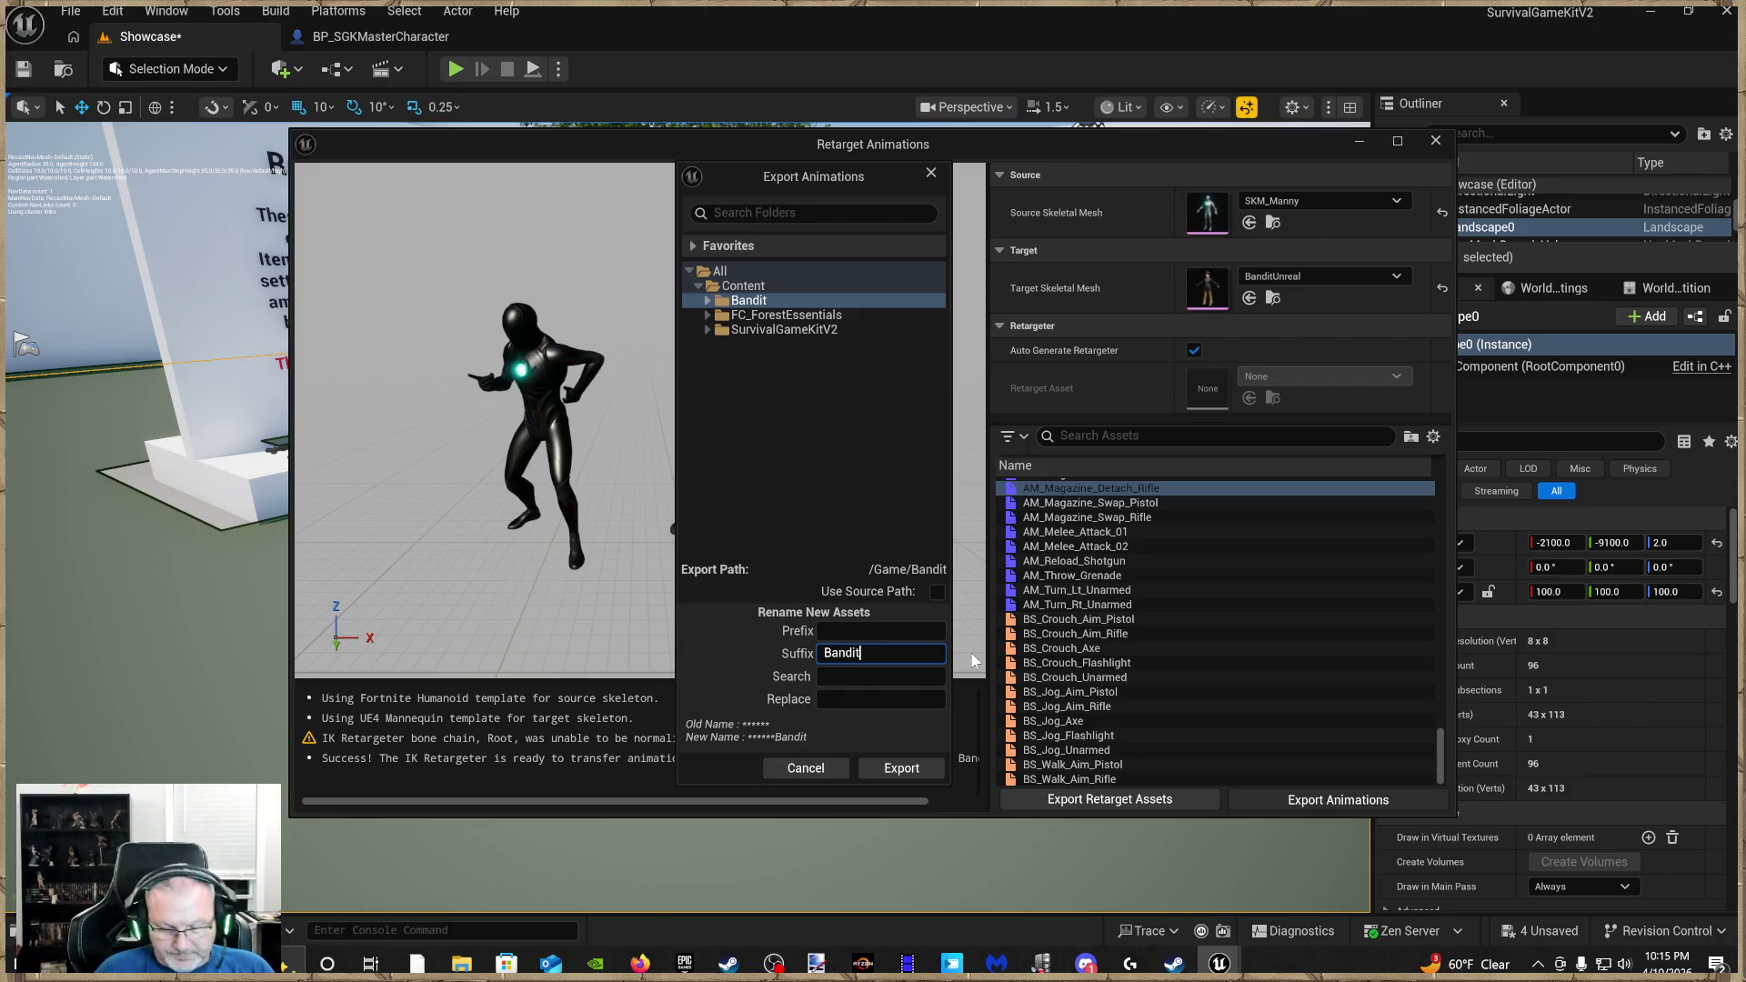
type("Girl")
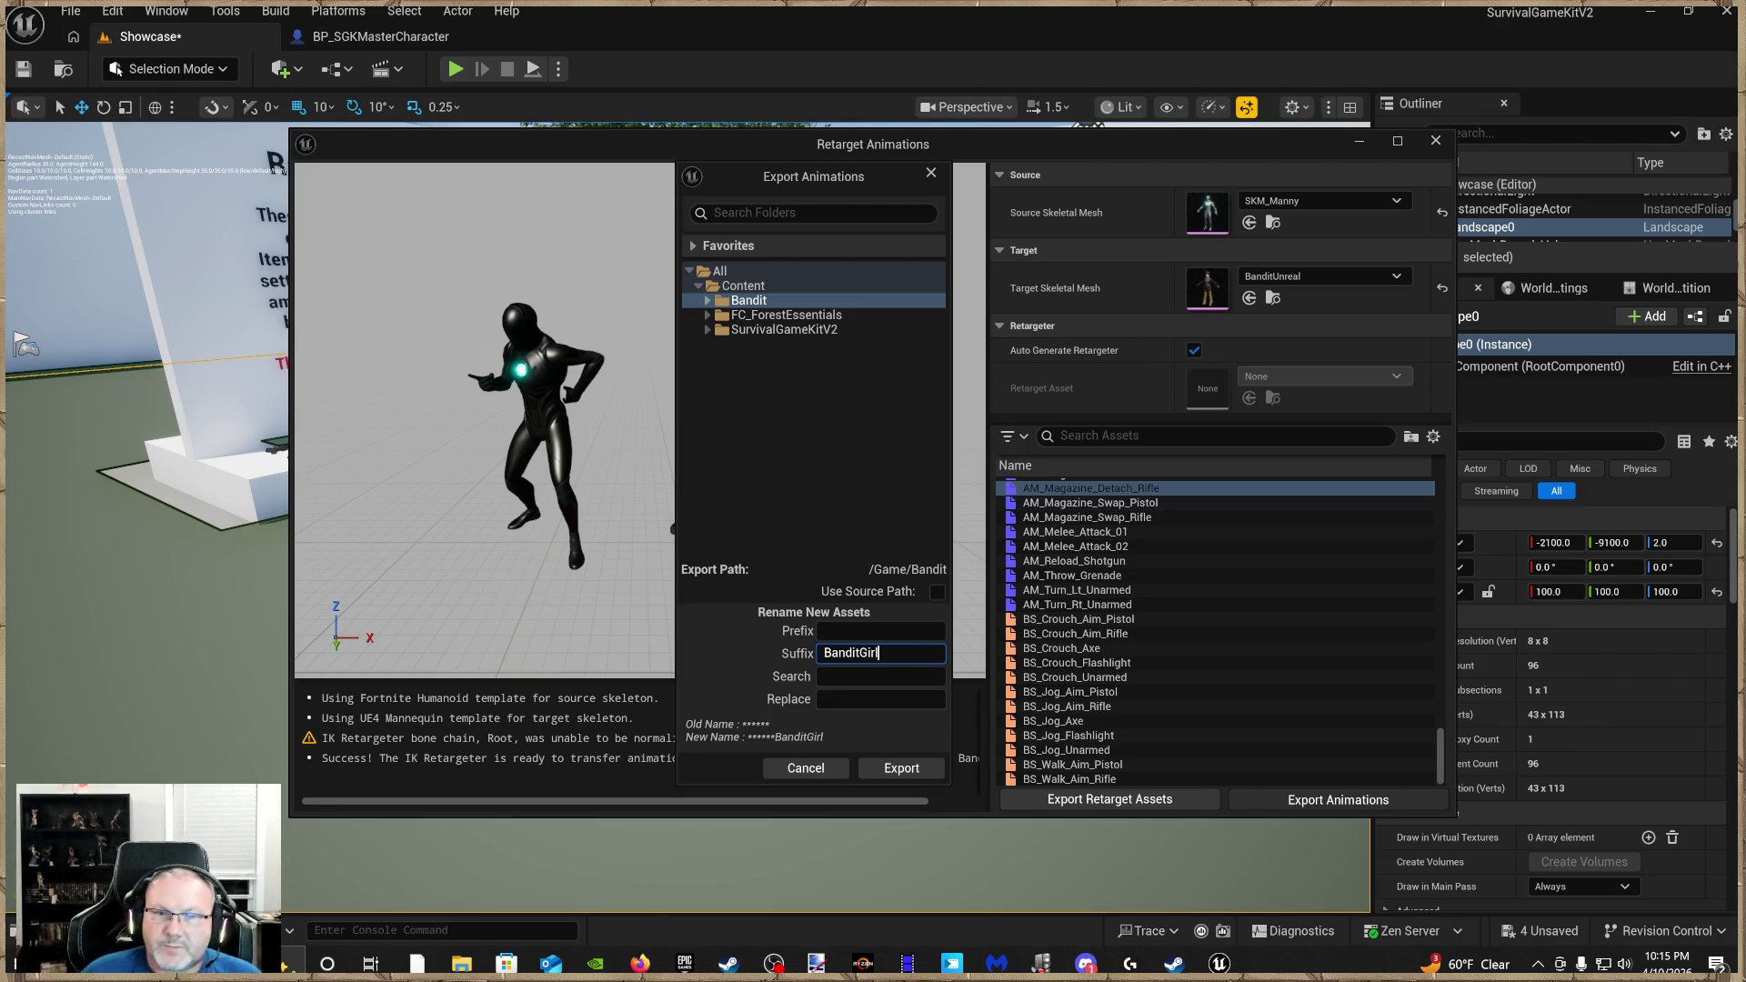
left_click(920, 772)
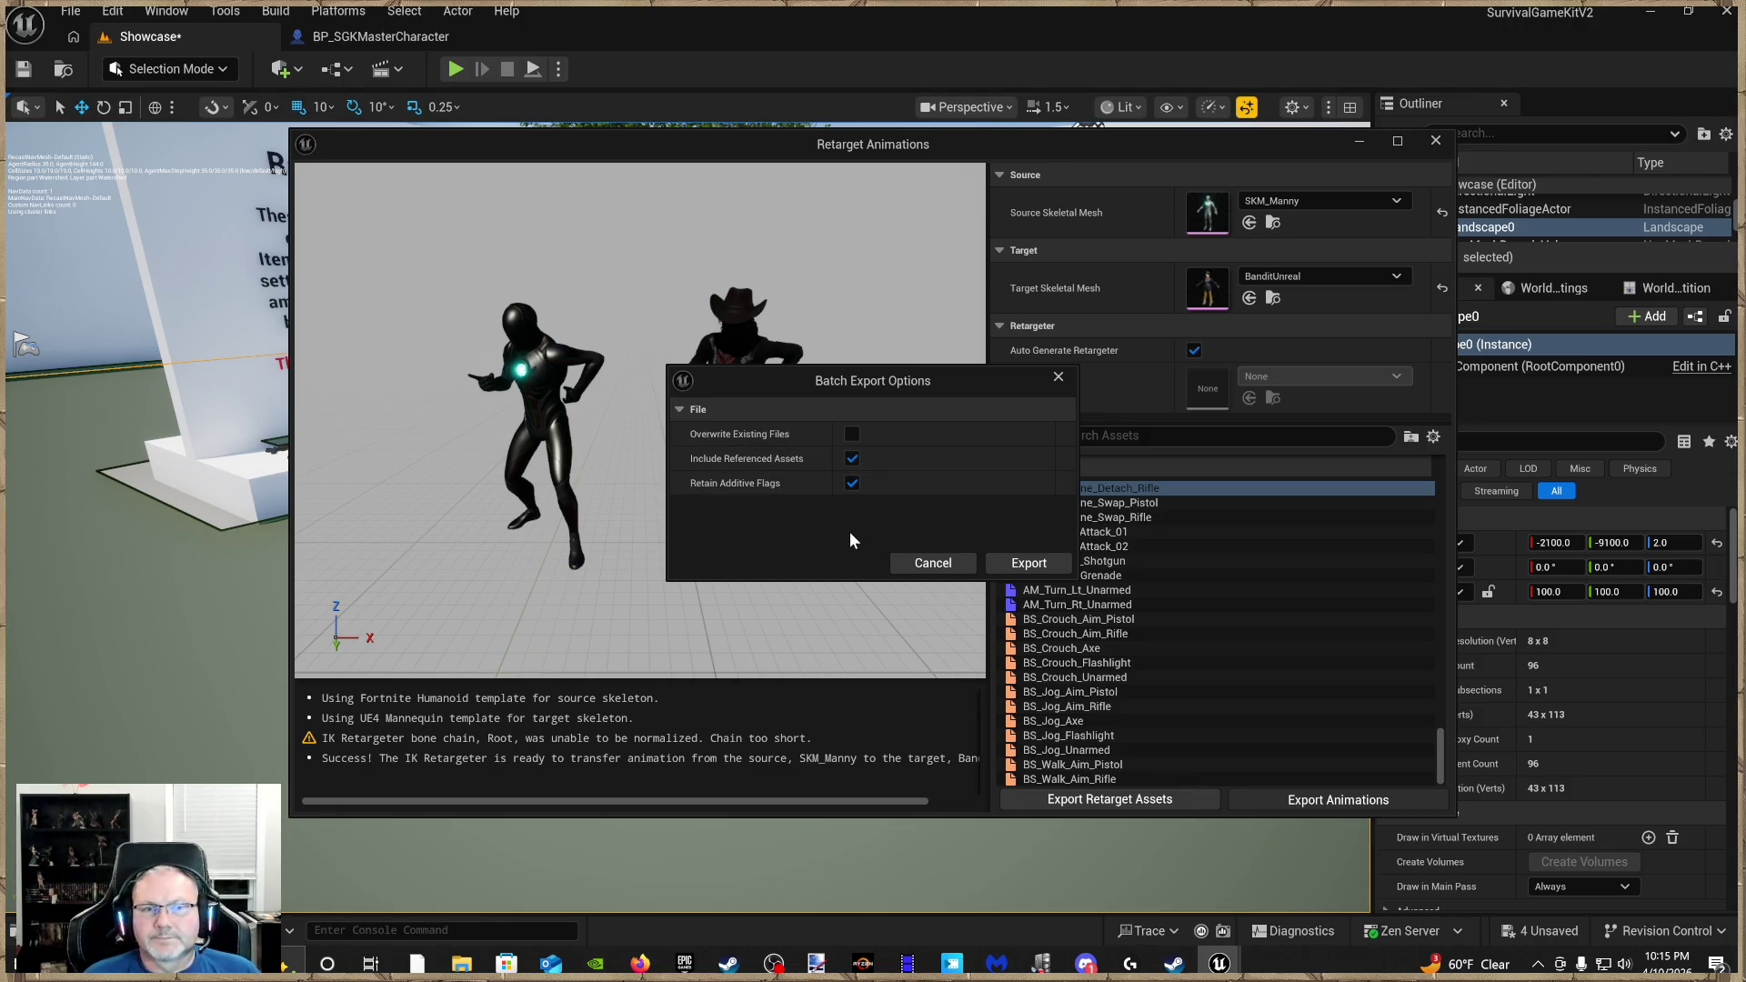
mouse_move(746, 488)
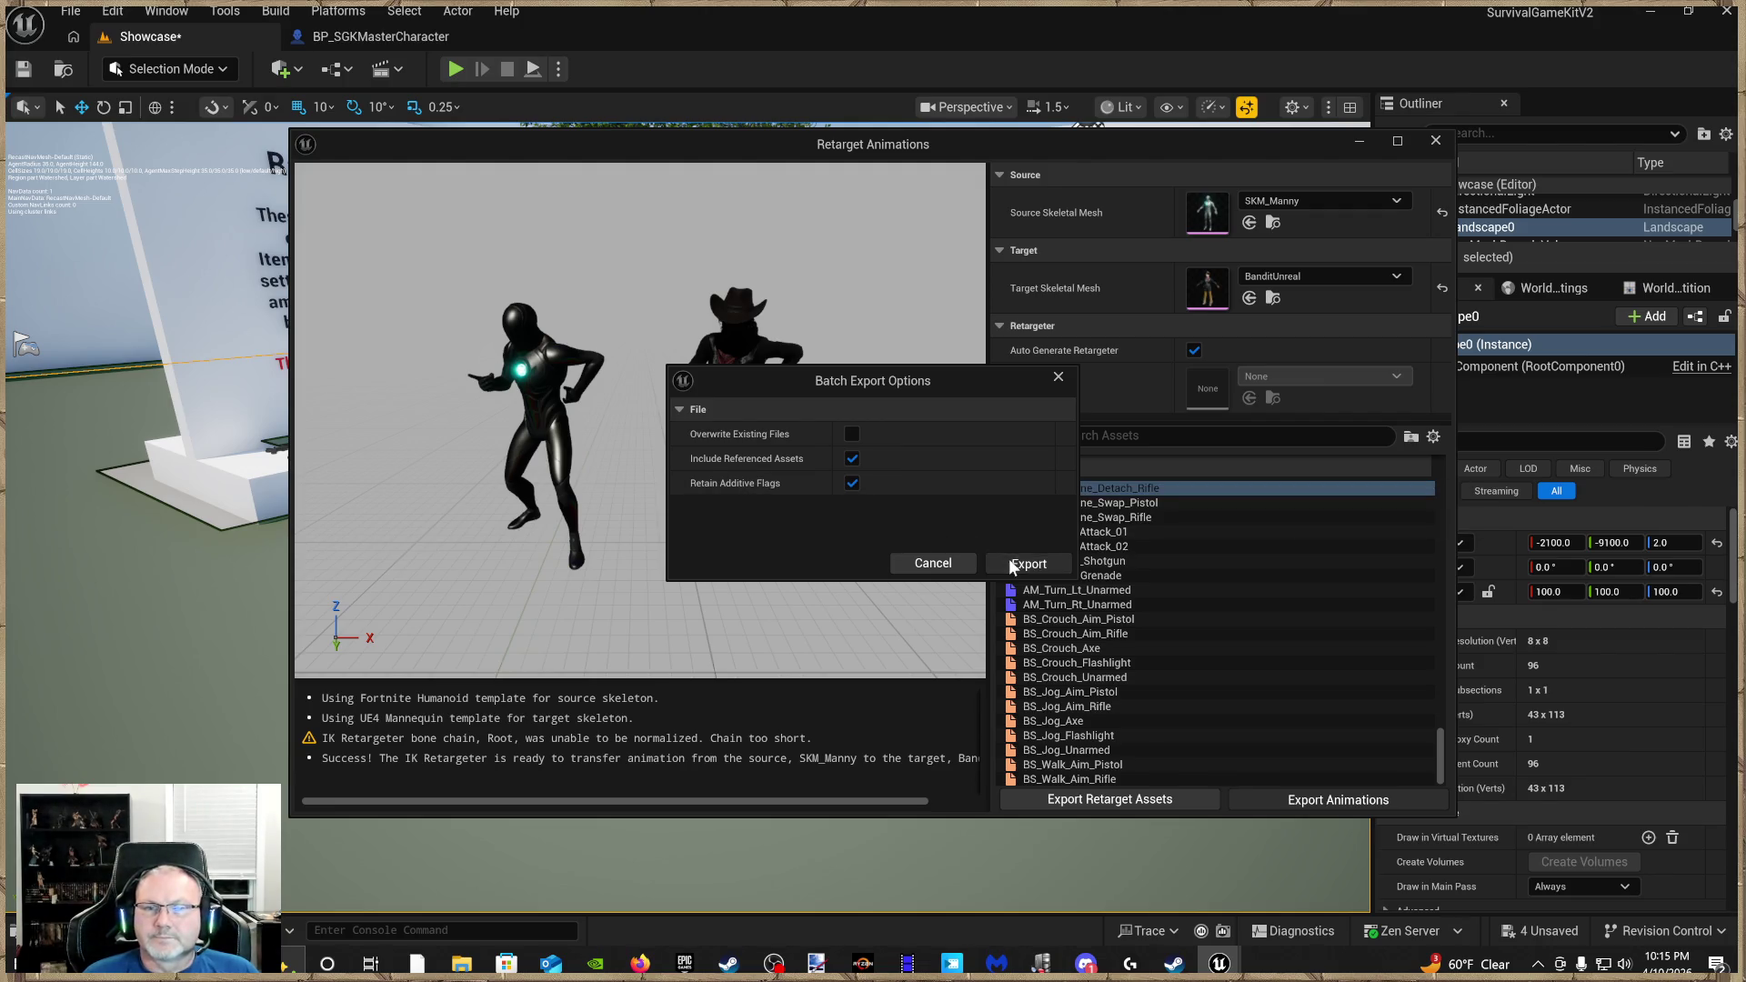
left_click(1012, 564)
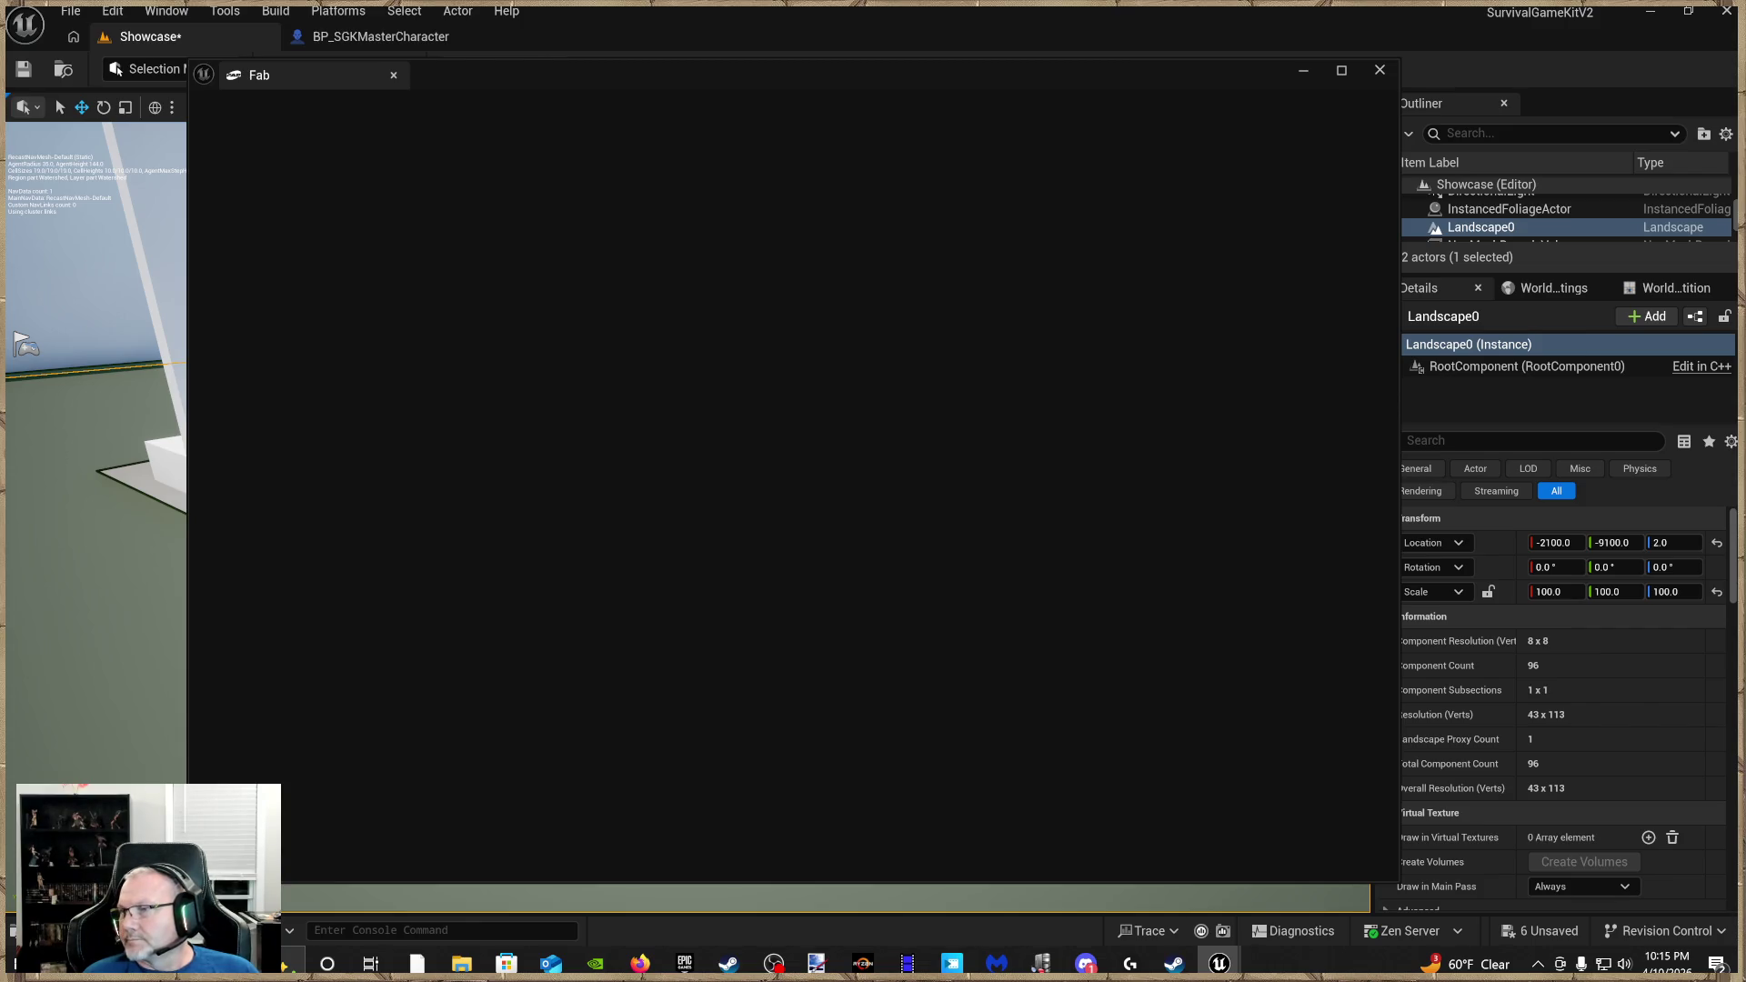
Save all changes and close the Fab window
key("ctrl+shift+s")
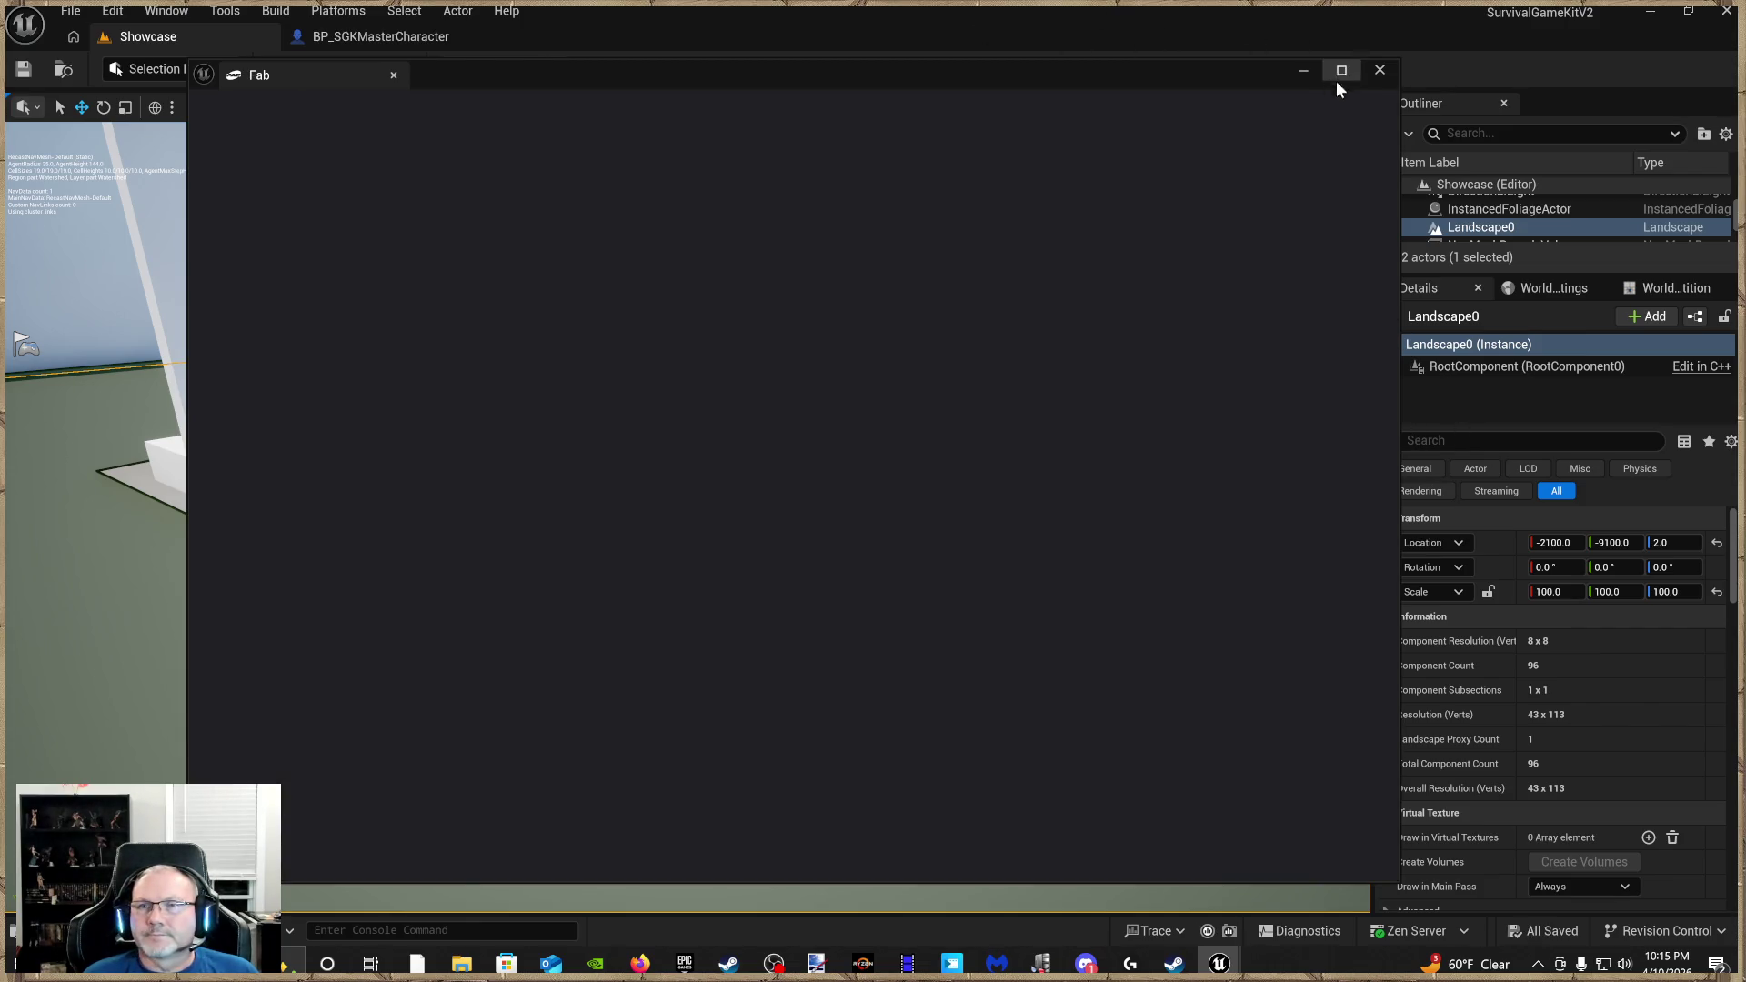
left_click(1381, 71)
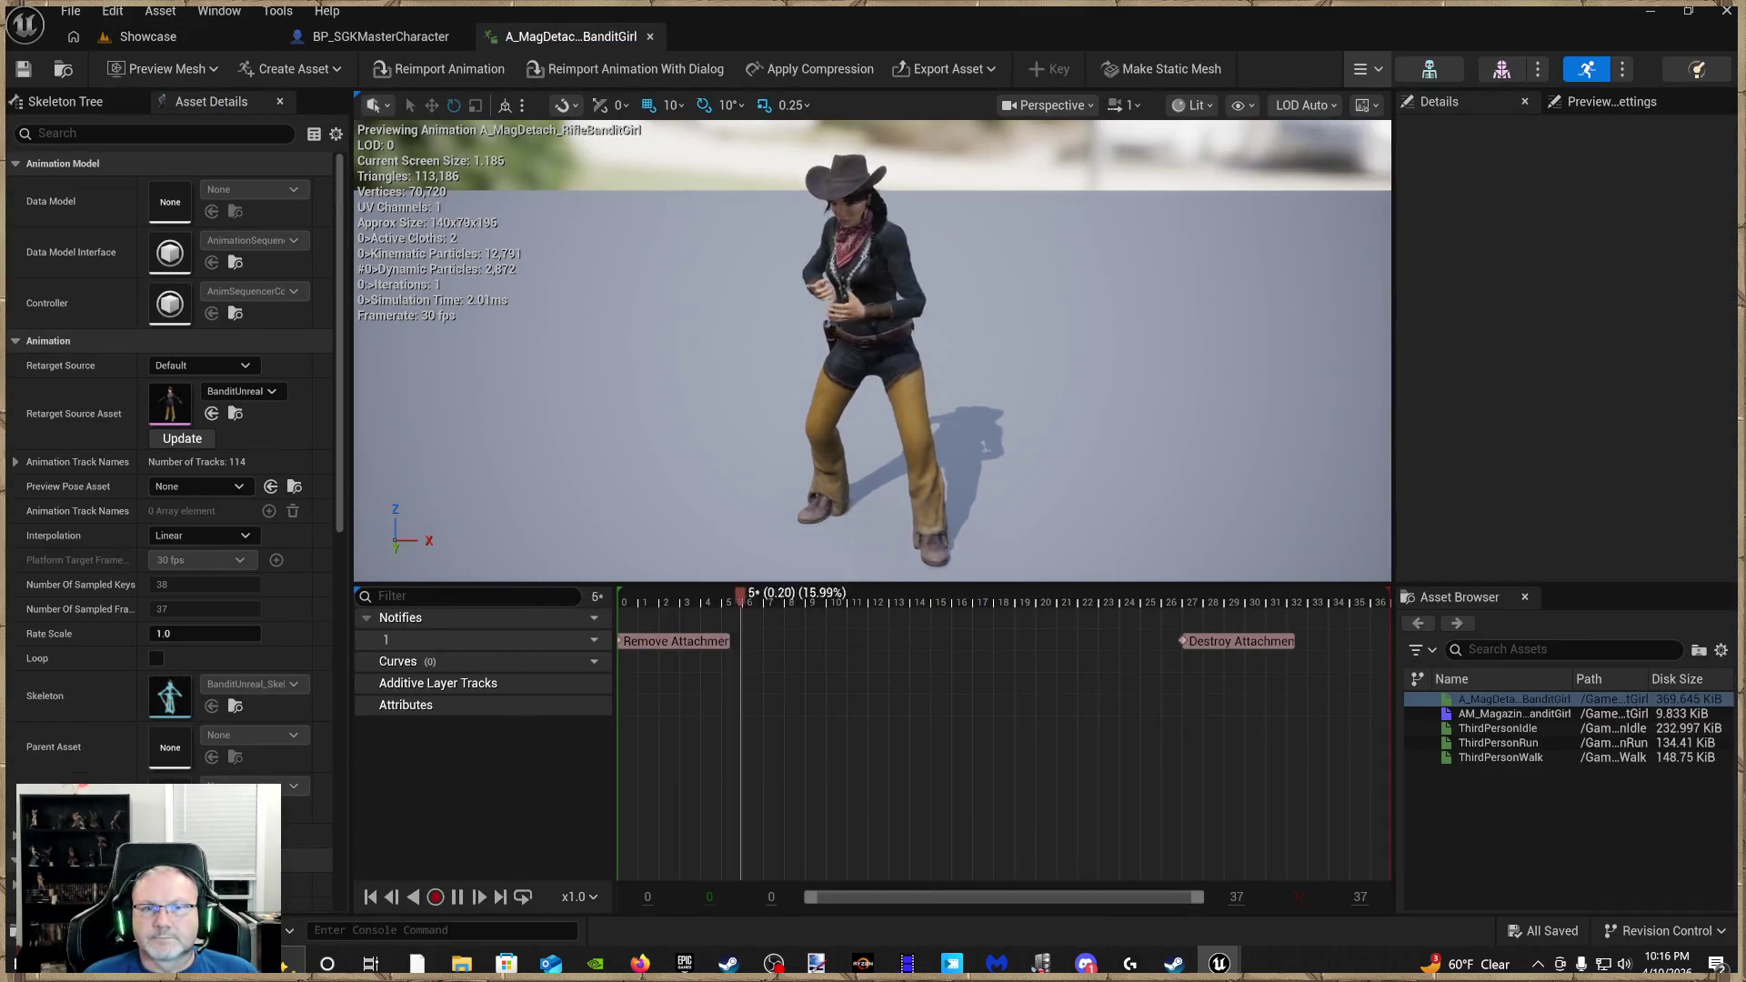
mouse_move(1188, 362)
left_mouse_down()
mouse_move(1155, 364)
mouse_move(1100, 300)
mouse_move(828, 335)
left_mouse_up()
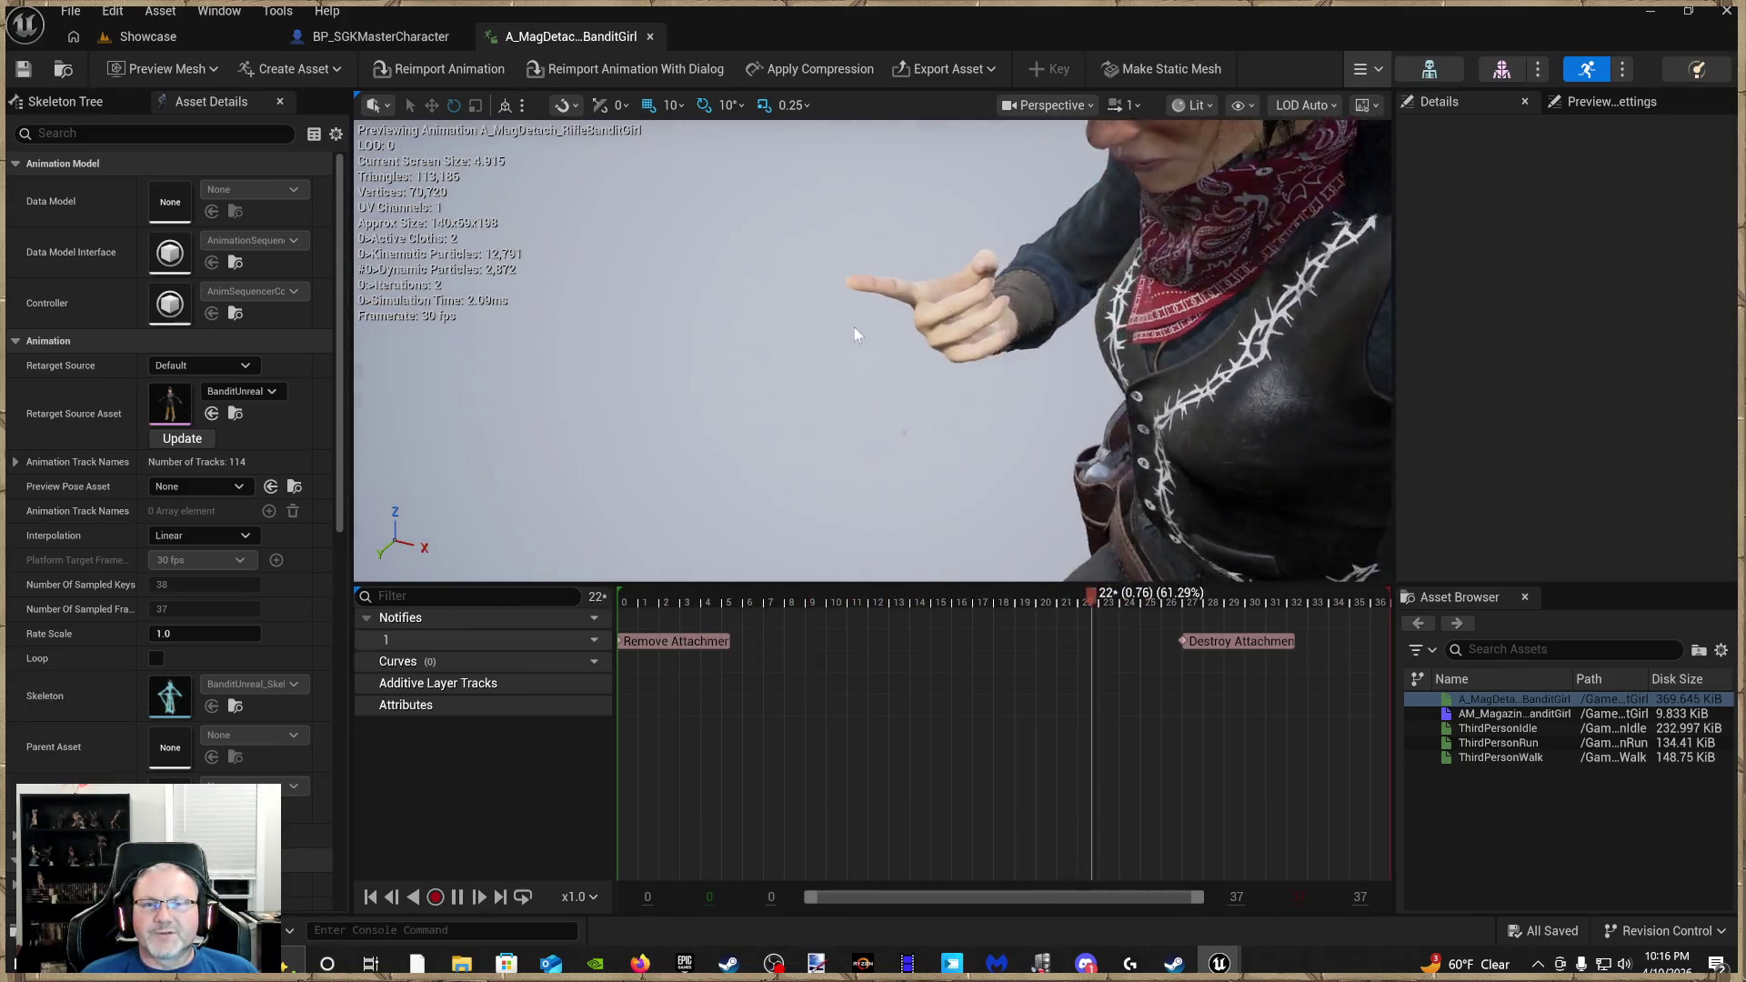
left_click_drag(935, 326, 887, 269)
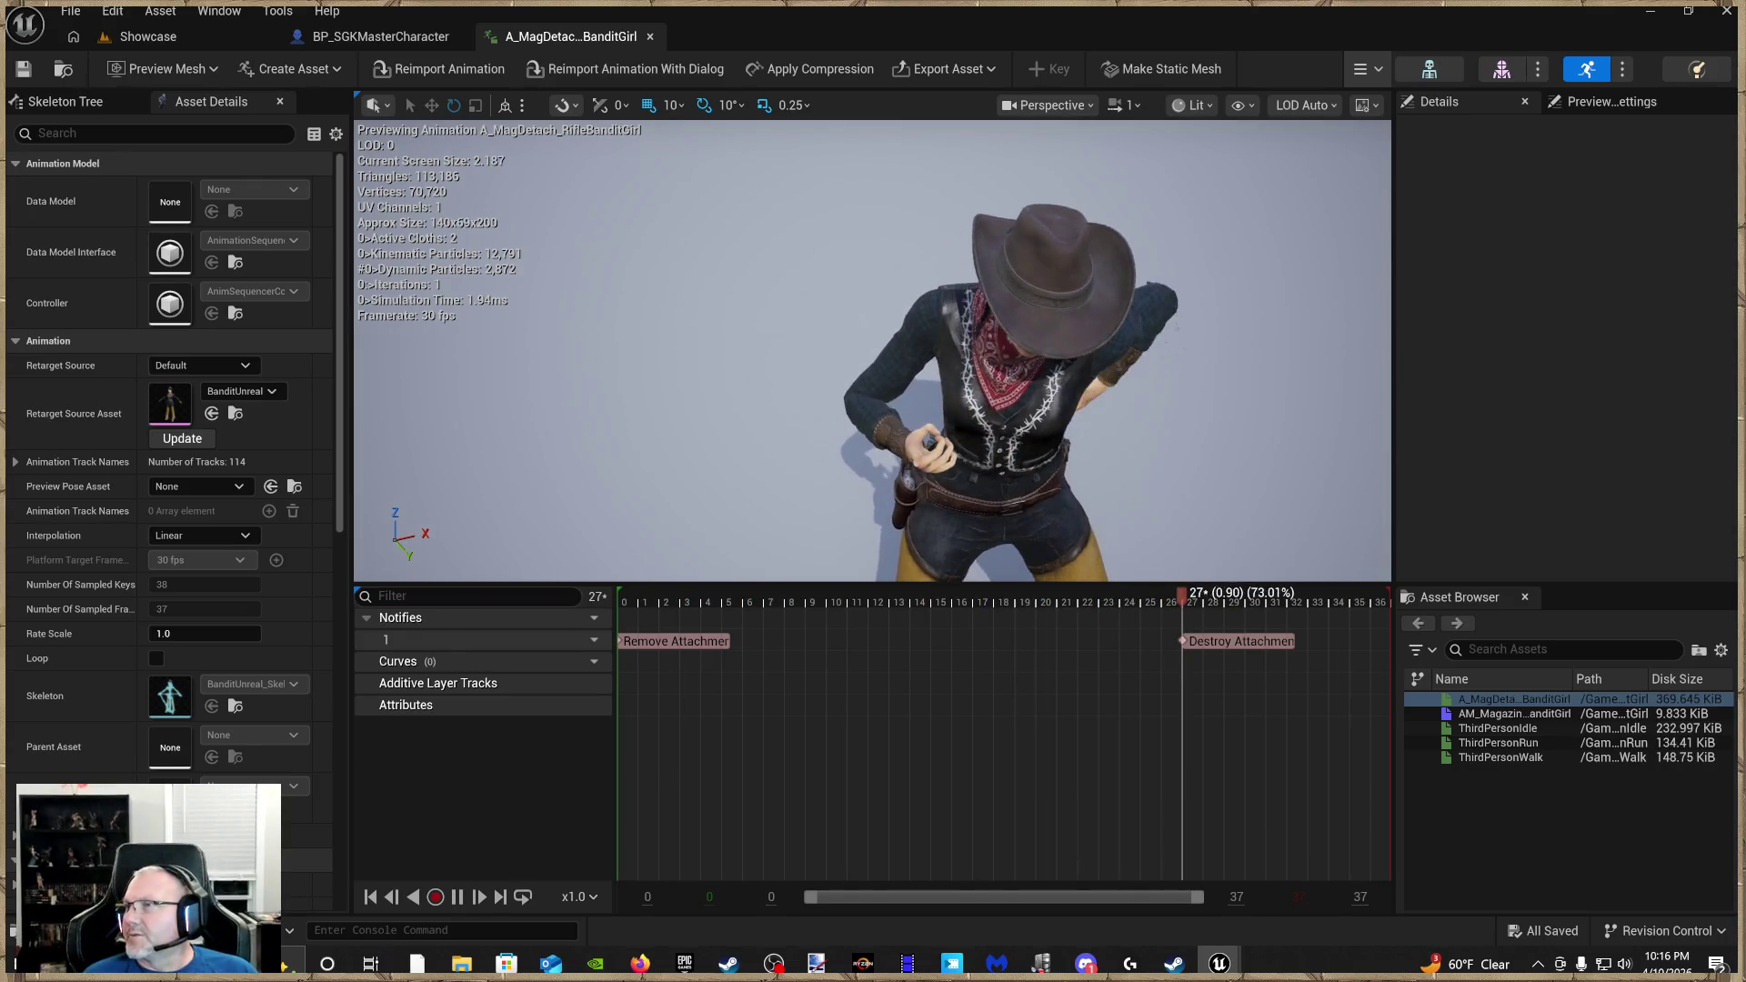
Compare the exported BanditGirl magazine montage with the original A_MagDetach_Rifle animation
double_click(1514, 713)
left_click_drag(1146, 455, 1046, 400)
left_click_drag(873, 345, 1001, 337)
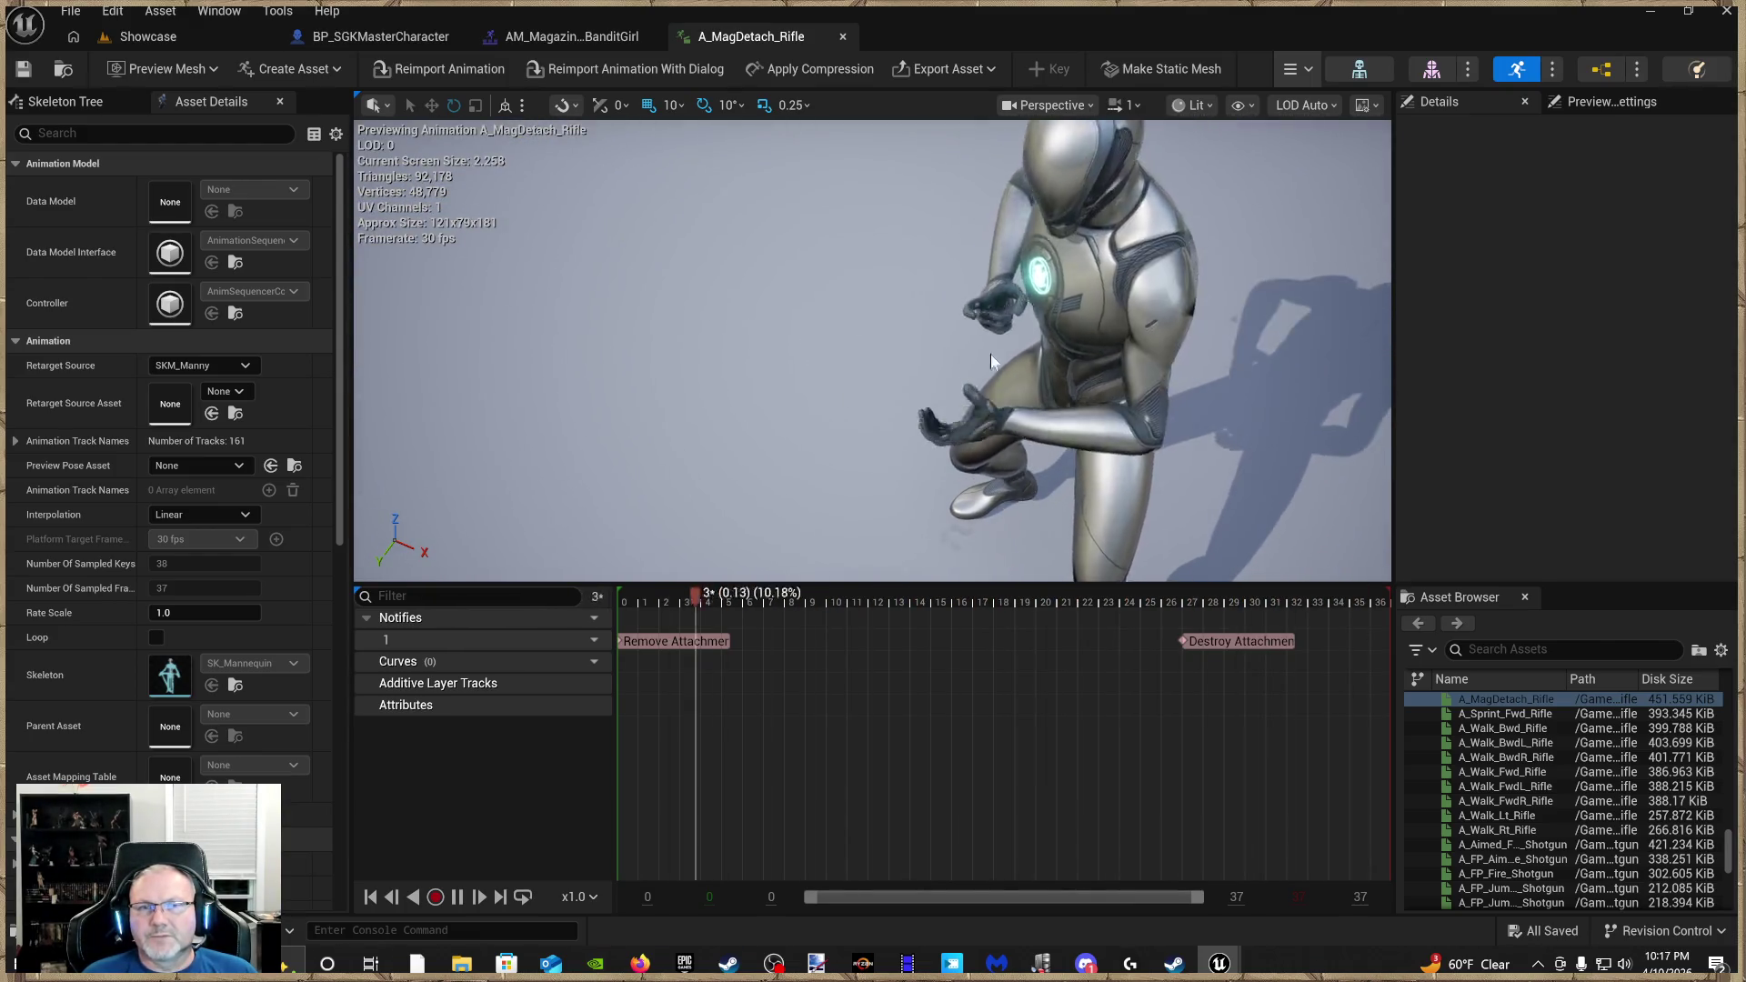
left_click_drag(1005, 374, 1000, 459)
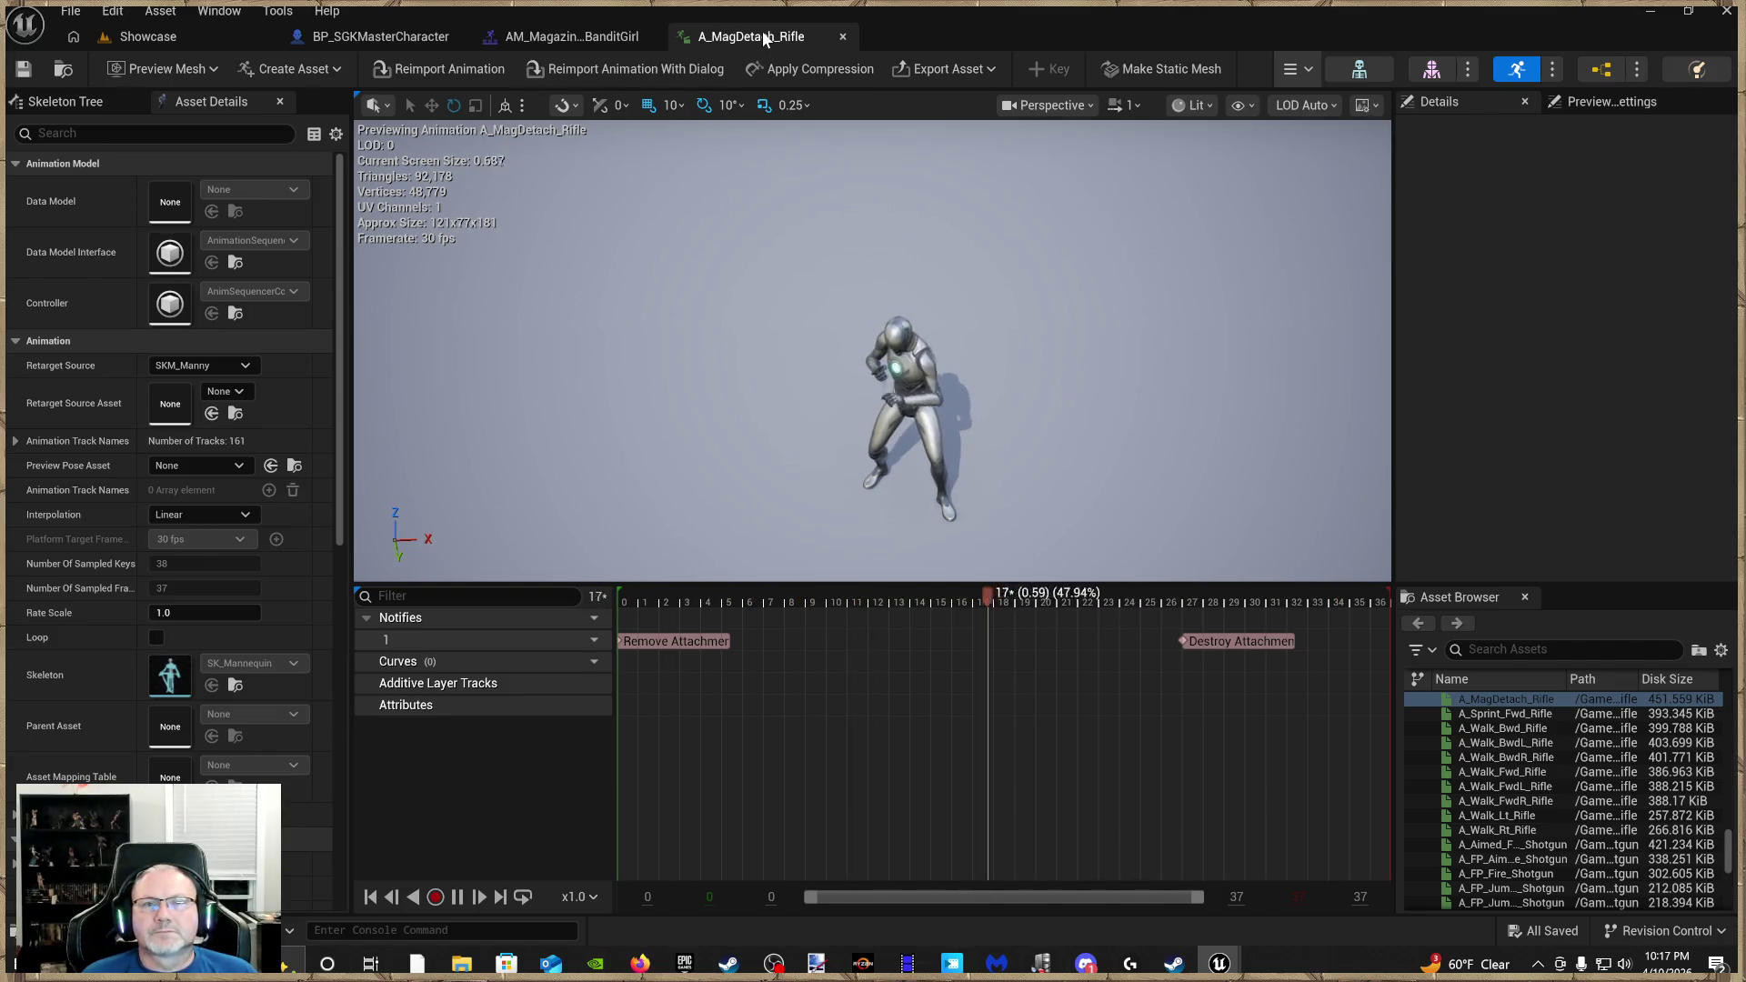
left_click(842, 37)
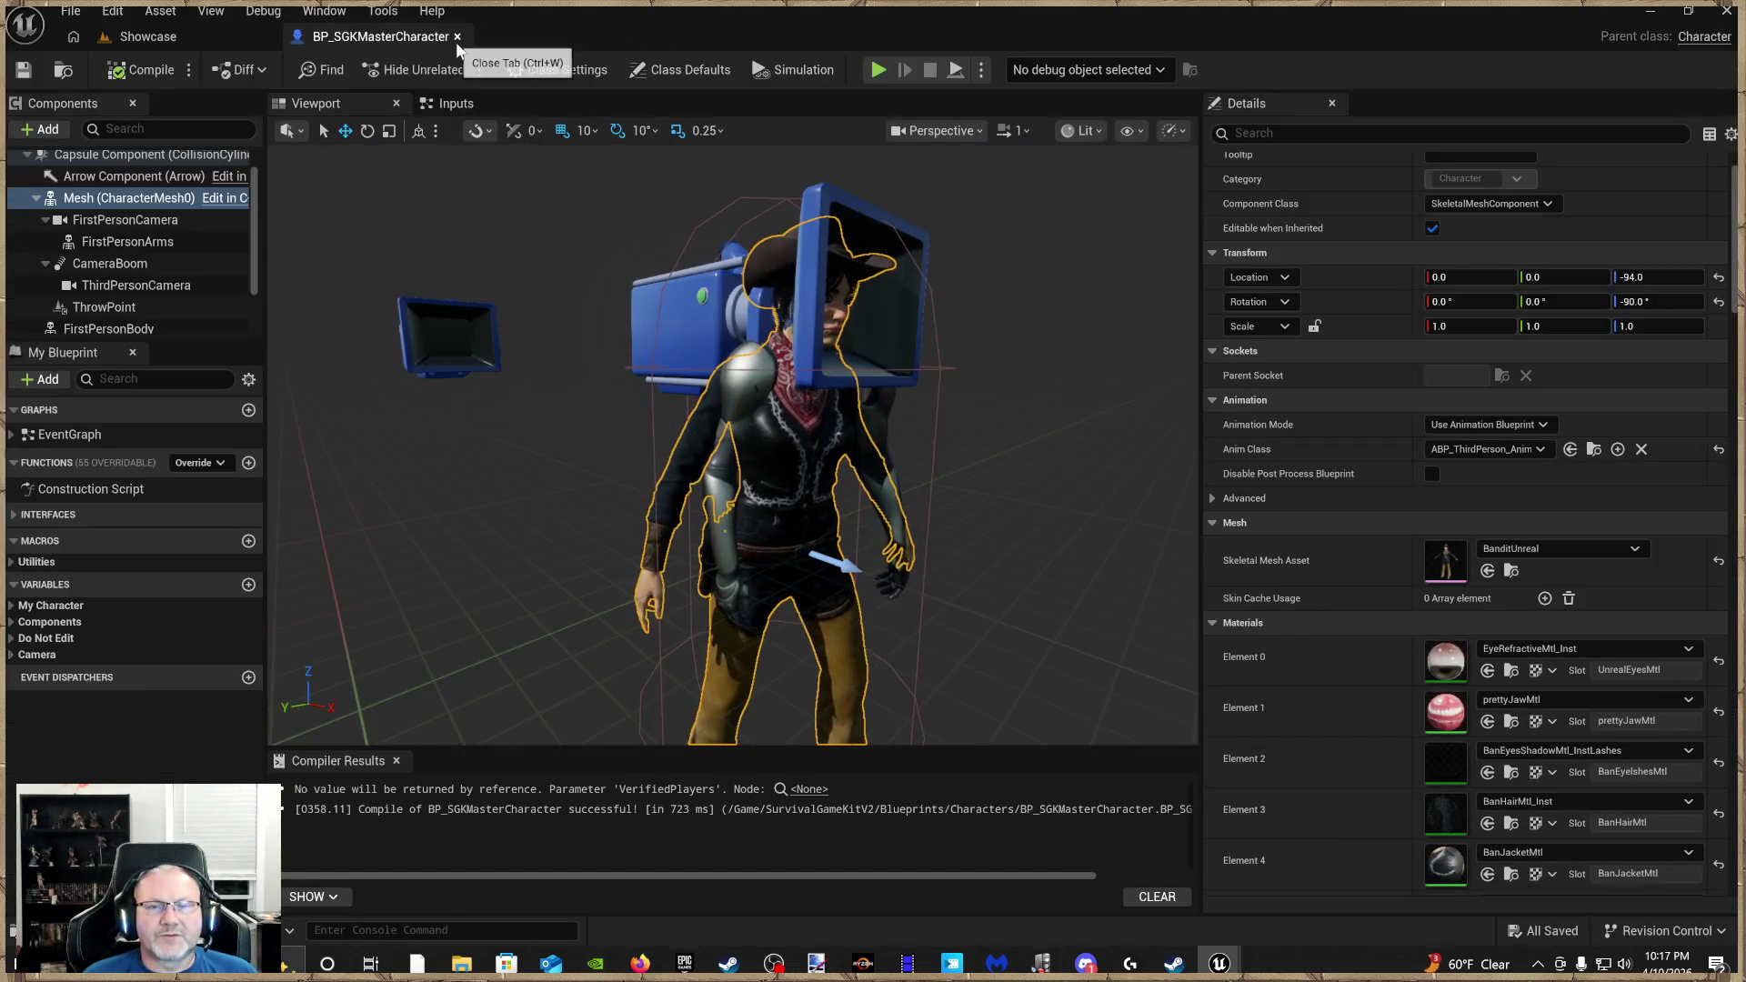
Compile BP_SGKMasterCharacter and orbit the viewport to check the BanditUnreal mesh
left_click(20, 72)
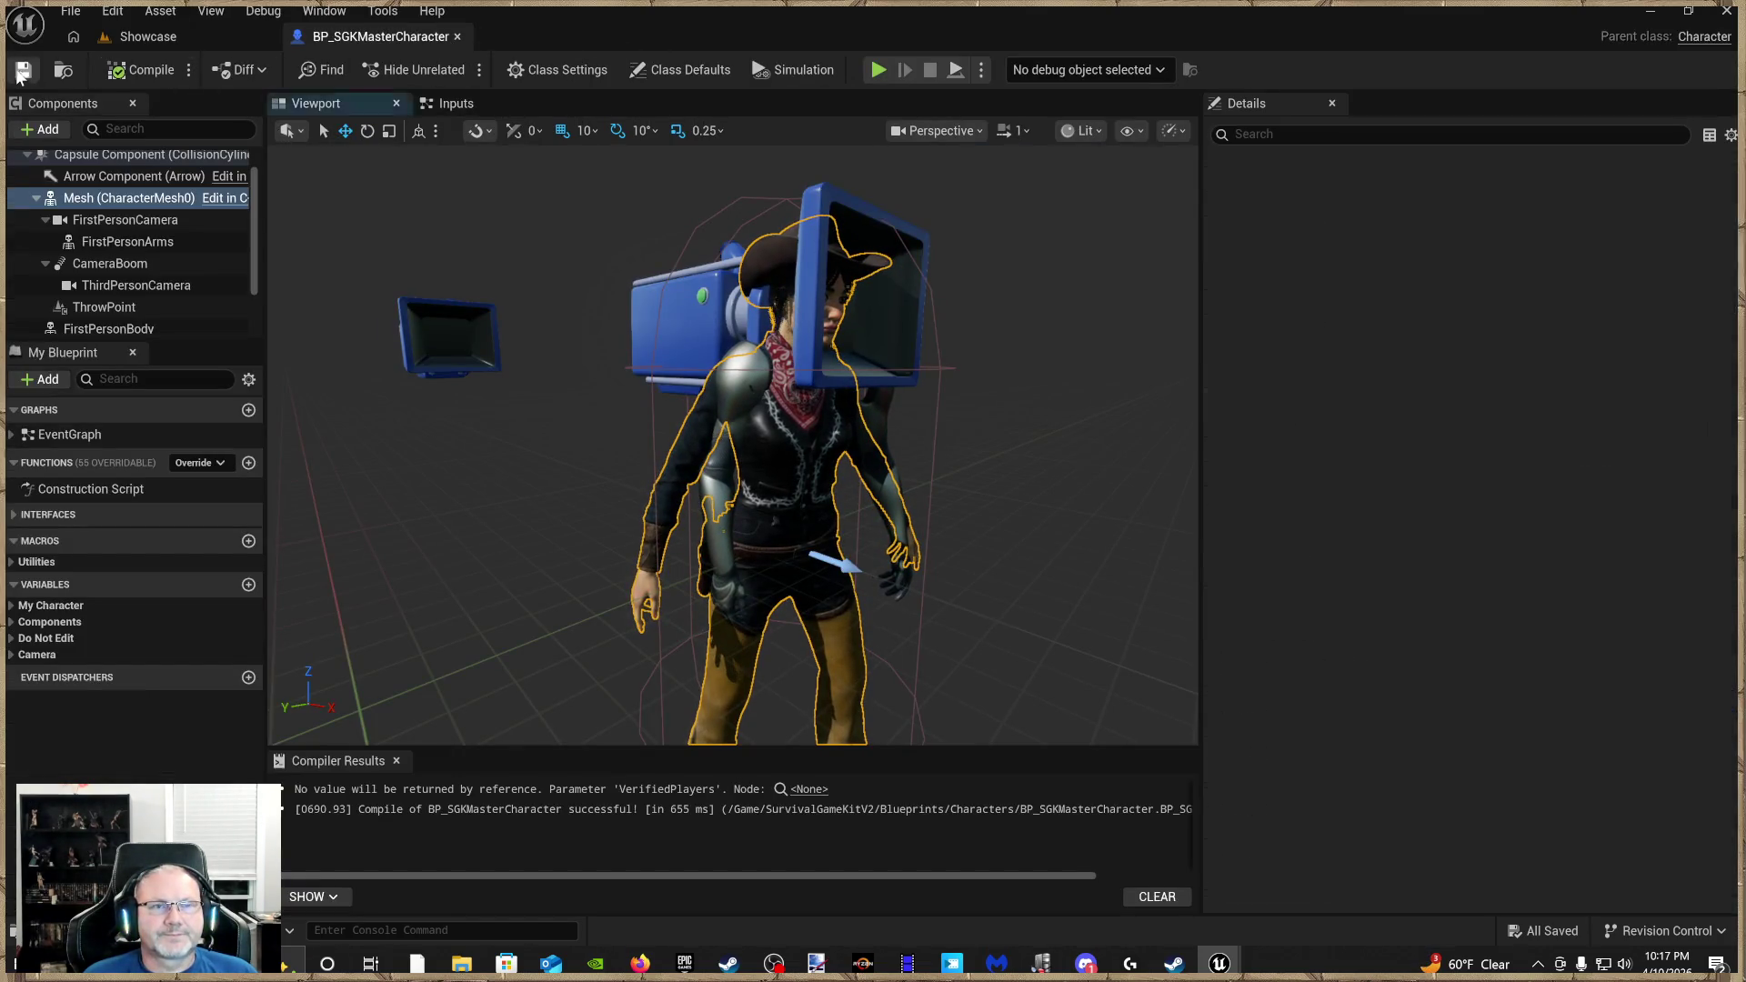
scroll(888, 456, "up", 2)
mouse_move(822, 738)
left_mouse_down()
mouse_move(773, 700)
mouse_move(801, 733)
mouse_move(795, 650)
left_mouse_up()
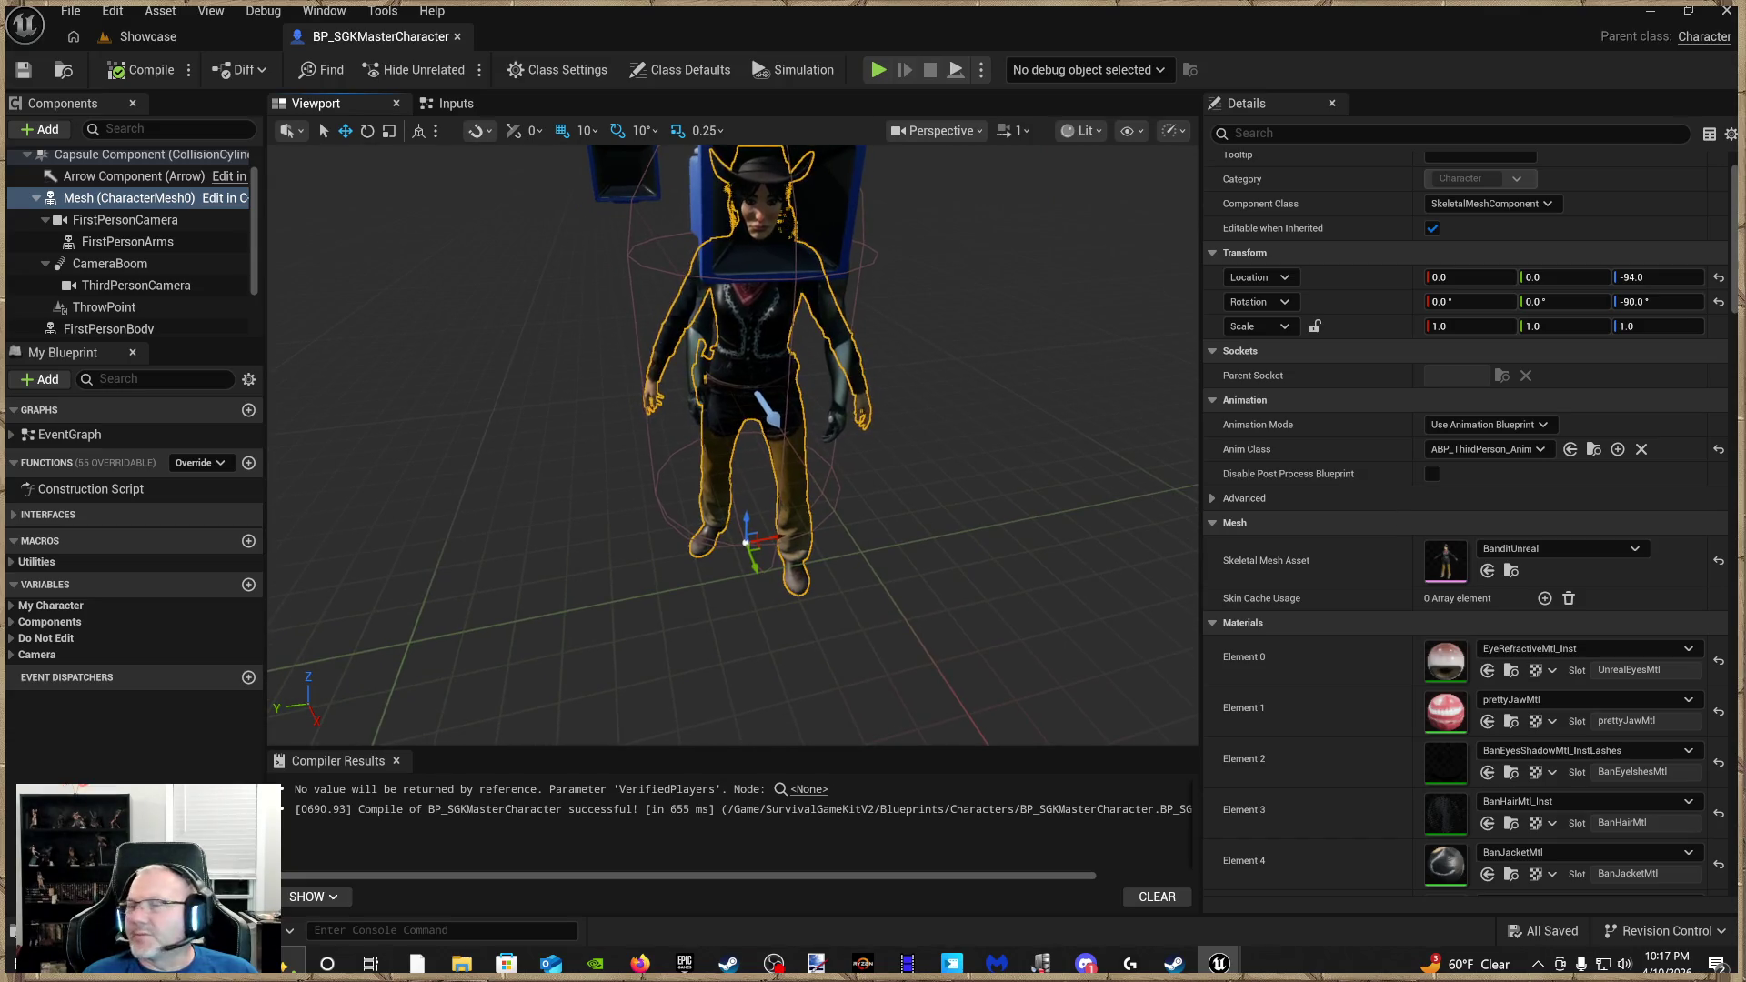
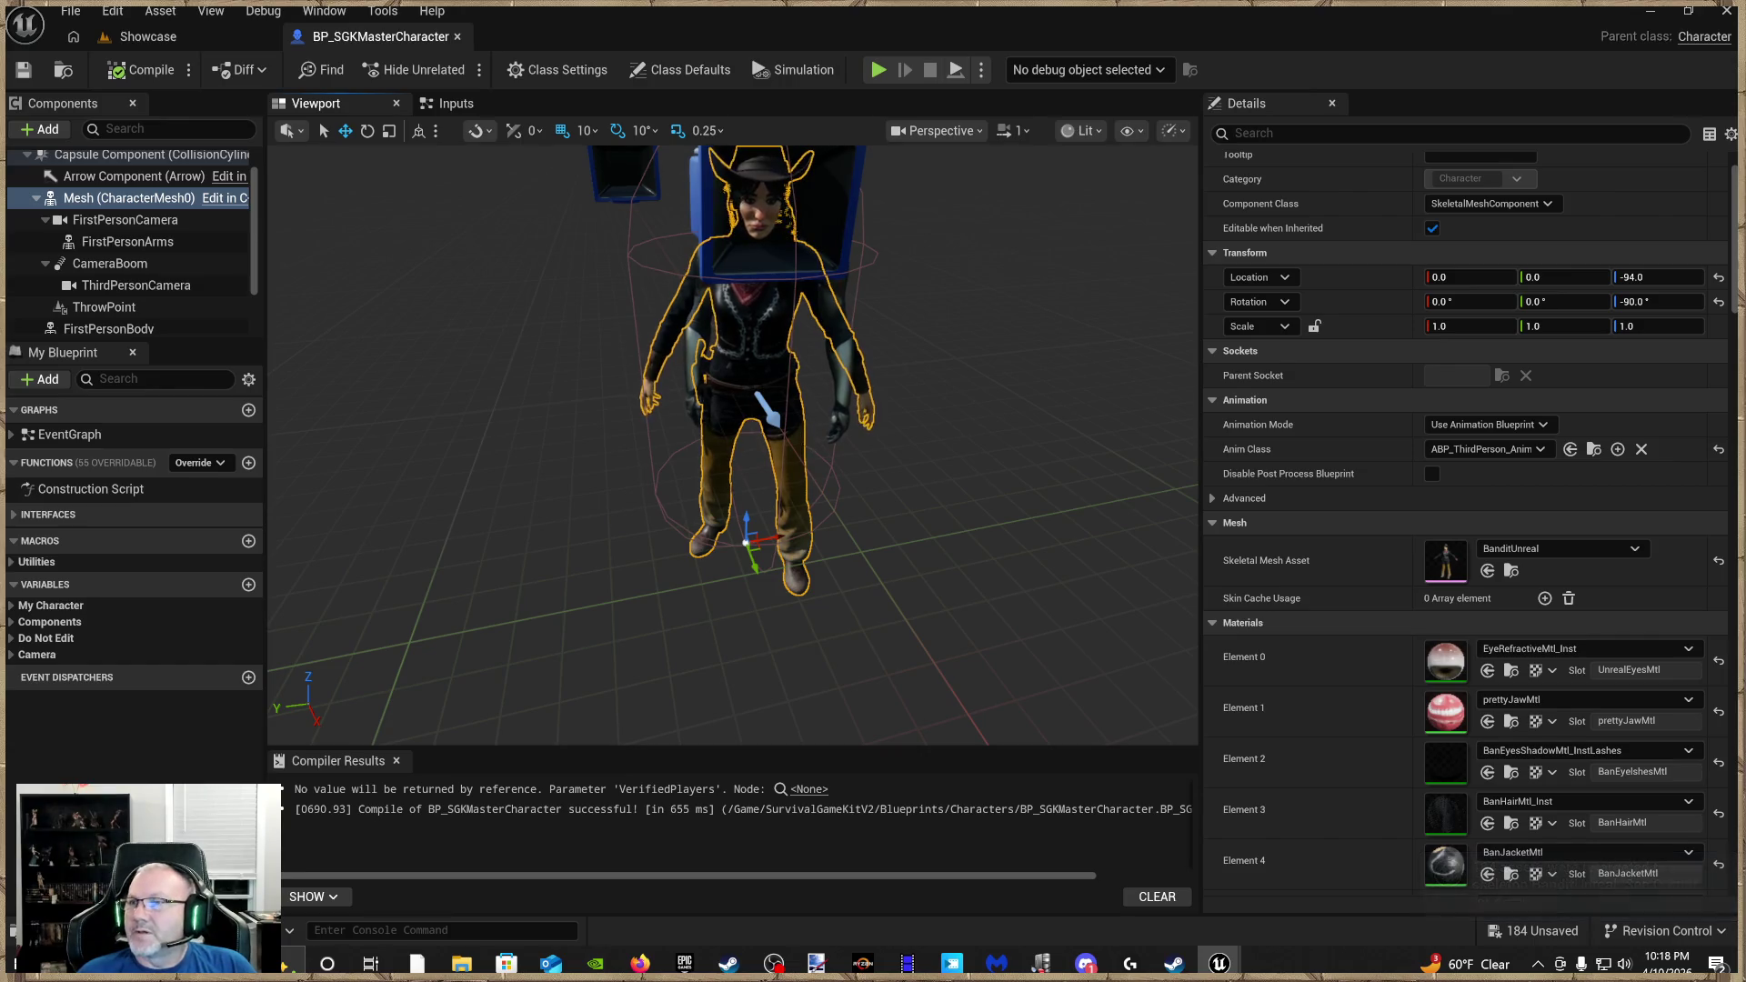
Save all 184 retargeted BanditGirl animations in a maximized Content Browser, then open SurvivalGameKitV2 Animations
left_click_drag(1745, 155, 819, 148)
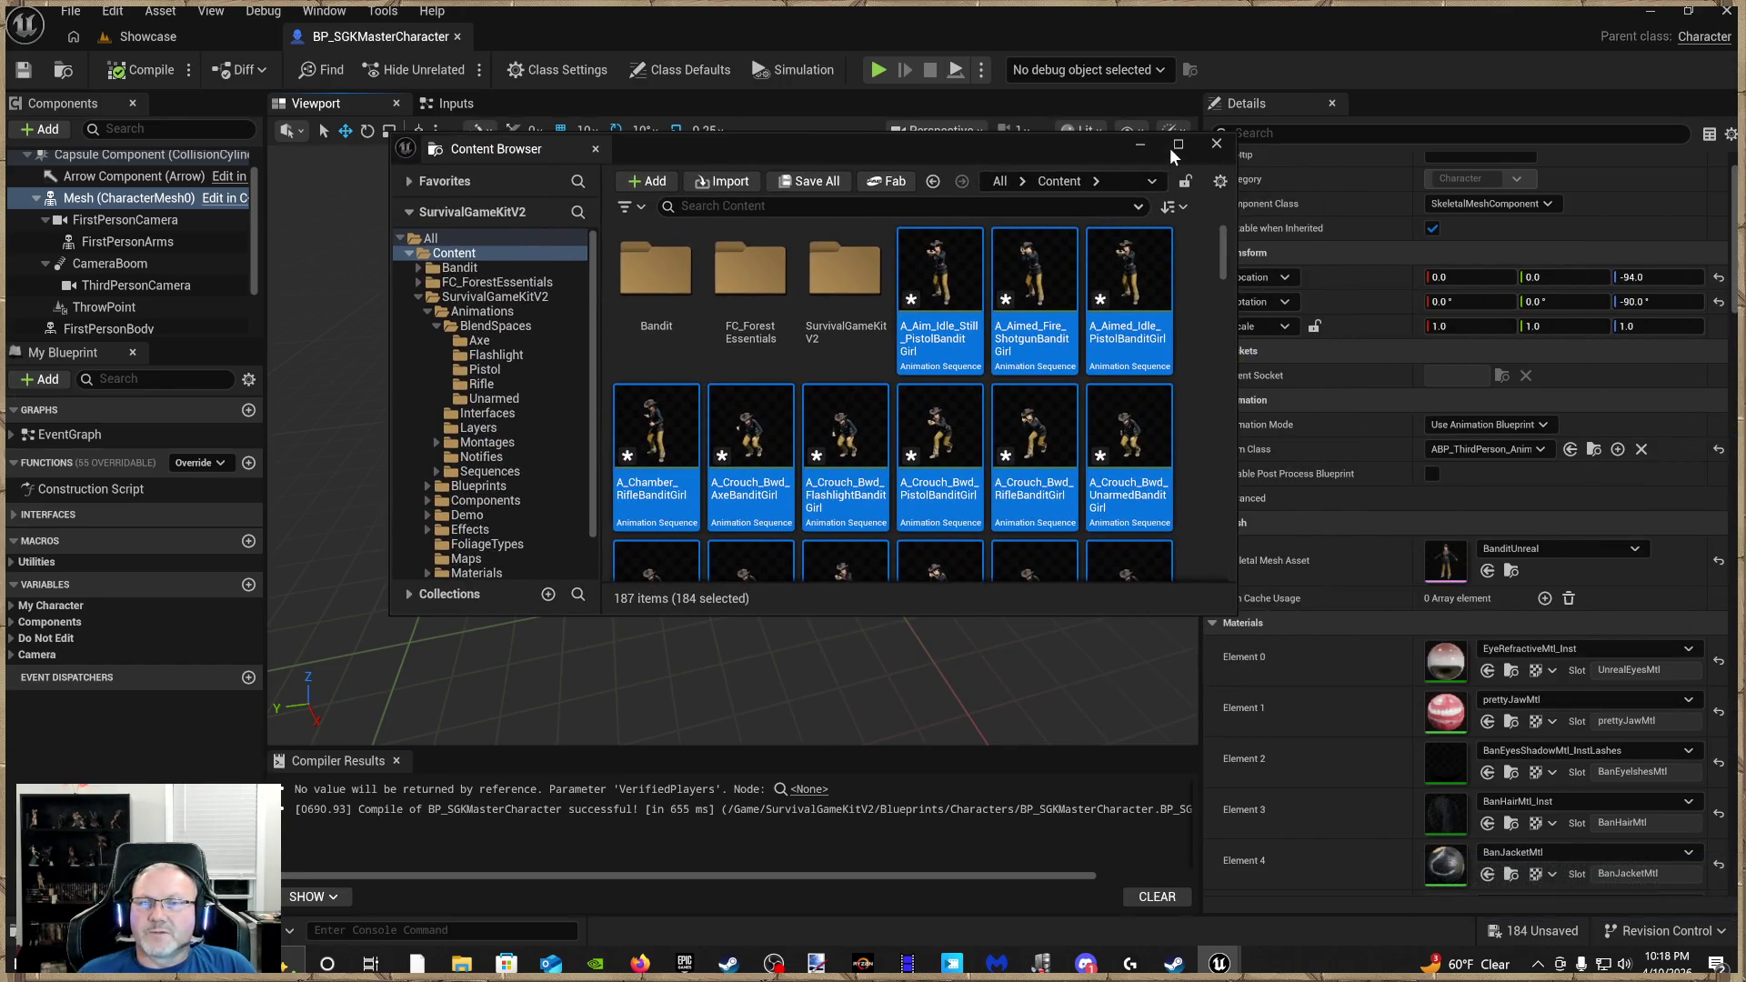
left_click(1176, 145)
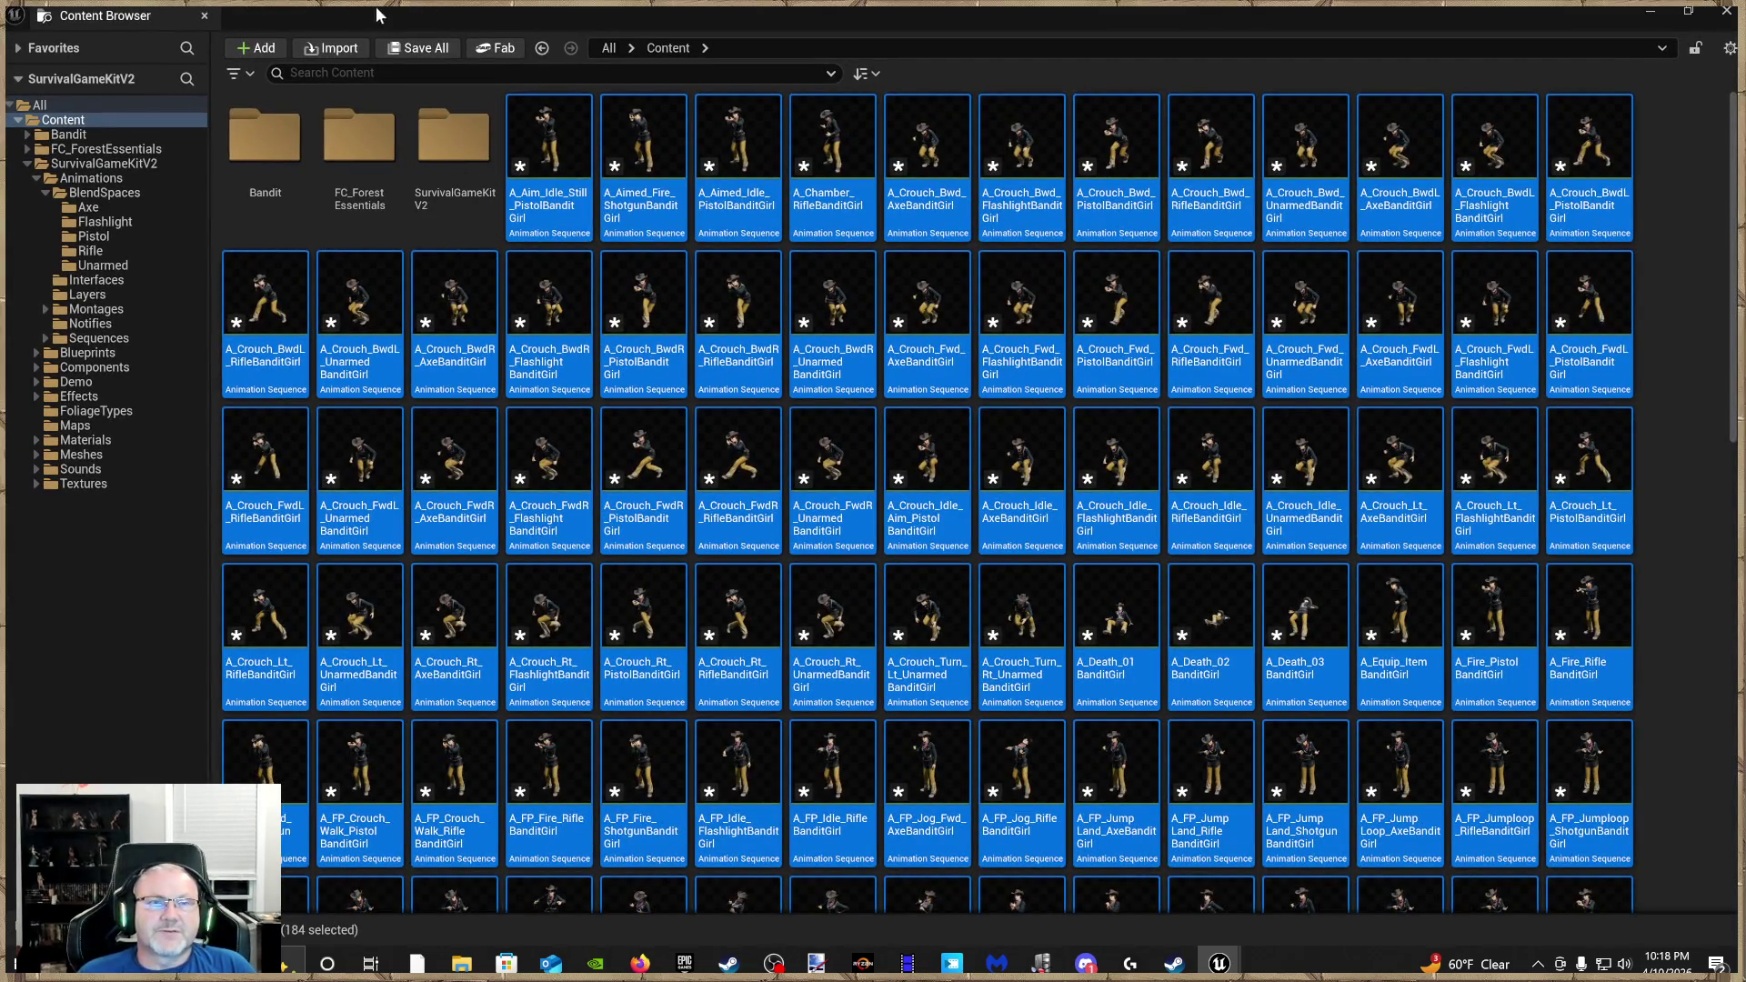
left_click(413, 49)
left_click(1050, 695)
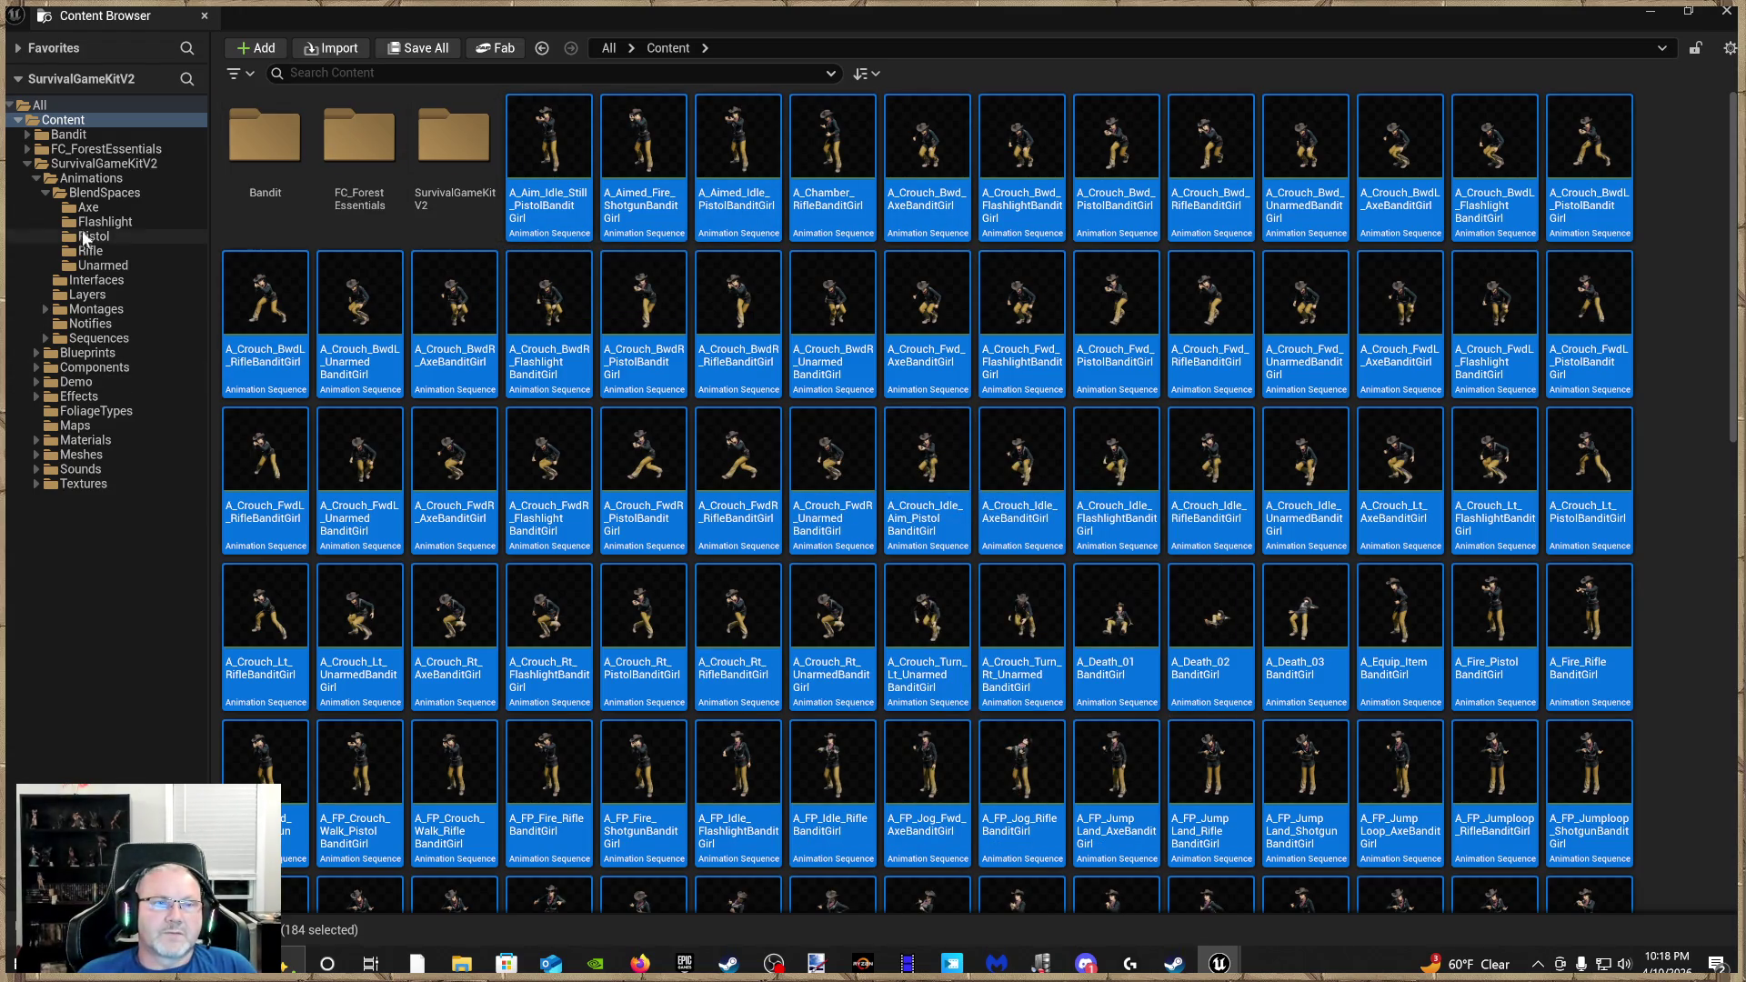
left_click(105, 181)
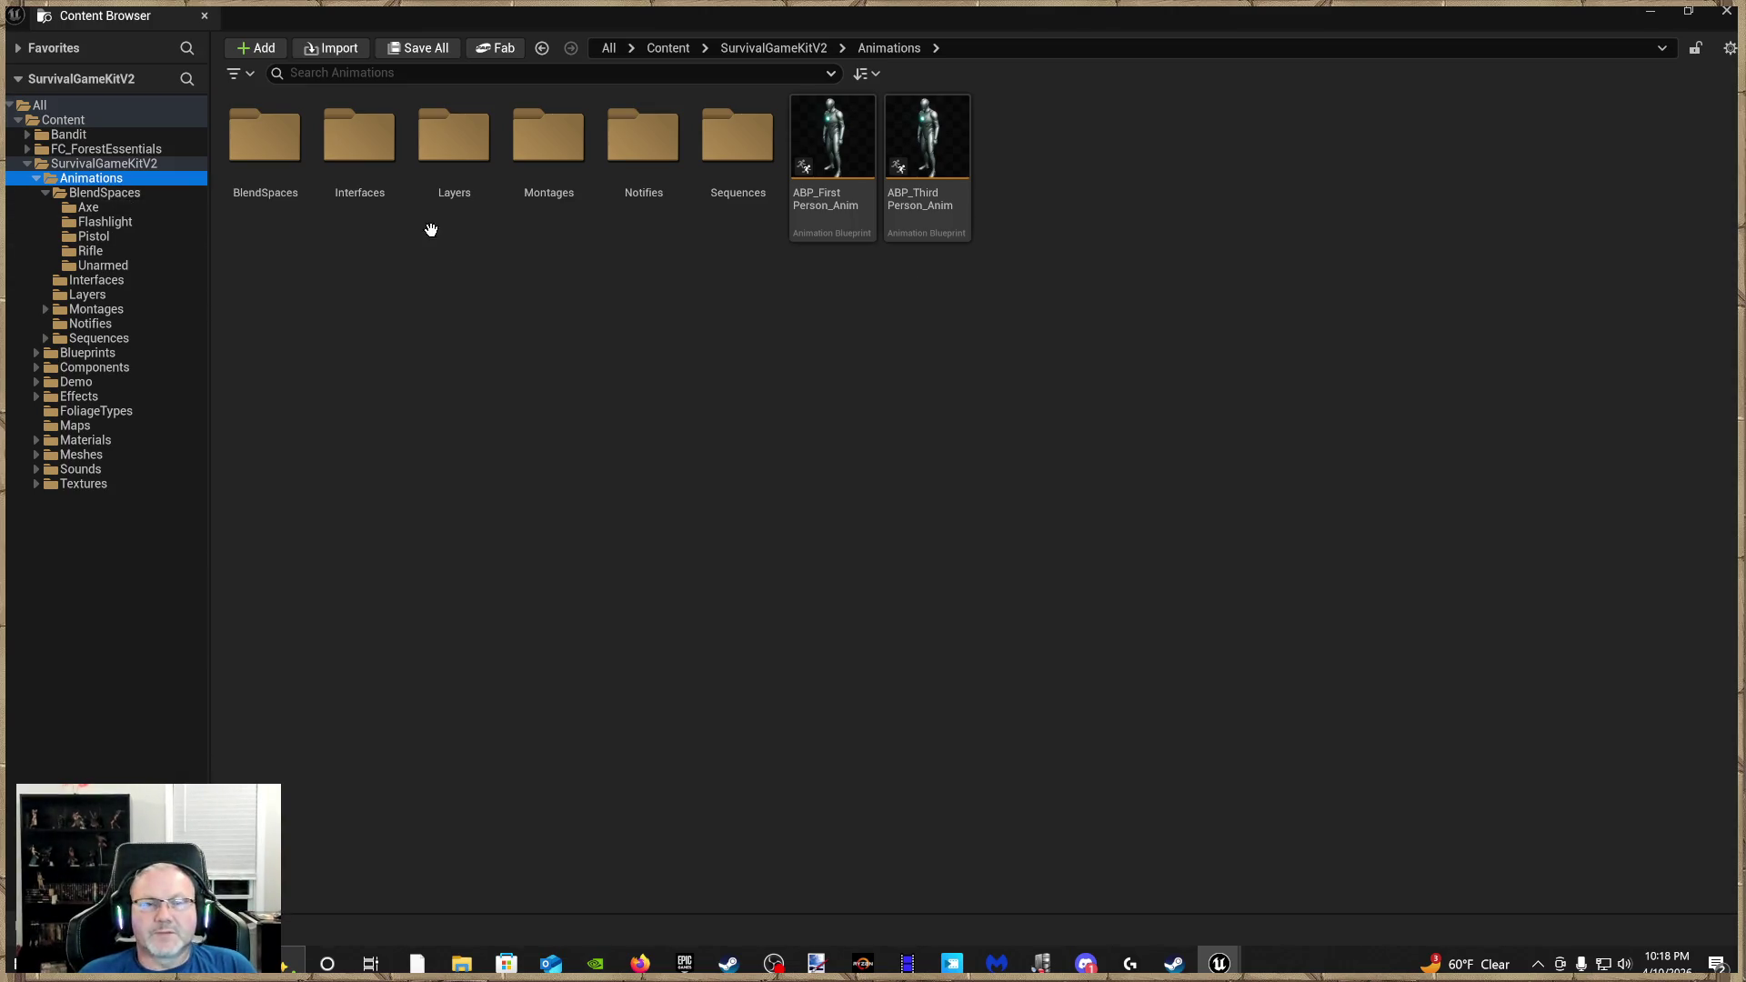
Start retargeting the three Rifle blend spaces: BS_Crouch_Aim_Rifle, BS_Jog_Aim_Rifle and BS_Walk_Aim_Rifle
double_click(262, 197)
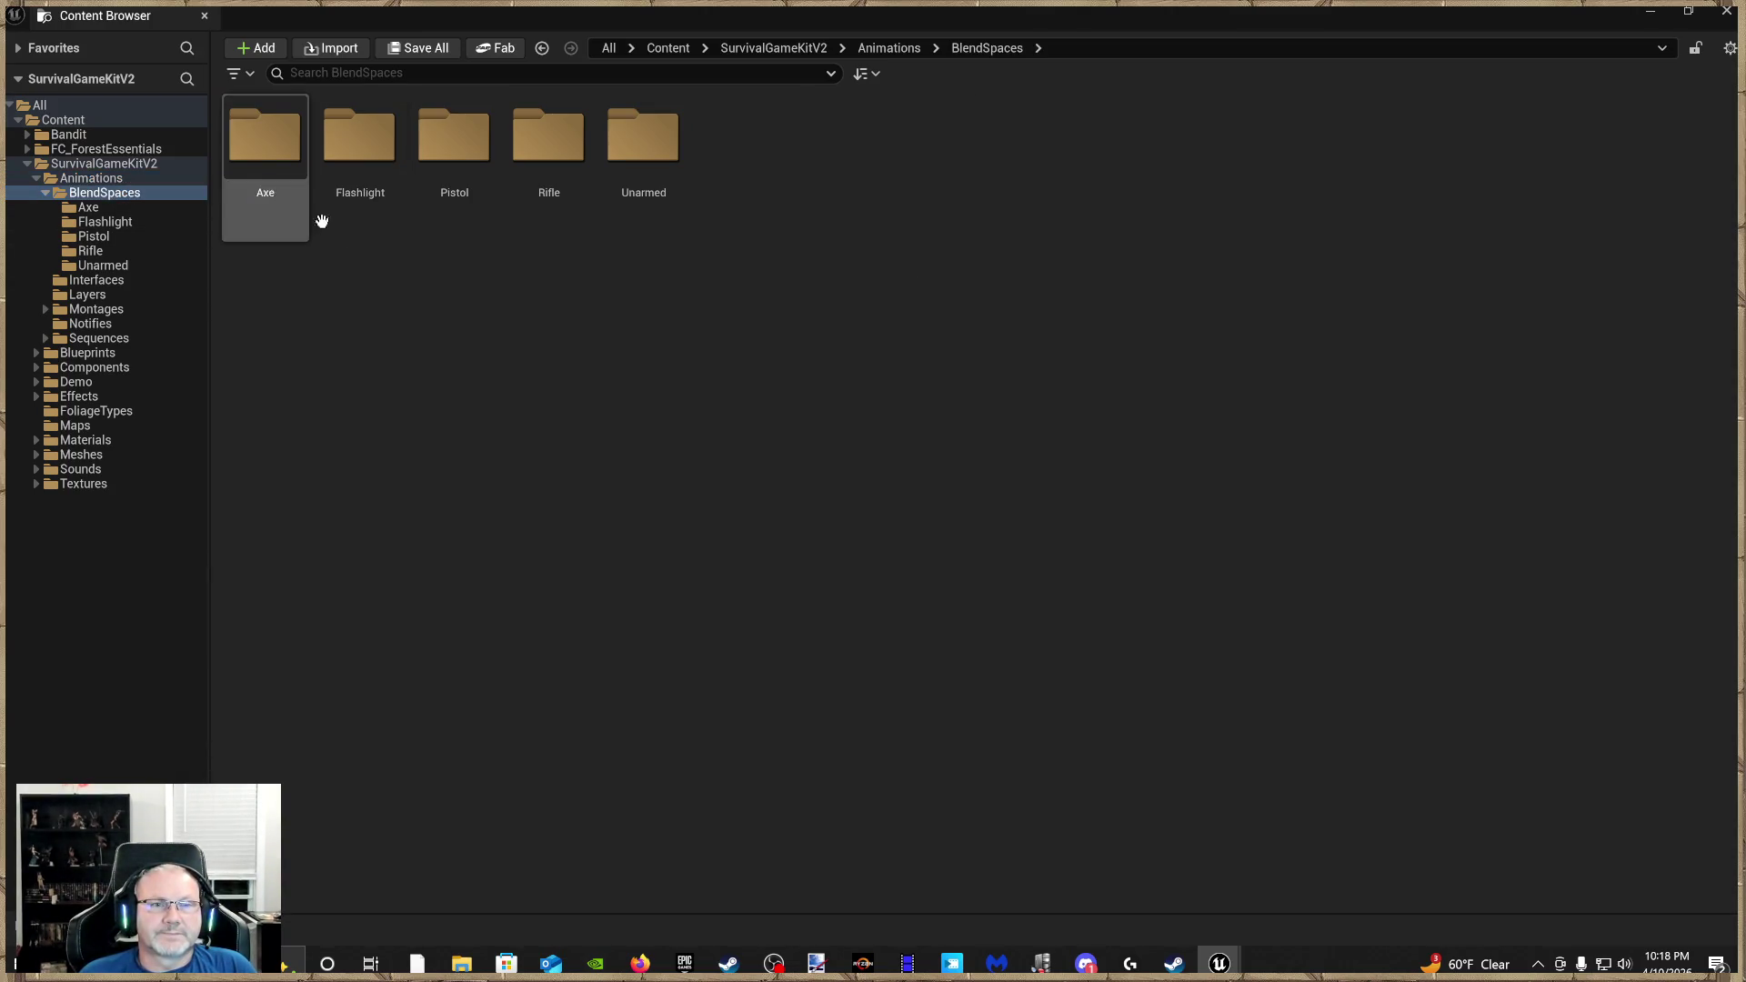
double_click(563, 203)
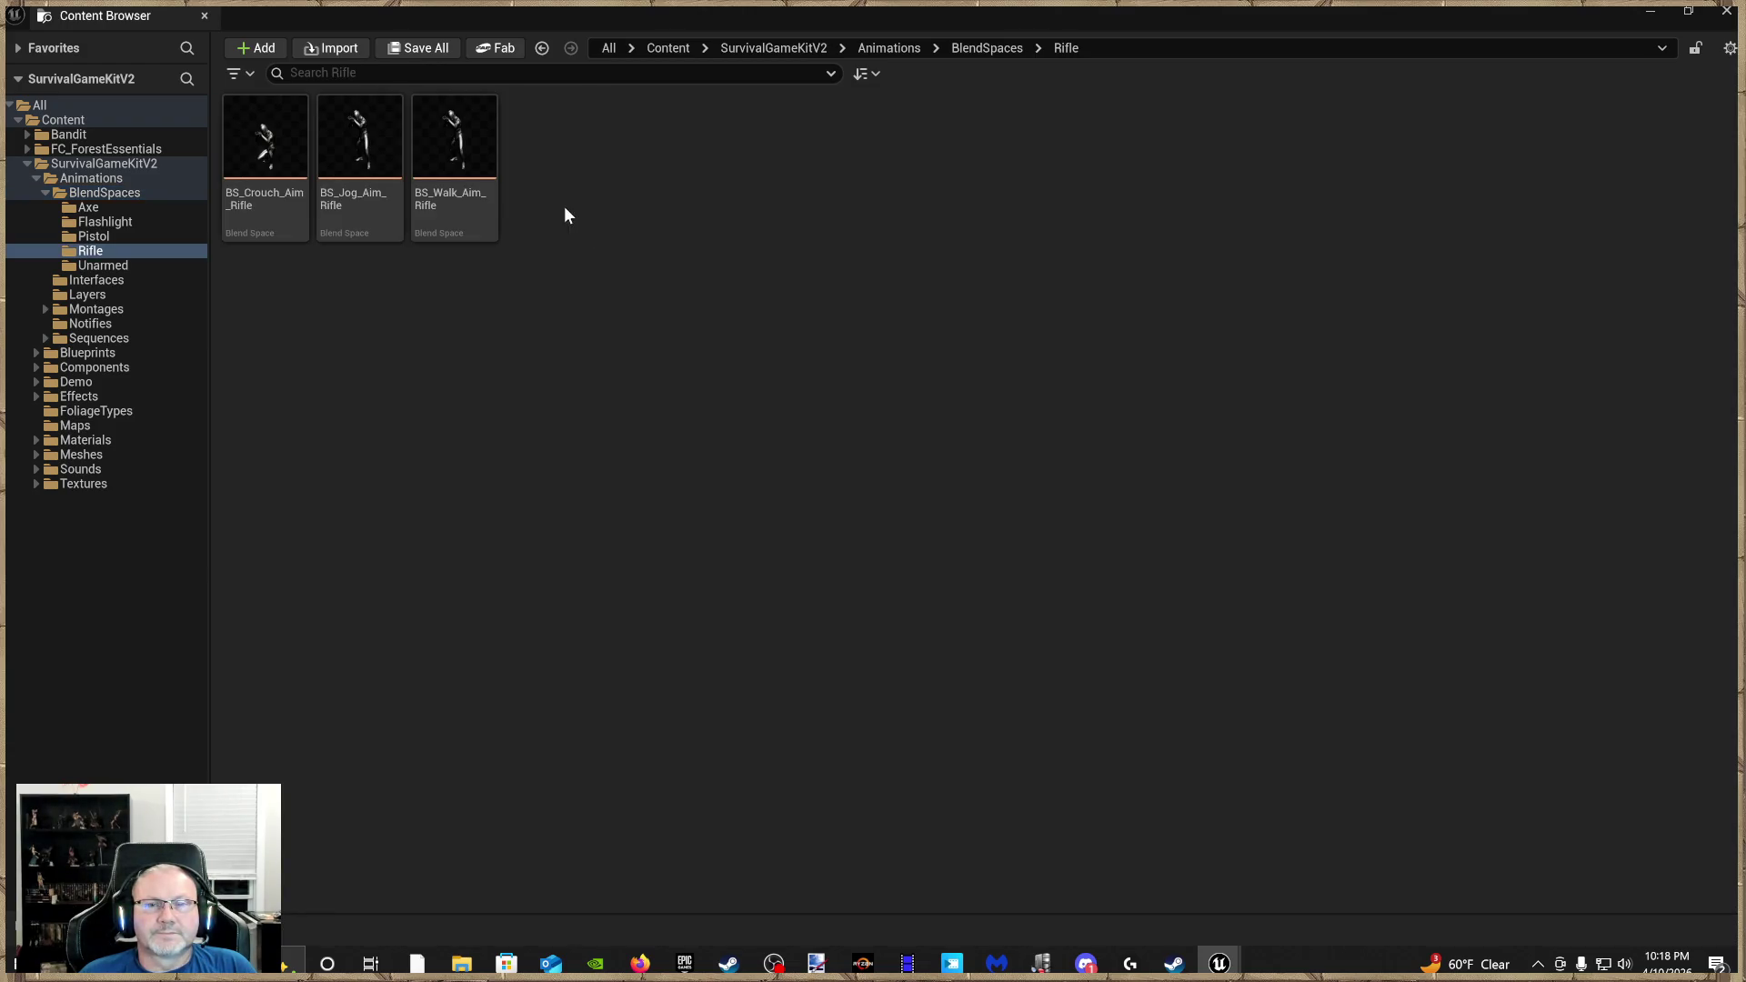
left_click(267, 207)
left_click(374, 235, "ctrl")
left_click(455, 229, "ctrl")
right_click(459, 233)
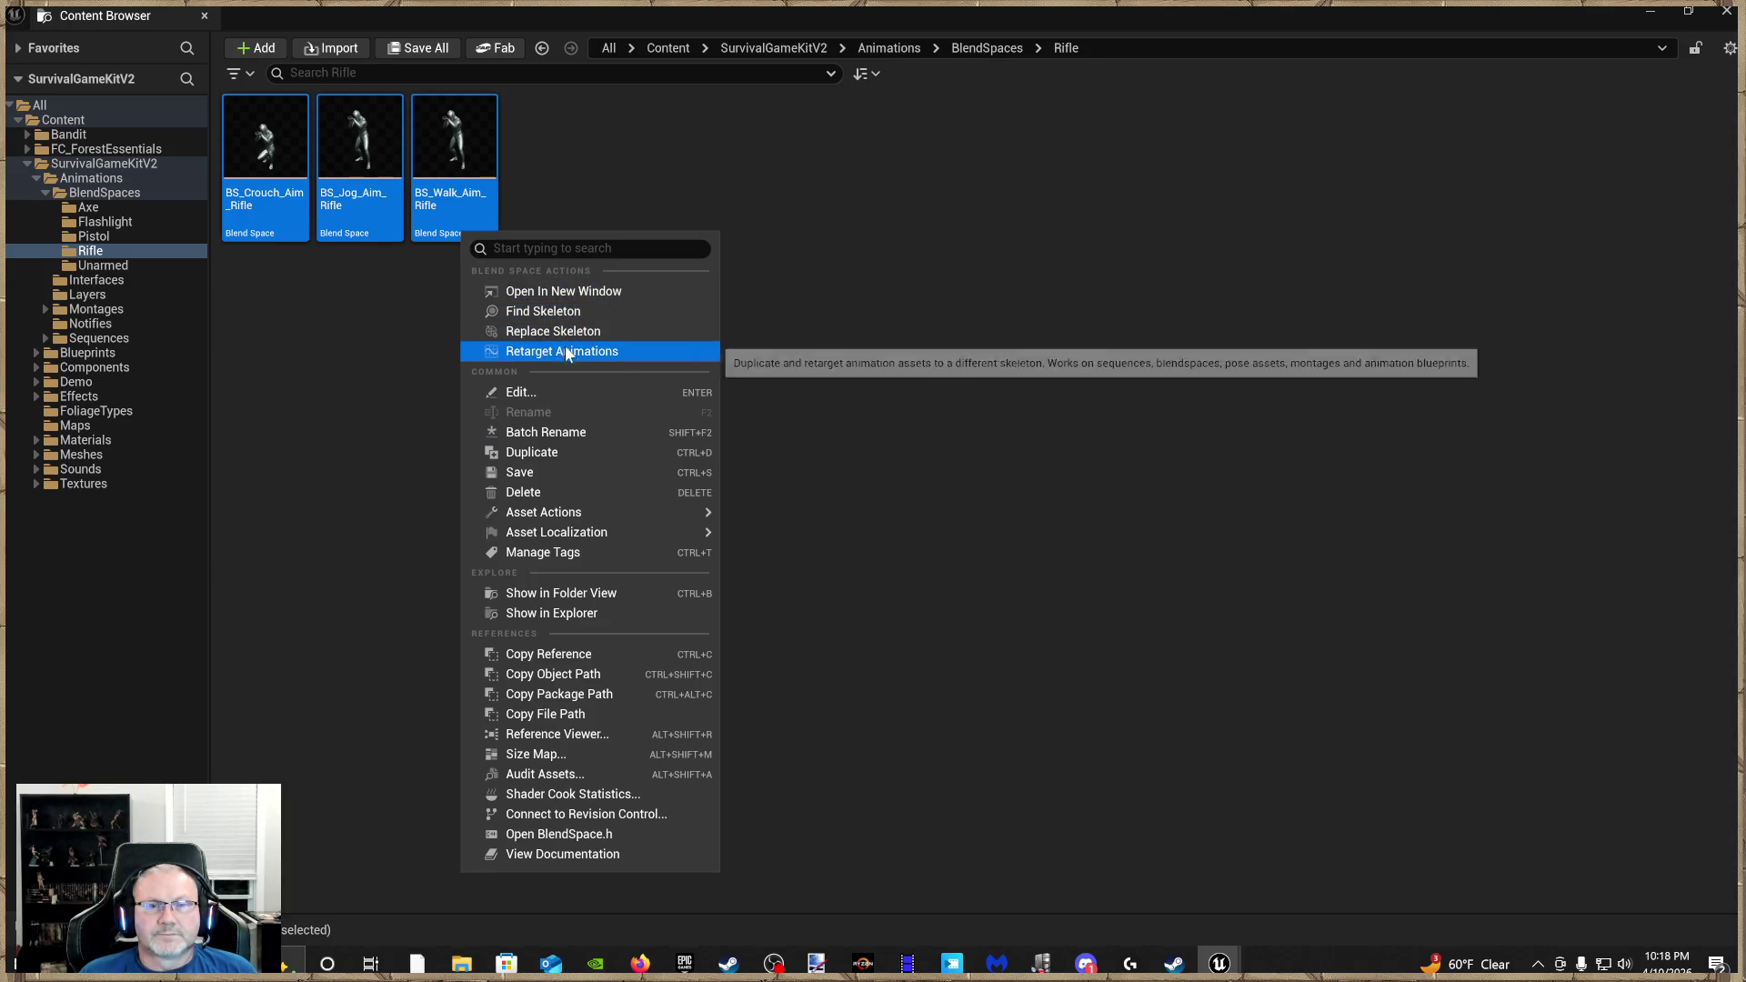
left_click(563, 351)
Select BS_Crouch_Aim_Pistol through BS_Walk_Aim_Rifle, target BanditUnreal, and export to the Bandit folder
scroll(1181, 608, "down", 15)
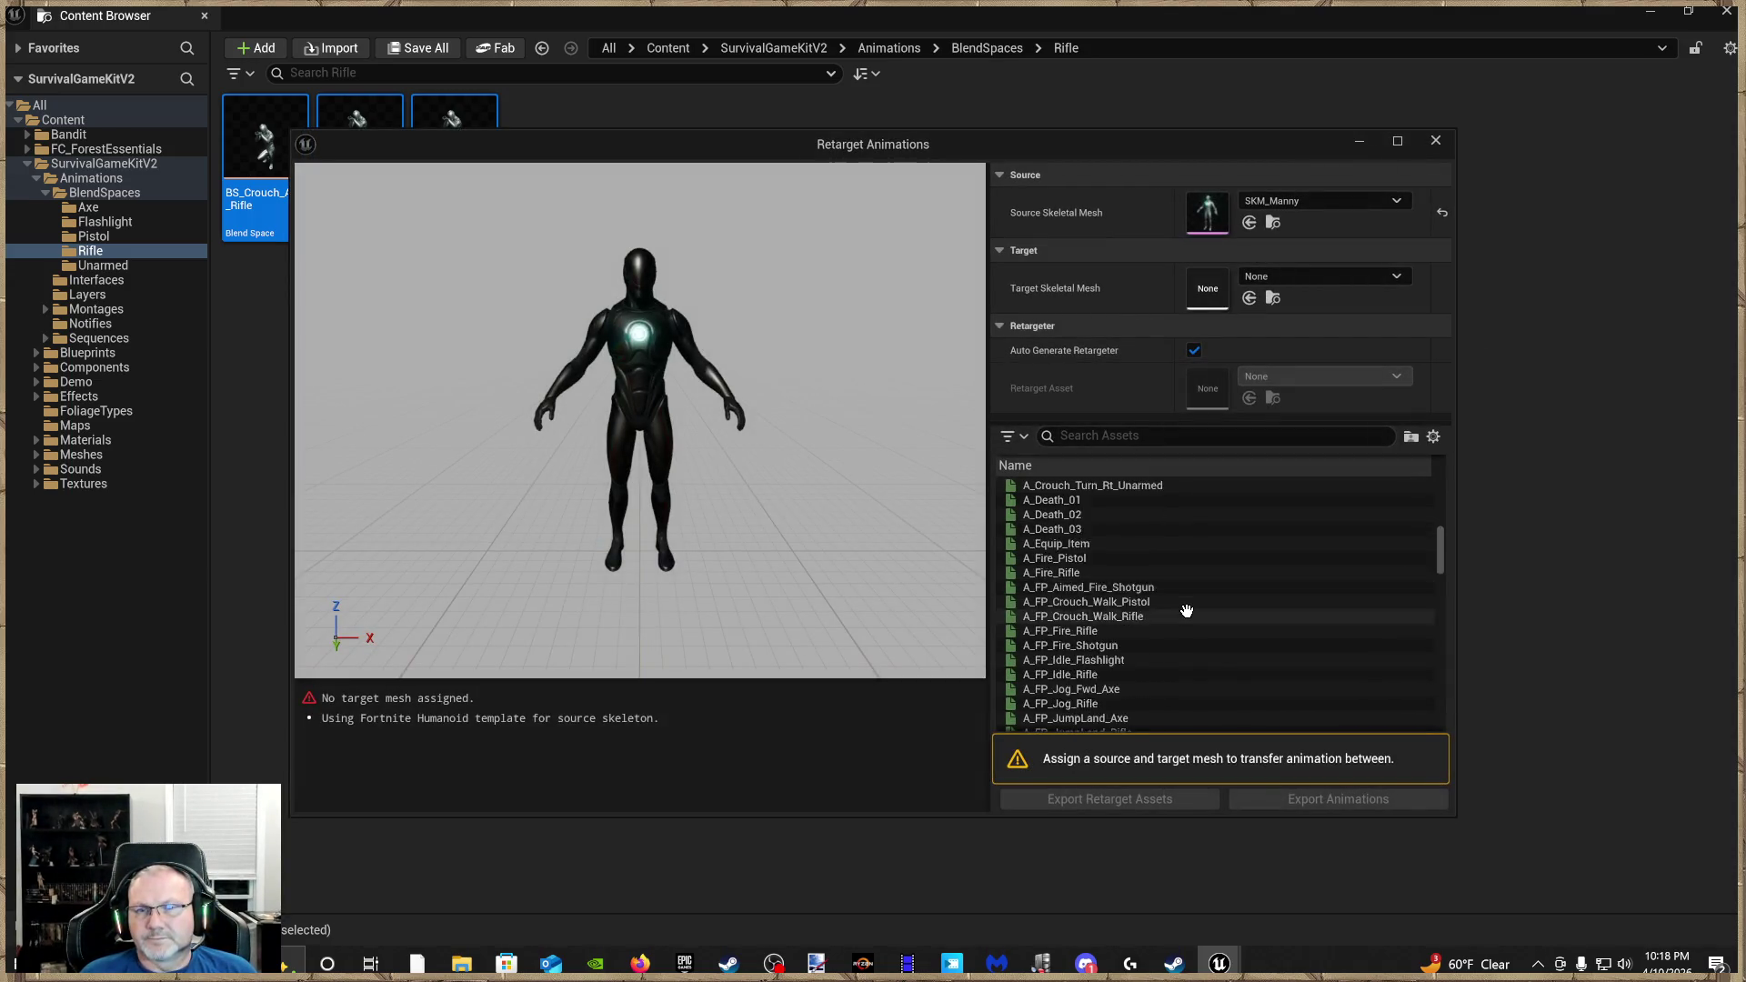
scroll(1108, 628, "down", 1)
left_click(1091, 593)
scroll(1087, 636, "down", 1)
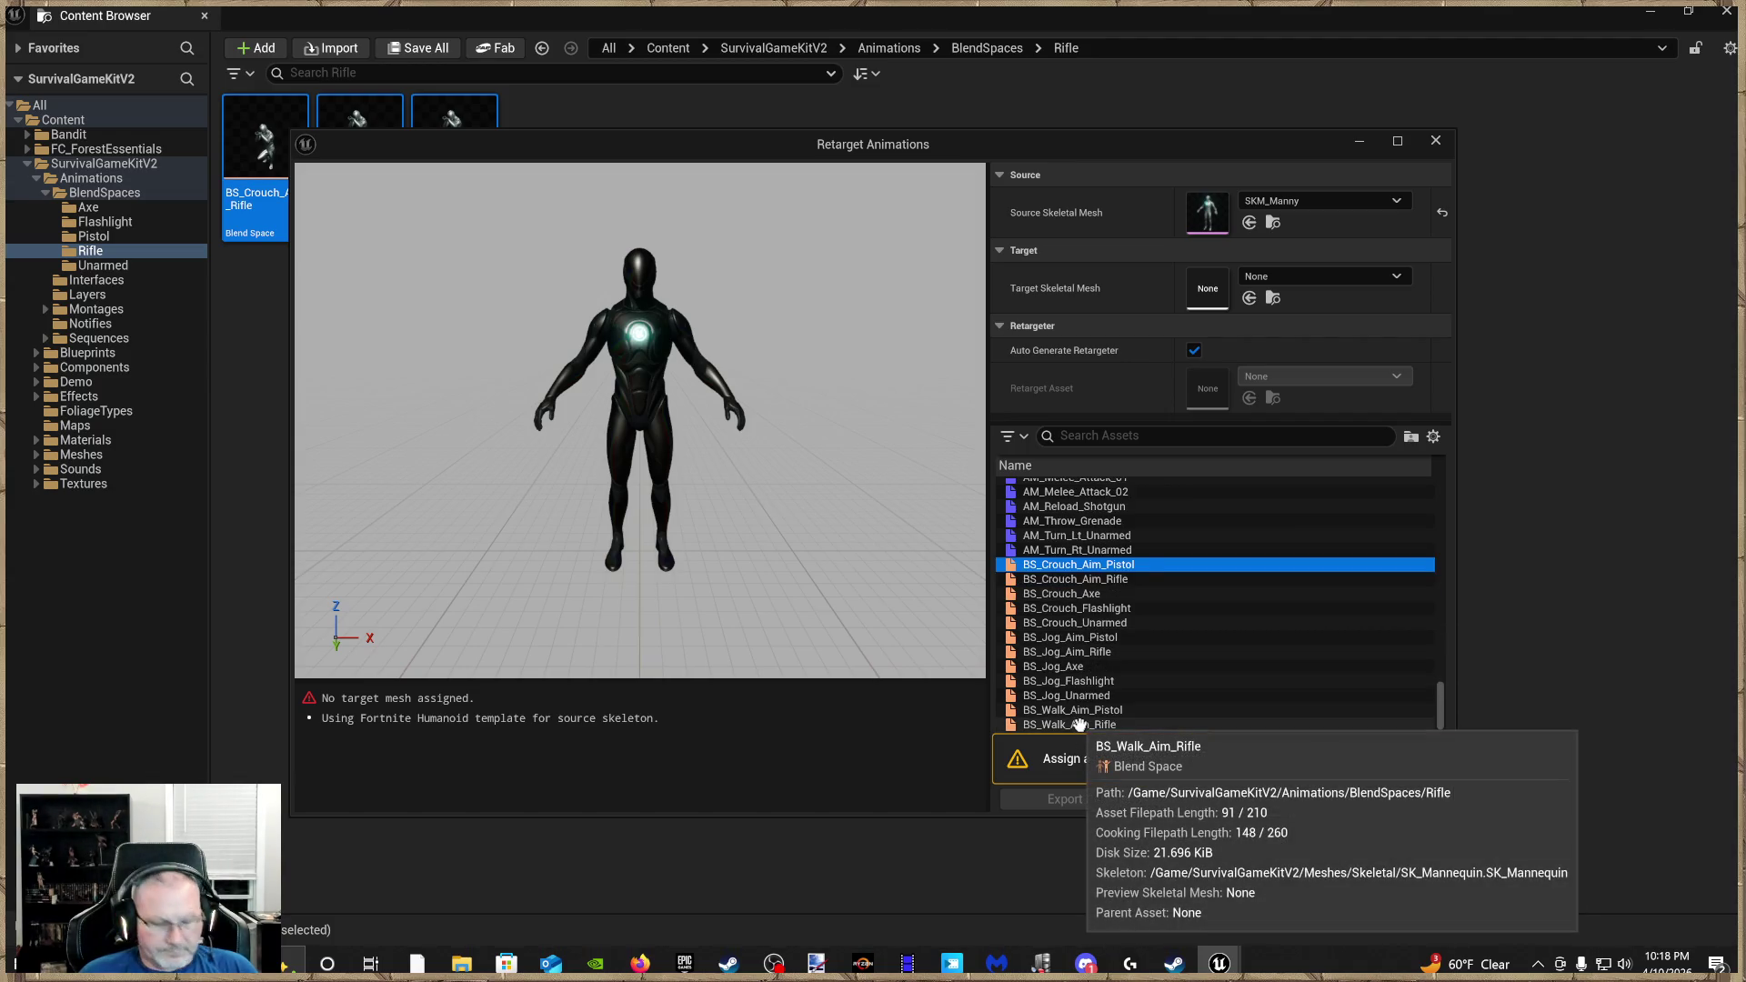
left_click(1080, 725, "shift")
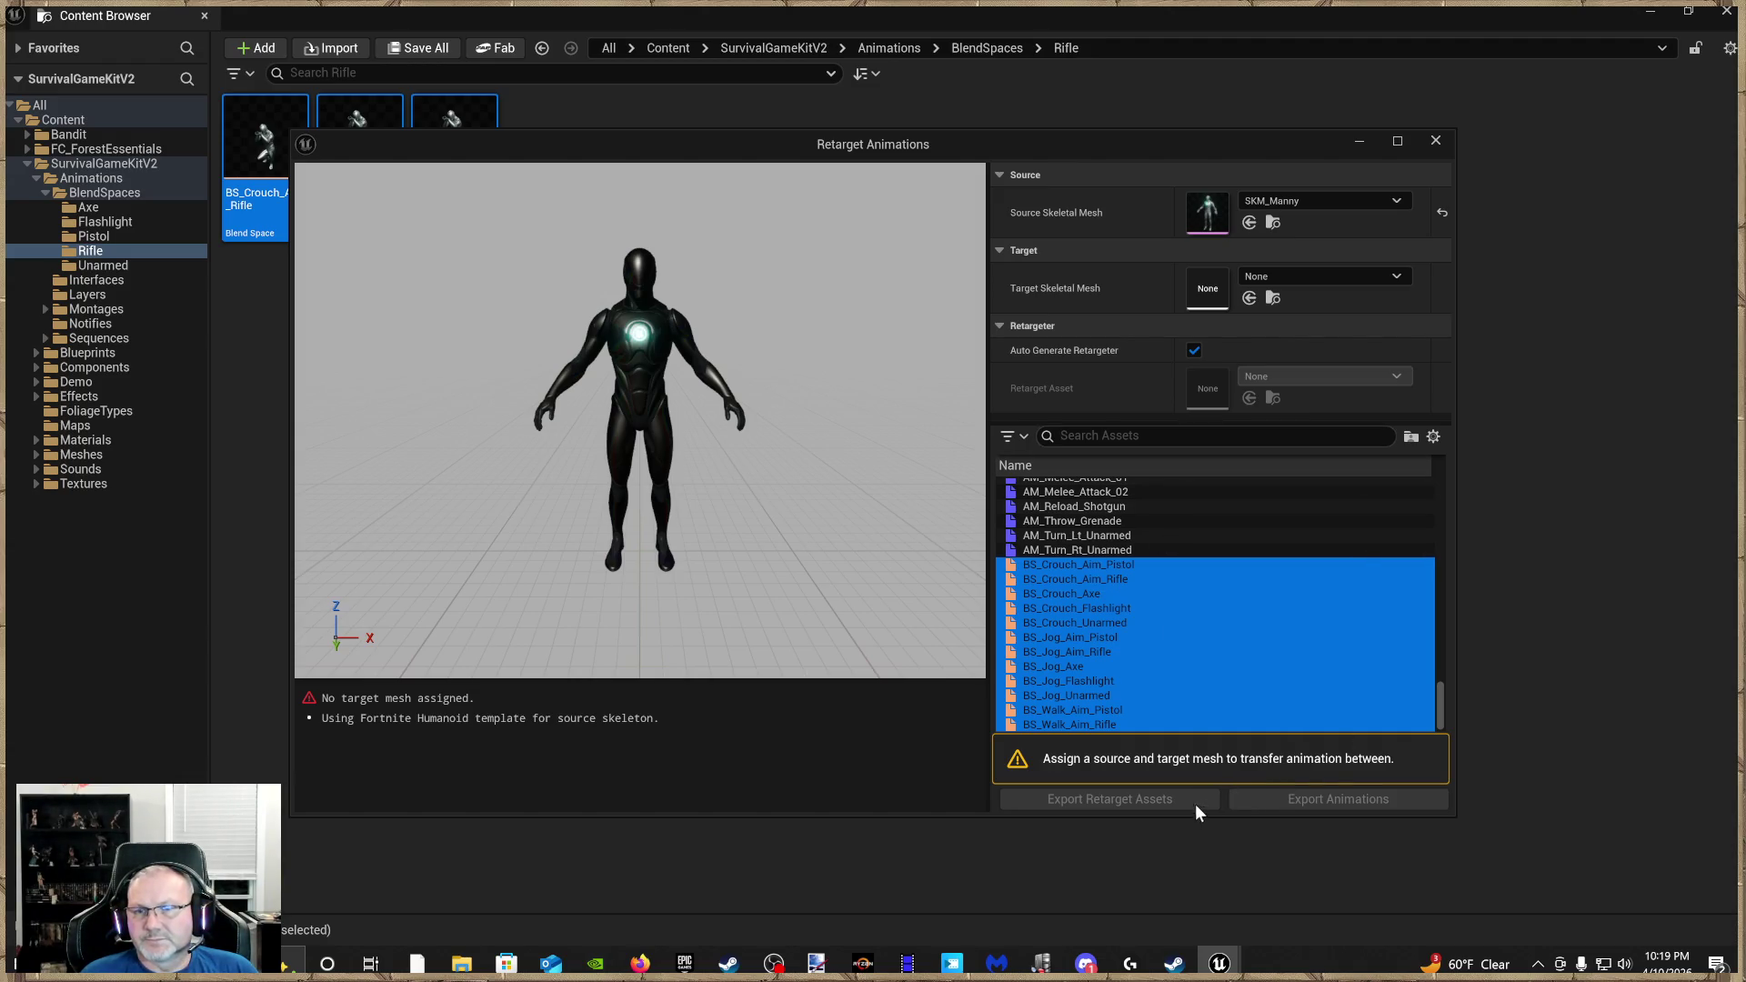
left_click(1290, 276)
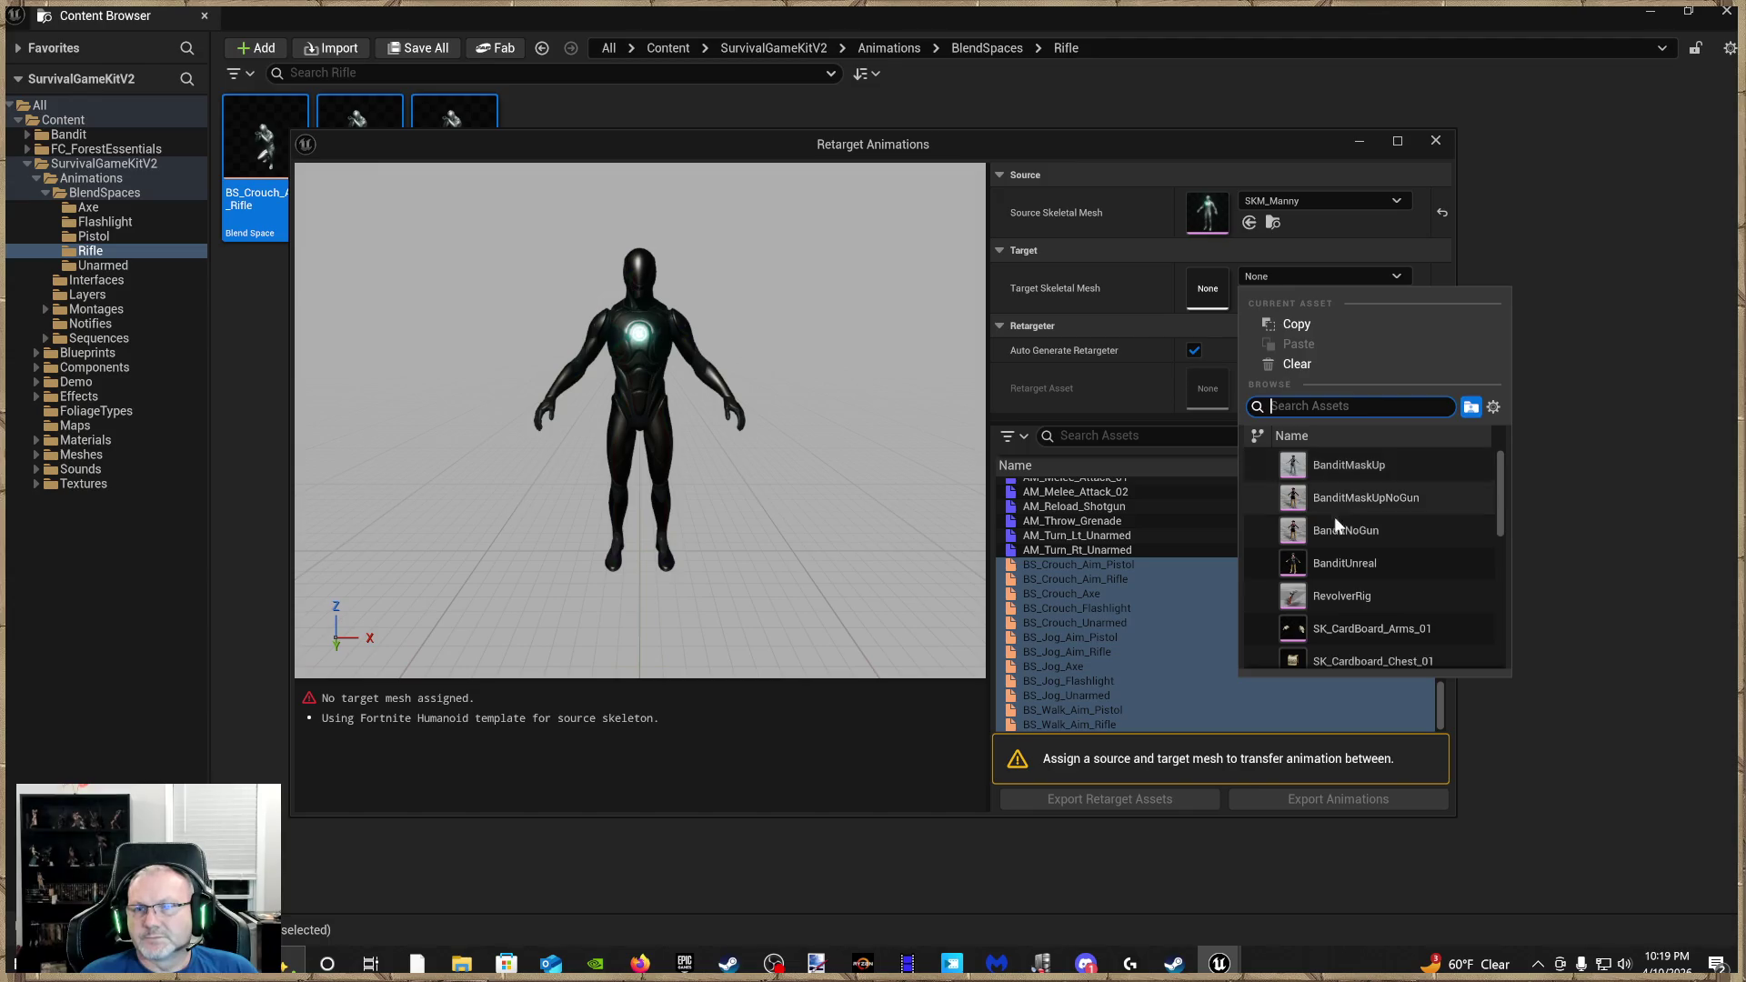
left_click(1348, 566)
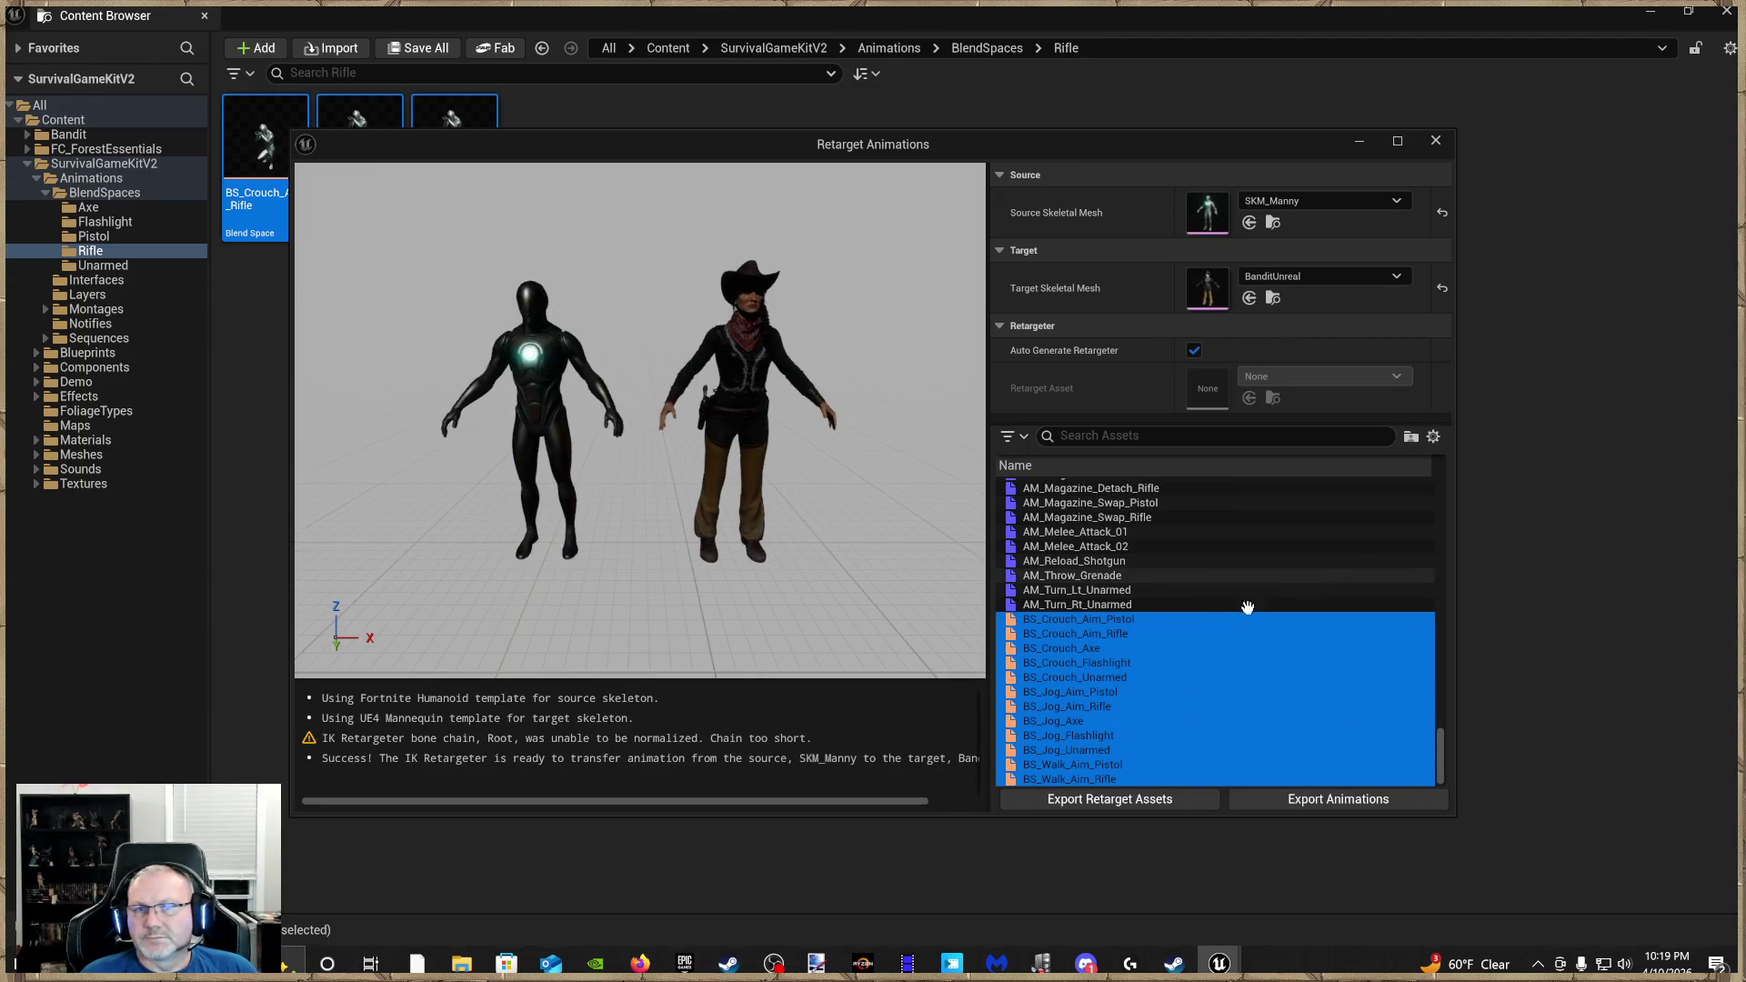
left_click(1339, 800)
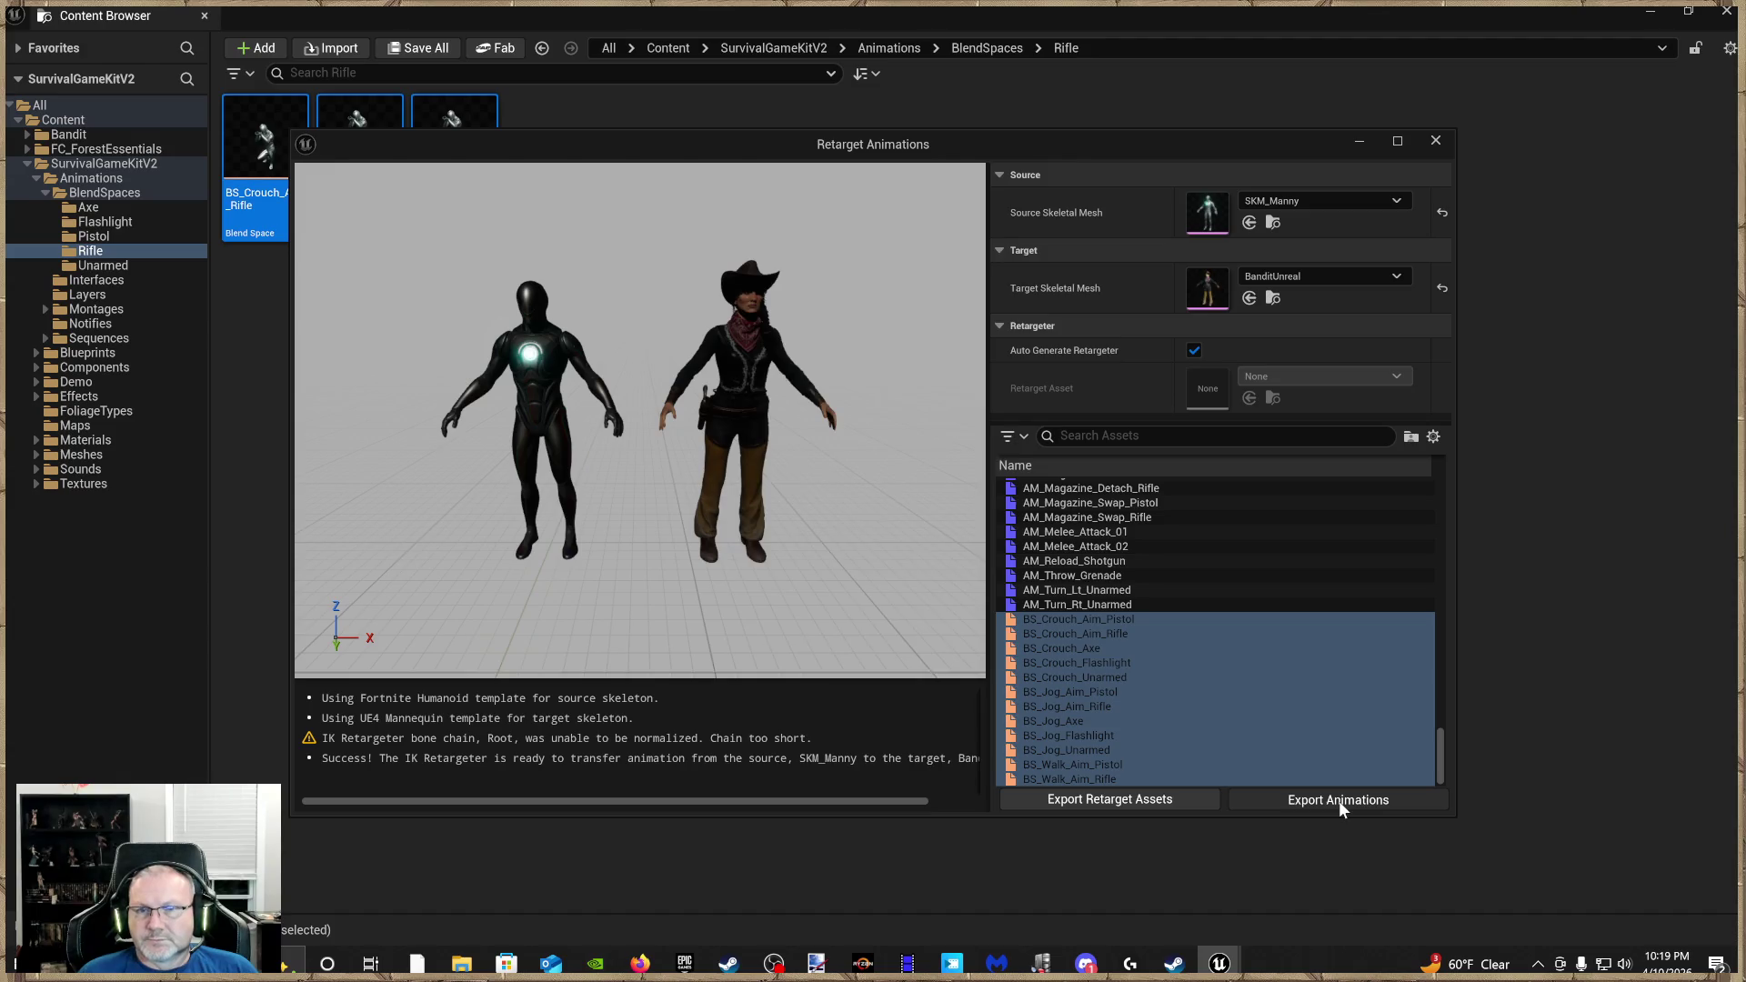
left_click(838, 301)
Batch-export the retargeted animations into the Bandit folder with the suffix 'BanditGirlBS'
left_click(914, 653)
type("Band")
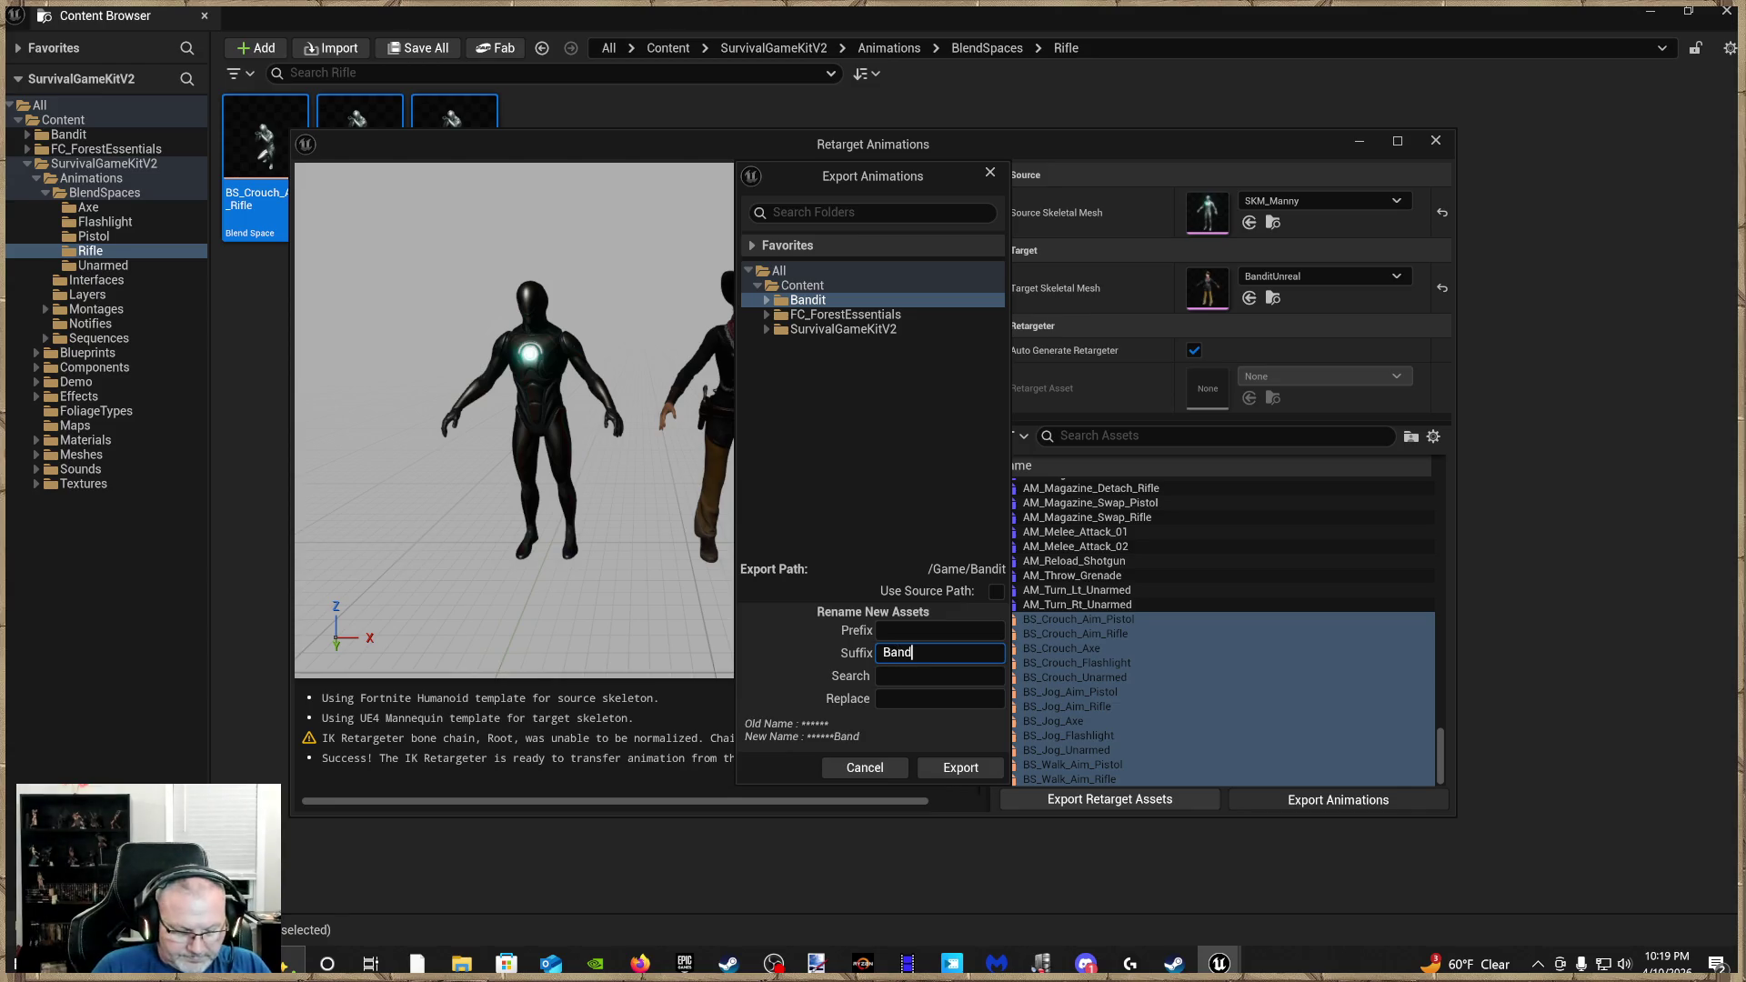
type("itGirlBS")
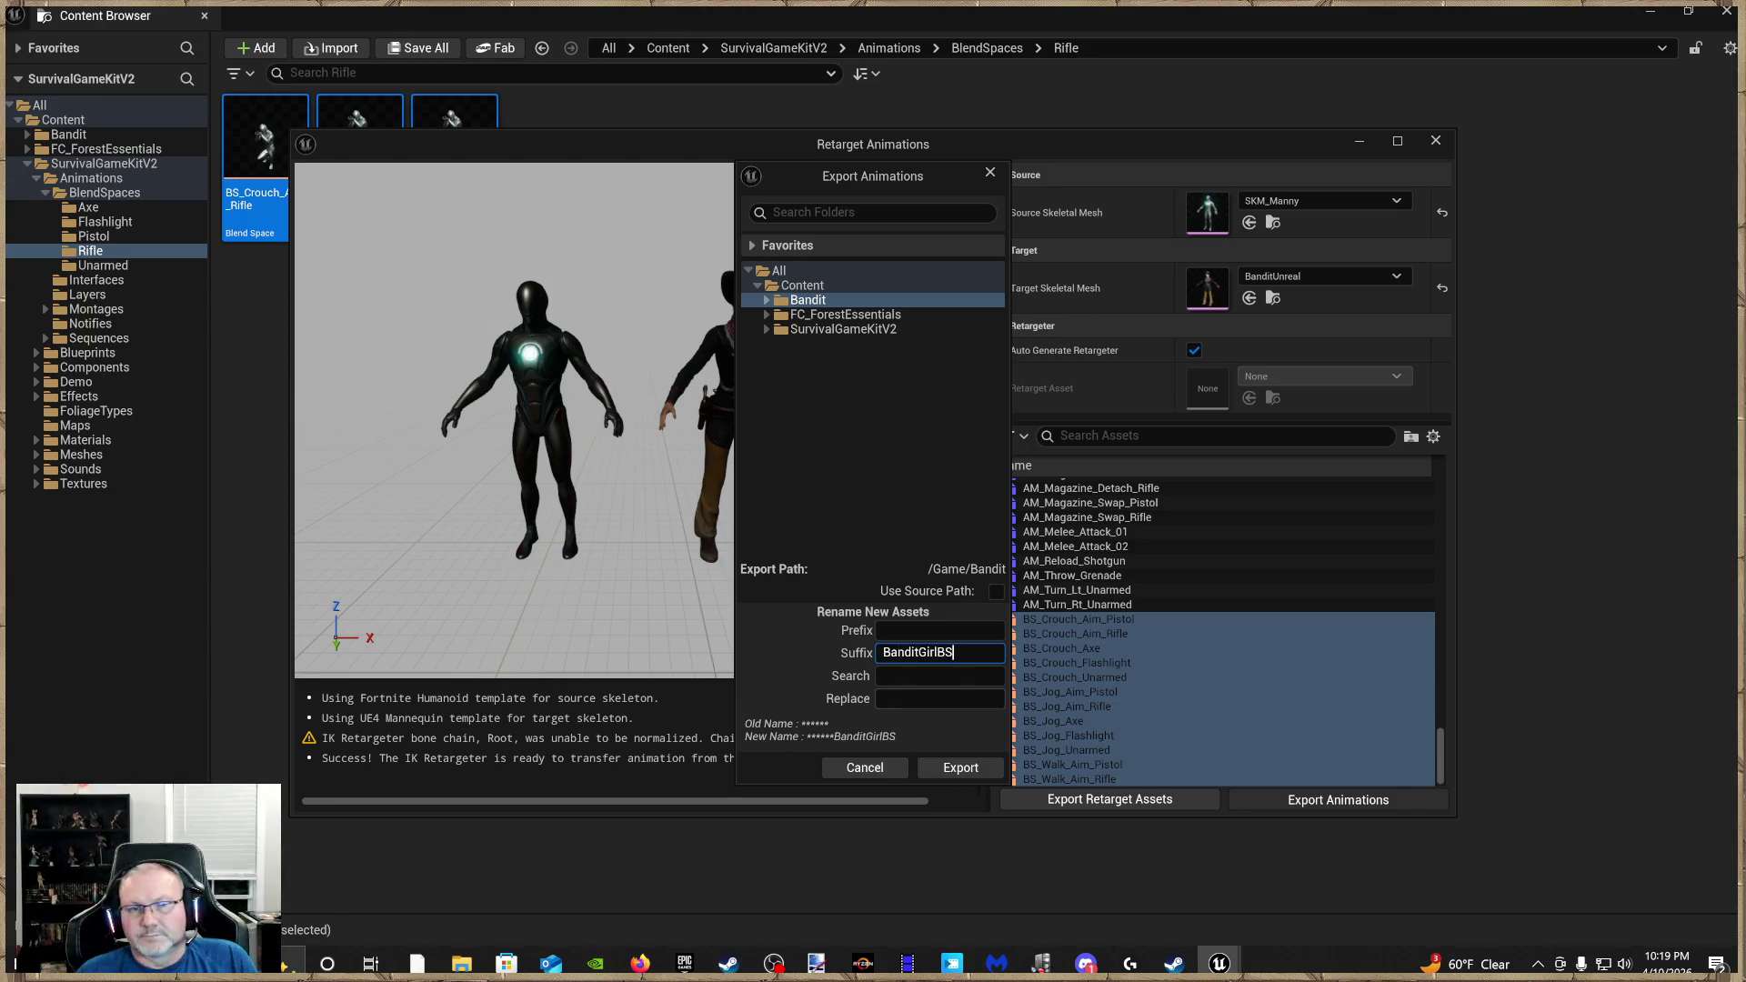
left_click(951, 765)
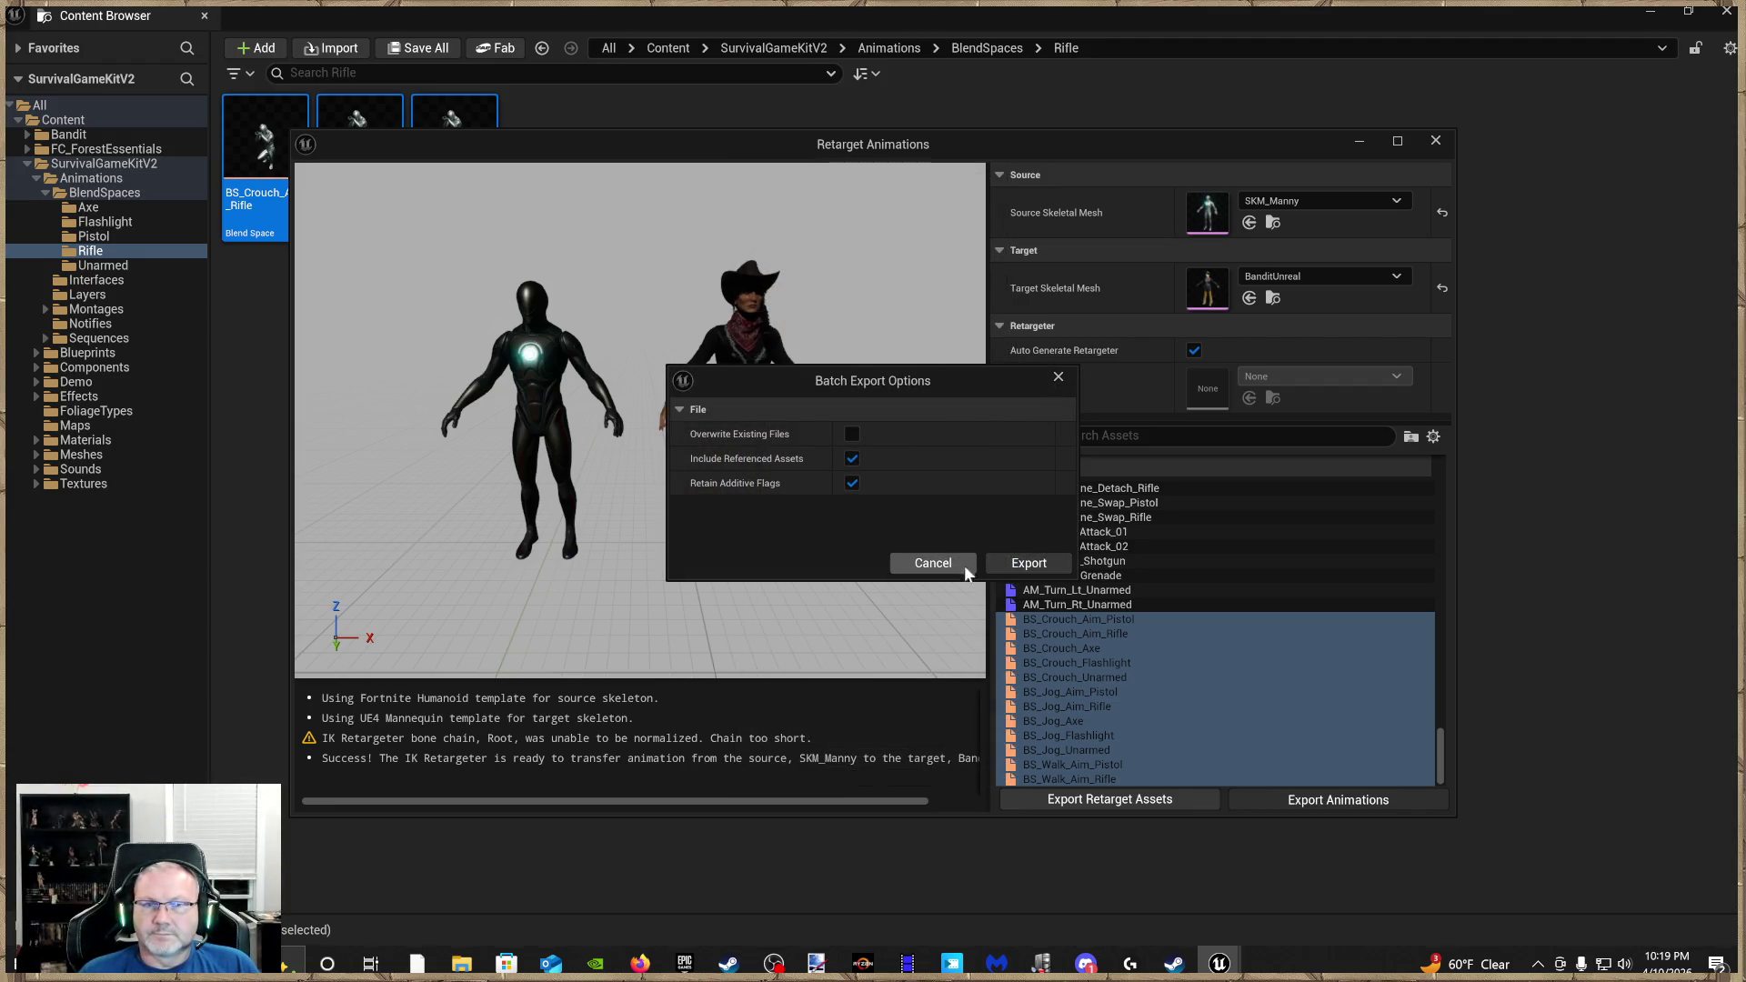
left_click(1026, 563)
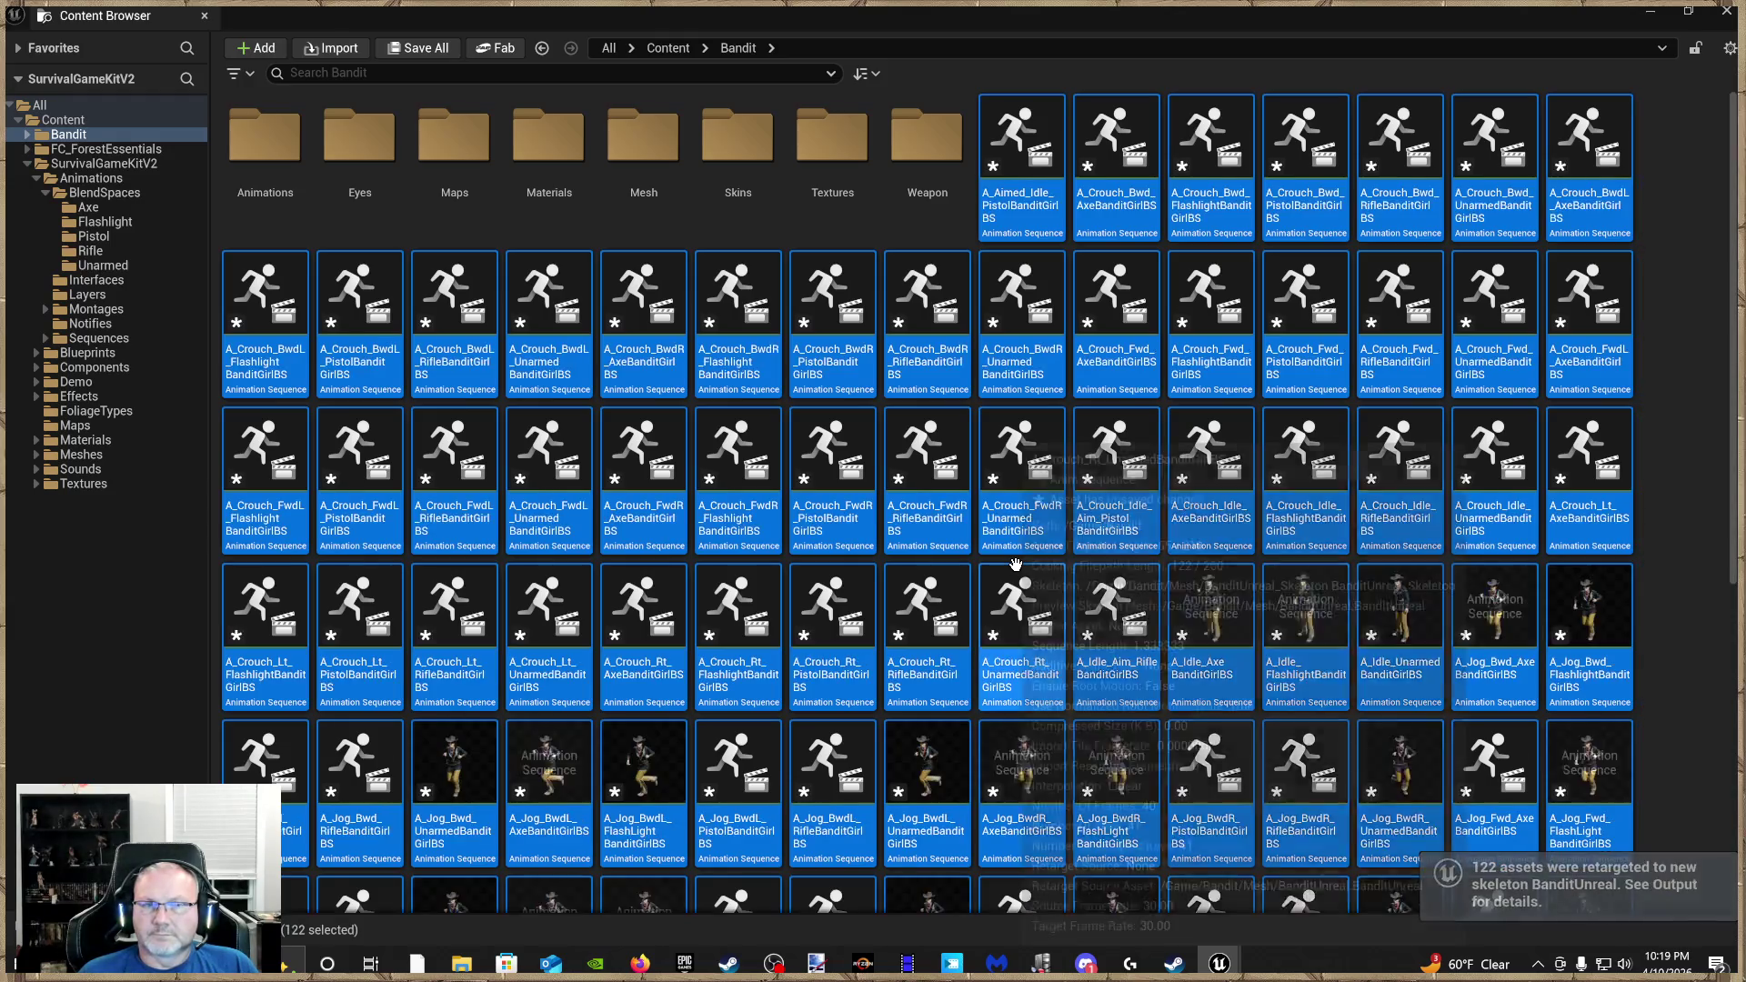
Save the new BanditGirlBS assets and return to the SurvivalGameKitV2 Animations folder
scroll(1013, 551, "down", 5)
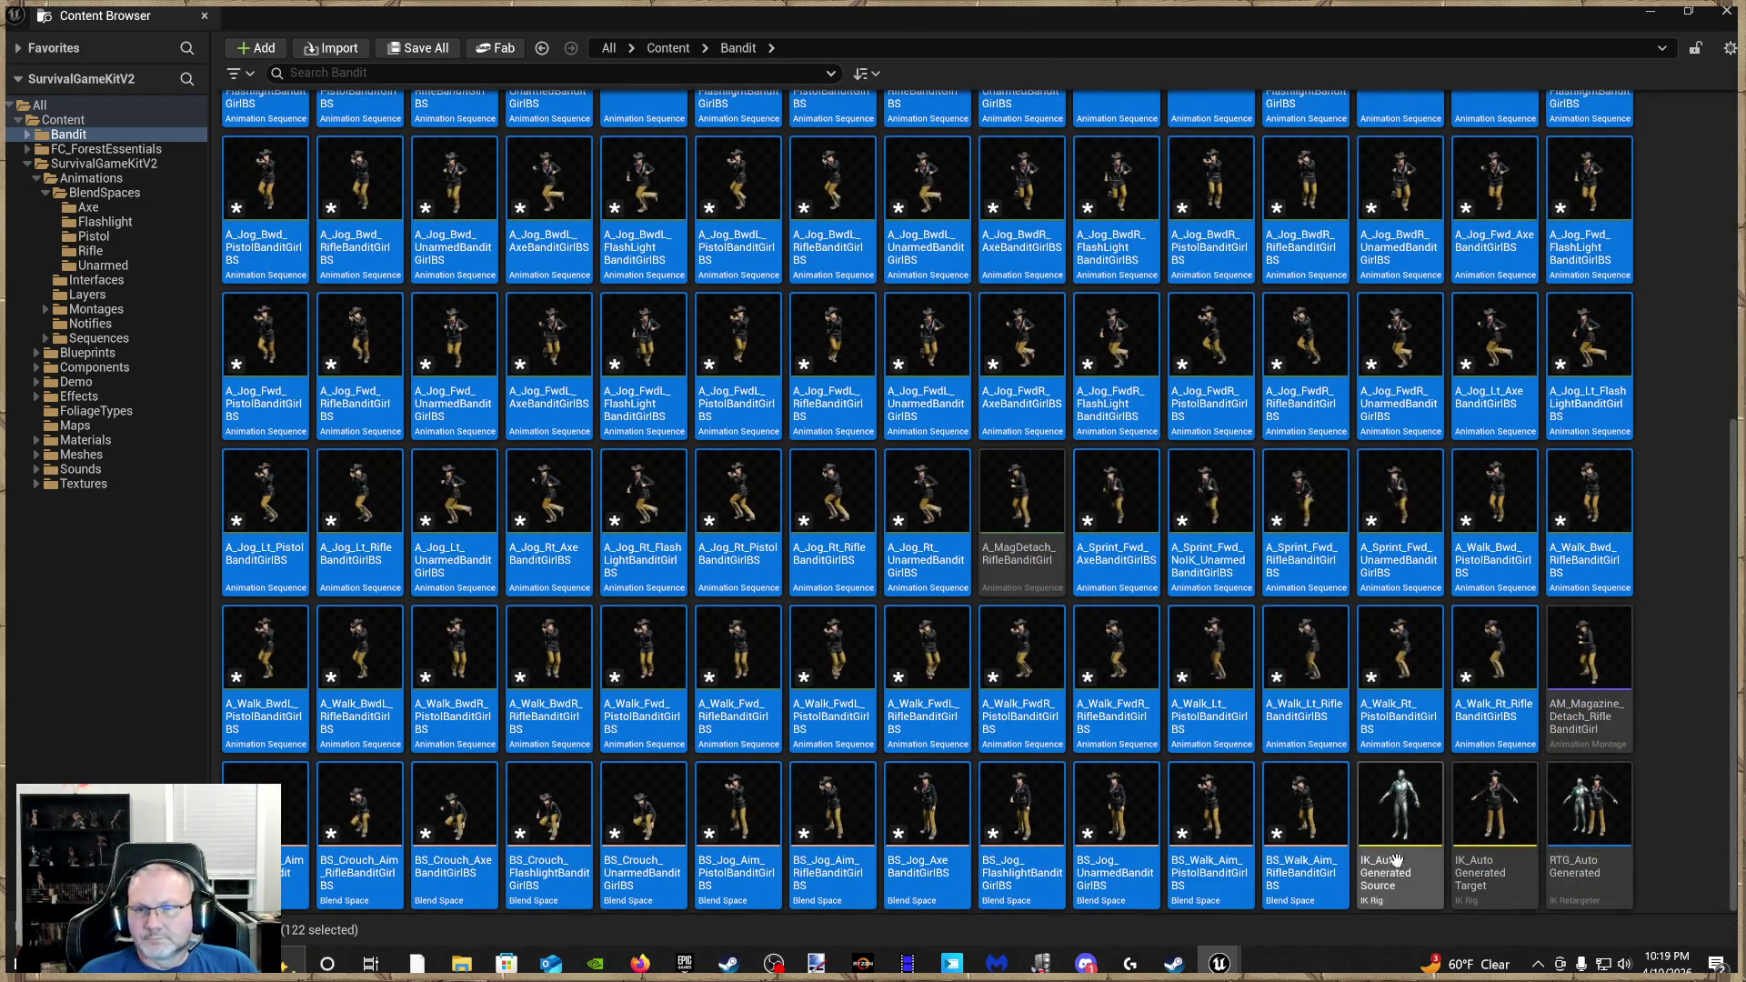
left_click(674, 846)
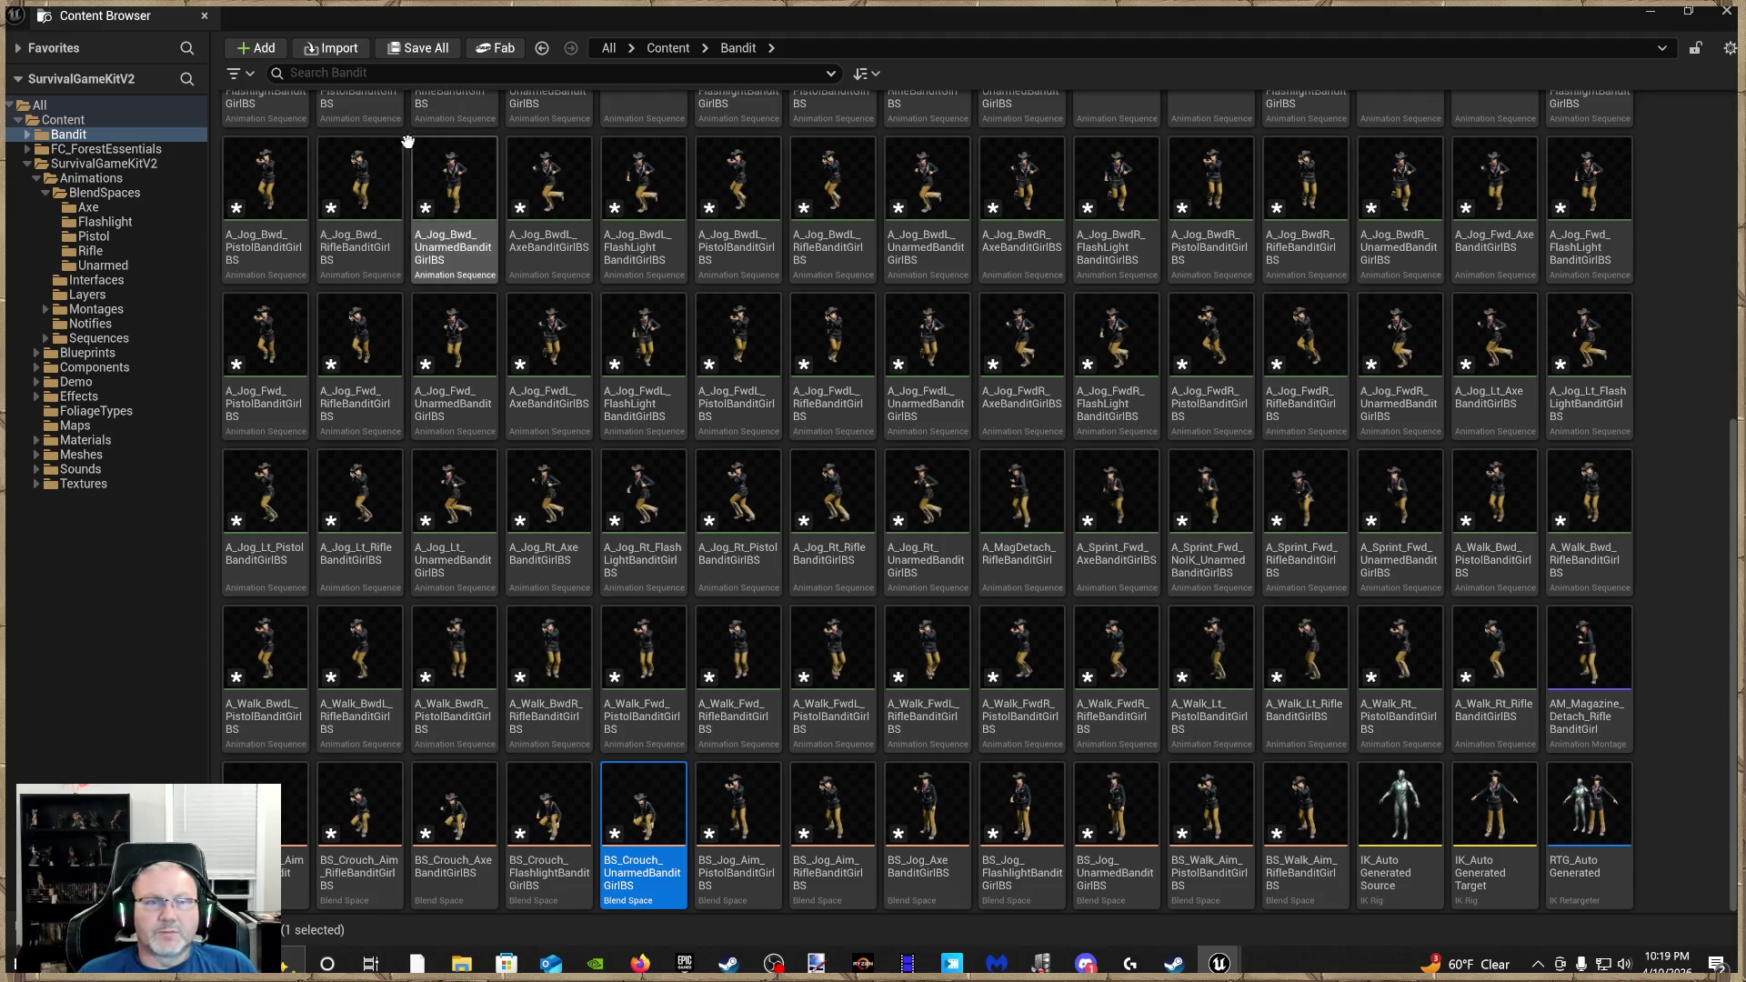
left_click(419, 50)
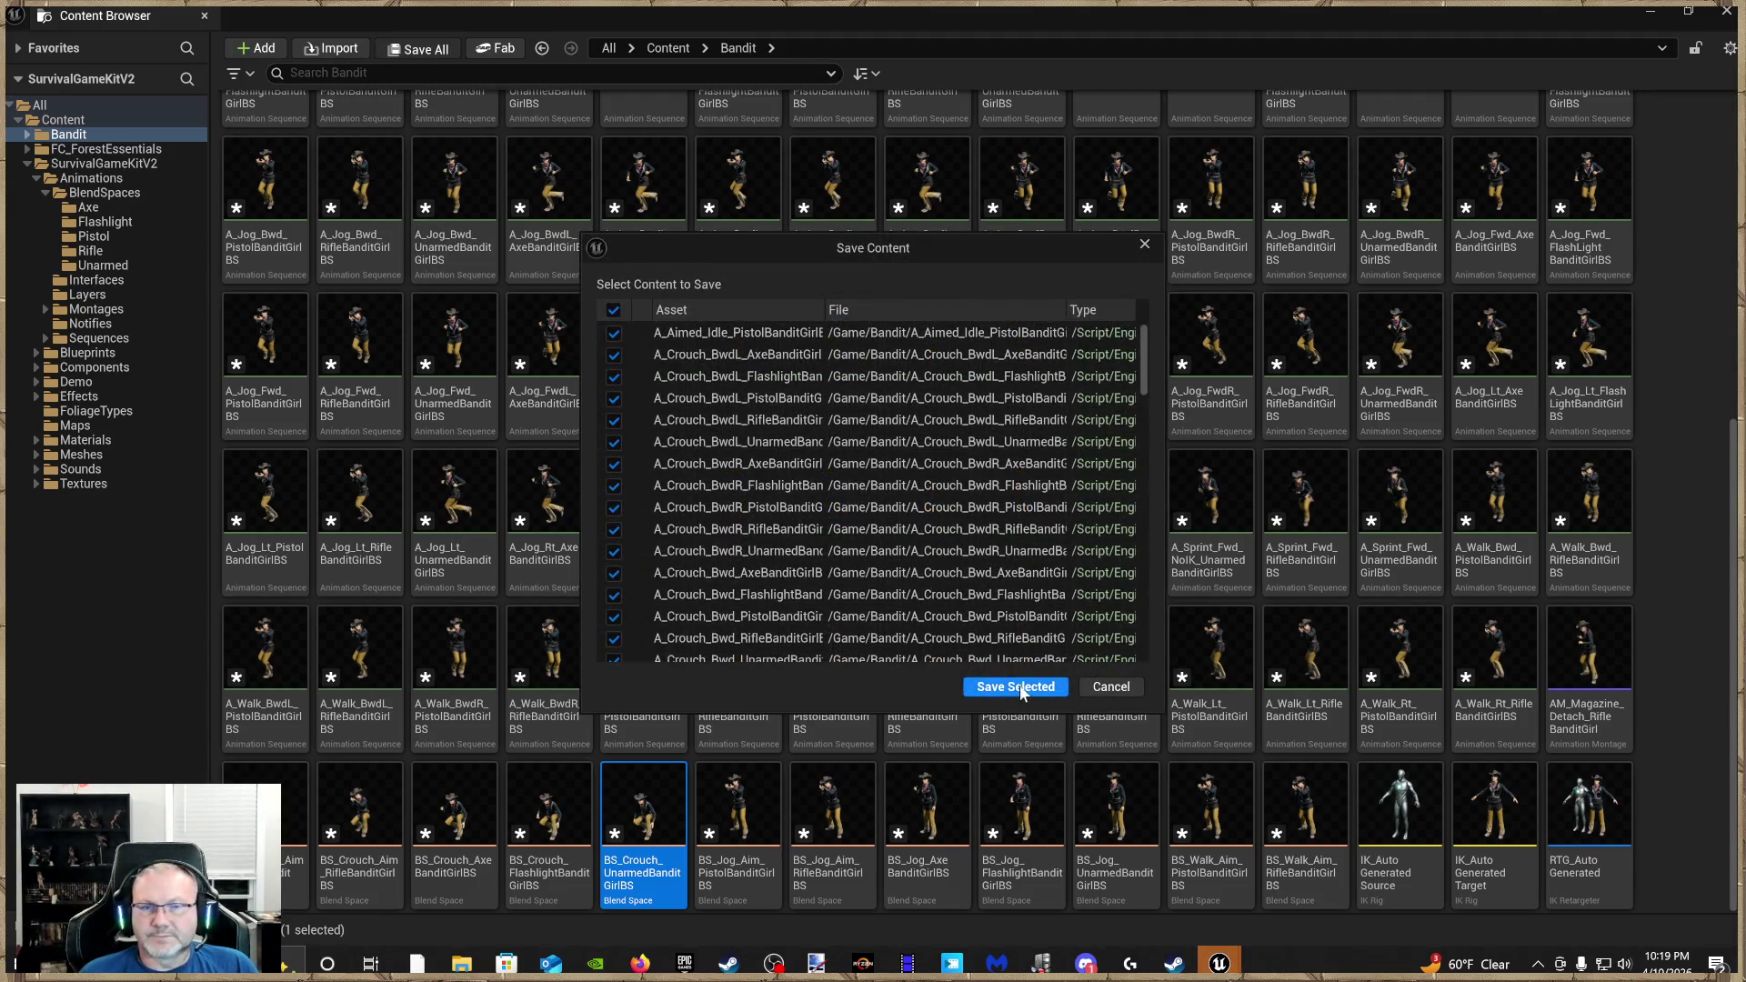
left_click(1018, 695)
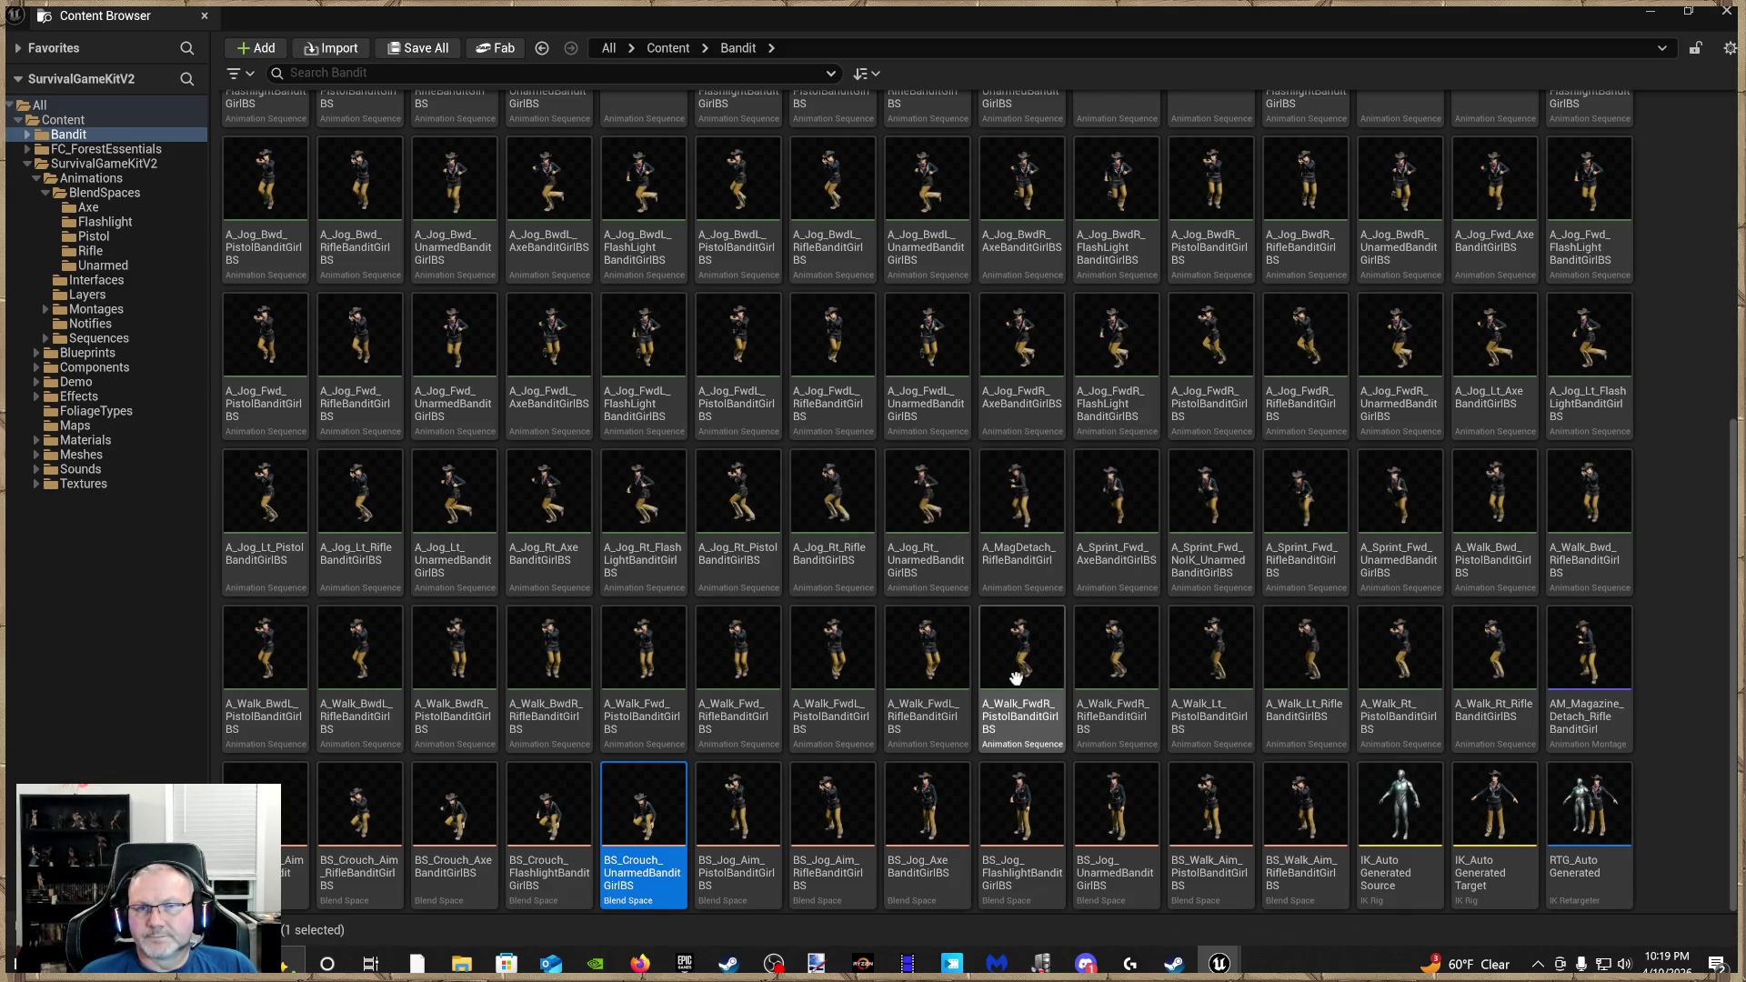
scroll(1000, 559, "up", 5)
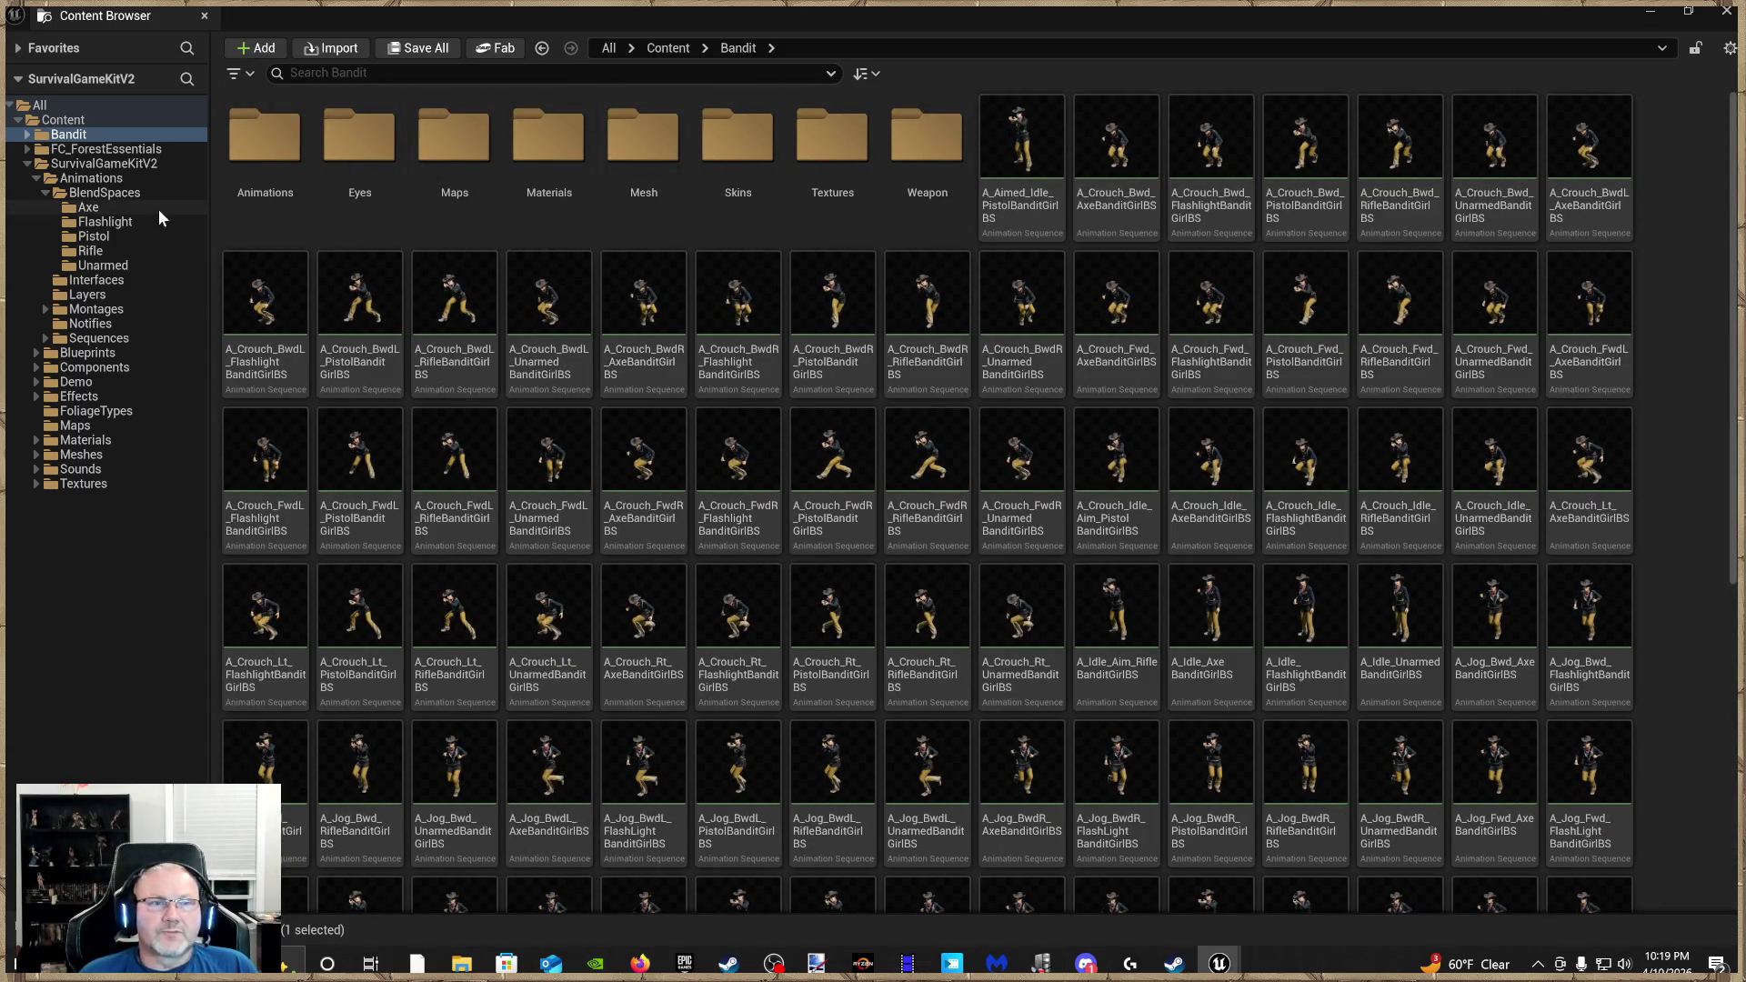
left_click(121, 180)
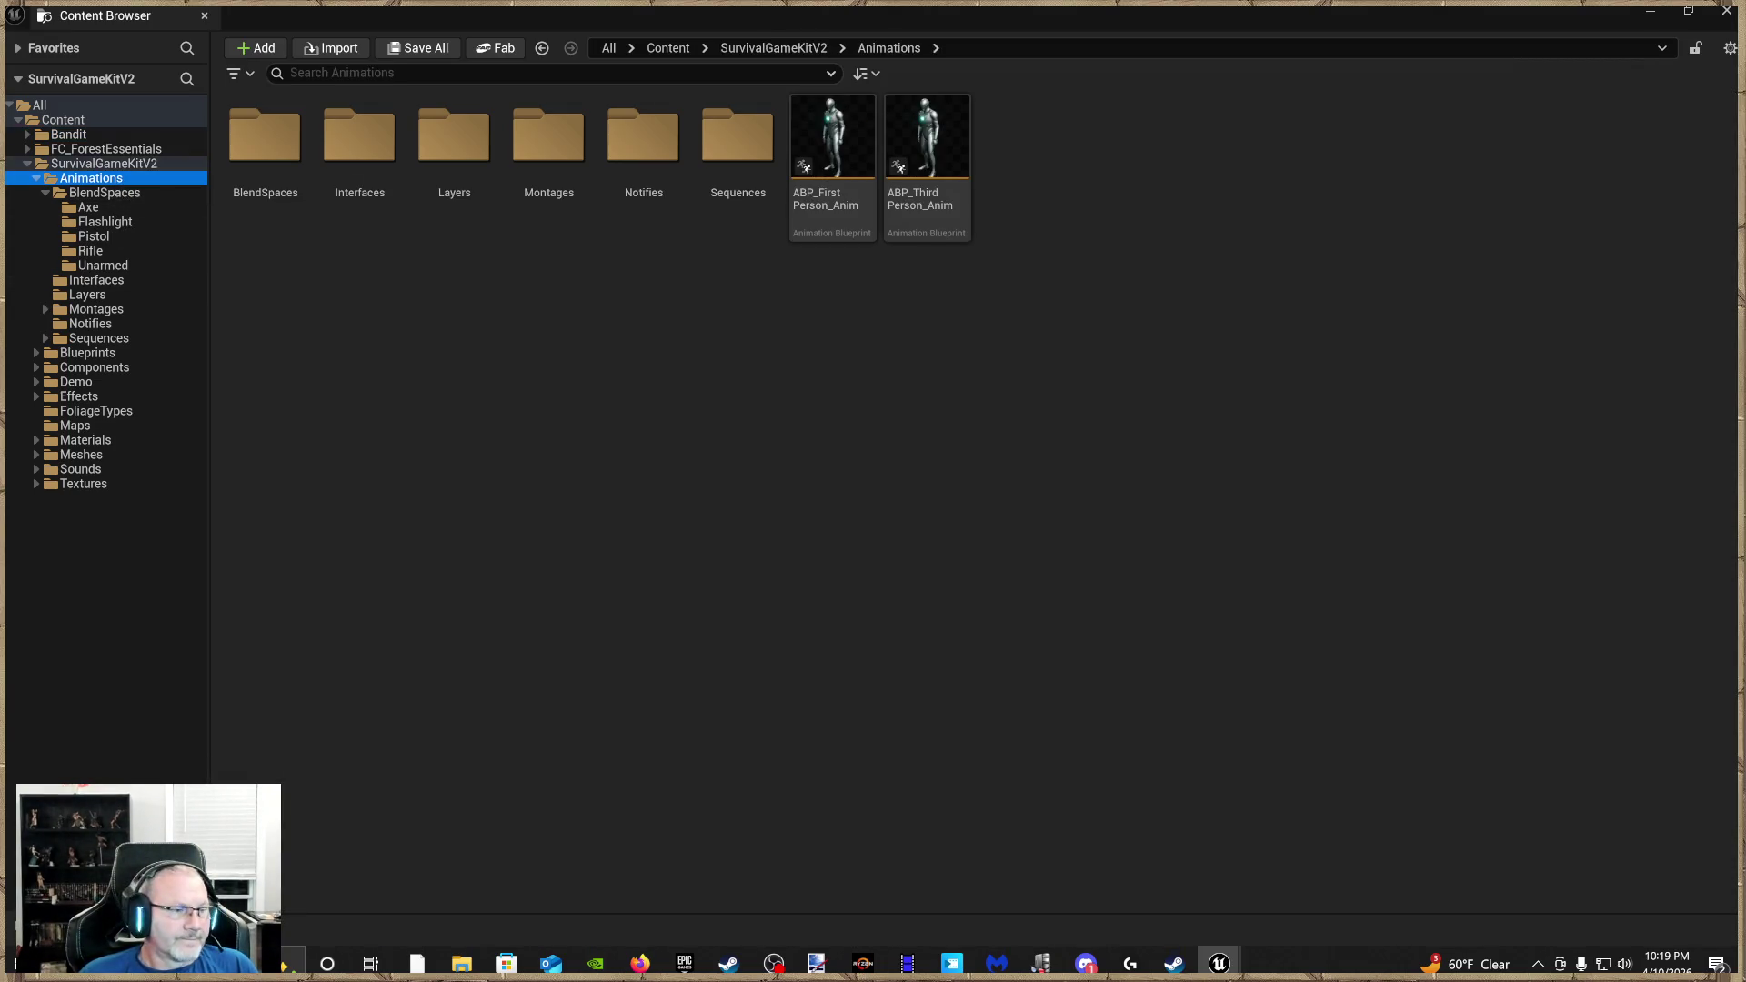
Start retargeting the ABP_First_Person_Anim and ABP_Third_Person_Anim animation blueprints
key("alt+Tab")
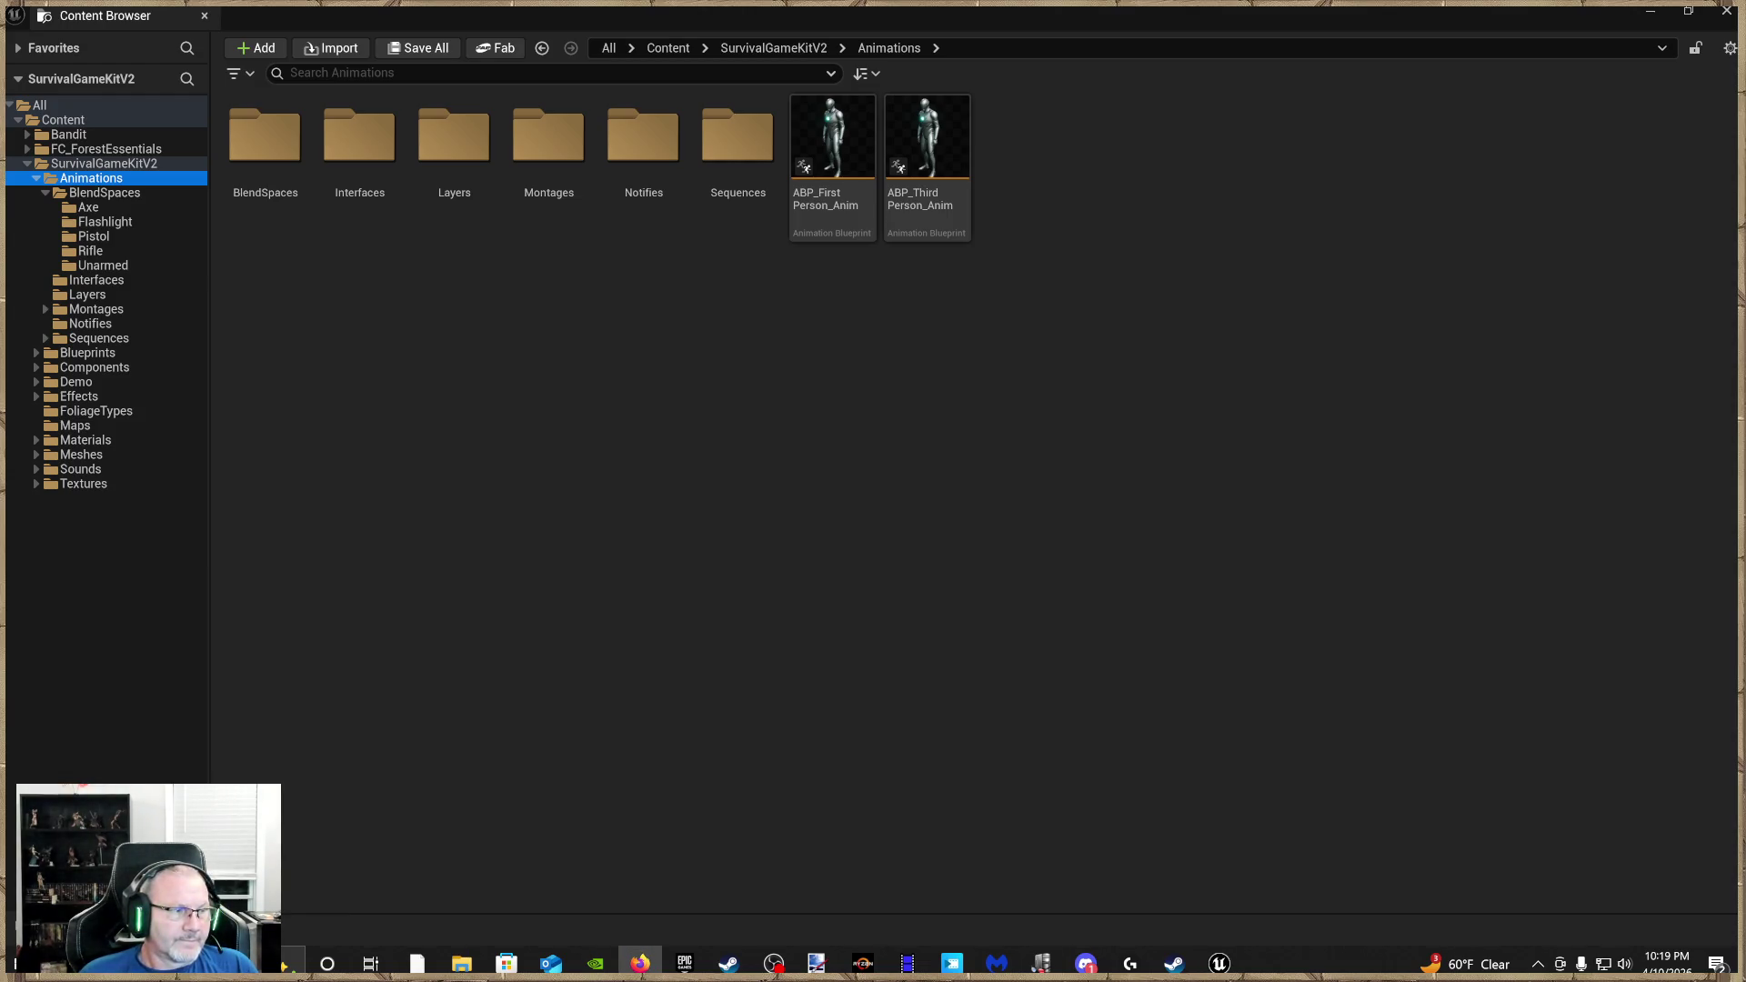
left_click(609, 515)
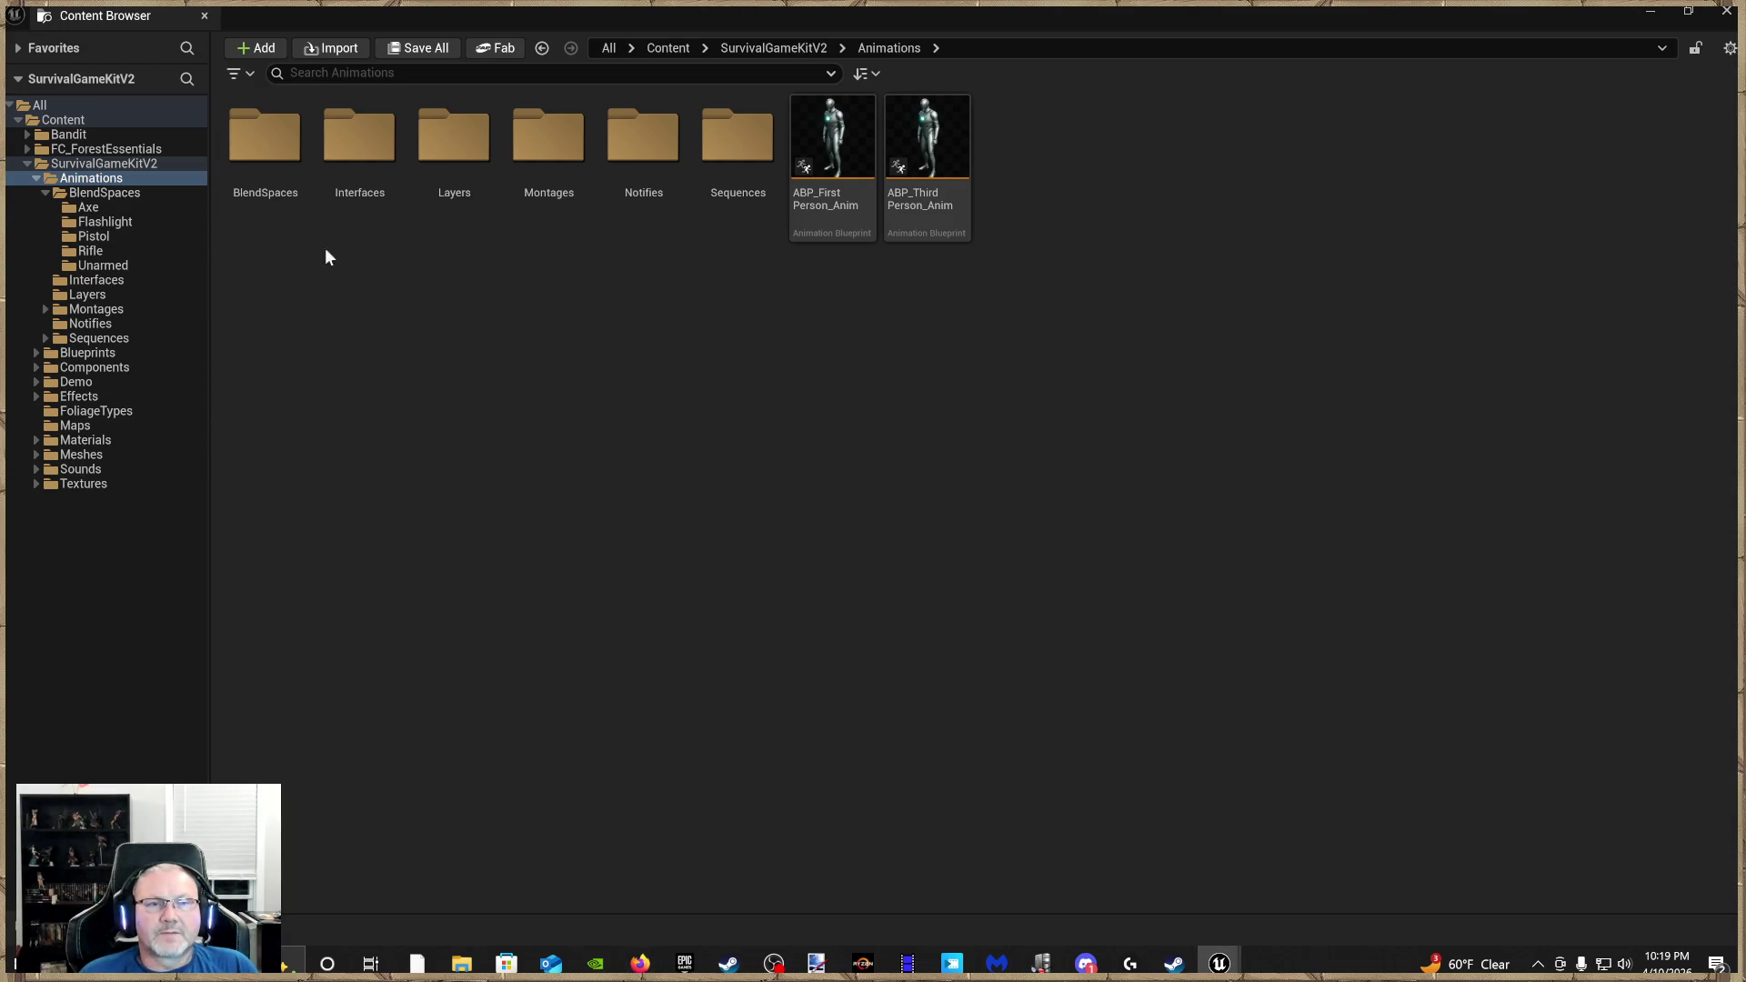
left_click(827, 214)
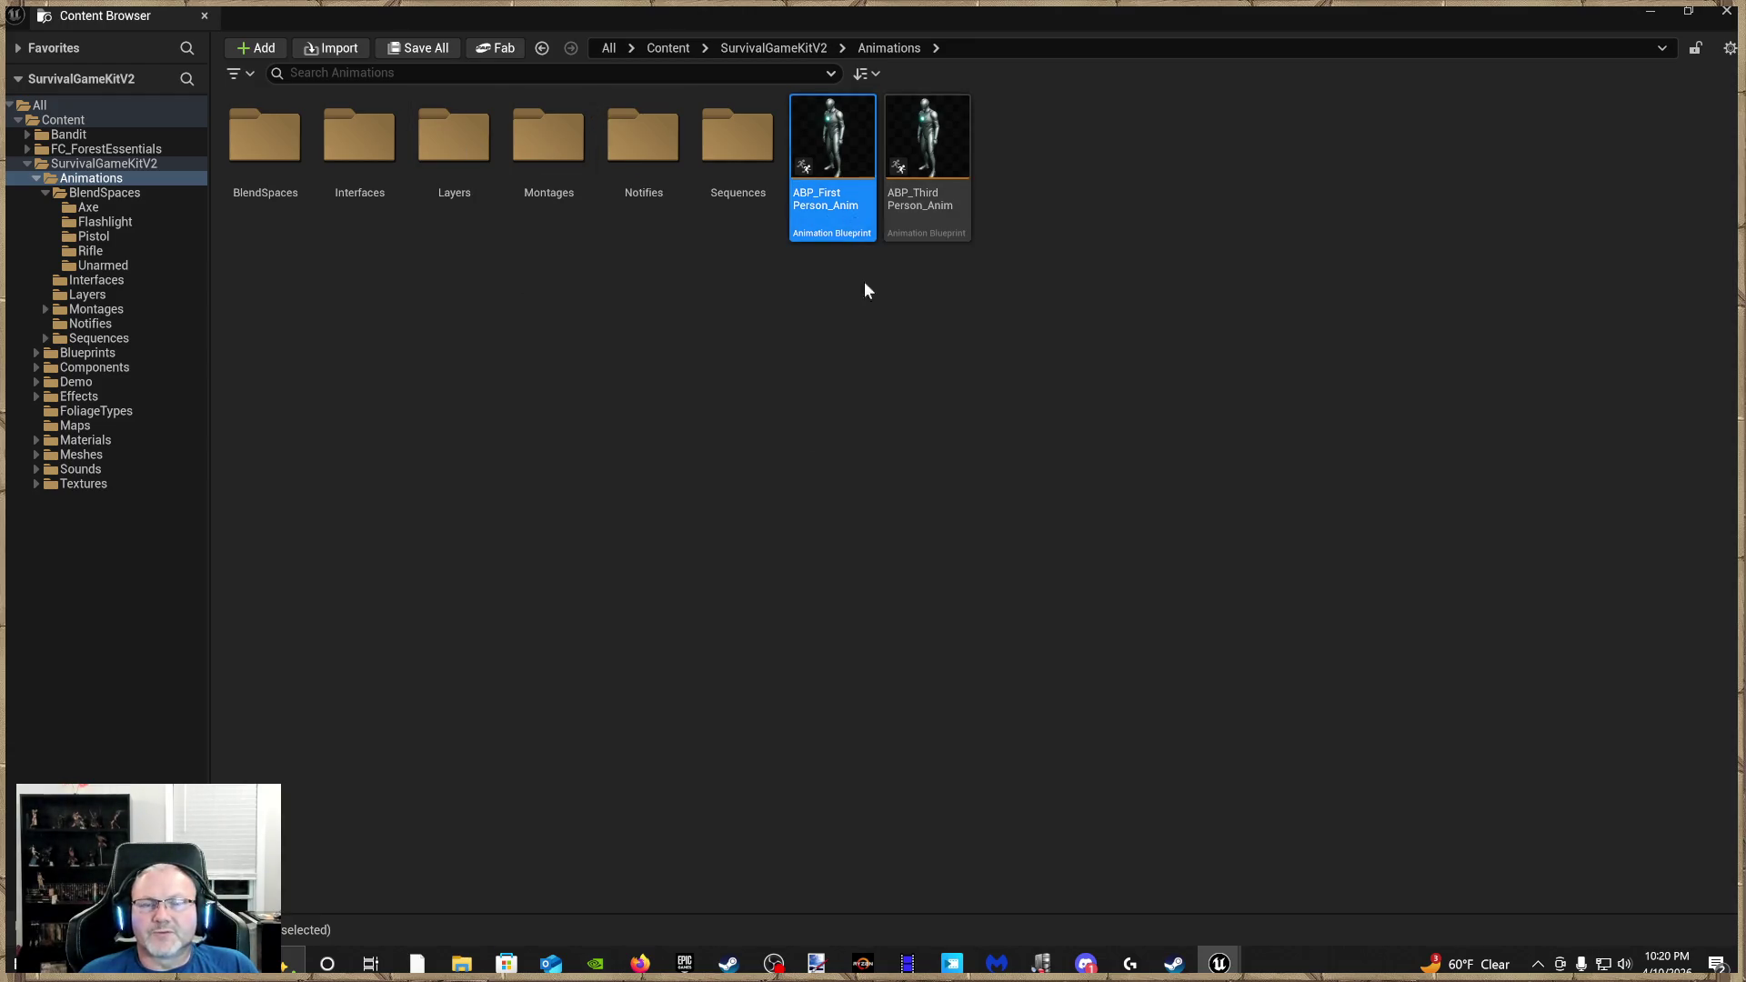
left_click(950, 226, "ctrl")
right_click(954, 234)
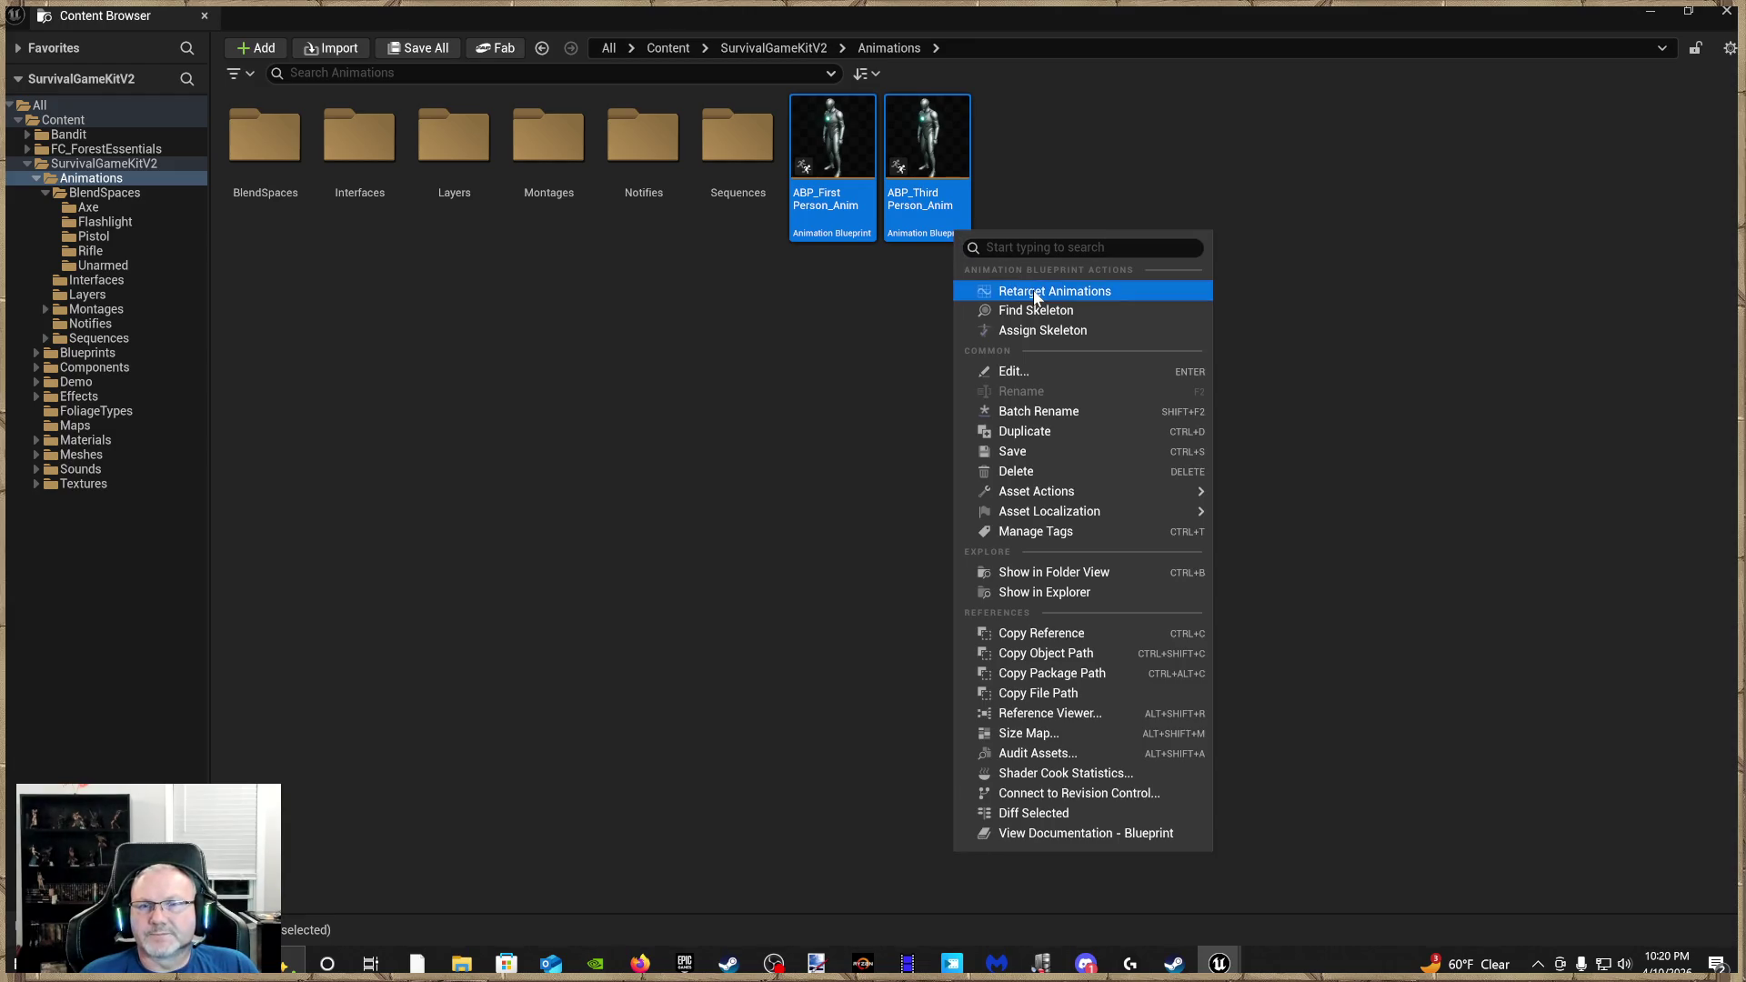
left_click(1028, 290)
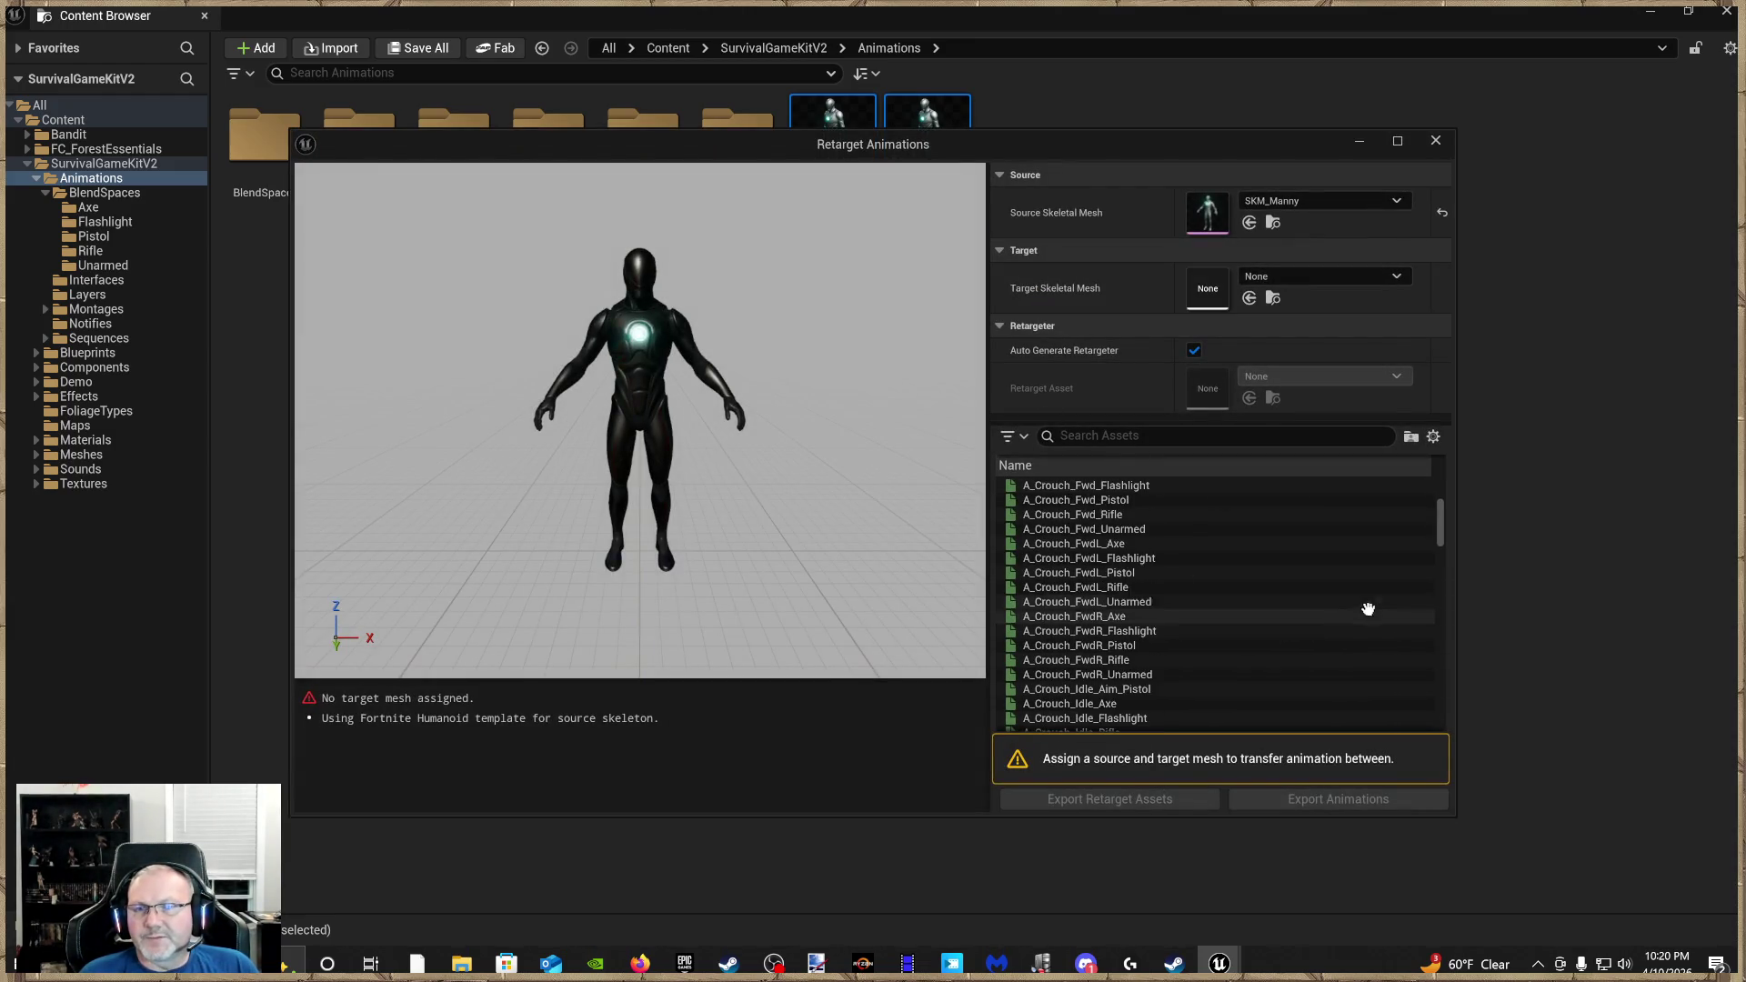
Select the whole ABP block, target BanditUnreal, and export the retarget assets into Bandit
left_click_drag(1441, 538, 1440, 706)
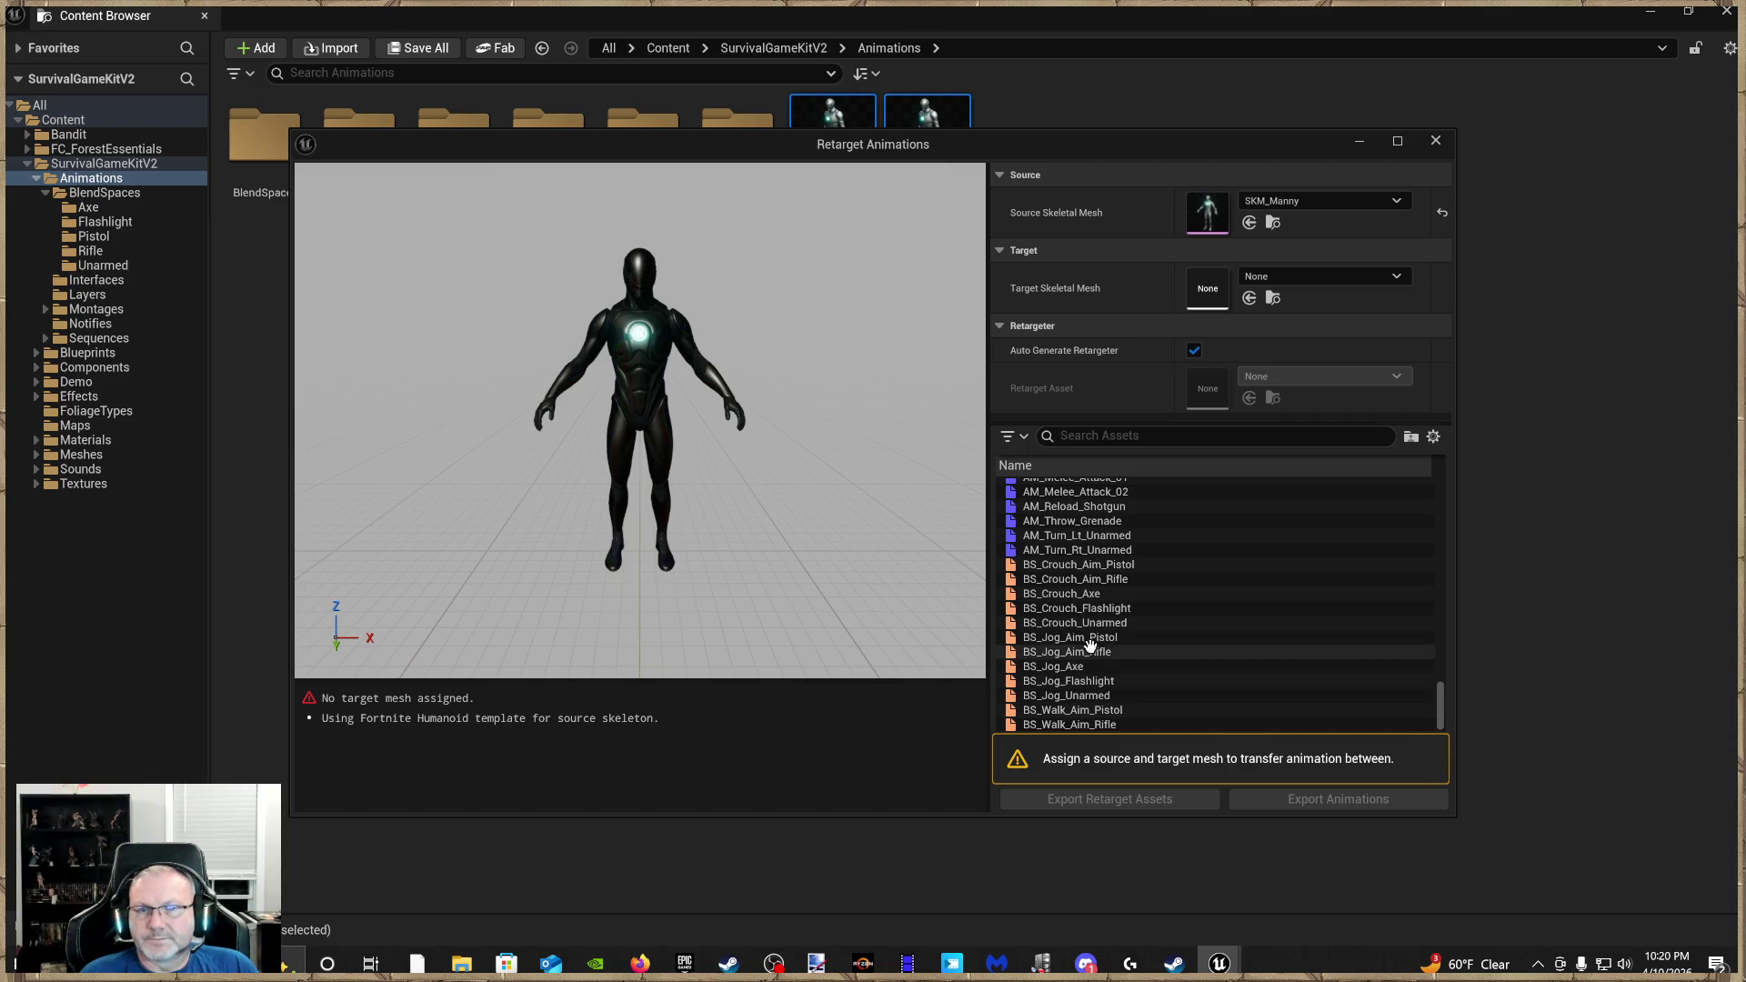
scroll(1124, 634, "up", 10)
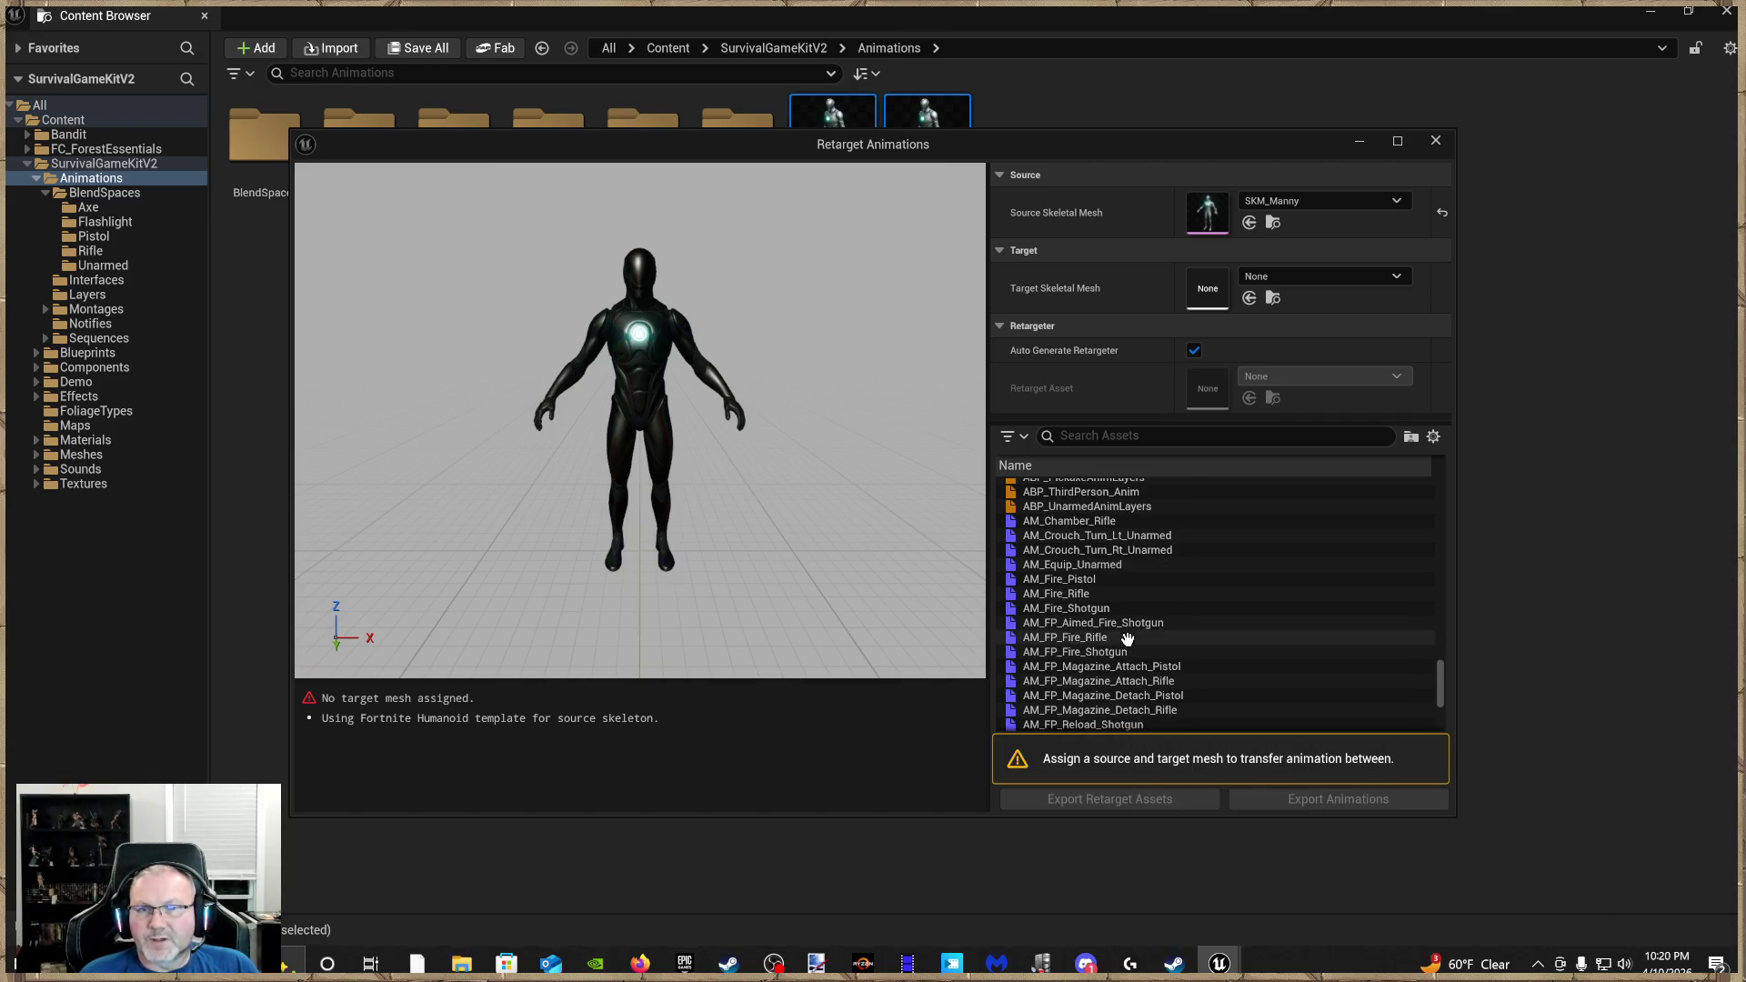
scroll(1082, 647, "up", 3)
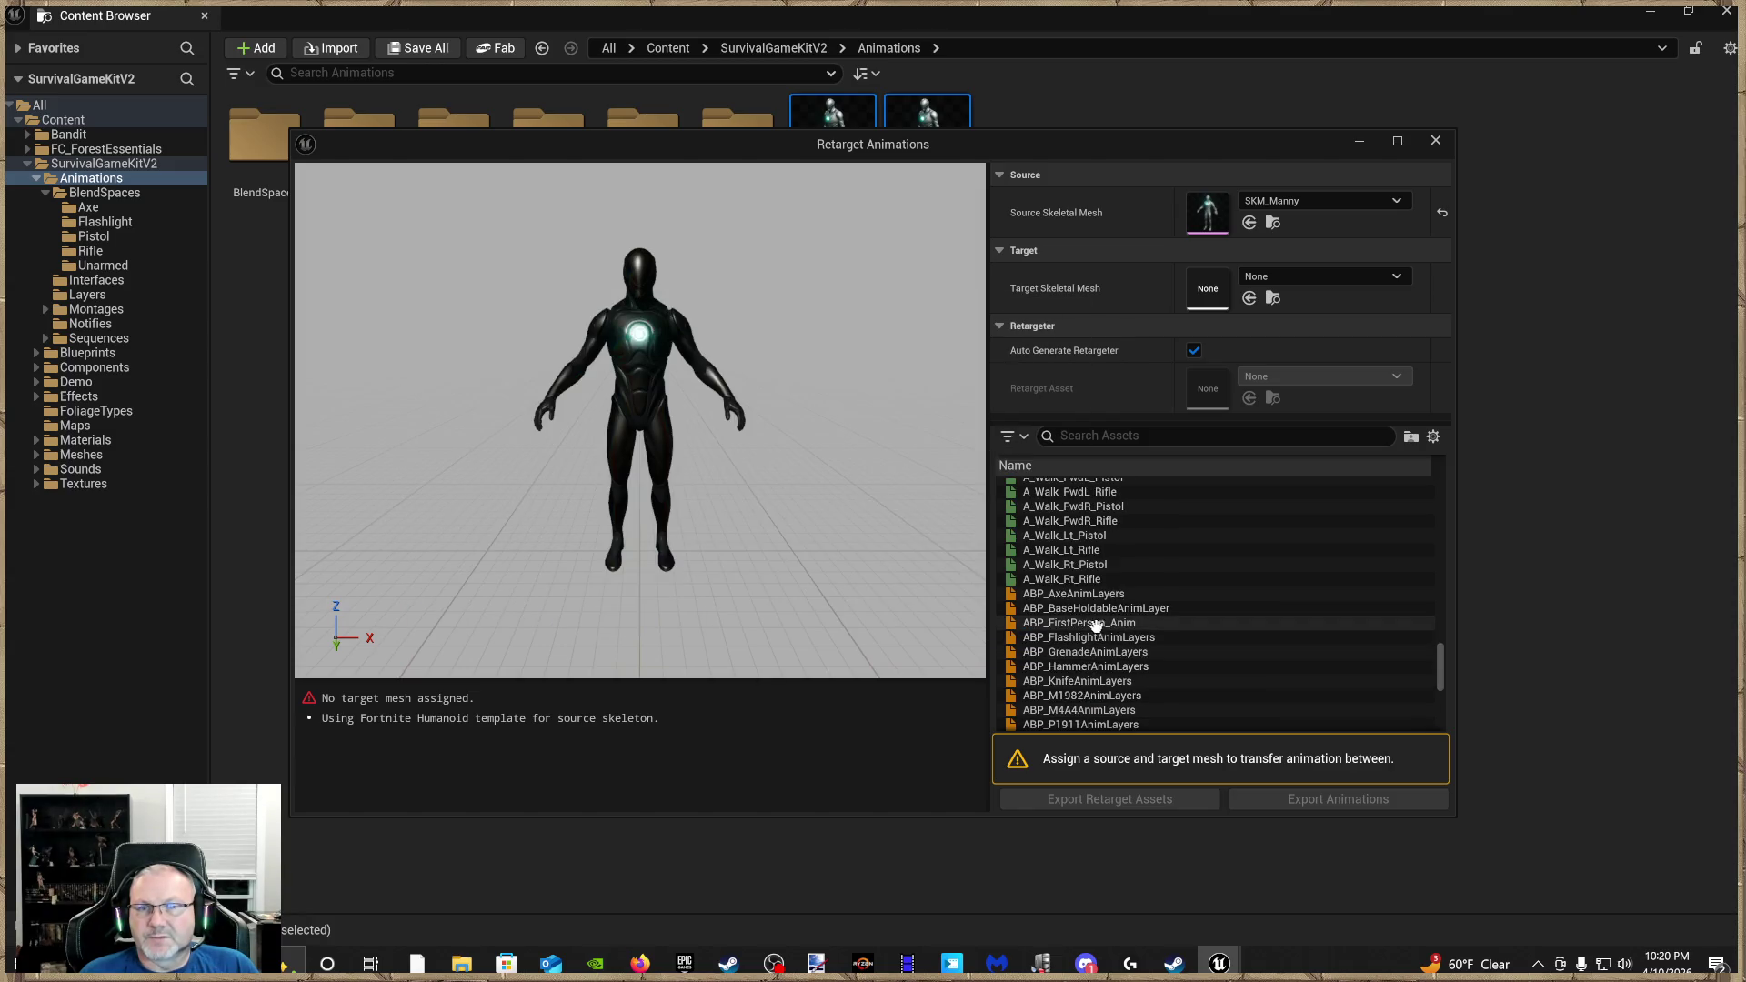
left_click(1087, 593)
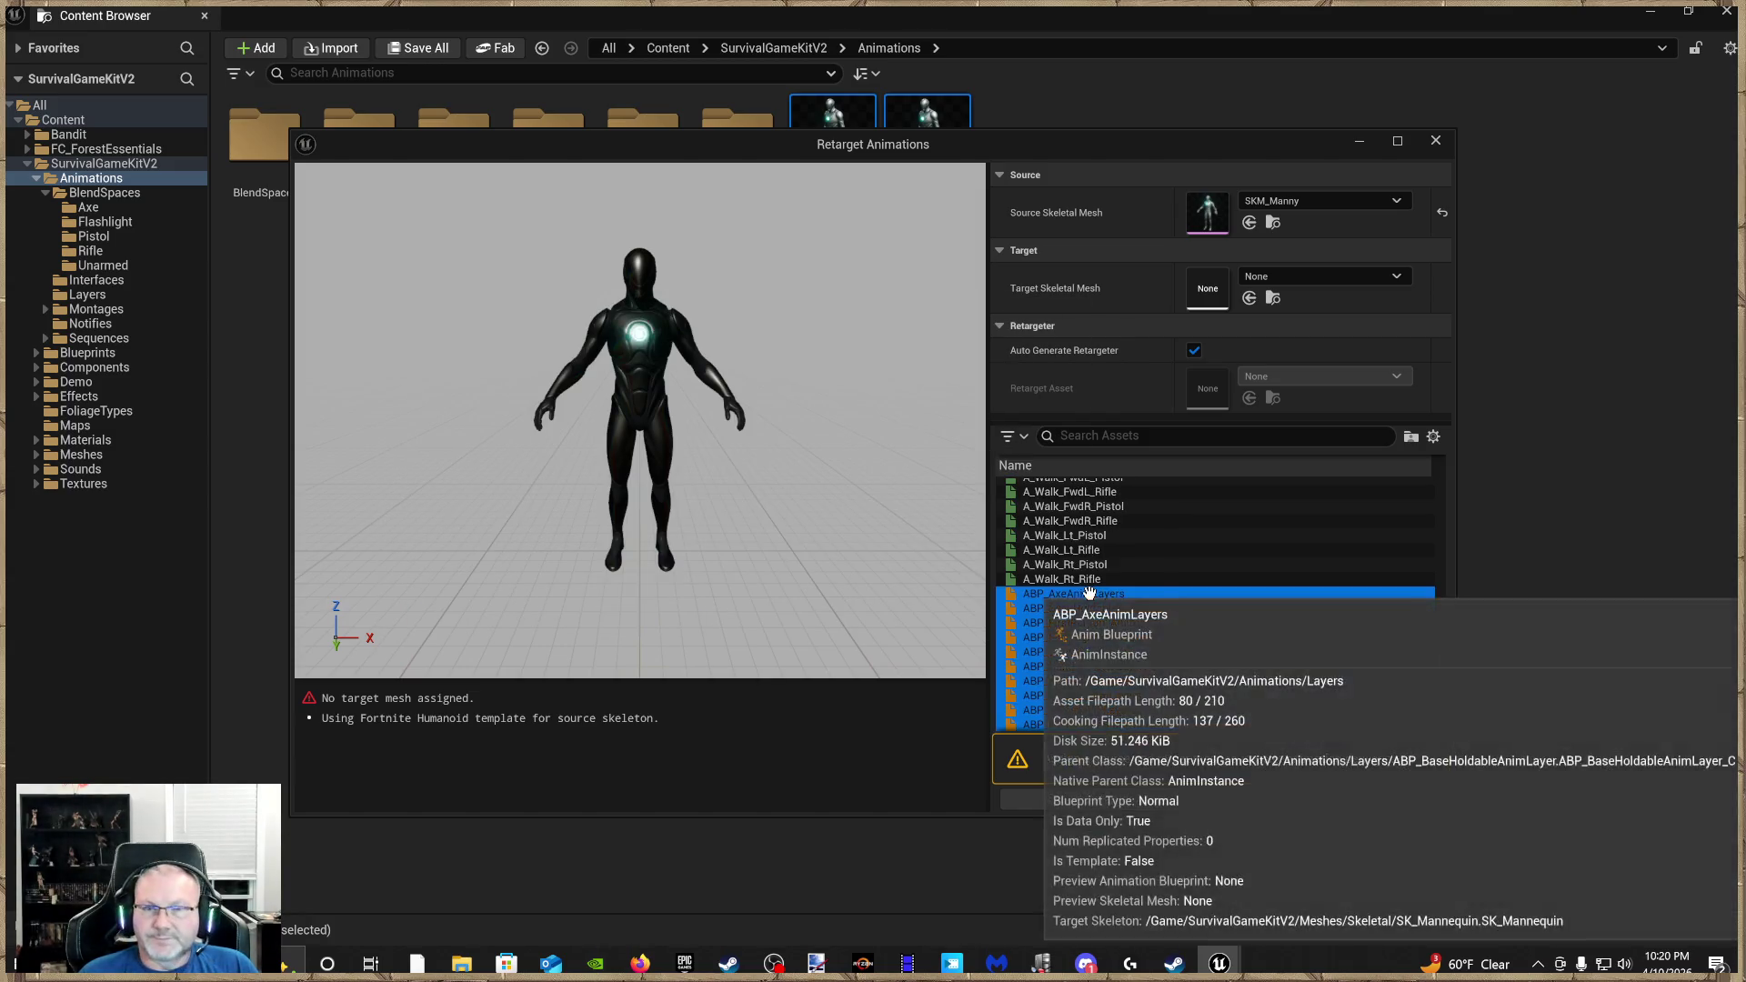
left_click(1081, 725, "shift")
left_click(1340, 278)
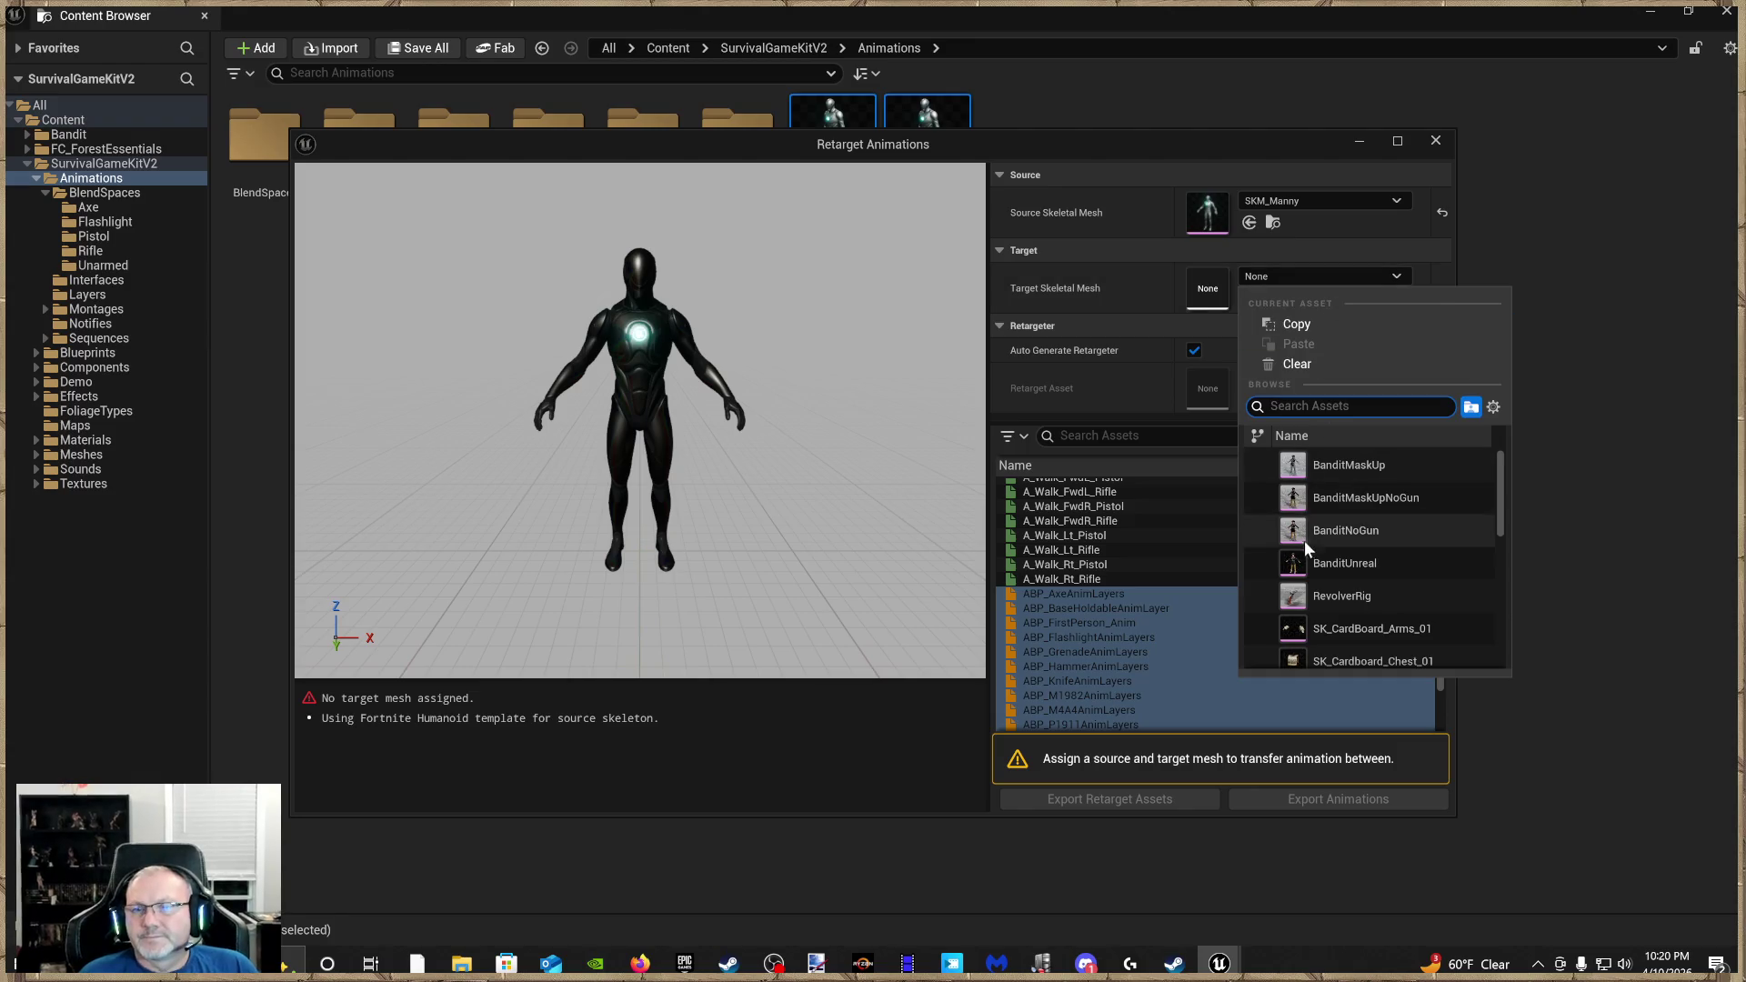
key("Escape")
left_click(1340, 568)
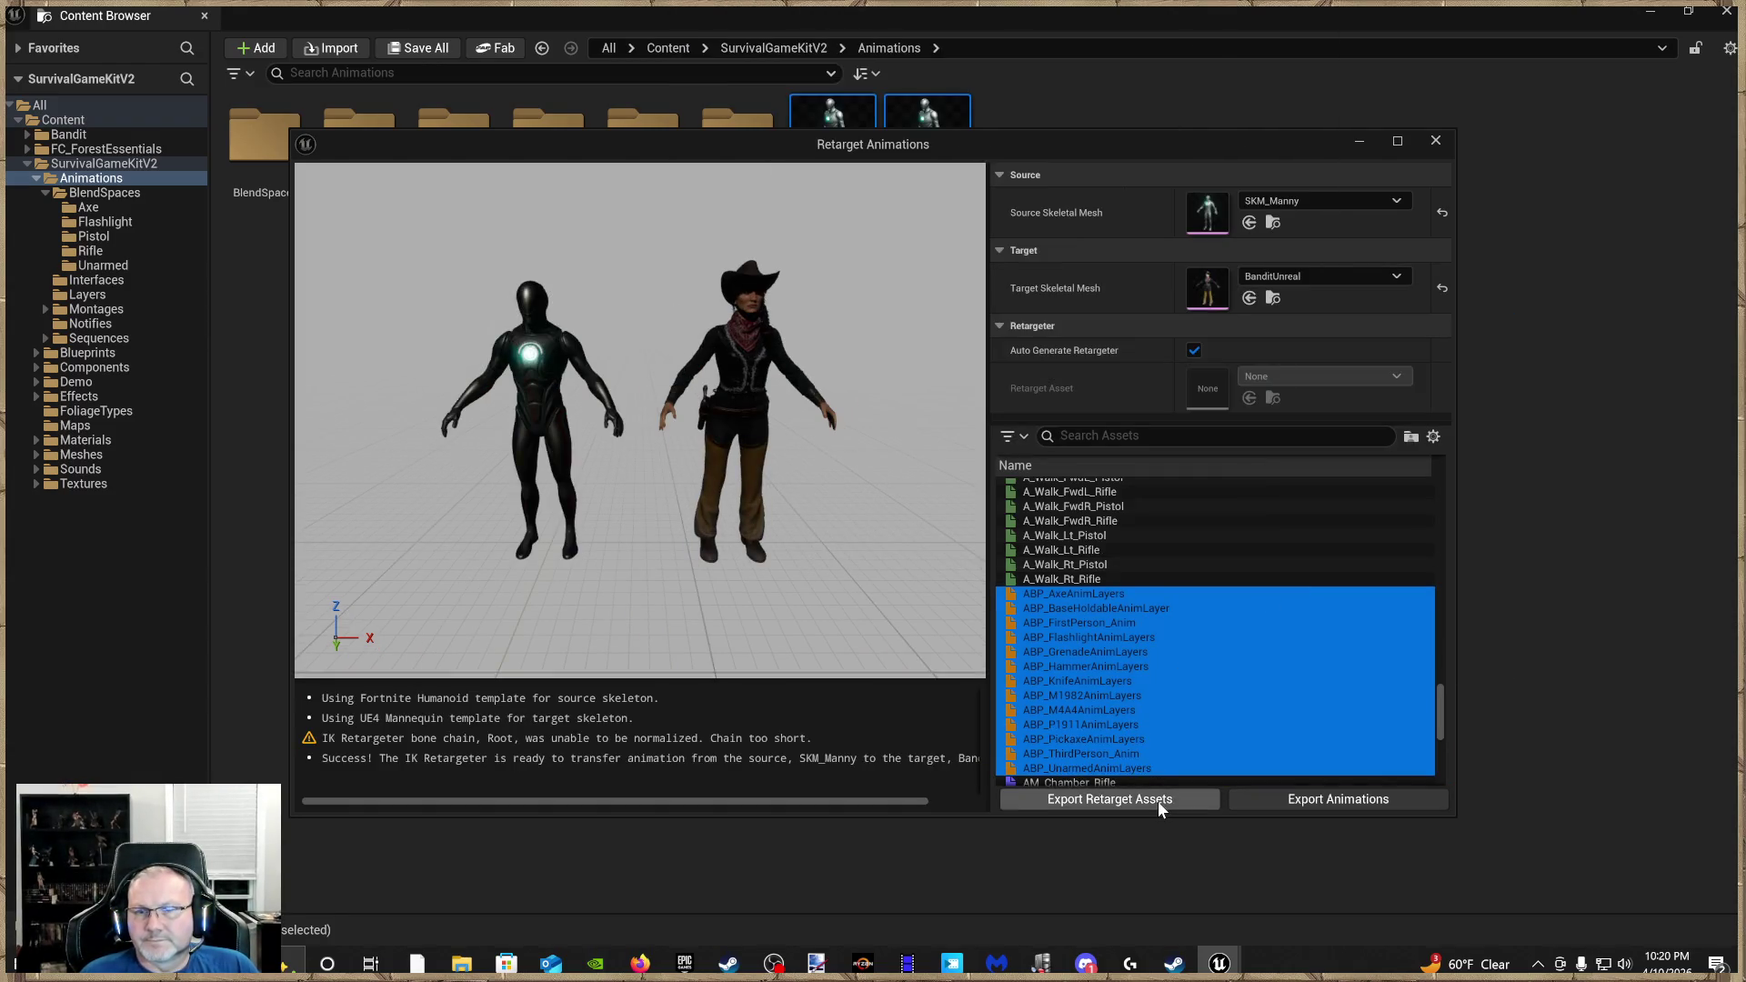
left_click(1158, 800)
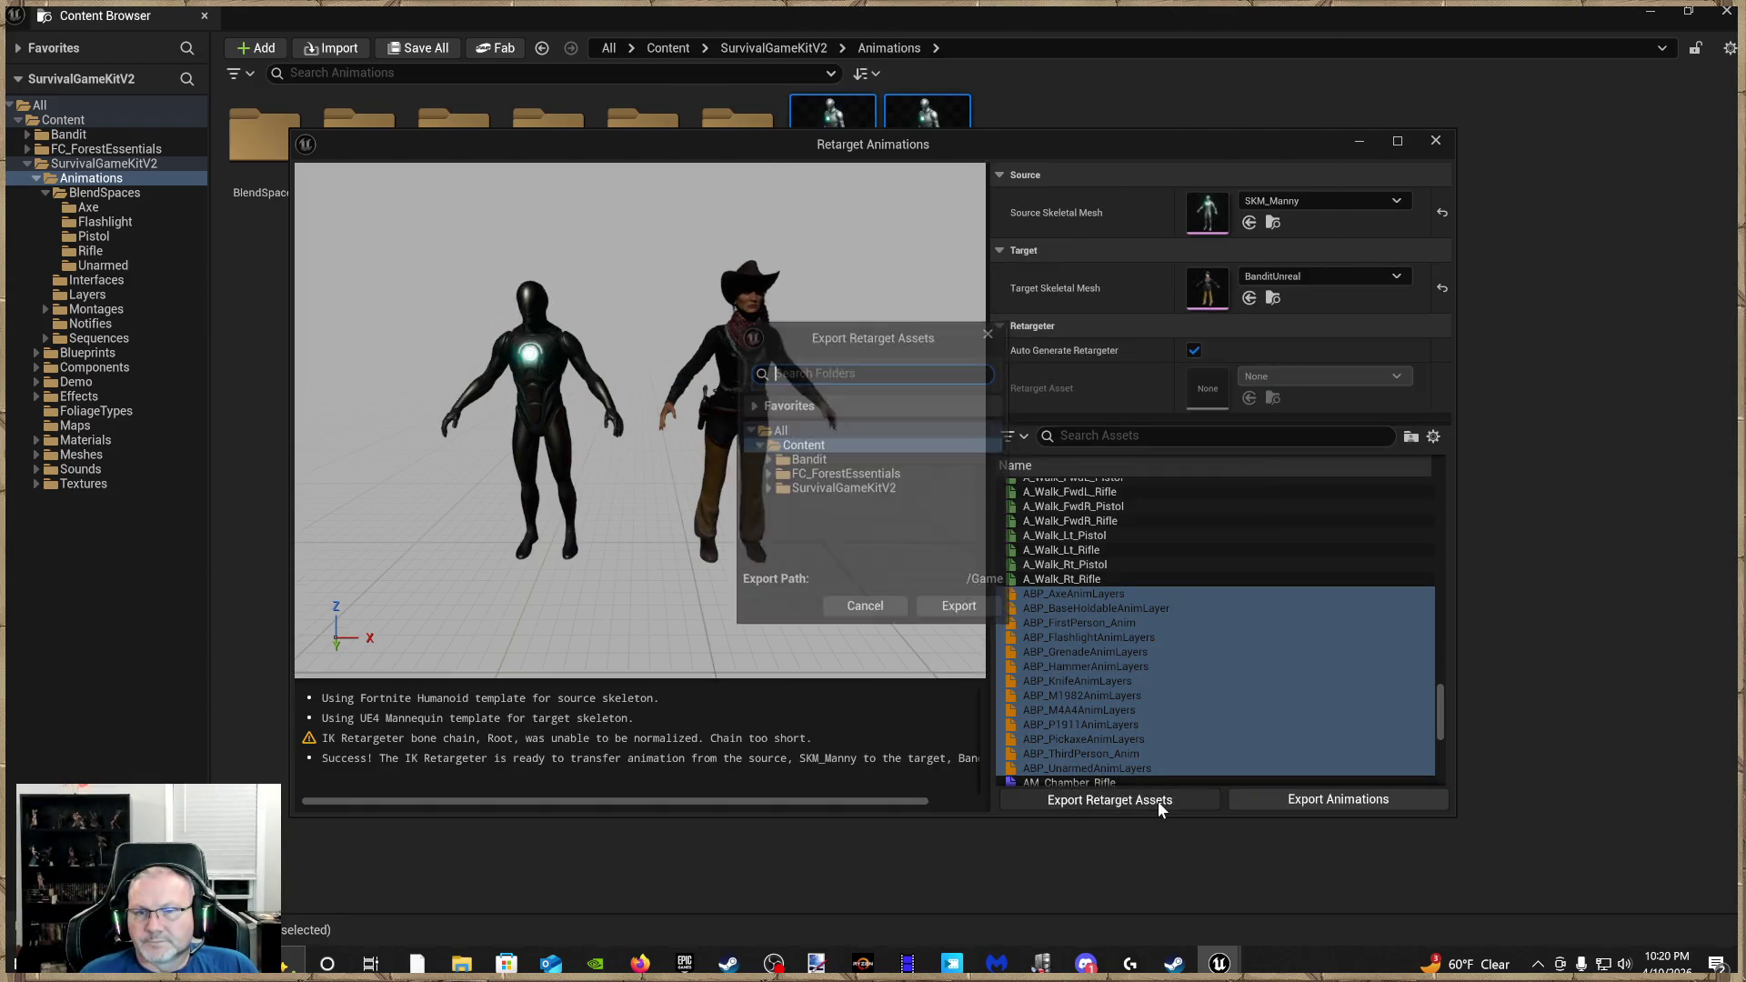
left_click(854, 461)
left_click(963, 611)
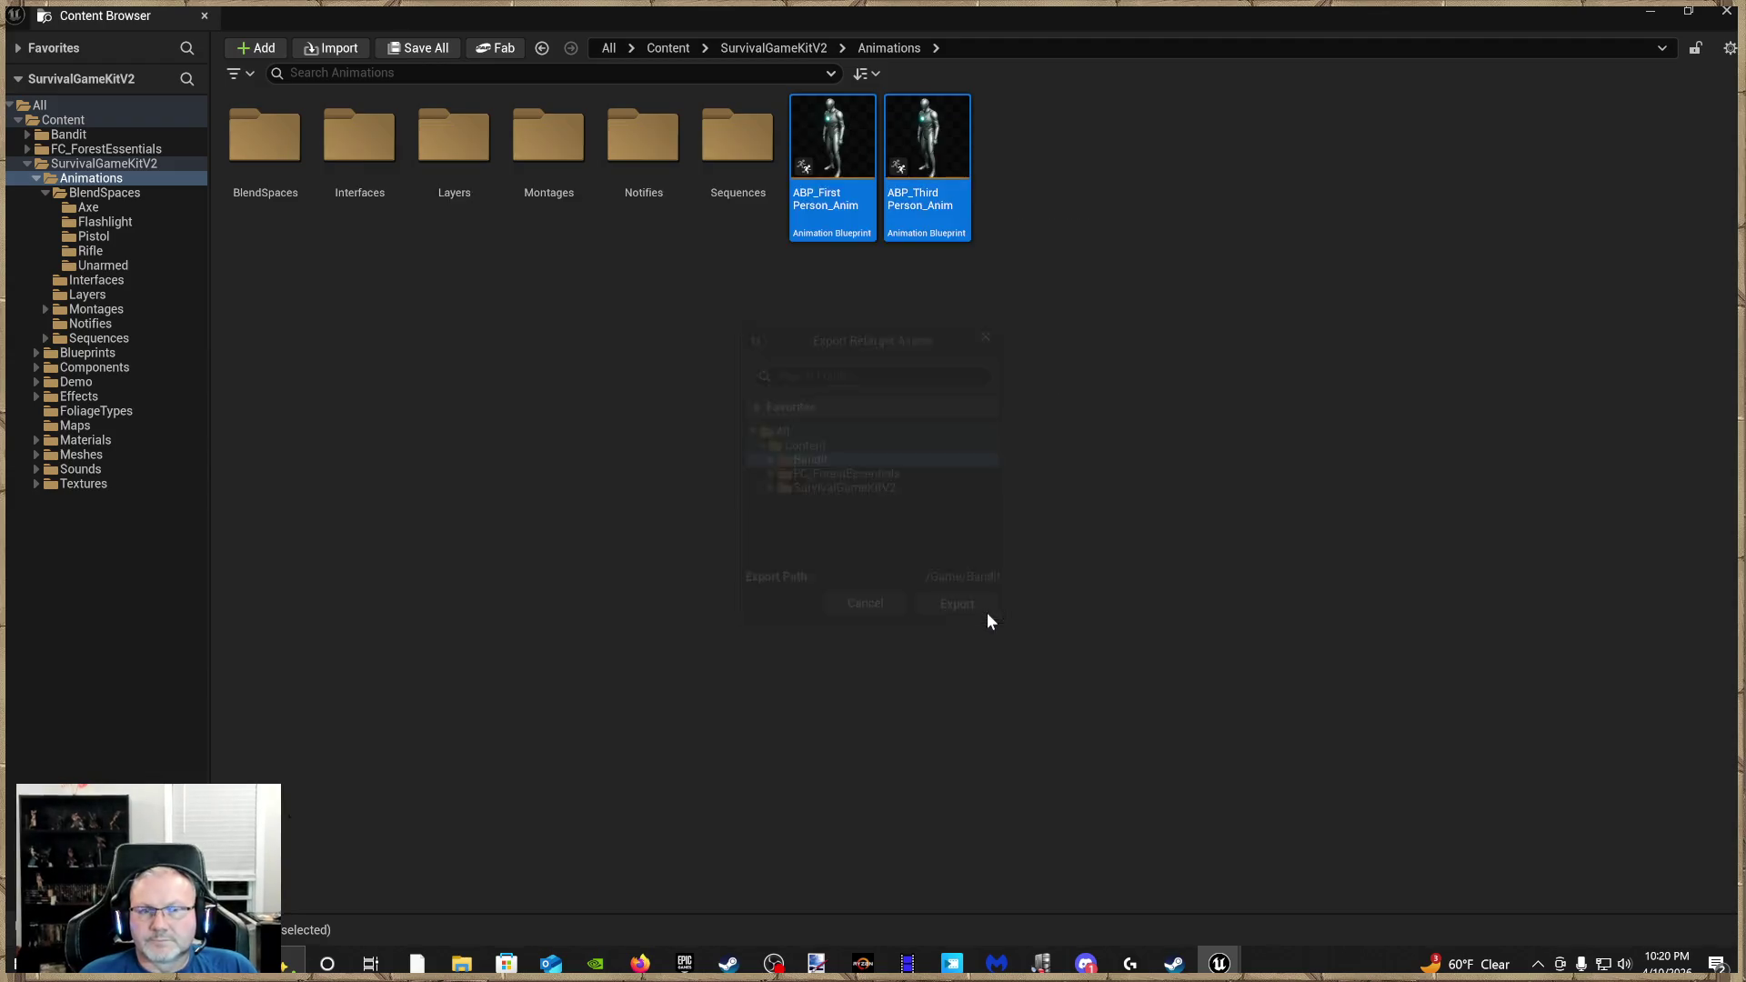
Save the new IK_AutoGeneratedSource1, IK_AutoGeneratedTarget1 and RTG_AutoGenerated1 assets
scroll(923, 540, "down", 2)
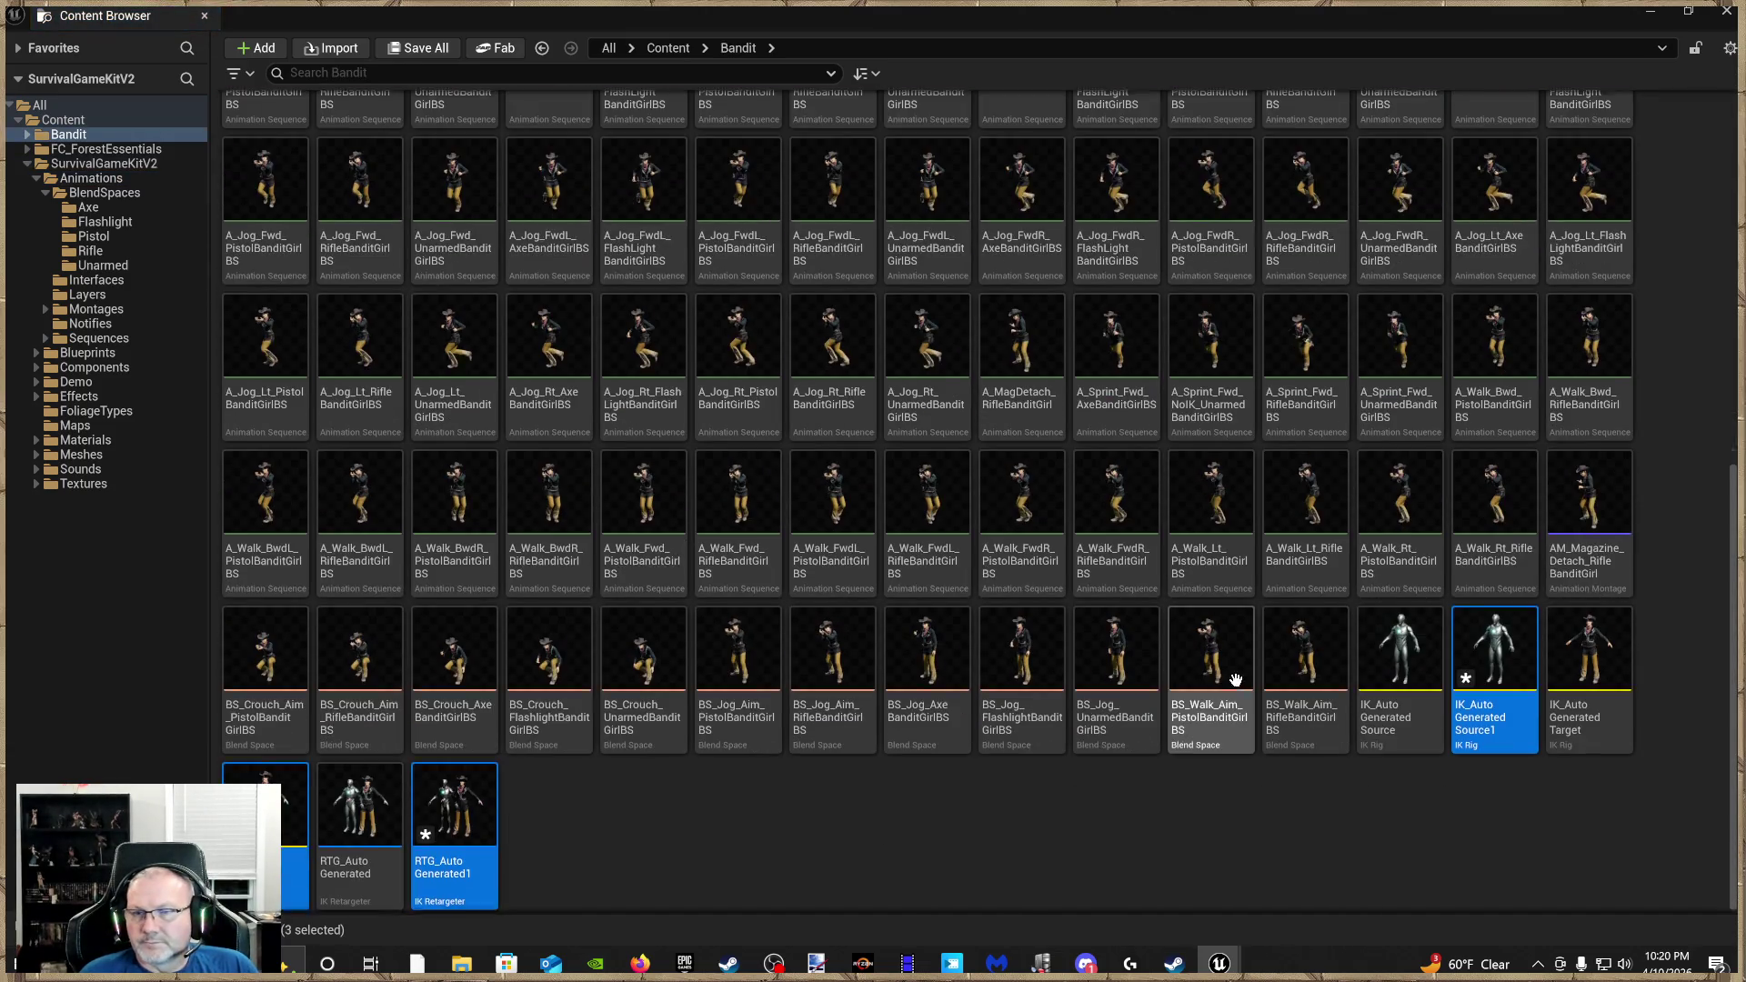
left_click(700, 843)
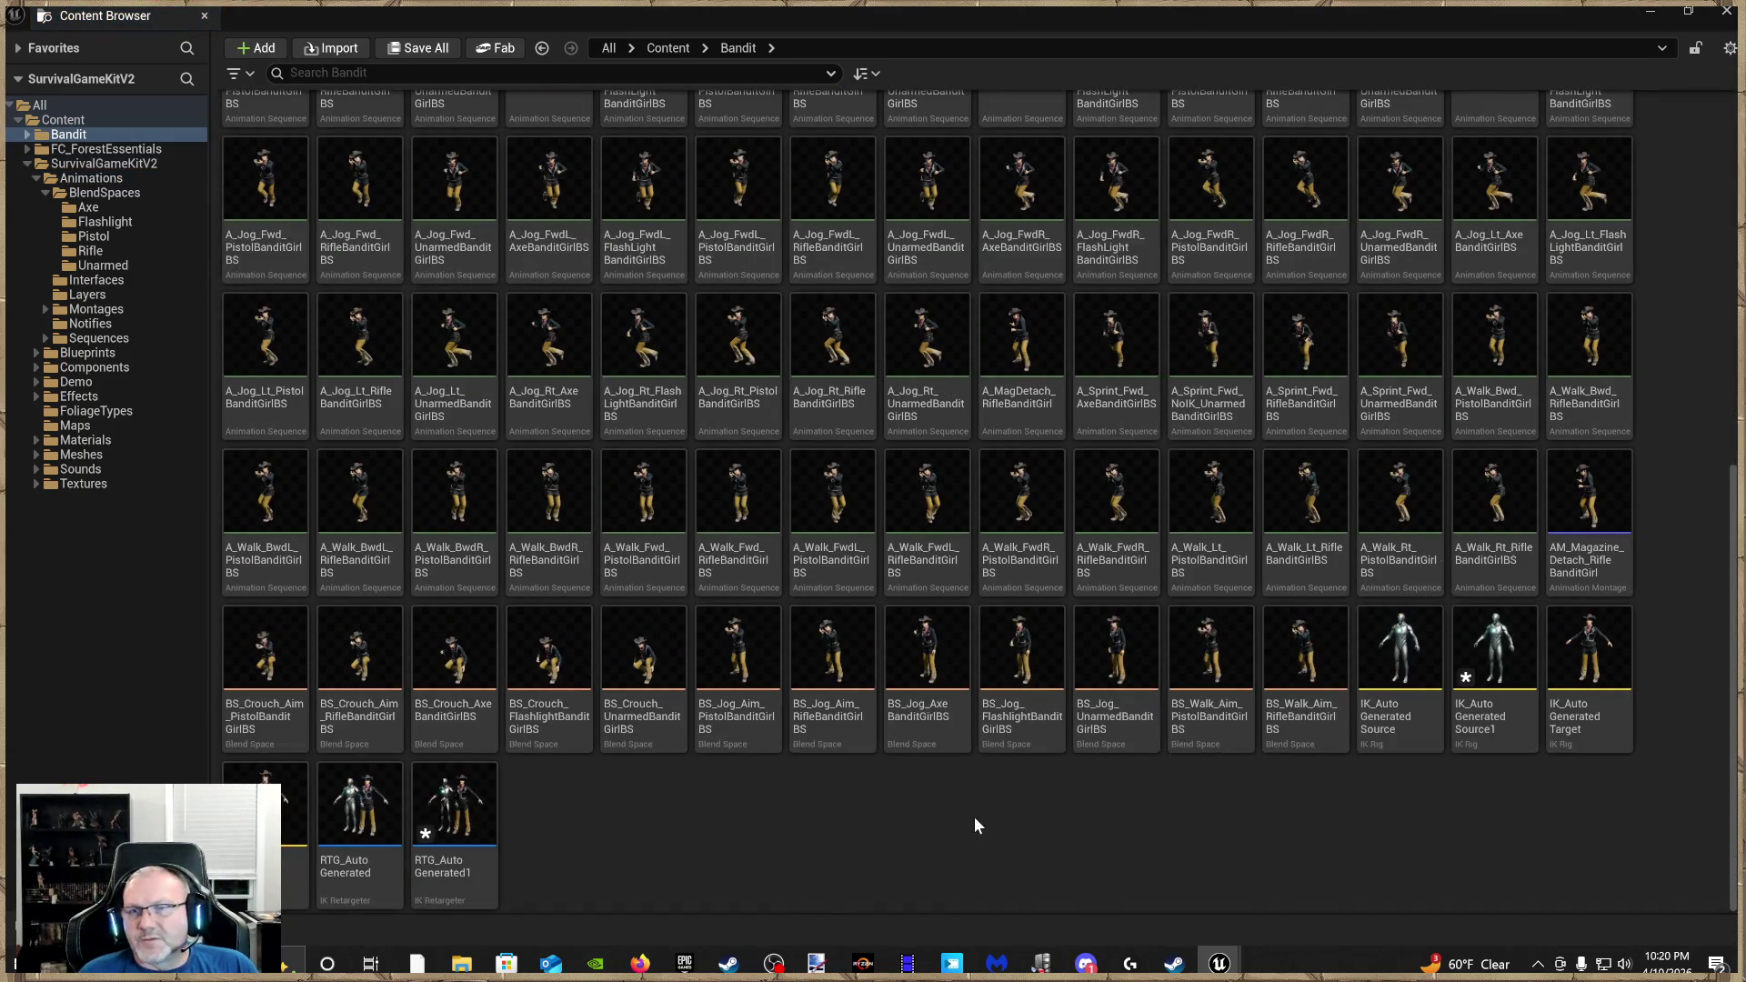
scroll(974, 817, "up", 10)
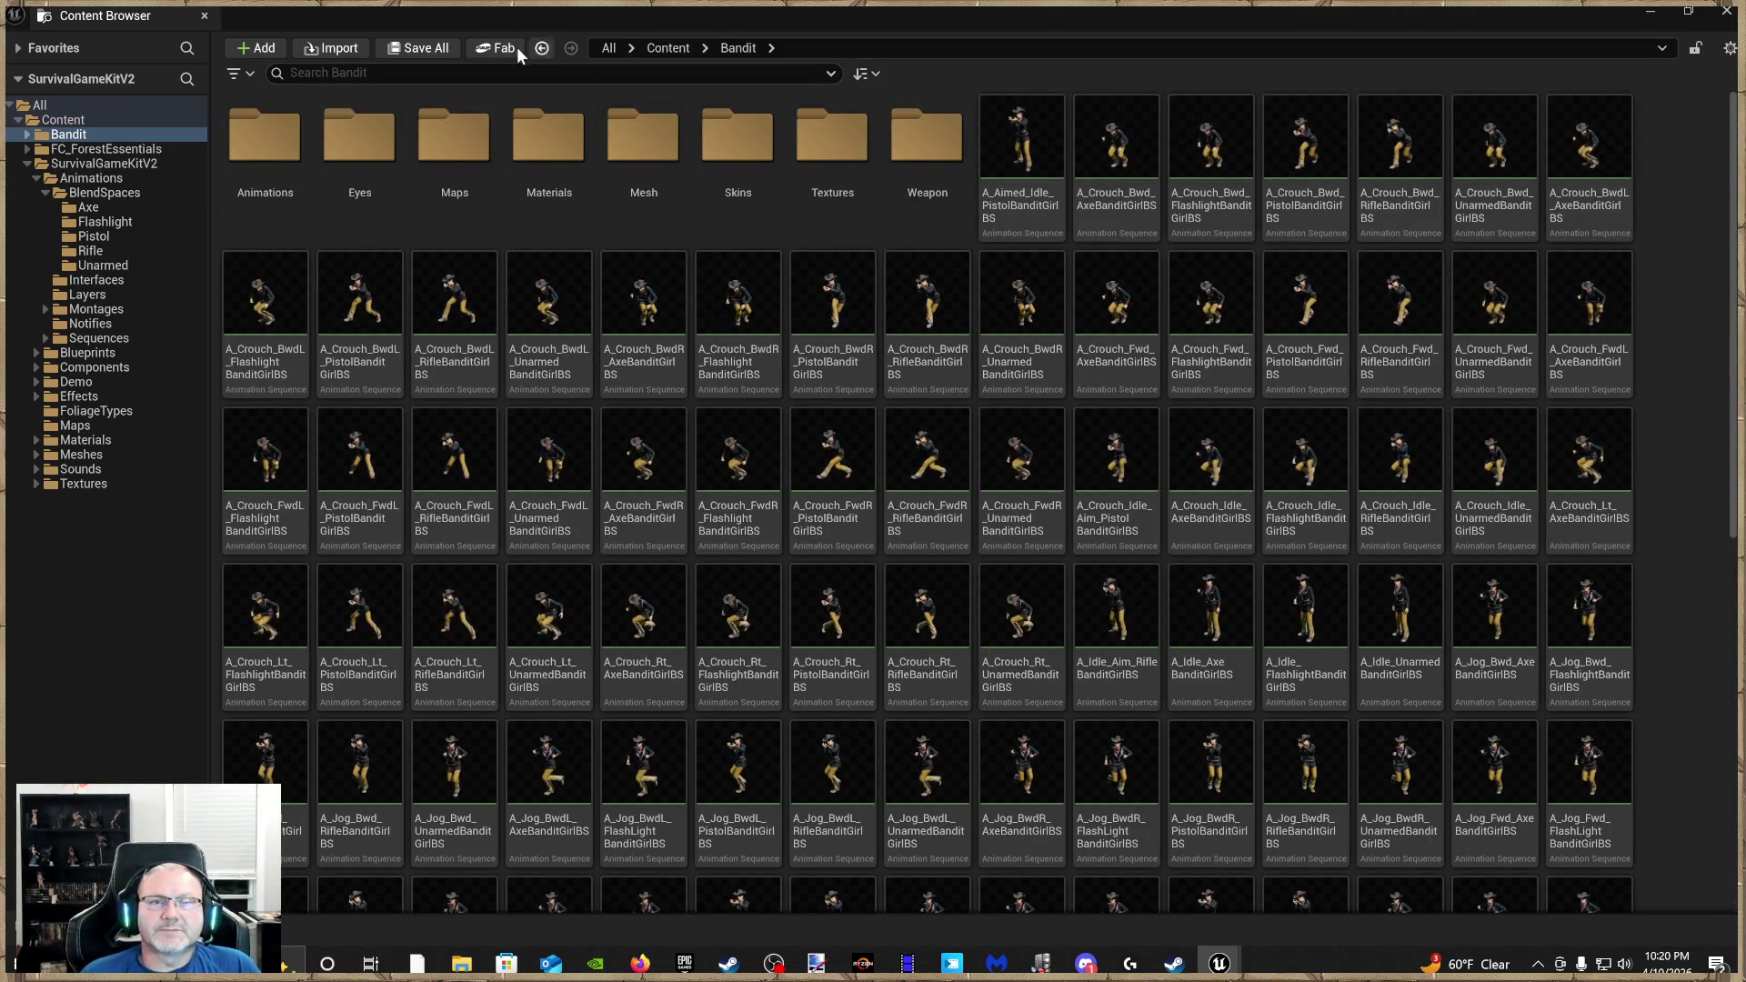
left_click(400, 48)
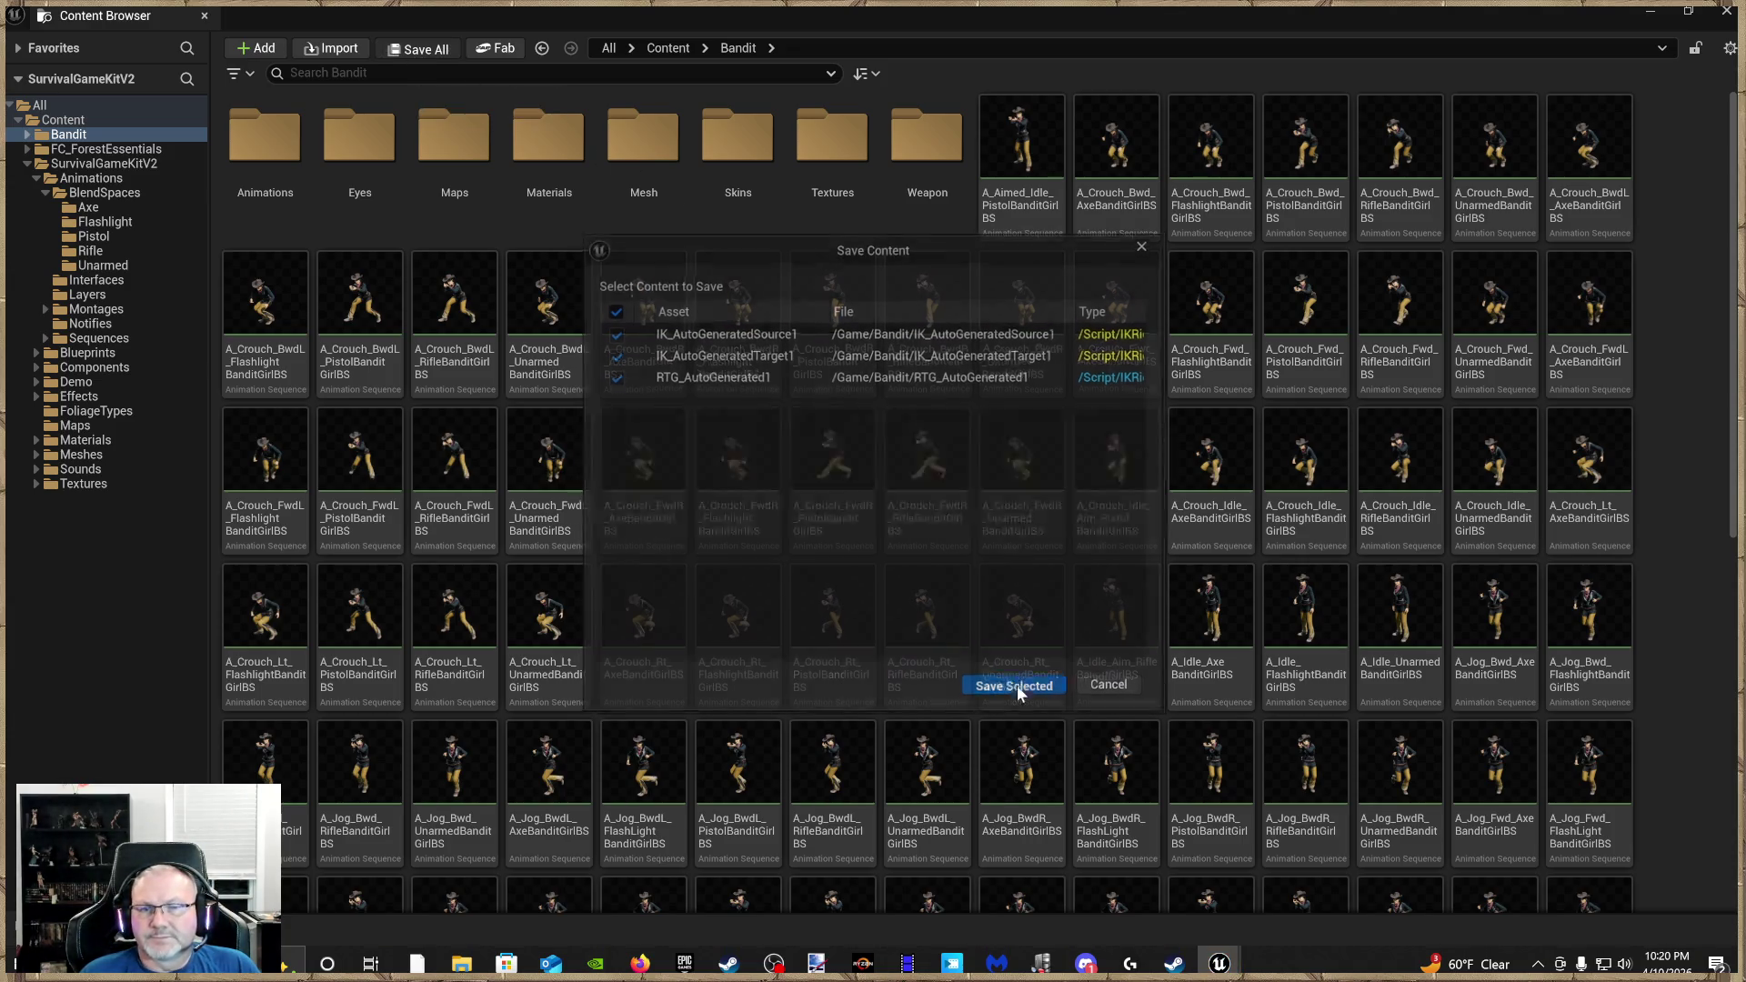
left_click(1014, 686)
Collapse the SurvivalGameKitV2 branch and show the Bandit folder's contents
left_click(63, 120)
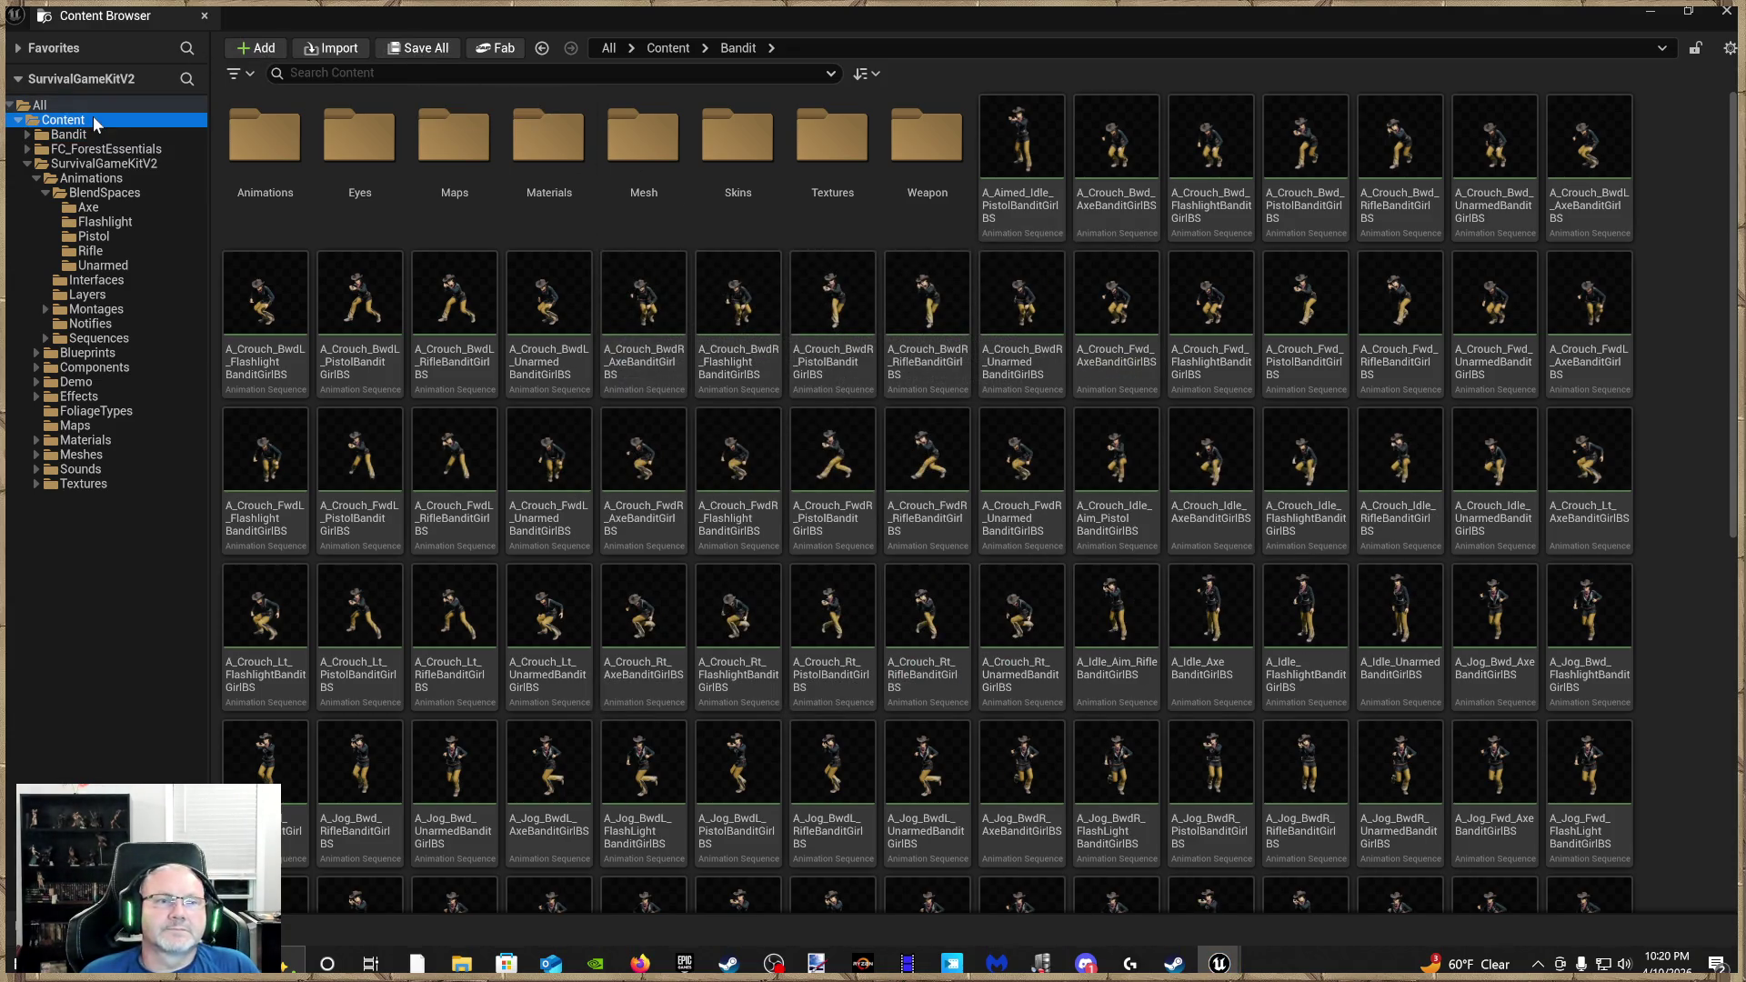
left_click(68, 134)
left_click(27, 164)
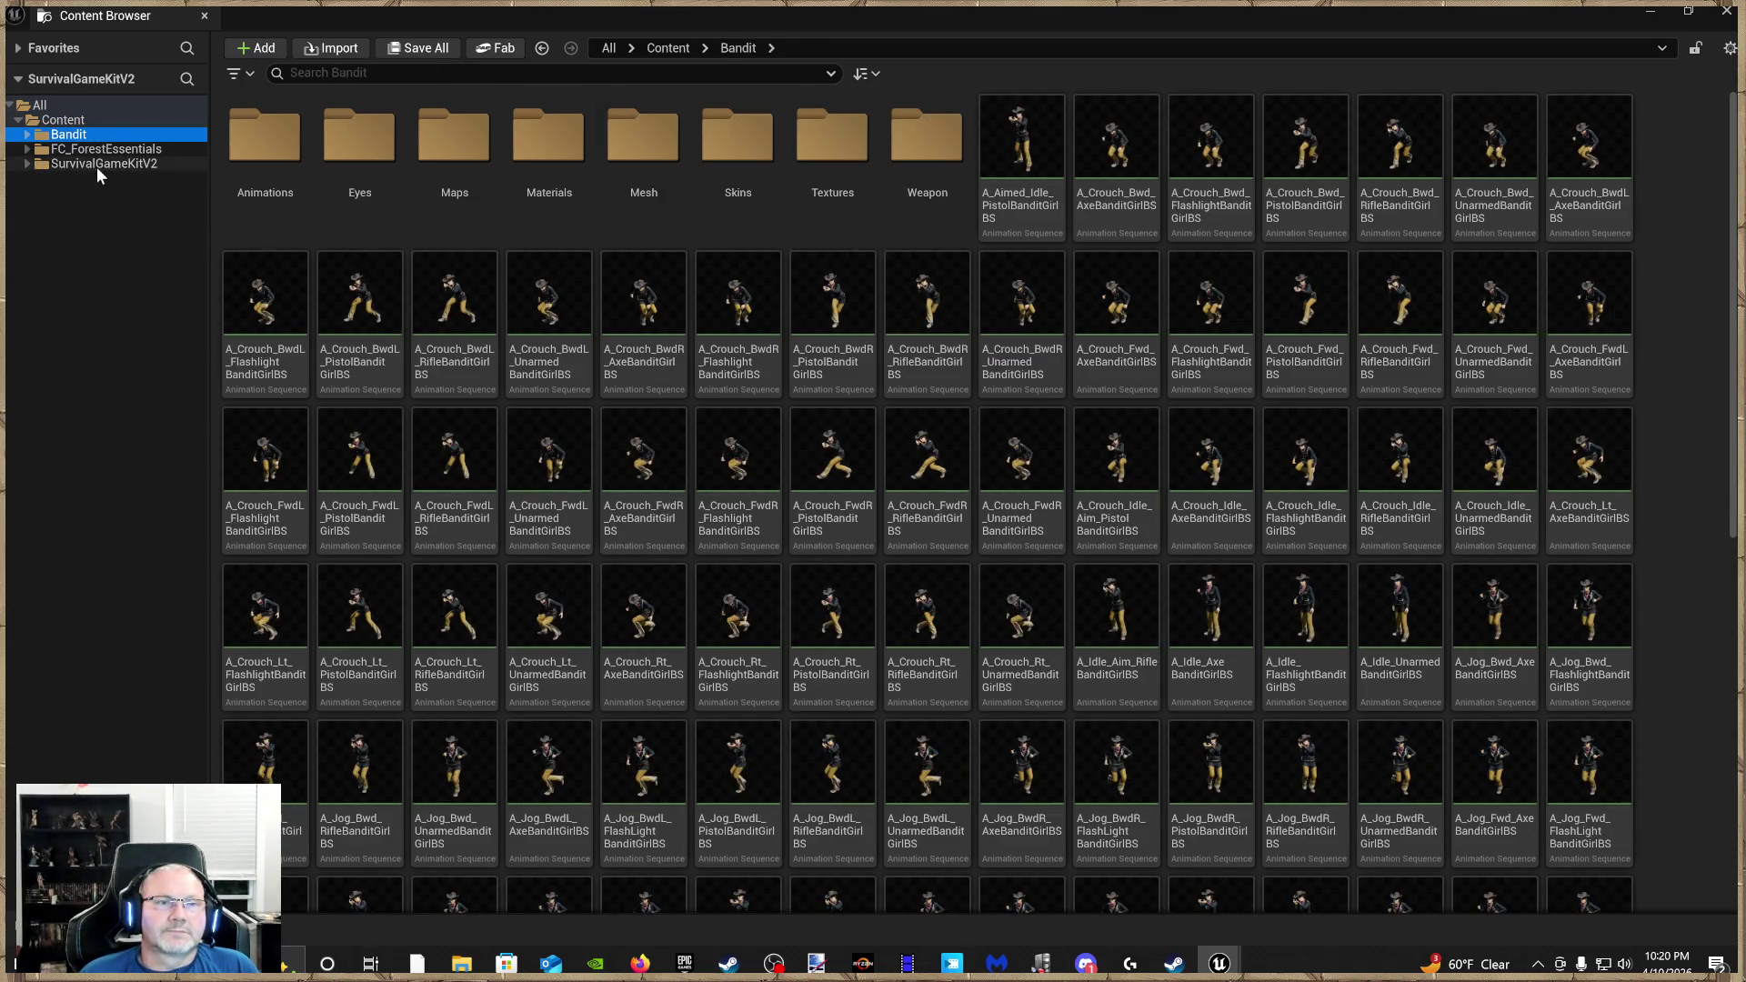
Select BP_SGKMasterCharacter in Blueprints > Characters, close the Retarget Animations window, and shrink the browser
left_click(98, 165)
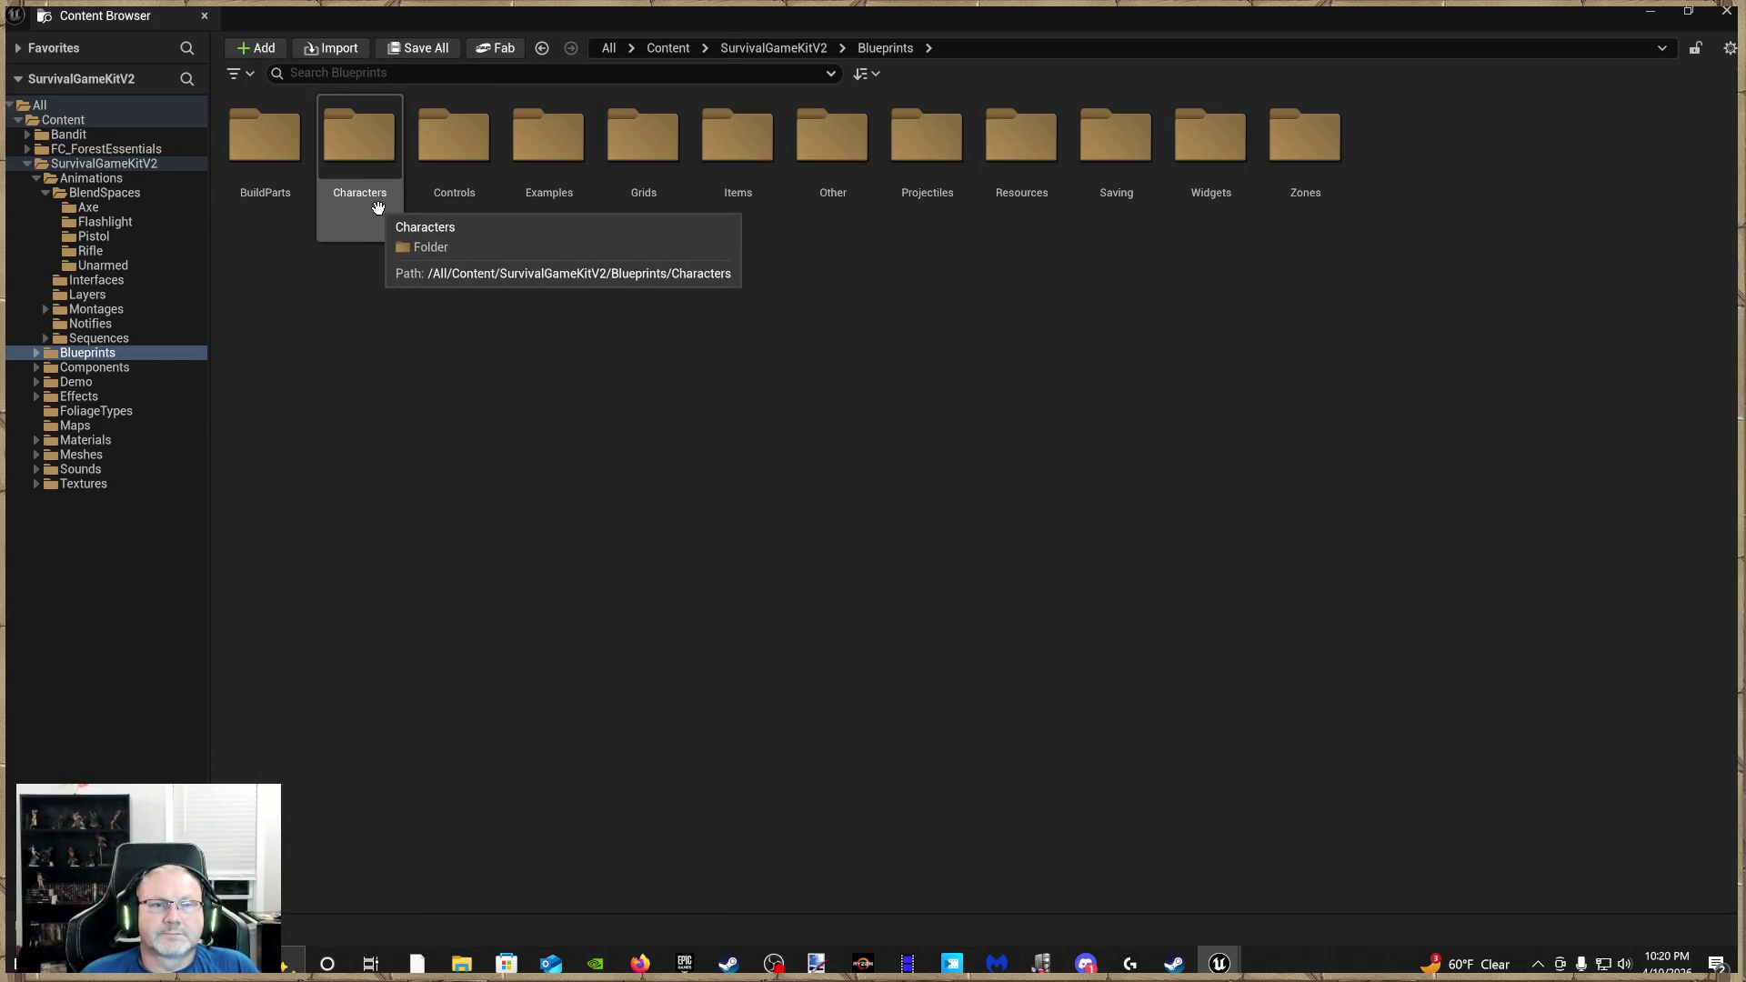
double_click(368, 193)
left_click(475, 167)
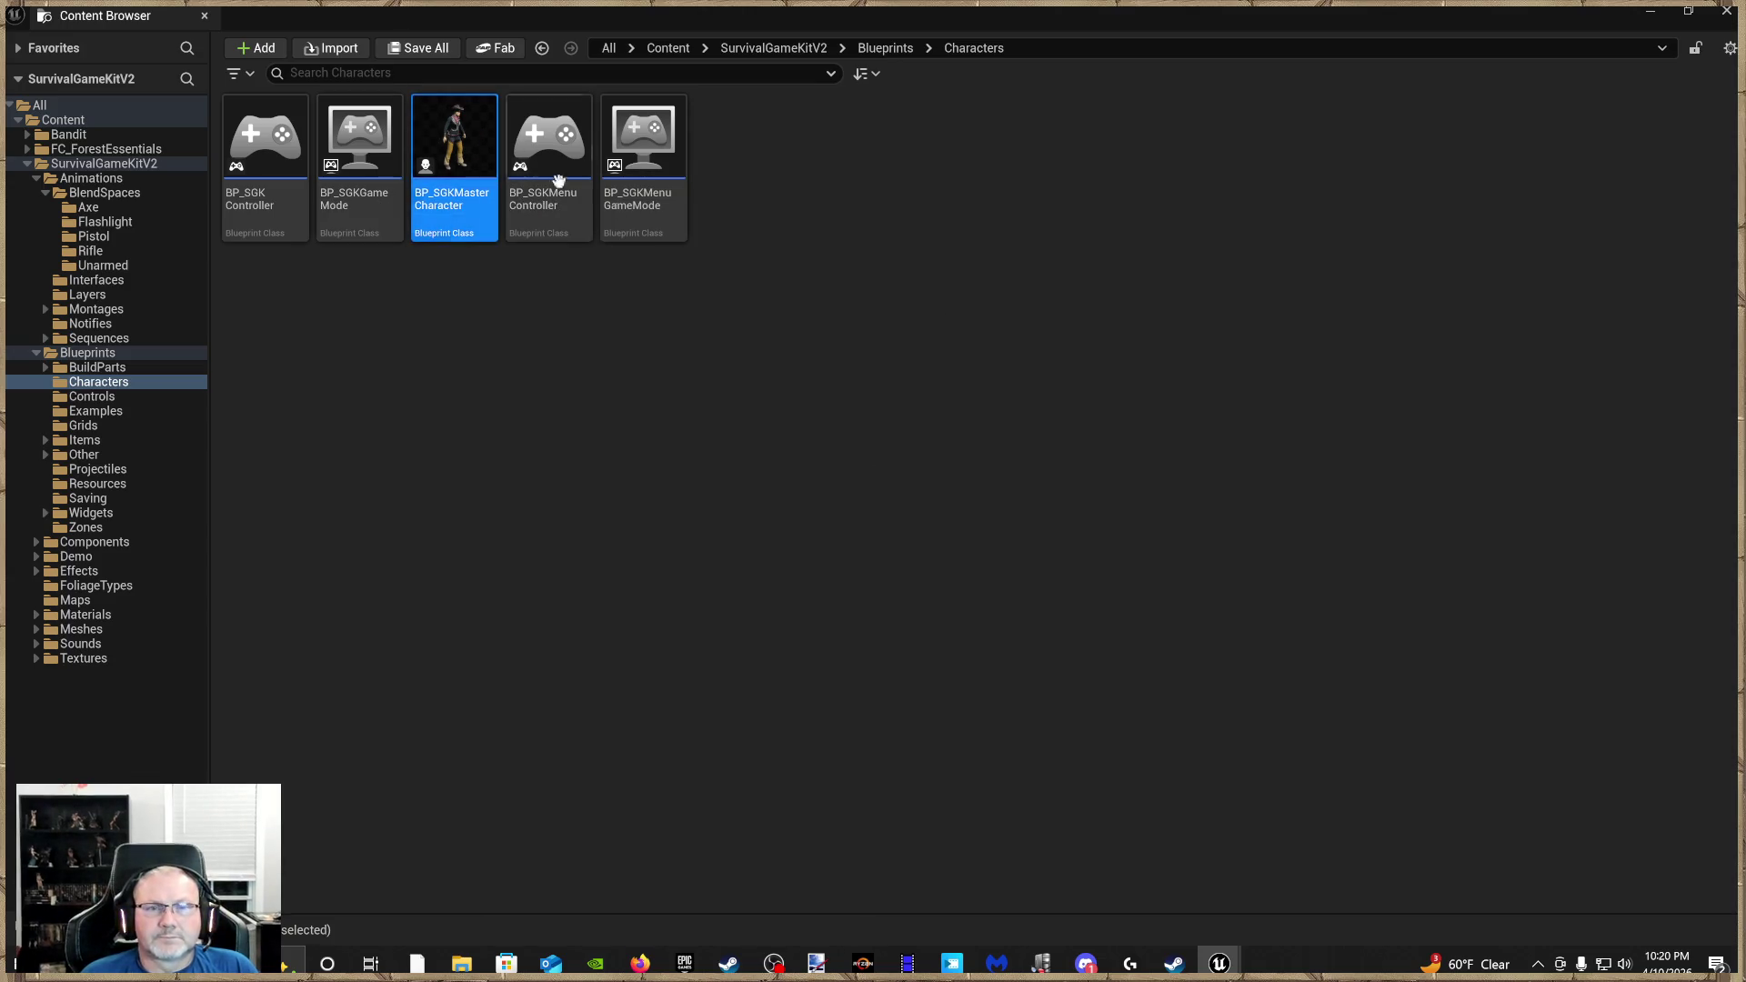
mouse_move(1220, 964)
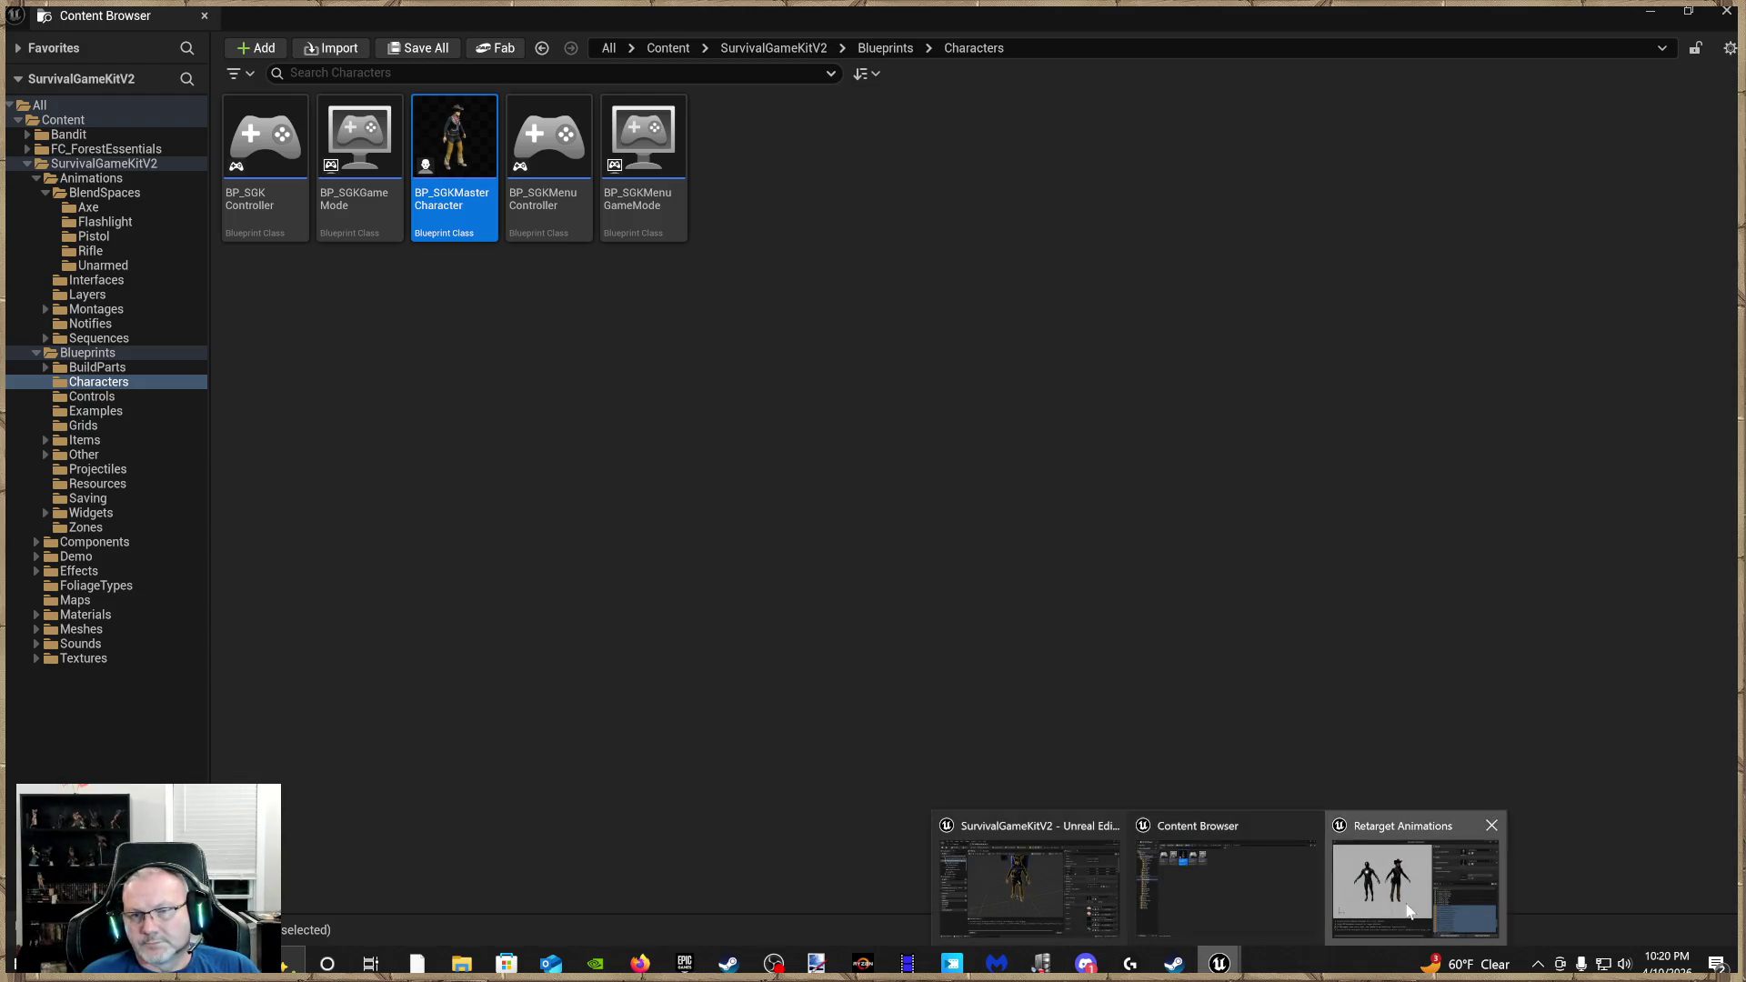
left_click(1391, 875)
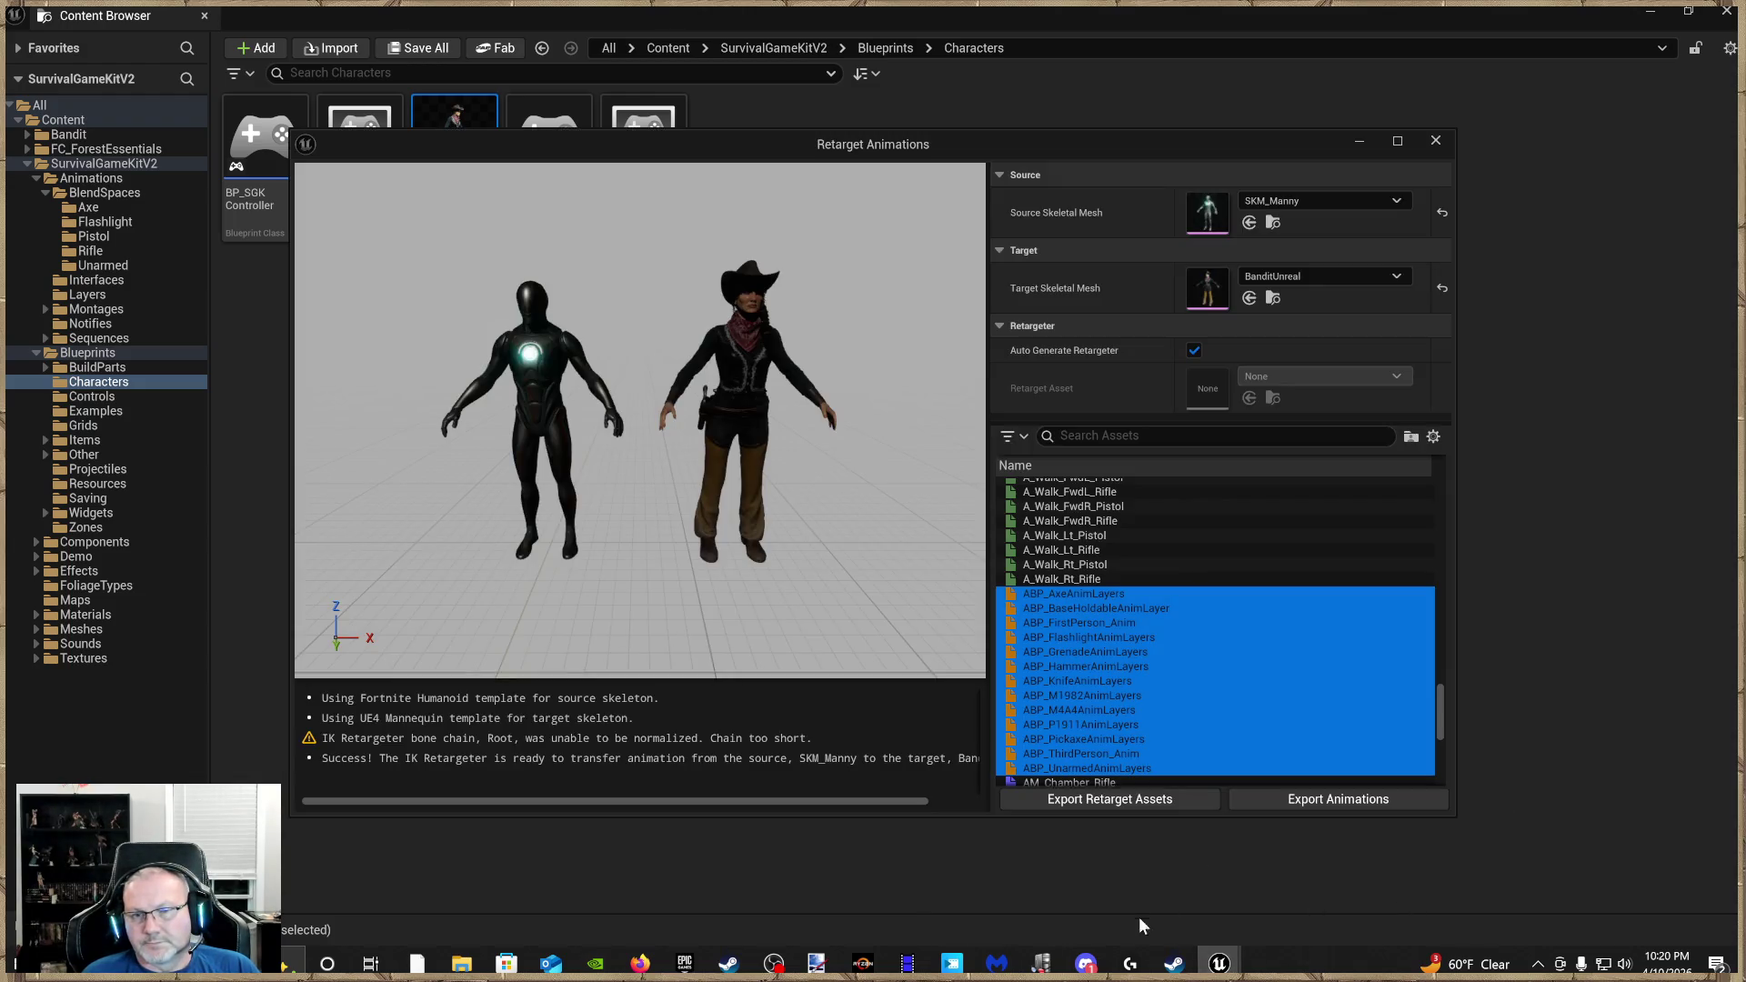
left_click(1435, 142)
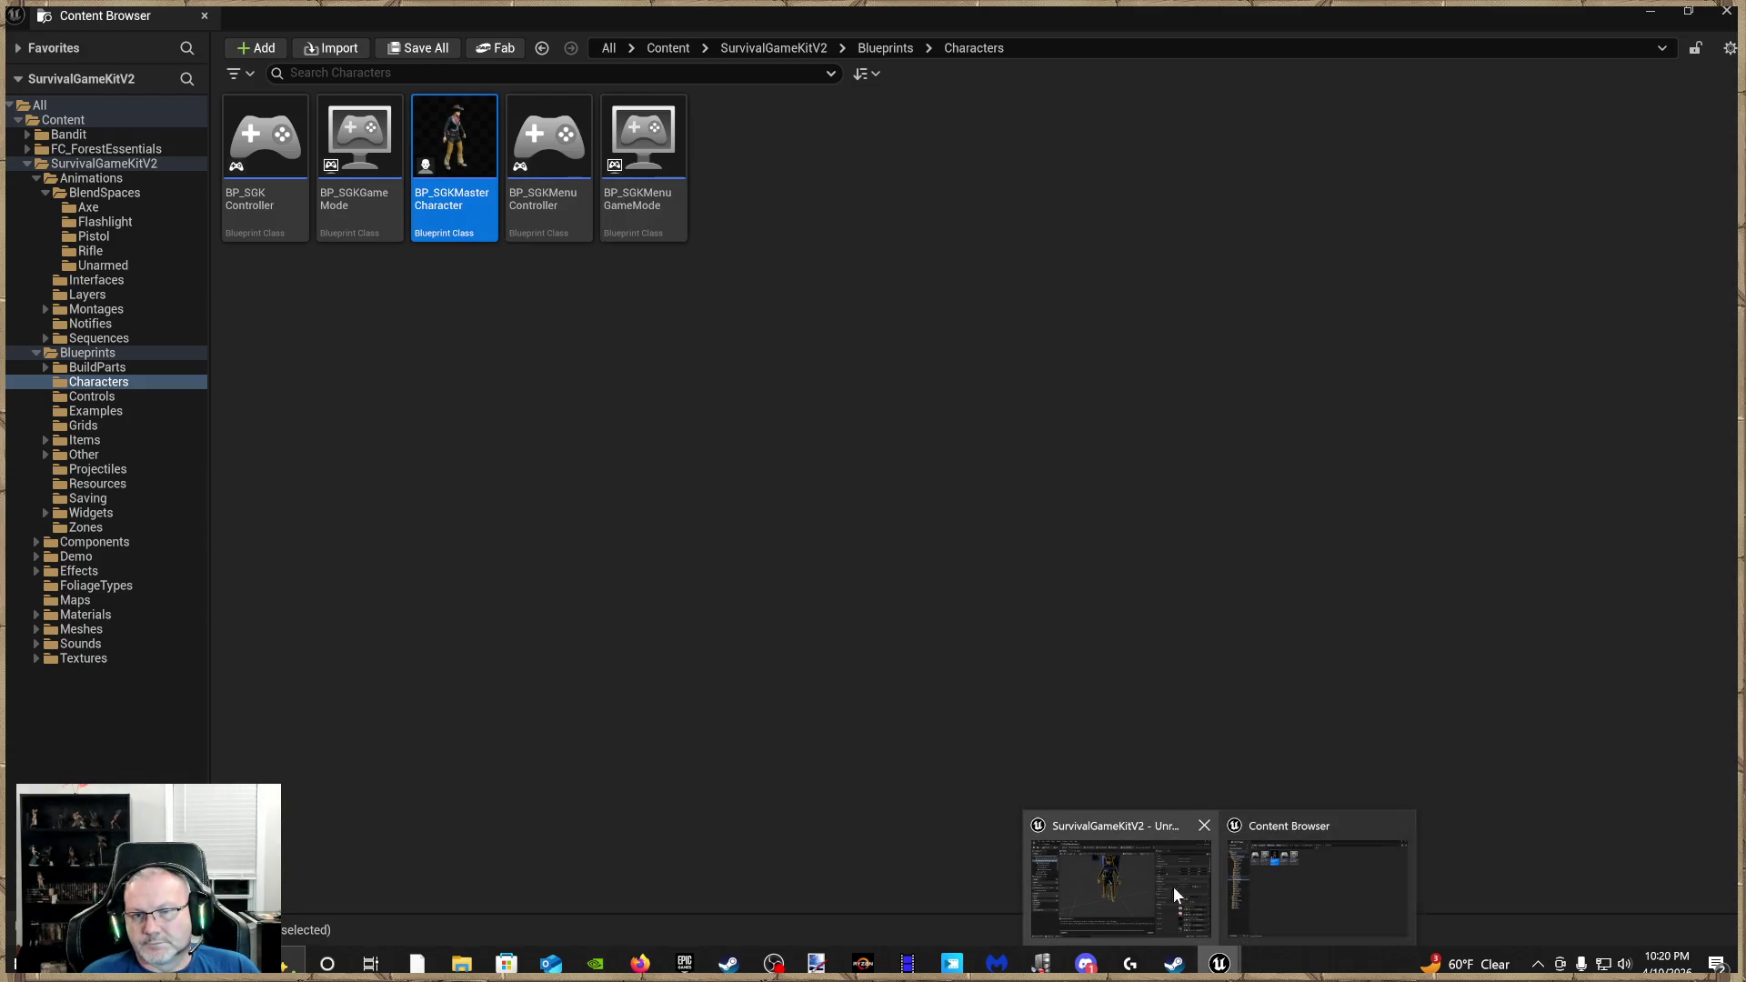
mouse_move(840, 16)
left_mouse_down()
mouse_move(1075, 51)
mouse_move(1086, 187)
mouse_move(982, 193)
mouse_move(1037, 228)
left_mouse_up()
Close the floating Content Browser and check the Anim Class list, leaving it unchanged
left_click(884, 243)
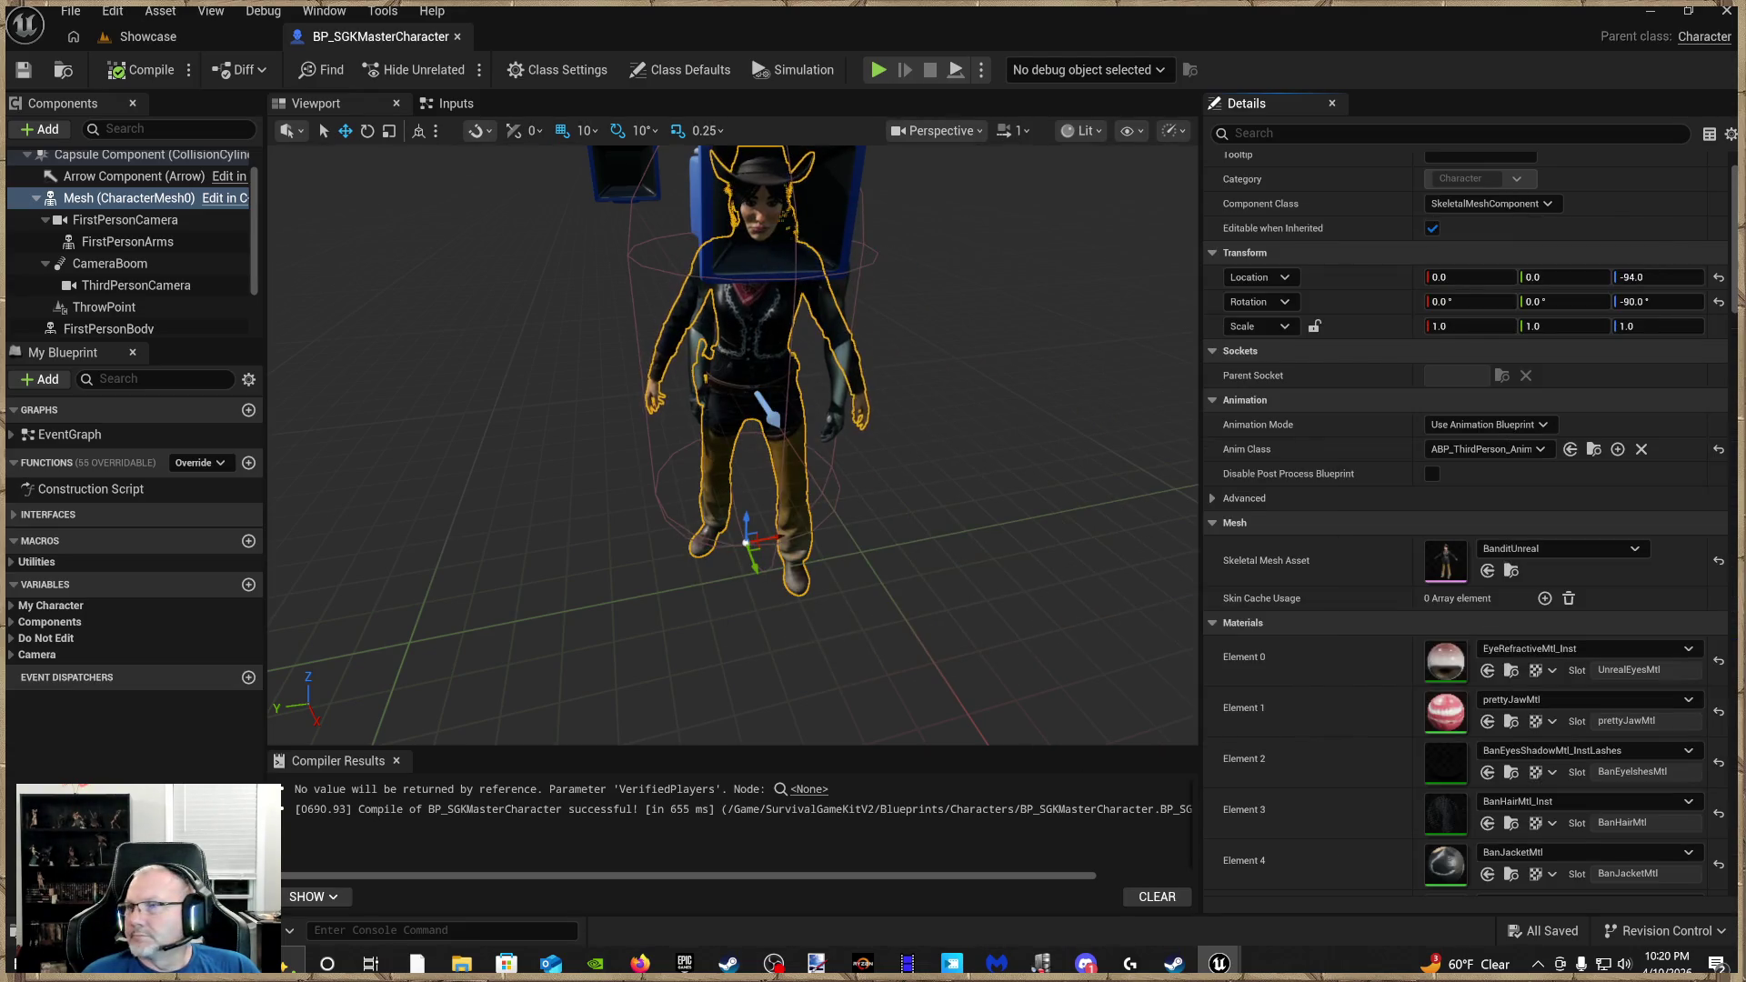
left_click(1544, 449)
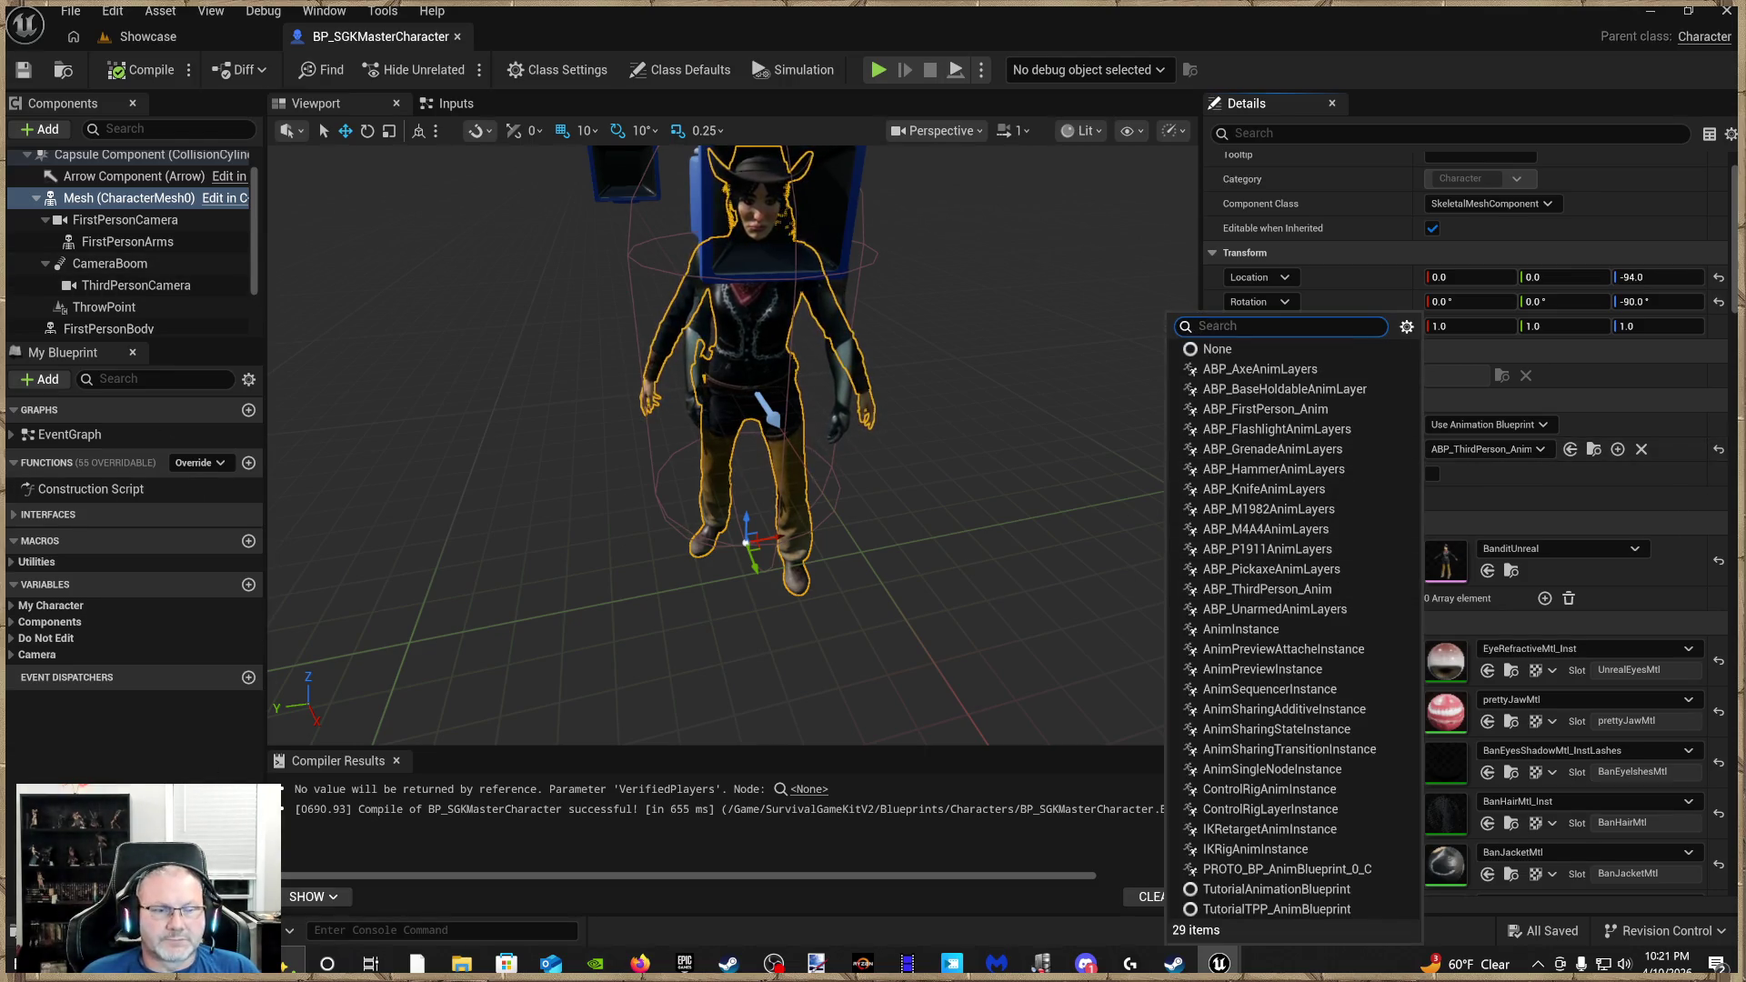
left_click(576, 460)
Browse the Bandit folder's retargeted animations and blend spaces in the Content Drawer
key("ctrl+space")
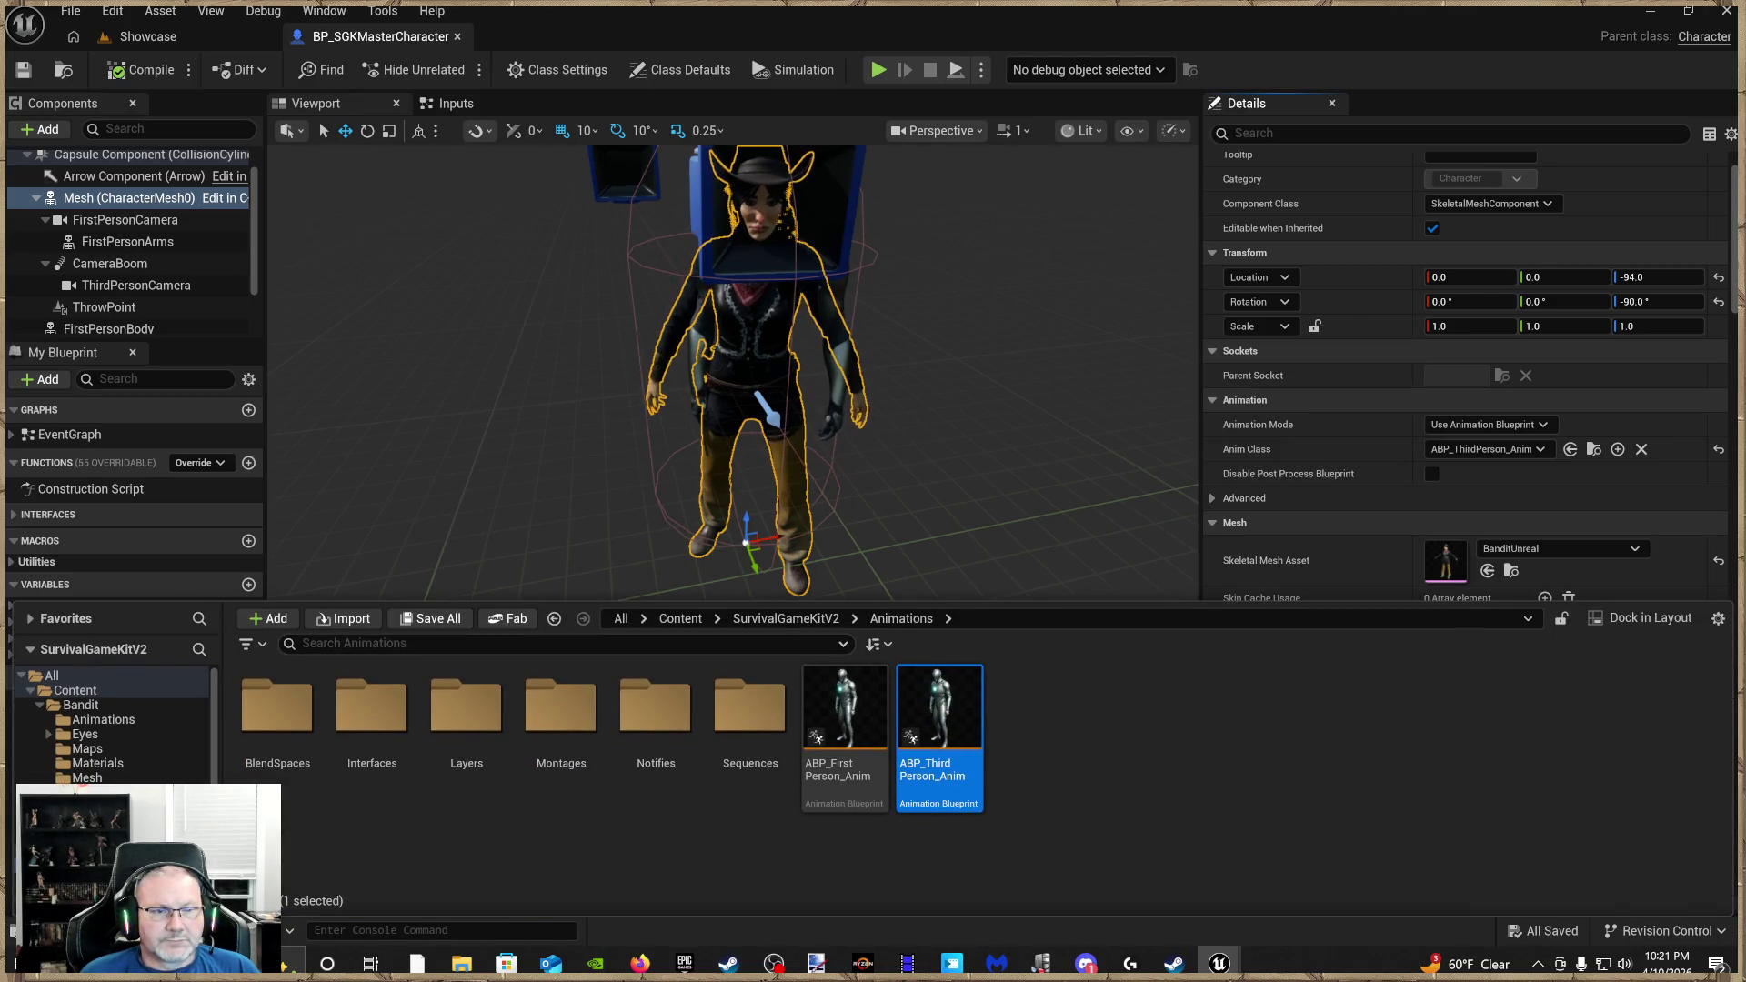
left_click(109, 720)
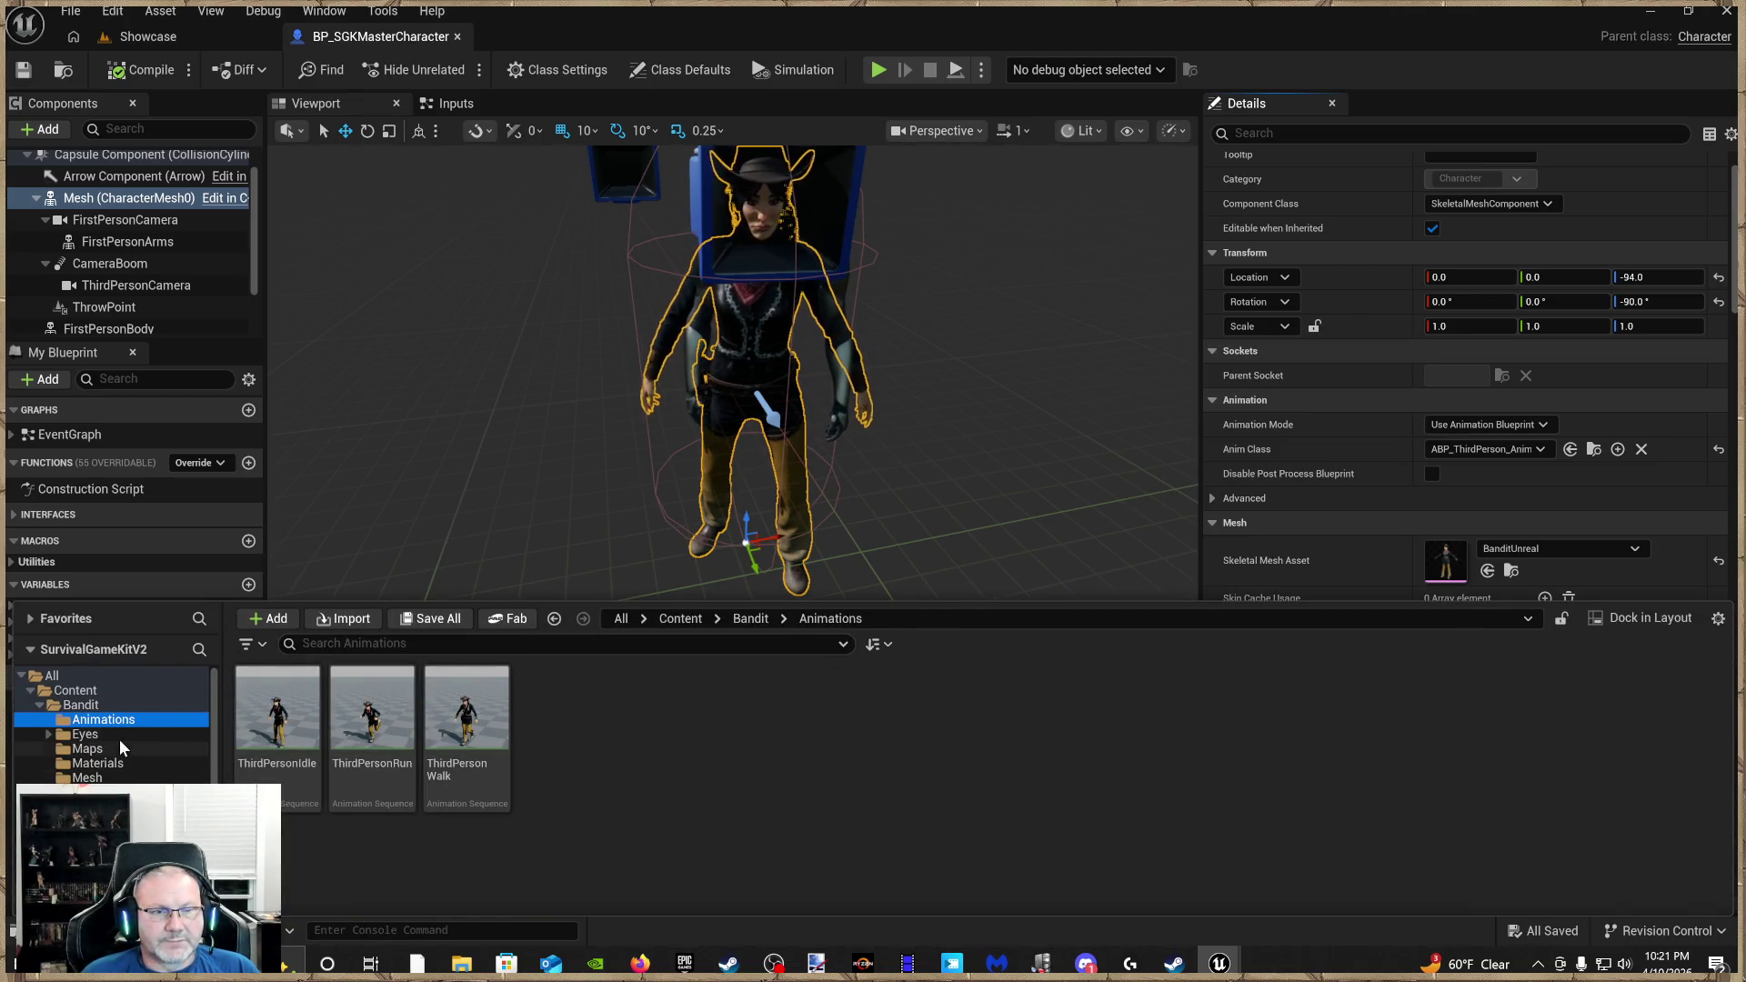
left_click(80, 705)
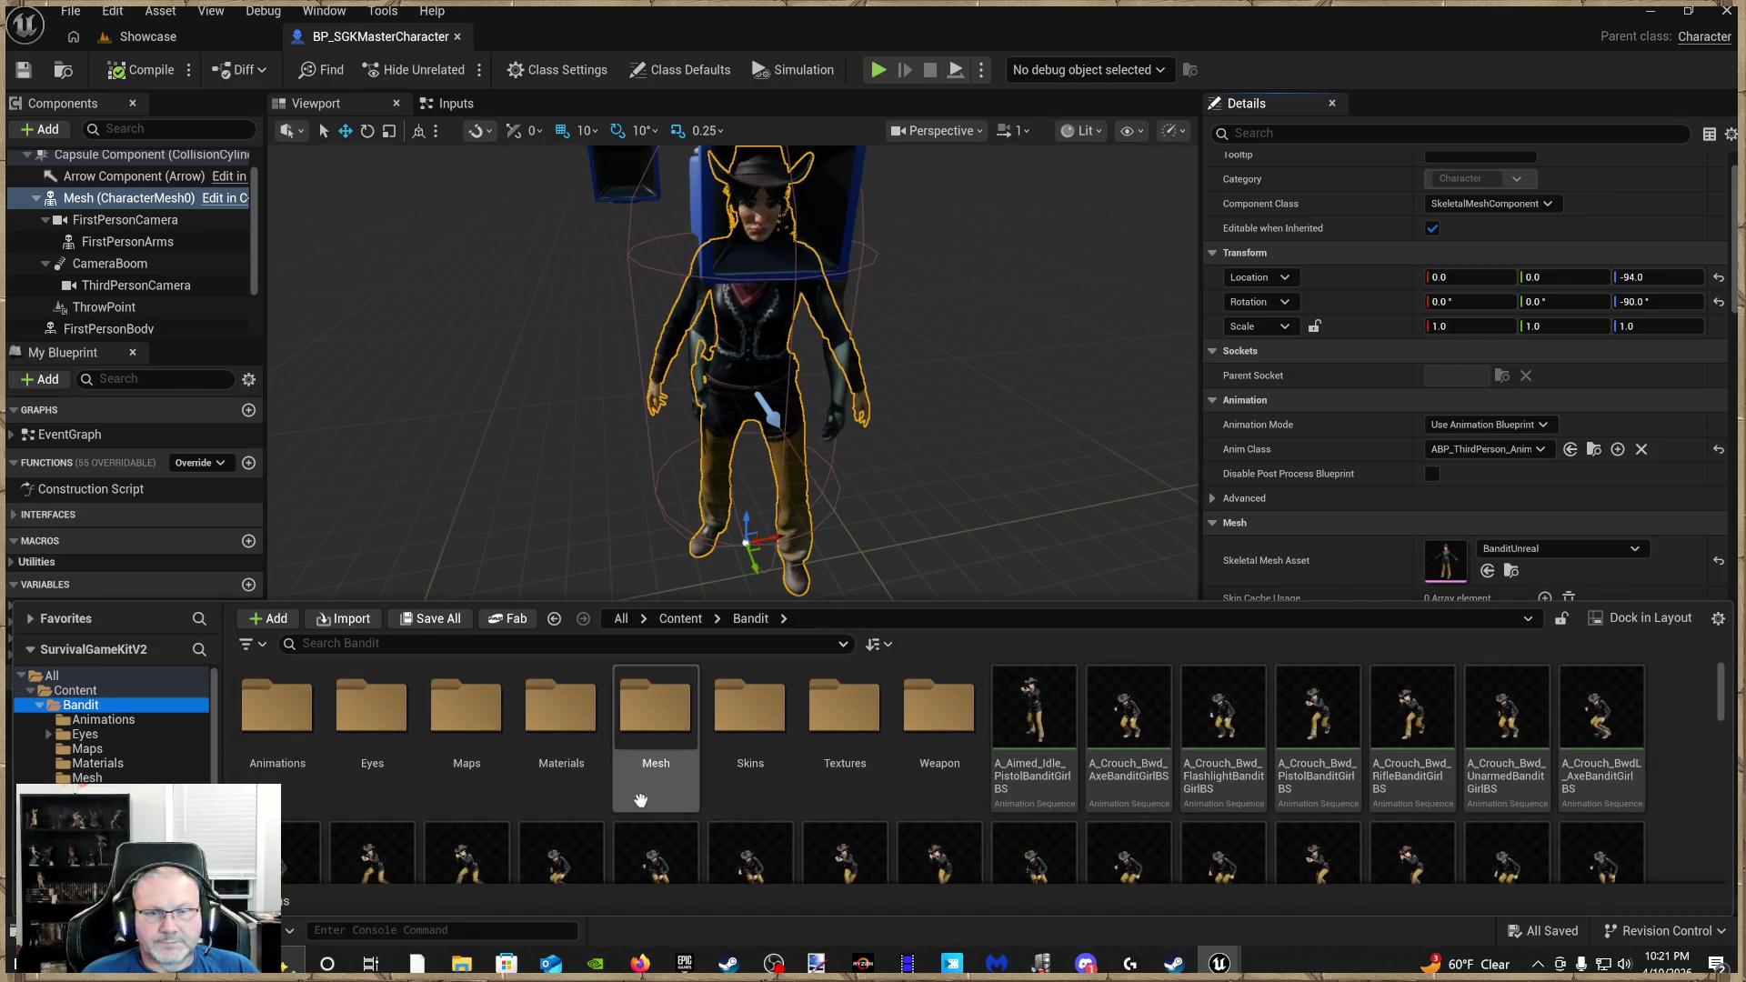
scroll(712, 805, "down", 3)
scroll(712, 805, "down", 5)
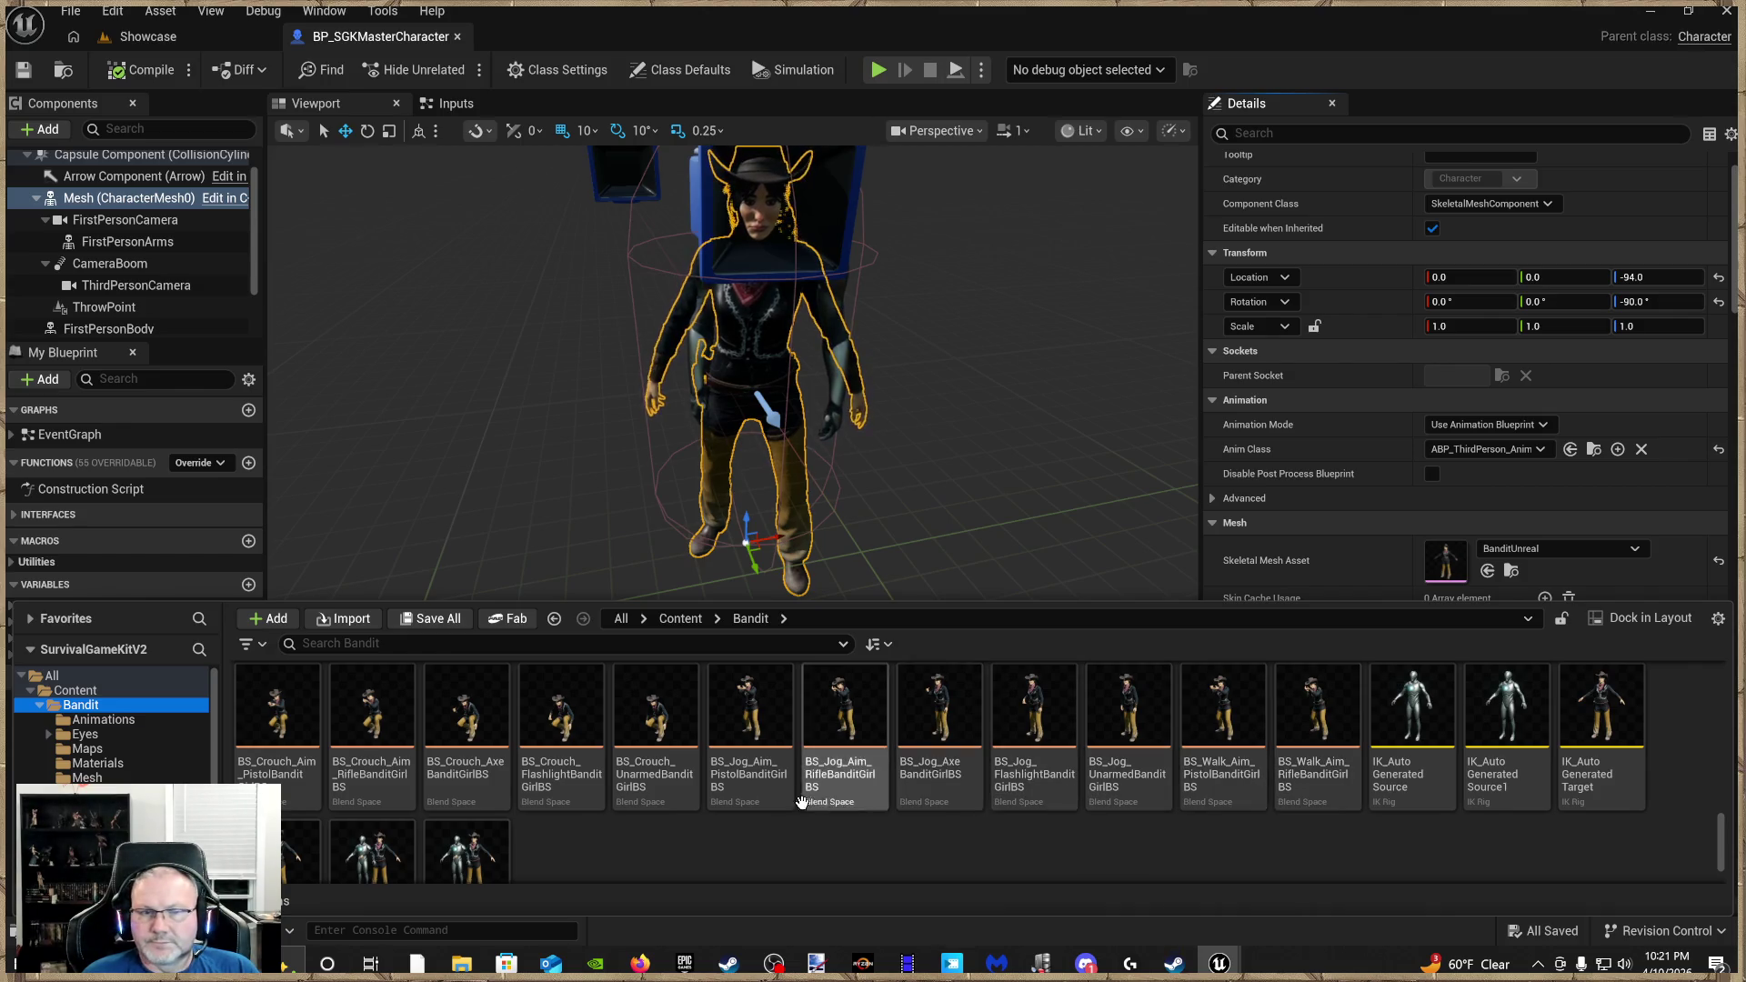
scroll(427, 782, "up", 4)
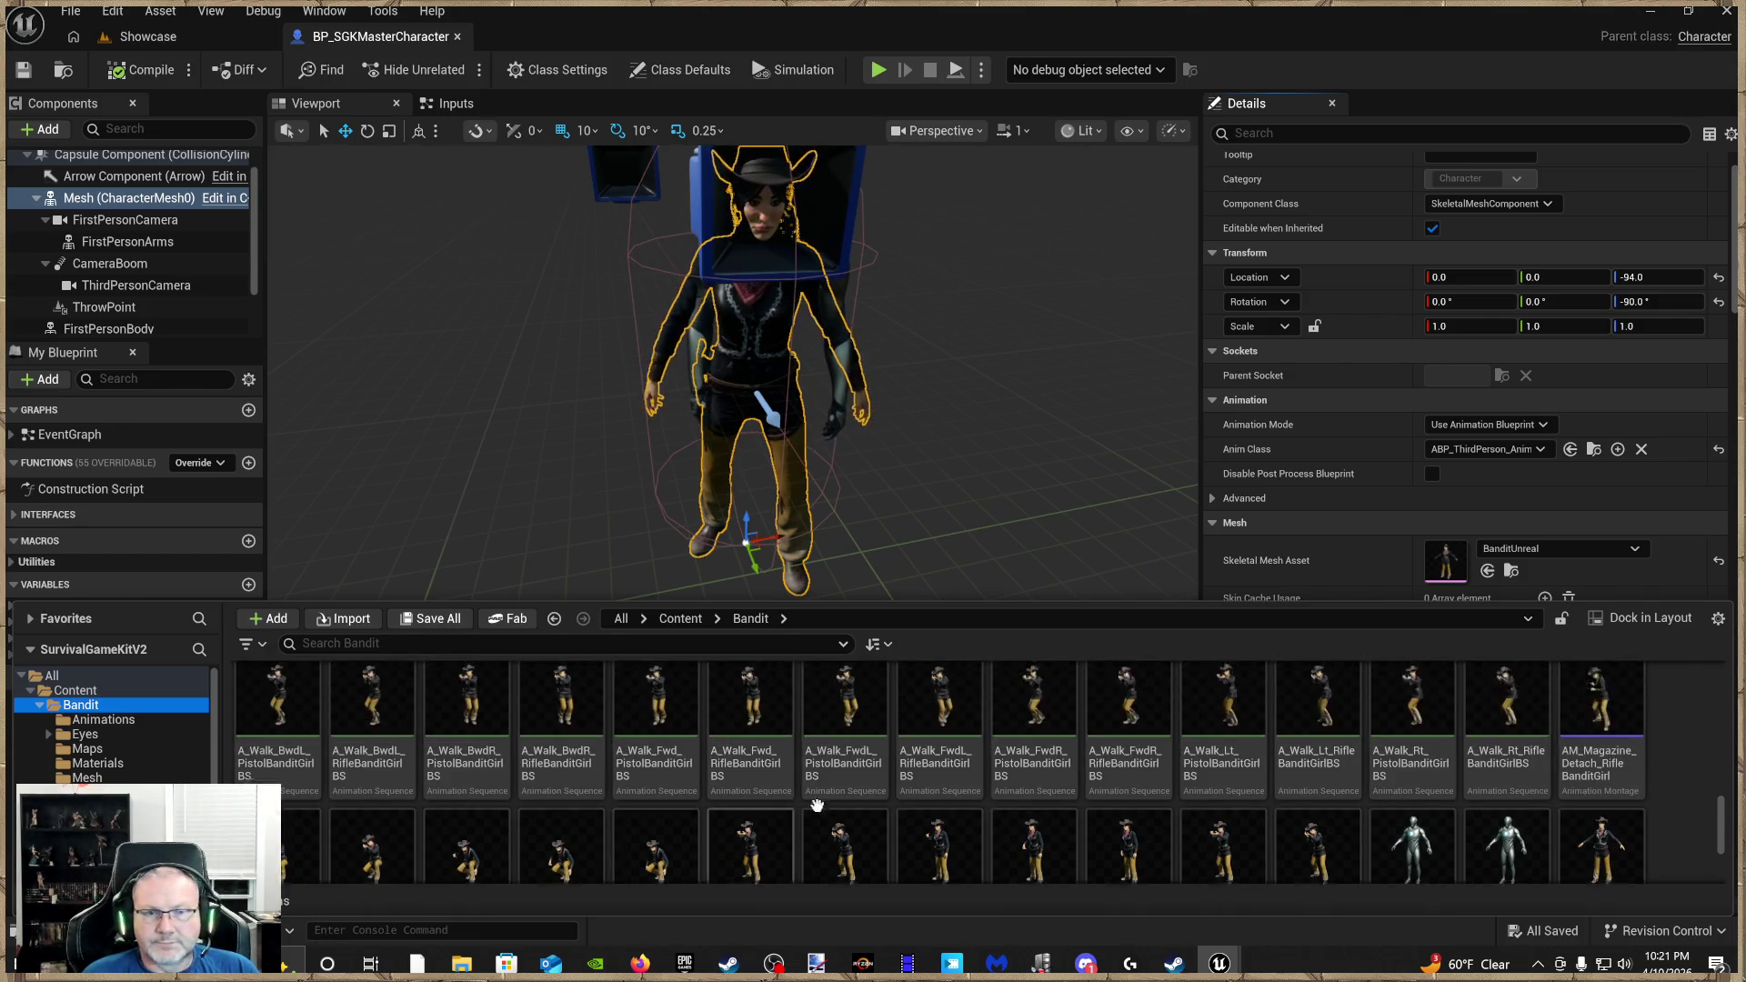
right_click(855, 718)
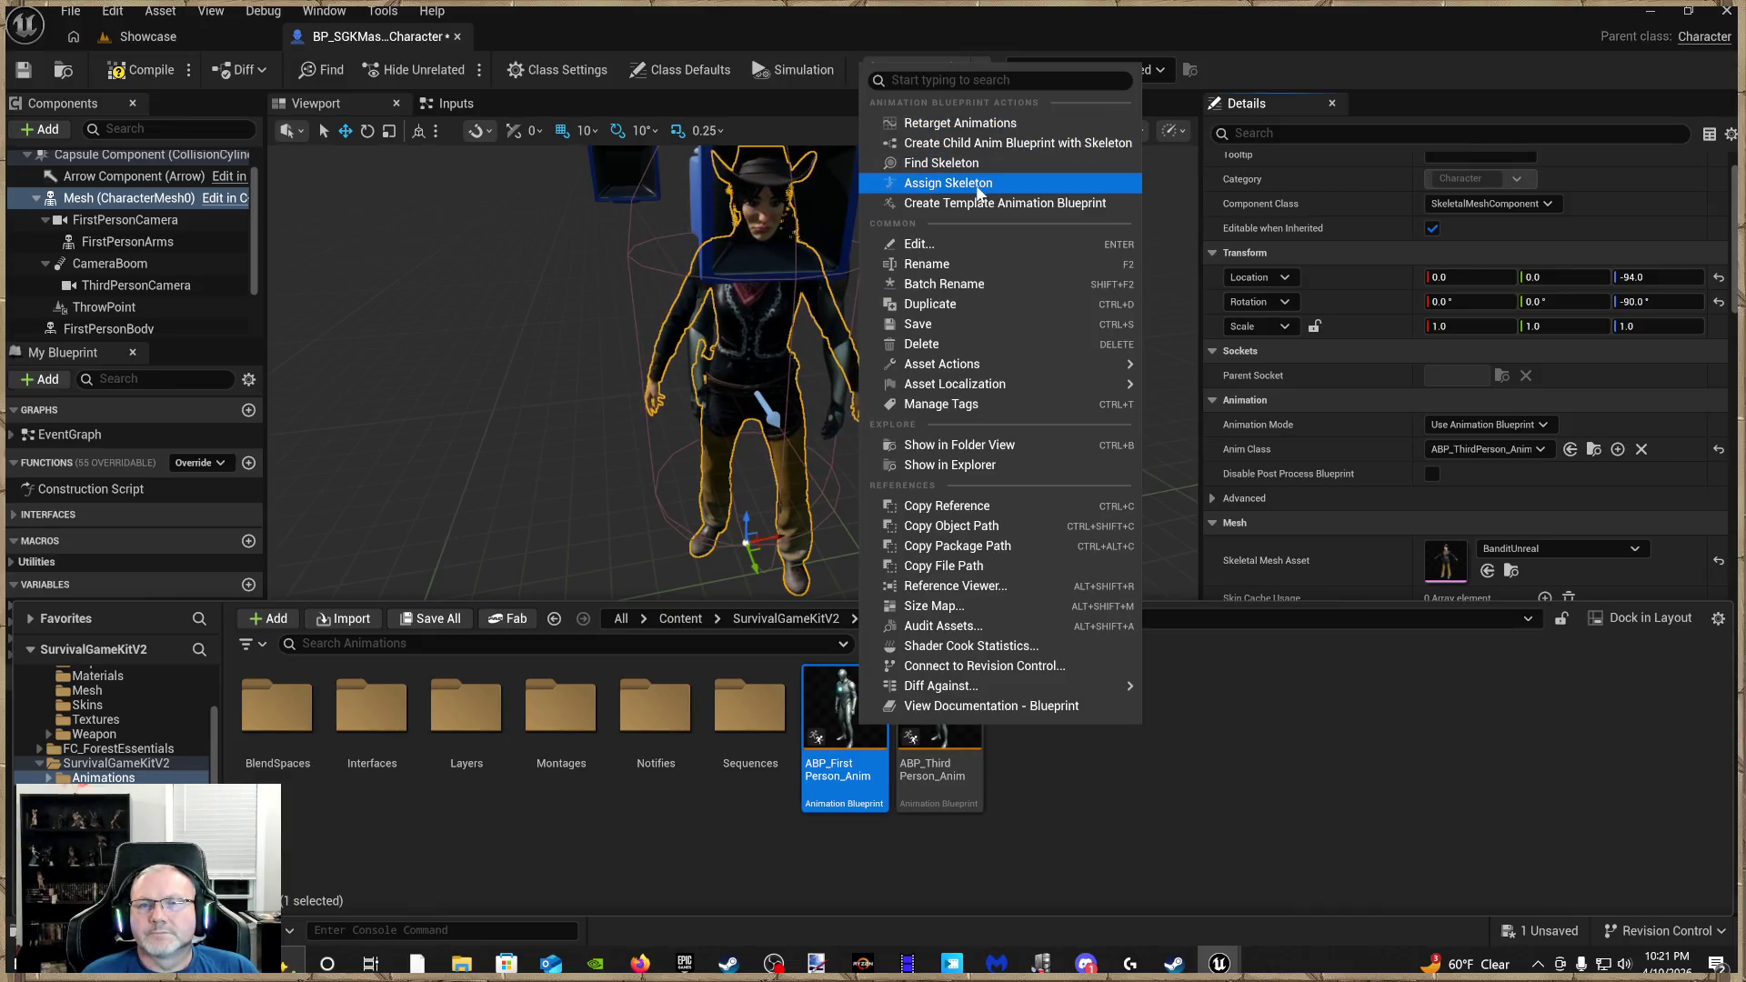
Look through SurvivalGameKitV2 Meshes > Skeletal meshes and select SK_Mannequin
left_click(1453, 789)
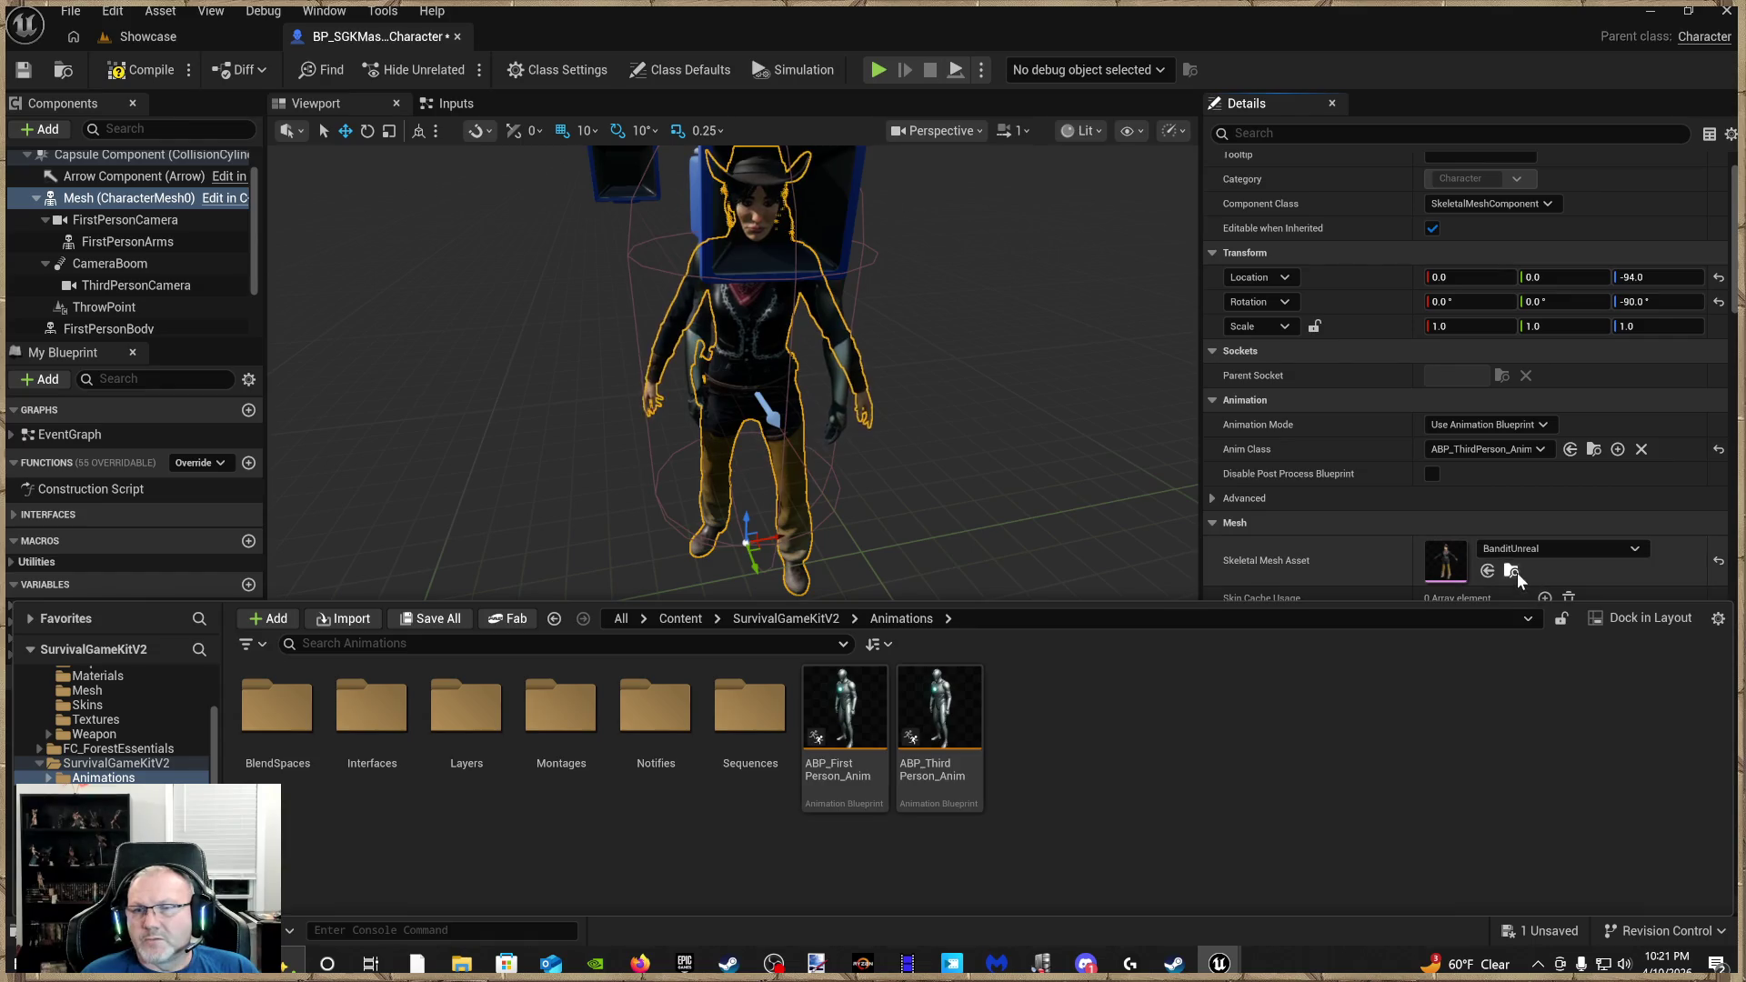
left_click(1516, 575)
left_click(1512, 571)
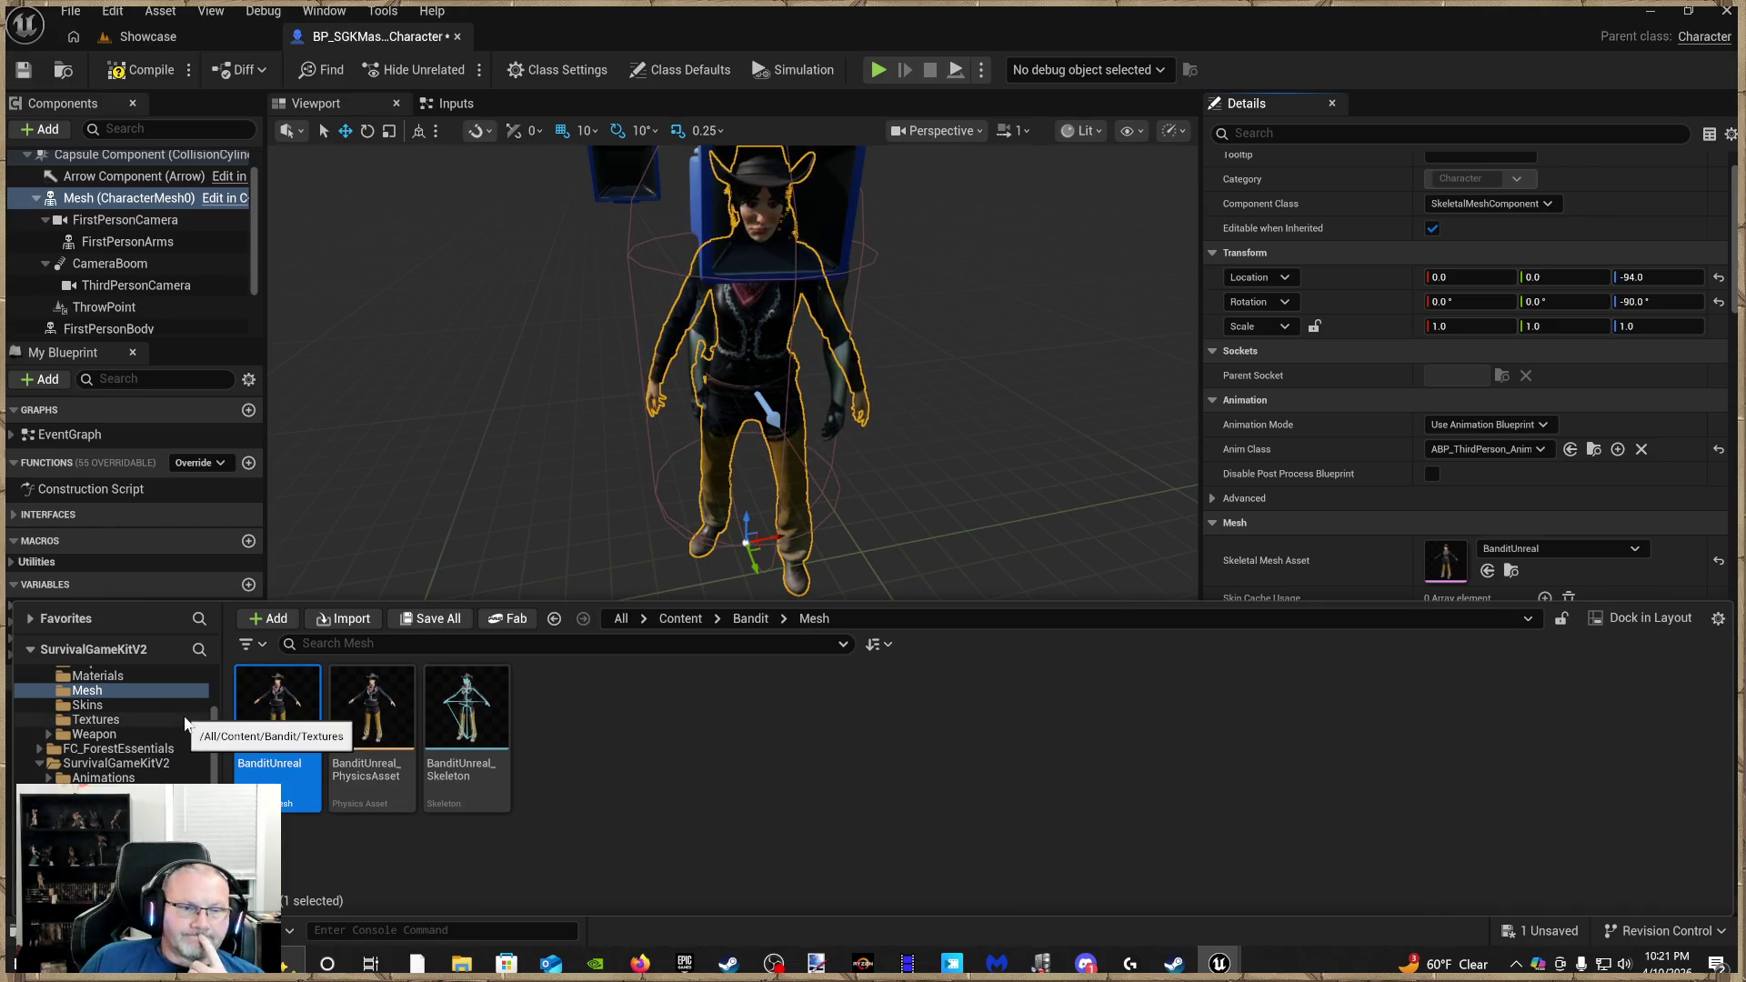
left_click(125, 767)
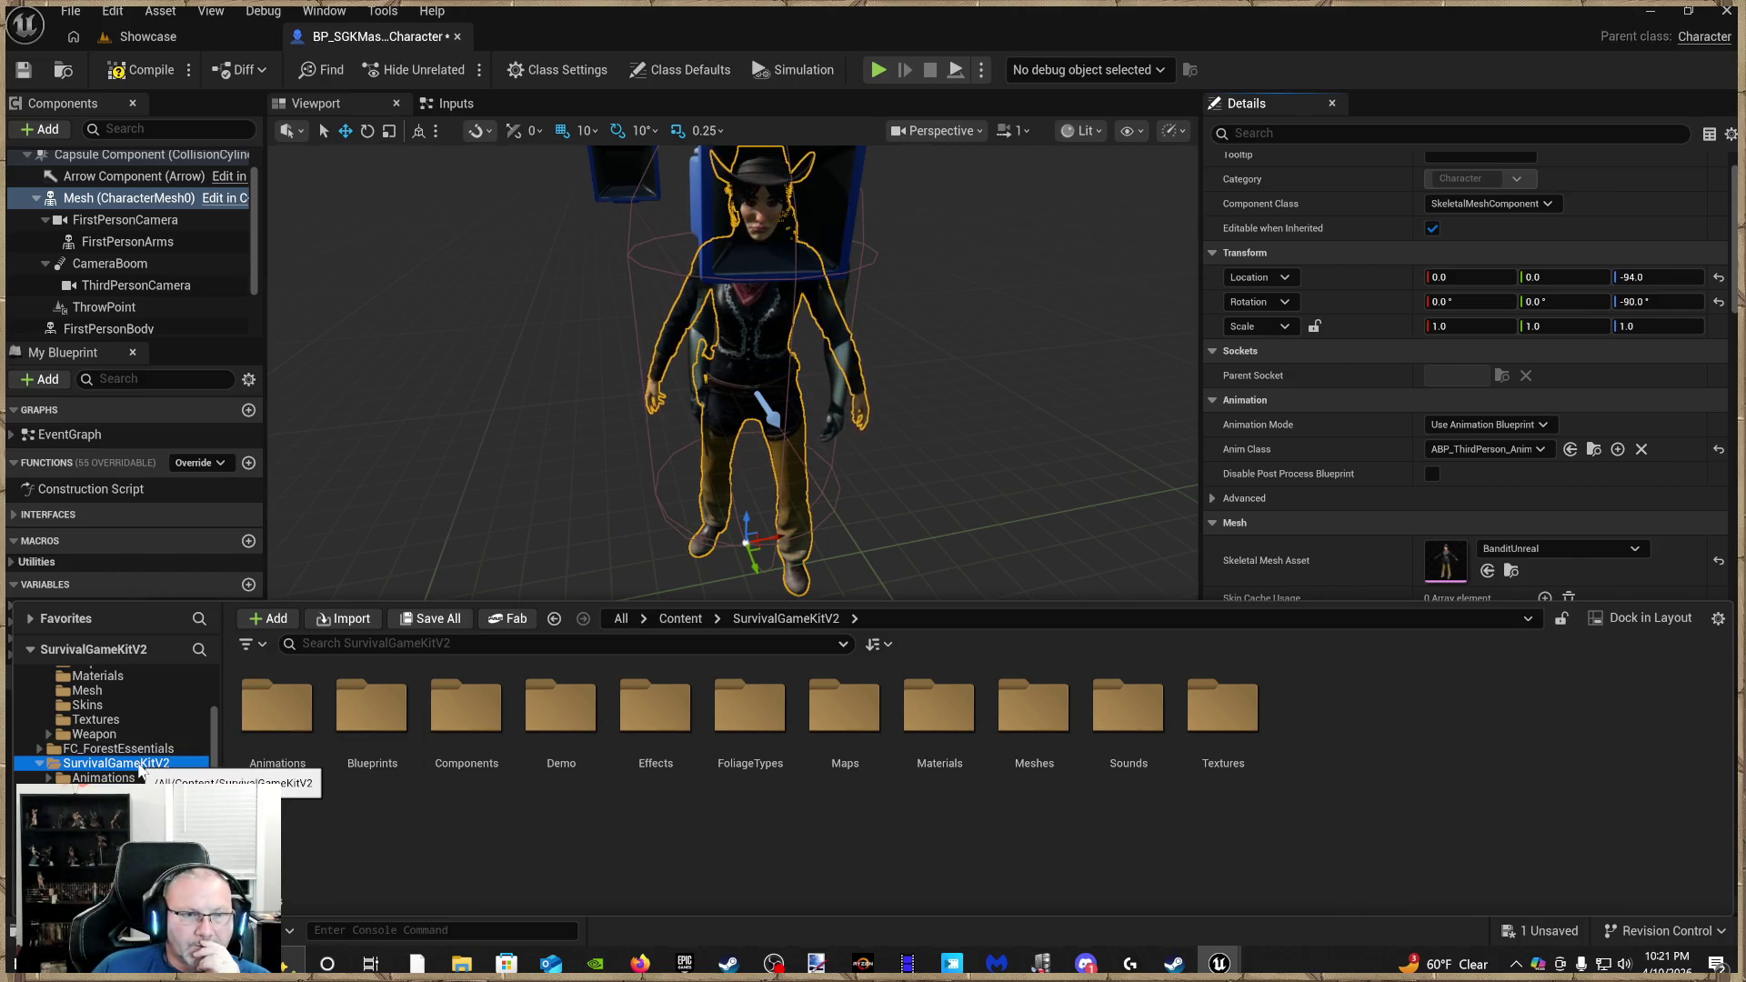
scroll(112, 726, "down", 3)
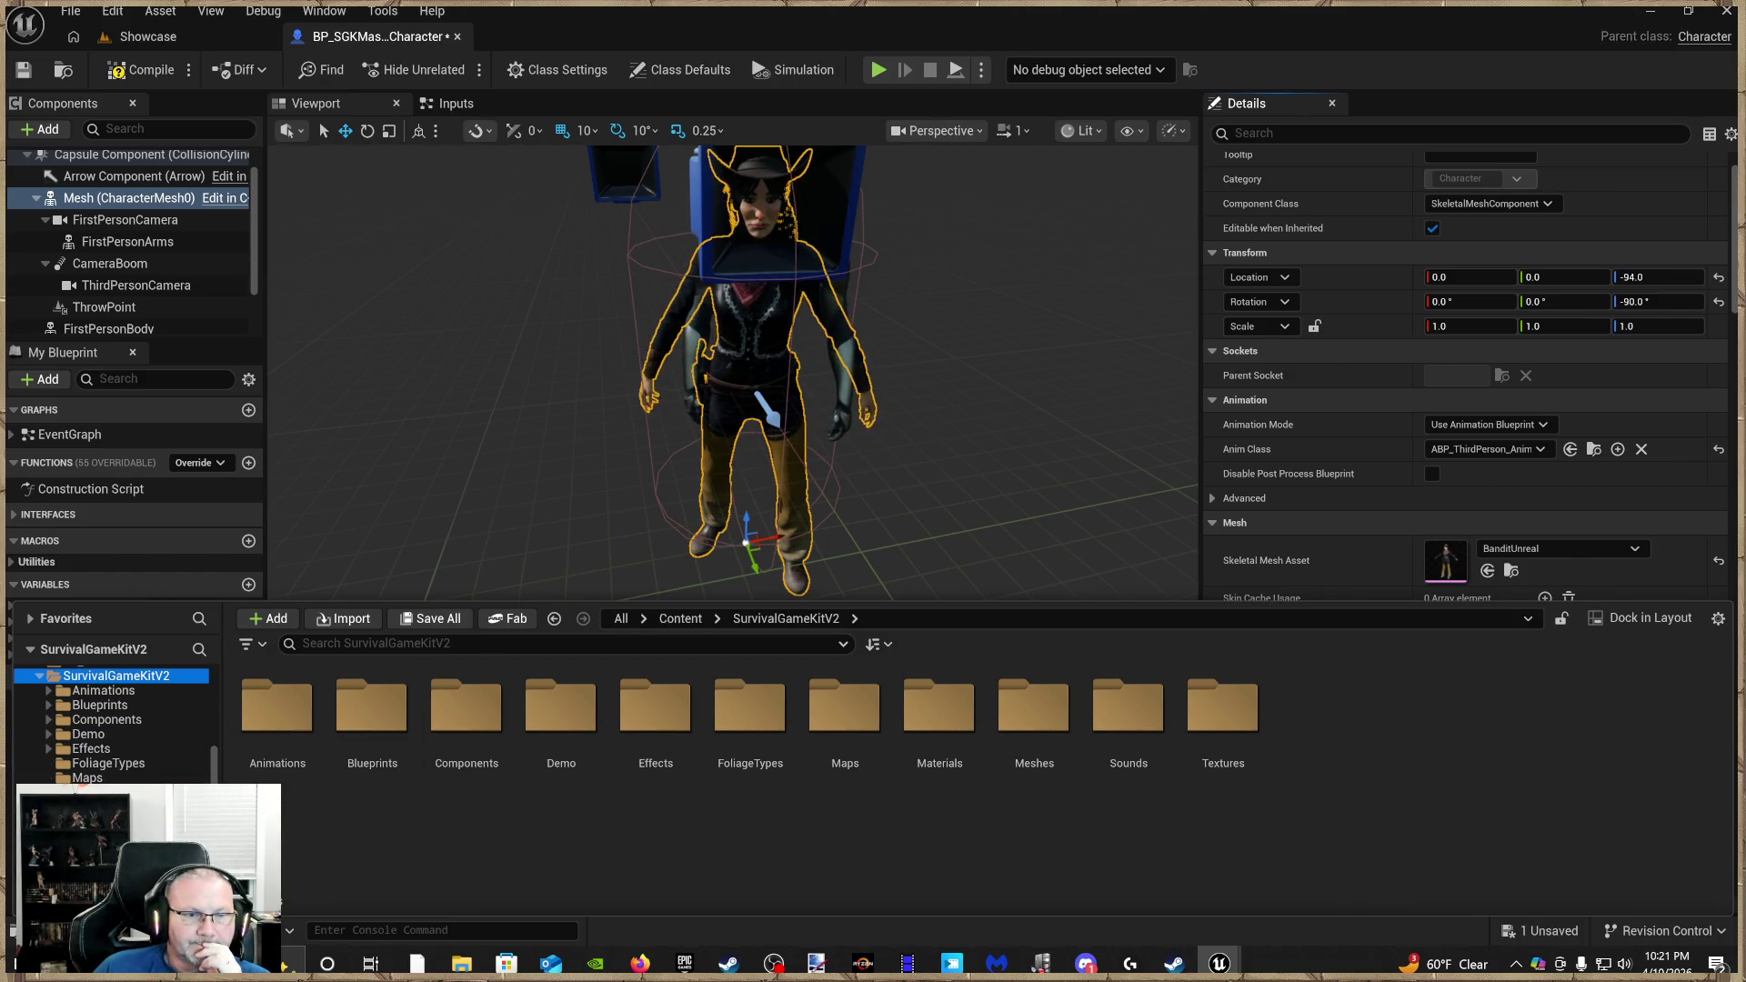
left_click(100, 813)
left_click(100, 829)
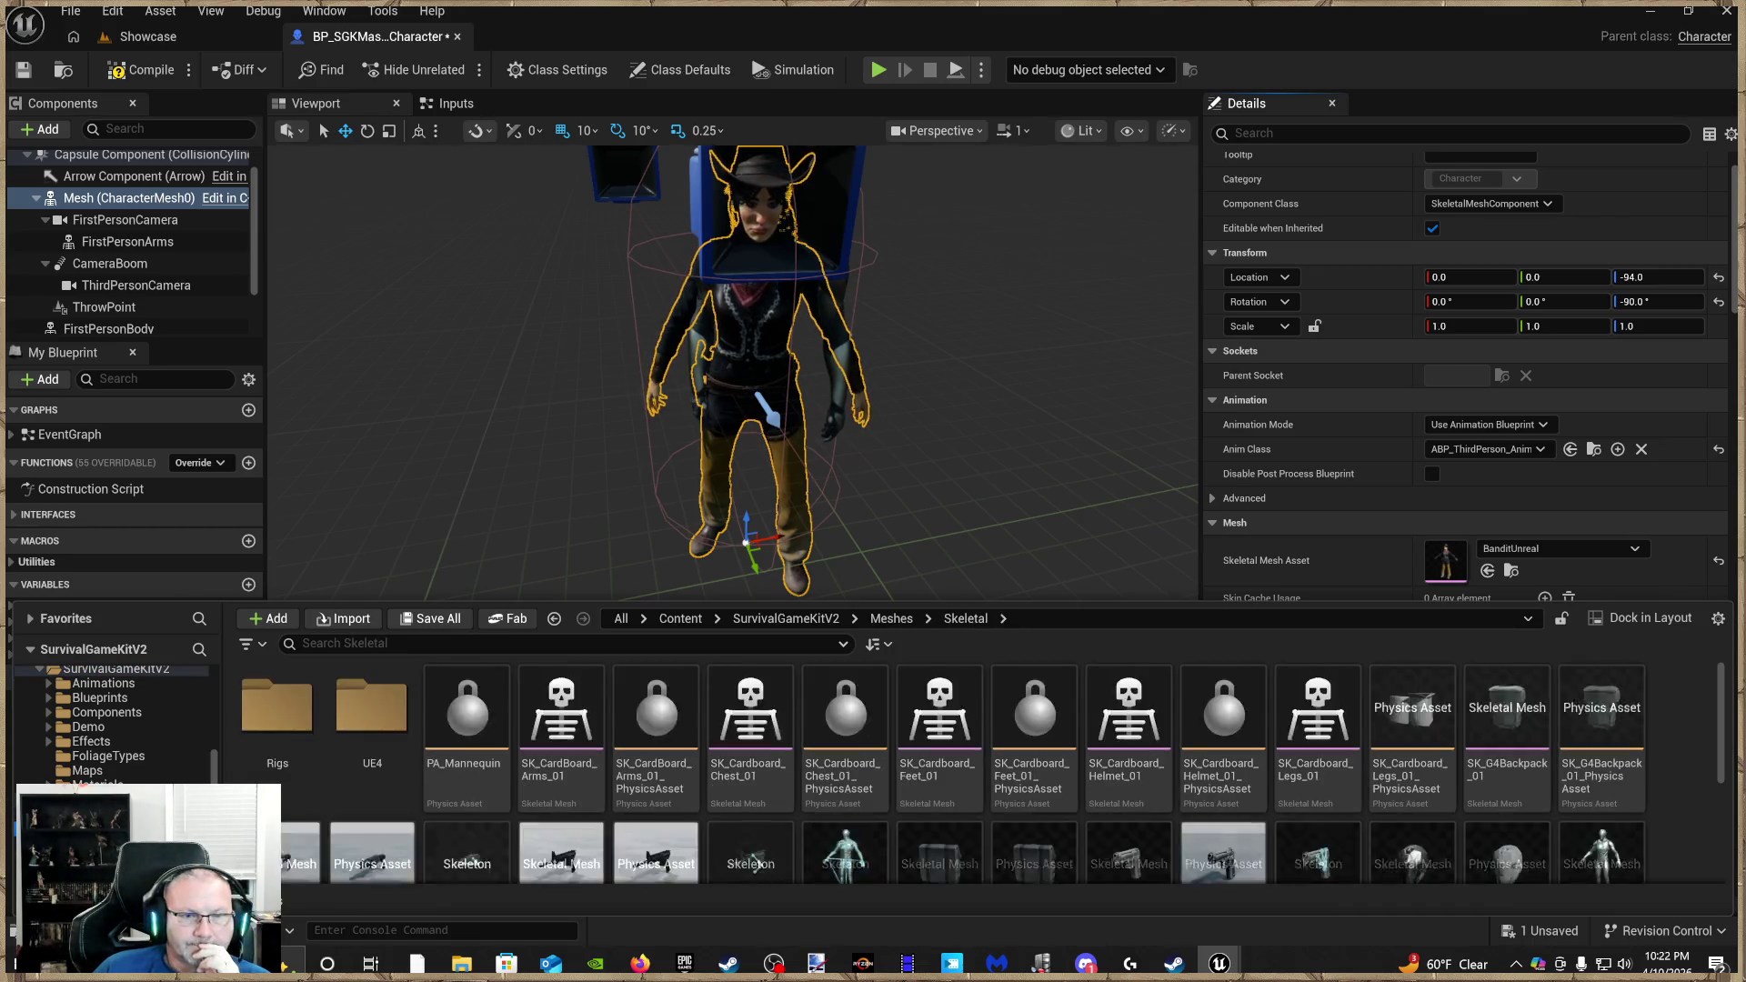
scroll(892, 819, "down", 2)
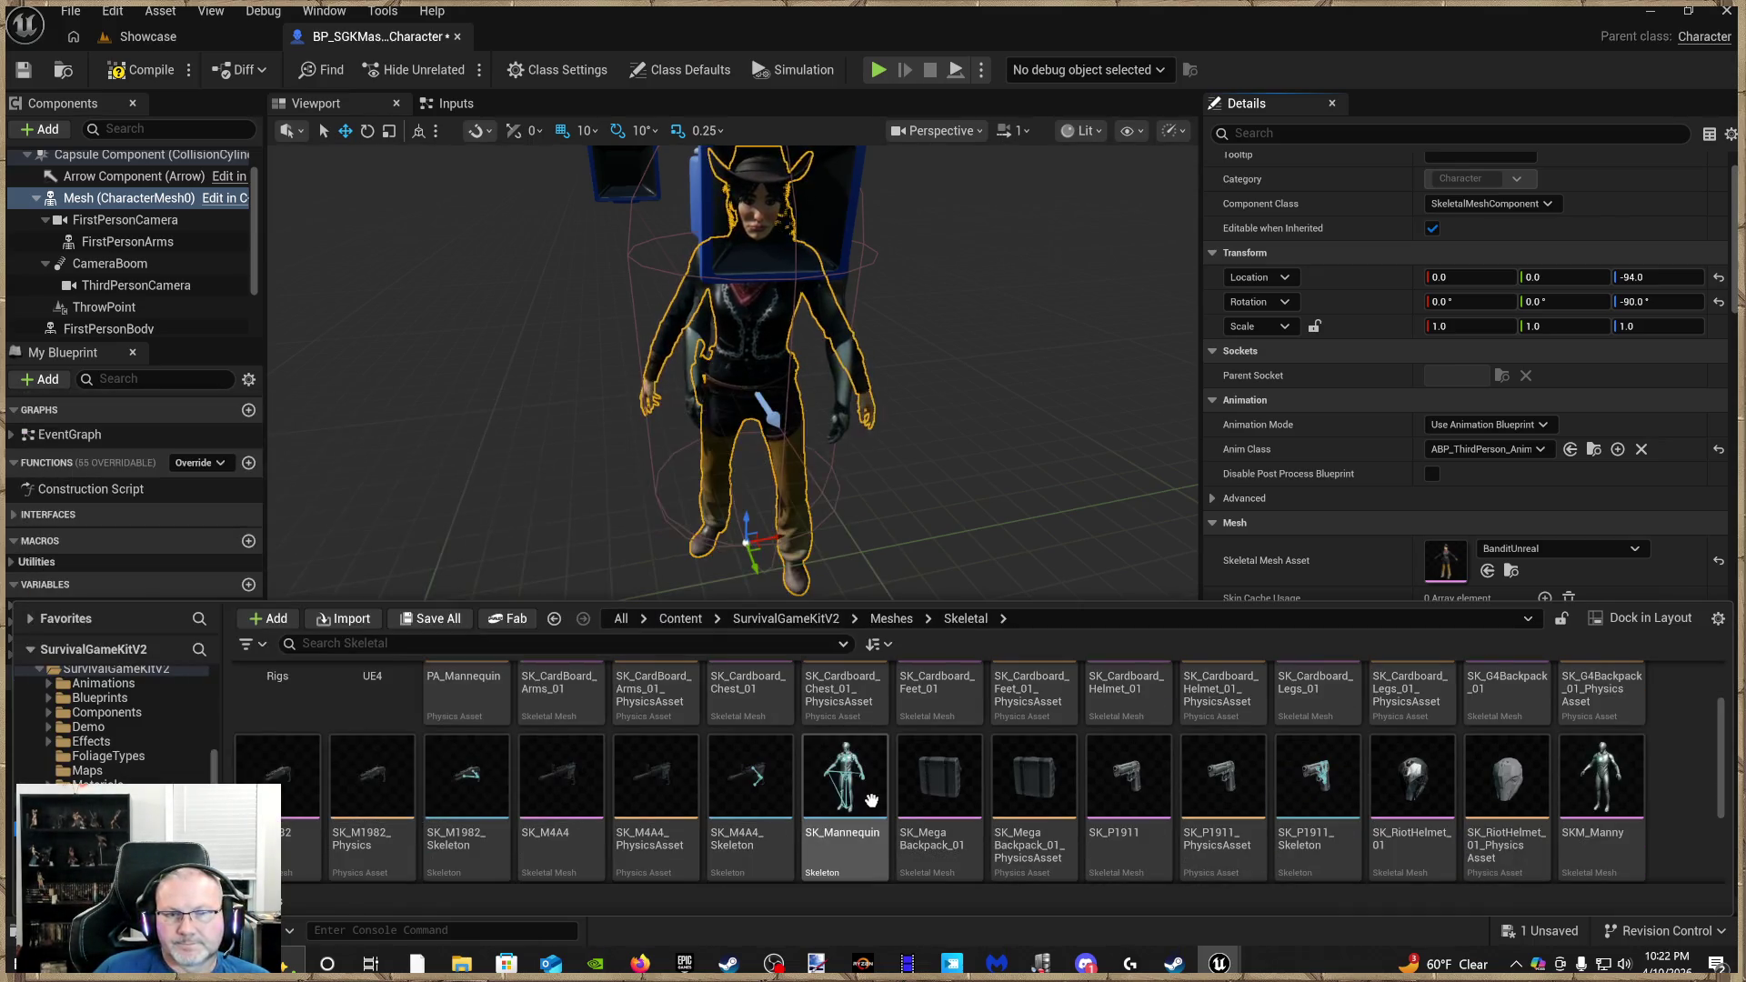
left_click(840, 801)
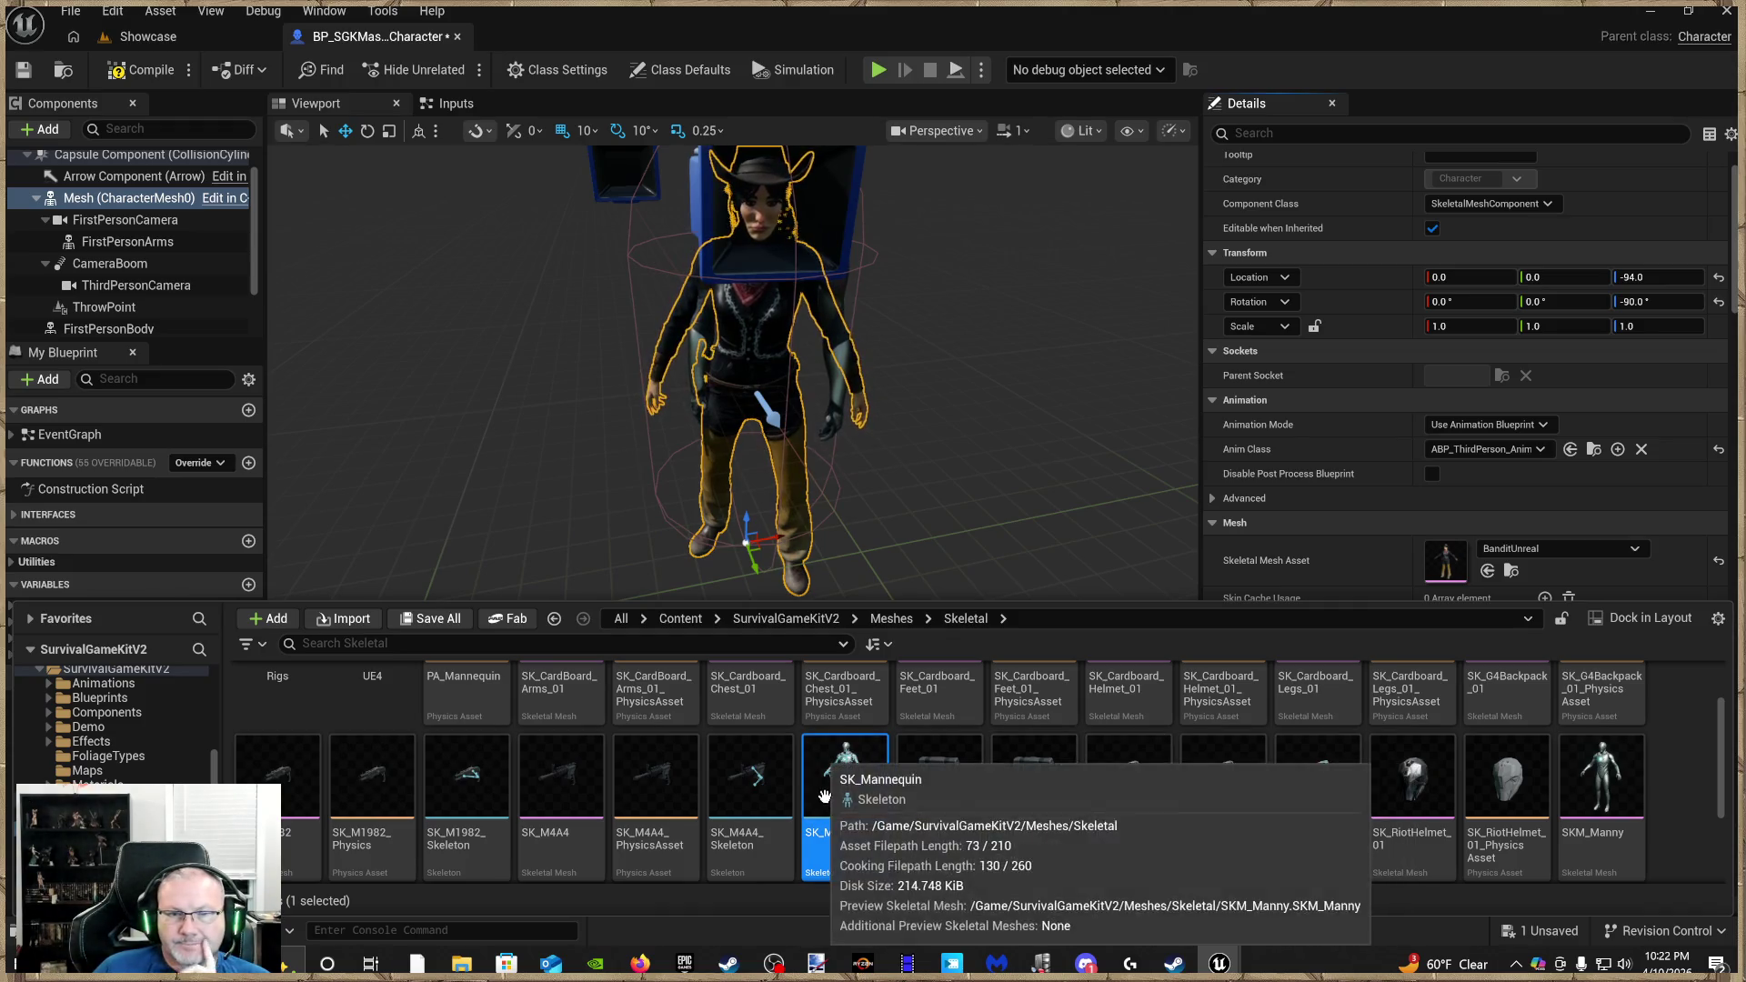
scroll(900, 828, "down", 2)
scroll(896, 826, "up", 2)
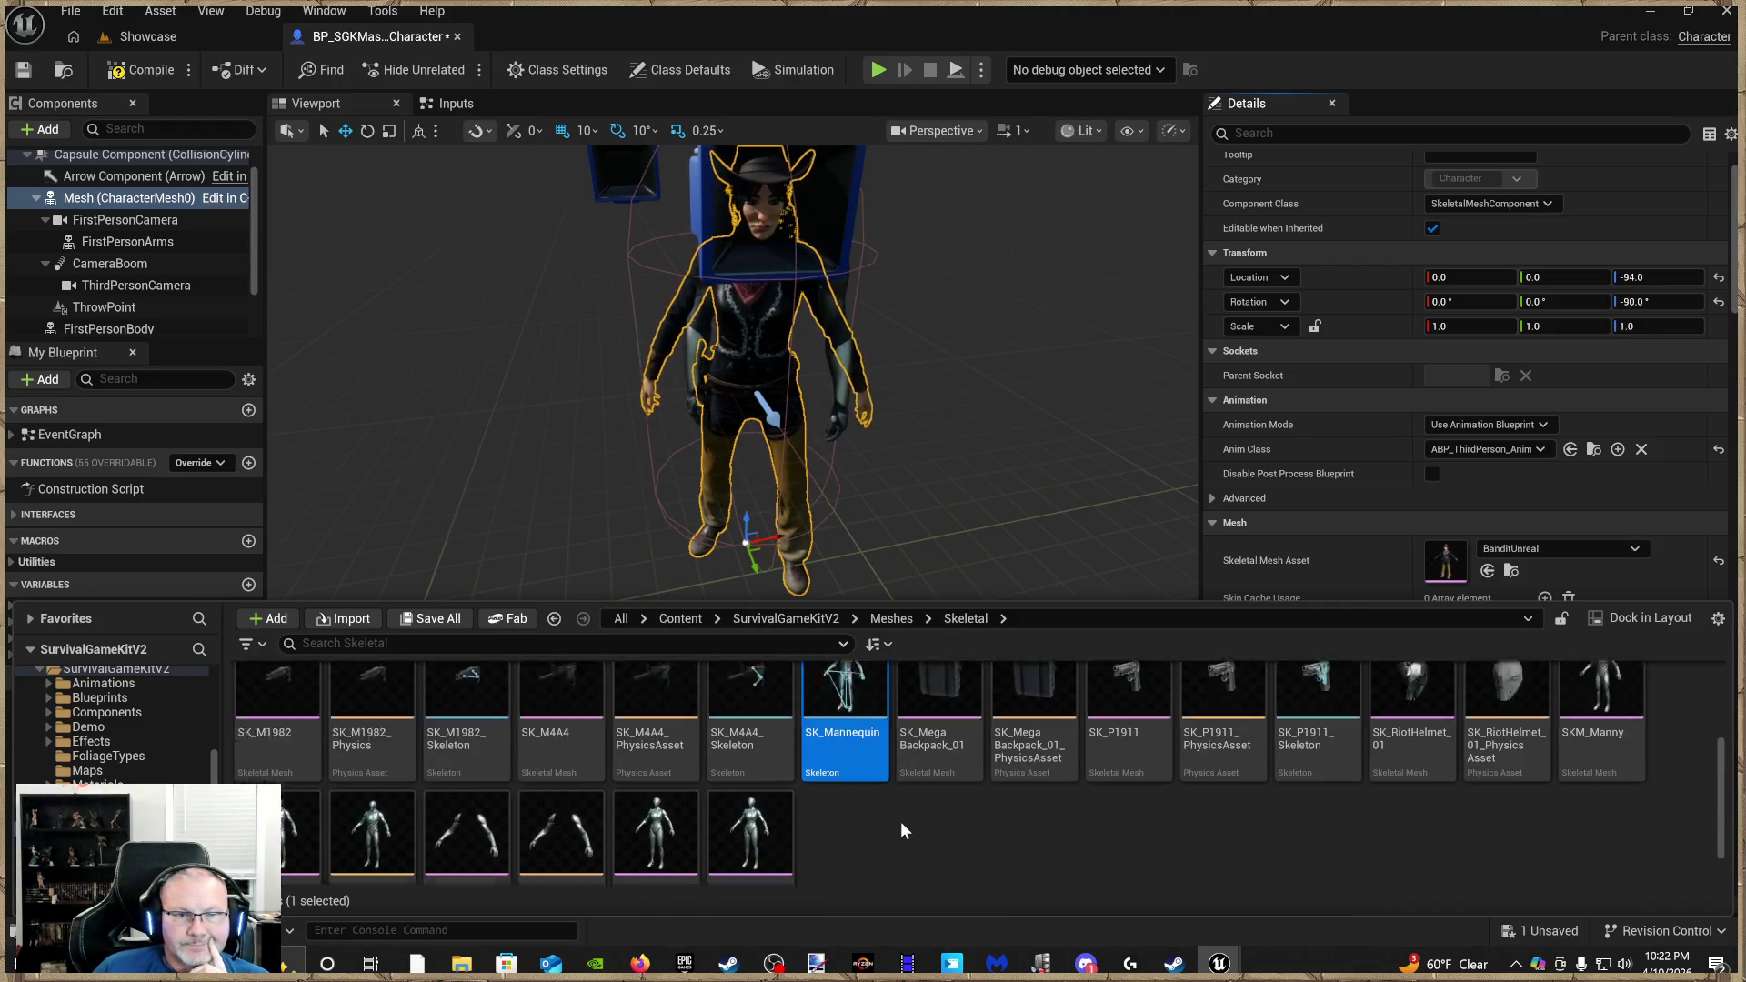
scroll(871, 830, "up", 2)
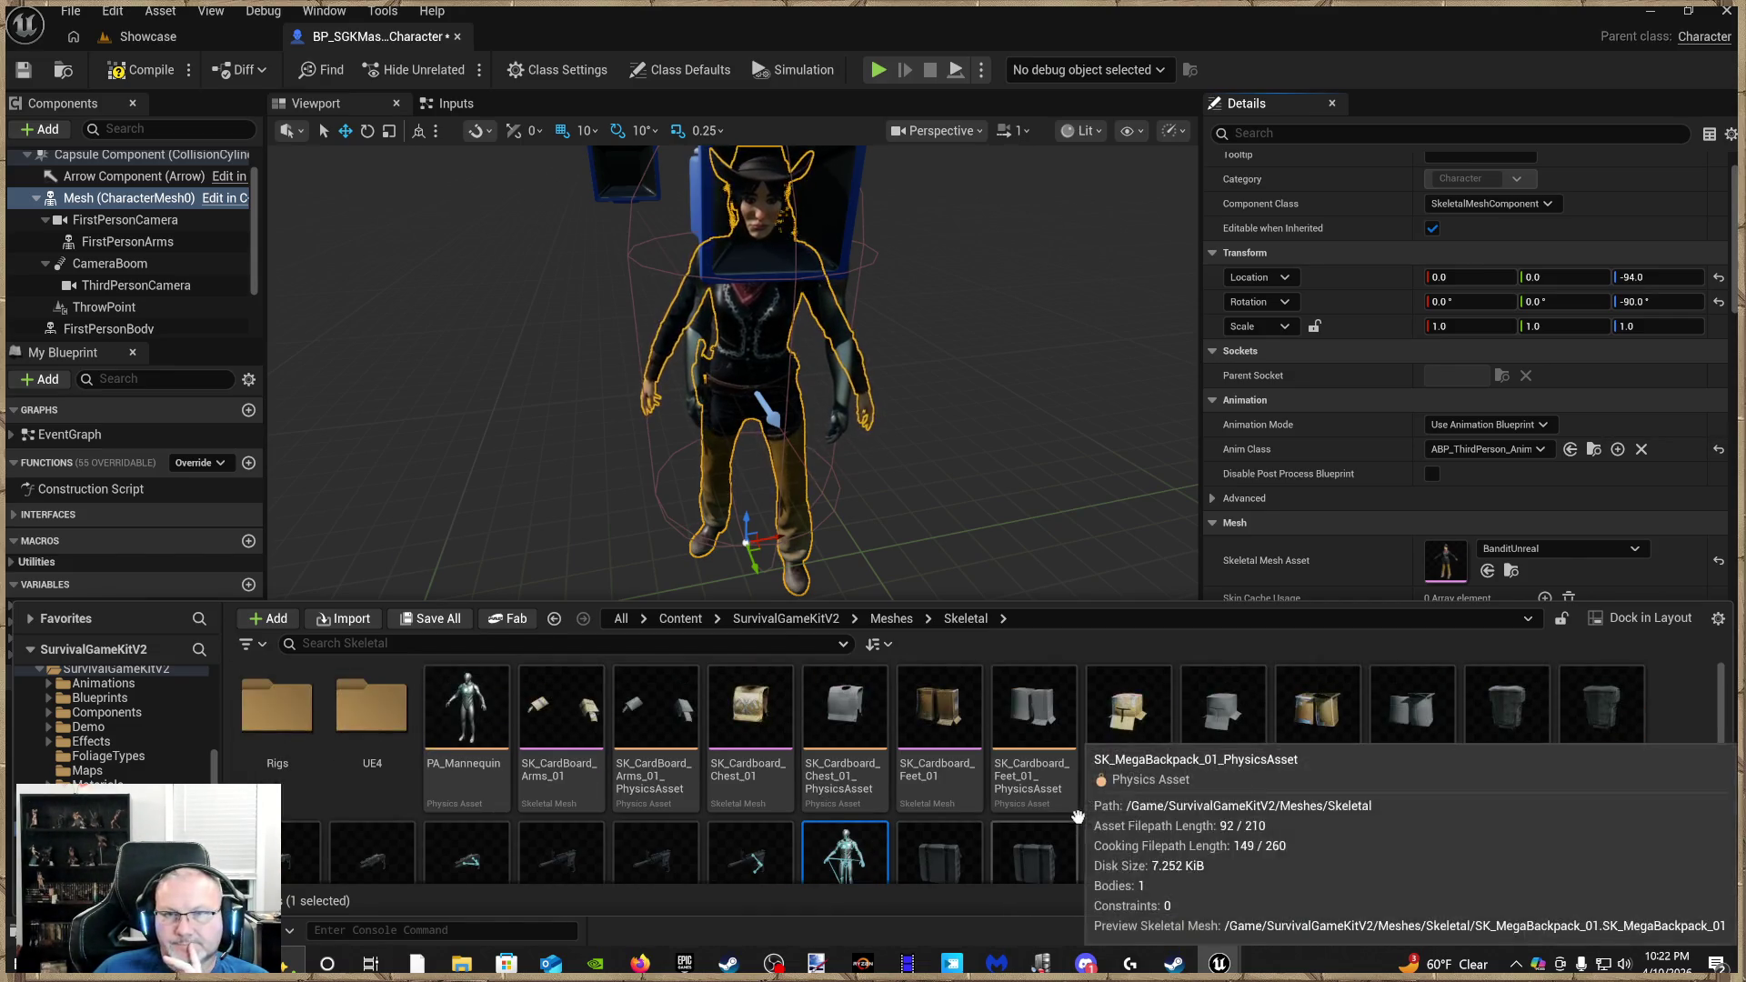
Locate the BanditUnreal mesh in the Bandit Mesh folder and bring up its asset actions
left_click(1505, 577)
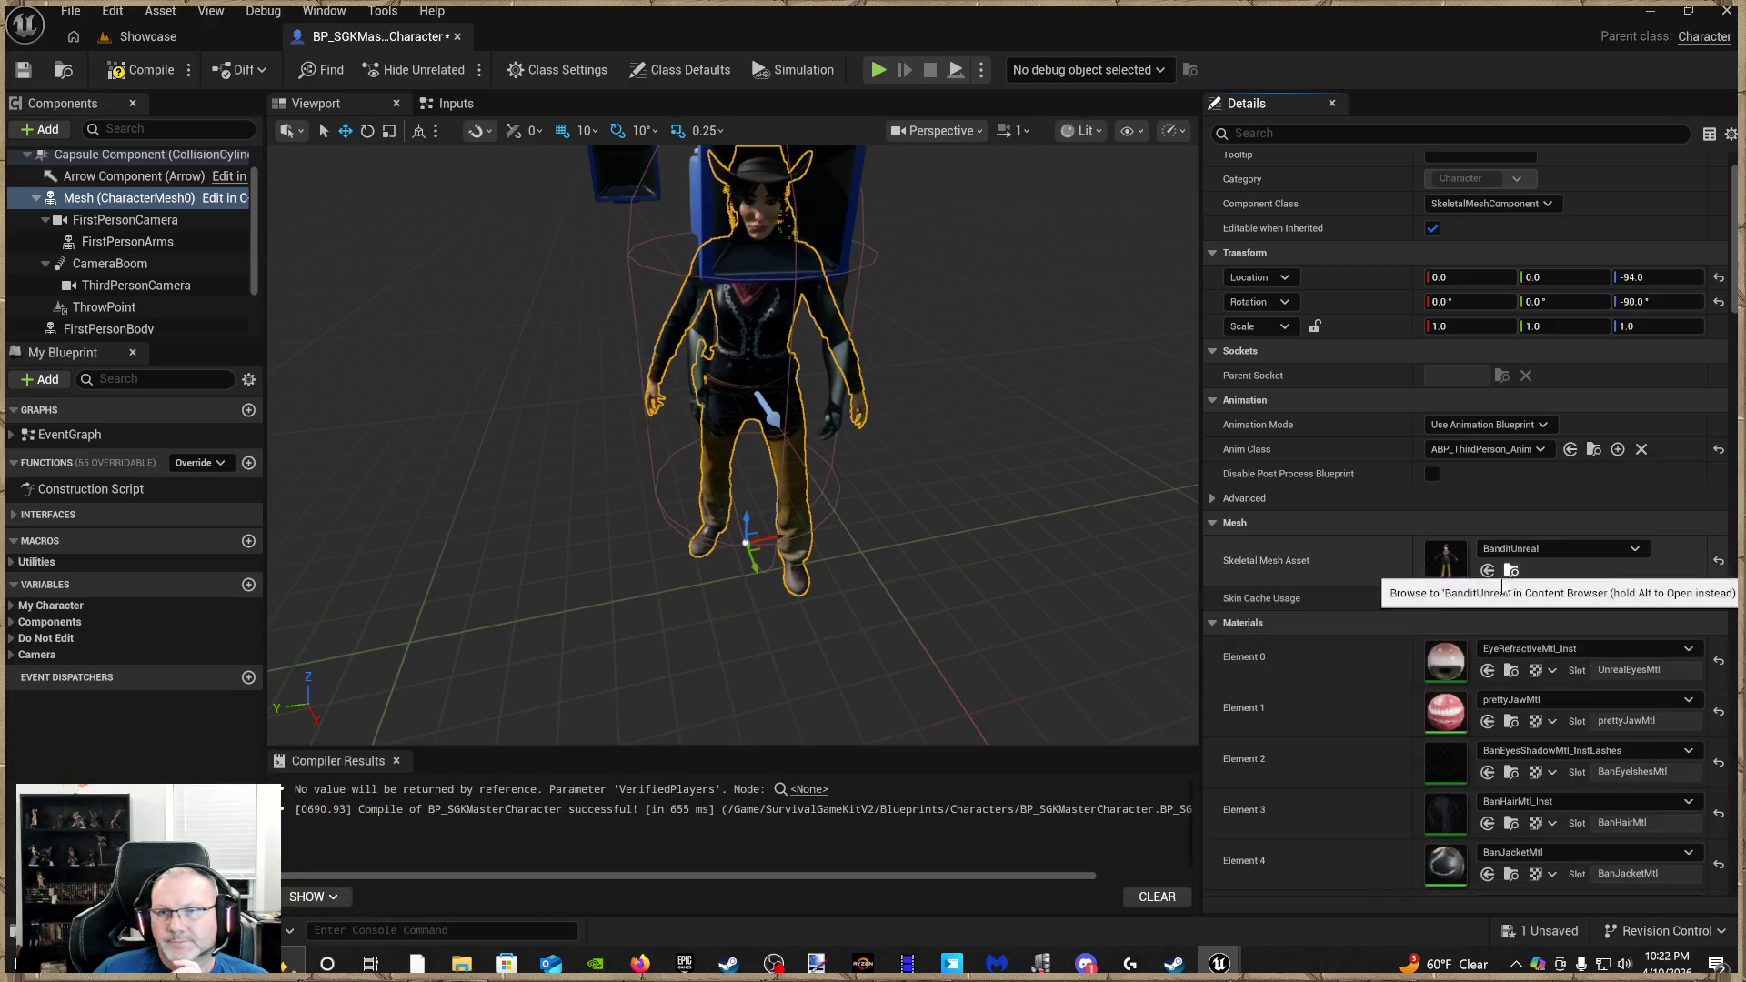
left_click(1511, 570)
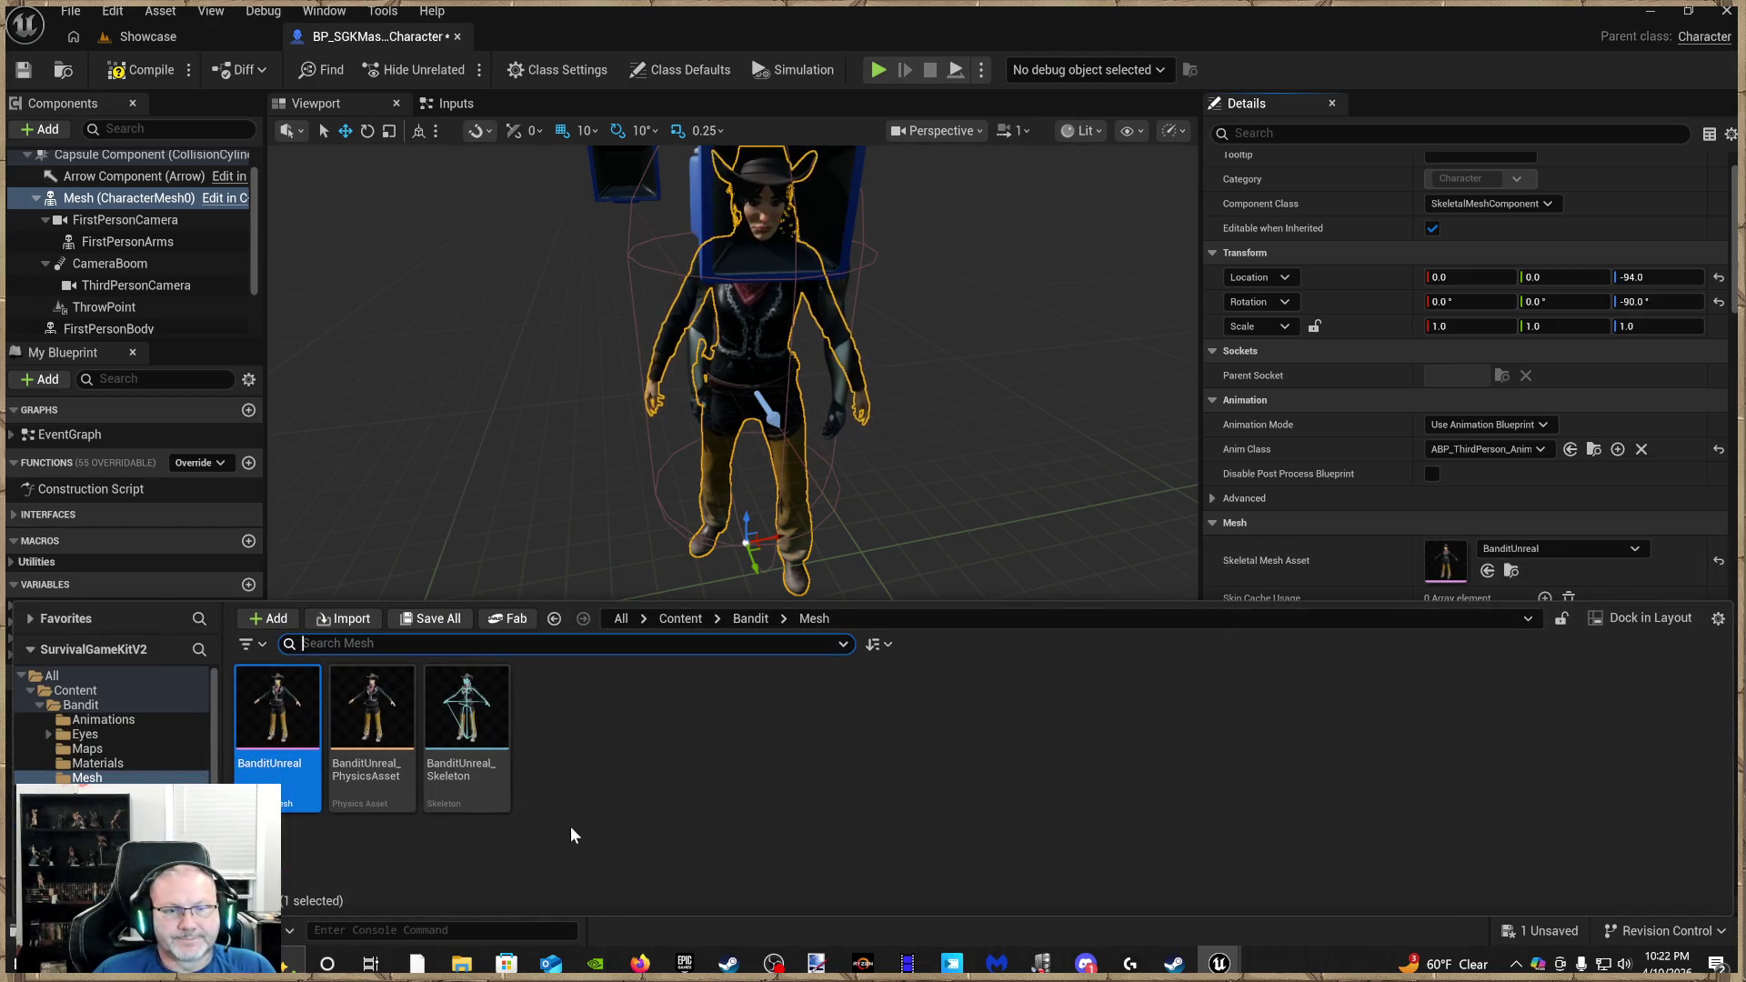
right_click(274, 740)
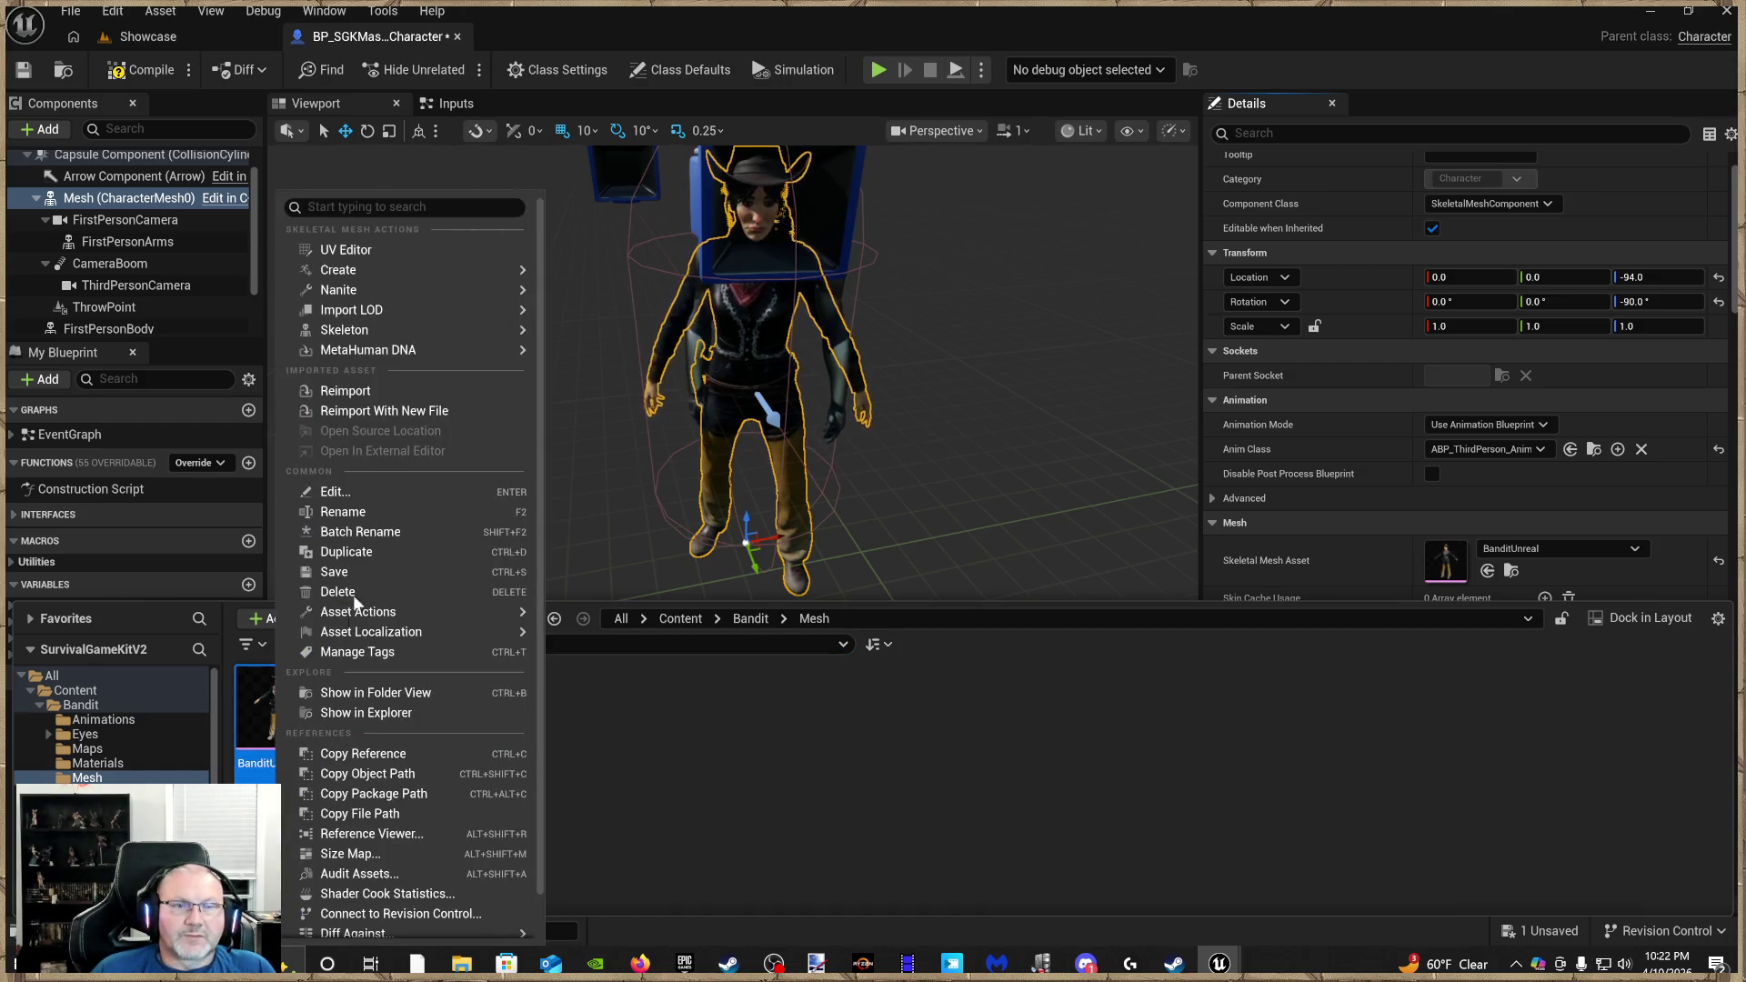
In Assign Skeleton, preview bone mappings for UE4_Mannequin_Skeleton, SK_Mannequin, BanditUnreal_Skeleton and others
mouse_move(376, 336)
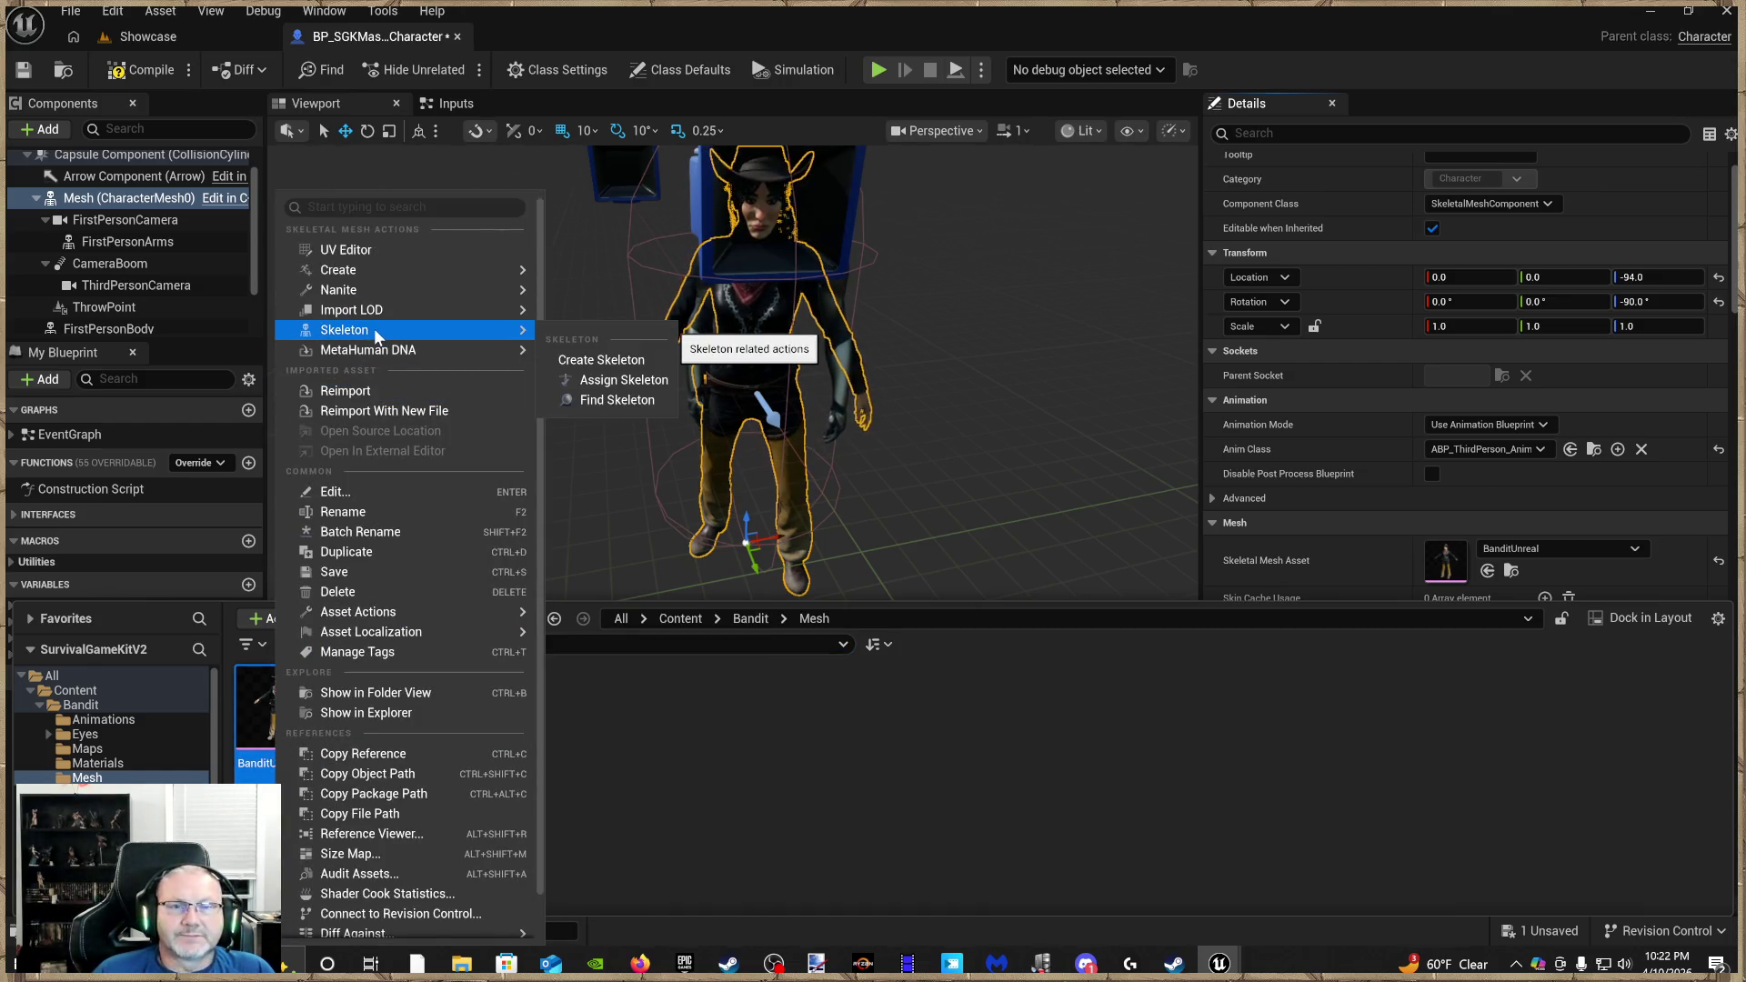
left_click(640, 380)
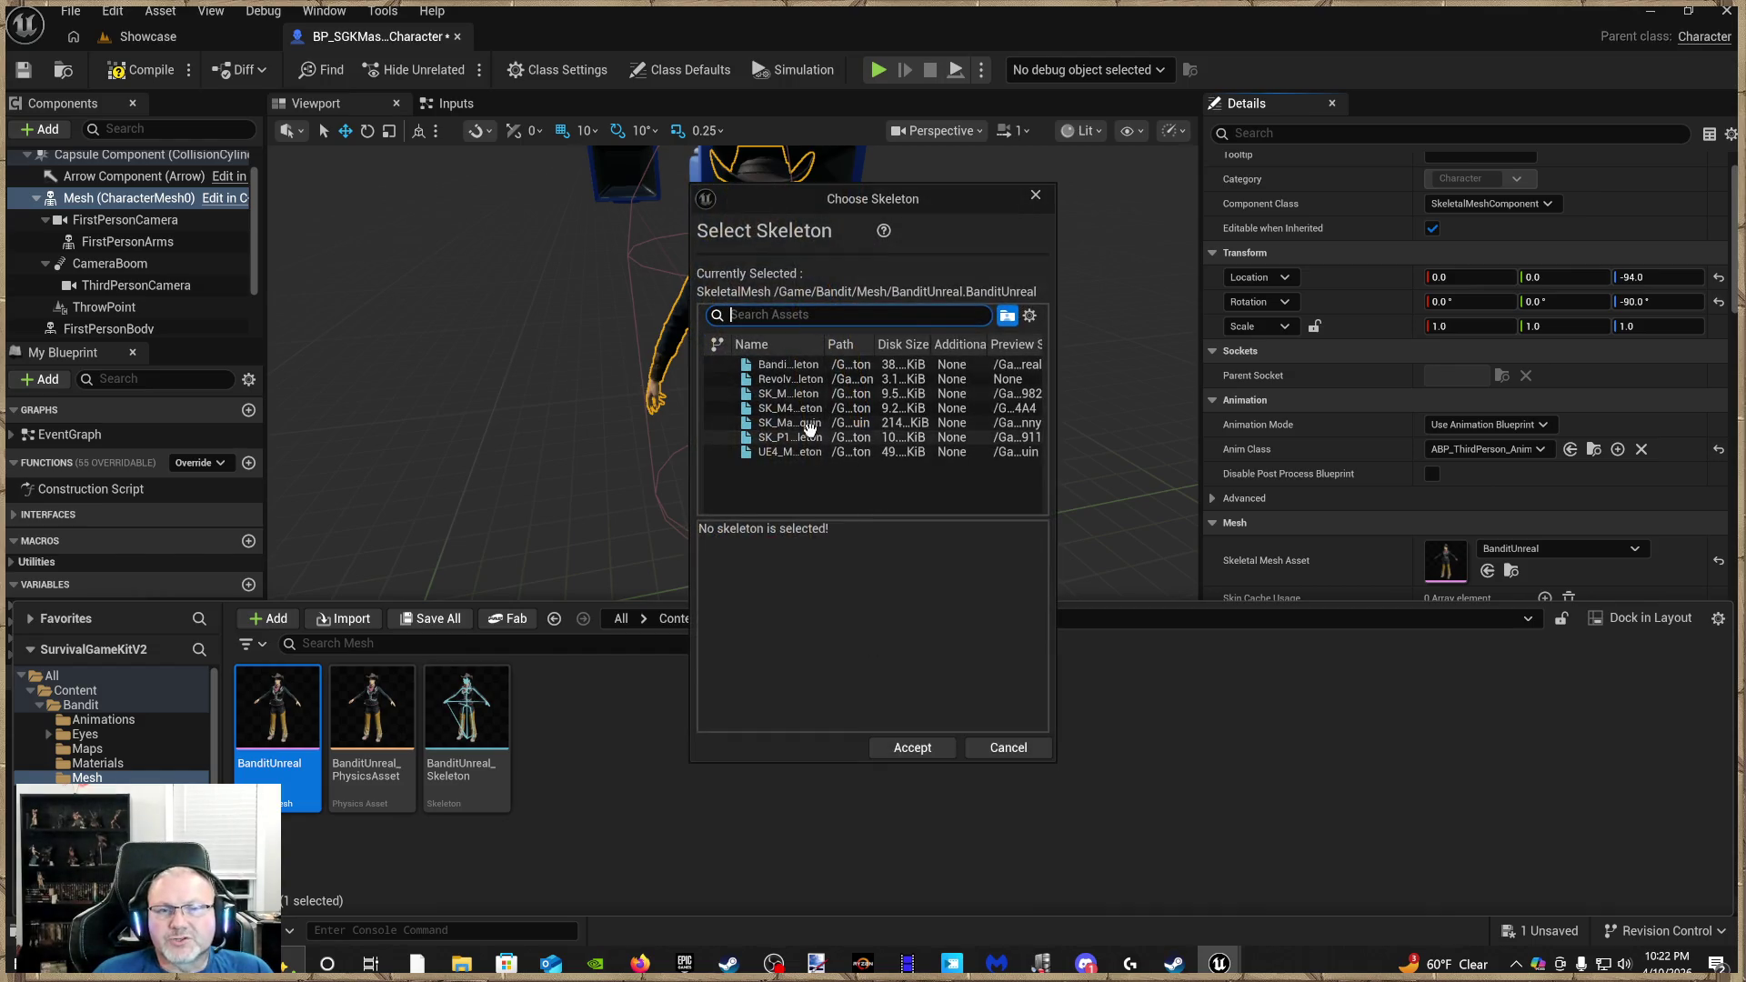
left_click_drag(1053, 466, 1452, 464)
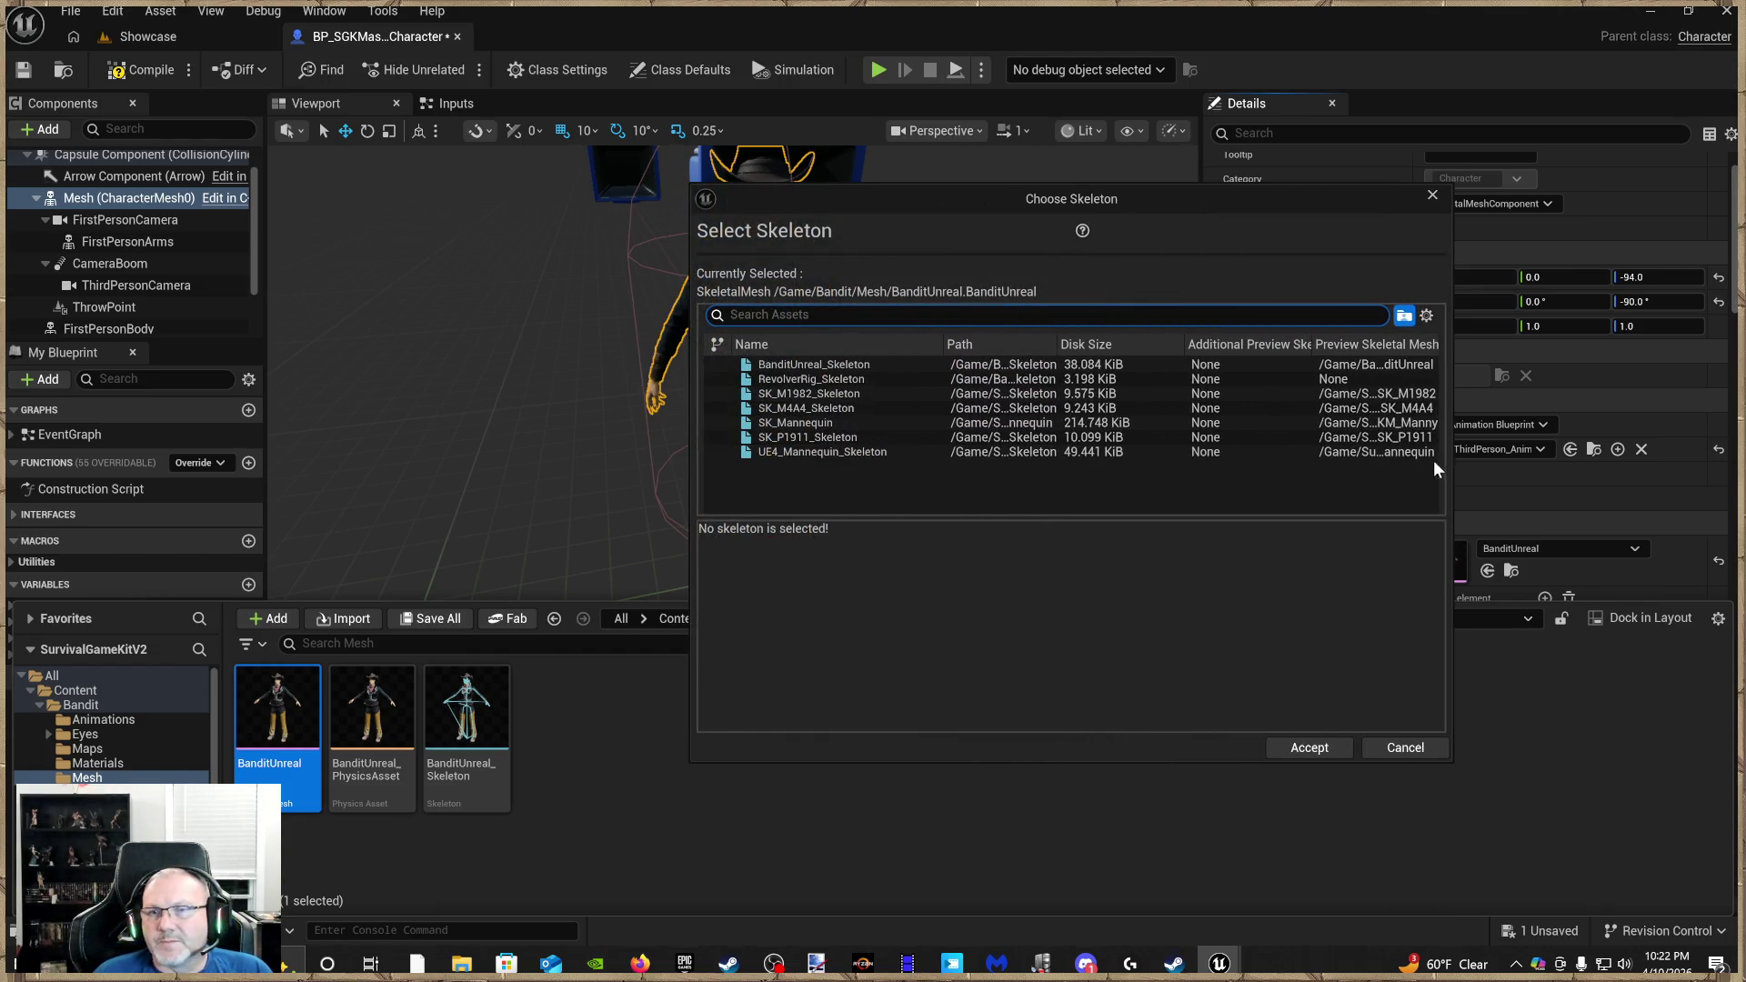
left_click(1366, 452)
scroll(1217, 680, "down", 3)
scroll(1216, 680, "down", 5)
left_click(1361, 440)
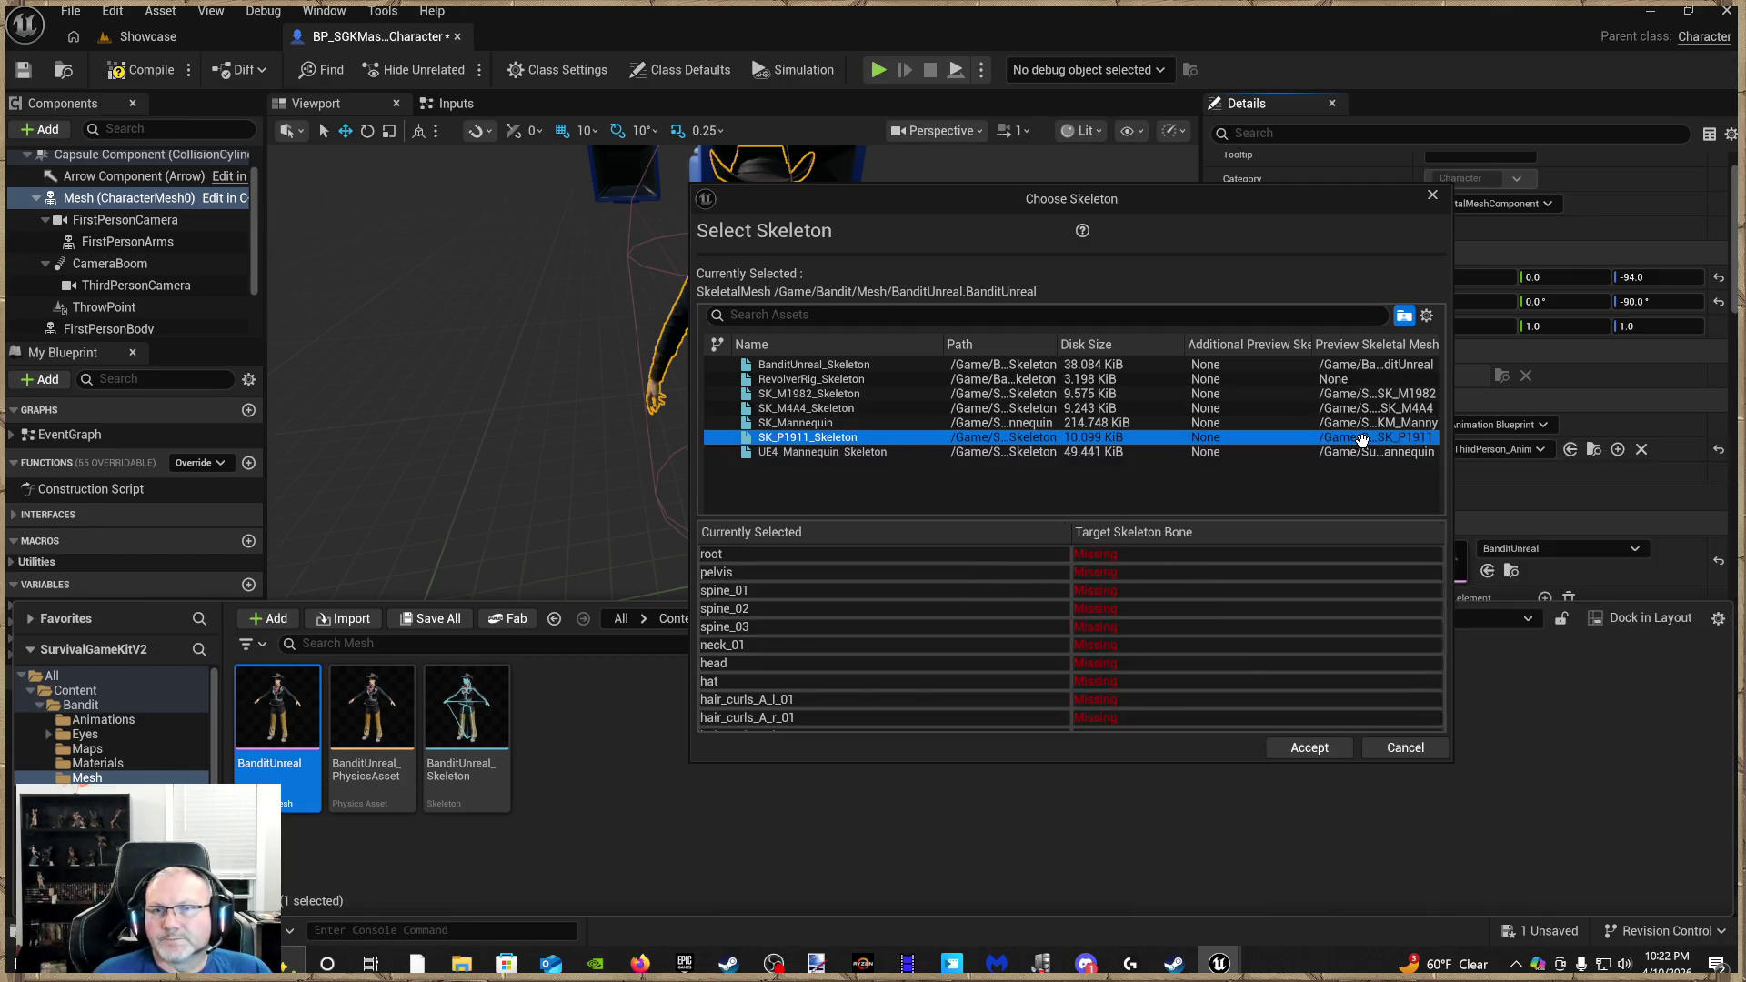
left_click(1354, 422)
left_click(1351, 393)
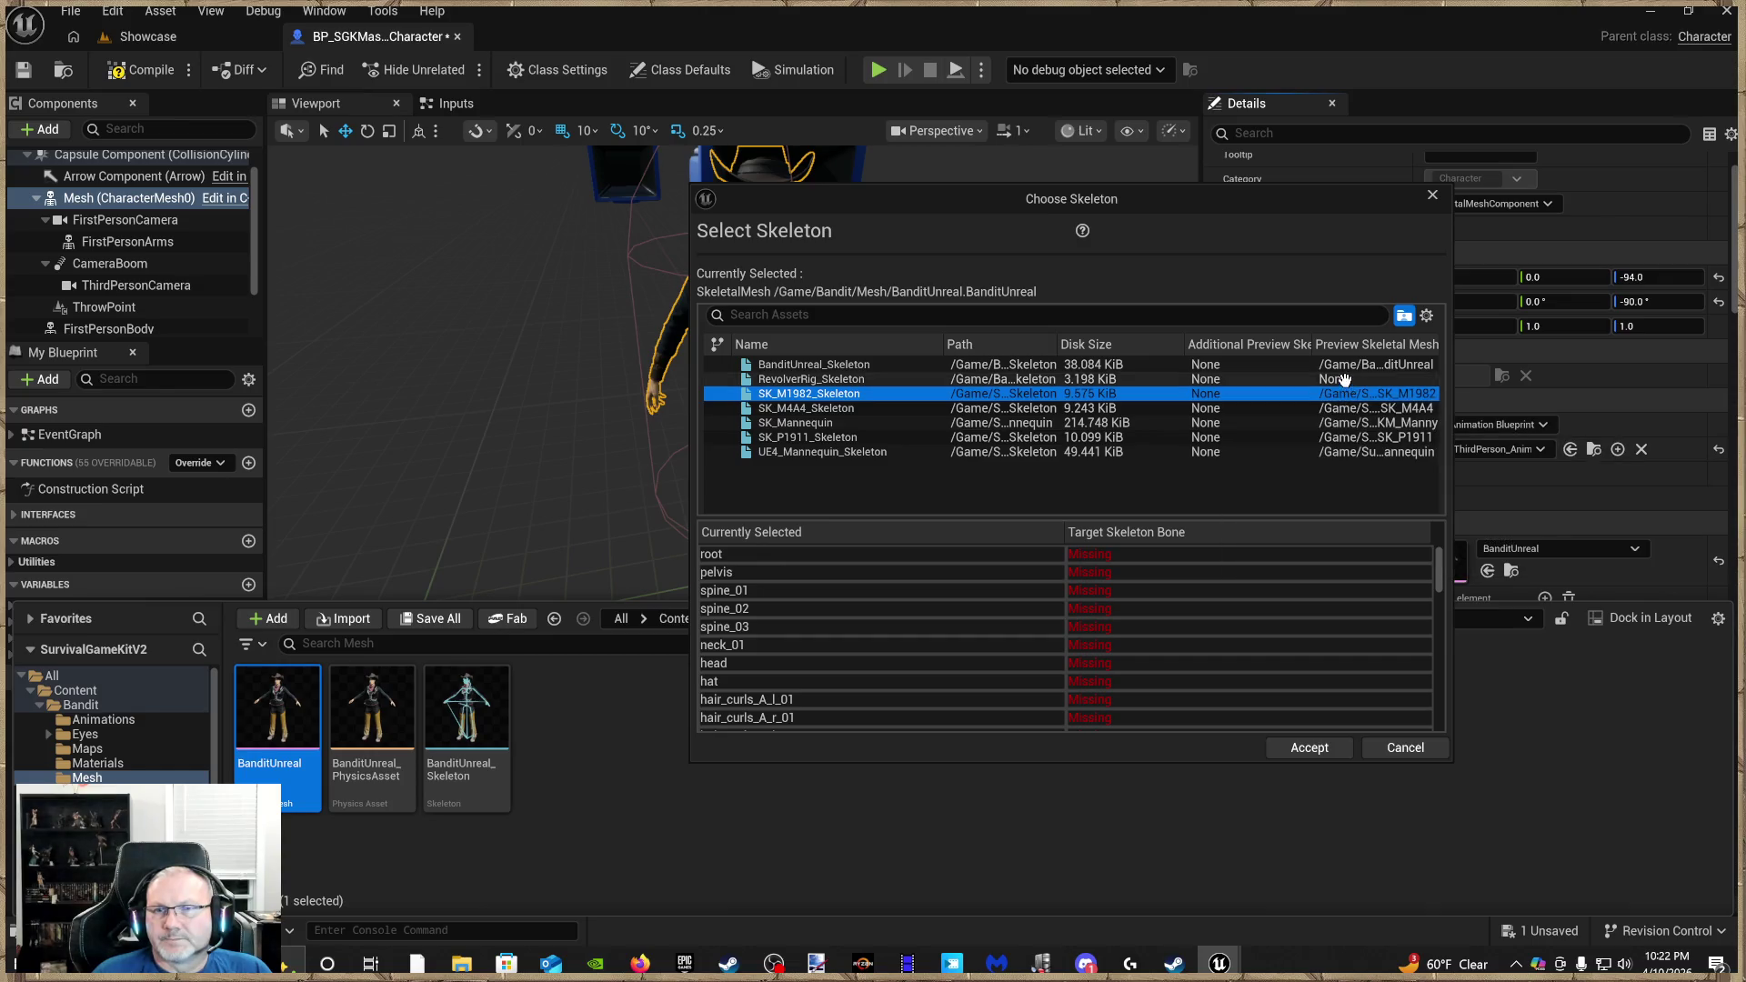
left_click(1344, 365)
scroll(1333, 589, "down", 8)
scroll(1333, 597, "down", 5)
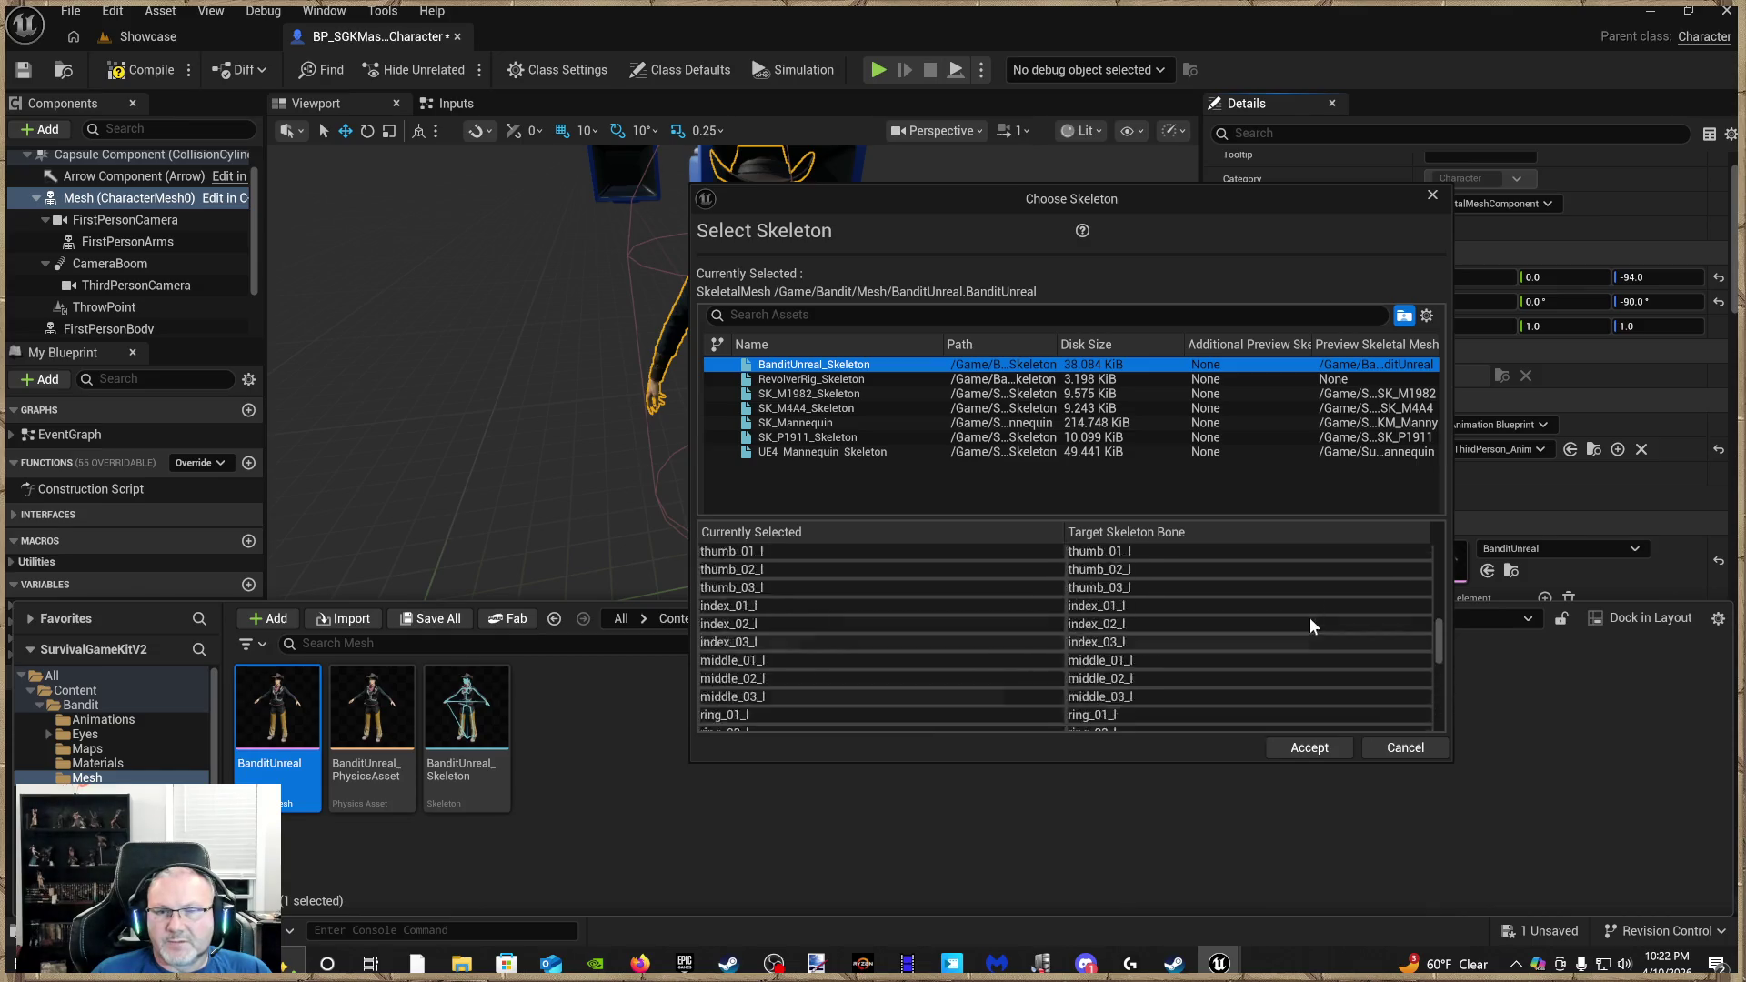
scroll(1312, 619, "up", 13)
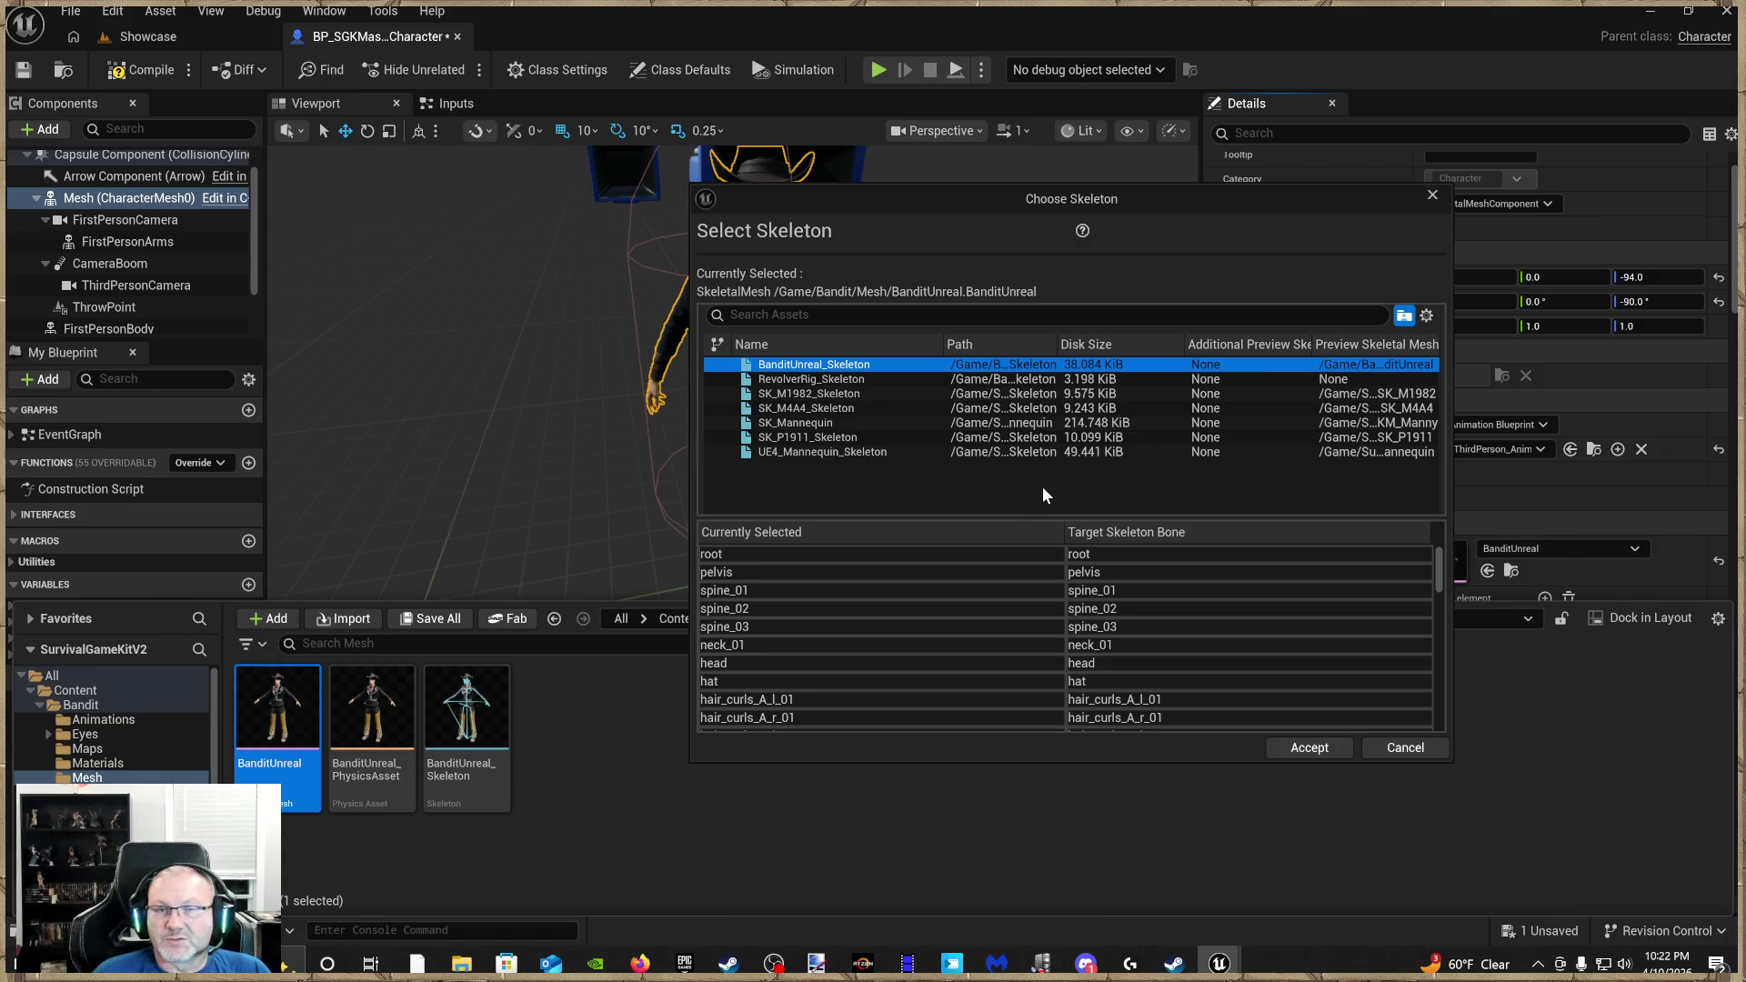
Assign UE4_Mannequin_Skeleton to BanditUnreal and merge the missing bones into it
left_click(1027, 451)
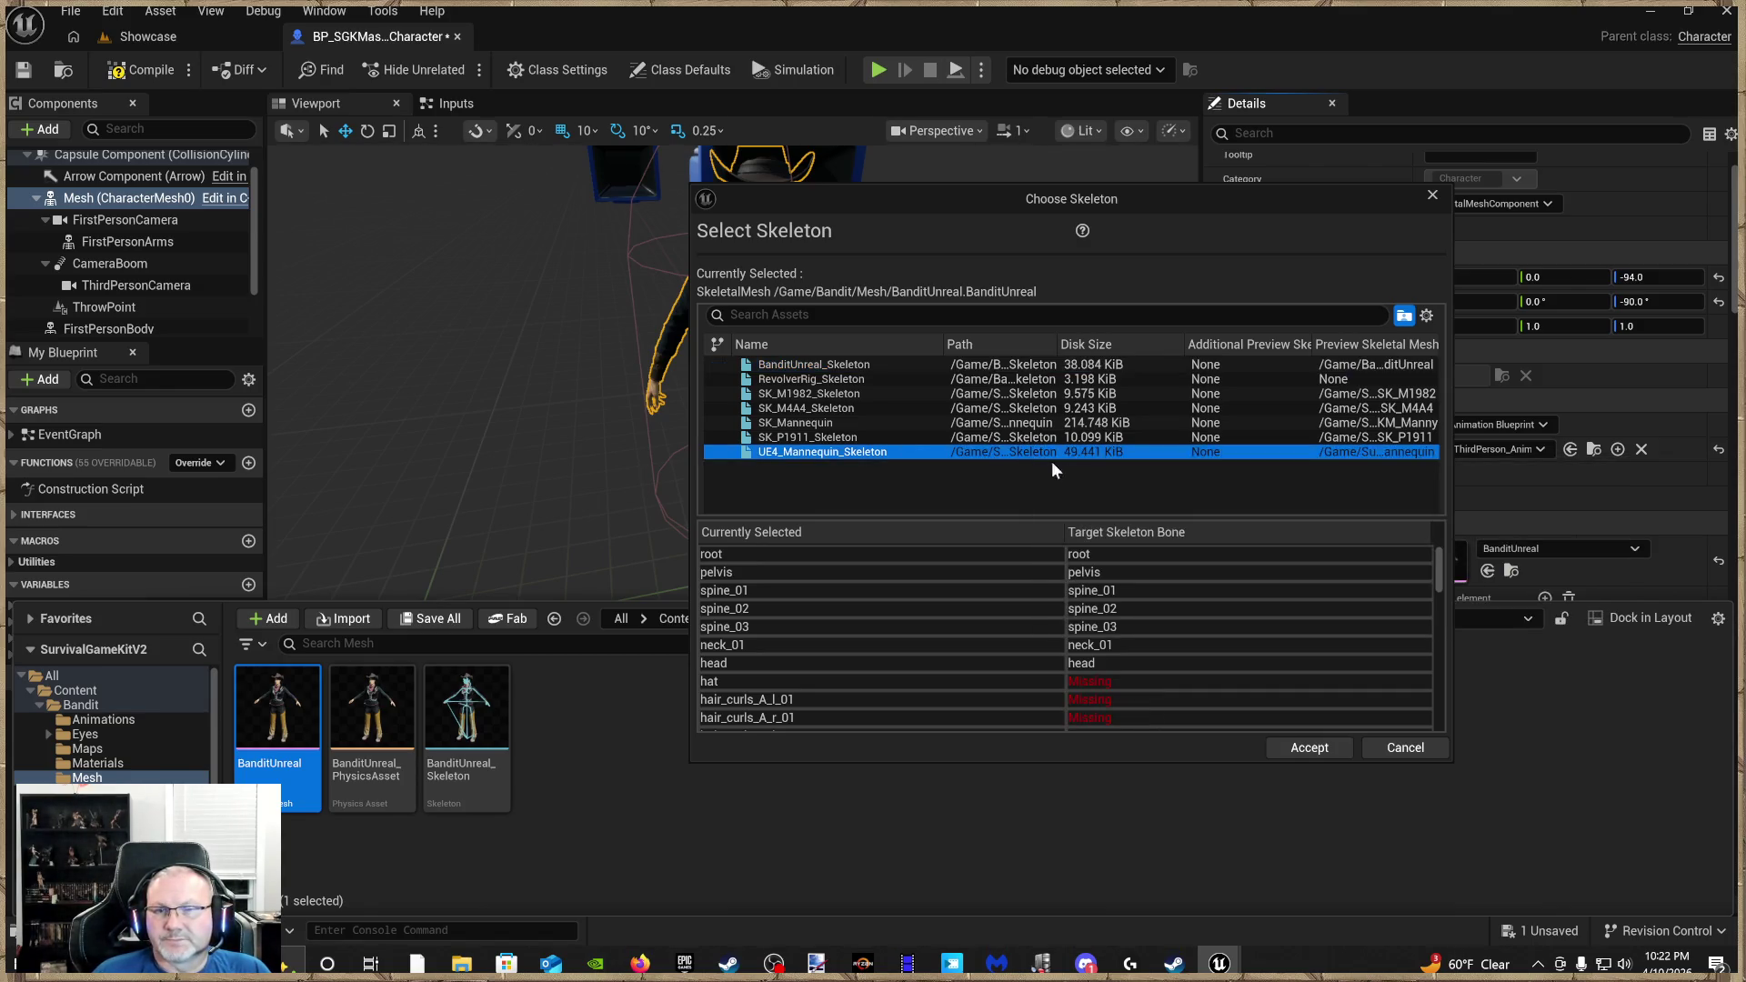
scroll(873, 692, "down", 2)
scroll(877, 686, "down", 10)
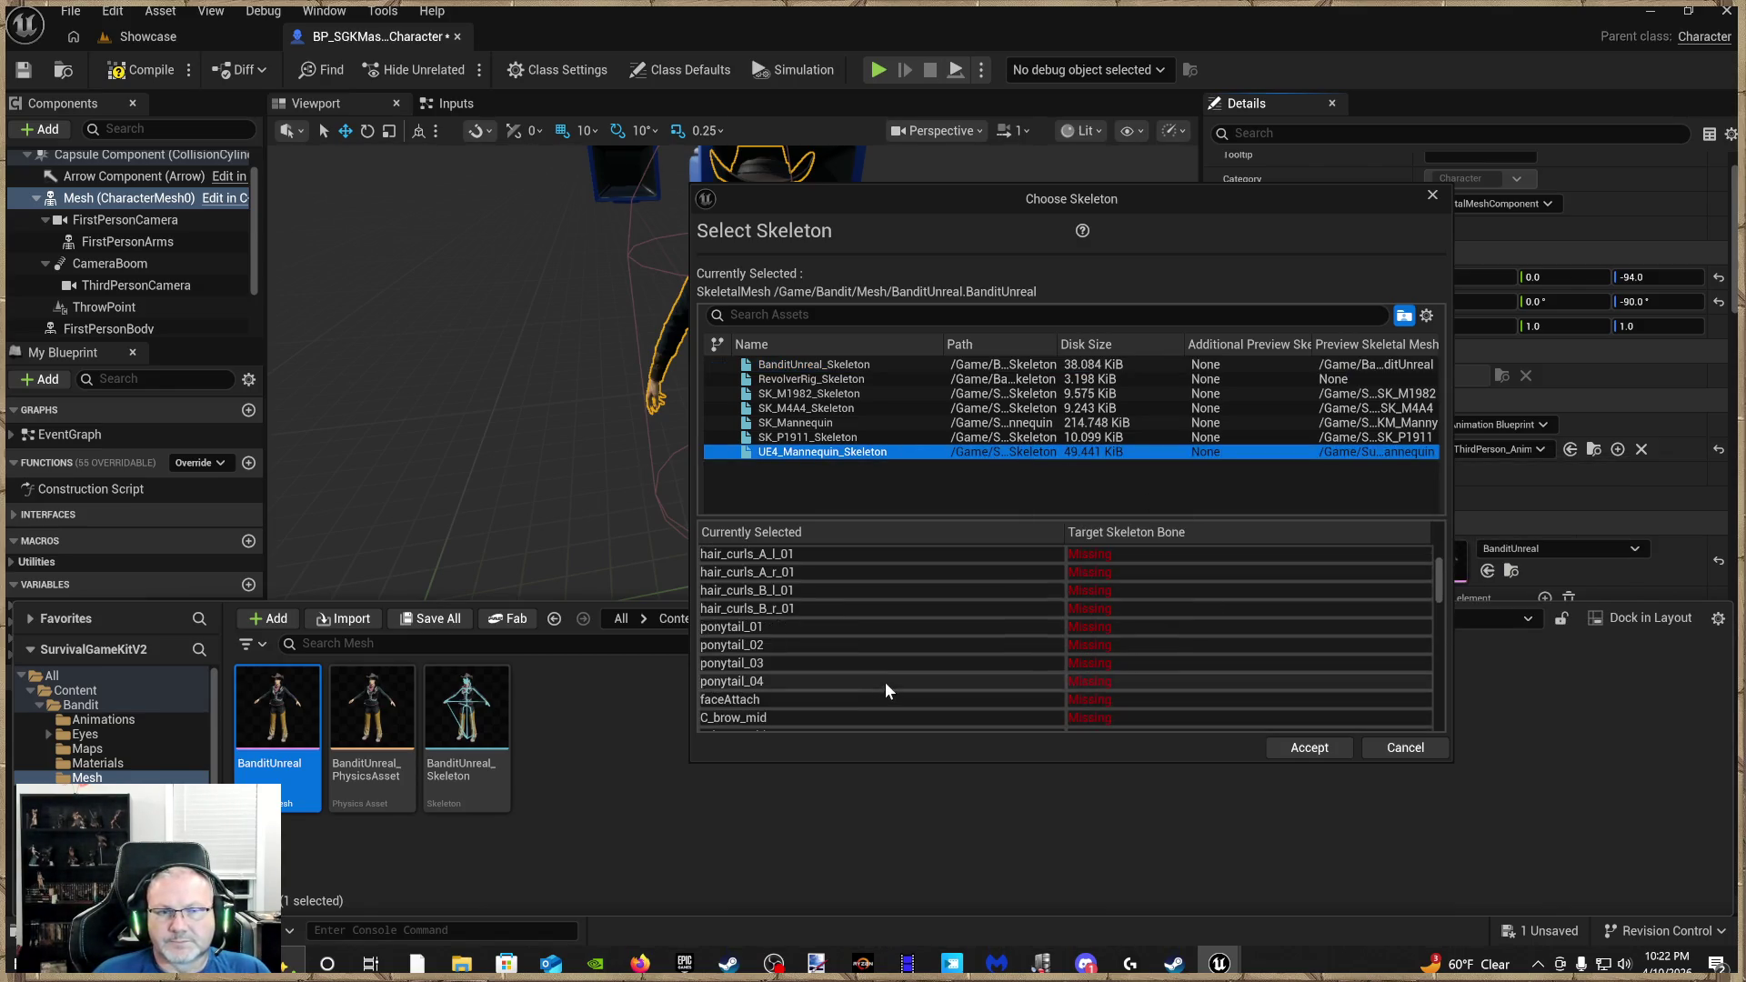
scroll(886, 678, "down", 10)
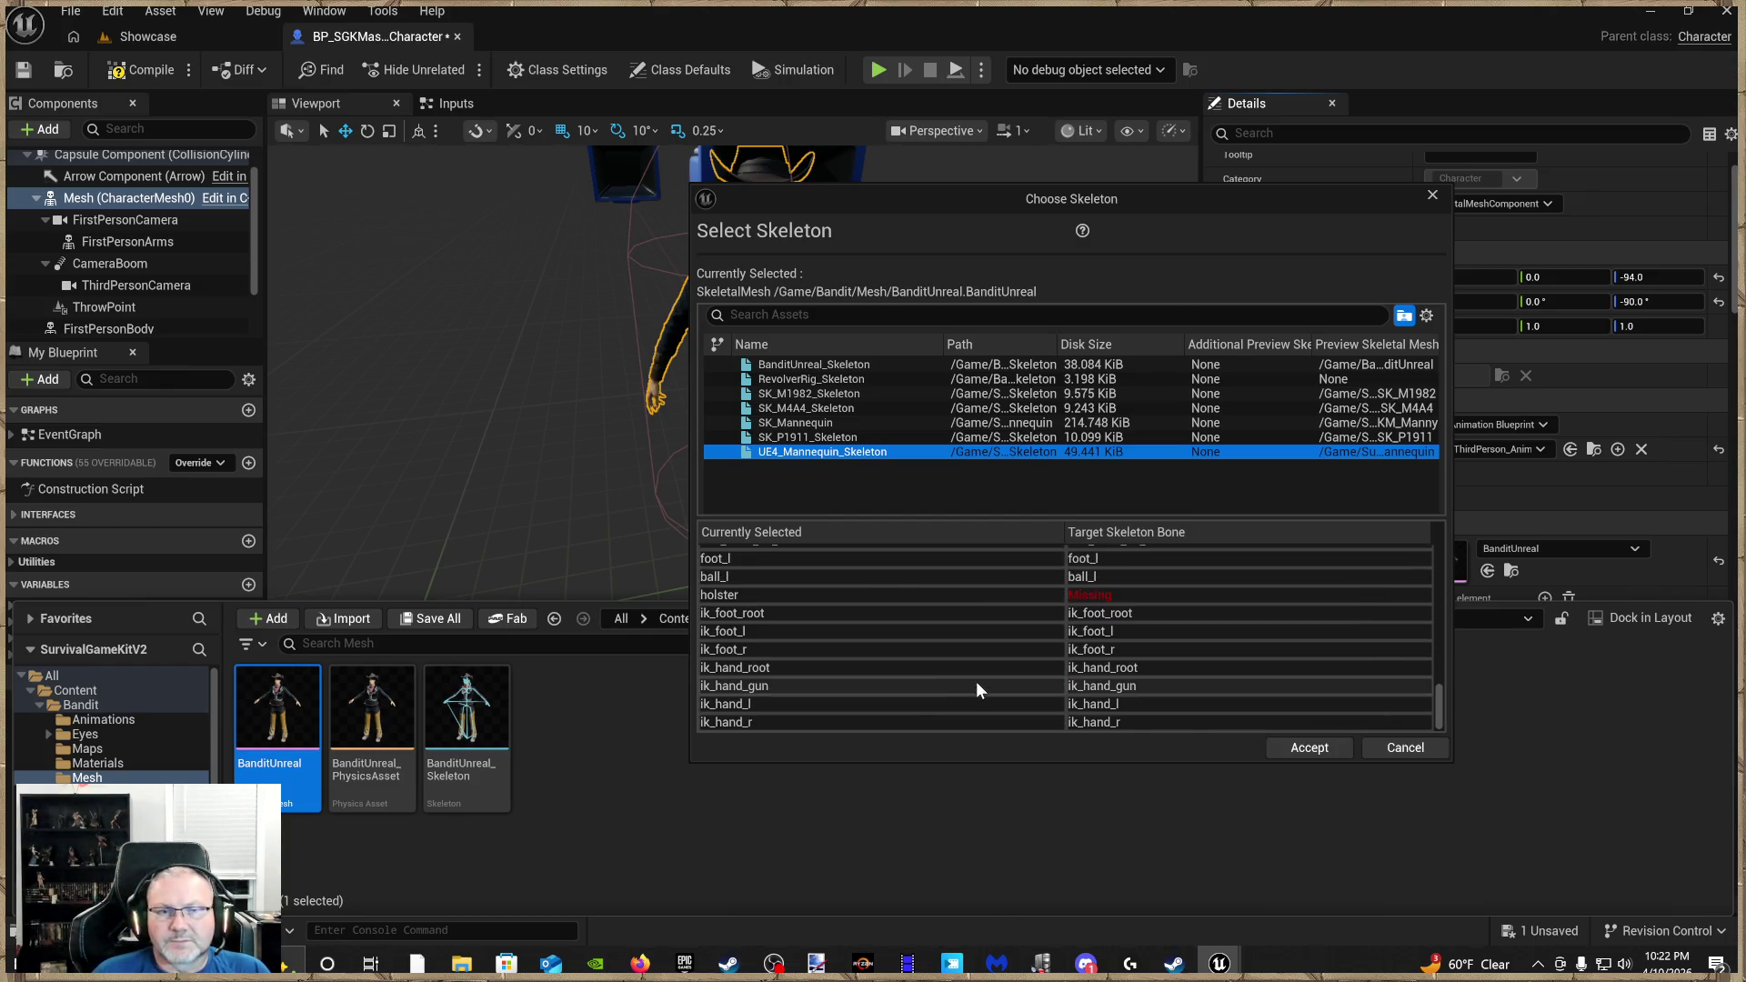
left_click(1315, 747)
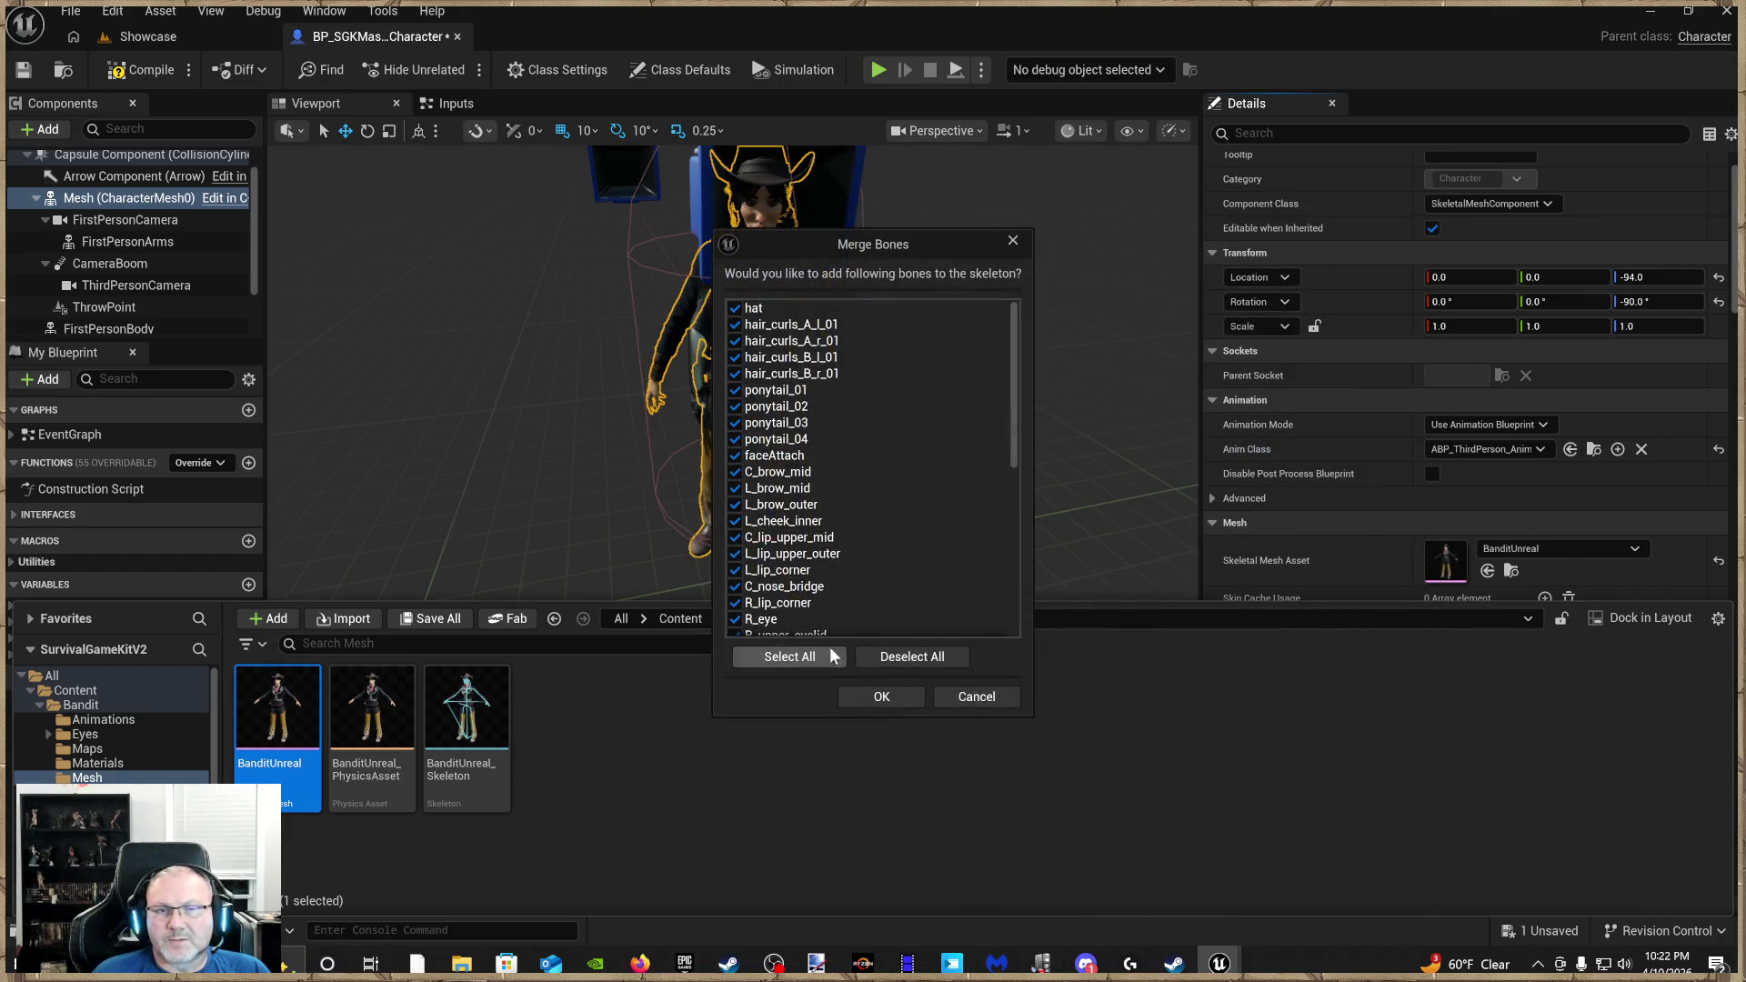
left_click(896, 697)
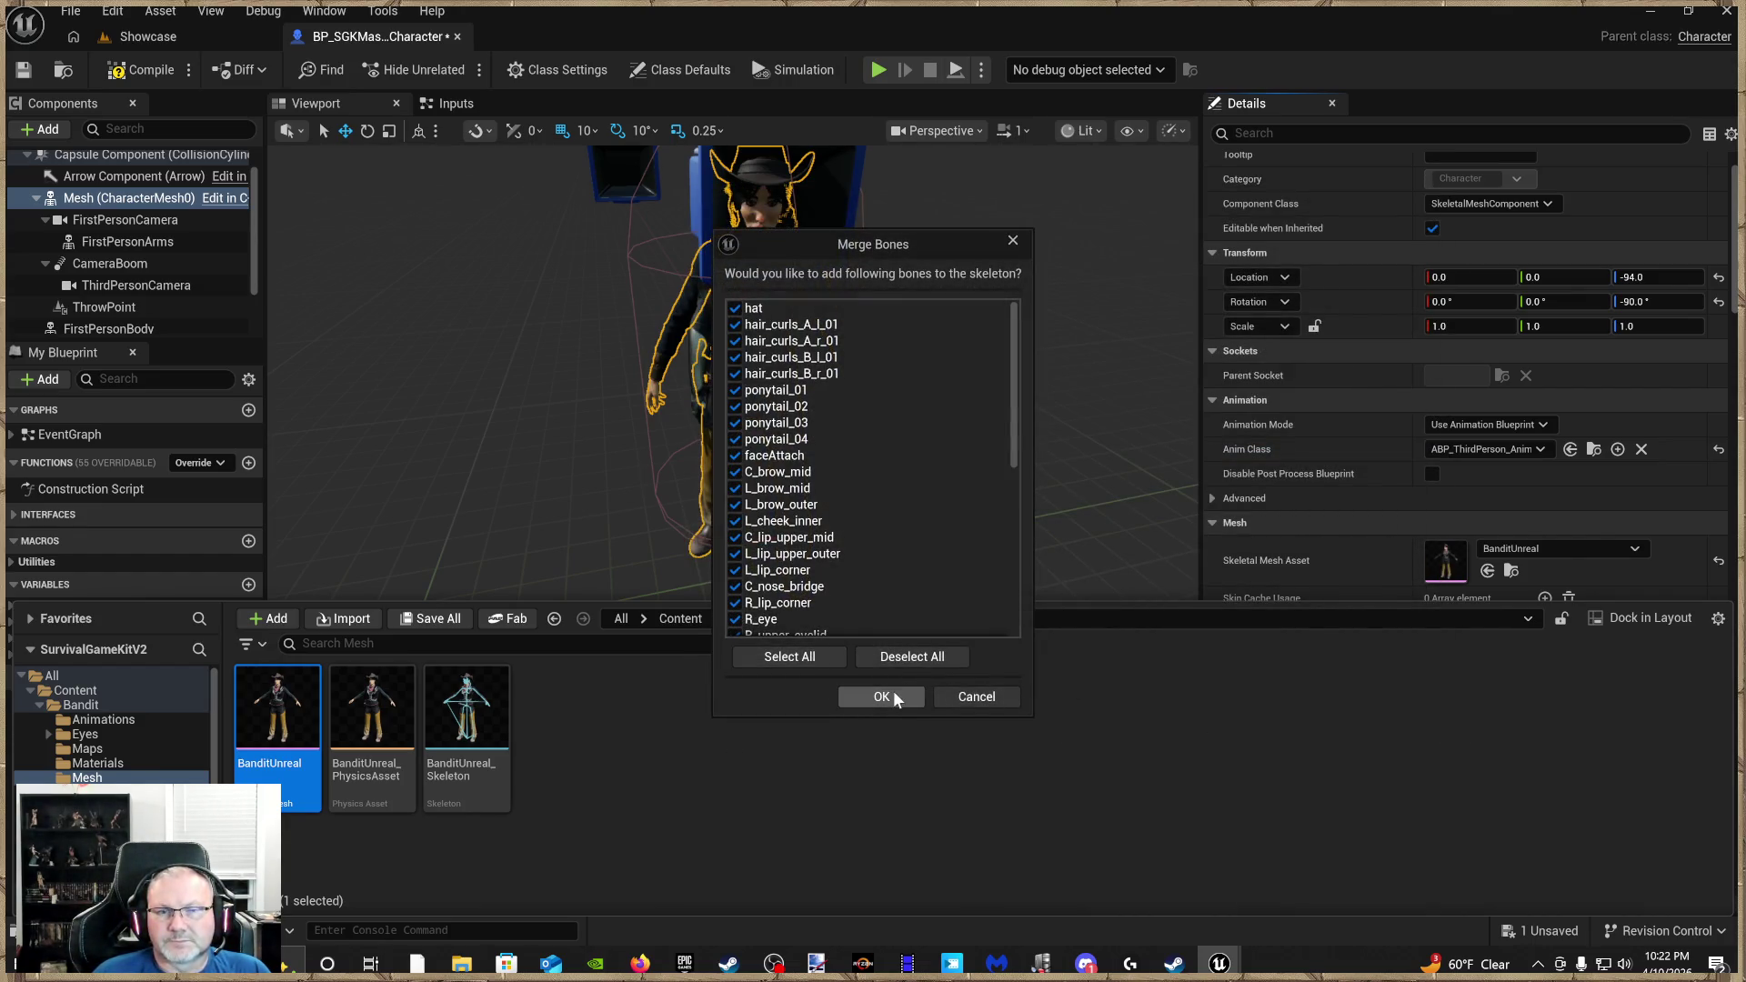
left_click(894, 701)
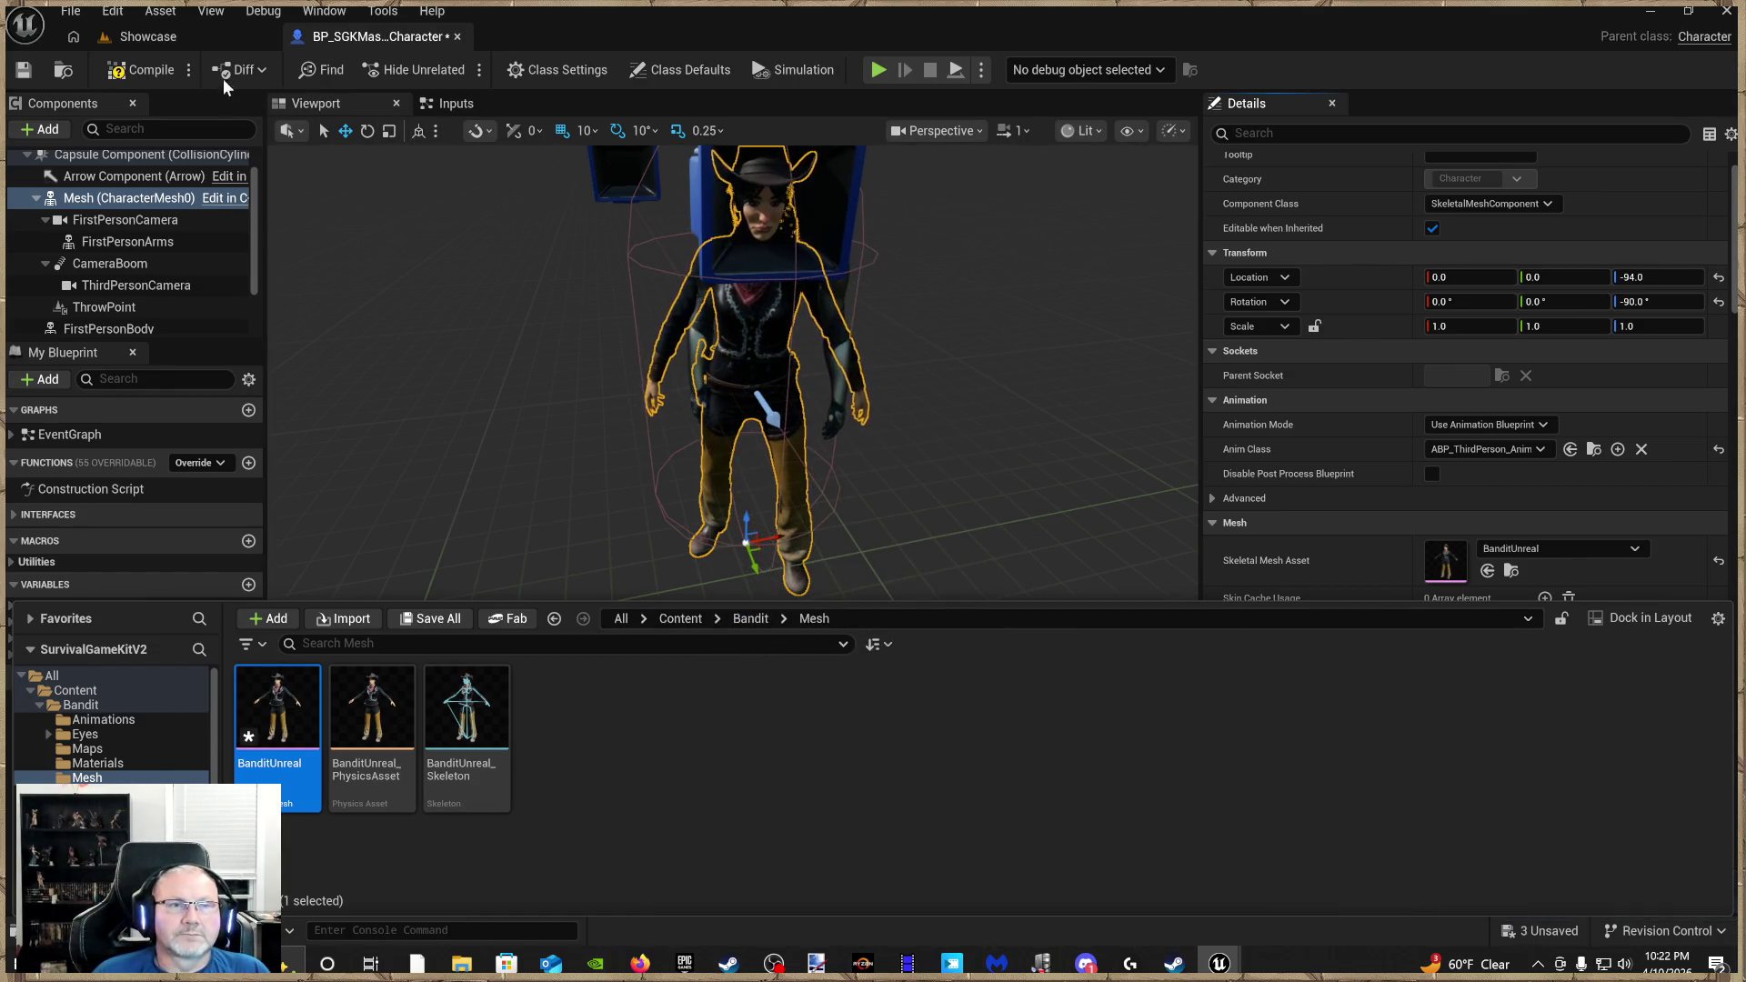
Compile and save BP_SGKMasterCharacter, then close its tab
left_click(127, 74)
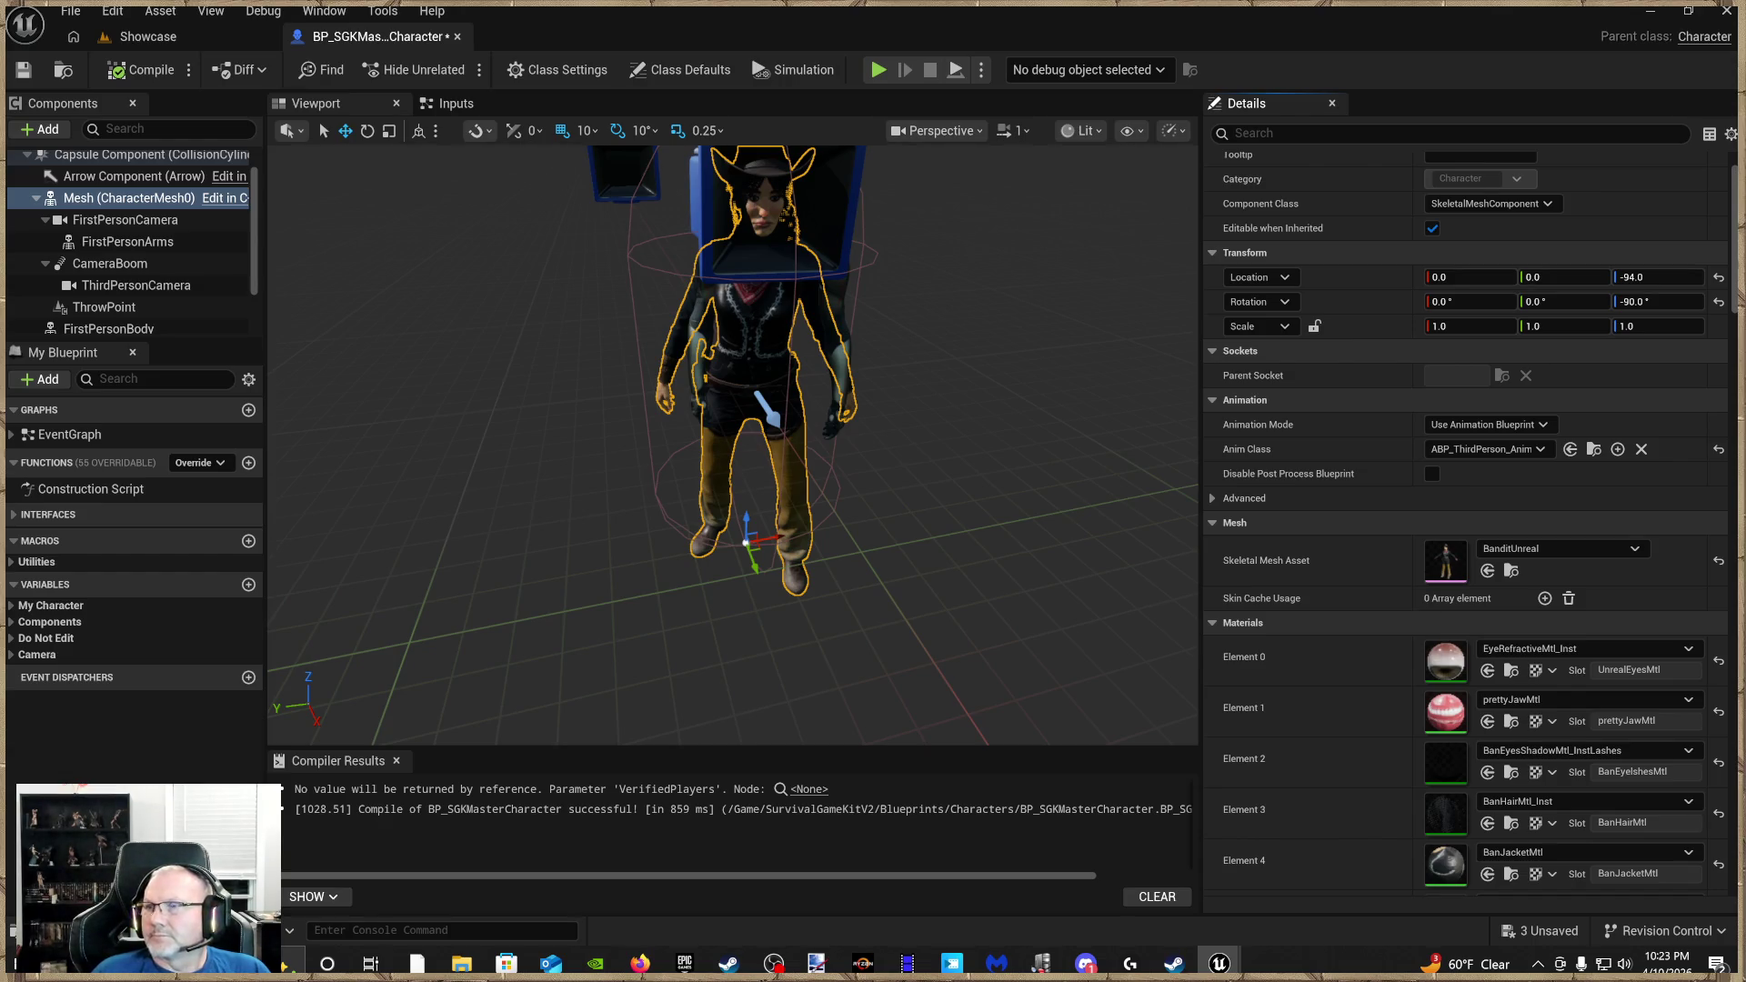
key("ctrl+s")
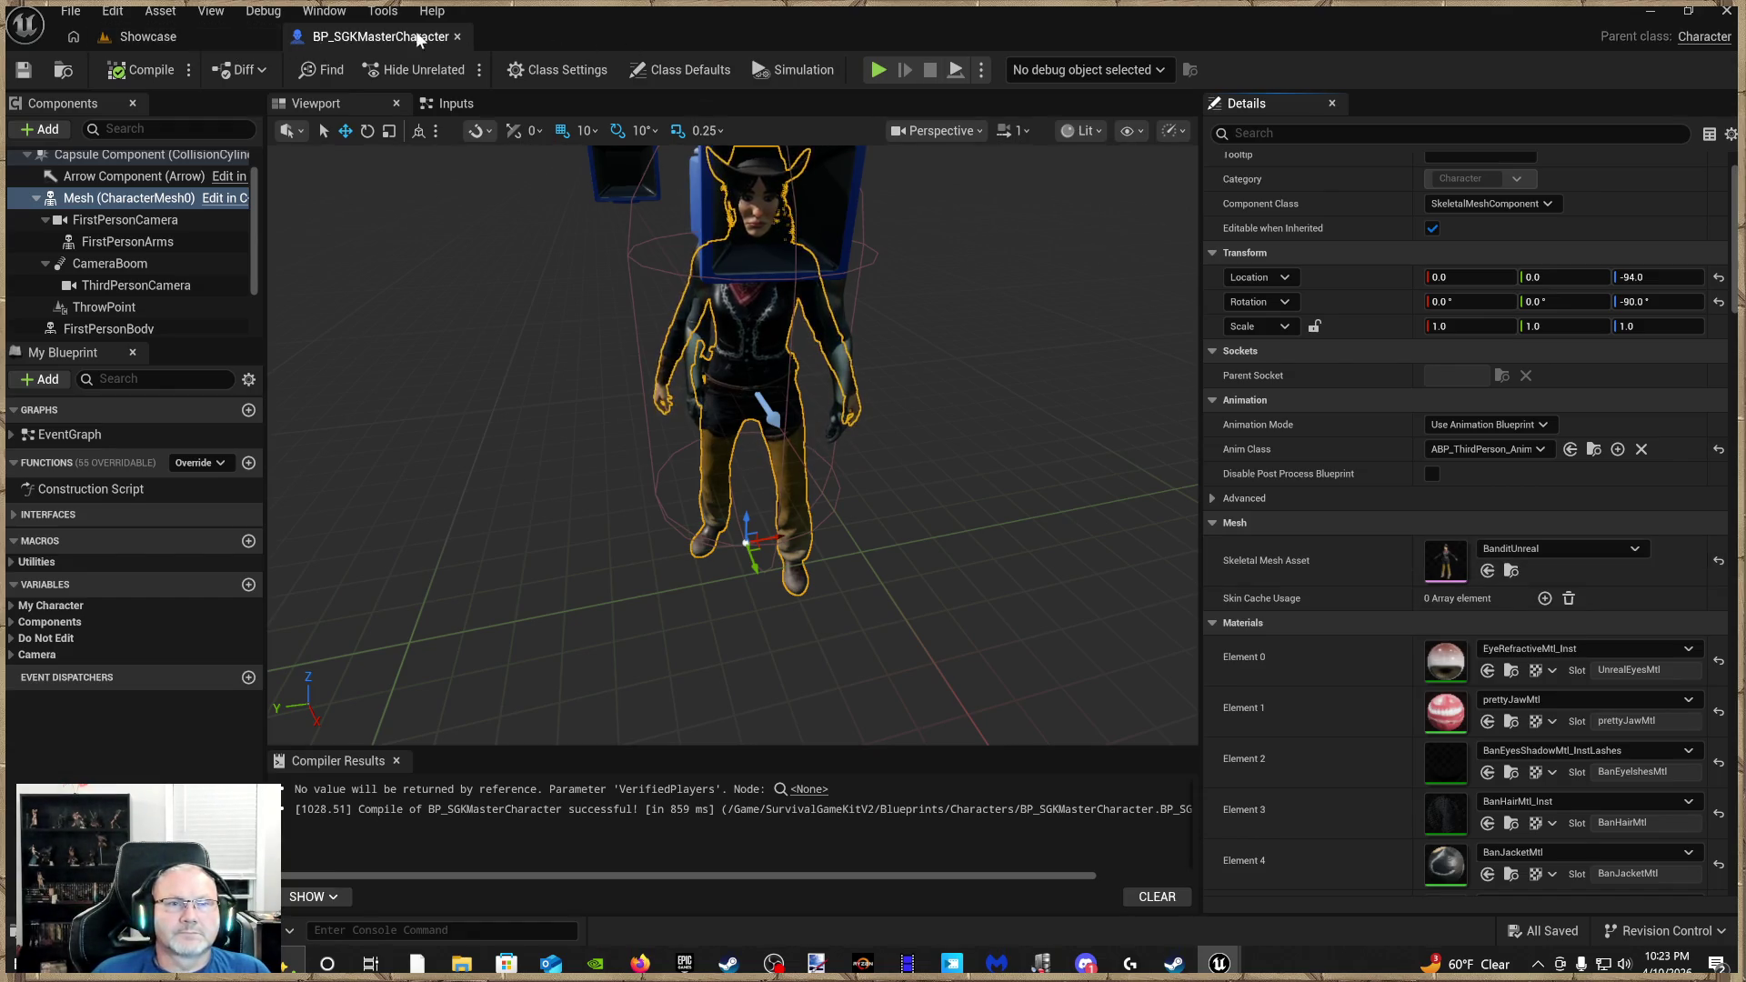
left_click(457, 36)
Start Play From Here on the ground by the Showcase signs
scroll(767, 624, "up", 3)
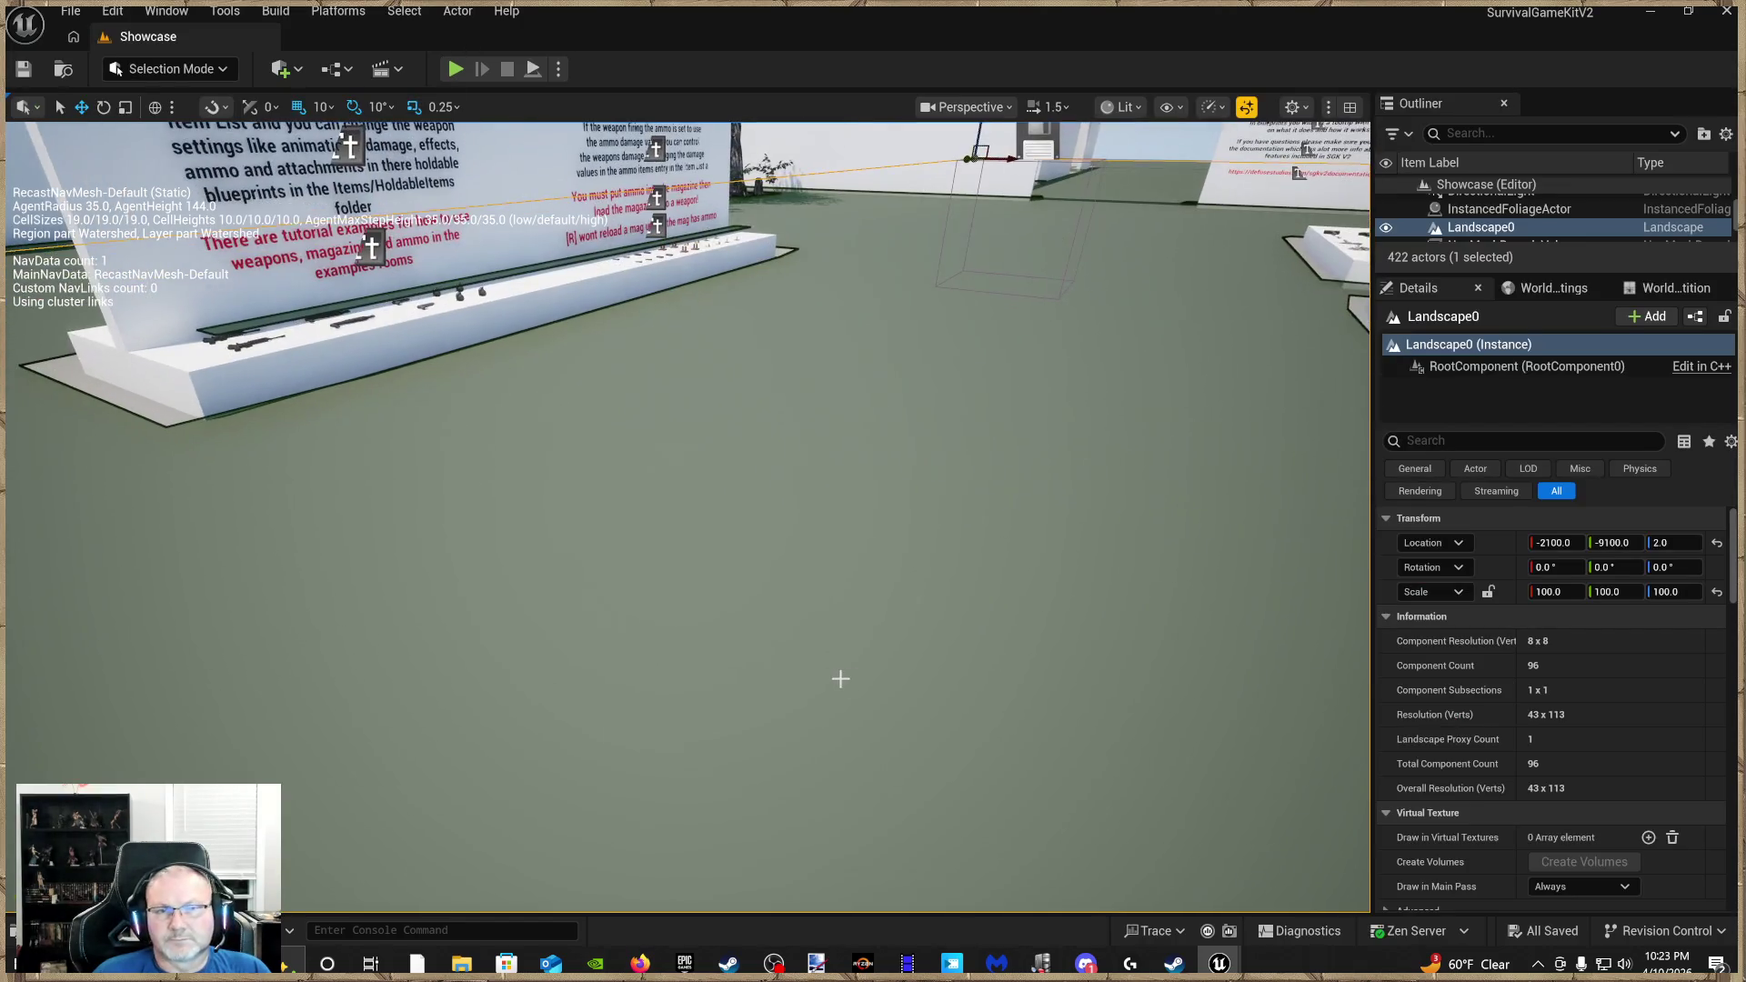
right_click(840, 680)
left_click(908, 660)
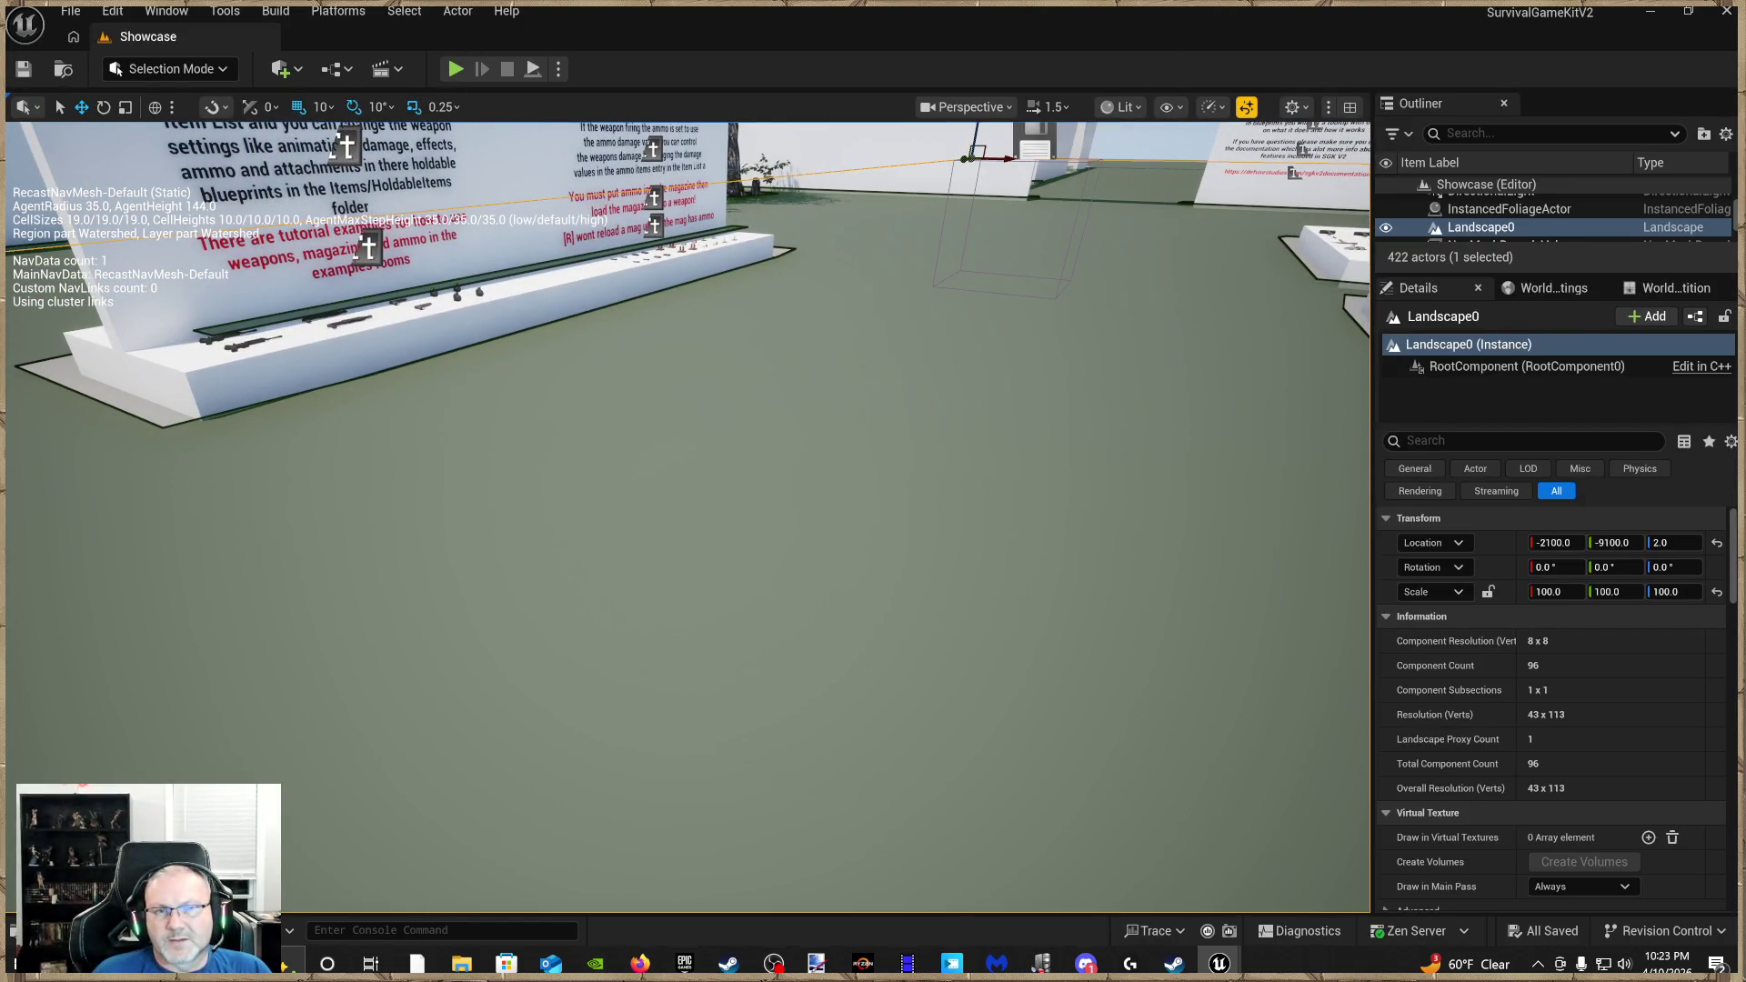
Run the Bandit toward the Example Rooms wall, then exit Play In Editor
key("w")
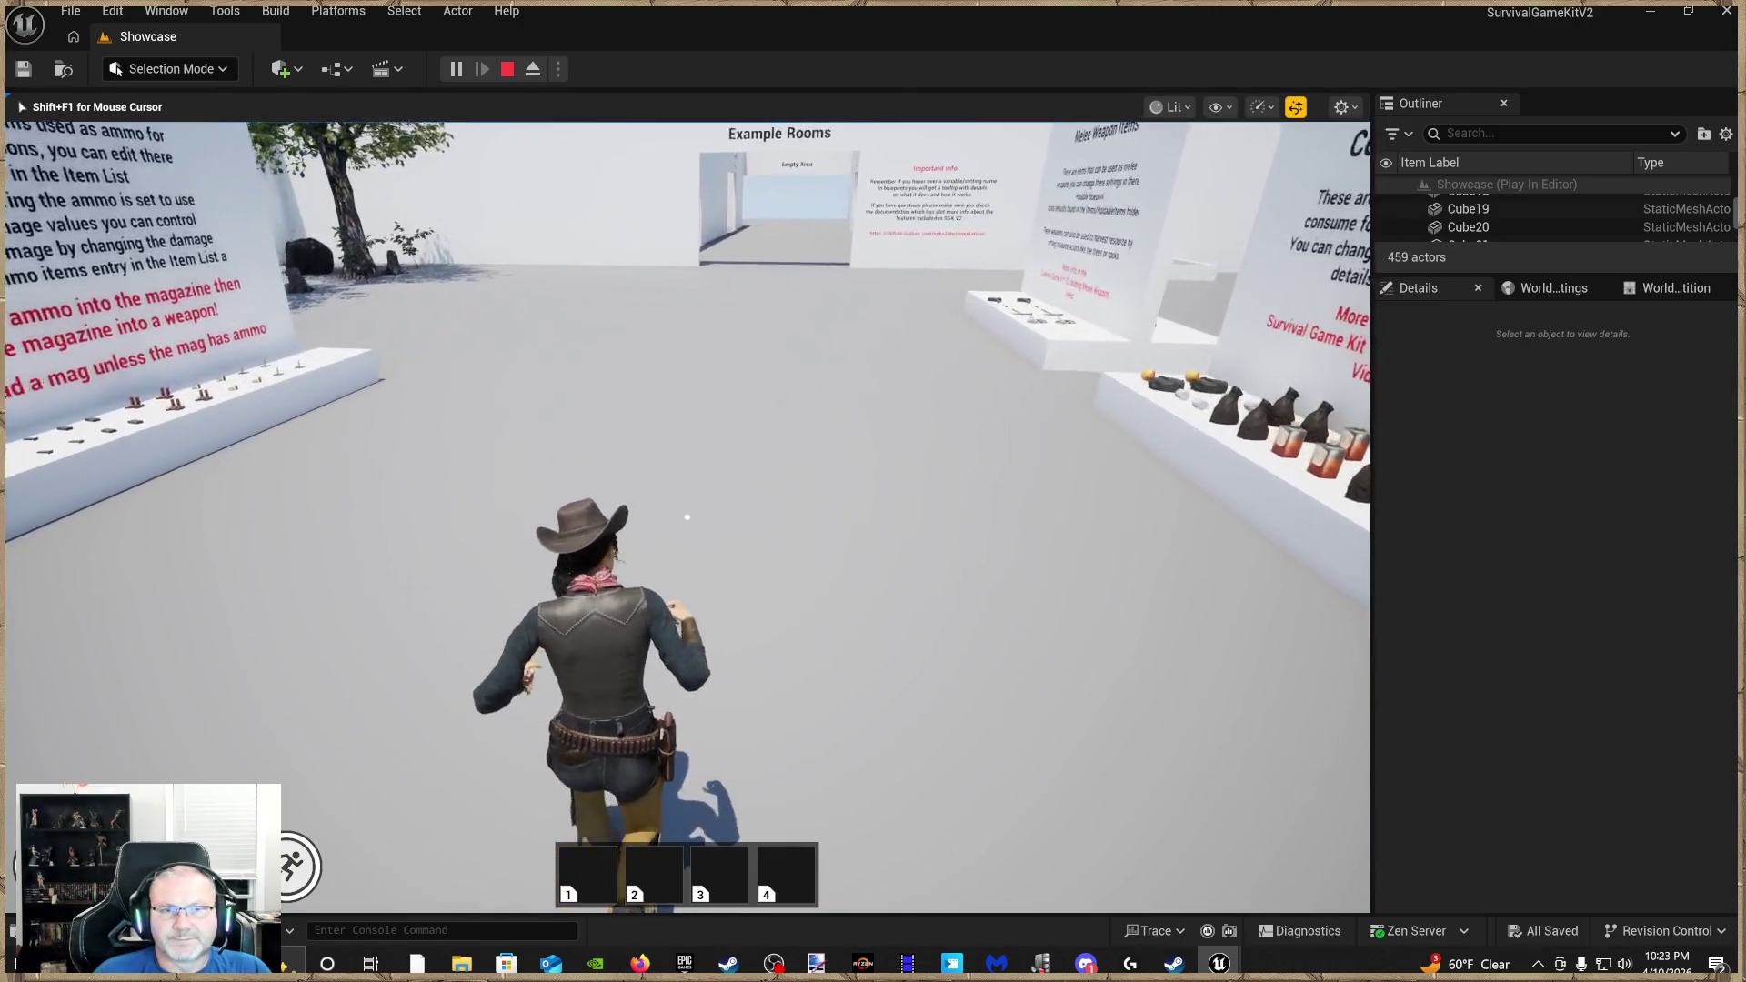
key("w")
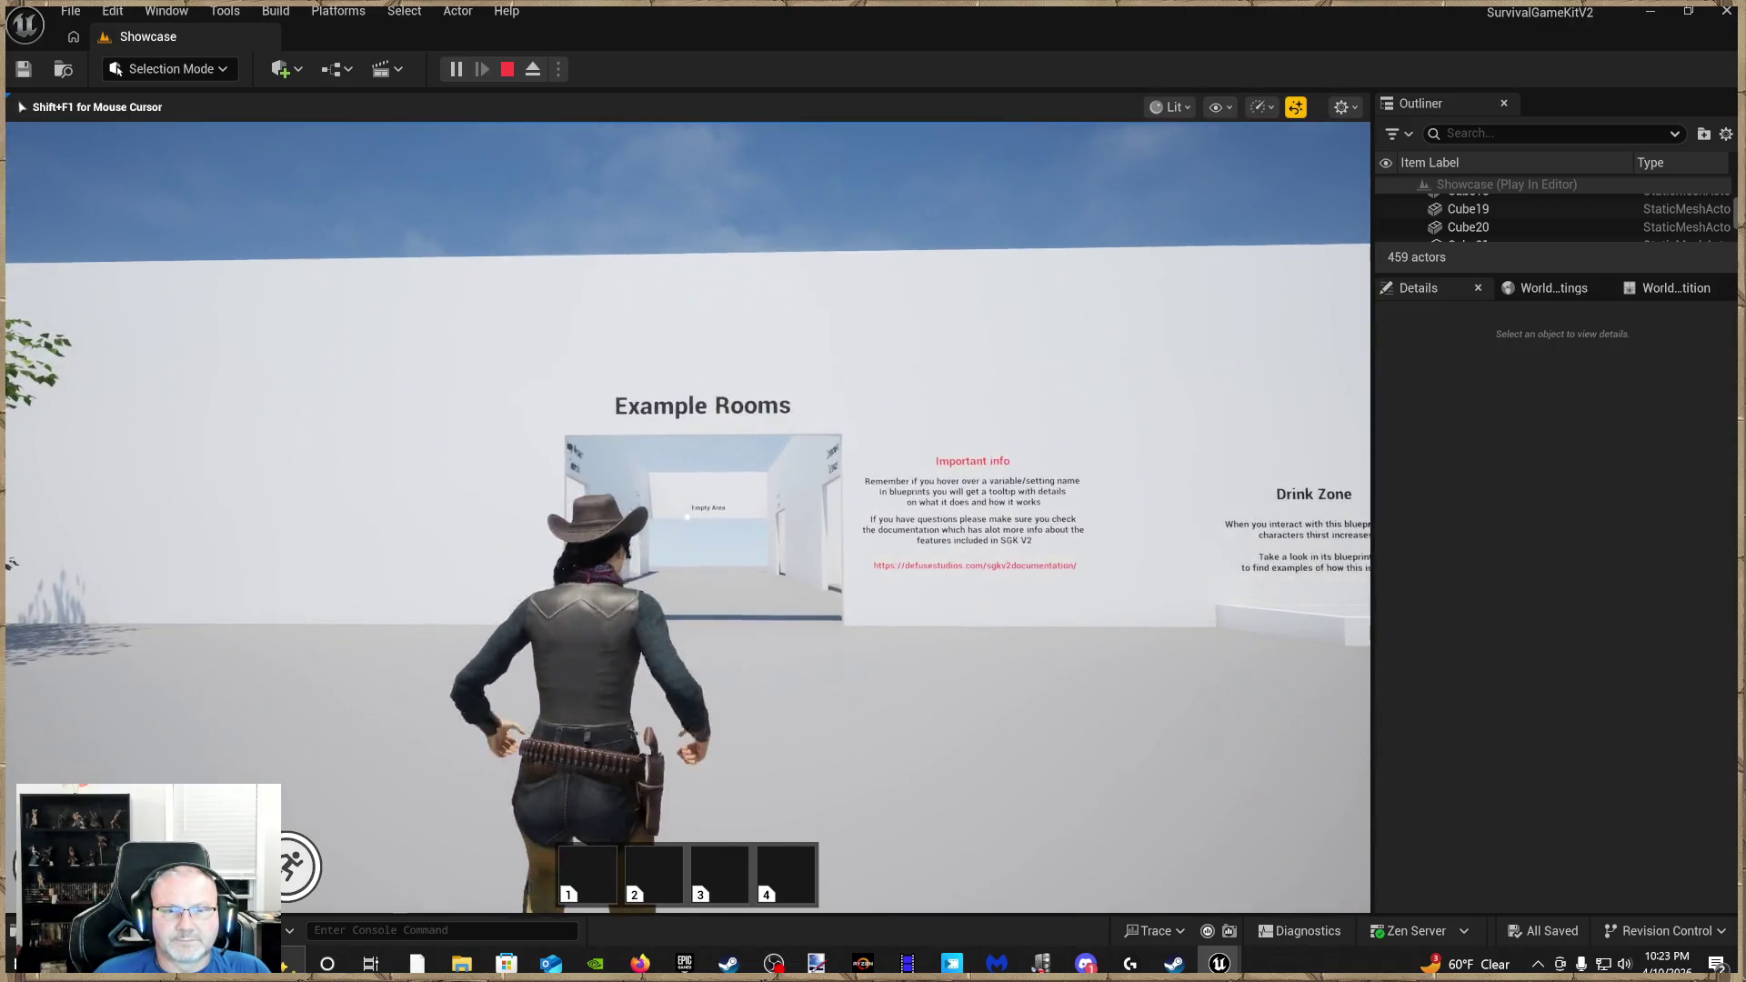
key("Escape")
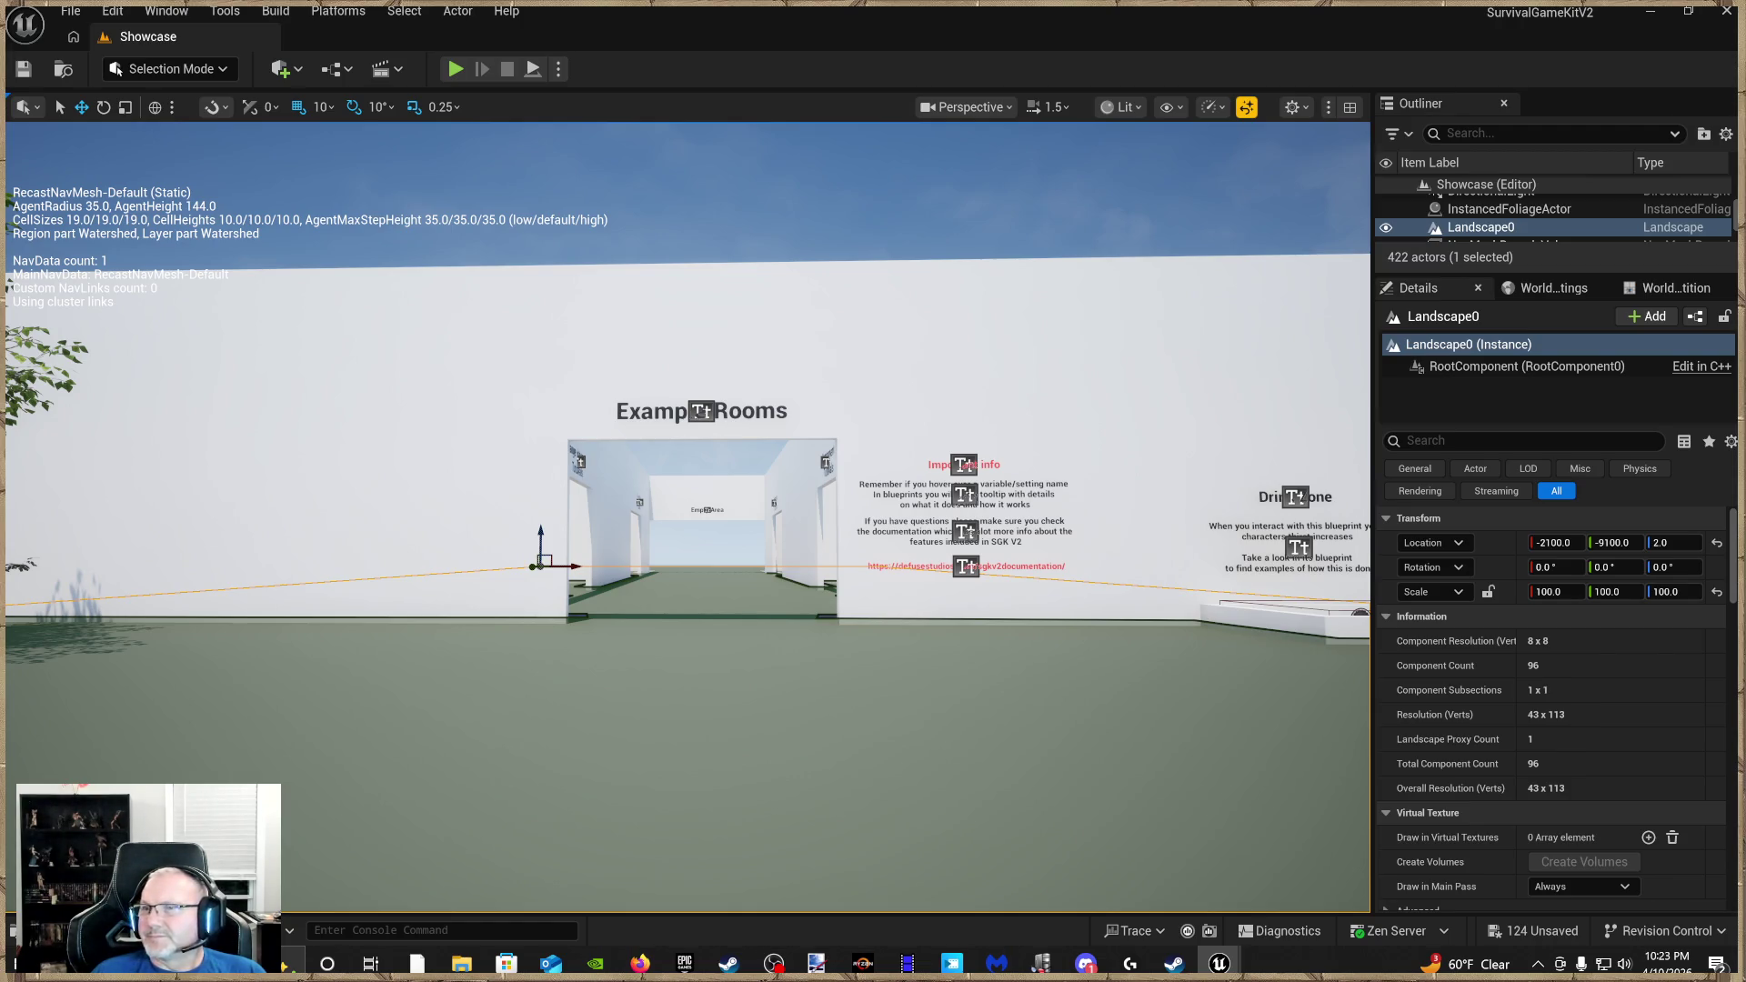
Save all 124 changed assets and bring up the Content Drawer at Bandit Mesh
key("ctrl+s")
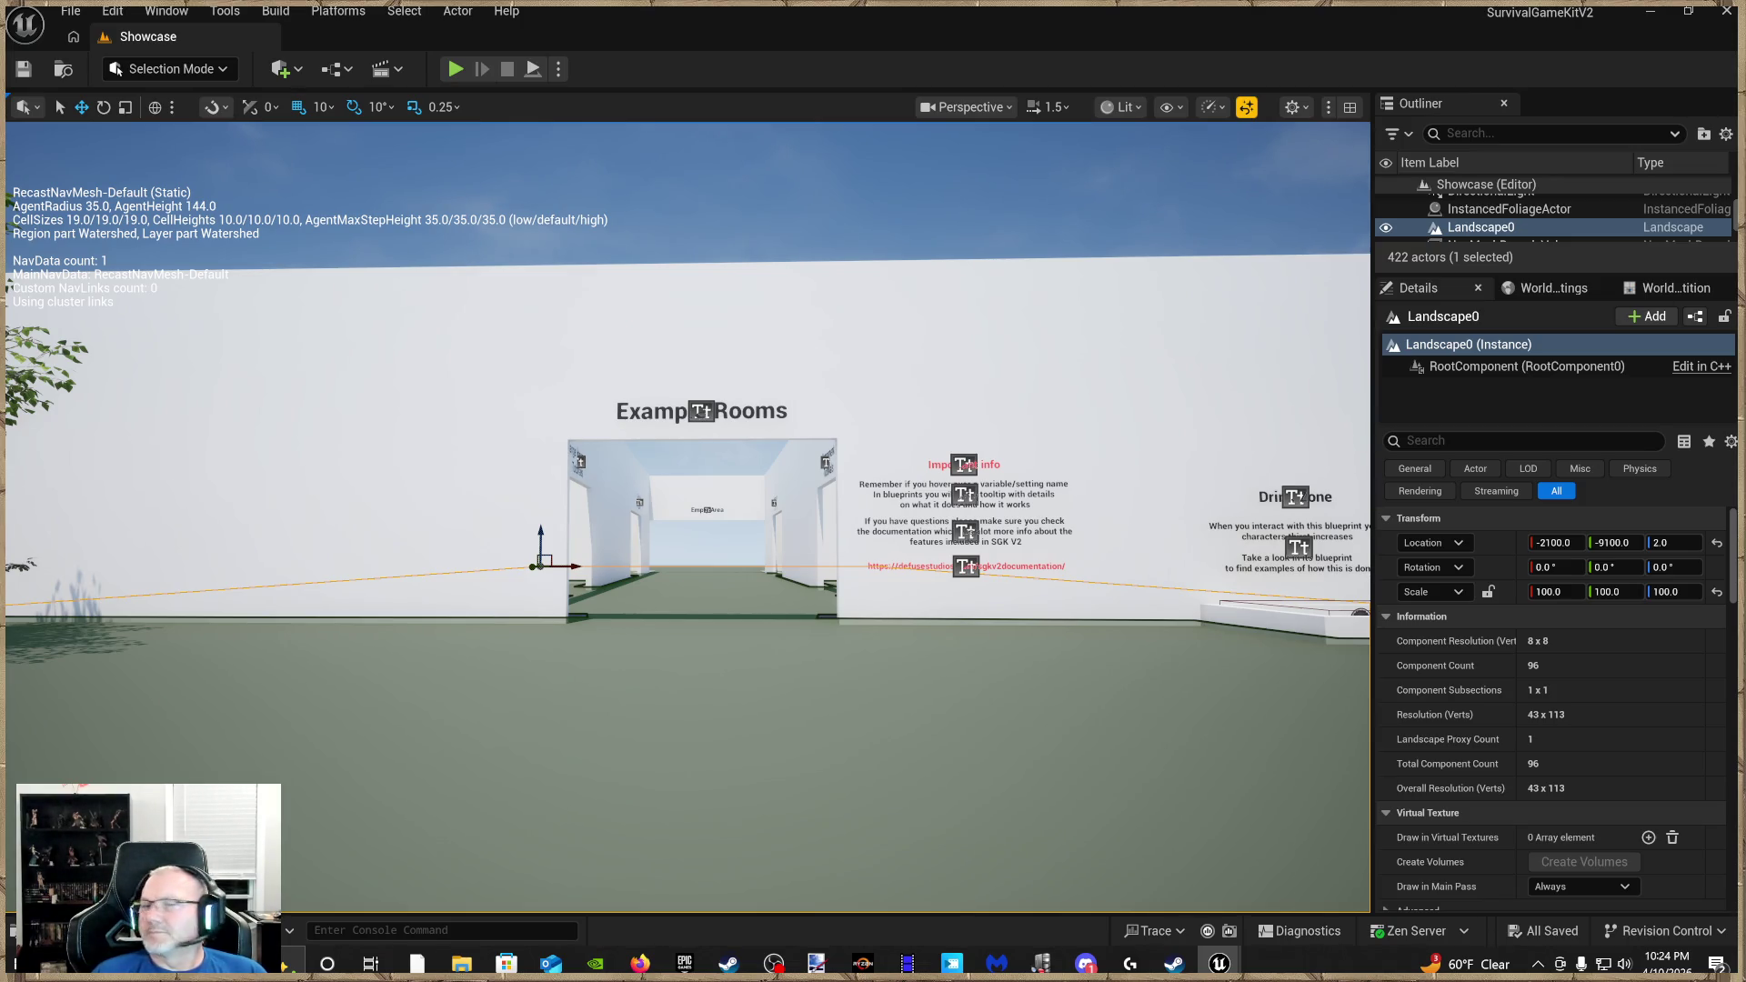
left_click(166, 66)
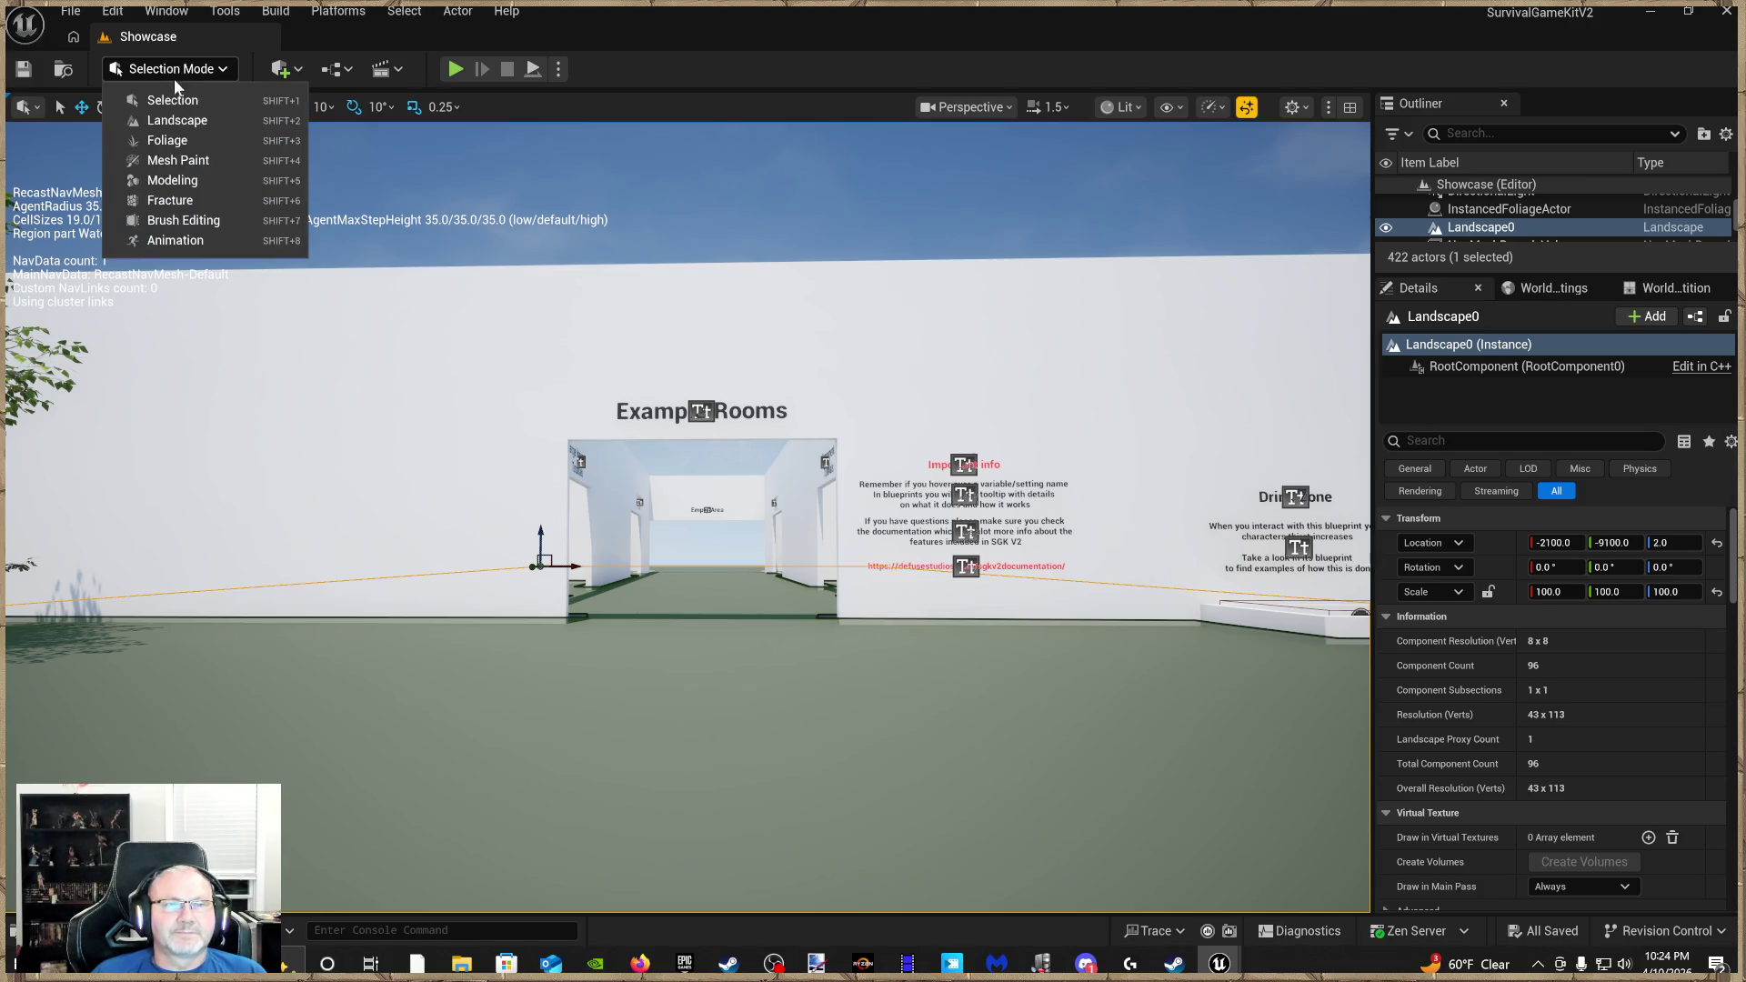
left_click(116, 69)
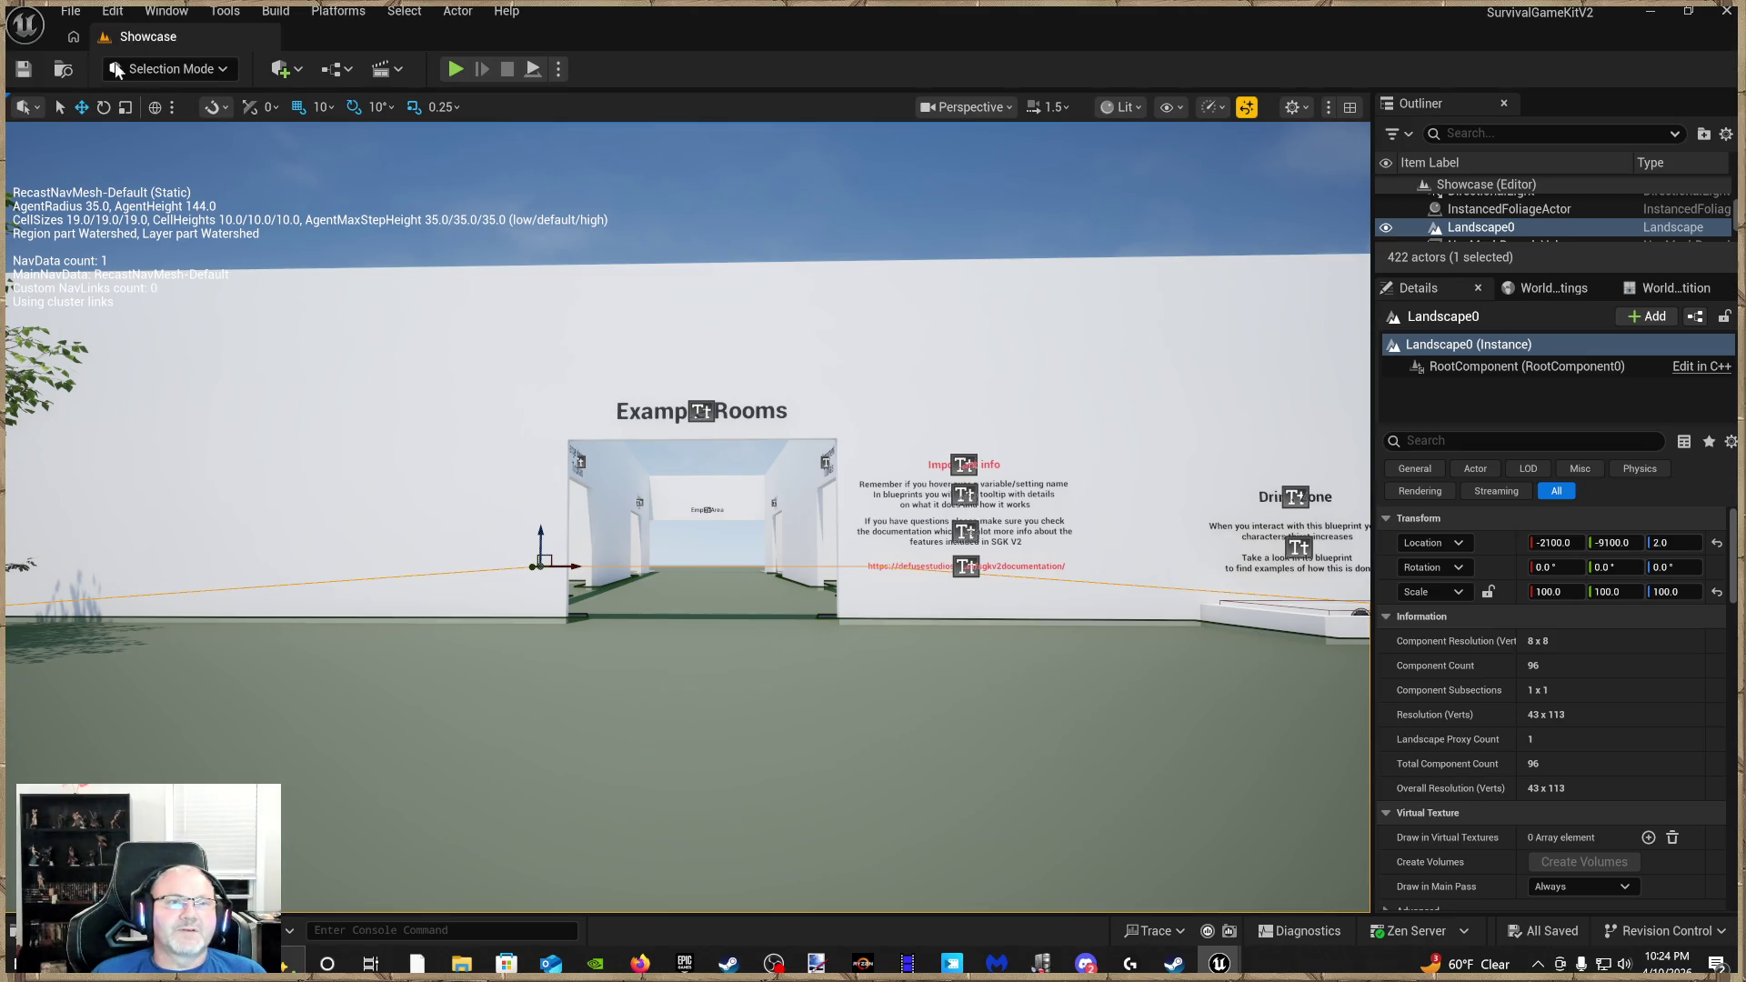
left_click(13, 931)
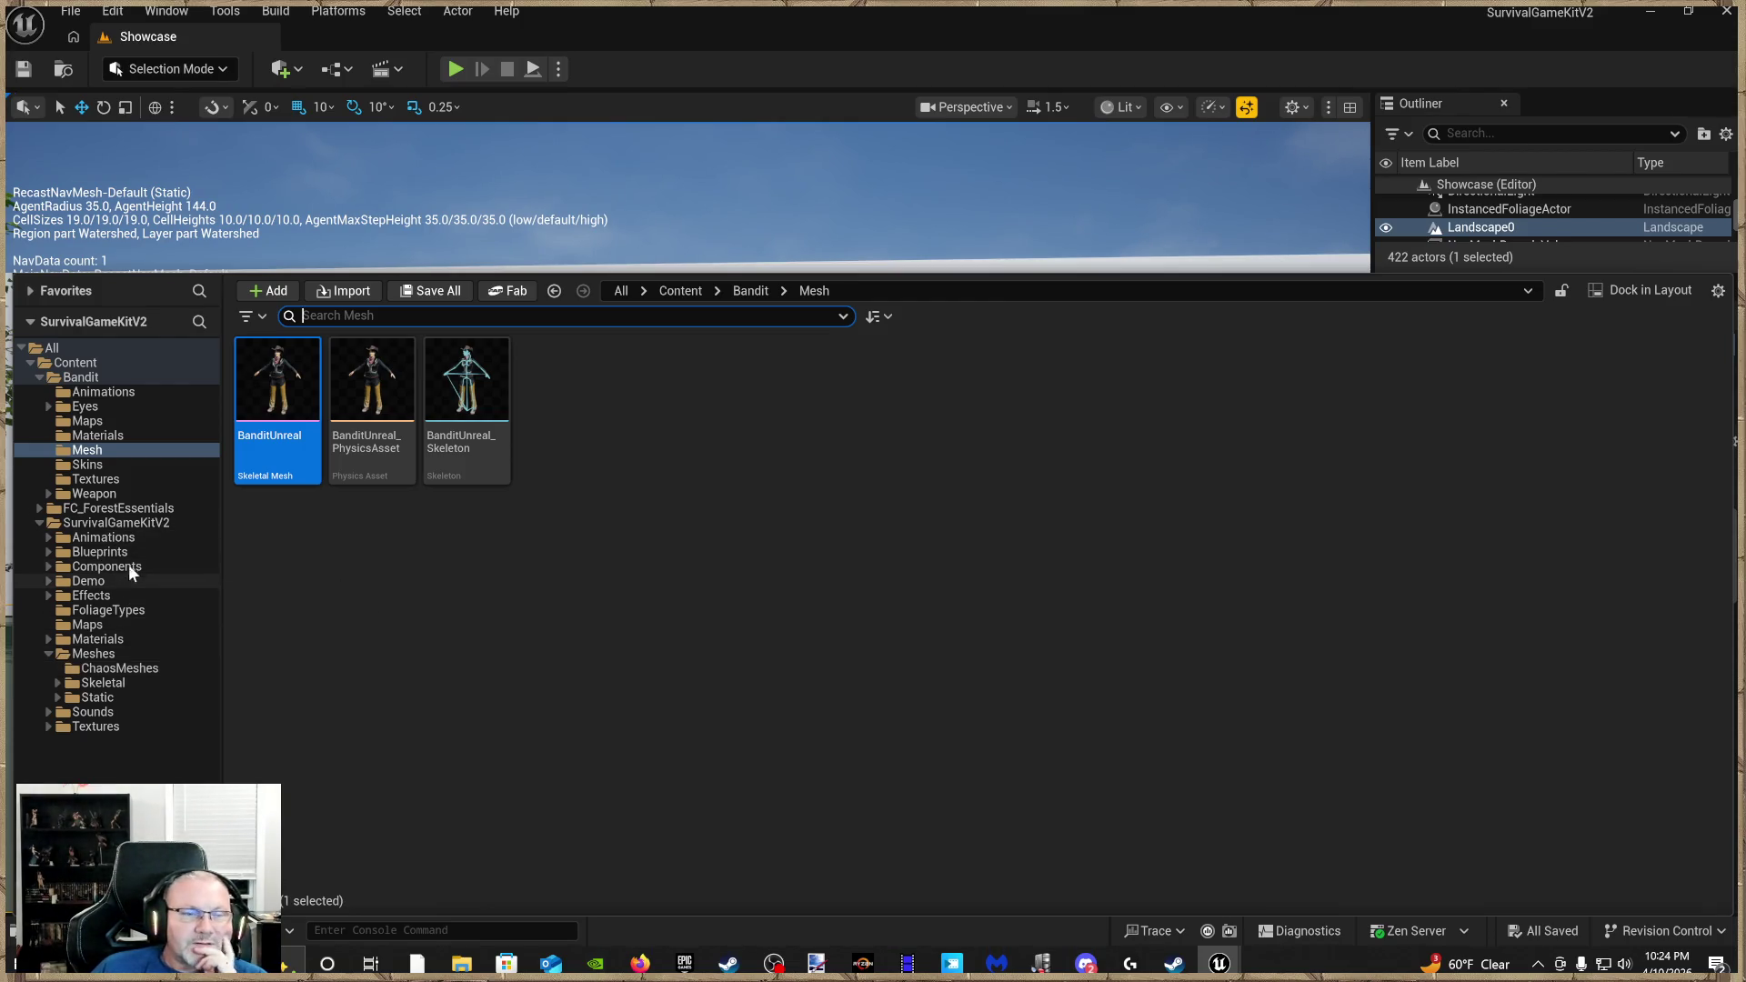
Open BP_SGKMasterCharacter from Blueprints > Characters and apply the chosen Anim Class
left_click(184, 552)
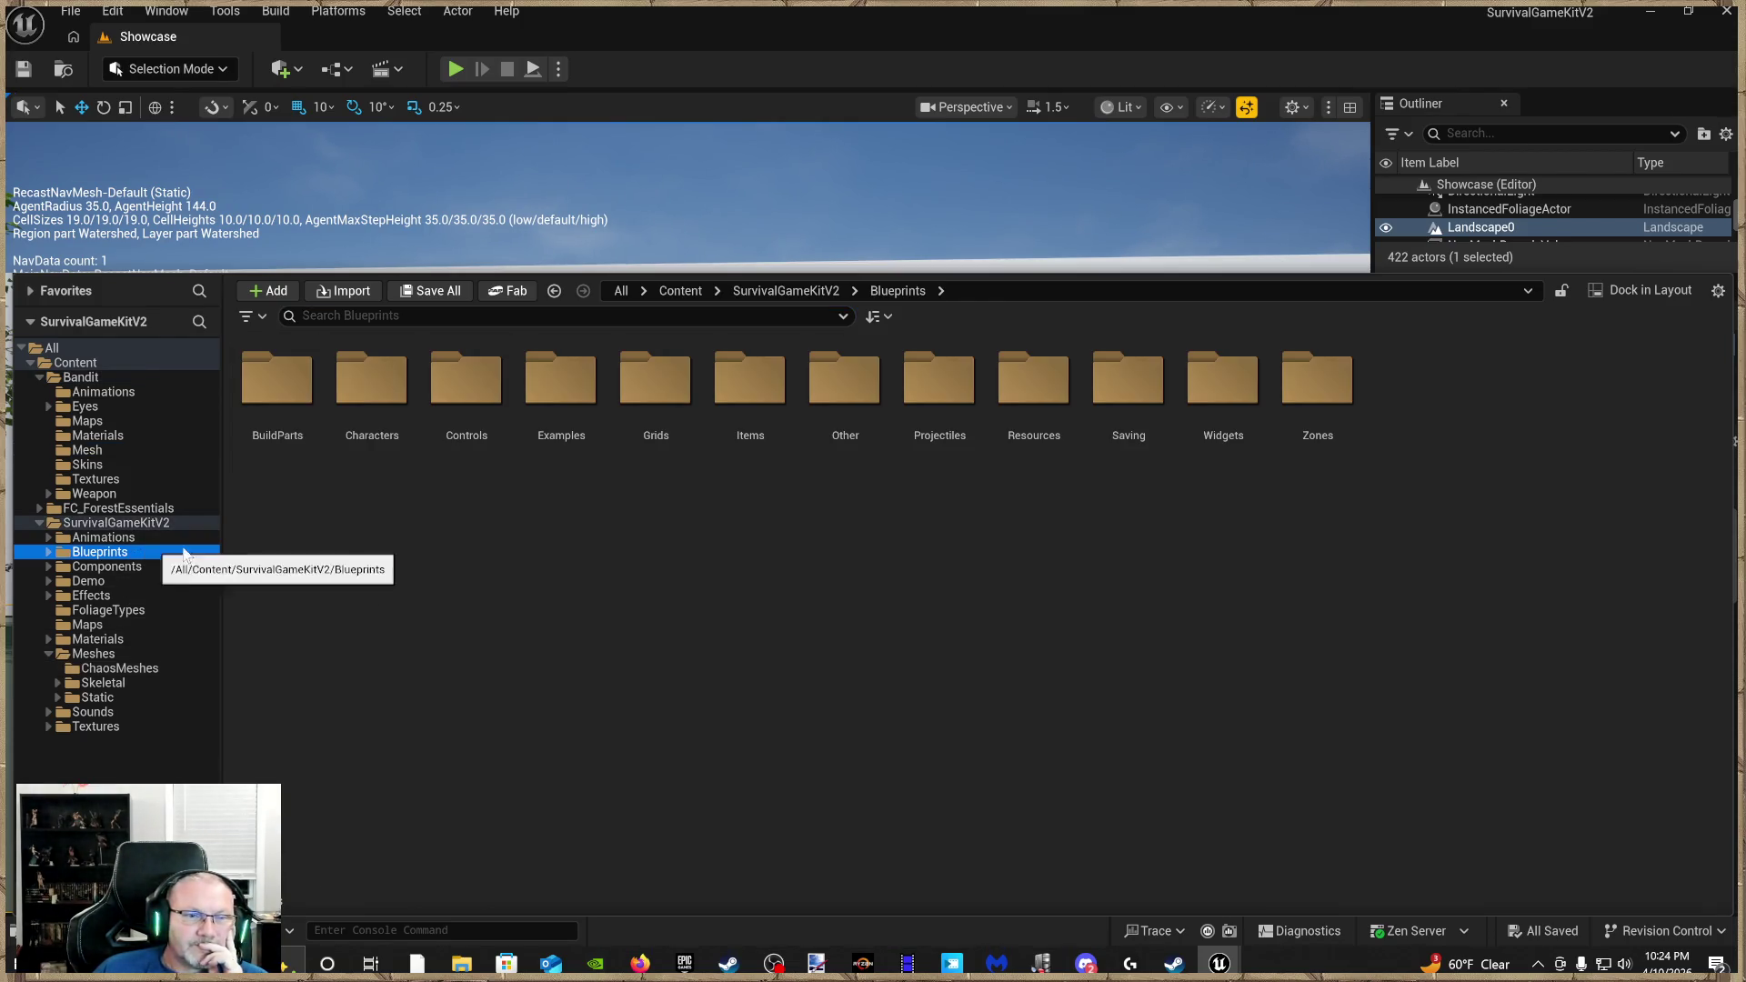
double_click(373, 444)
left_click(460, 416)
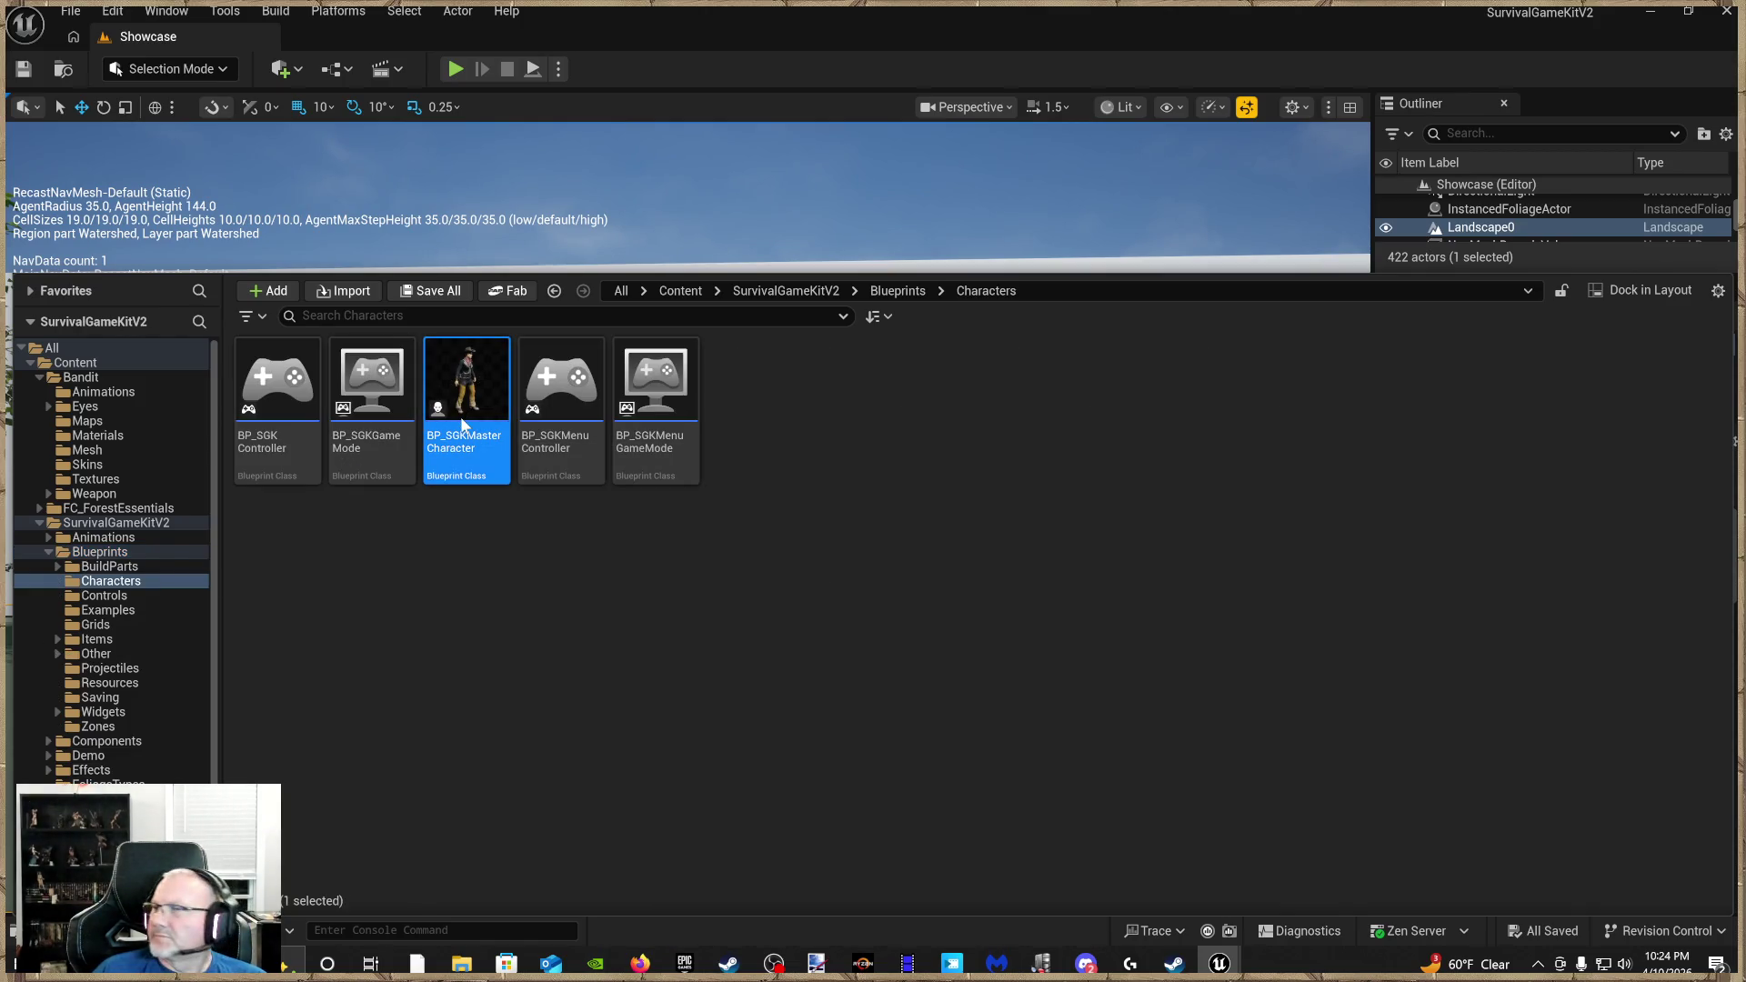
double_click(462, 424)
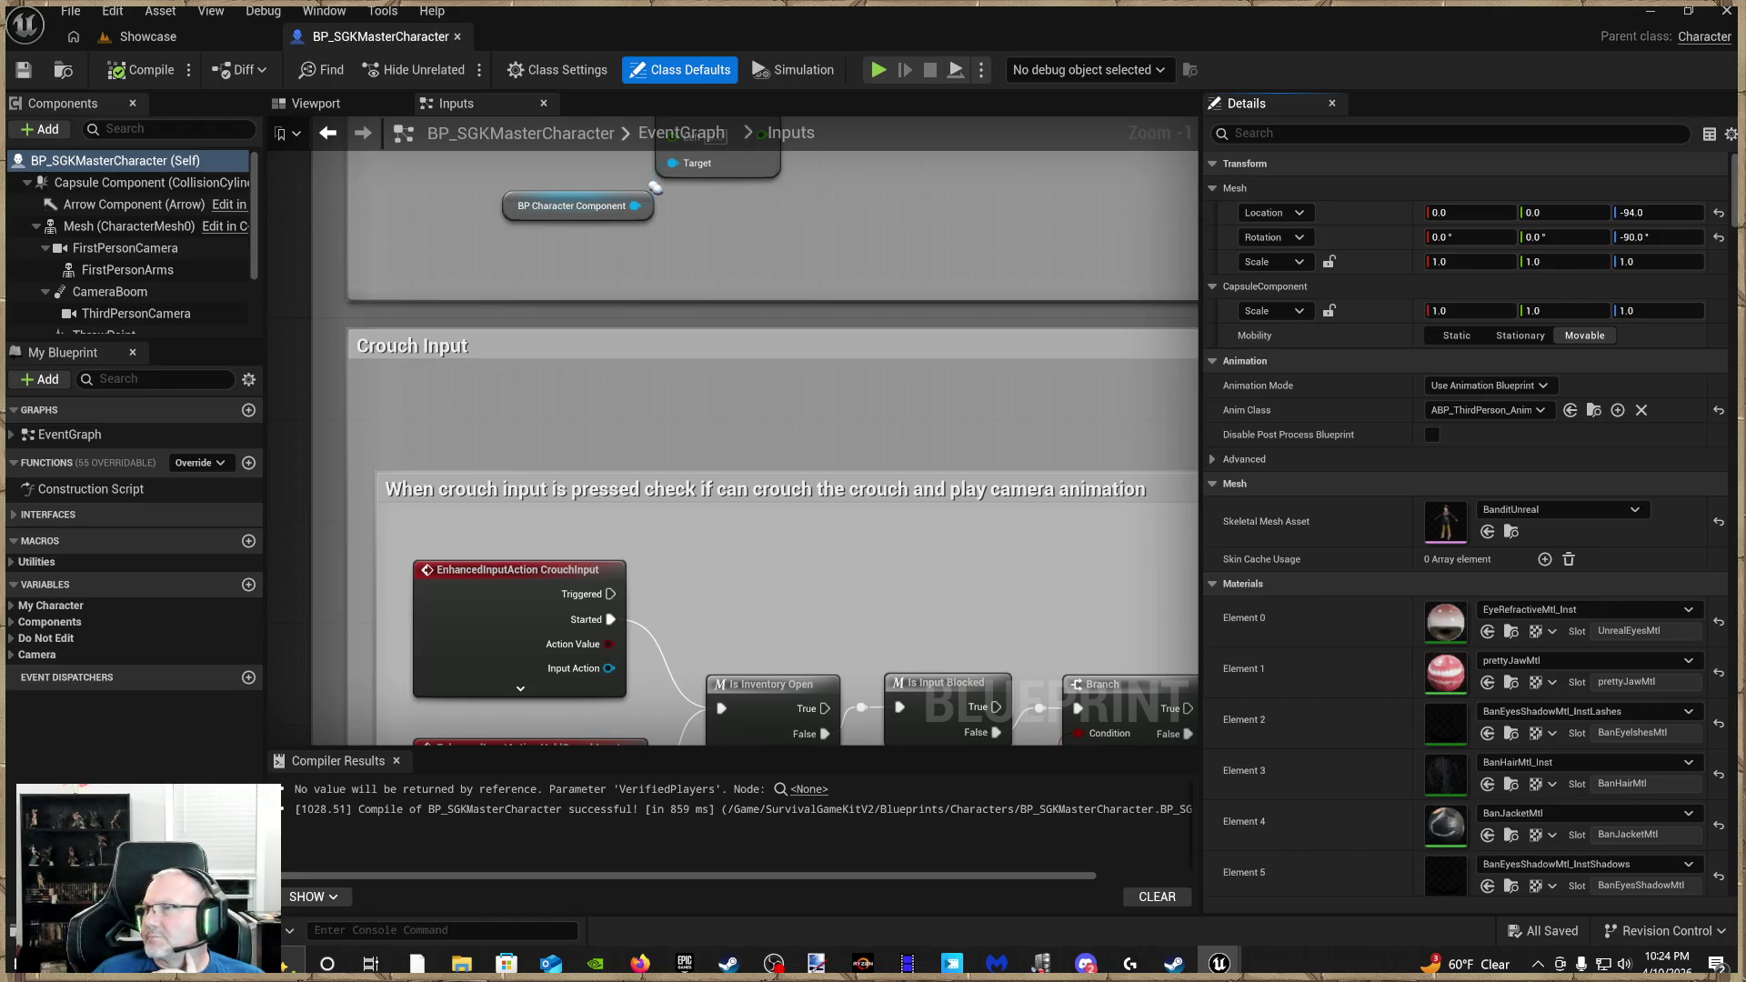
left_click(1573, 411)
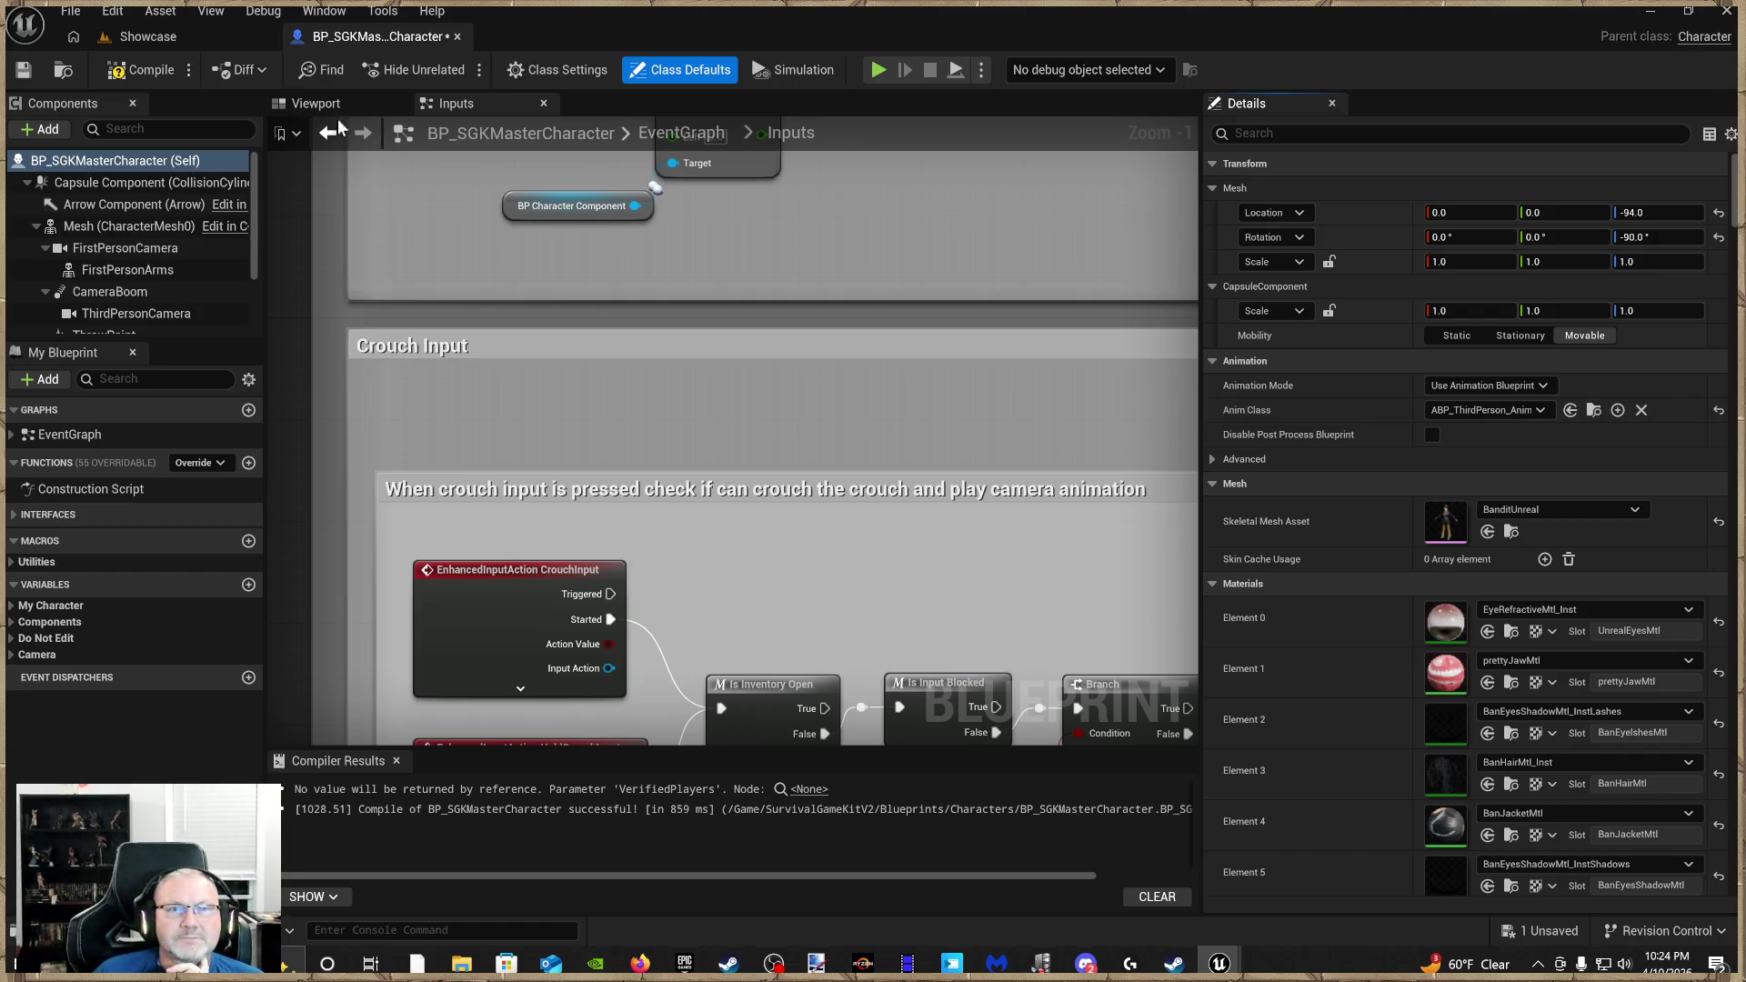
Orbit around the character in the viewport and select its BanditUnreal Mesh component
left_click(328, 104)
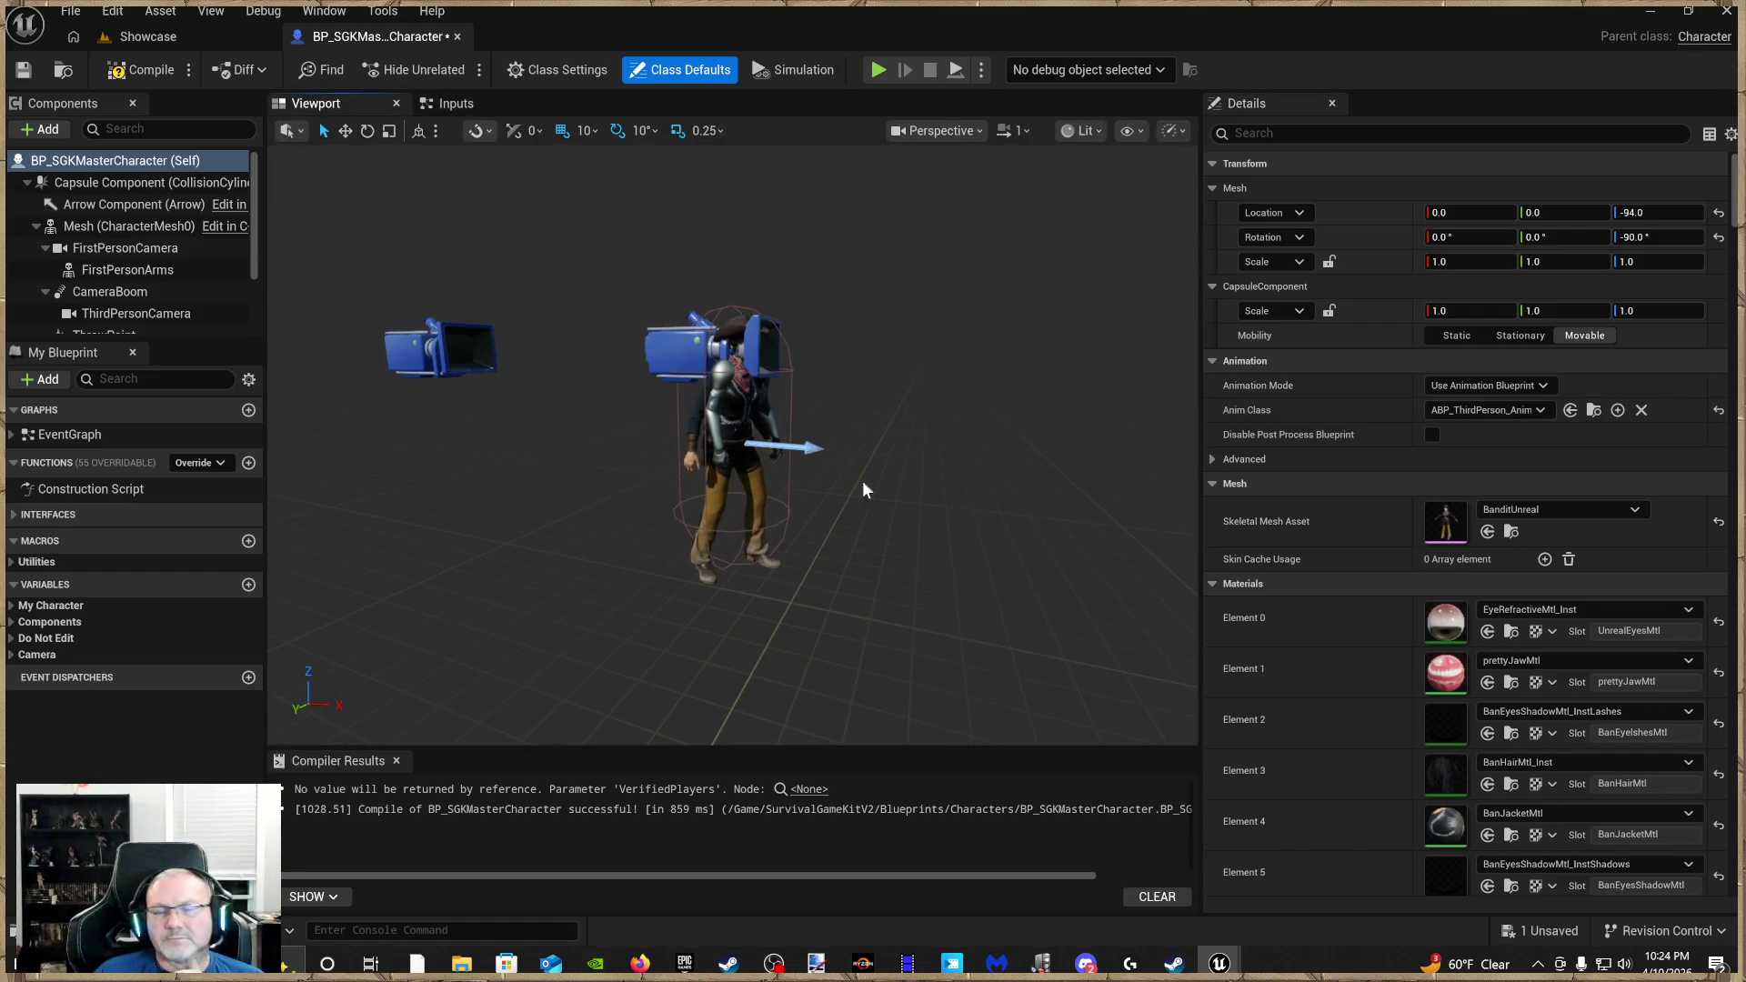
mouse_move(825, 569)
left_mouse_down()
mouse_move(691, 541)
mouse_move(691, 436)
mouse_move(691, 473)
mouse_move(691, 446)
mouse_move(695, 464)
mouse_move(716, 440)
left_mouse_up()
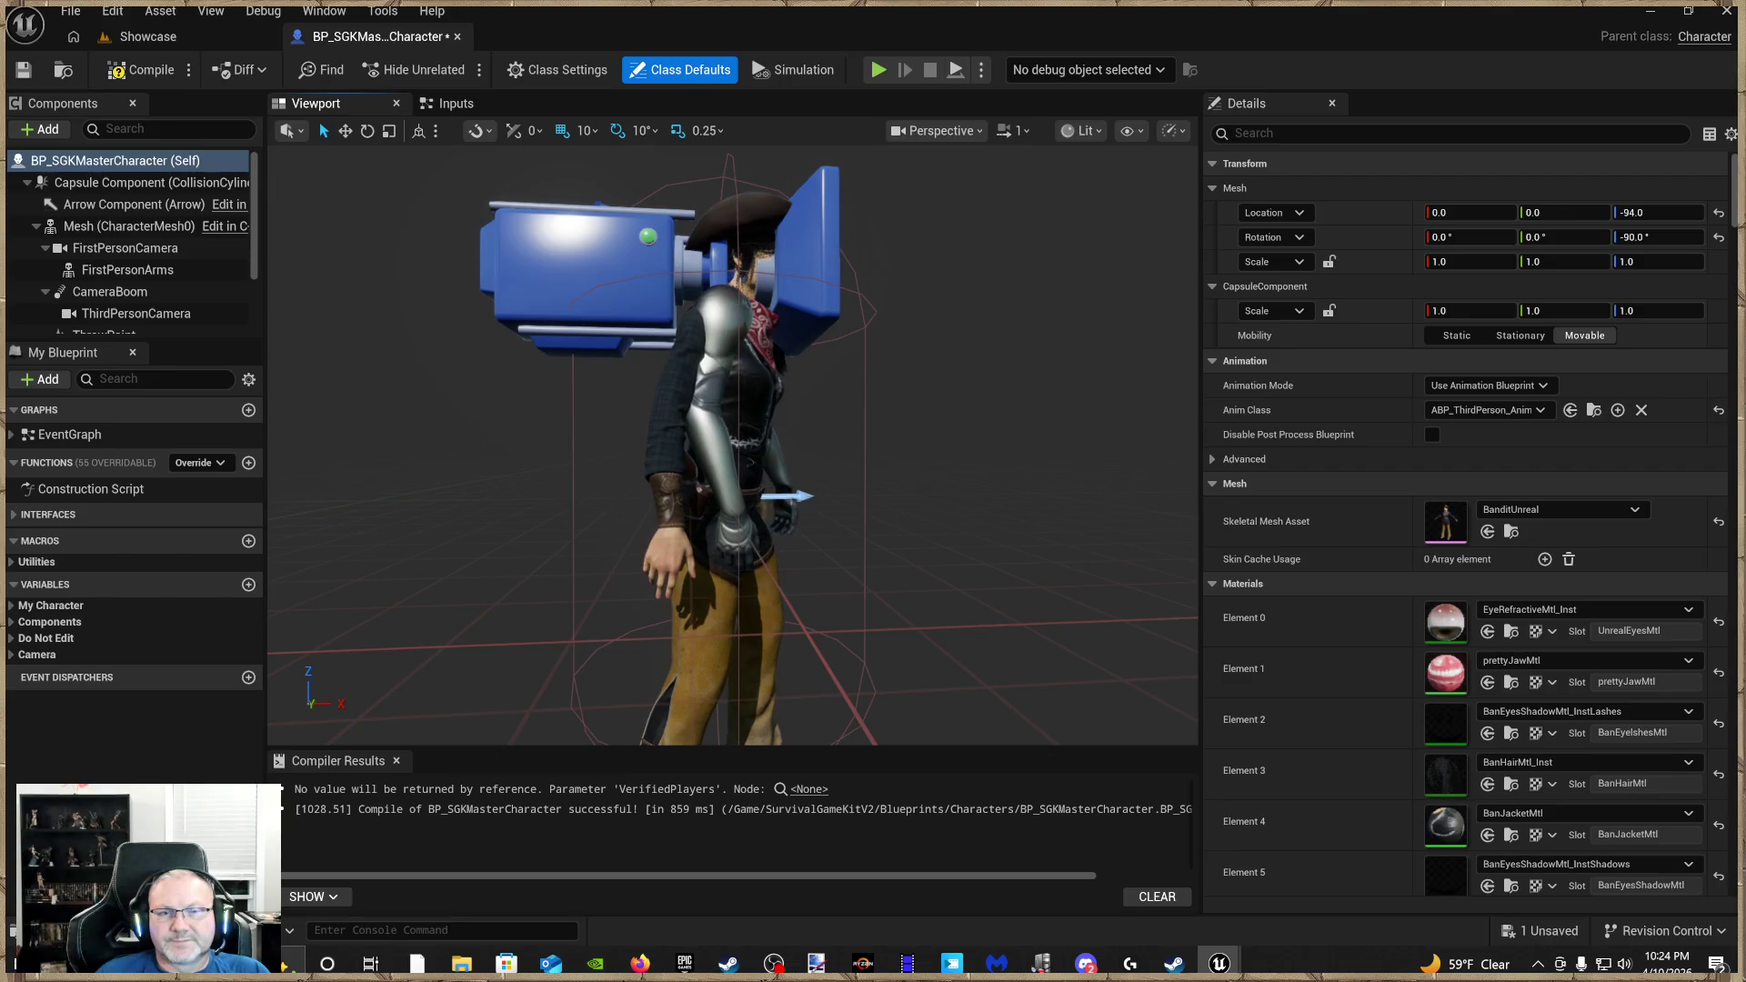
left_click(129, 225)
mouse_move(728, 455)
left_mouse_down()
mouse_move(604, 495)
mouse_move(691, 454)
mouse_move(723, 466)
left_mouse_up()
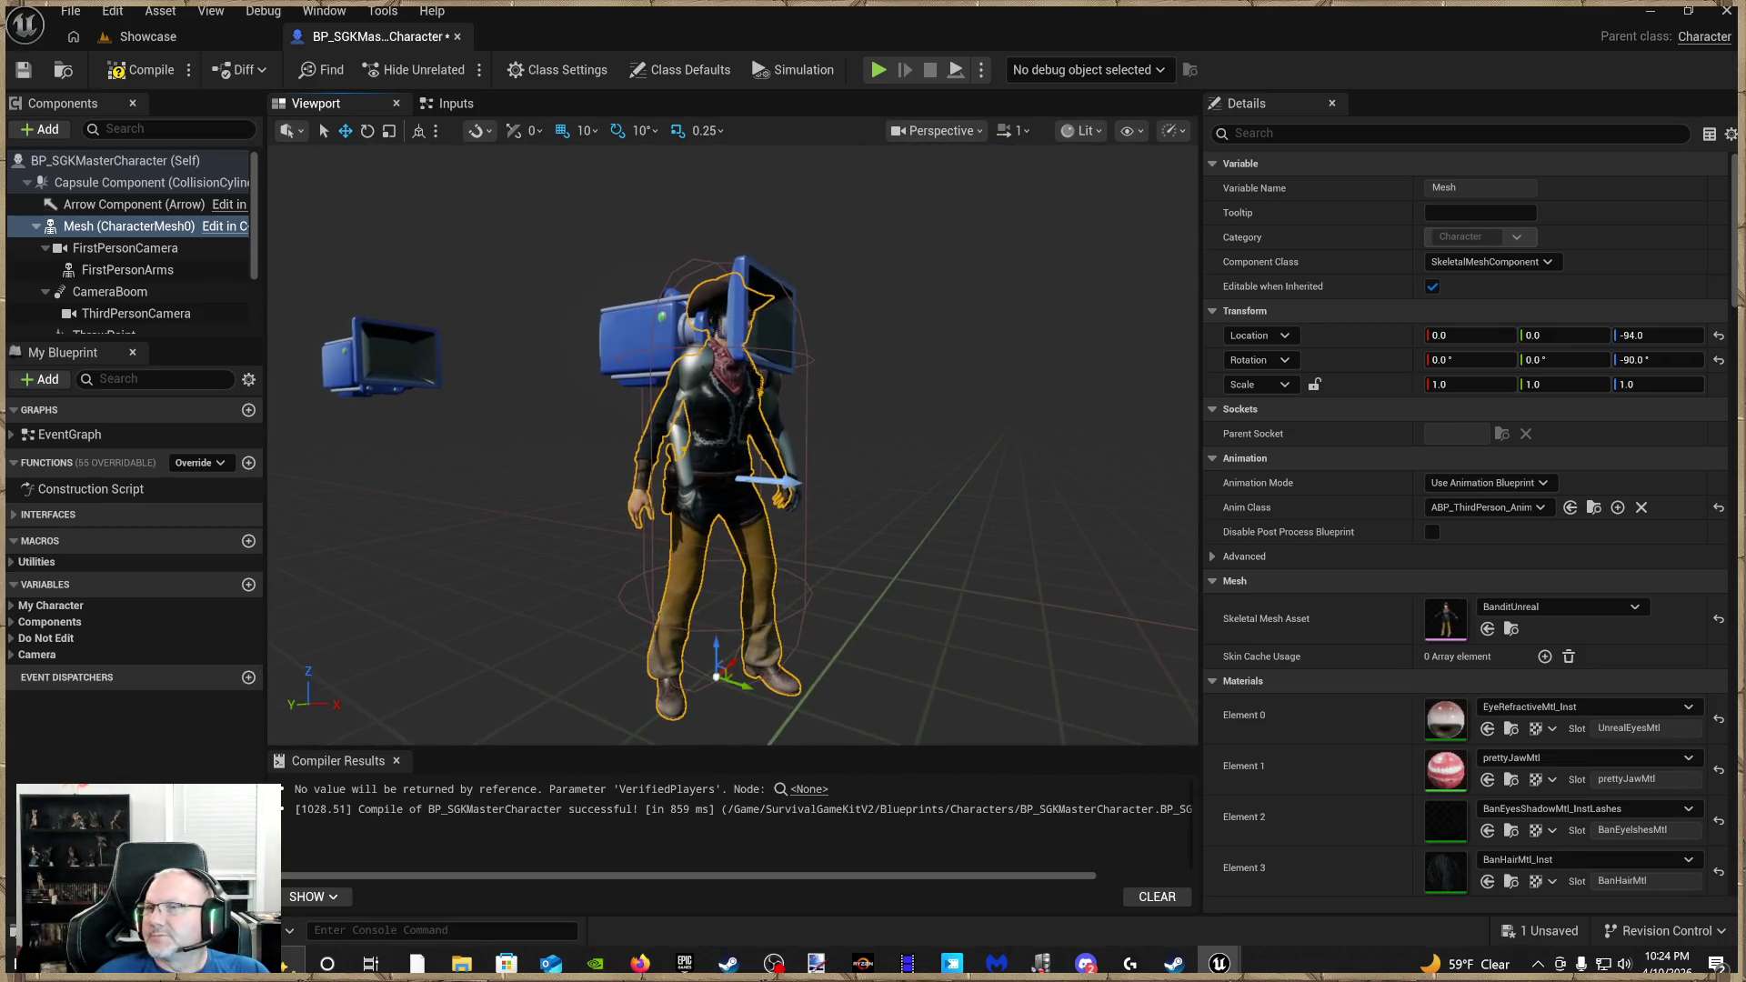
Try ABP_FirstPerson_Anim as Anim Class, revert to ABP_ThirdPerson_Anim, then compile and save
scroll(728, 446, "up", 4)
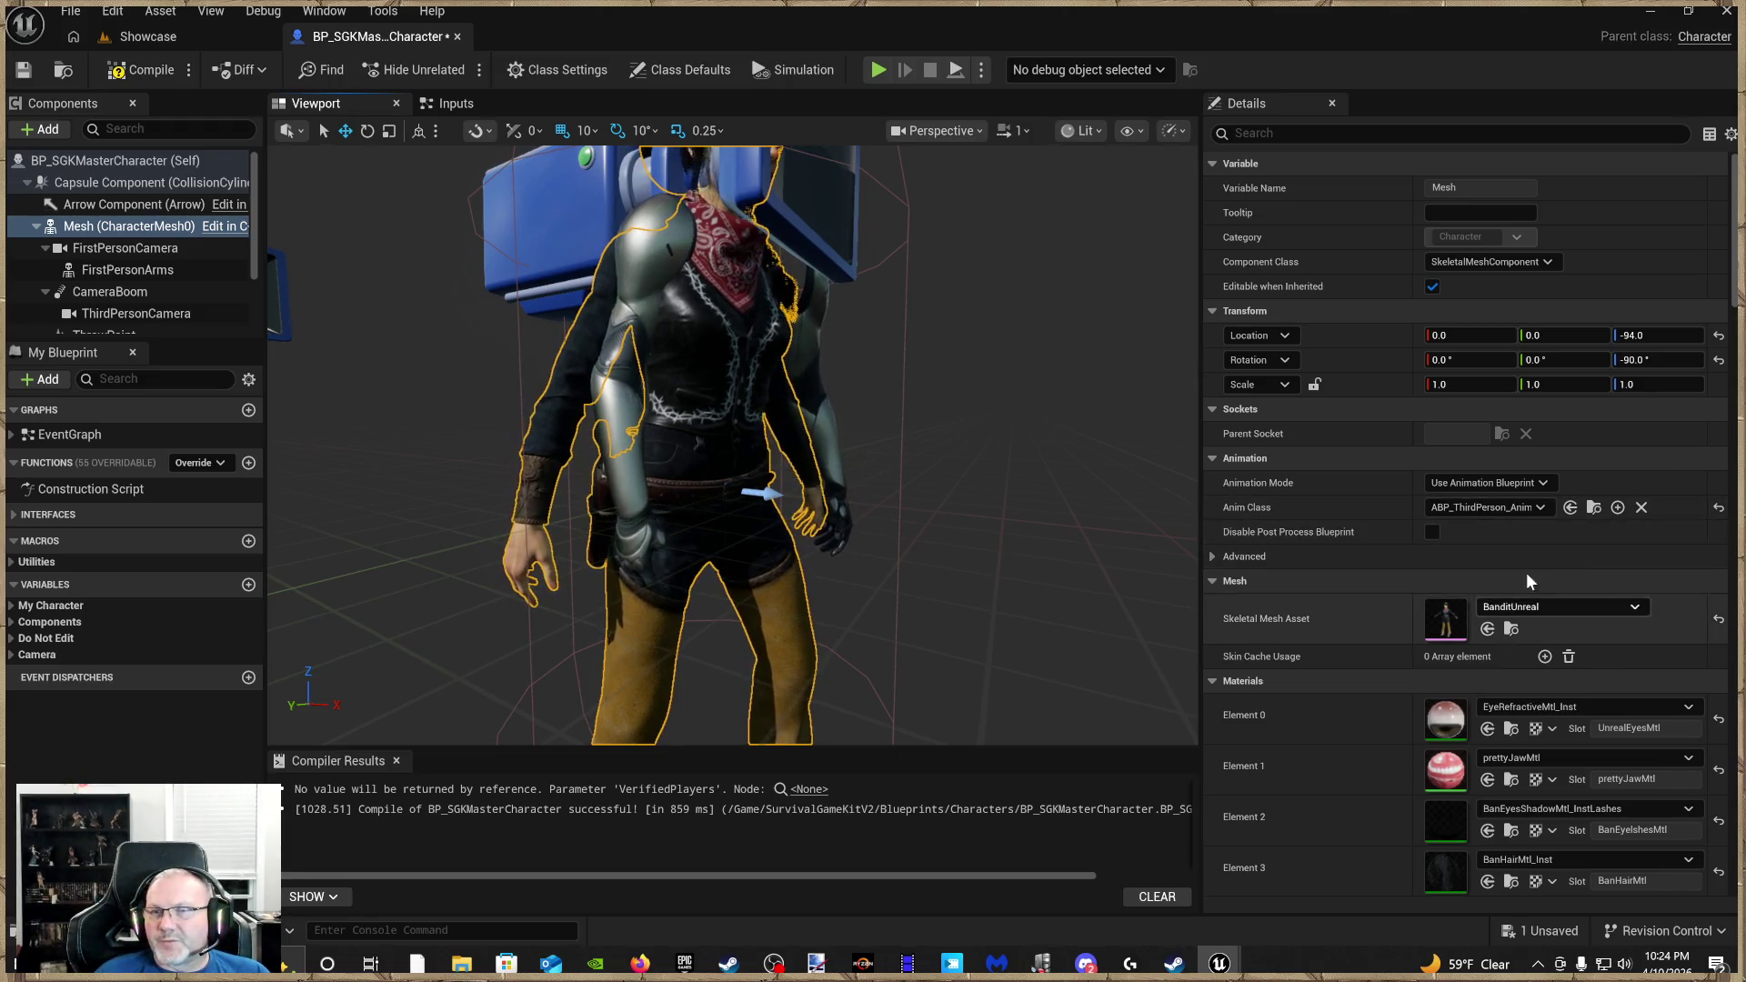
left_click(1569, 507)
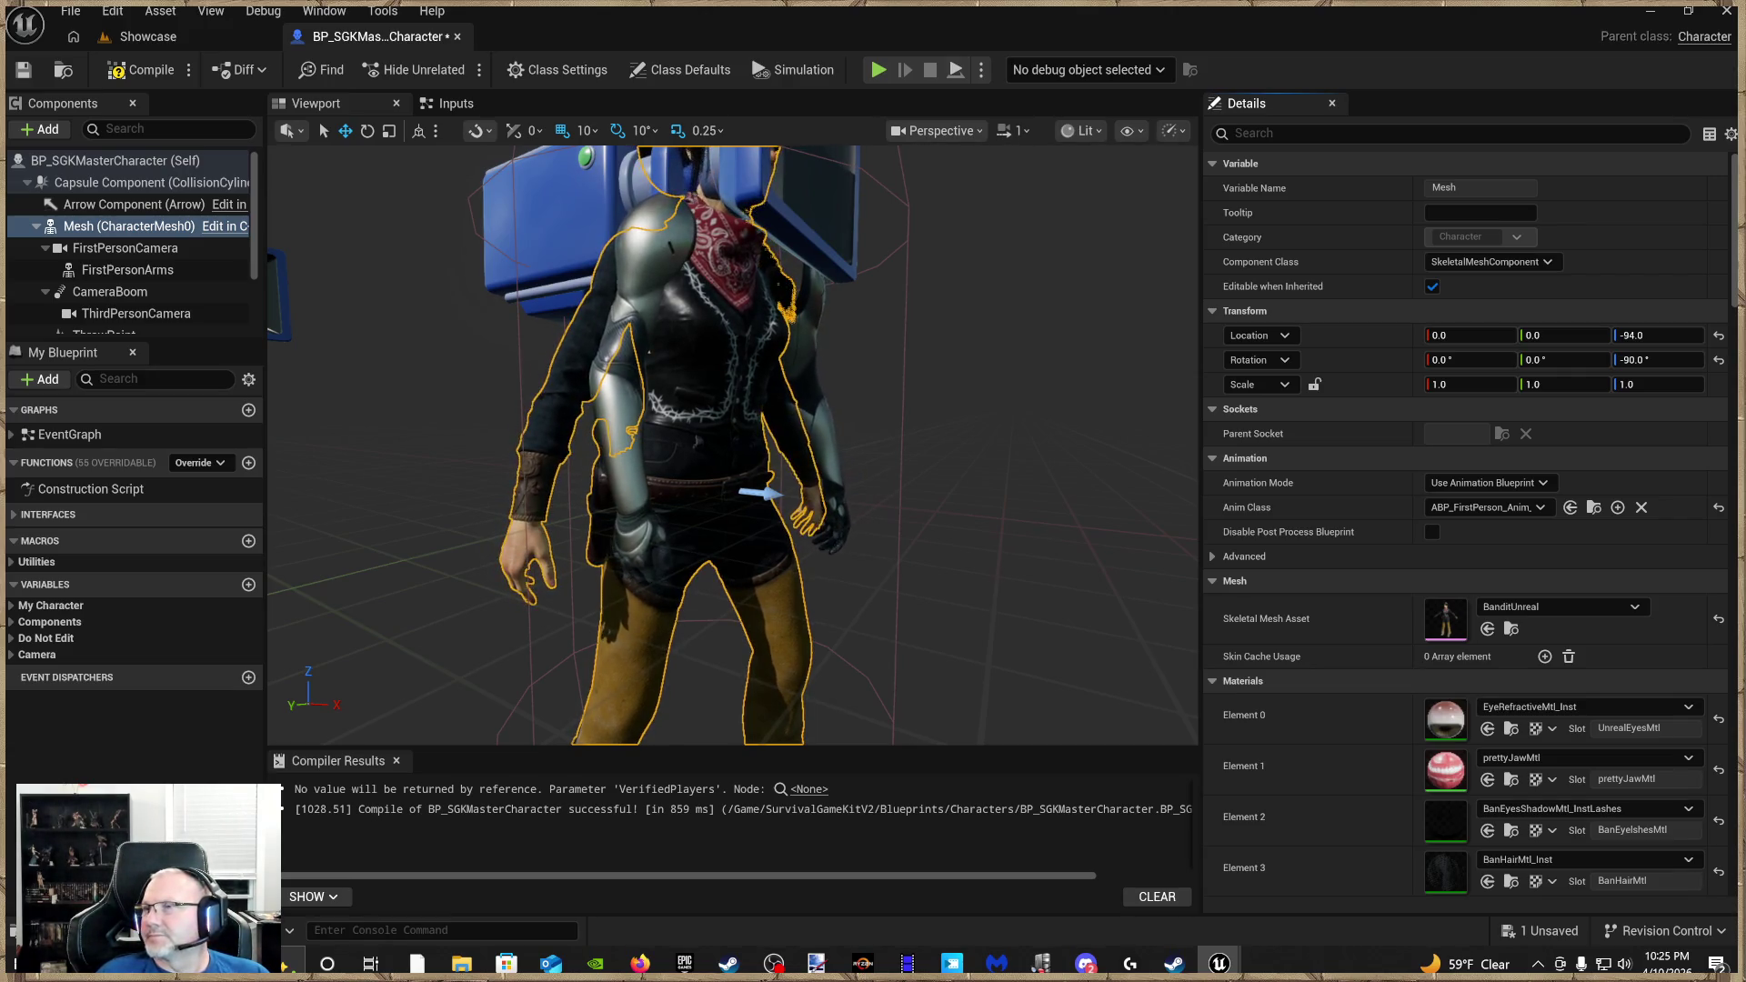
left_click(1571, 507)
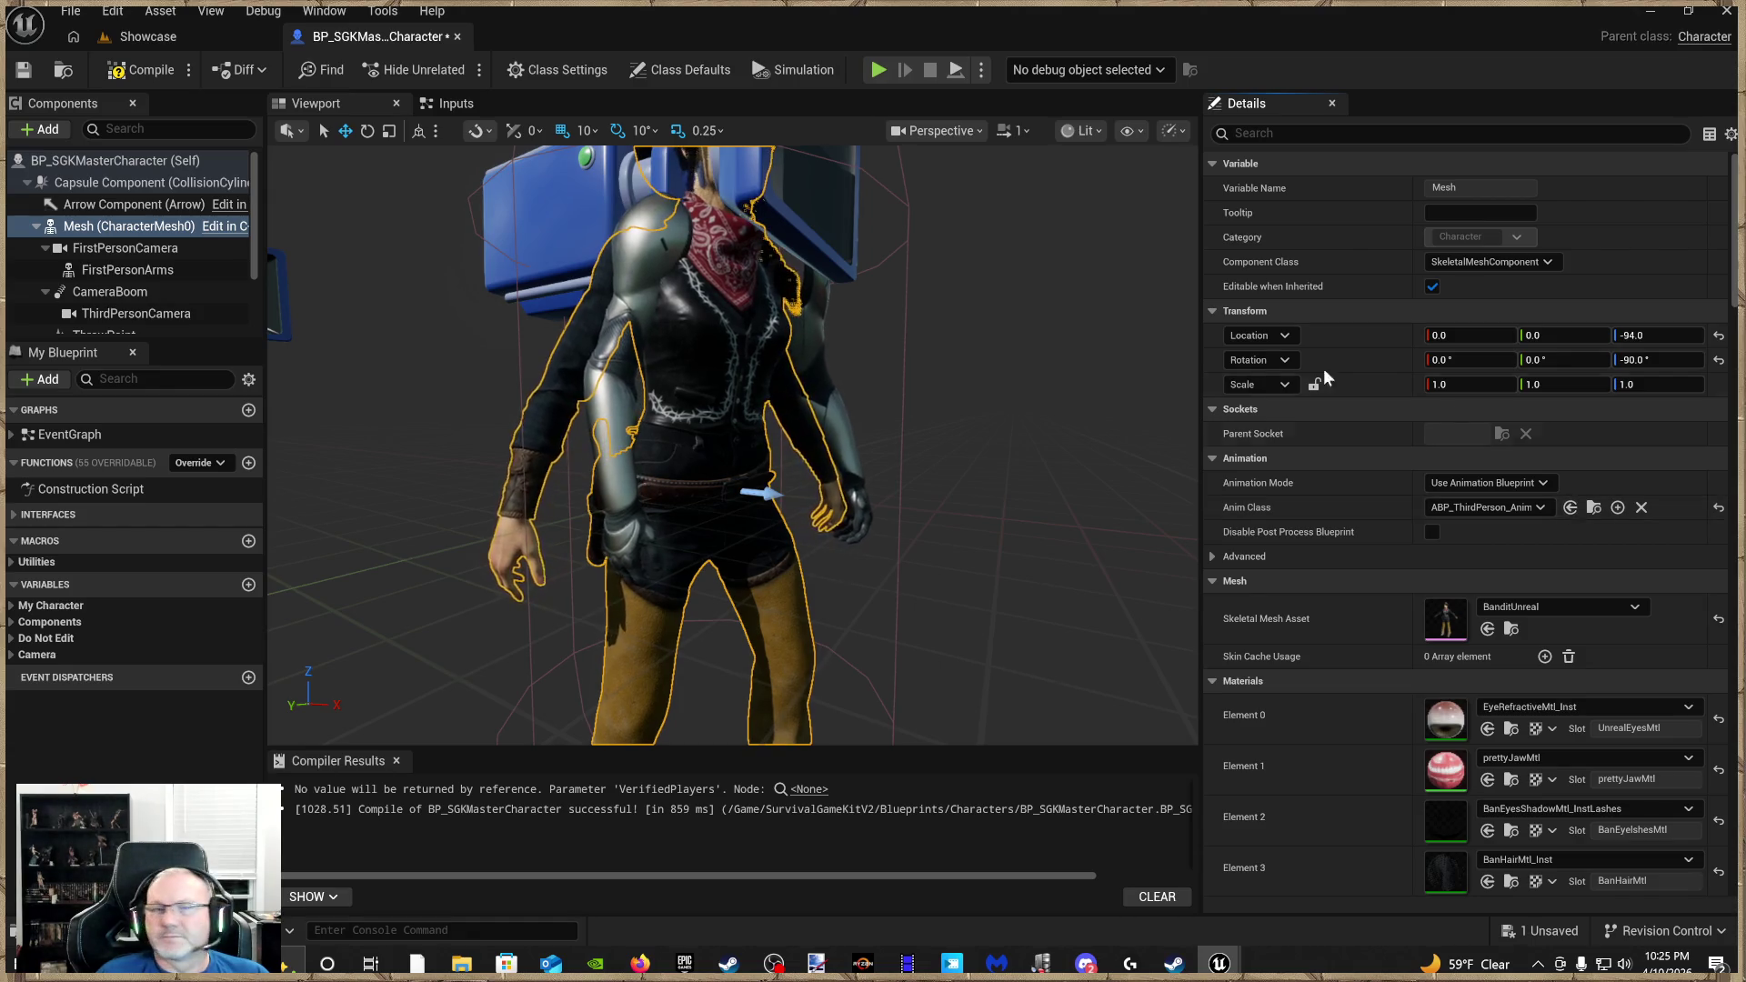
left_click(25, 74)
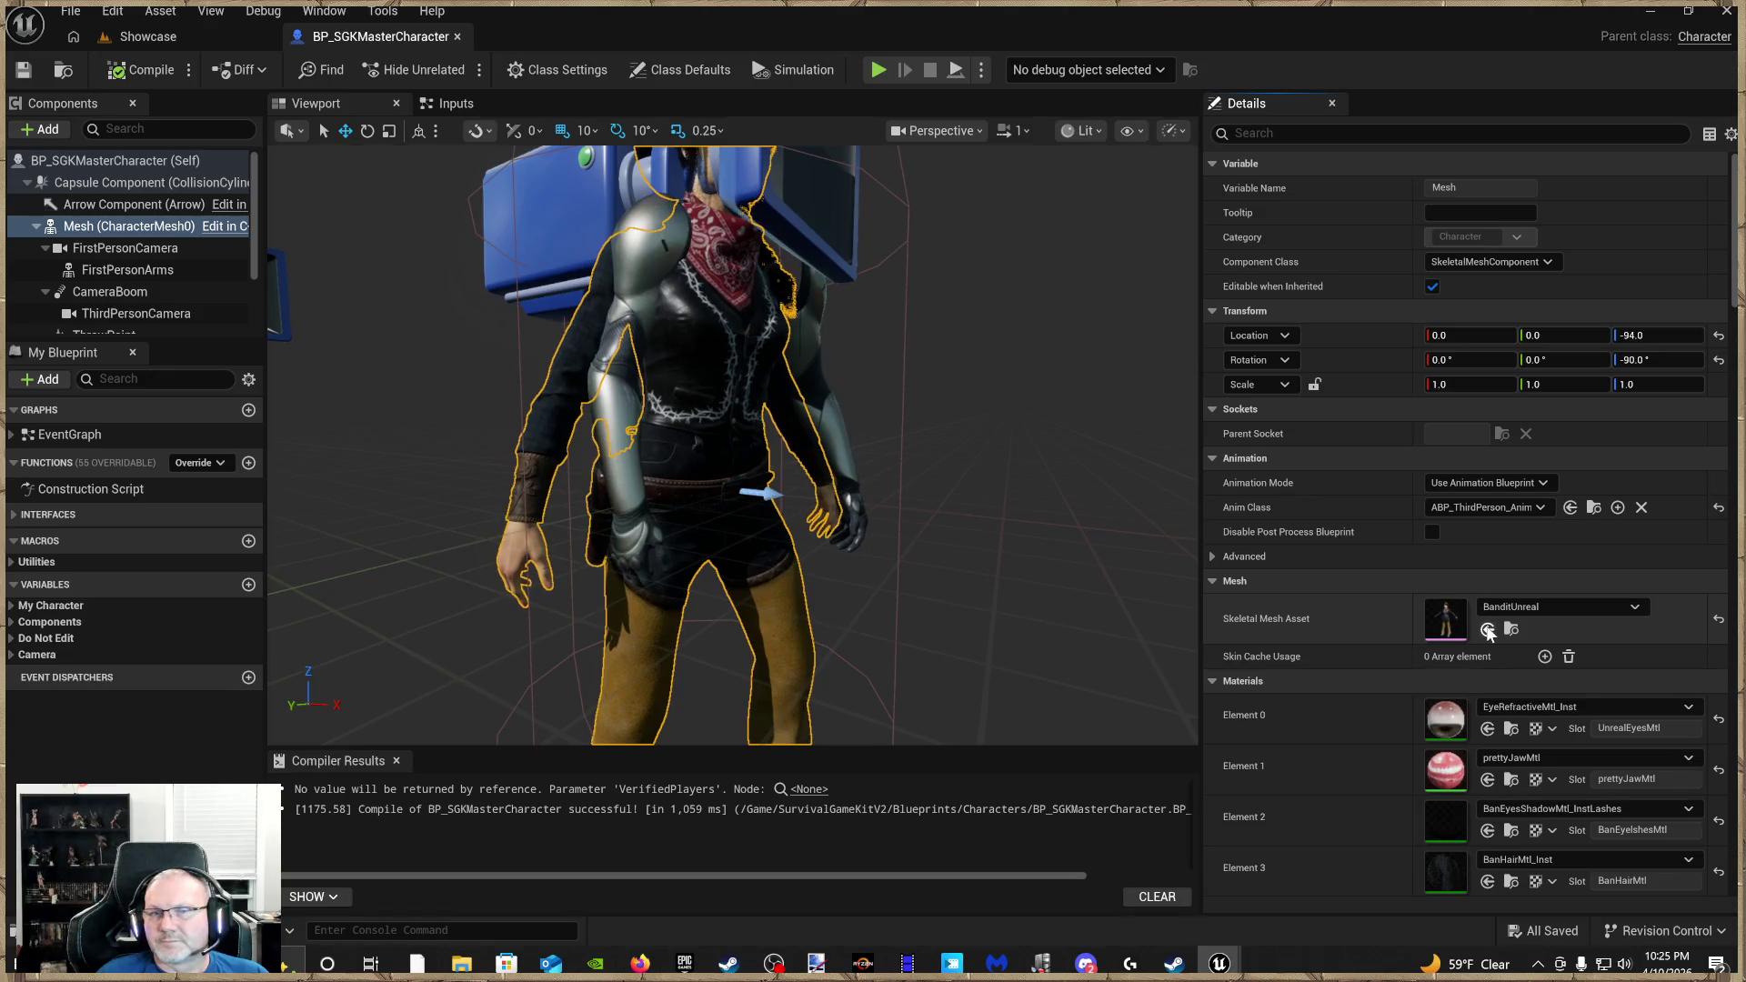
Swap the Skeletal Mesh Asset to BanditNoGun, then BanditMaskUp, and view it from the front
left_click(1488, 630)
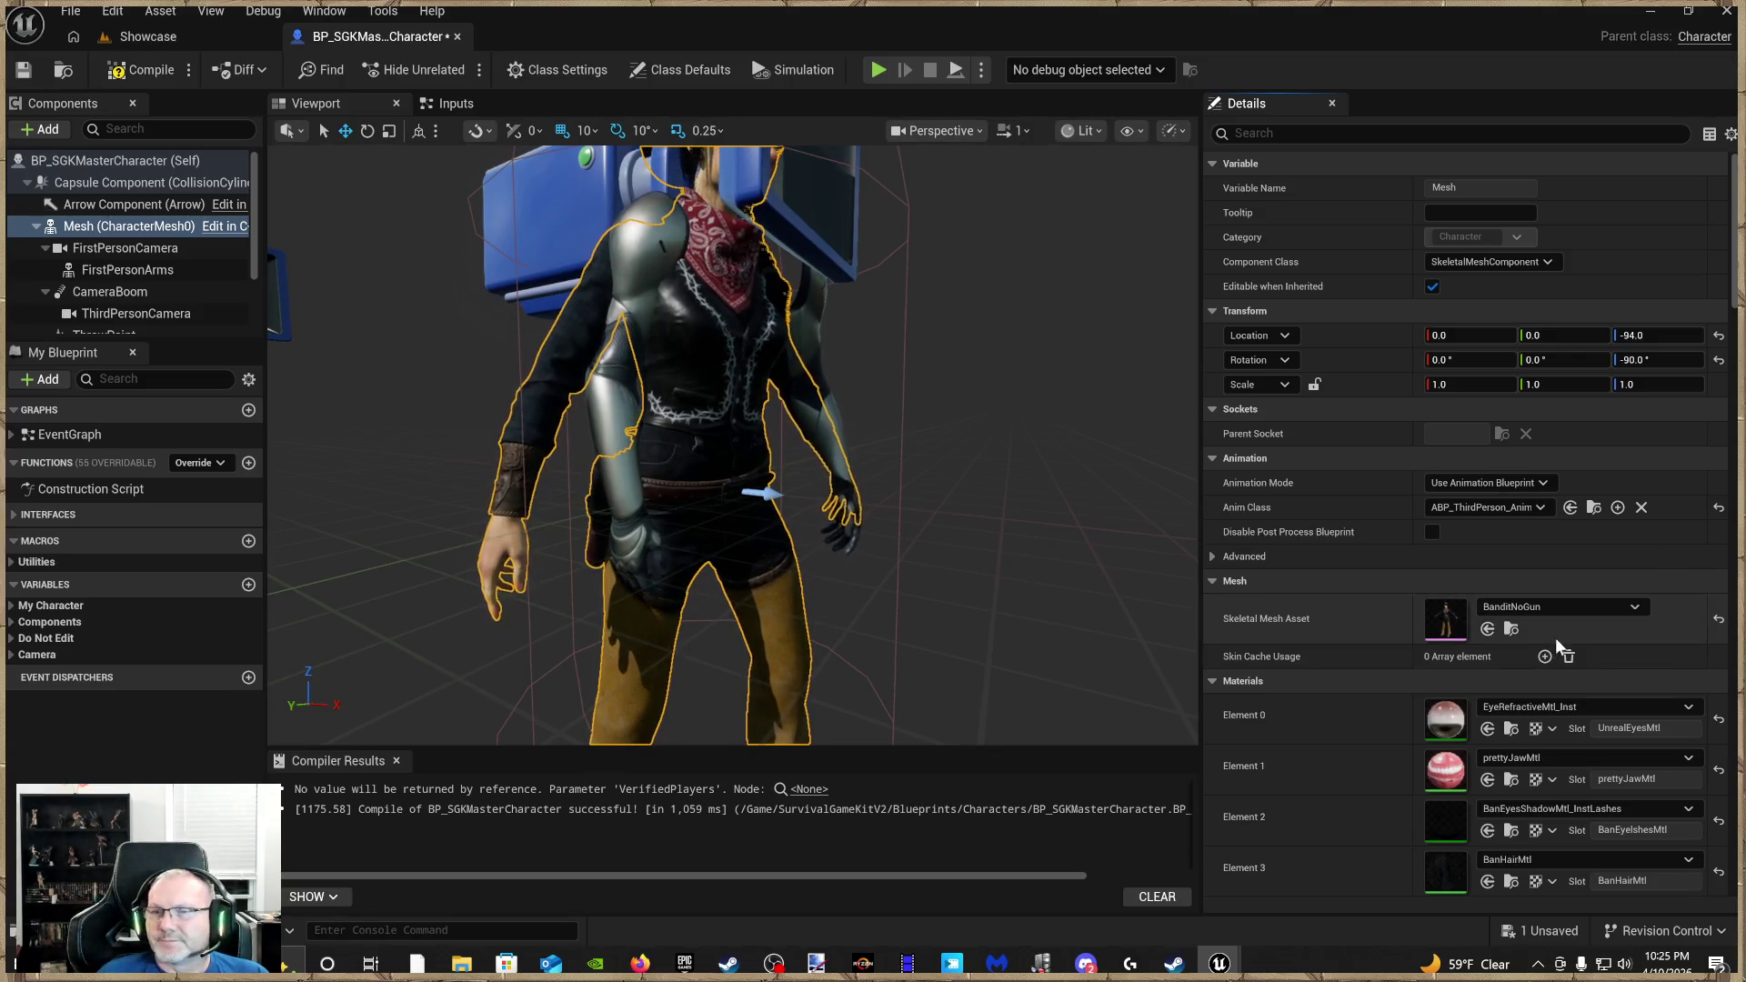
left_click(1488, 630)
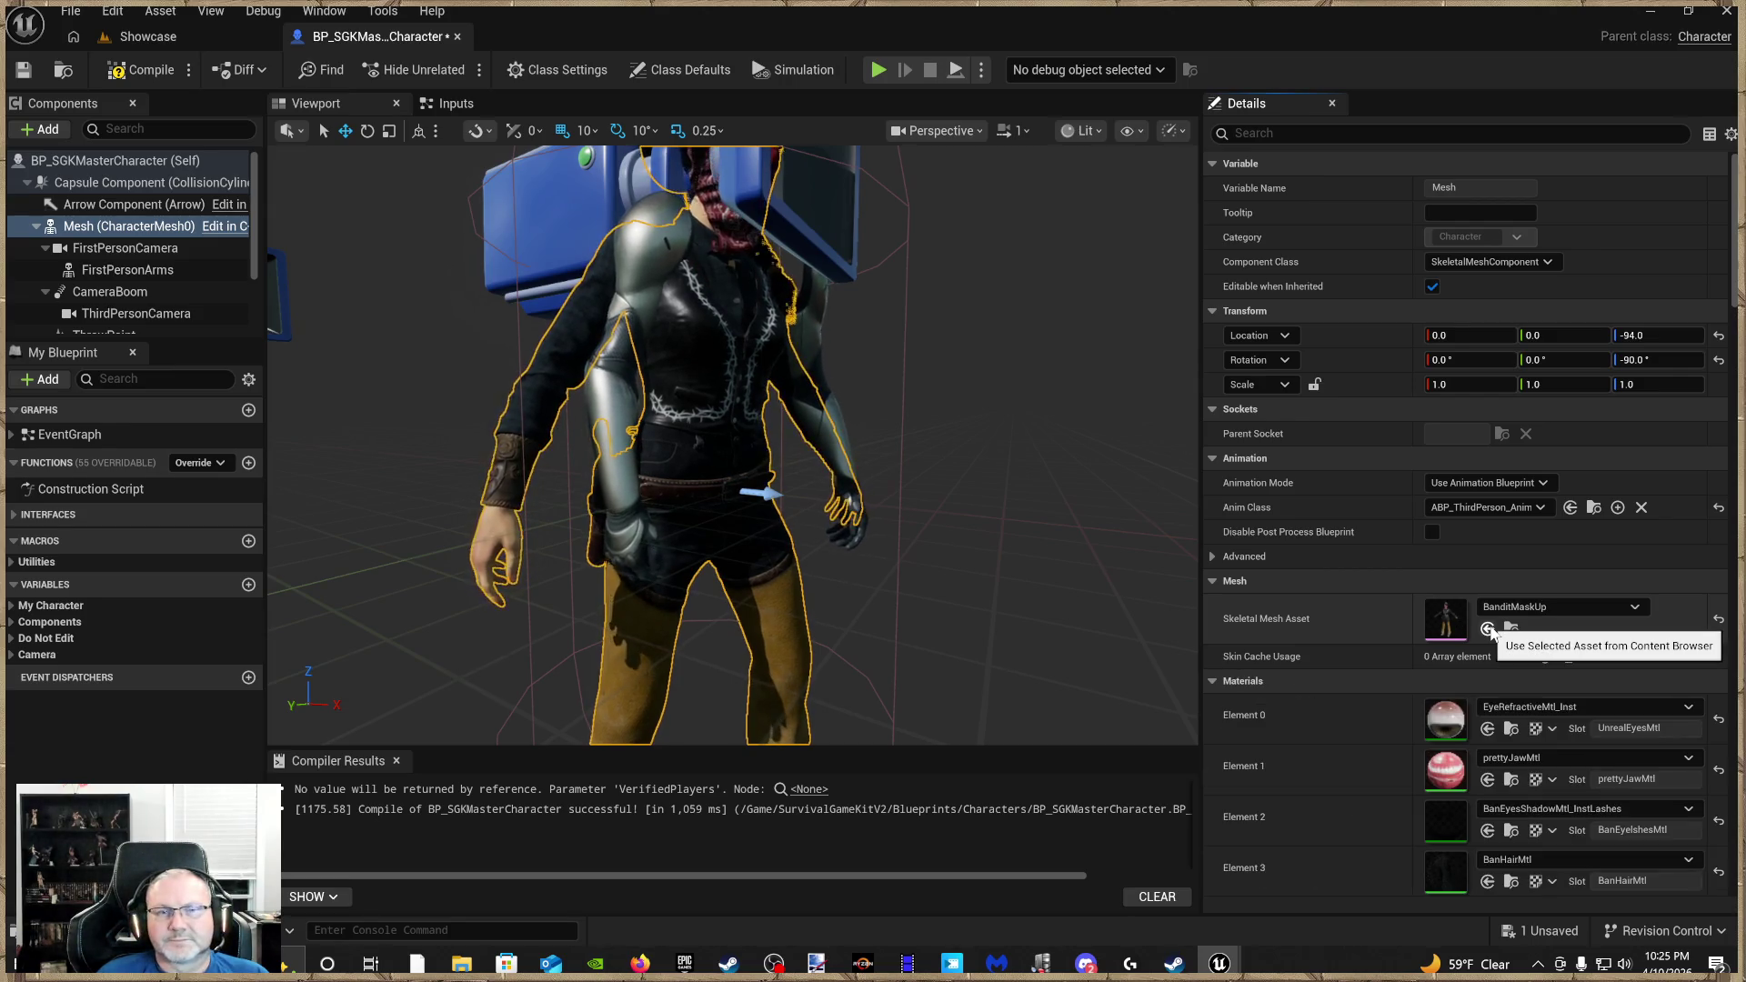
scroll(732, 445, "down", 3)
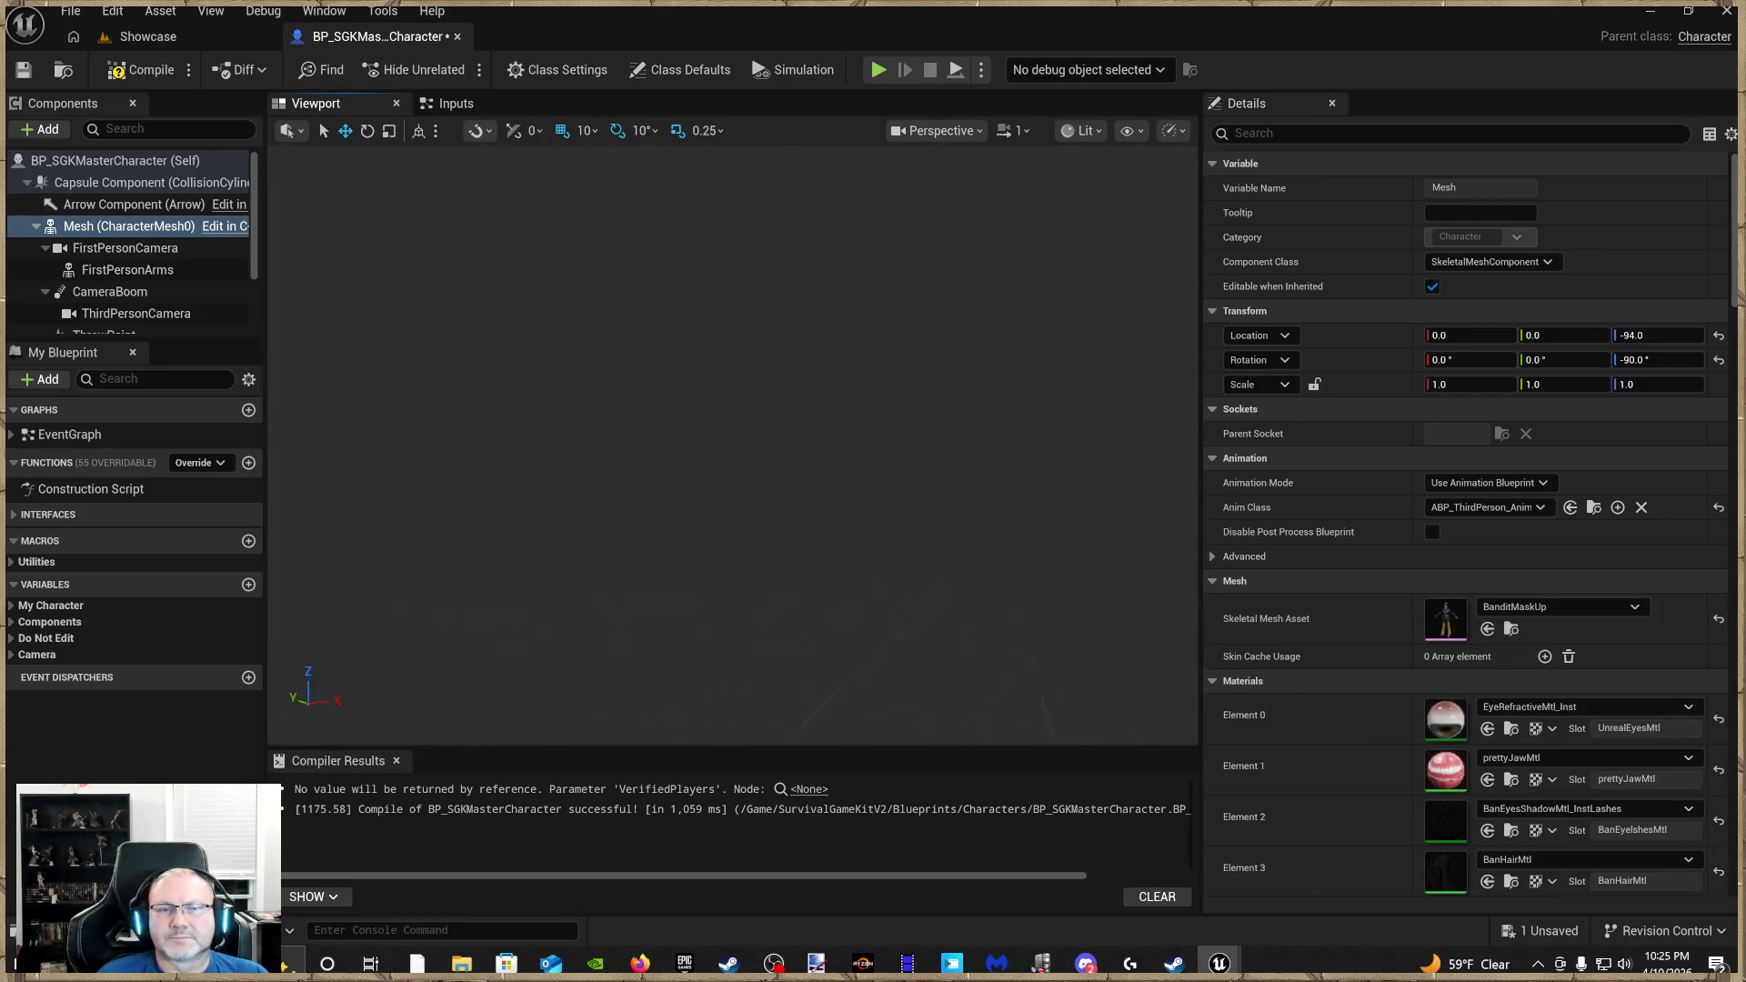
mouse_move(732, 446)
left_mouse_down()
mouse_move(819, 446)
mouse_move(818, 418)
mouse_move(818, 455)
mouse_move(691, 445)
left_mouse_up()
scroll(732, 446, "down", 2)
scroll(818, 446, "up", 3)
scroll(819, 446, "down", 3)
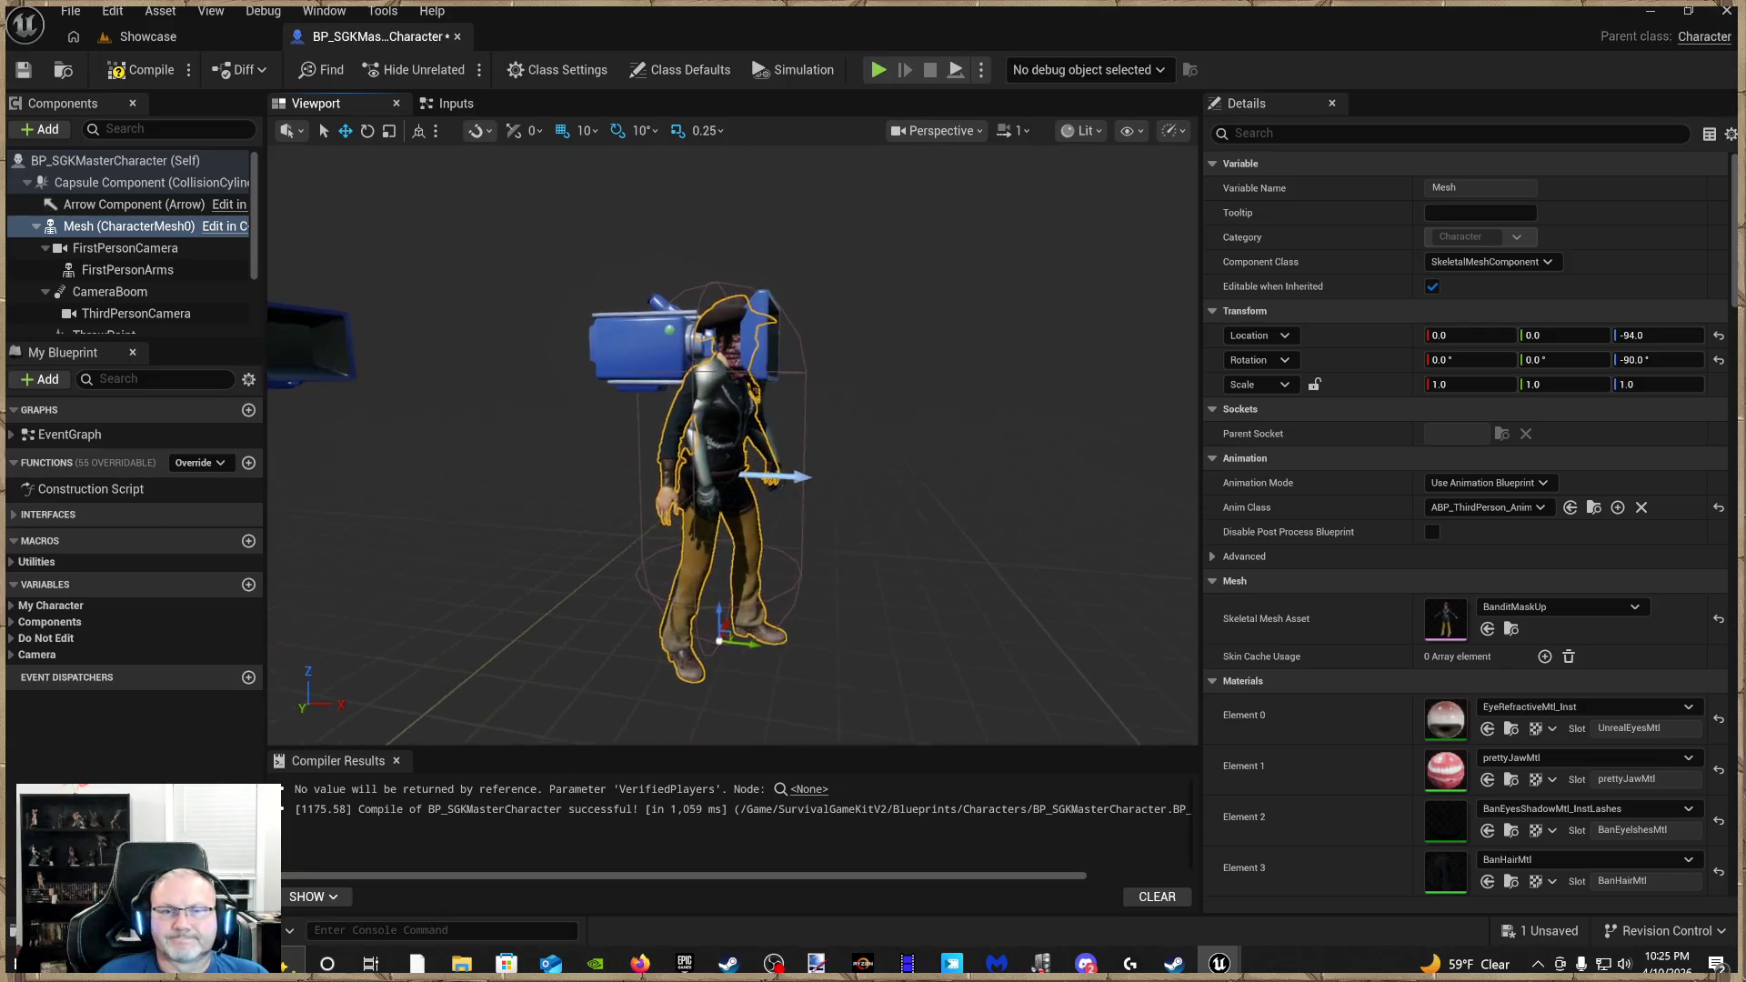
scroll(691, 446, "up", 3)
scroll(691, 446, "down", 3)
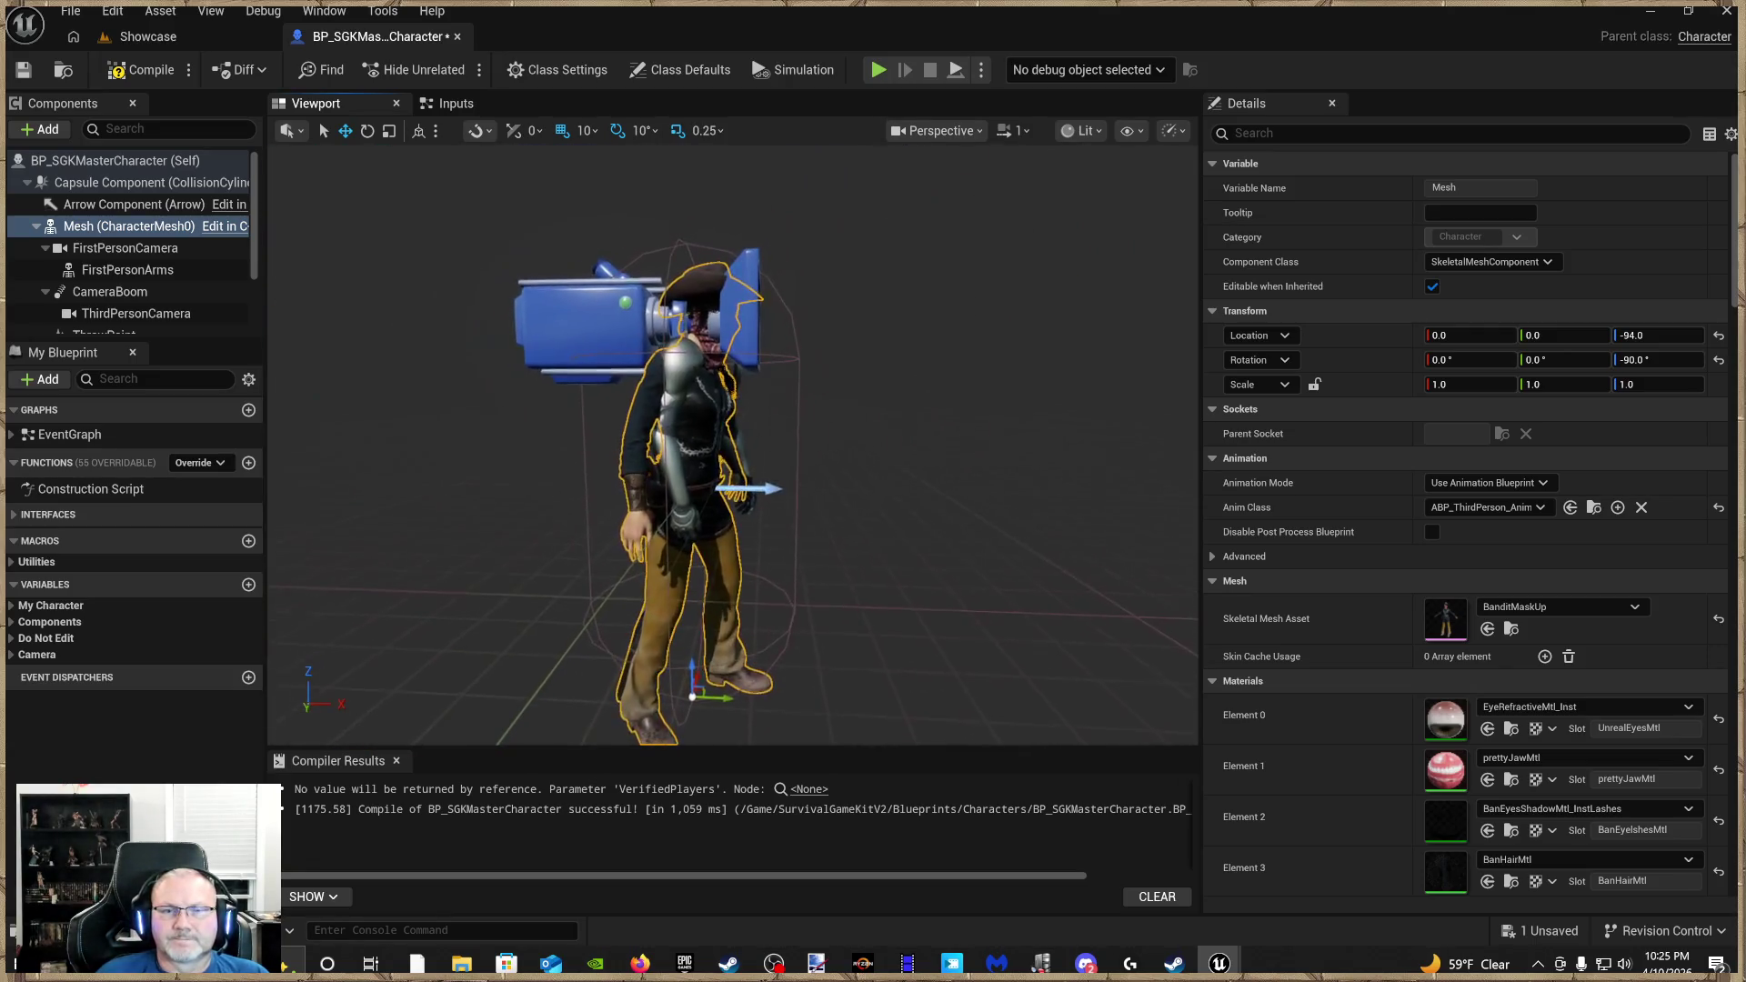
left_click(670, 473)
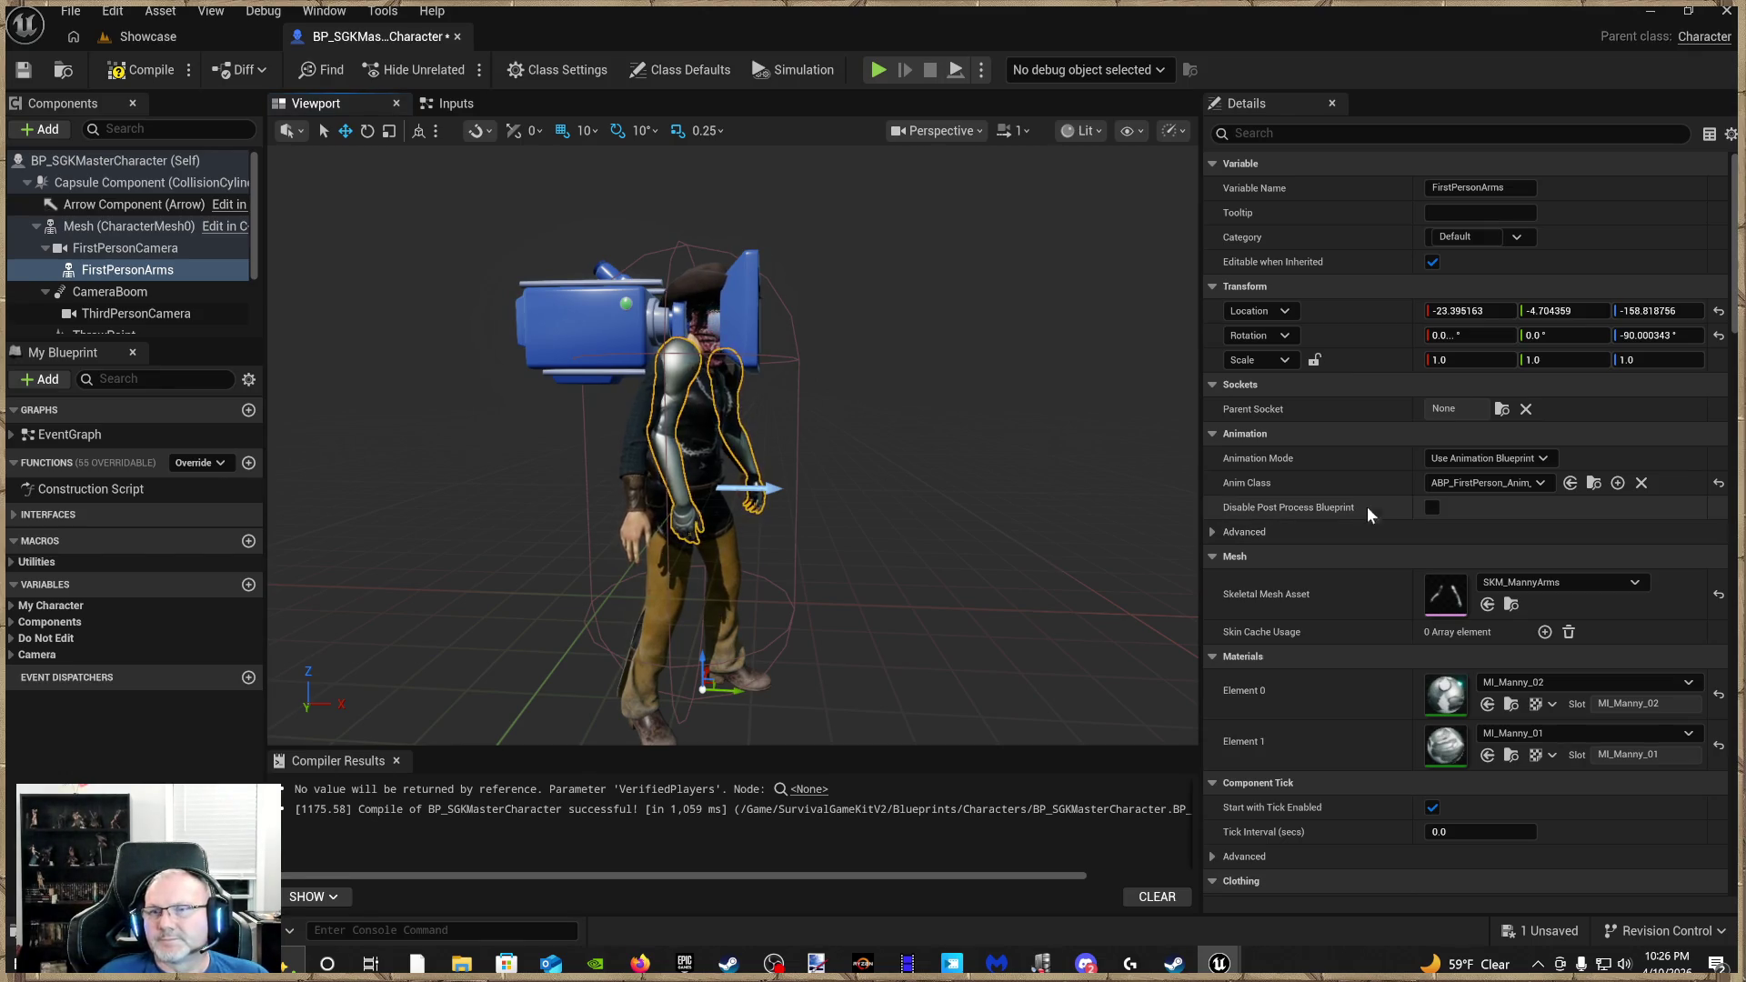
Inspect the CameraBoom, ThirdPersonCamera, ThrowPoint and FirstPersonBody components, then reselect Mesh
left_click(130, 292)
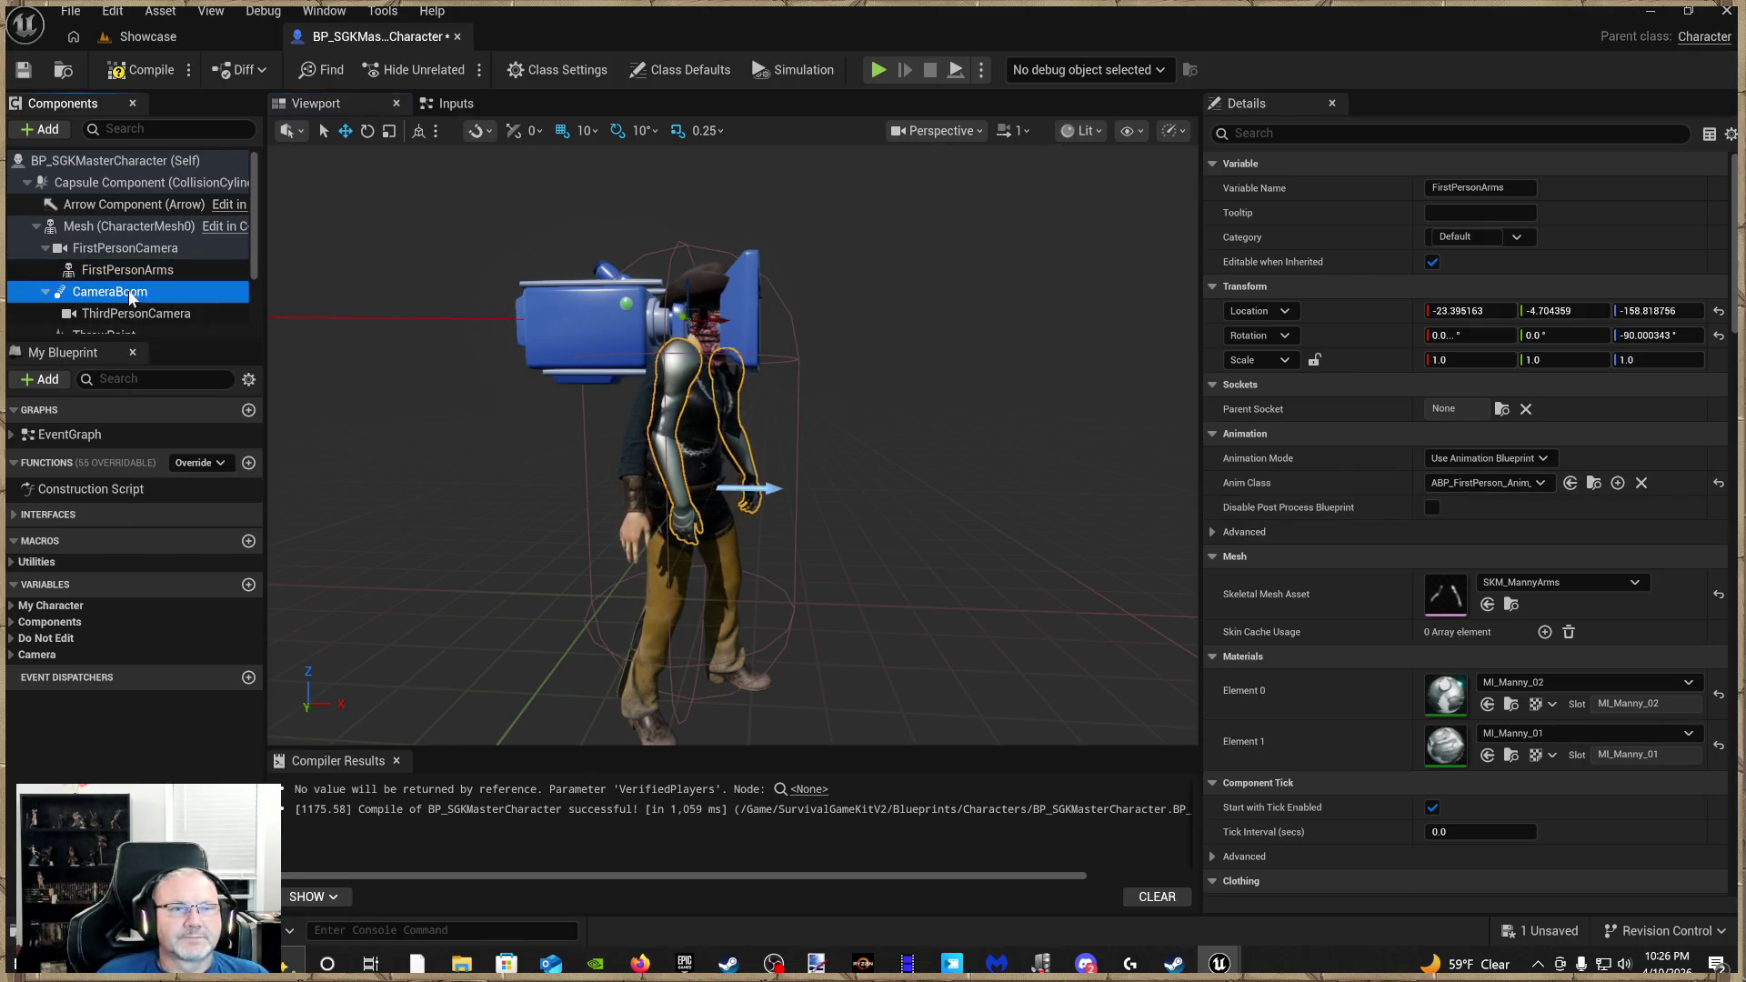
left_click(160, 314)
scroll(160, 314, "down", 2)
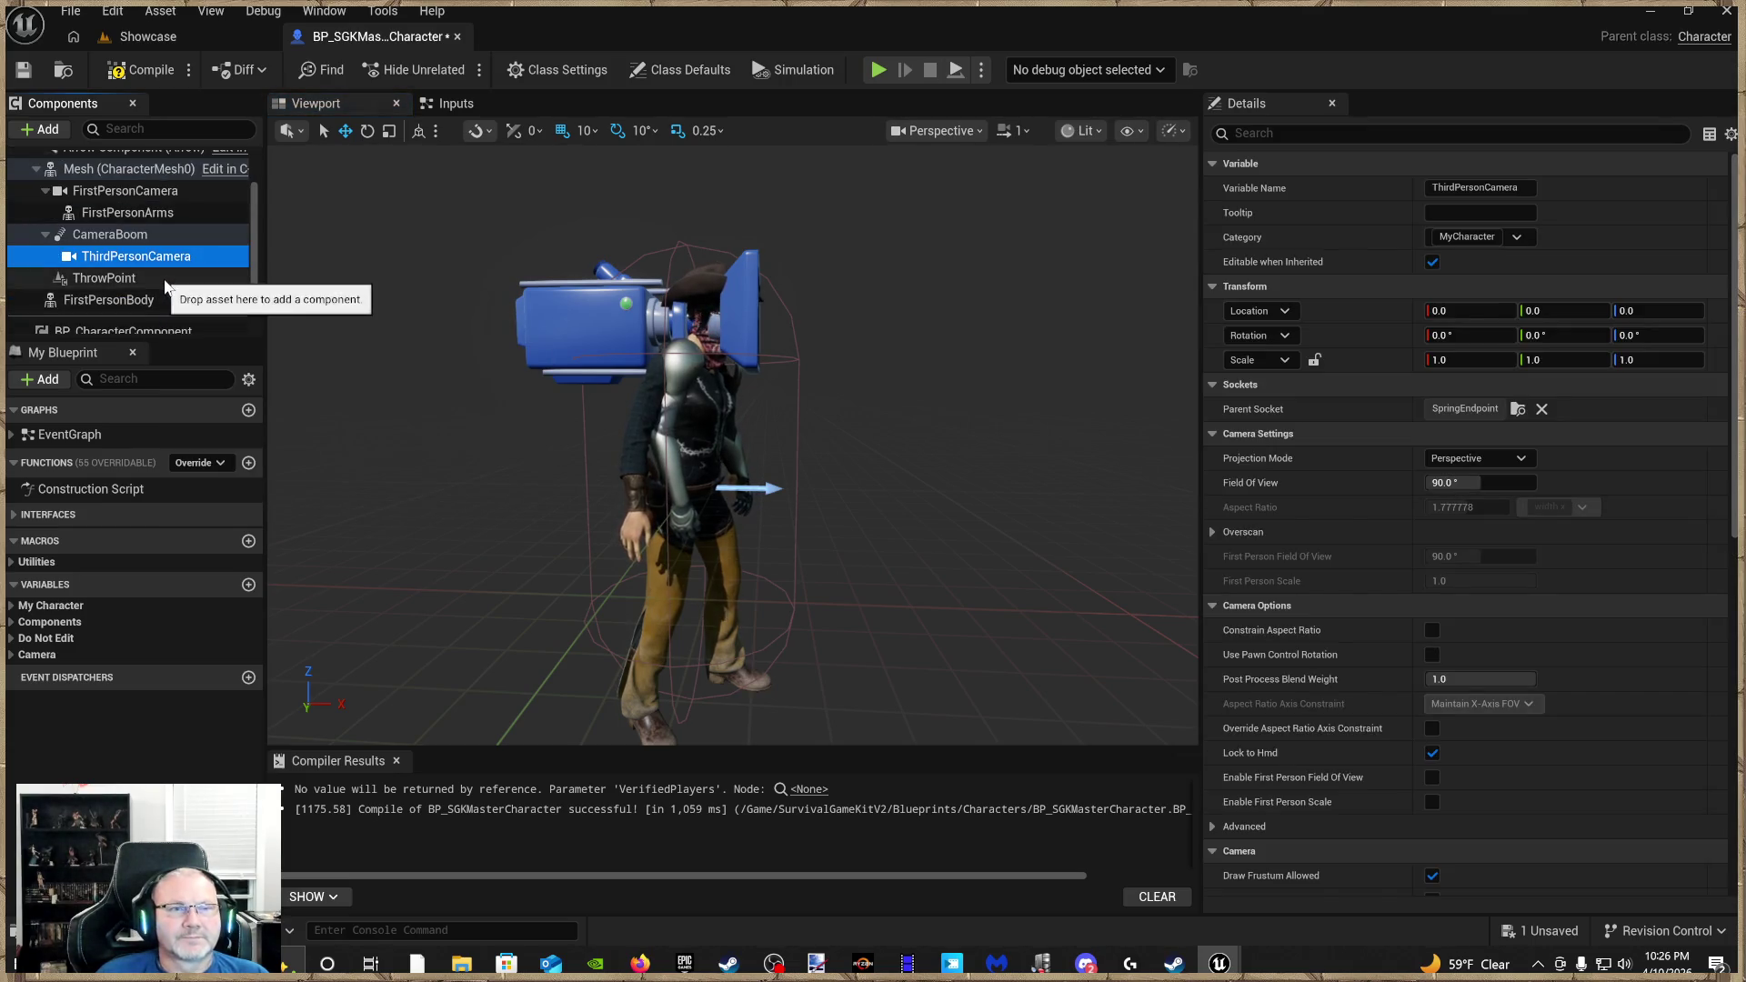
left_click(150, 278)
left_click(164, 300)
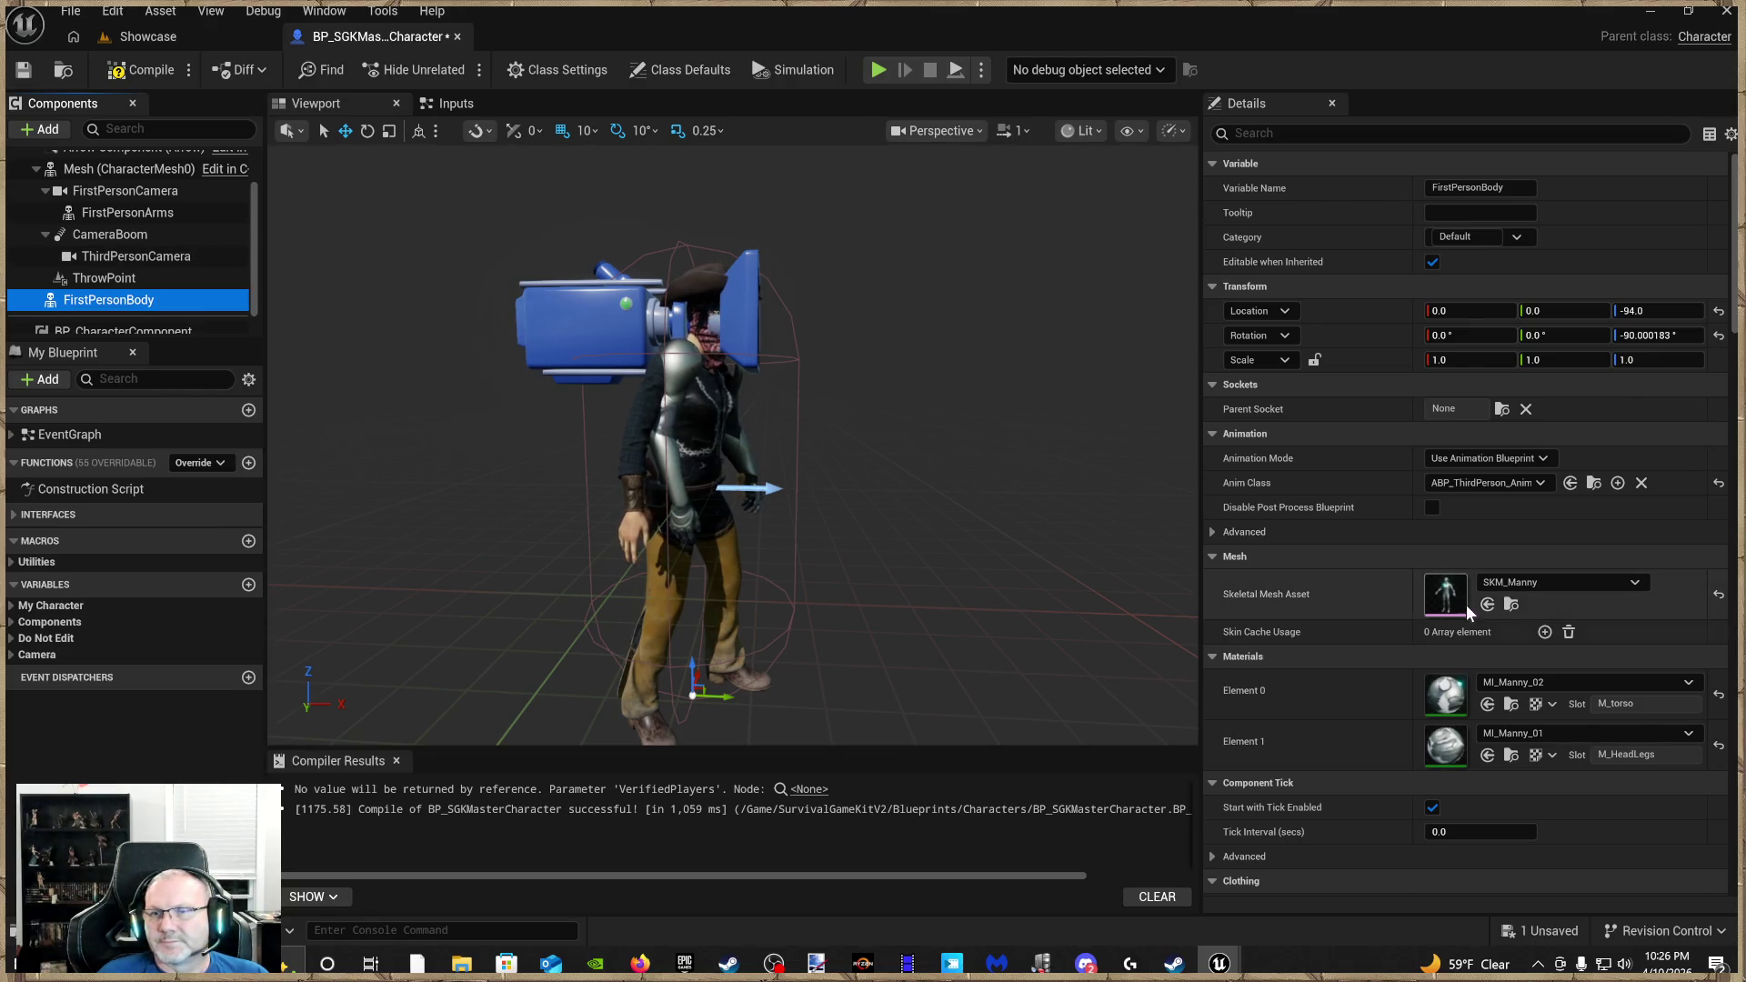
left_click(1514, 604)
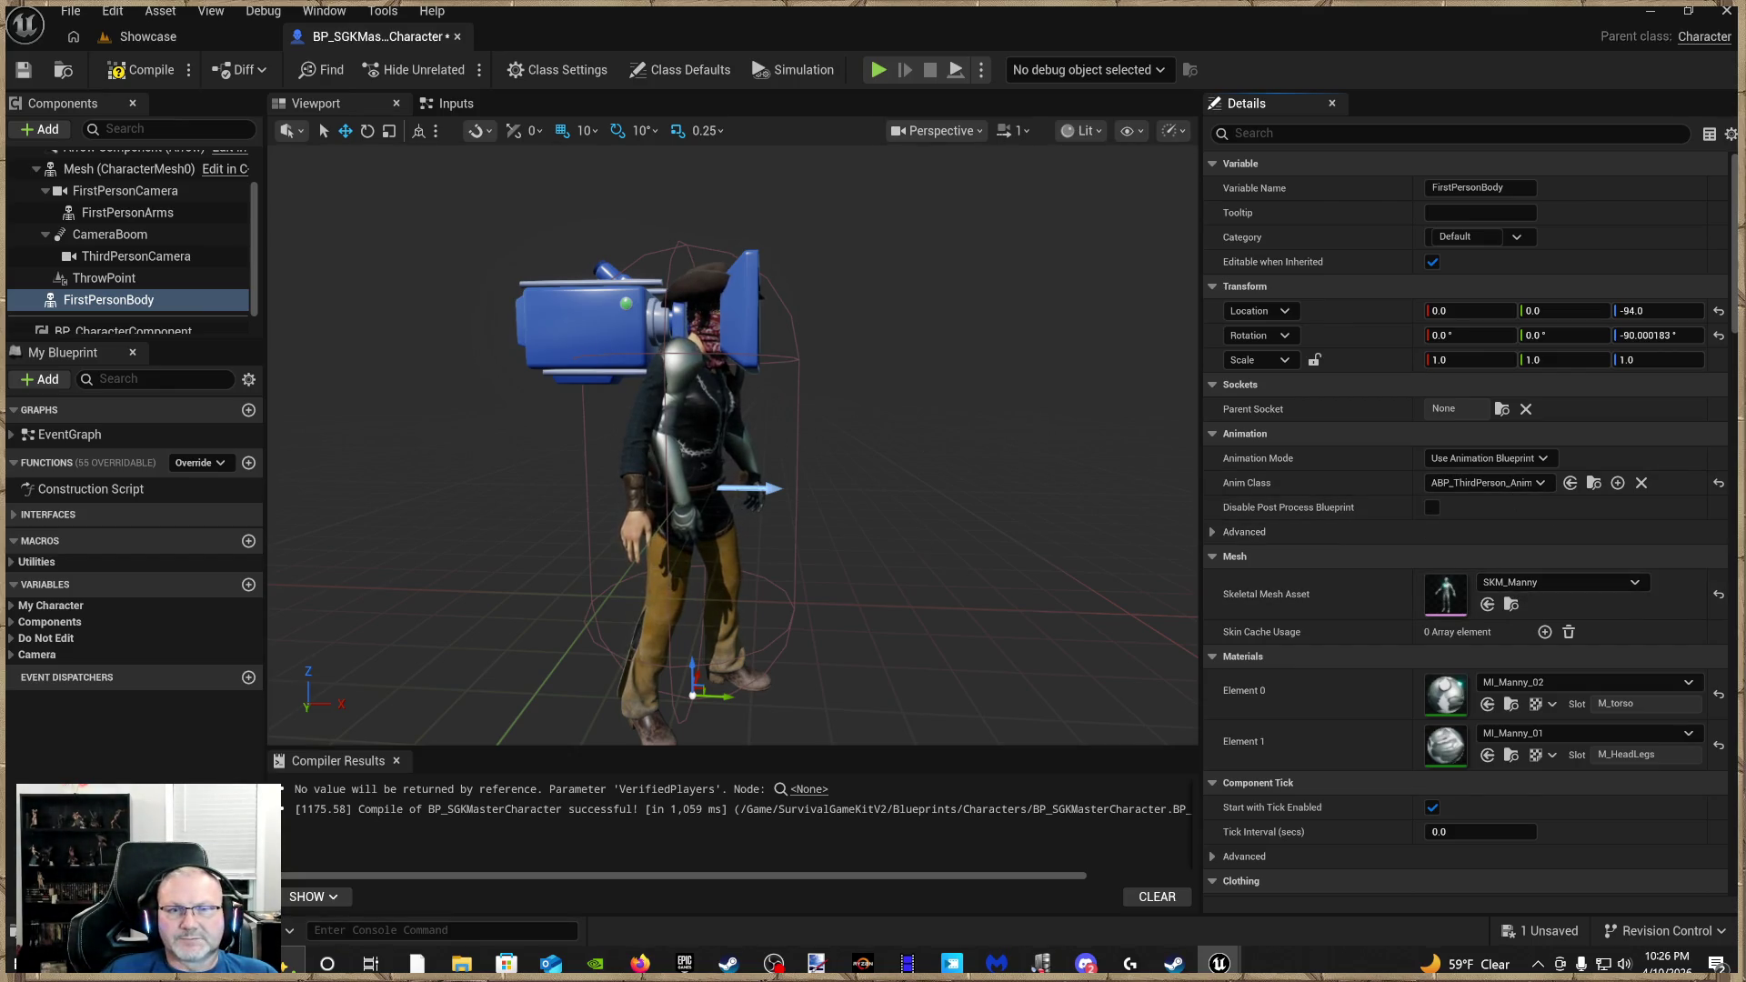
left_click(682, 418)
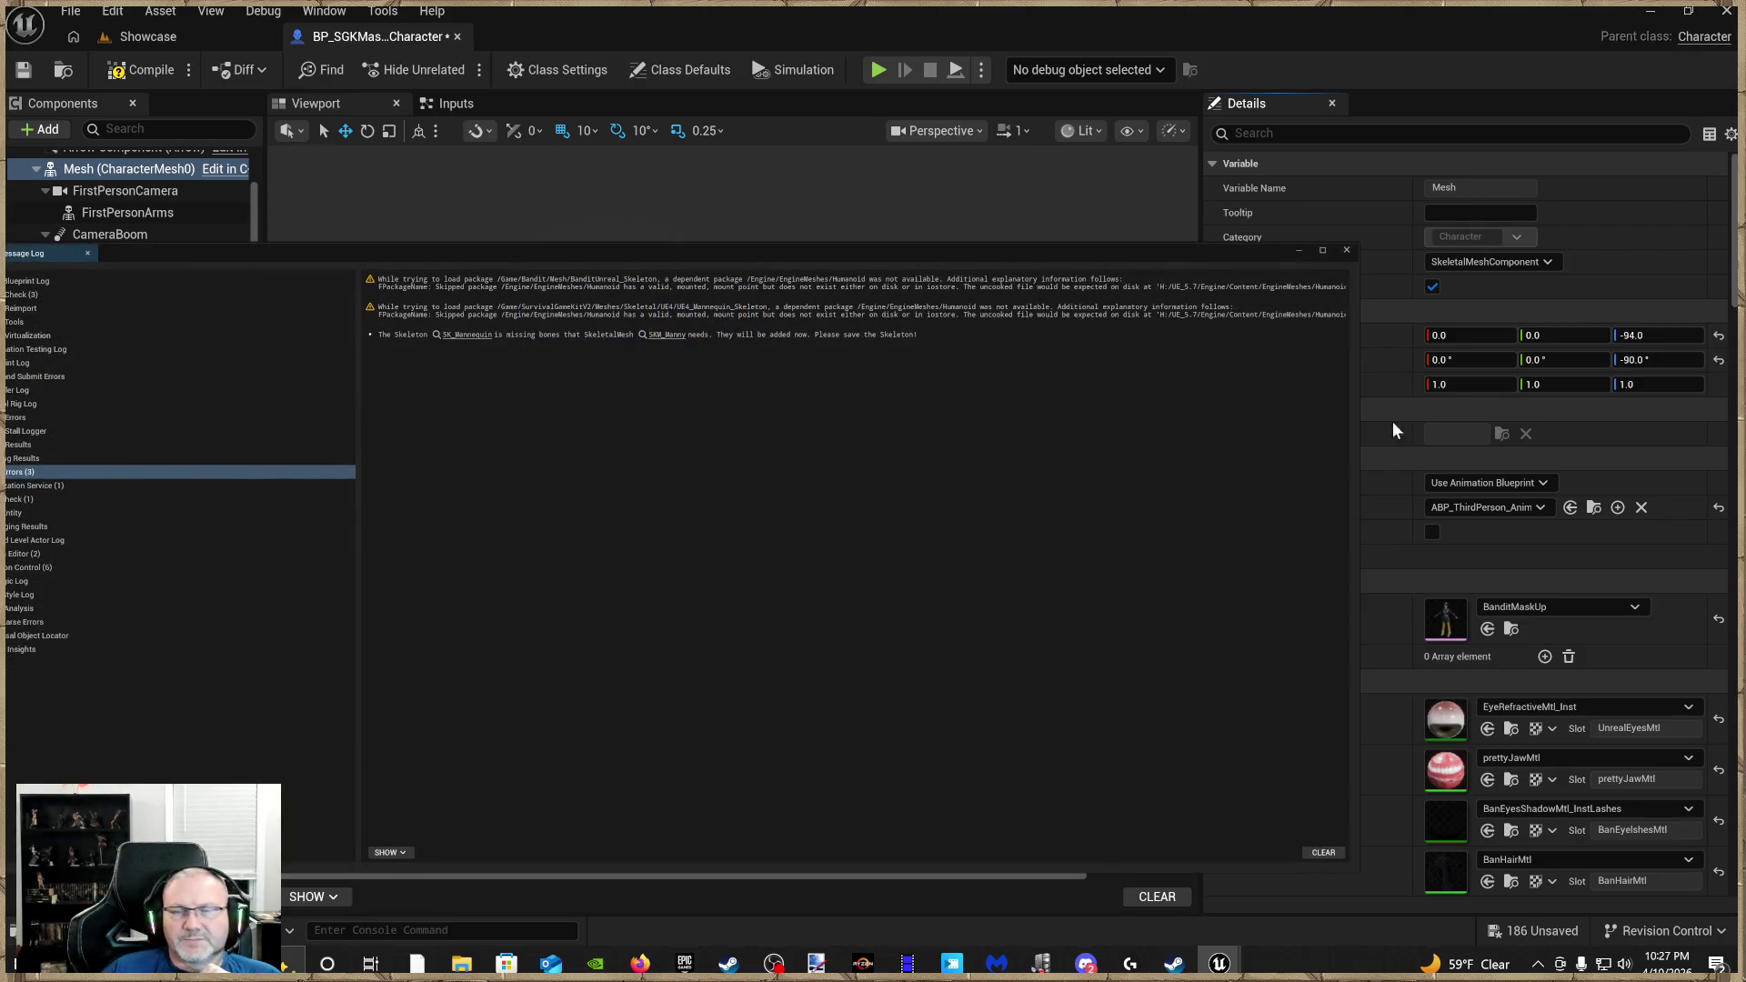
Dismiss the message log and crash report, then relaunch SurvivalGameKitV2 from the Epic Games Launcher
left_click(1348, 249)
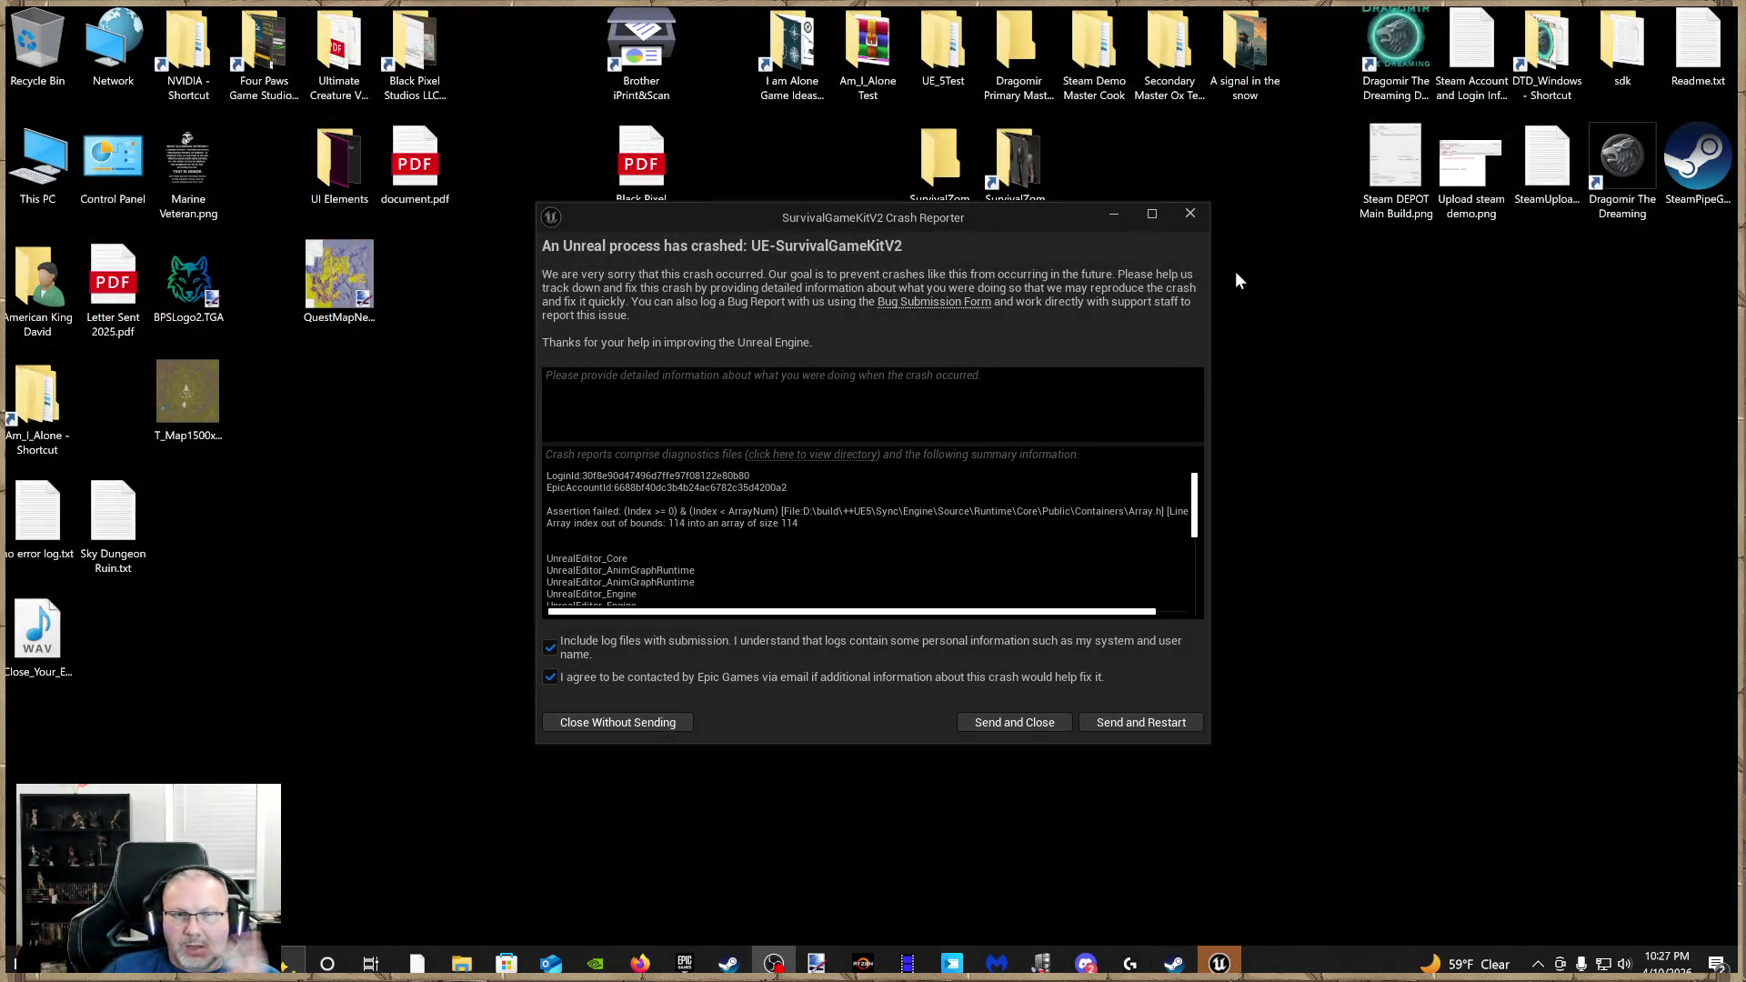
left_click(1189, 213)
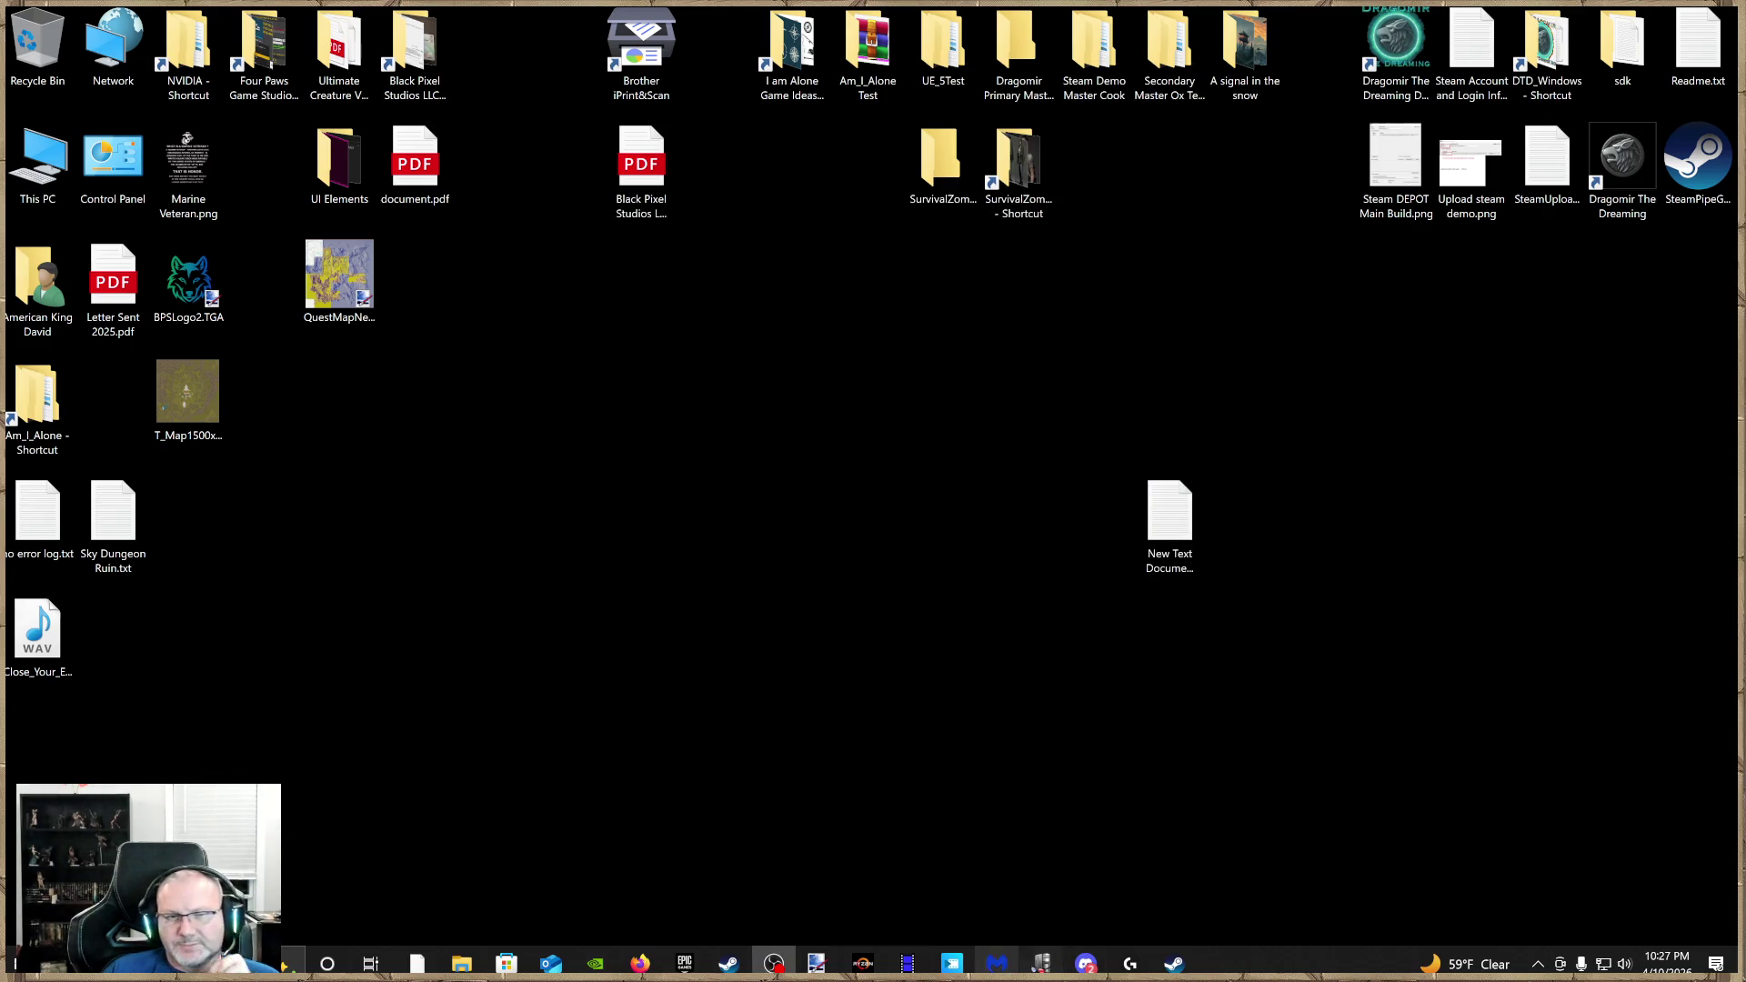
left_click(684, 963)
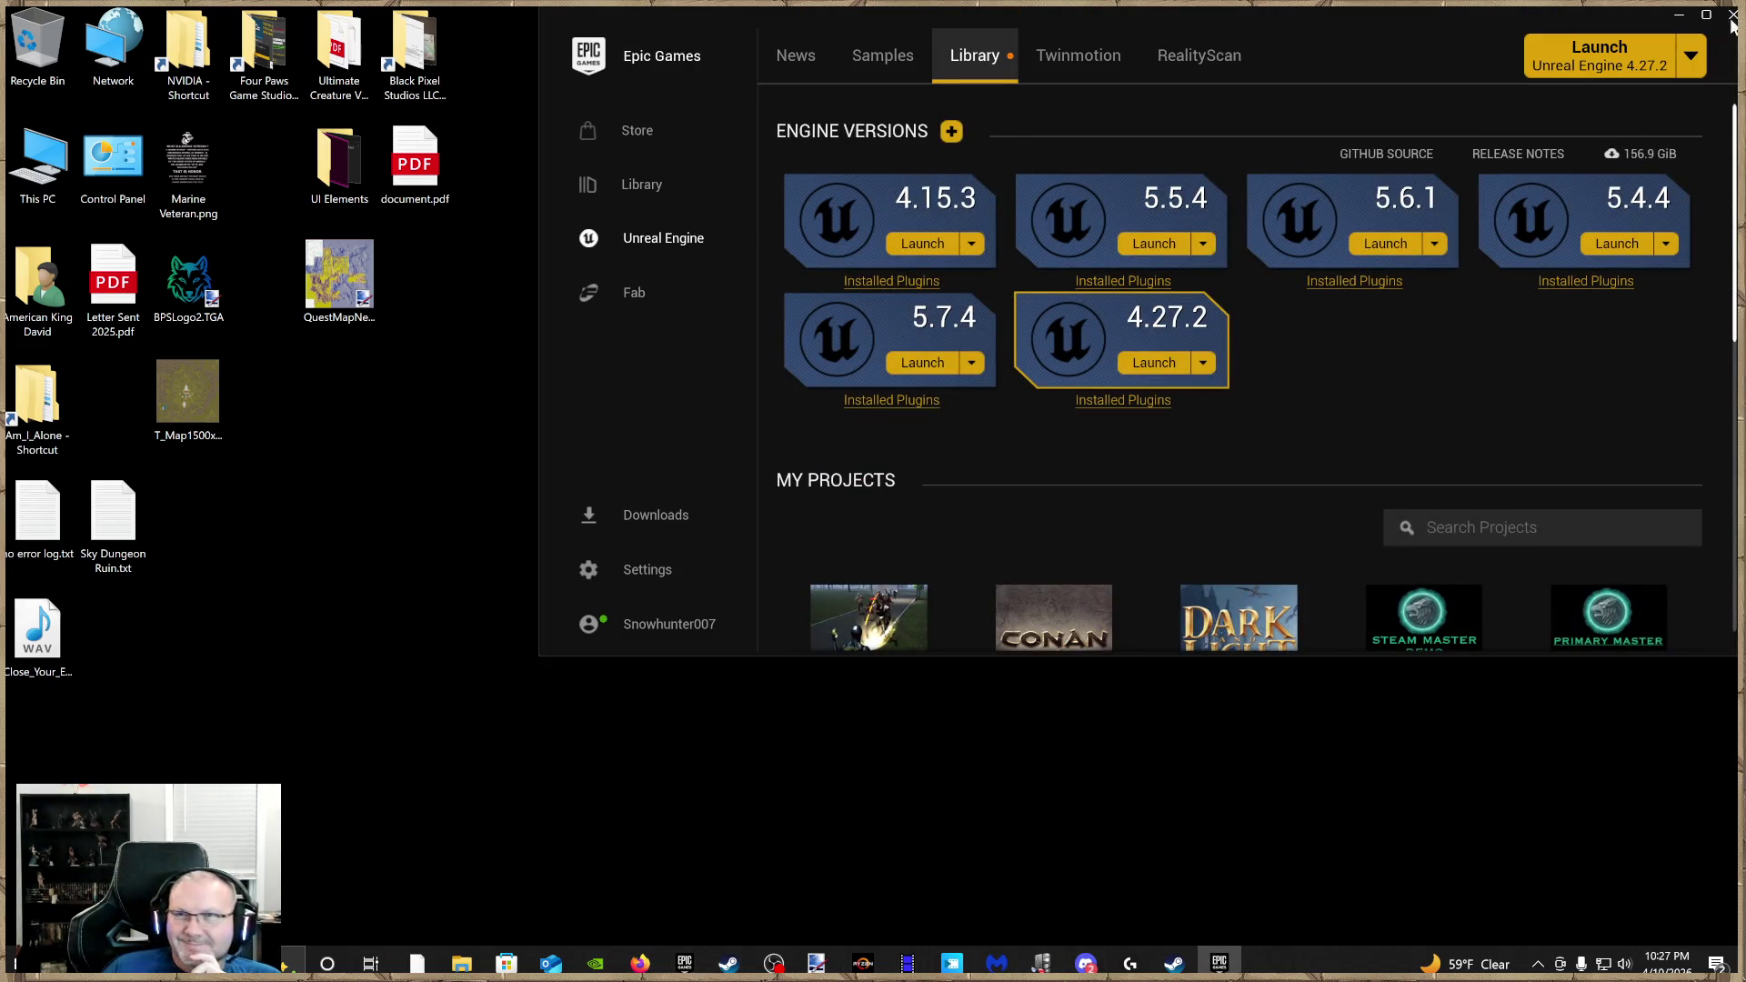
left_click(1706, 15)
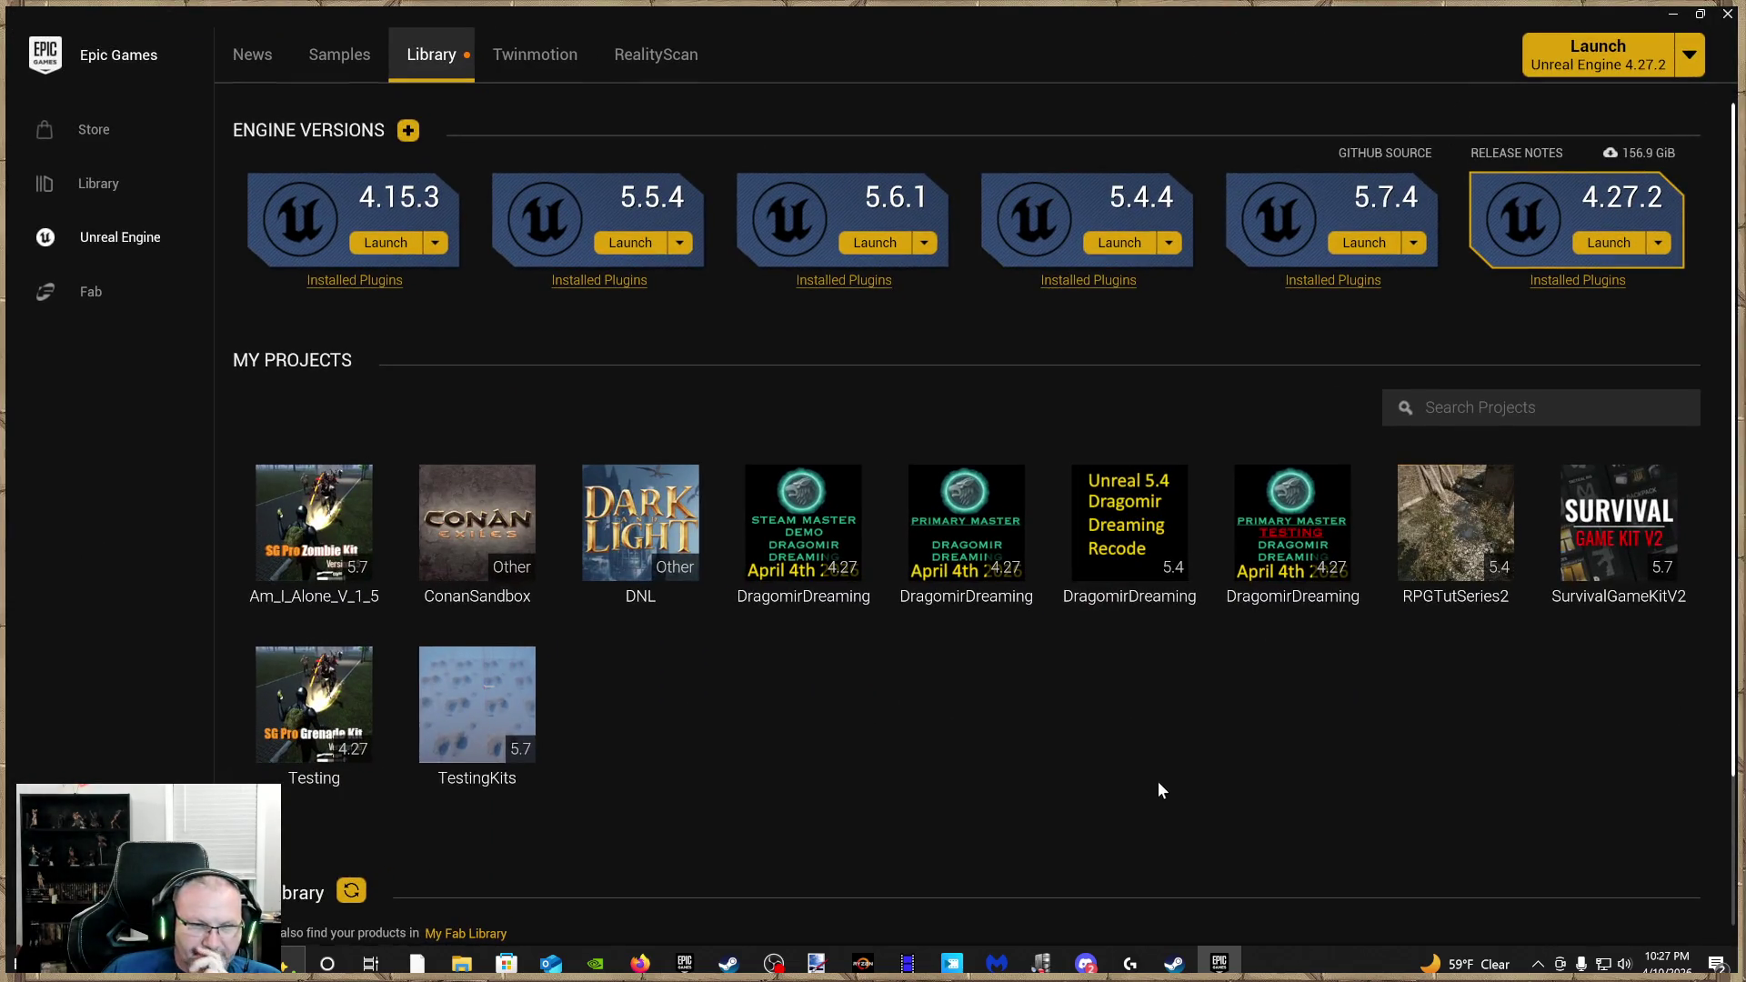
scroll(1076, 700, "down", 1)
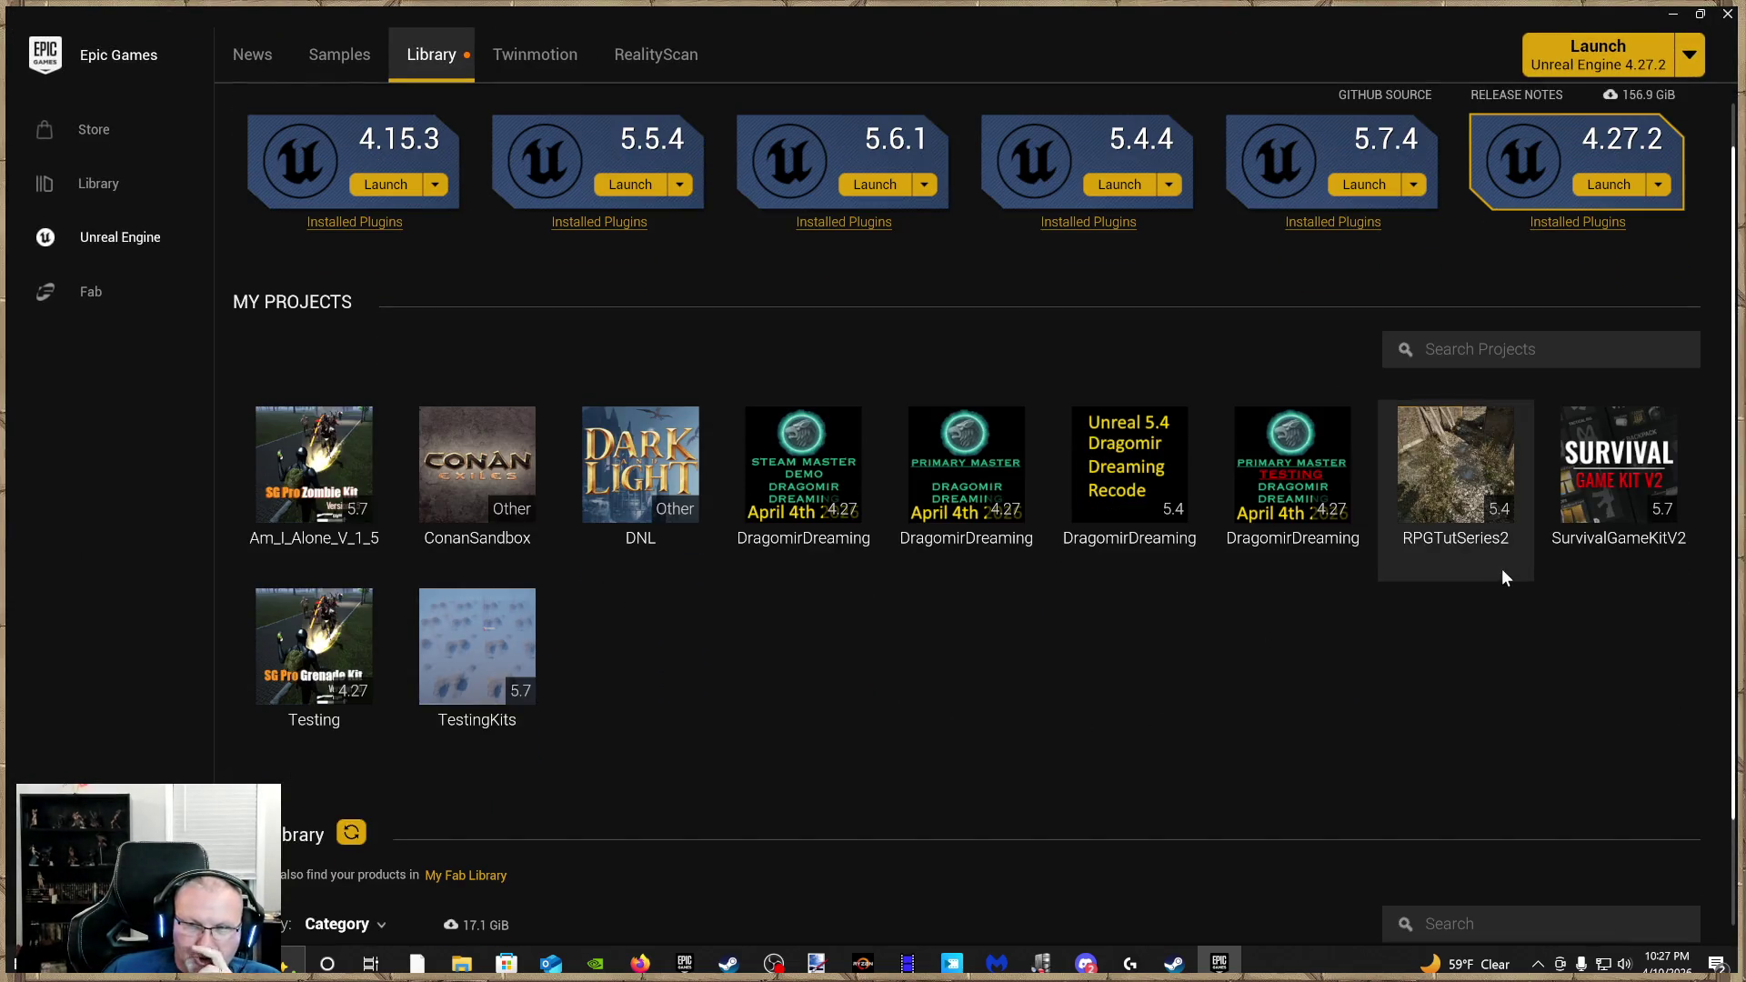
double_click(1620, 487)
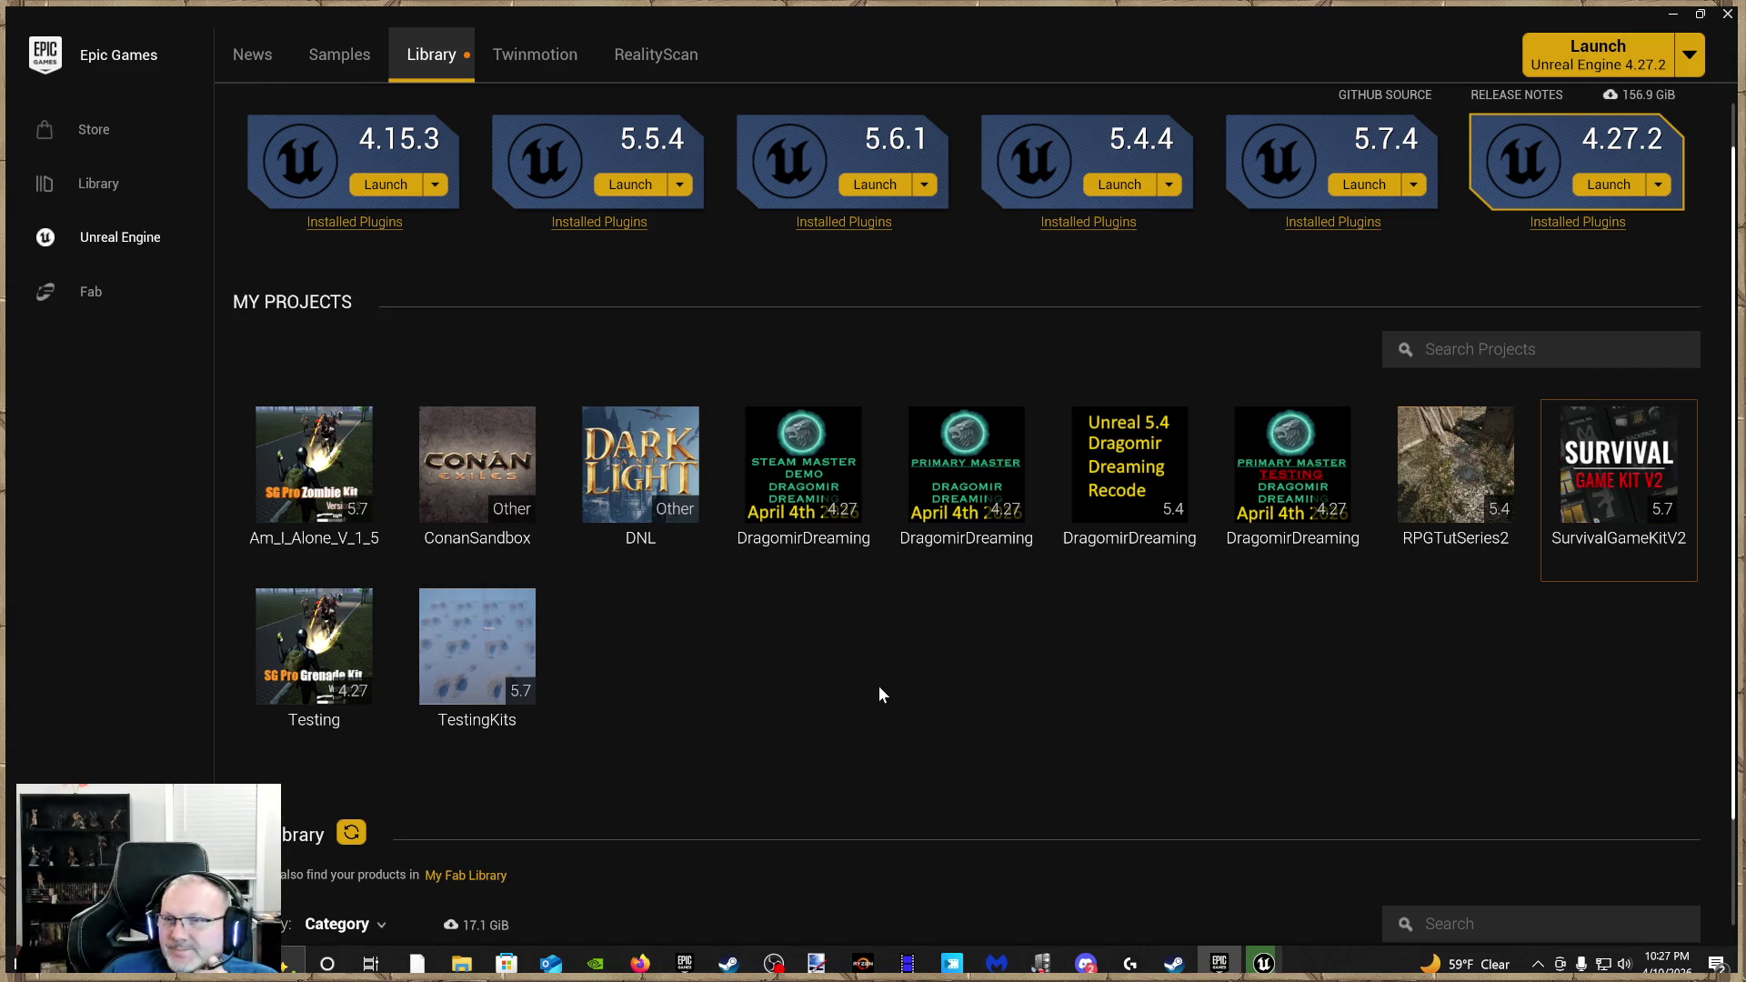
left_click(1674, 16)
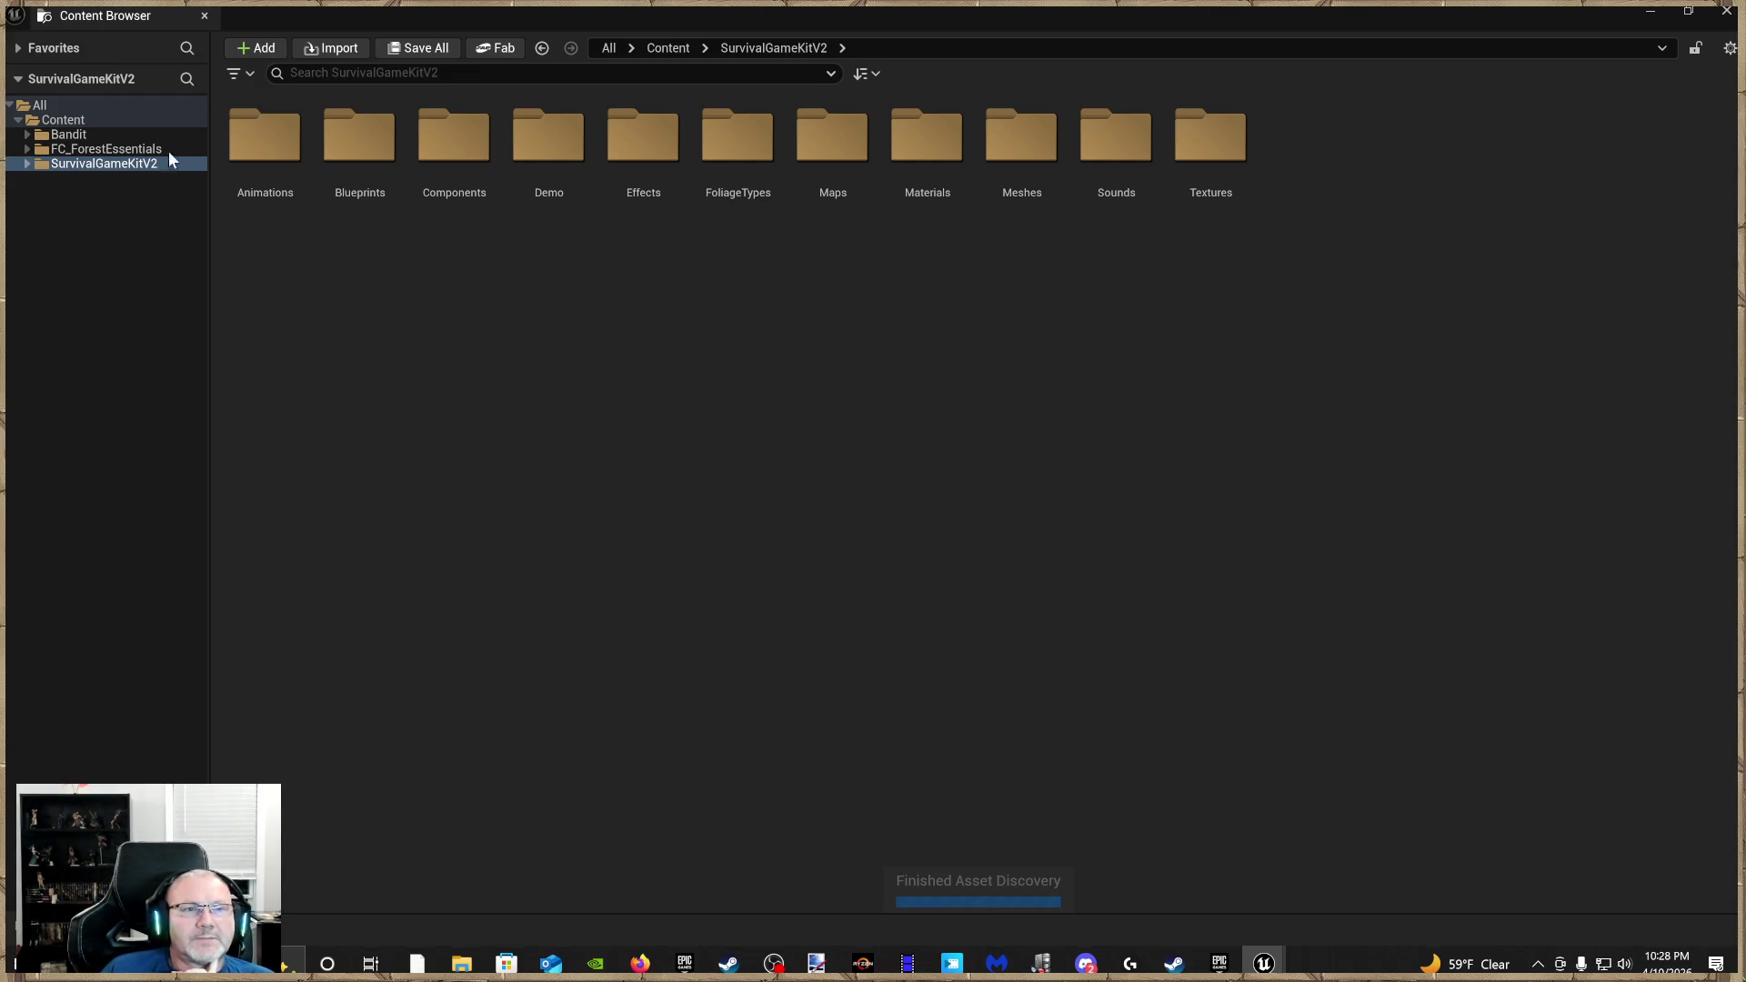
Dismiss the reopen-editor prompt and browse the project folders into SurvivalGameKitV2 > Animations
left_click(121, 165)
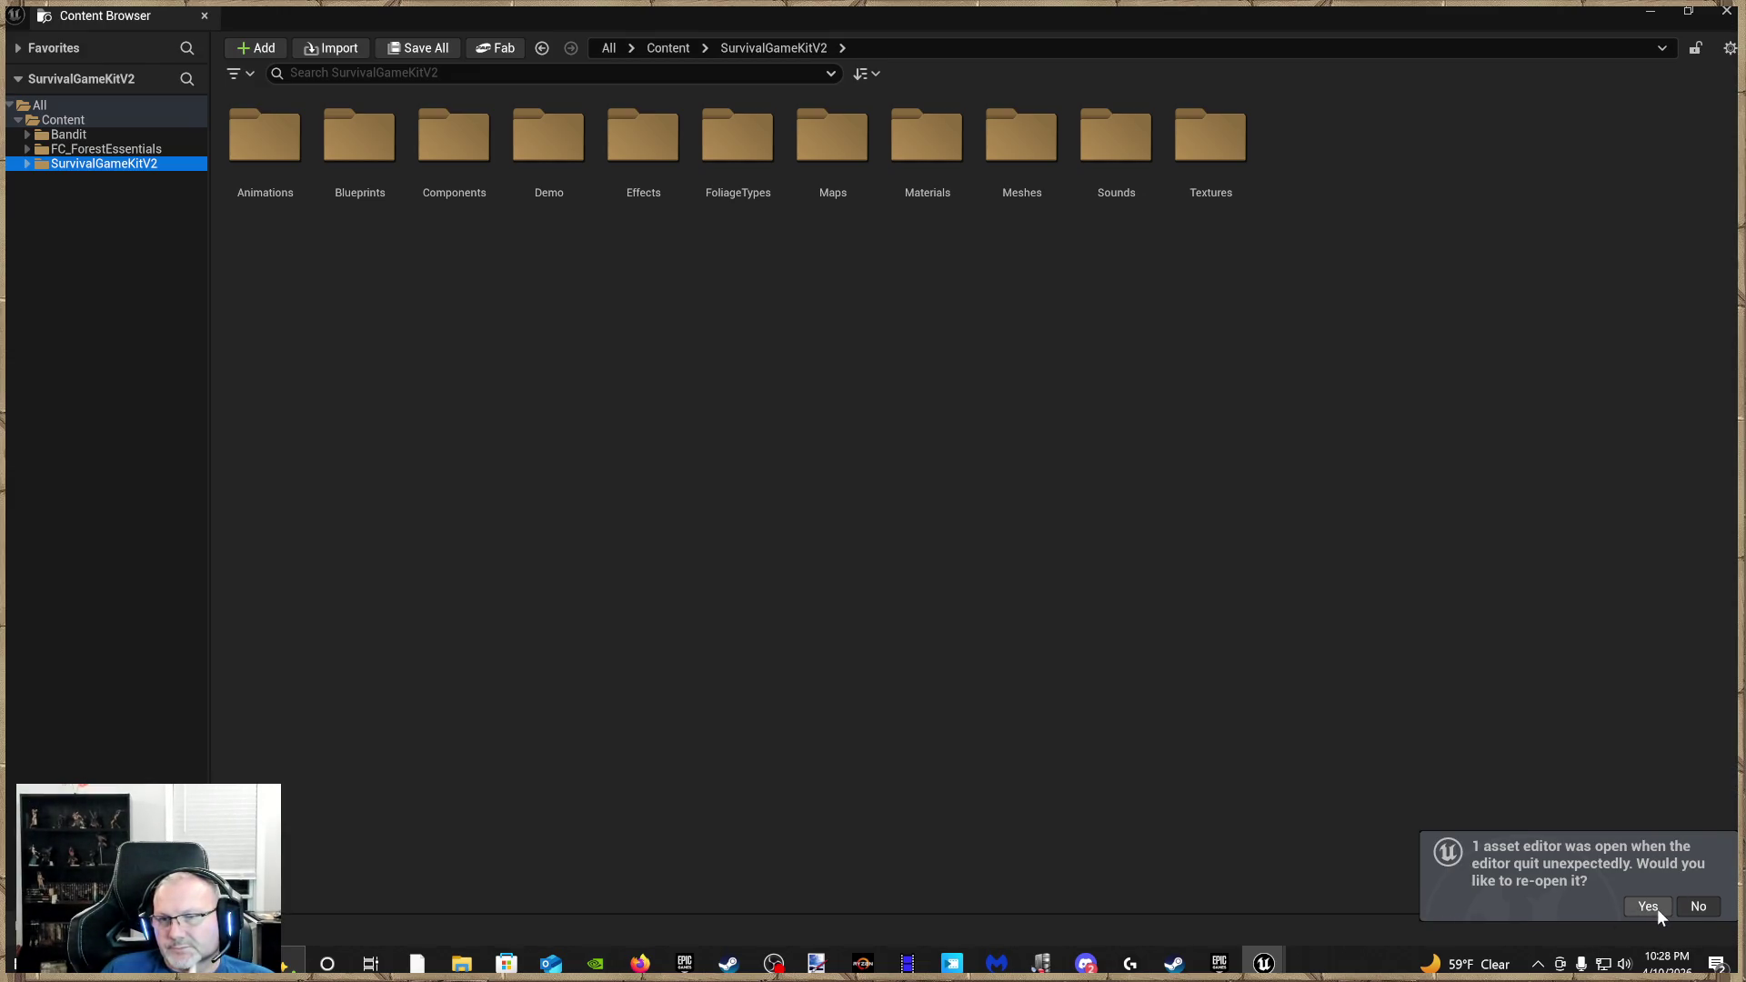
left_click(1686, 905)
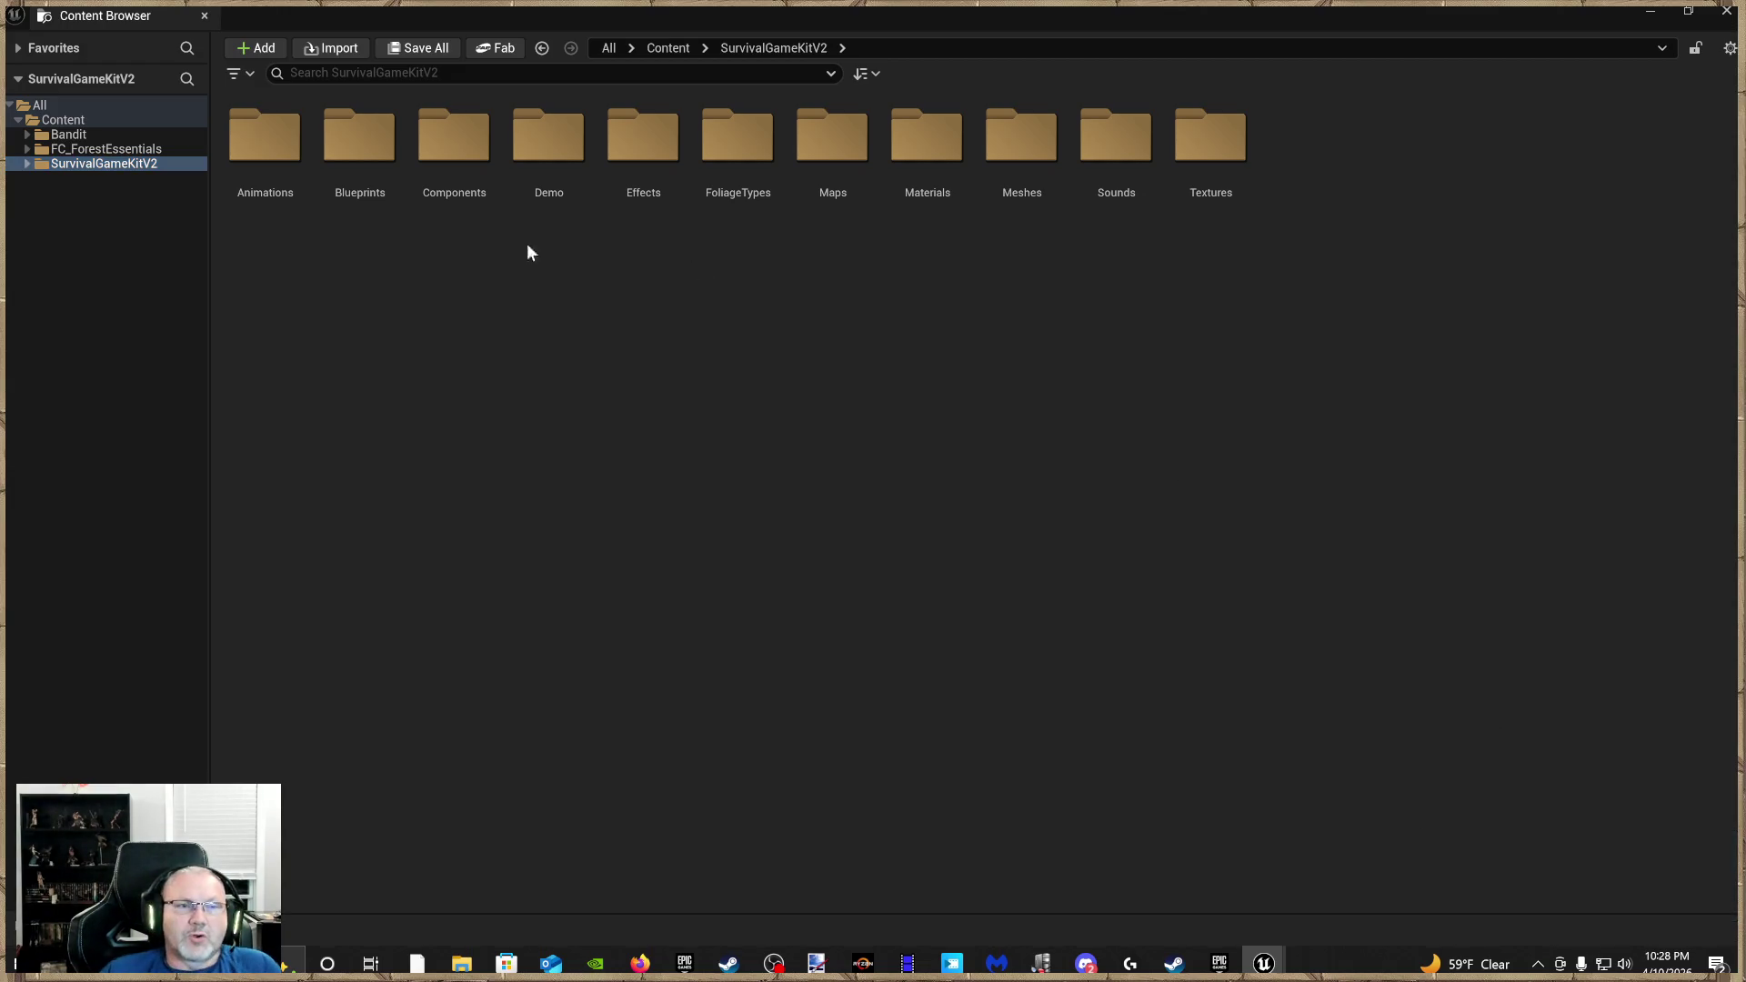
left_click(127, 166)
left_click(129, 151)
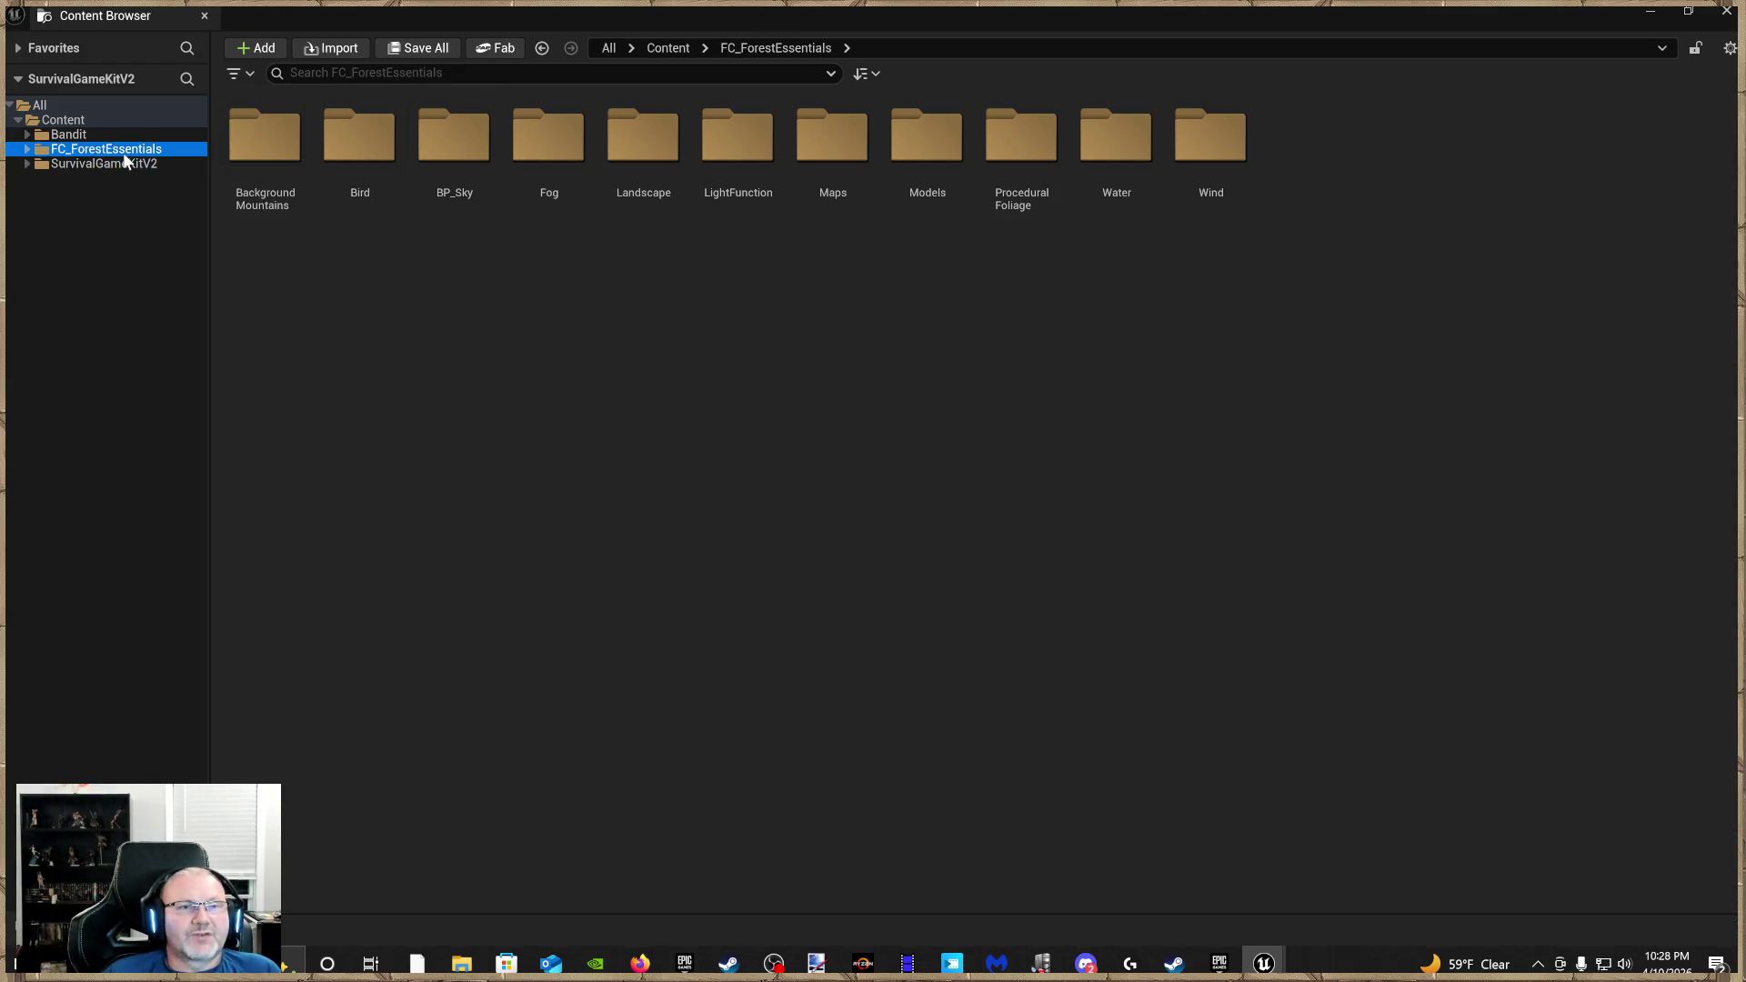
left_click(109, 136)
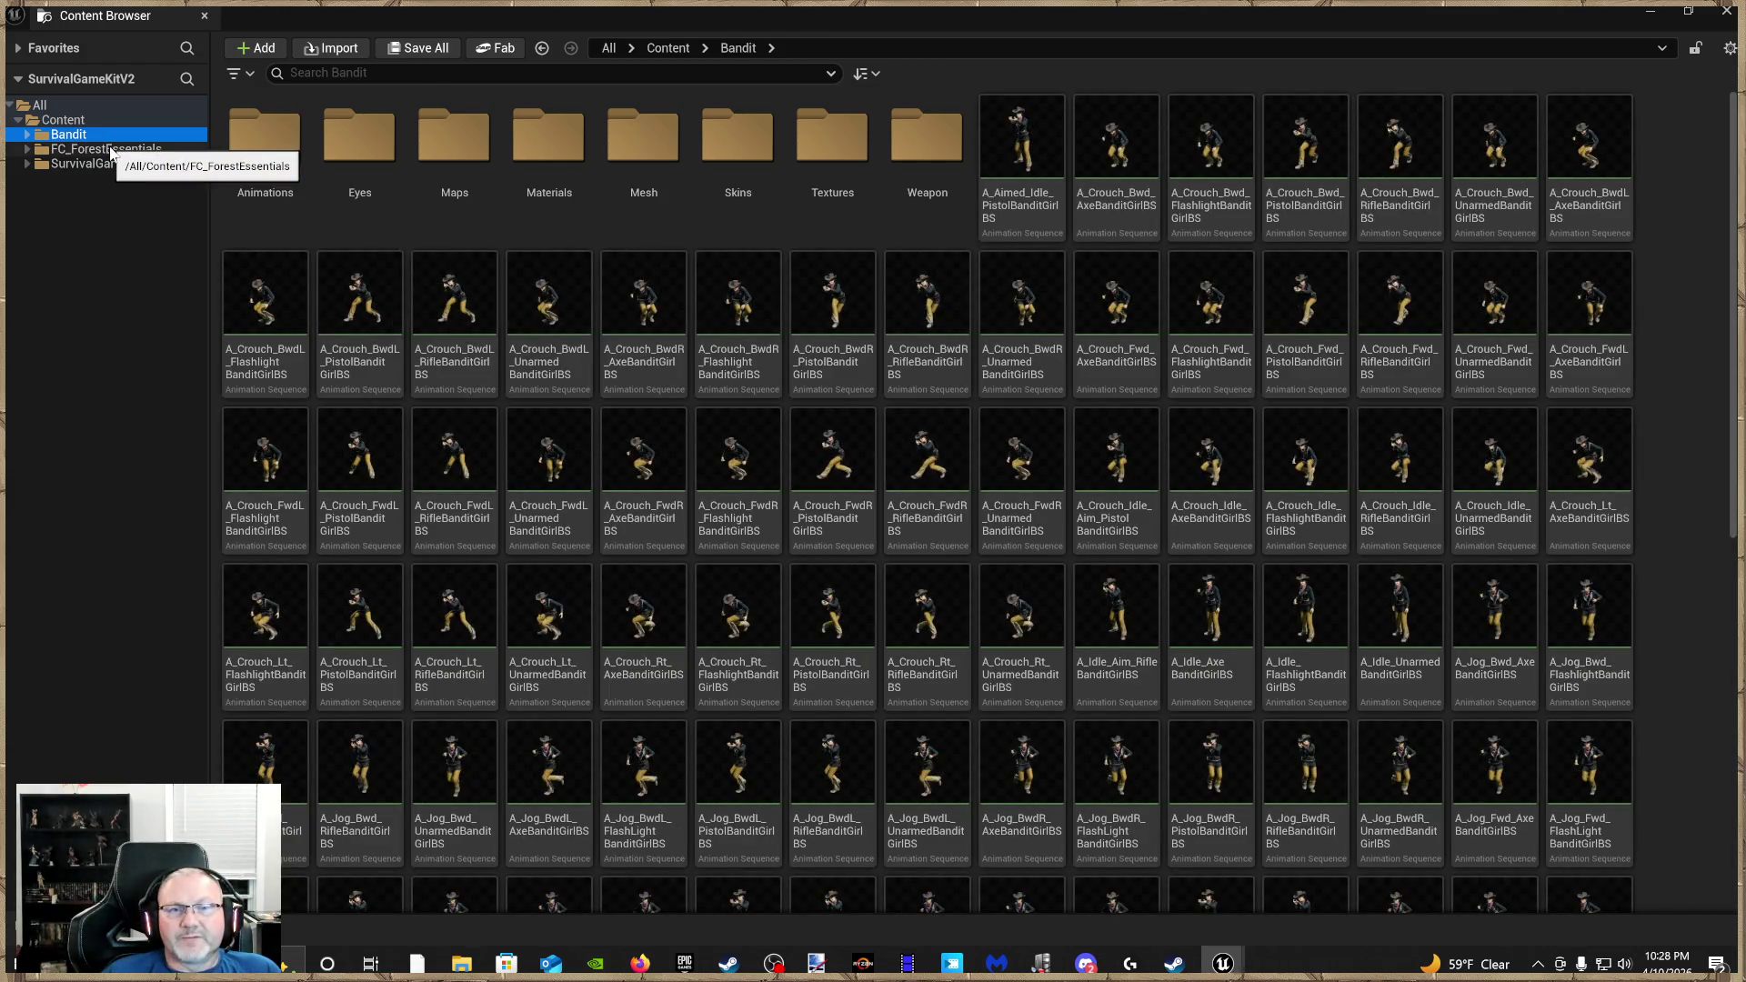
left_click(111, 150)
left_click(120, 165)
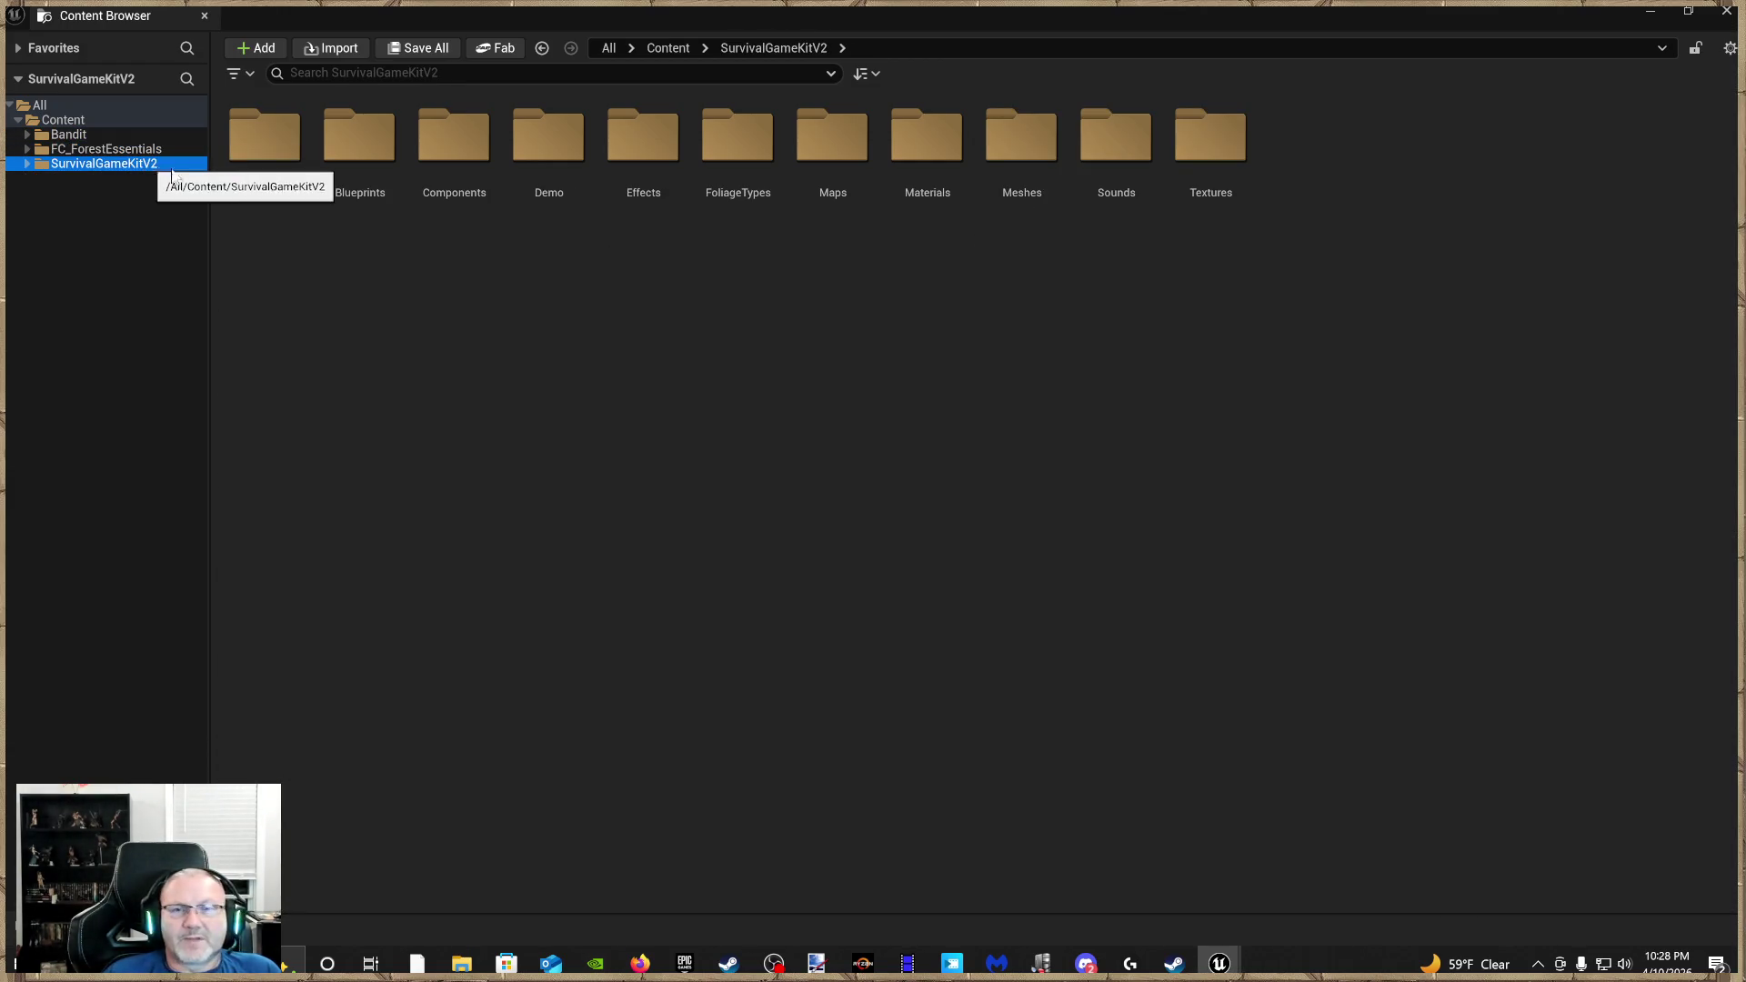
double_click(268, 157)
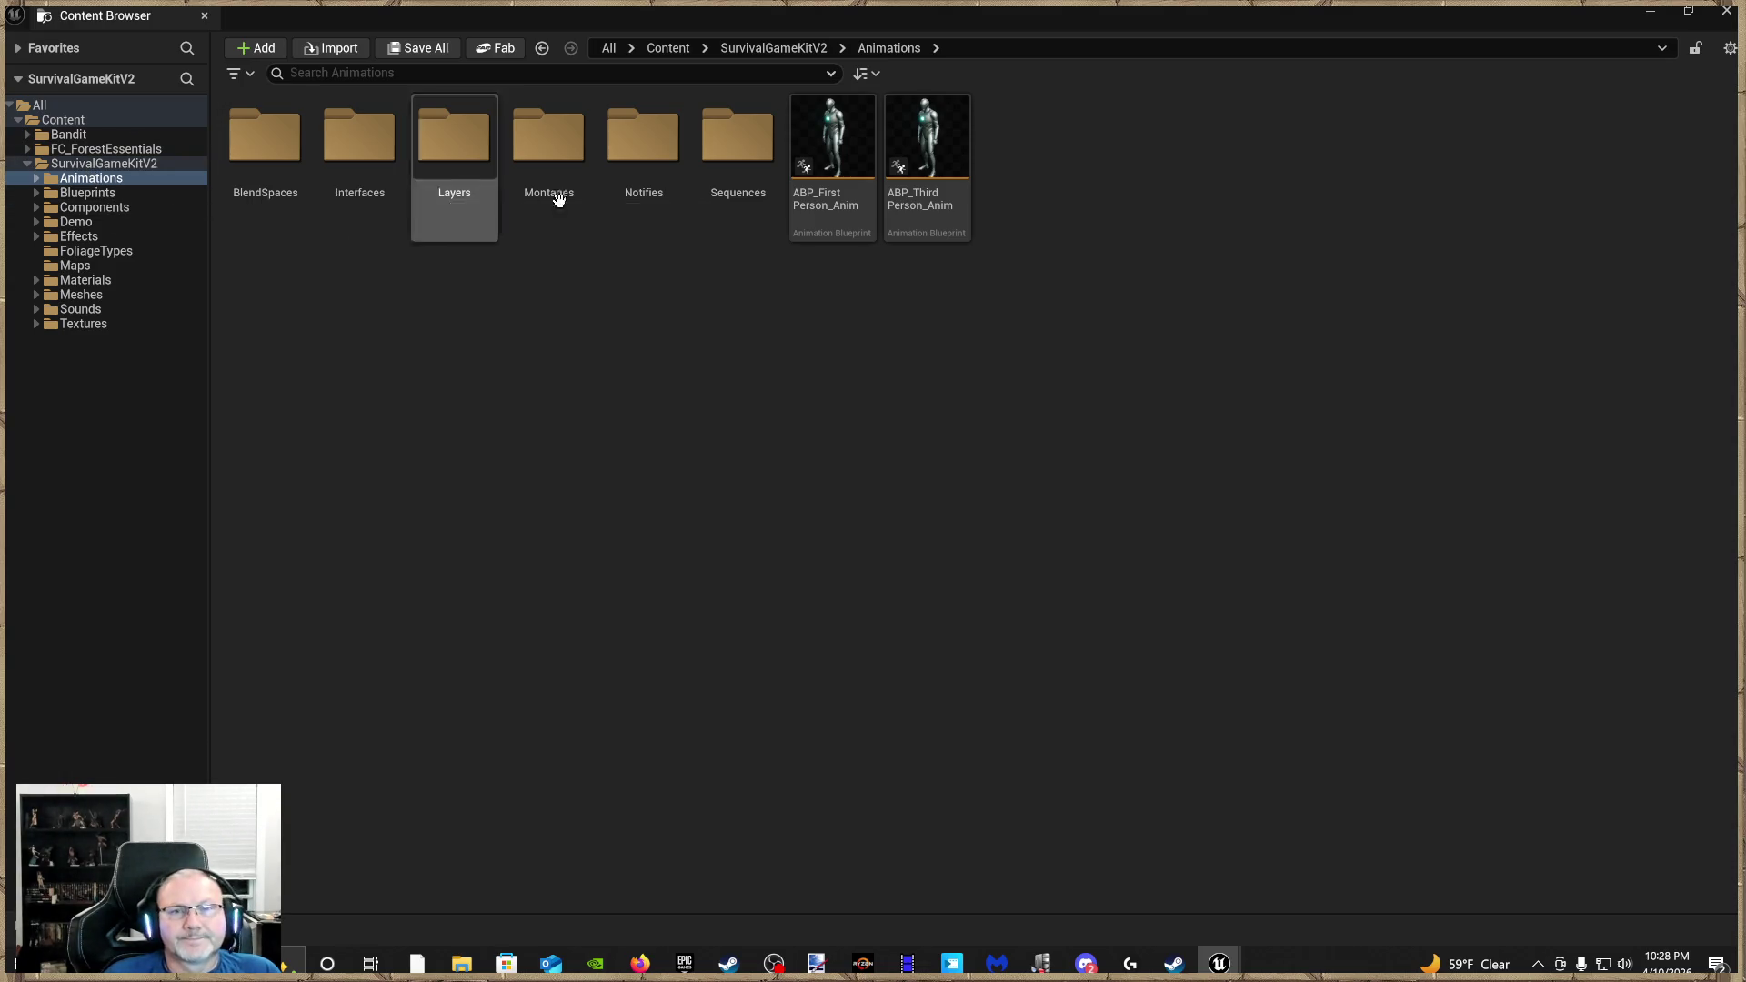
left_click(798, 207)
Navigate back into the kit's Animations folder and select ABP_Third_Person_Anim
left_click(84, 134)
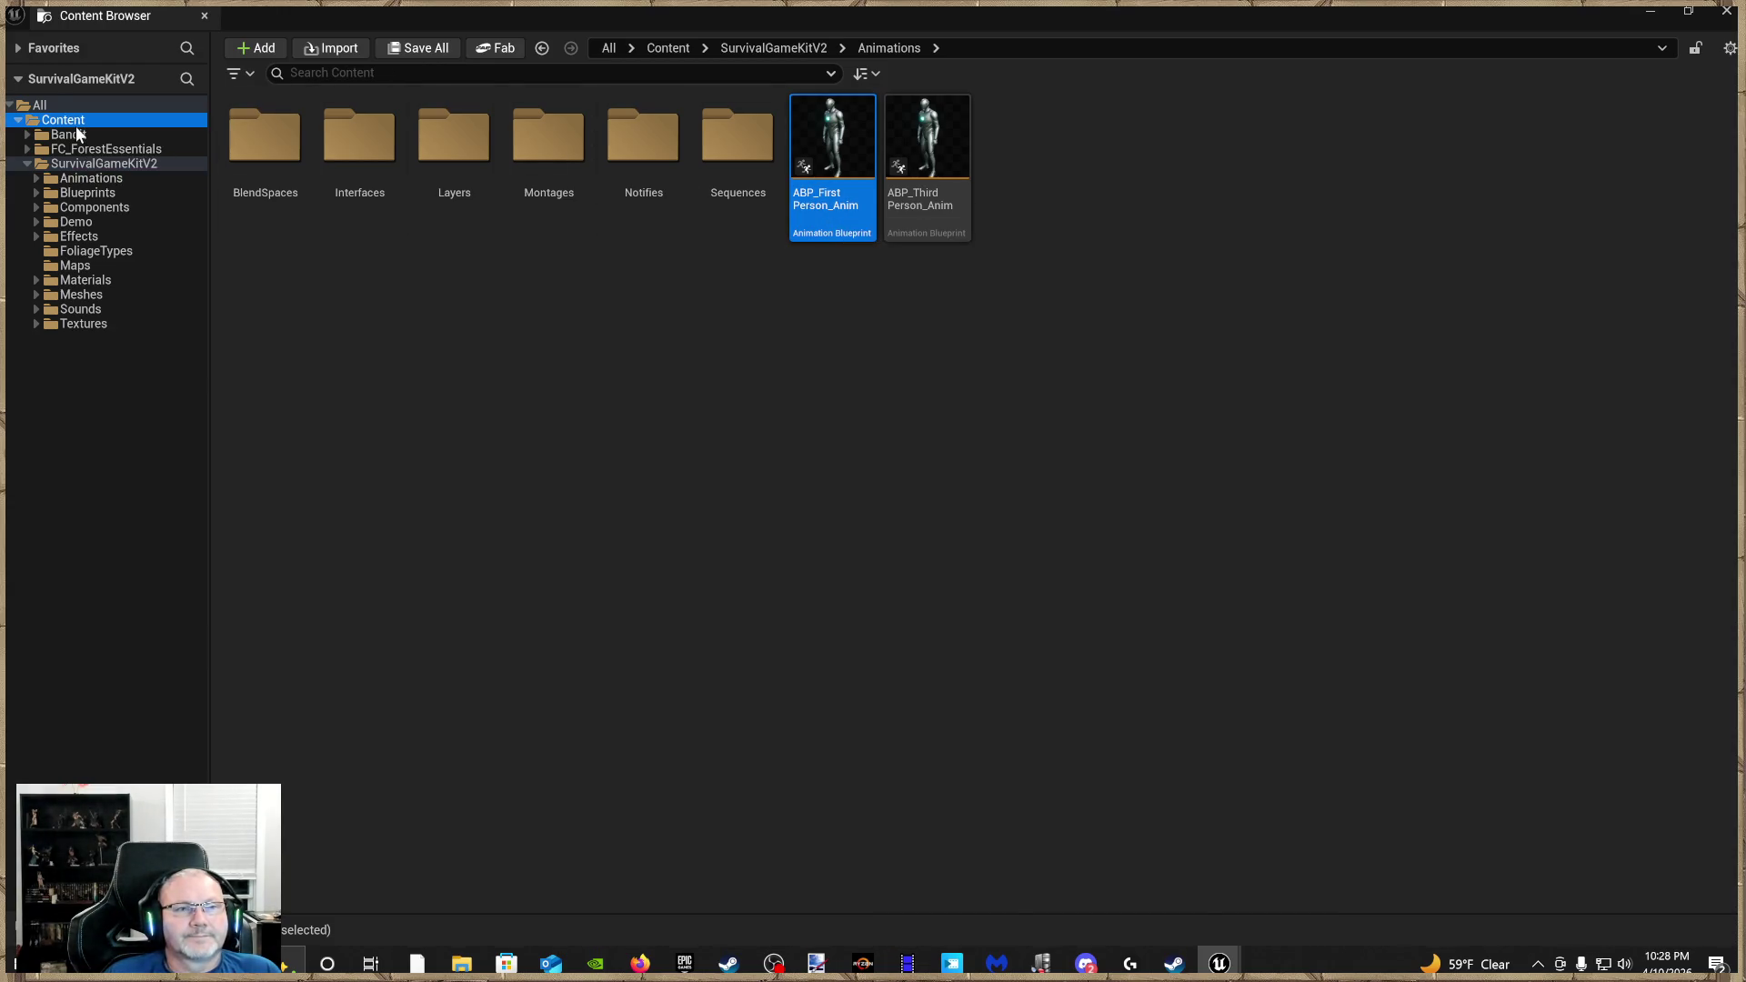
left_click(88, 122)
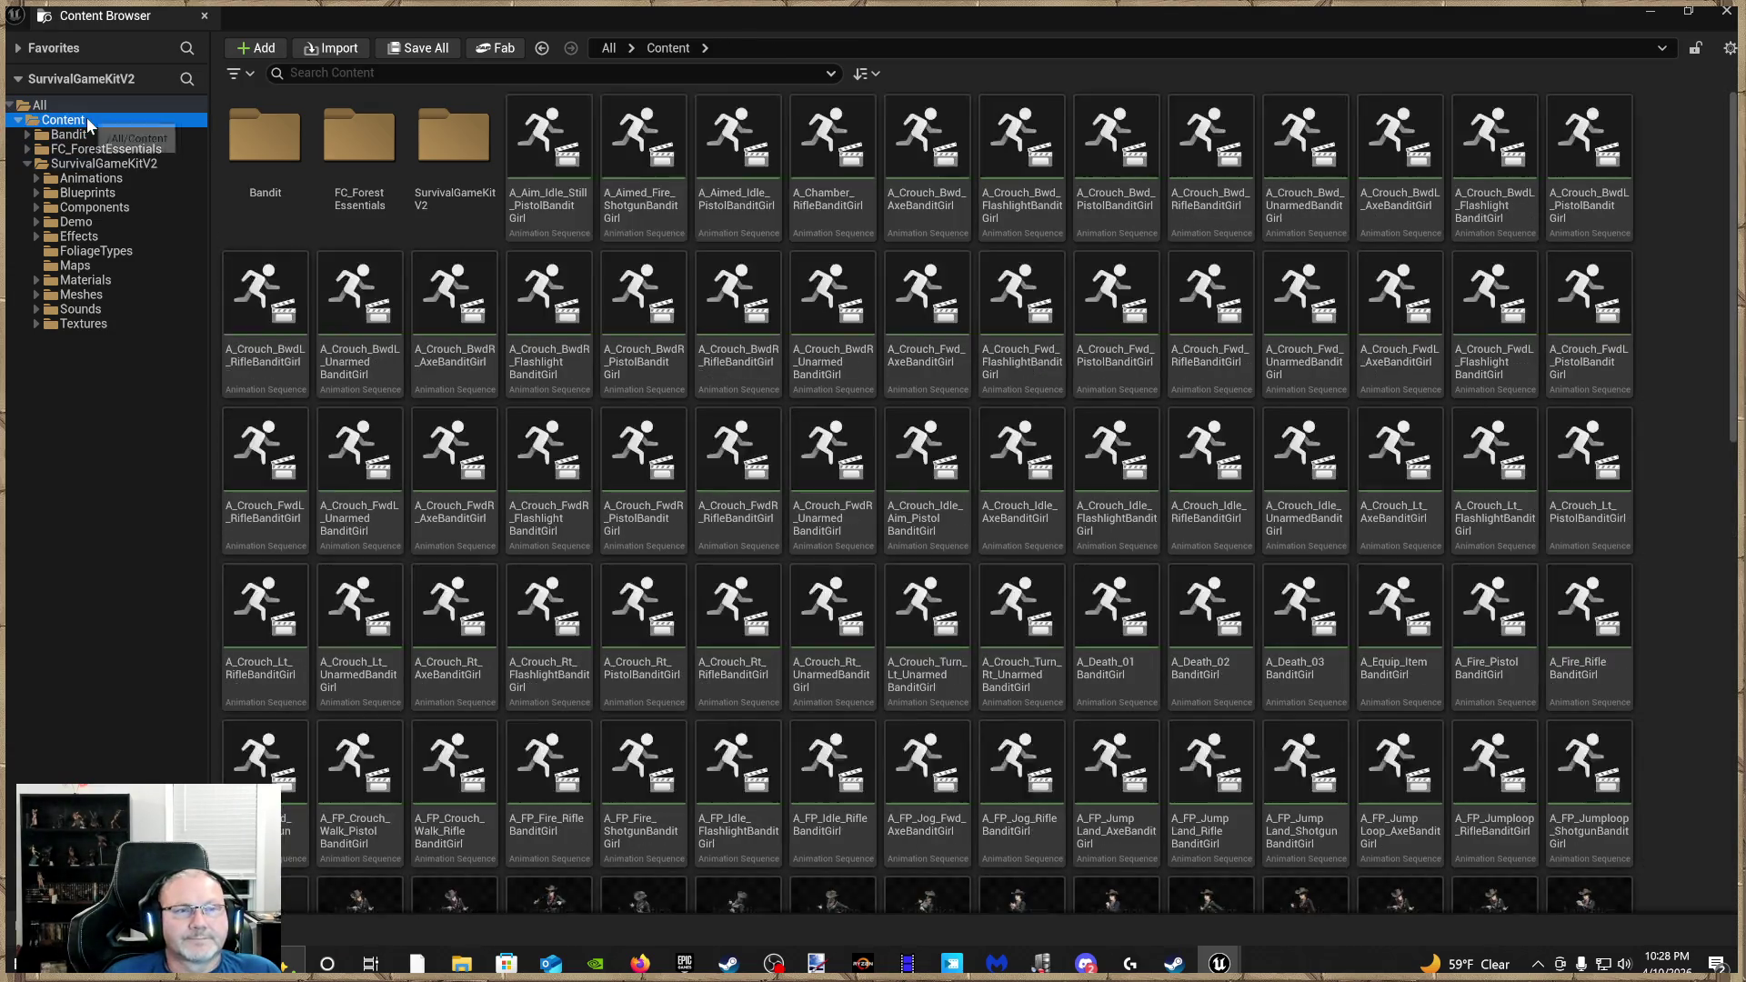
scroll(955, 469, "down", 5)
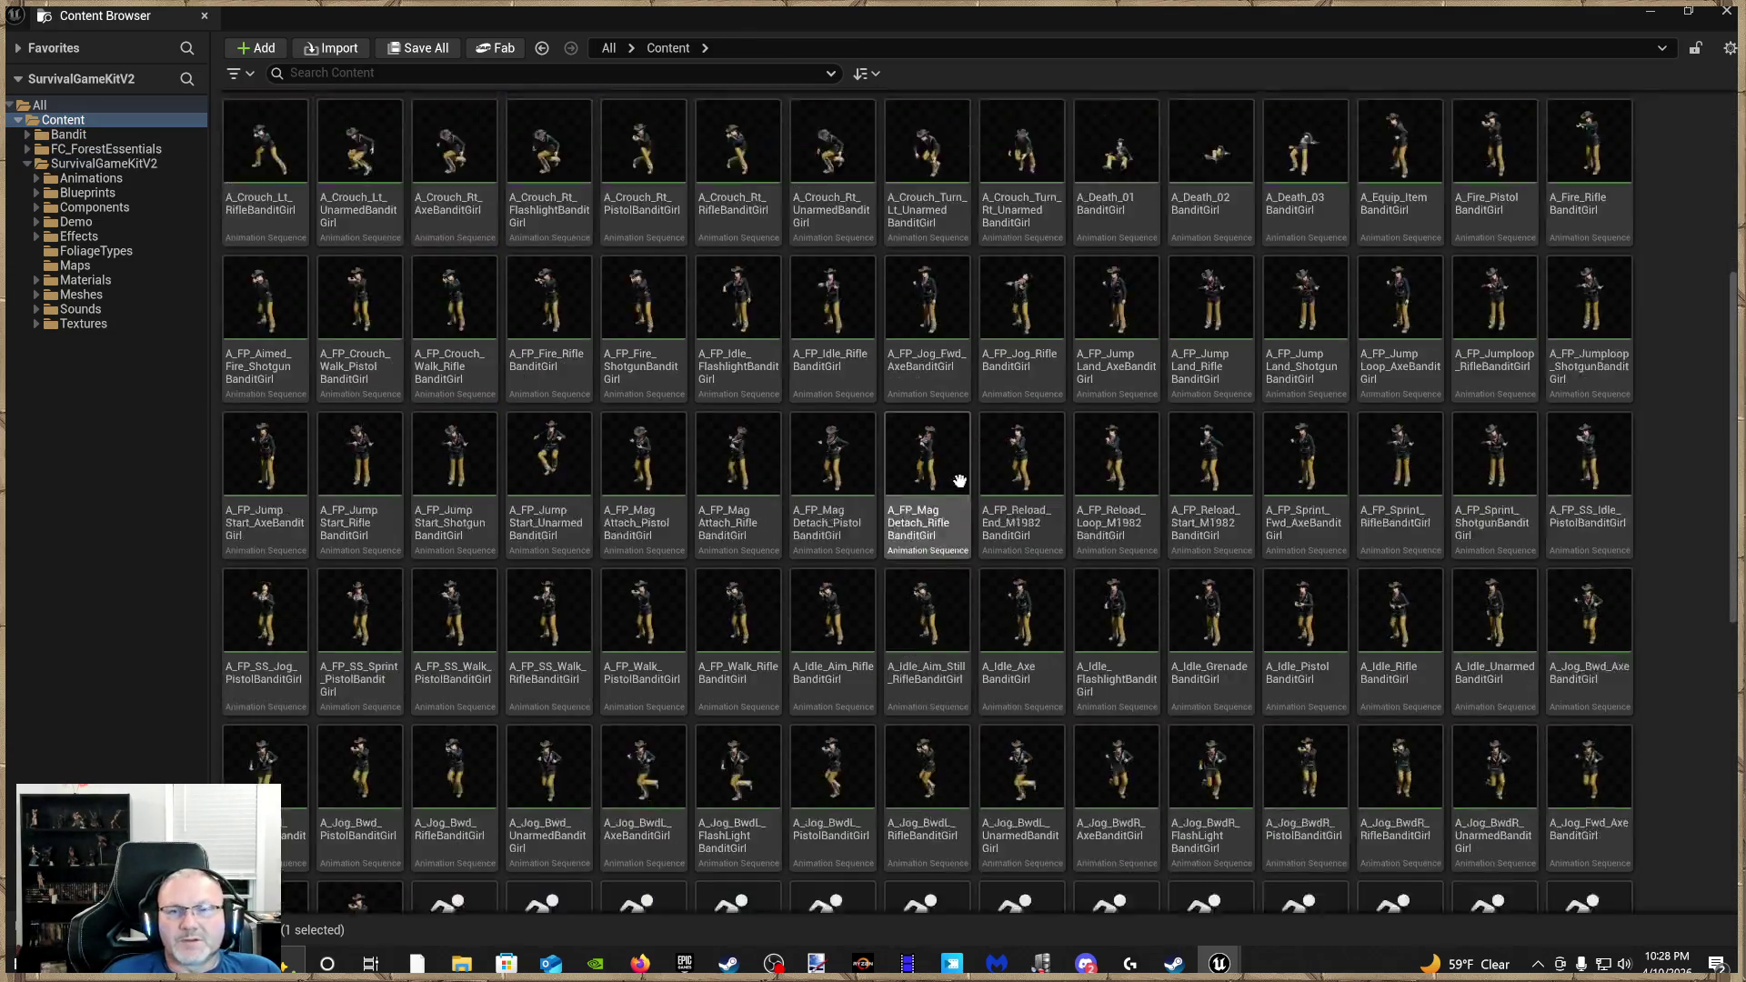
scroll(955, 469, "up", 5)
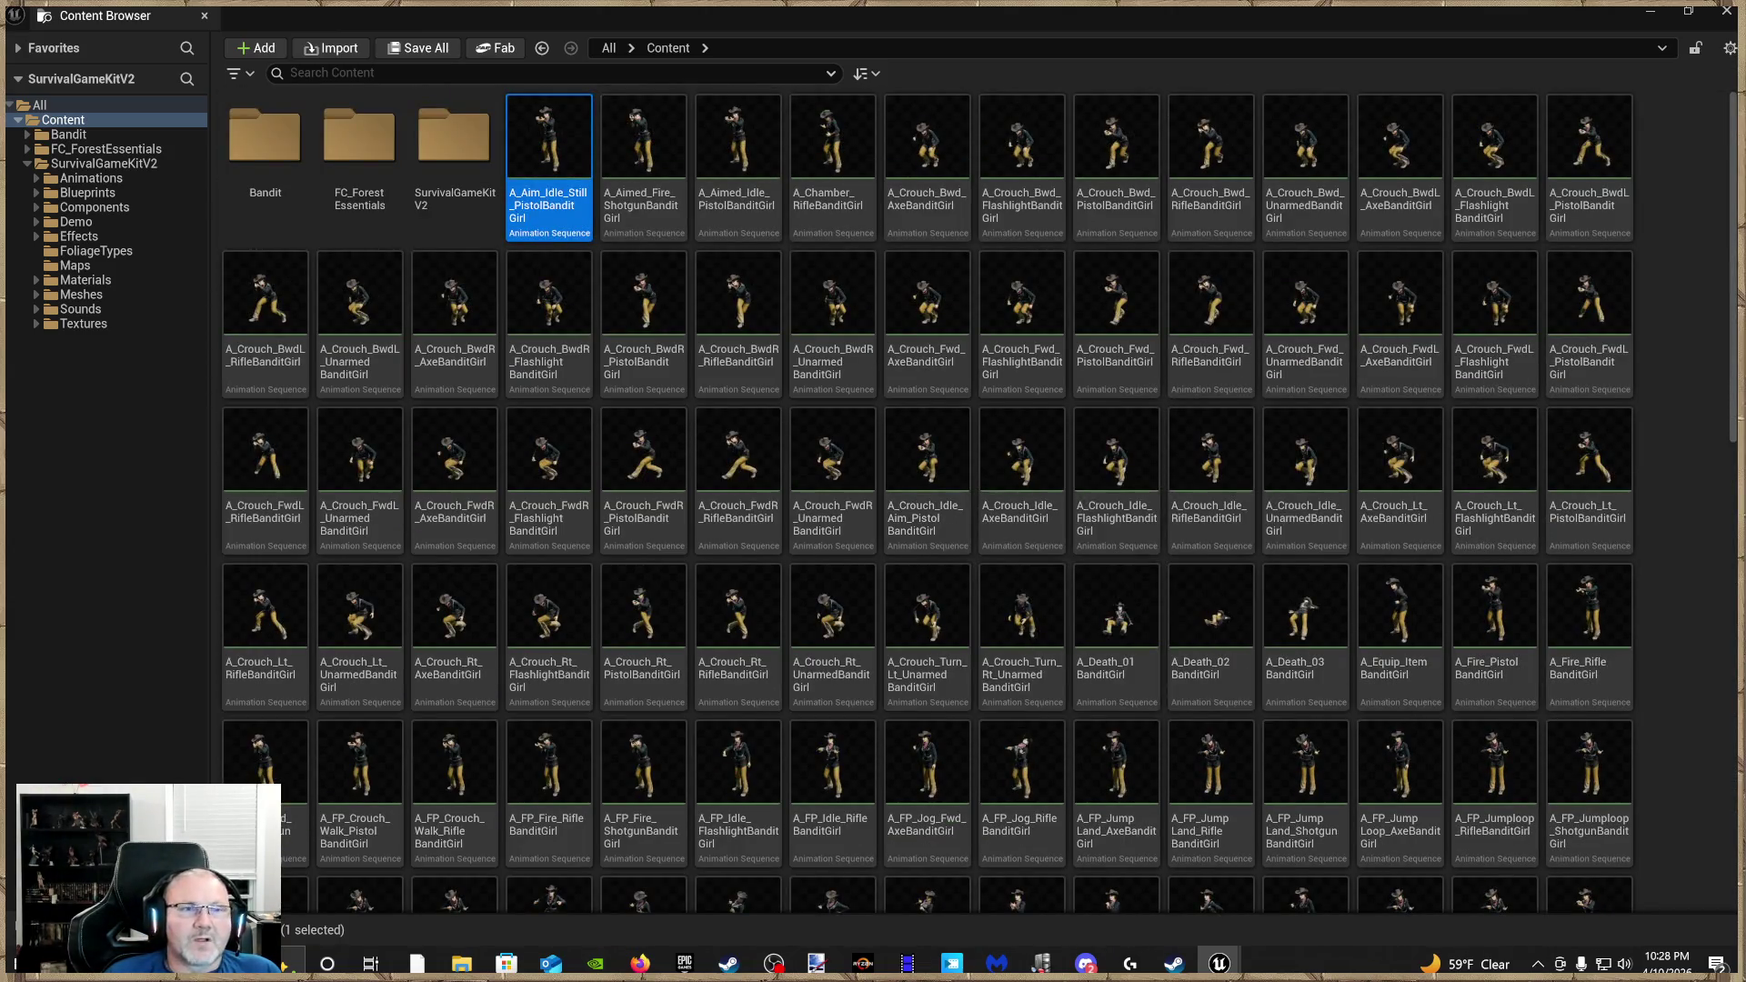
left_click(135, 165)
double_click(264, 150)
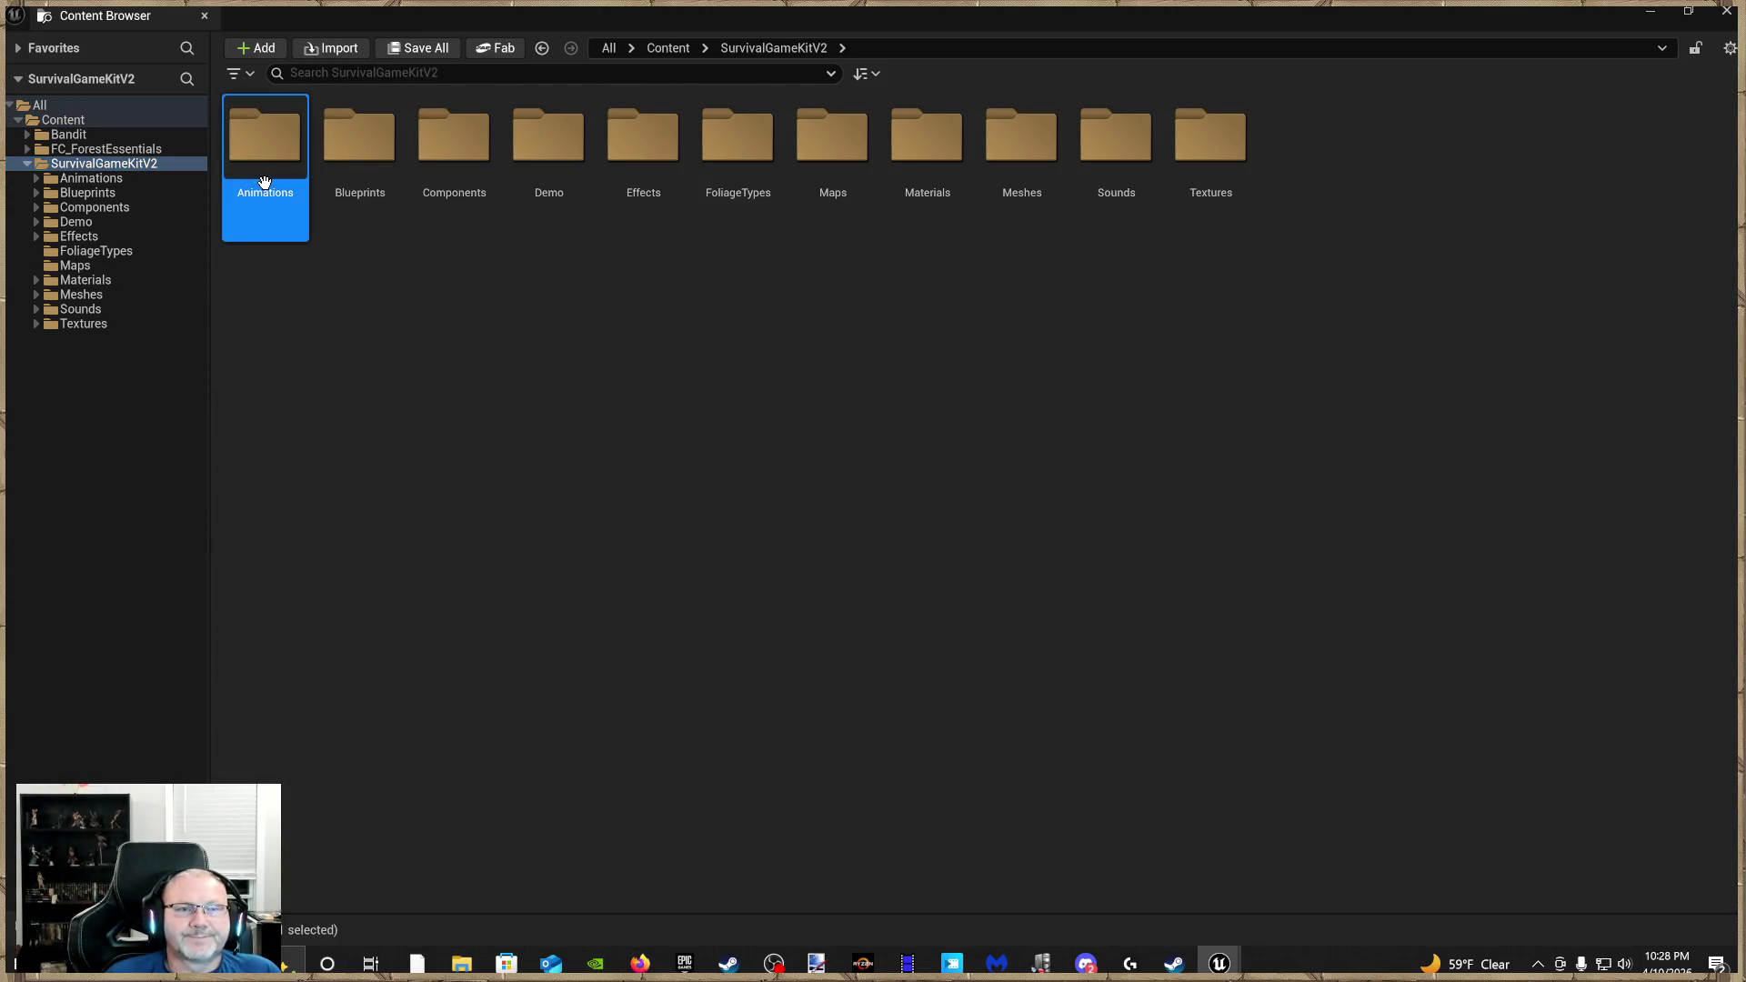
left_click(846, 233)
left_click(919, 232)
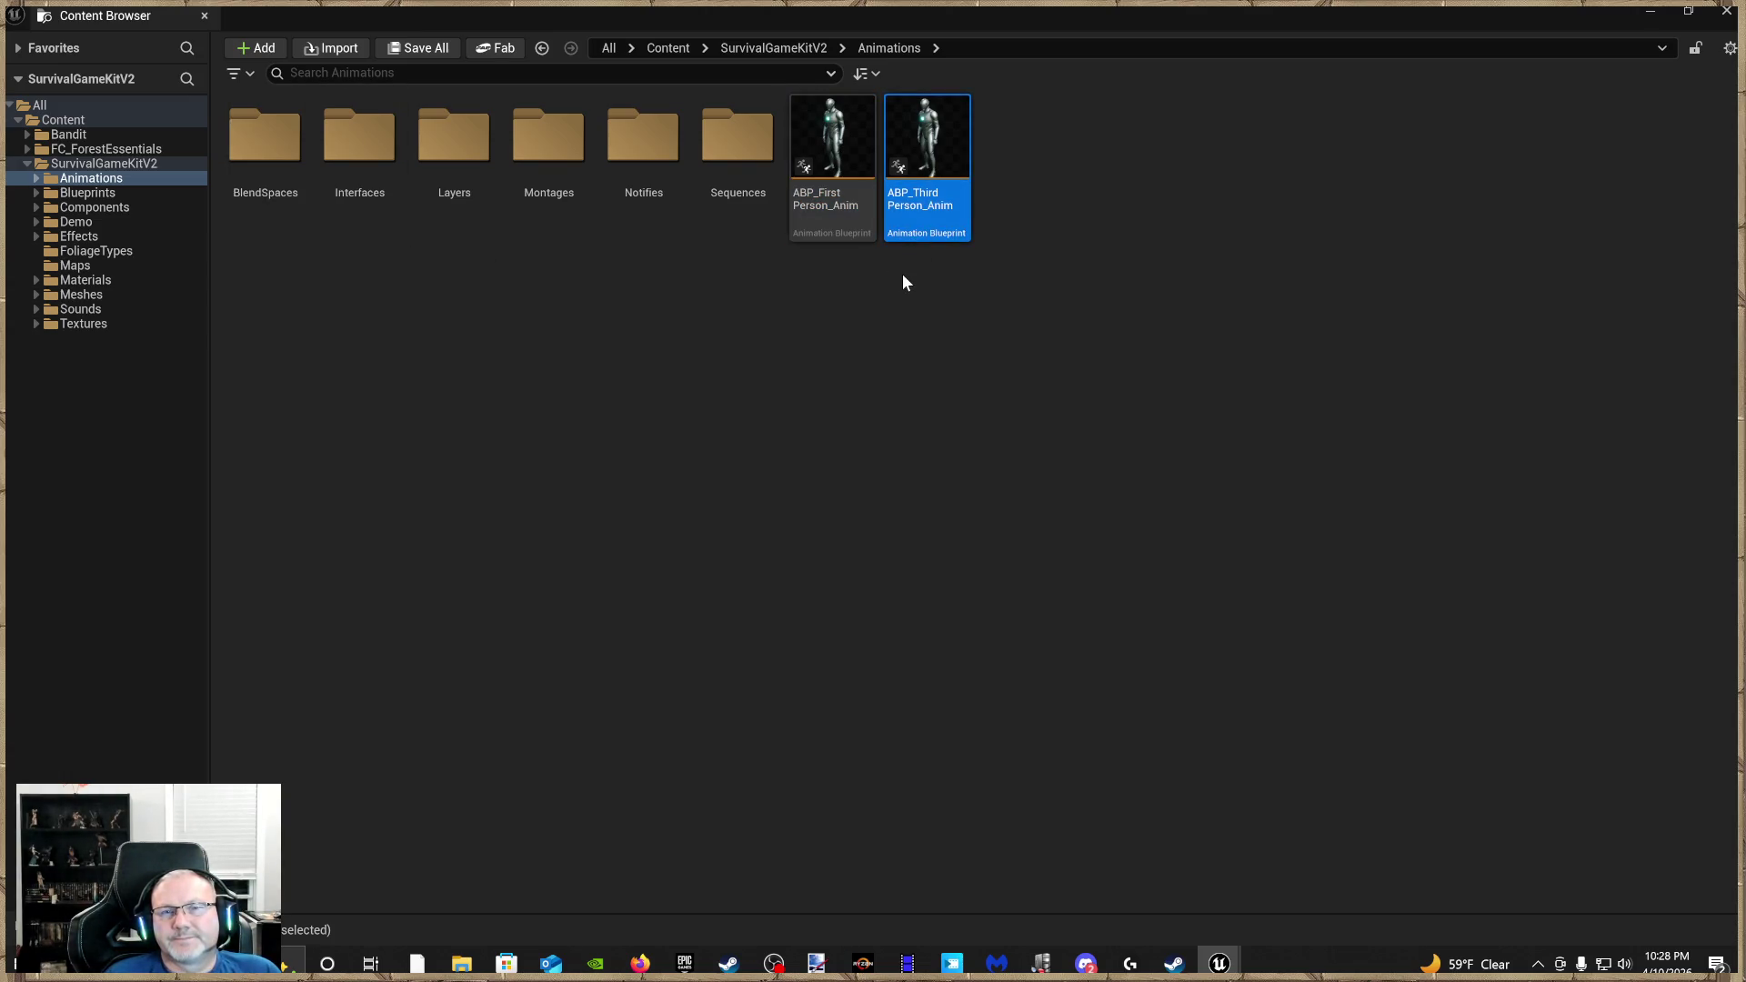
Retarget ABP_Third_Person_Anim's animations onto BanditMaskUp with Auto Generate Retargeter turned off
right_click(933, 223)
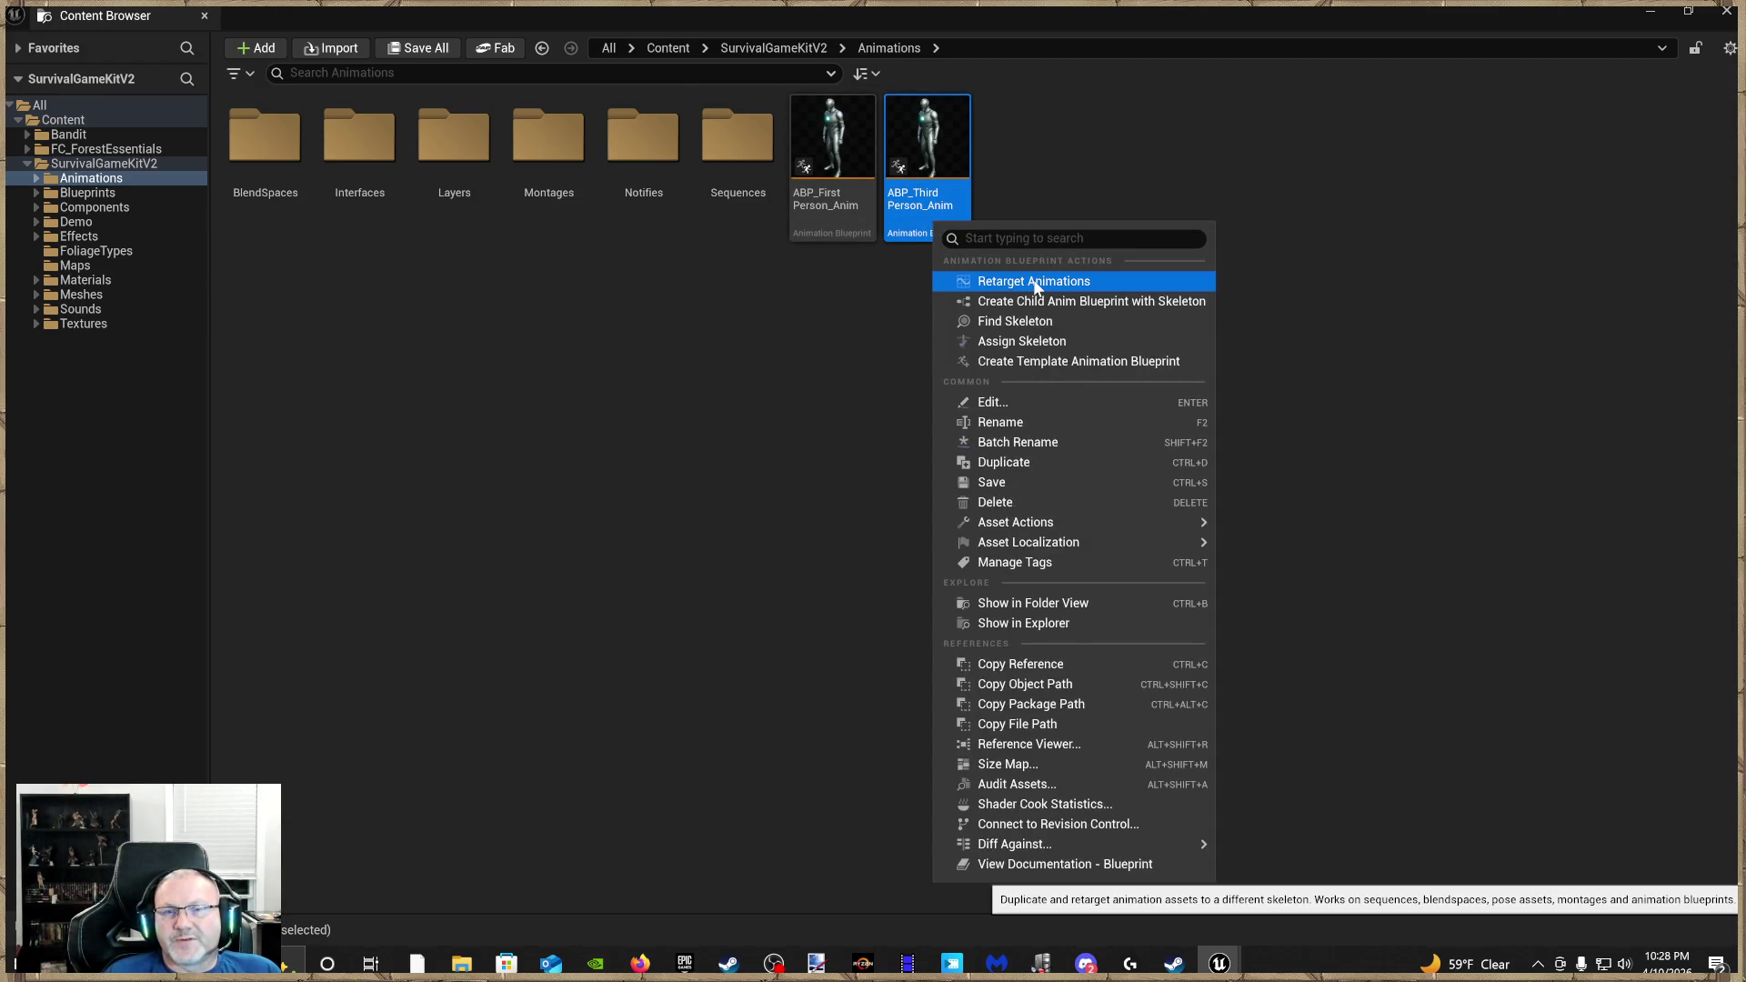
left_click(1034, 283)
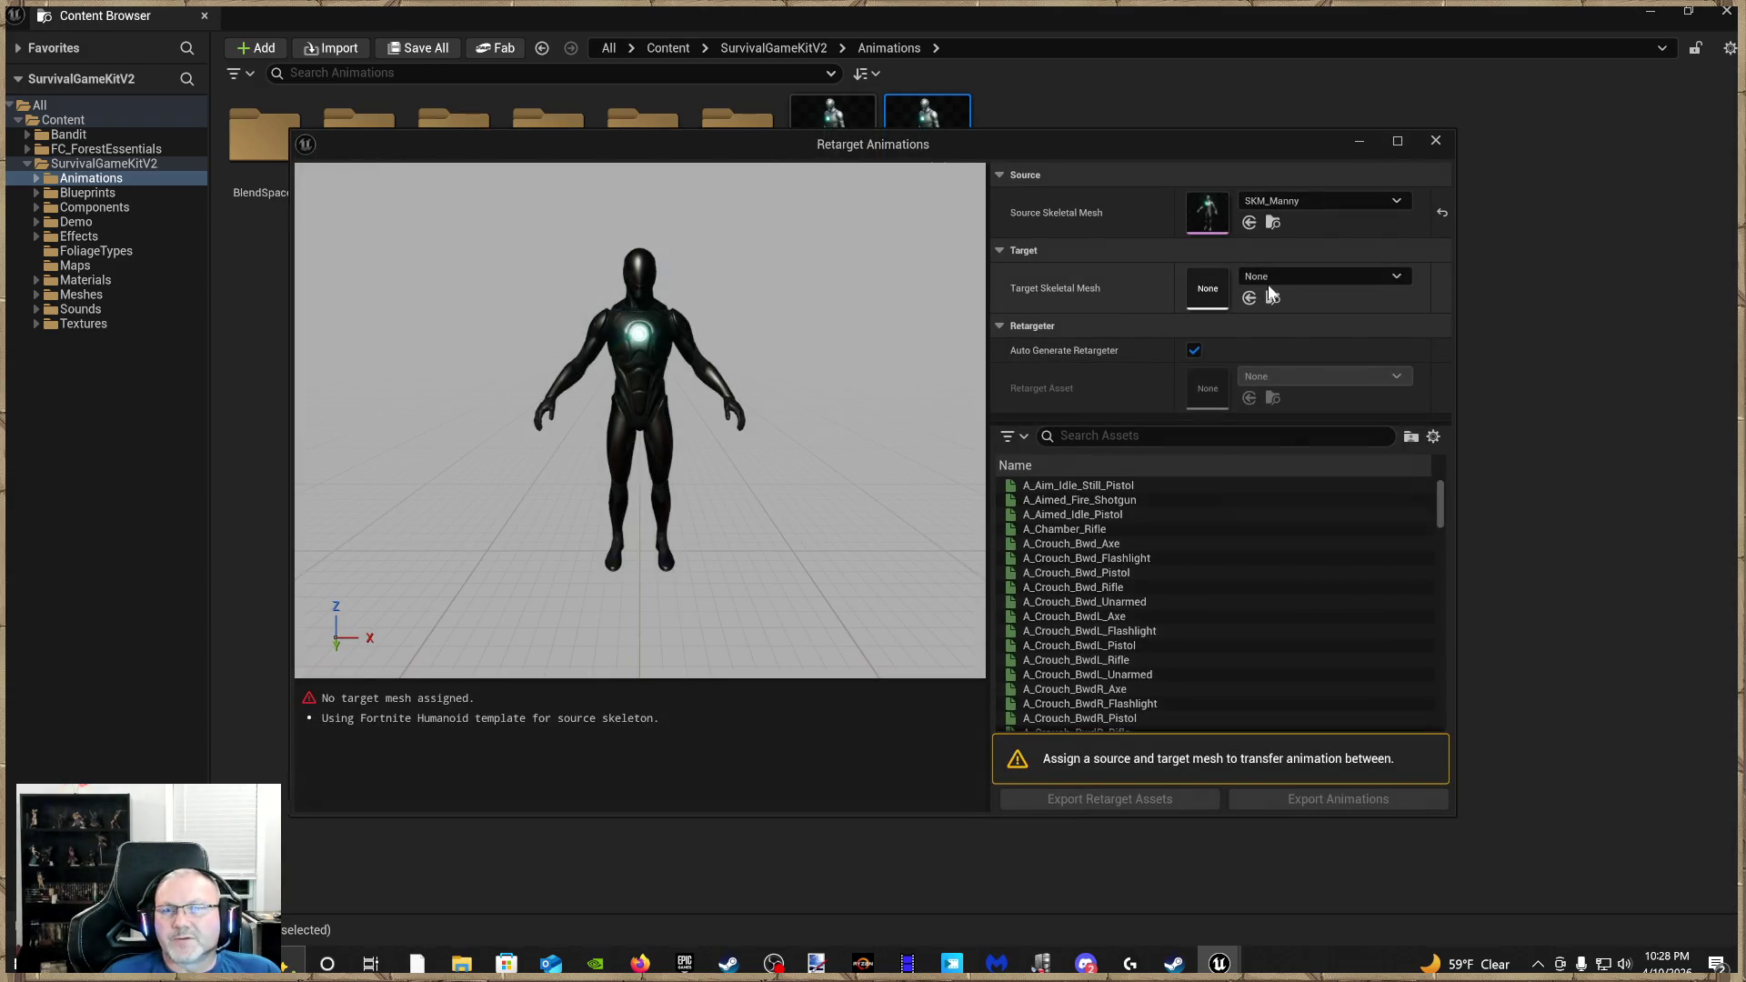
left_click(1268, 282)
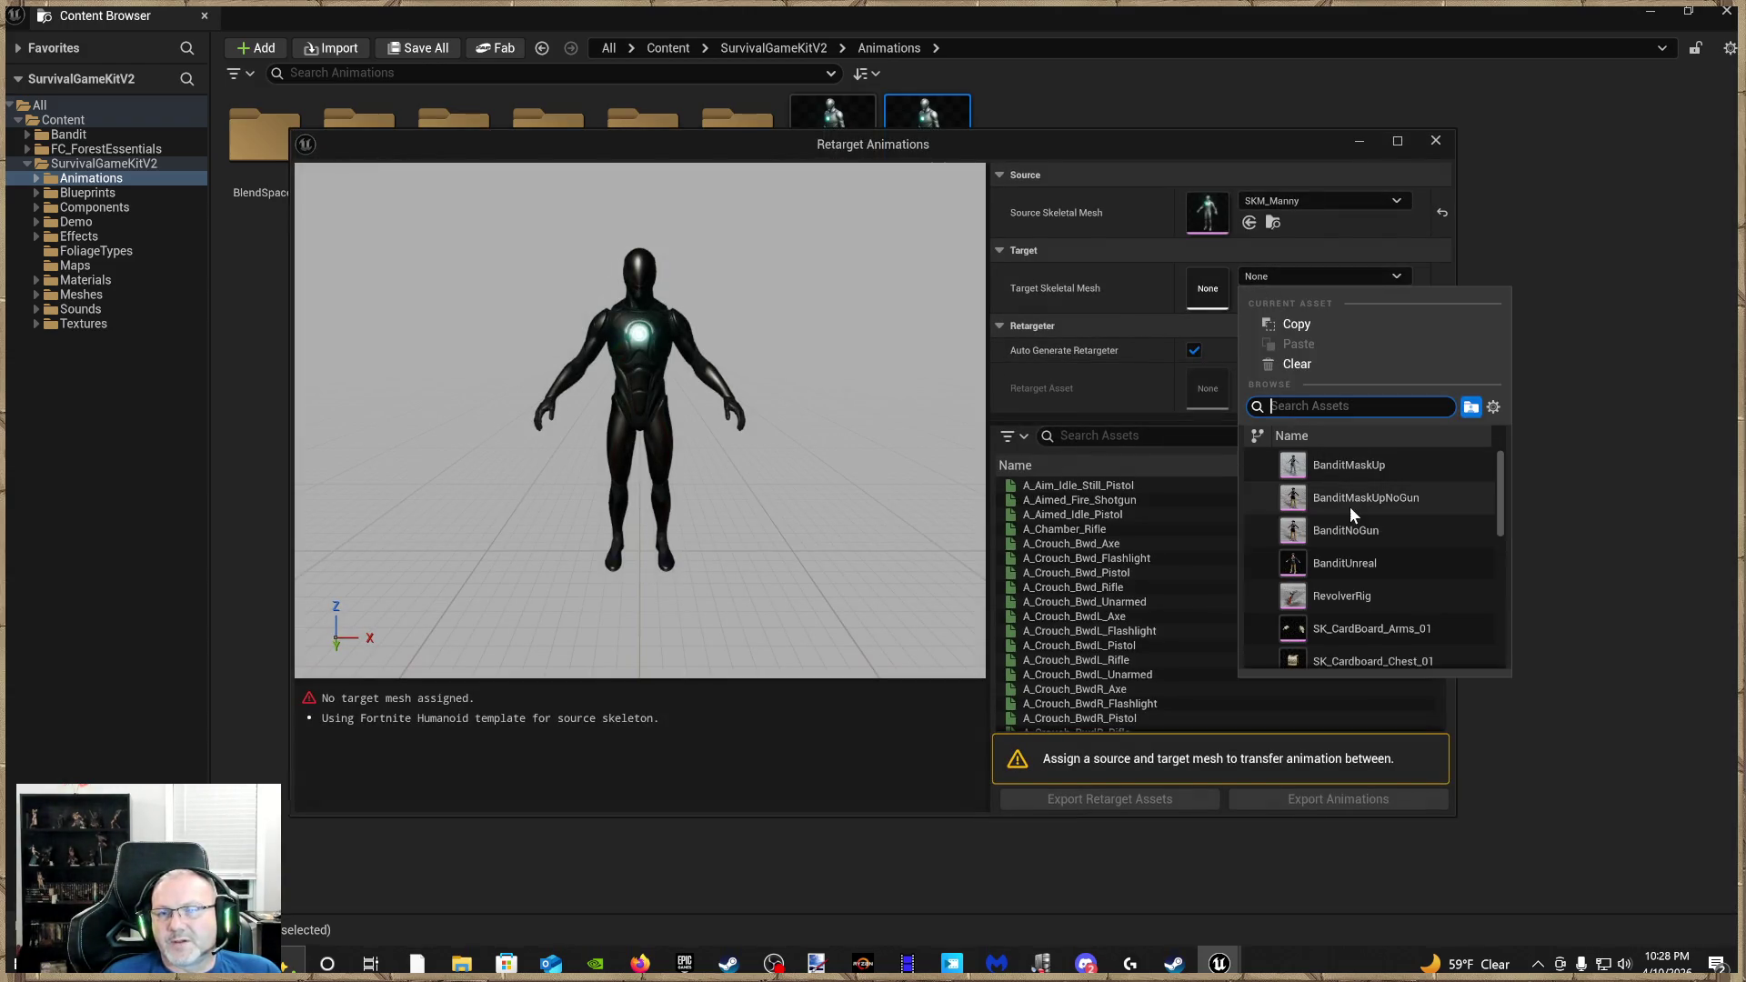
left_click(1343, 468)
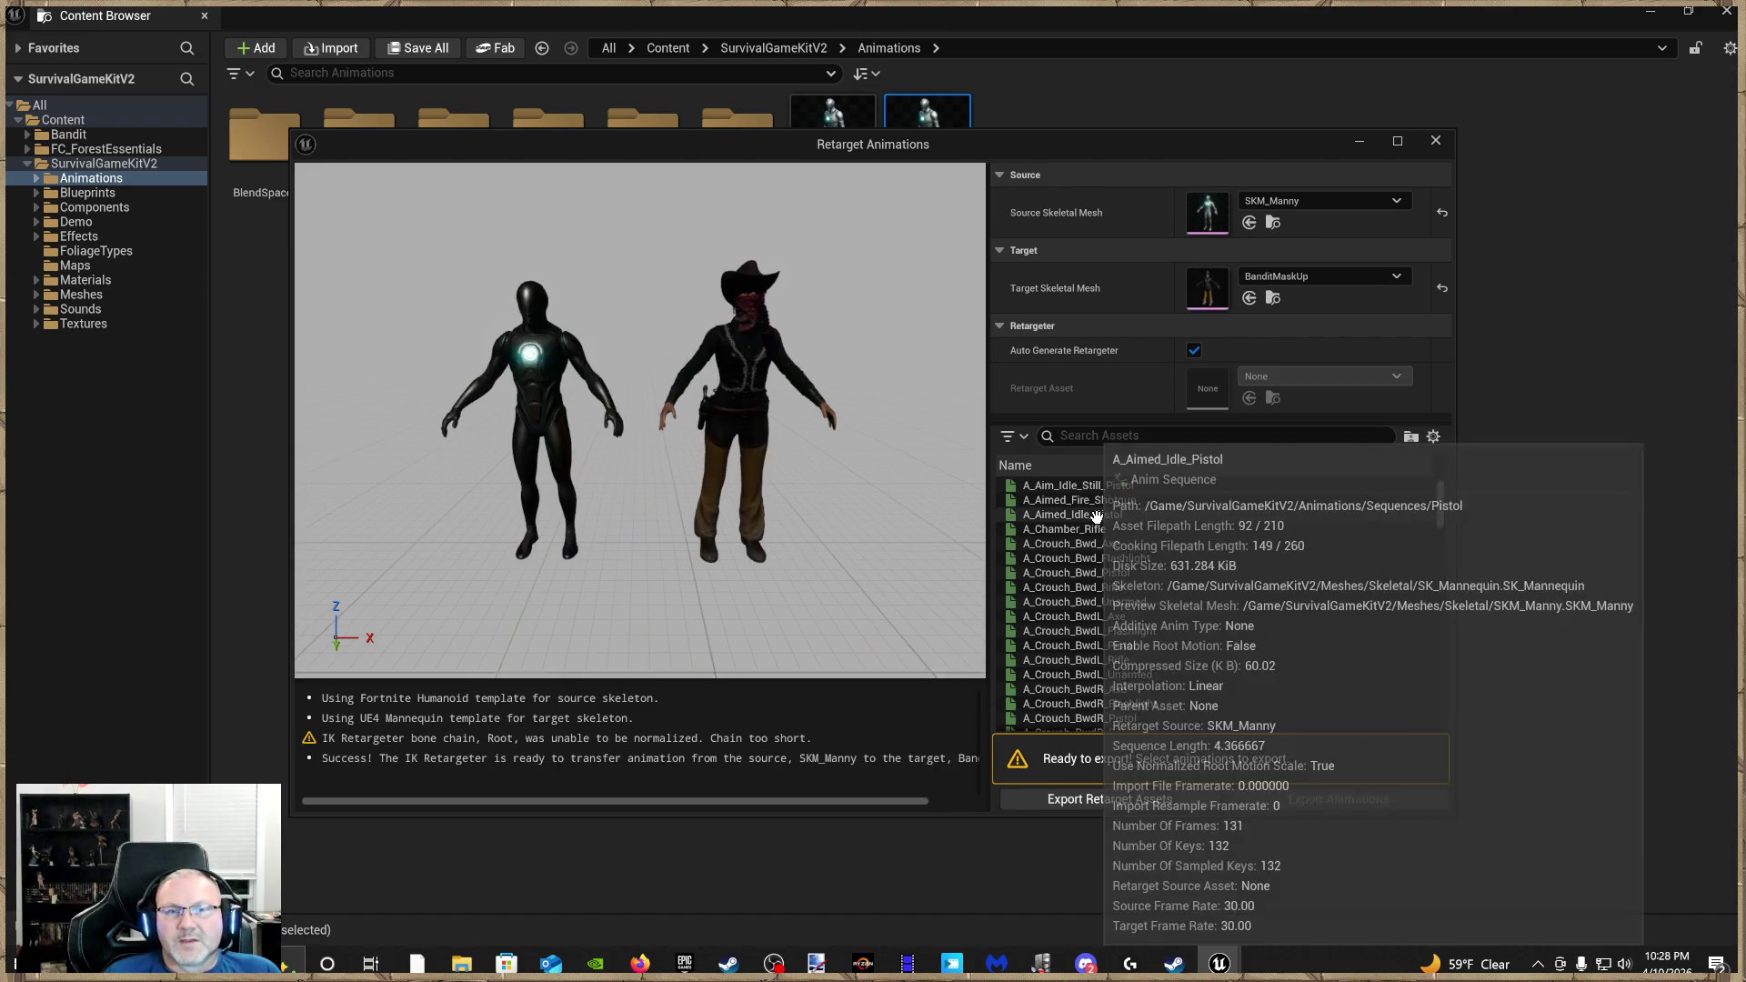
mouse_move(756, 541)
left_mouse_down()
mouse_move(773, 527)
mouse_move(709, 537)
mouse_move(782, 546)
mouse_move(727, 564)
mouse_move(719, 627)
mouse_move(719, 582)
left_mouse_up()
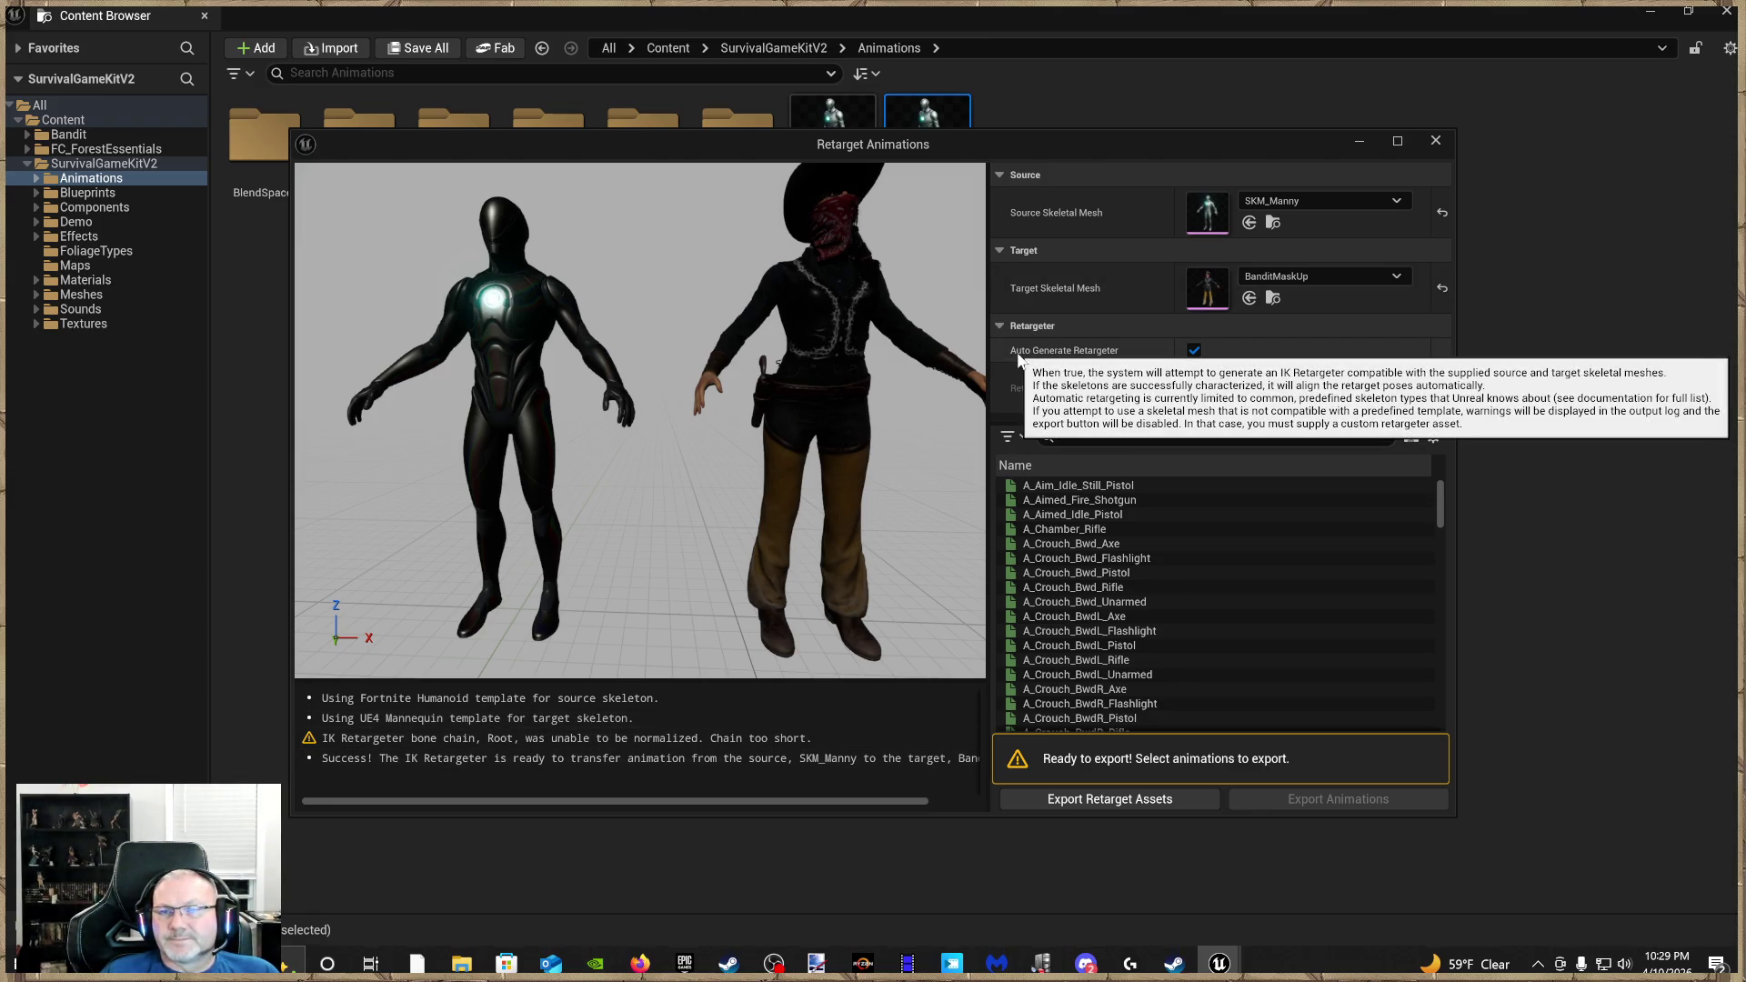
left_click(1195, 351)
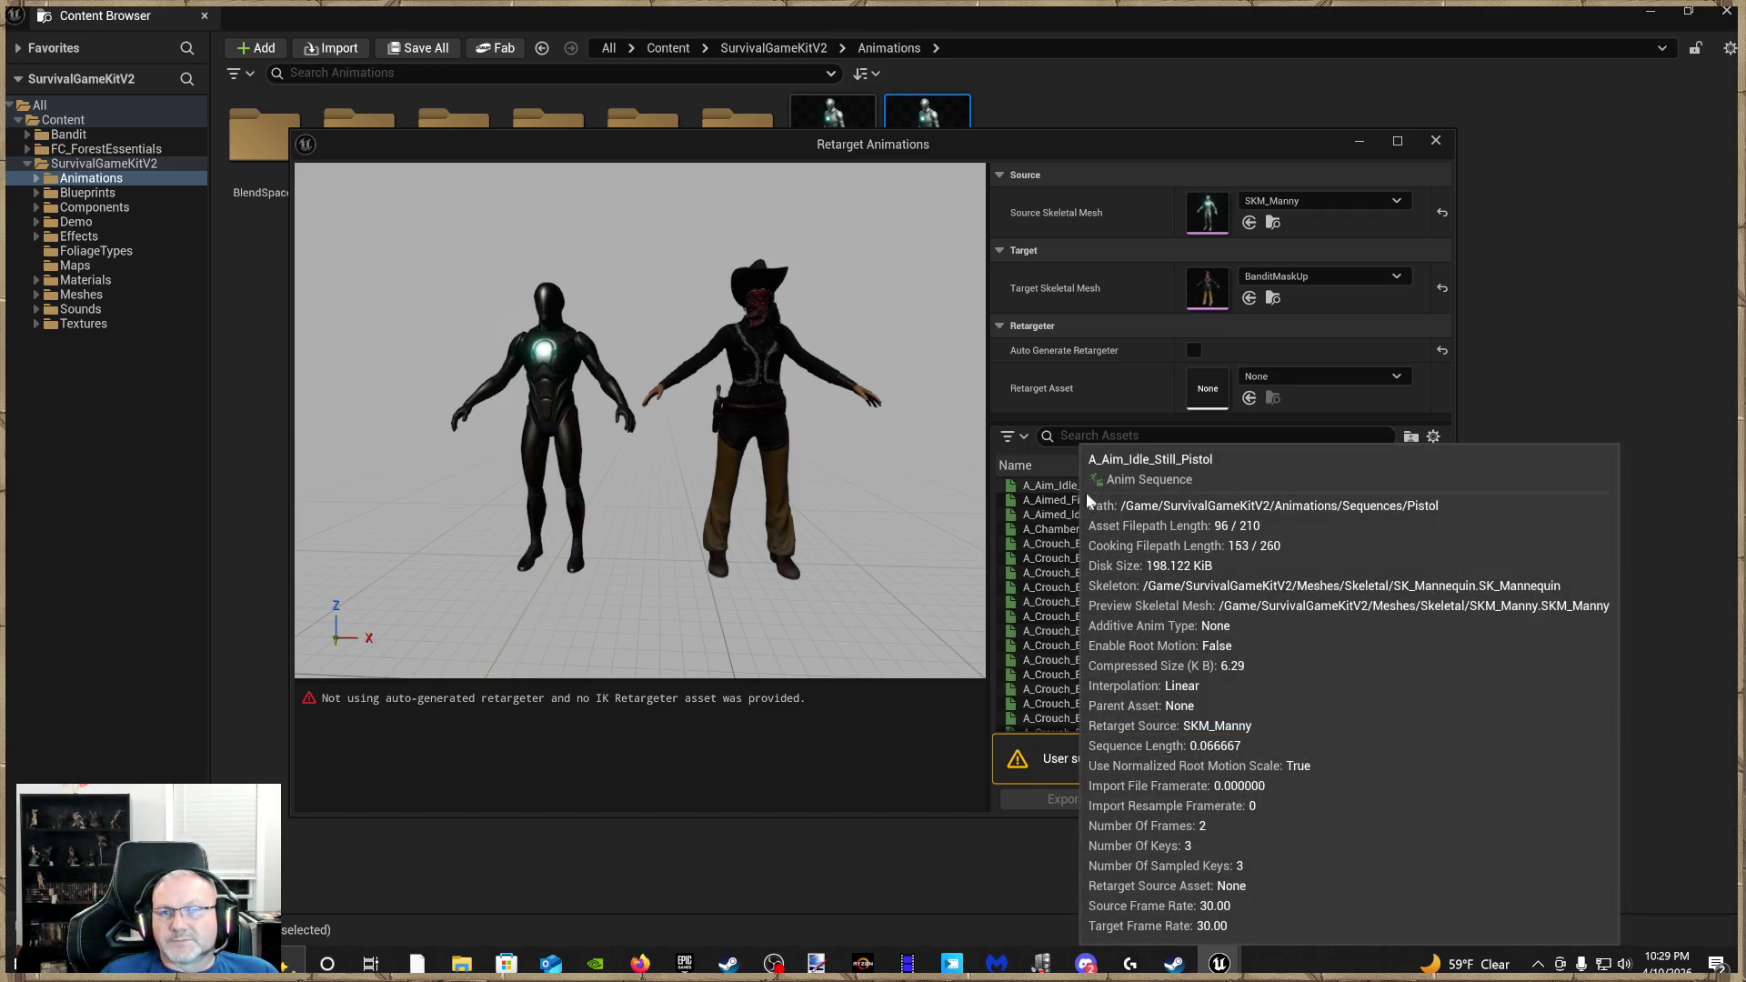
Select every animation in the retarget list
mouse_move(637, 409)
left_mouse_down()
mouse_move(637, 345)
mouse_move(636, 418)
mouse_move(637, 382)
mouse_move(691, 328)
mouse_move(655, 418)
mouse_move(636, 364)
mouse_move(637, 409)
mouse_move(641, 337)
mouse_move(618, 338)
mouse_move(772, 347)
mouse_move(773, 264)
mouse_move(741, 200)
mouse_move(742, 337)
mouse_move(741, 300)
left_mouse_up()
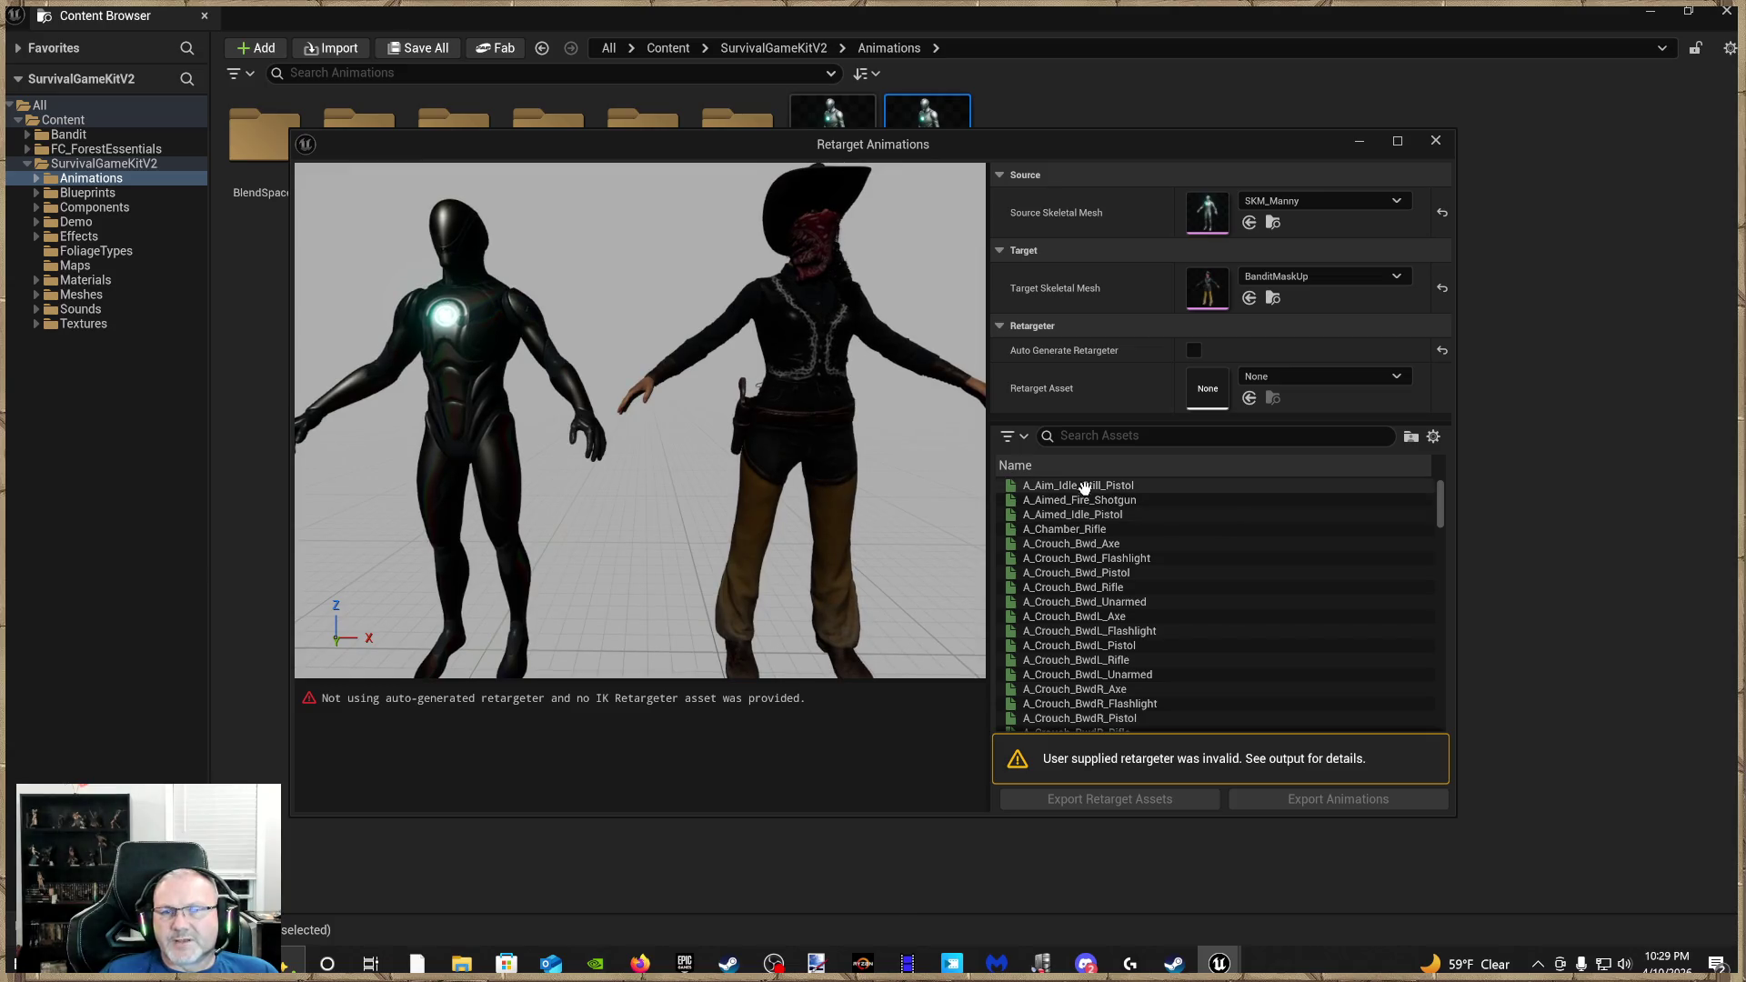
left_click(1193, 500)
scroll(1183, 642, "down", 10)
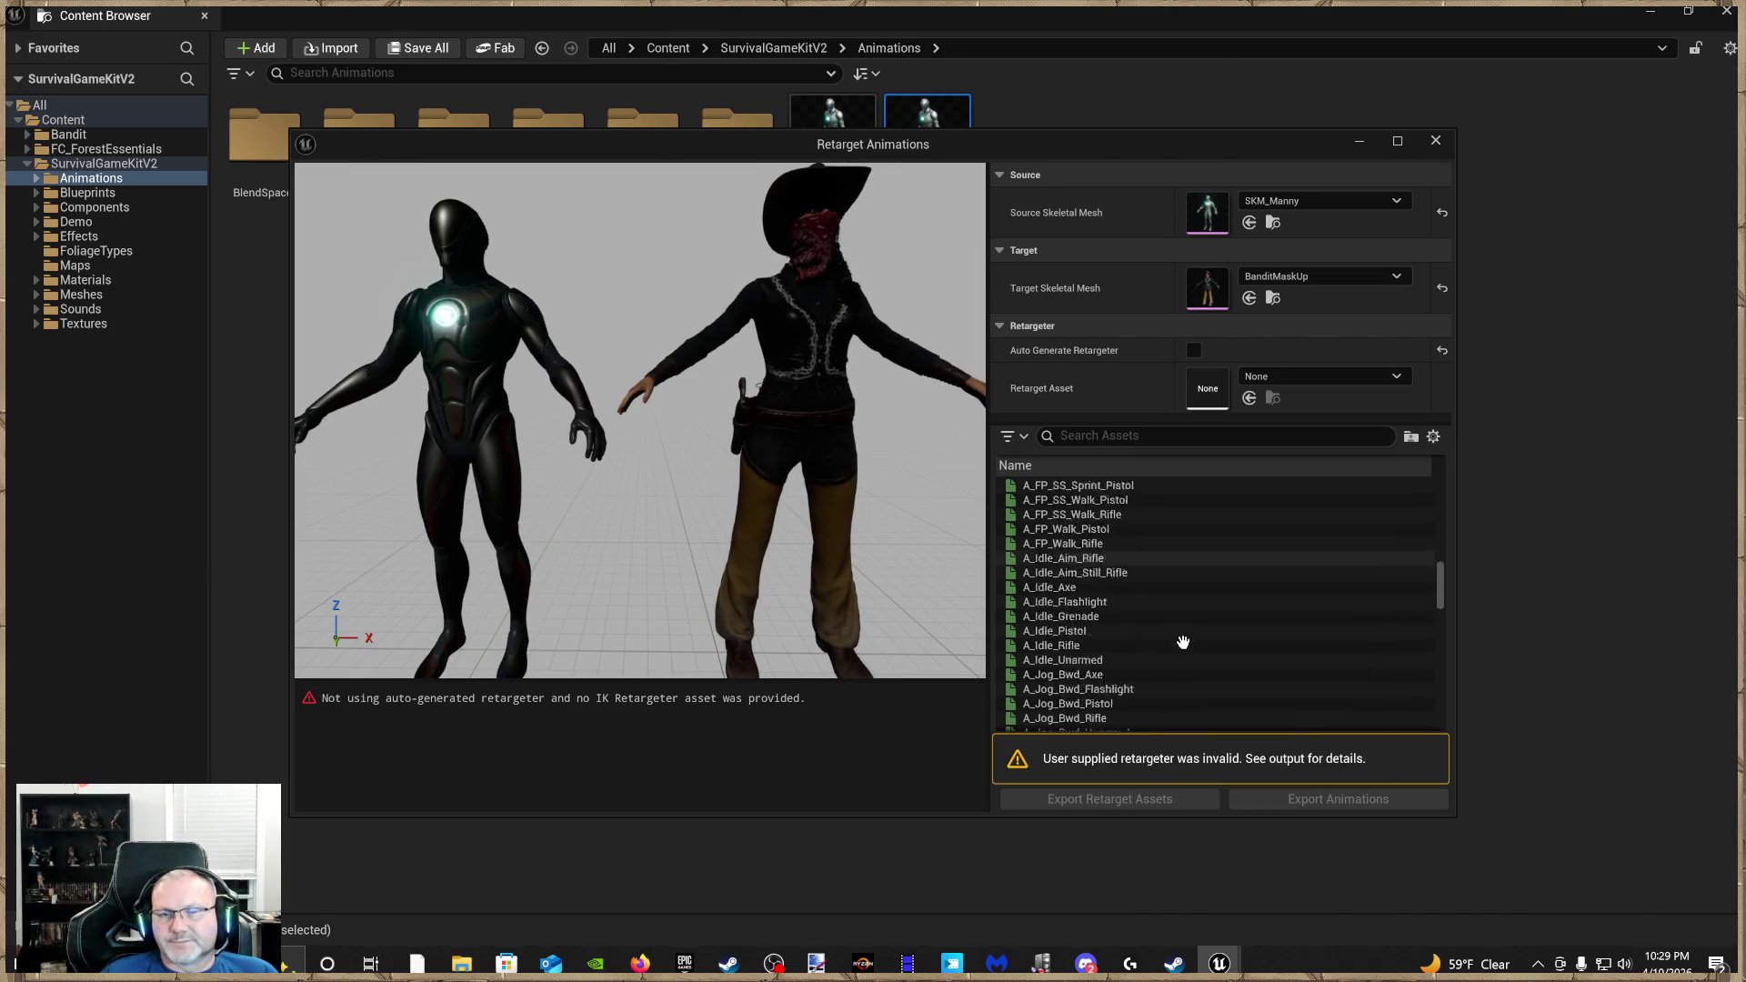
scroll(1183, 643, "down", 15)
scroll(1116, 727, "down", 5)
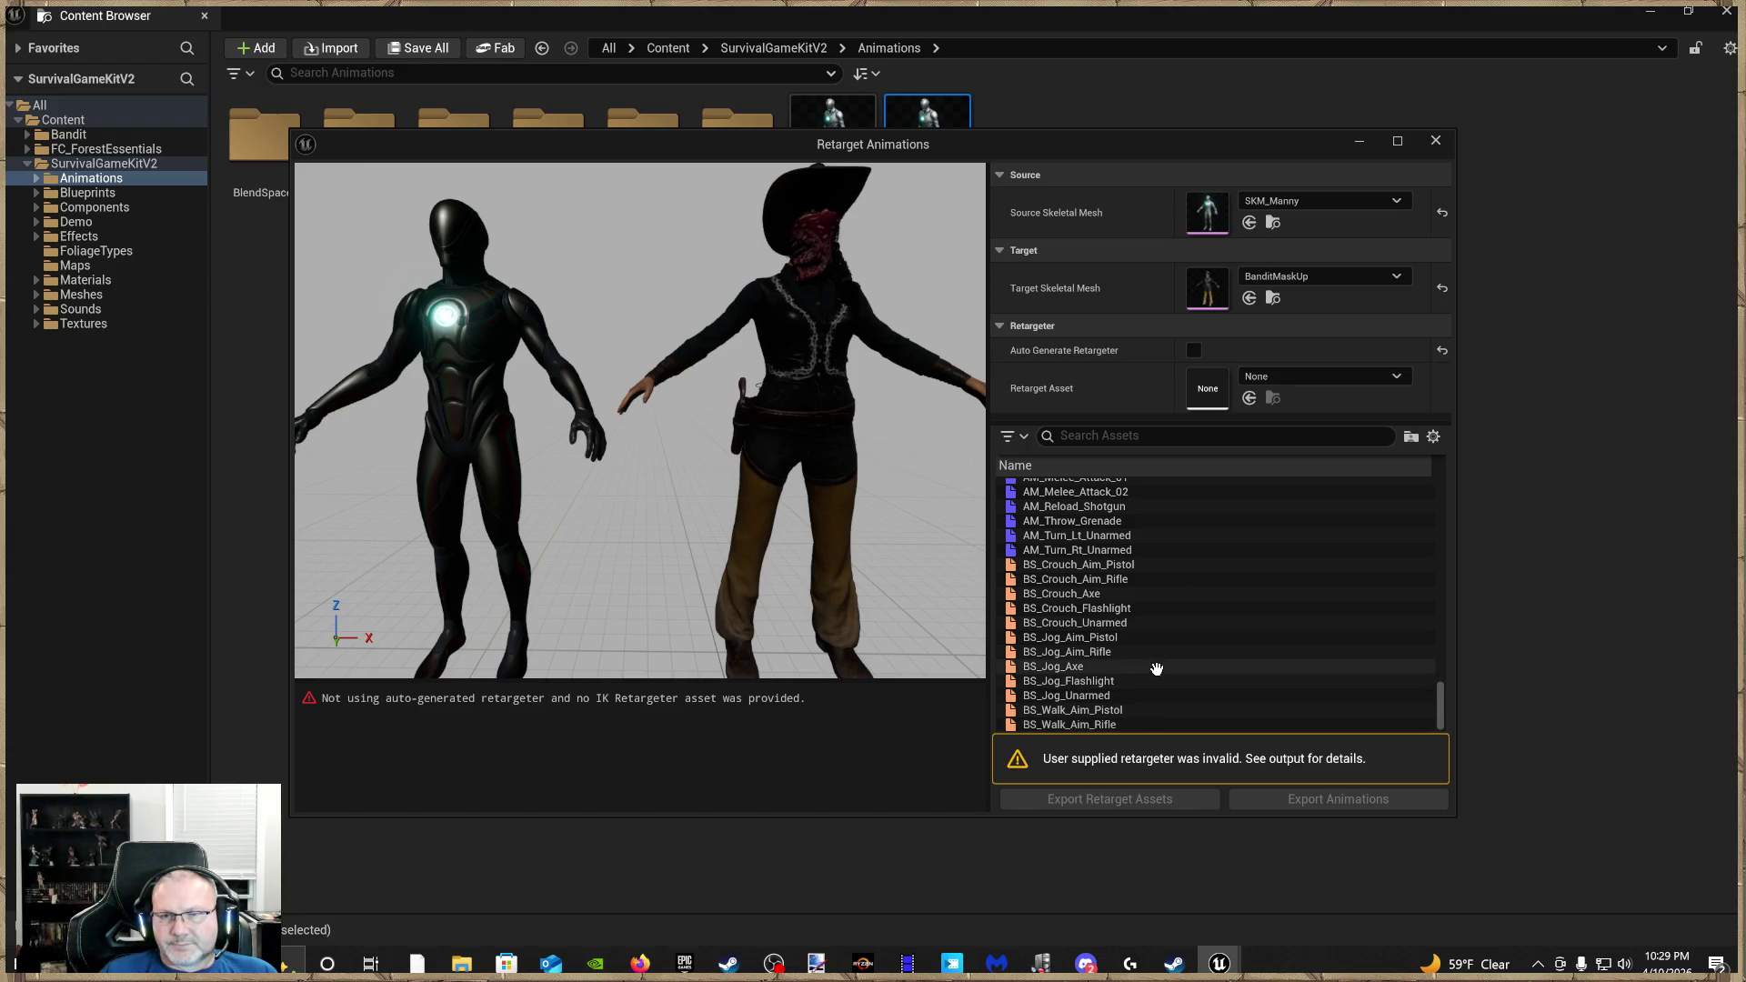
left_click(1099, 725, "shift")
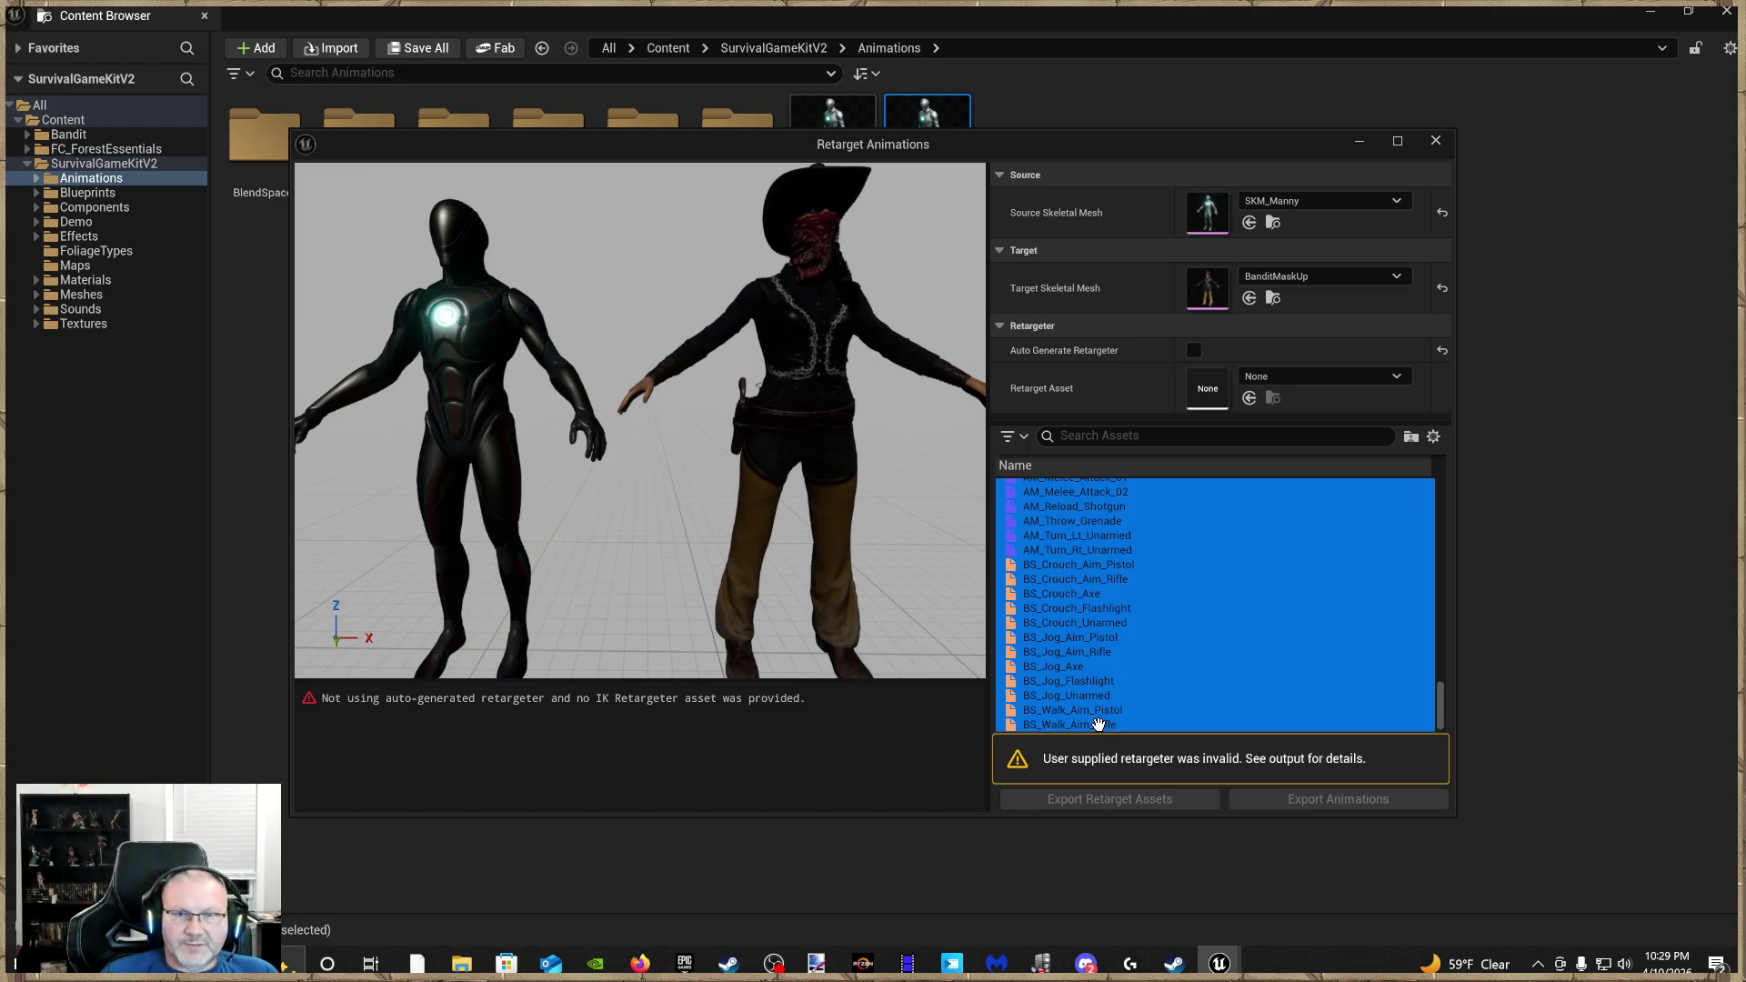
scroll(1279, 643, "up", 5)
scroll(1278, 643, "up", 15)
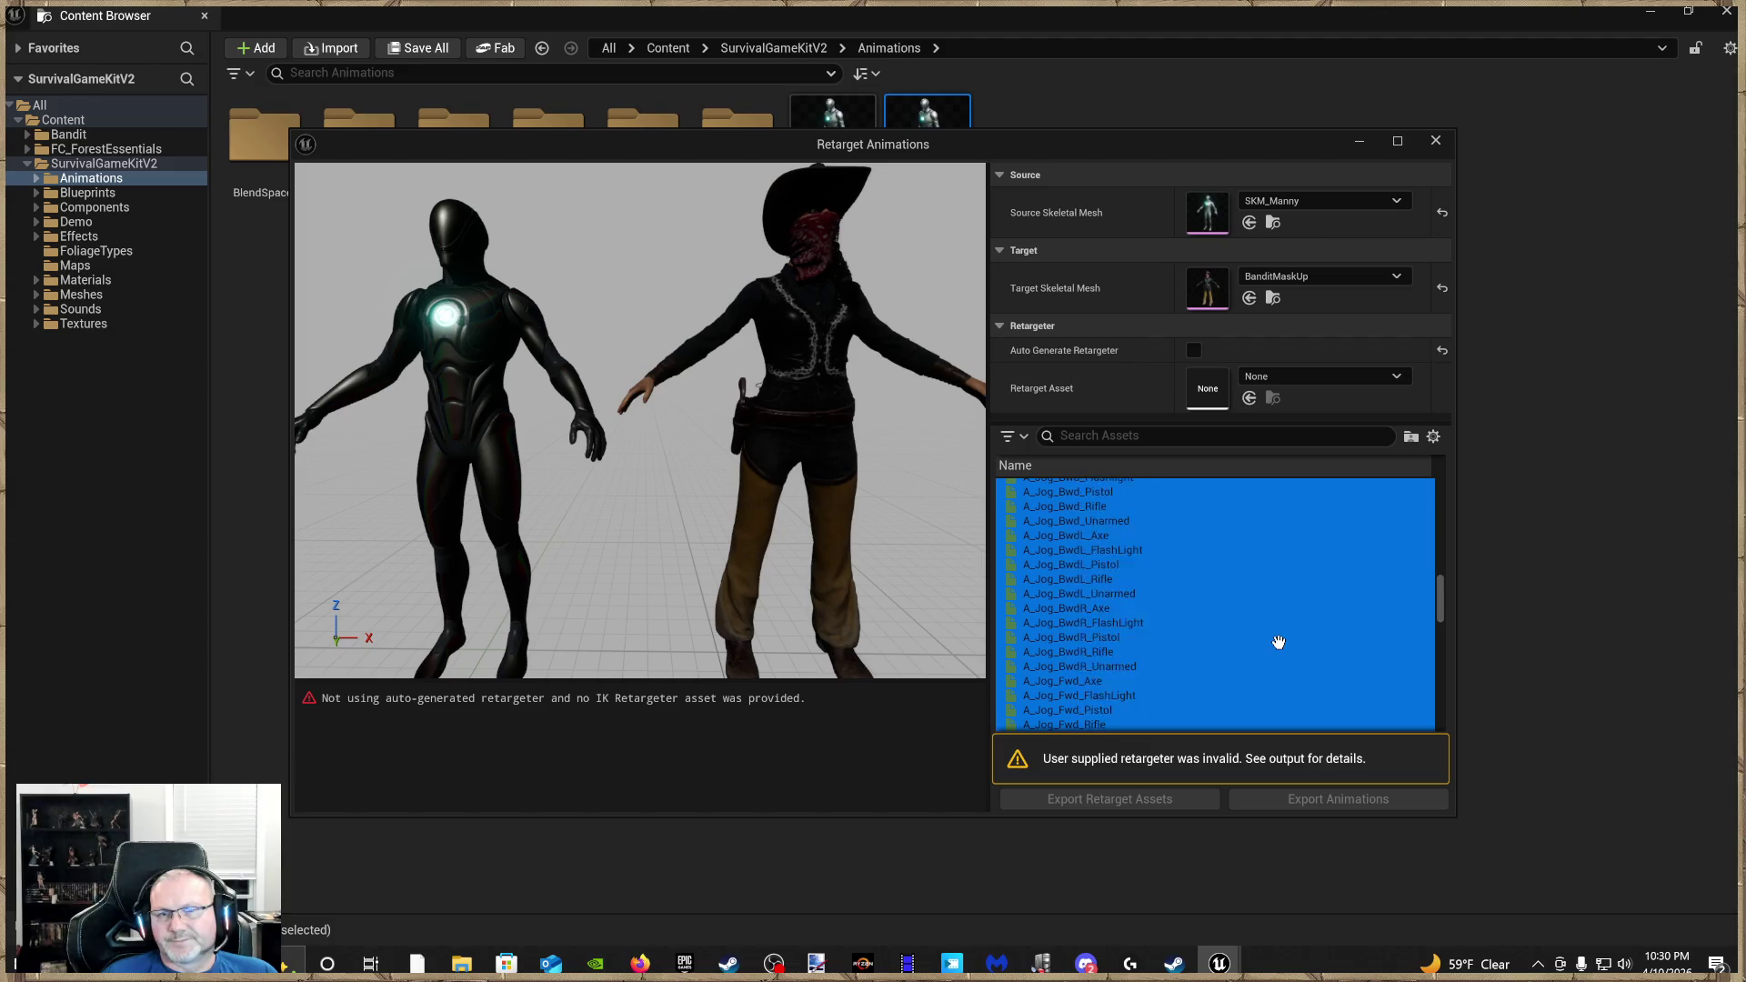
scroll(1283, 674, "down", 4)
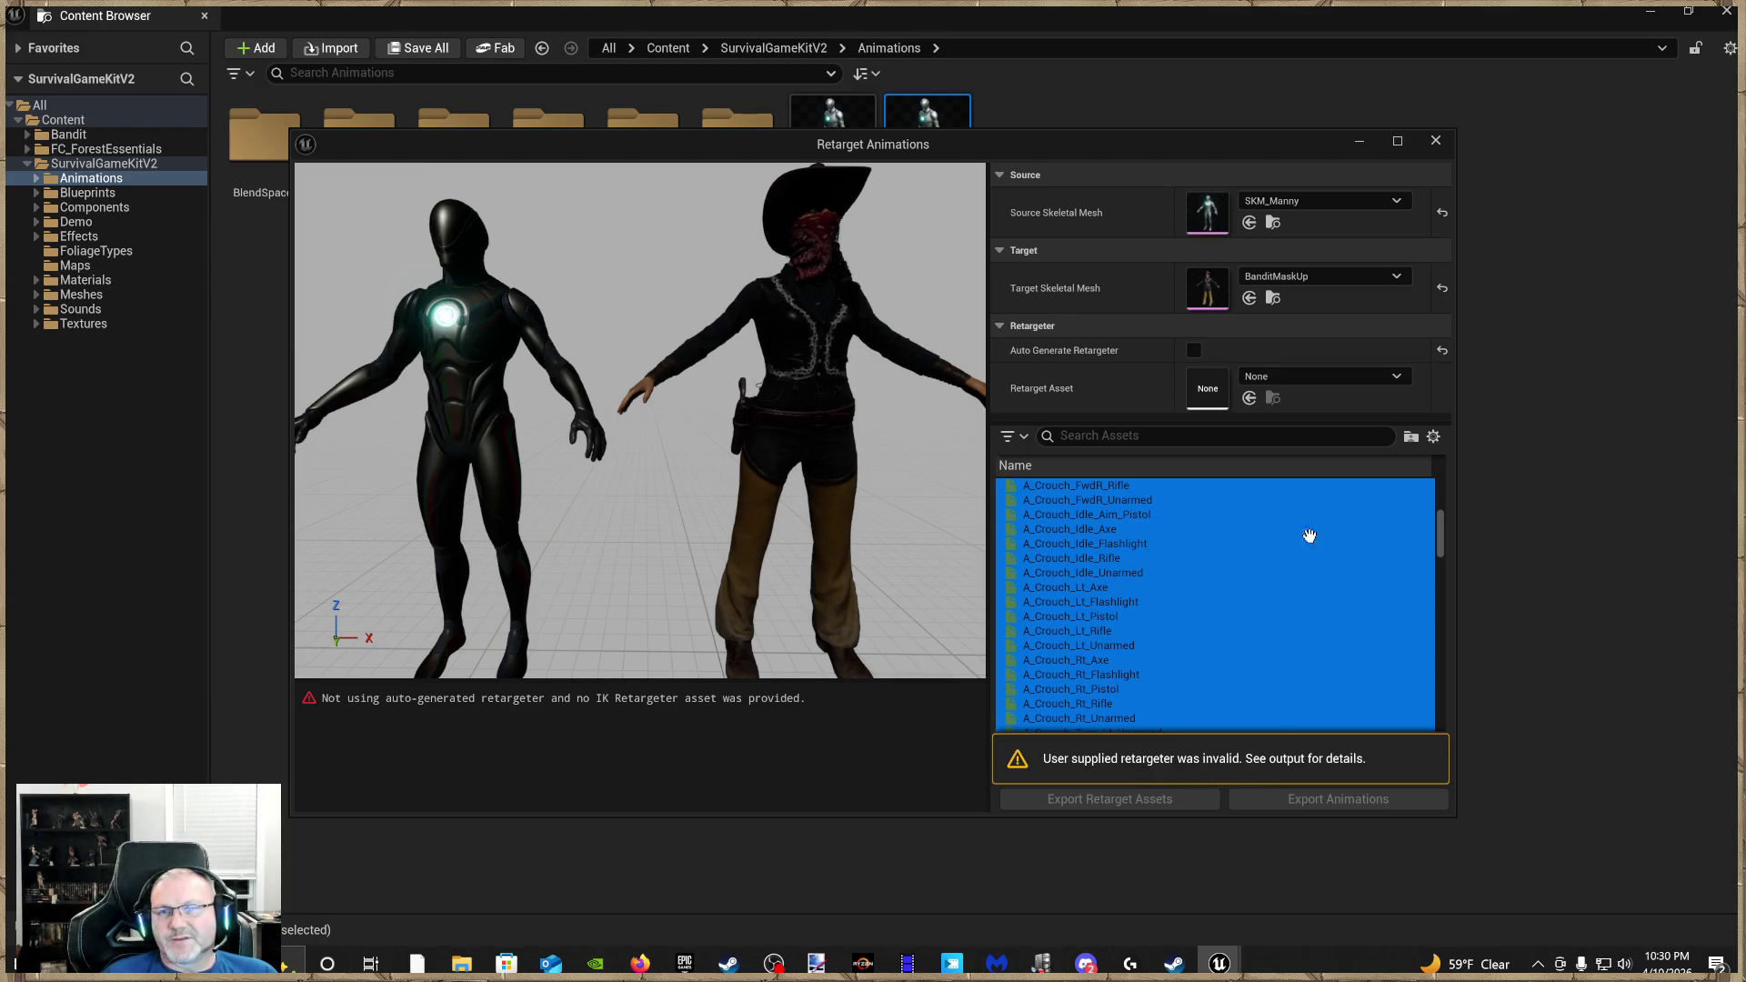
scroll(1392, 553, "up", 1)
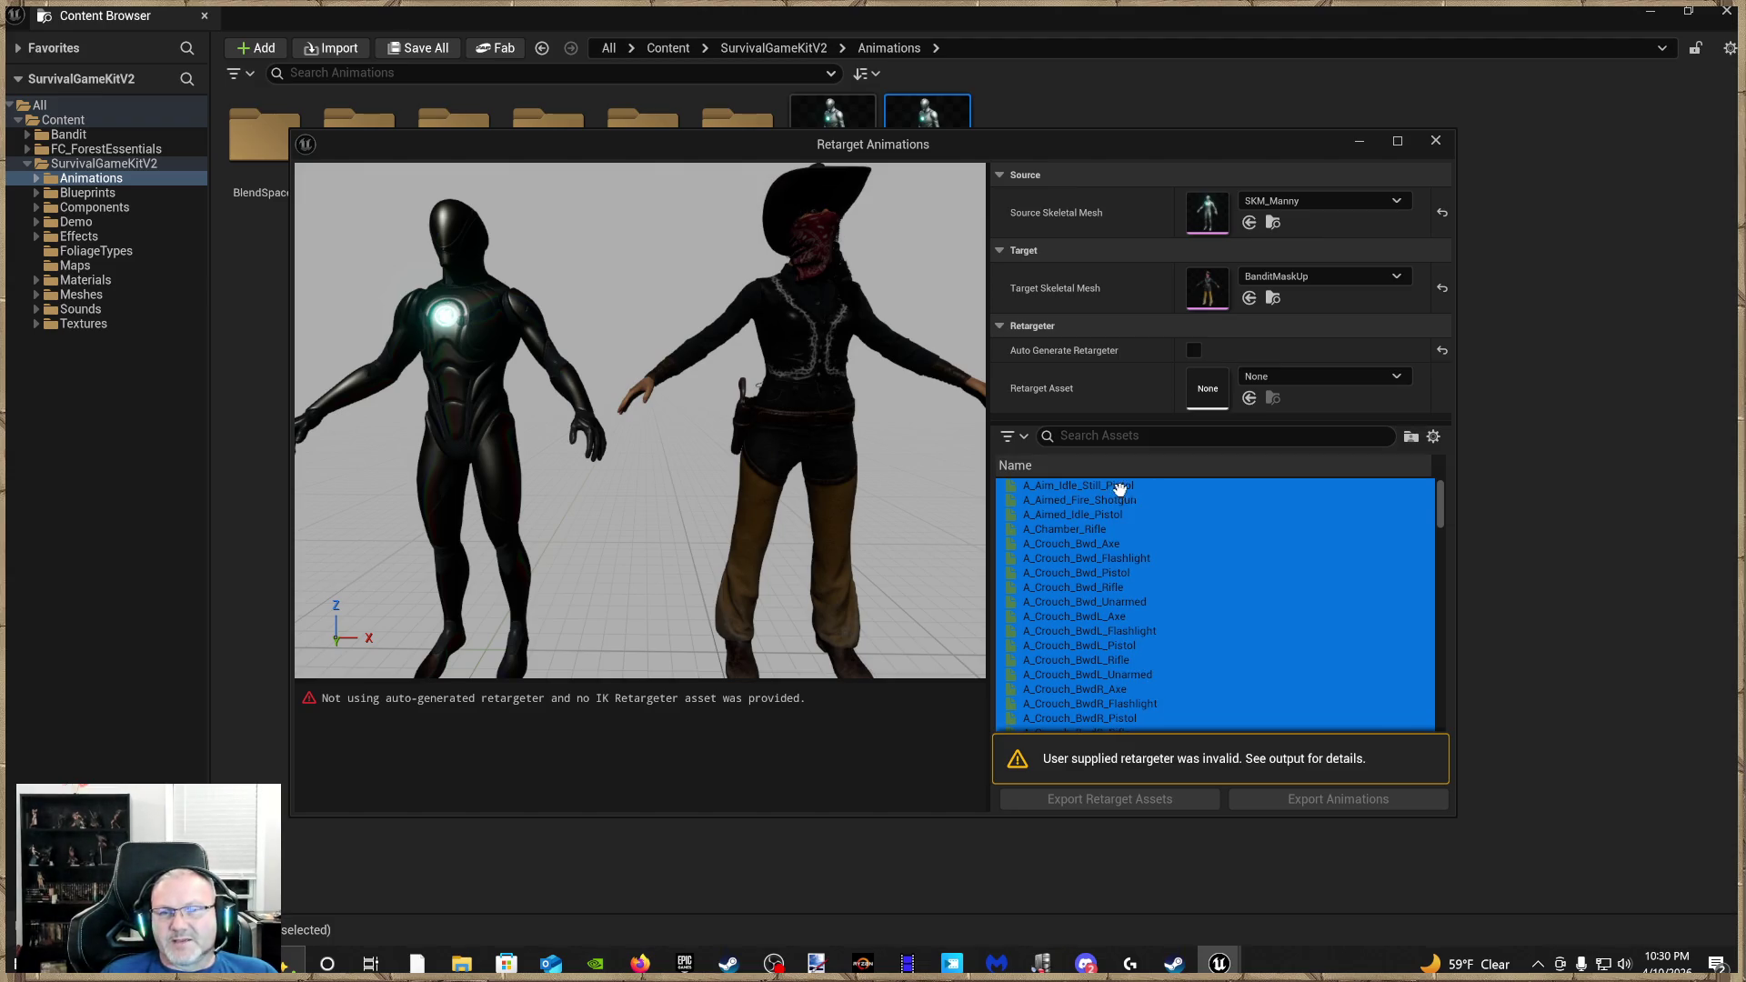
Preview A_Aimed_Fire_Shotgun, A_Aimed_Idle_Pistol and A_Crouch_Bwd_Rifle, and re-enable Auto Generate Retargeter
left_click(1116, 498)
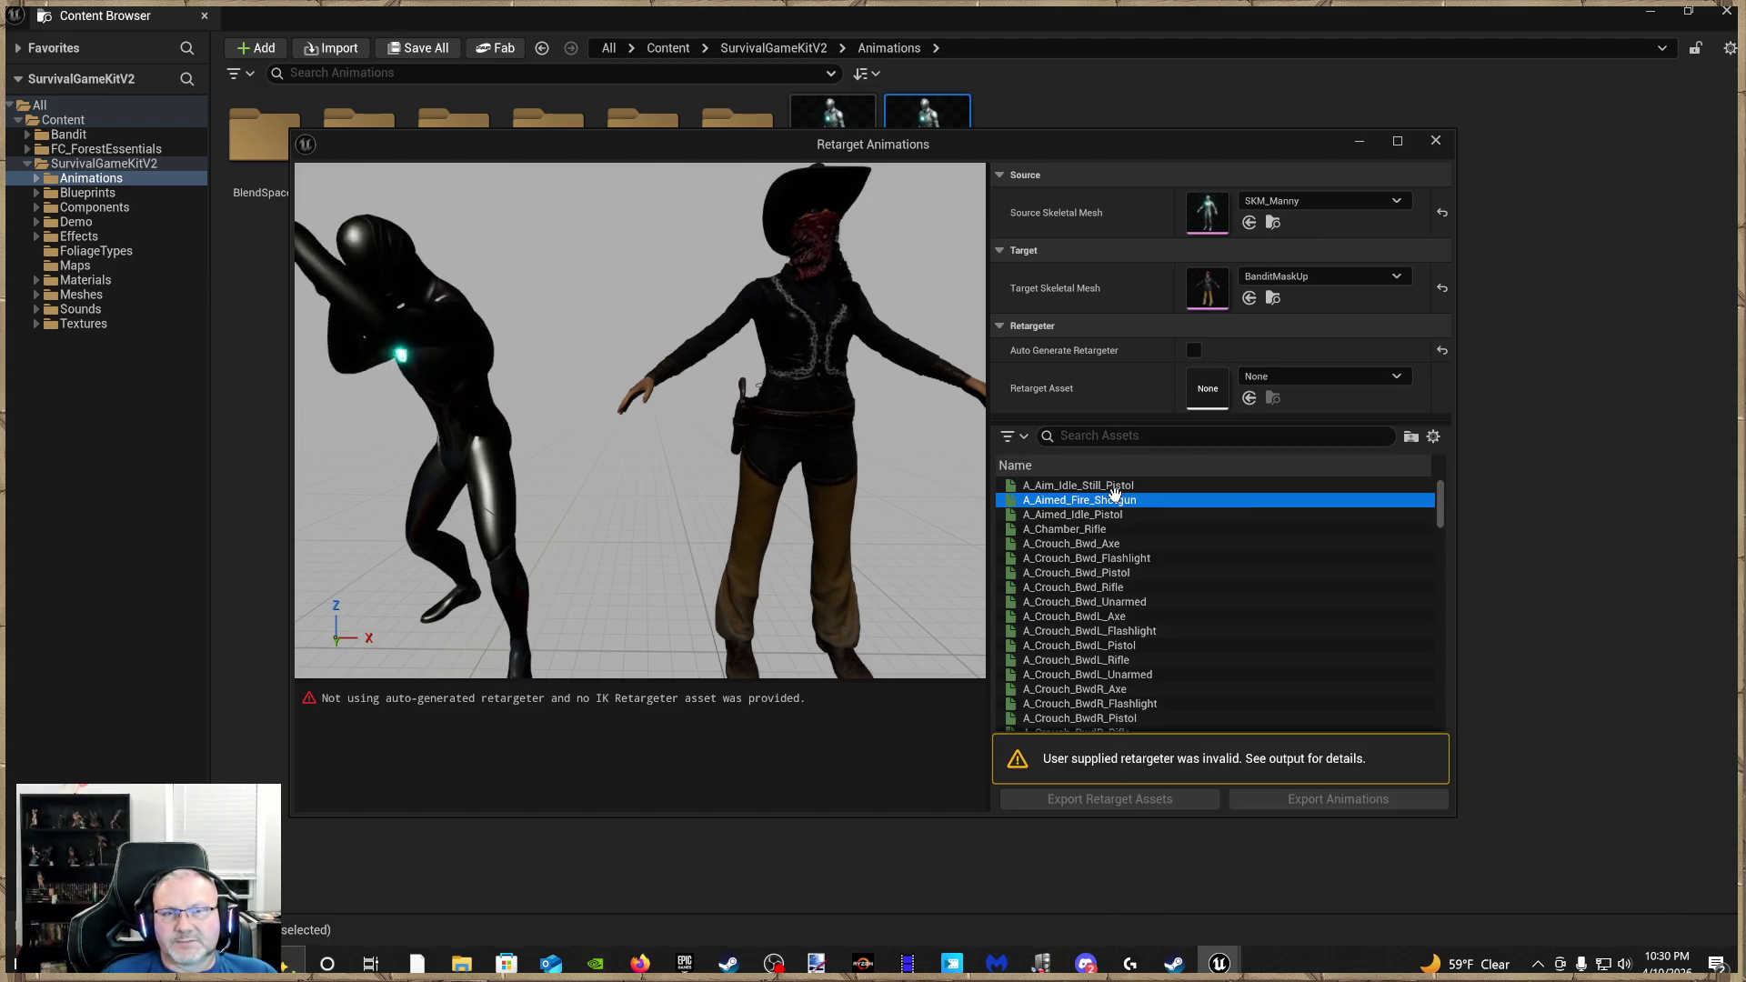
left_click(1117, 514)
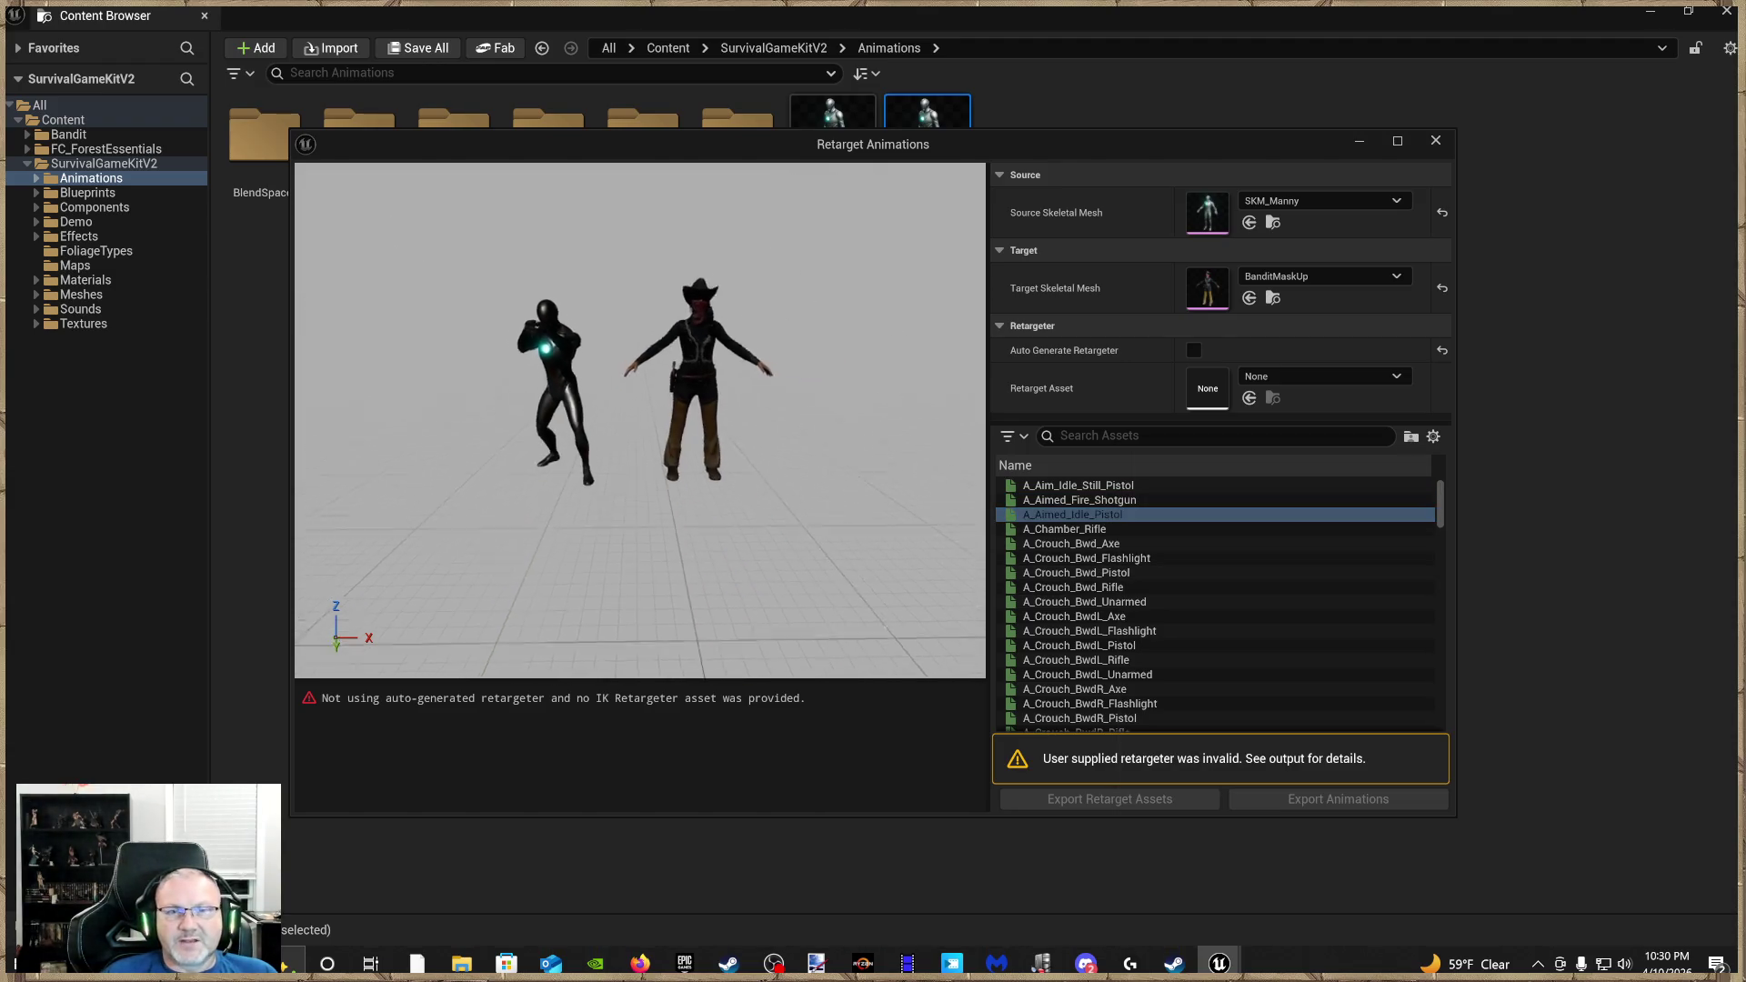
left_click(1099, 586)
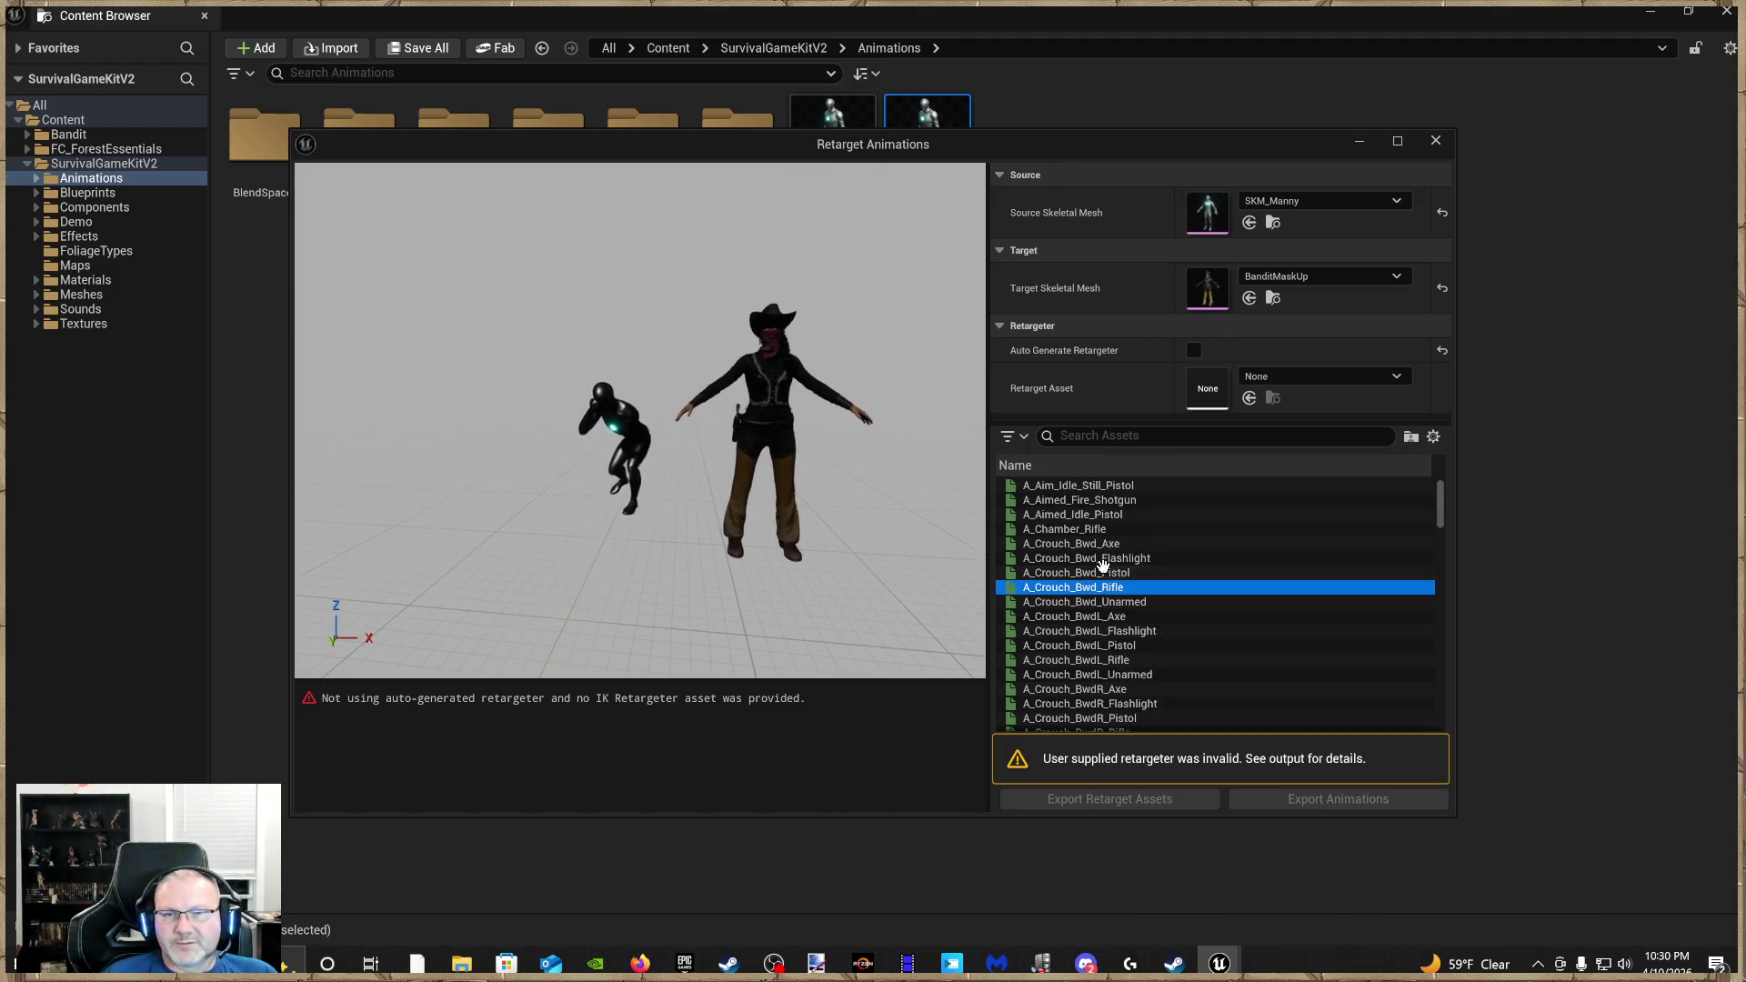
left_click(1193, 350)
mouse_move(673, 494)
left_mouse_down()
mouse_move(687, 546)
mouse_move(646, 555)
mouse_move(916, 506)
left_mouse_up()
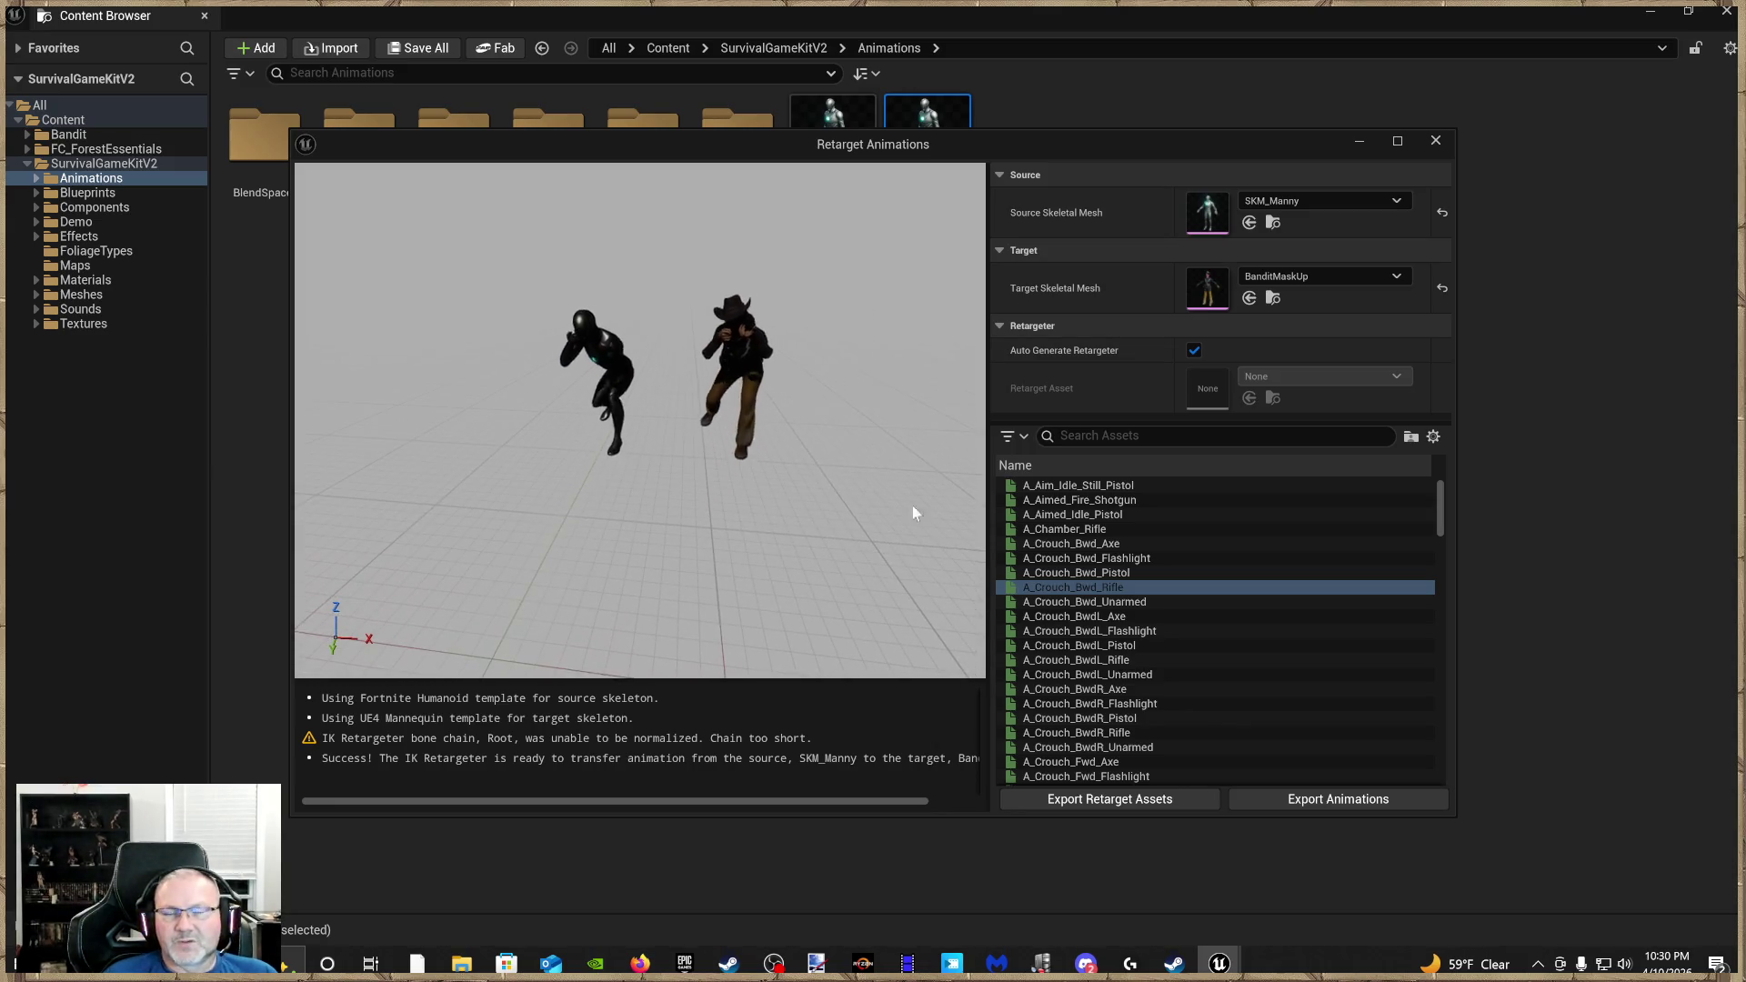
Select every retargeted animation and export the retarget assets into the Bandit folder
left_click(1110, 485)
scroll(1111, 637, "down", 15)
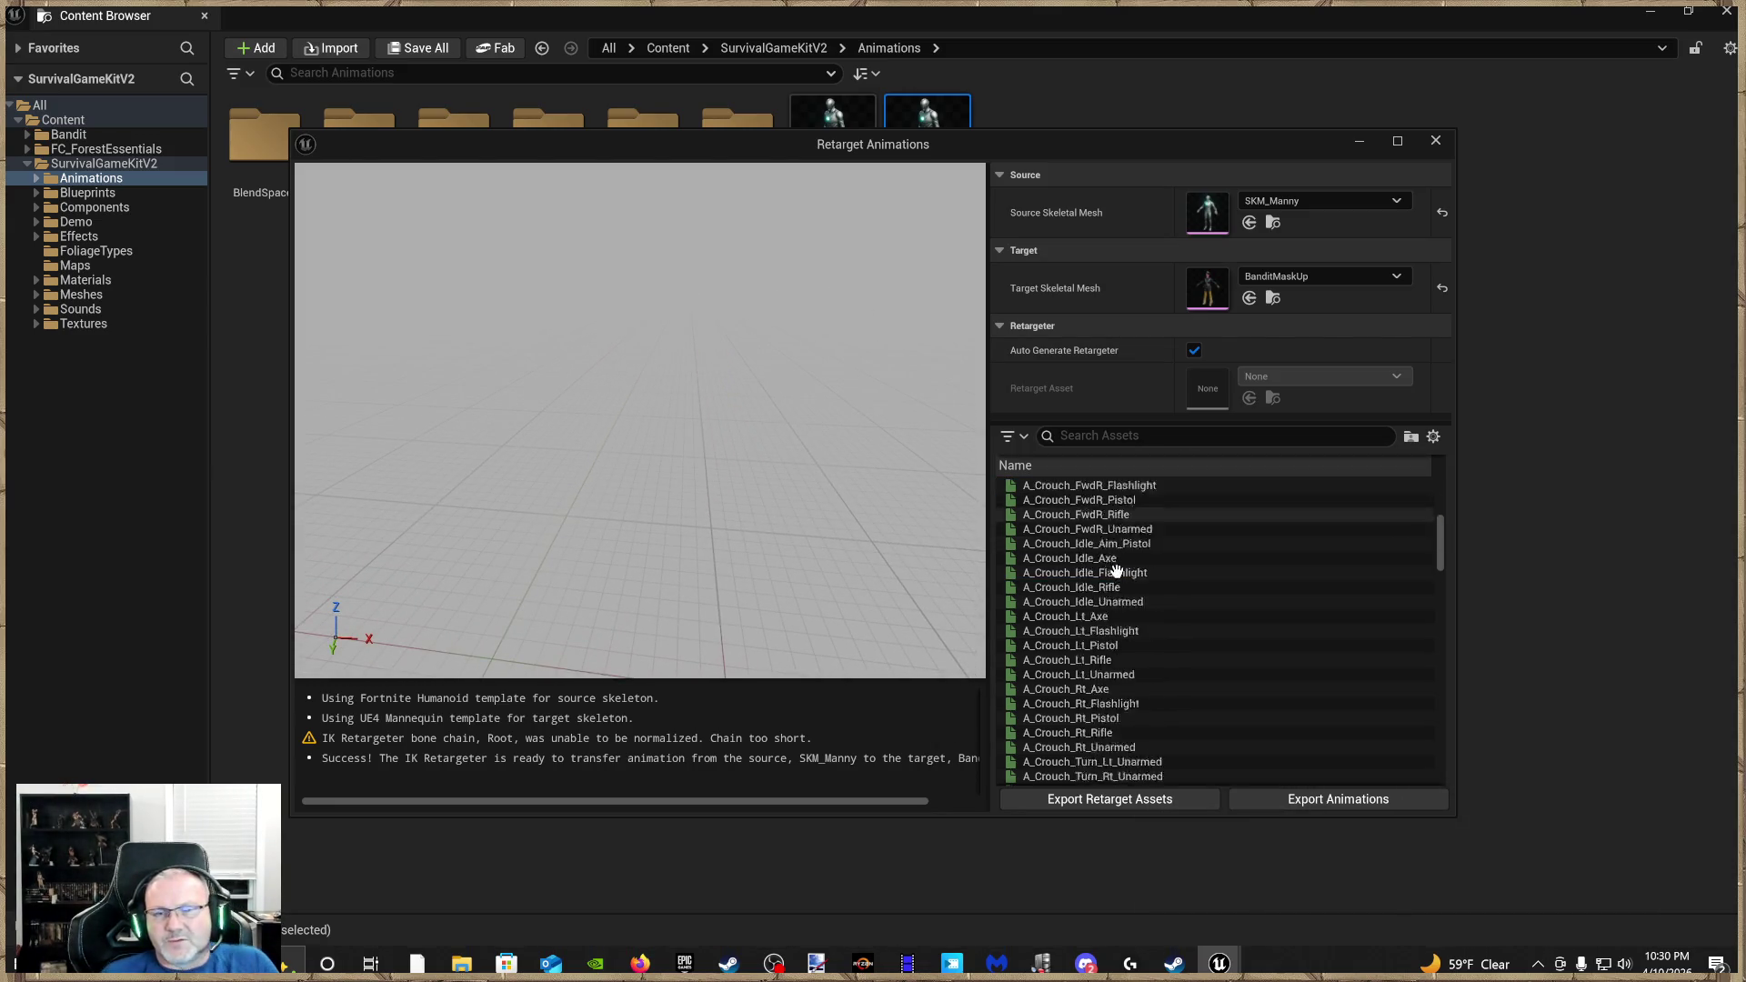
scroll(1109, 733, "down", 10)
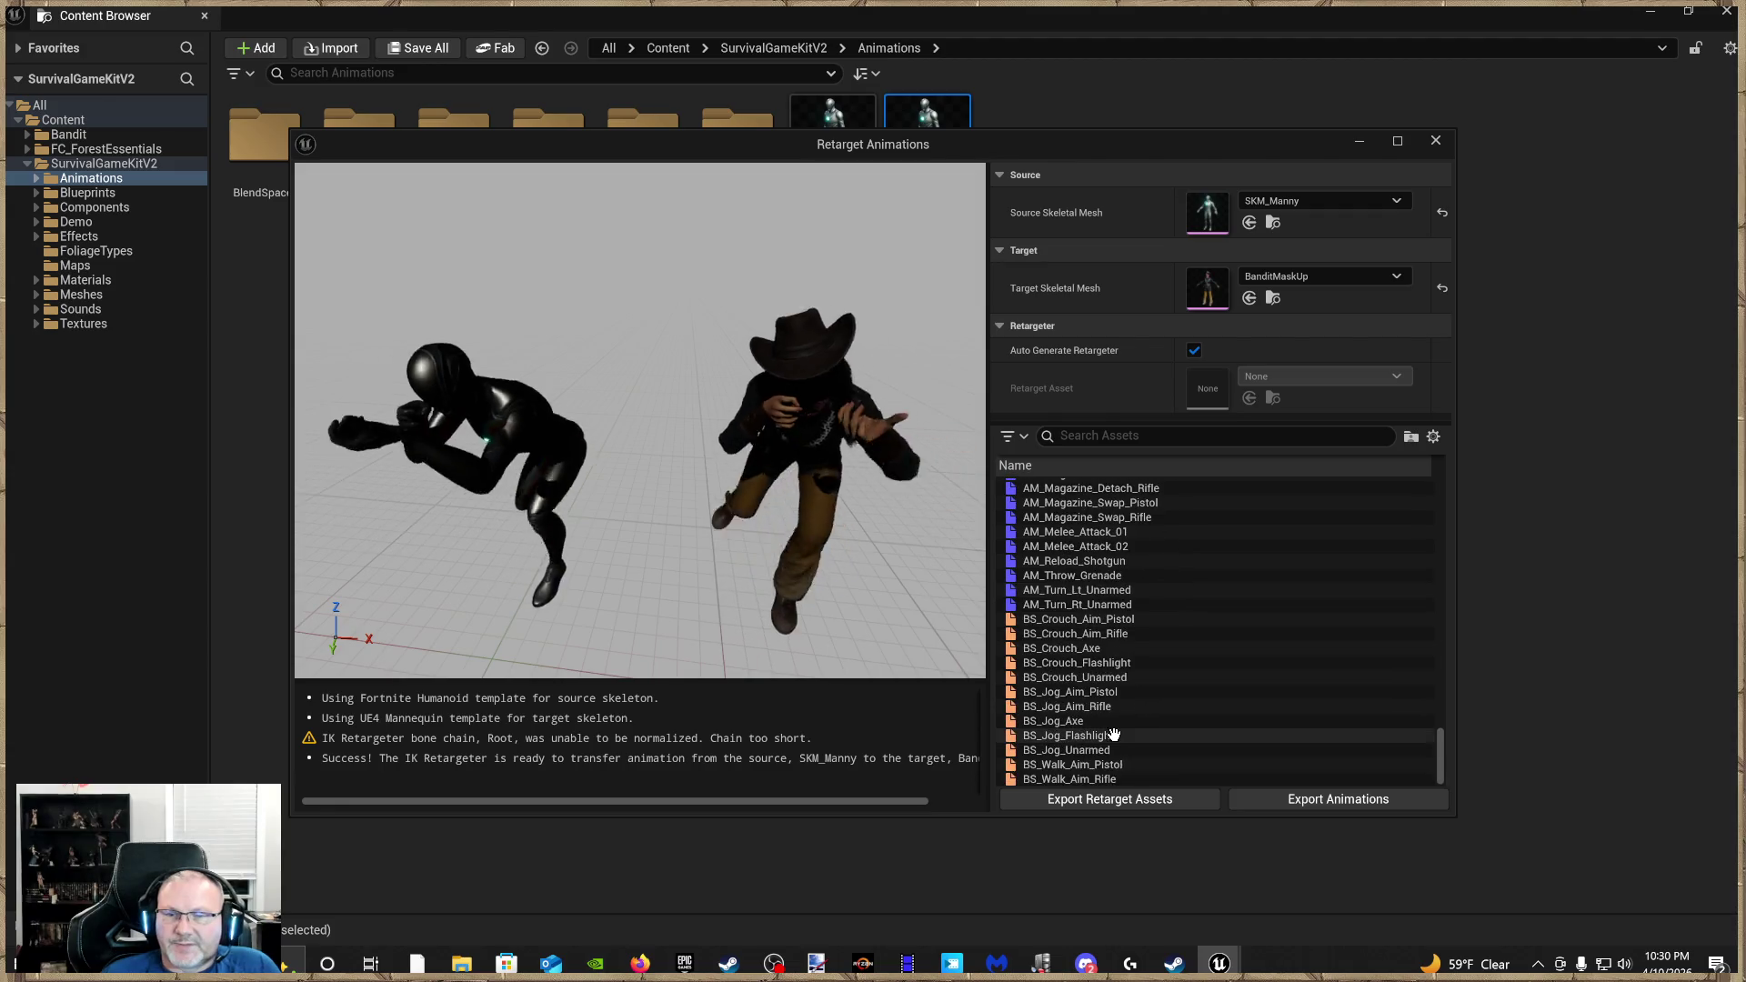
left_click(1105, 778, "shift")
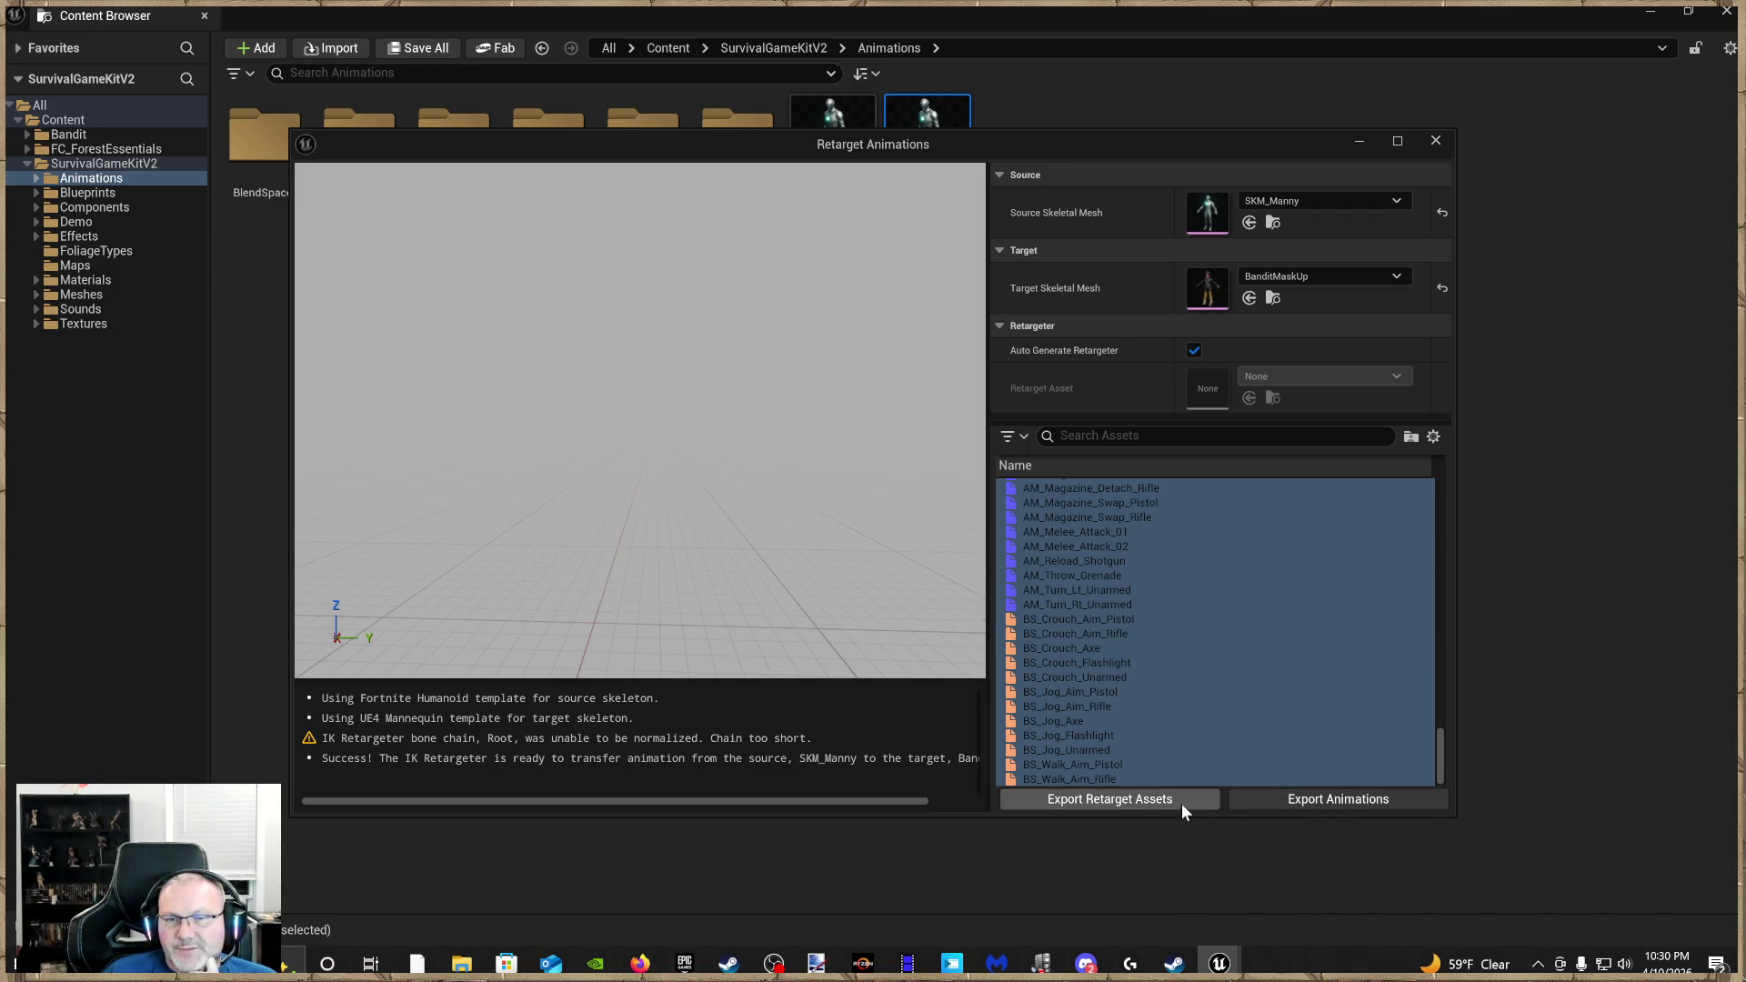
left_click(1169, 798)
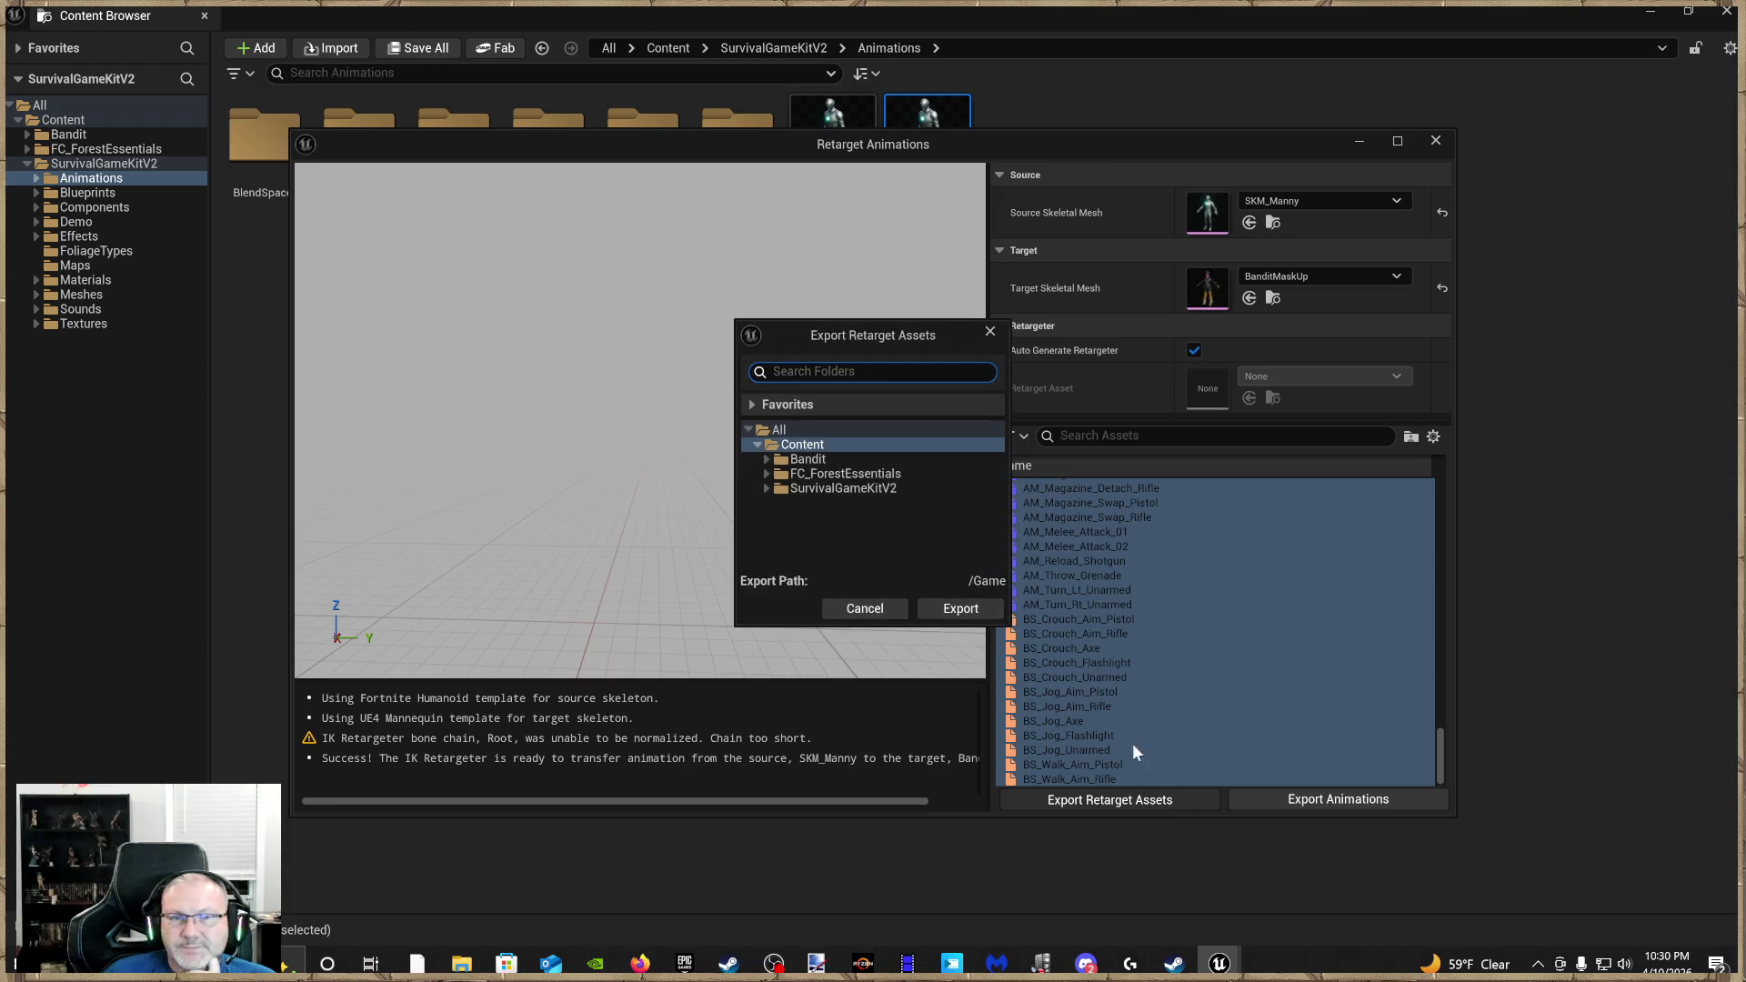
left_click(833, 457)
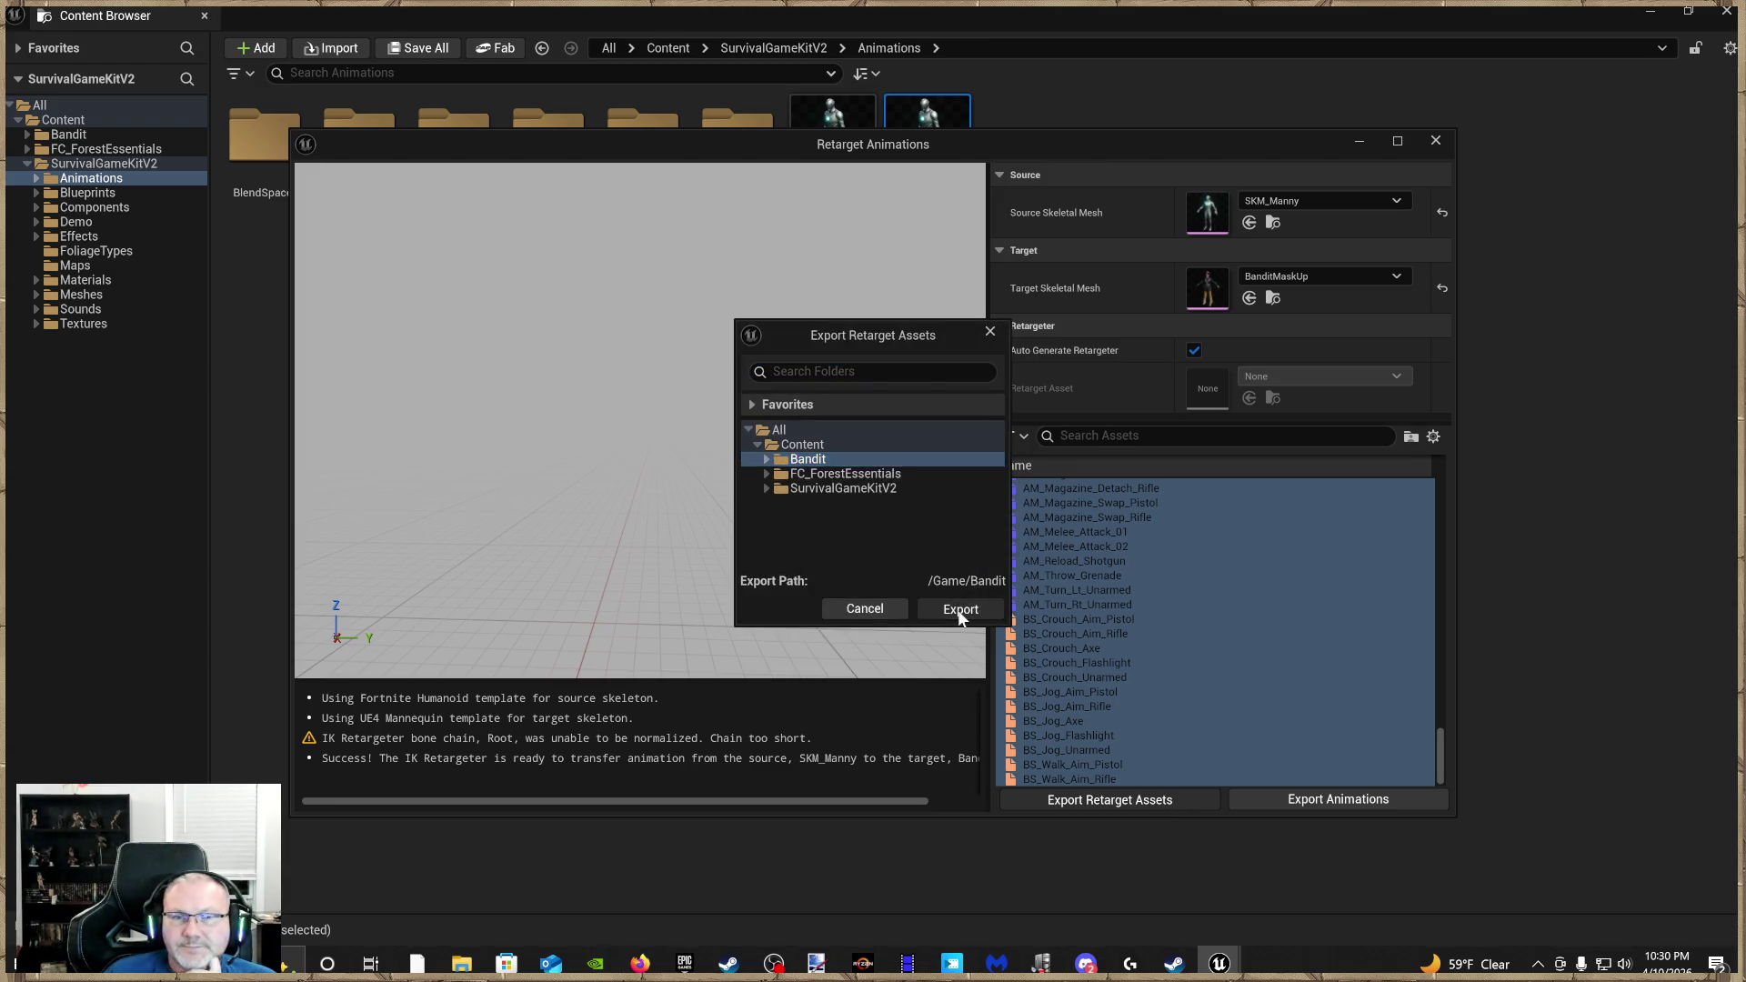
left_click(959, 608)
Open the new RTG_AutoGenerated2 retargeter and reposition its editor window
scroll(1042, 693, "down", 1)
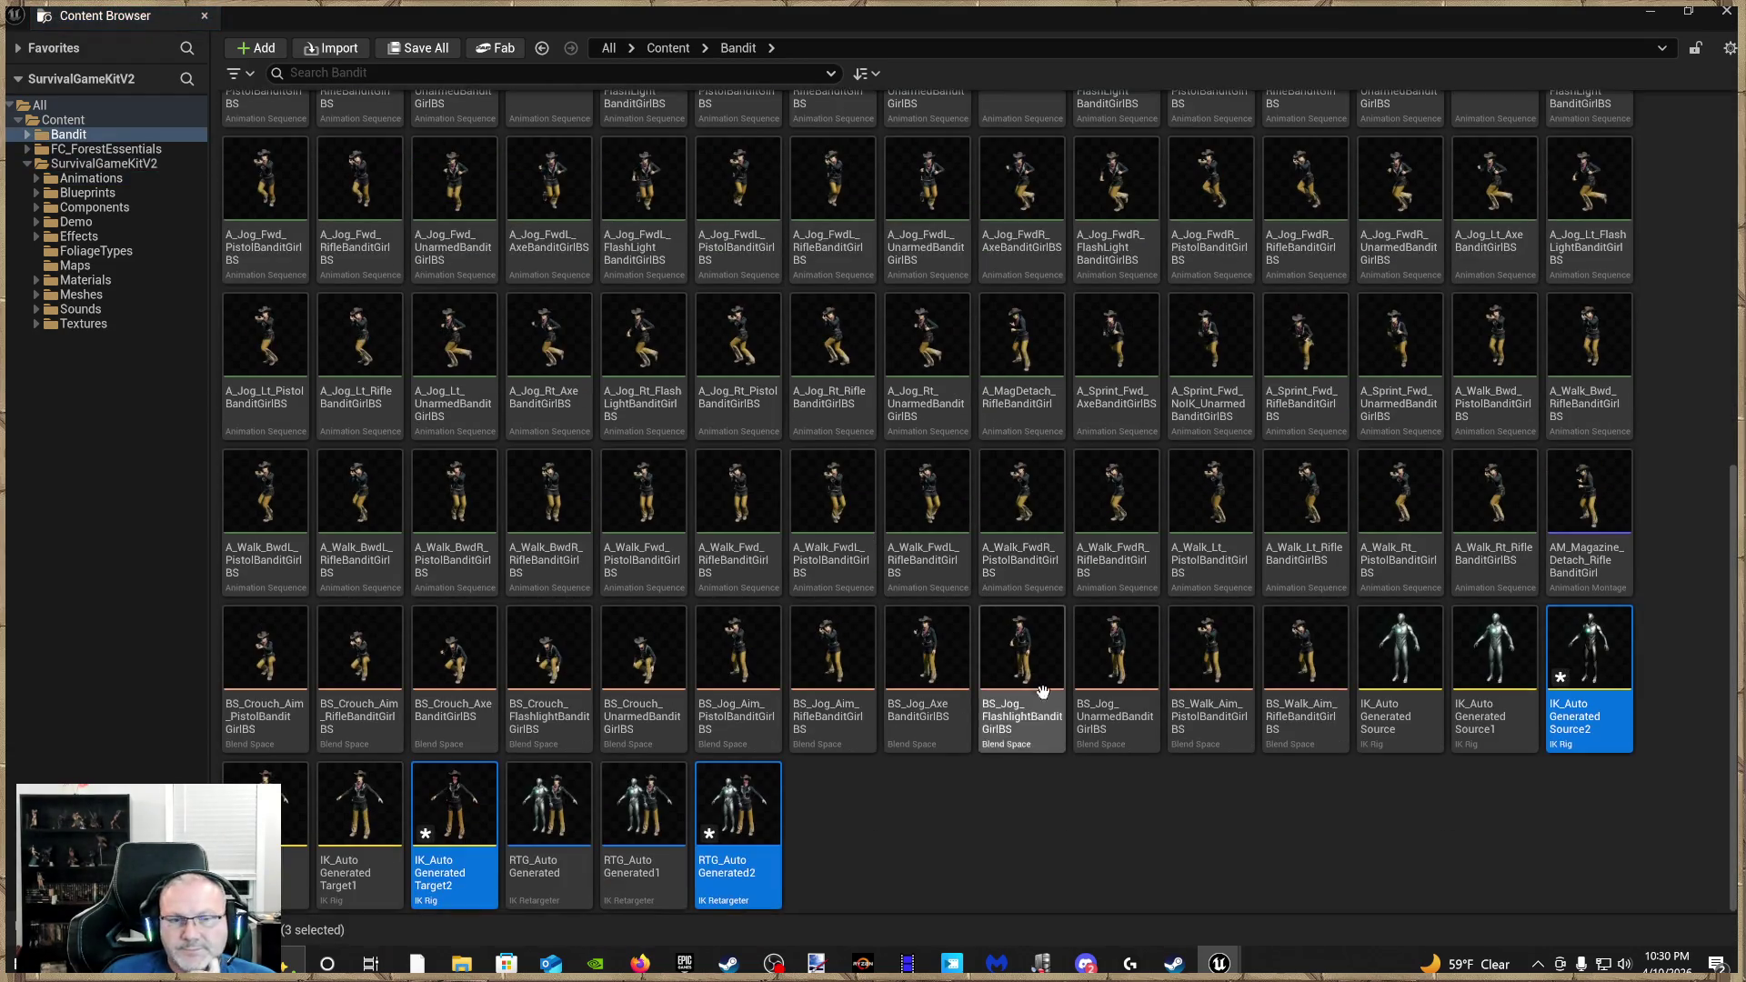
double_click(762, 843)
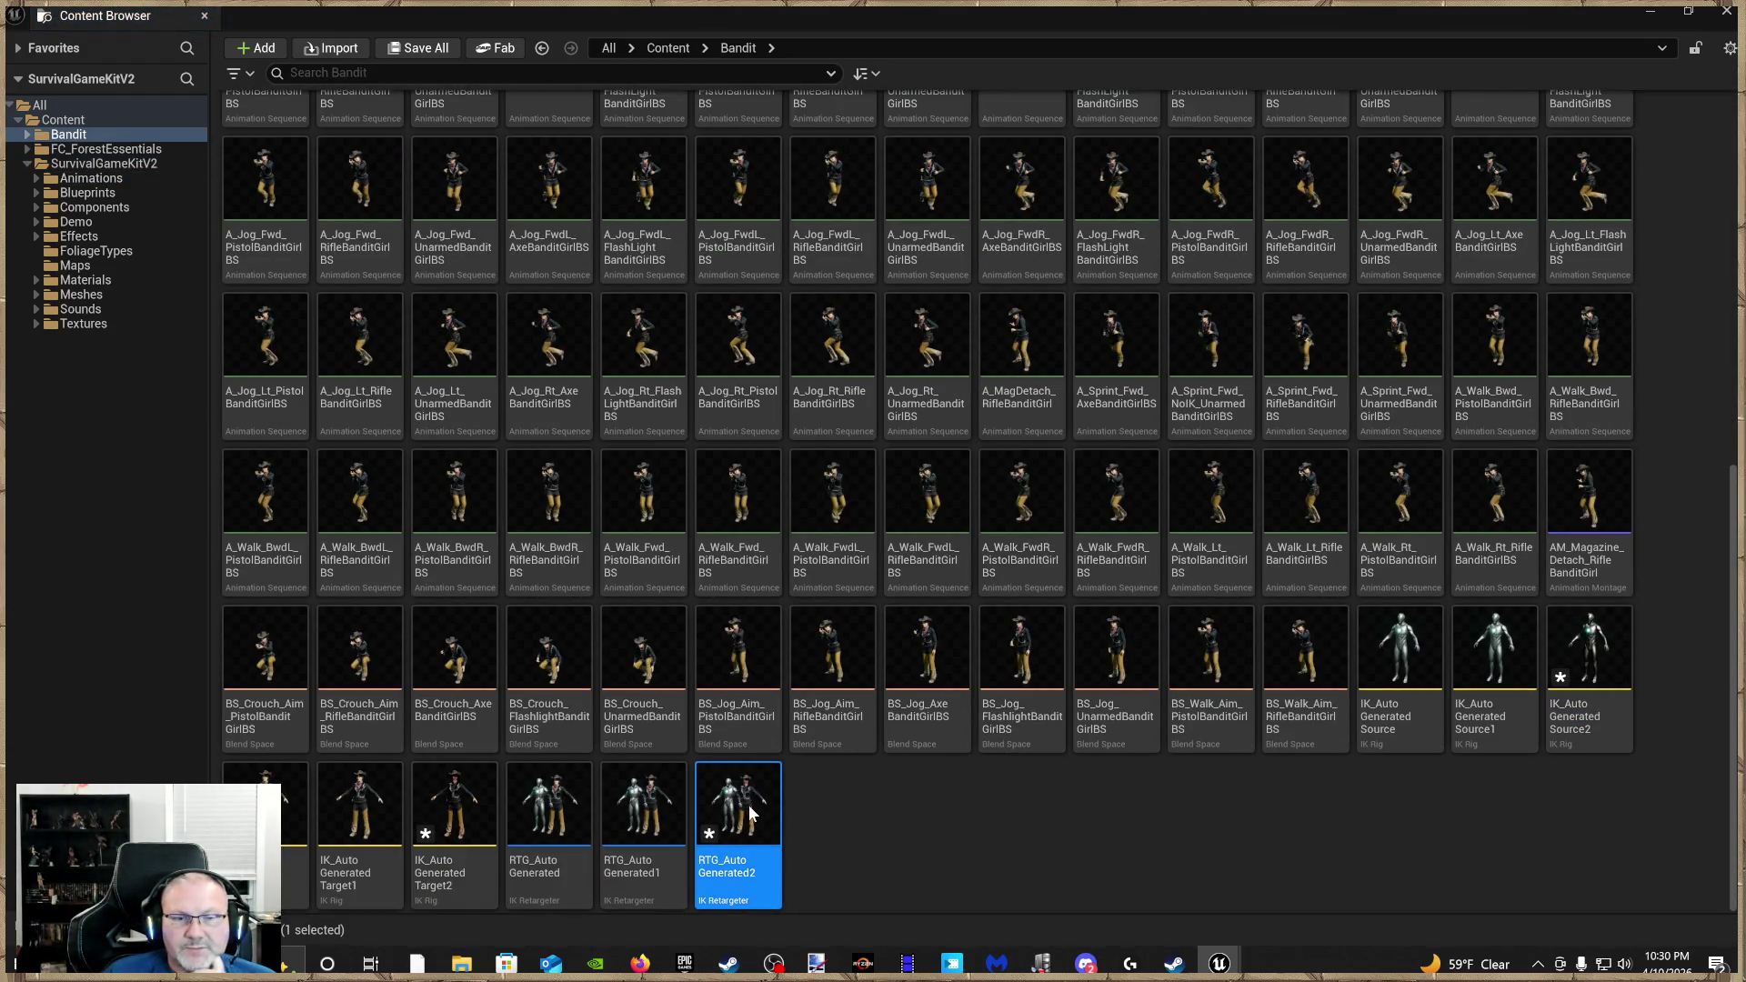
left_click_drag(917, 357, 1004, 344)
left_click(1117, 343)
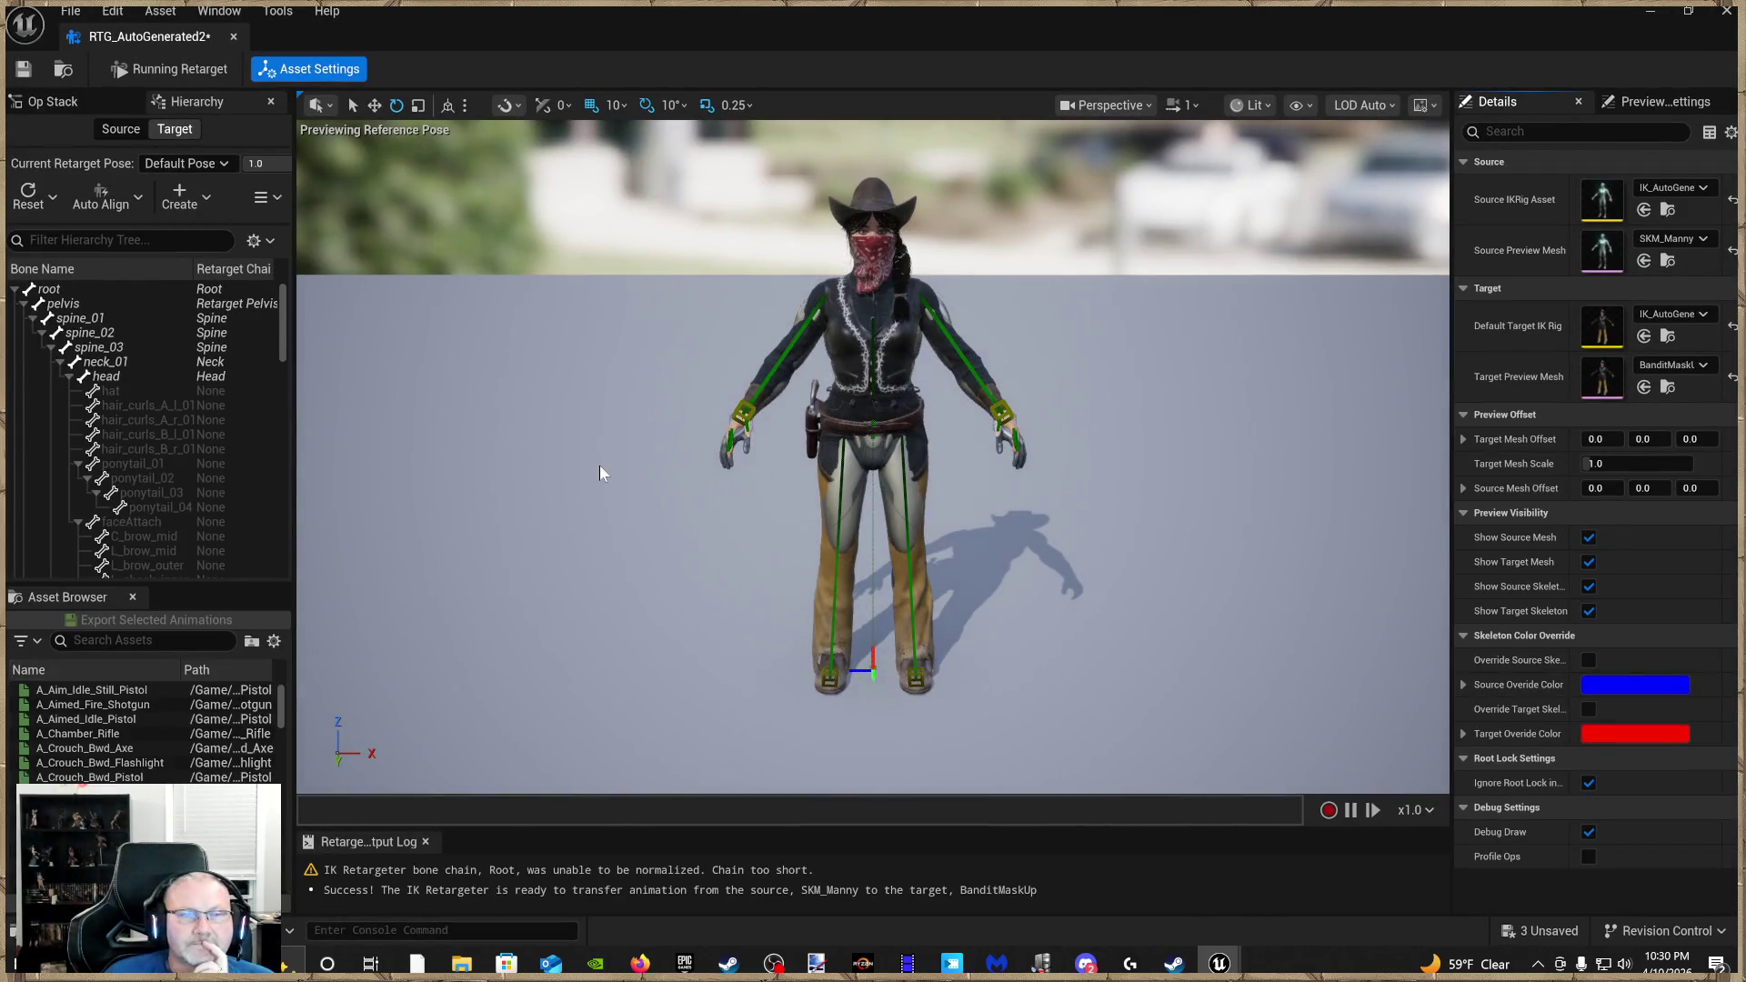
mouse_move(596, 464)
left_mouse_down()
mouse_move(655, 336)
mouse_move(628, 346)
mouse_move(637, 391)
mouse_move(641, 354)
mouse_move(664, 373)
mouse_move(654, 360)
mouse_move(677, 360)
mouse_move(663, 378)
mouse_move(677, 364)
left_mouse_up()
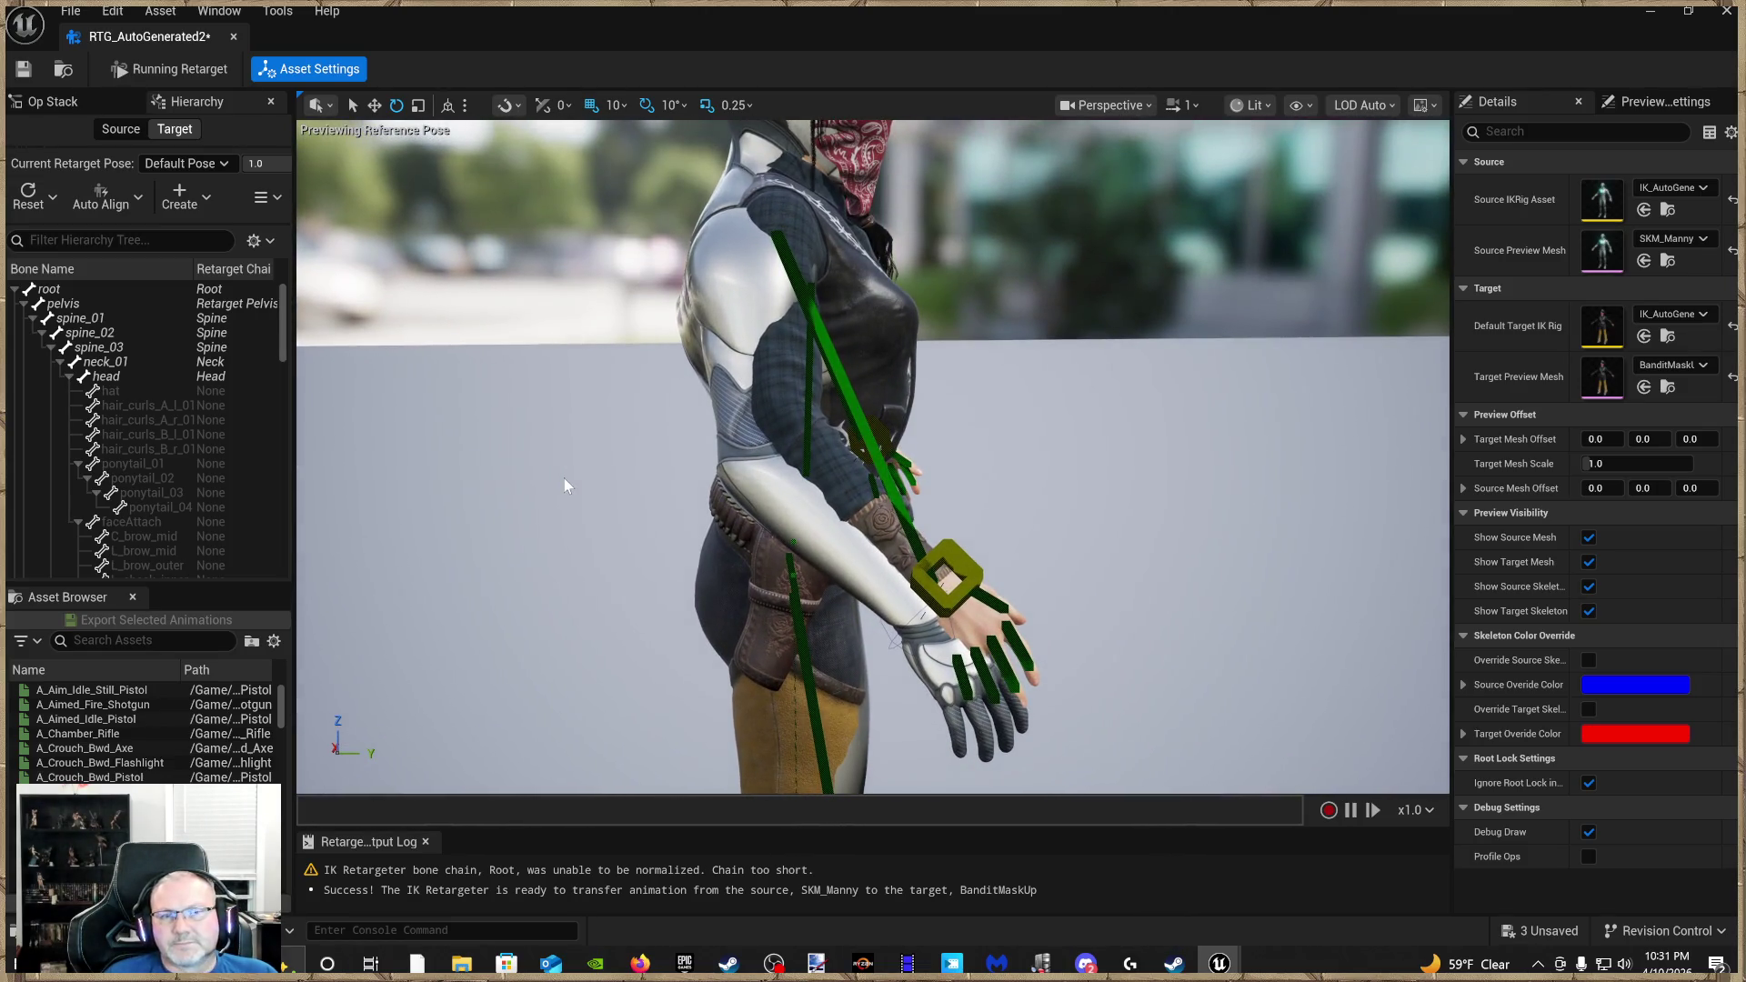
left_click_drag(564, 479, 636, 472)
mouse_move(873, 455)
left_mouse_down()
mouse_move(873, 391)
mouse_move(818, 473)
mouse_move(755, 491)
mouse_move(868, 414)
mouse_move(891, 472)
mouse_move(855, 400)
mouse_move(782, 454)
left_mouse_up()
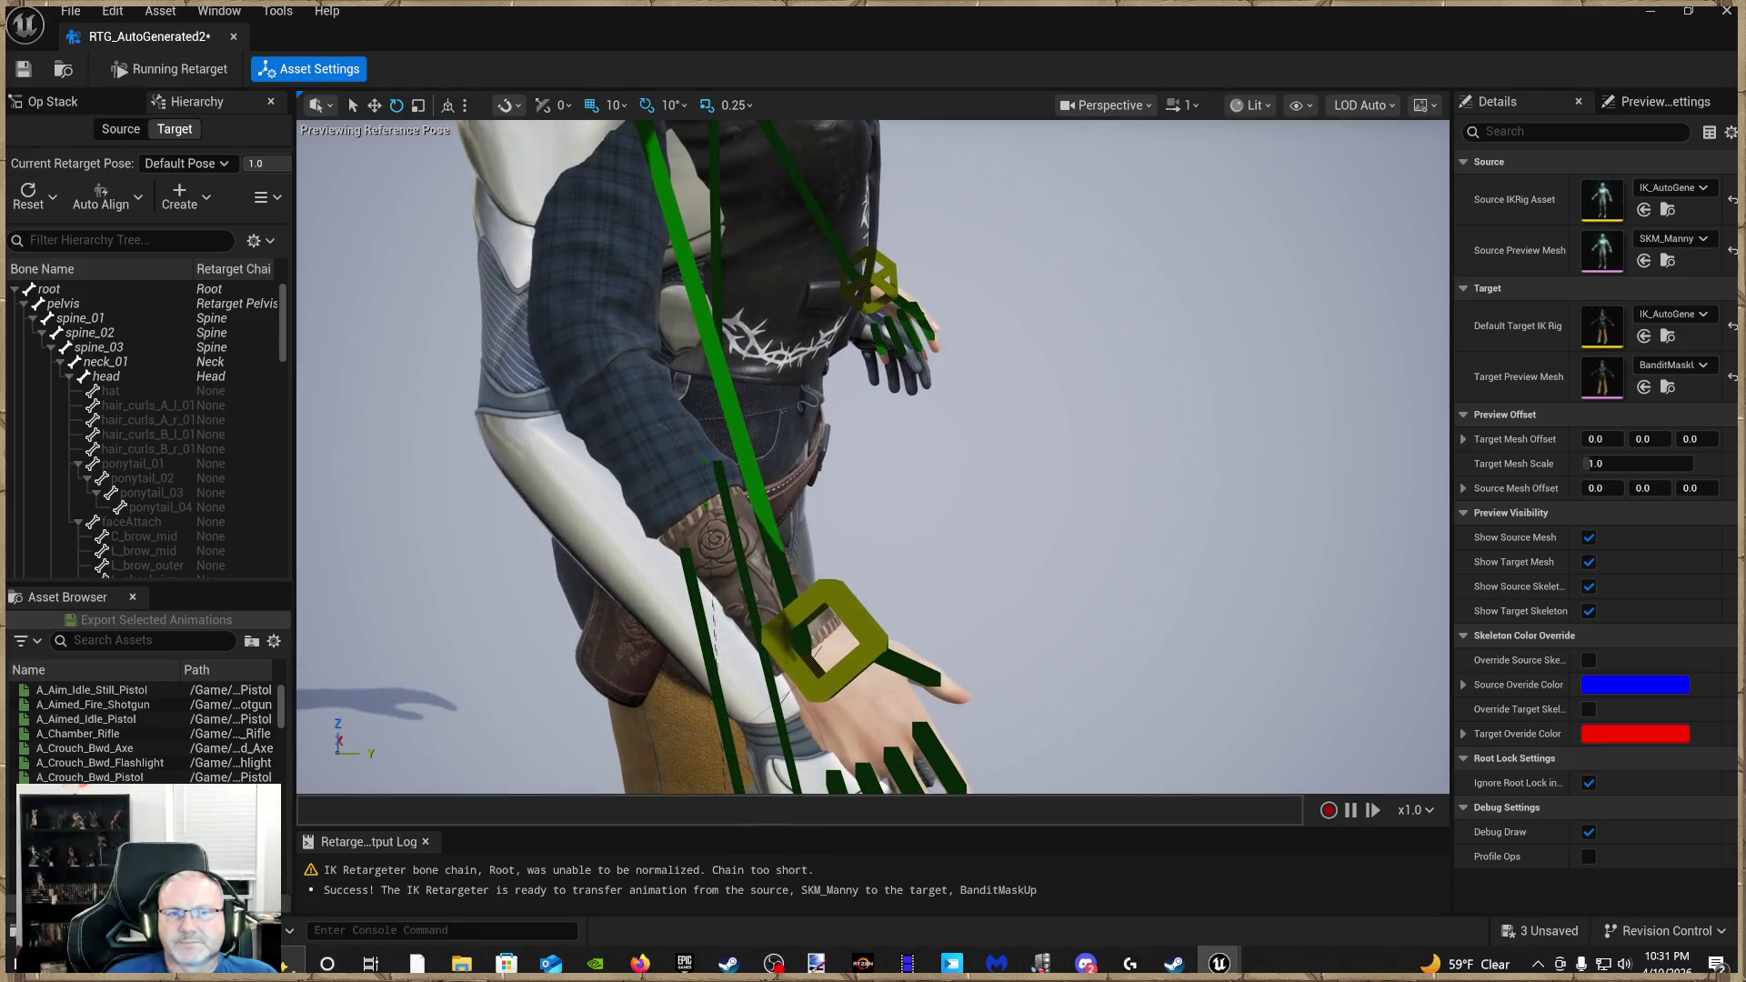
mouse_move(622, 353)
left_mouse_down()
mouse_move(622, 427)
mouse_move(582, 428)
mouse_move(655, 428)
left_mouse_up()
mouse_move(873, 454)
left_mouse_down()
mouse_move(782, 455)
mouse_move(782, 364)
mouse_move(782, 427)
left_mouse_up()
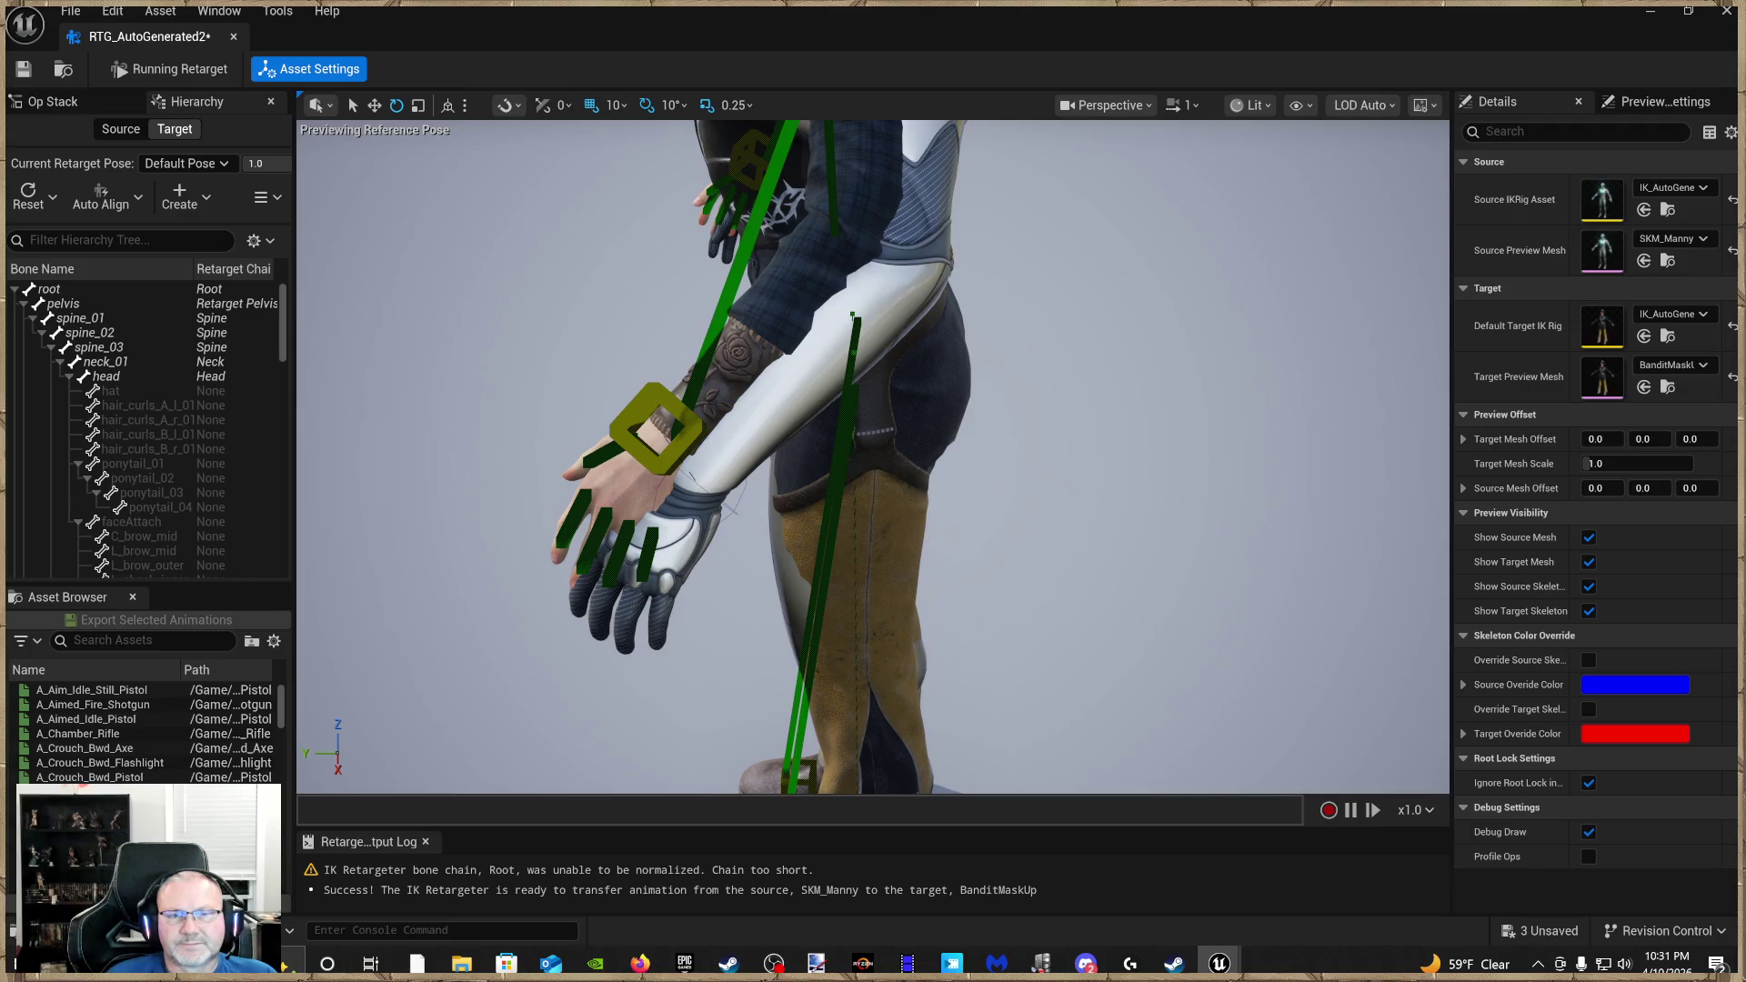
mouse_move(653, 454)
left_mouse_down()
mouse_move(653, 491)
mouse_move(653, 436)
mouse_move(691, 409)
mouse_move(647, 435)
left_mouse_up()
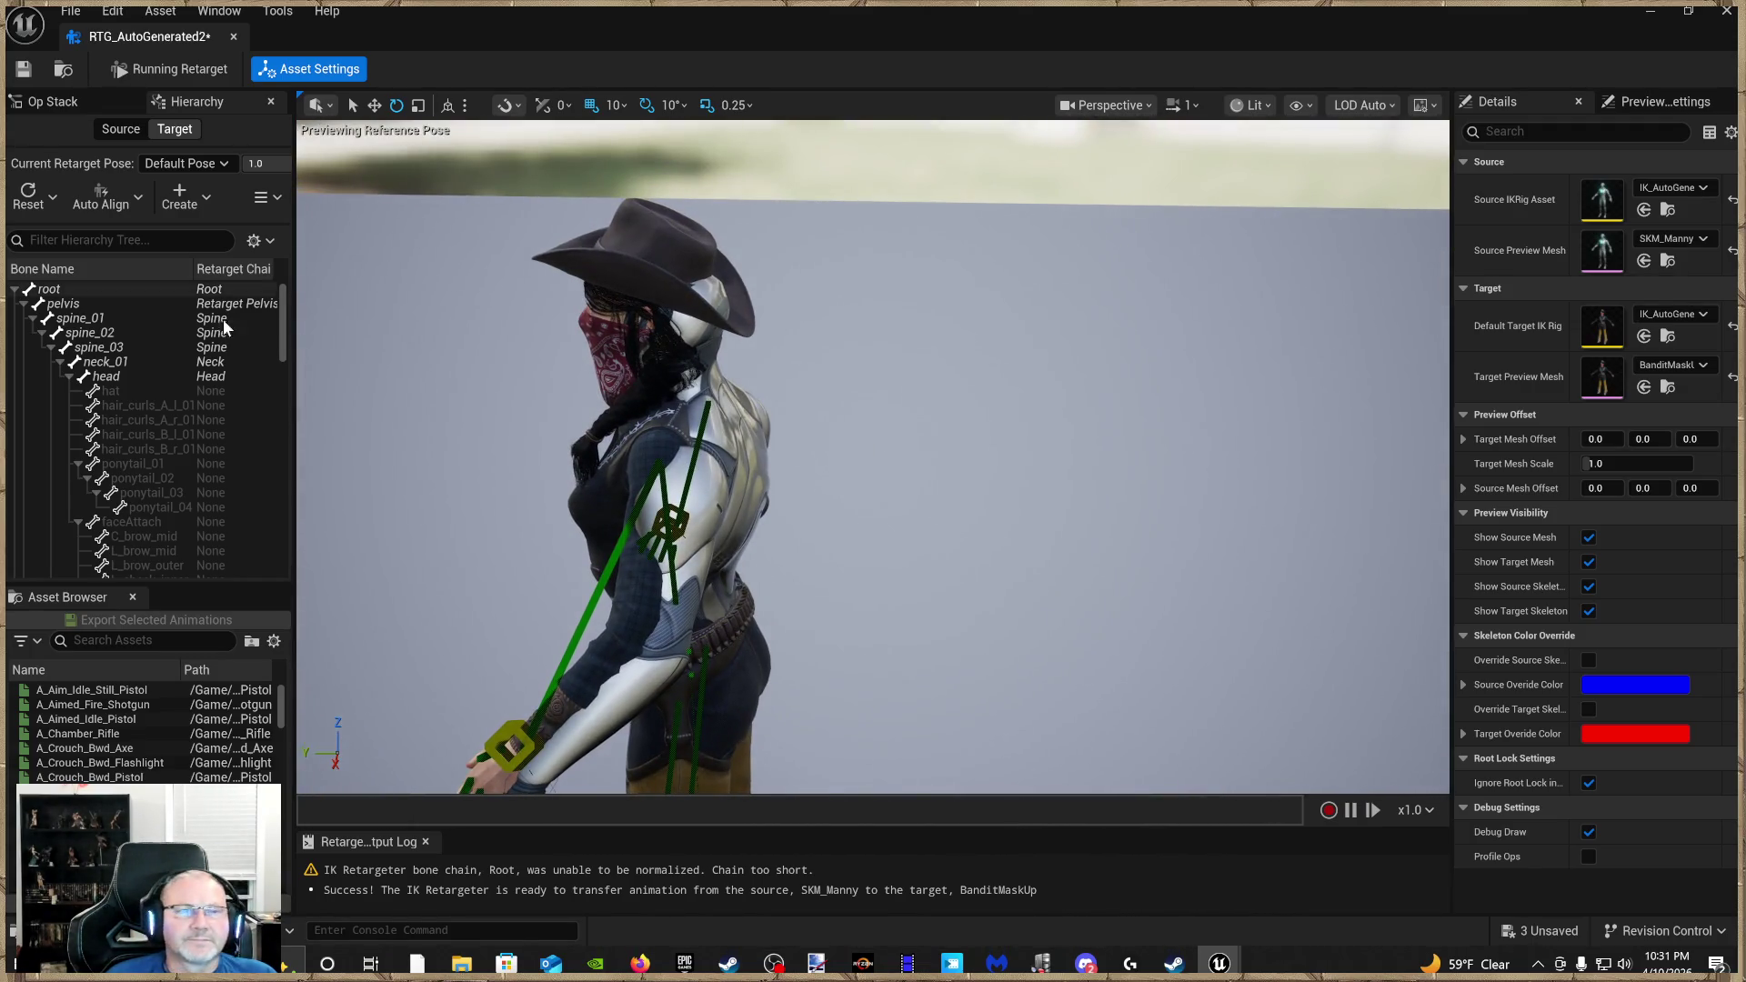
scroll(134, 460, "down", 5)
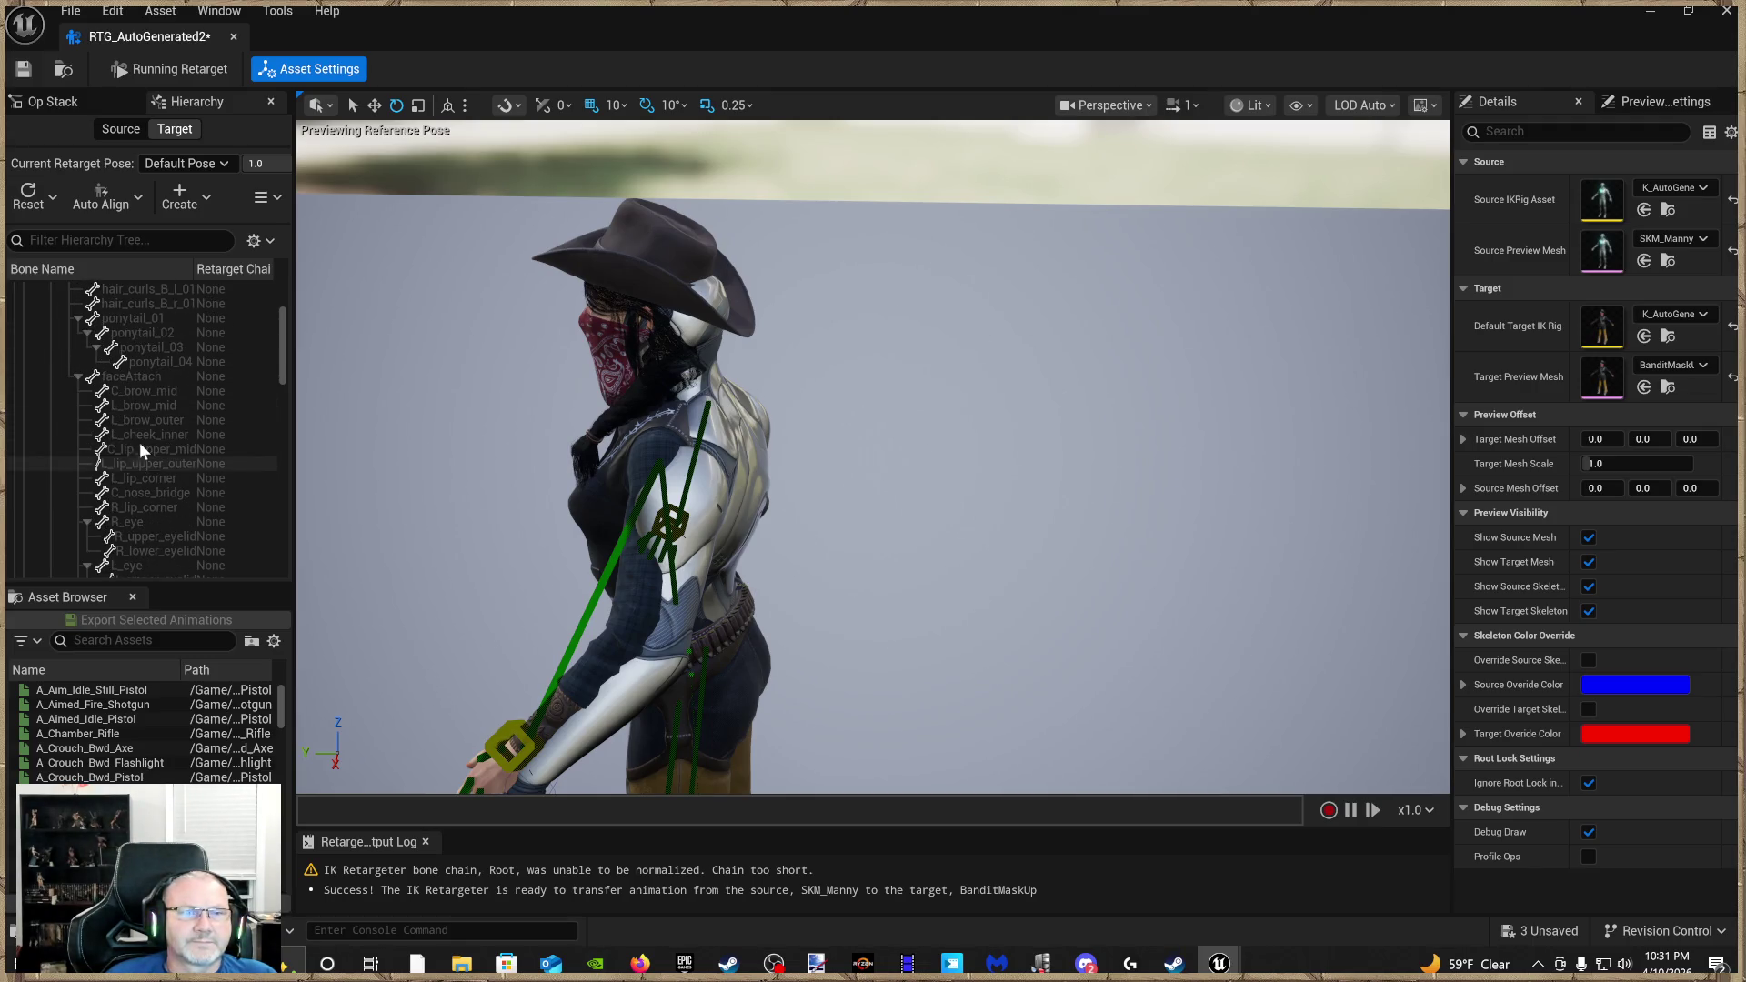
Set the retargeter's Auto Align method to Mesh
left_click(107, 206)
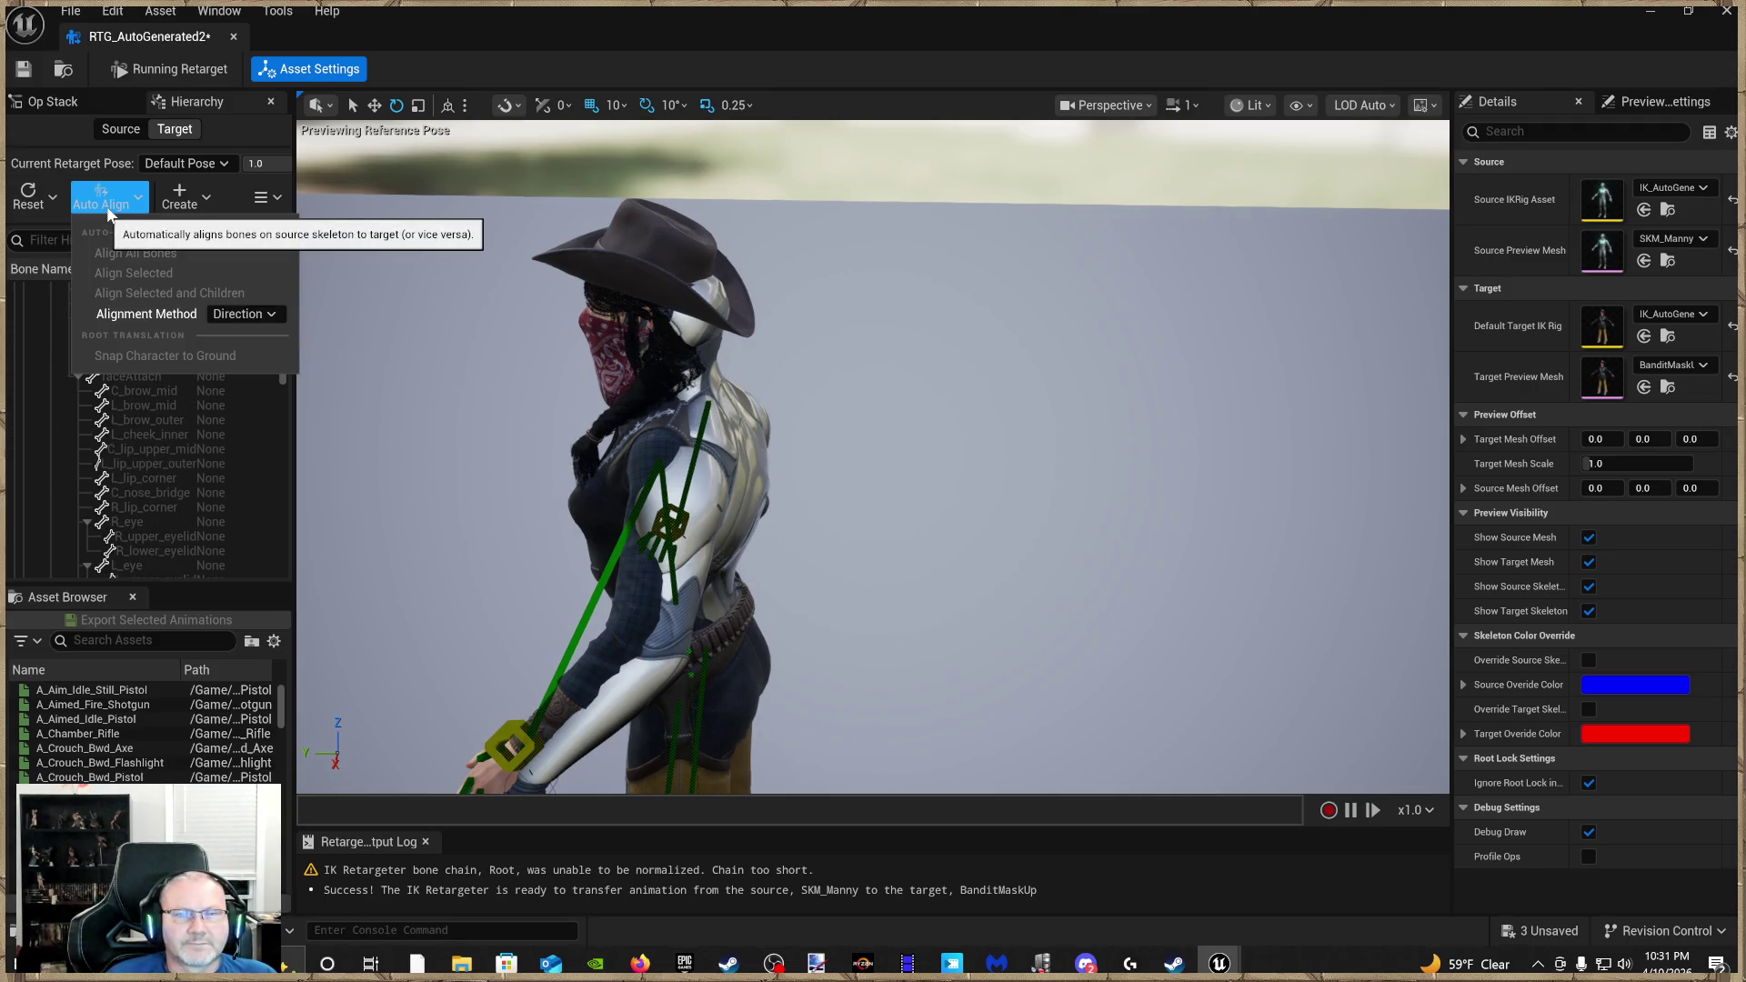
left_click(275, 311)
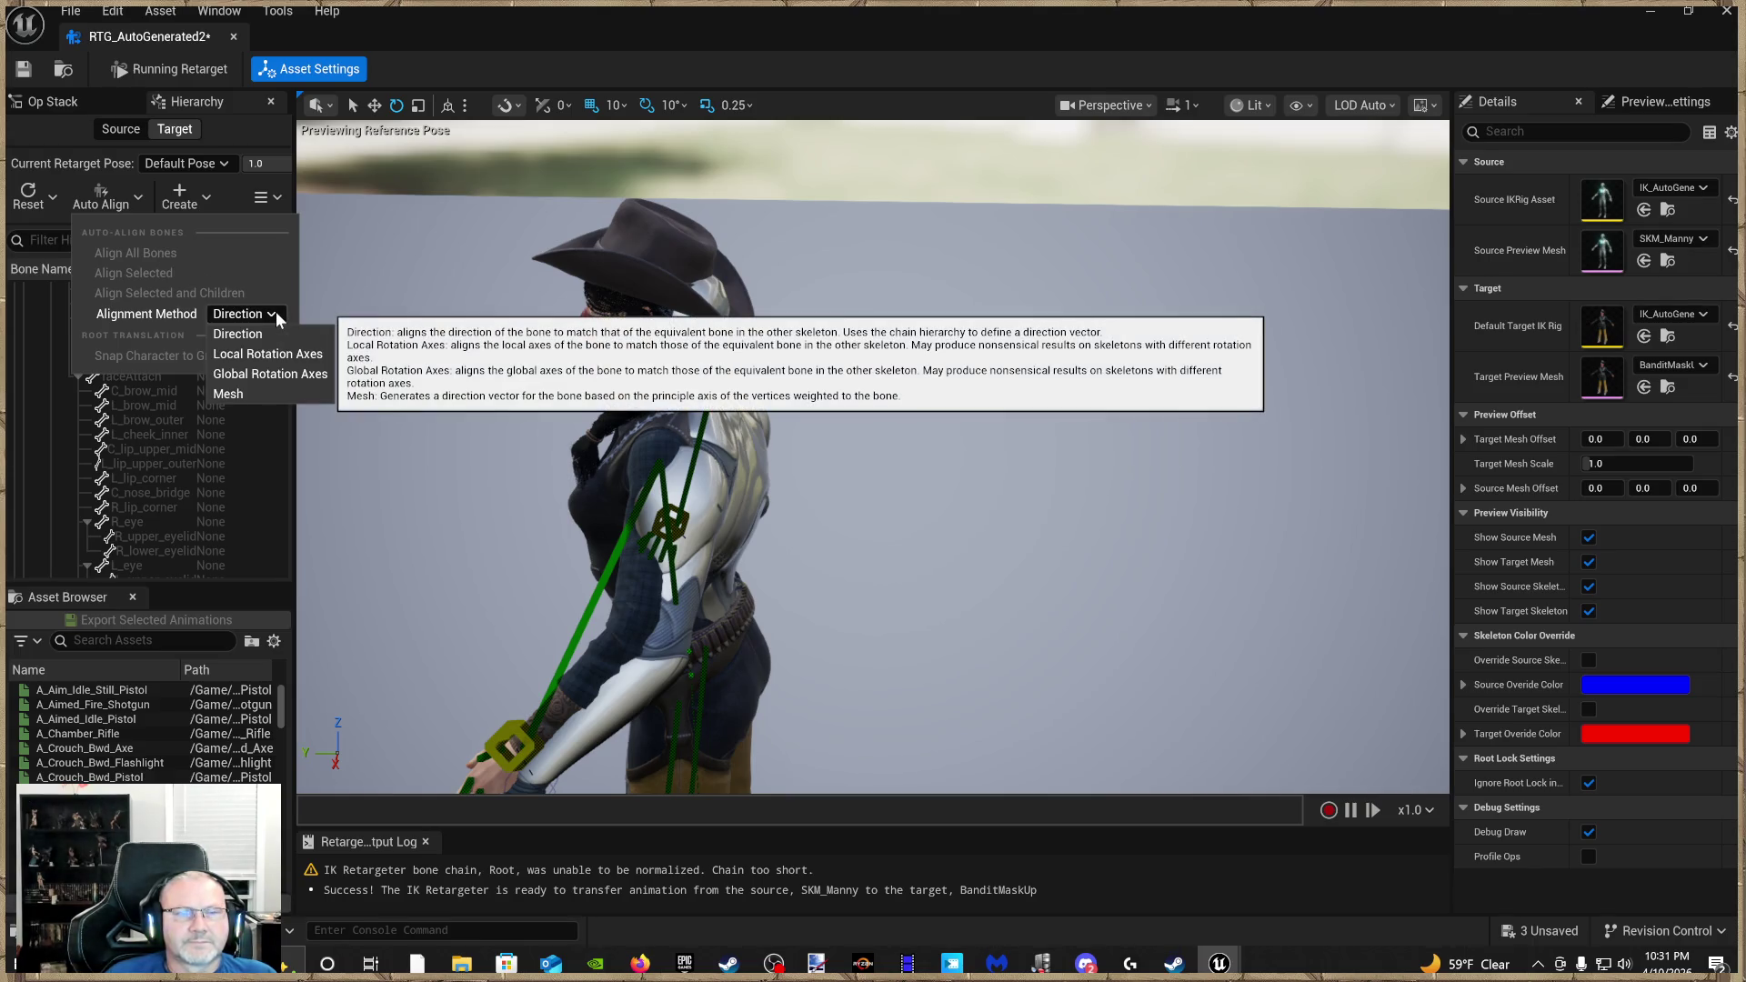
left_click(274, 311)
left_click(308, 198)
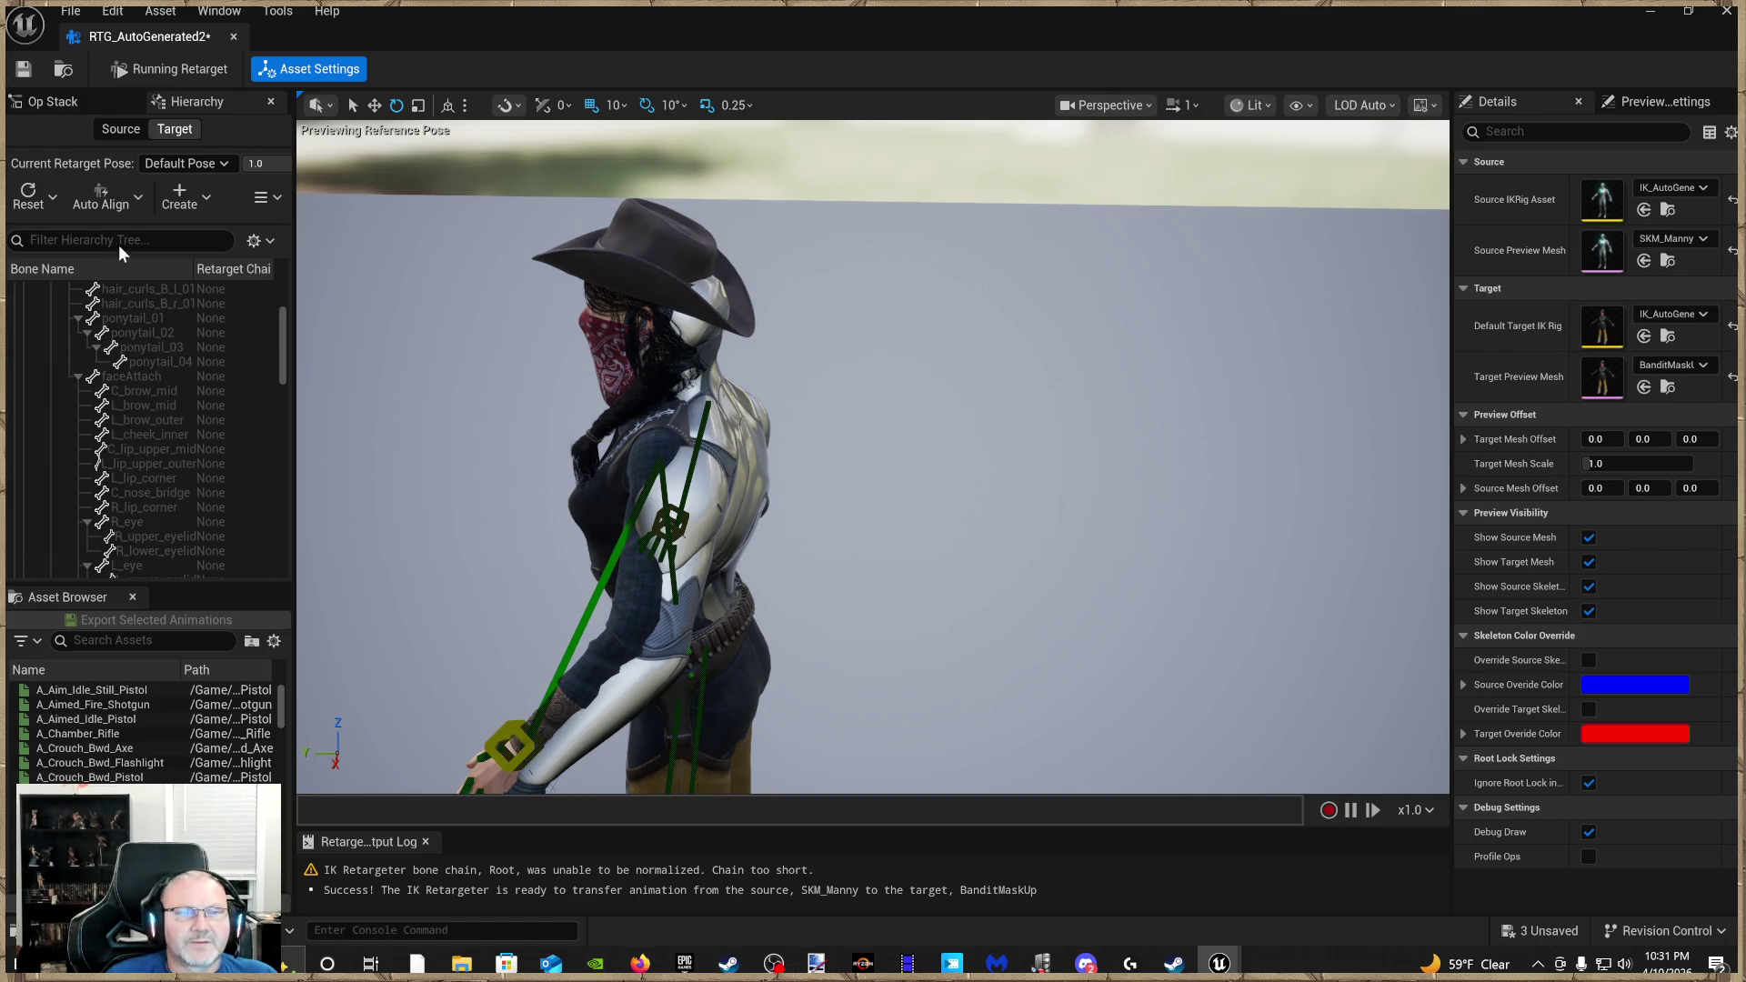
left_click(107, 199)
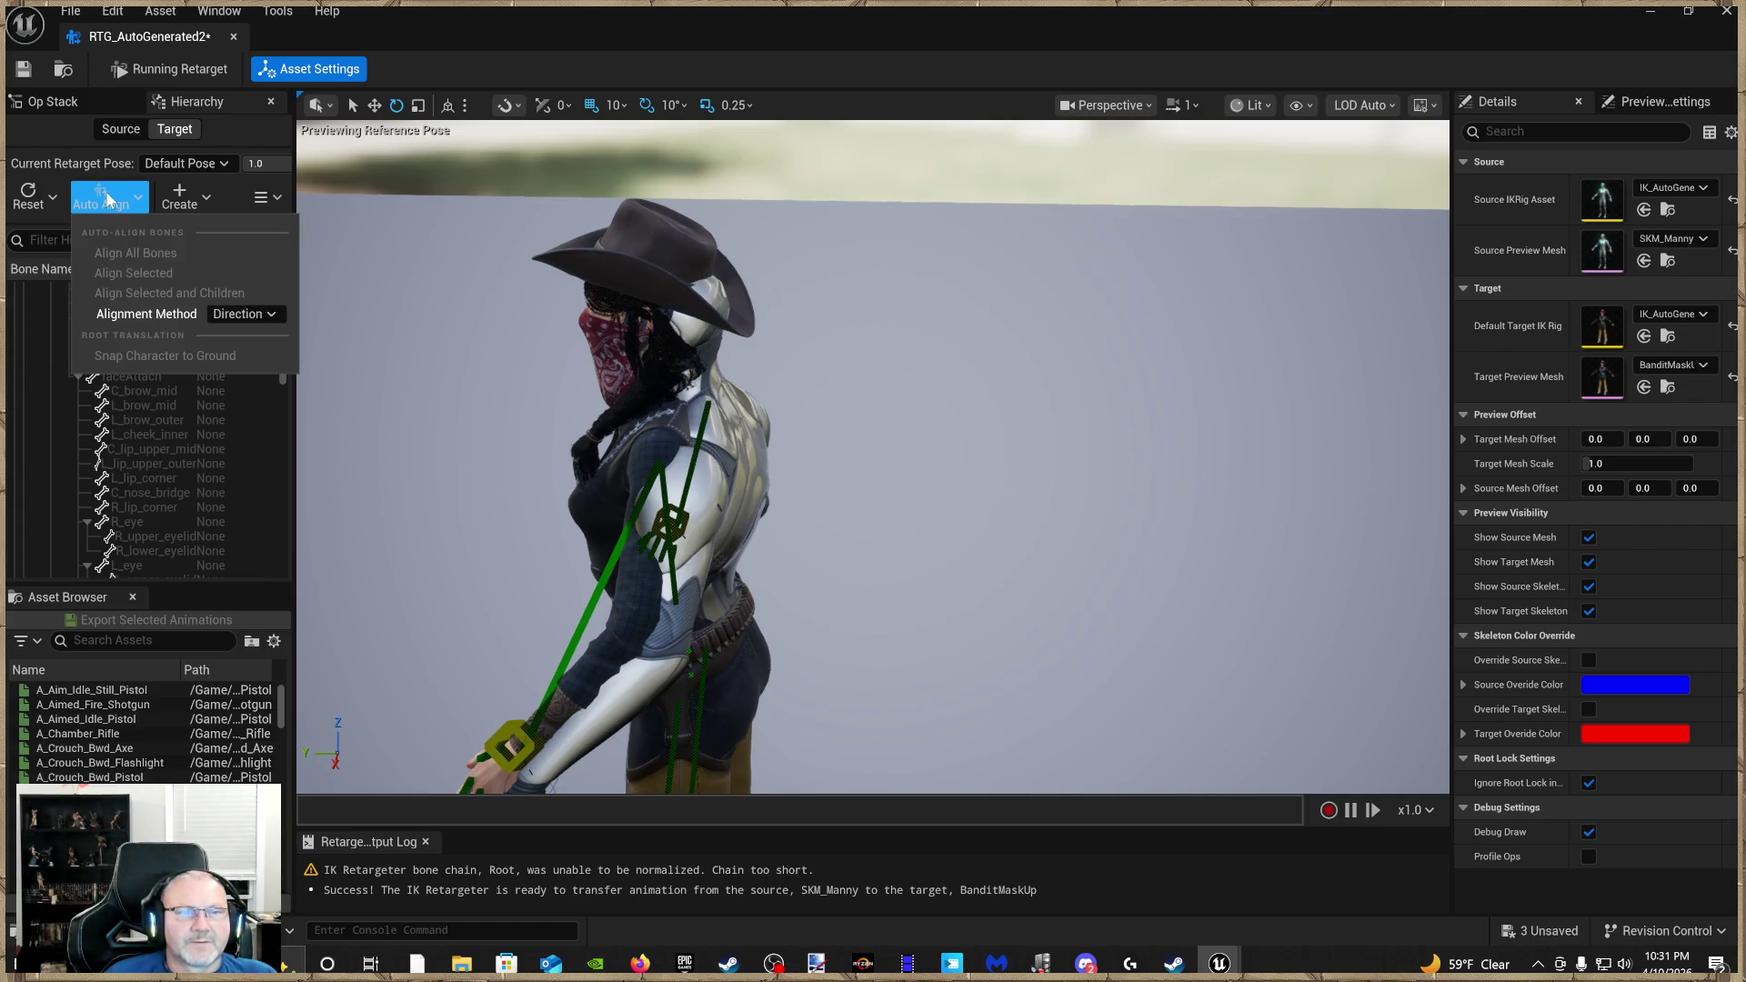
left_click(250, 318)
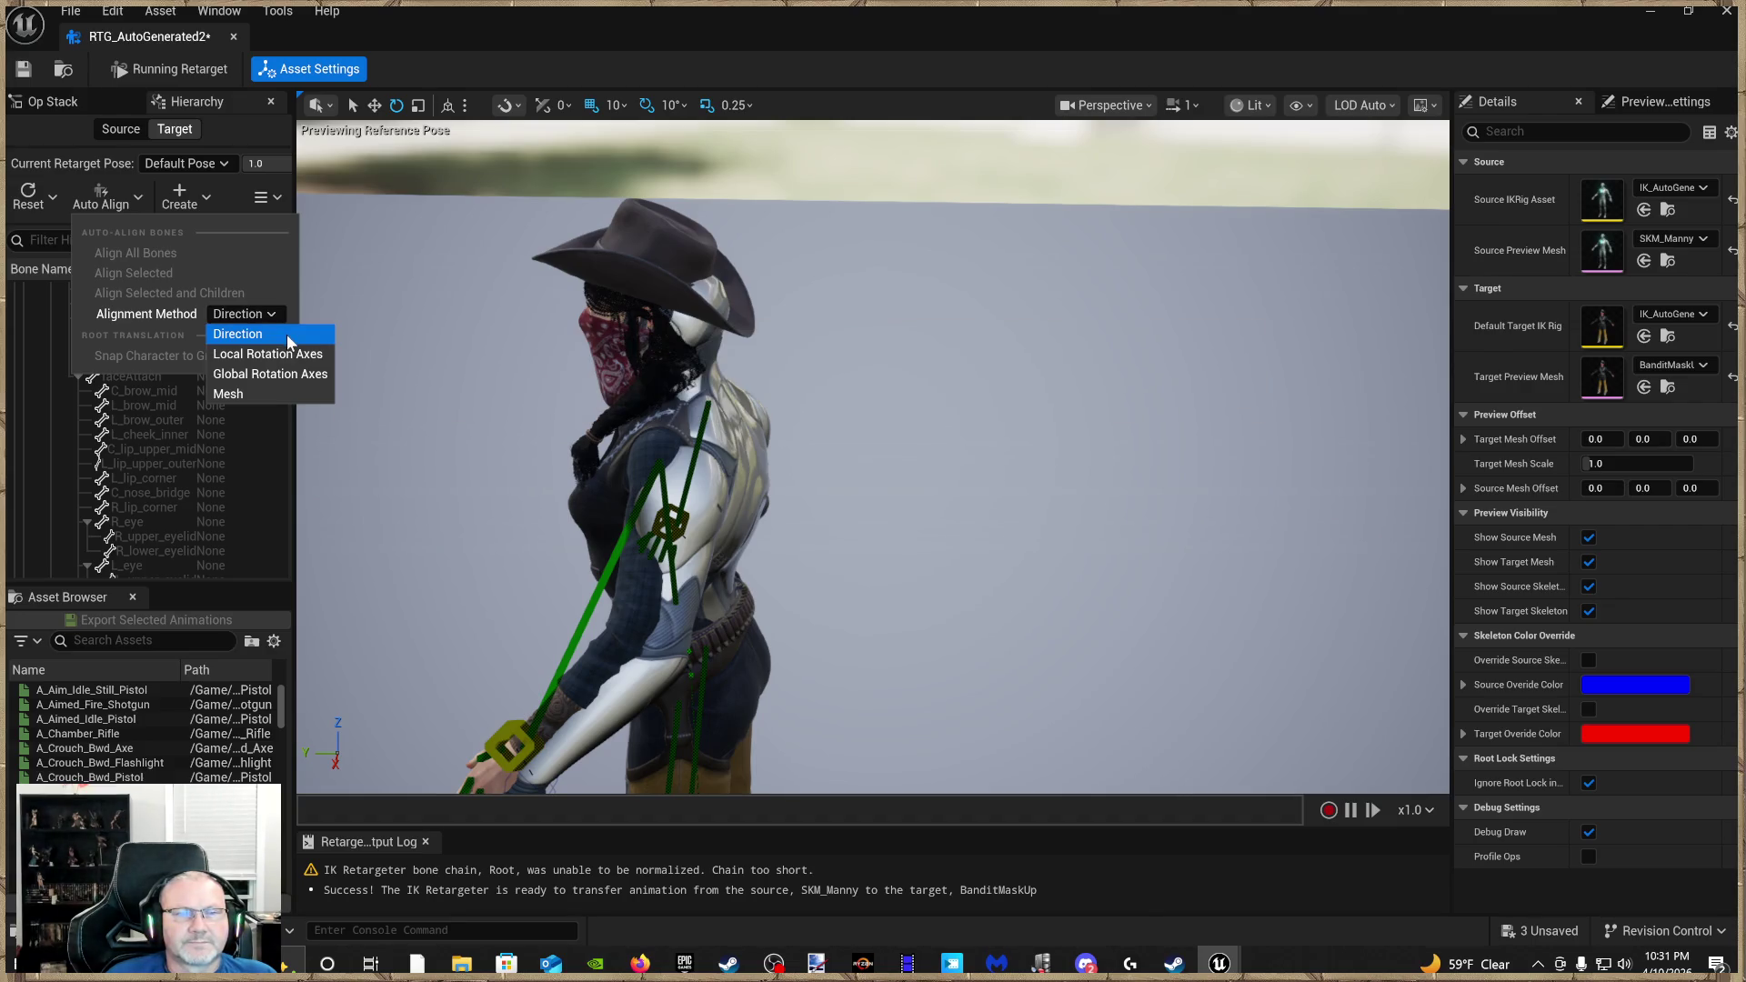
left_click(287, 335)
left_click(273, 311)
left_click(256, 397)
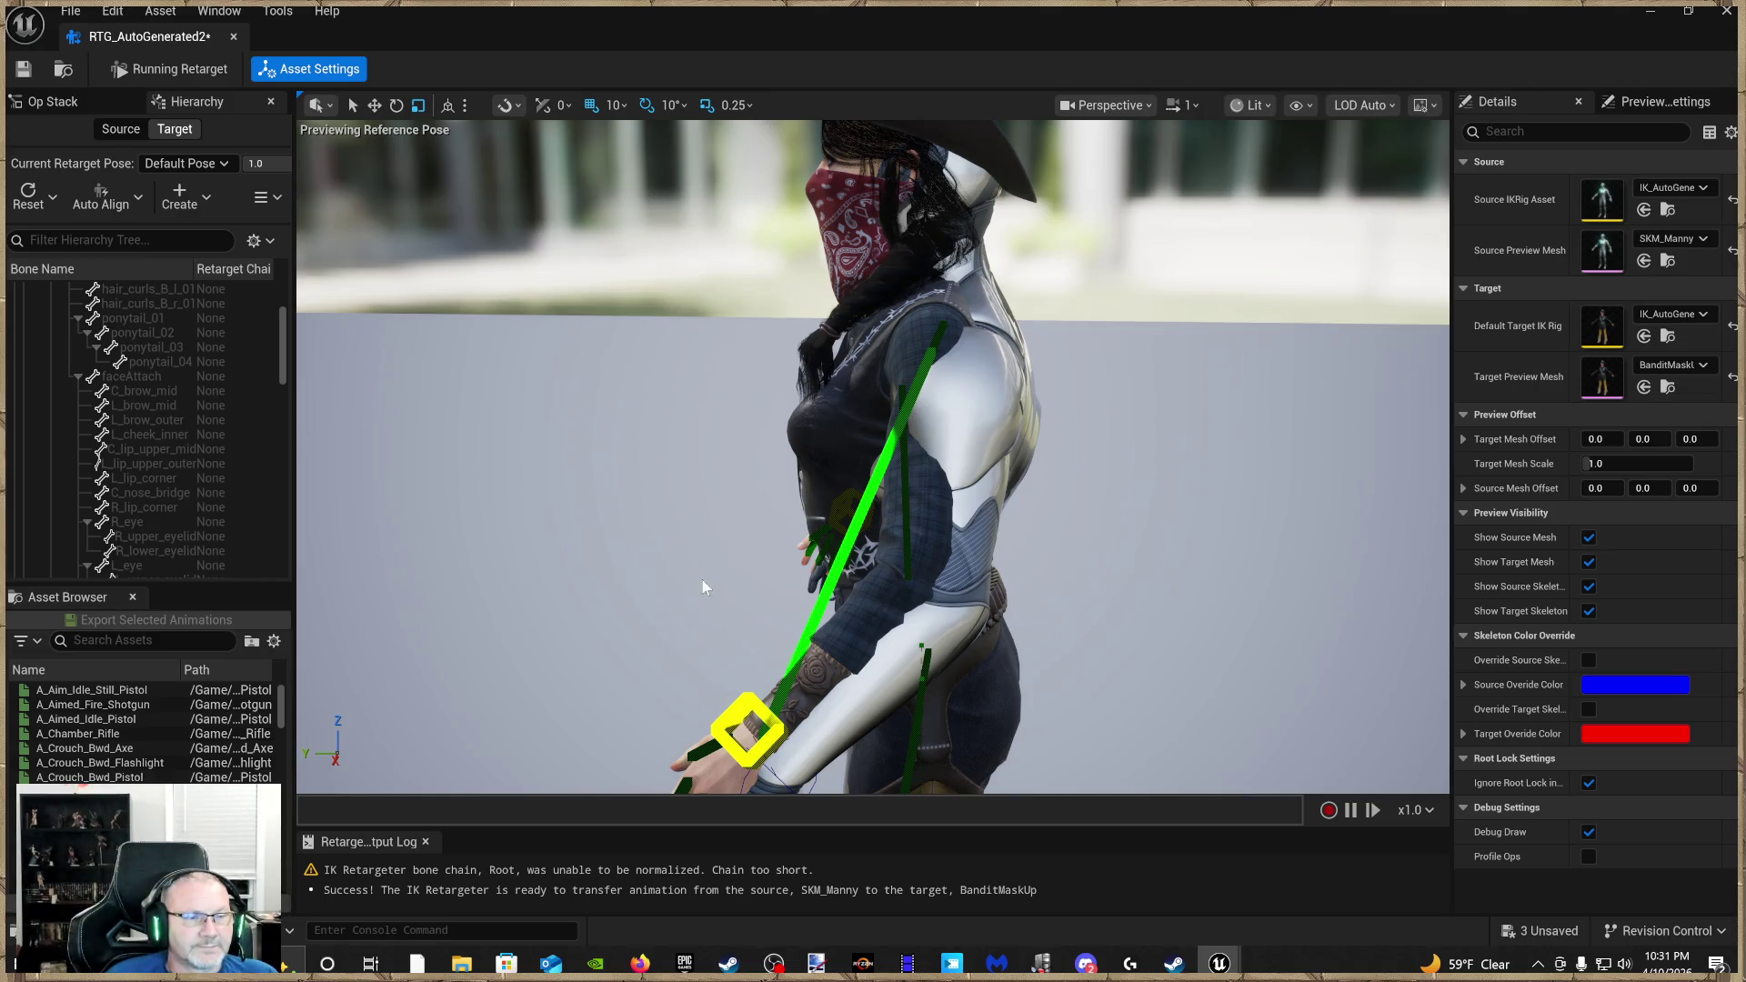
Show the target skeleton's hierarchy and preview A_Crouch_Bwd_Axe on the Bandit
scroll(668, 611, "down", 5)
scroll(682, 600, "up", 6)
left_click_drag(686, 593, 845, 589)
mouse_move(619, 587)
left_mouse_down()
mouse_move(710, 582)
mouse_move(737, 537)
mouse_move(741, 563)
mouse_move(741, 518)
mouse_move(746, 564)
mouse_move(746, 518)
mouse_move(751, 591)
mouse_move(741, 546)
left_mouse_up()
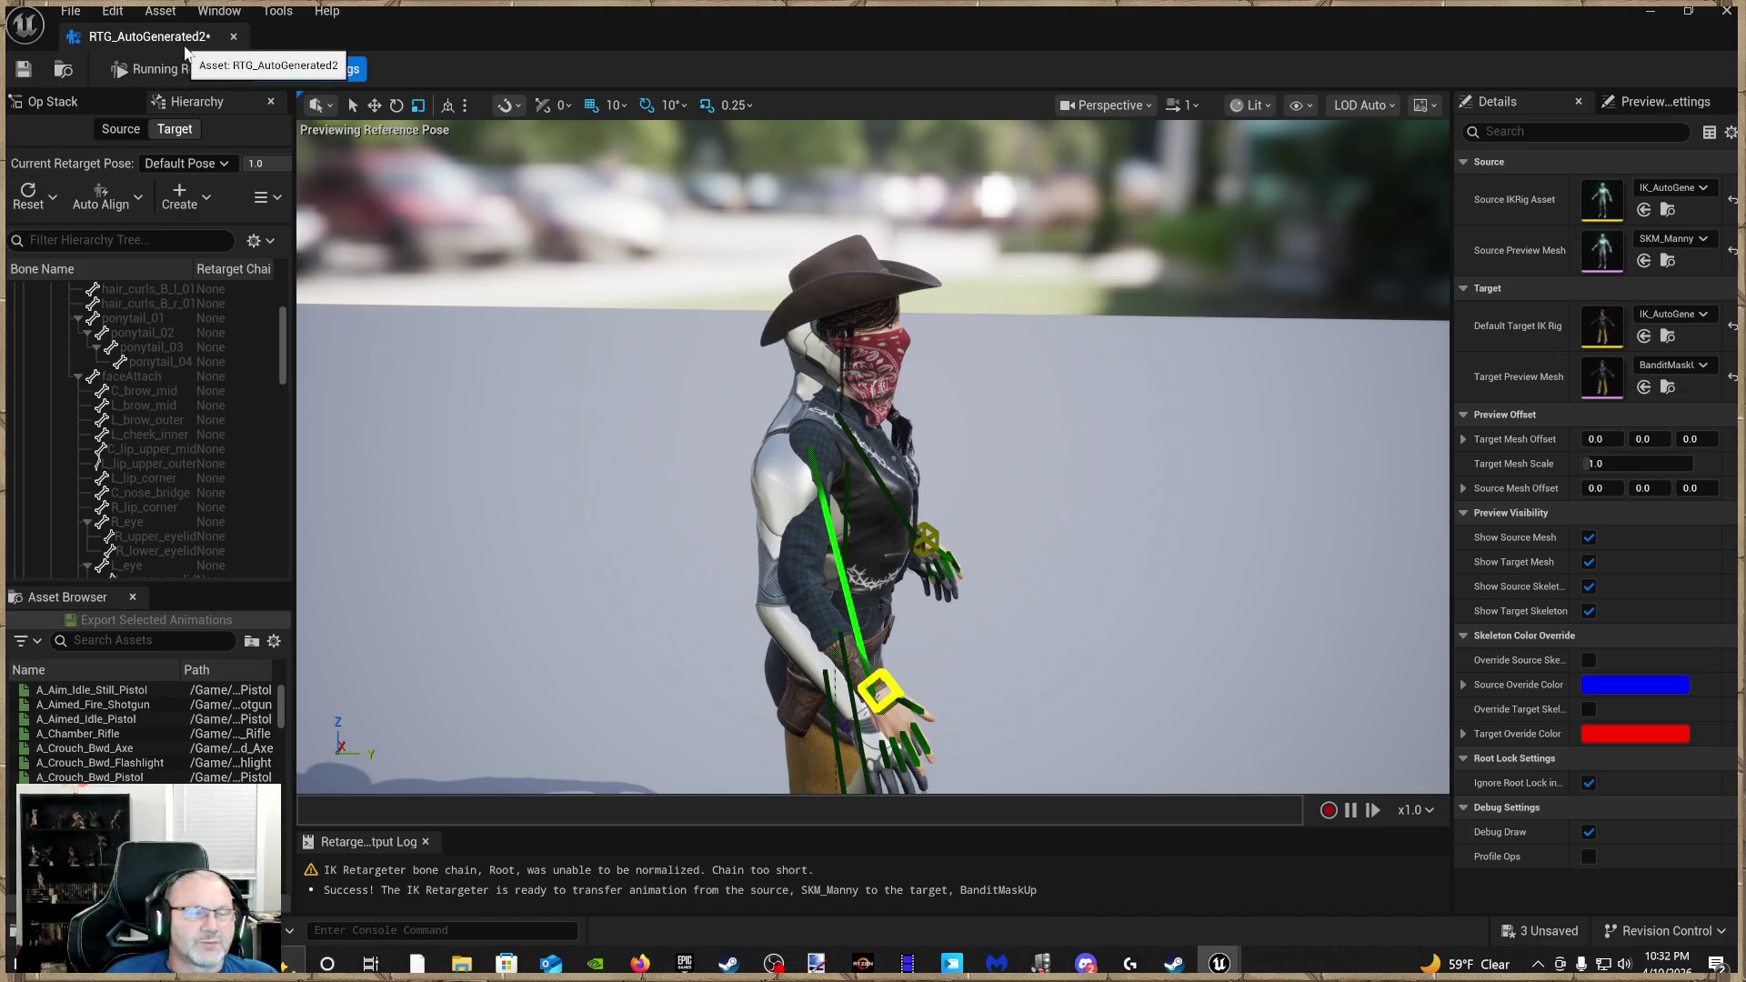
left_click(175, 129)
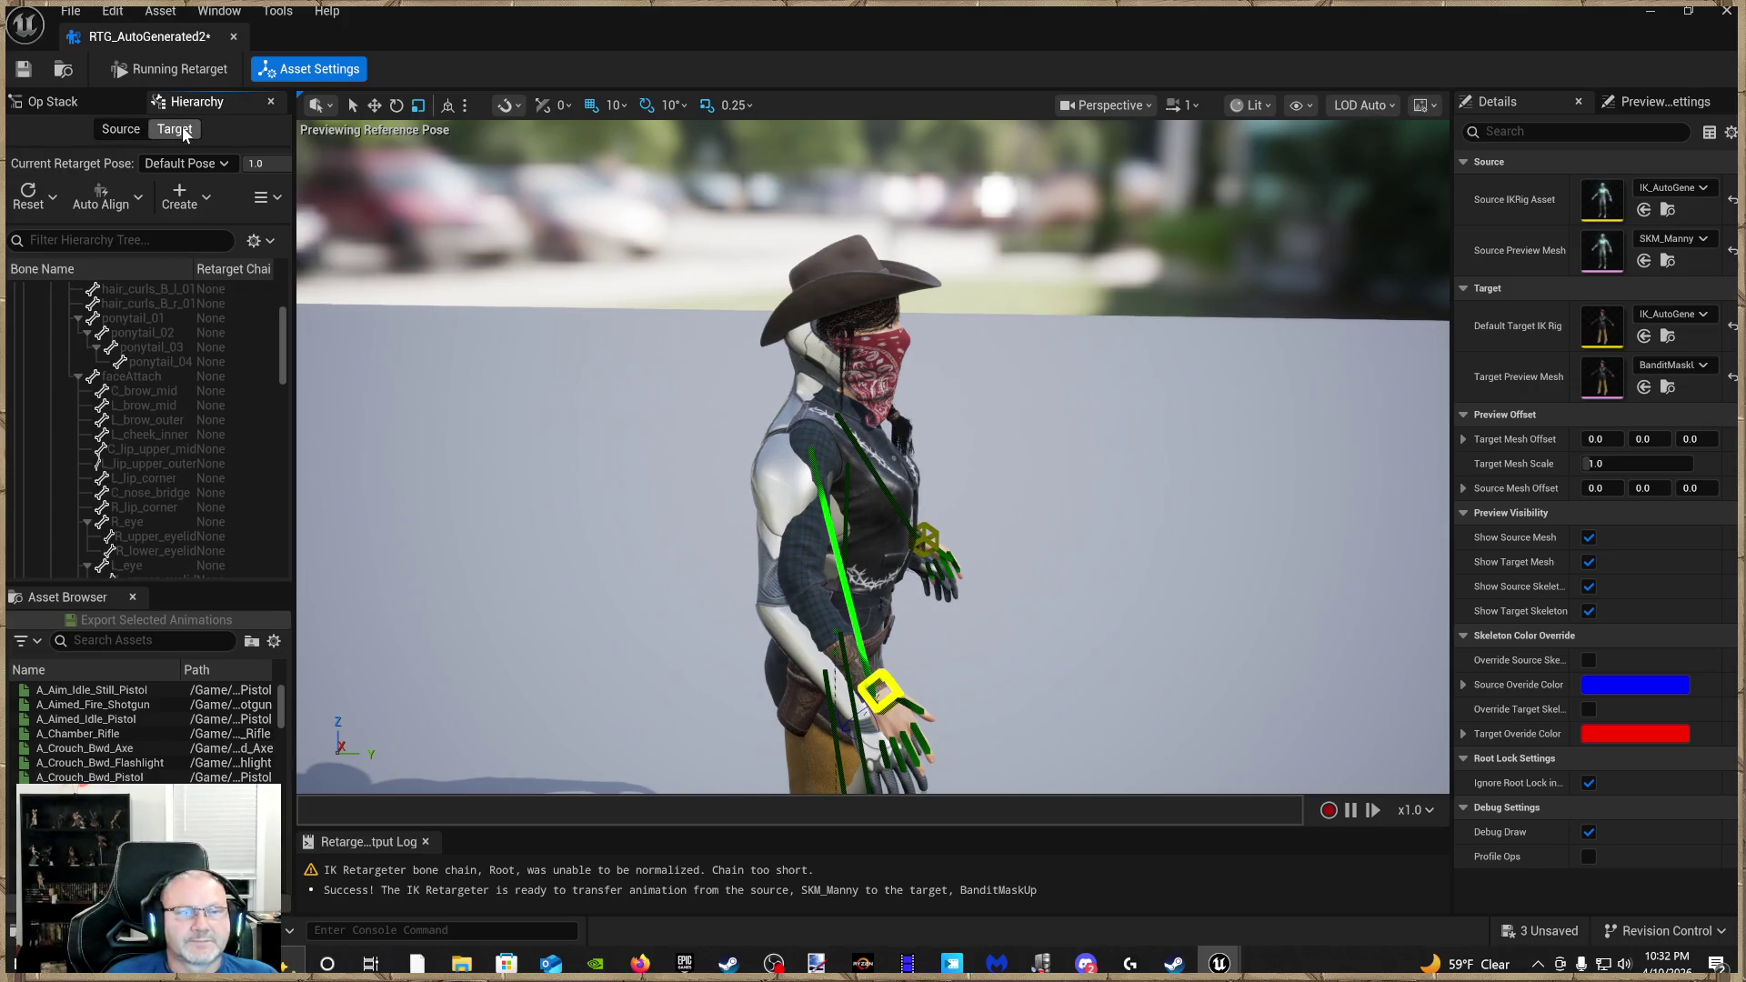
left_click(86, 718)
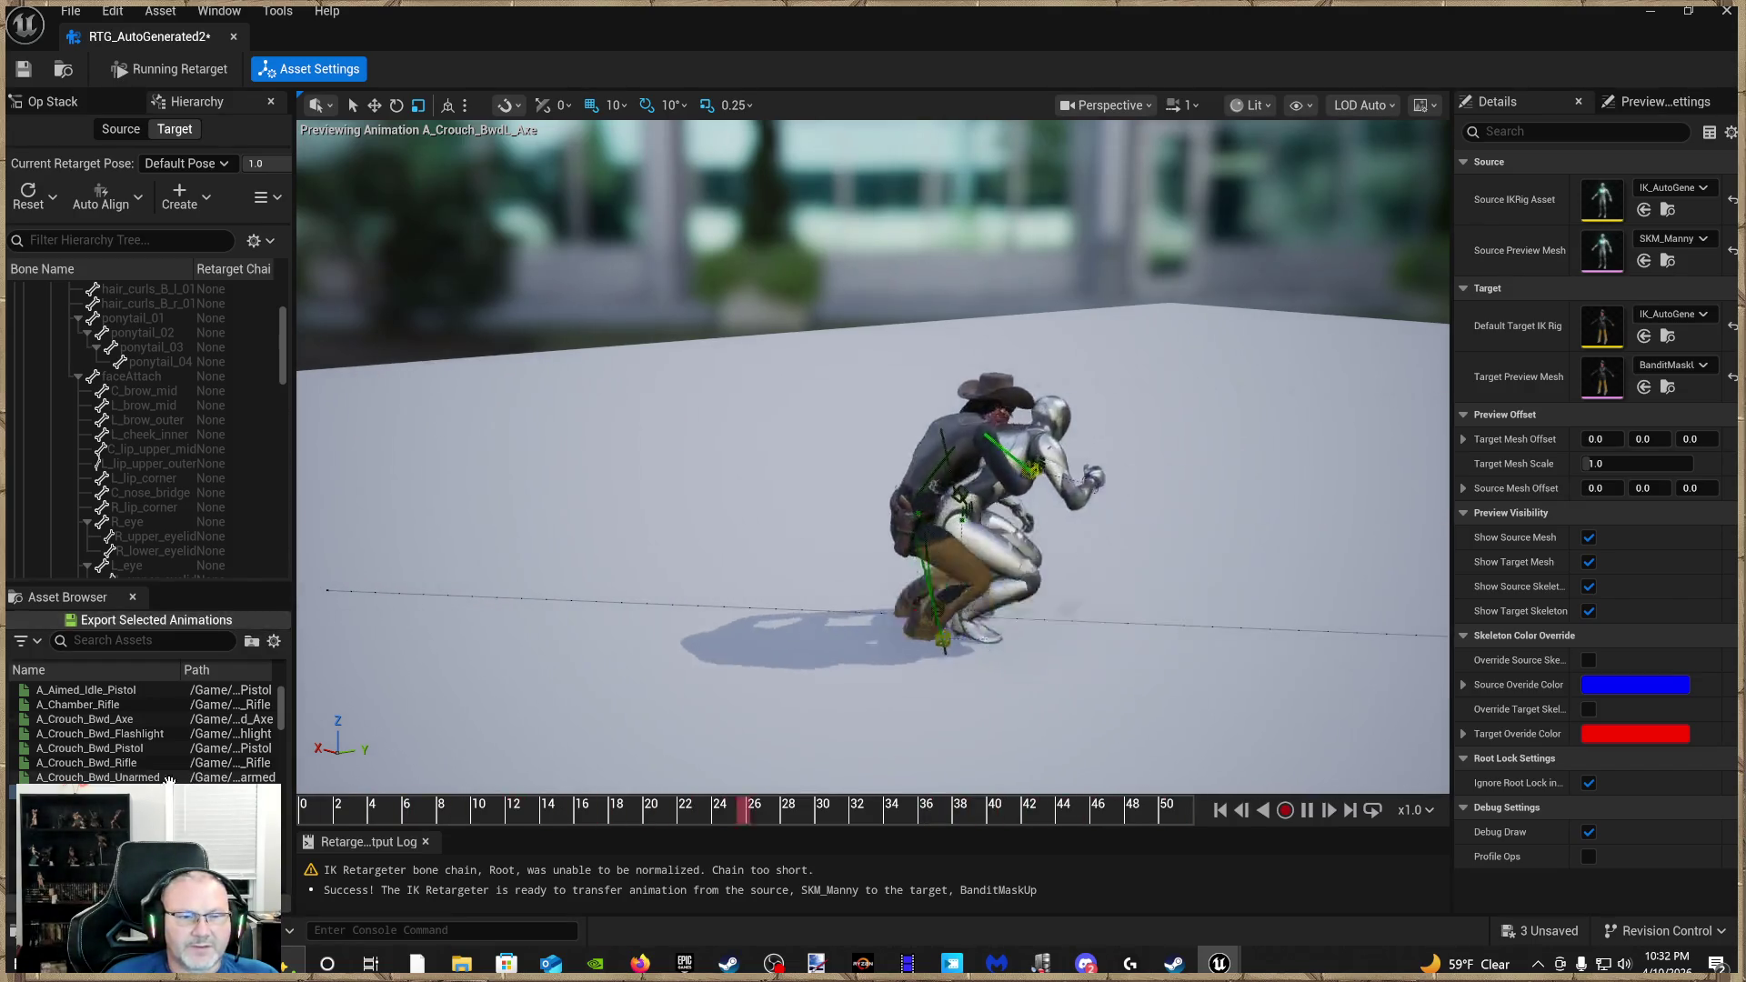
Preview A_Crouch_Bwd_Flashlight paused, scrubbing frames 12 to 39, then close RTG_AutoGenerated2
left_click(137, 733)
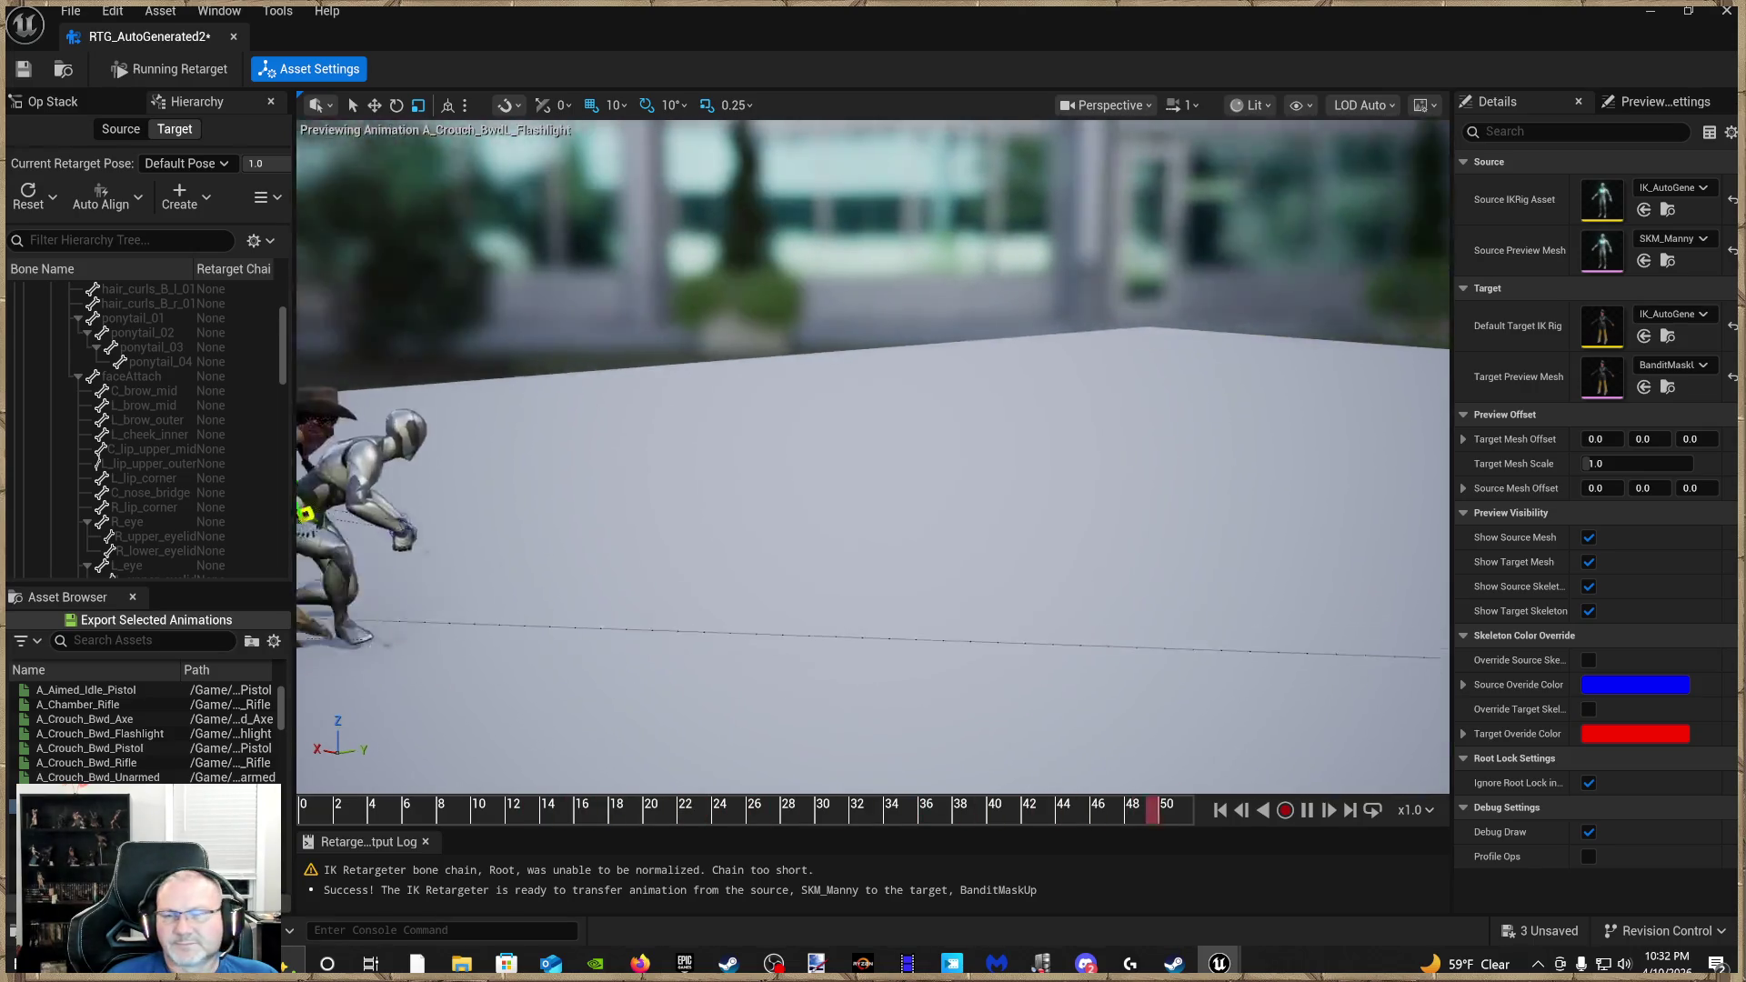
left_click(1303, 810)
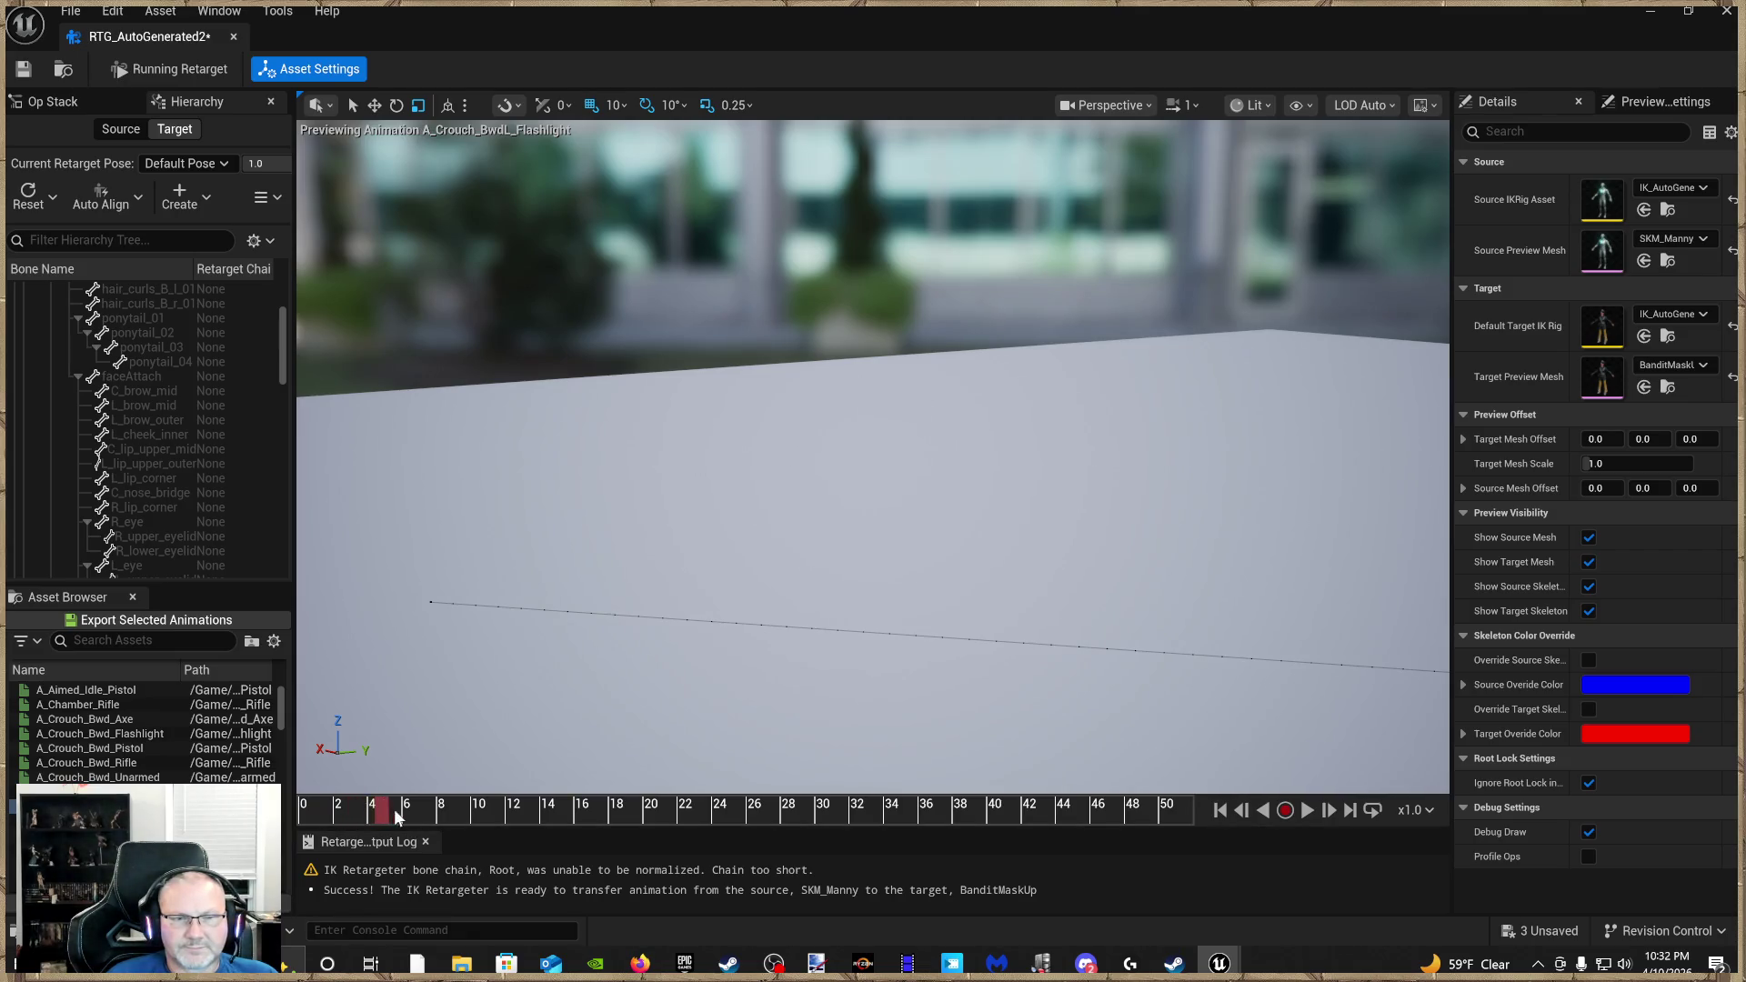
mouse_move(485, 809)
left_mouse_down()
mouse_move(1081, 811)
mouse_move(515, 811)
left_mouse_up()
mouse_move(715, 802)
left_mouse_down()
mouse_move(1128, 811)
mouse_move(975, 812)
left_mouse_up()
left_click_drag(844, 810, 512, 810)
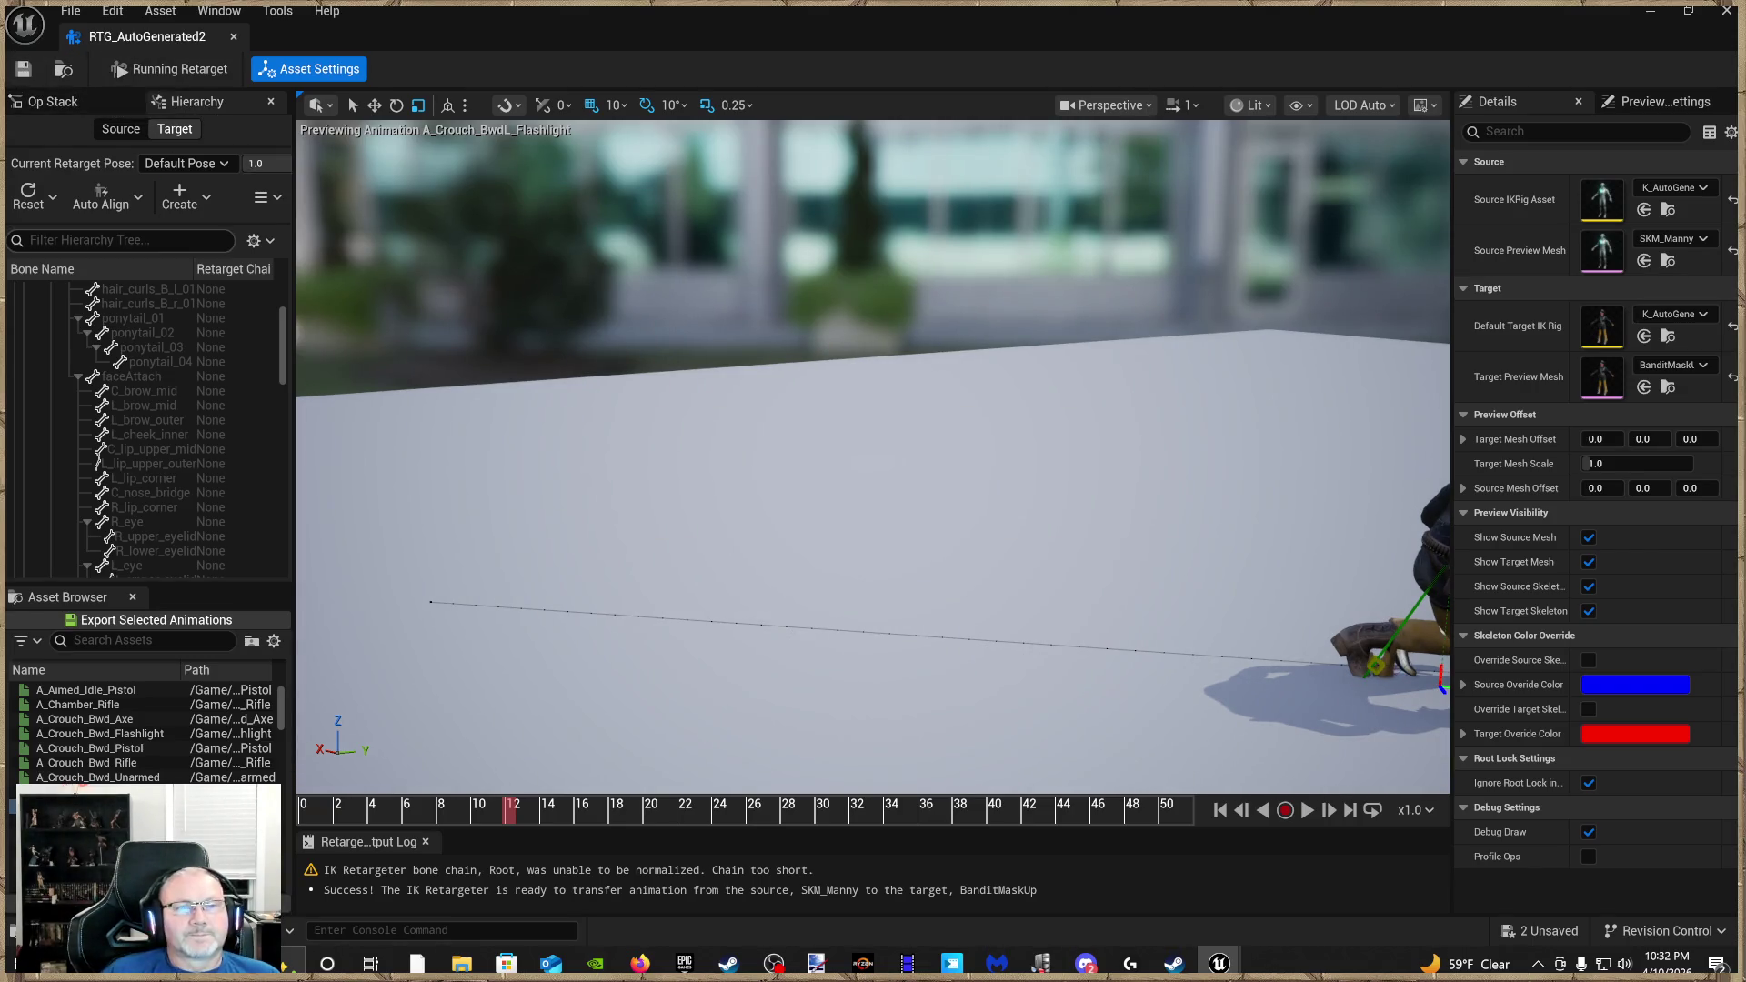
scroll(218, 271, "up", 1)
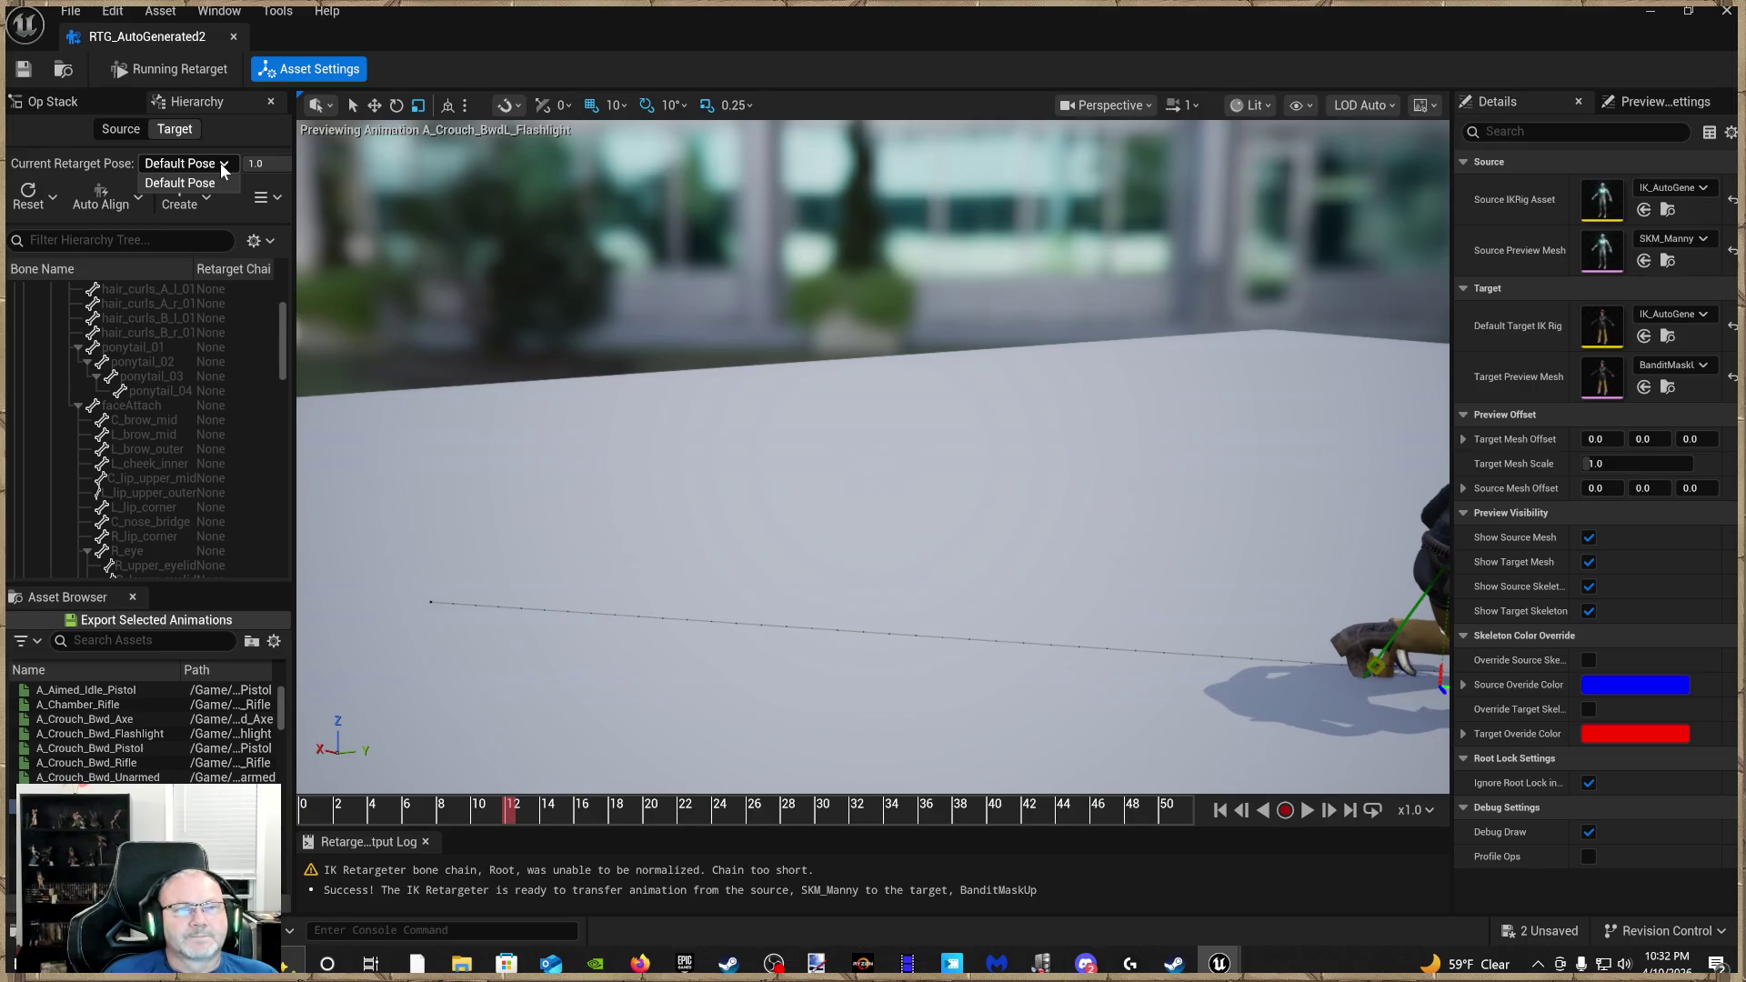
left_click(233, 37)
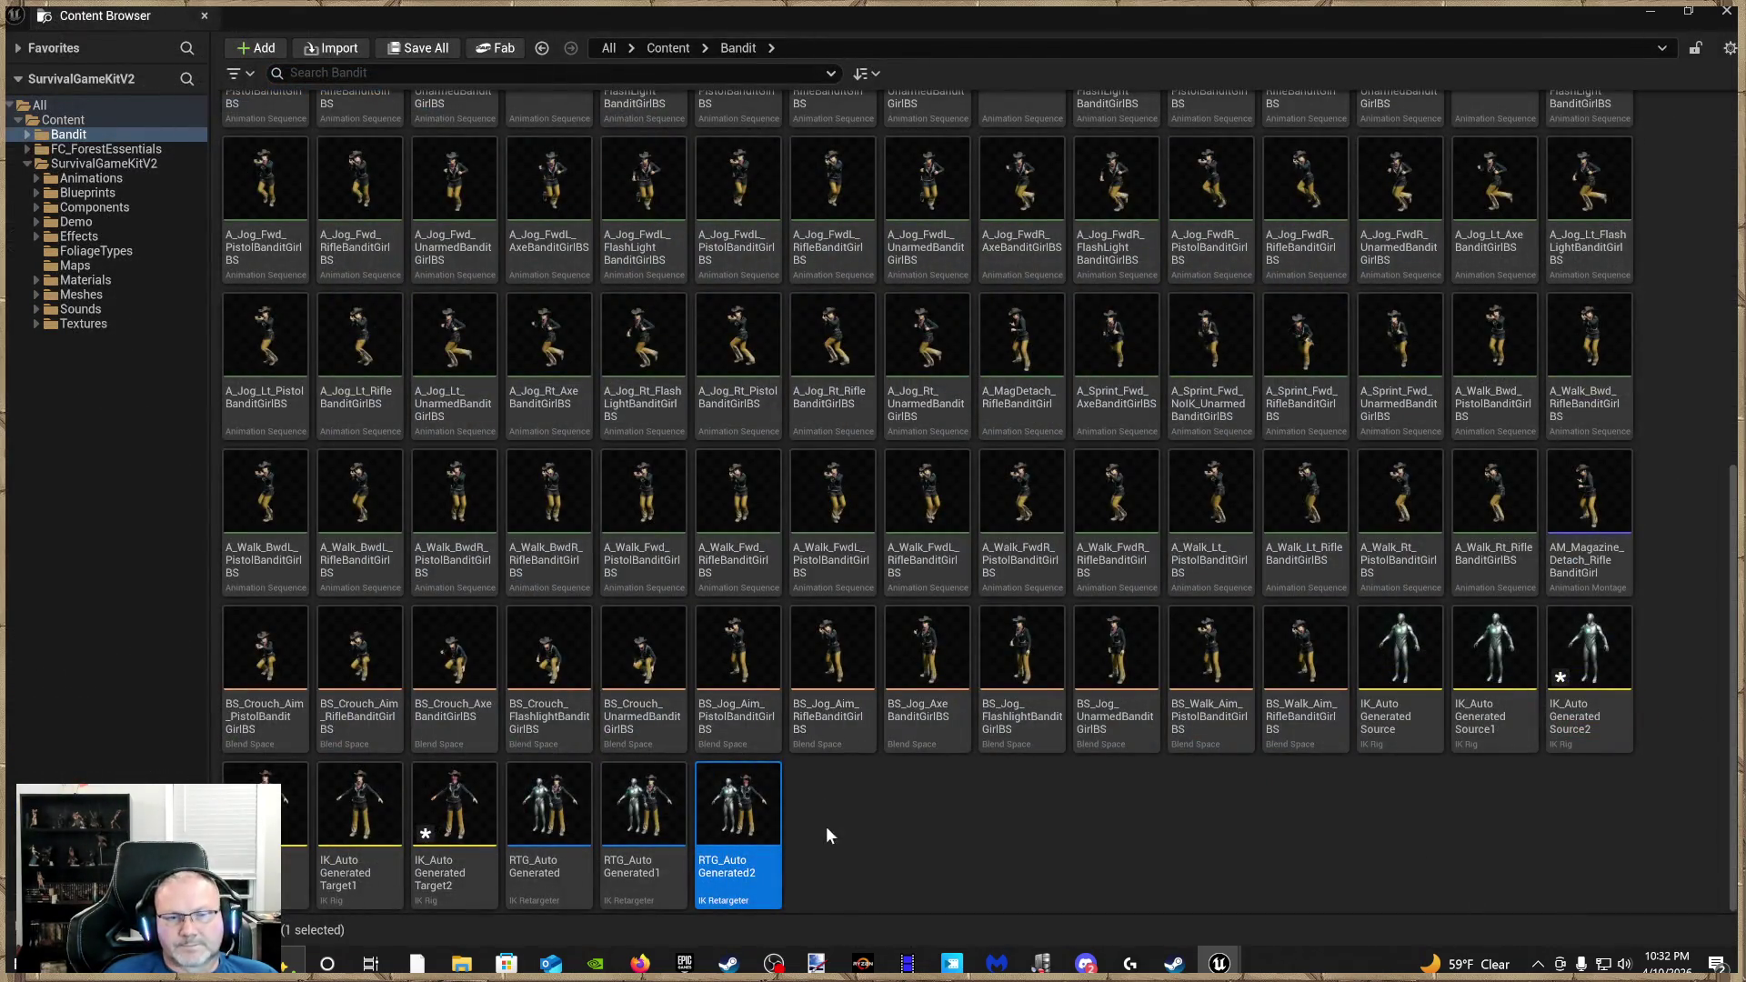
Open IK_AutoGeneratedTarget2 and preview ThirdPersonWalk, ThirdPersonIdle and ThirdPersonRun on the Bandit
double_click(434, 824)
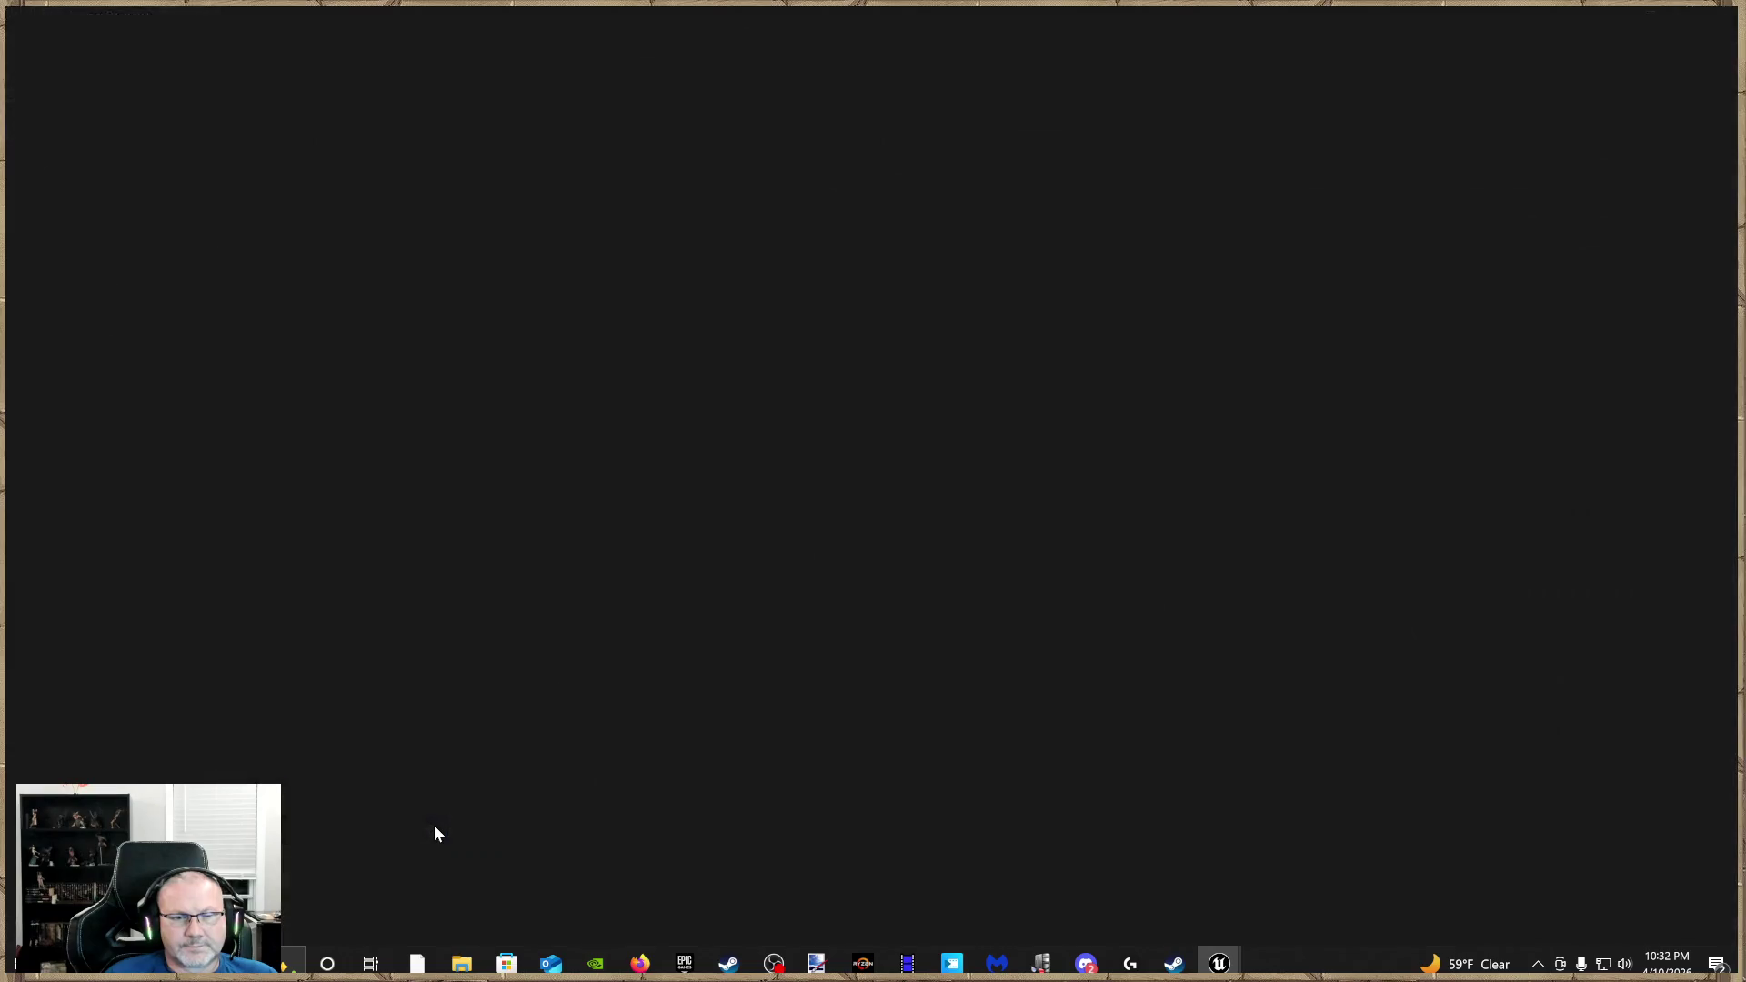
scroll(655, 500, "up", 5)
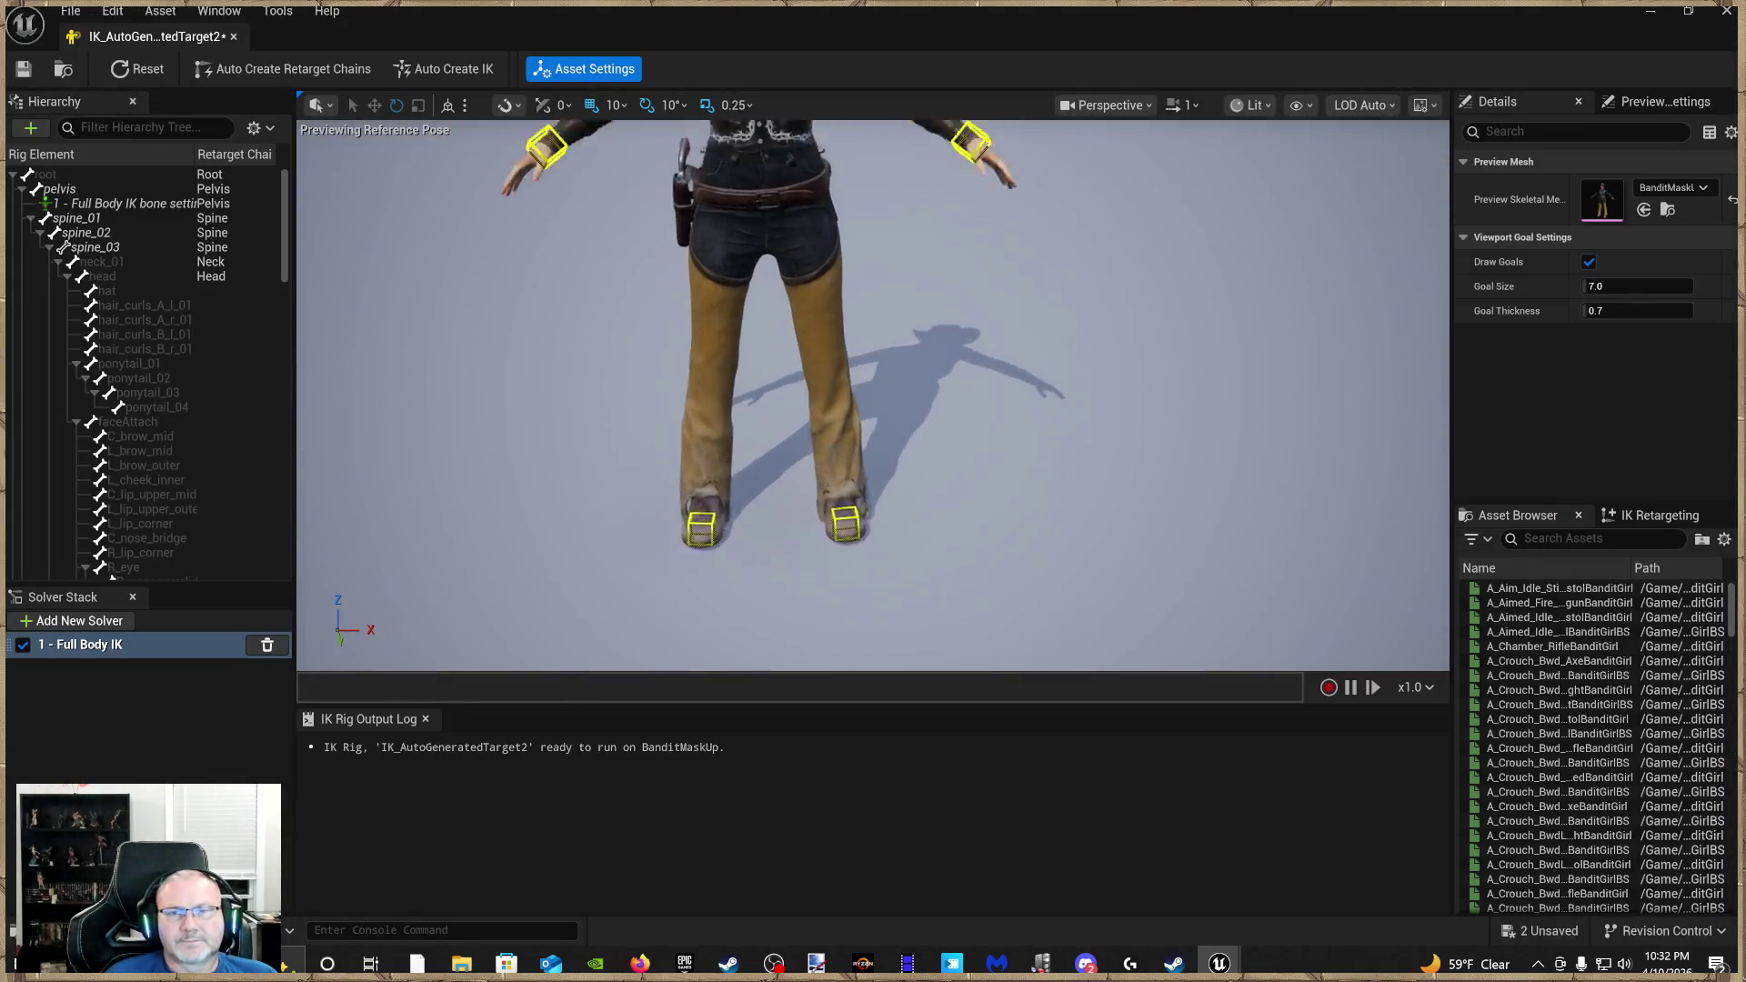
mouse_move(873, 395)
left_mouse_down()
mouse_move(1018, 418)
mouse_move(964, 410)
mouse_move(955, 491)
mouse_move(891, 509)
mouse_move(946, 491)
mouse_move(928, 500)
left_mouse_up()
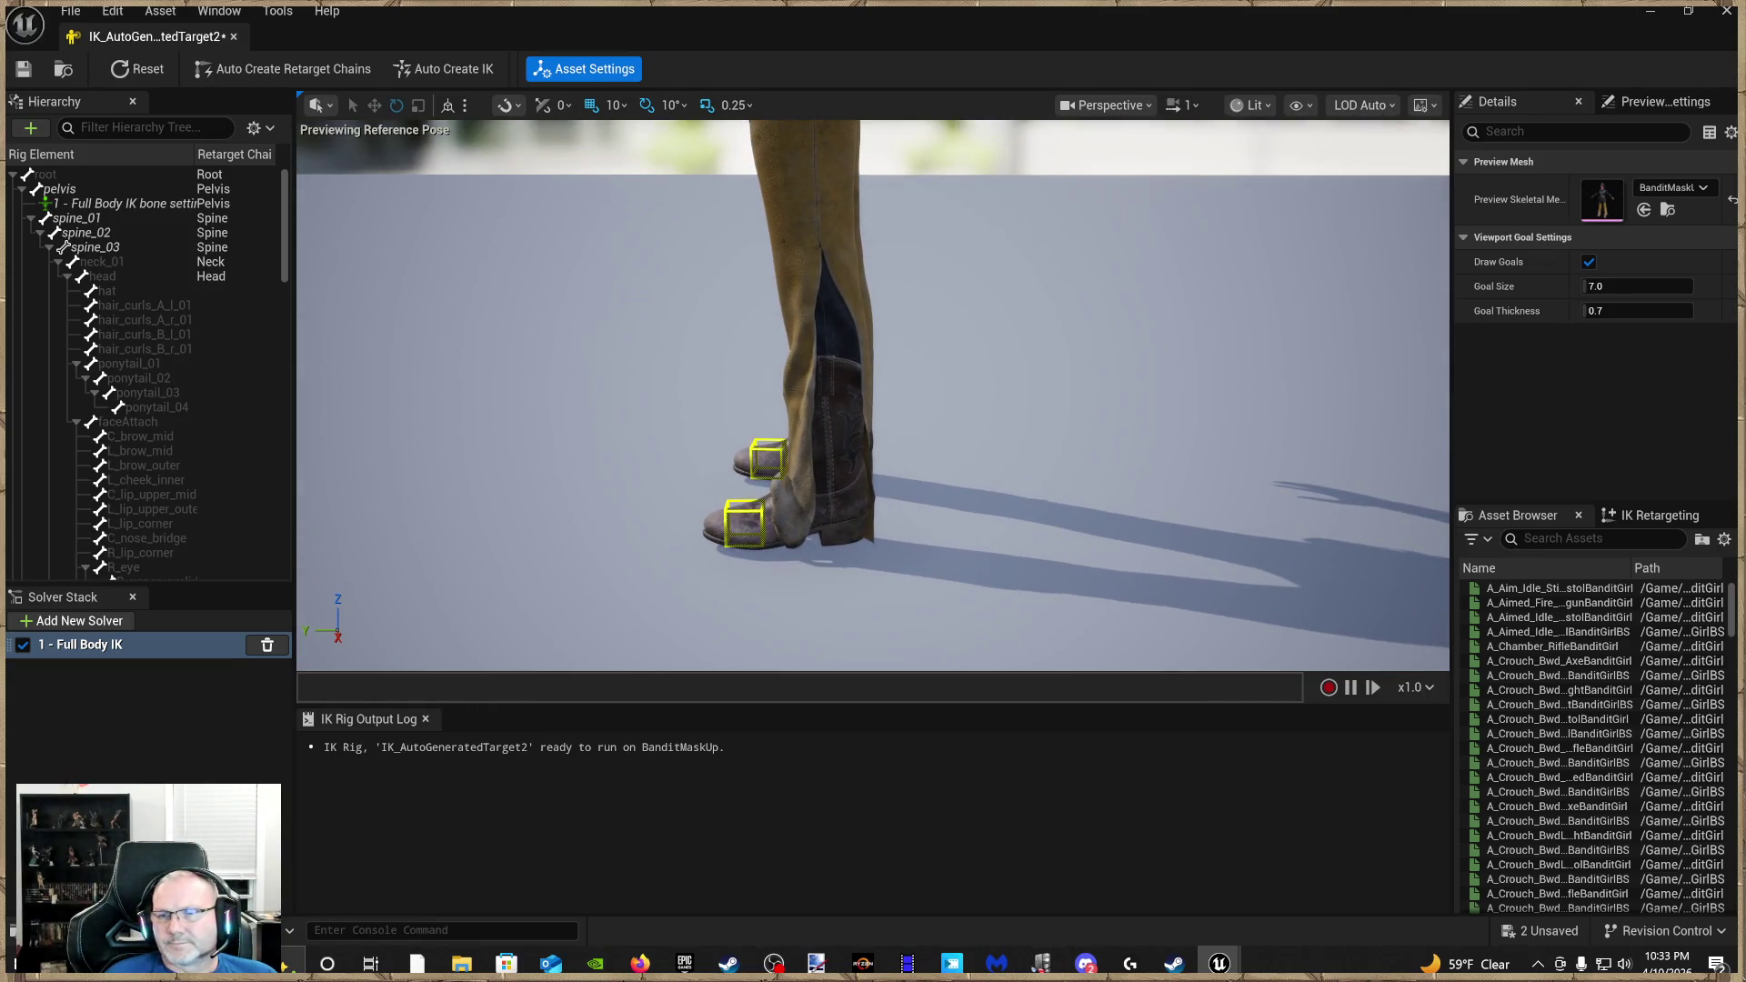
left_click(1515, 579)
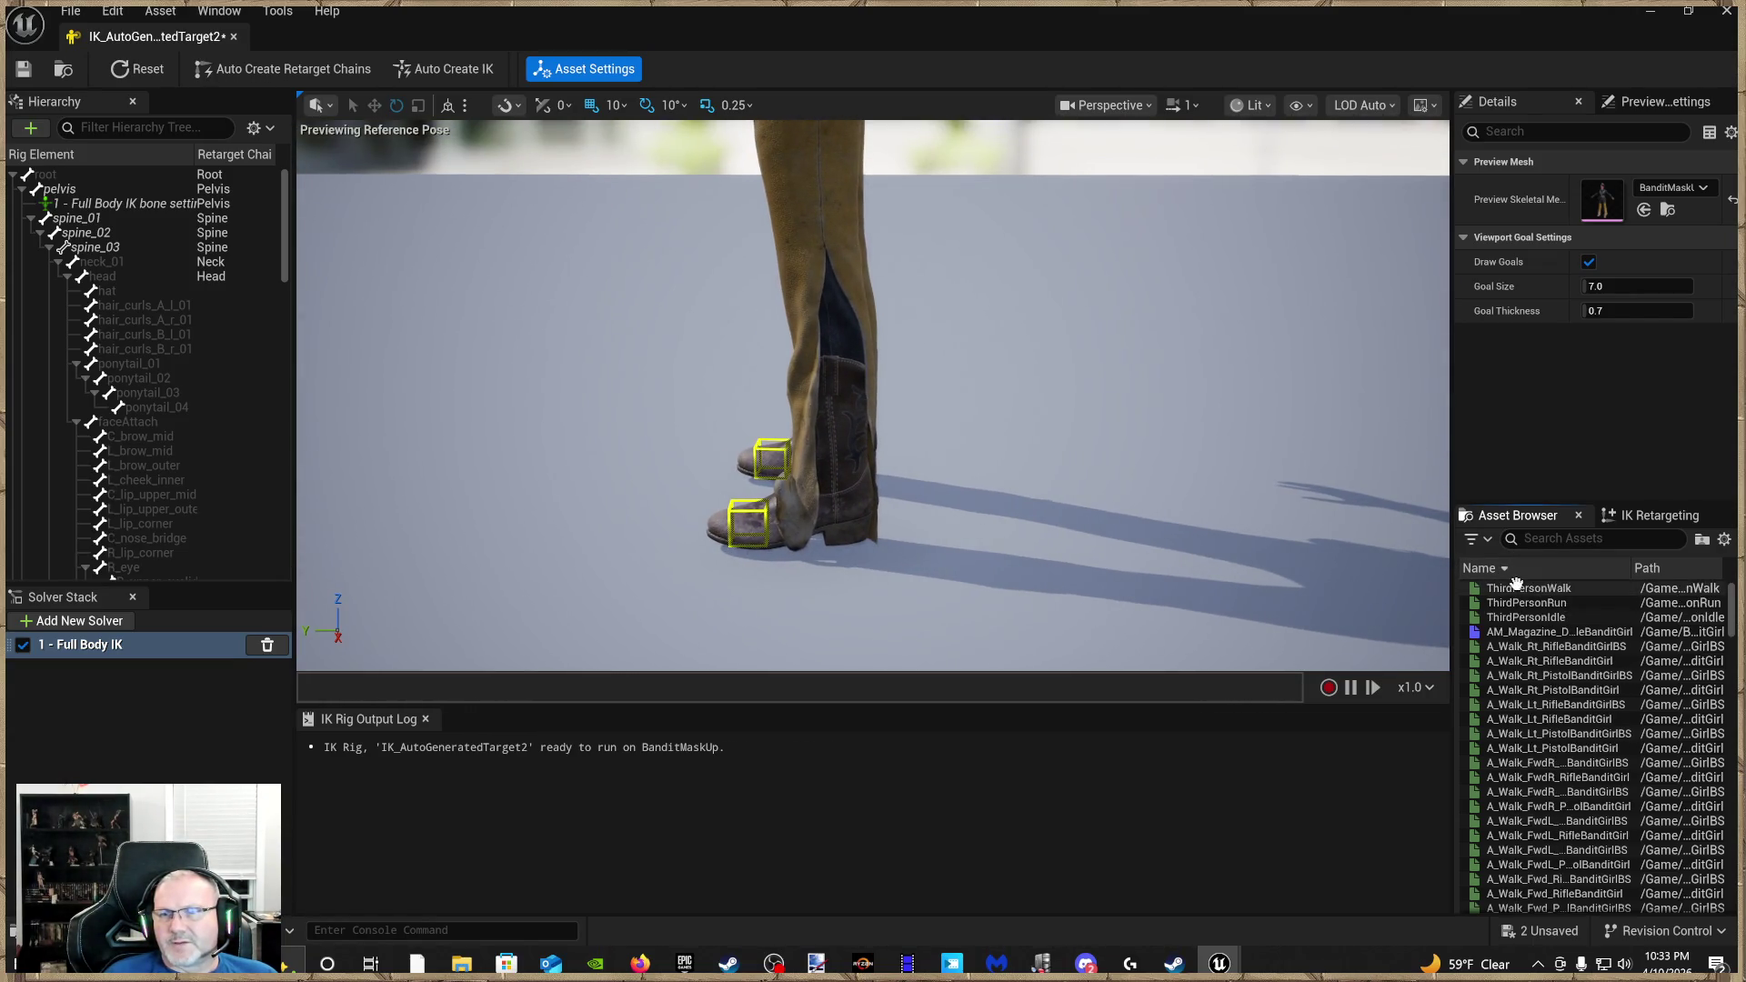
double_click(1515, 589)
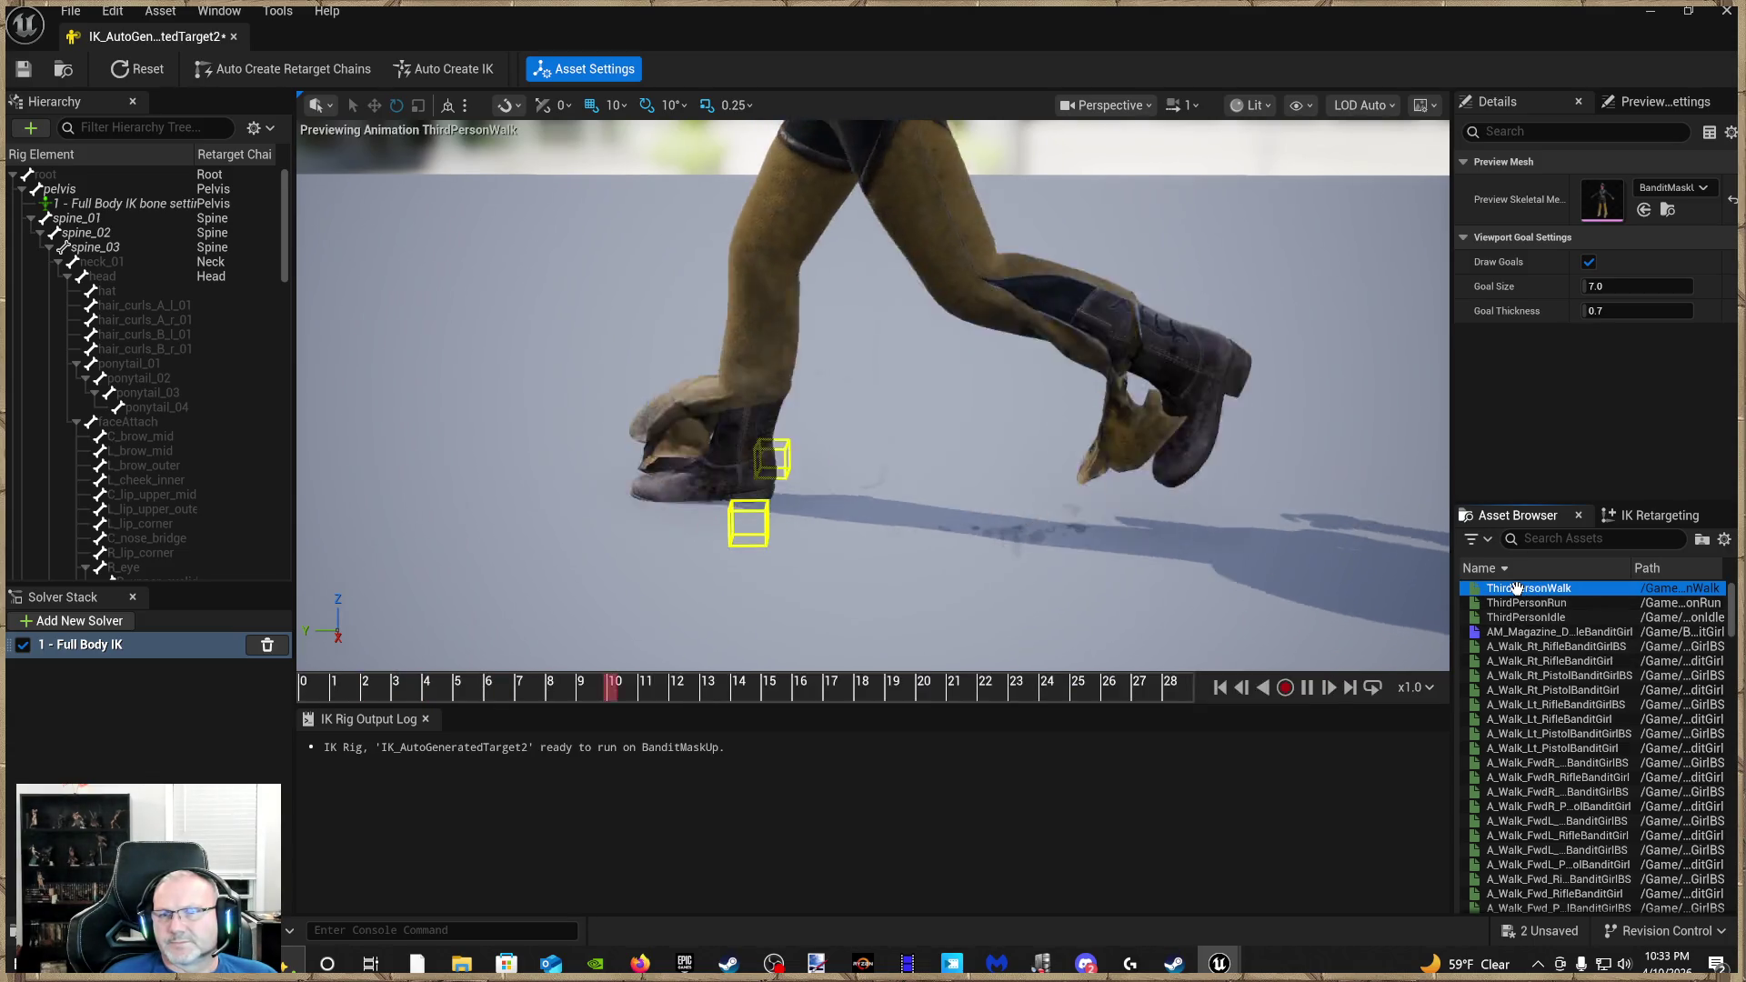
scroll(1158, 585, "down", 5)
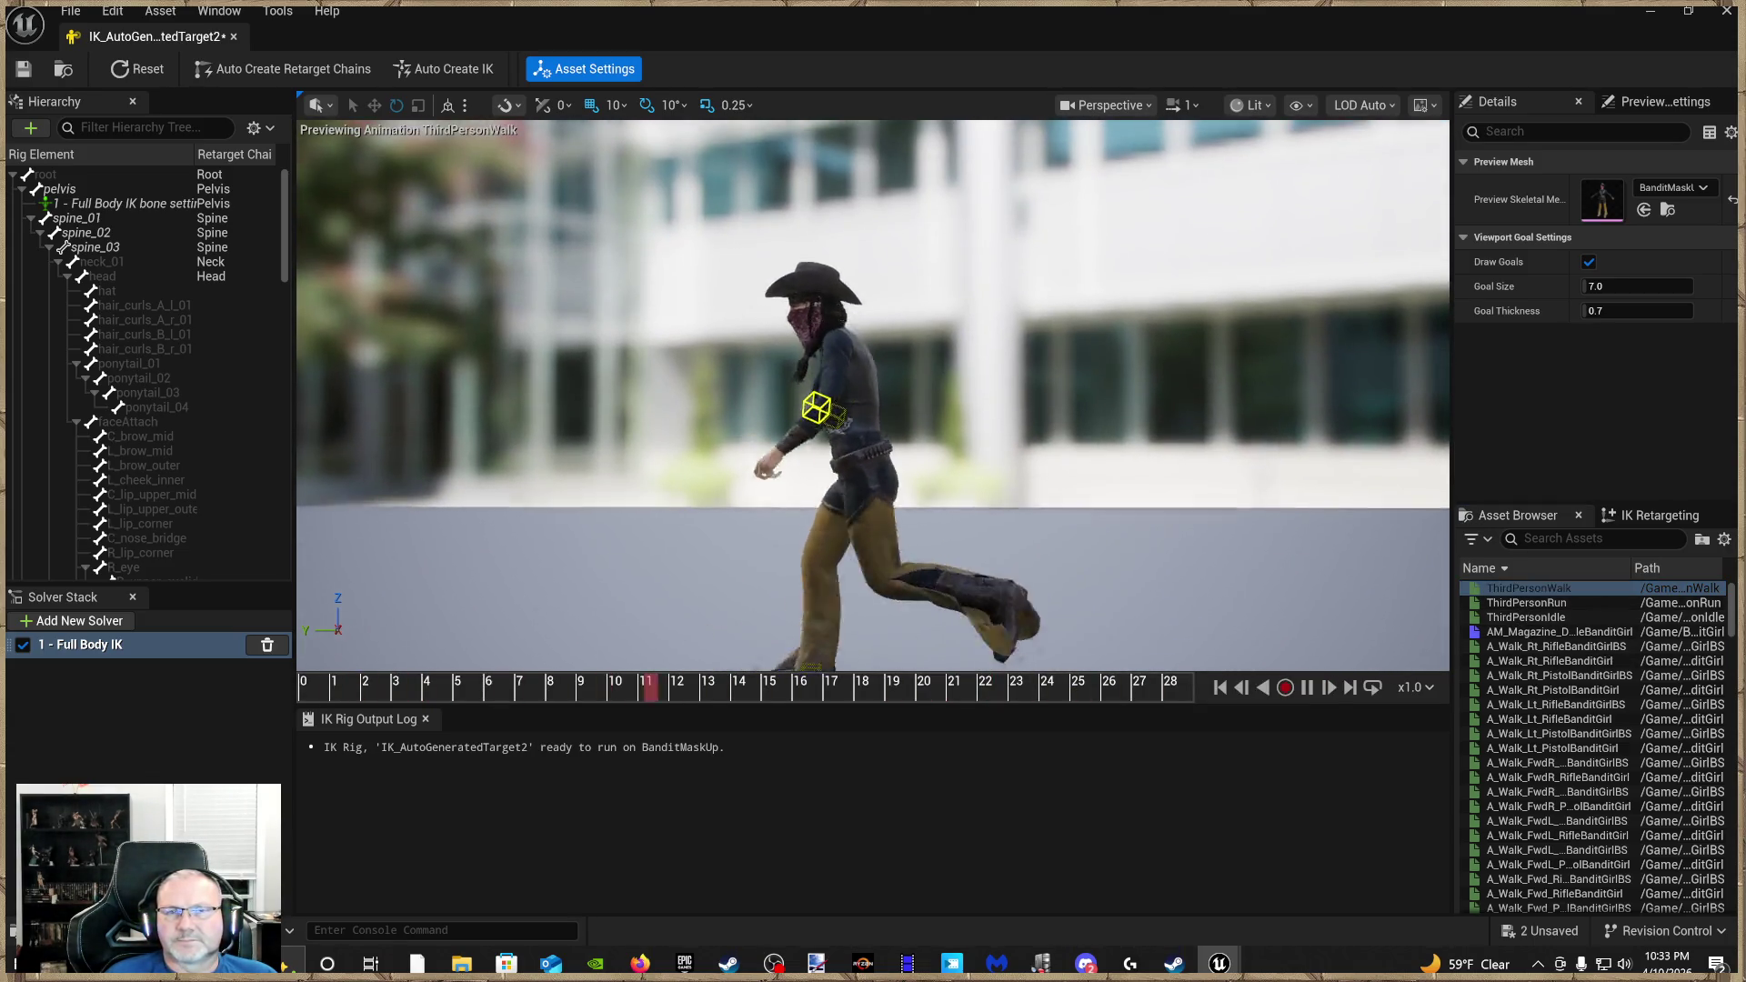
scroll(872, 401, "up", 5)
left_click(1553, 603)
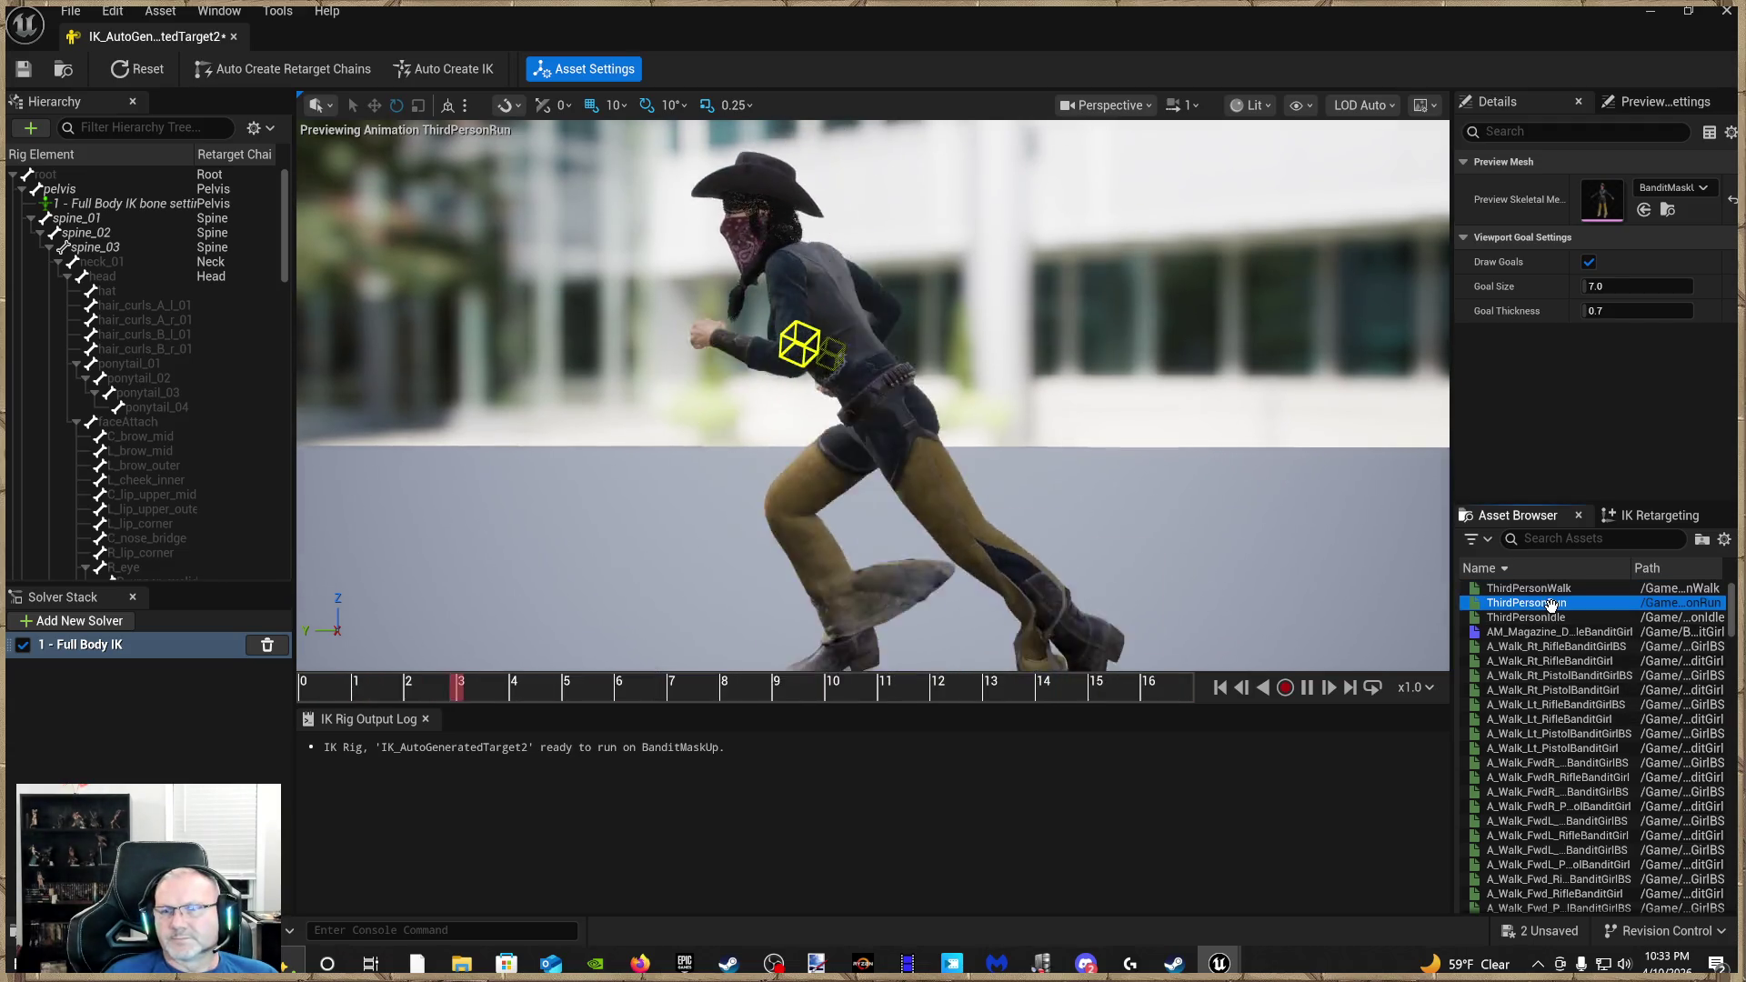
left_click(1546, 617)
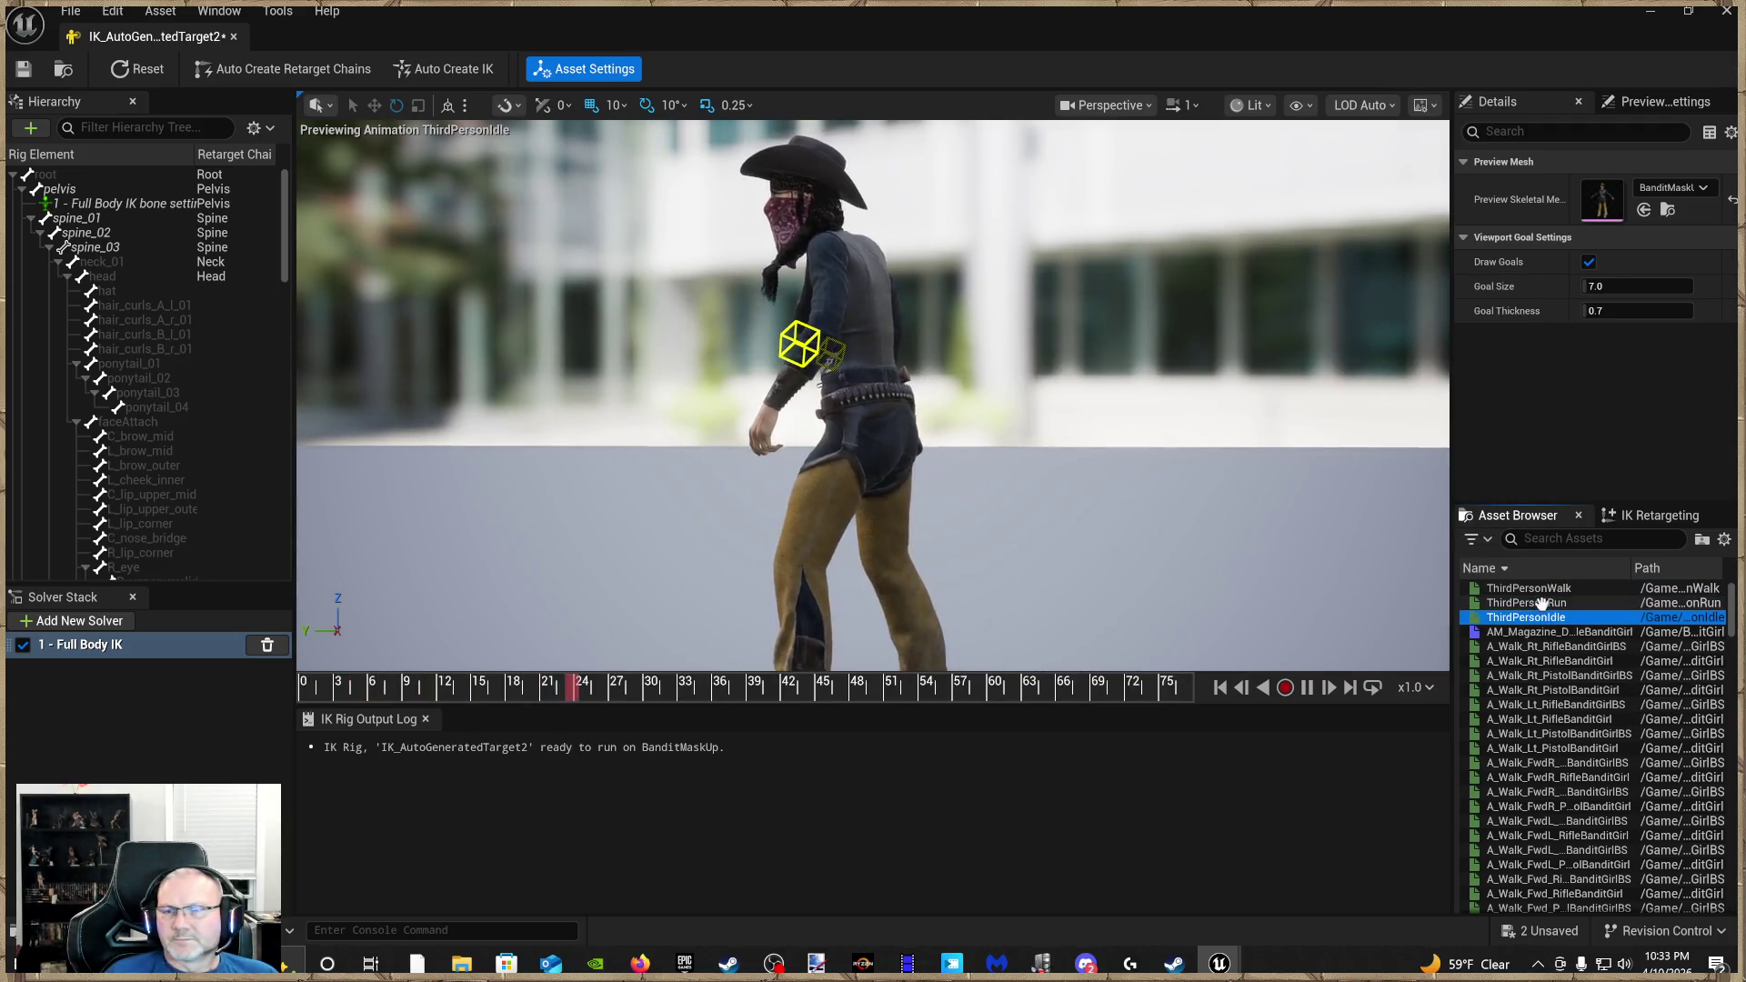
left_click(1541, 603)
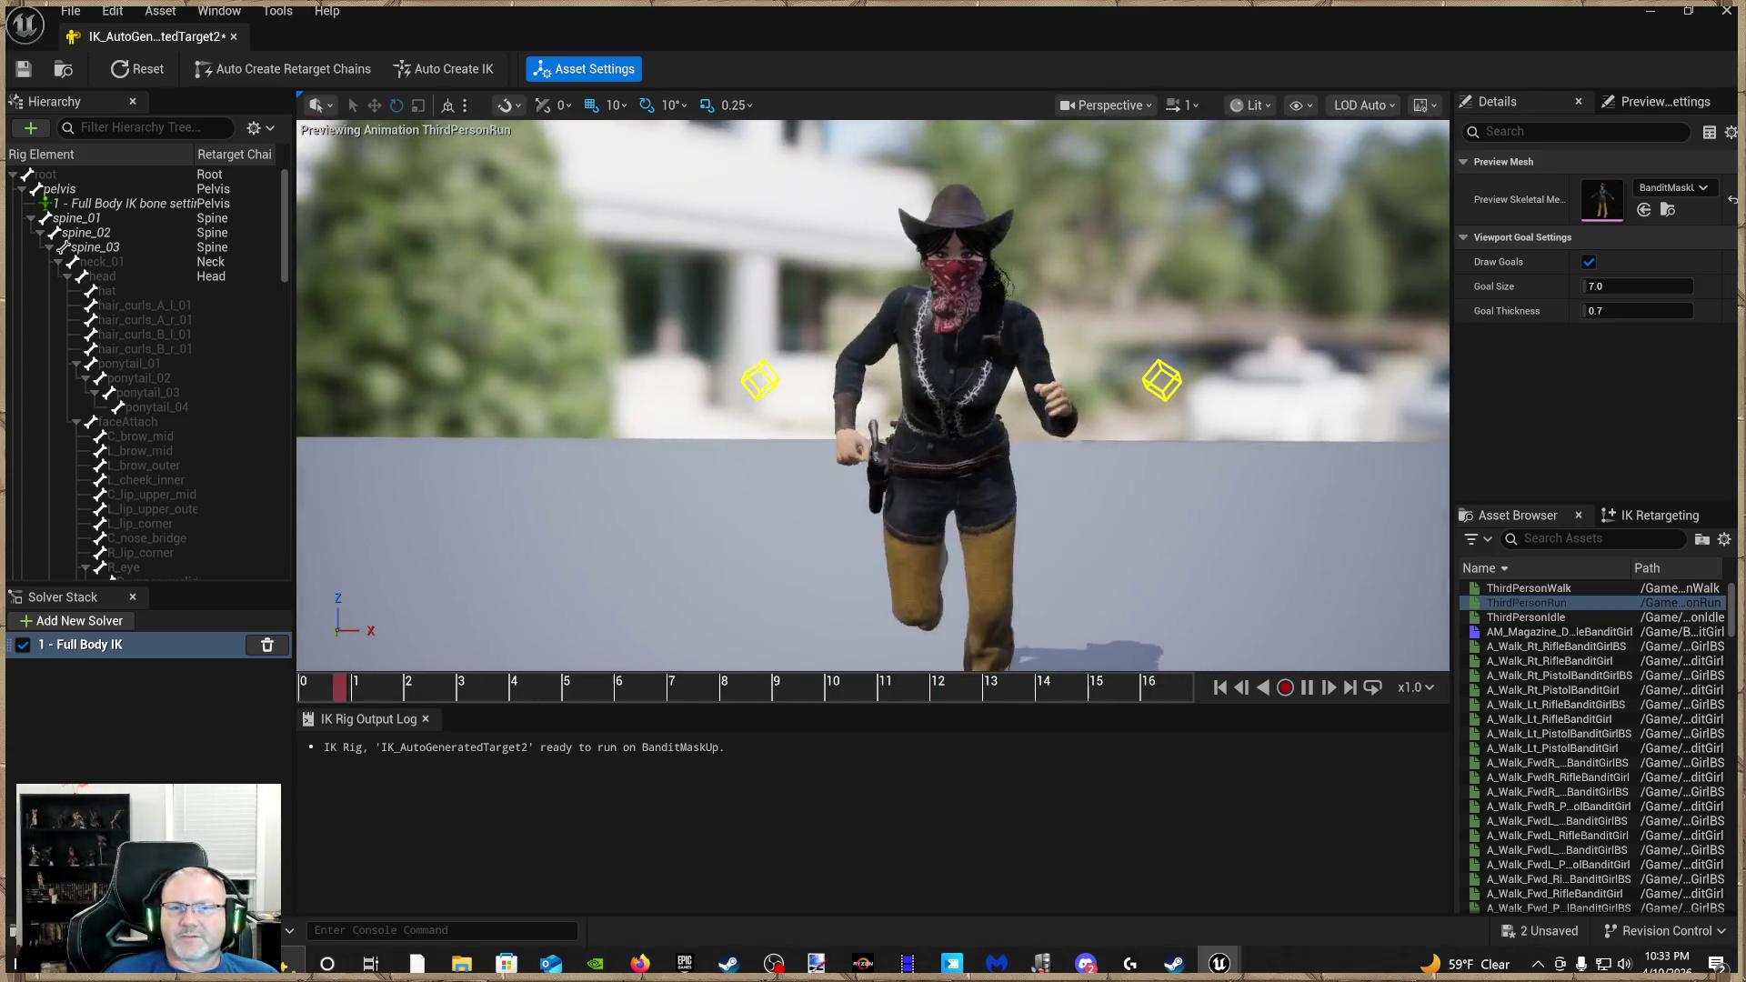
Select the LeftHandIK goal and drag it up toward the shoulder
mouse_move(873, 400)
left_mouse_down()
mouse_move(1146, 400)
mouse_move(964, 400)
mouse_move(1055, 400)
mouse_move(1055, 455)
mouse_move(1055, 400)
mouse_move(873, 364)
mouse_move(873, 436)
left_mouse_up()
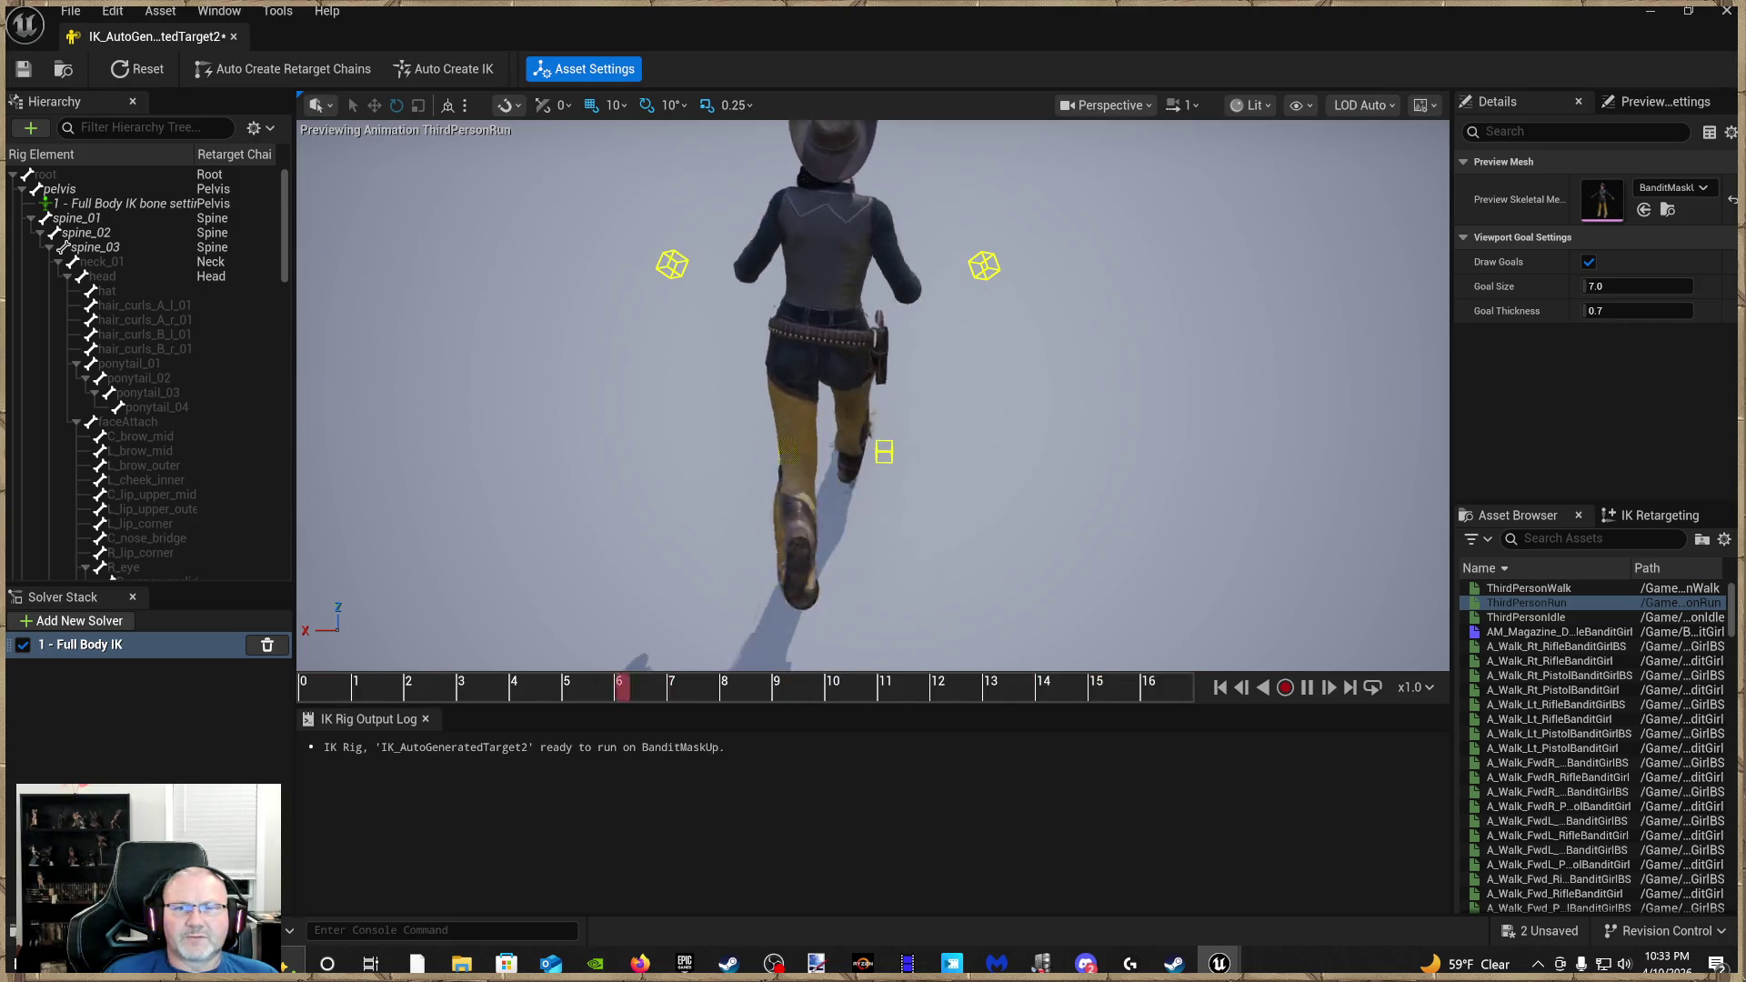
left_click(669, 264)
left_click_drag(656, 267, 743, 267)
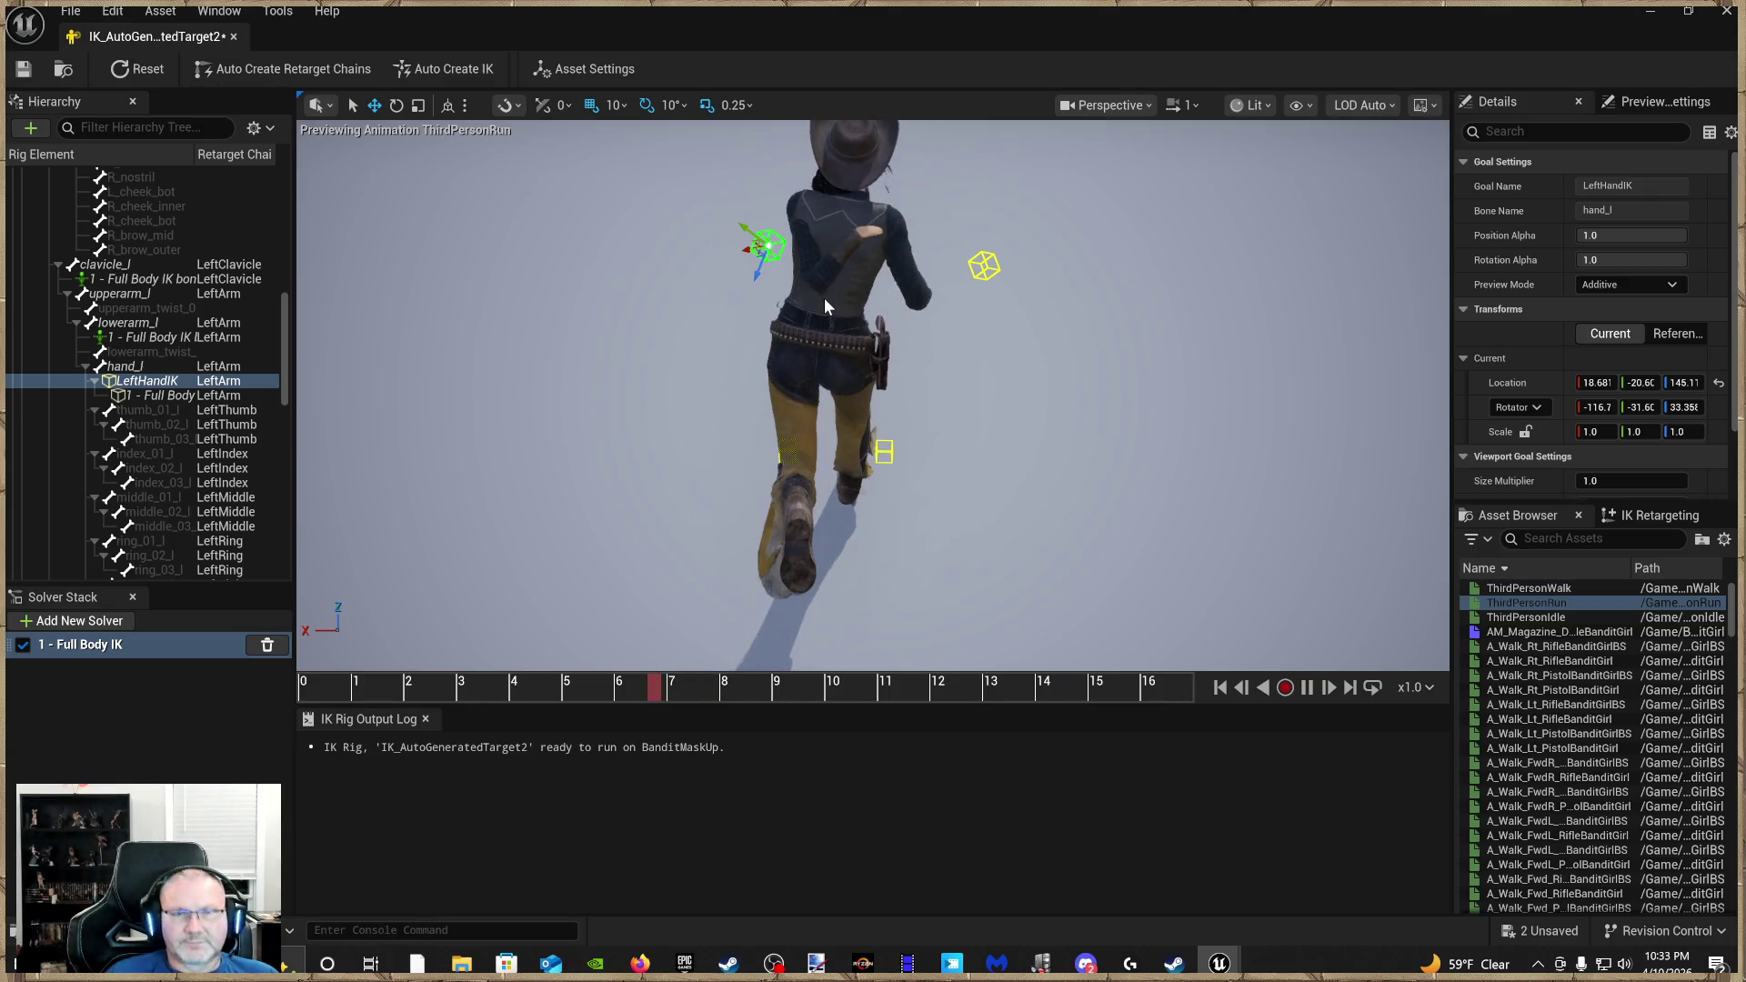
Undo the earlier edits, move LeftHandIK down beside the thigh, and preview ThirdPersonWalk
key("ctrl+z")
mouse_move(798, 304)
left_mouse_down()
mouse_move(1091, 311)
mouse_move(808, 327)
mouse_move(807, 312)
left_mouse_up()
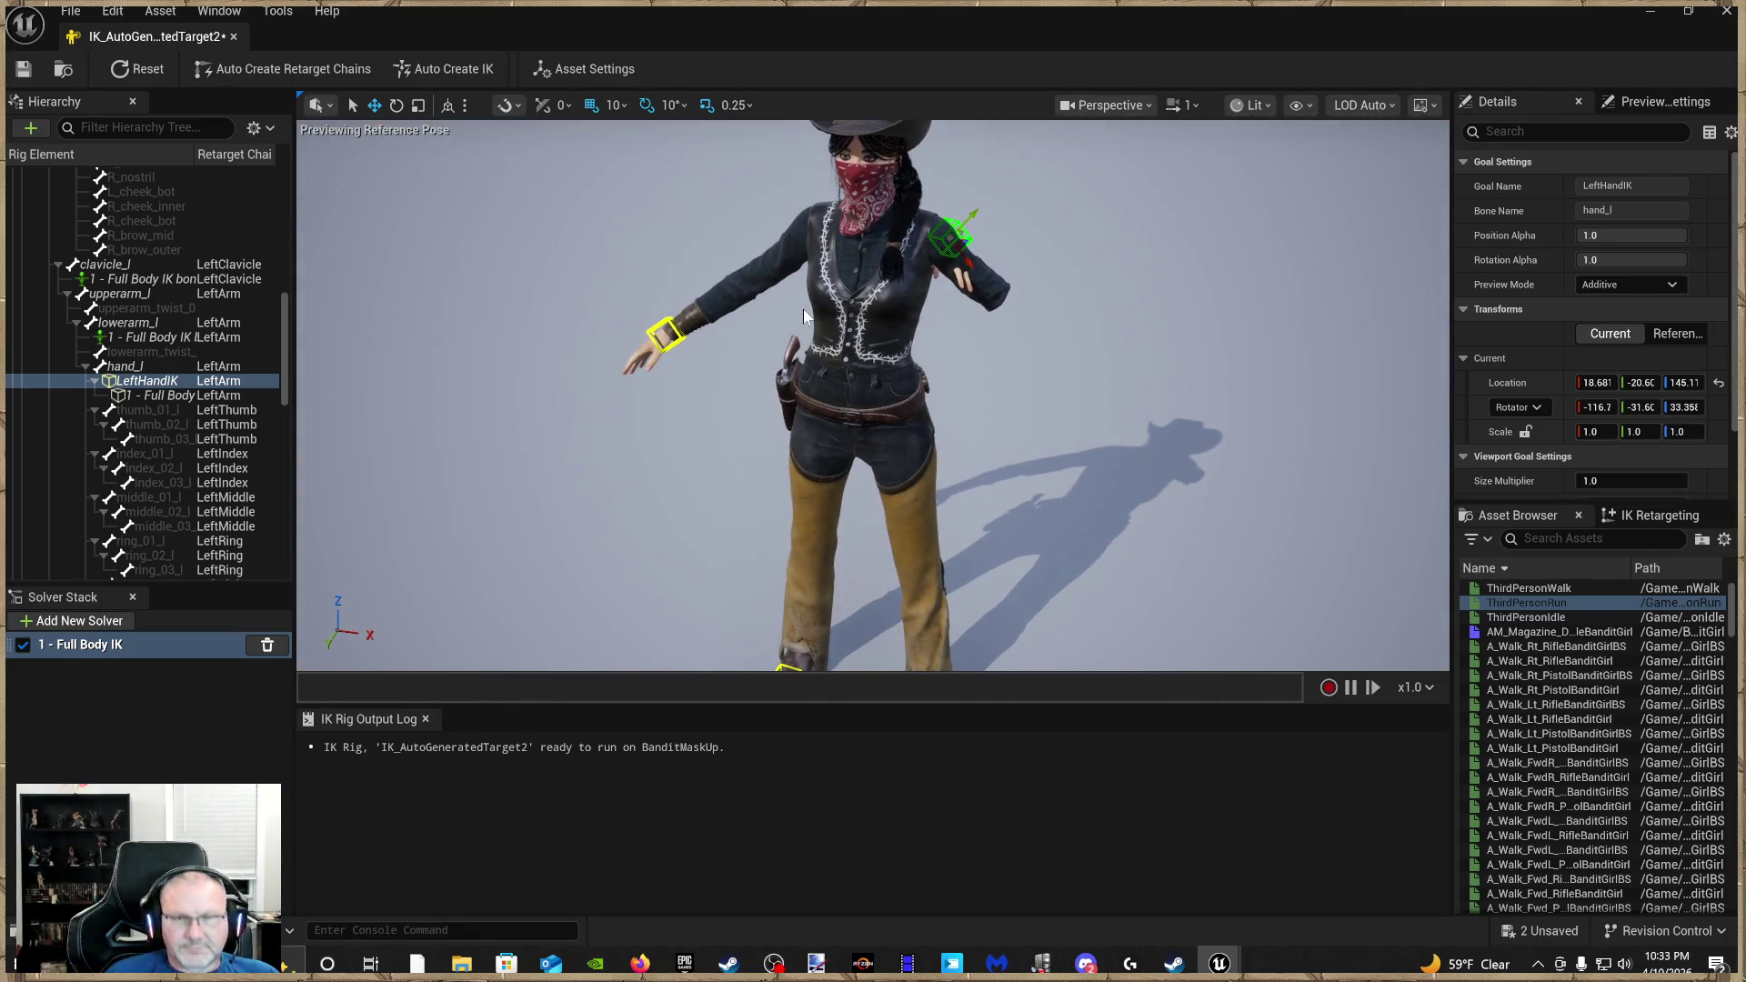
key("ctrl+z")
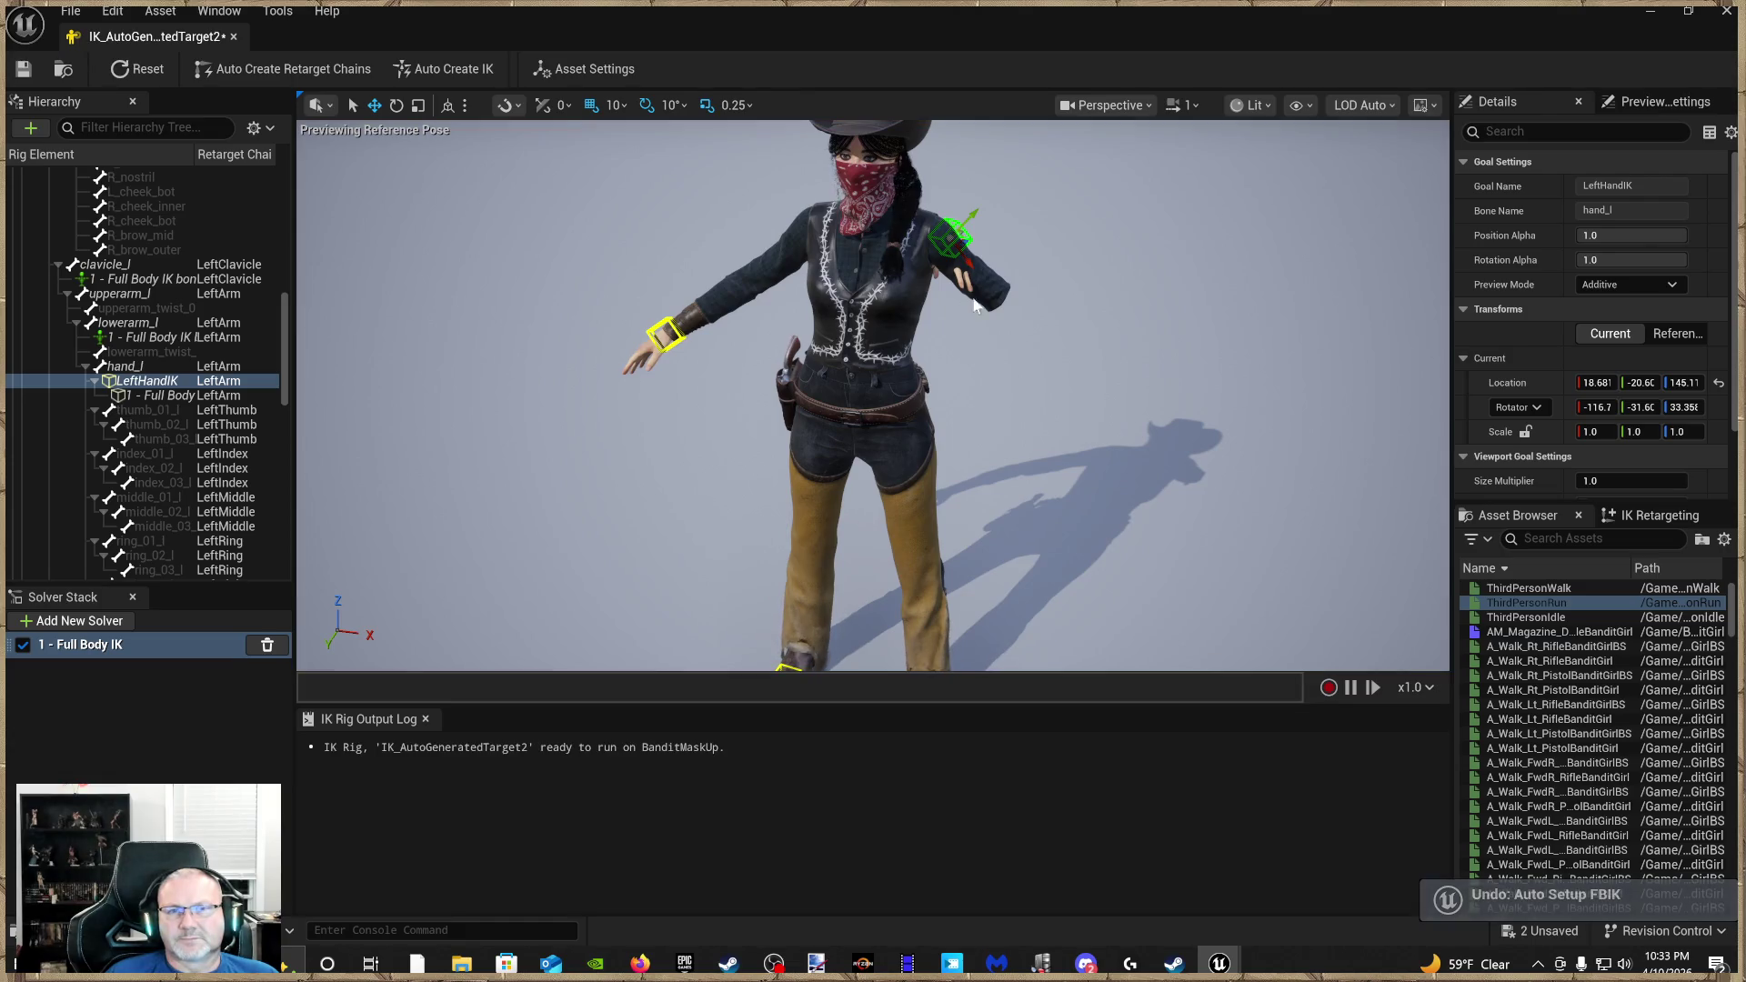
mouse_move(966, 260)
left_mouse_down()
mouse_move(1125, 440)
mouse_move(1001, 445)
mouse_move(1084, 363)
left_mouse_up()
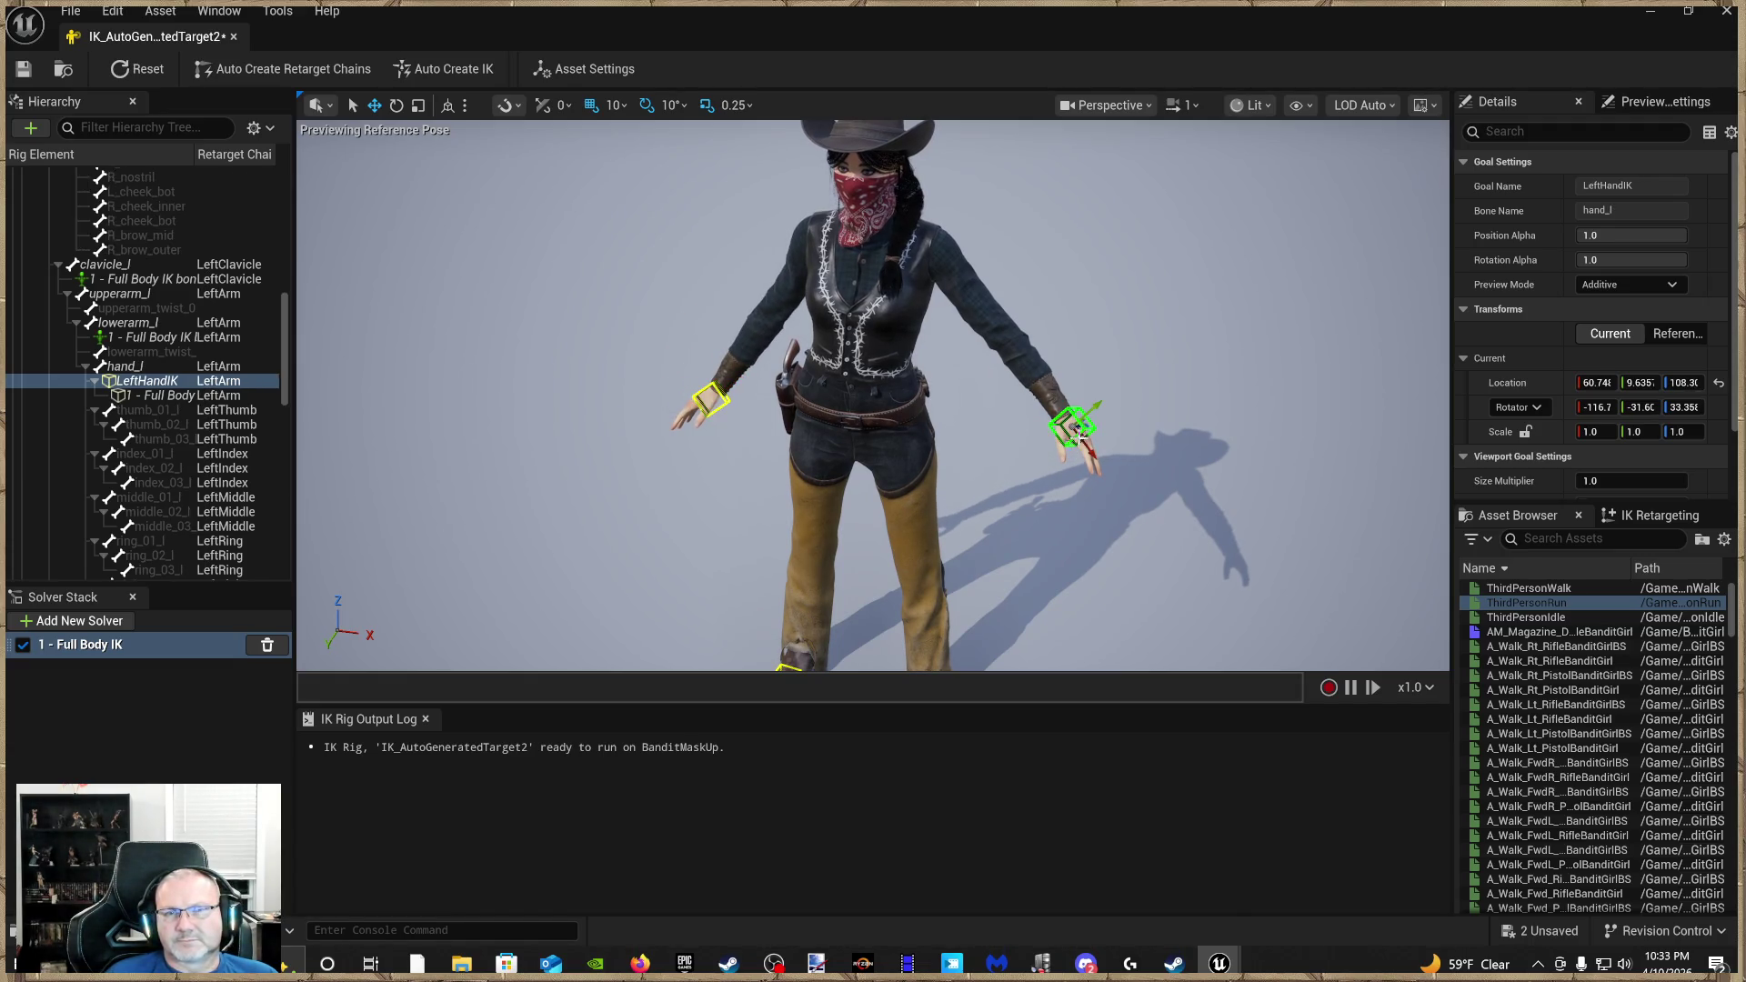
left_click_drag(1096, 403, 1028, 430)
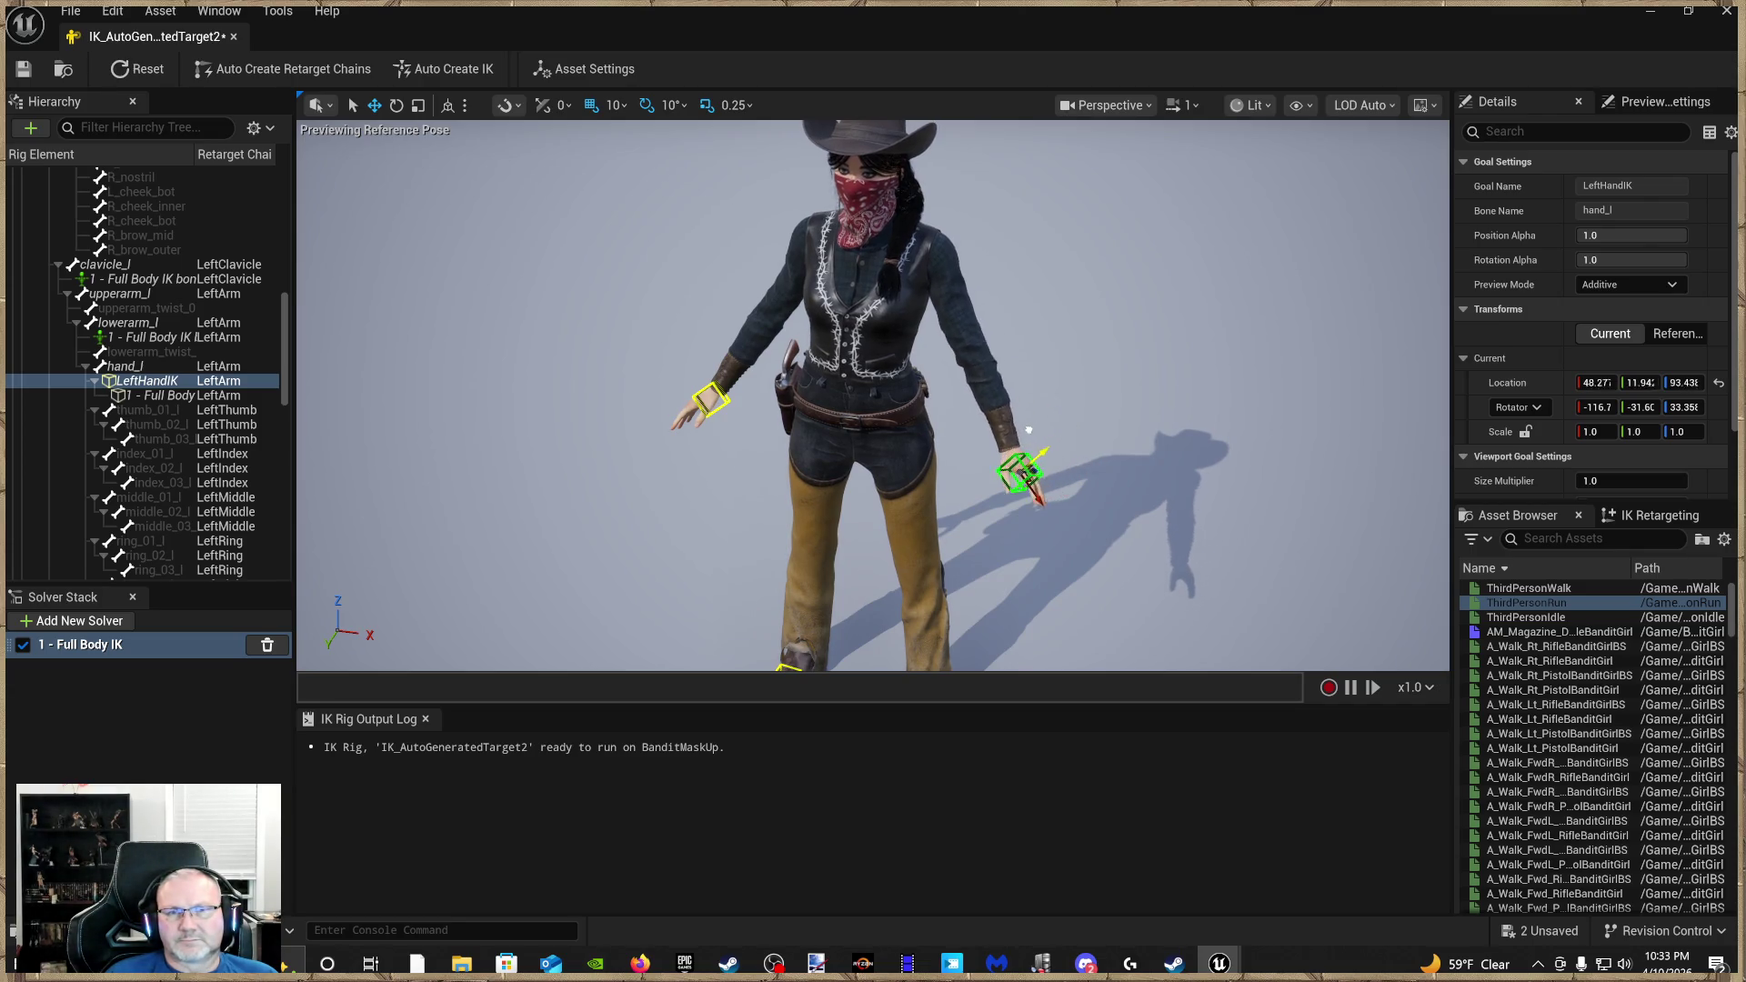
double_click(1538, 589)
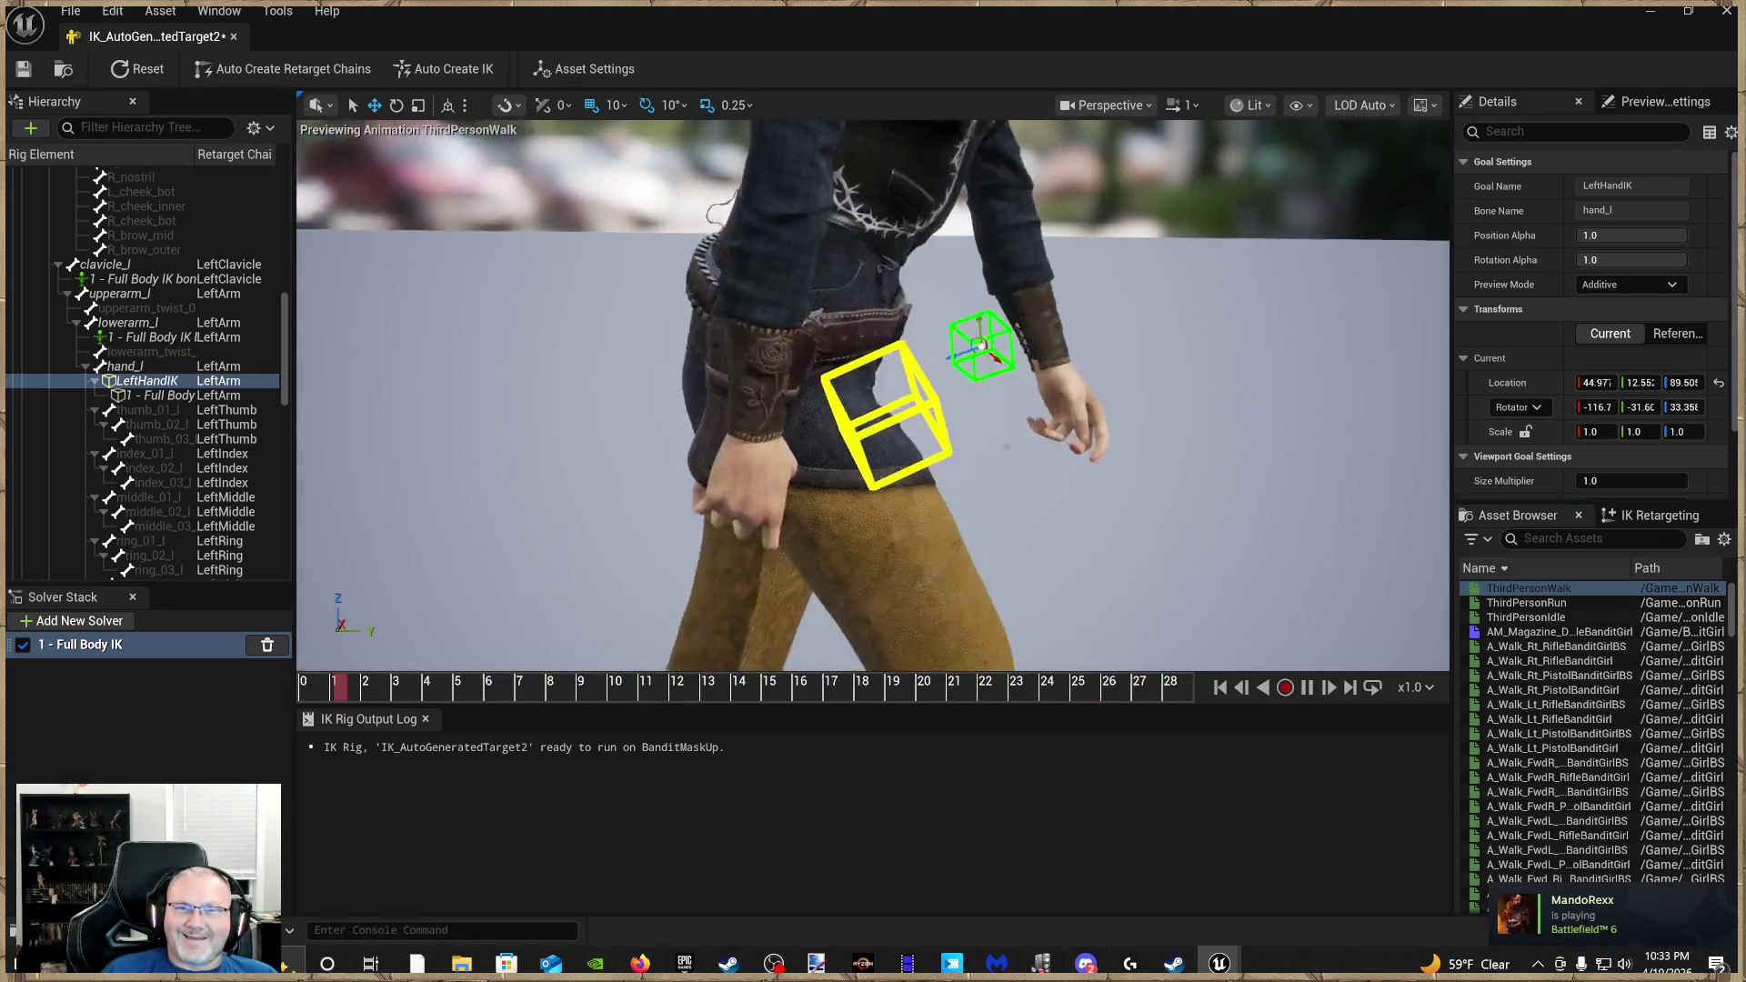
scroll(1151, 531, "down", 5)
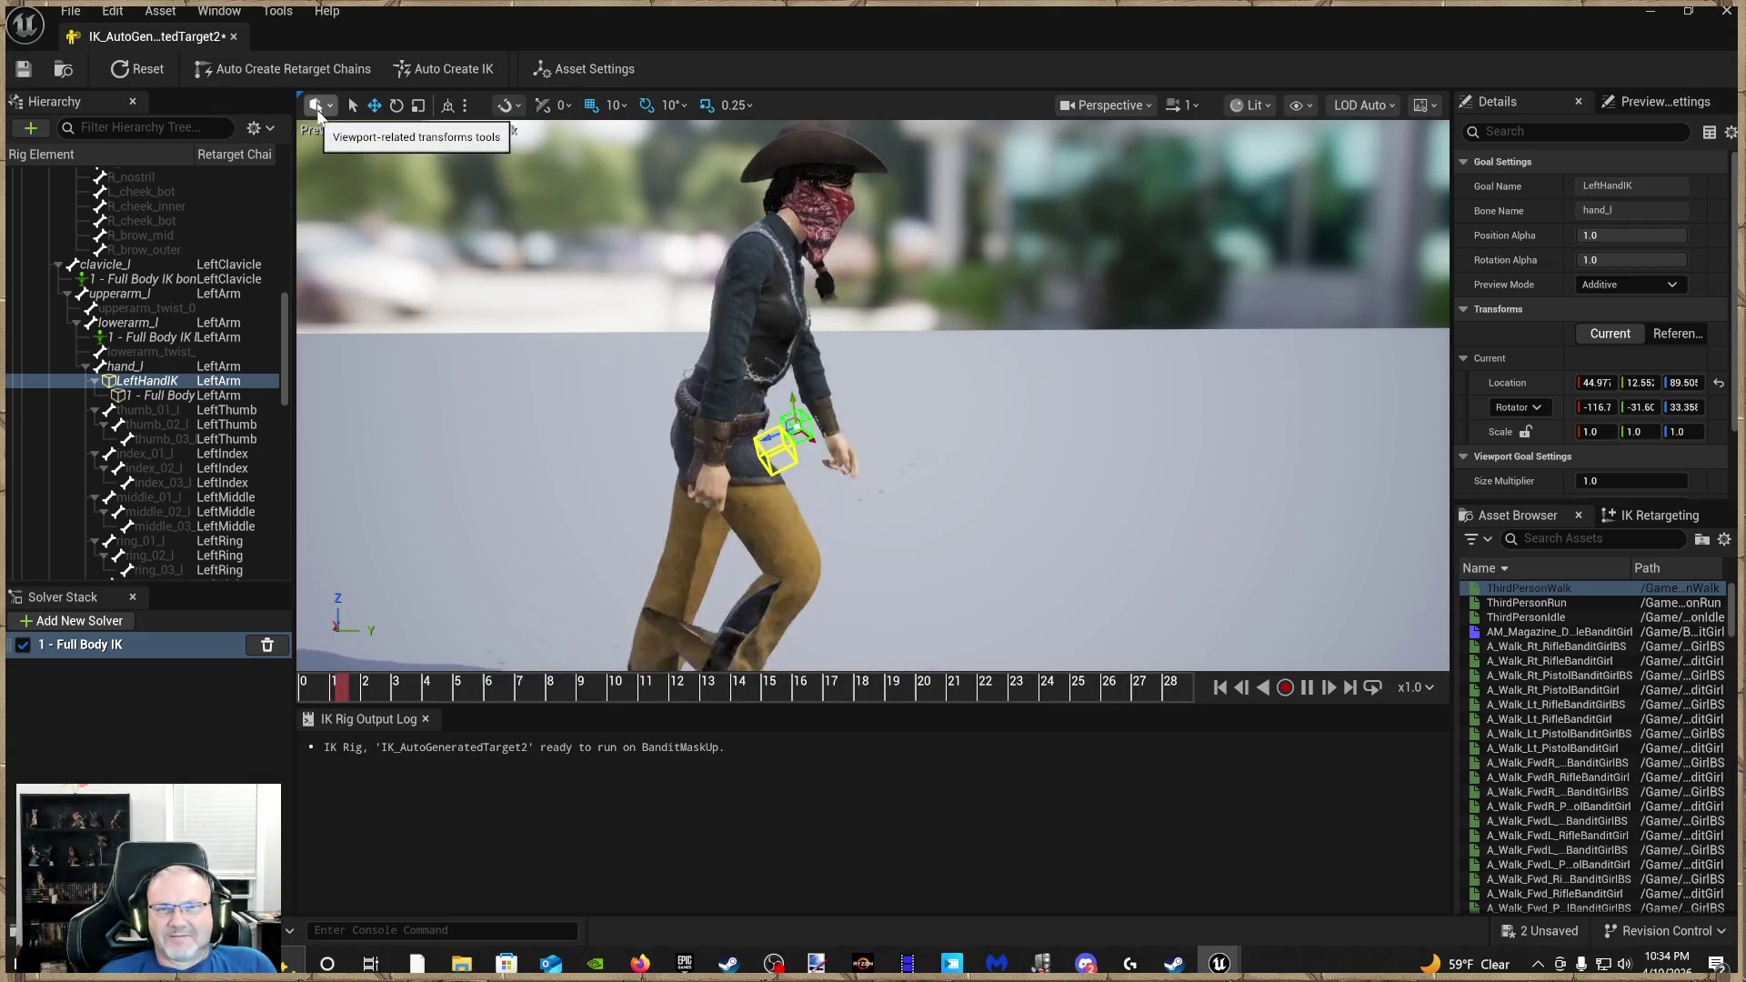
Close IK_AutoGeneratedTarget2, open IK_AutoGeneratedTarget1 and inspect the pelvis Full Body IK settings
left_click(232, 35)
left_click(382, 827)
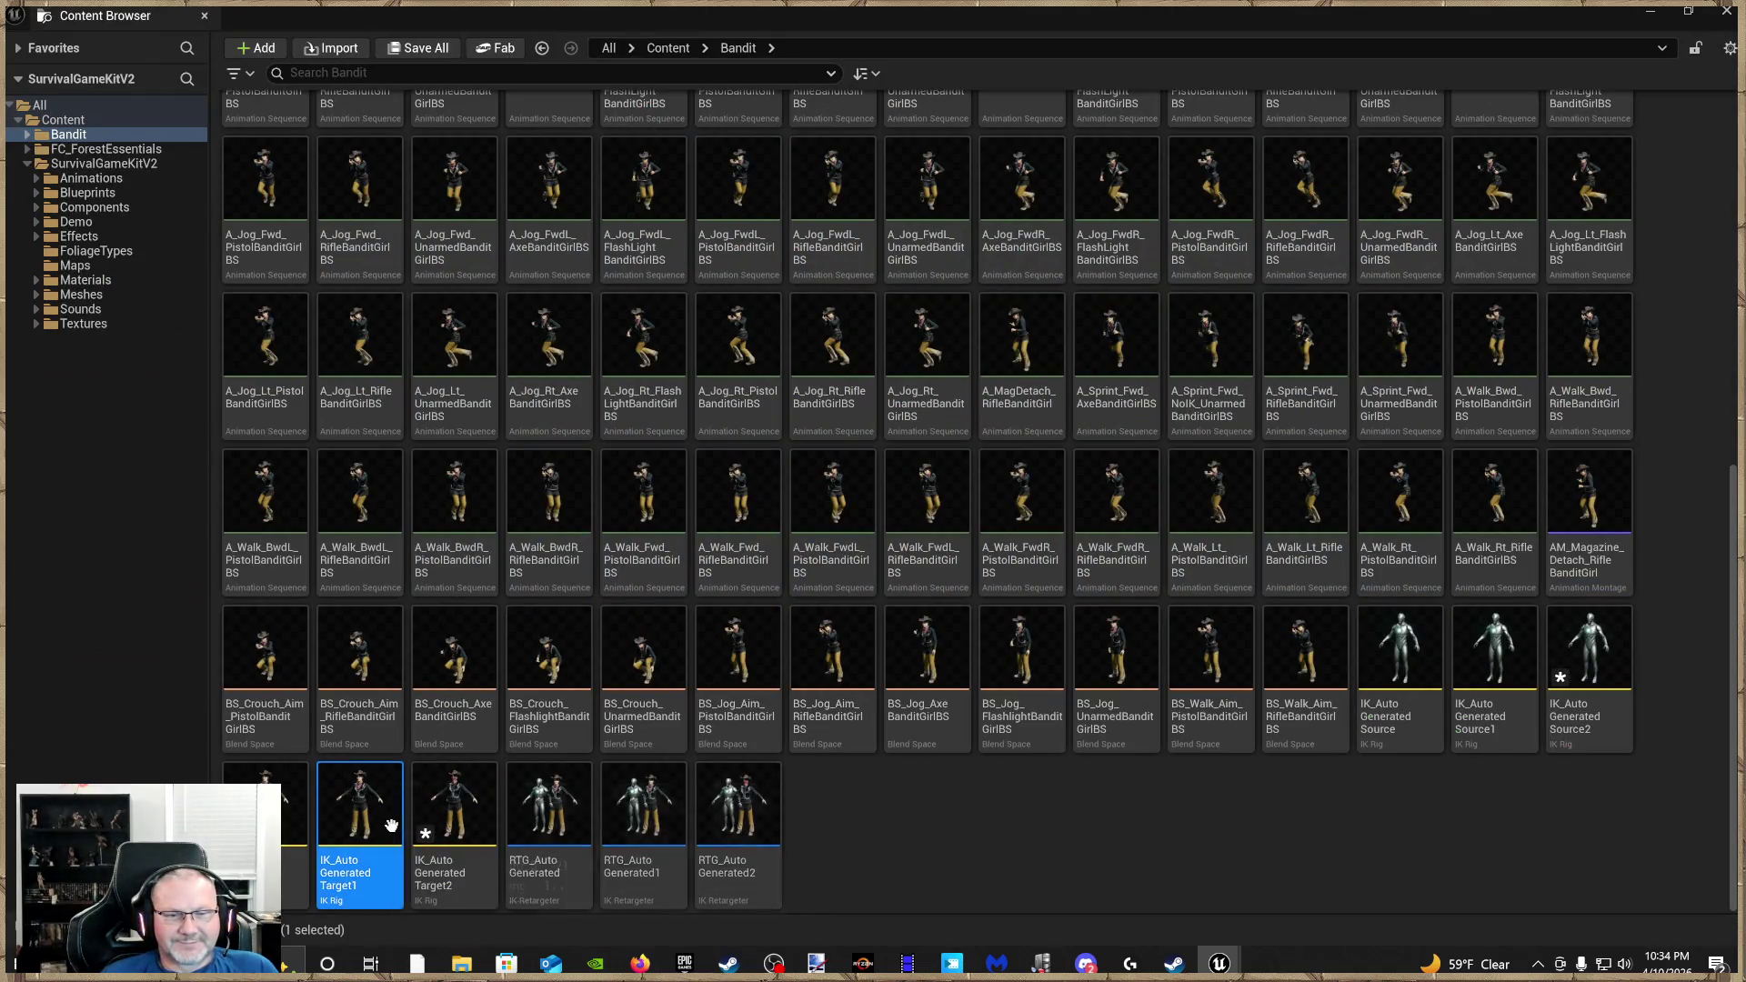
double_click(380, 831)
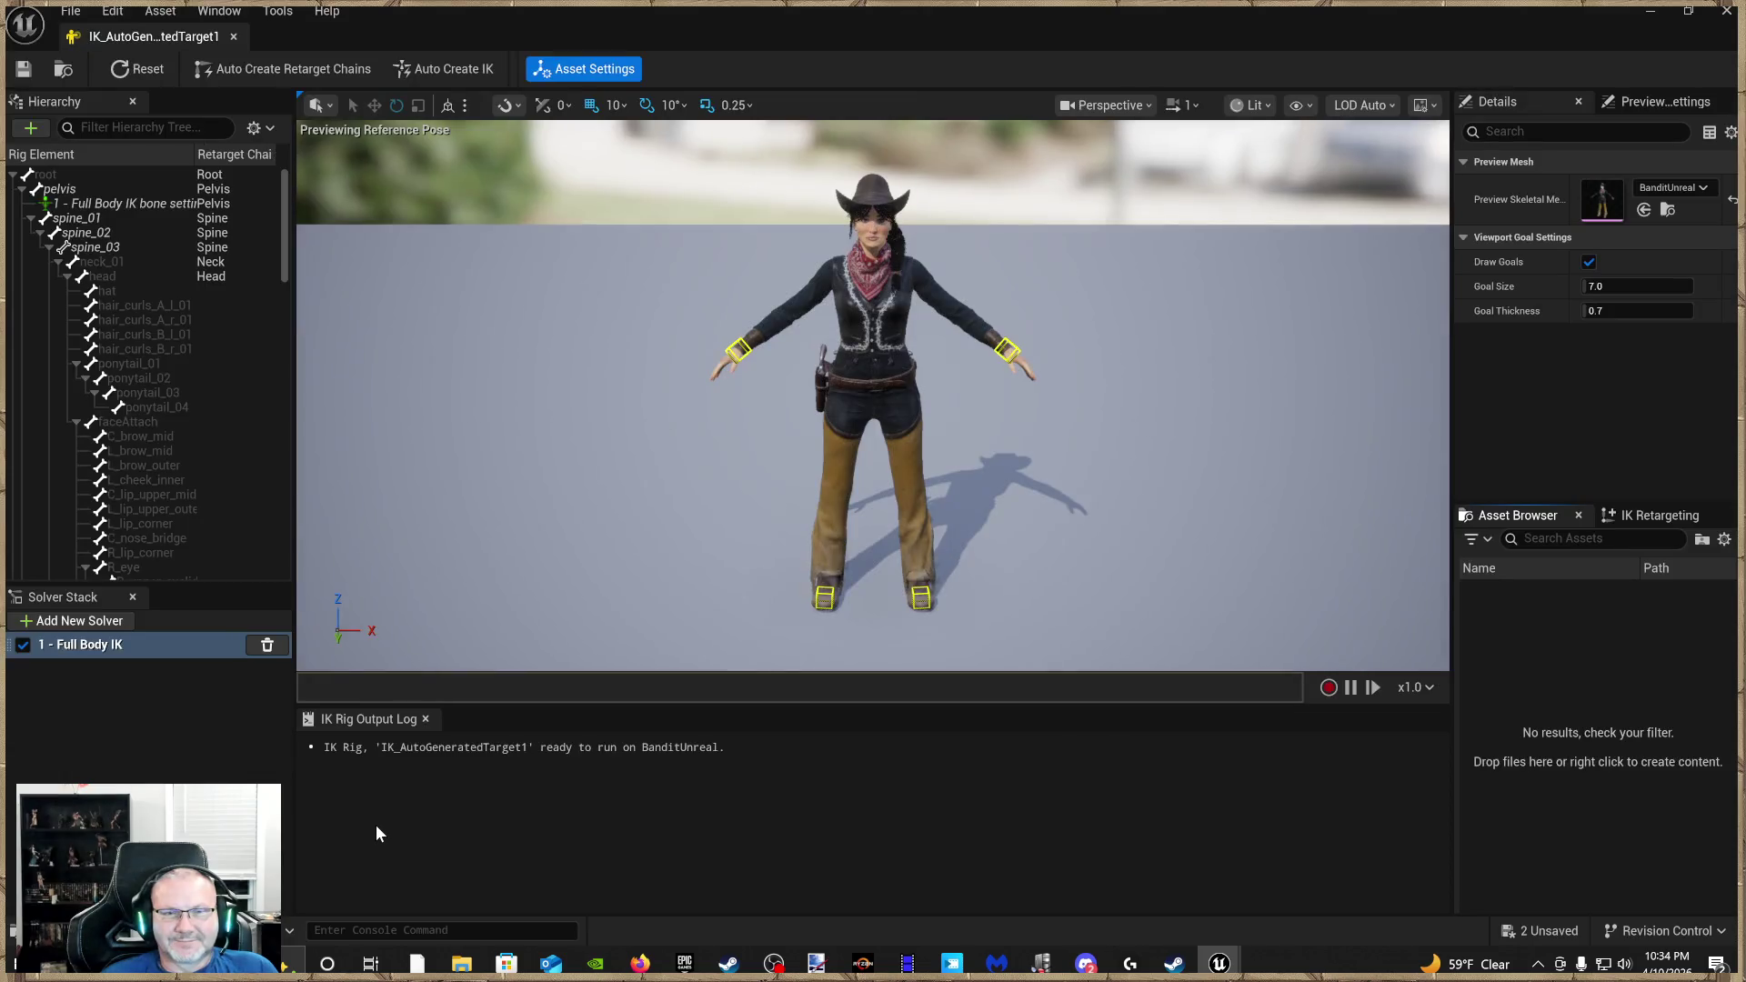
left_click(94, 207)
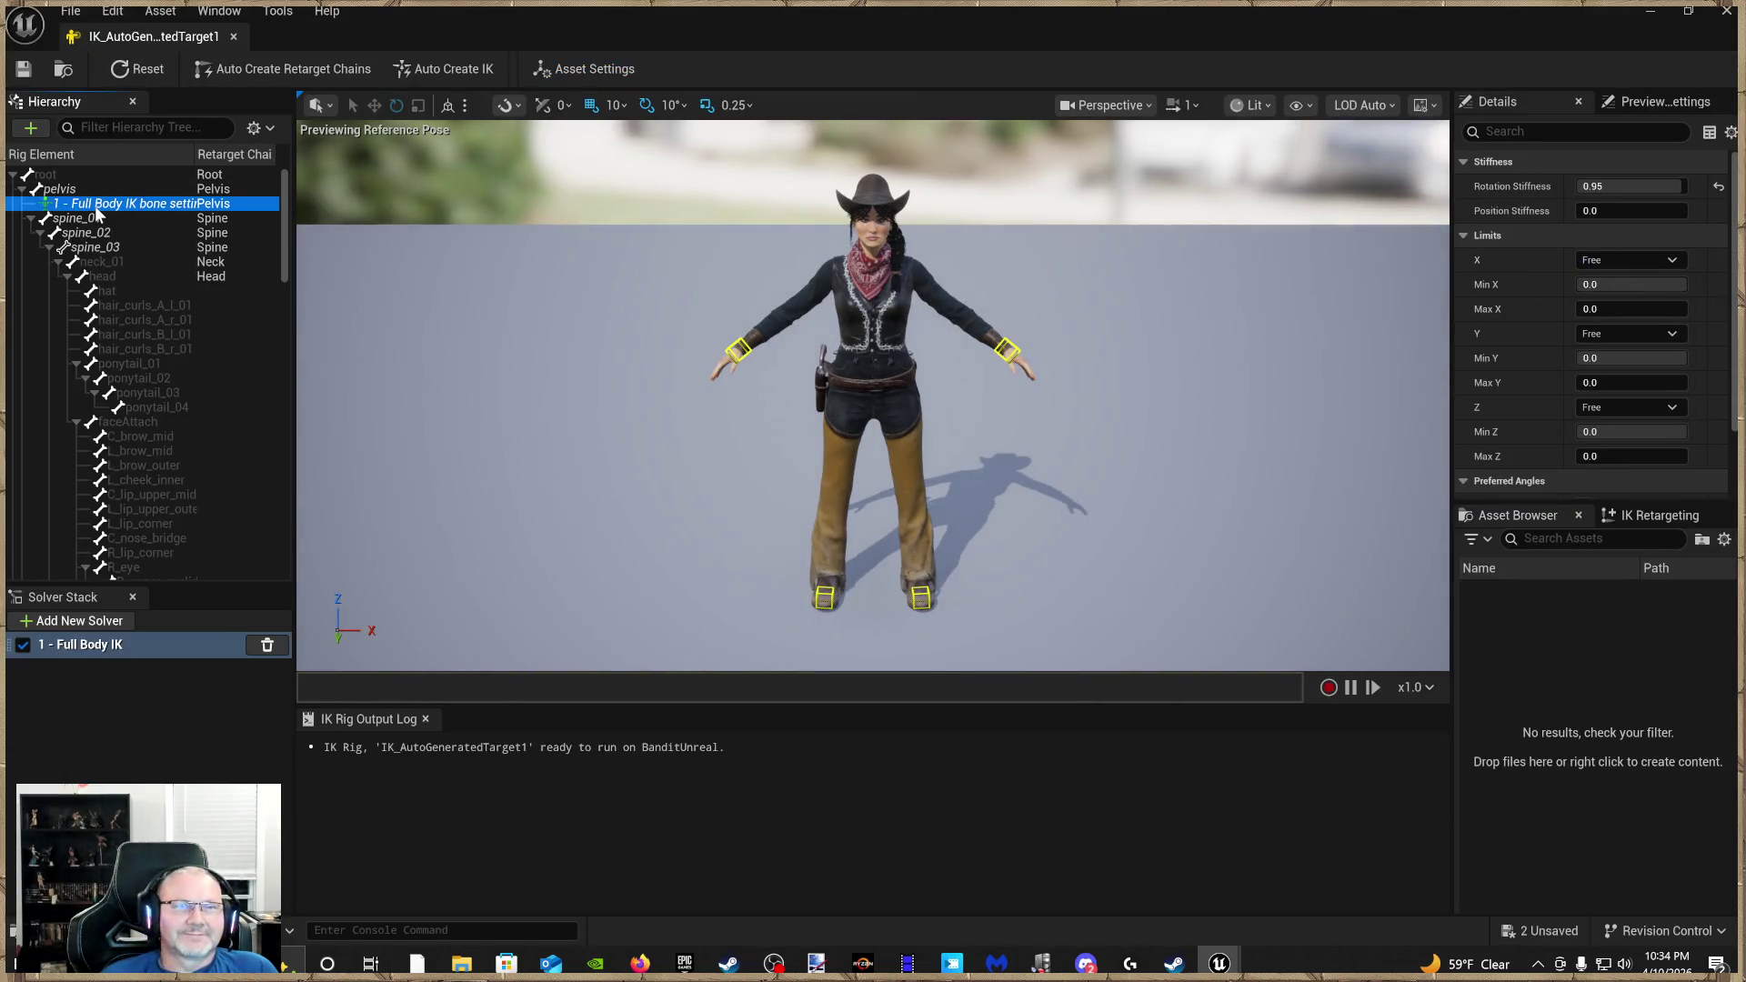
right_click(101, 204)
left_click_drag(794, 379, 746, 380)
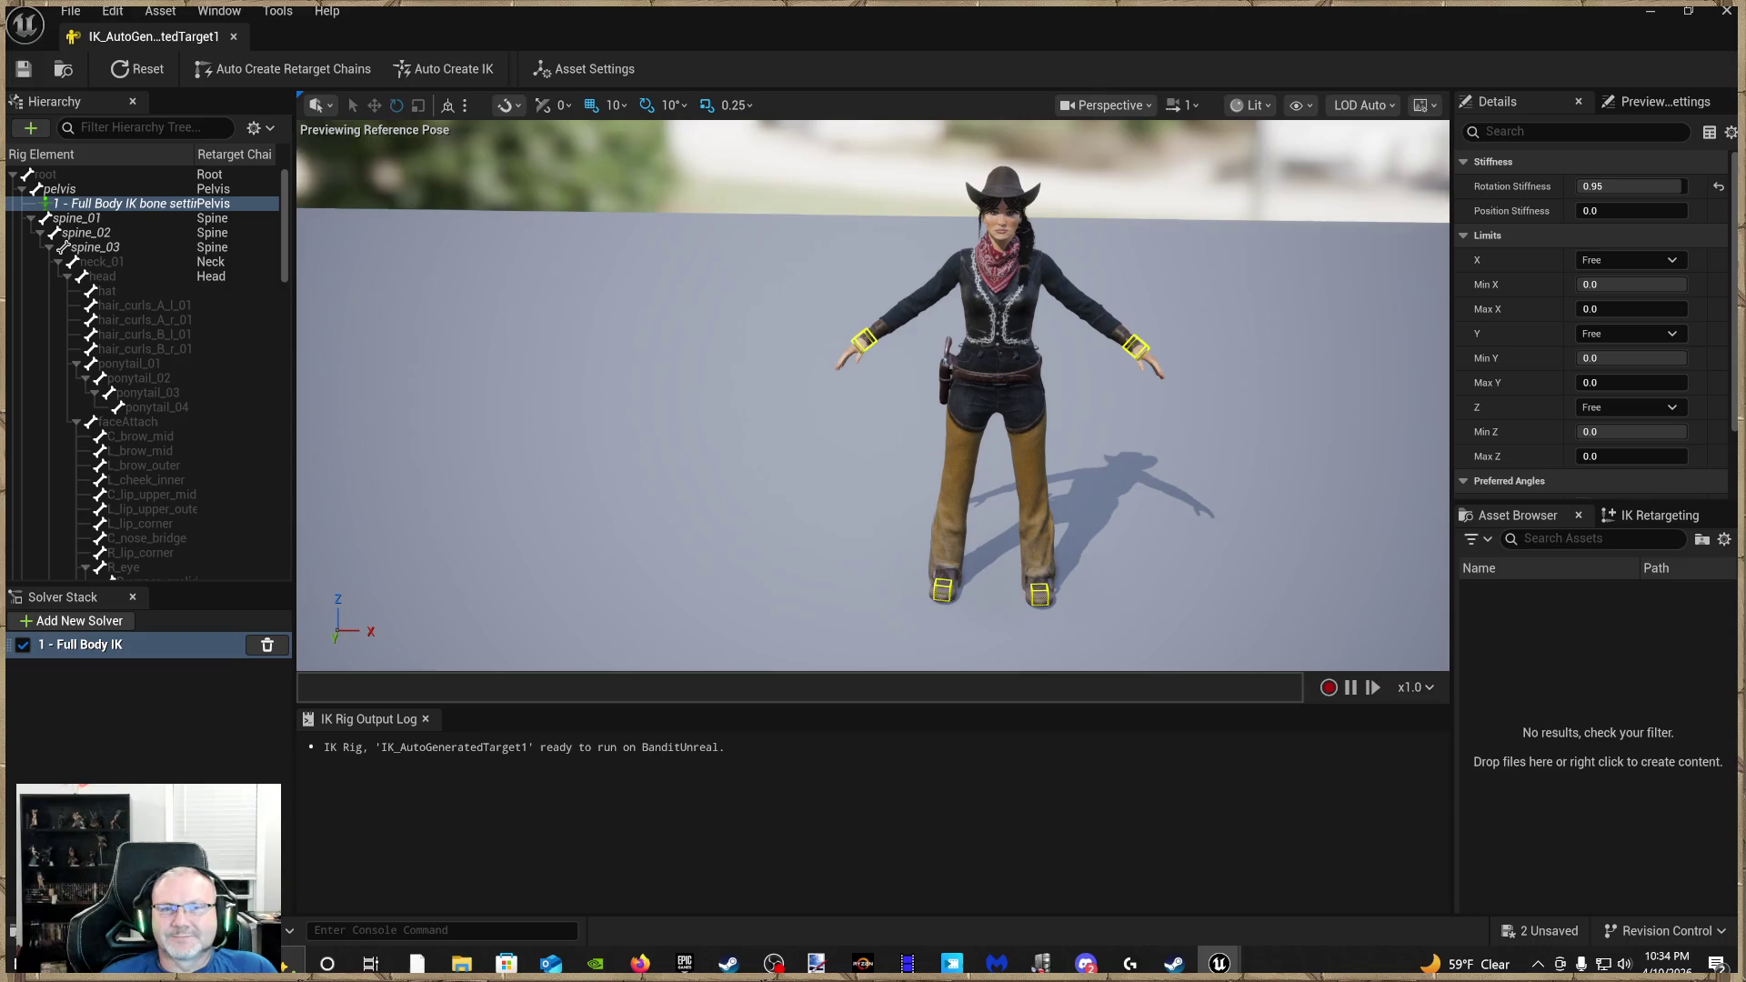
Close the IK_AutoGeneratedTarget1 editor and select IK_AutoGeneratedSource in the Bandit folder
left_click(235, 37)
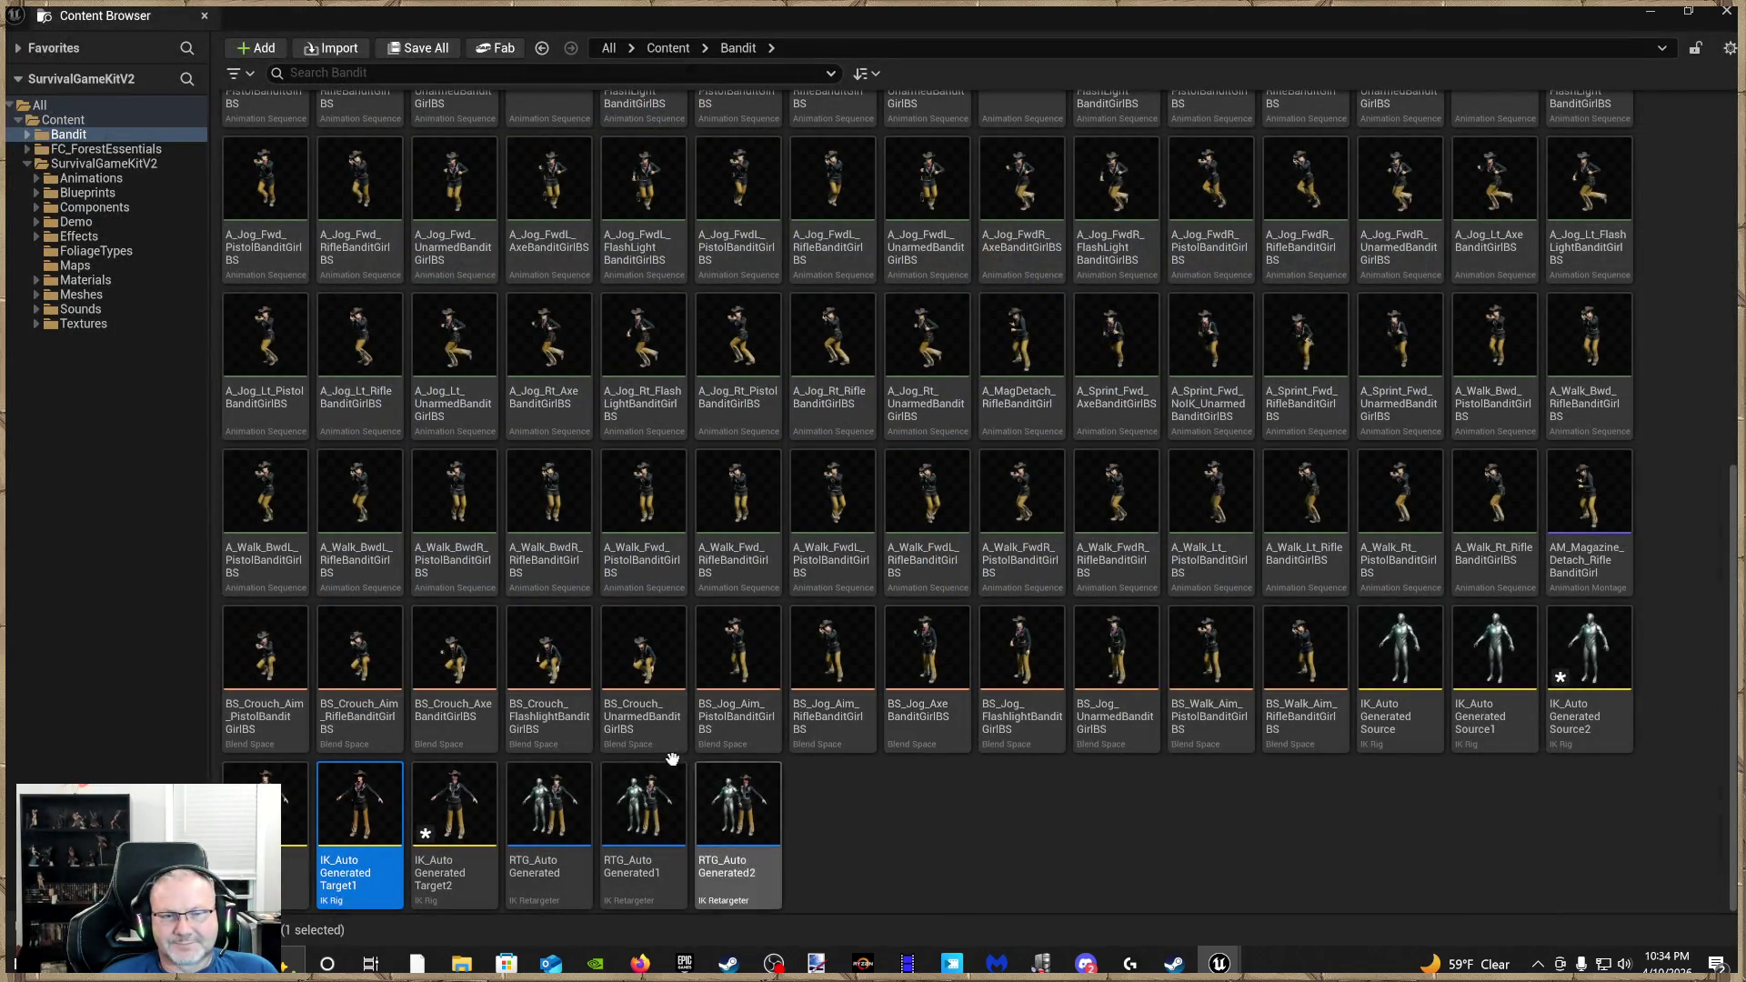
scroll(353, 804, "up", 1)
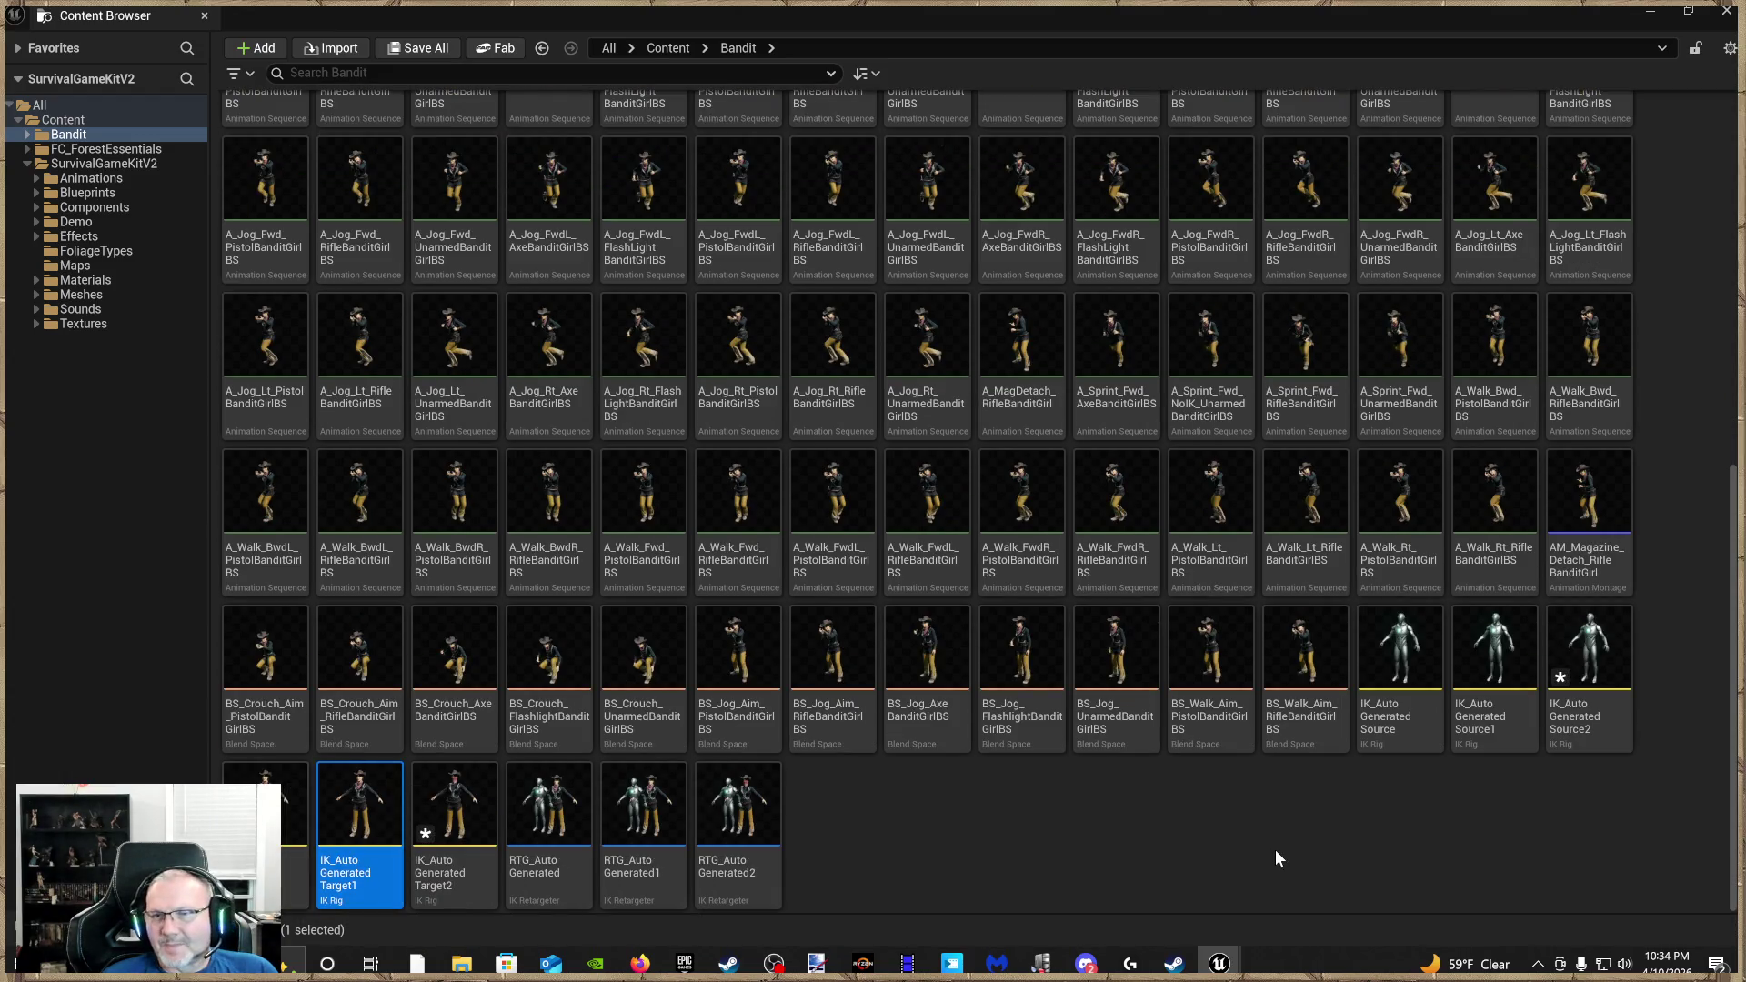
left_click(1391, 691)
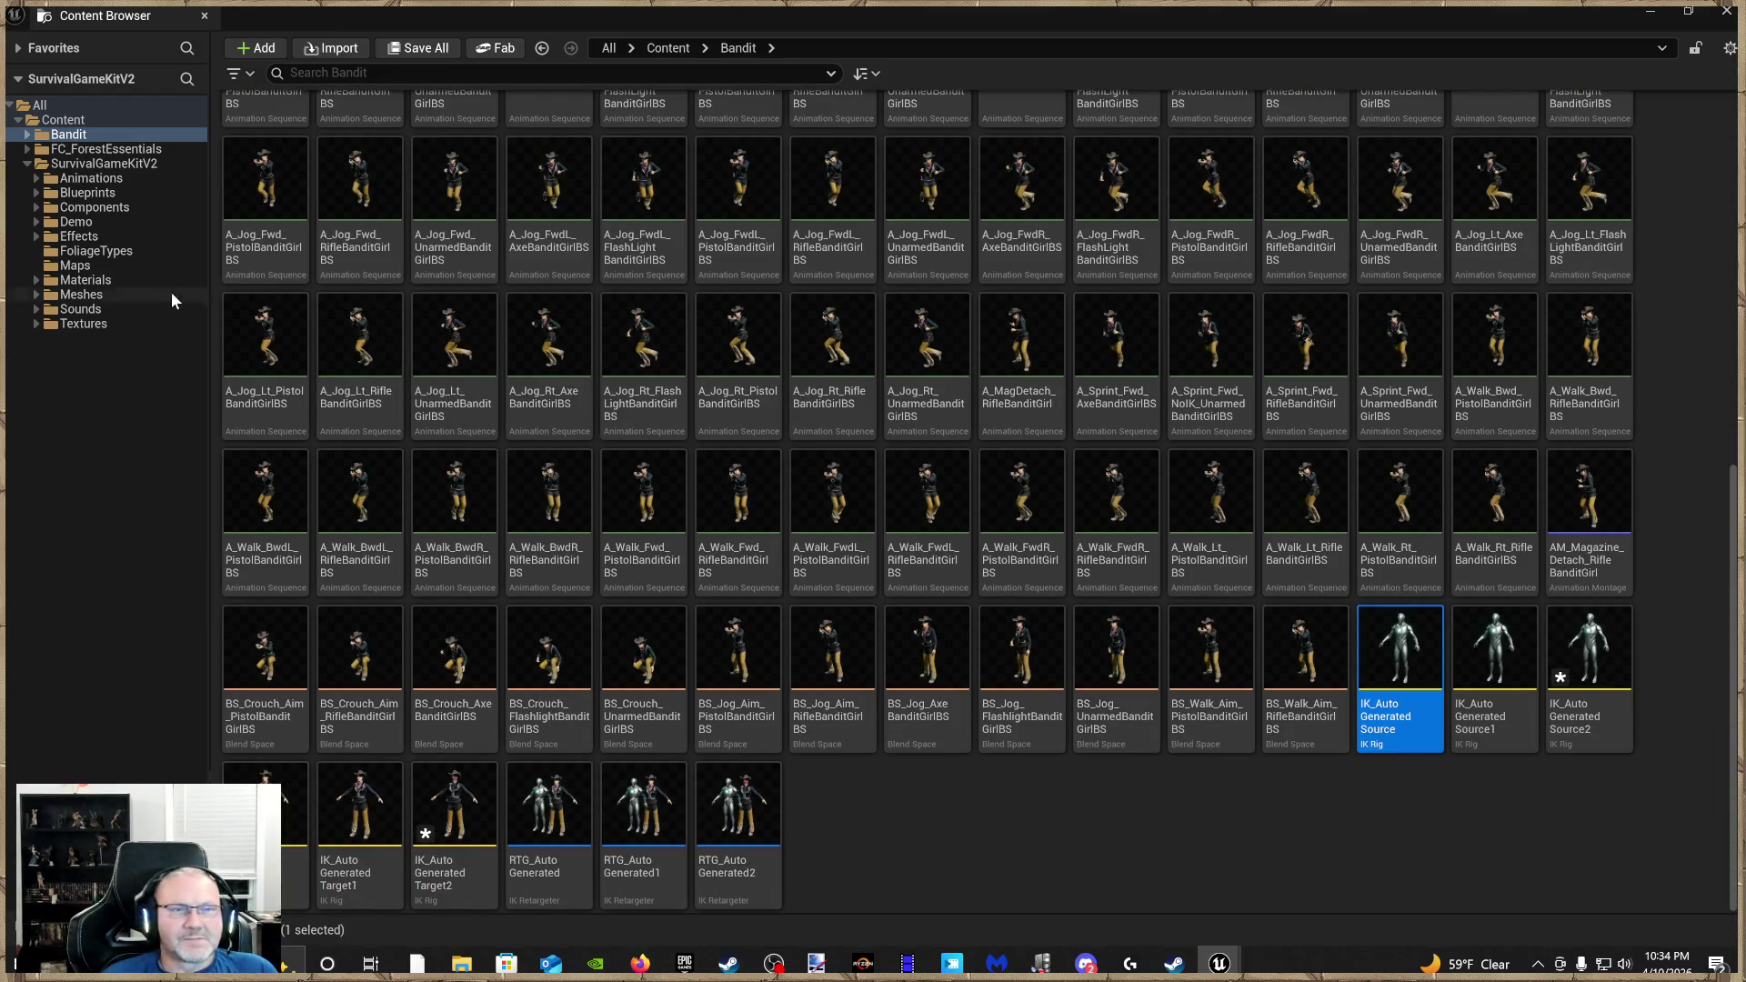
Create RTG_AutoGeneratedTarget from the IK_AutoGeneratedTarget rig, check it, then close its editor
right_click(273, 784)
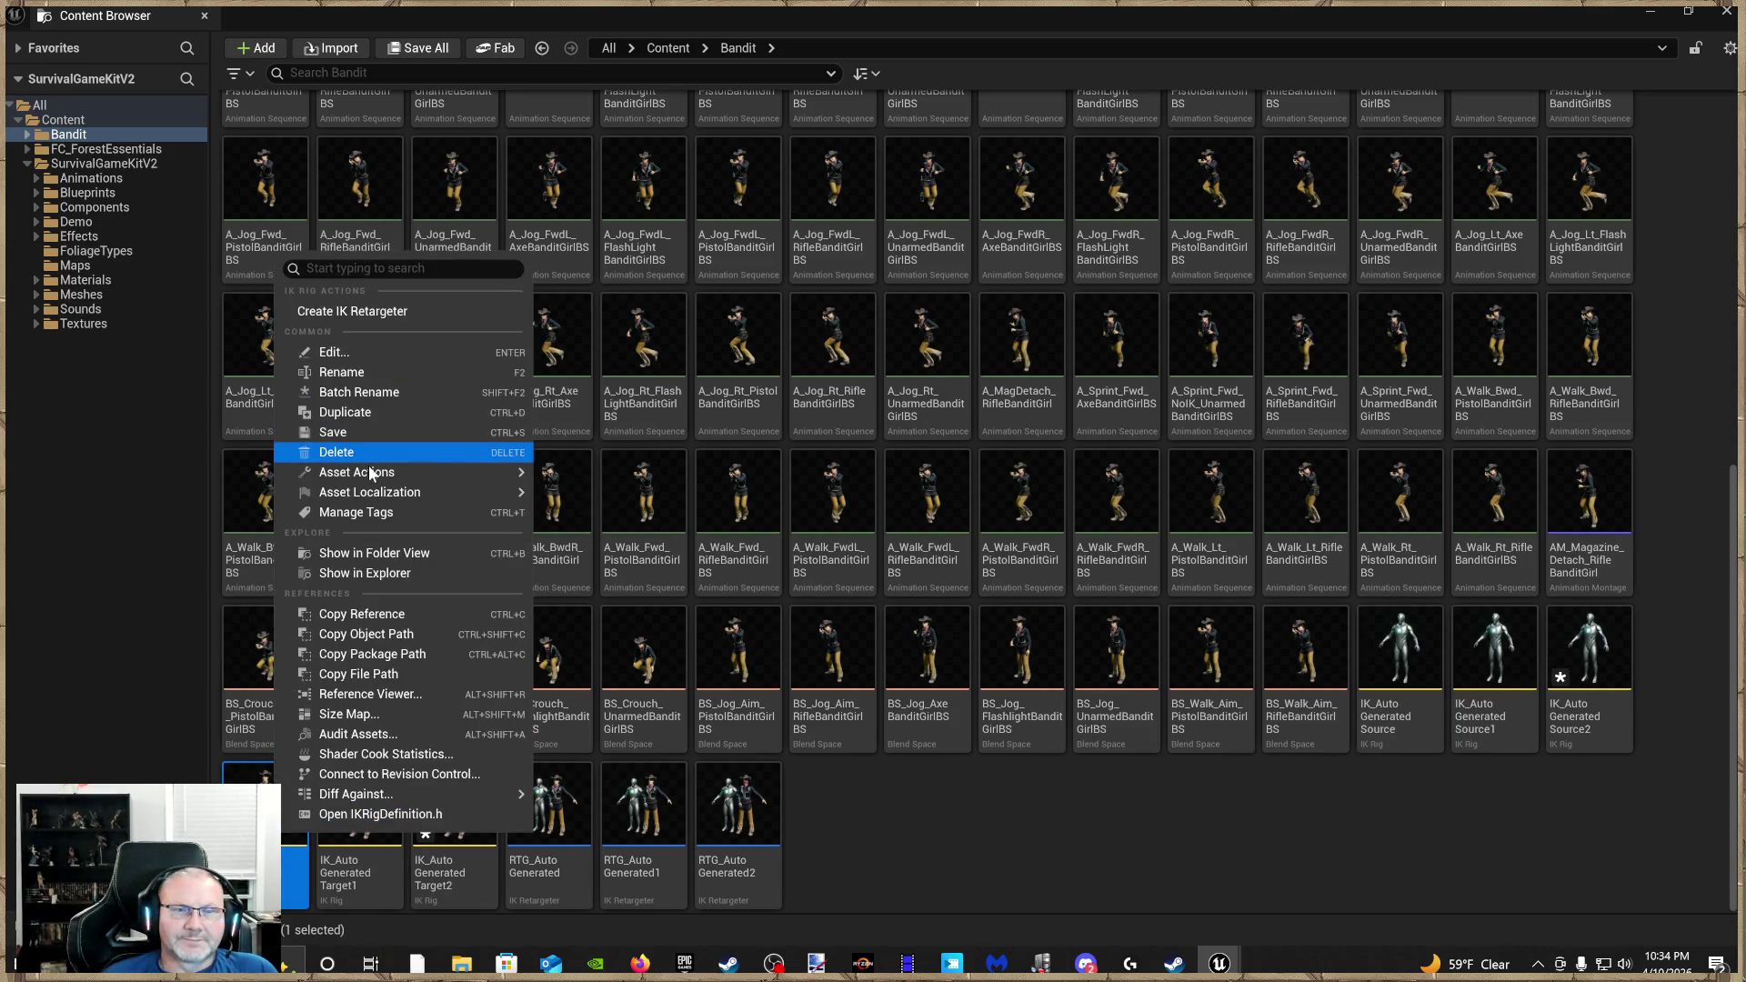
left_click(385, 311)
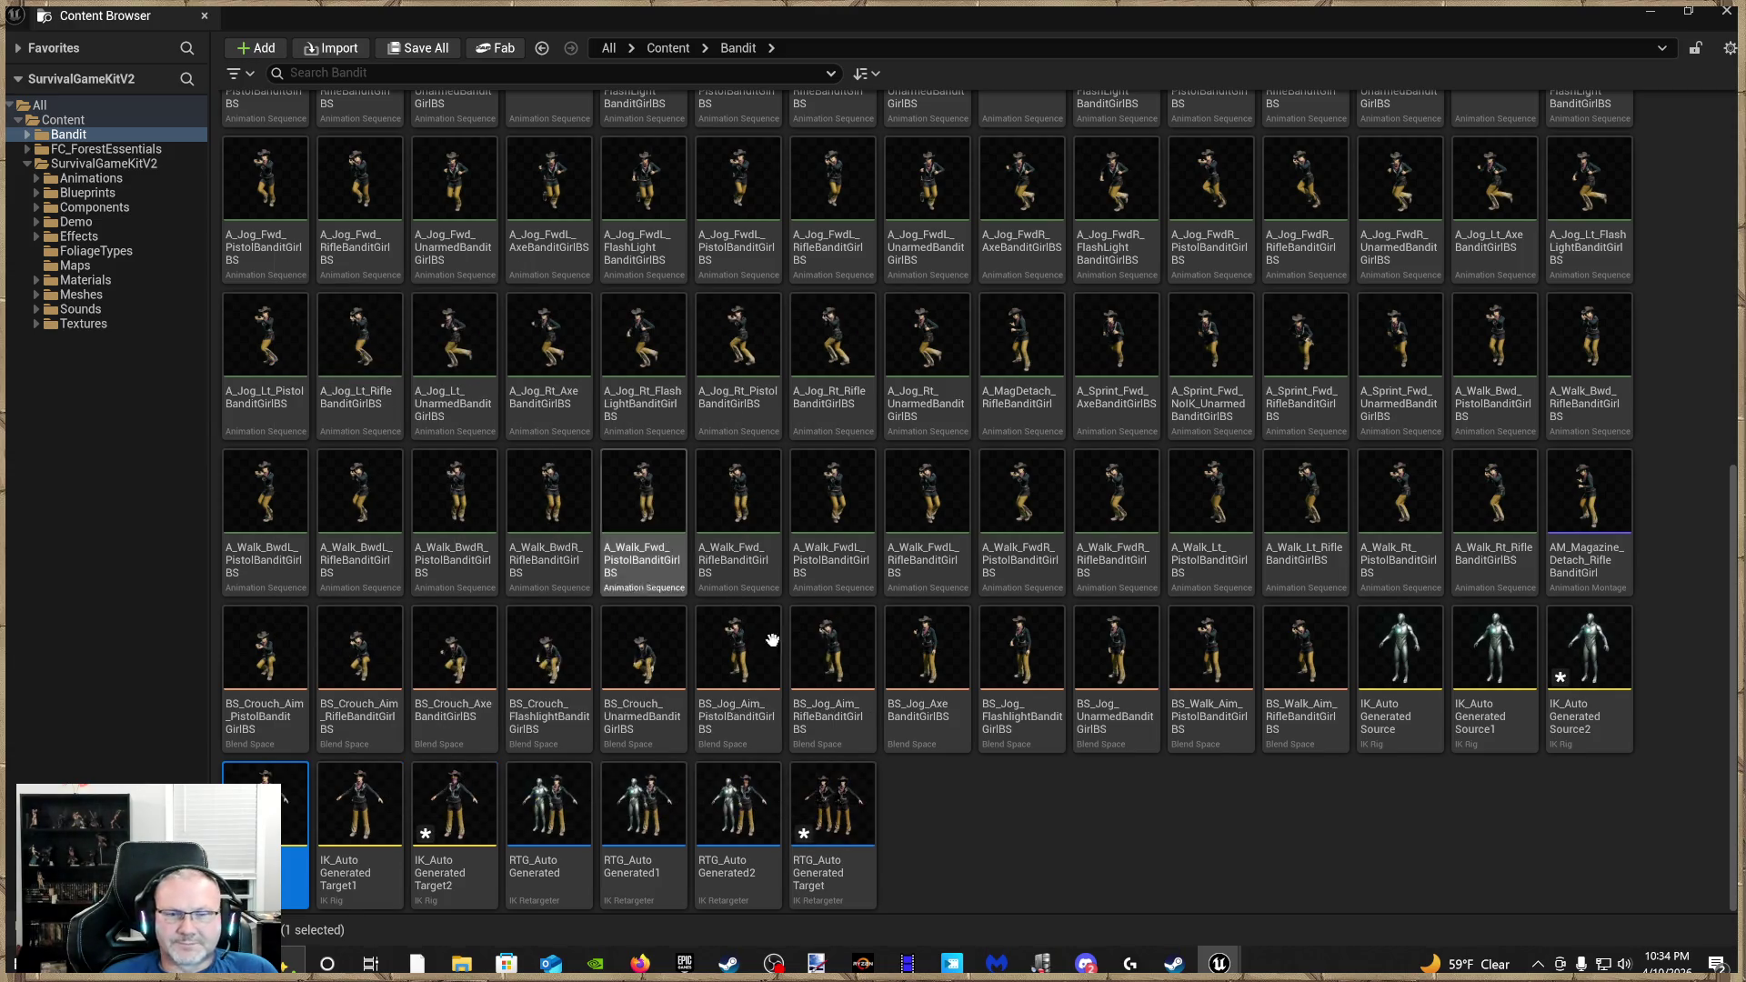
double_click(851, 805)
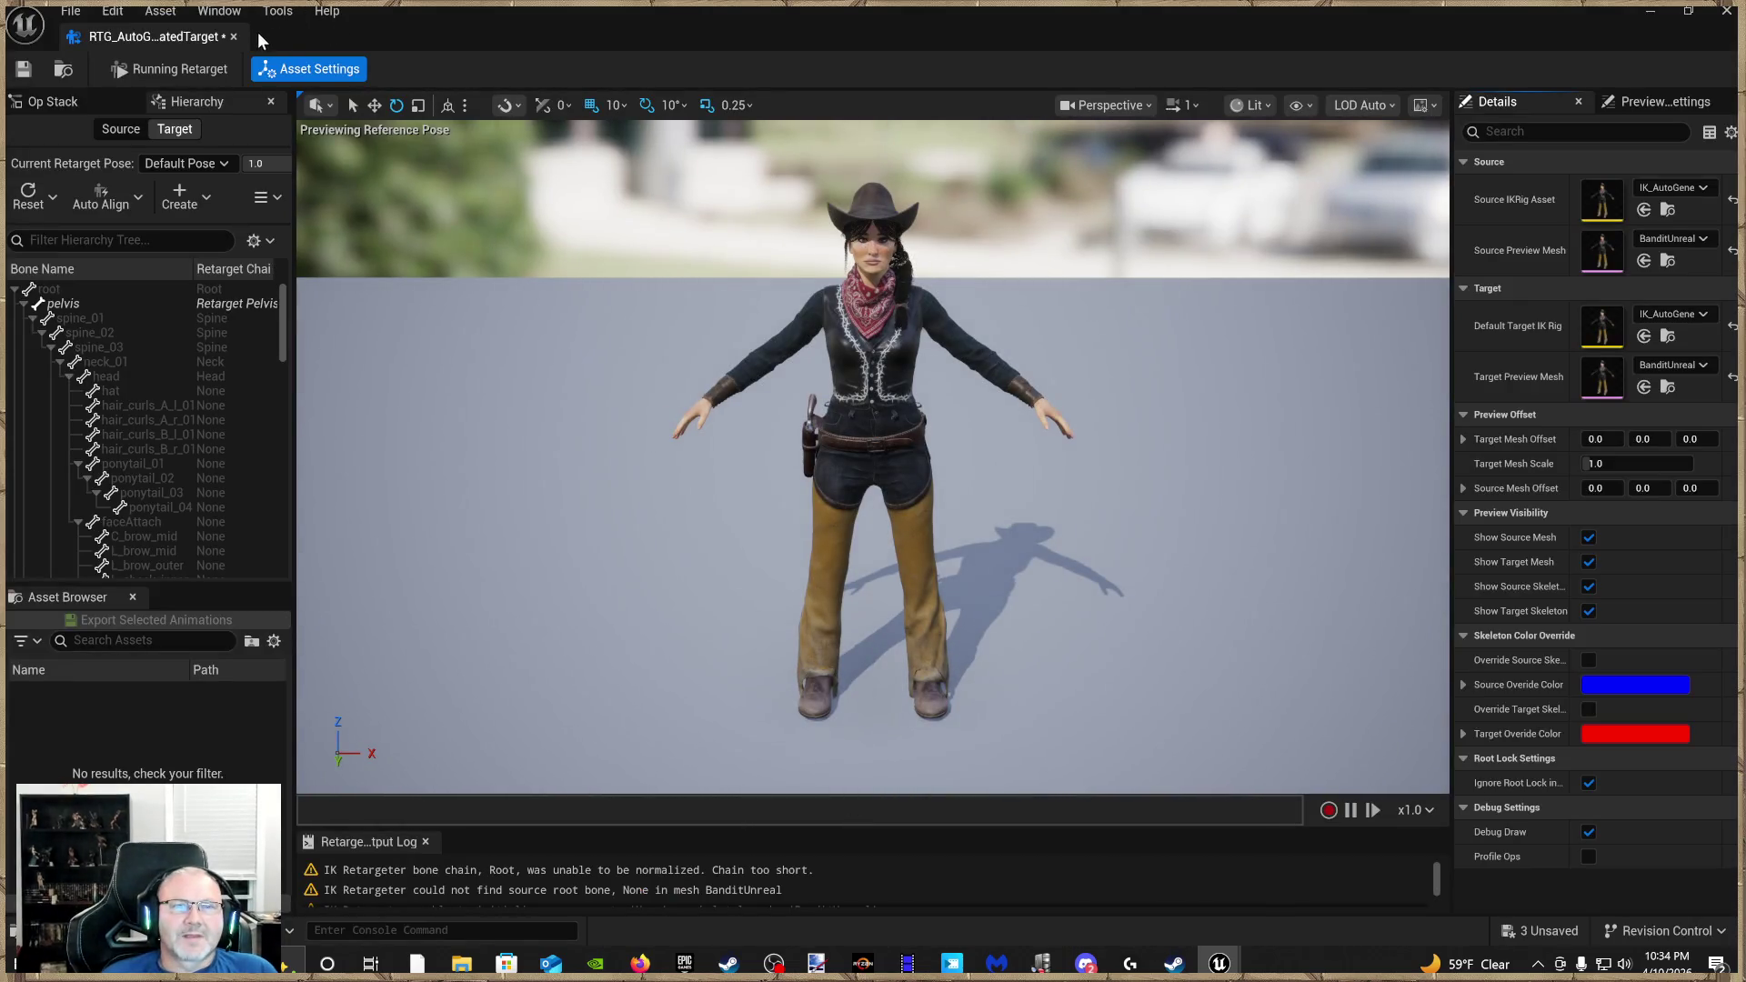
left_click(234, 36)
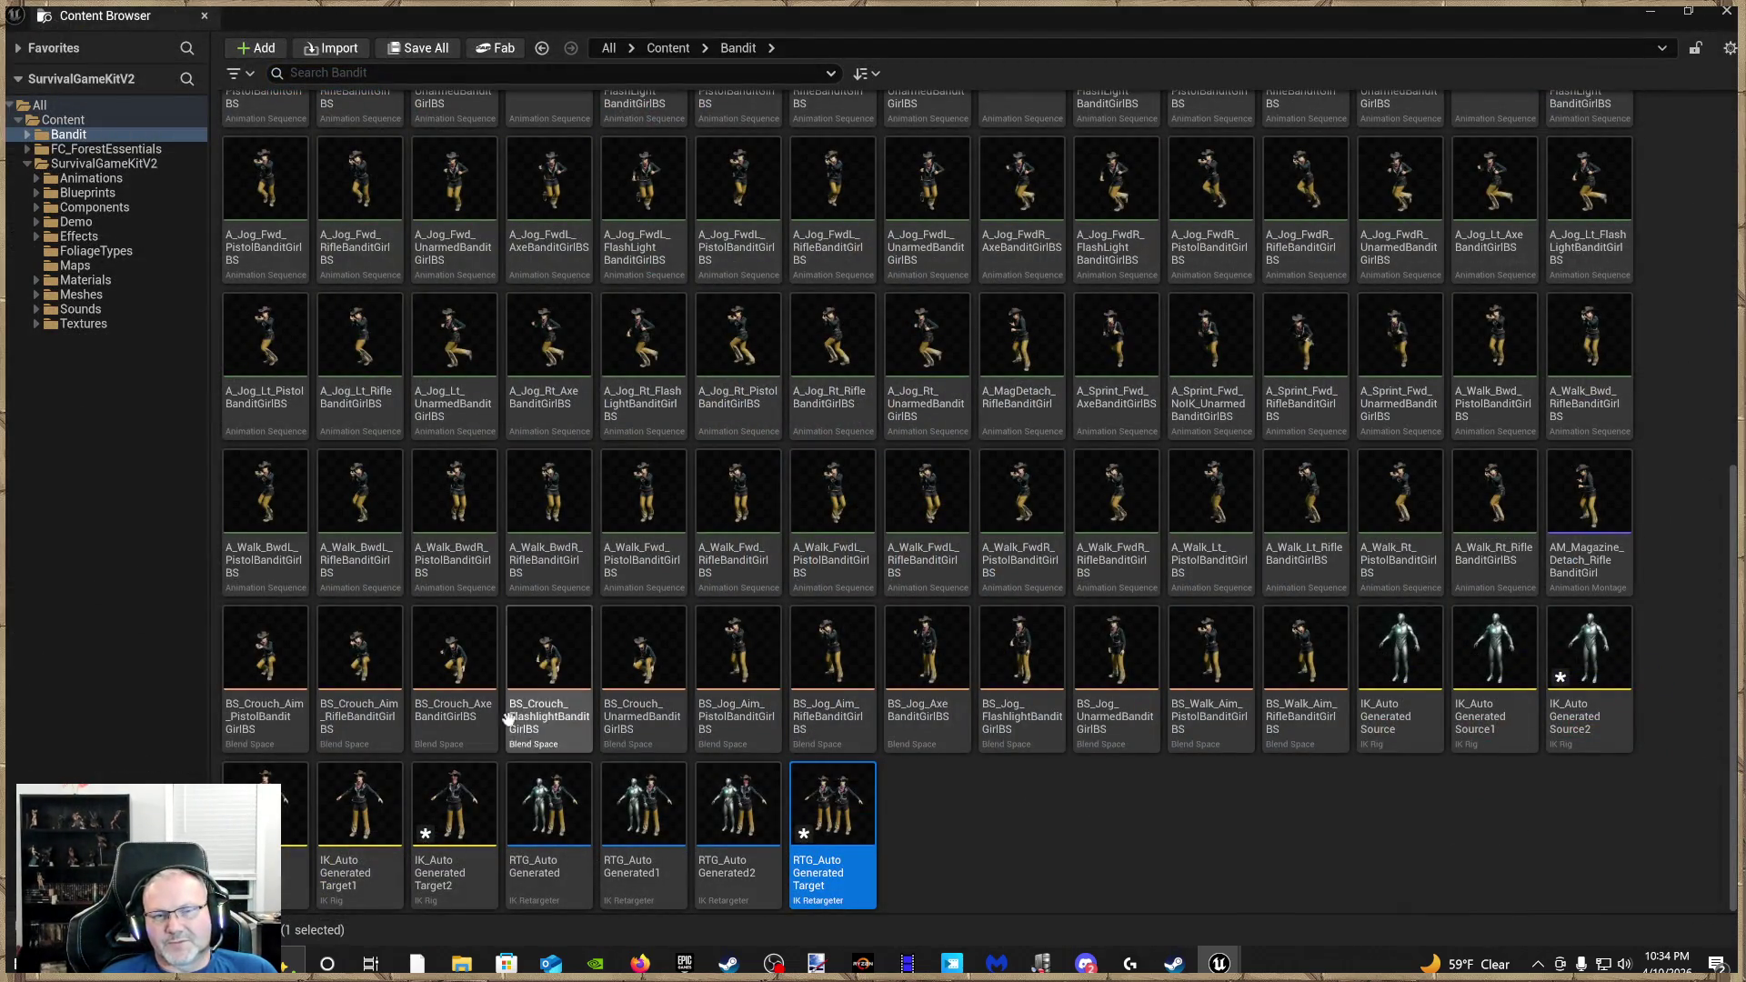
left_click(127, 165)
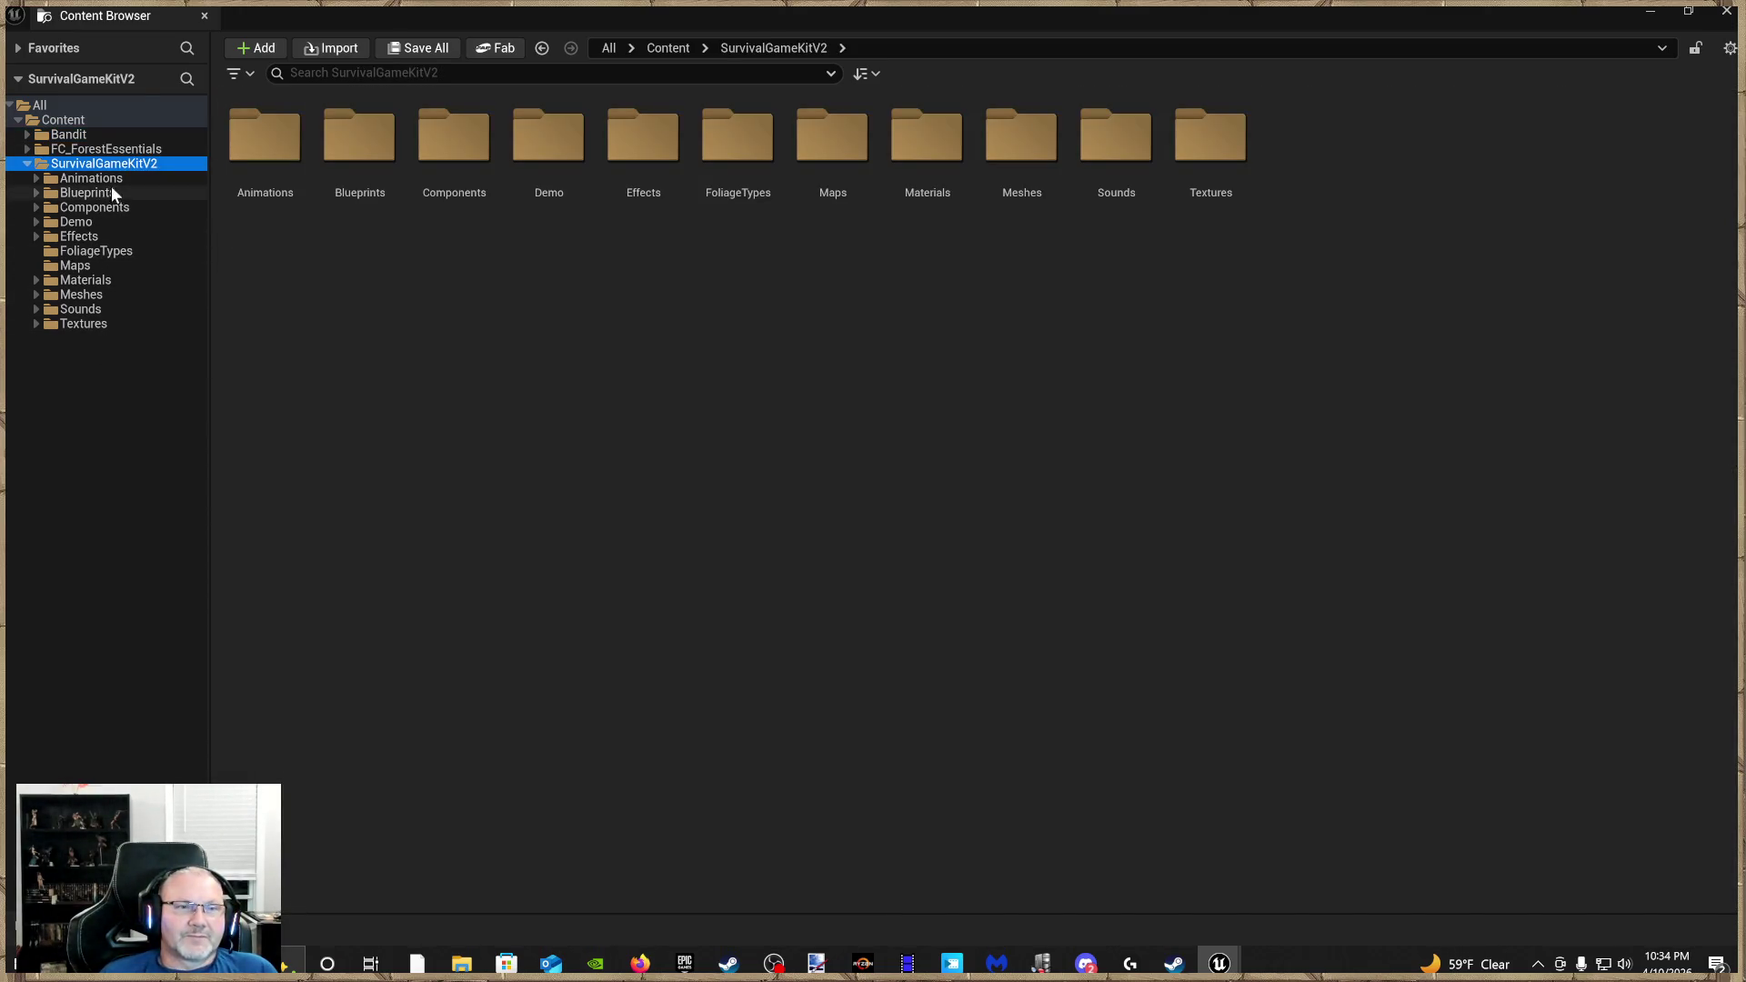
Close the content browser and start the Showcase level with Play From Here on the floor
left_click(115, 175)
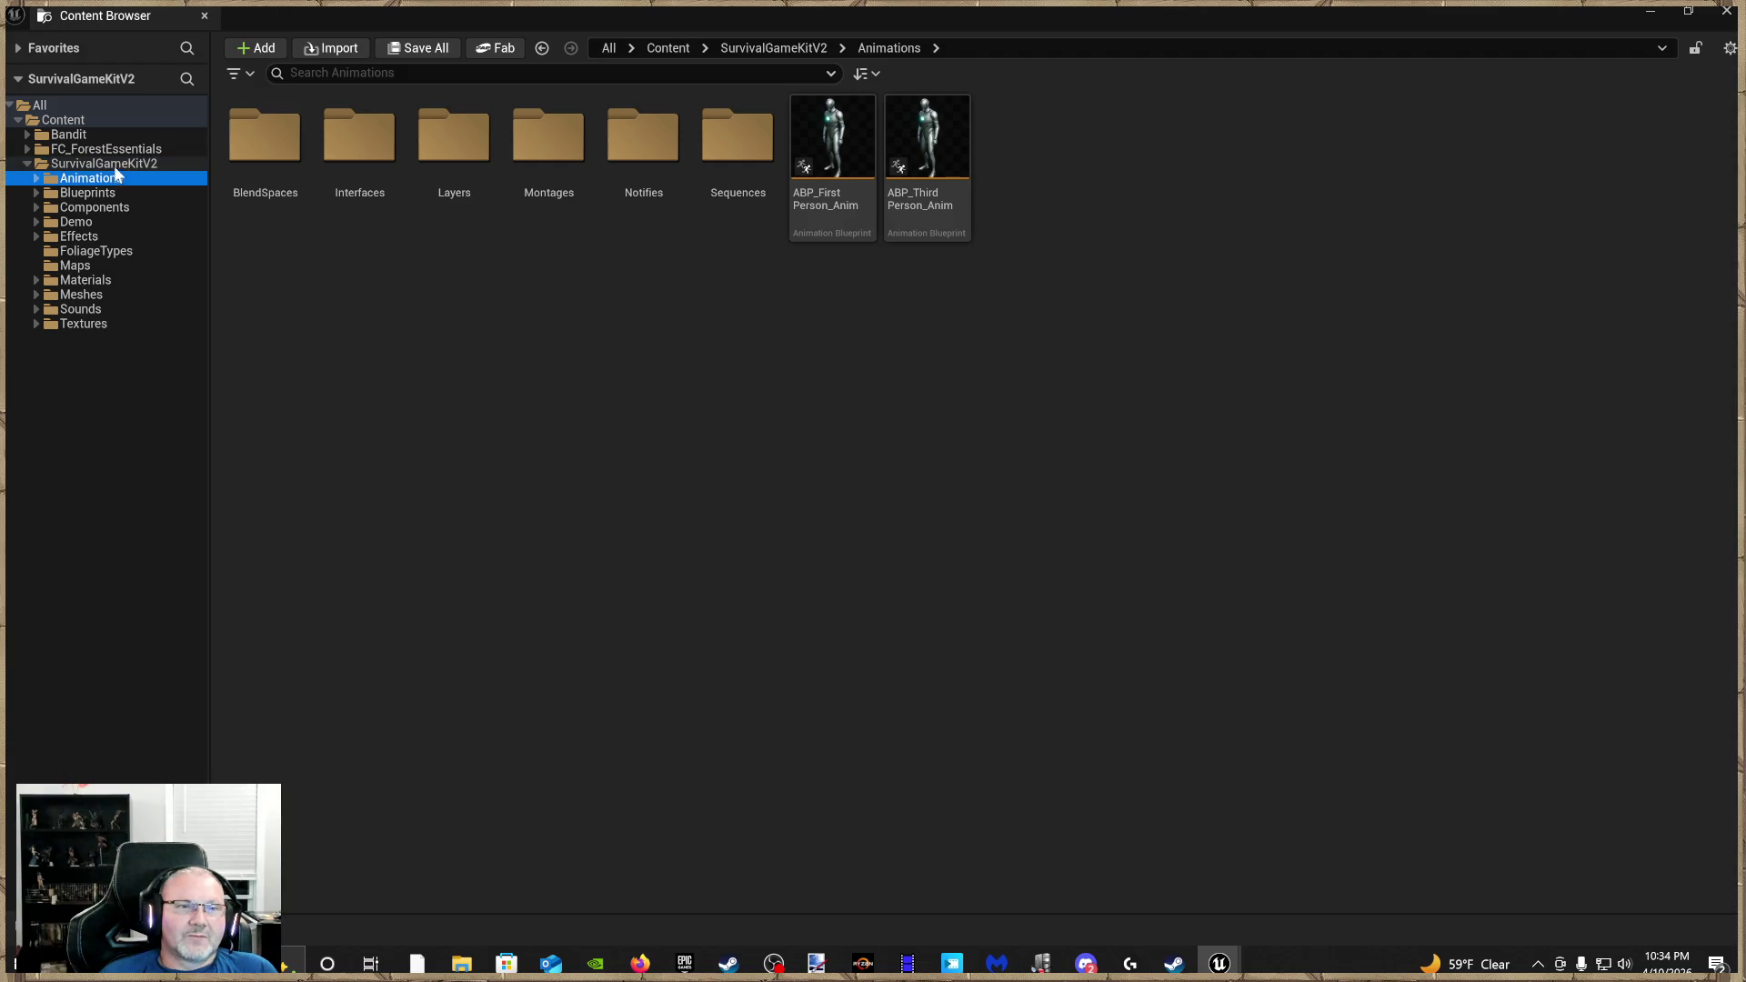
left_click(950, 165)
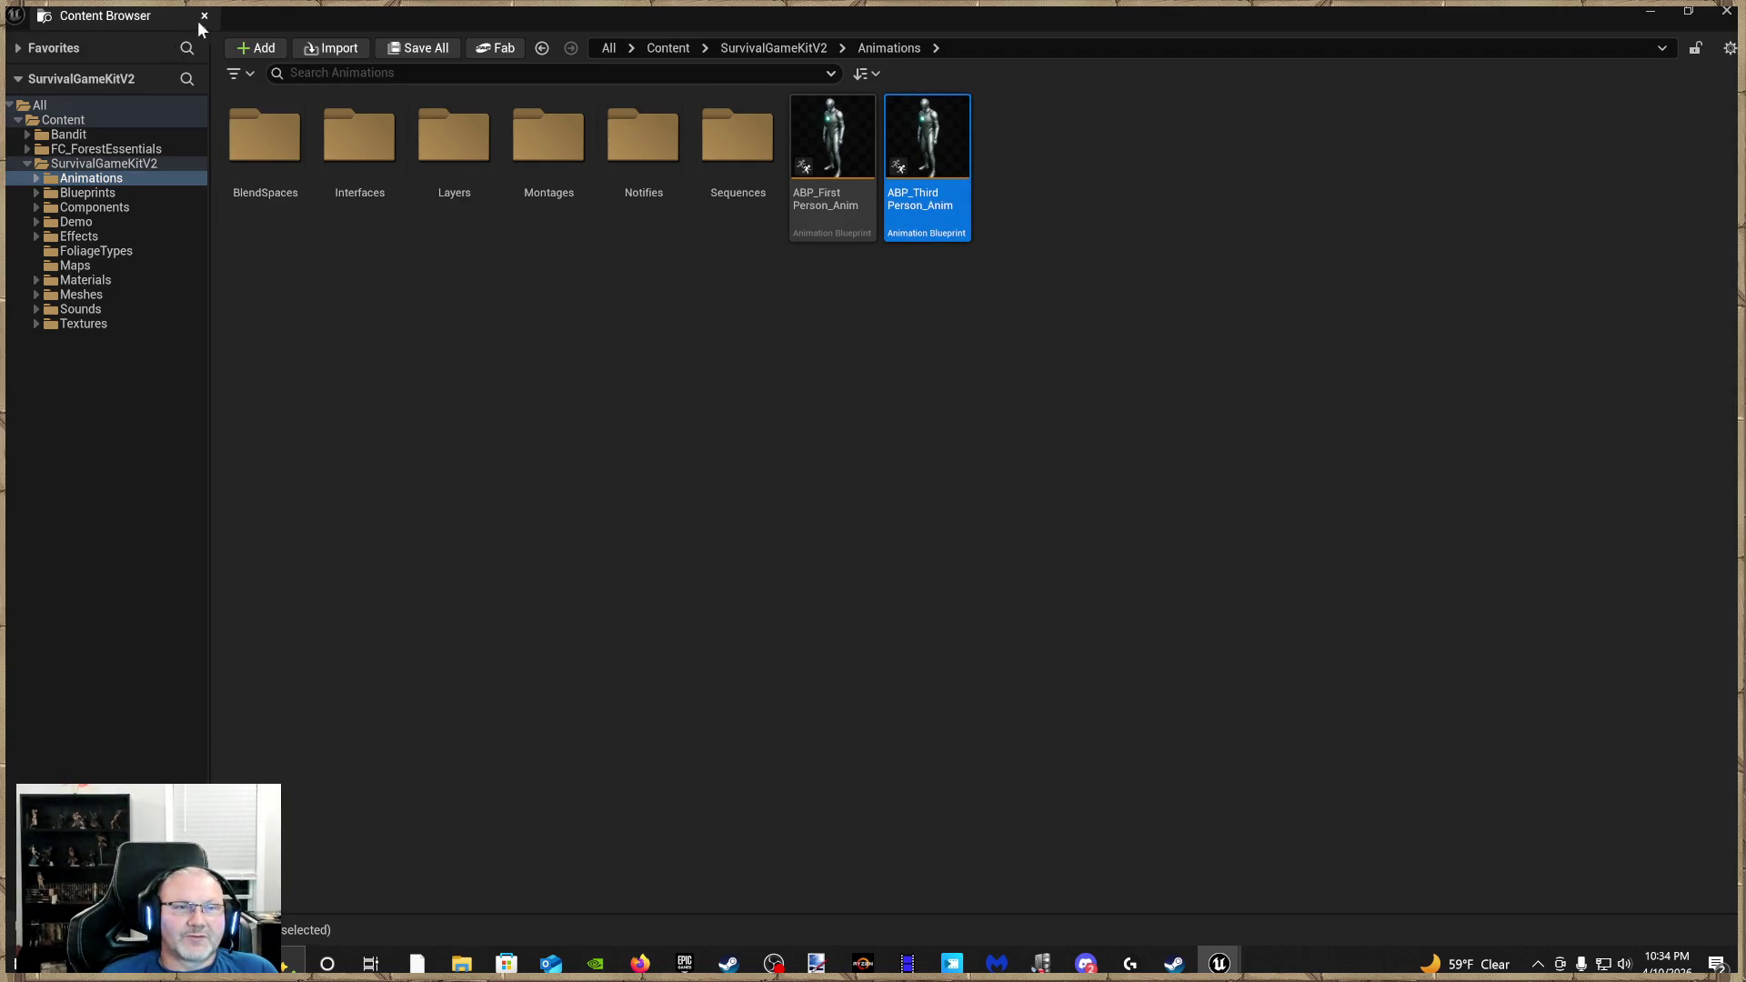
left_click(204, 16)
right_click(832, 591)
mouse_move(952, 846)
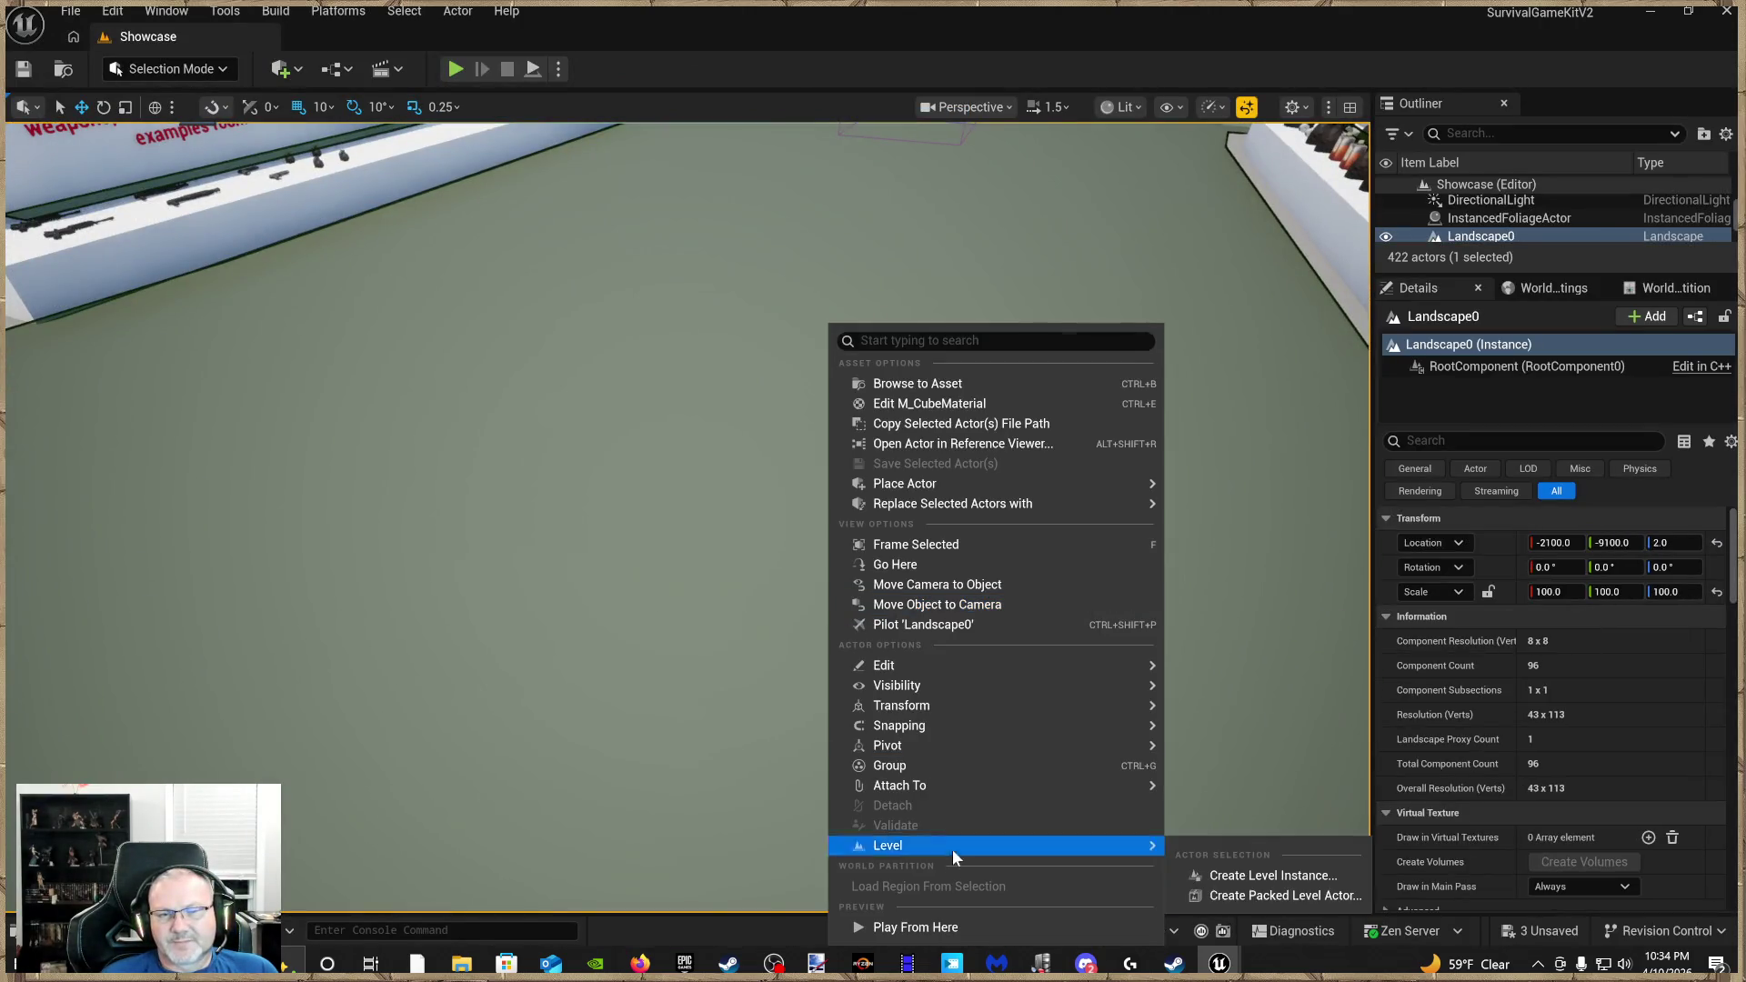
left_click(909, 927)
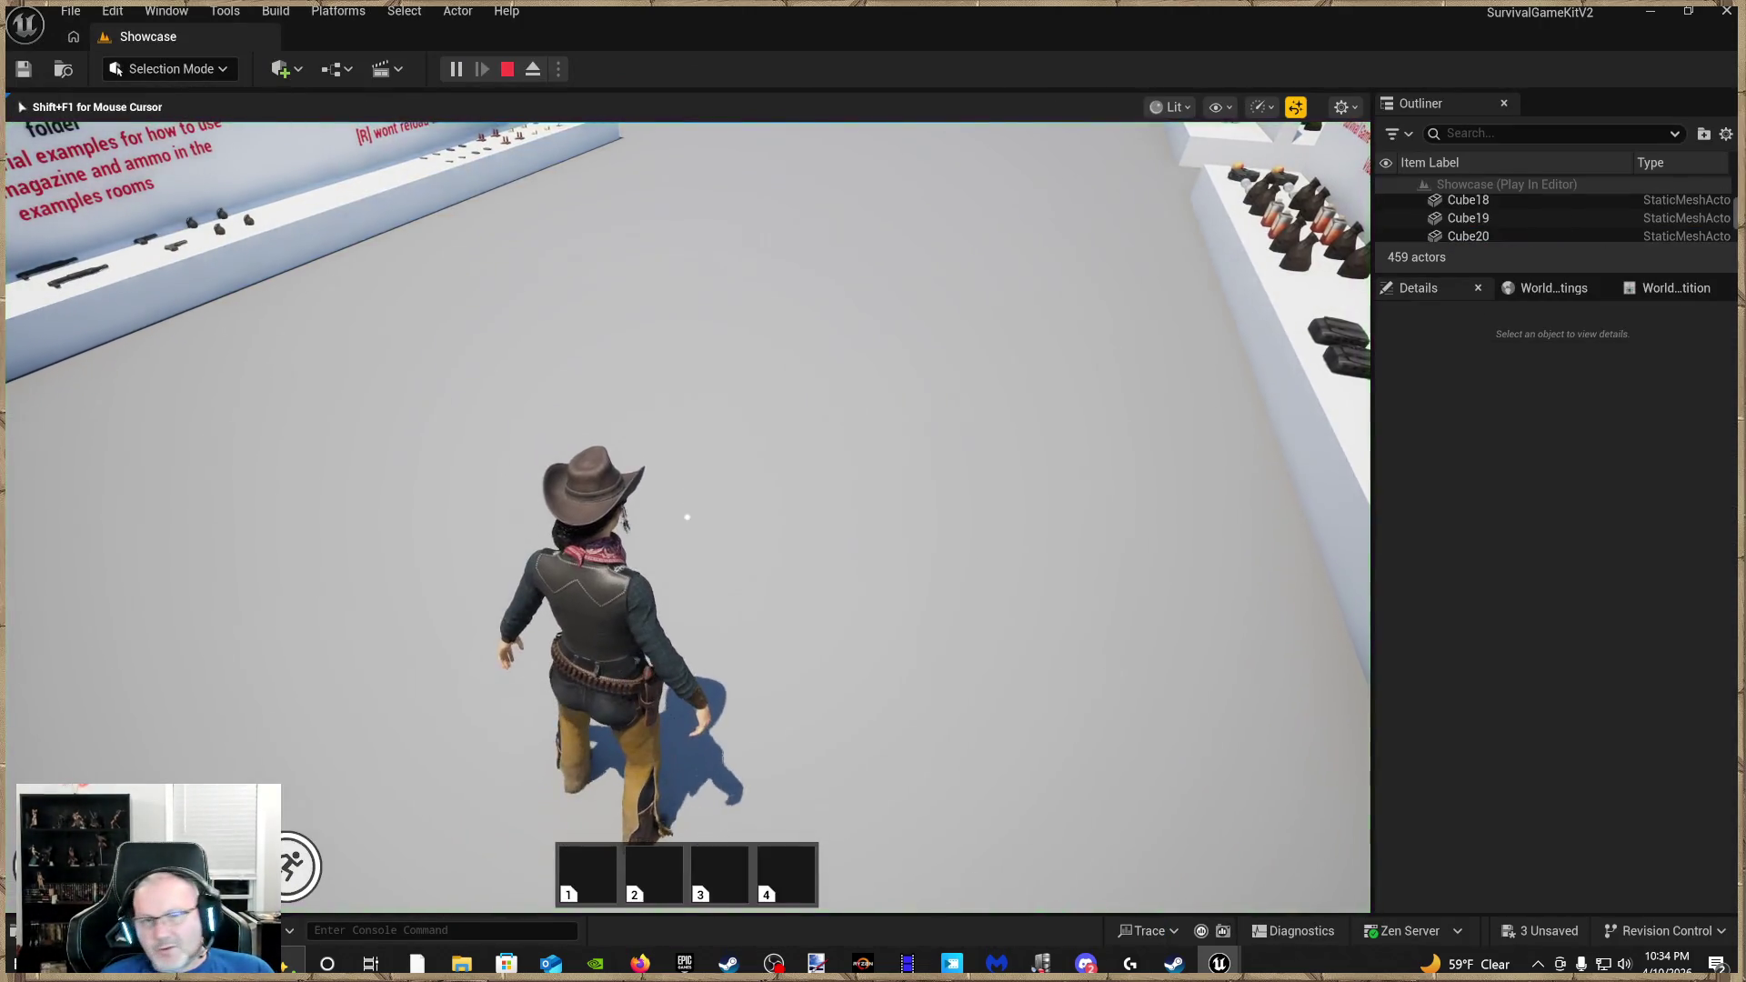
Walk the bandit to the weapon rack, equip the M4A4 and draw it
key("w")
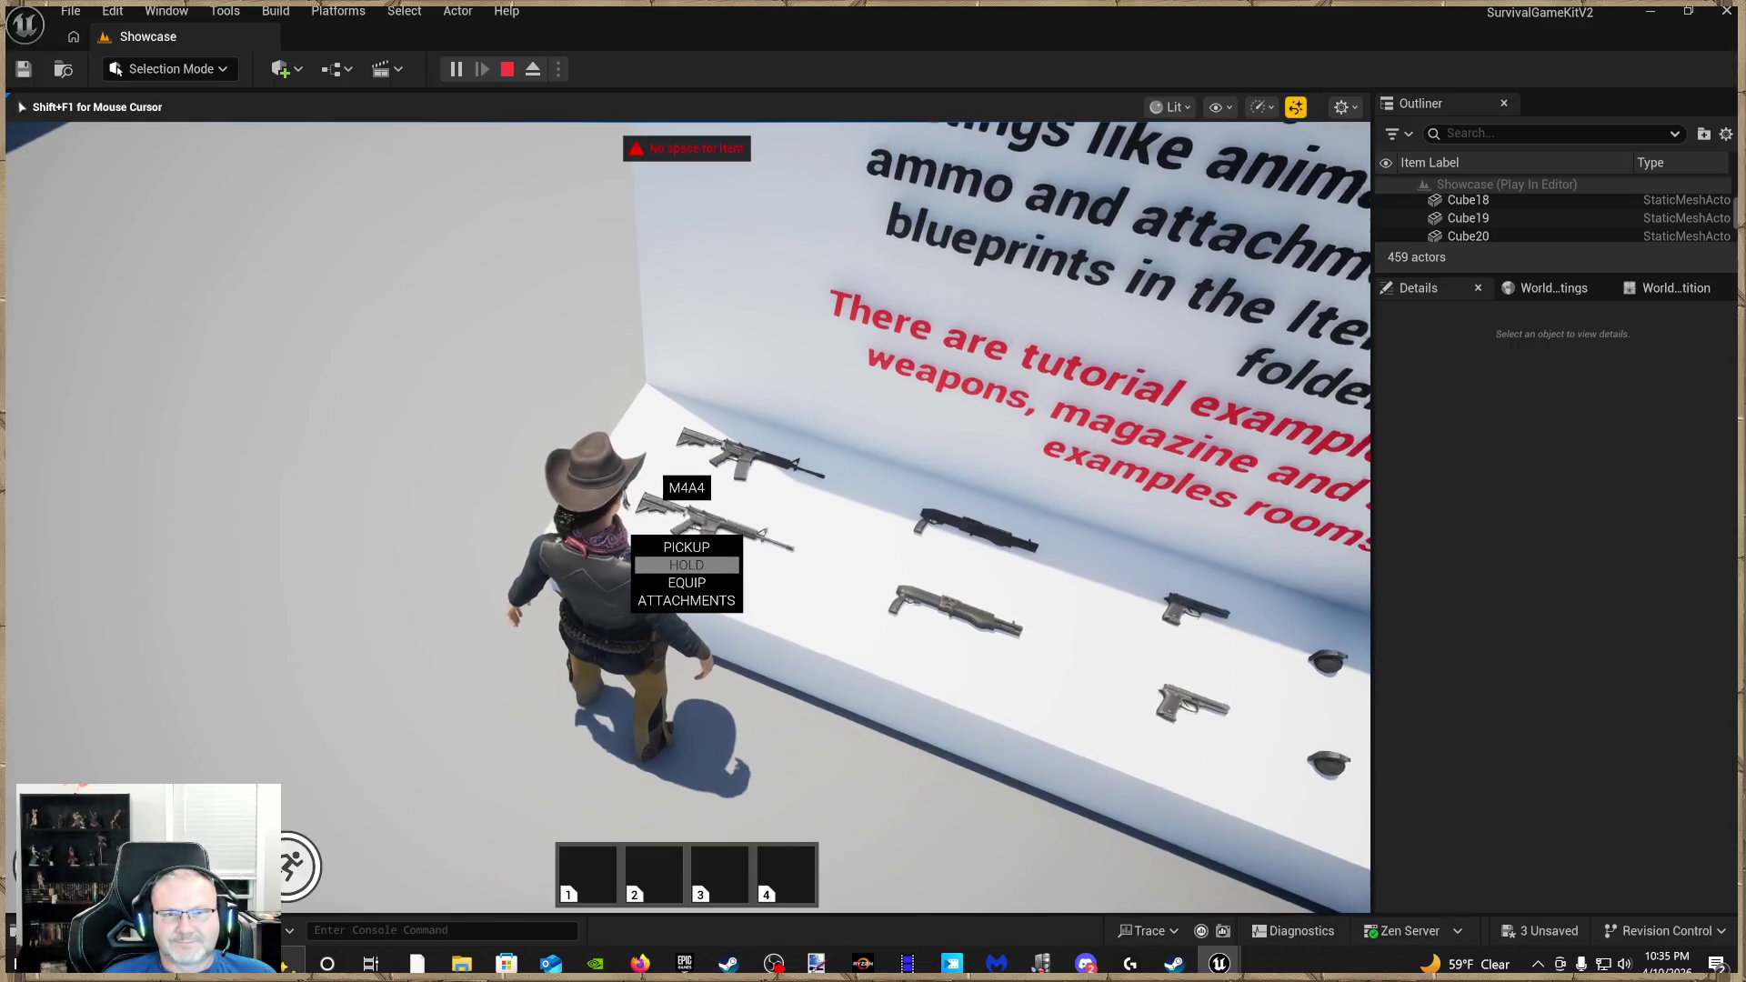
key("e")
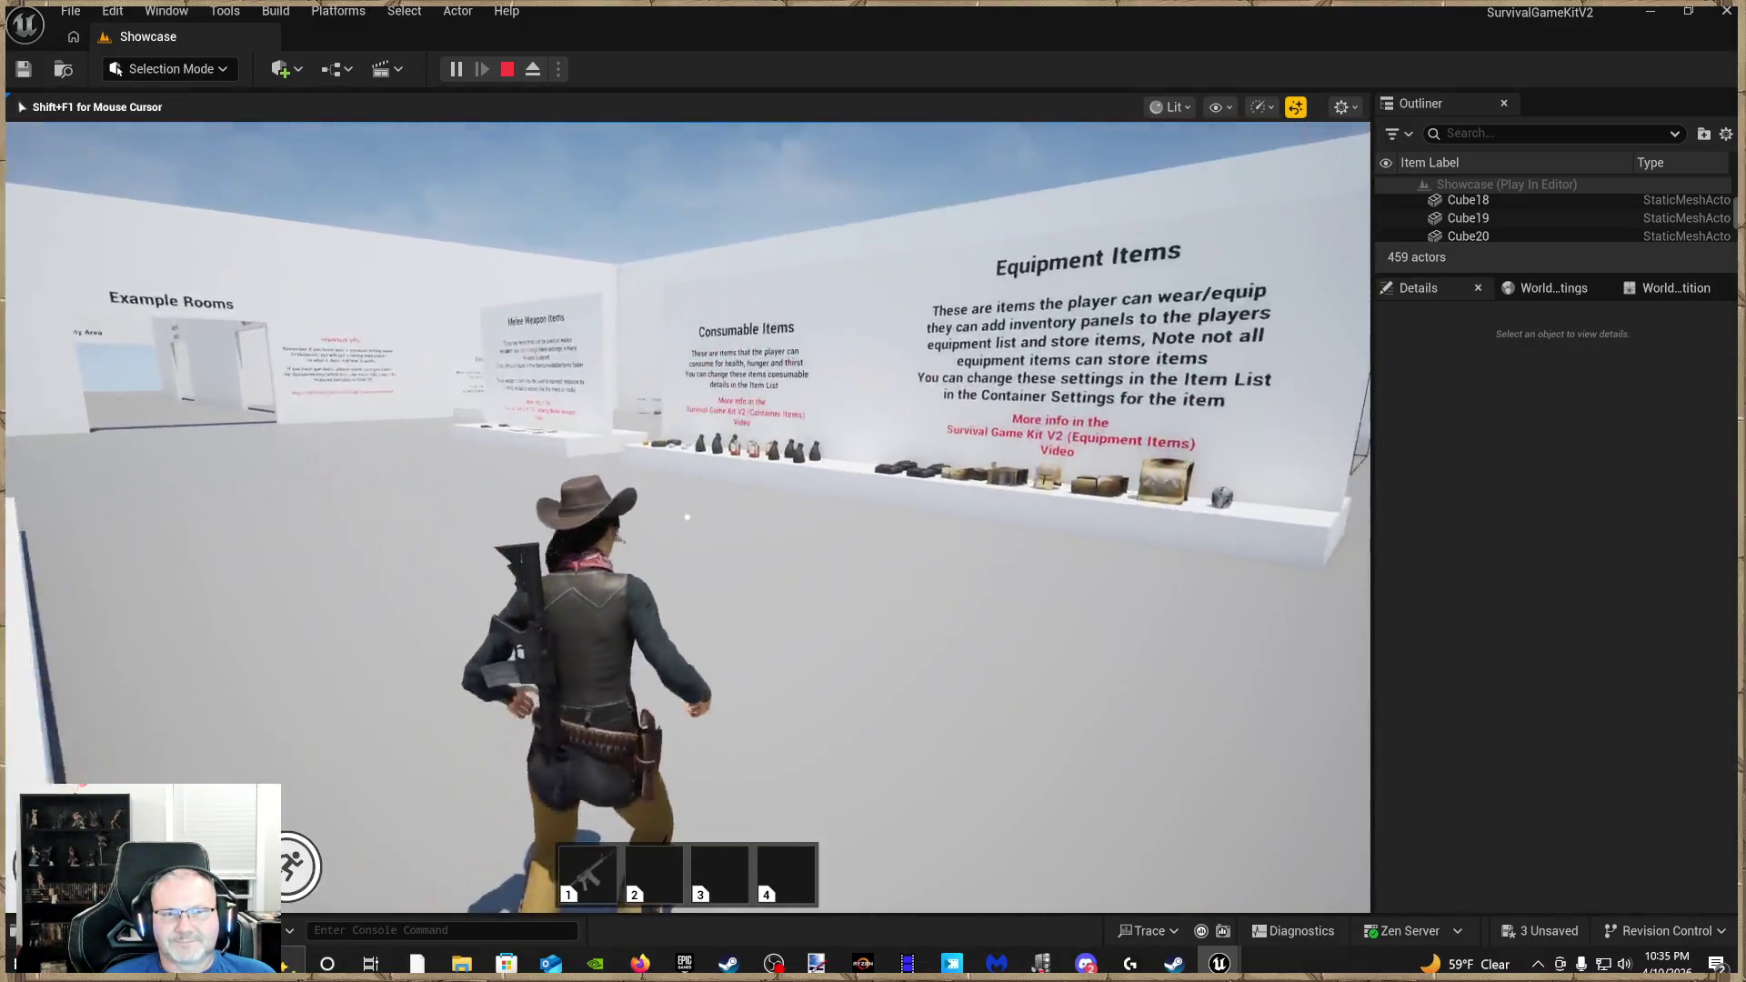
key("w")
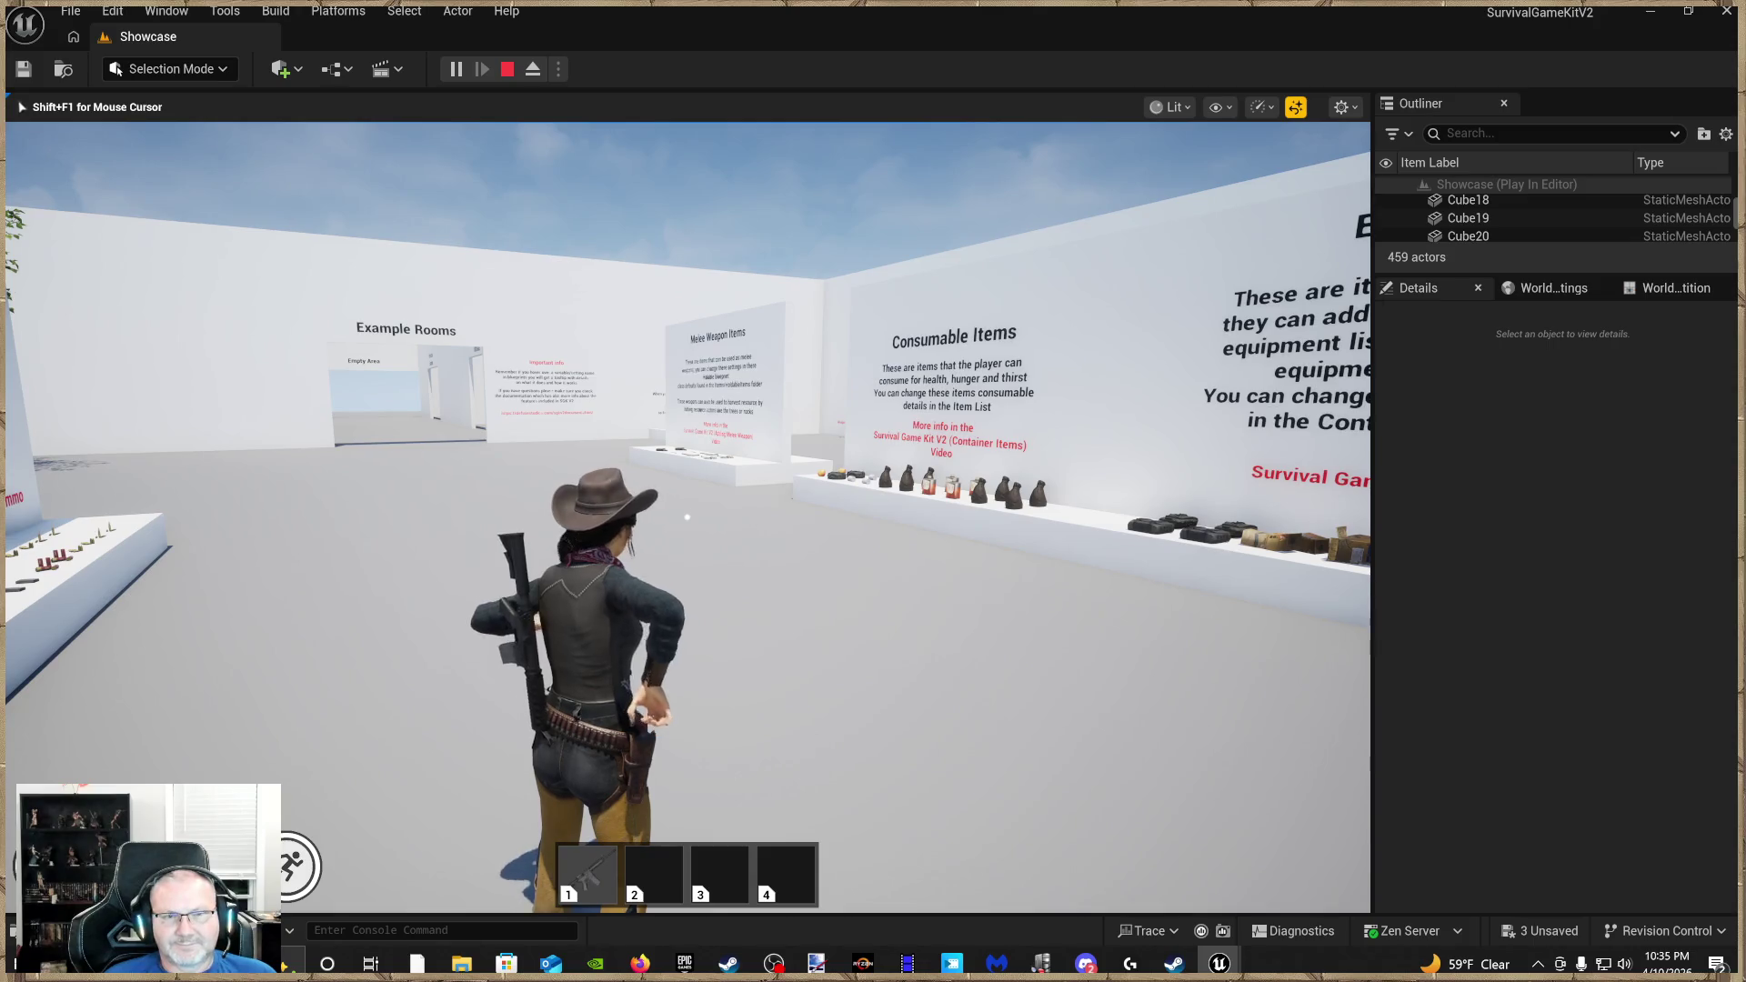
key("1")
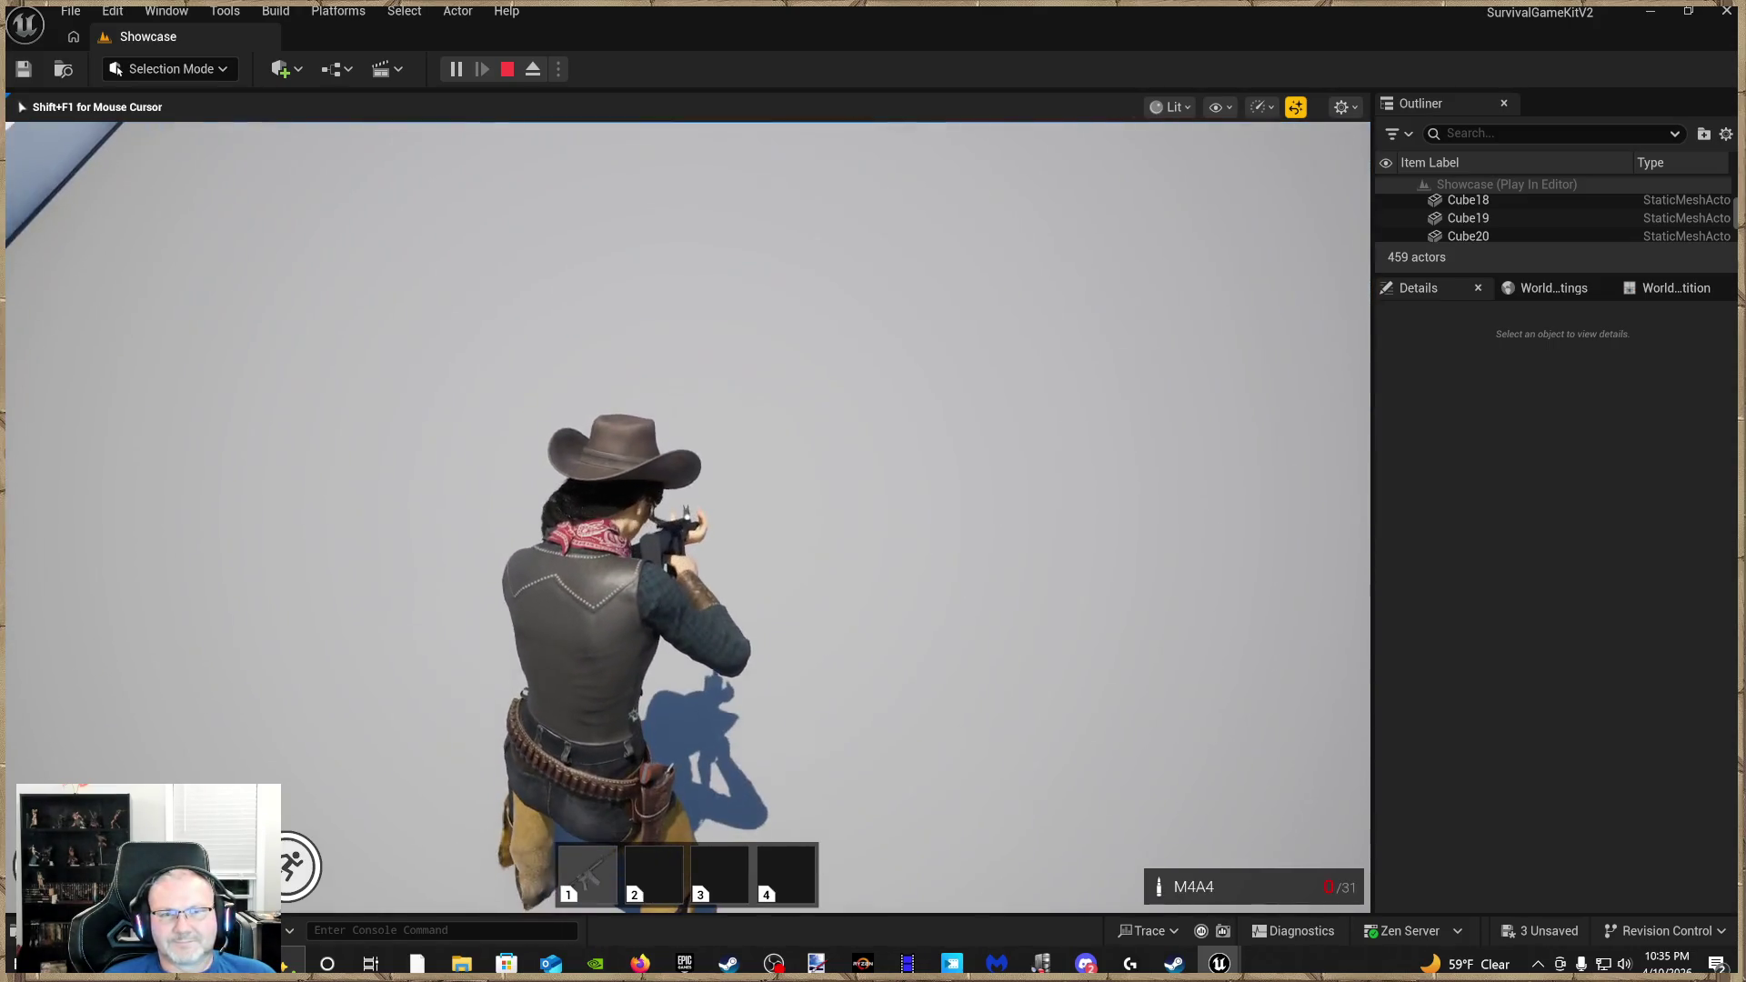
mouse_move(687, 517)
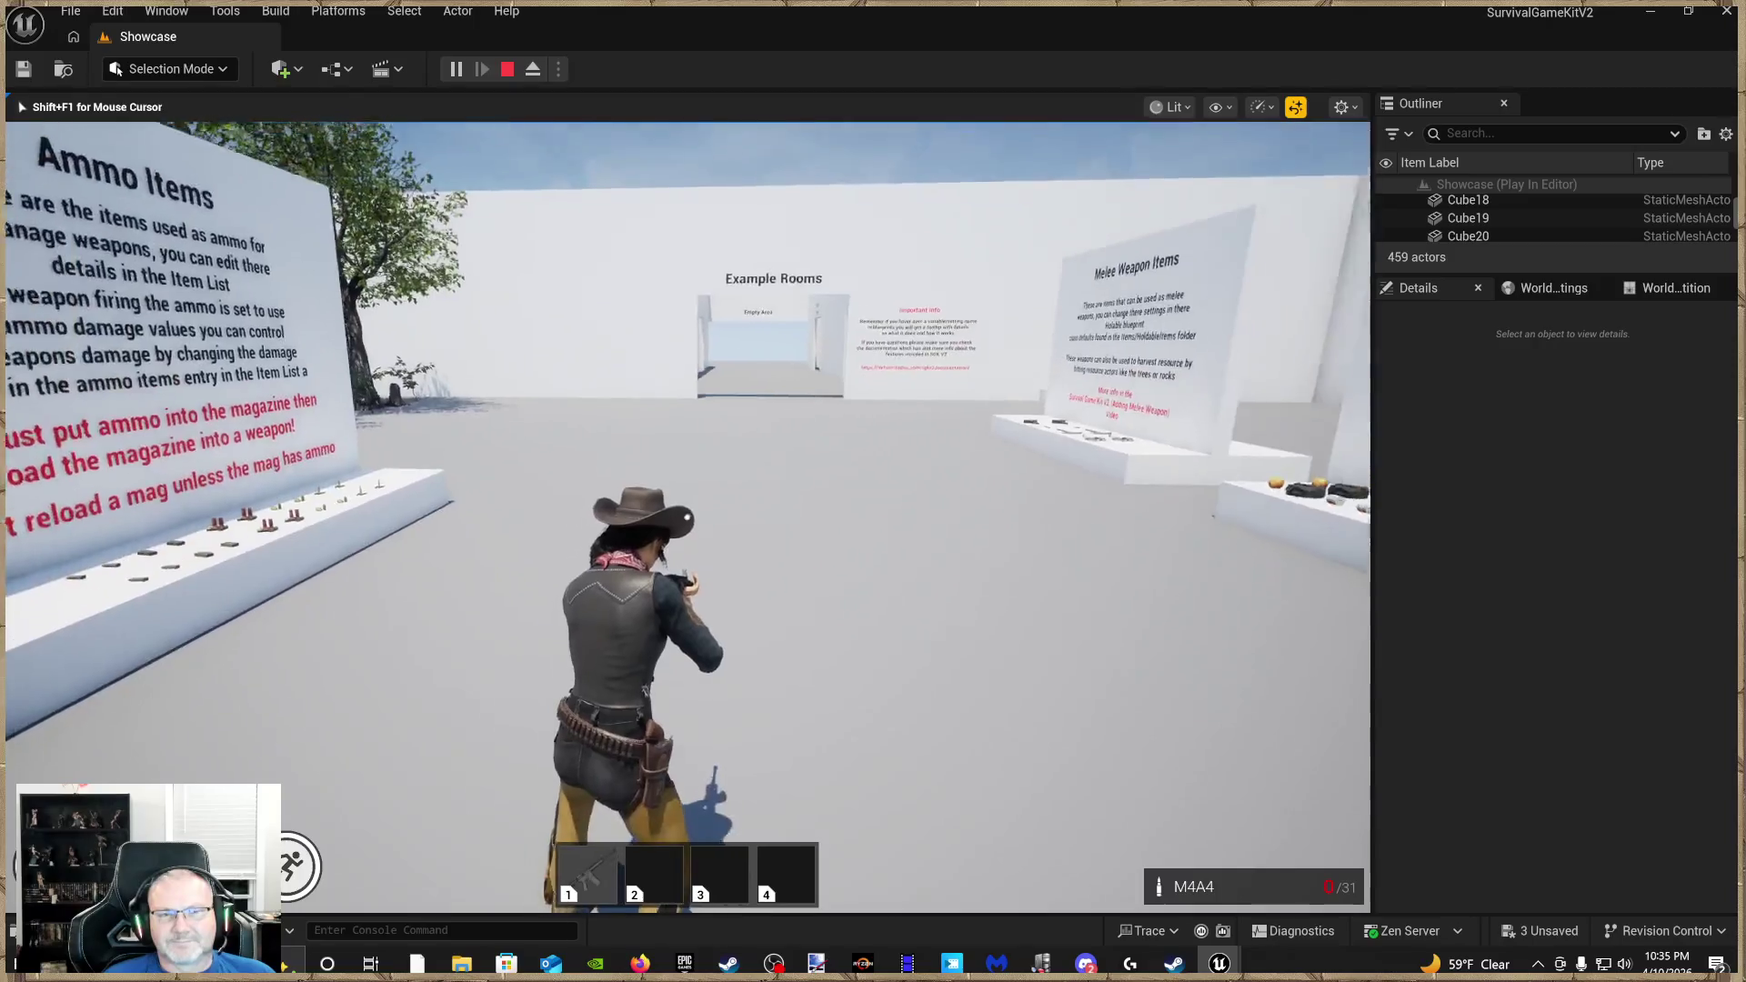
key("w")
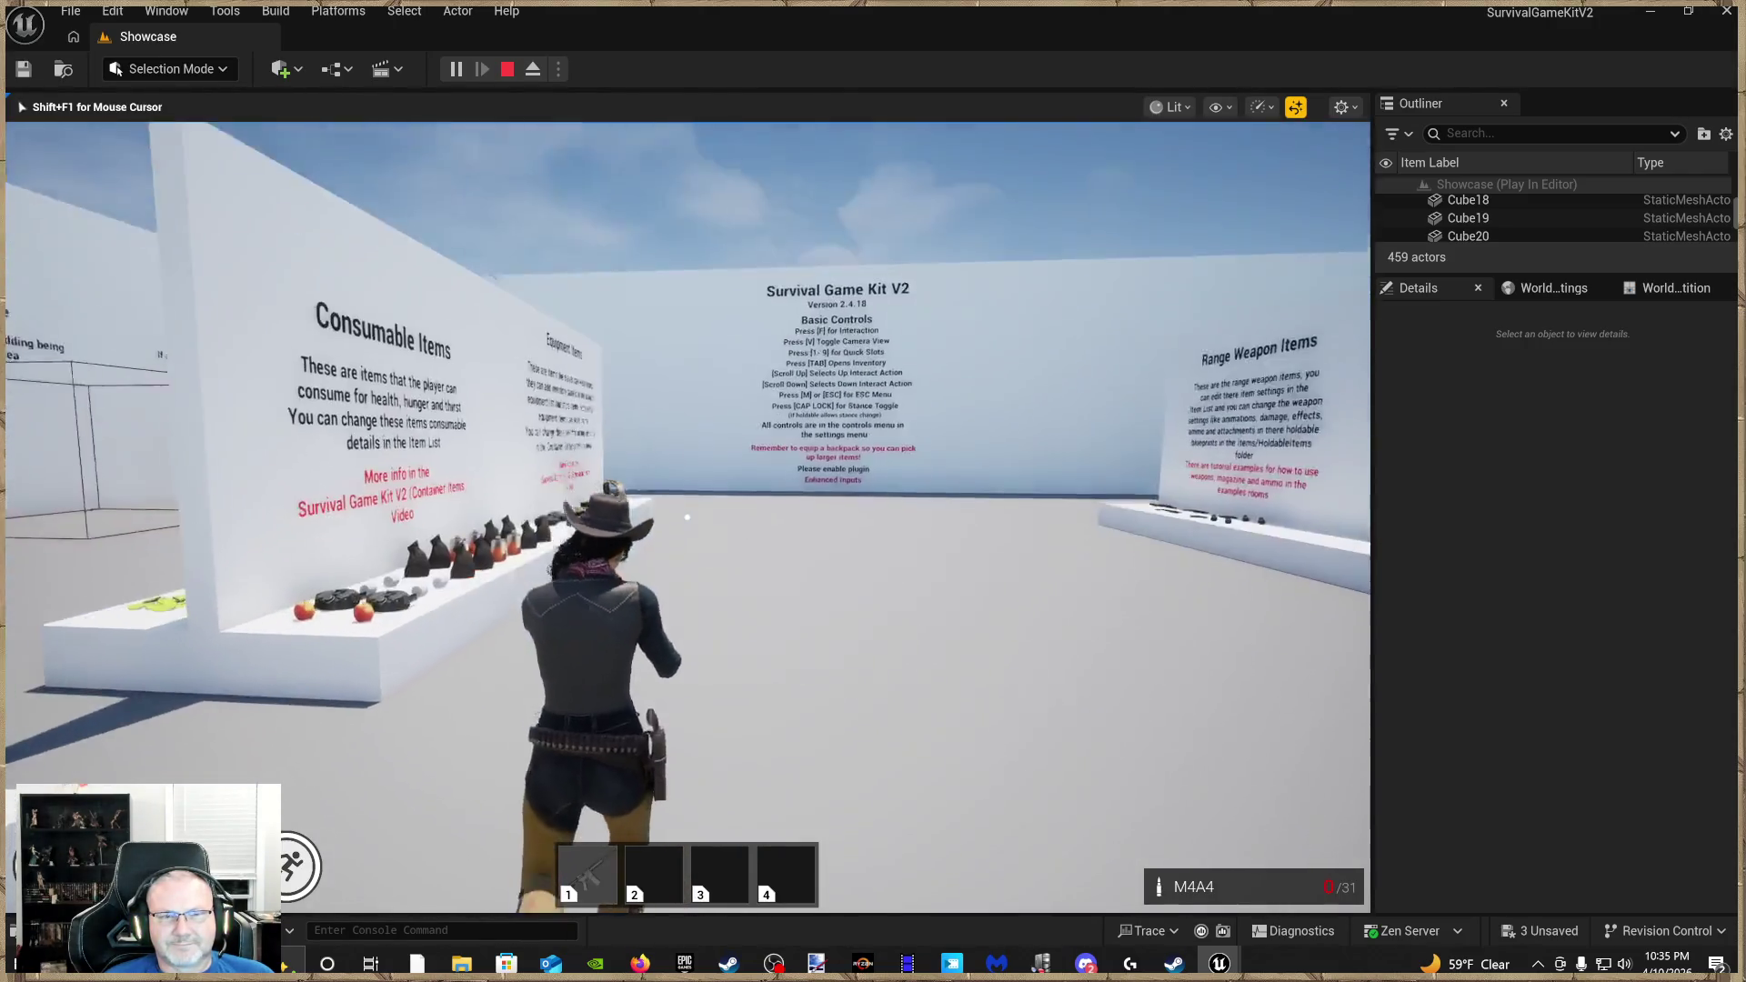
Collect four M4 Mags and the Mega Backpack, then open the inventory
key("w")
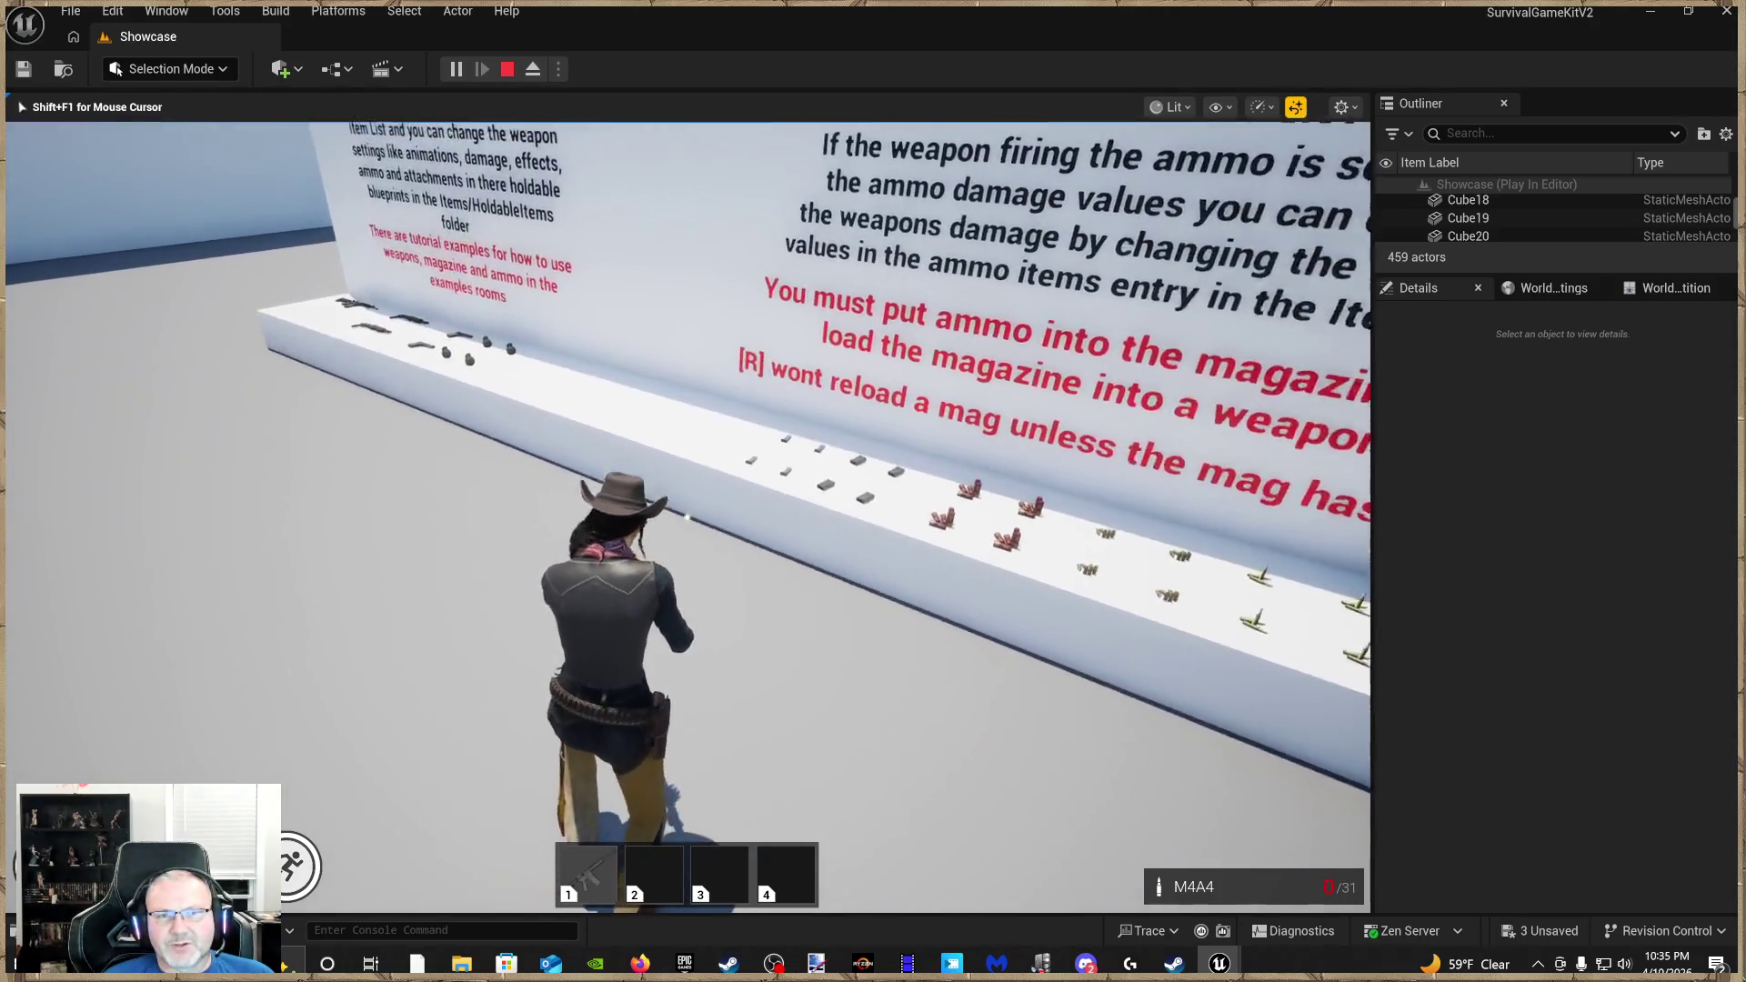
key("w")
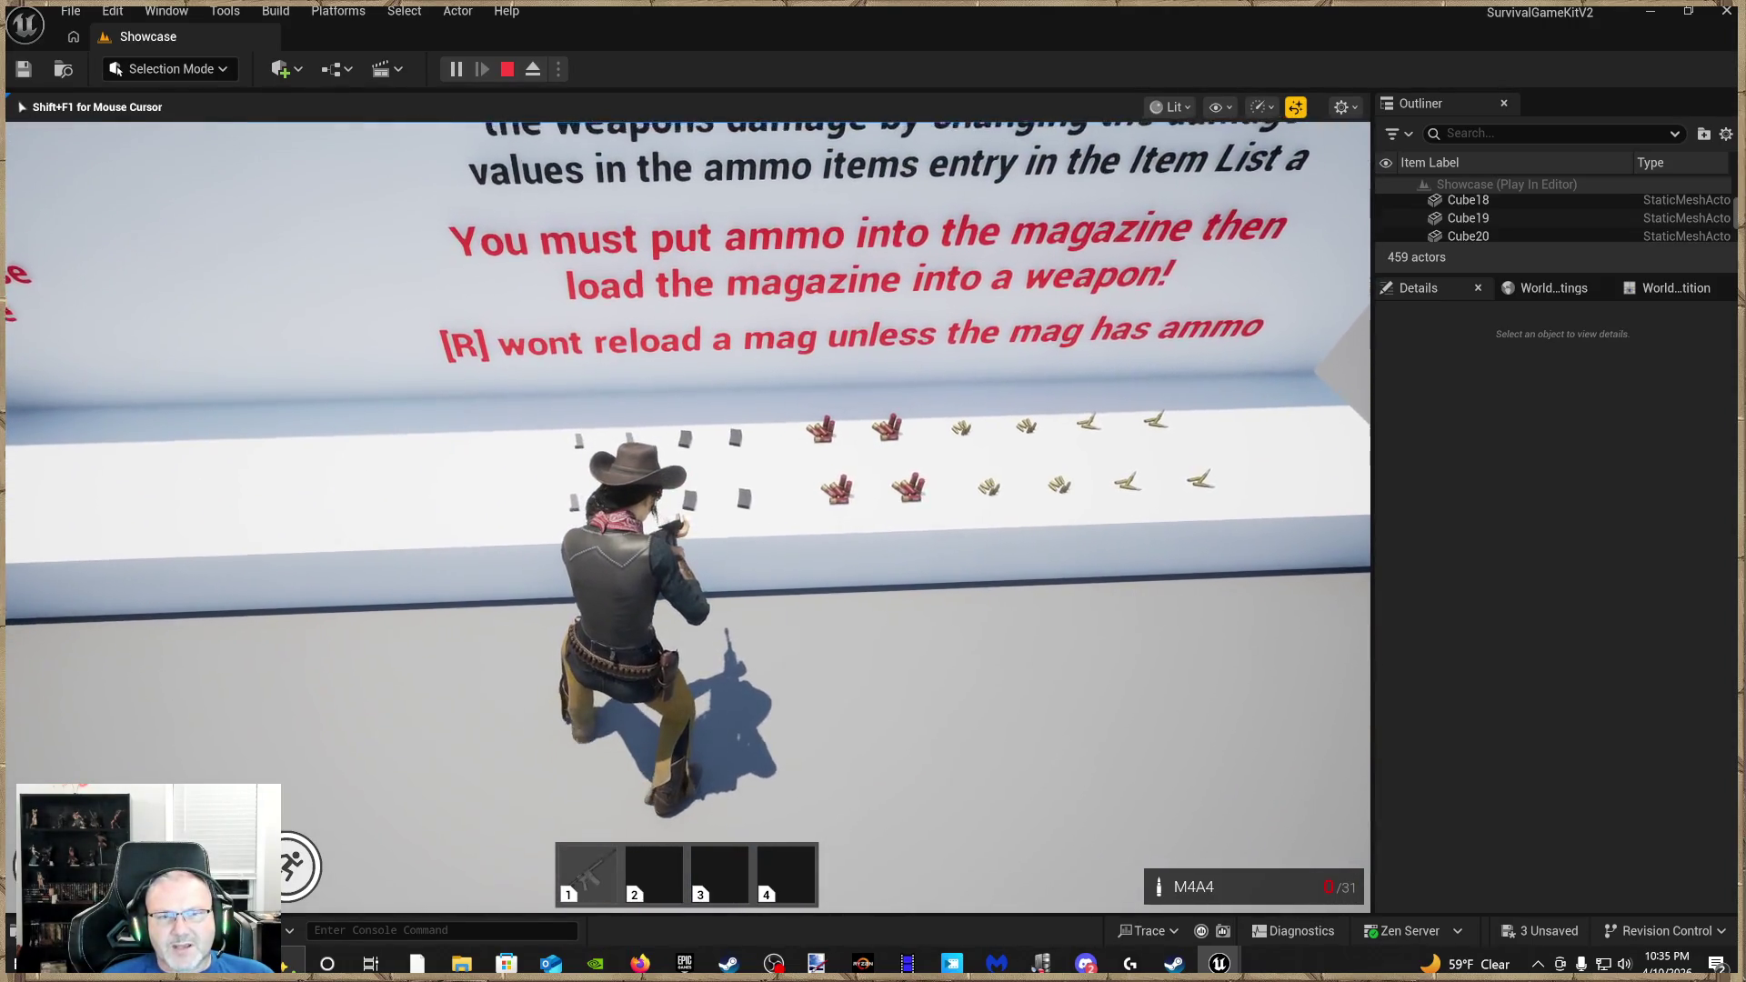
key("w")
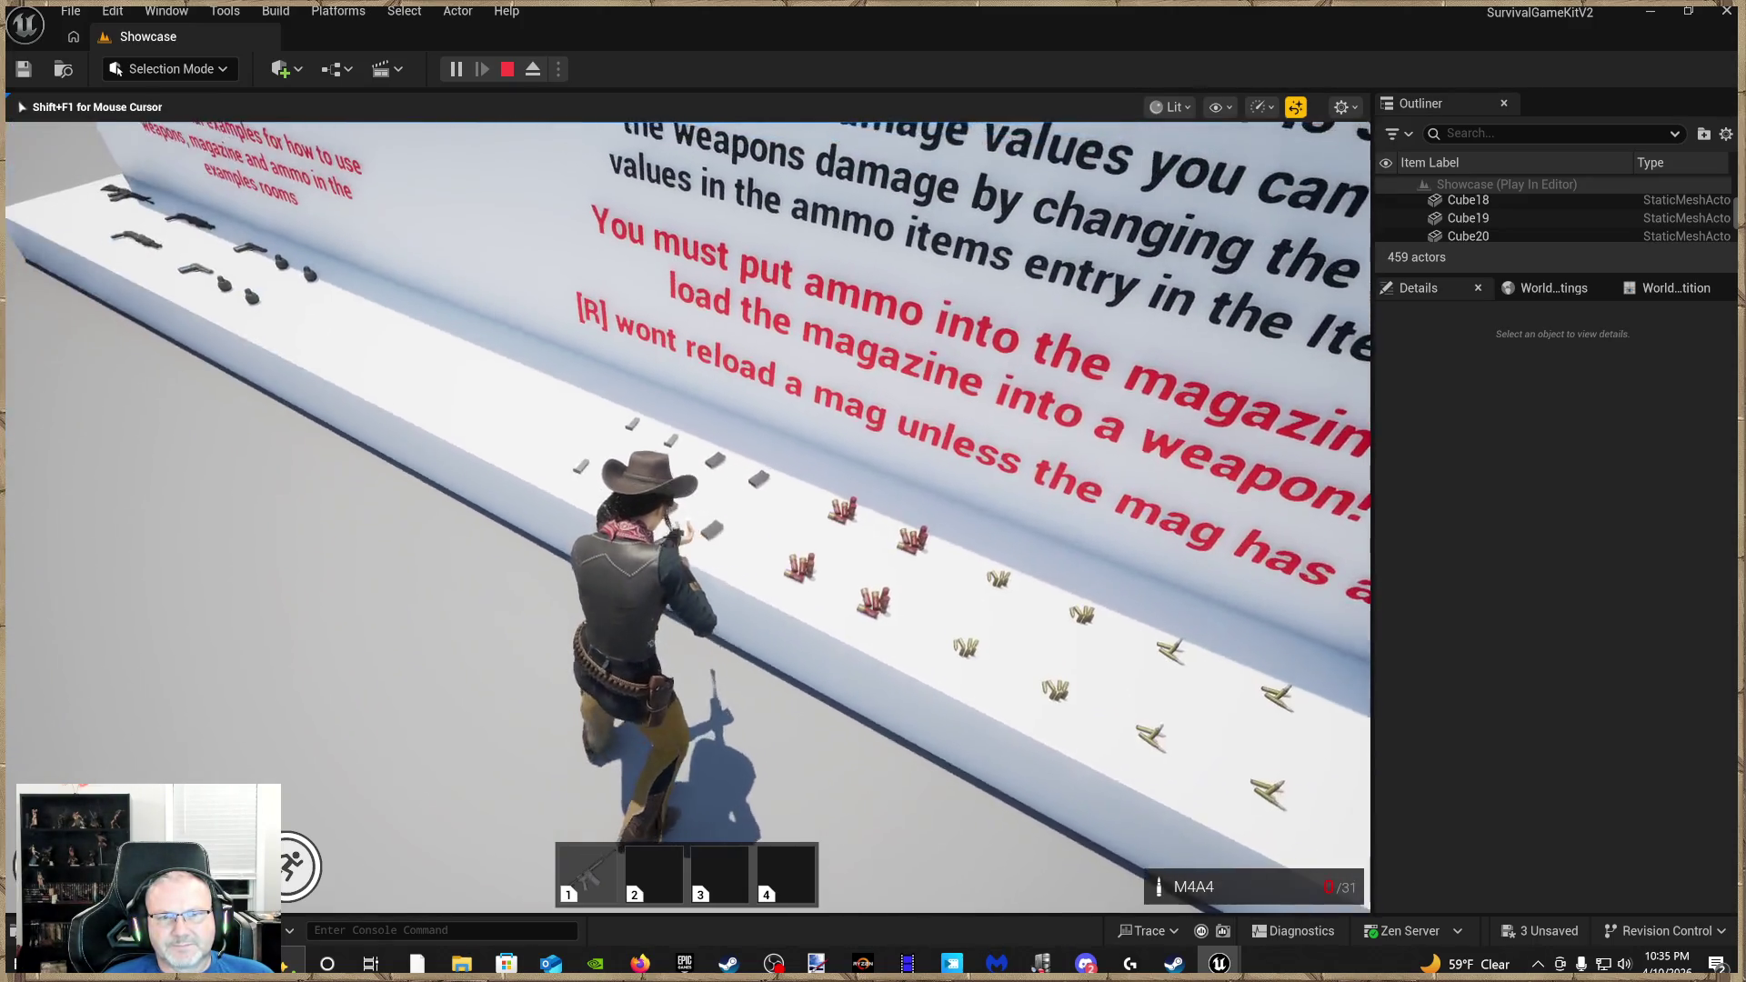
key("w")
key("e")
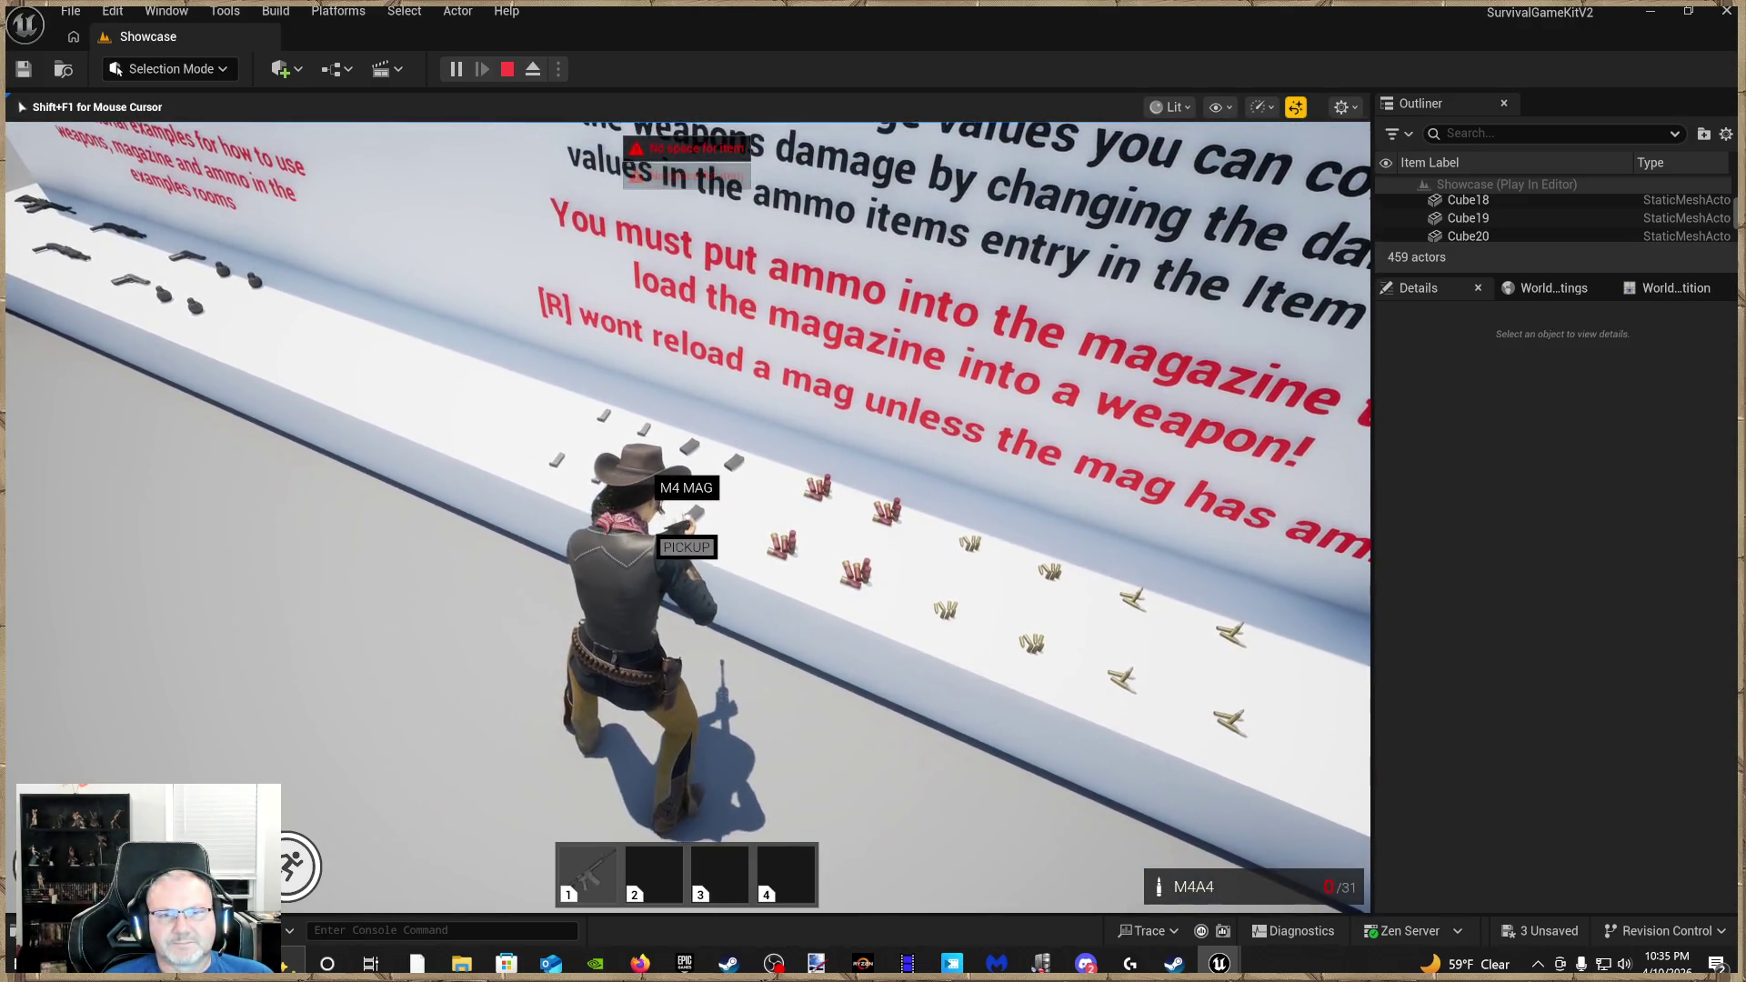
key("e")
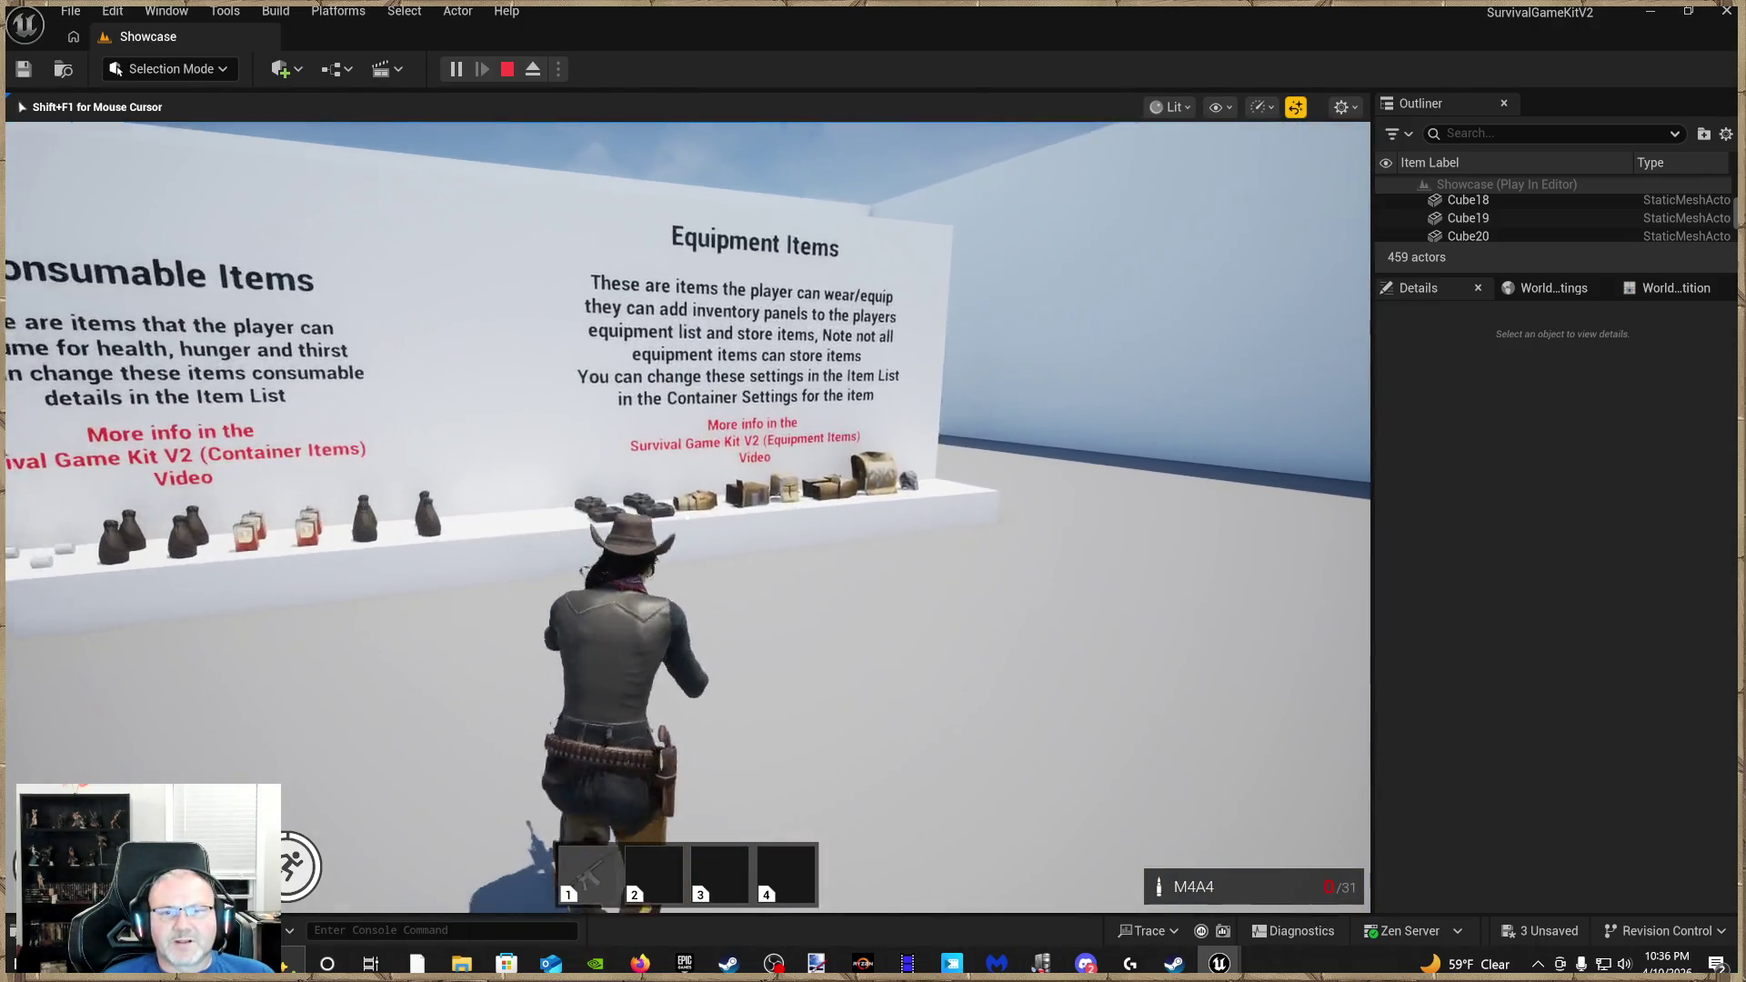
key("w")
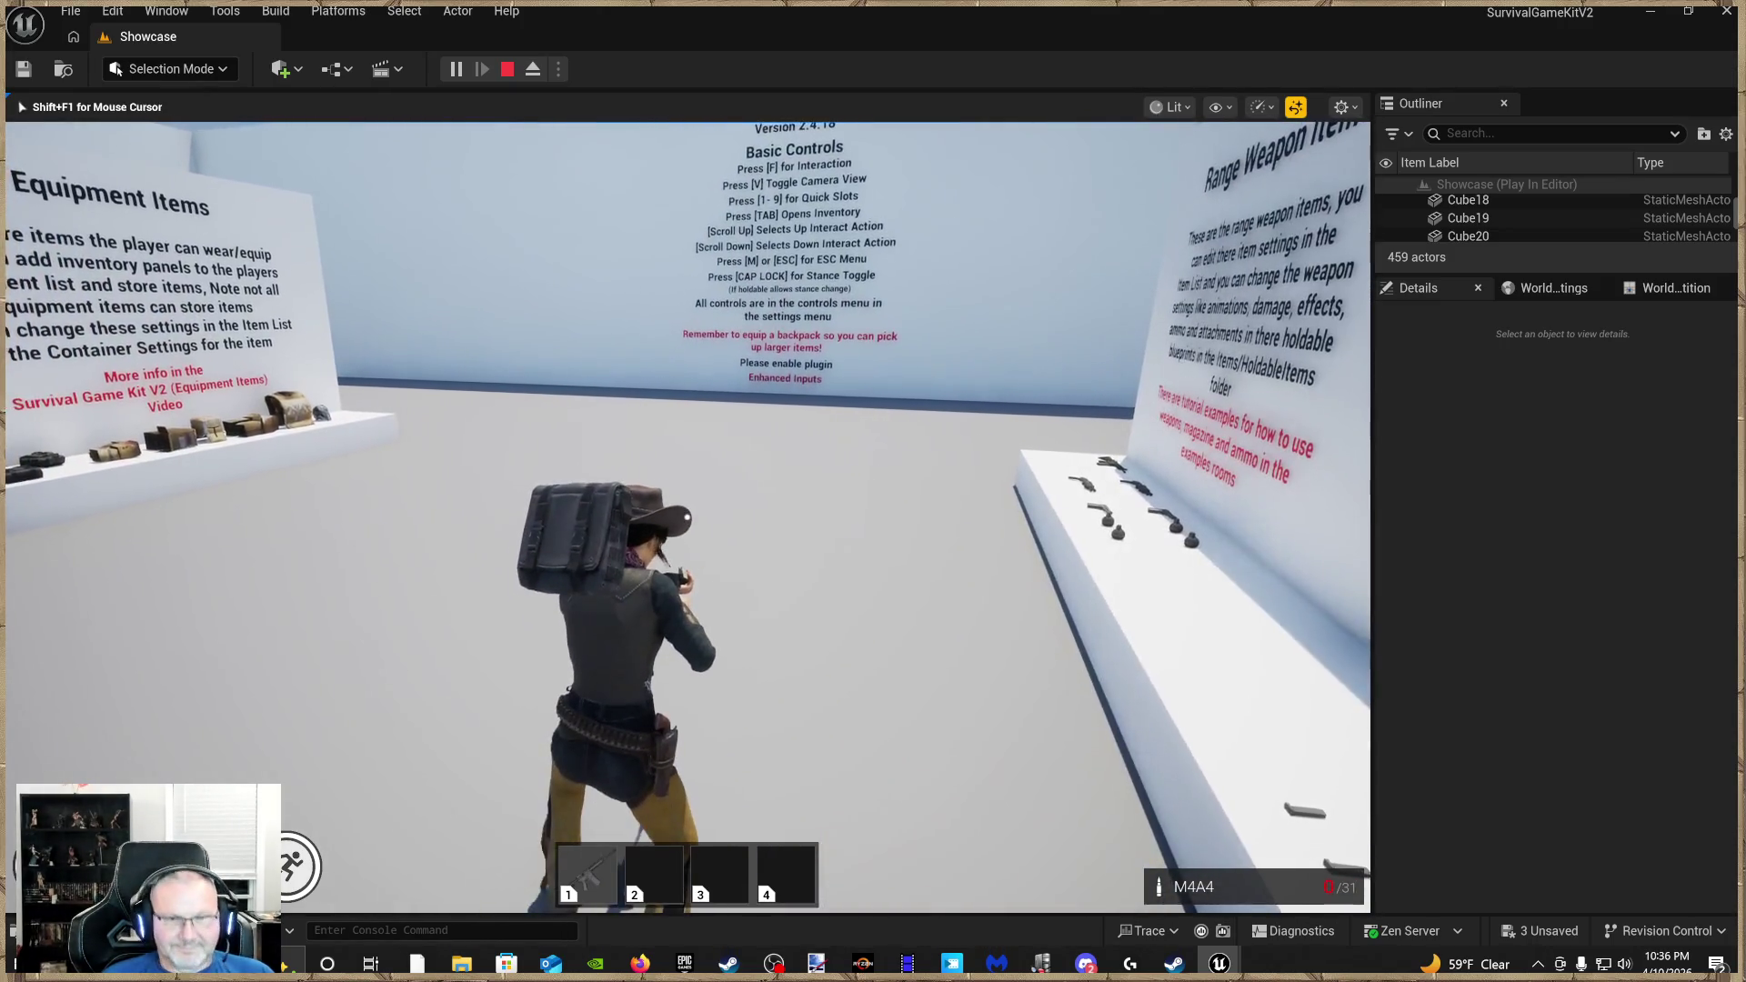
key("Tab")
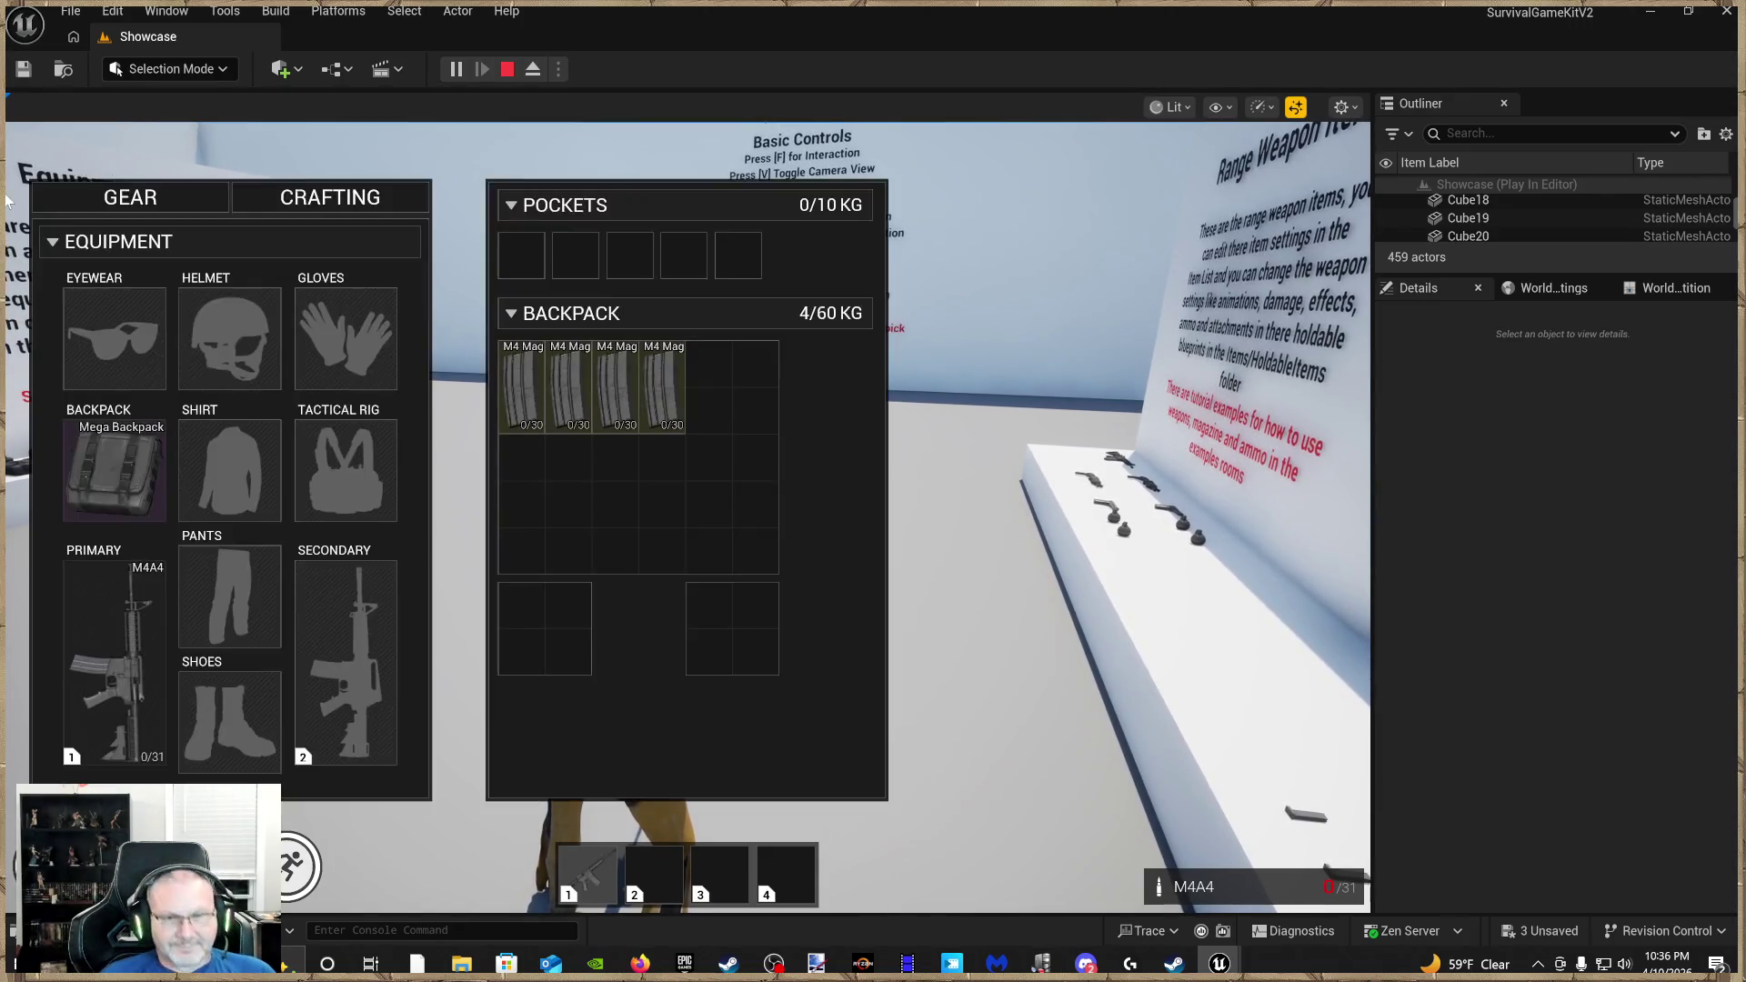
Try loading an M4 Mag into the M4A4 and rearranging mags in the backpack
left_click_drag(129, 663, 100, 668)
left_click_drag(507, 364, 435, 544)
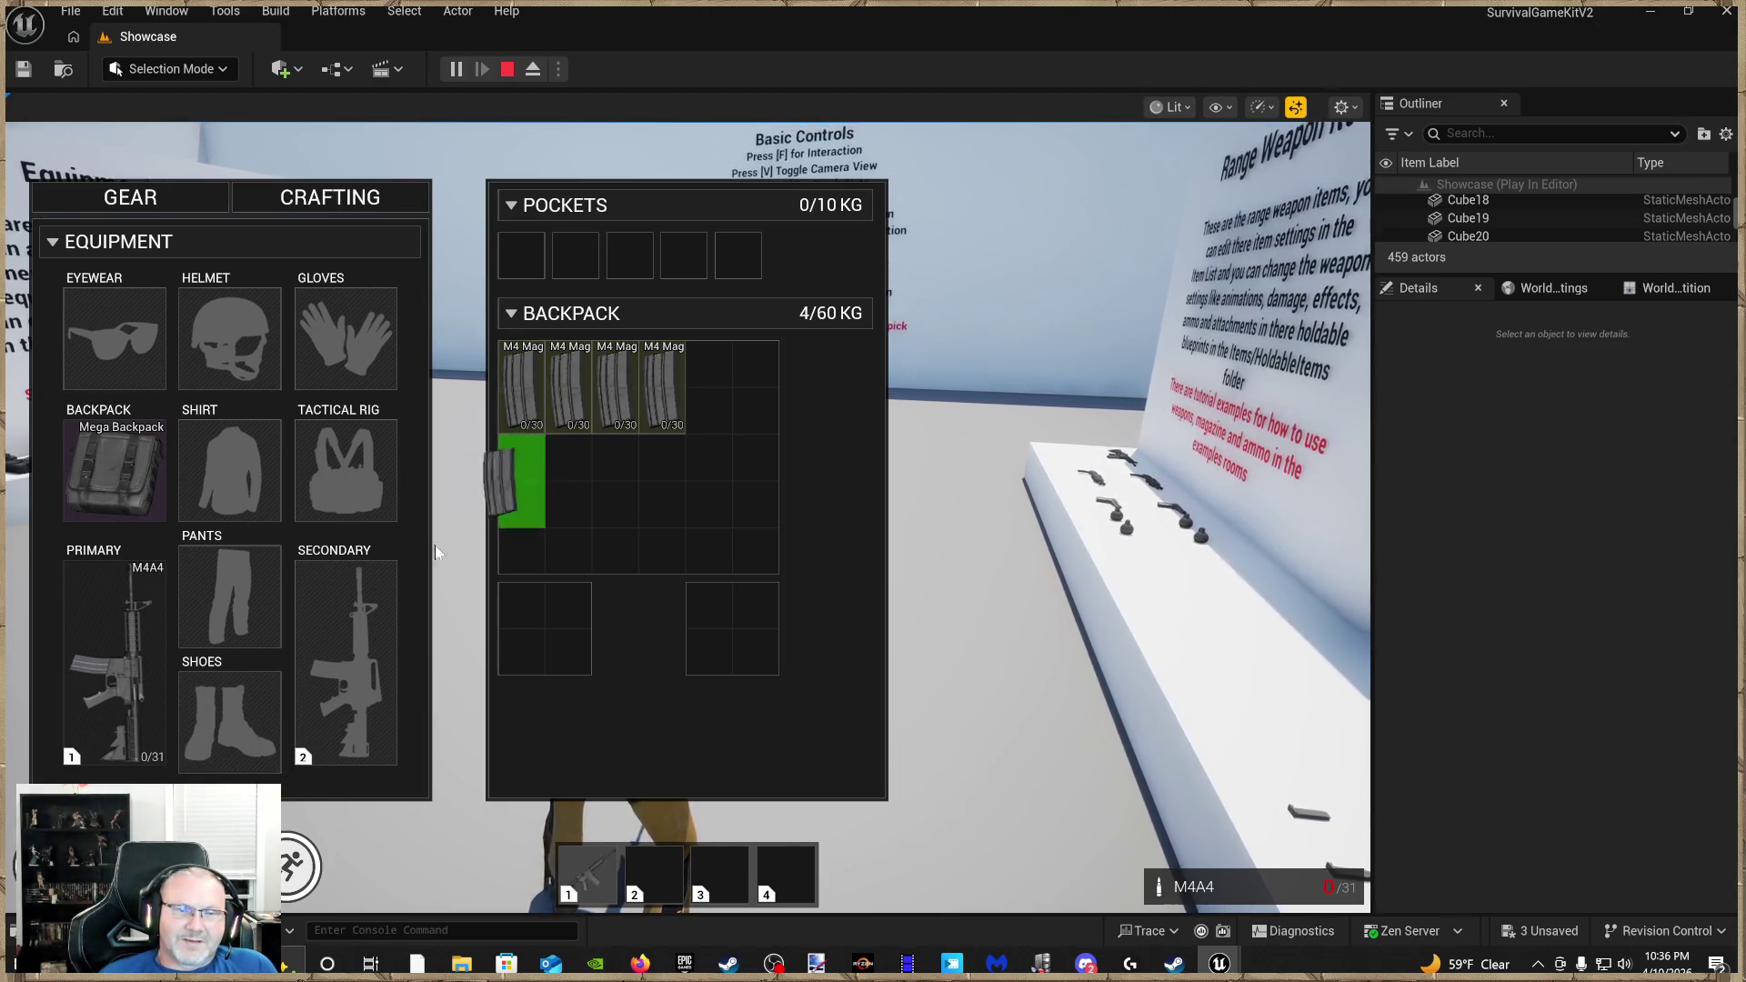
right_click(128, 670)
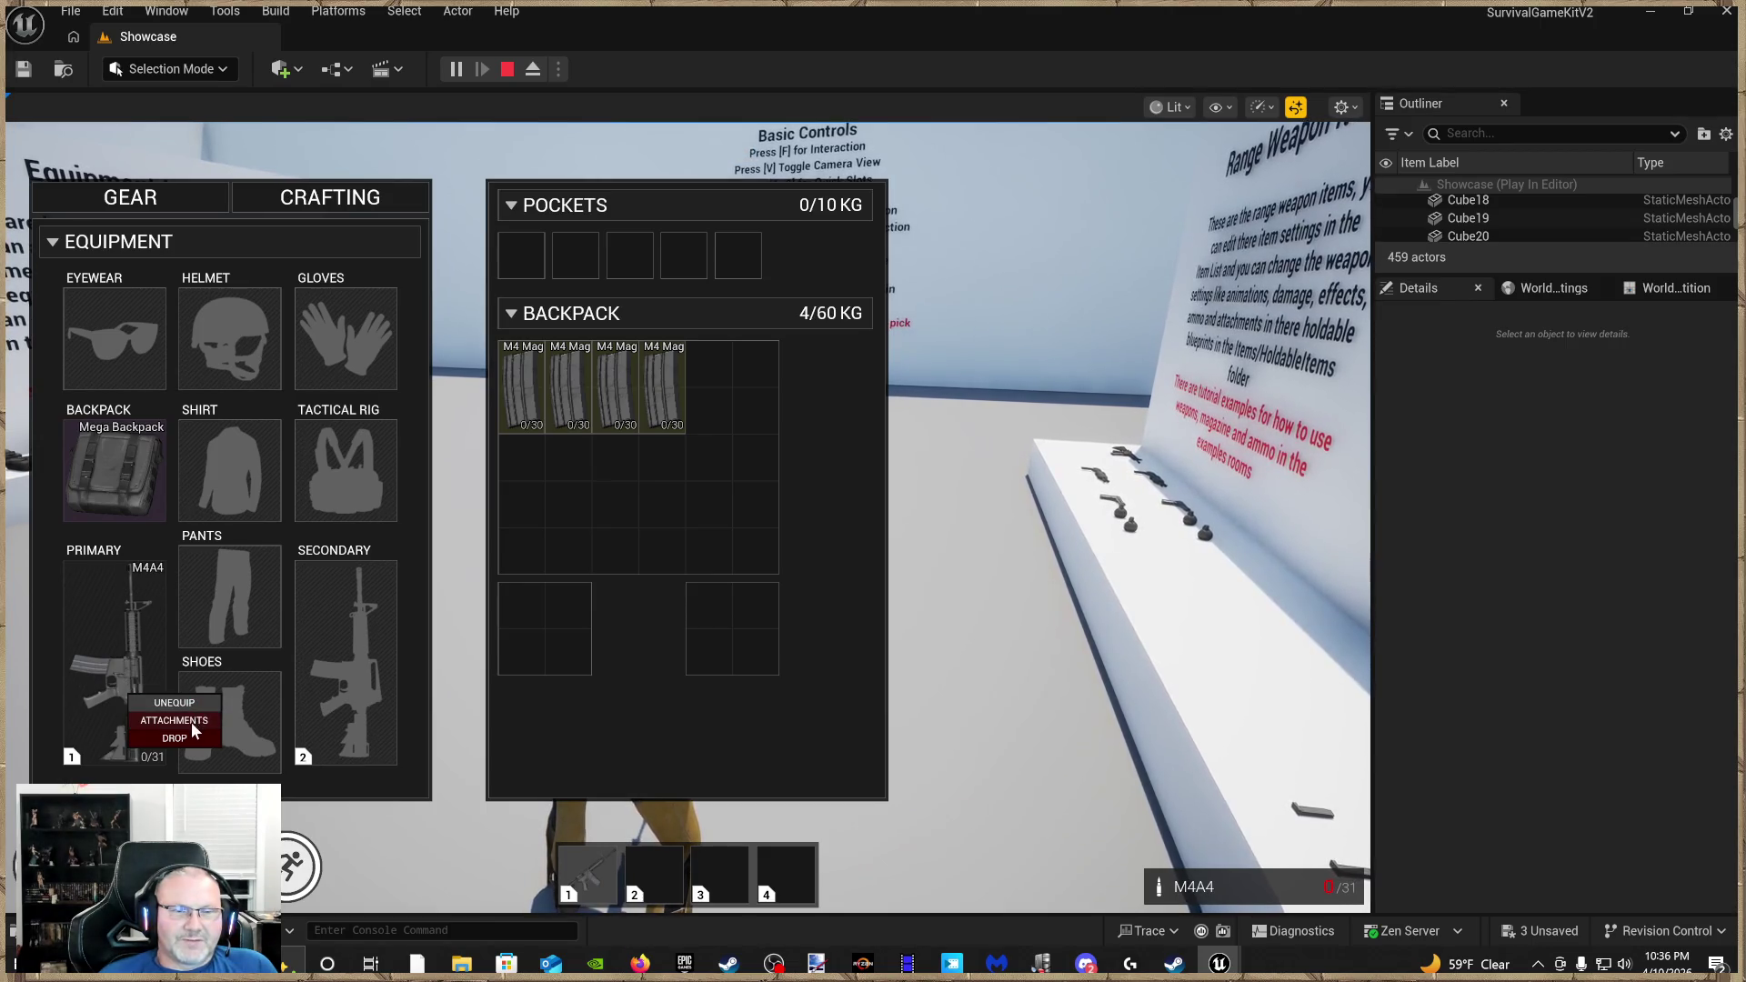
right_click(576, 411)
Dismiss the item menus, close the inventory and walk toward the ammo shelf
left_click(586, 467)
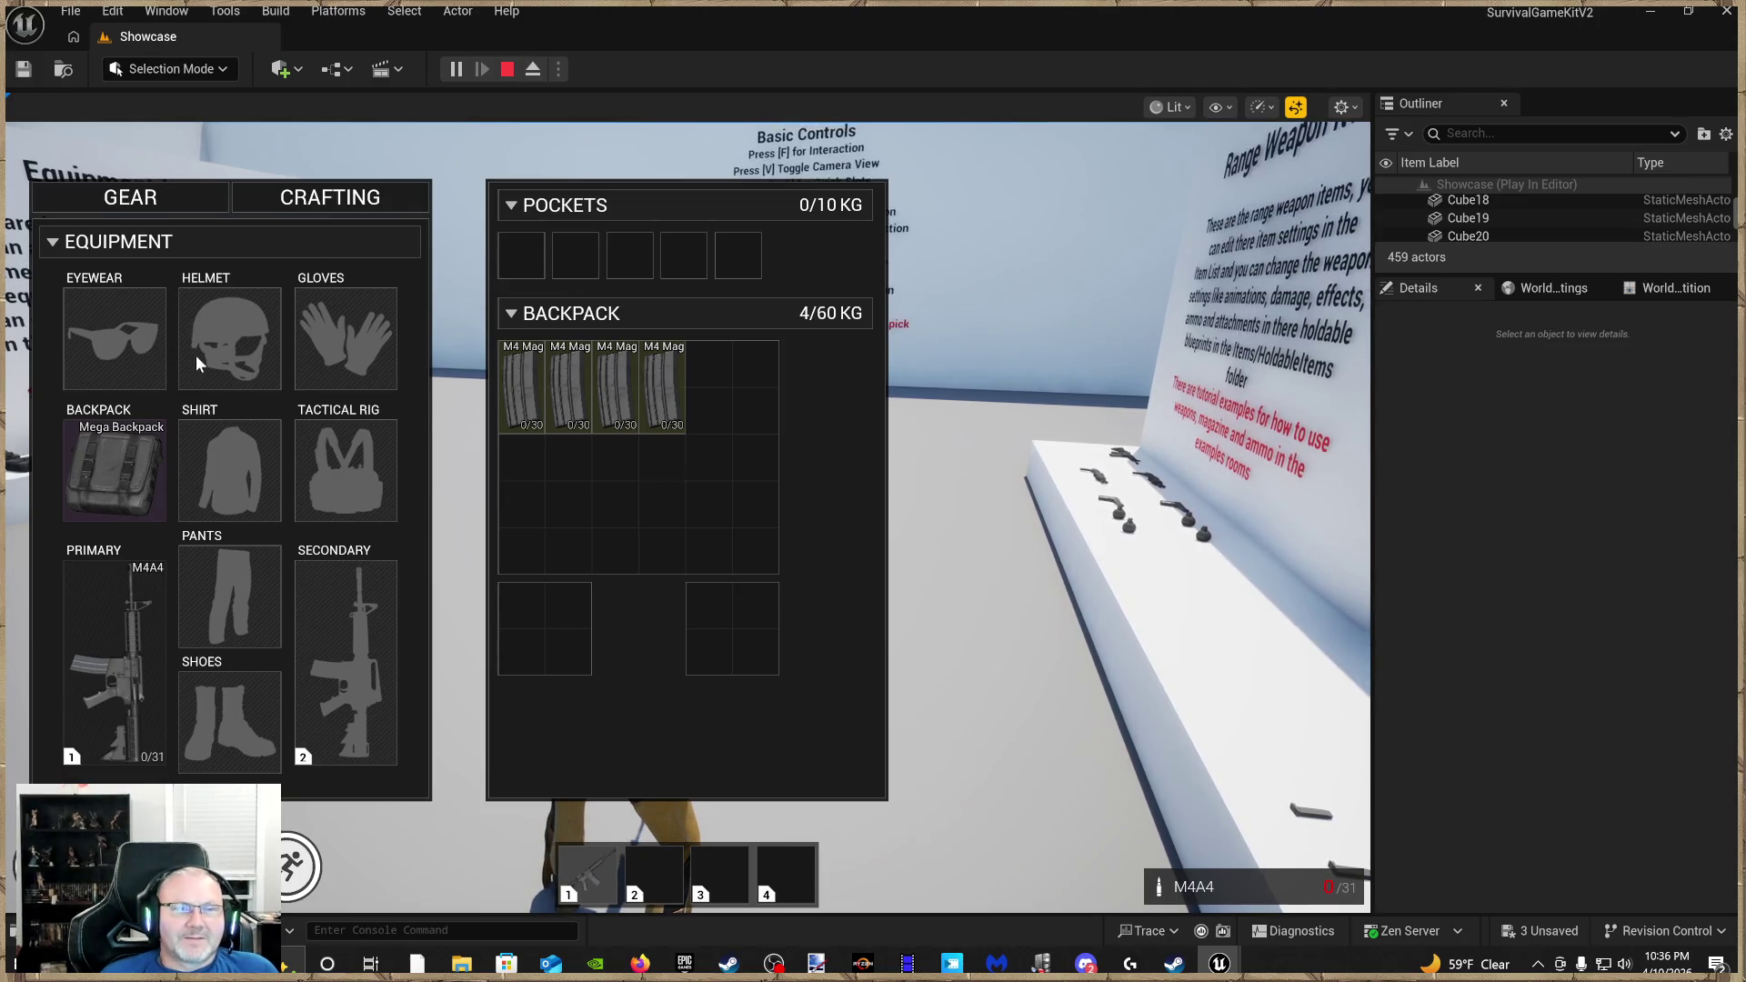
left_click(649, 577)
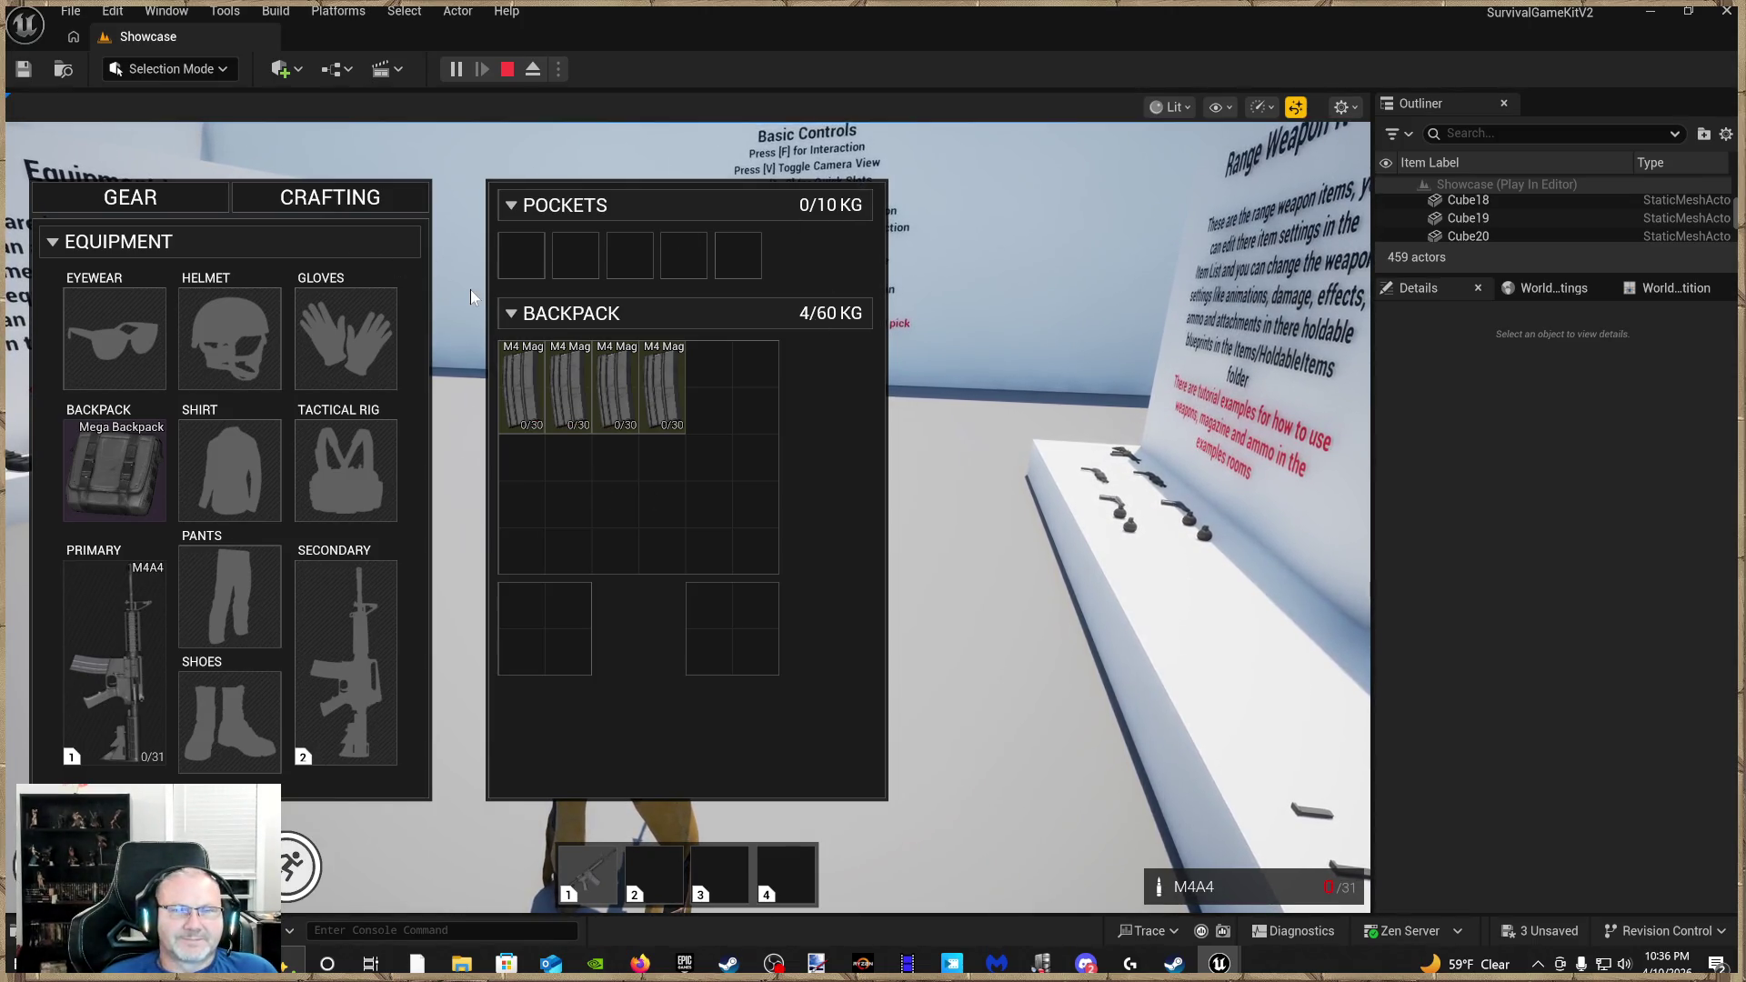
key("Tab")
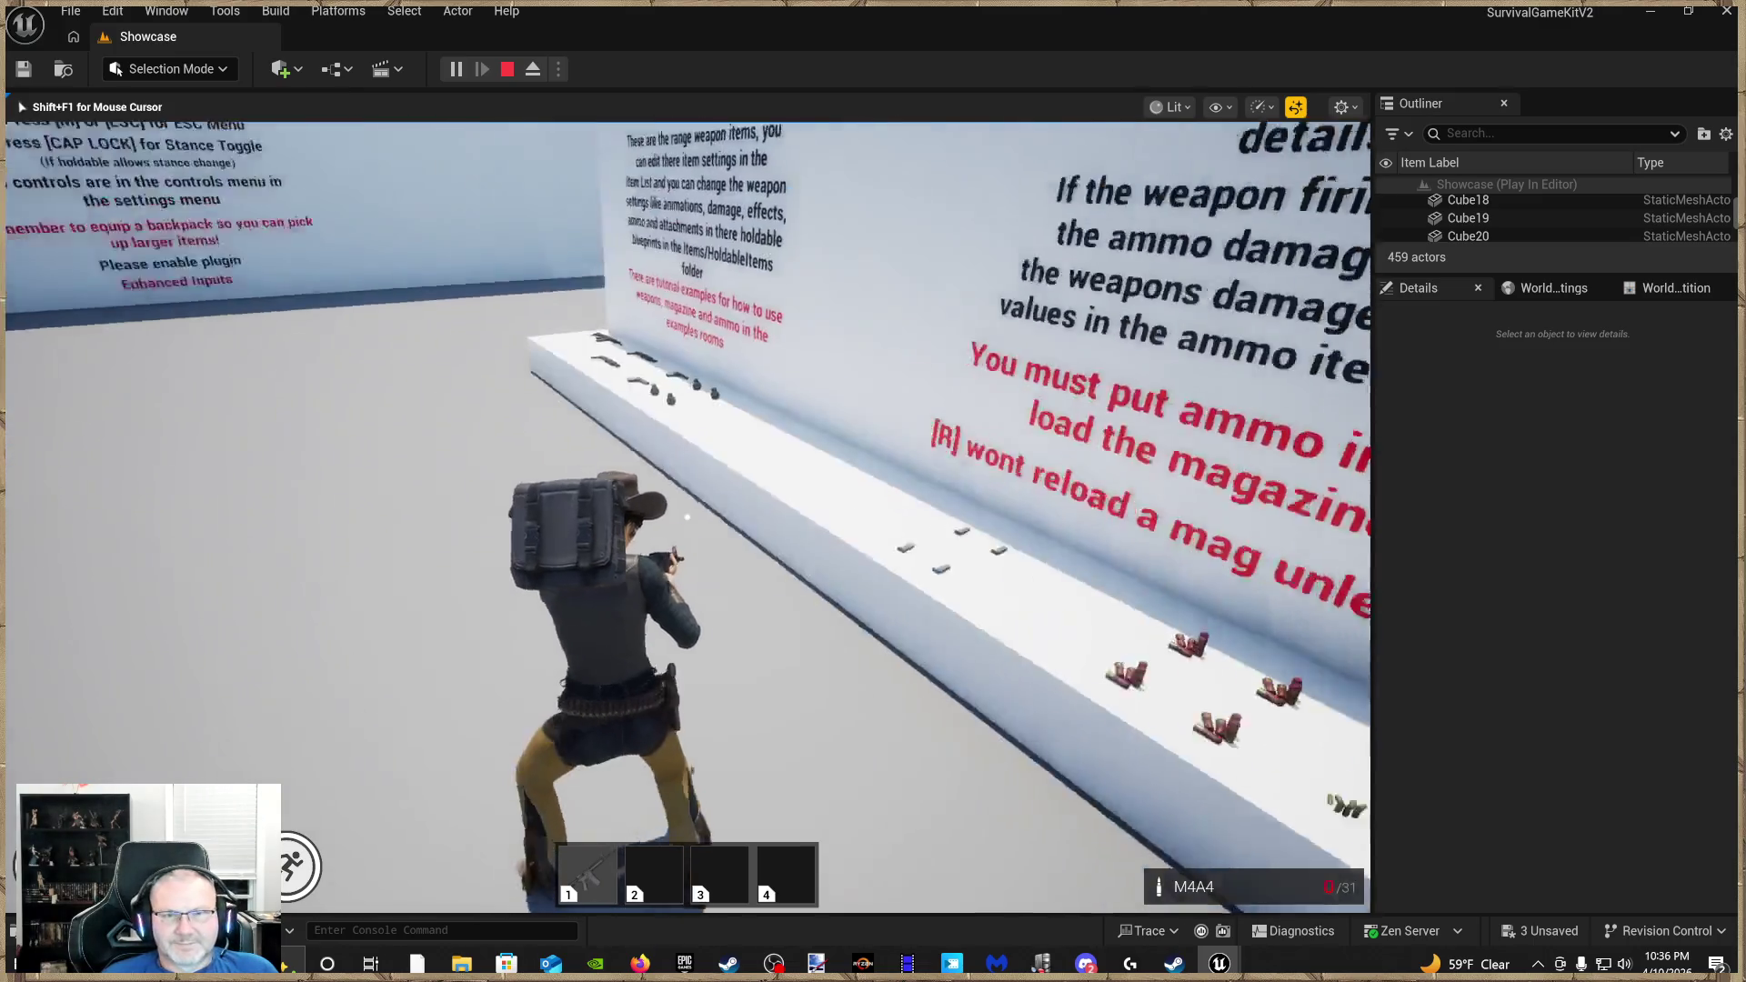
key("w")
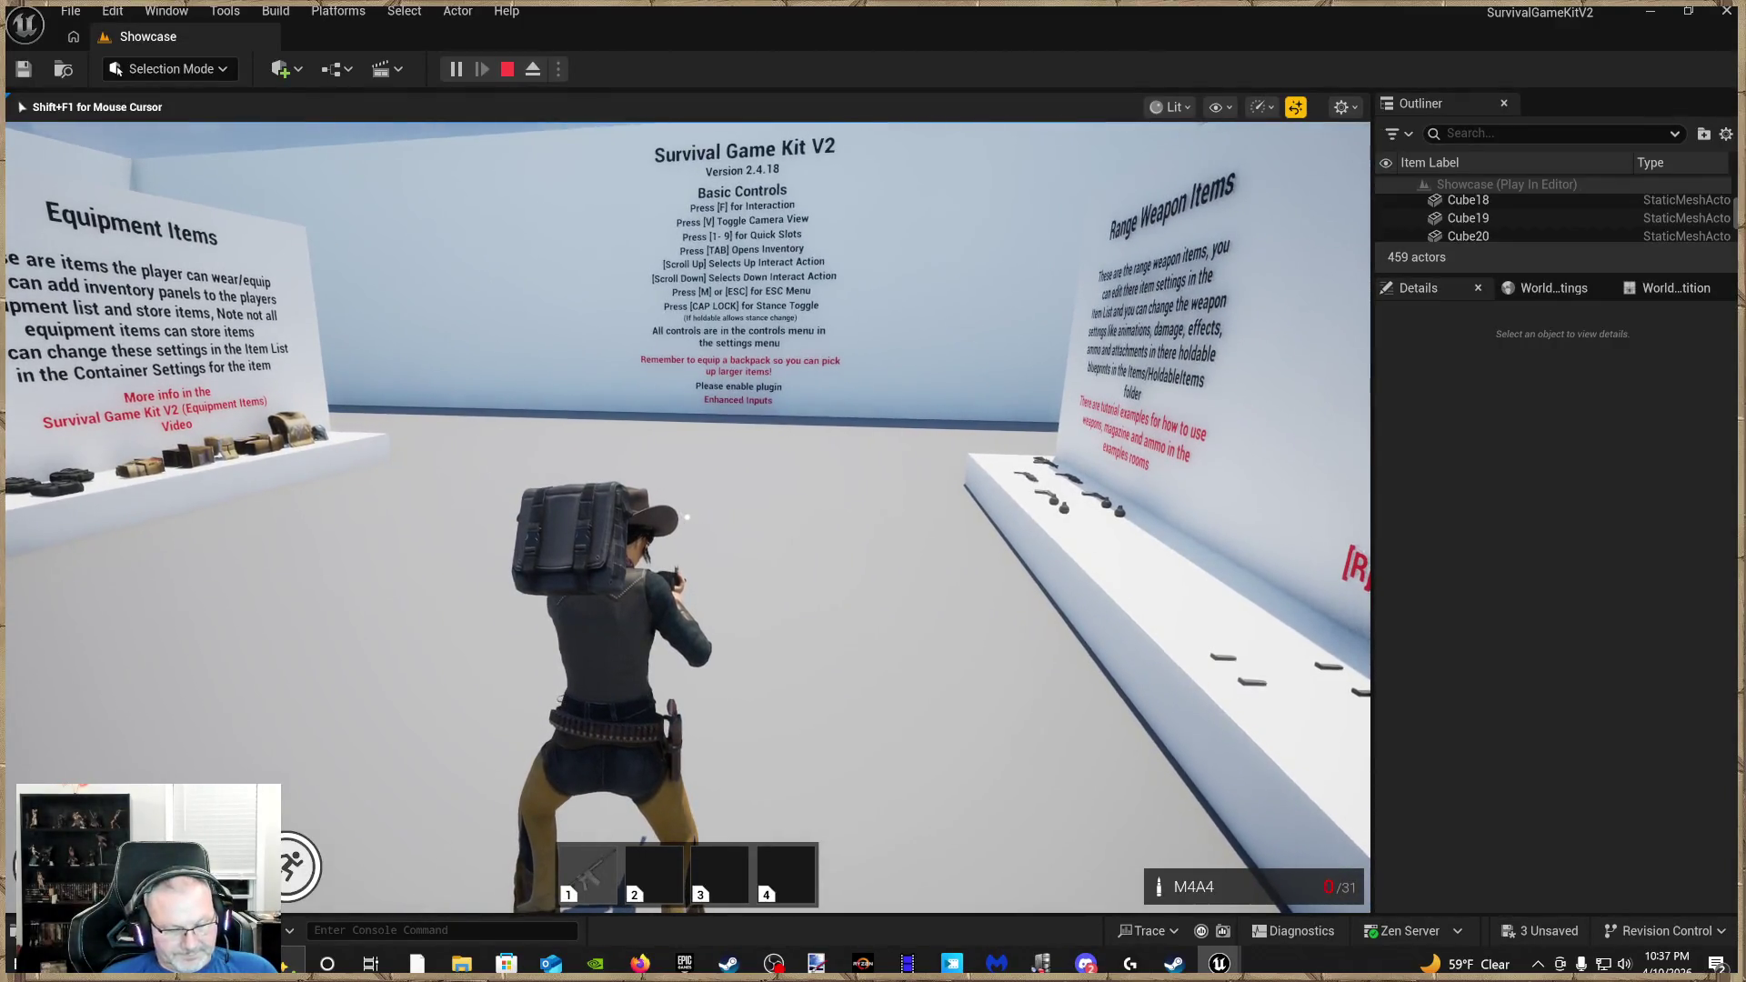
Open the inventory and fill the M4 Mags with 7.62mm rounds
key("Tab")
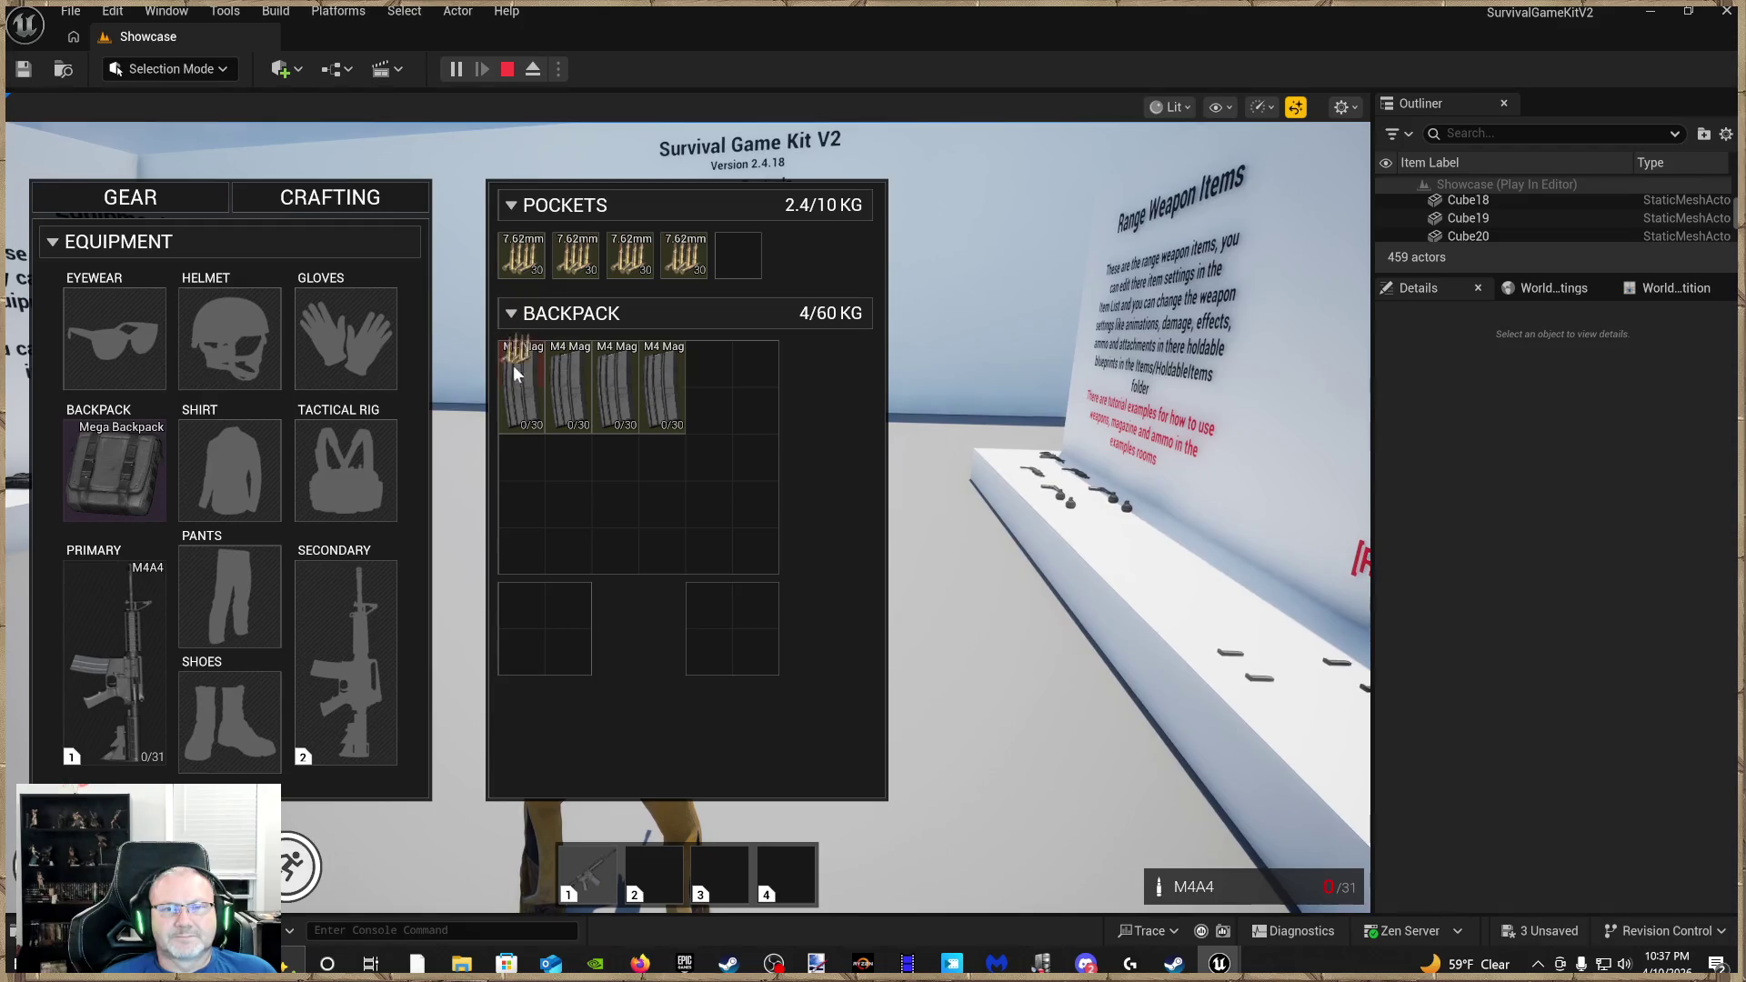
left_click_drag(513, 364, 522, 391)
left_click_drag(575, 256, 581, 395)
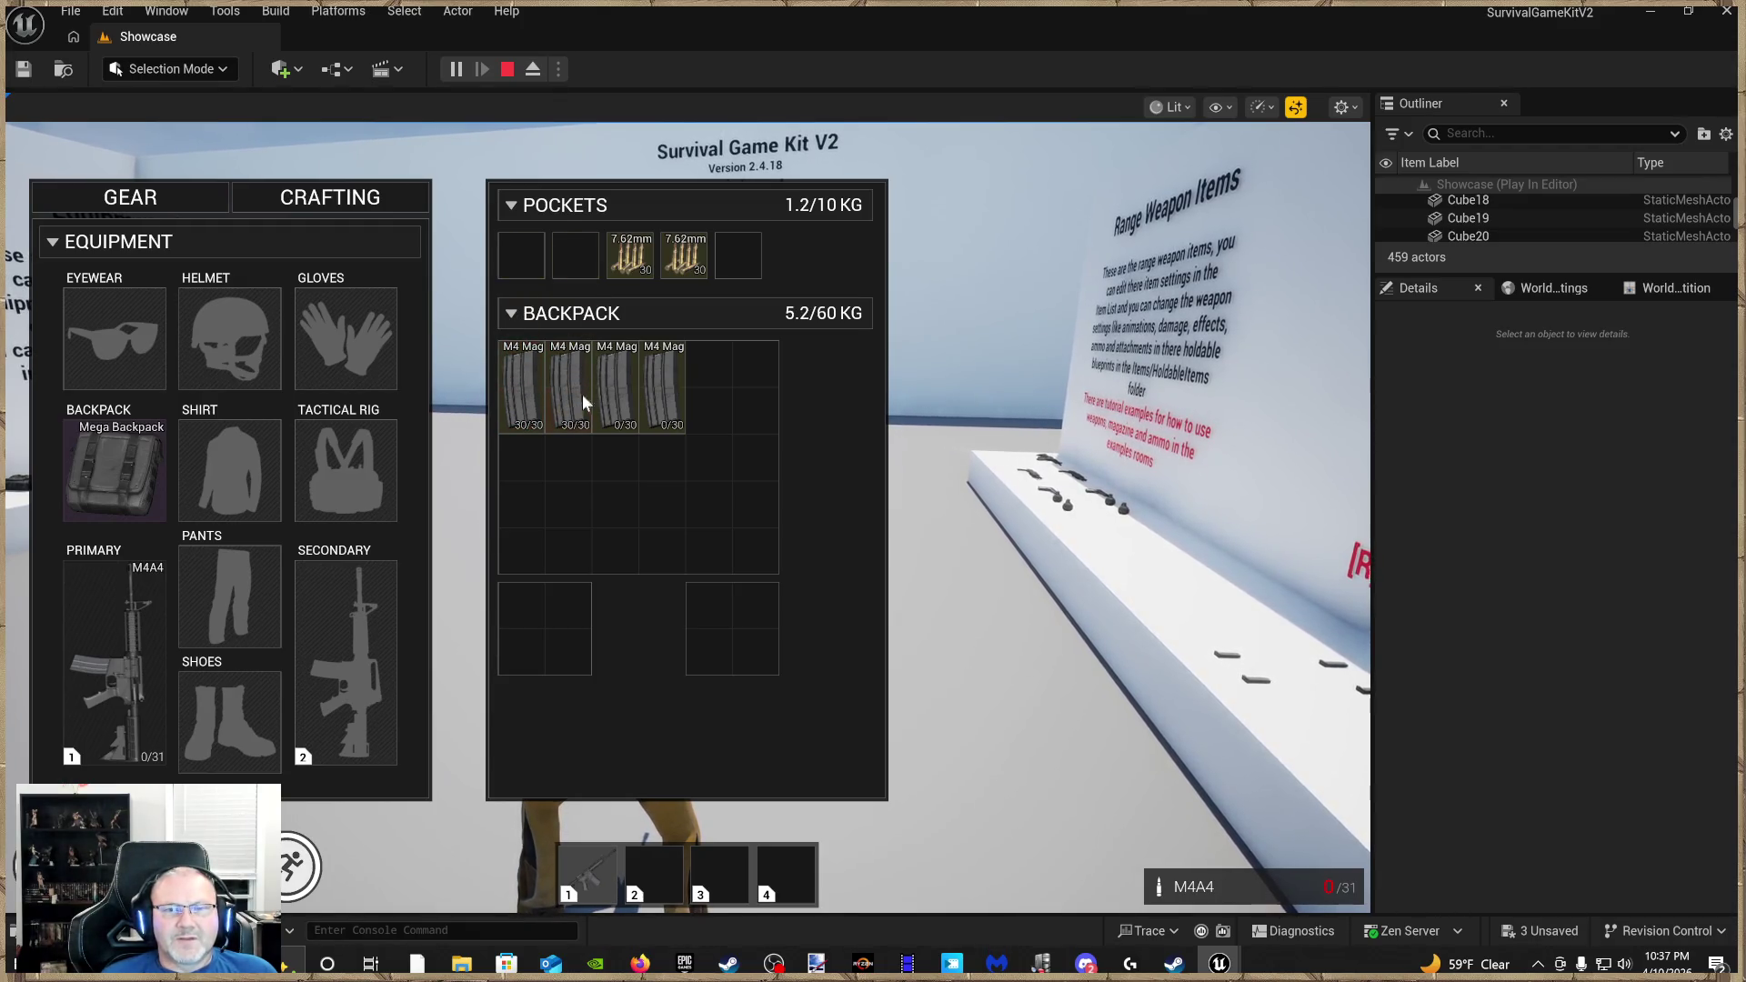
left_click_drag(689, 256, 662, 397)
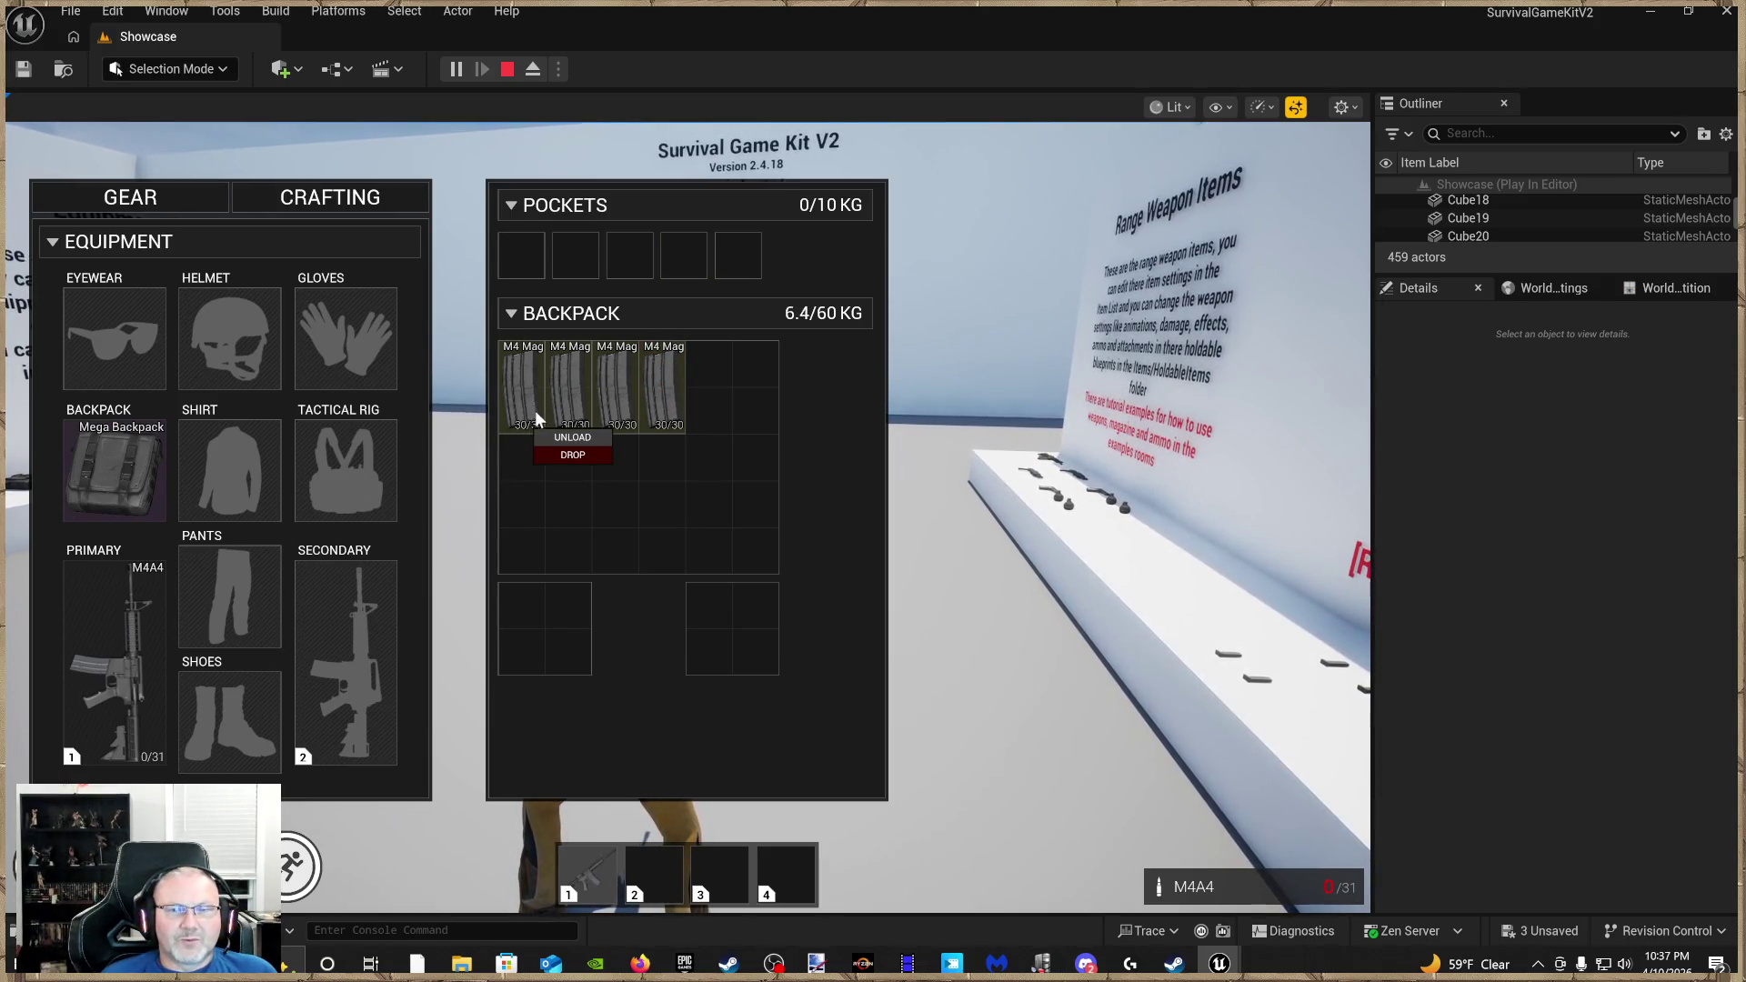
mouse_move(523, 408)
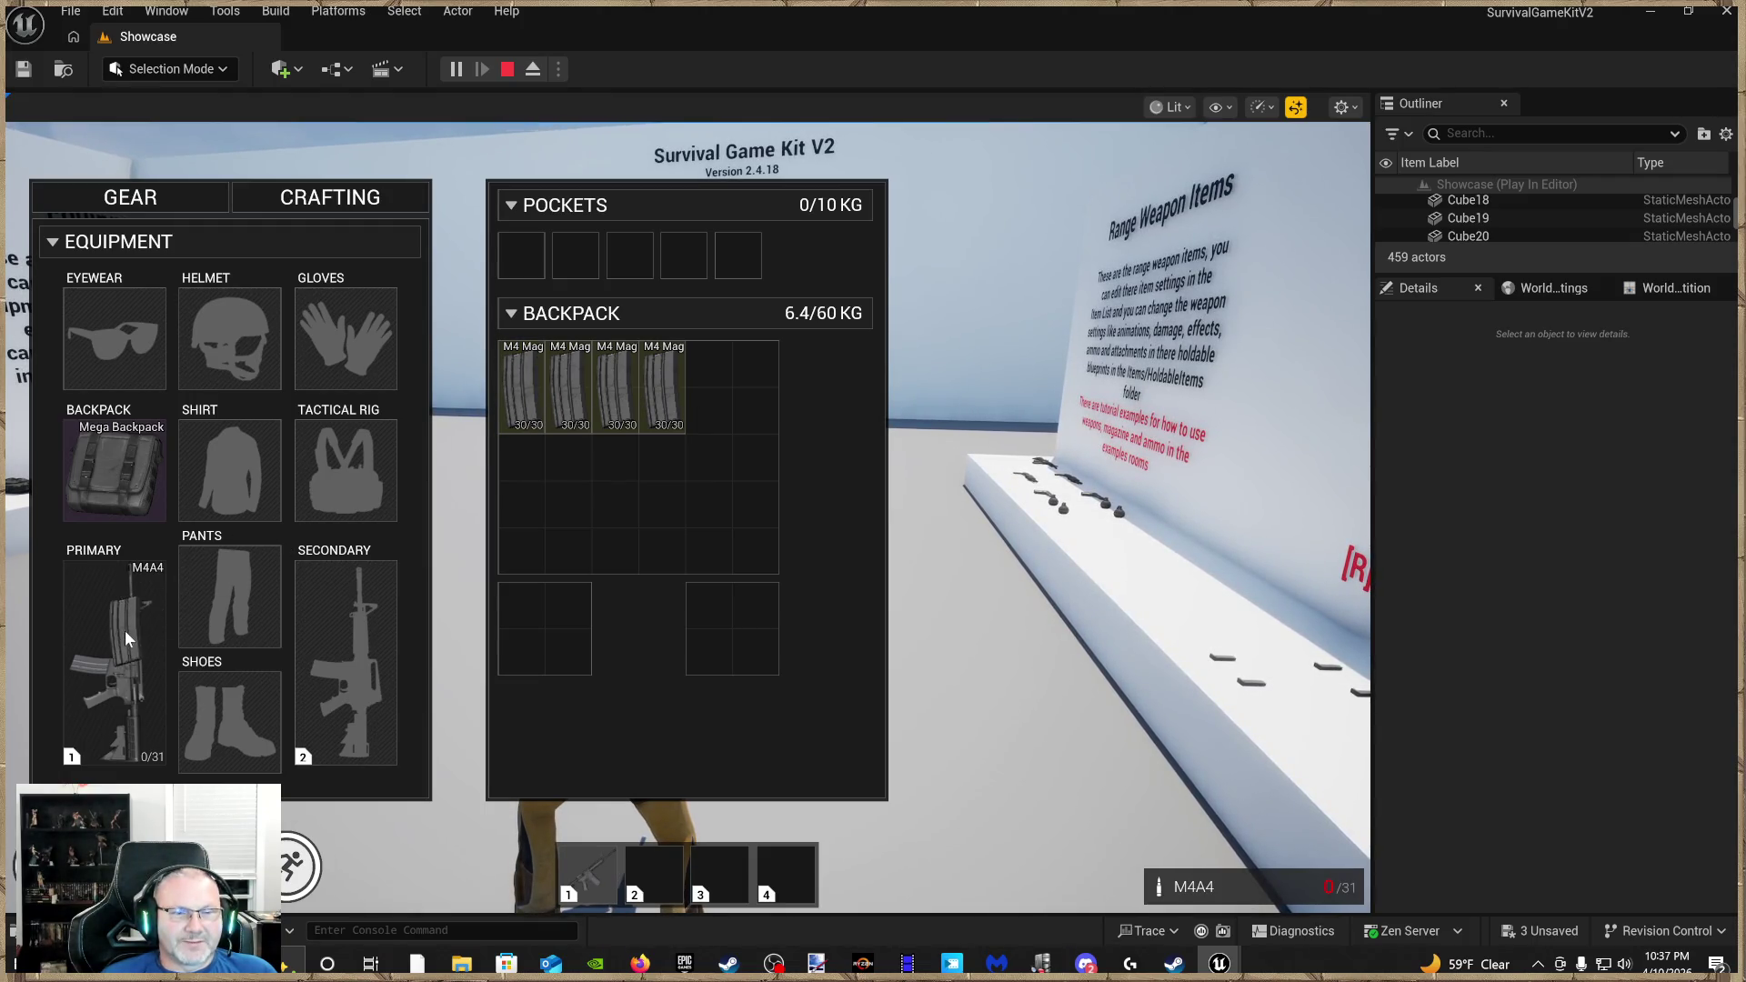
Swap a full M4 Mag into the M4A4's Magazine attachment slot, giving 30 rounds
right_click(106, 691)
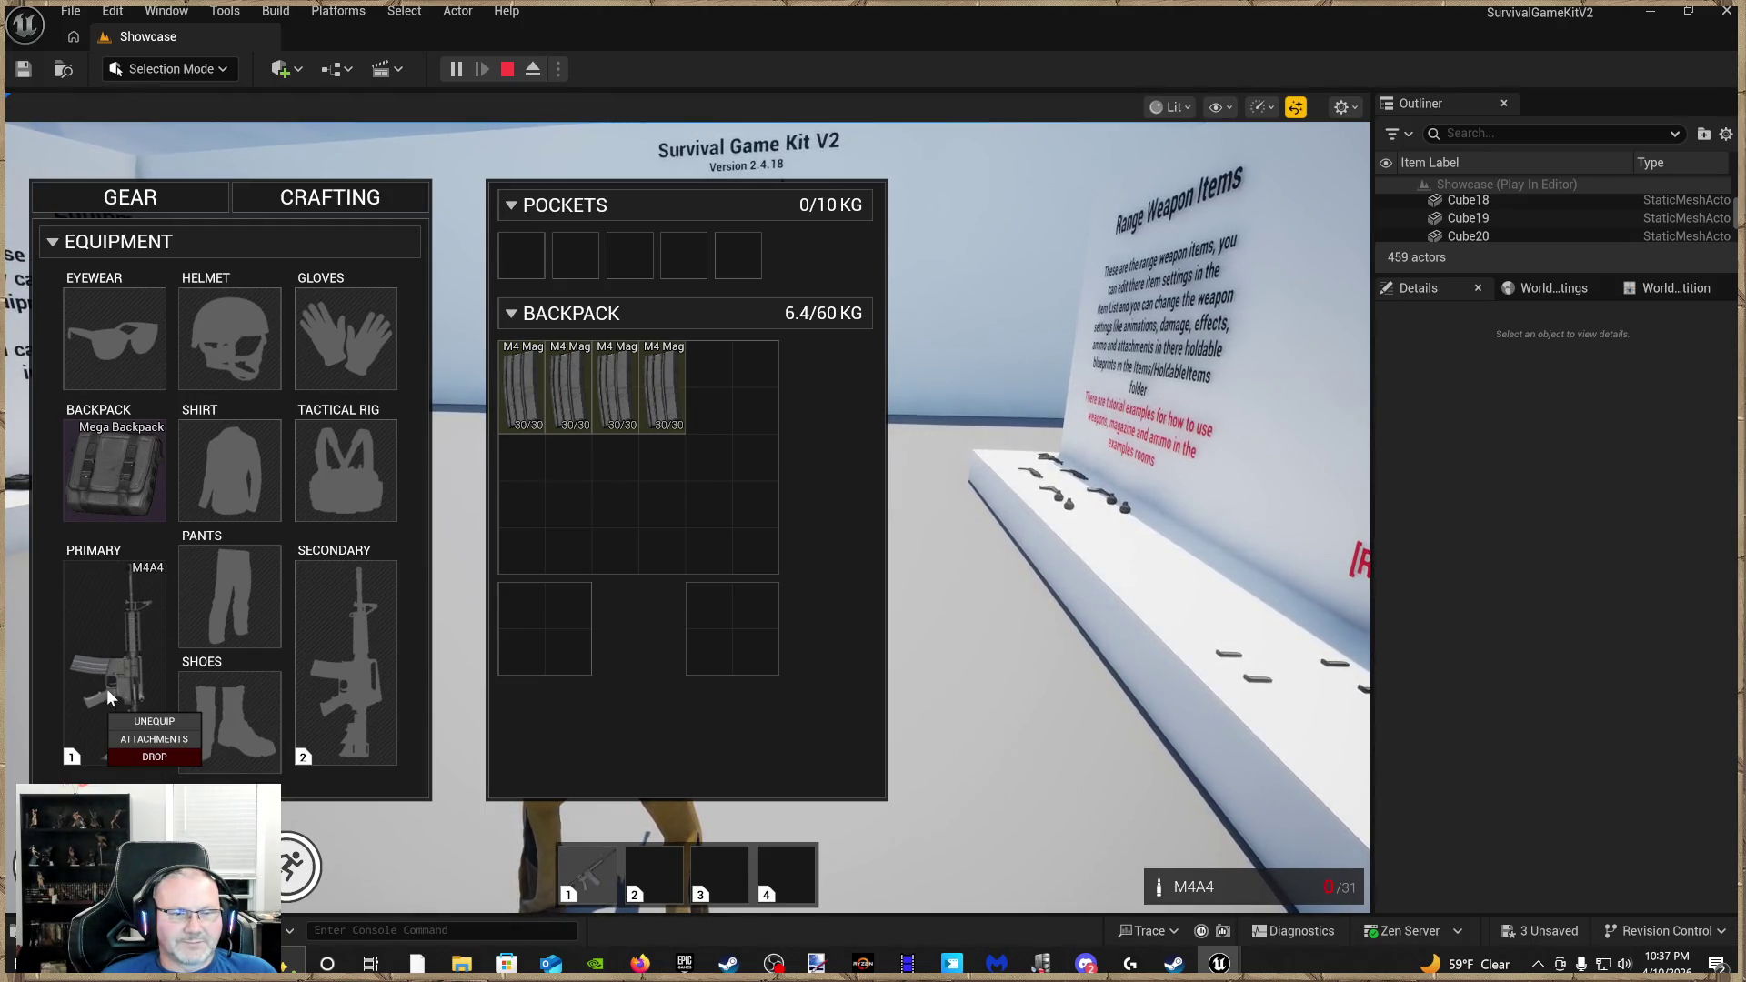
left_click(154, 738)
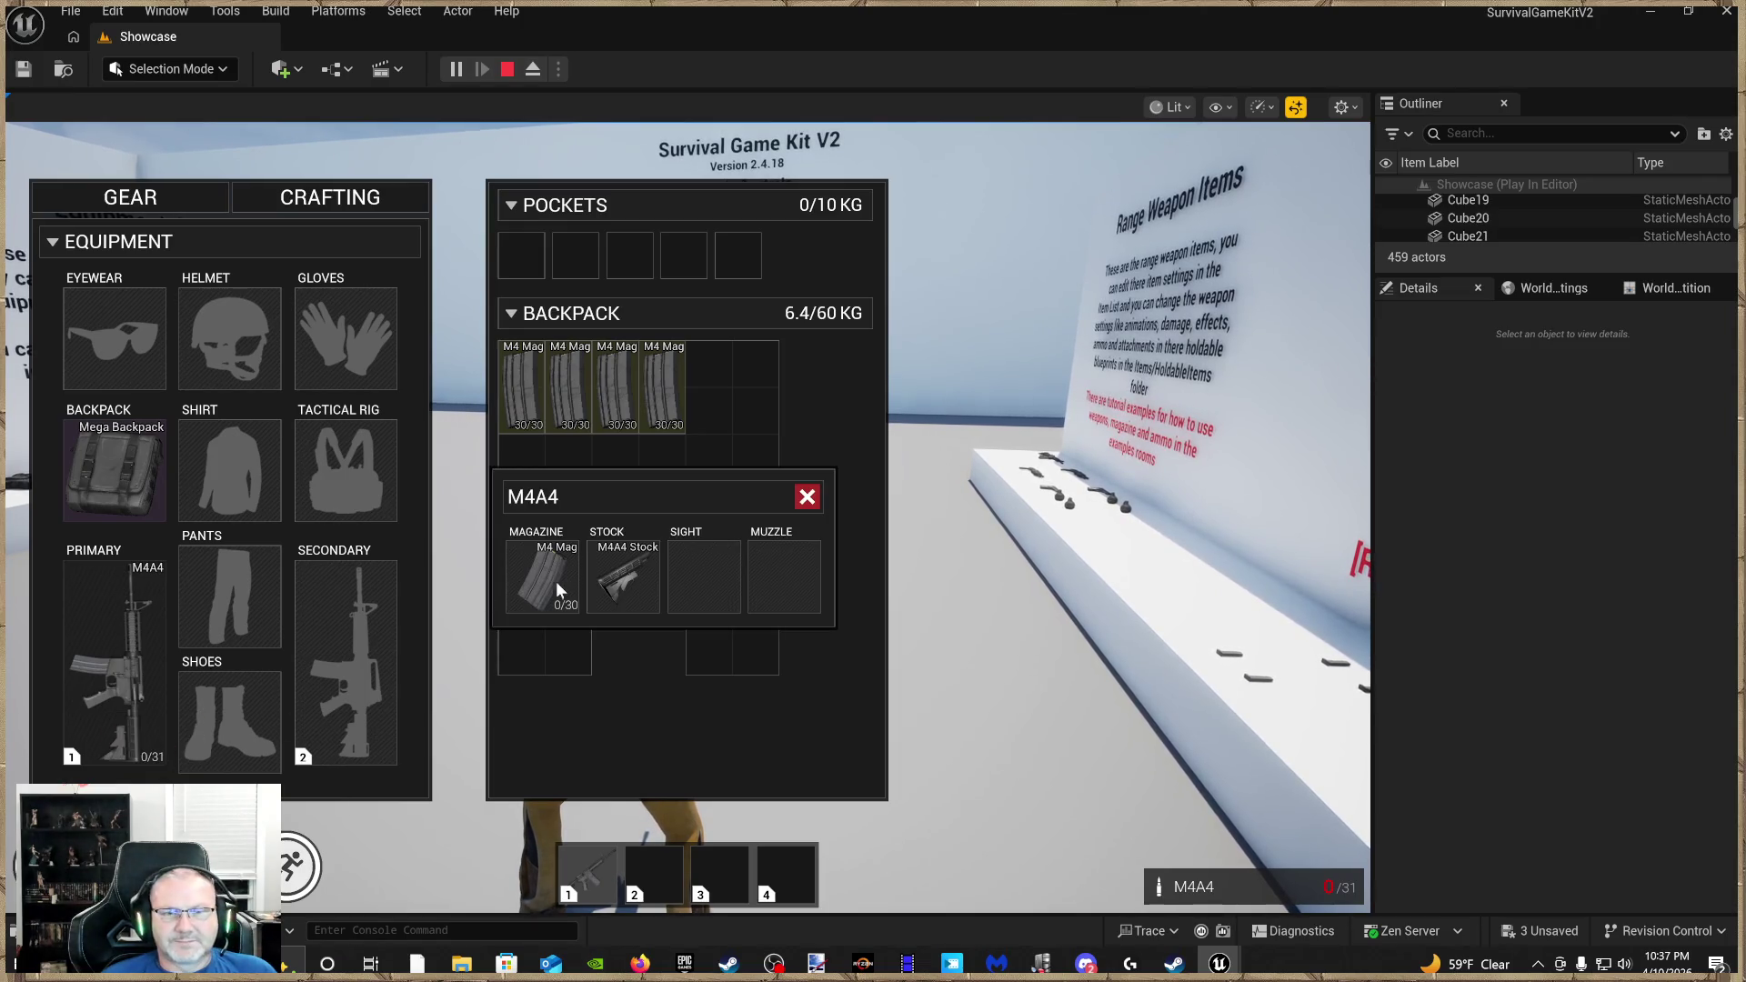
mouse_move(560, 584)
left_mouse_down()
mouse_move(575, 411)
mouse_move(524, 455)
left_mouse_up()
left_click_drag(541, 591, 538, 582)
right_click(551, 585)
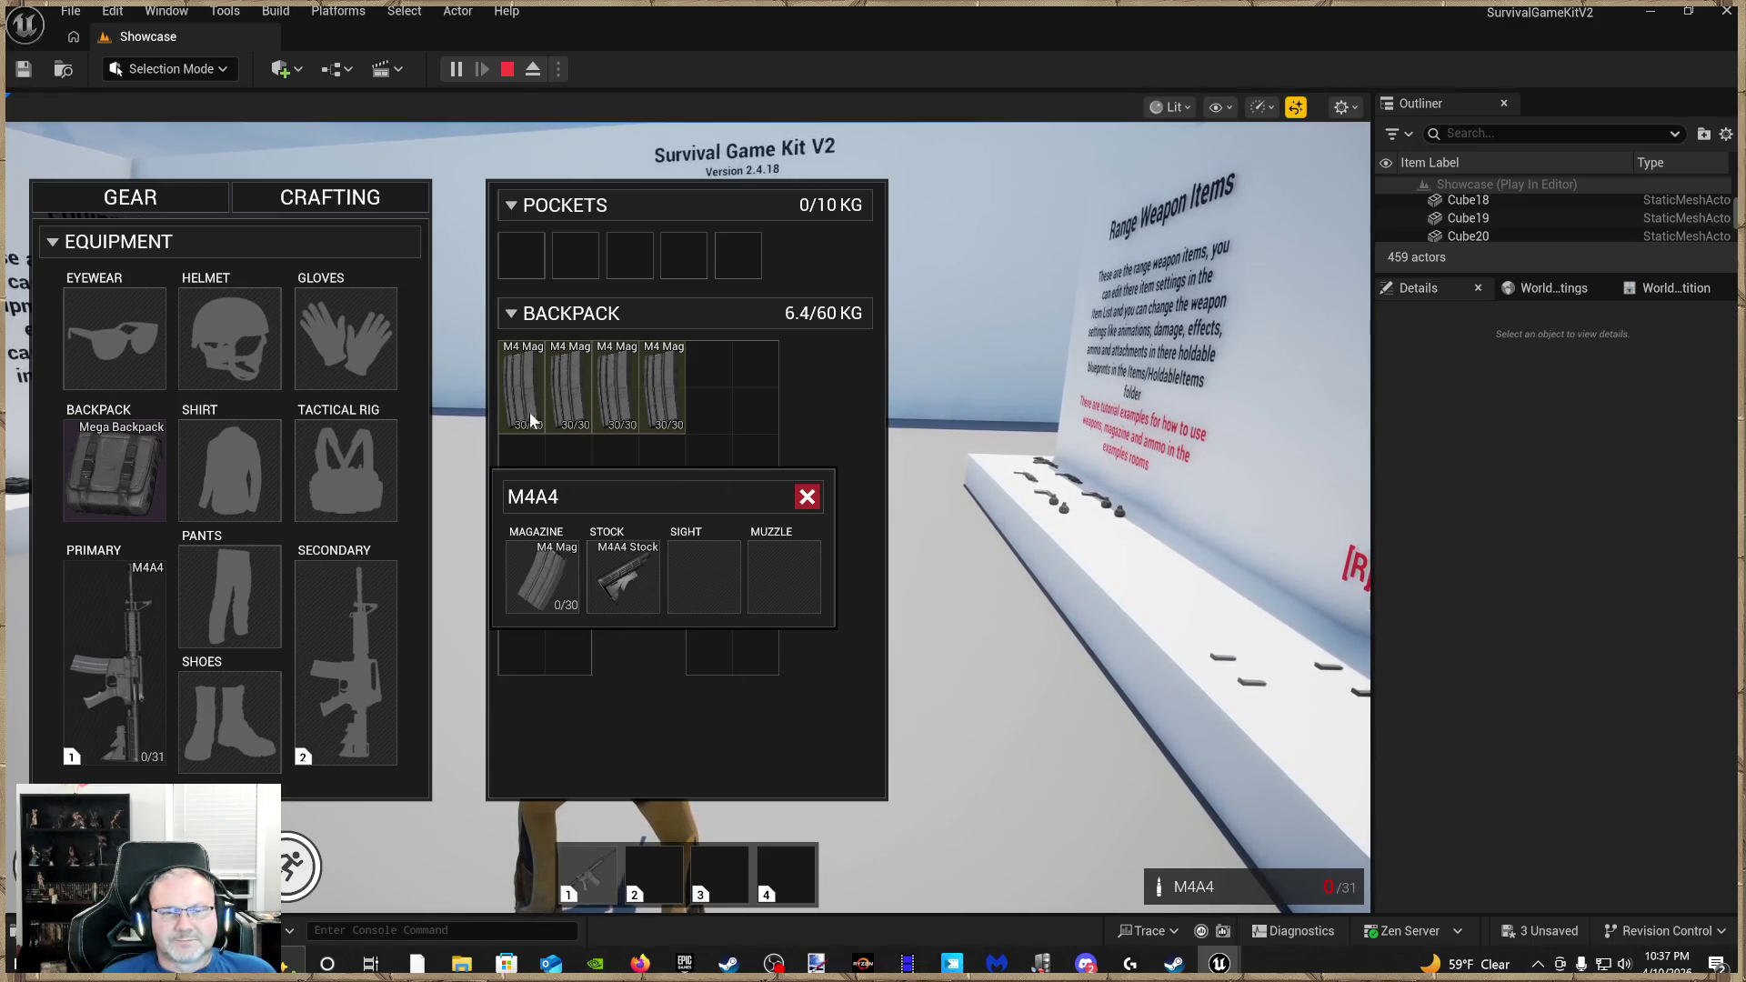
left_click_drag(554, 602, 554, 582)
right_click(559, 602)
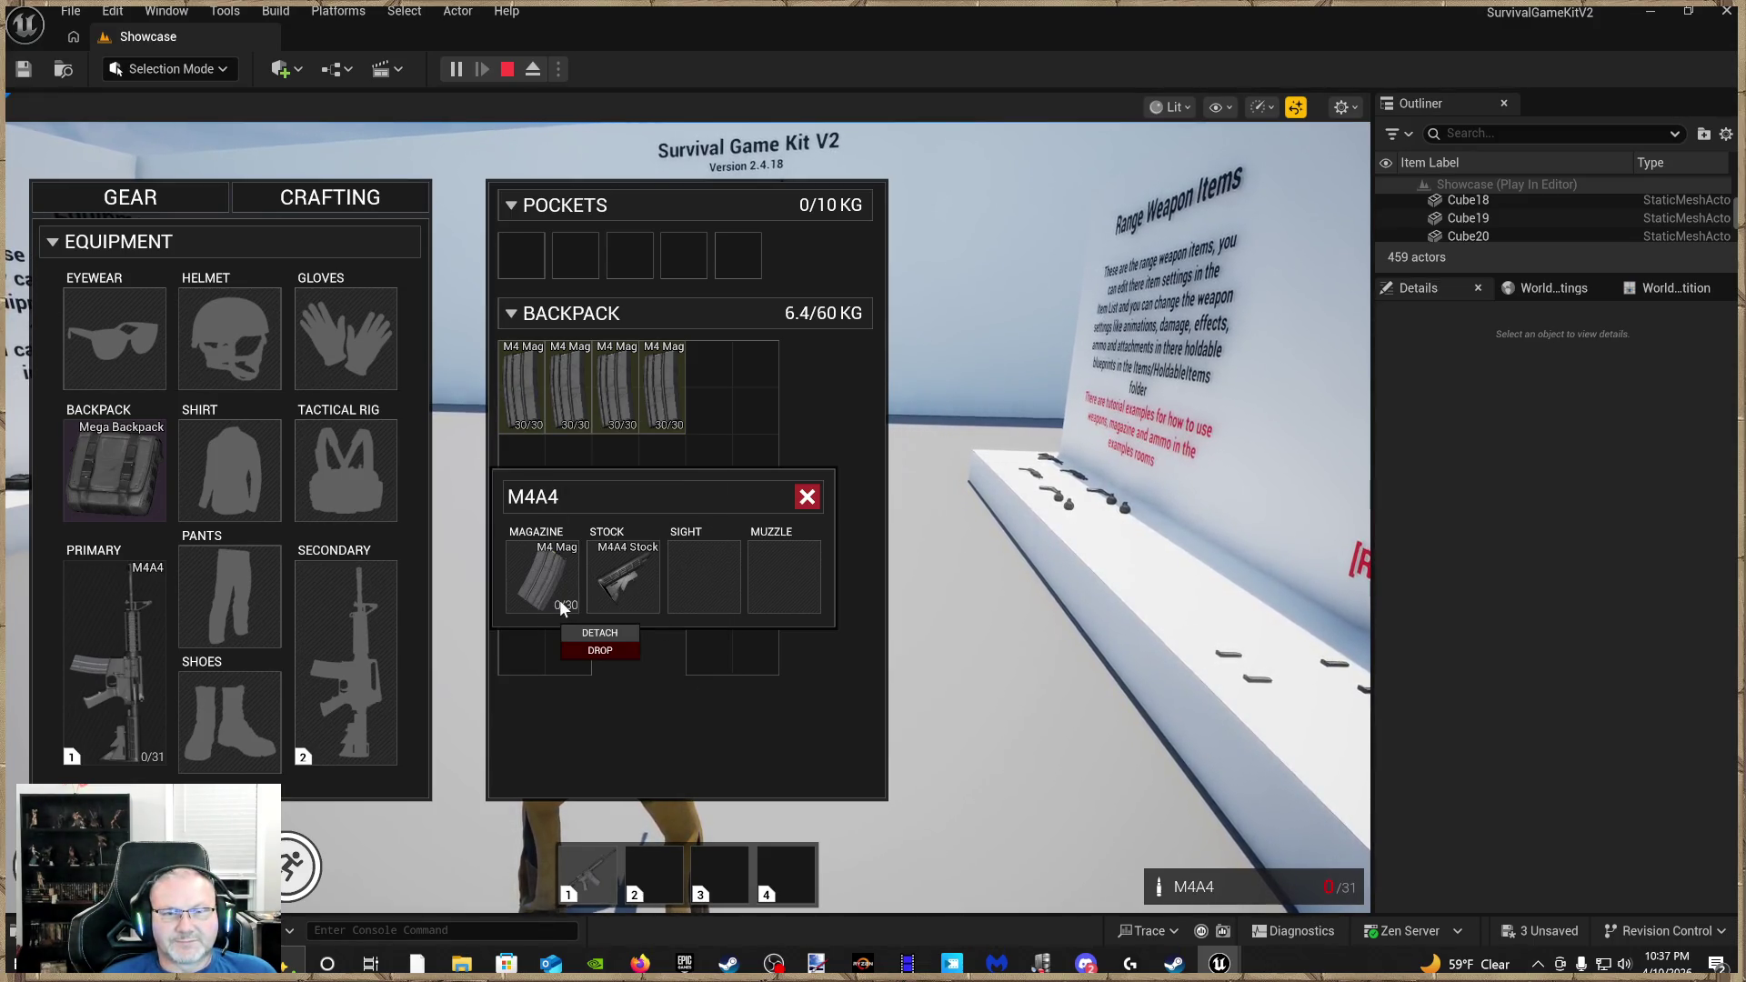
right_click(107, 732)
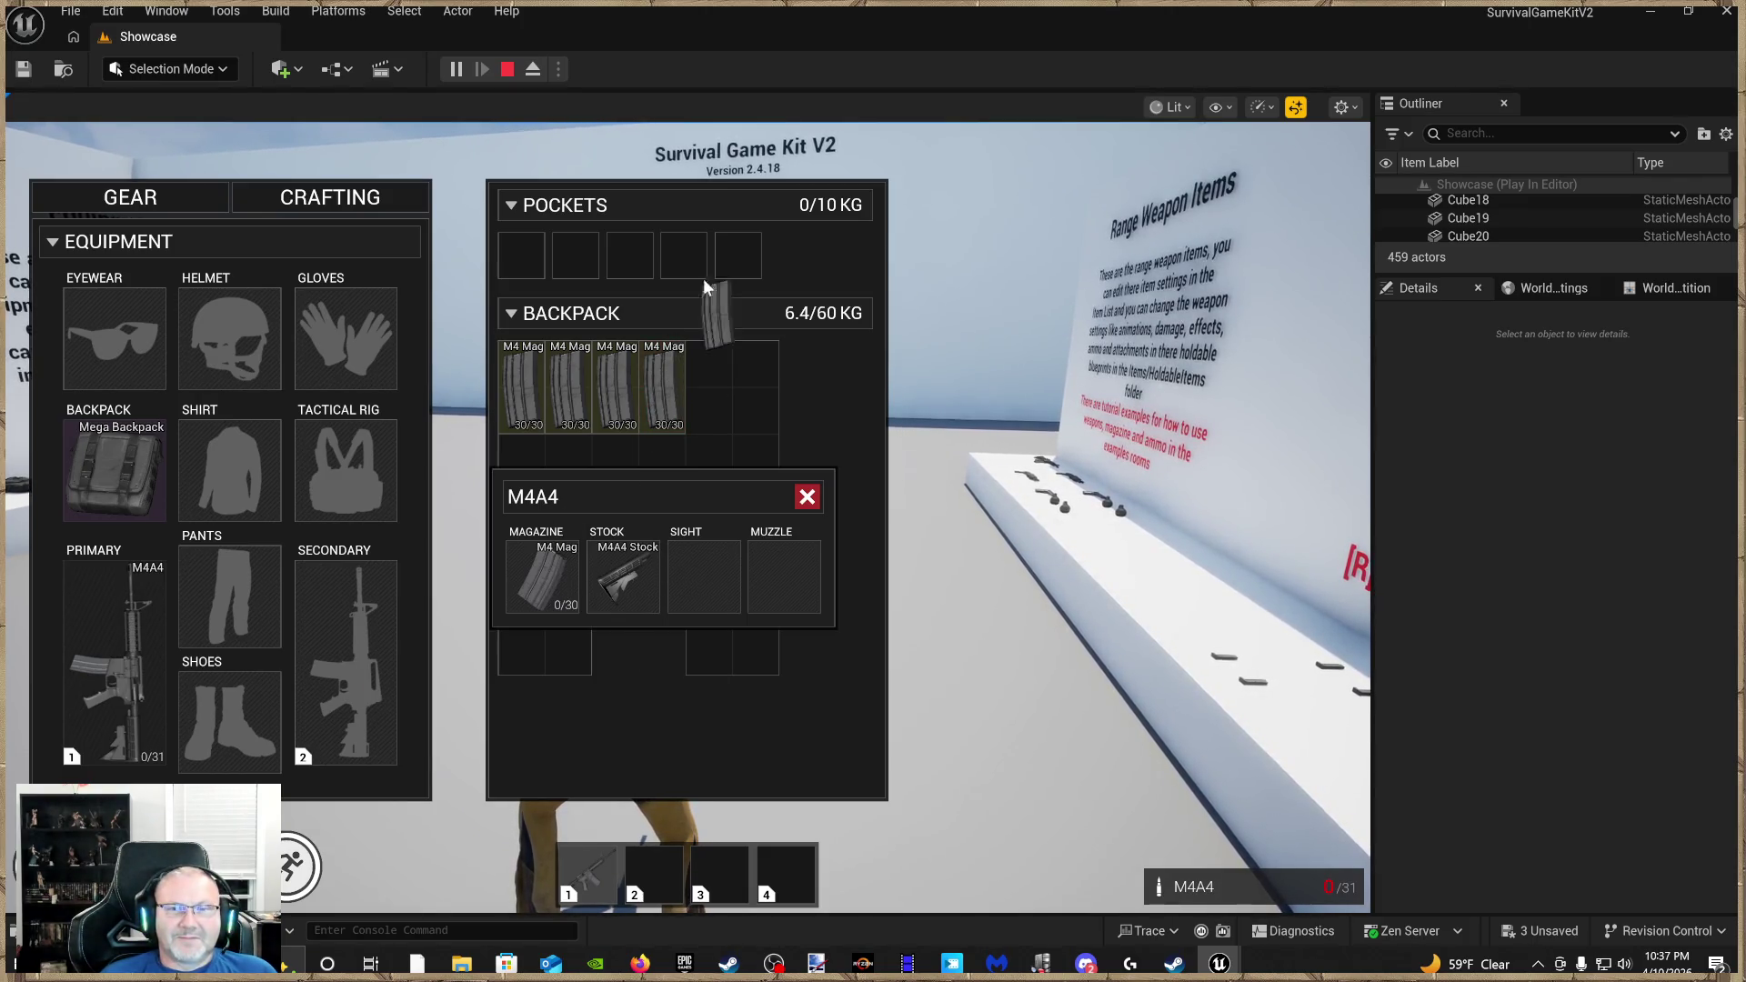
mouse_move(584, 633)
left_mouse_down()
mouse_move(528, 636)
mouse_move(545, 576)
left_mouse_up()
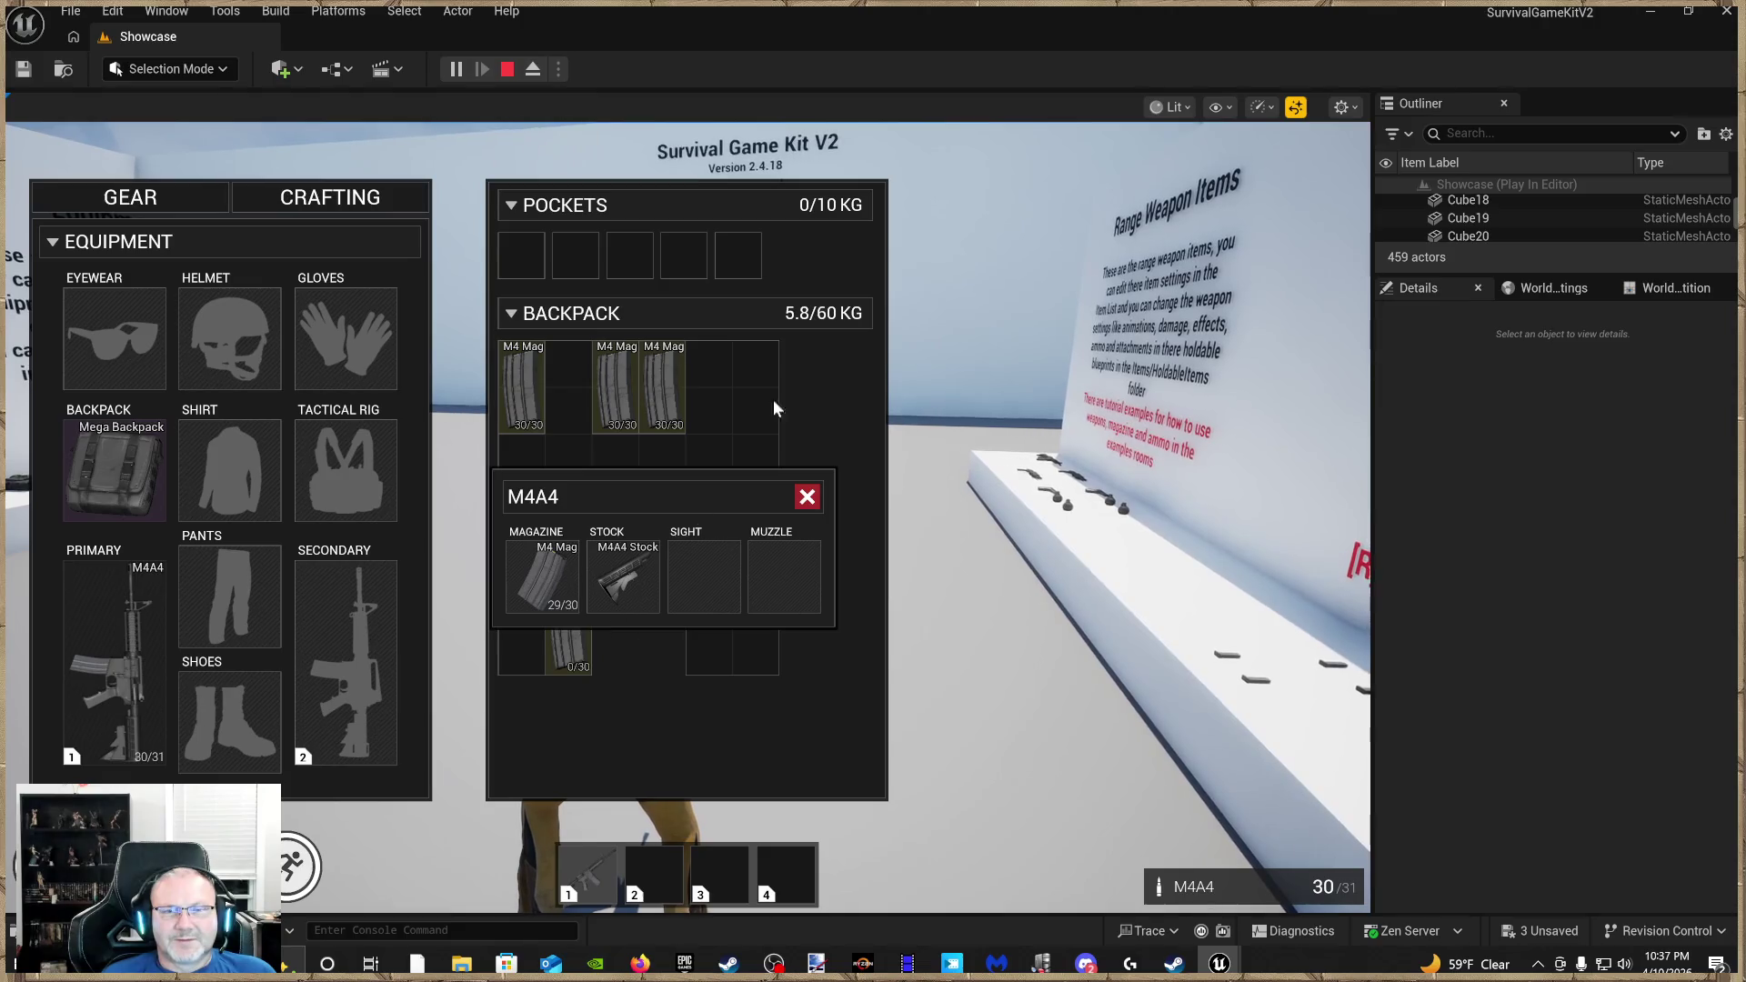
left_click(806, 497)
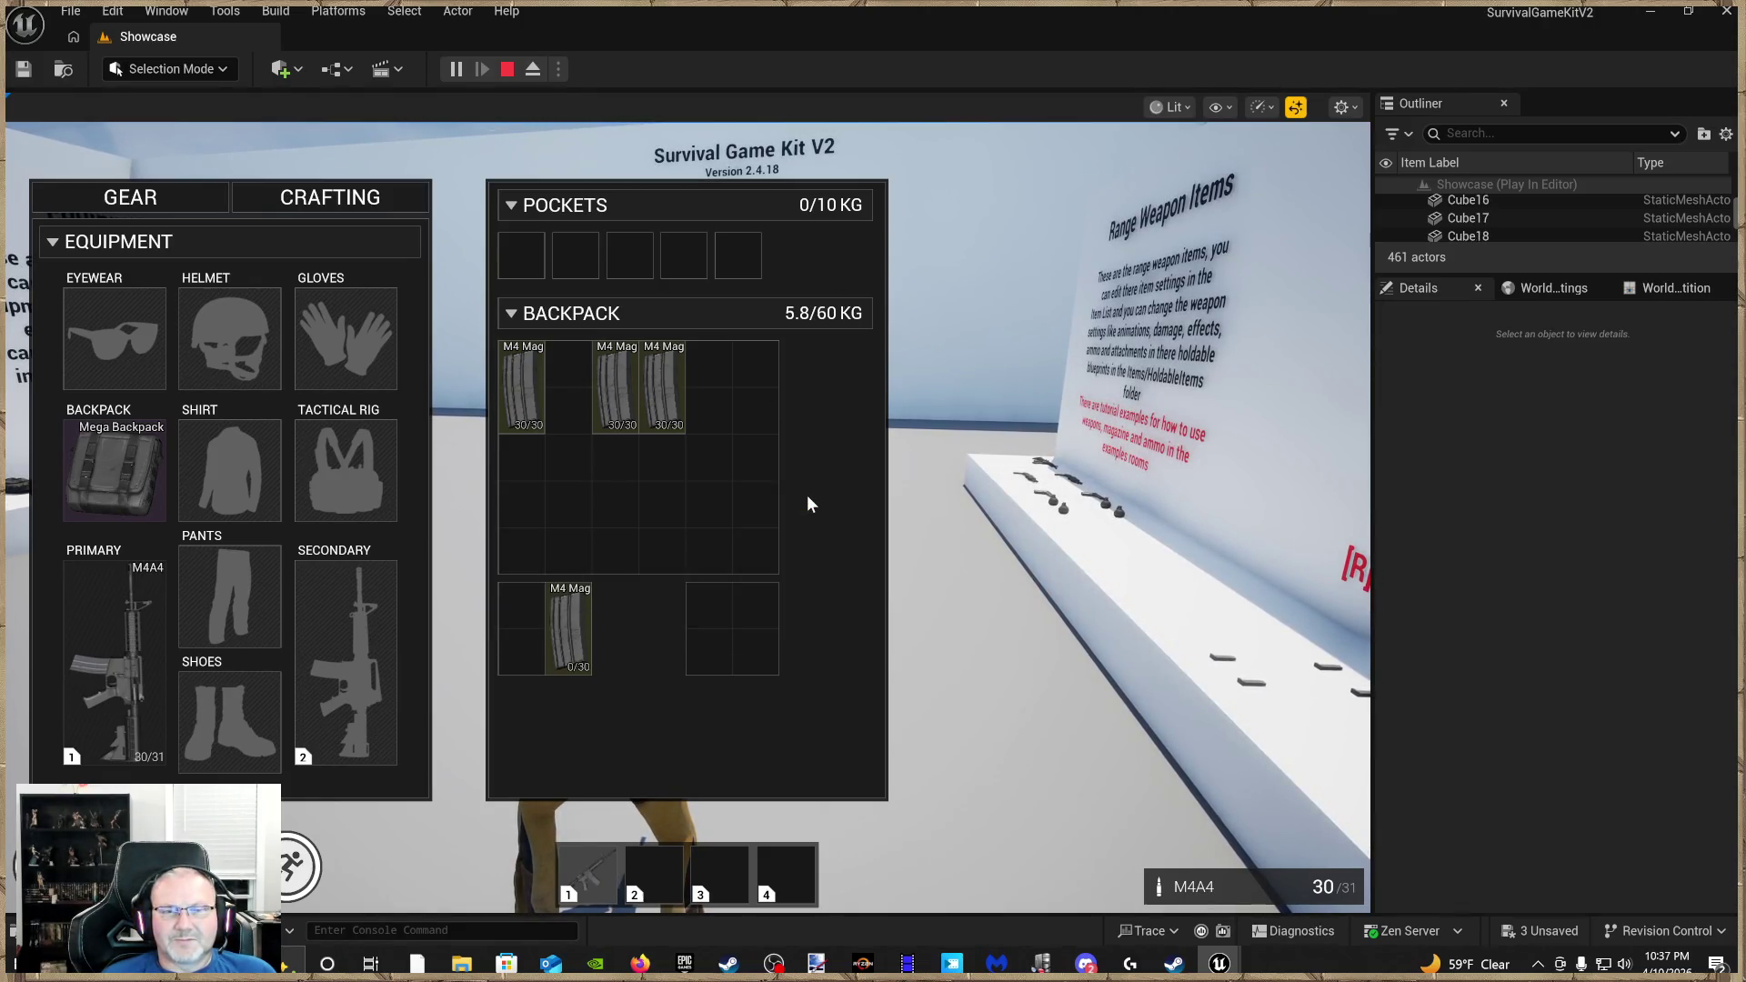
Move two full M4 Mags to the lower backpack slots and close the inventory
left_click_drag(526, 411, 518, 646)
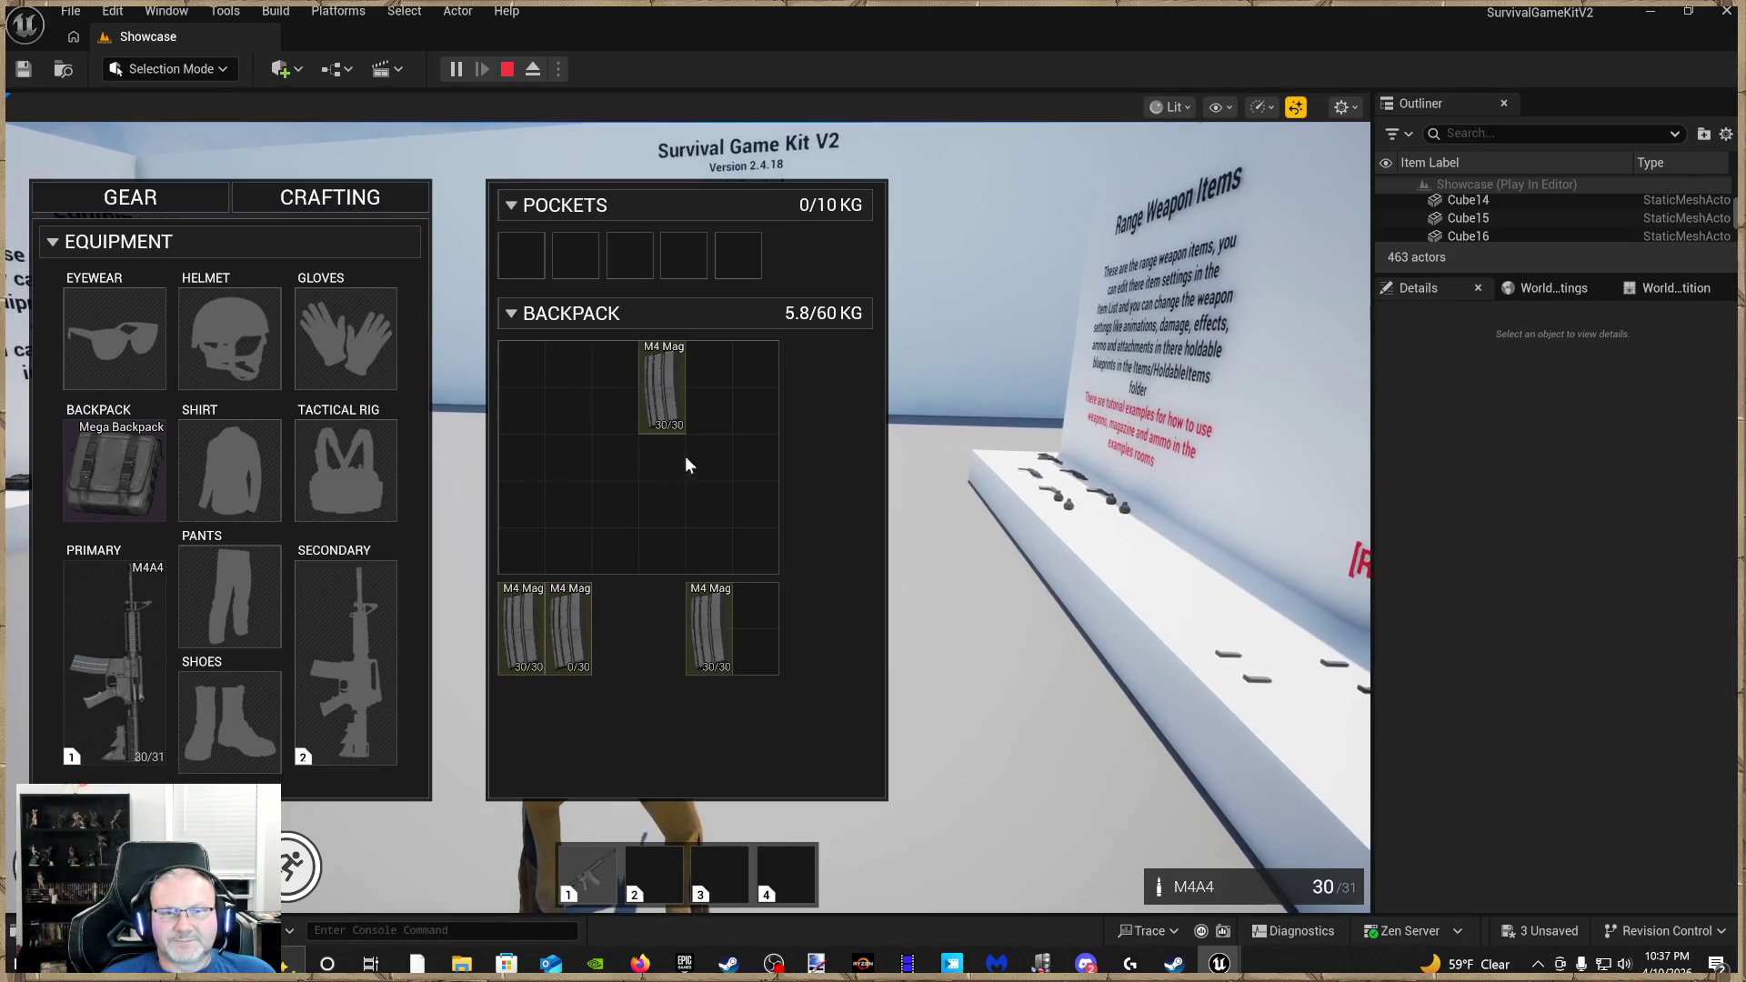
left_click_drag(762, 627, 760, 625)
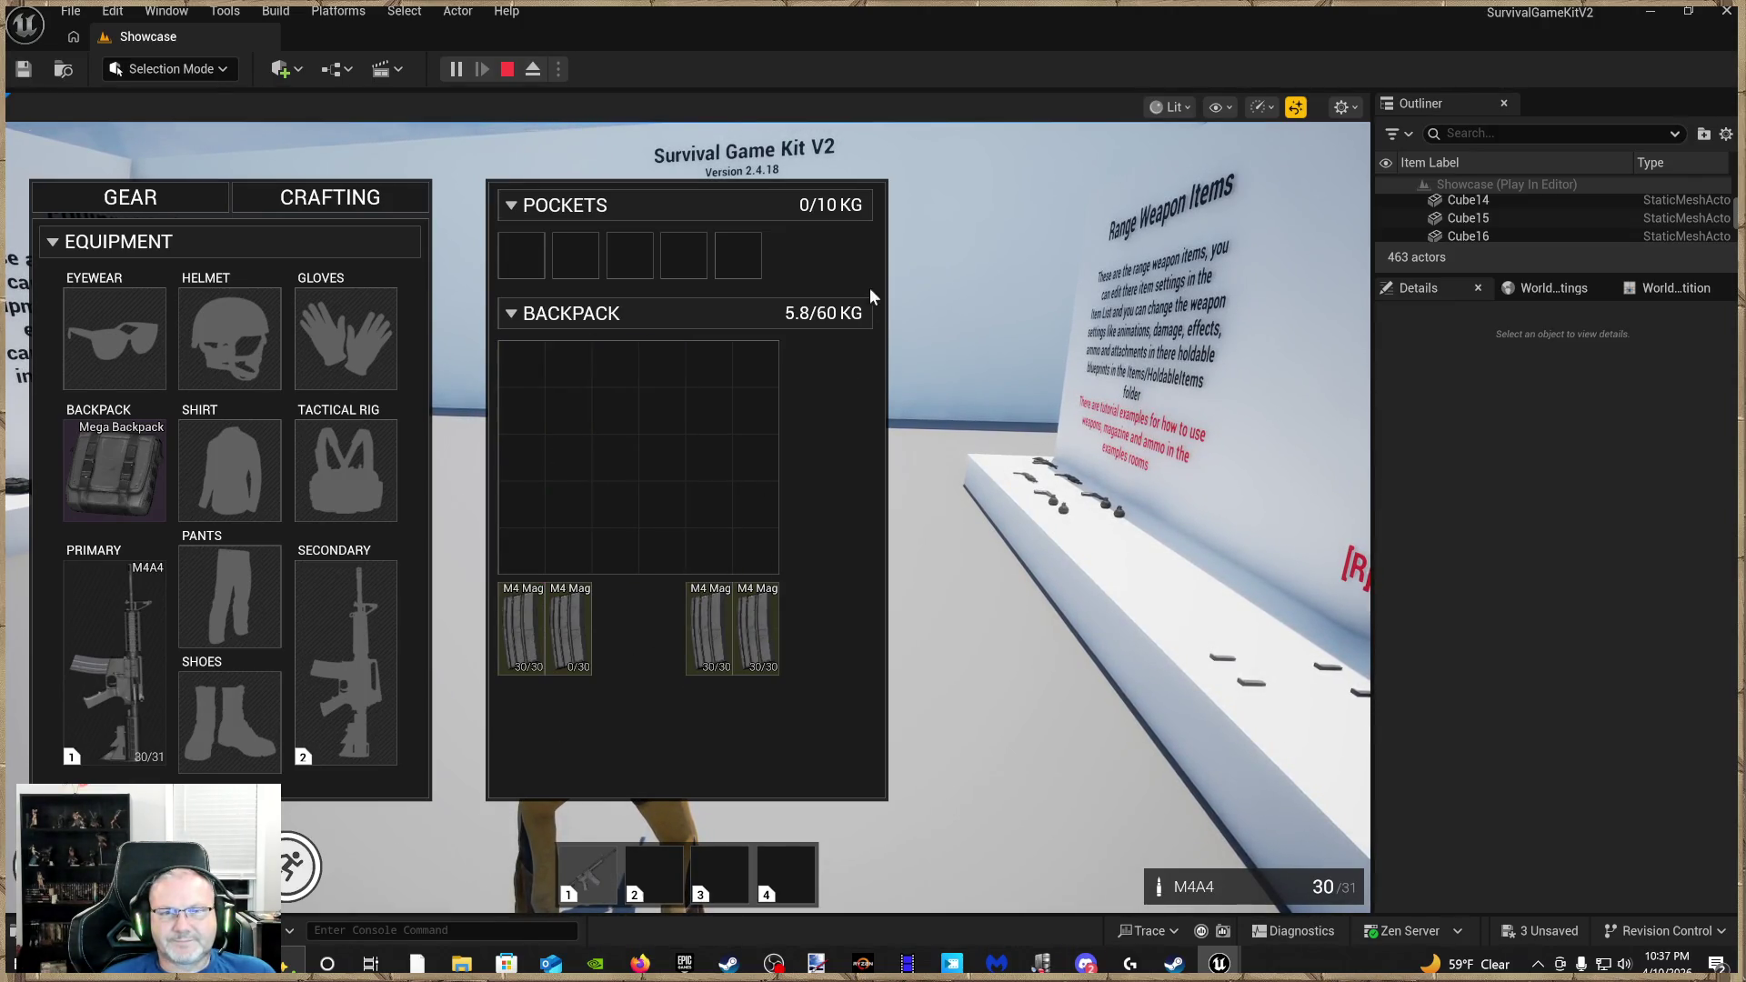
key("Tab")
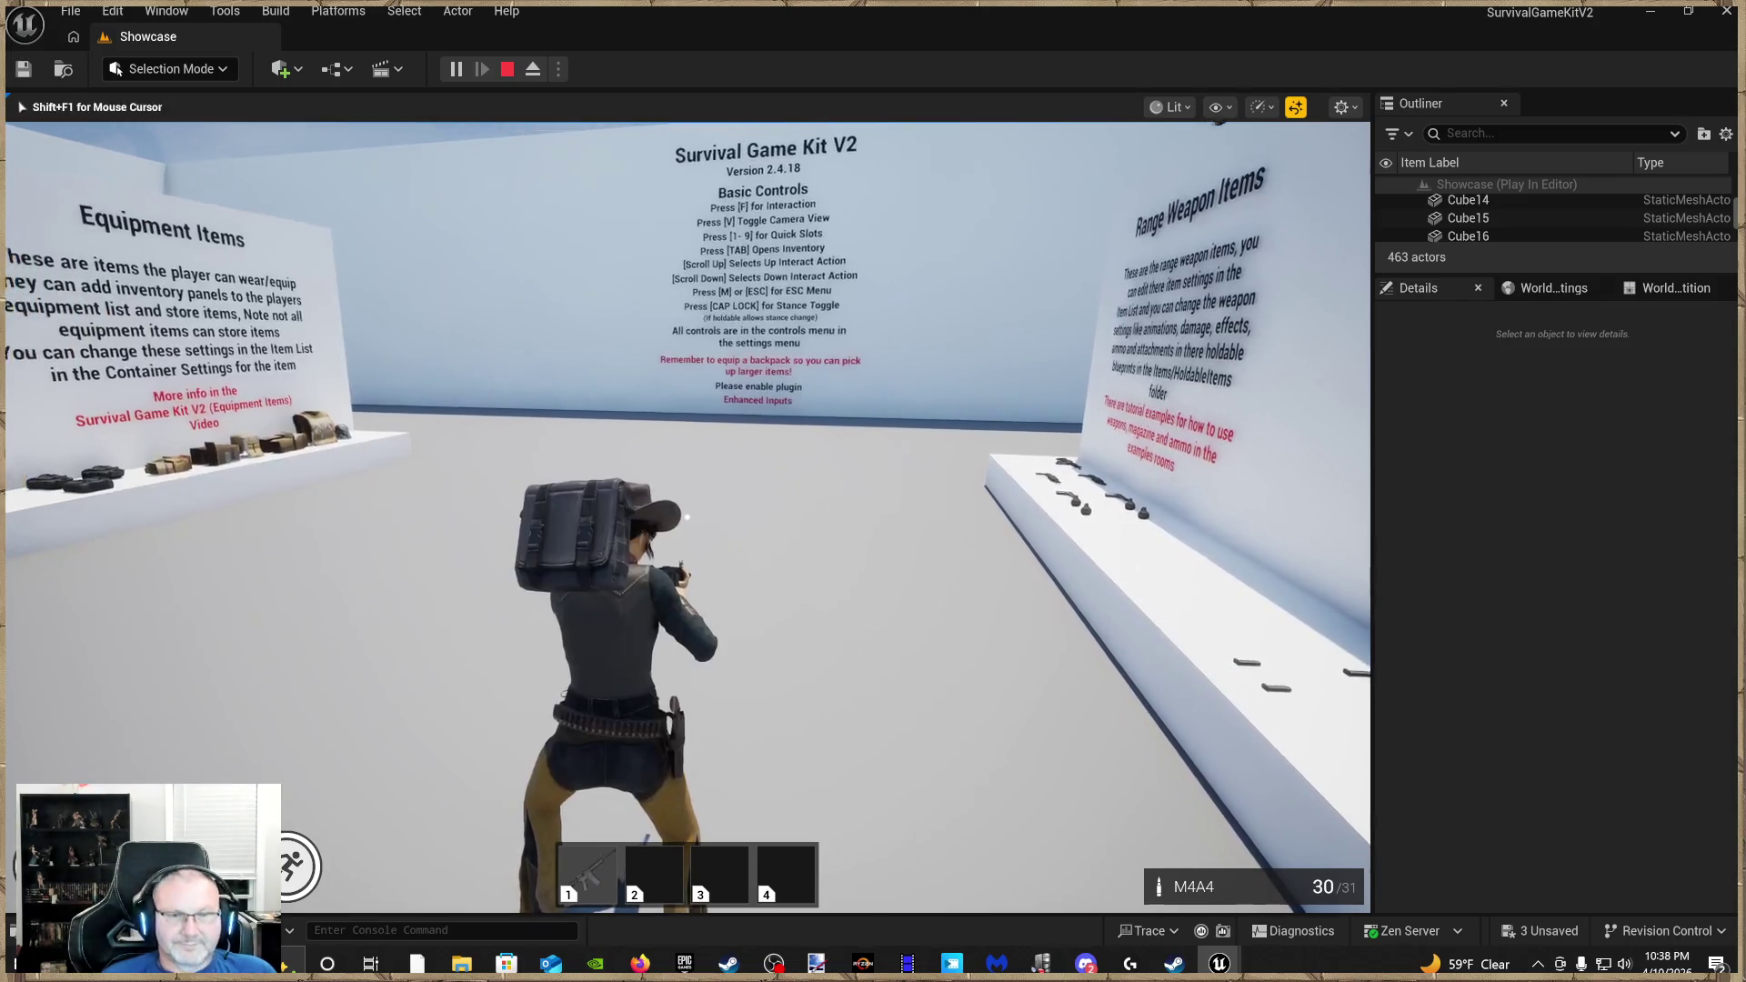
Draw the M4A4, reload it, and fire while moving forward in third person
key("1")
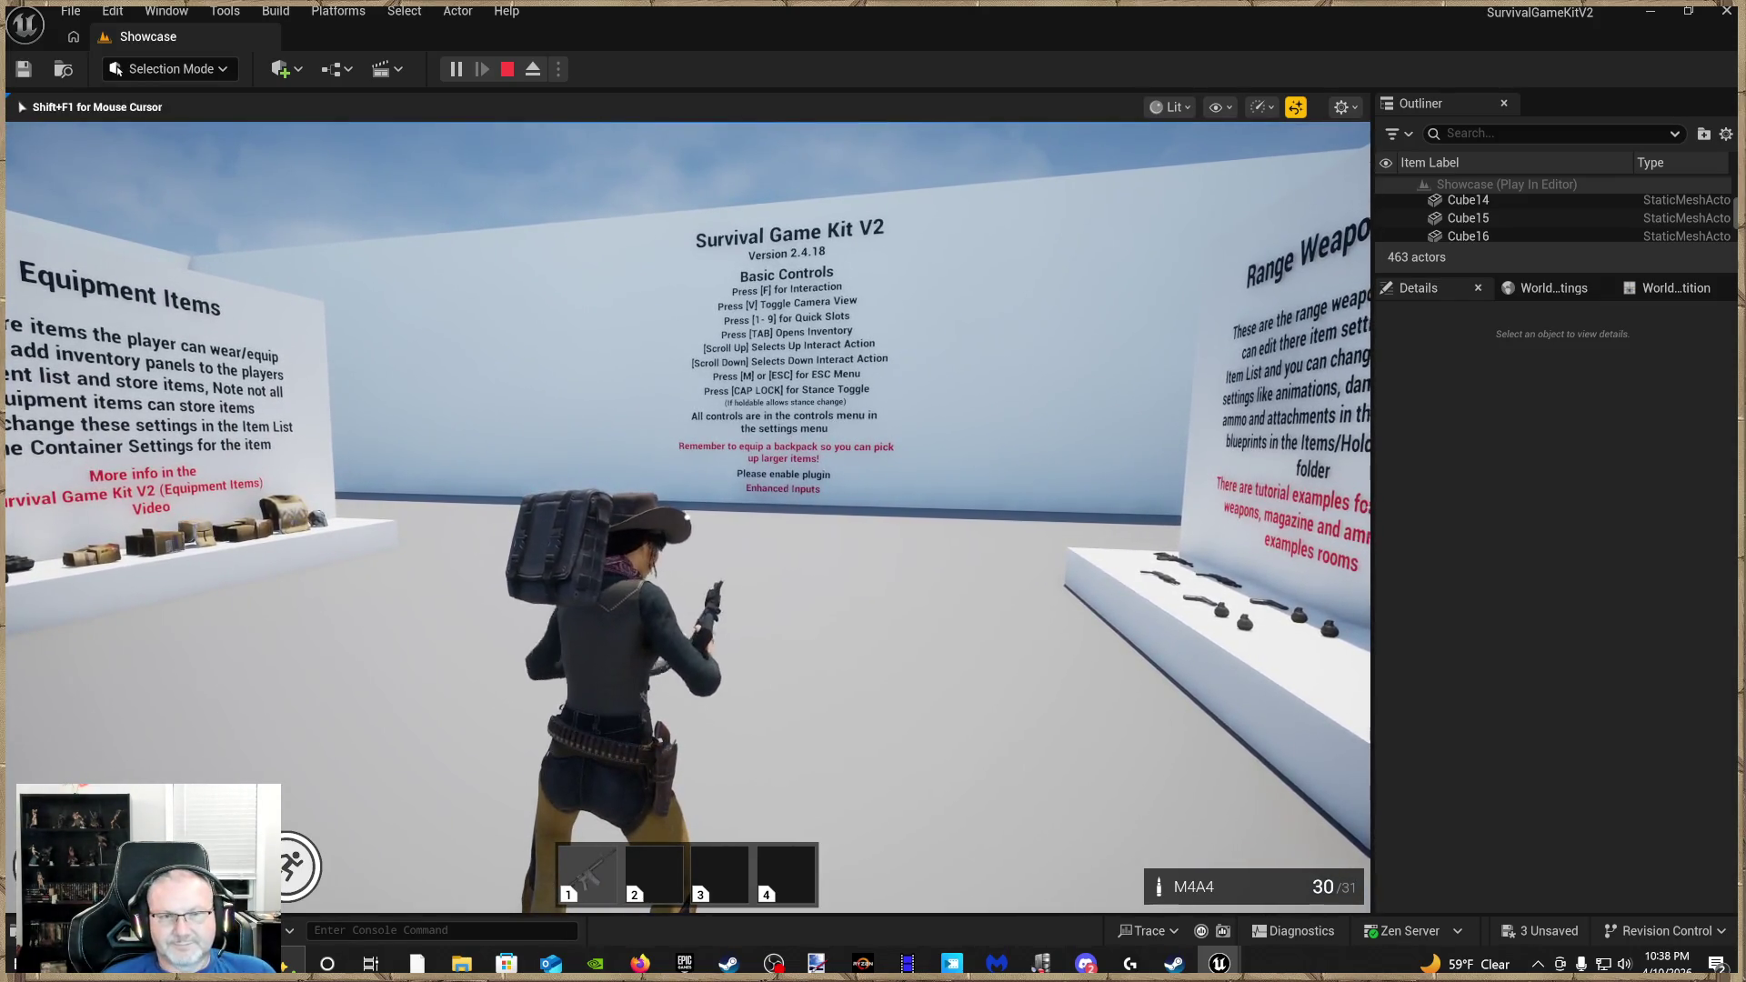
key("r")
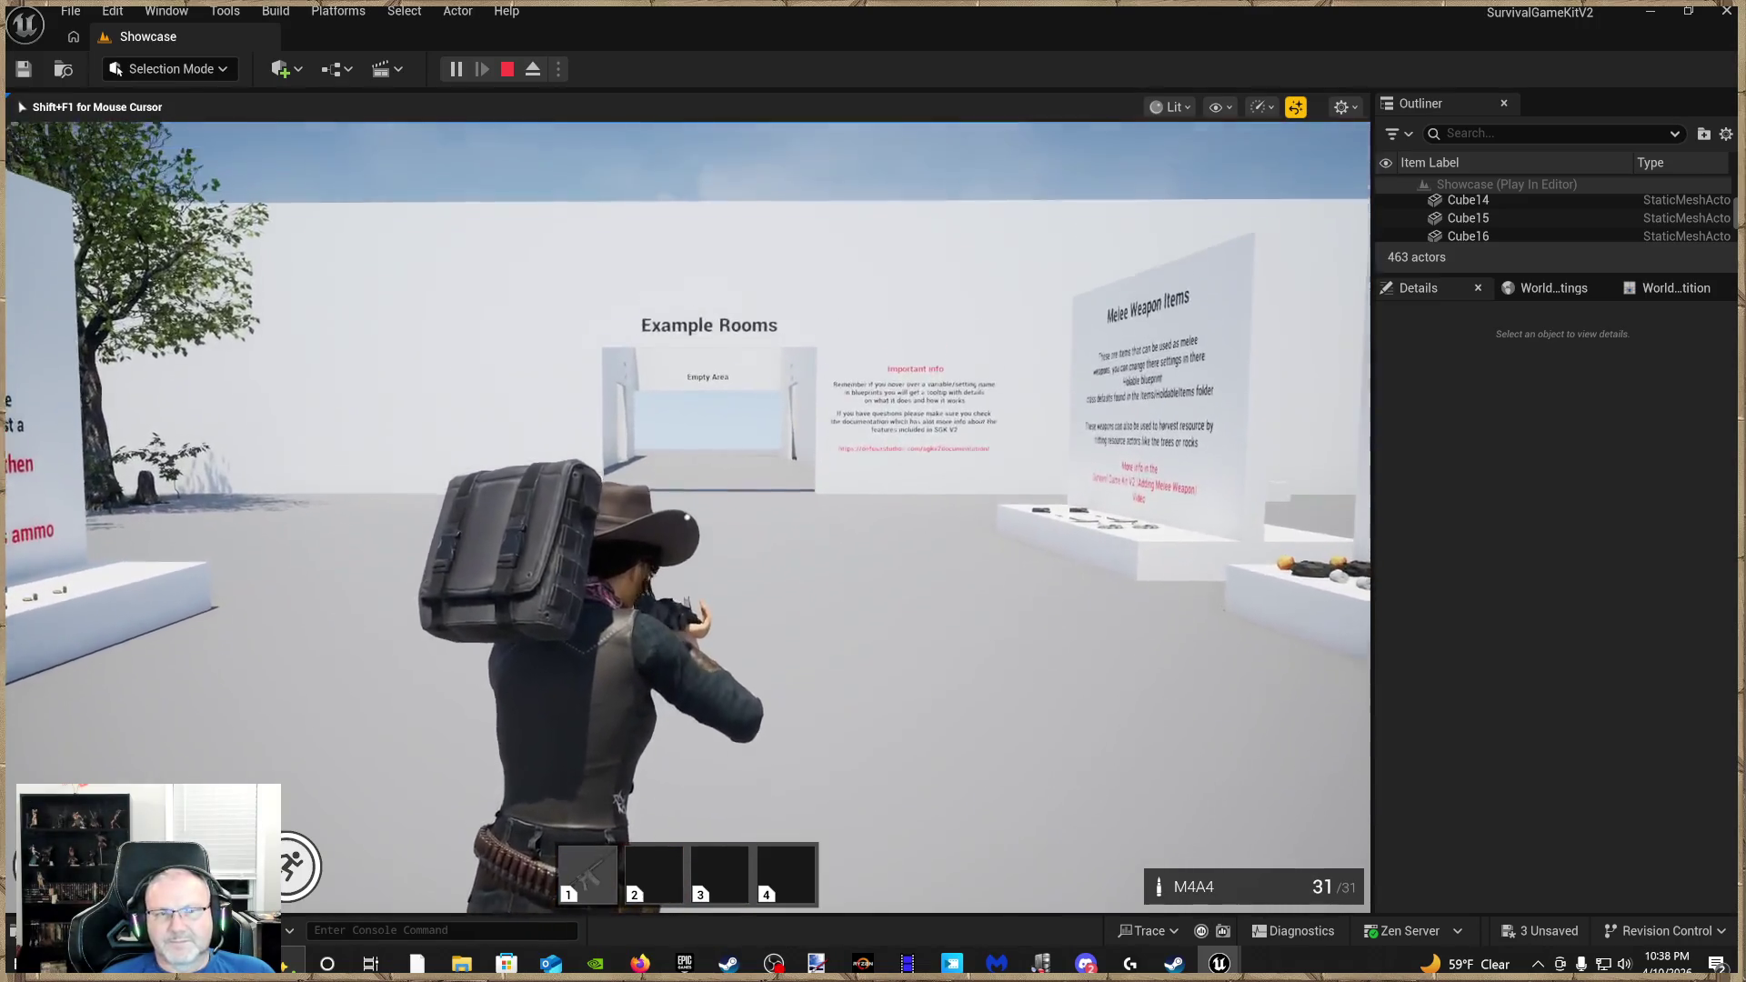
key("w")
left_click(687, 517)
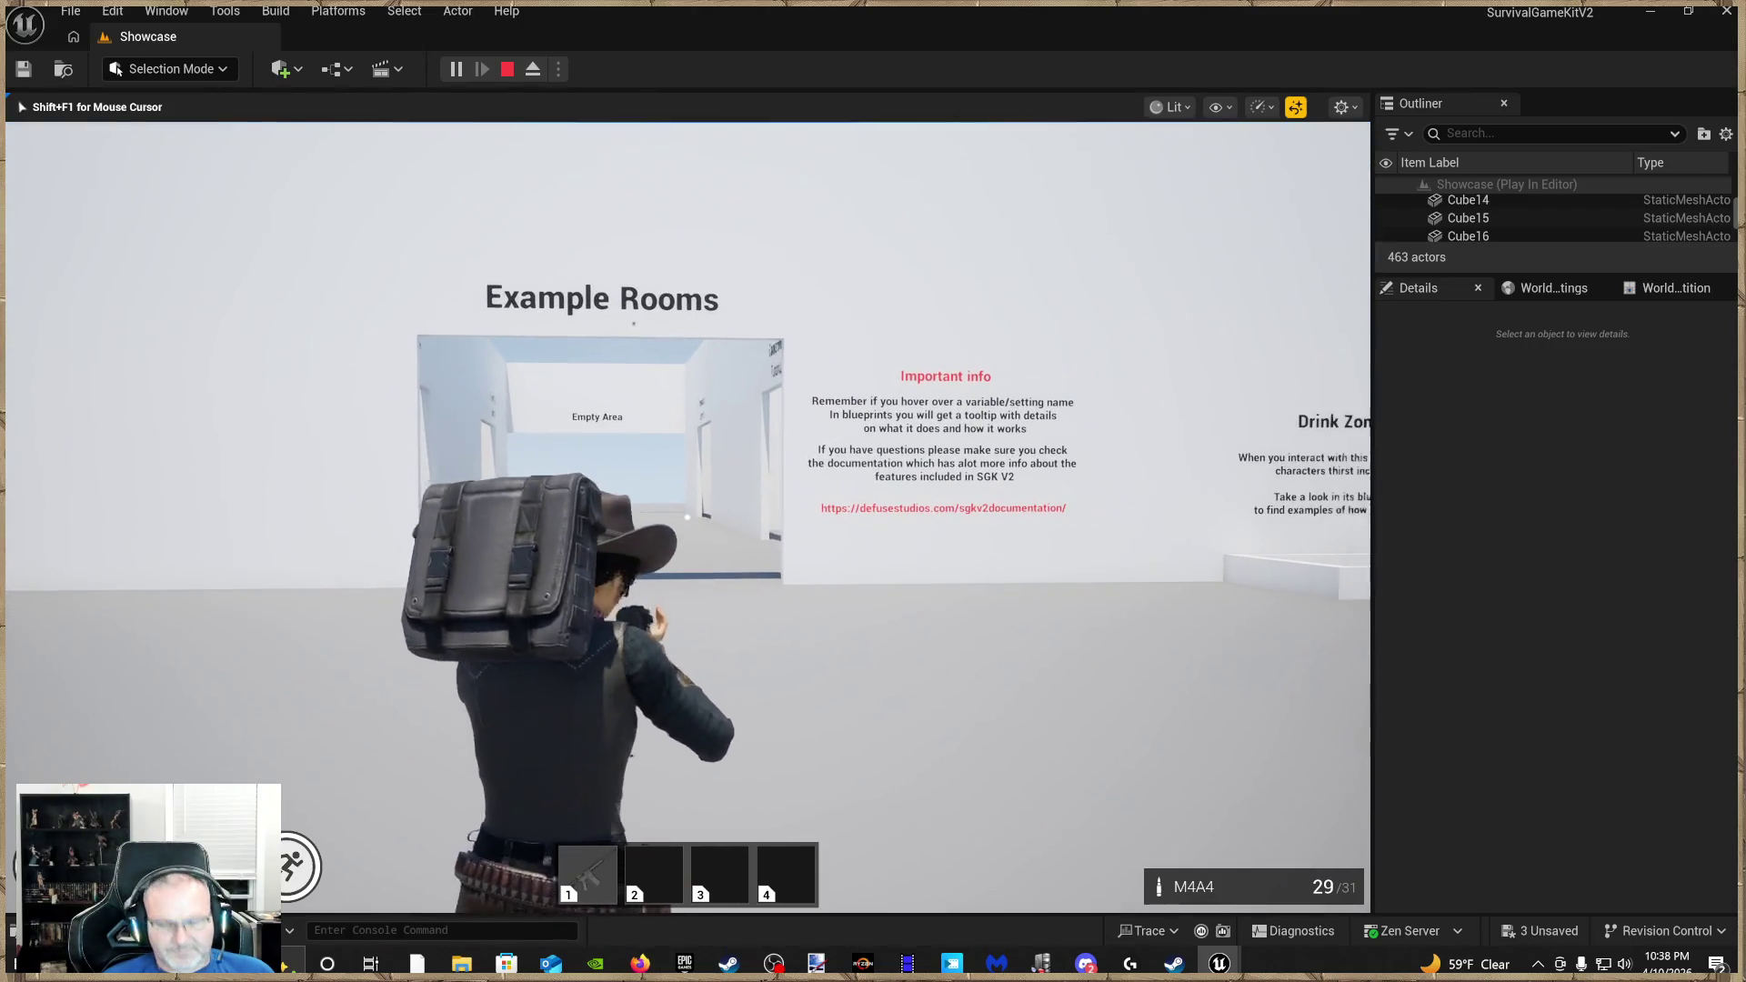
Fire three first-person shots at the wall, reload, then stop play and show the Blueprints Characters folder
key("v")
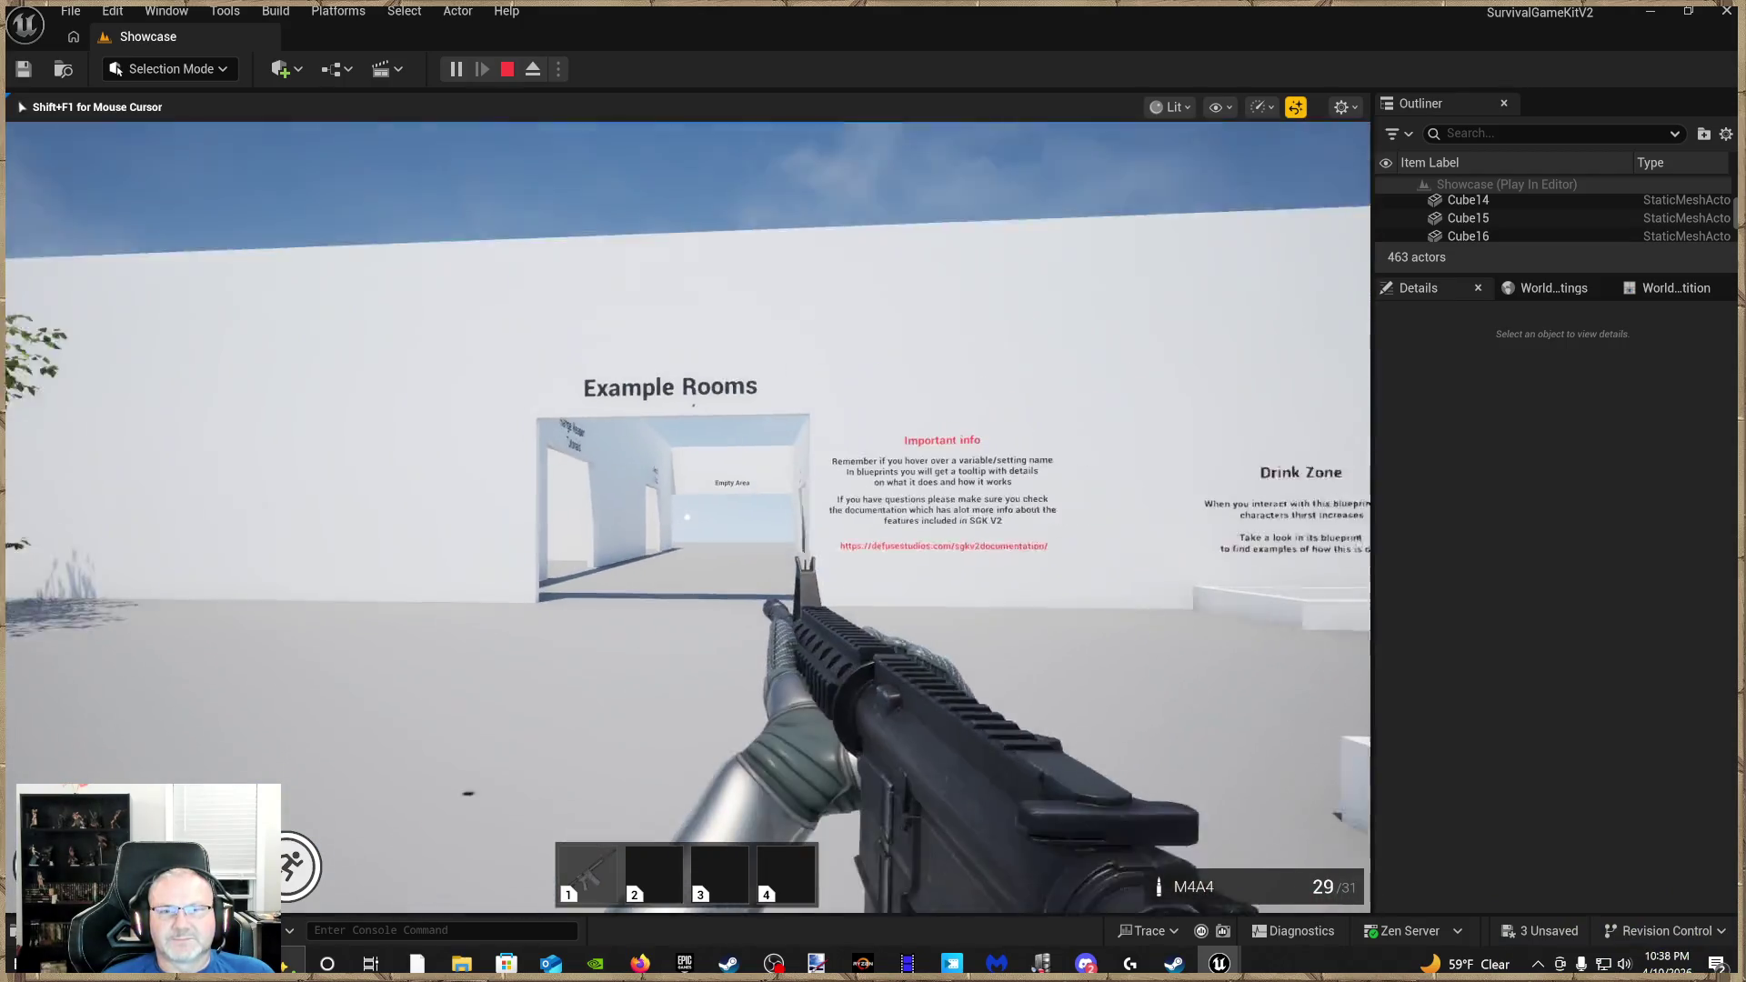
left_click(688, 510)
left_click(688, 509)
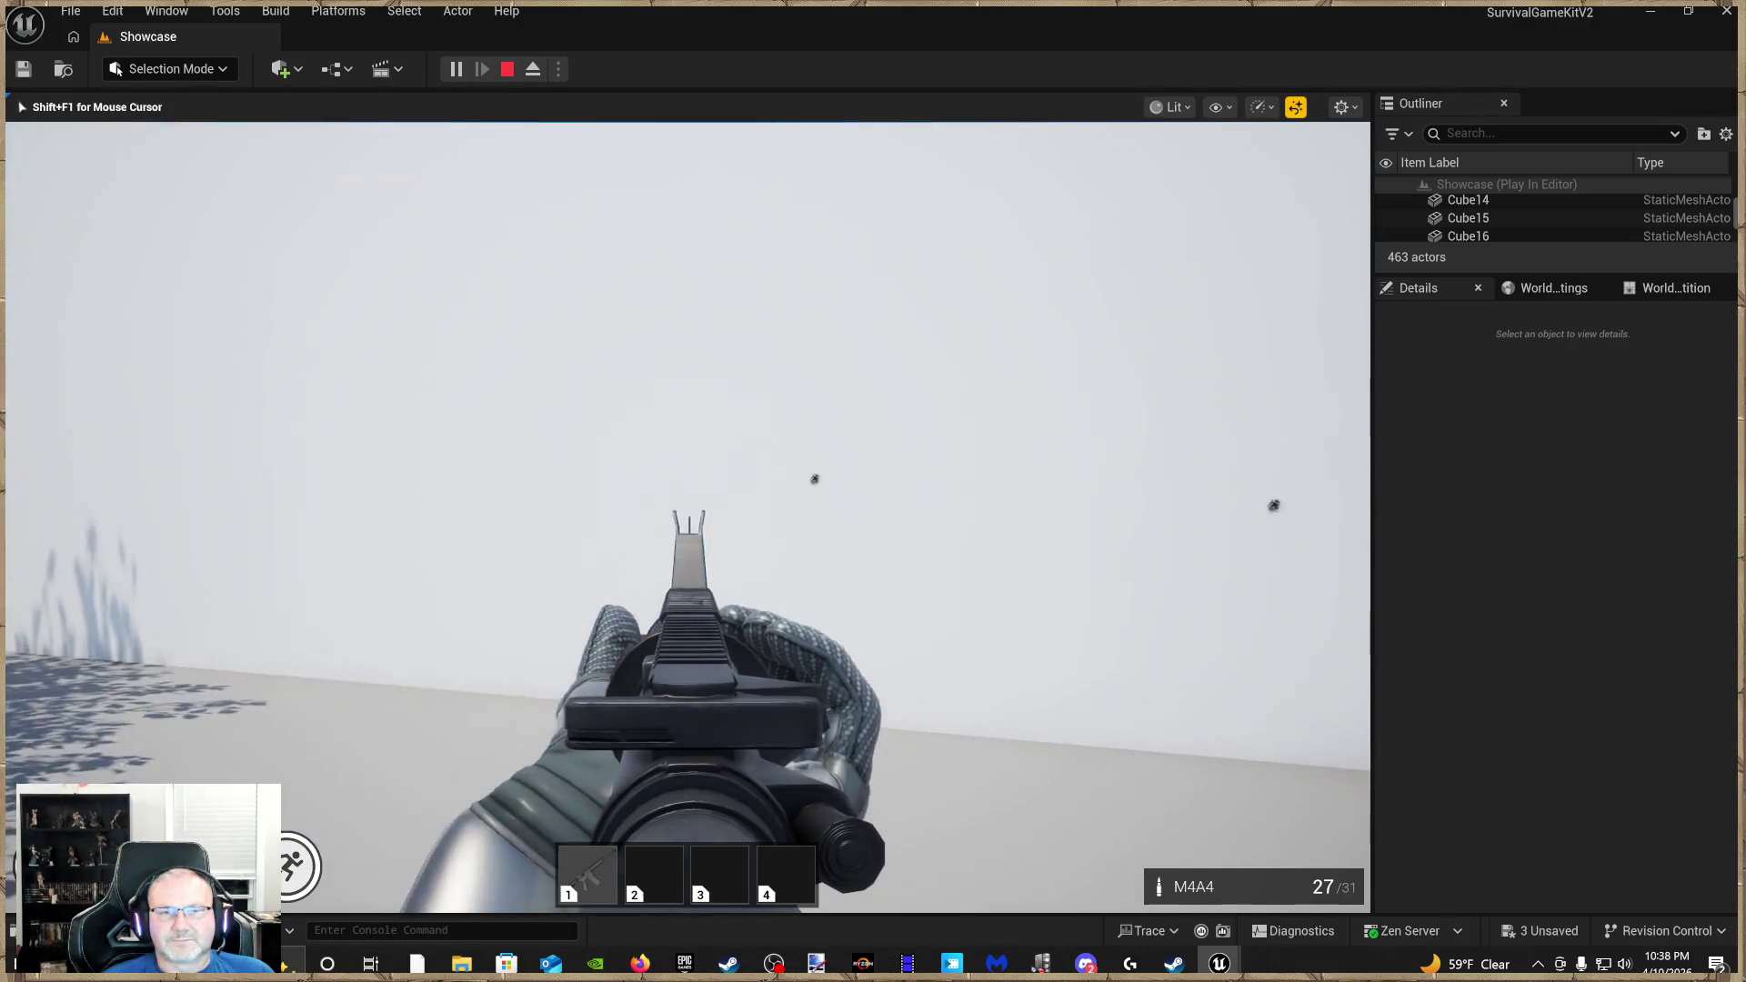
left_click(688, 511)
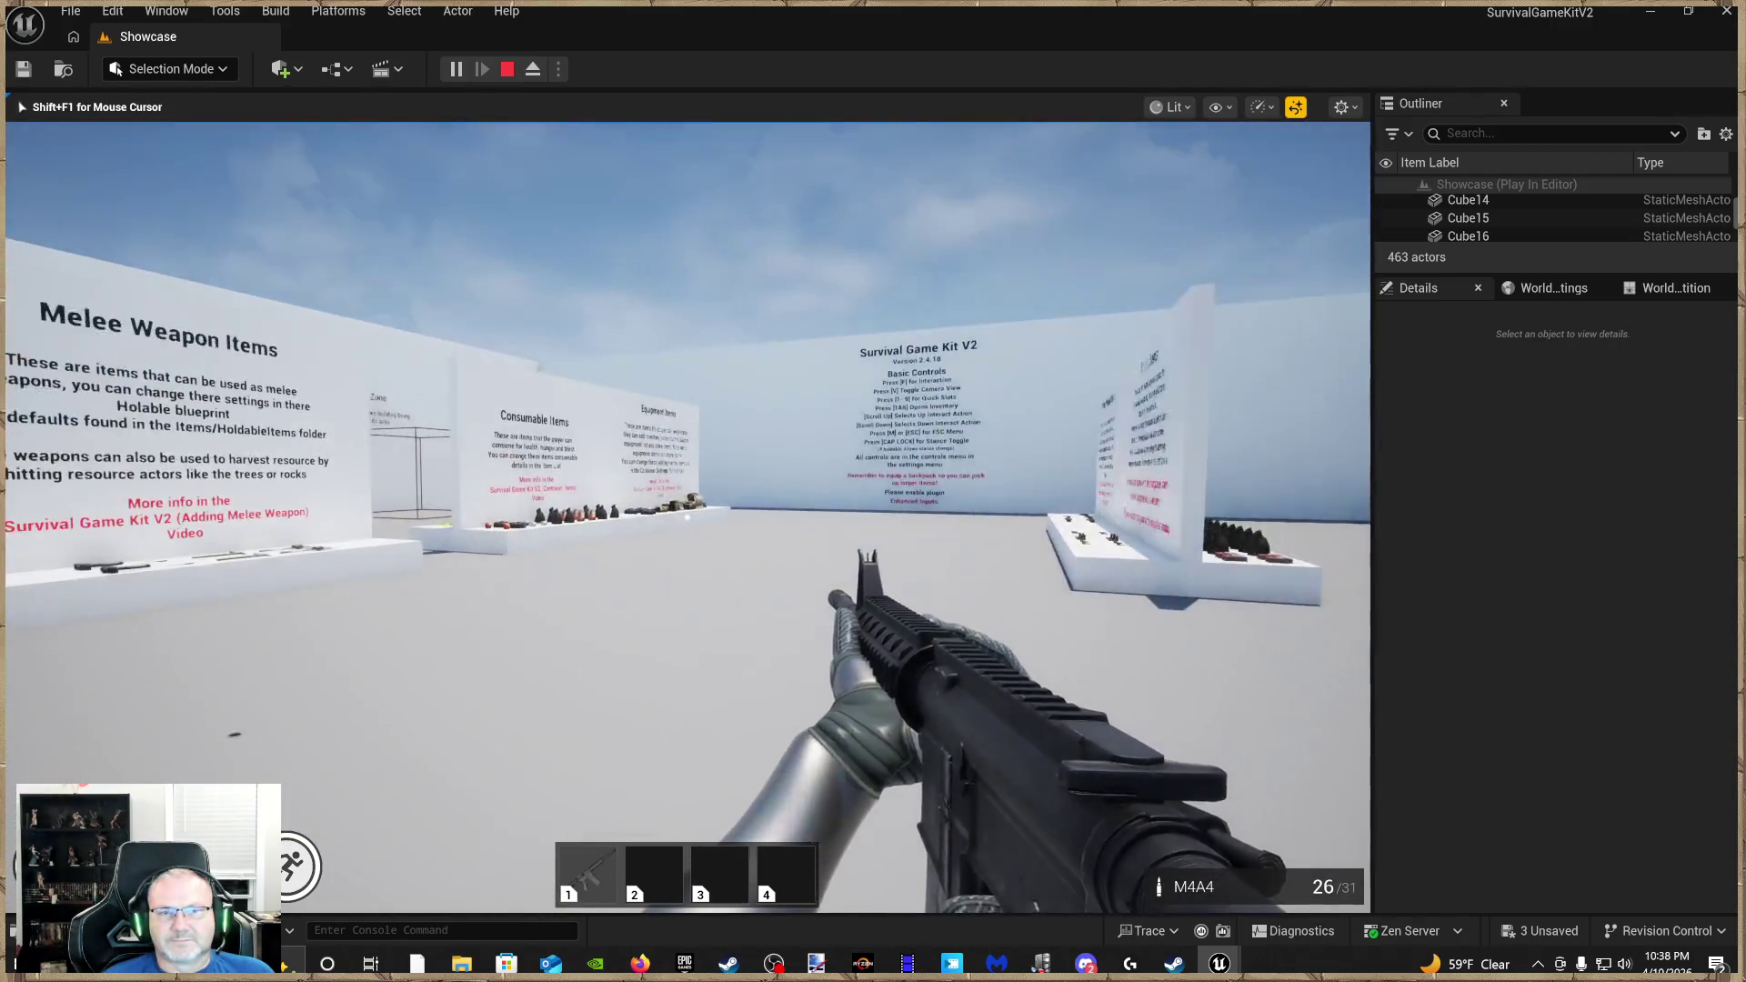
key("r")
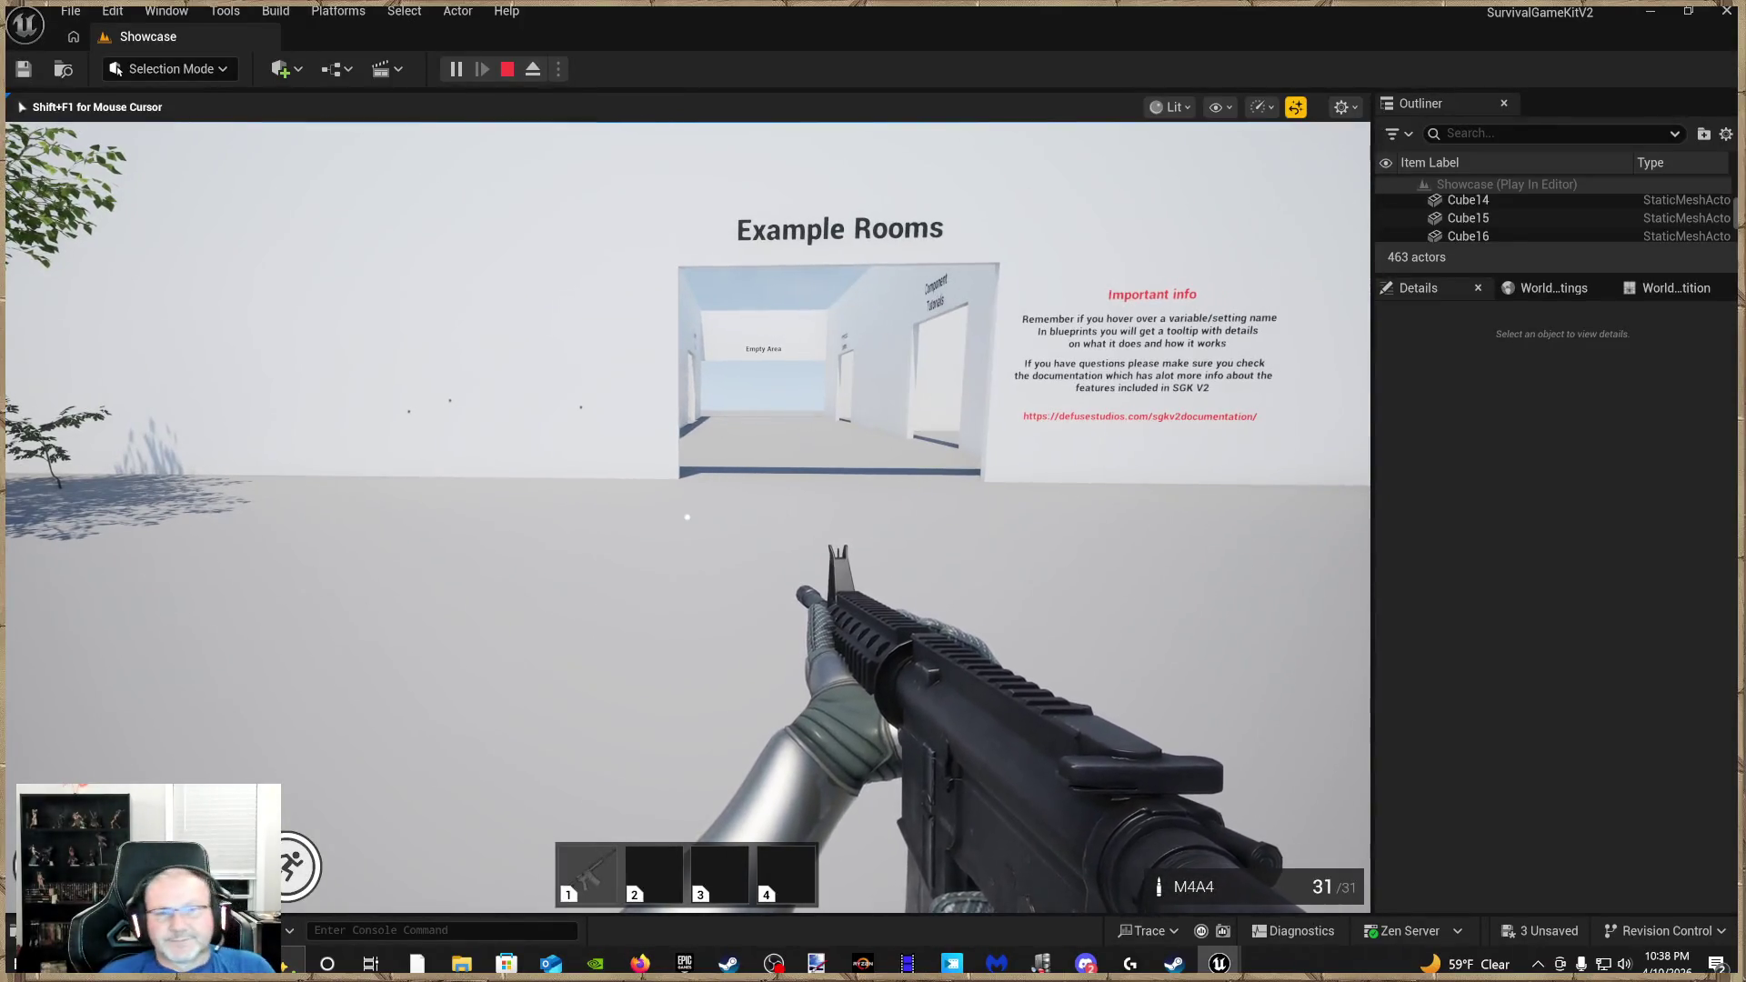
key("Escape")
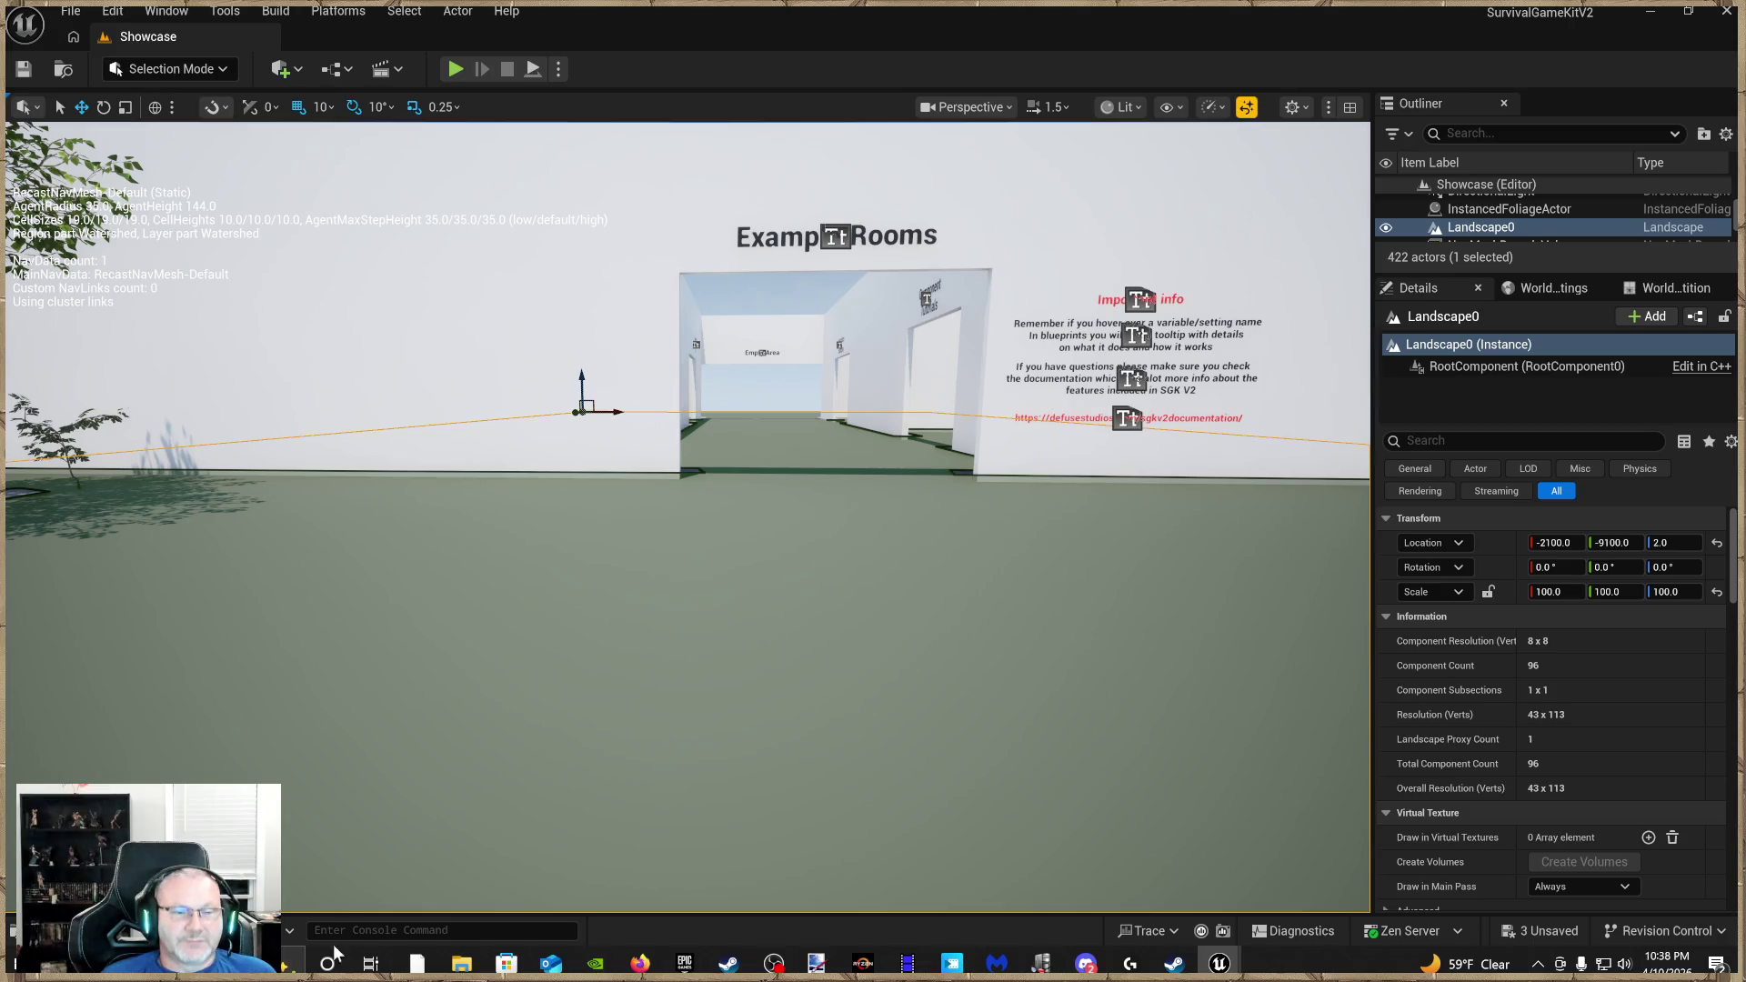
left_click(36, 929)
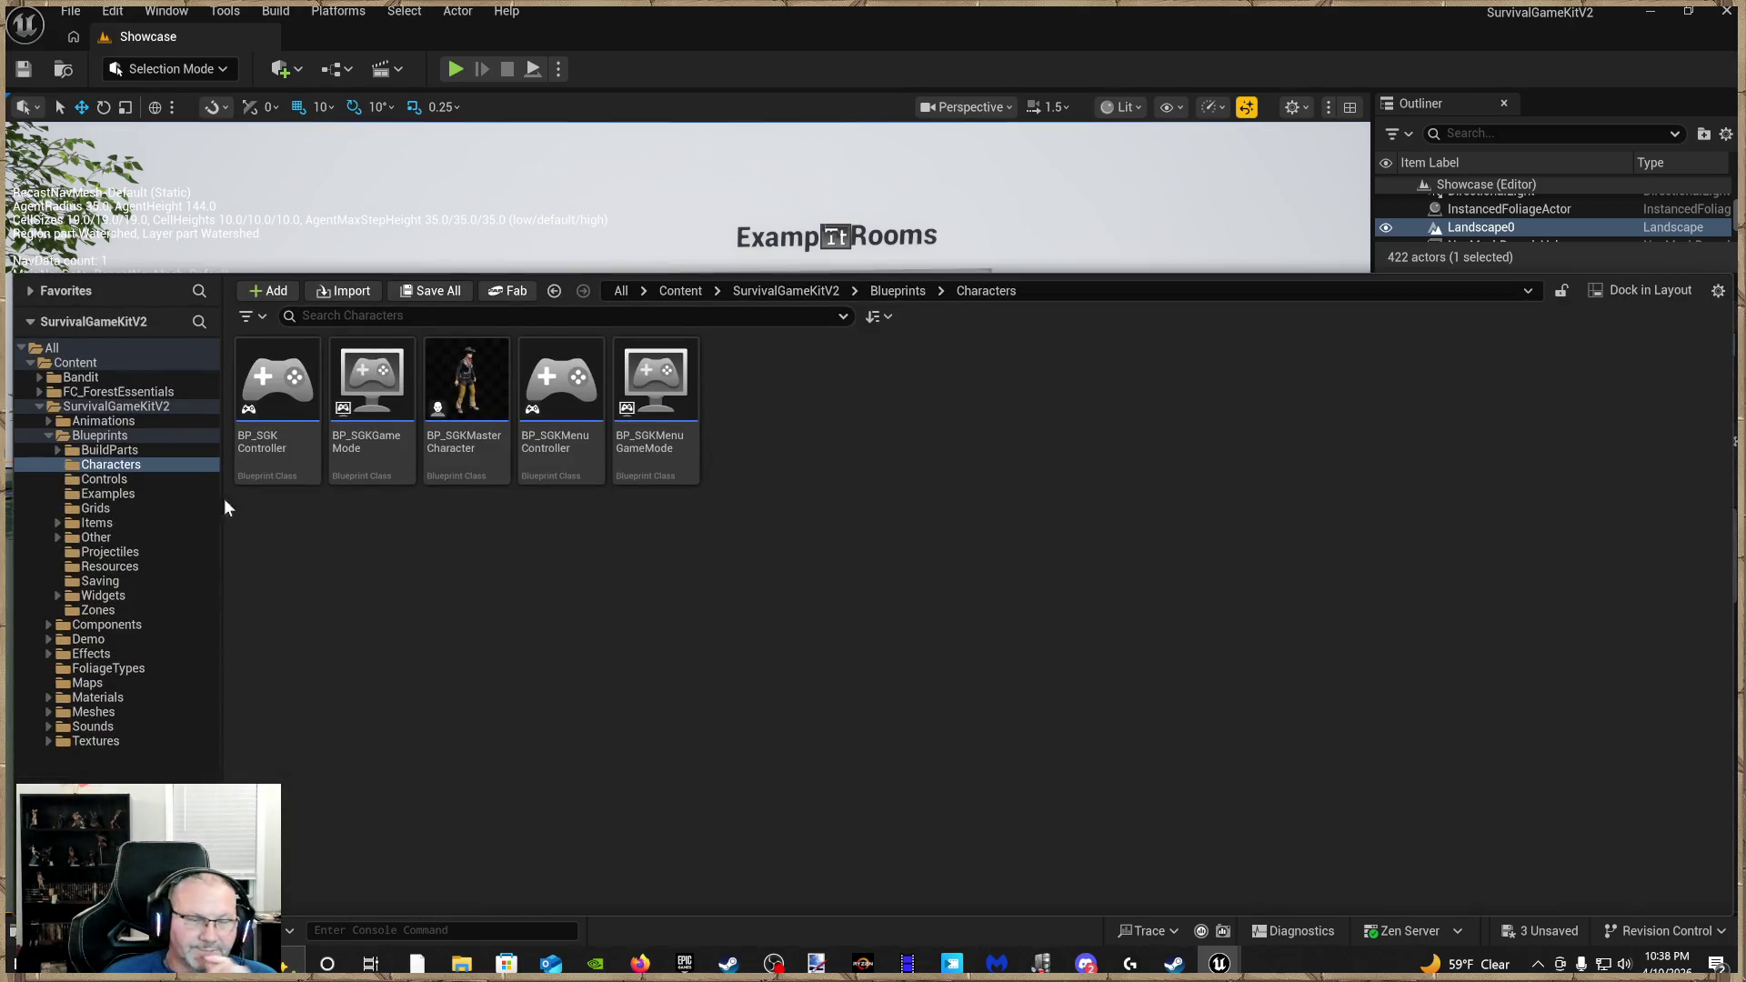
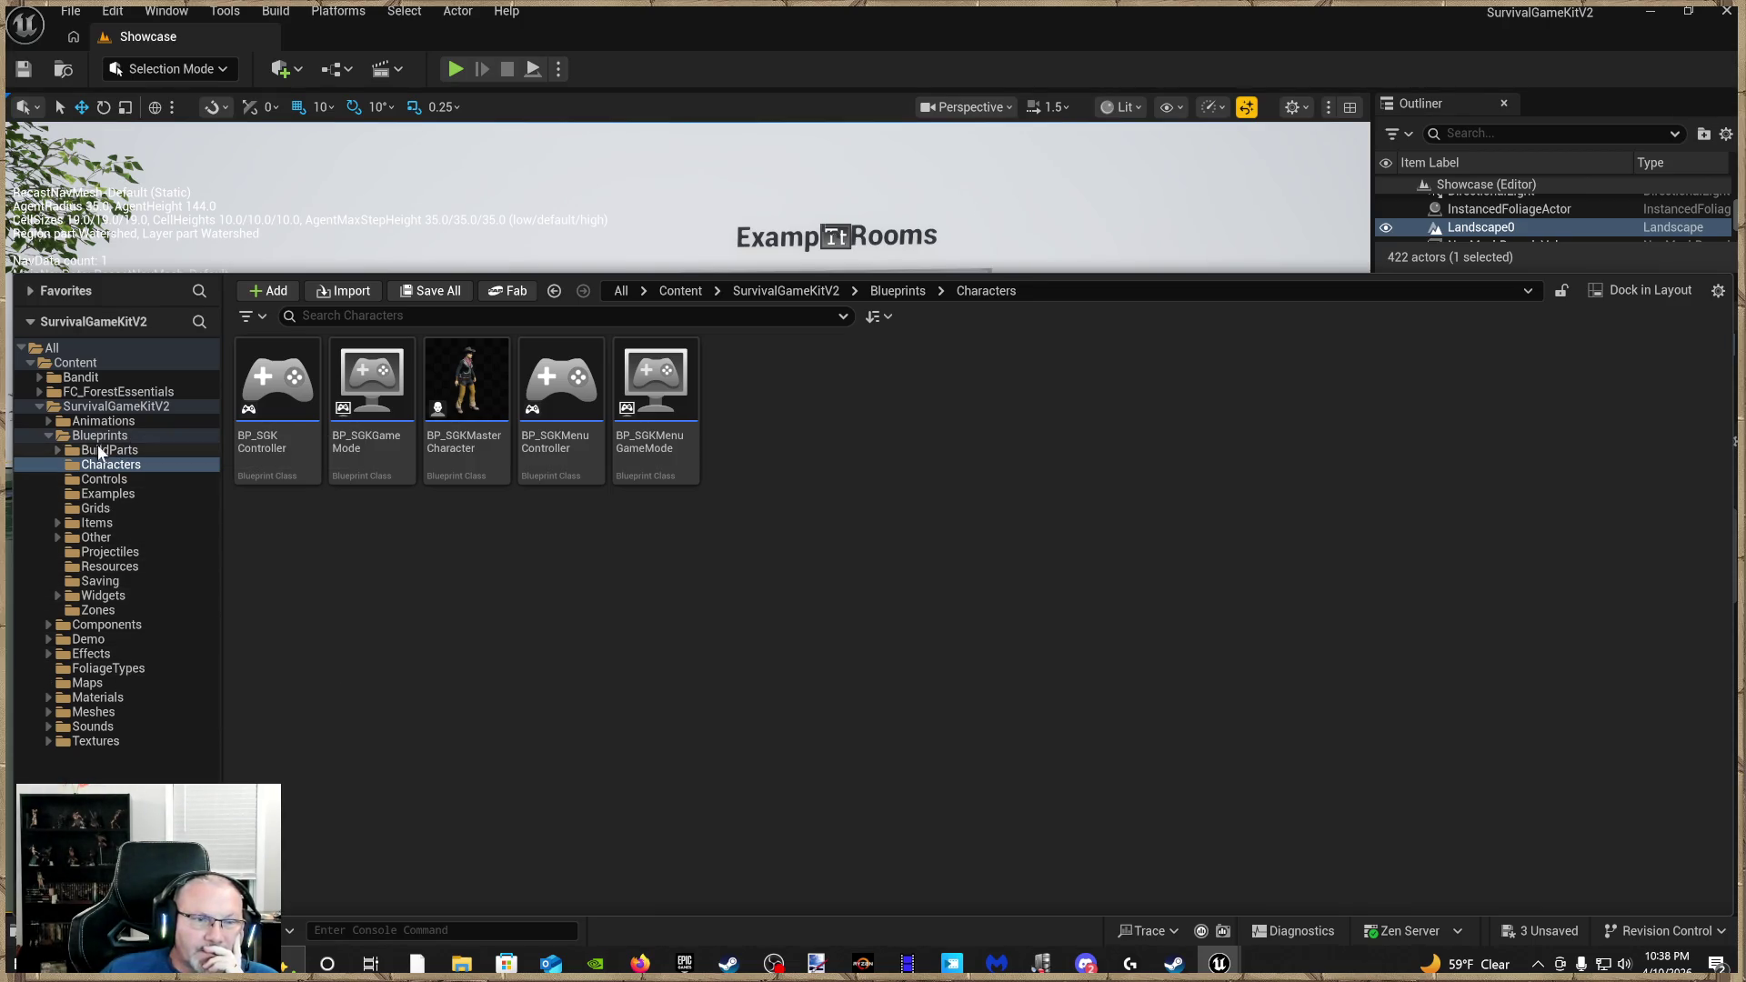
Filter the SurvivalGameKitV2 folder for 'item' and open the ItemList data table
left_click(106, 409)
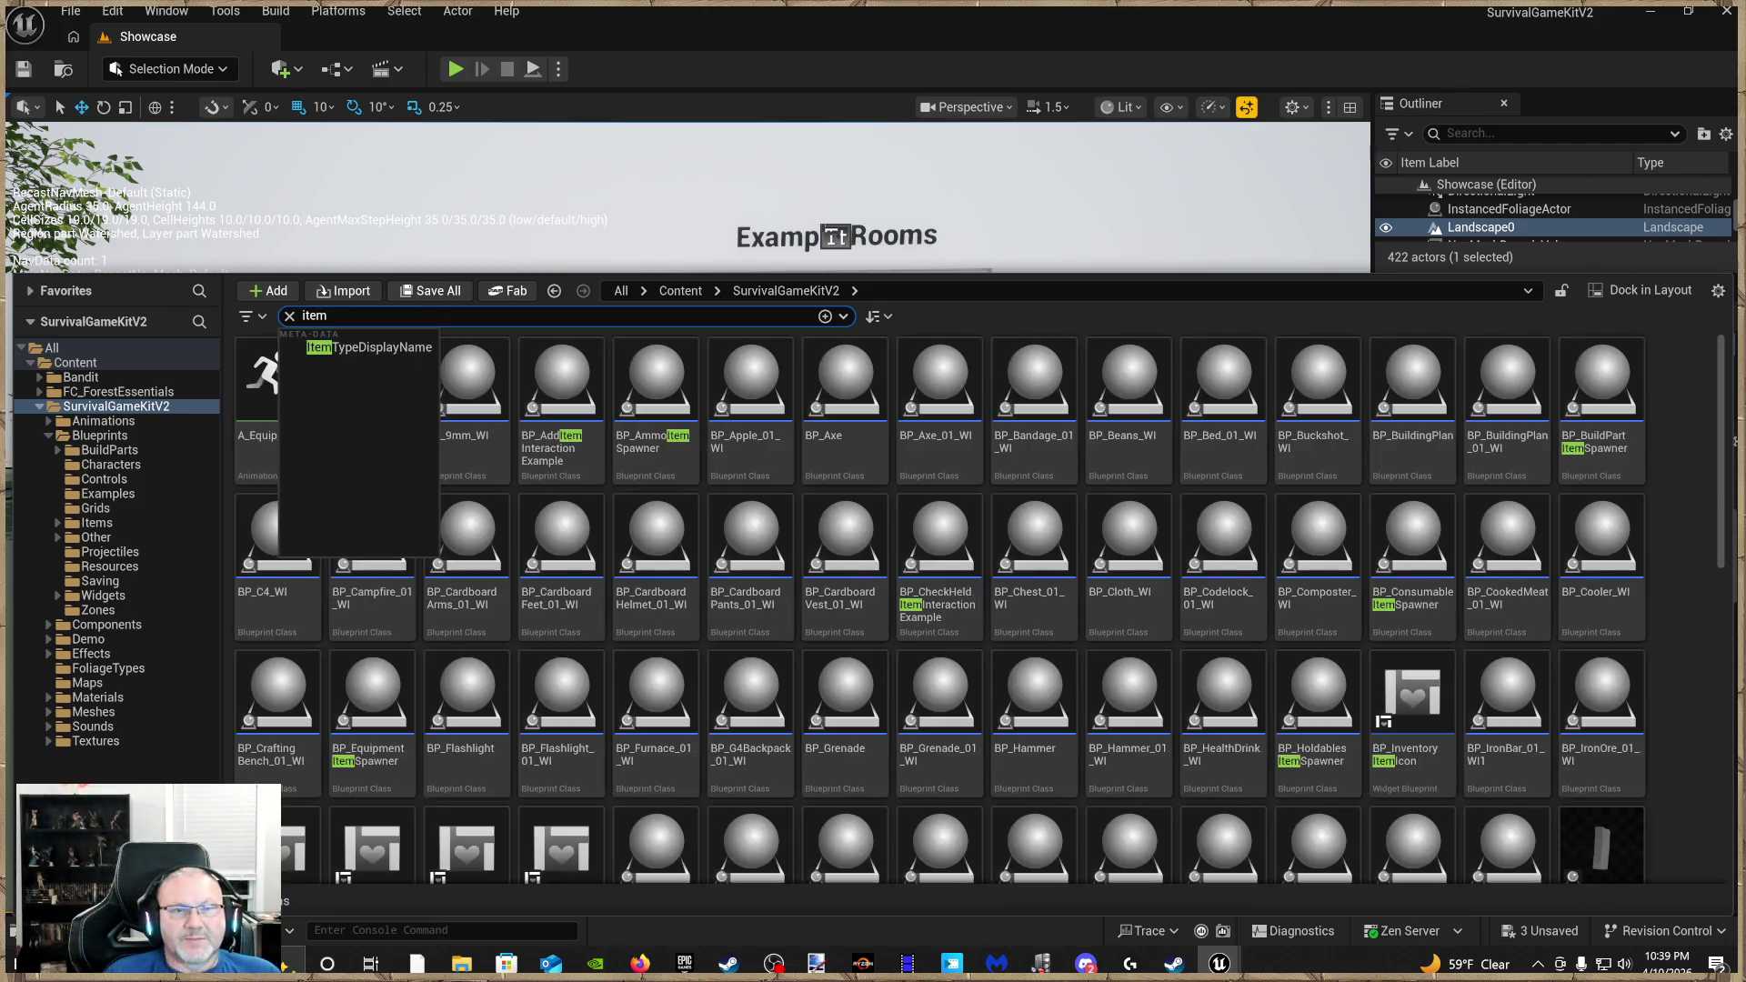
type("m")
scroll(973, 506, "down", 10)
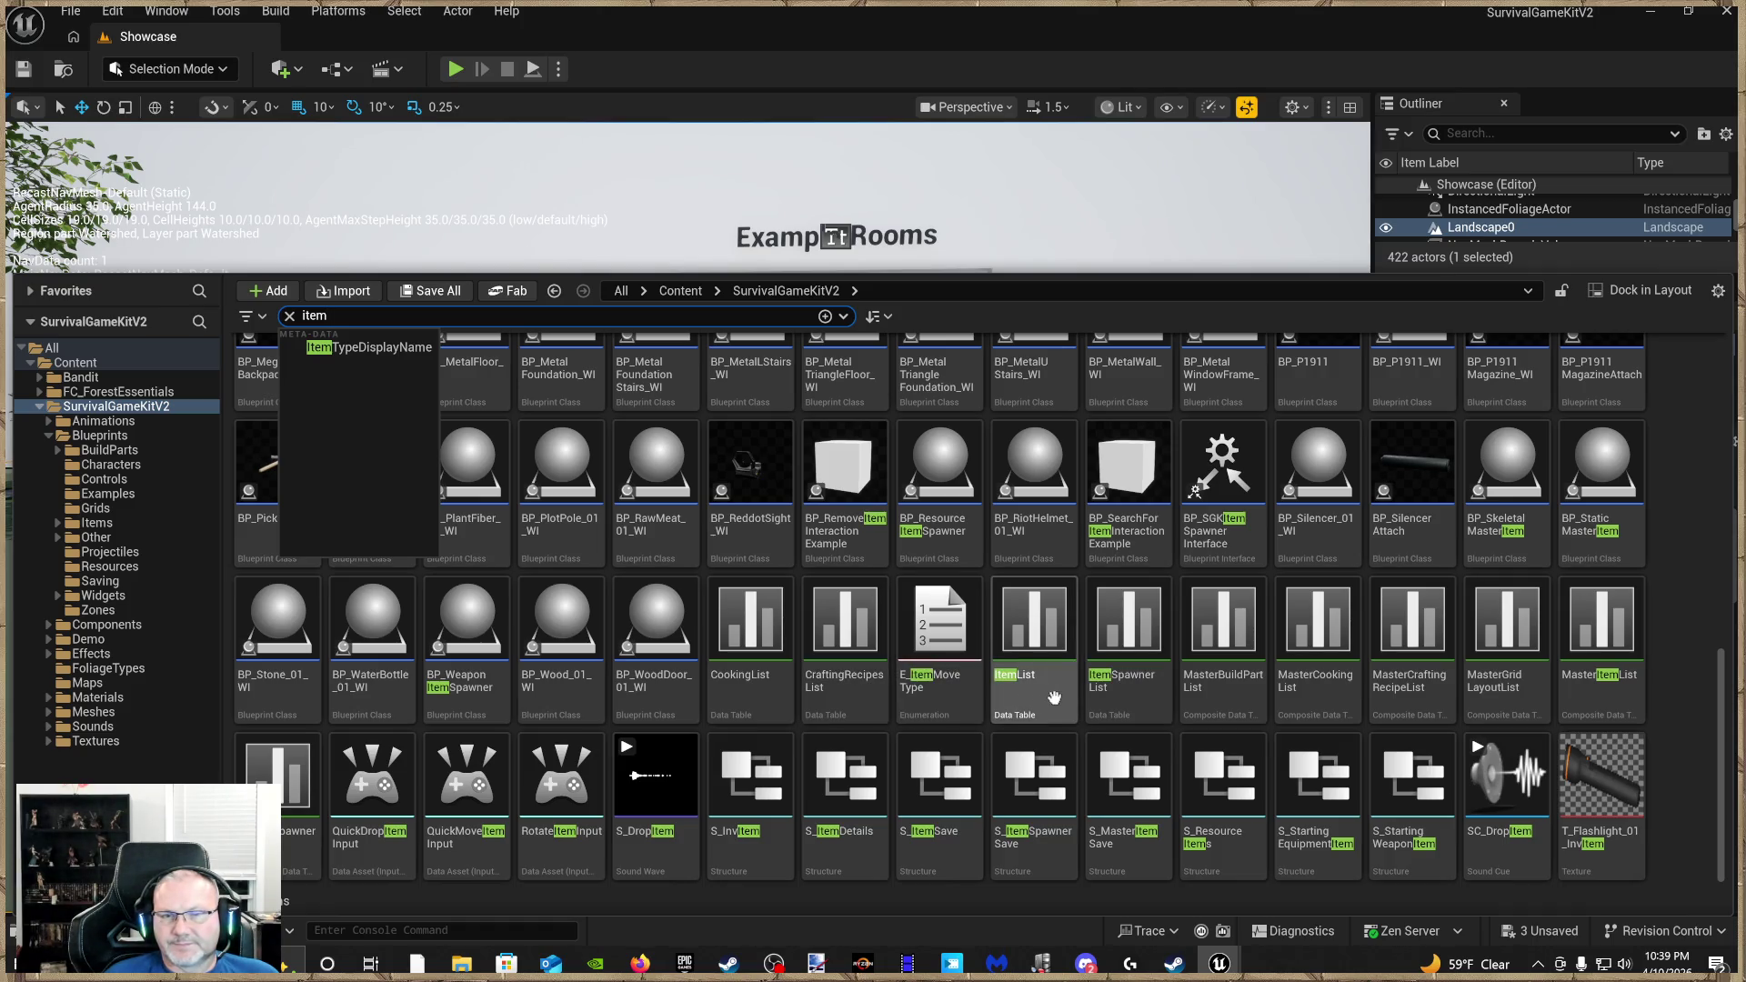
double_click(1053, 696)
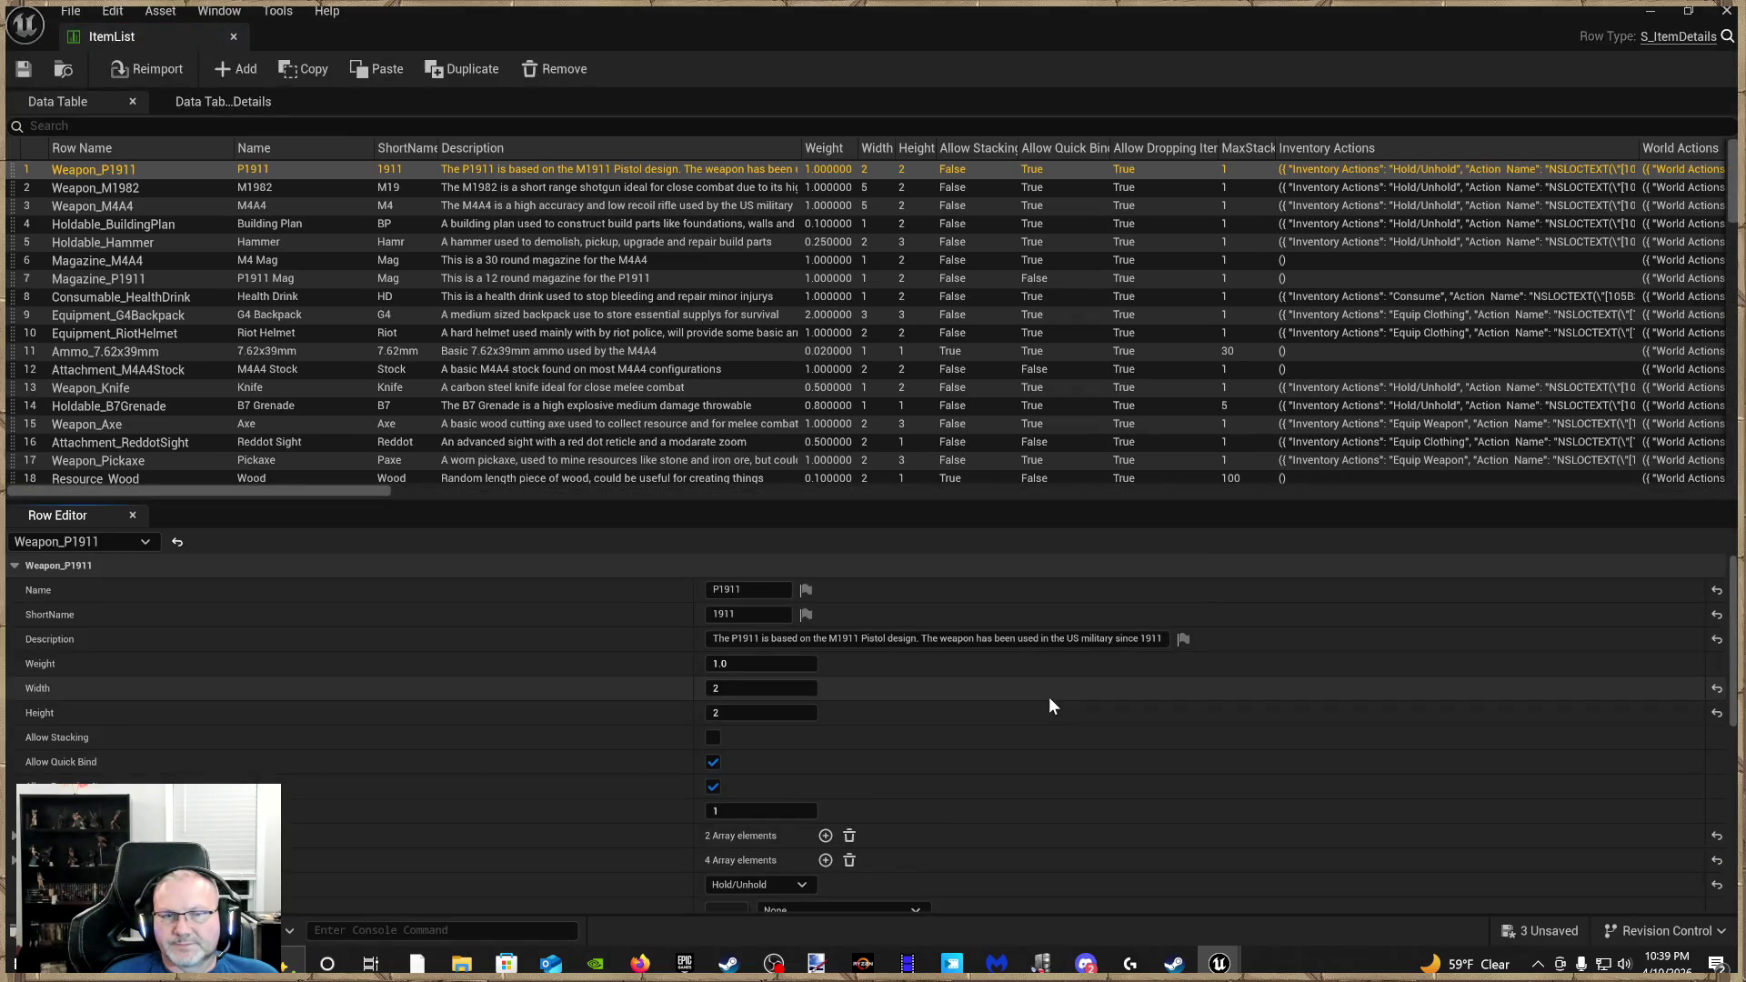
Review the Weapon_M1982, Magazine_M4A4 and Ammo_7.62x39mm rows in ItemList
left_click(122, 193)
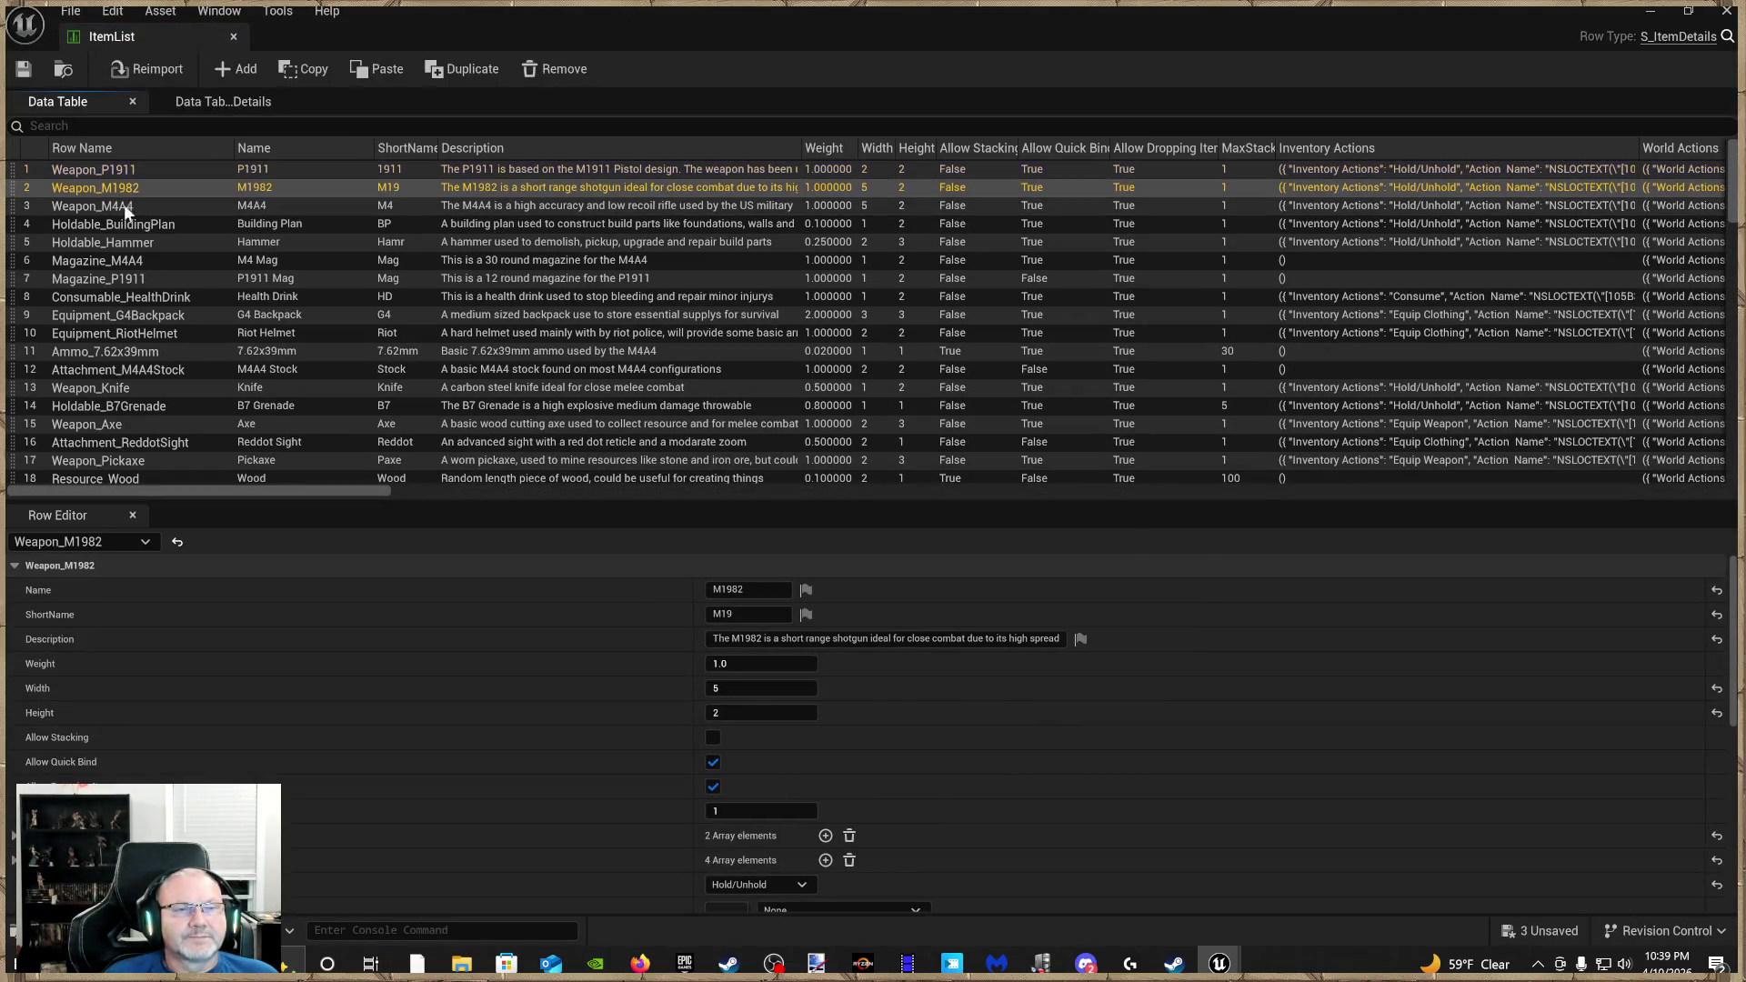
left_click(132, 261)
scroll(145, 285, "down", 3)
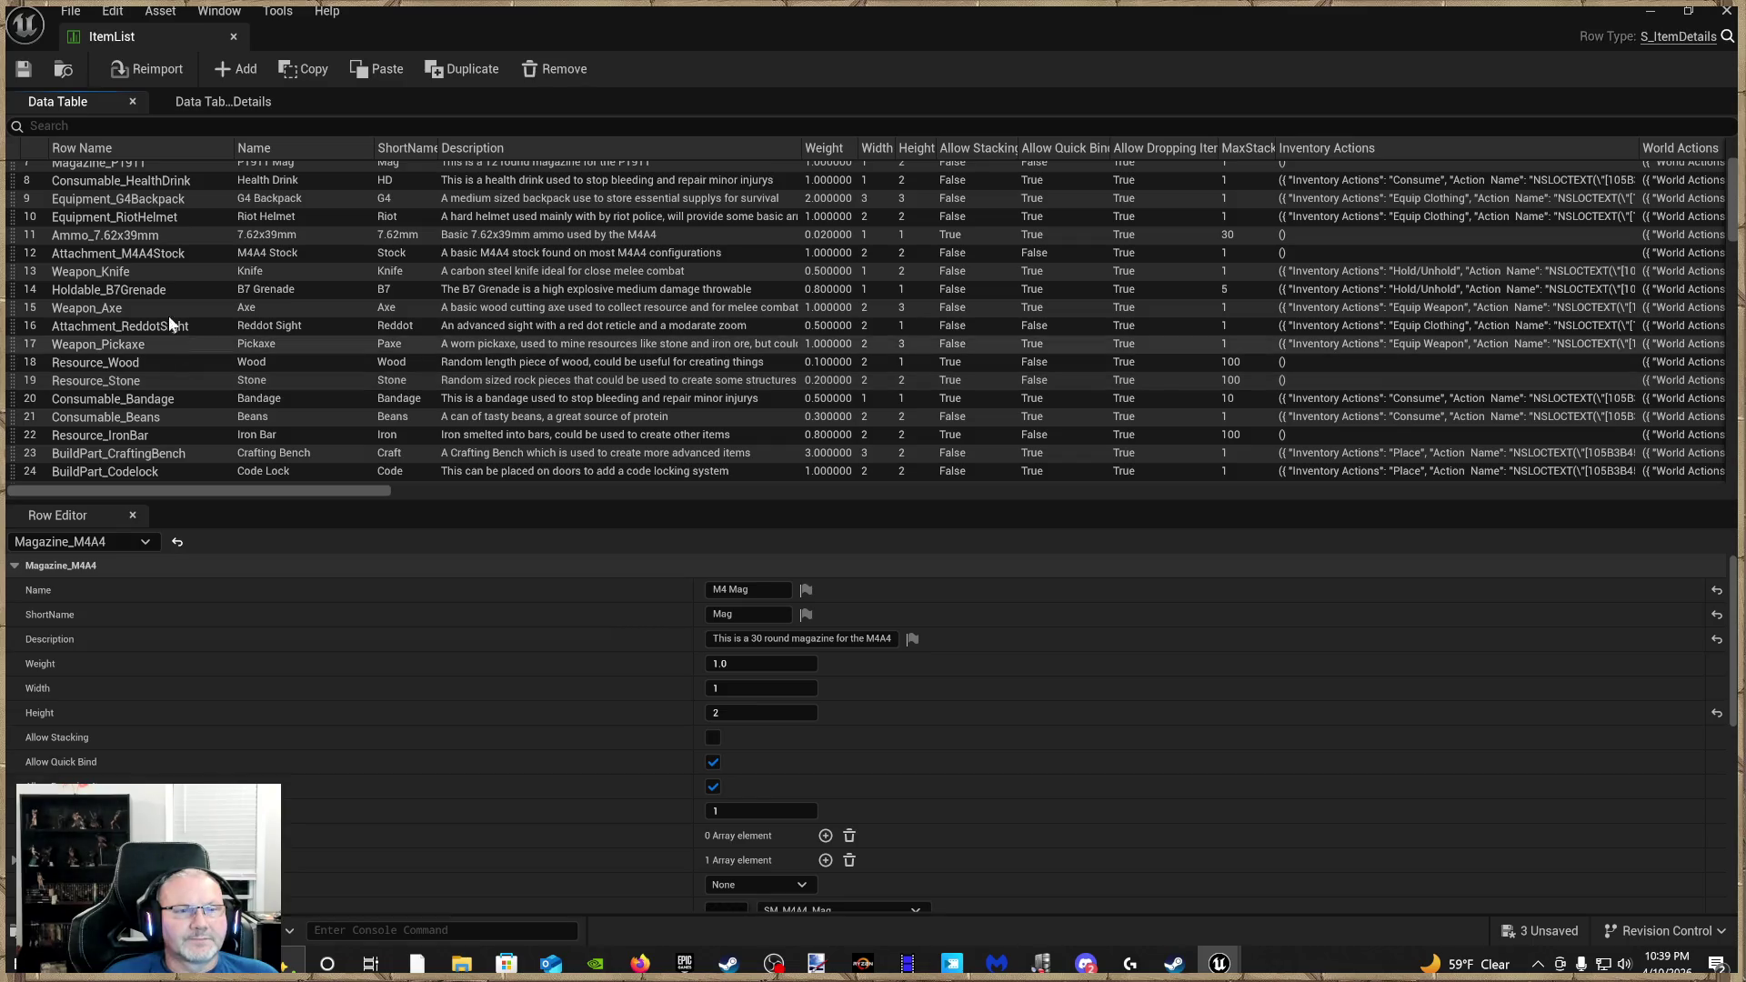
left_click(149, 235)
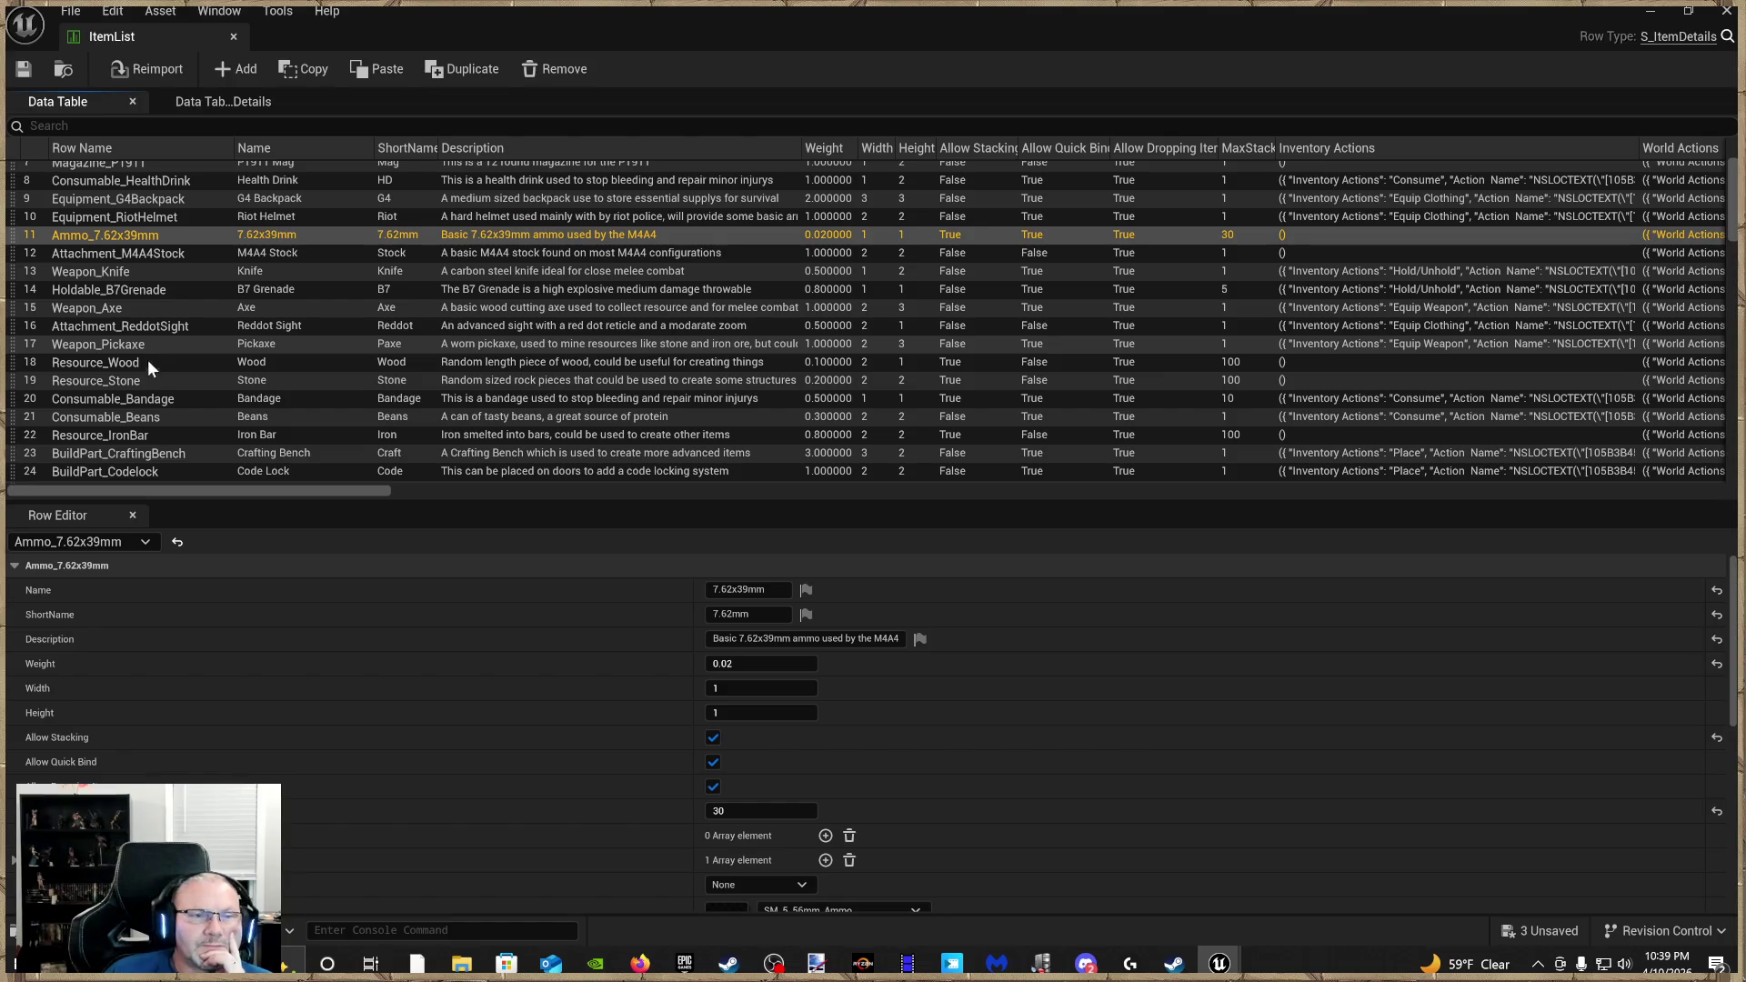
scroll(150, 382, "down", 10)
scroll(169, 449, "up", 15)
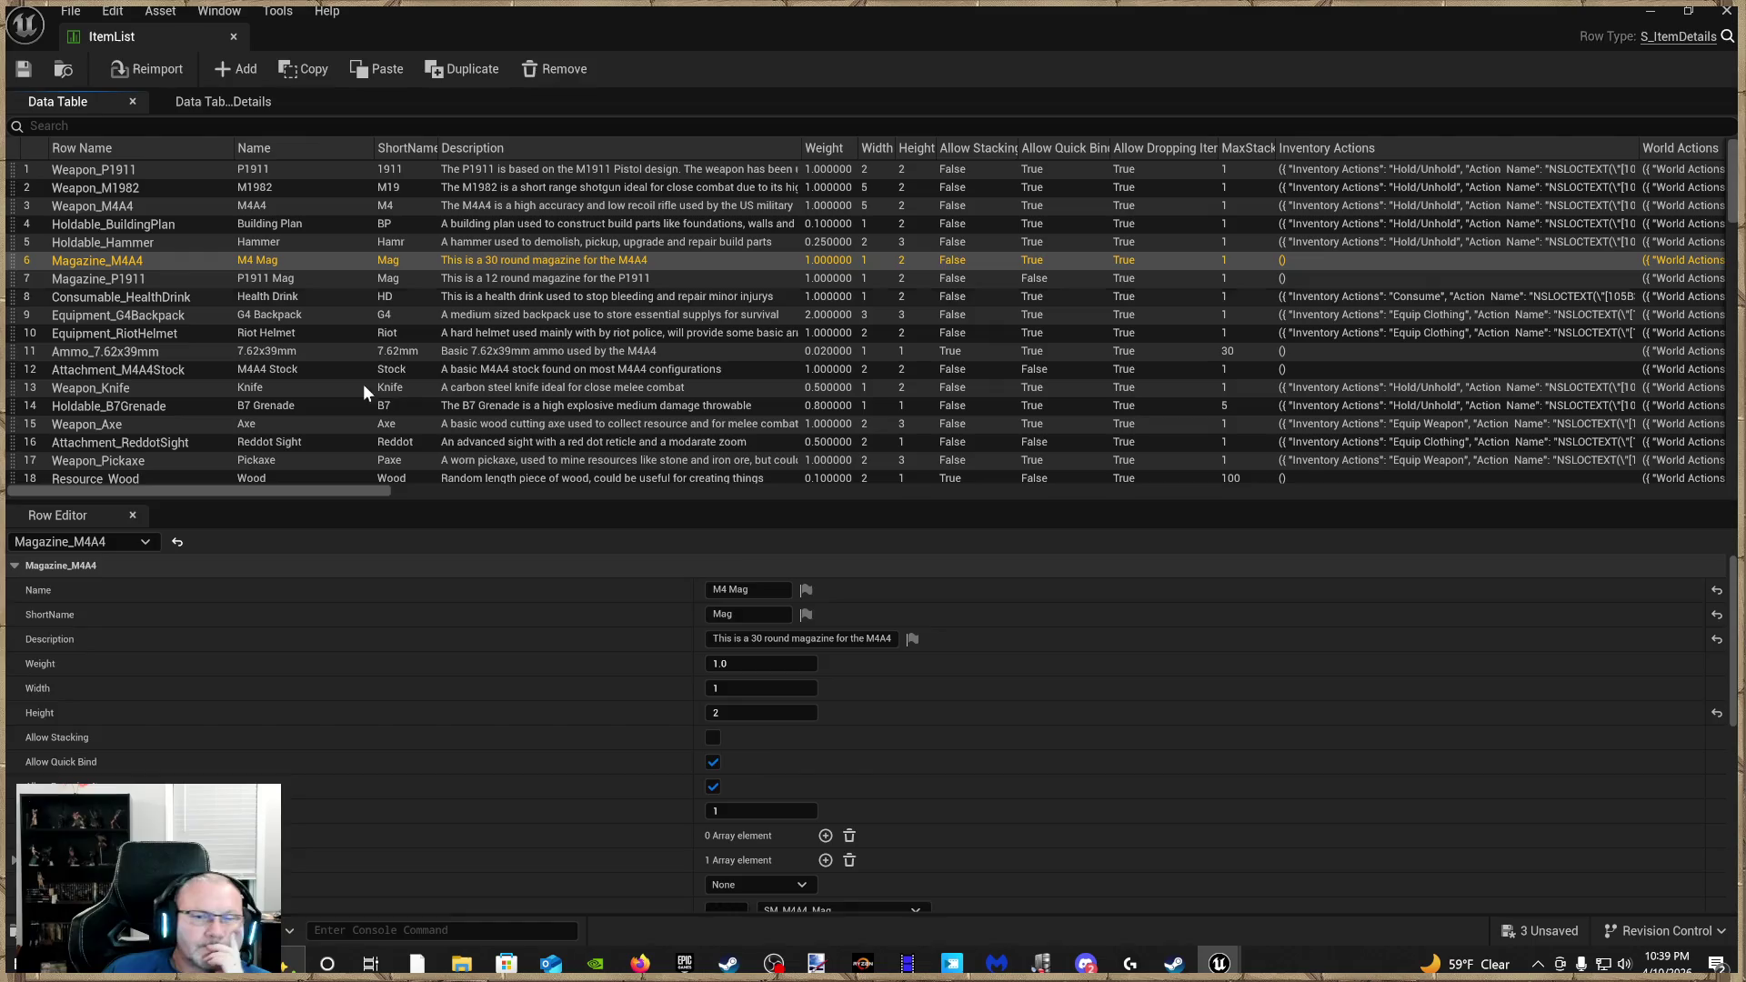
scroll(773, 677, "down", 5)
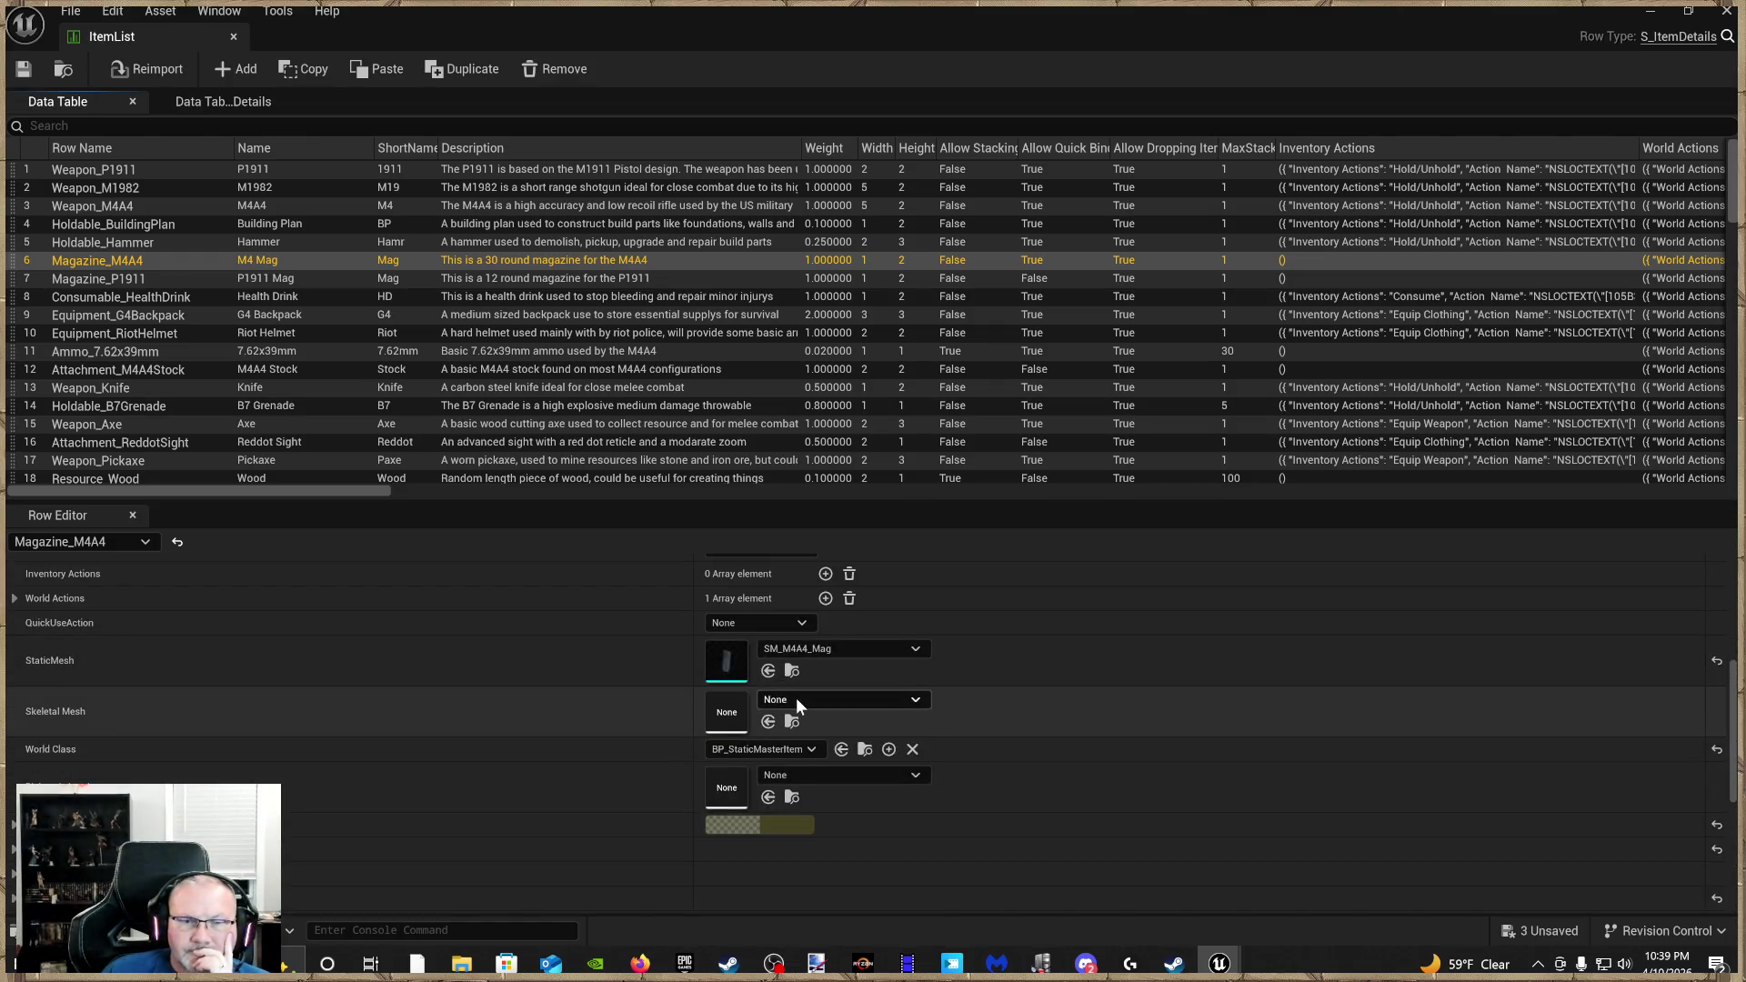
scroll(795, 696, "up", 5)
scroll(794, 696, "down", 10)
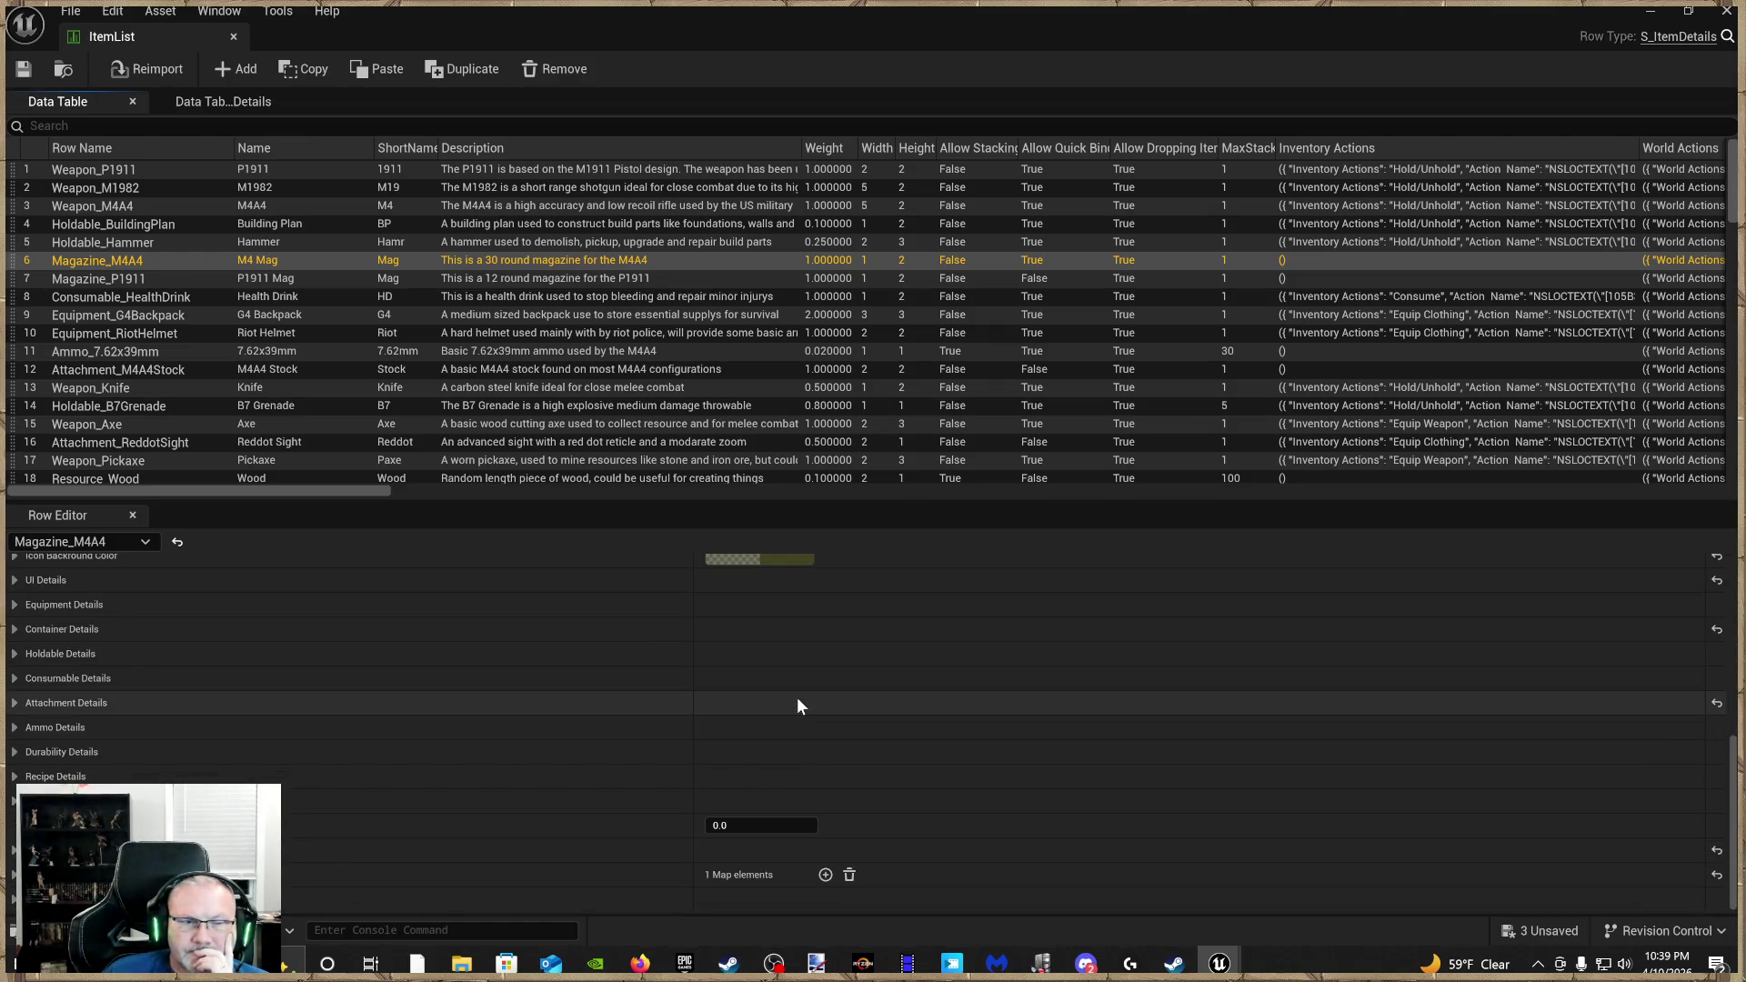
scroll(313, 696, "up", 2)
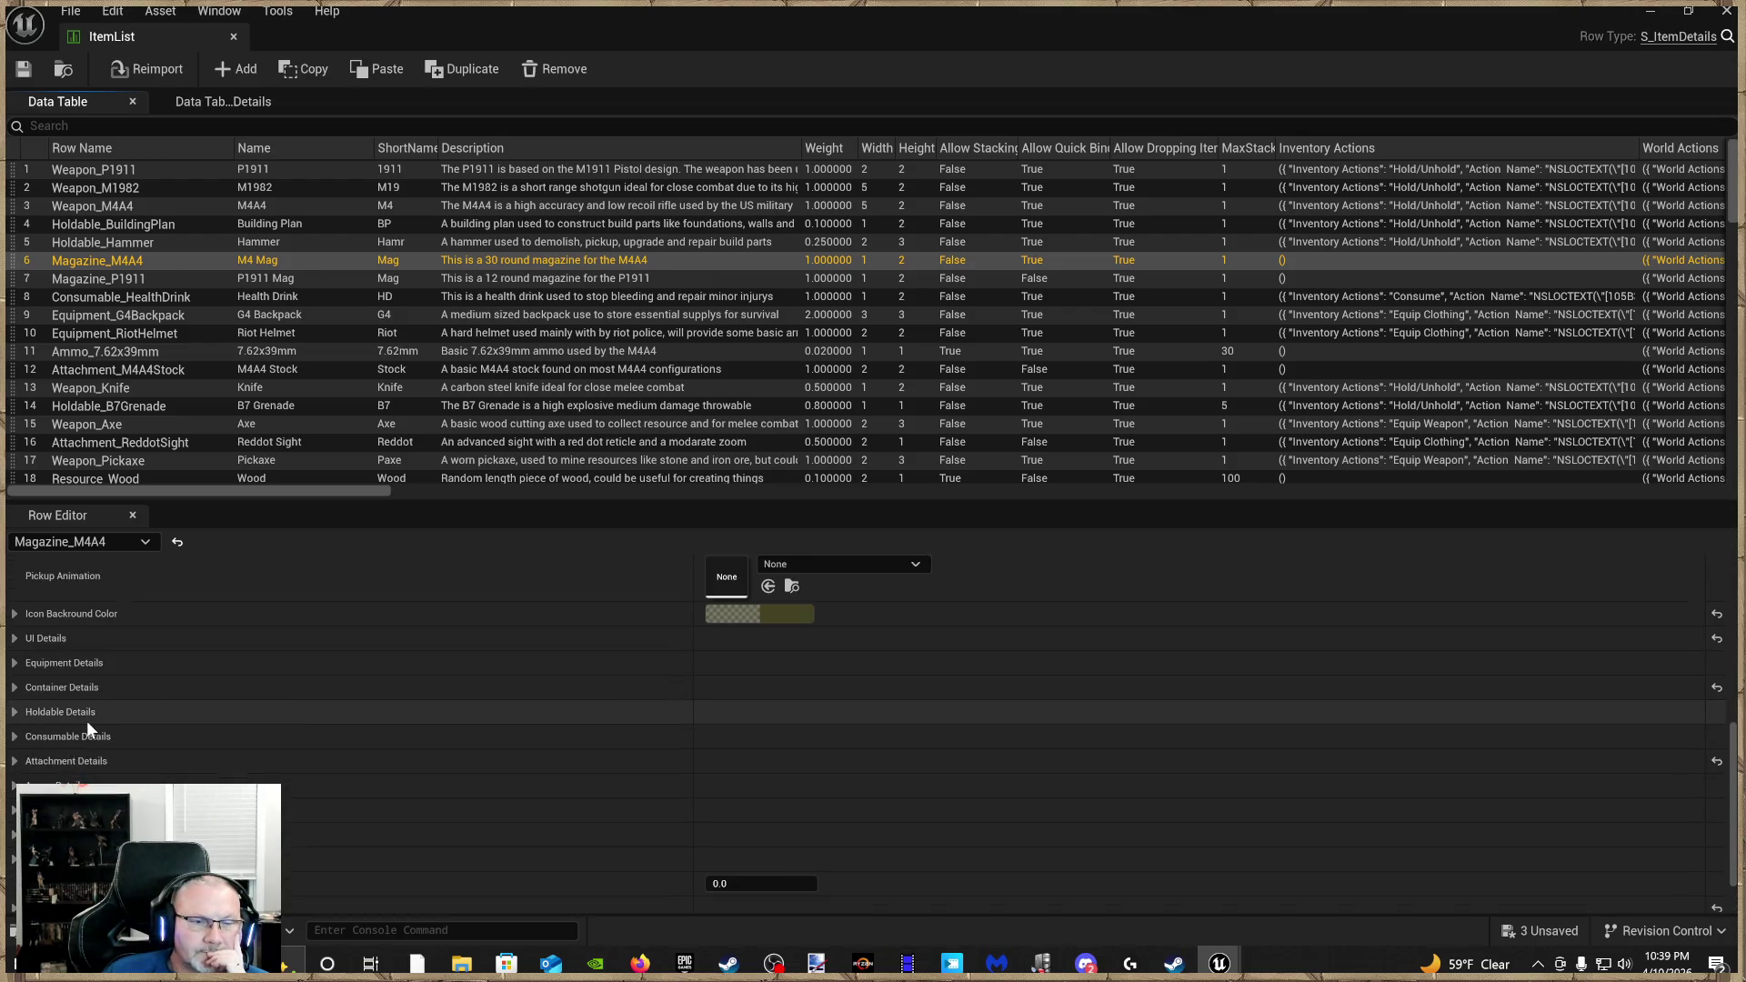
scroll(90, 727, "down", 2)
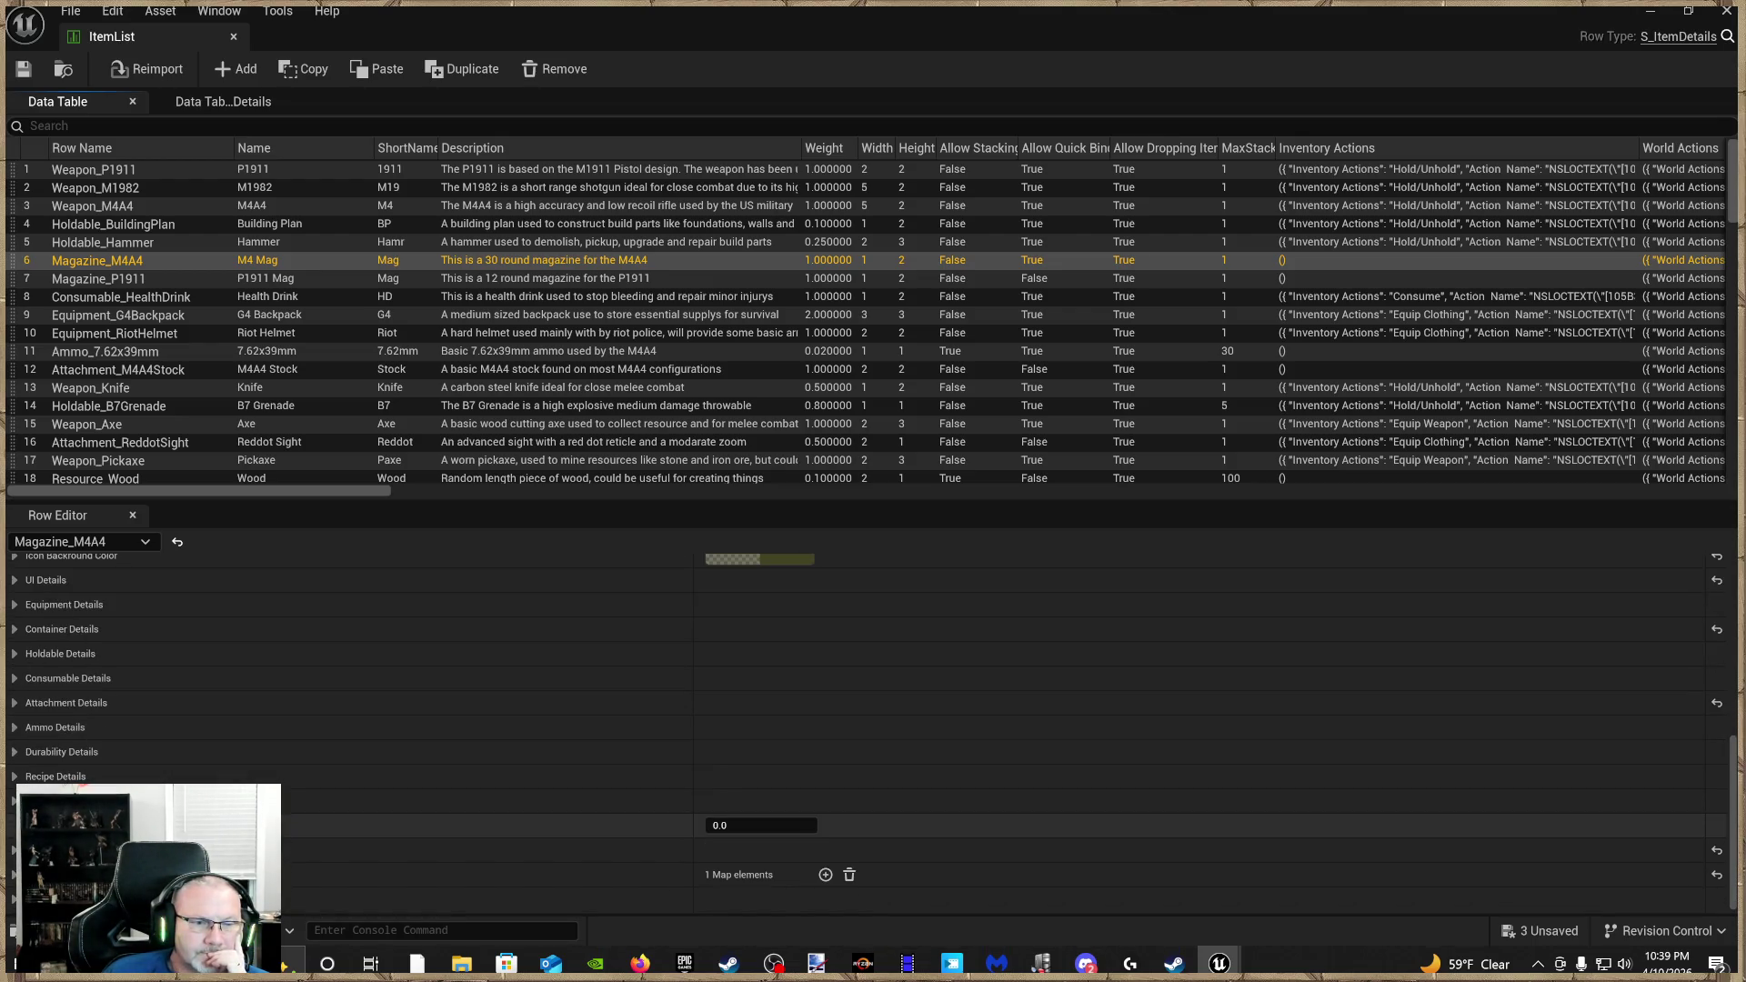
scroll(182, 864, "up", 1)
scroll(182, 864, "down", 1)
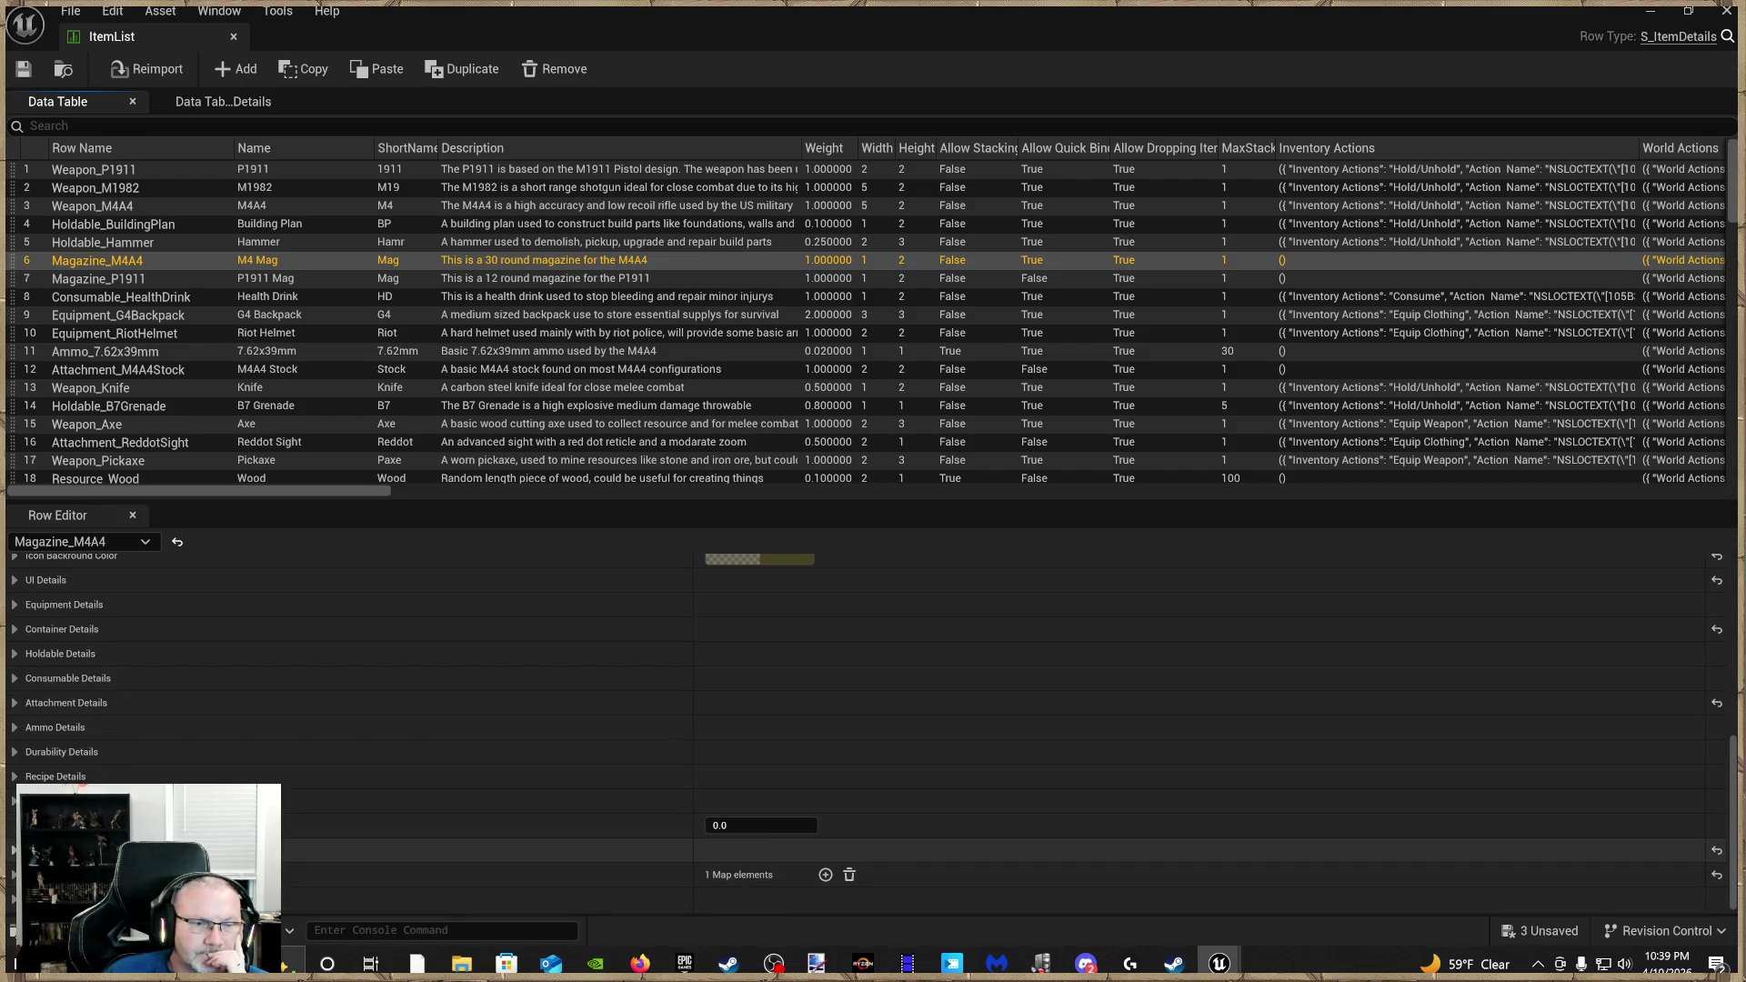
scroll(421, 793, "down", 2)
Preview the SC_DropItem sound, then select the Weapon_M4A4 row
left_click(816, 872)
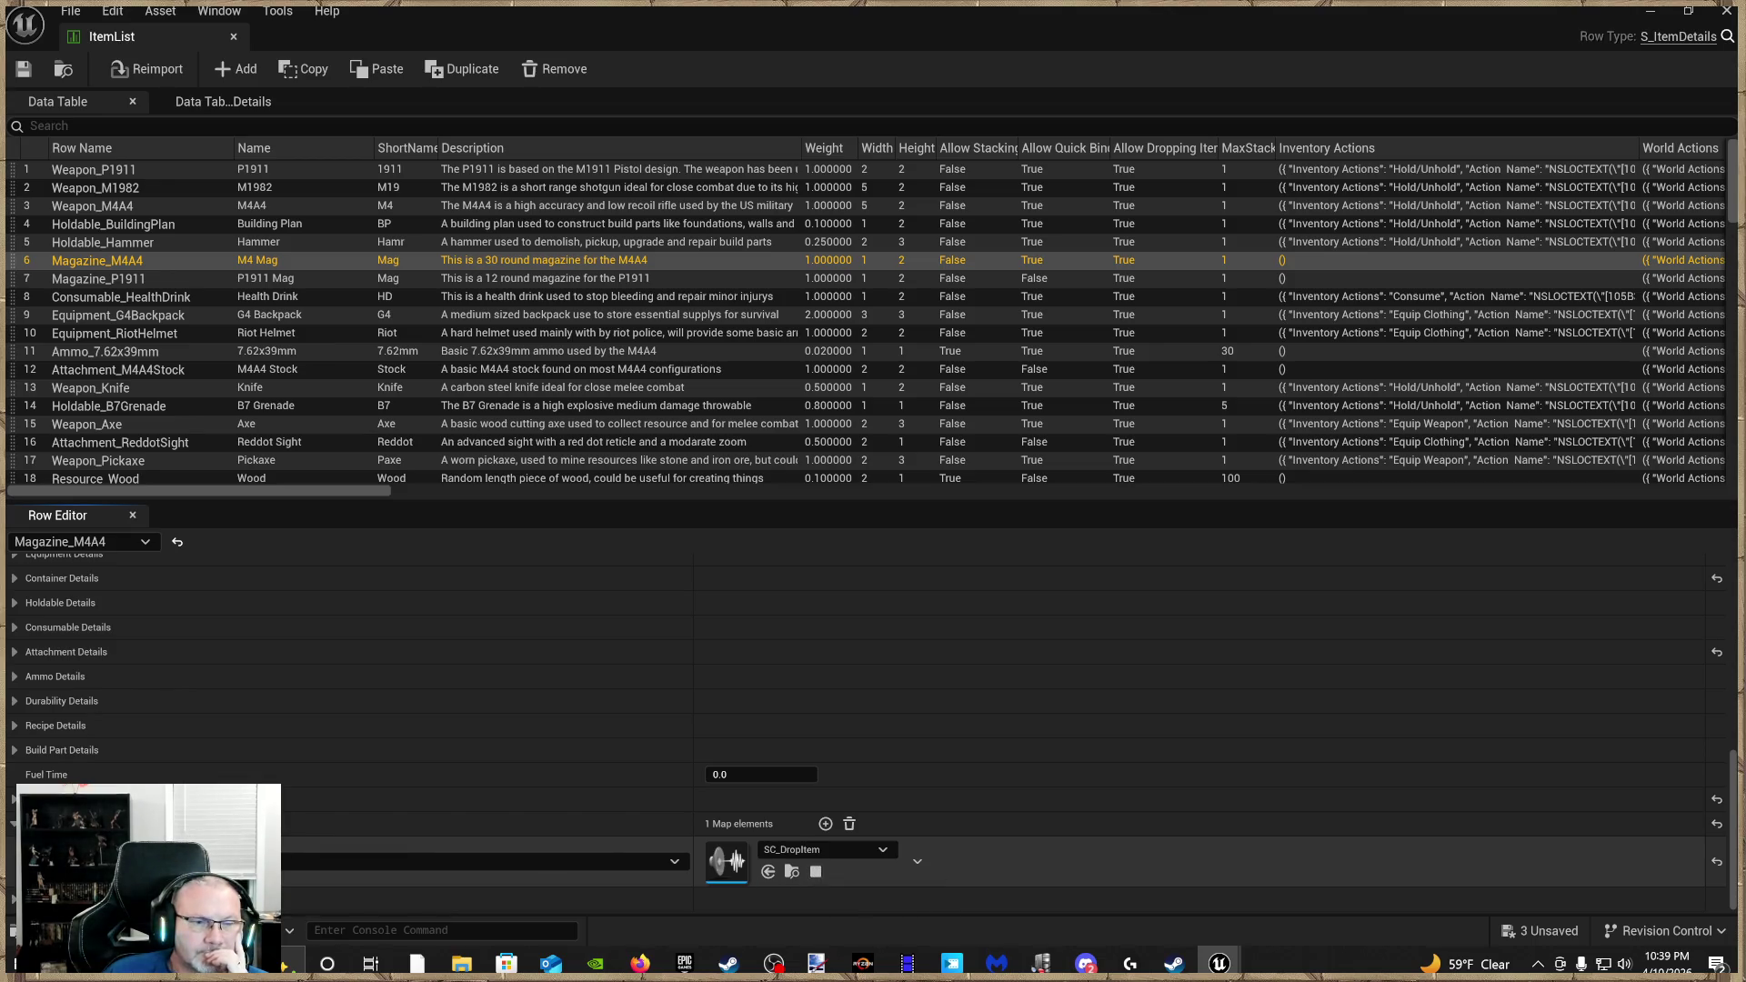
scroll(418, 636, "up", 1)
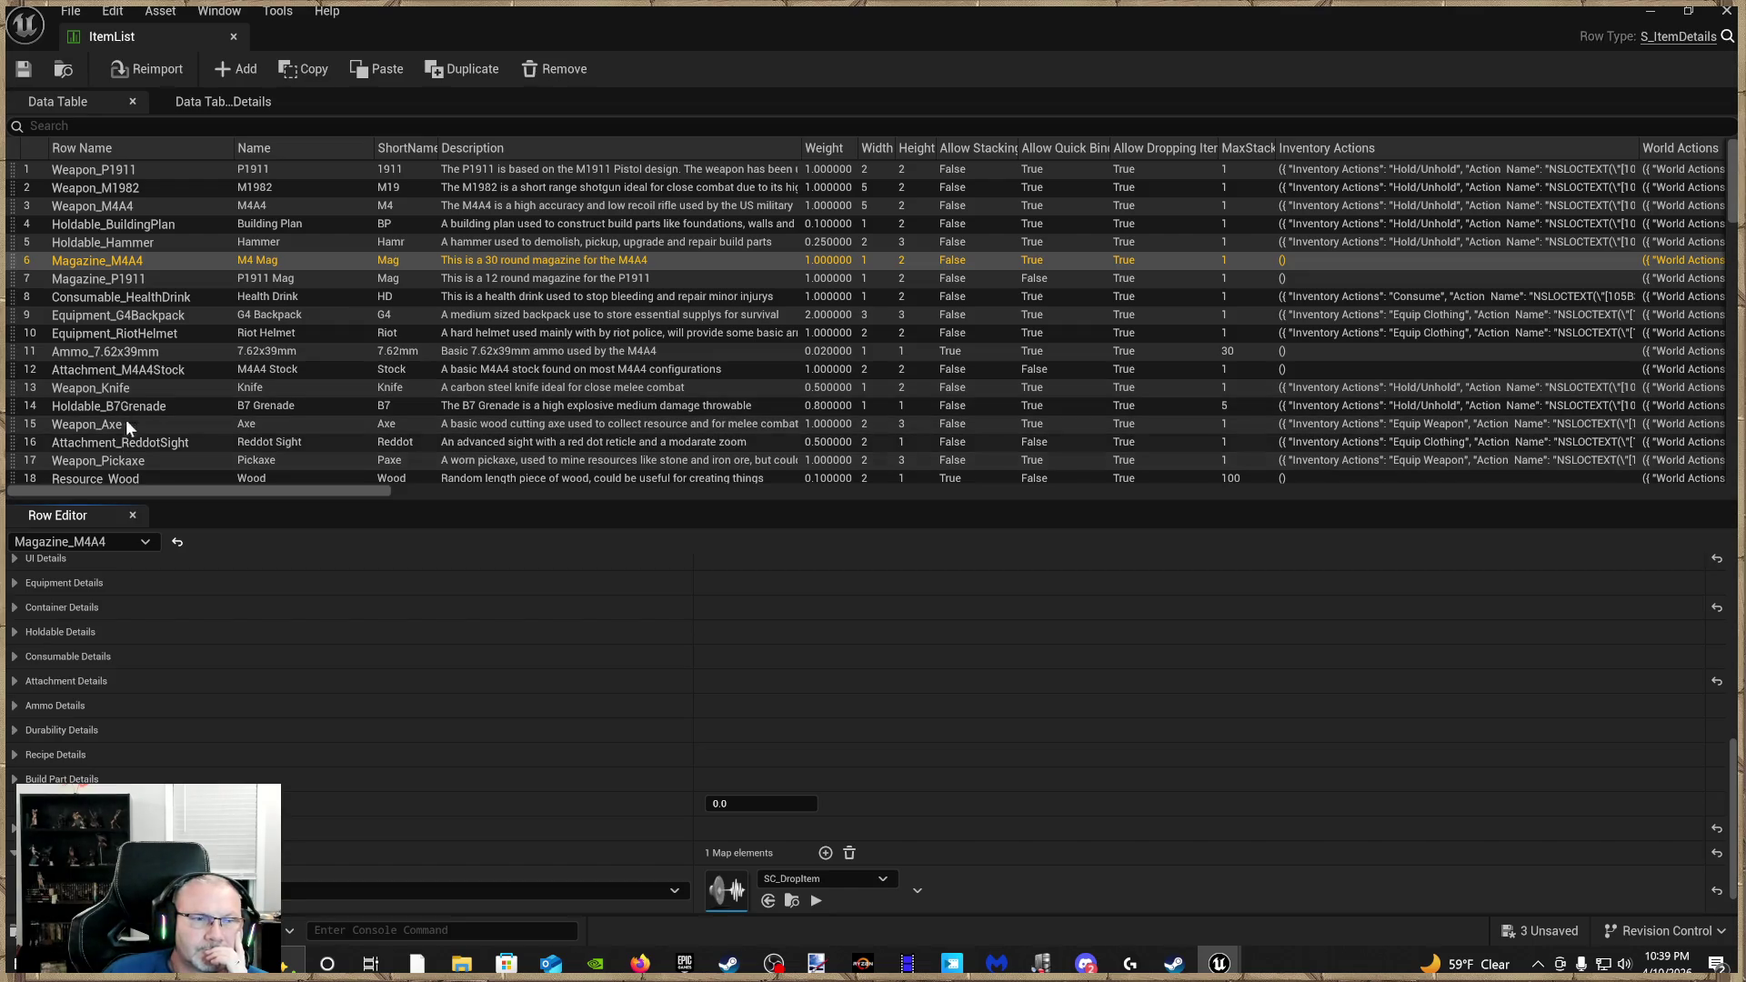
left_click(138, 208)
scroll(576, 651, "down", 1)
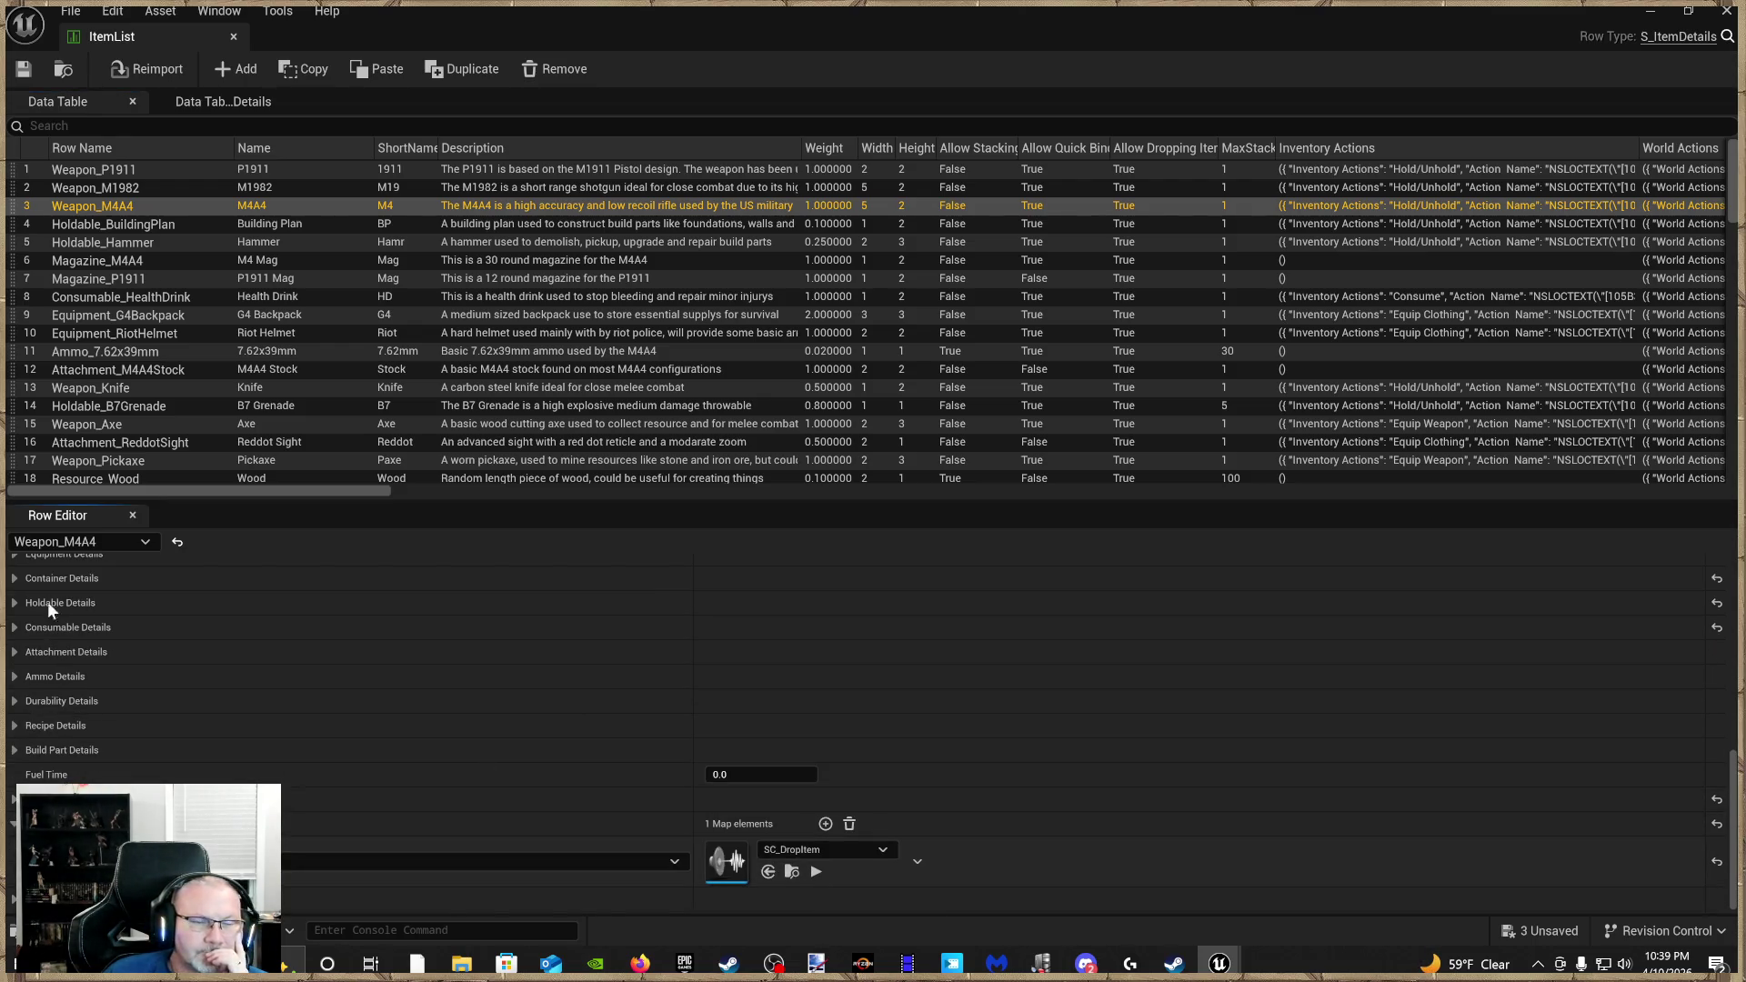
Expand Weapon_M4A4's World Actions and Inventory Actions arrays
scroll(100, 624, "up", 3)
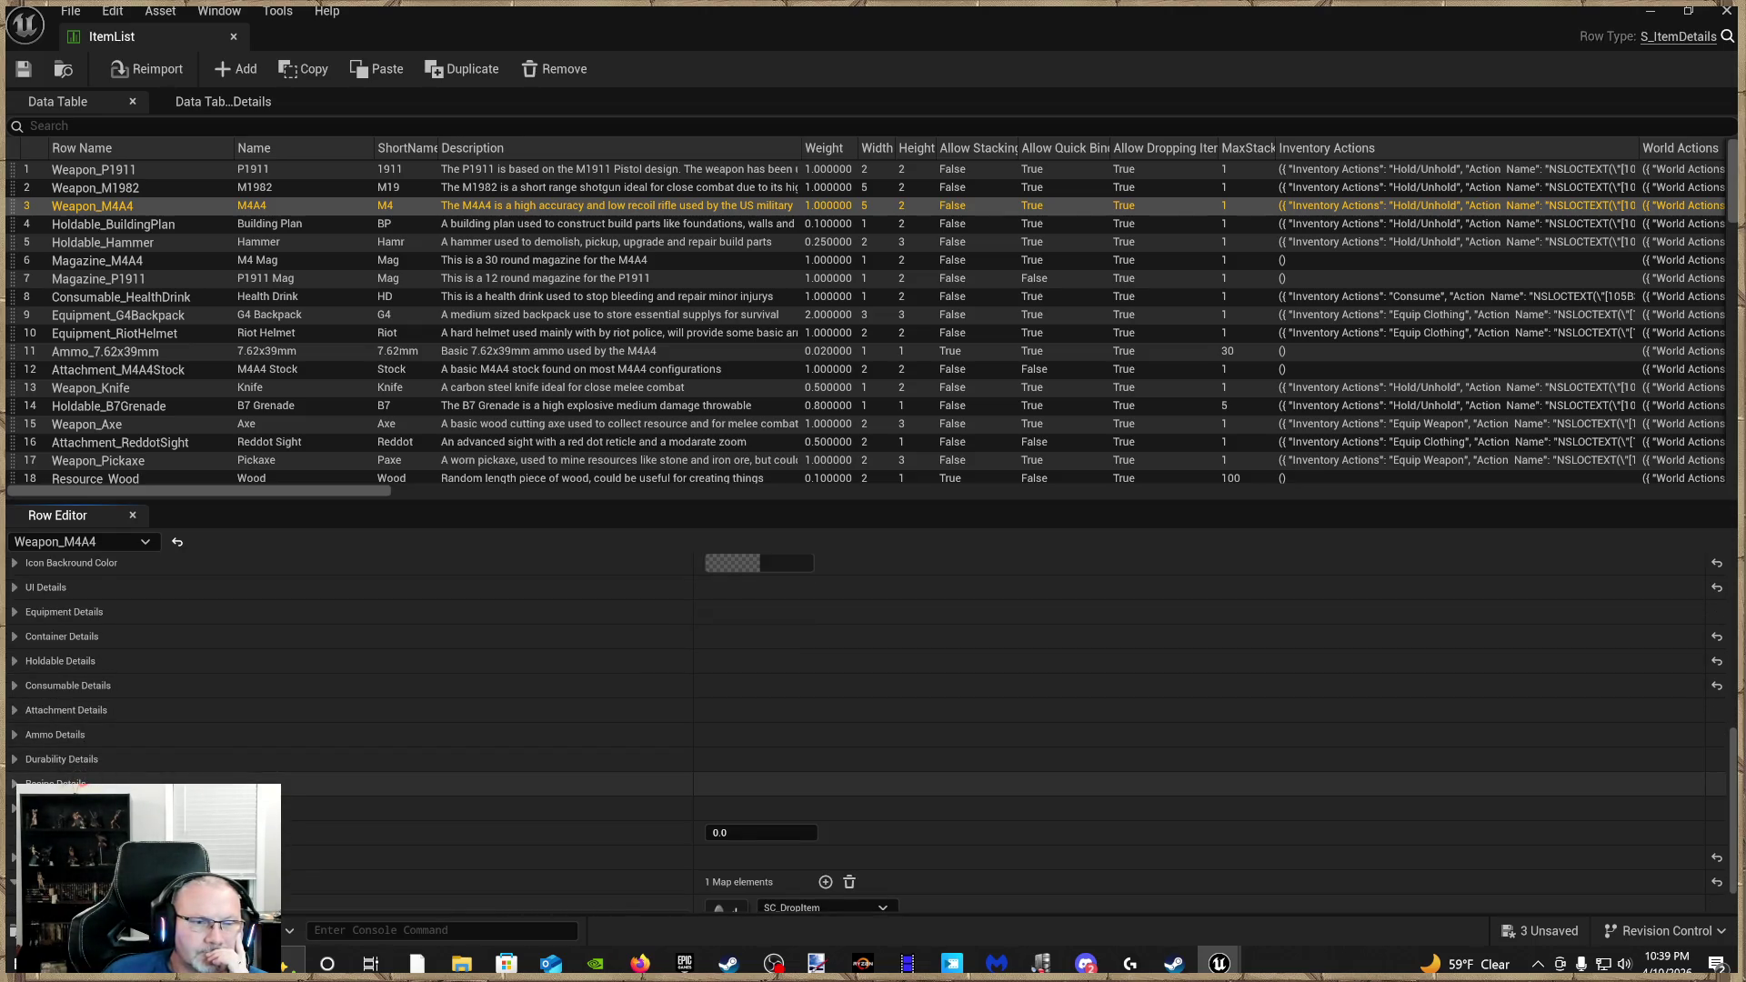
scroll(100, 800, "up", 2)
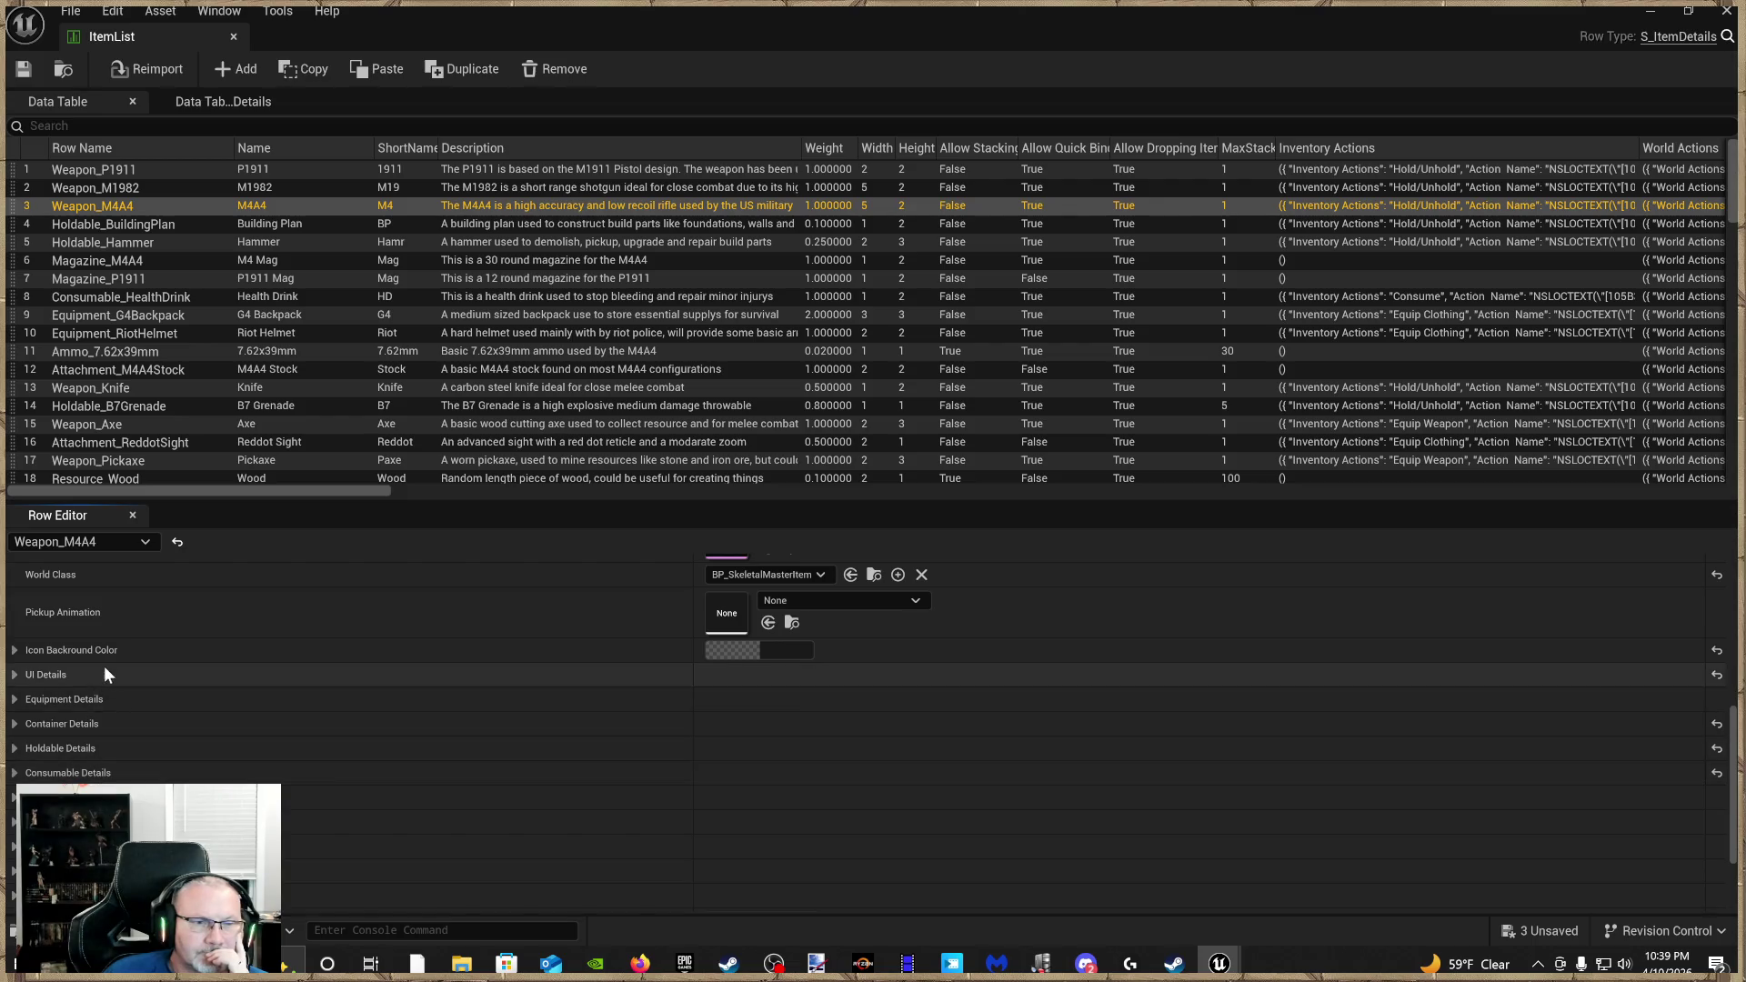
scroll(102, 671, "up", 2)
scroll(650, 646, "up", 2)
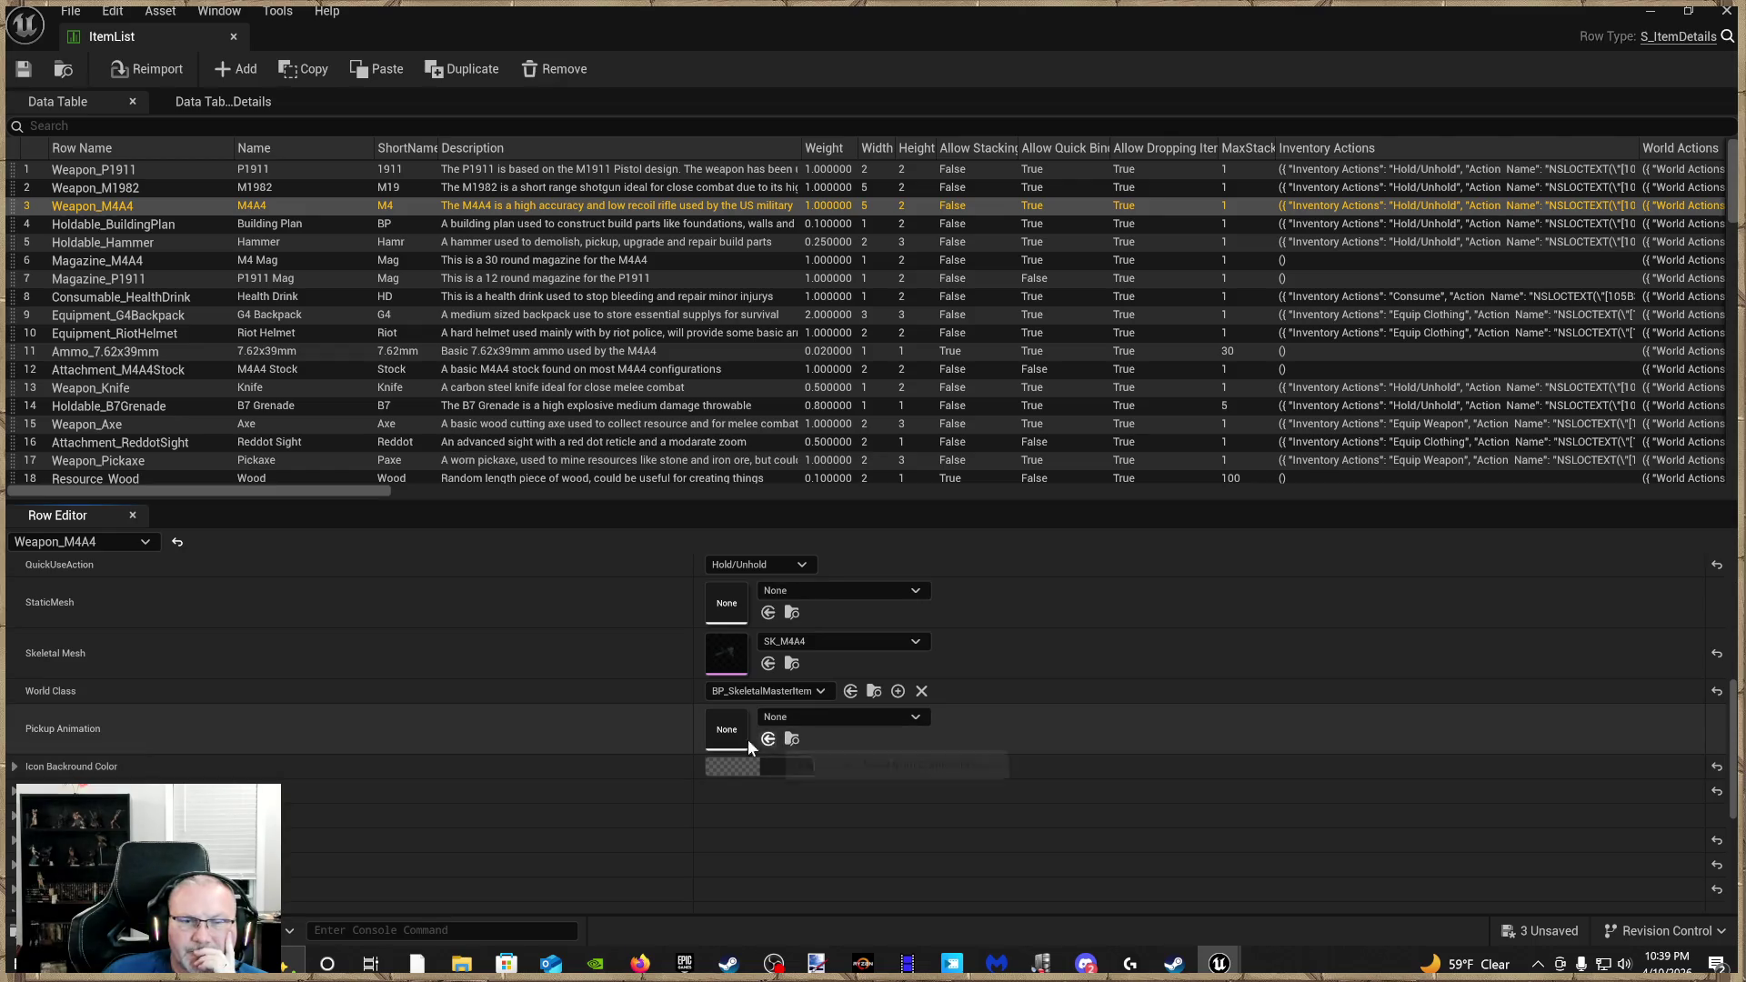
scroll(701, 654, "up", 2)
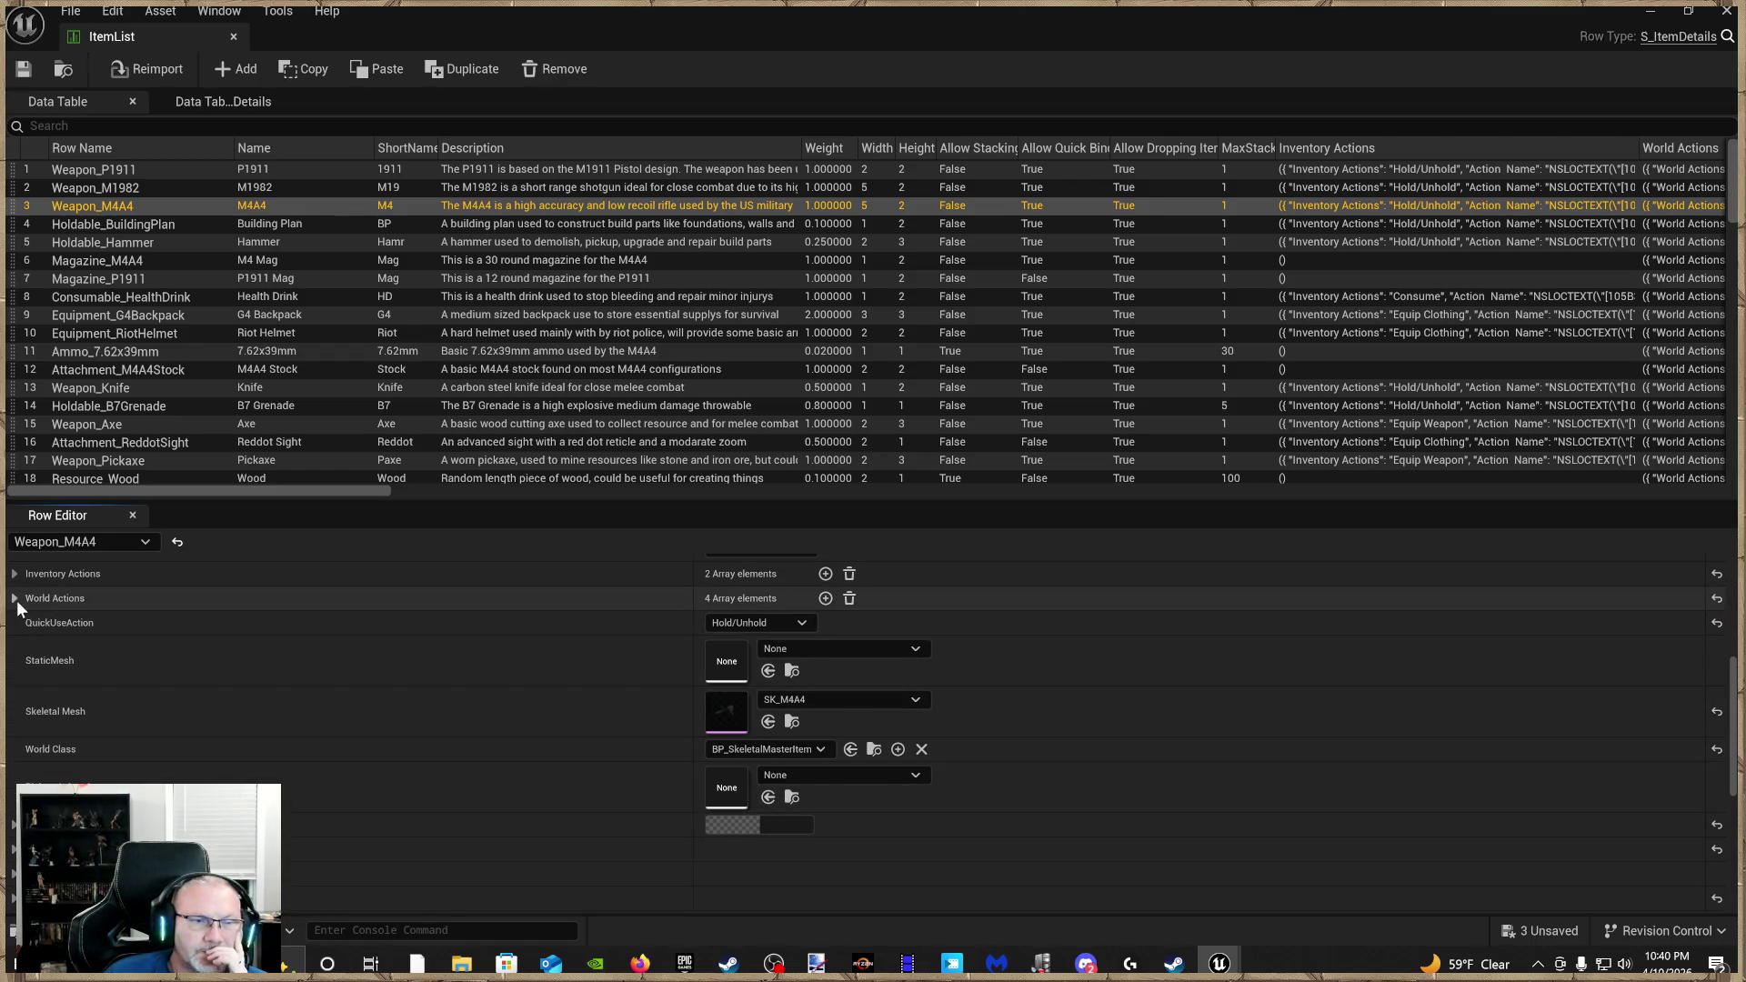
left_click(15, 599)
left_click(19, 572)
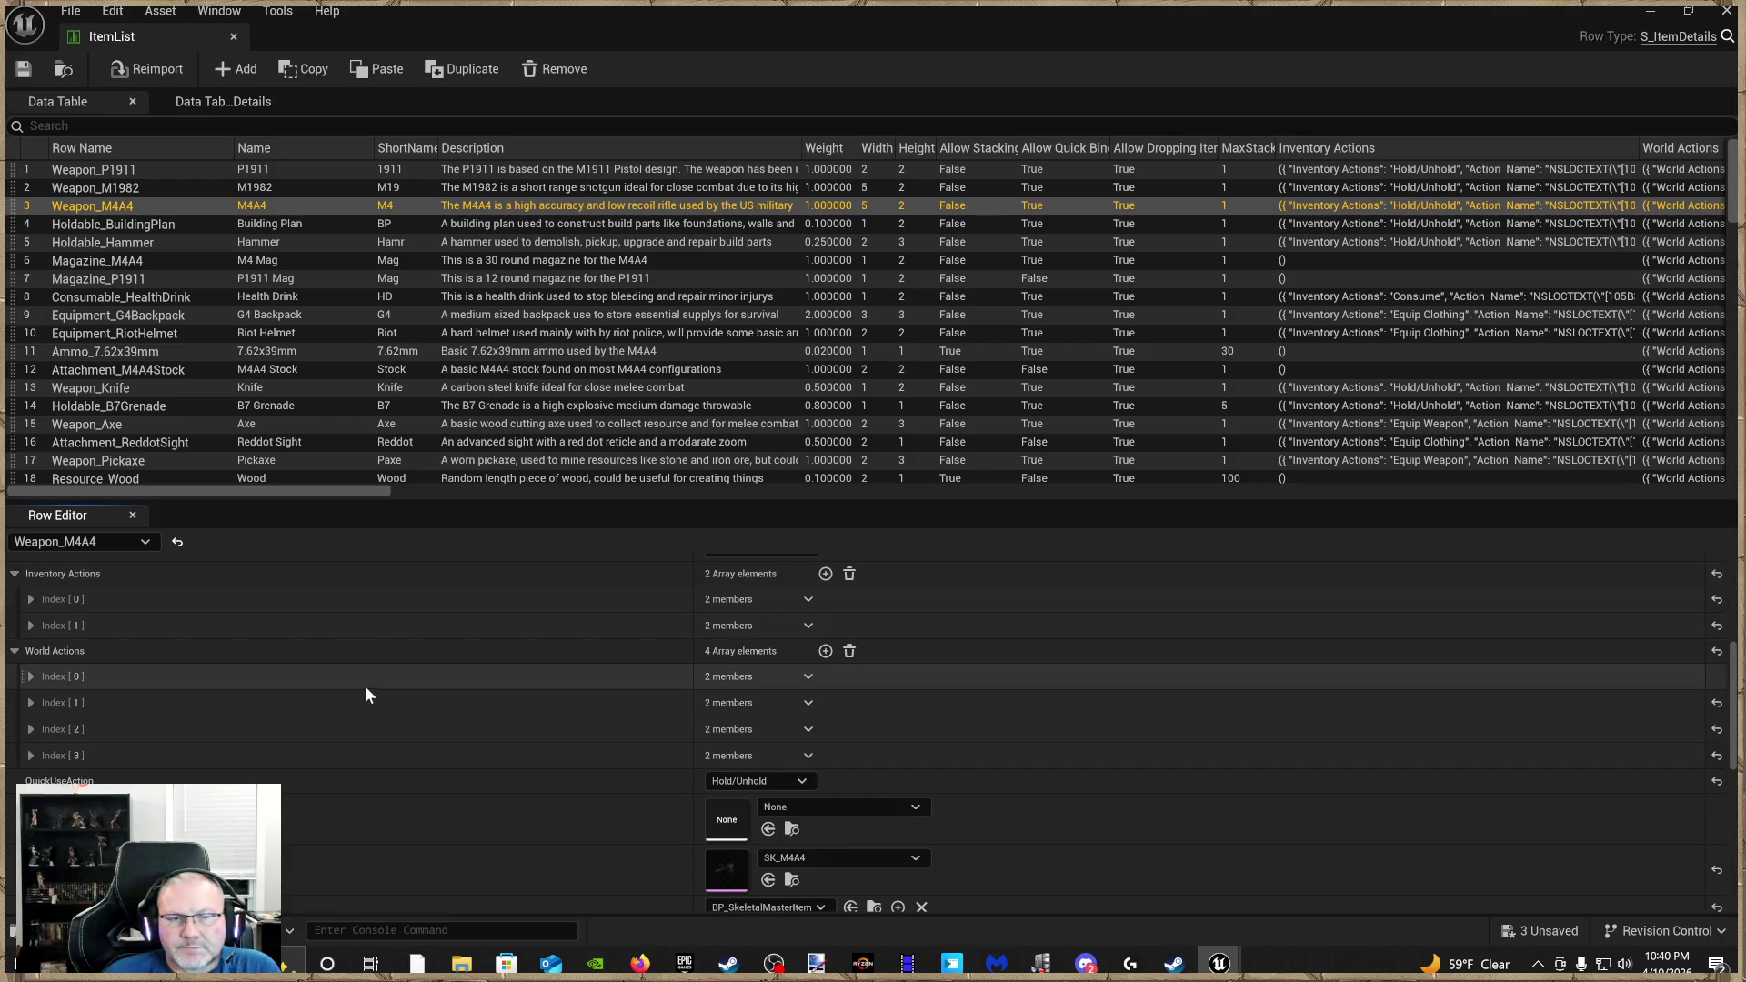
scroll(54, 742, "down", 10)
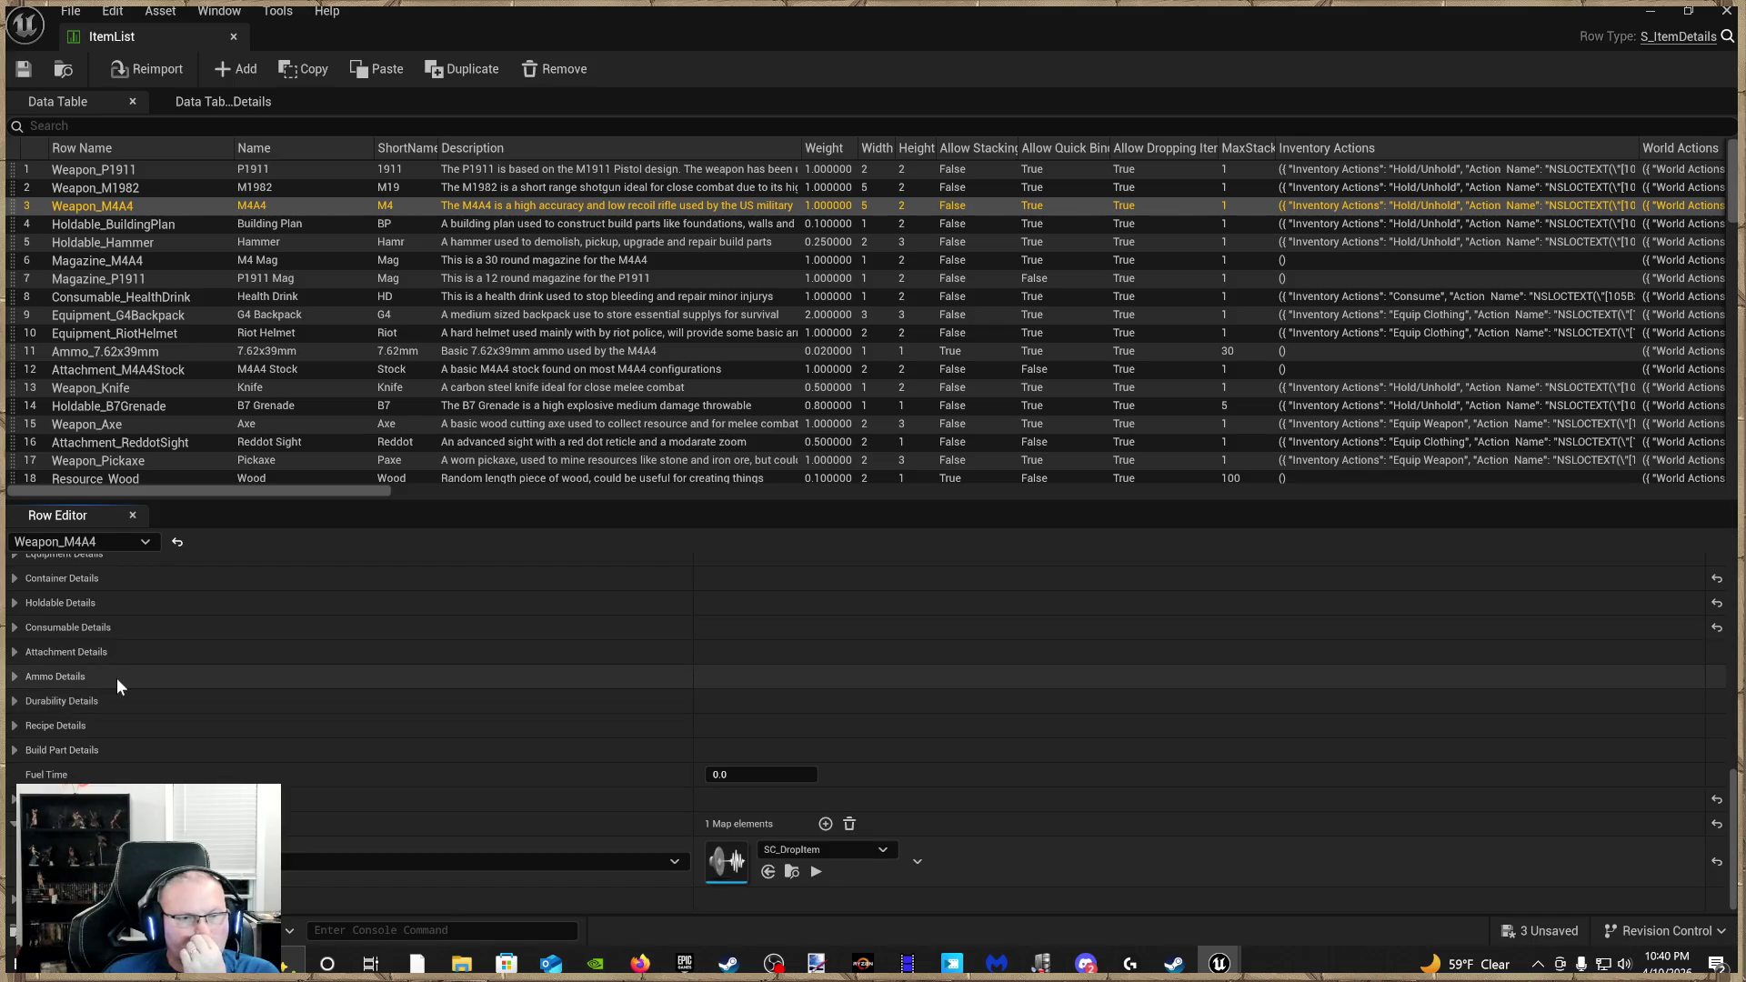
scroll(117, 678, "up", 3)
scroll(114, 691, "up", 2)
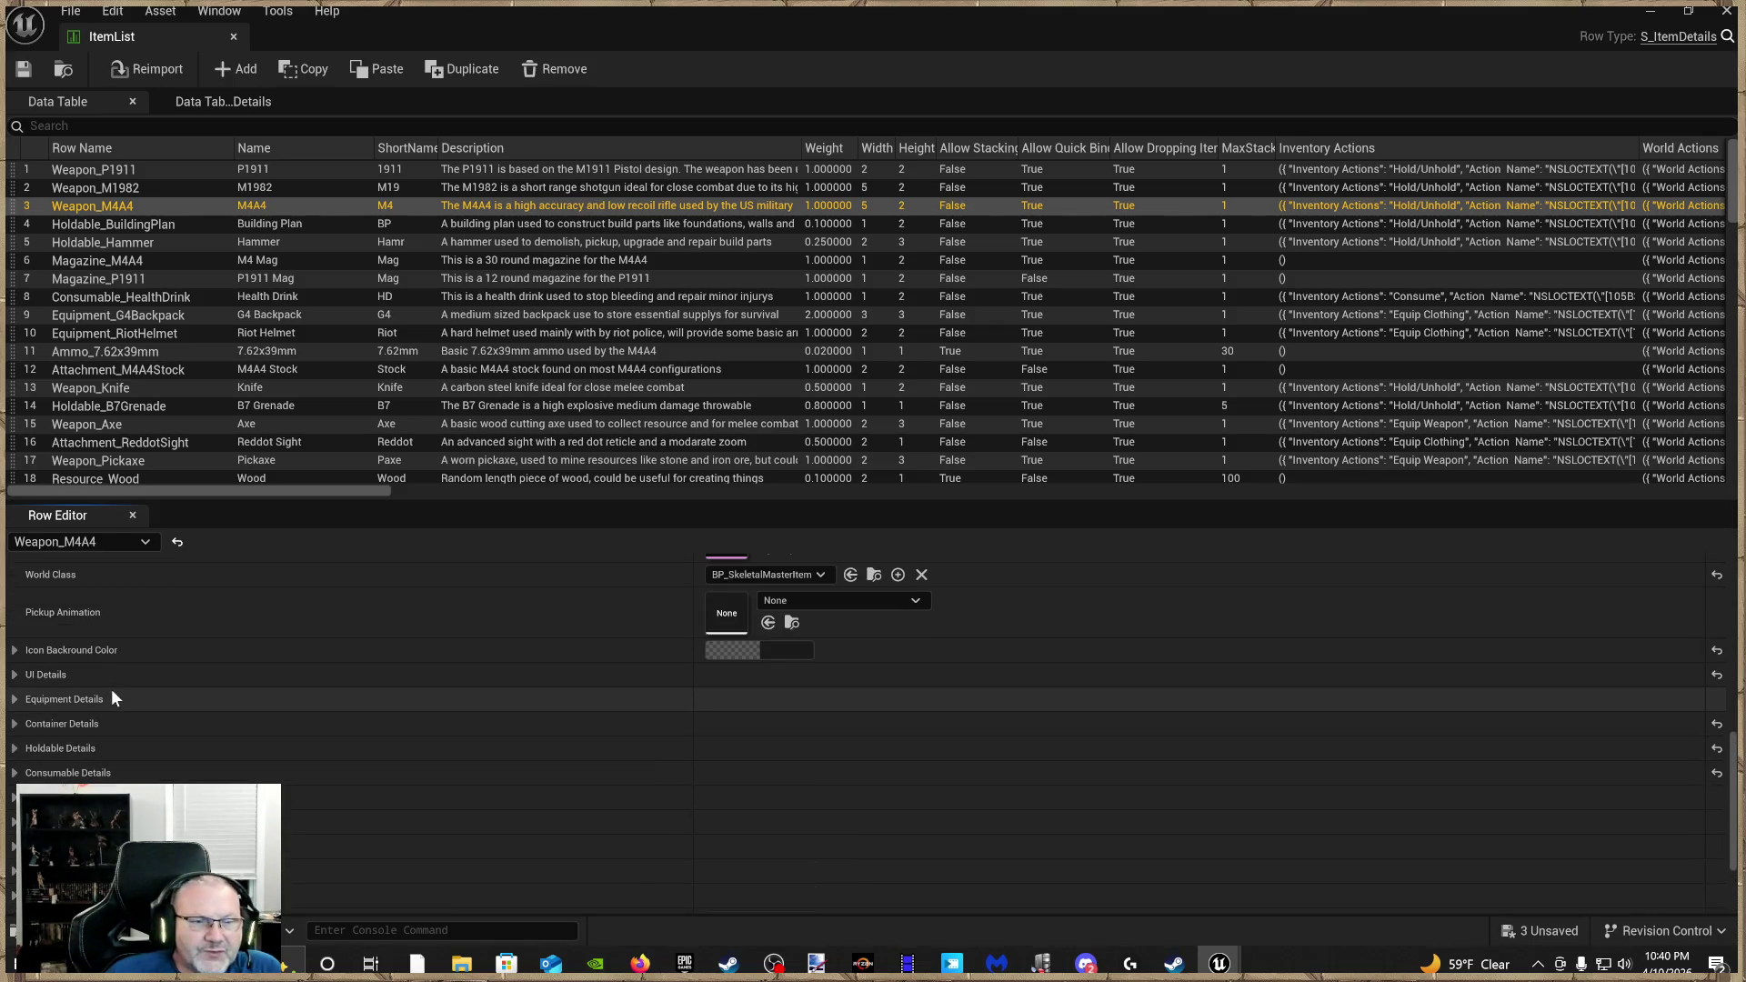
Expand Icon Background Color, World Actions [3] and the second Inventory Actions entry
left_click(12, 651)
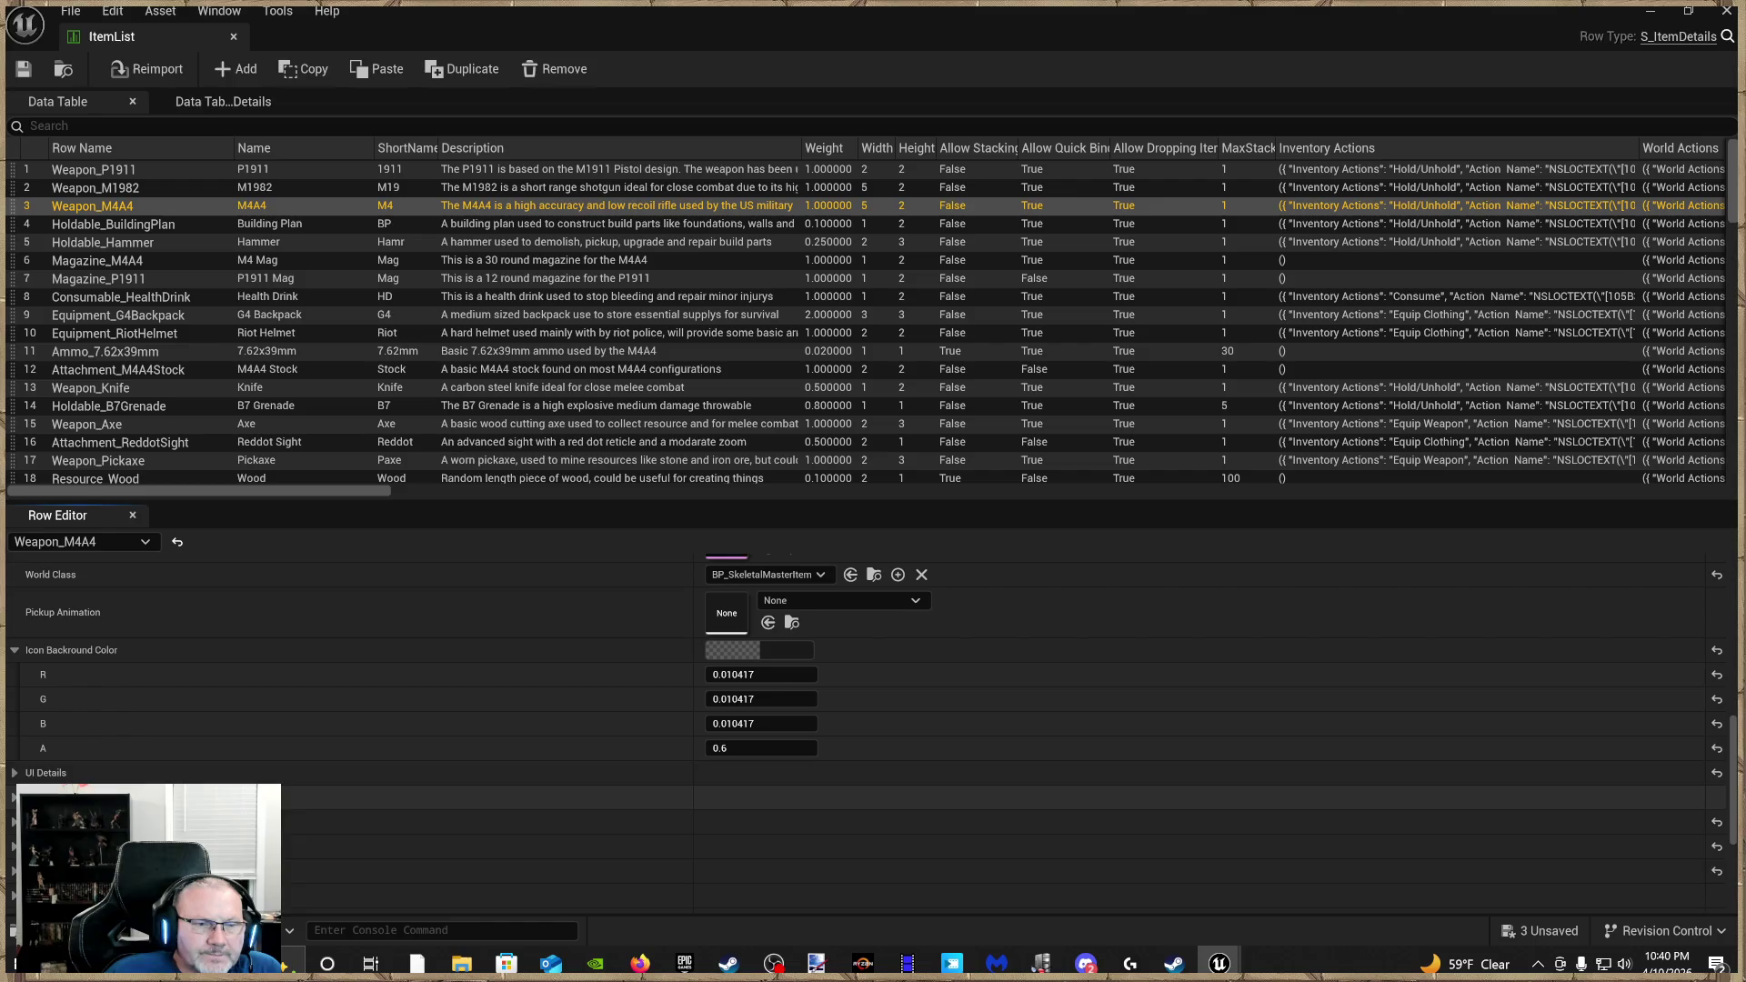
scroll(78, 699, "up", 2)
scroll(78, 699, "up", 8)
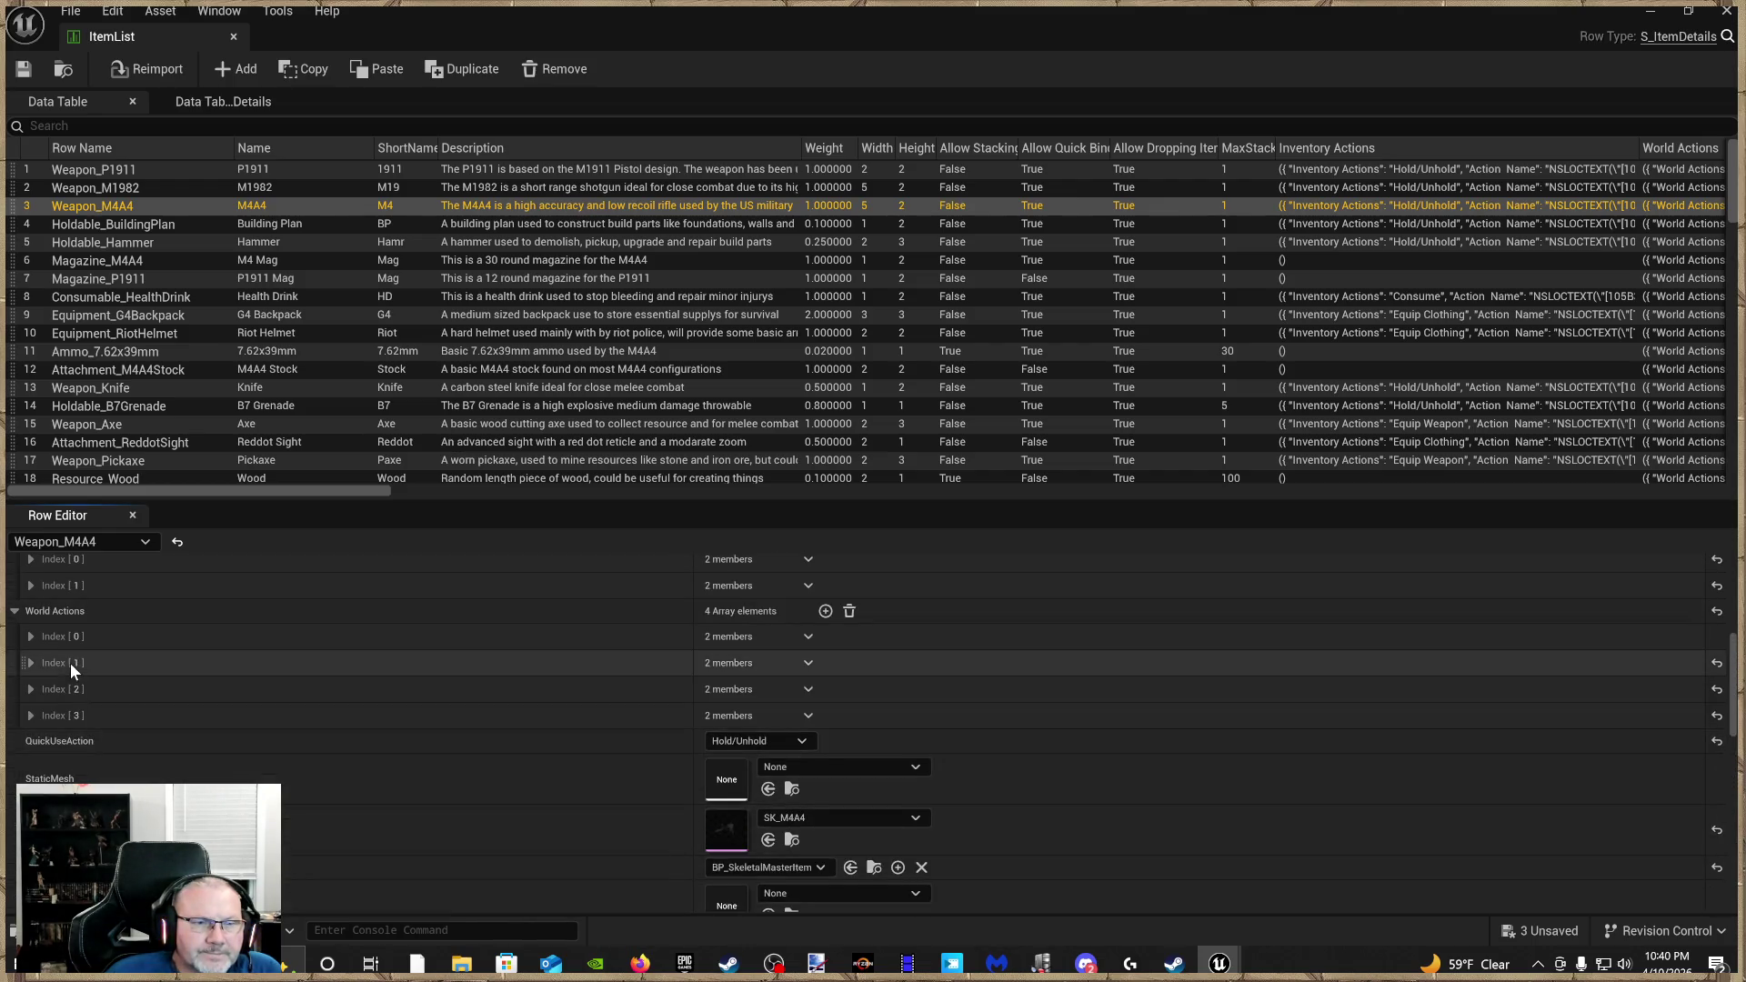
left_click(31, 715)
scroll(48, 653, "up", 10)
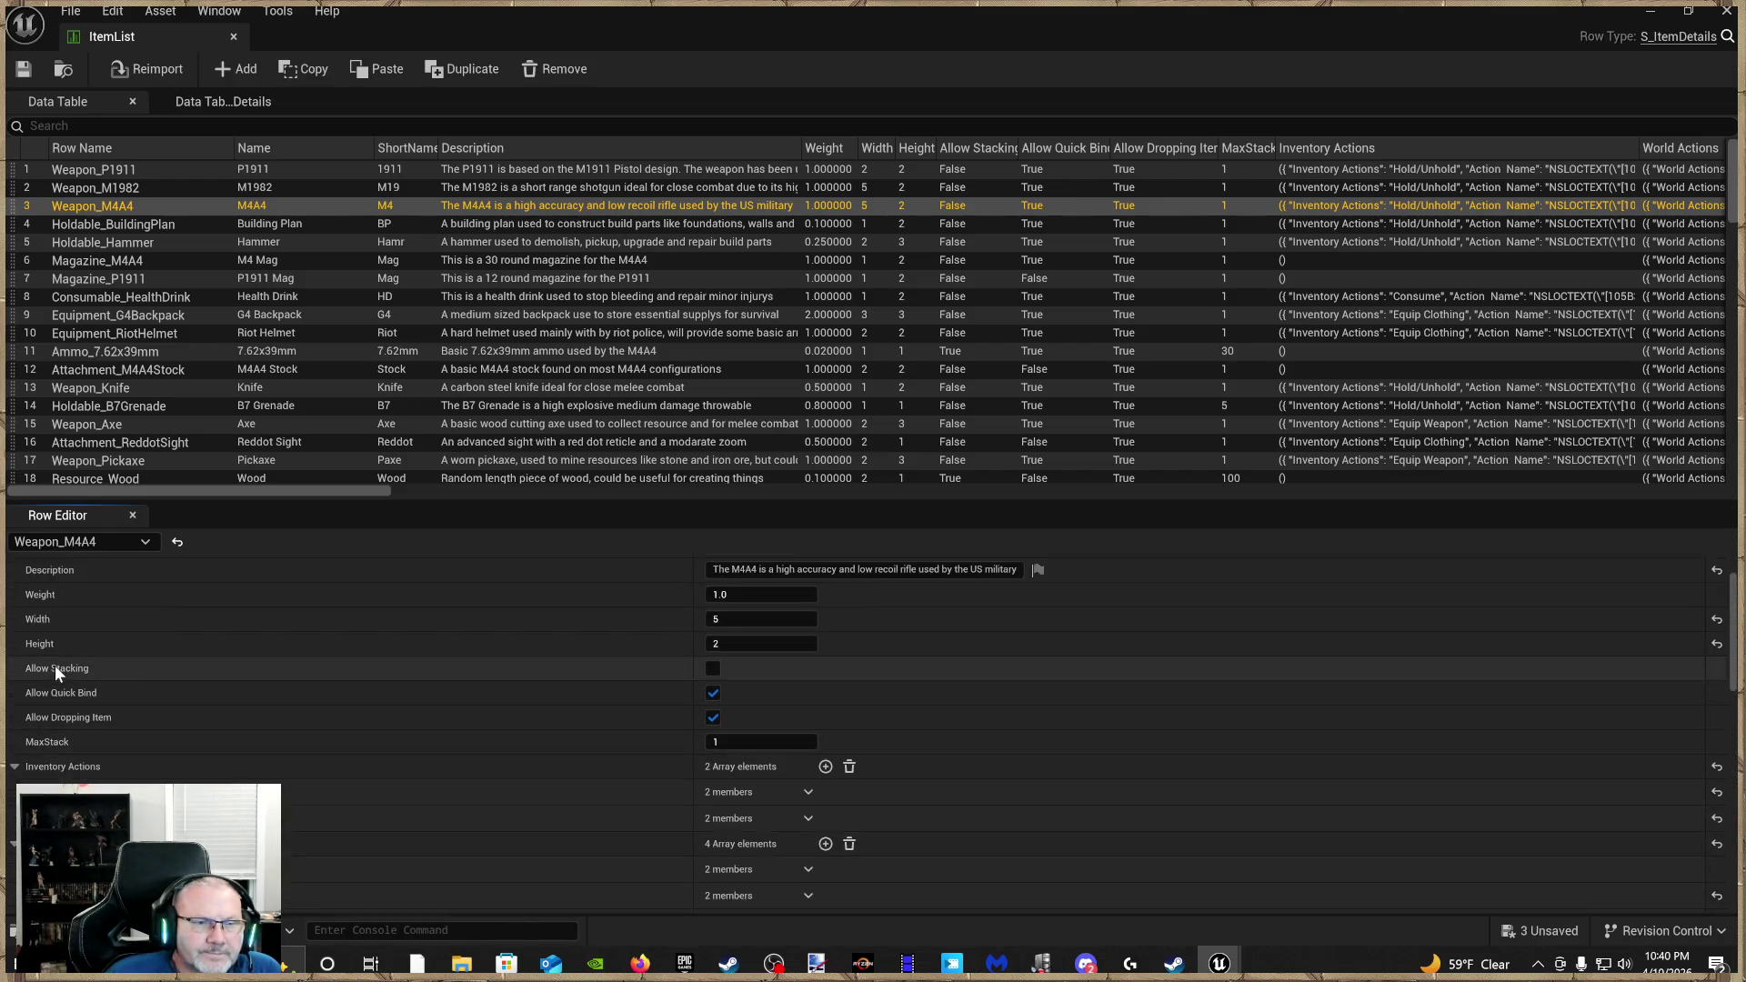
scroll(128, 682, "down", 7)
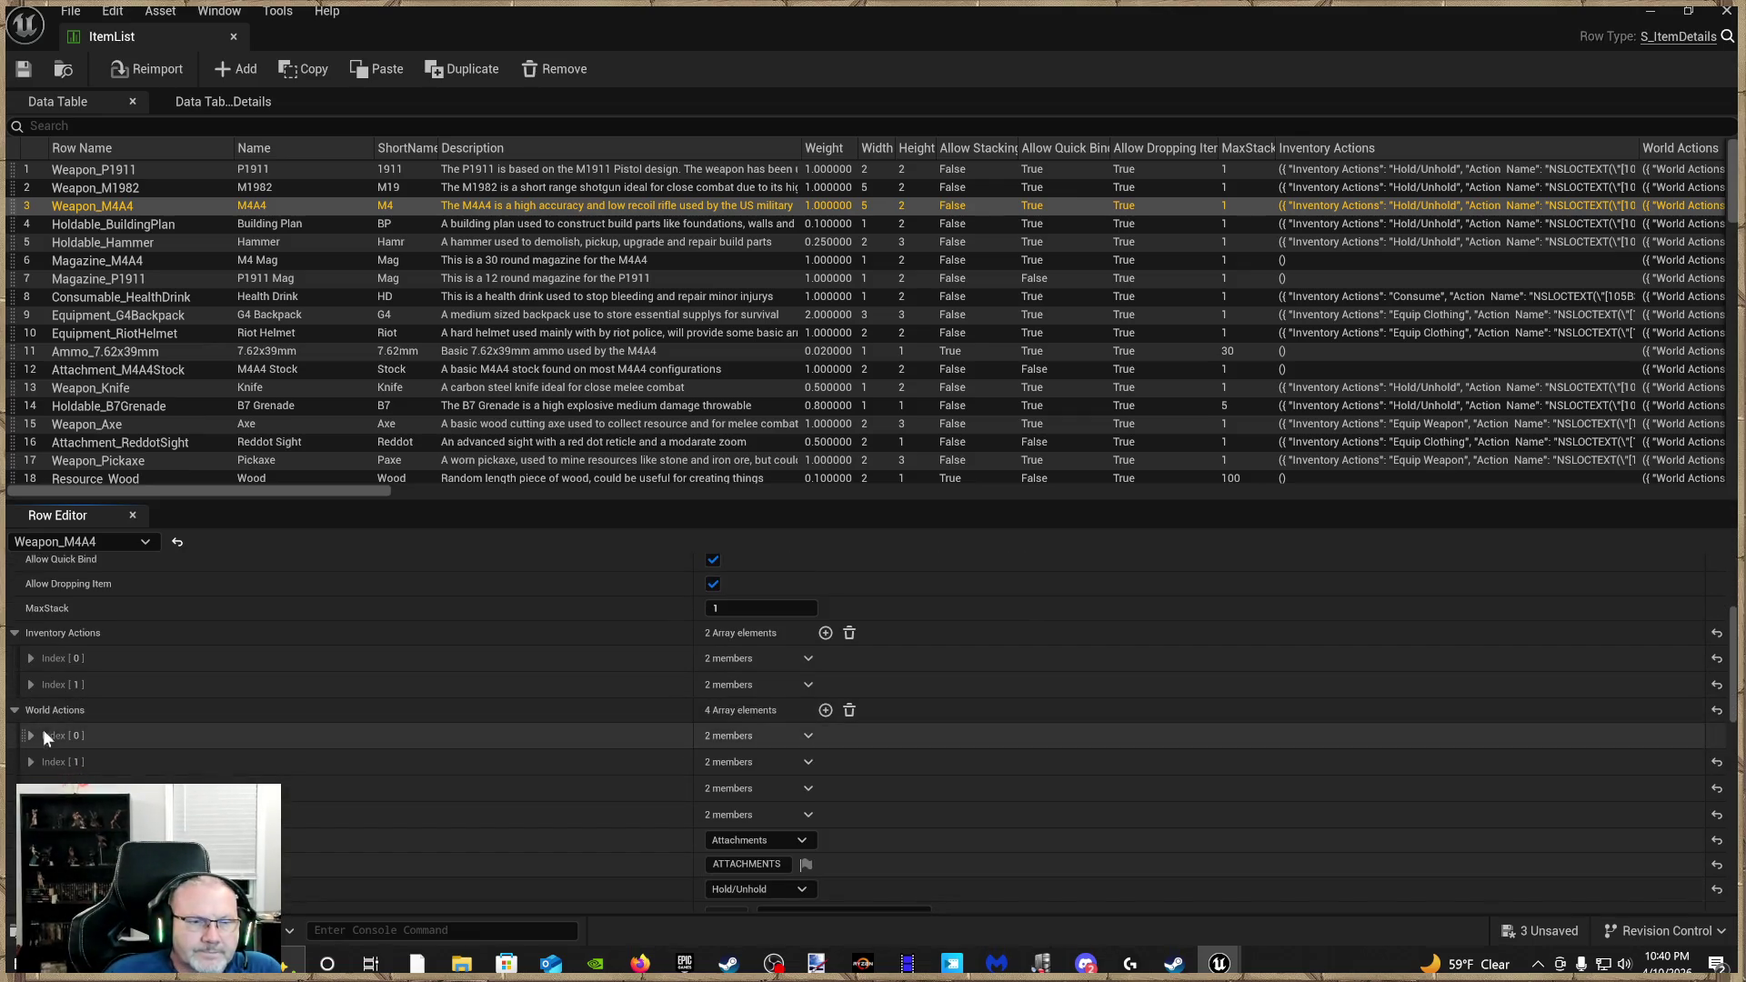
left_click(33, 683)
scroll(91, 719, "down", 6)
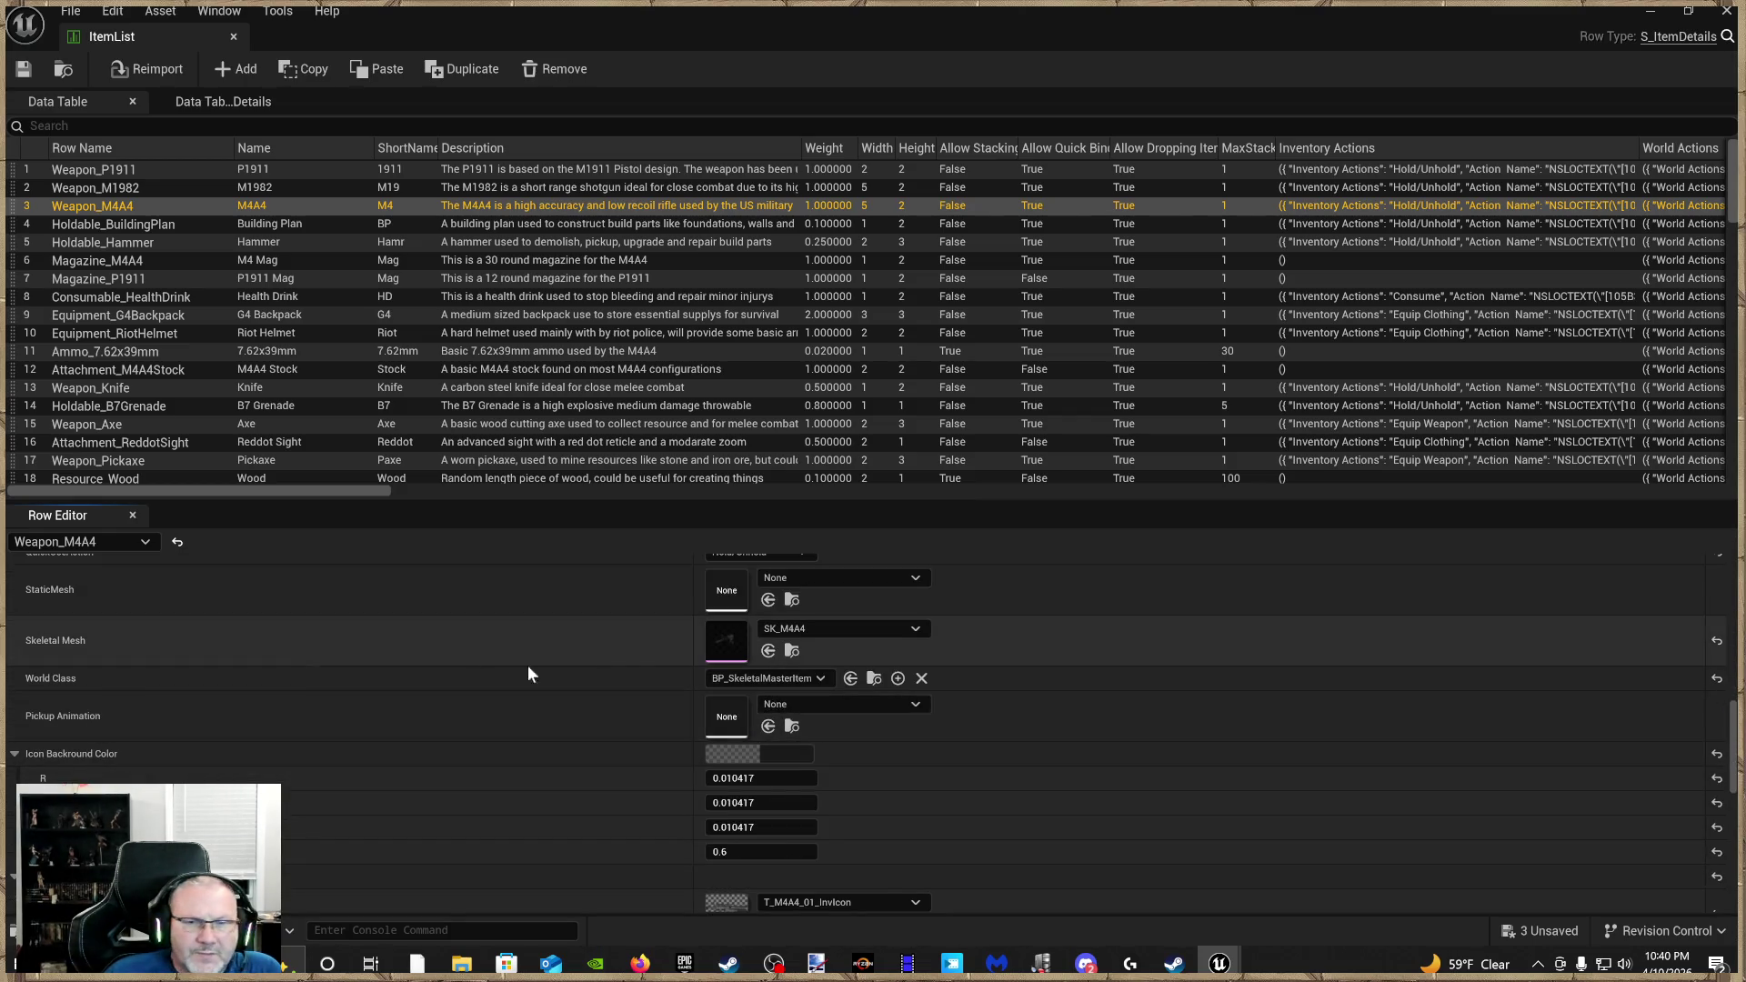
scroll(639, 670, "up", 2)
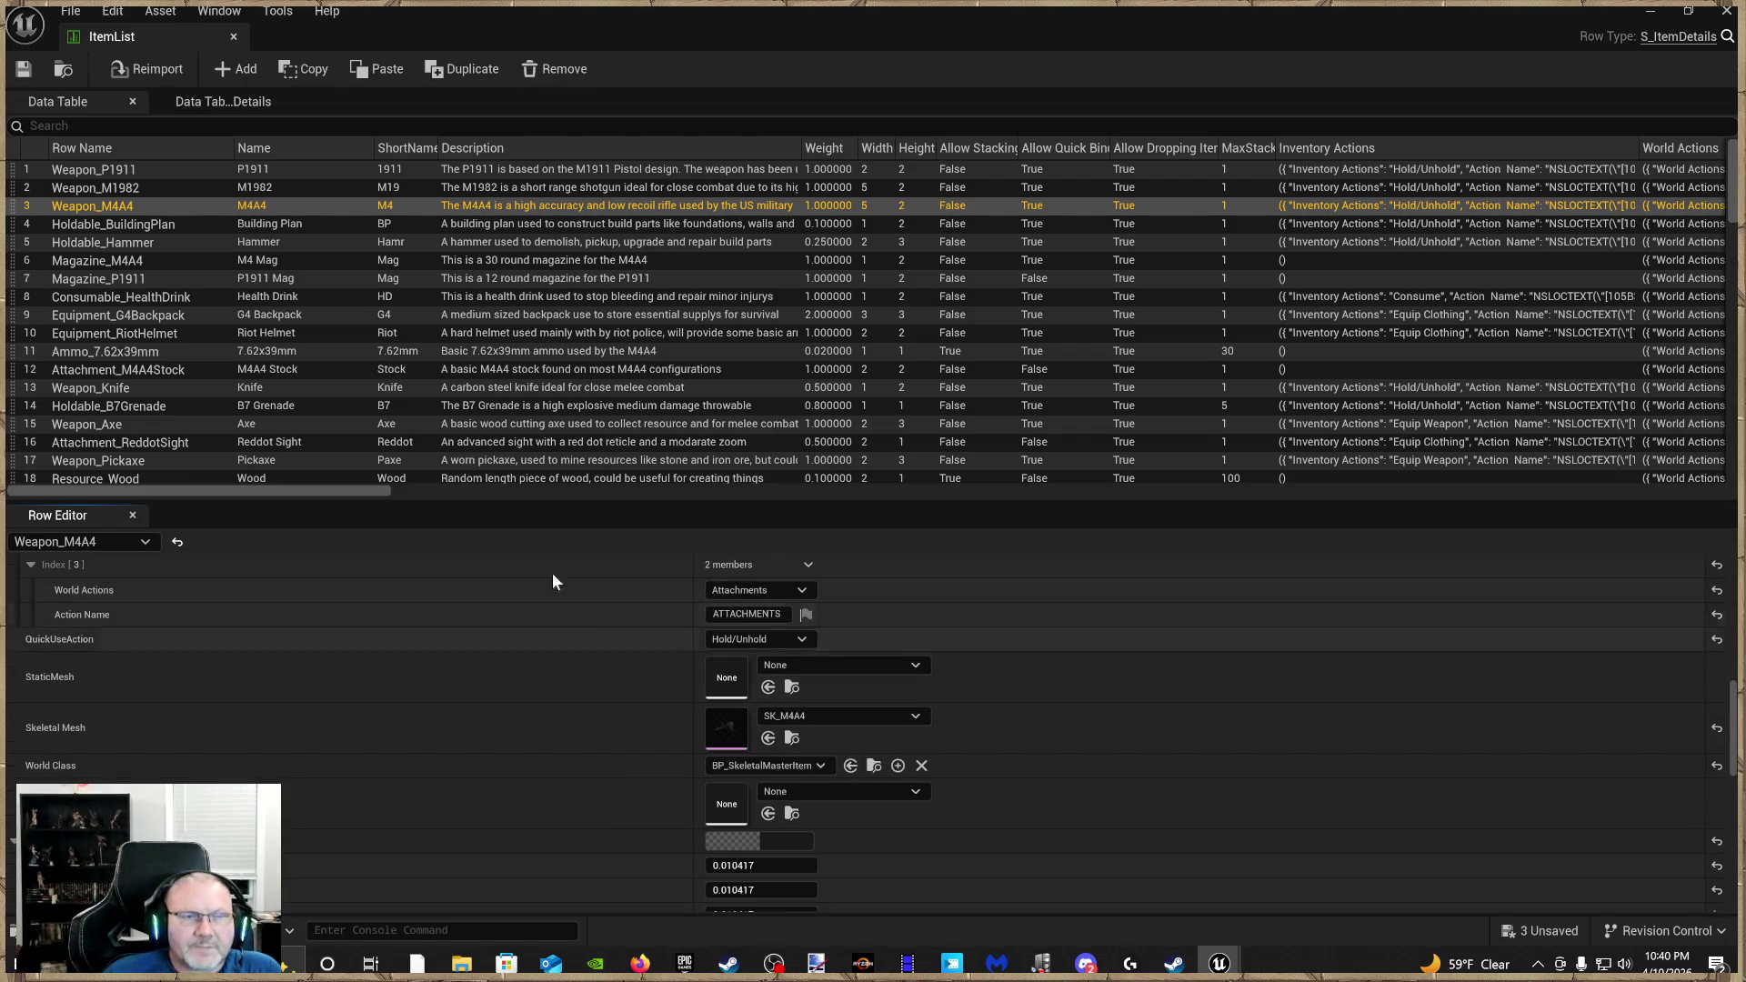
Close the ItemList data table and use Play From Here in the Showcase level
scroll(160, 409, "down", 20)
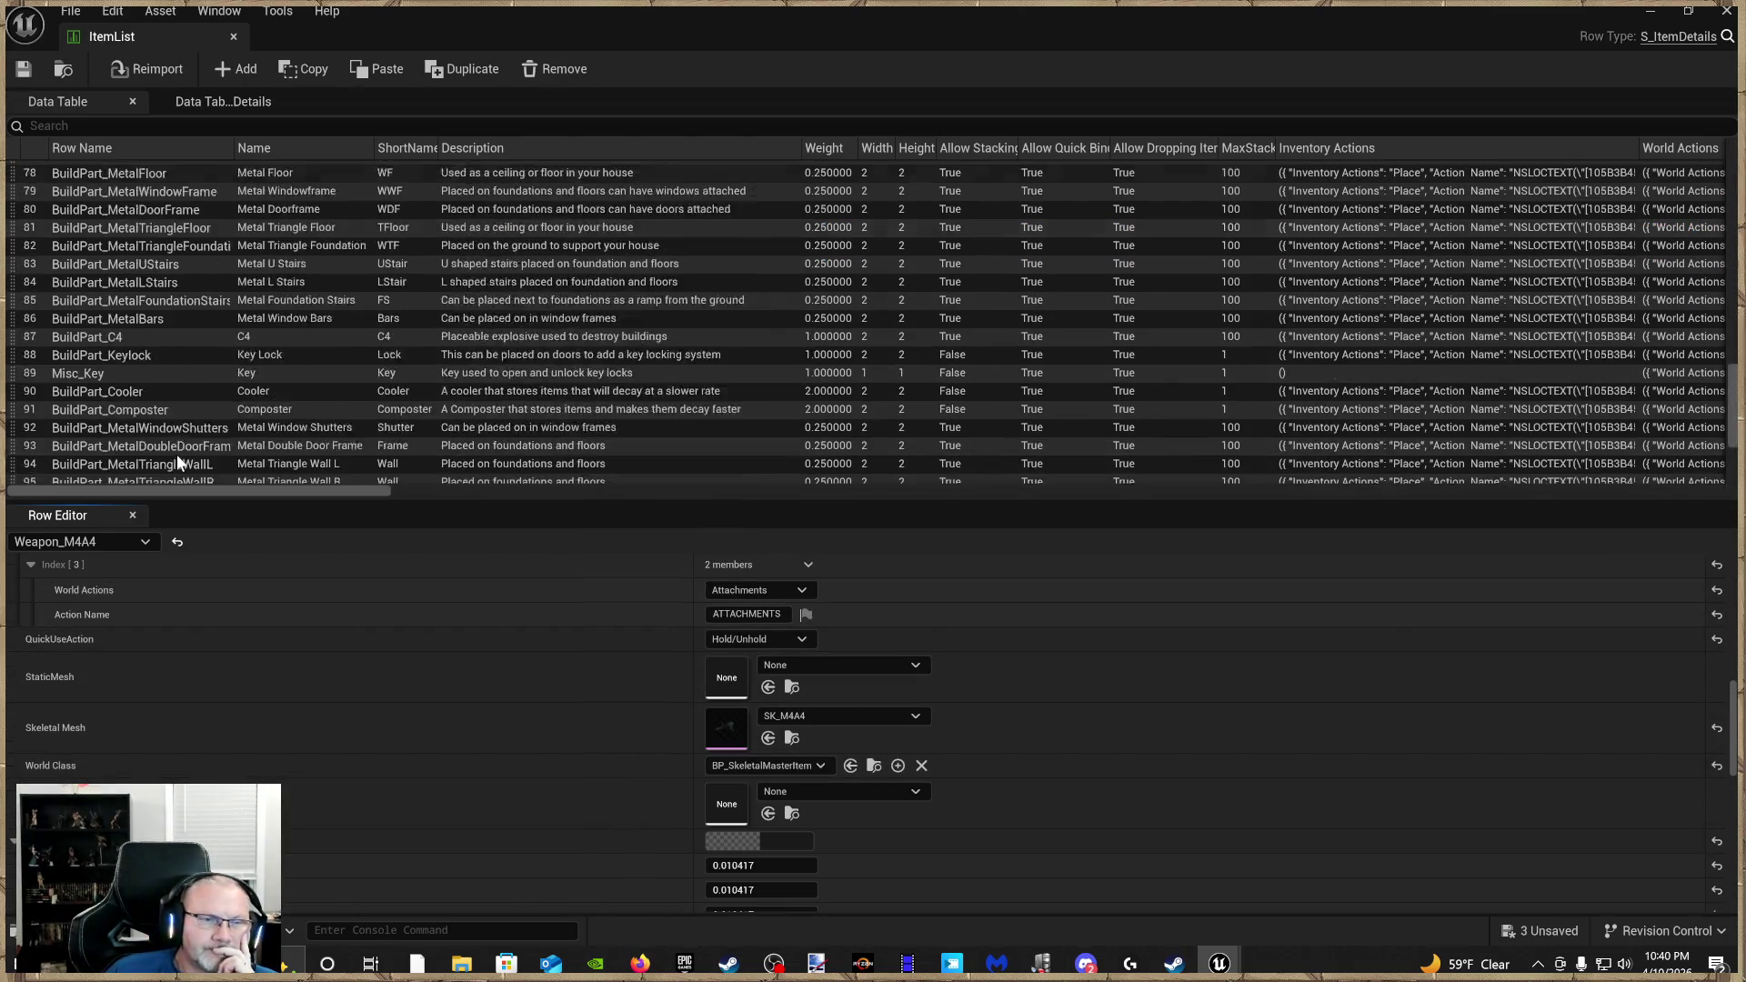
scroll(178, 454, "up", 12)
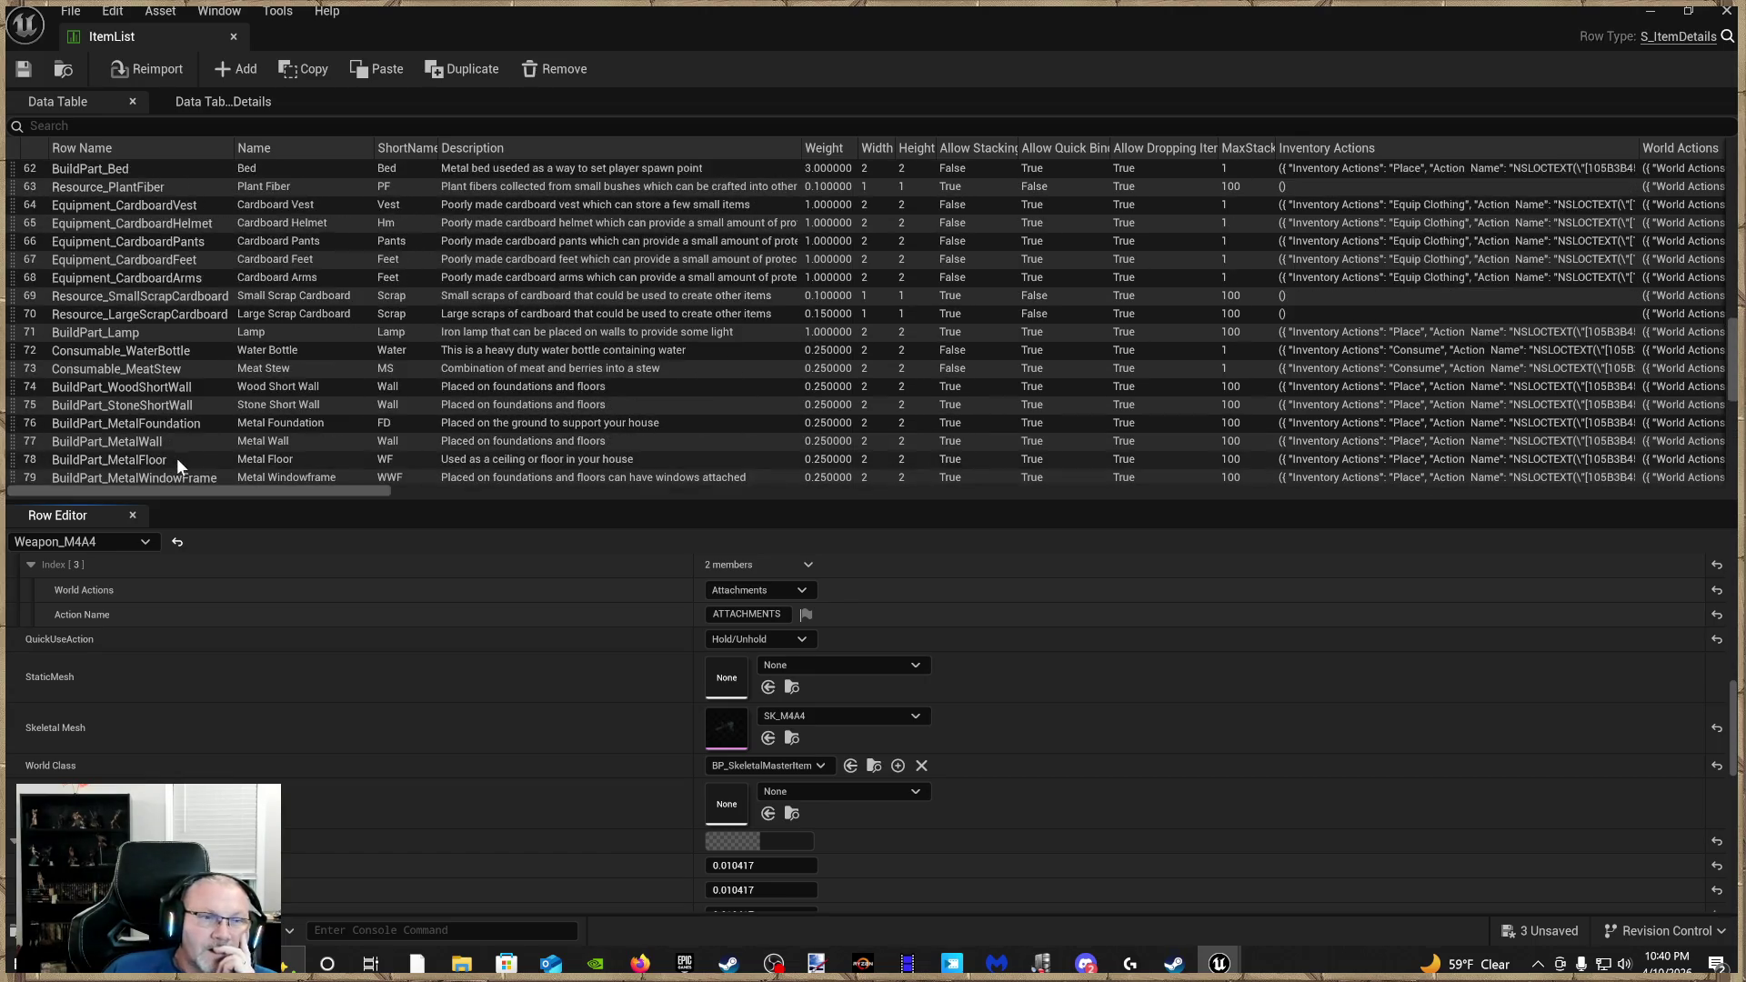
scroll(180, 460, "up", 12)
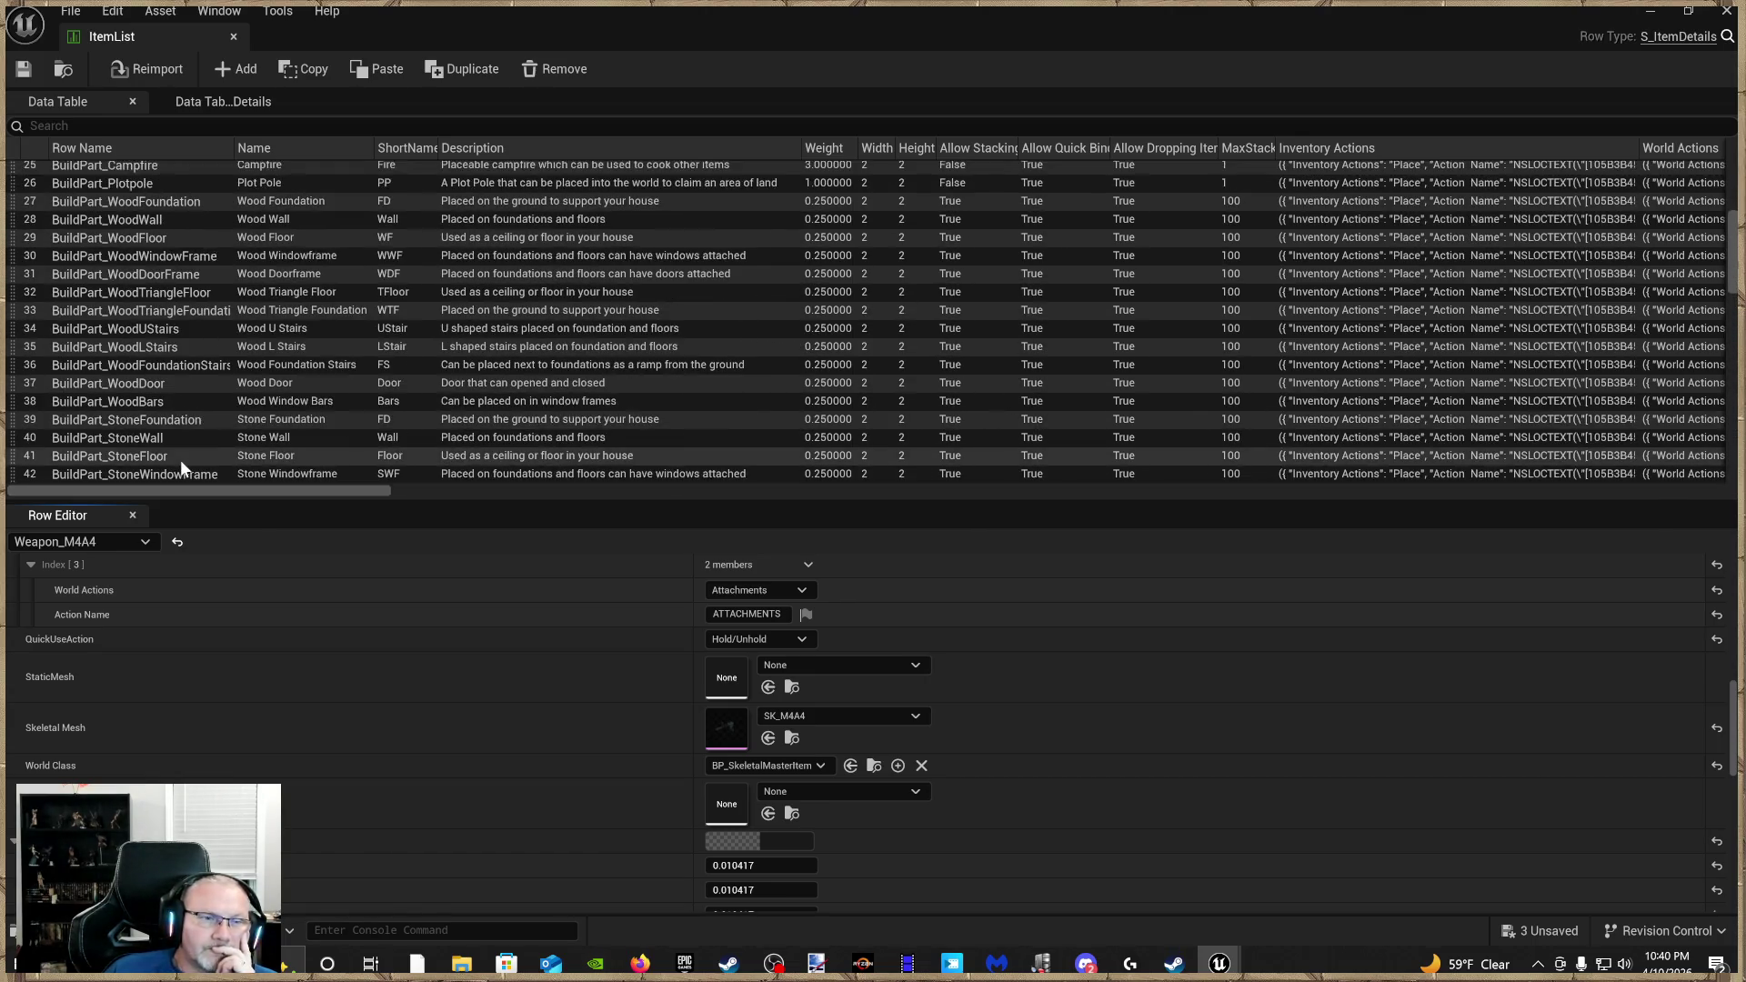
scroll(182, 464, "down", 1)
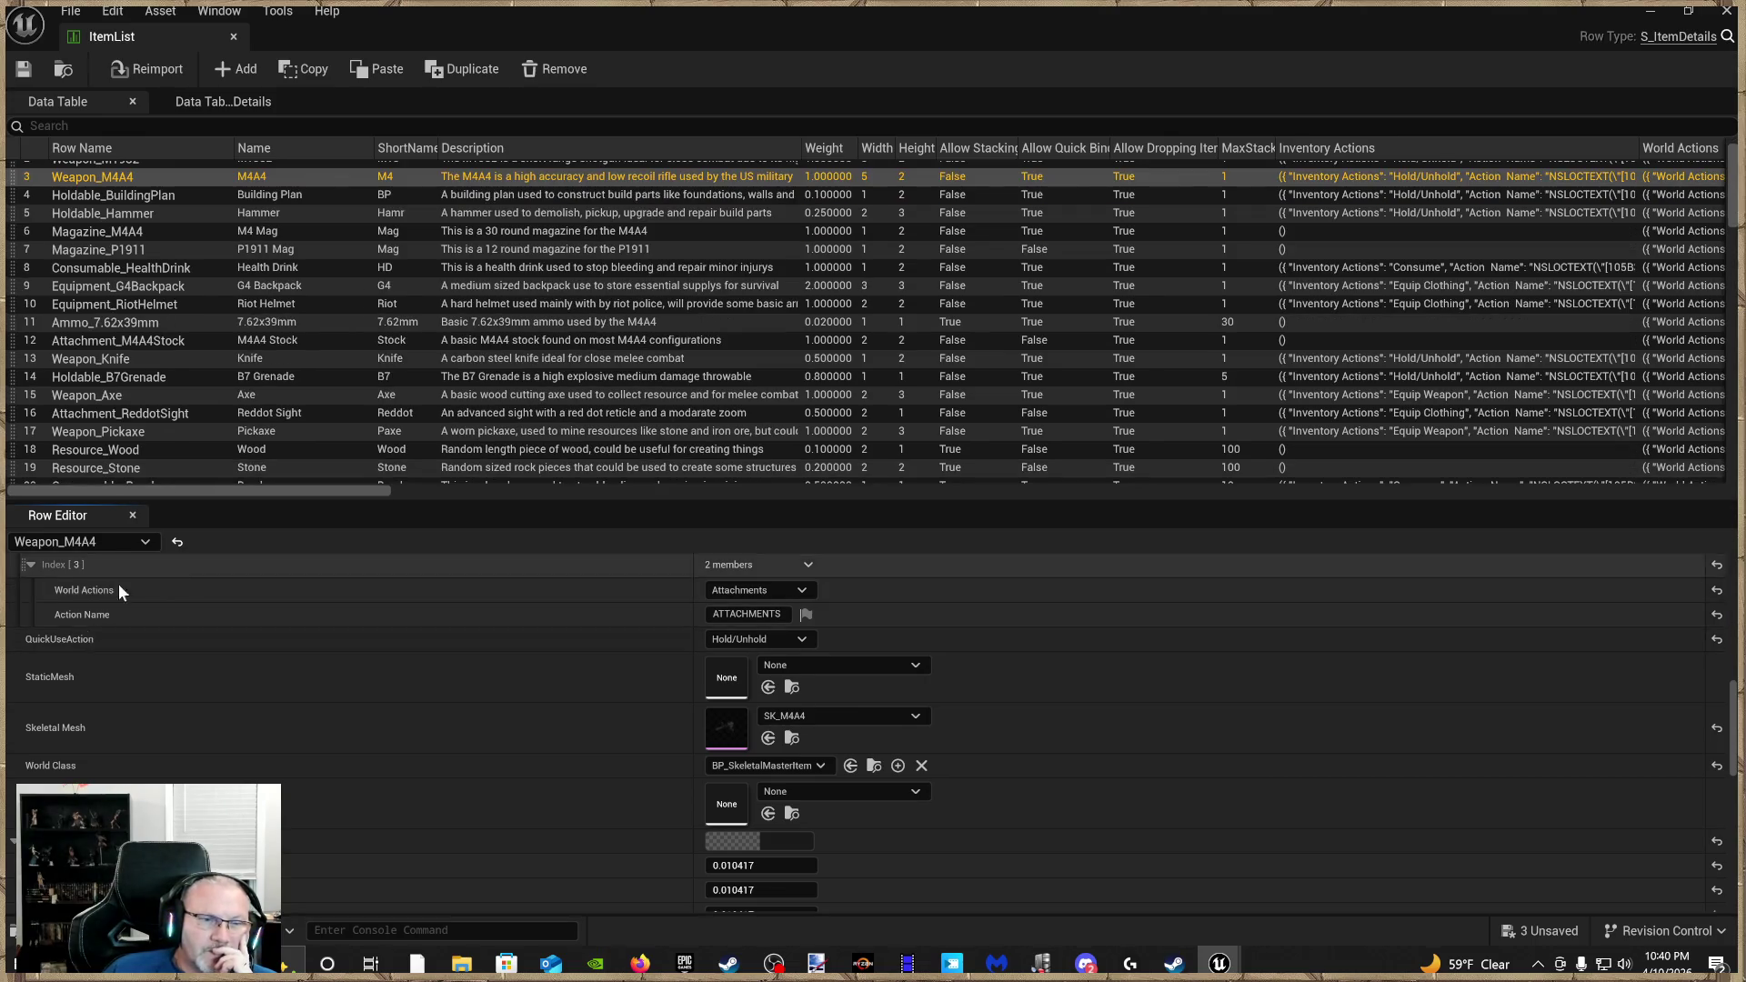
scroll(145, 636, "down", 2)
scroll(182, 701, "up", 10)
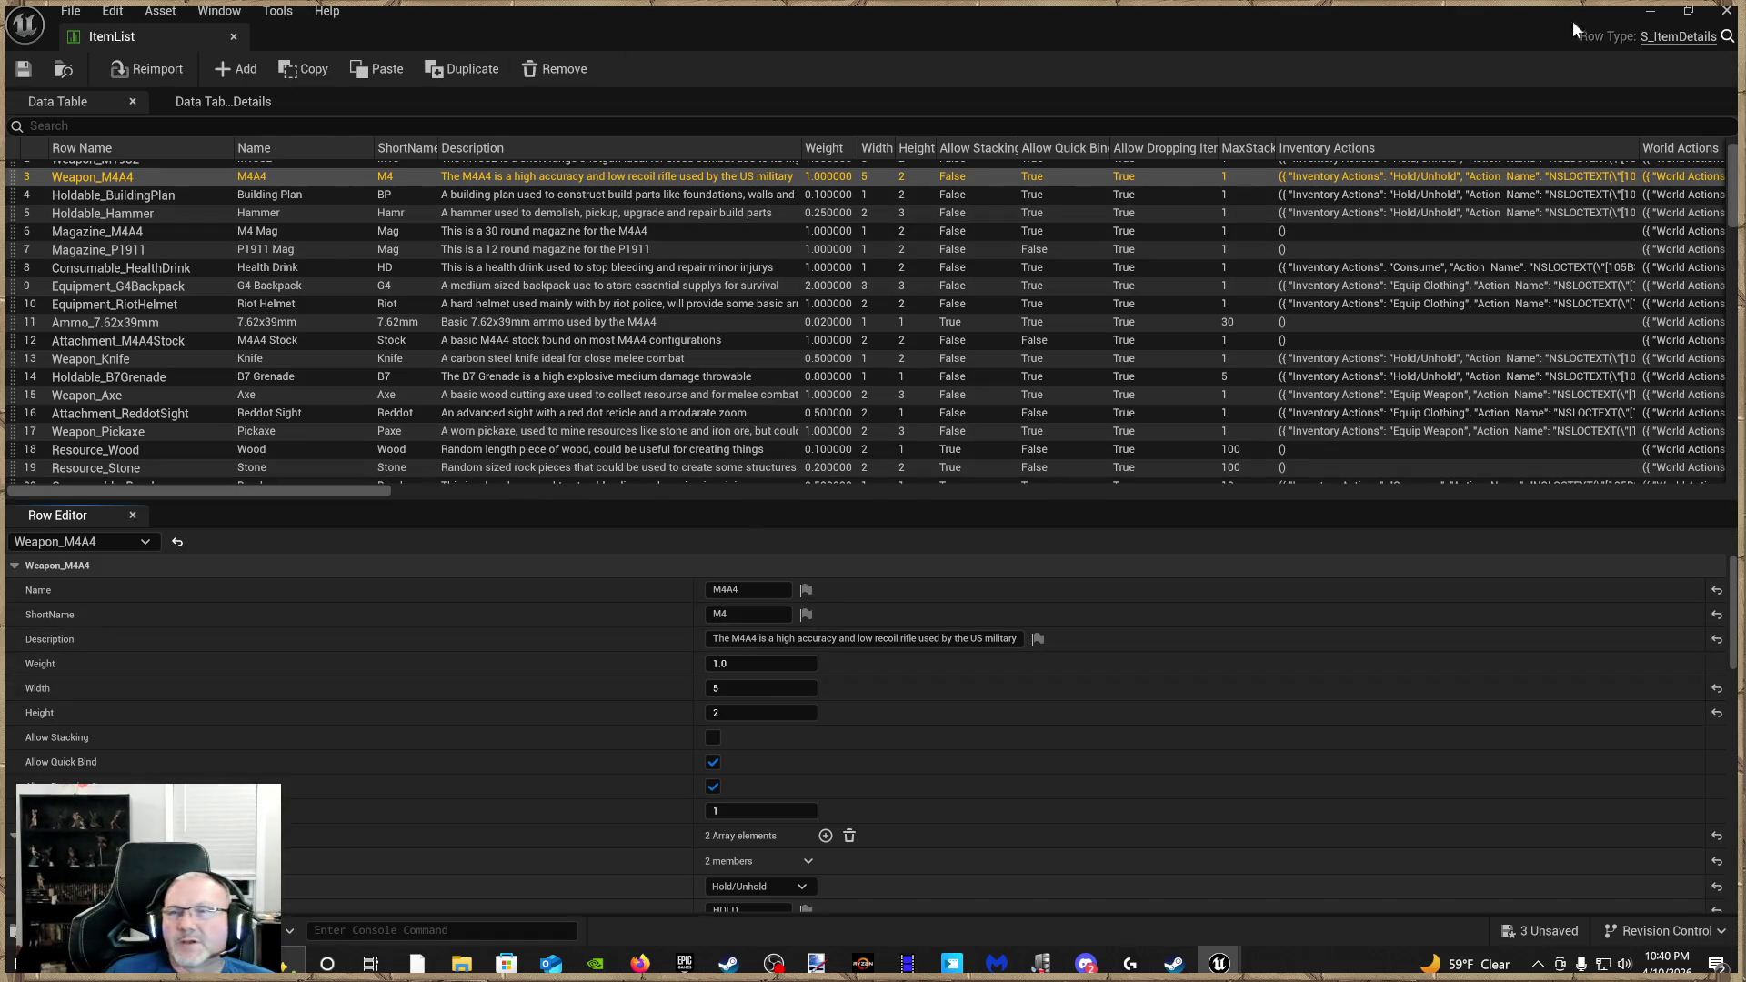
left_click(1726, 12)
right_click(851, 719)
left_click(878, 729)
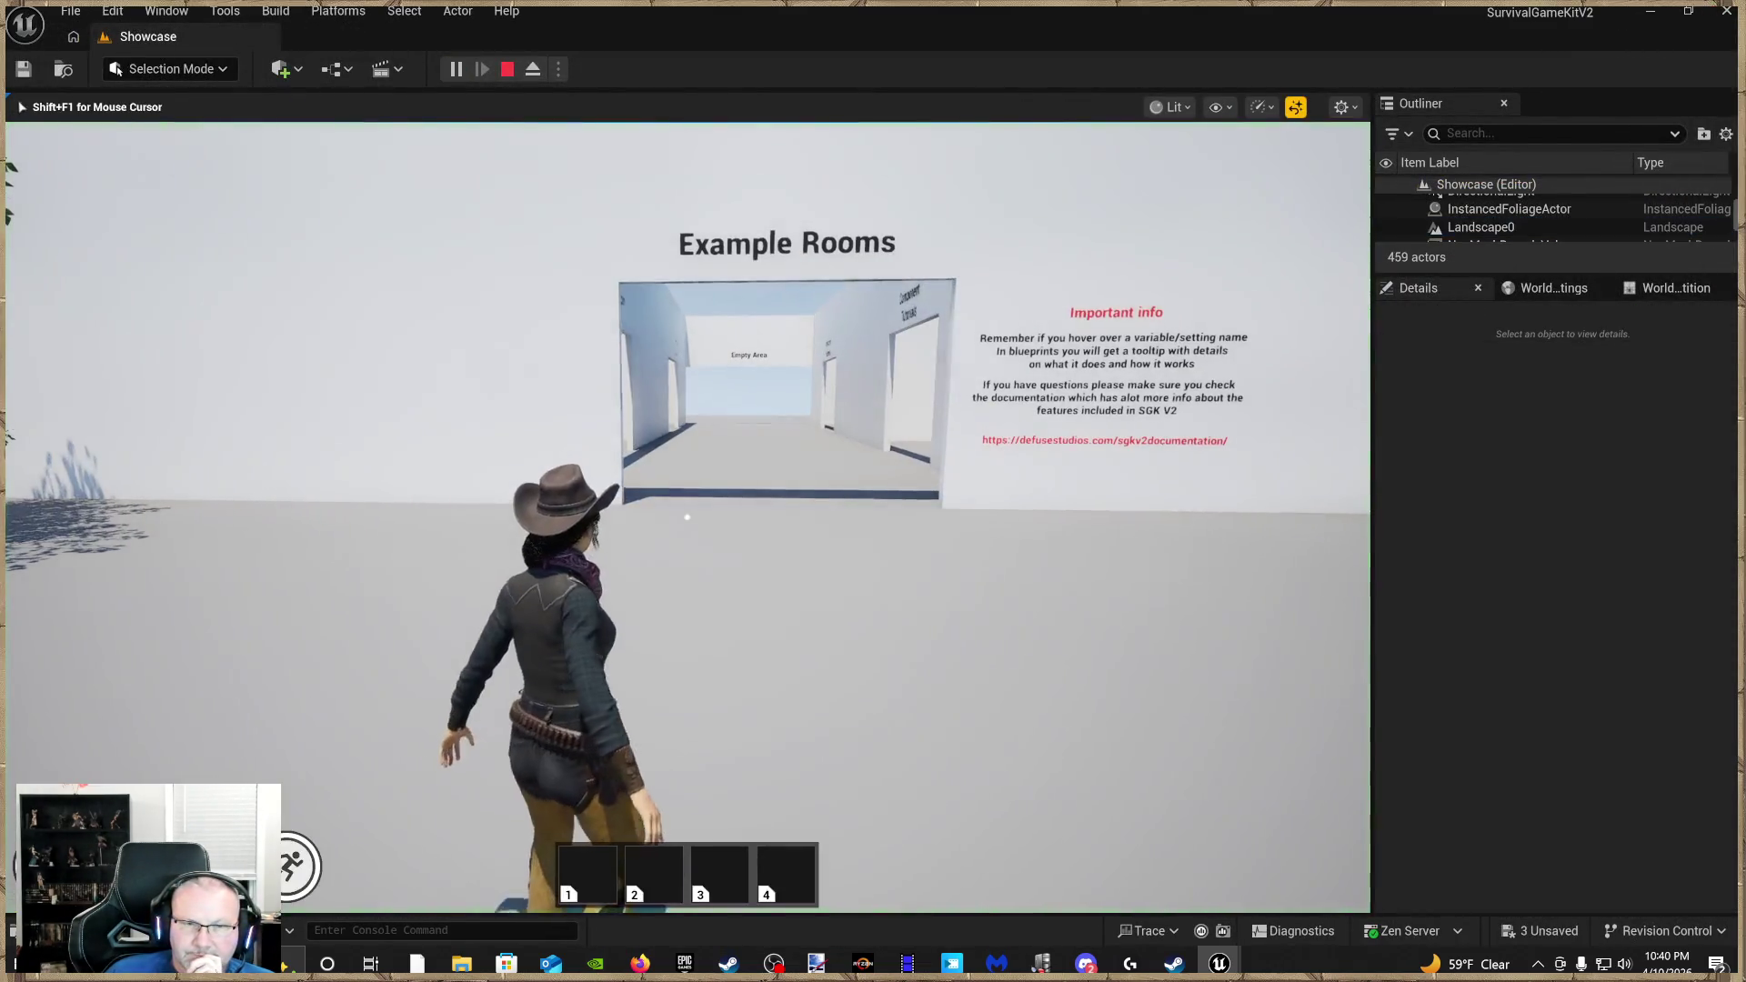
Run the character past Example Rooms up to the Stances wall
mouse_move(687, 516)
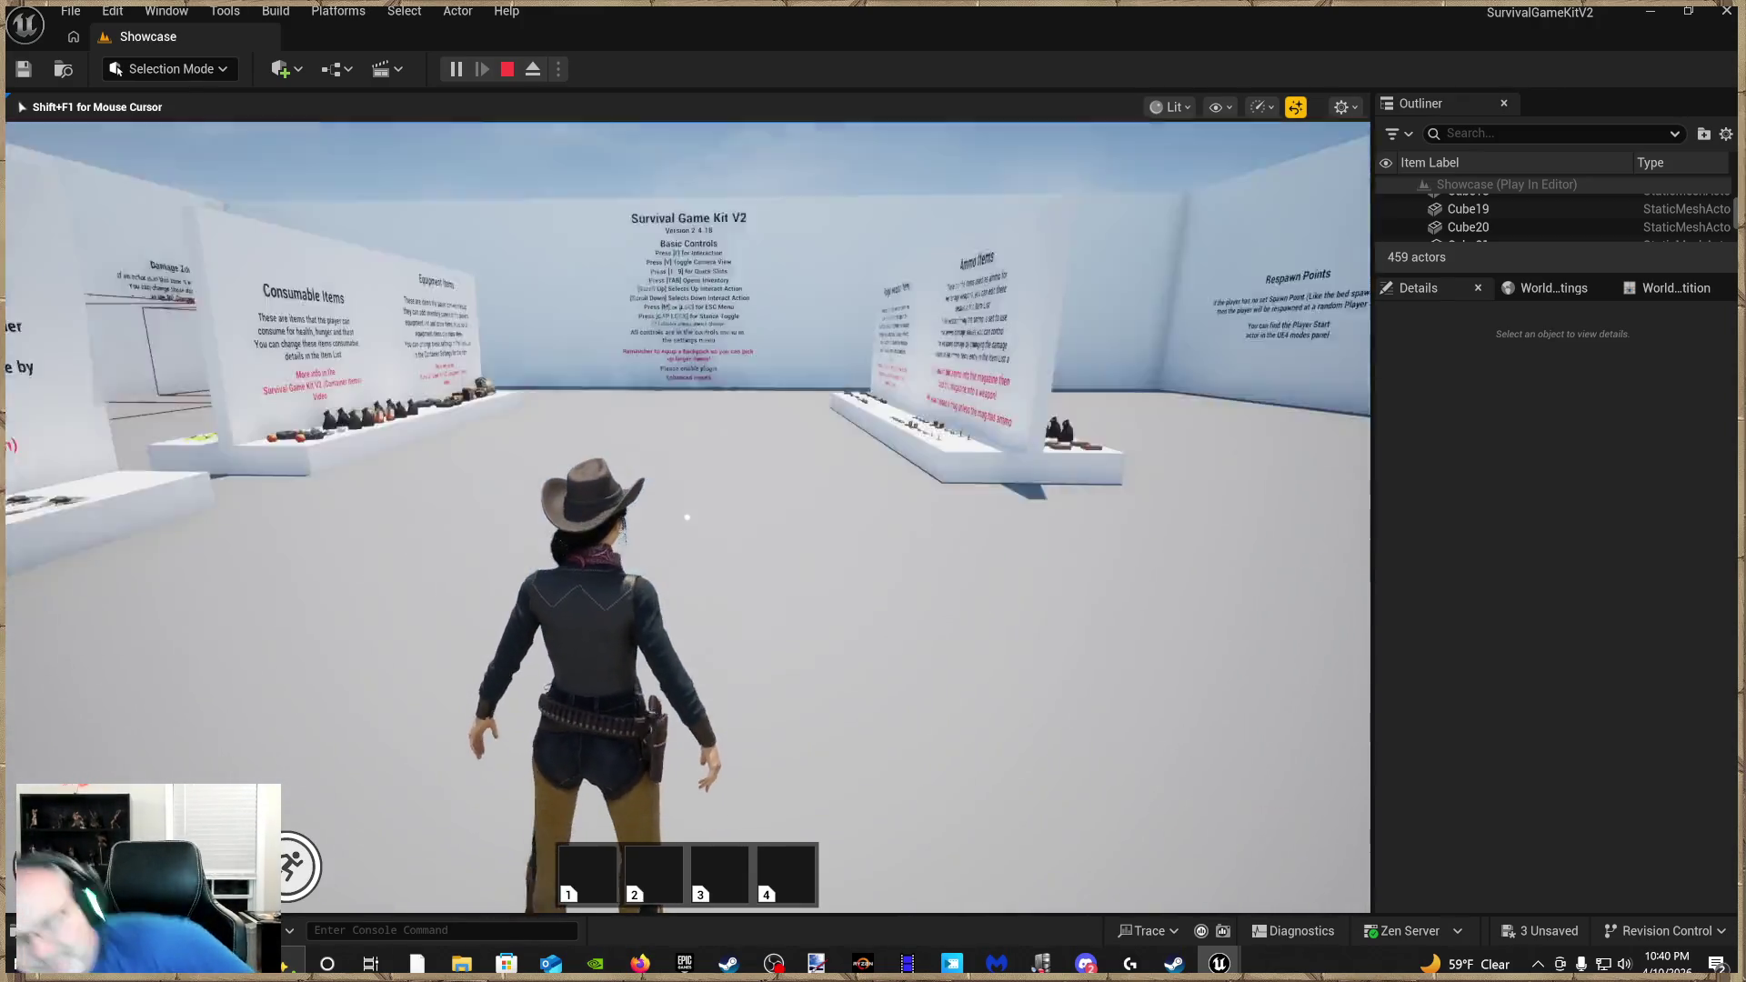
key("w")
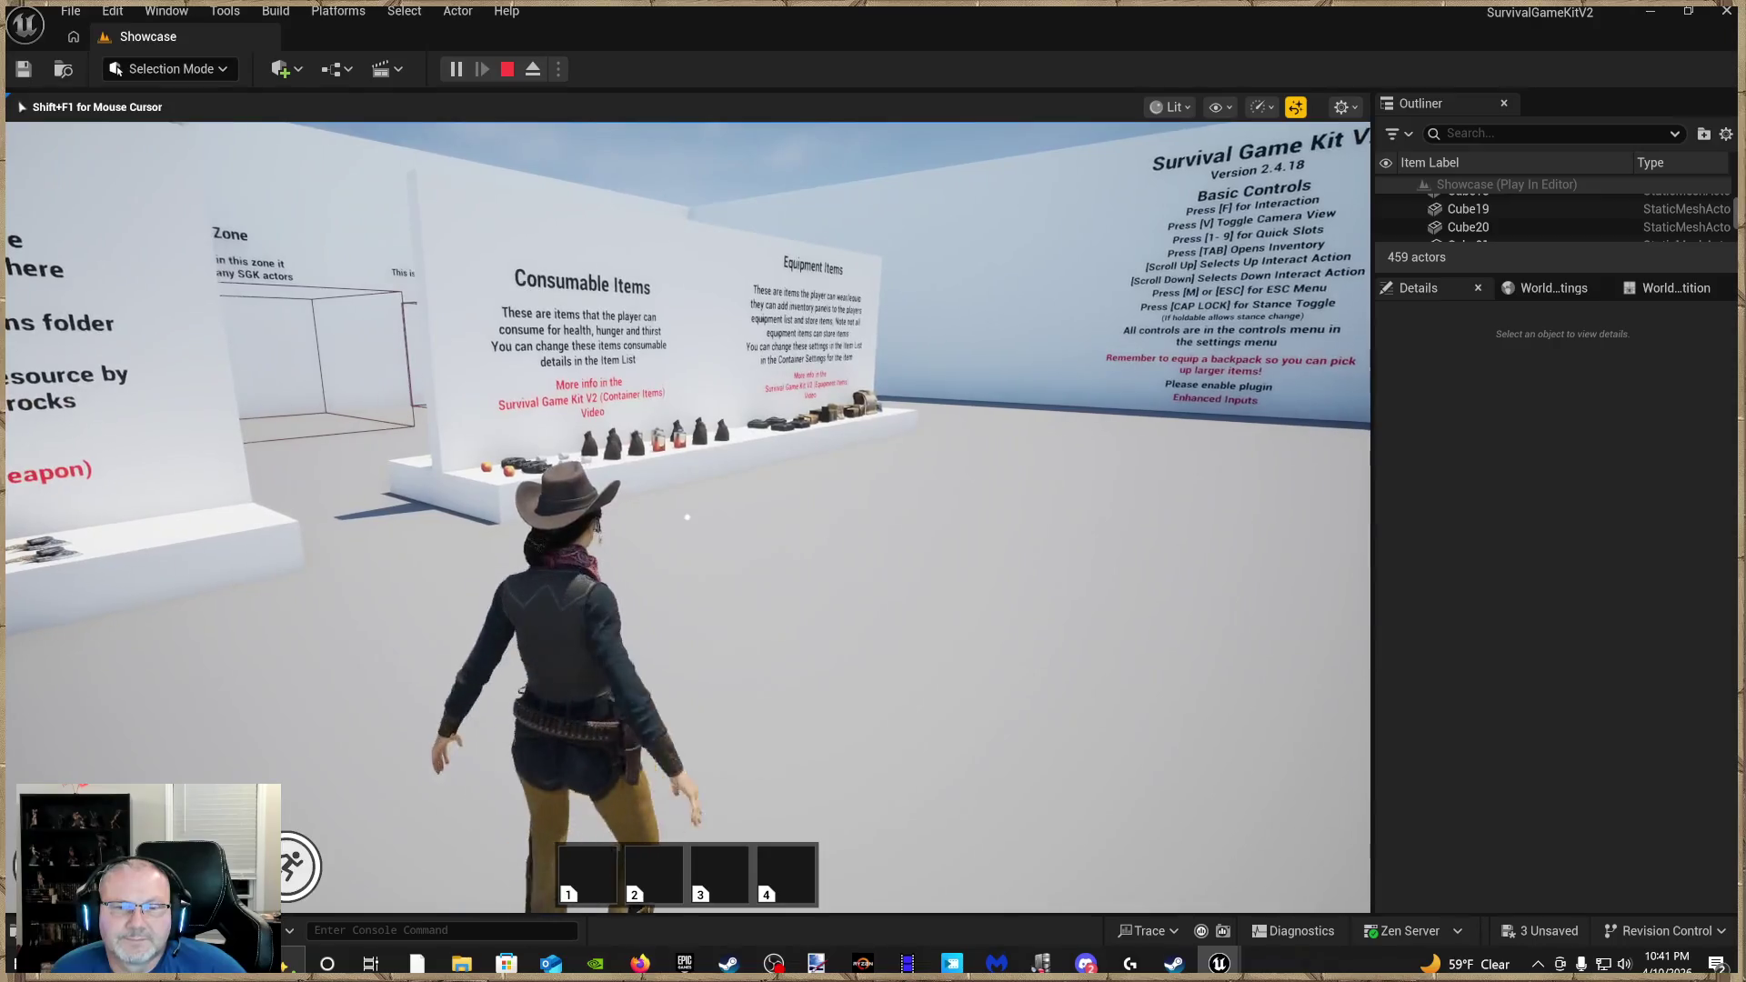
key("w")
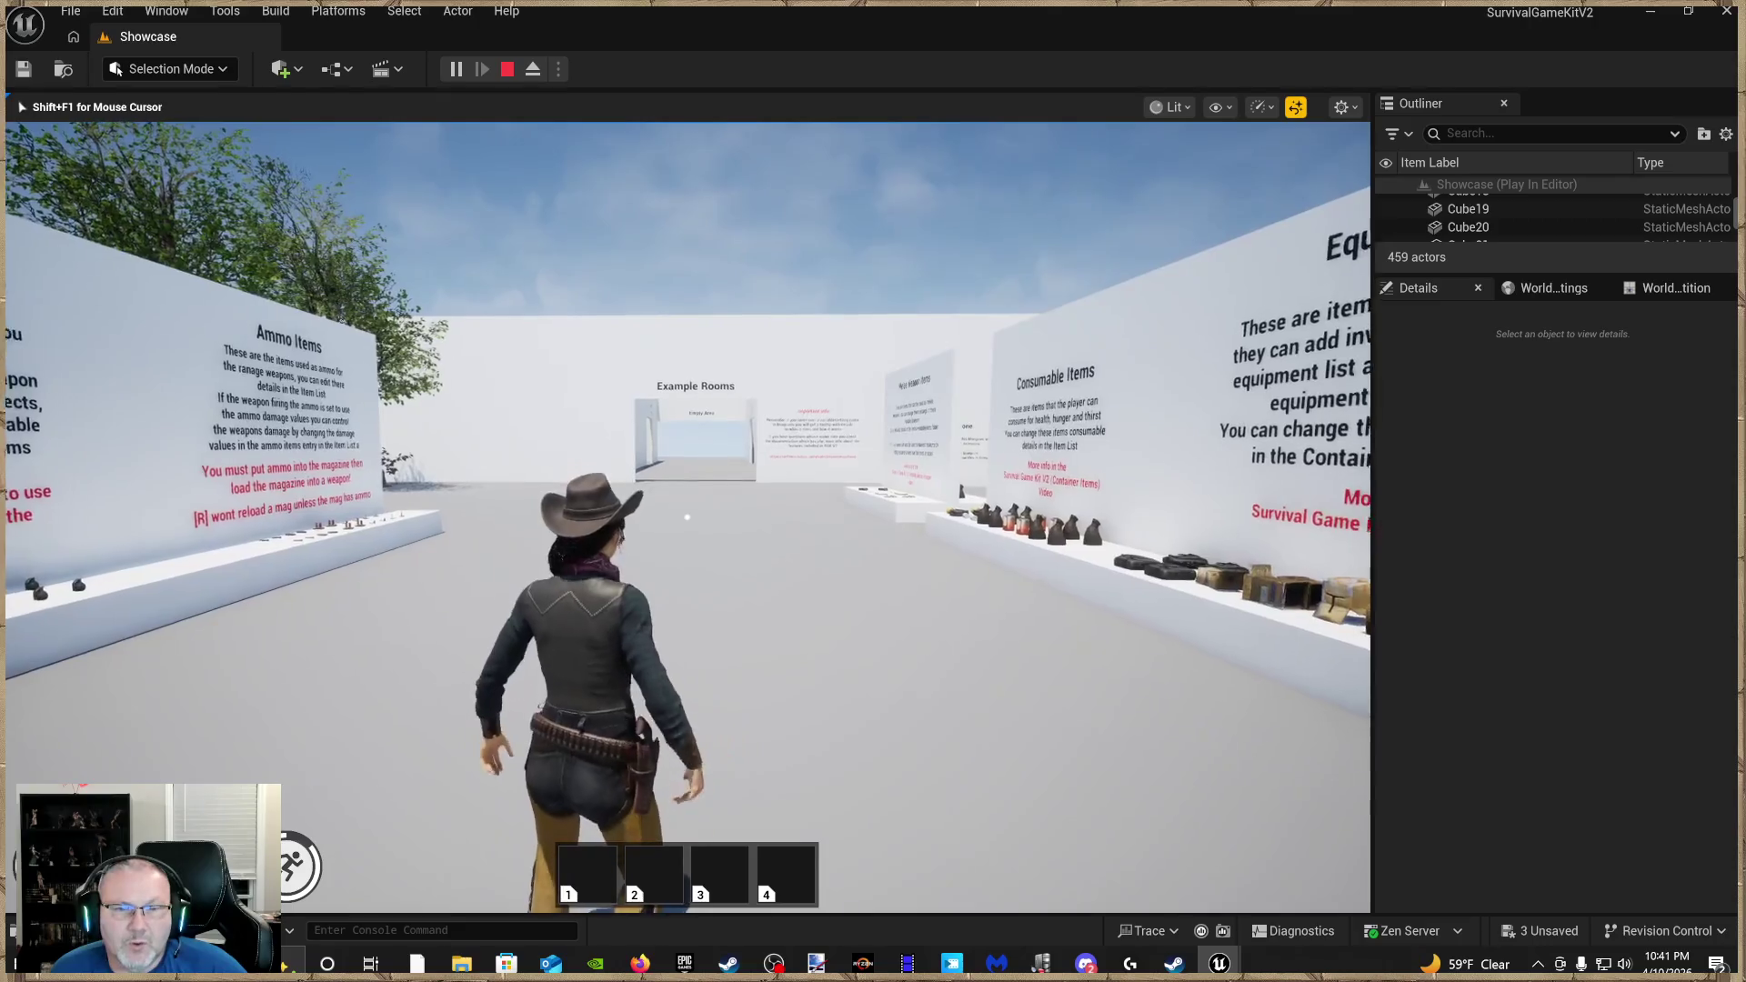
key("w")
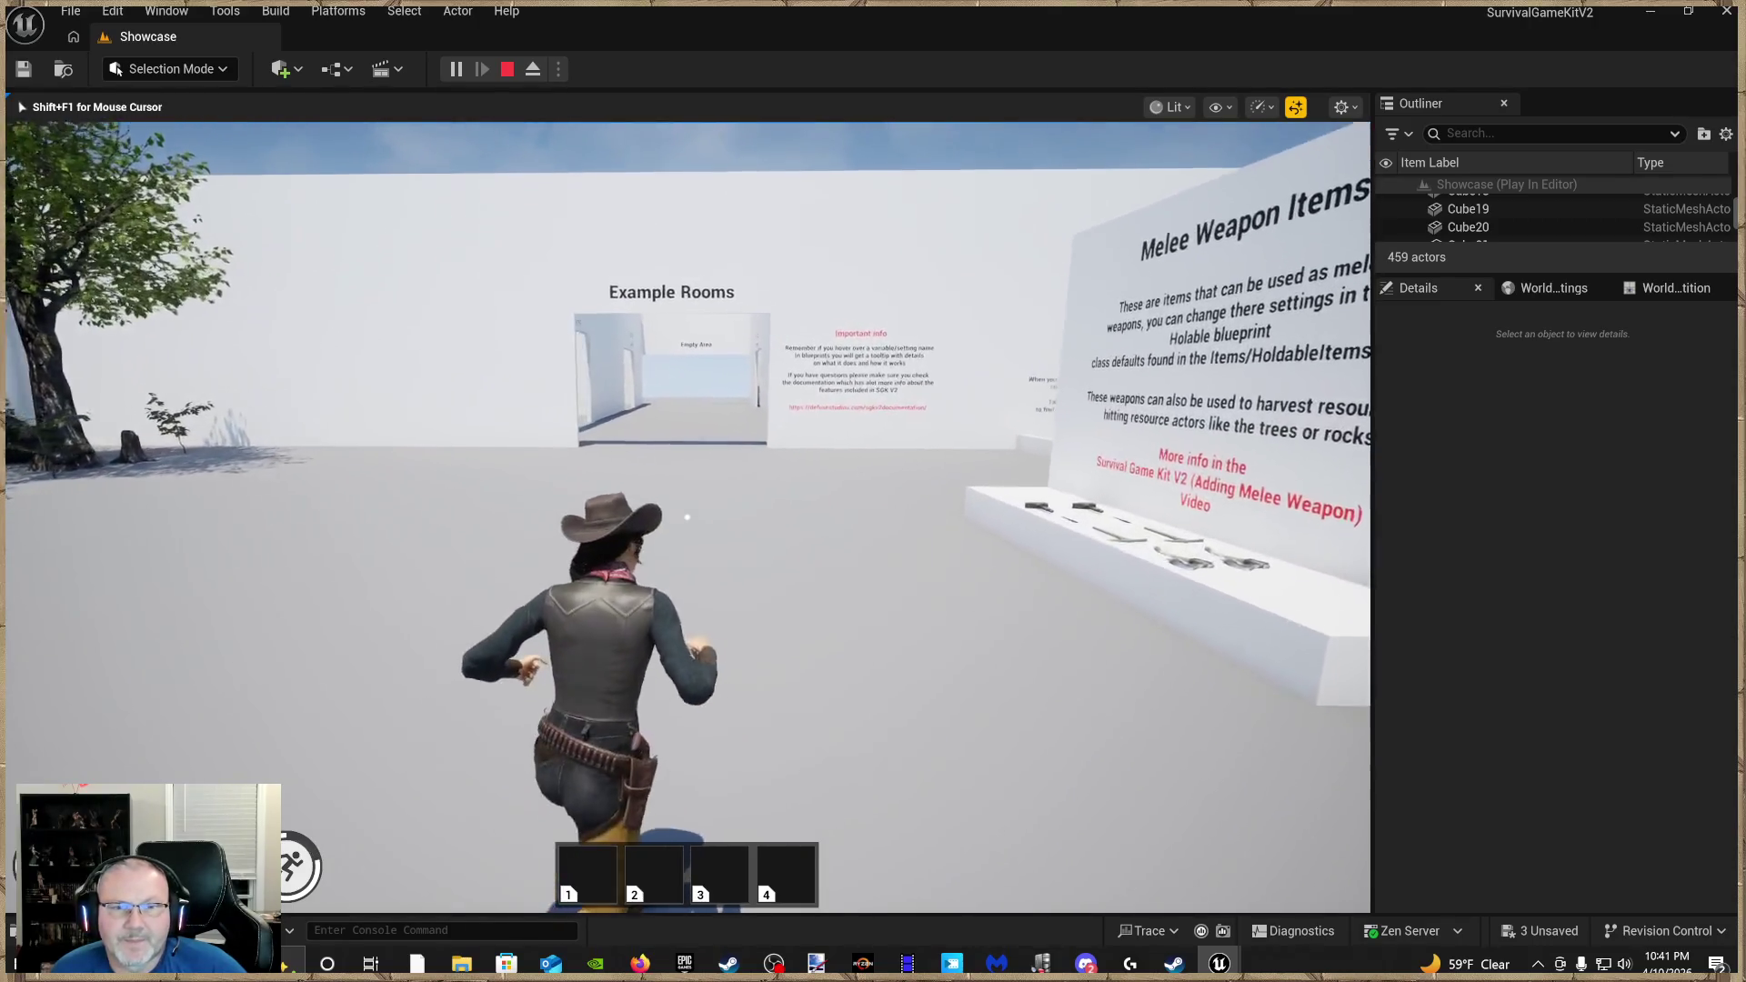
key("w")
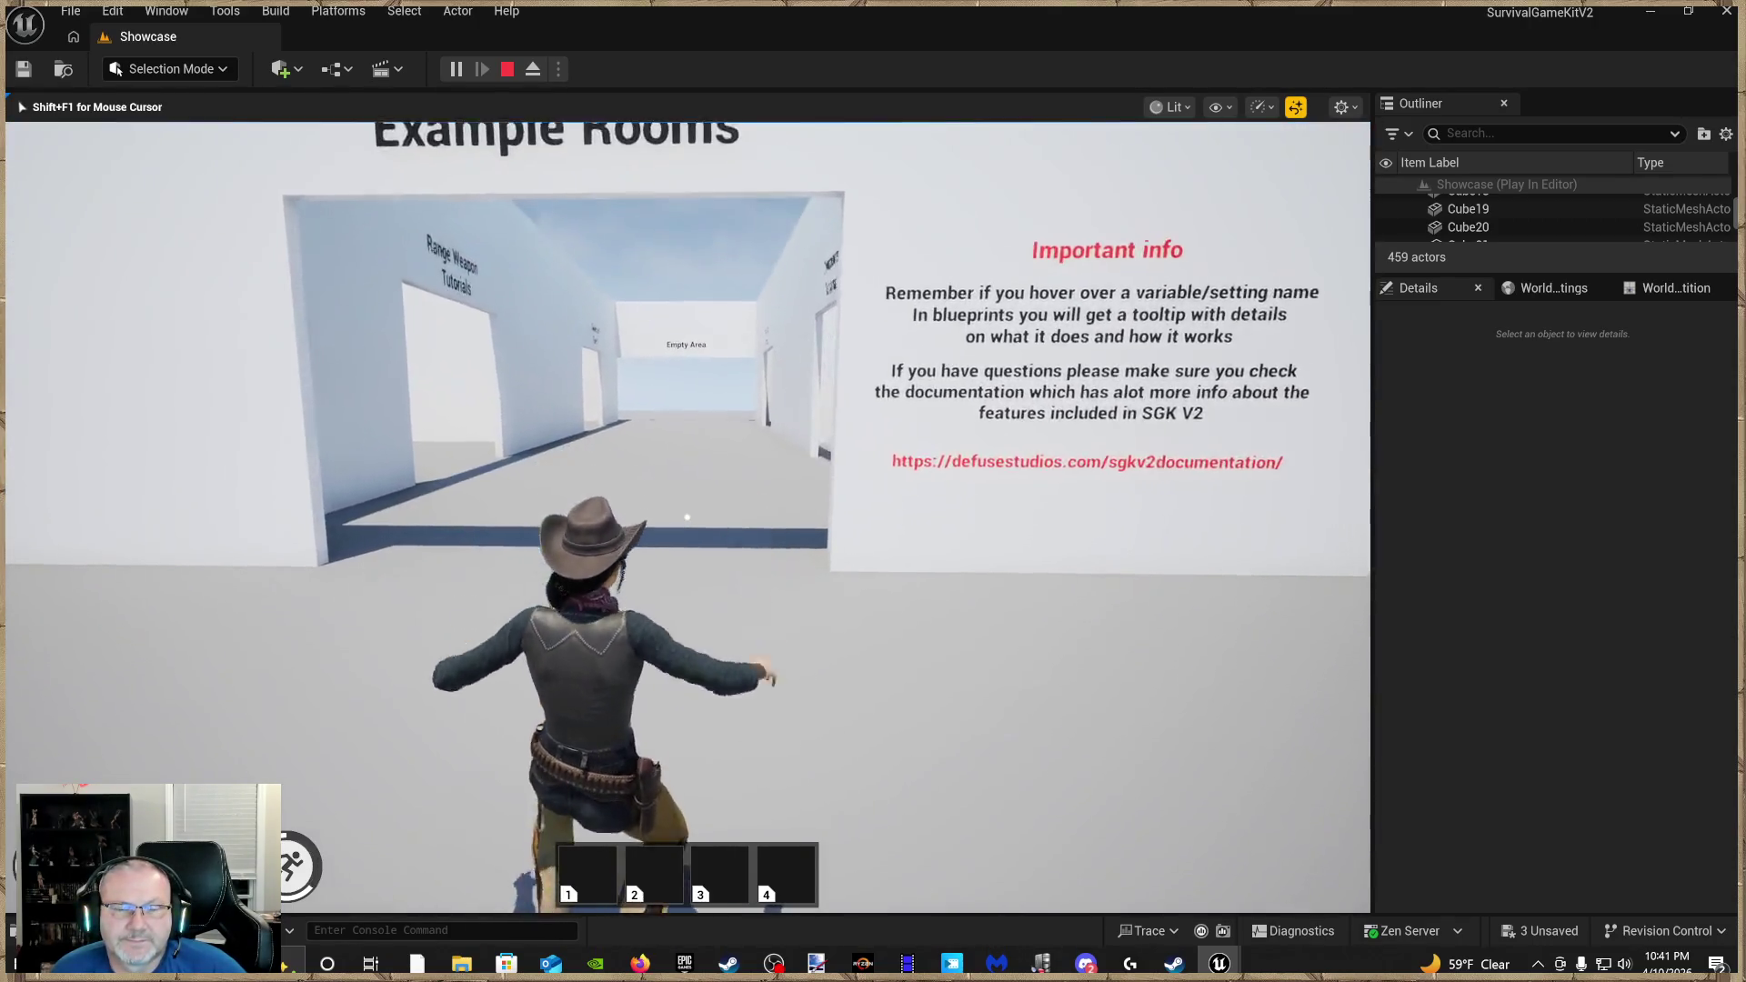
key("w")
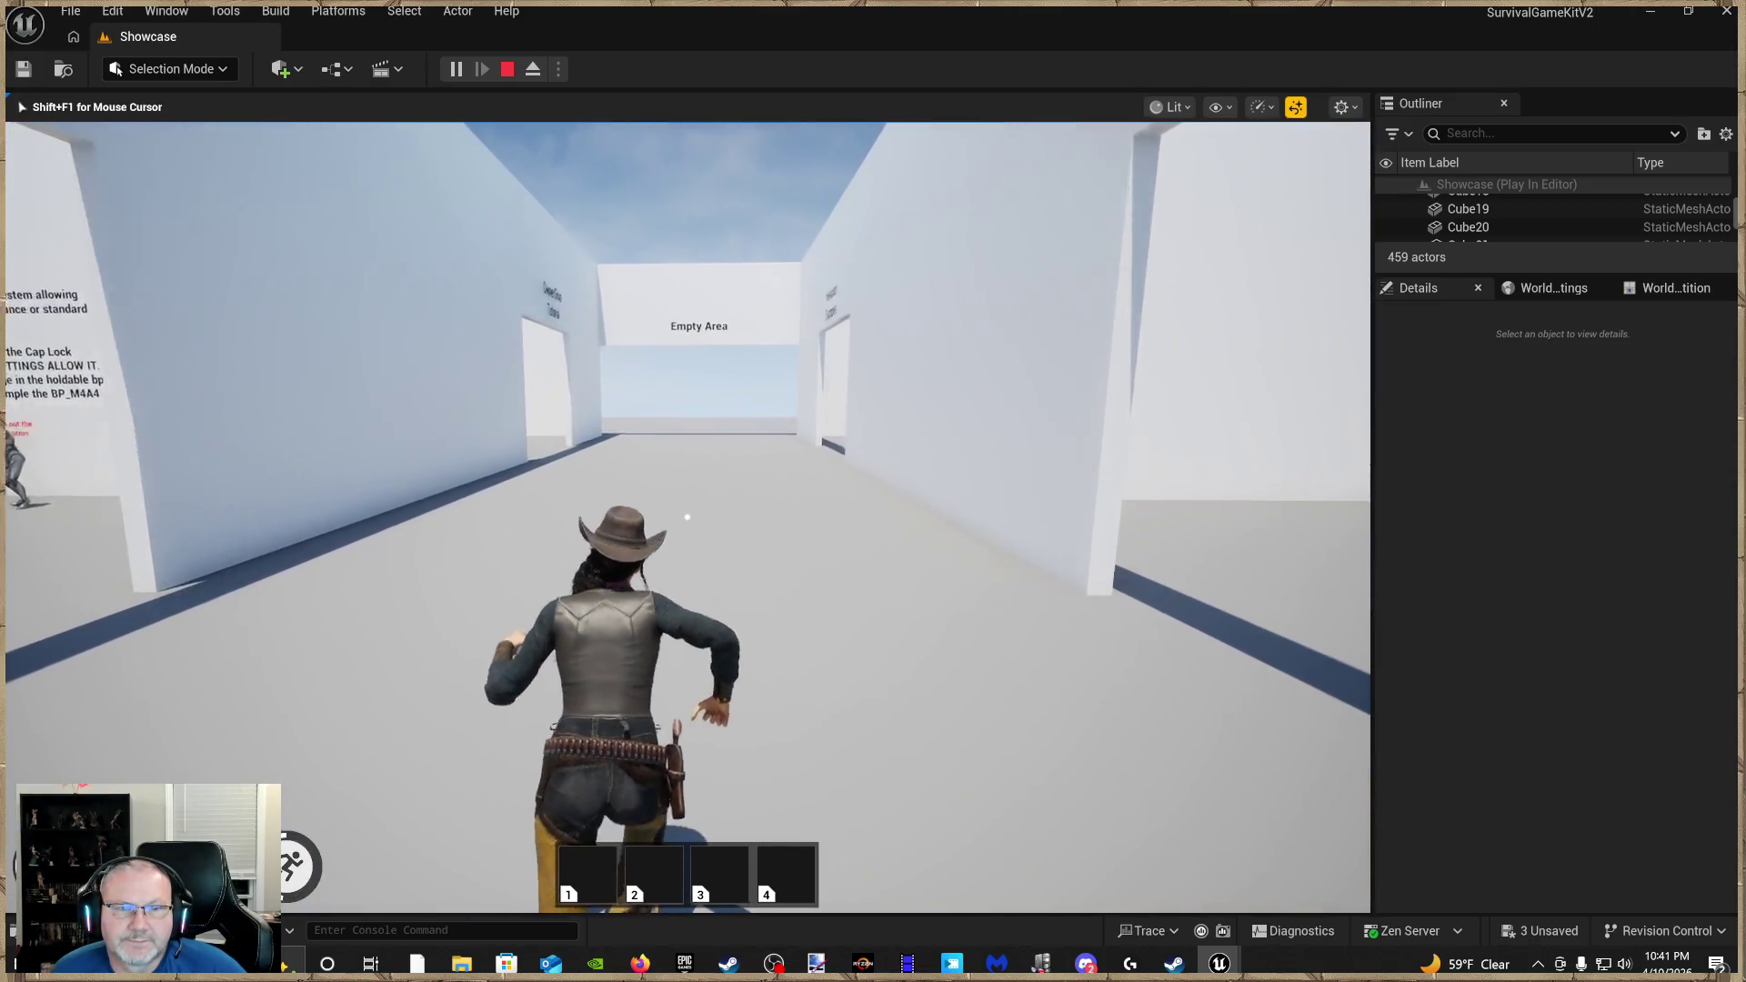
key("w")
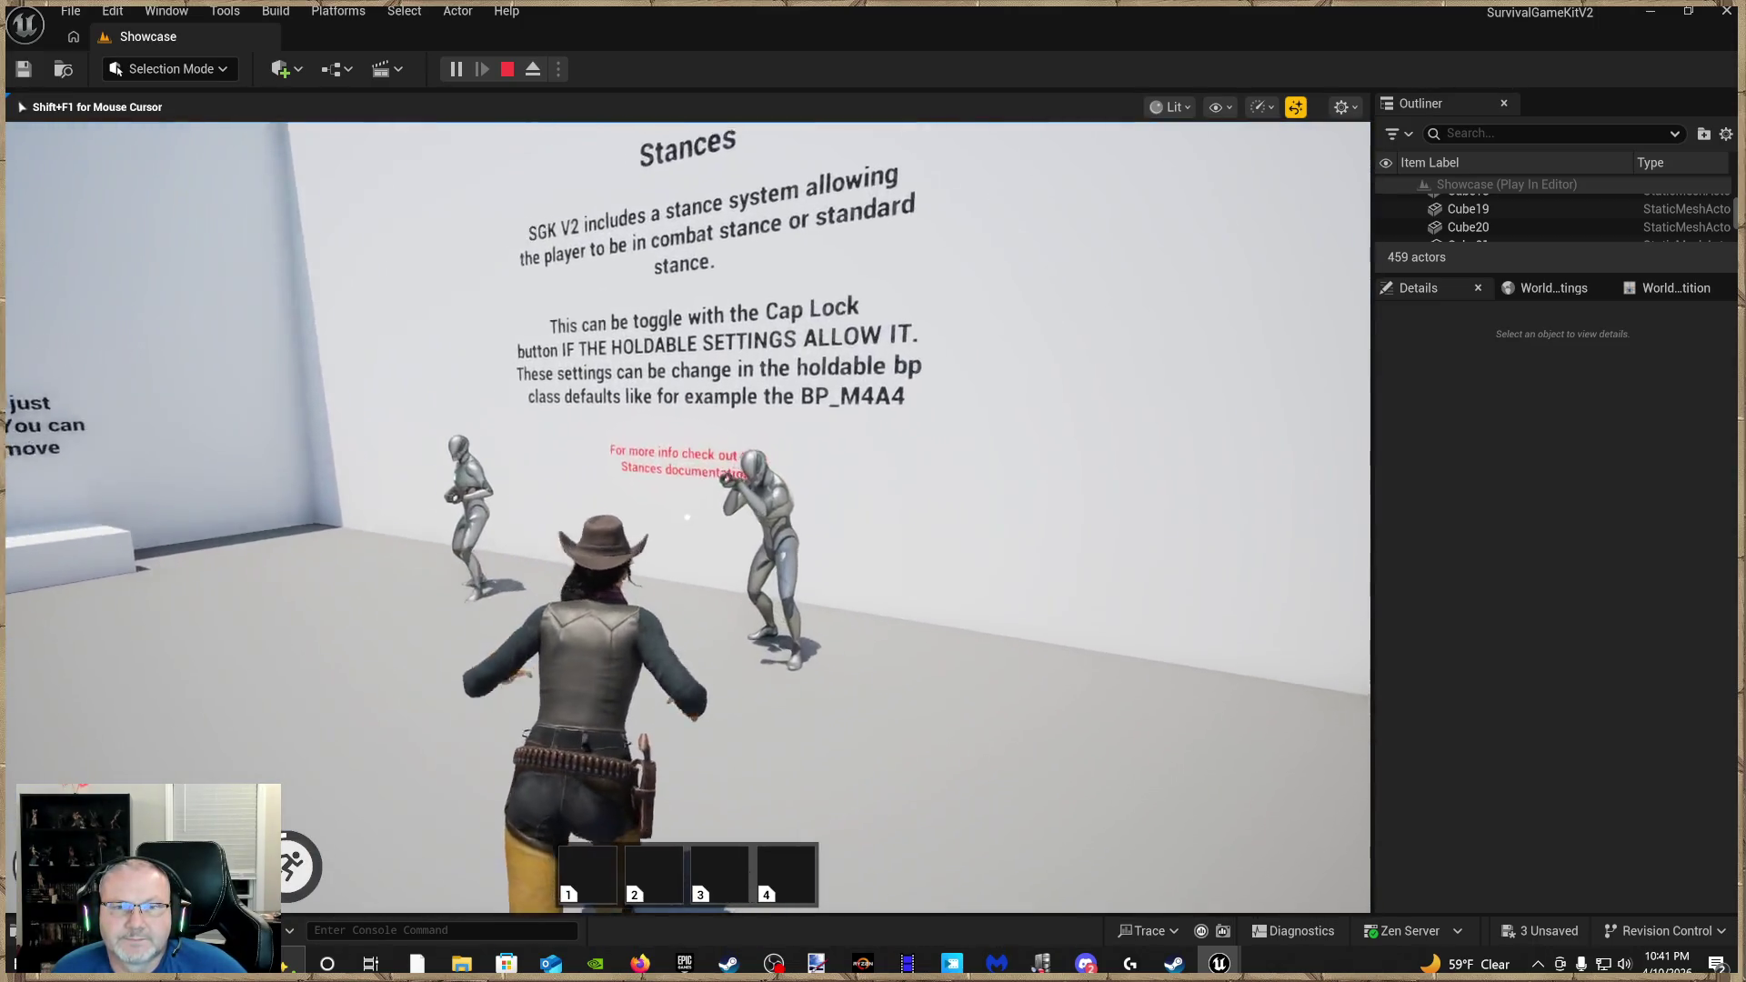
key("w")
key("s")
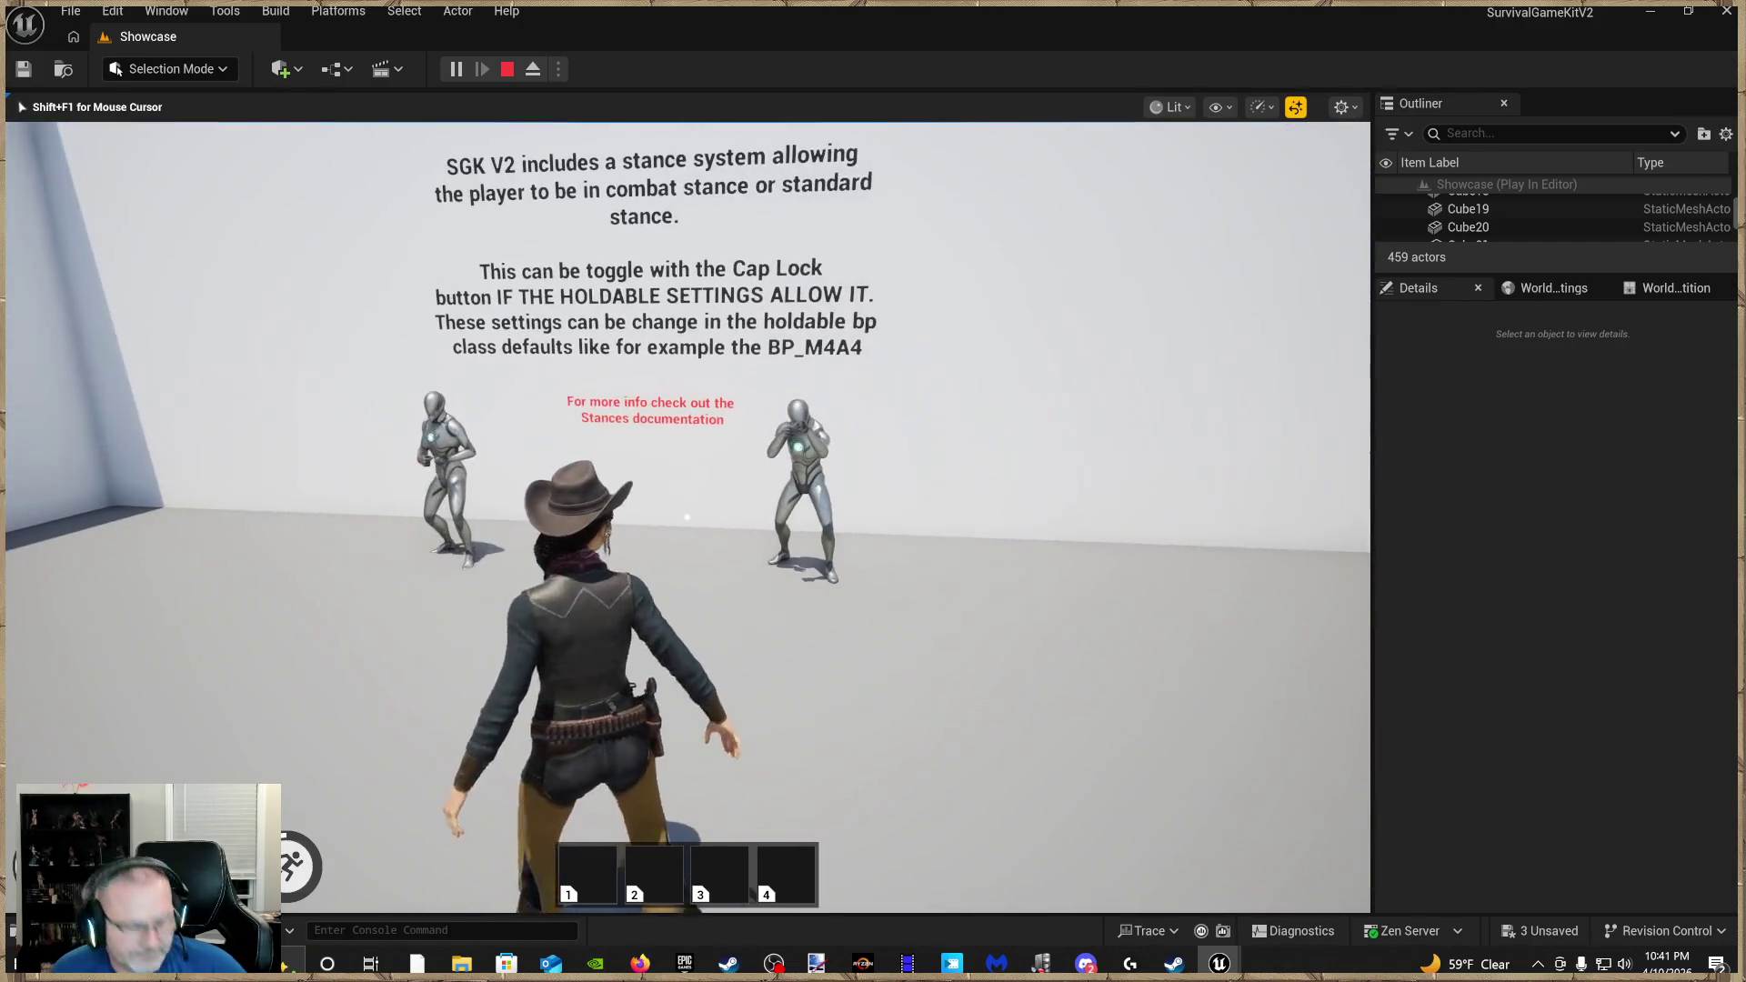
Switch to combat stance, pick up the M4A4 rifle and equip the P1911 pistol
key("Caps_Lock")
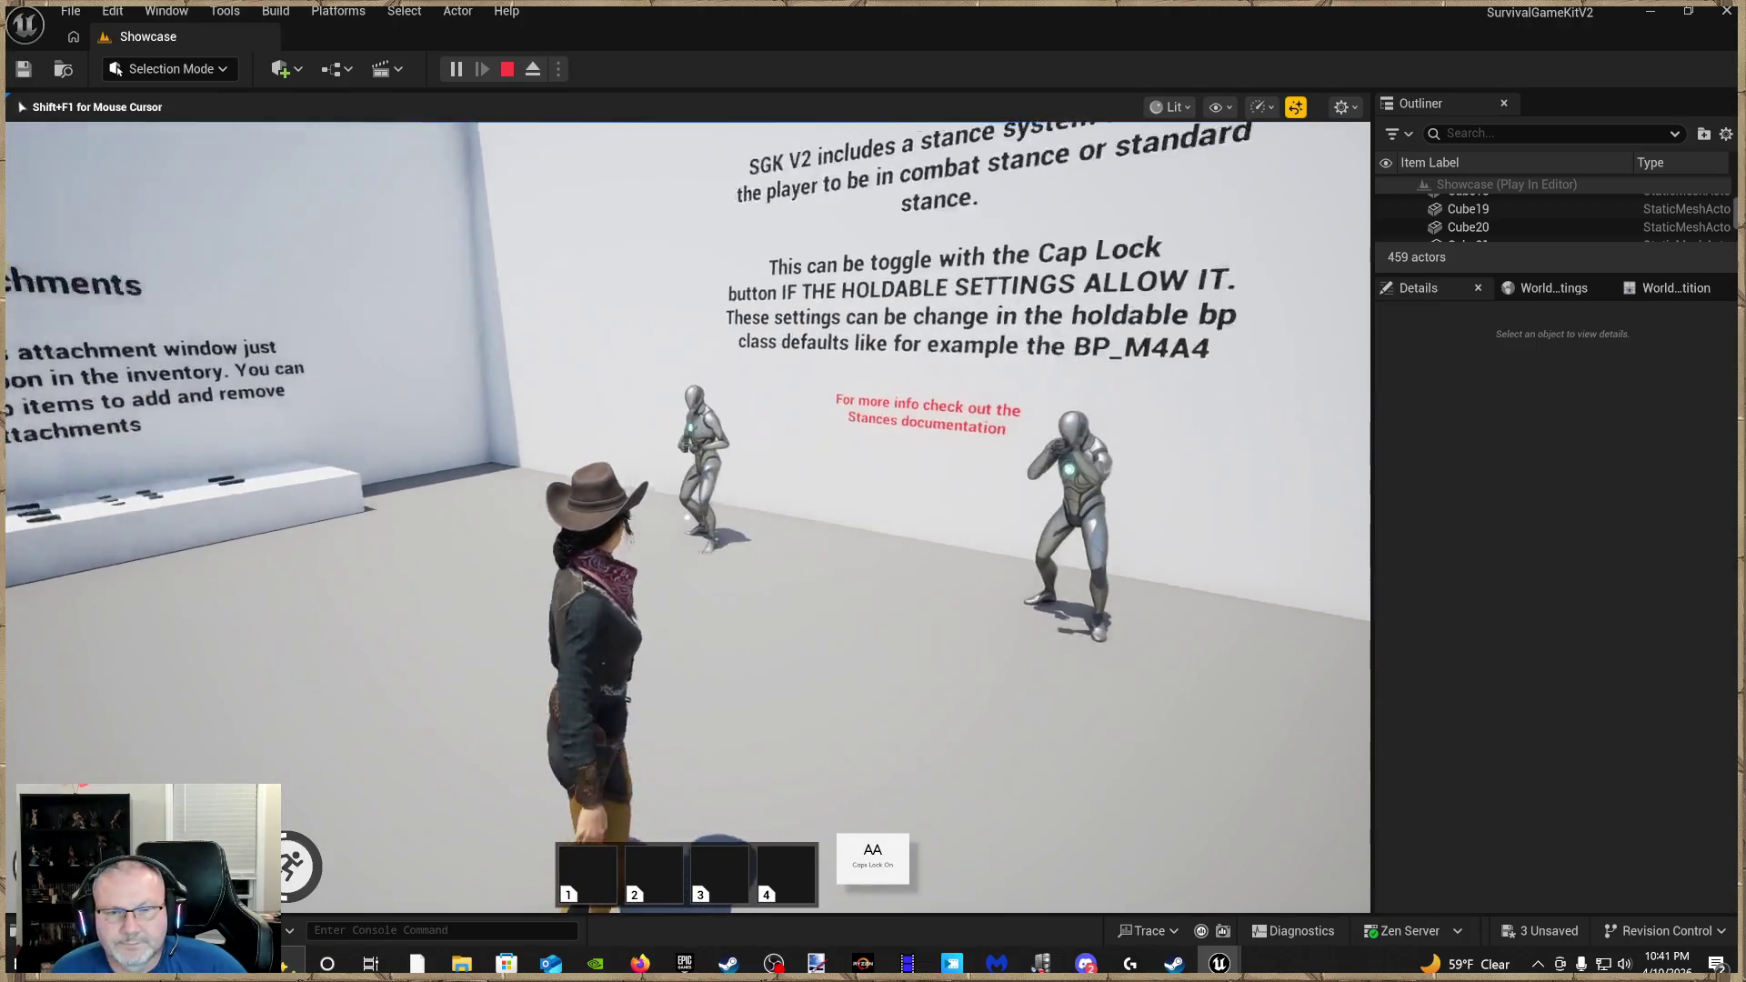
key("a")
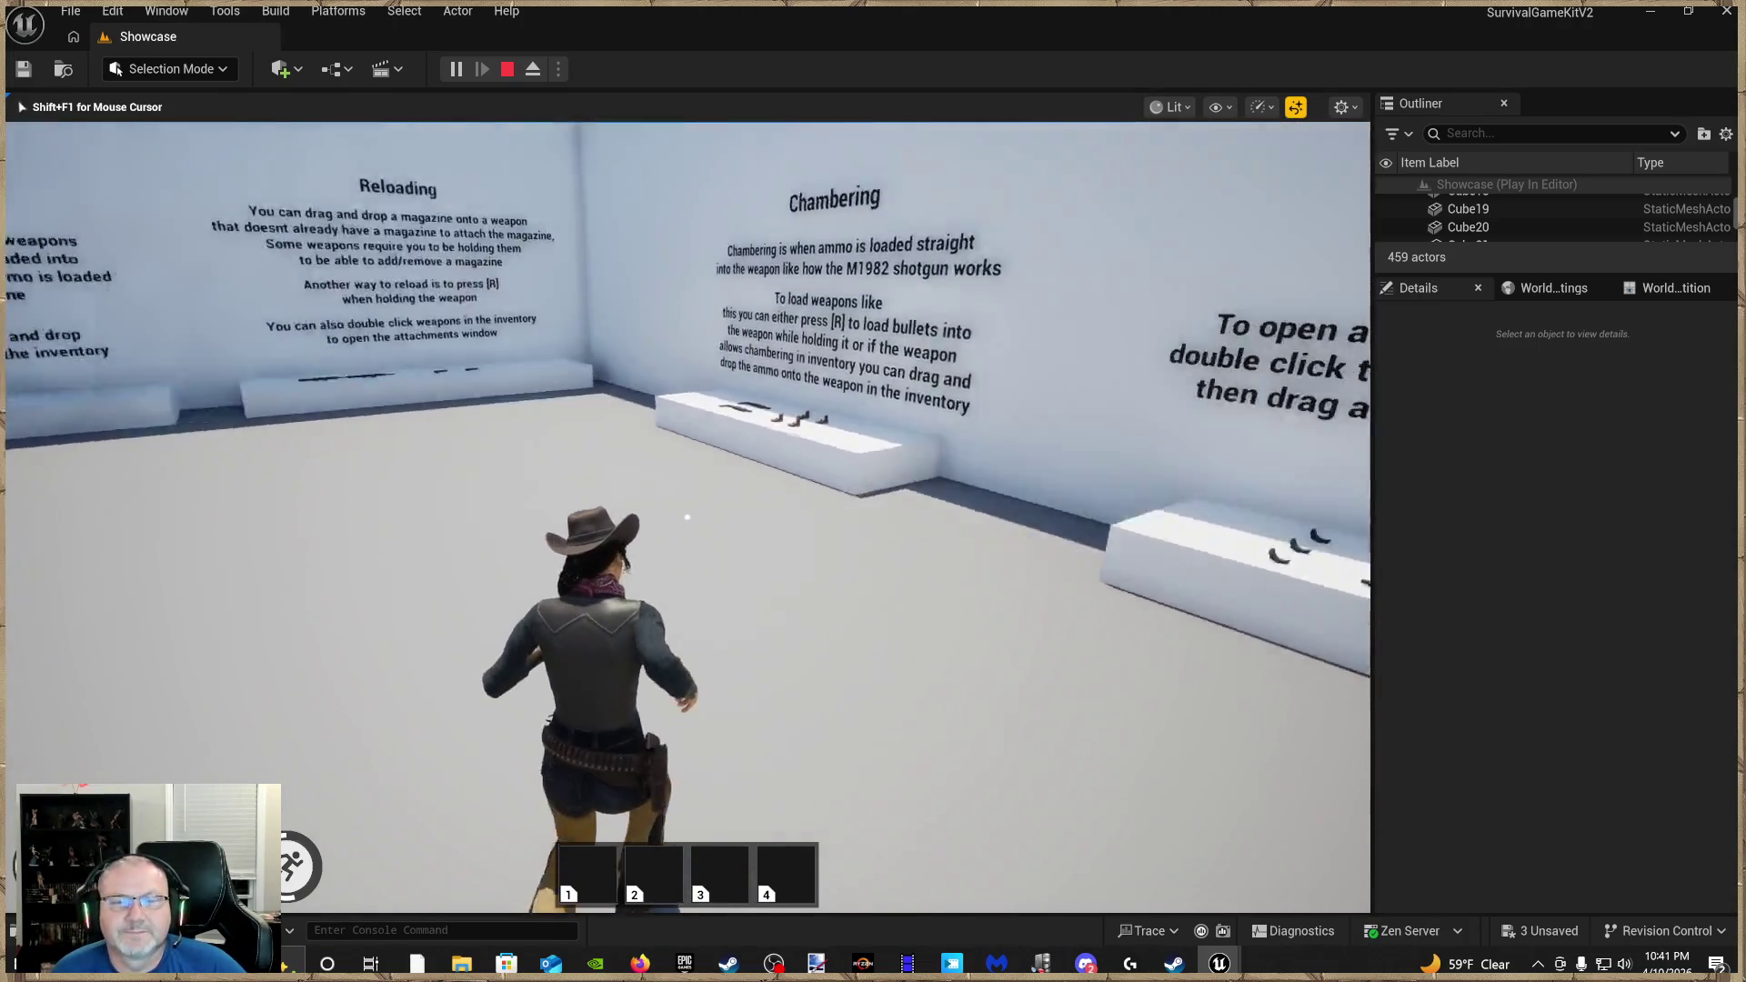
key("d")
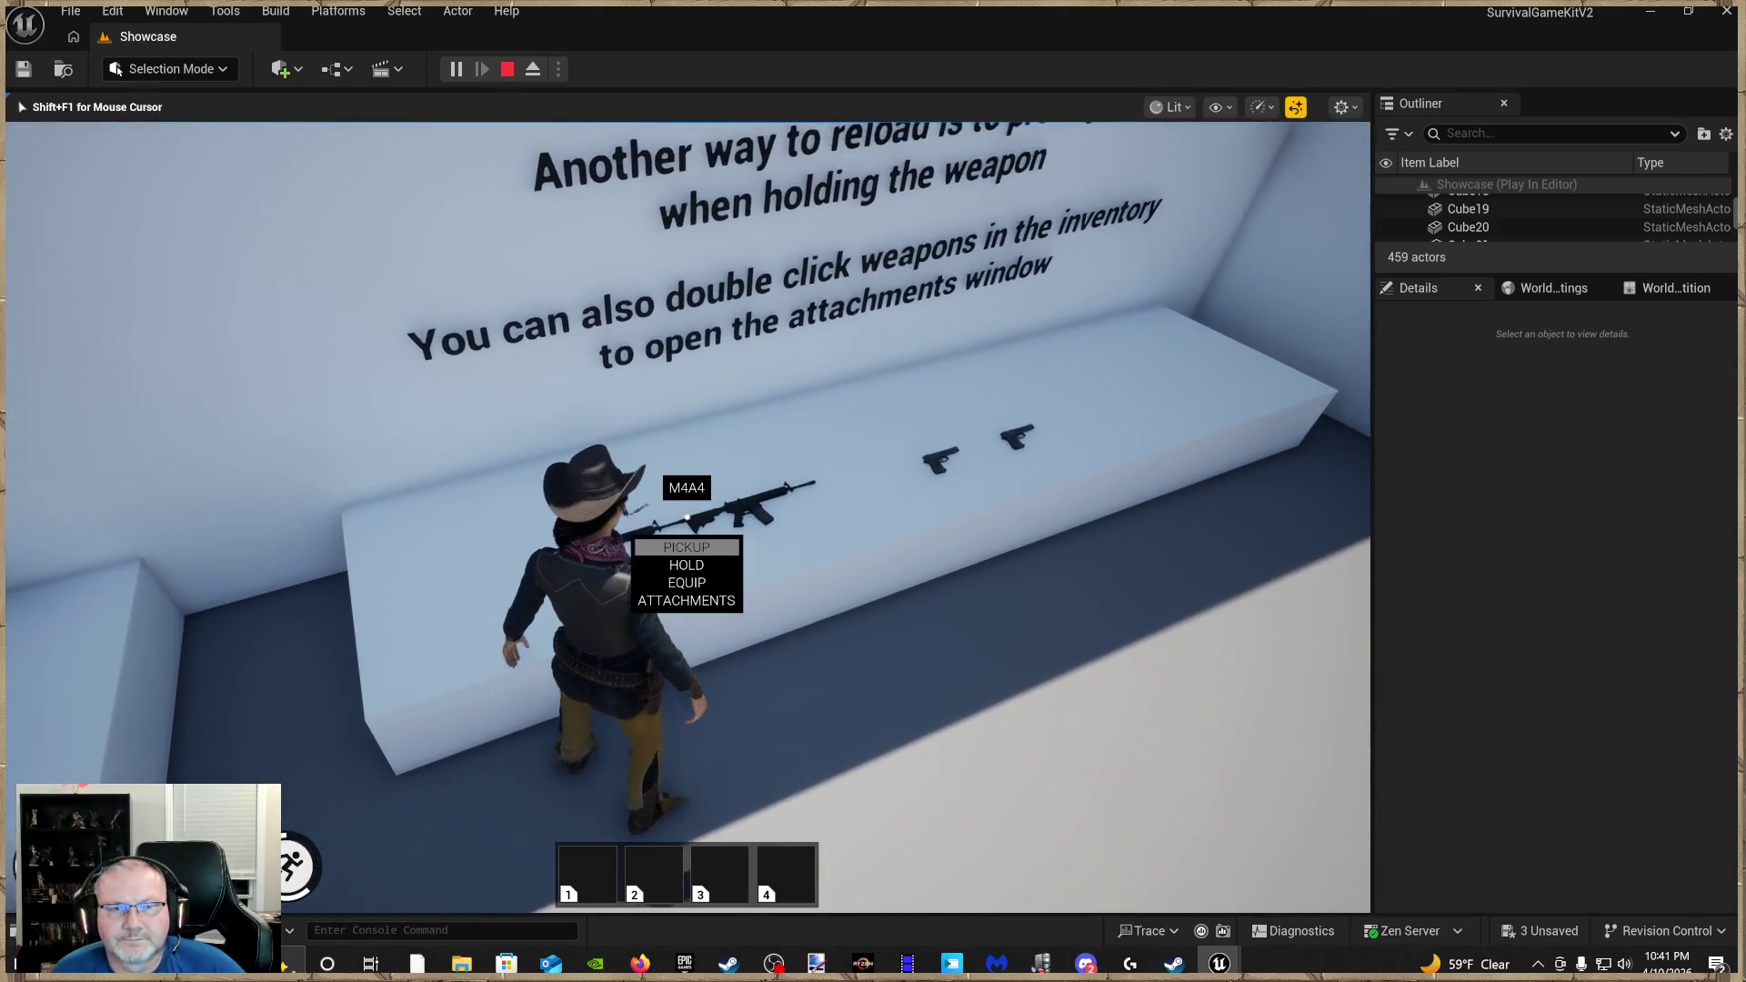
left_click(686, 547)
key("d")
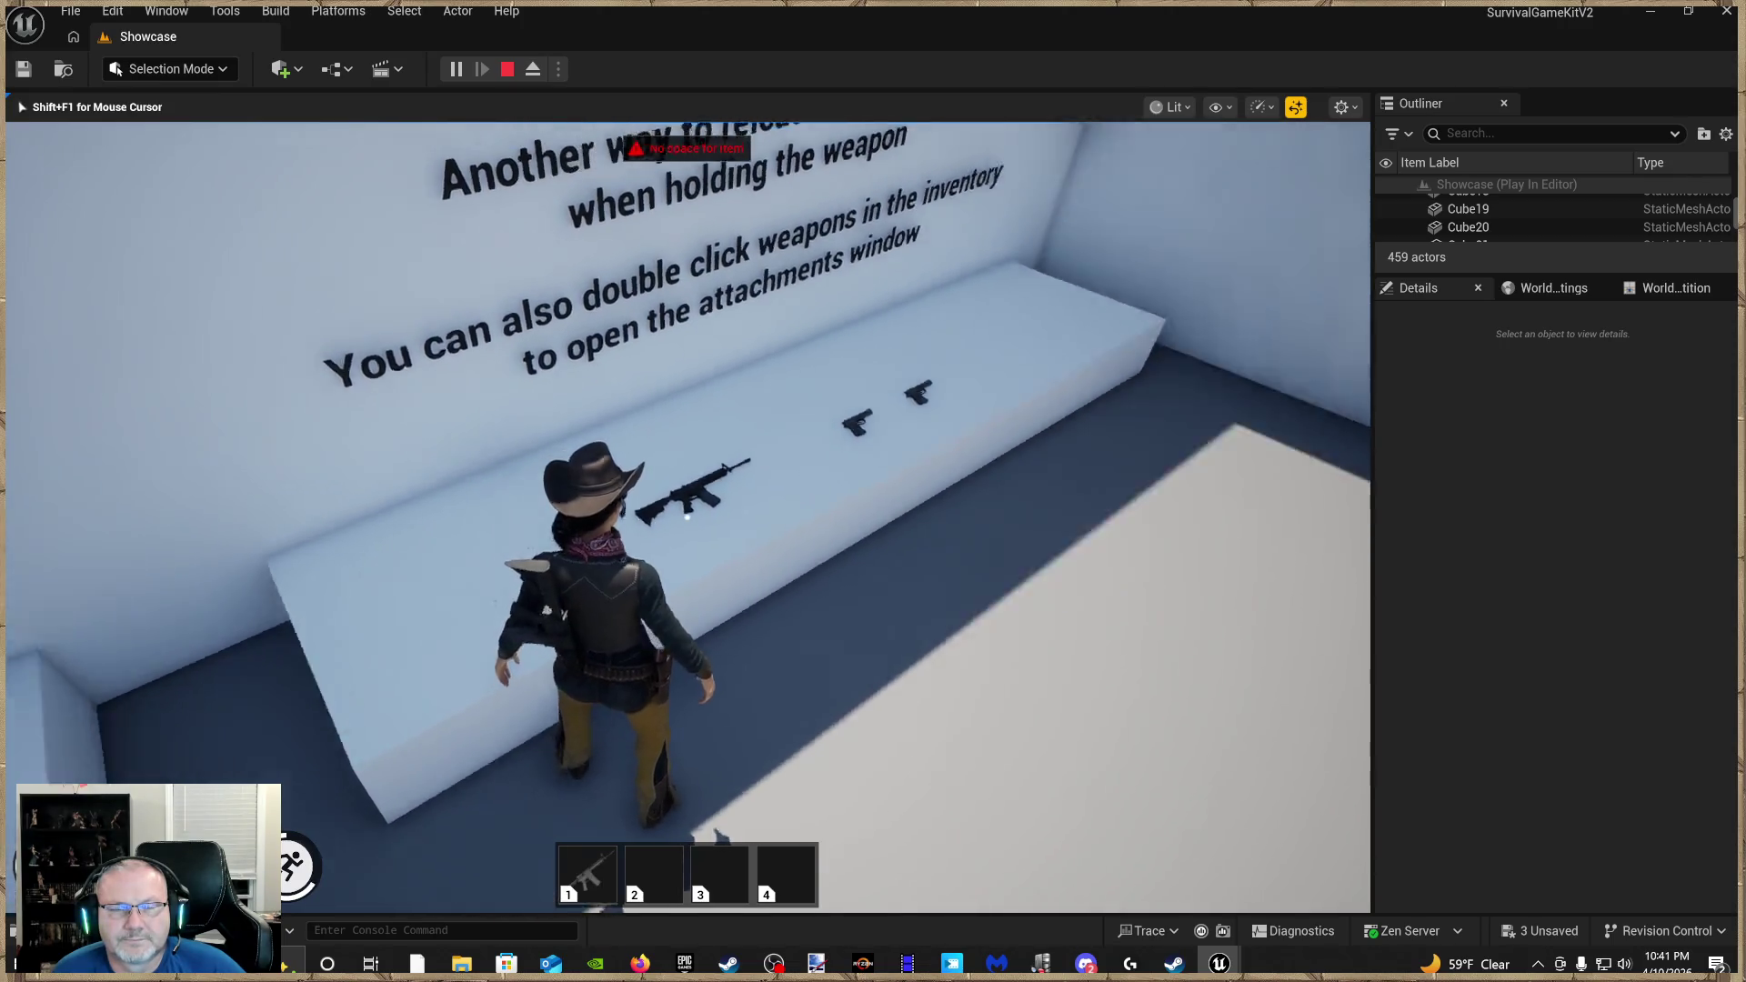
left_click(686, 546)
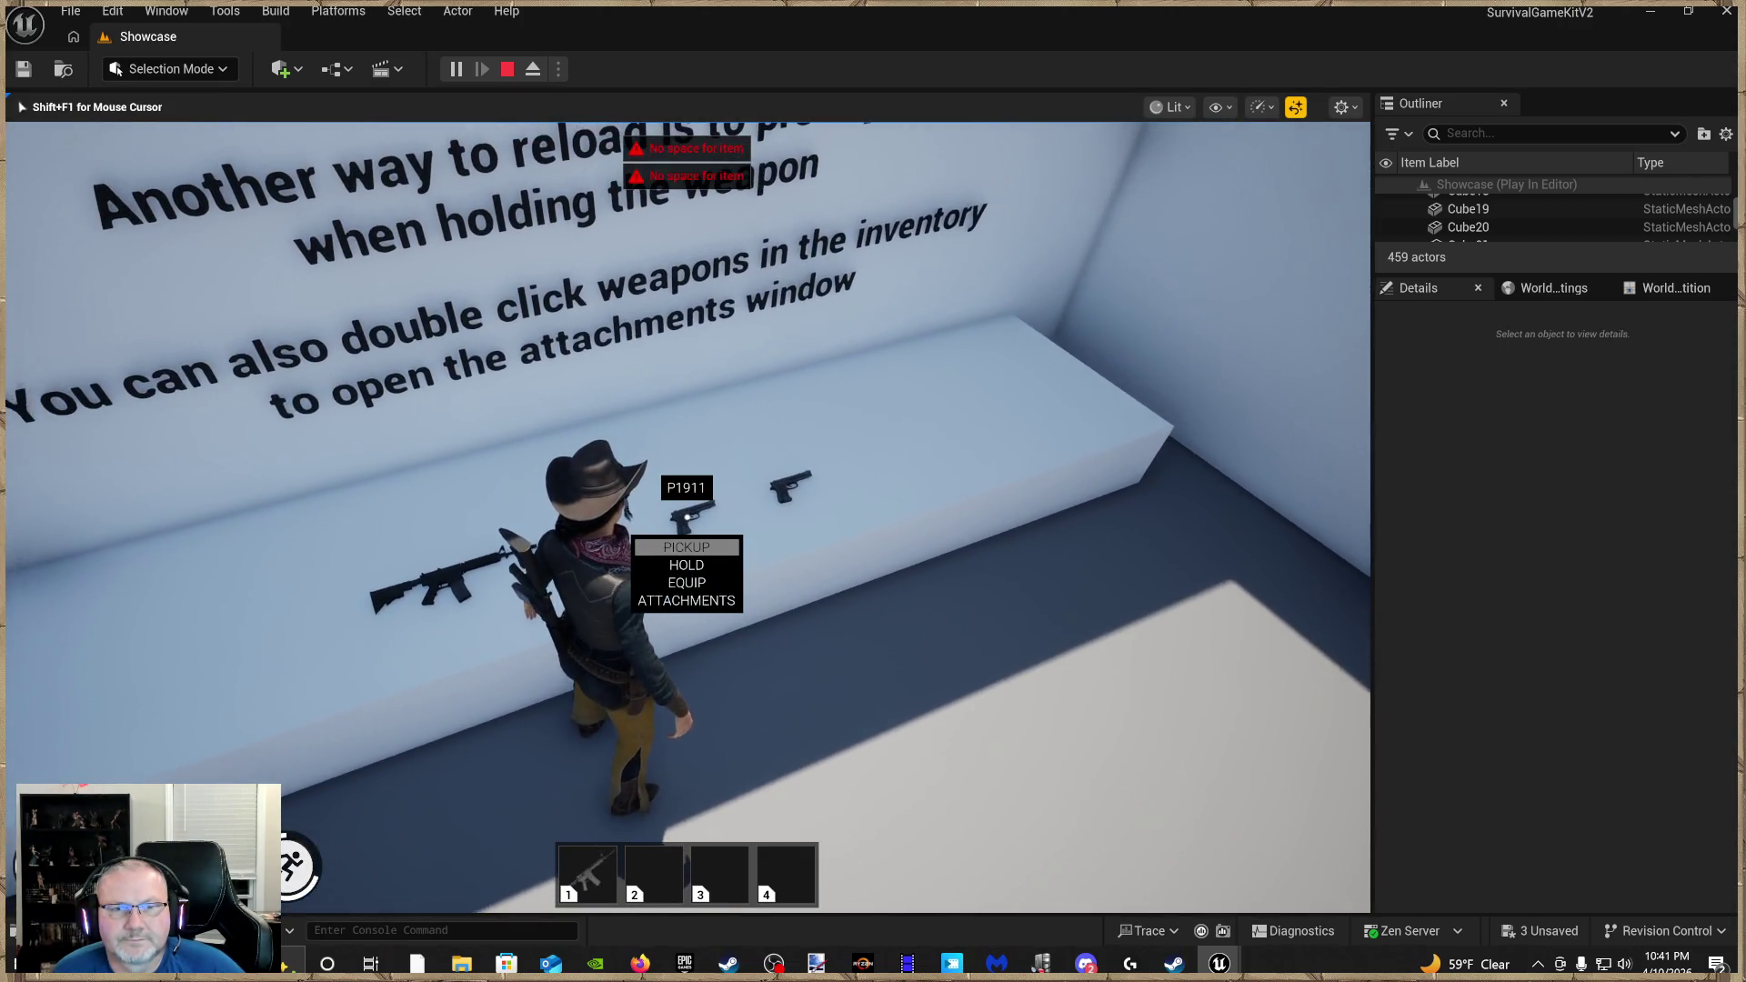
left_click(687, 564)
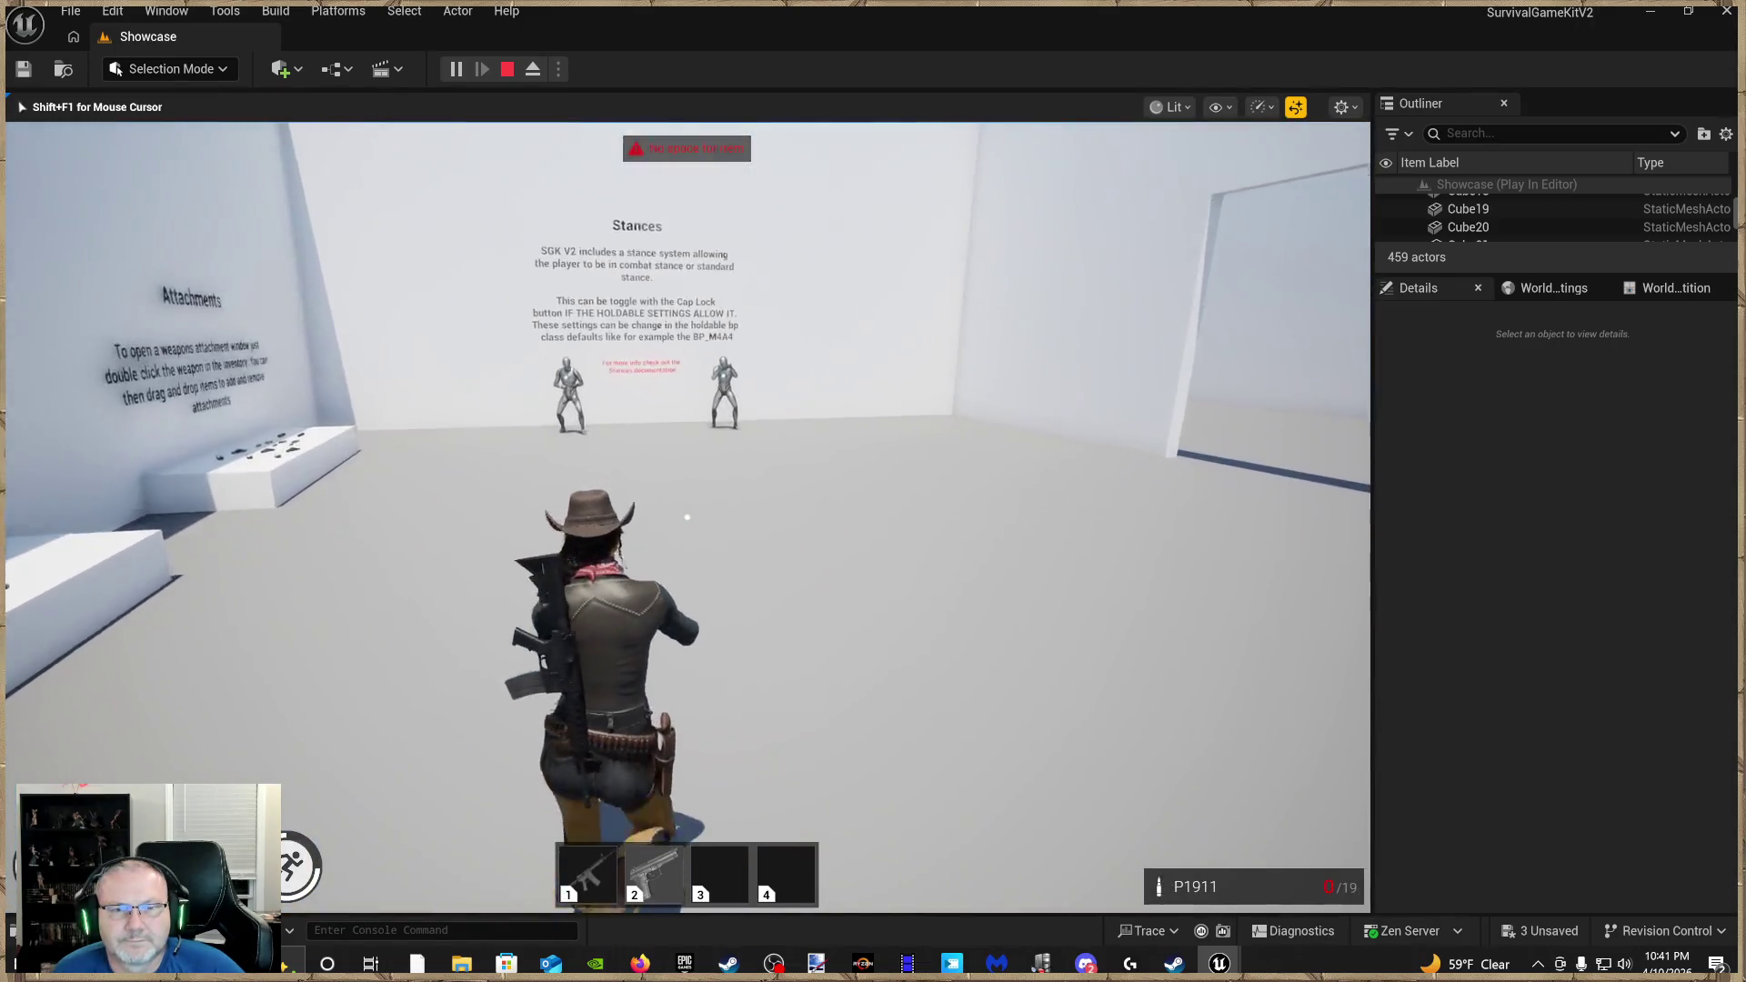
Walk into the Survival Game Kit V2 area with the pistol, then stop the test and close the editor
key("w")
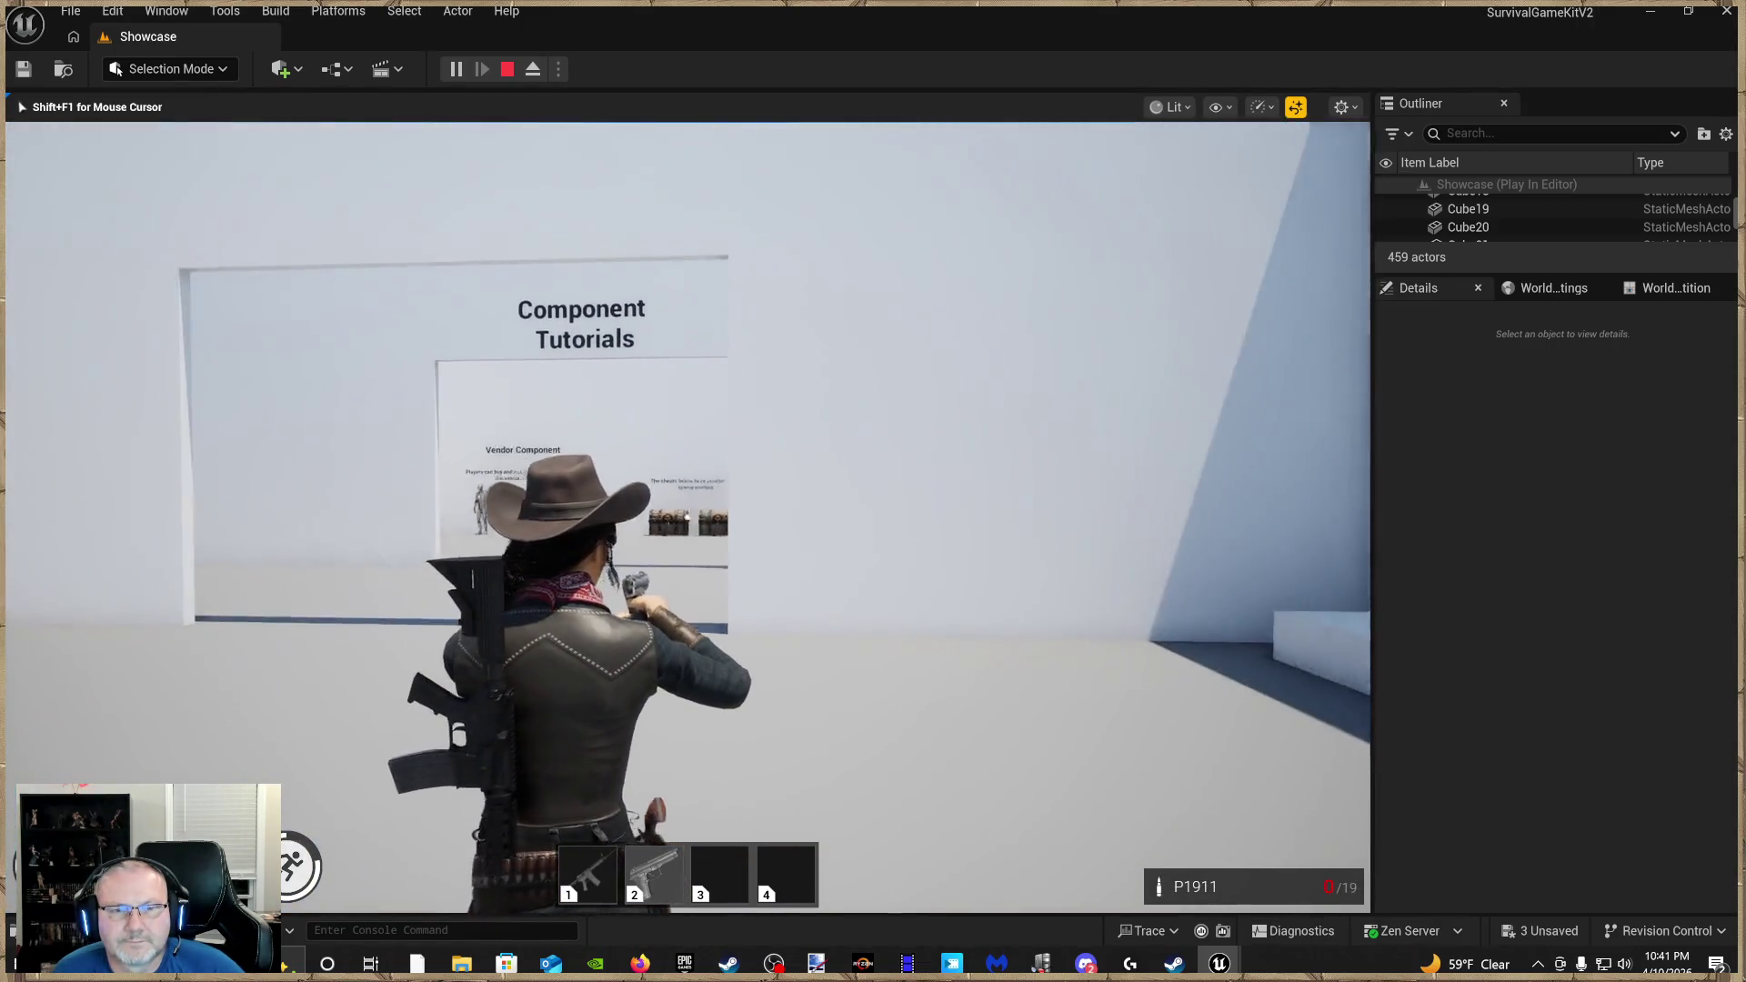
key("w")
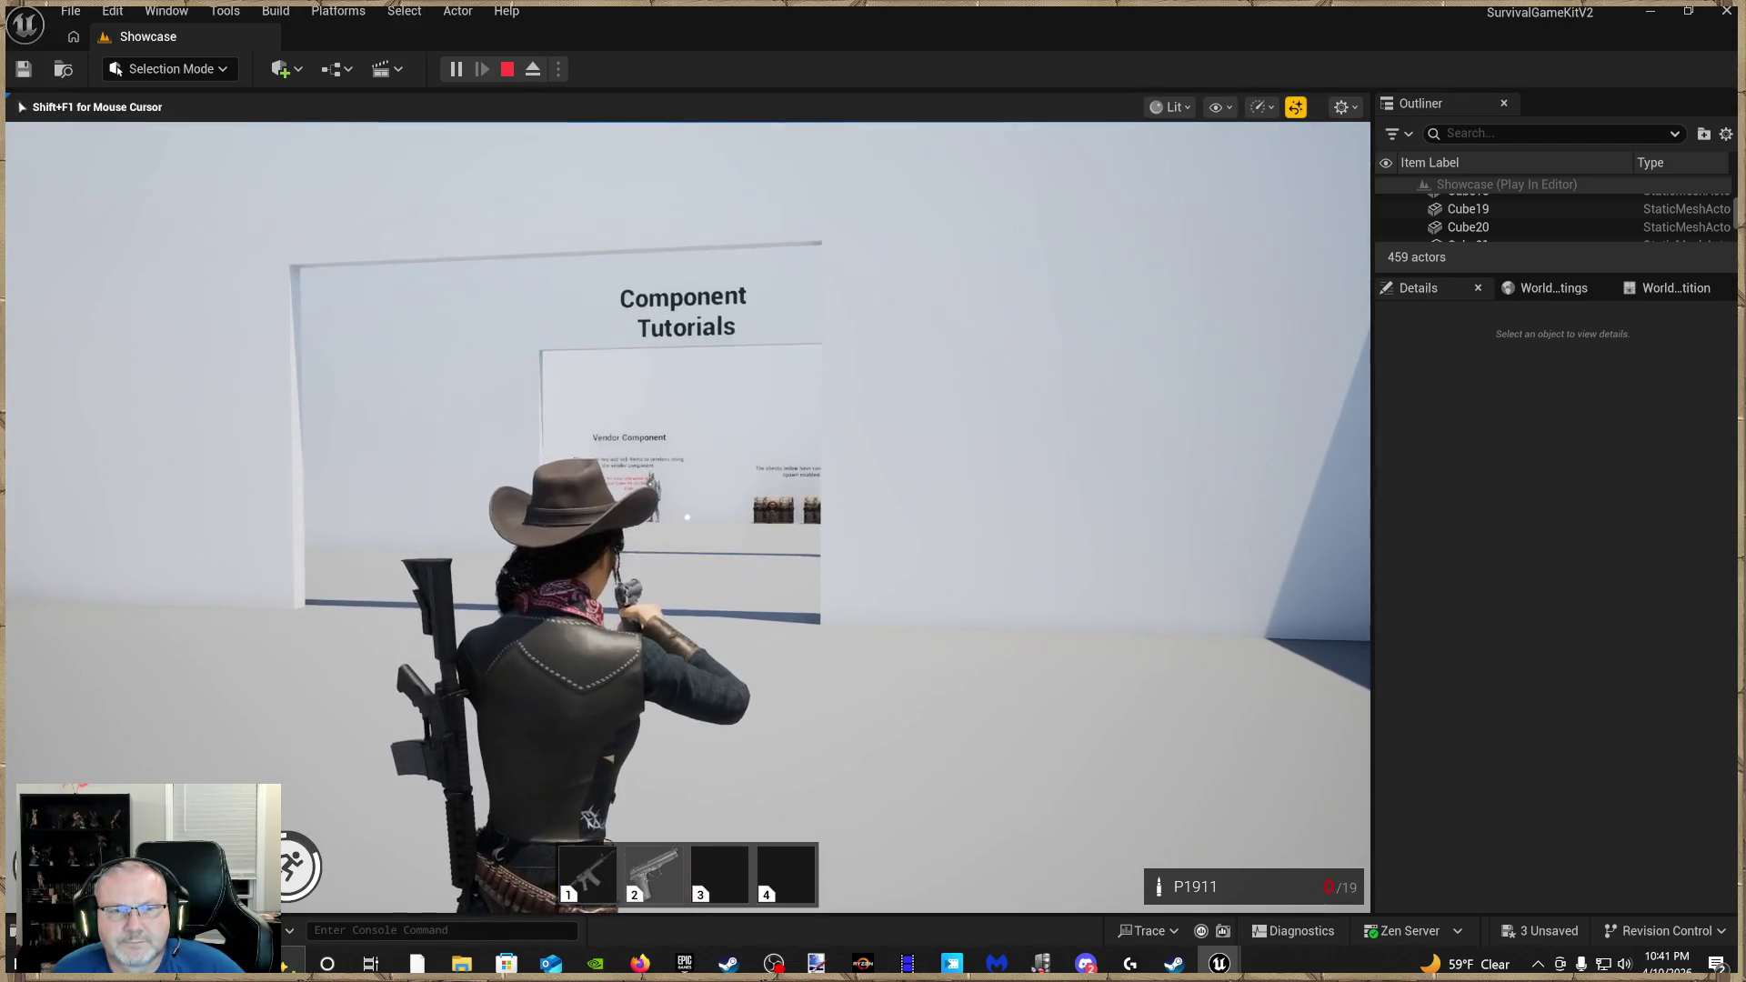
key("w")
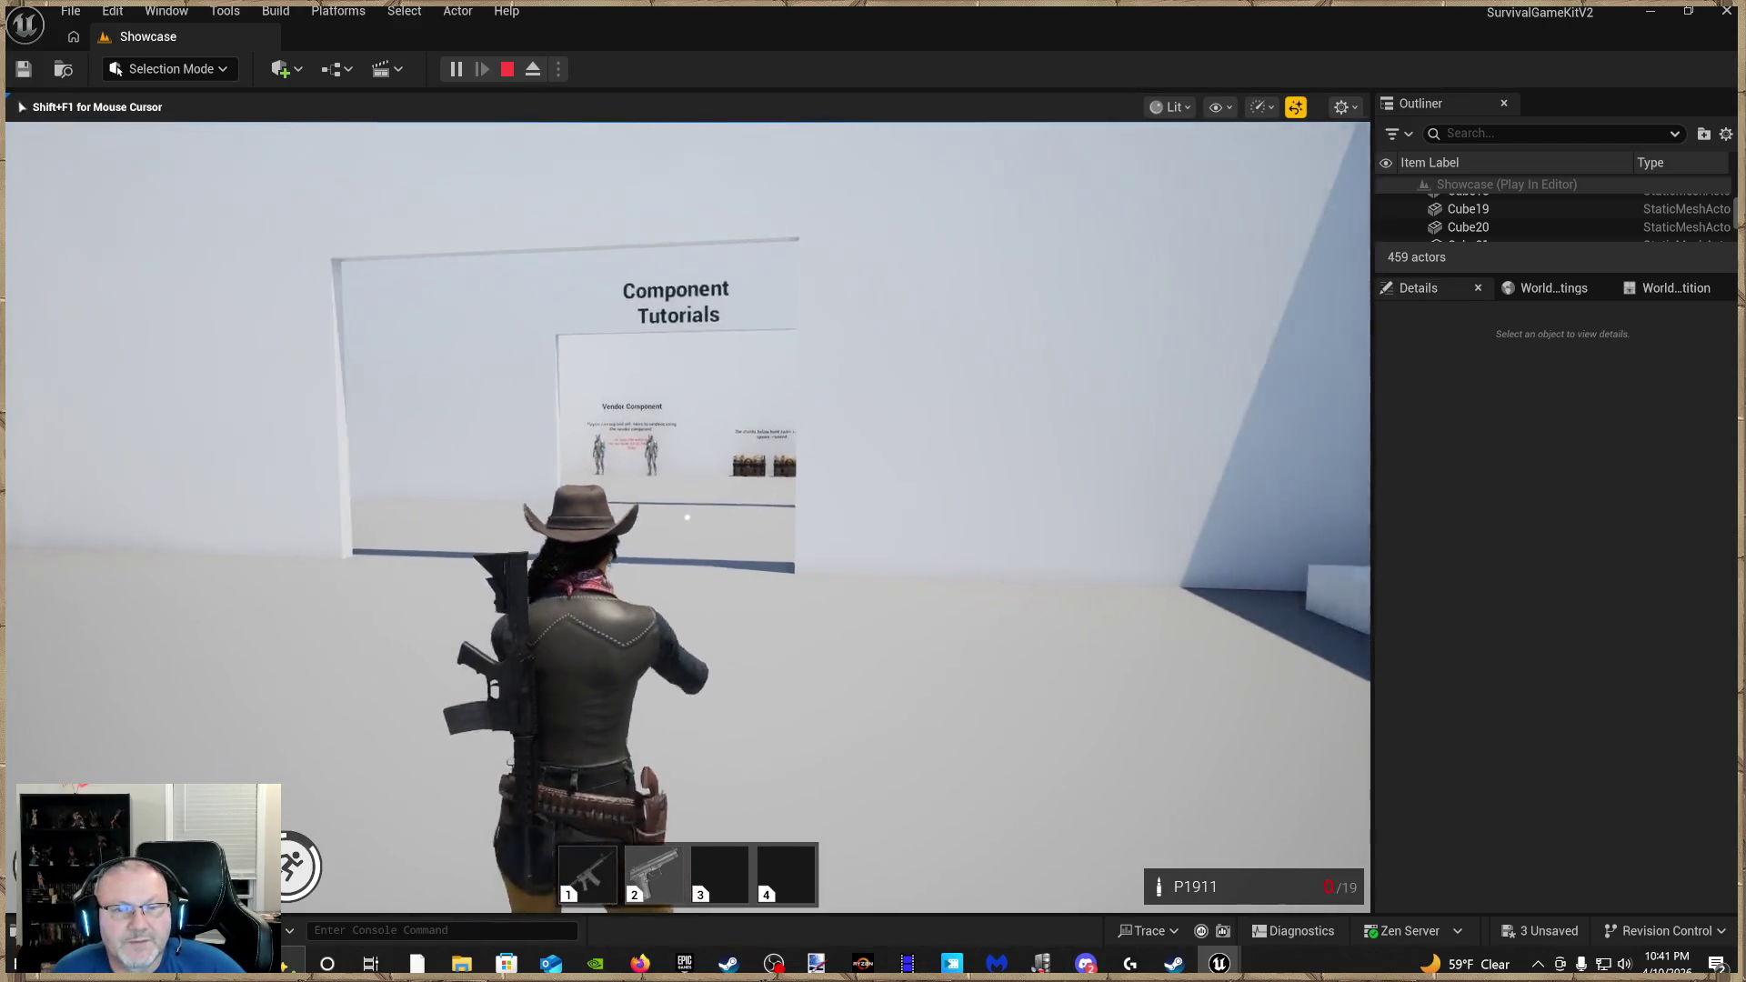
key("w")
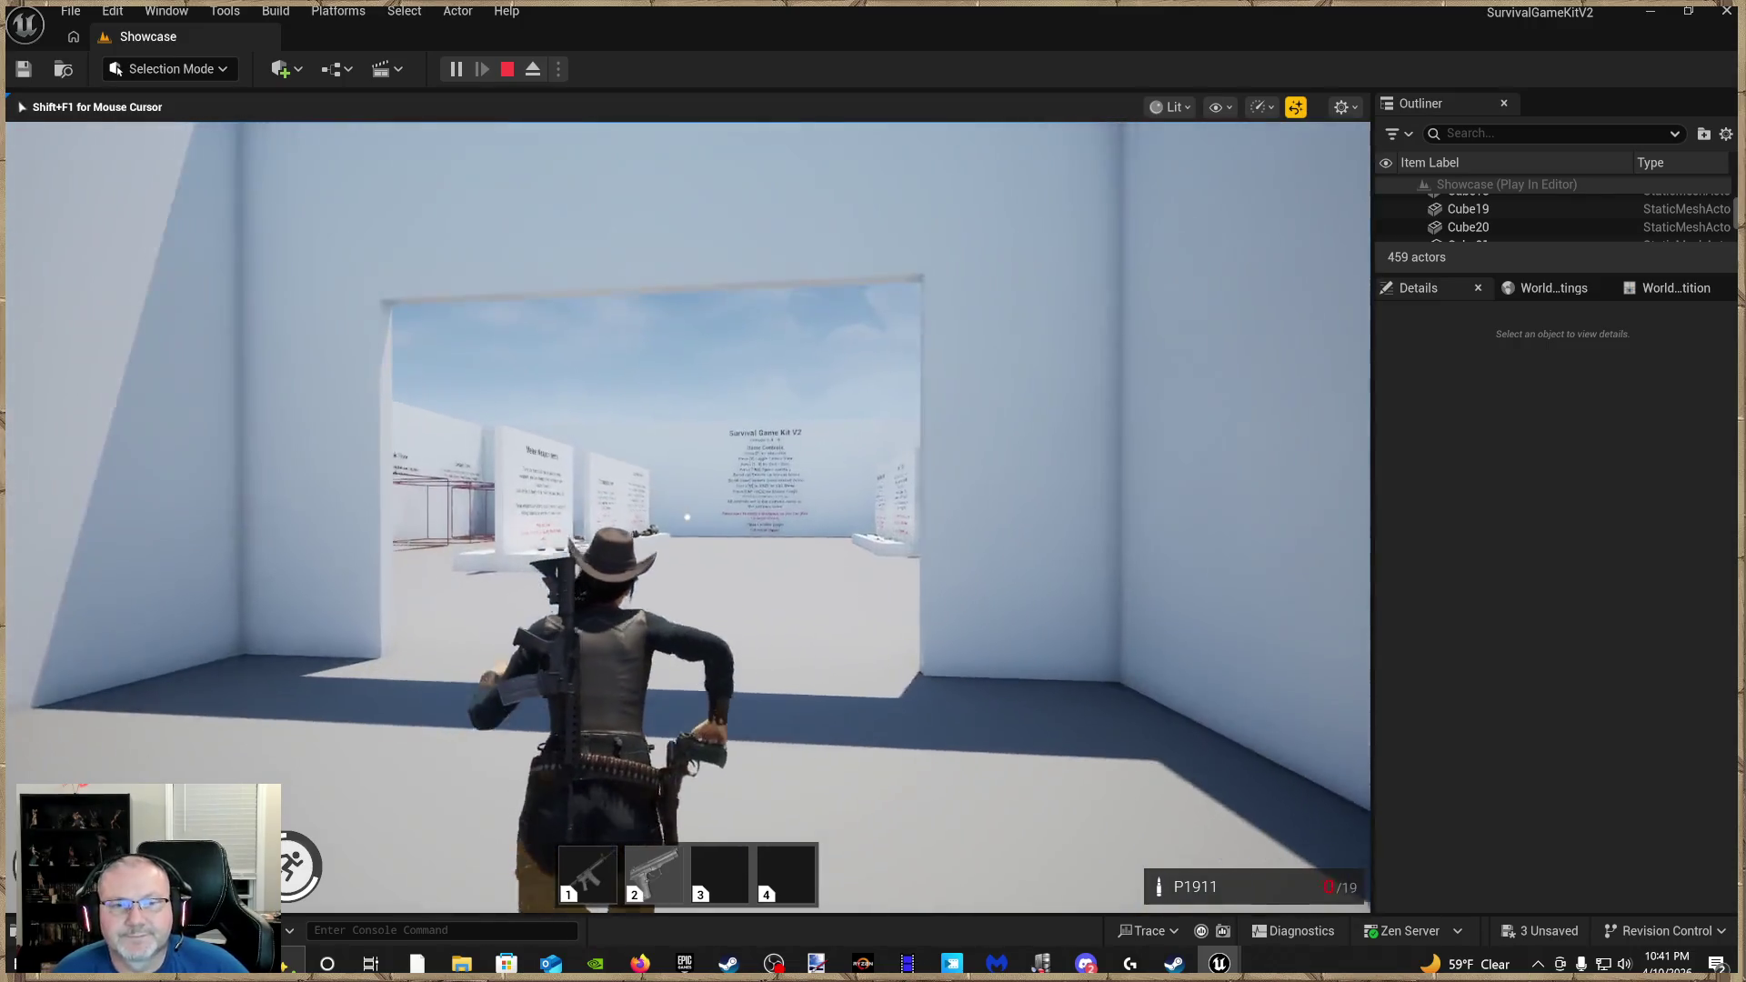
key("w")
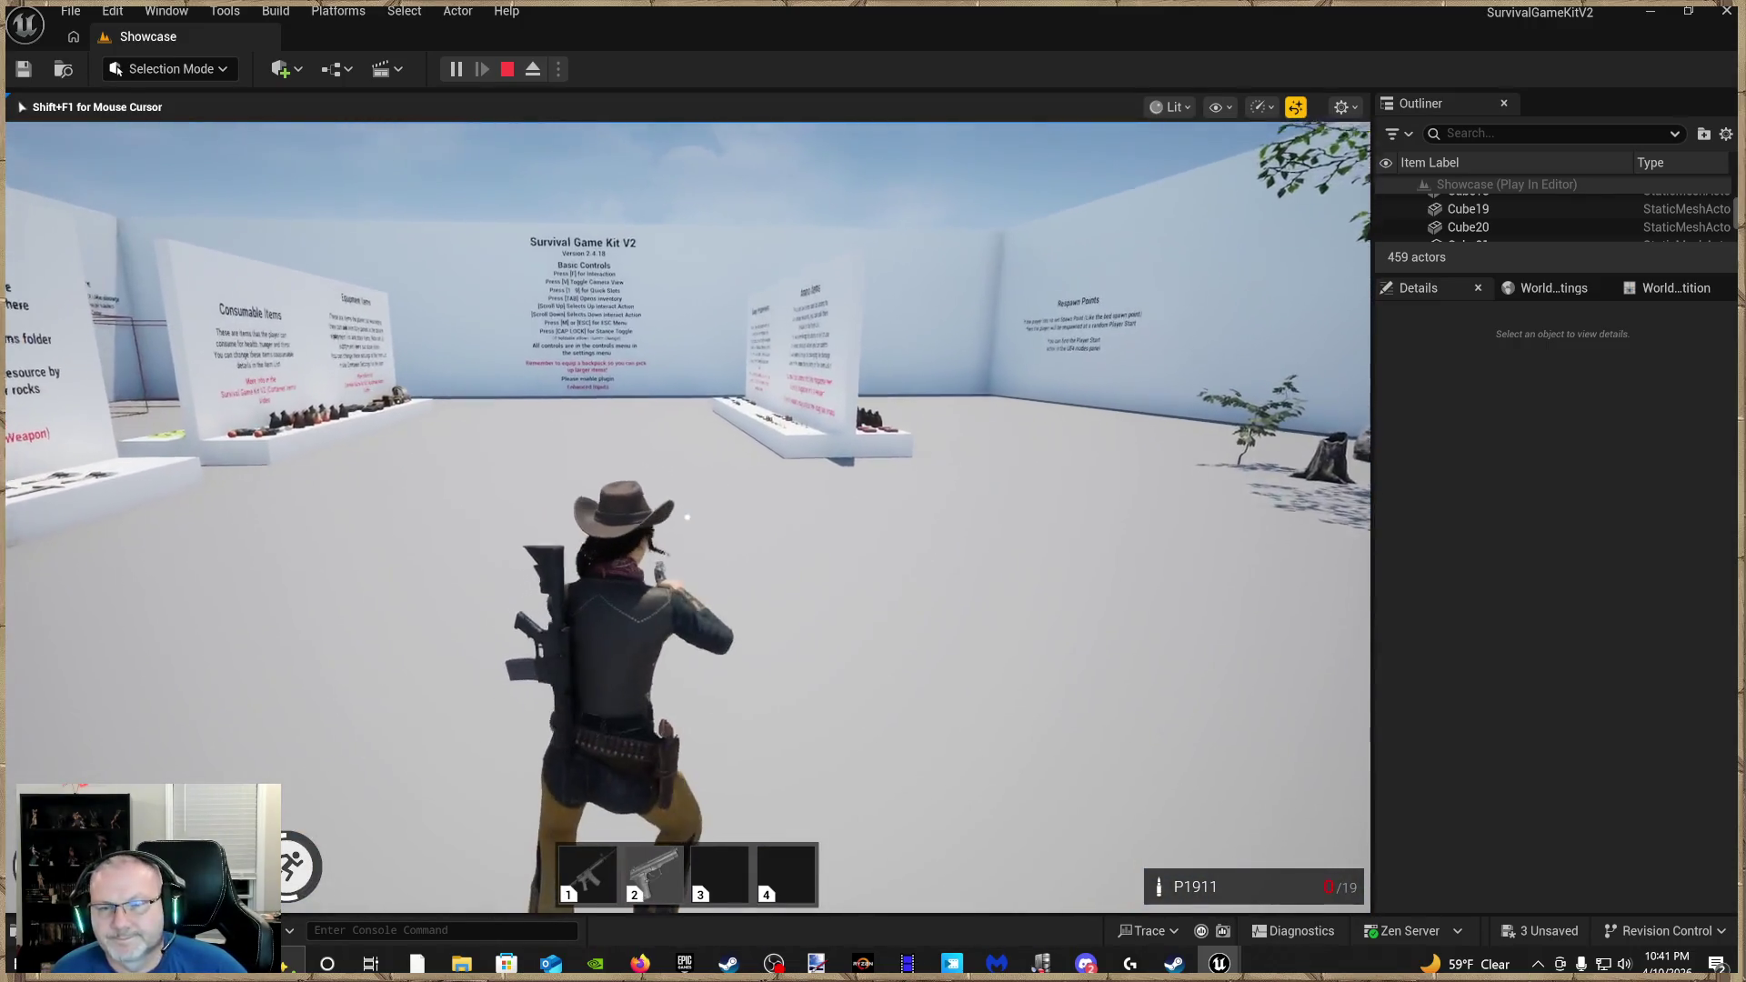
key("Escape")
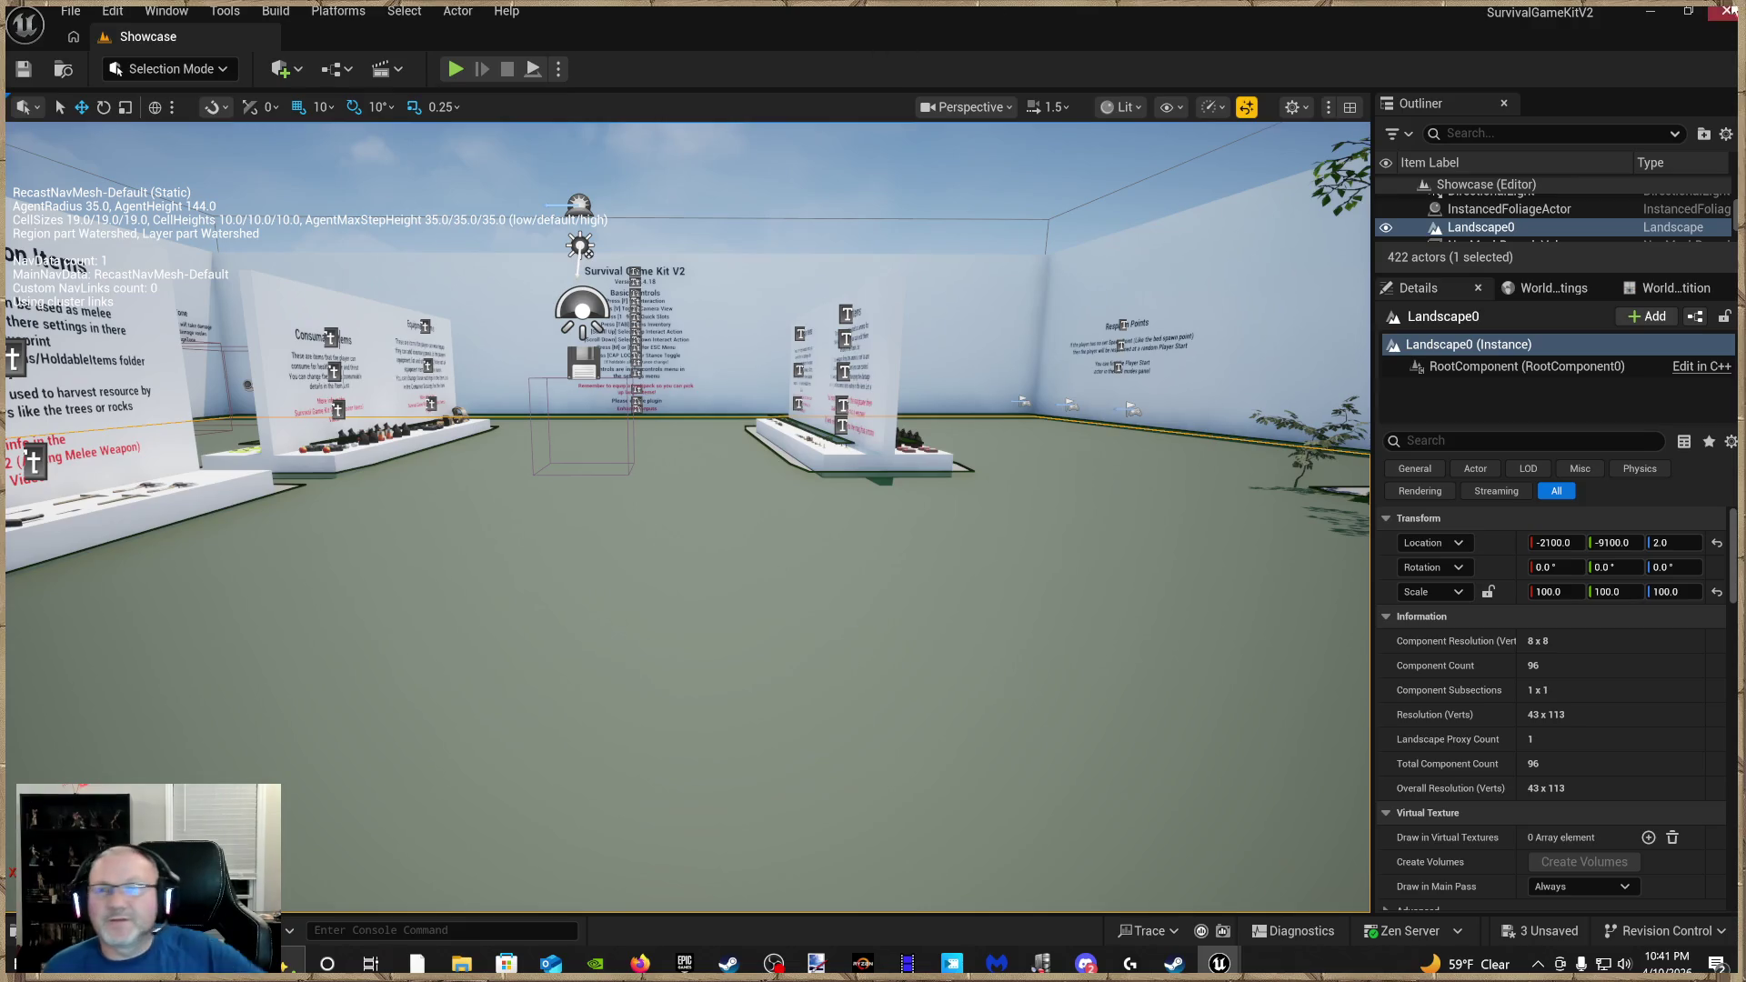
left_click(1726, 10)
Choose Don't Save to discard the unsaved assets and exit the editor
left_click(1017, 686)
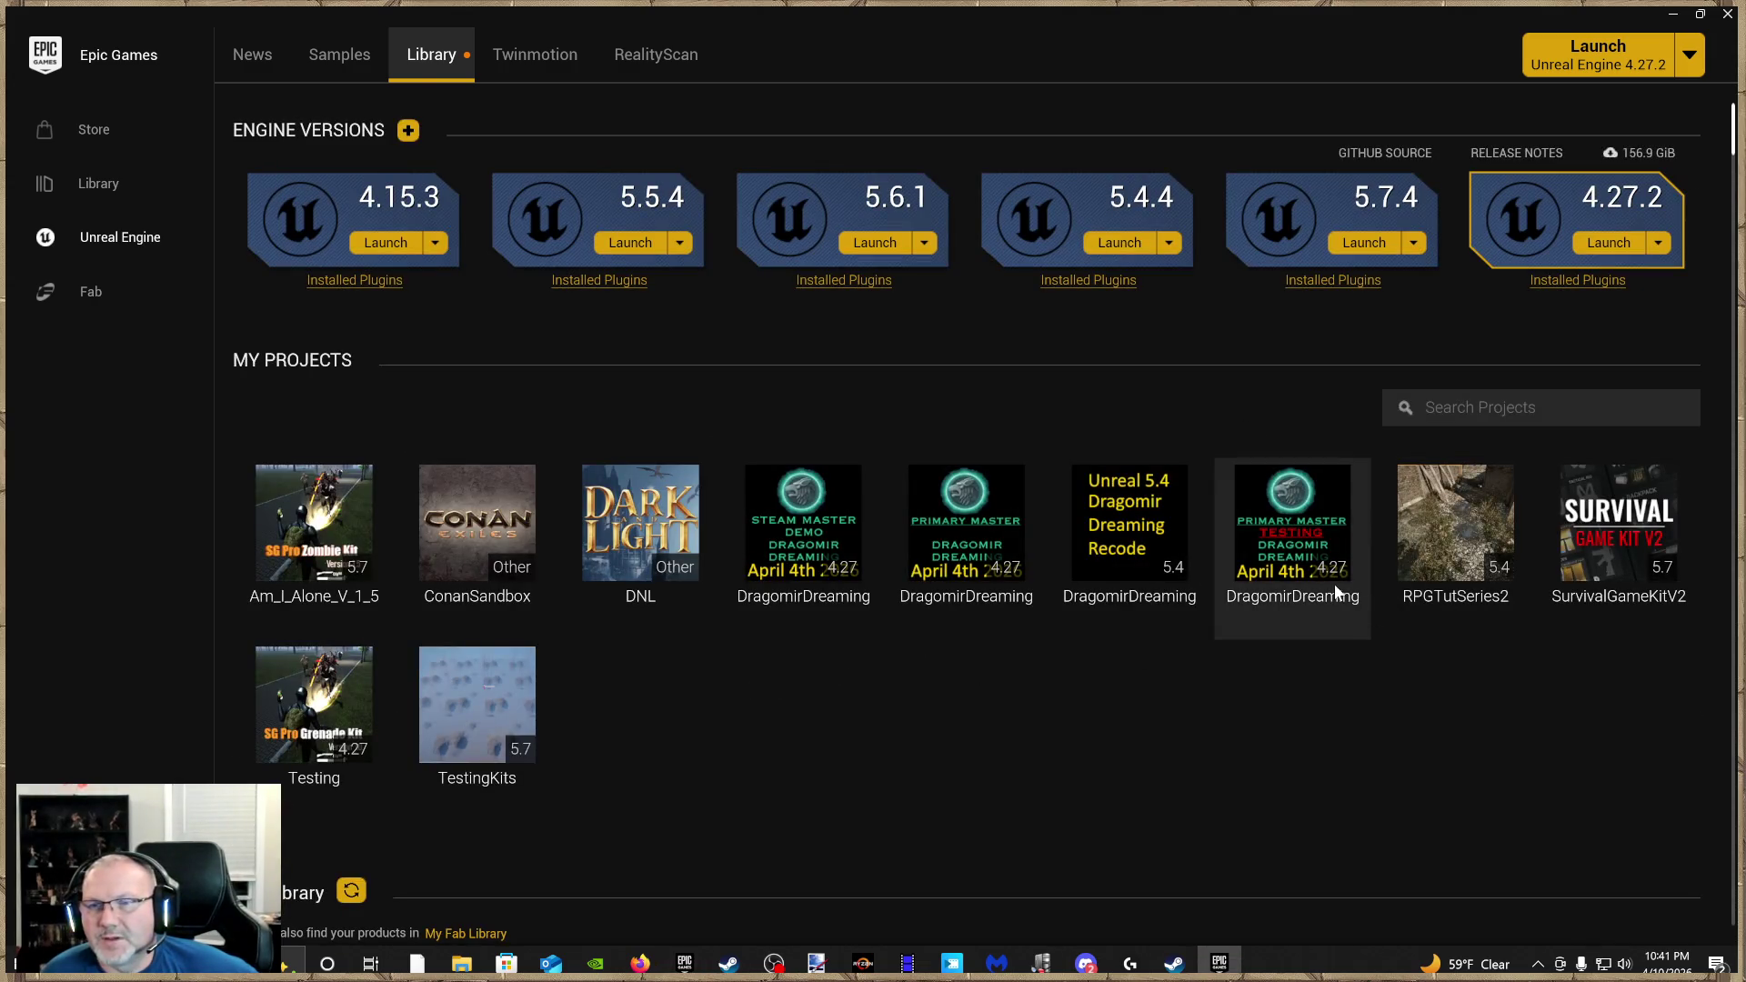
Search the Fab library for BANDIT and start updating the Bandit asset
left_click(1618, 545)
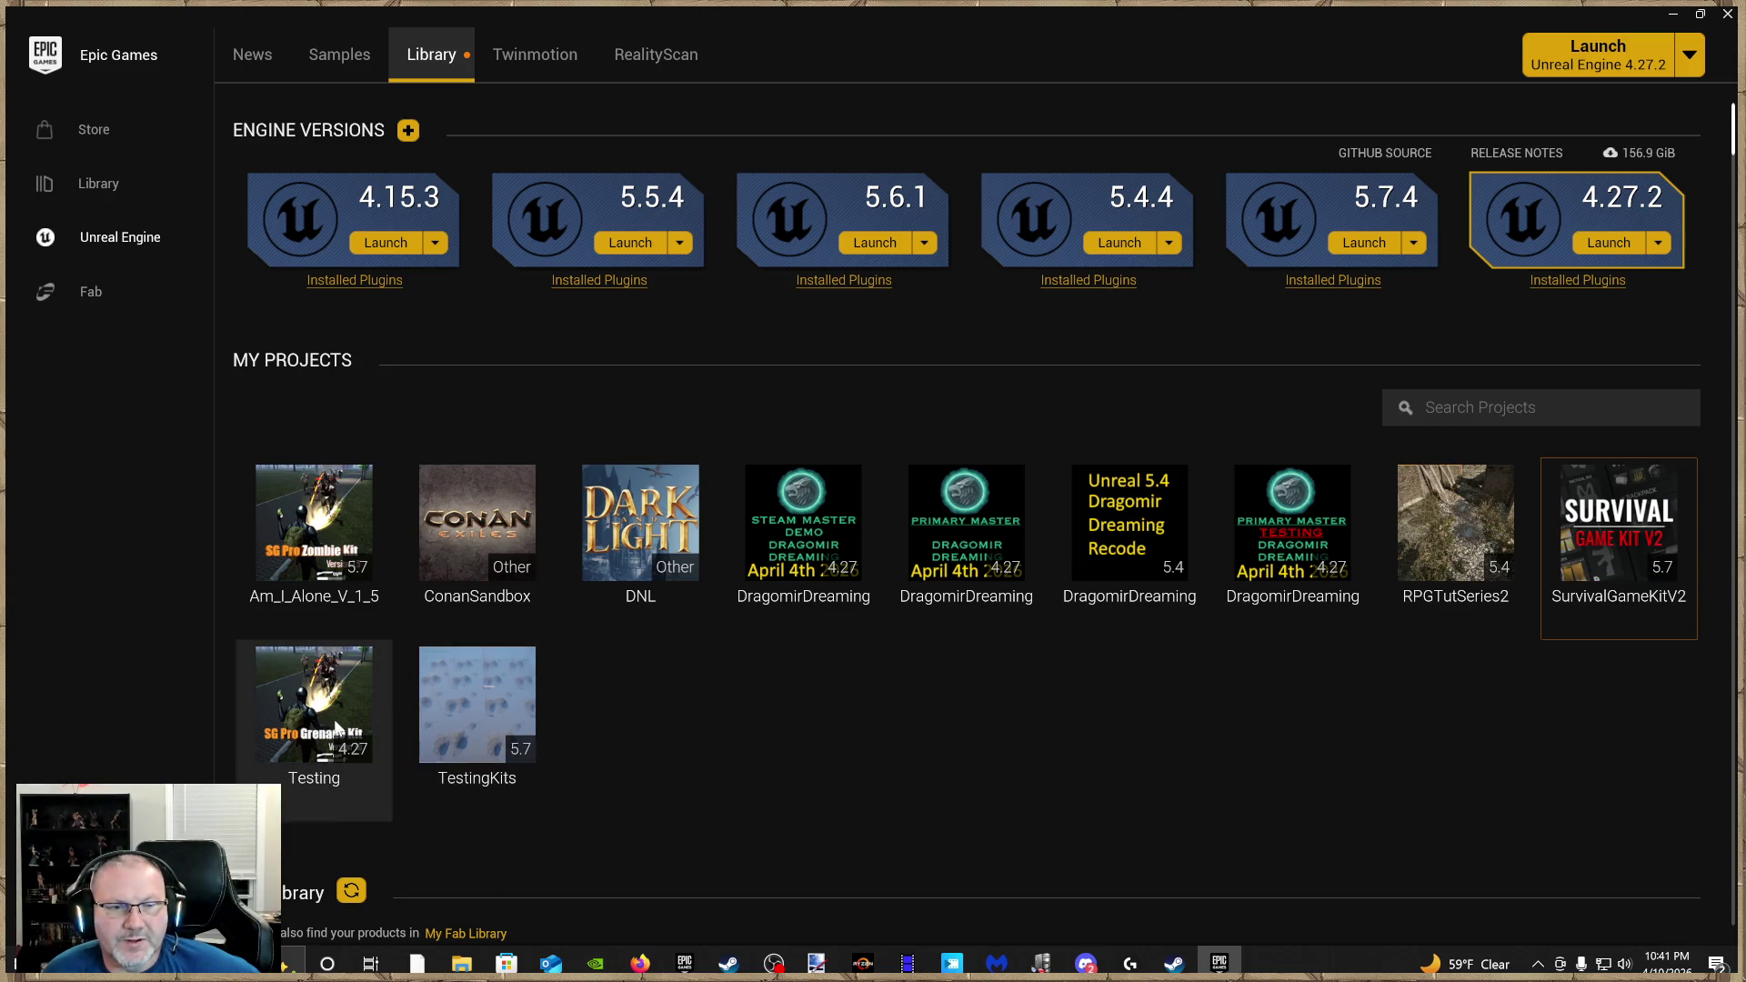
scroll(1049, 714, "down", 2)
left_click(1469, 805)
type("BANDIT")
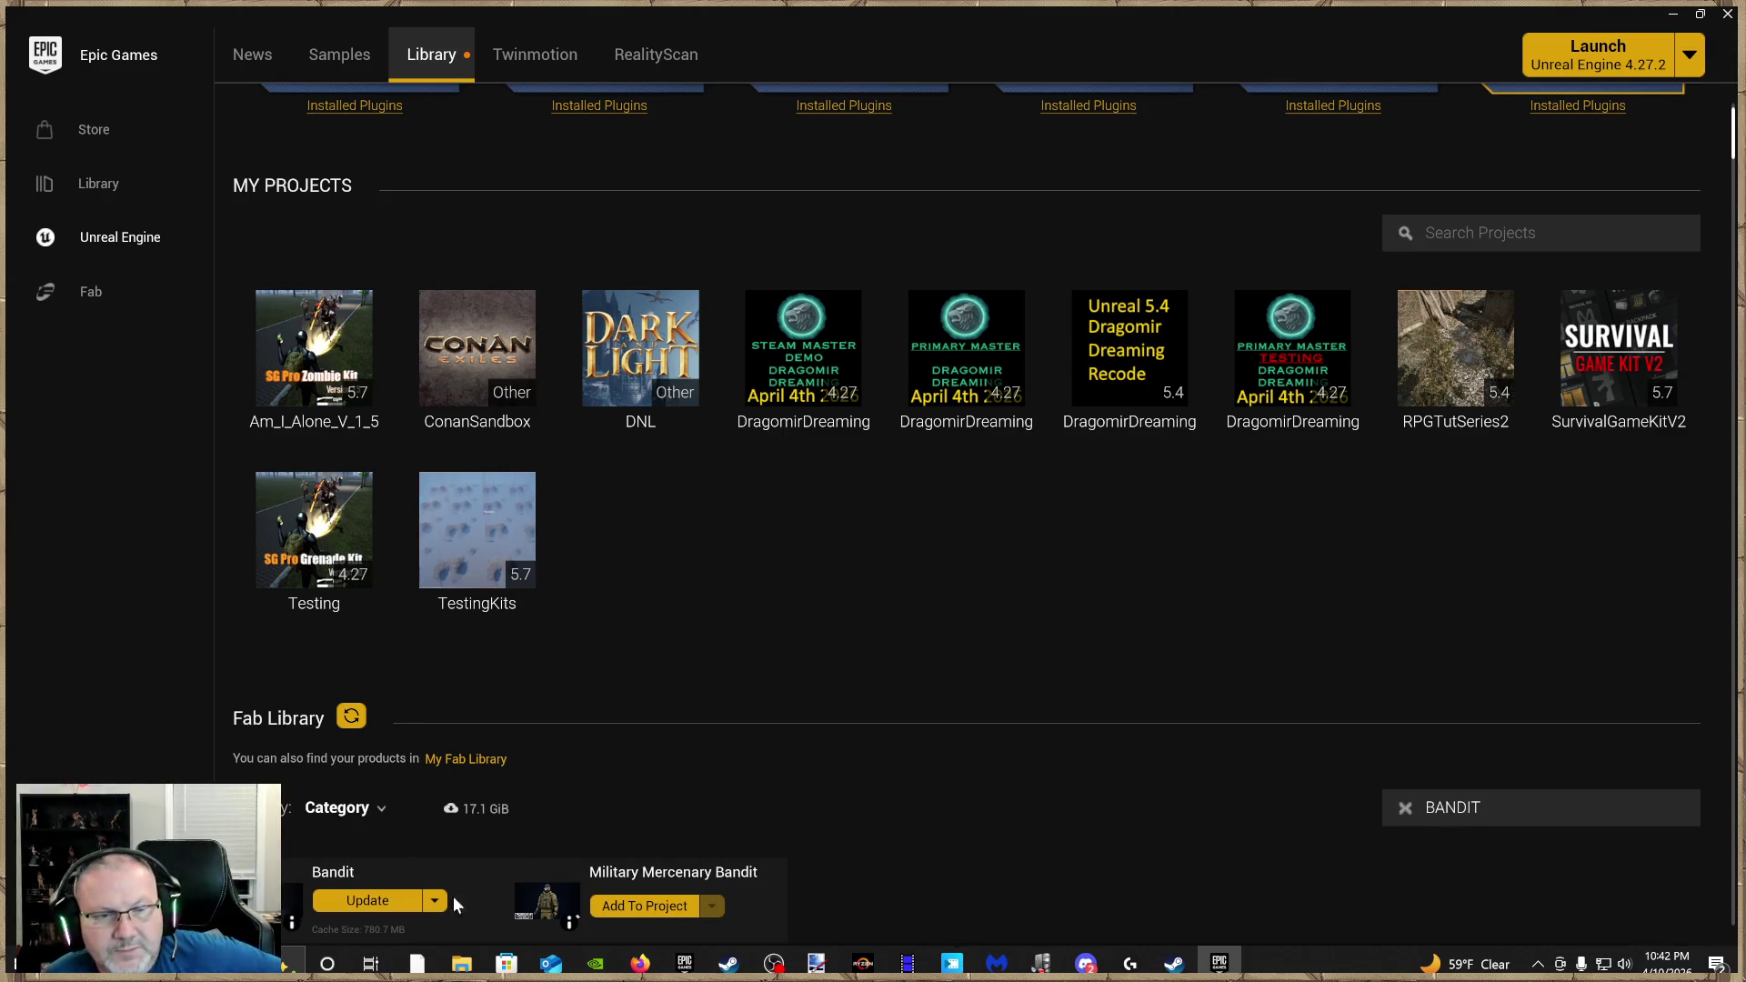
scroll(430, 792, "down", 2)
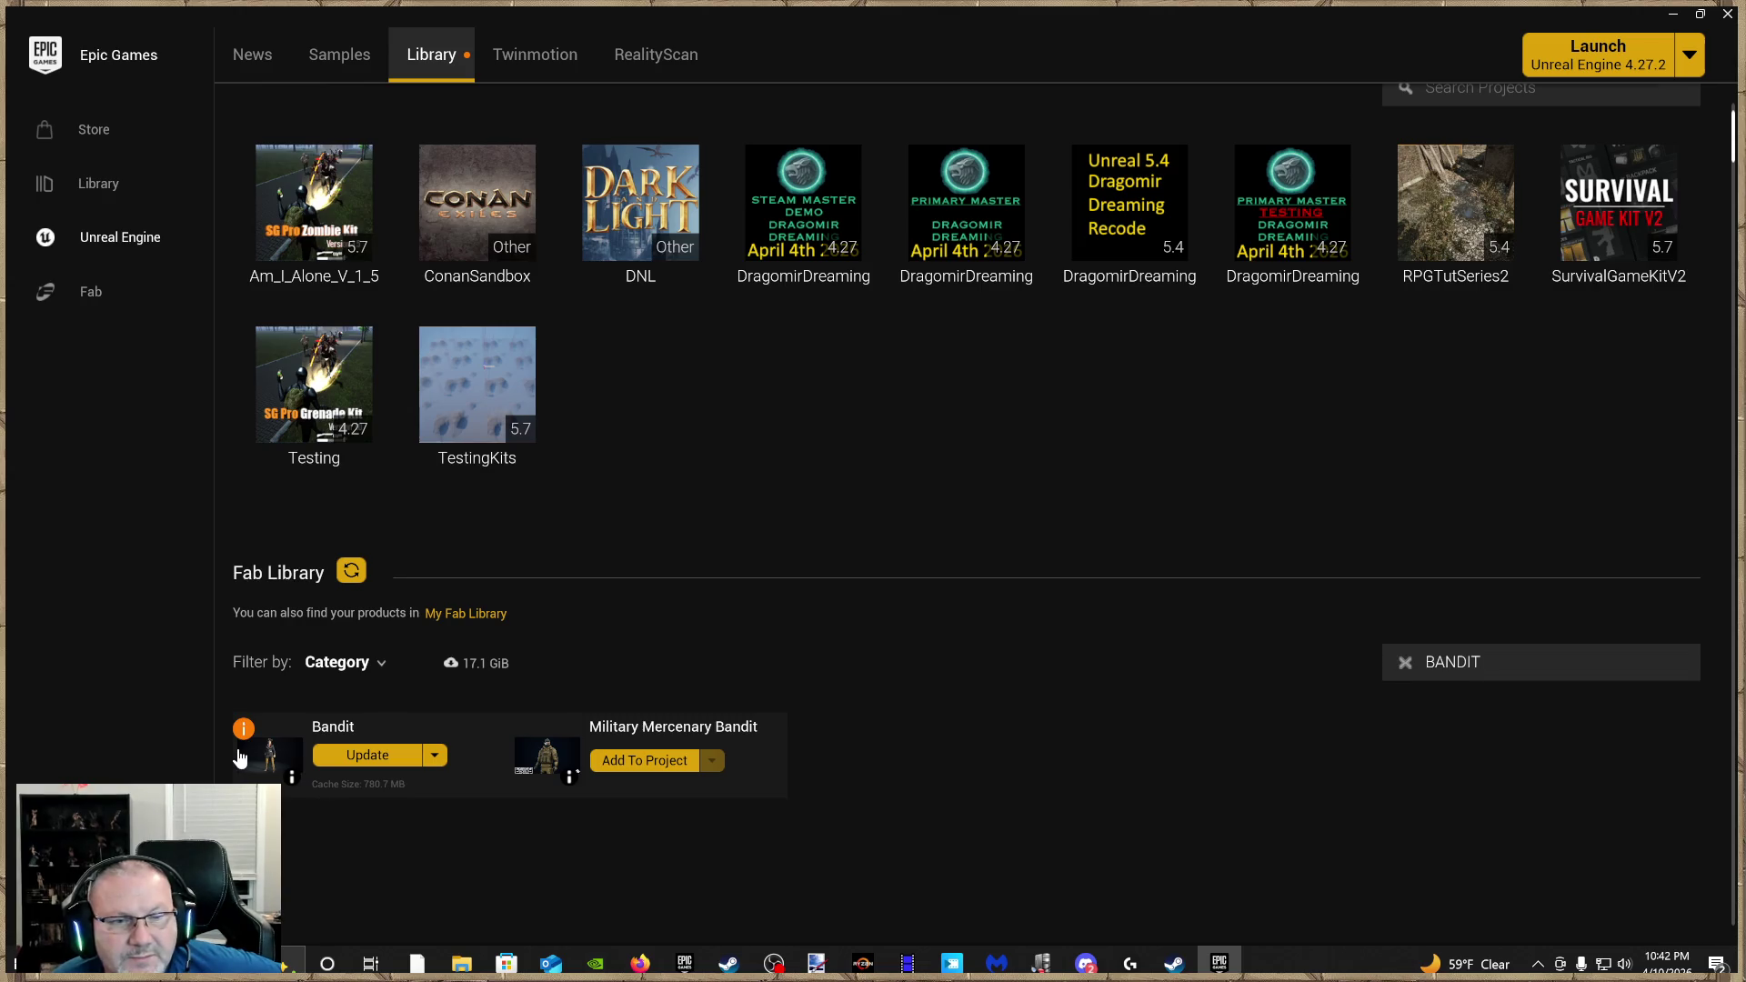
left_click(378, 759)
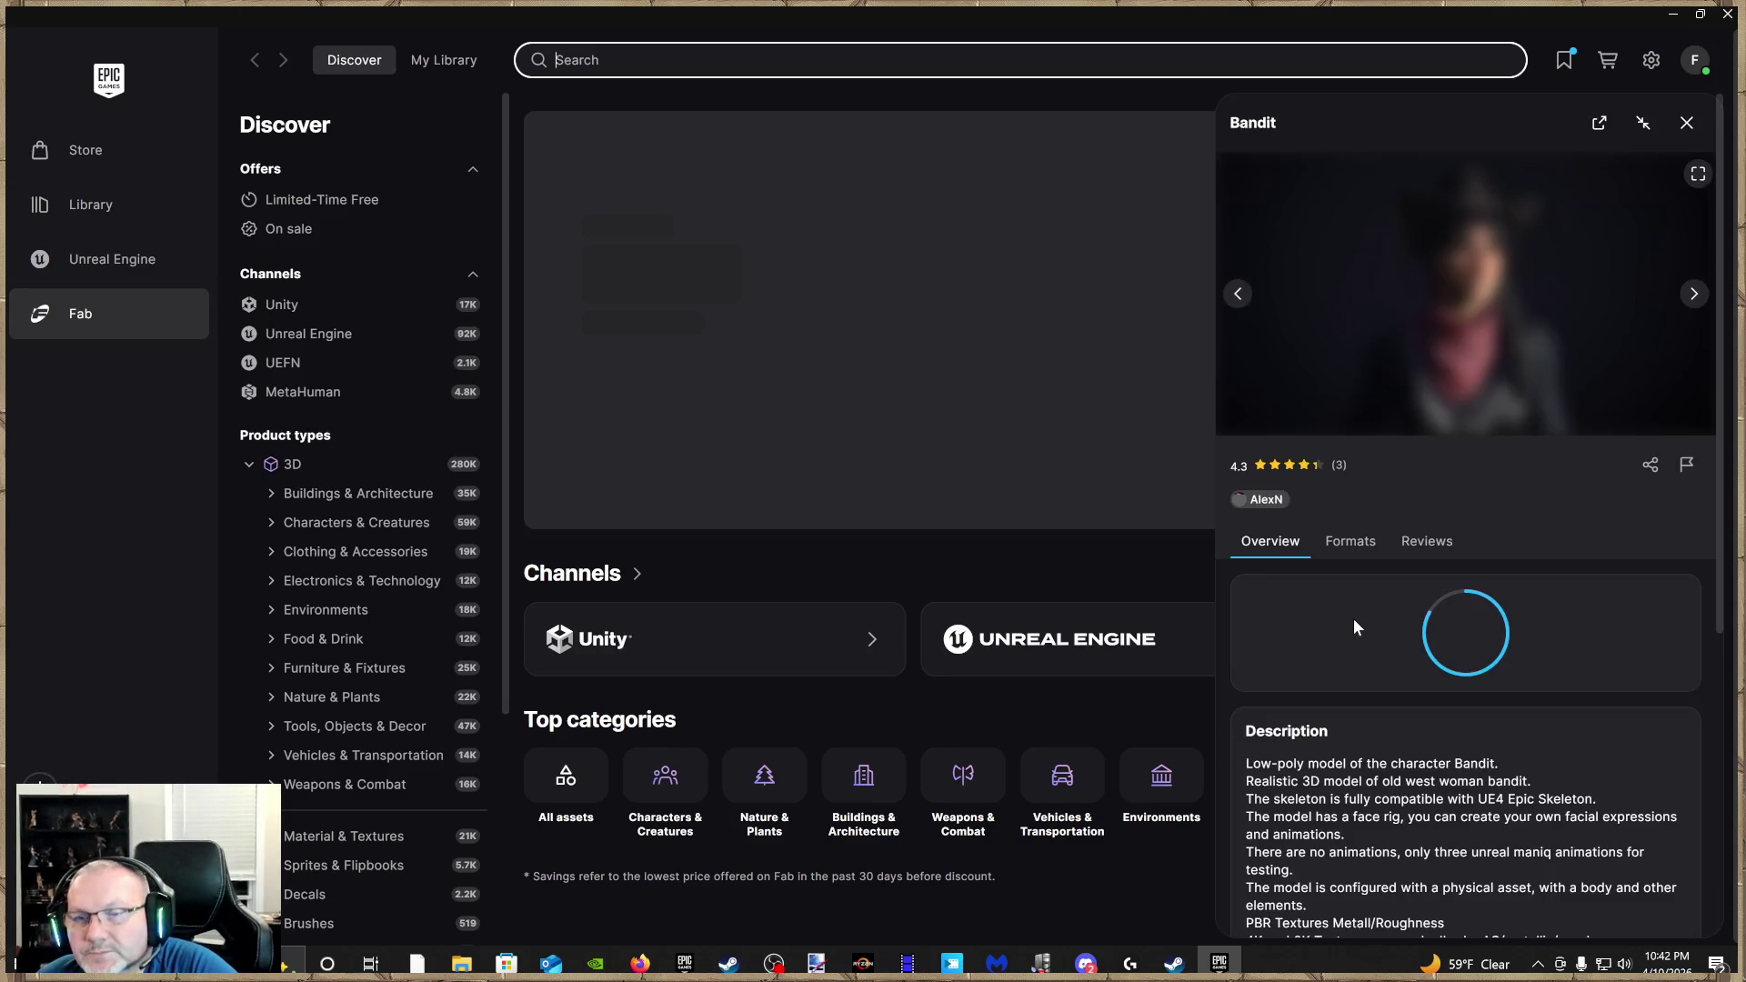
scroll(1354, 620, "down", 2)
scroll(1355, 626, "down", 3)
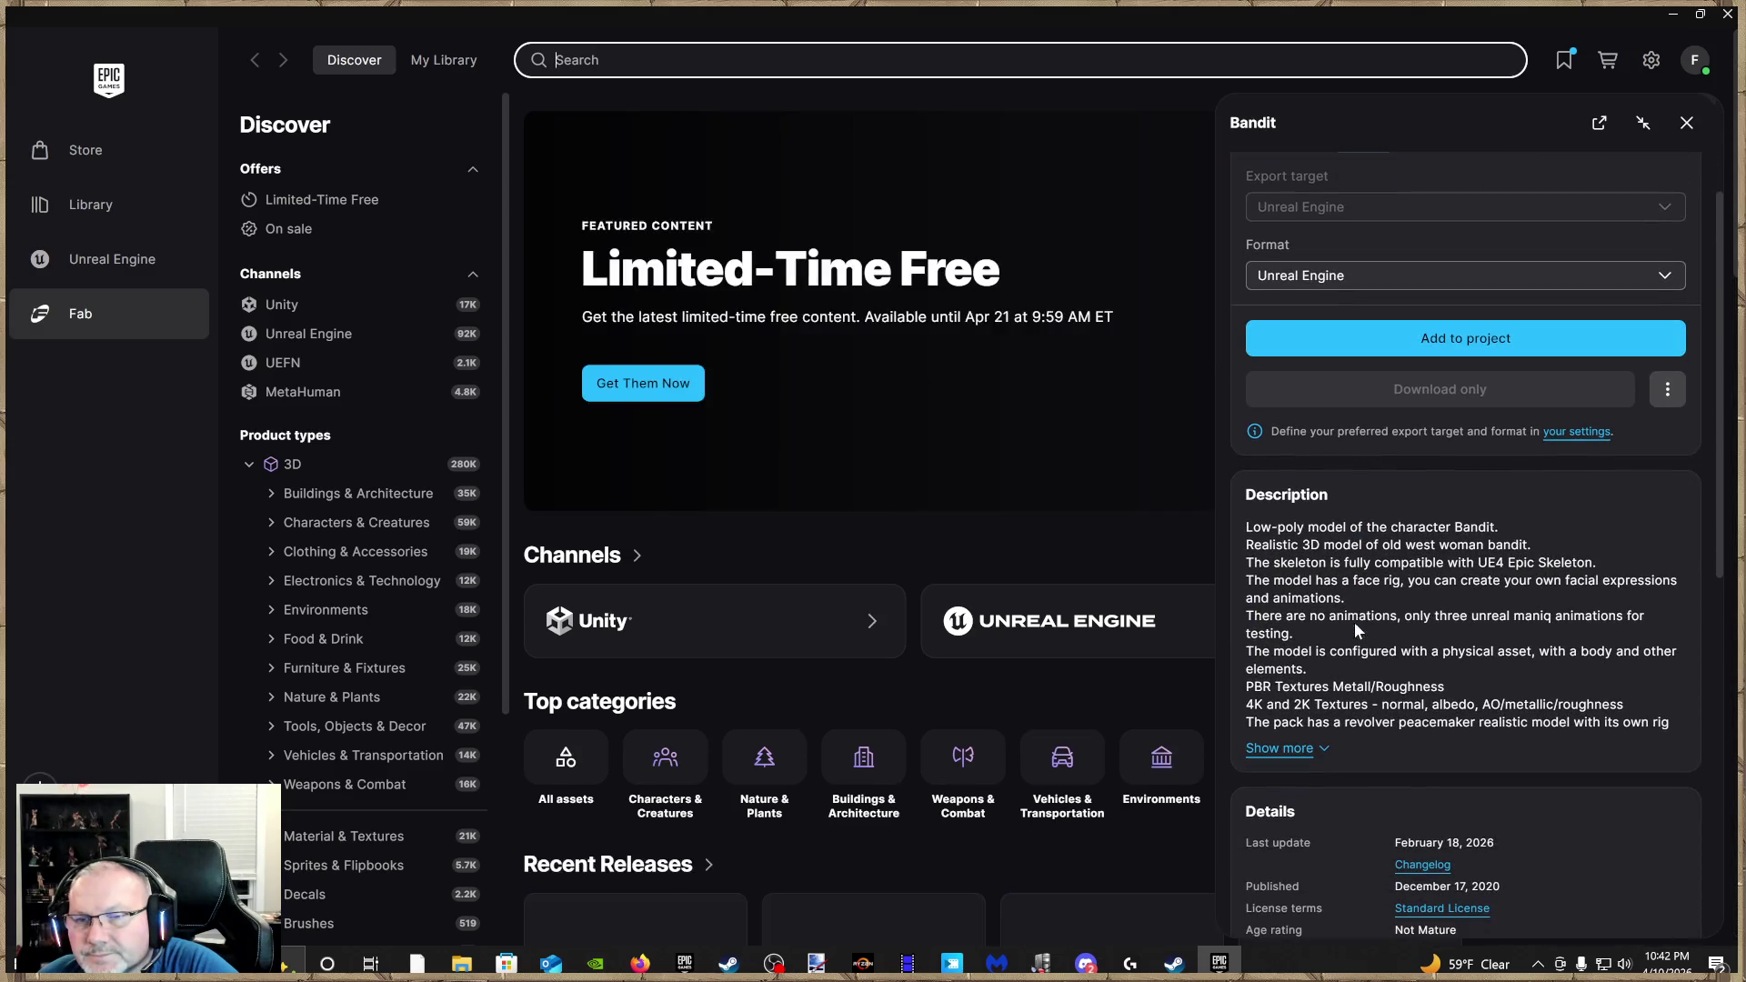
left_click(1284, 754)
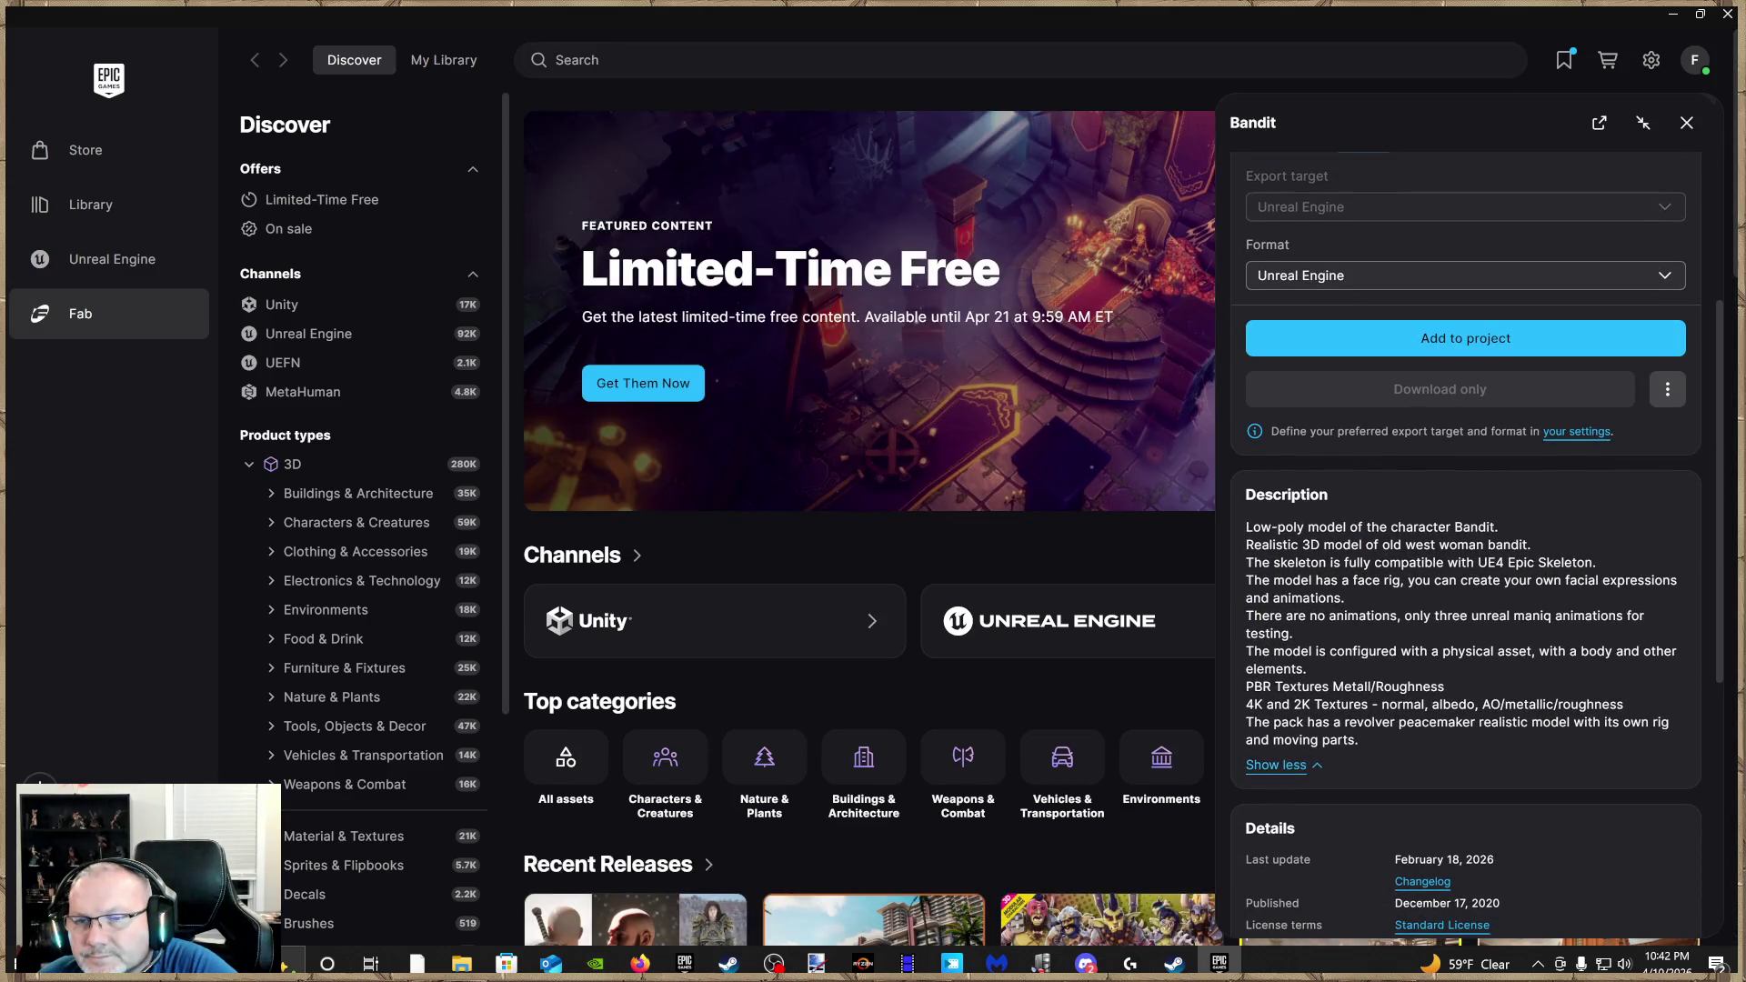
scroll(1393, 686, "down", 2)
scroll(1400, 689, "down", 2)
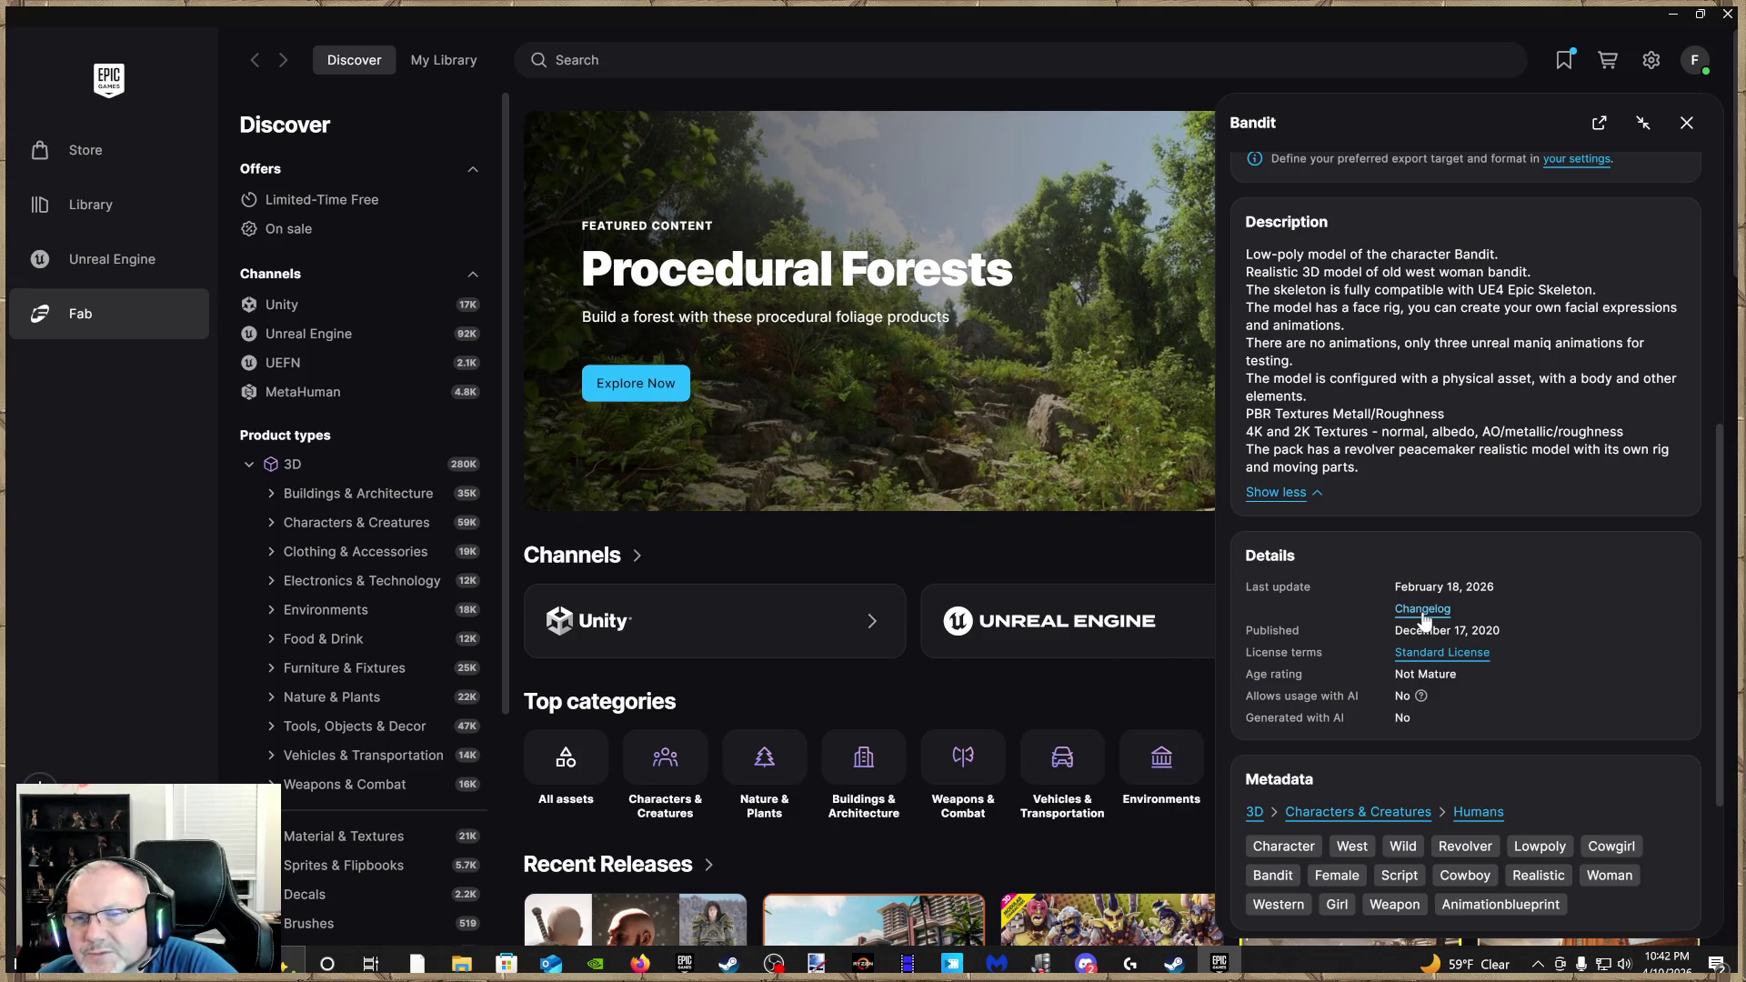
left_click(1422, 609)
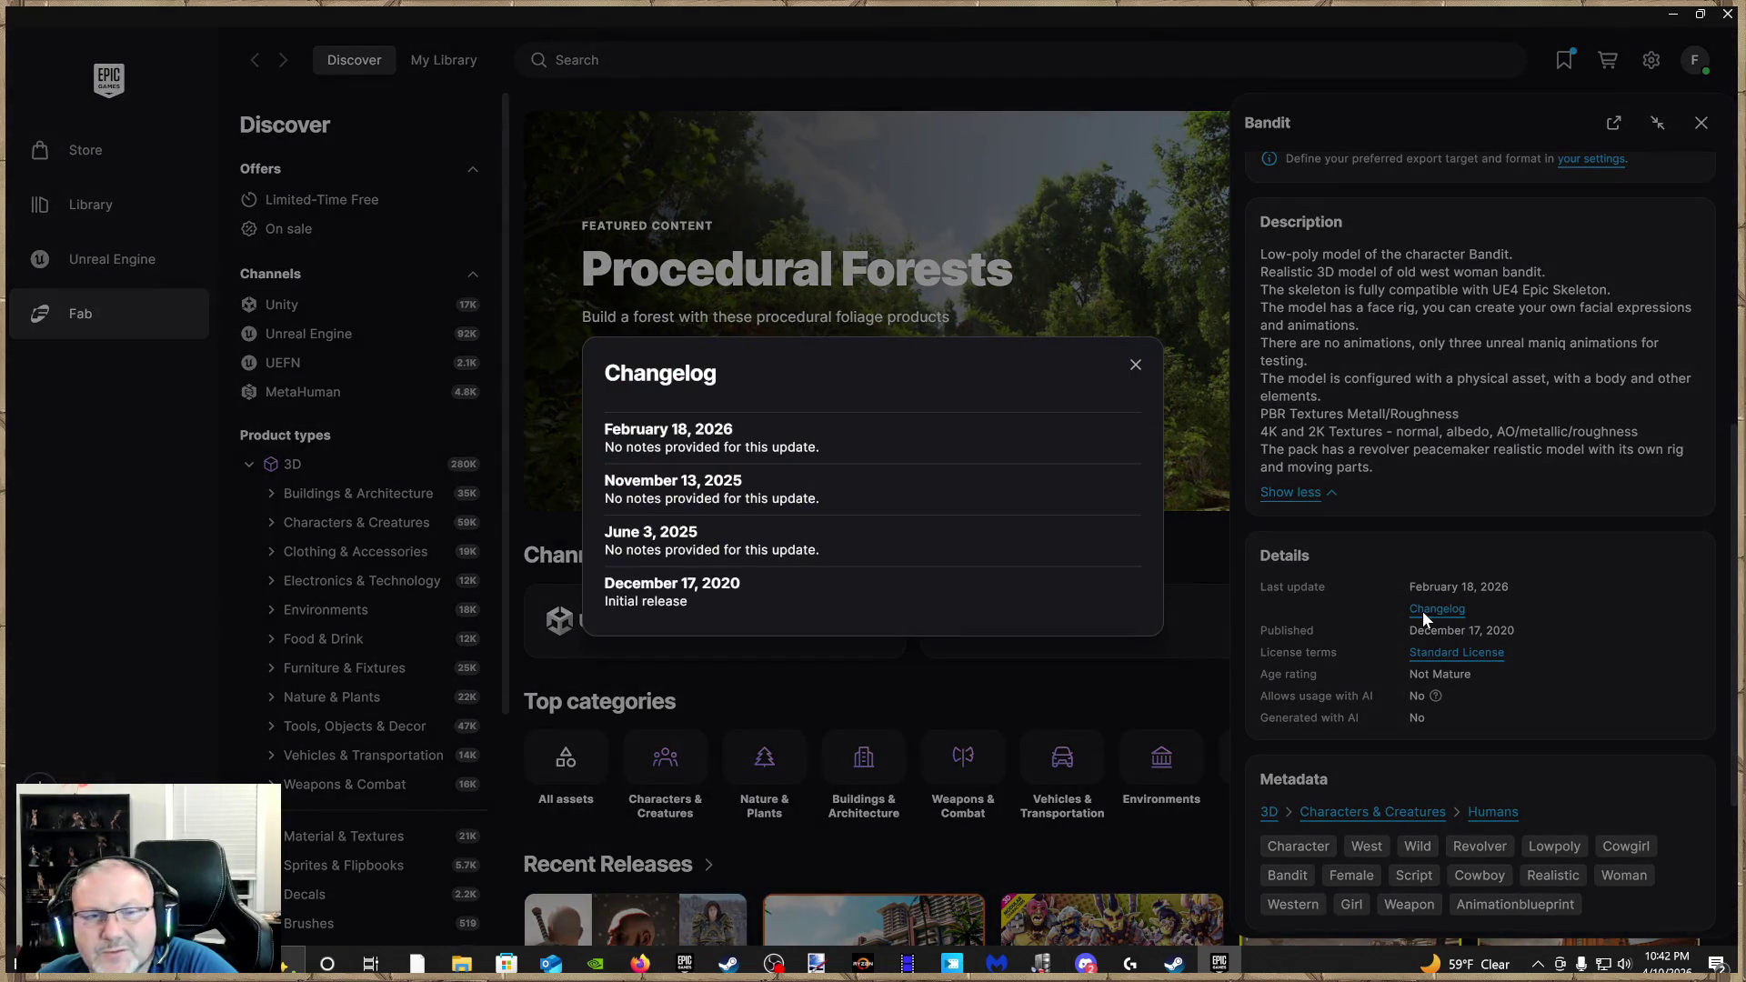
left_click(1134, 368)
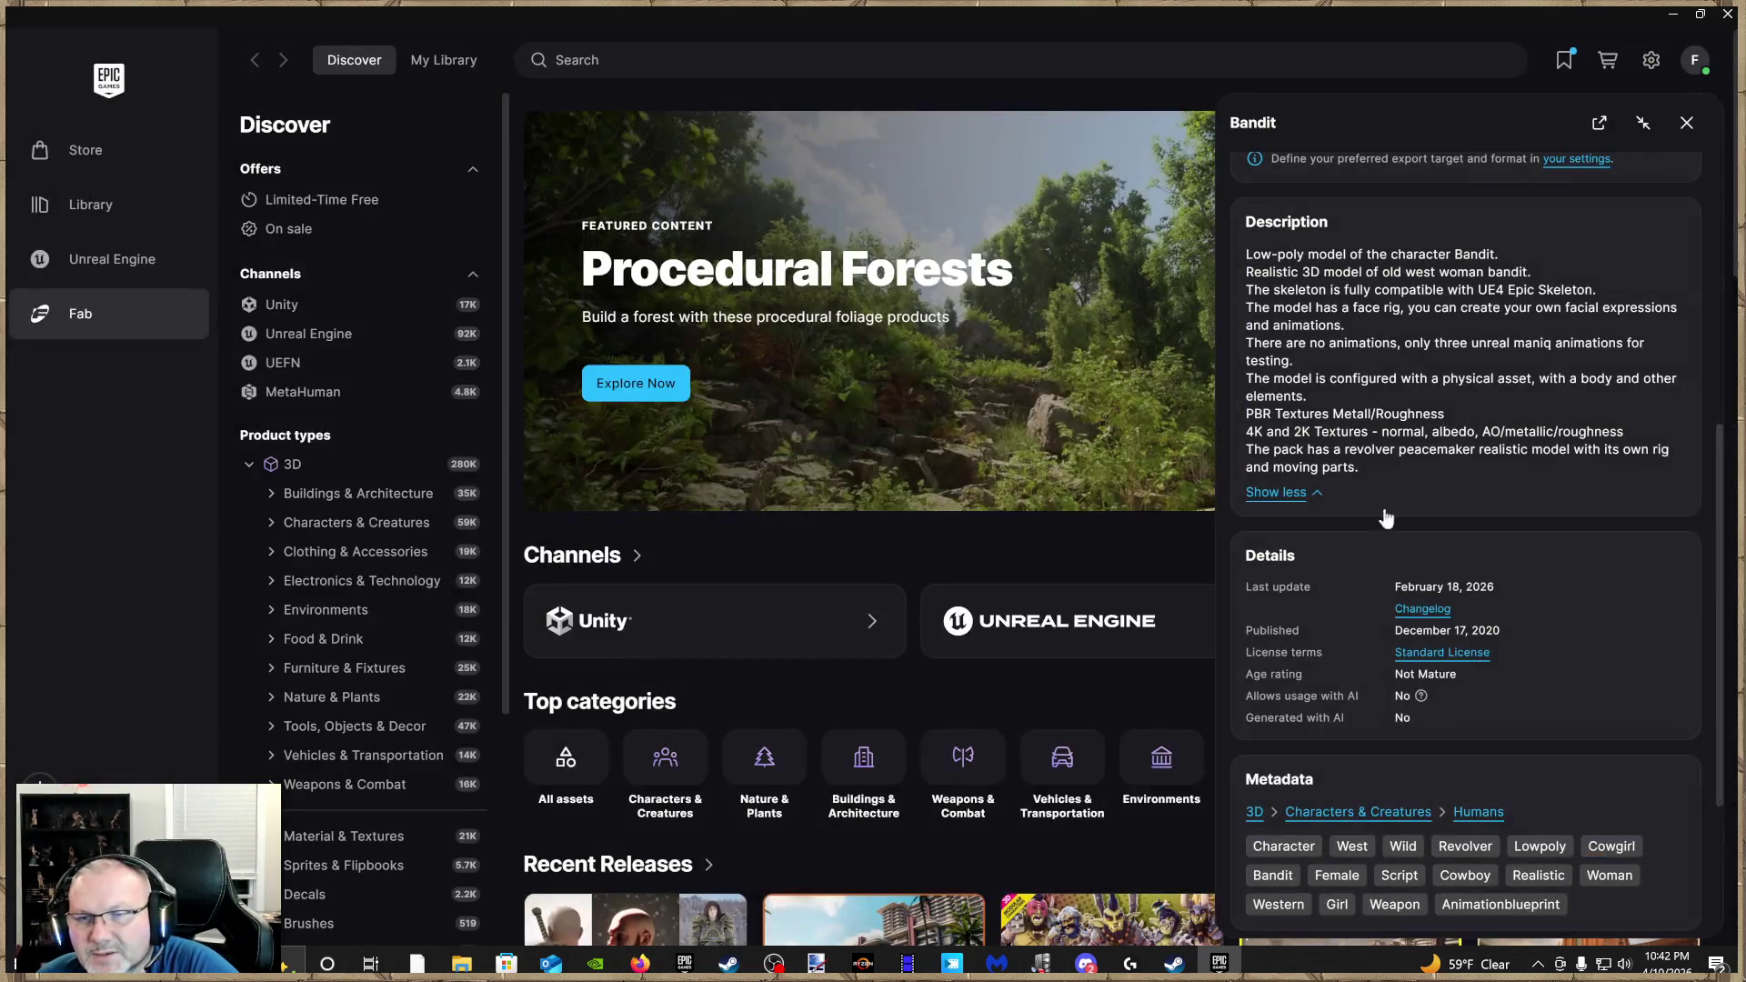
scroll(1495, 608, "down", 3)
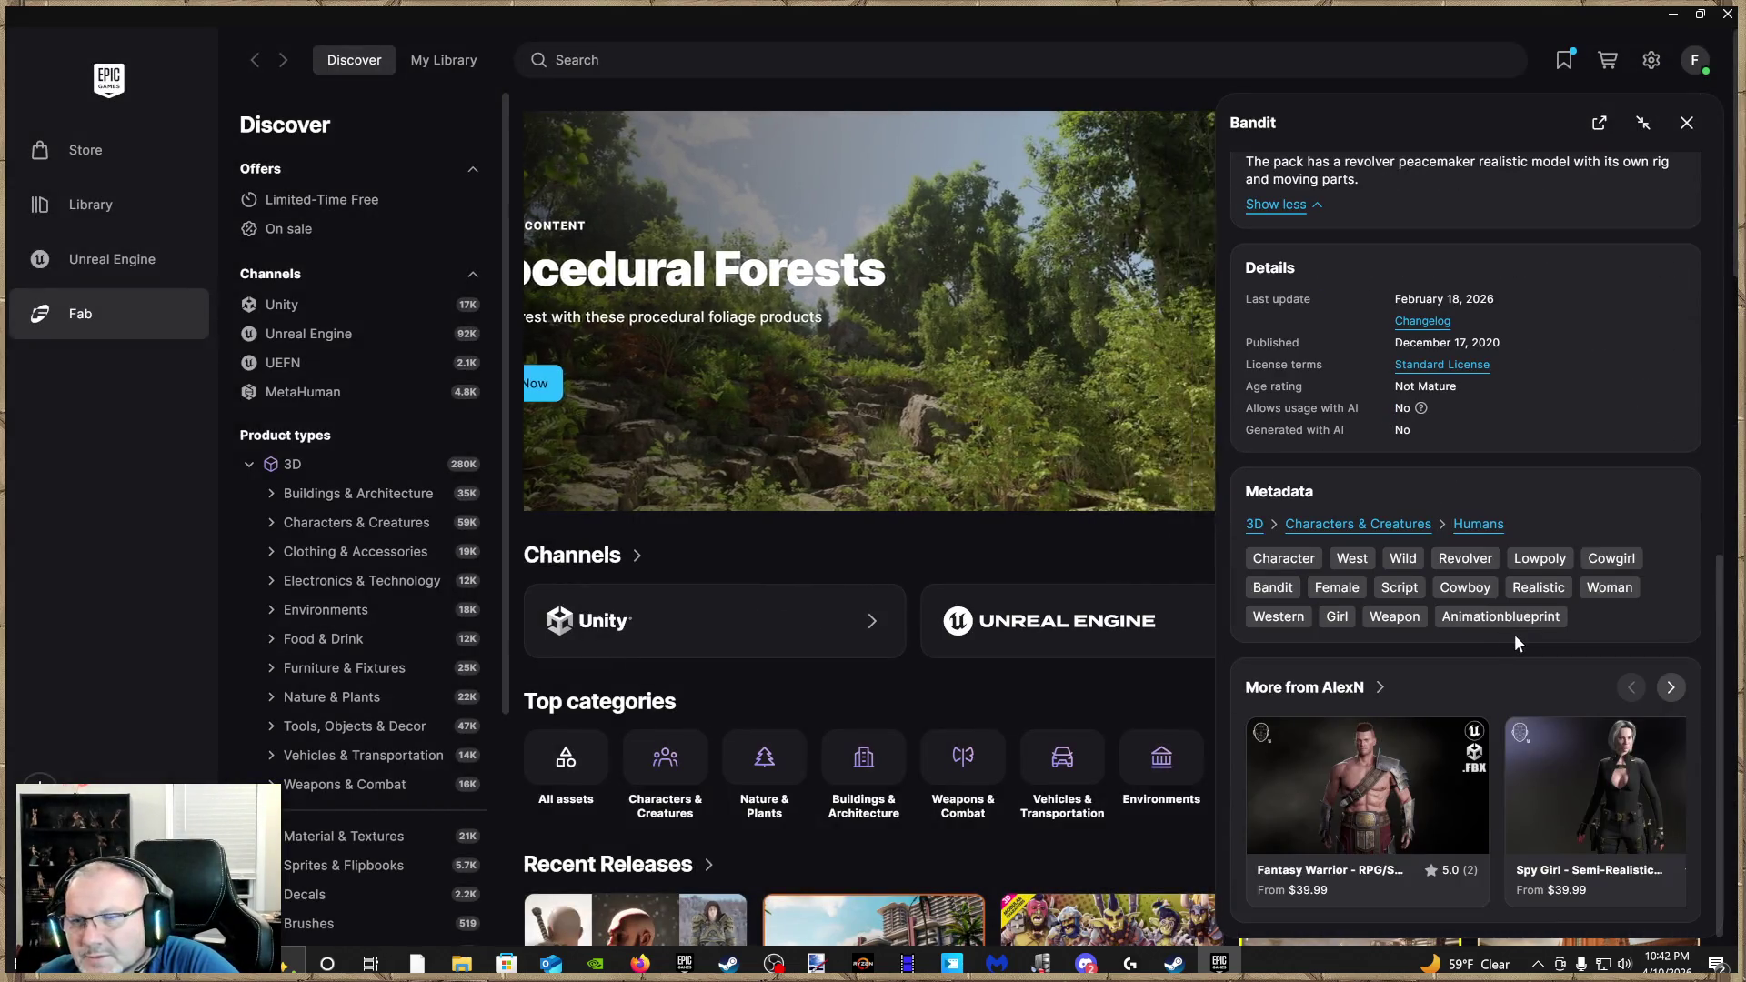
scroll(1514, 635, "up", 10)
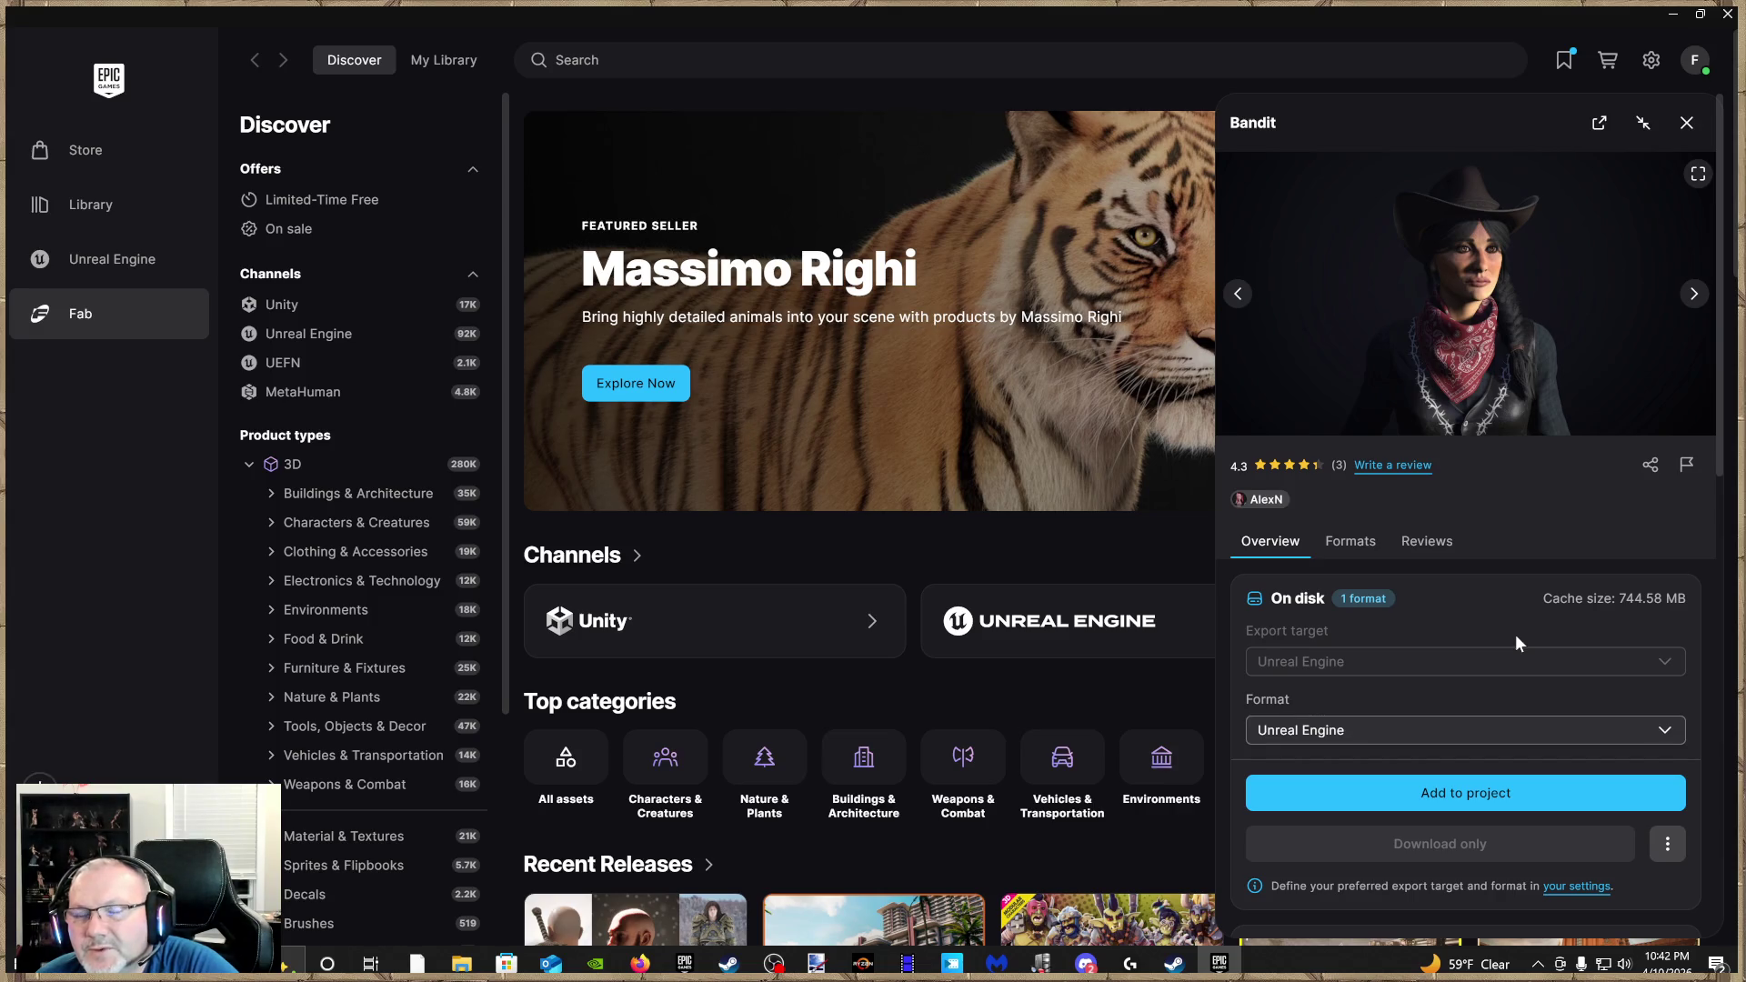
scroll(1515, 635, "down", 3)
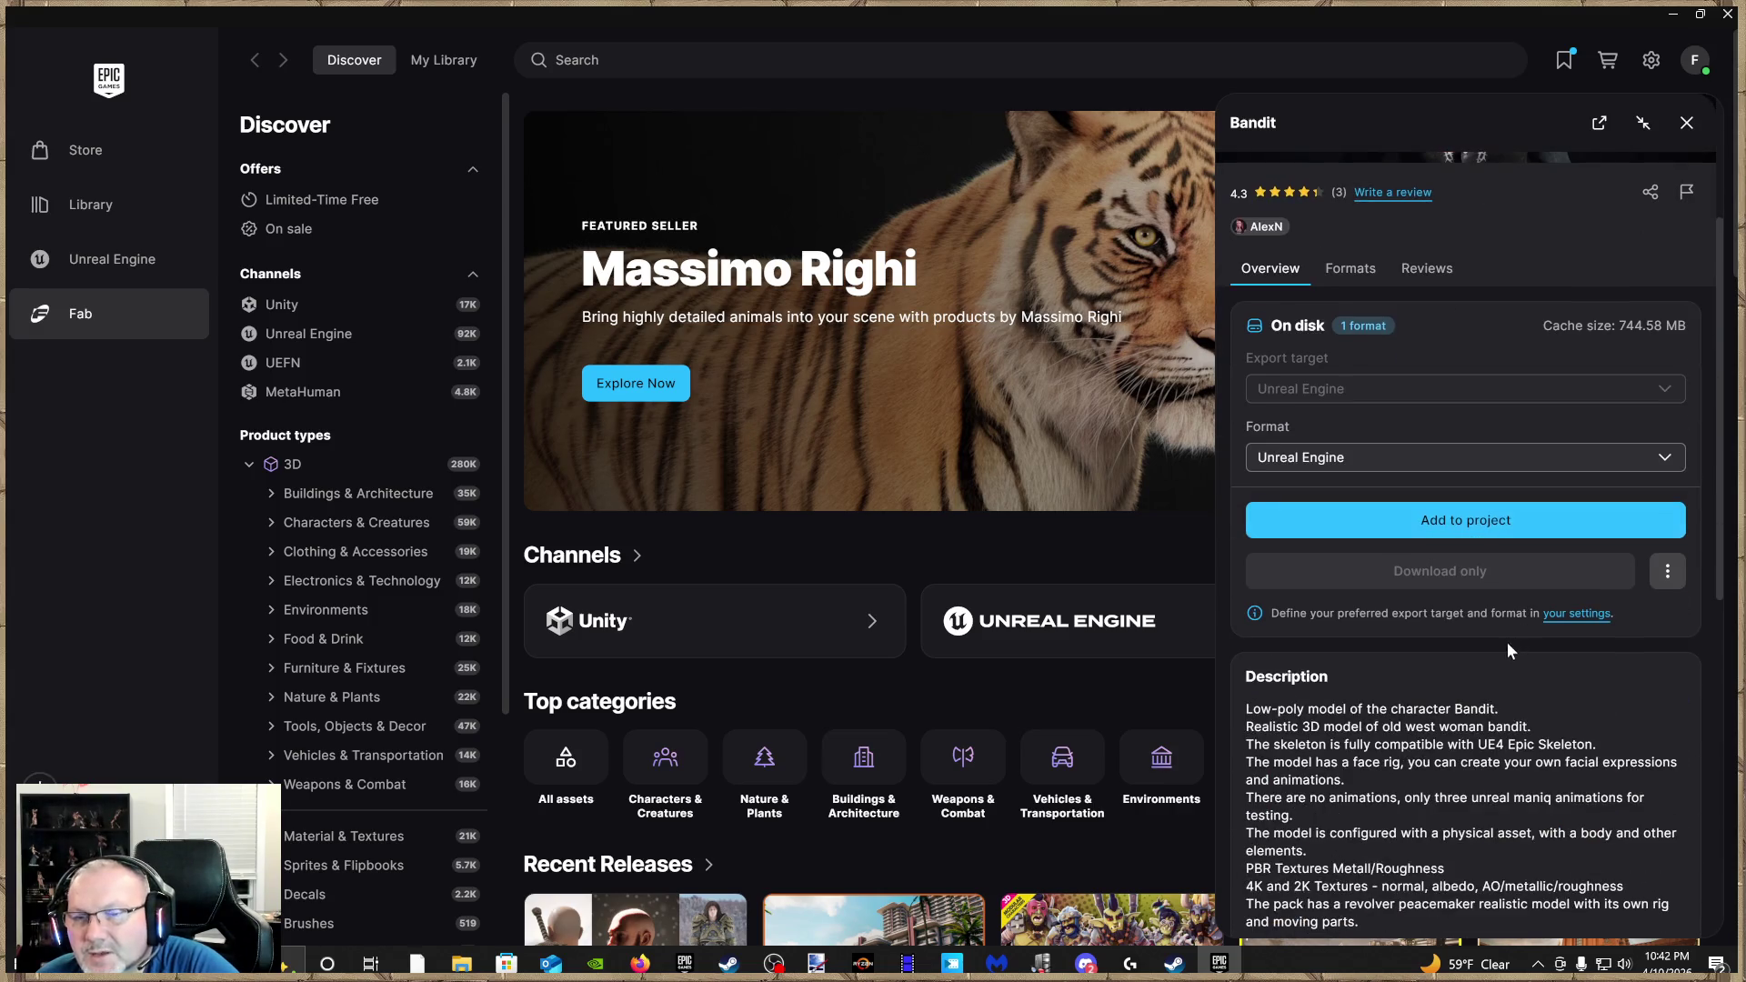
left_click(1458, 532)
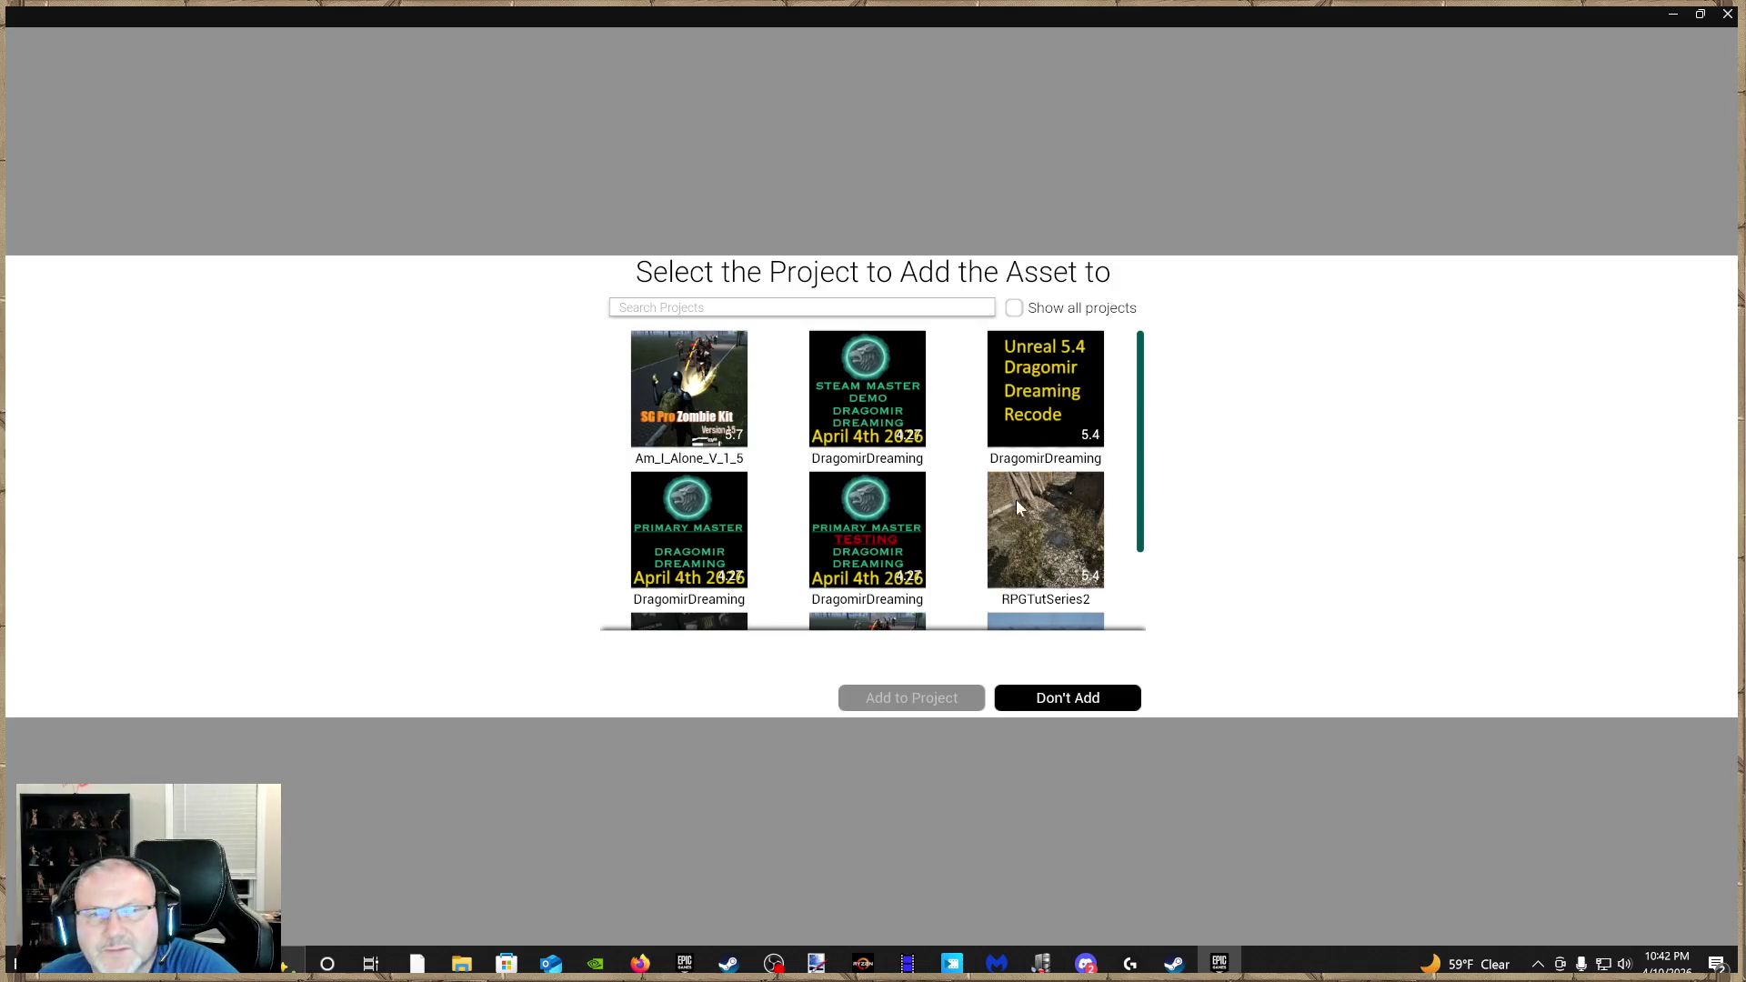
Add the Bandit asset to the Testing project, then close the launcher
scroll(785, 539, "down", 2)
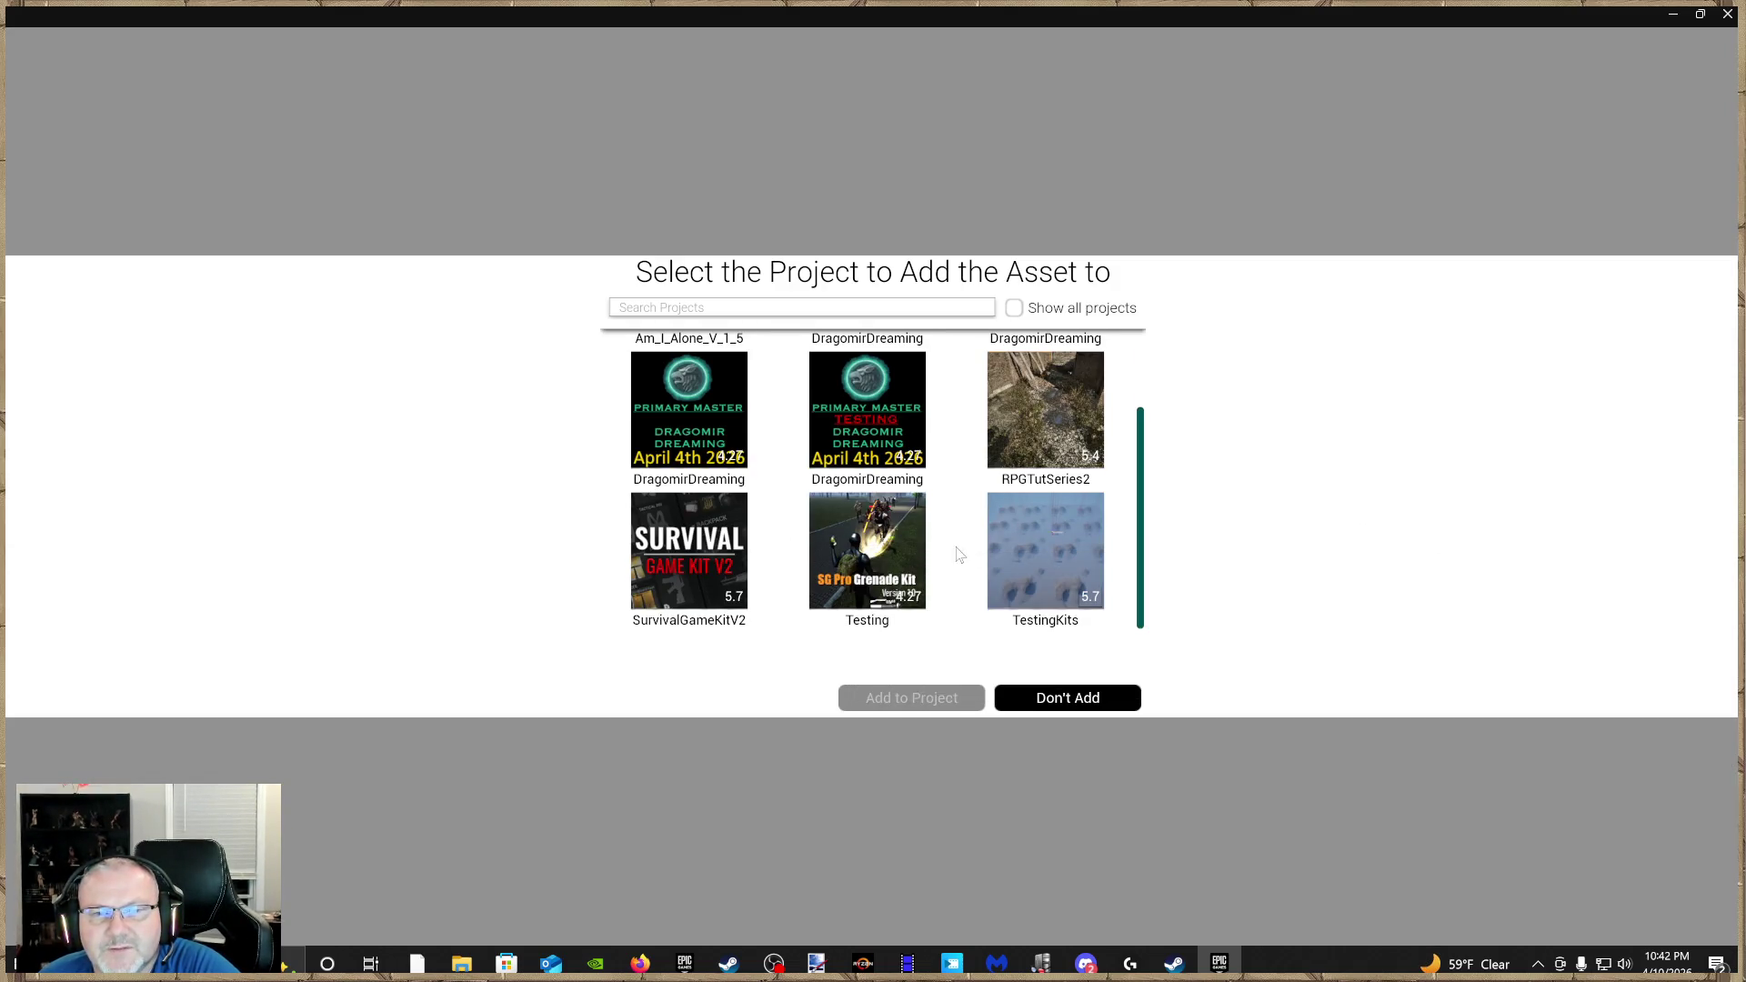
left_click(867, 551)
left_click(919, 697)
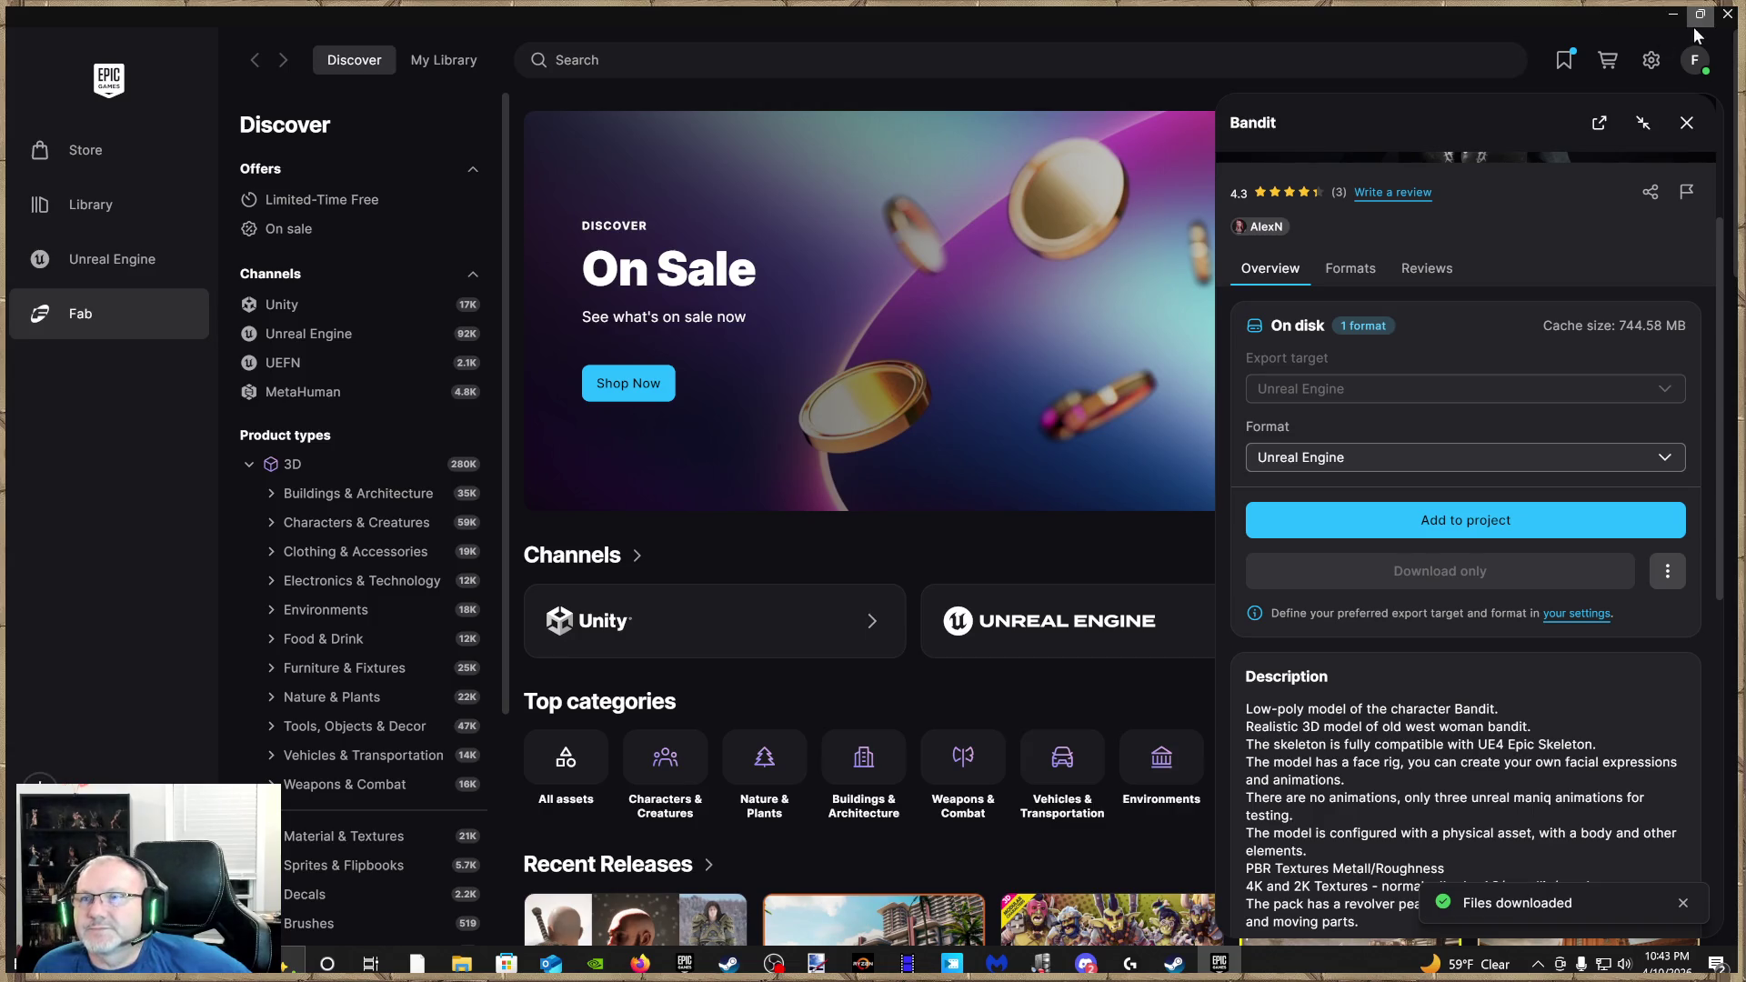
left_click(1727, 14)
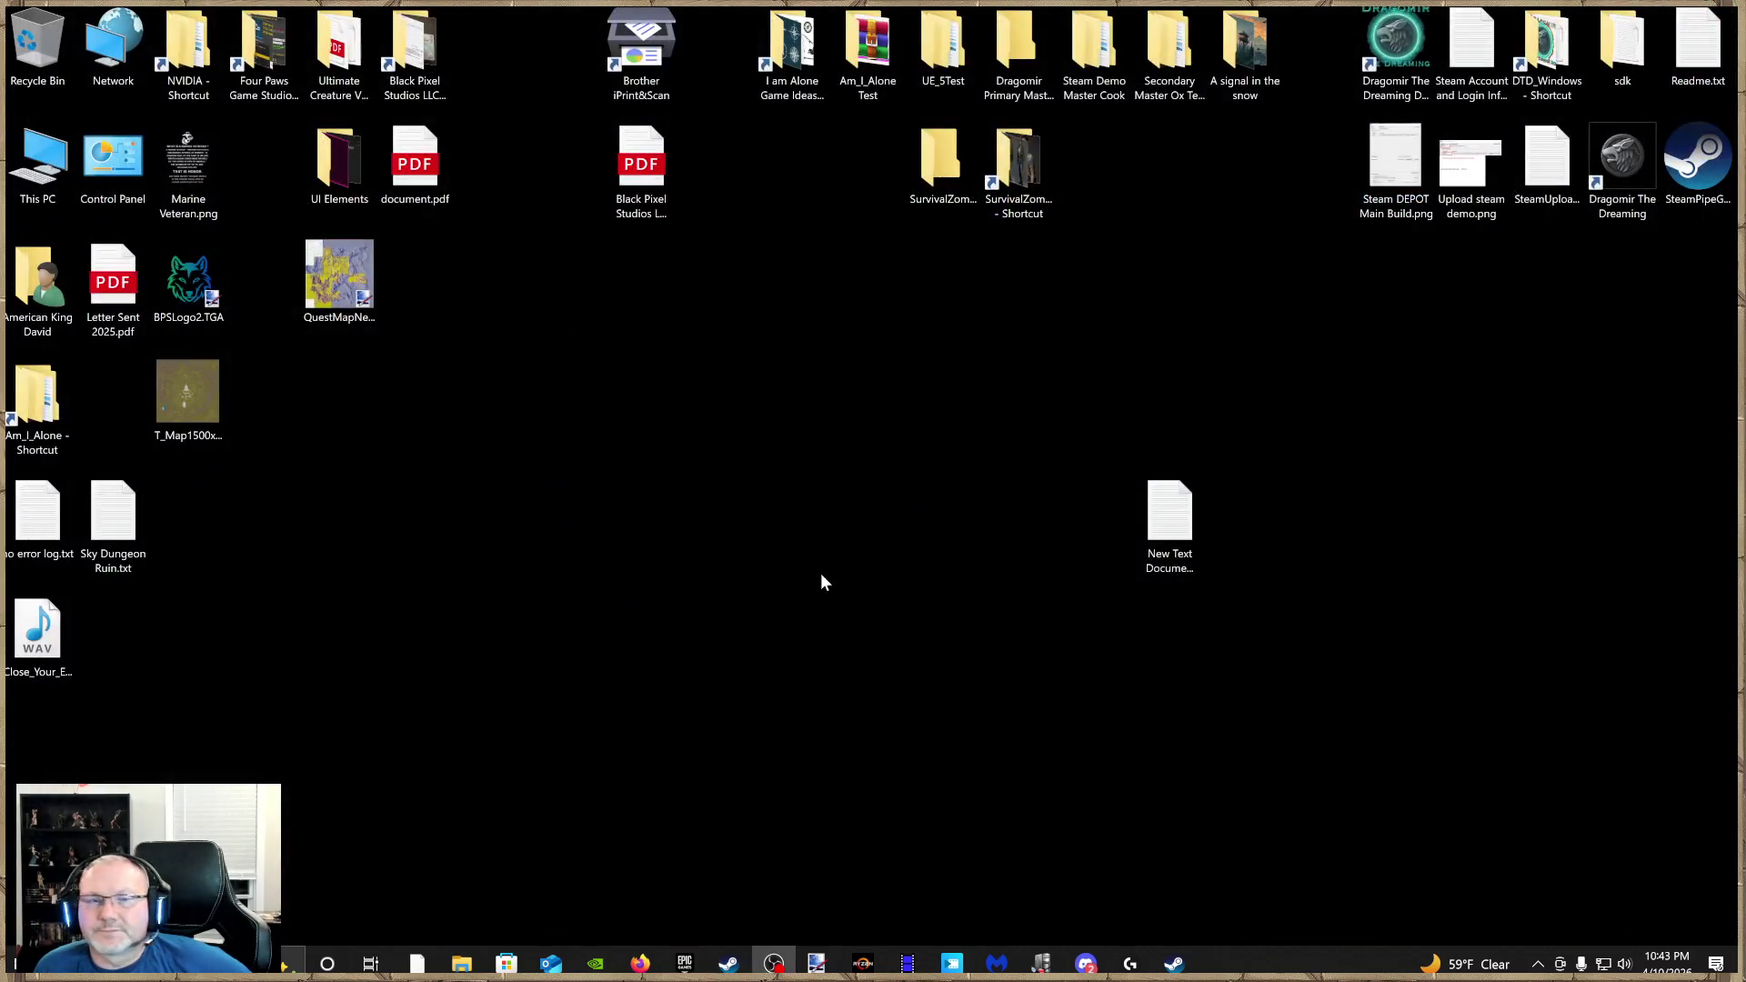
Reopen the launcher maximized on the Library and open the Testing project
left_click(687, 964)
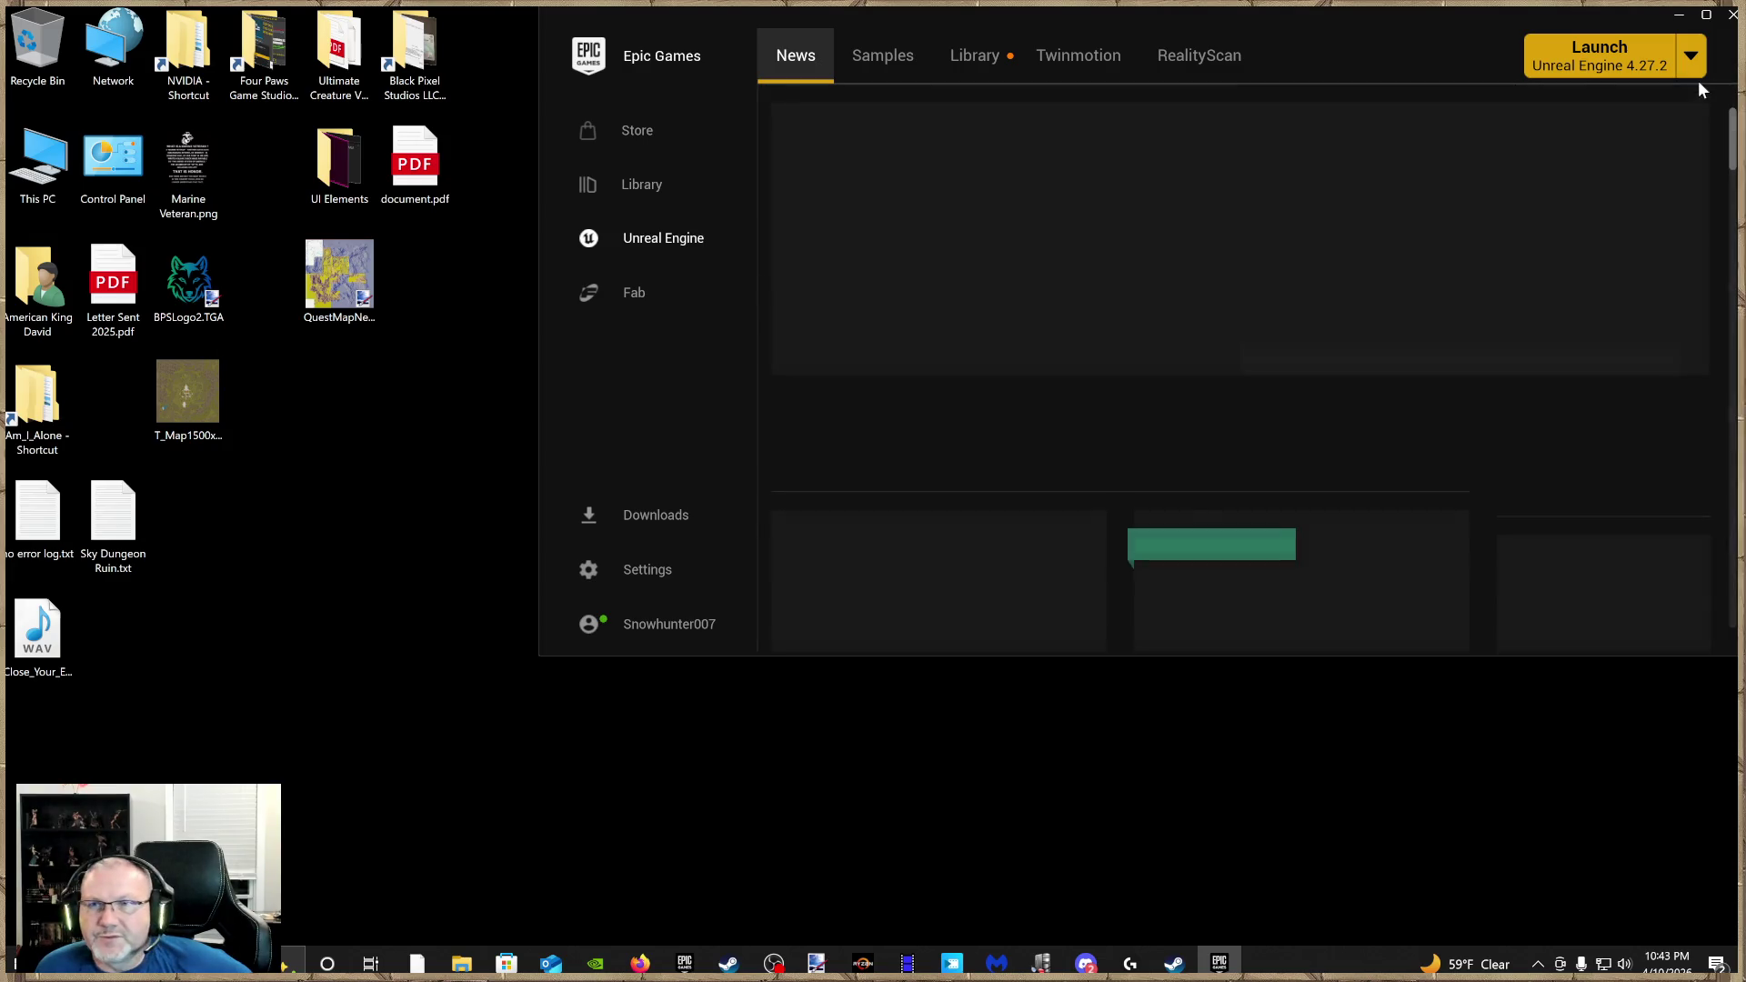
left_click(1707, 16)
left_click(443, 67)
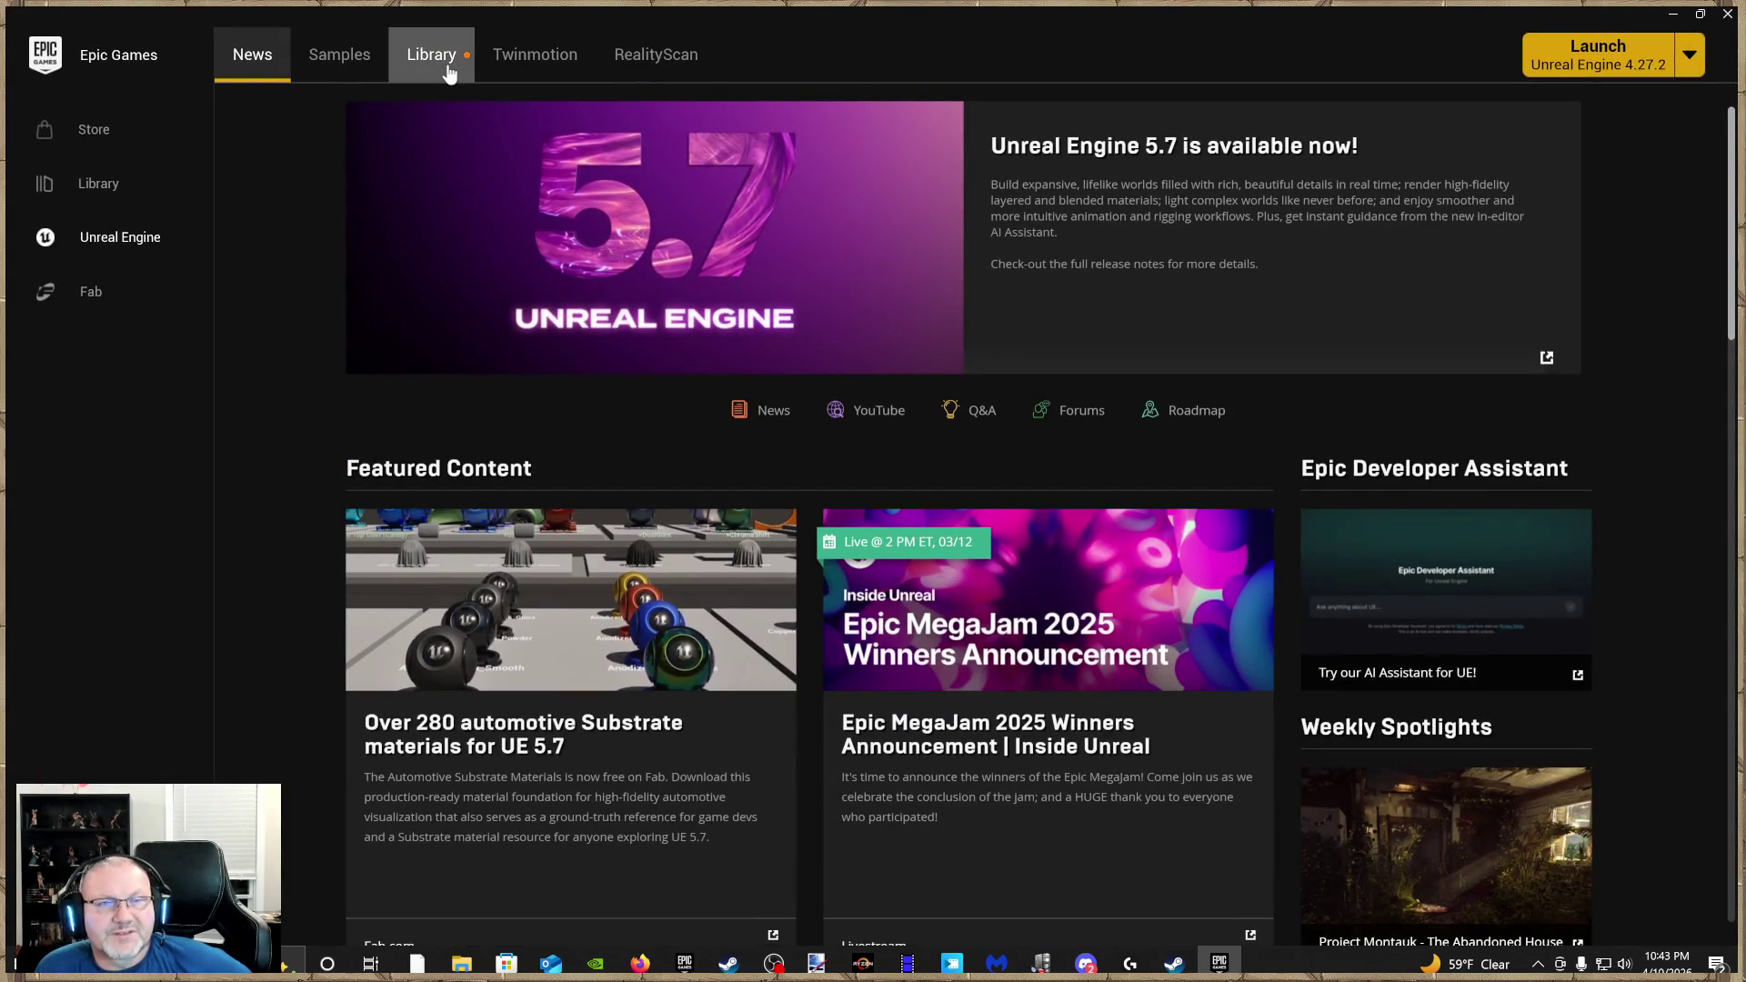
scroll(709, 655, "down", 1)
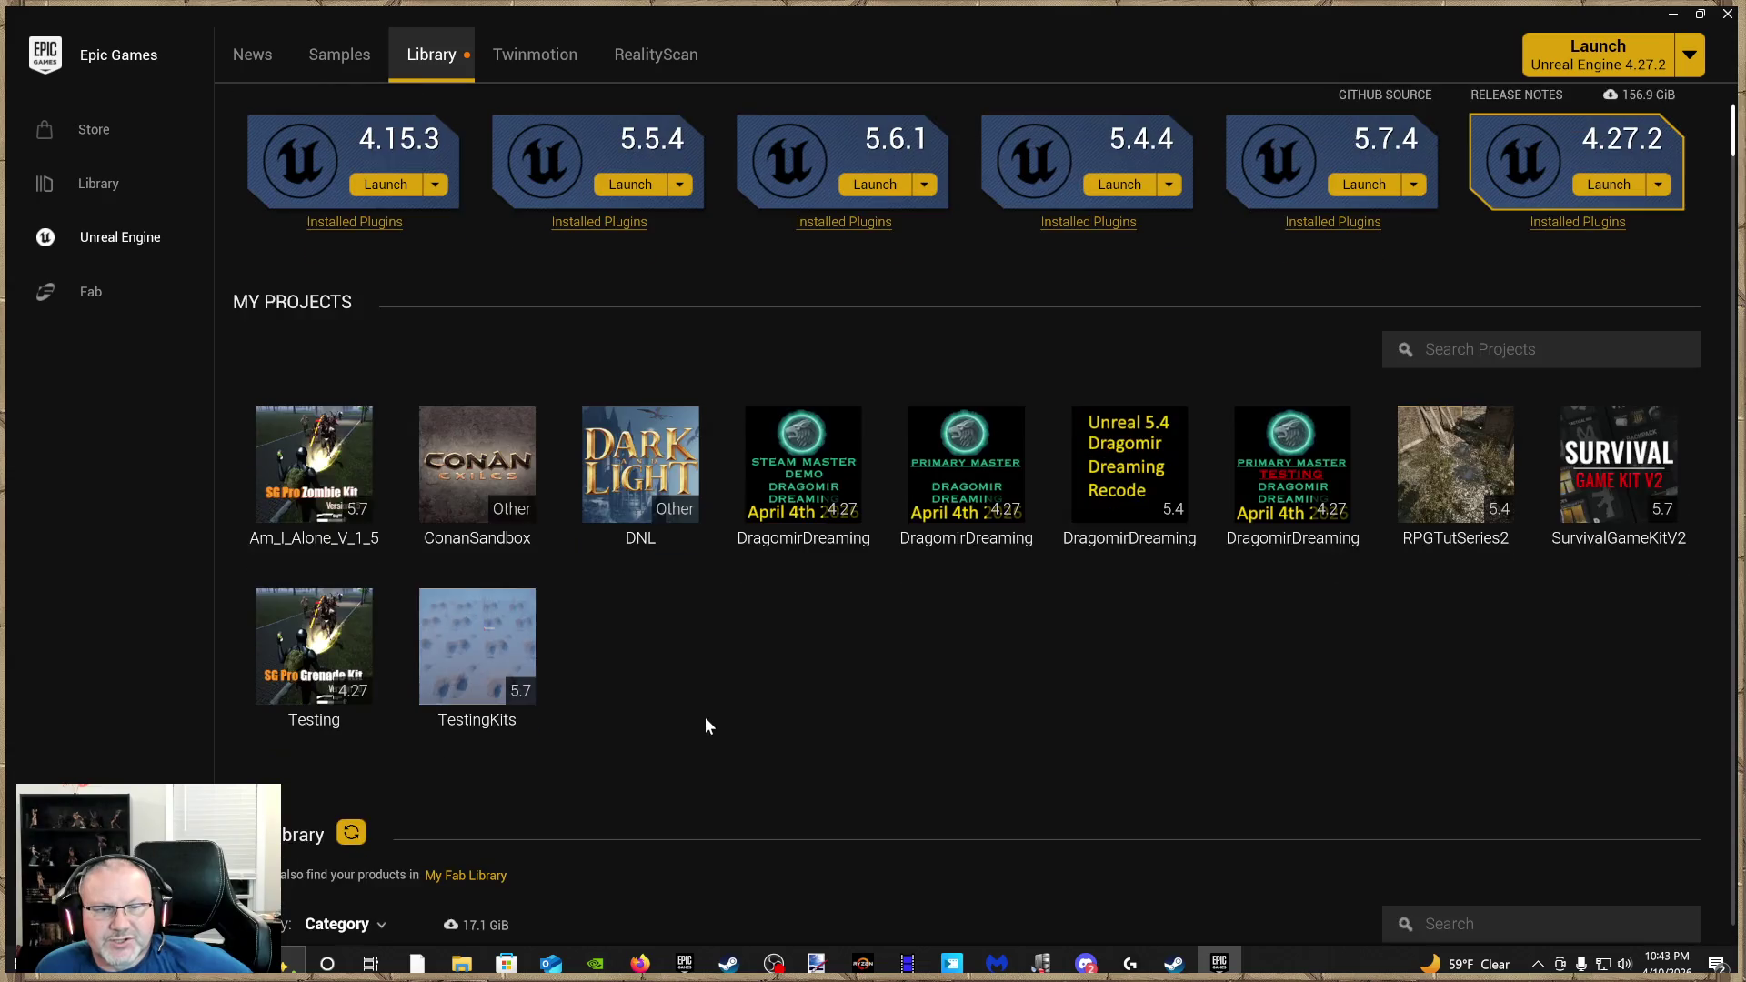
left_click(350, 709)
right_click(345, 705)
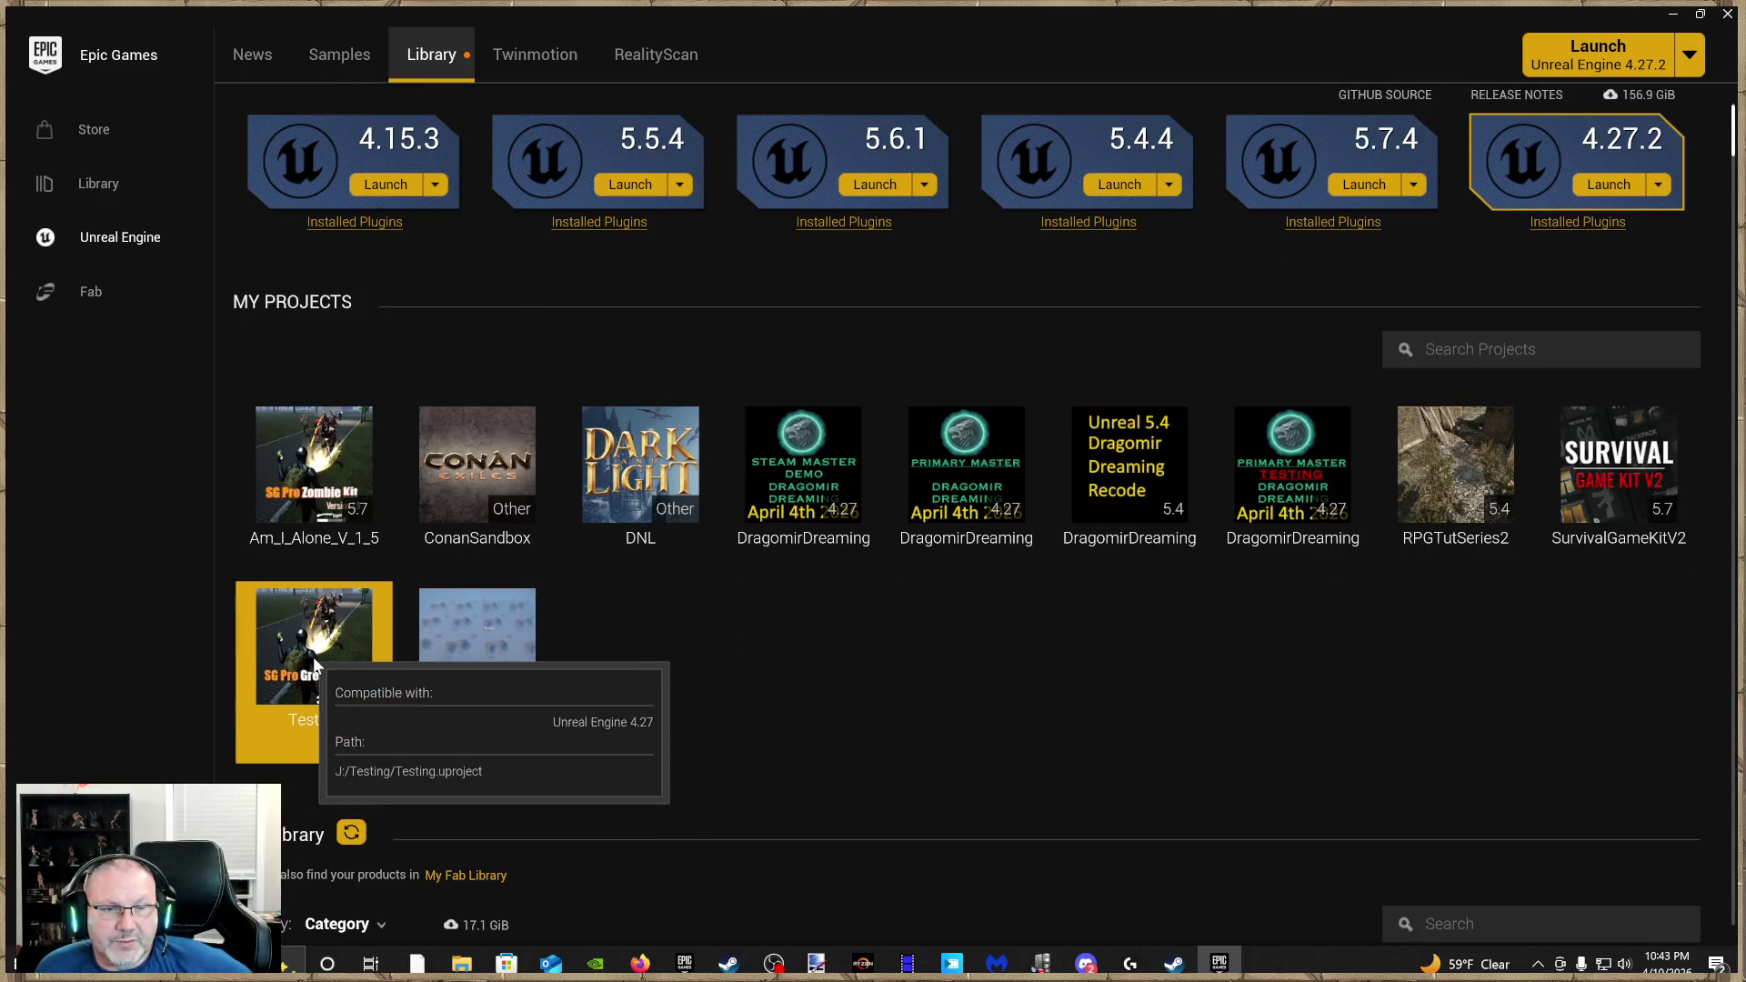
left_click(356, 737)
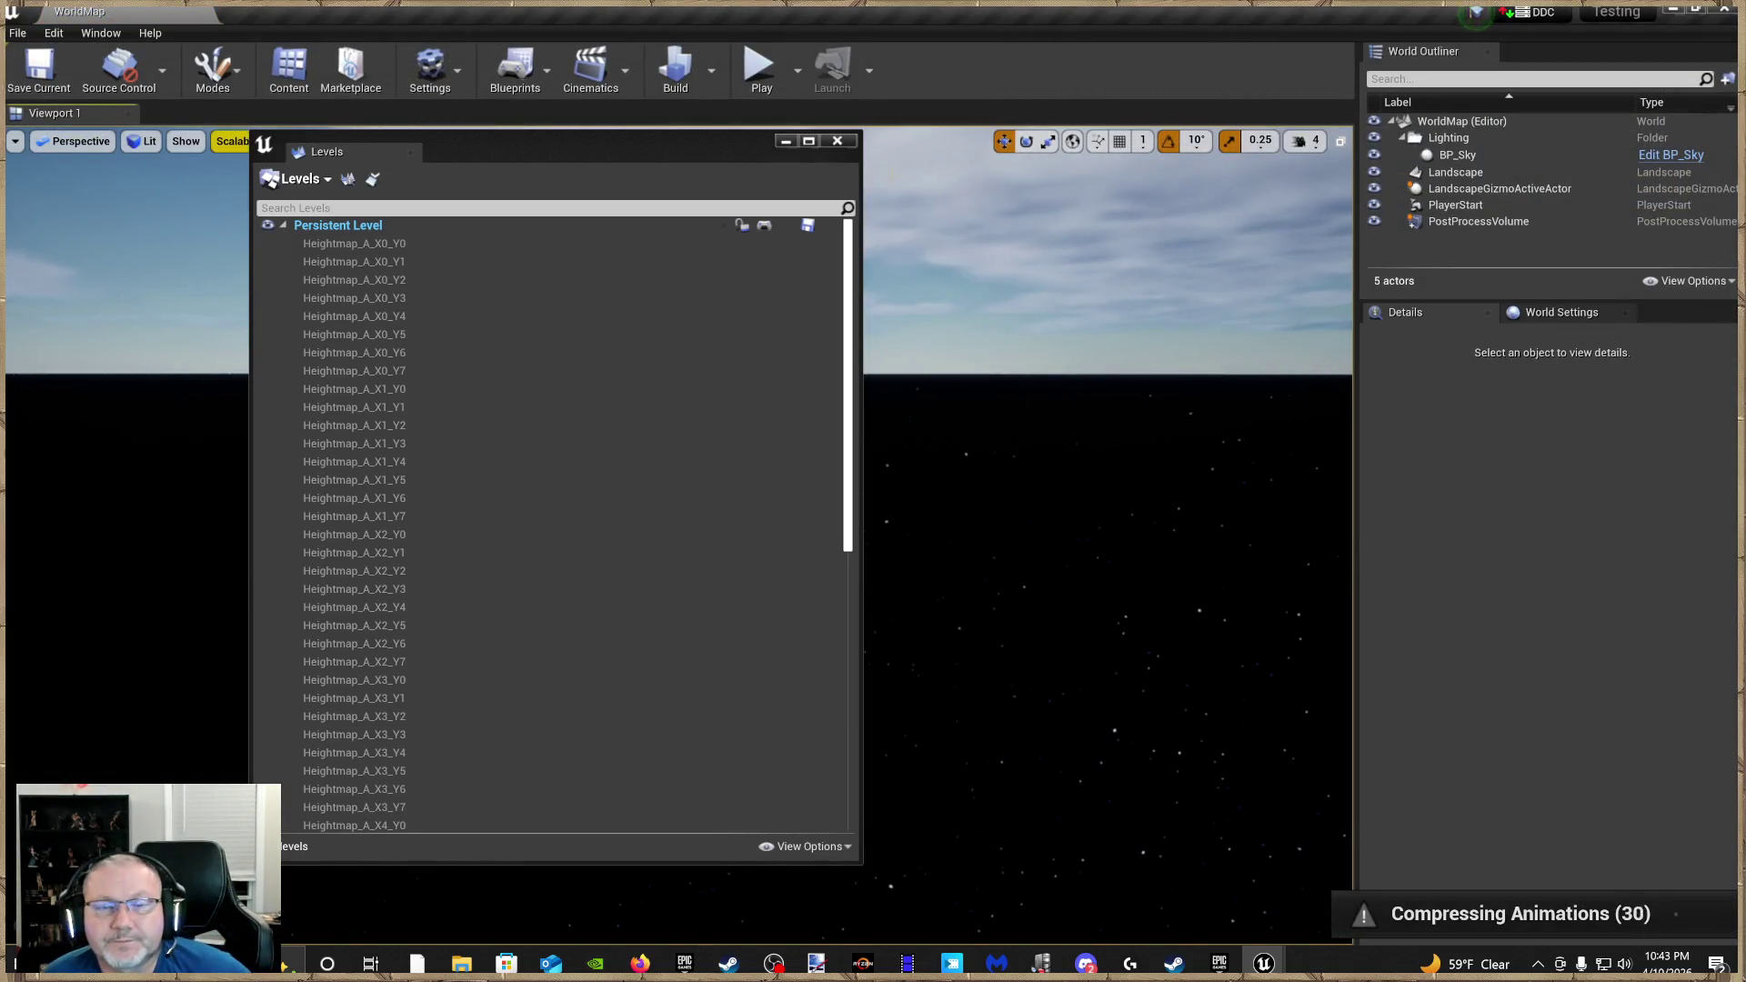
Close the floating Levels window in the Testing project
left_click(835, 141)
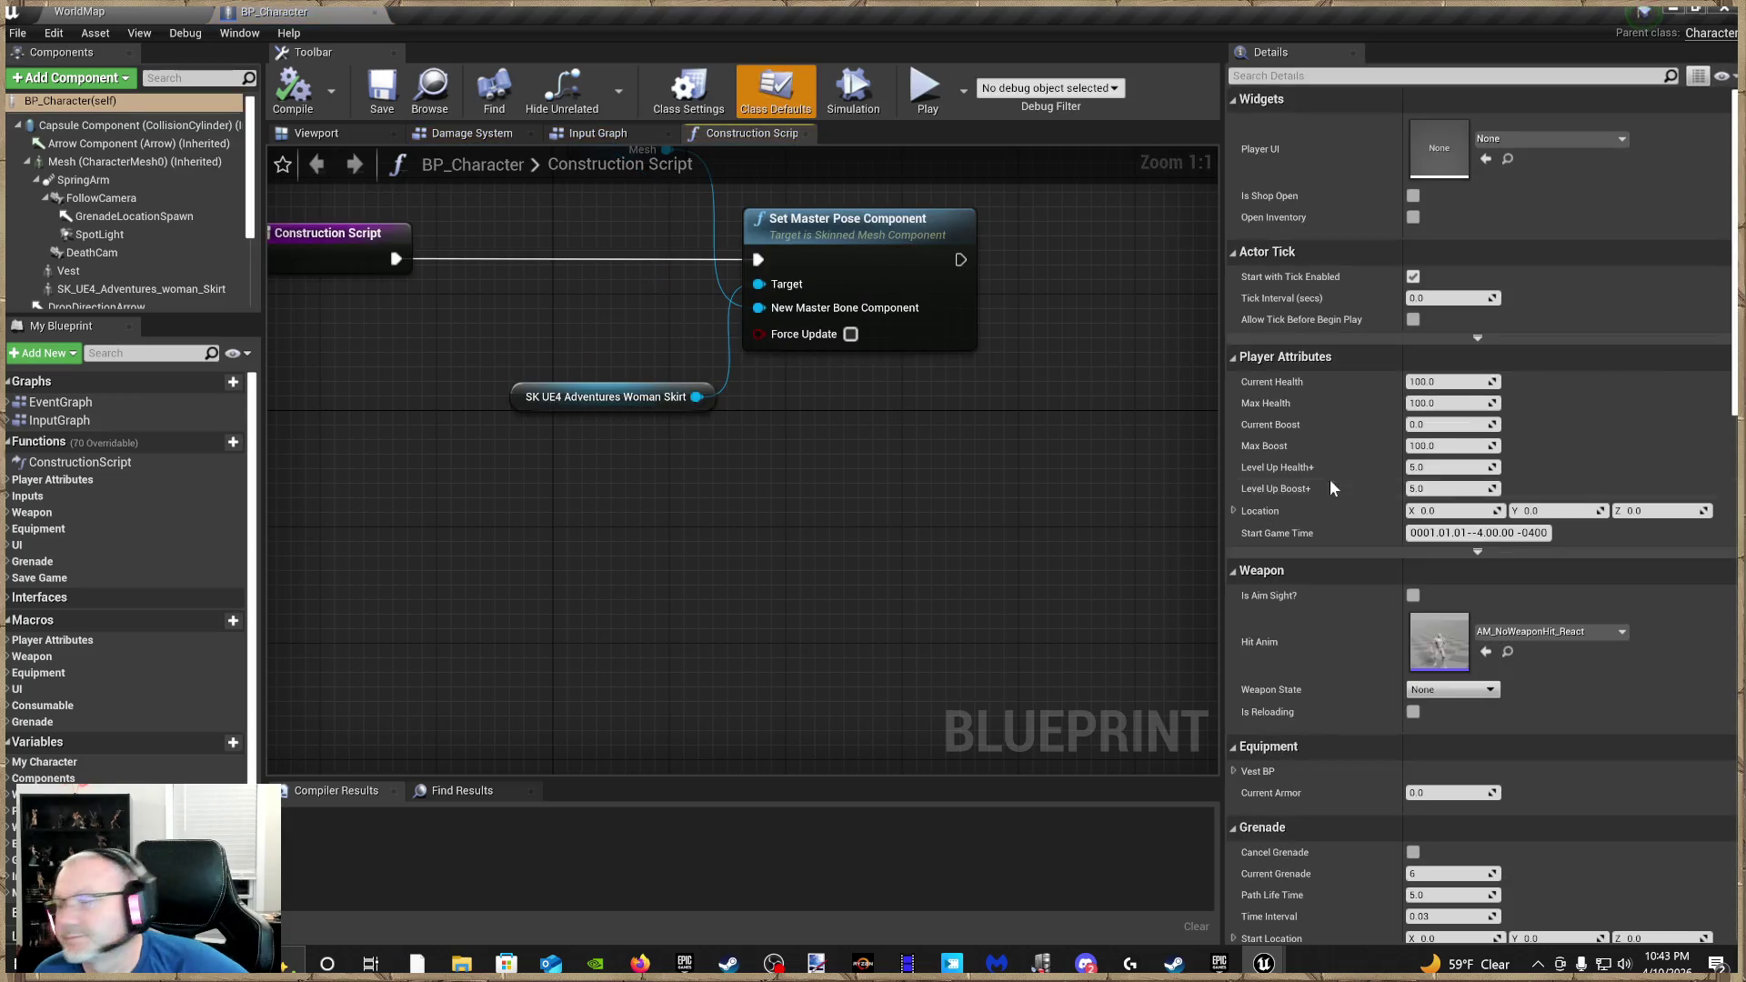
Zoom in and out on the character in the BP_Character viewport, then return to WorldMap
left_click(318, 134)
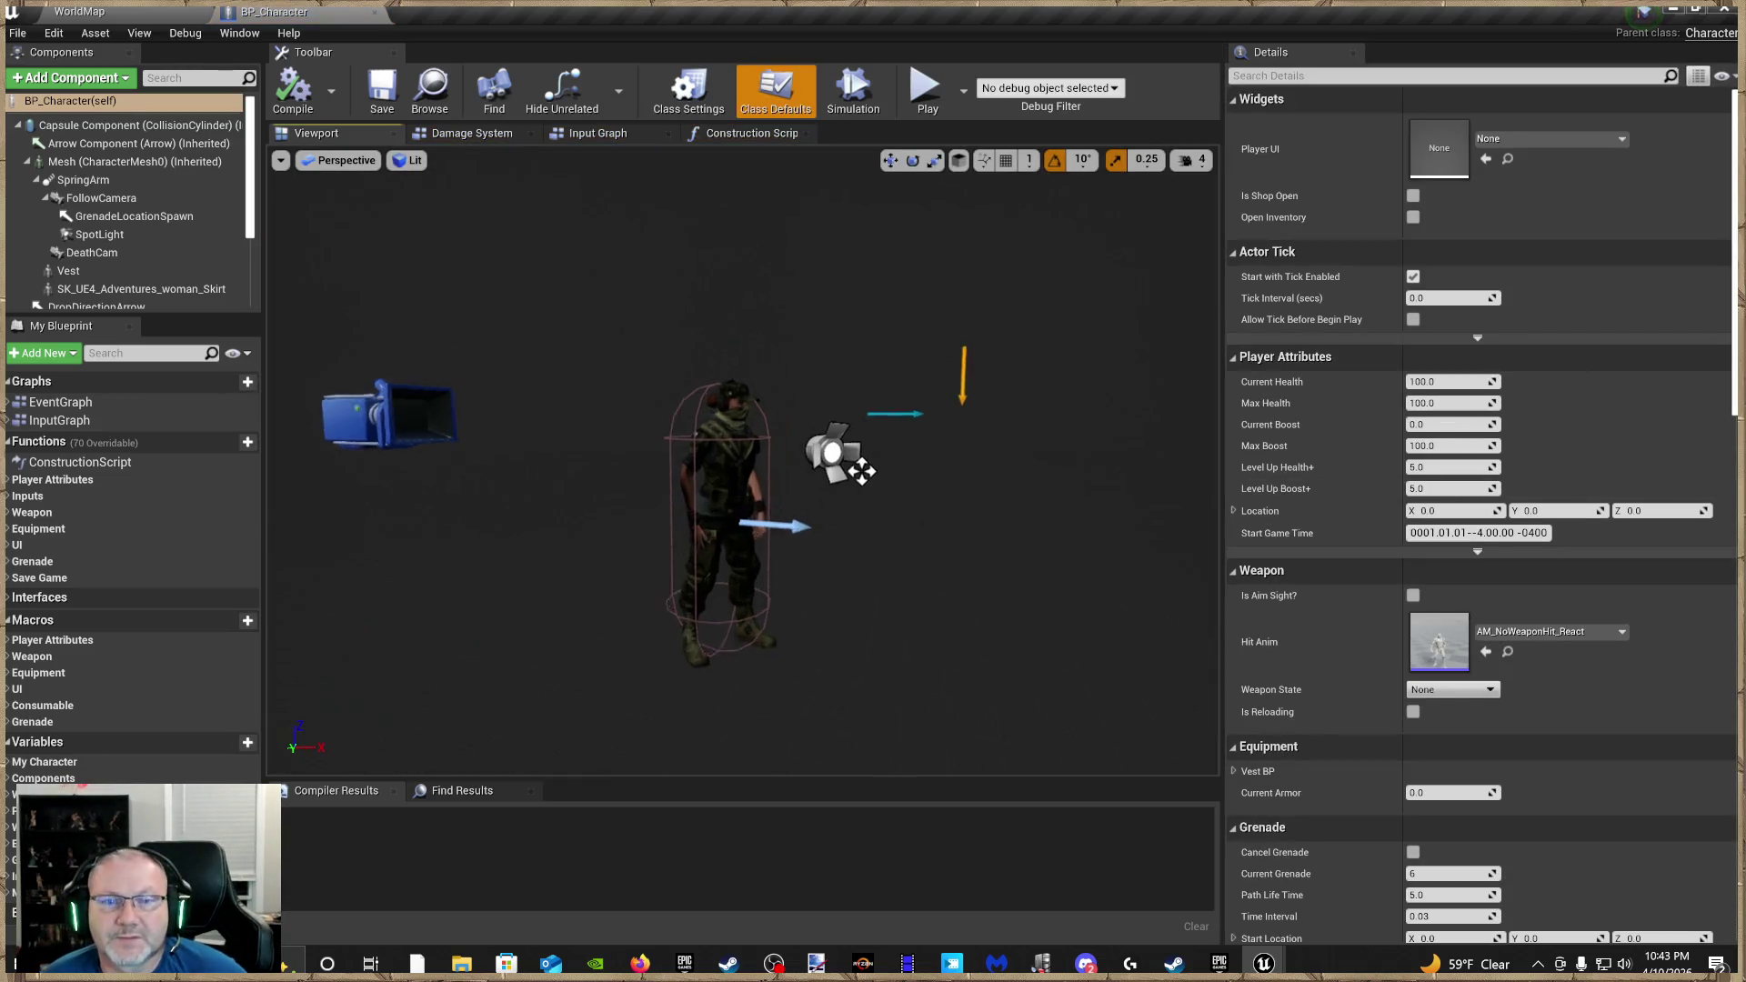
scroll(662, 385, "up", 5)
scroll(743, 464, "down", 5)
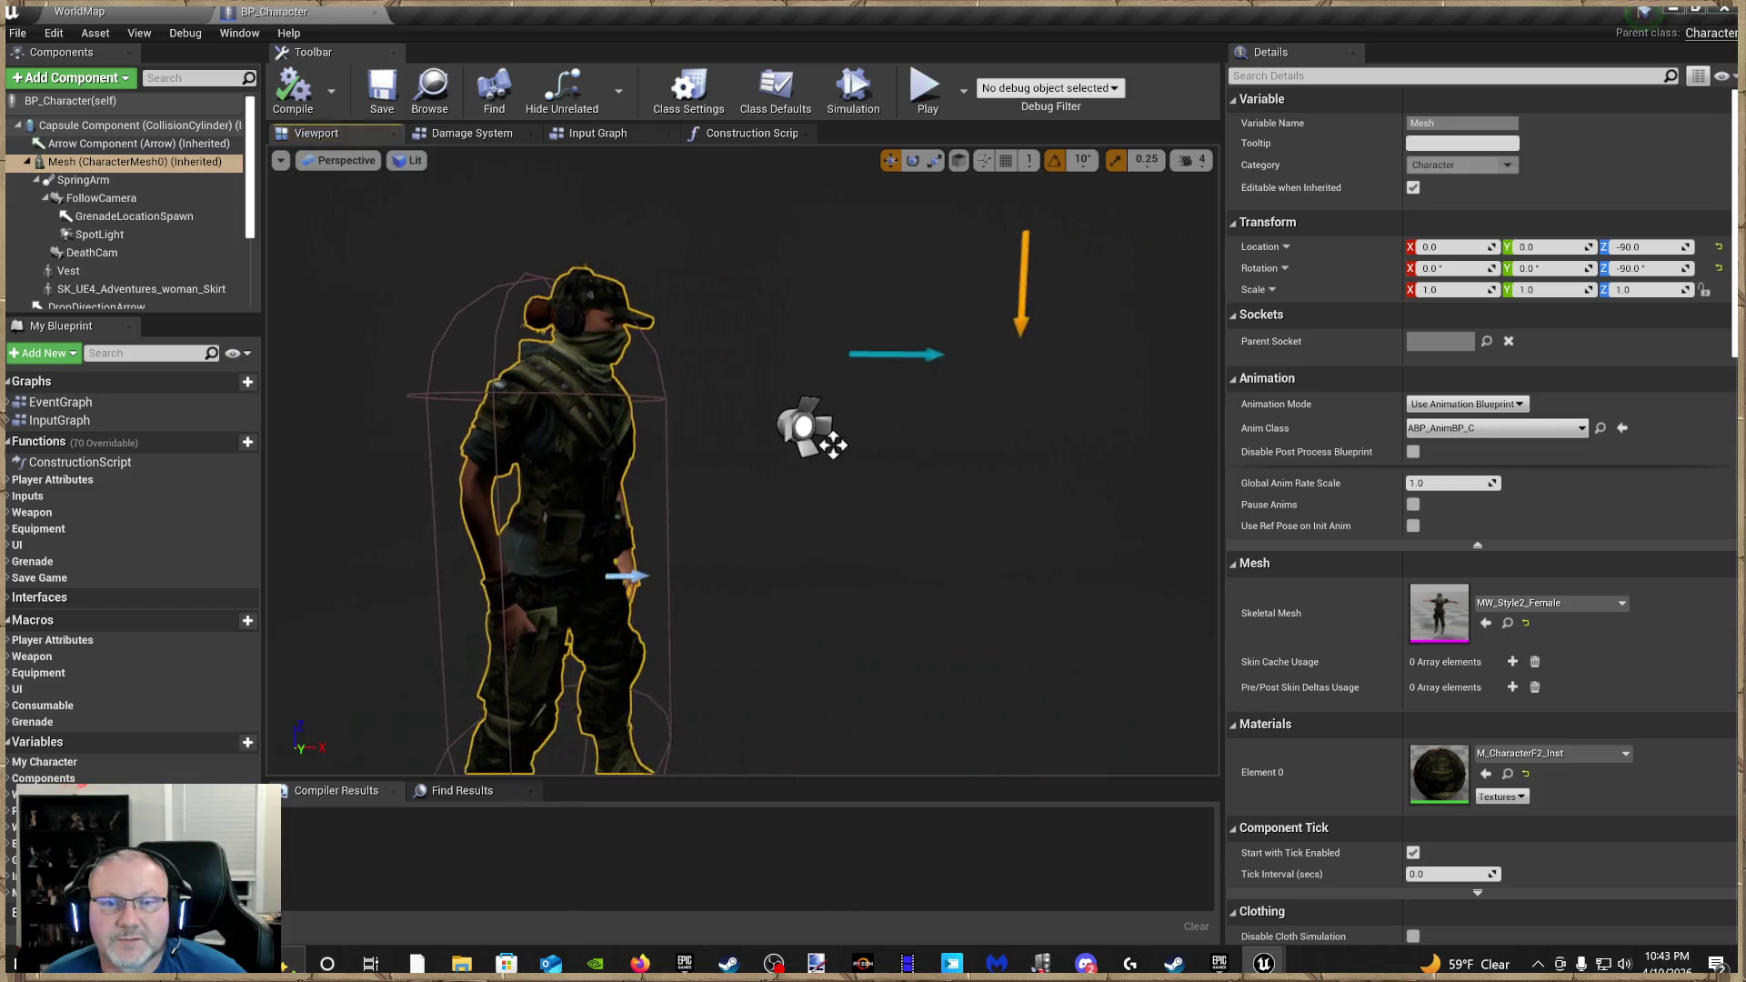
left_click(173, 13)
left_click(116, 35)
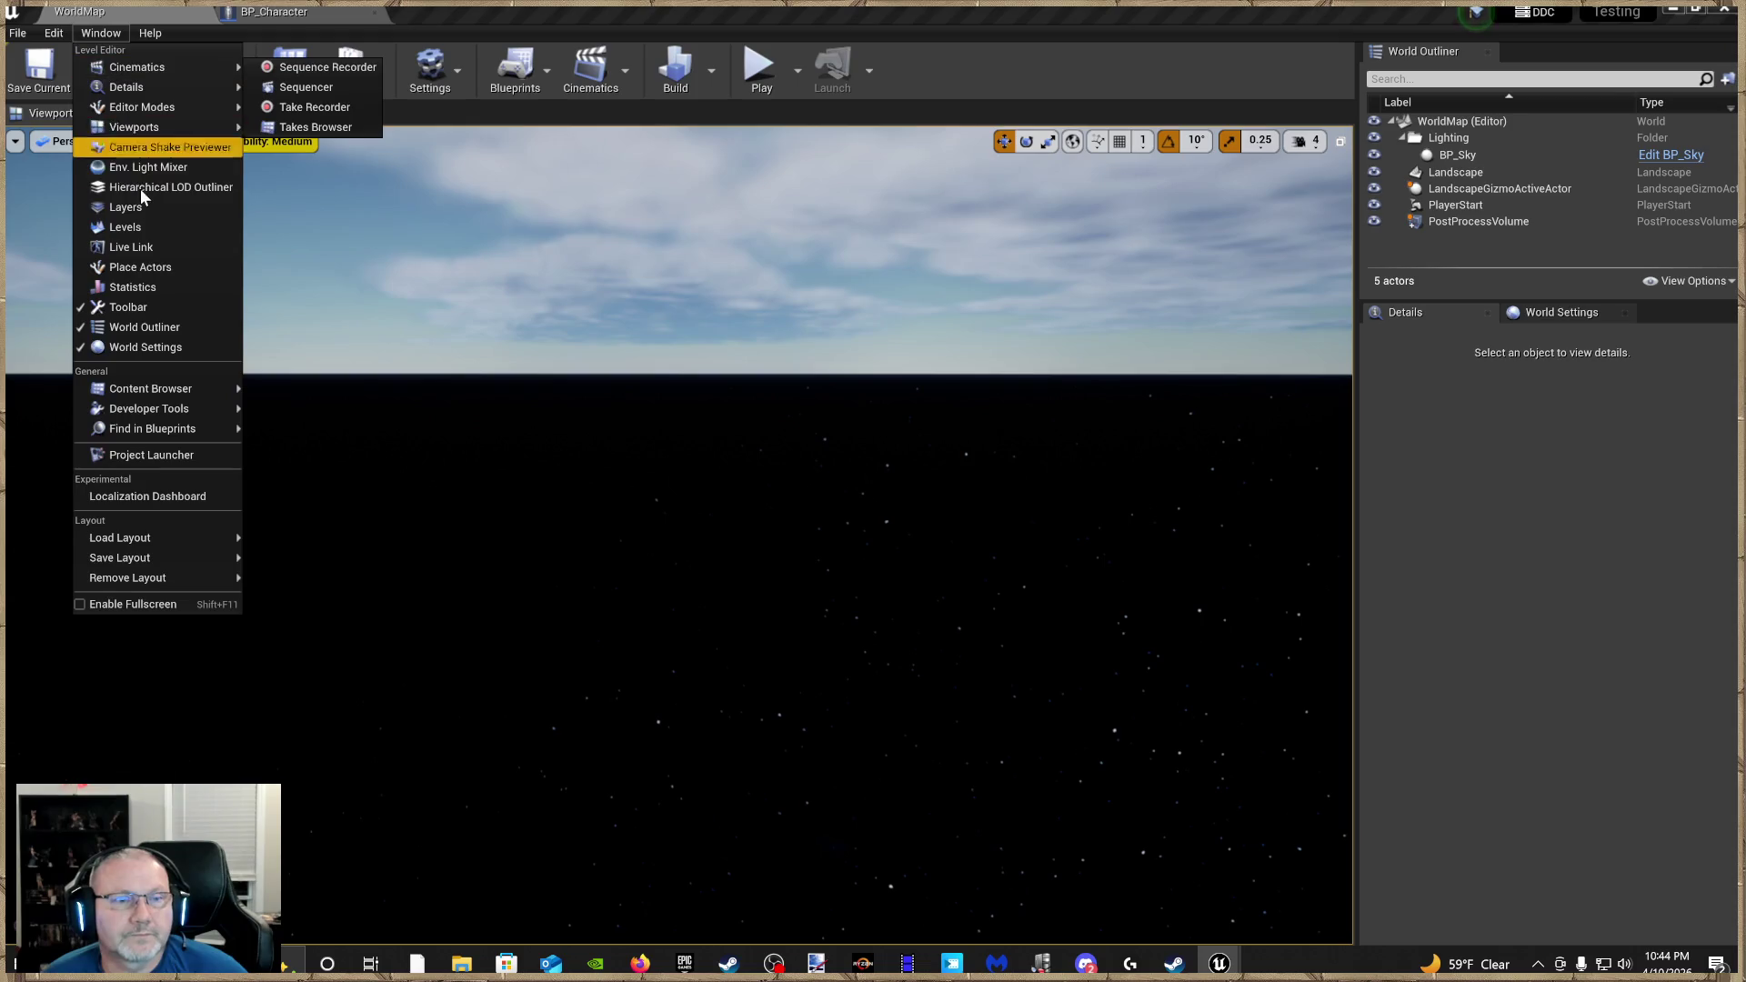
Load the Heightmap_A_X0_Y7 tile from the World Composition map, then close the map
left_click(147, 211)
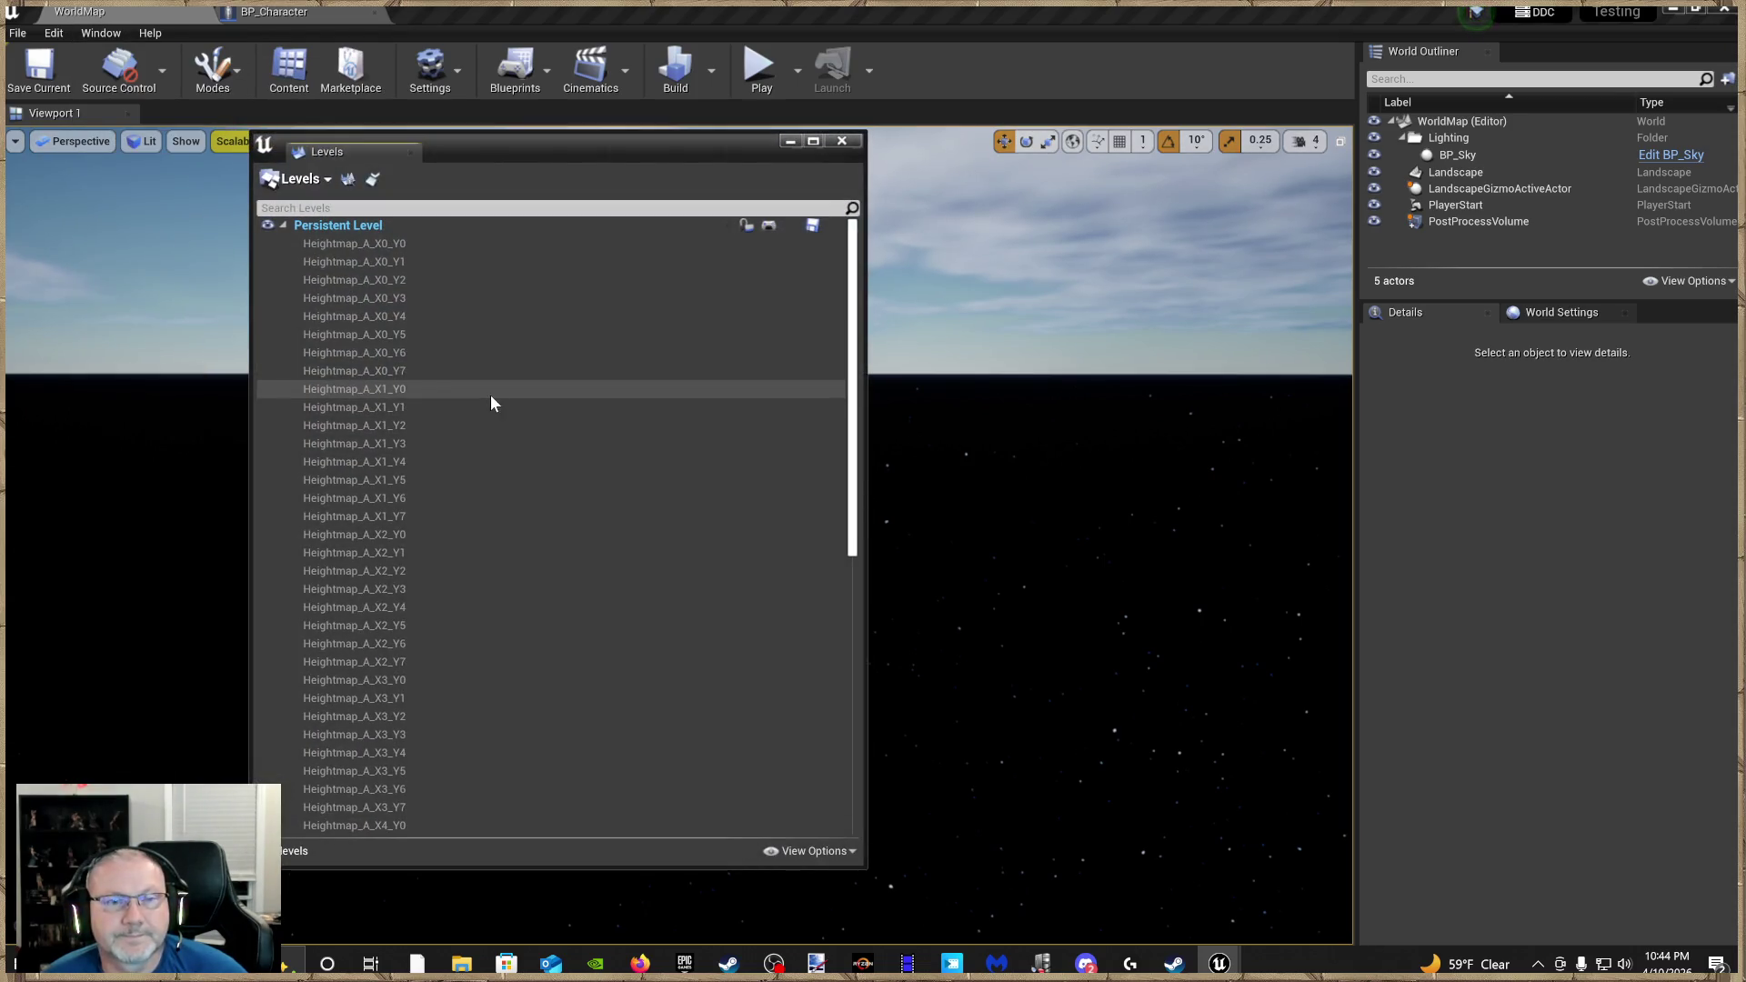
scroll(450, 418, "down", 5)
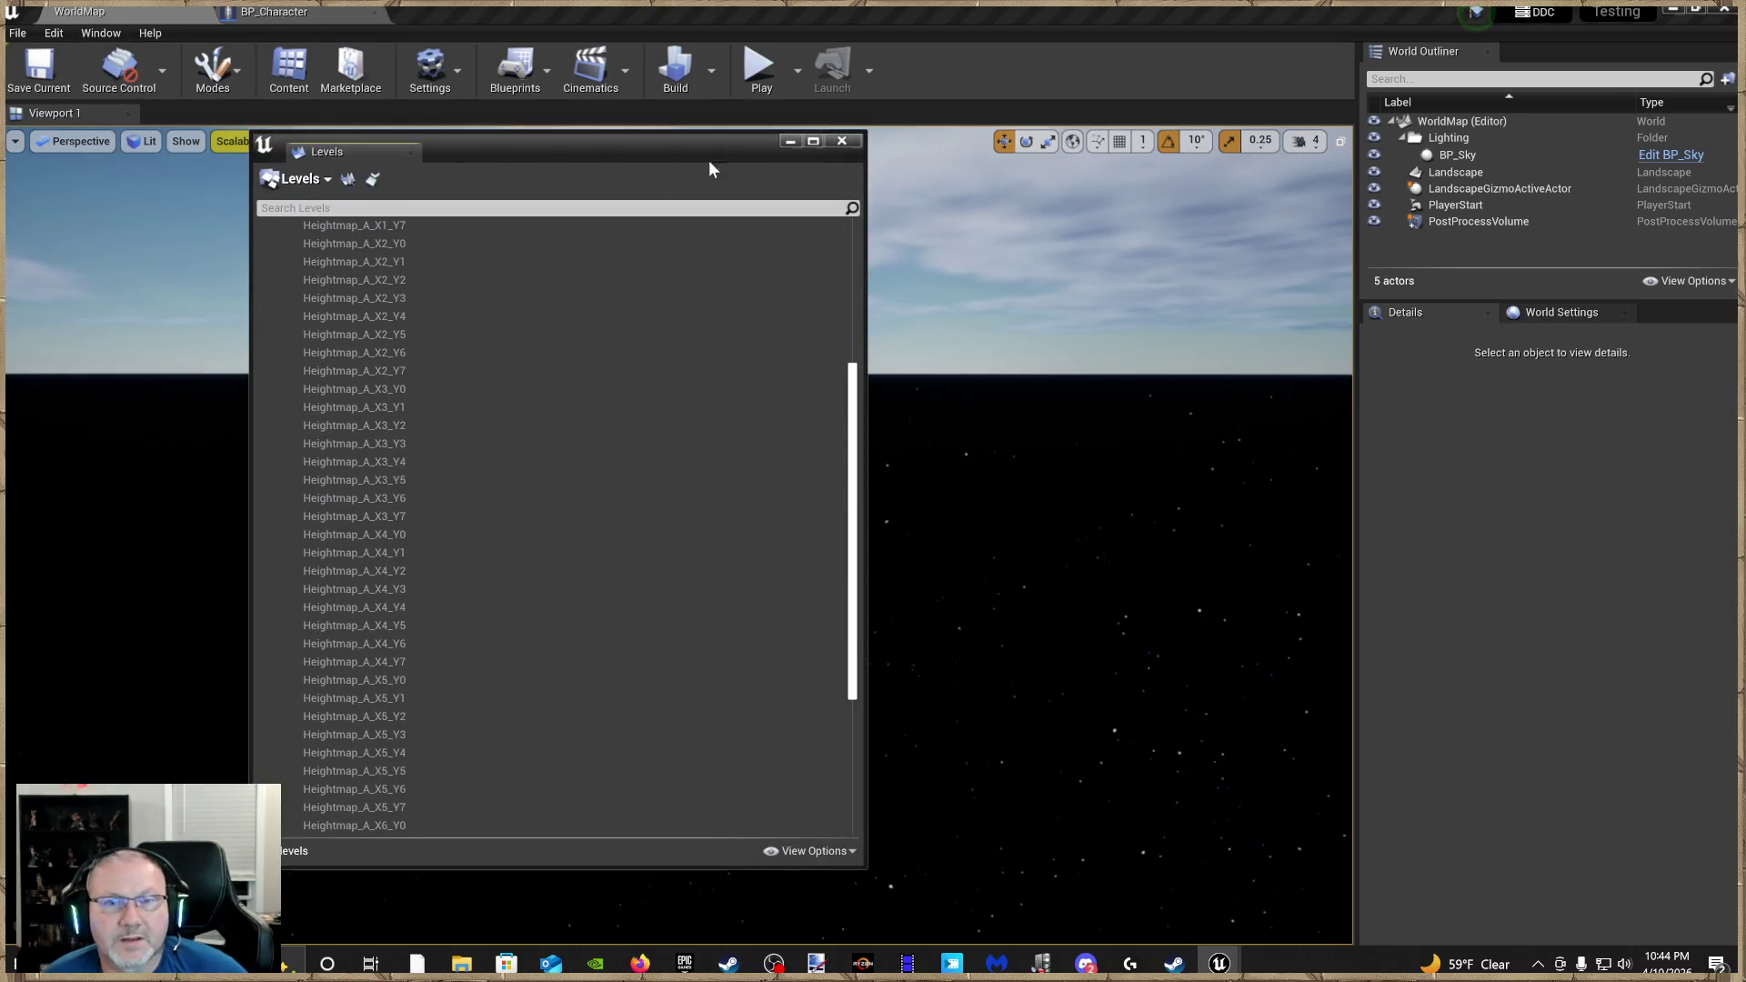
left_click(372, 178)
scroll(728, 422, "up", 5)
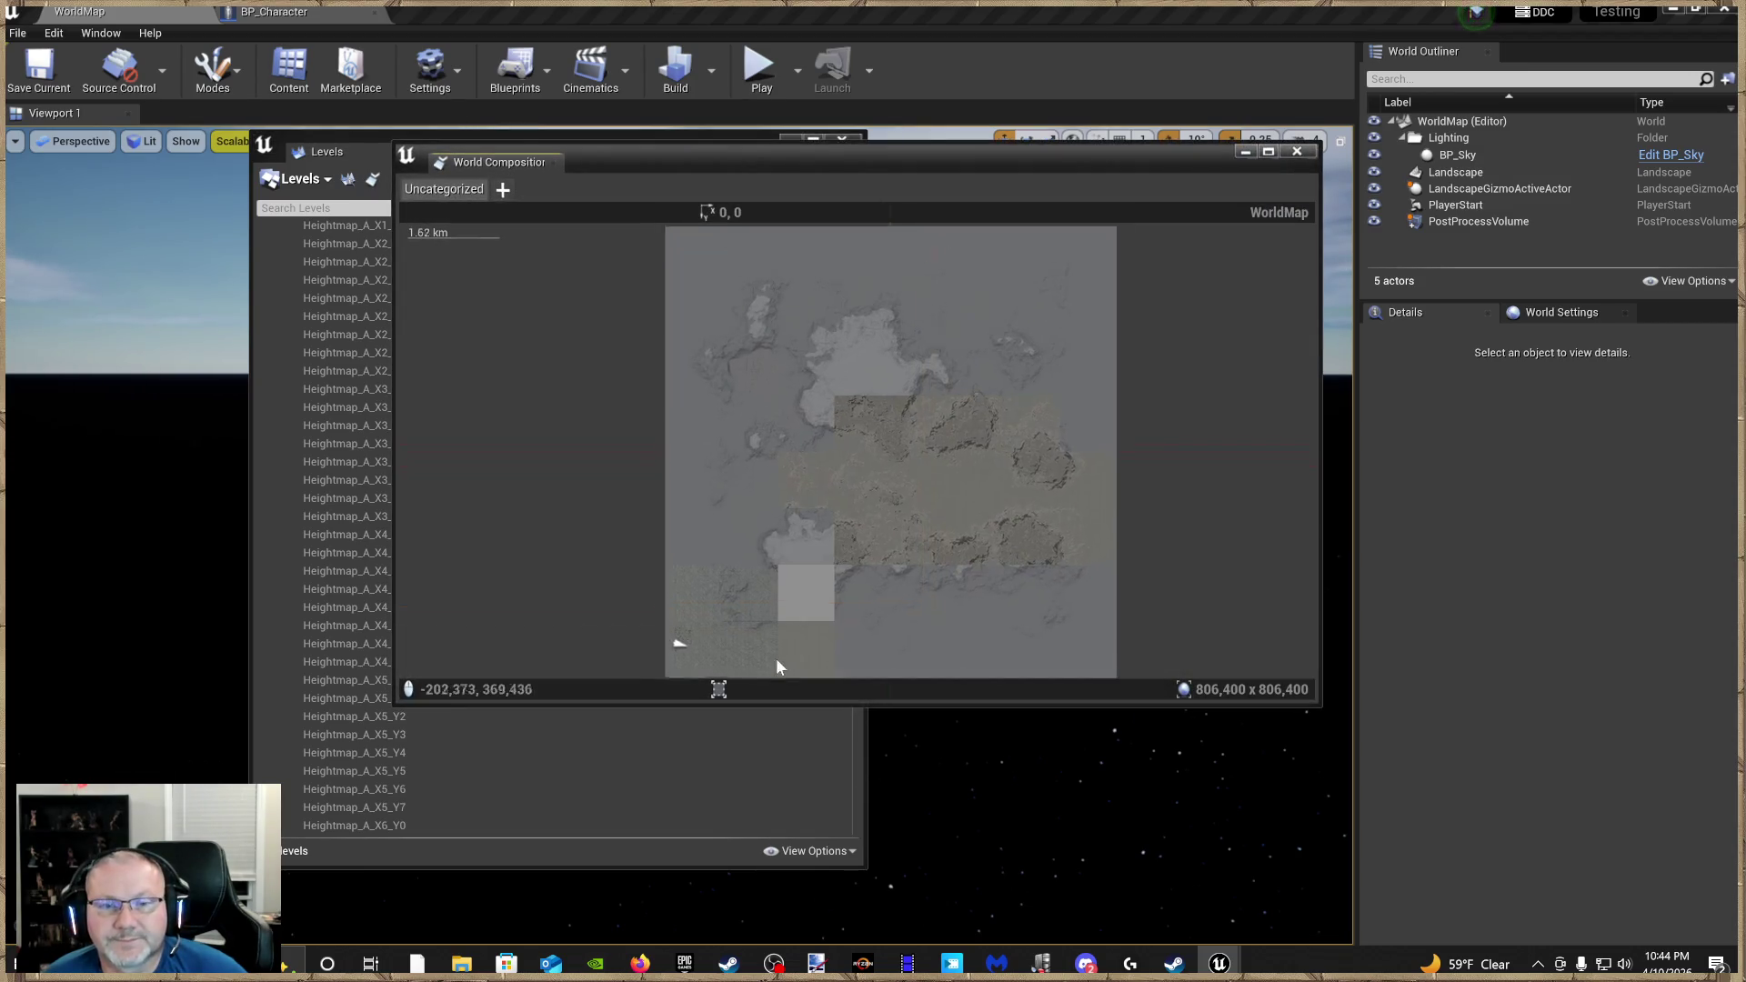
scroll(723, 425, "up", 6)
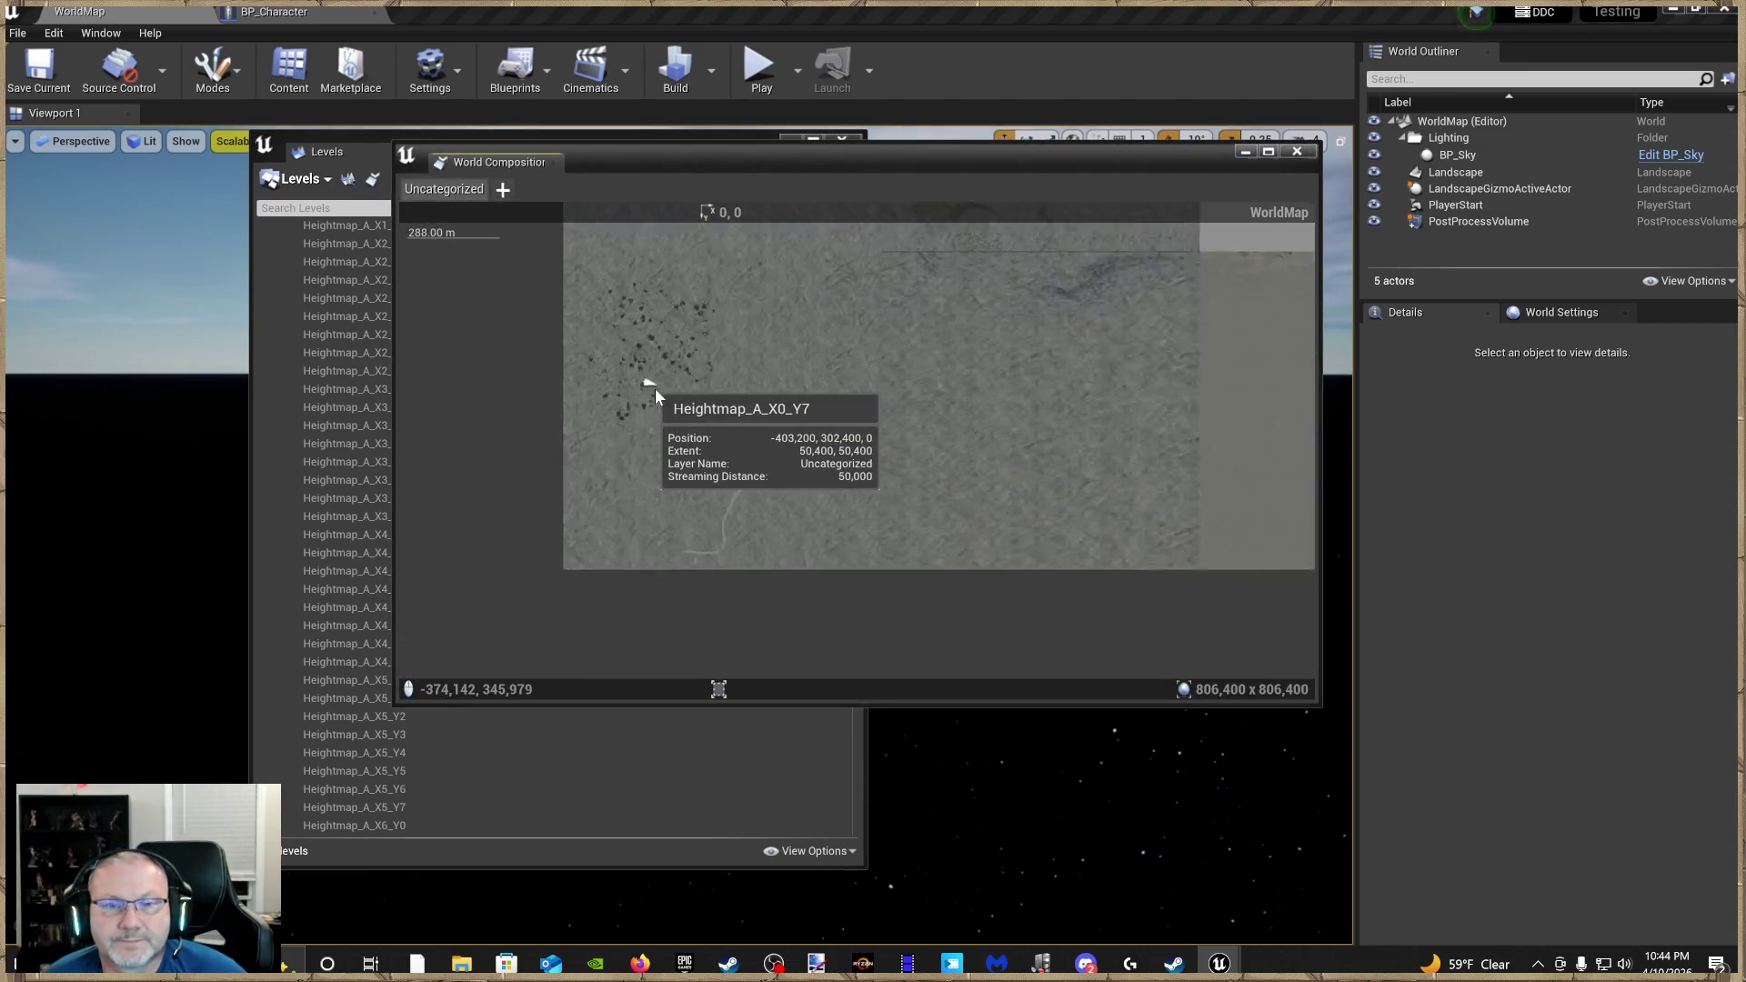
double_click(723, 418)
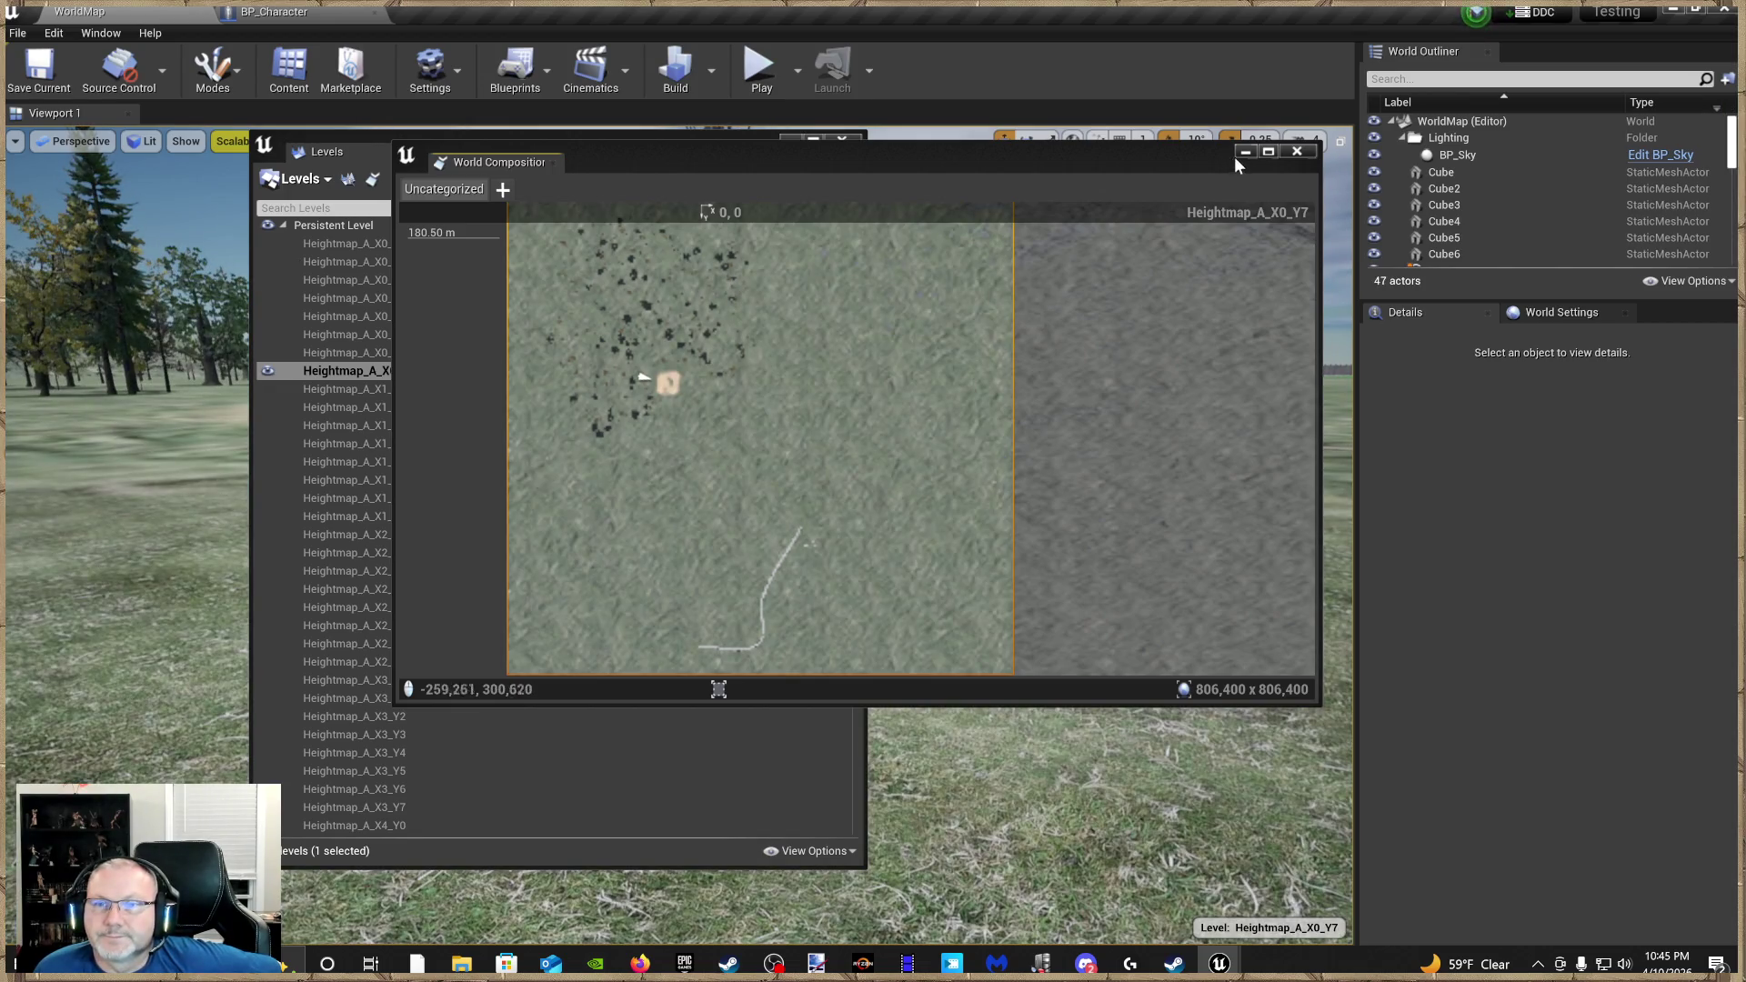
left_click(1297, 151)
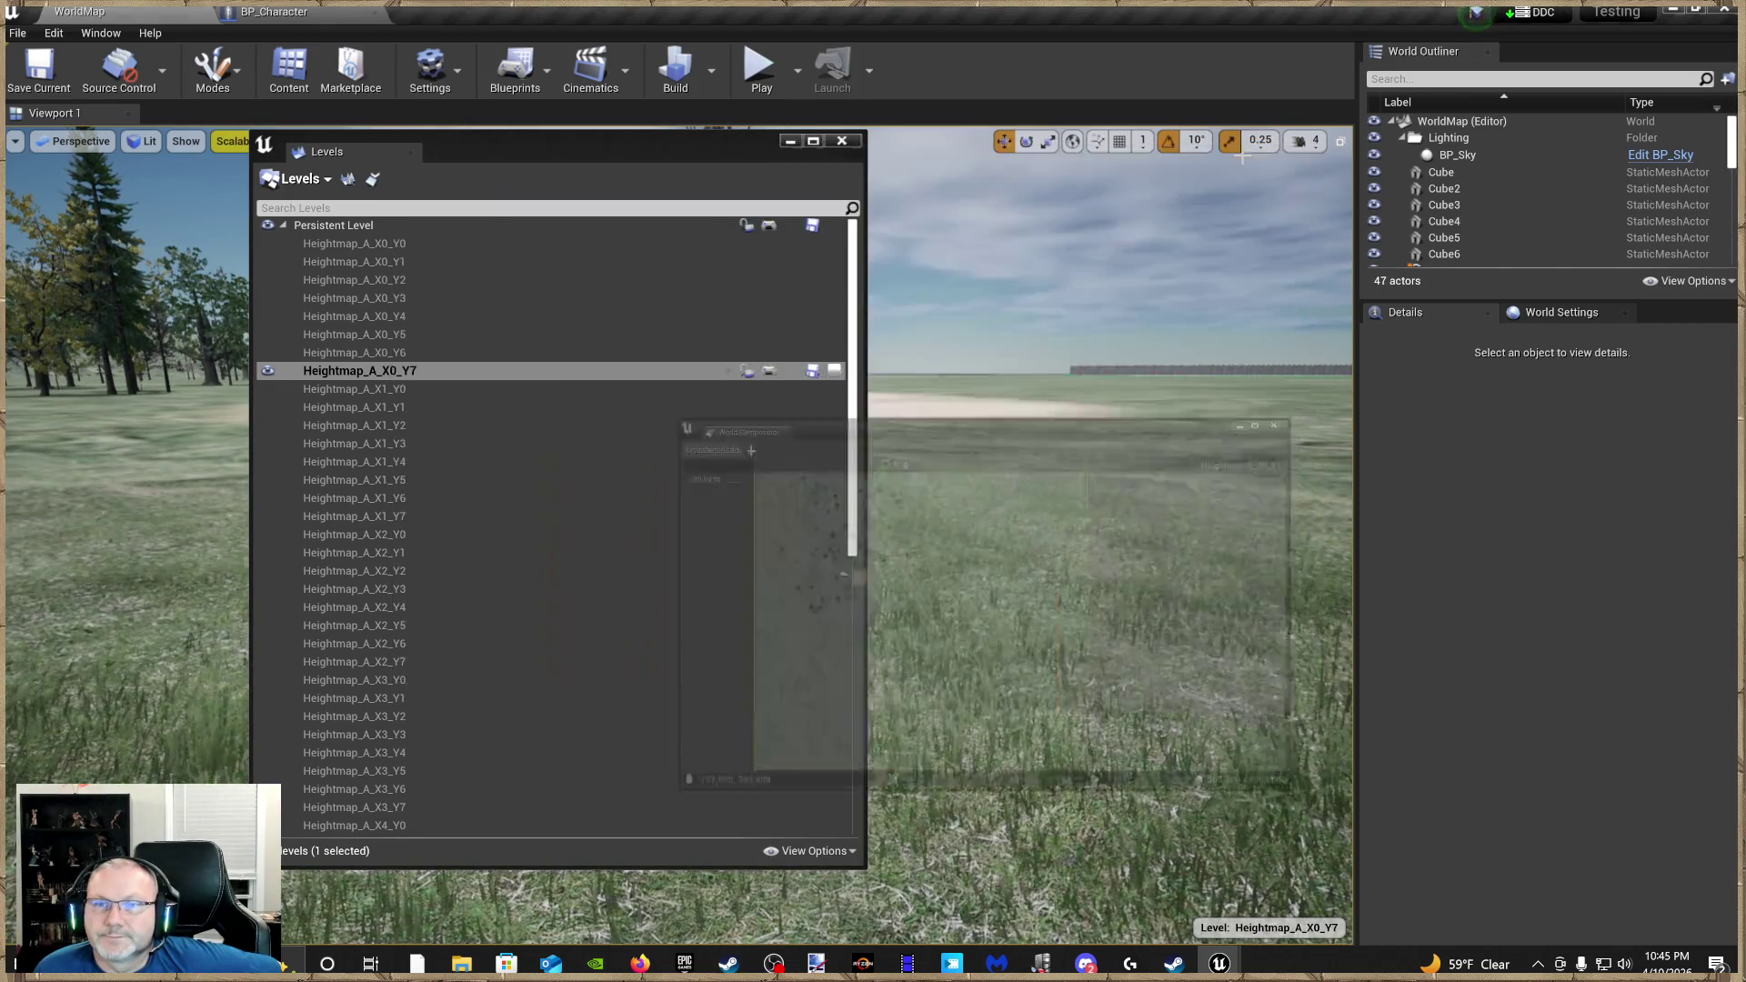
Close the Levels window and start Play From Here on a spot of the grass field
left_click(842, 140)
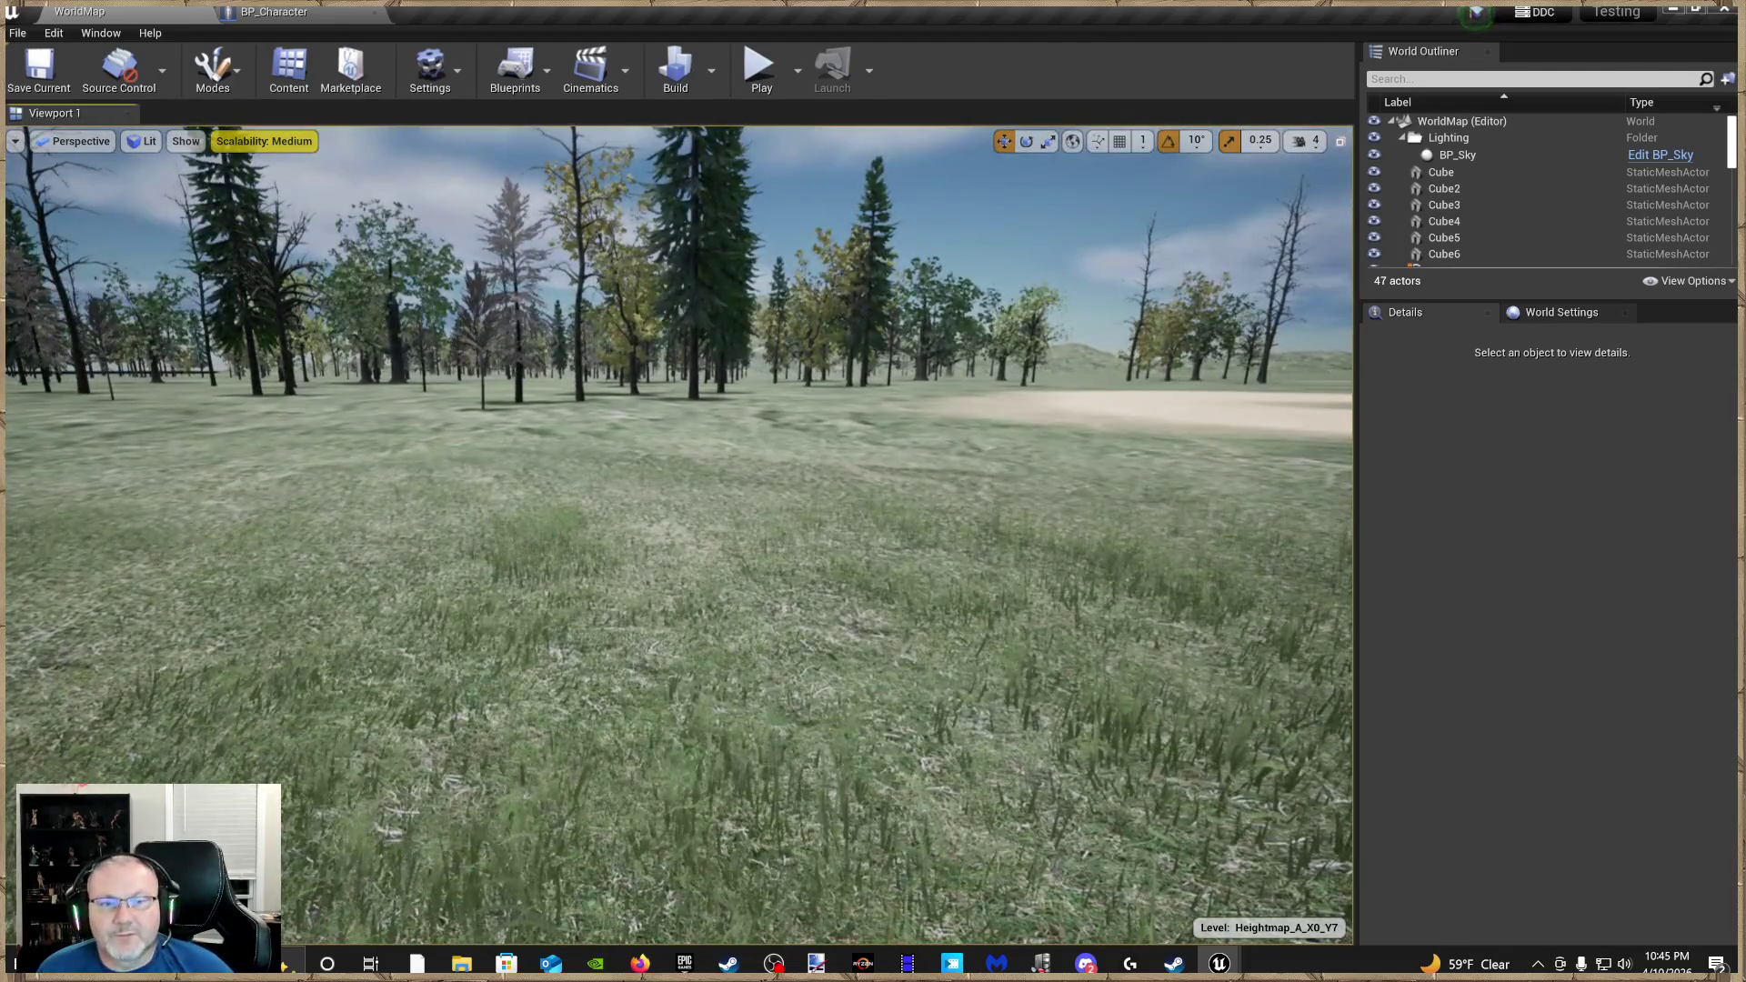
right_click(855, 805)
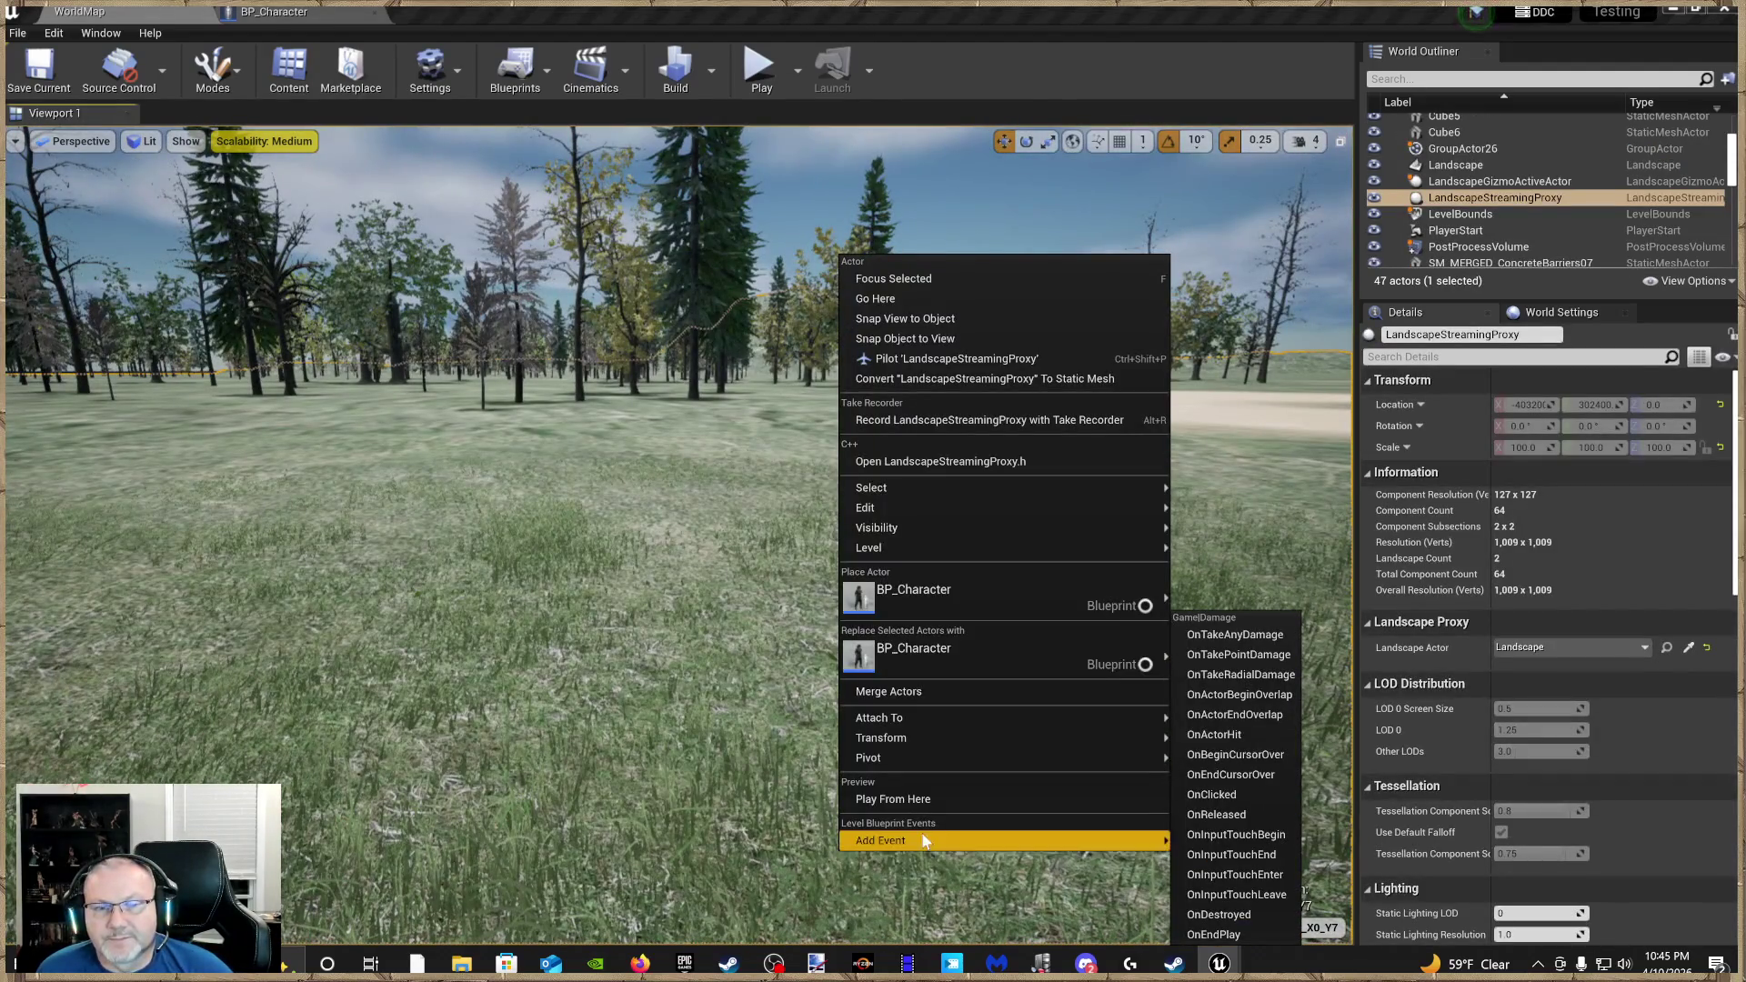
left_click(933, 800)
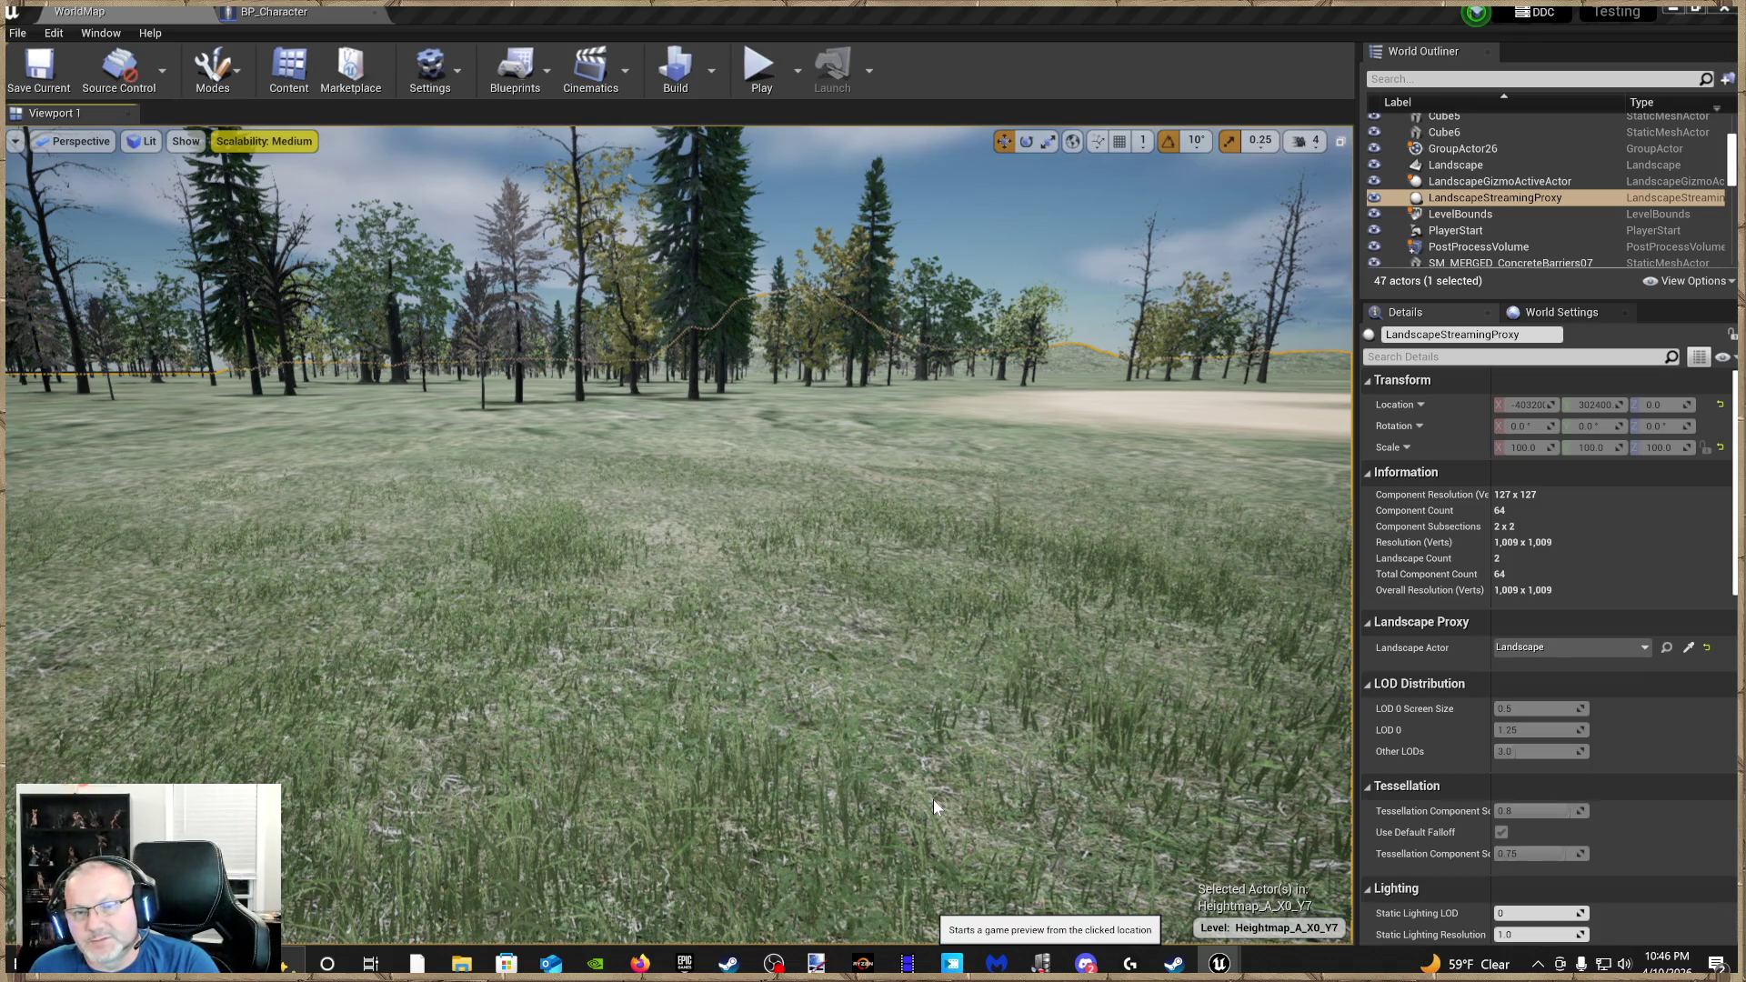
Run the character toward the forest and equip the M1911 pistol from the inventory
key("alt+p")
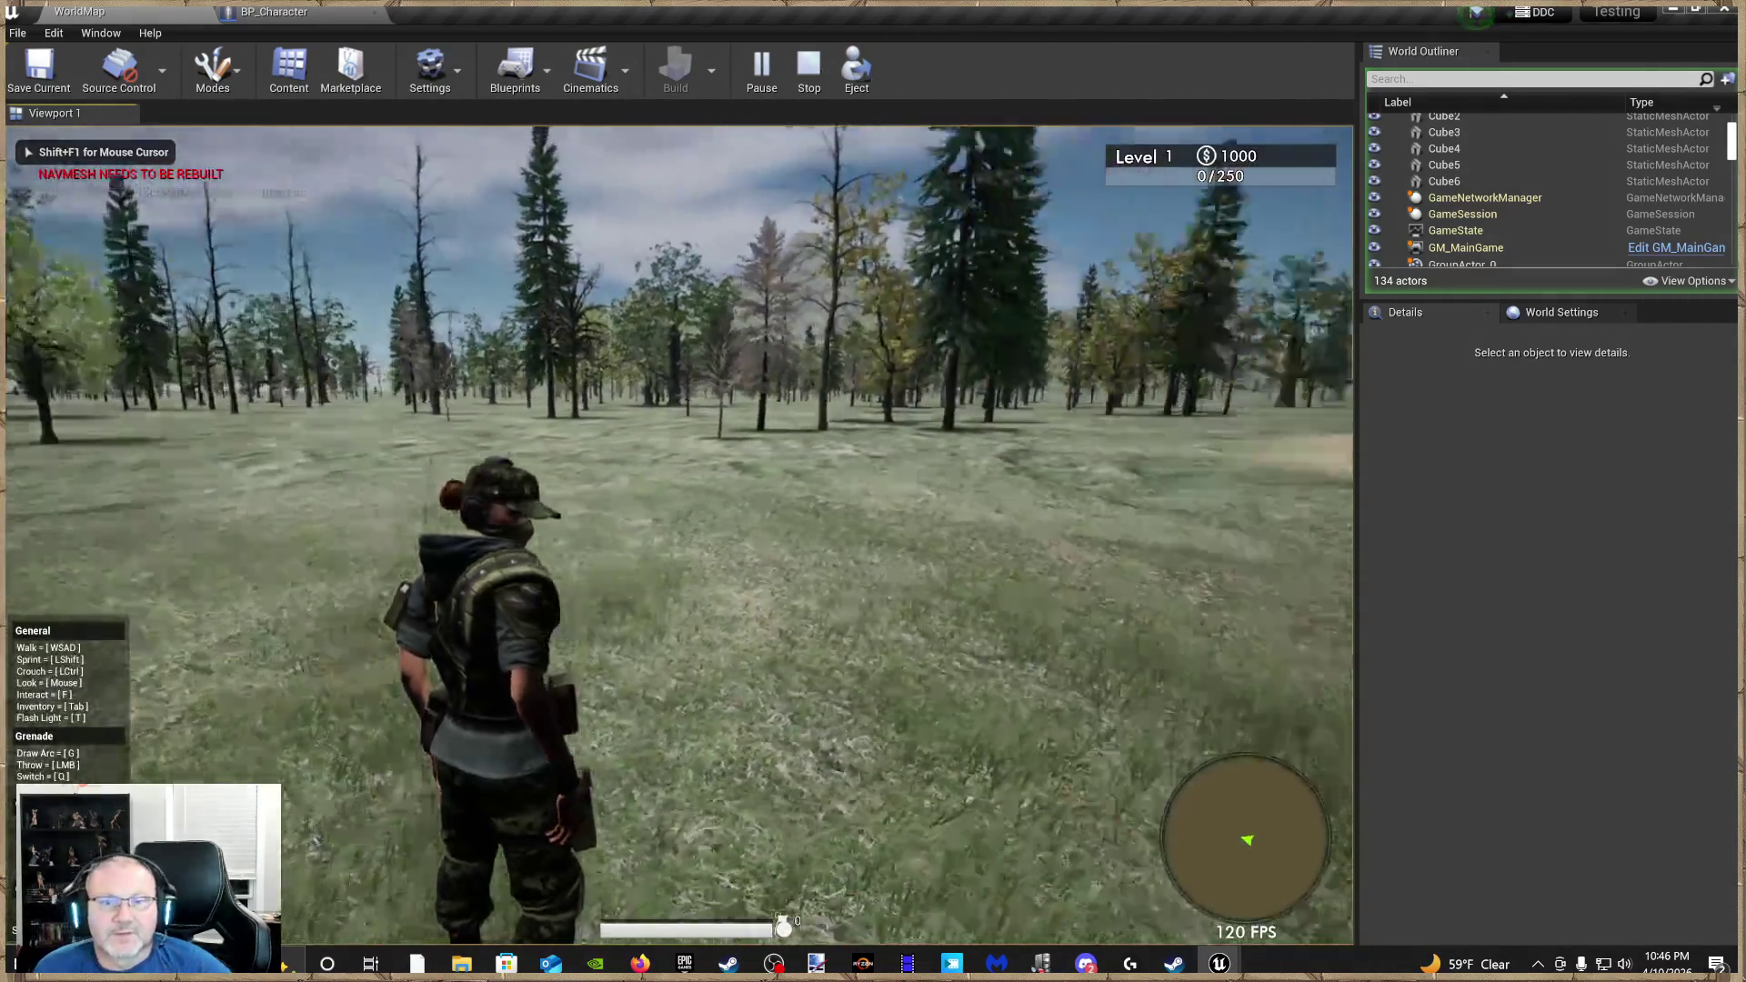
key("w")
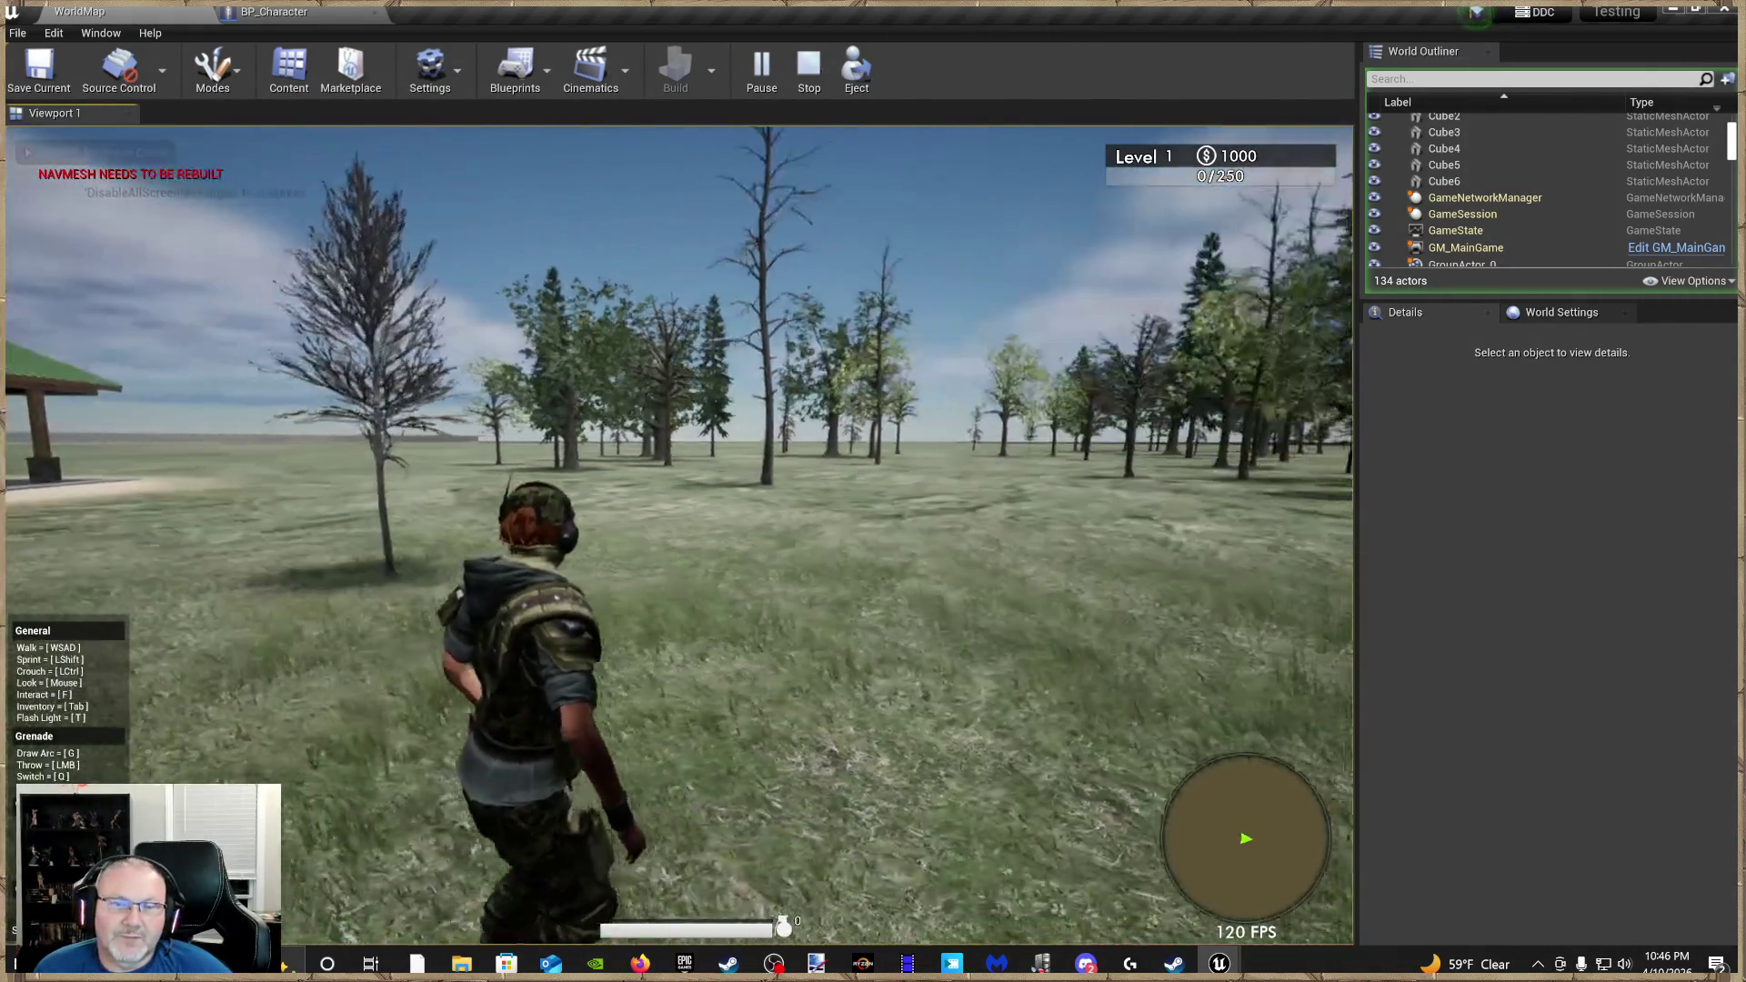
key("w")
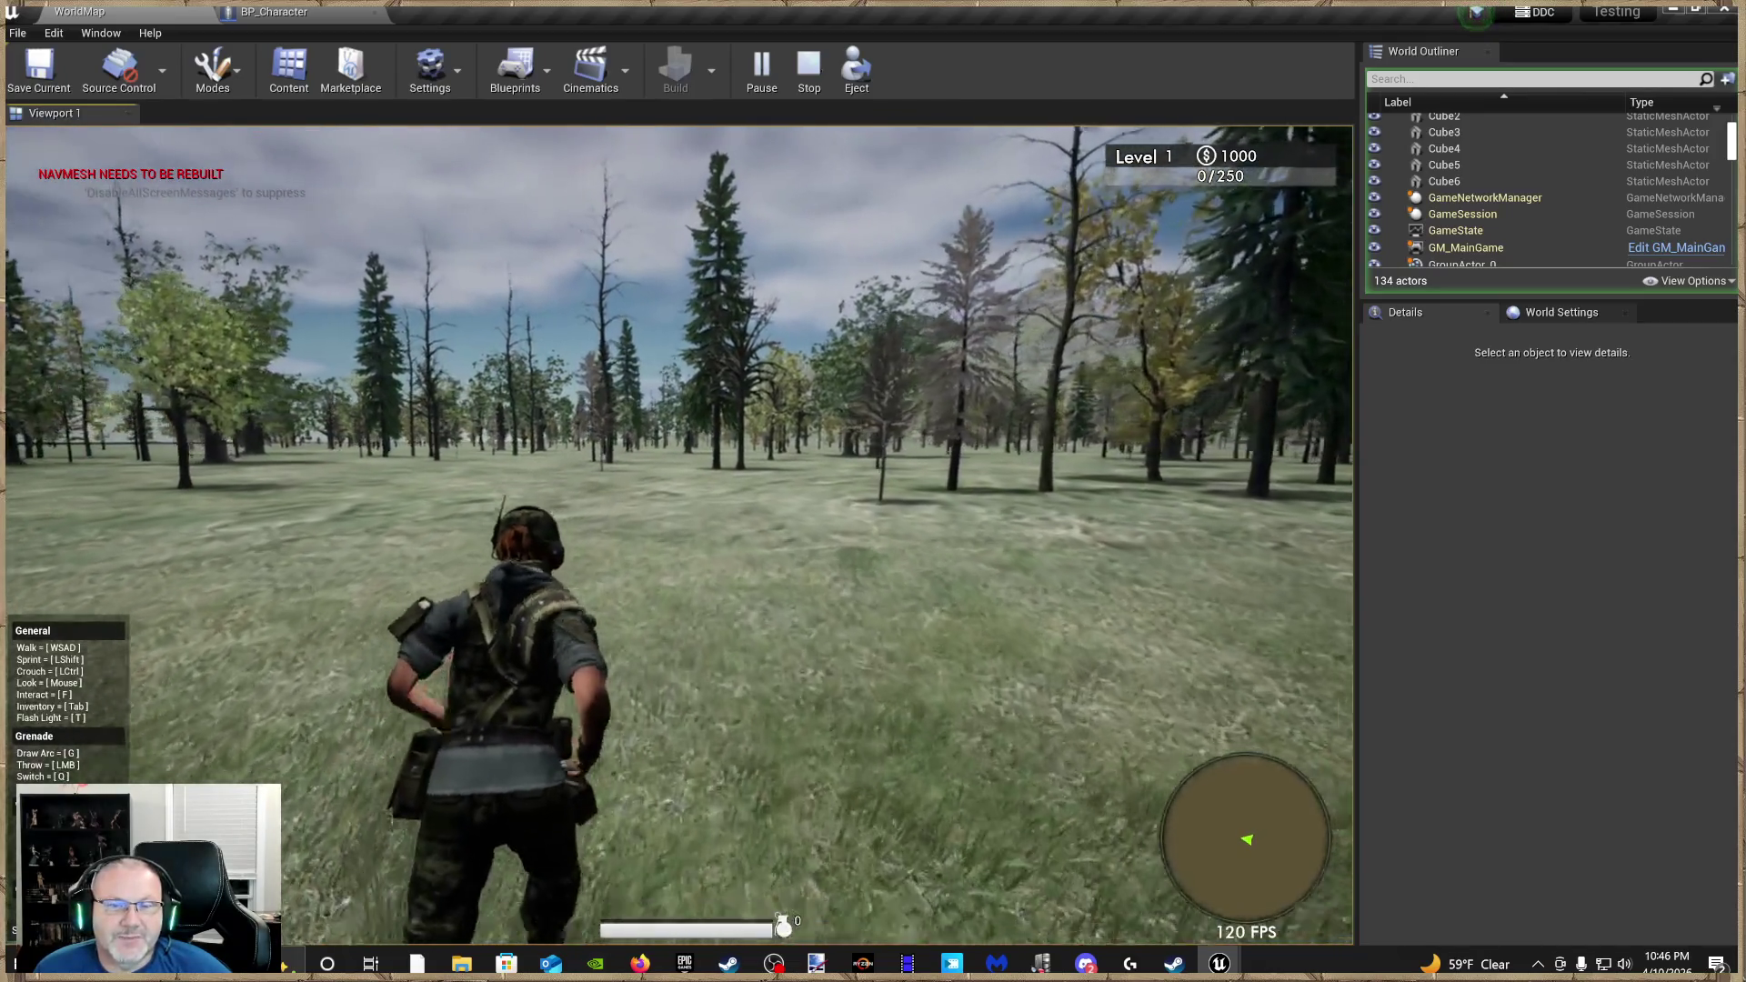
key("w")
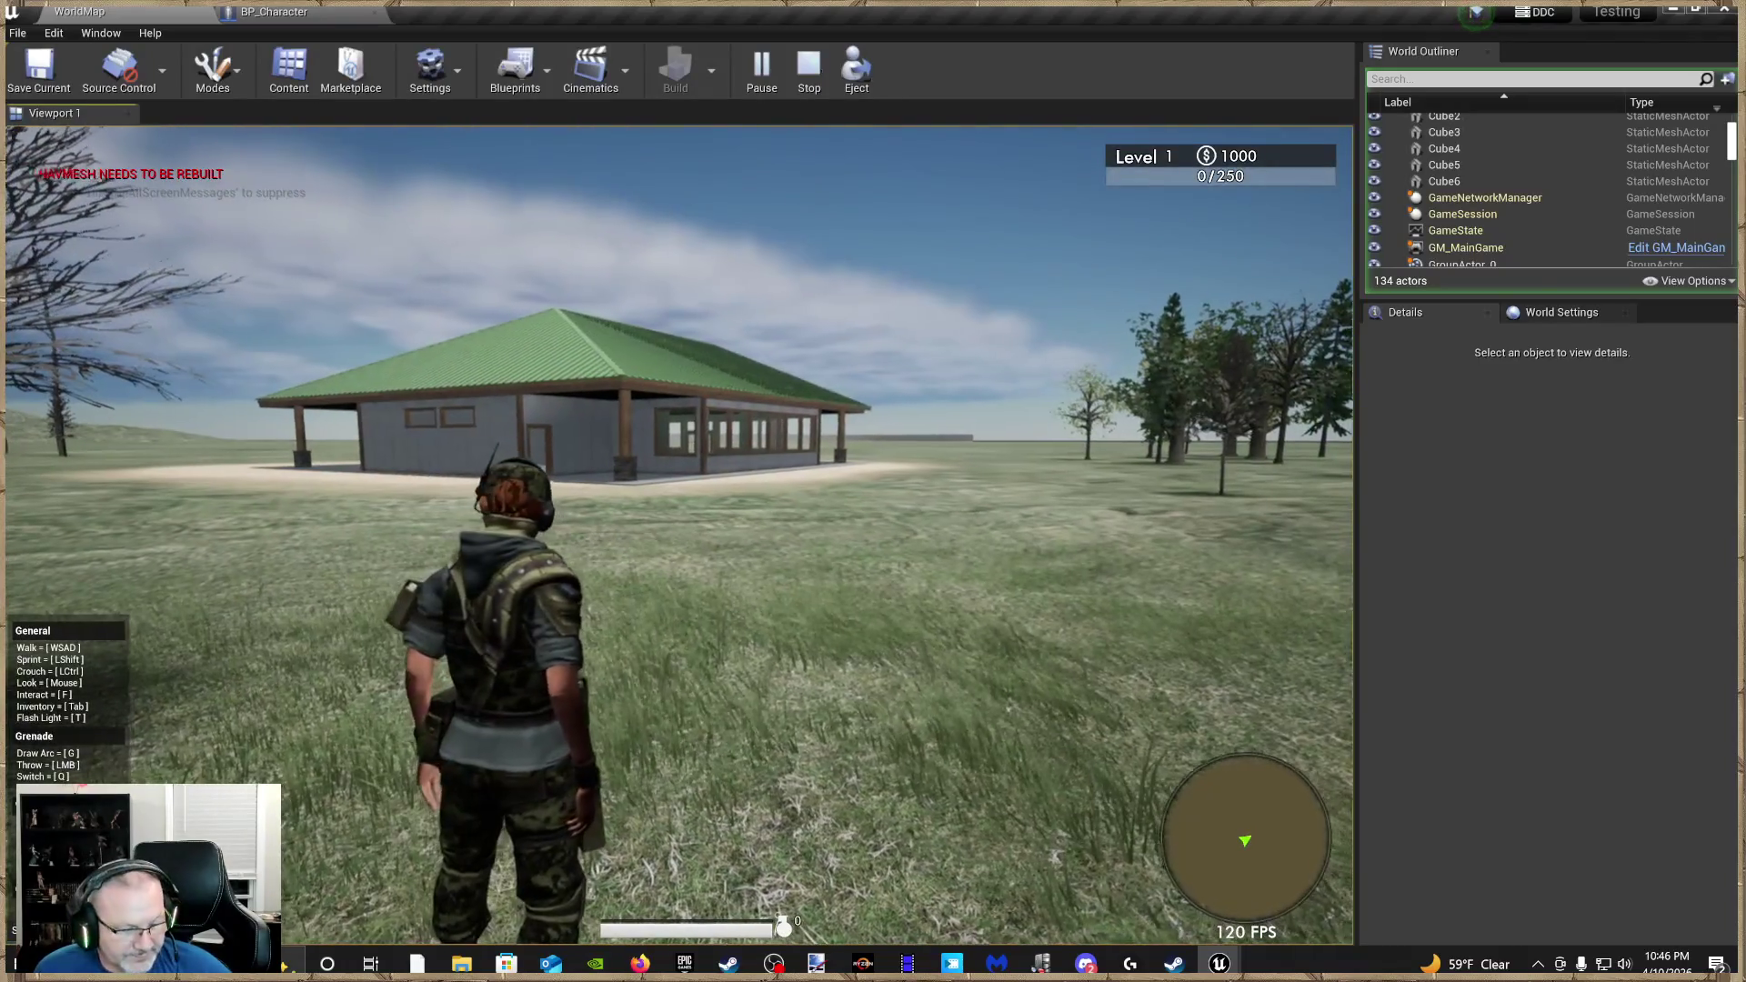
key("Tab")
right_click(691, 409)
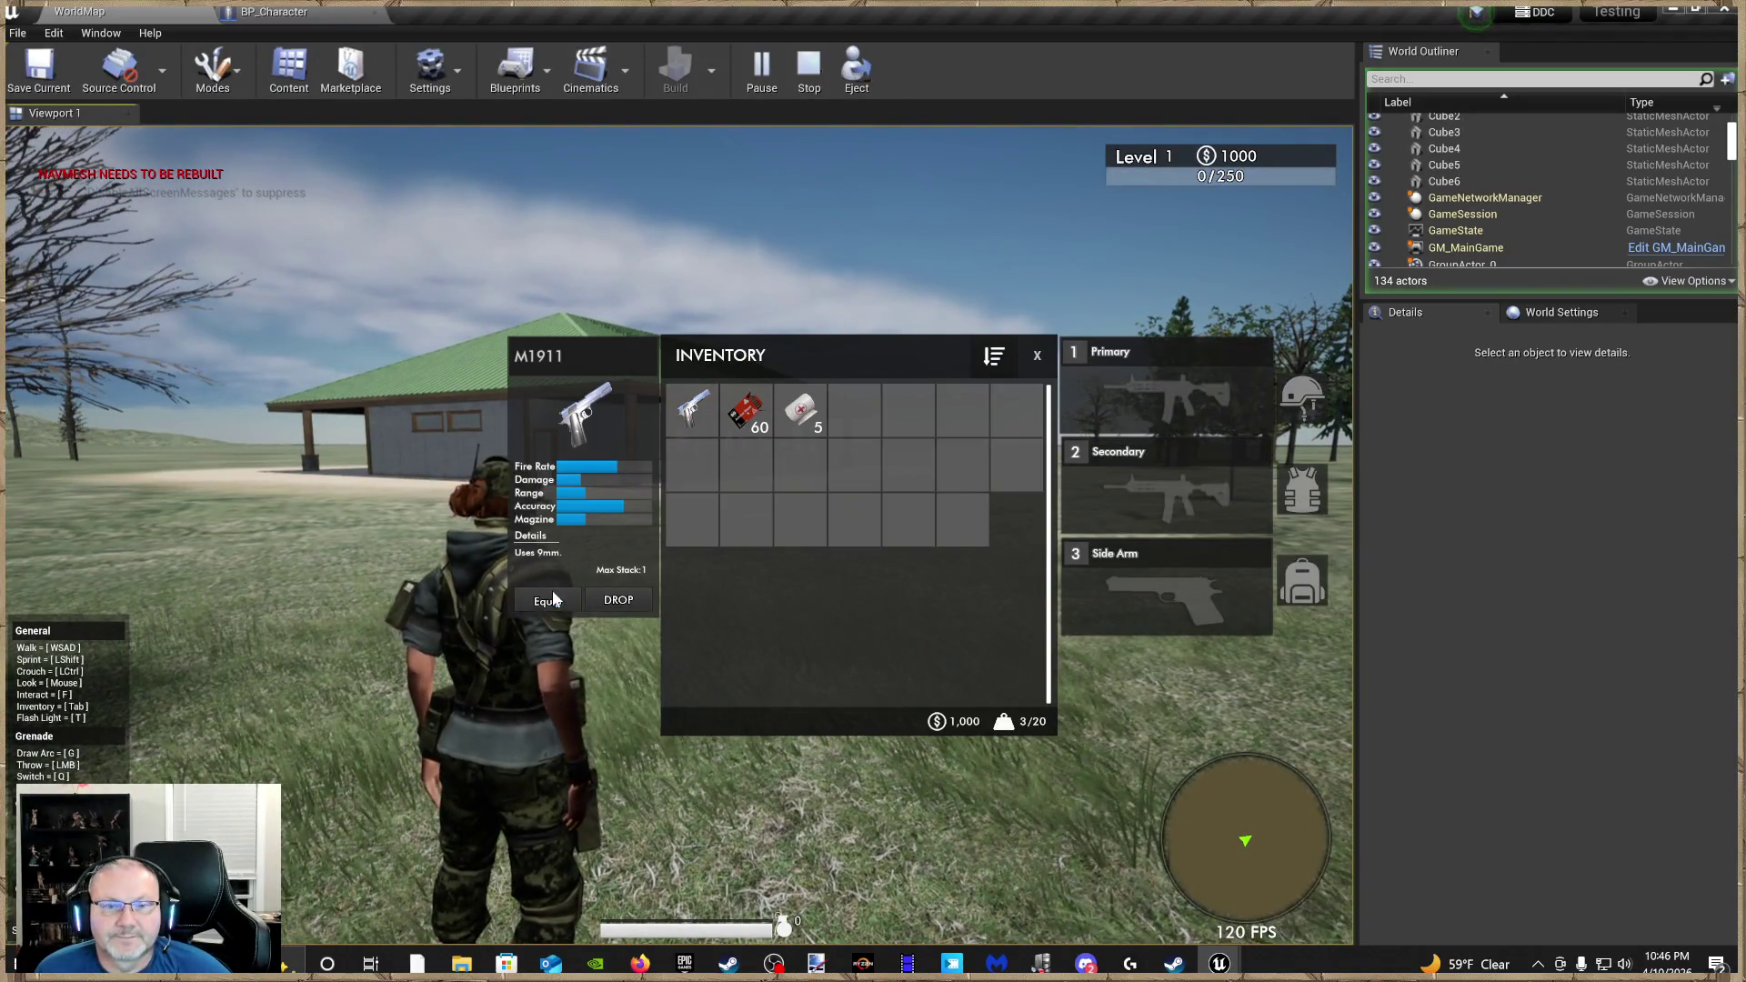
left_click(553, 591)
Test-fire the pistol while running toward the building, and try aiming over the shoulder
key("w")
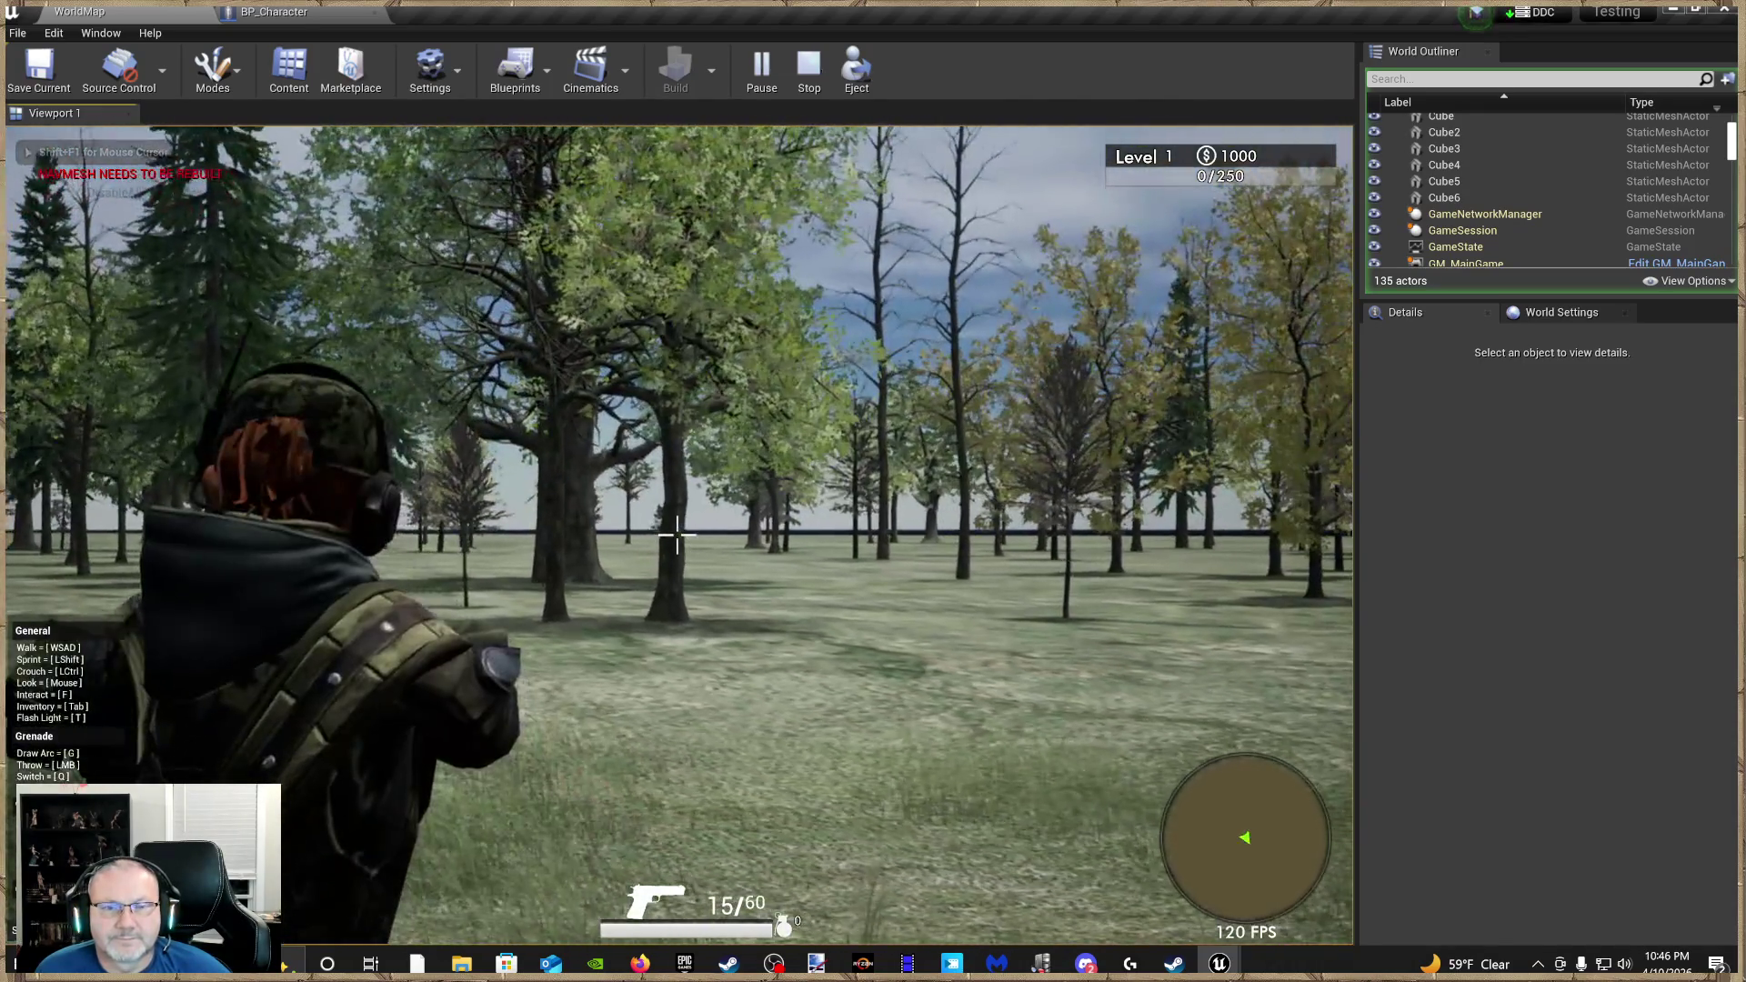
left_click(677, 534)
left_click(677, 535)
left_click(678, 535)
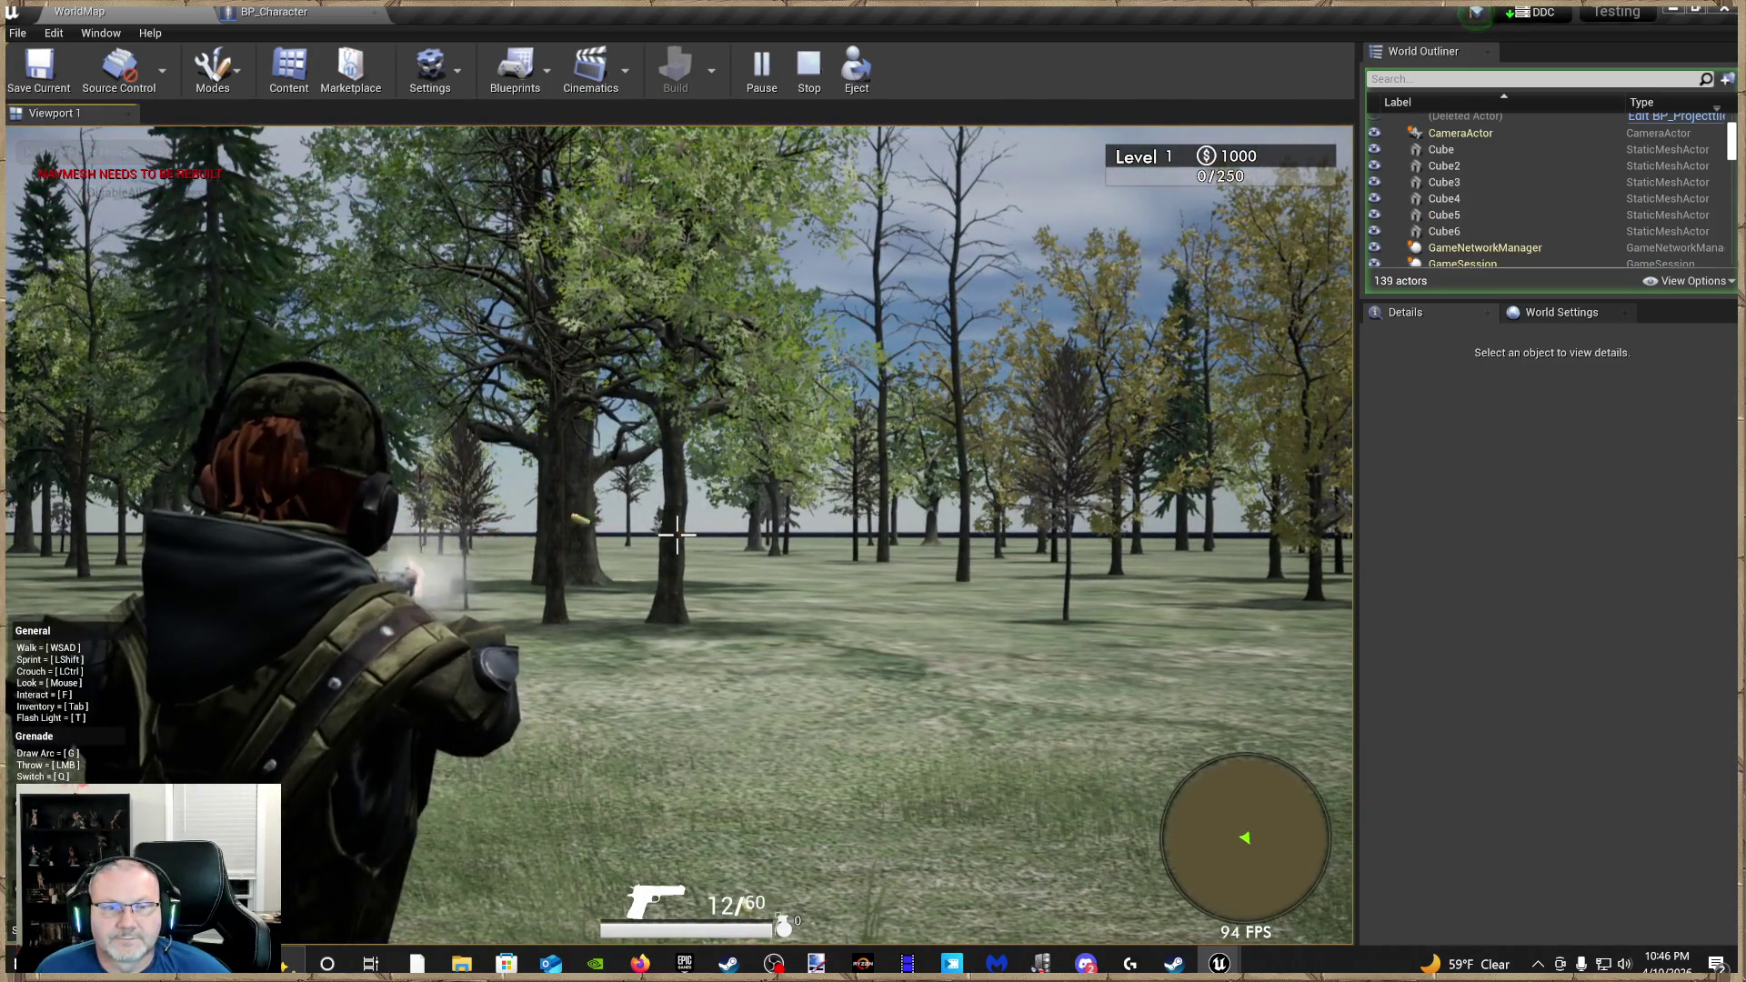
key("w")
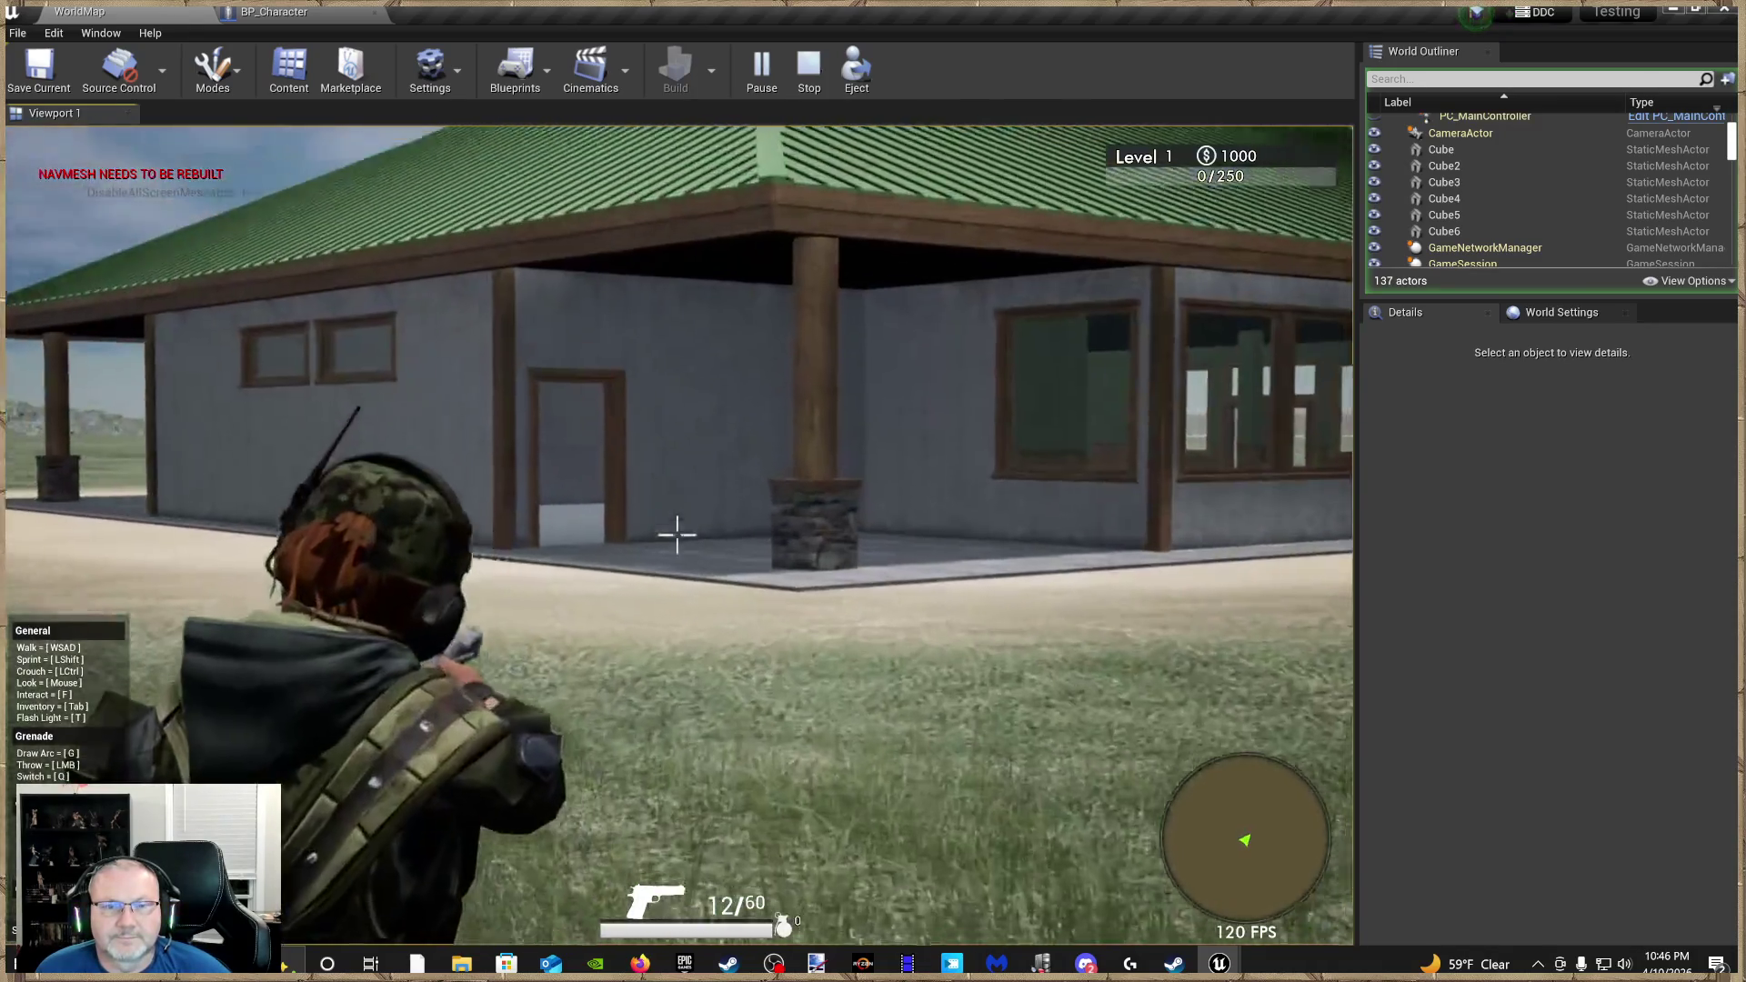
left_click(678, 535)
left_click(677, 535)
left_click(678, 535)
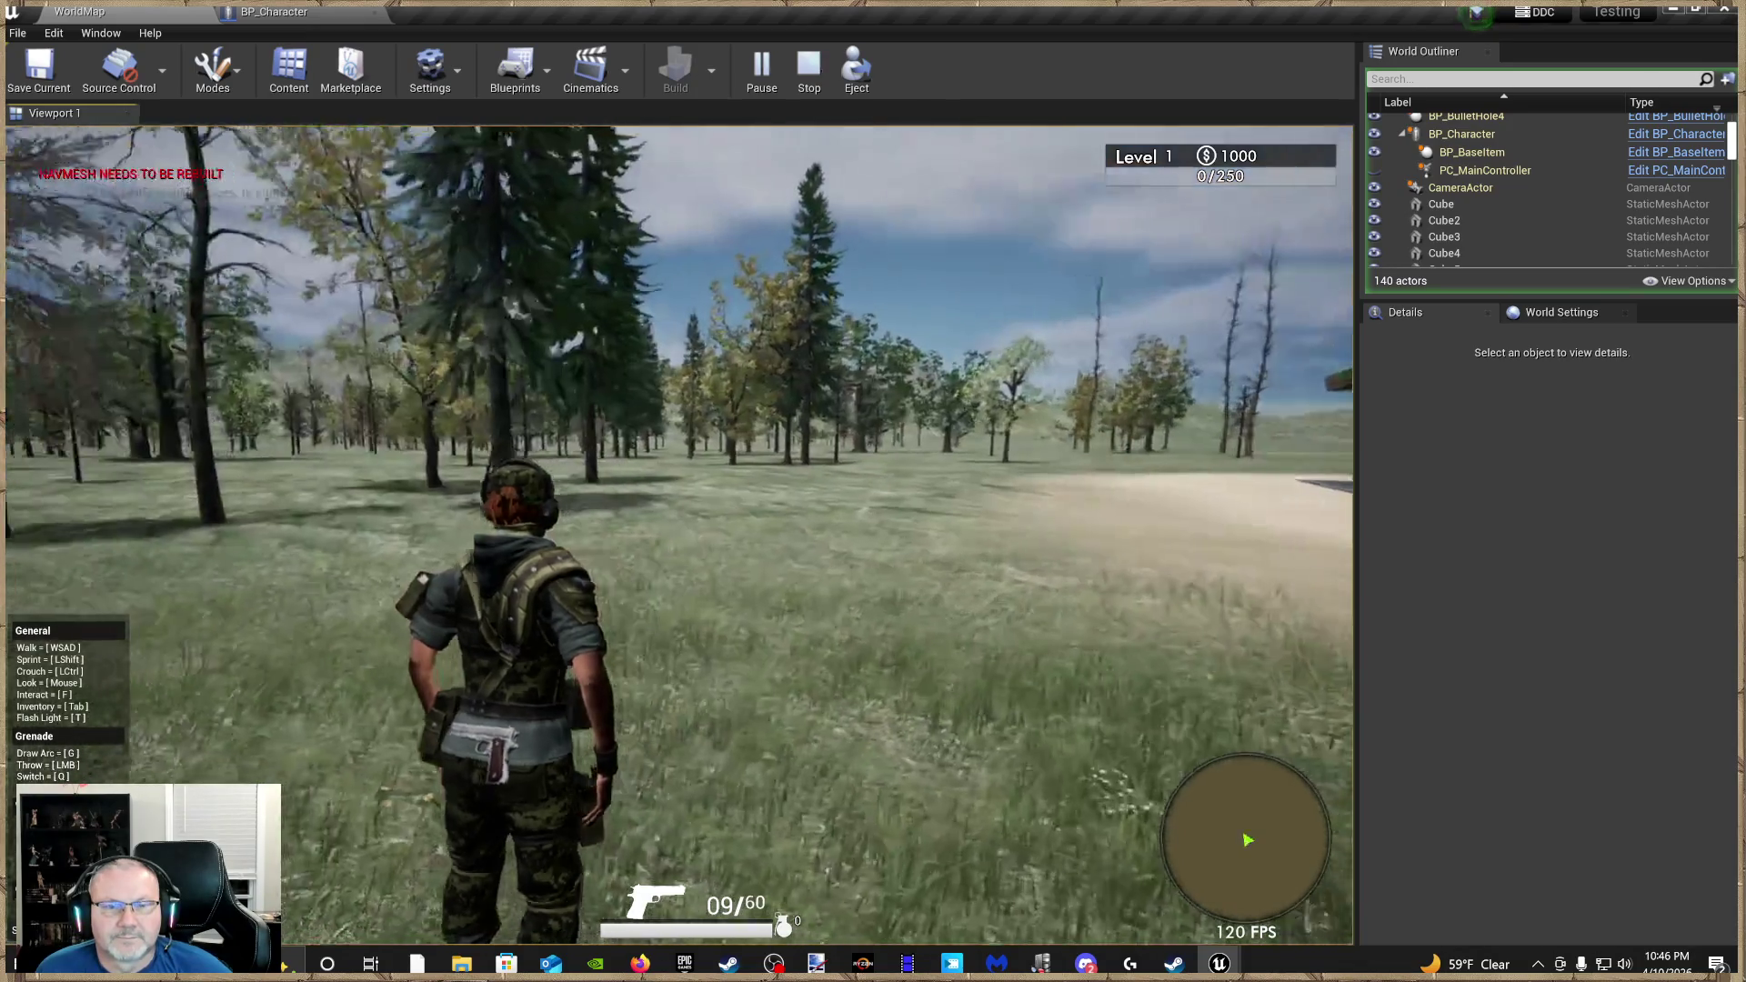
key("w")
right_click(677, 534)
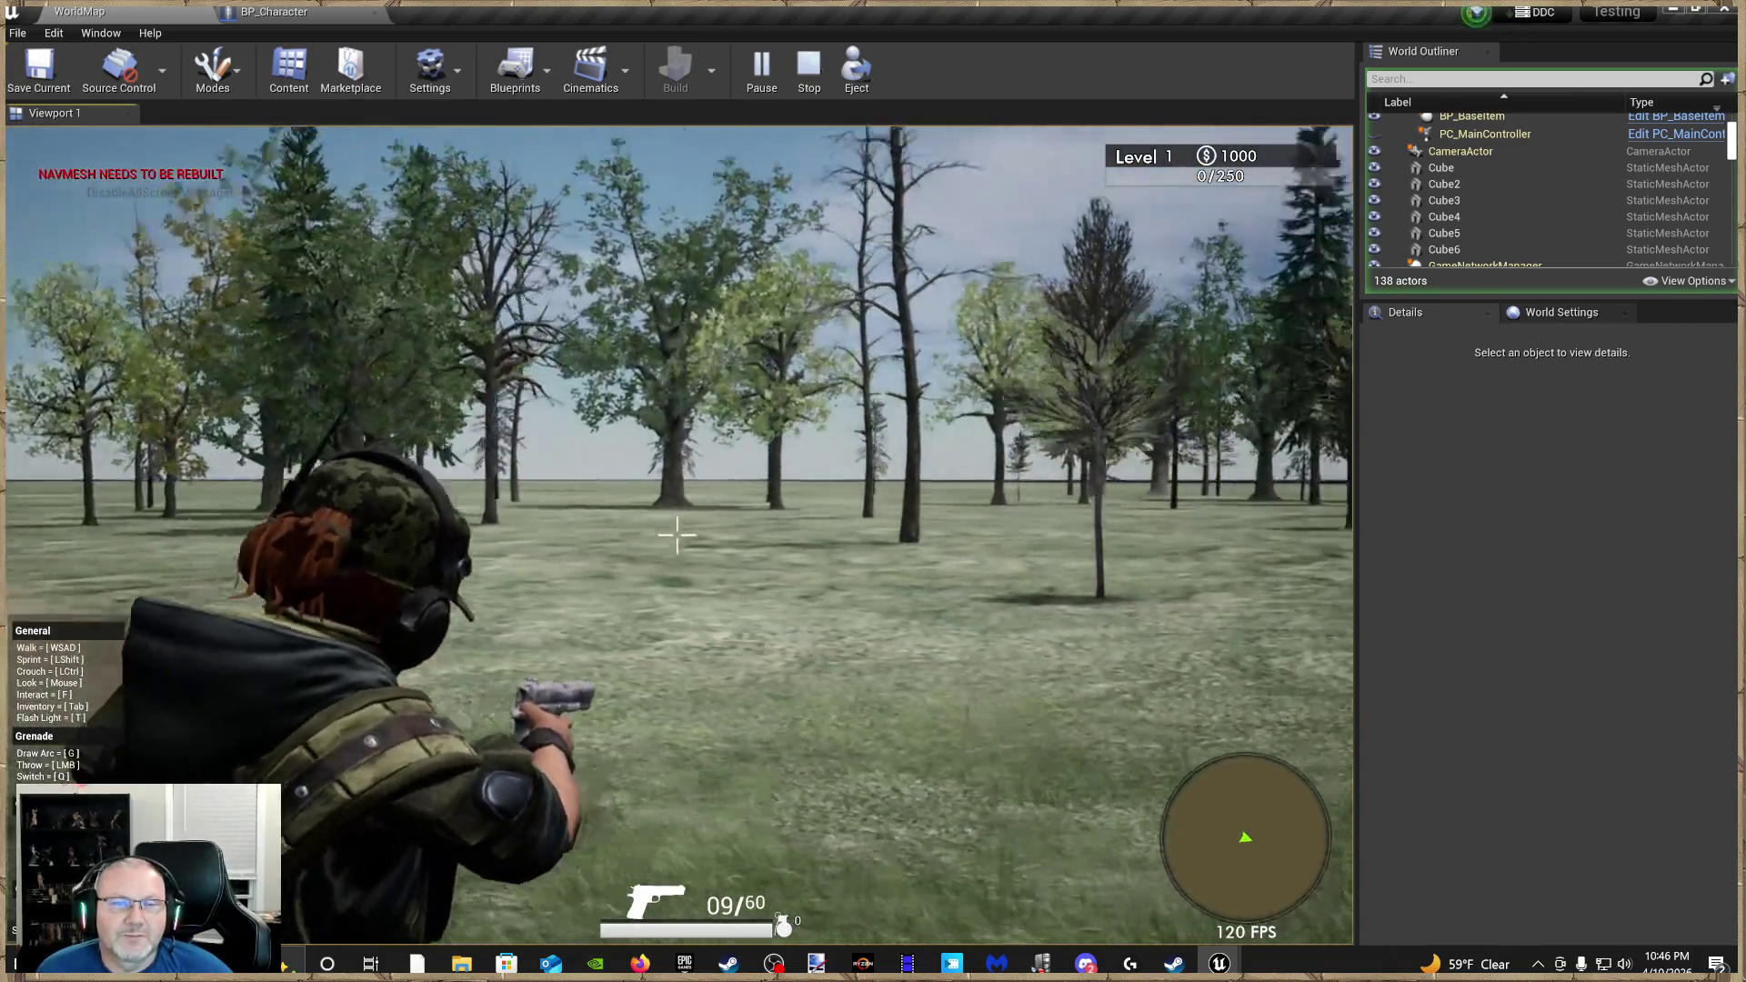
right_click(677, 535)
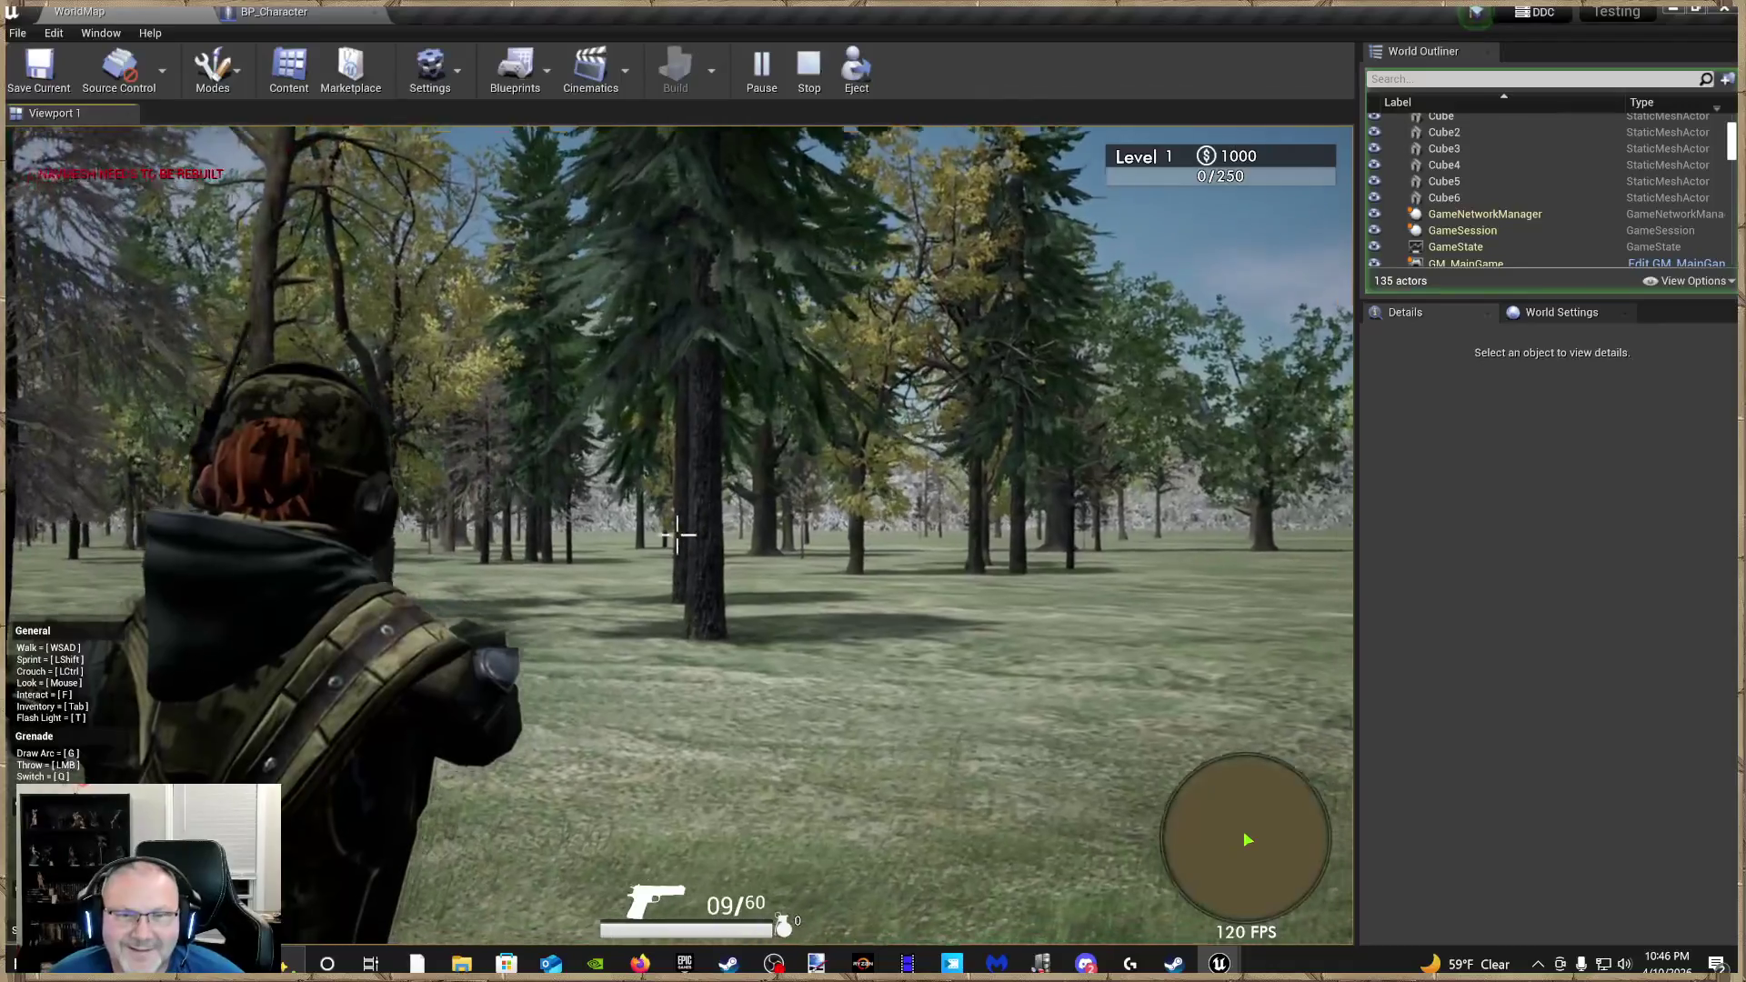
Fire the pistol at the trees and again after running into the forest
left_click(677, 534)
left_click(676, 535)
left_click(676, 534)
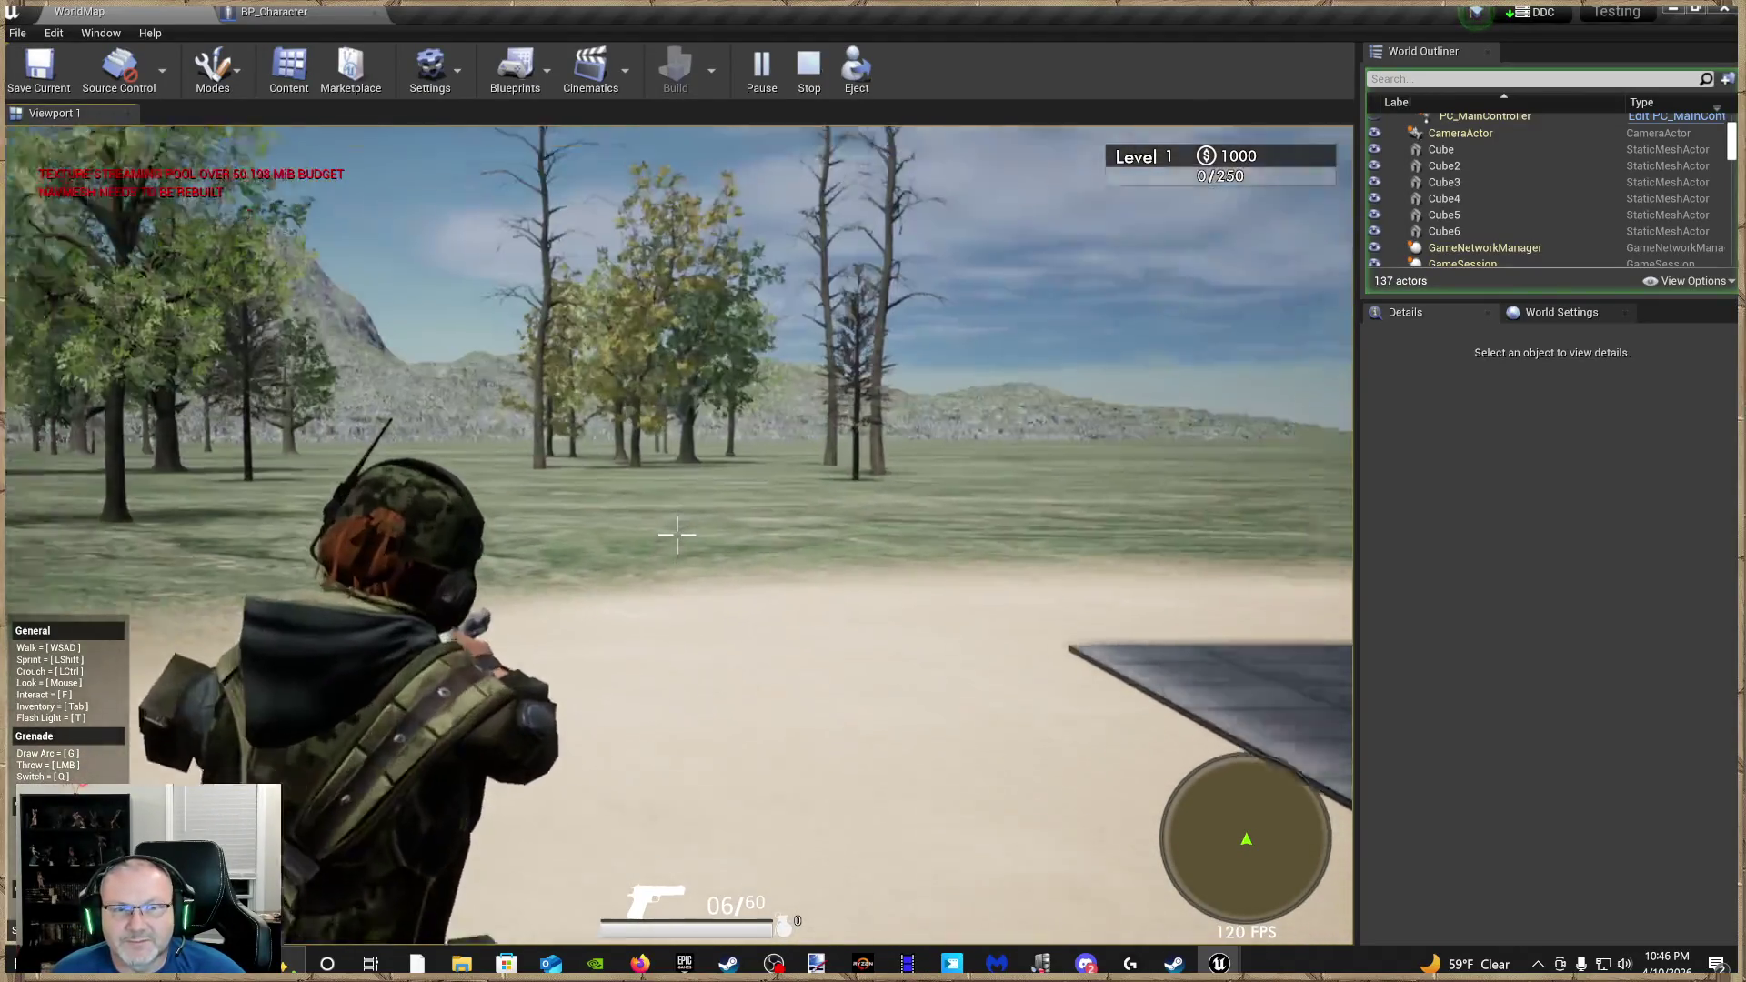
key("w")
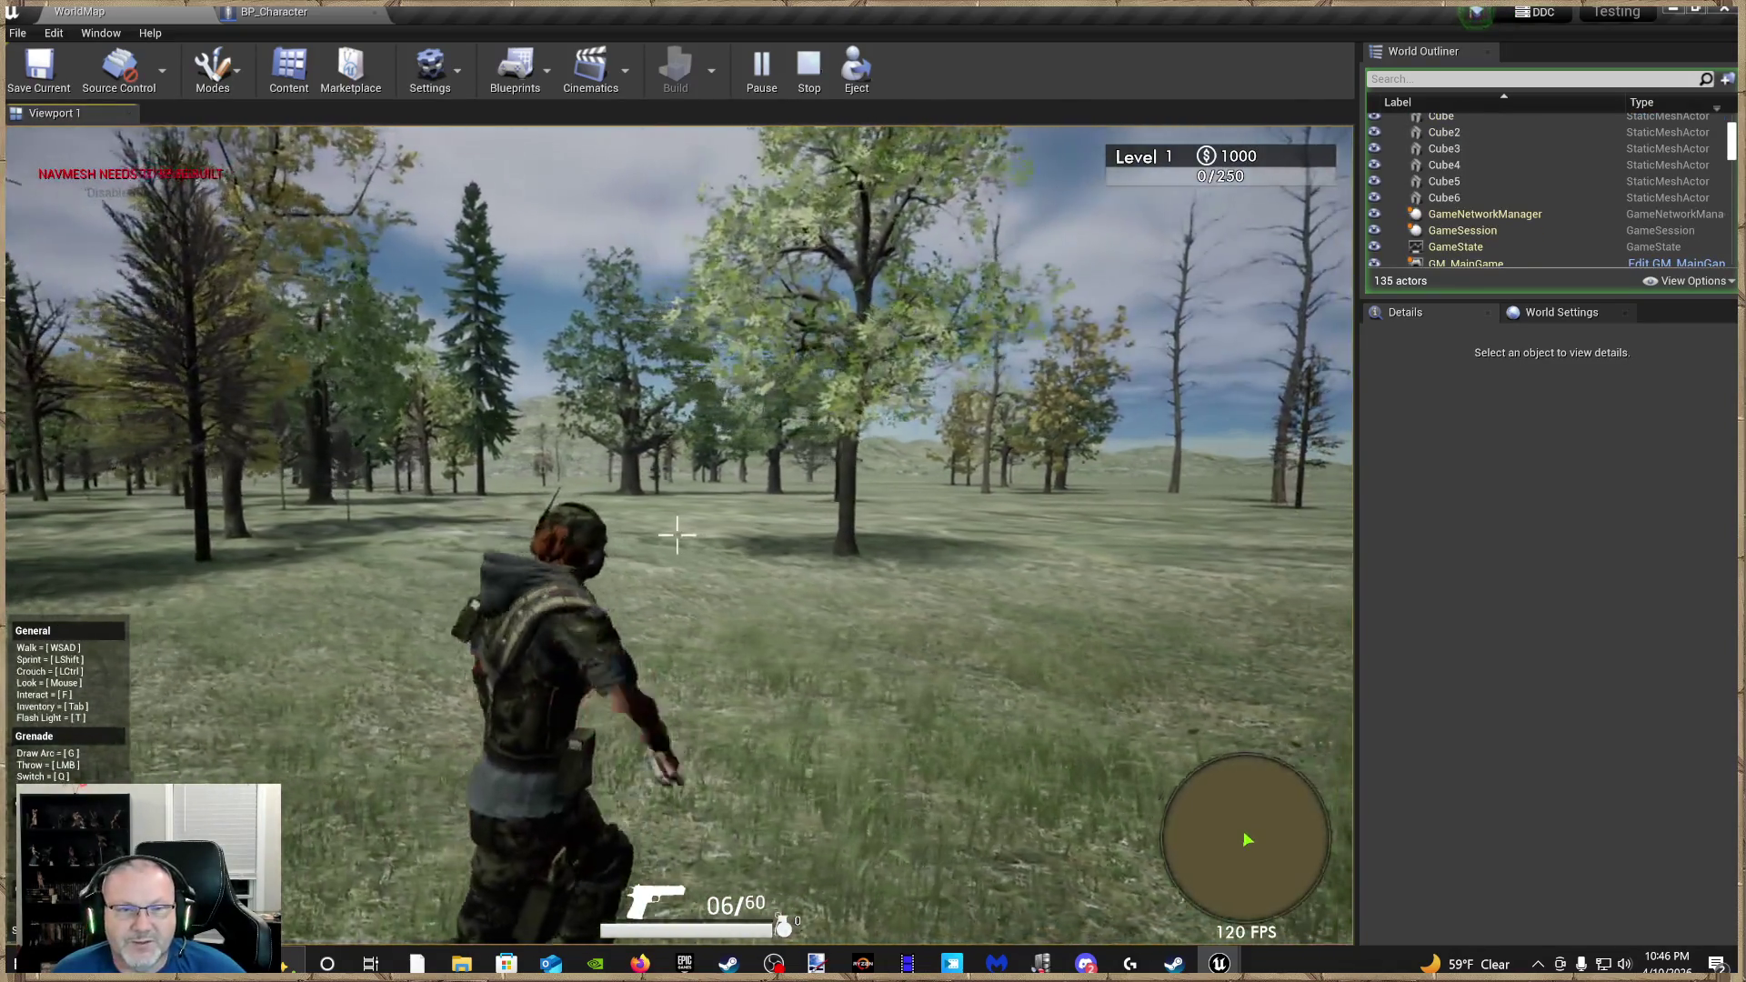
left_click(678, 535)
left_click(678, 535)
left_click(677, 534)
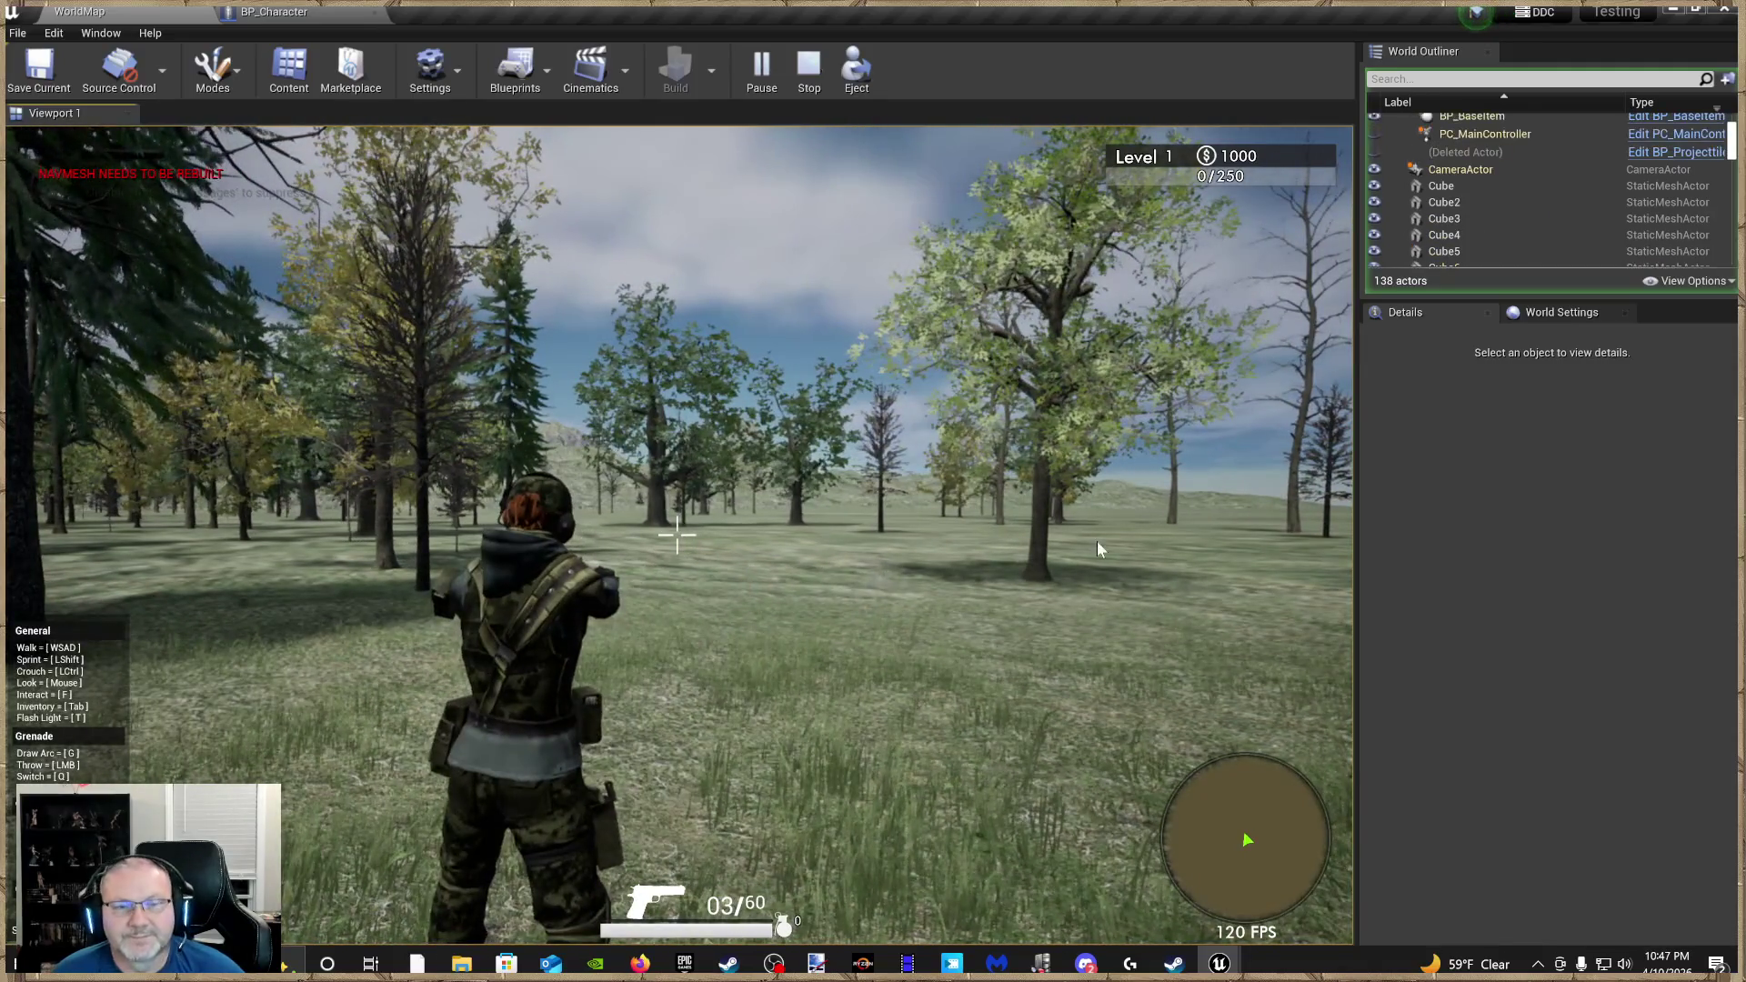
End the play-in-editor session and close the Message Log
key("Escape")
left_click(1727, 13)
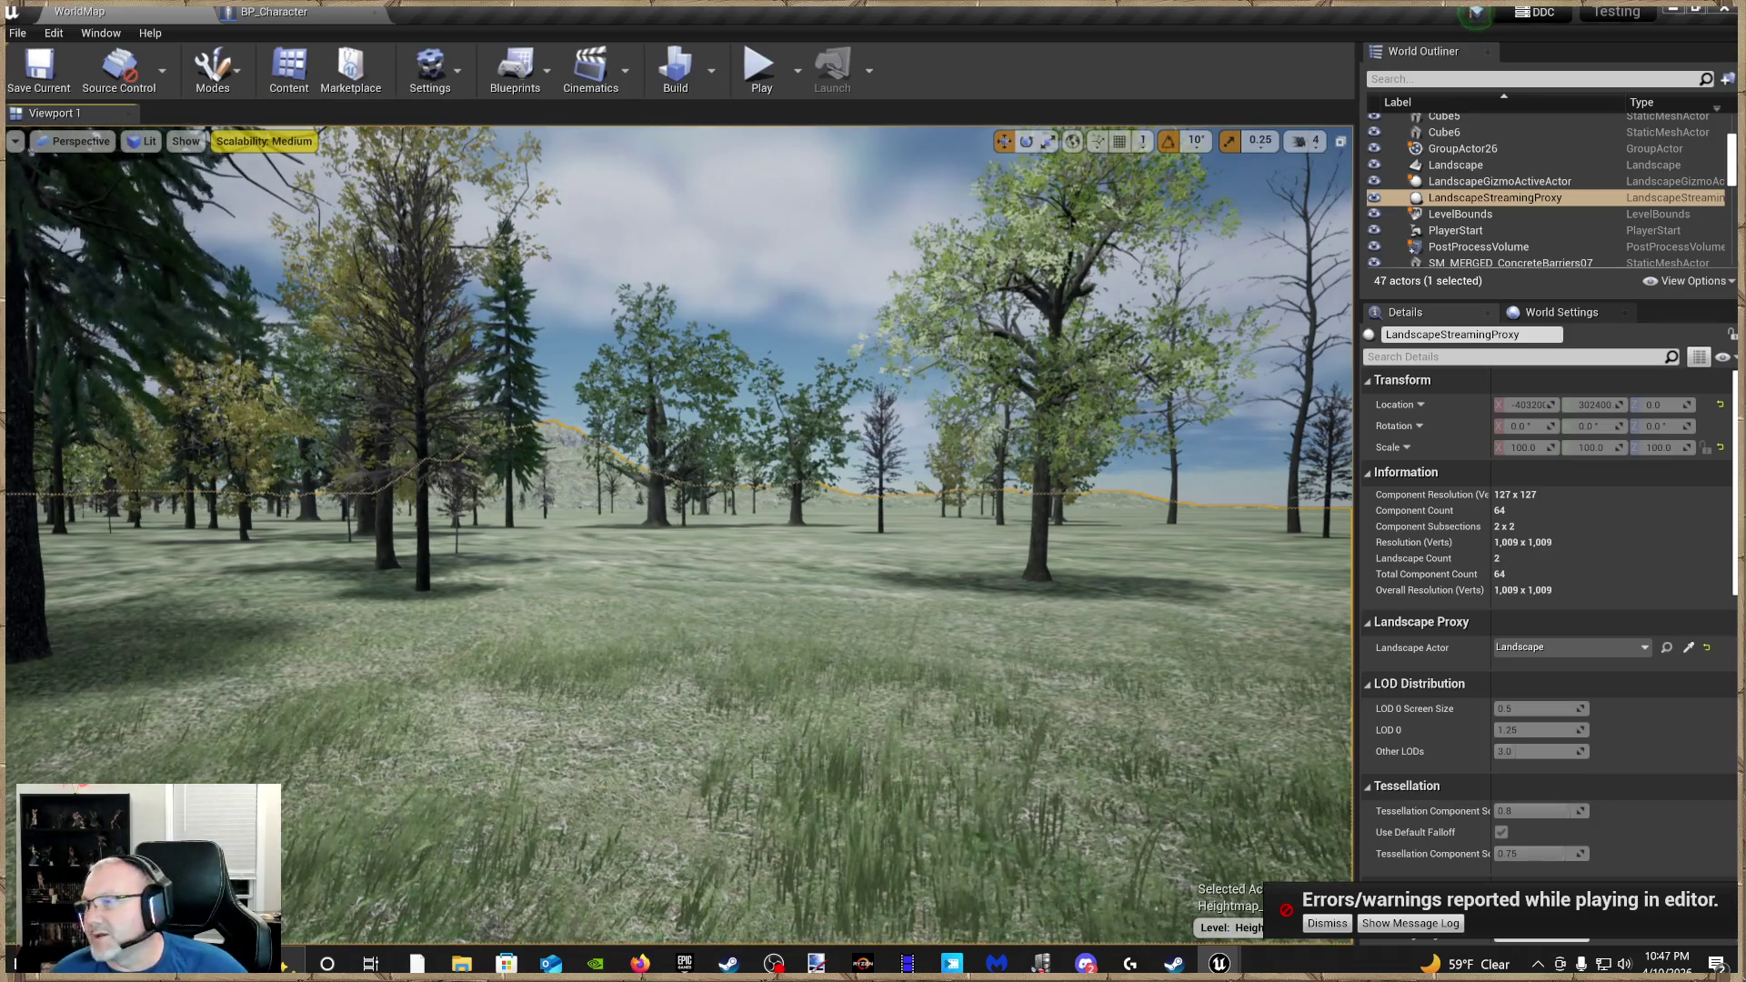
key("ctrl+Tab")
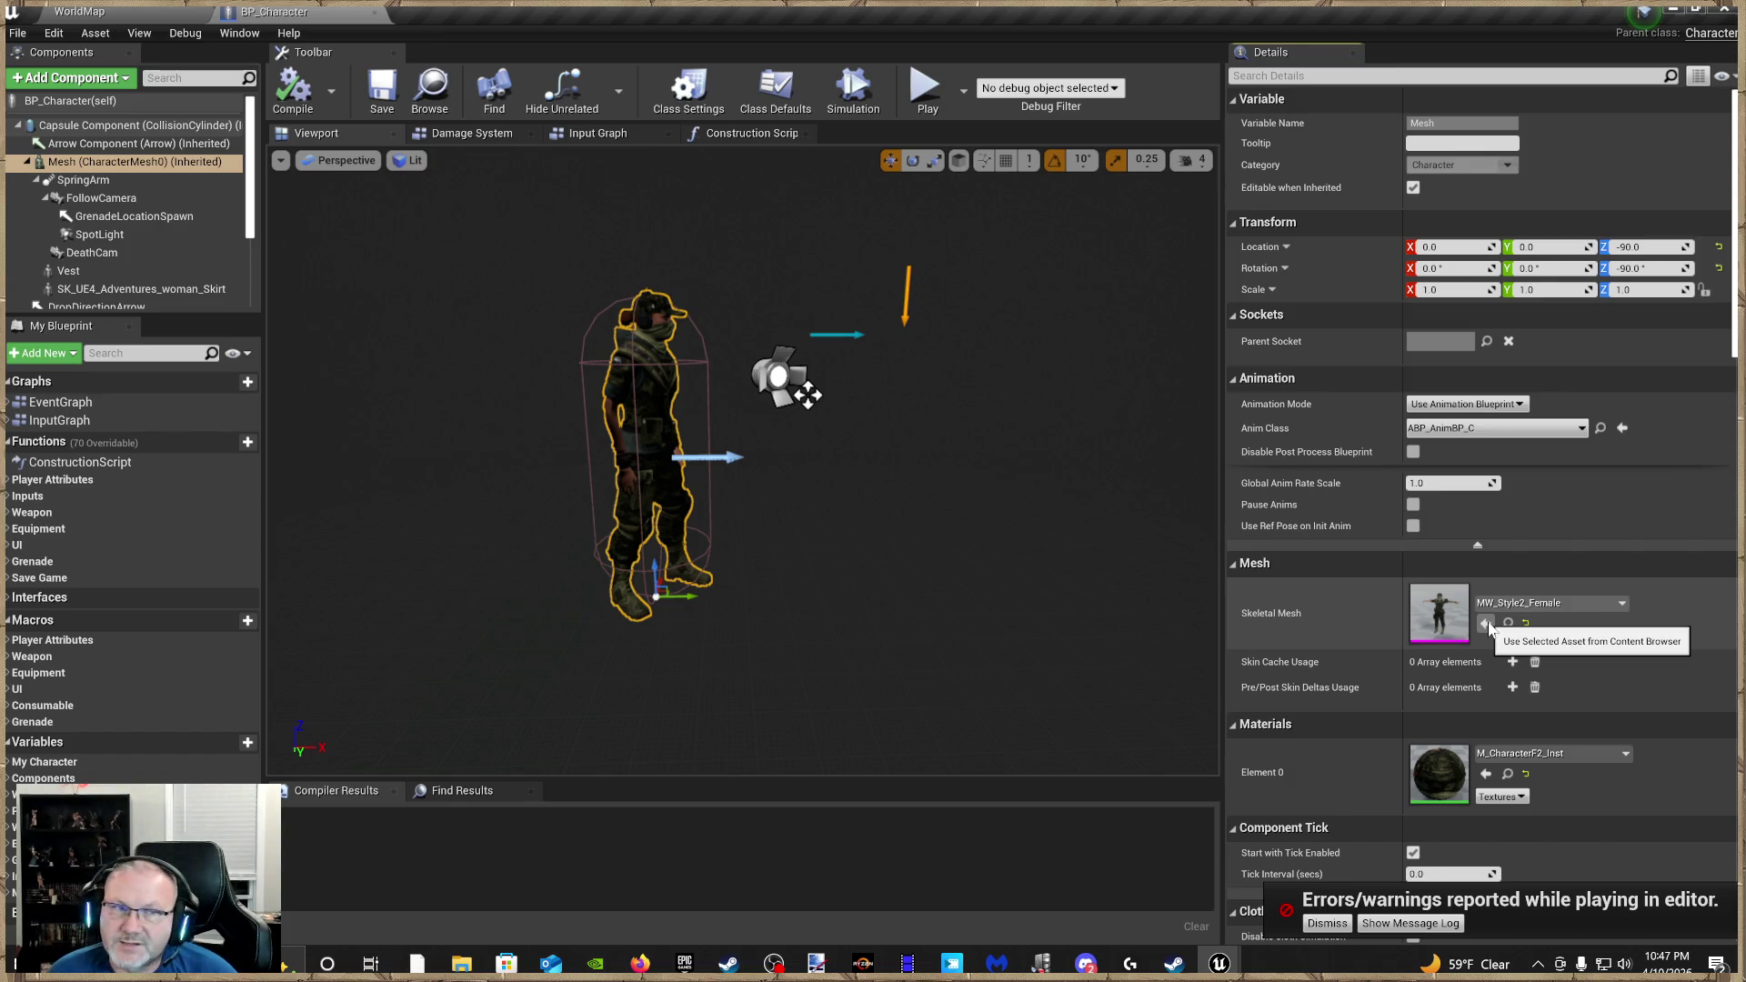
Assign BanditUnreal as BP_Character's skeletal mesh with the Use Selected Asset arrow
left_click(1486, 624)
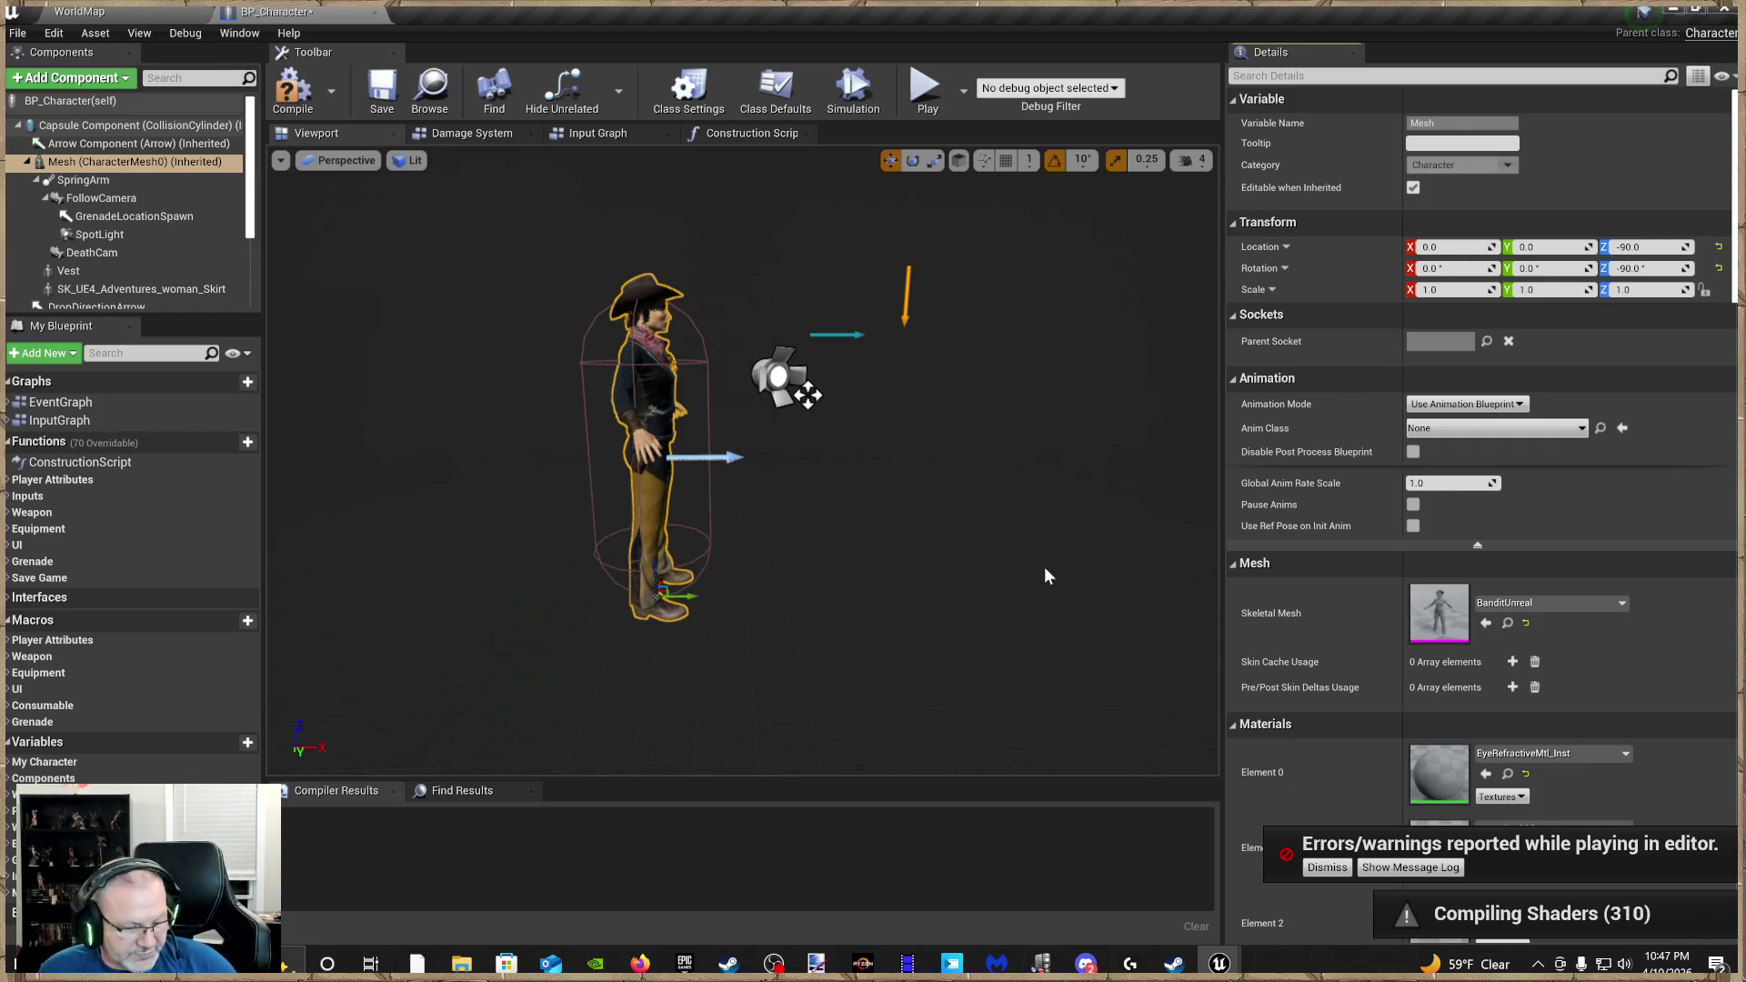
Undo the BanditUnreal skeletal mesh assignment with Ctrl+Z
key("ctrl+z")
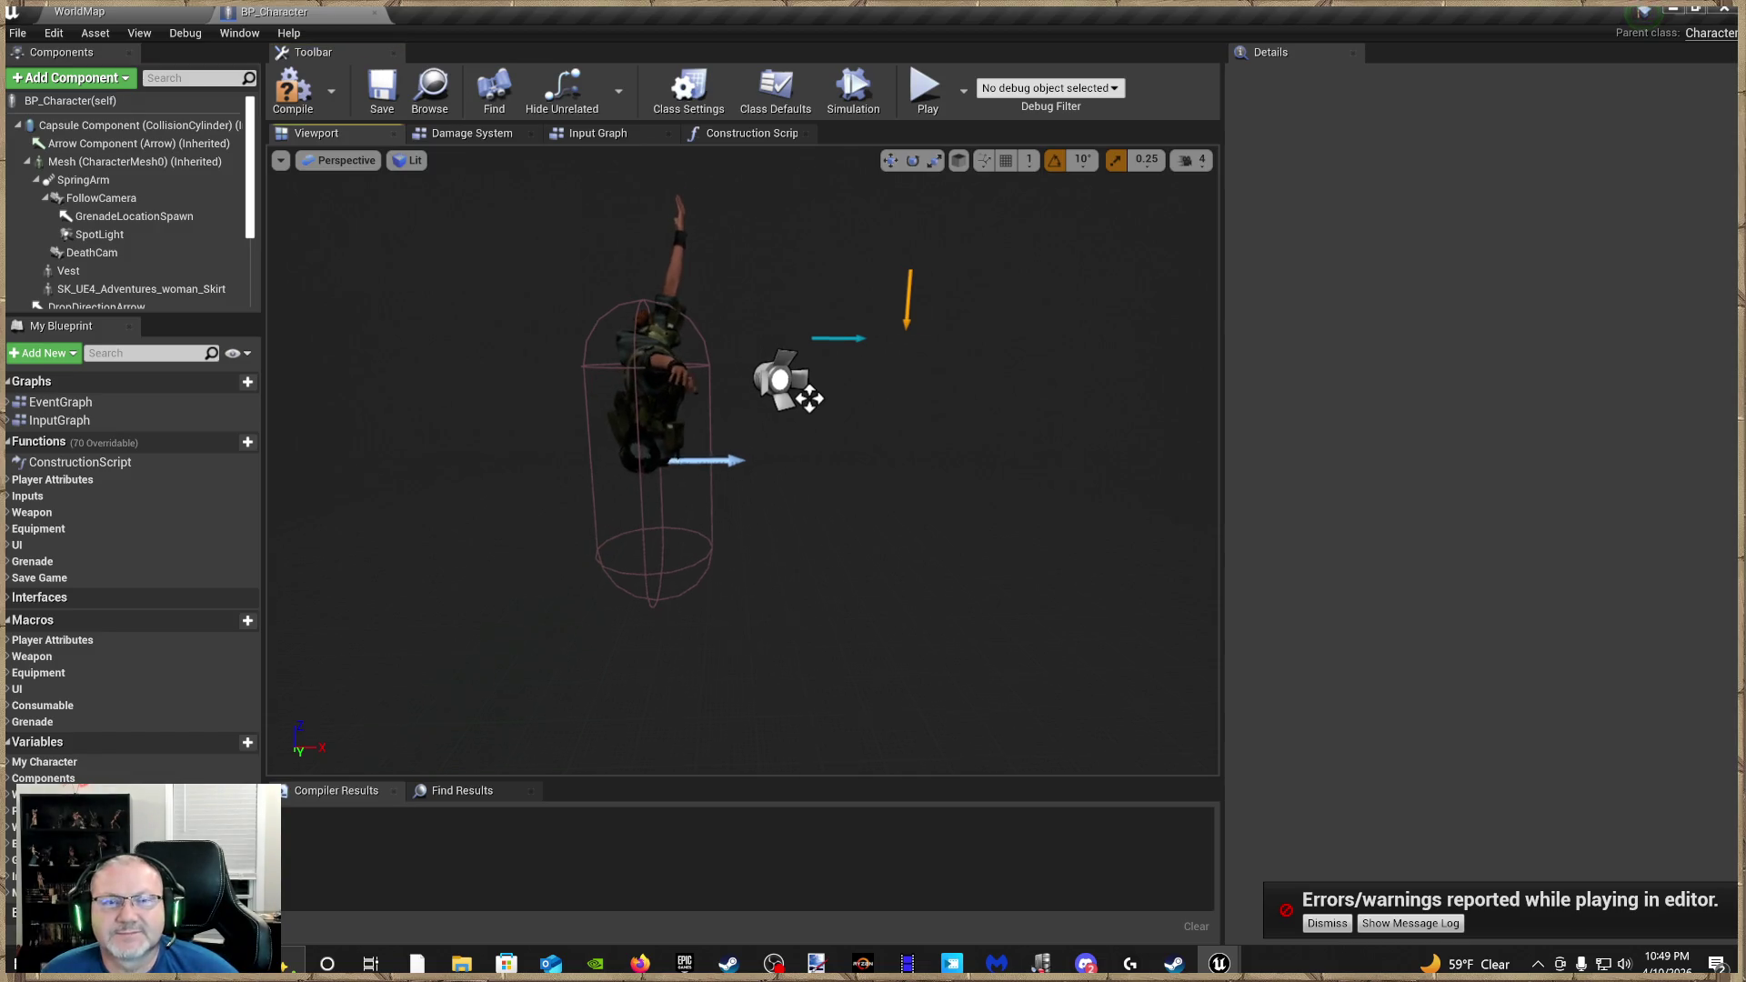
Assign BanditUnreal with anim class ABP_AnimBP_C, undo it, and dock the BanditUnreal mesh editor
left_click_drag(822, 390, 716, 435)
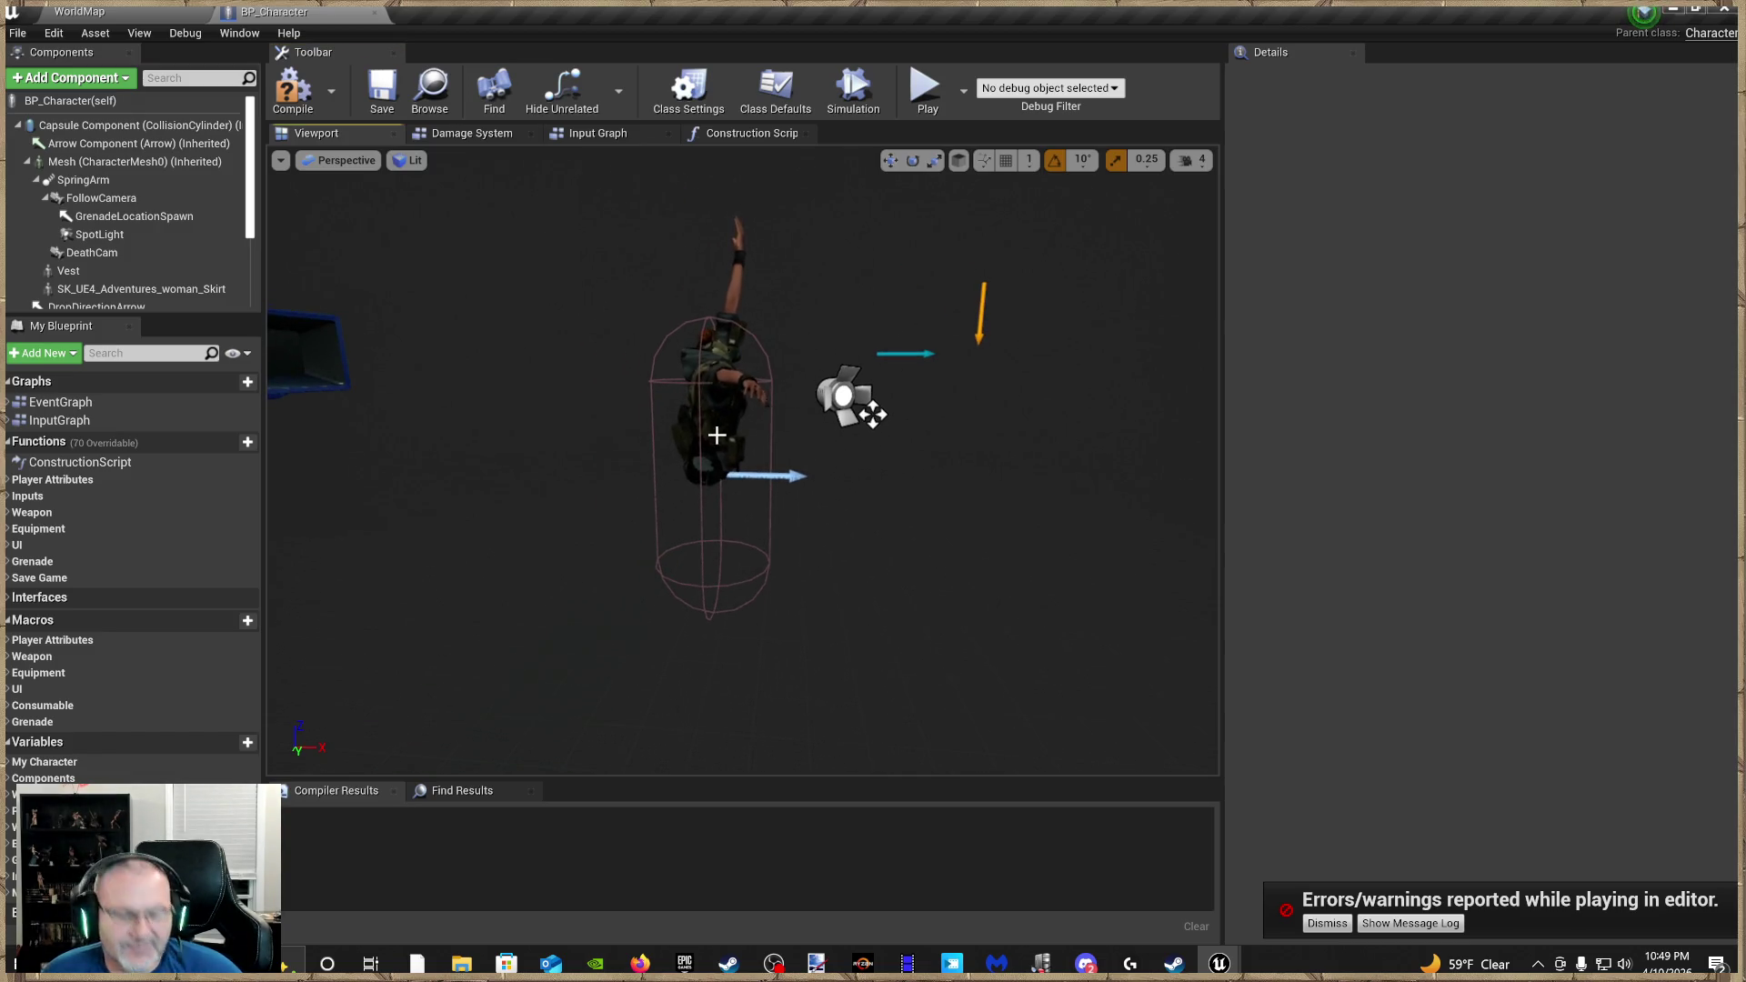
left_click(120, 169)
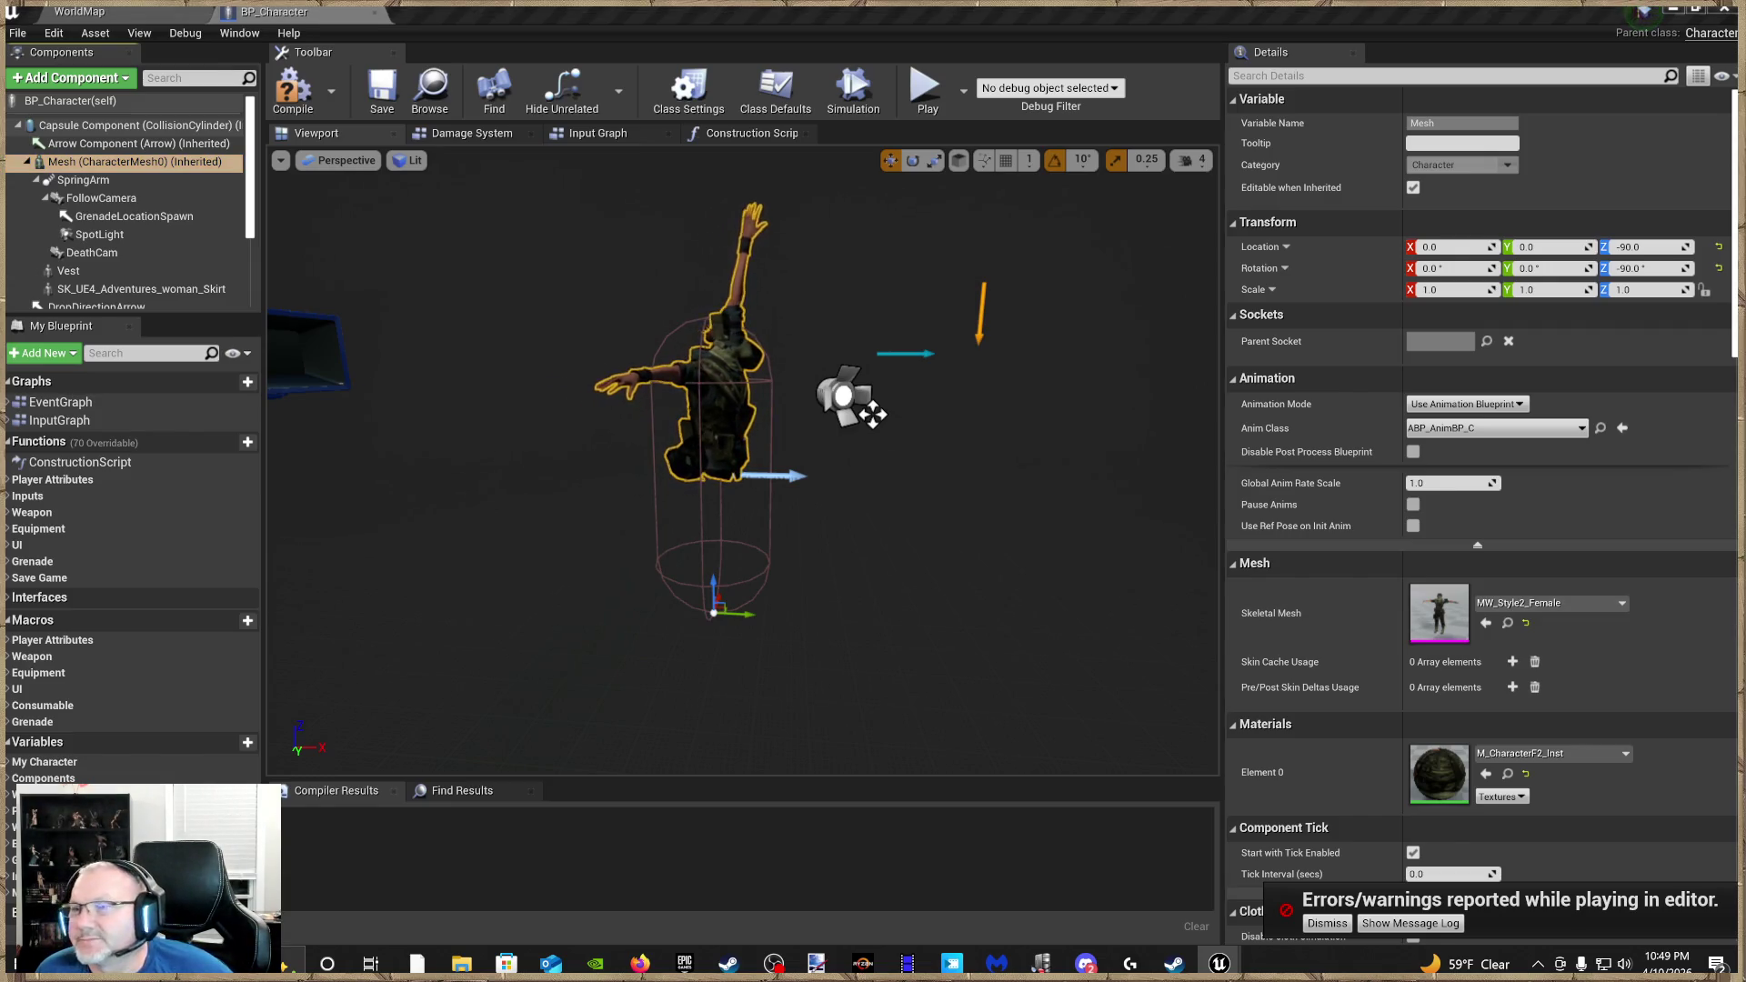
left_click(1485, 623)
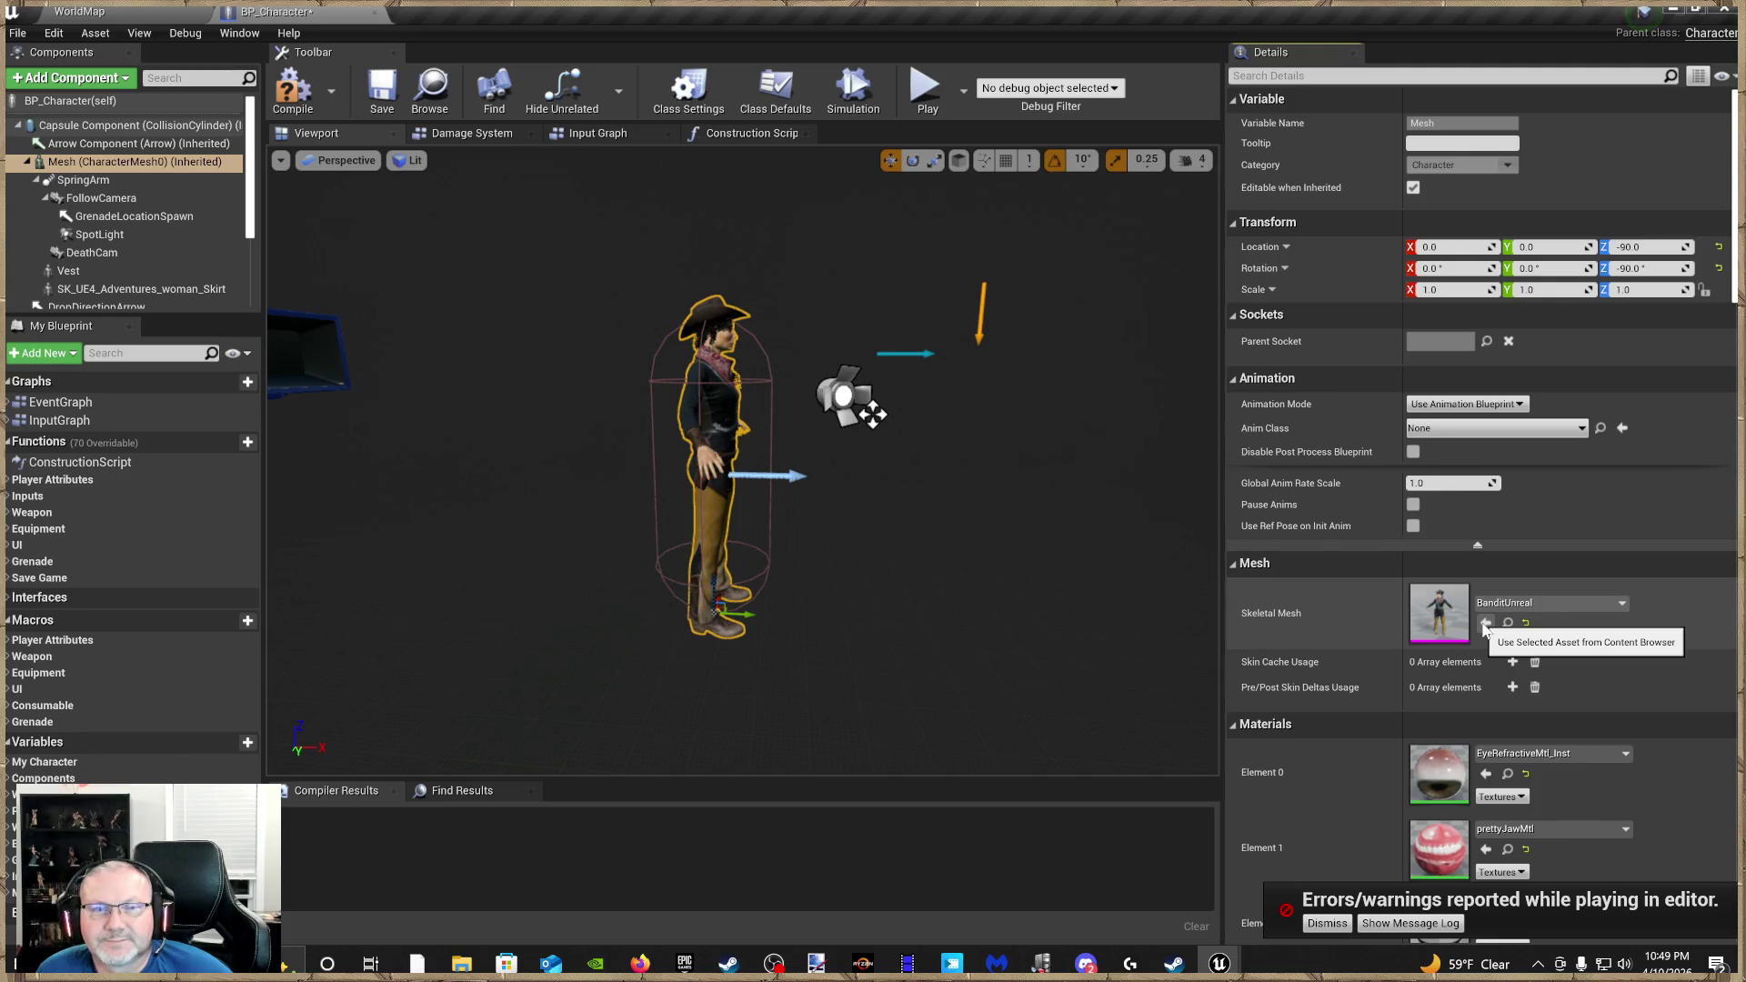
left_click(1563, 429)
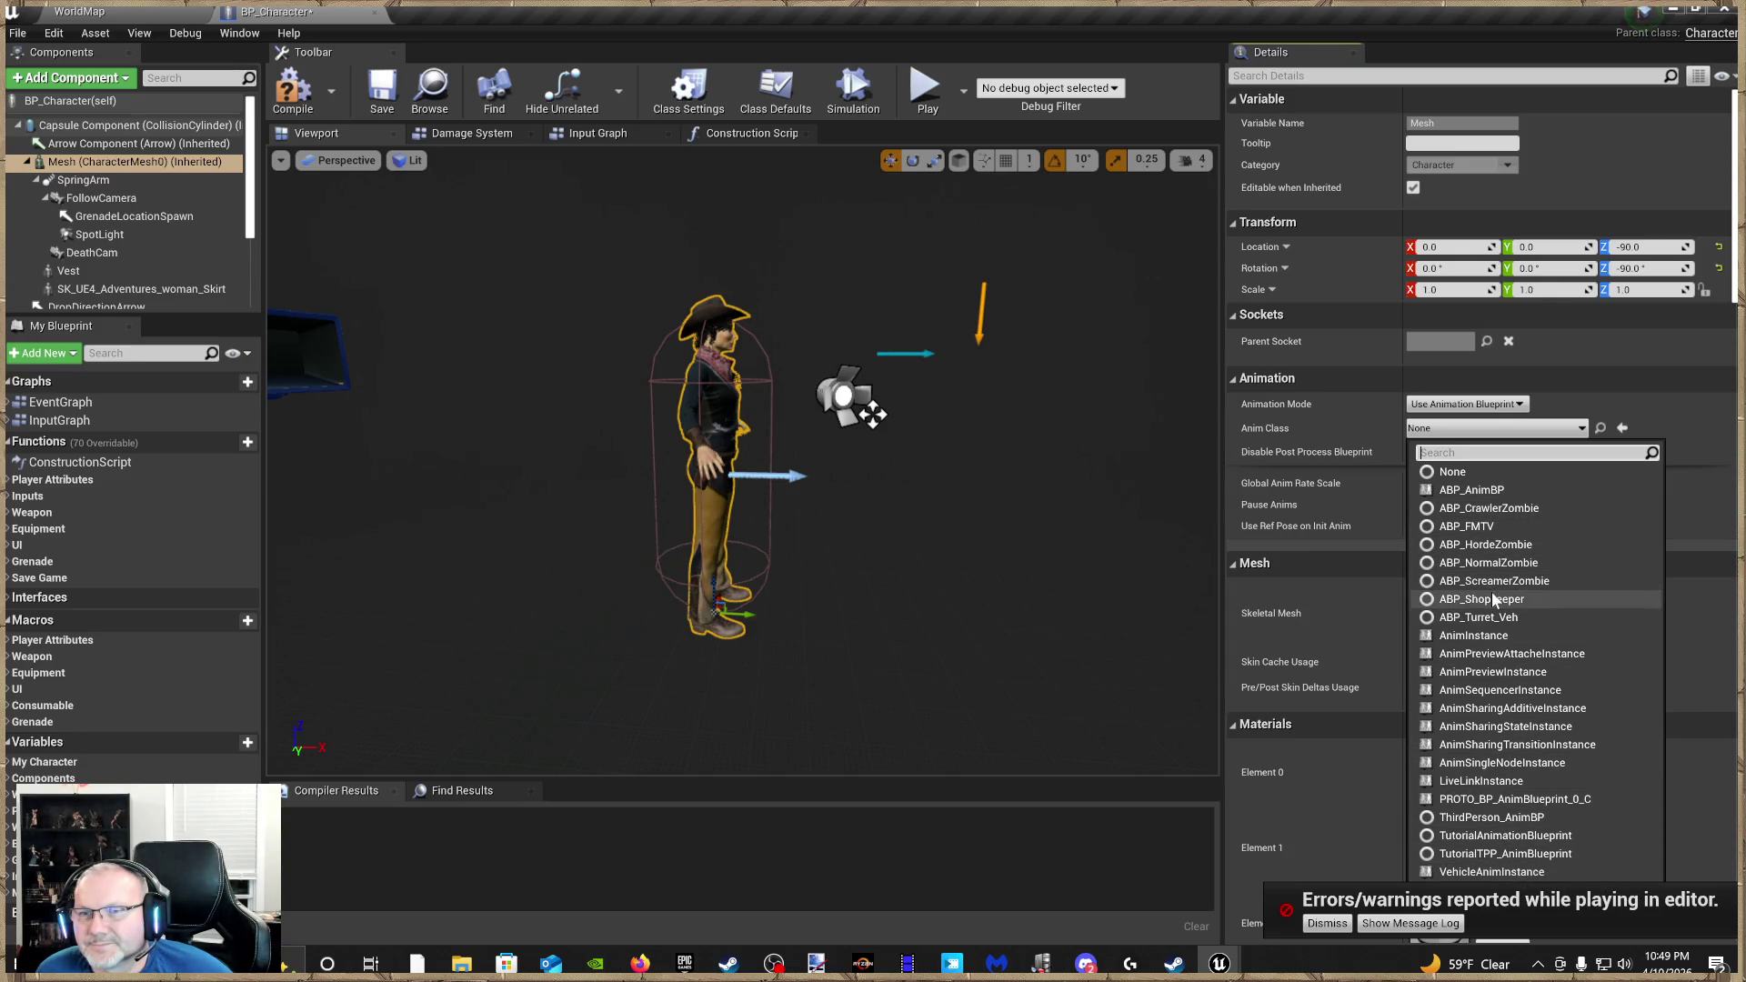
left_click(1496, 490)
scroll(1540, 613, "down", 2)
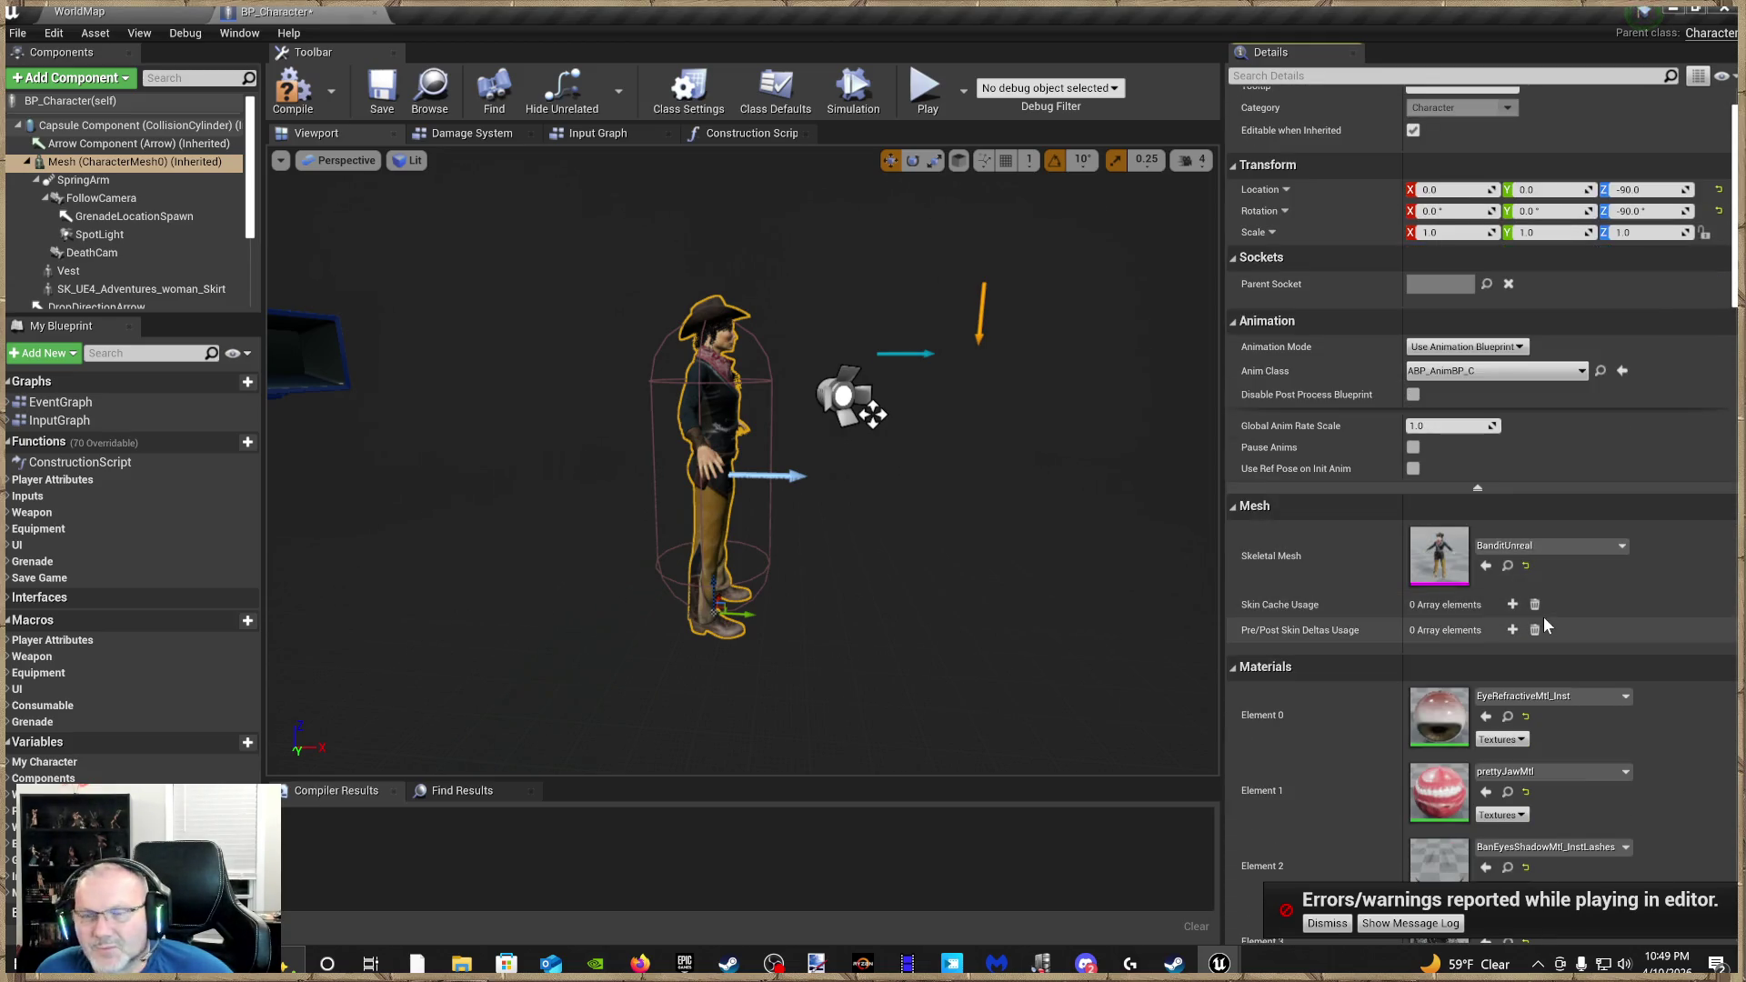
key("ctrl+z")
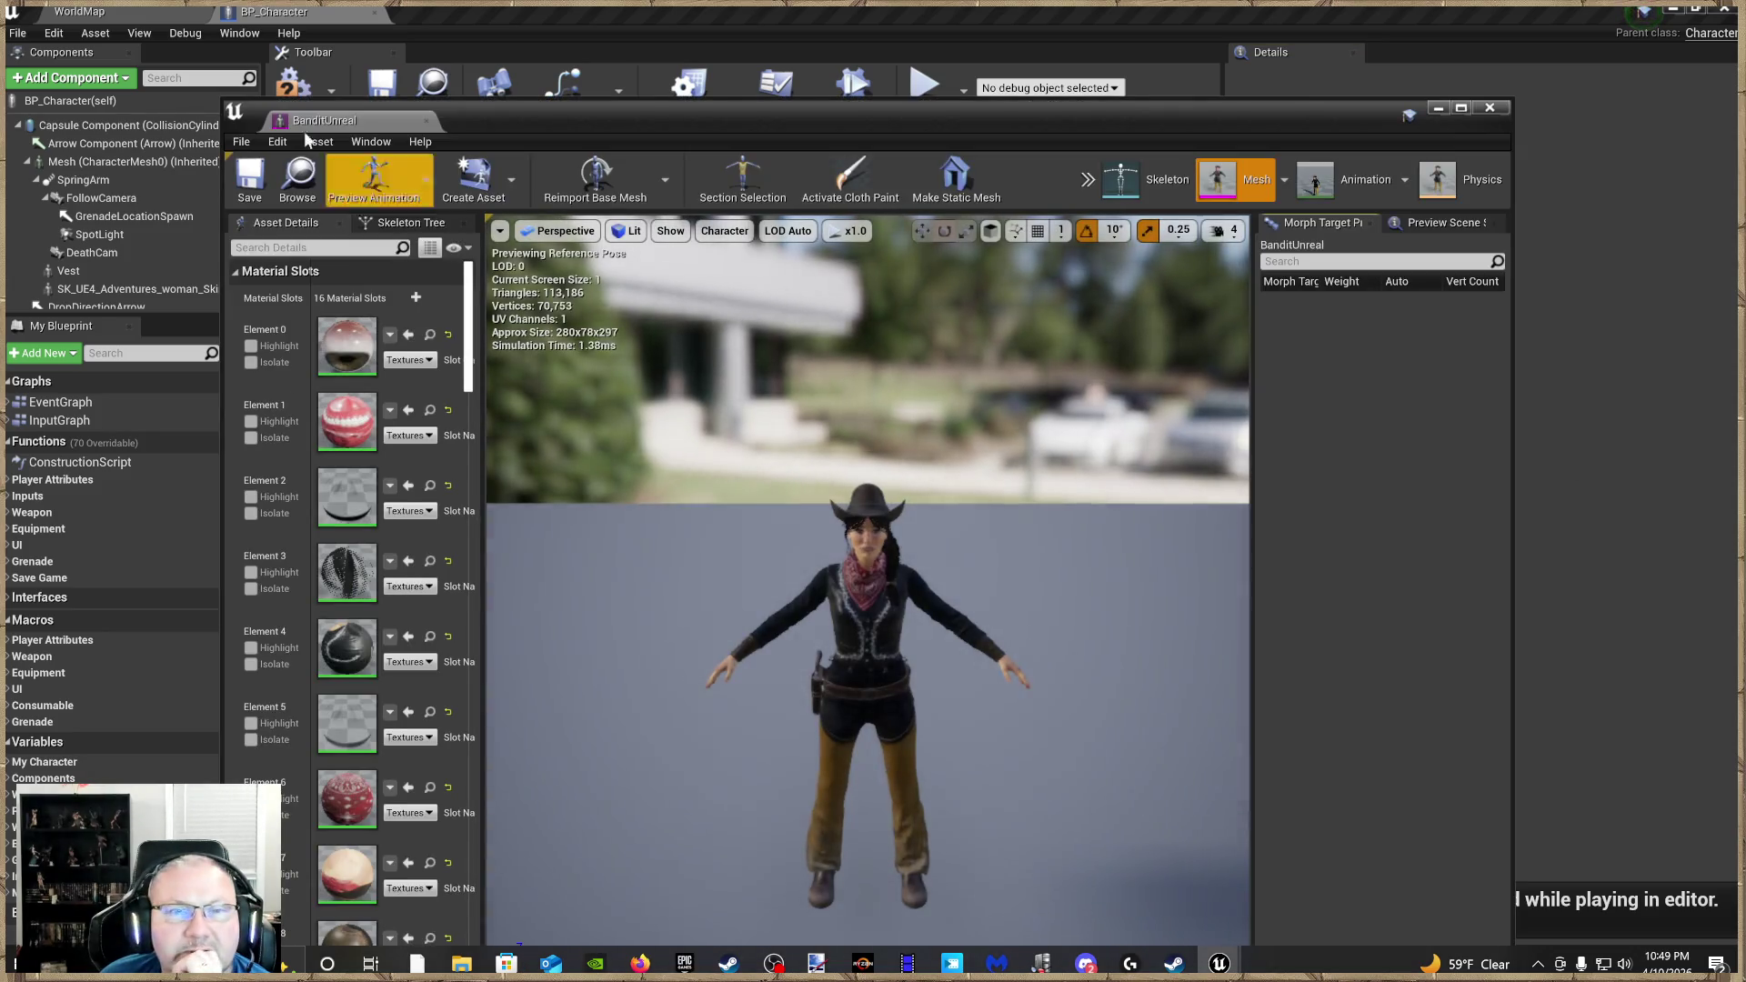
left_click_drag(368, 134, 850, 389)
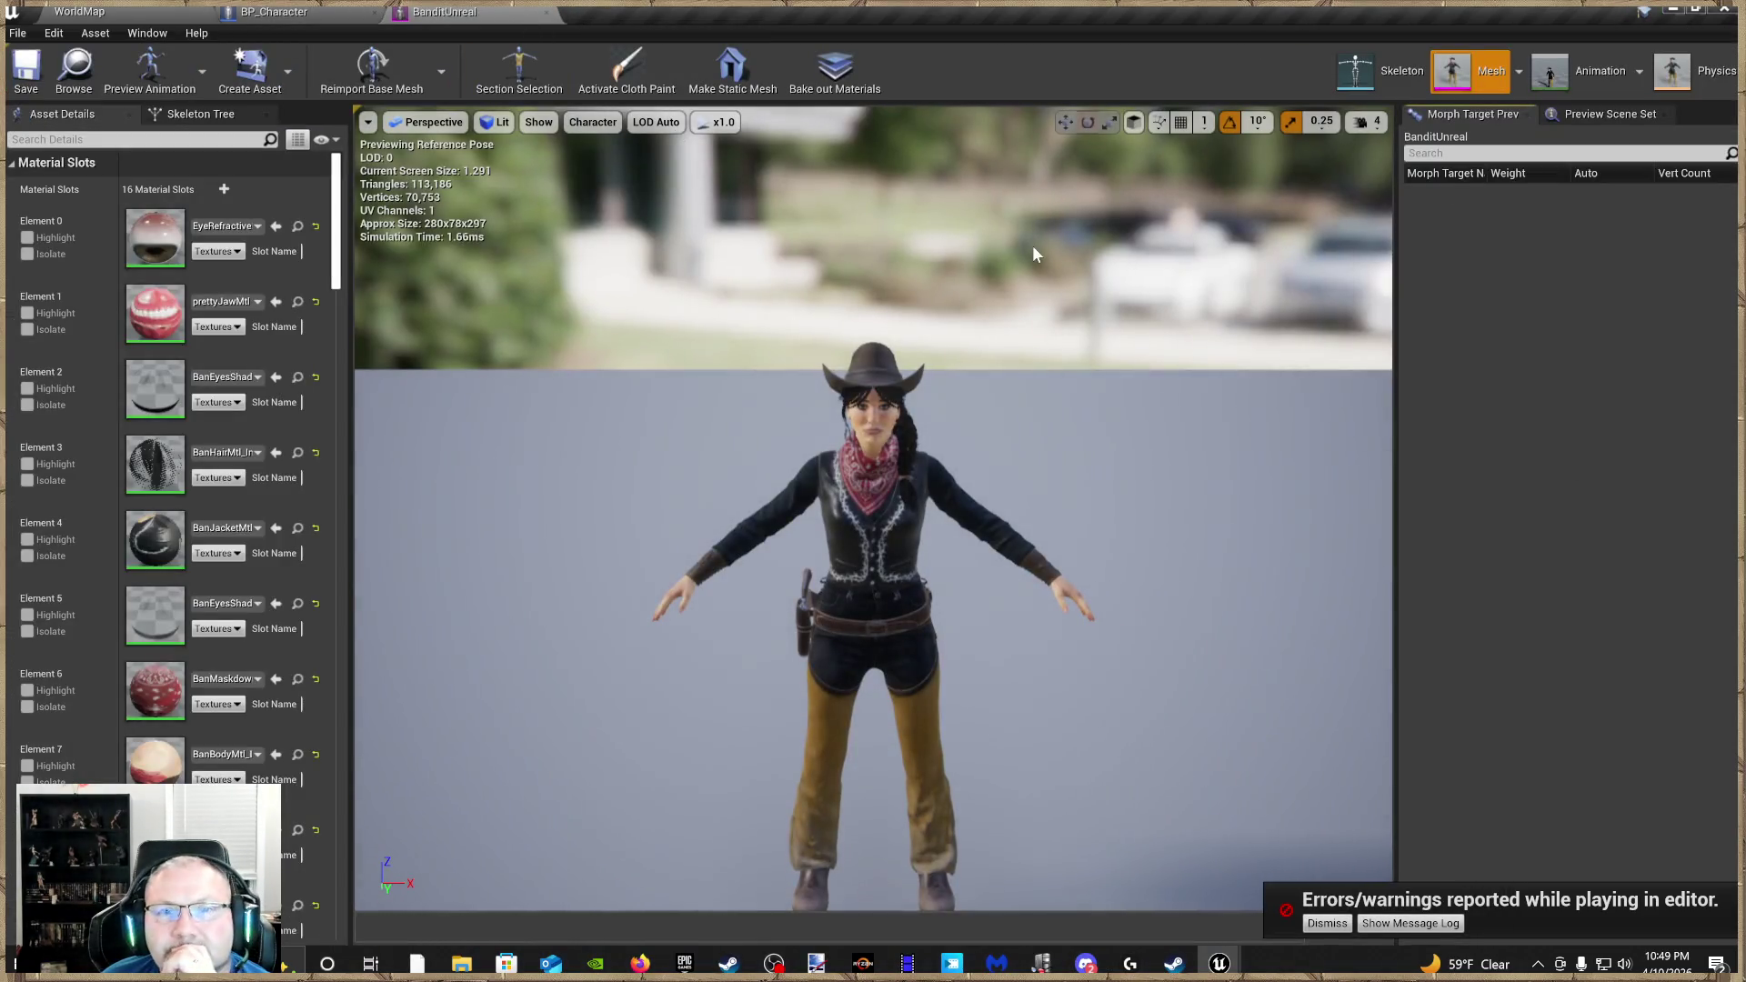
Show bone names in the BanditUnreal editor and zoom to the left forearm and hand
left_click(592, 122)
mouse_move(619, 212)
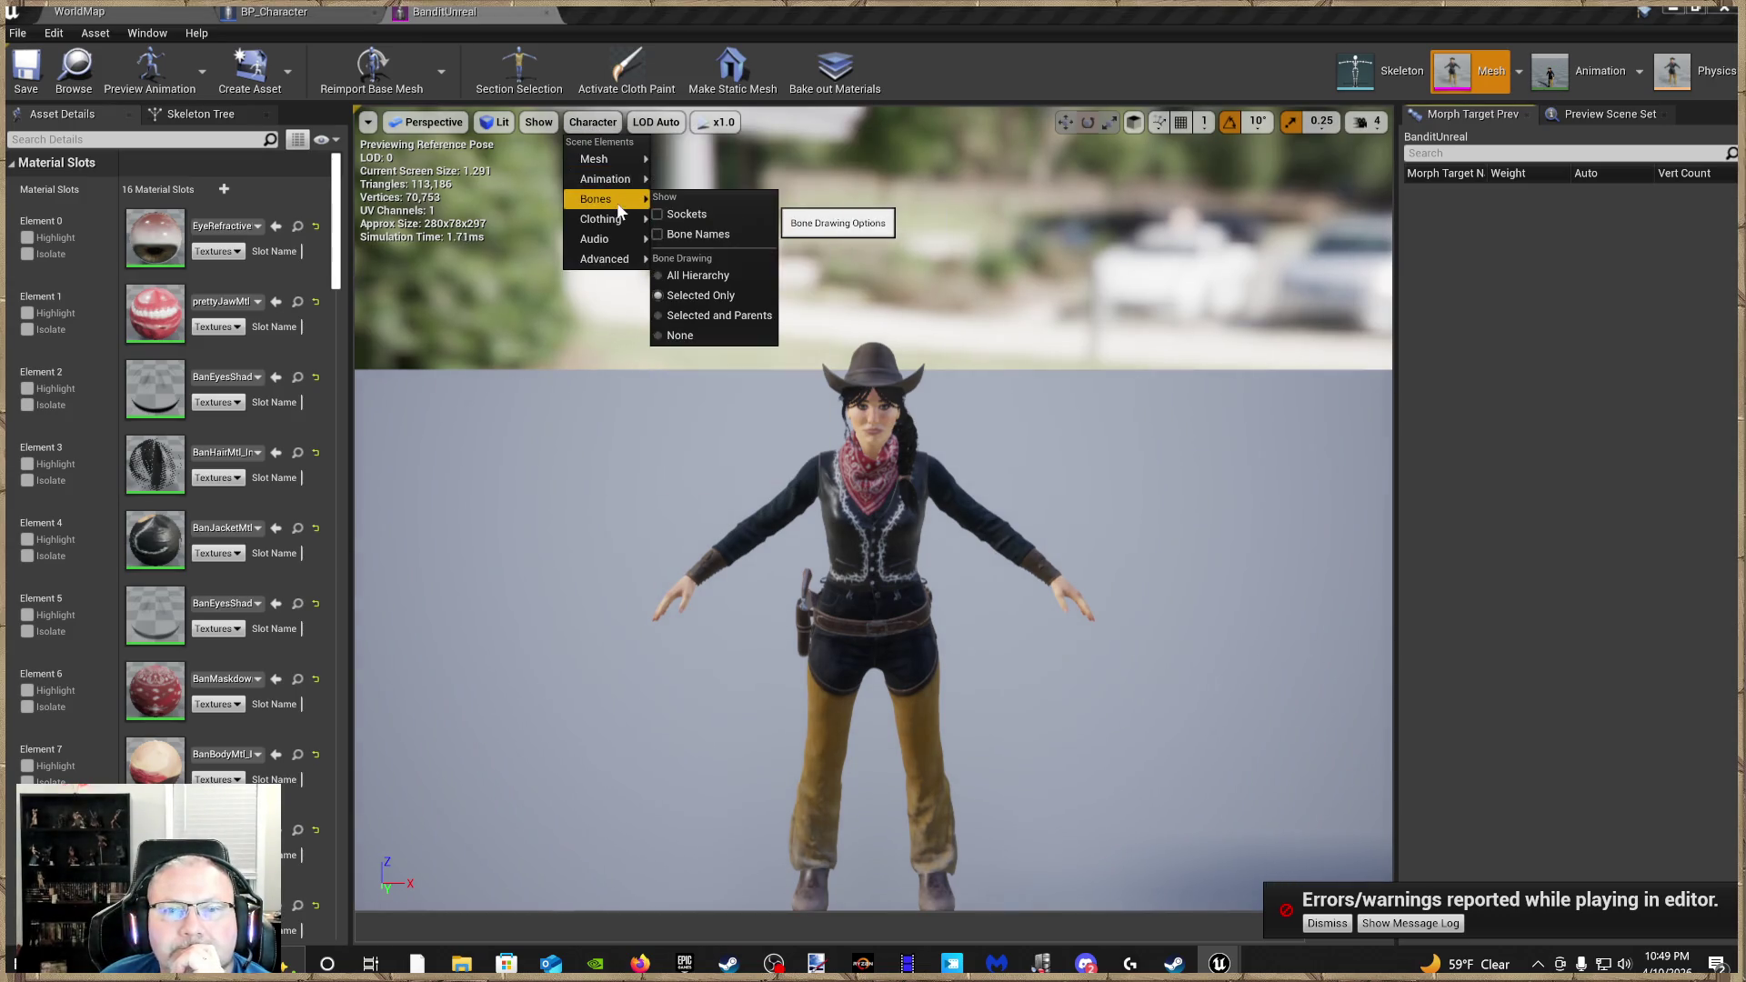
left_click(698, 234)
mouse_move(714, 605)
left_mouse_down()
mouse_move(713, 782)
mouse_move(713, 509)
mouse_move(714, 636)
mouse_move(713, 509)
mouse_move(713, 546)
mouse_move(673, 591)
mouse_move(714, 636)
mouse_move(723, 564)
mouse_move(723, 636)
mouse_move(654, 637)
mouse_move(691, 591)
mouse_move(637, 591)
mouse_move(691, 600)
mouse_move(701, 628)
mouse_move(705, 573)
mouse_move(641, 573)
mouse_move(673, 527)
left_mouse_up()
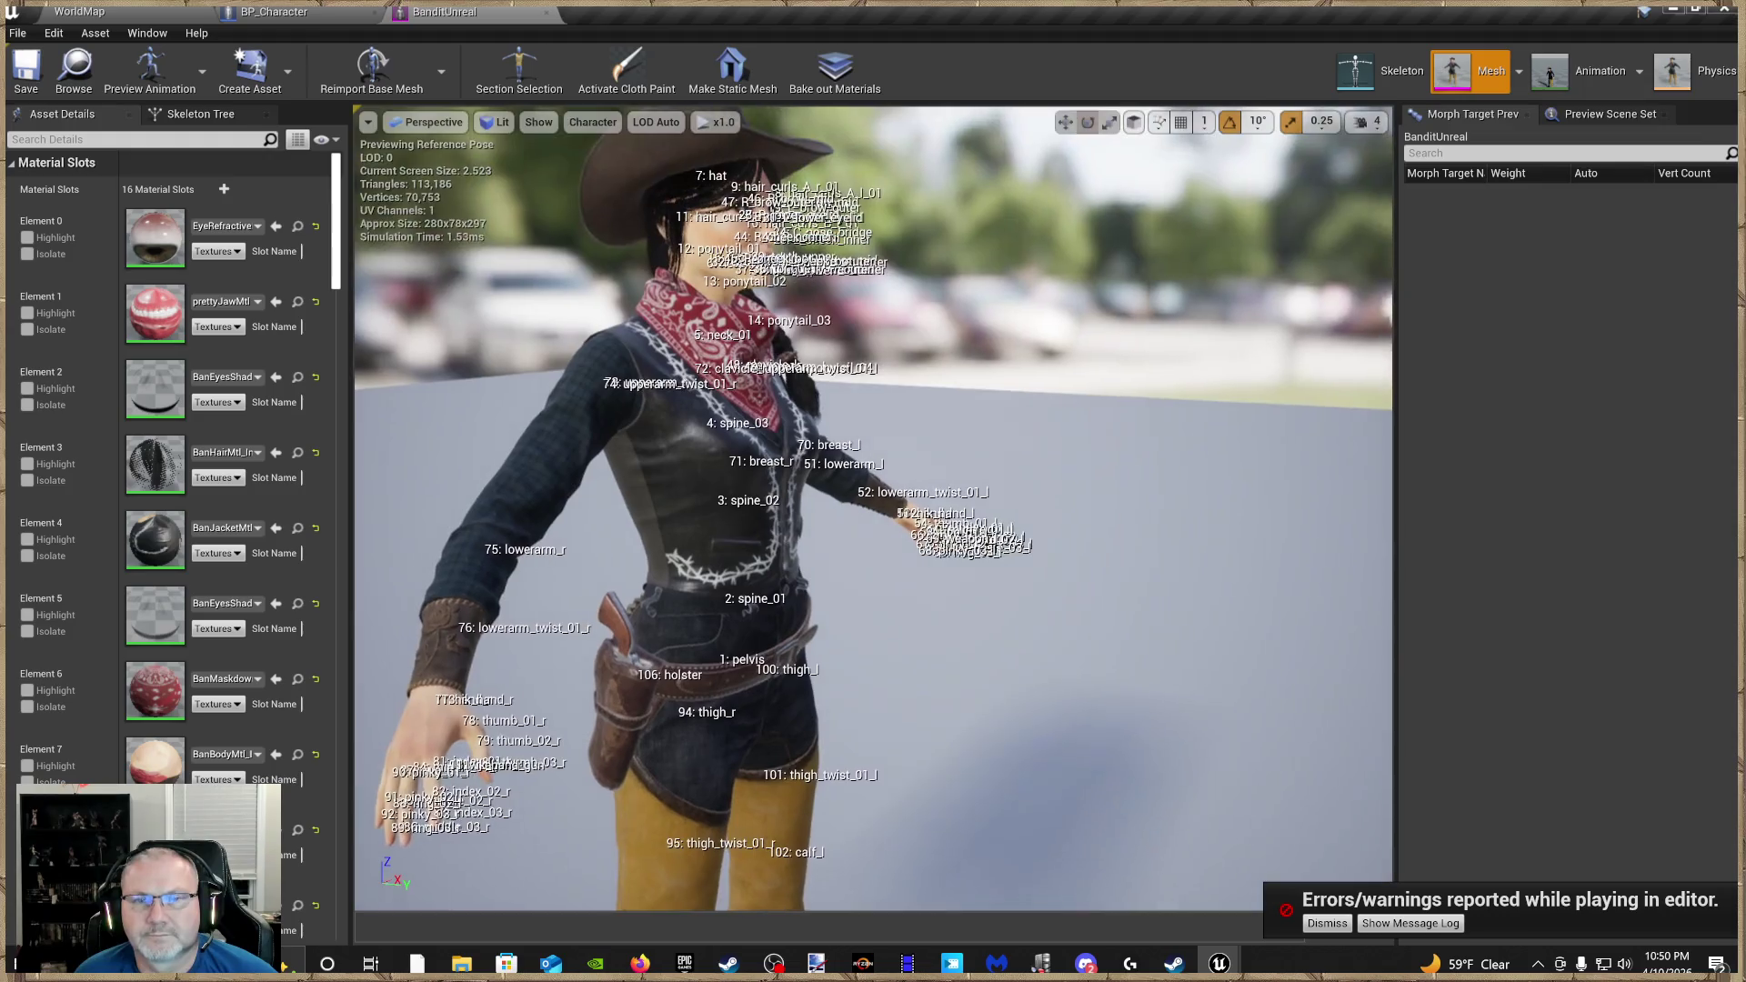
left_click_drag(335, 227, 334, 443)
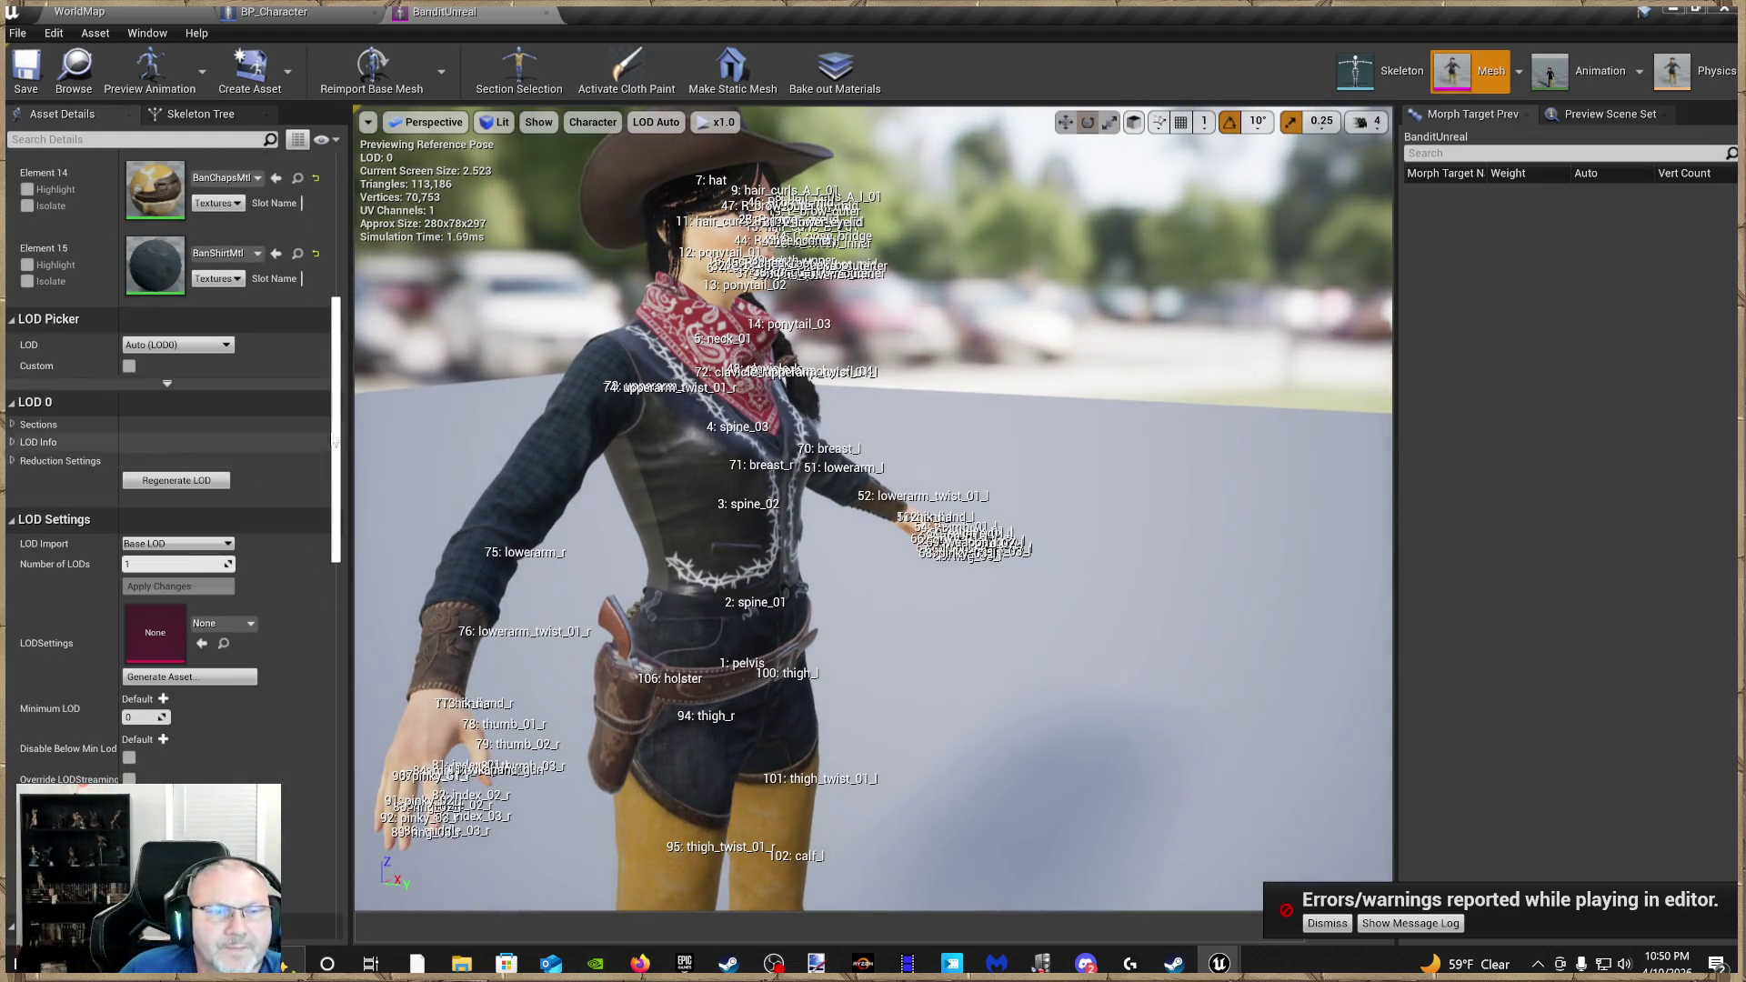
key("f")
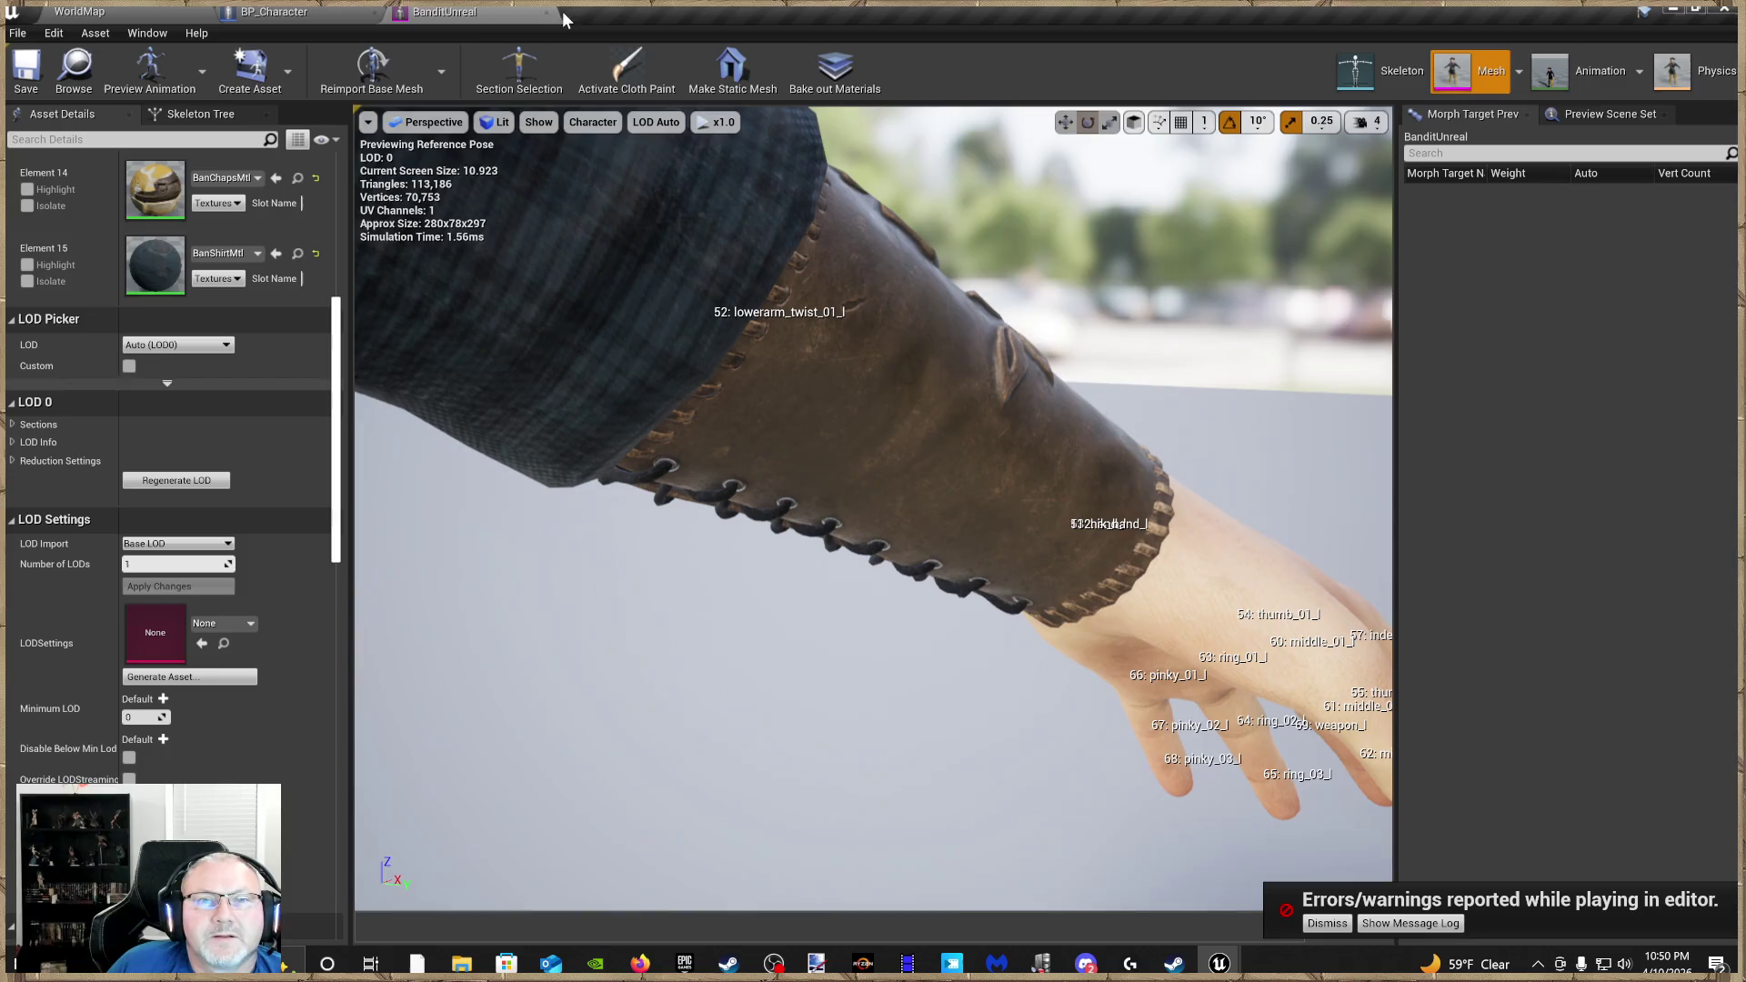
Close the BanditUnreal editor, then compile and save BP_Character
left_click(547, 13)
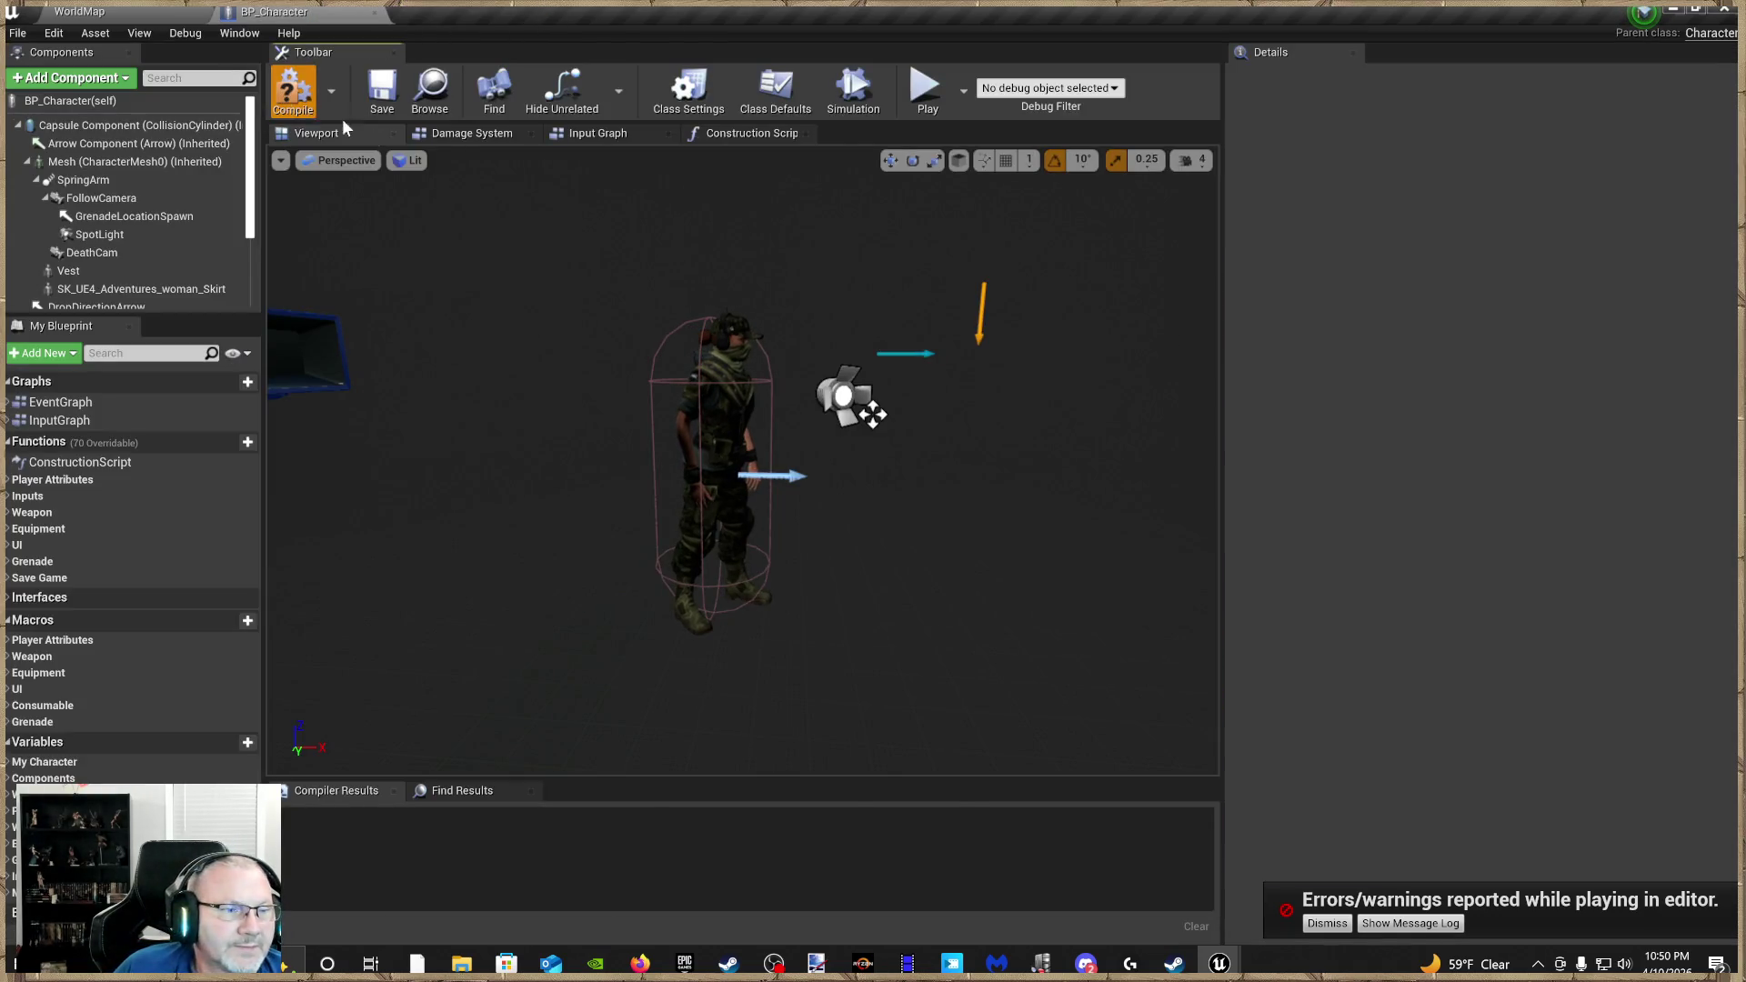
left_click(382, 91)
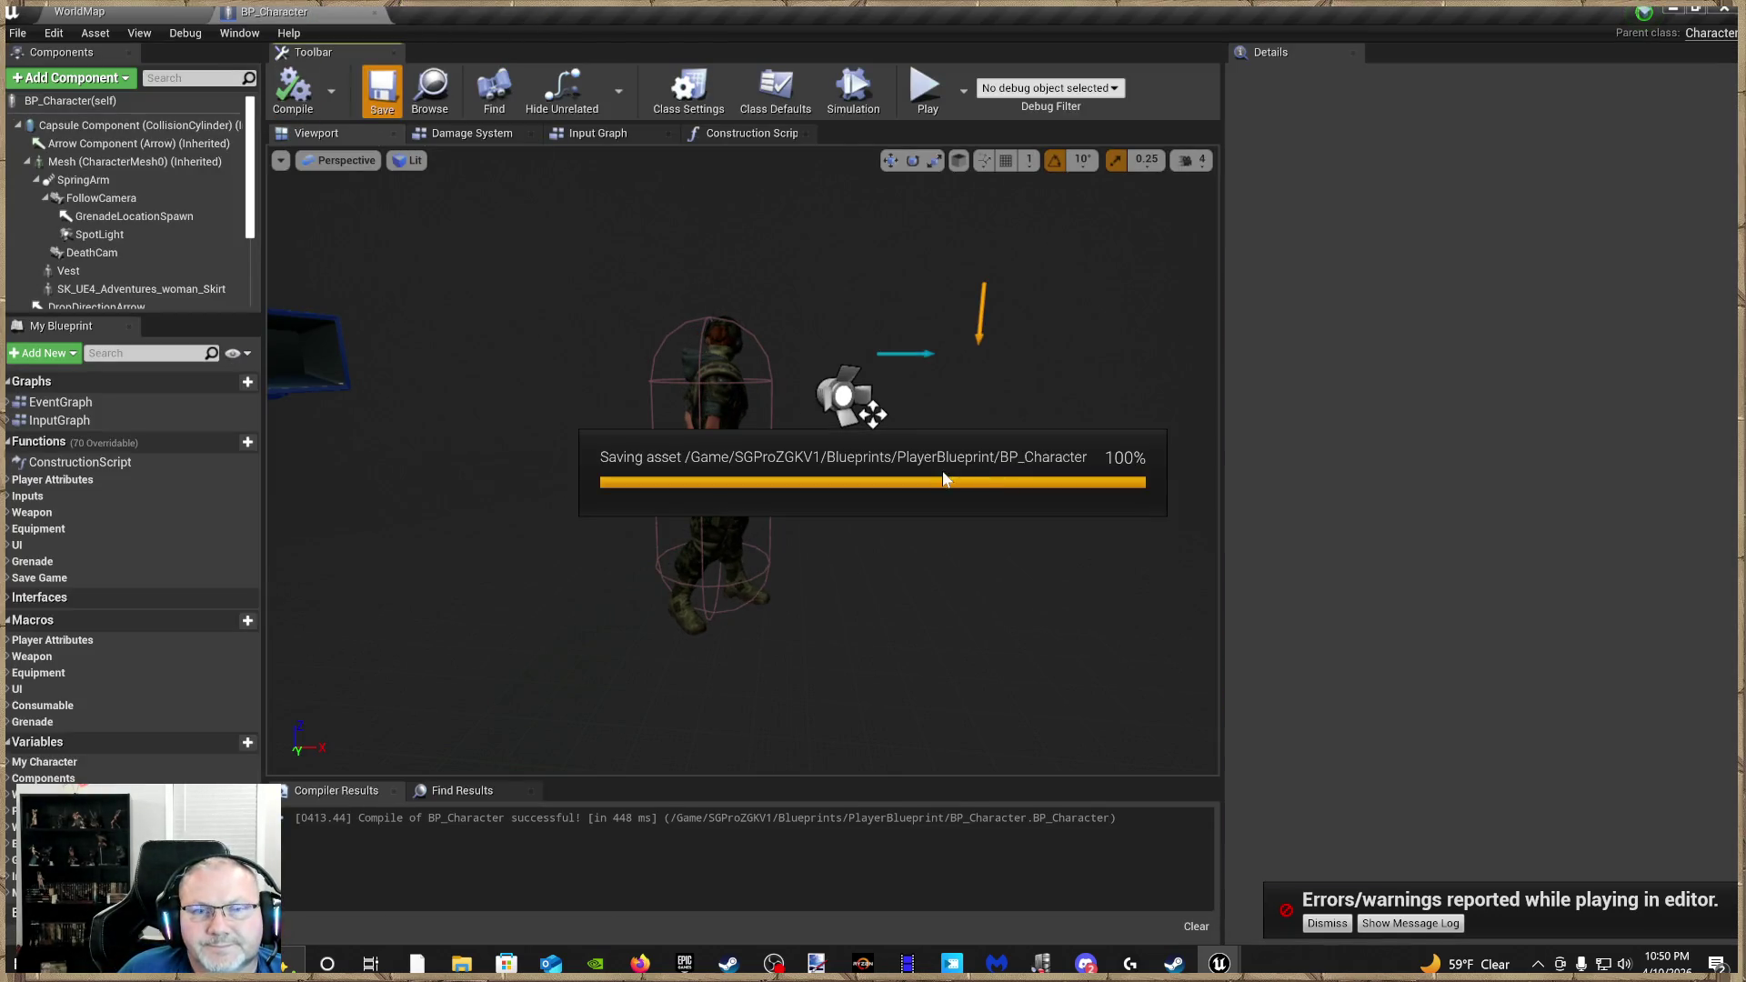
left_click(718, 437)
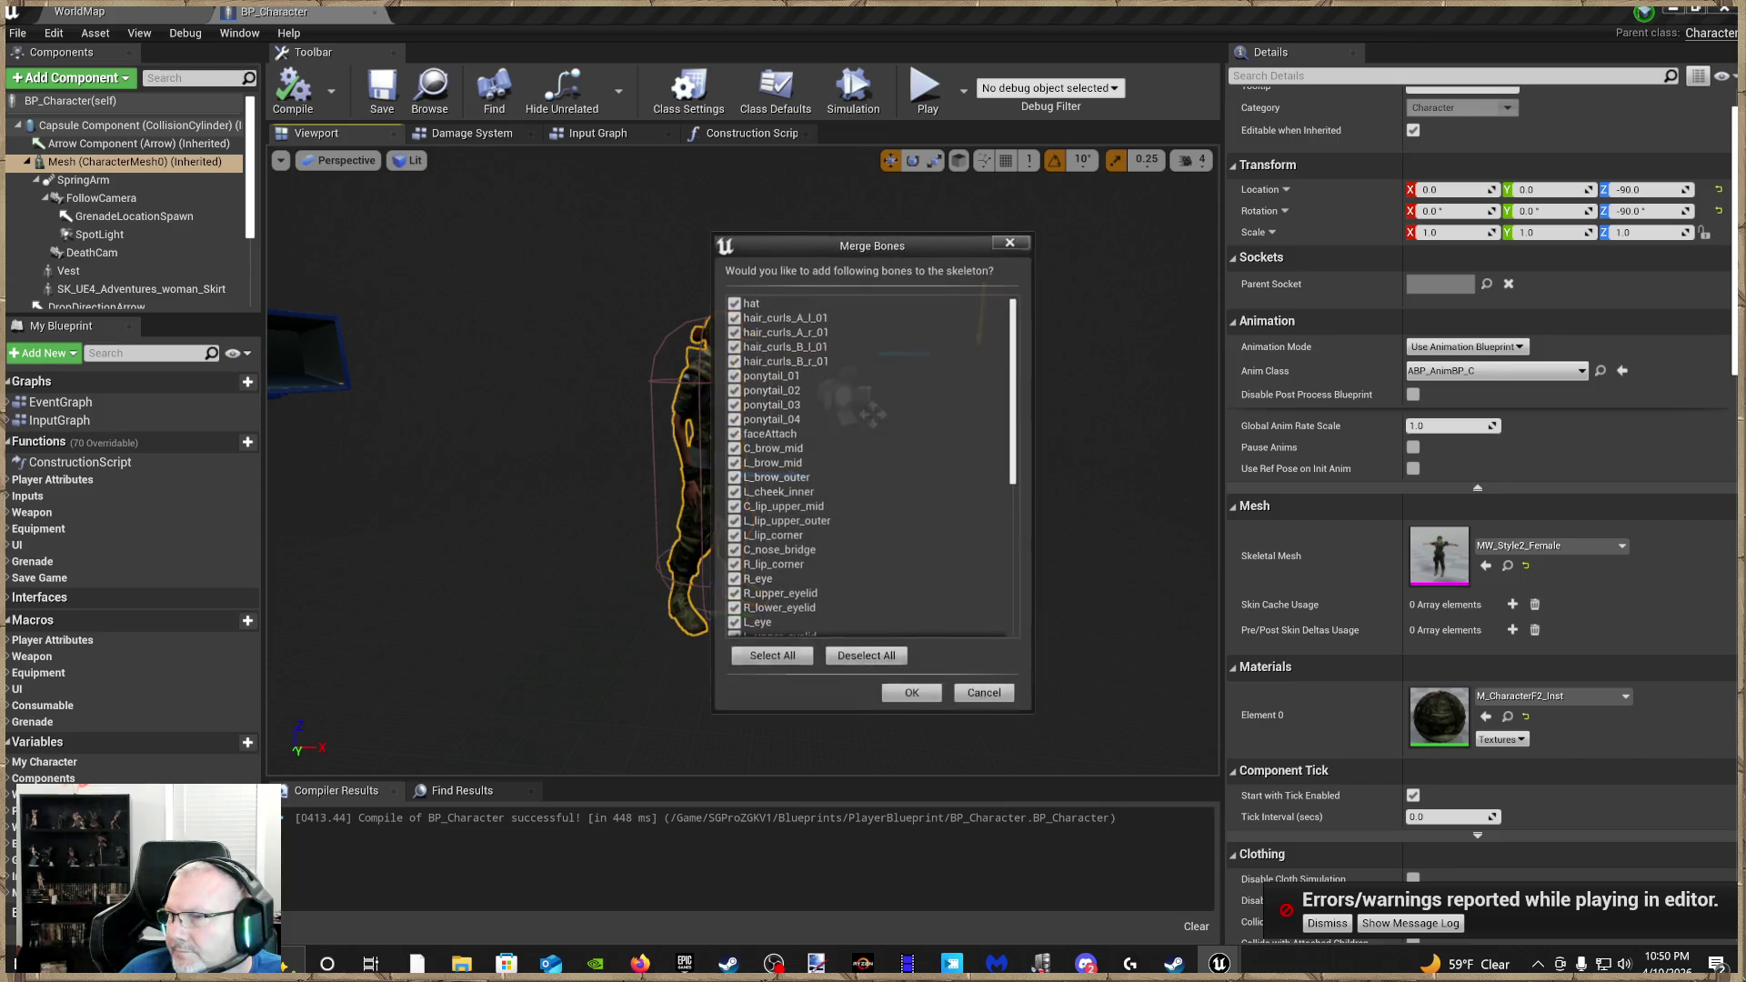
Deselect every bone in the Merge Bones list so none are added
left_click_drag(1016, 391, 1044, 602)
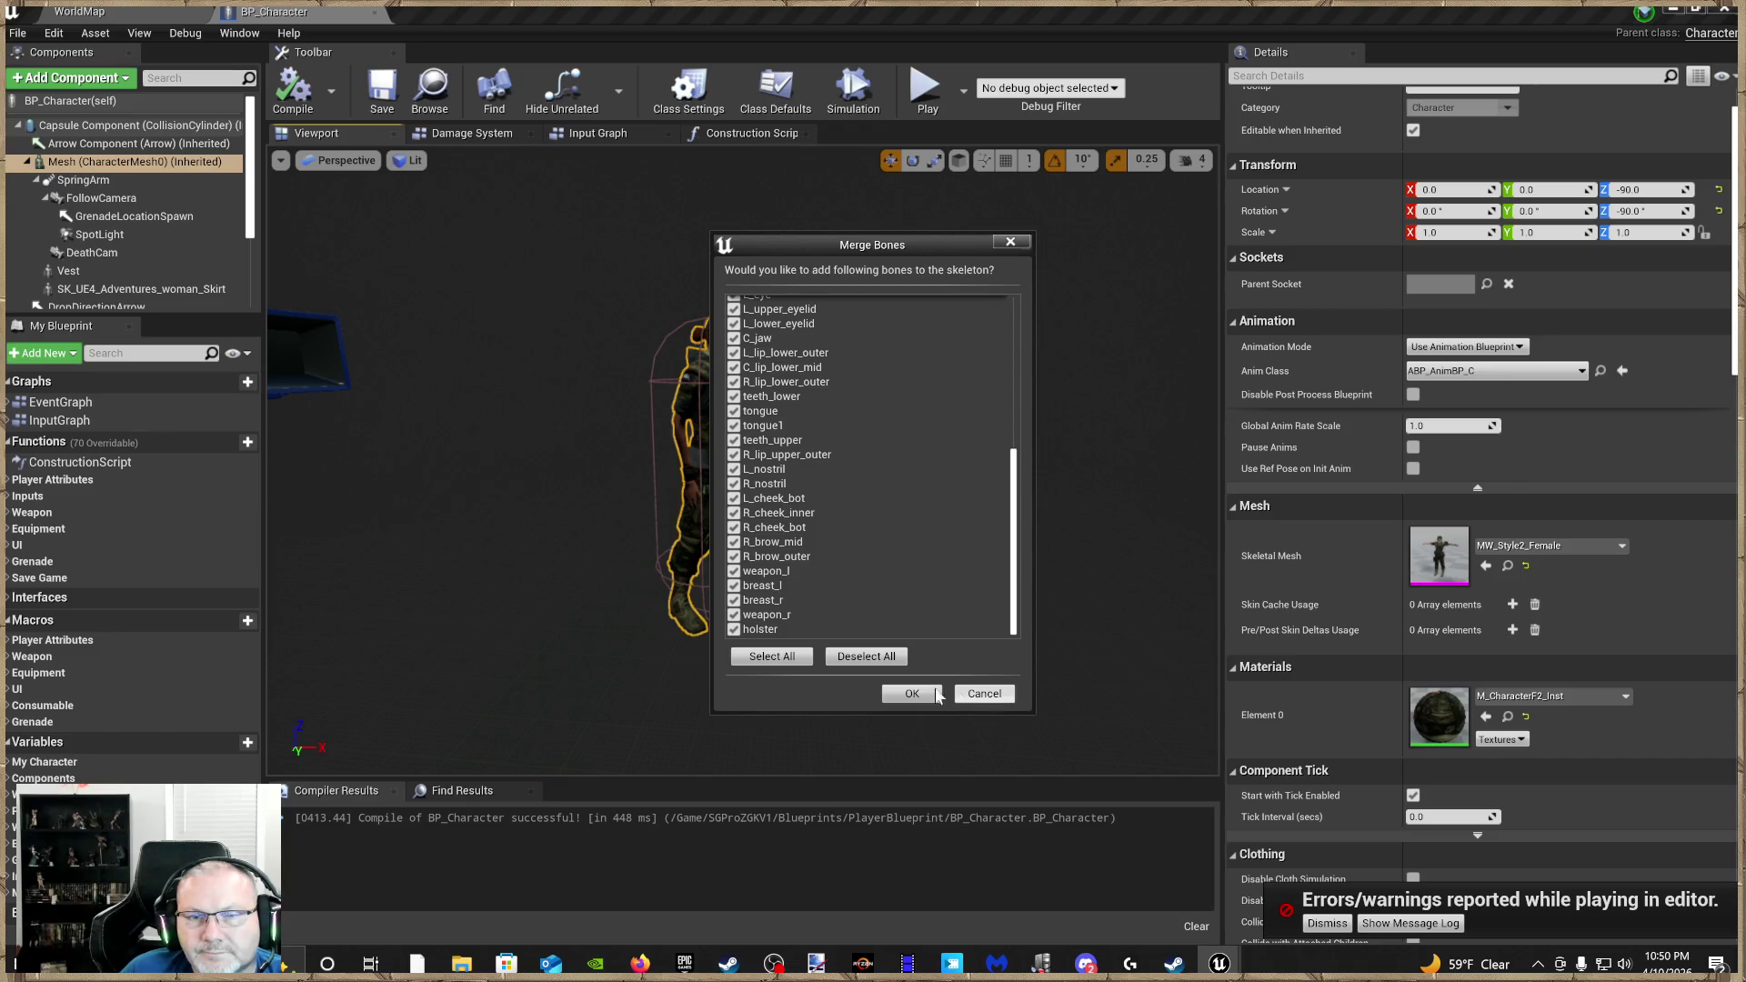
left_click(855, 663)
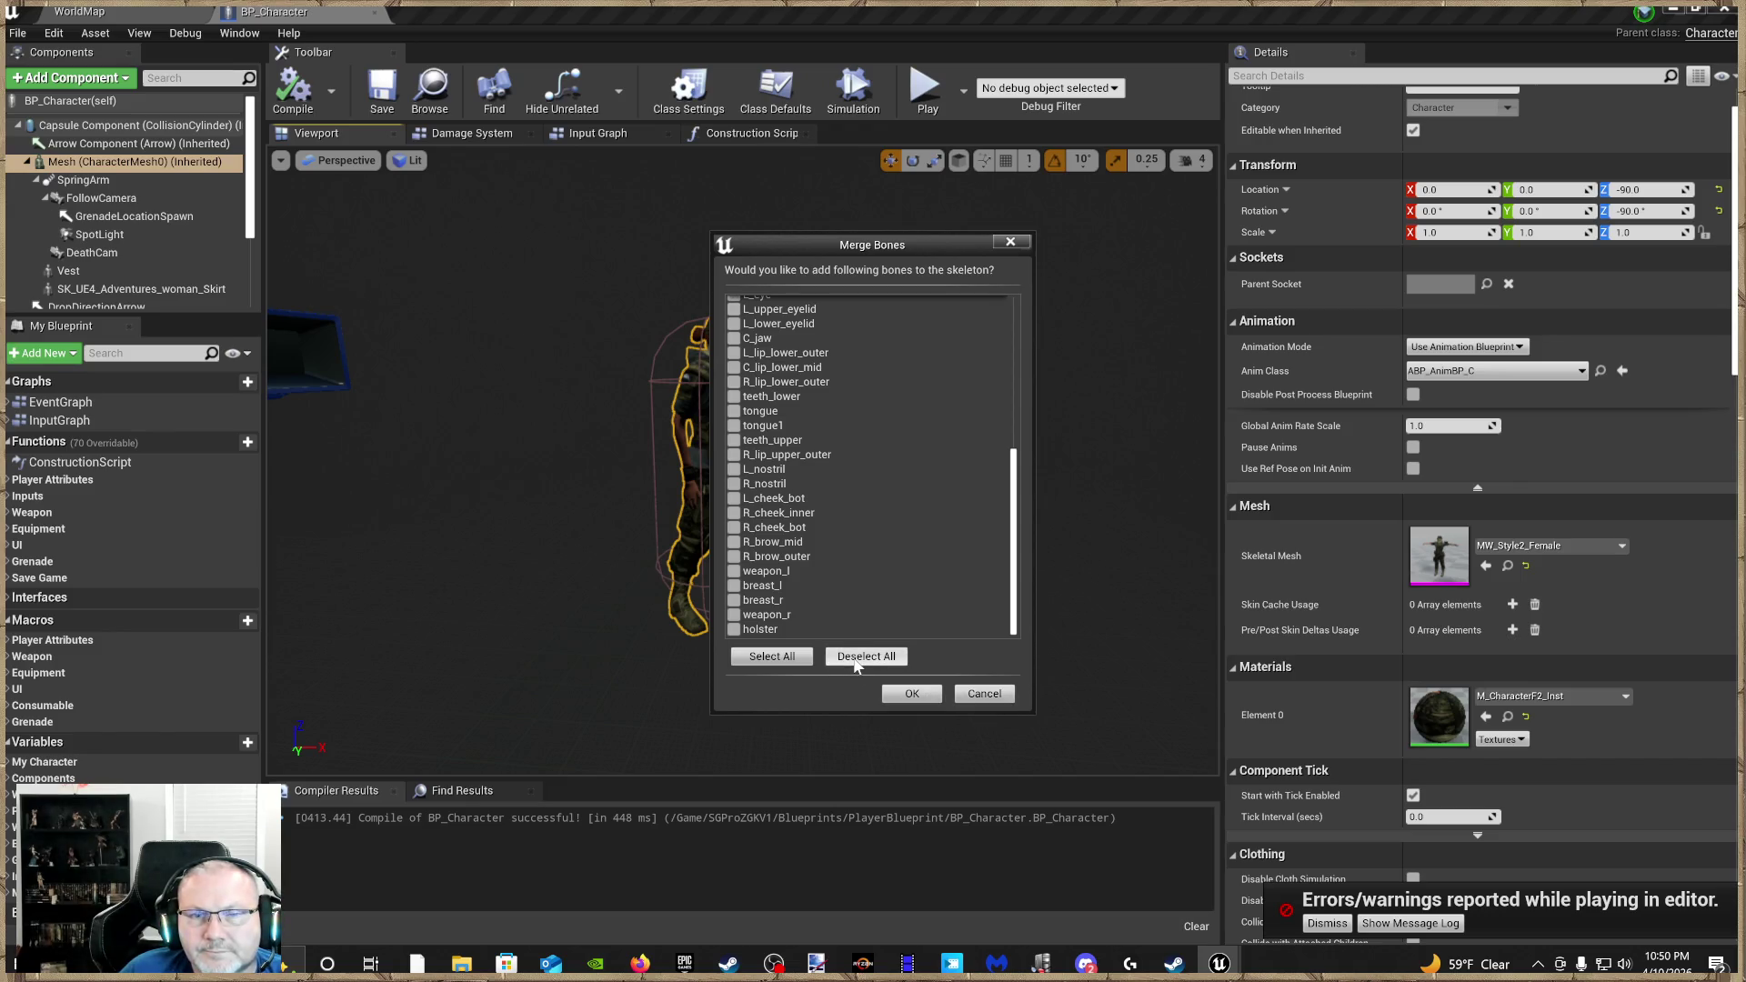
Confirm the empty bone merge, dismiss the failure message, then compile, save and close BP_Character
left_click(920, 697)
left_click(948, 523)
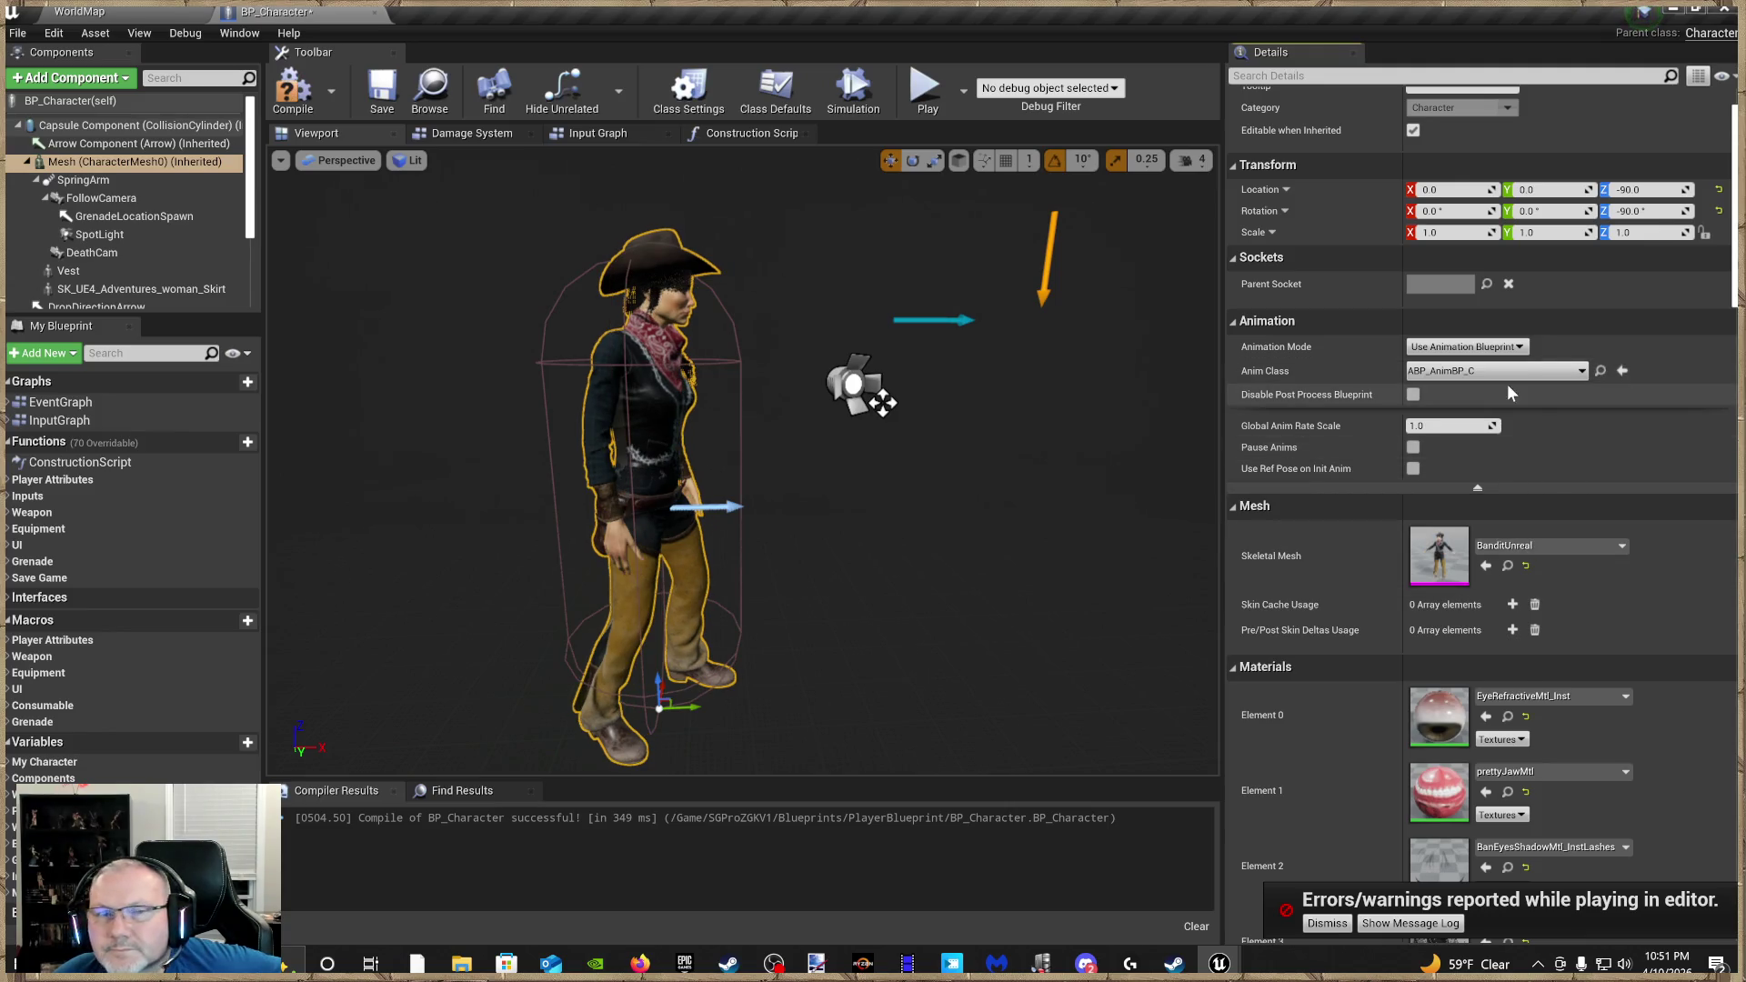
left_click(1622, 371)
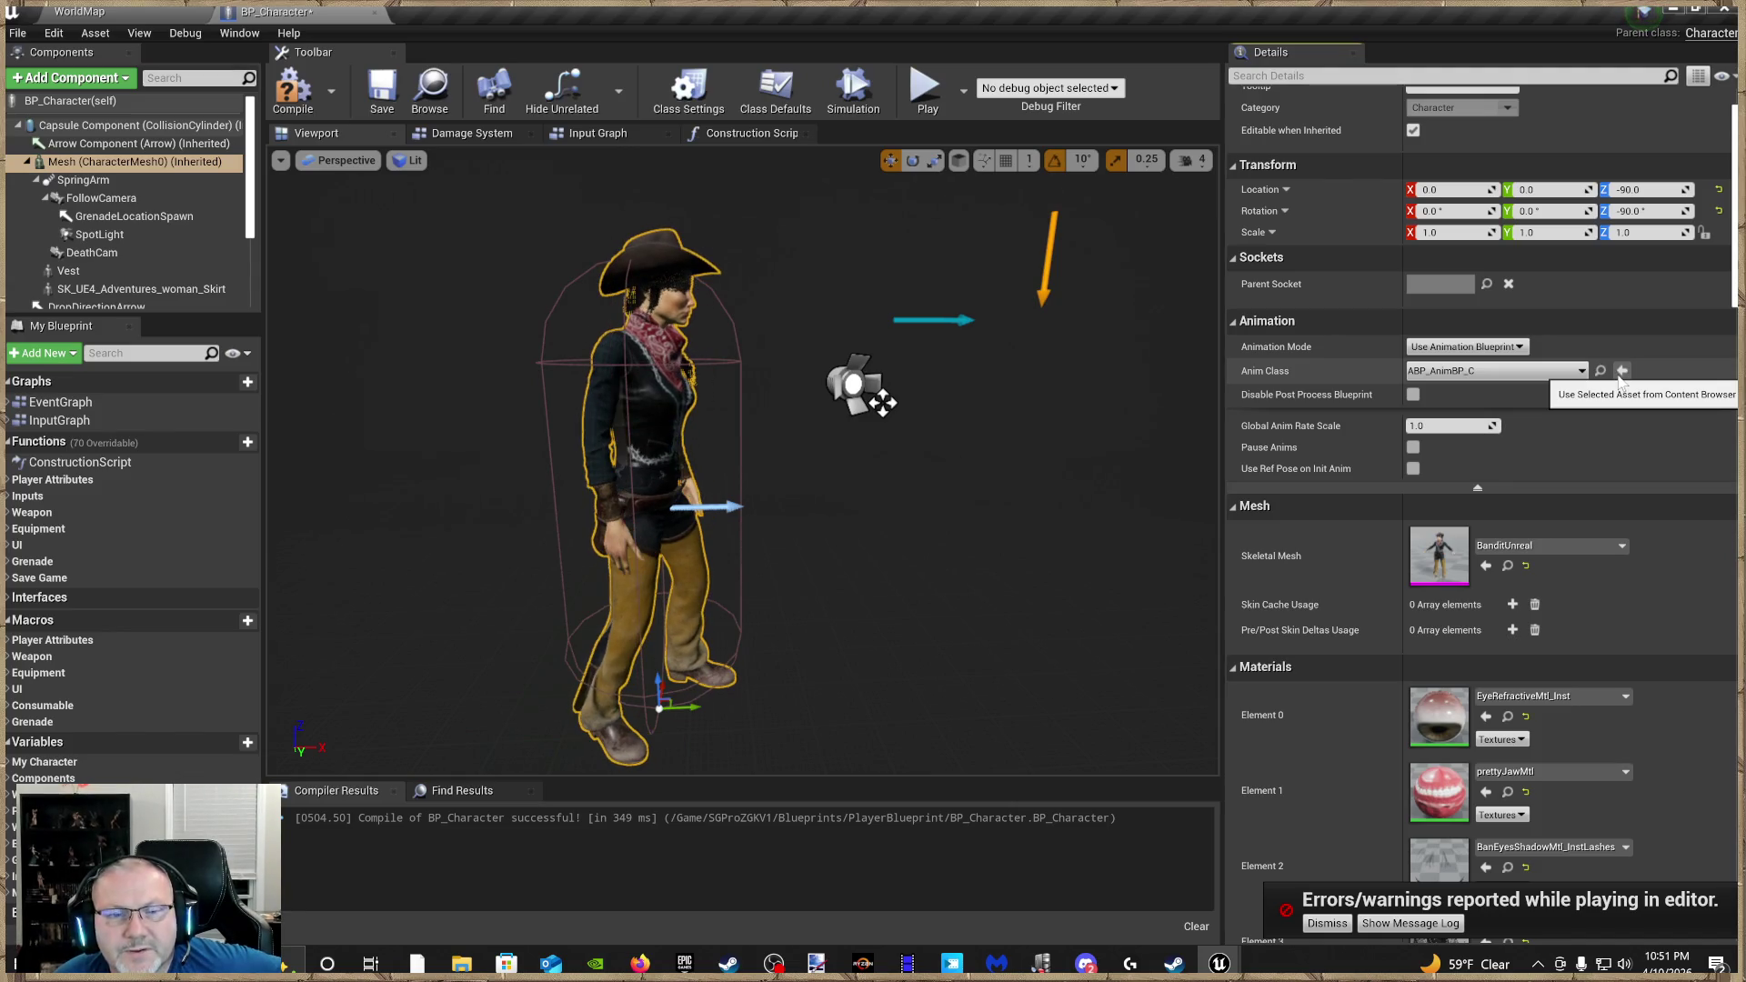
left_click(293, 91)
left_click(382, 91)
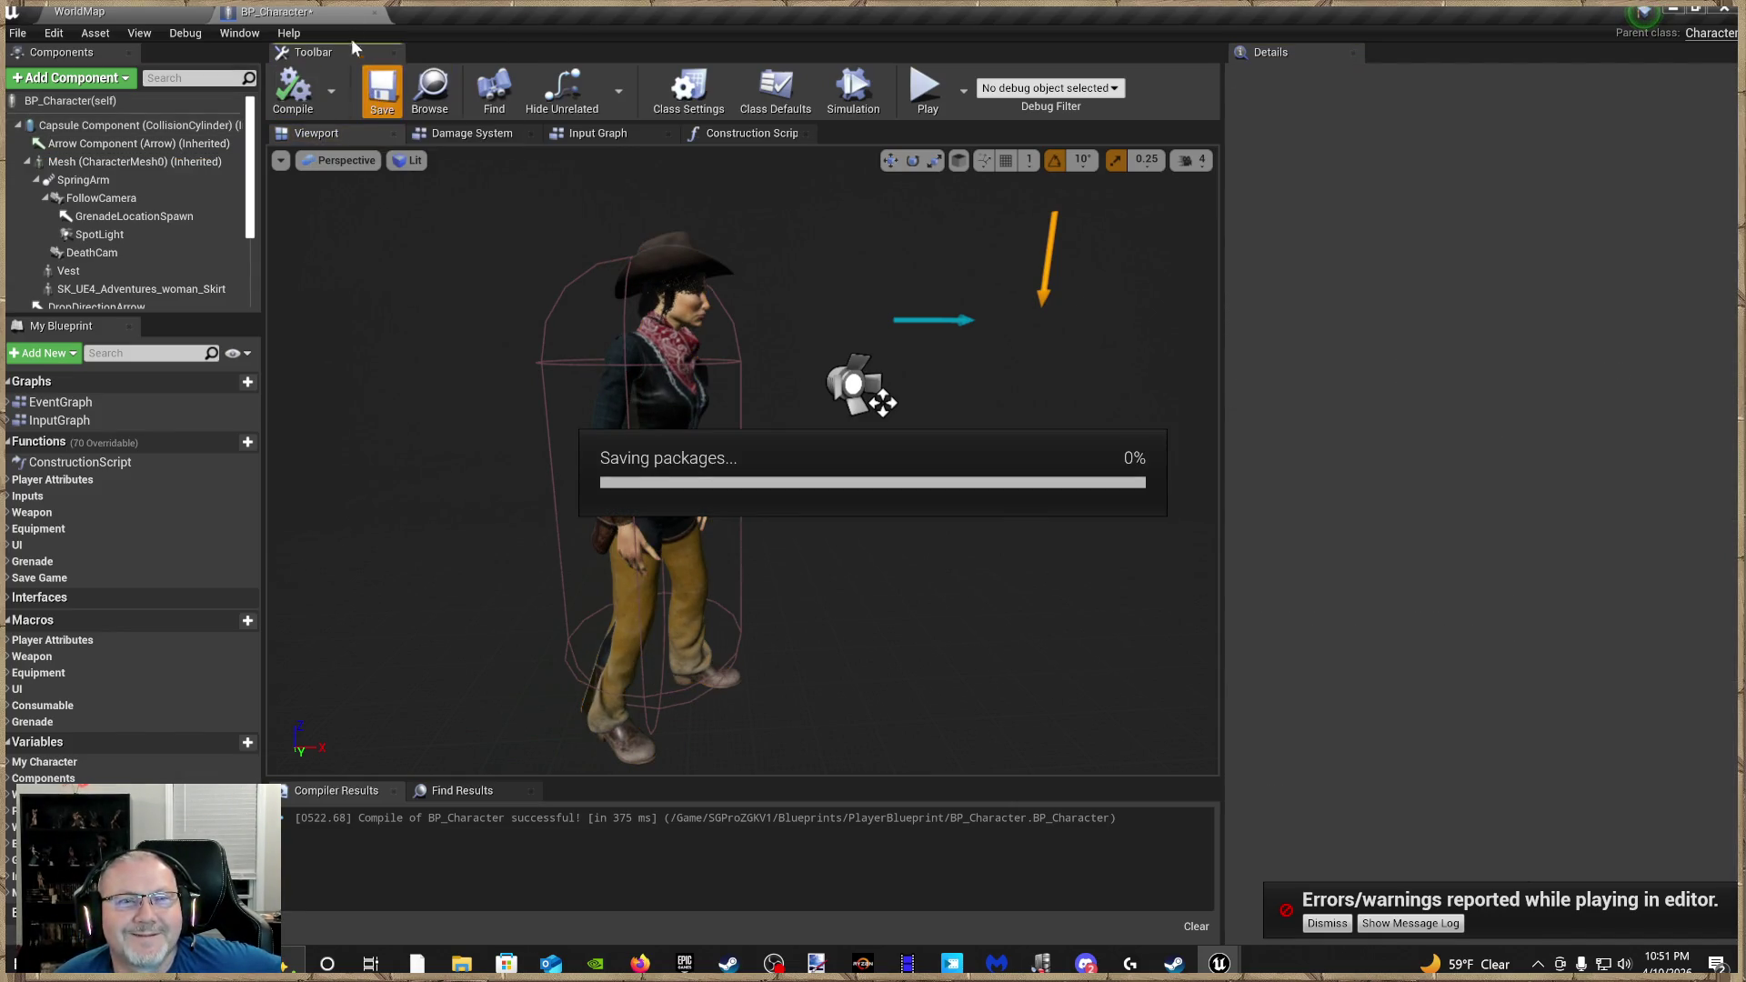
left_click(374, 13)
Play the level from the clicked viewport spot, run toward the green-roofed building, and open the inventory
right_click(895, 332)
left_click(1073, 830)
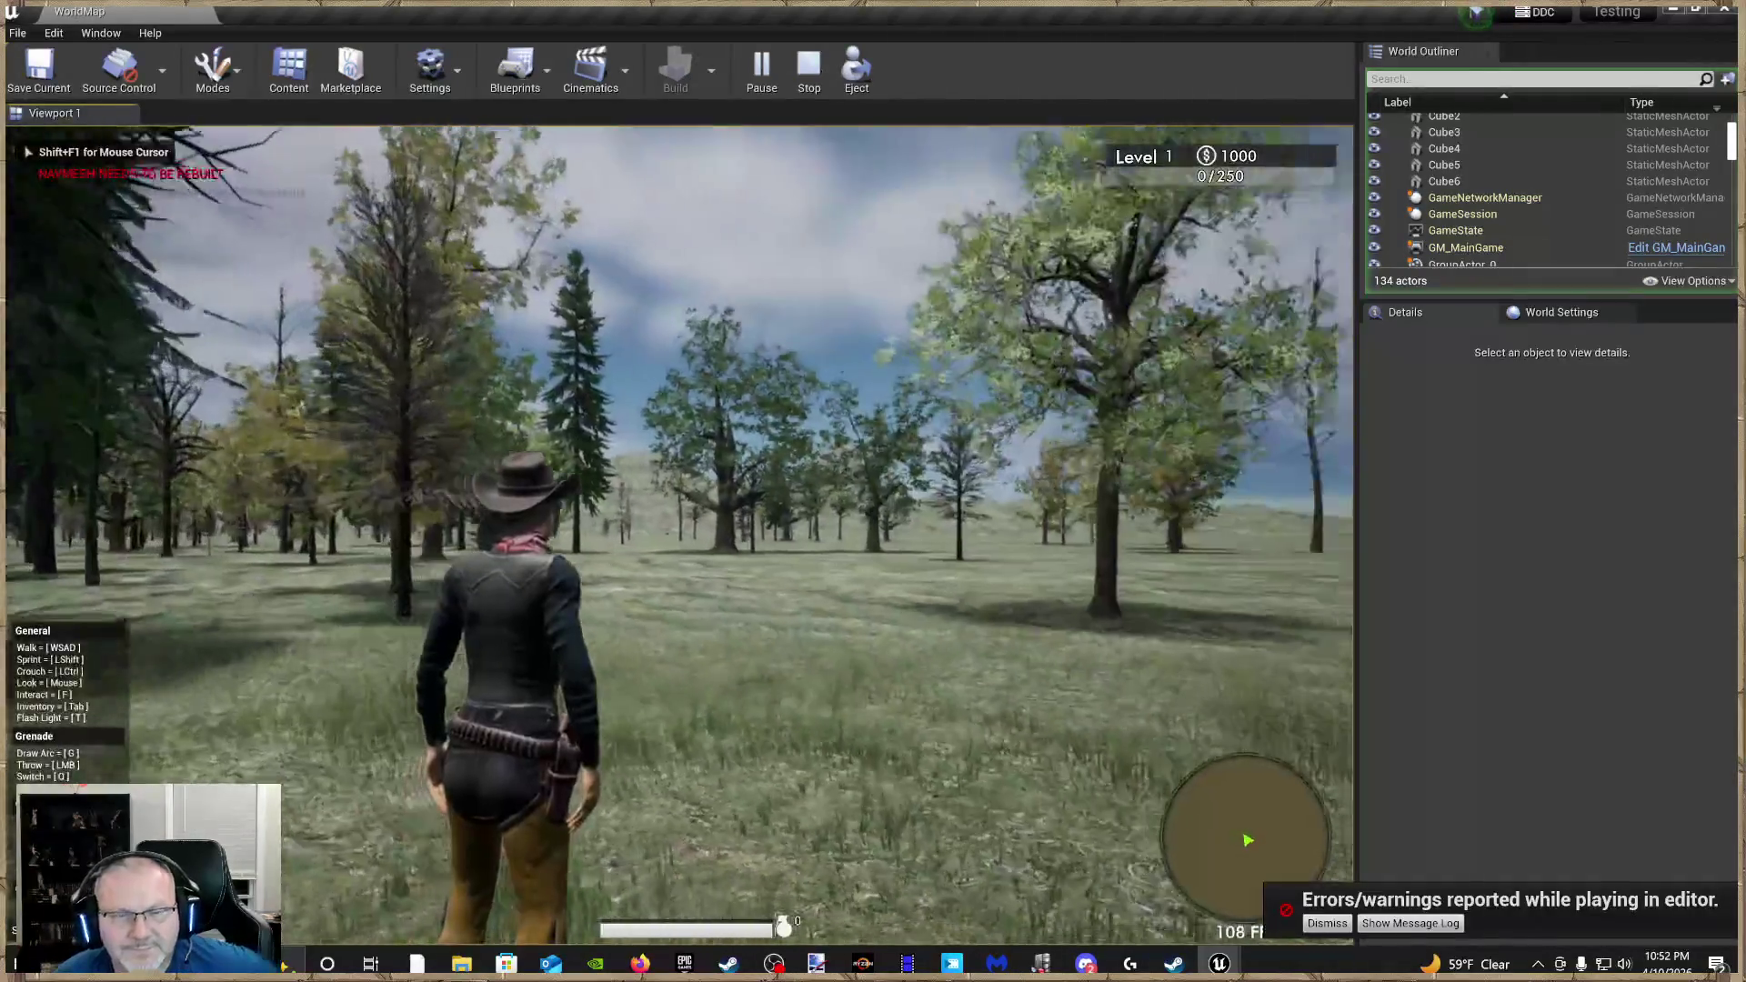
key("w")
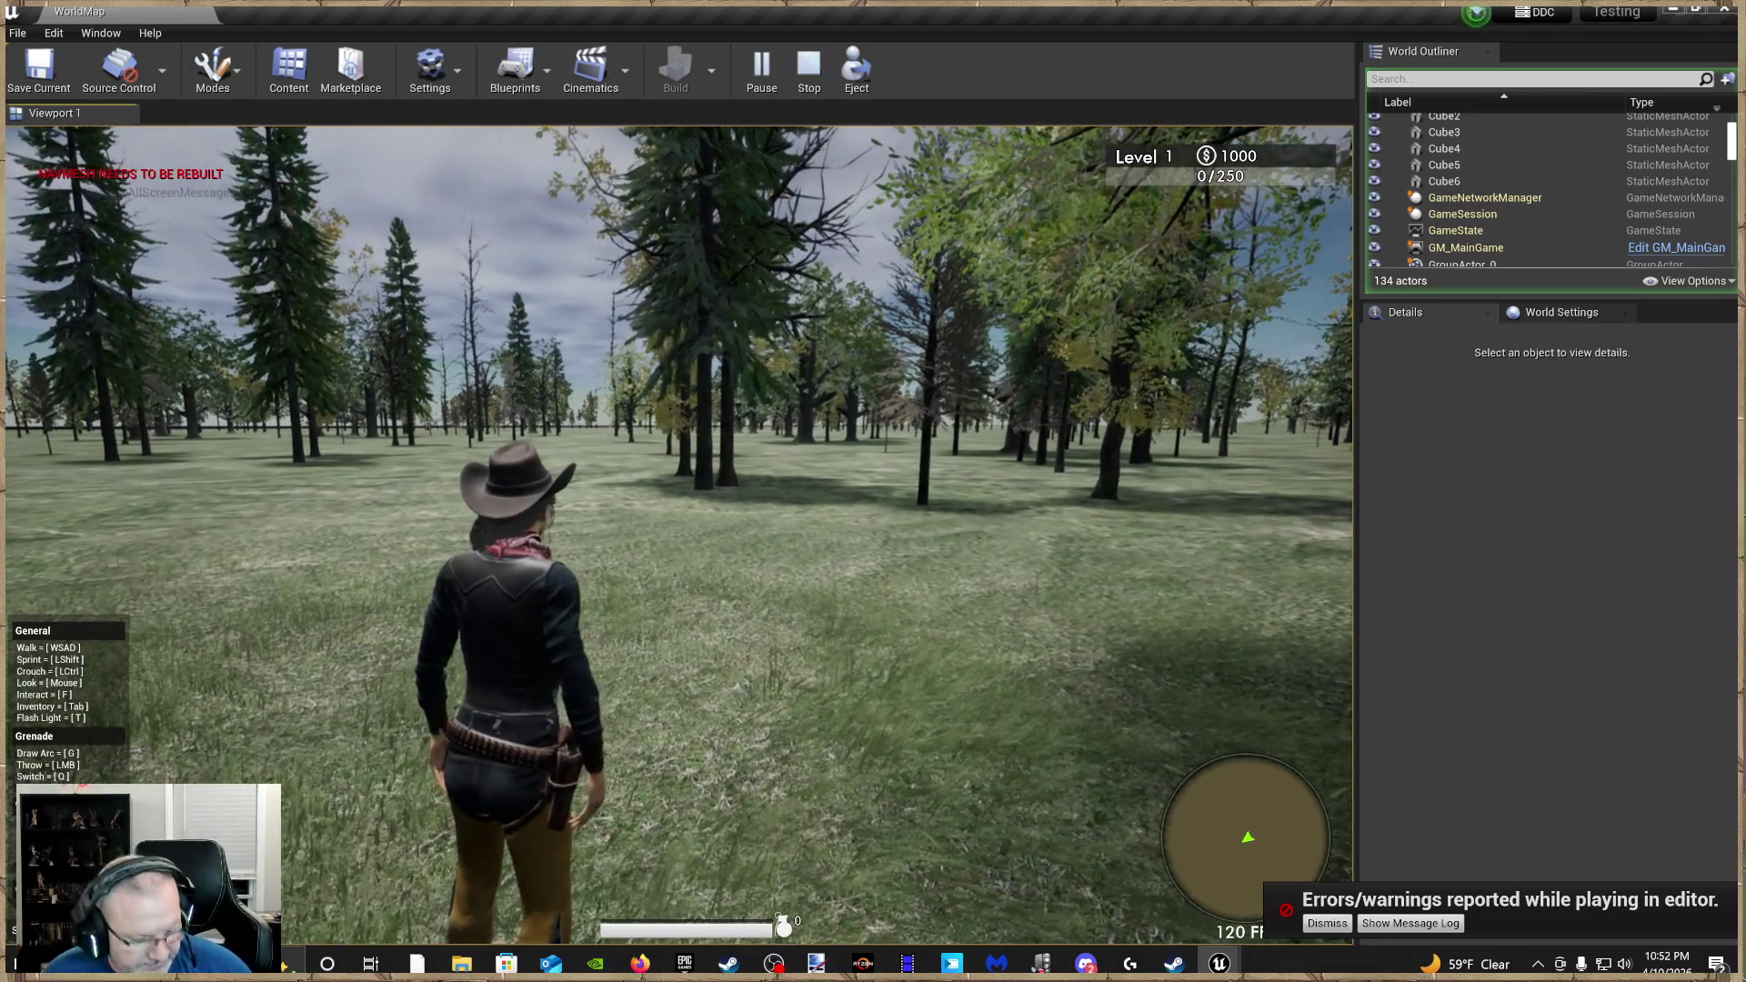
key("Tab")
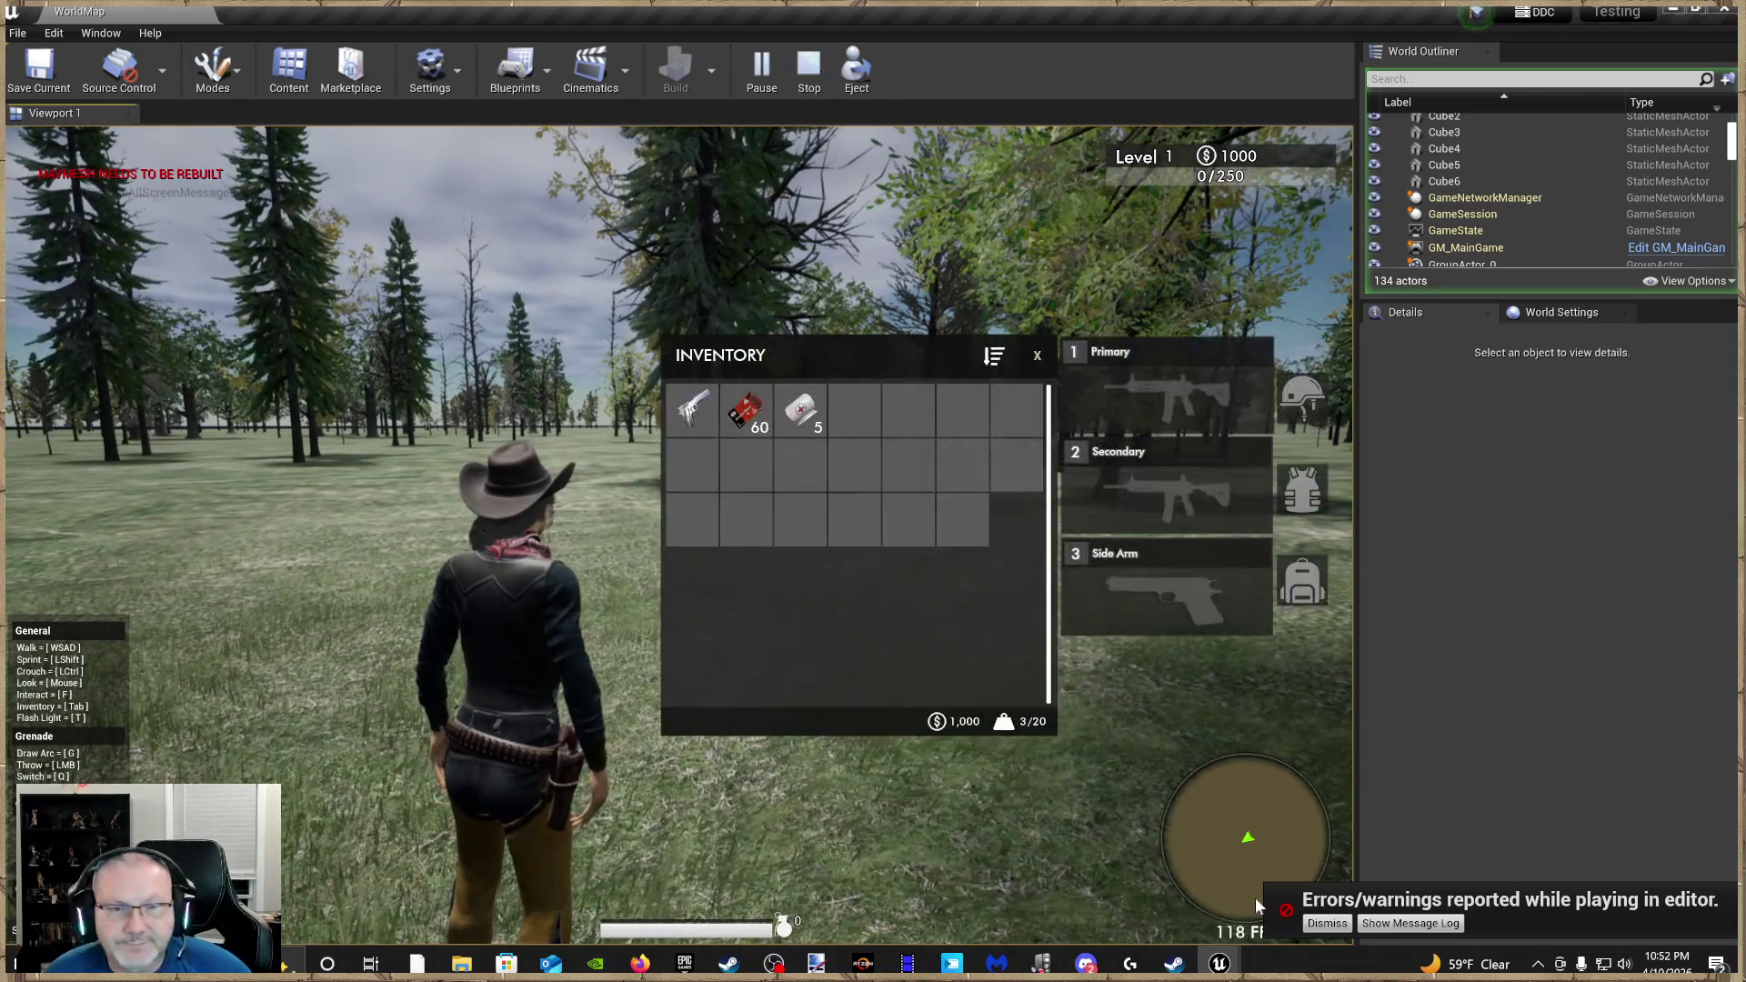
Equip the M1911 pistol from the inventory as the side arm and draw it
left_click(696, 428)
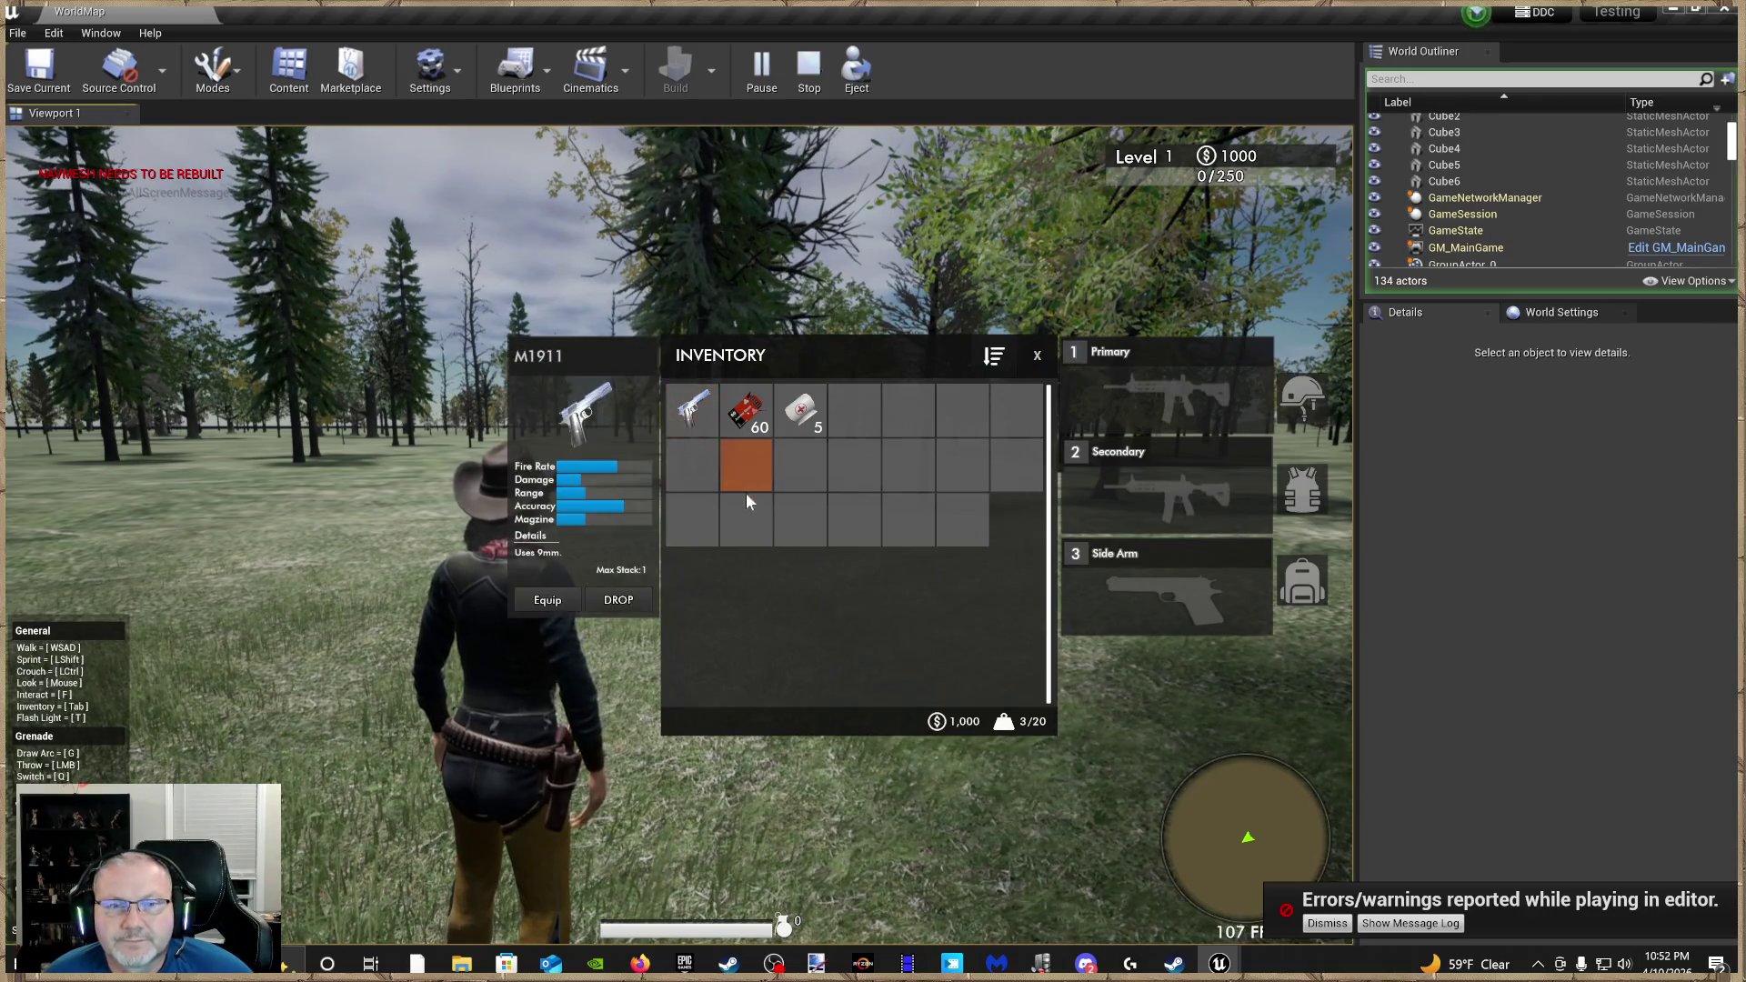
left_click(547, 600)
key("Tab")
key("3")
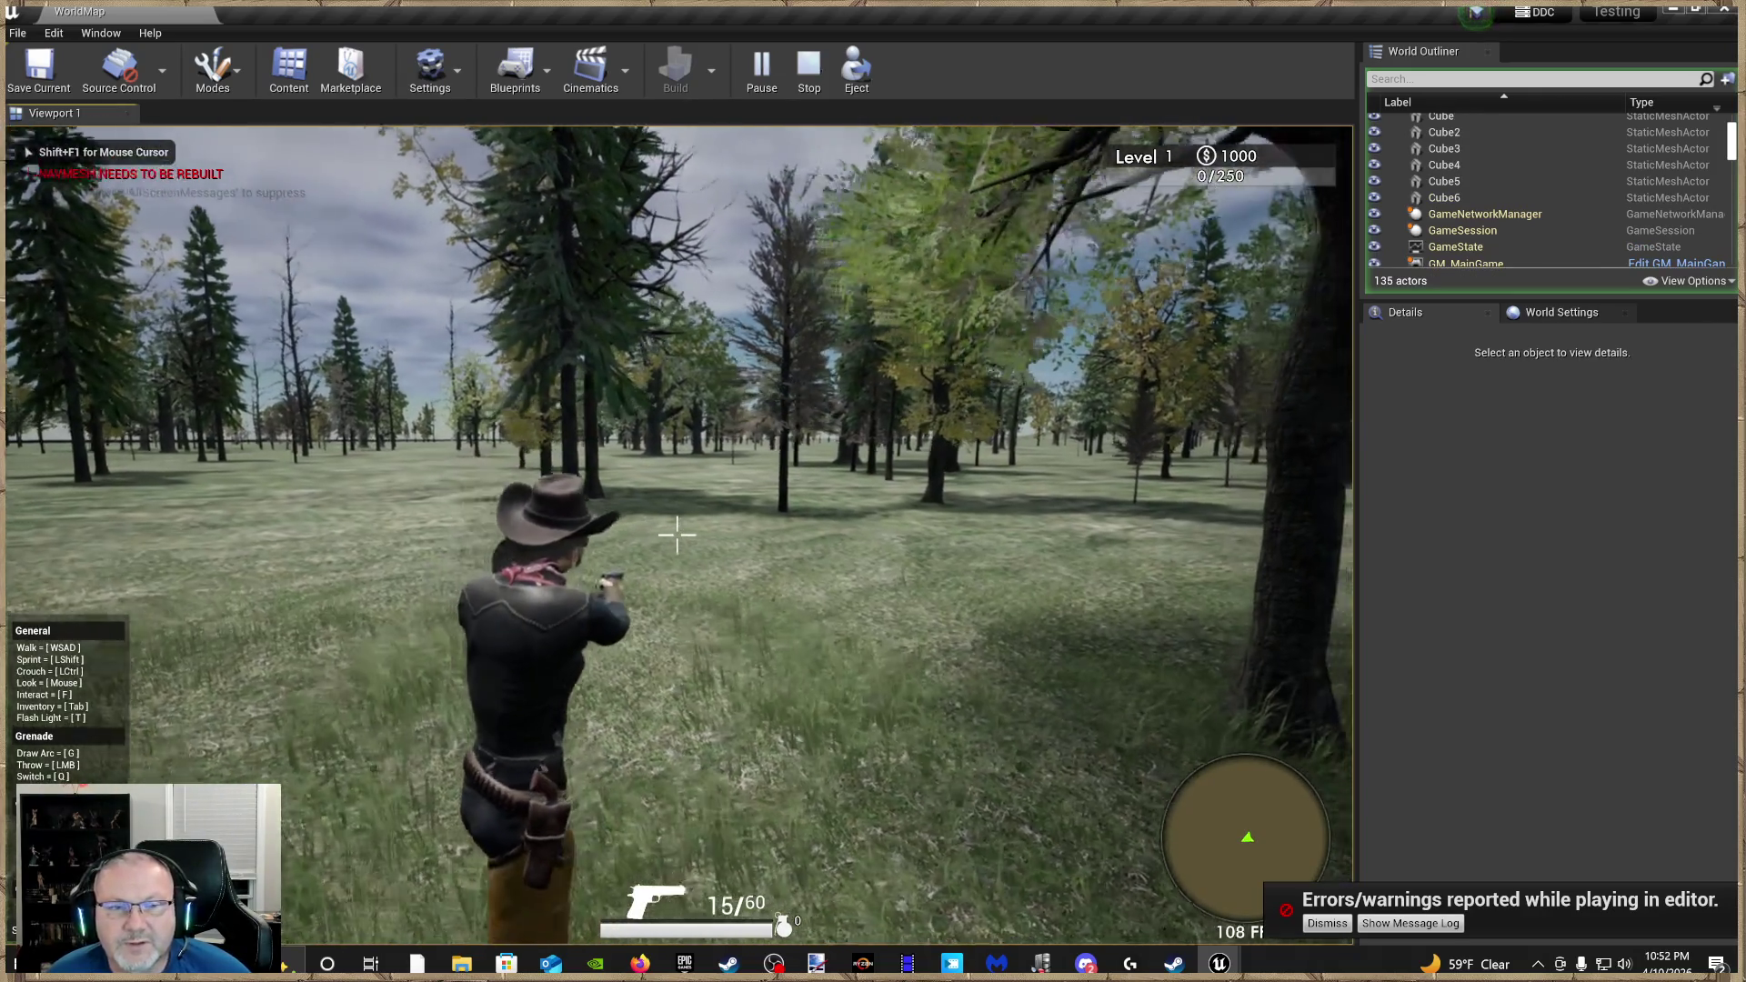
Fire the pistol toward the trees, then aim over the shoulder and shoot the porch pillar
key("w")
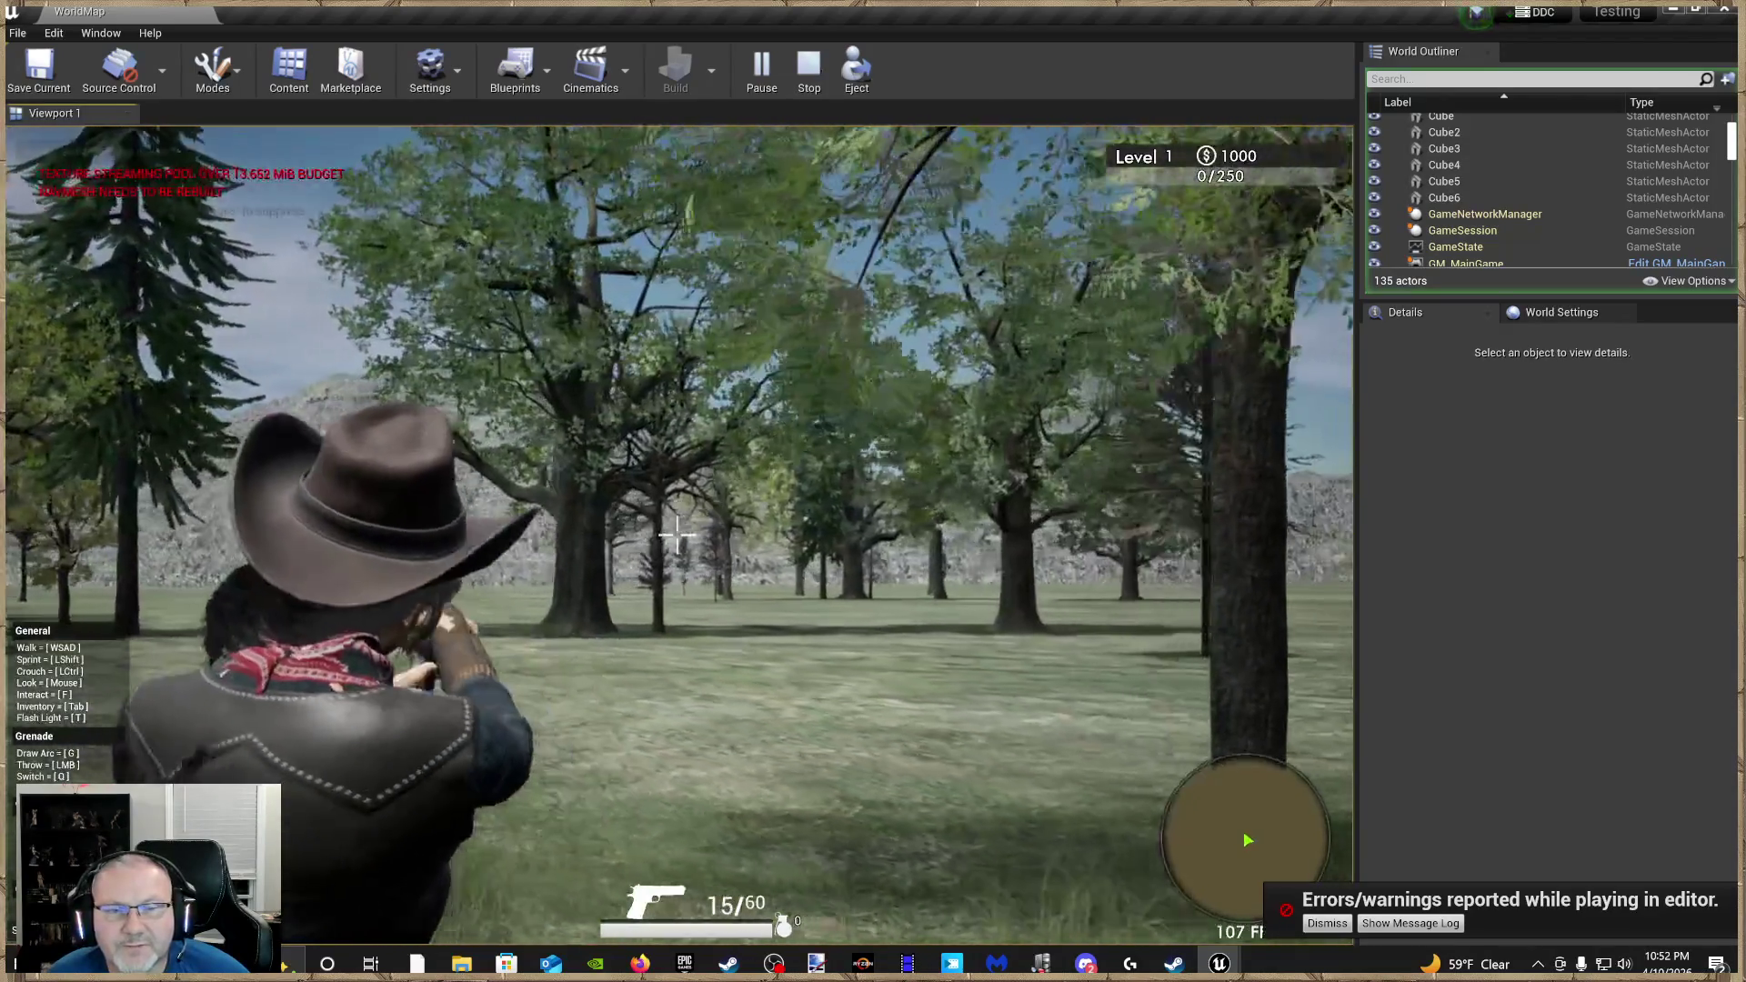
left_click(677, 537)
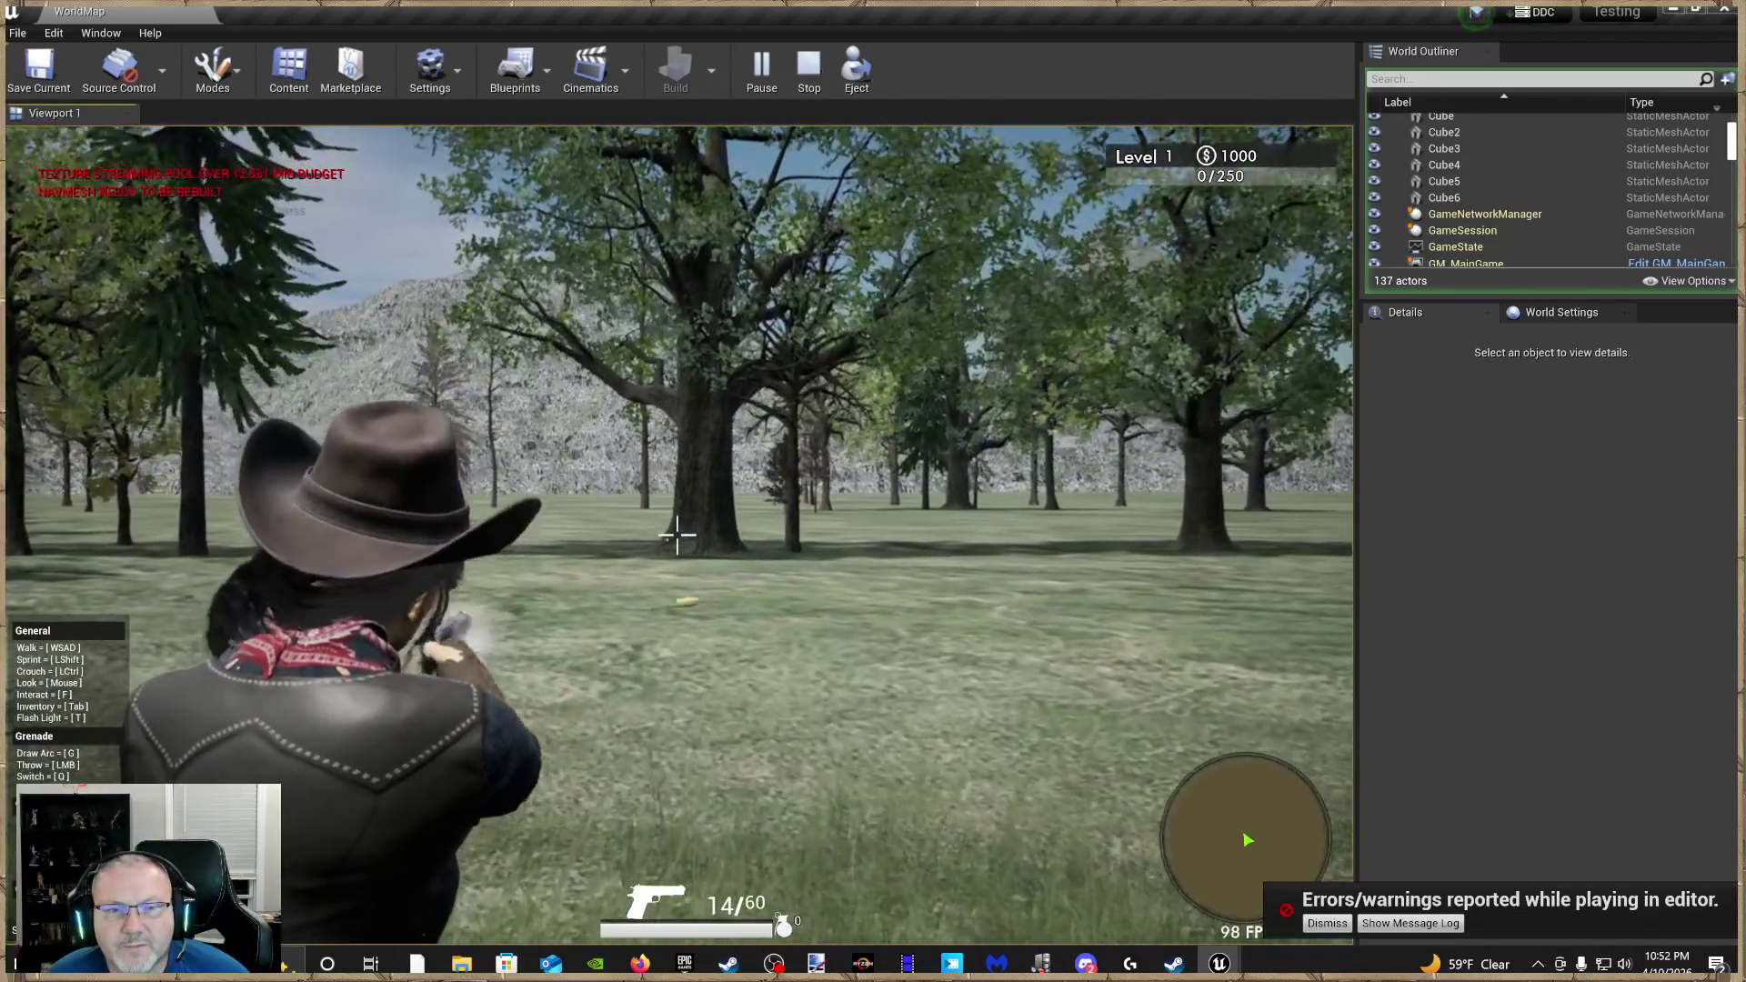
left_click(677, 537)
left_click(678, 537)
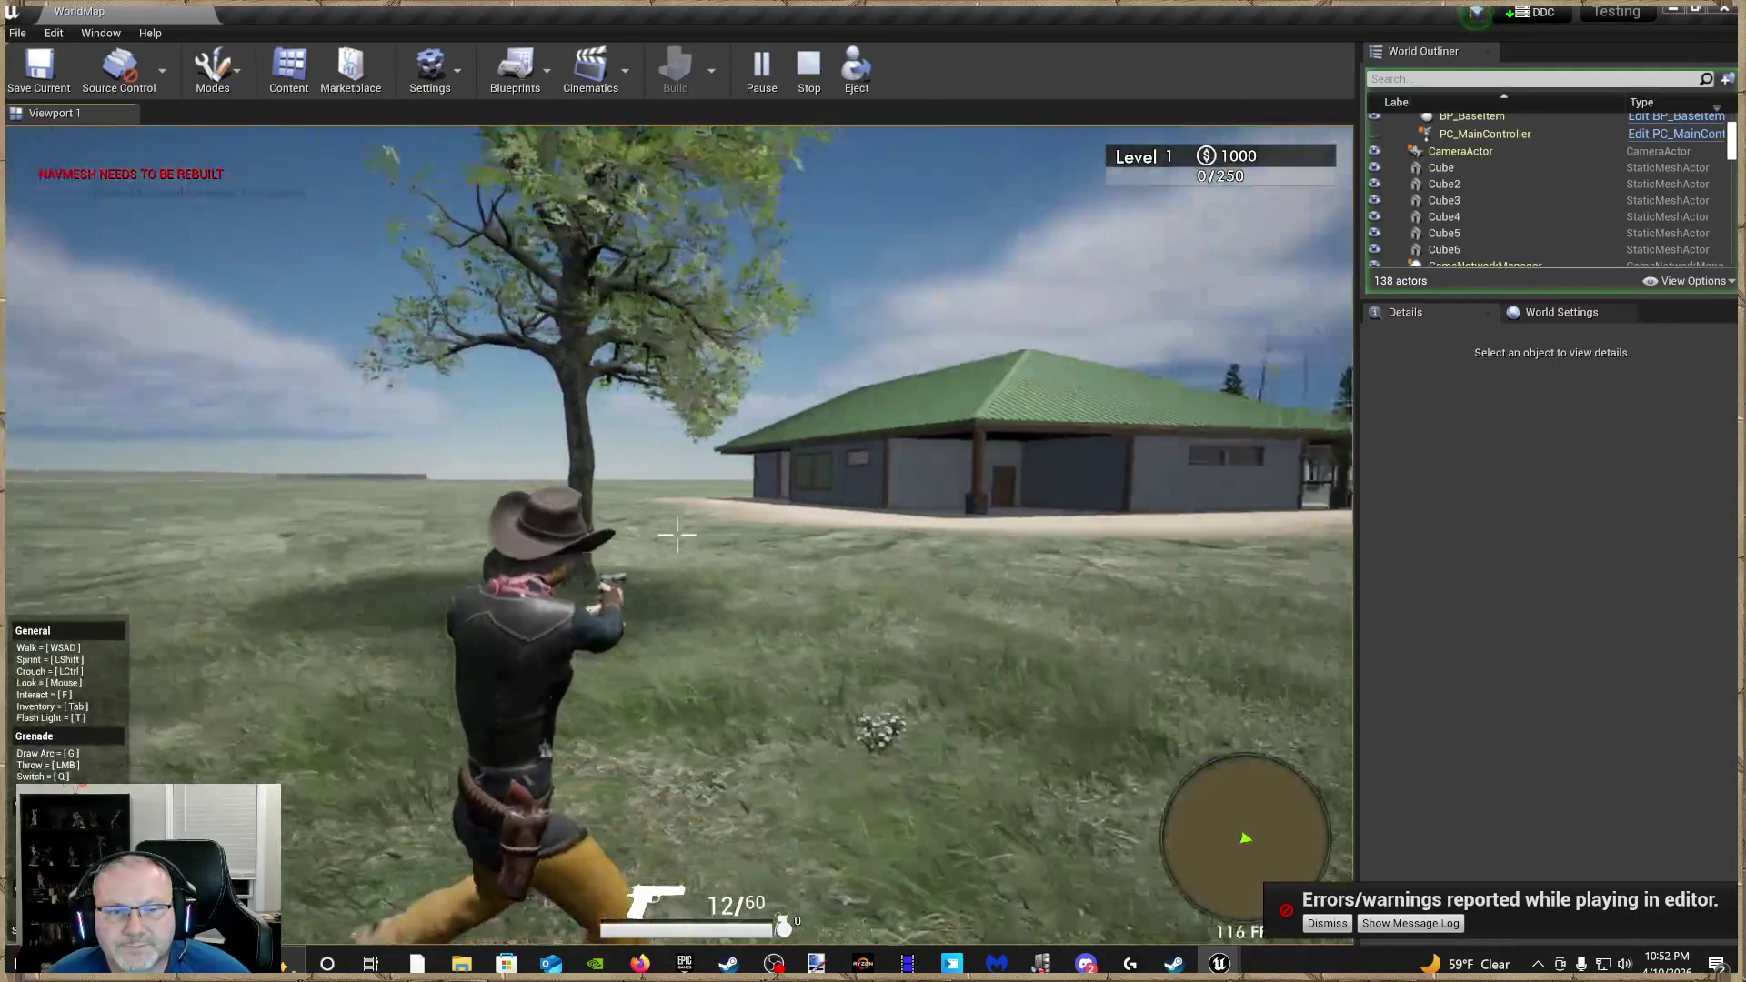
key("w")
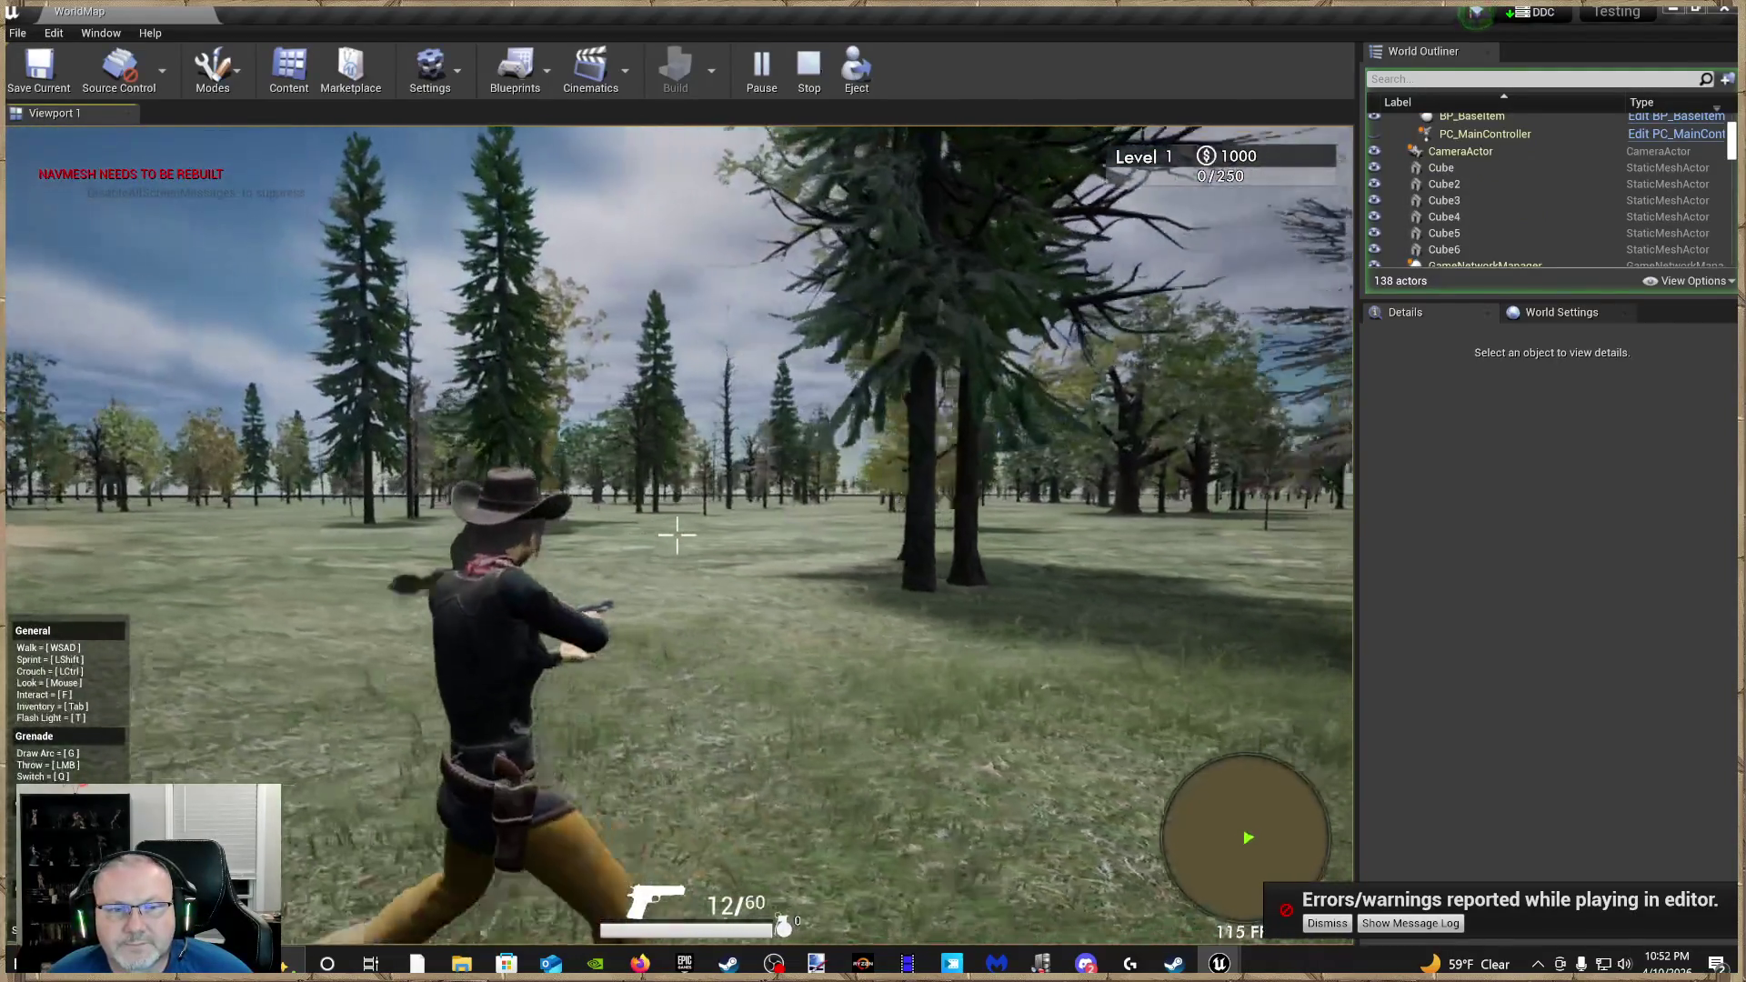
right_click(678, 536)
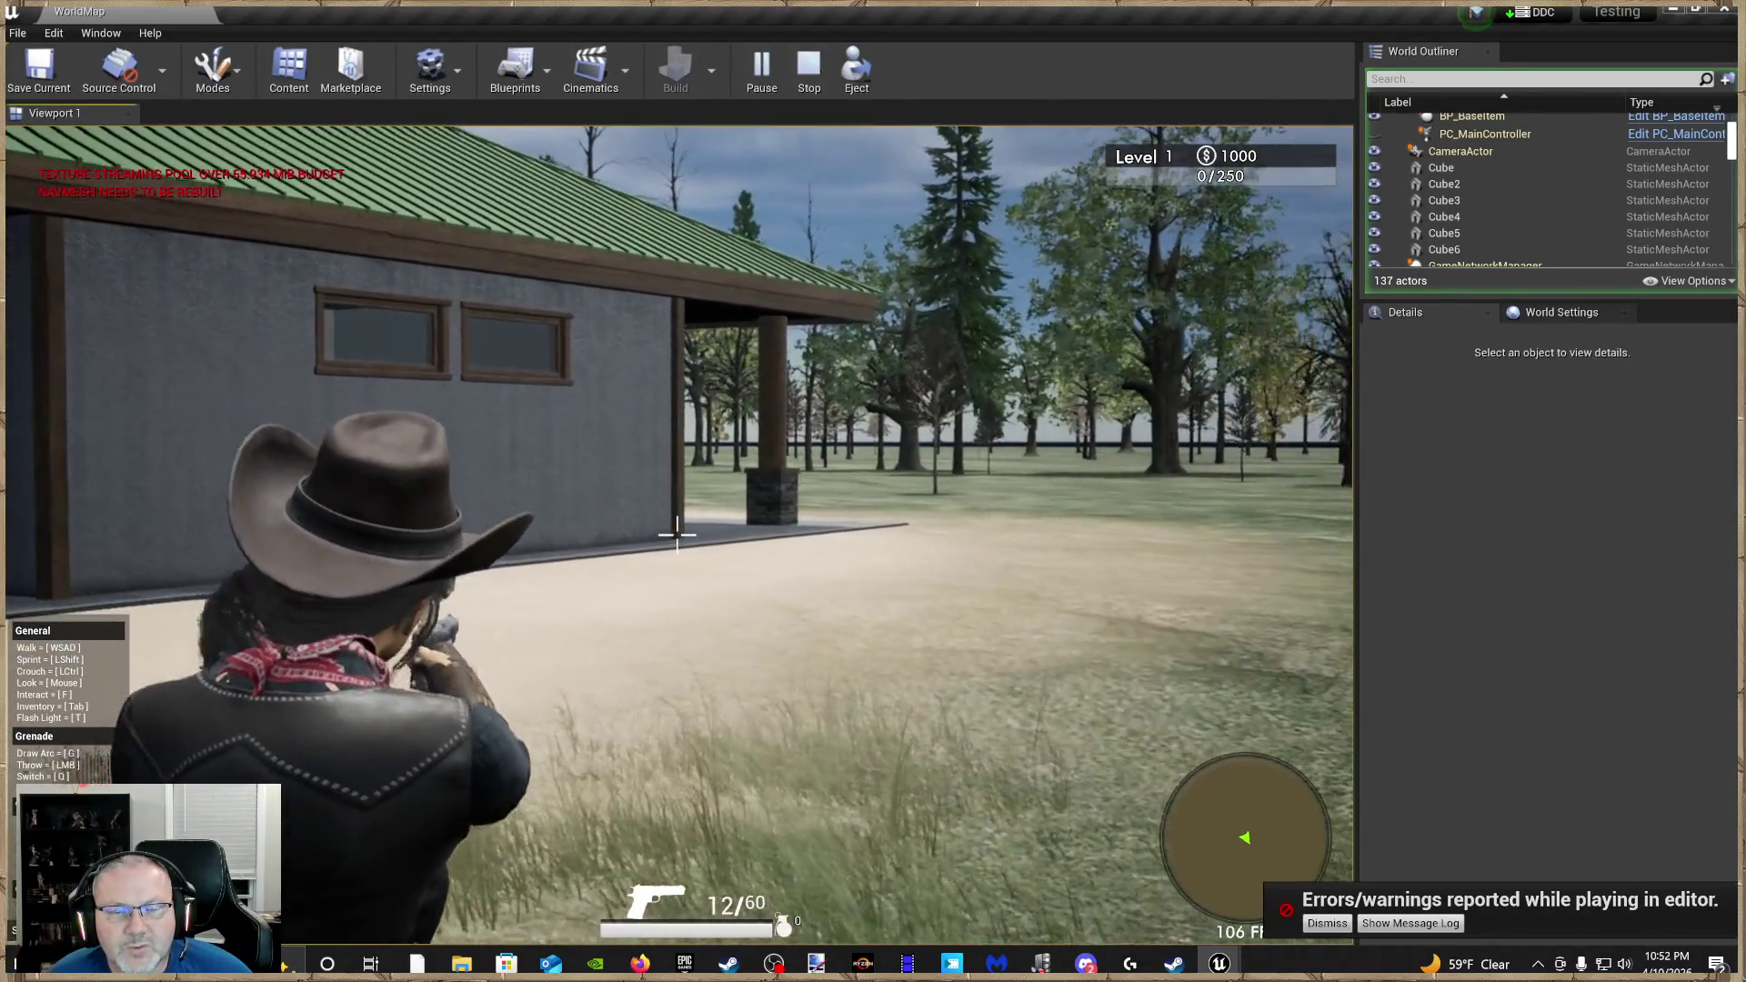
right_click(677, 536)
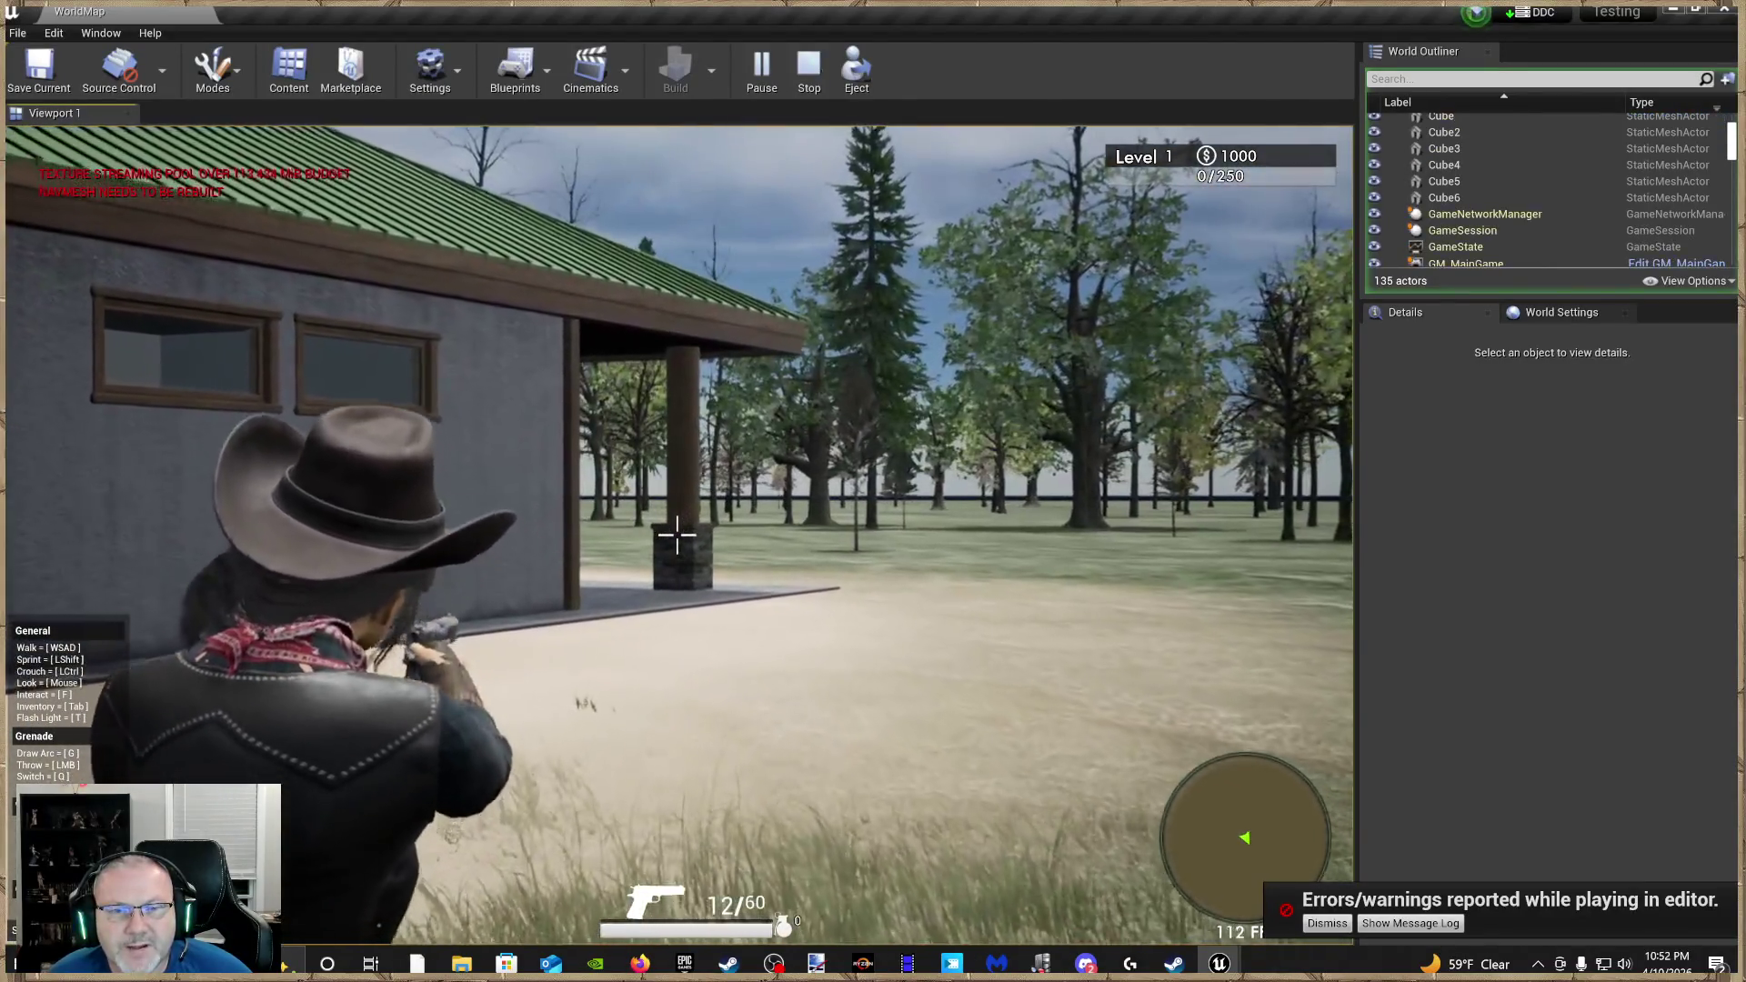
left_click(677, 537)
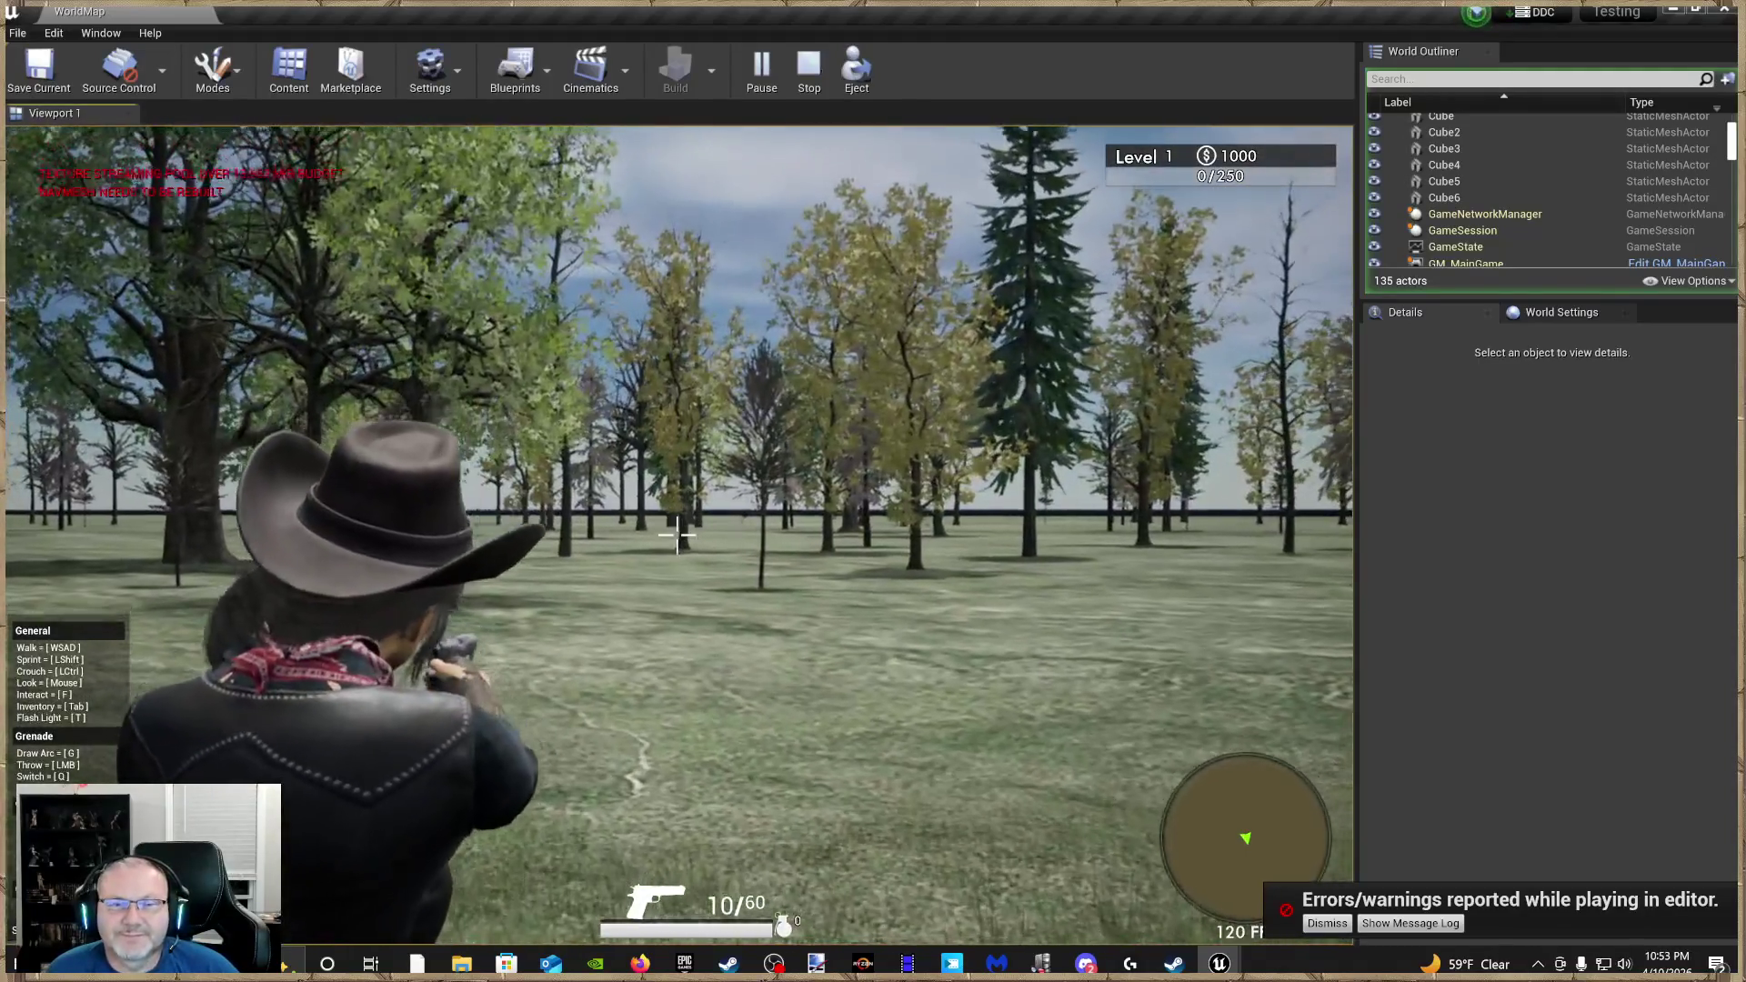
Fire more aimed pistol shots, run toward the tree field, then end the play session
left_click(677, 535)
left_click(677, 535)
left_click(676, 535)
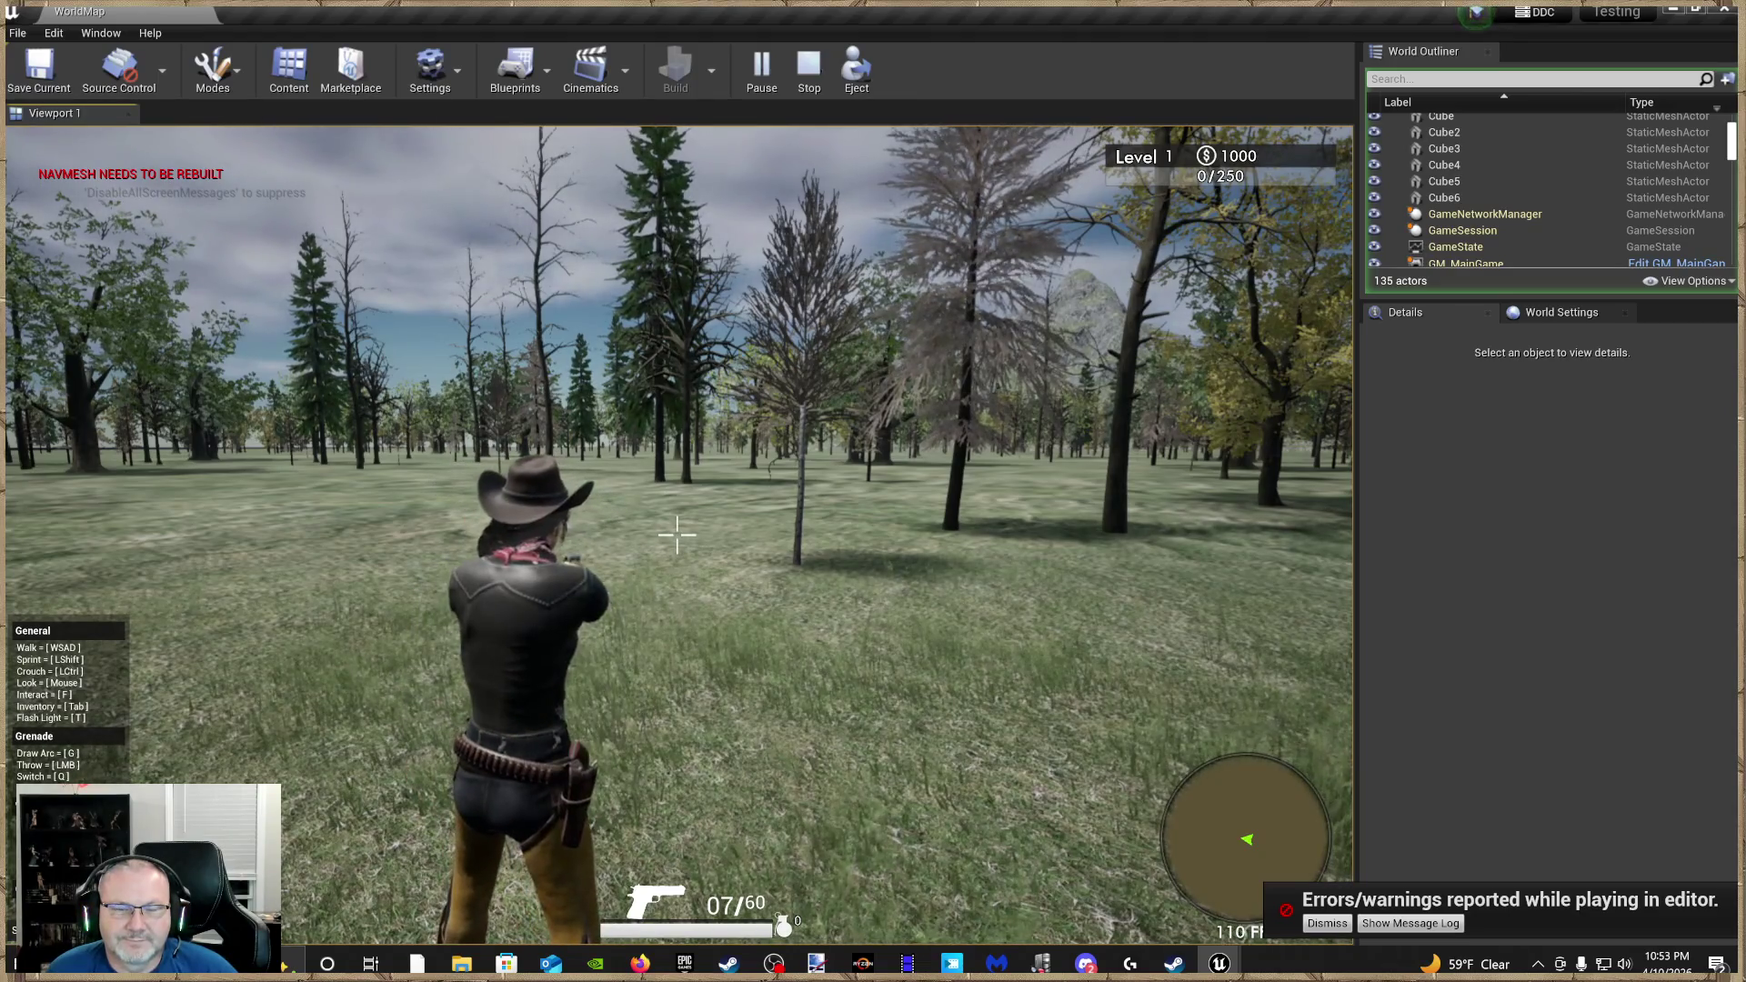
left_click(676, 535)
left_click(677, 534)
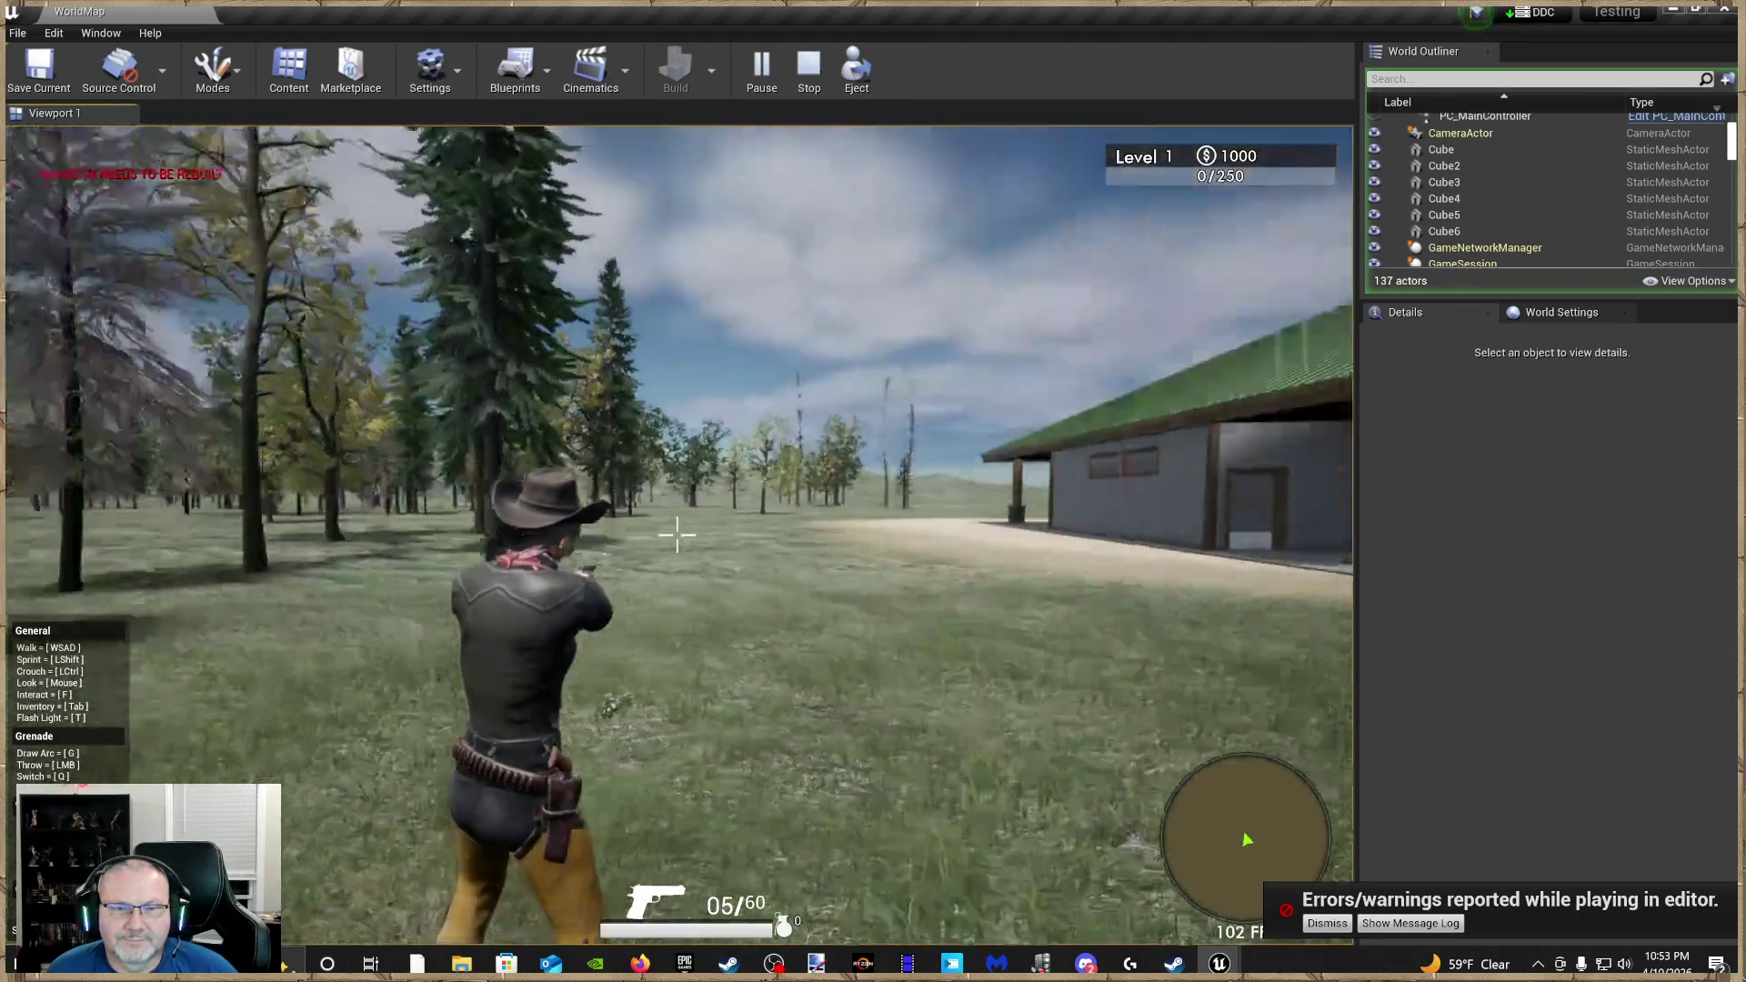
key("w")
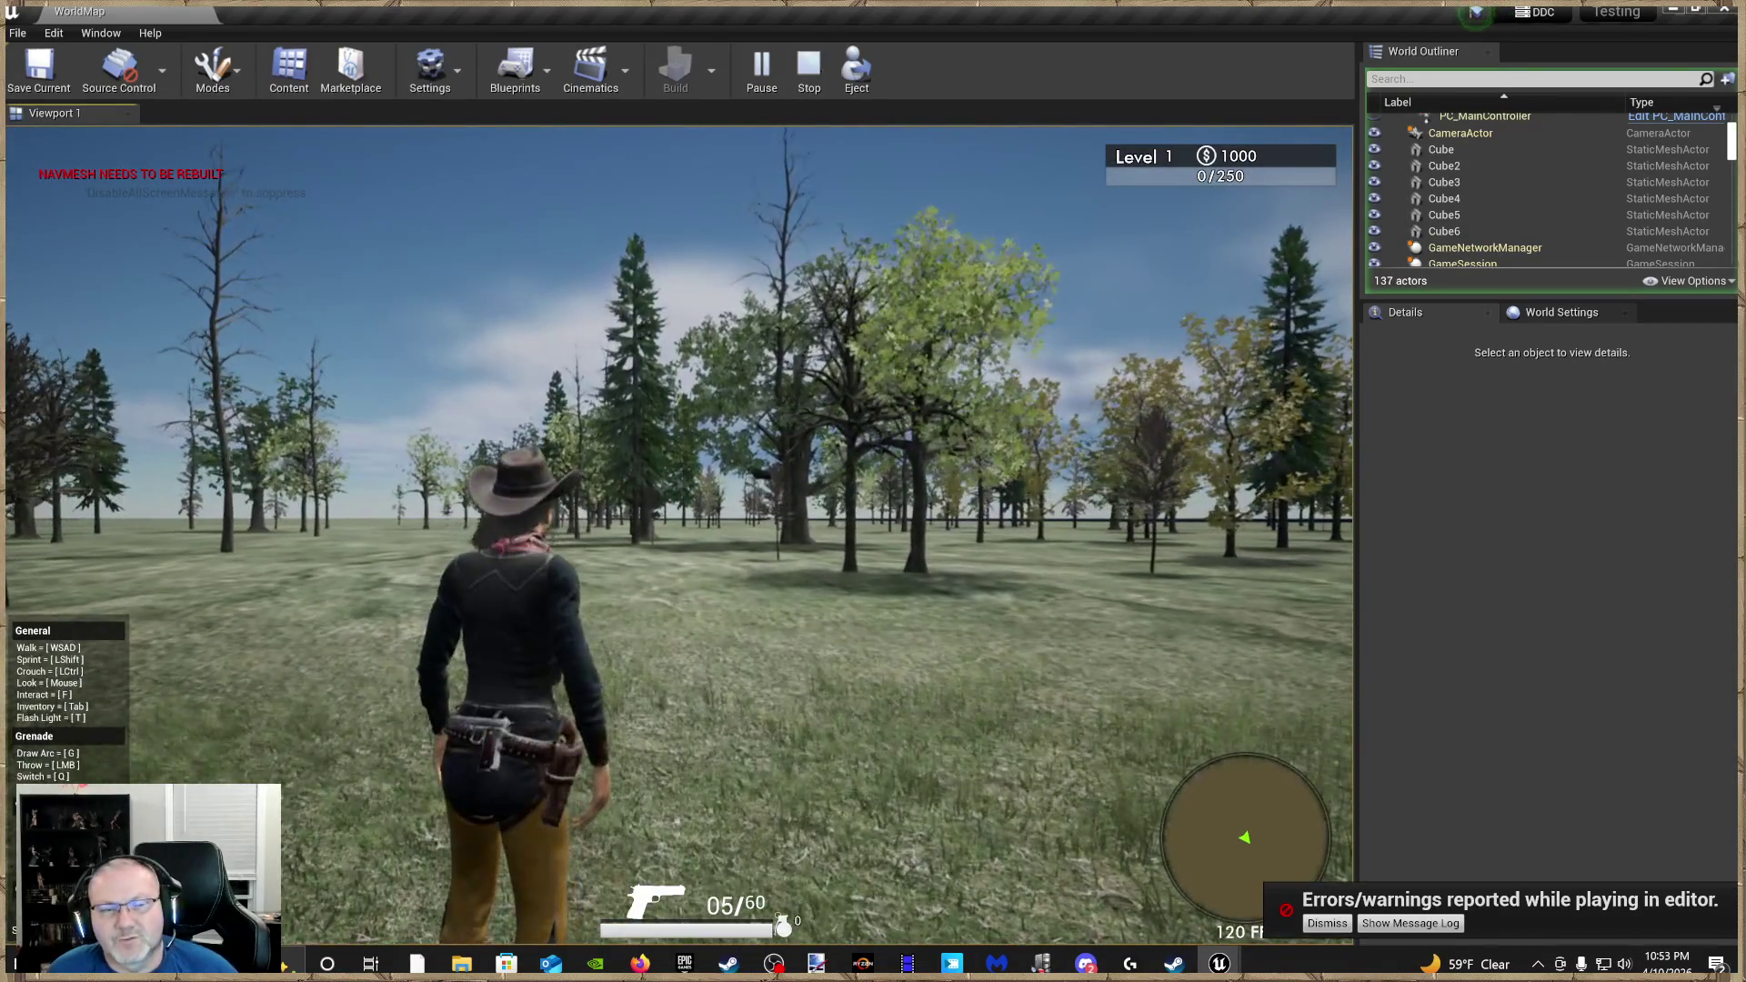
key("Escape")
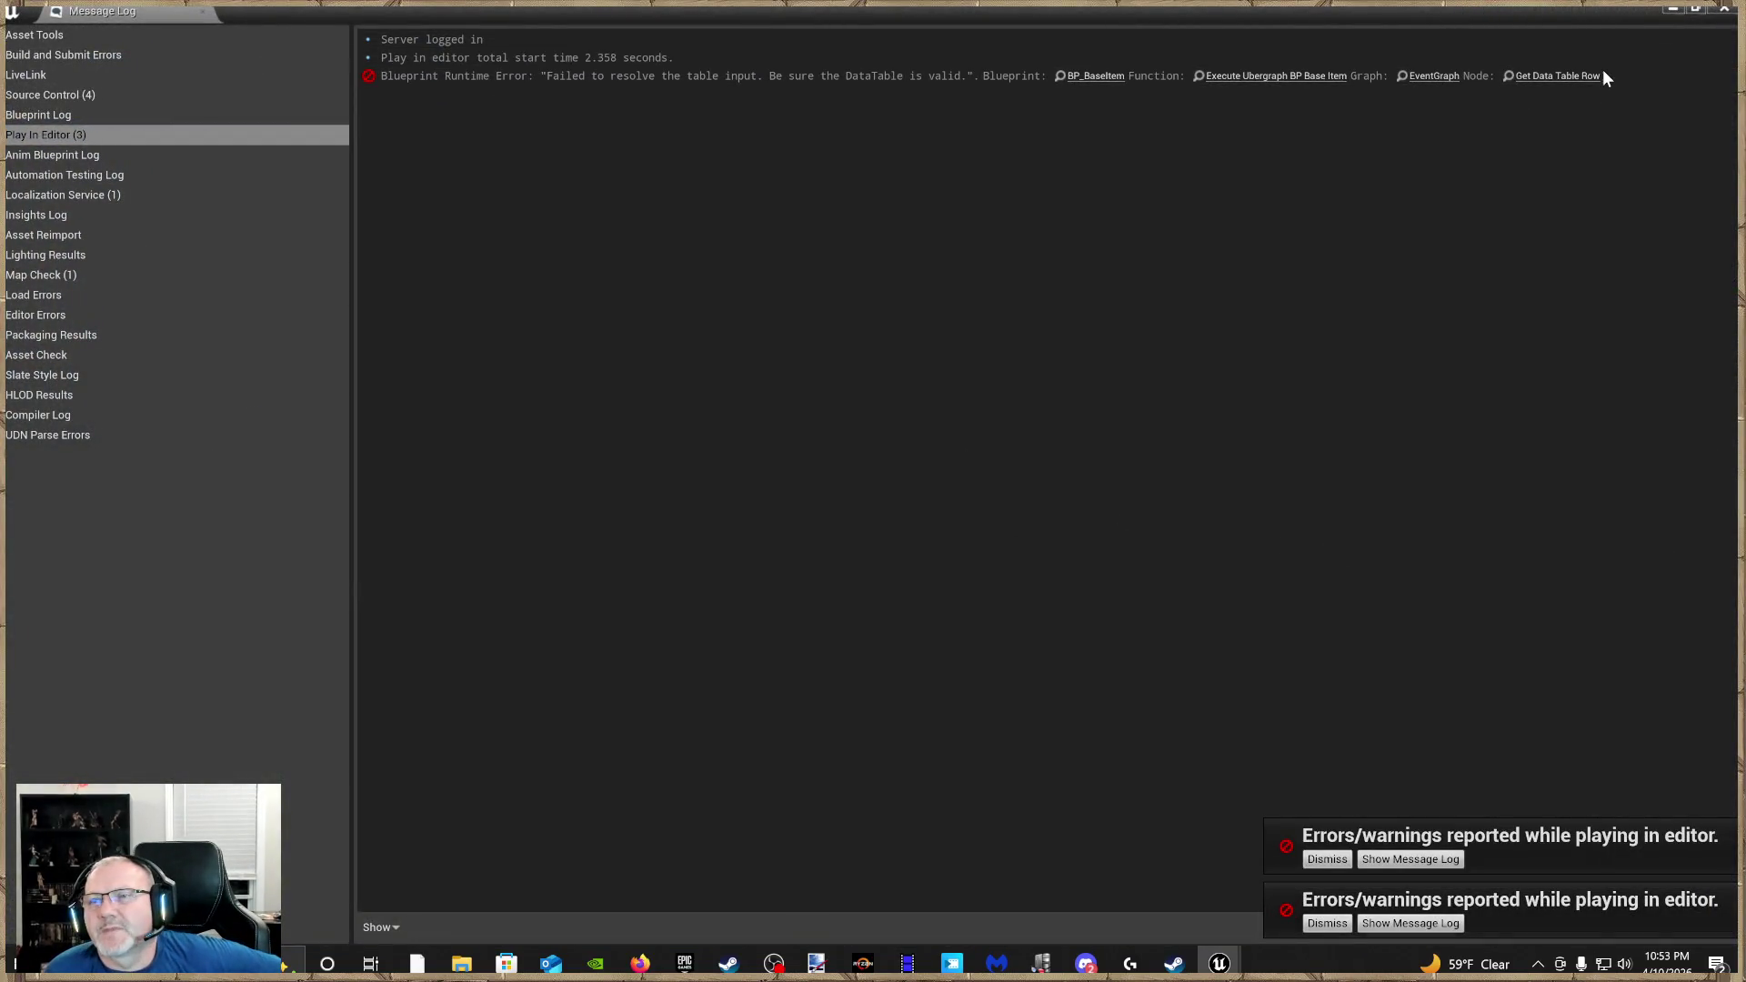
Close the Message Log, dismiss both error notifications, and look around the level
left_click(1722, 11)
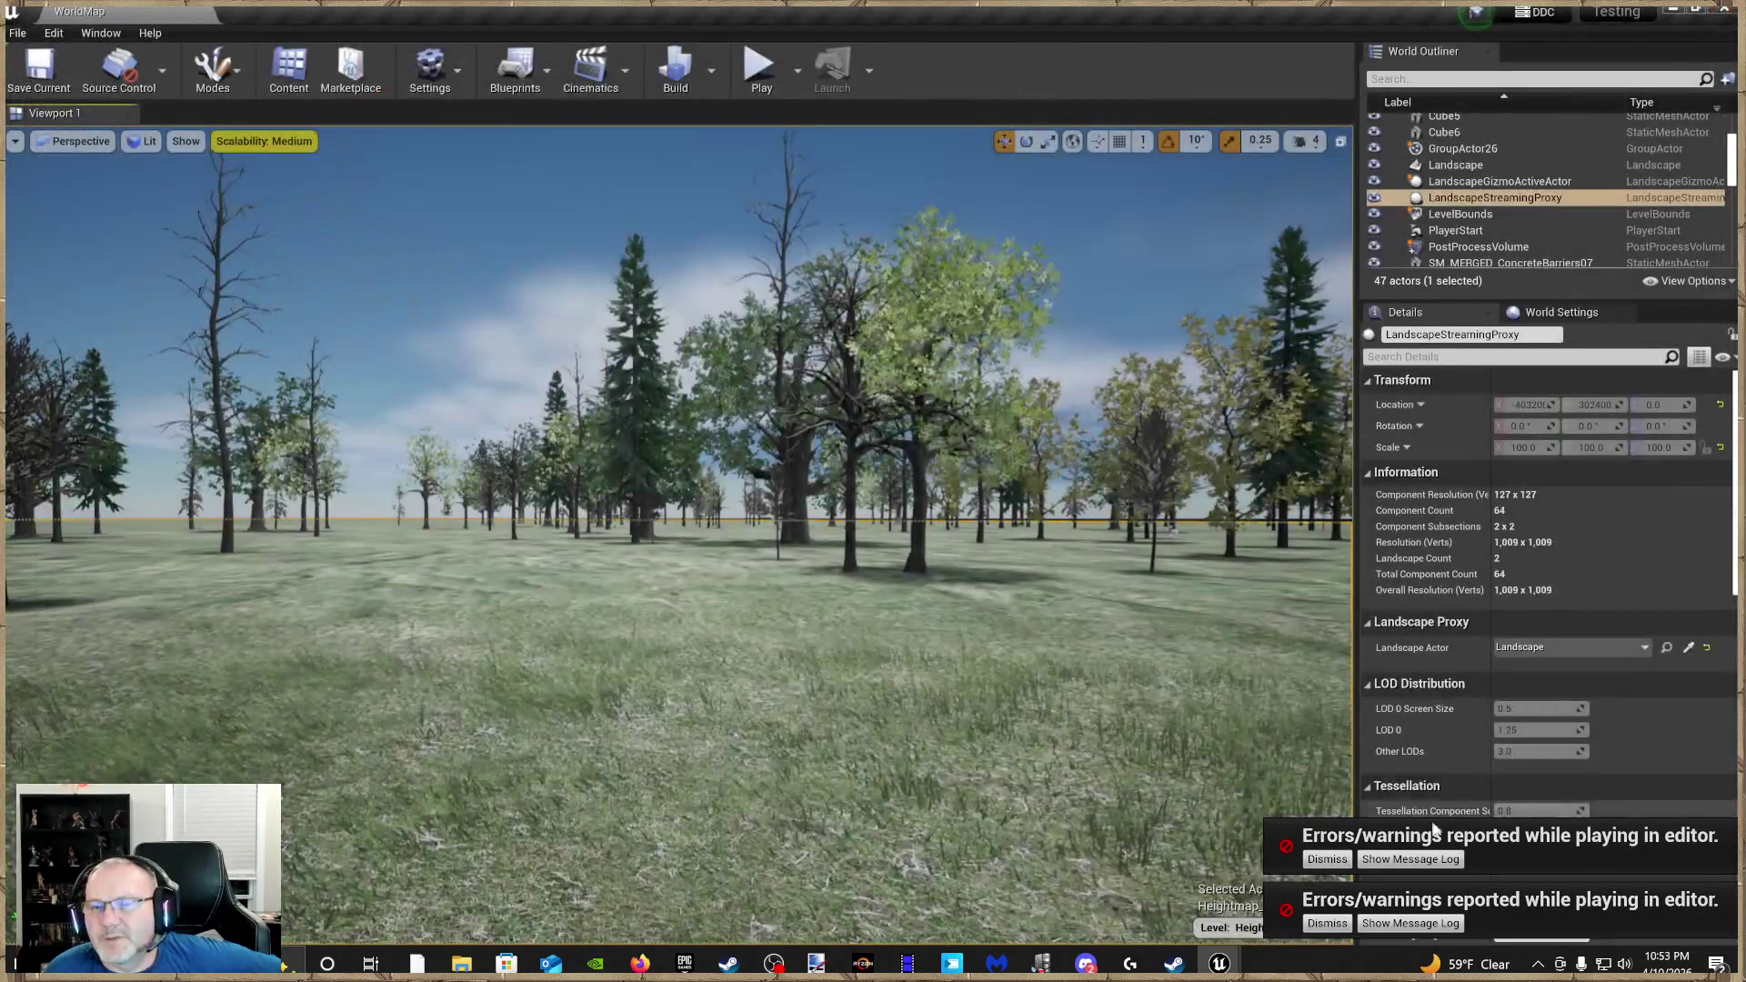
left_click(1327, 859)
left_click(1327, 923)
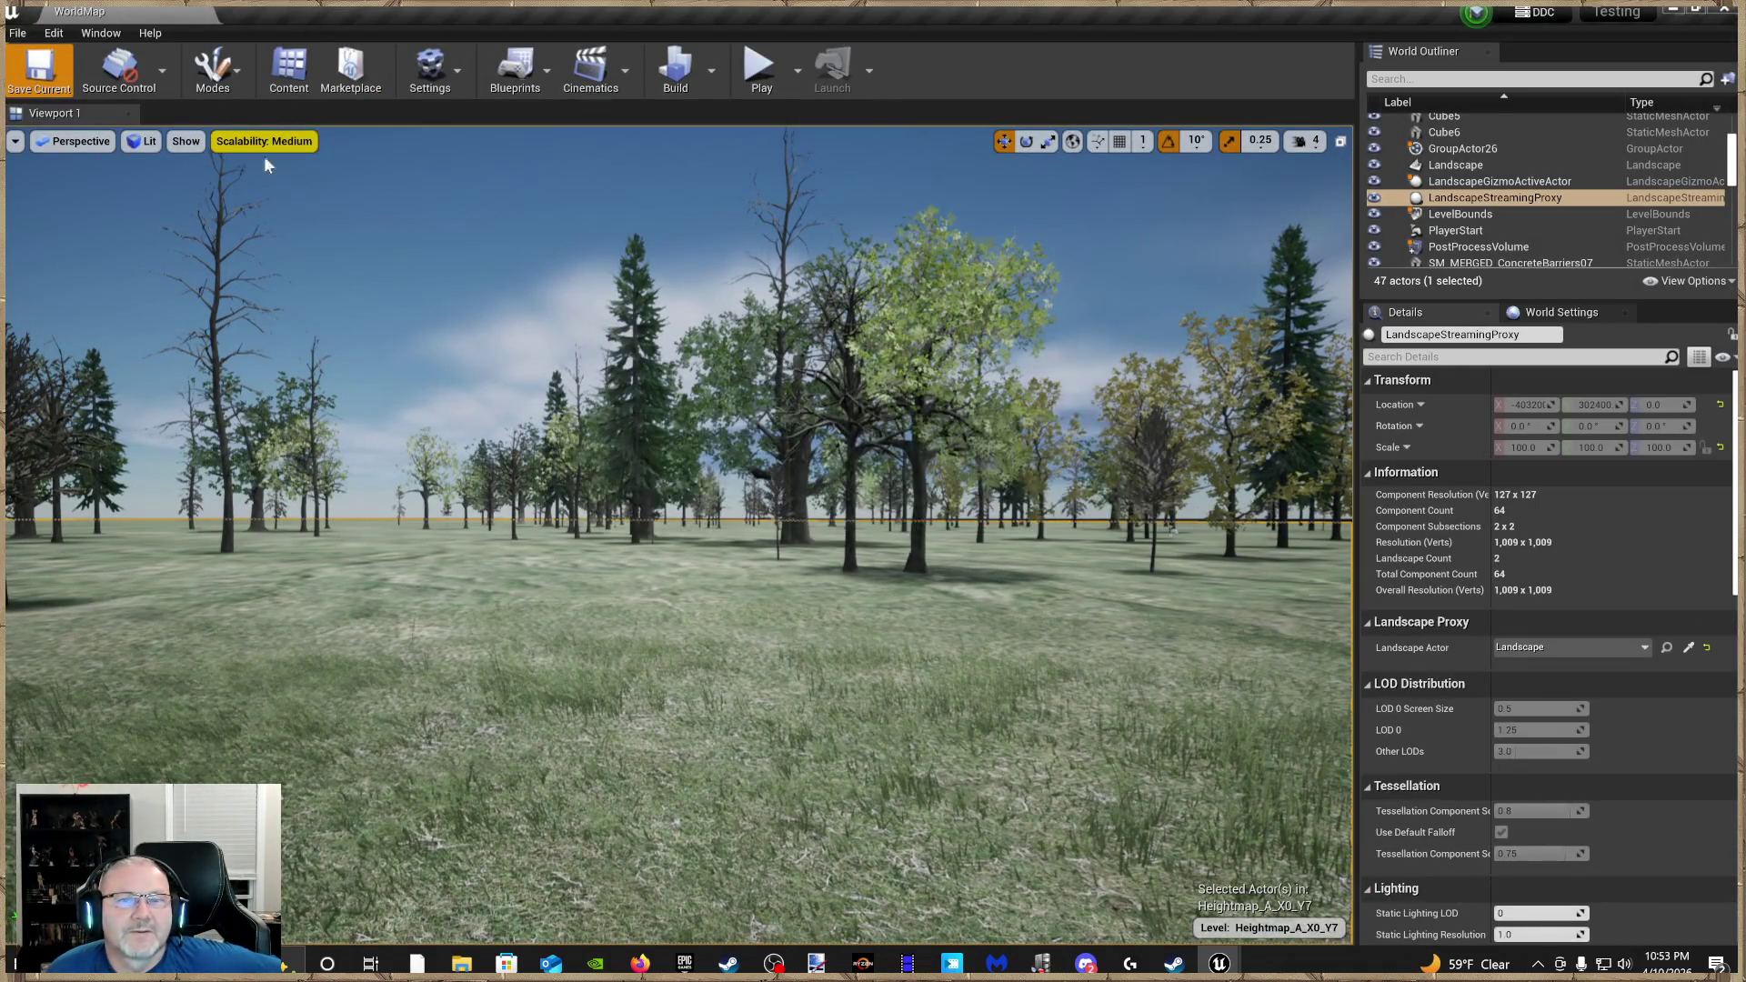
left_click_drag(1115, 585, 1116, 655)
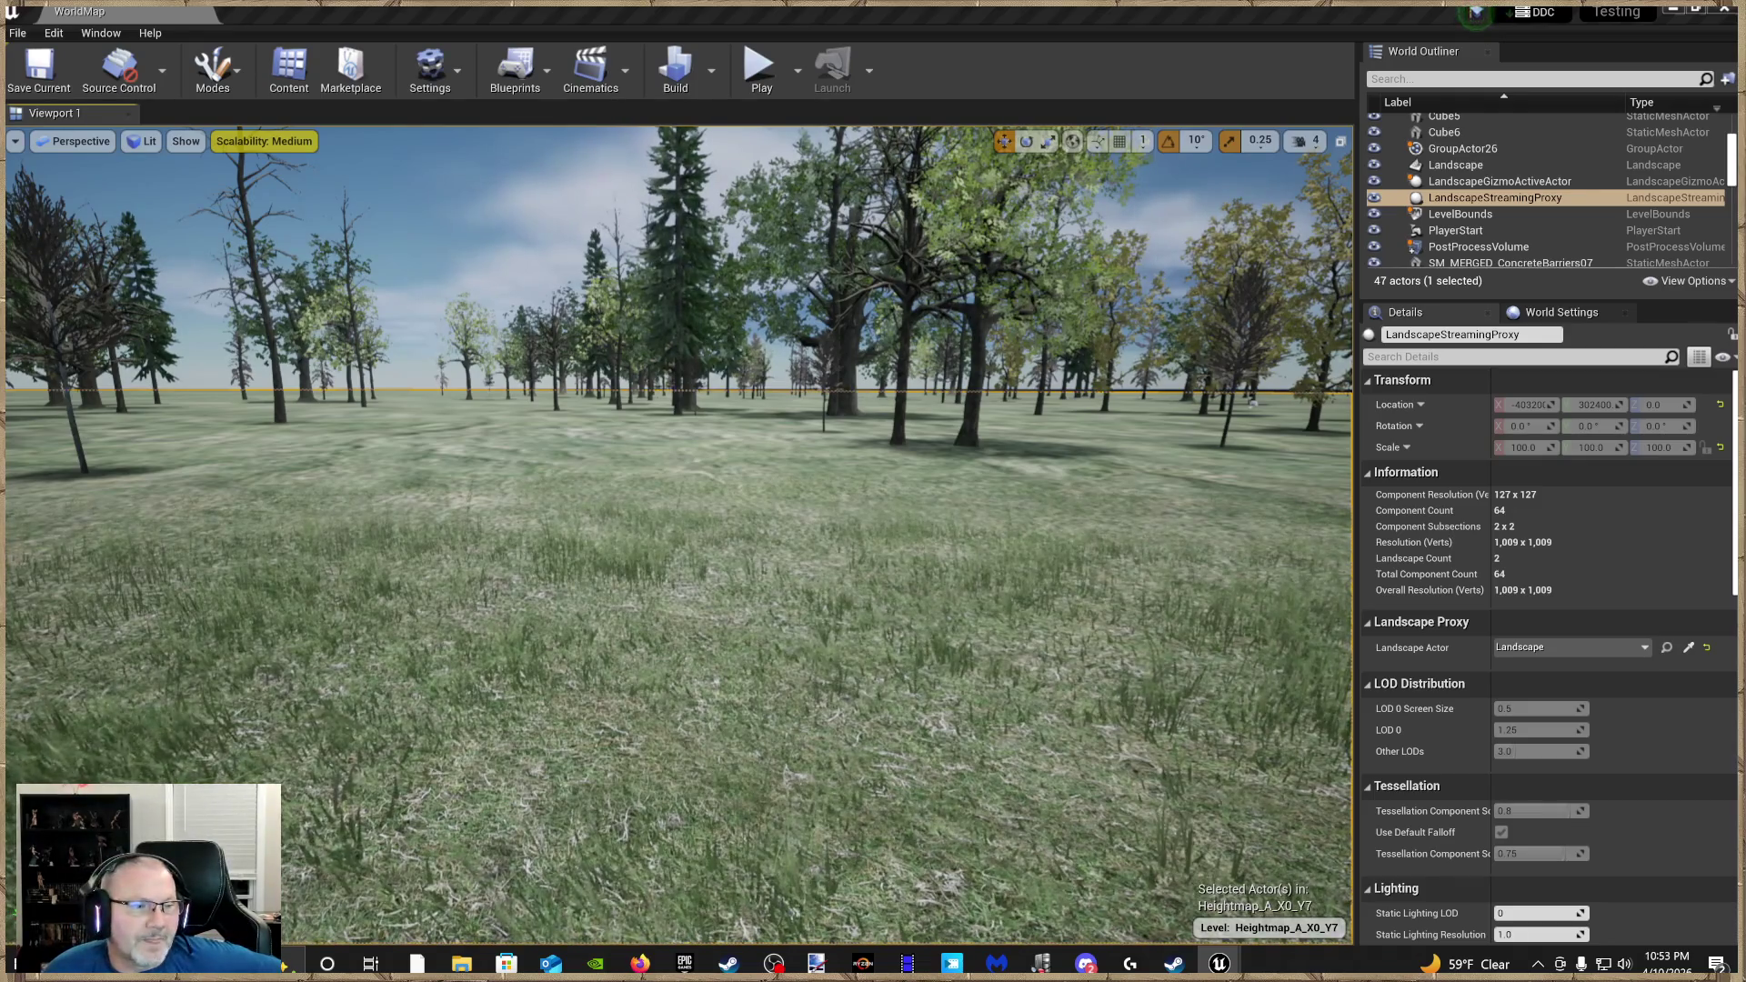
mouse_move(407, 530)
left_mouse_down()
mouse_move(407, 509)
mouse_move(407, 530)
left_mouse_up()
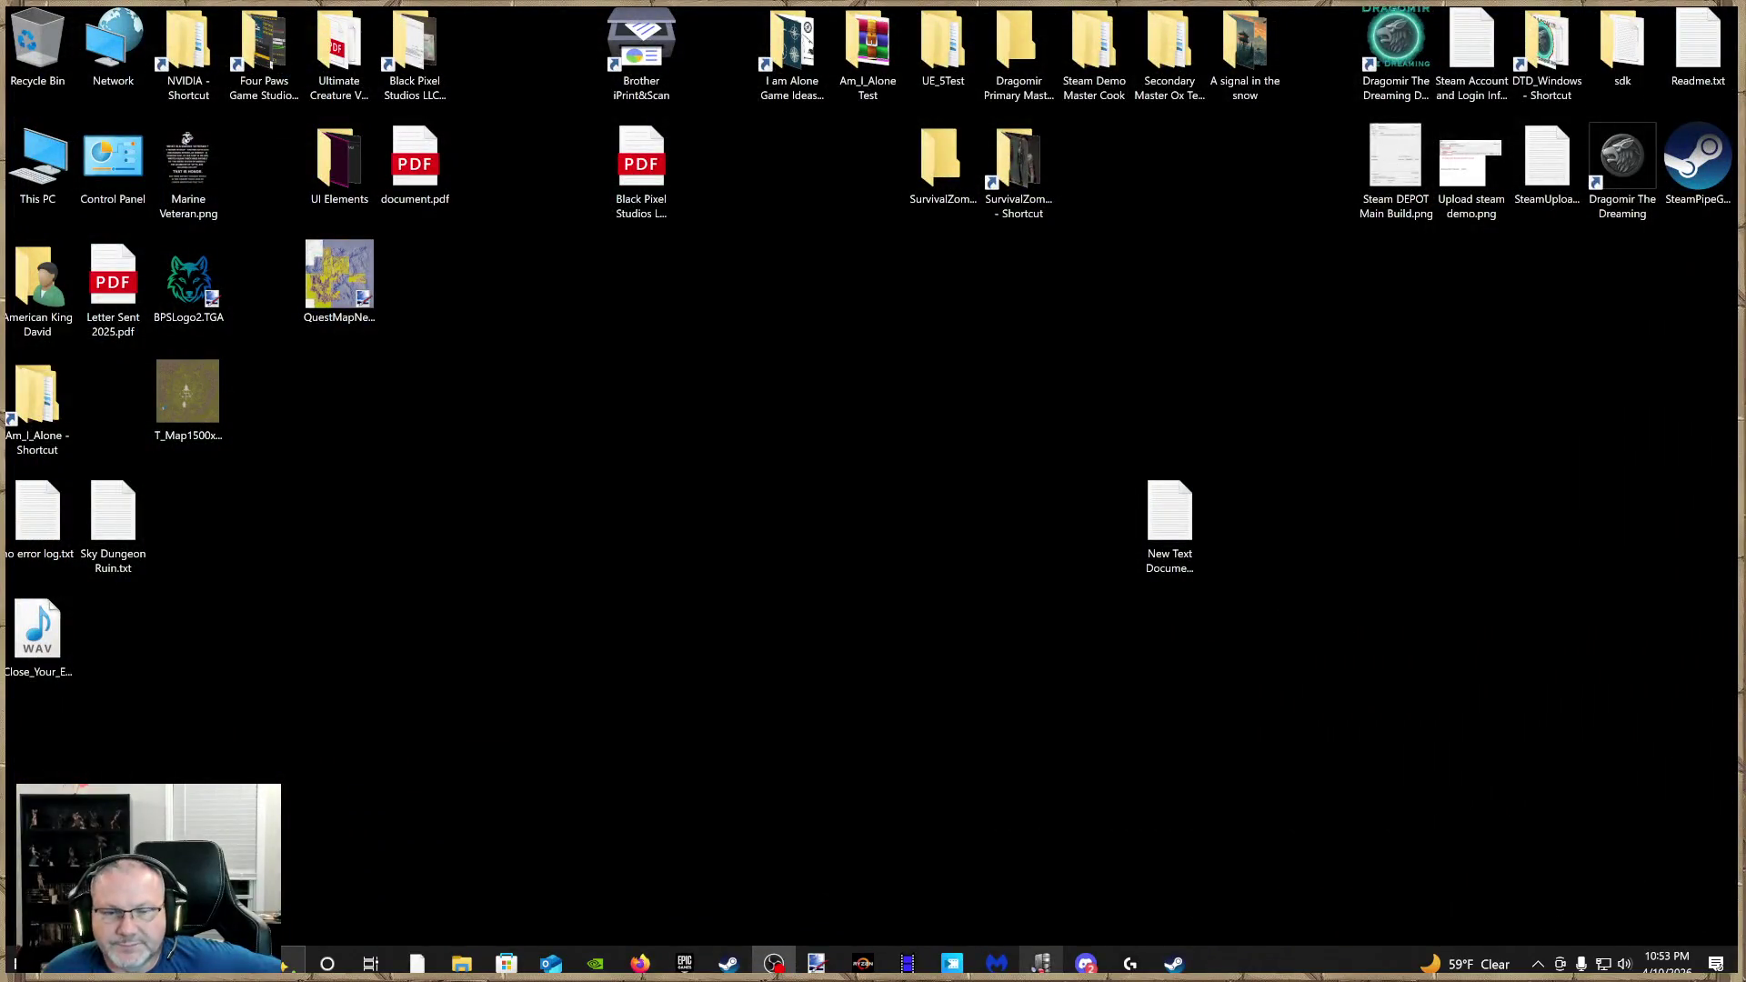
Open and maximize the Epic Games Launcher, then search the Fab Library for 'SURVI'
left_click(684, 963)
left_click(1699, 14)
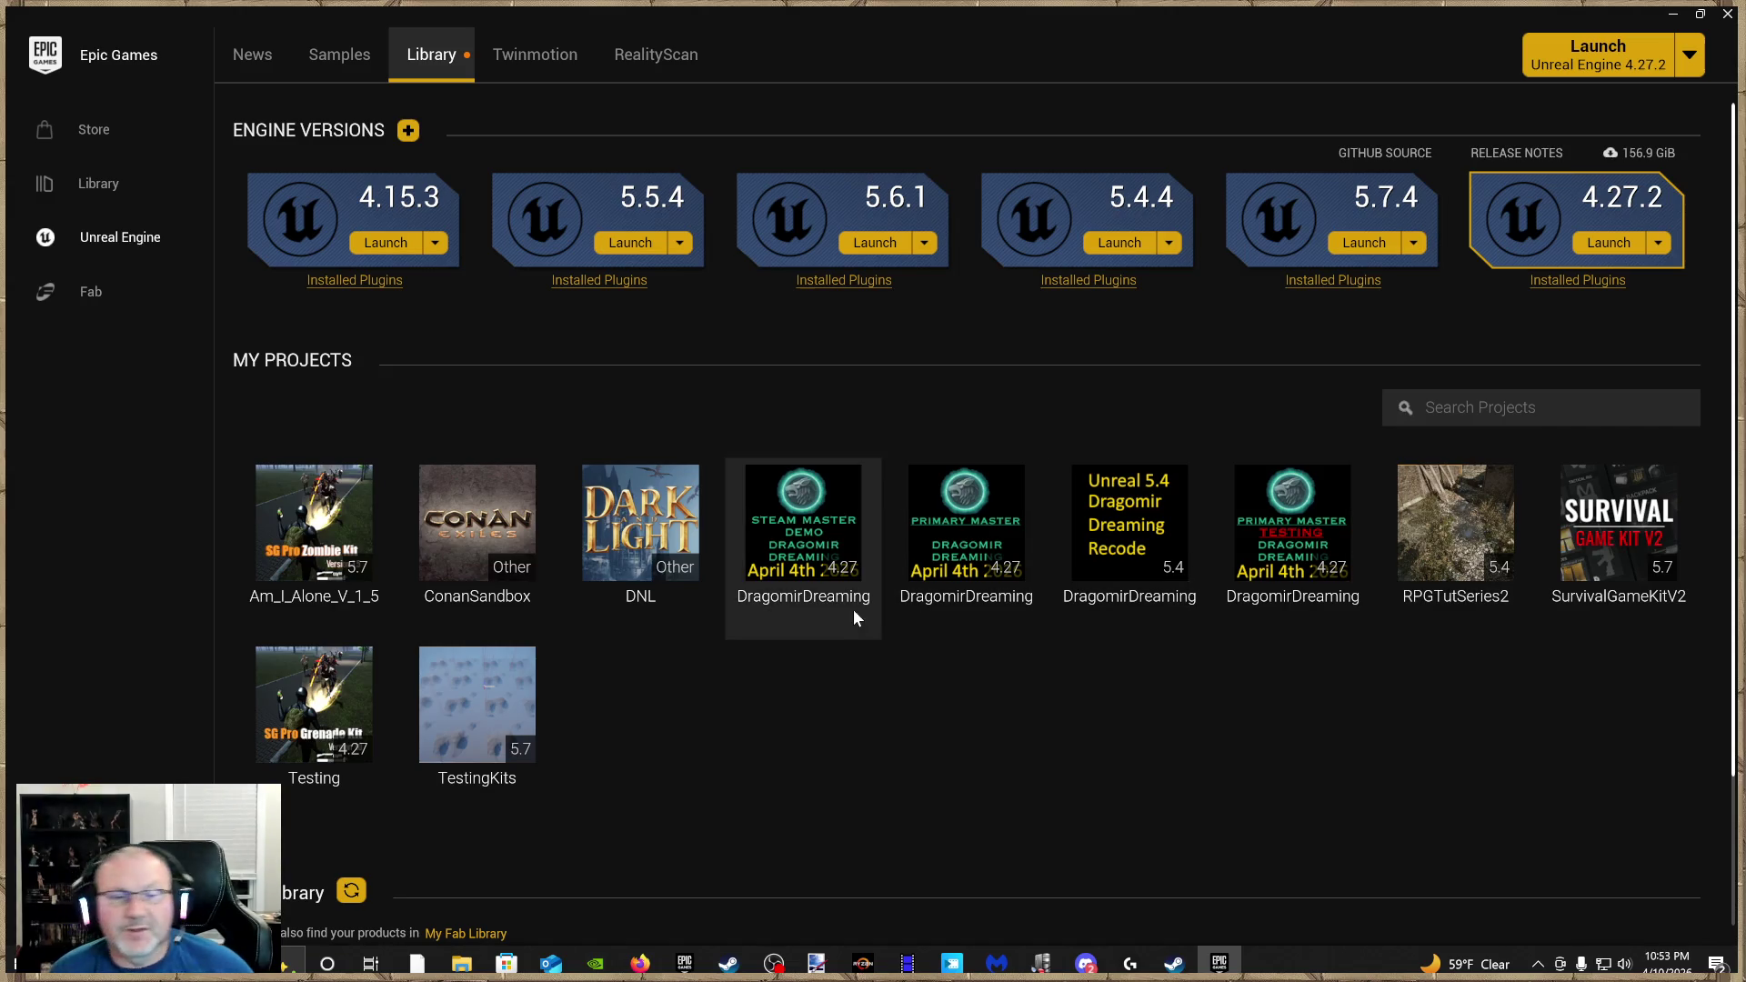
scroll(1305, 846, "down", 2)
left_click(1506, 865)
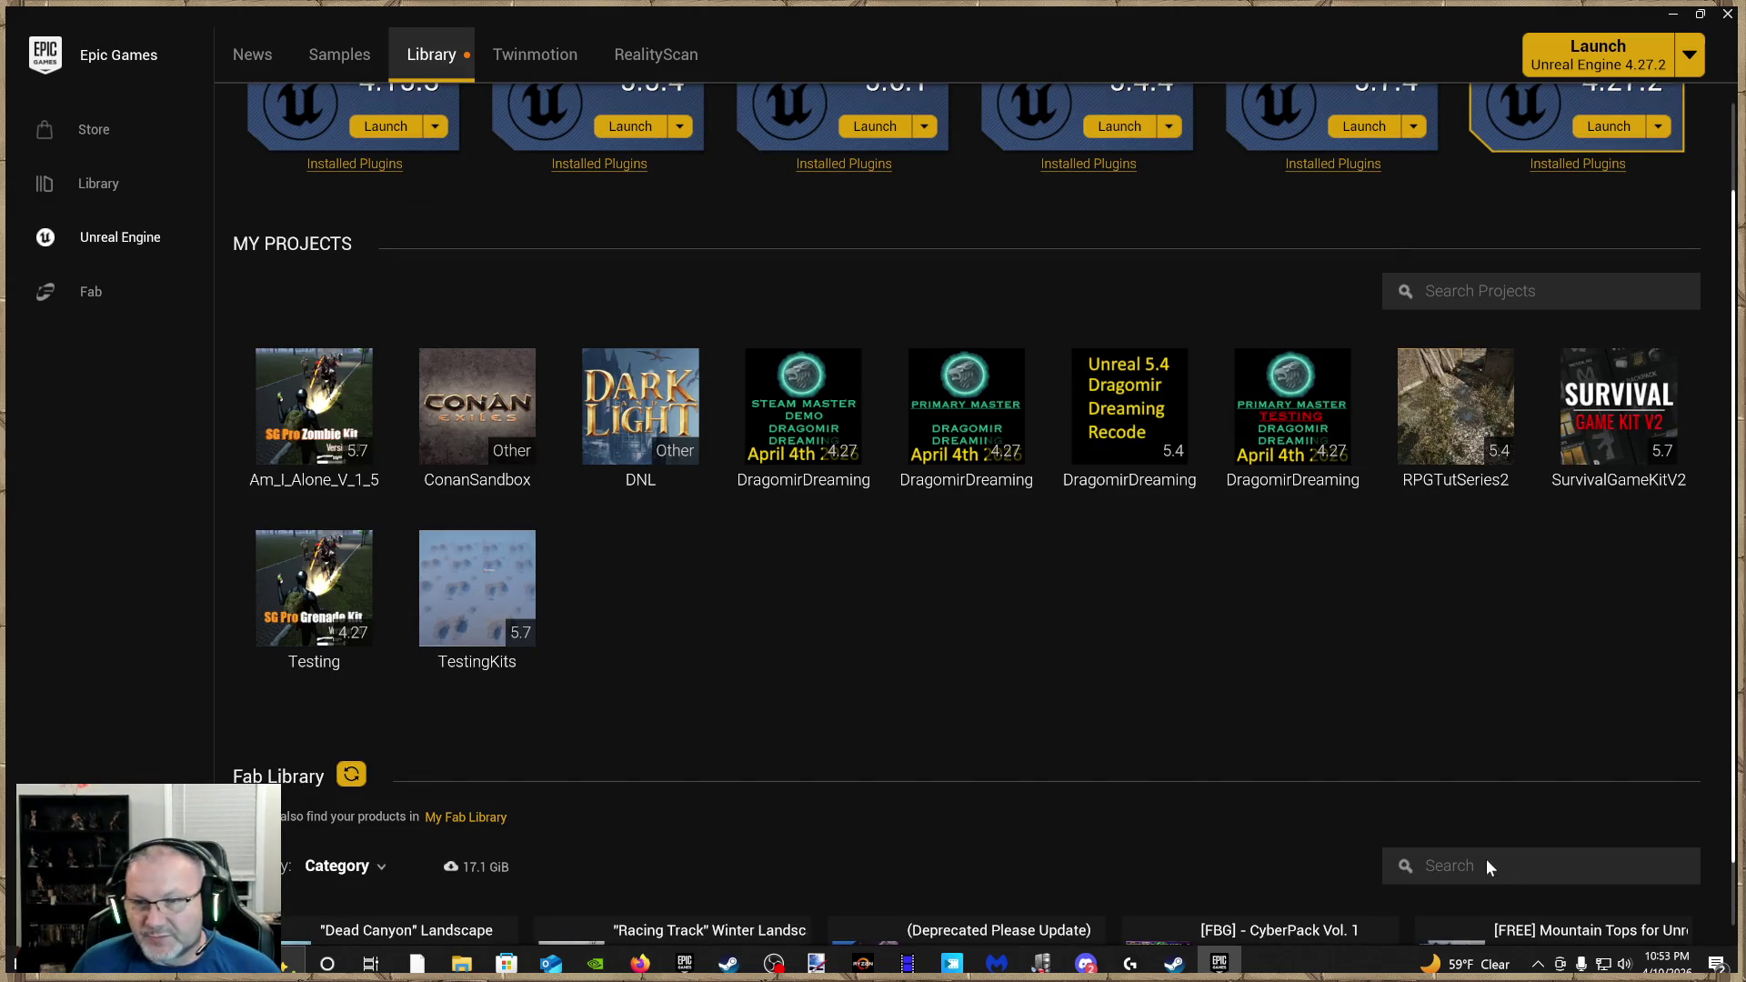
scroll(1486, 858, "down", 3)
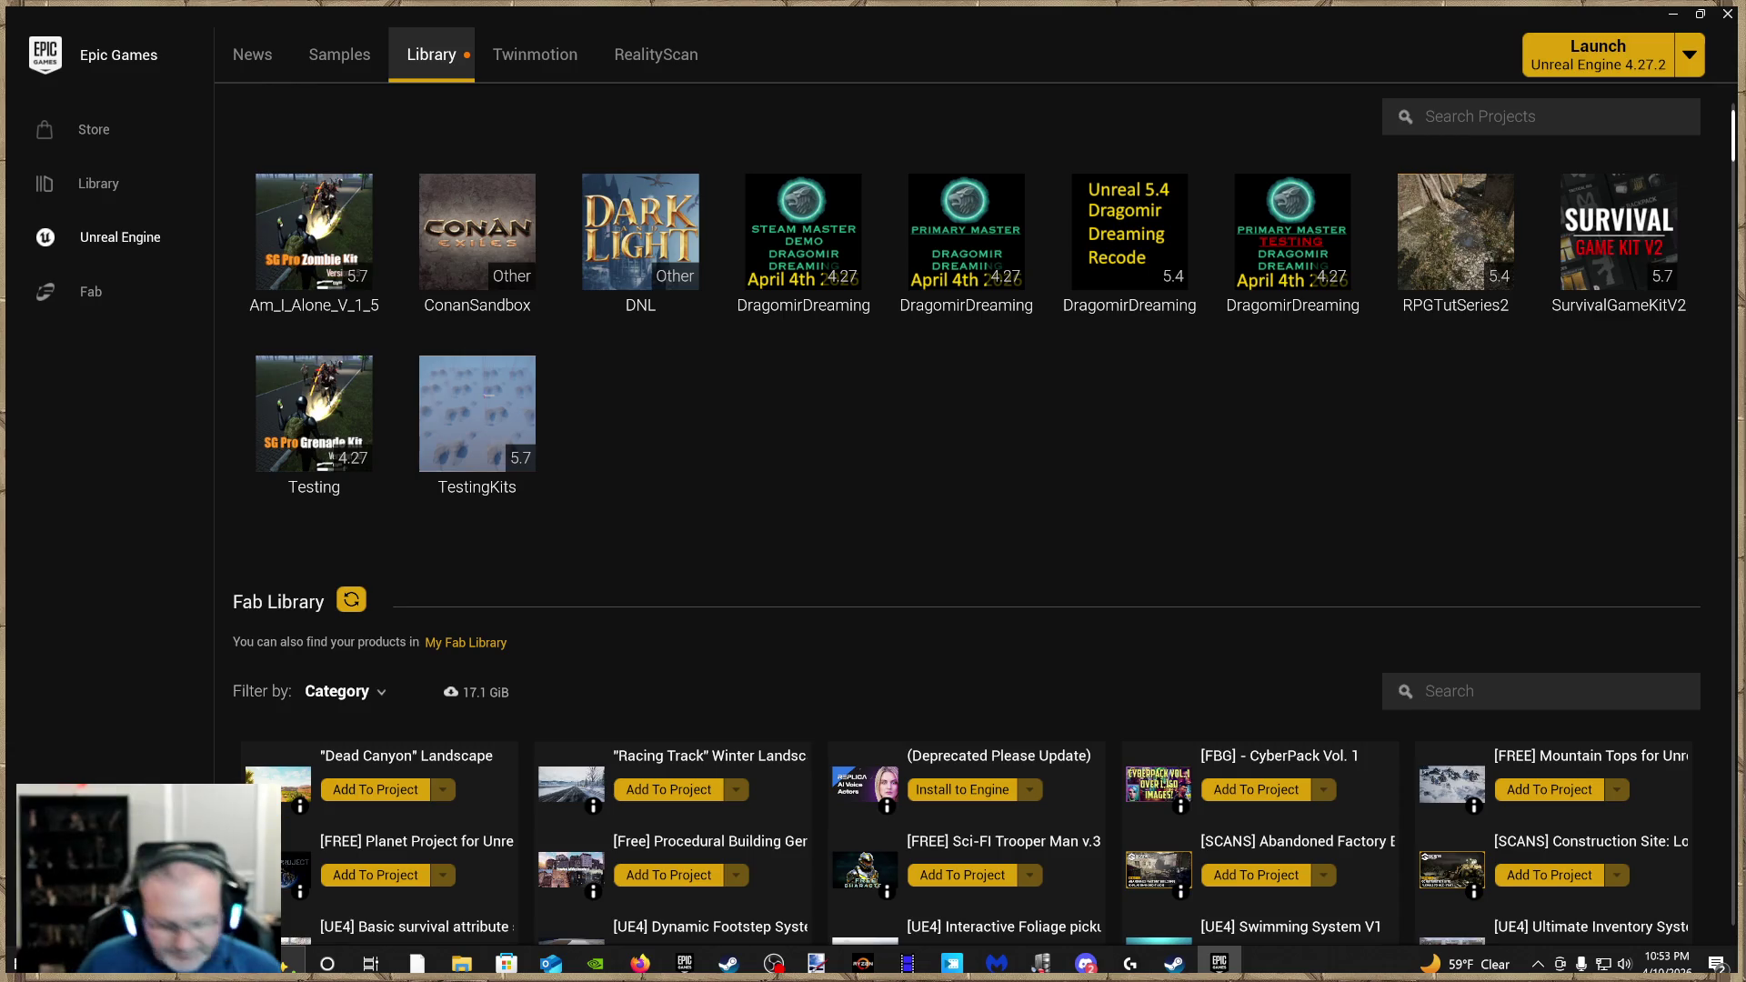
type("SURVIAL")
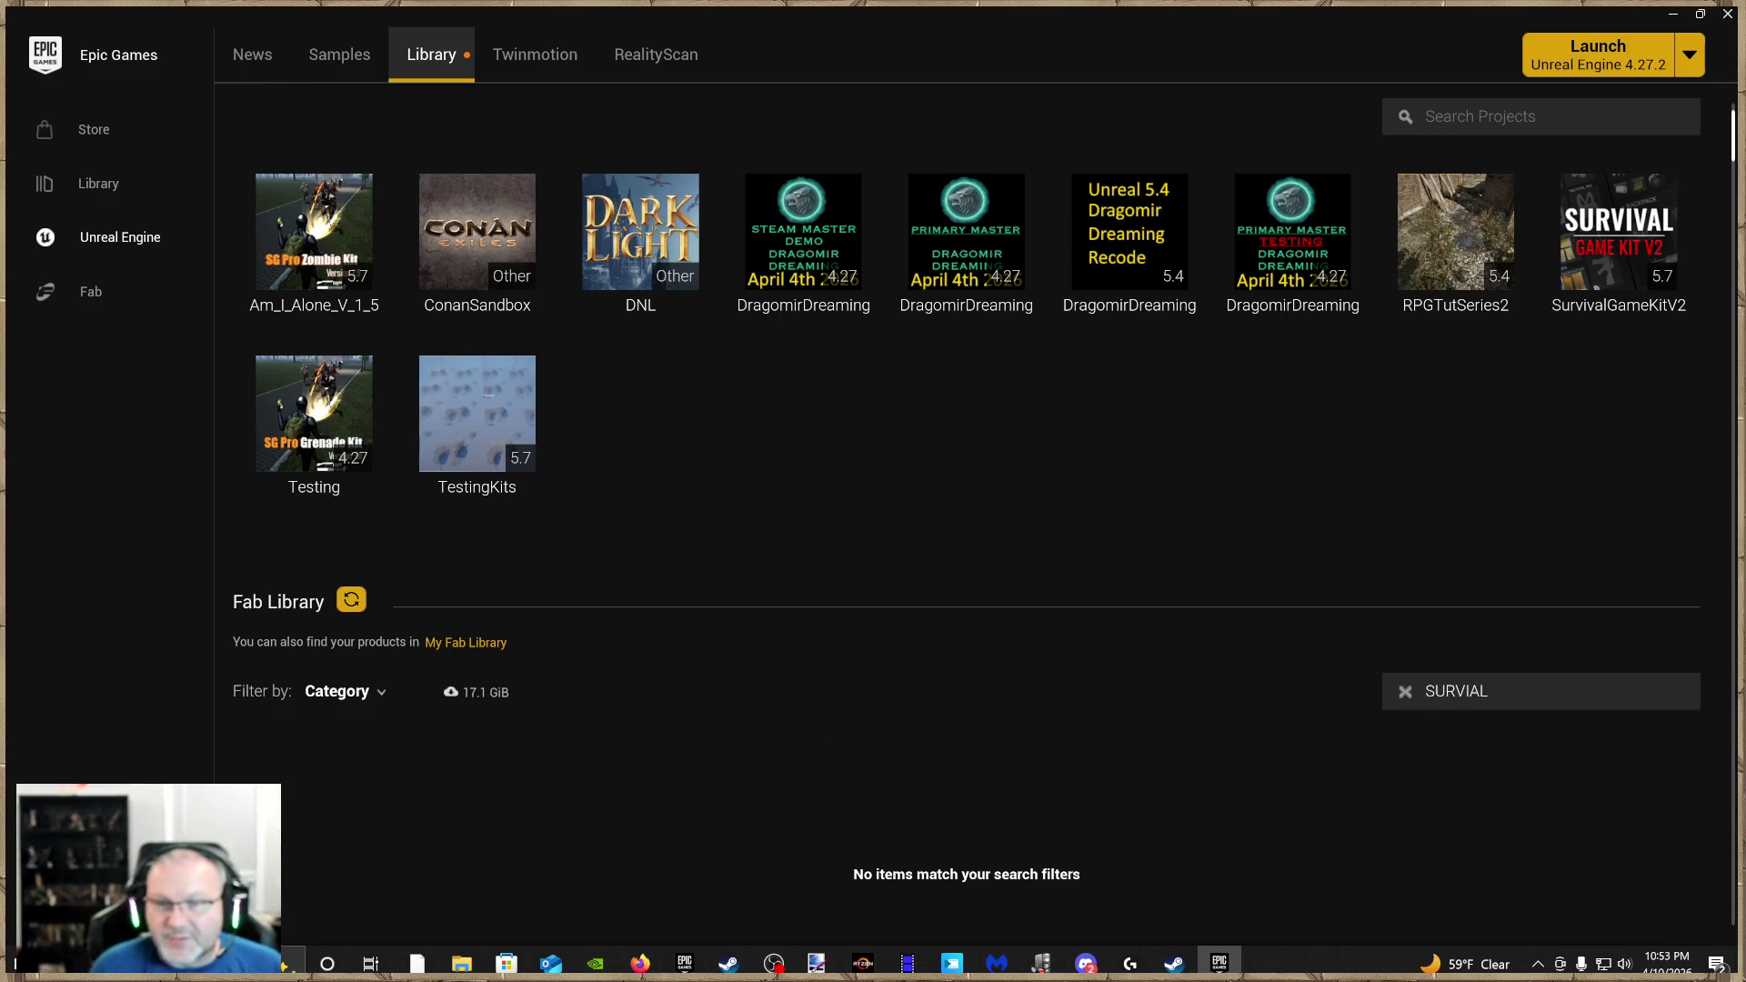
key("BackSpace")
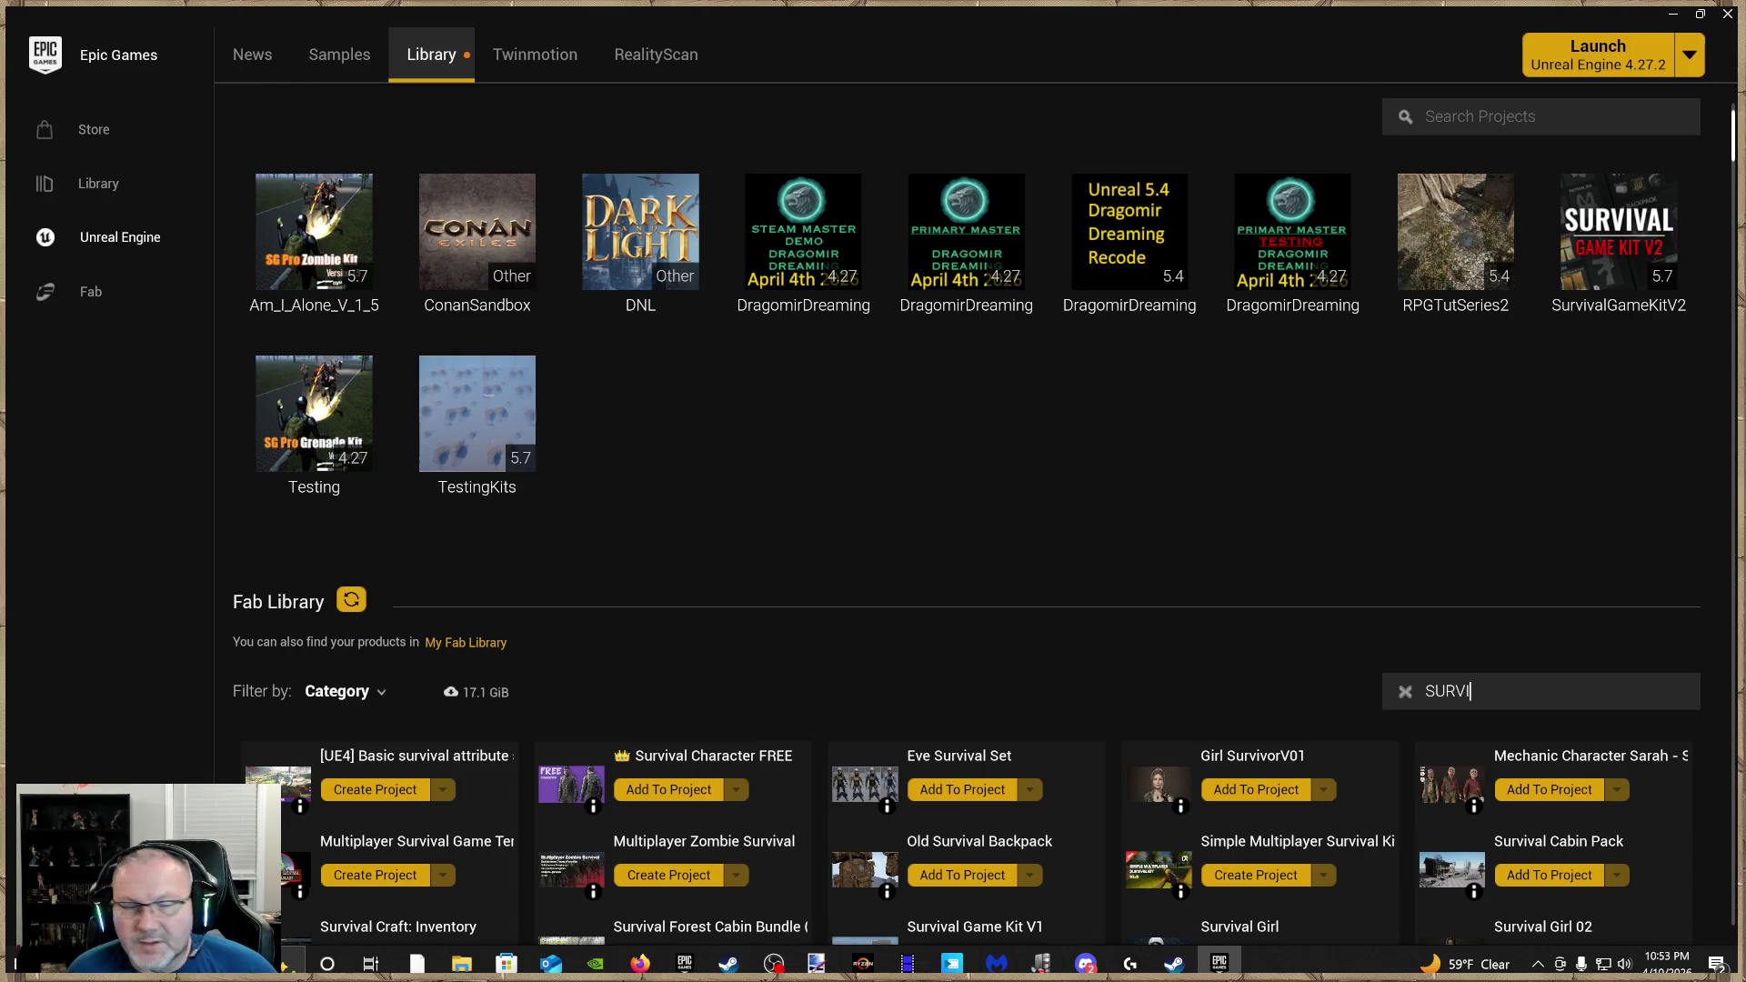
scroll(1087, 571, "down", 3)
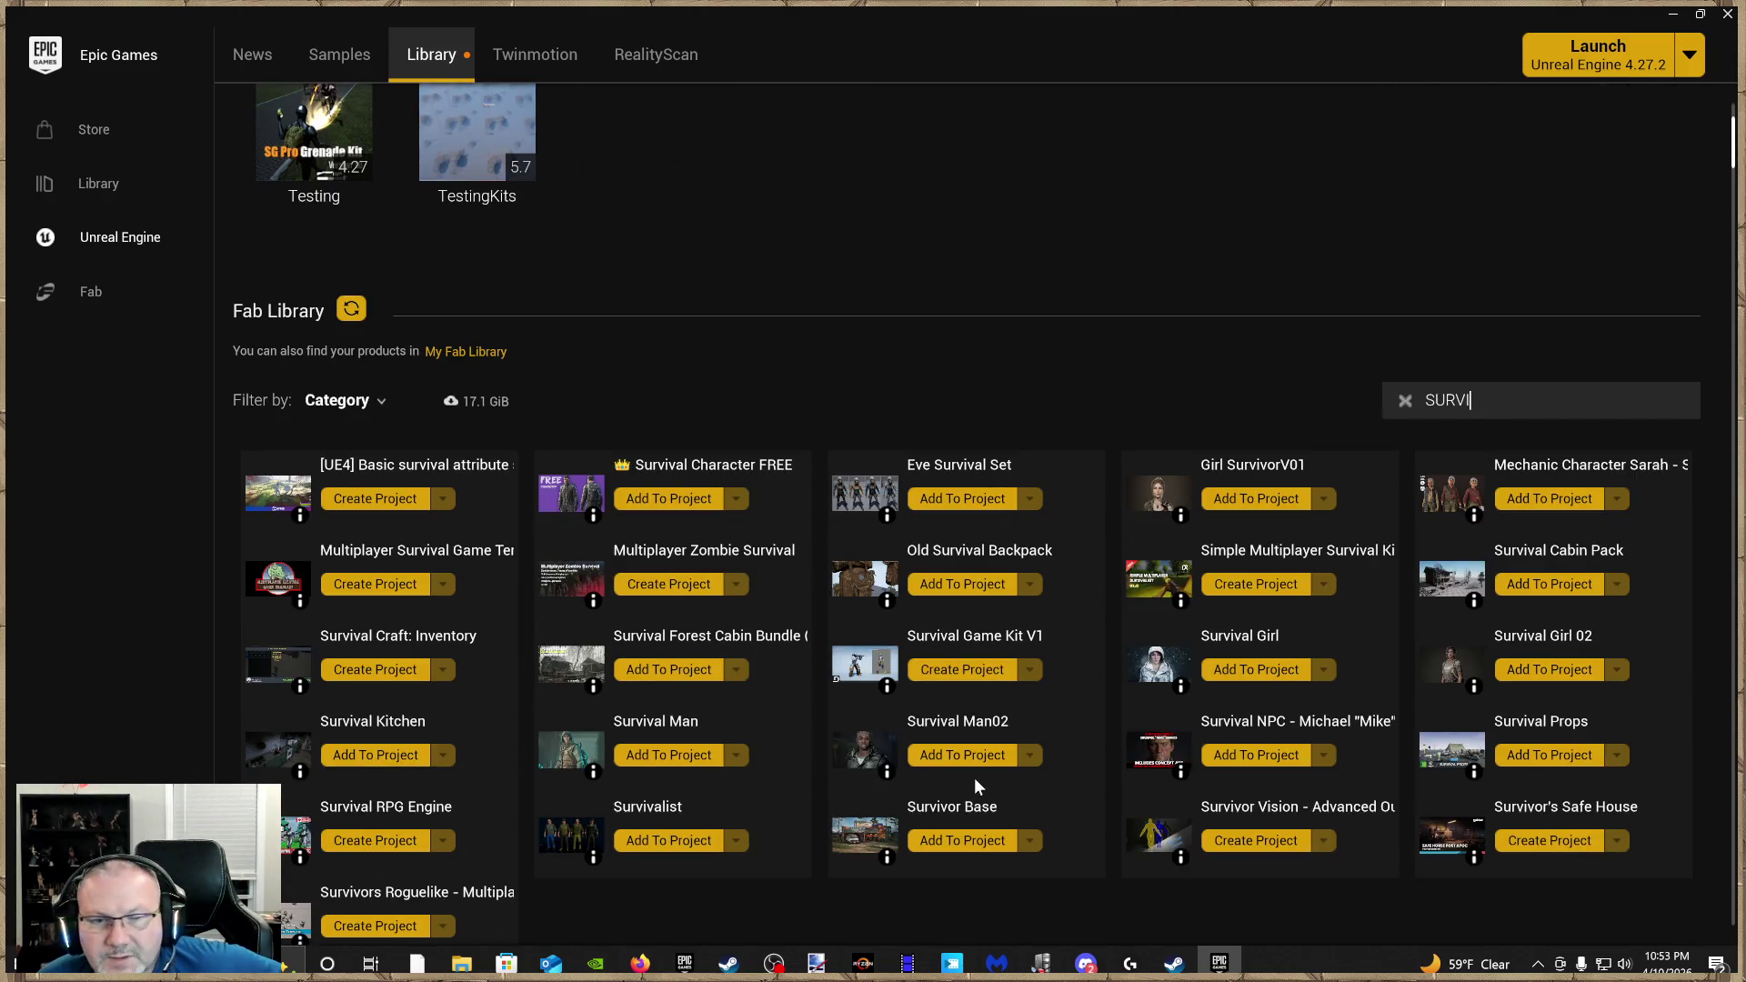
Add Survival Girl 02 version 5.5 to the SurvivalGameKitV2 project, with all projects shown
left_click(1554, 677)
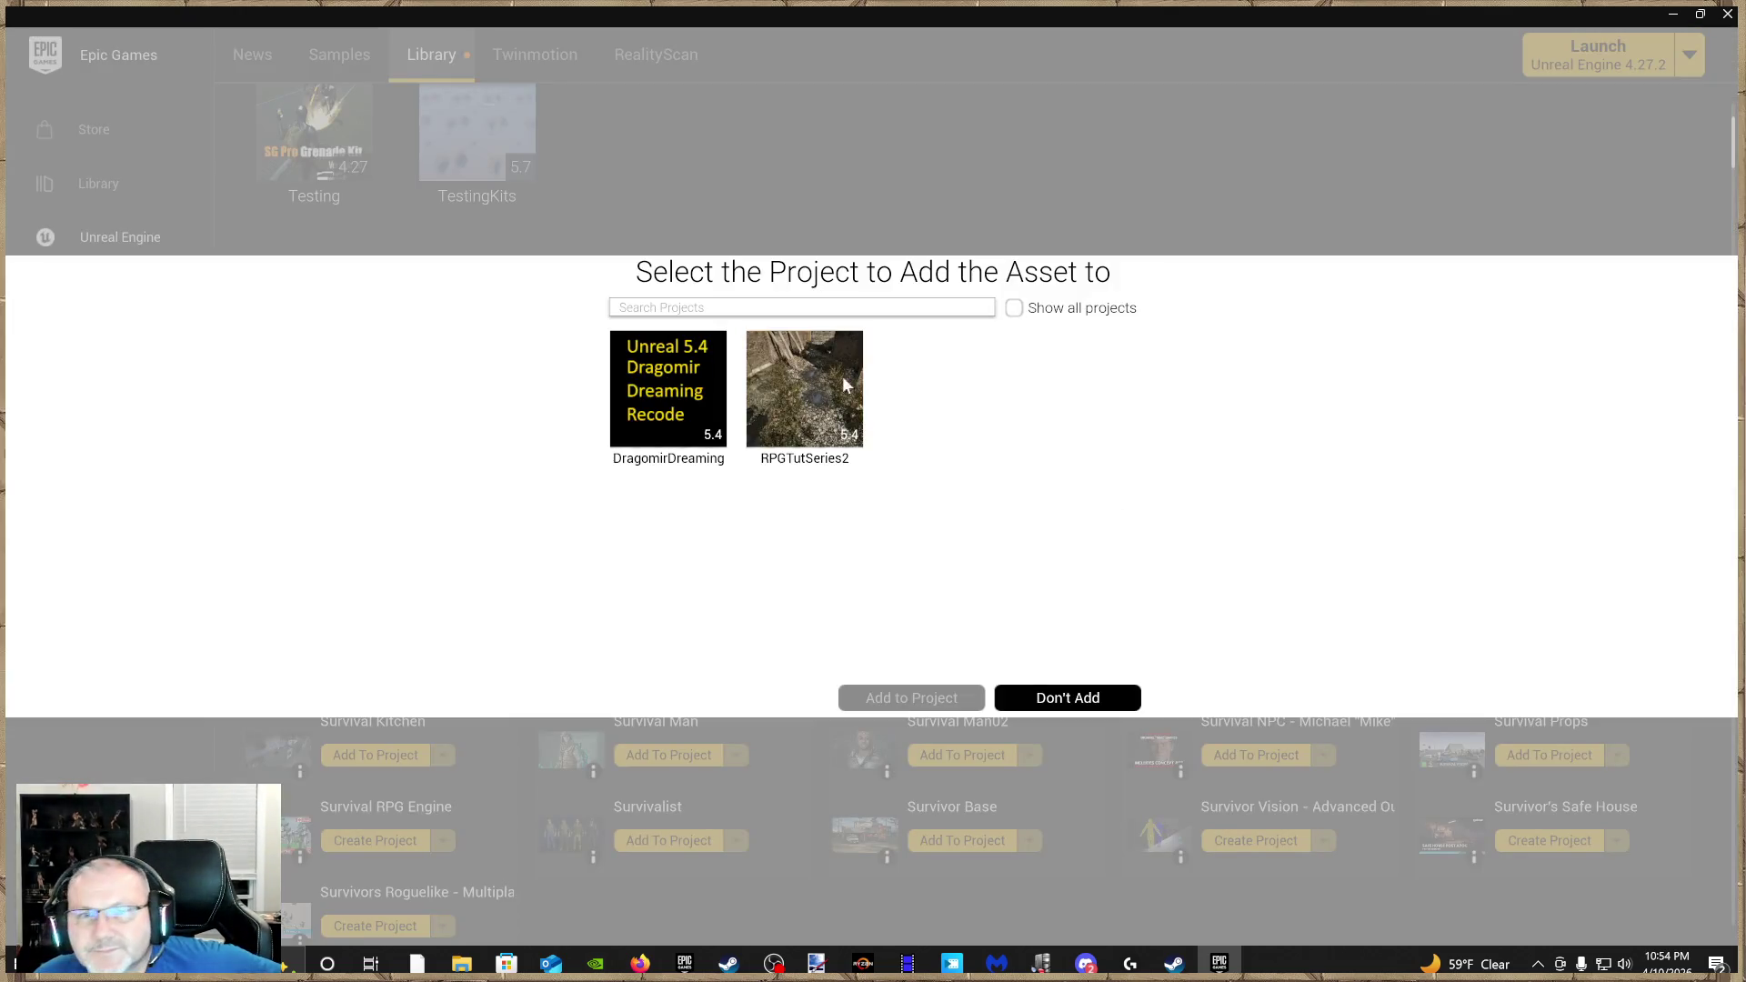
left_click(1018, 310)
scroll(1008, 546, "down", 5)
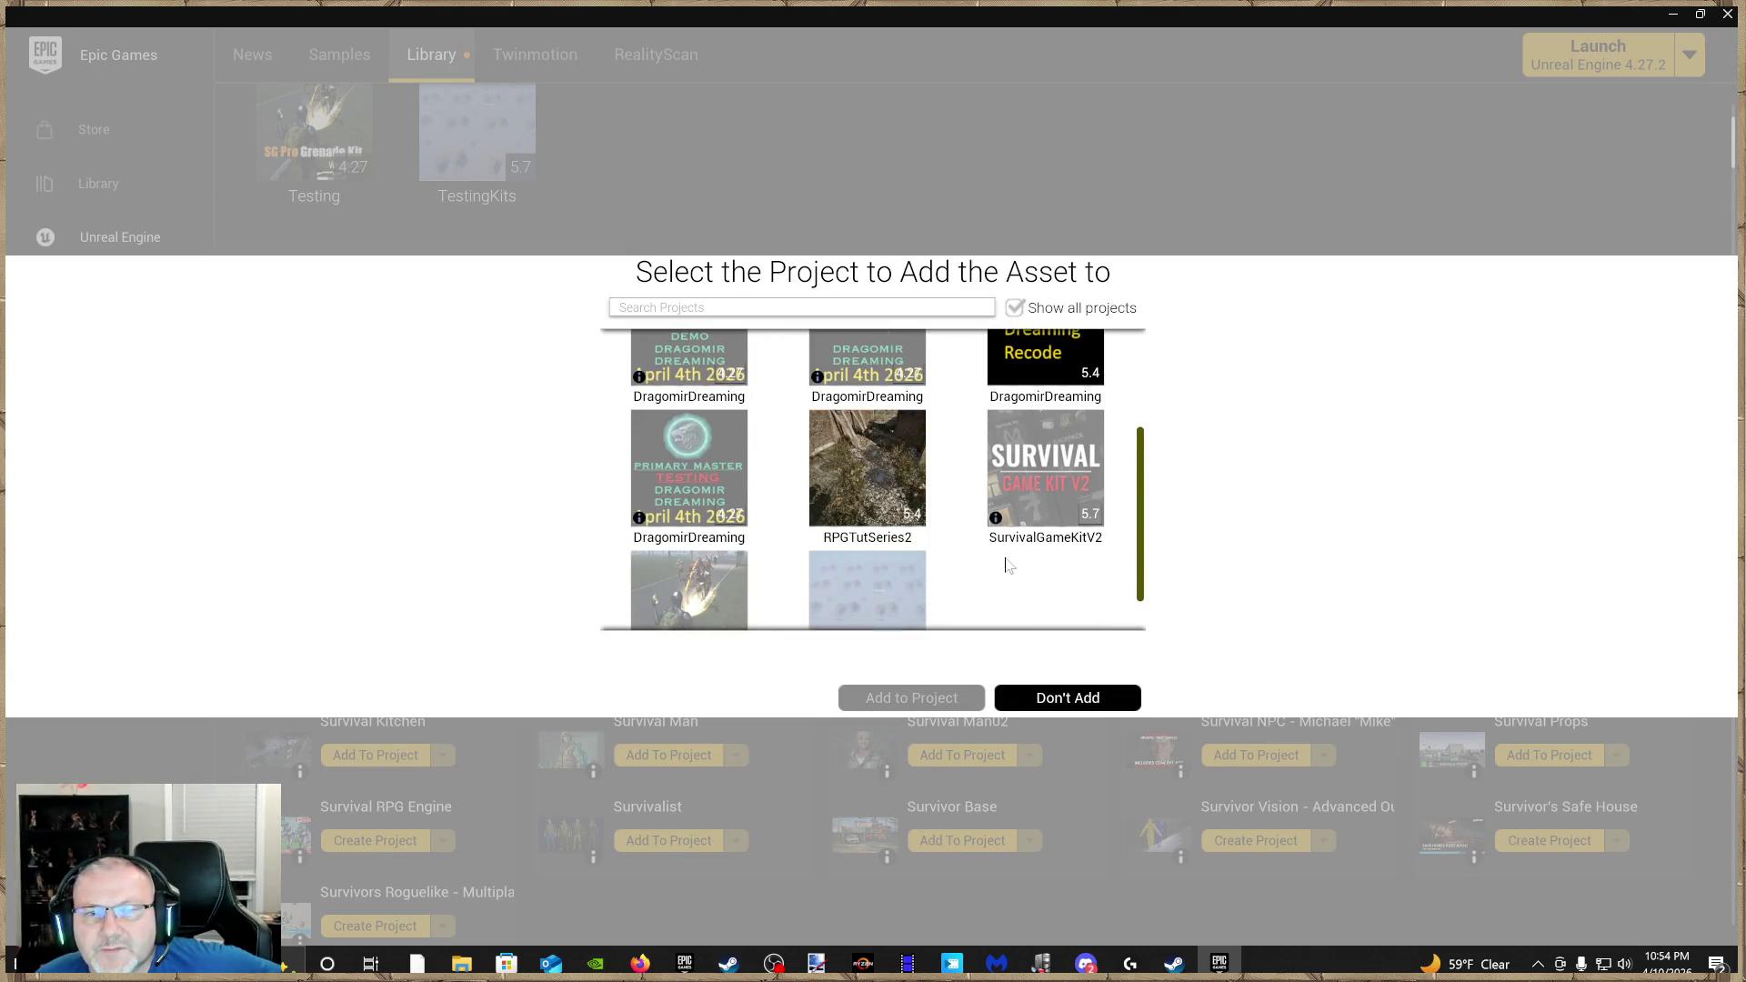
left_click(1032, 505)
left_click(742, 667)
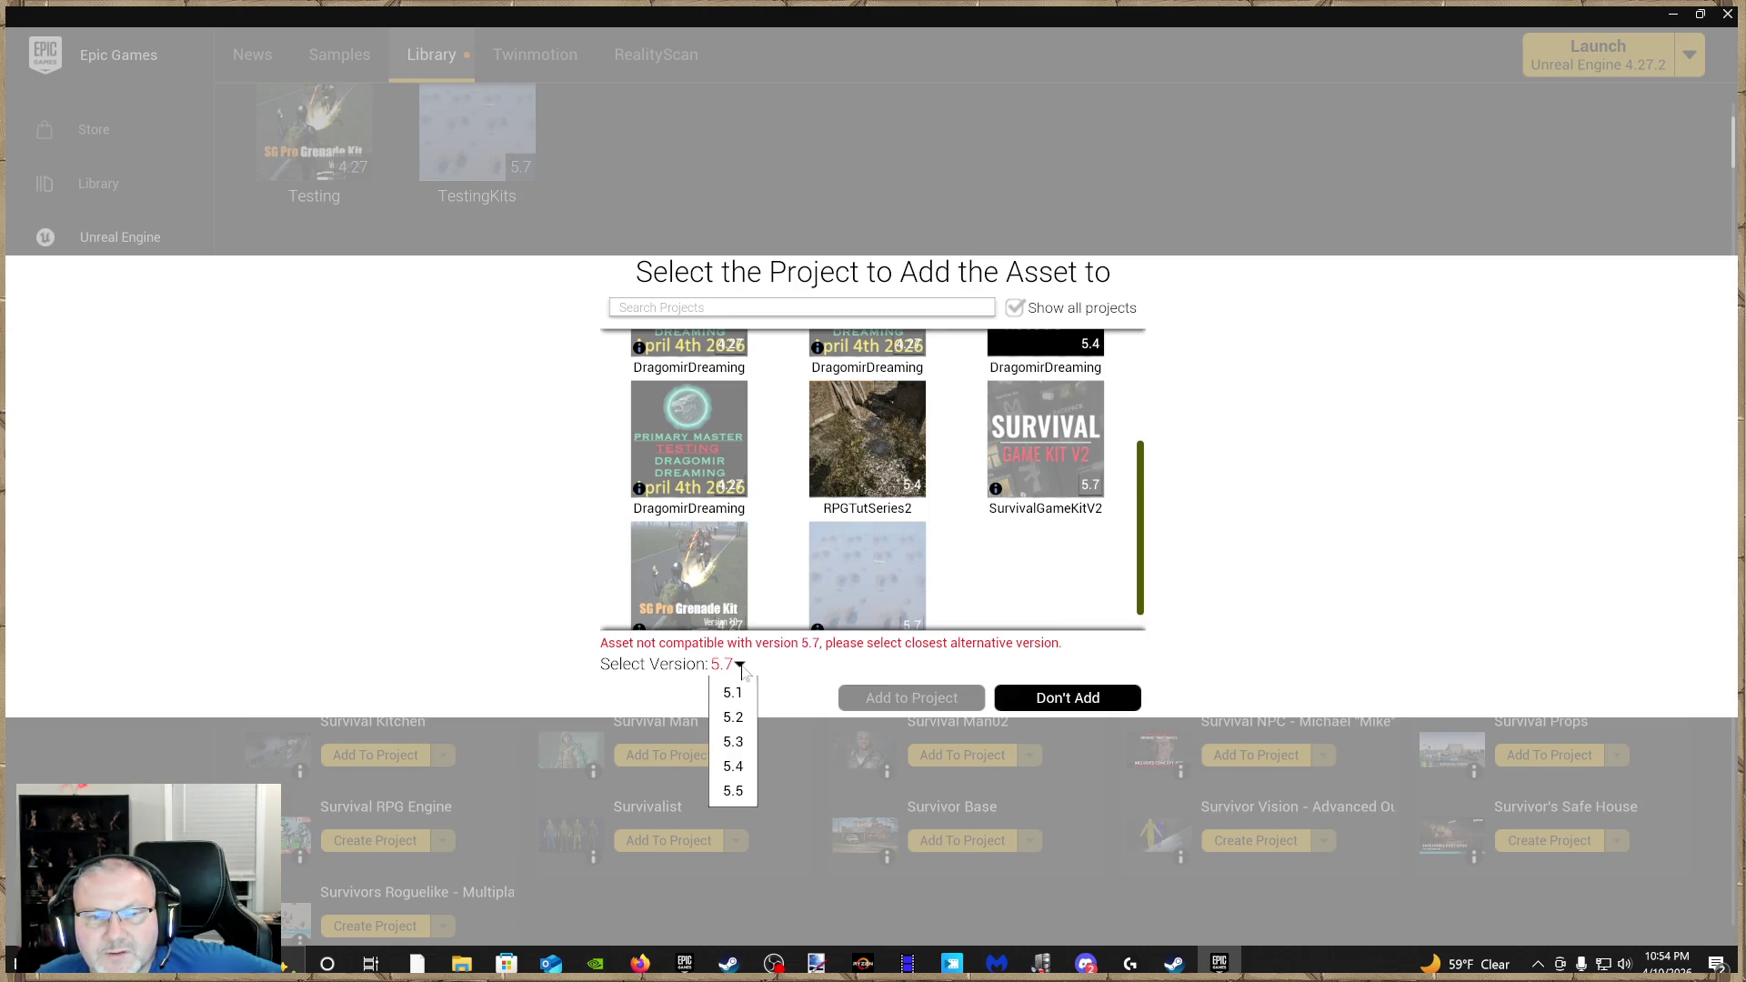
left_click(741, 794)
left_click(924, 697)
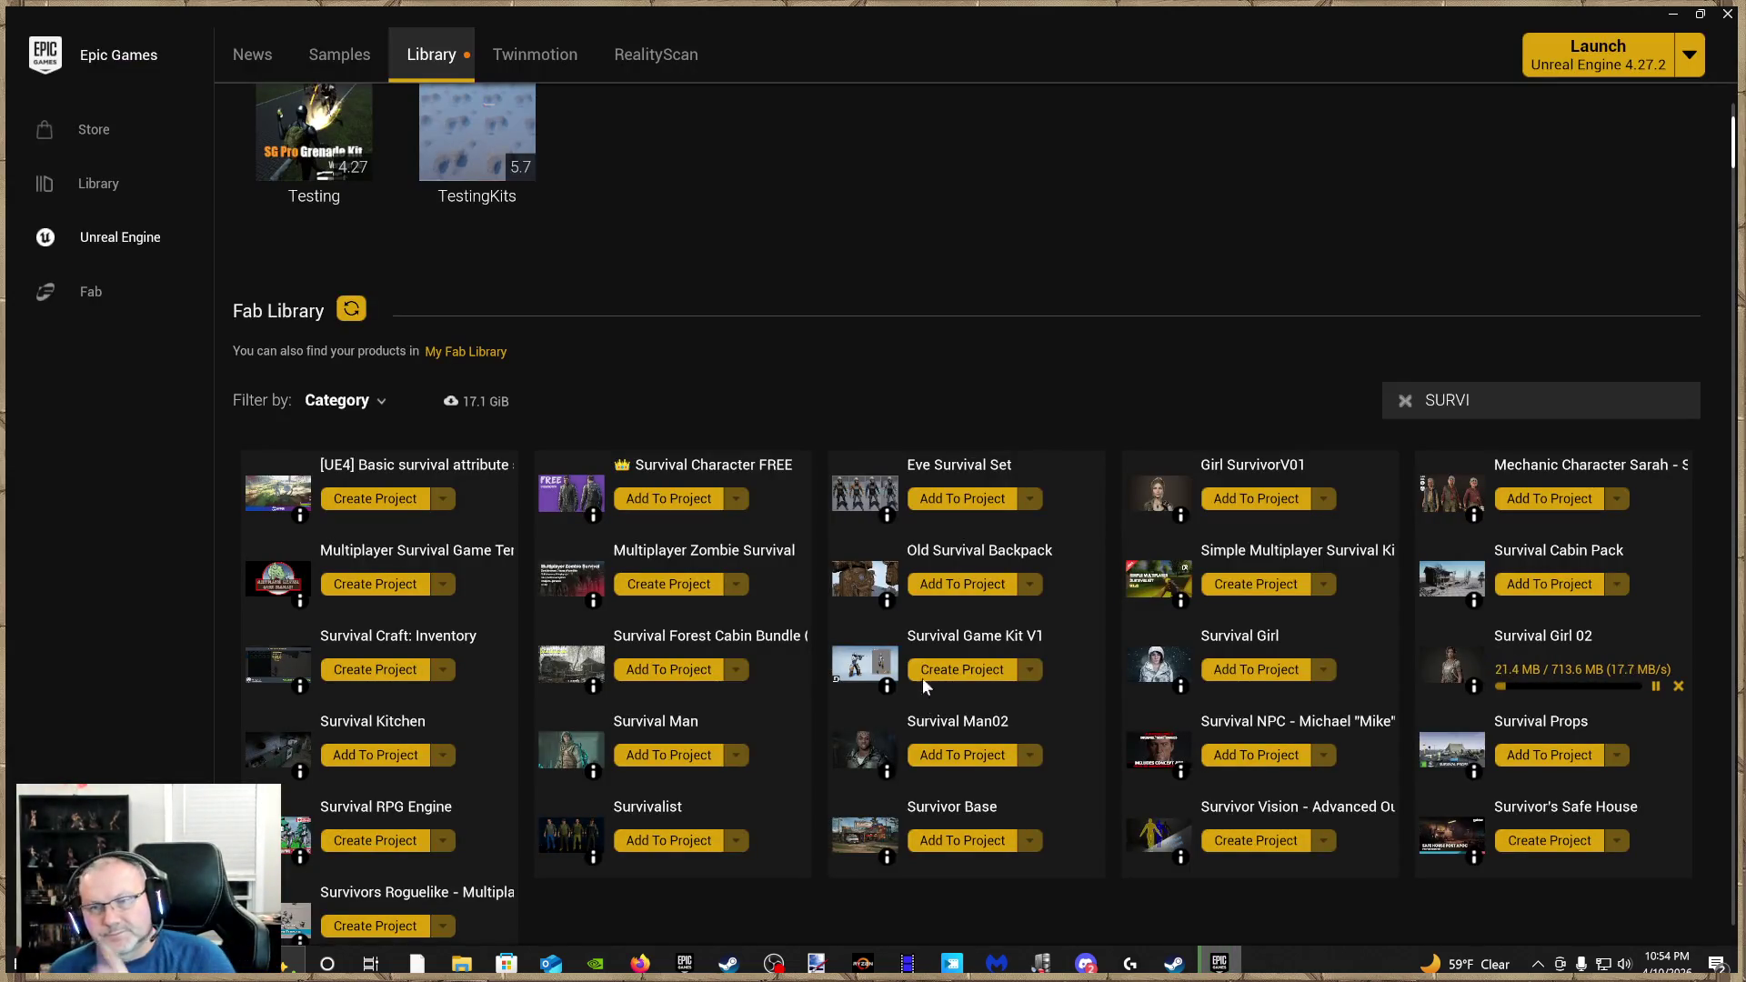
scroll(1002, 396, "up", 4)
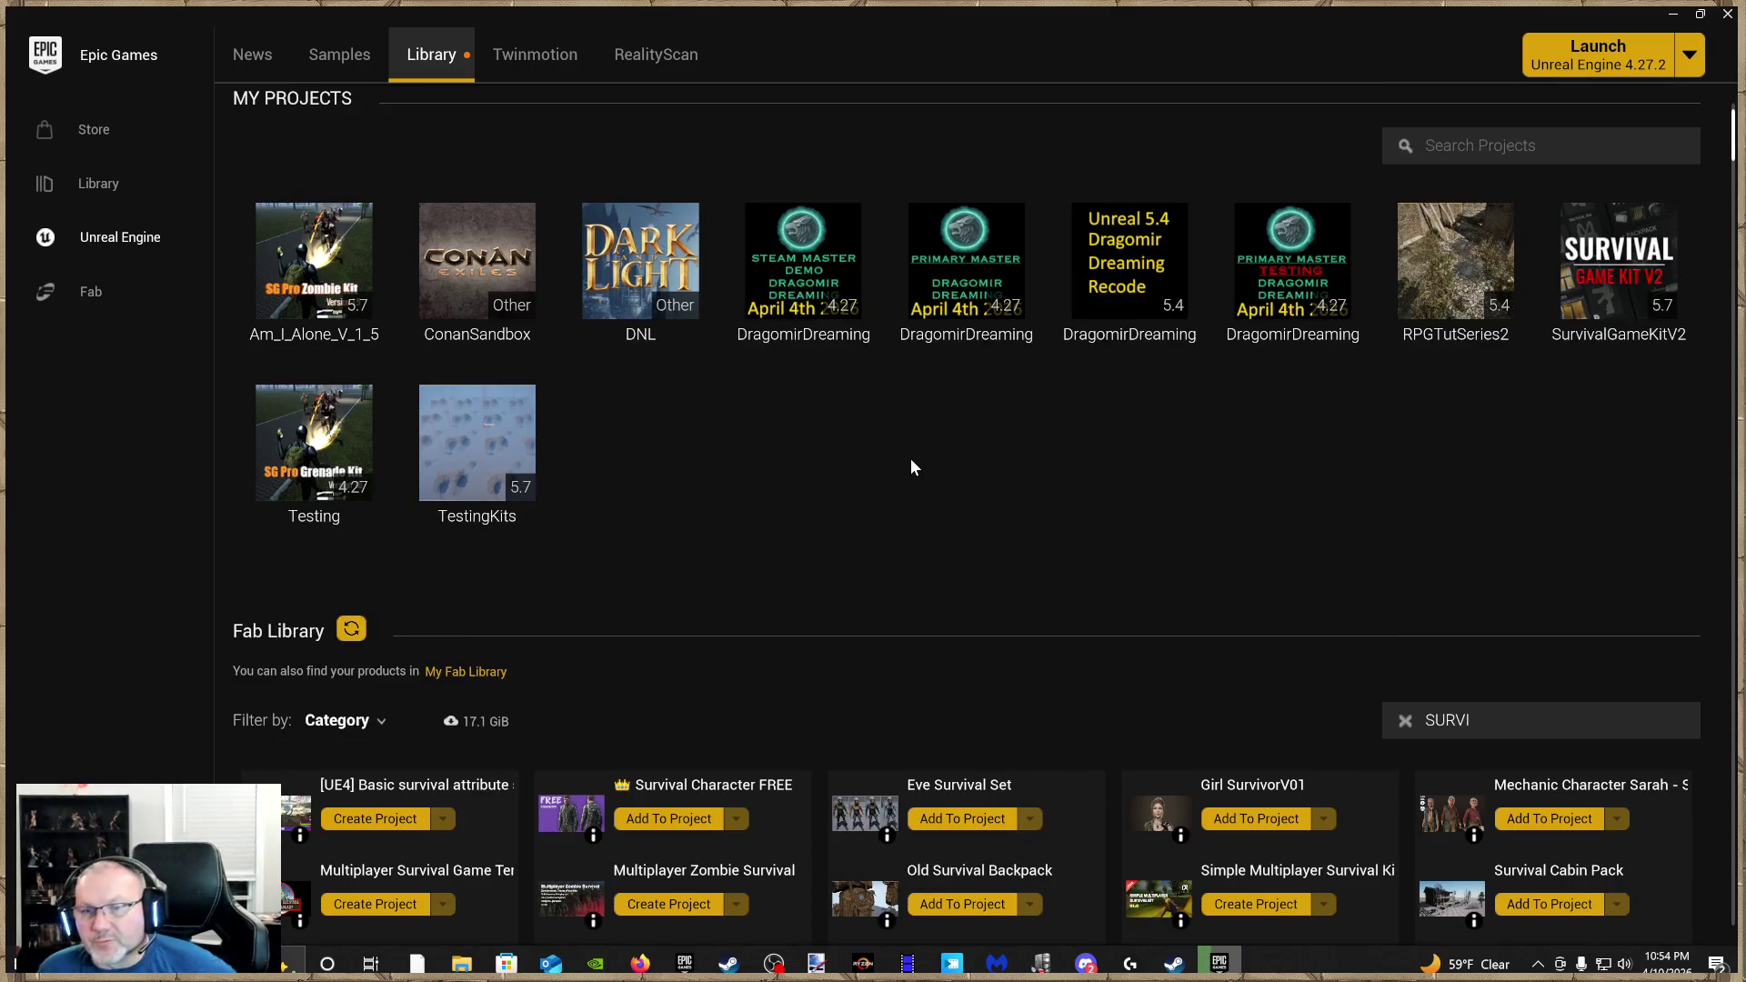
scroll(931, 504, "down", 2)
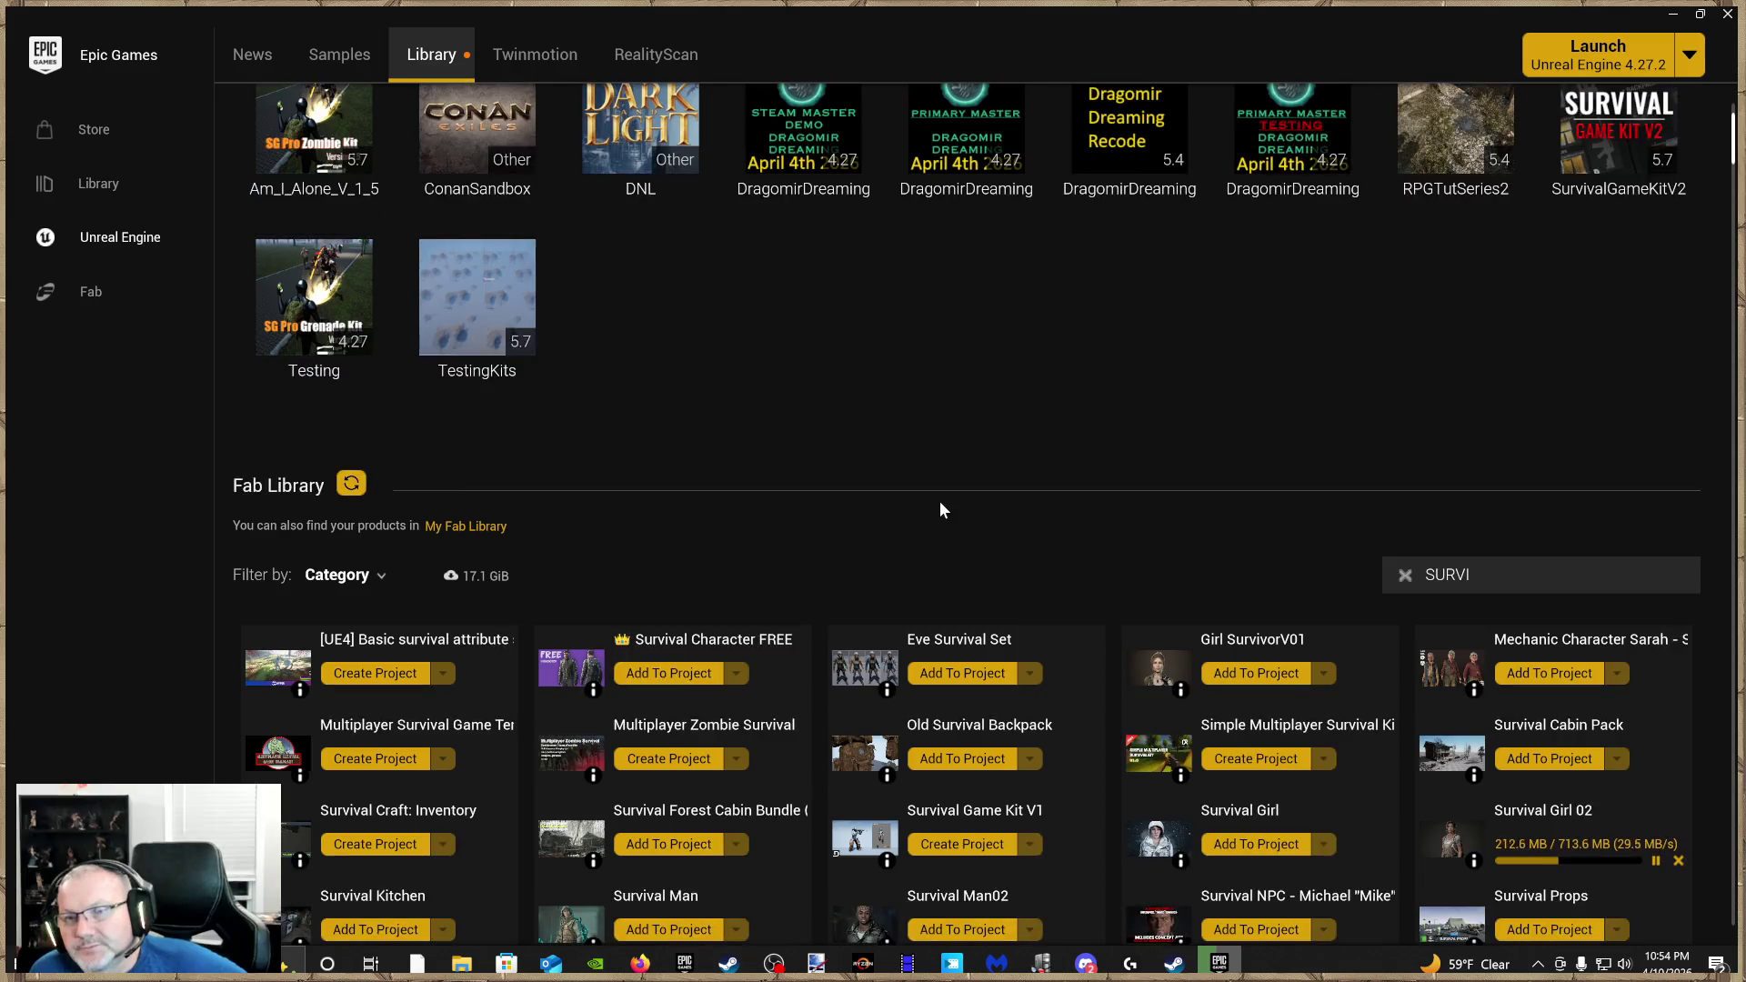
scroll(942, 509, "down", 1)
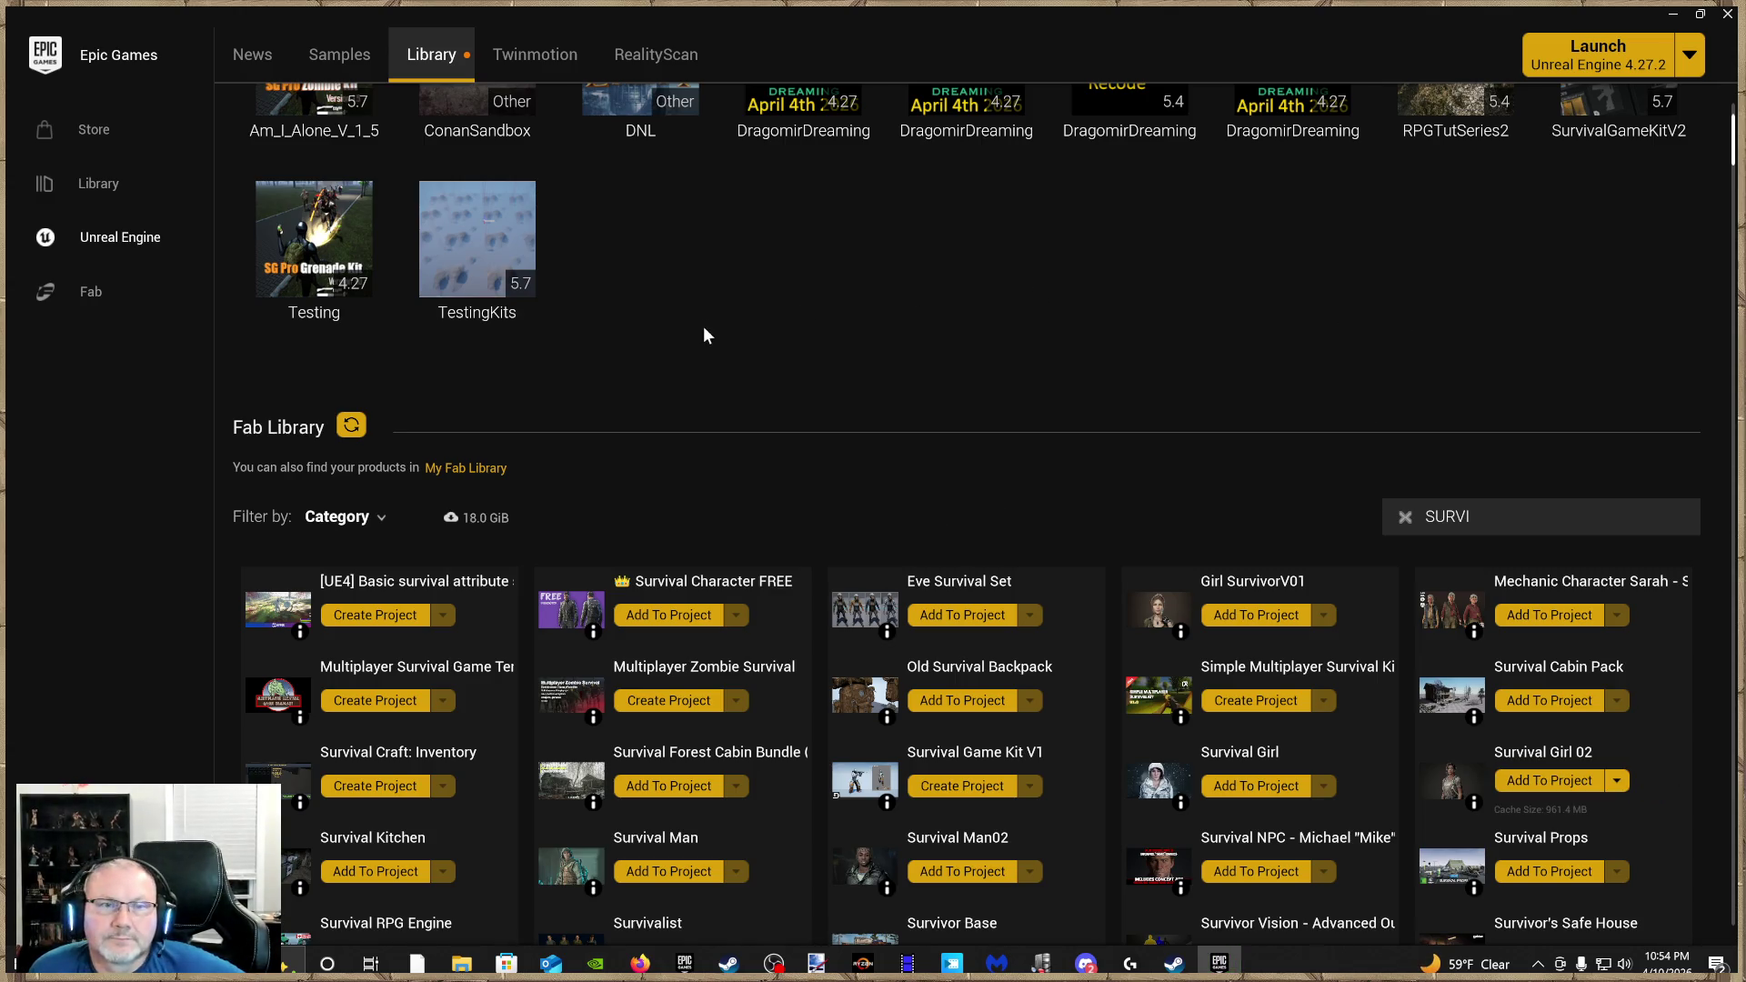
scroll(832, 350, "up", 3)
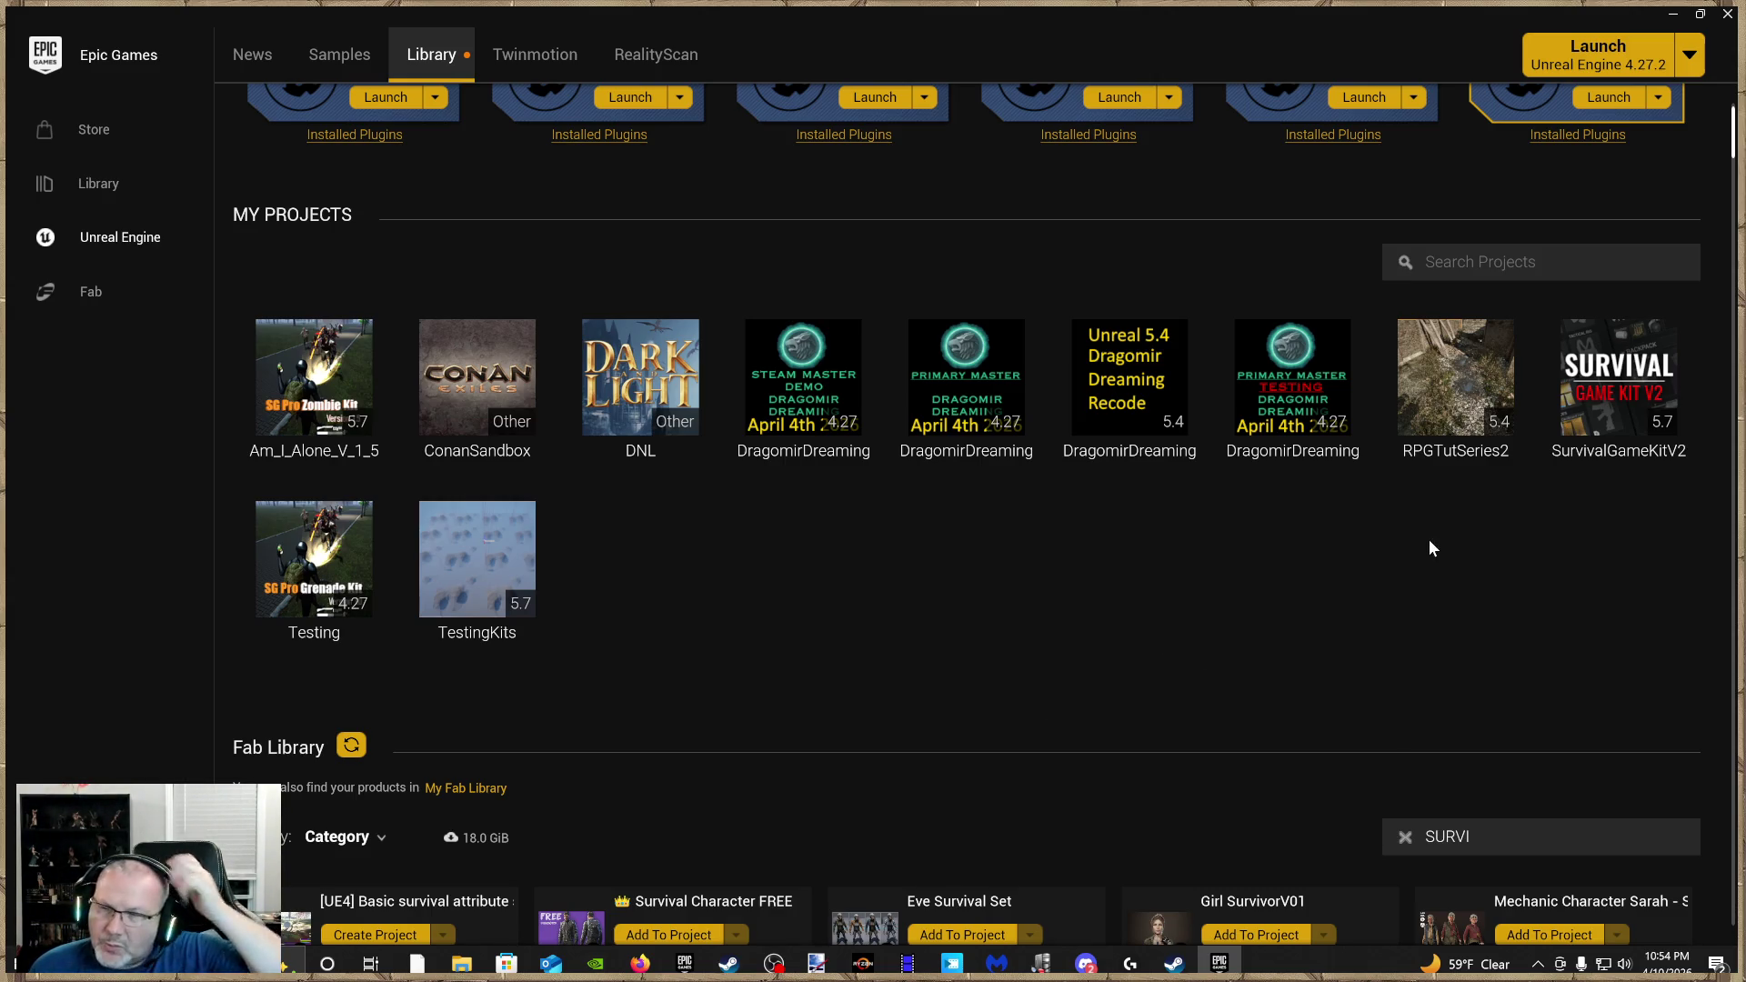
mouse_move(1595, 420)
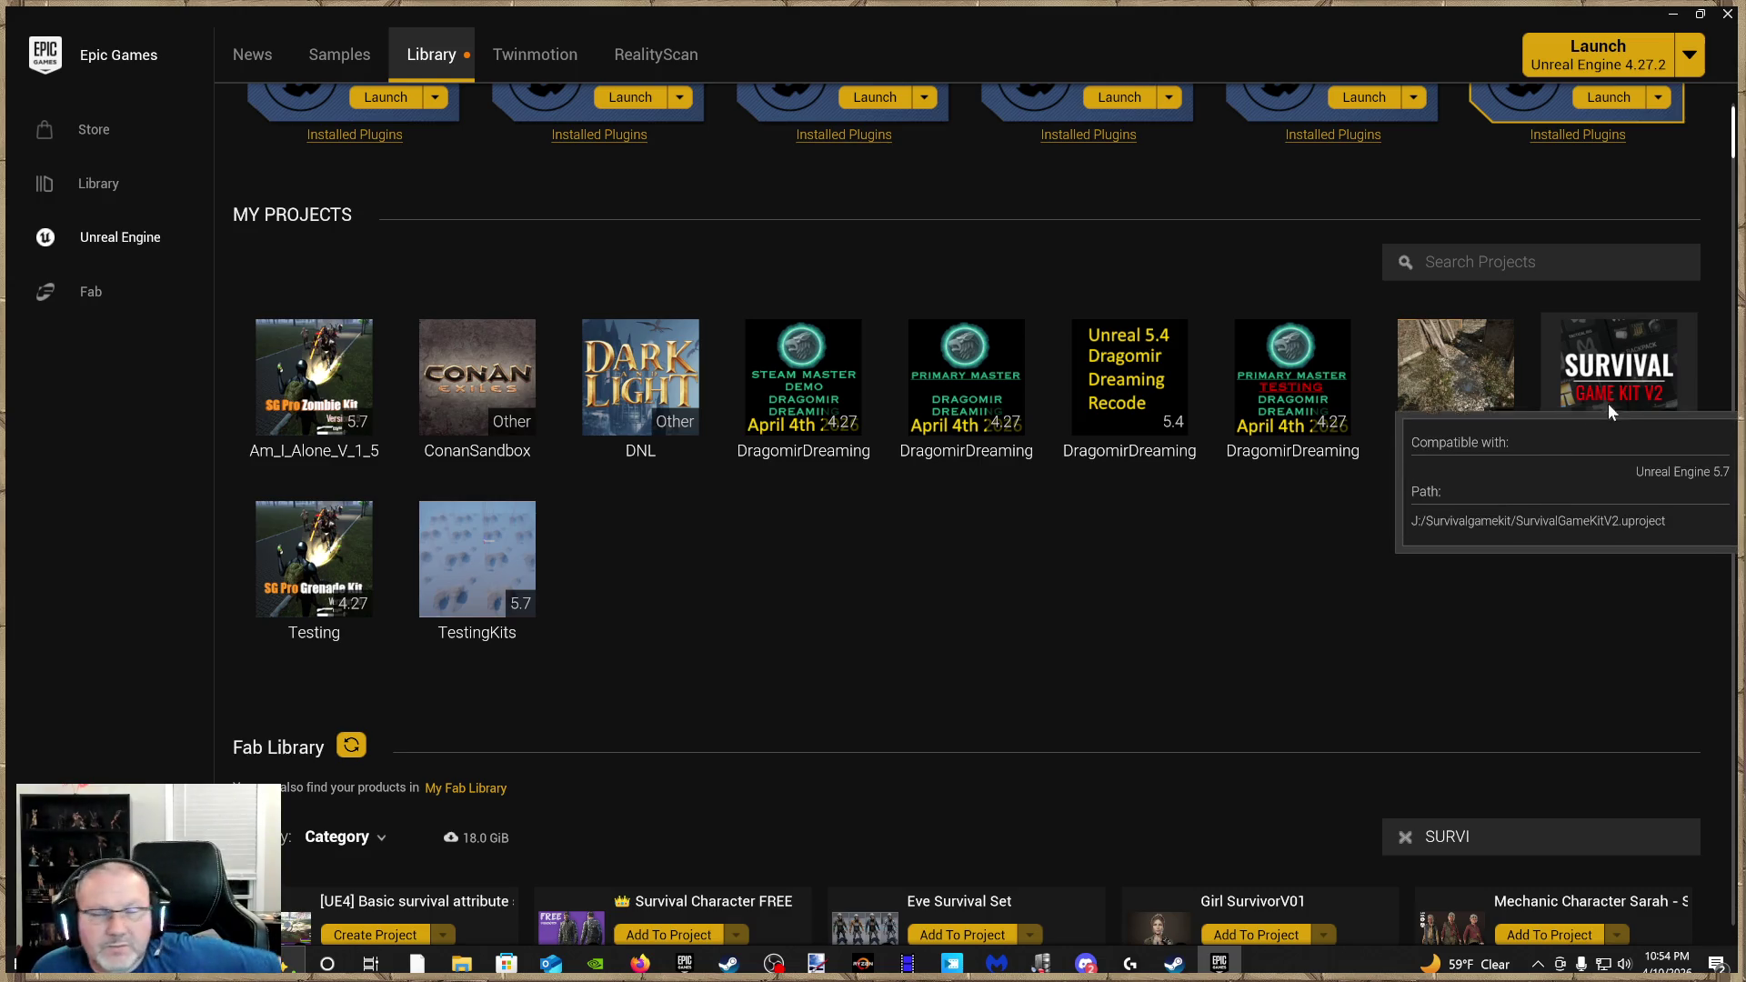
double_click(1602, 402)
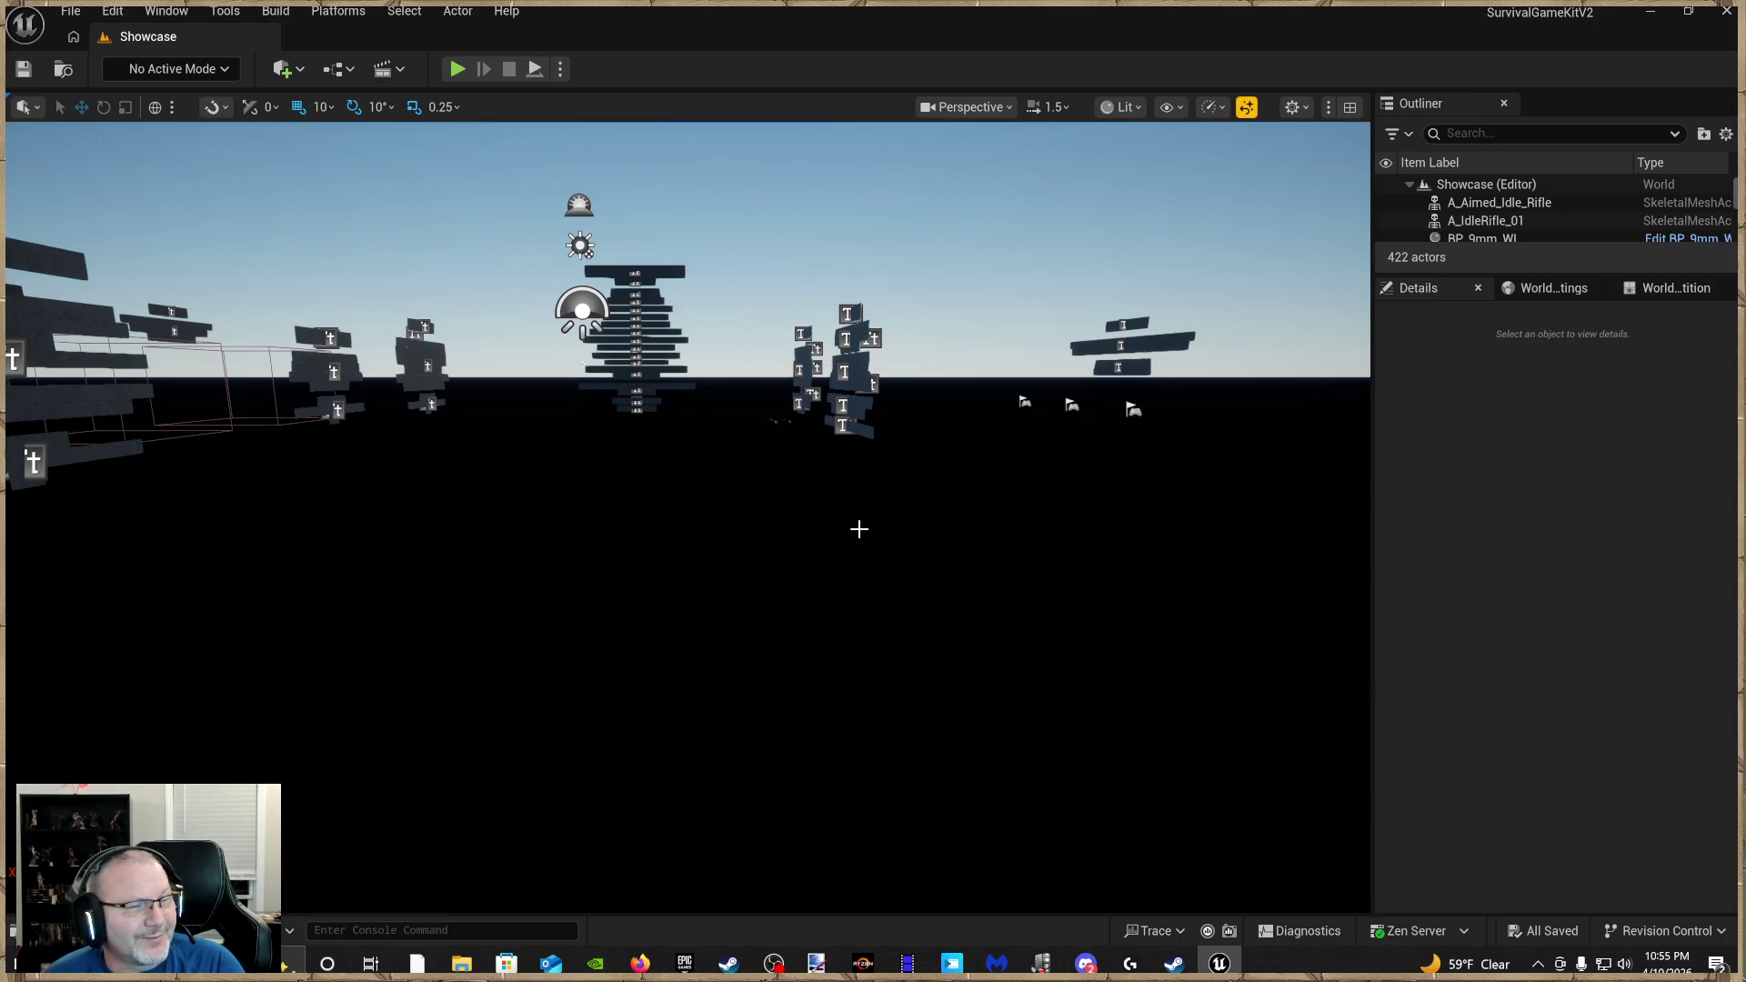
Fly the level camera around the Melee Weapon Items display boards
right_click(859, 526)
left_click(556, 517)
left_click_drag(557, 518, 500, 413)
left_click_drag(1045, 555, 1109, 609)
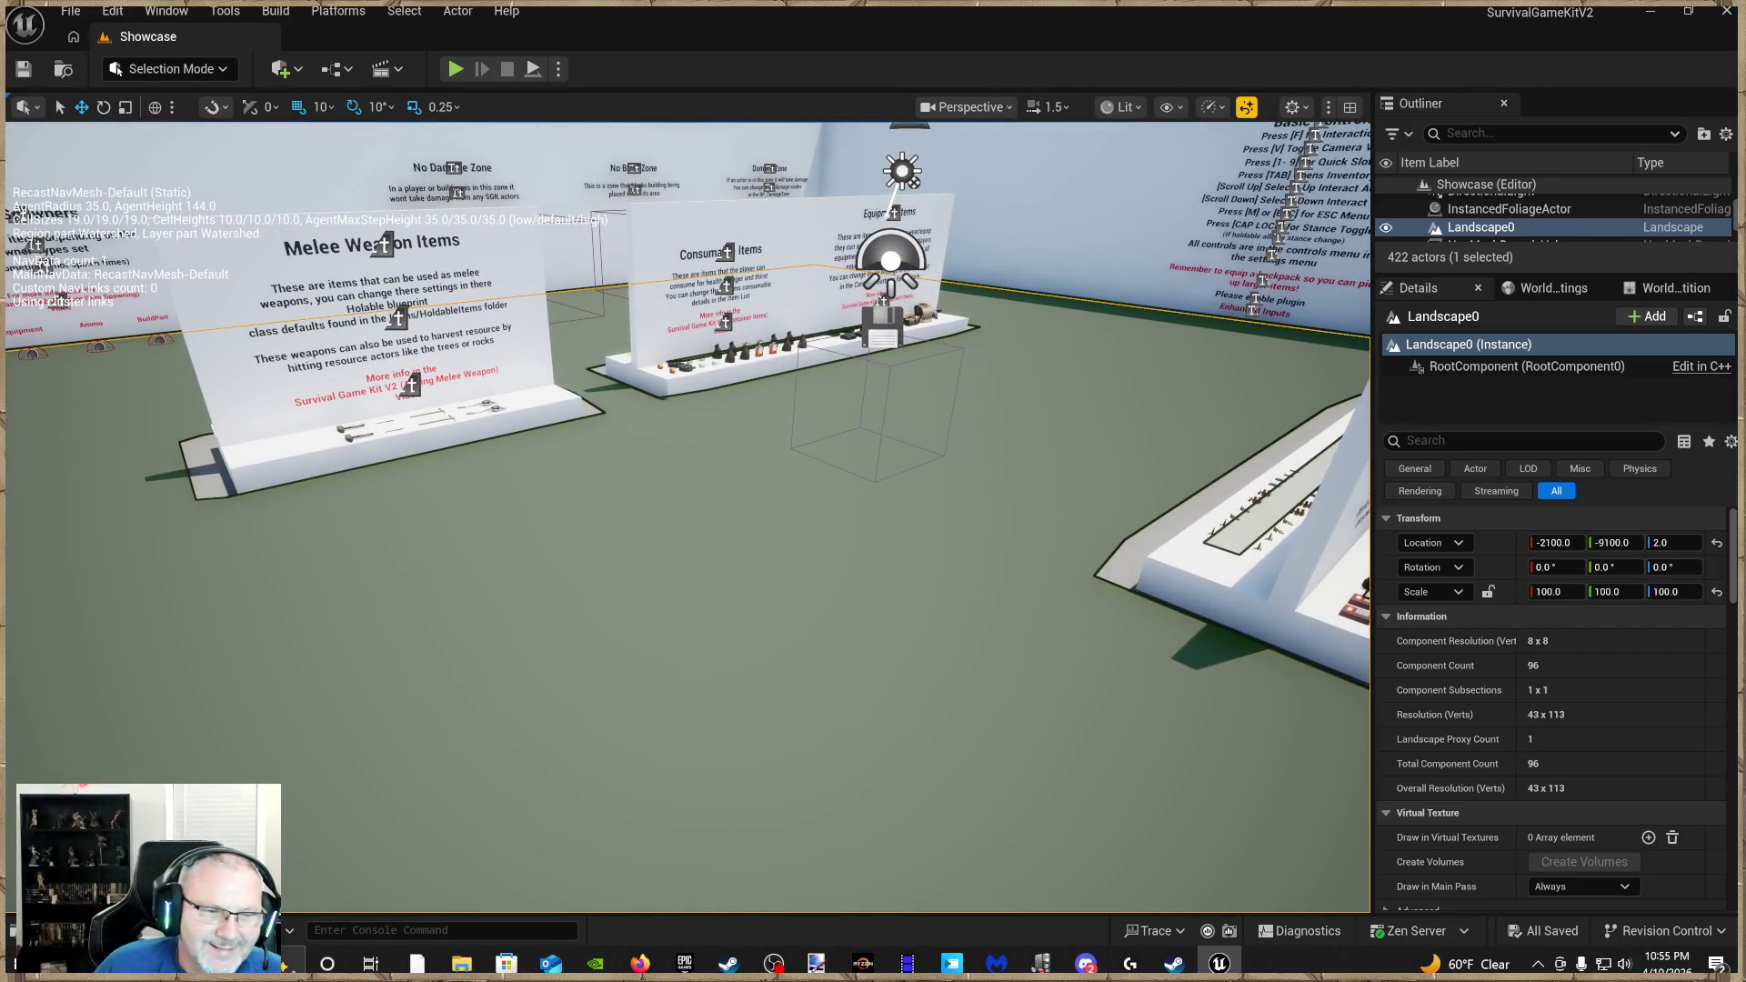
Open BP_SGKMasterCharacter from Blueprints > Characters and show its Viewport
key("ctrl+space")
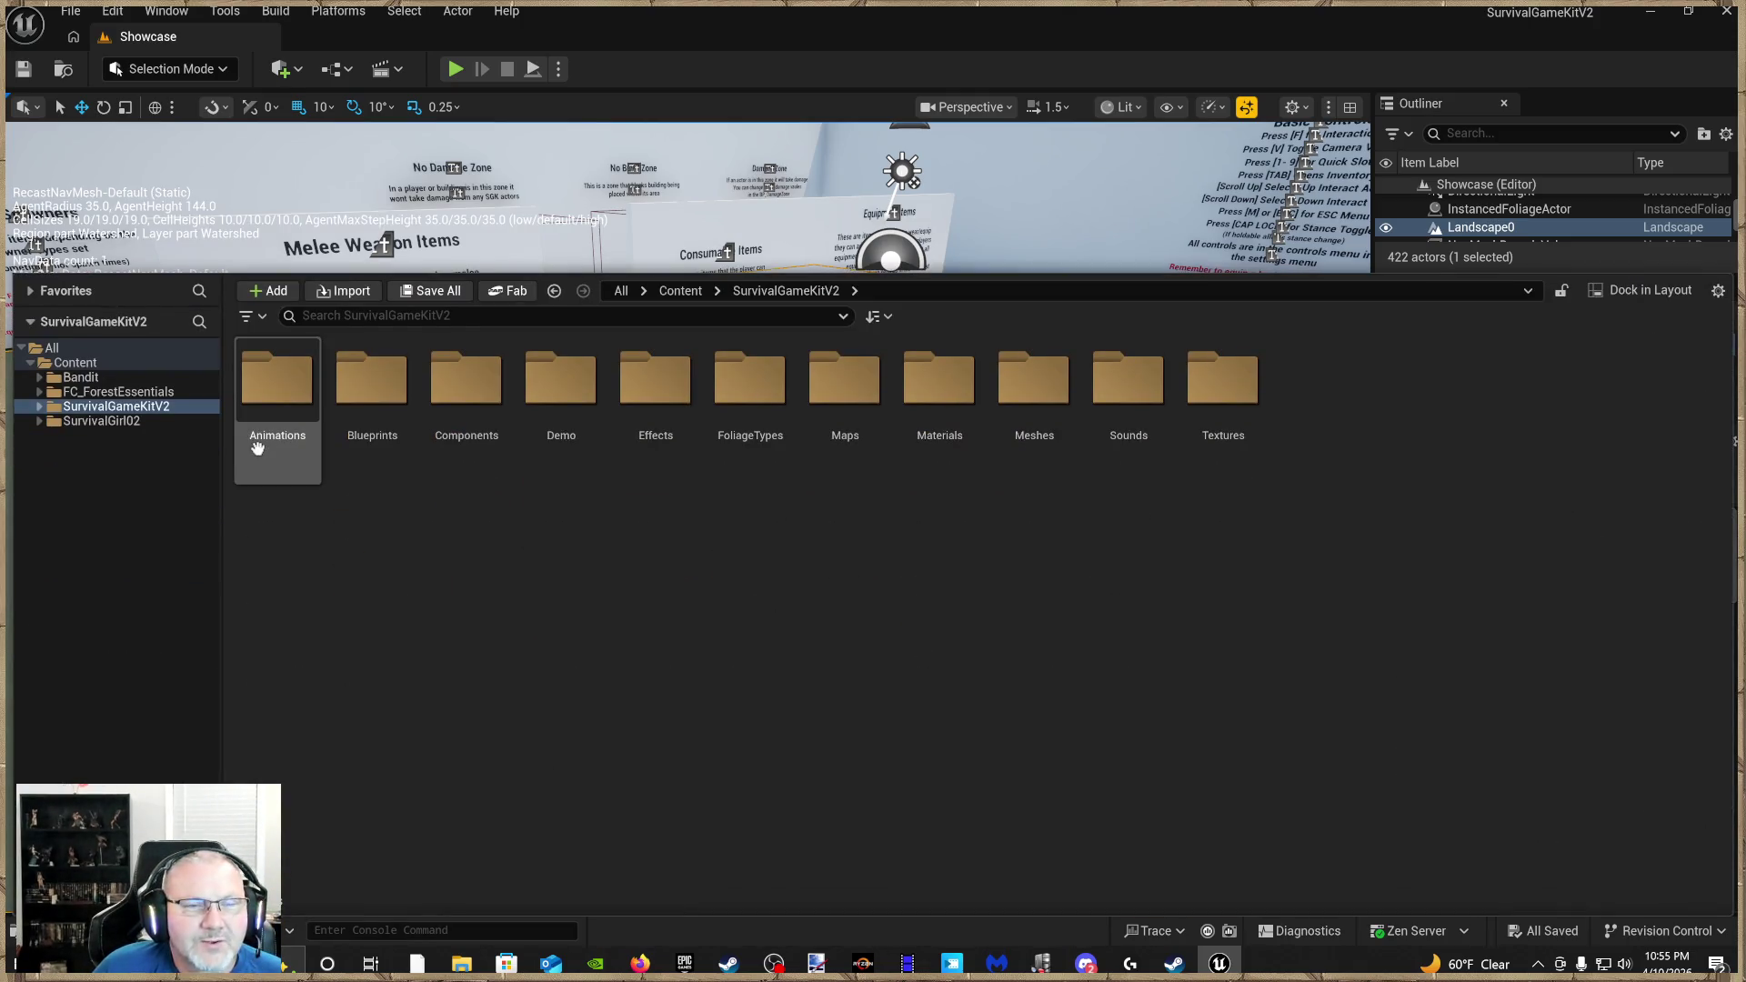
left_click(142, 419)
left_click(155, 406)
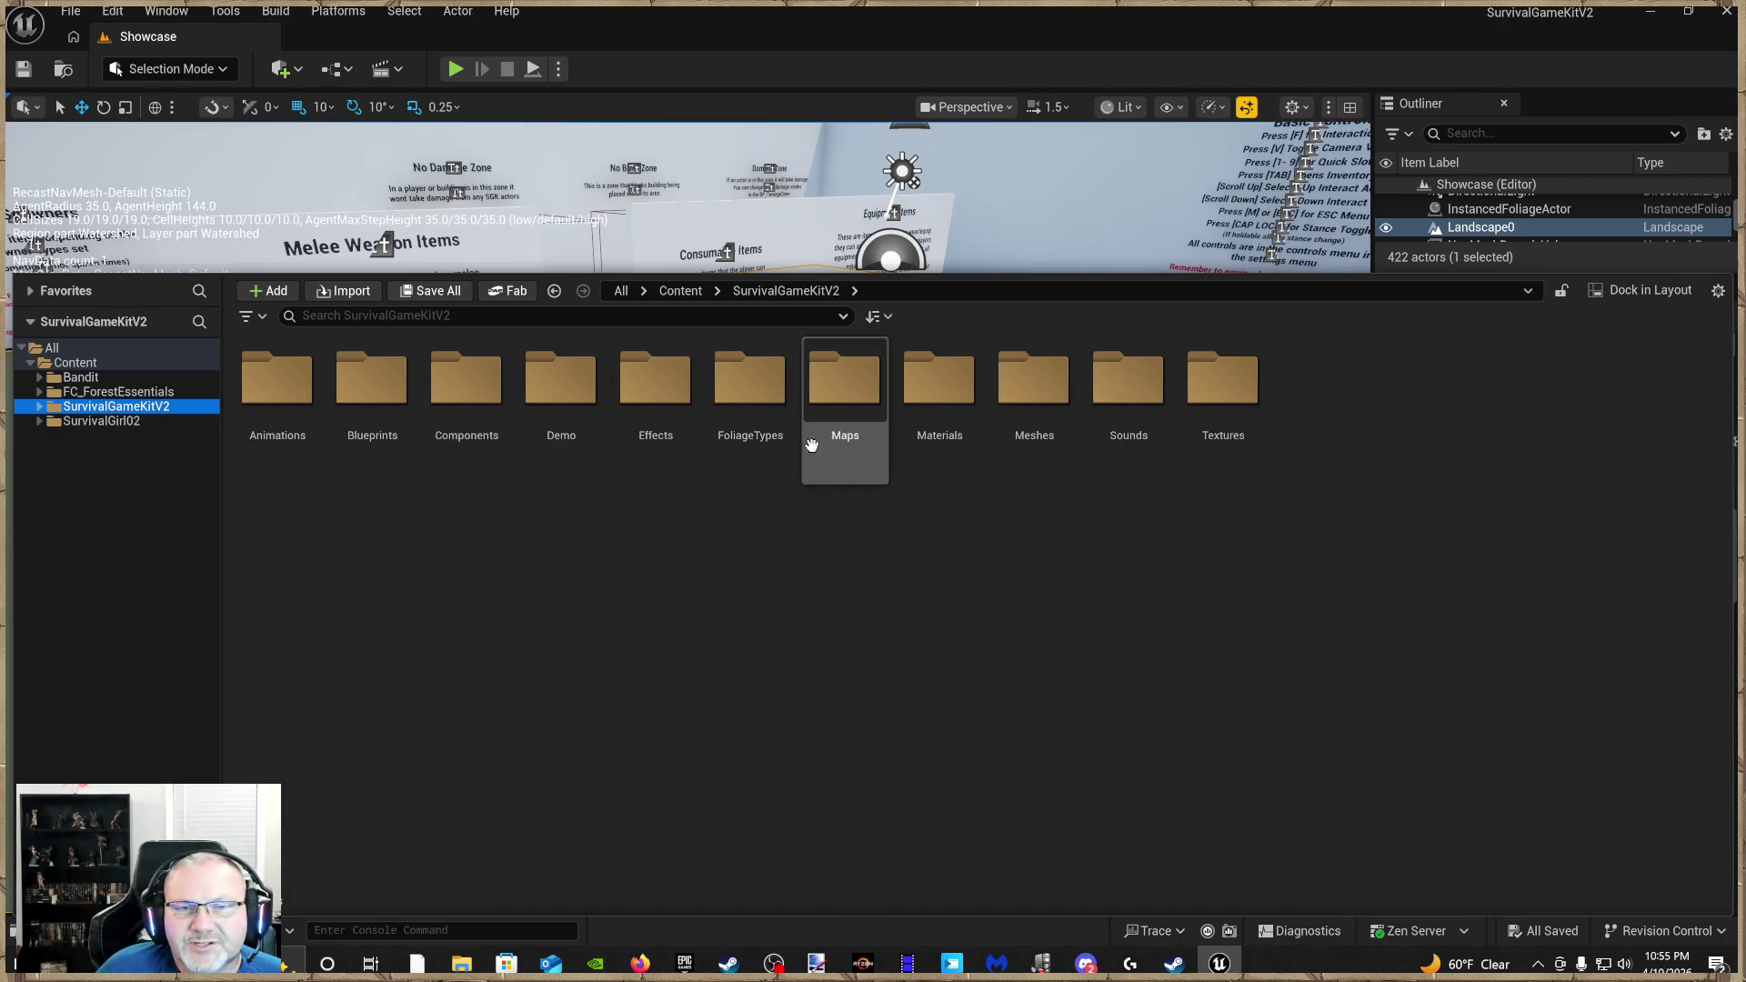
double_click(363, 435)
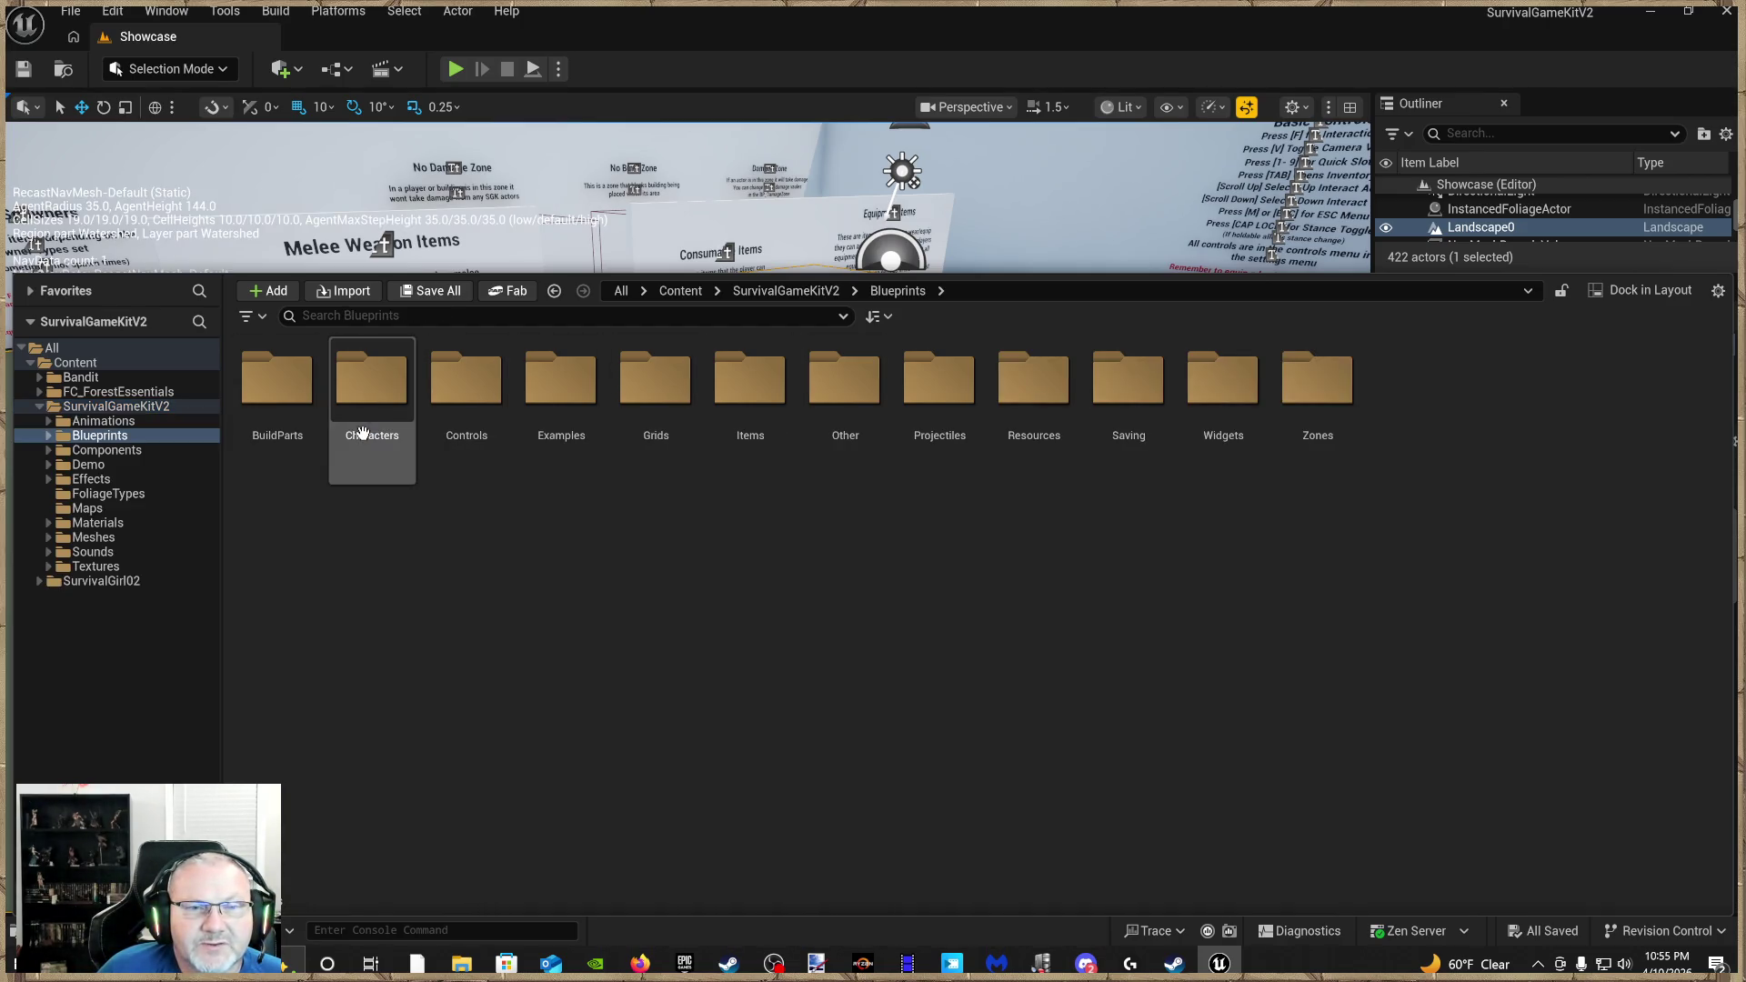
double_click(397, 474)
double_click(468, 459)
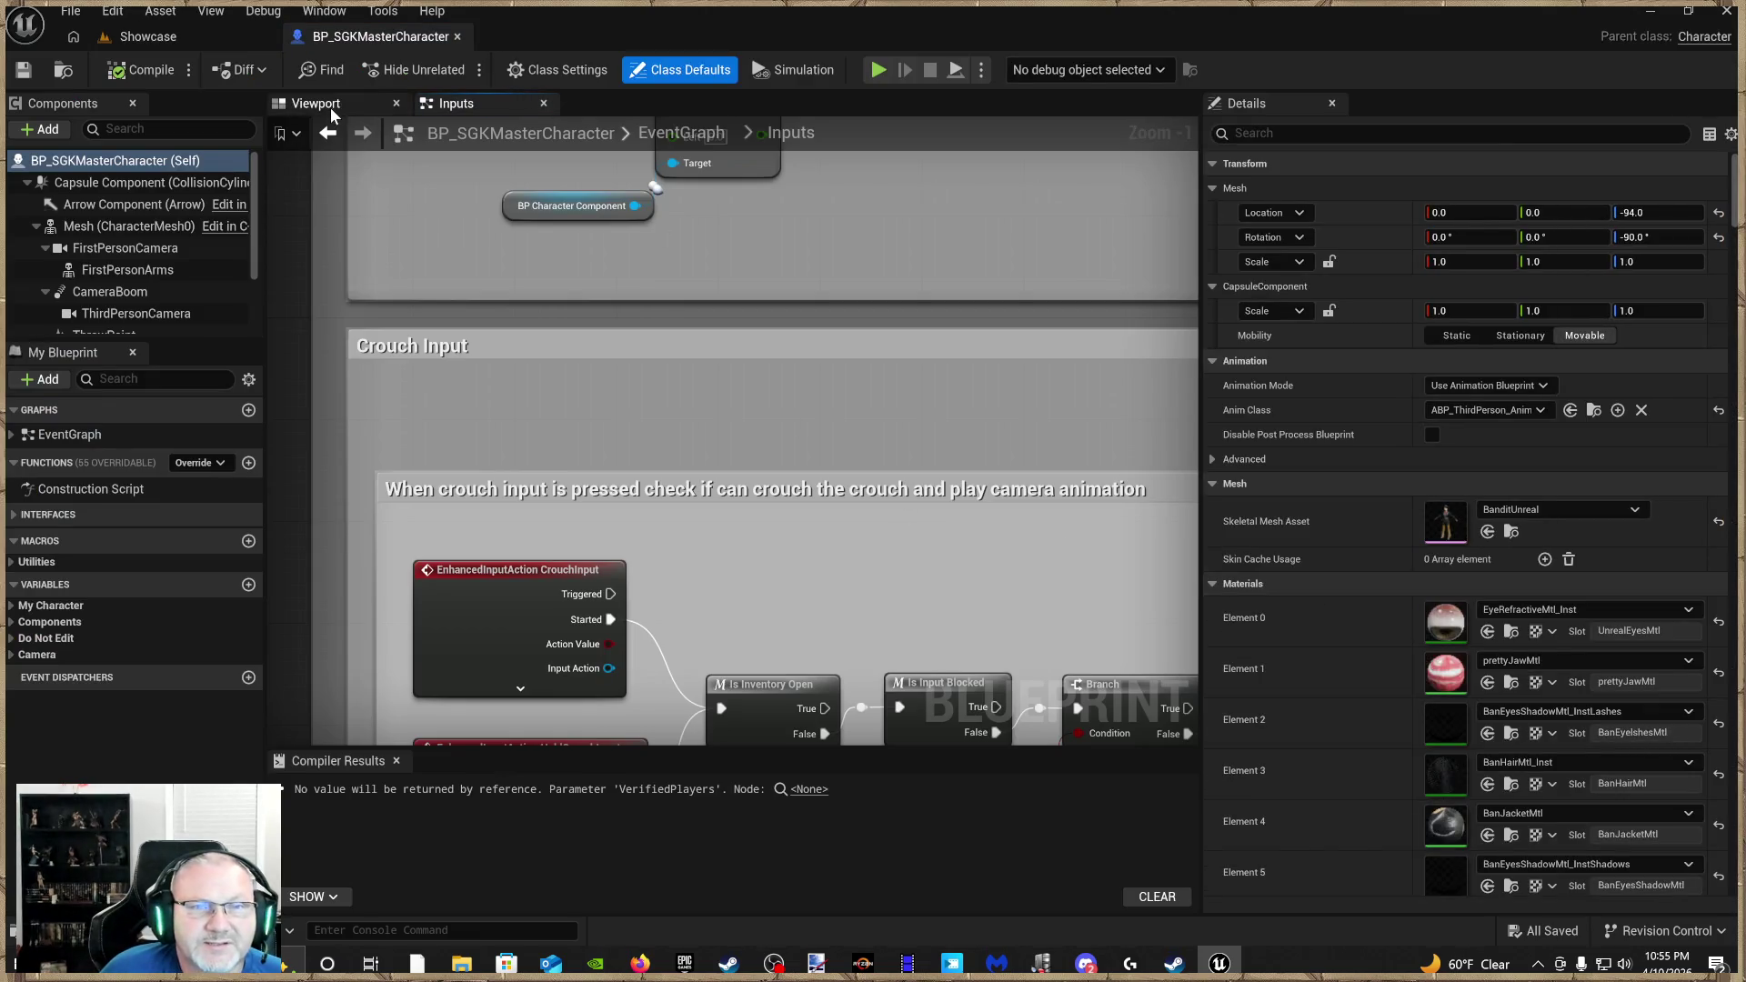
left_click(315, 103)
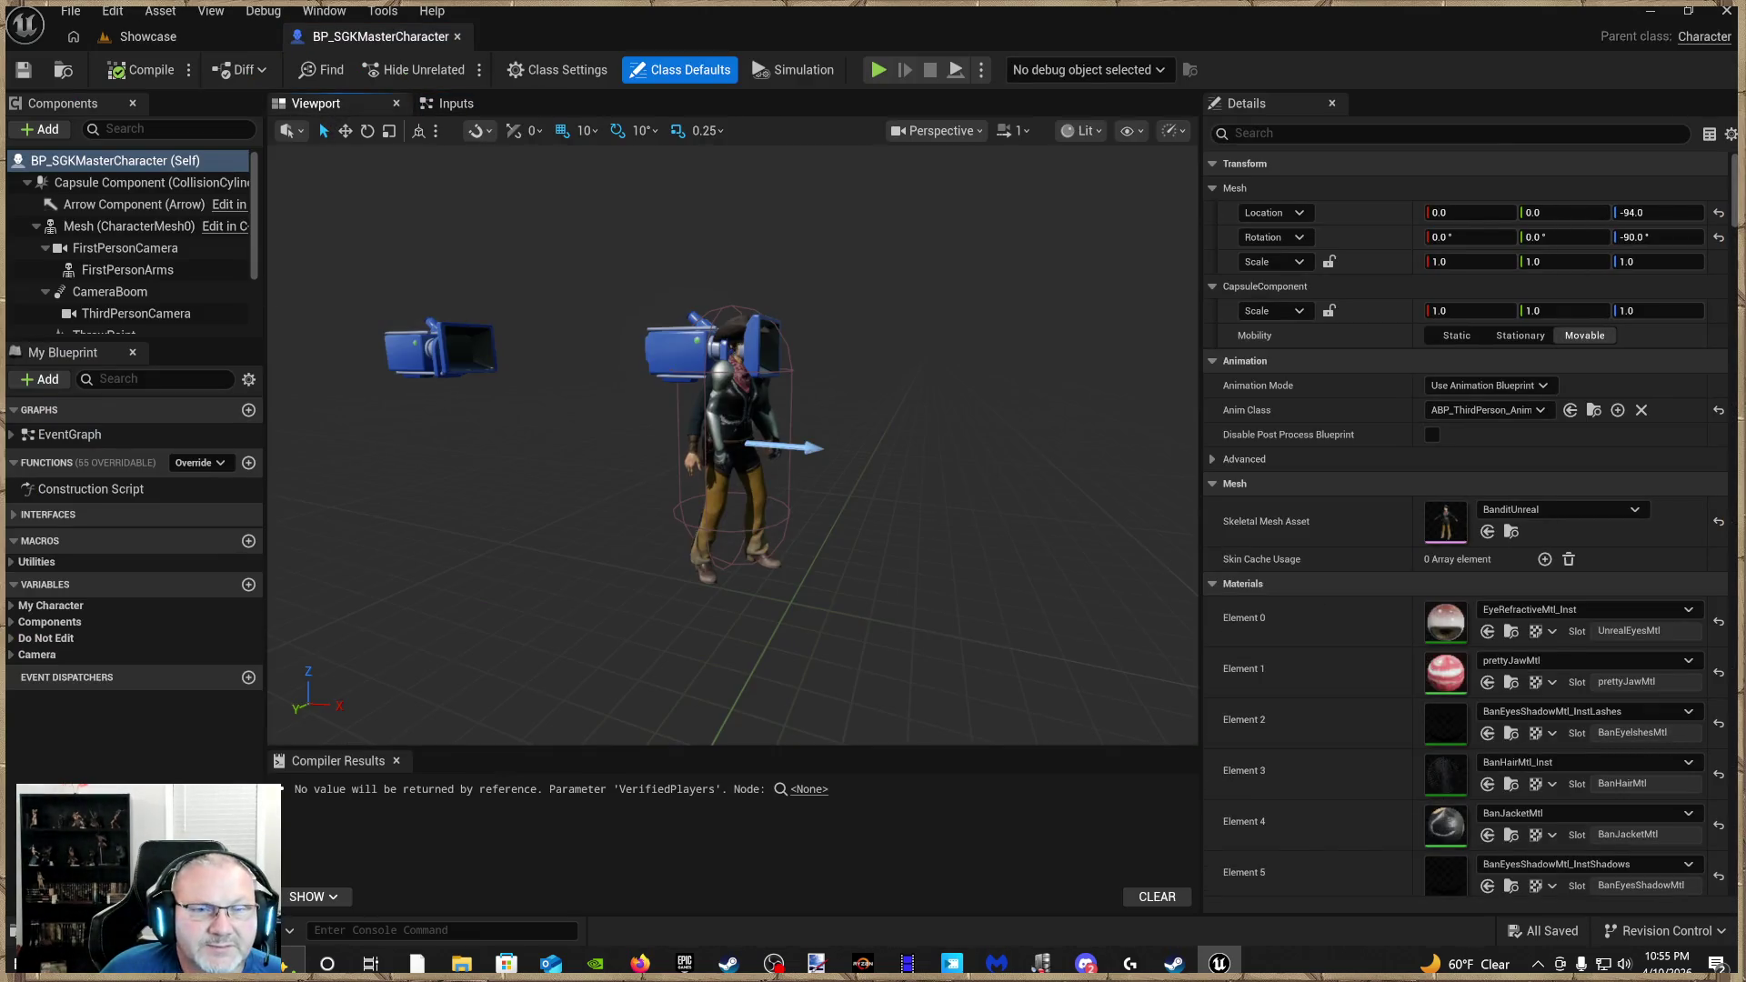
Assign SKM_SurvivalGirl02_01 from SurvivalGirl02/Meshes as the blueprint's skeletal mesh and inspect it
key("ctrl+space")
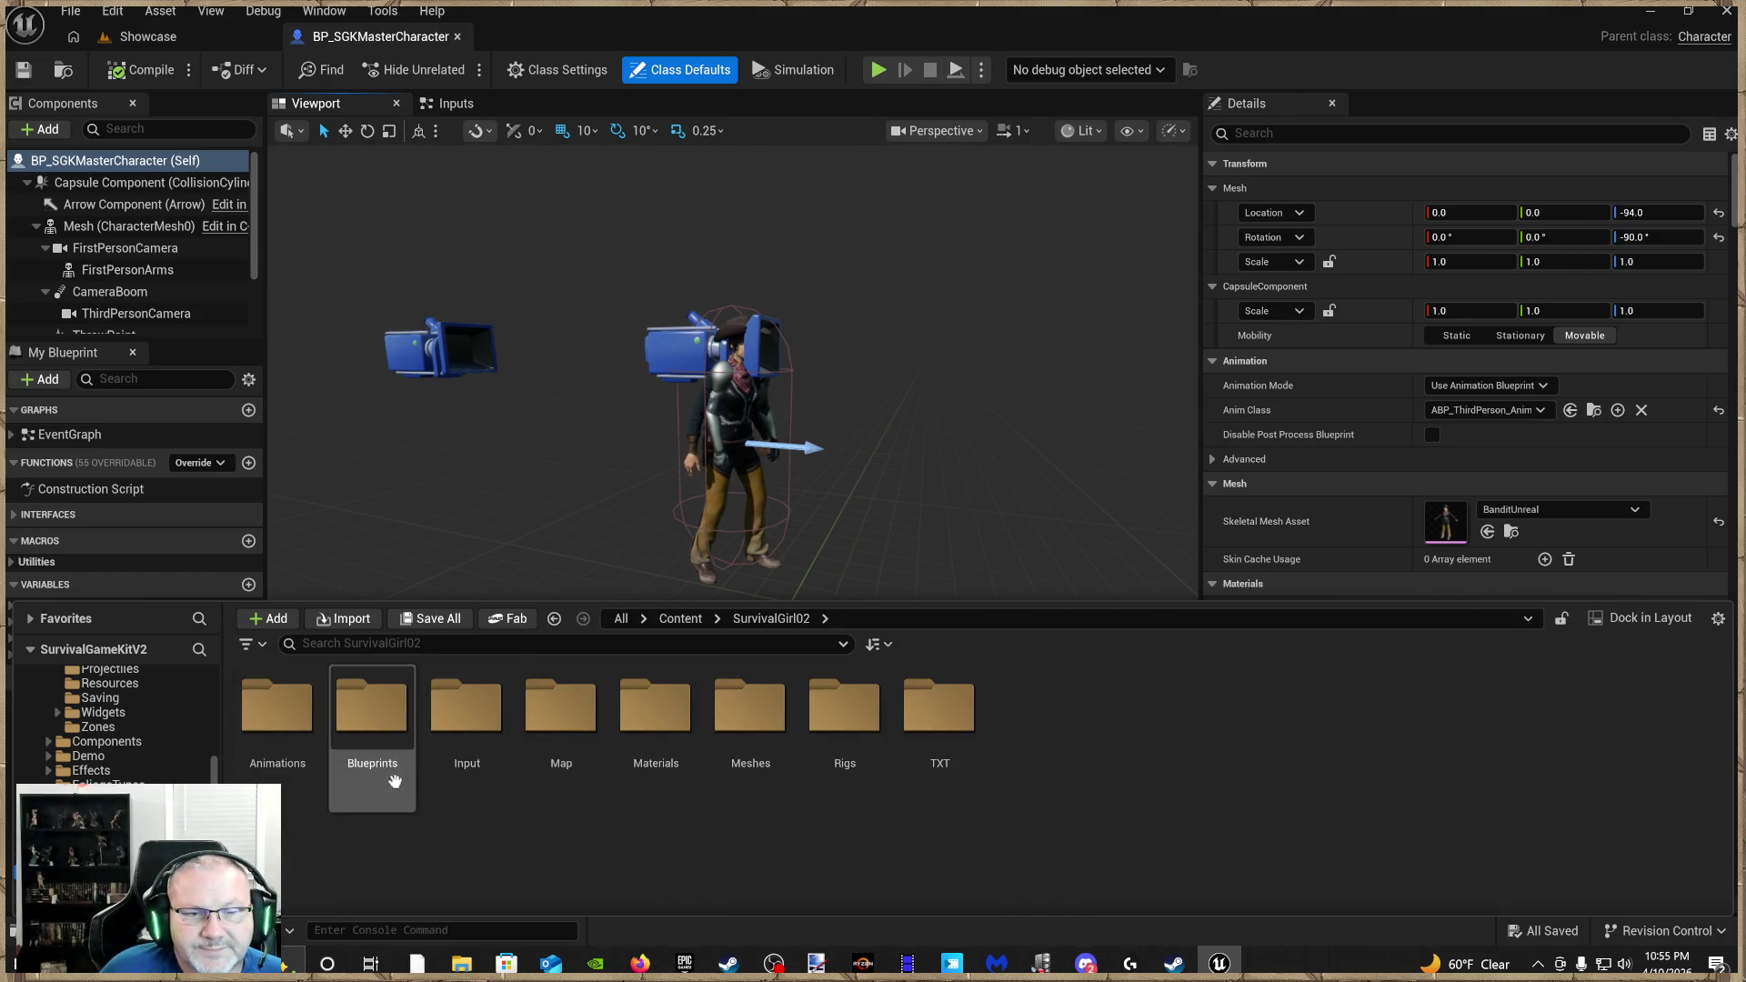
double_click(784, 764)
left_click(559, 764)
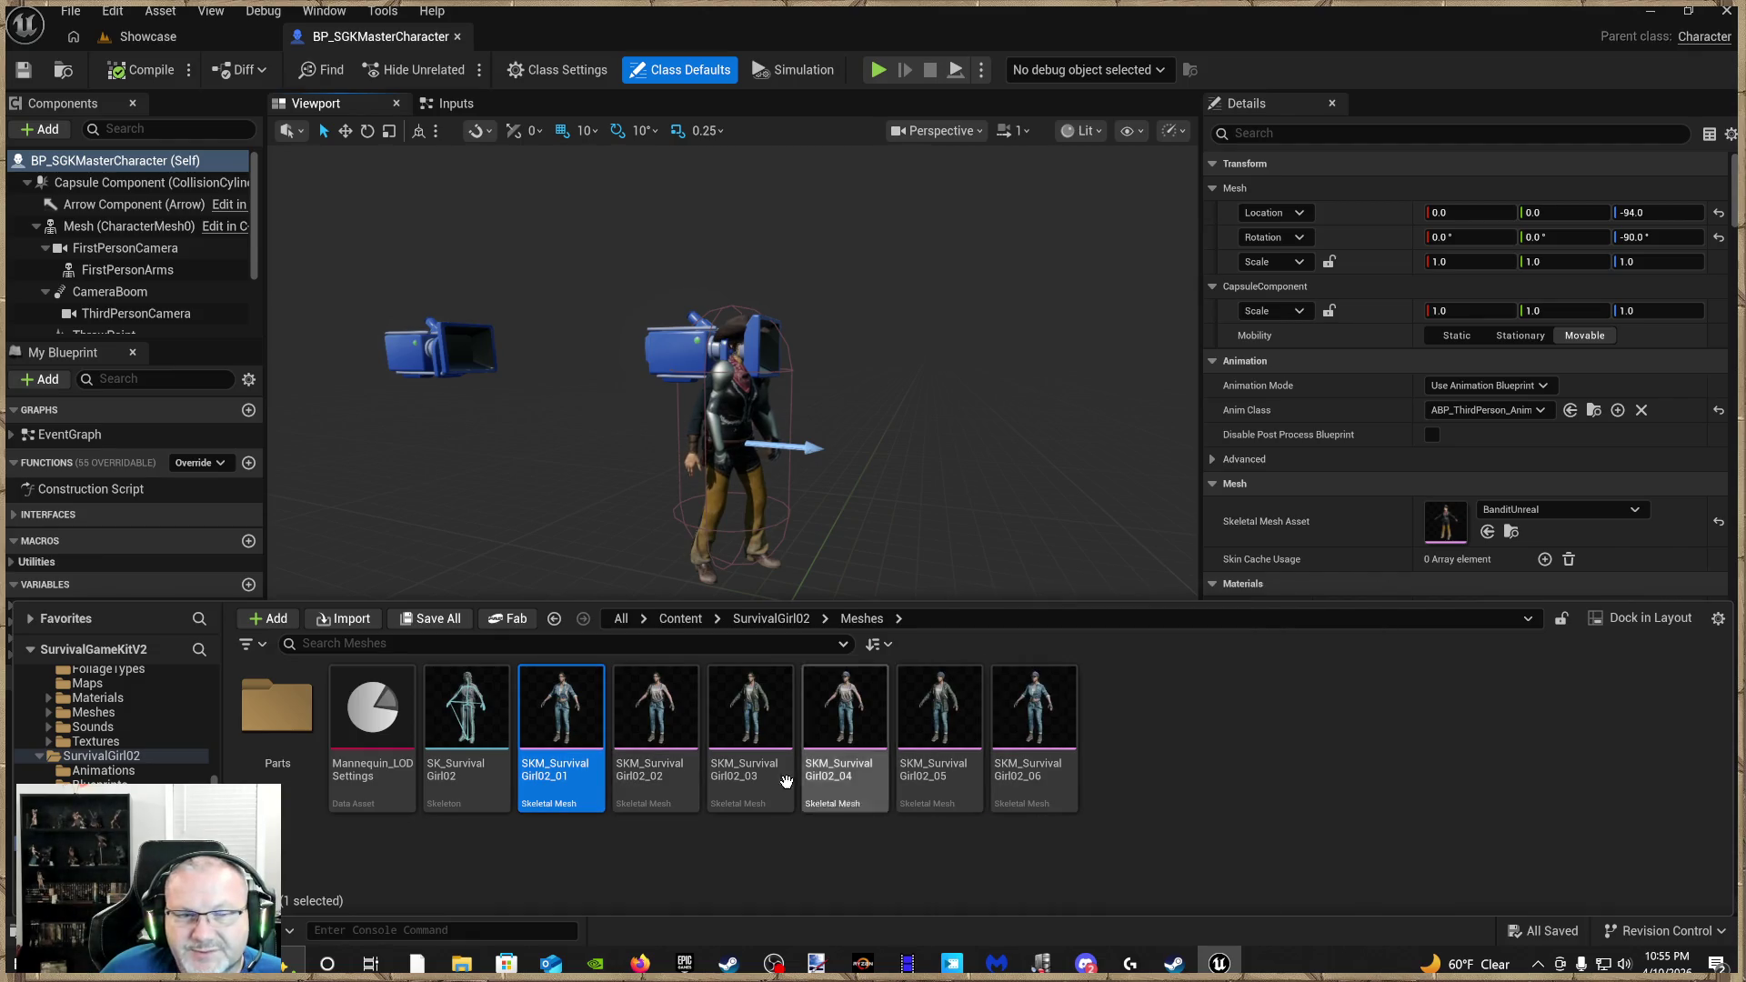
left_click_drag(1080, 599, 1081, 715)
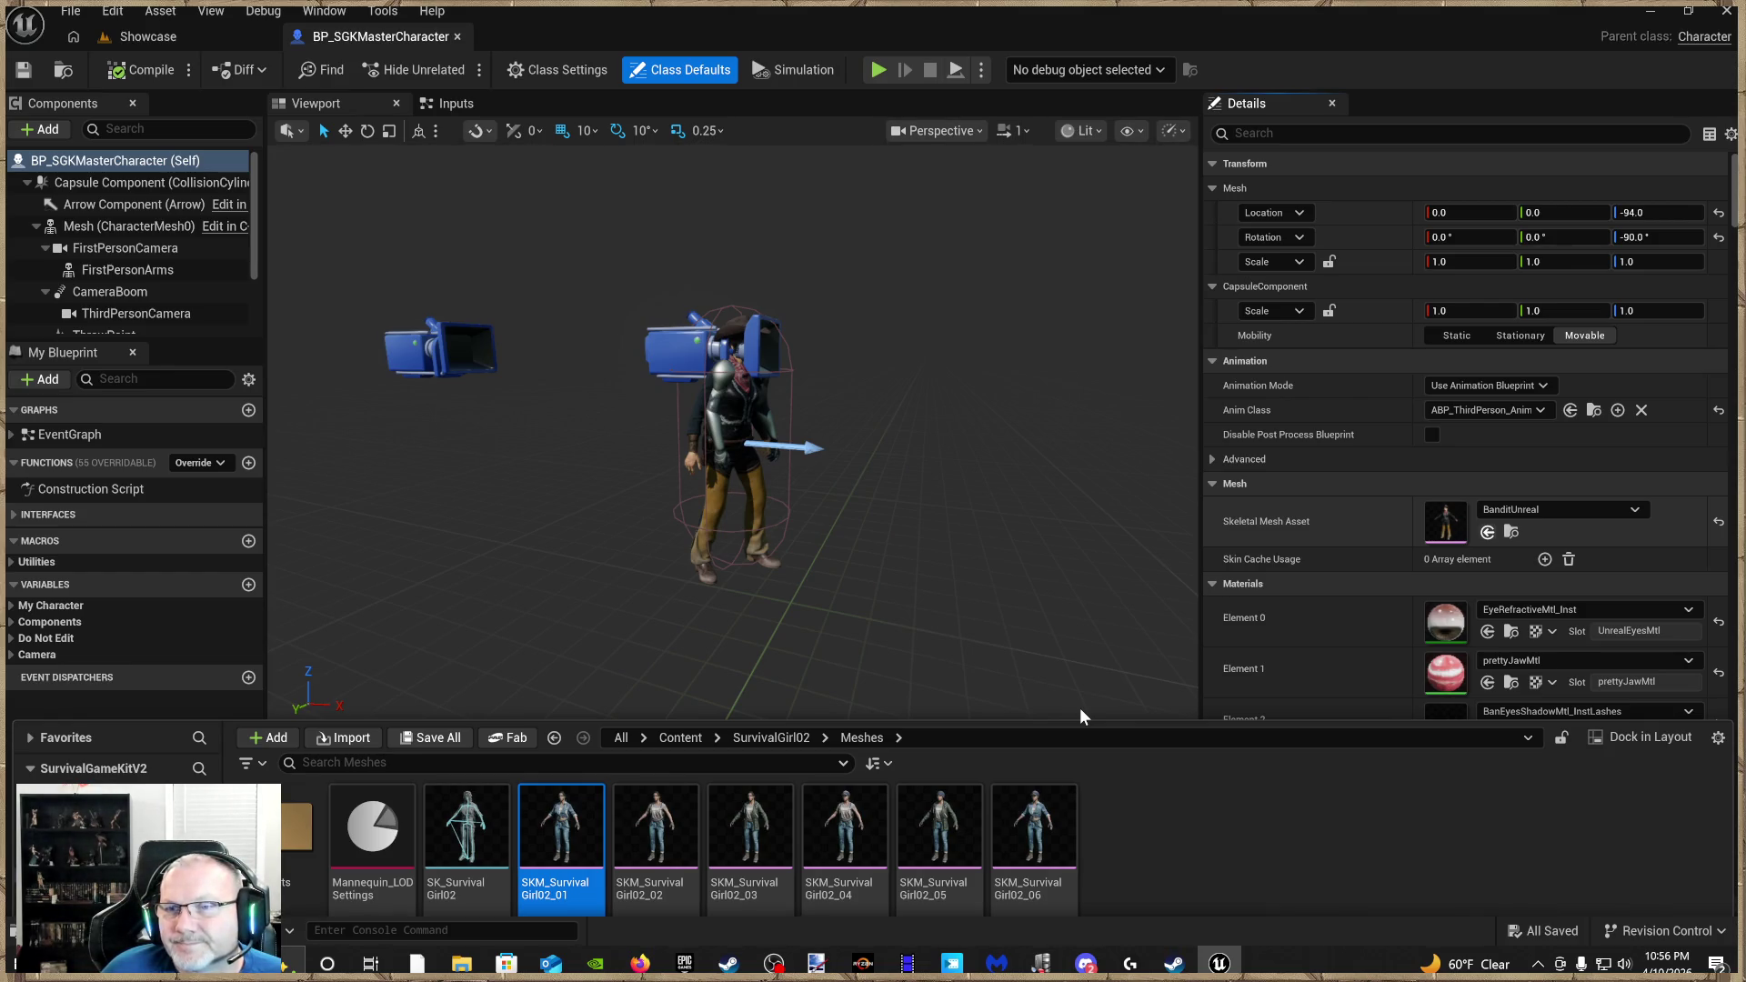
left_click(1040, 598)
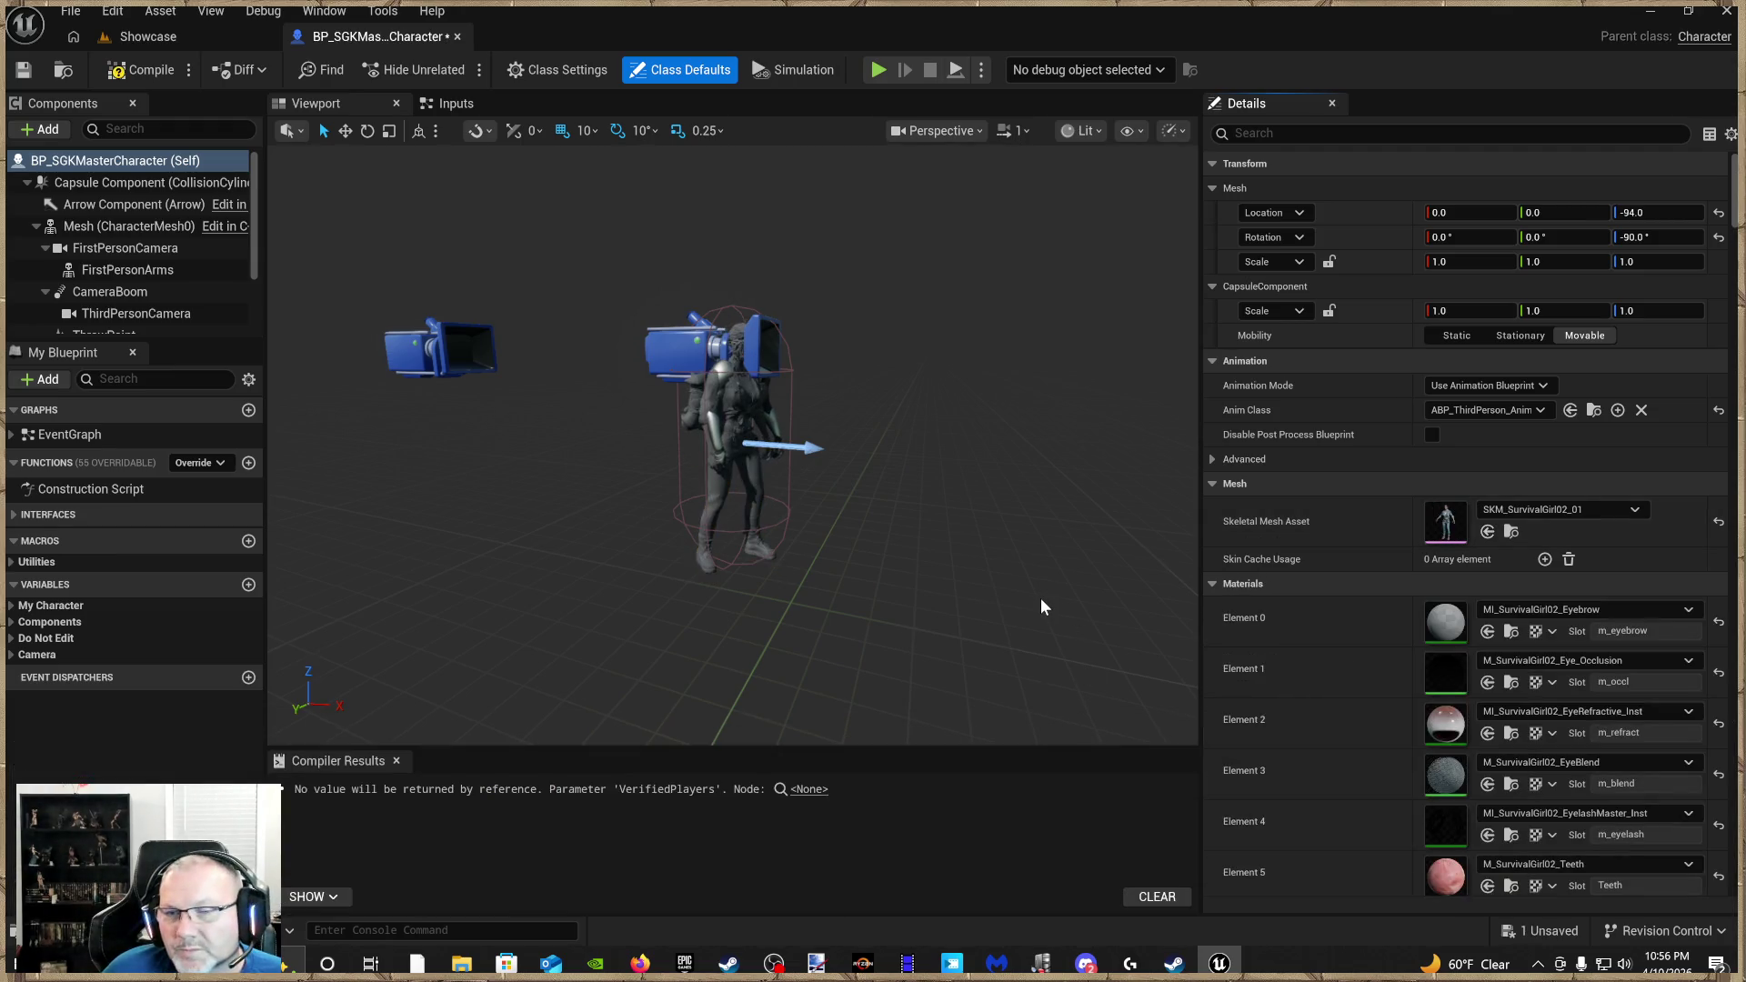
mouse_move(922, 600)
left_mouse_down()
mouse_move(910, 491)
mouse_move(918, 636)
mouse_move(921, 607)
left_mouse_up()
scroll(921, 608, "up", 6)
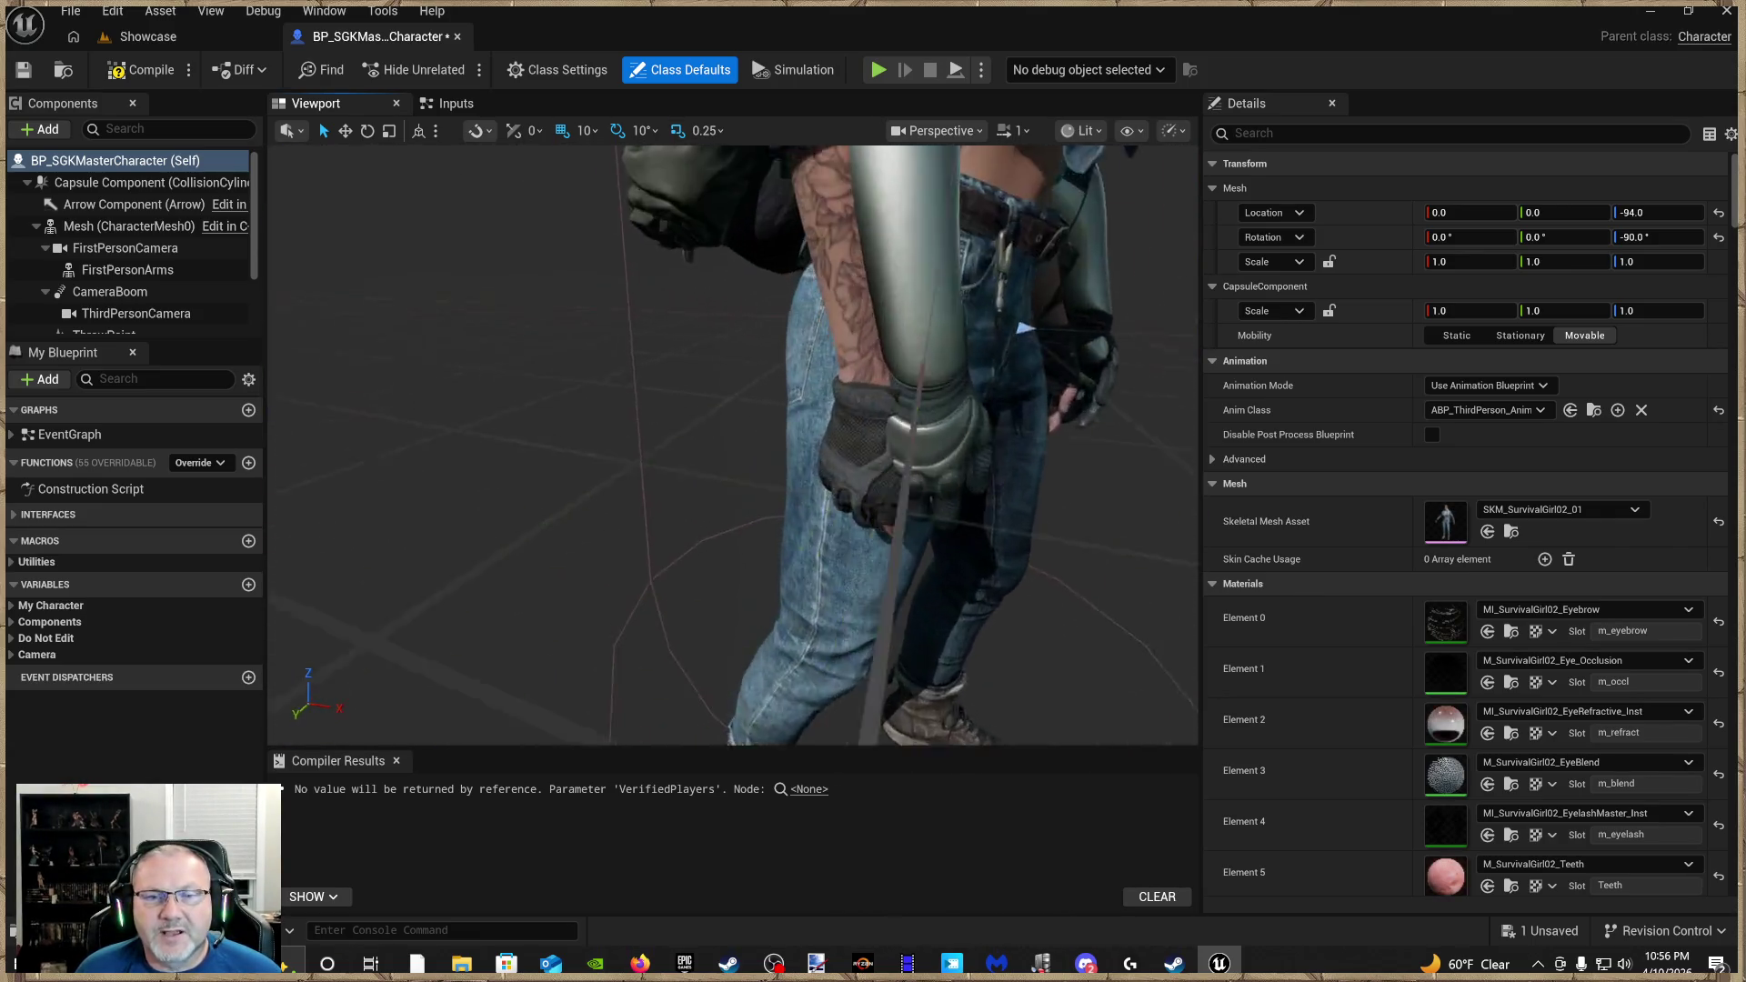
scroll(813, 436, "down", 6)
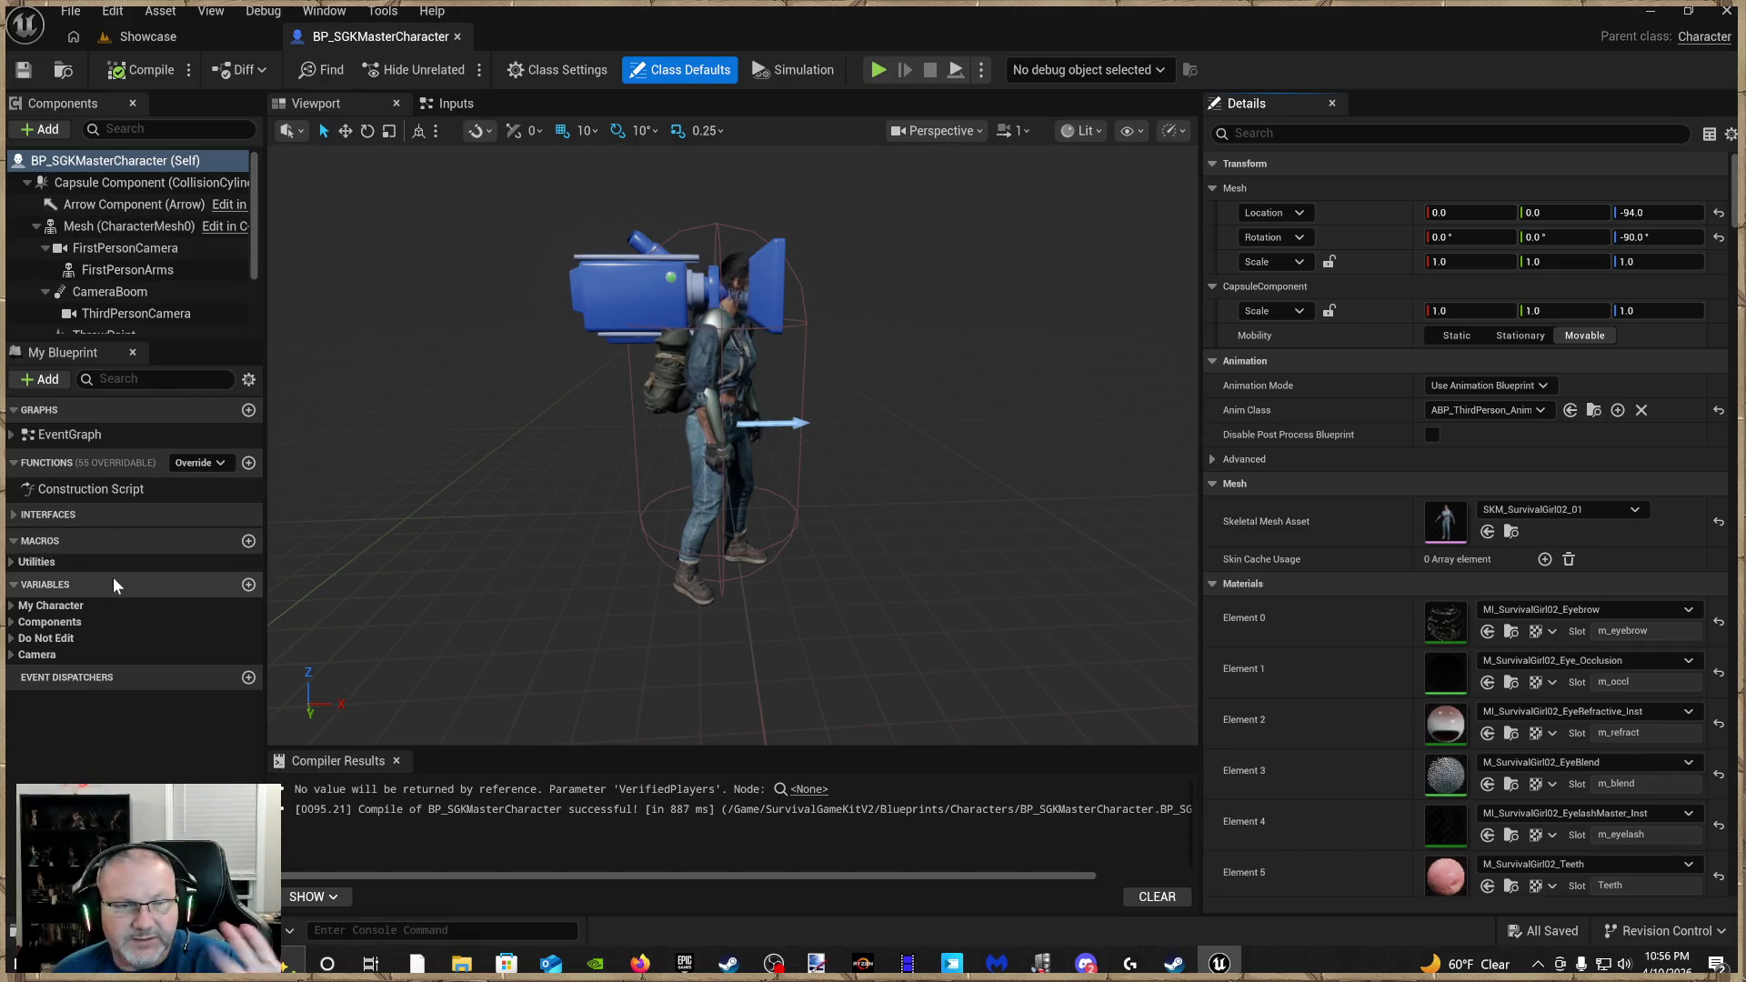
left_click(54, 930)
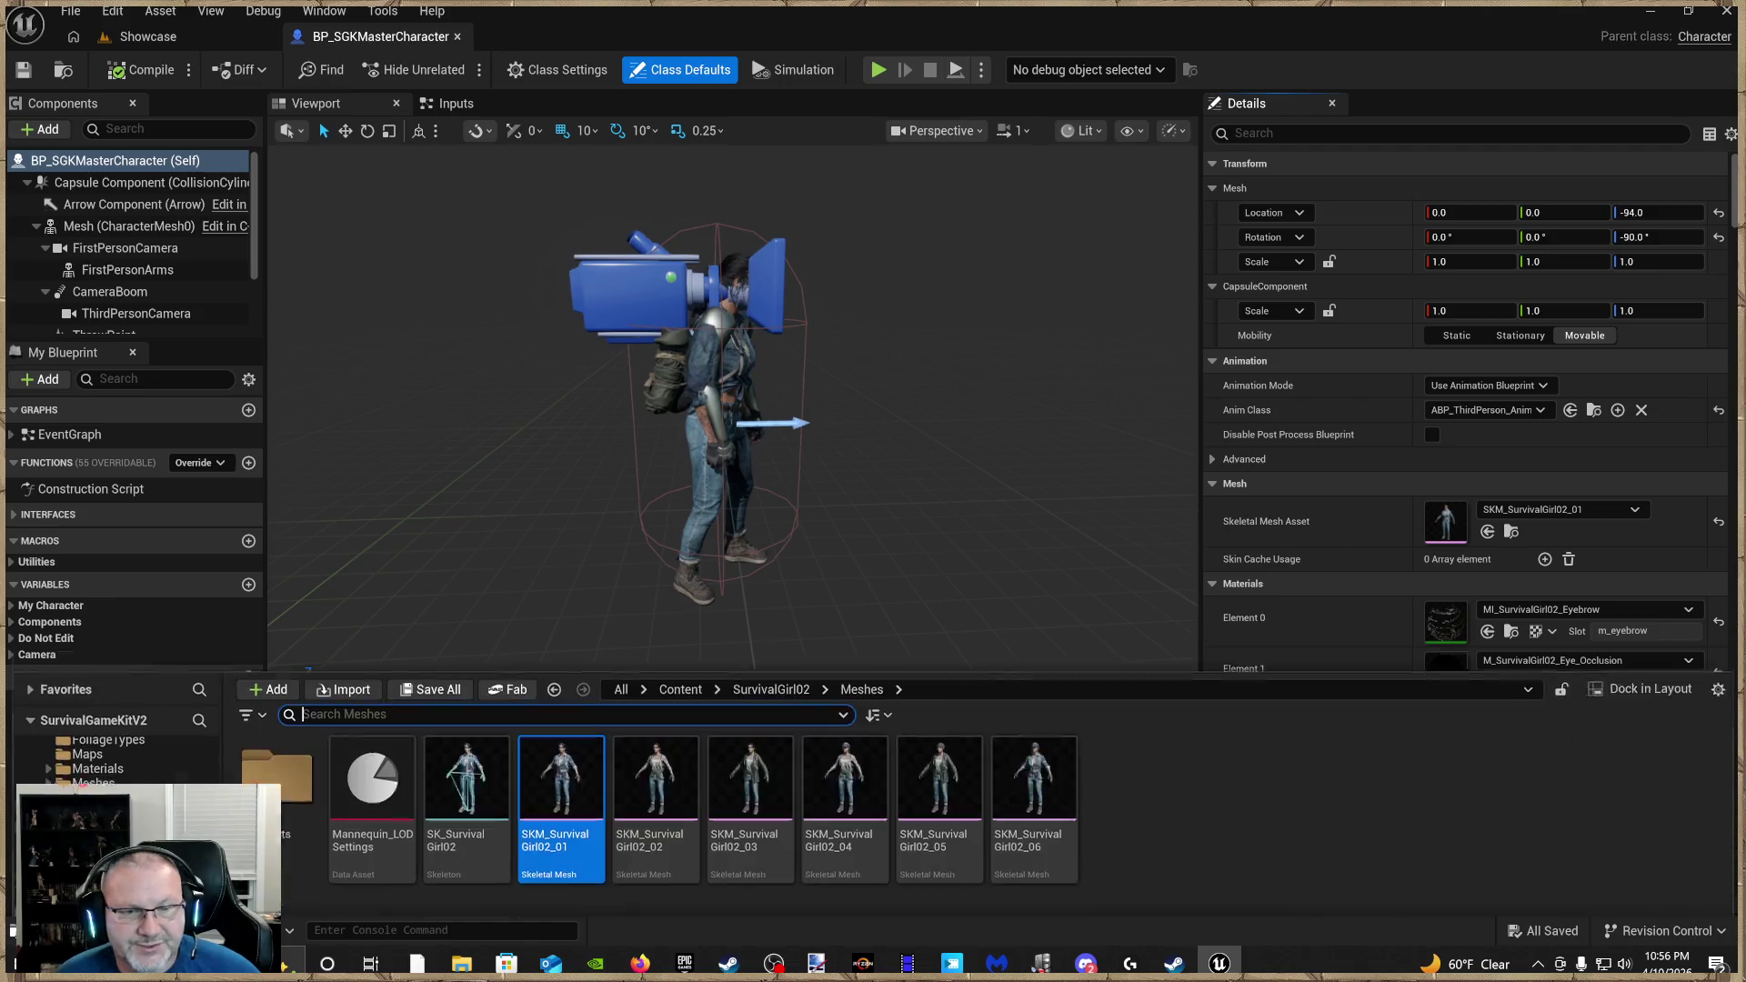
Clear the mesh selection and scroll through the Content Browser folder tree
left_click(888, 854)
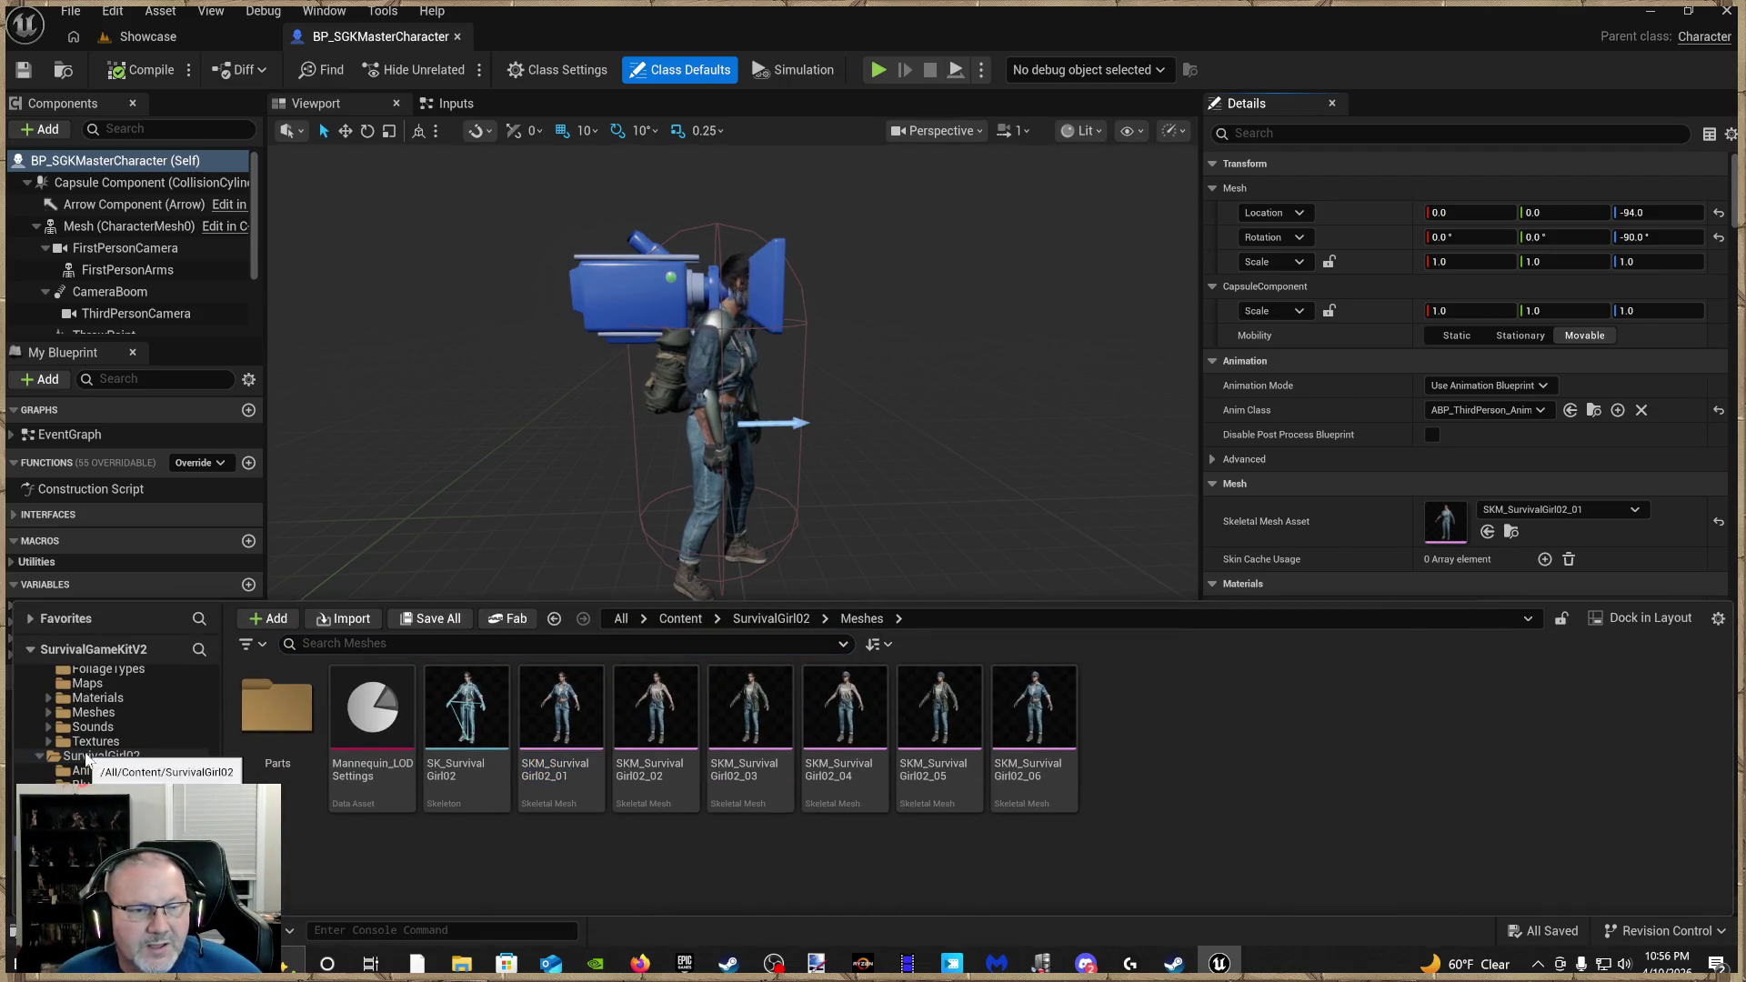
scroll(109, 728, "up", 2)
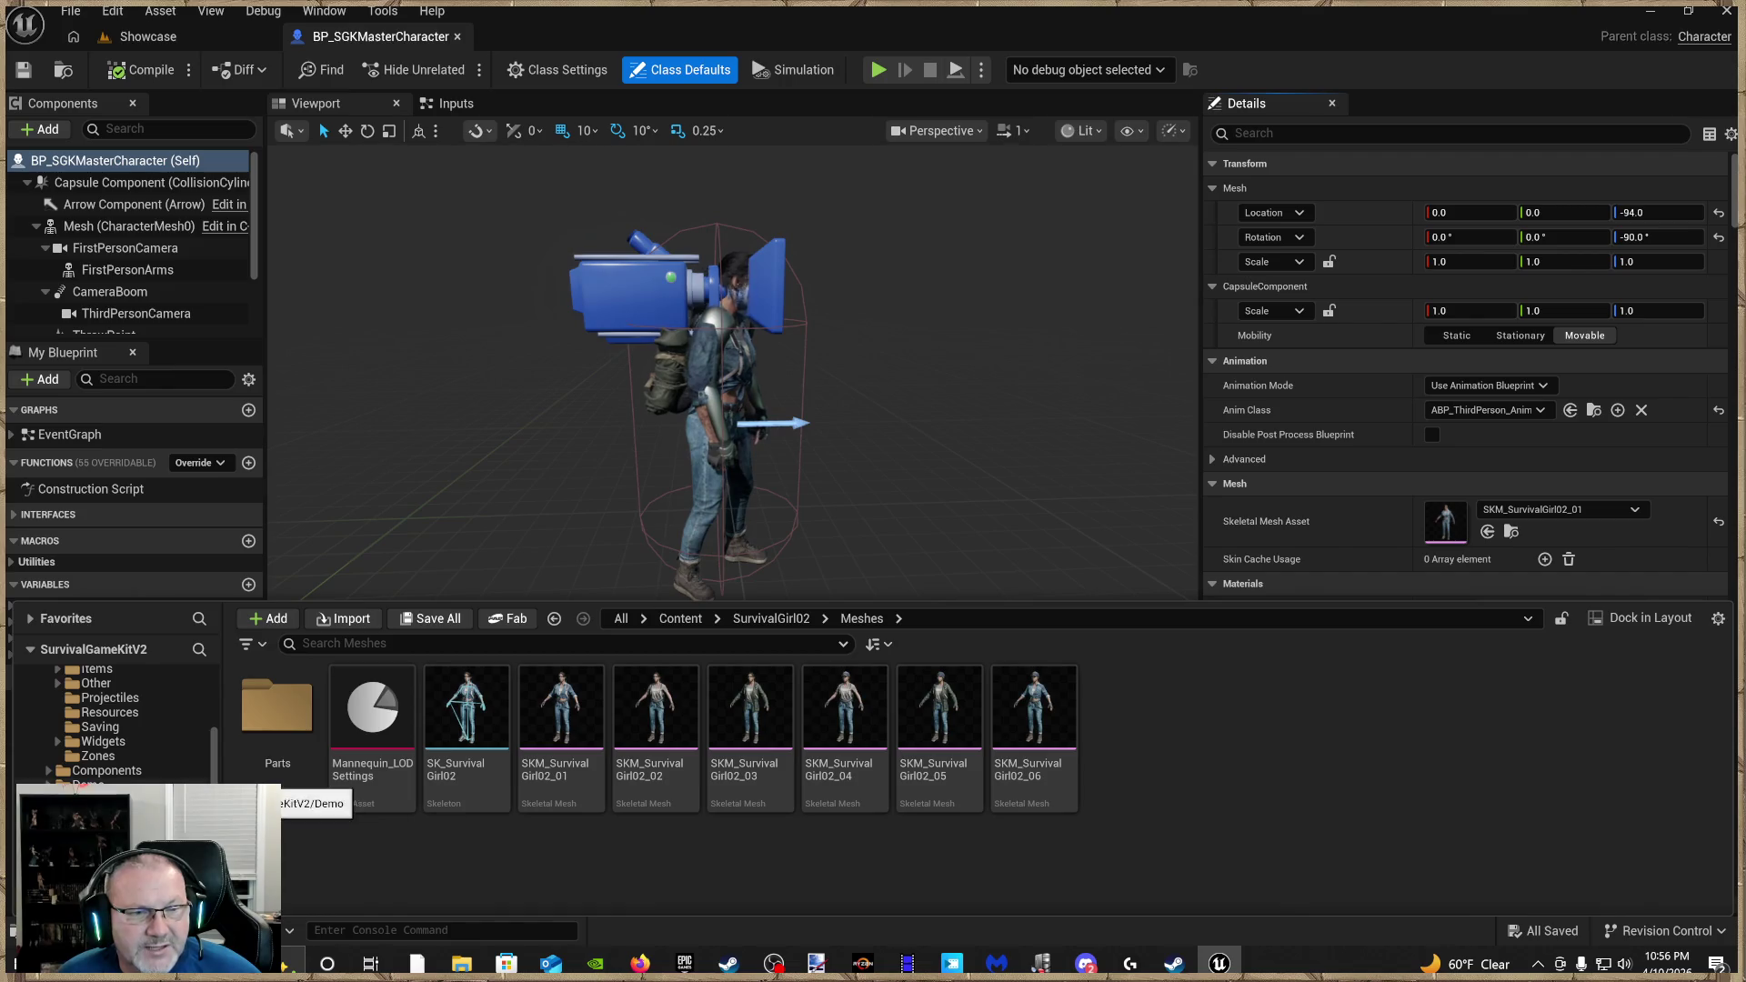
scroll(109, 728, "up", 2)
scroll(109, 728, "down", 4)
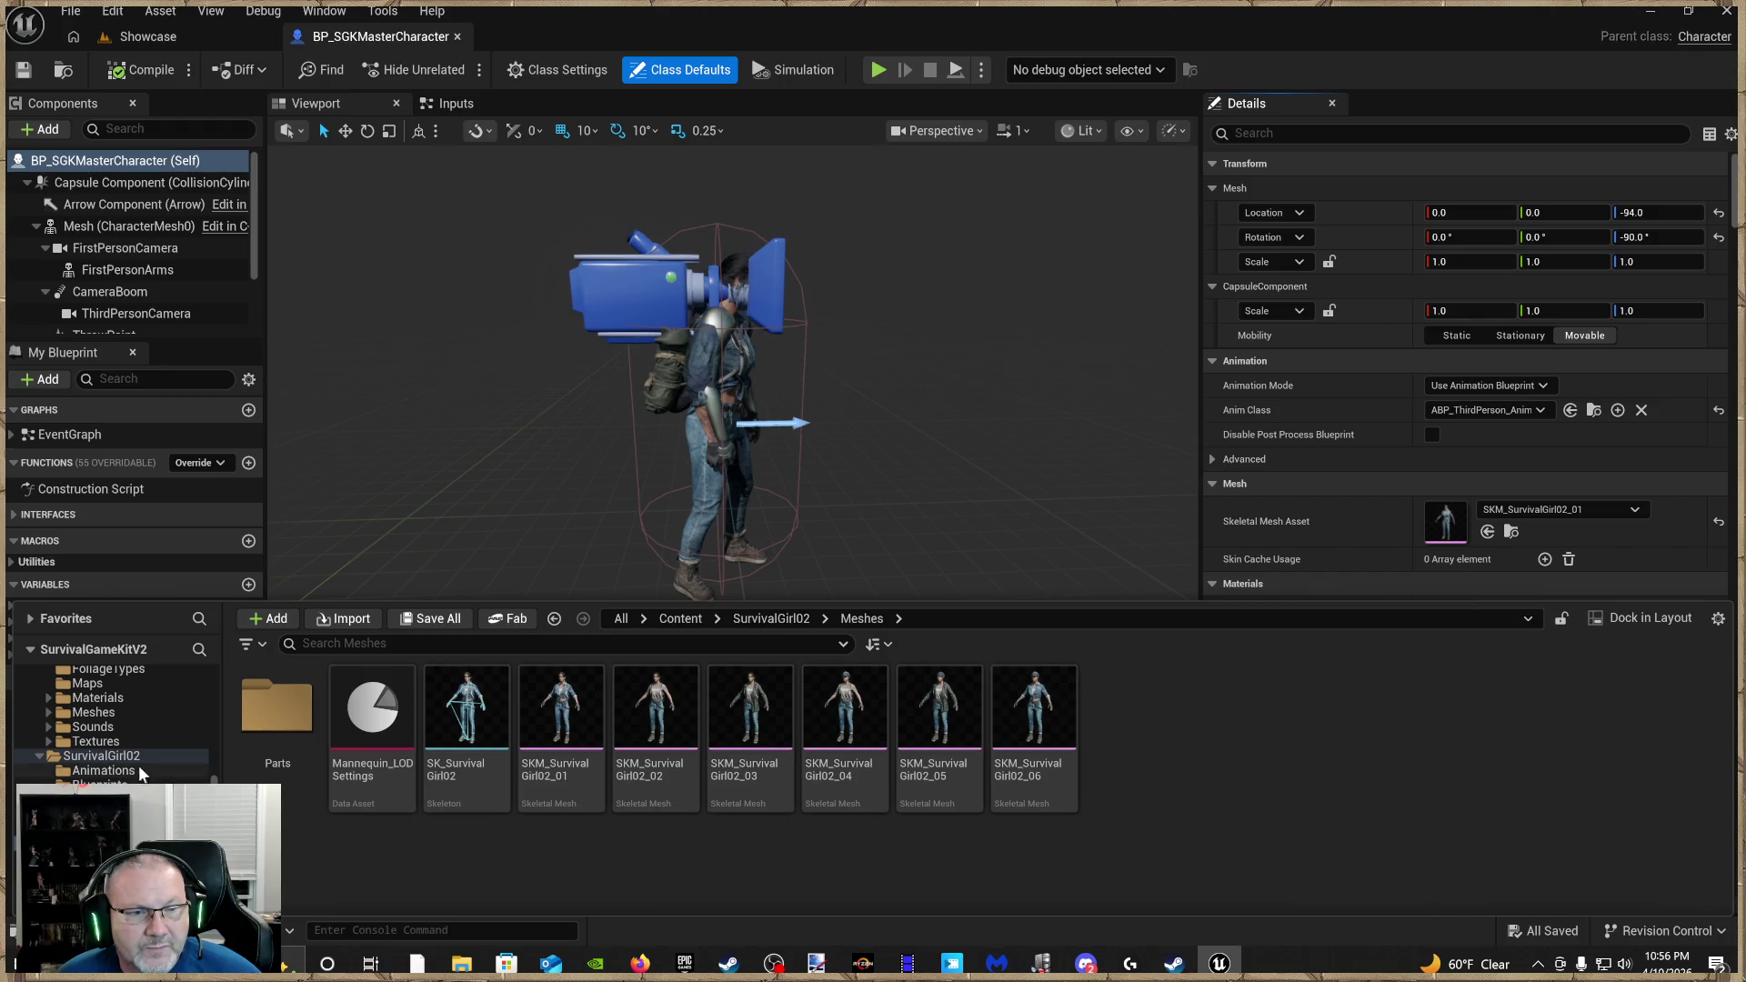
scroll(134, 776, "up", 3)
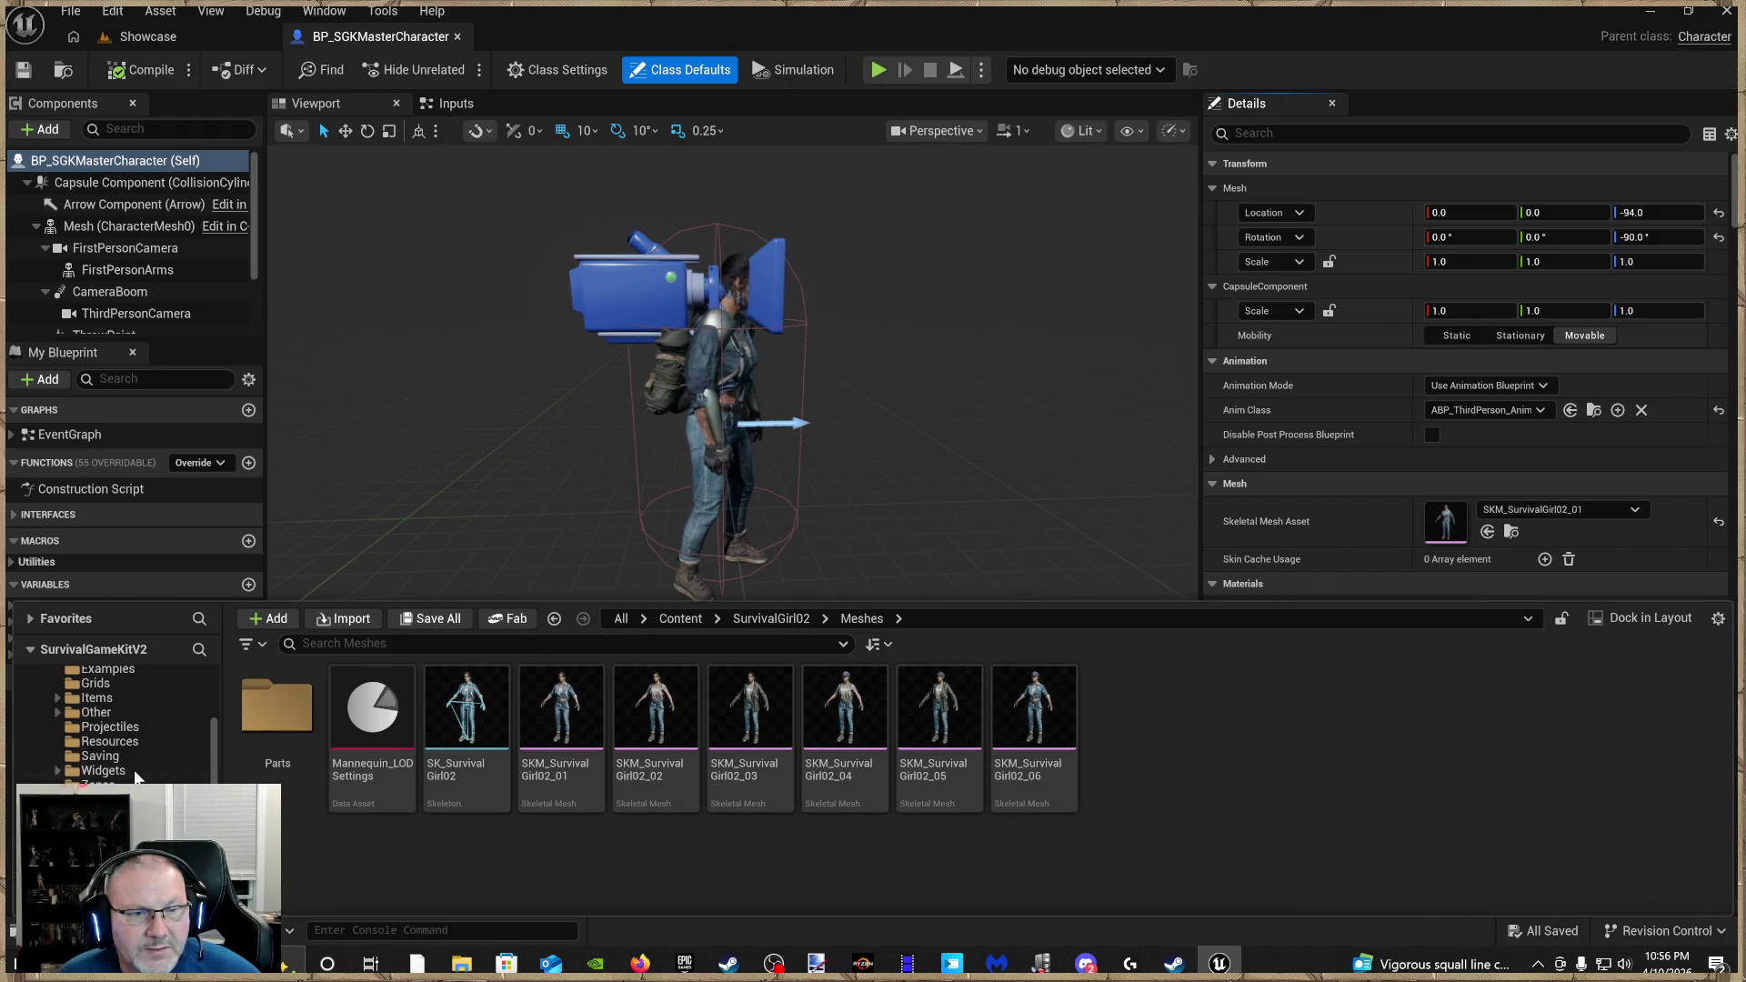
scroll(134, 775, "up", 2)
scroll(135, 776, "down", 5)
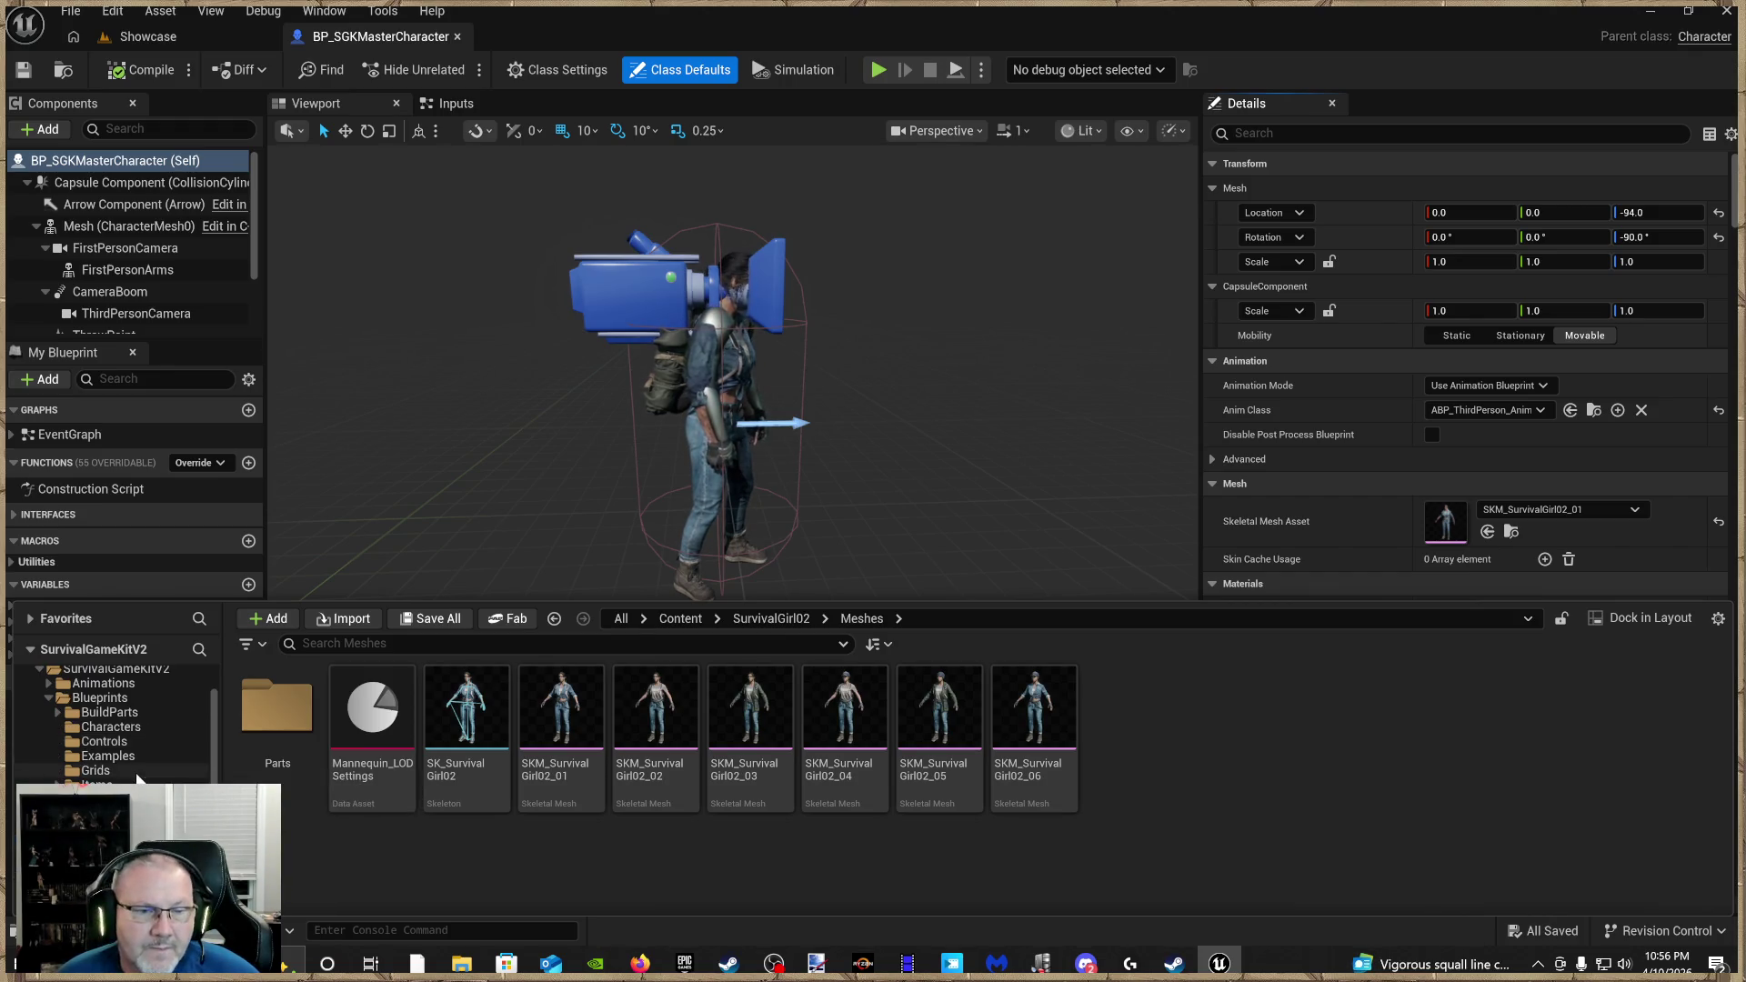
scroll(100, 773, "down", 1)
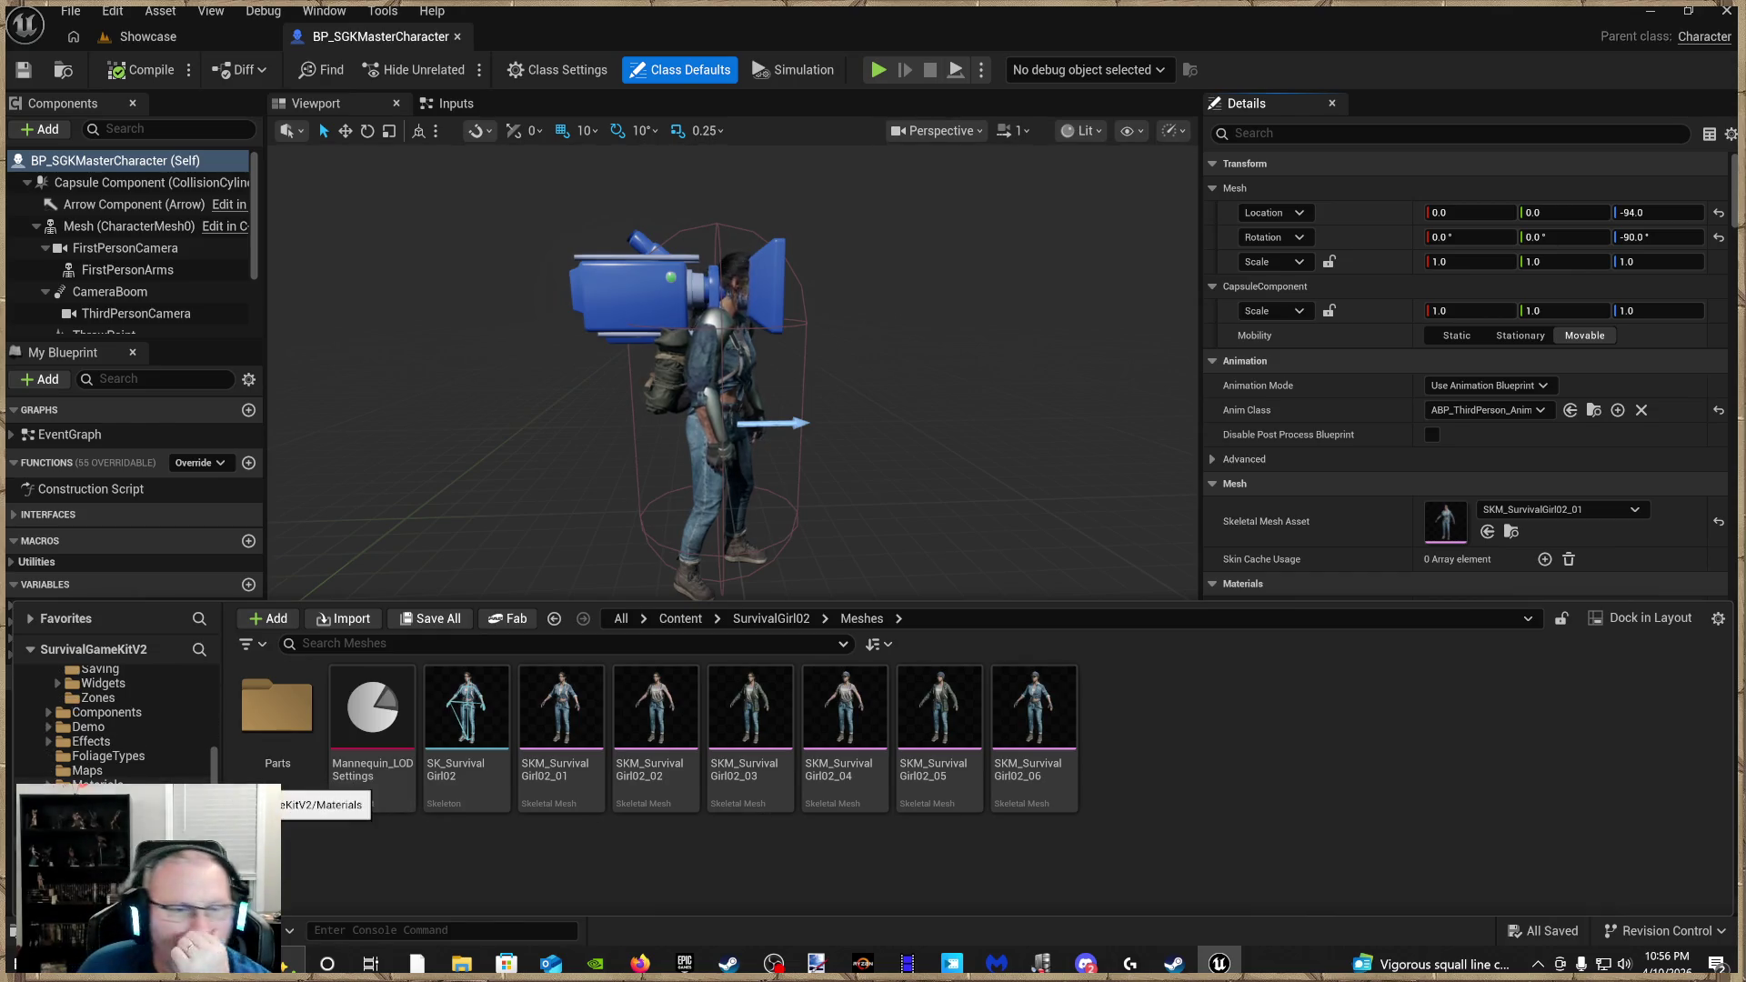
Open SK_Mannequin from SurvivalGameKitV2/Meshes/Skeletal in the Skeleton editor
left_click(100, 799)
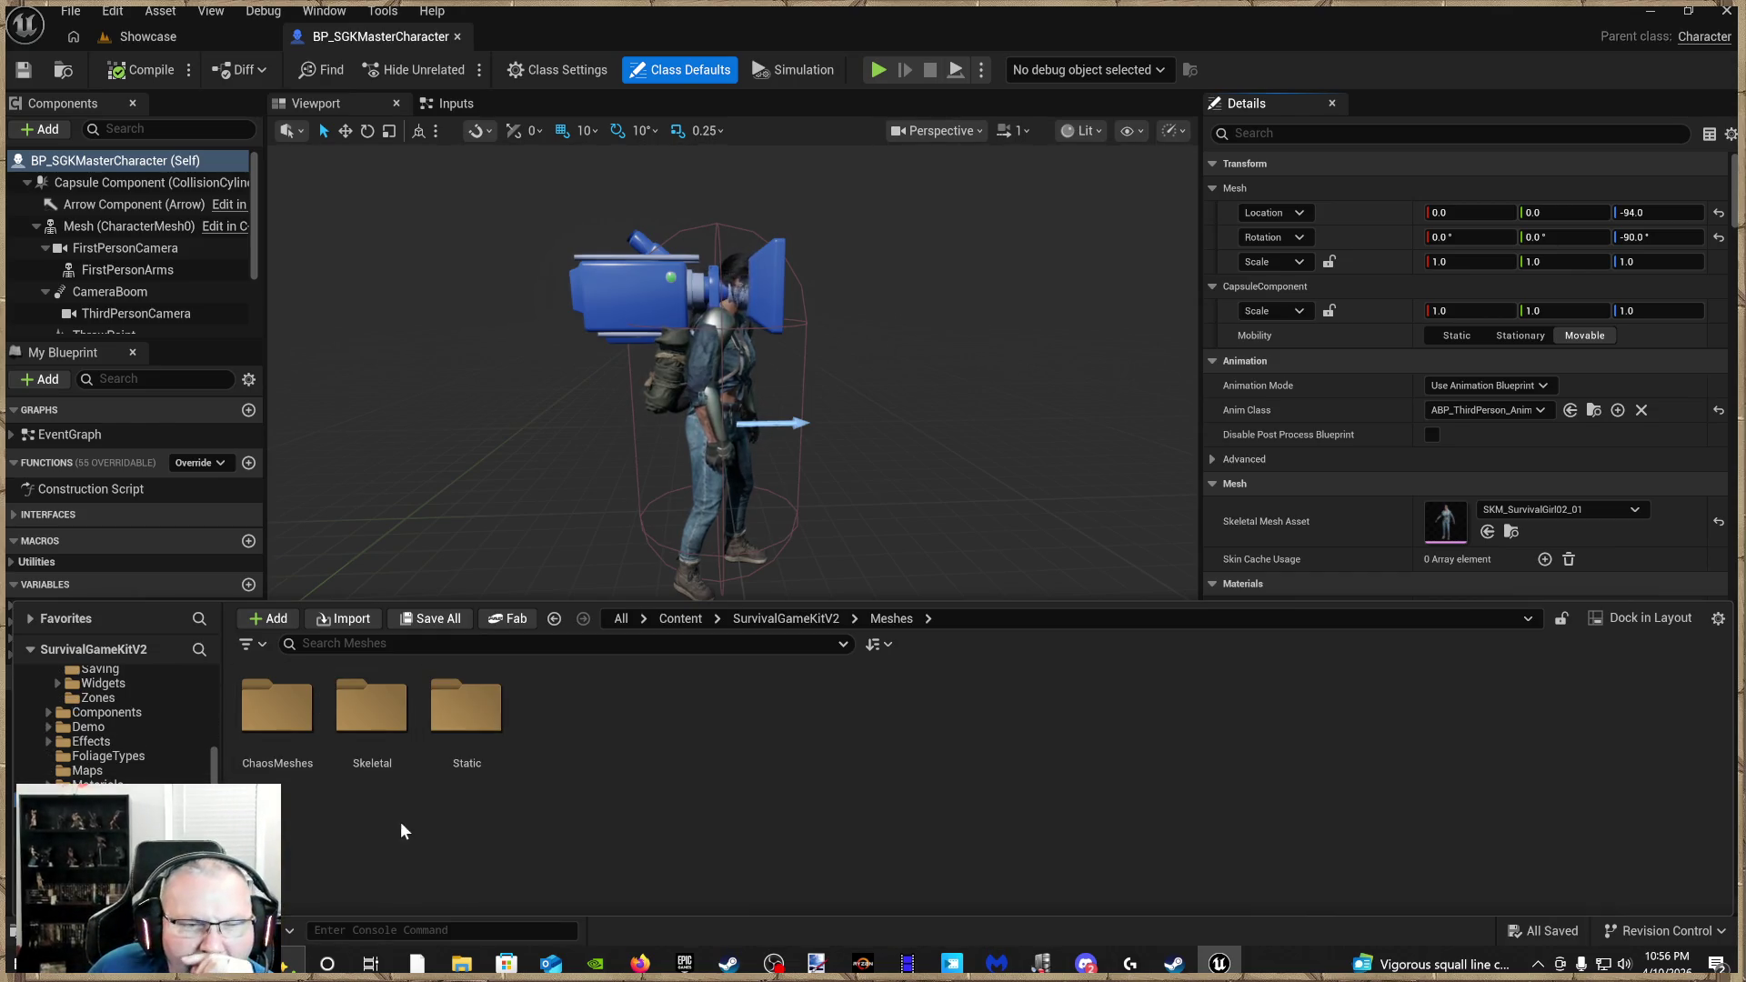
double_click(387, 791)
scroll(773, 791, "down", 2)
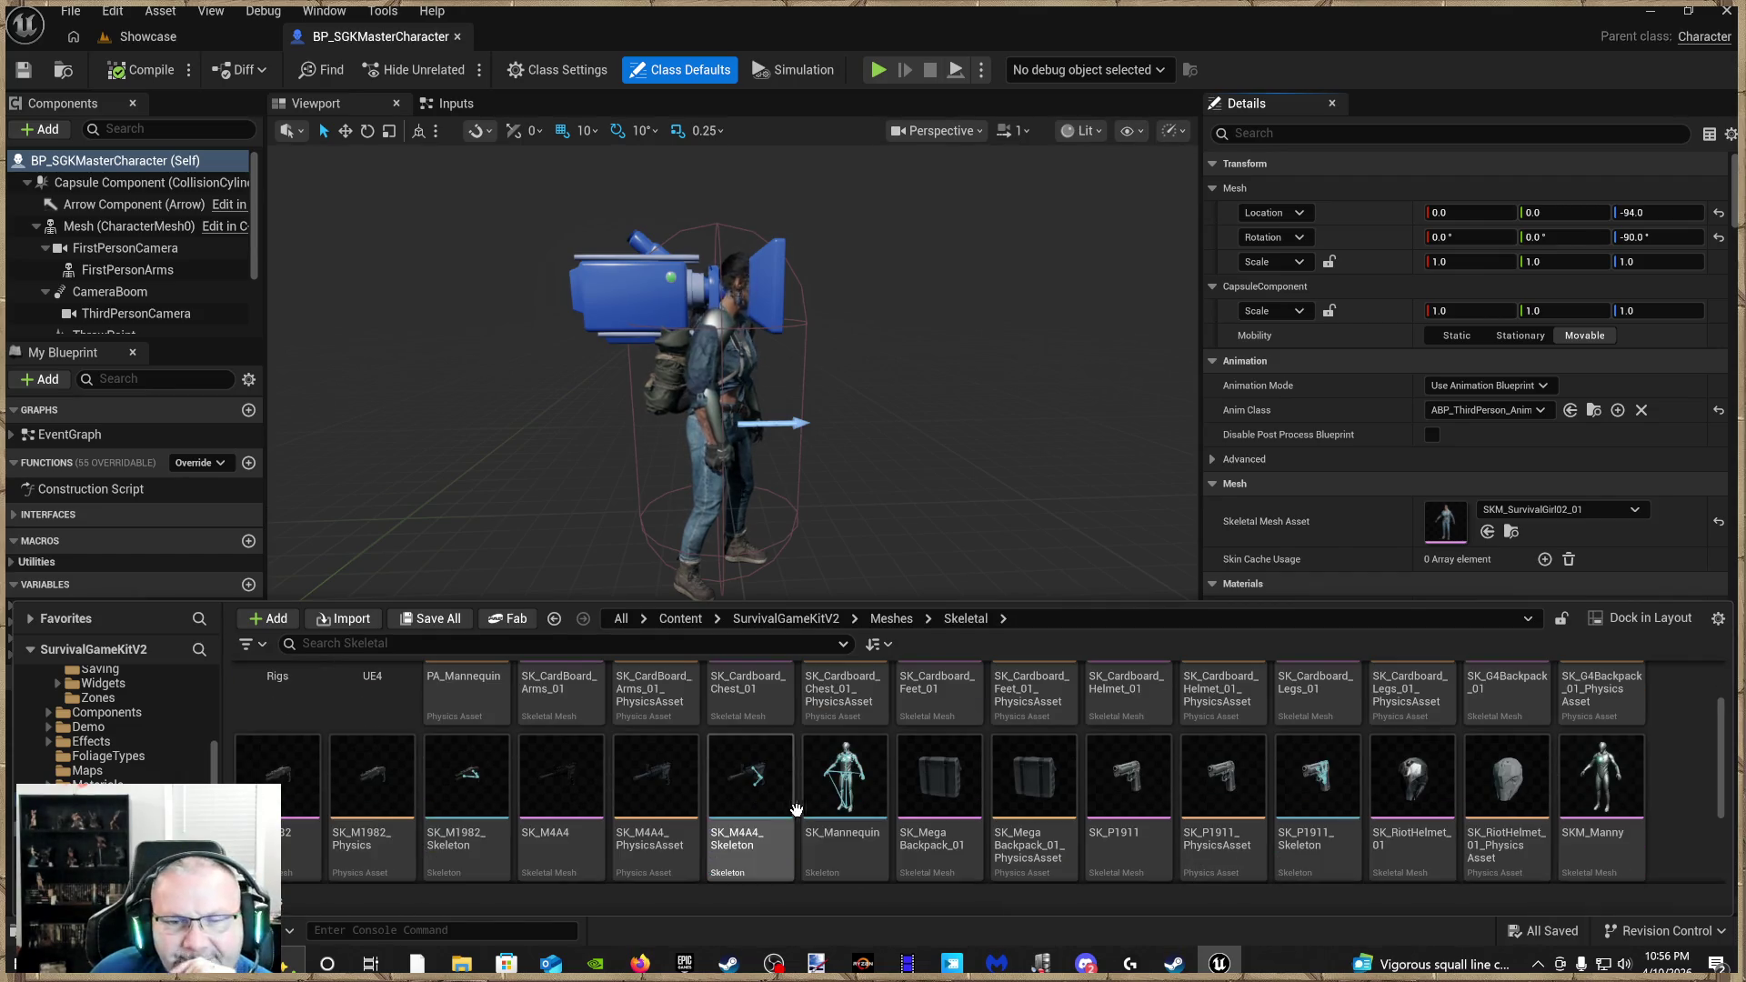
left_click(855, 773)
scroll(857, 836, "down", 1)
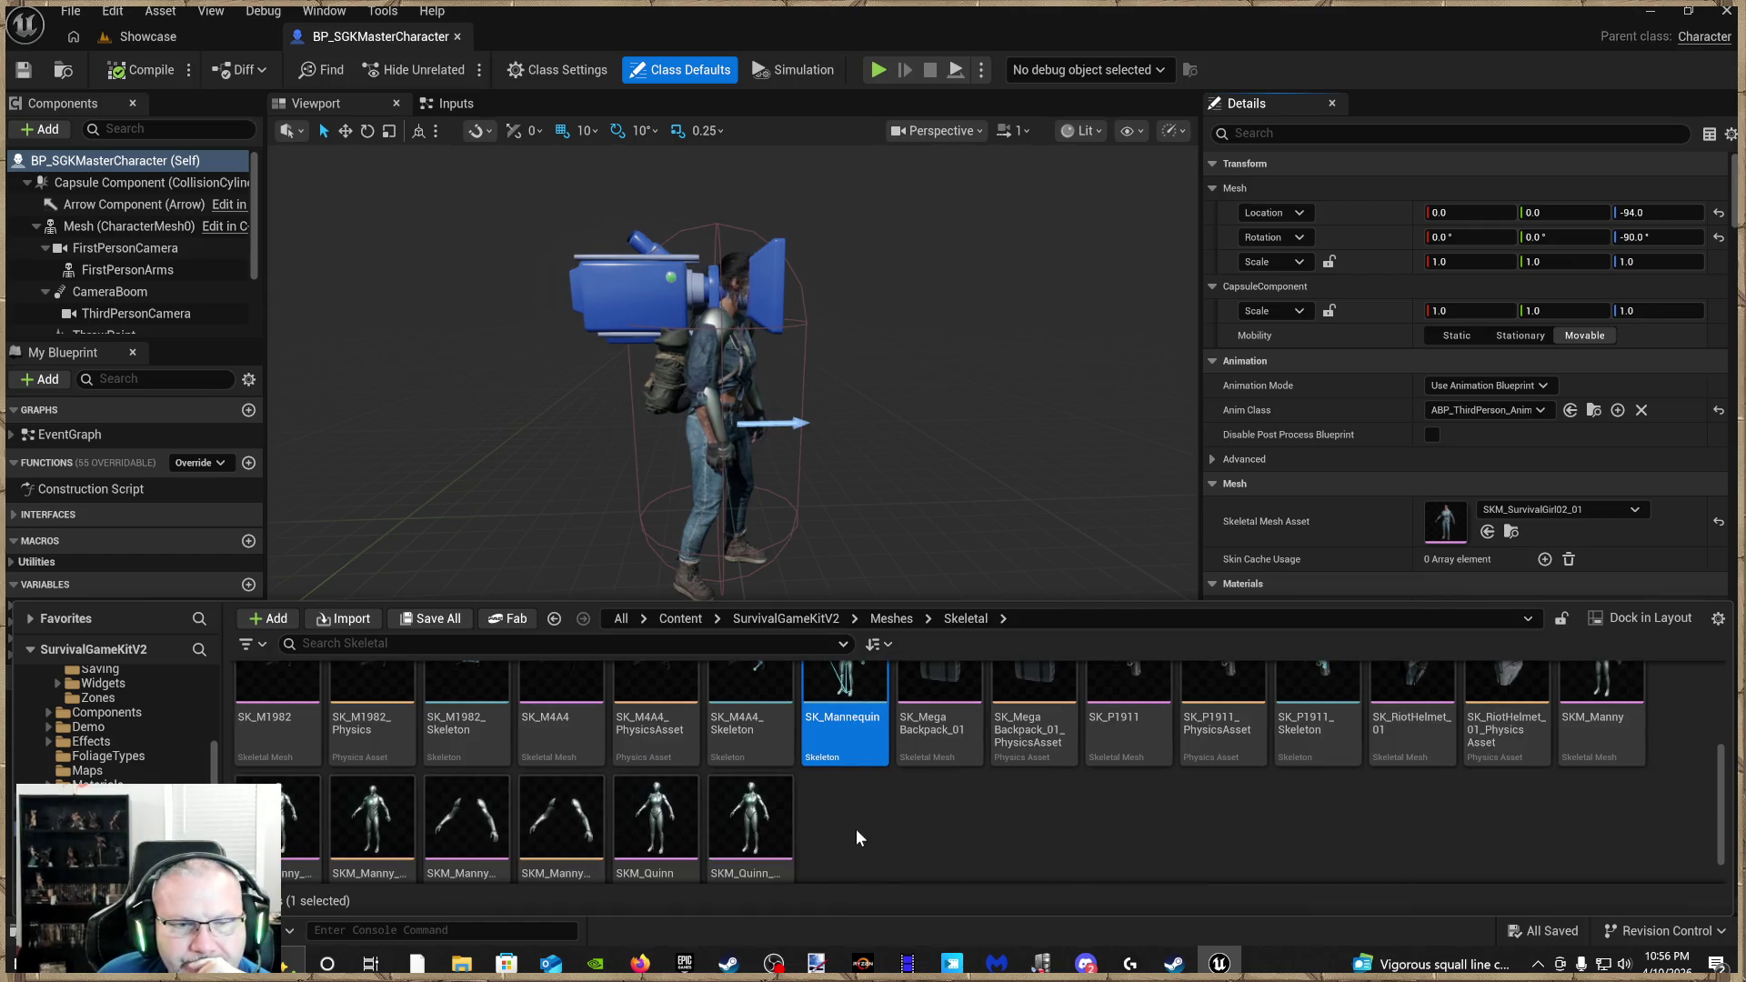
scroll(857, 837, "up", 2)
scroll(864, 830, "down", 1)
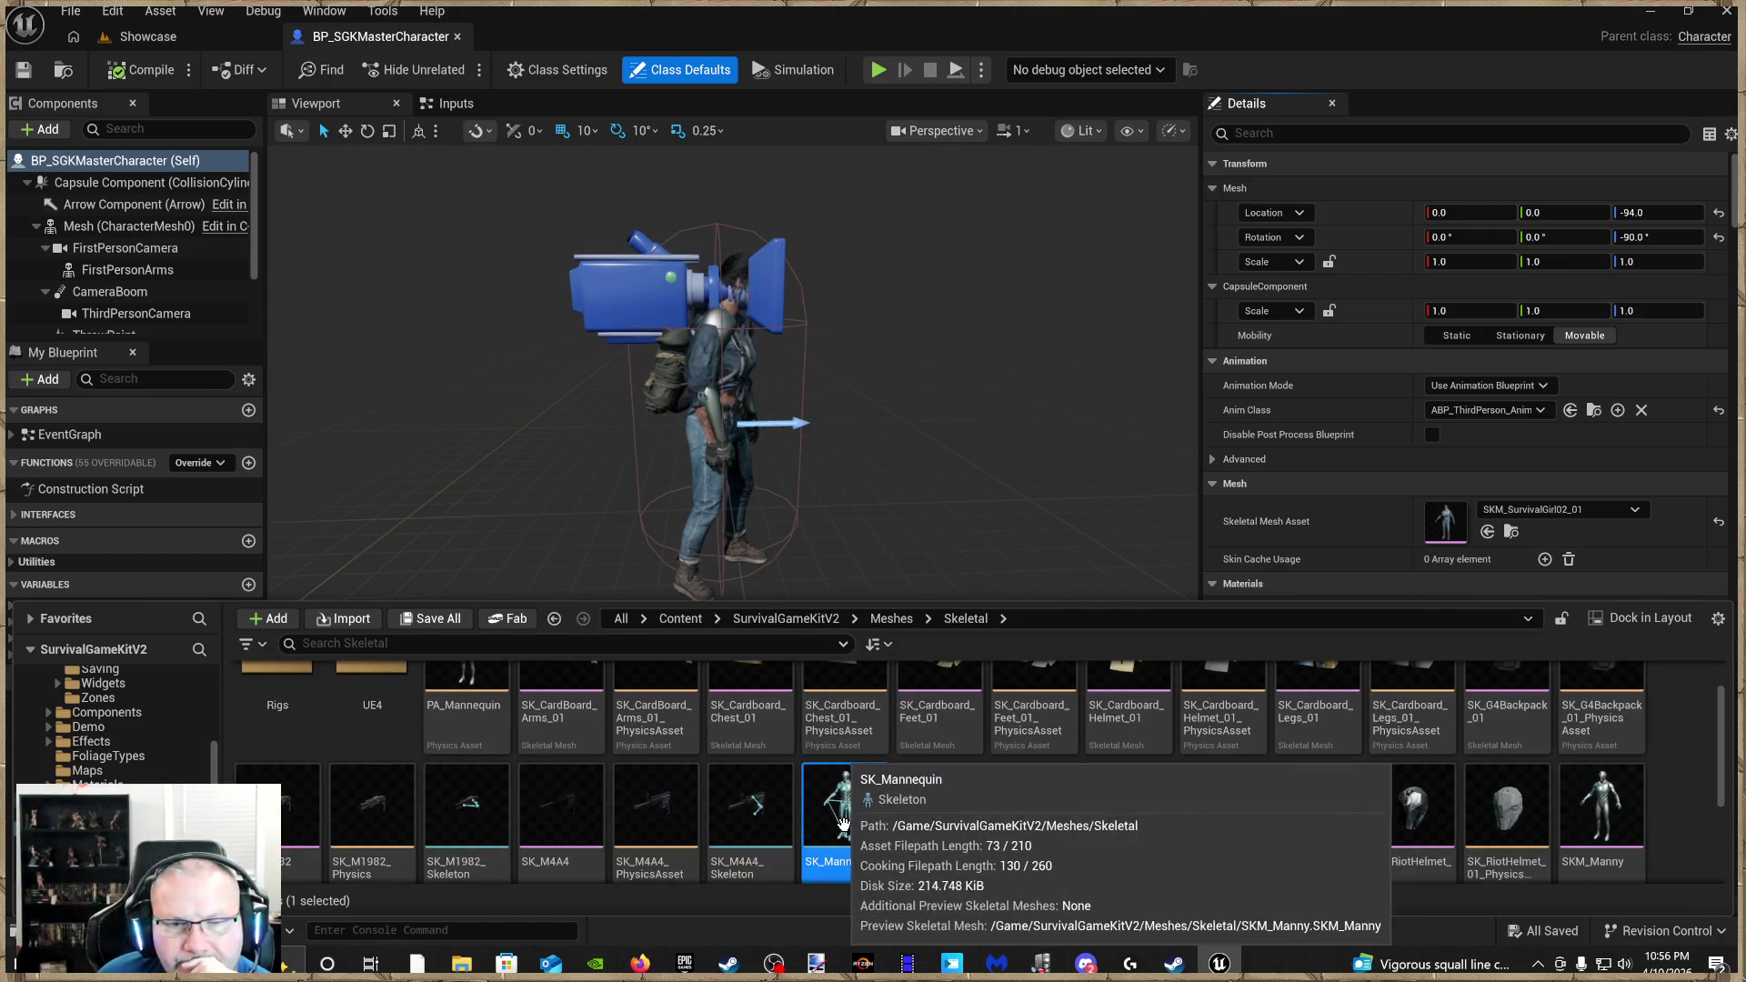
scroll(869, 829, "up", 2)
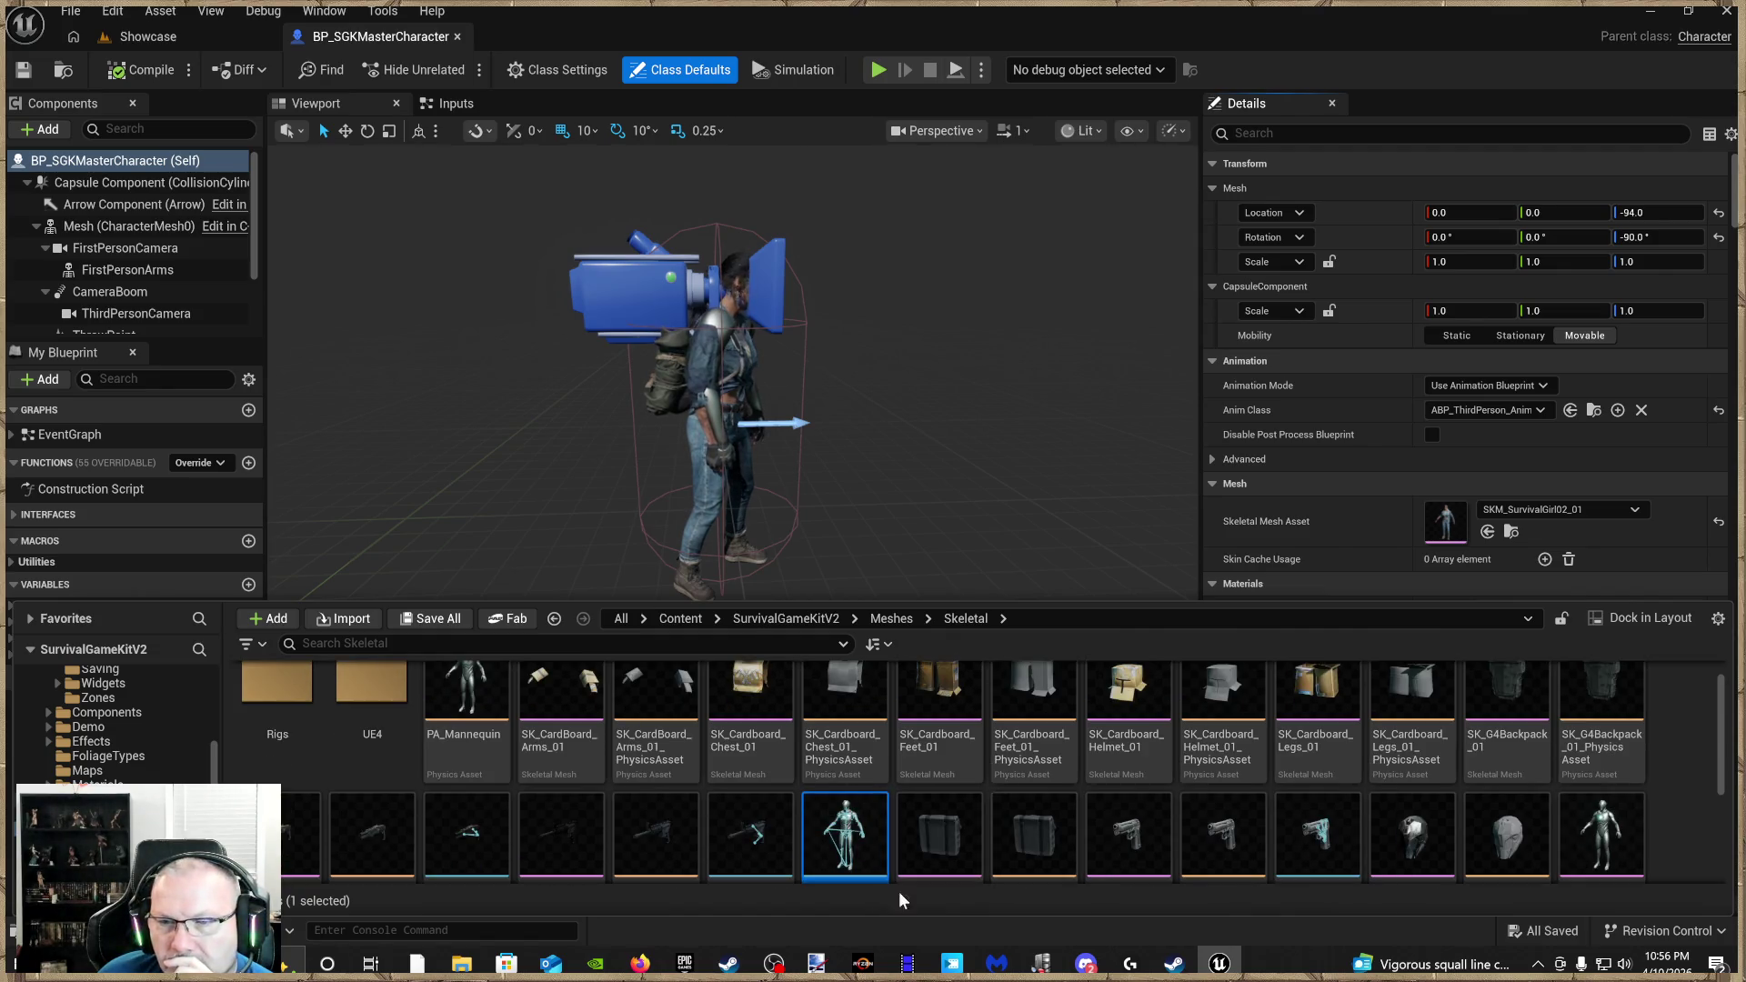
double_click(855, 834)
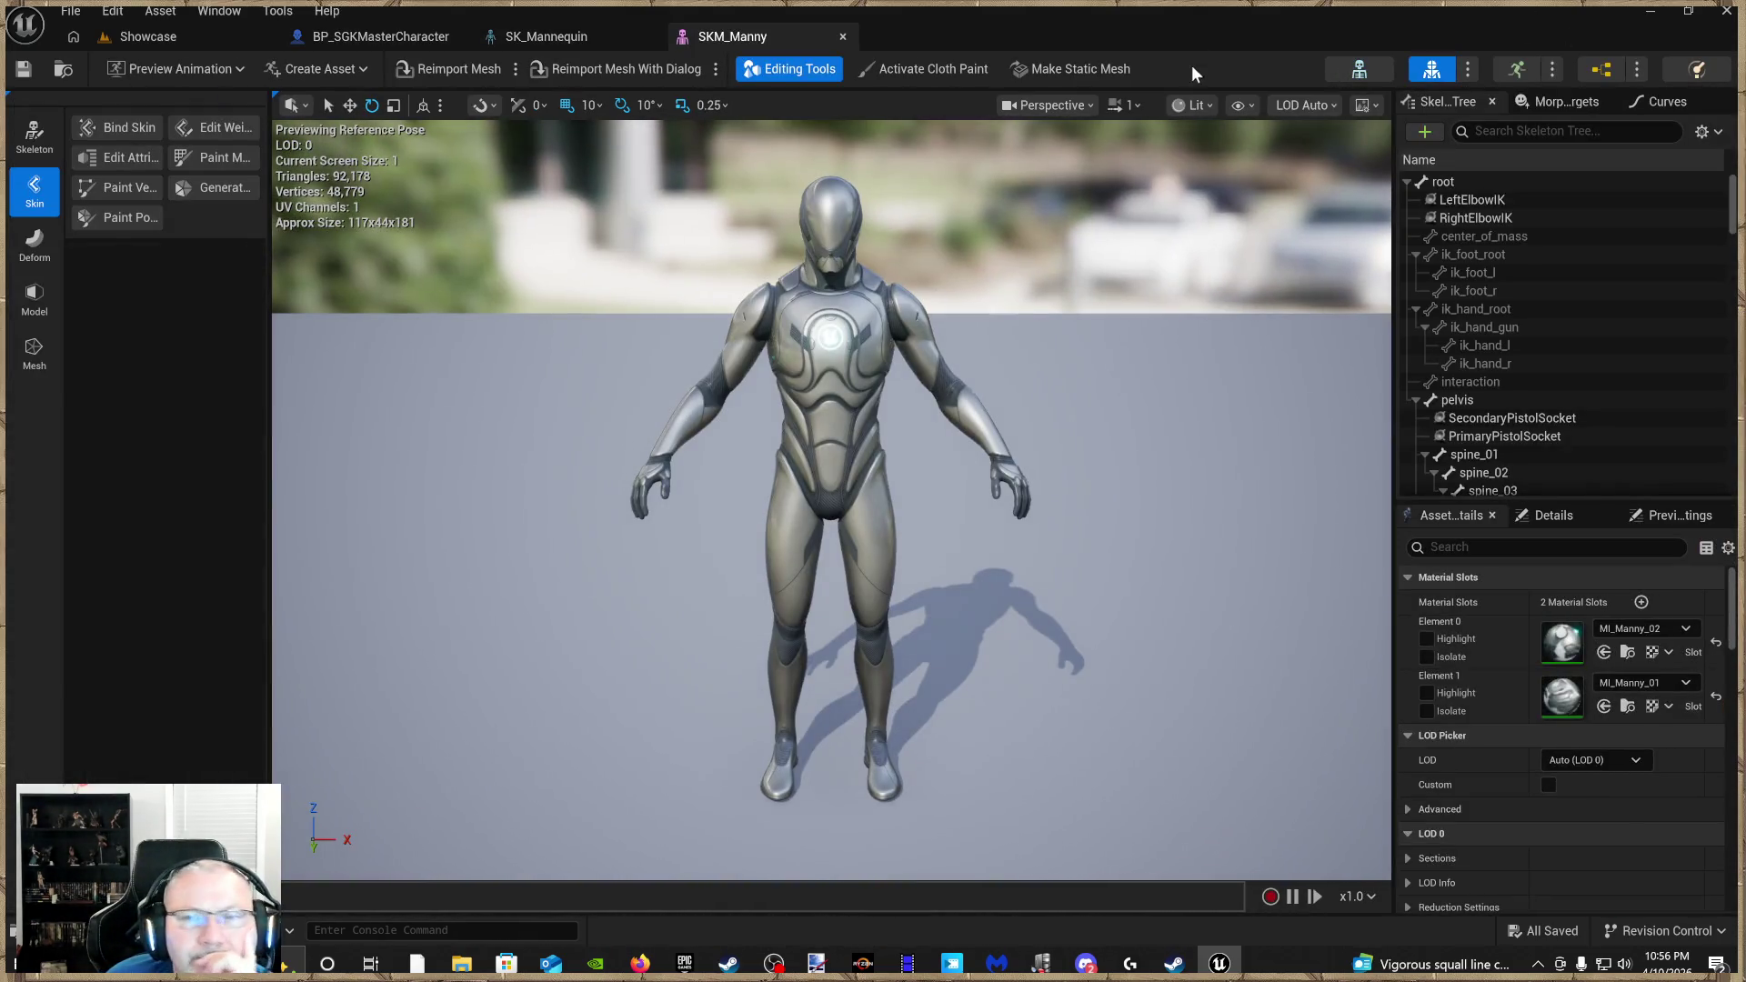
In SK_Mannequin, select SecondaryPistolSocket, PrimaryPistolSocket, PrimarySocket and SecondarySocket
left_click(1357, 74)
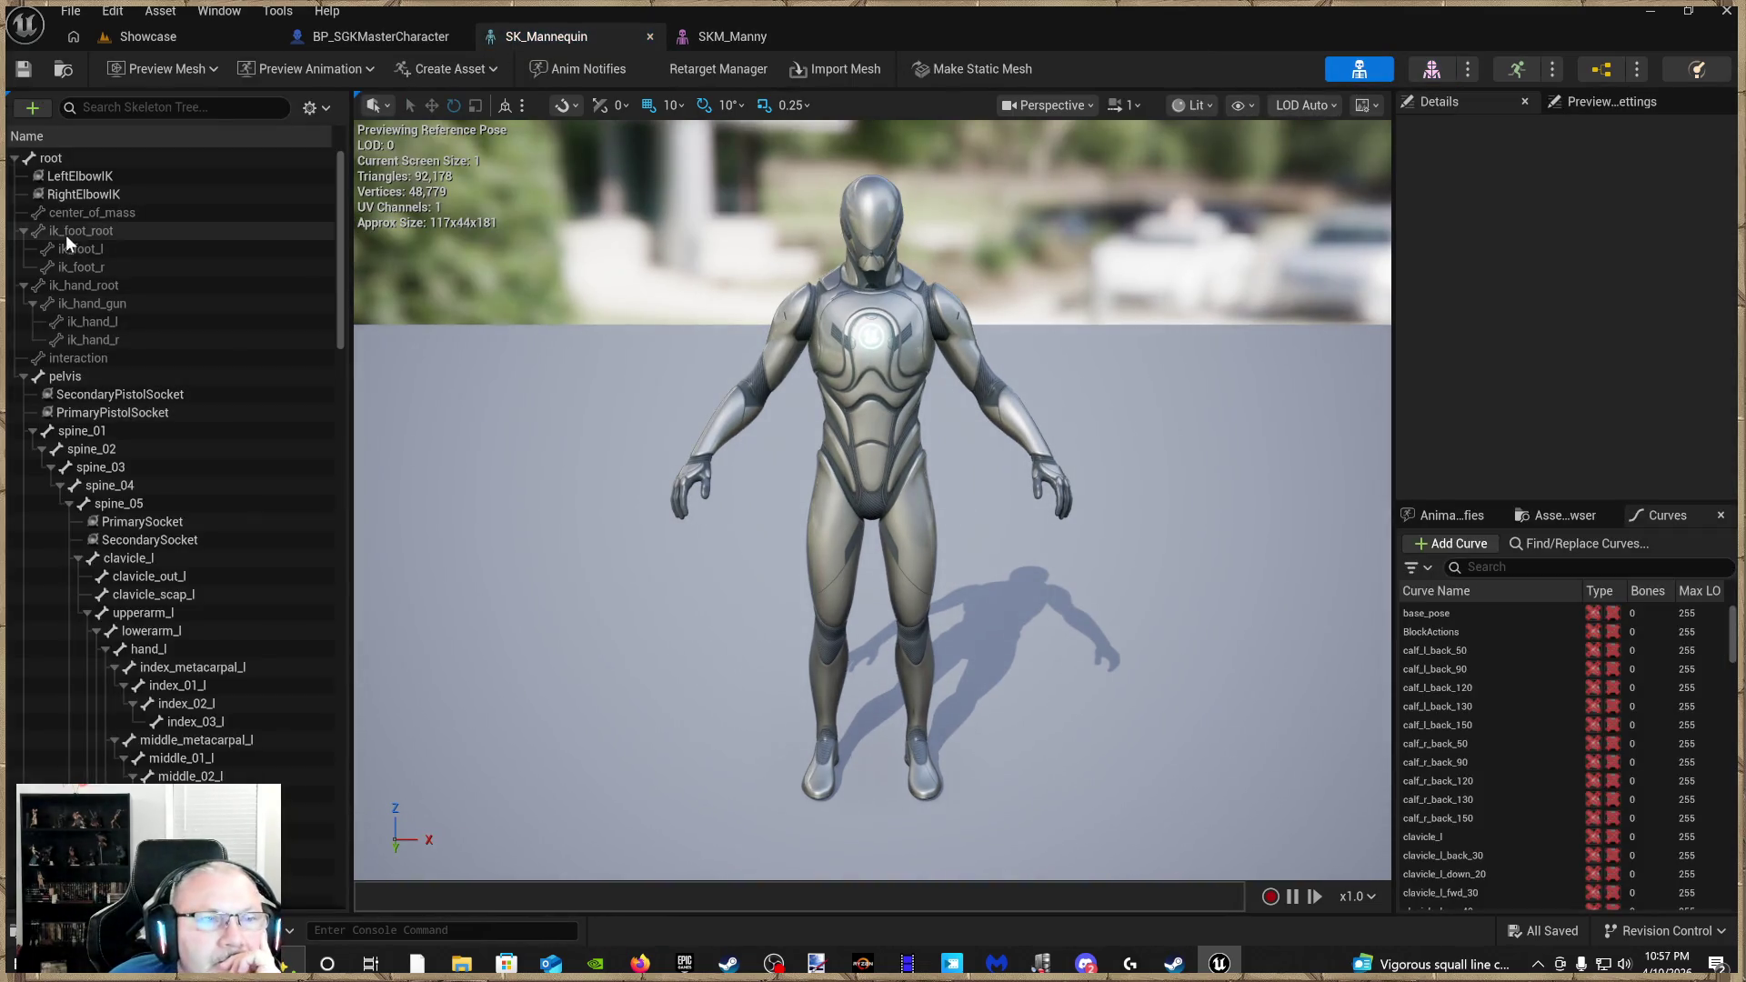
left_click(132, 395)
left_click(133, 412, "ctrl")
scroll(154, 473, "down", 1)
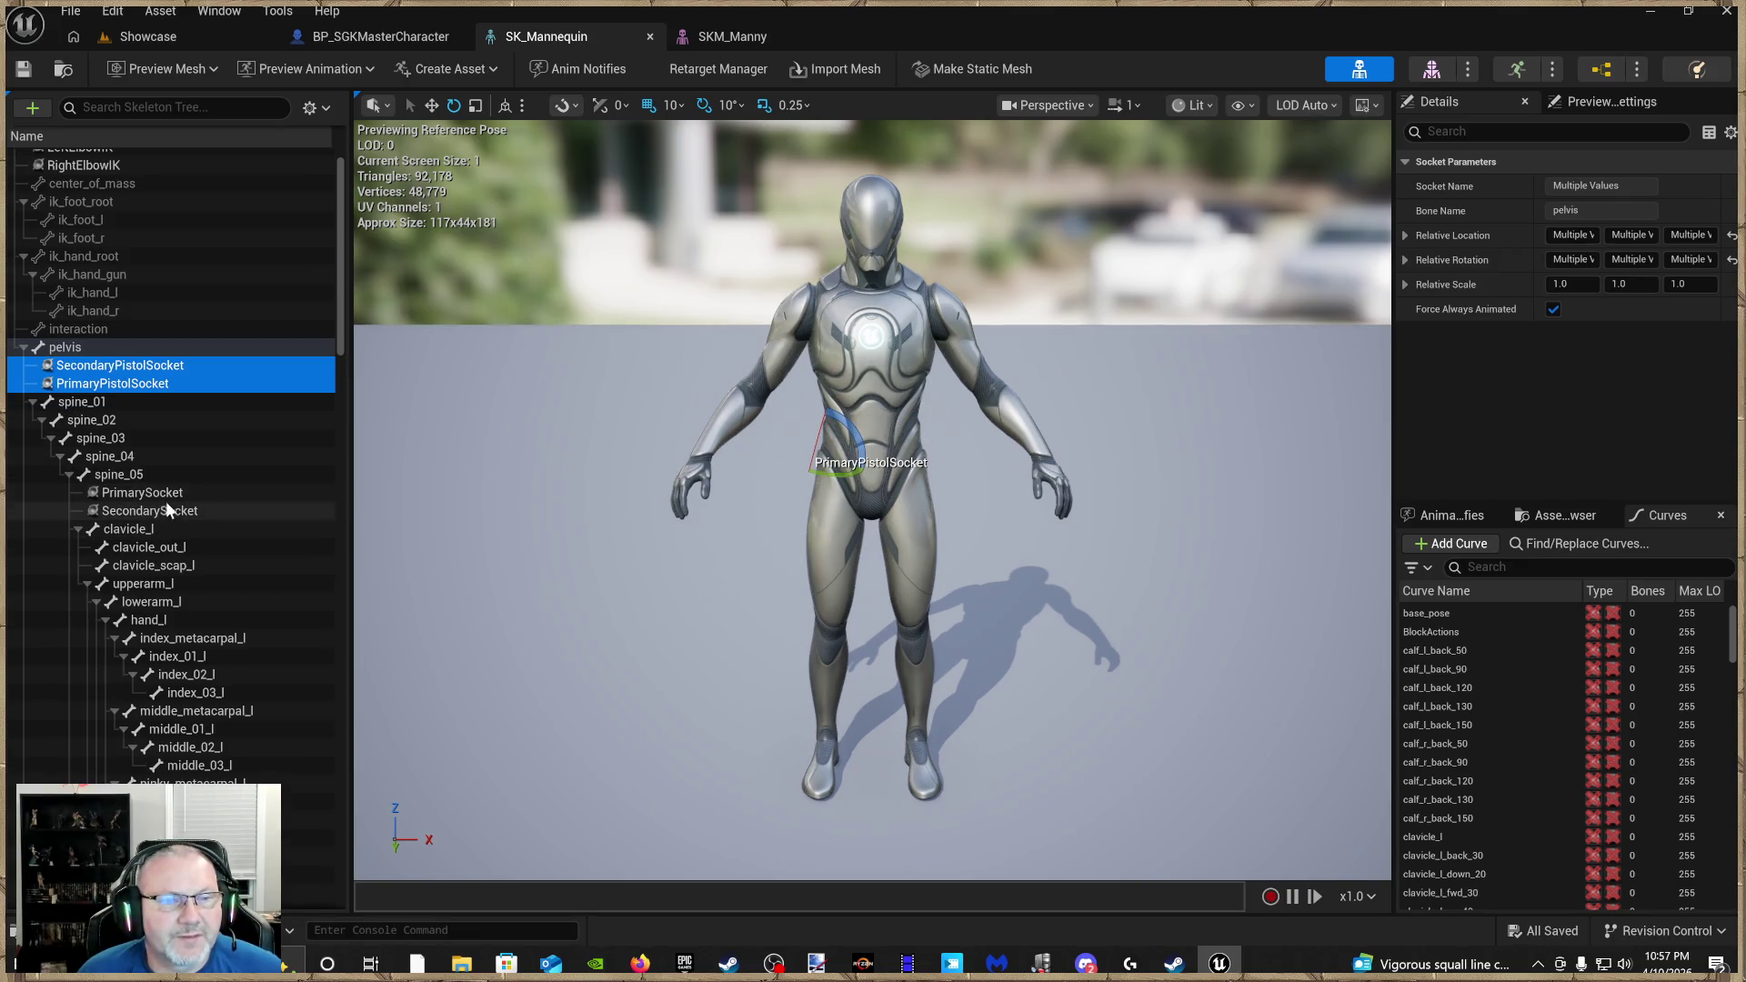
left_click(164, 493, "ctrl")
left_click(166, 510, "ctrl")
scroll(191, 546, "down", 10)
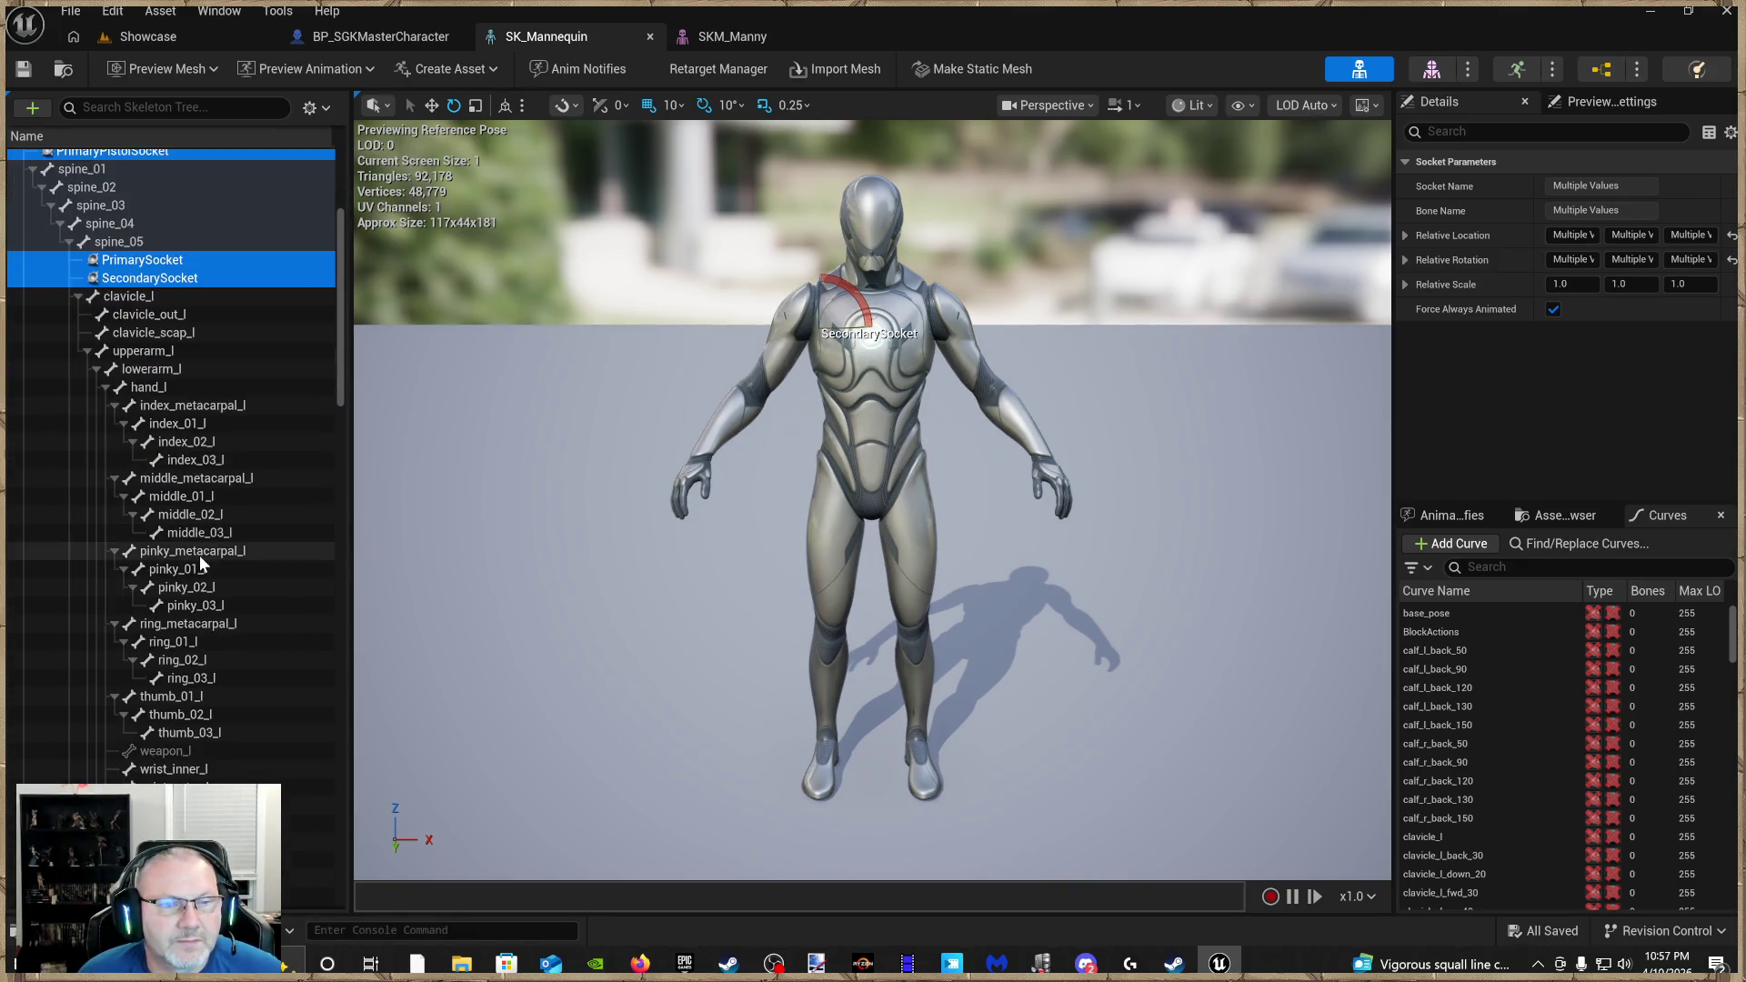
scroll(209, 546, "down", 8)
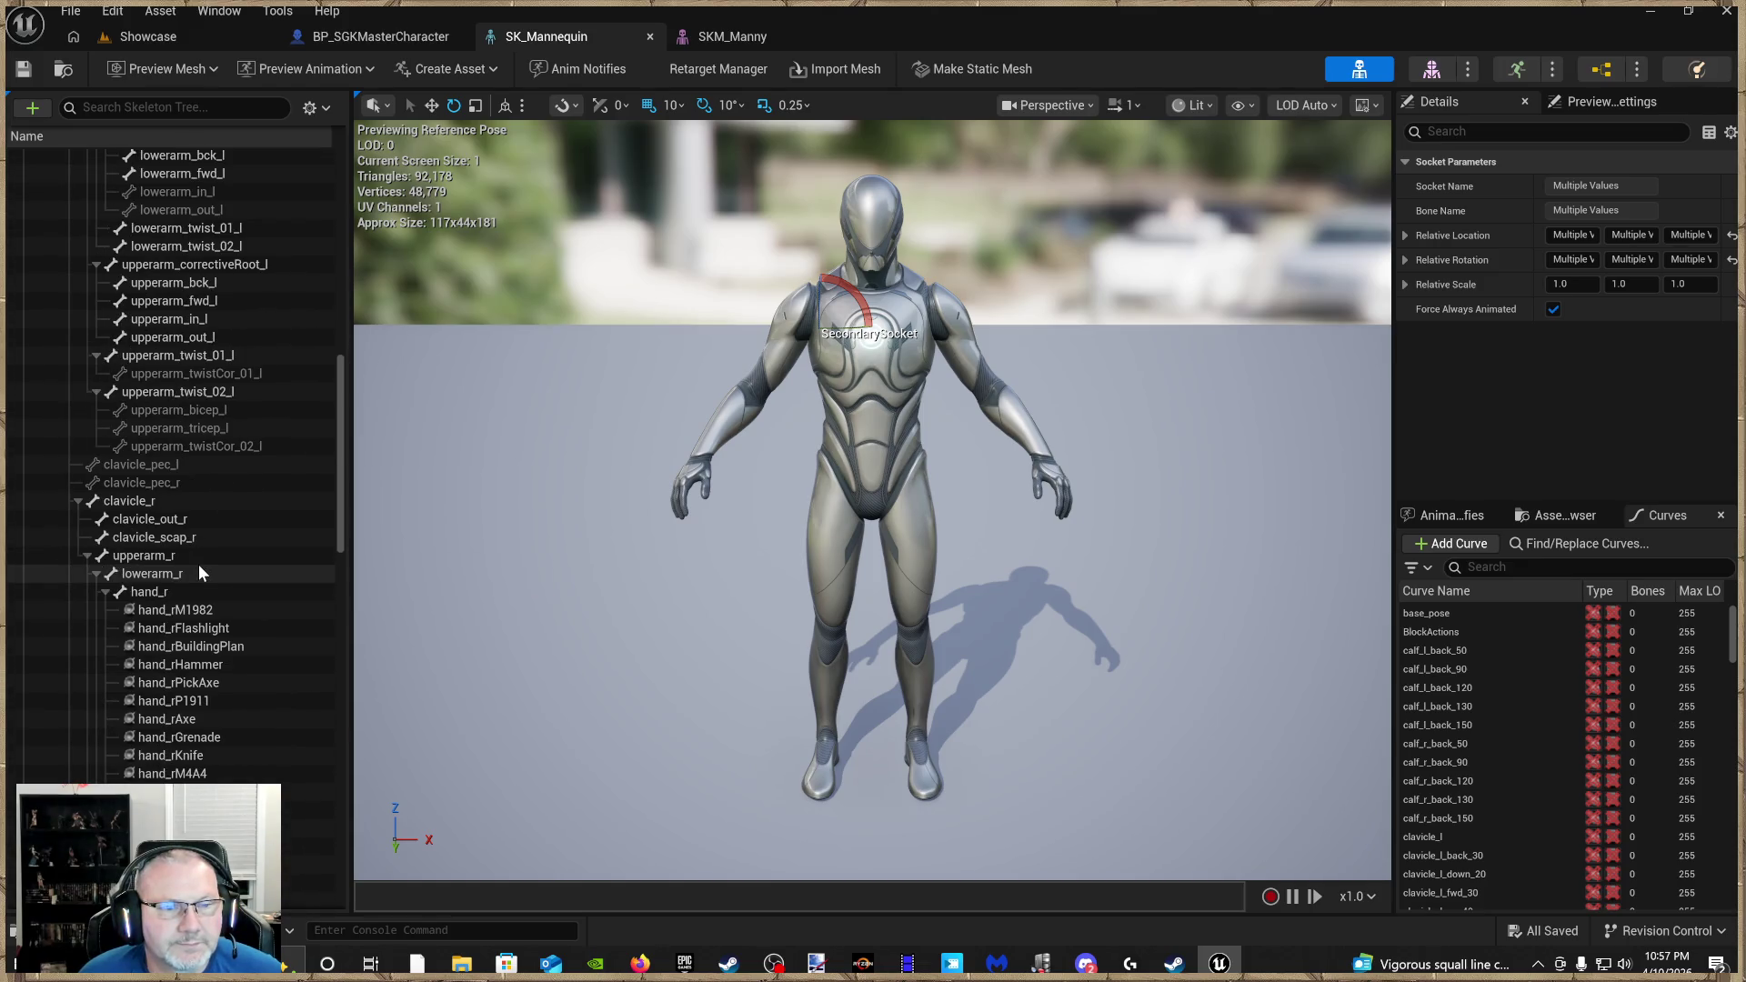
Add the hand_r sockets (M1982, Flashlight, BuildingPlan, Hammer, PickAxe, P1911, Axe, Grenade, Knife, M4A4, Socket) to the selection
left_click(182, 465)
left_click(202, 484, "ctrl")
left_click(202, 500, "ctrl")
left_click(201, 519, "ctrl")
left_click(201, 537, "ctrl")
left_click(202, 555, "ctrl")
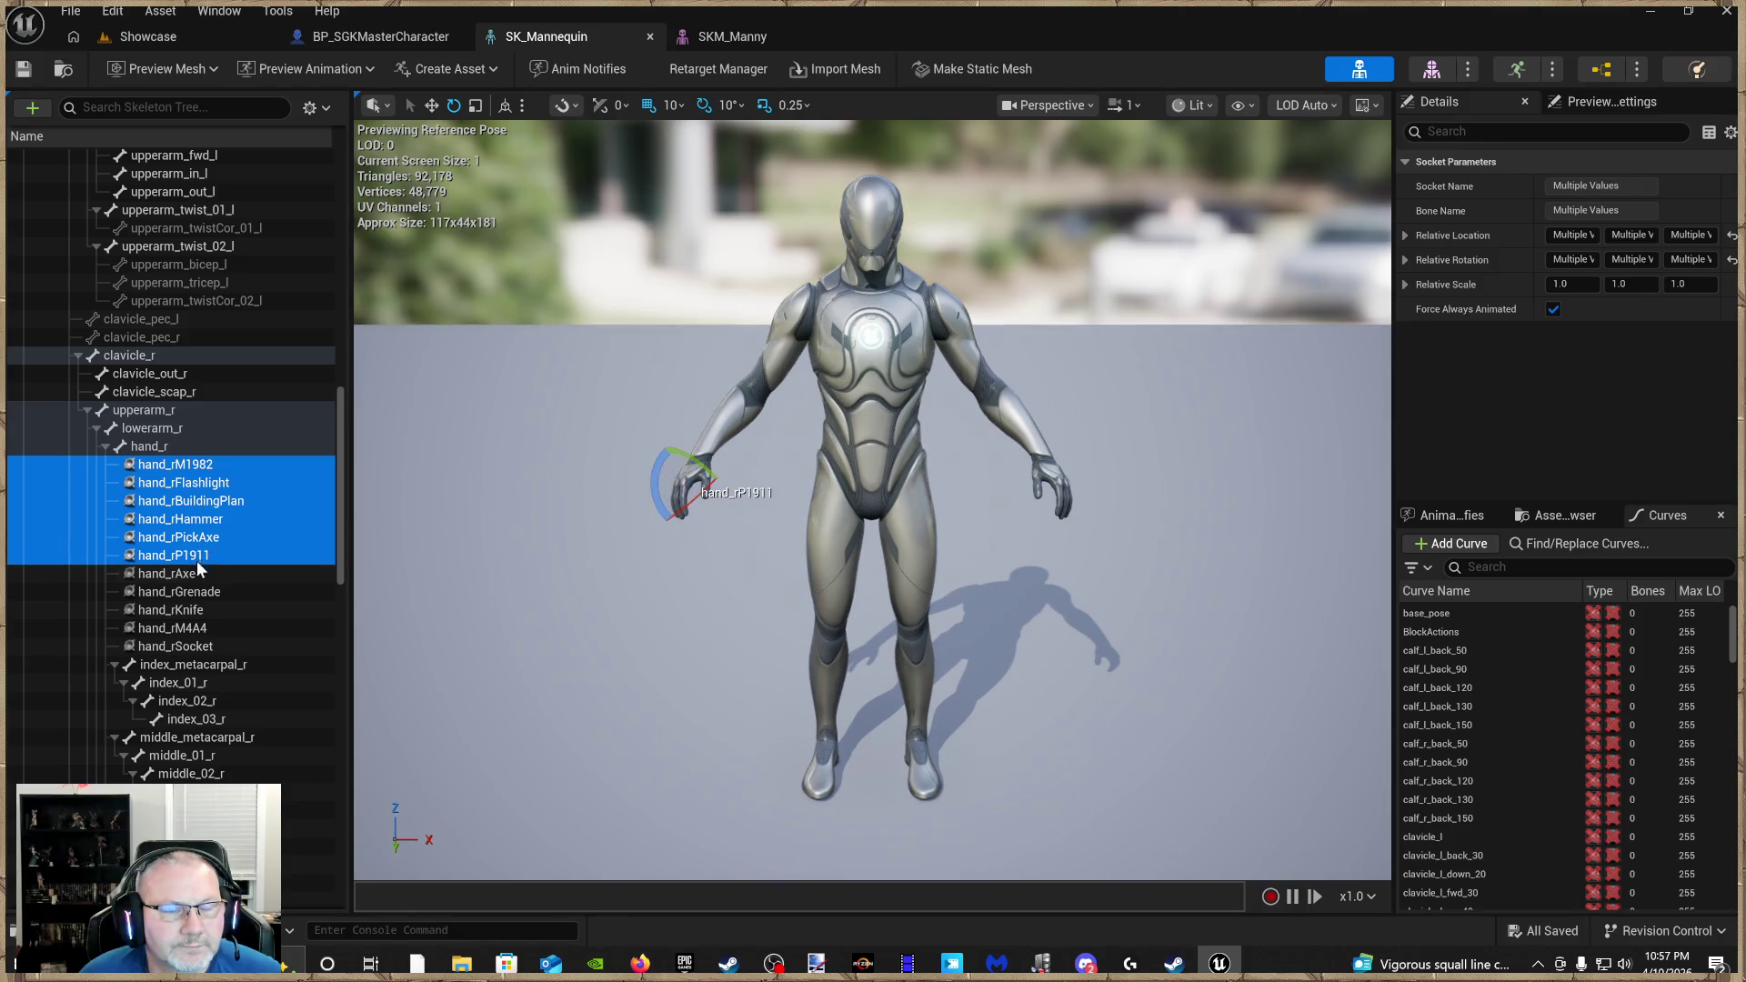
left_click(203, 573, "ctrl")
left_click(203, 591, "ctrl")
left_click(210, 610, "ctrl")
left_click(212, 627, "ctrl")
left_click(214, 647, "ctrl")
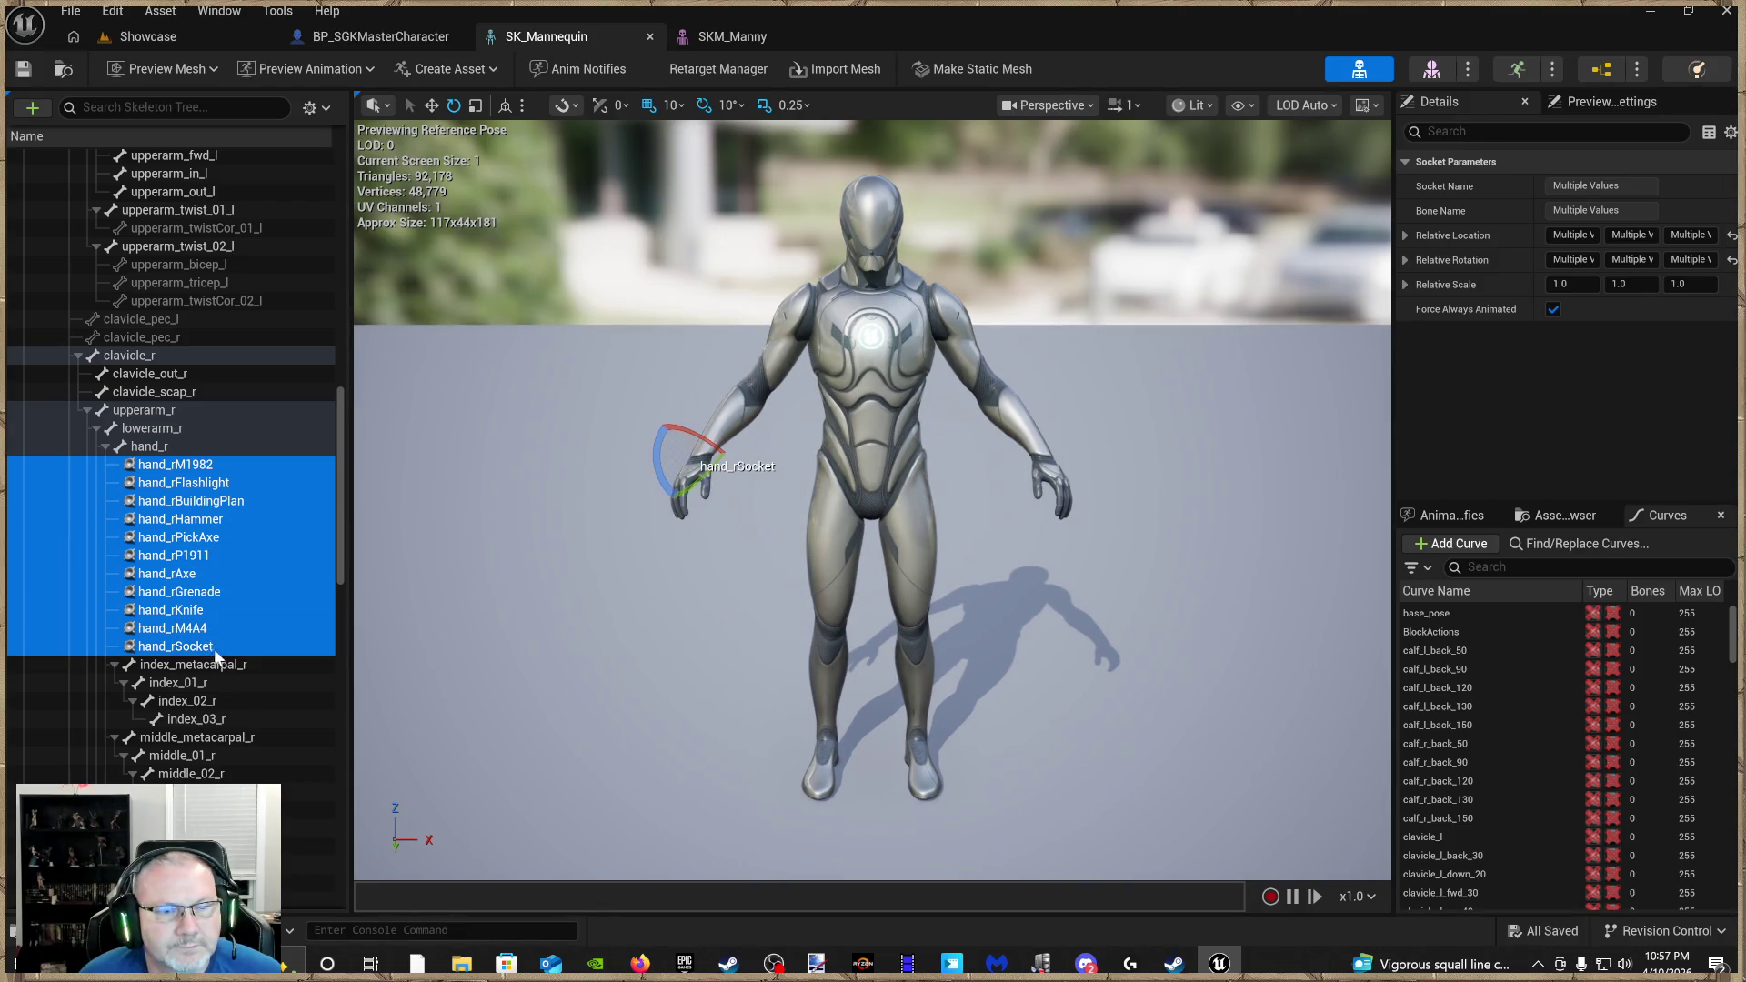
Add foot_r_Socket and foot_l_Socket to the socket selection
scroll(215, 637, "down", 3)
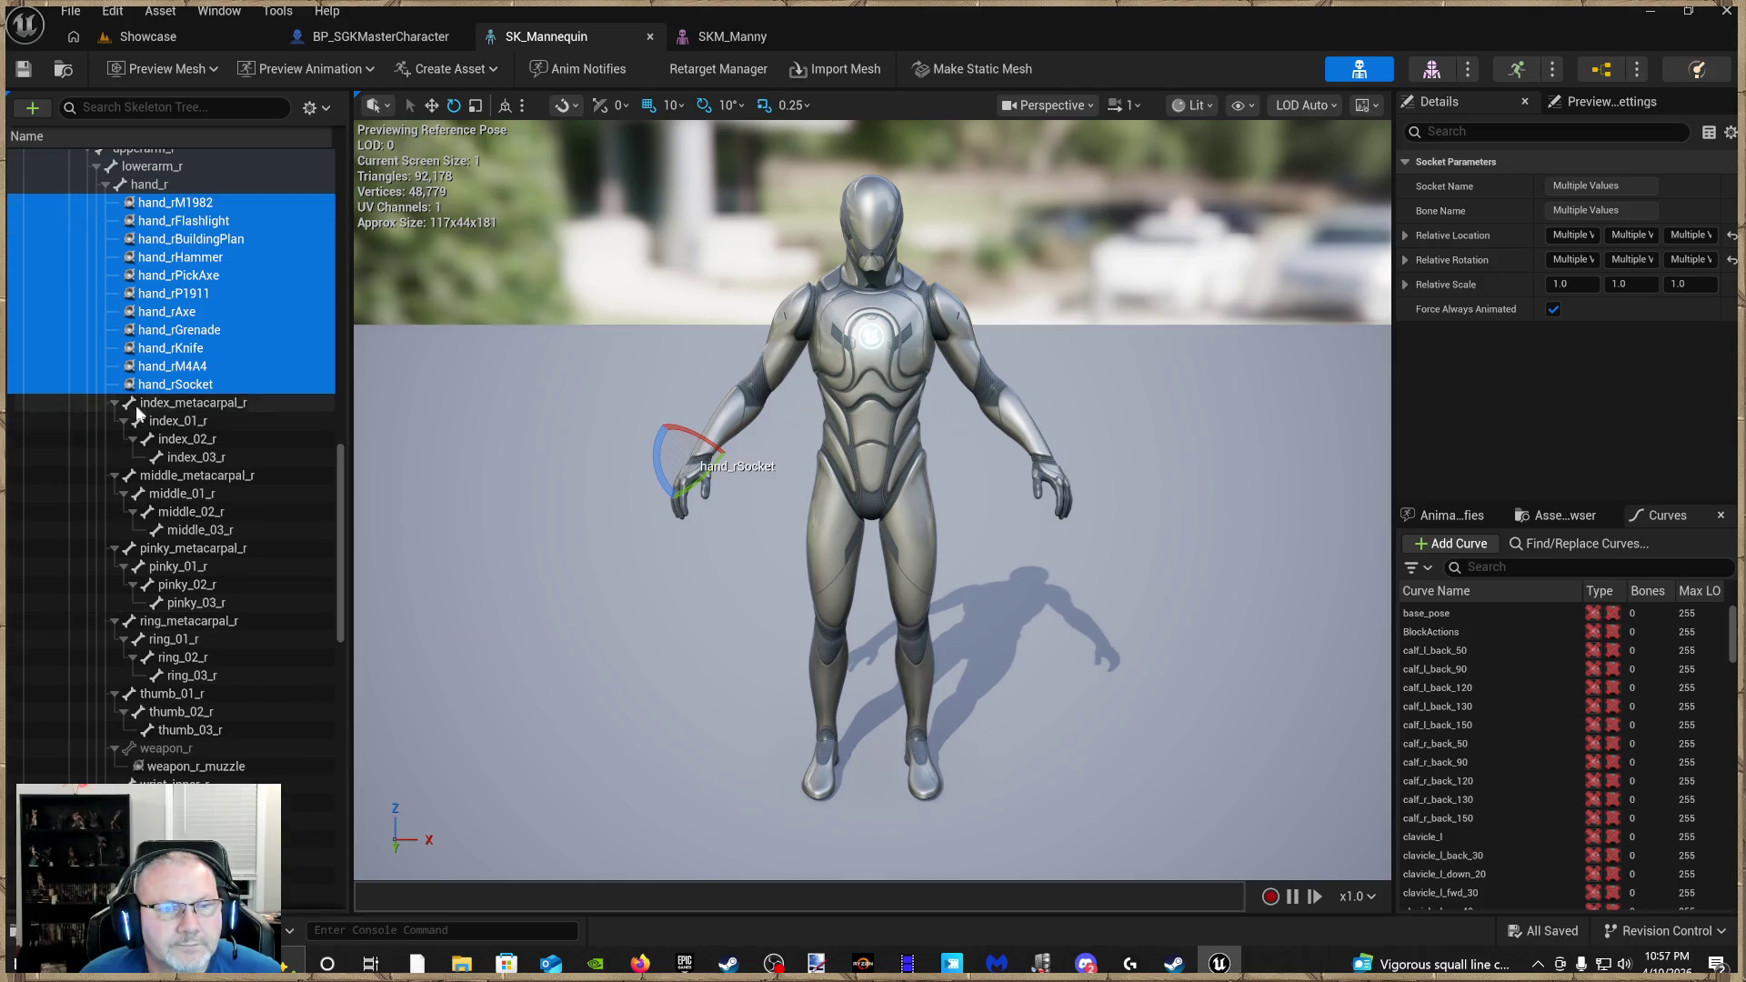
scroll(209, 600, "down", 2)
scroll(209, 602, "down", 4)
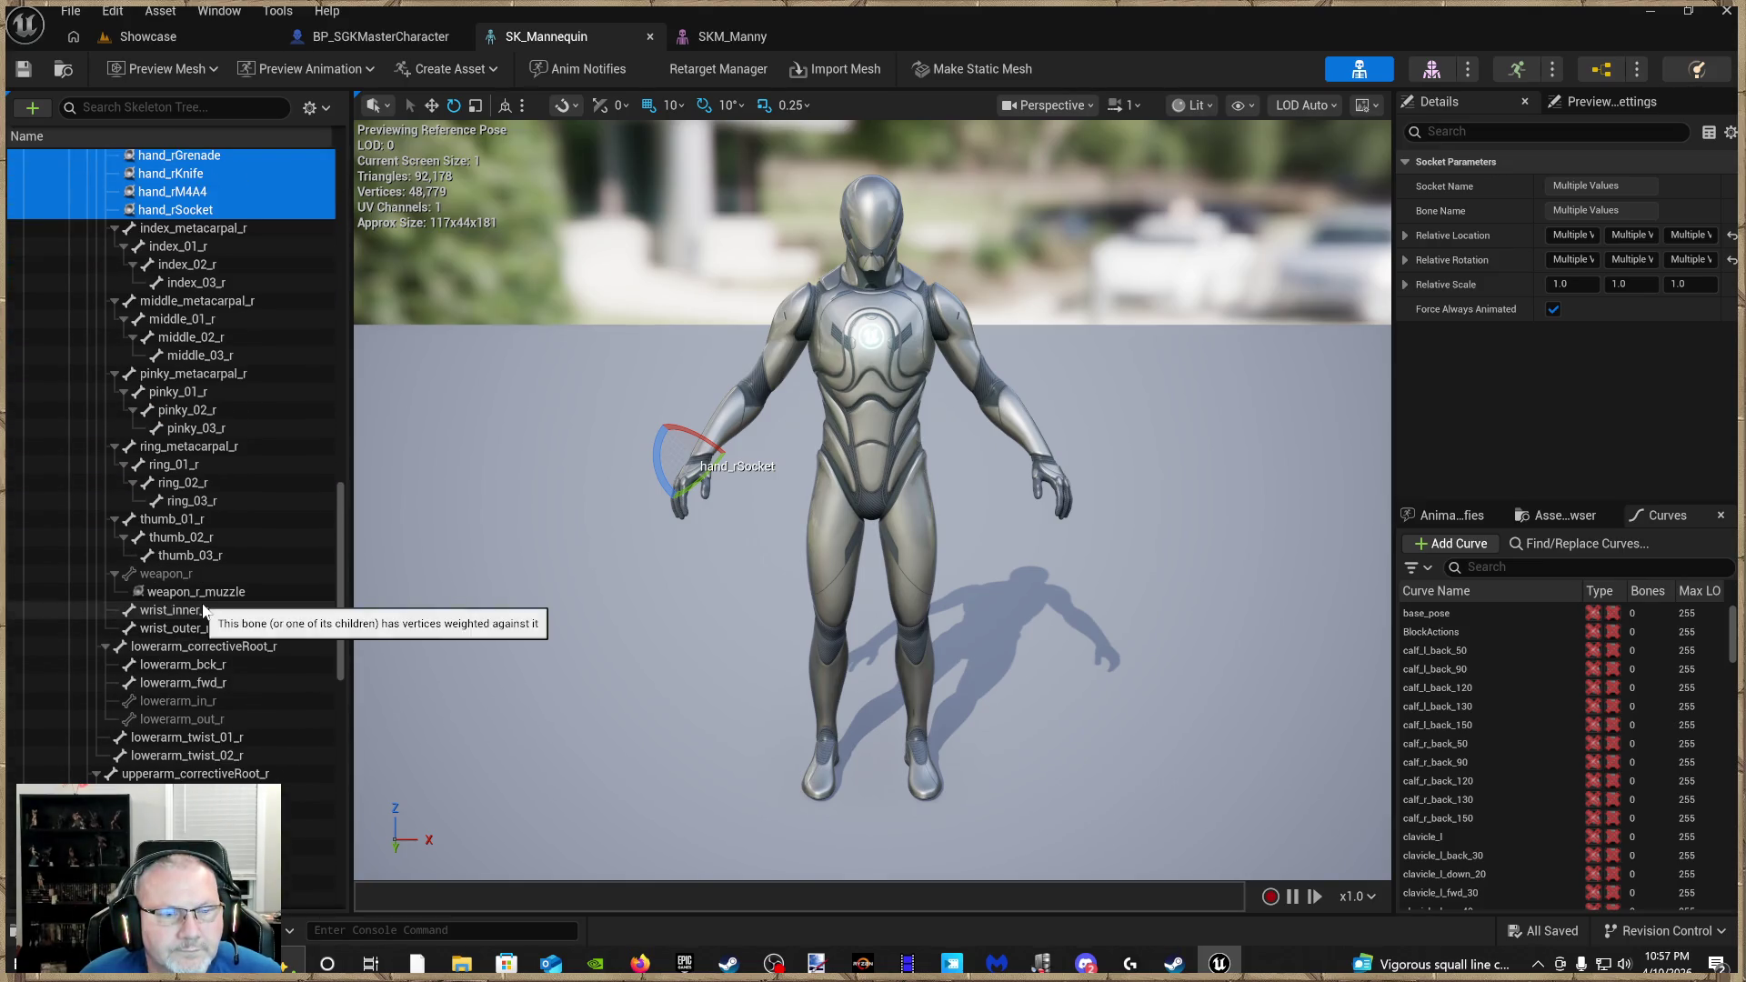
scroll(205, 604, "down", 2)
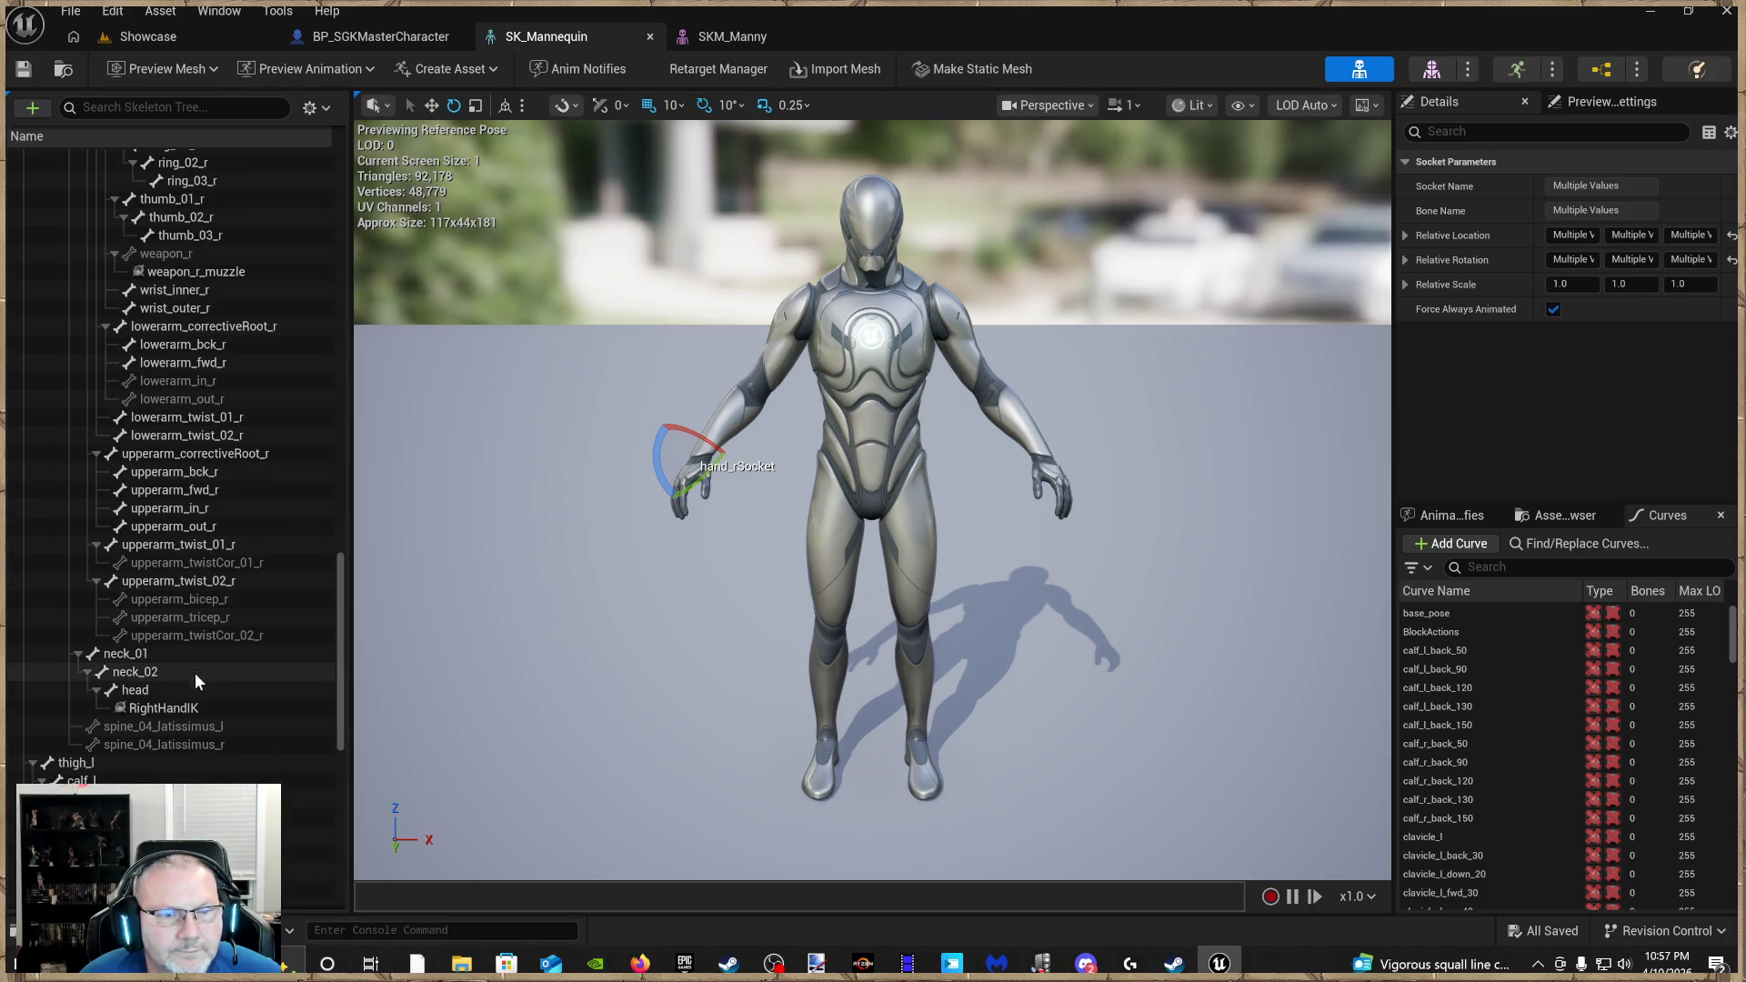
scroll(217, 682, "down", 2)
scroll(195, 689, "down", 4)
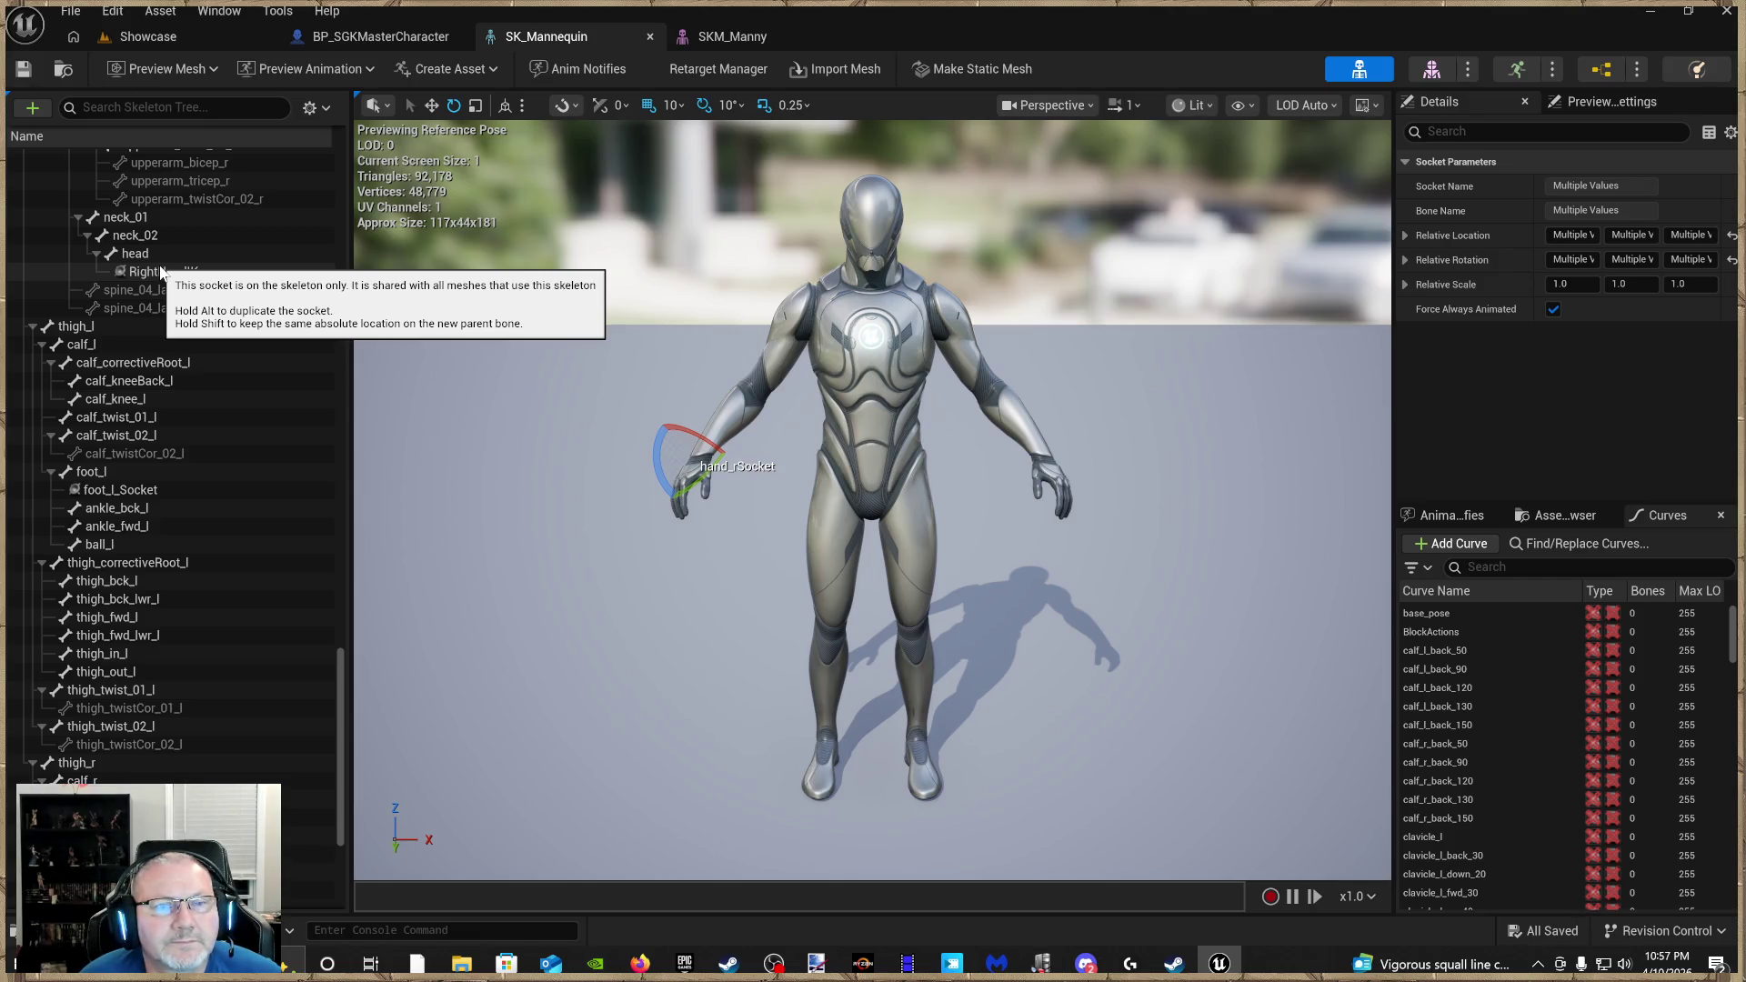
scroll(173, 418, "down", 4)
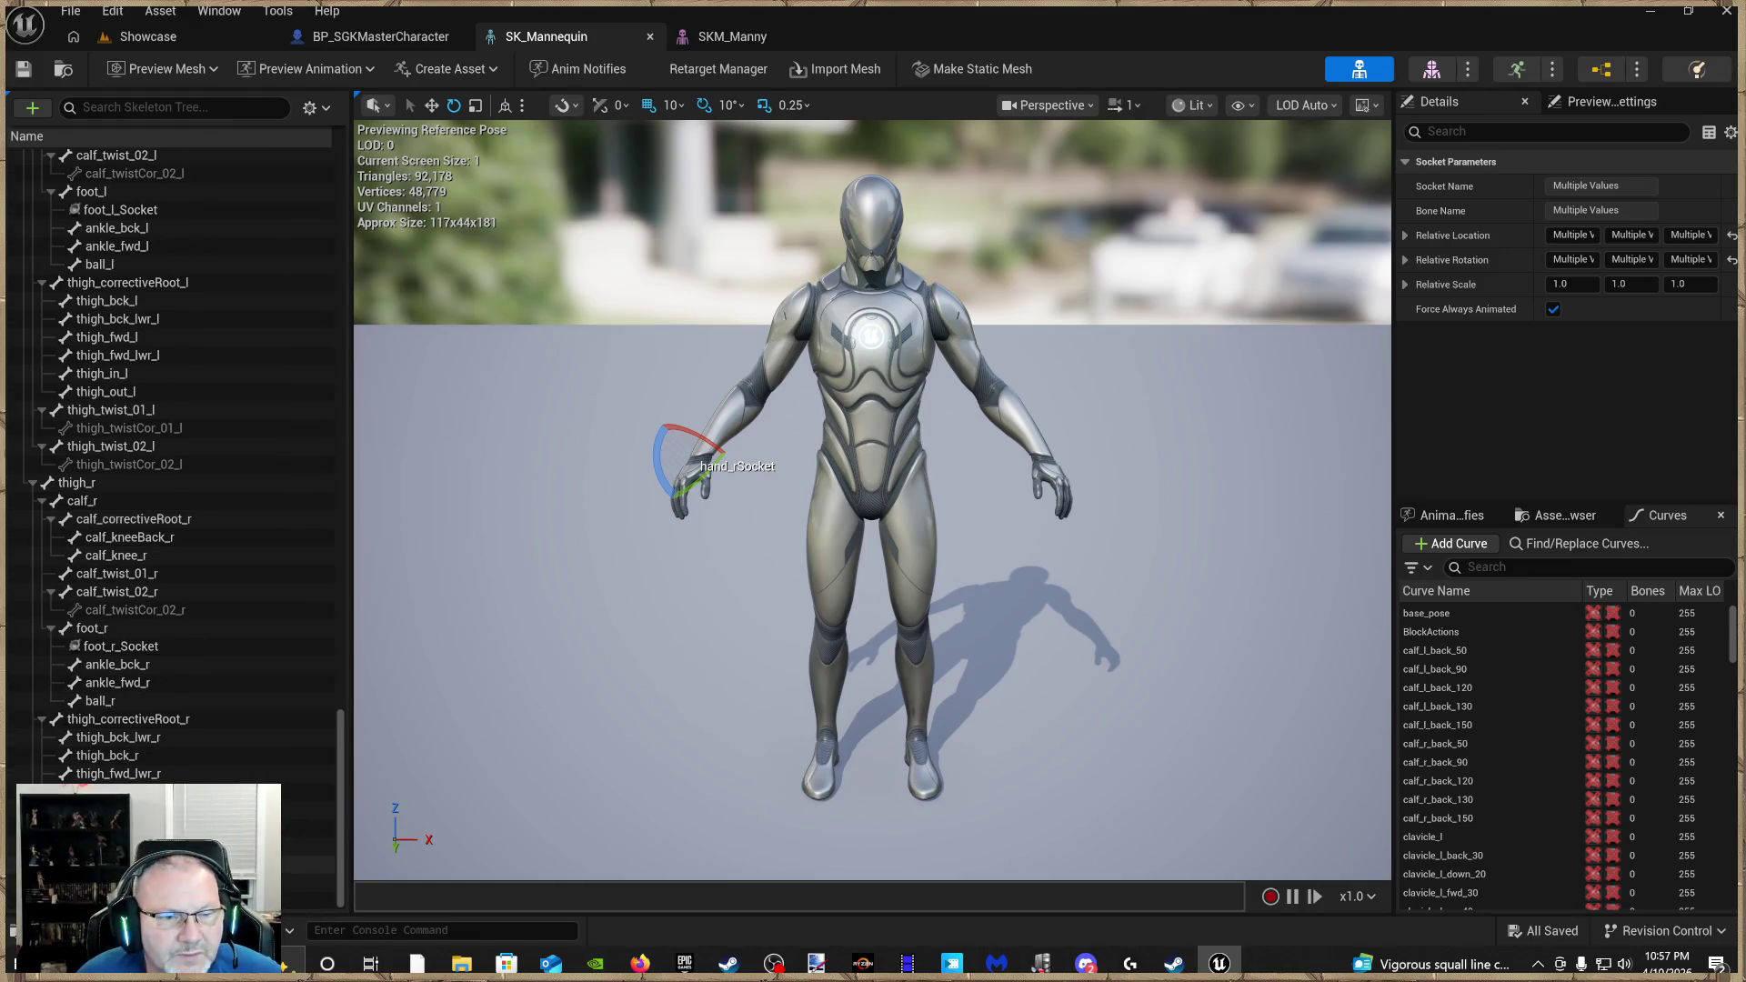
left_click(152, 647)
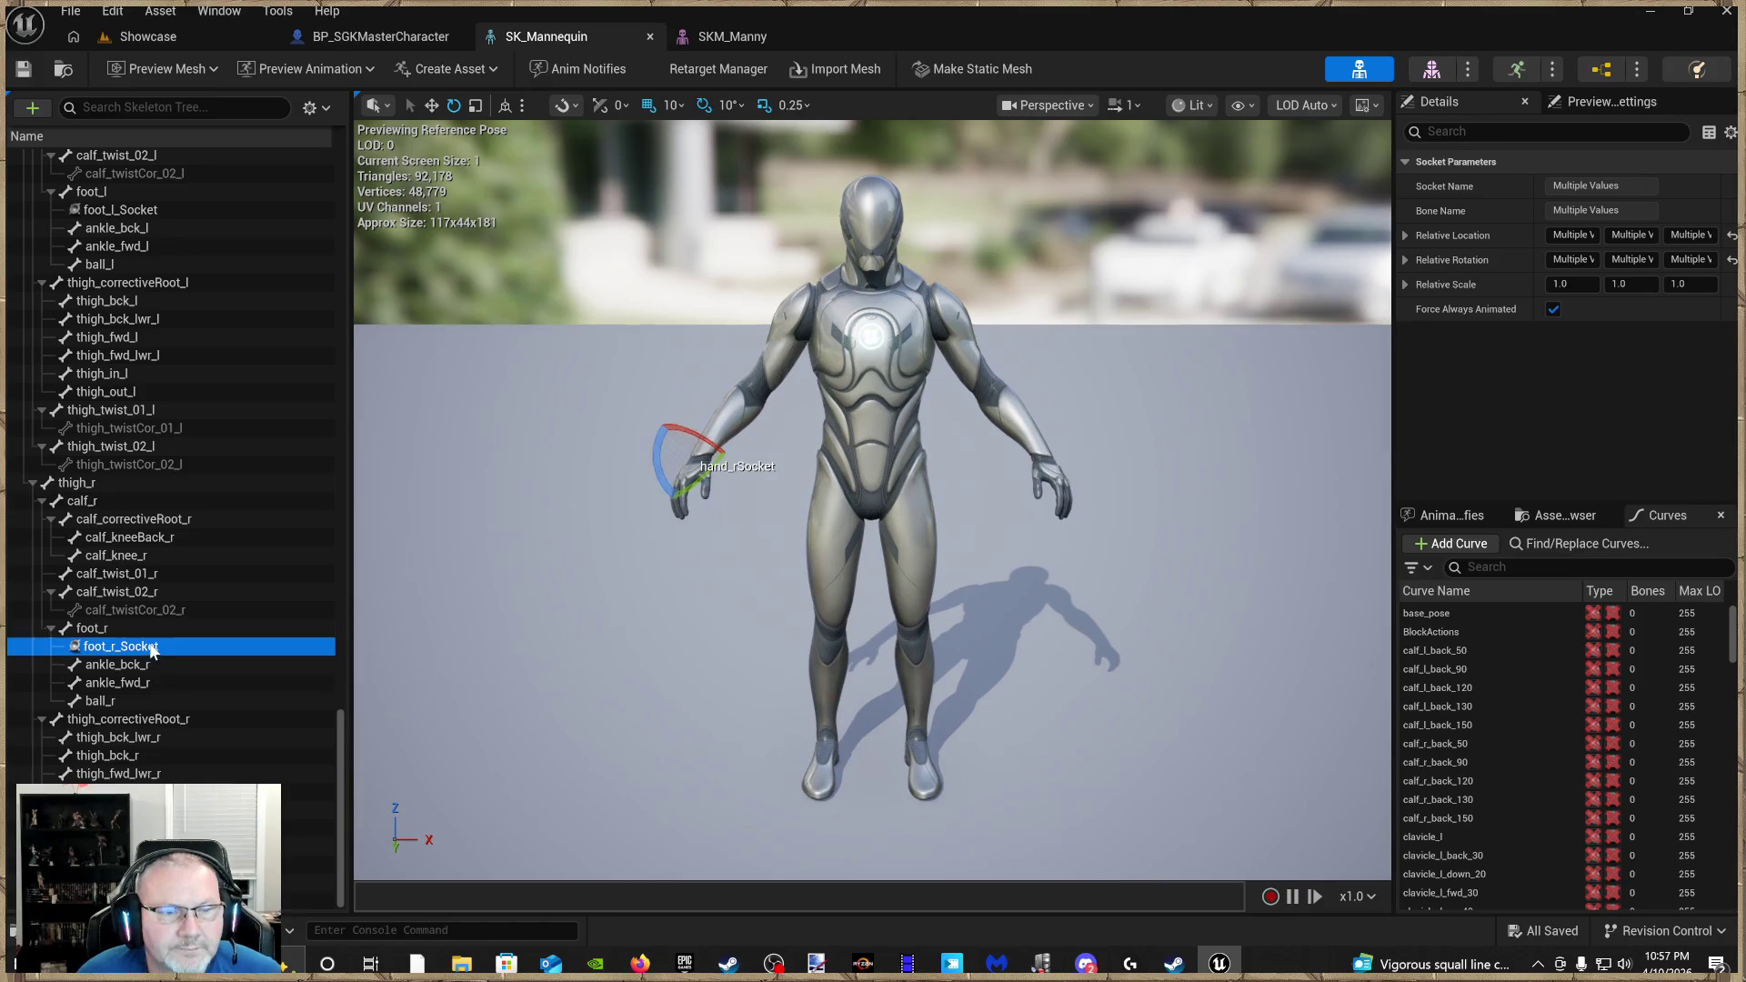
scroll(160, 472, "up", 5)
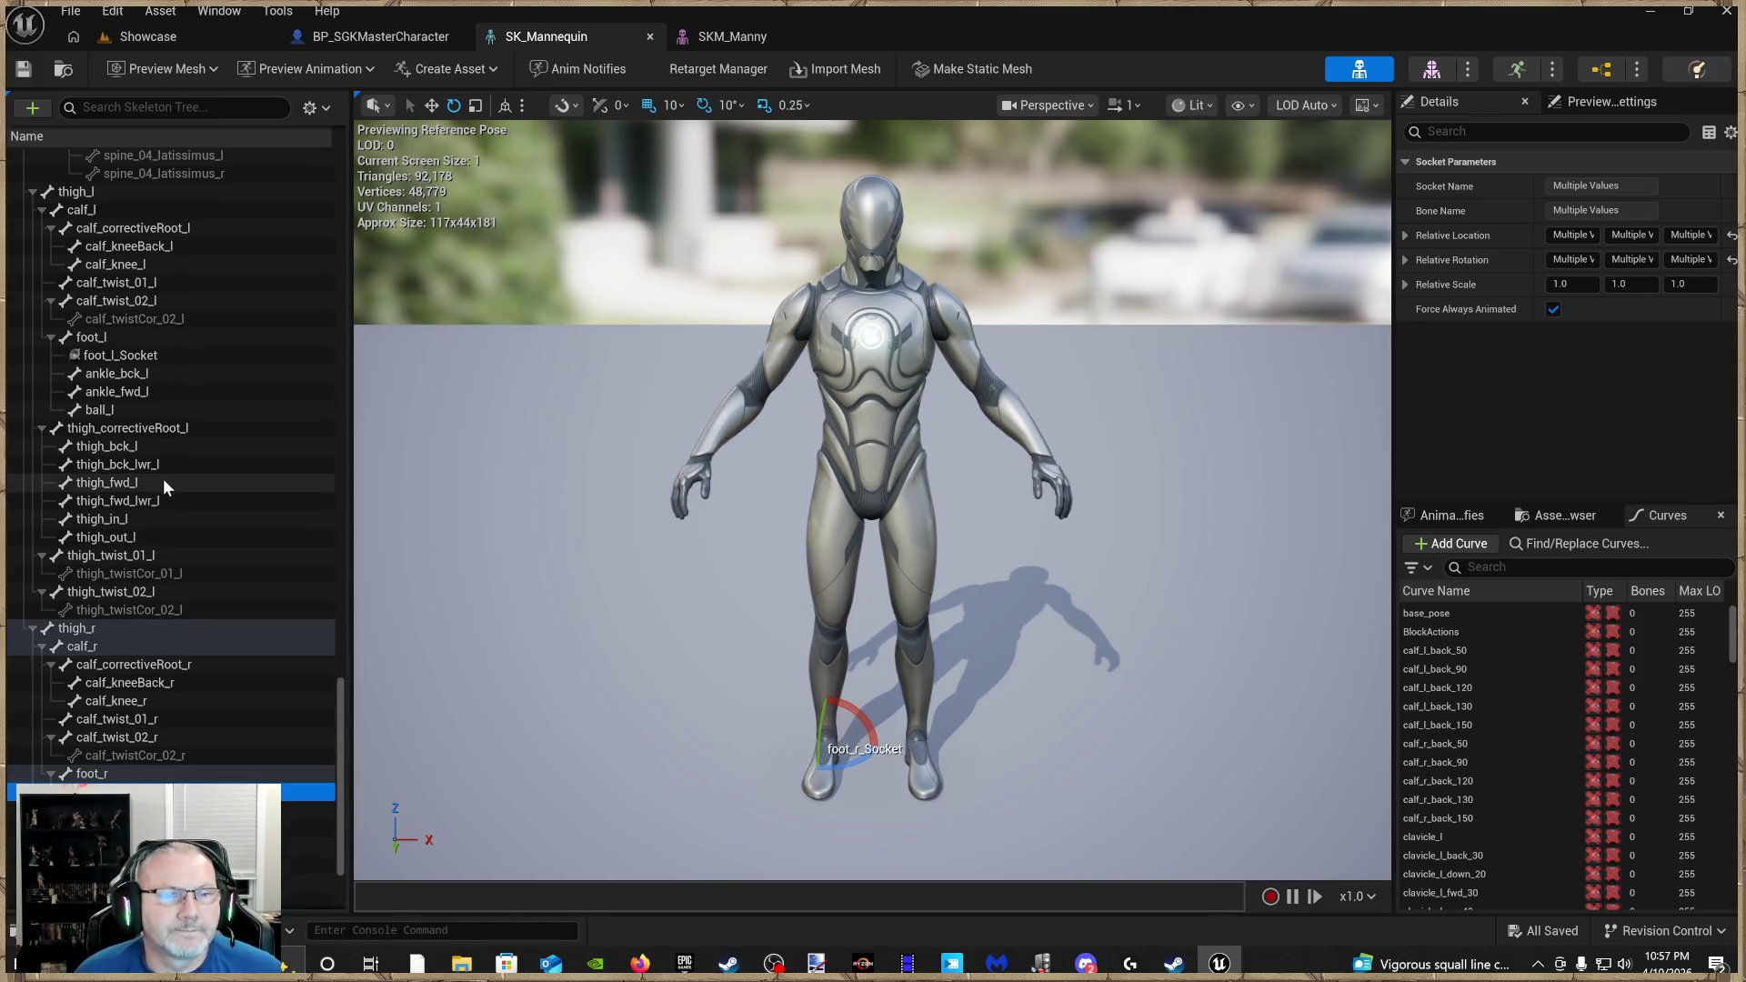
left_click(114, 386)
scroll(173, 432, "up", 2)
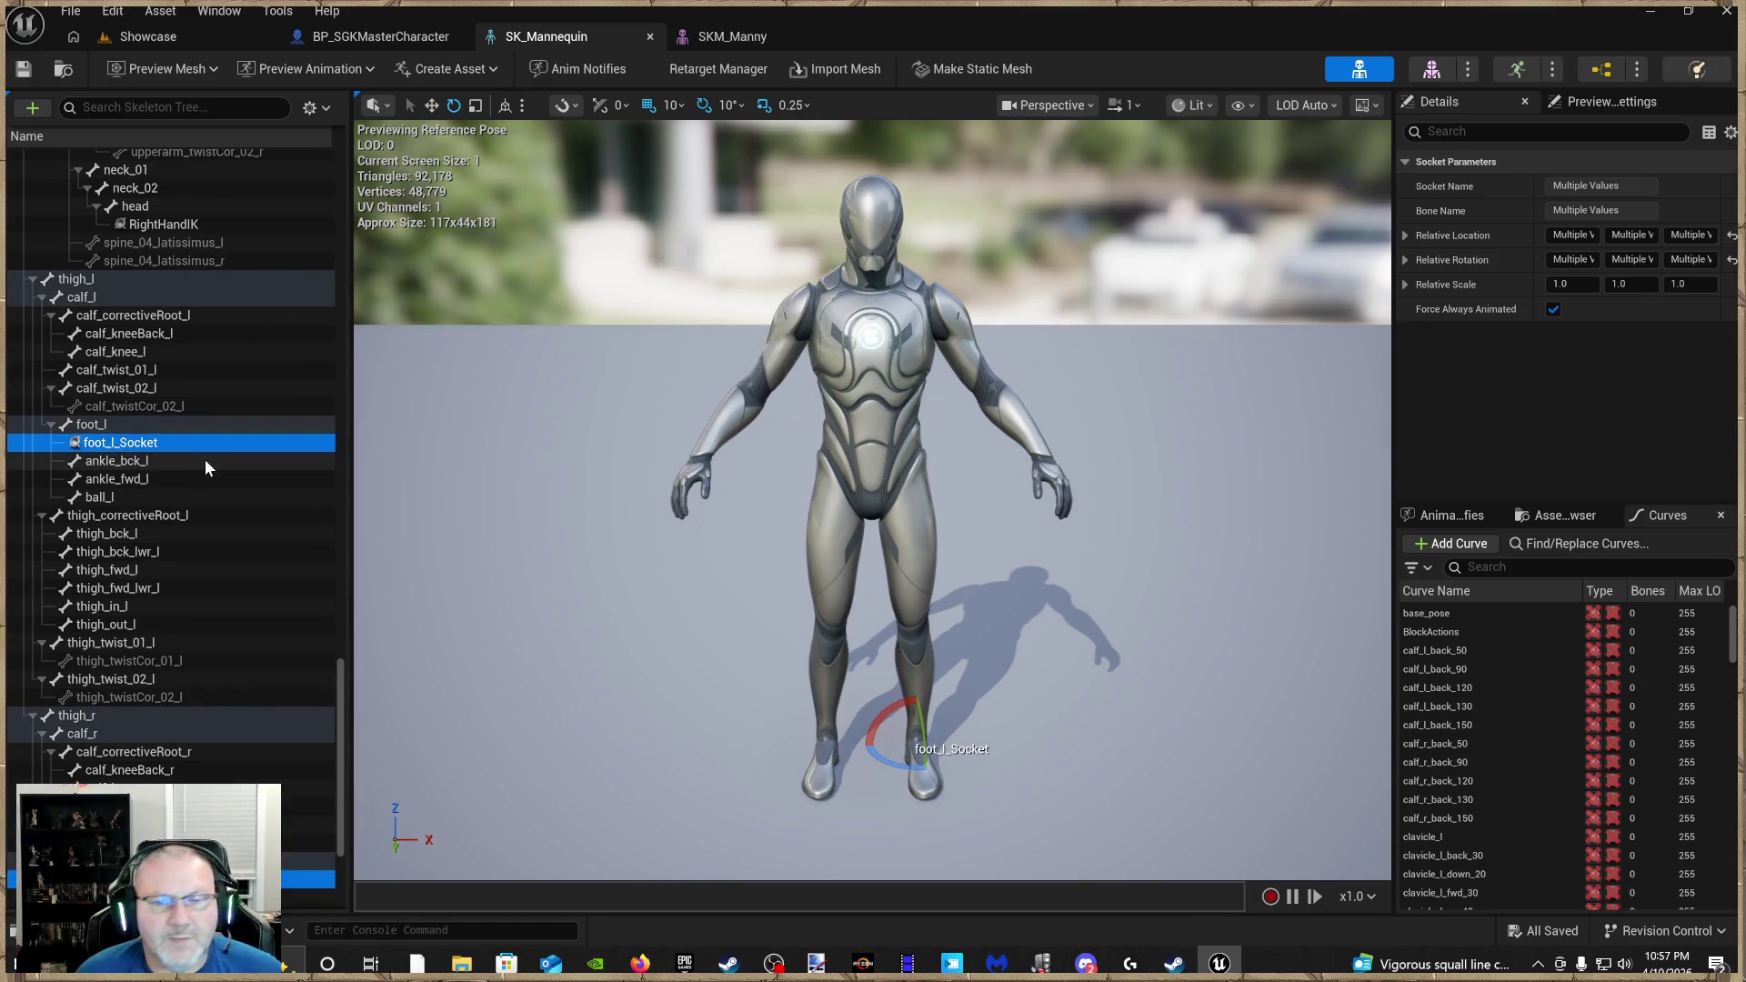
scroll(156, 451, "up", 3)
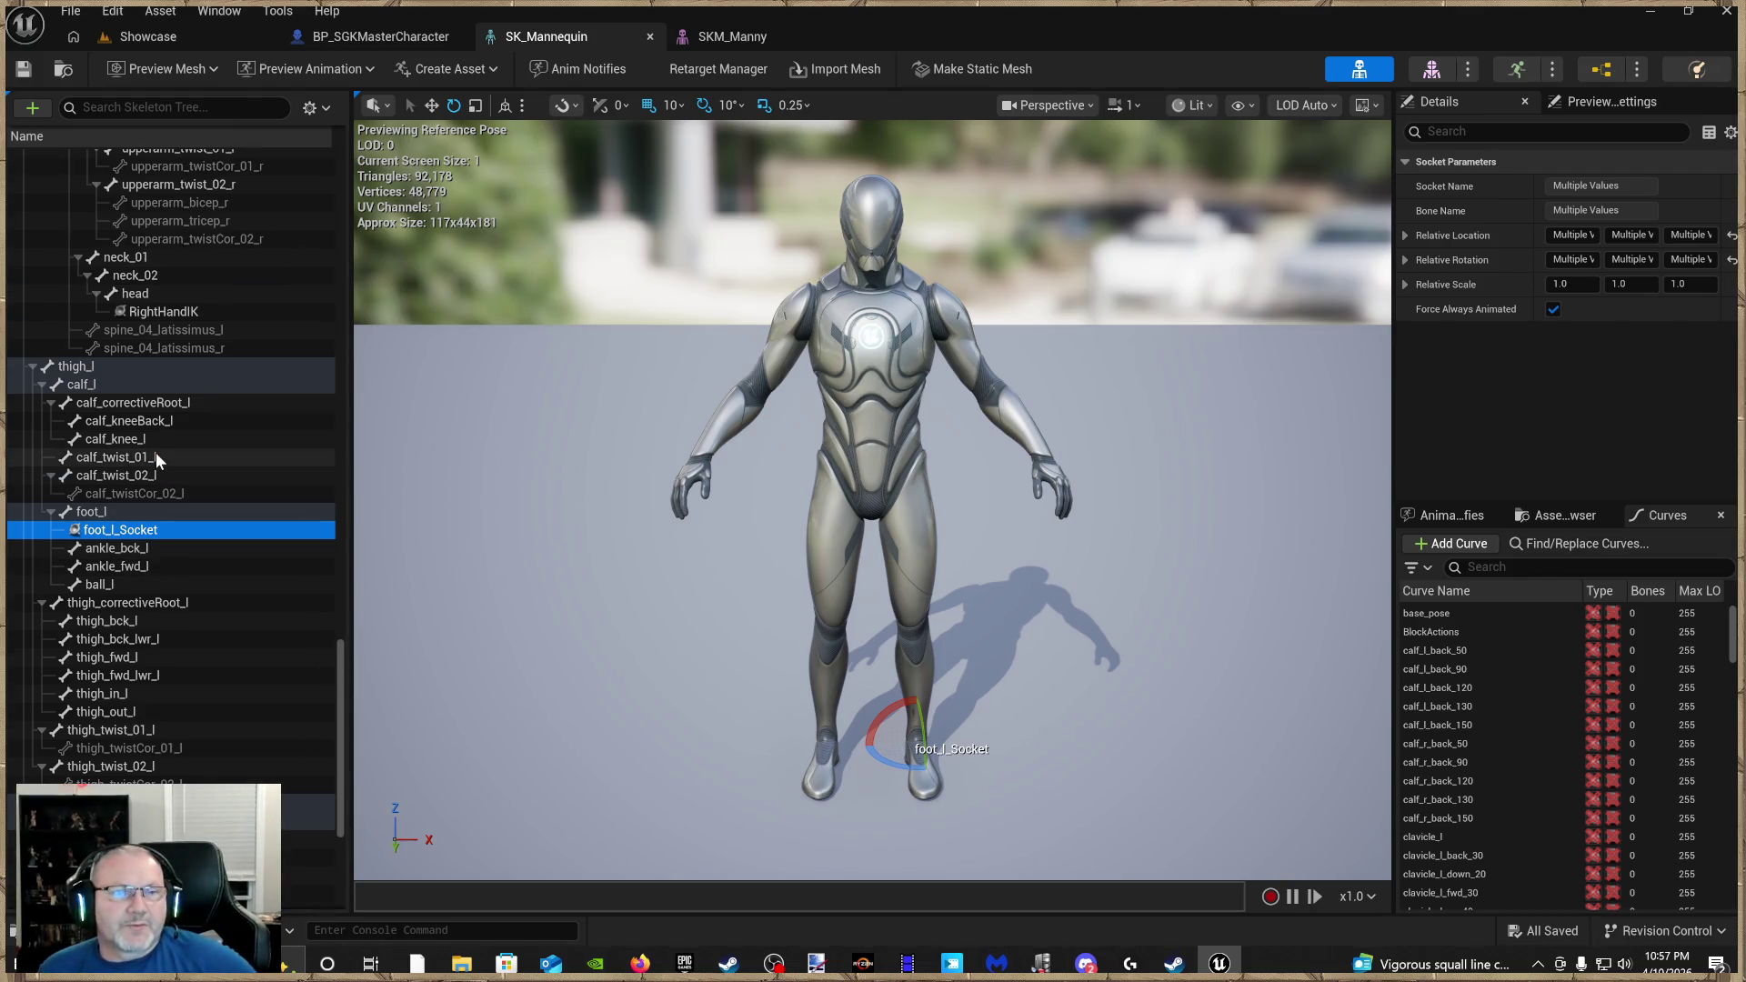
scroll(183, 469, "up", 19)
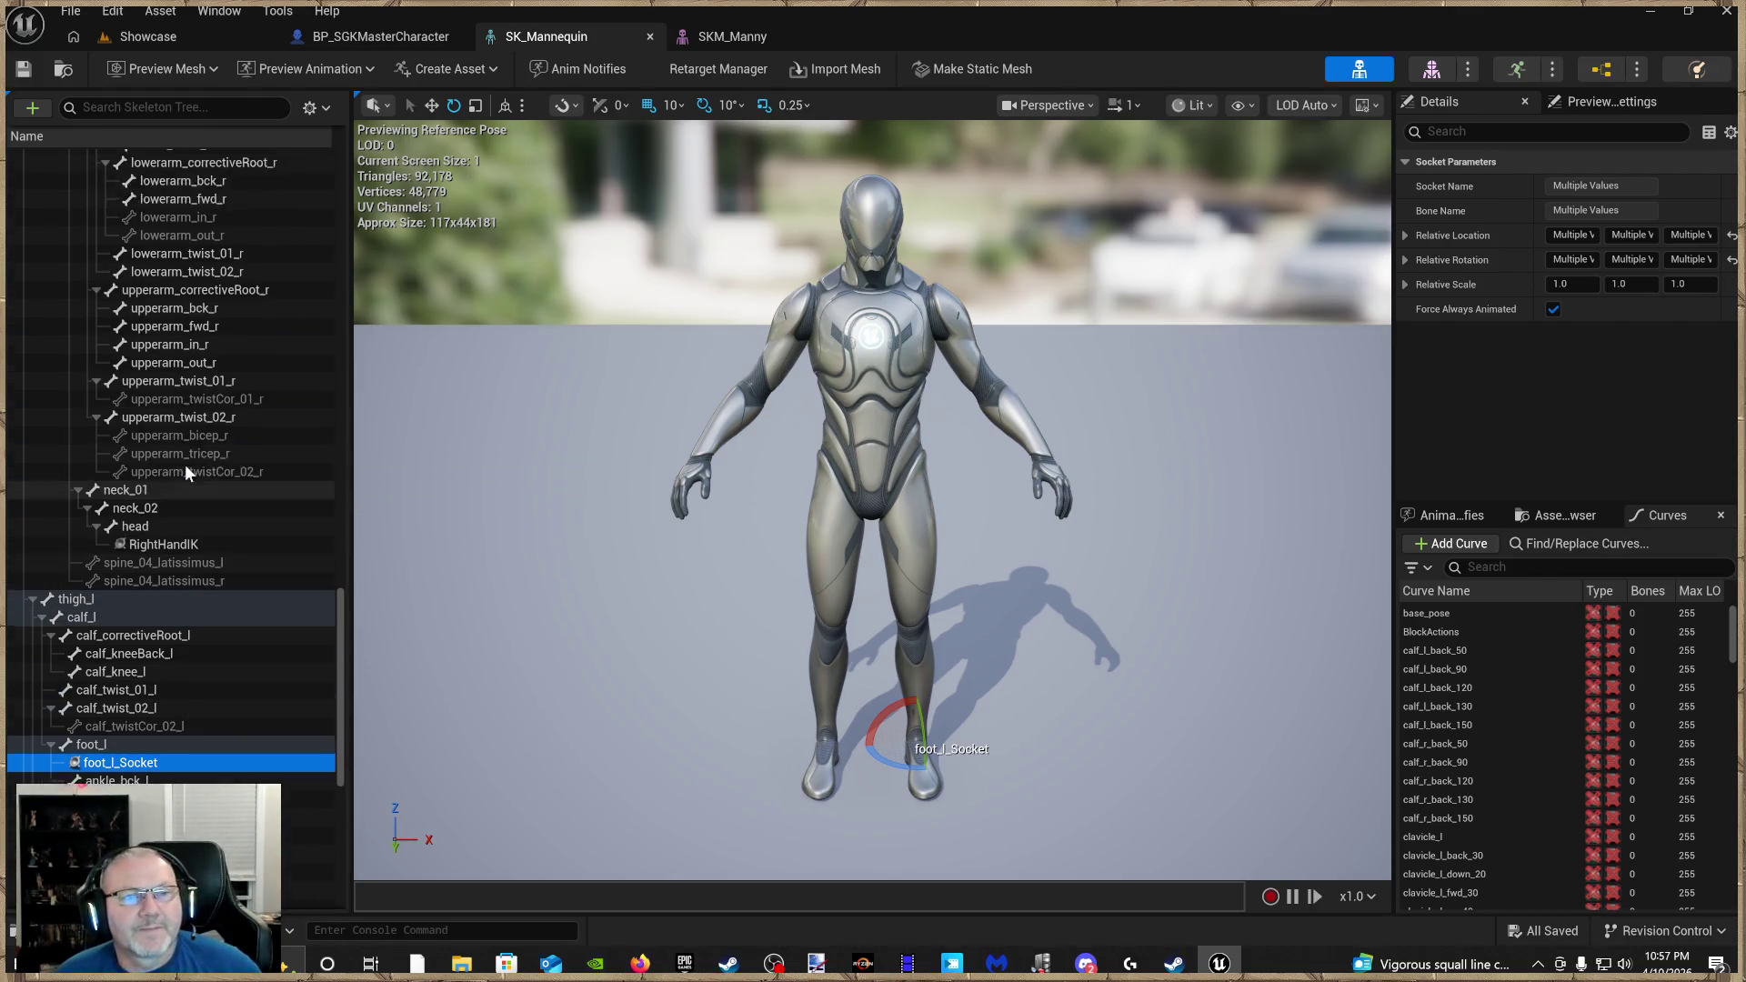
scroll(202, 482, "up", 6)
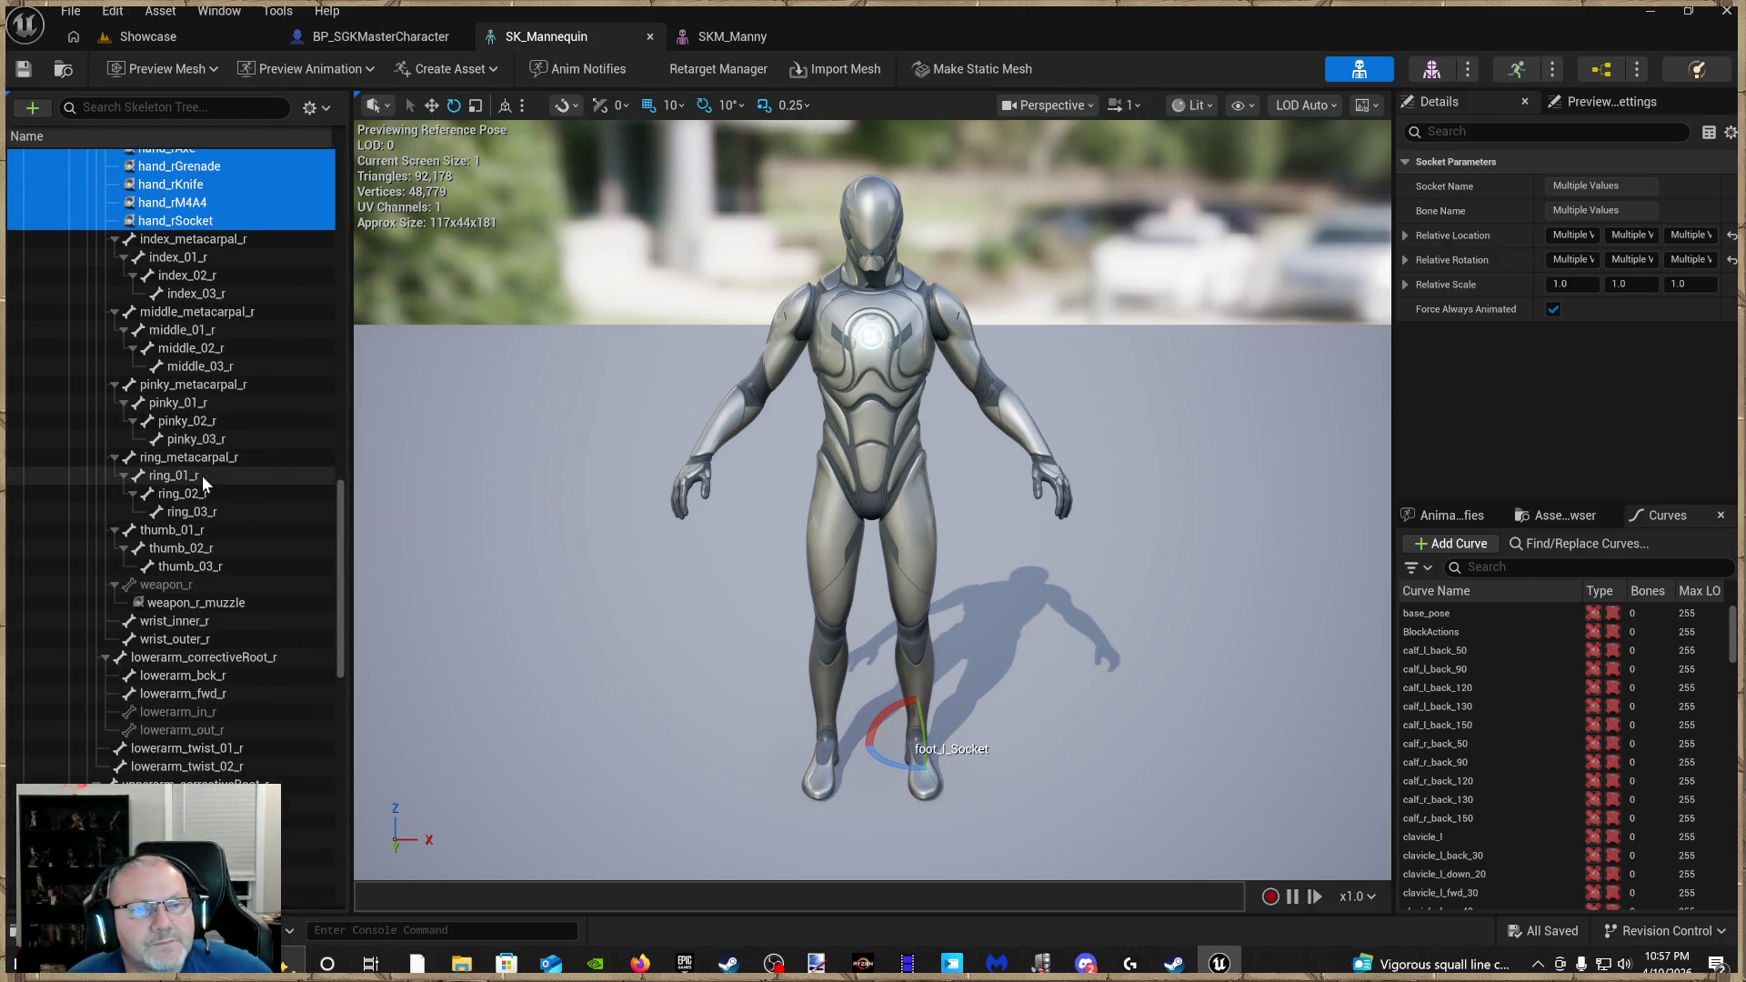
scroll(203, 481, "up", 18)
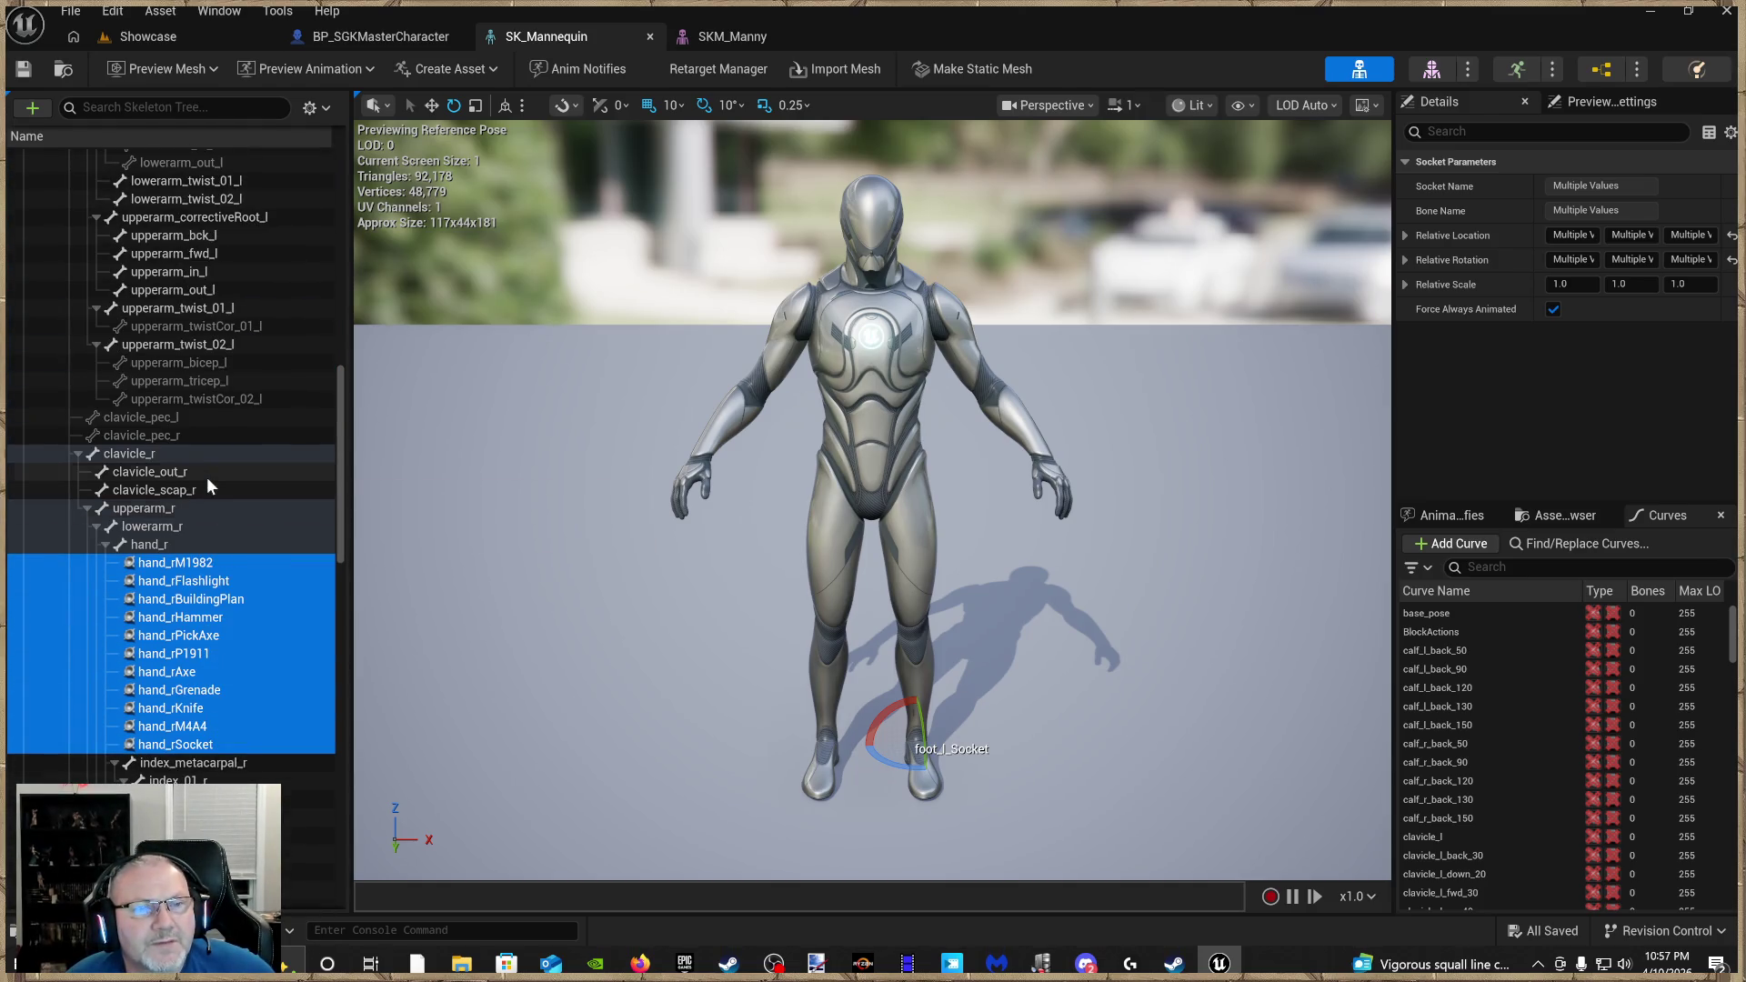
scroll(207, 478, "up", 19)
scroll(209, 479, "up", 15)
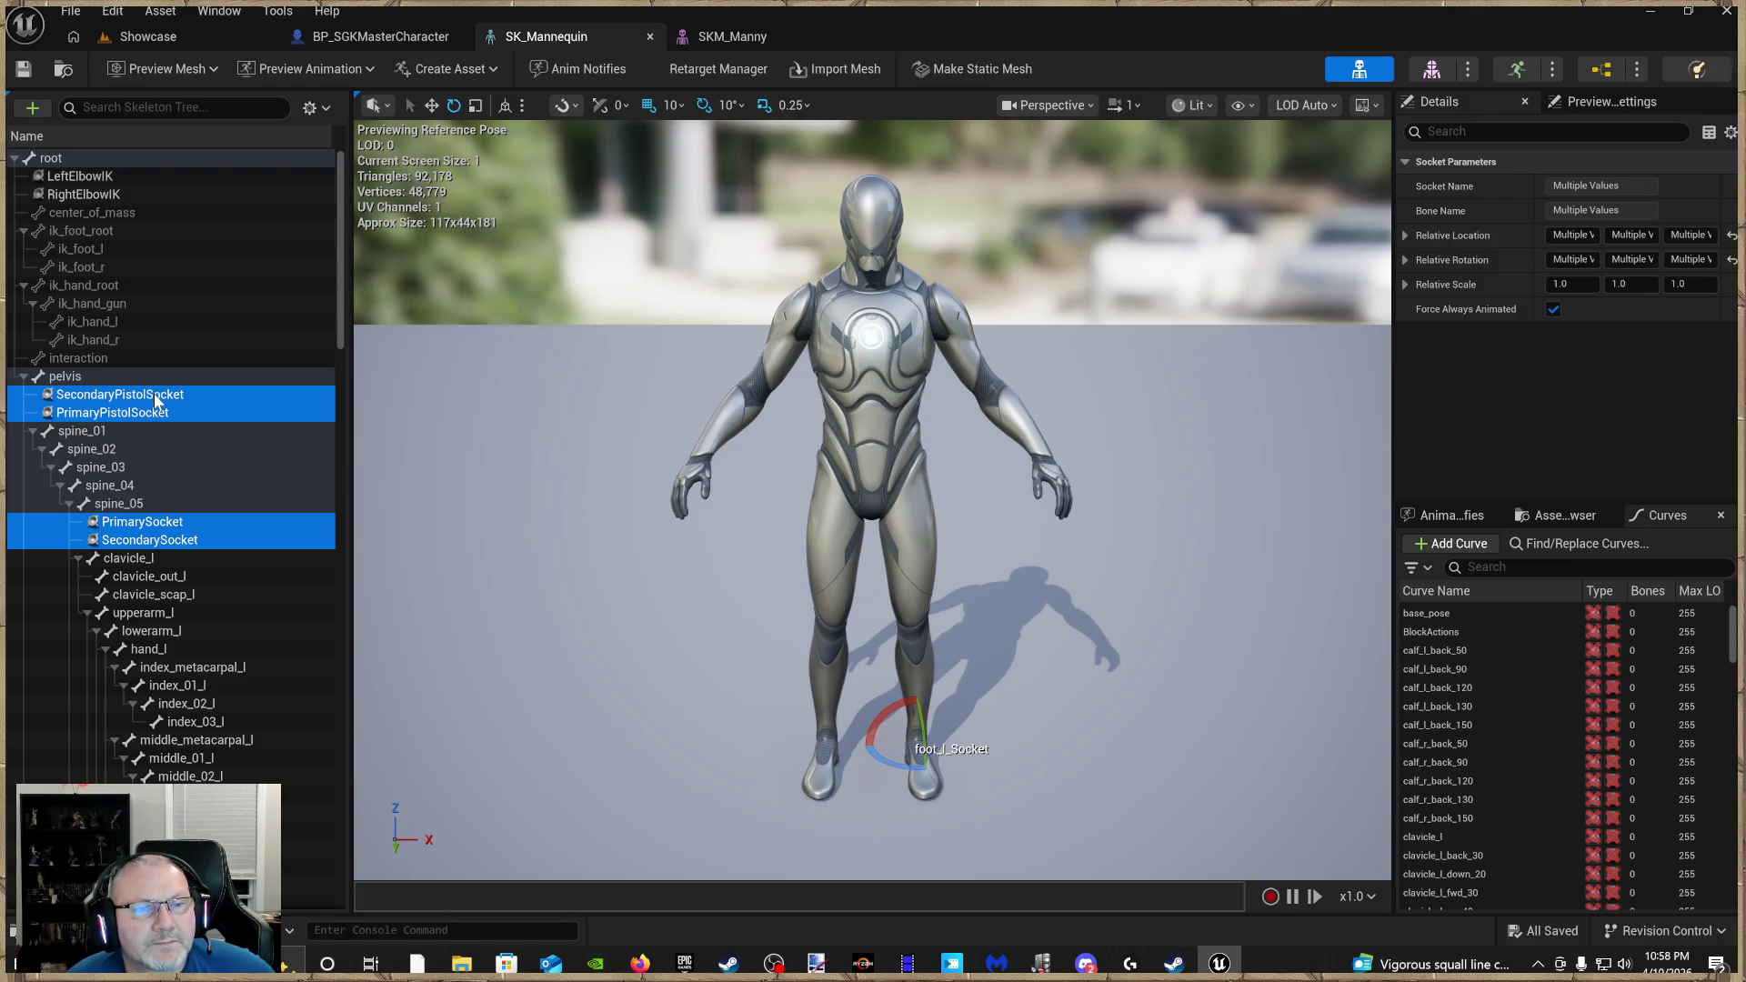
Copy the selected pistol, primary, hand_r and foot sockets, then return to BP_SGKMasterCharacter
right_click(157, 400)
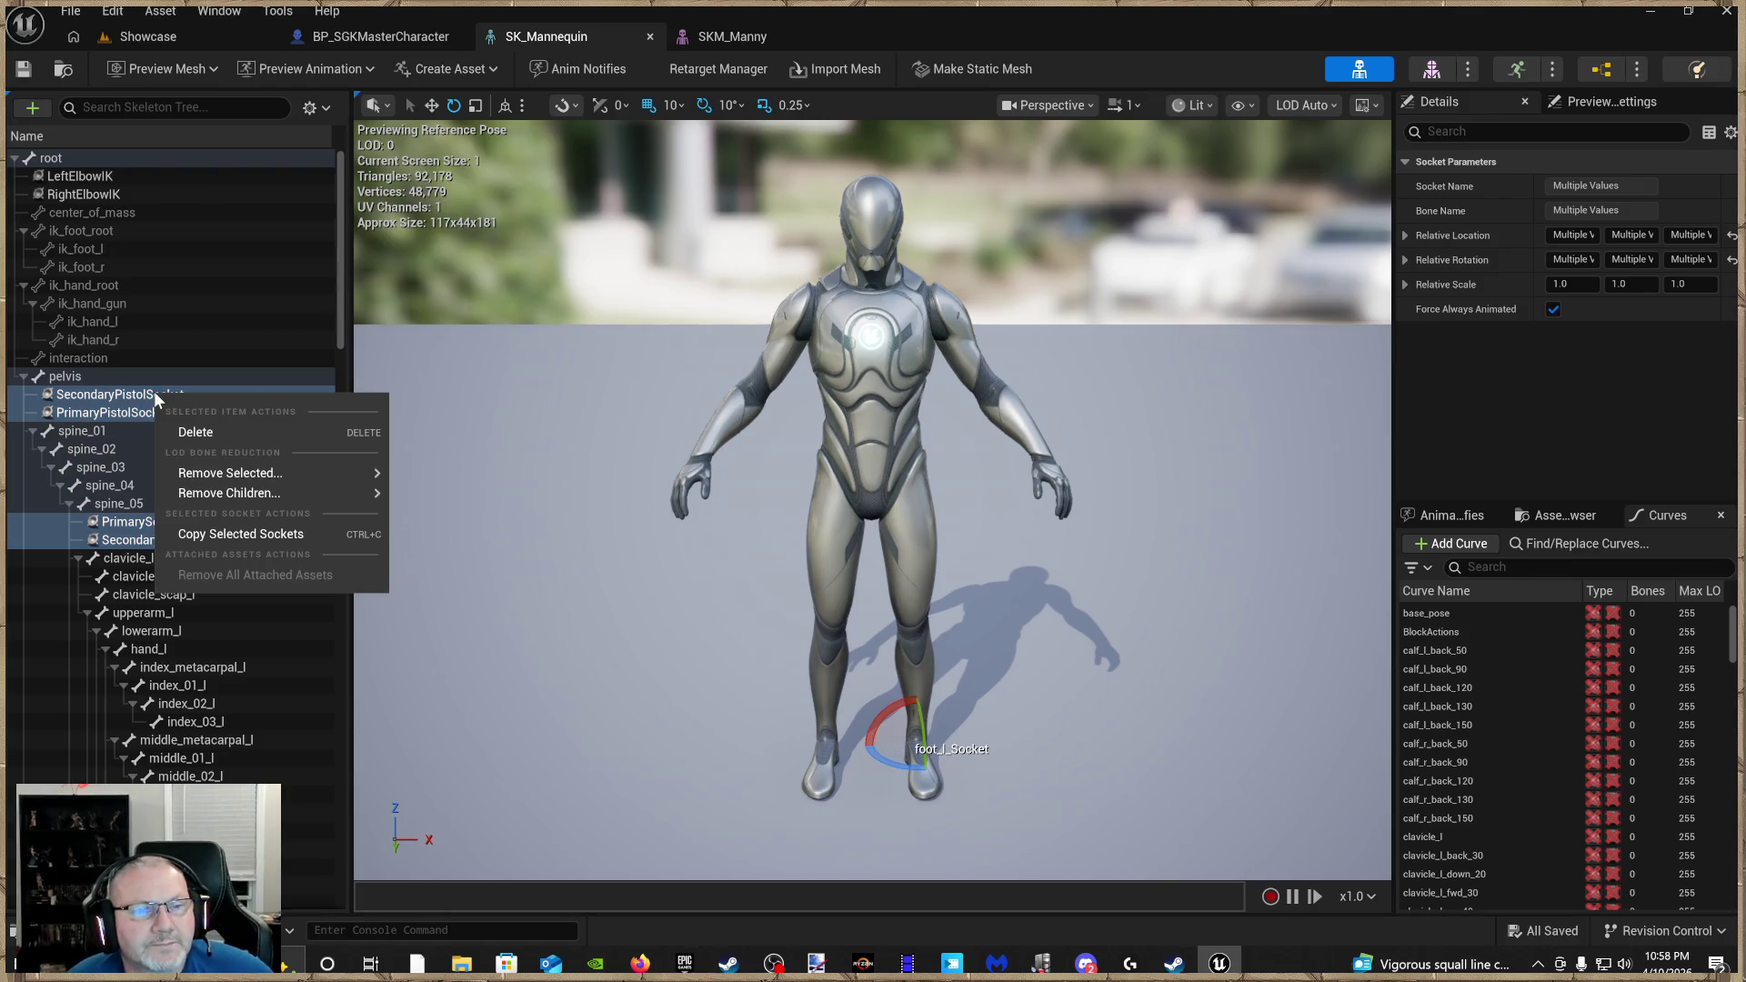
left_click(221, 532)
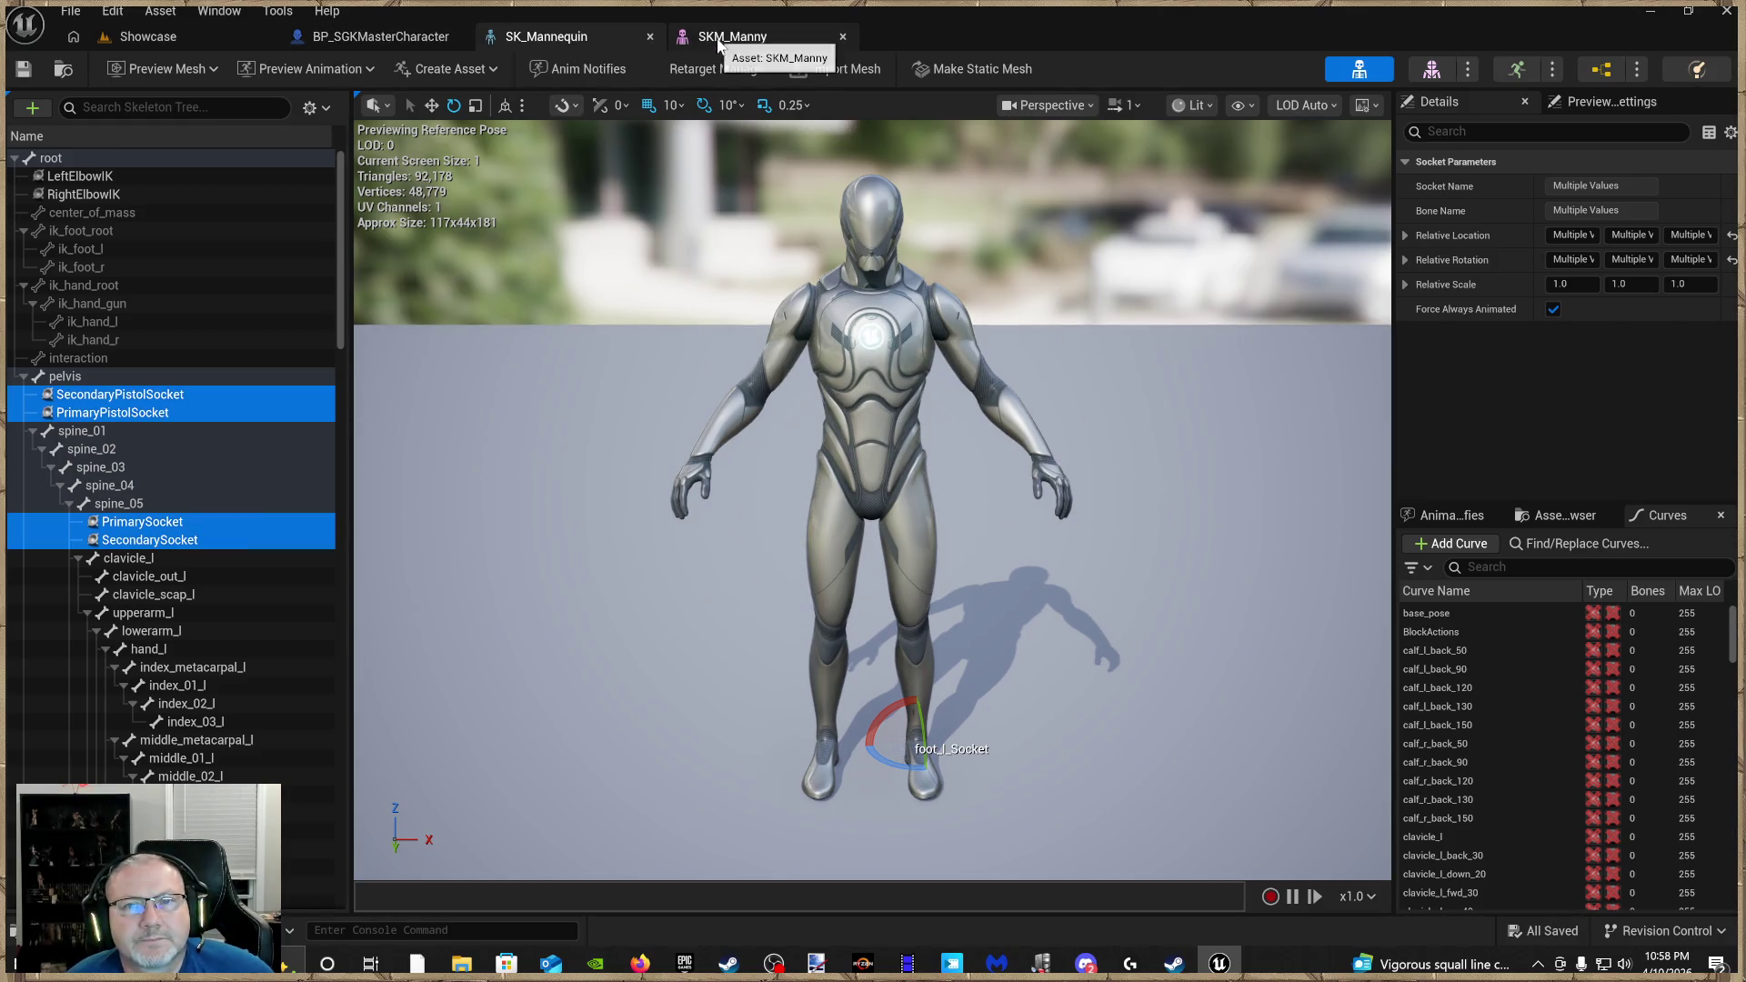
left_click(373, 38)
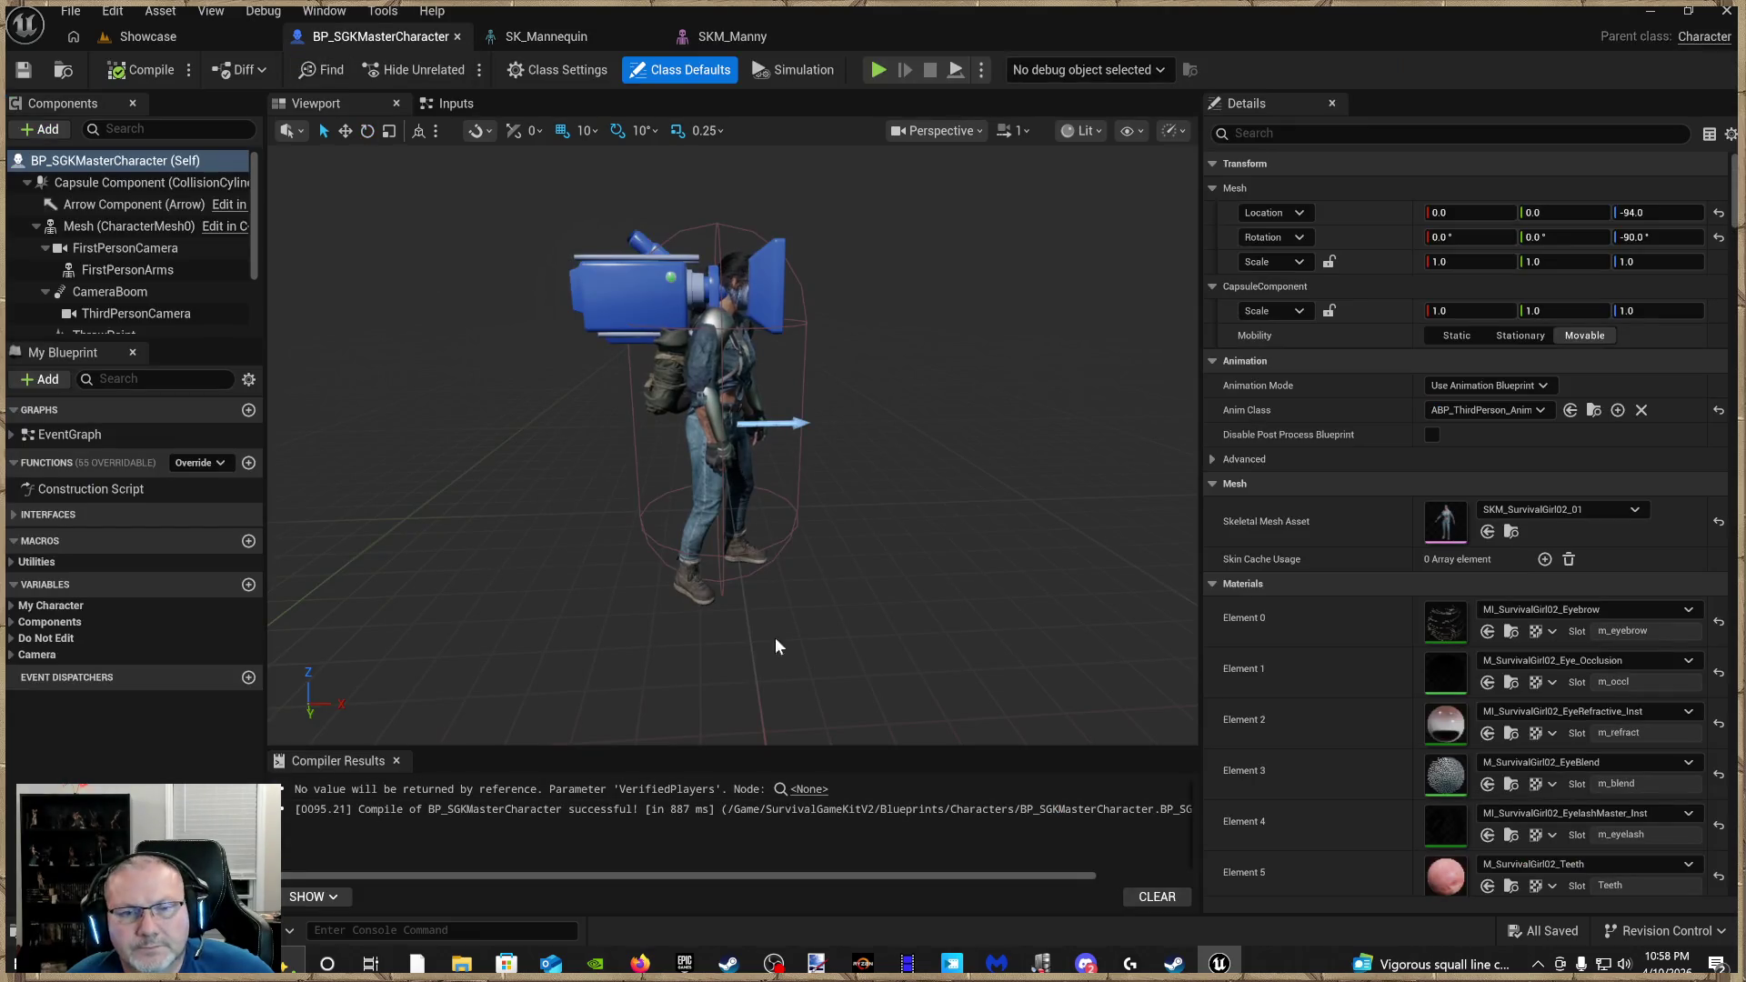
Paste the copied weapon sockets onto SK_SurvivalGirl02's root bone, then save and close the skeleton
left_click(1511, 531)
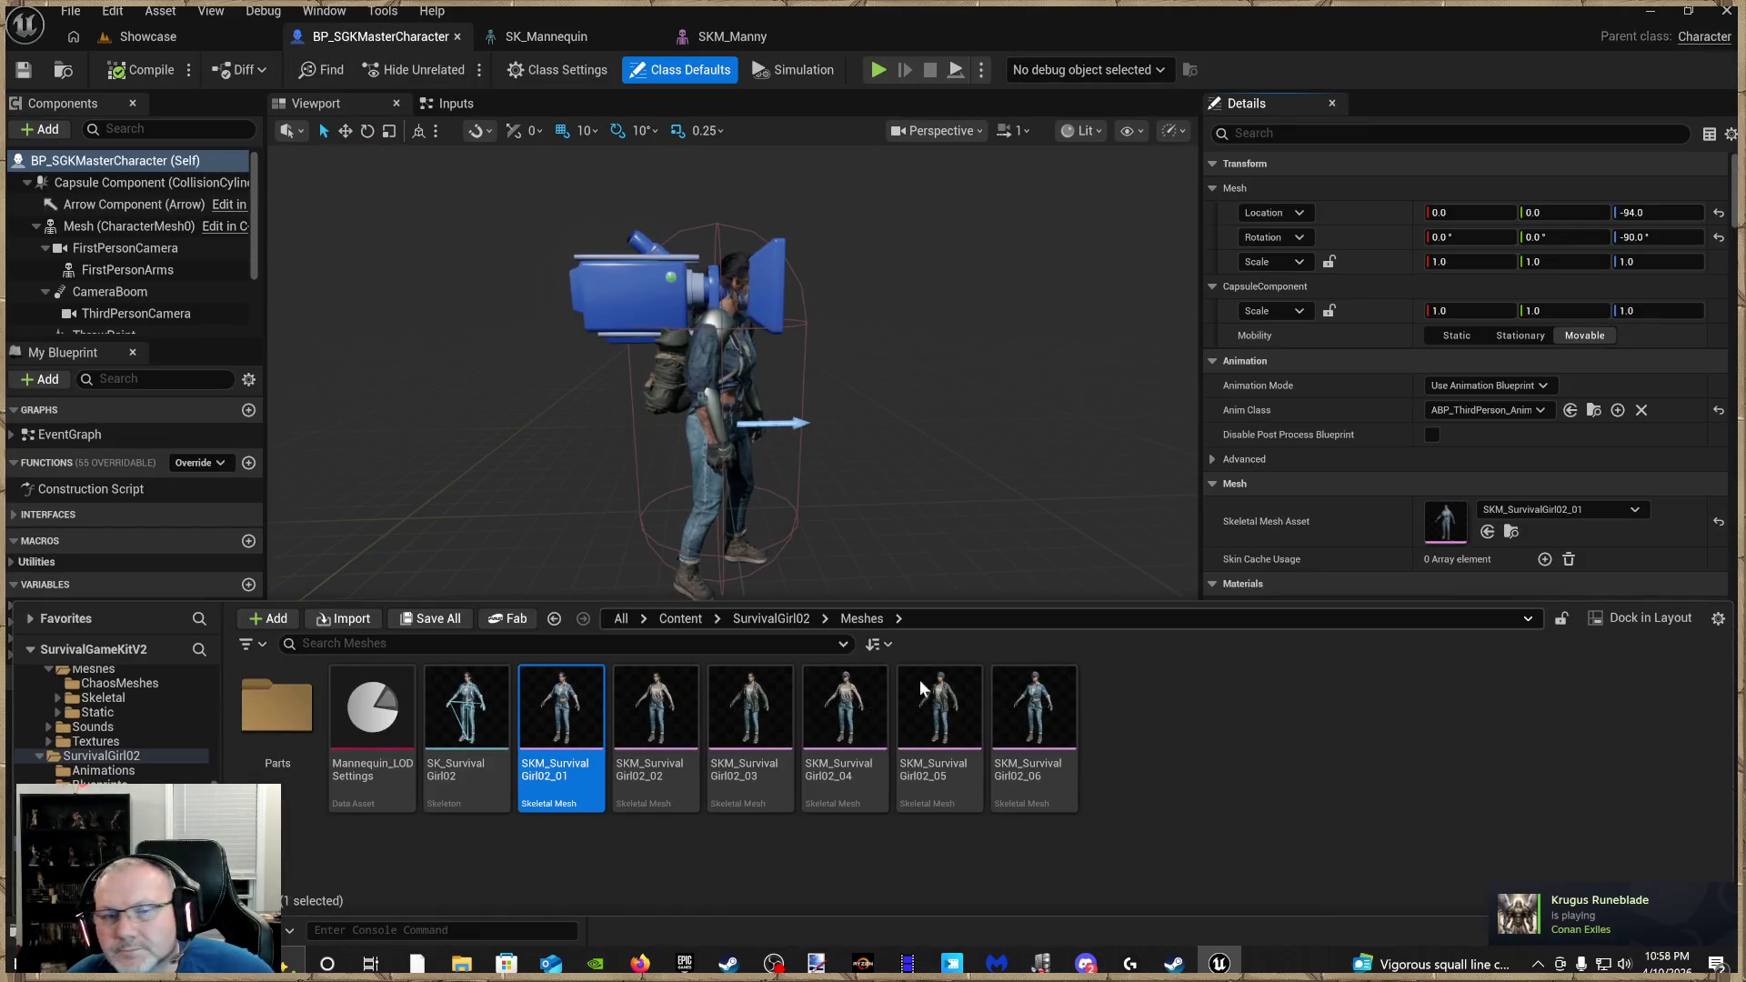
double_click(450, 766)
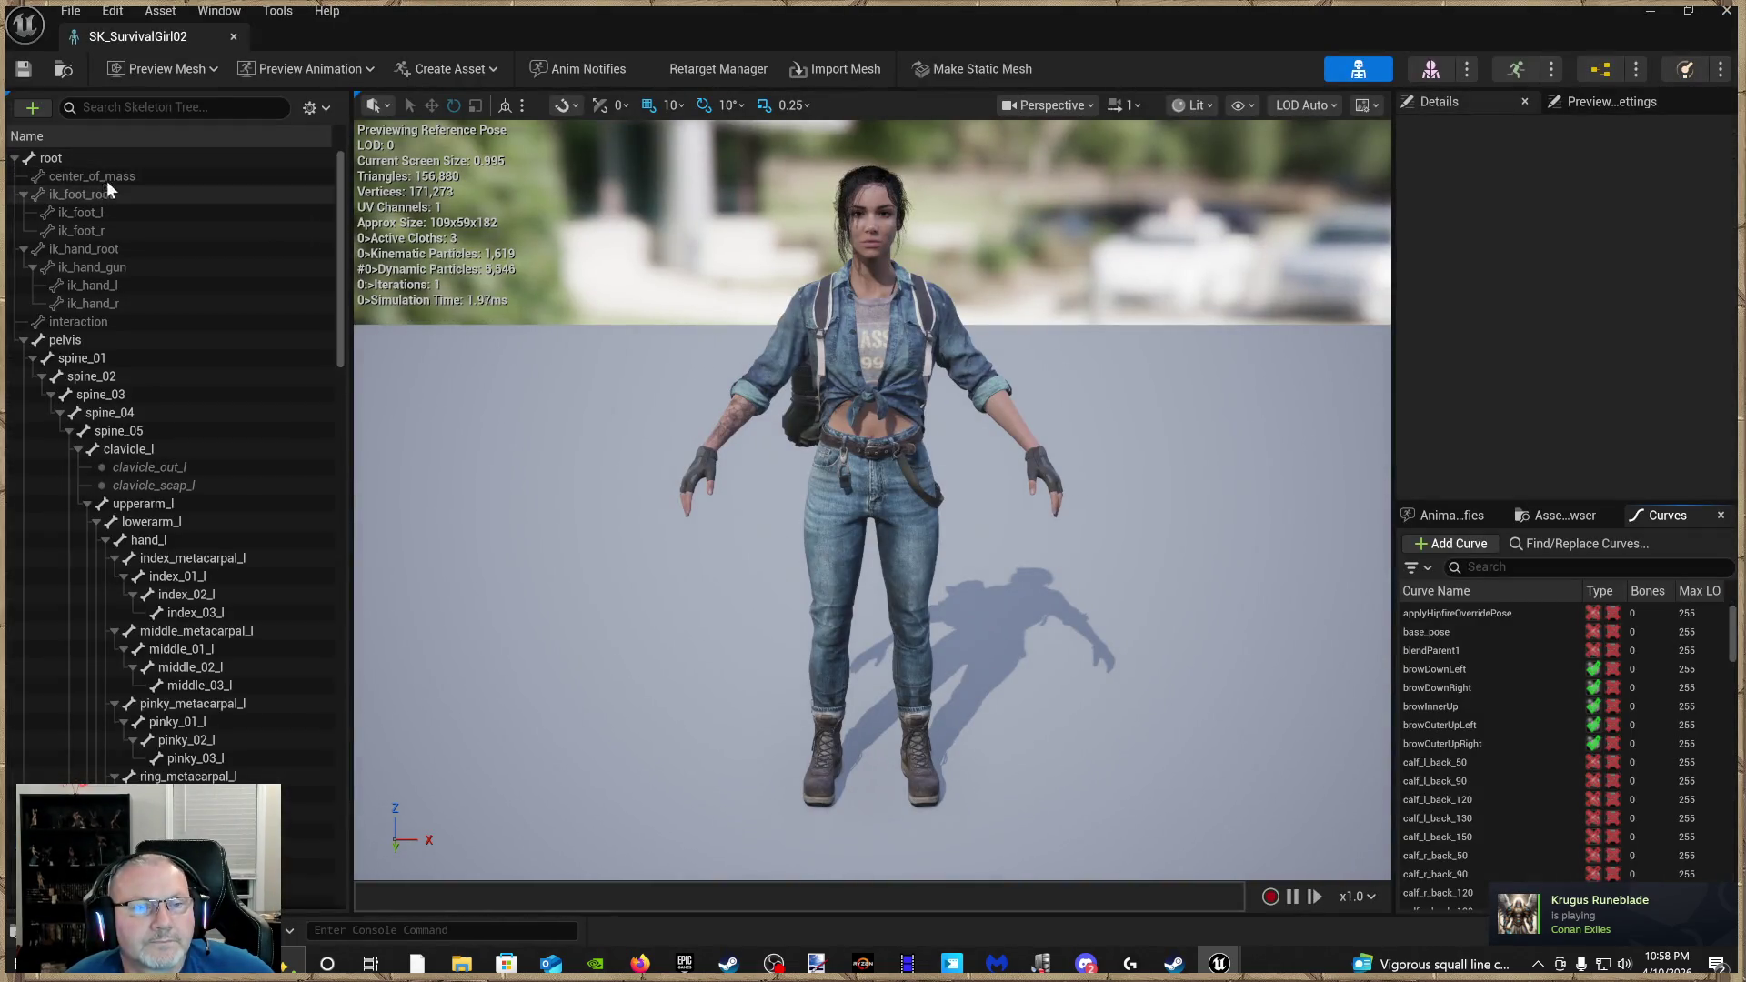
right_click(73, 158)
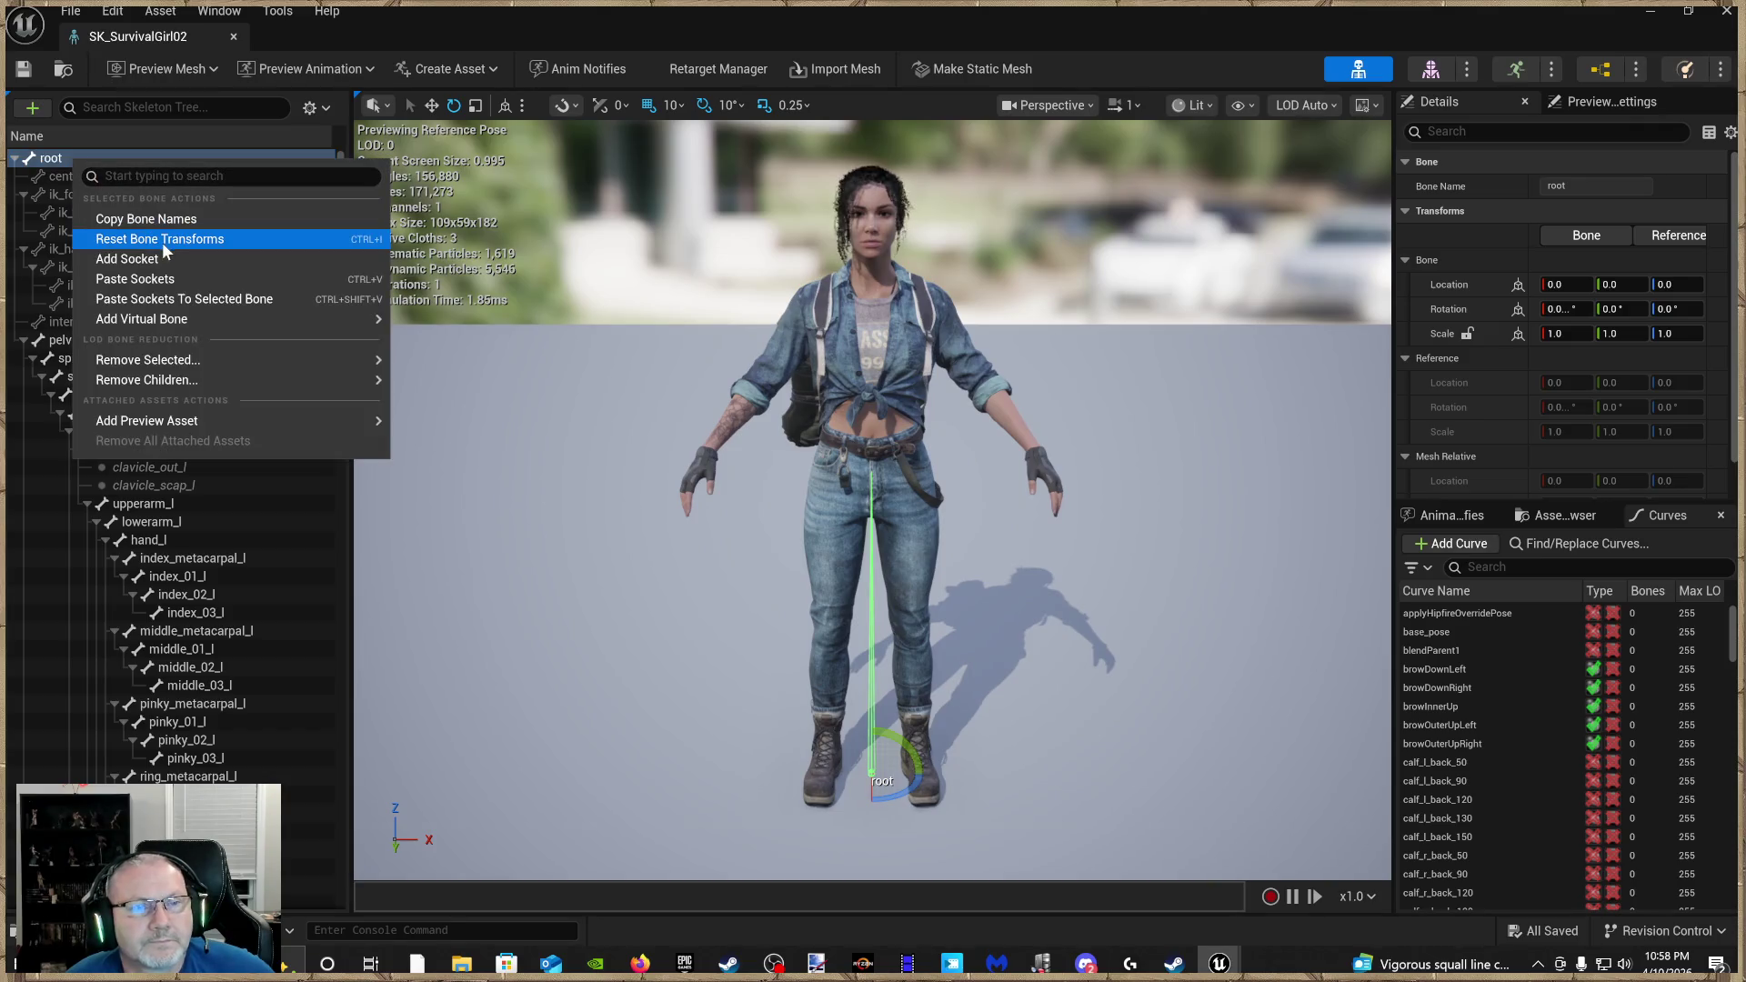
left_click(160, 276)
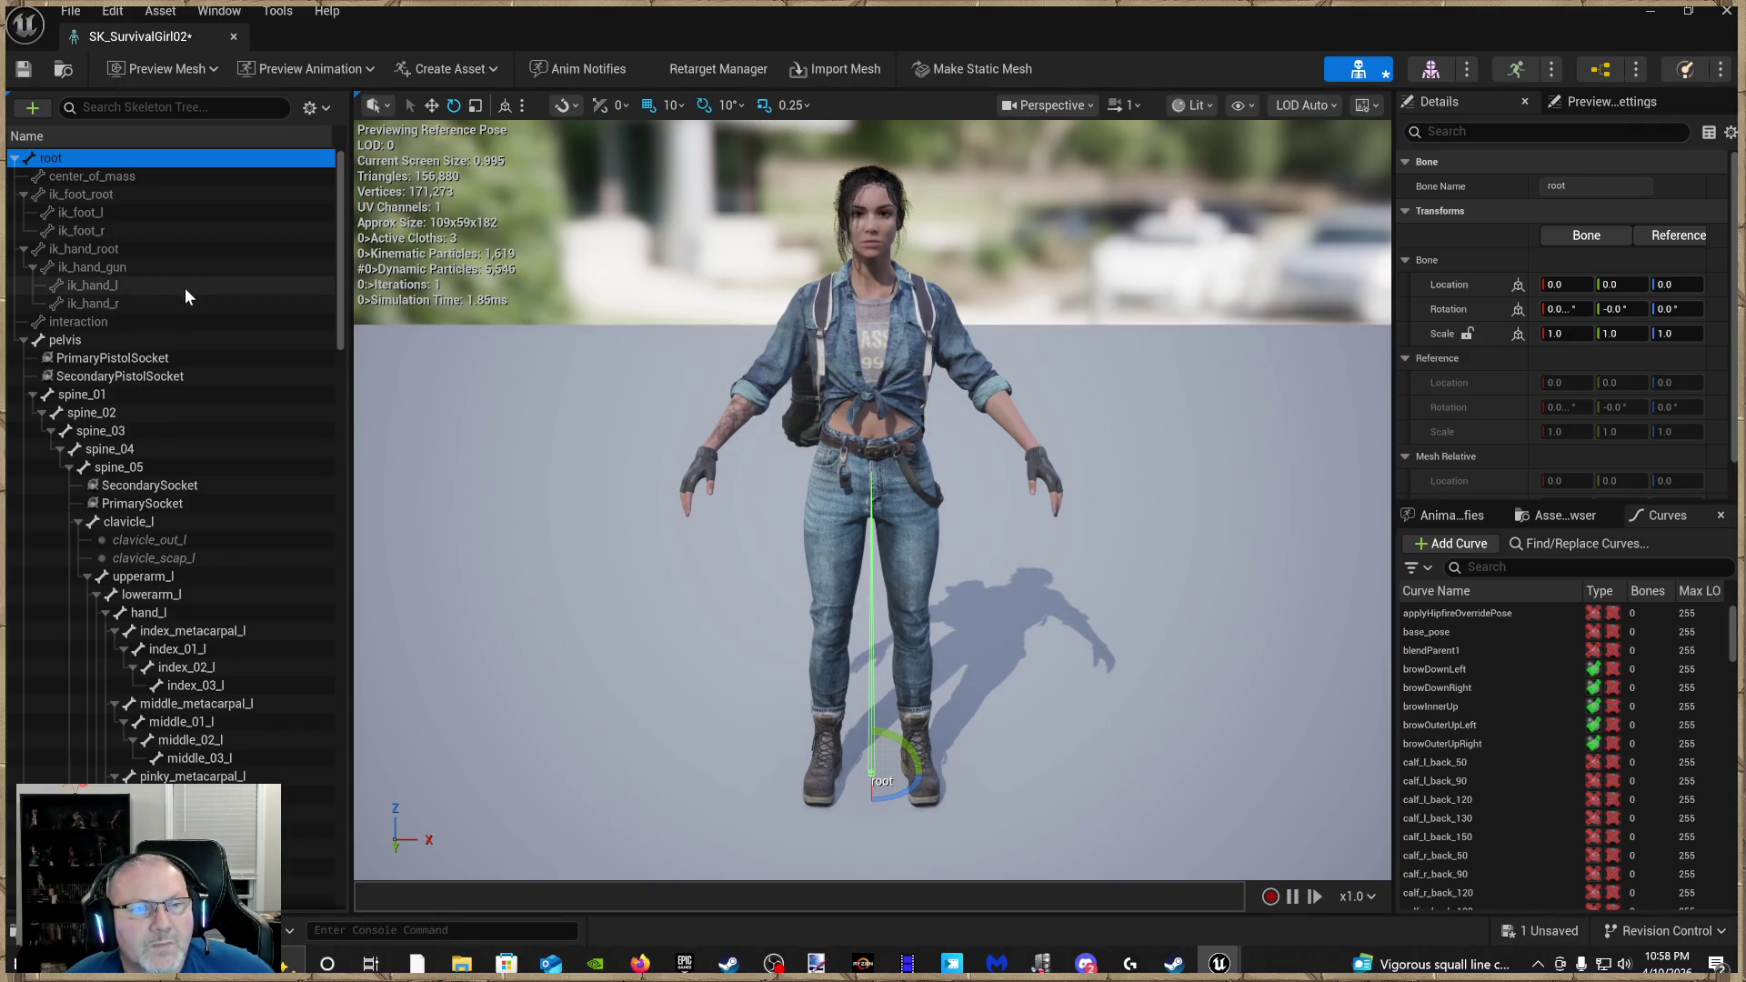
left_click(26, 73)
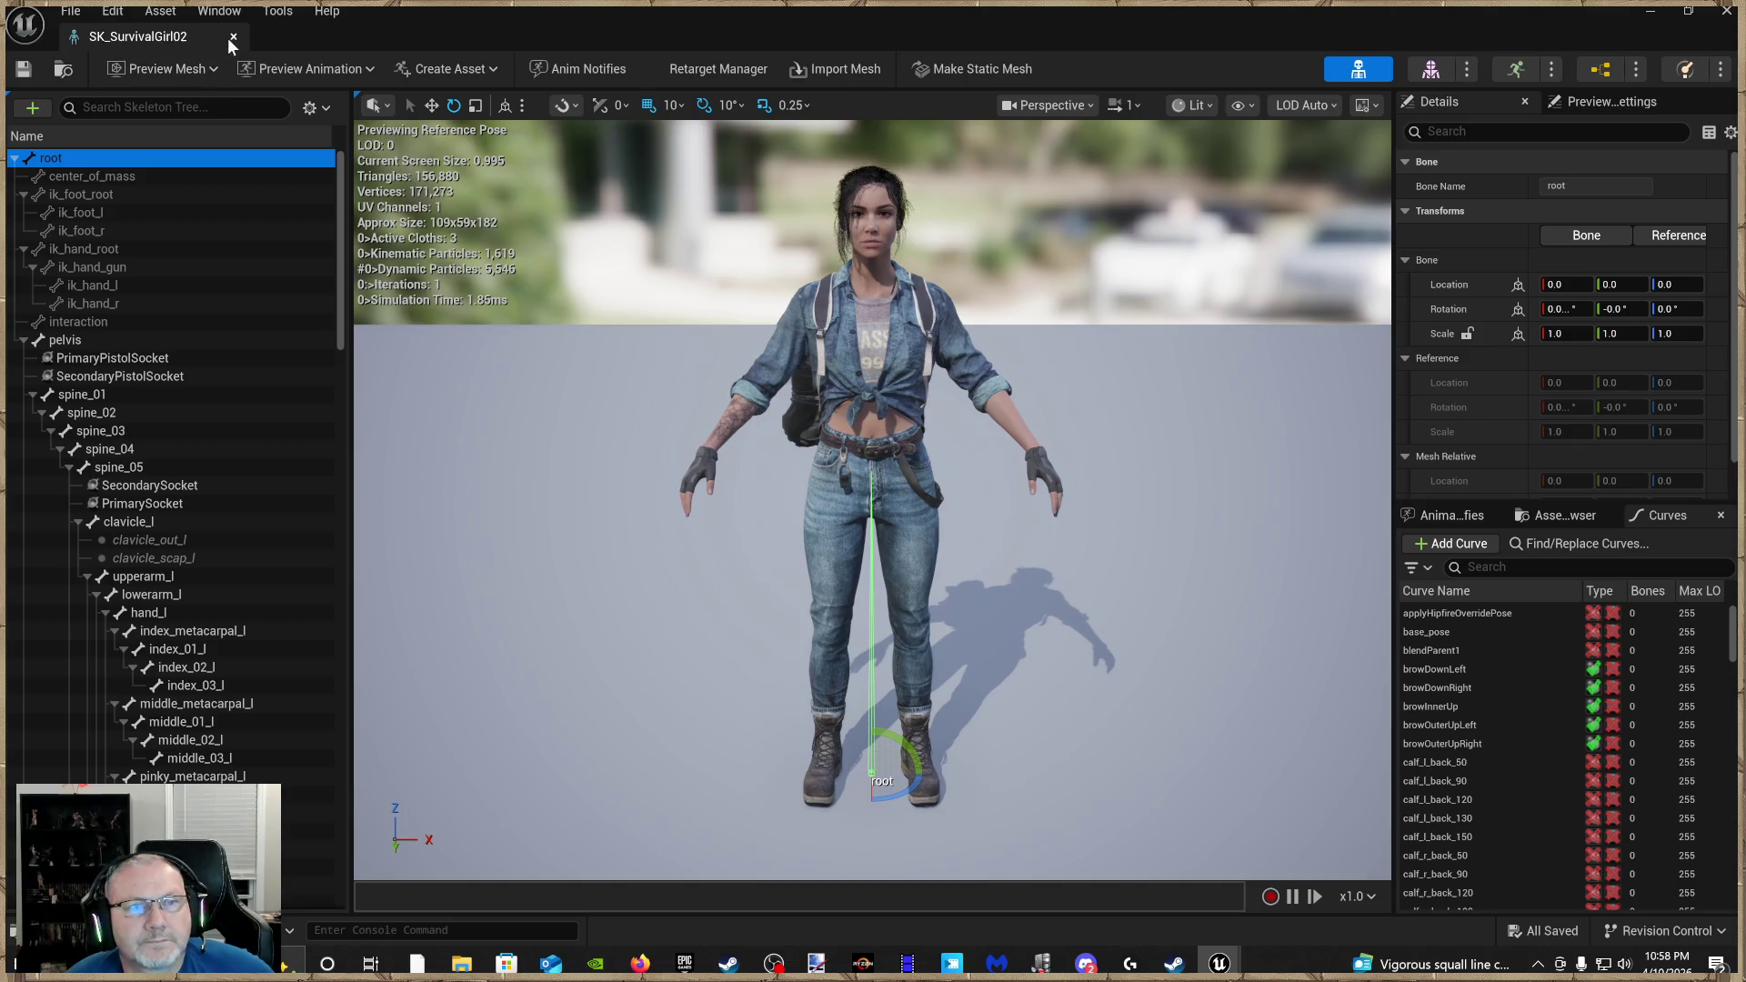
left_click(233, 37)
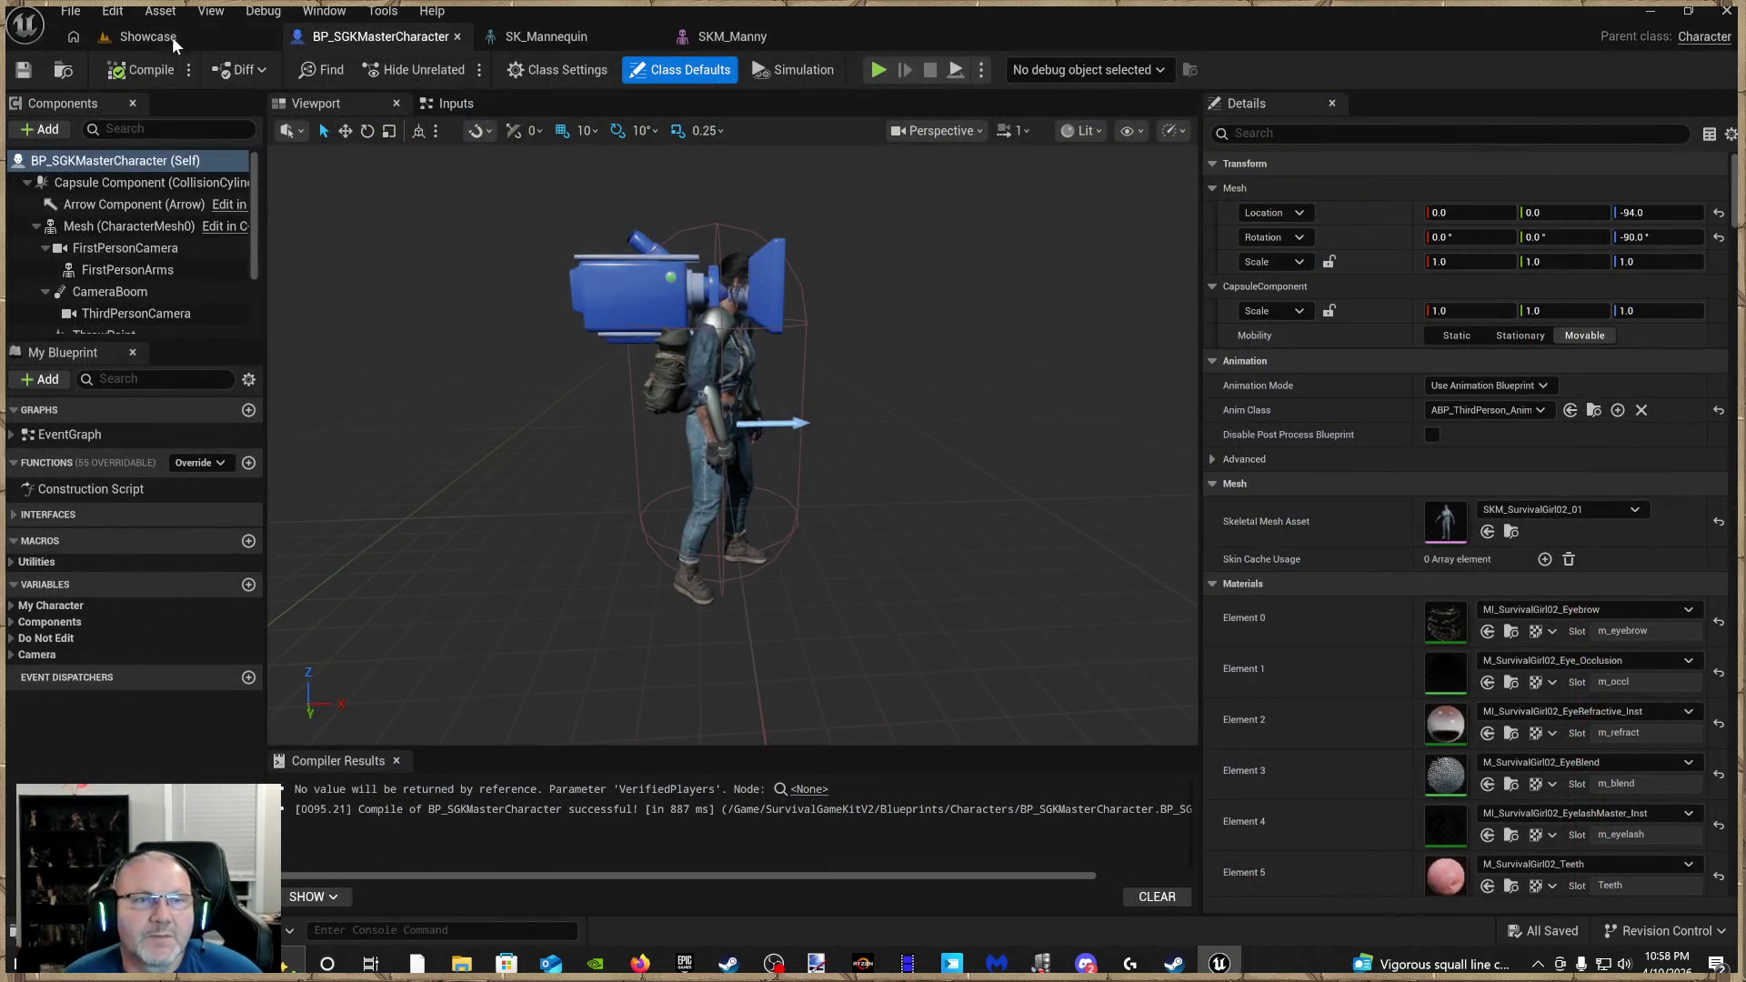
Start a play session in the Showcase level from the current viewport spot
left_click(172, 37)
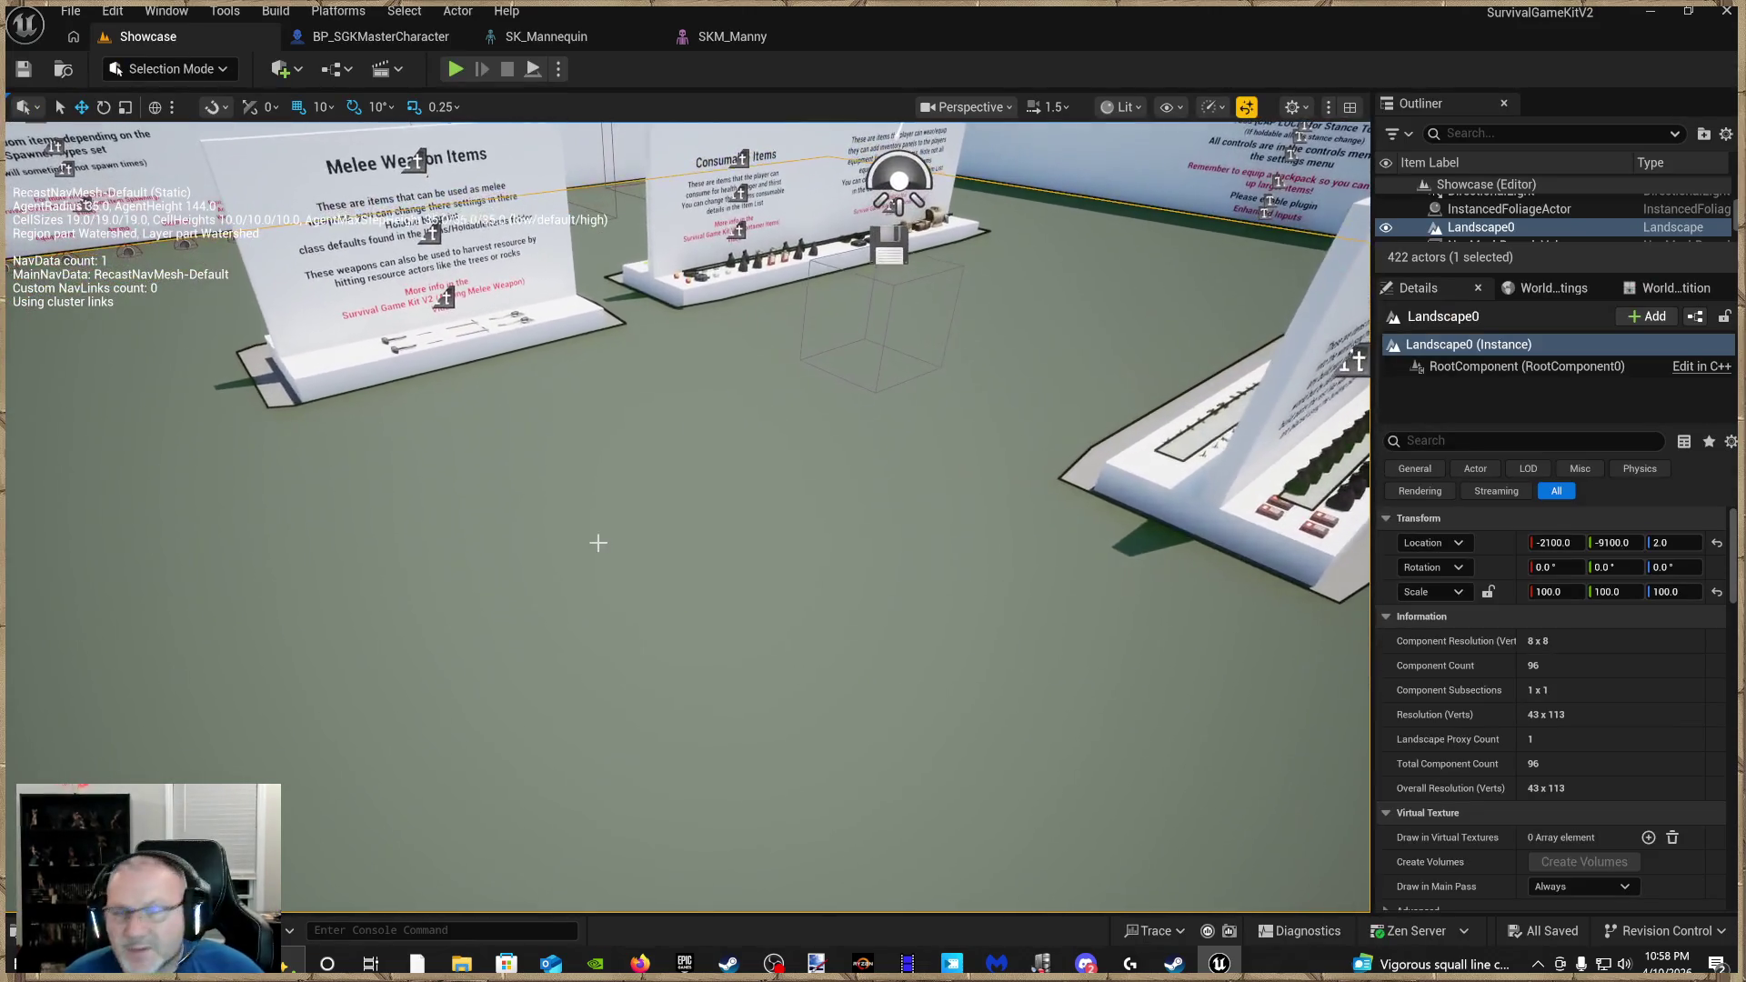
right_click(721, 779)
left_click(774, 759)
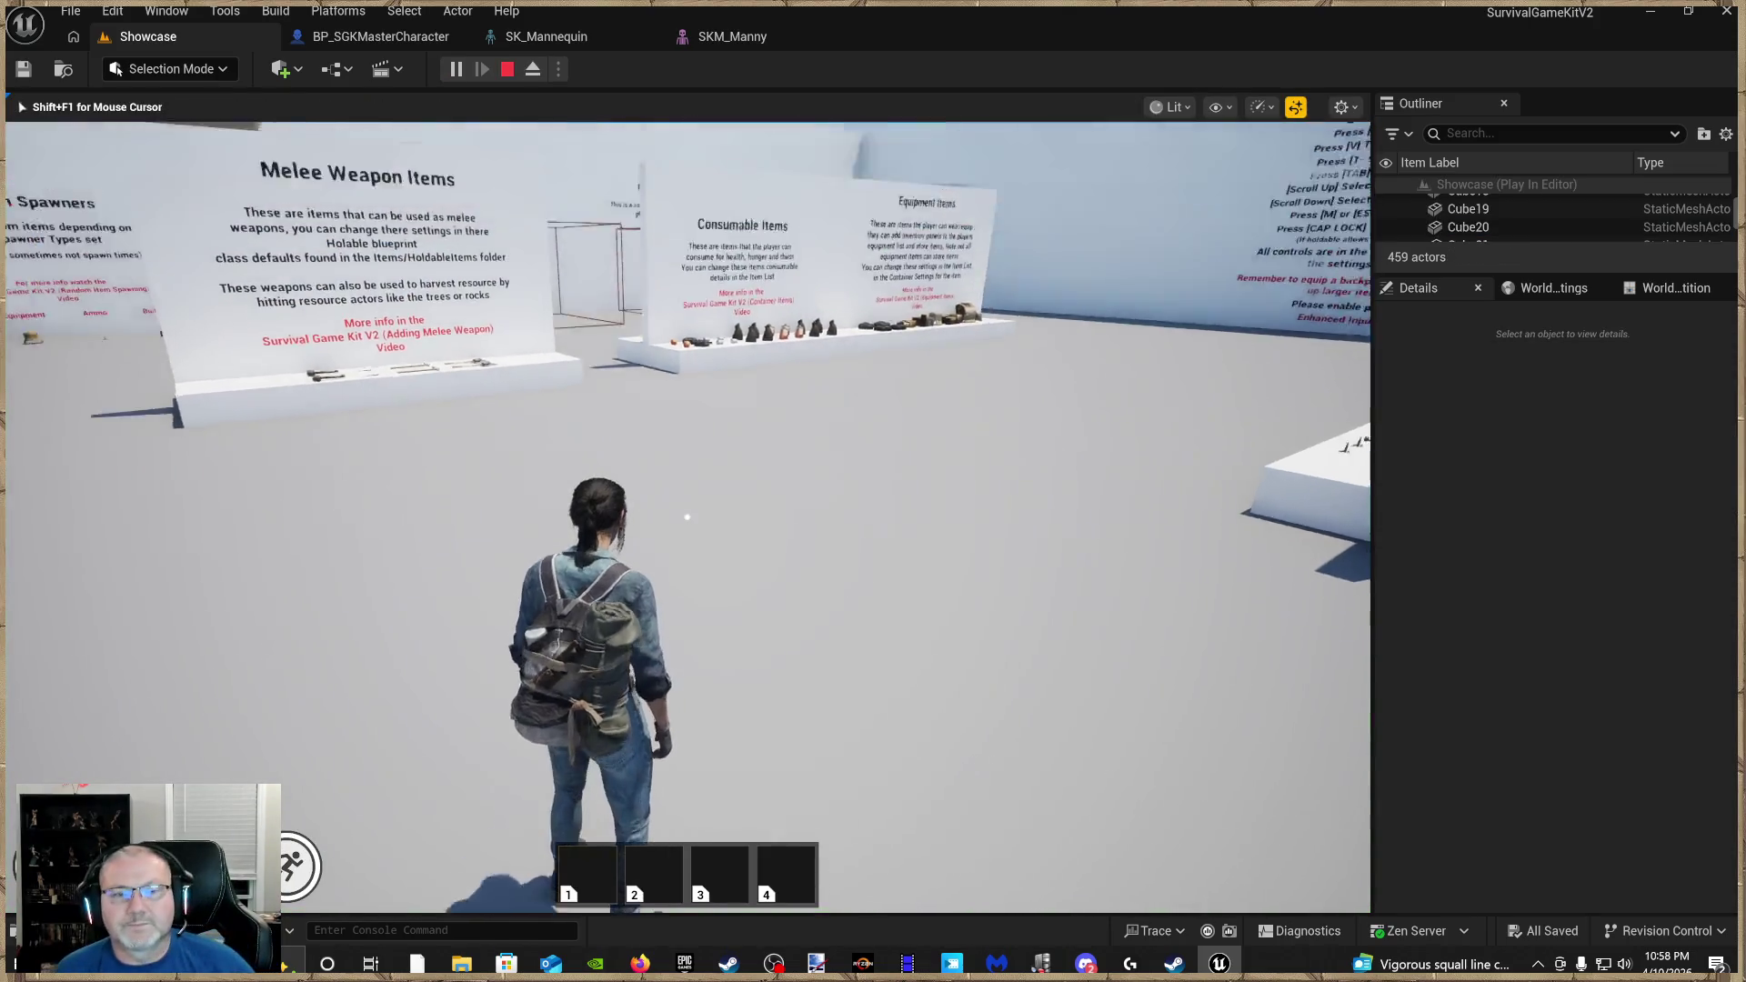
Walk to the shelf, equip the Mega Backpack, and pick up the M1982 rifle
key("w")
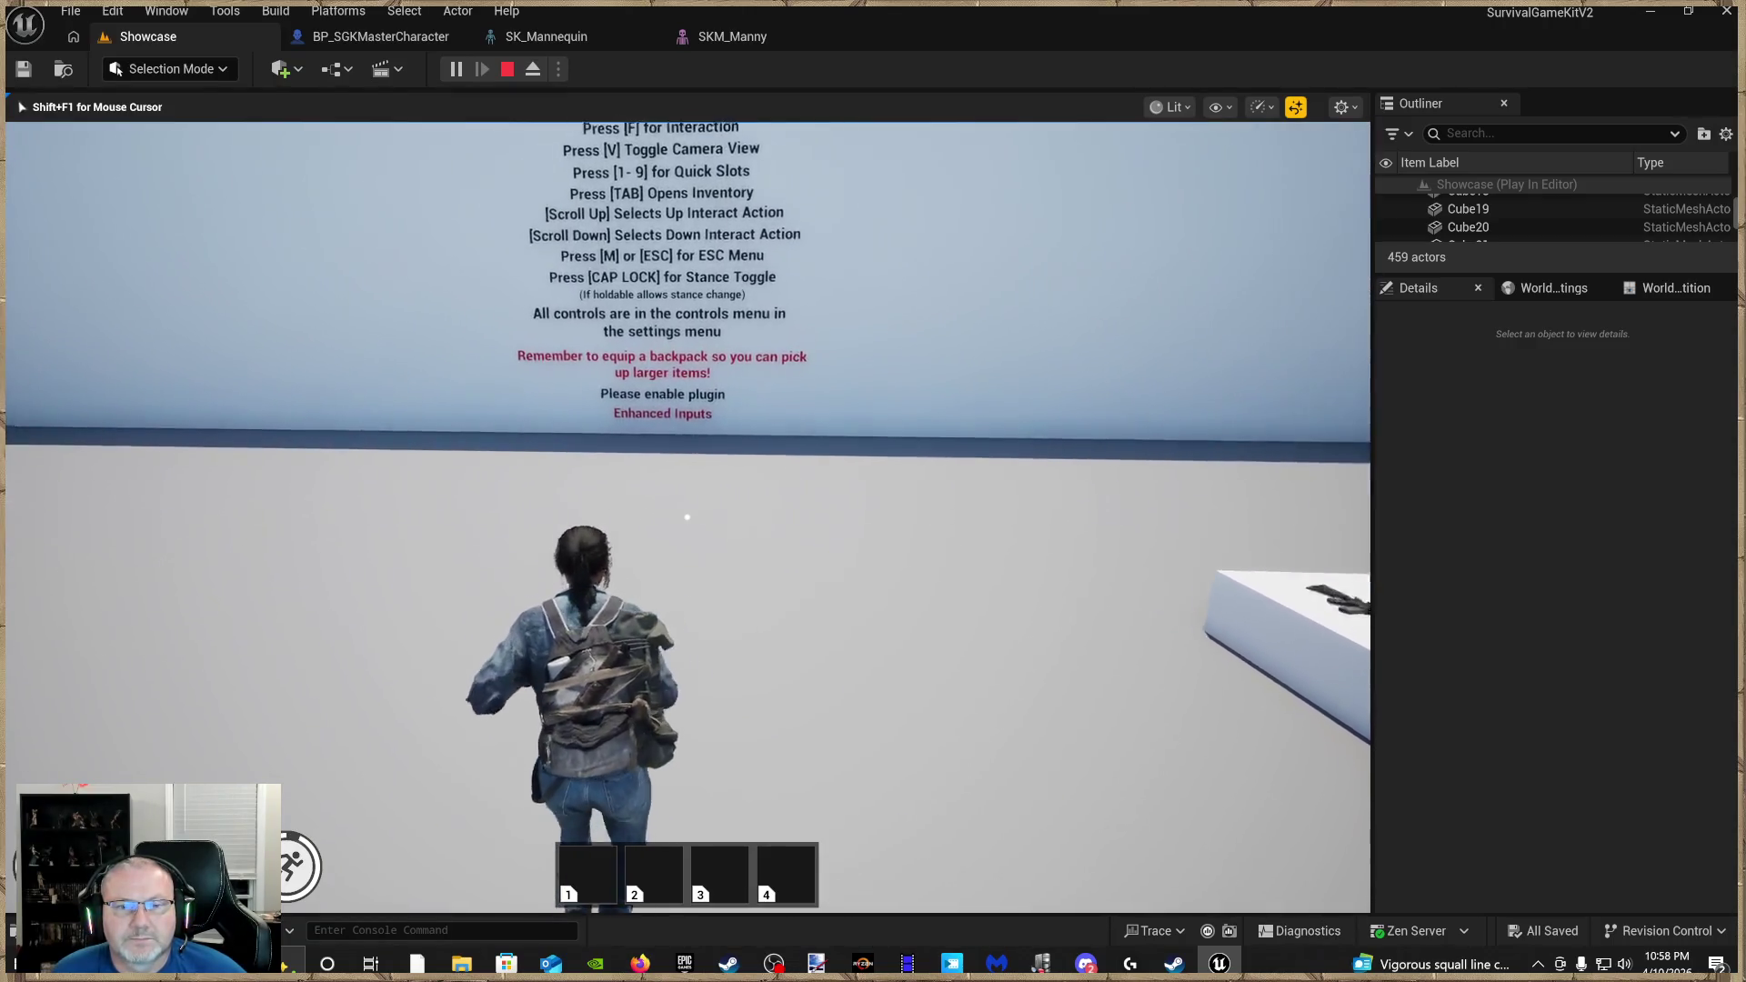
key("w")
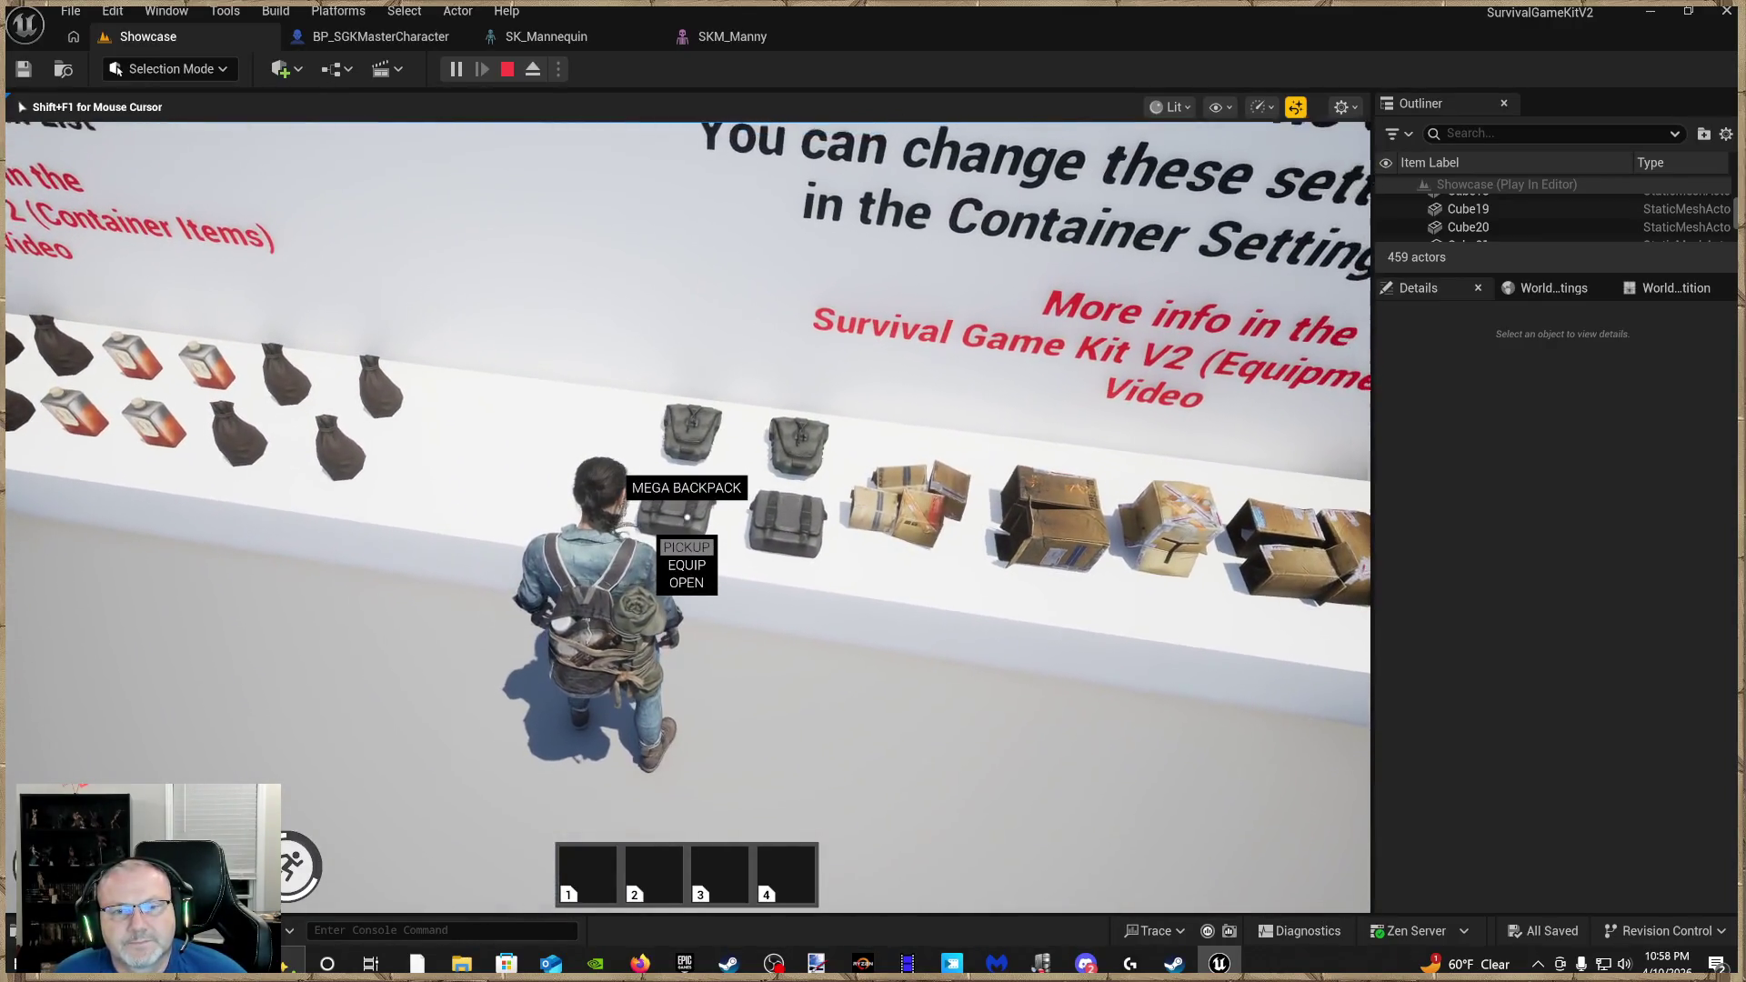
key("e")
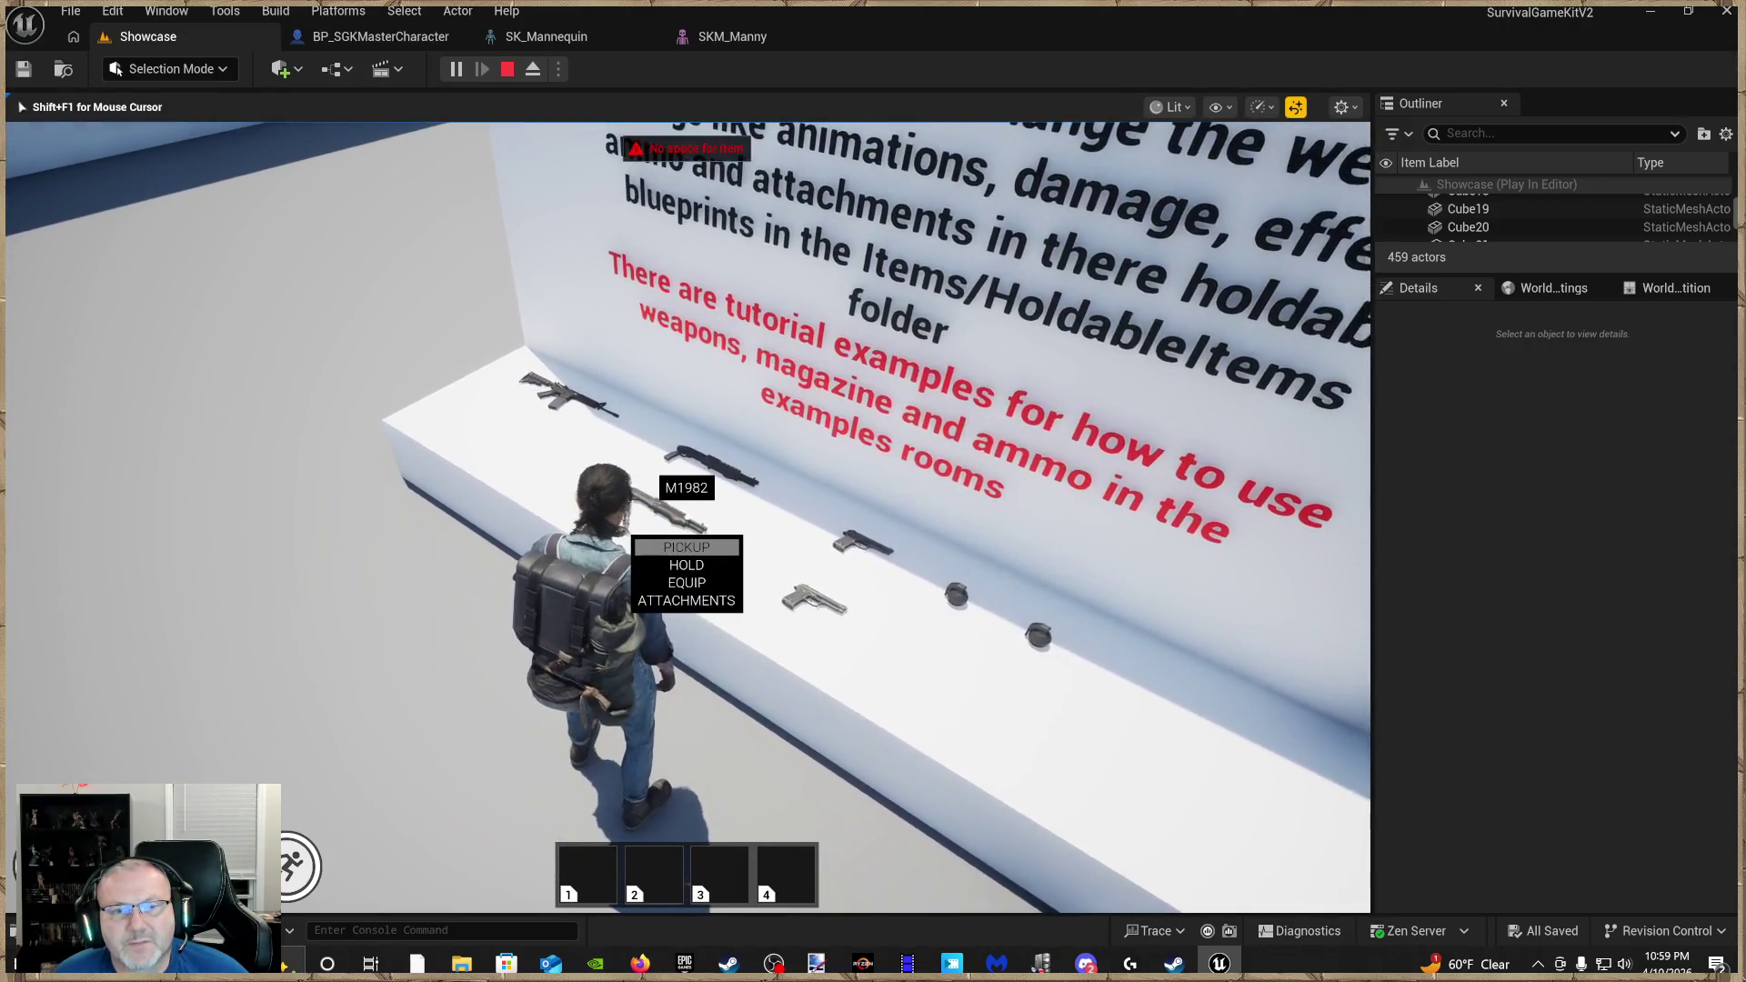
key("e")
key("e")
key("e")
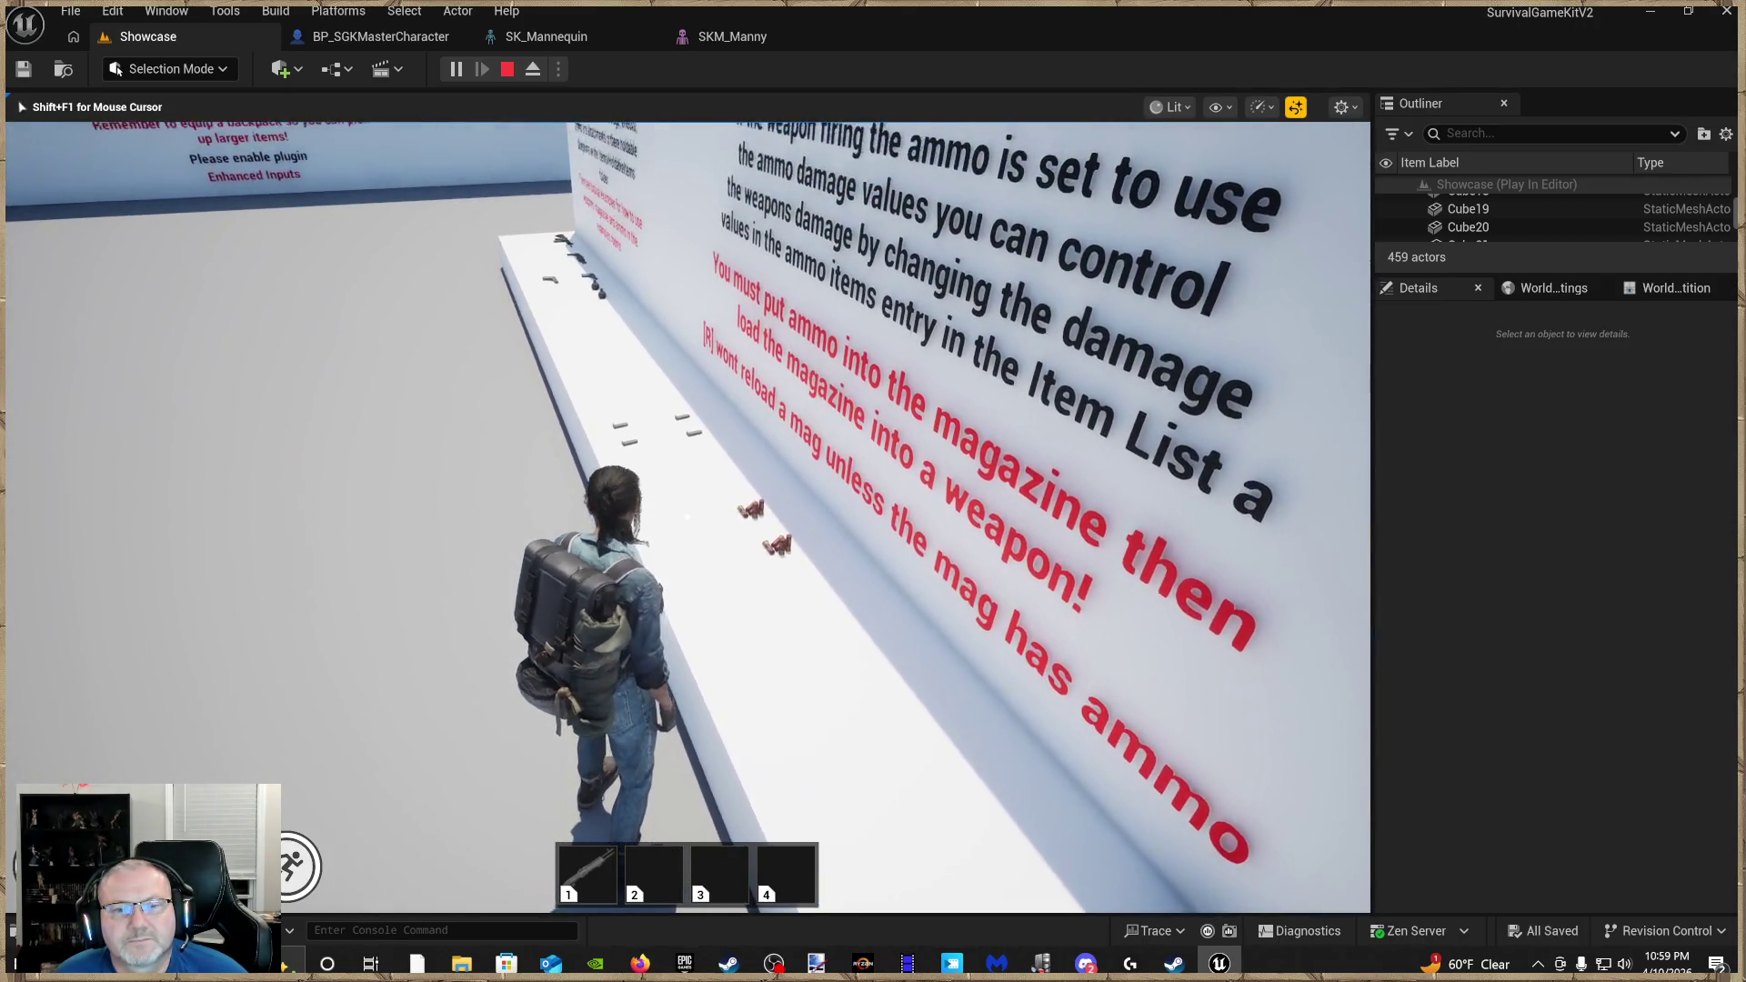
Open the inventory and load the 7.62mm ammo into the M4 Mags
key("w")
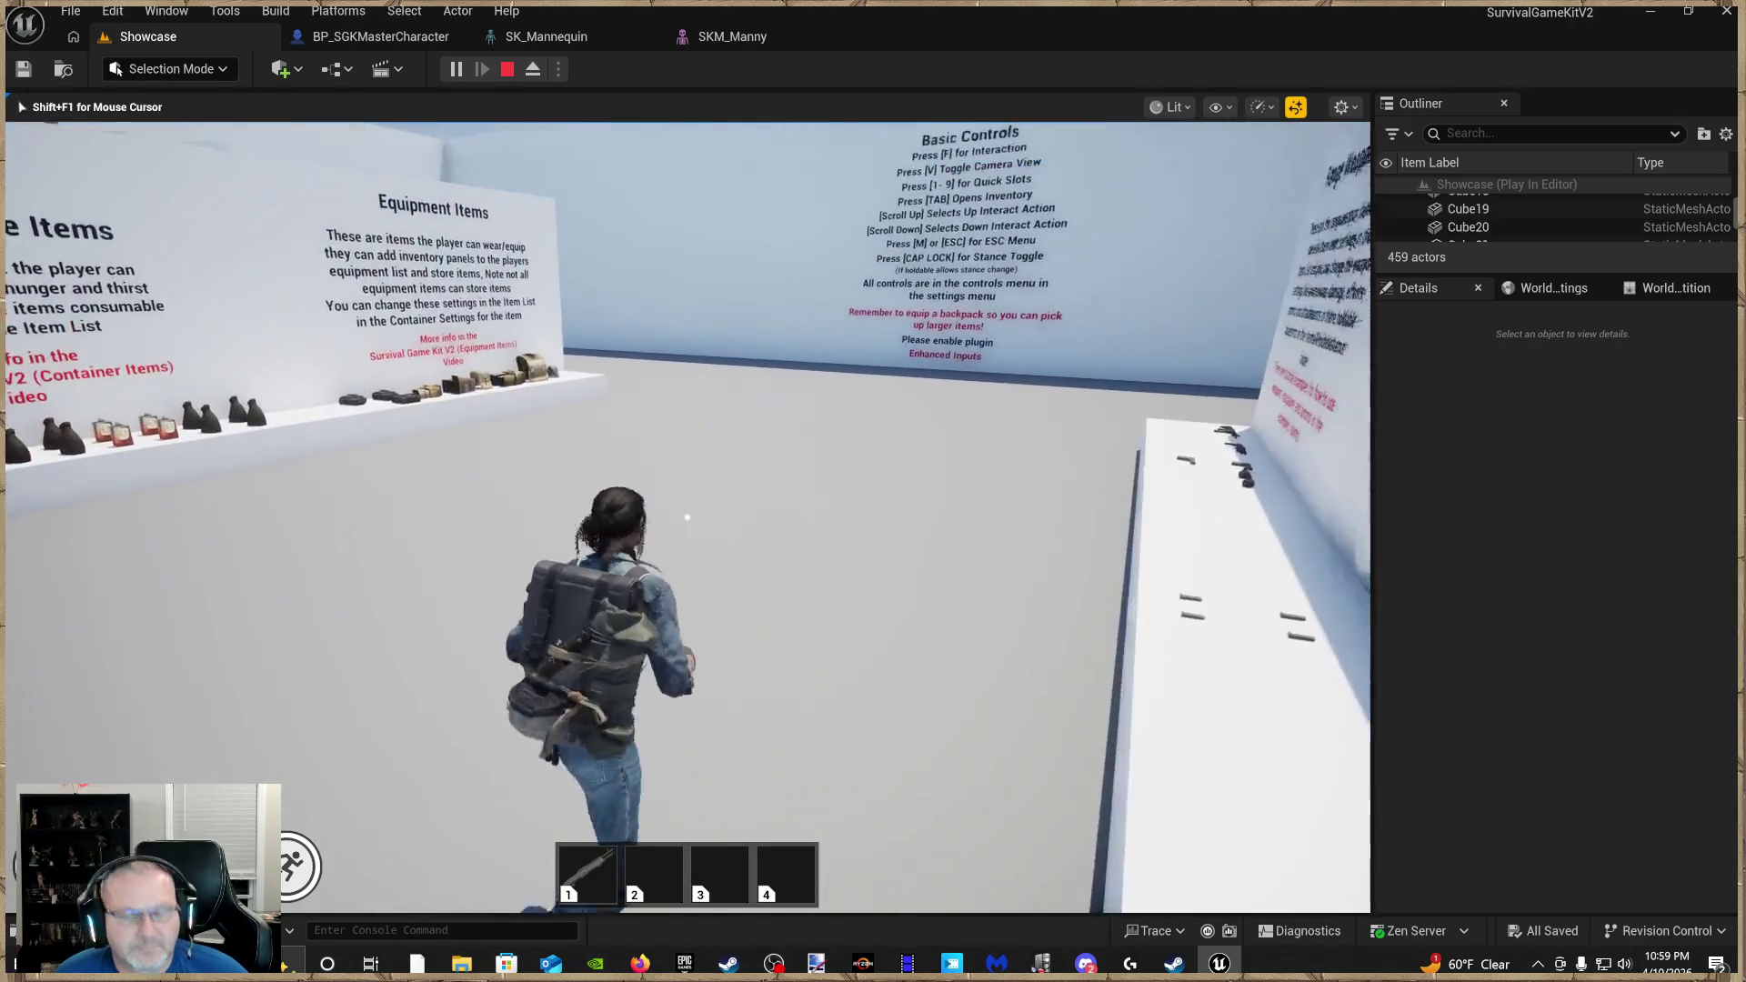
key("Tab")
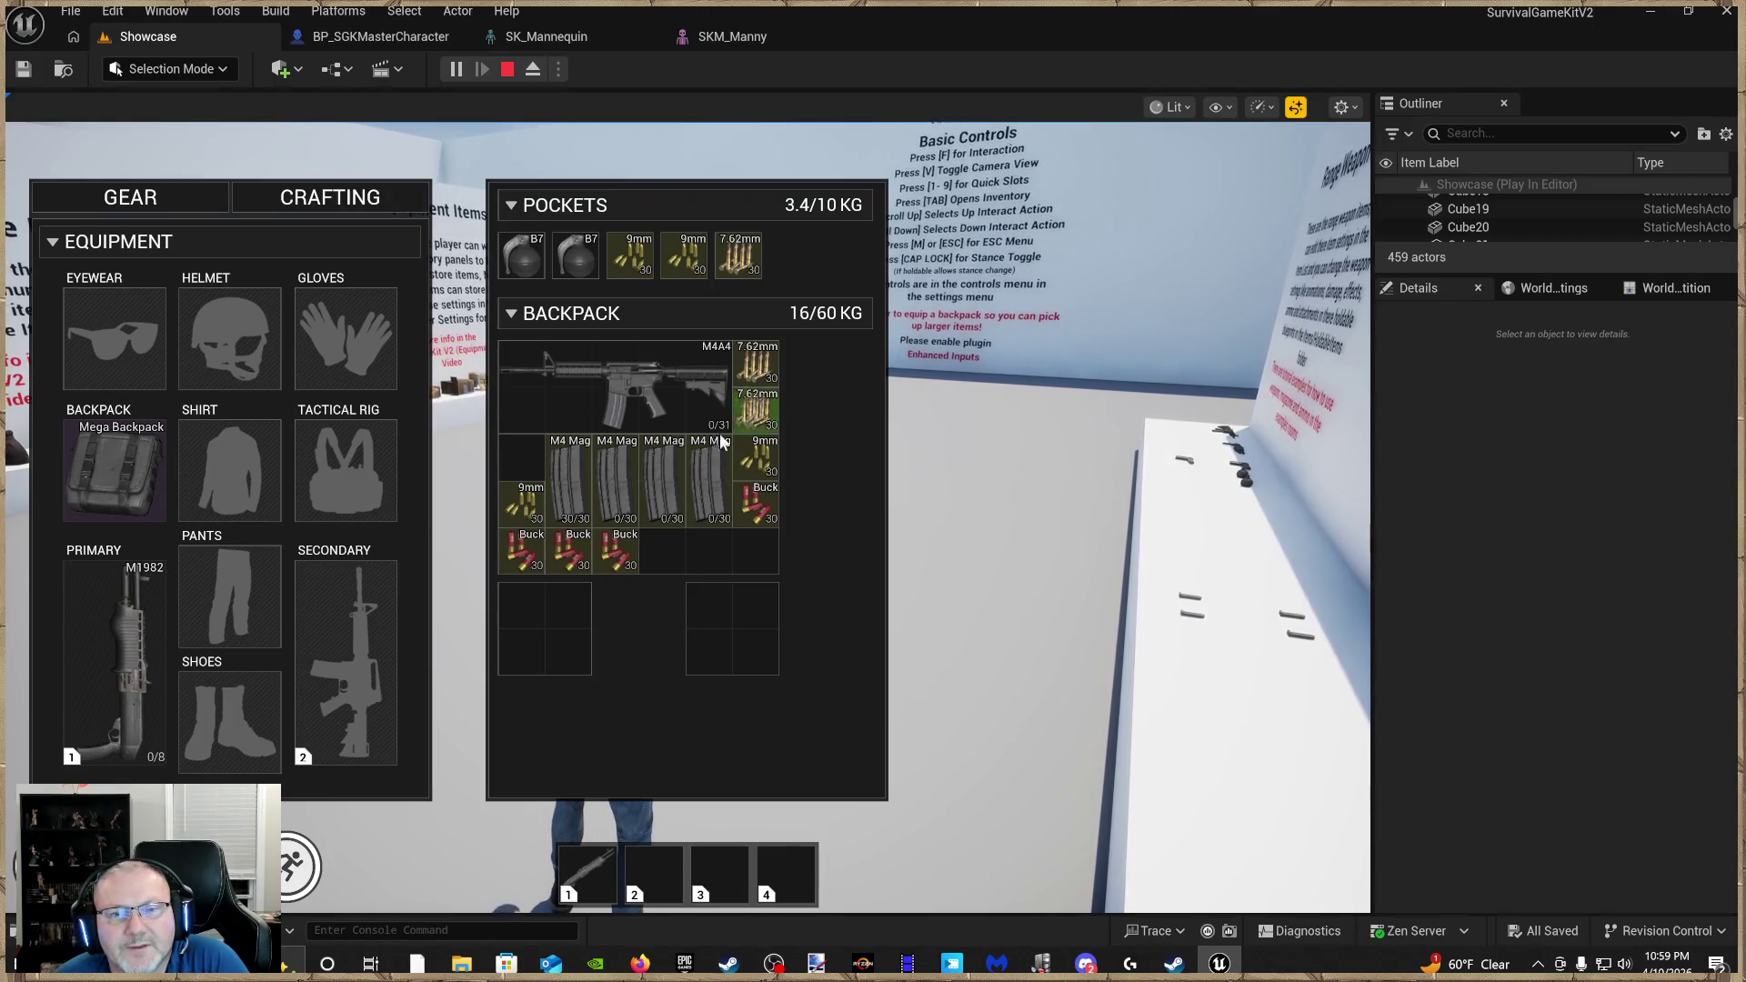
left_click_drag(705, 421, 608, 492)
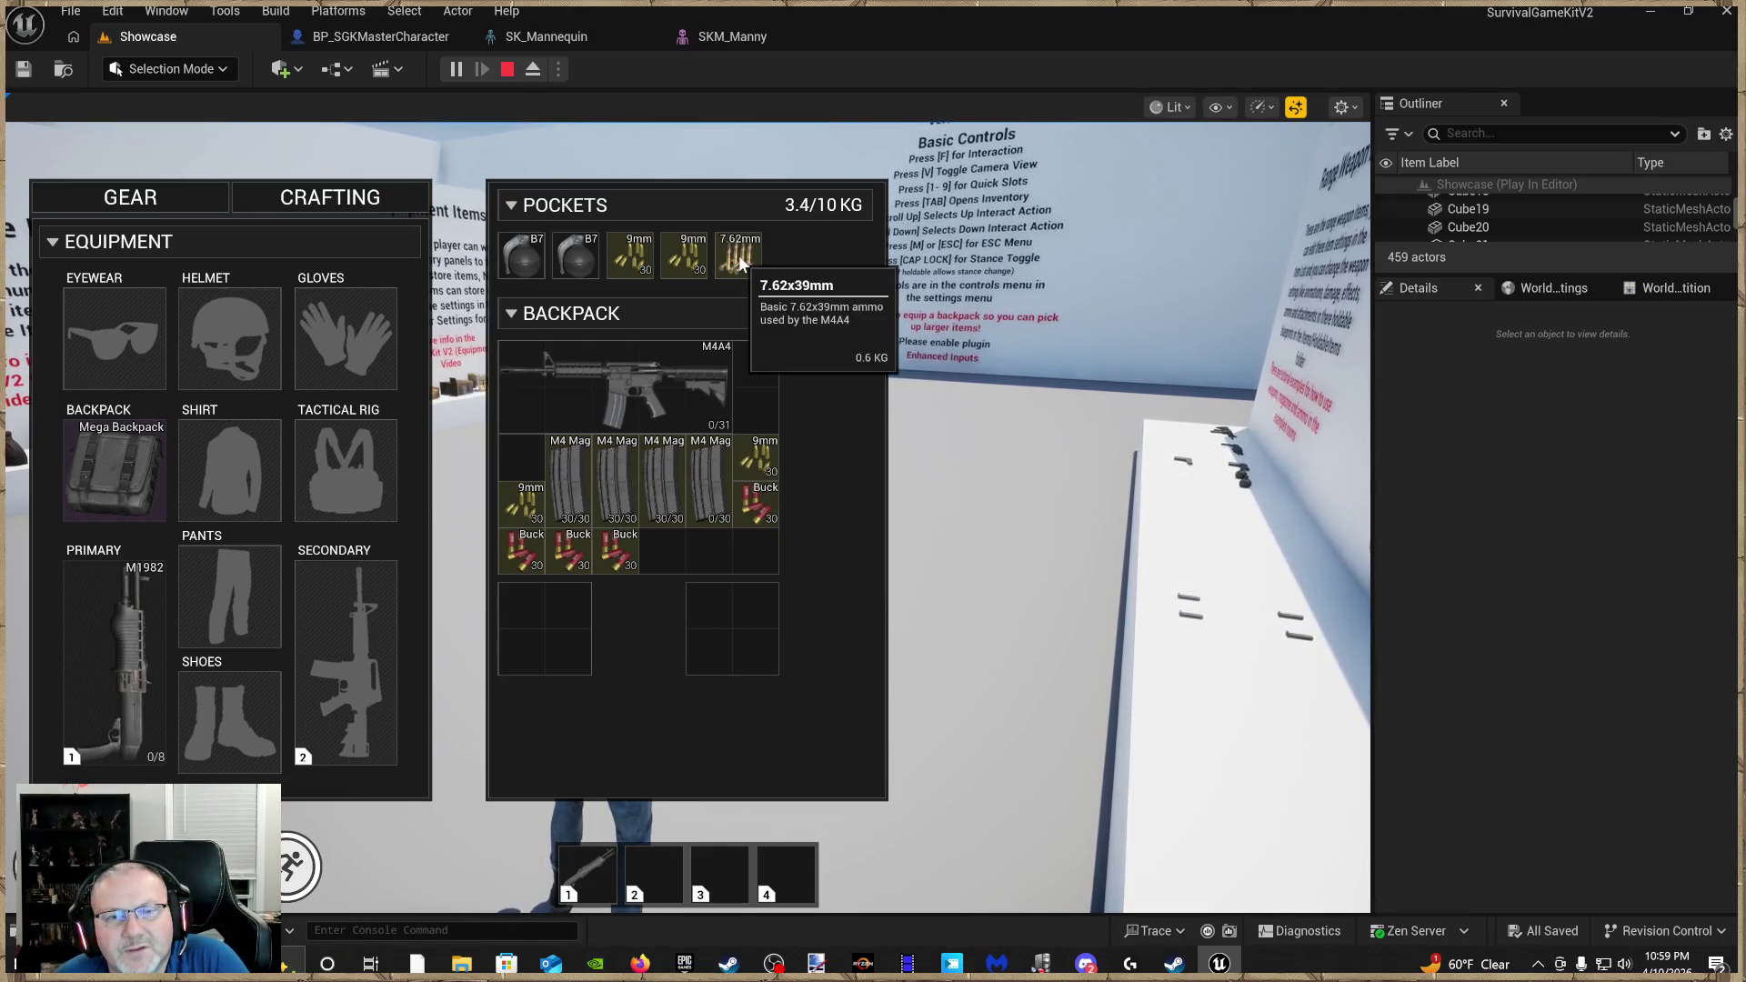
left_click_drag(741, 264, 683, 448)
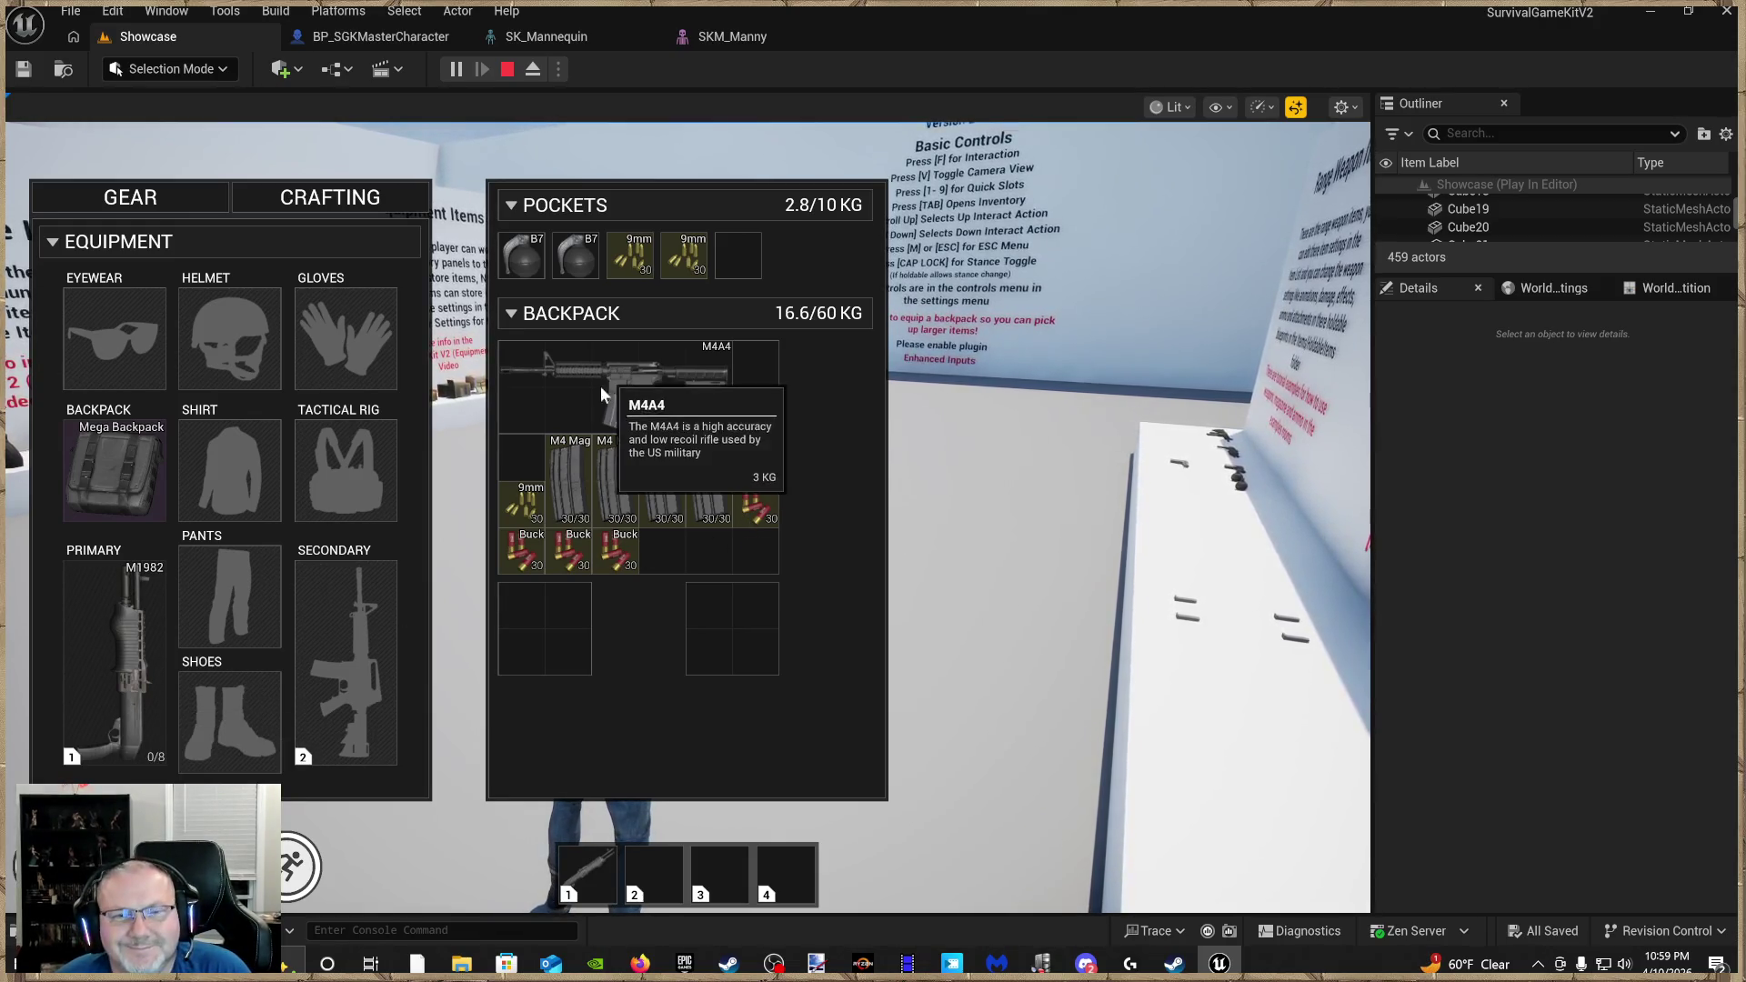
Open the M4A4's attachments window and try to move its magazine into the backpack
right_click(631, 393)
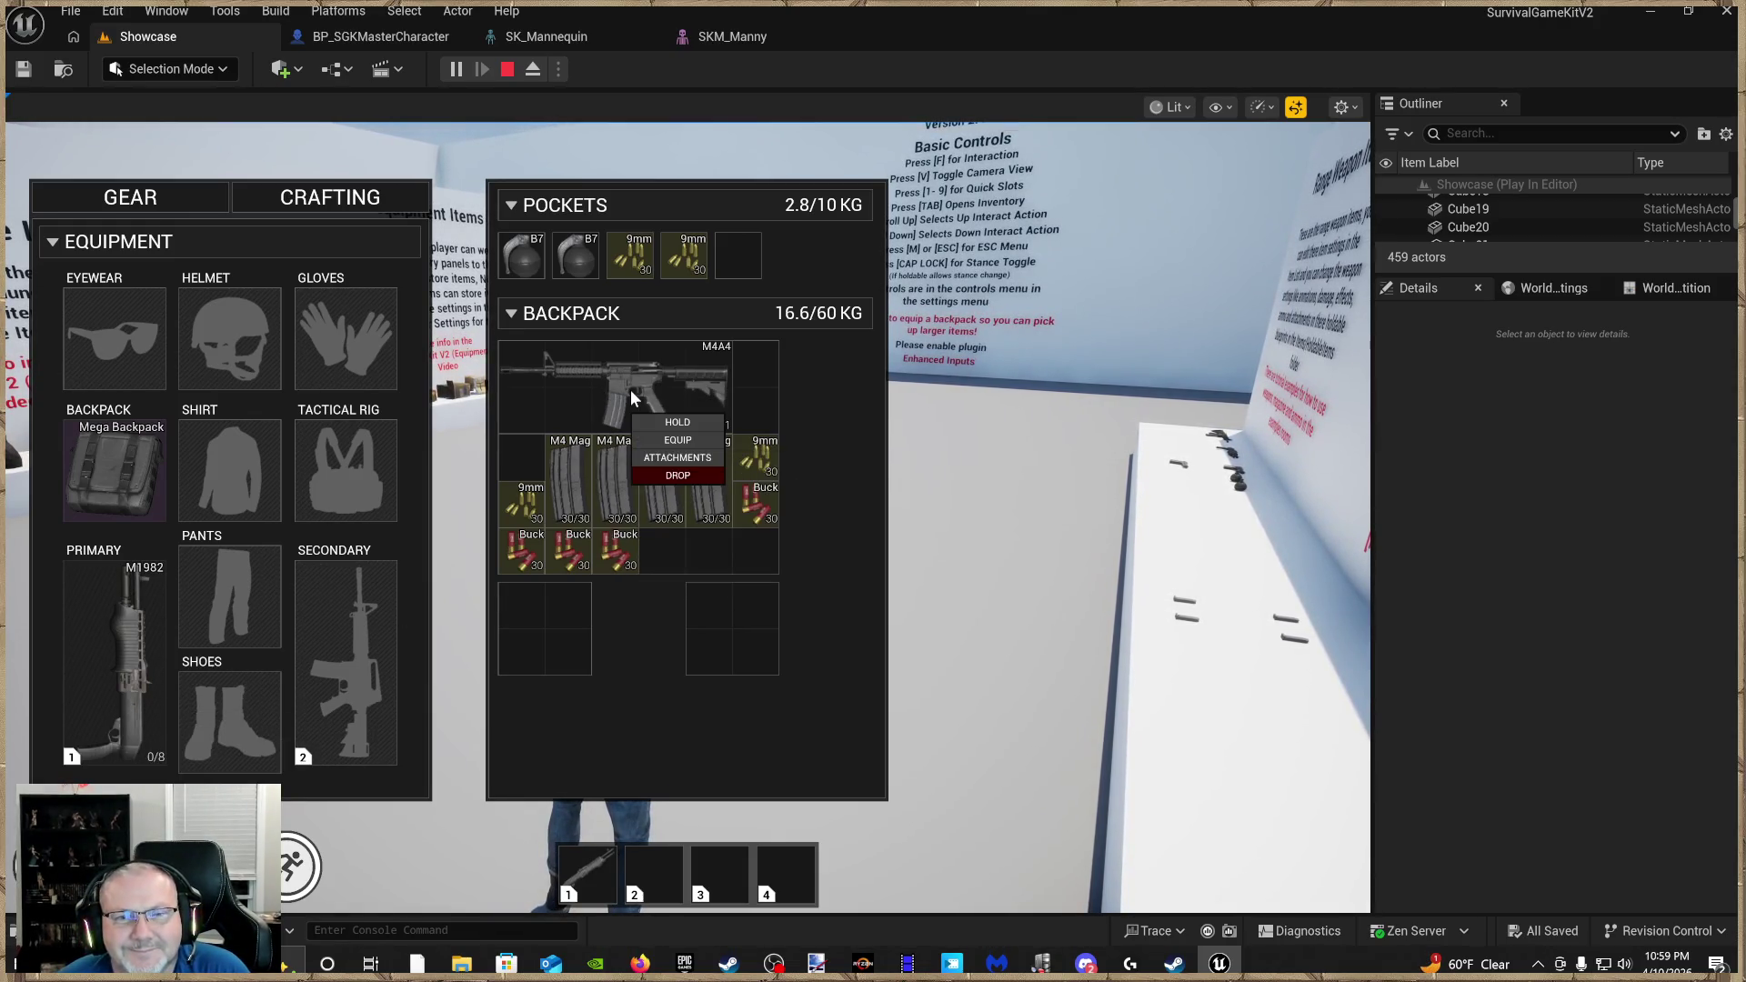
left_click(679, 466)
mouse_move(686, 473)
left_mouse_down()
mouse_move(786, 489)
mouse_move(1091, 351)
left_mouse_up()
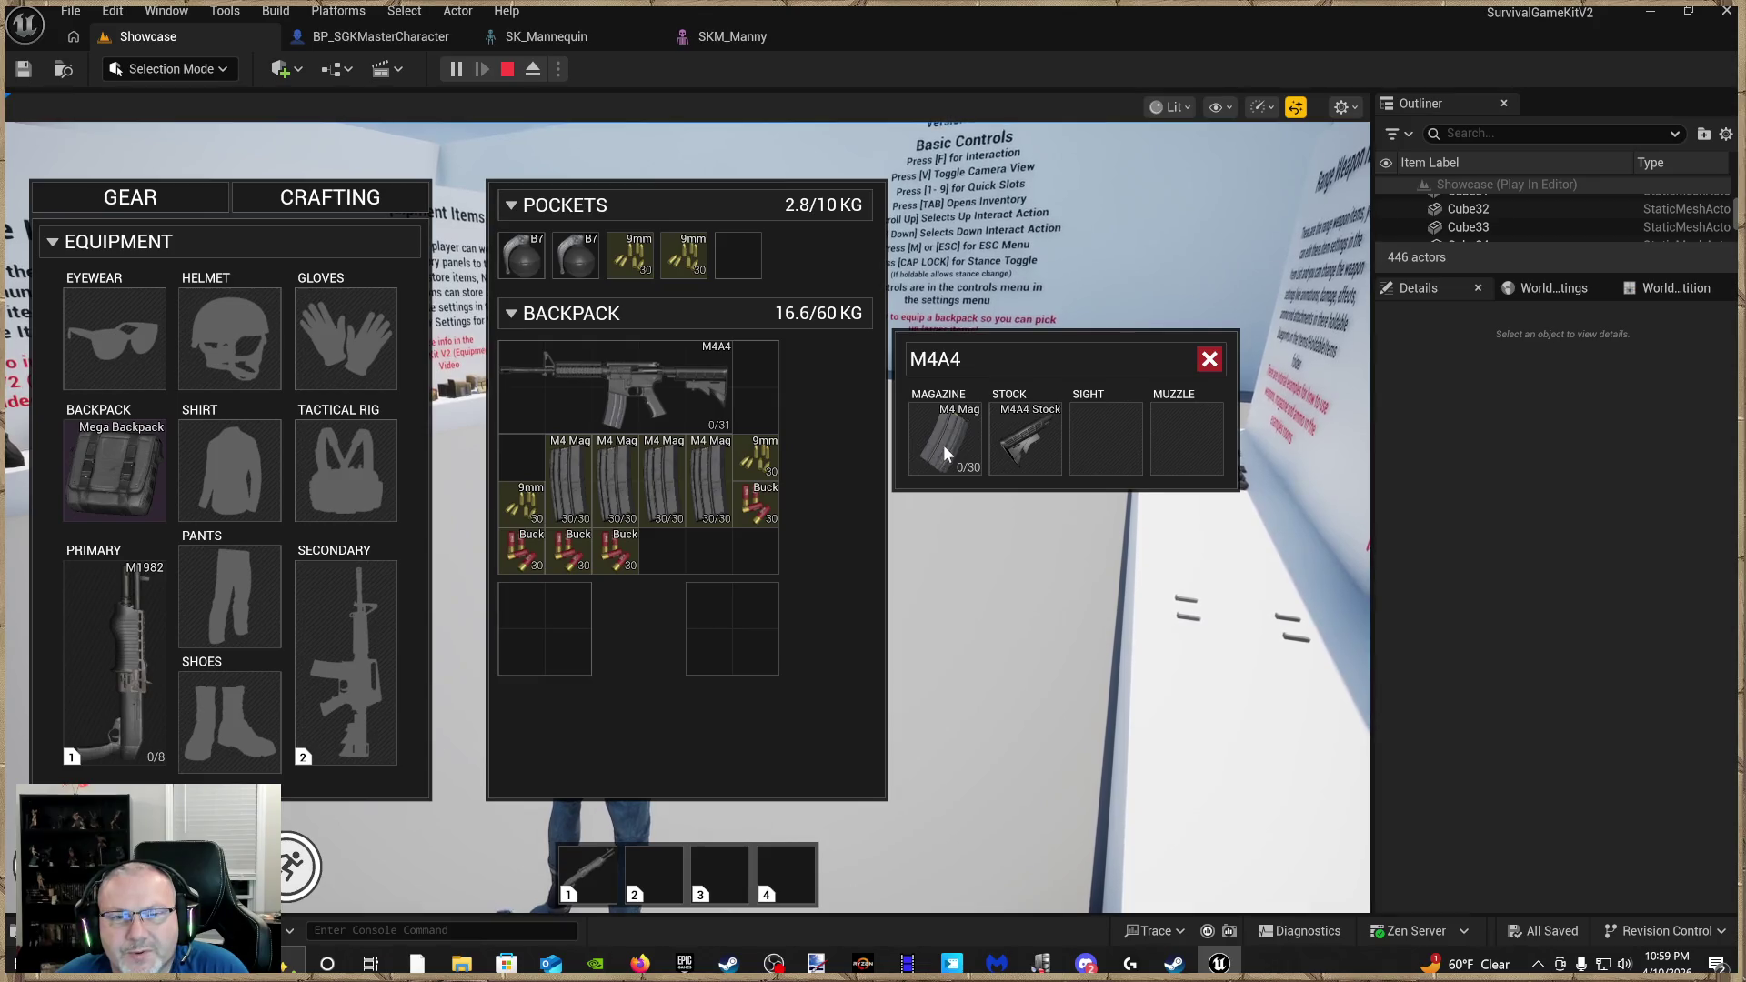
left_click_drag(706, 483, 706, 486)
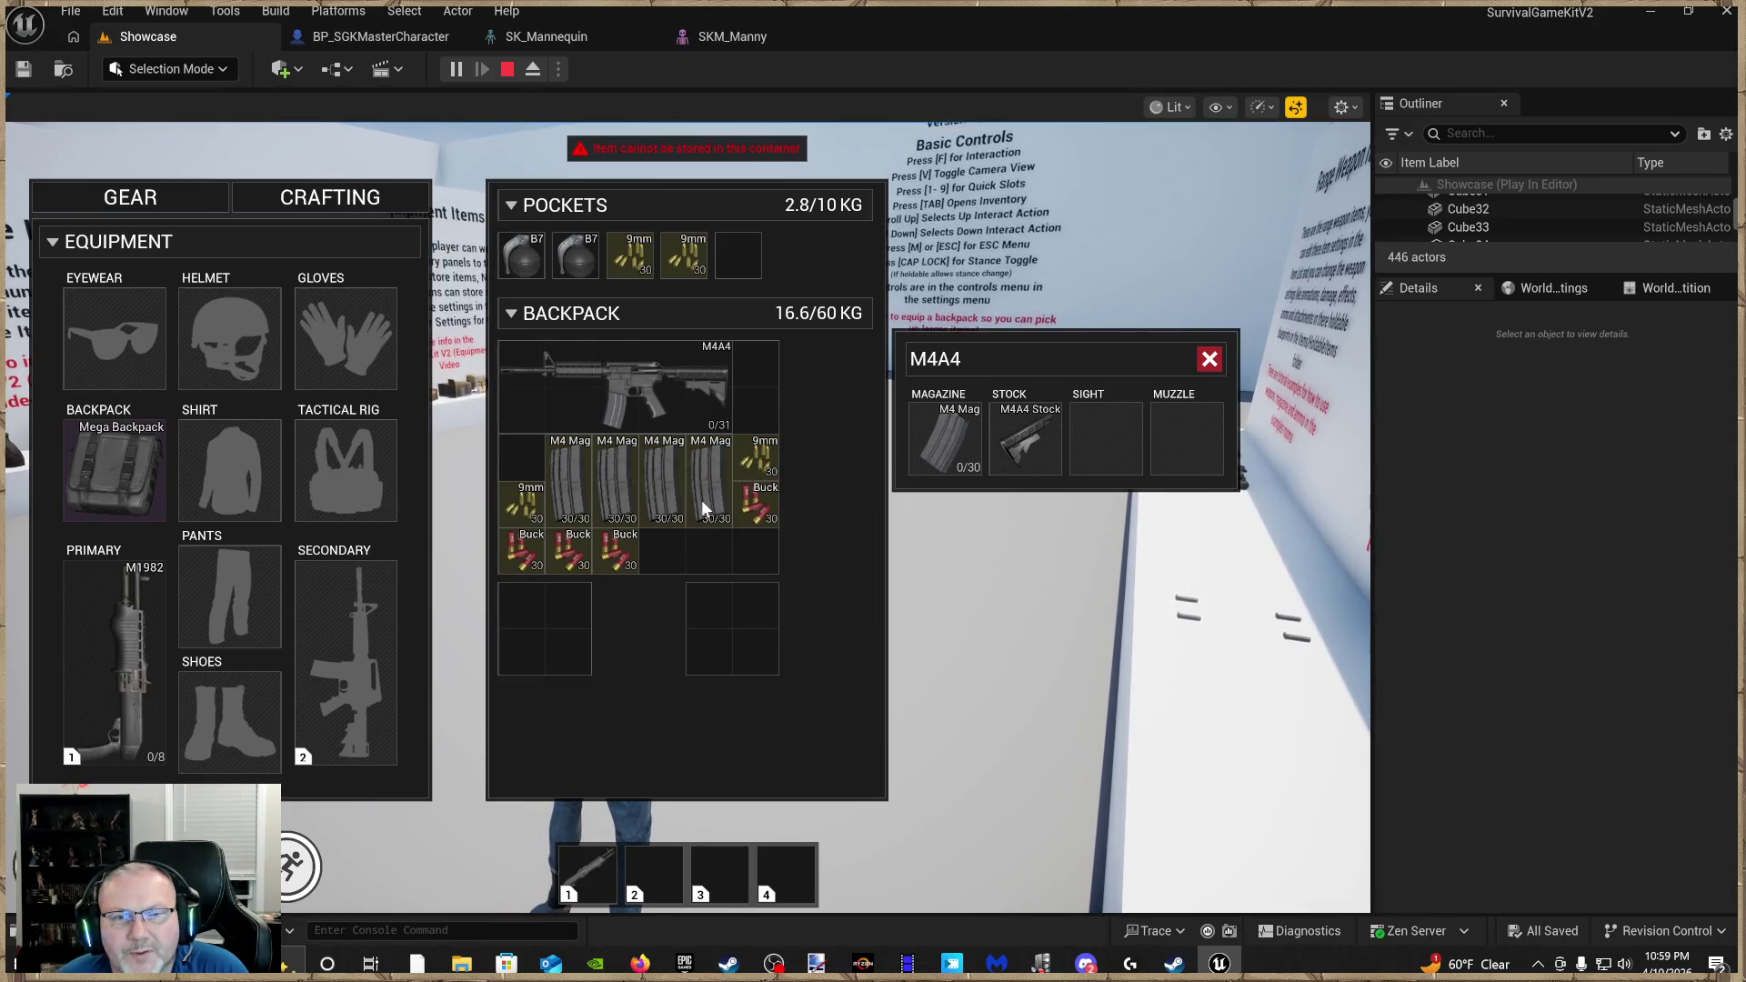
left_click_drag(962, 460, 749, 610)
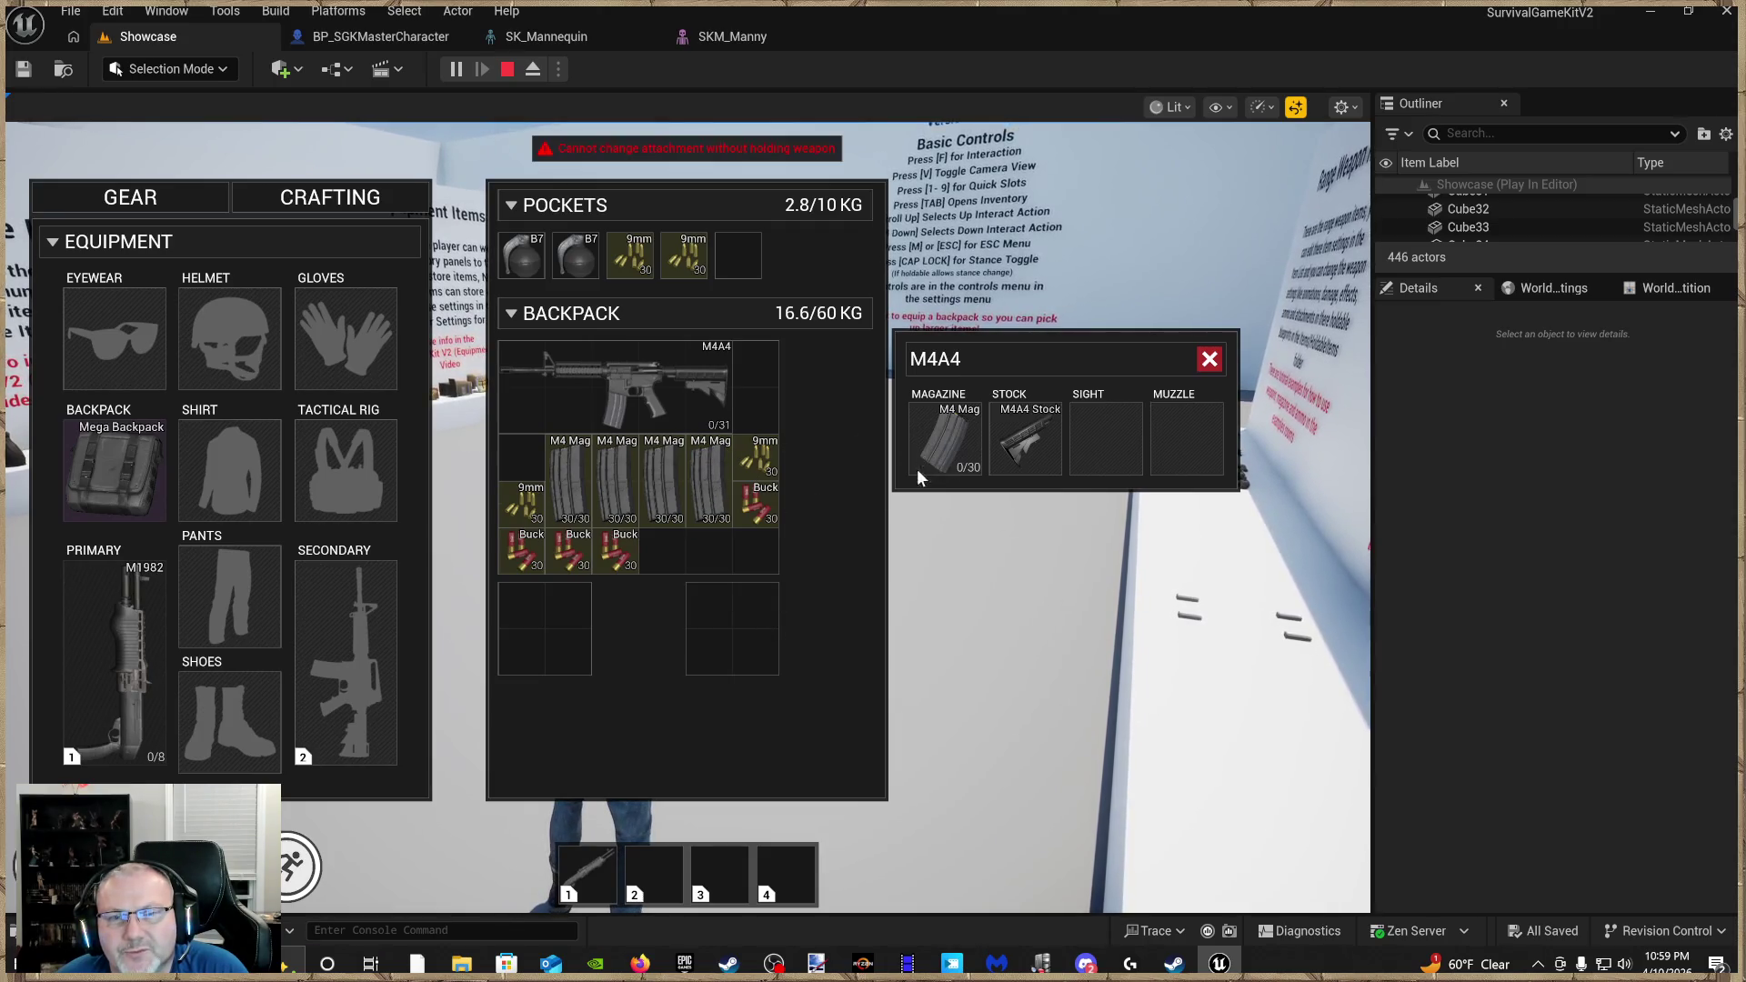
left_click_drag(729, 636, 733, 631)
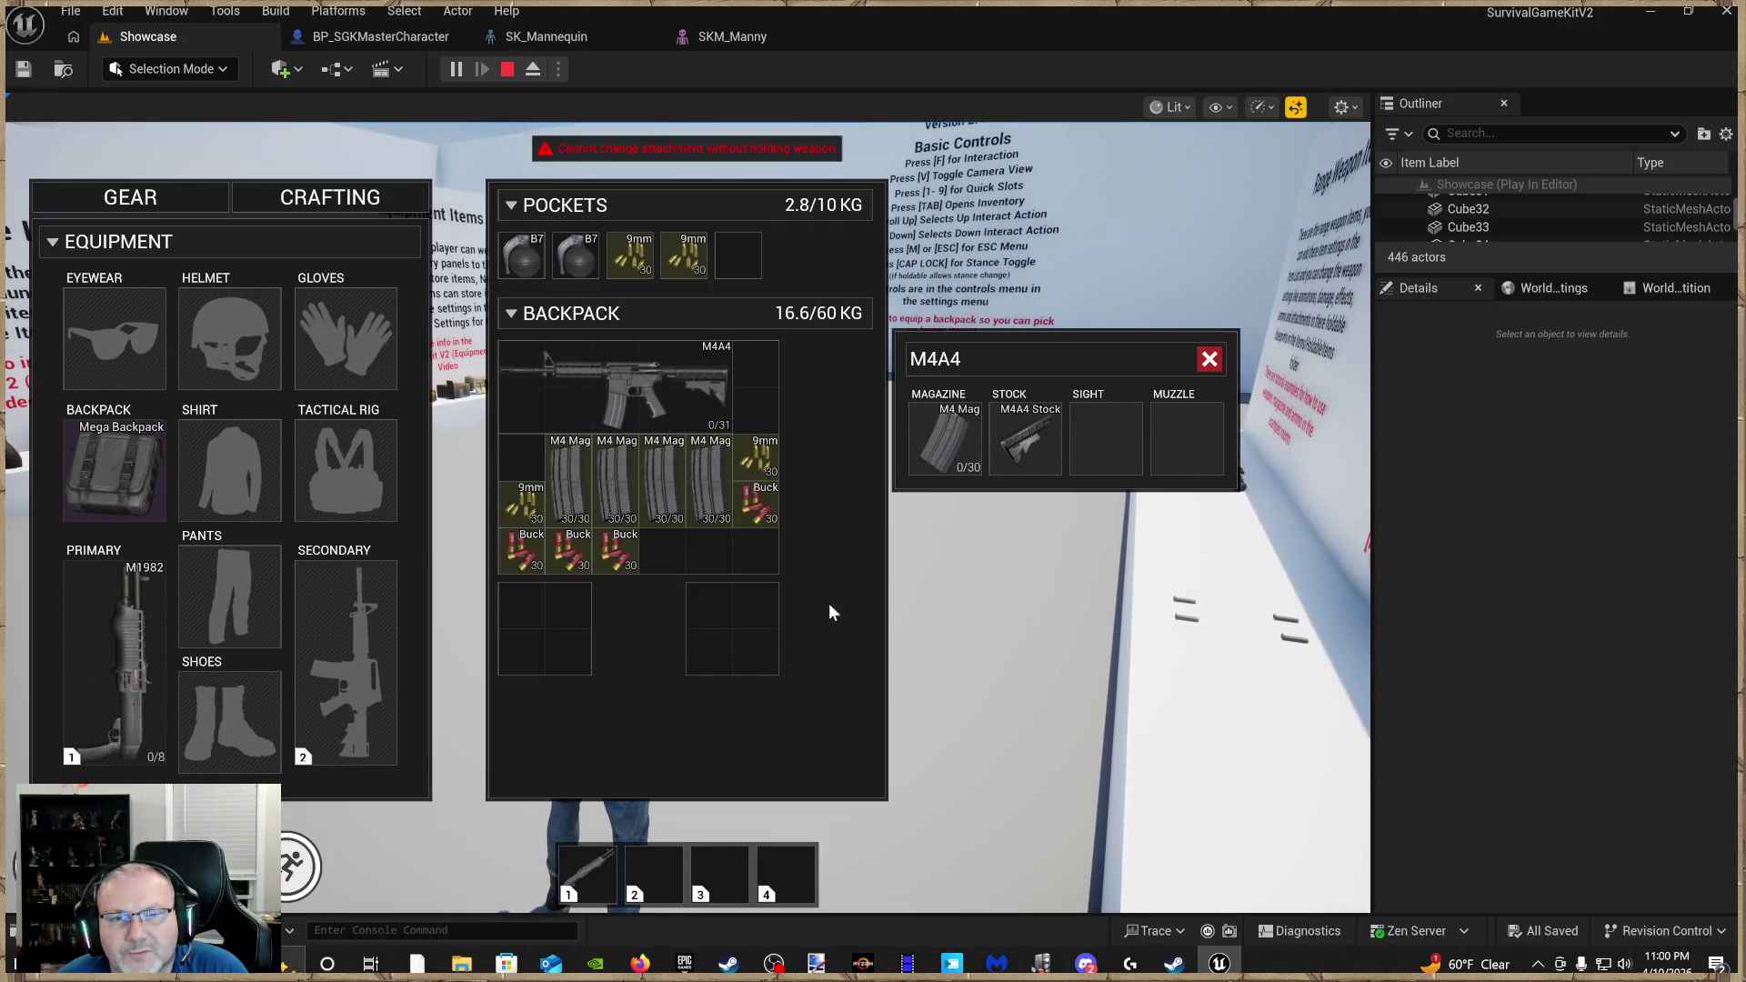
right_click(943, 456)
left_click(971, 492)
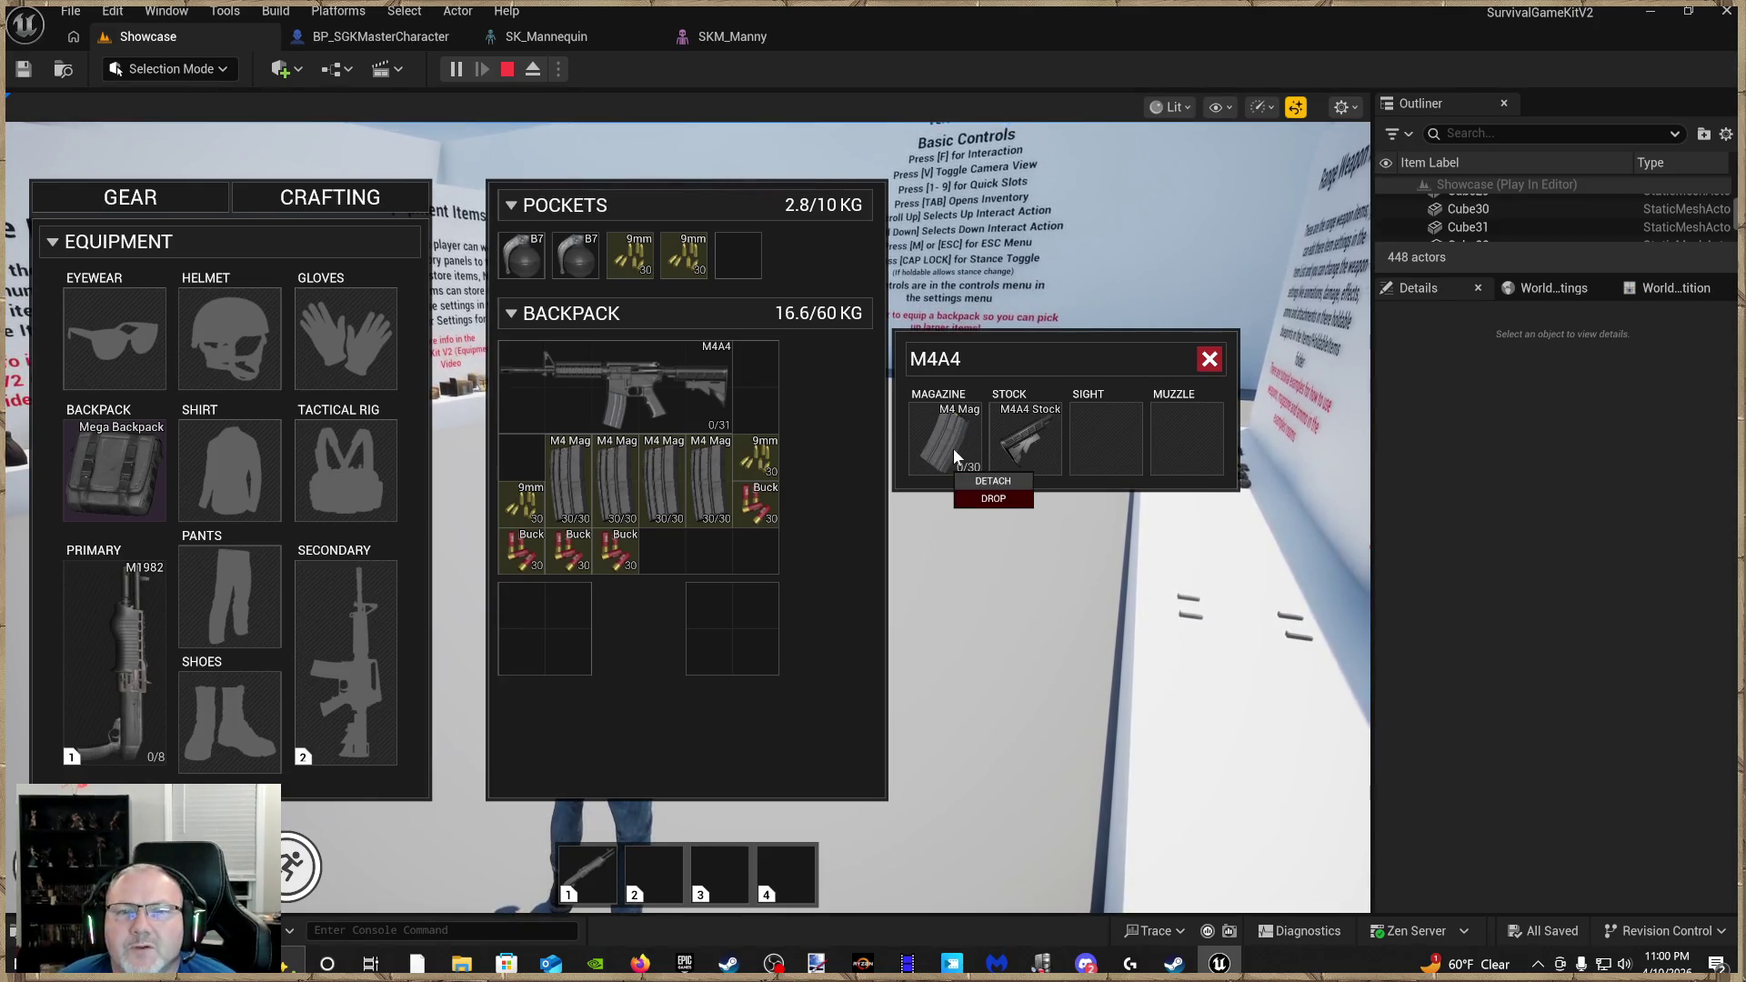
Equip the M4A4 in the Secondary slot and try again to remove its M4 Mag
left_click(953, 449)
mouse_move(652, 395)
left_mouse_down()
mouse_move(212, 543)
mouse_move(143, 642)
mouse_move(346, 646)
left_mouse_up()
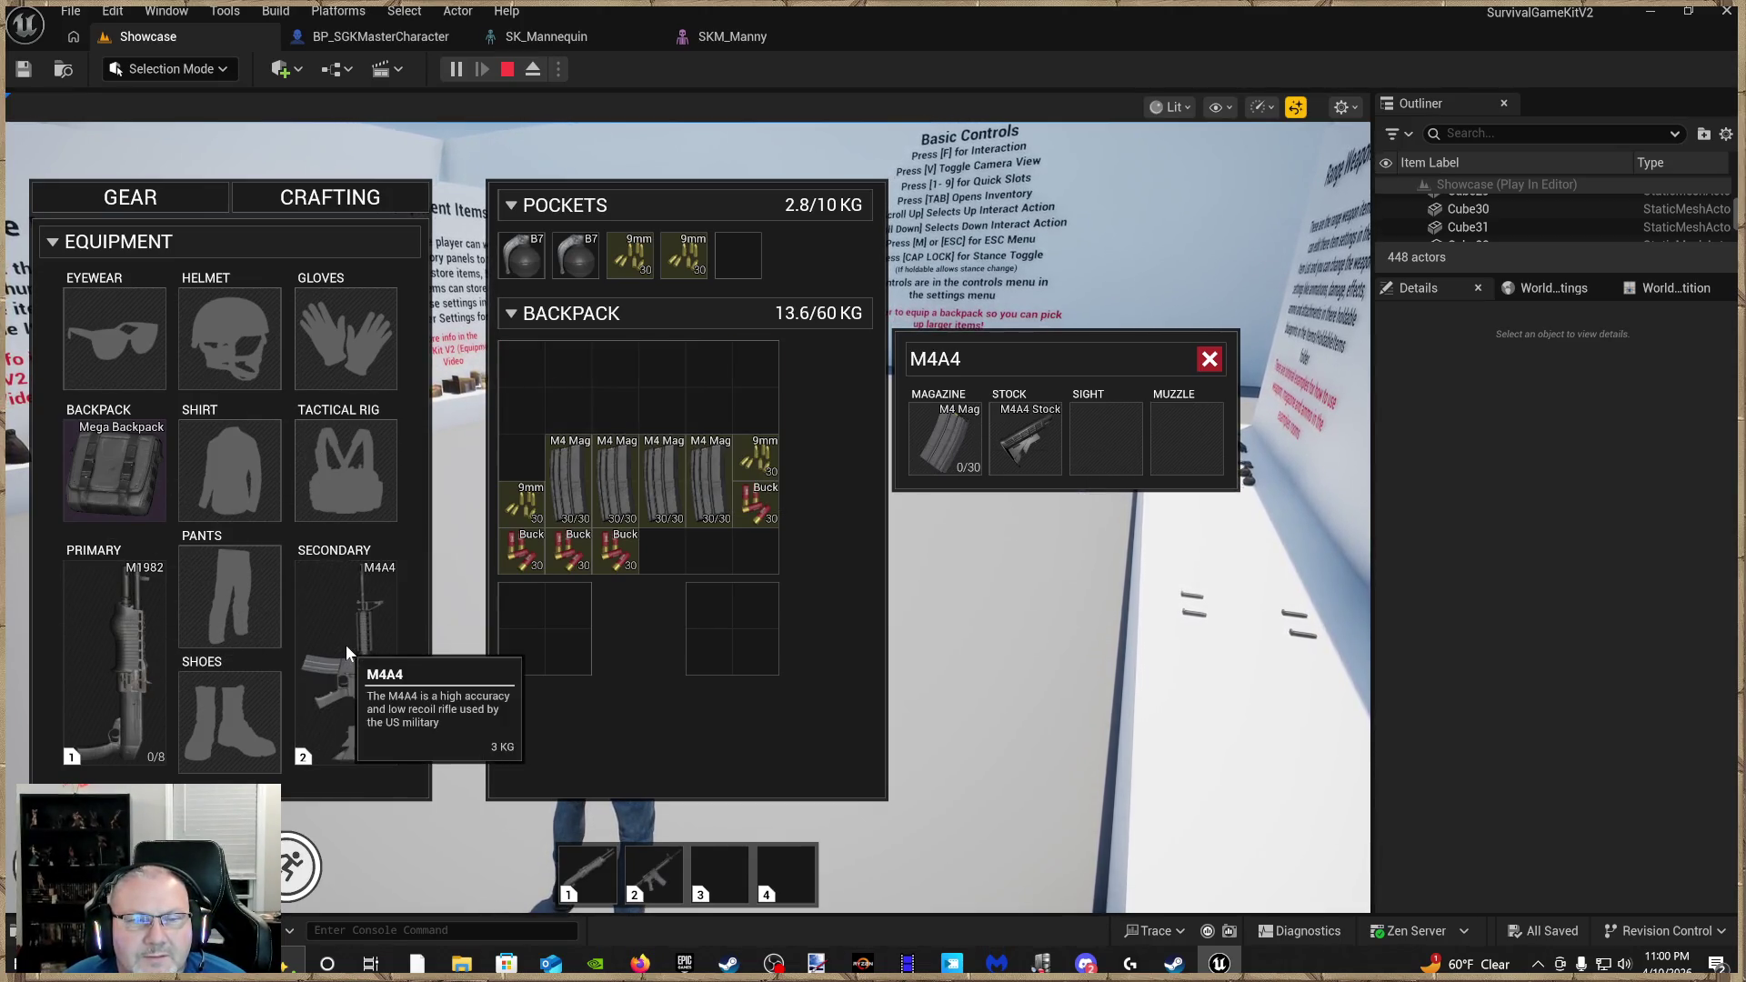
mouse_move(960, 450)
left_mouse_down()
mouse_move(766, 598)
mouse_move(743, 646)
left_mouse_up()
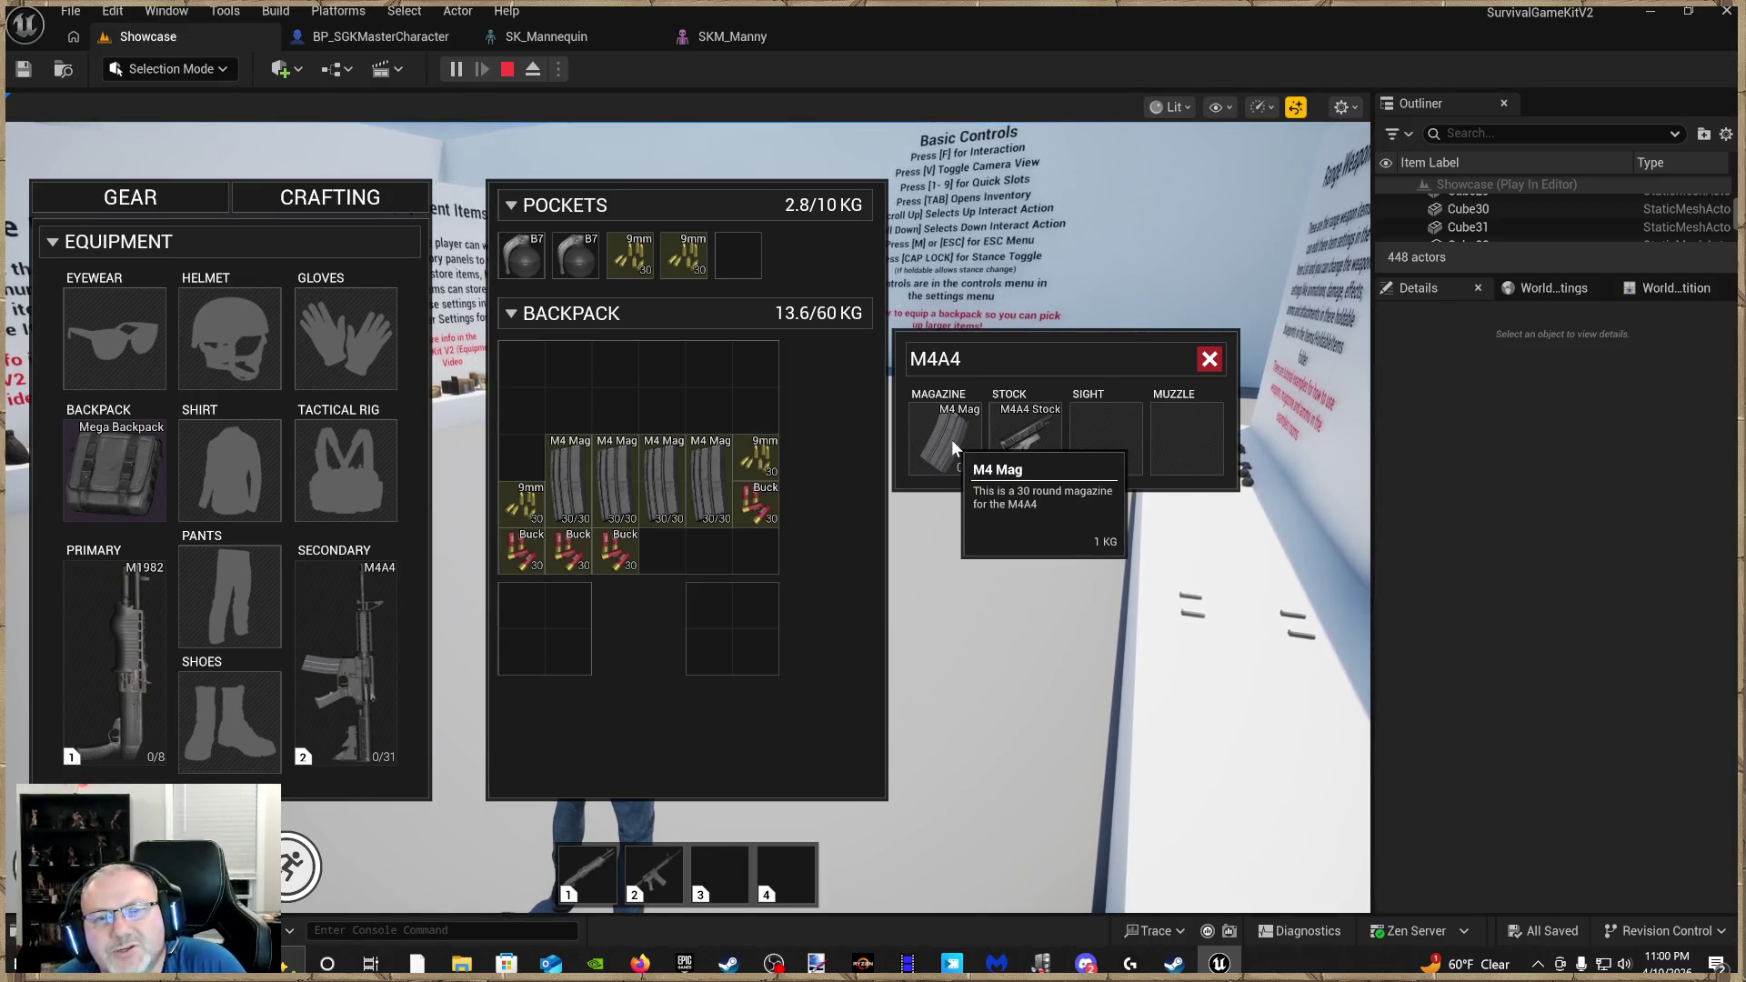
left_click_drag(958, 467, 989, 503)
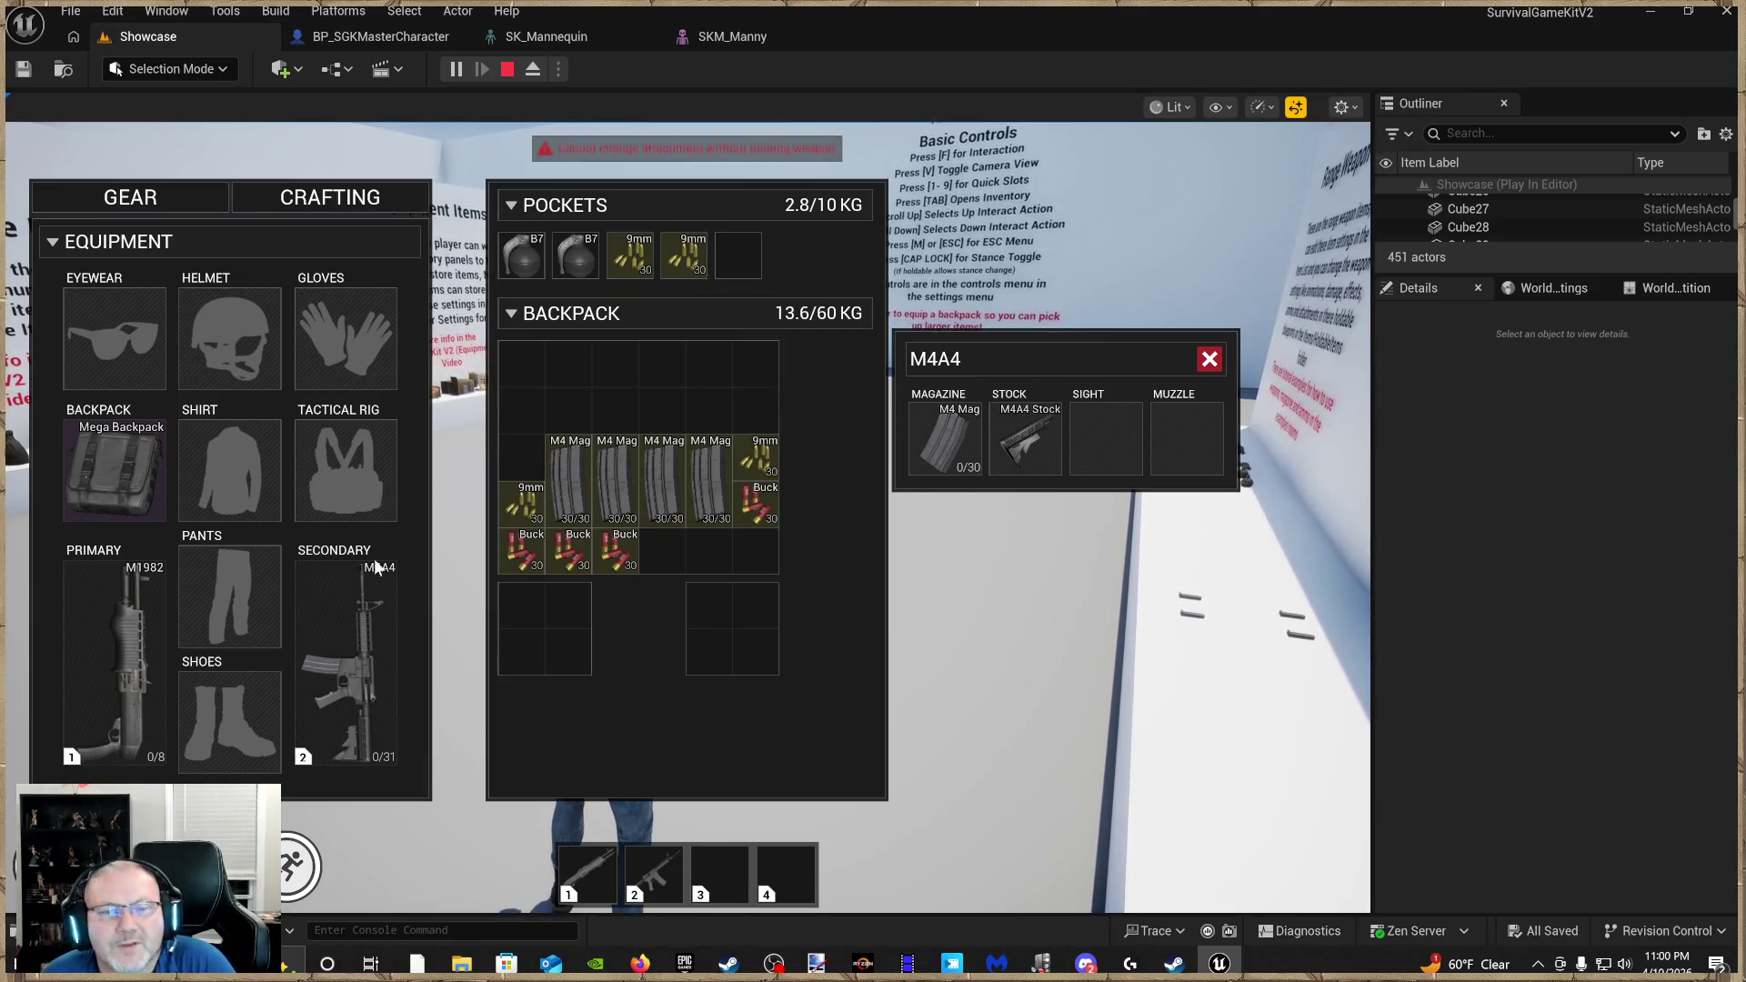
Unequip the M1982 into the backpack and move the M4A4 into the Primary slot
right_click(374, 682)
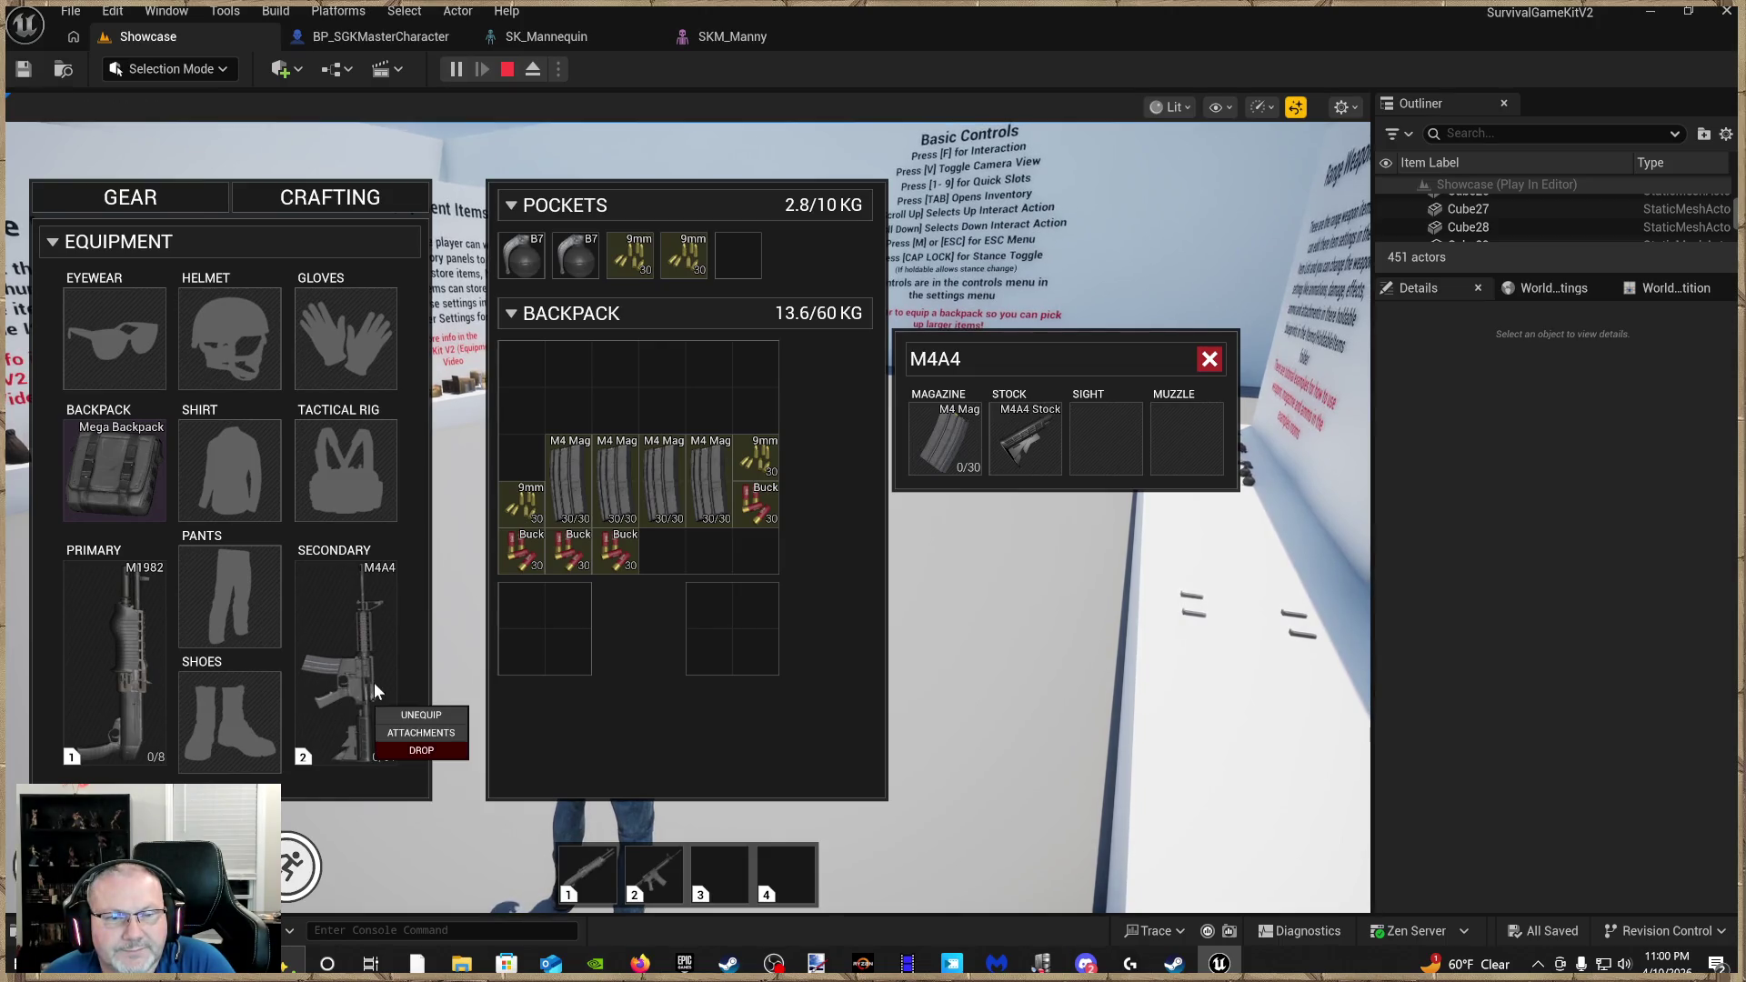
right_click(145, 664)
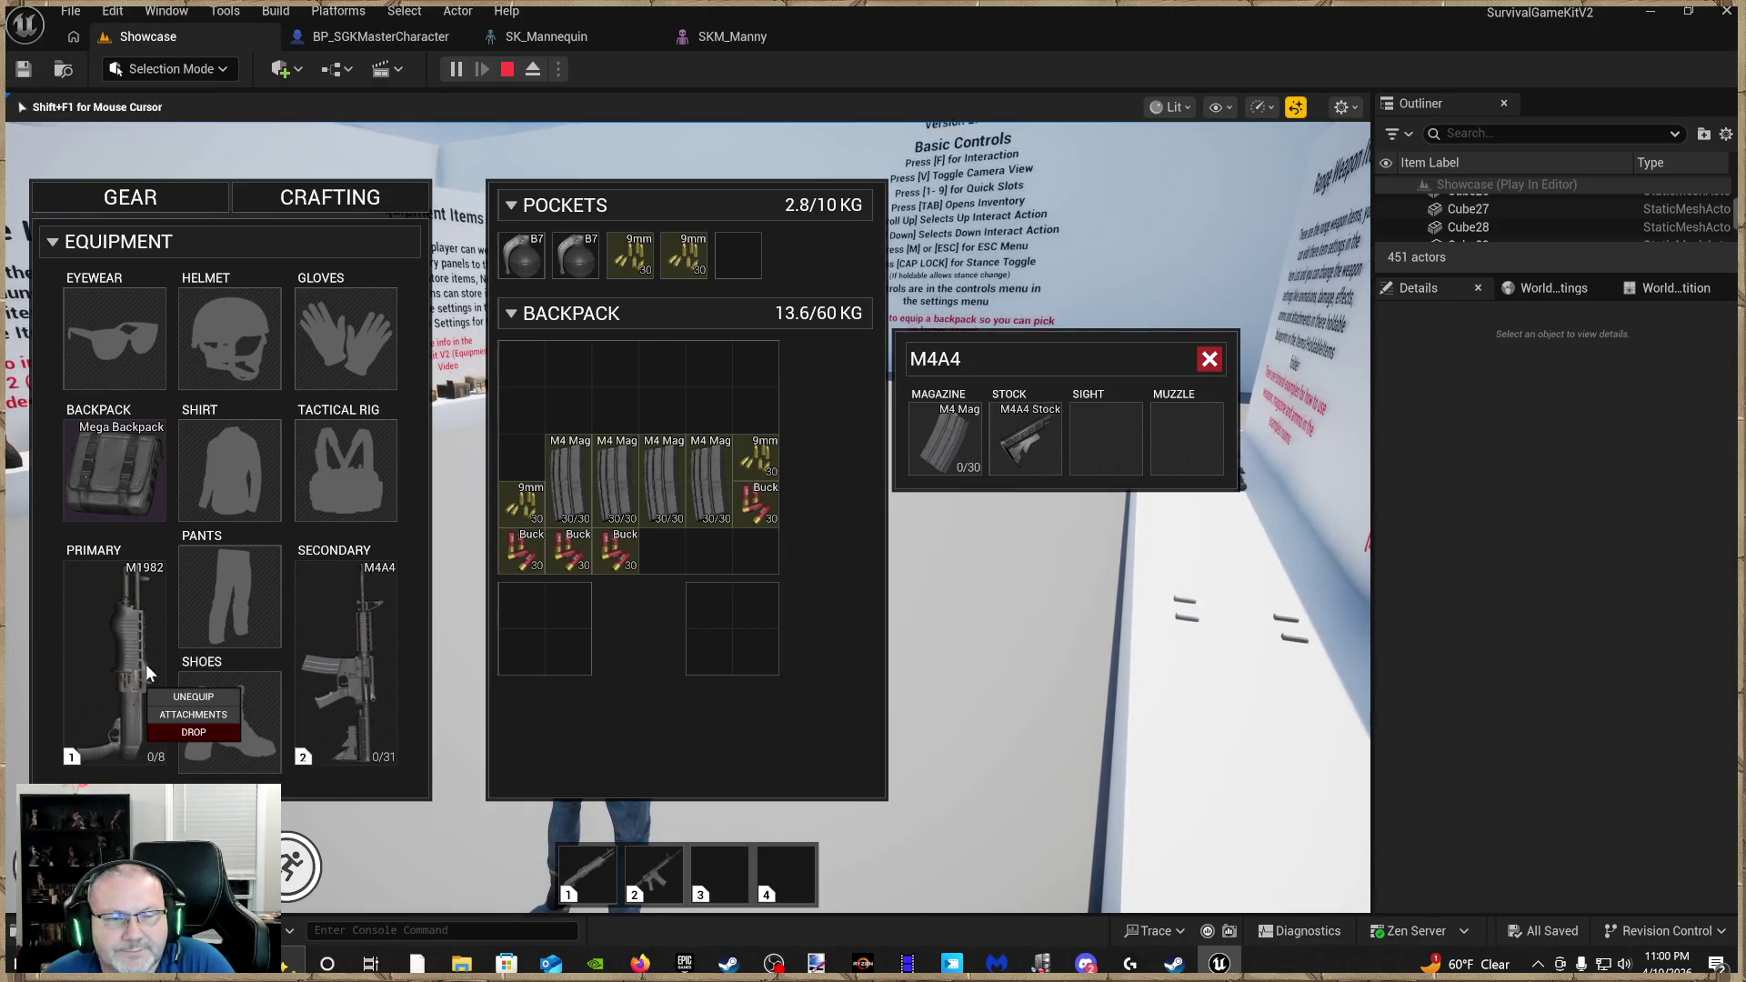
left_click(209, 701)
left_click_drag(367, 696, 124, 691)
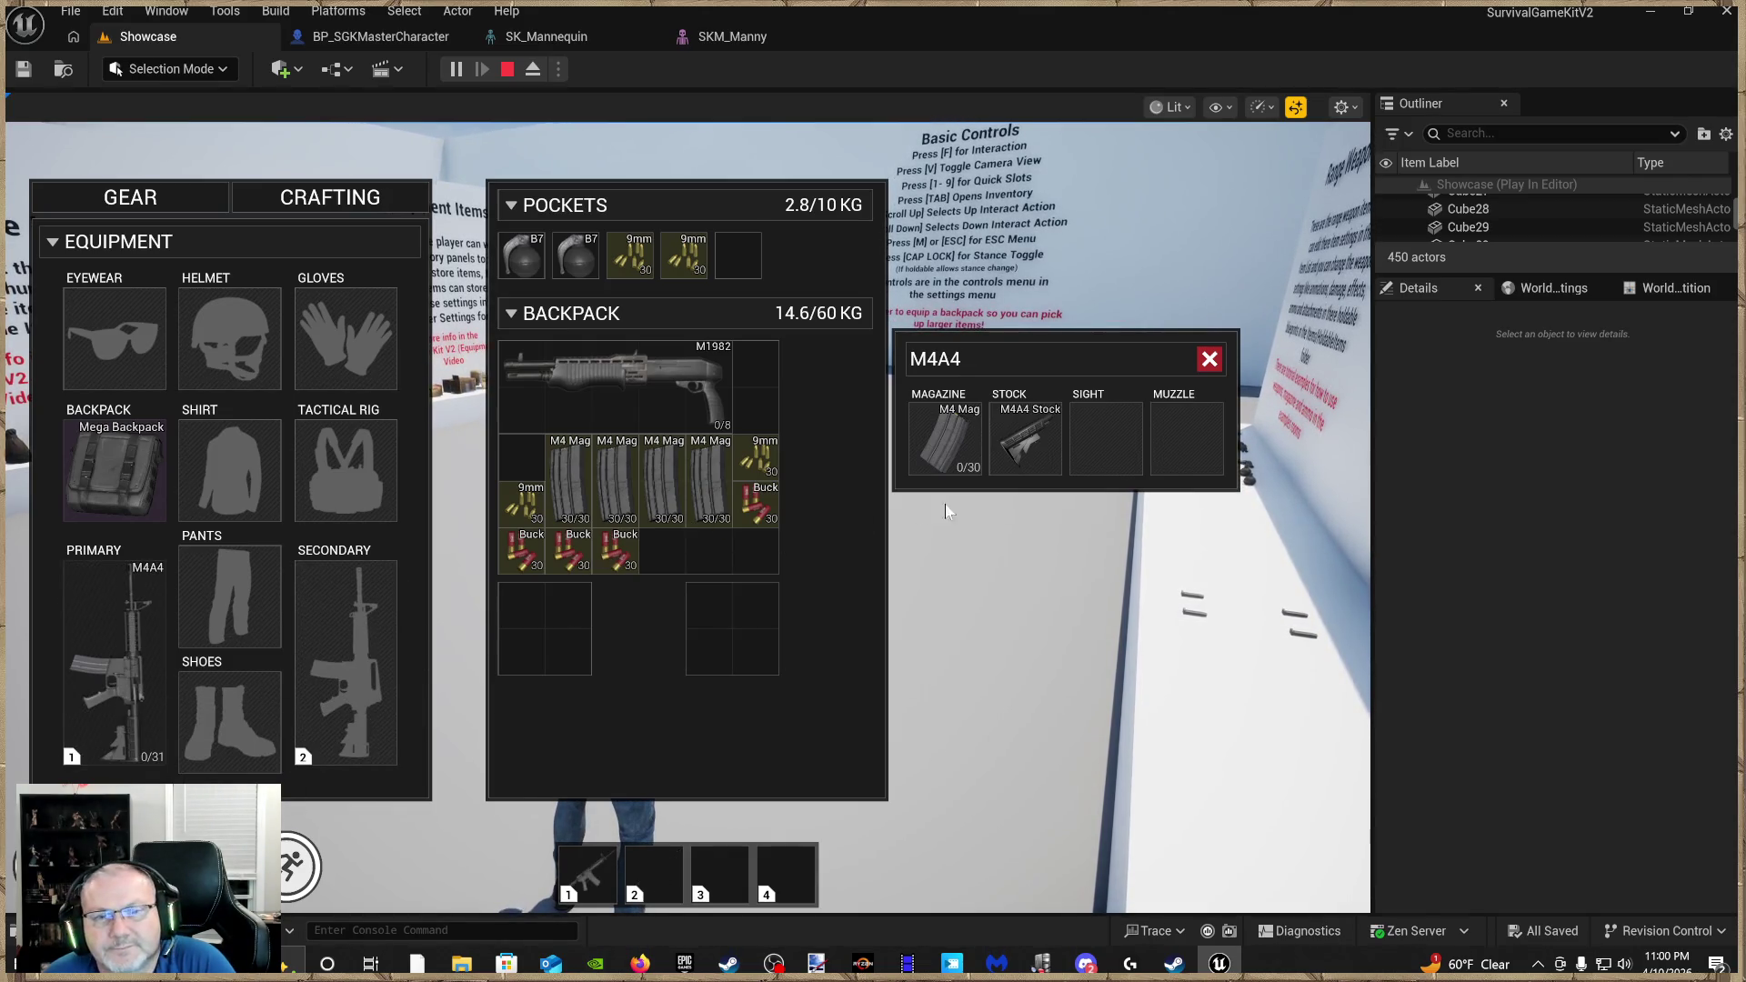
Hold the M4A4 and detach its M4 Mag into an empty backpack slot, leaving 0/31 rounds
left_click(985, 494)
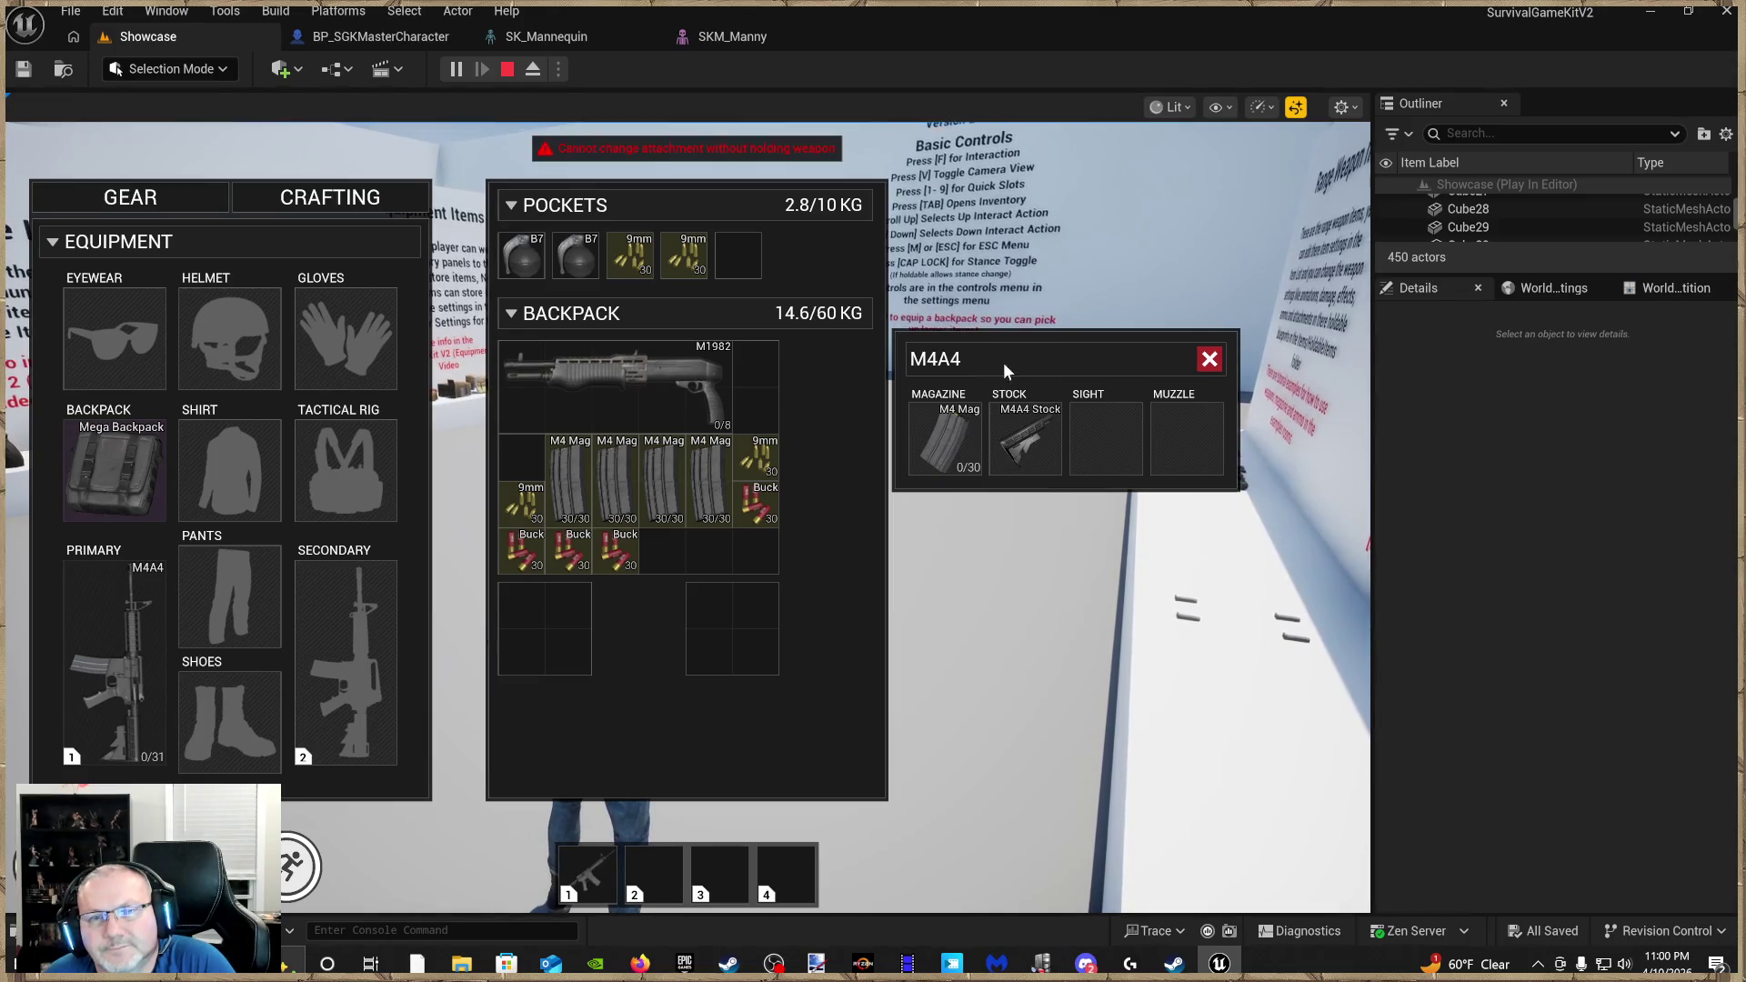
left_click_drag(737, 608, 711, 642)
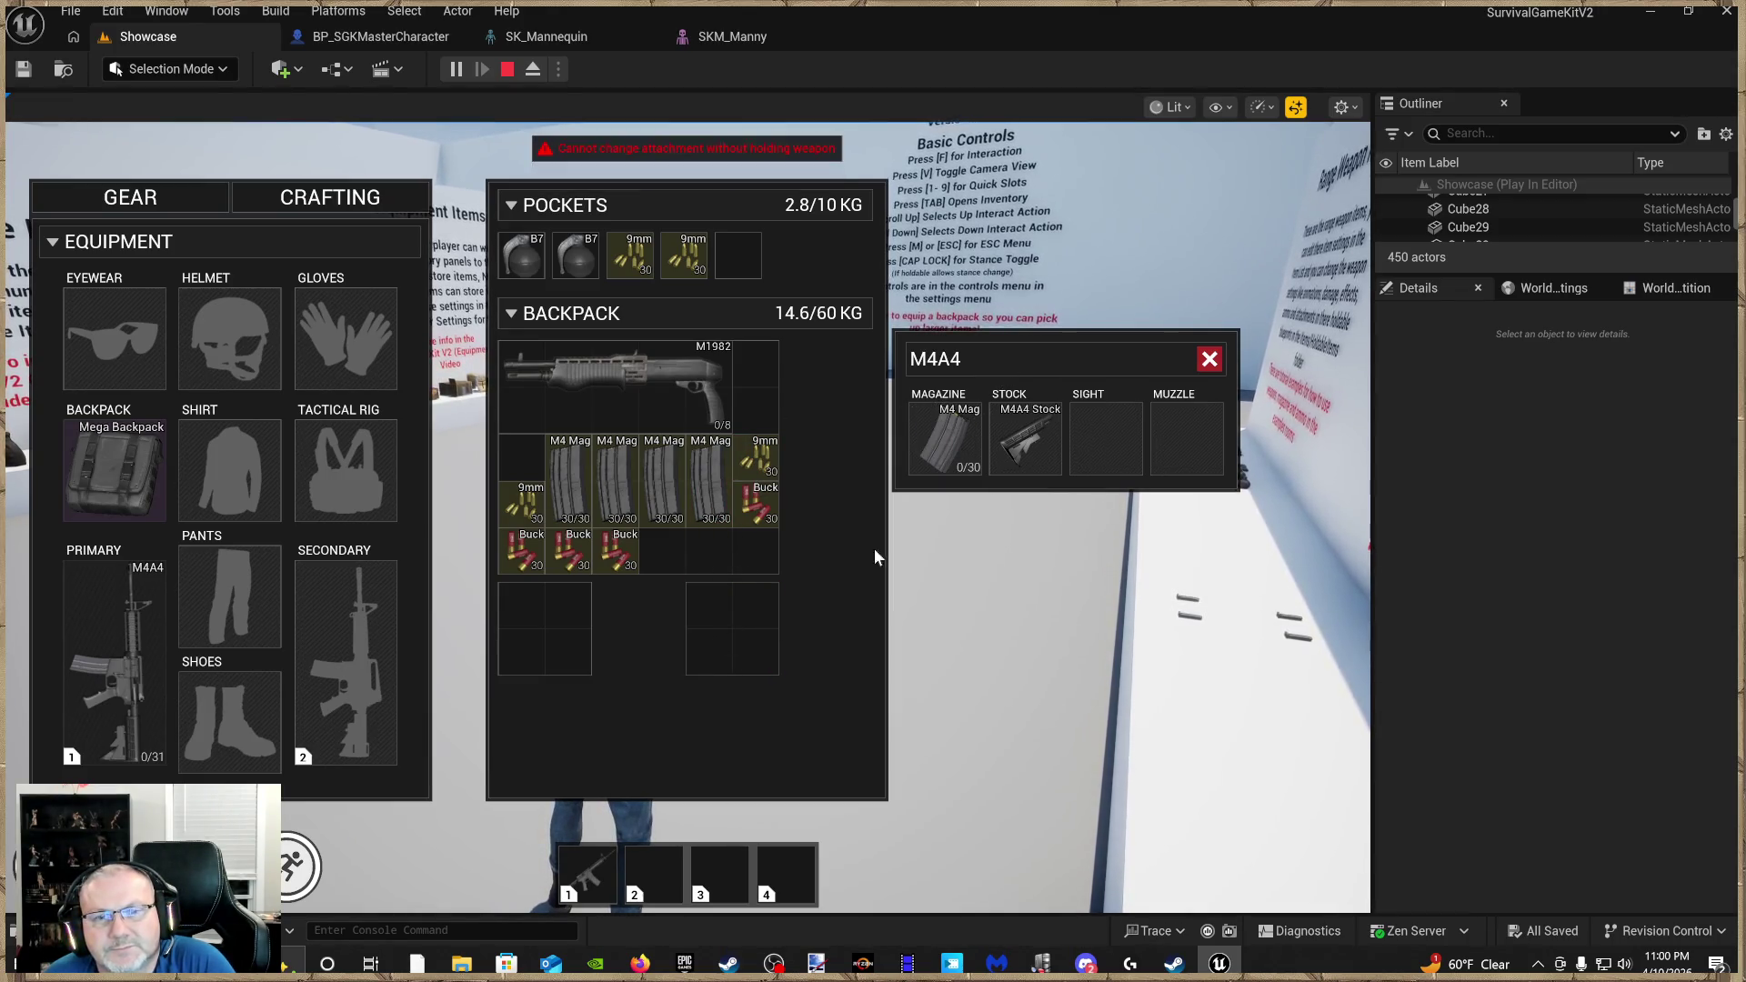
left_click_drag(1032, 364, 1014, 362)
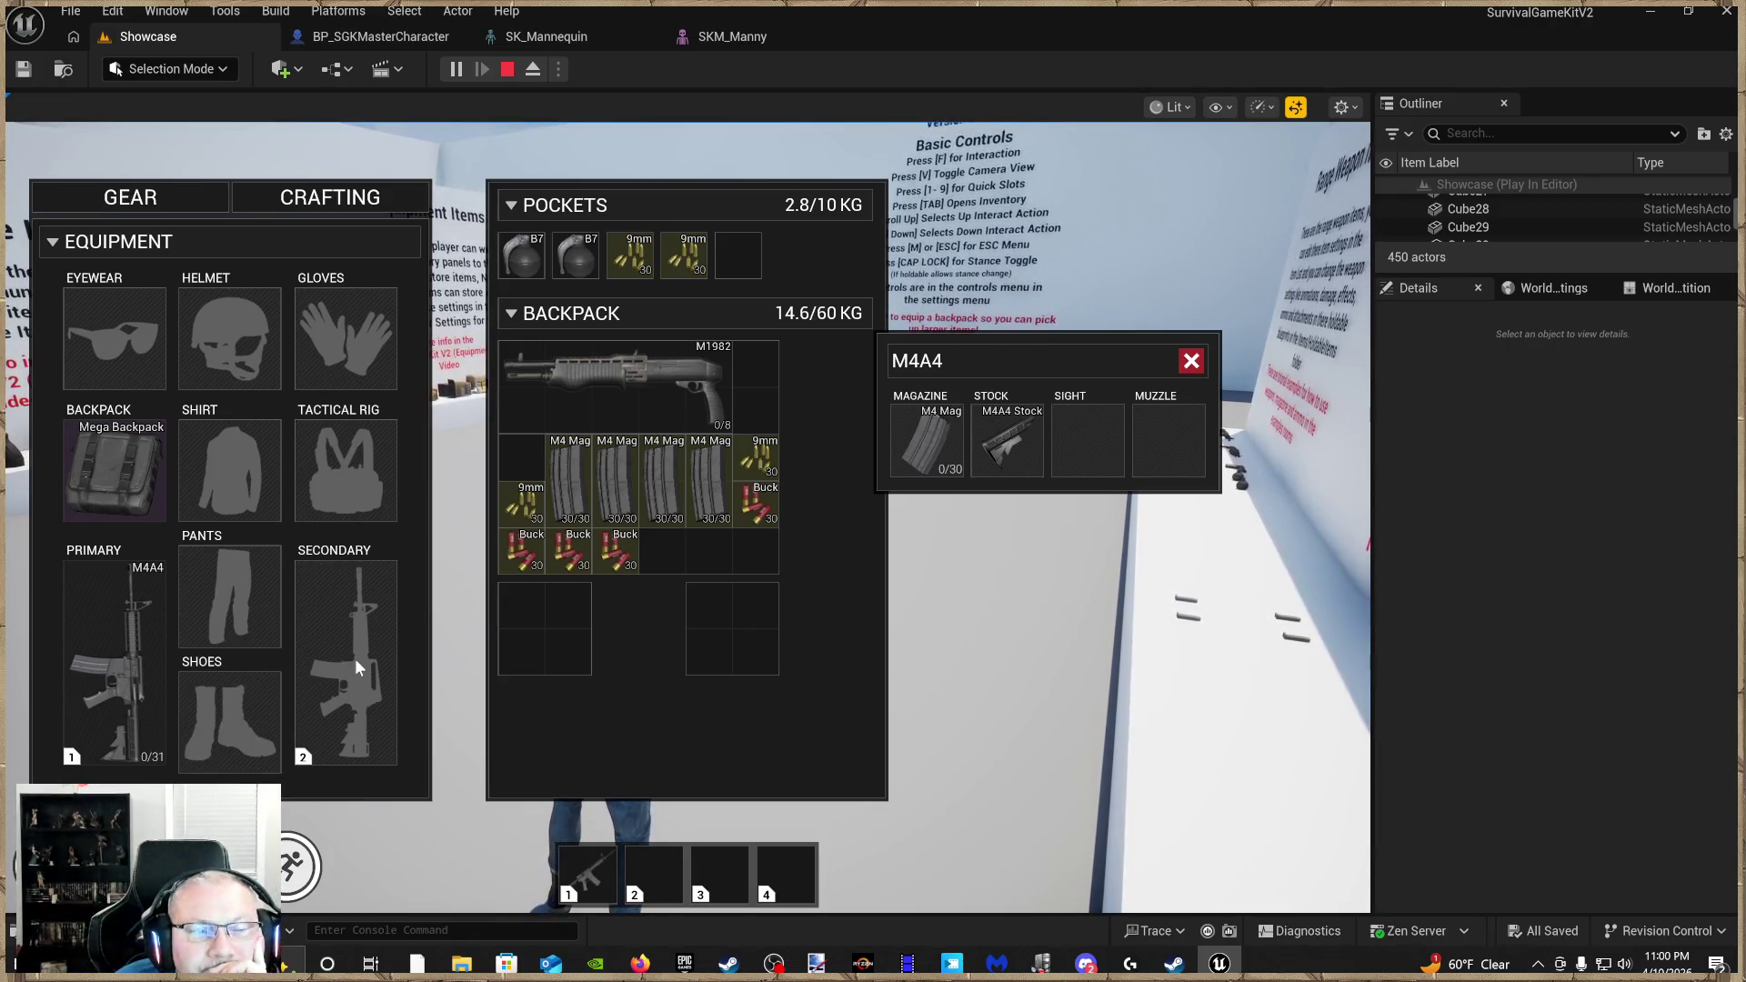
left_click(587, 851)
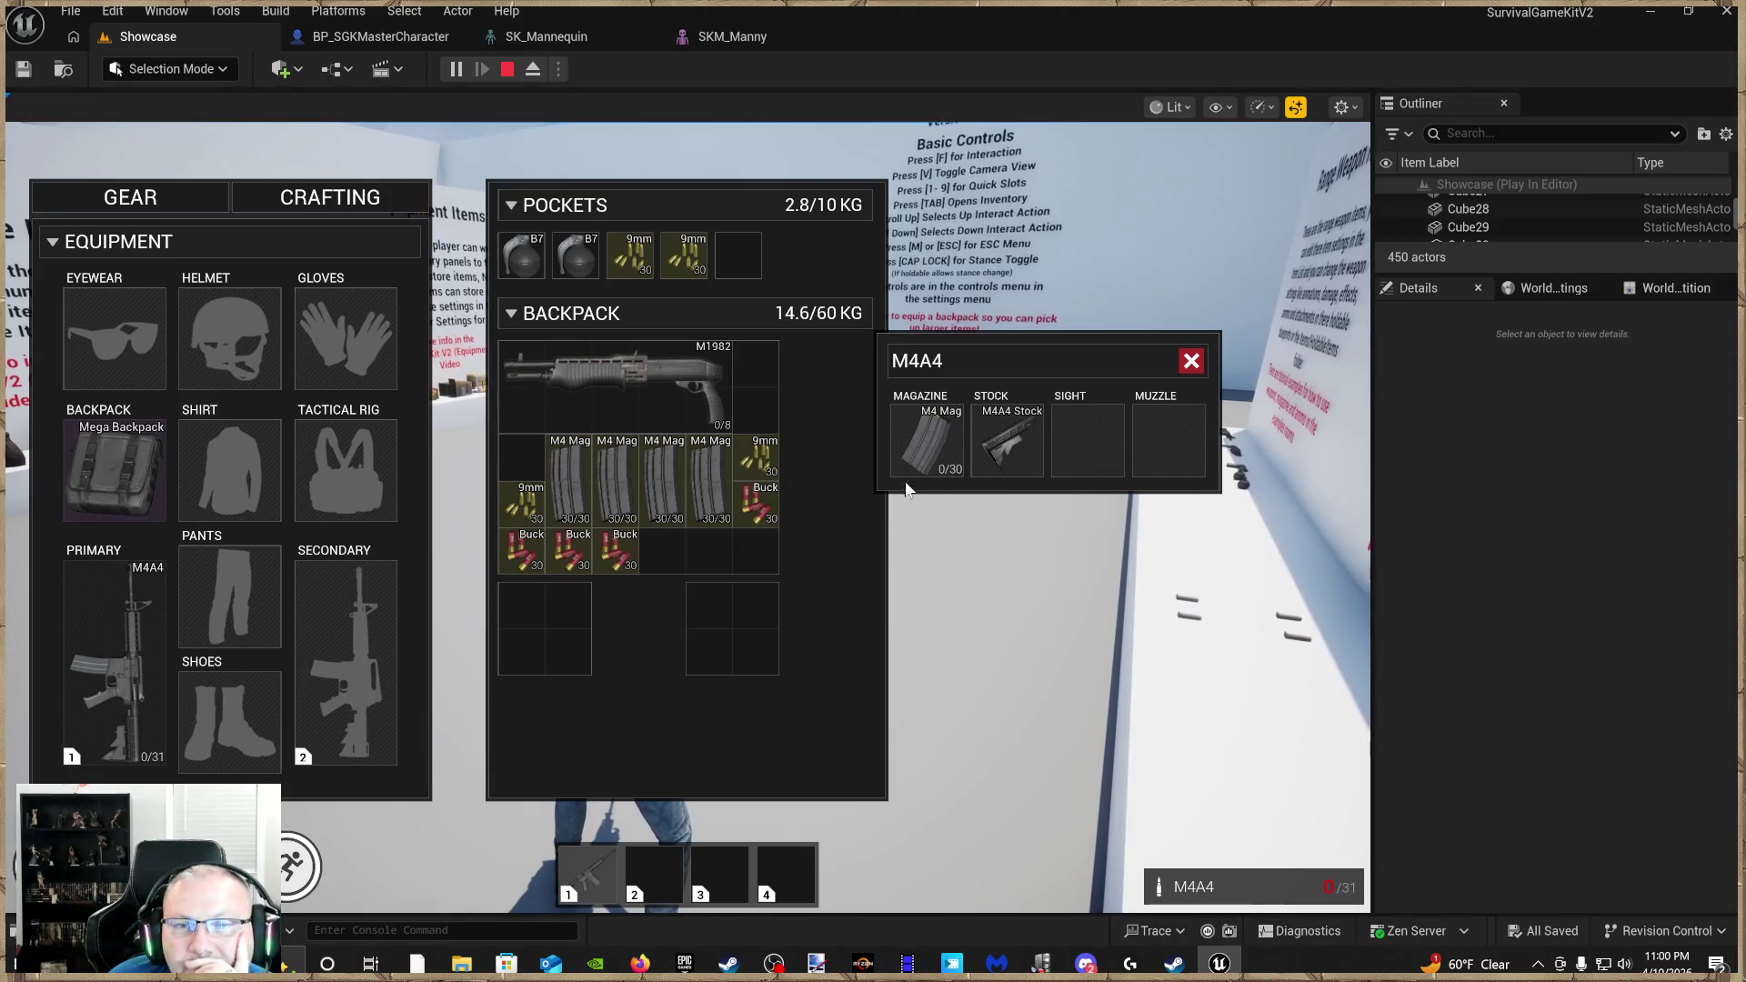
left_click_drag(726, 639, 726, 639)
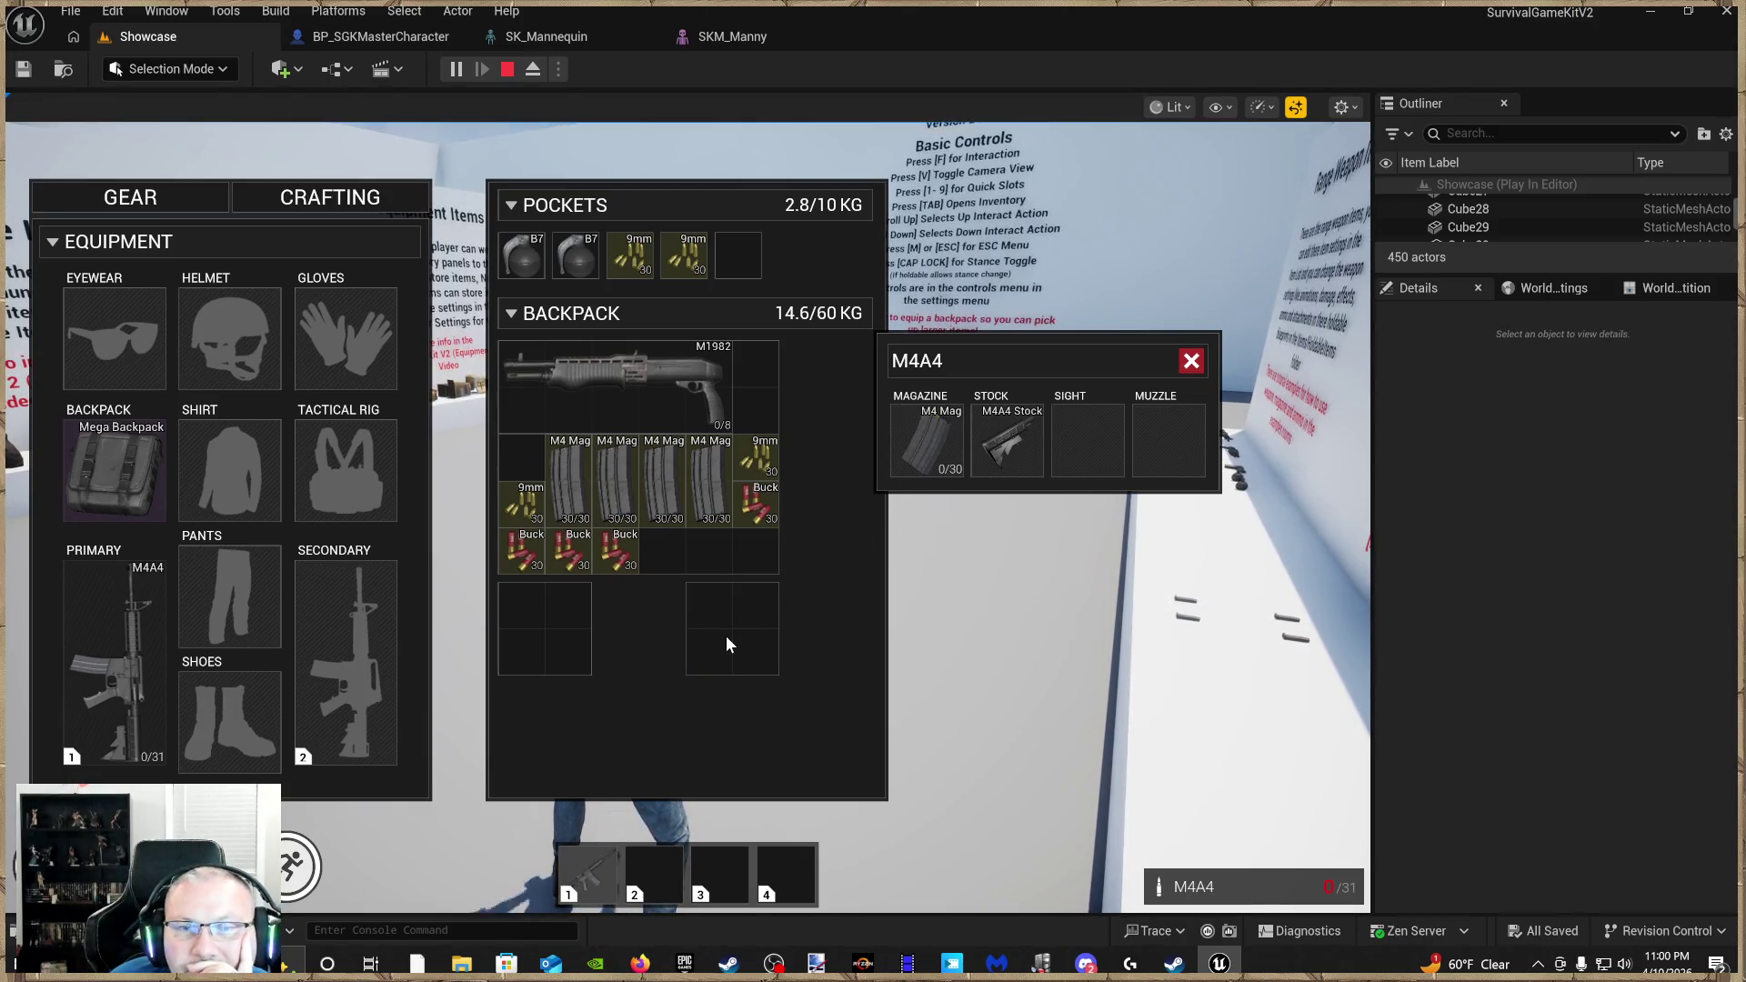
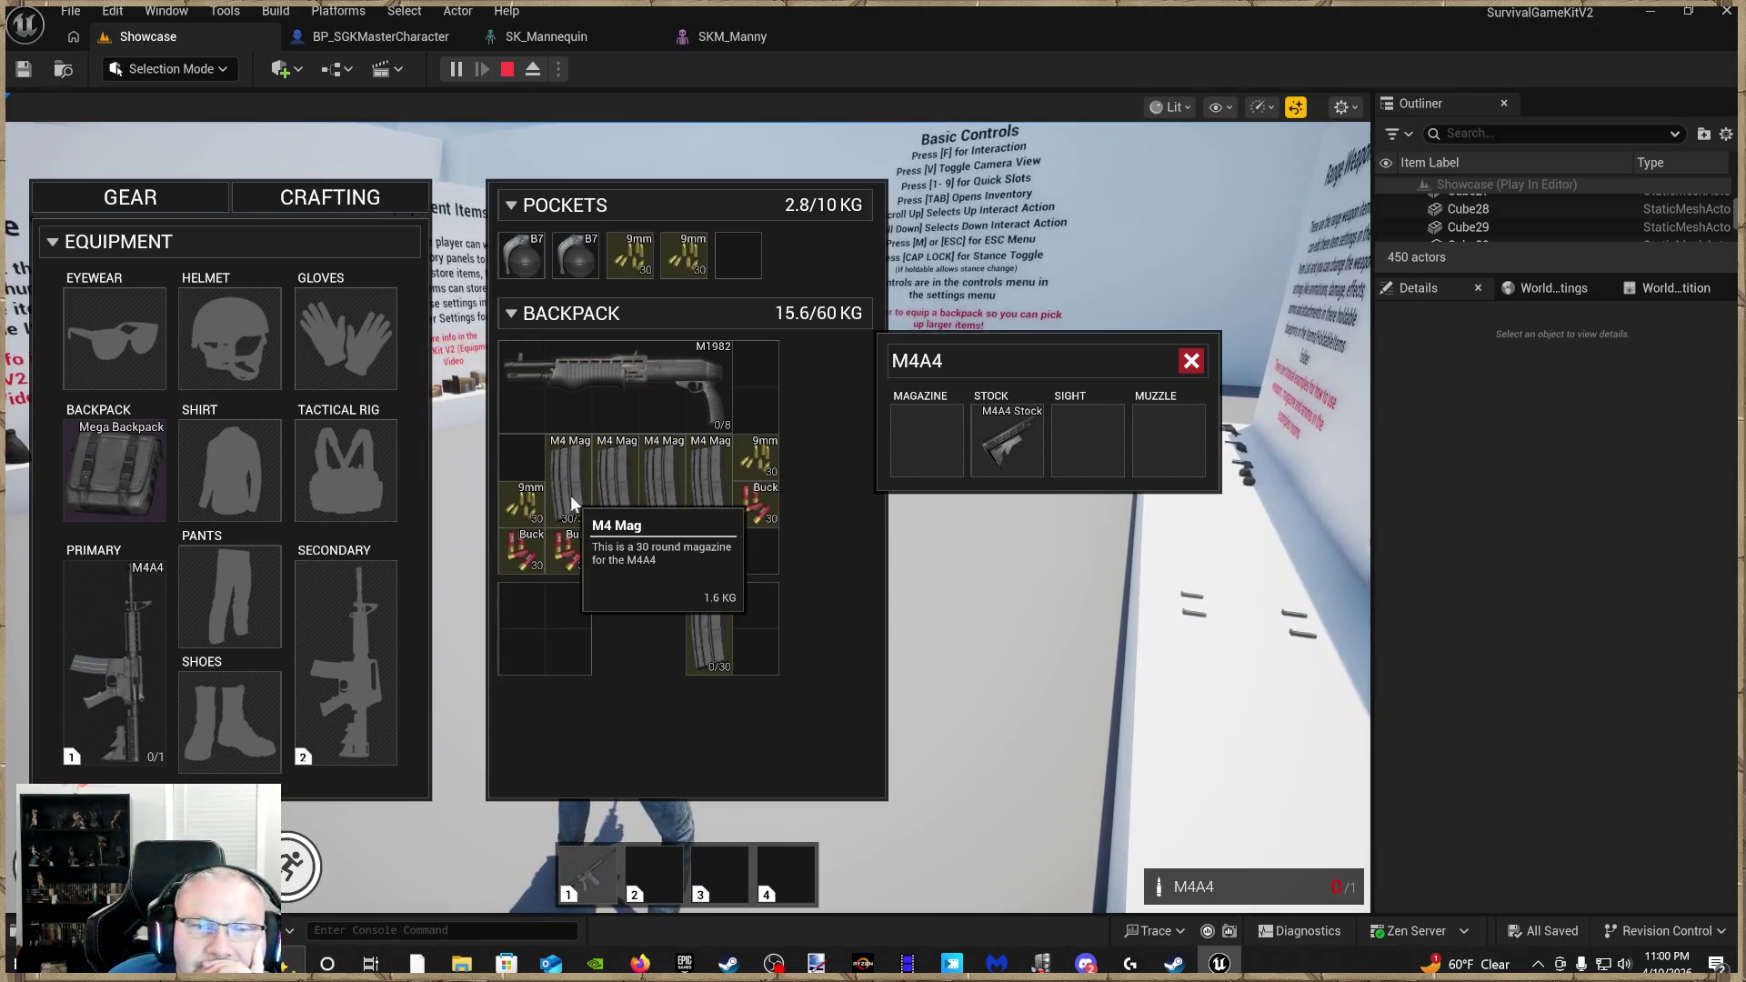
Load an M4 Mag from the backpack into the M4A4's magazine slot and resume play
left_click_drag(570, 497, 328, 628)
left_click_drag(130, 663, 130, 663)
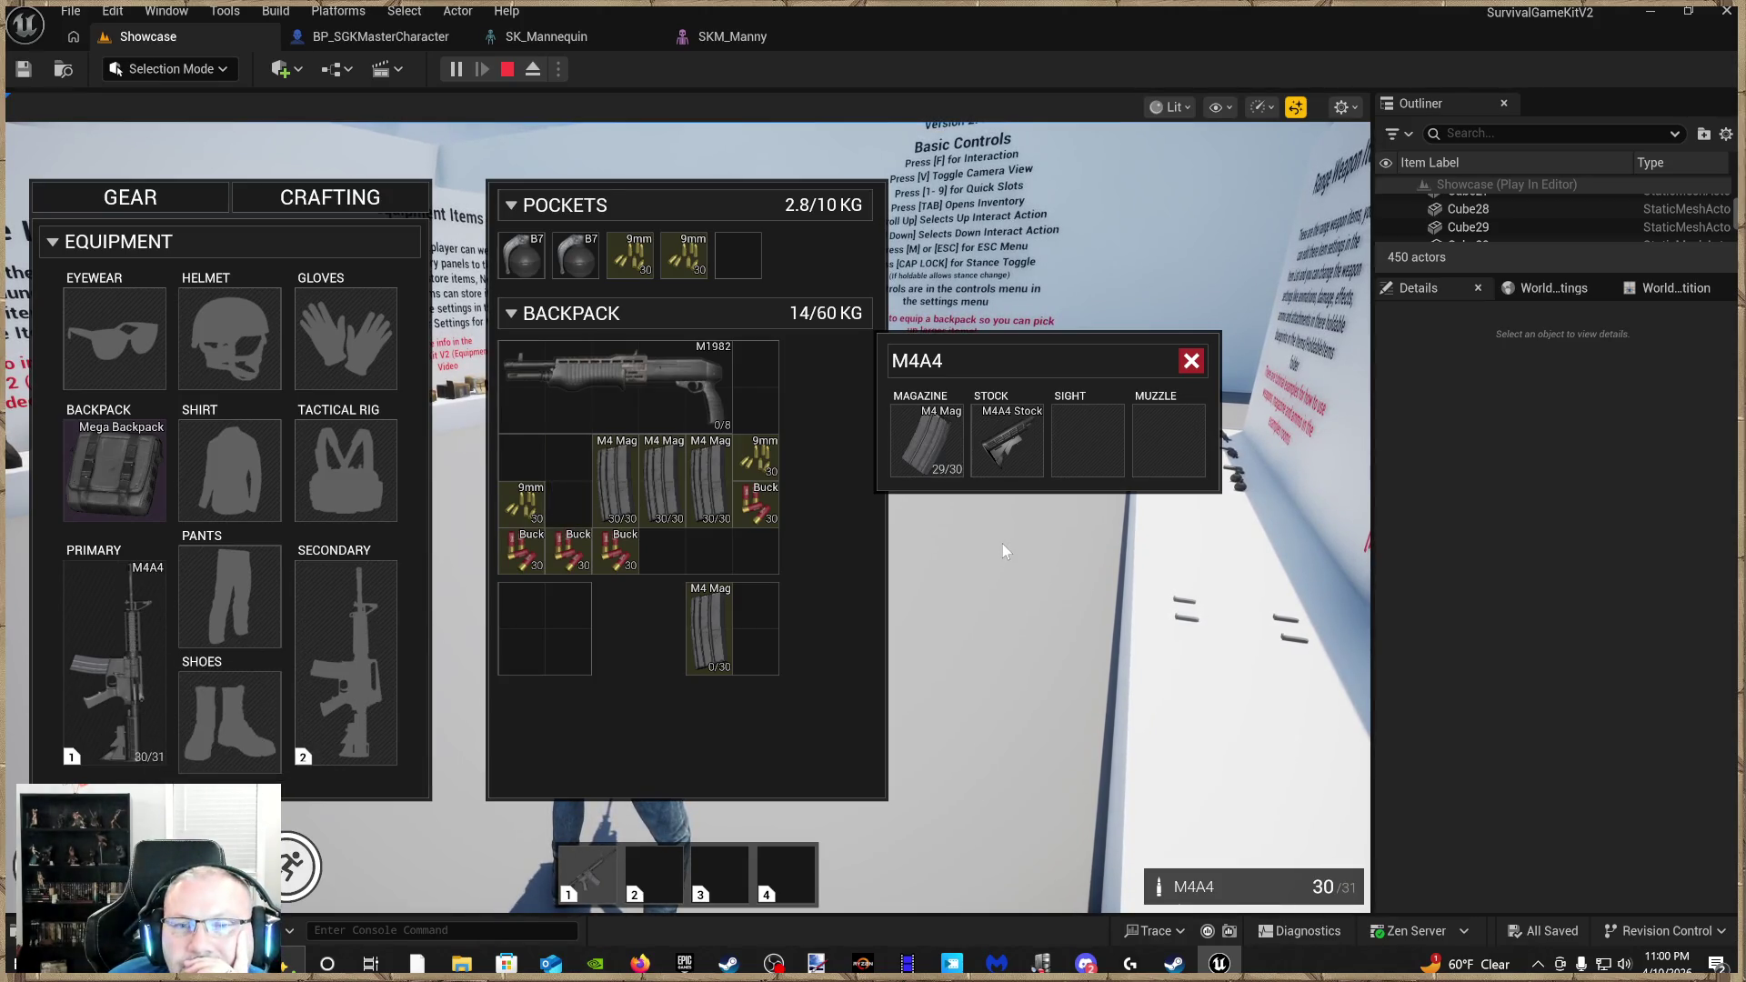
left_click(1192, 362)
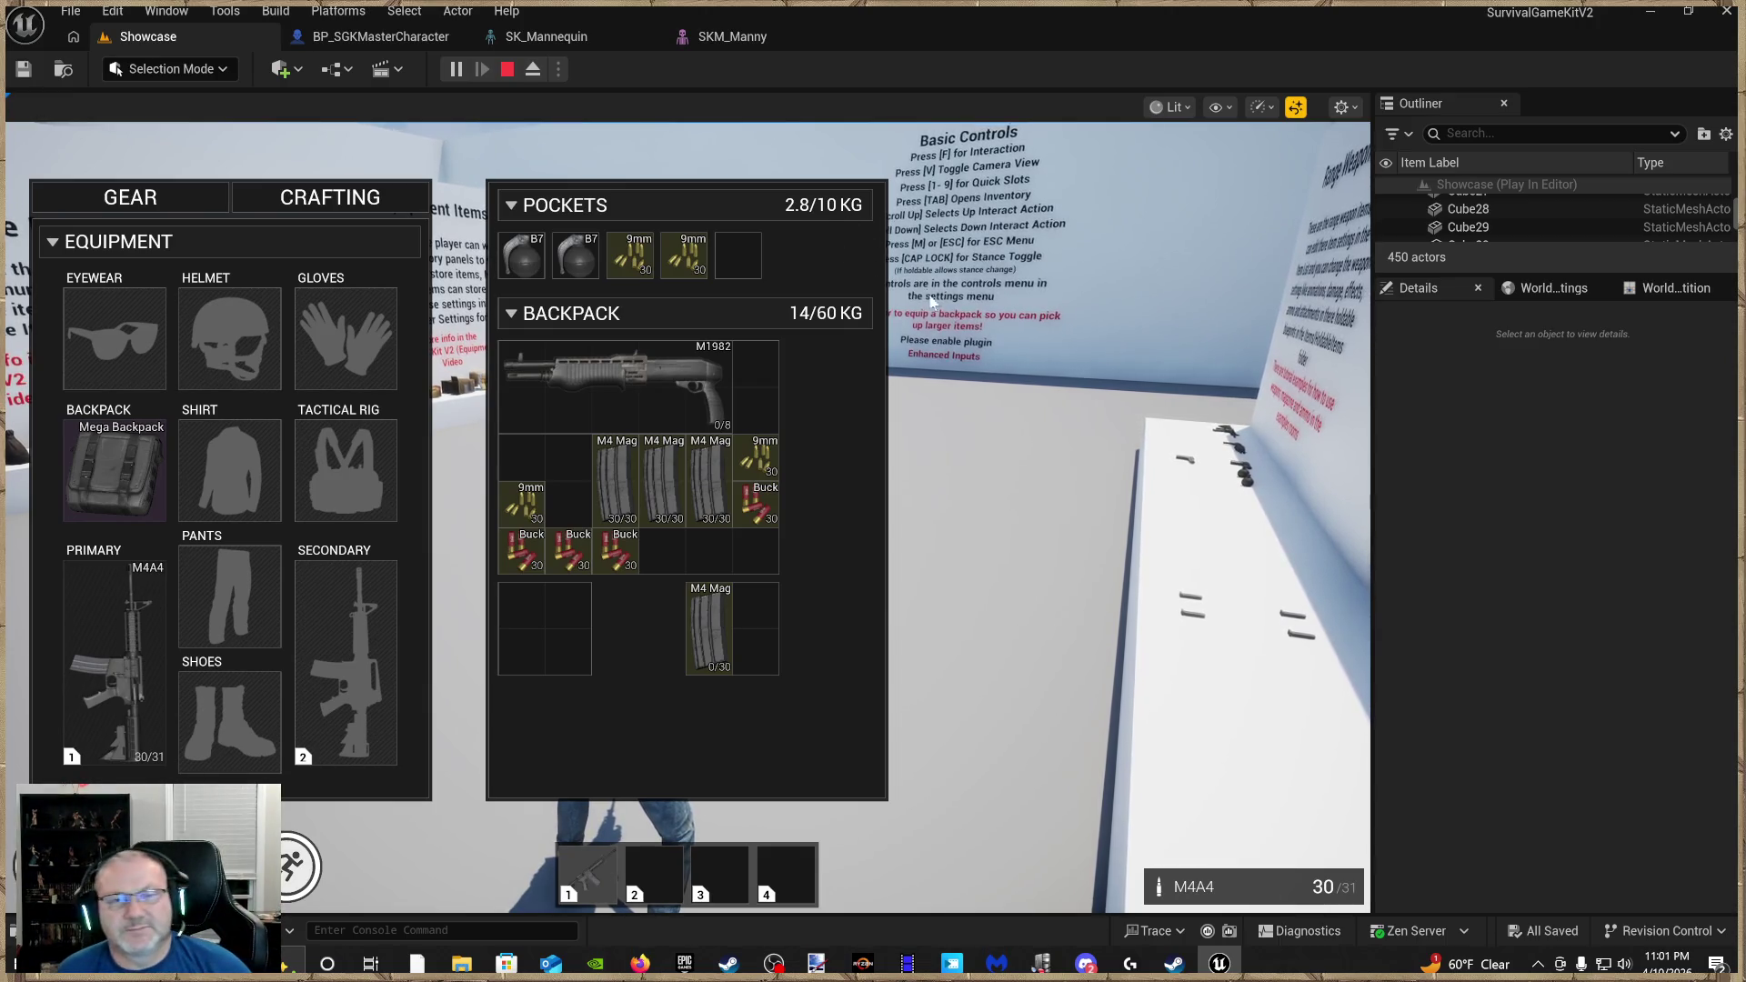
key("Tab")
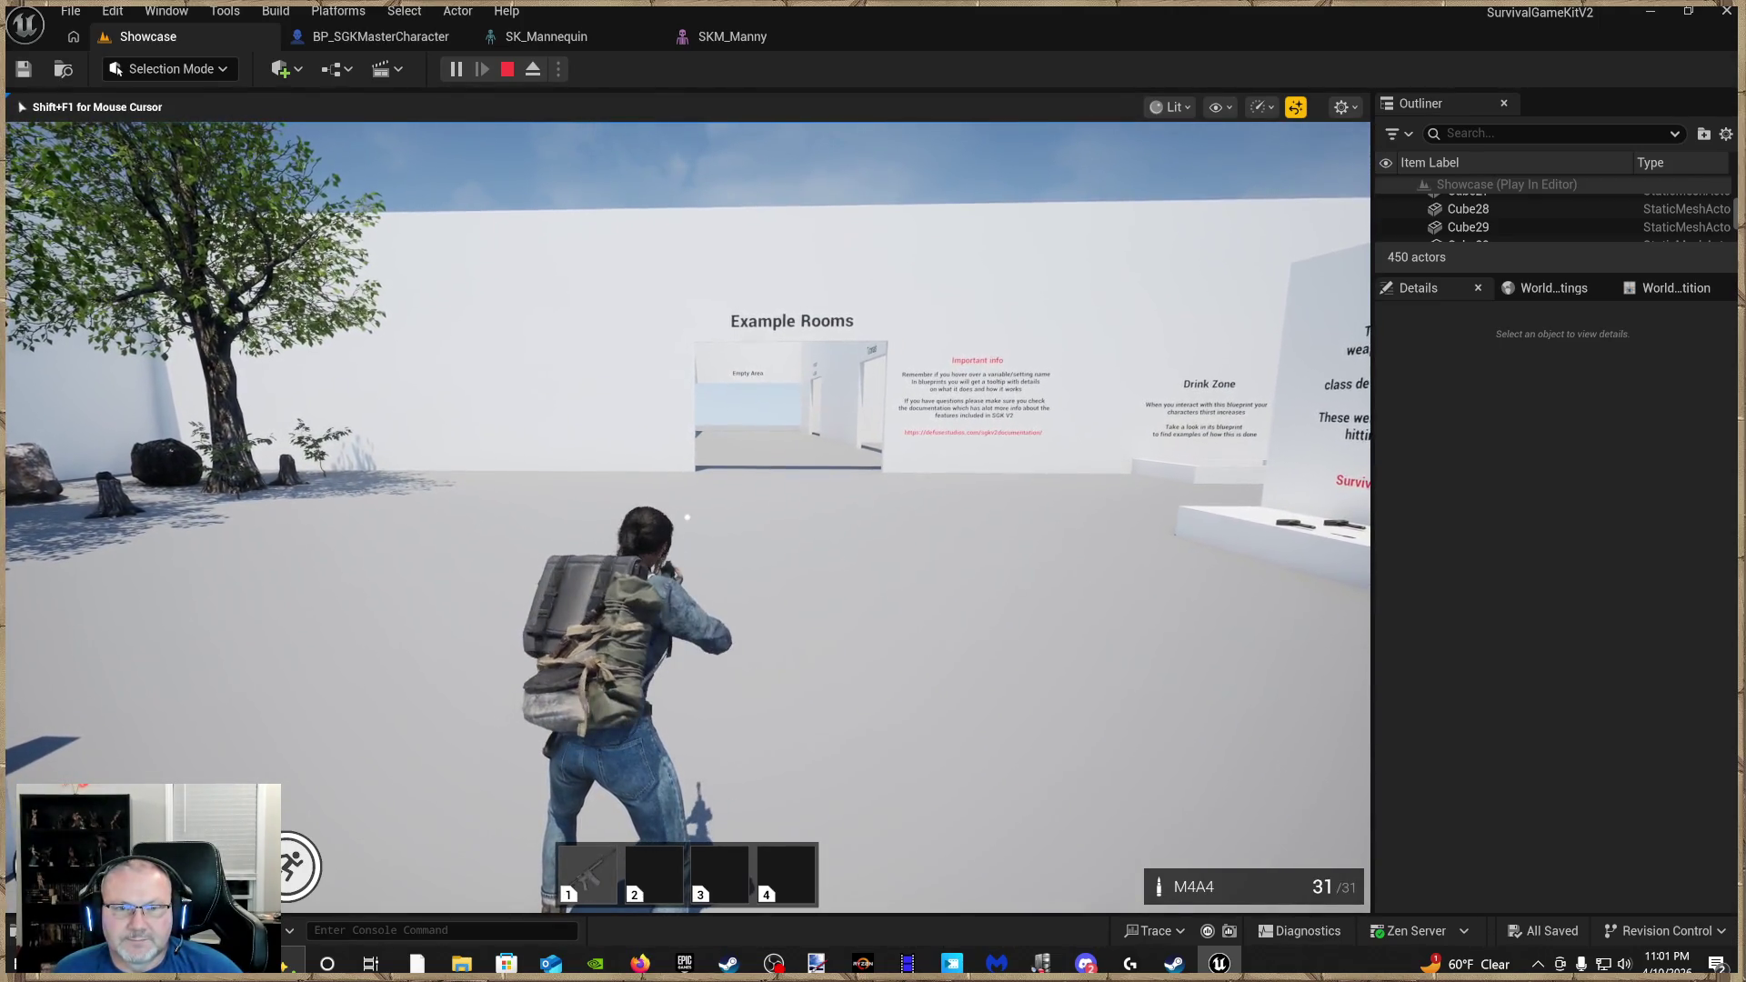
Walk toward Example Rooms and fire the M4A4 several times at the nearby walls
key("w")
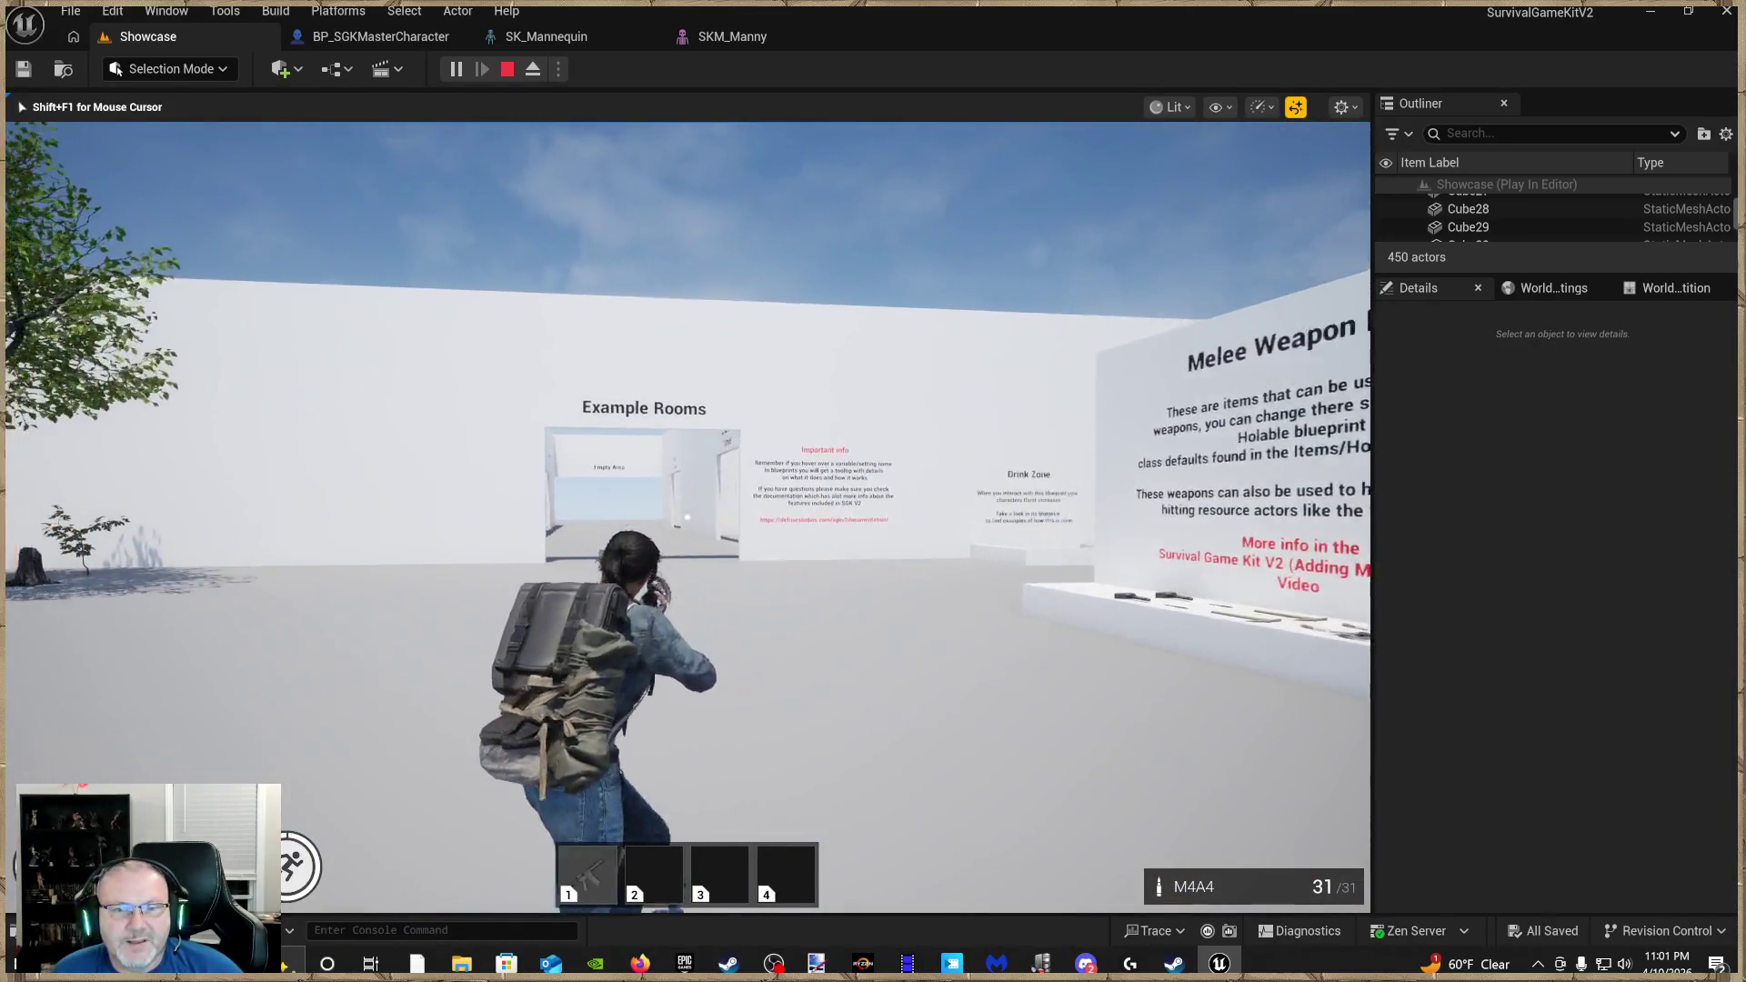
left_click(687, 516)
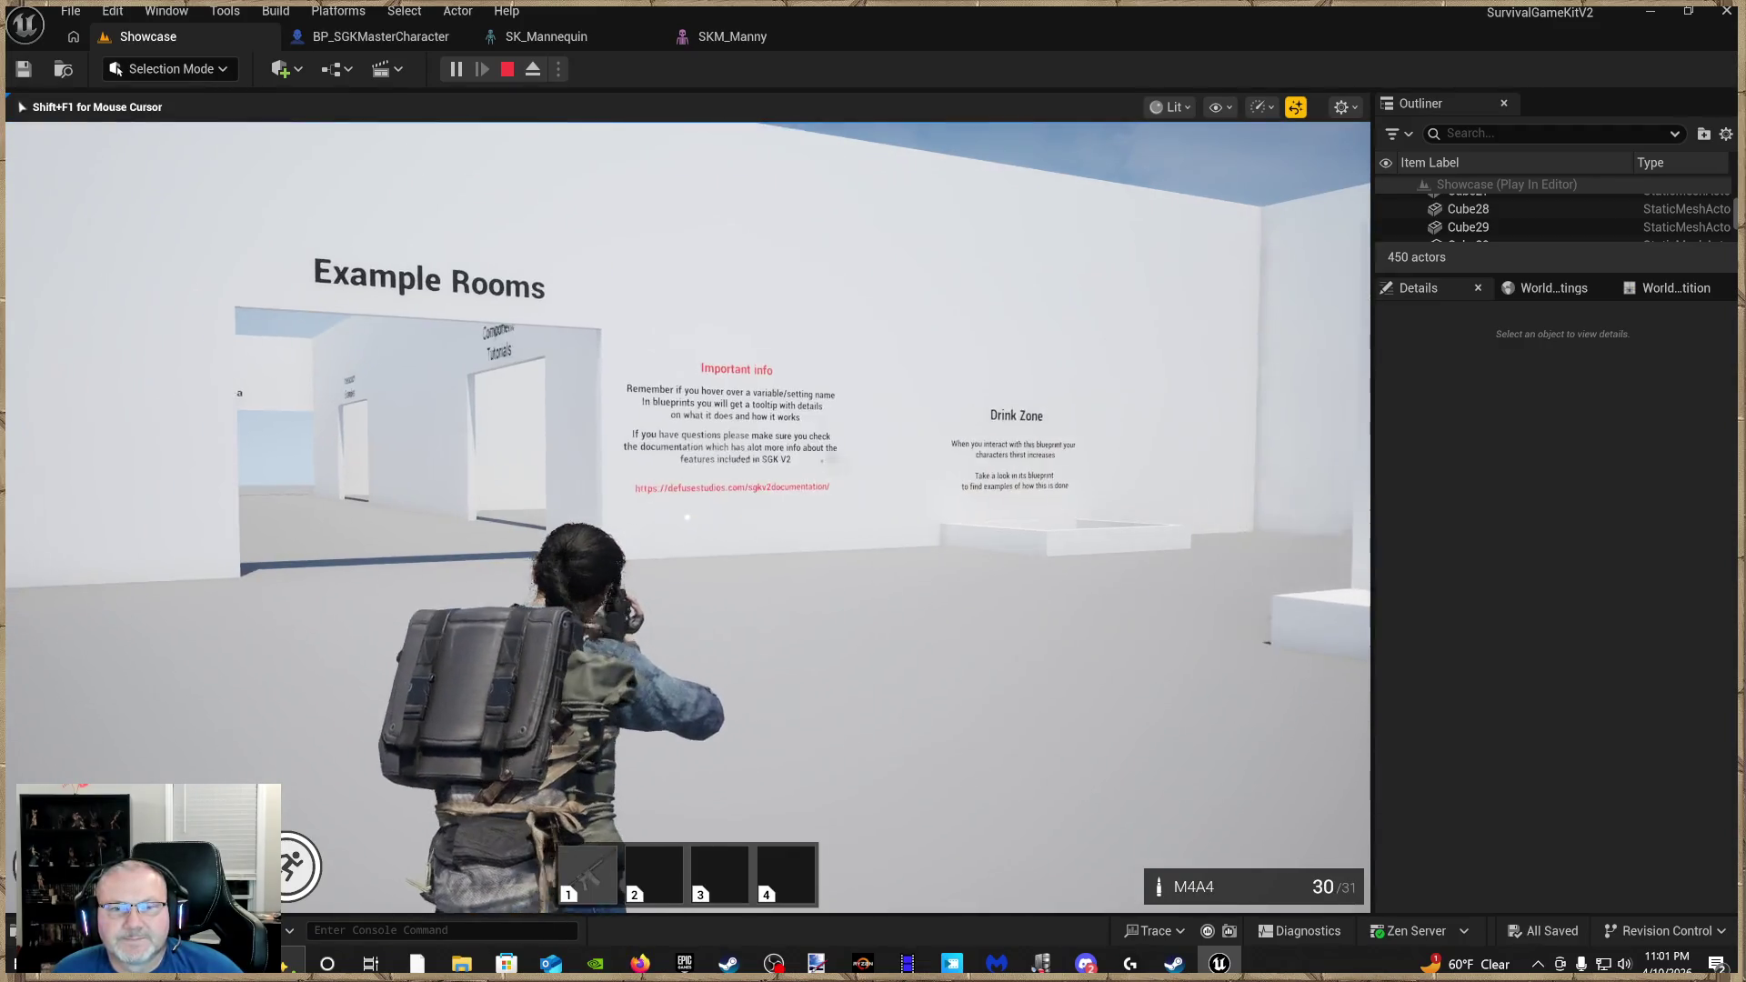
left_click(687, 516)
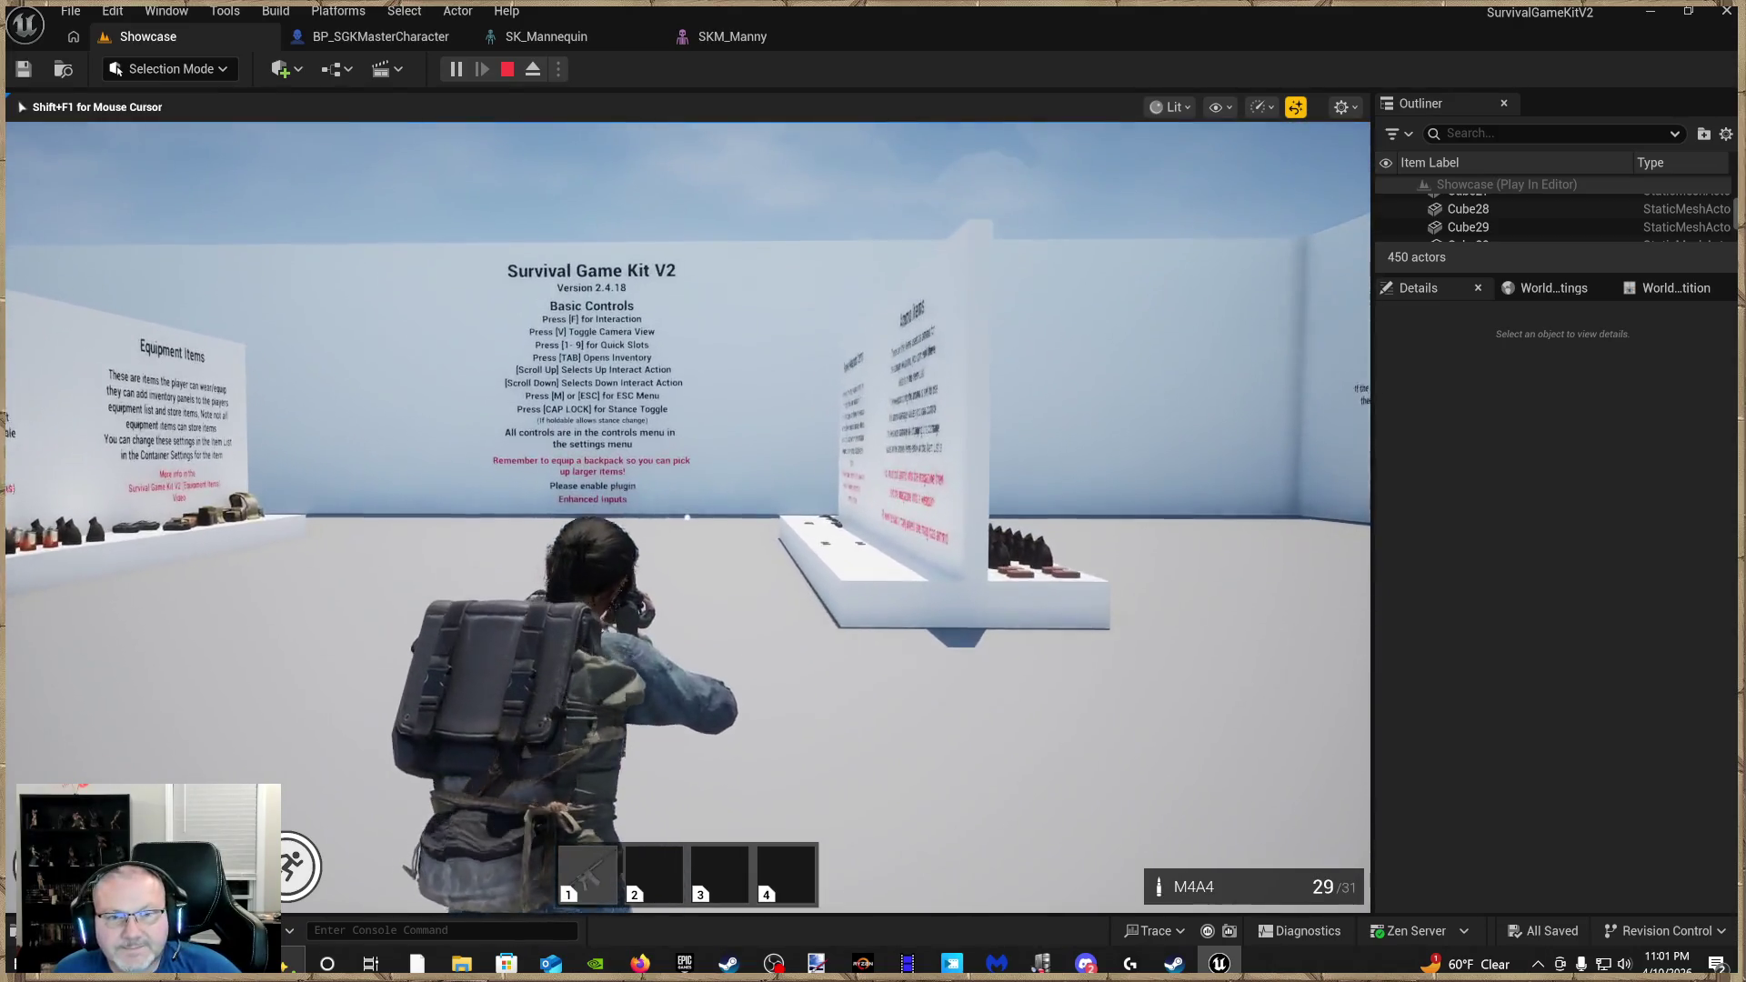
left_click(688, 516)
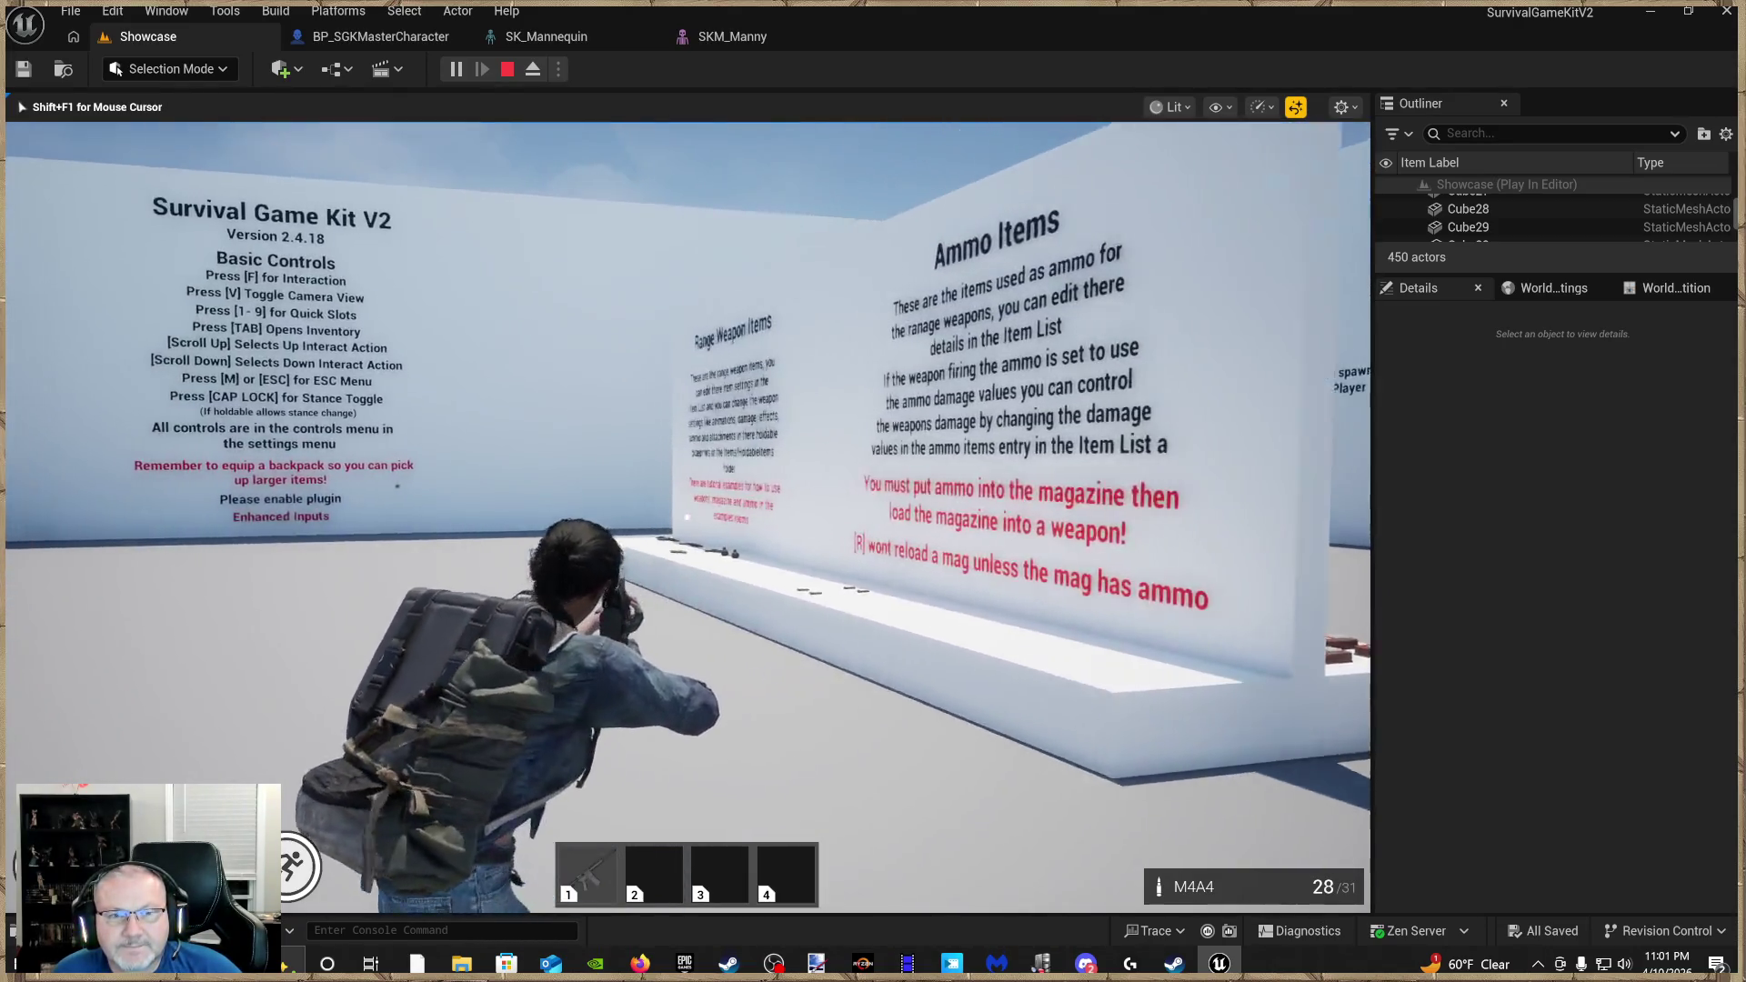
left_click(688, 516)
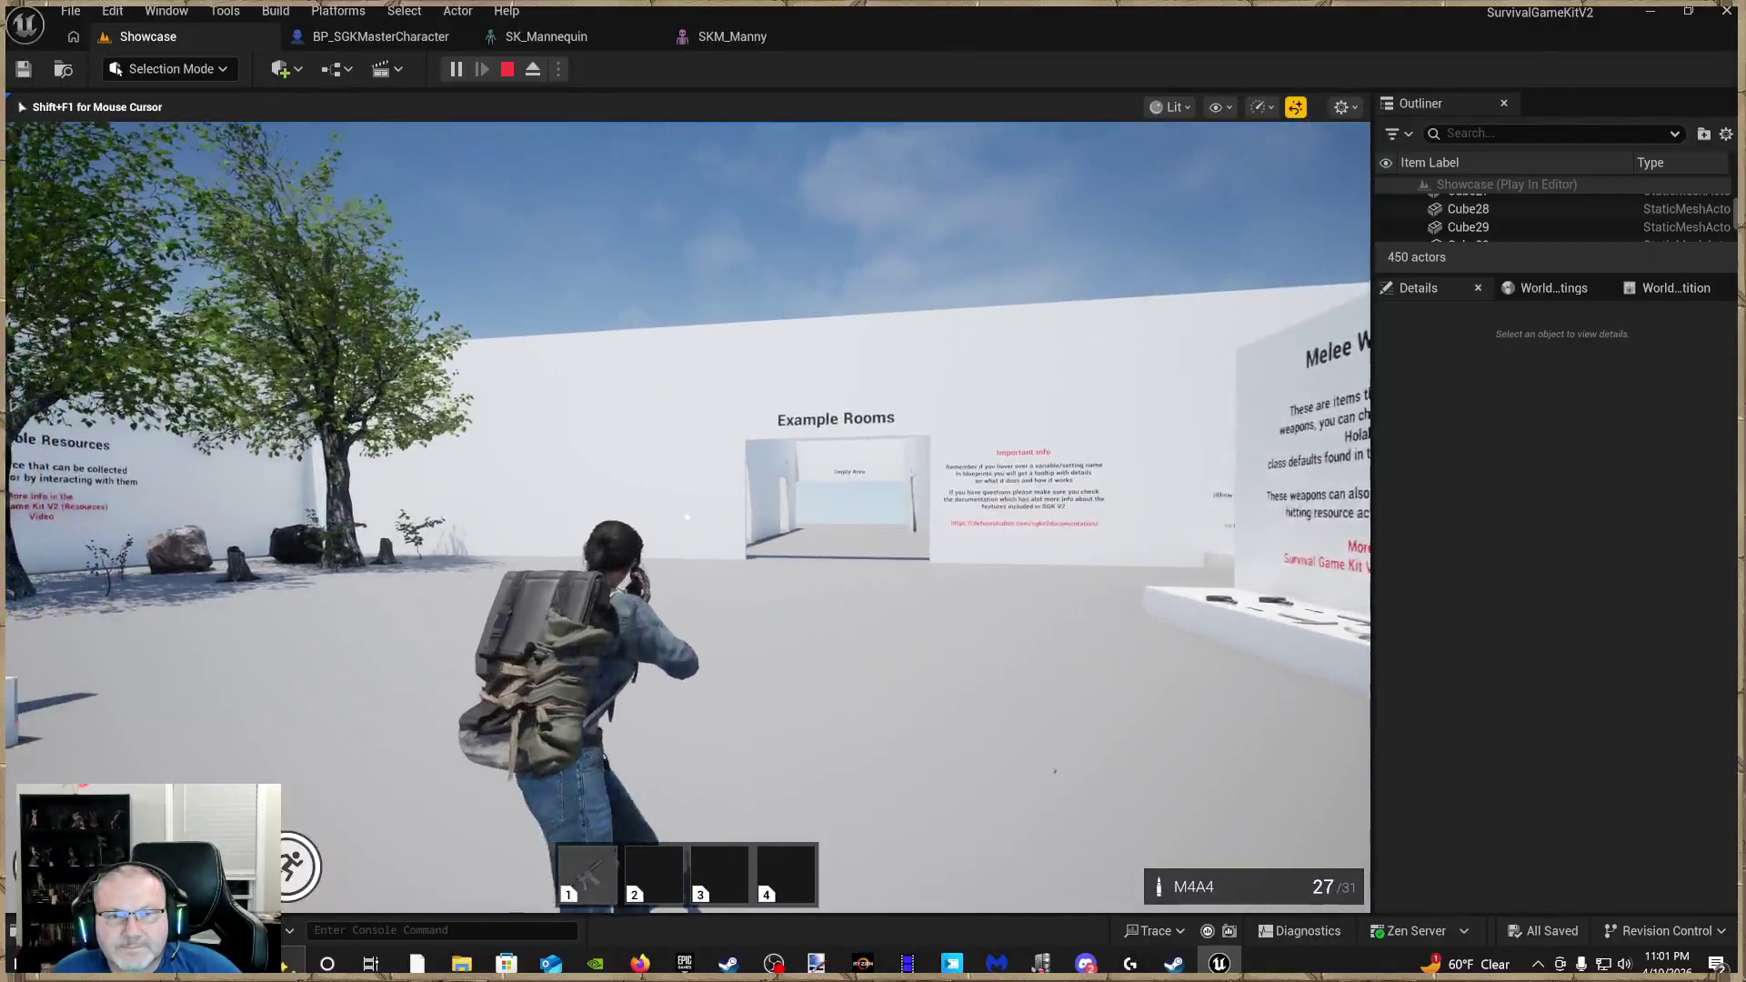
left_click(687, 516)
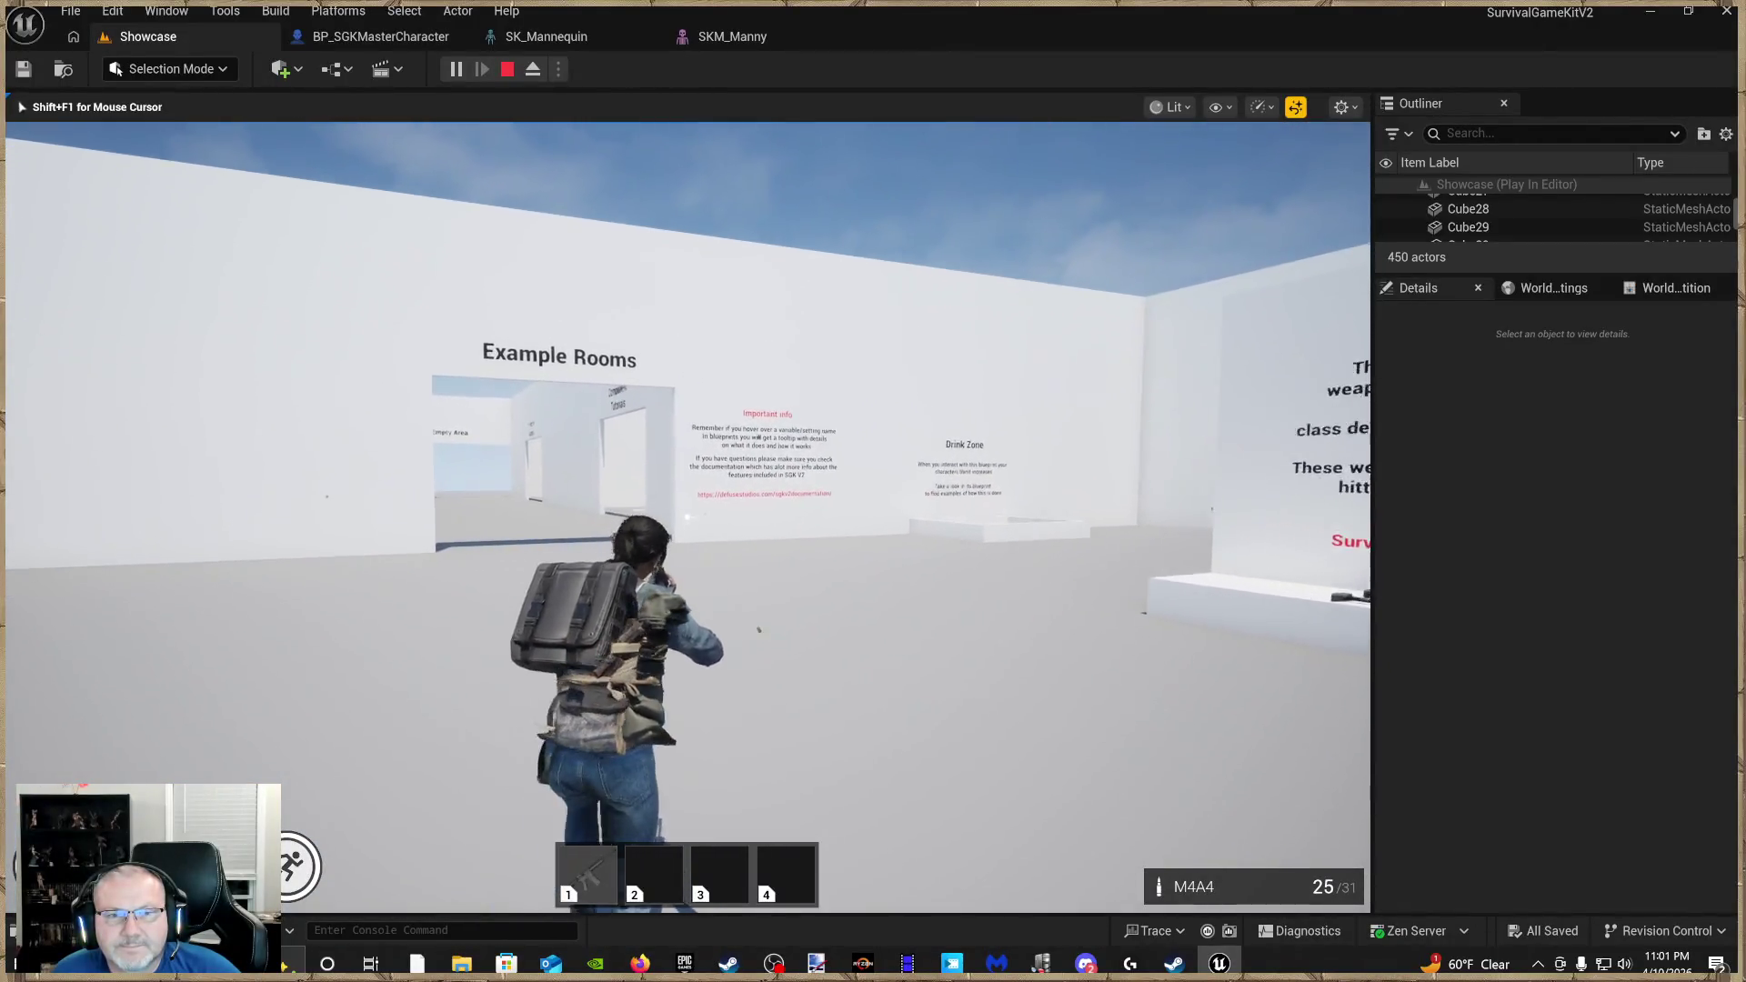
Walk into the weapon tutorials room, fire three shots at the Stances wall, then continue into the next room
key("w")
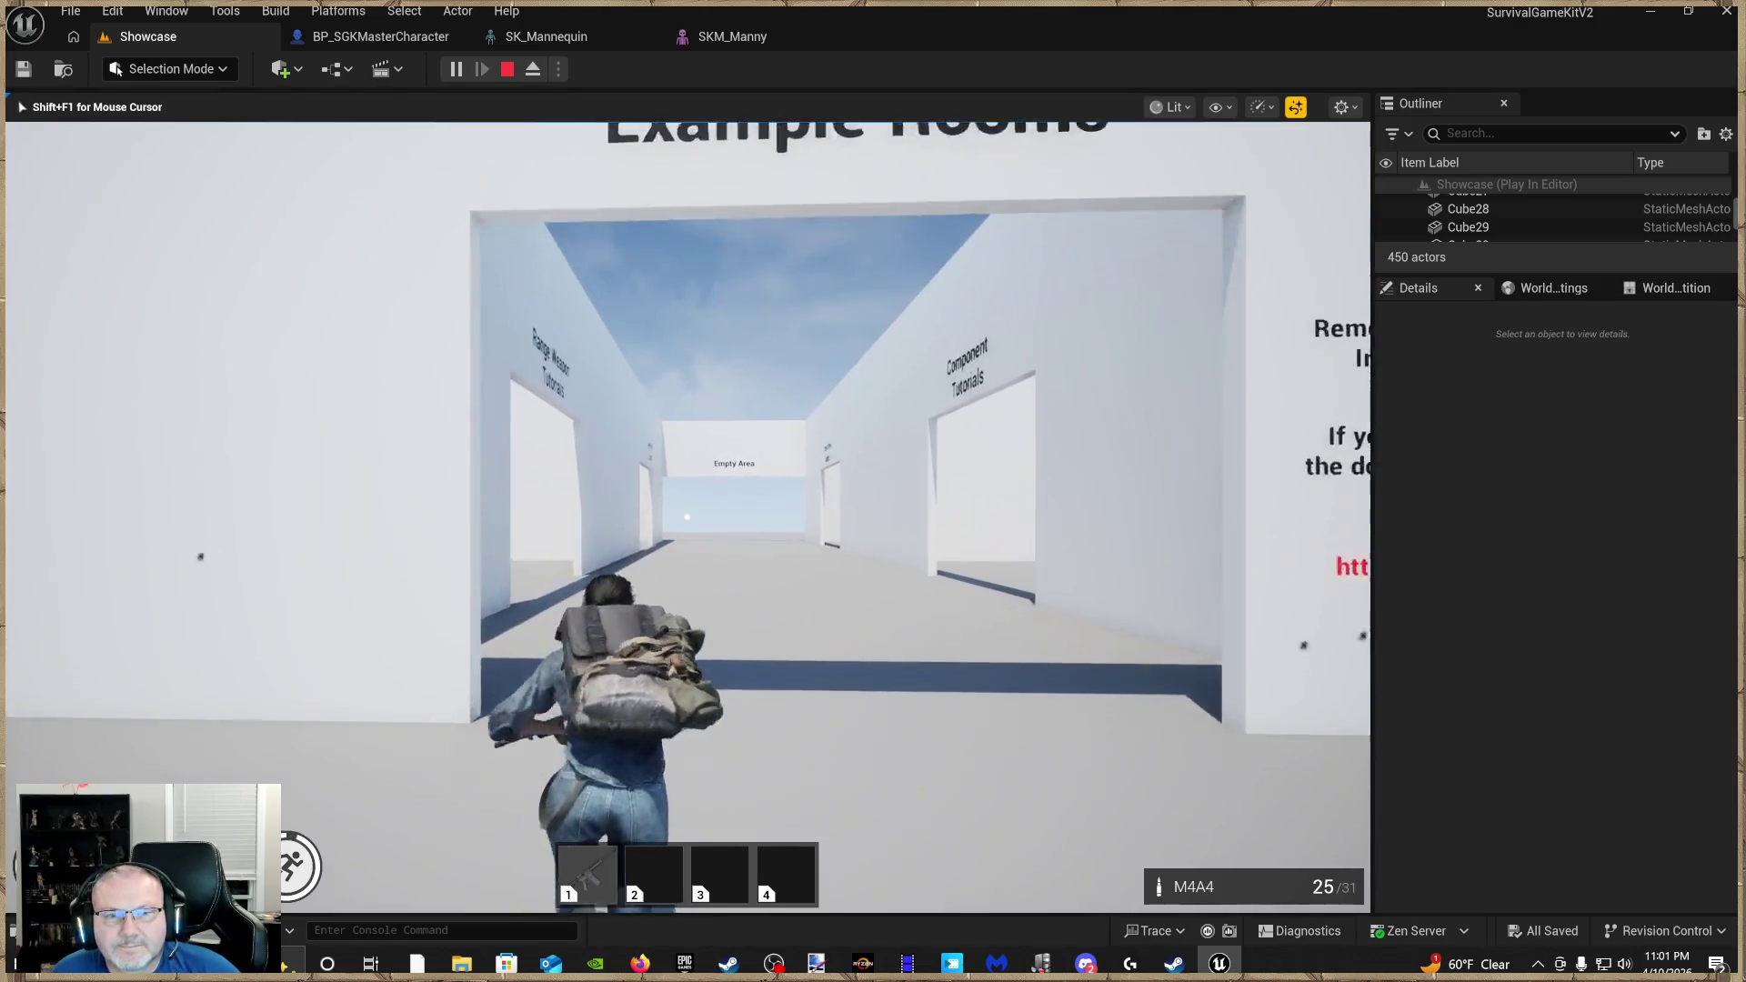
key("w")
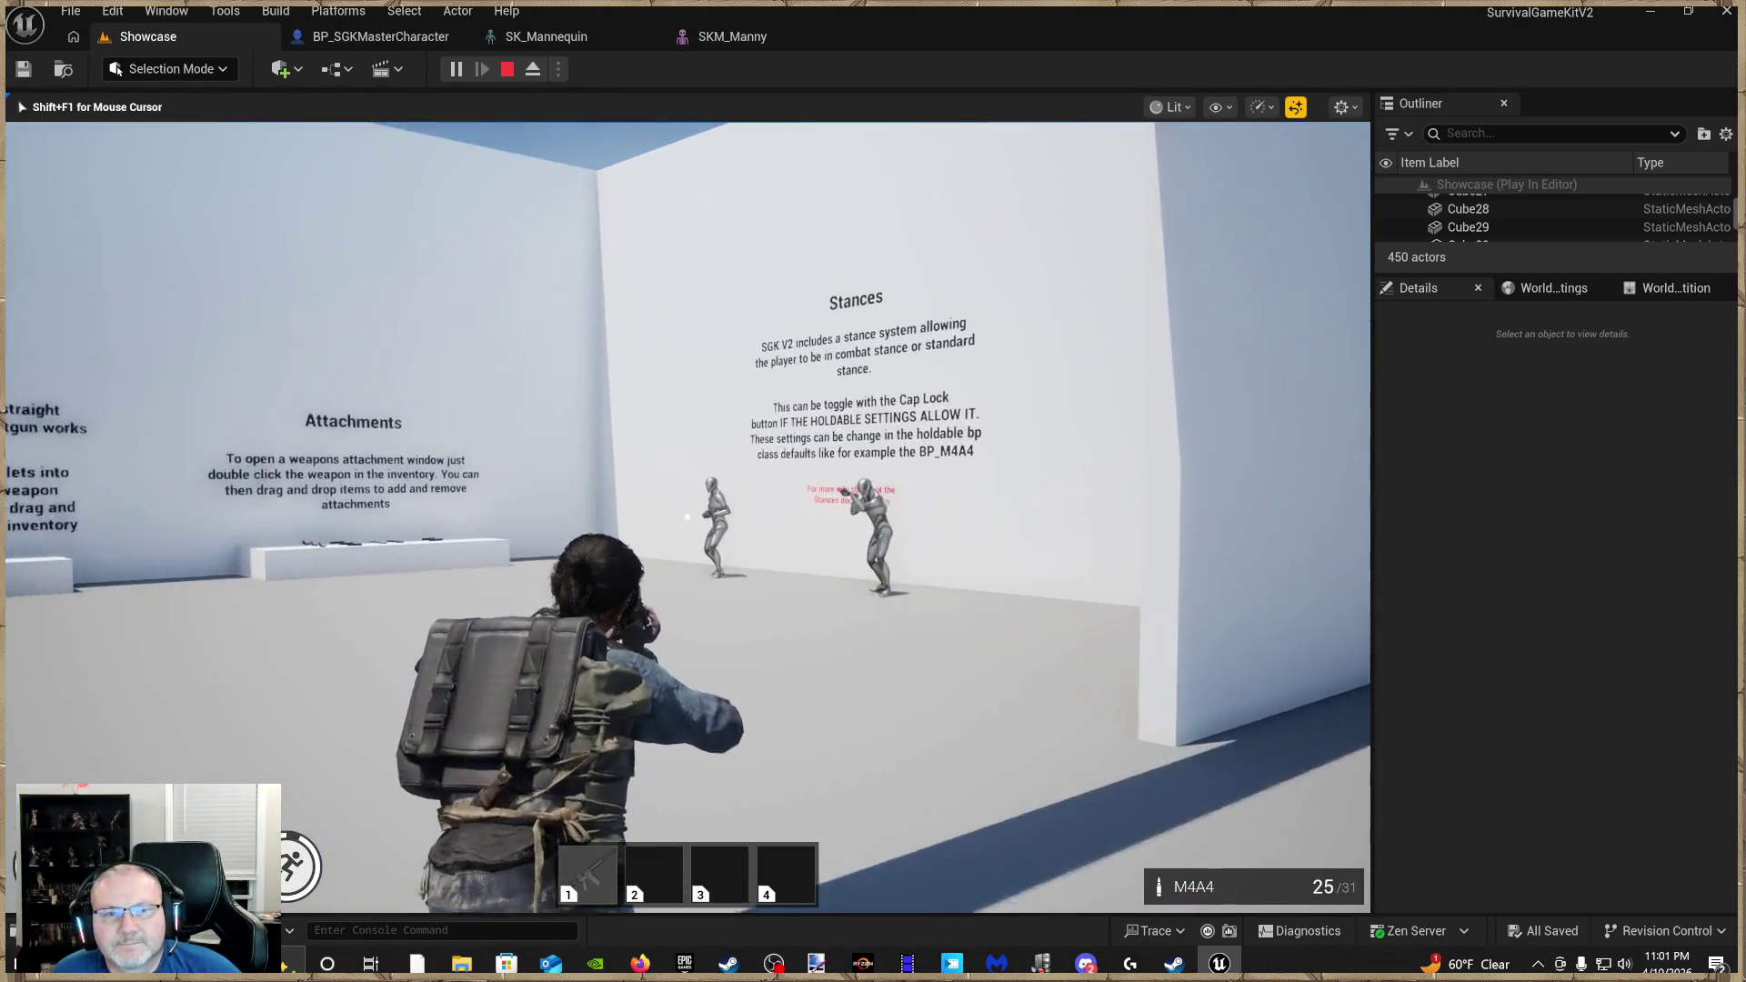
left_click(687, 517)
left_click(687, 516)
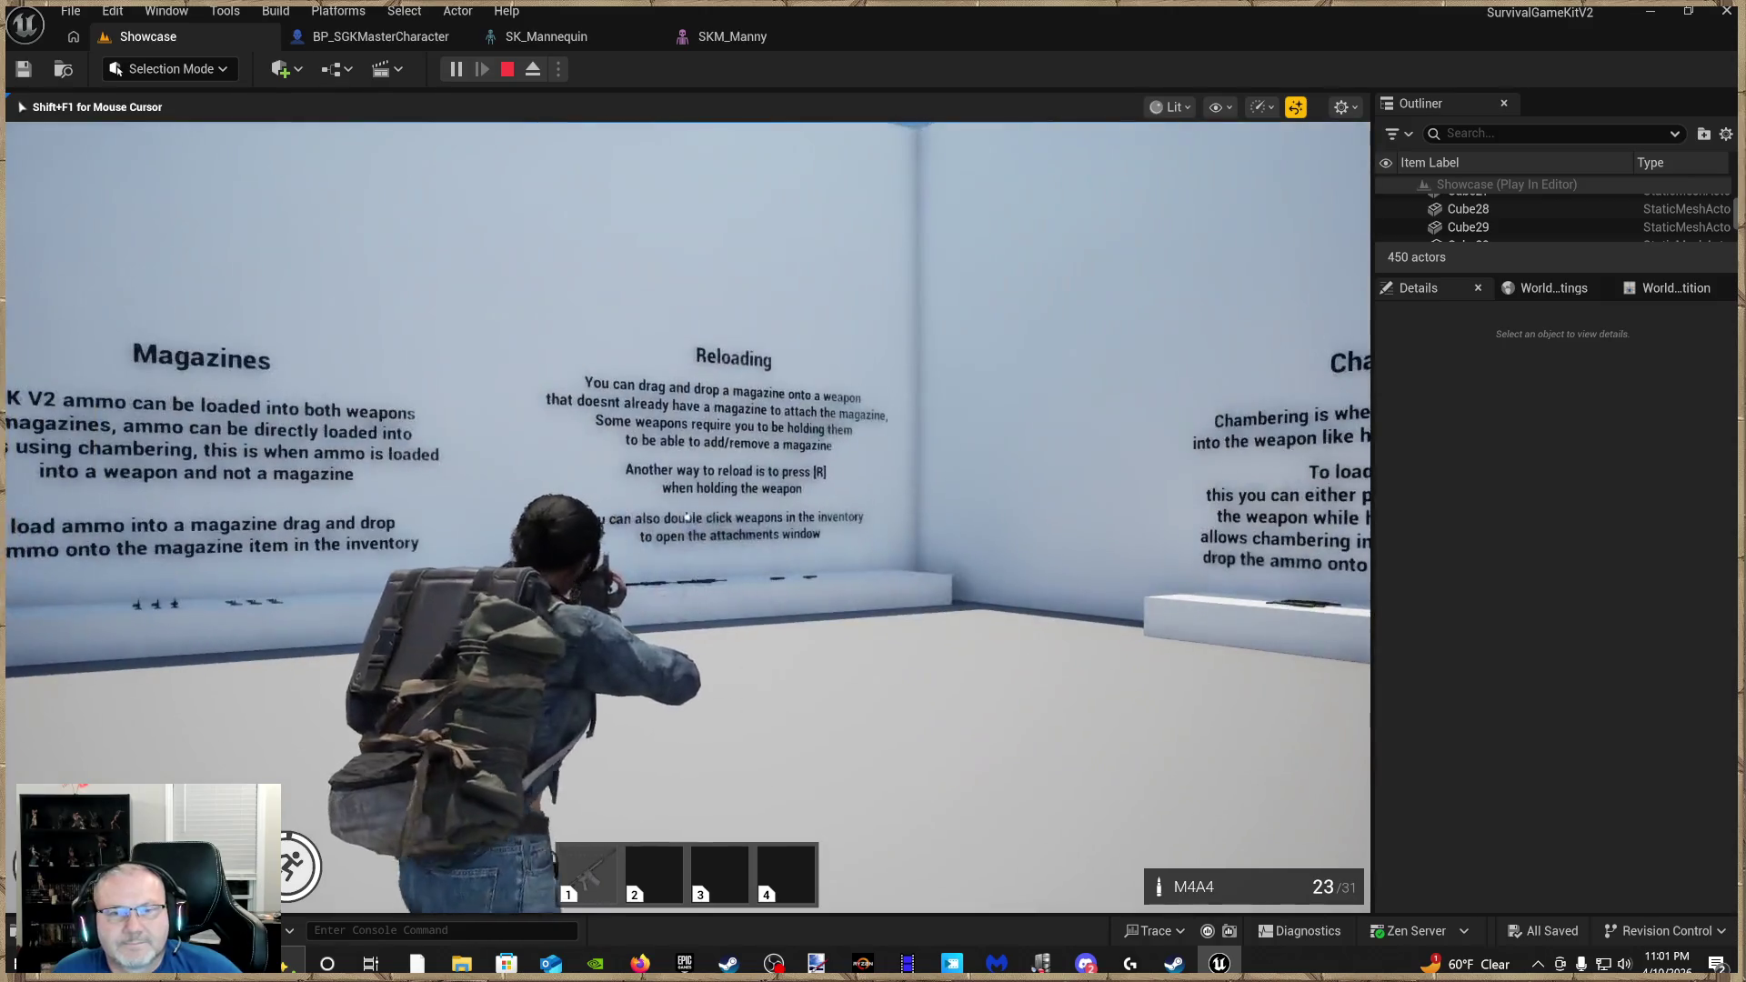
left_click(686, 516)
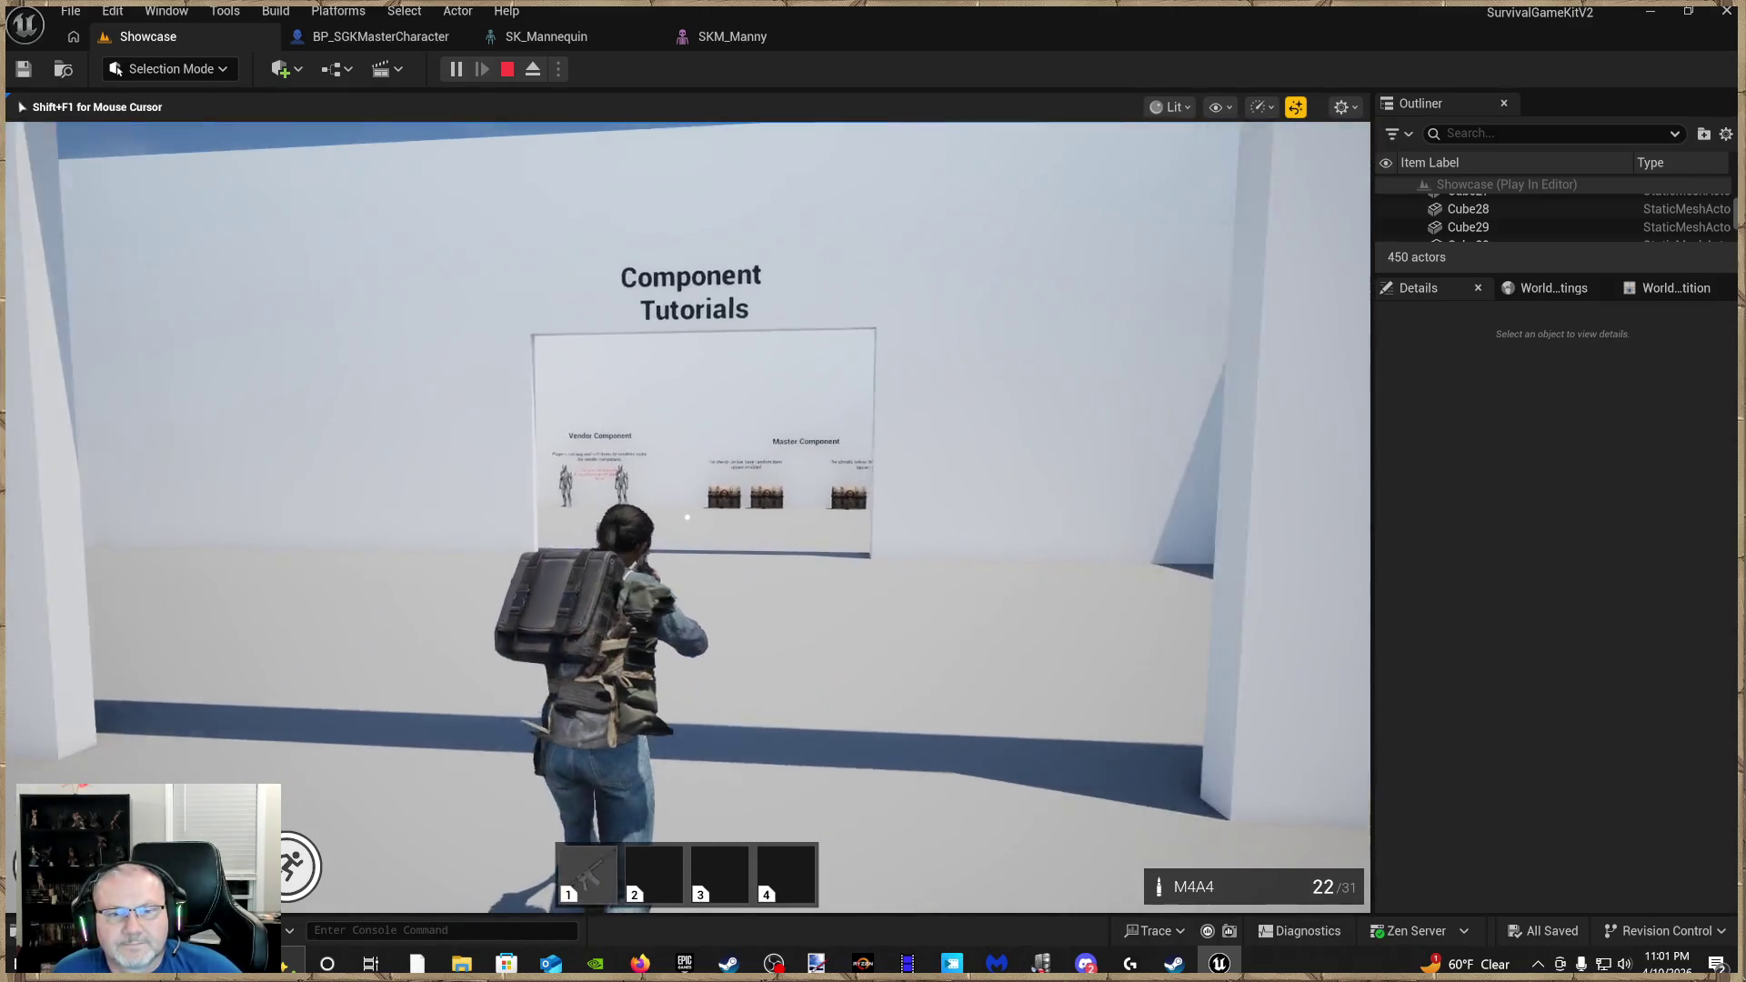
key("w")
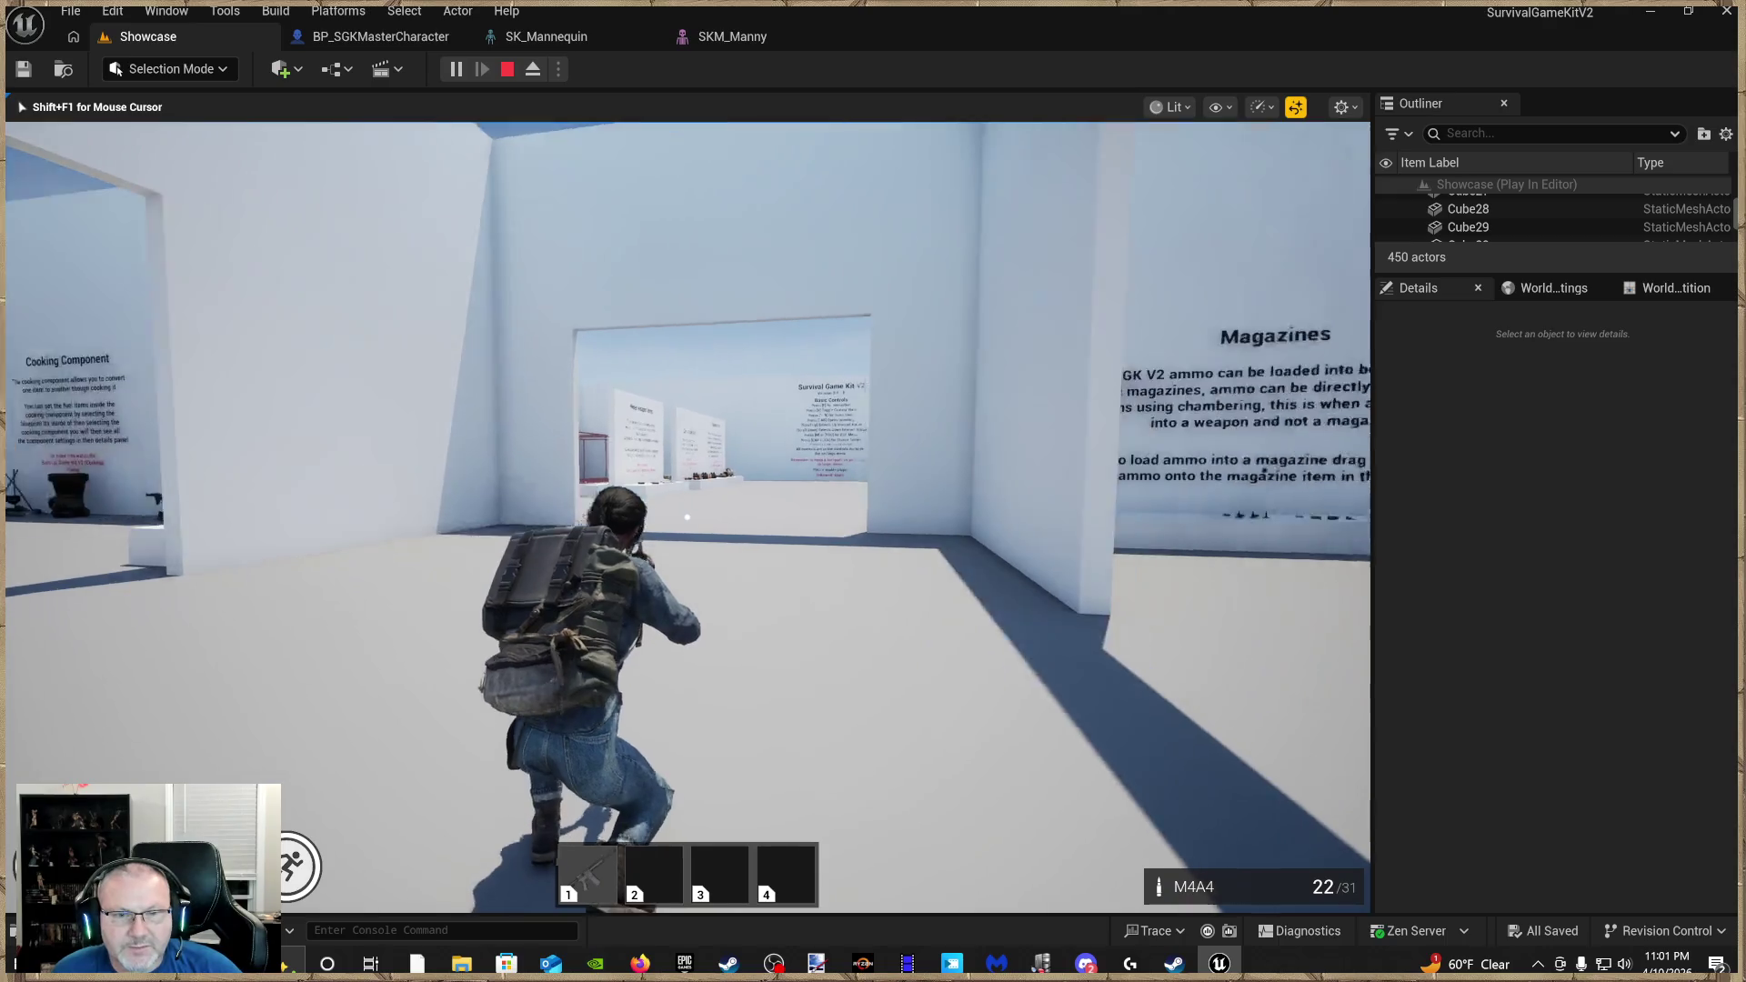
key("w")
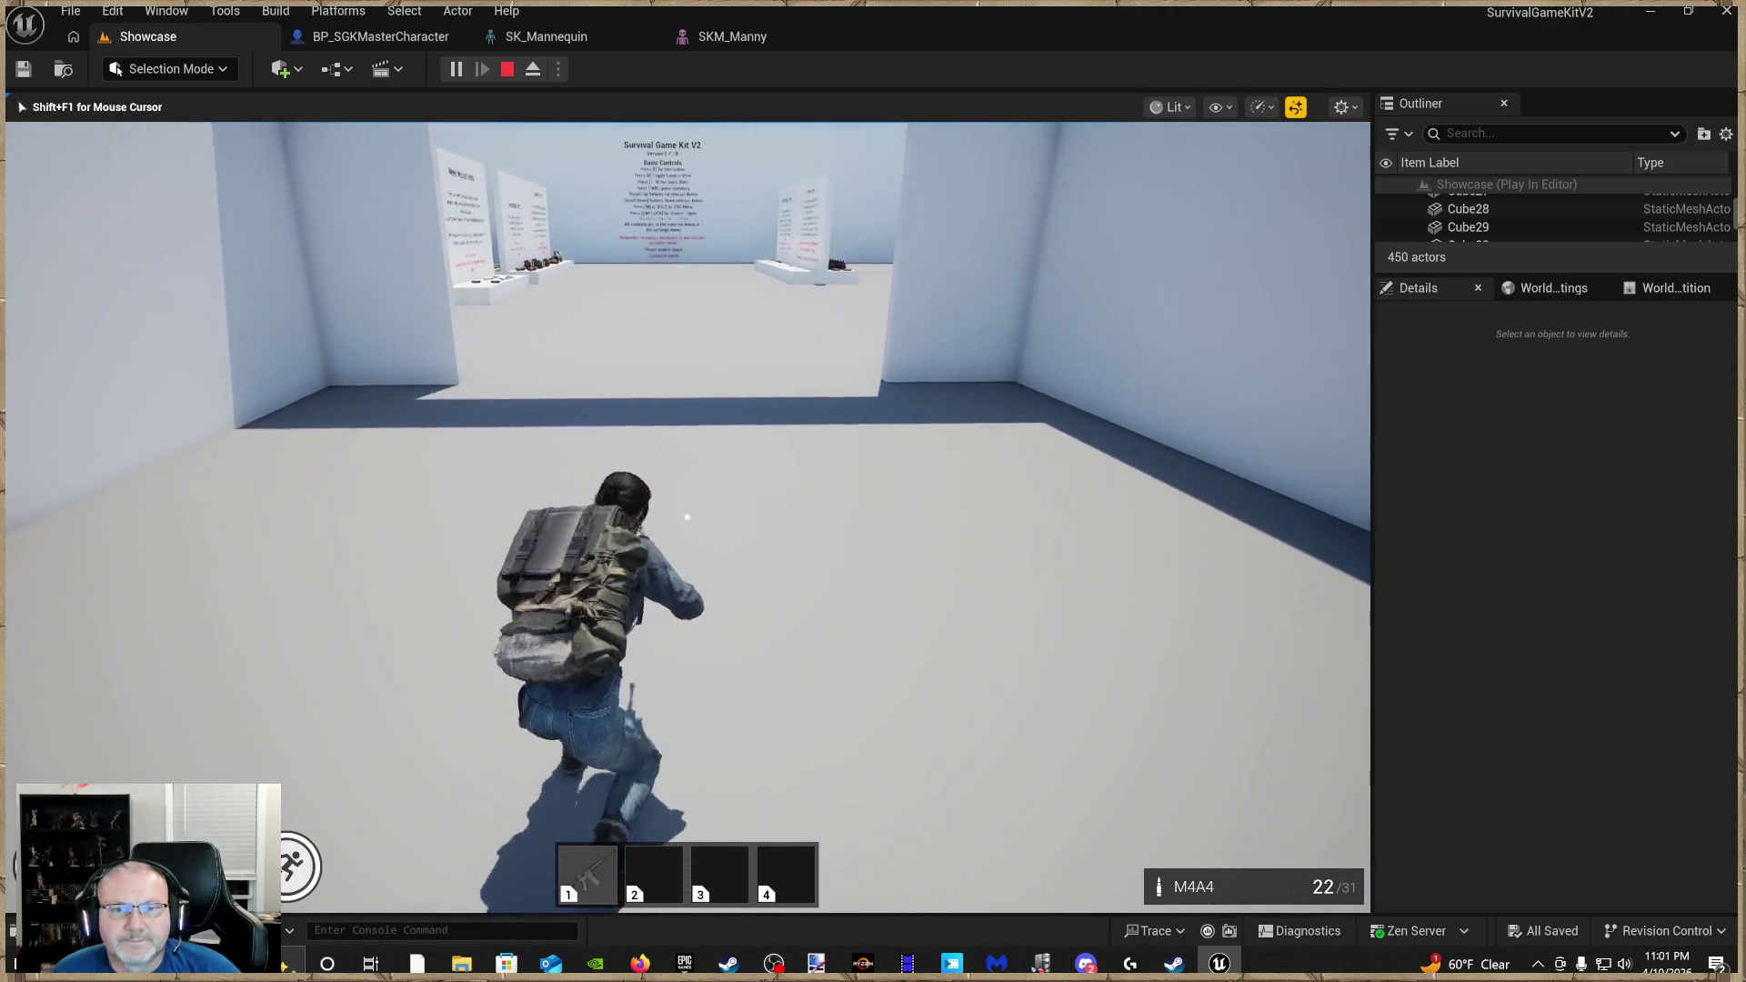
Walk in first-person view toward the Equipment Items and Example Rooms walls
key("w")
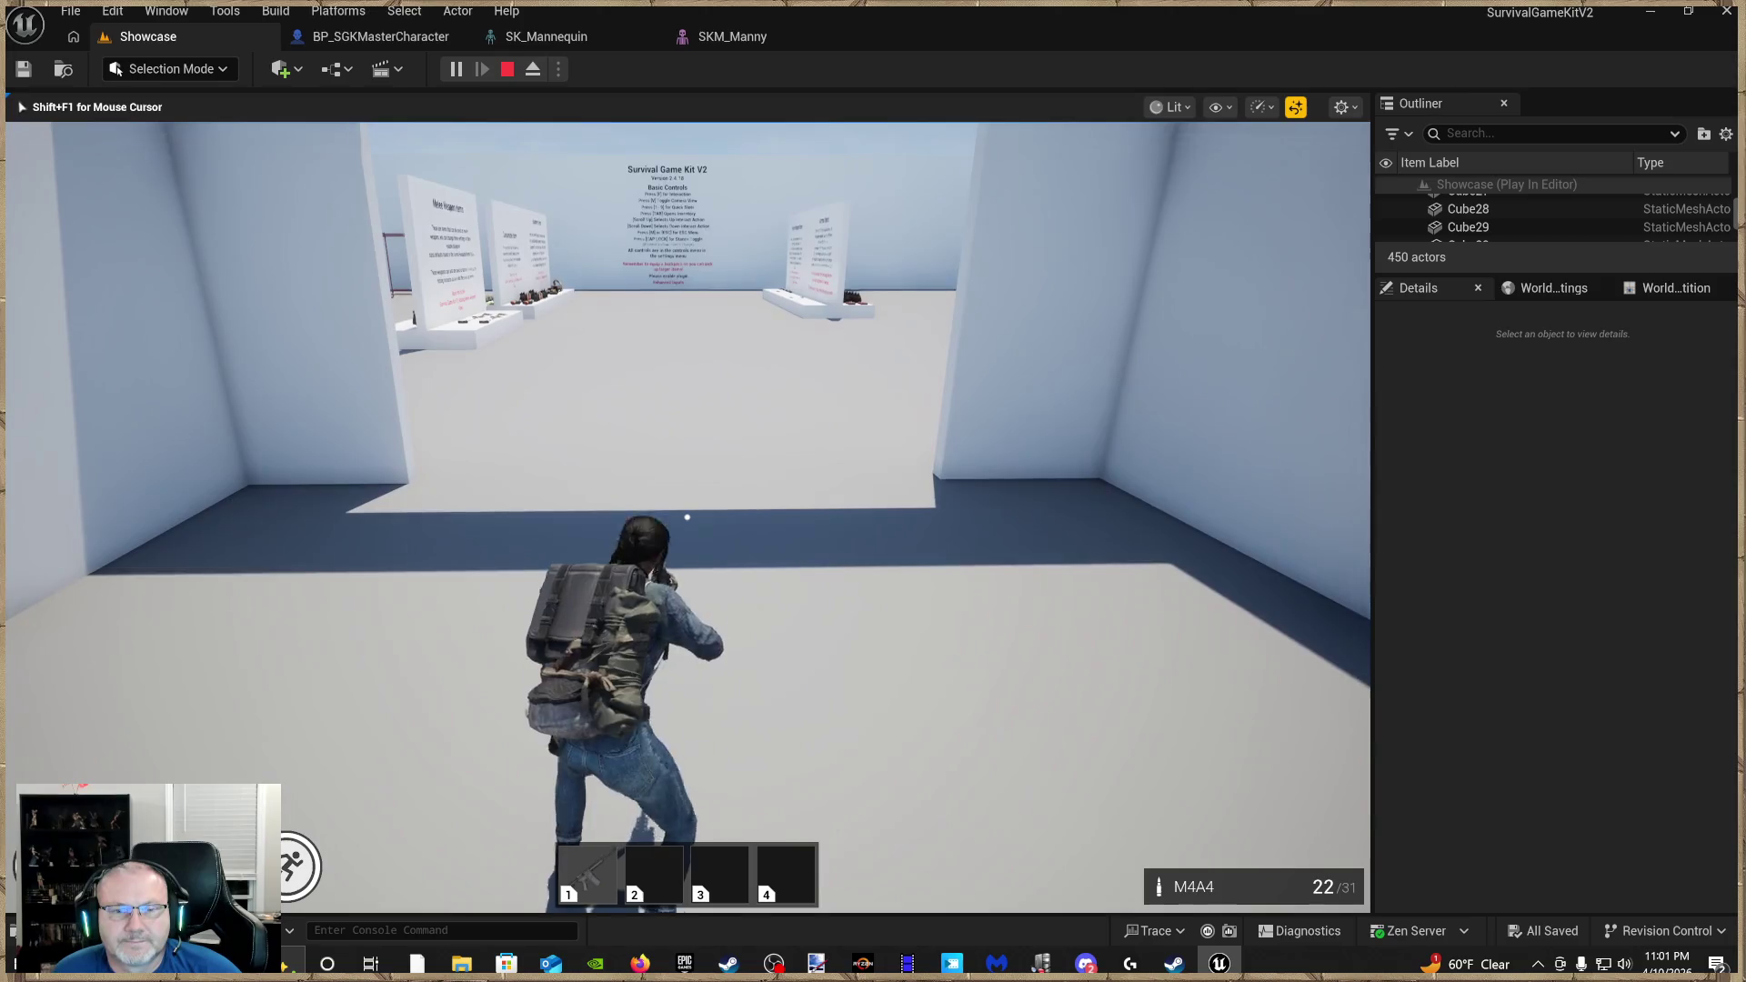
key("w")
key("v")
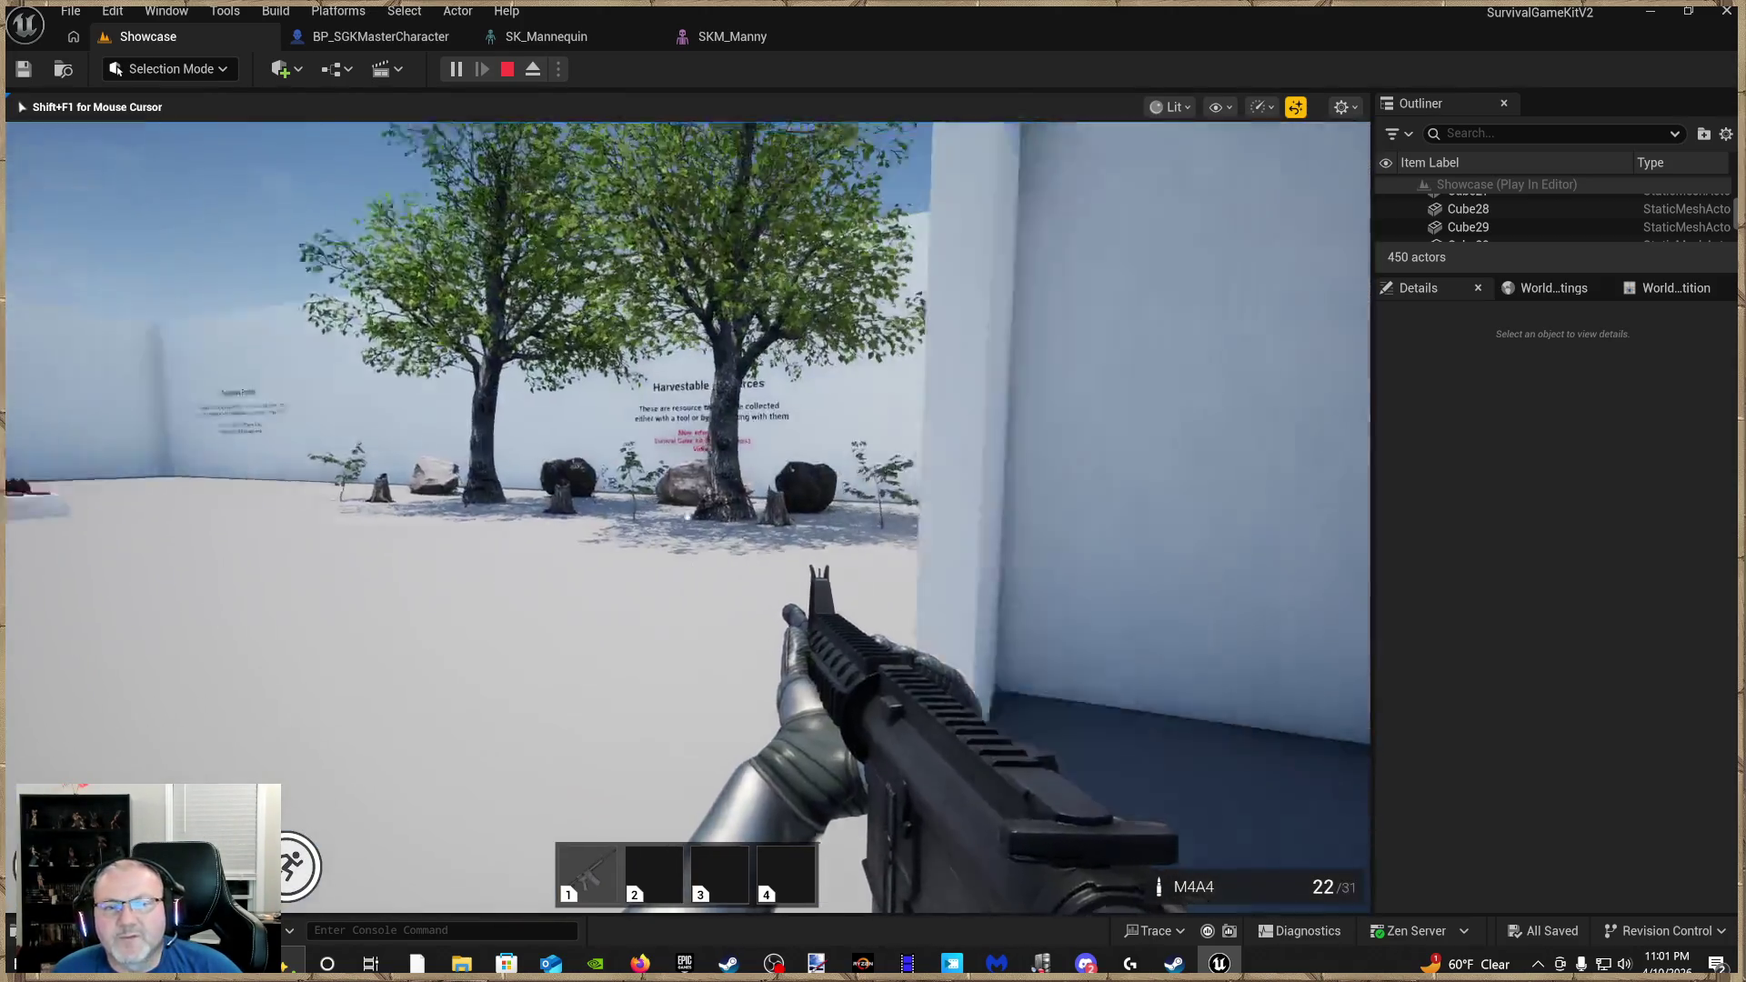
mouse_move(688, 517)
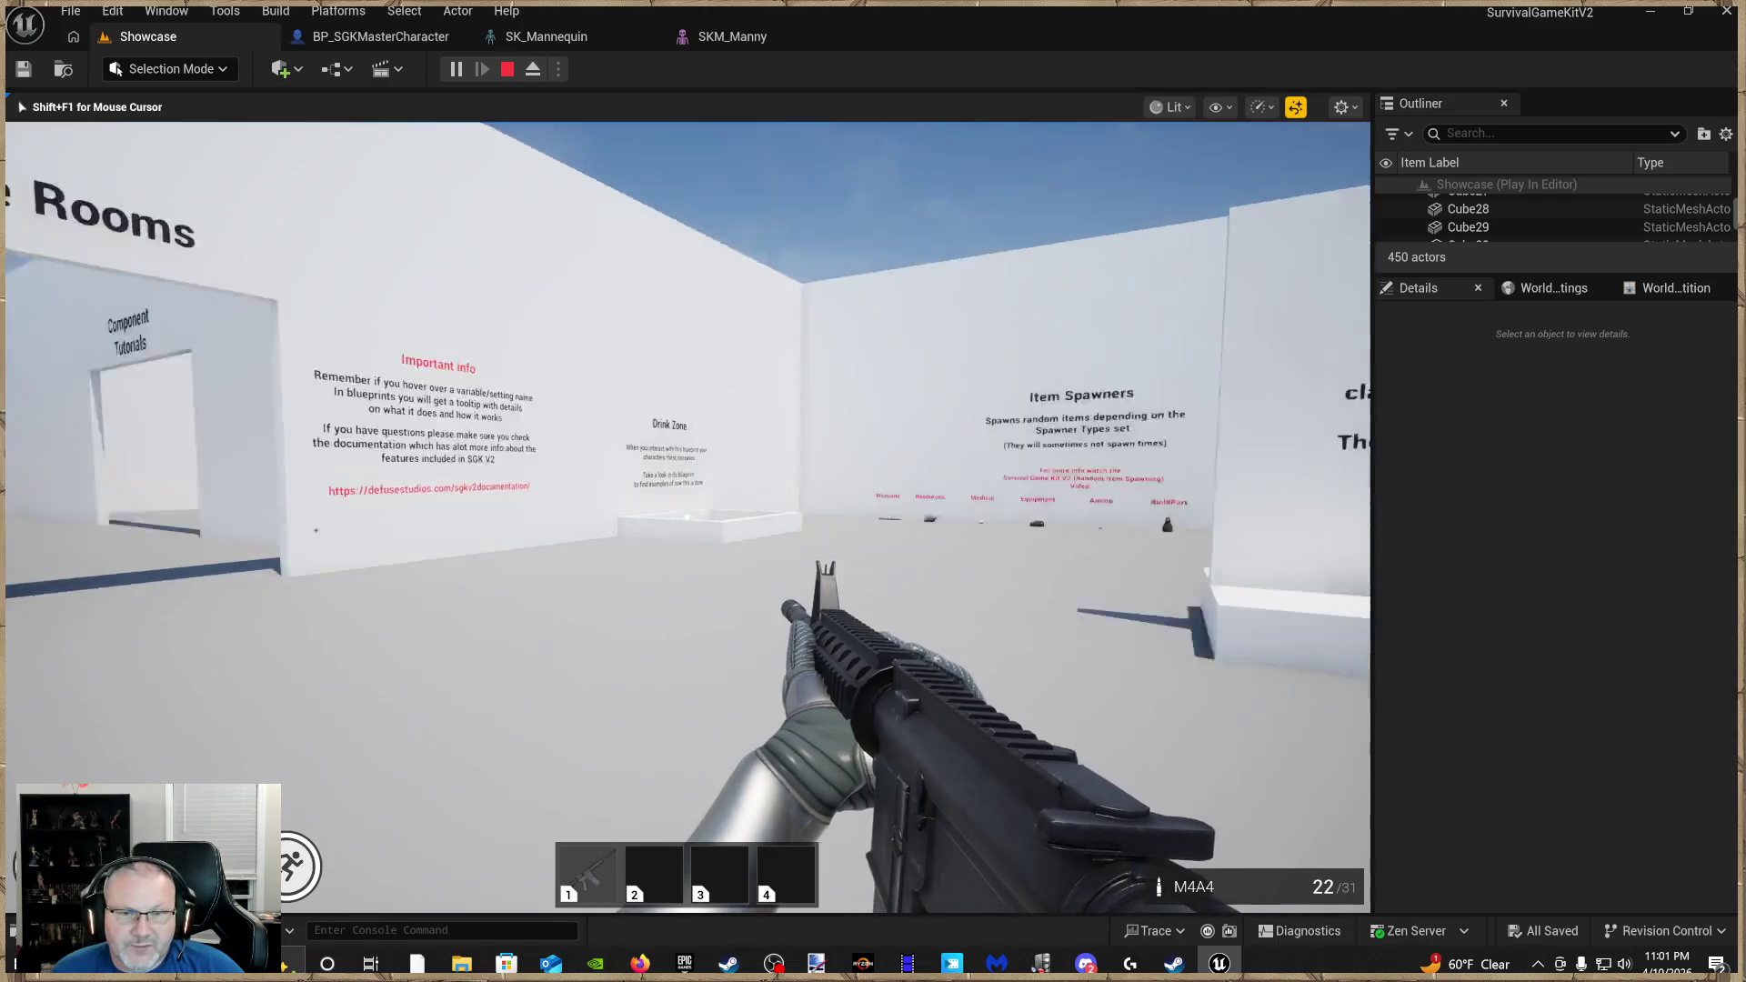
key("w")
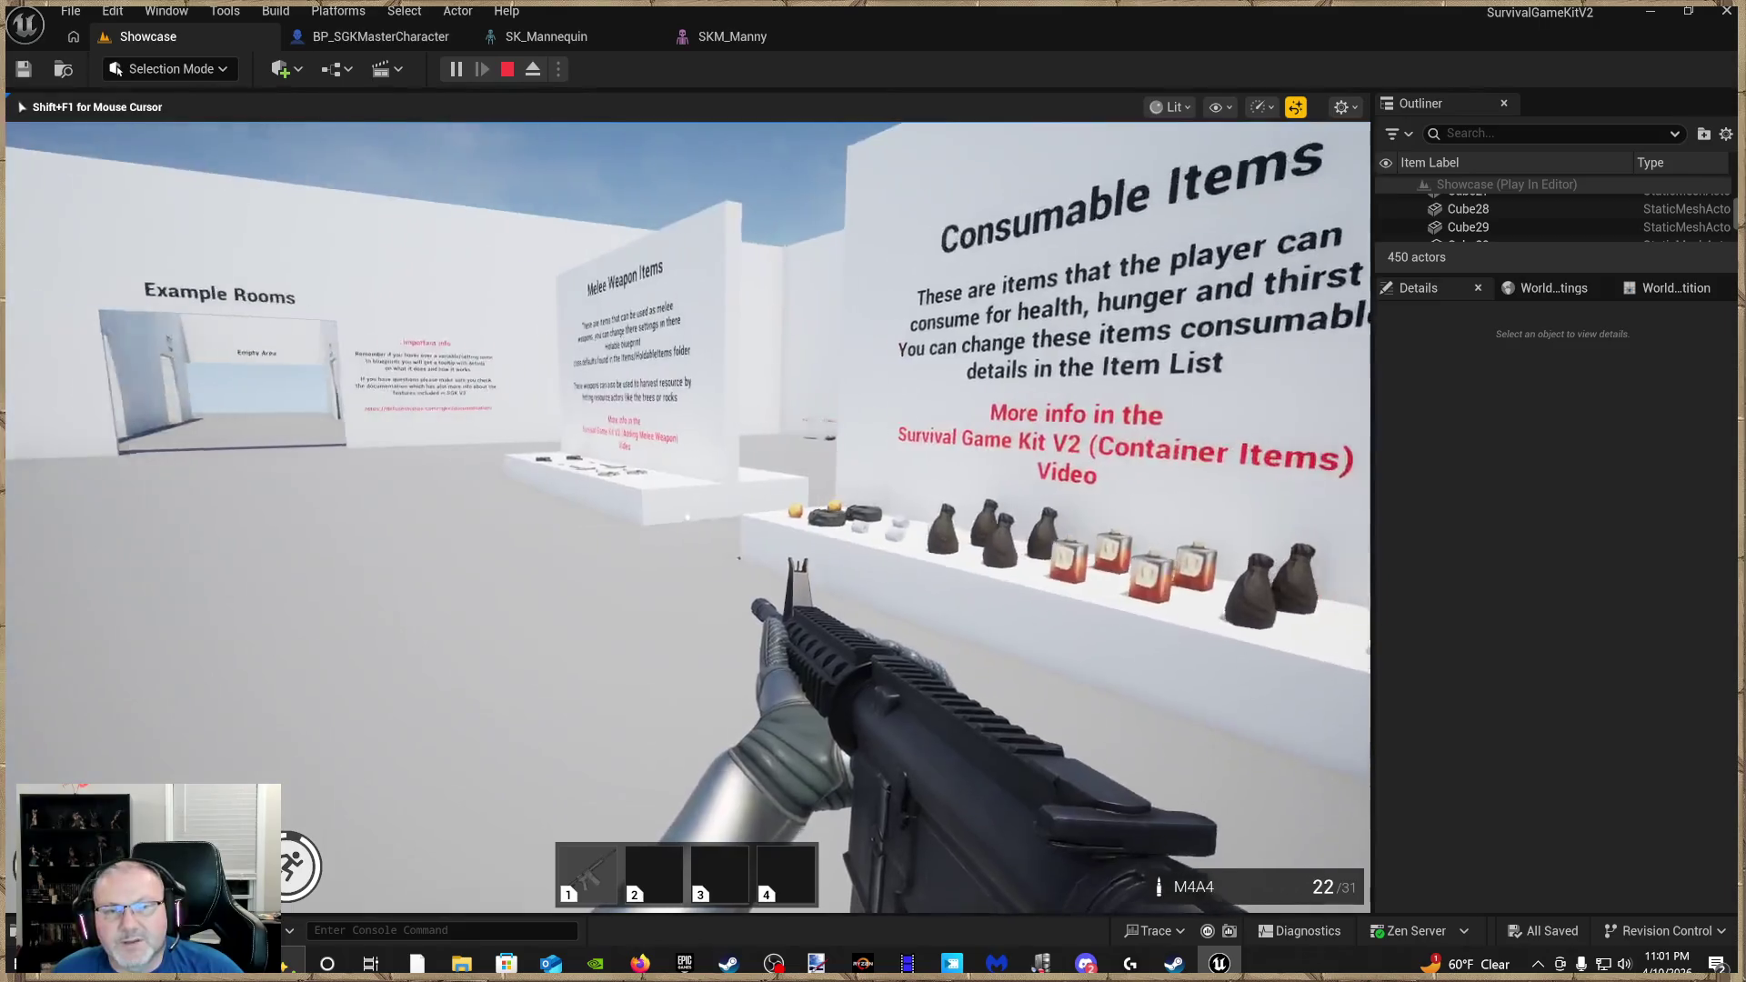
key("w")
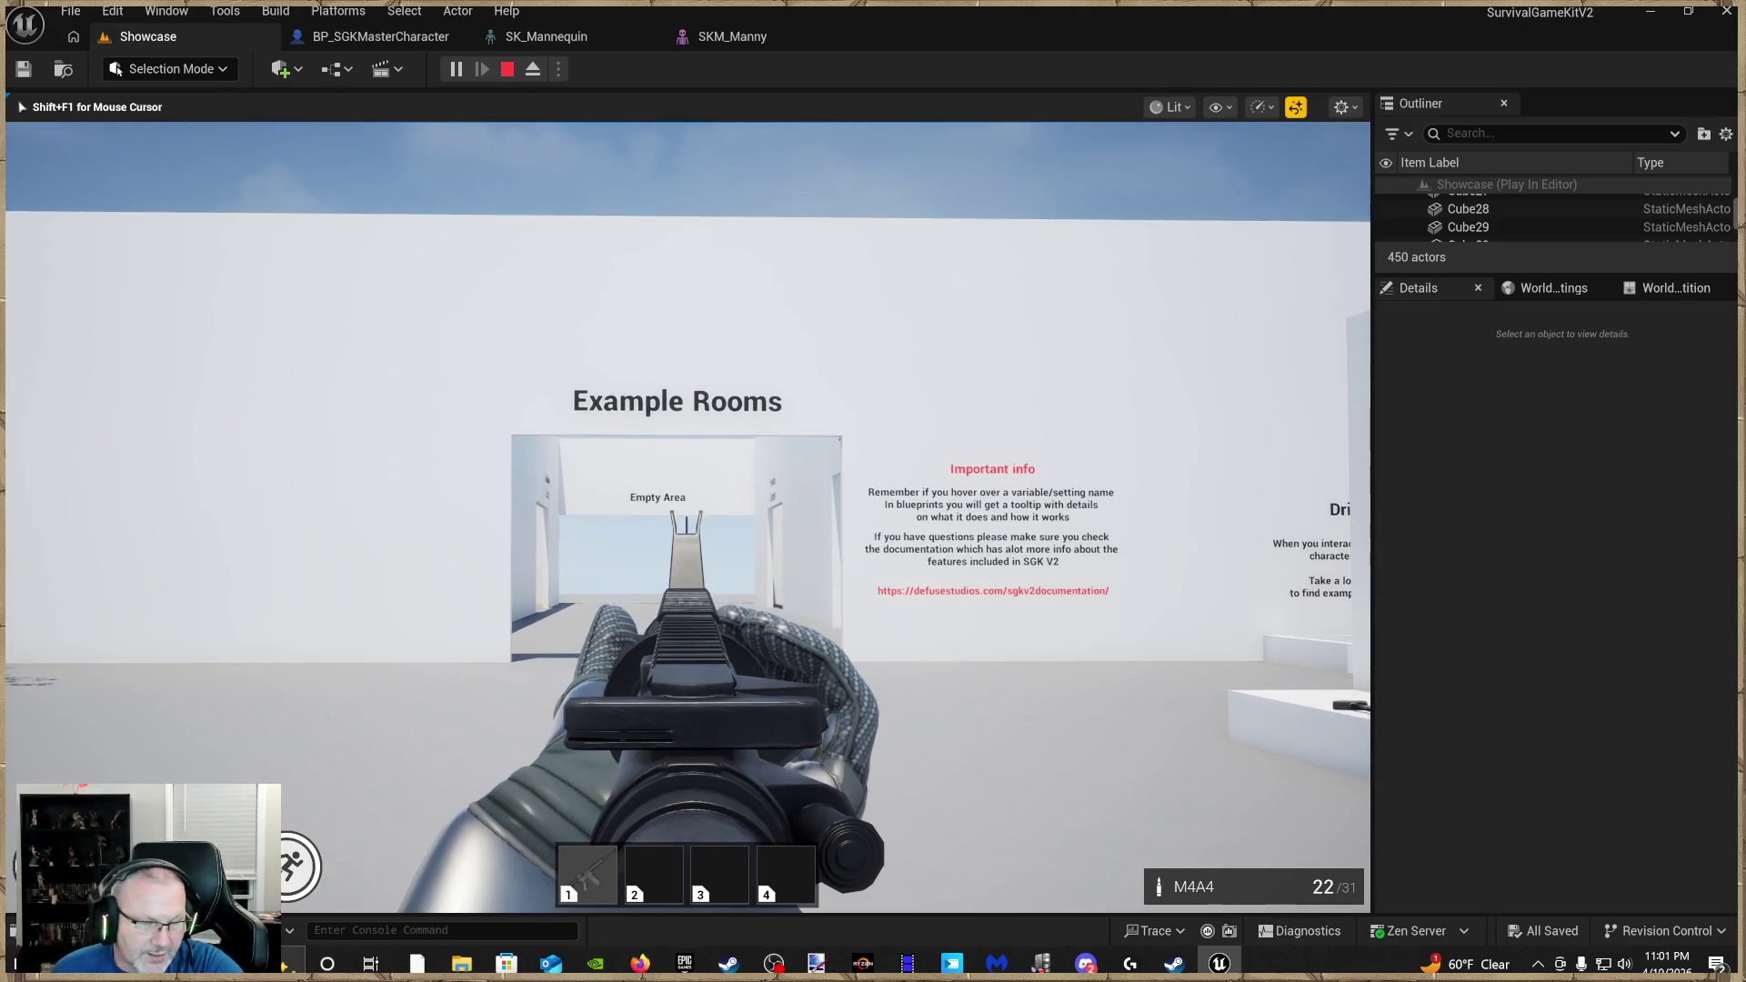
key("s")
Return to third person, run into Component Tutorials and open the Vendor's trade window
key("v")
key("w")
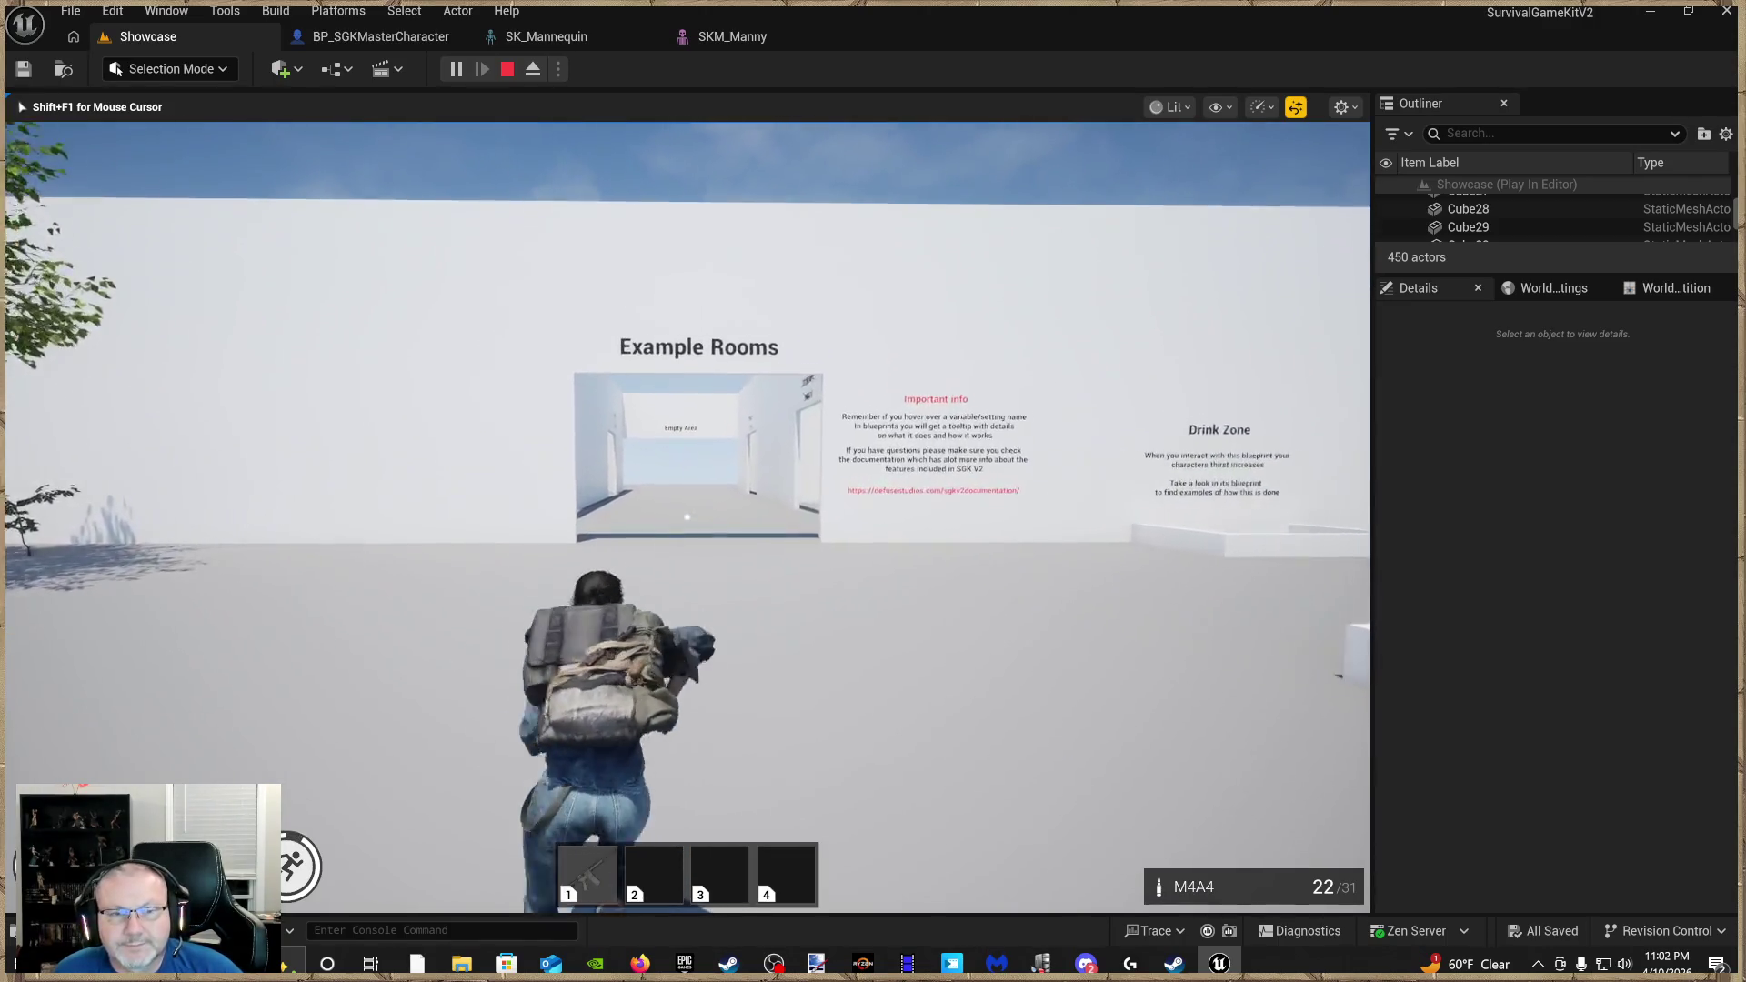
key("w")
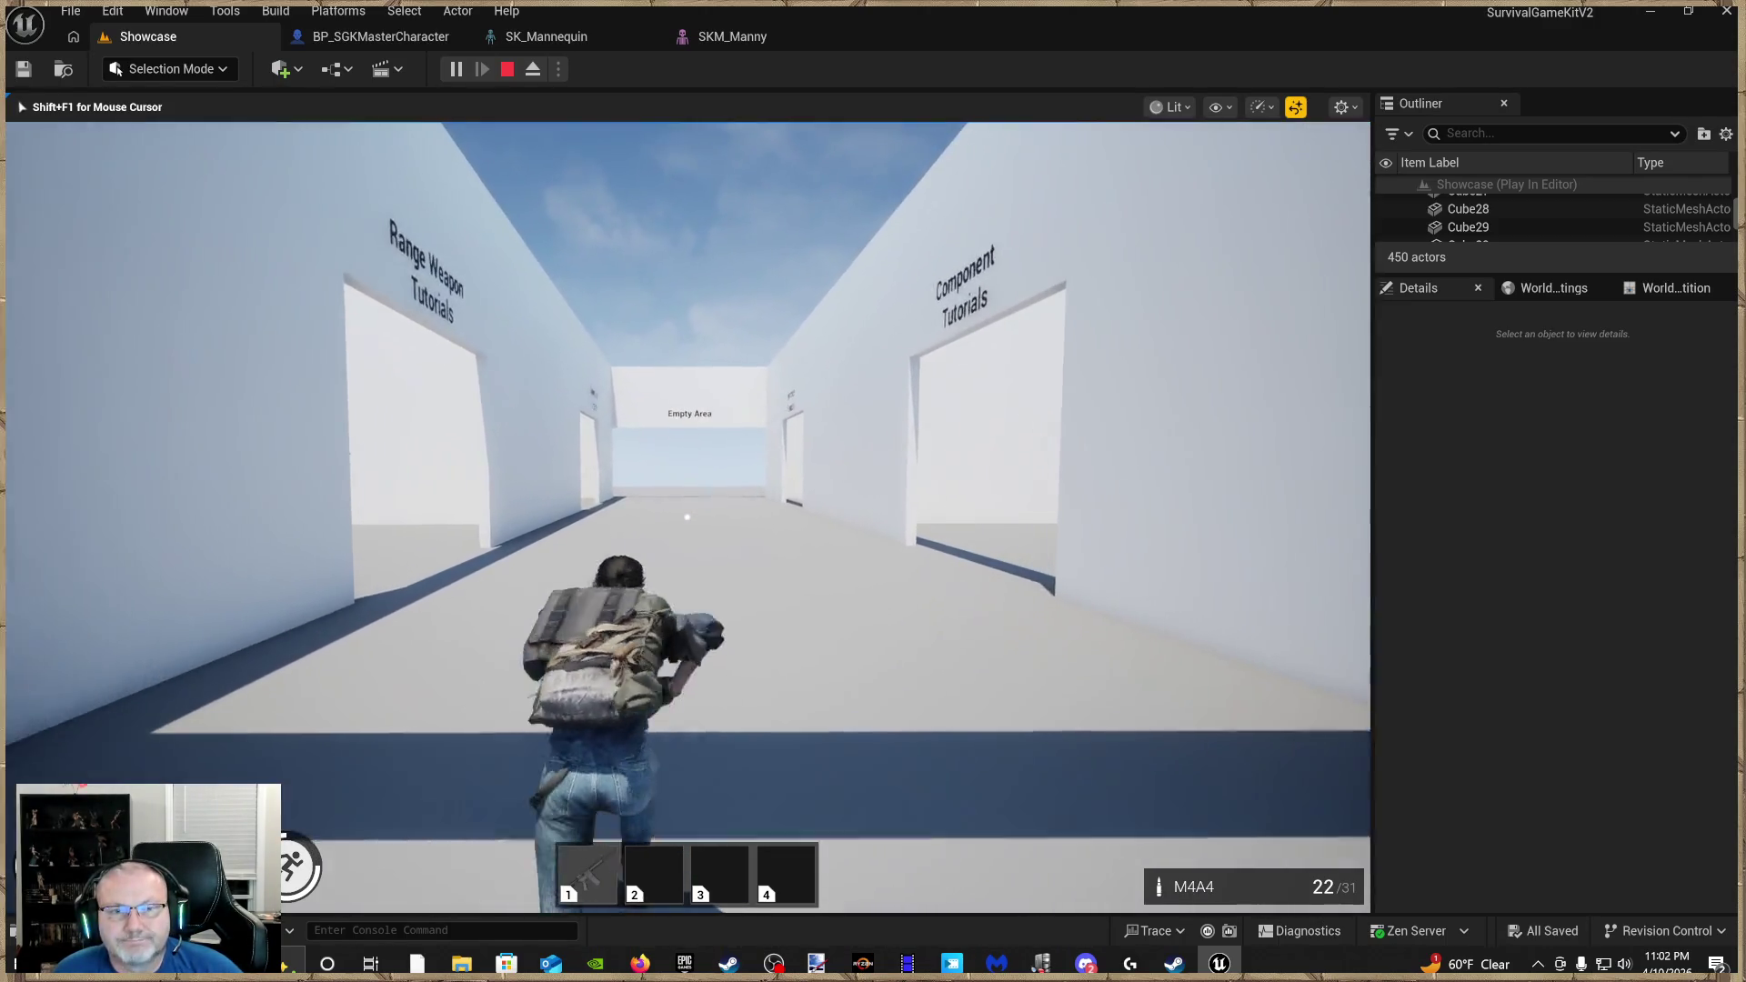
key("w")
key("w")
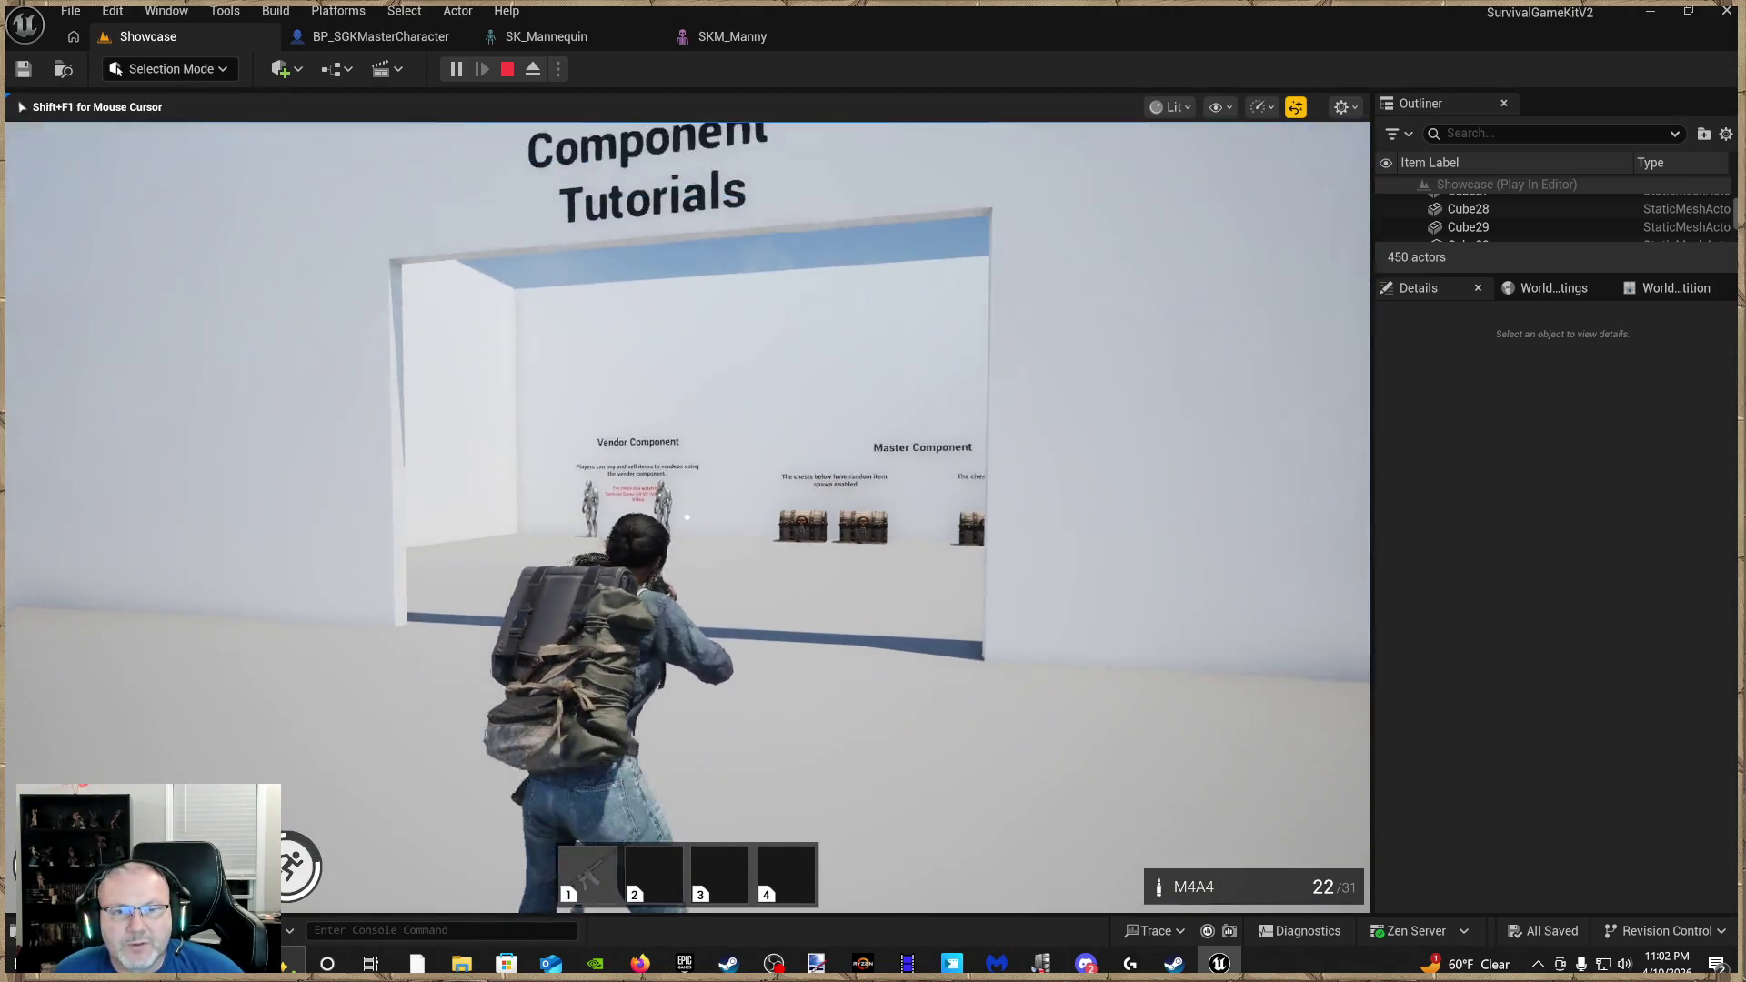
key("w")
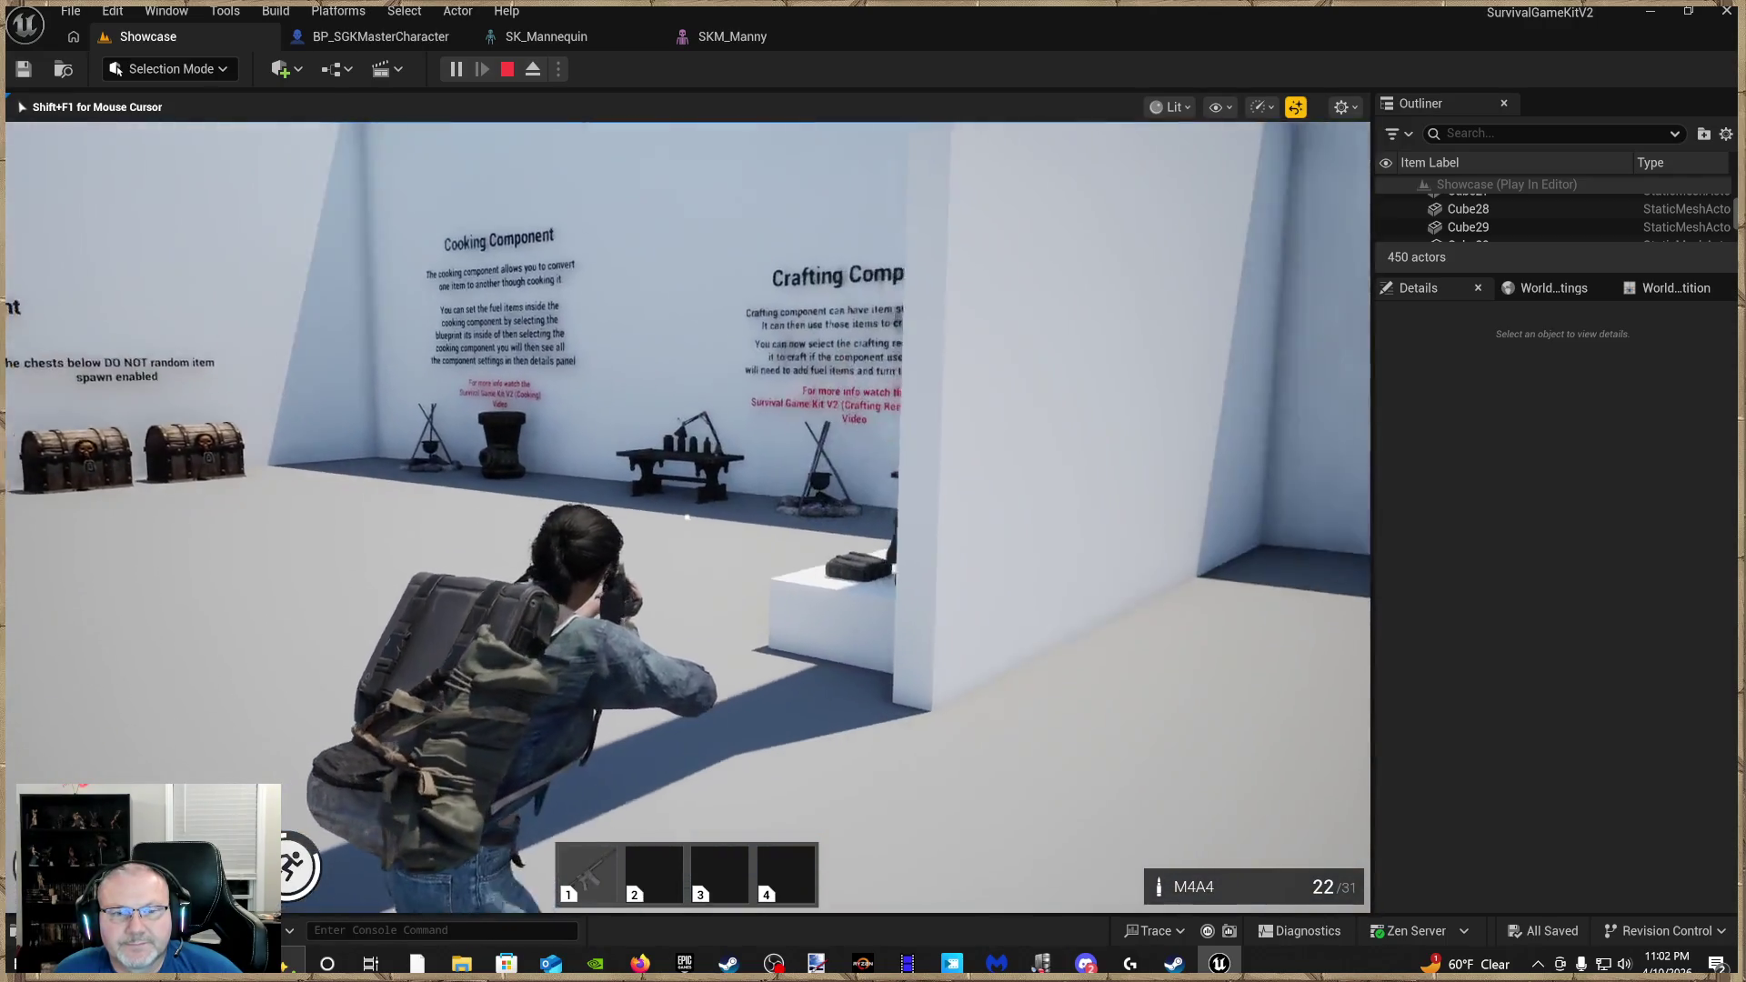
key("w")
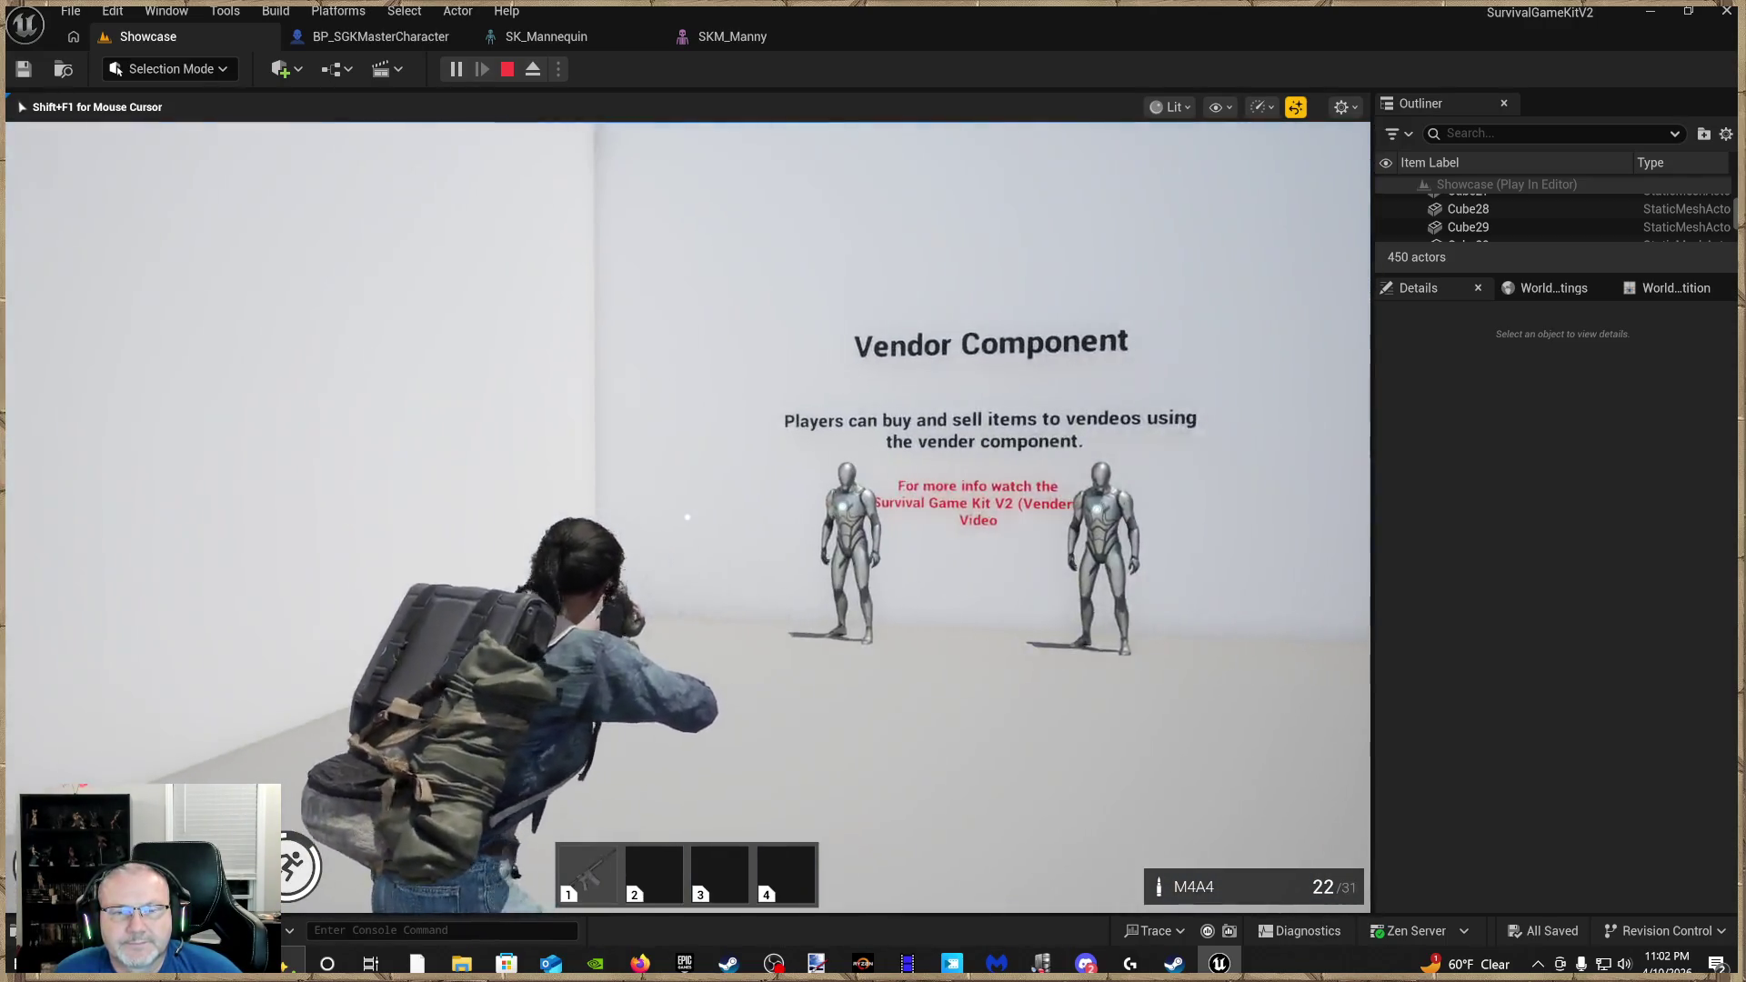
key("w")
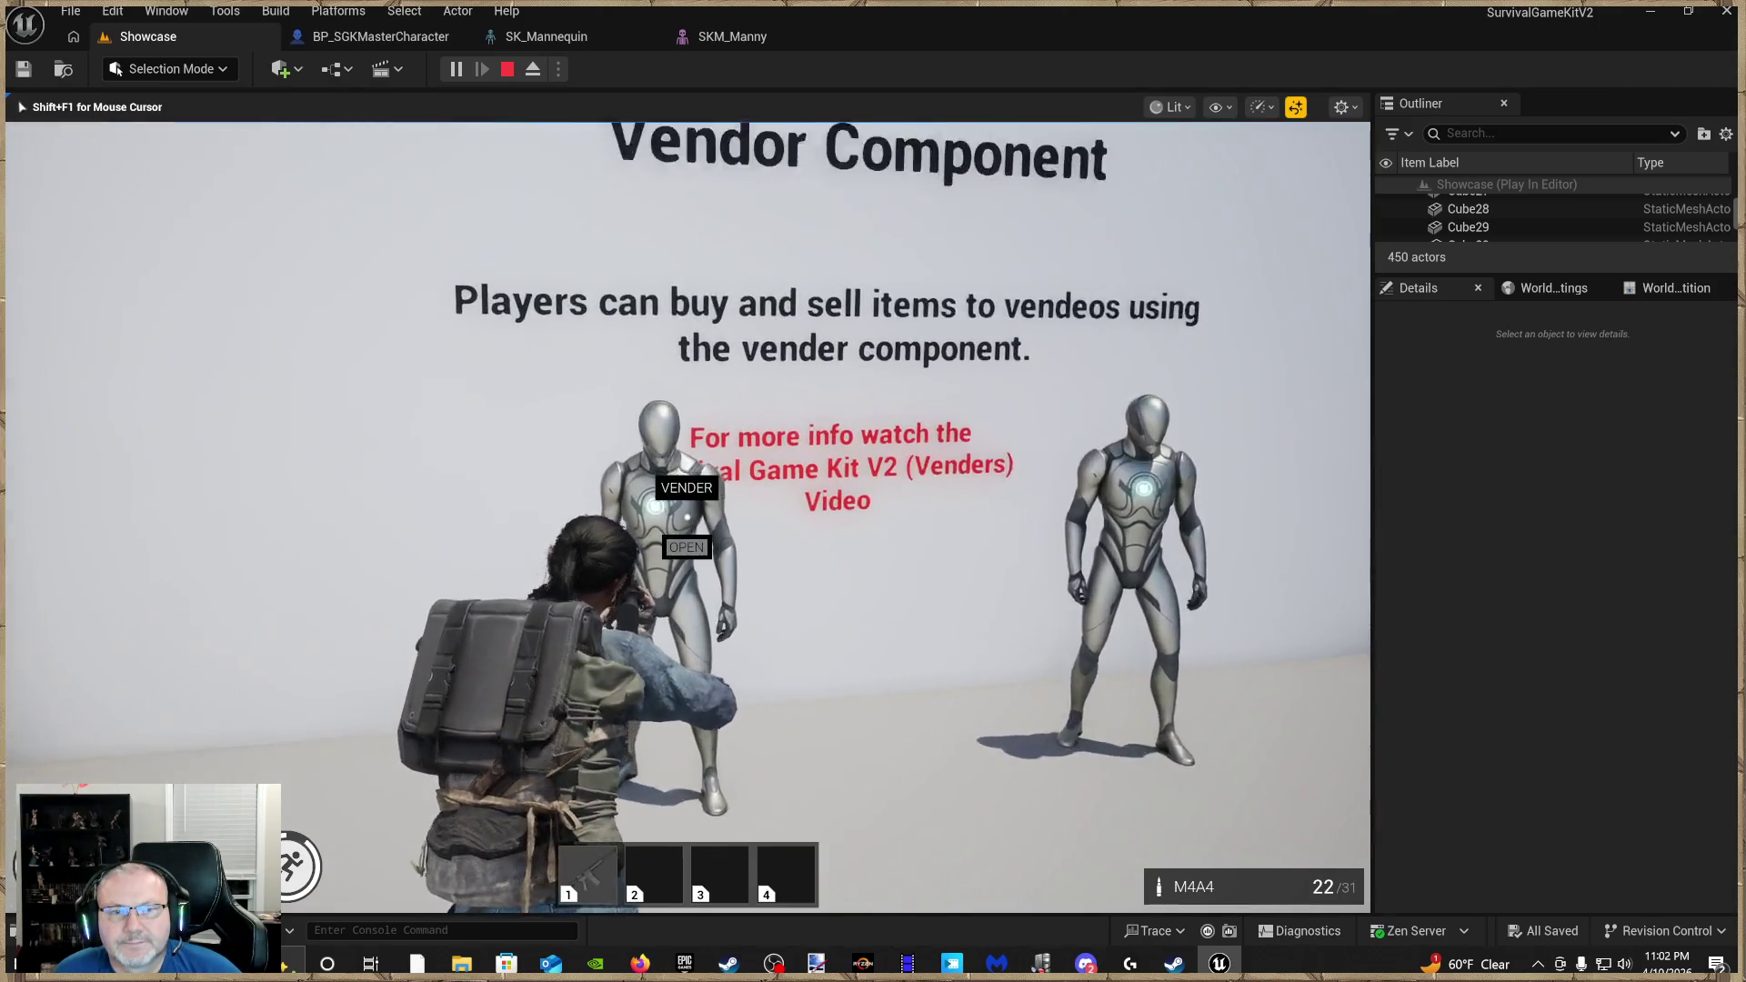
key("e")
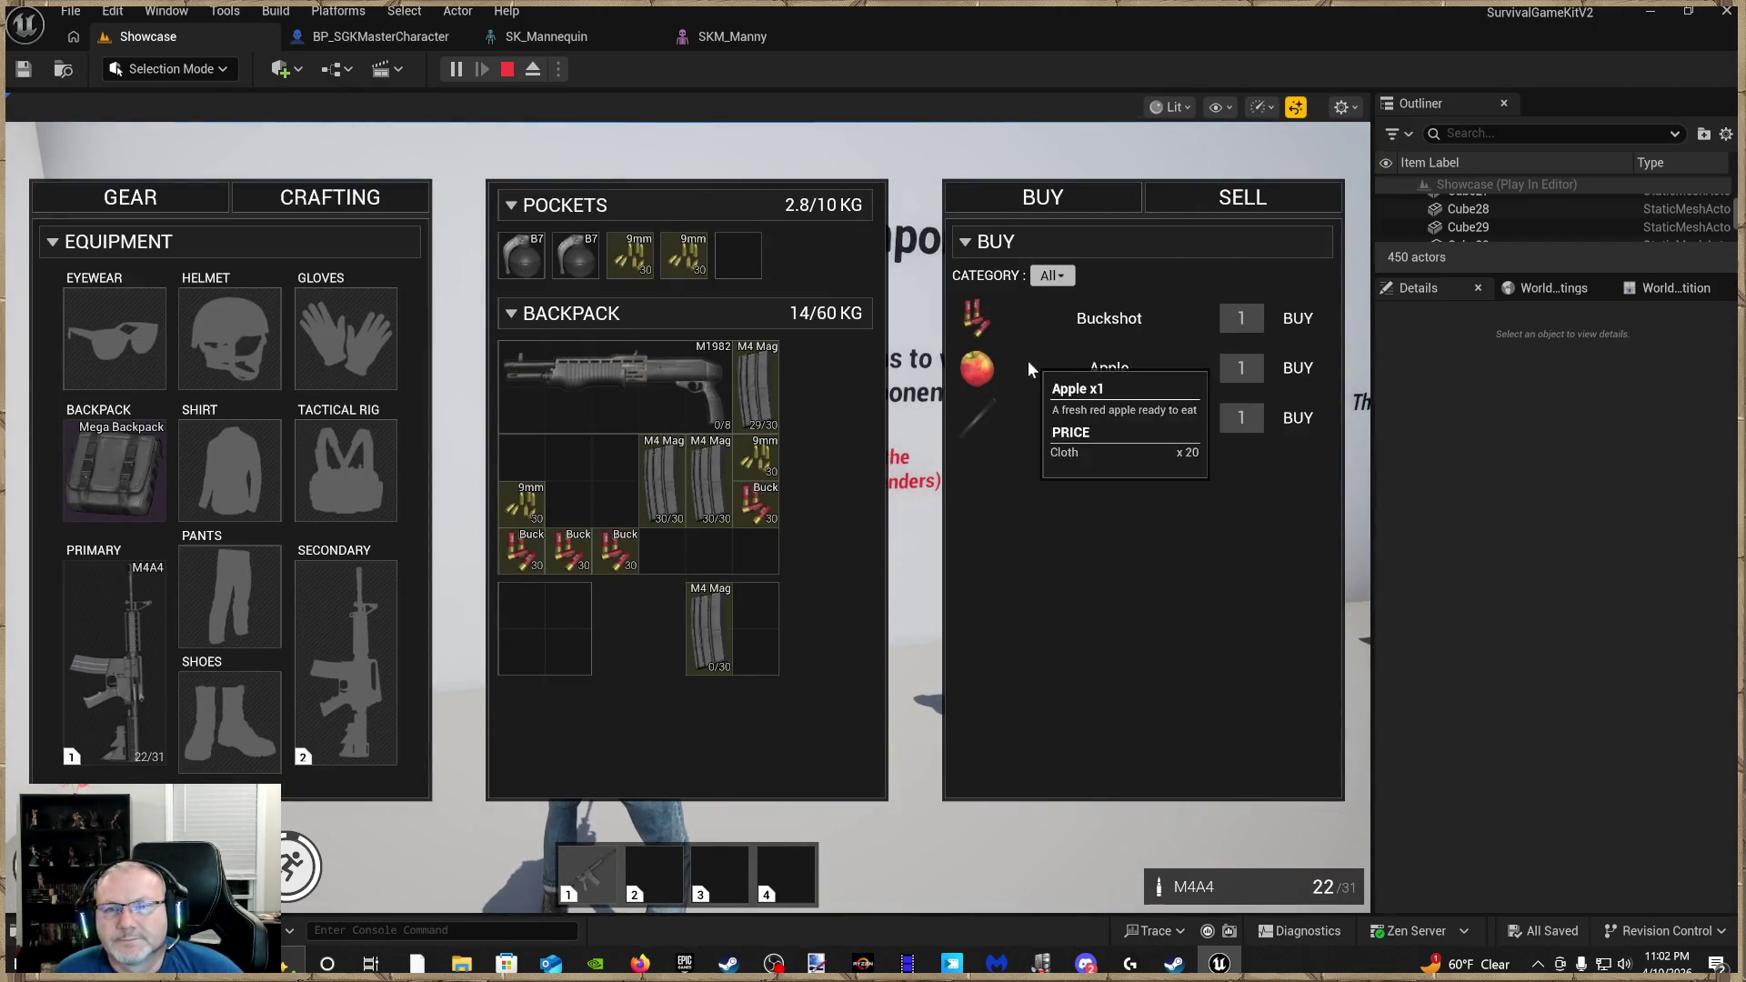
left_click(1306, 326)
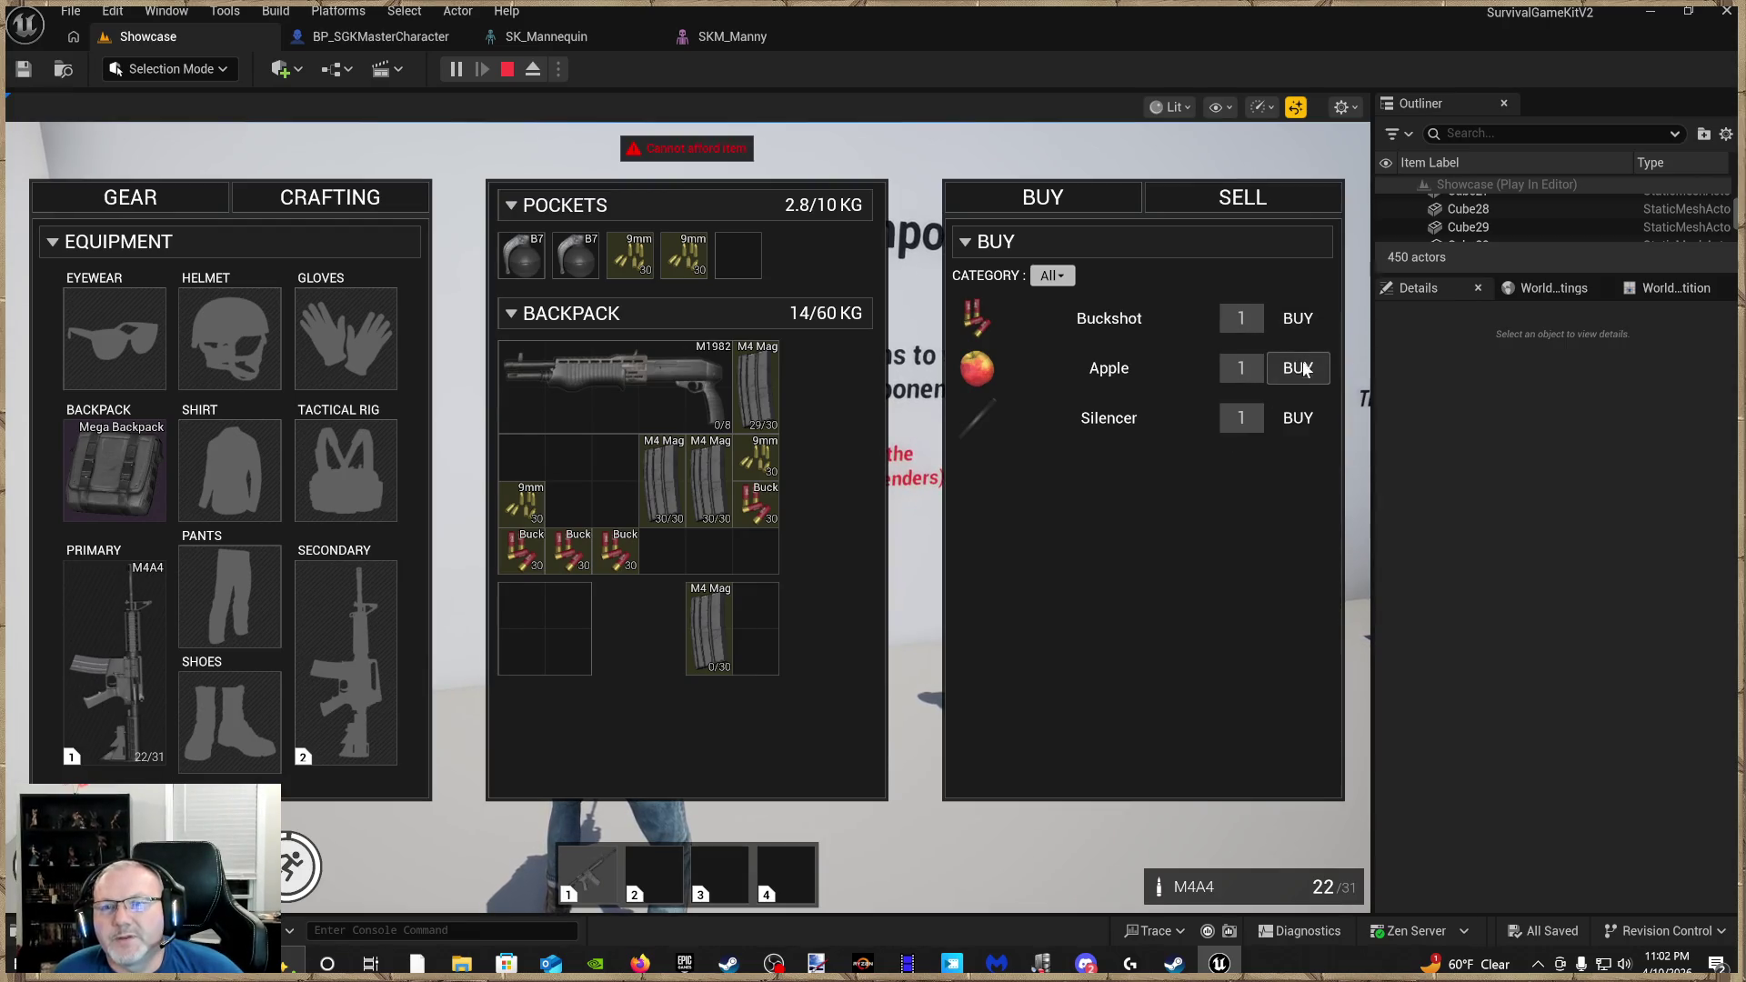
left_click(1312, 371)
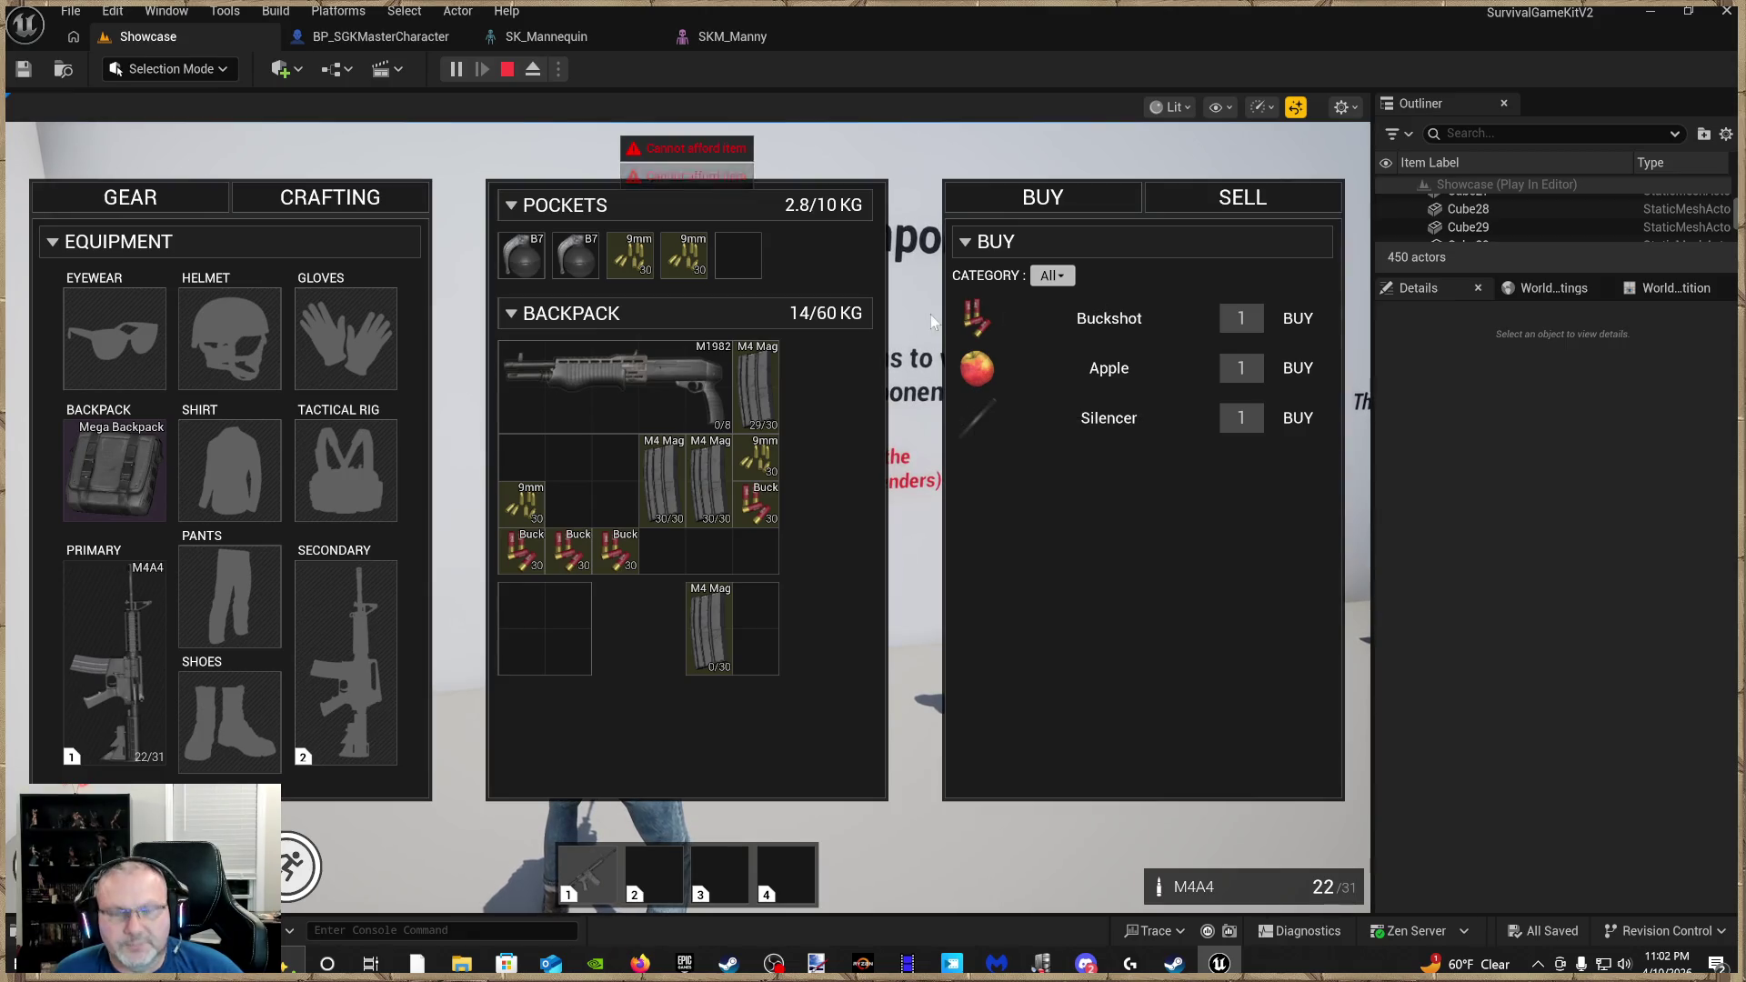
key("Tab")
Run toward the Range Weapon Items wall and fire nine M4A4 shots toward the Tool Items wall
key("w")
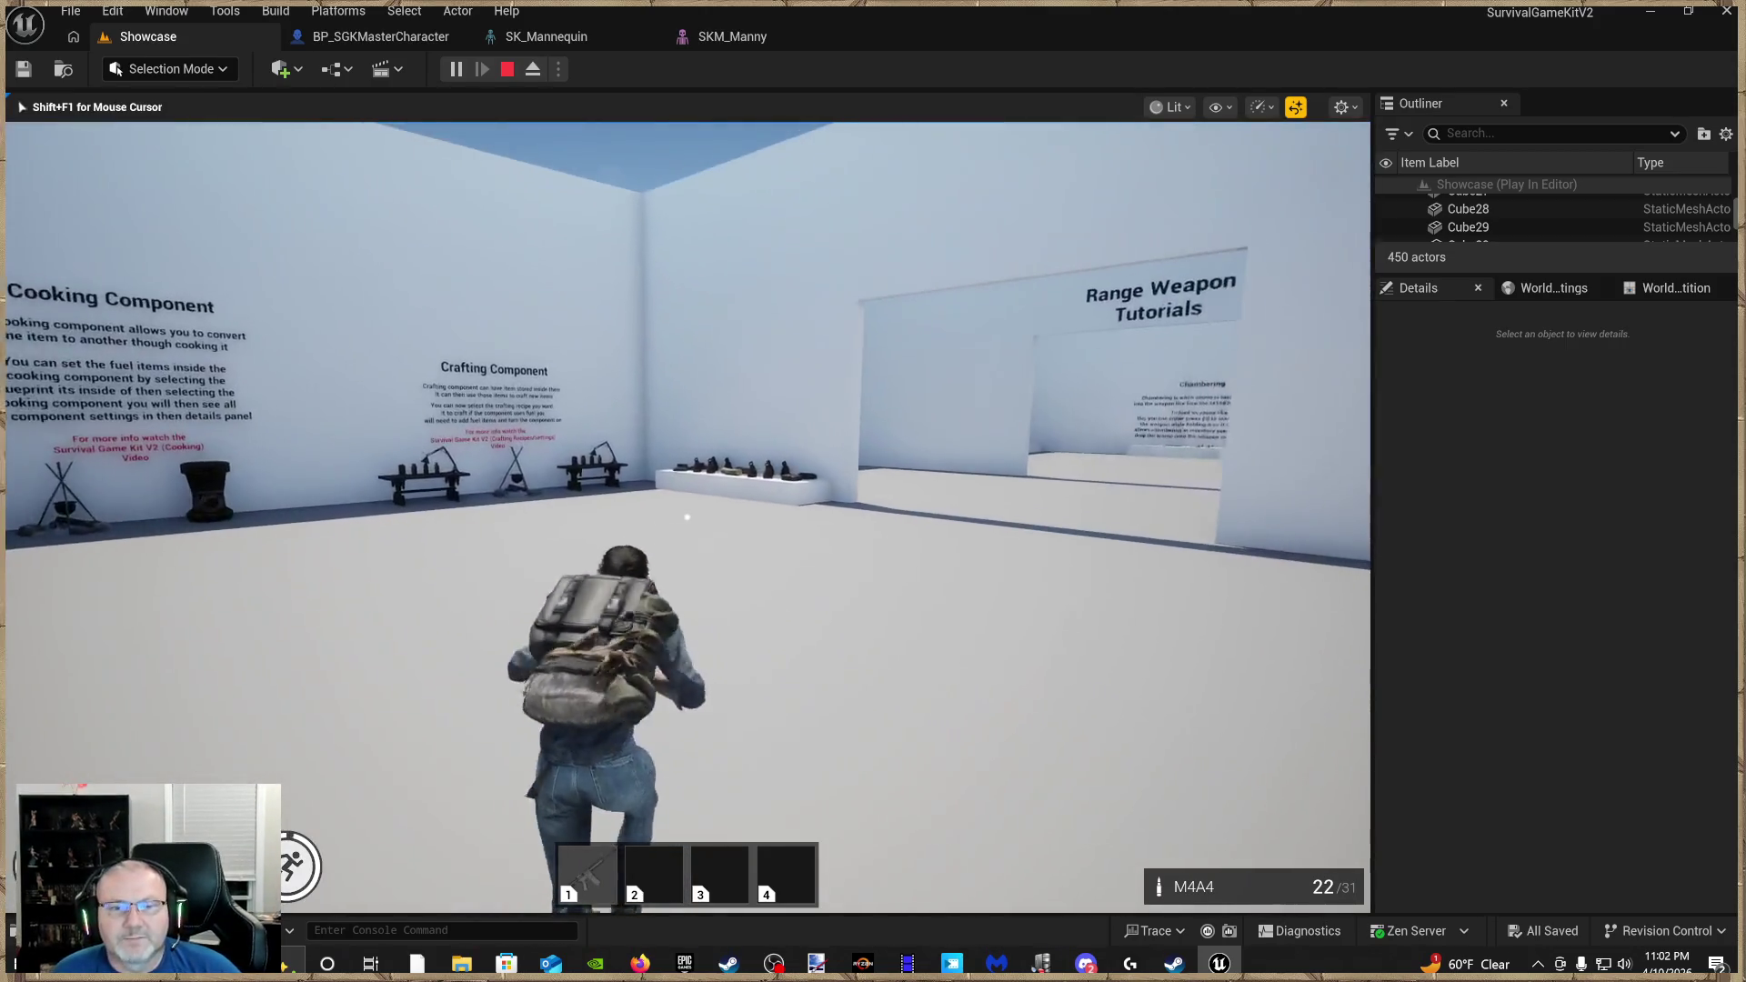
key("w")
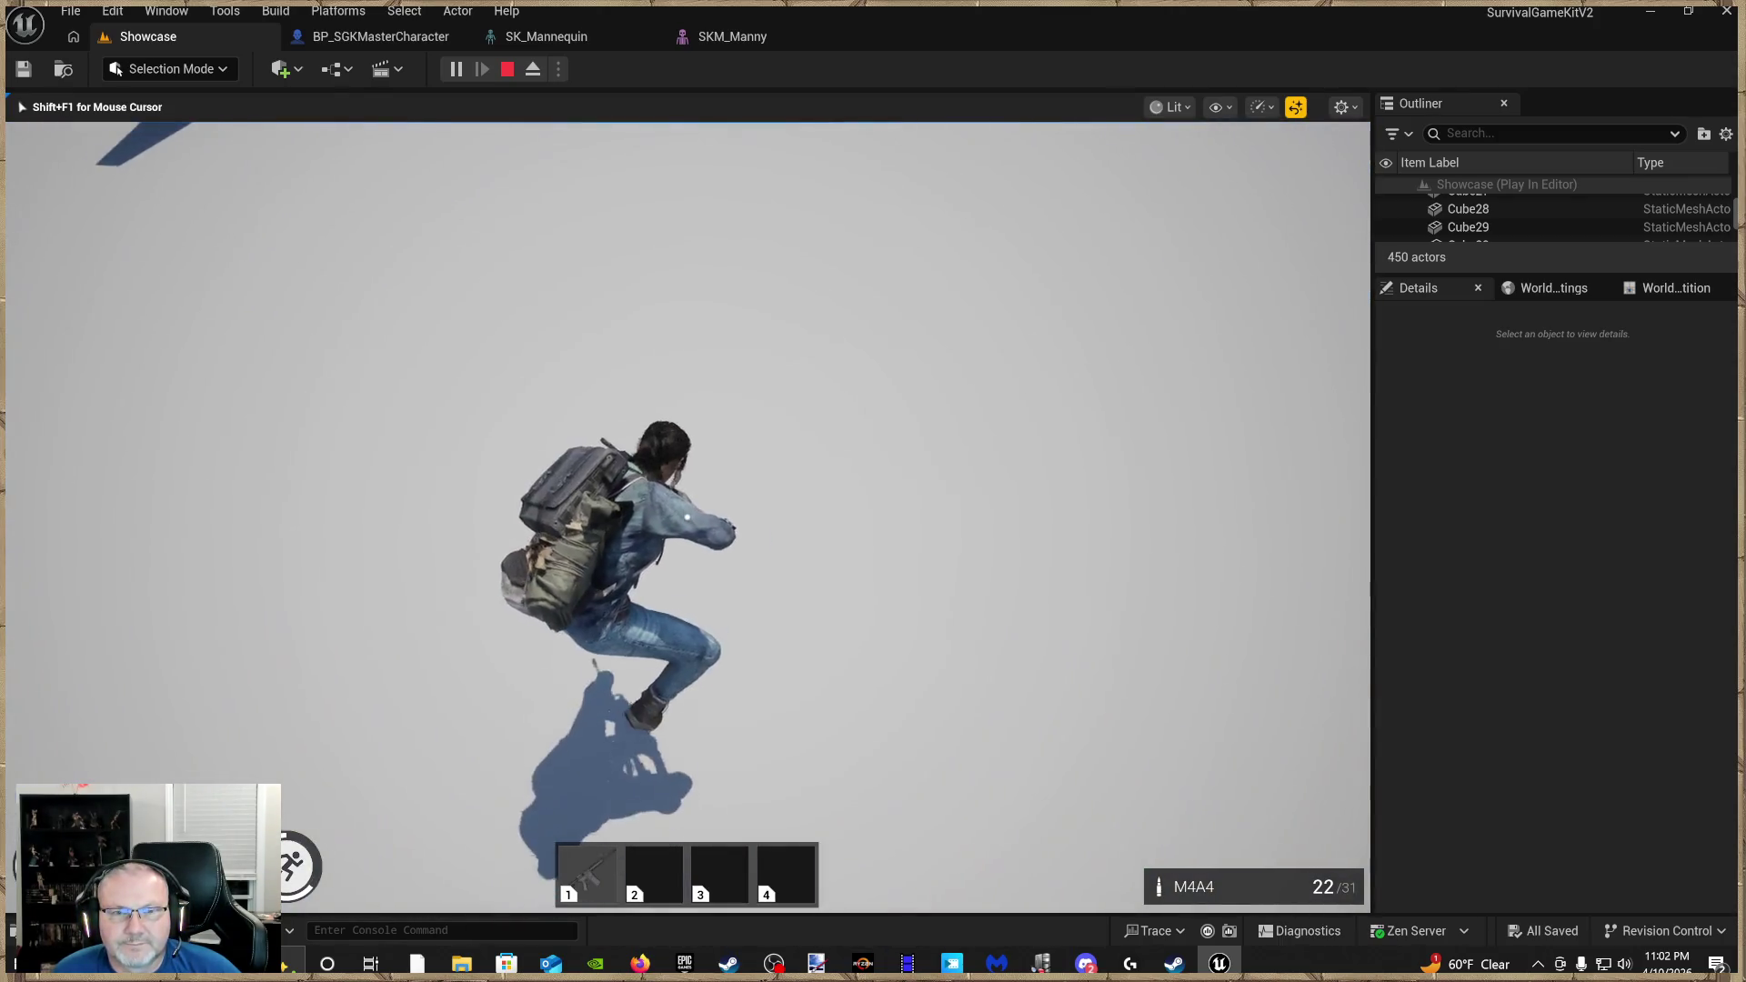
key("w")
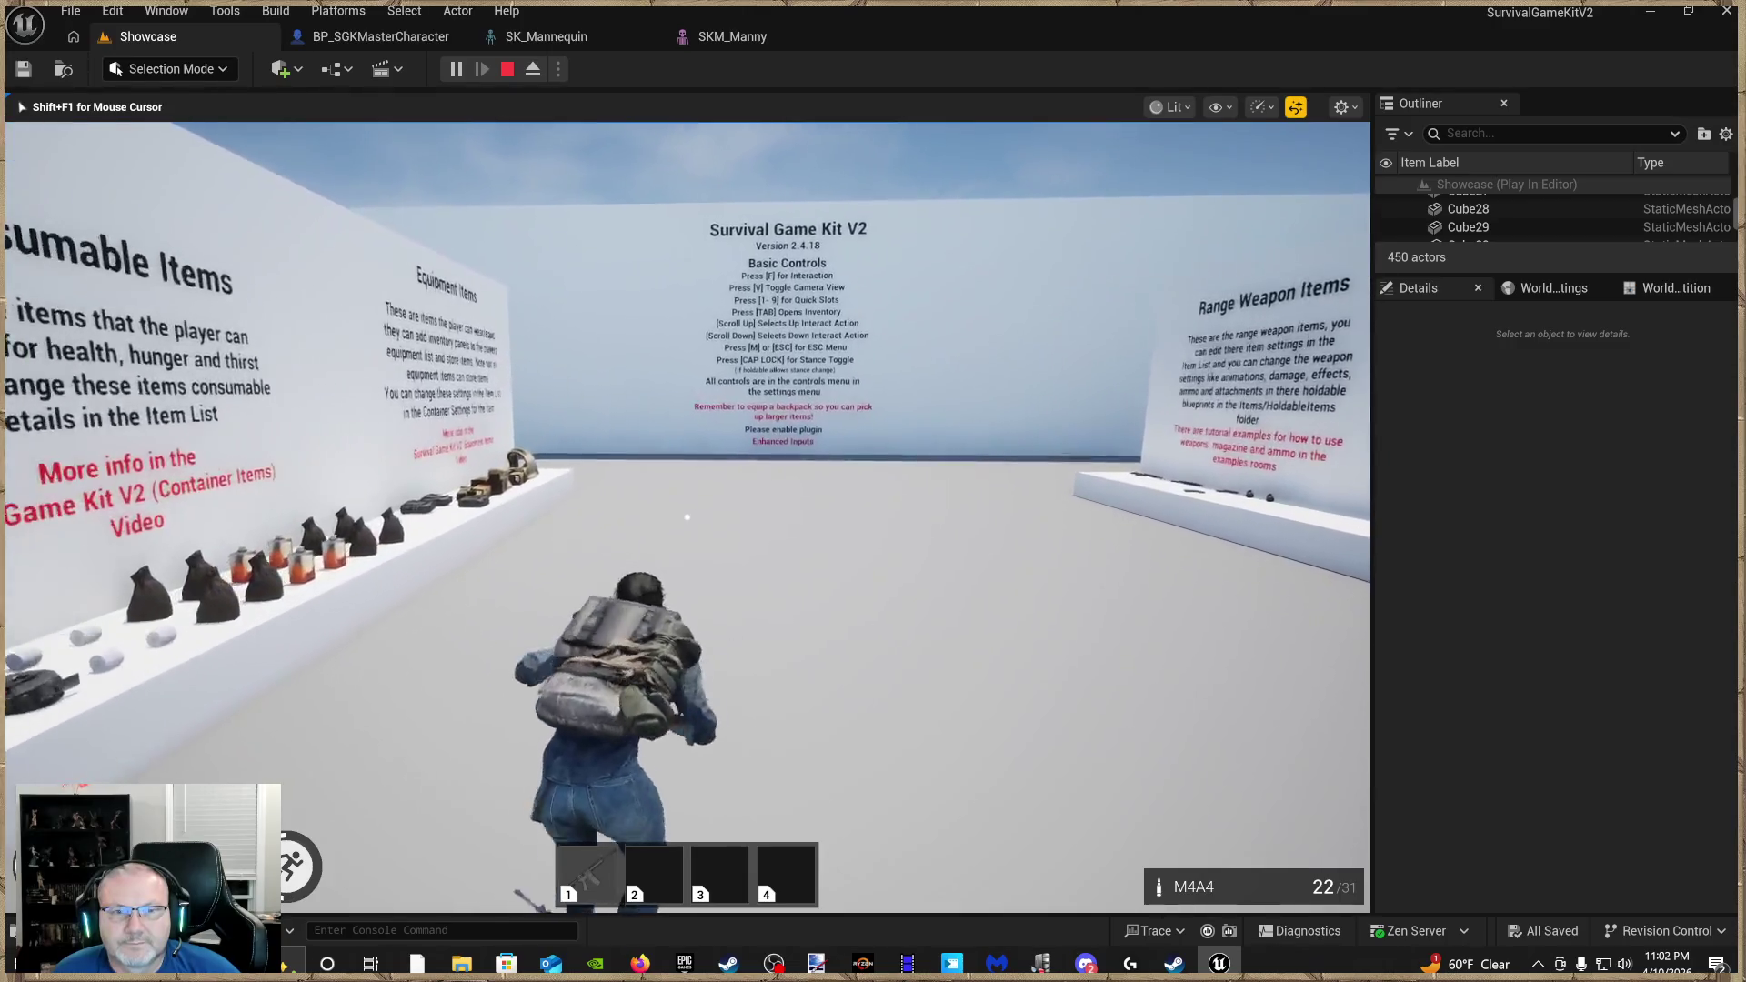
key("w")
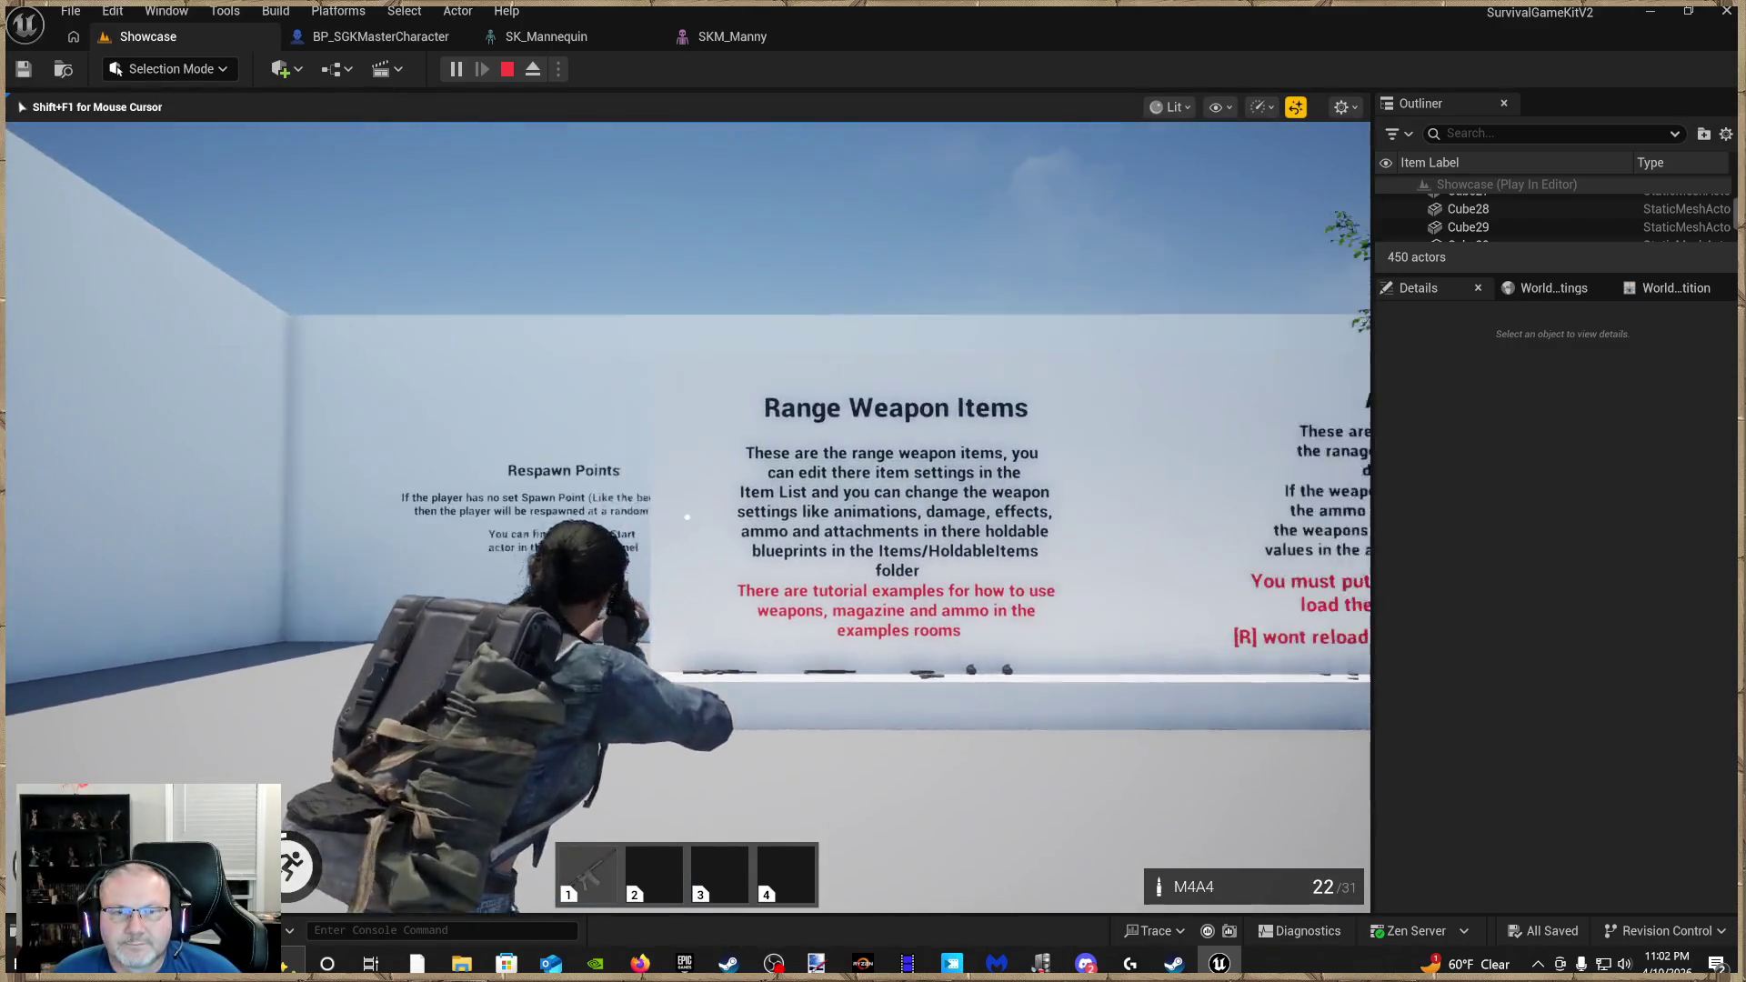
left_click(686, 516)
left_click(687, 516)
left_click(687, 516)
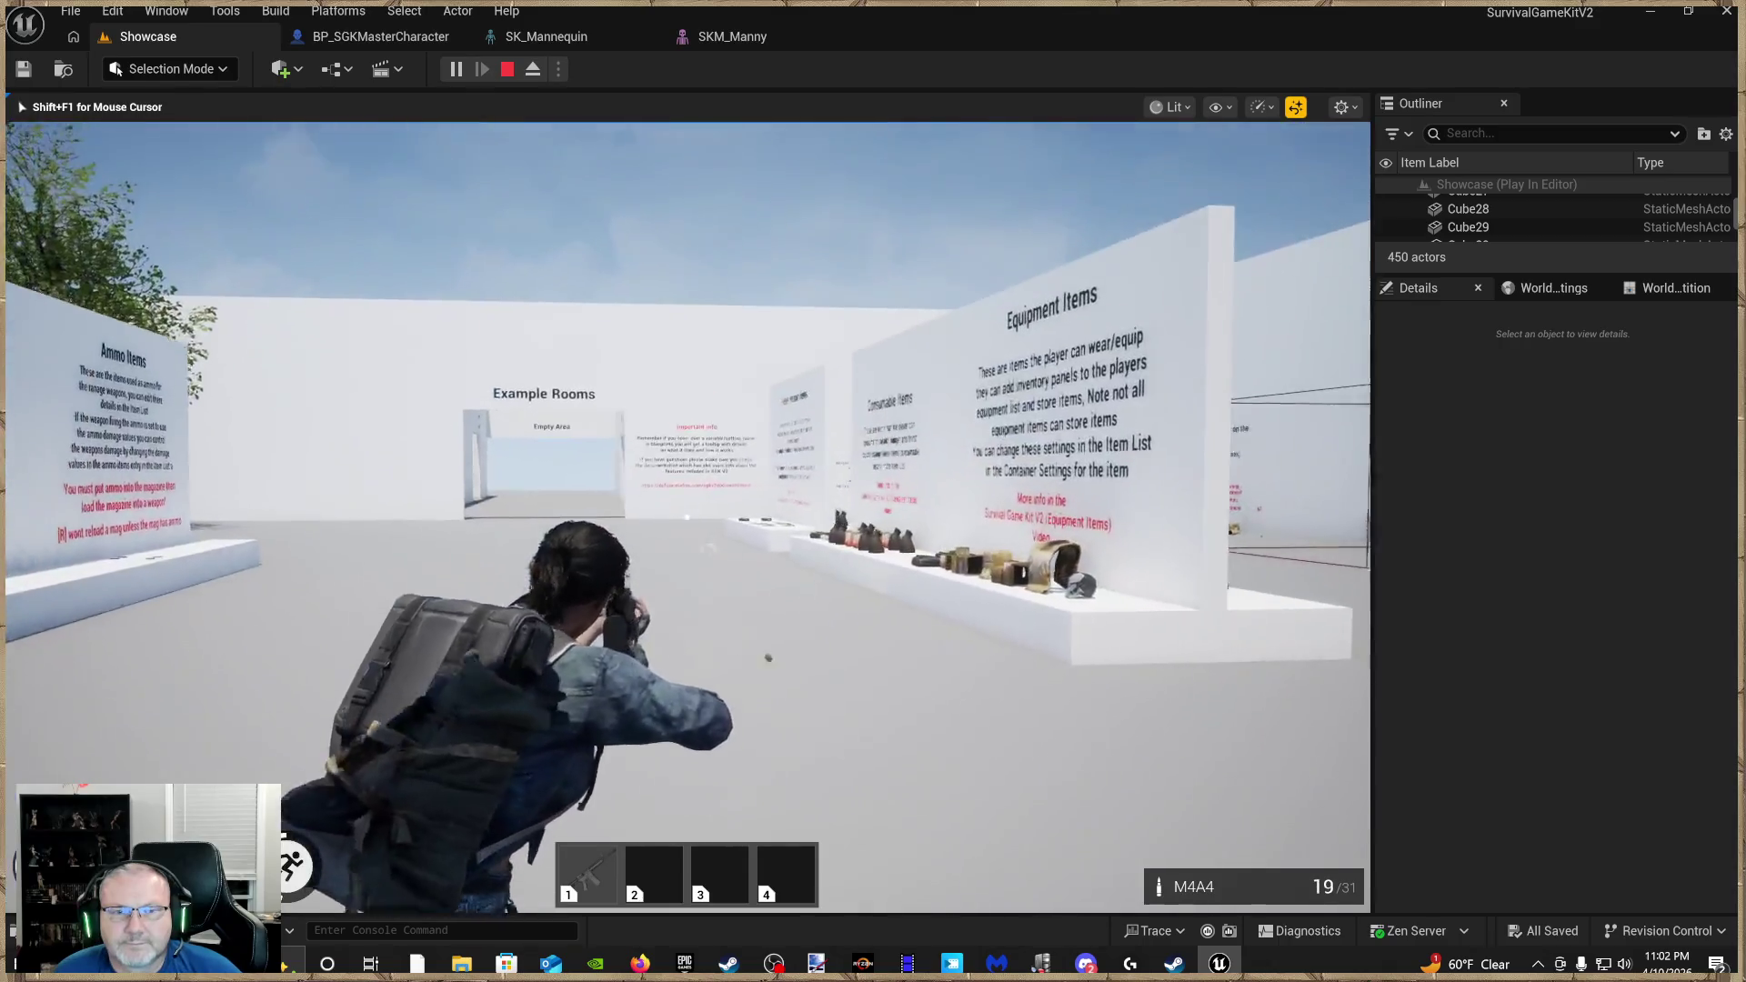
left_click(687, 517)
left_click(686, 516)
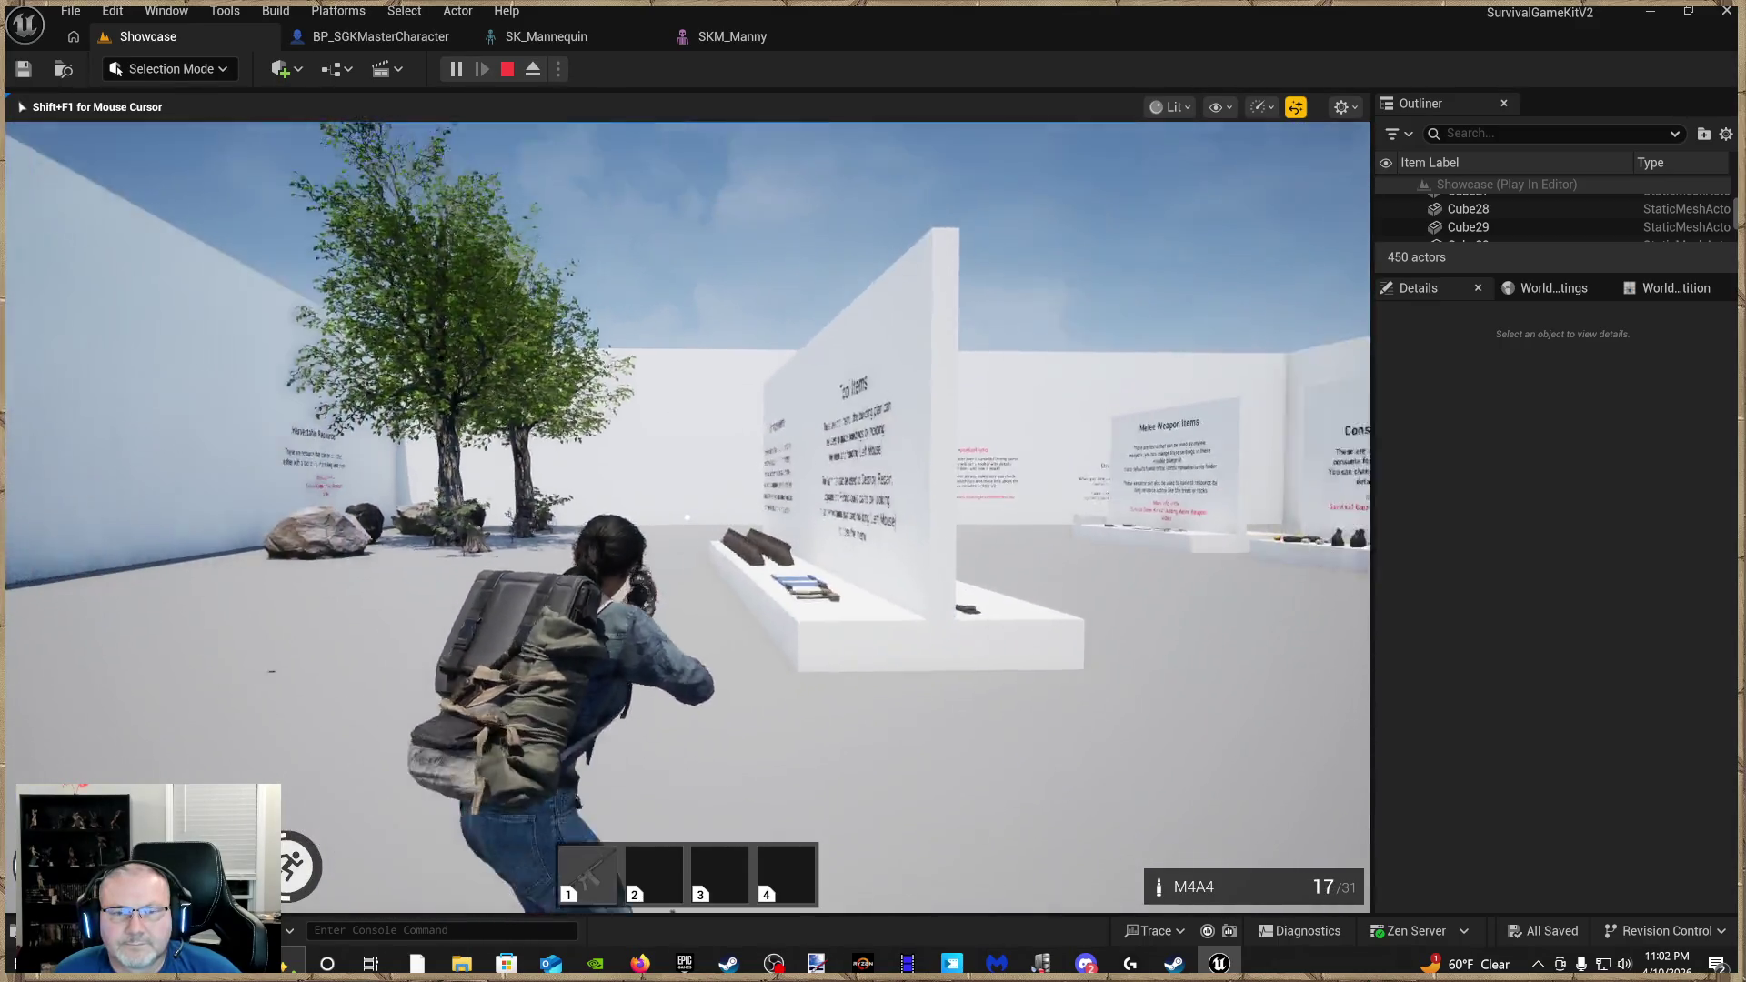
left_click(687, 517)
left_click(686, 516)
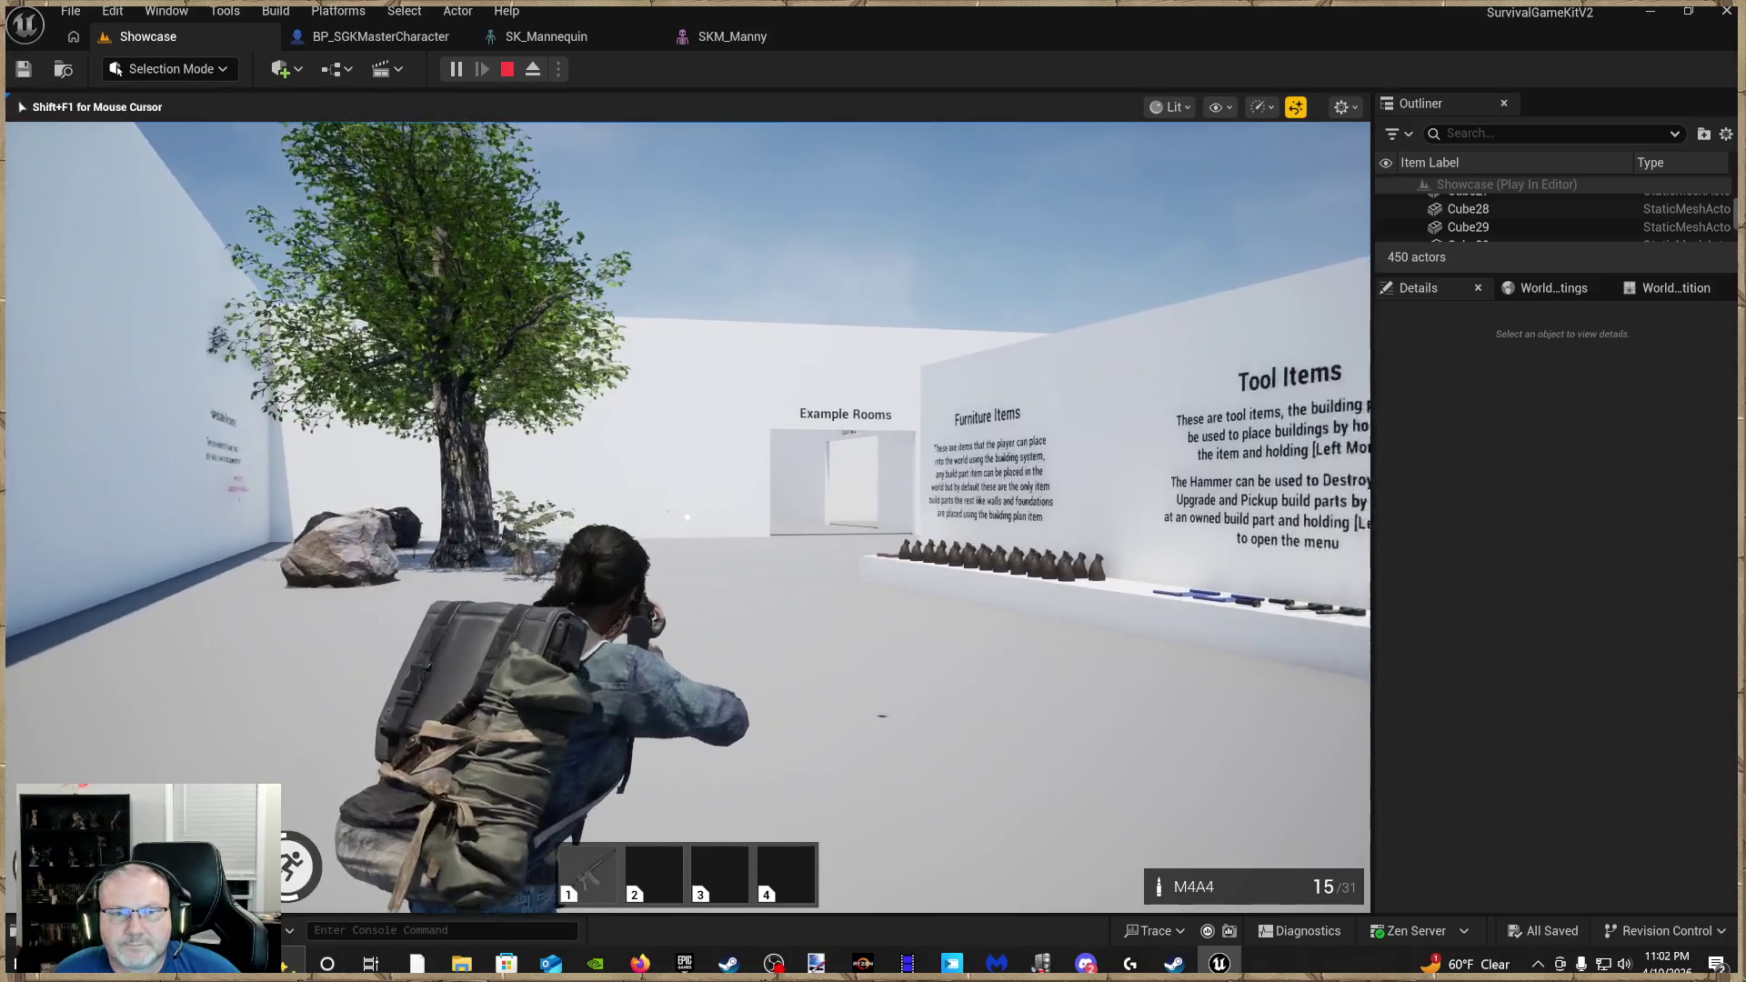
left_click(687, 516)
left_click(686, 516)
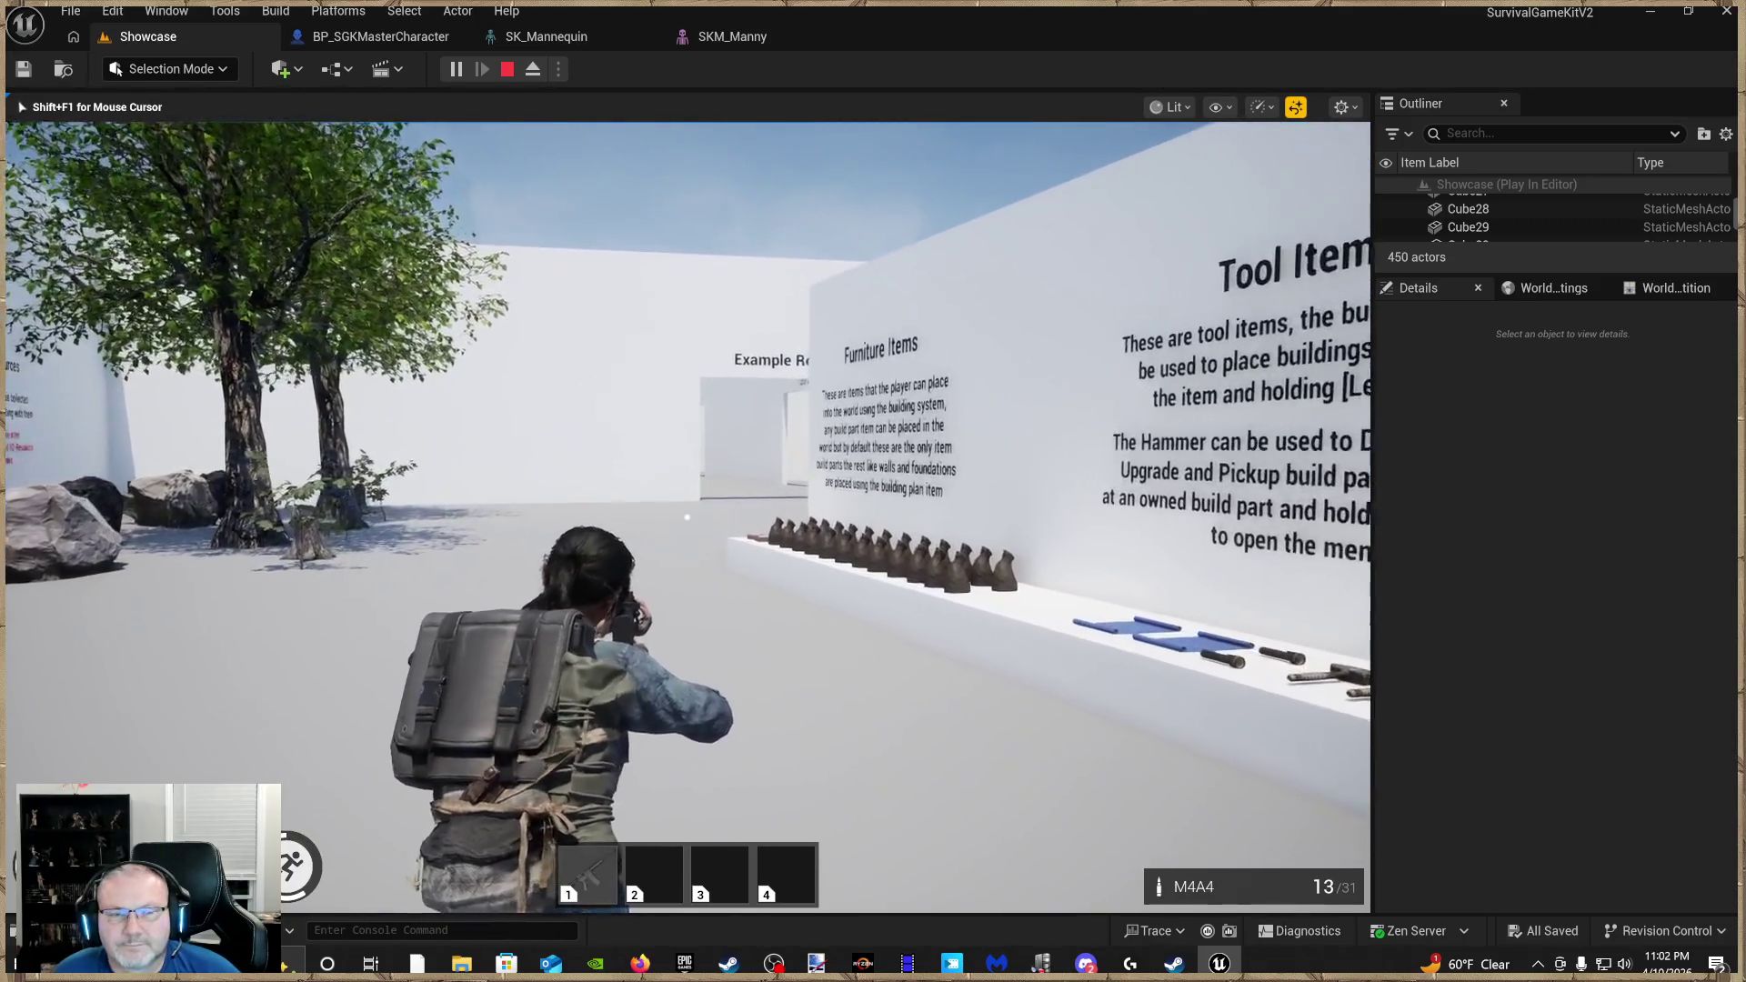
Check the inventory, holster the M4A4, then stop the play-test and return to the editor
key("Tab")
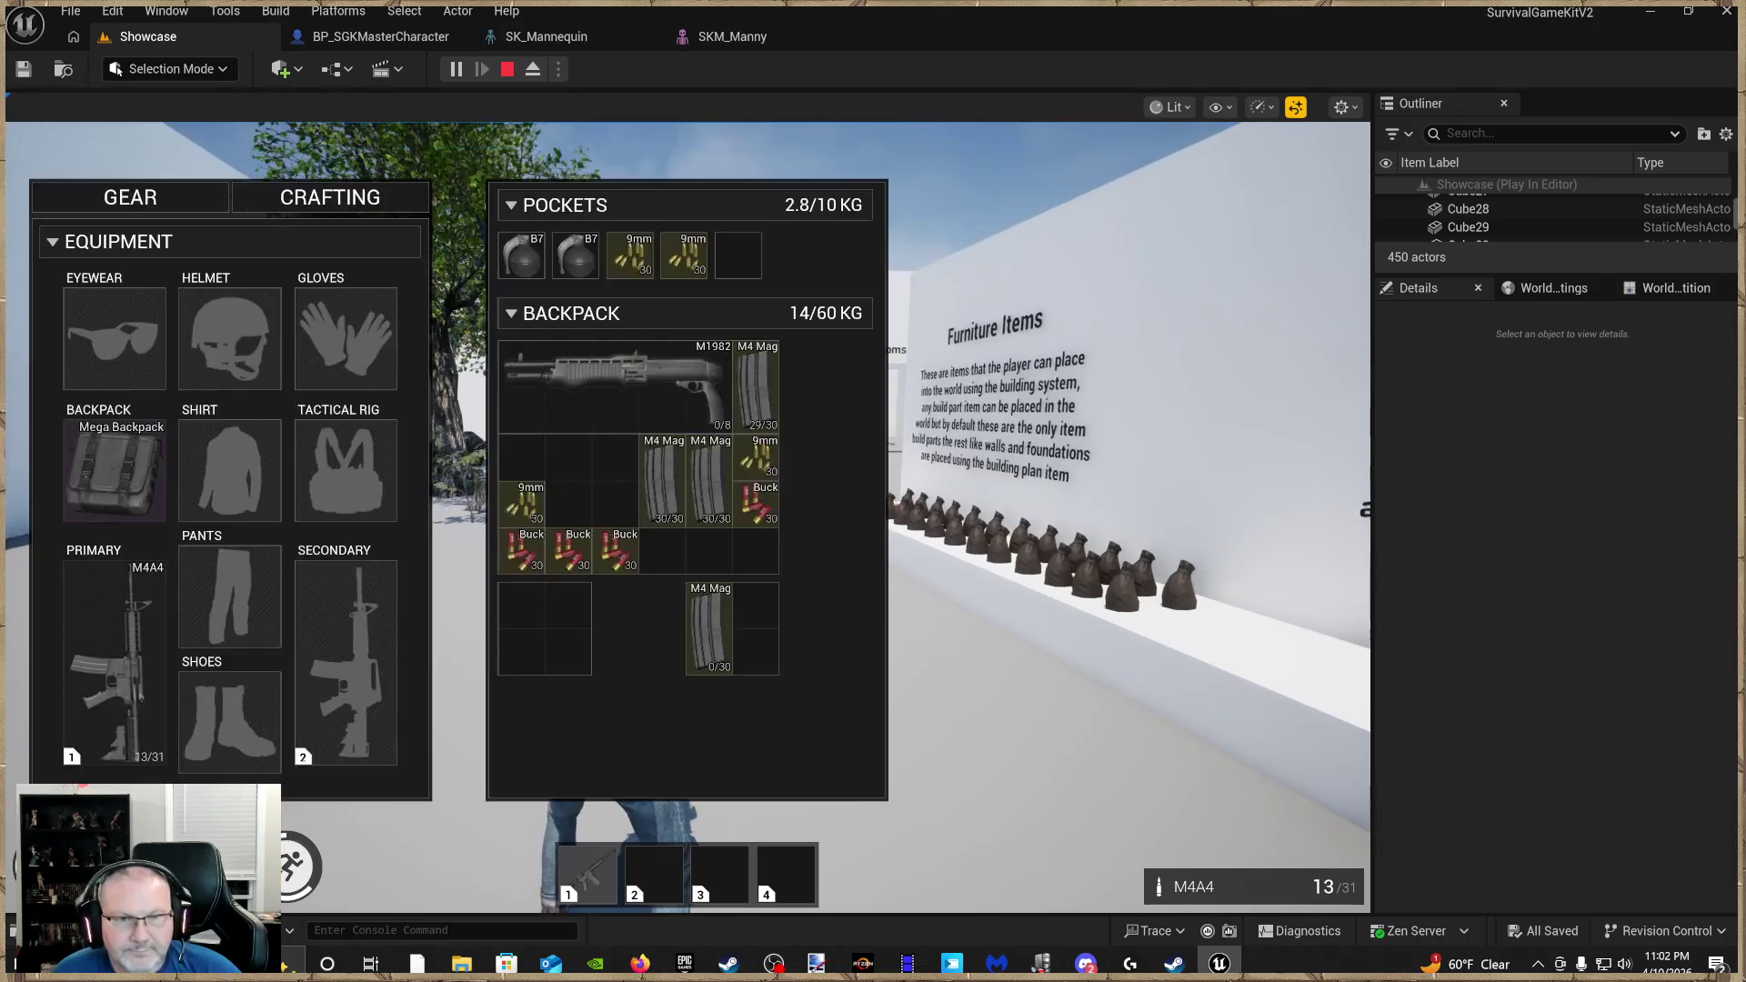
key("Tab")
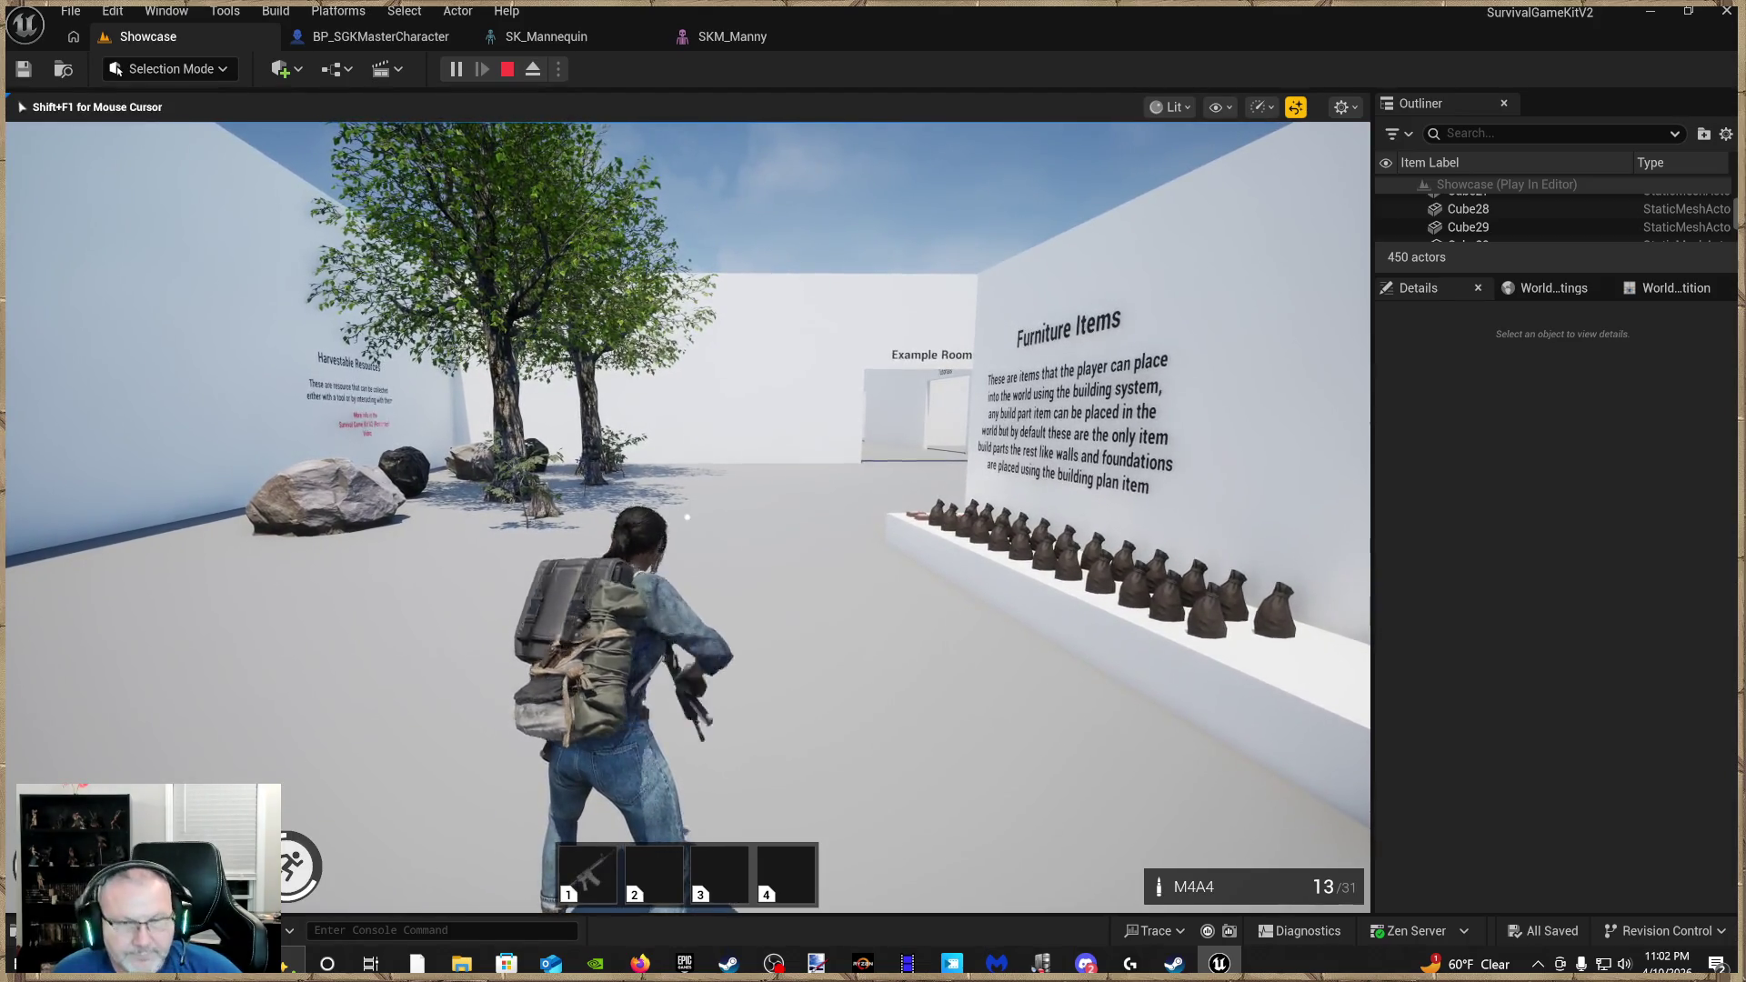
key("1")
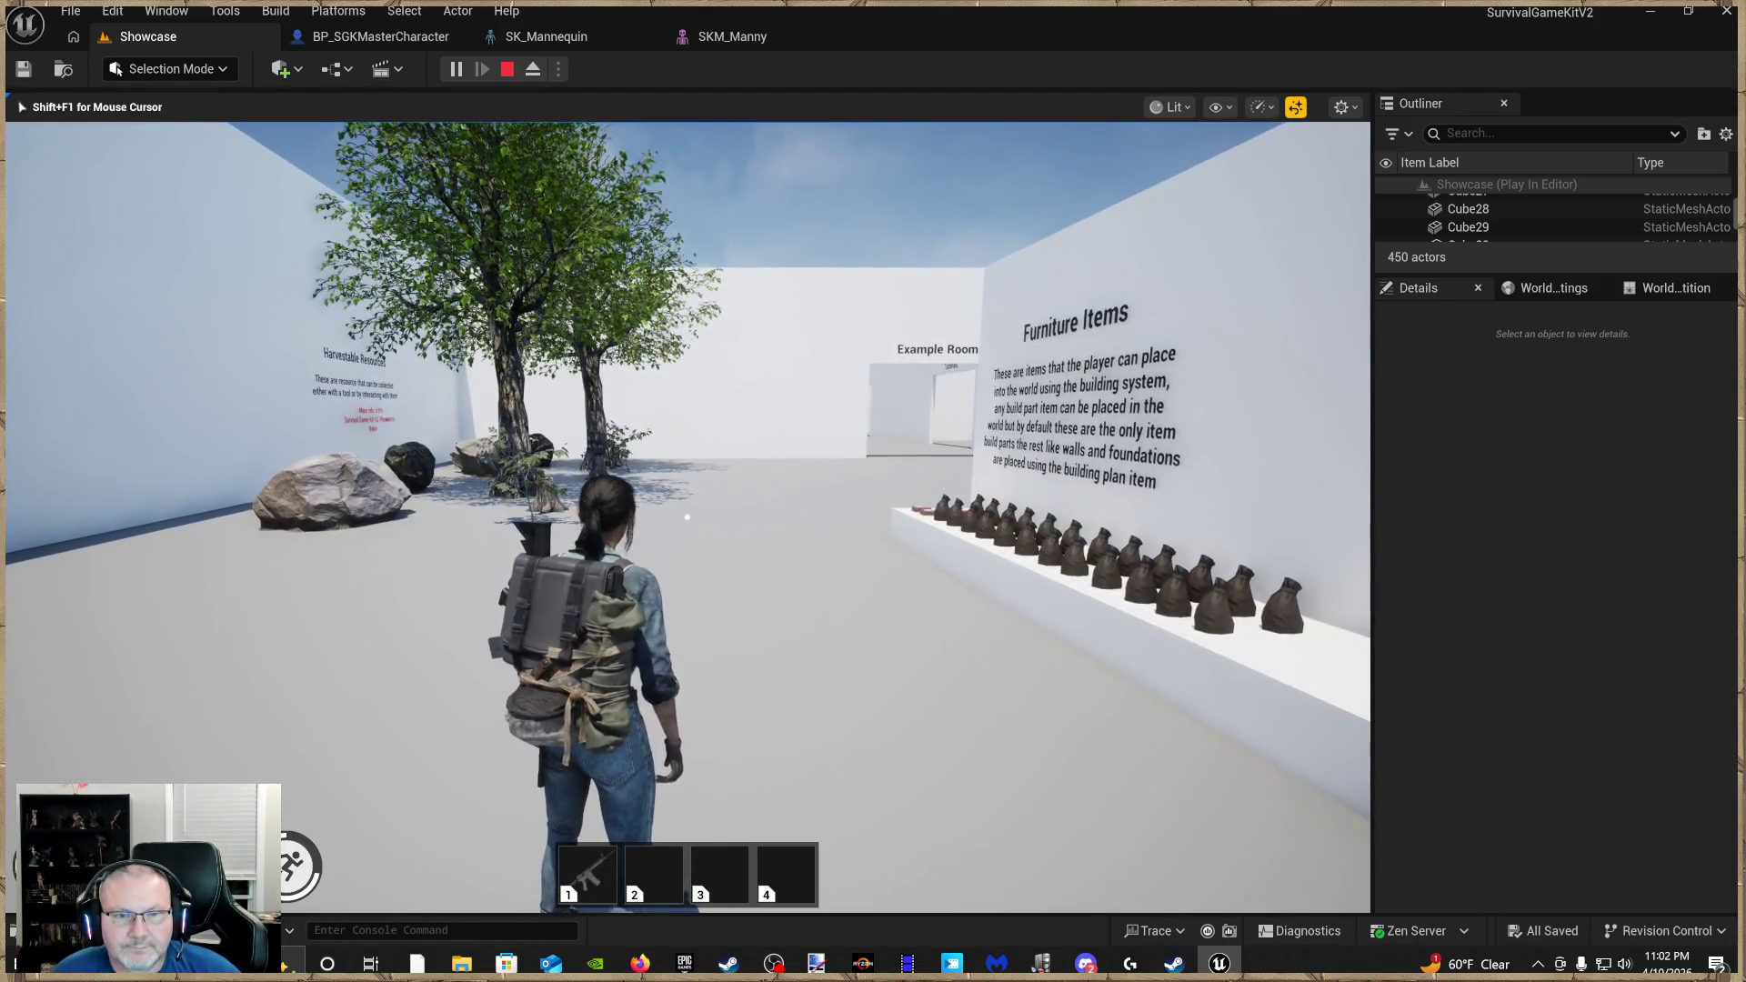
key("w")
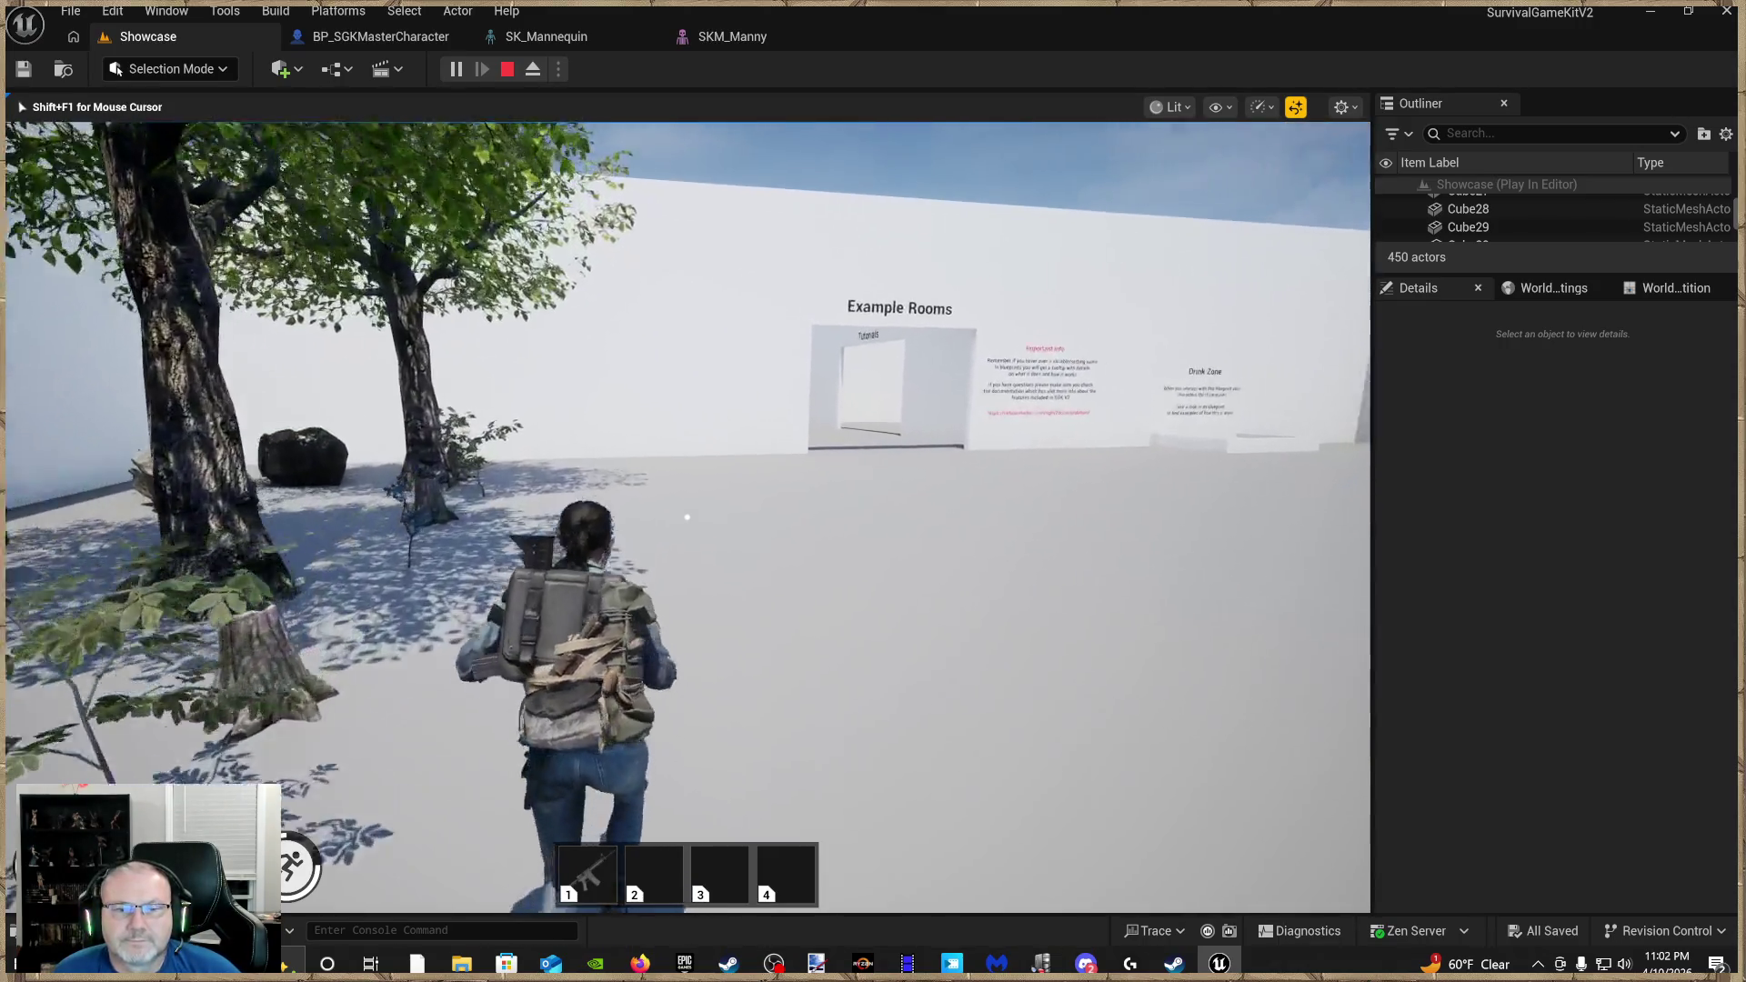
key("Escape")
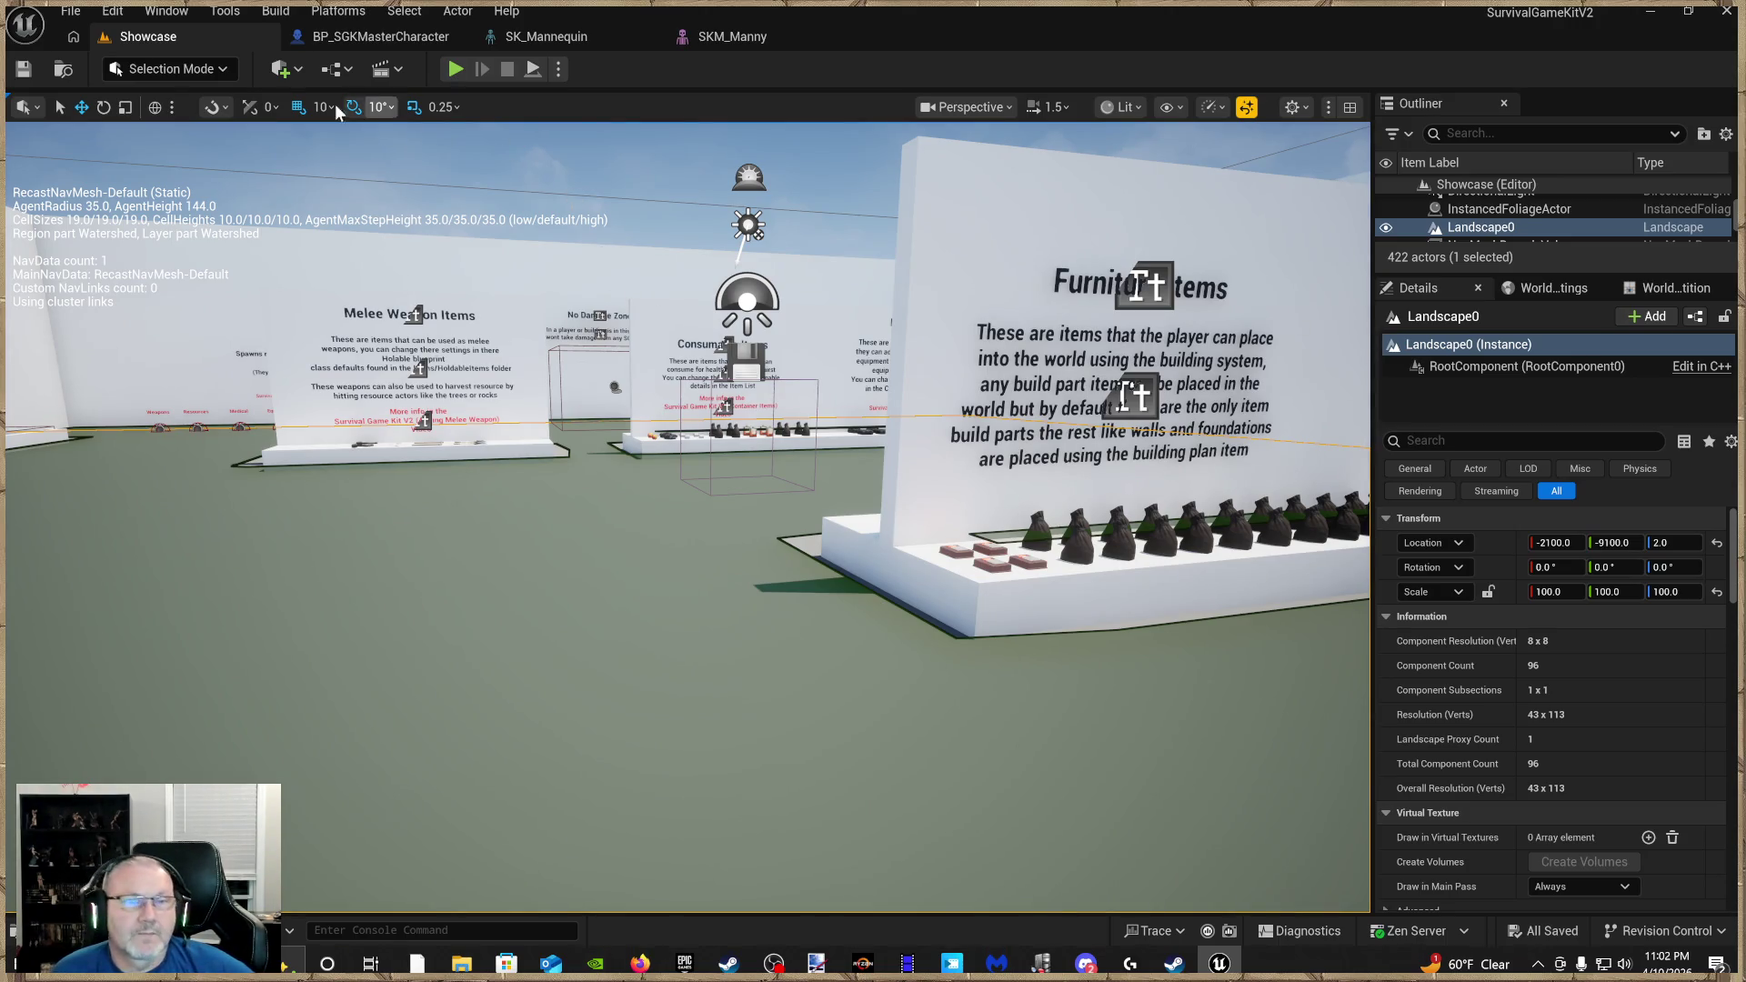
left_click(737, 40)
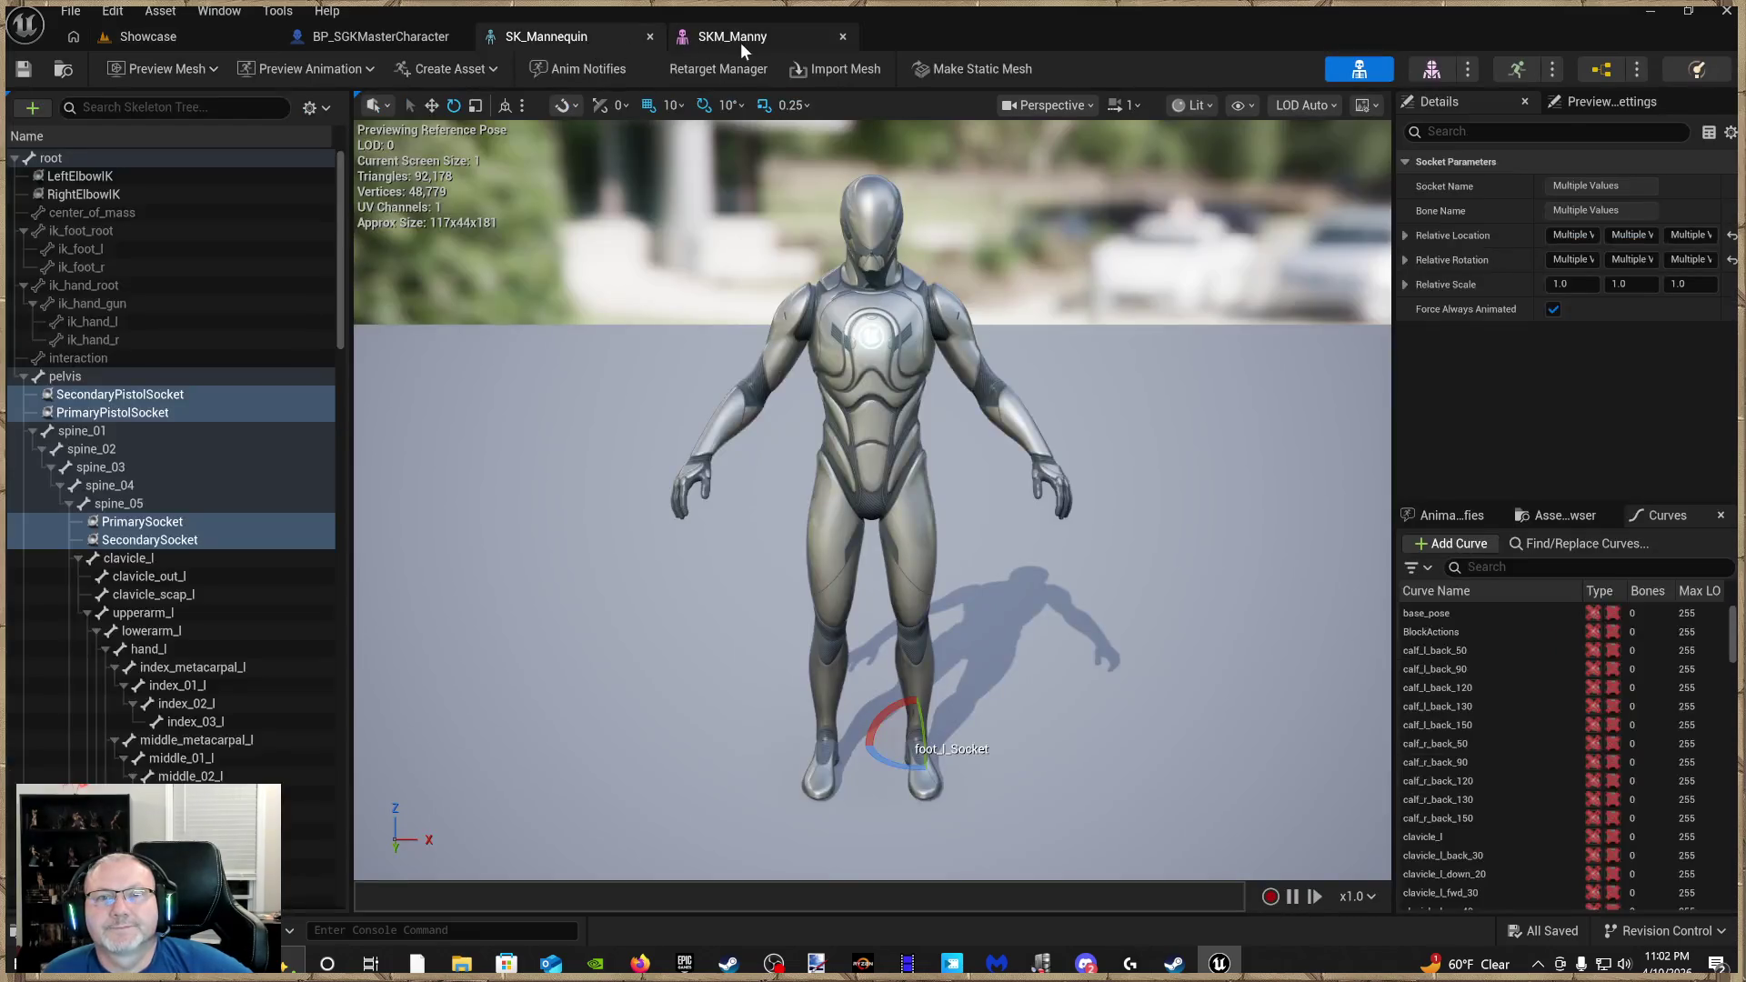
Close the SKM_Manny, SK_Mannequin and BP_SGKMasterCharacter editors and show the Content Drawer
left_click(844, 36)
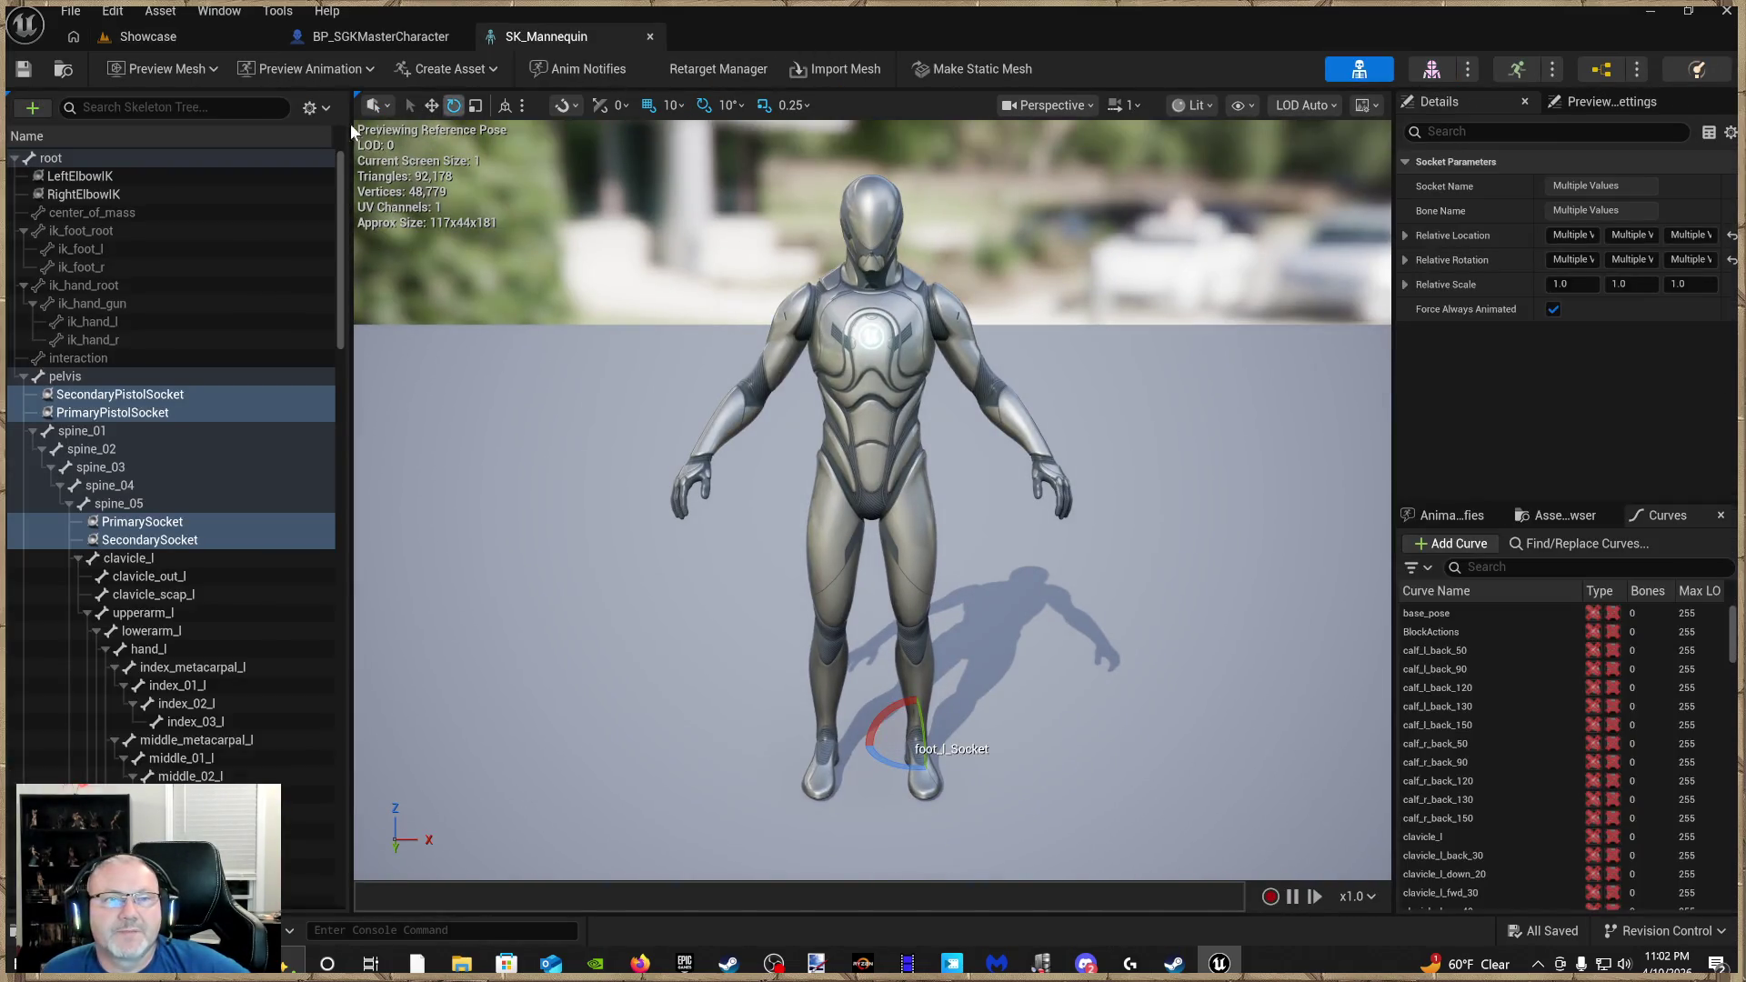
left_click(649, 36)
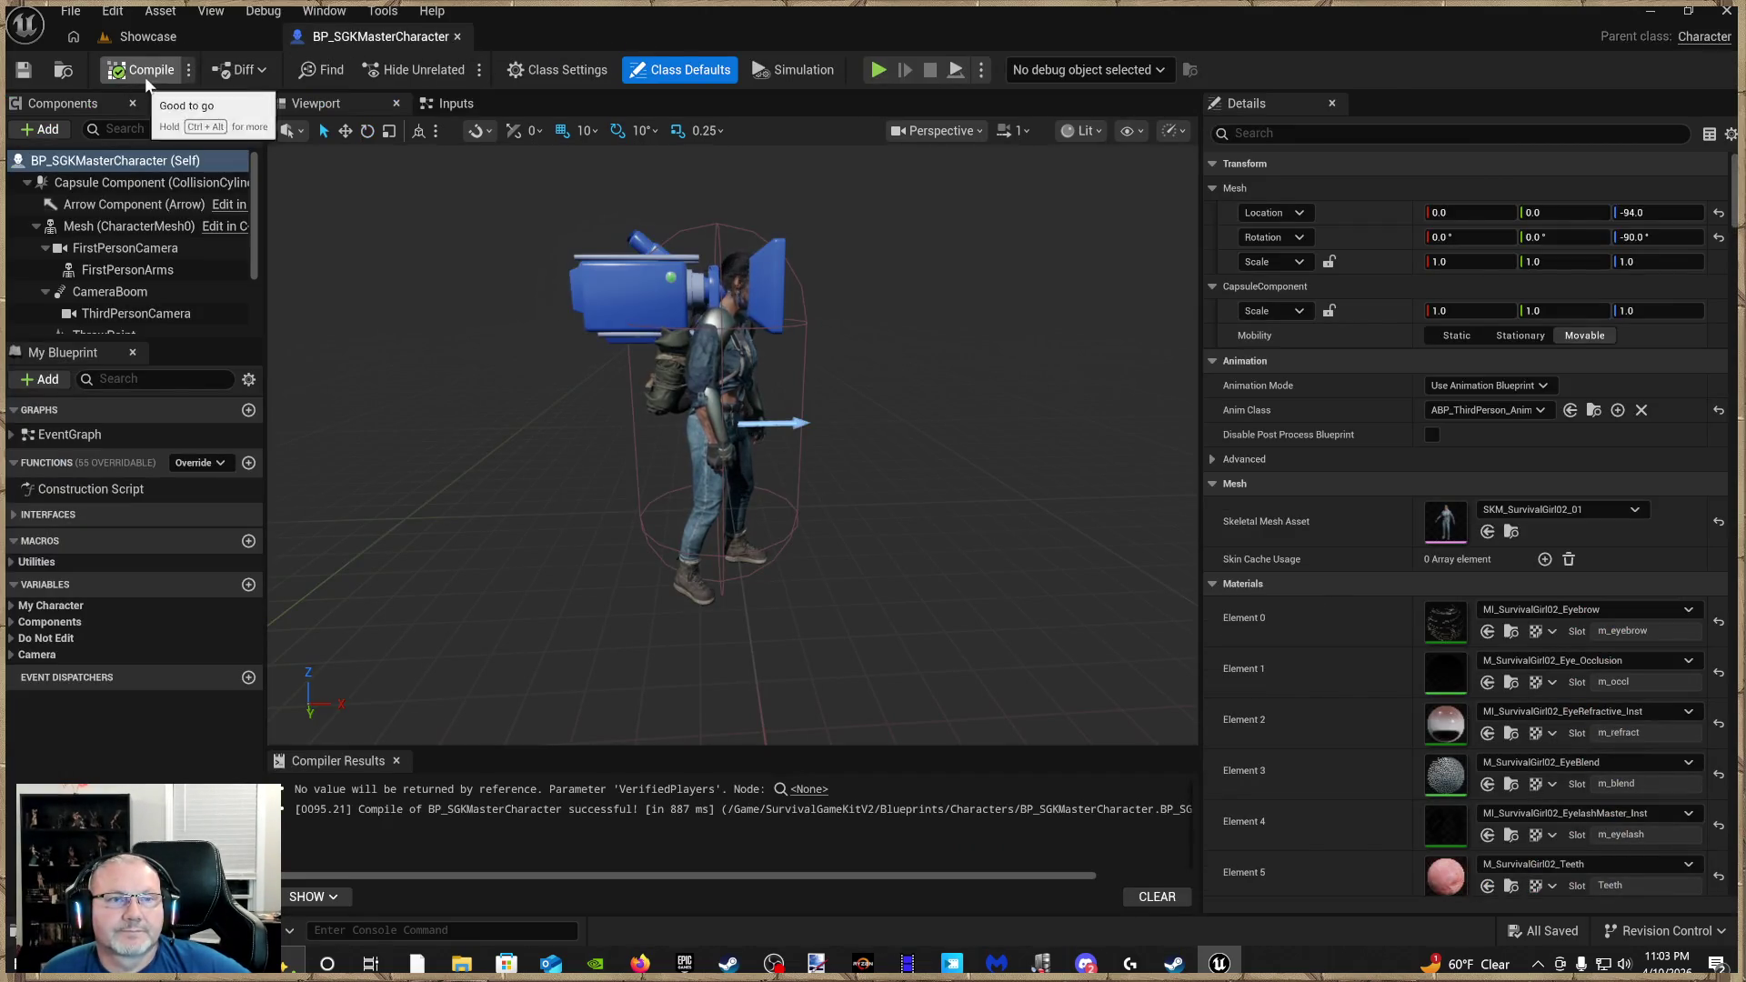
left_click(457, 36)
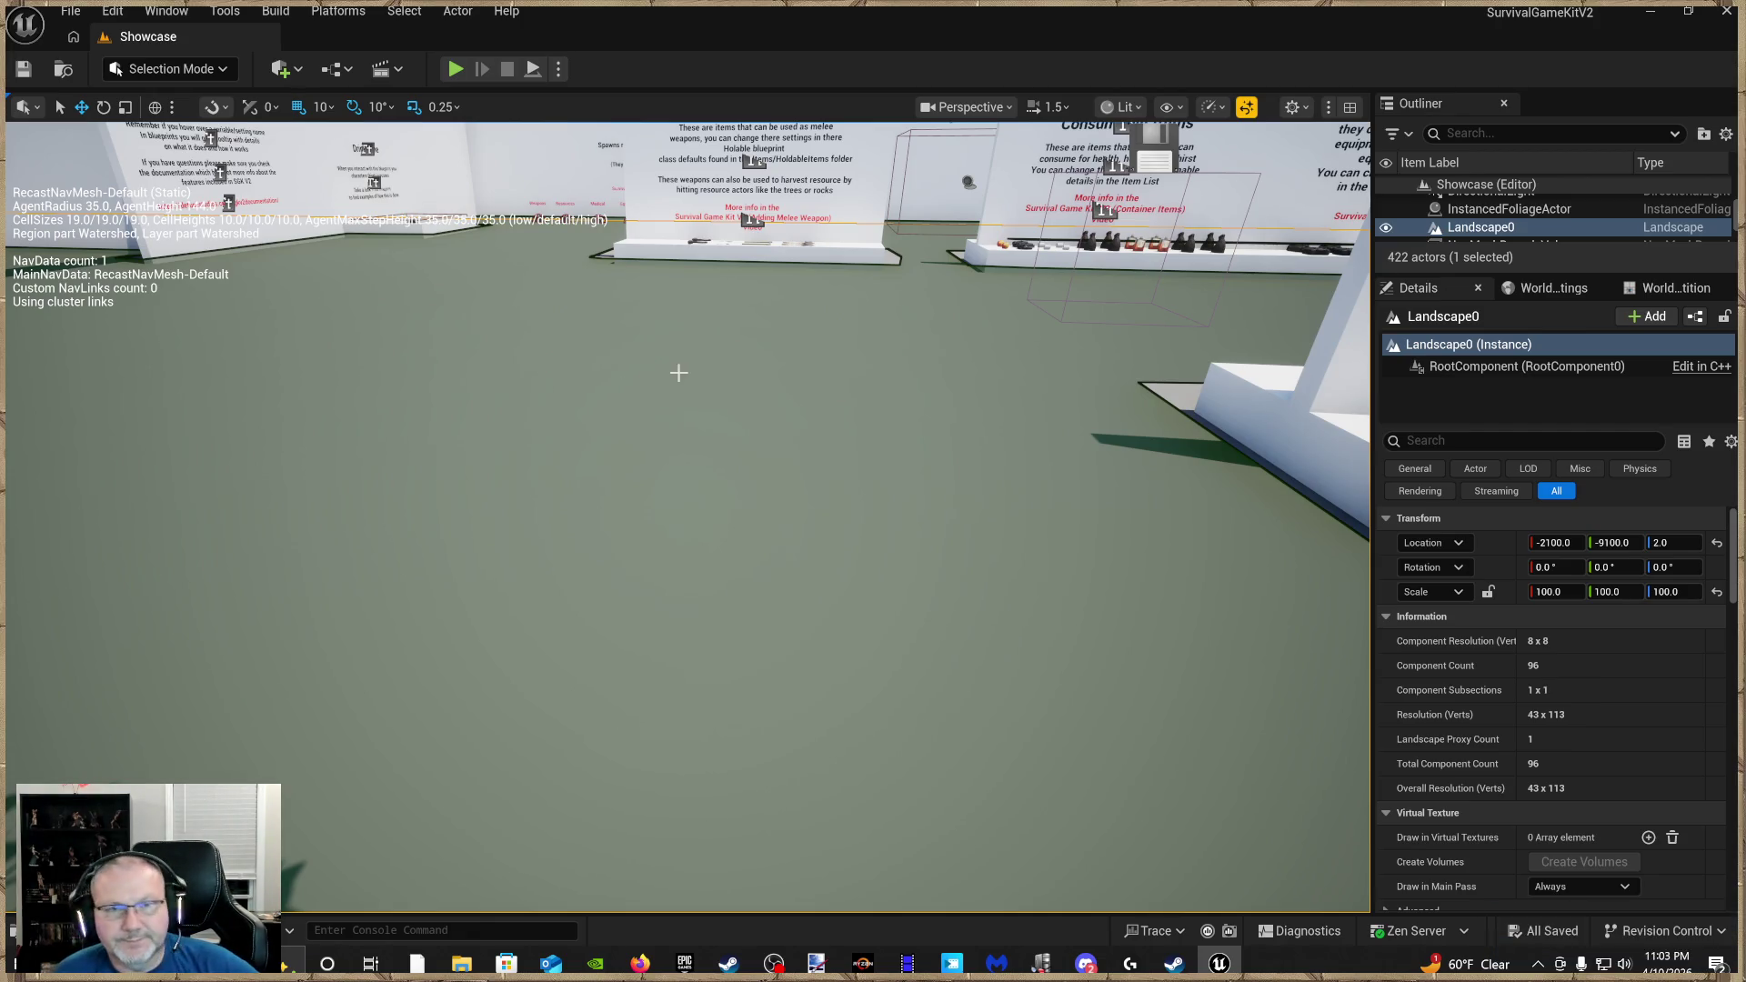
scroll(717, 335, "down", 5)
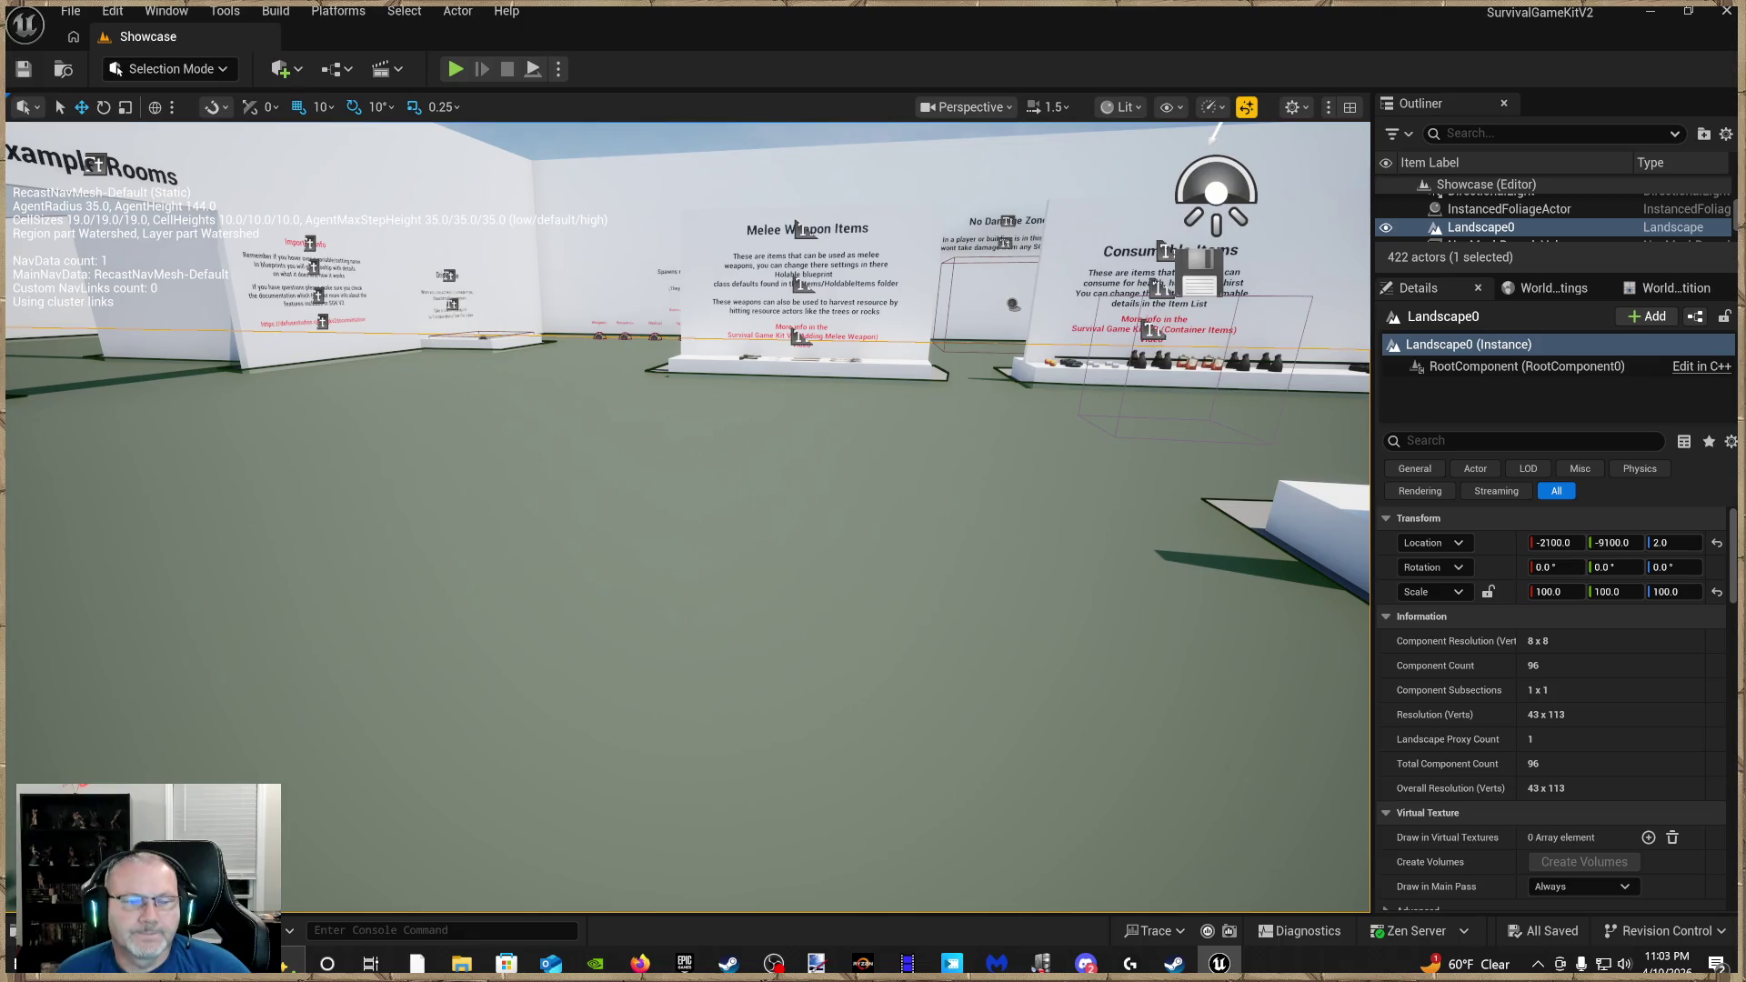
key("ctrl+space")
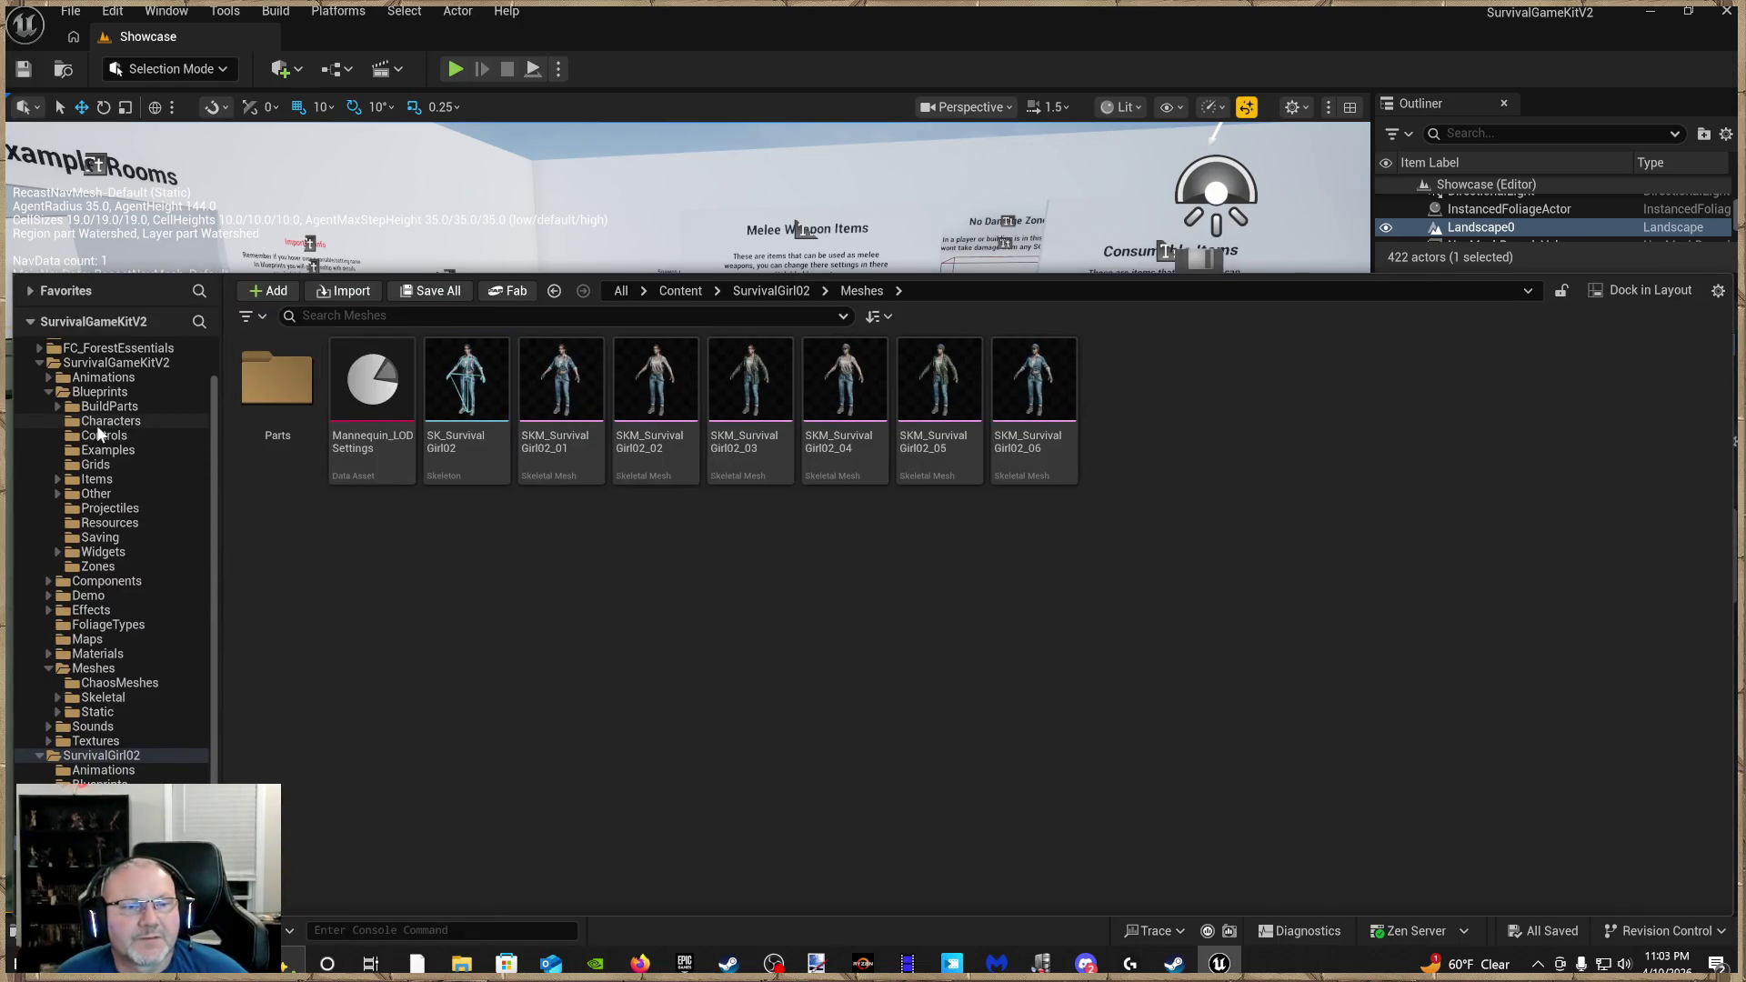
Navigate into the Bandit Mesh folder in the Content Drawer
scroll(98, 427, "up", 1)
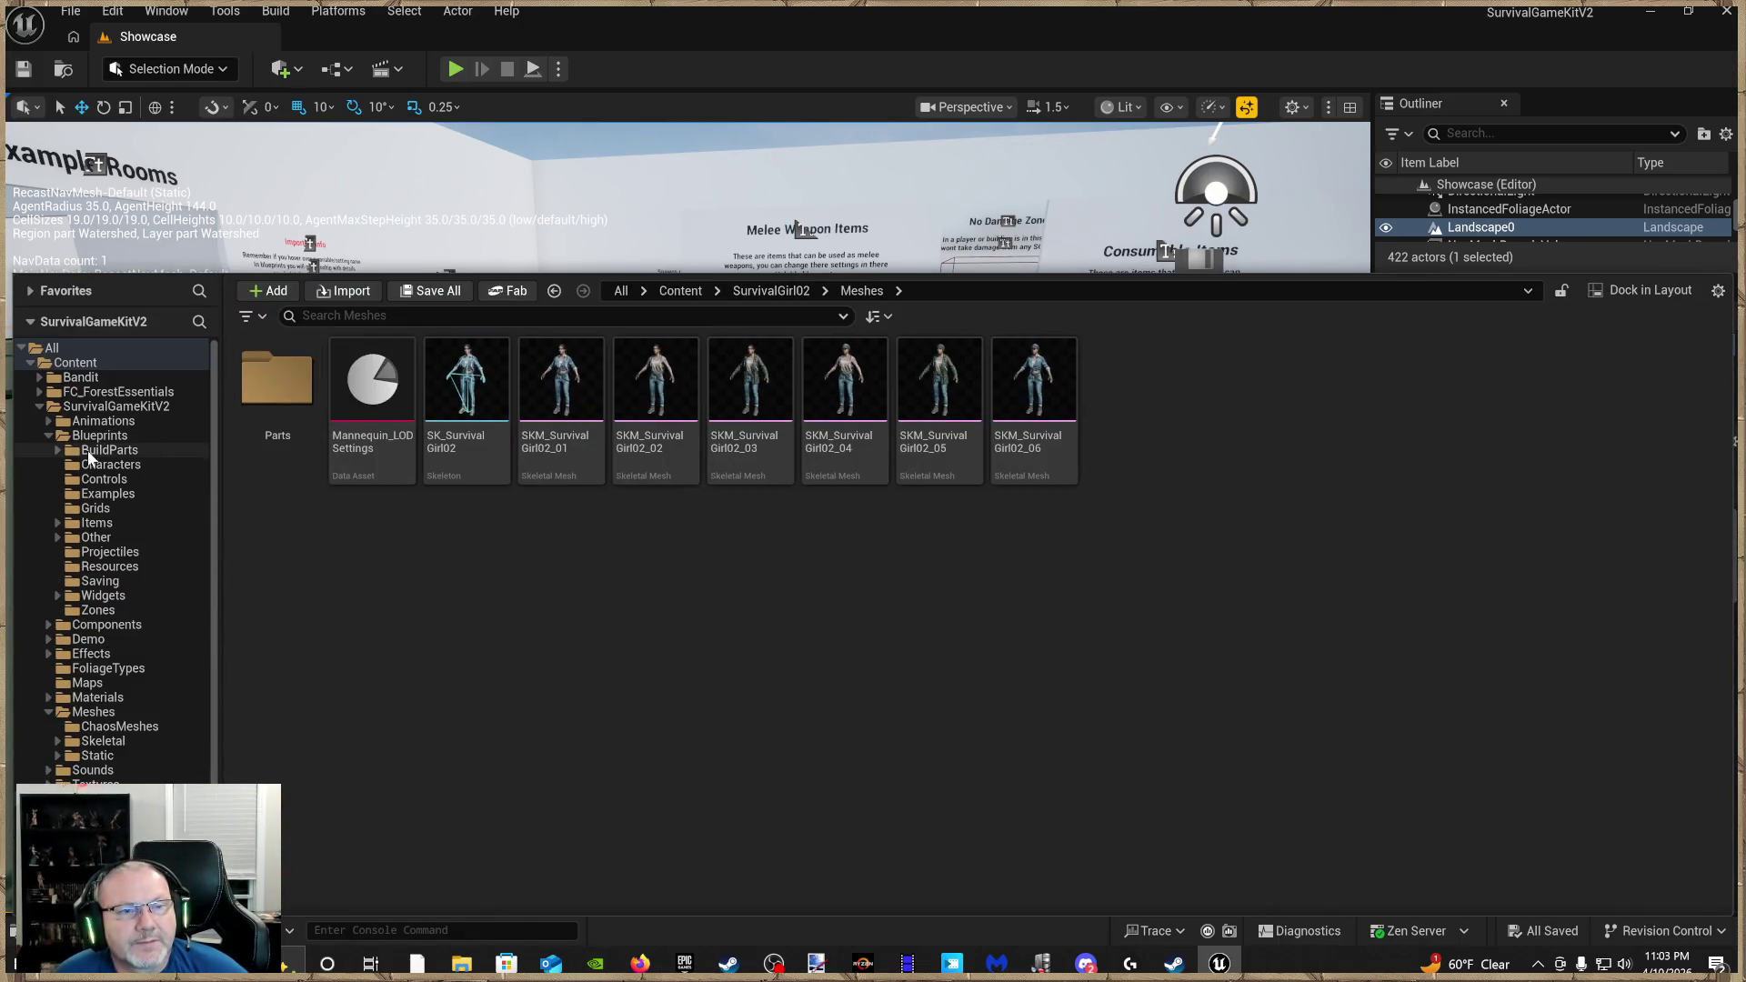
left_click(40, 406)
left_click(86, 377)
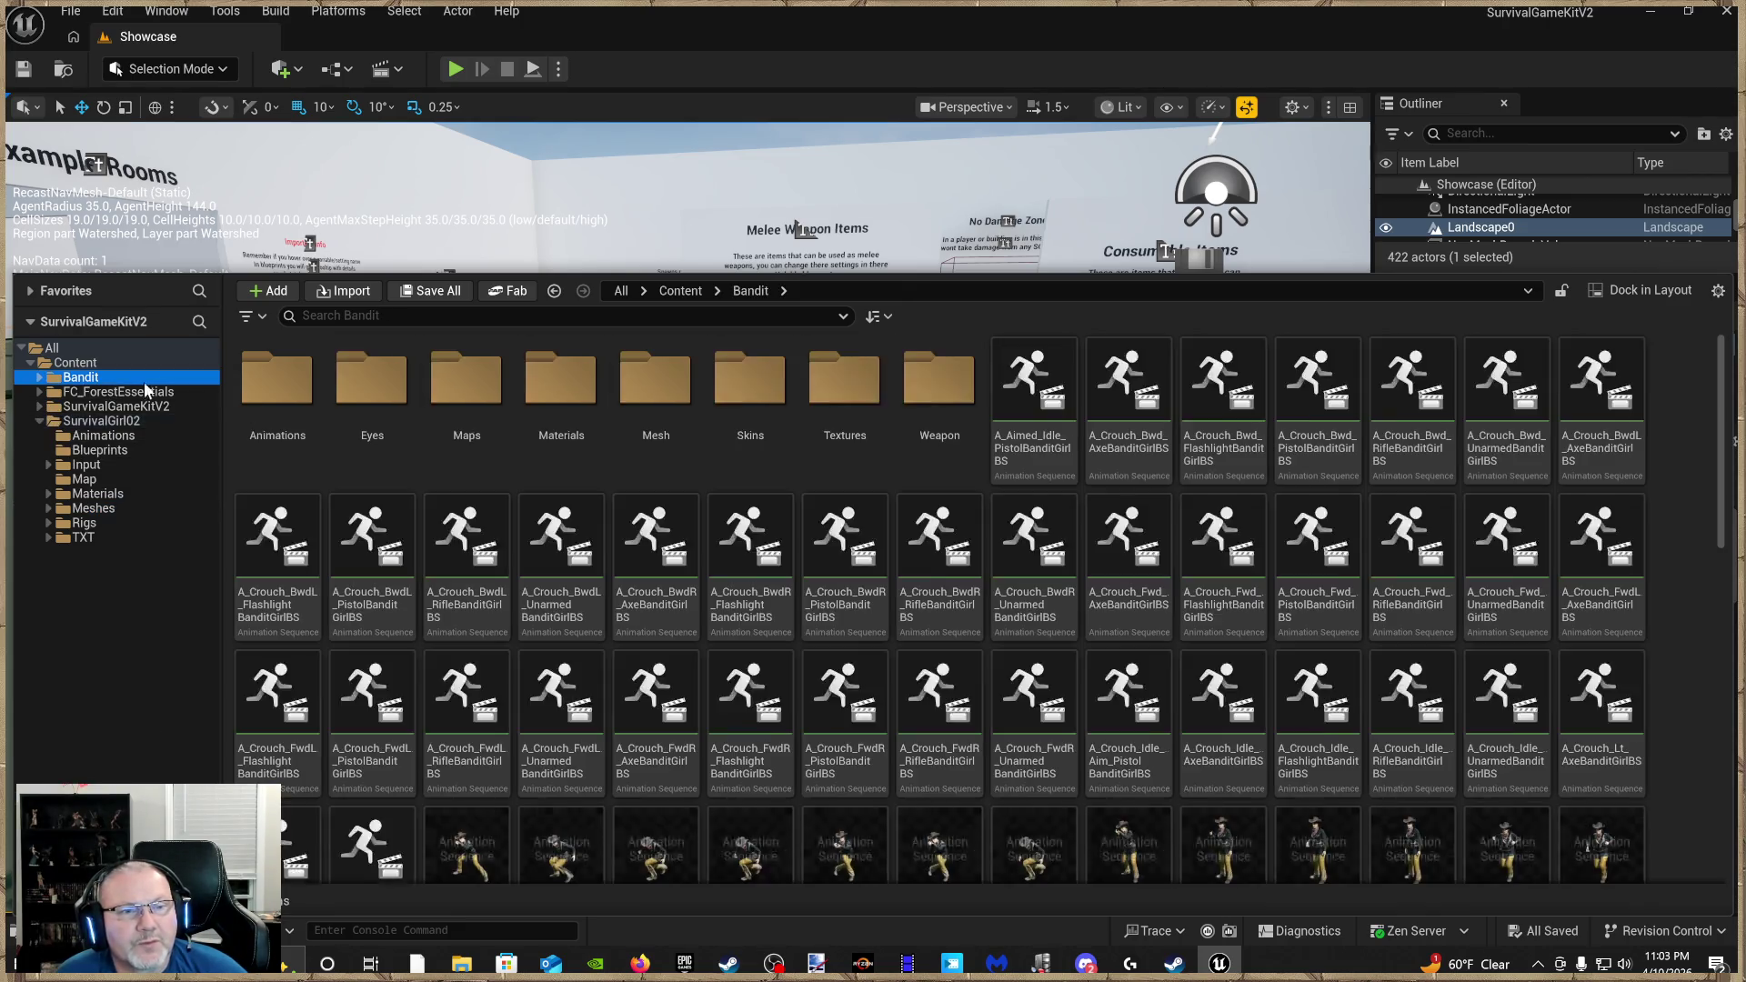
scroll(643, 487, "down", 3)
scroll(702, 565, "up", 3)
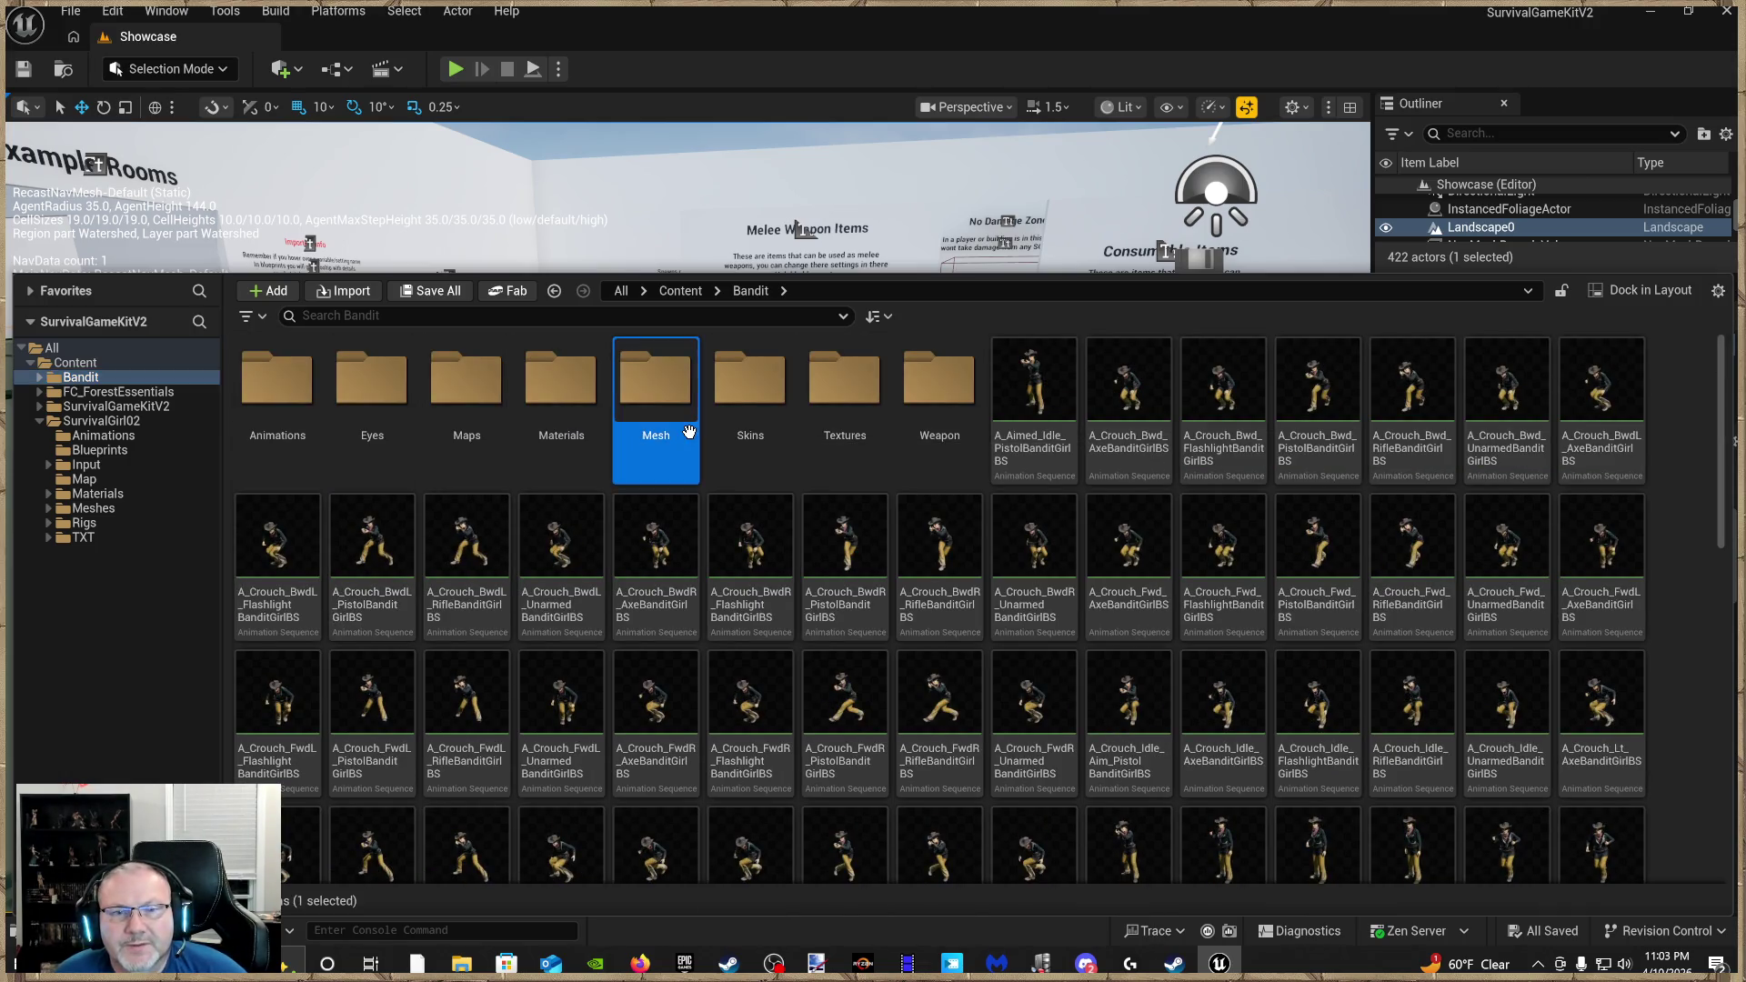
double_click(655, 382)
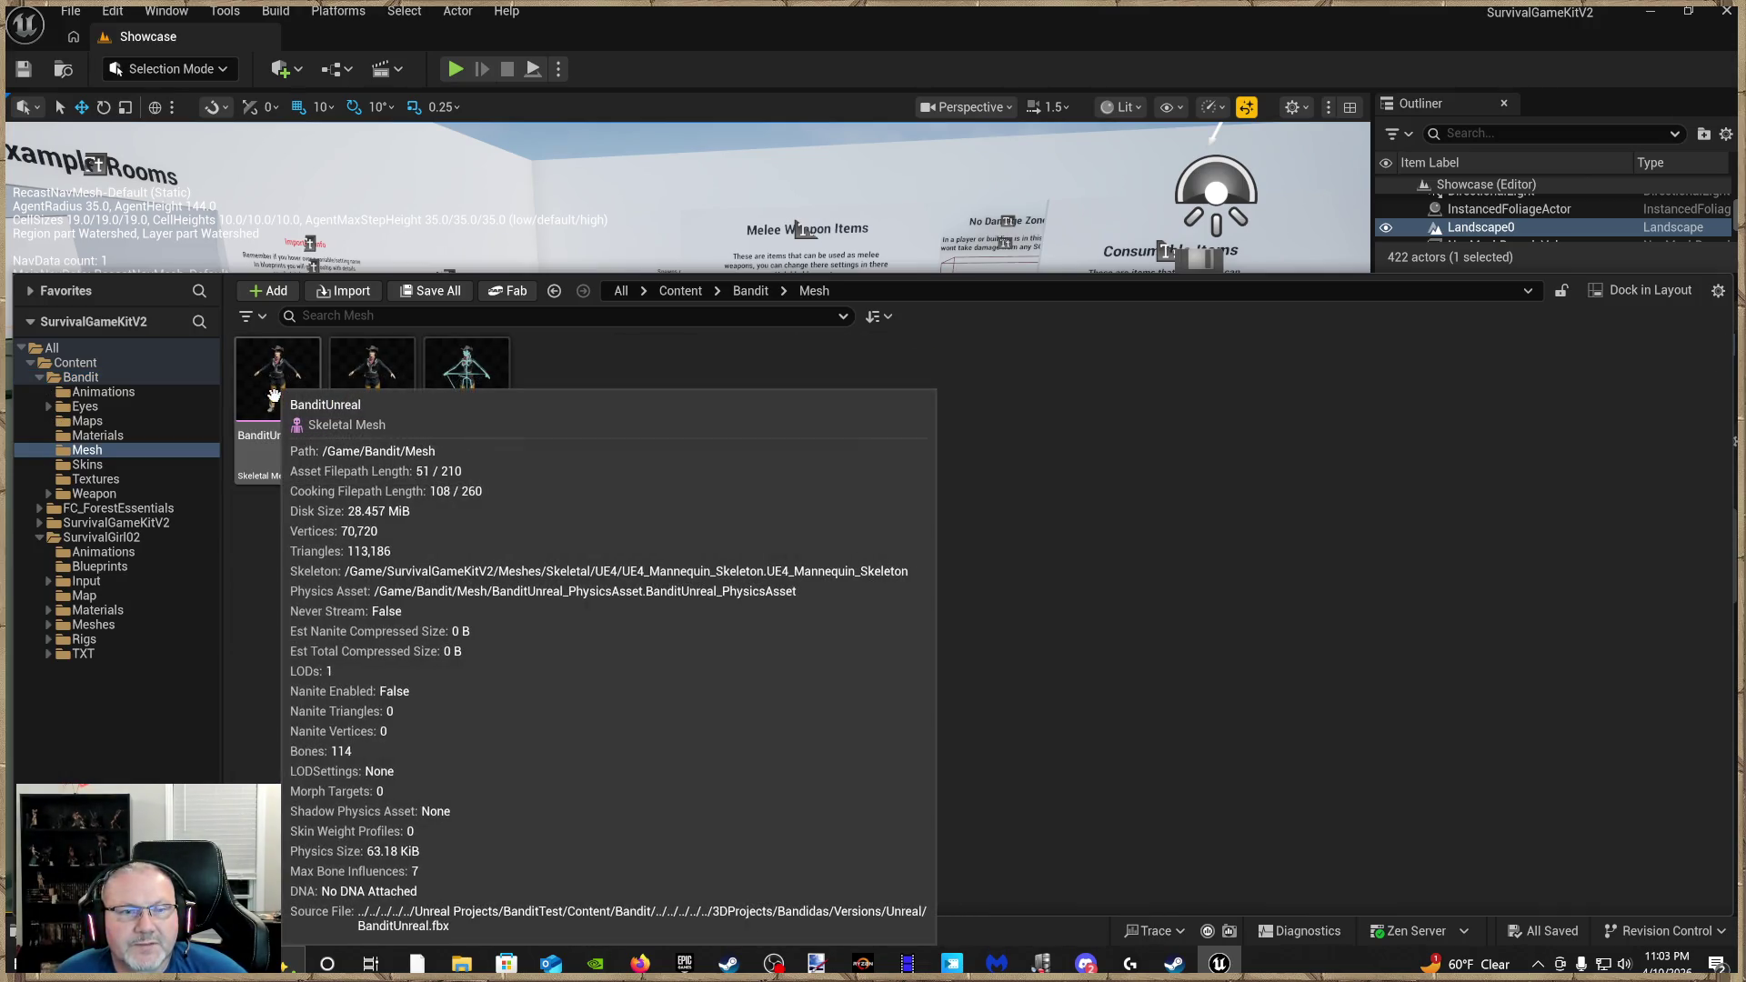
Assign SK_Mannequin to BanditUnreal after previewing UE4_Mannequin_Skeleton and SK_SurvivalGirl02 mappings
right_click(277, 397)
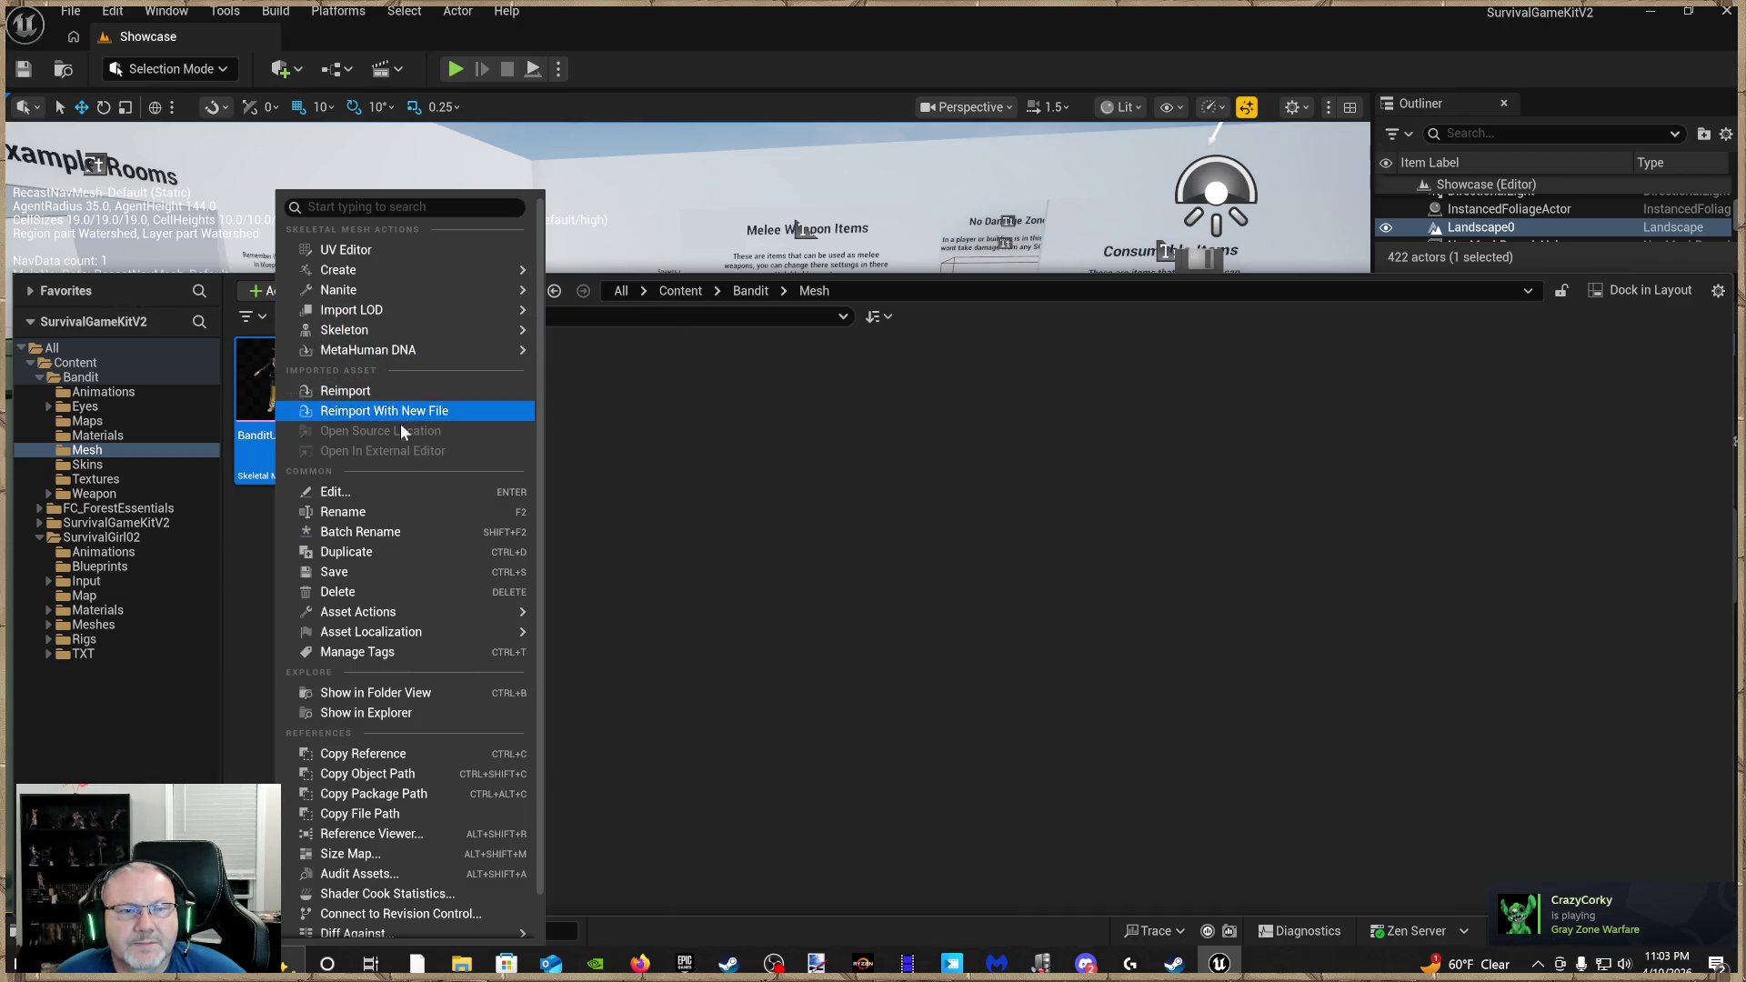
mouse_move(391, 330)
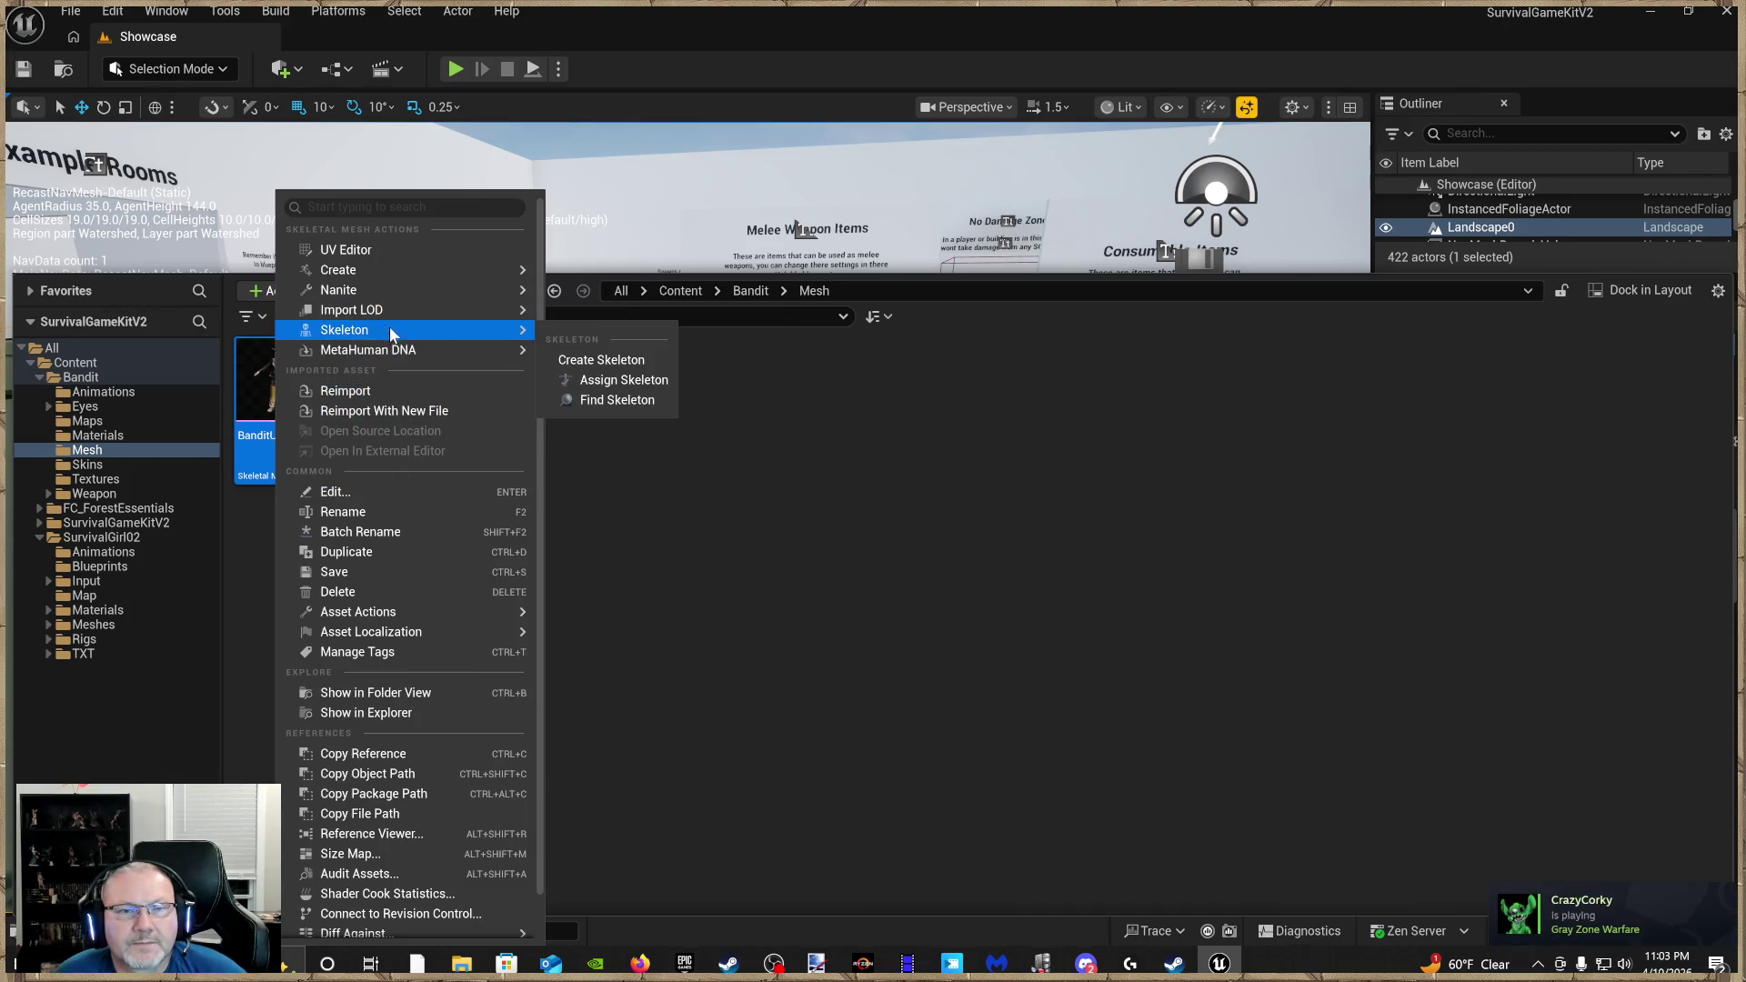
left_click(620, 382)
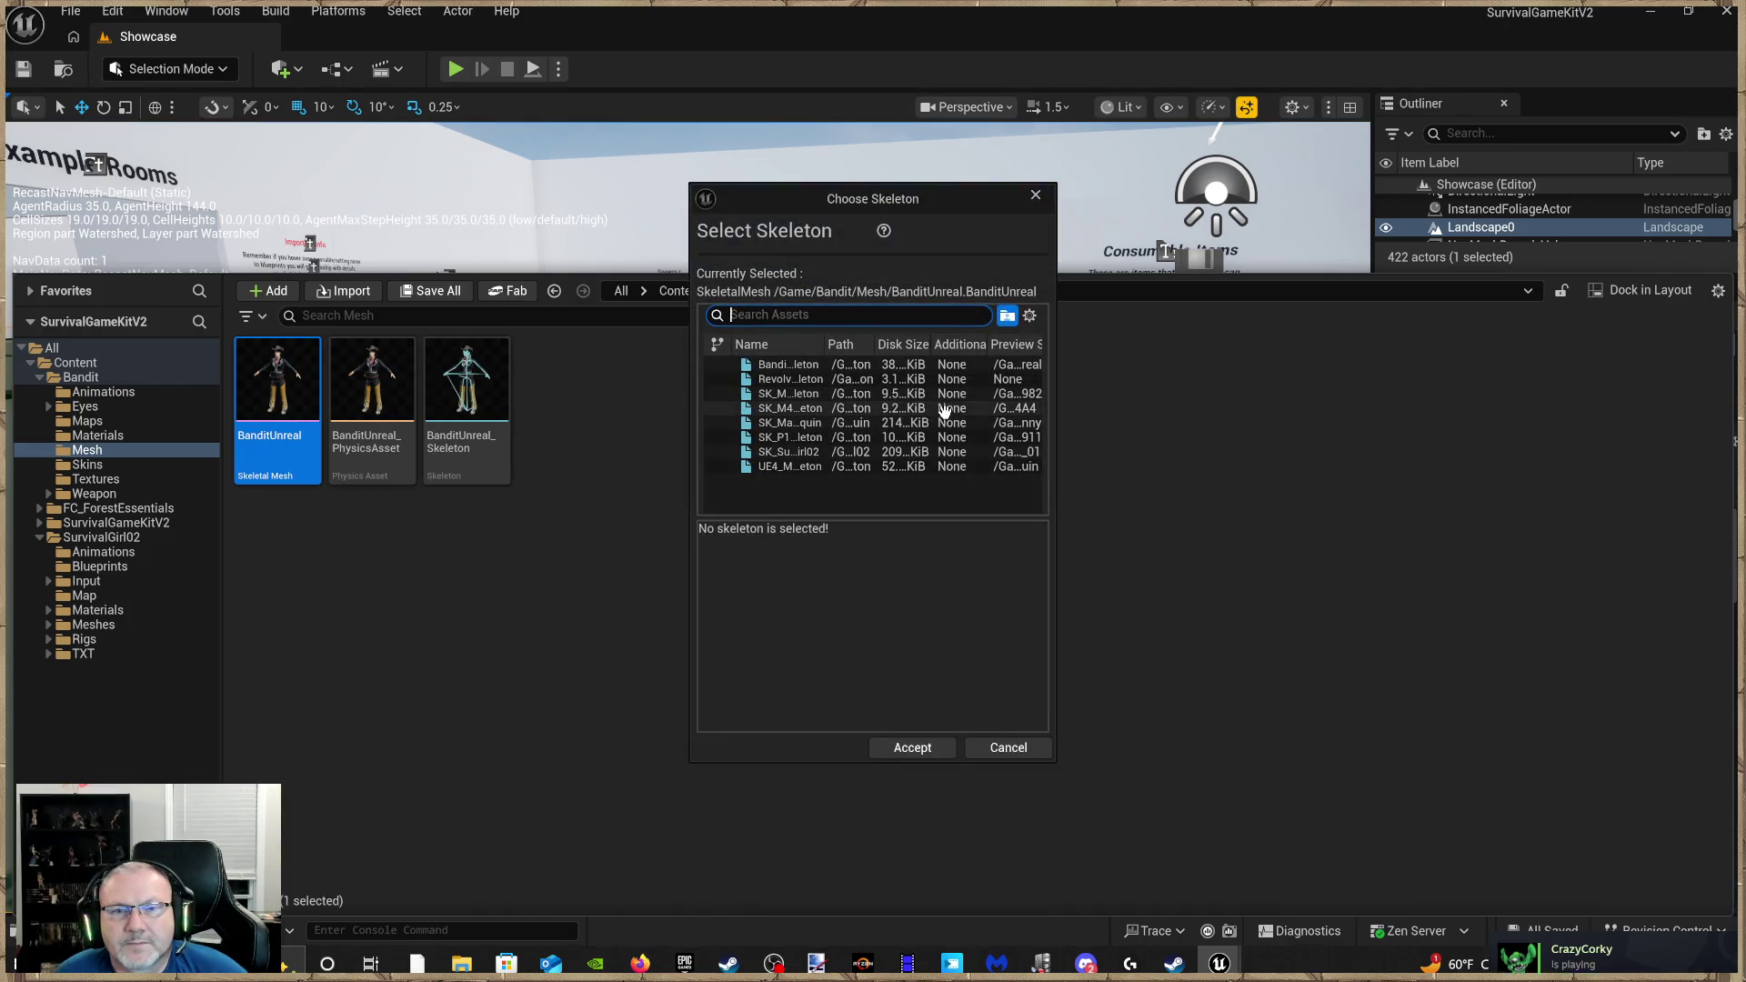
left_click_drag(692, 478, 465, 479)
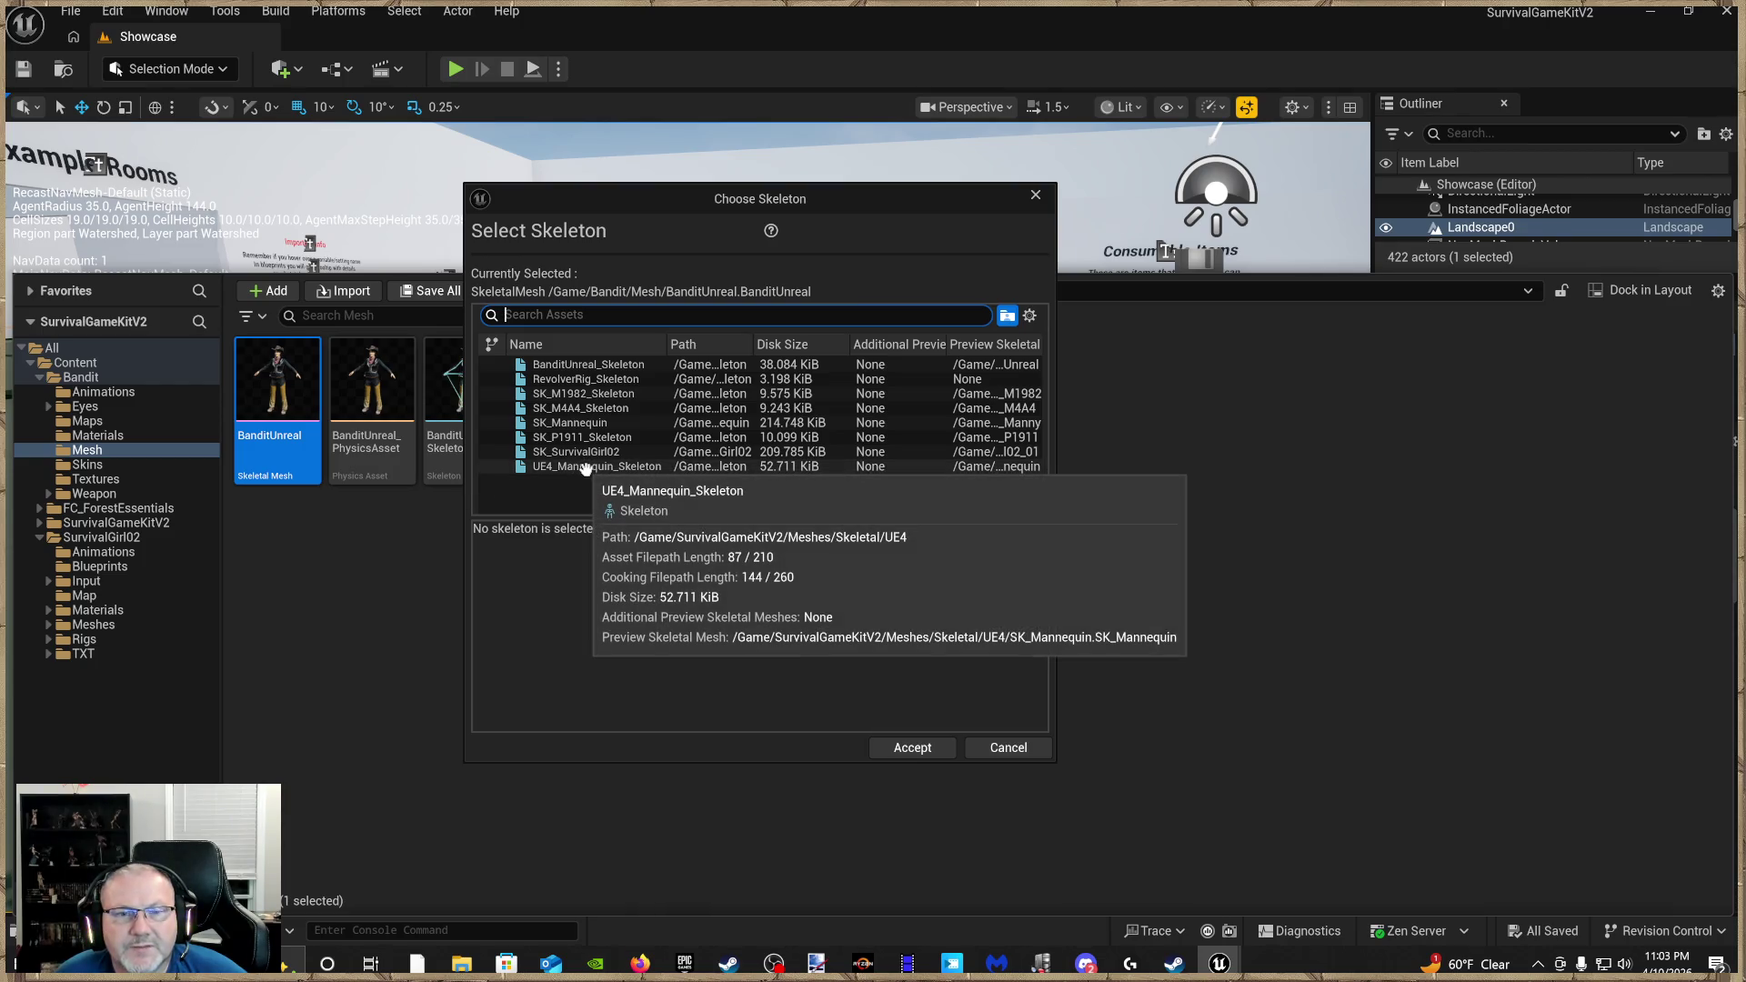
mouse_move(589, 454)
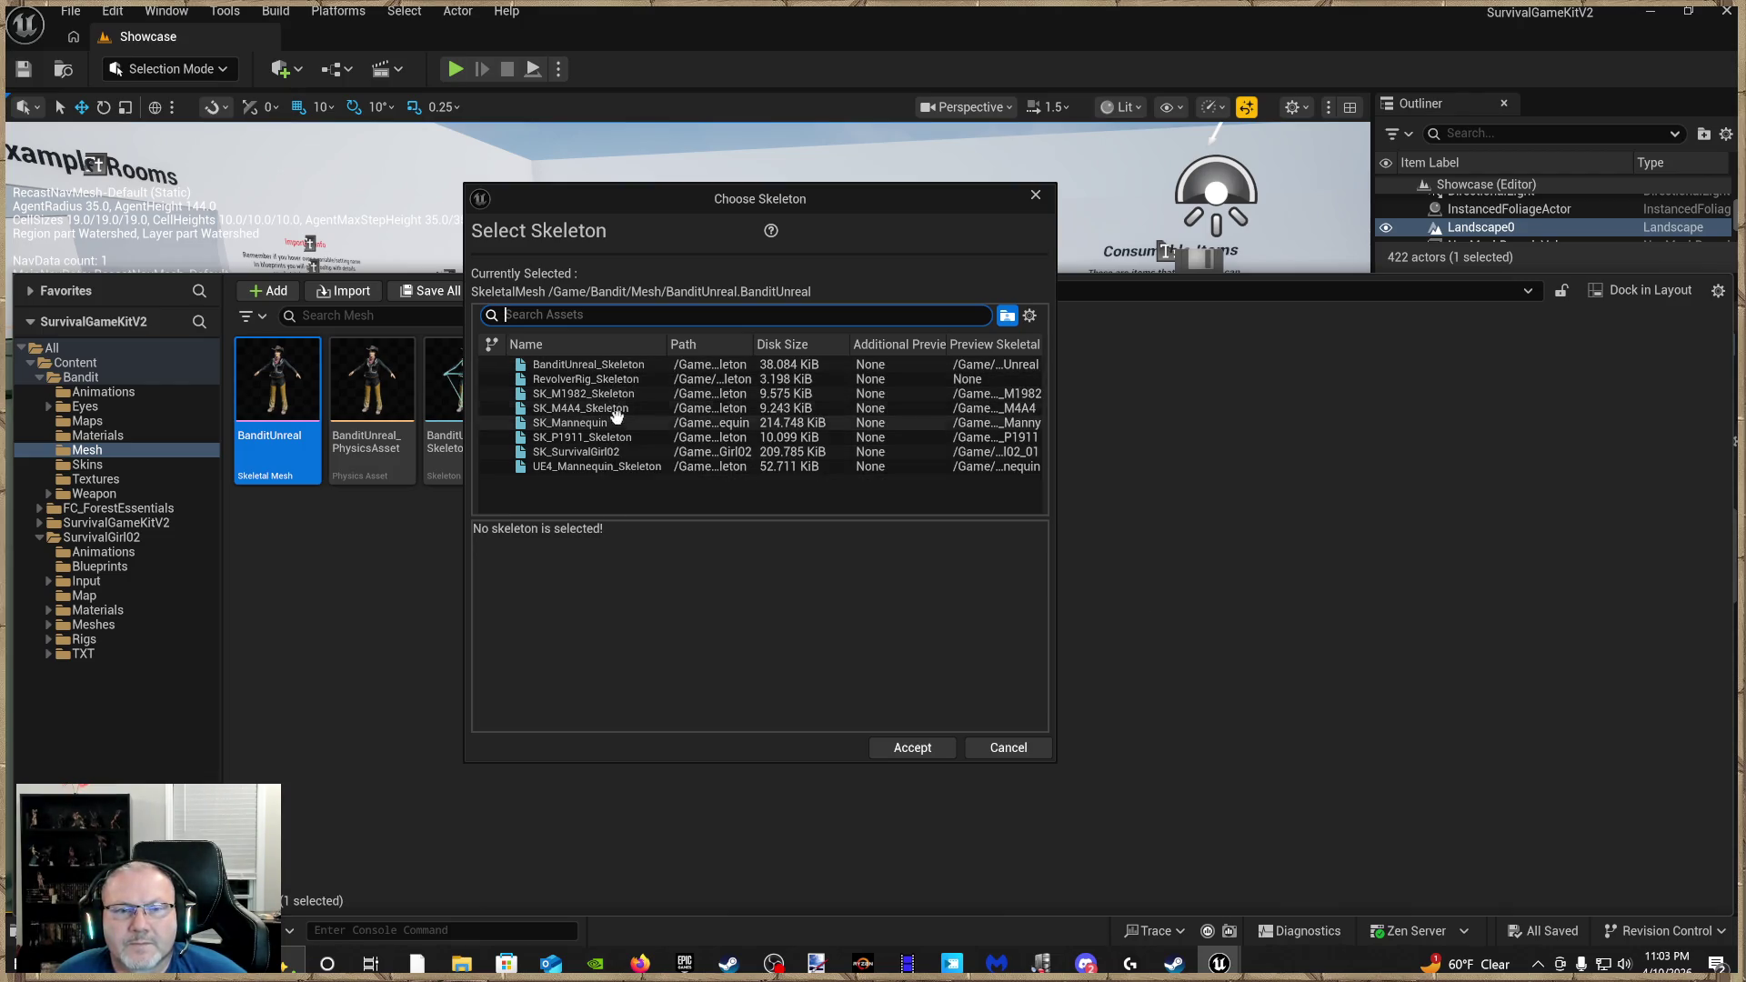
left_click(608, 469)
scroll(825, 585, "down", 15)
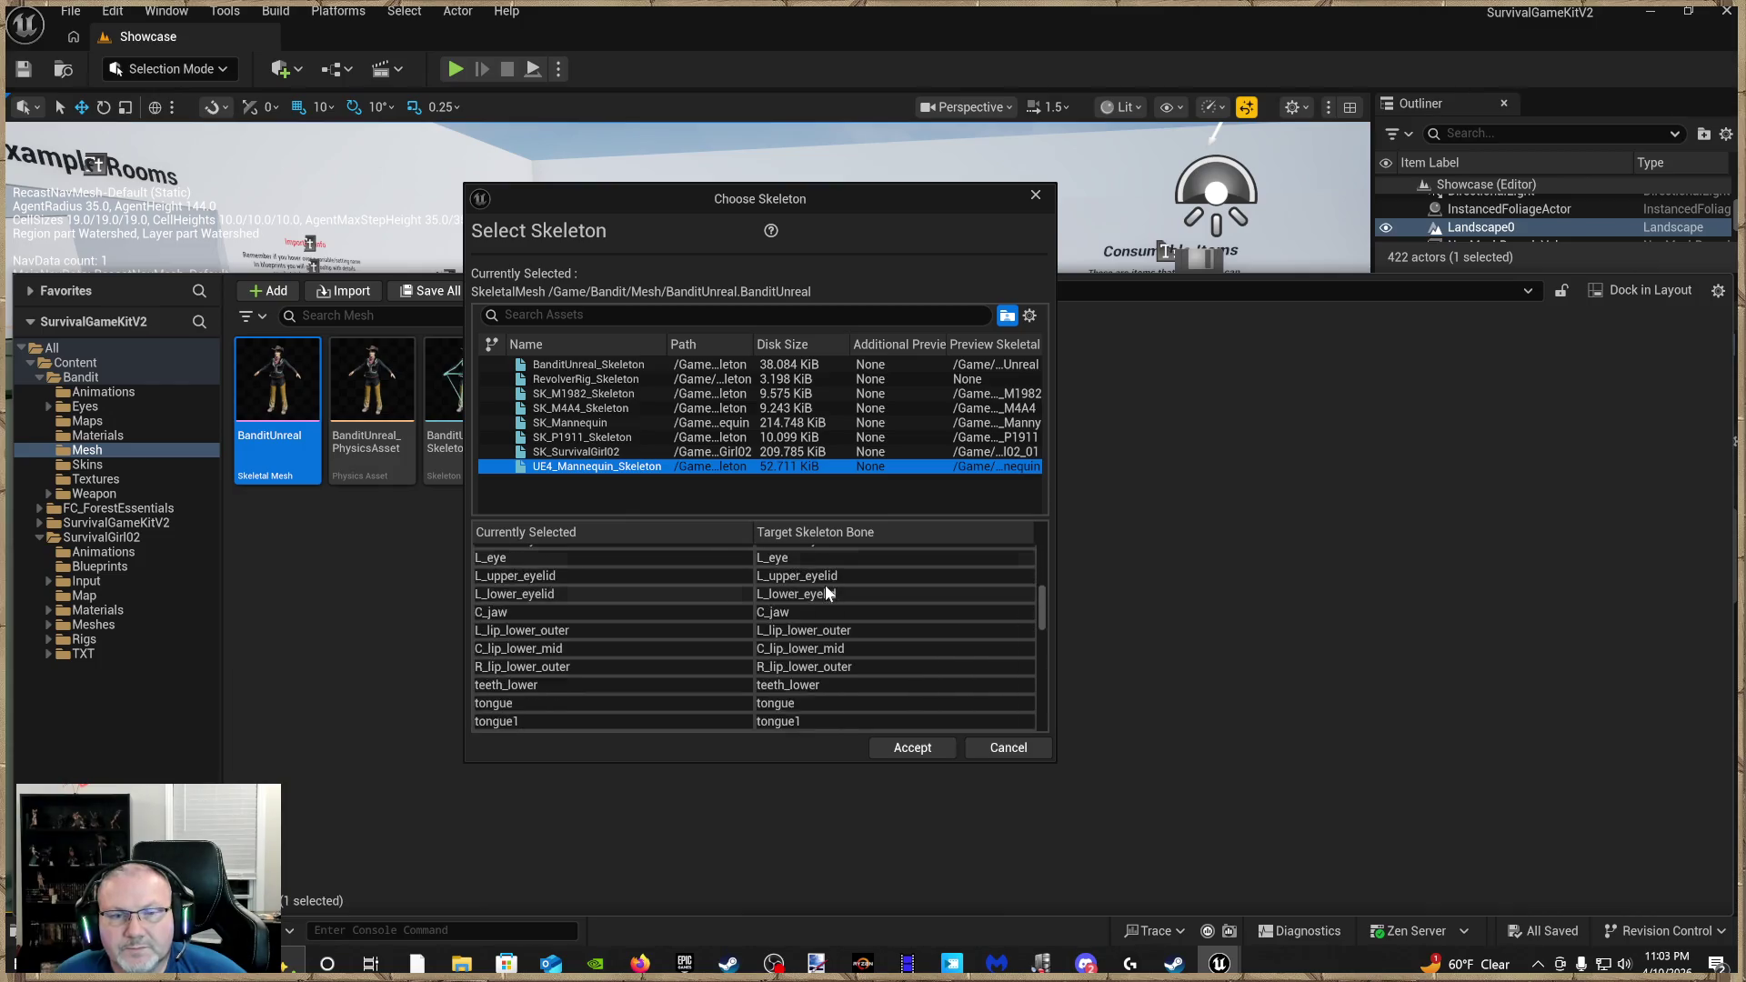
scroll(844, 635, "up", 10)
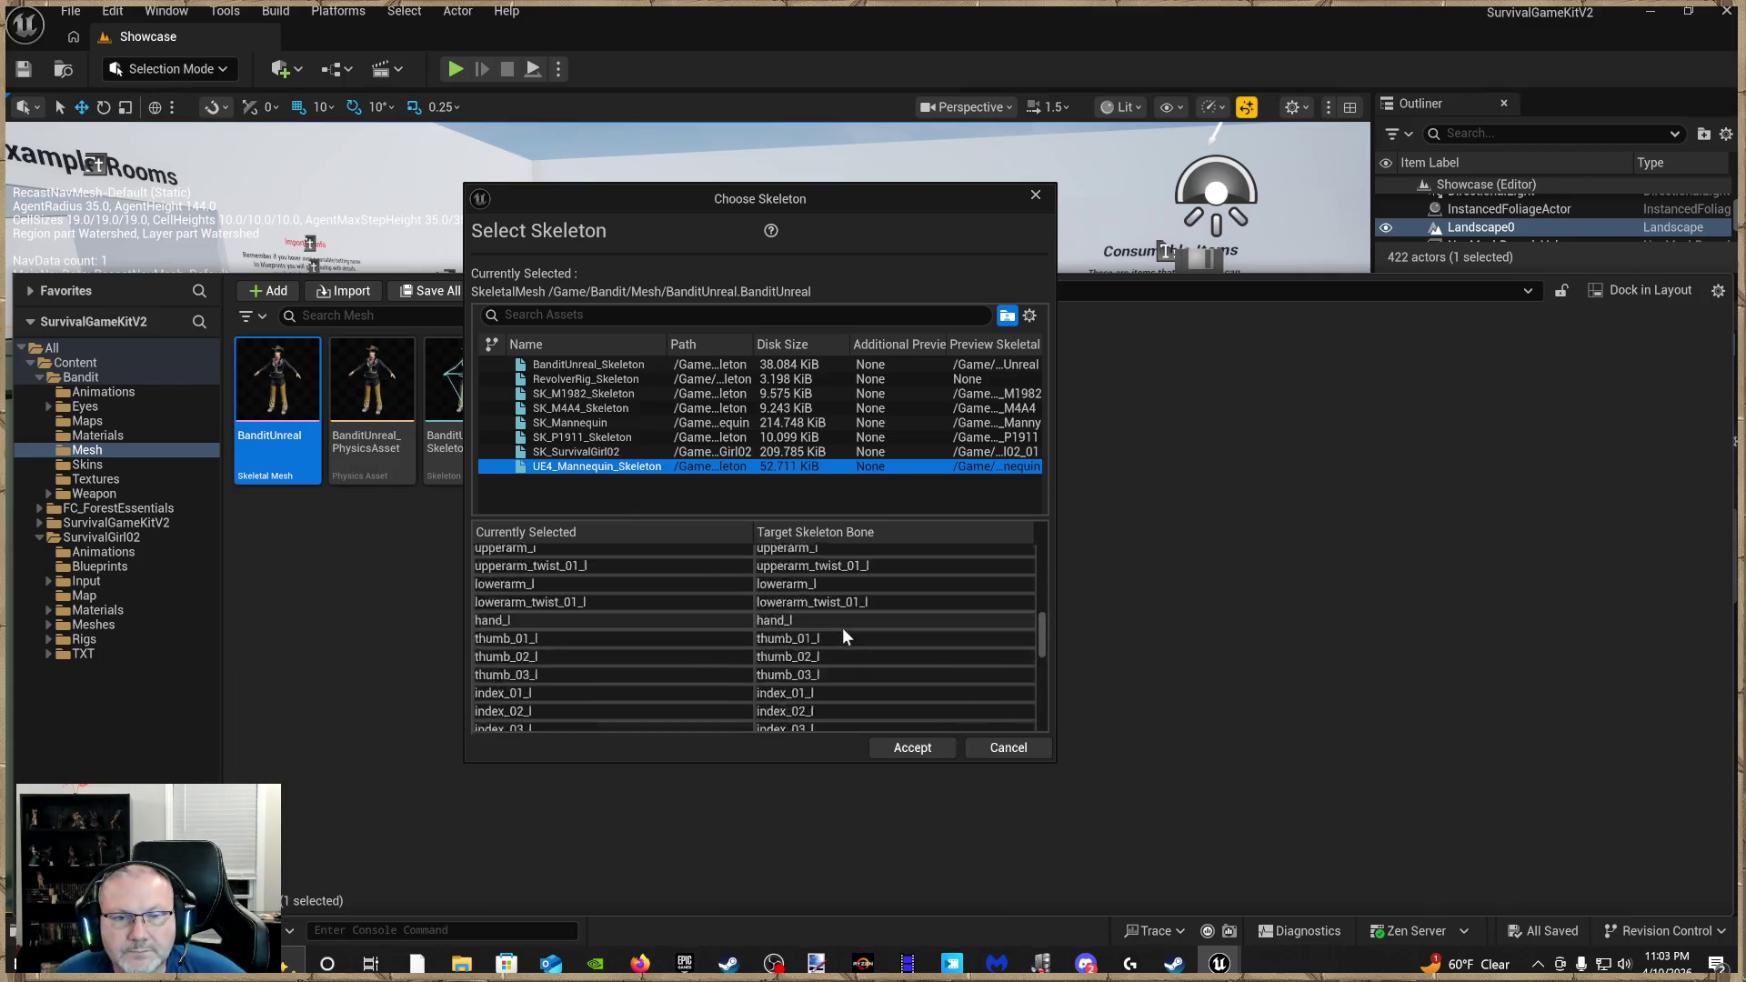
scroll(842, 627, "up", 3)
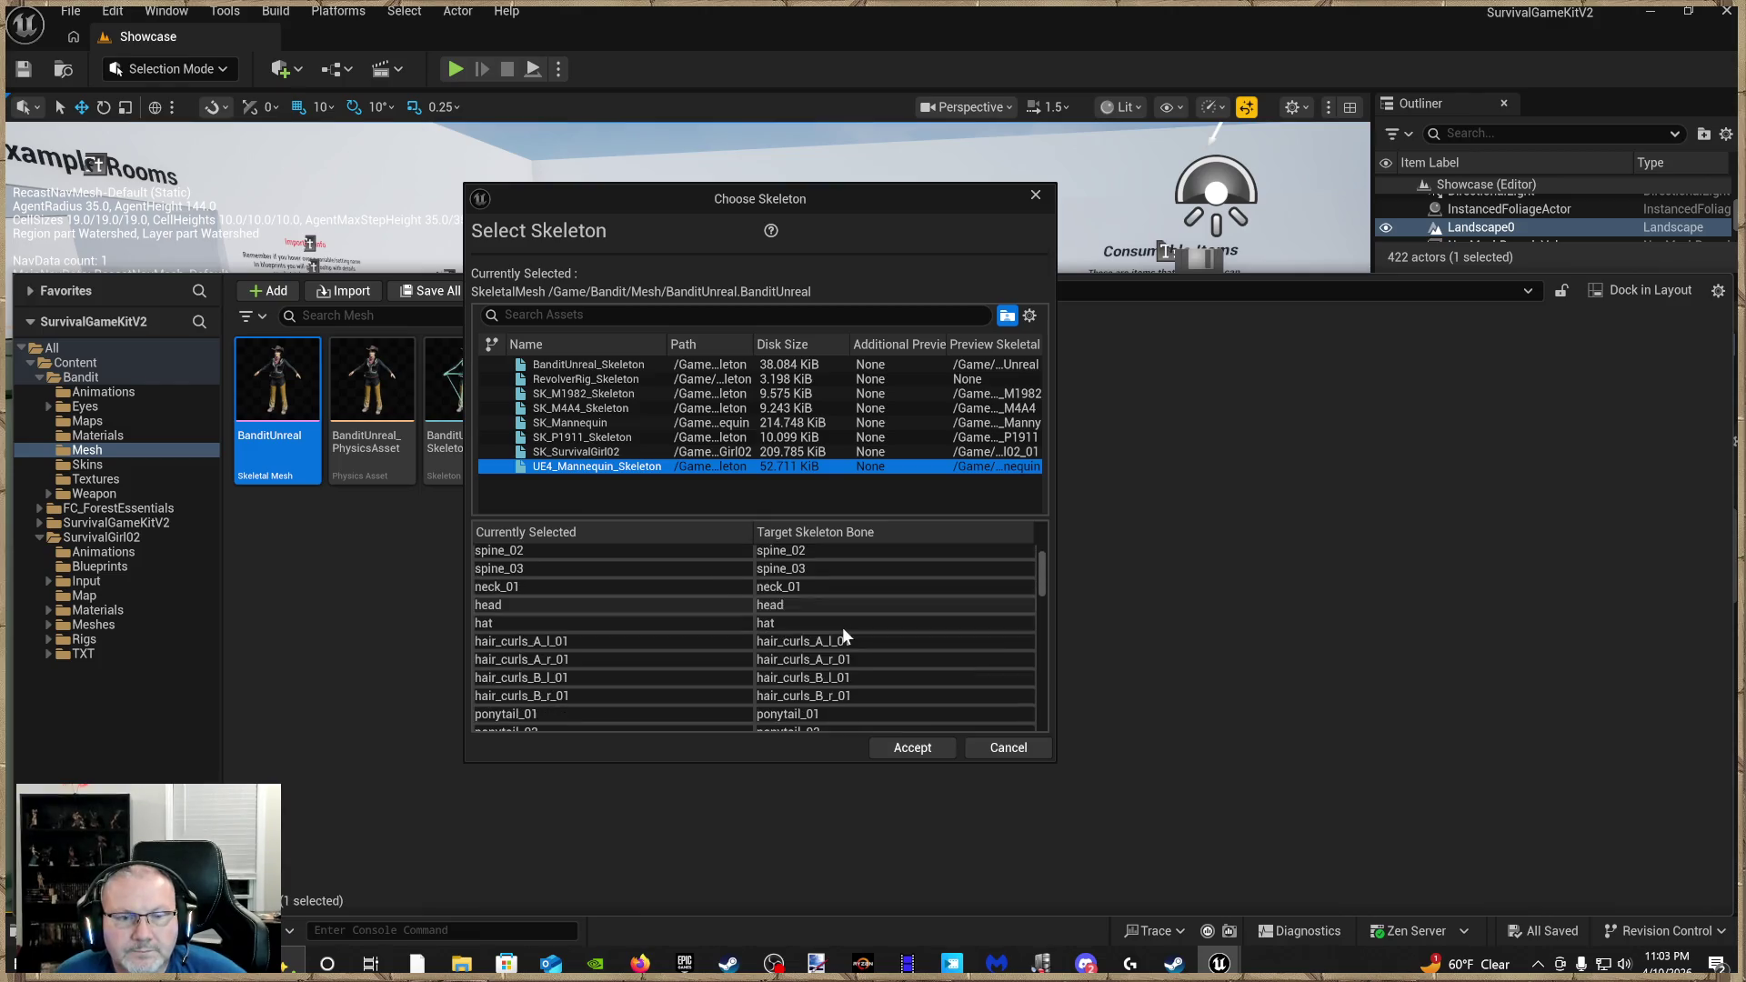
scroll(842, 634, "up", 5)
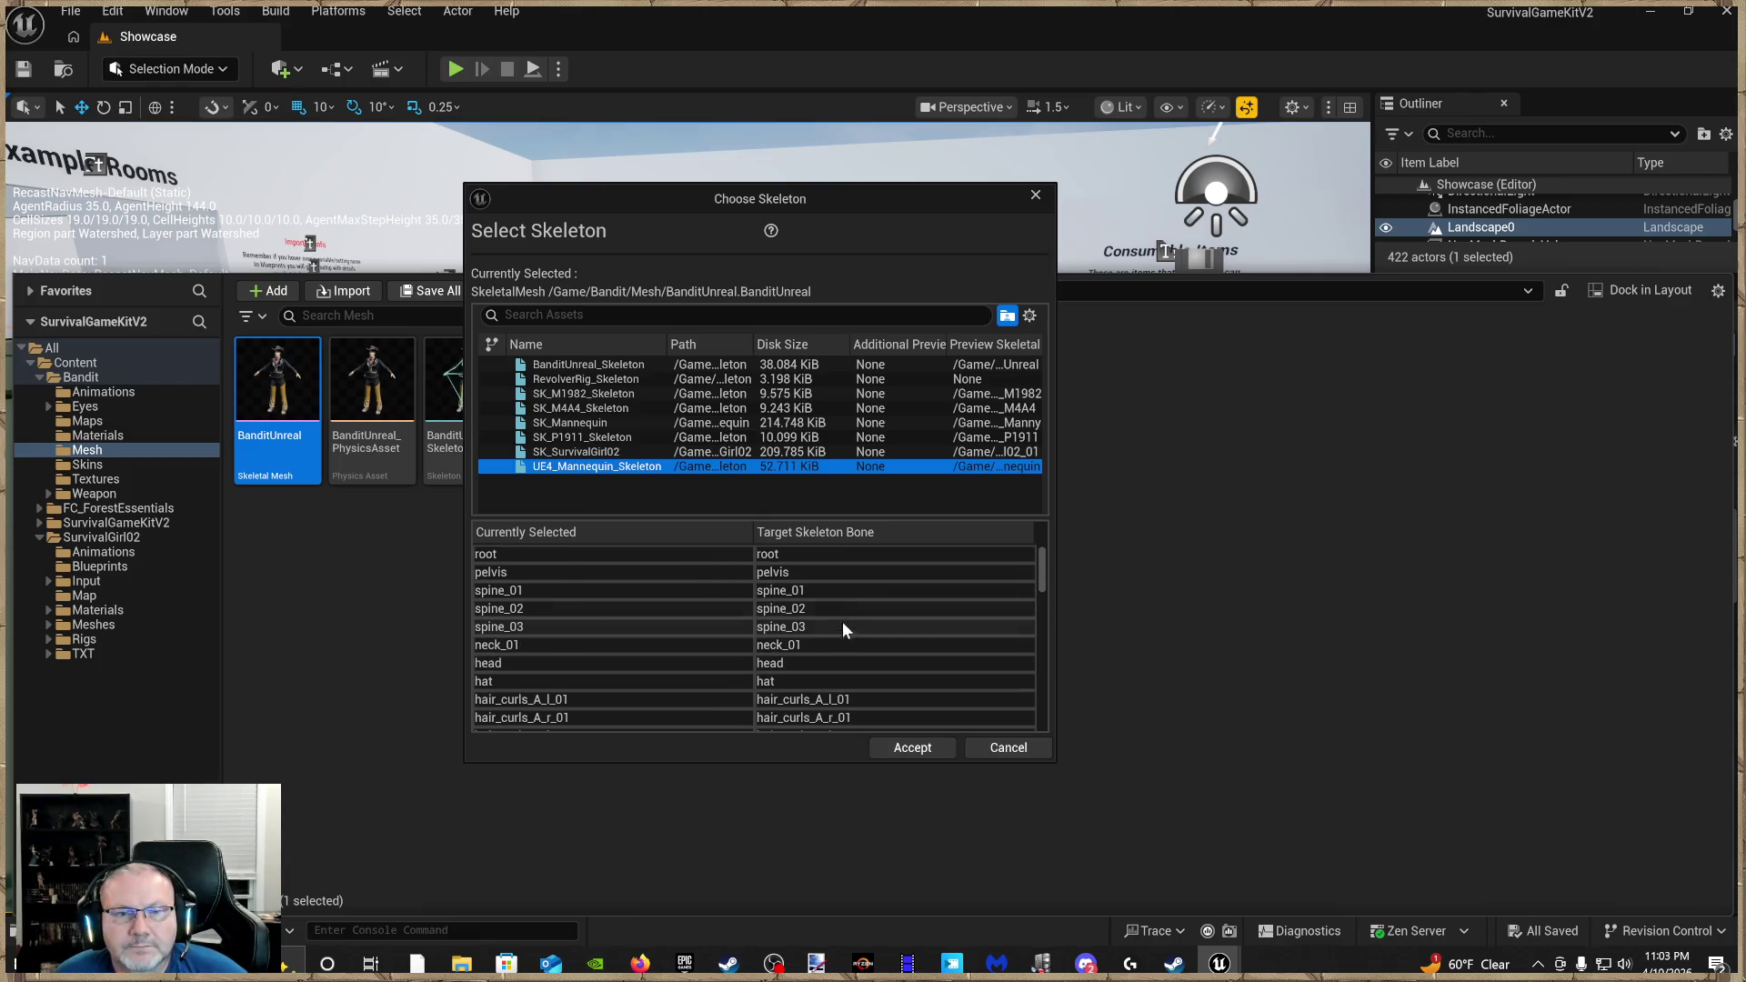
left_click(626, 451)
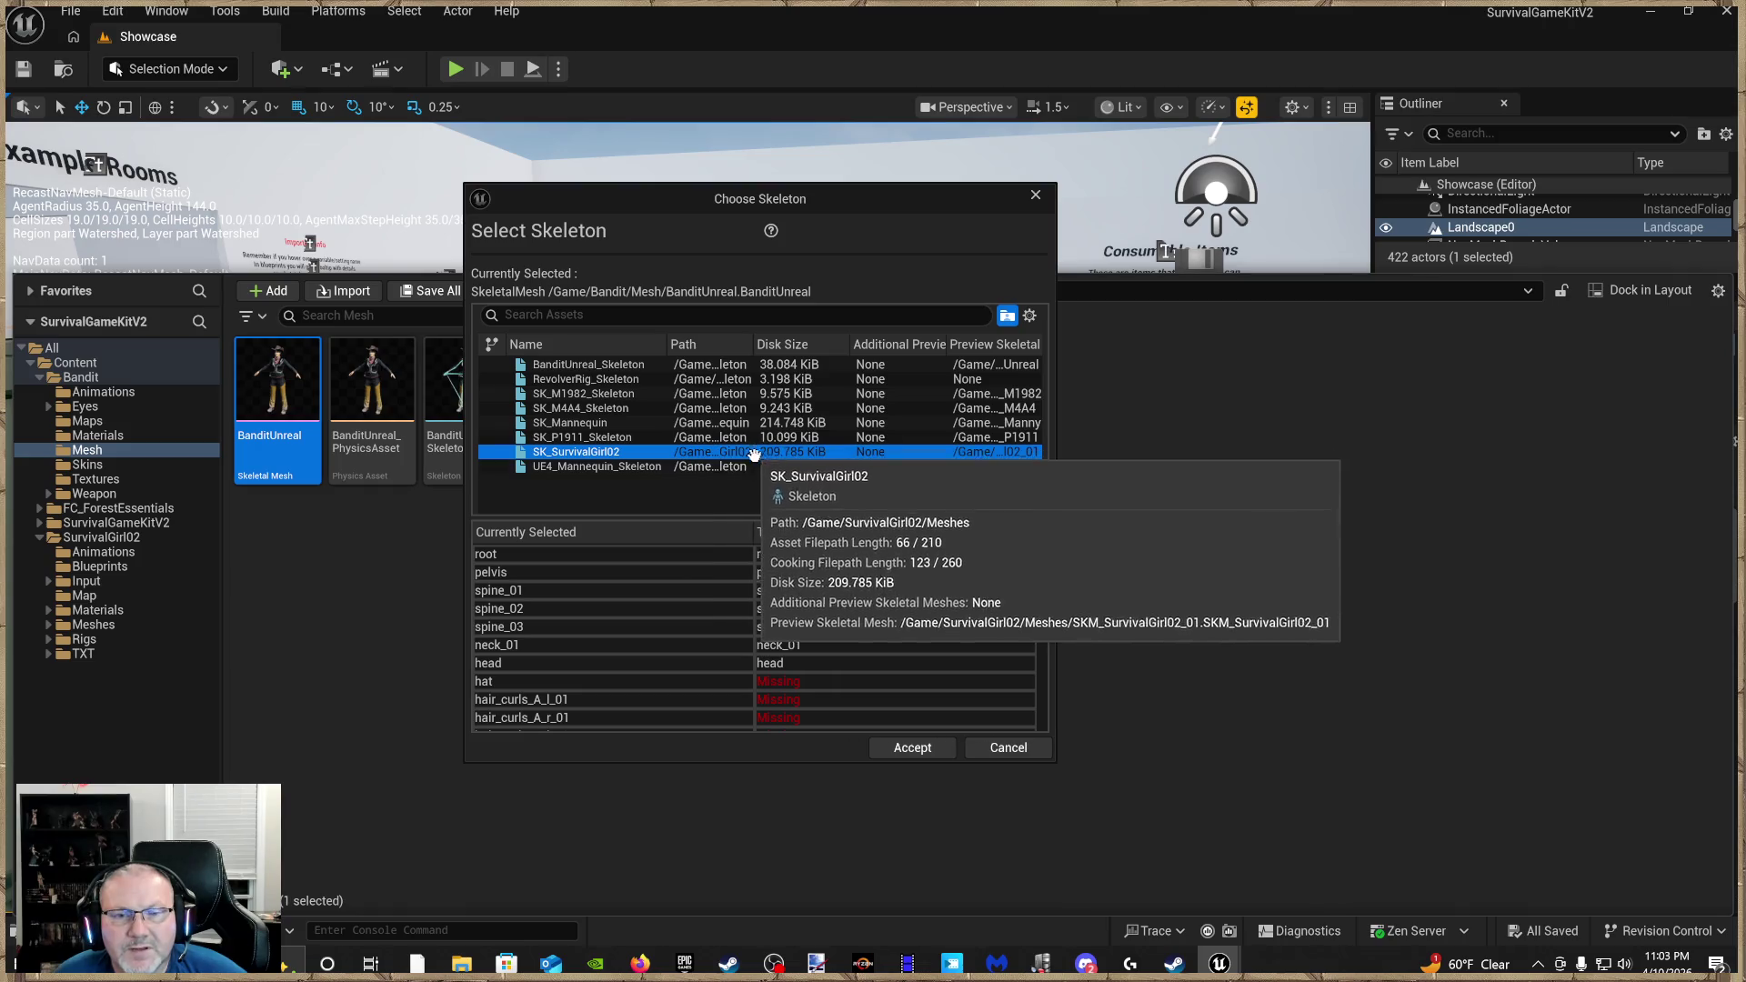
left_click(640, 424)
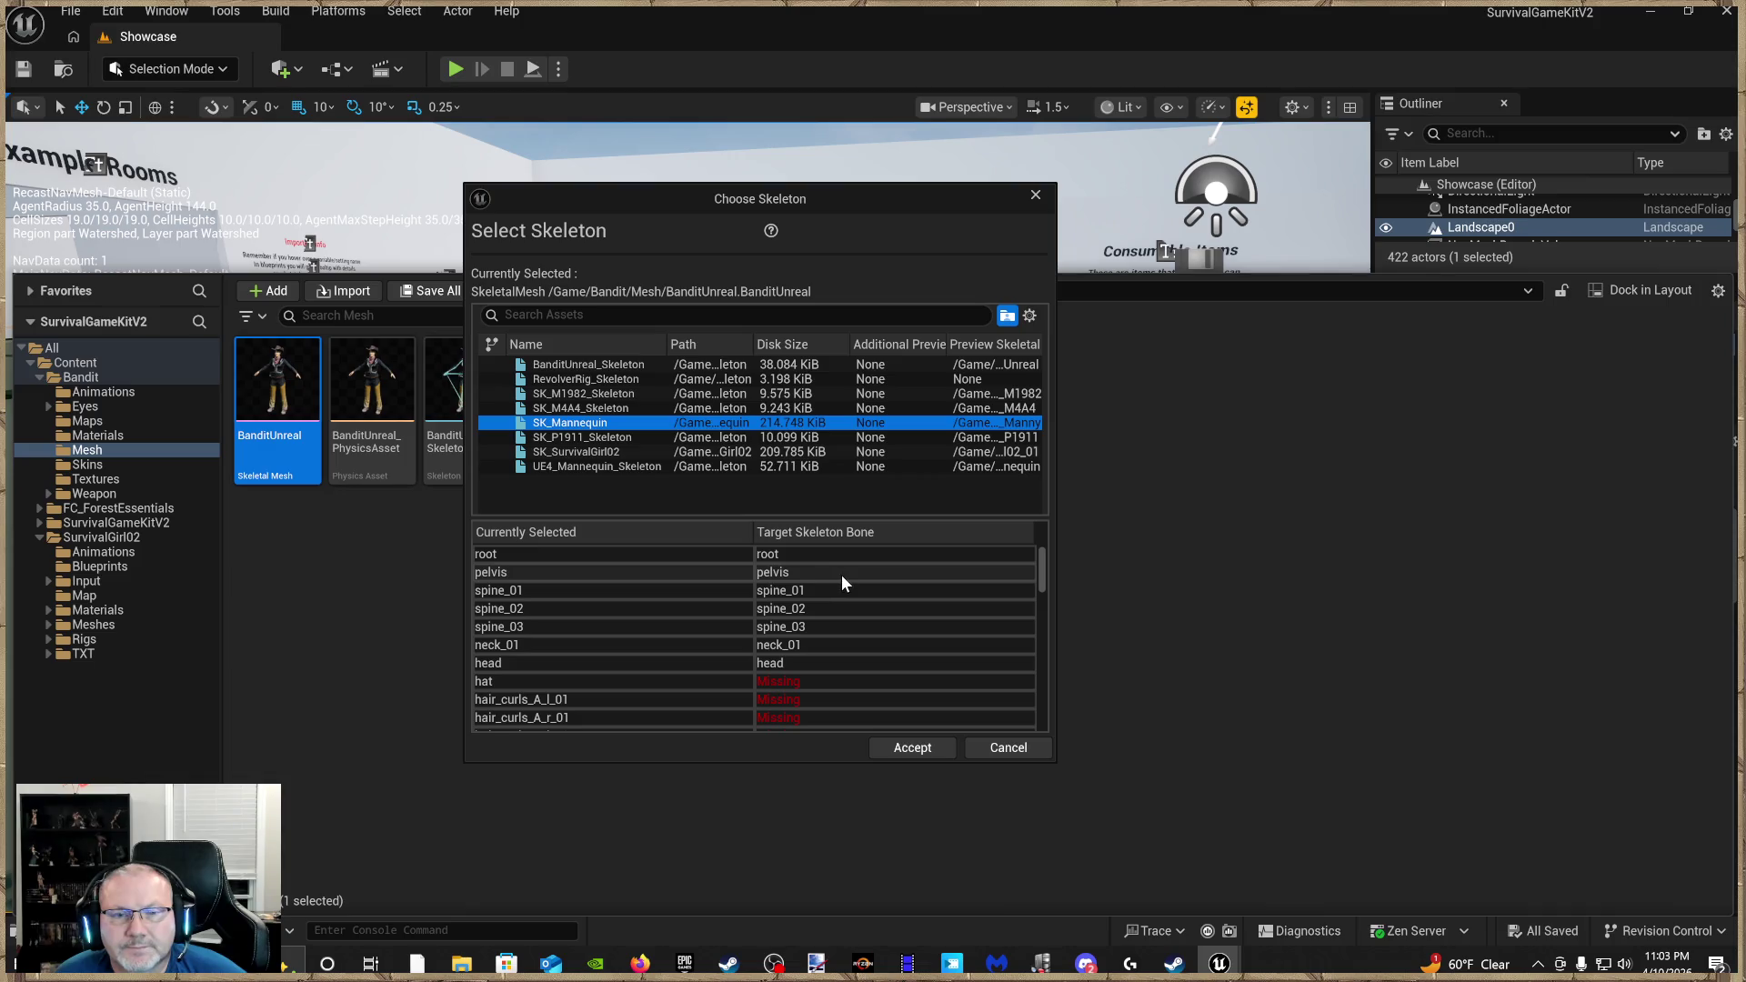
Accept SK_Mannequin, confirm the bone merge, decline regenerating, and dismiss the failure notice
scroll(846, 582, "down", 15)
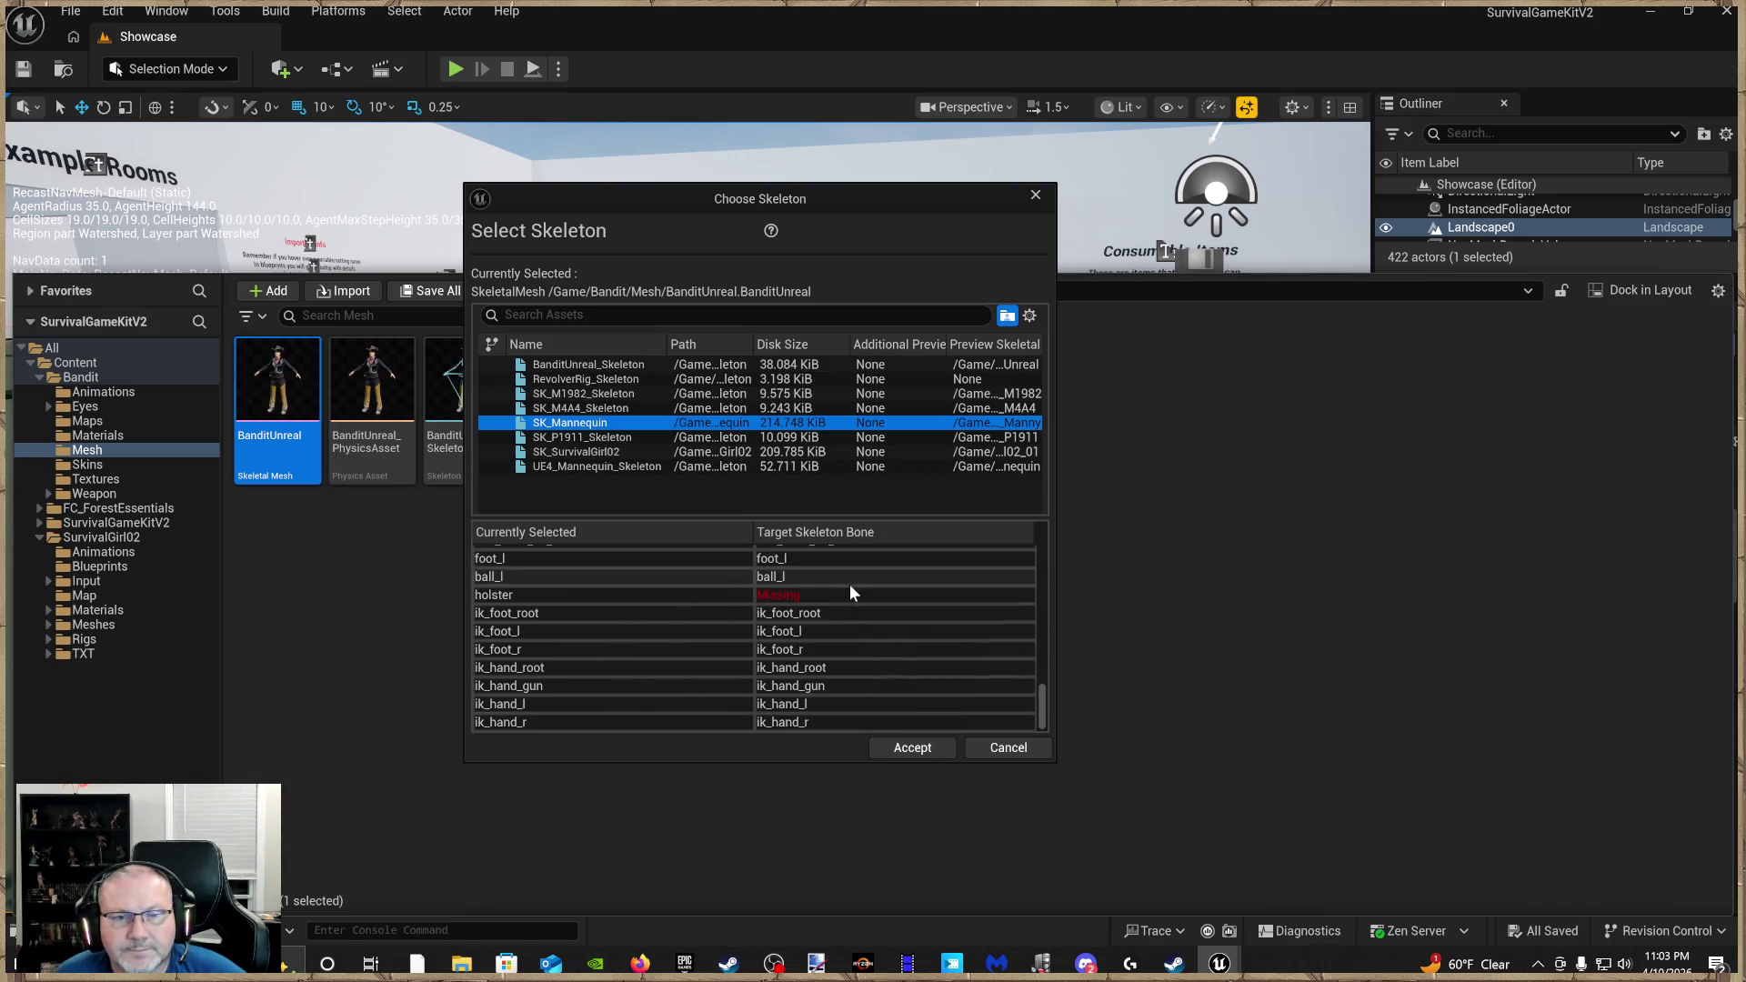
left_click(900, 749)
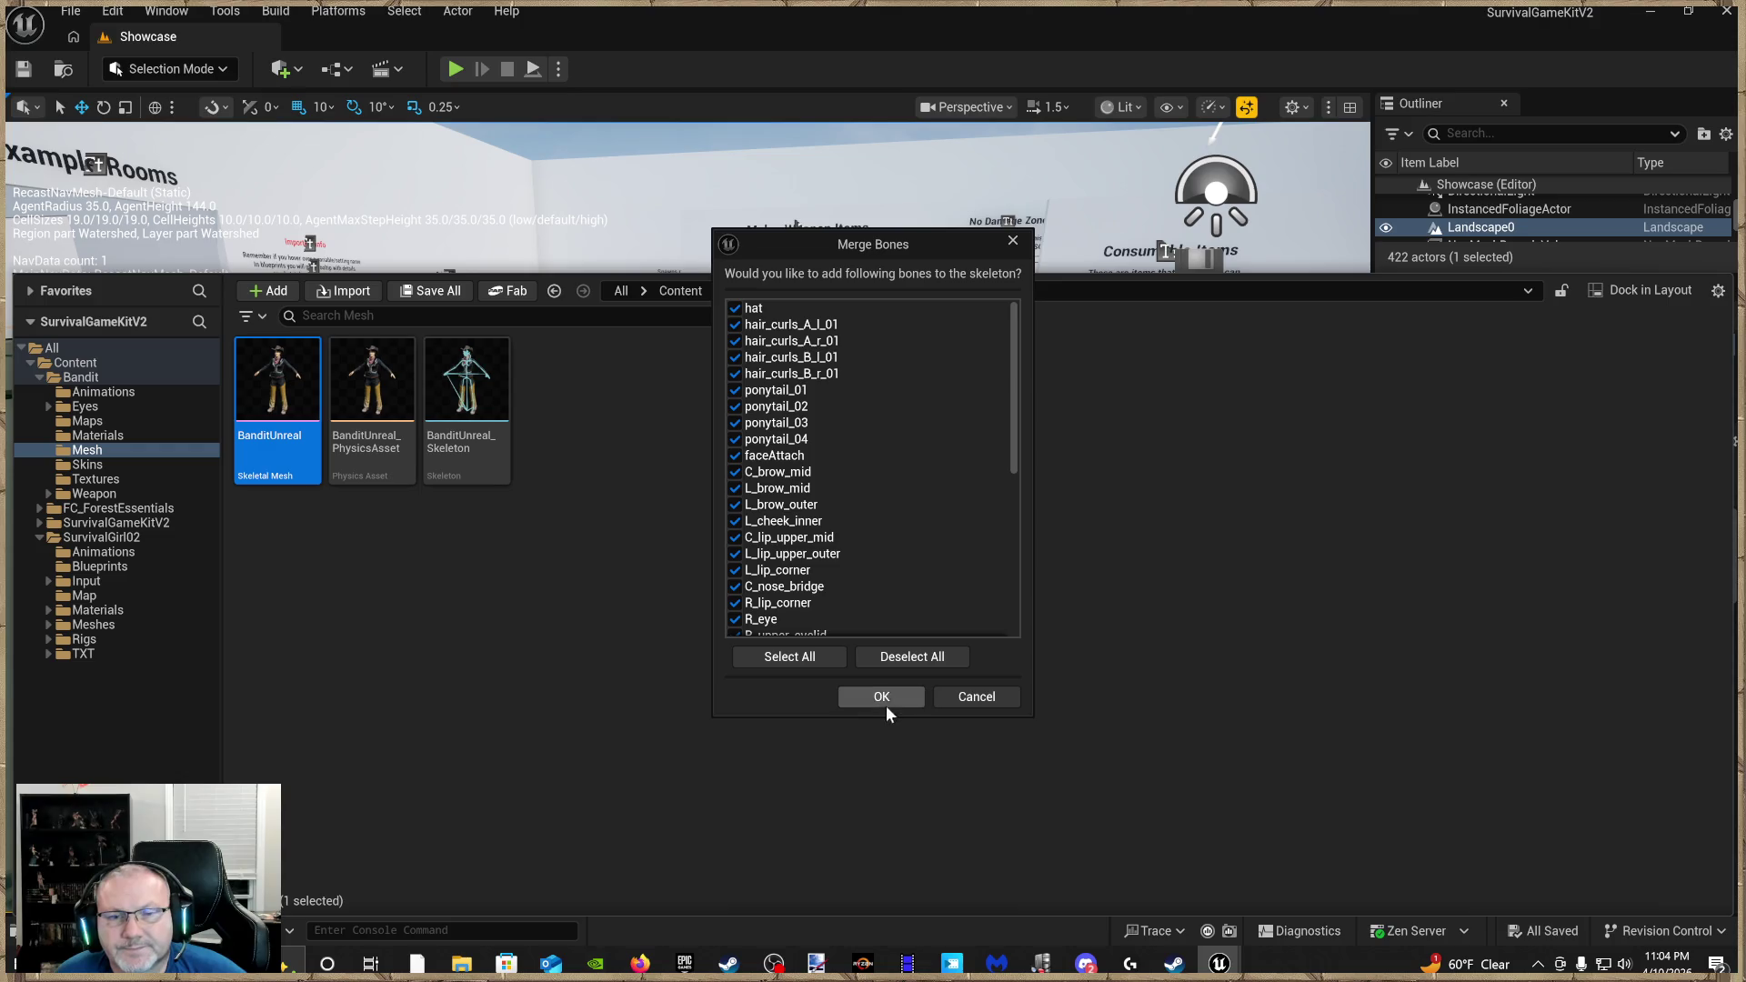
left_click(881, 698)
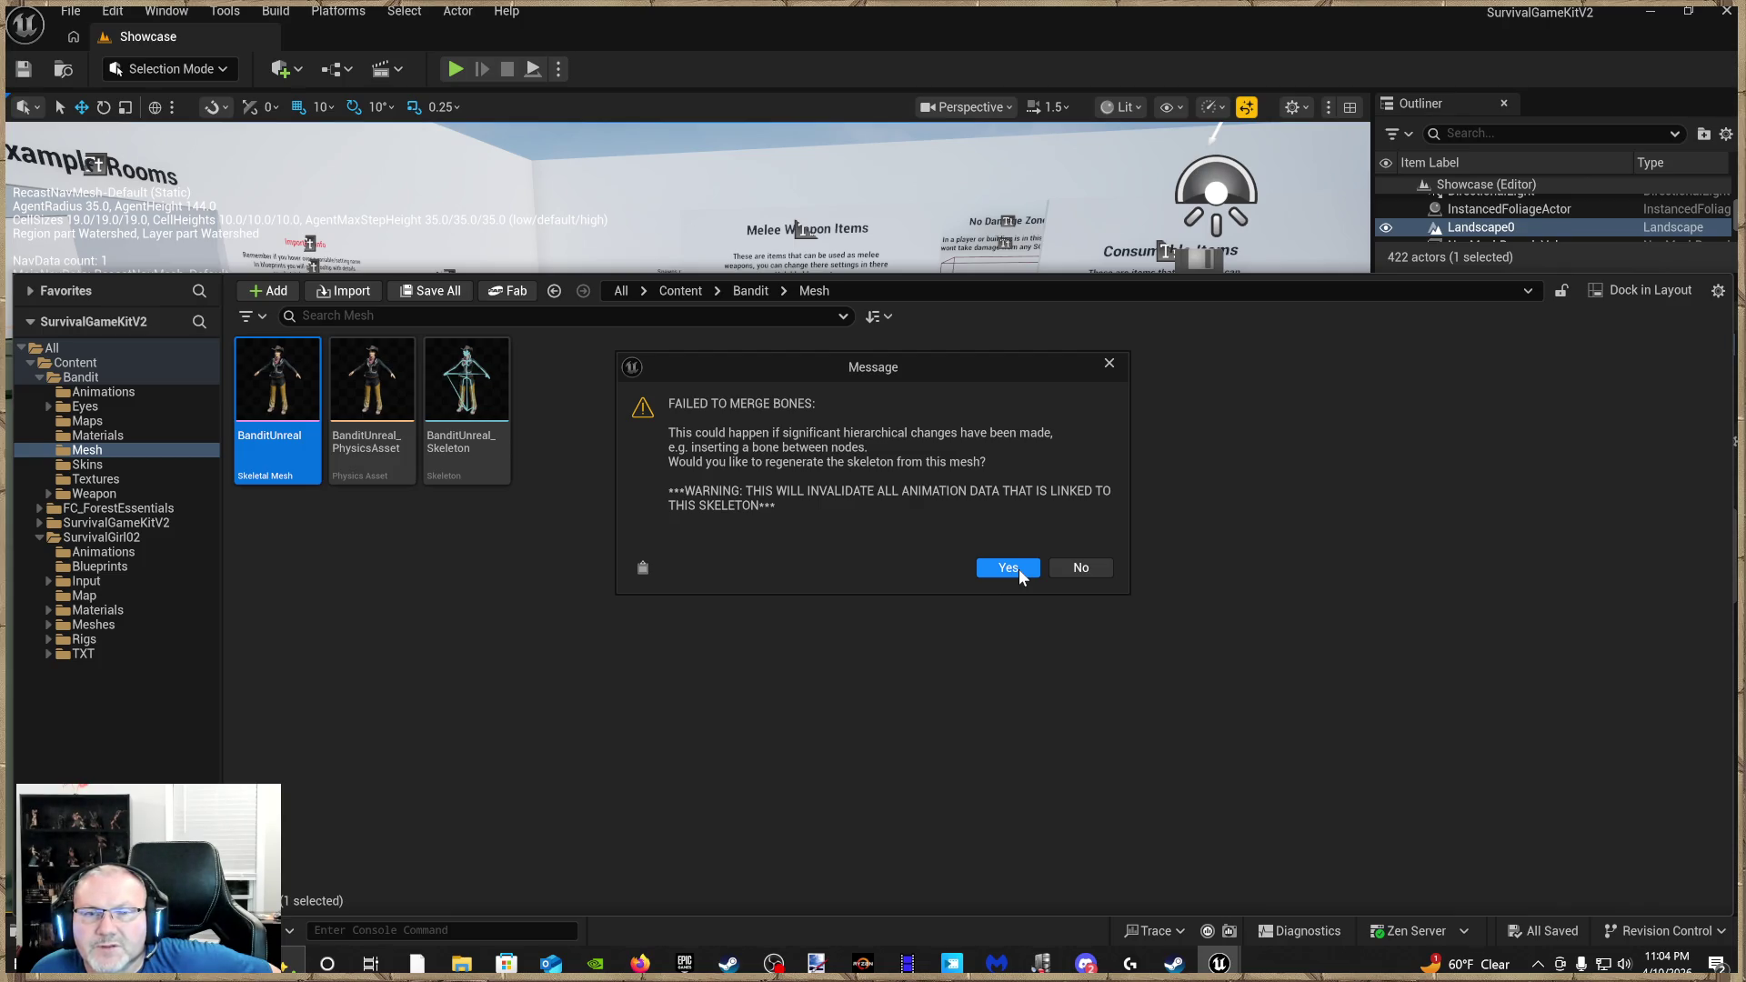
left_click(1083, 567)
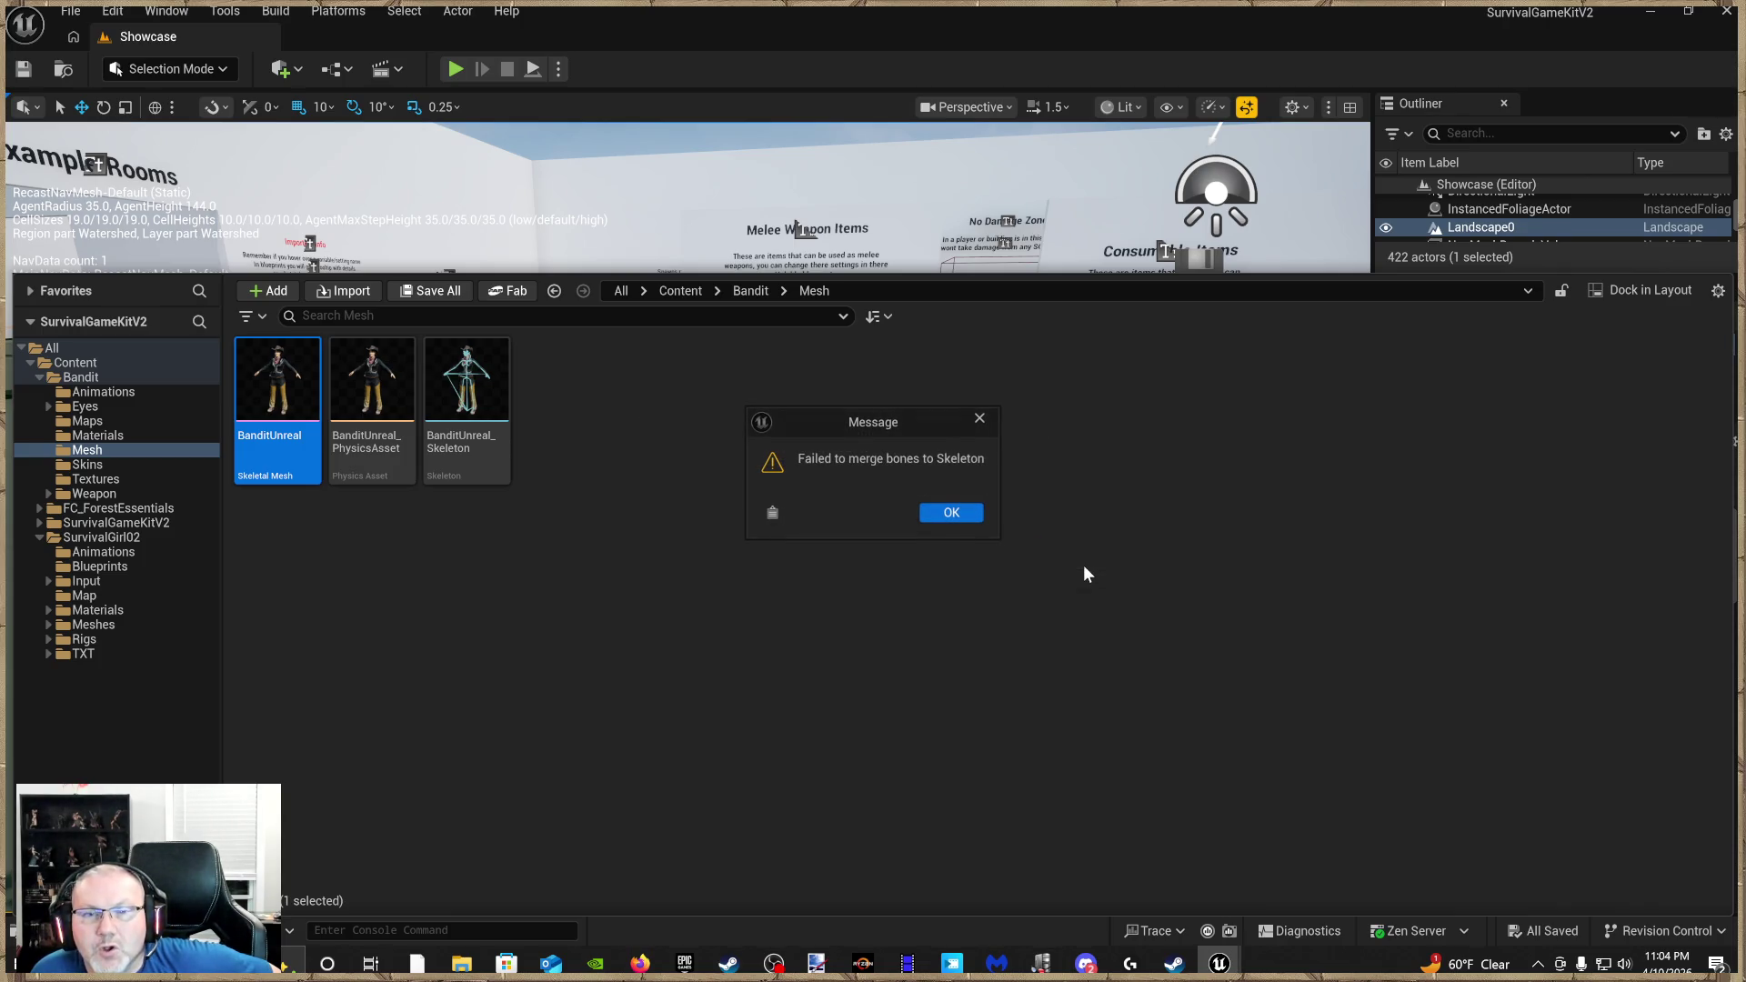
left_click(969, 515)
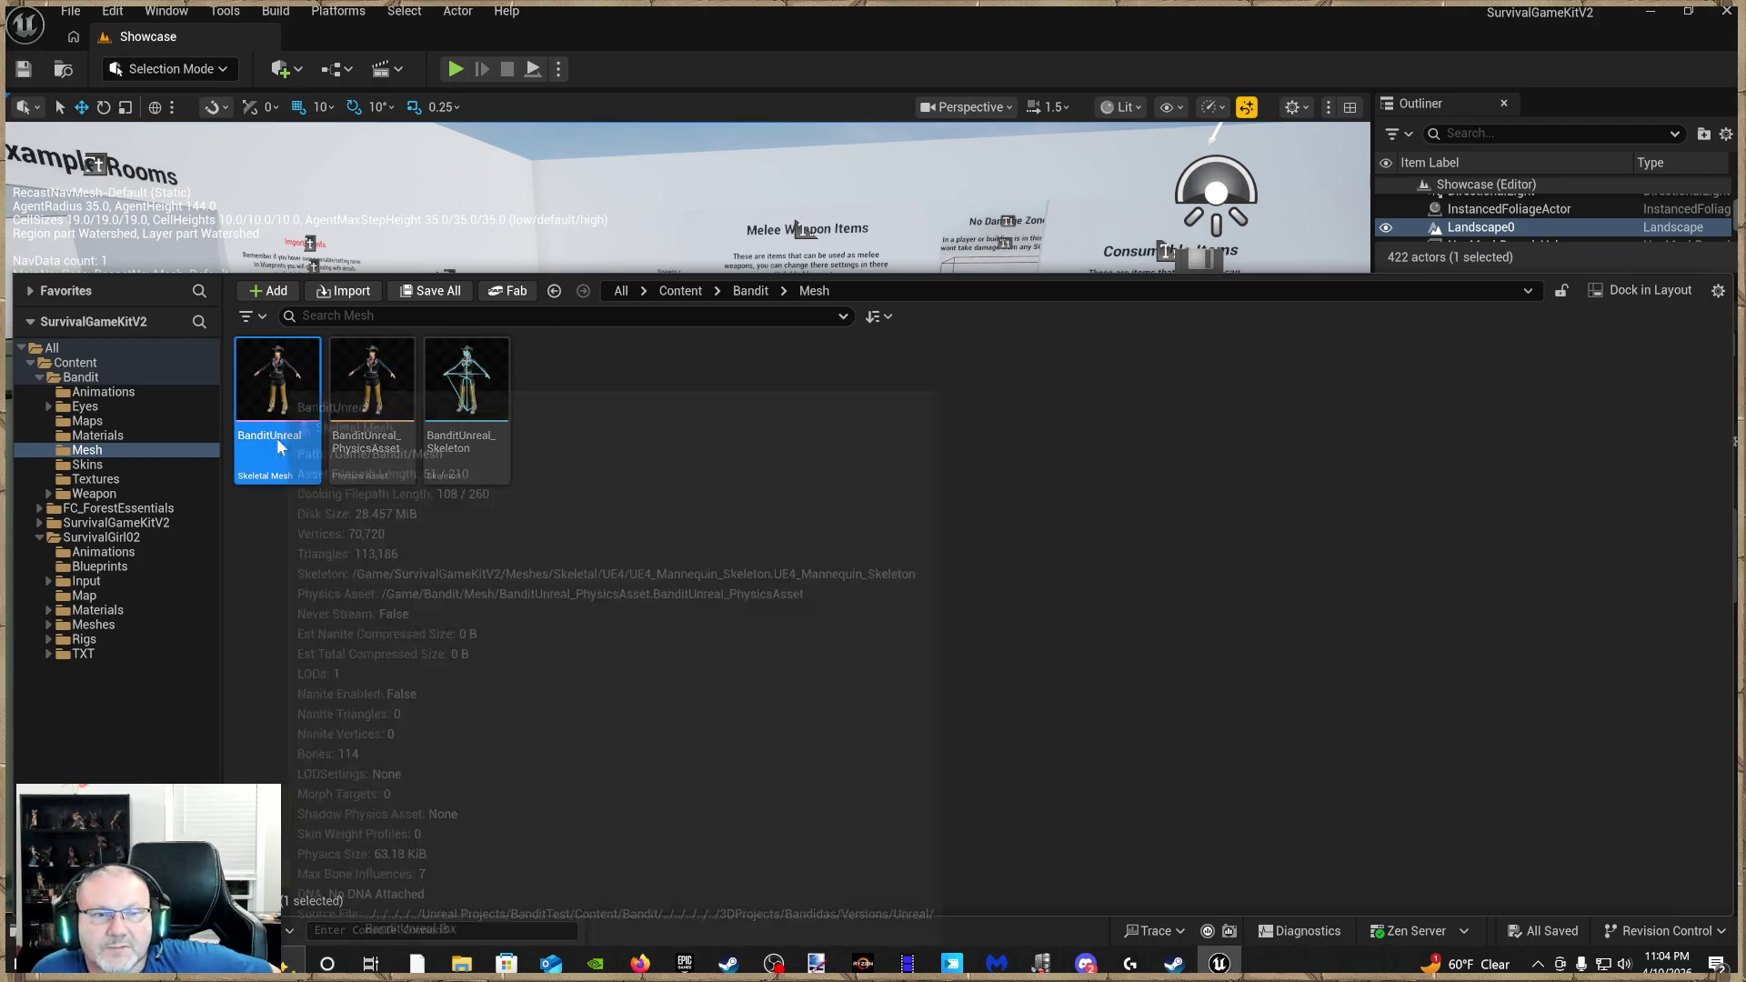
Reassign BanditUnreal to SK_Mannequin, confirm adding the missing bones, and choose Yes to regenerate
right_click(276, 439)
mouse_move(371, 330)
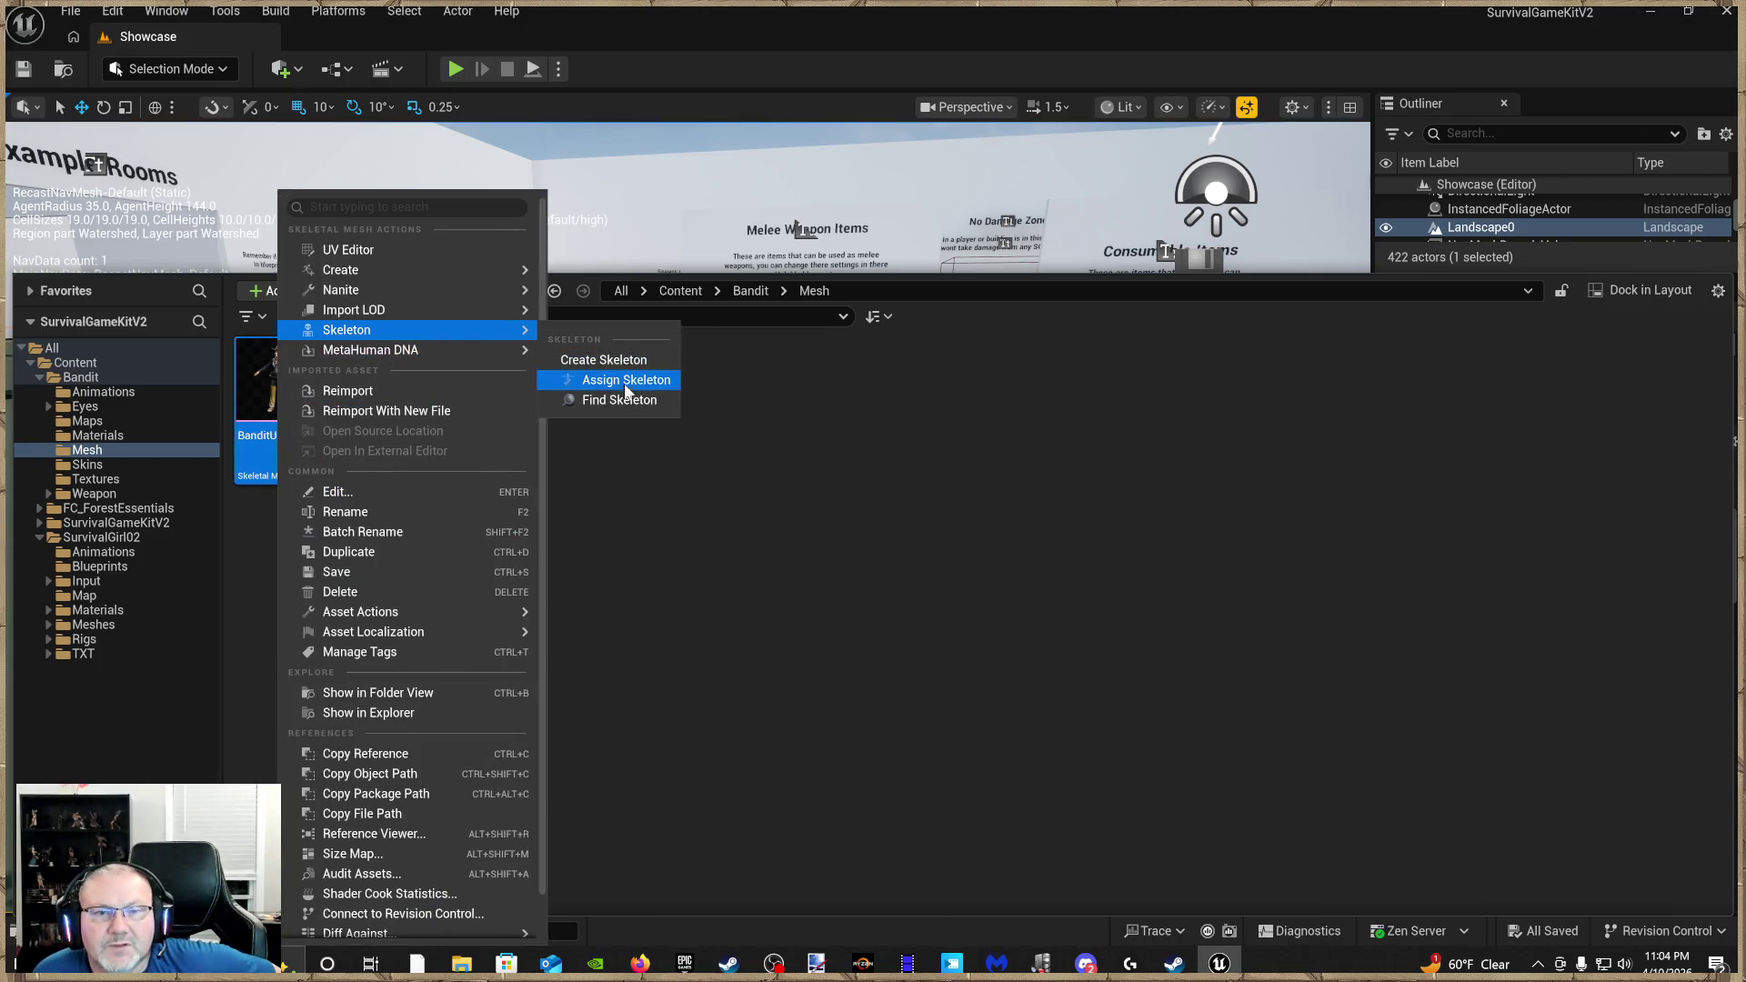
left_click(626, 380)
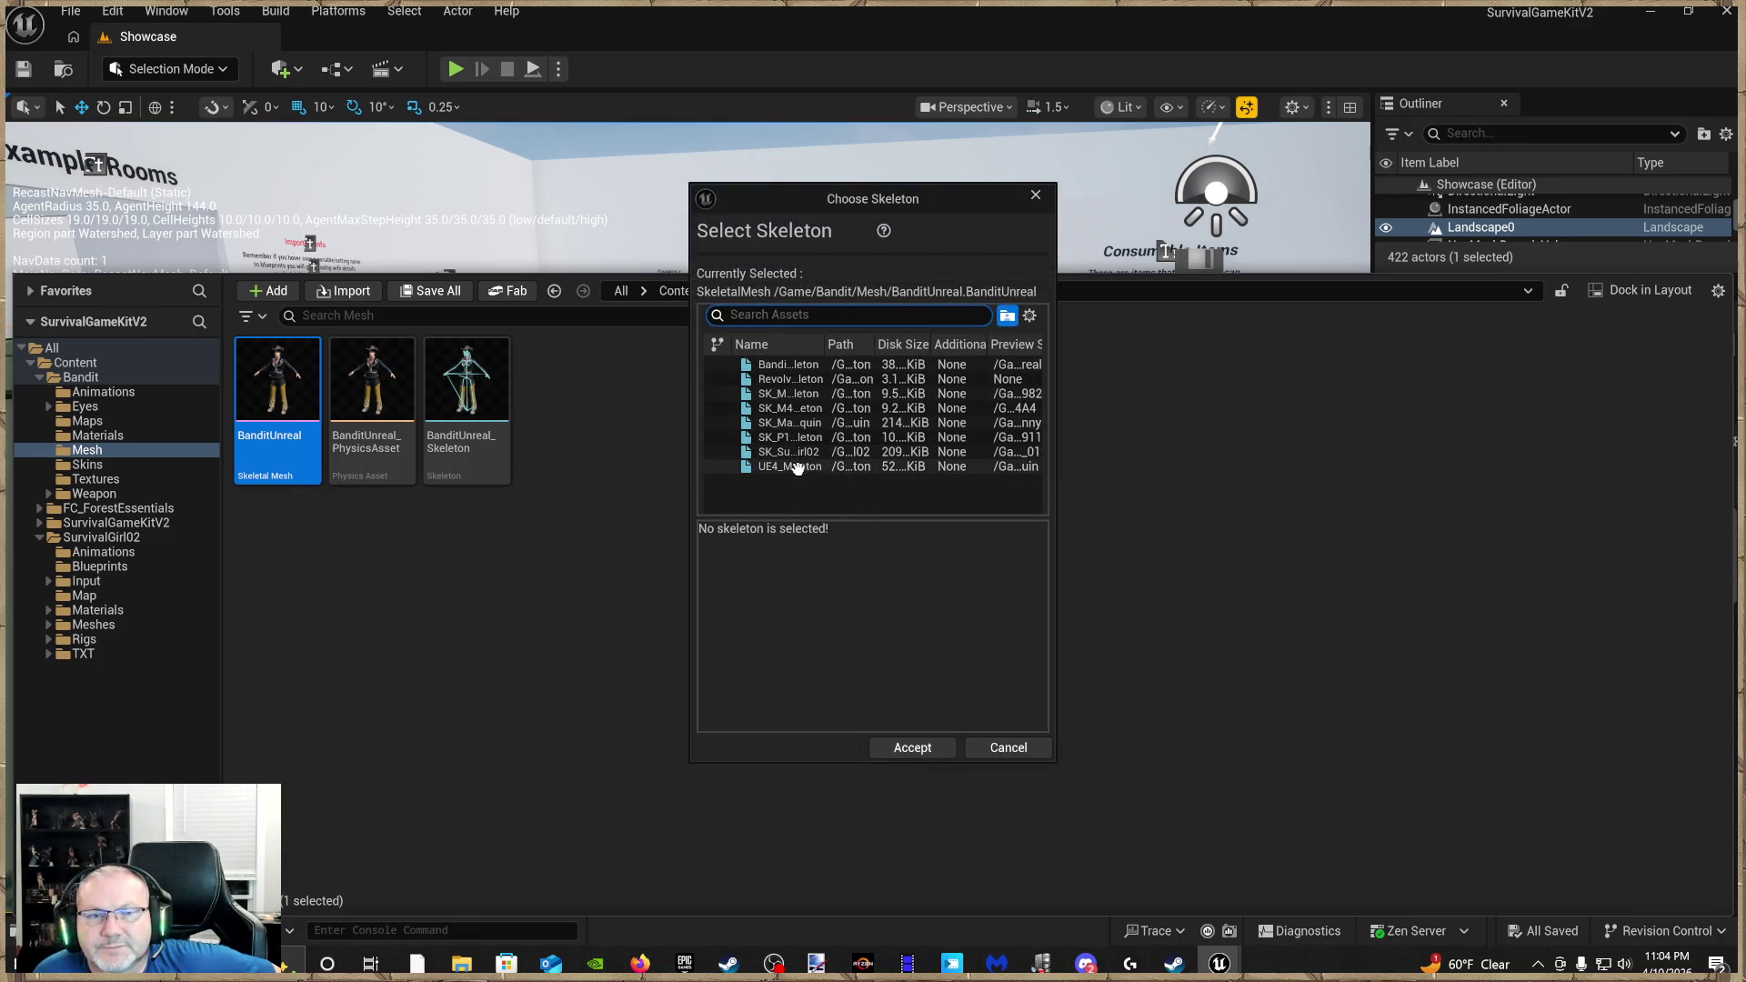
left_click(796, 467)
left_click(791, 451)
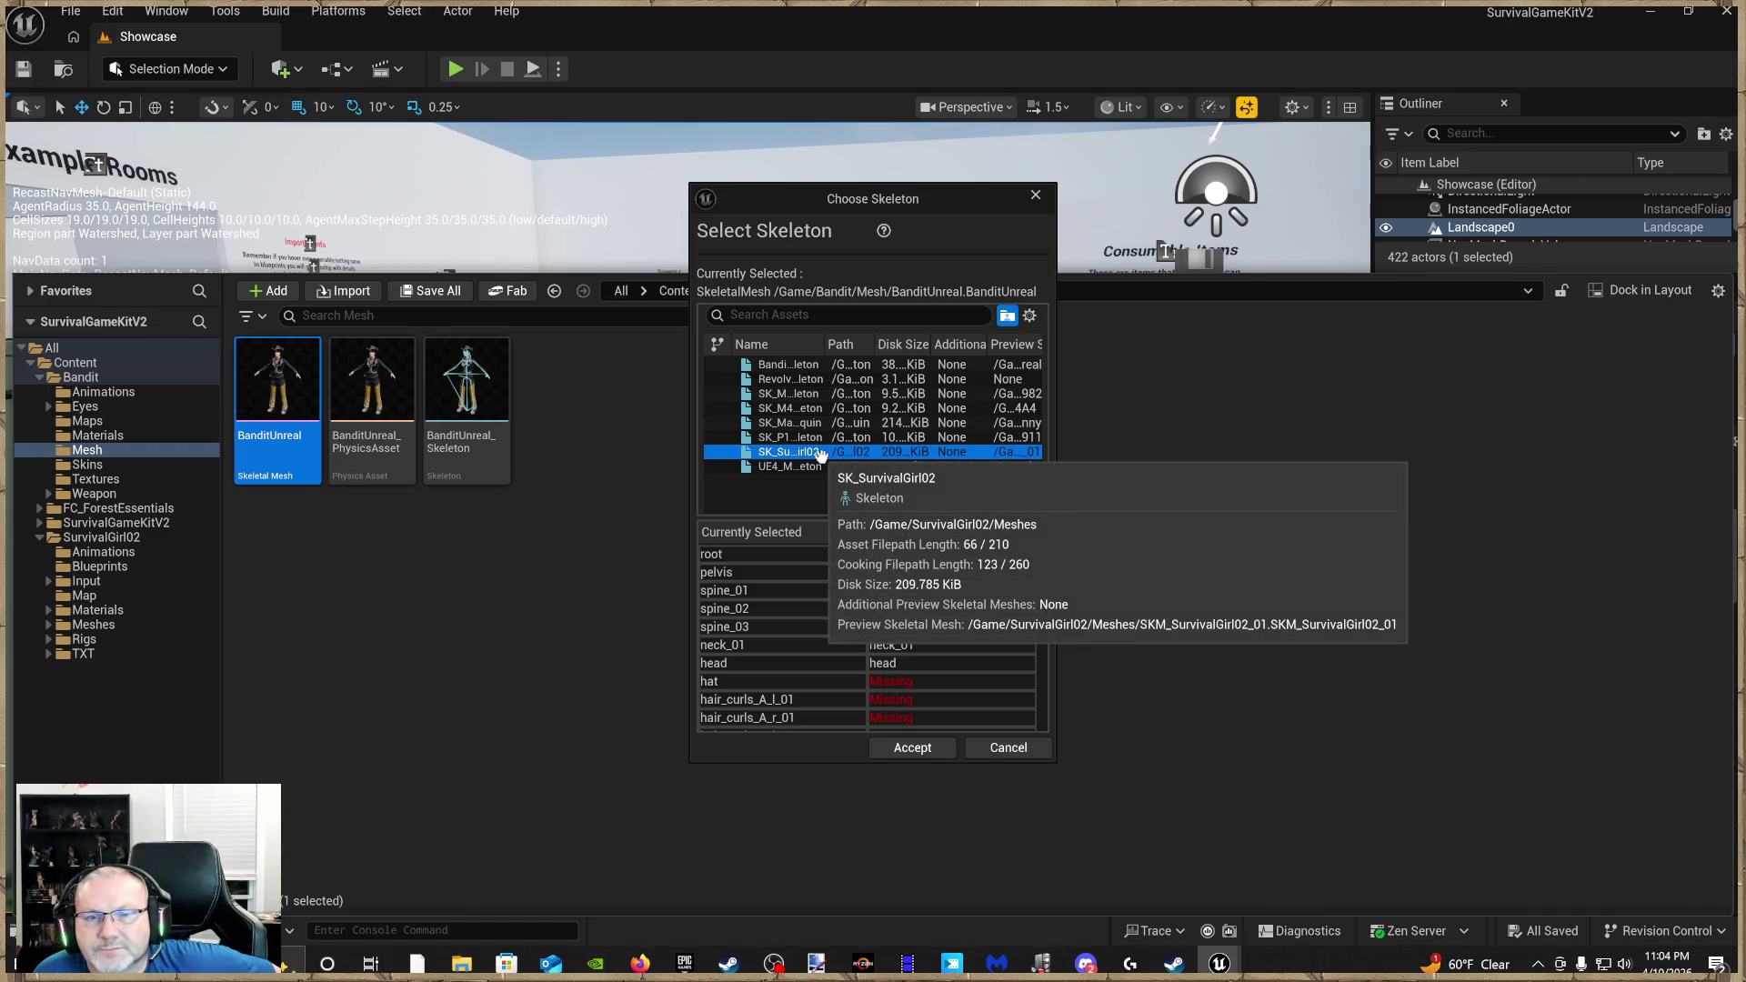
left_click(814, 437)
left_click(814, 423)
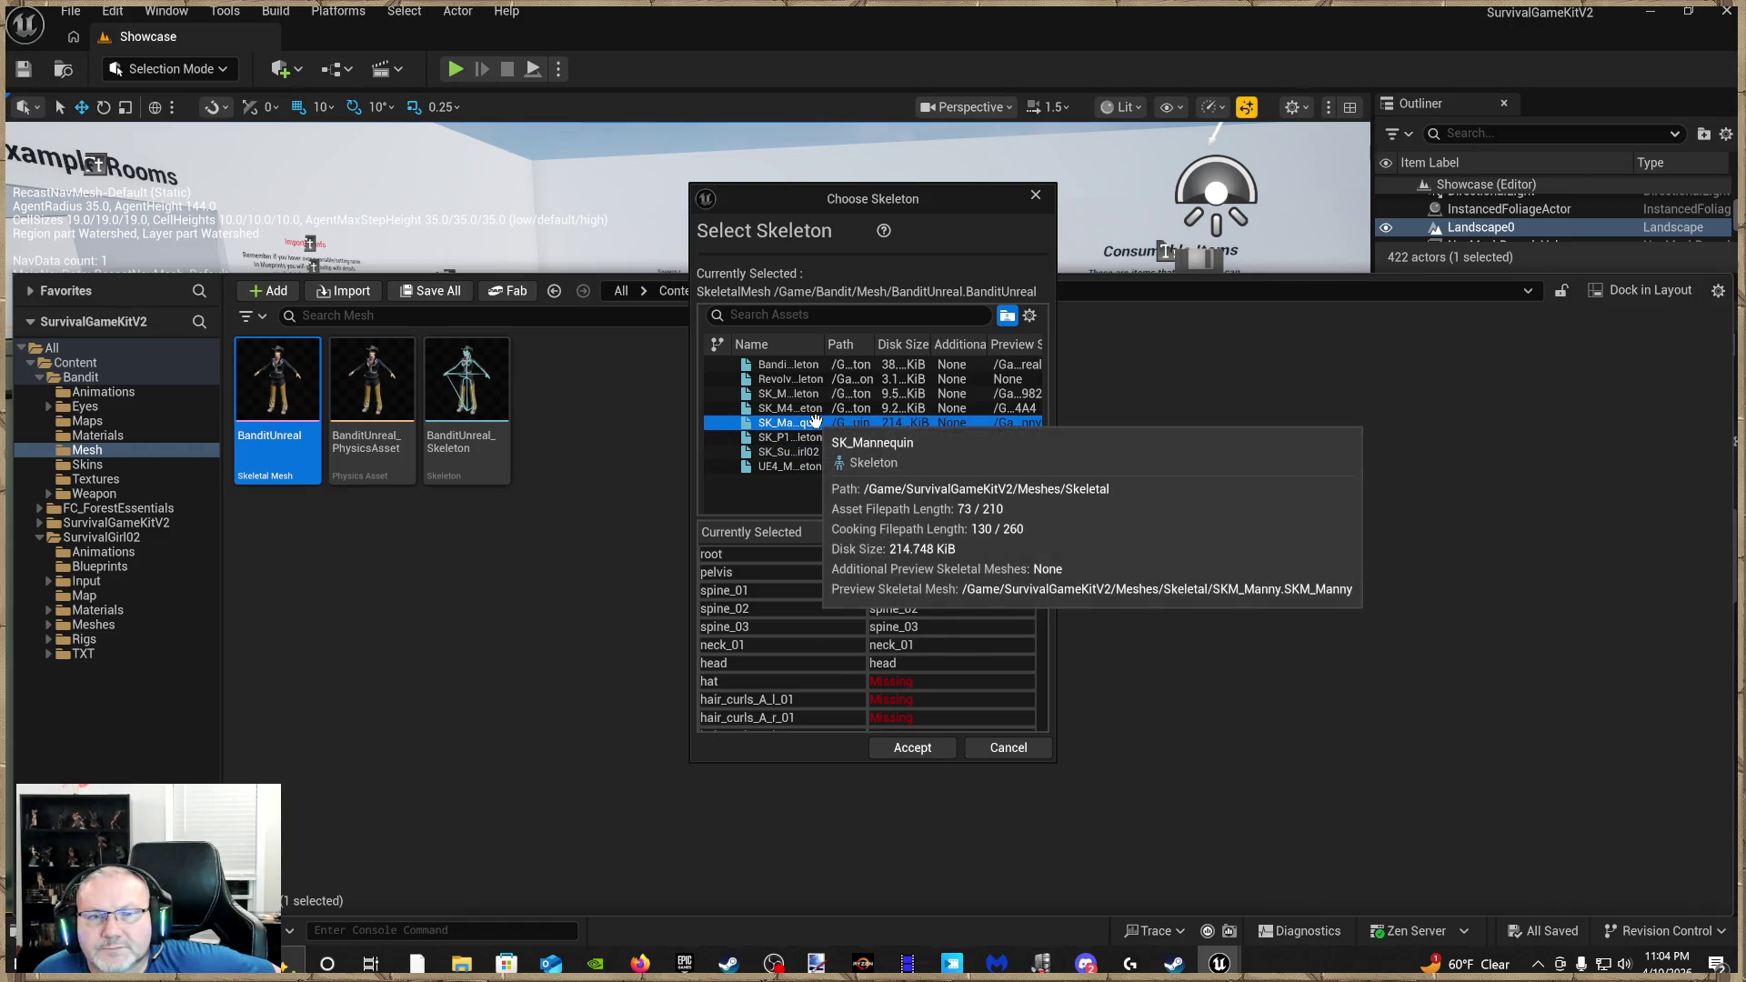
scroll(975, 593, "down", 10)
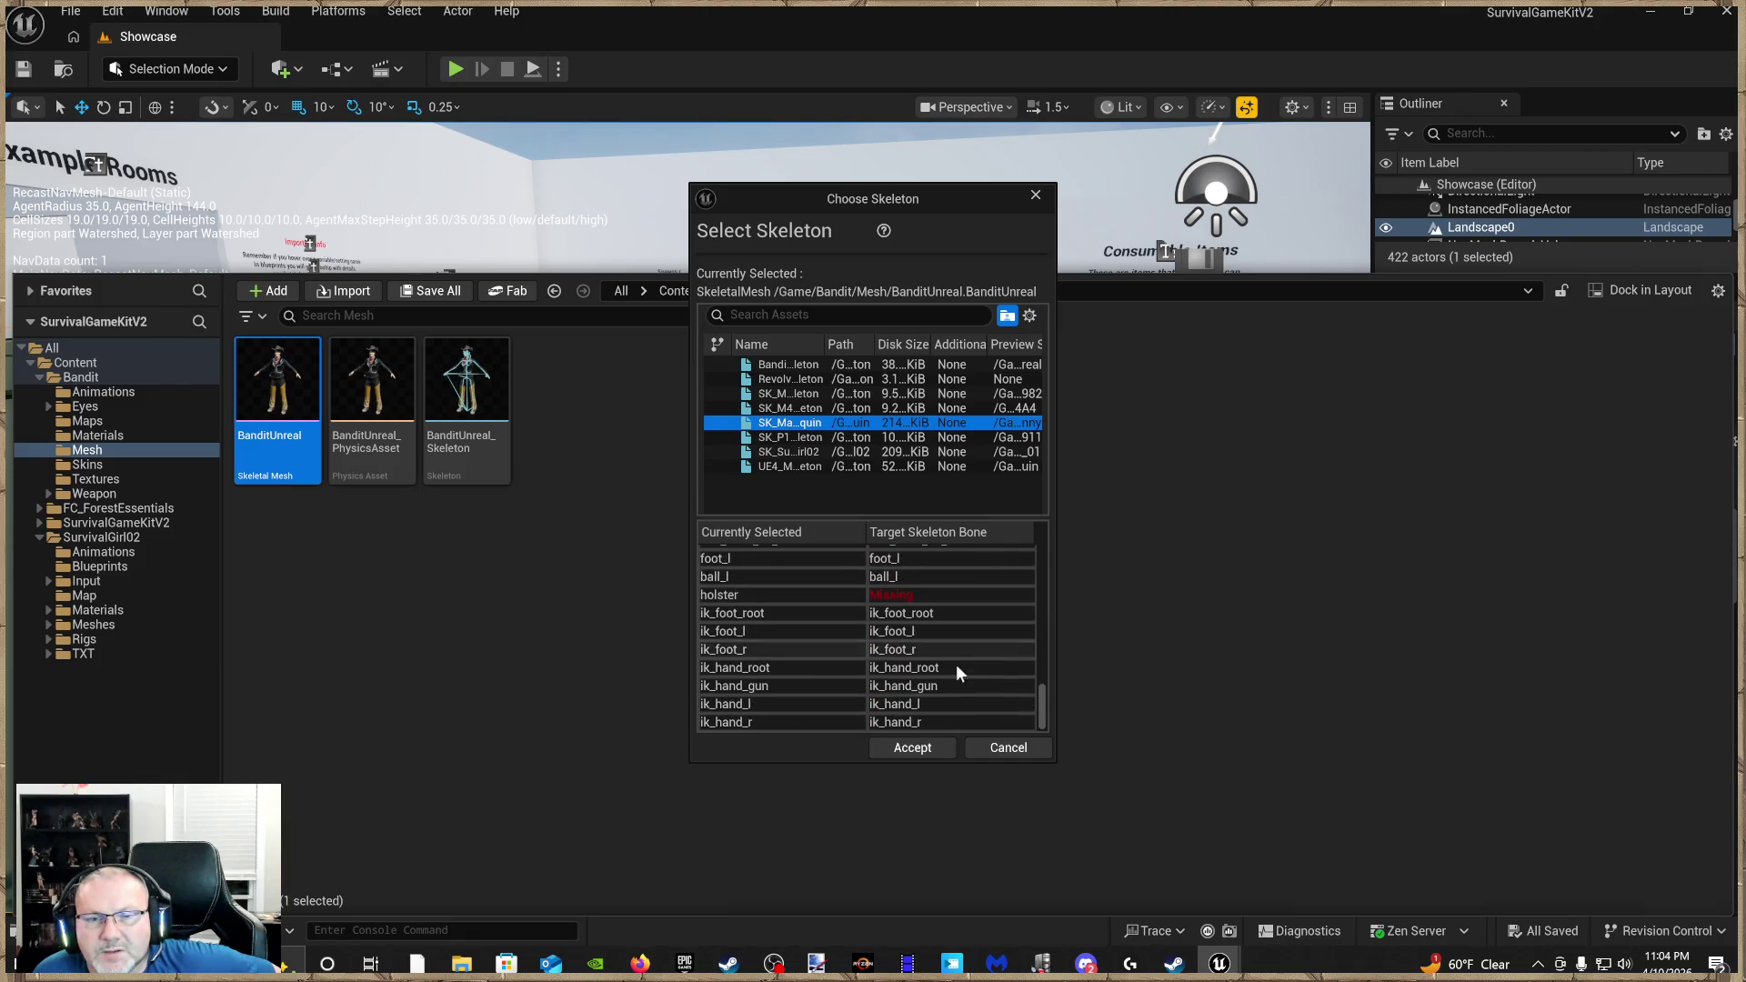
left_click(912, 749)
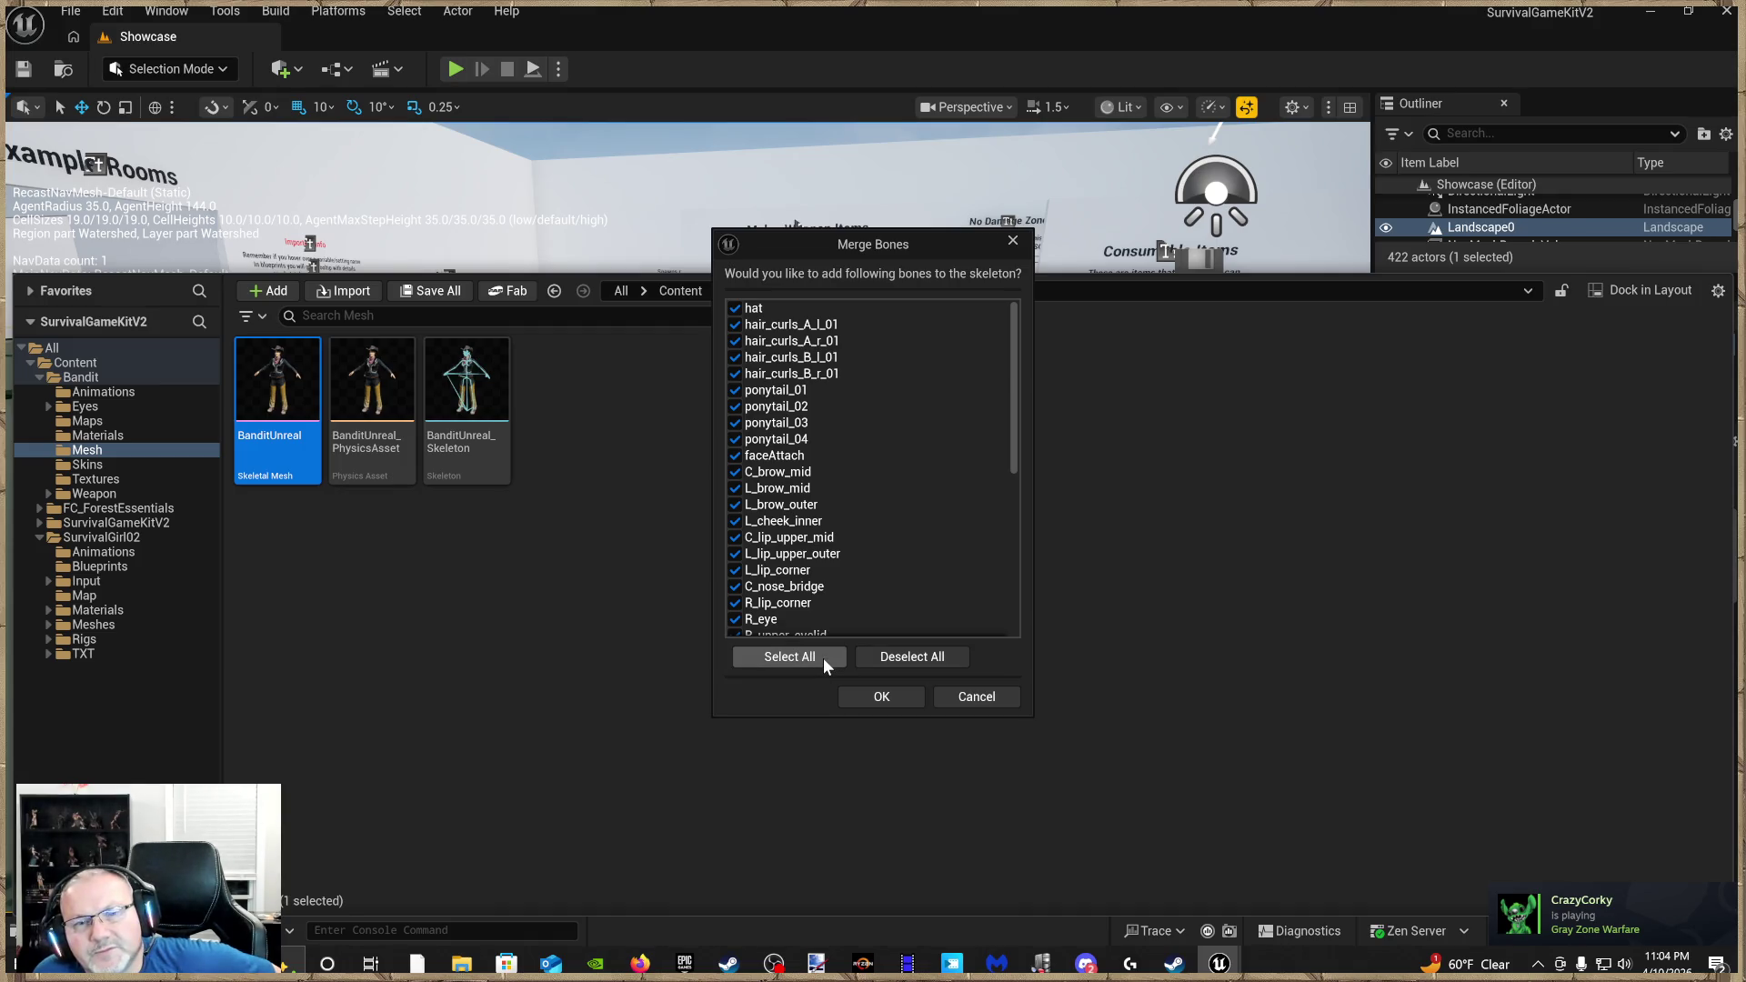
left_click(875, 696)
left_click(1016, 571)
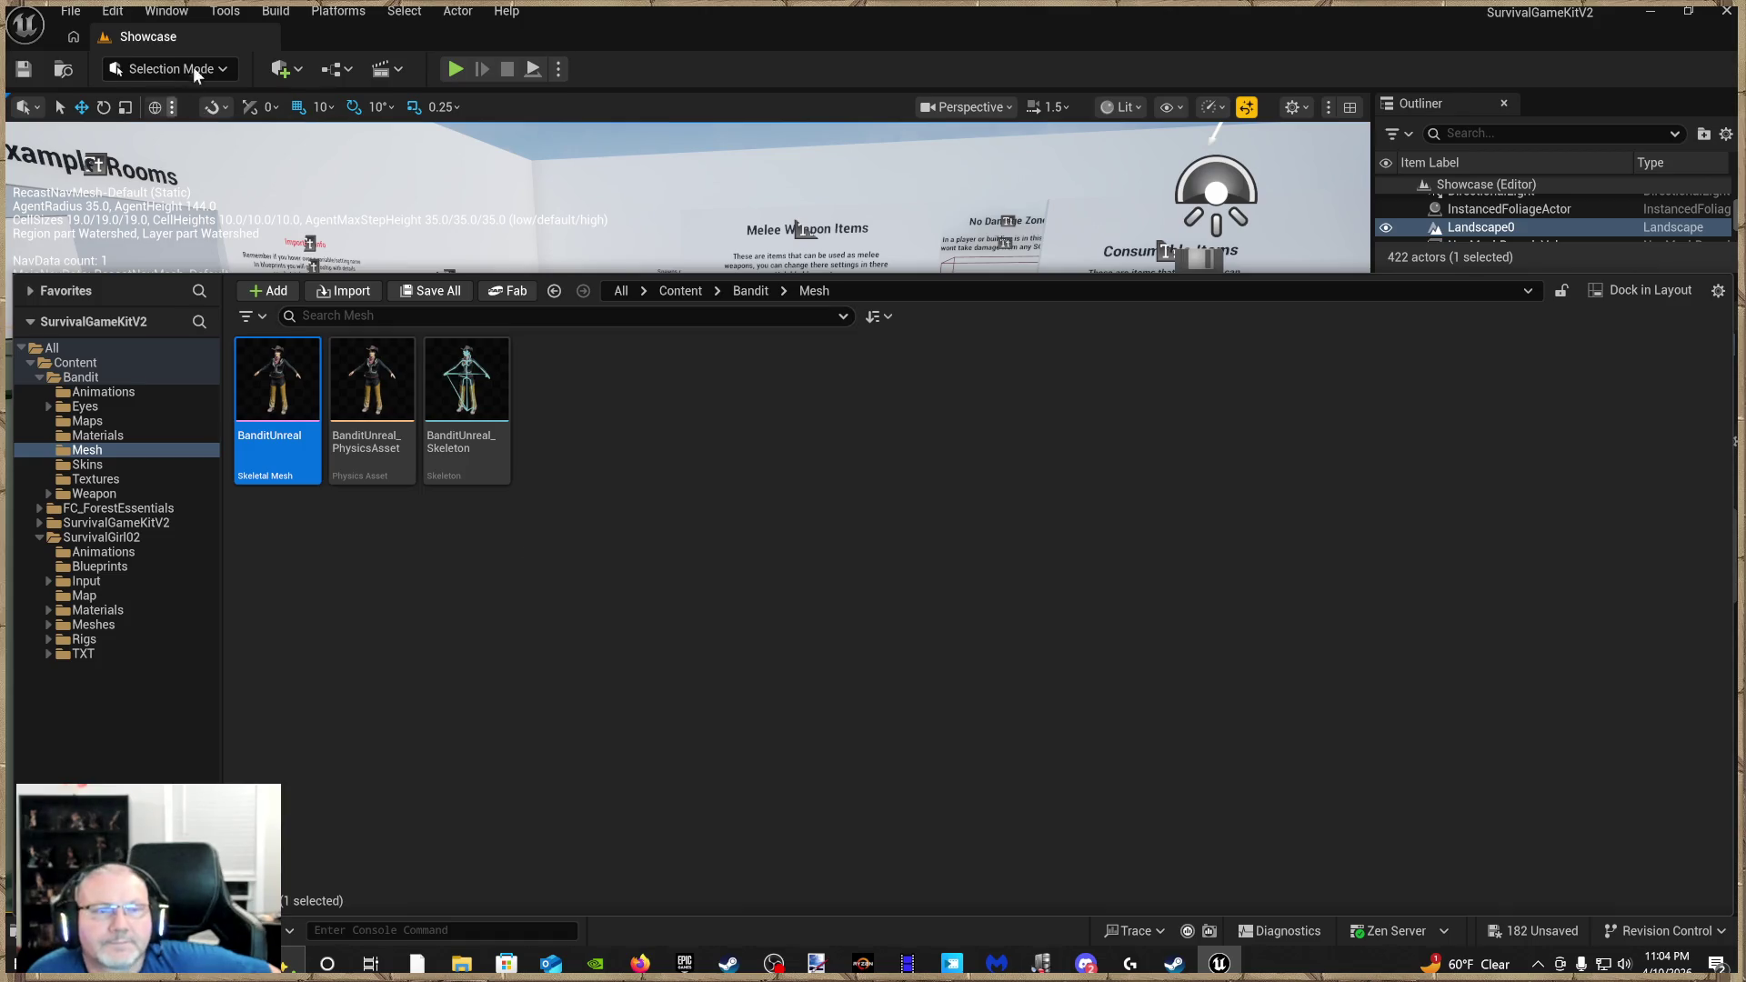
Save all 182 unsaved assets with Save Selected, then close the Content Drawer
key("ctrl+space")
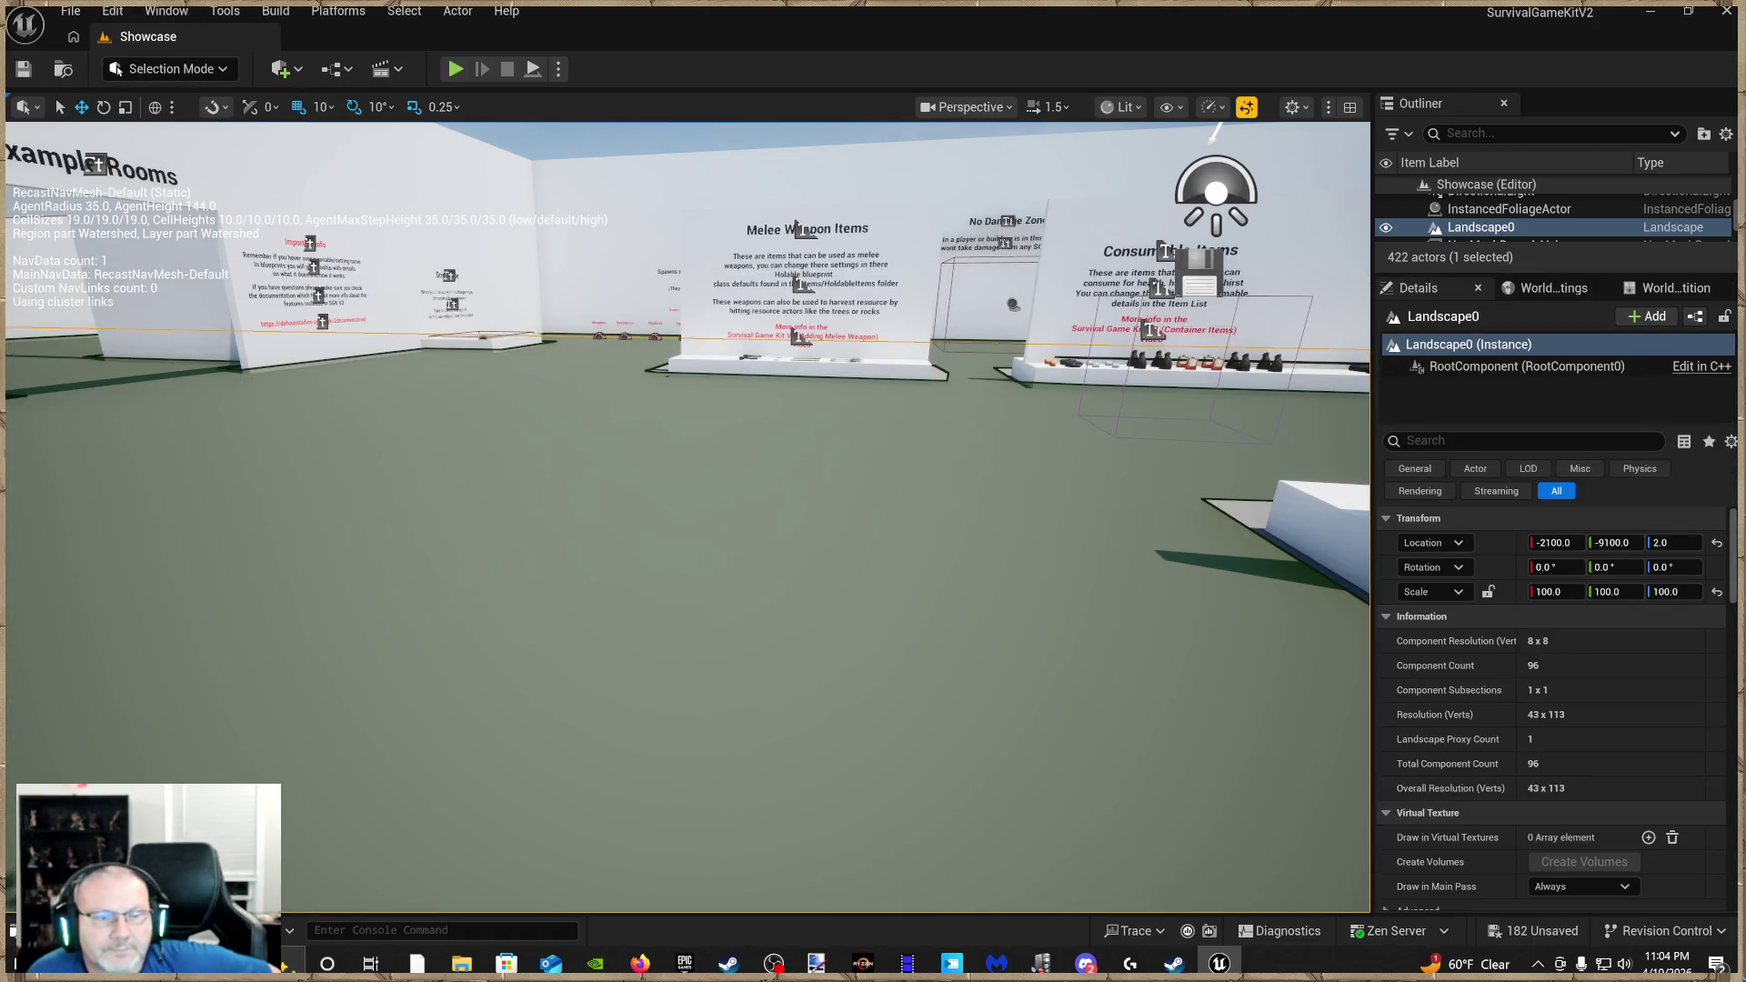
key("ctrl+space")
left_click(436, 292)
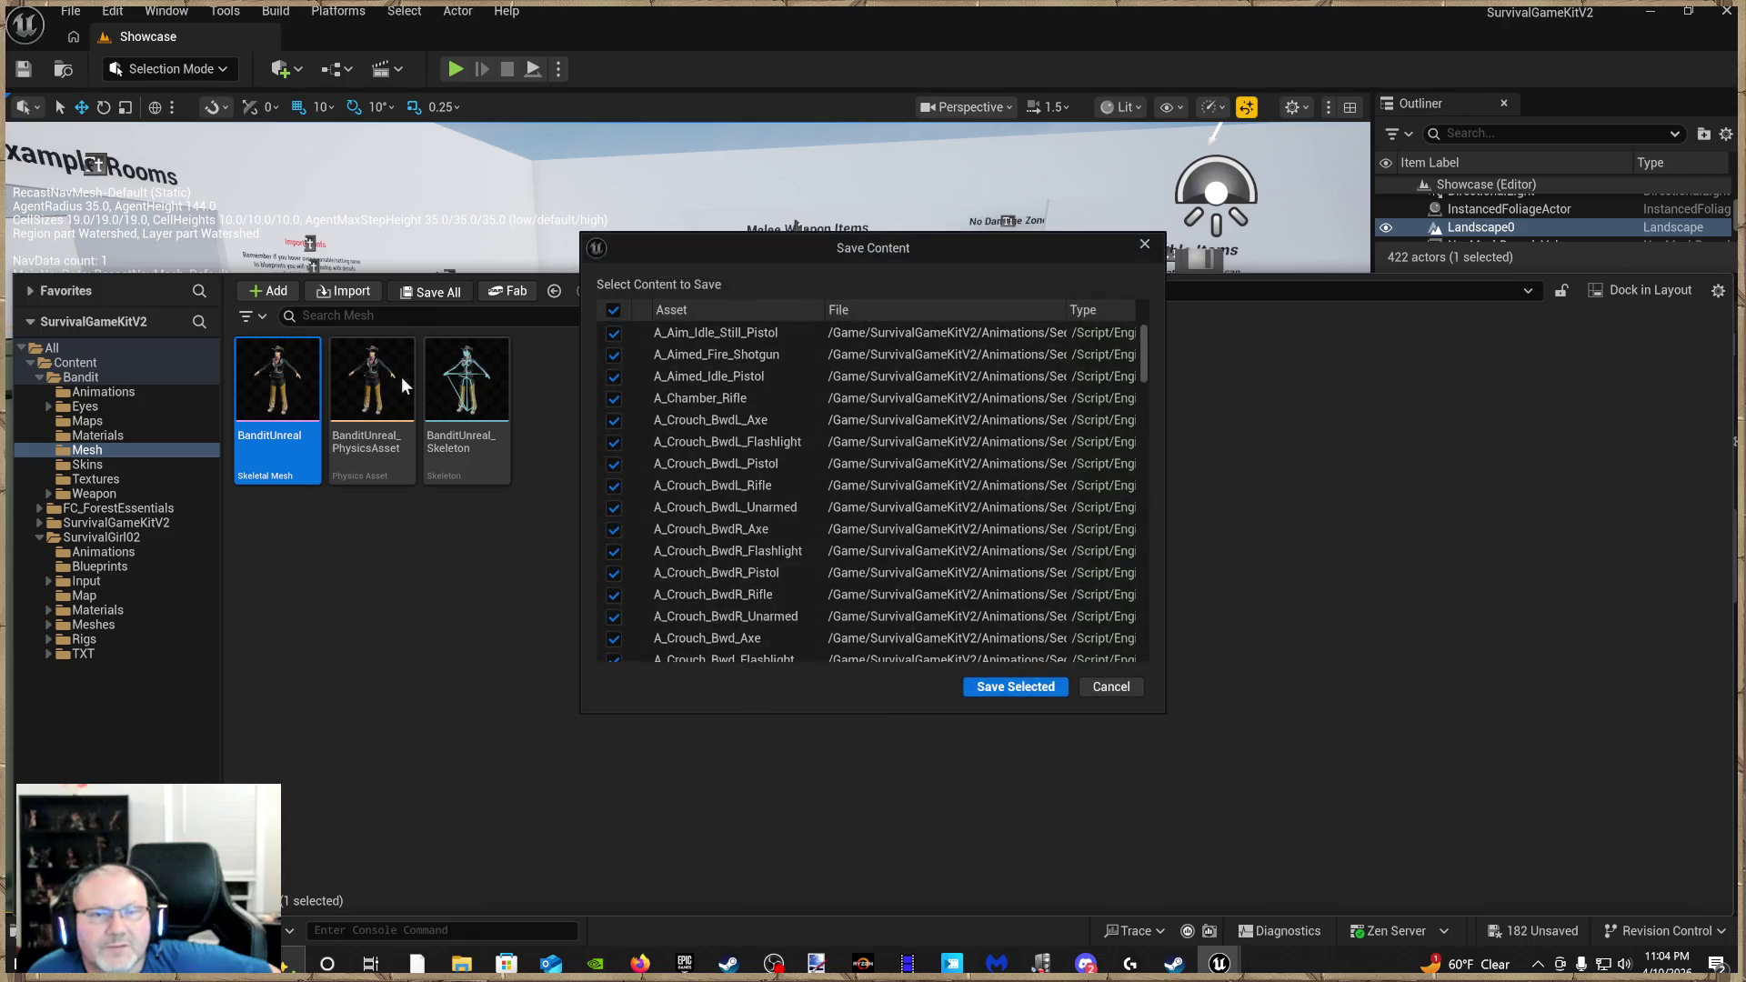
left_click(1004, 686)
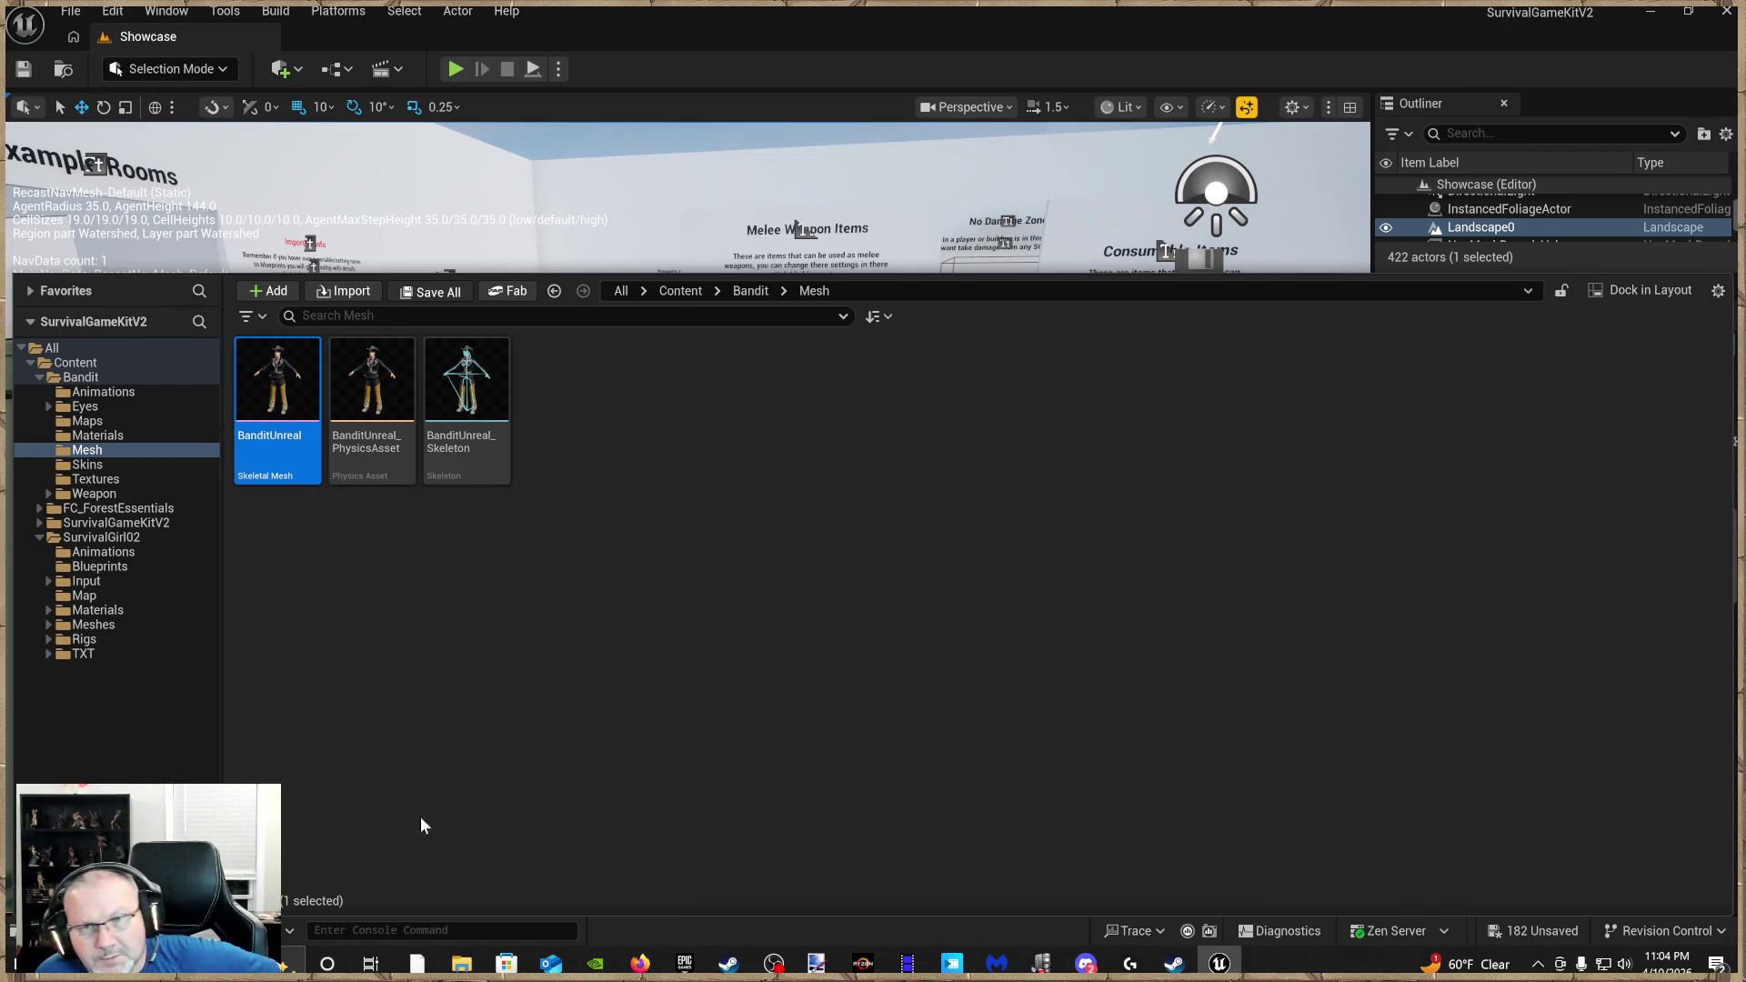
left_click(701, 747)
scroll(701, 747, "down", 3)
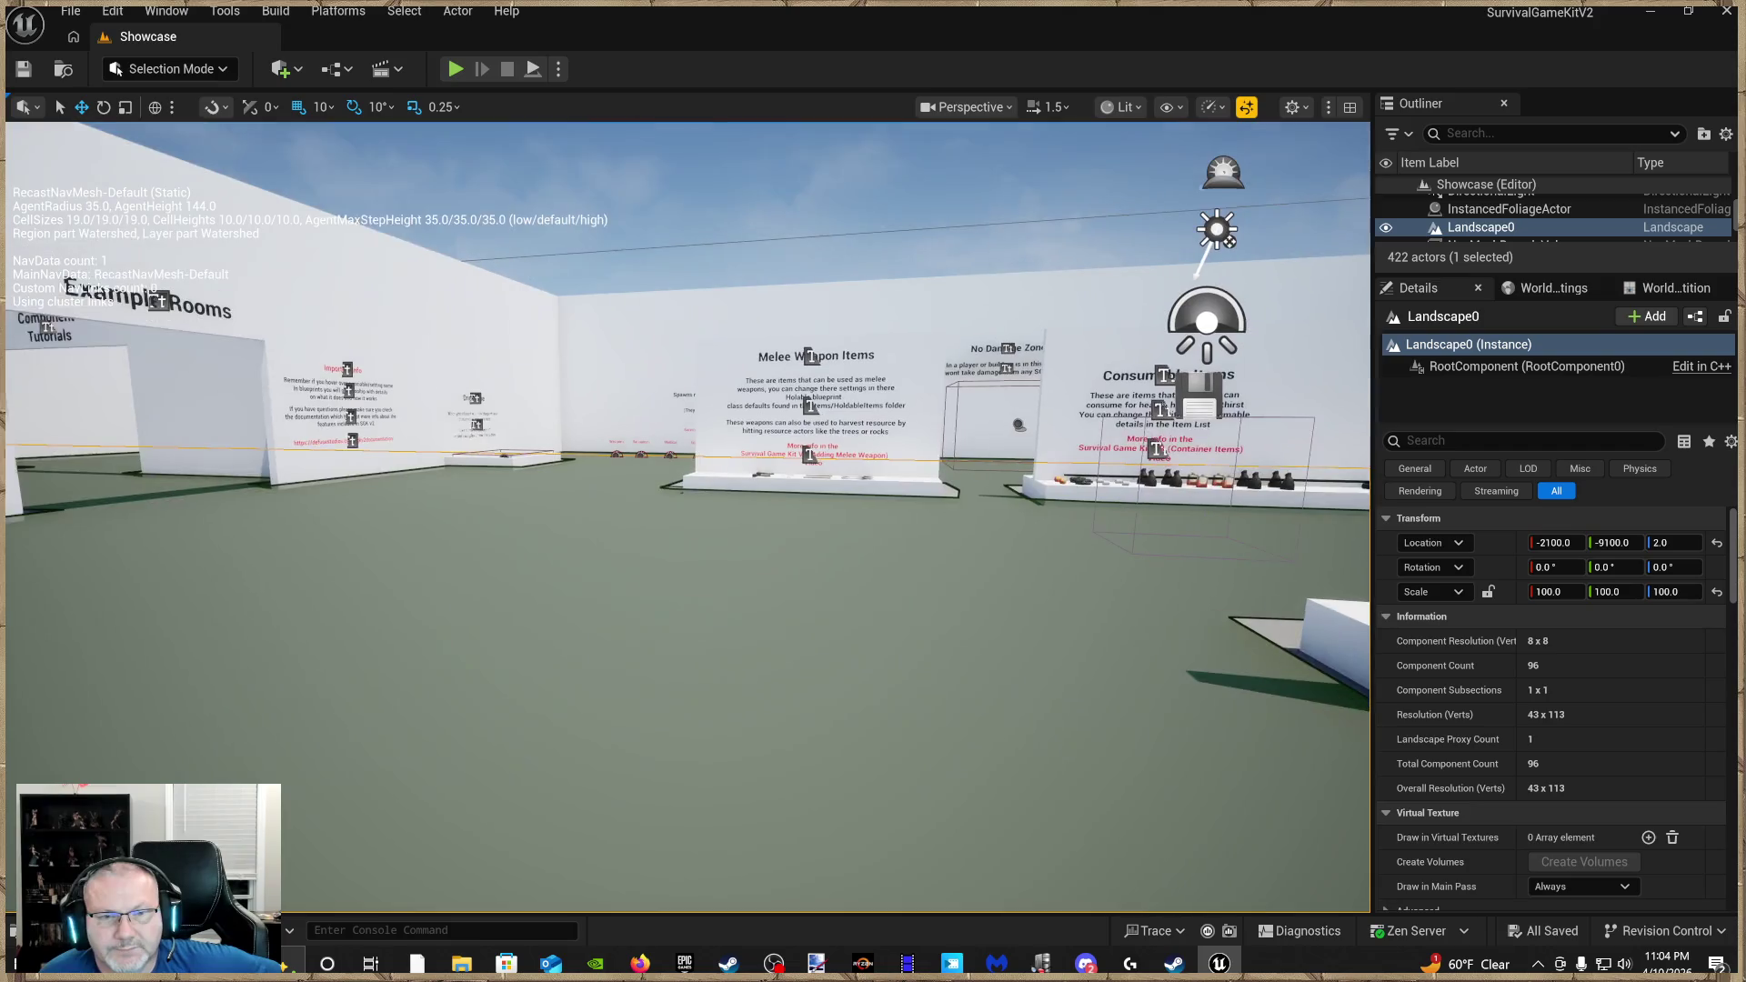
right_click(701, 748)
Play from this location, dismiss the message log, walk toward Example Rooms, then stop the session
left_click(766, 728)
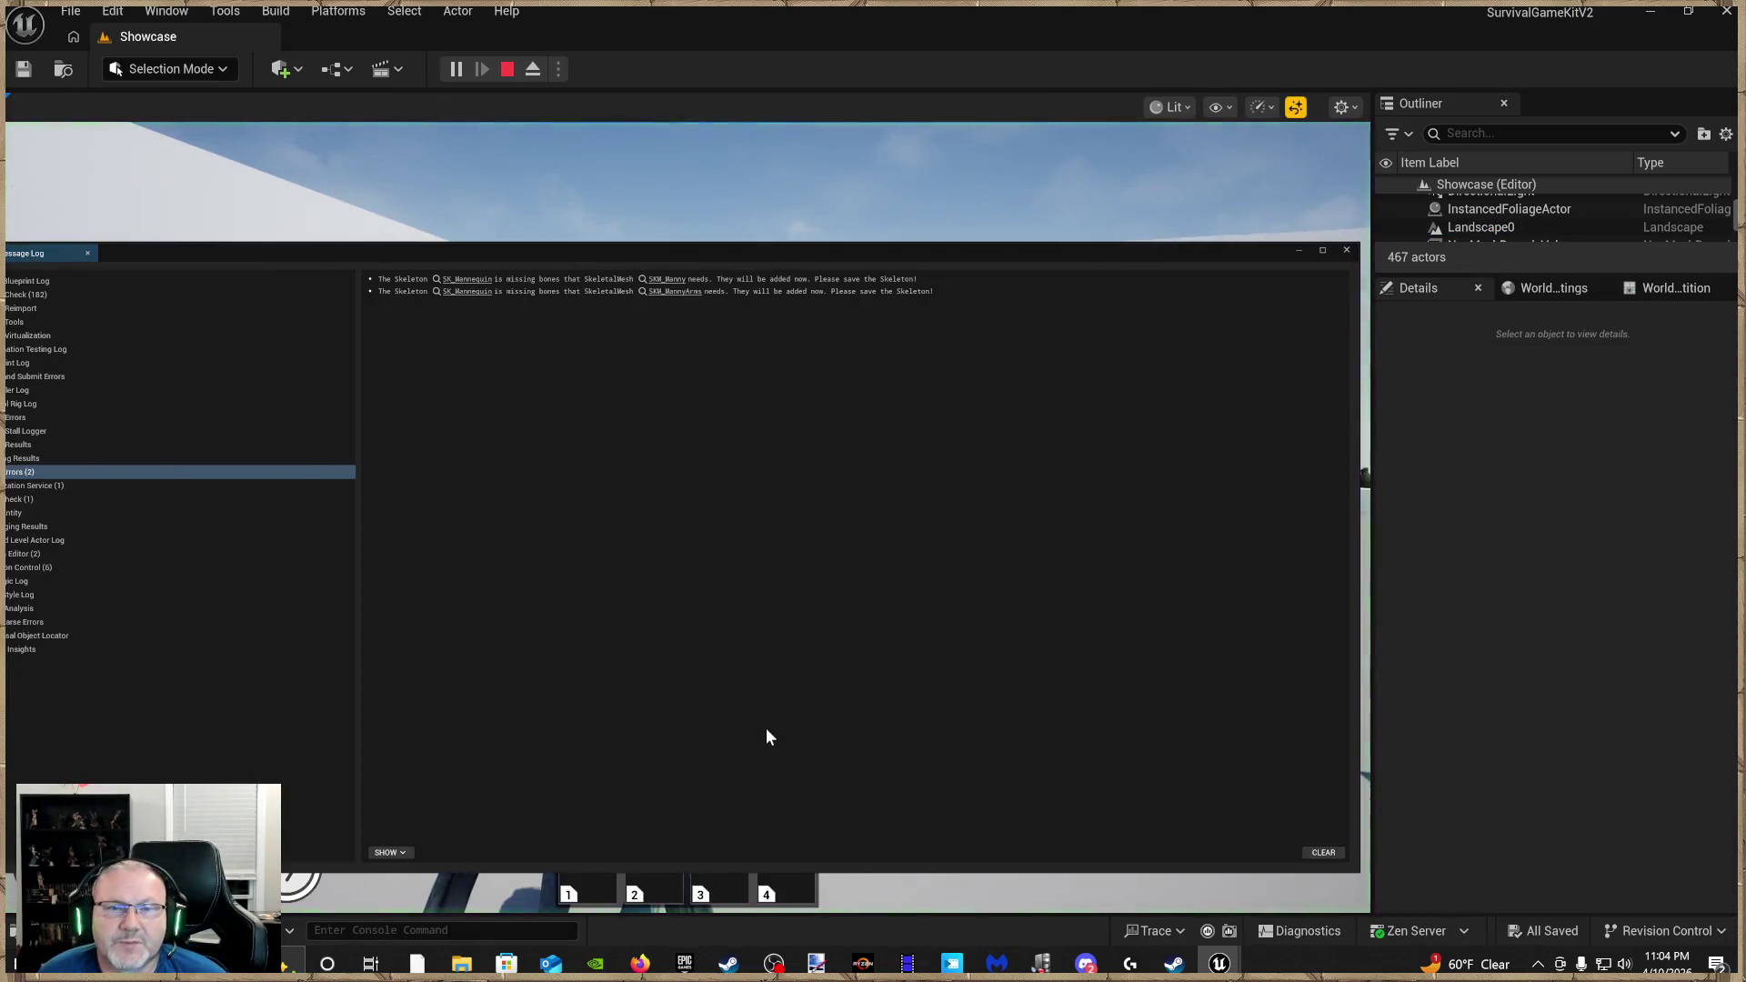
left_click(1346, 252)
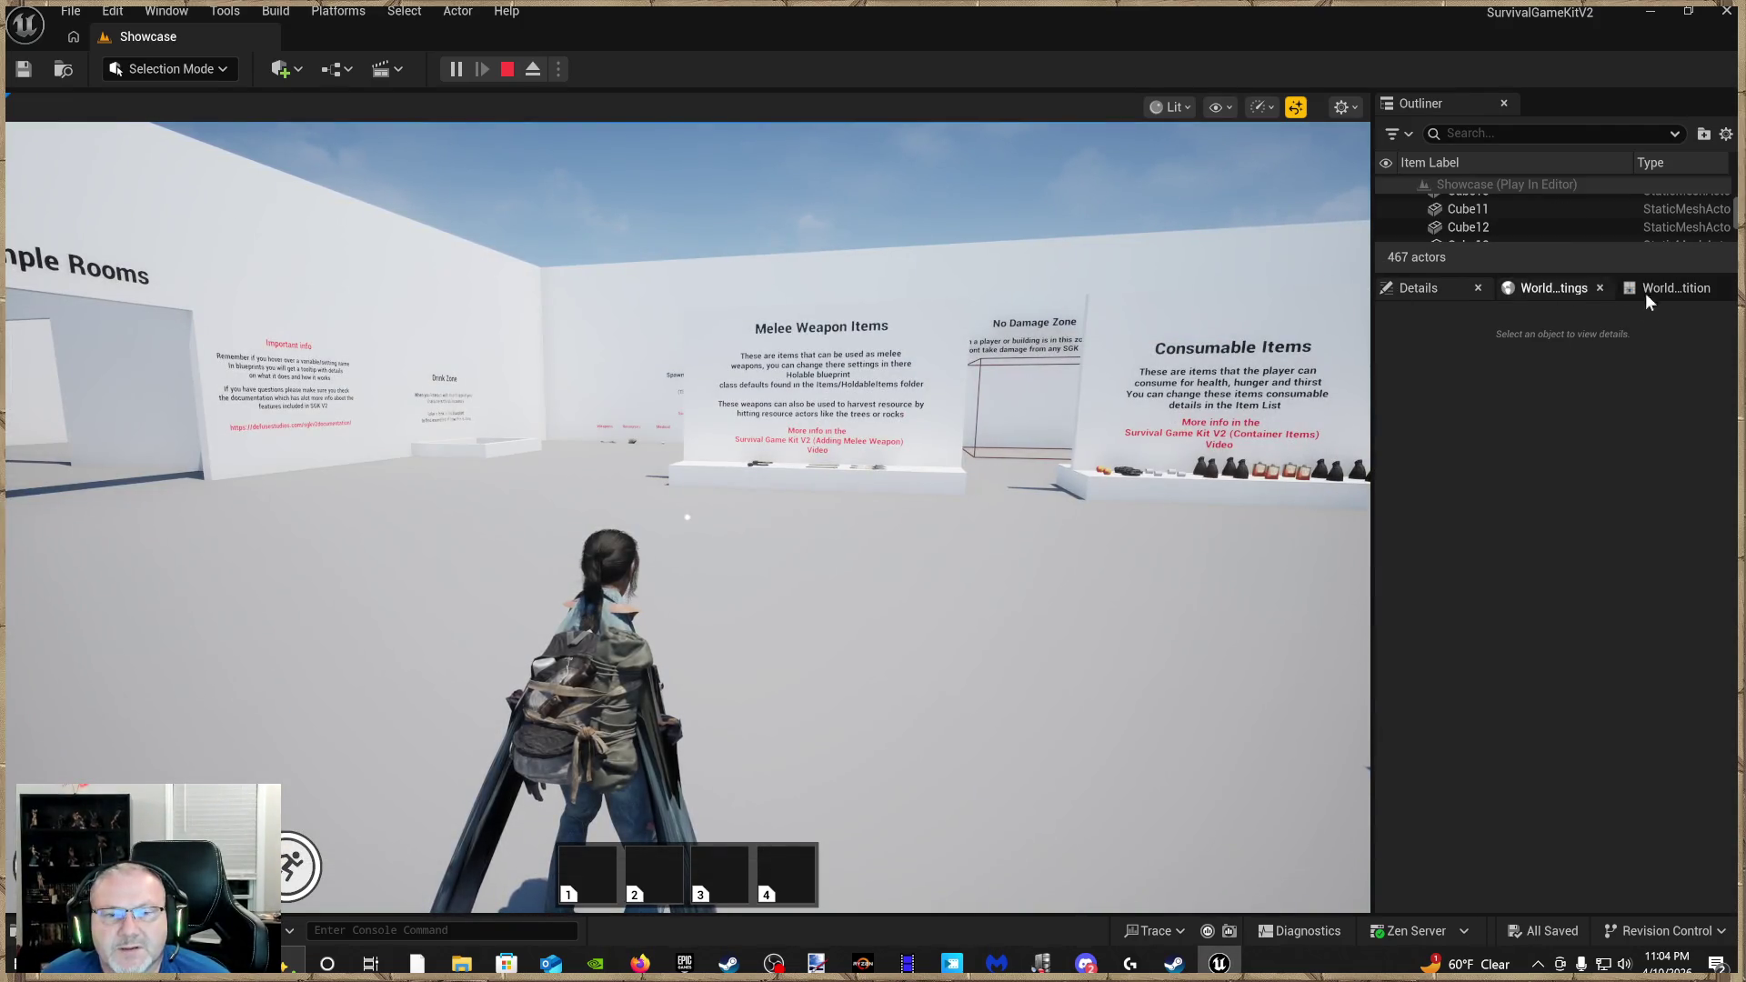
key("w")
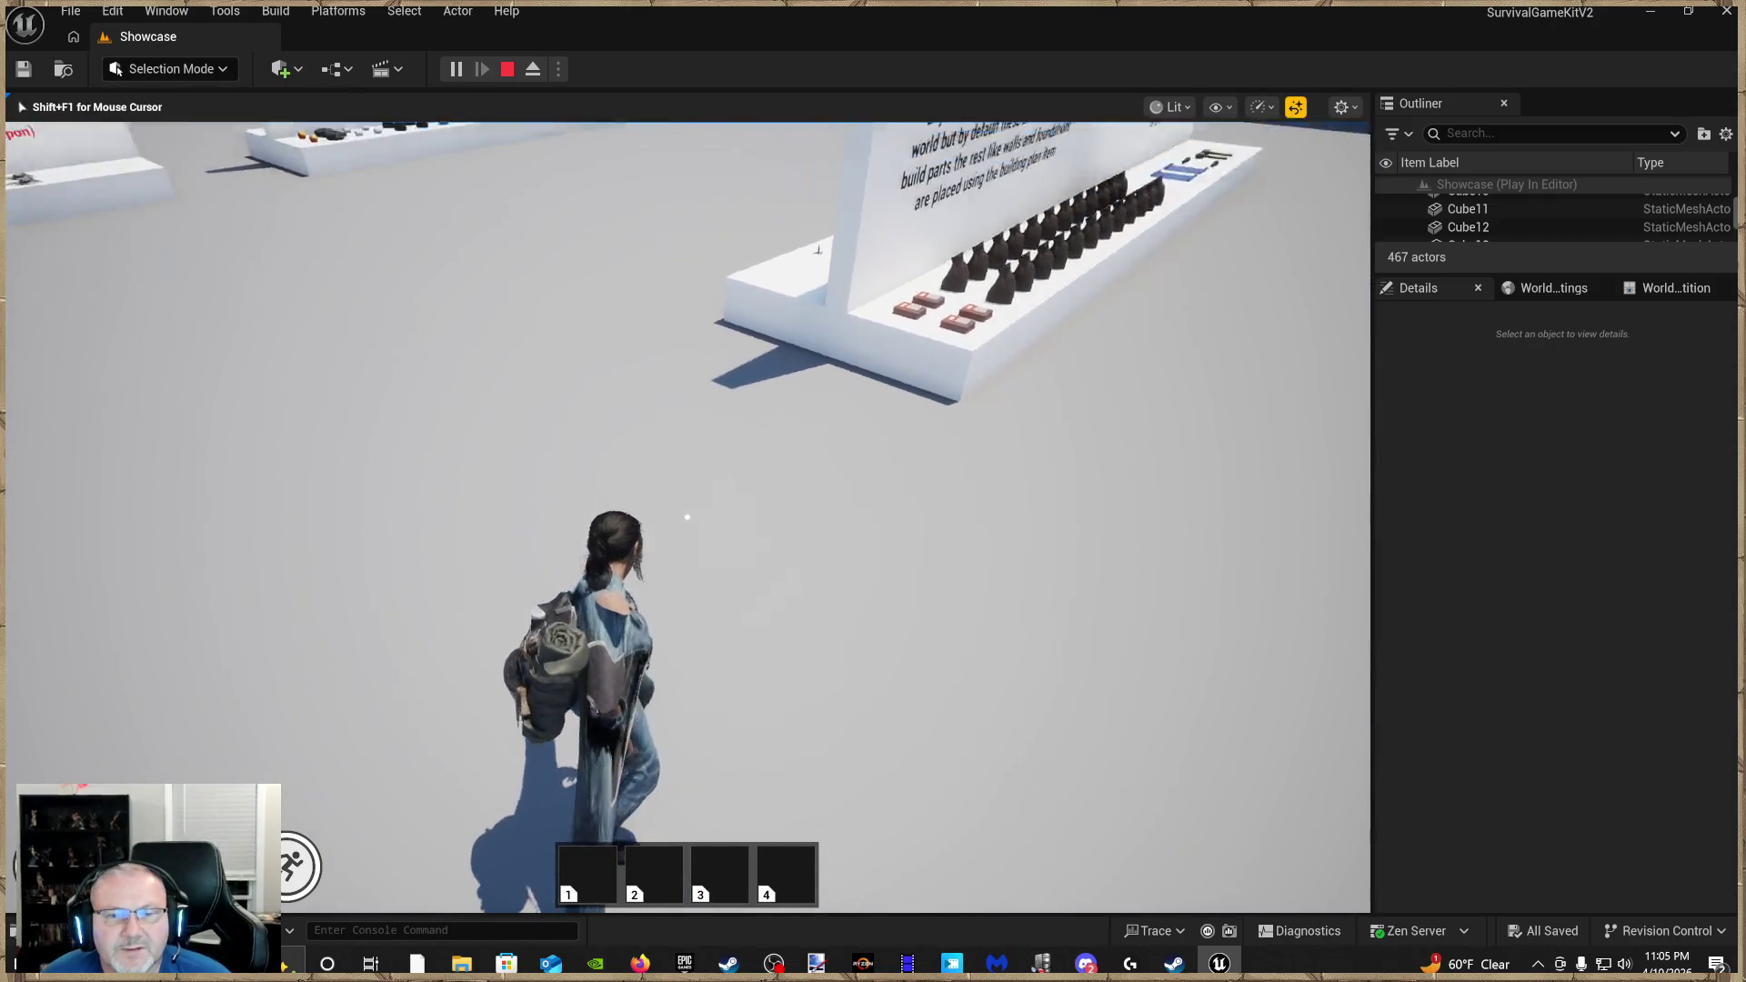
key("w")
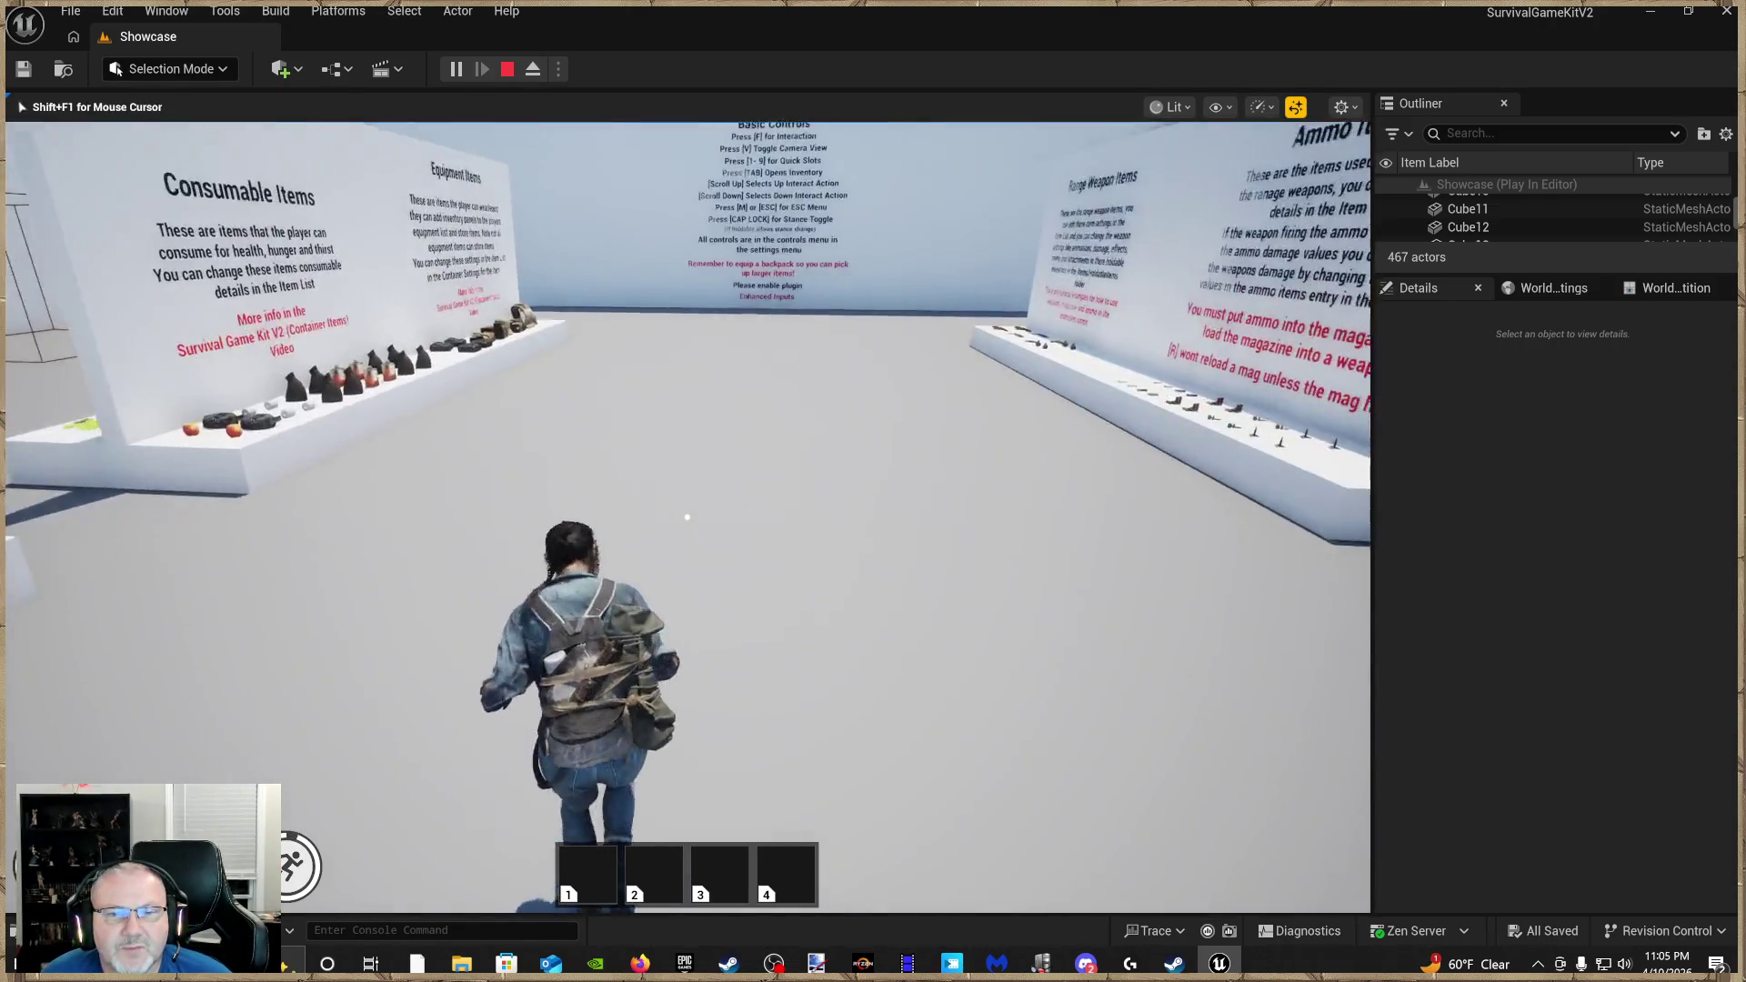
key("w")
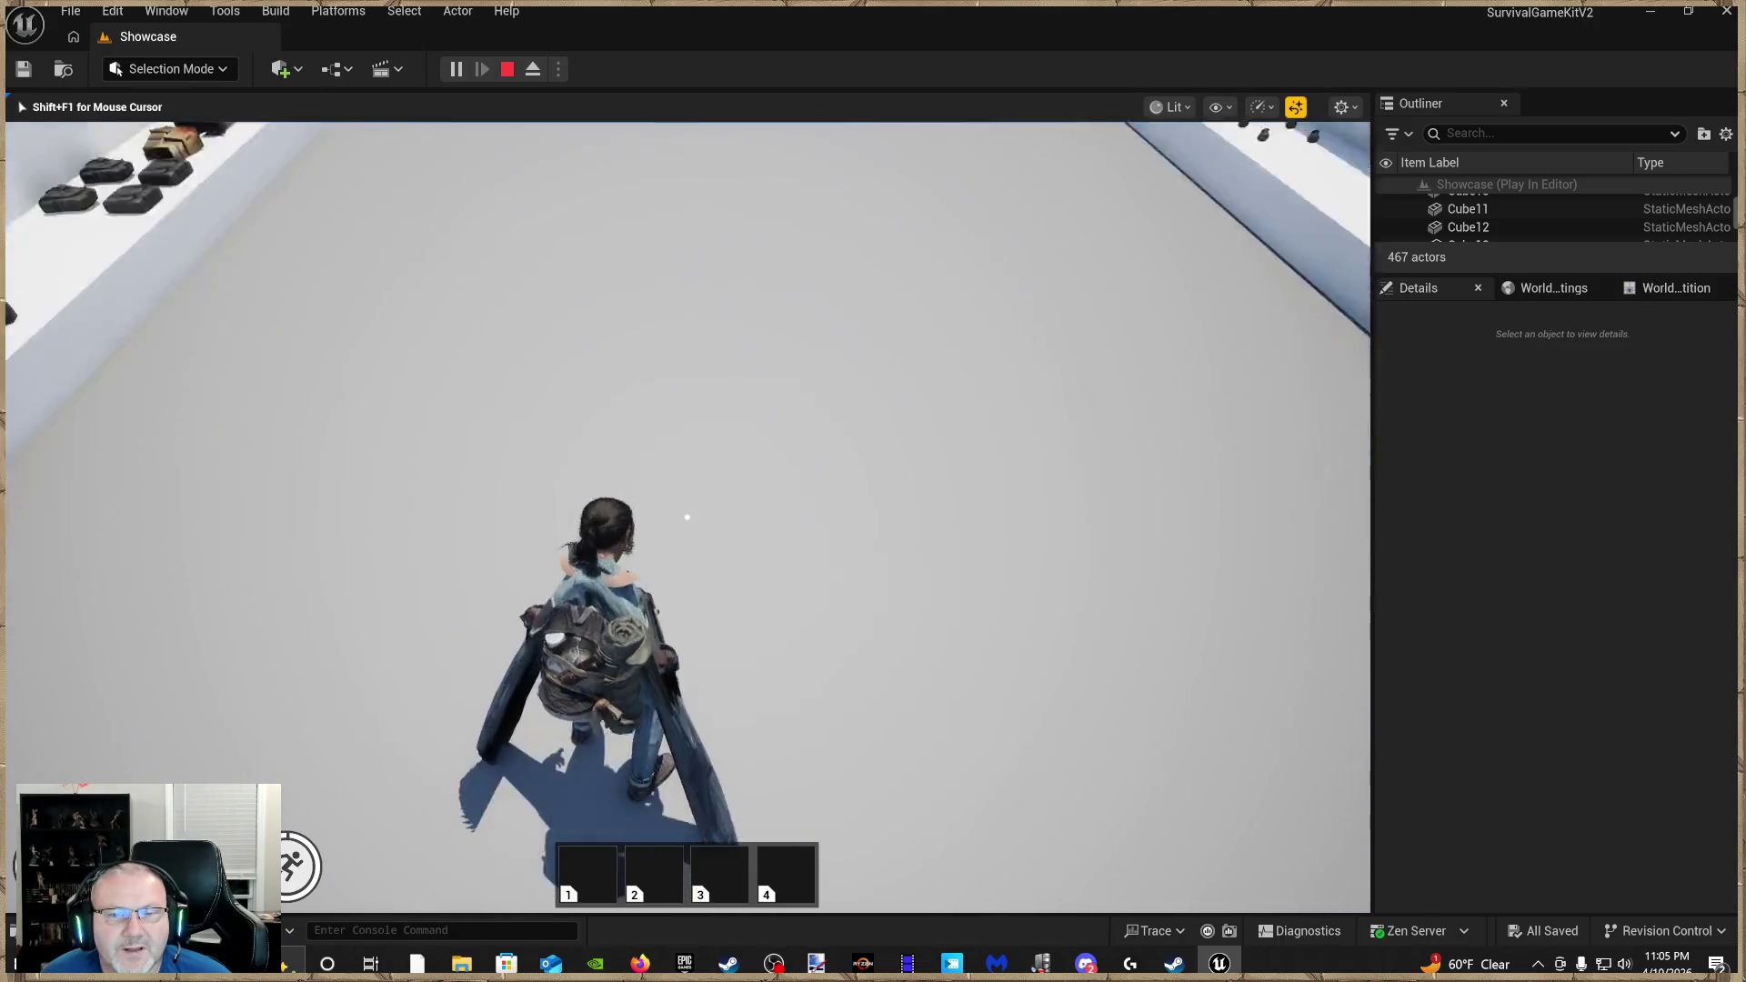
key("w")
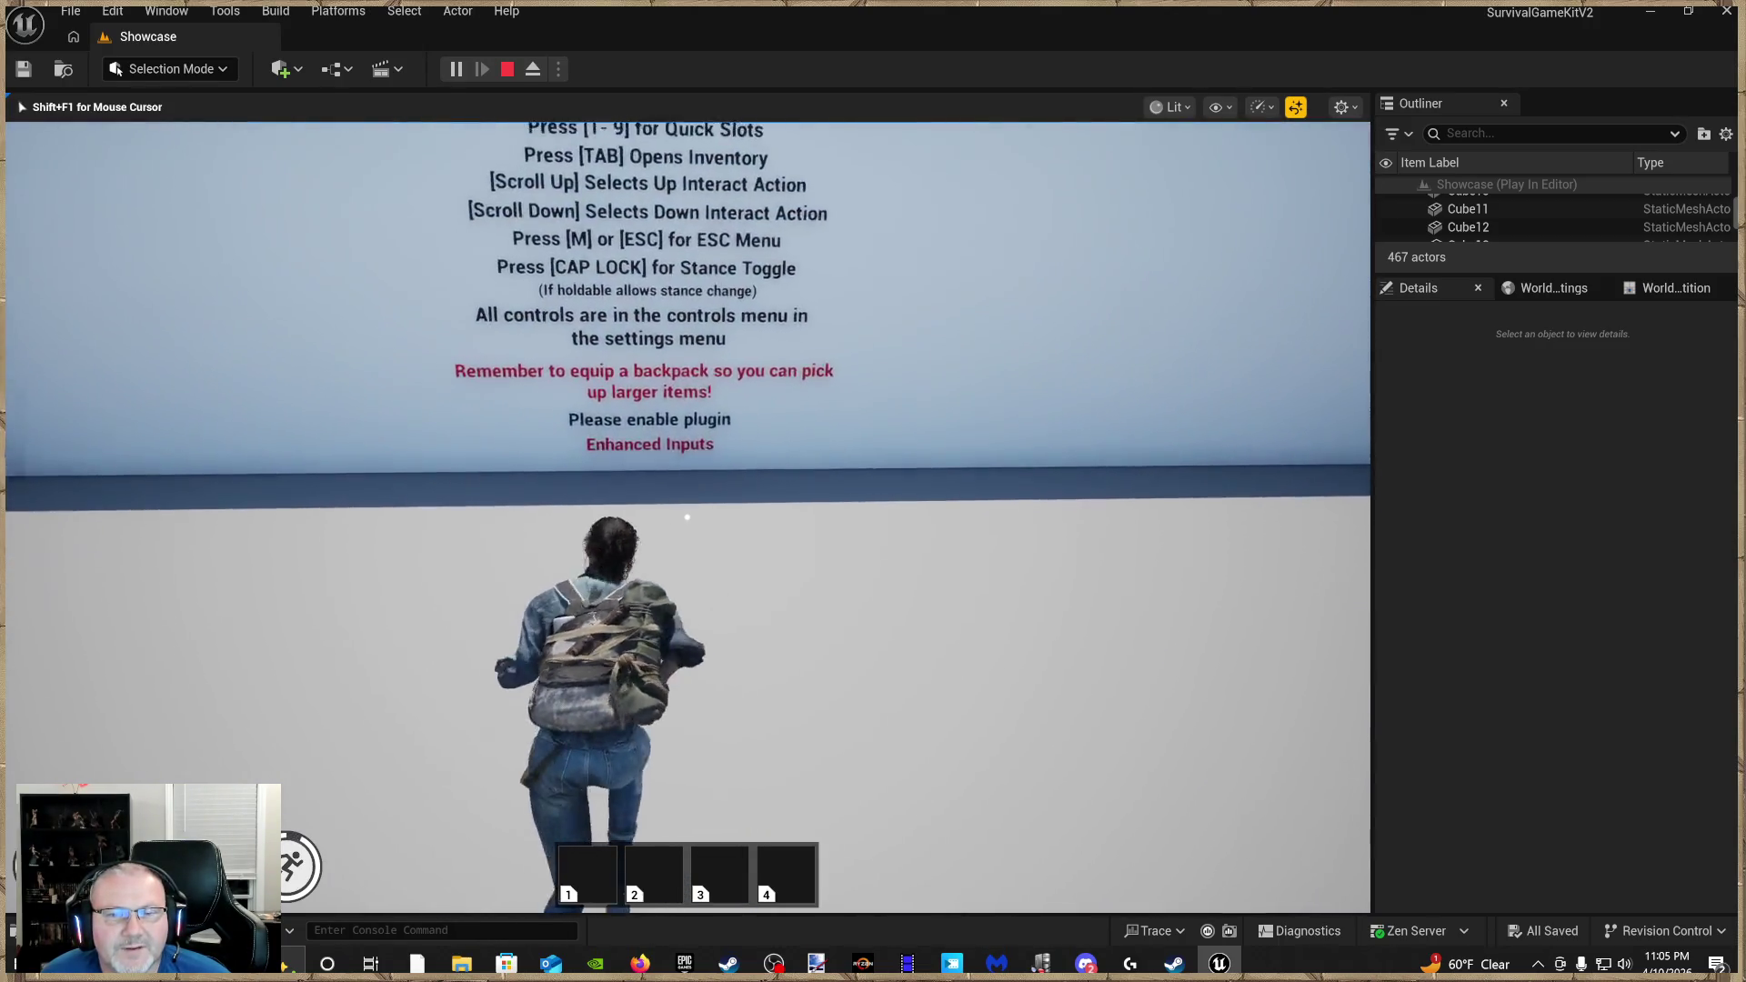
key("w")
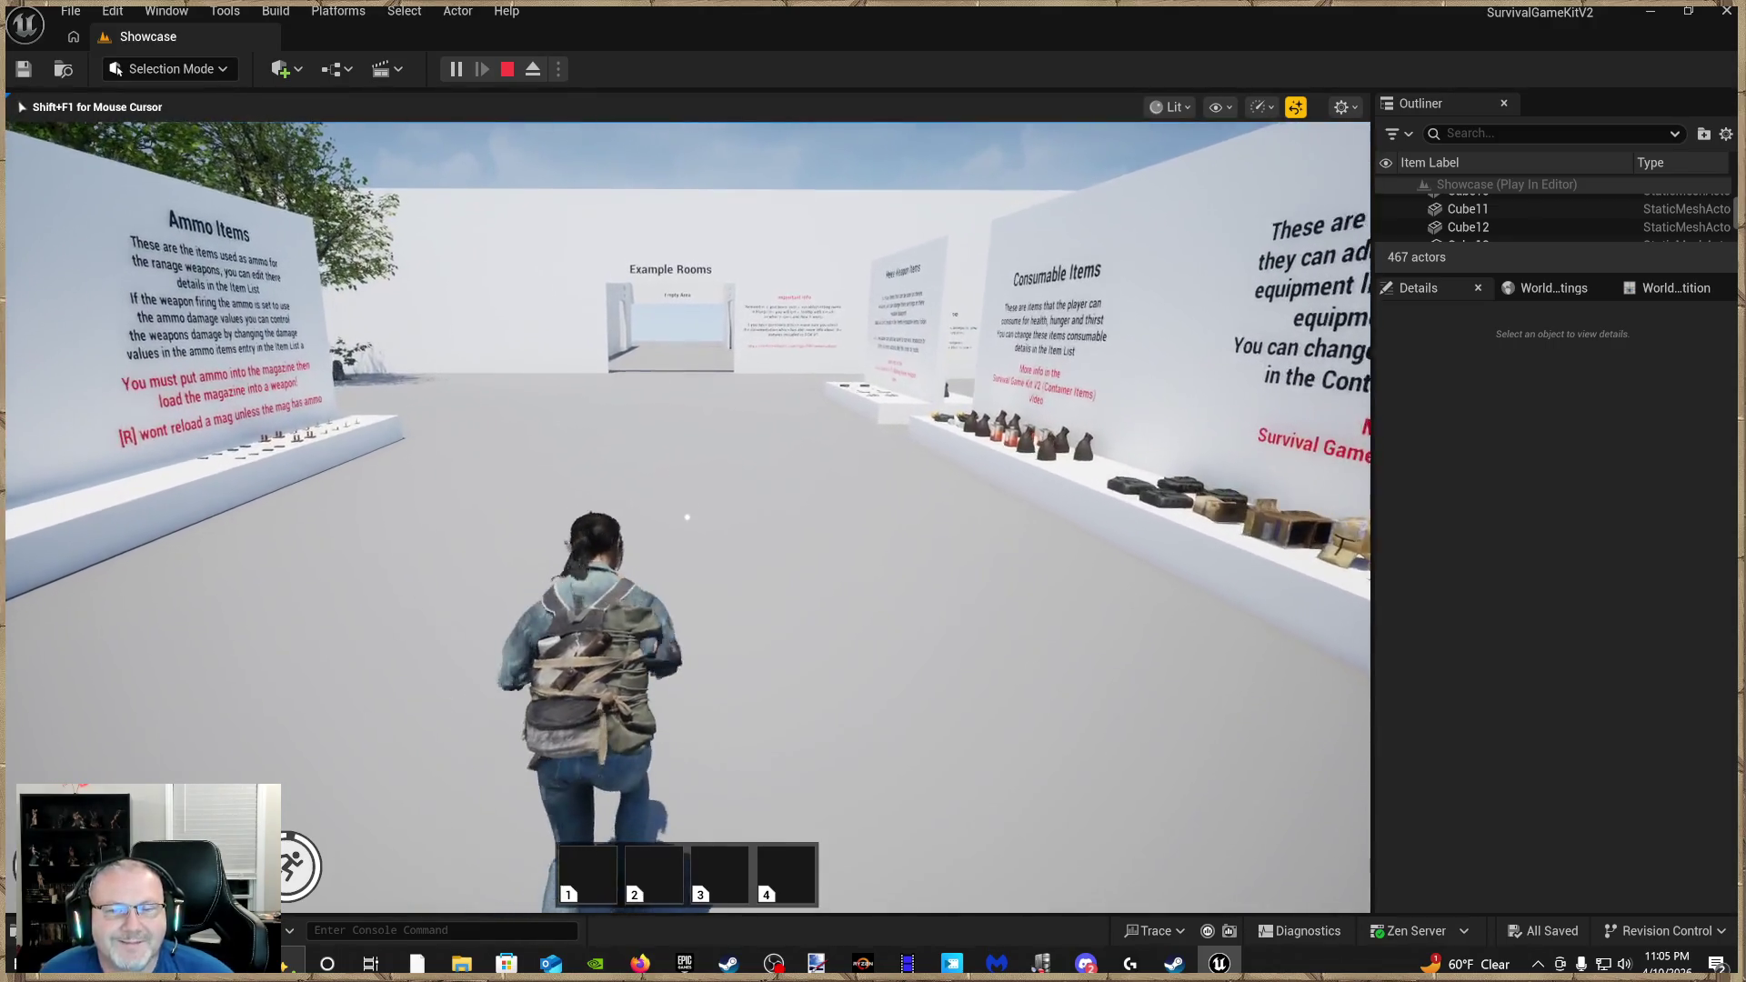
key("w")
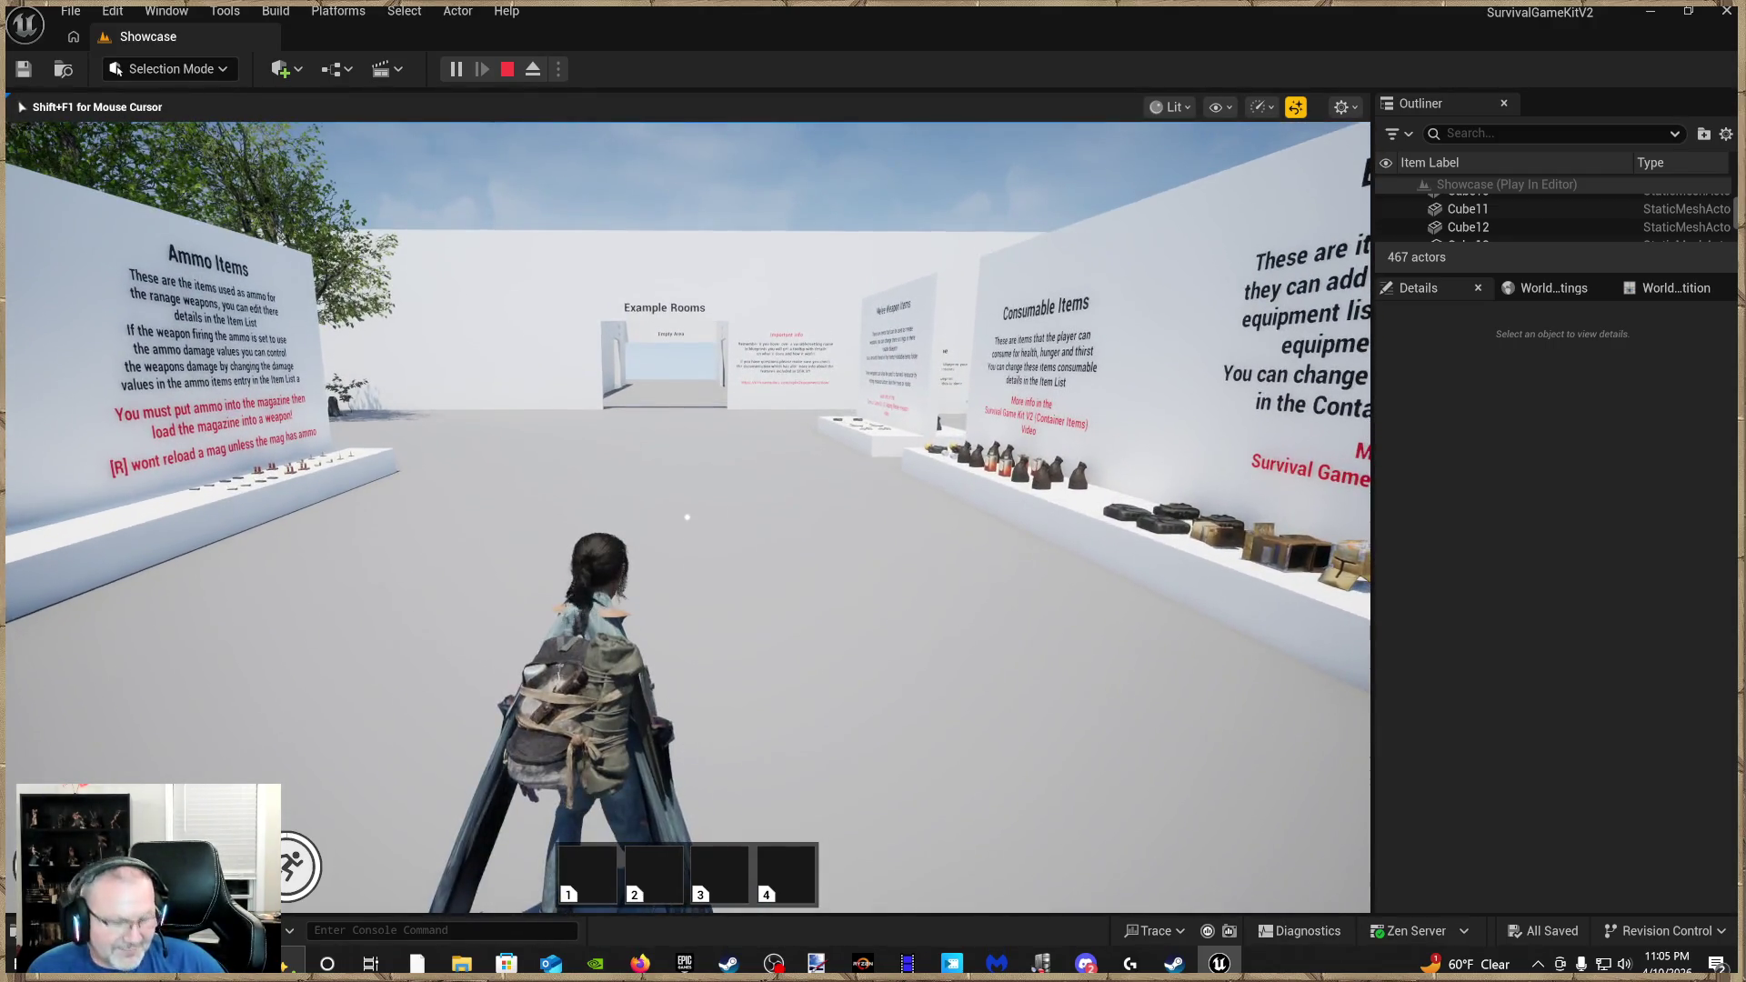
key("Escape")
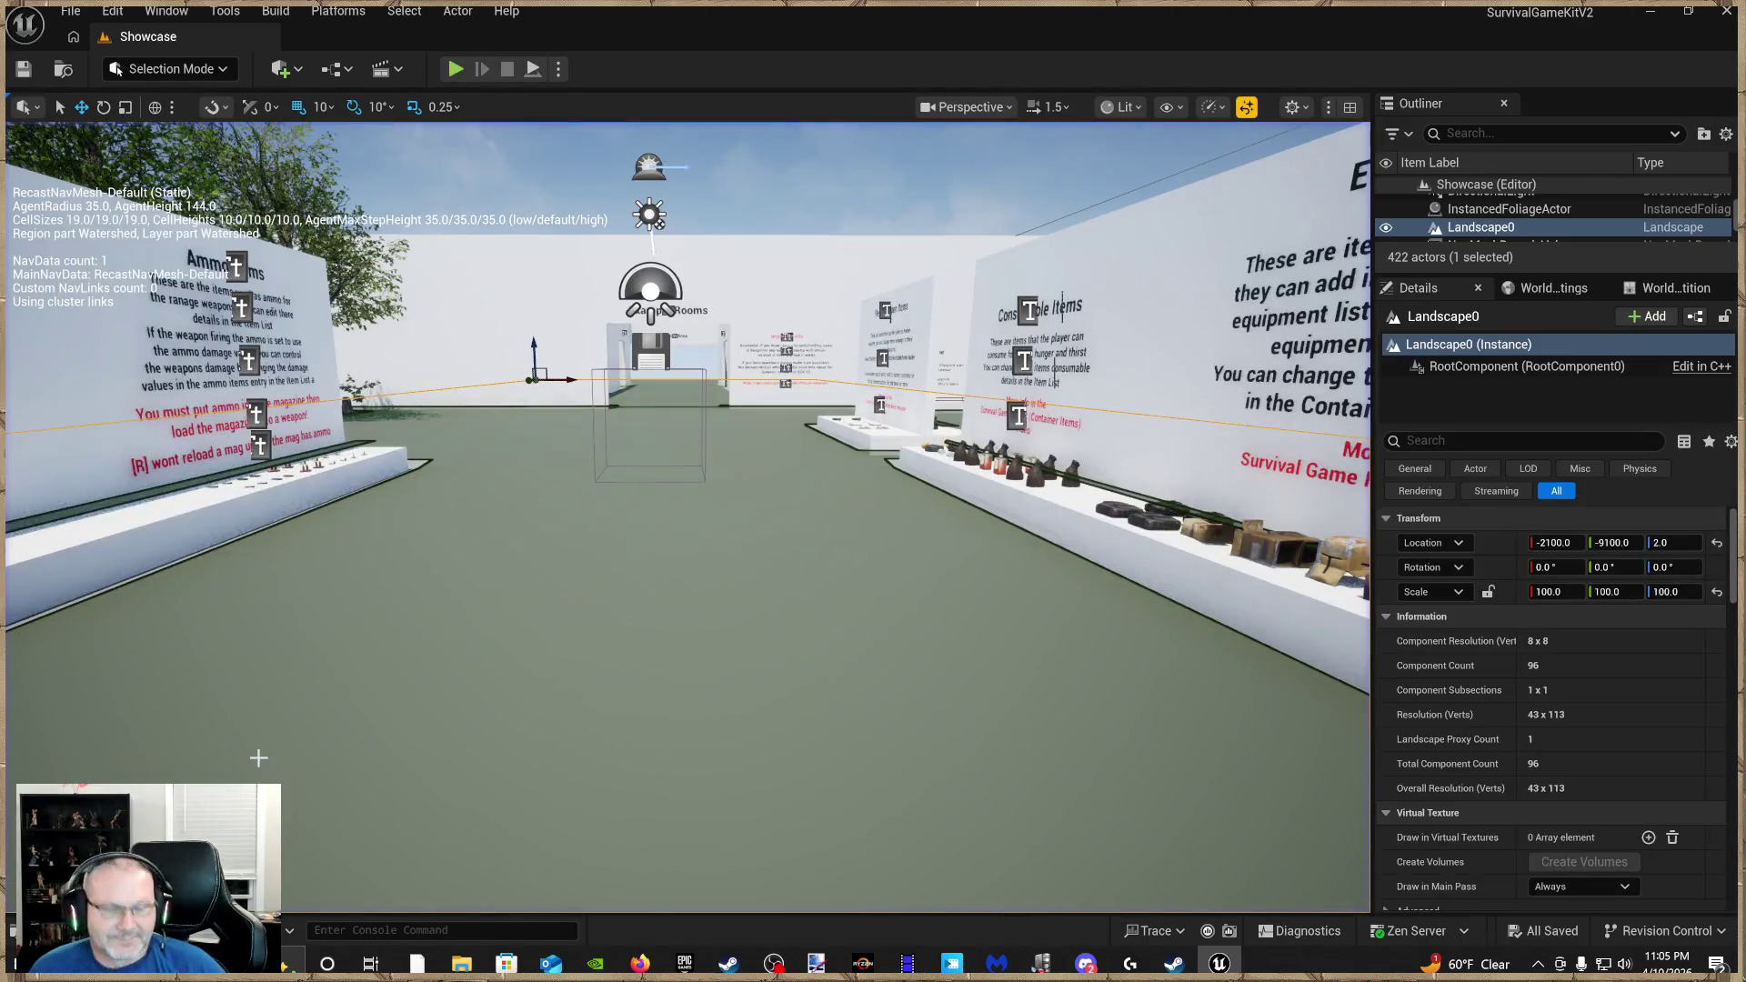
Undo the skeleton replacement twice
key("ctrl+z")
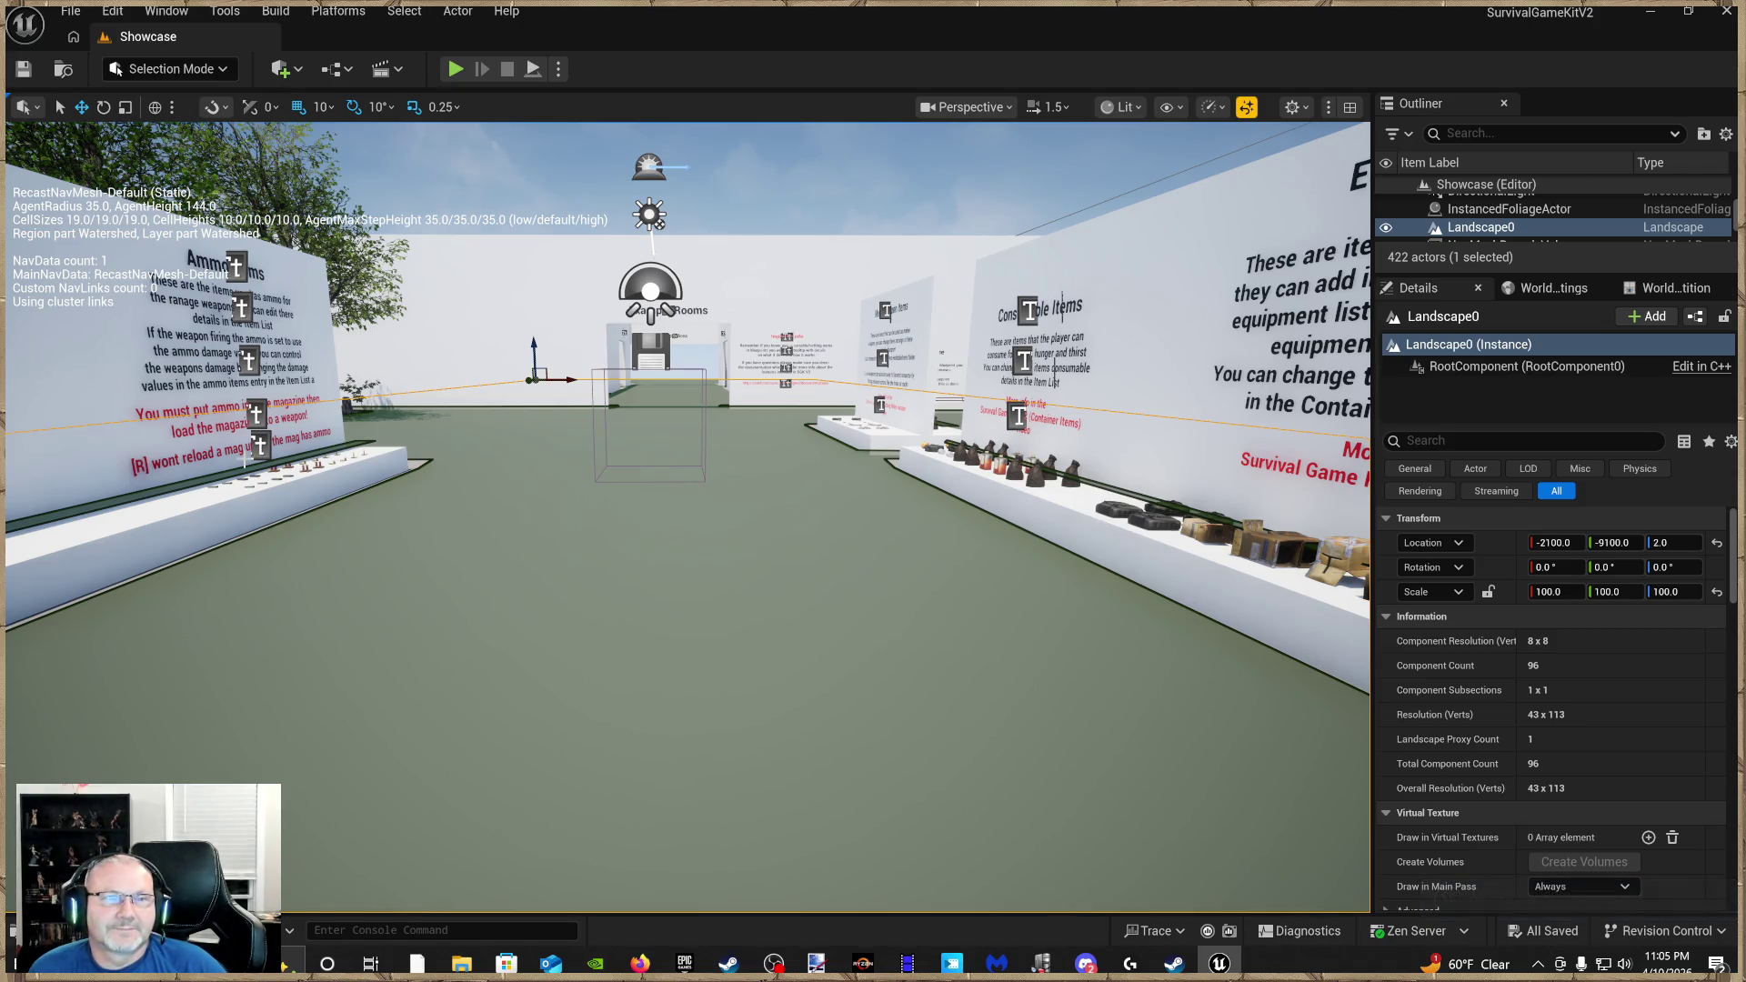
key("ctrl+z")
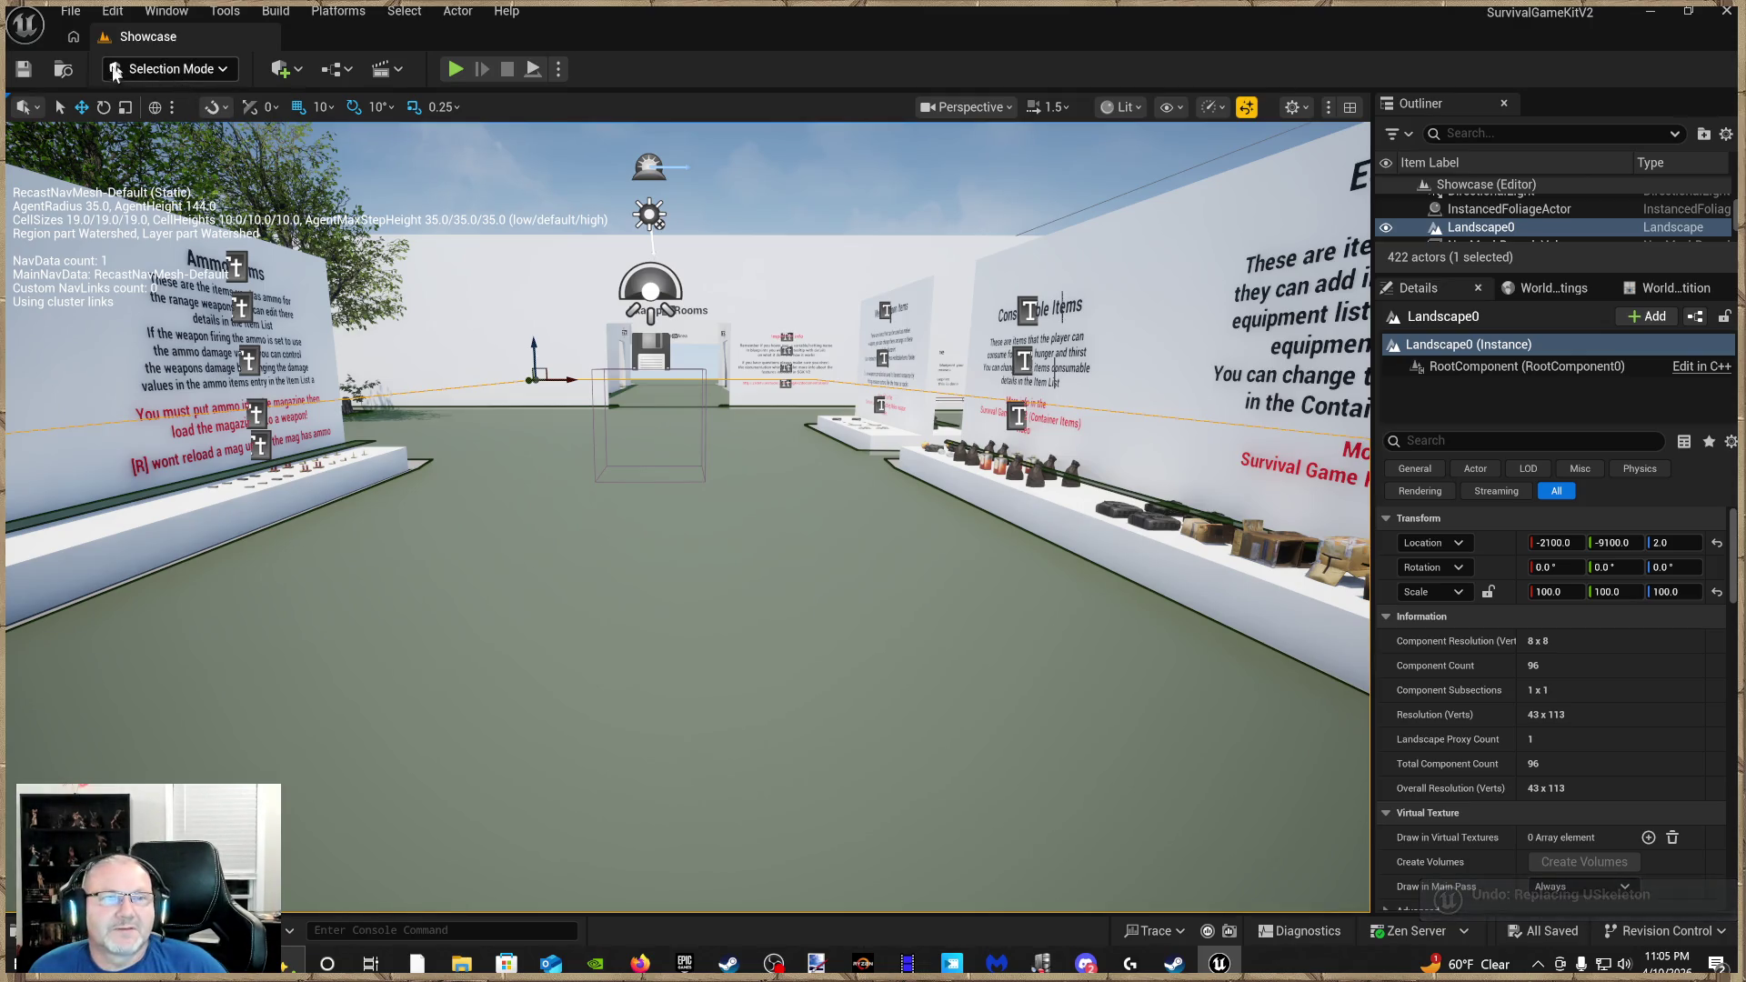
scroll(688, 509, "up", 5)
right_click(646, 603)
key("Escape")
Start another play-test with Alt+P, locate SKM_MannyArms from the log, walk around, then stop
key("alt+p")
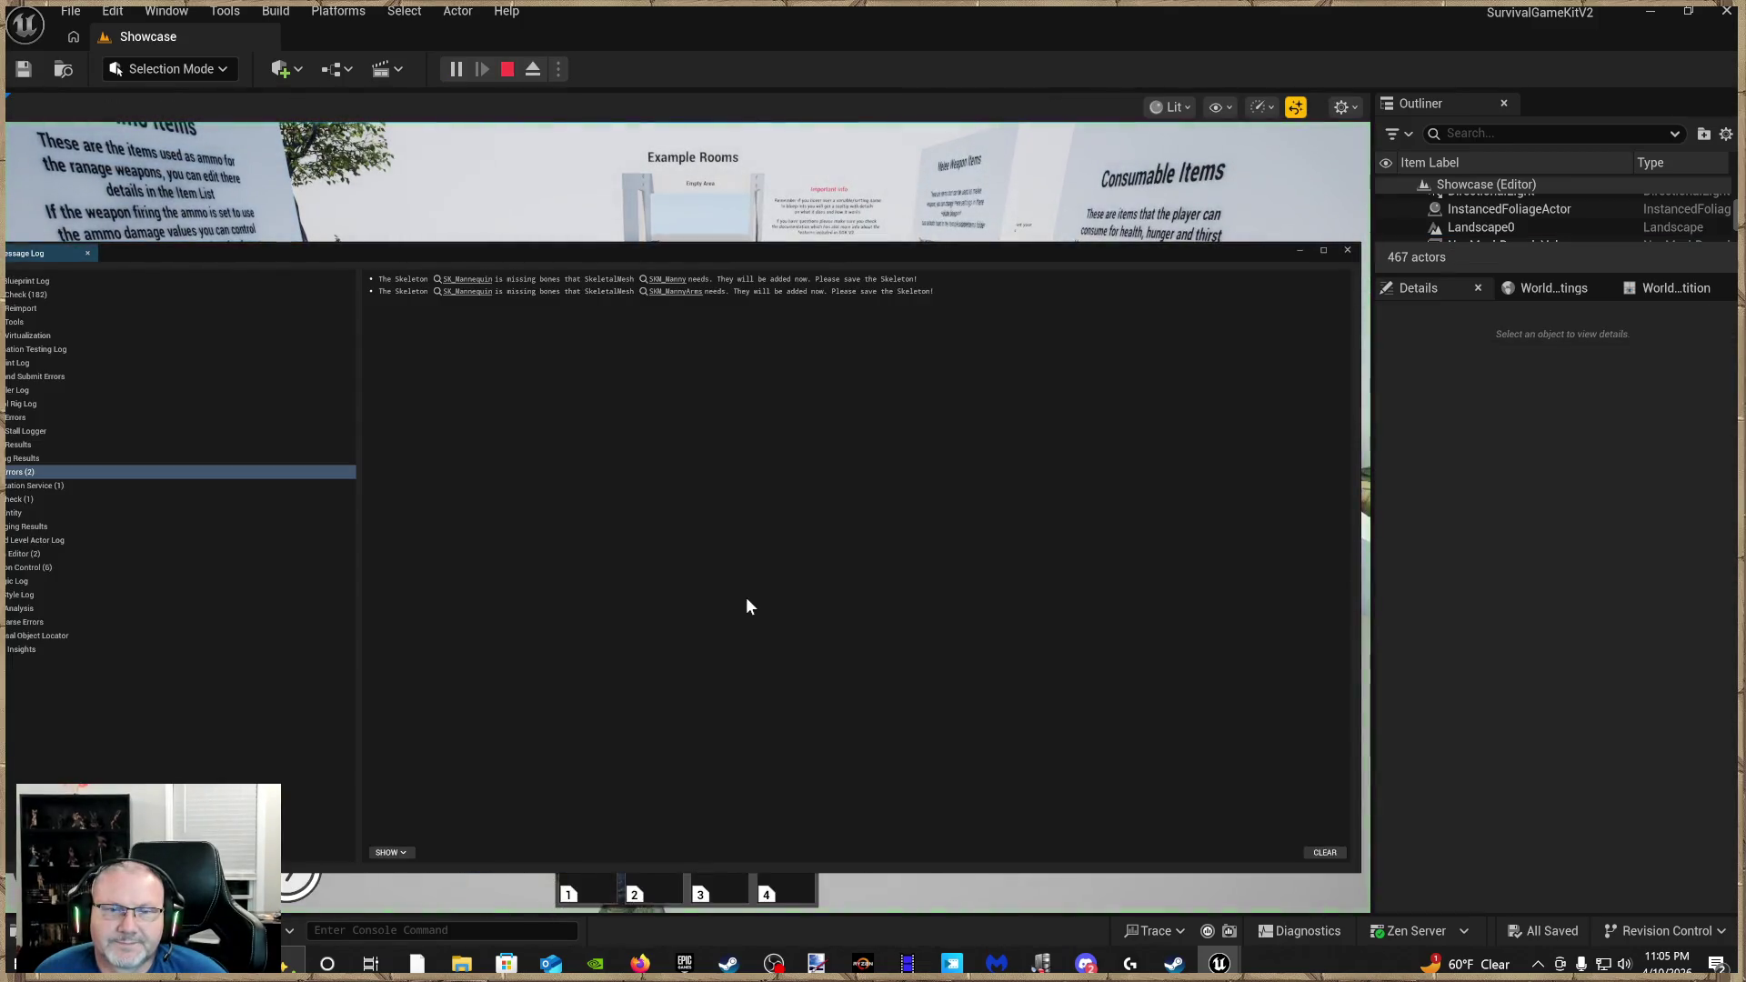
left_click(678, 292)
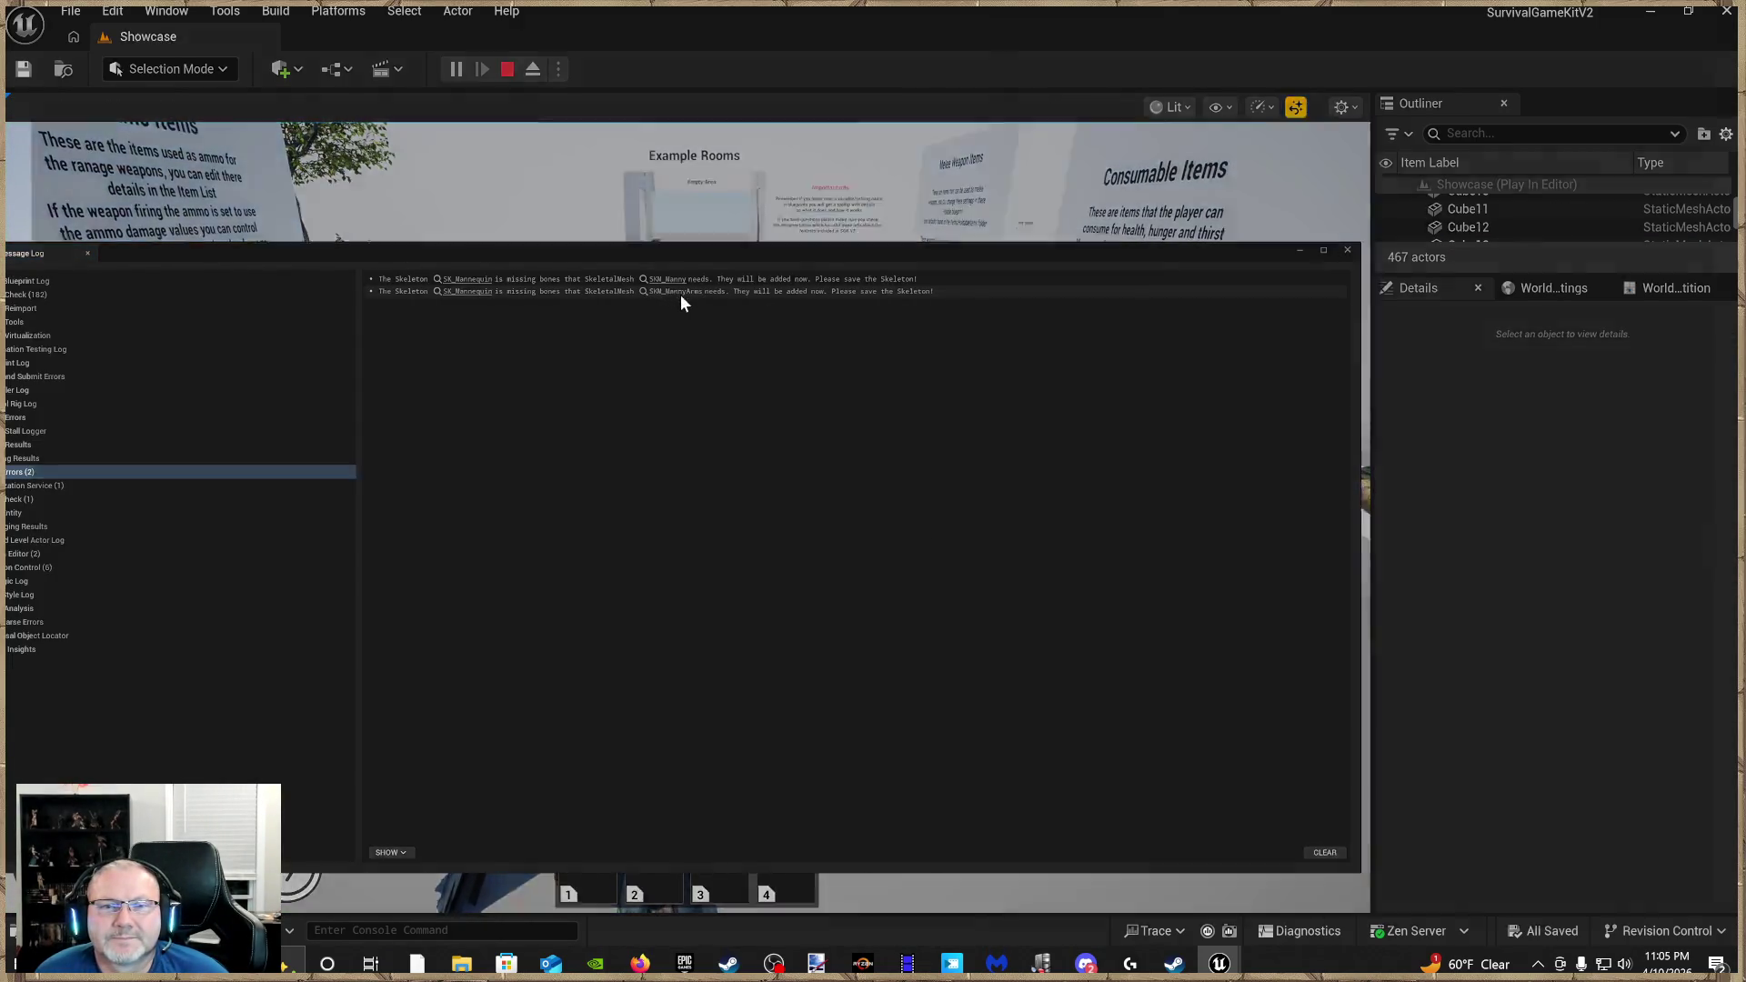
left_click(1726, 11)
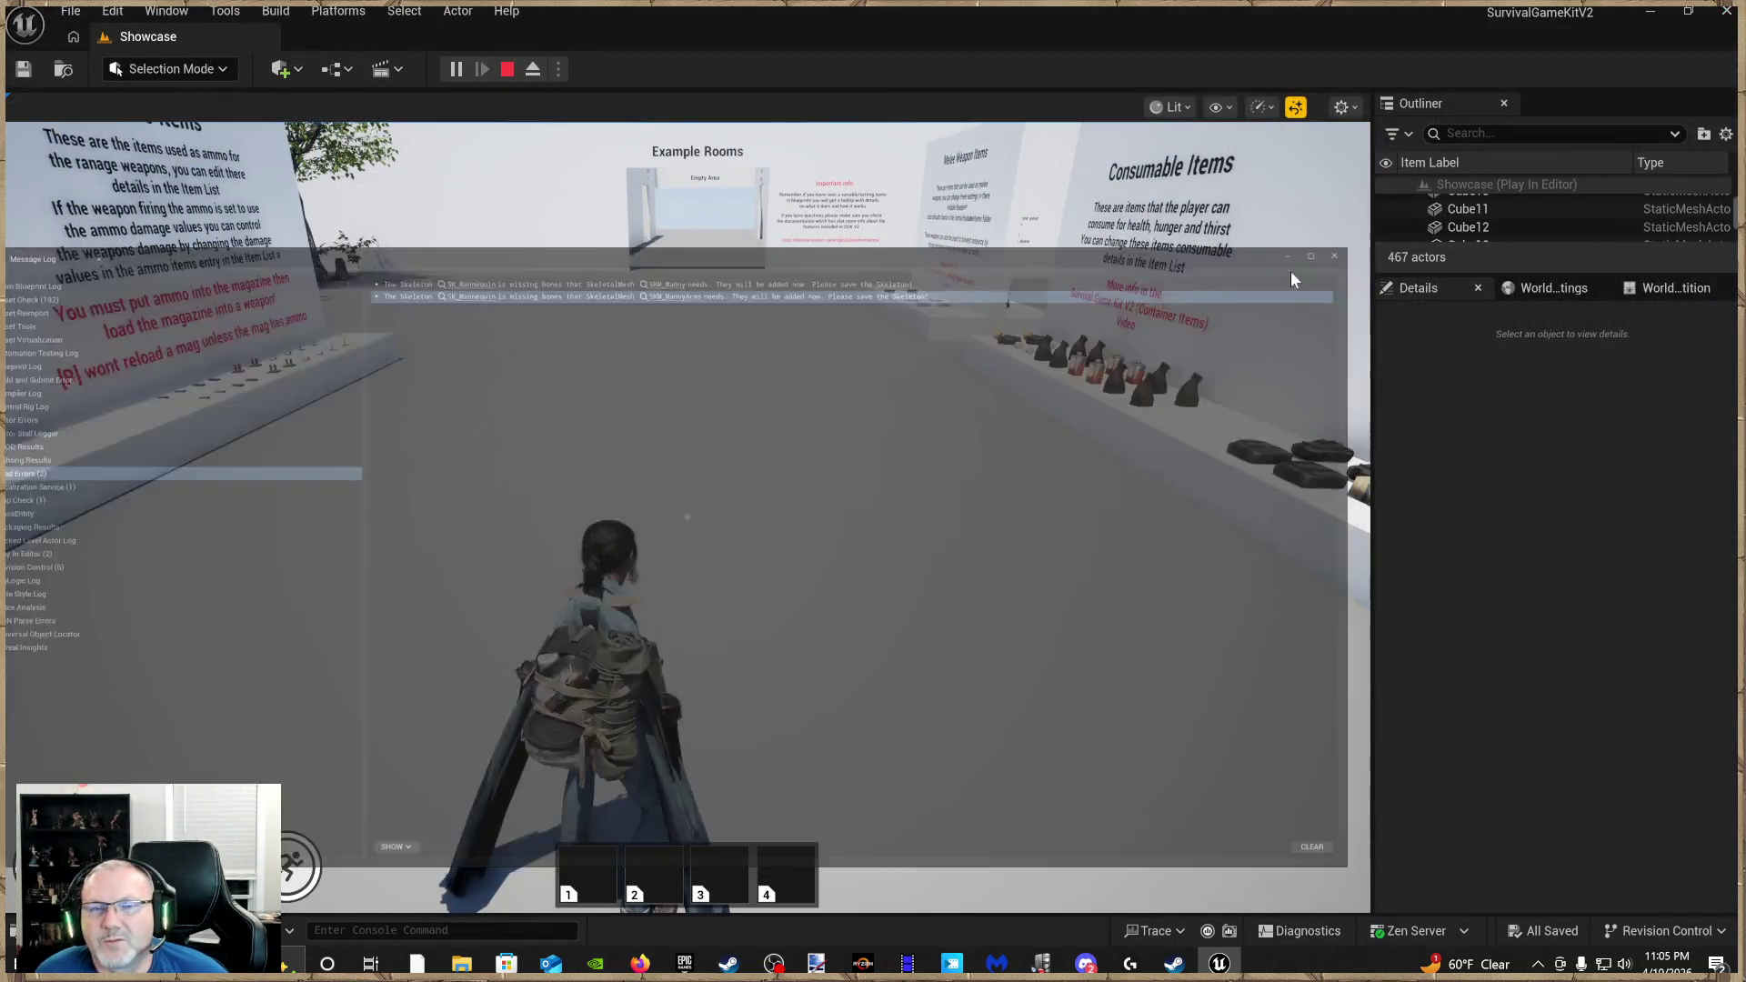
left_click(1291, 271)
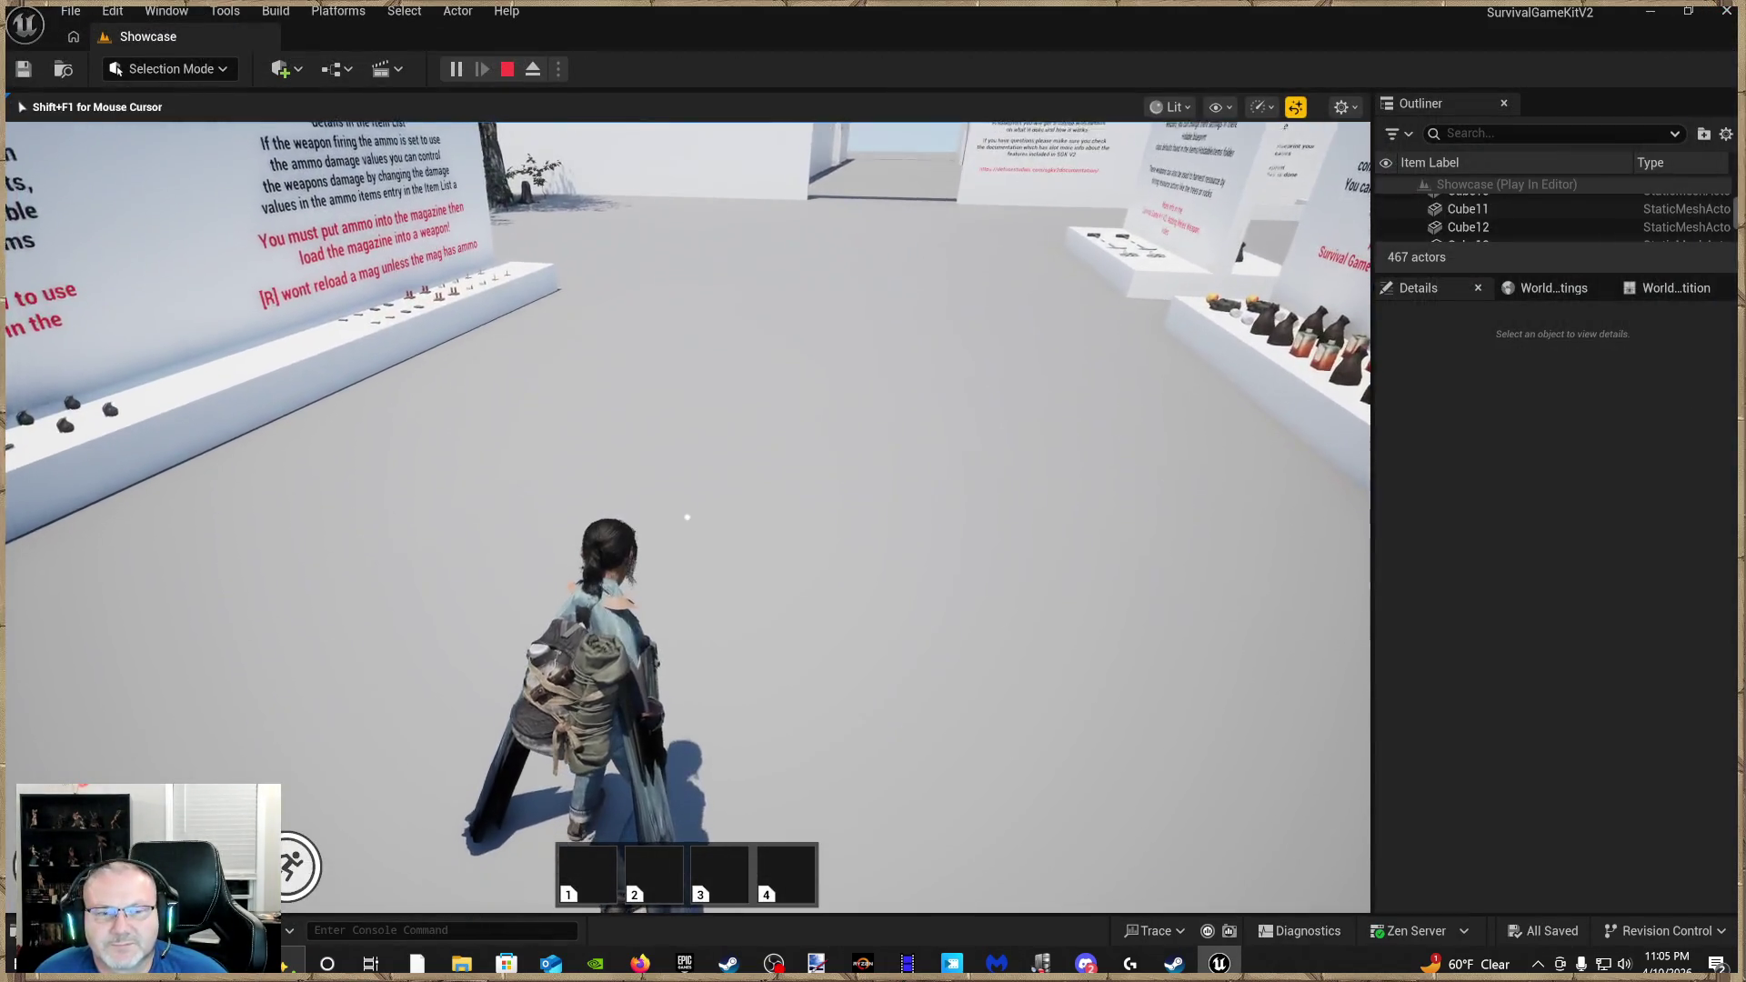
key("w")
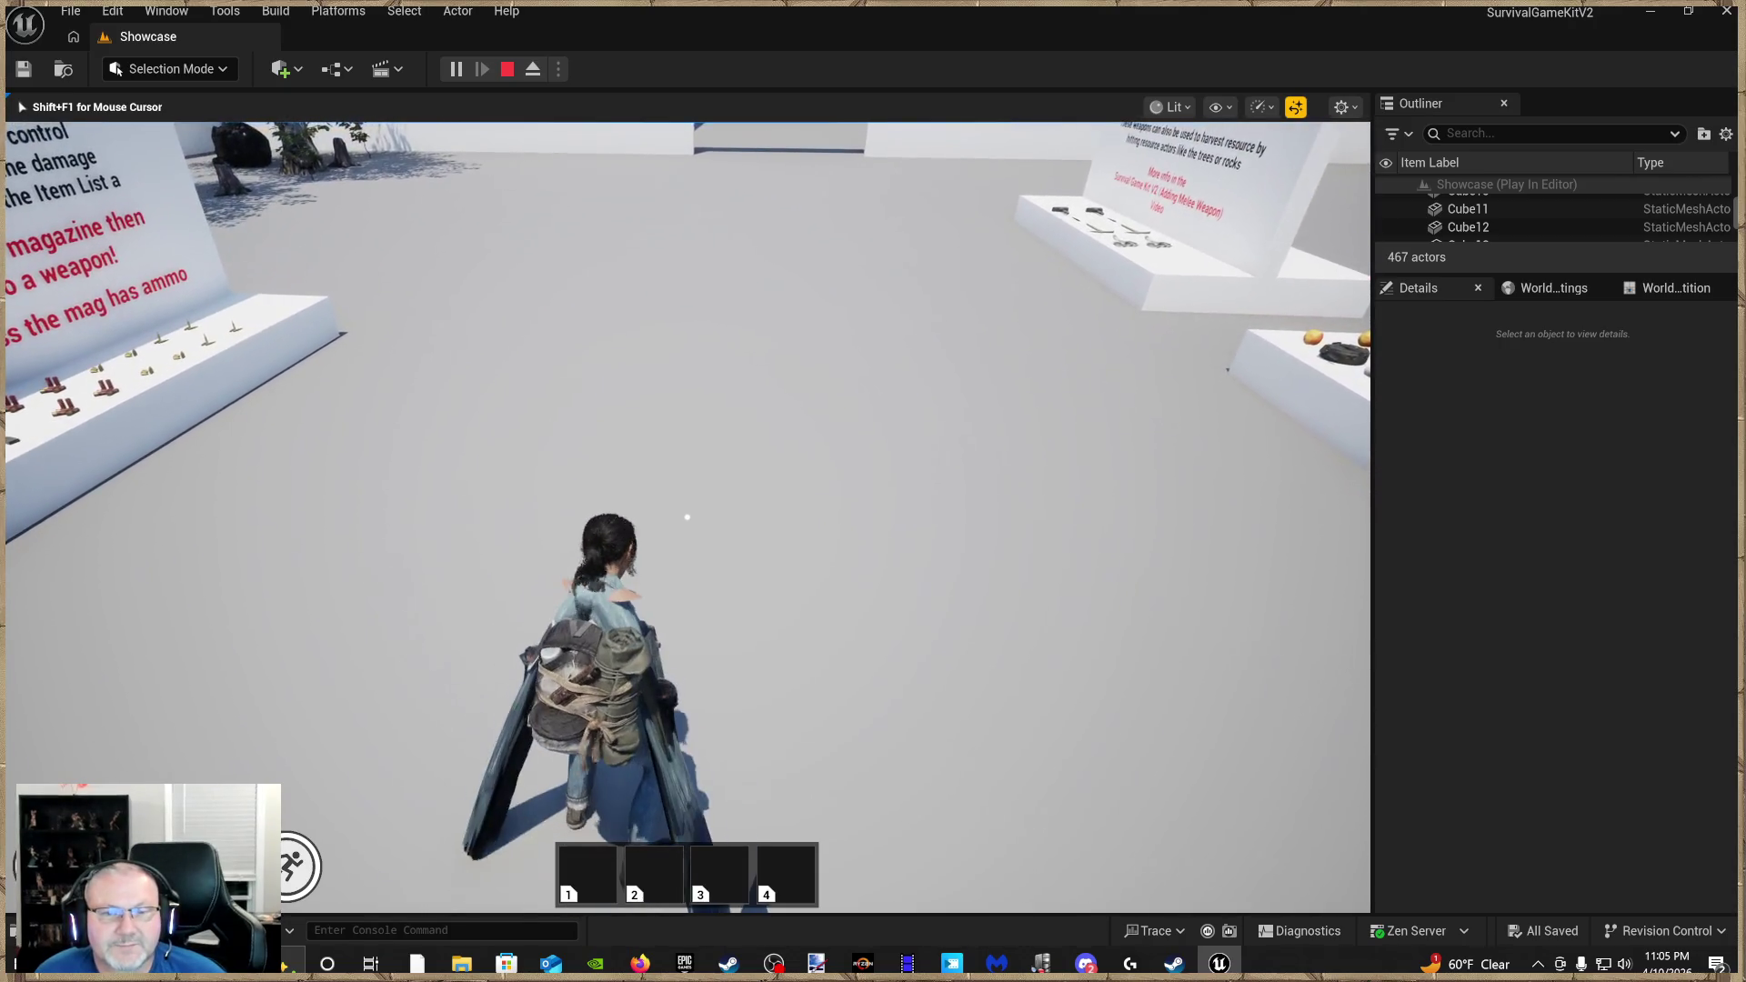
key("w")
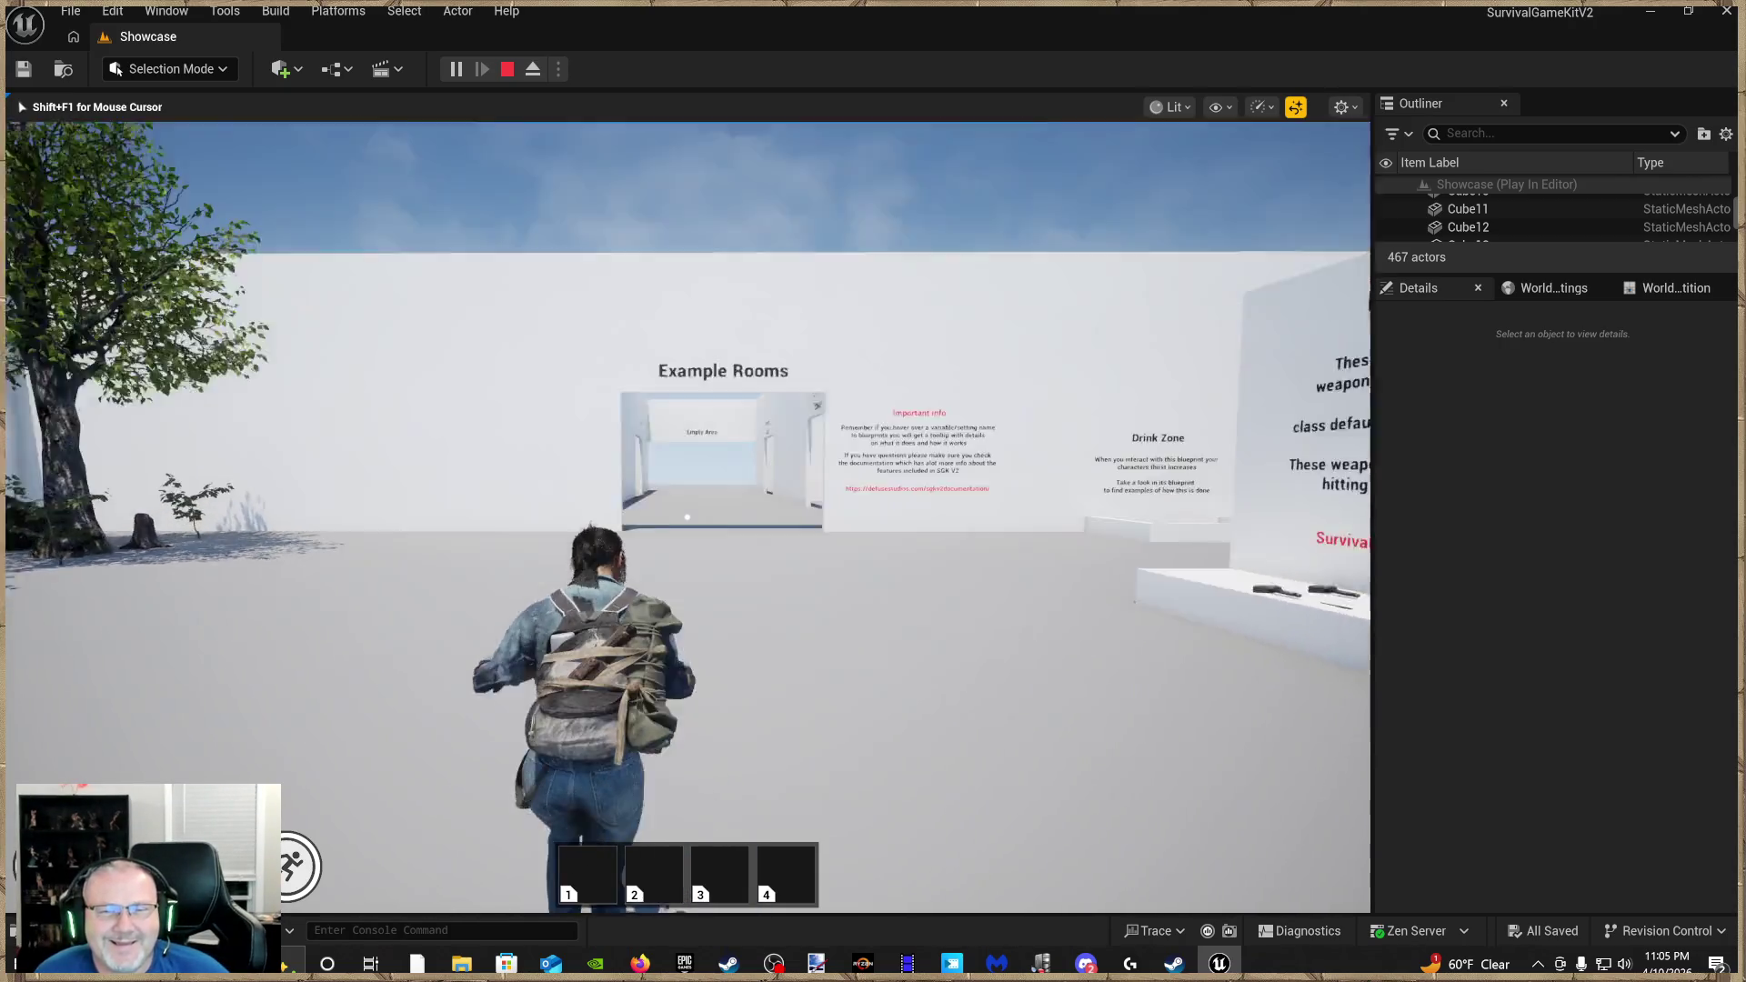
key("w")
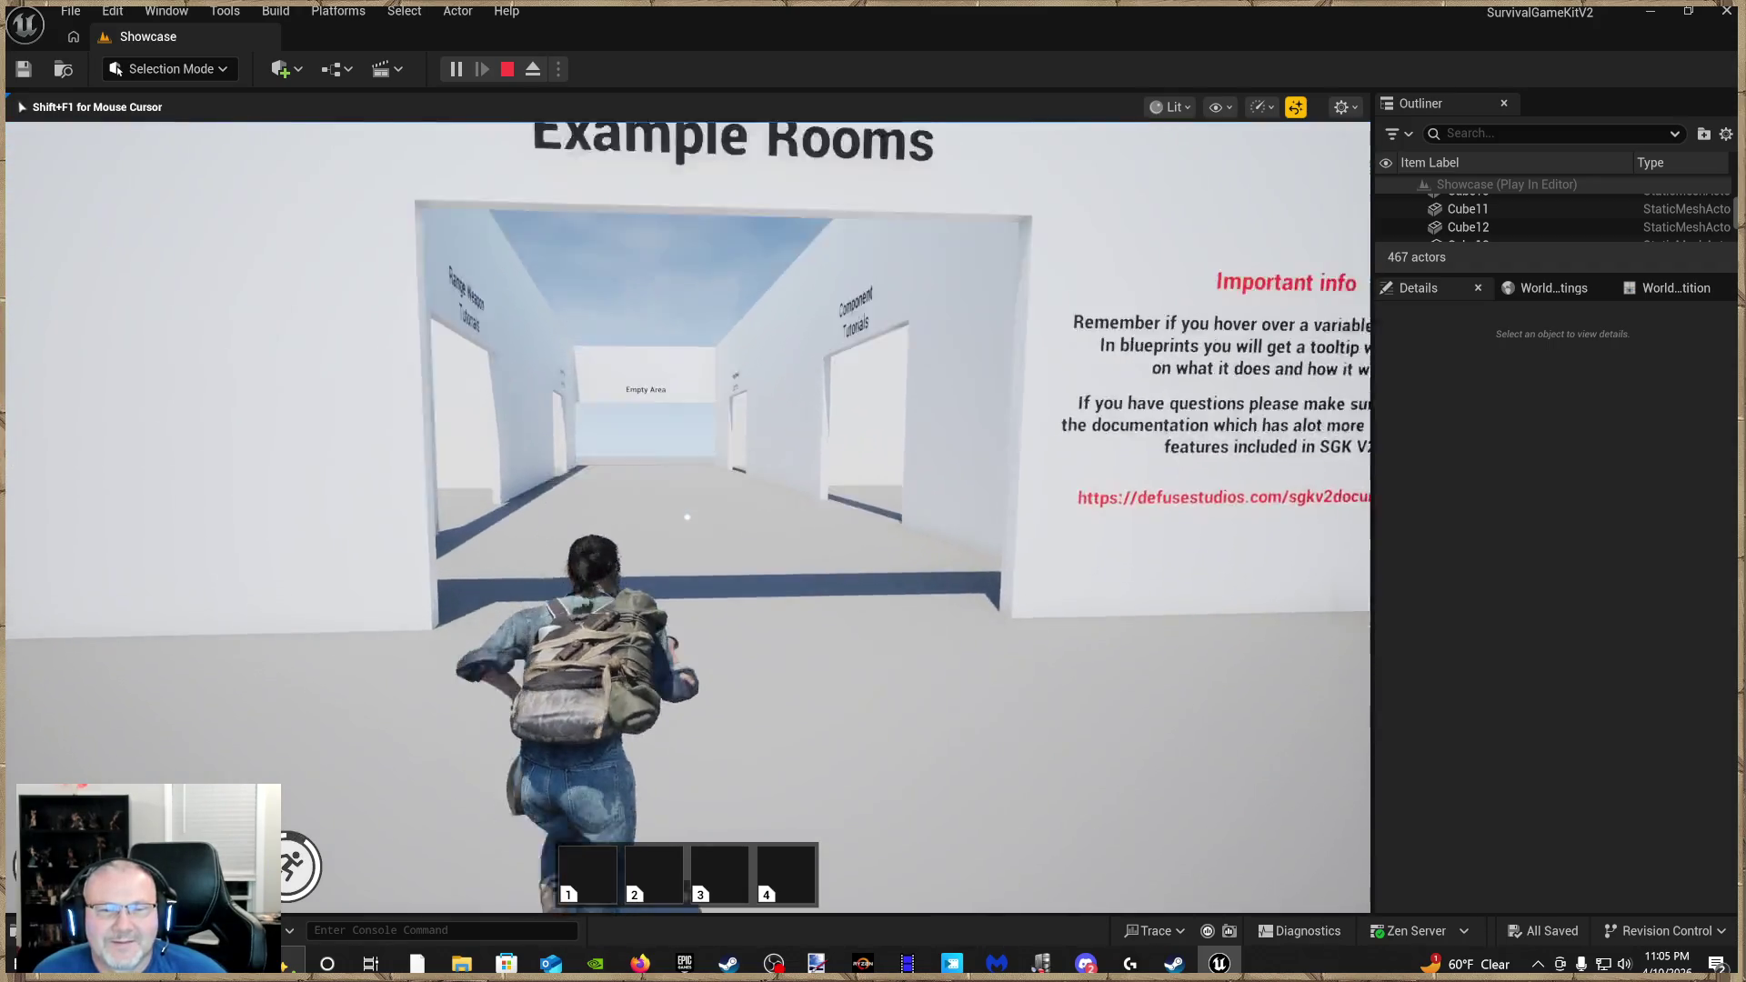
key("w")
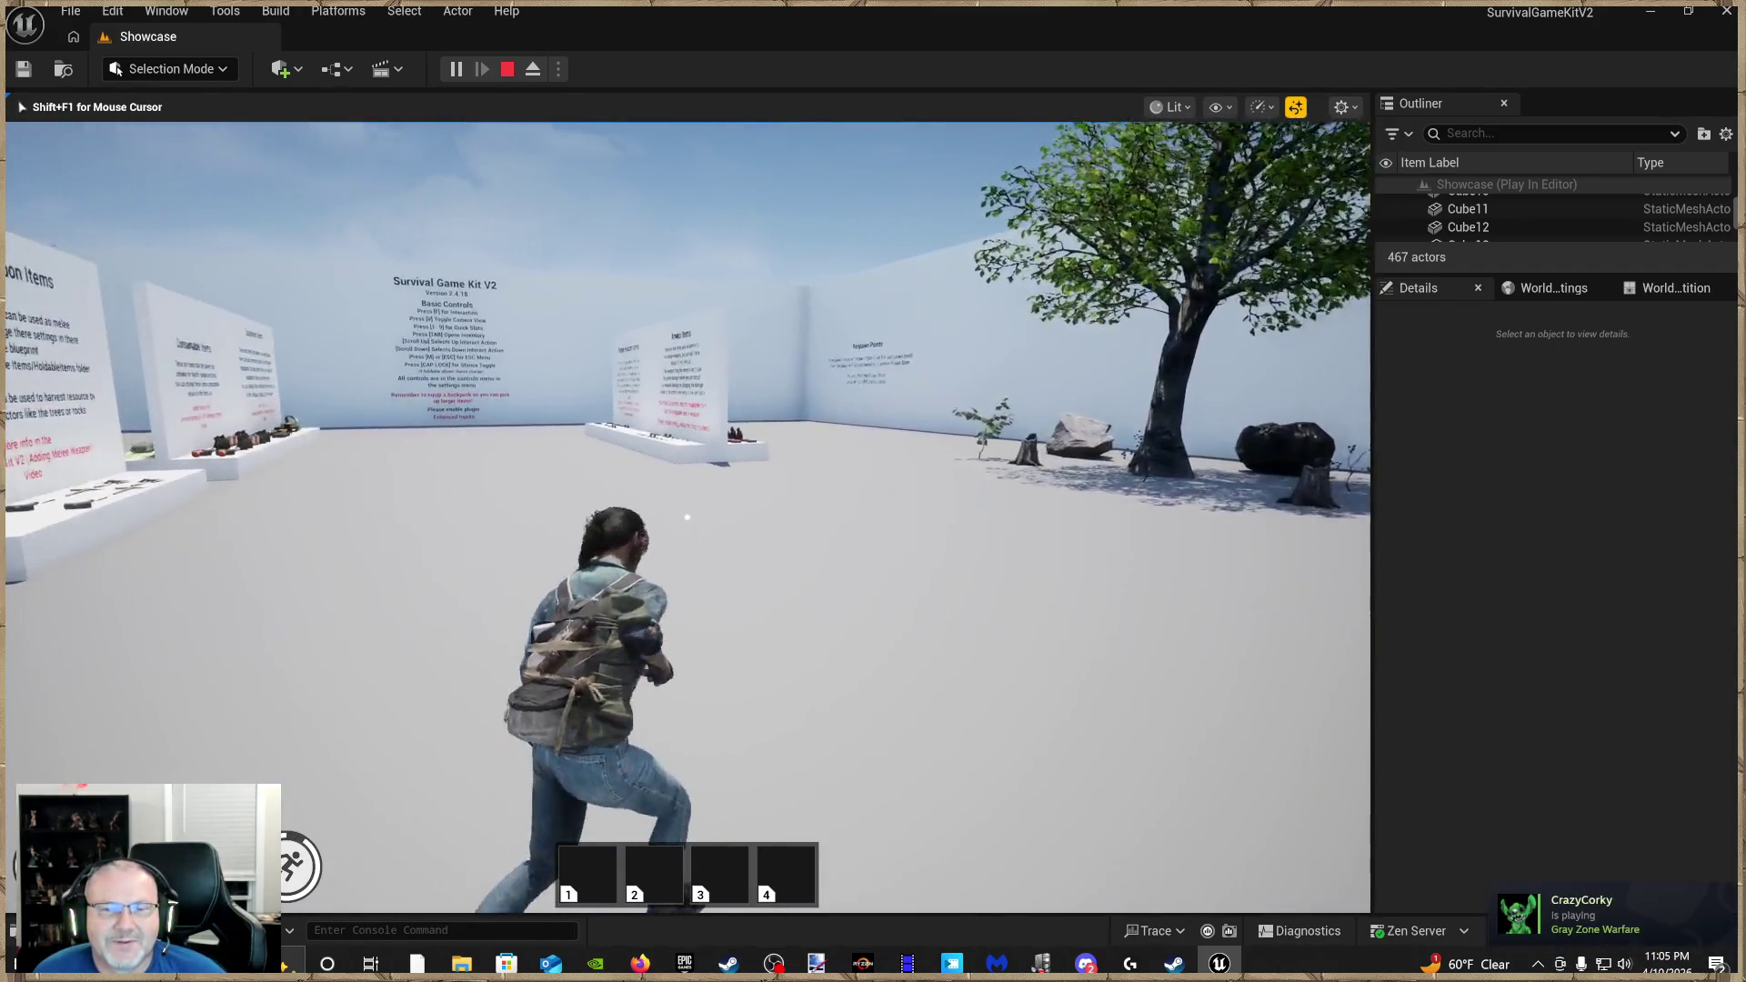
key("Escape")
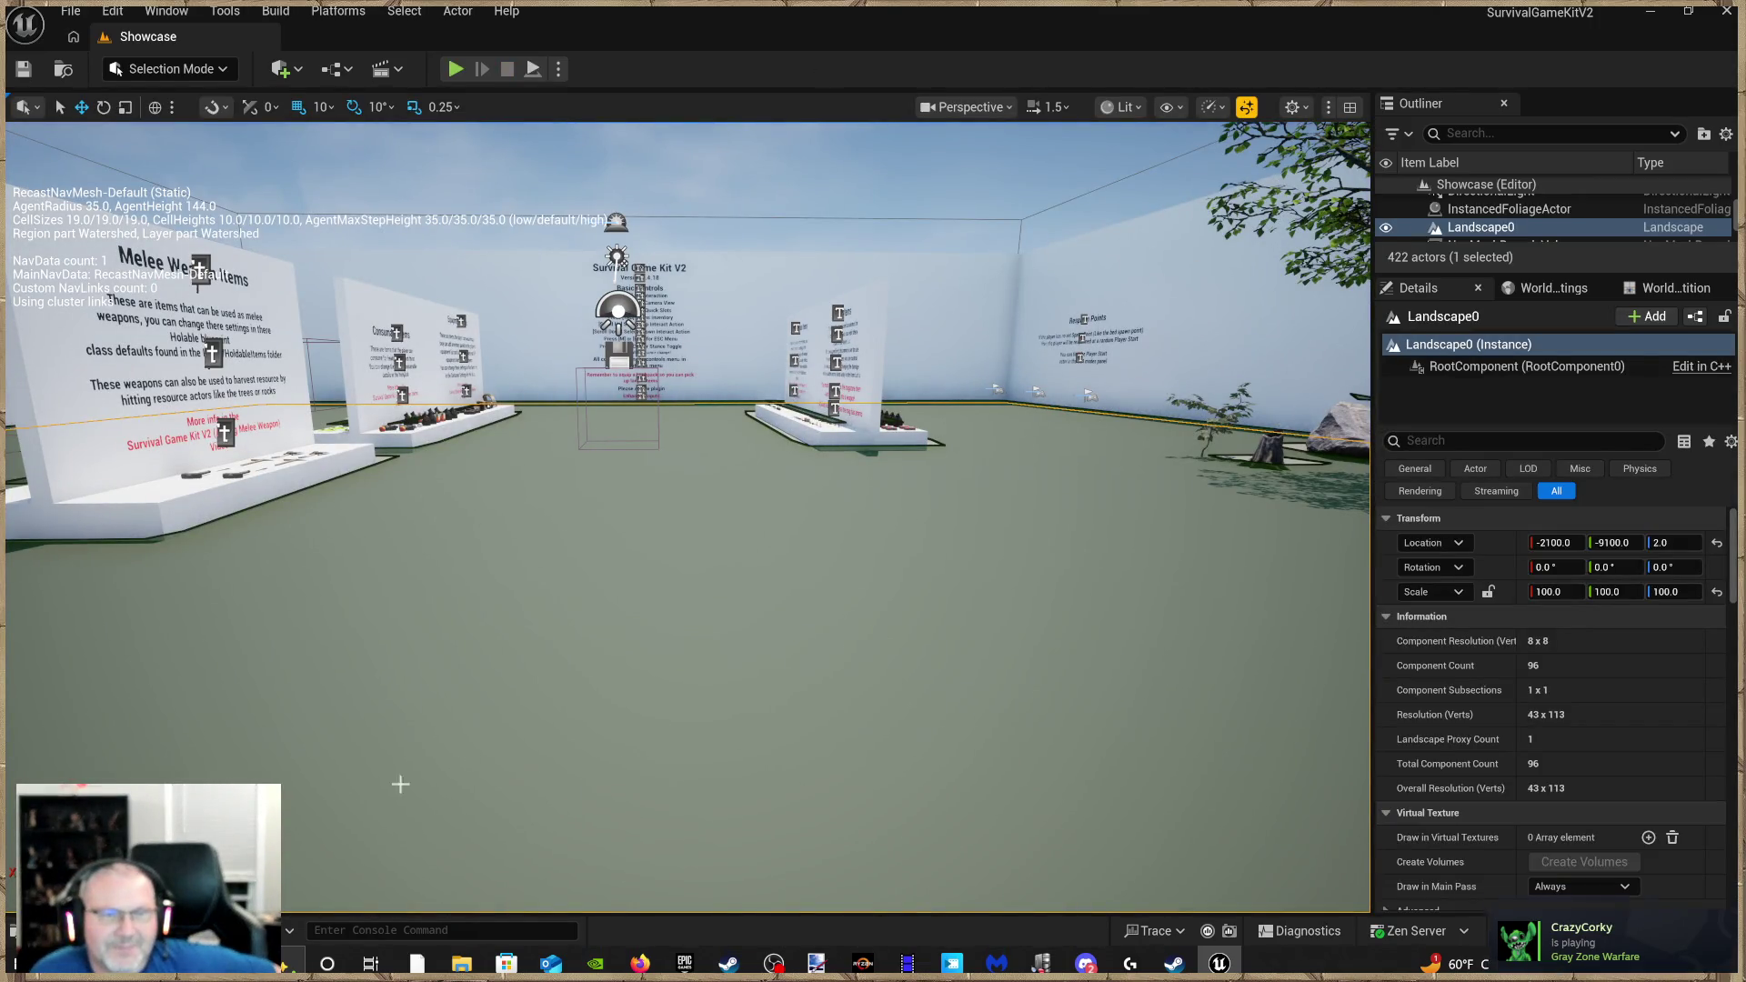
Browse the Content Drawer folders to locate the SK_SurvivalGirl02 skeleton and the Bandit folder
left_click(46, 929)
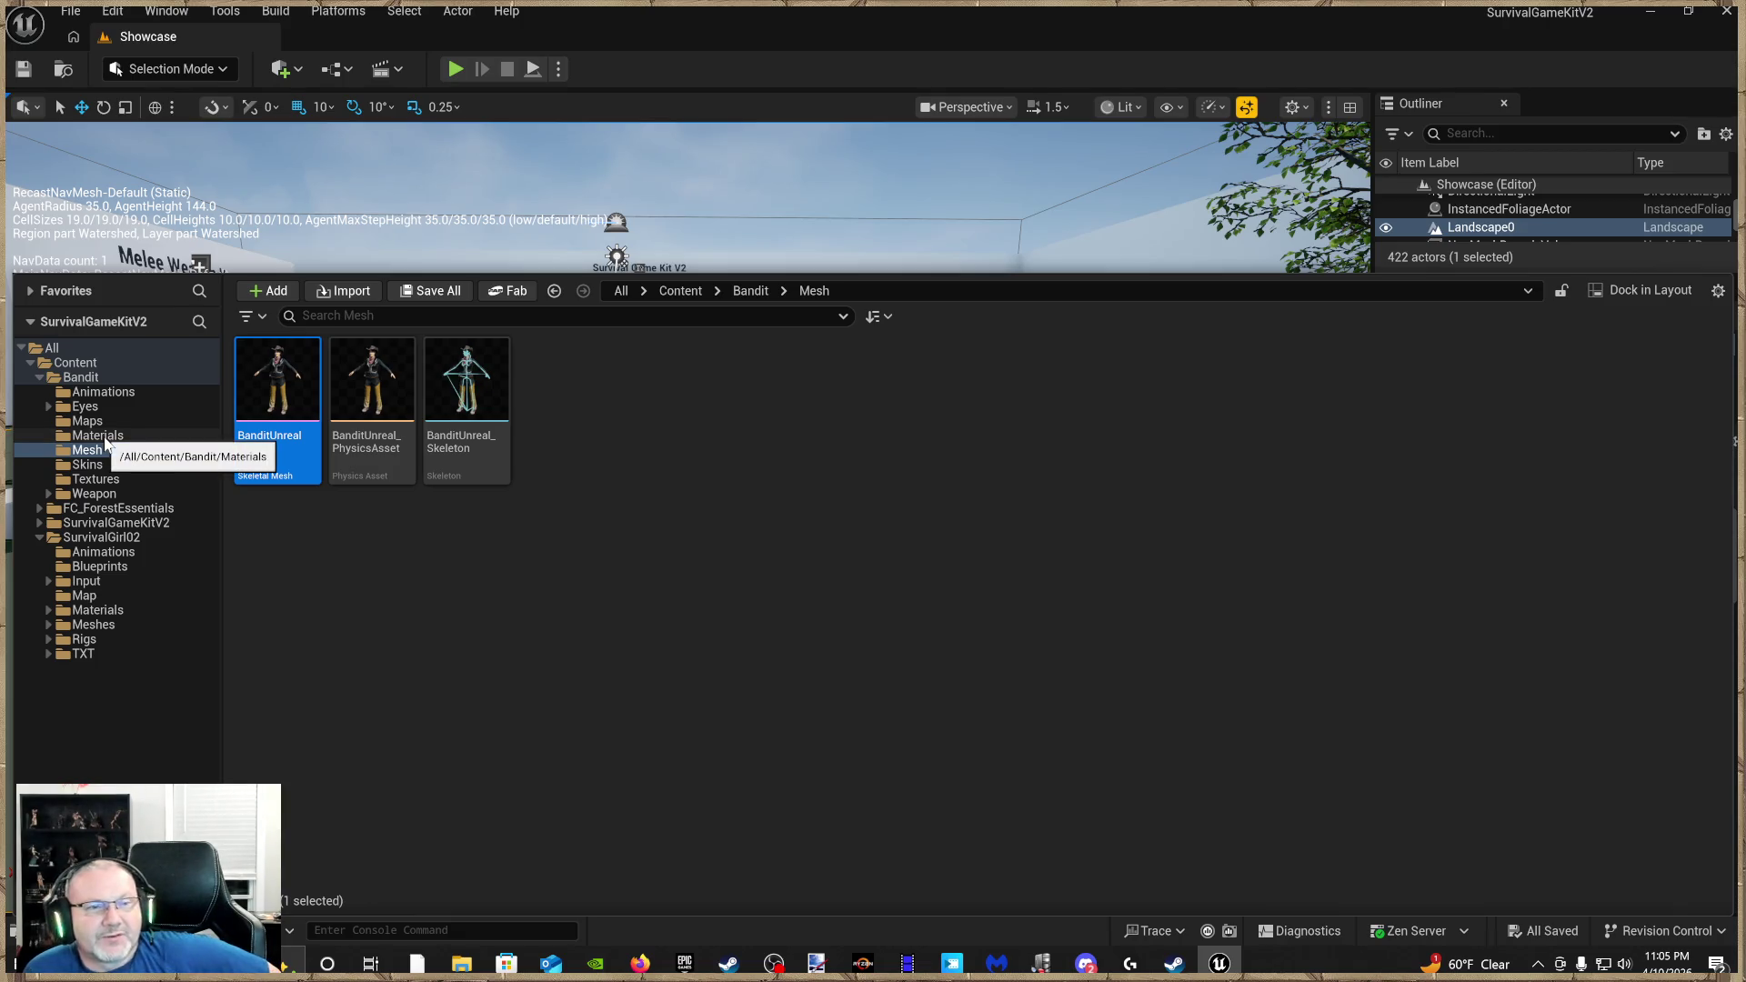
left_click(102, 538)
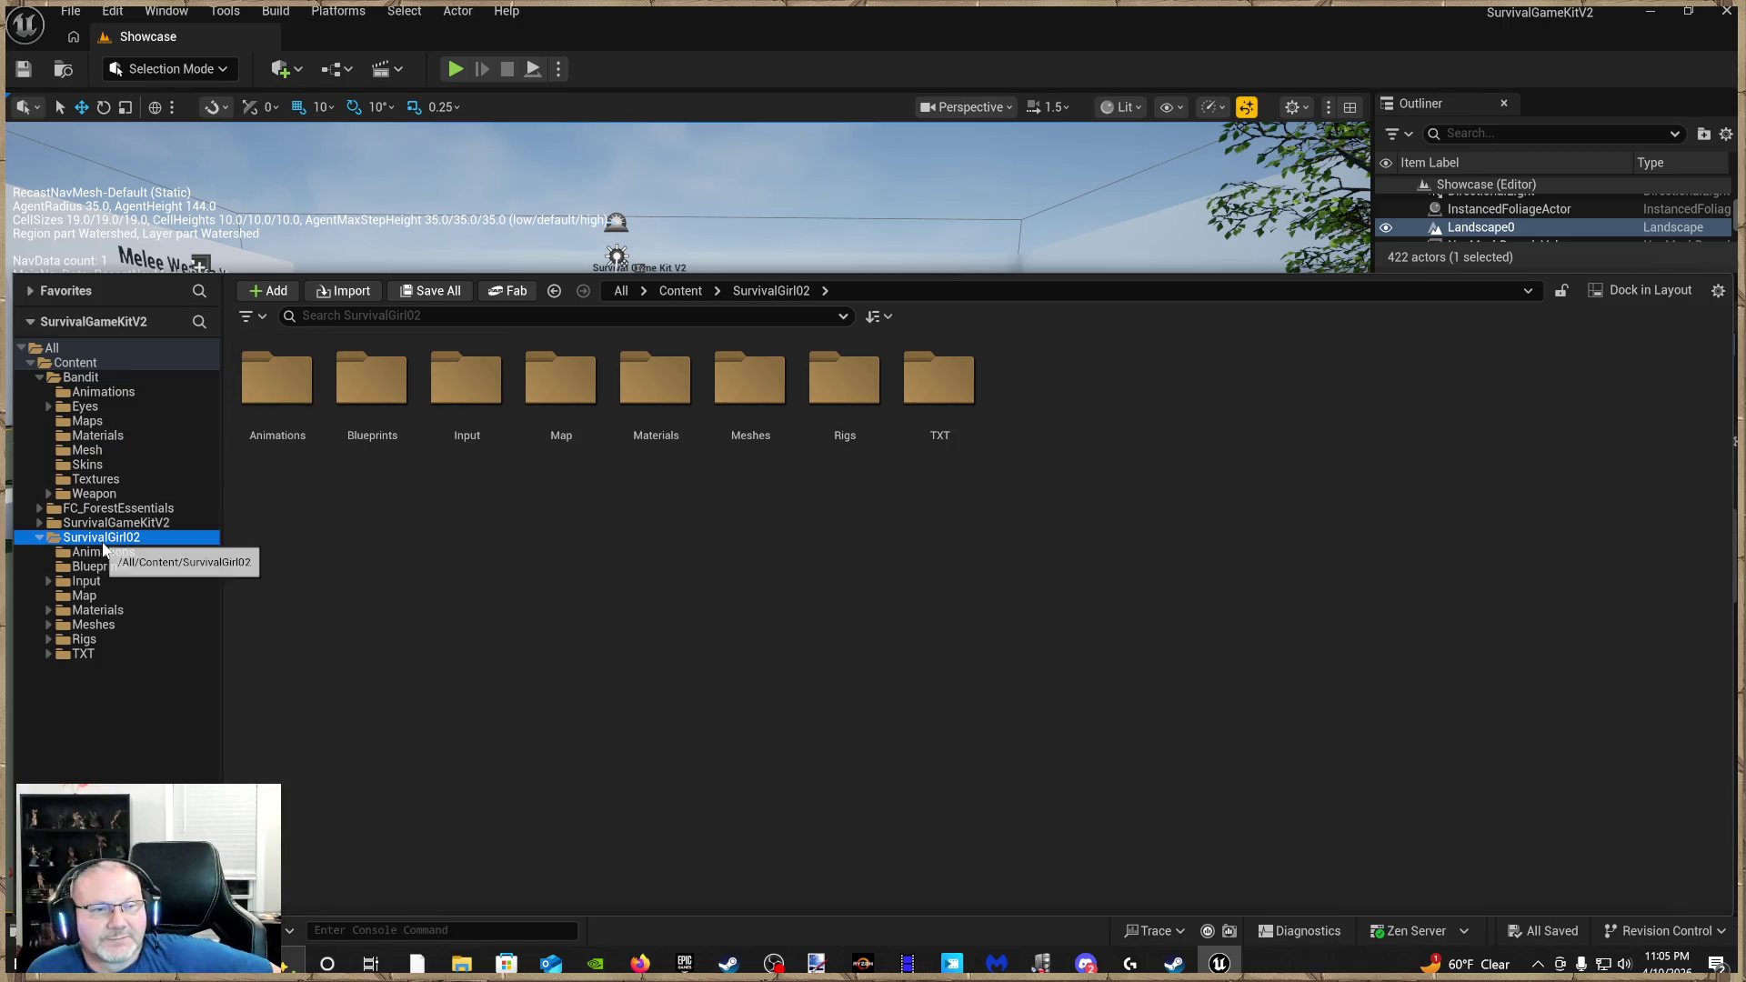
left_click(113, 524)
left_click(97, 392)
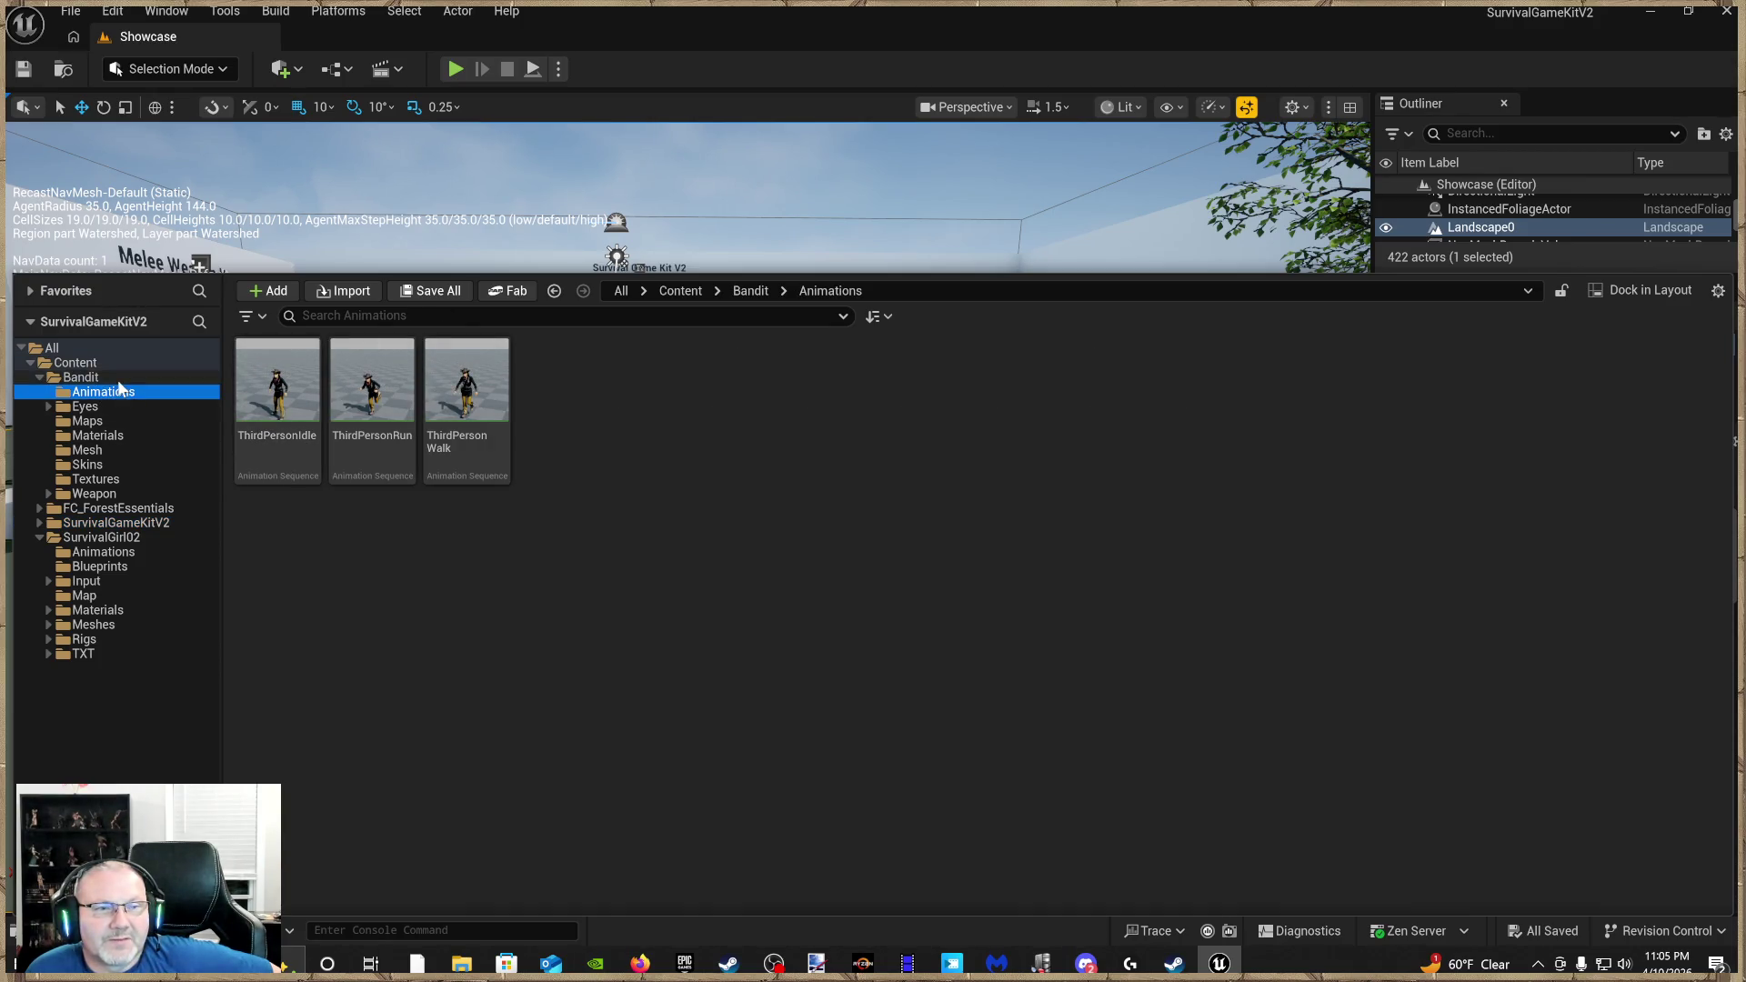
left_click(80, 378)
scroll(448, 455, "down", 5)
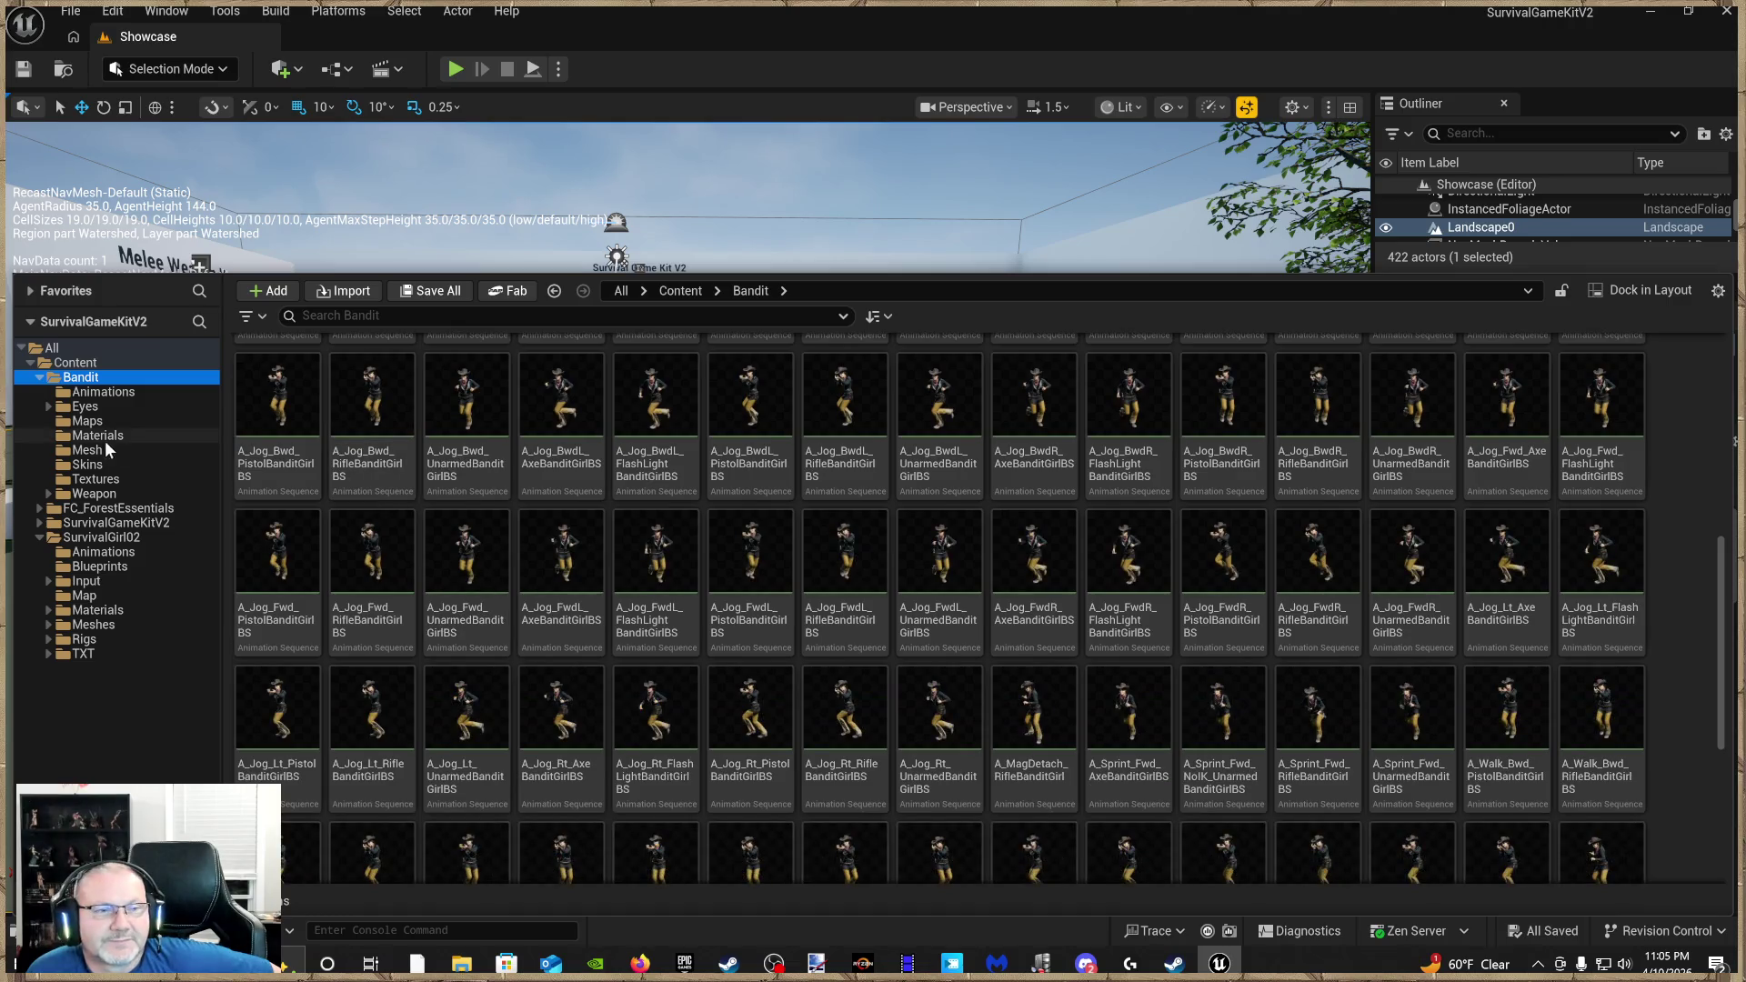
left_click(91, 625)
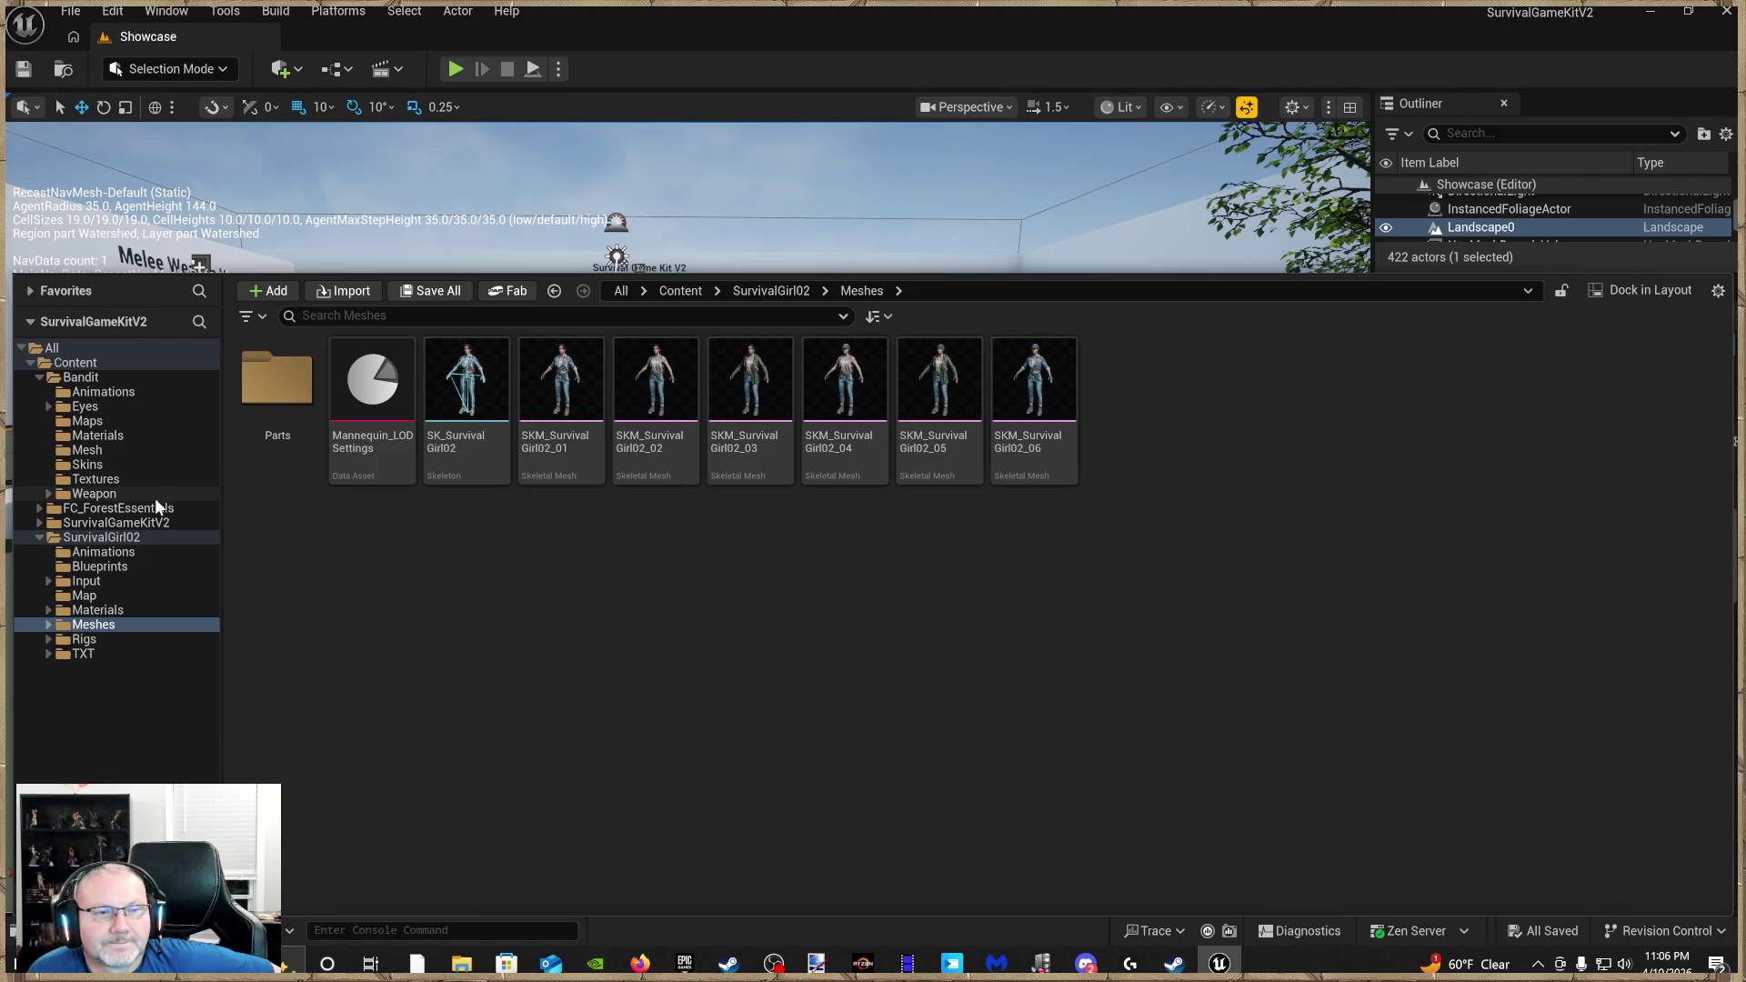
left_click(467, 382)
left_click(95, 392)
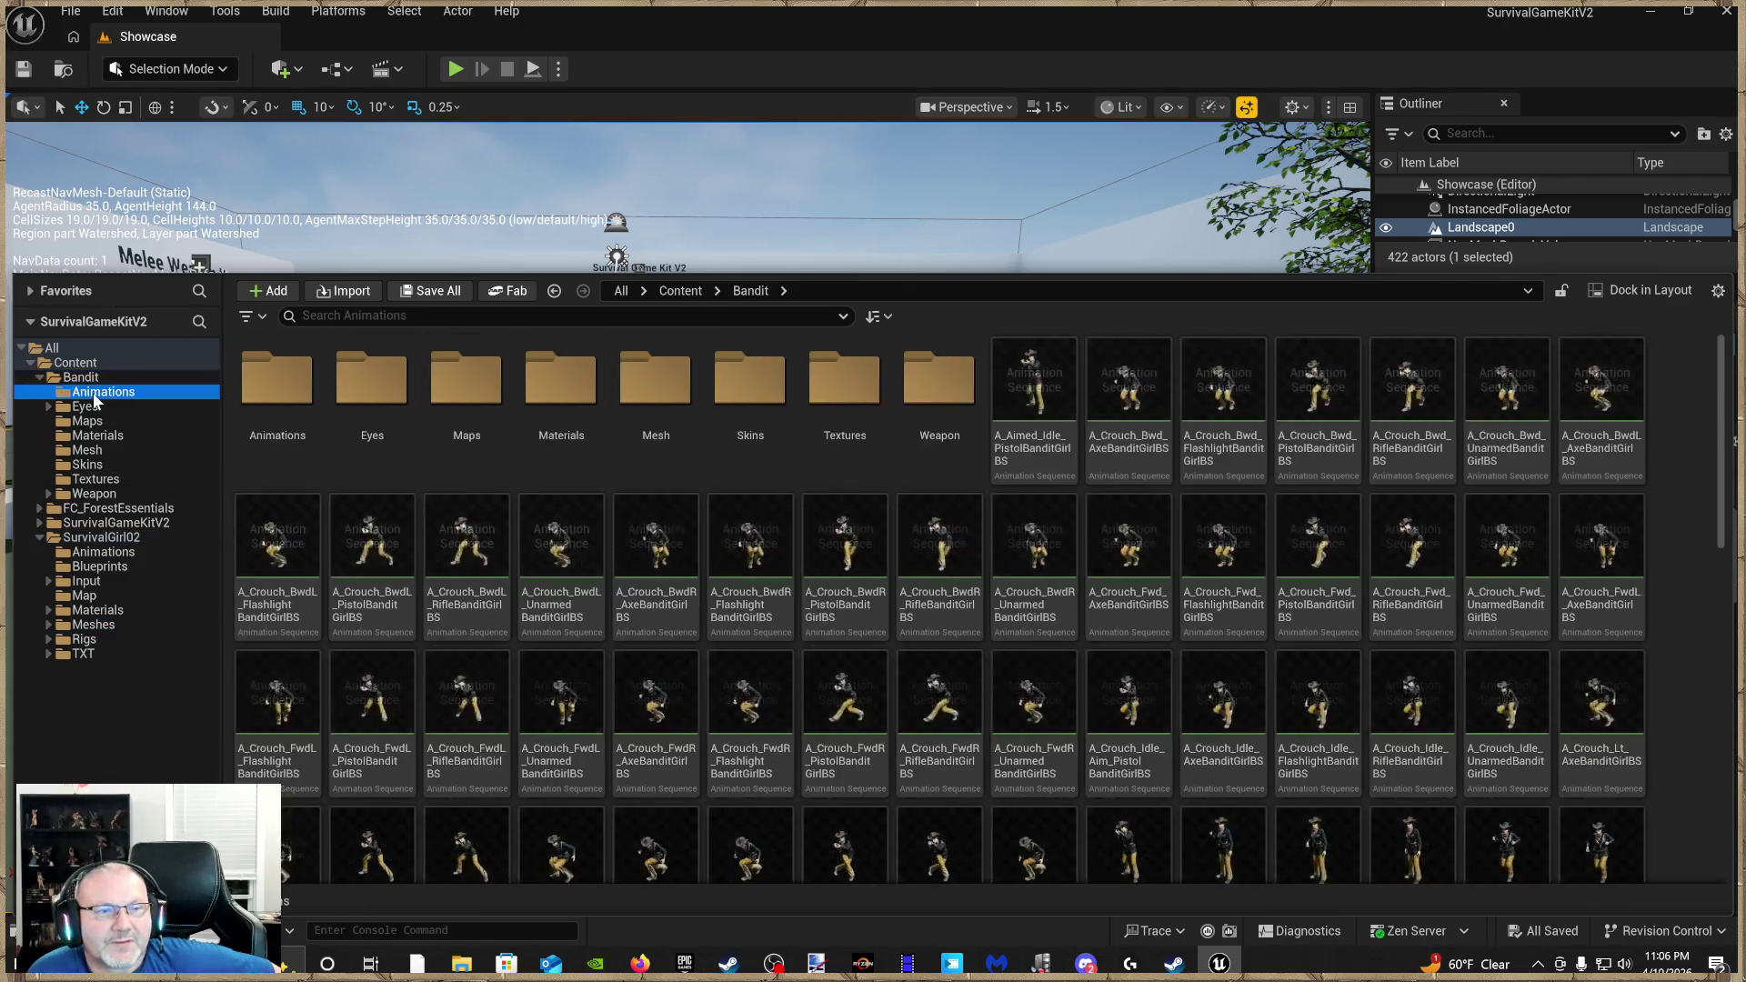
left_click(96, 377)
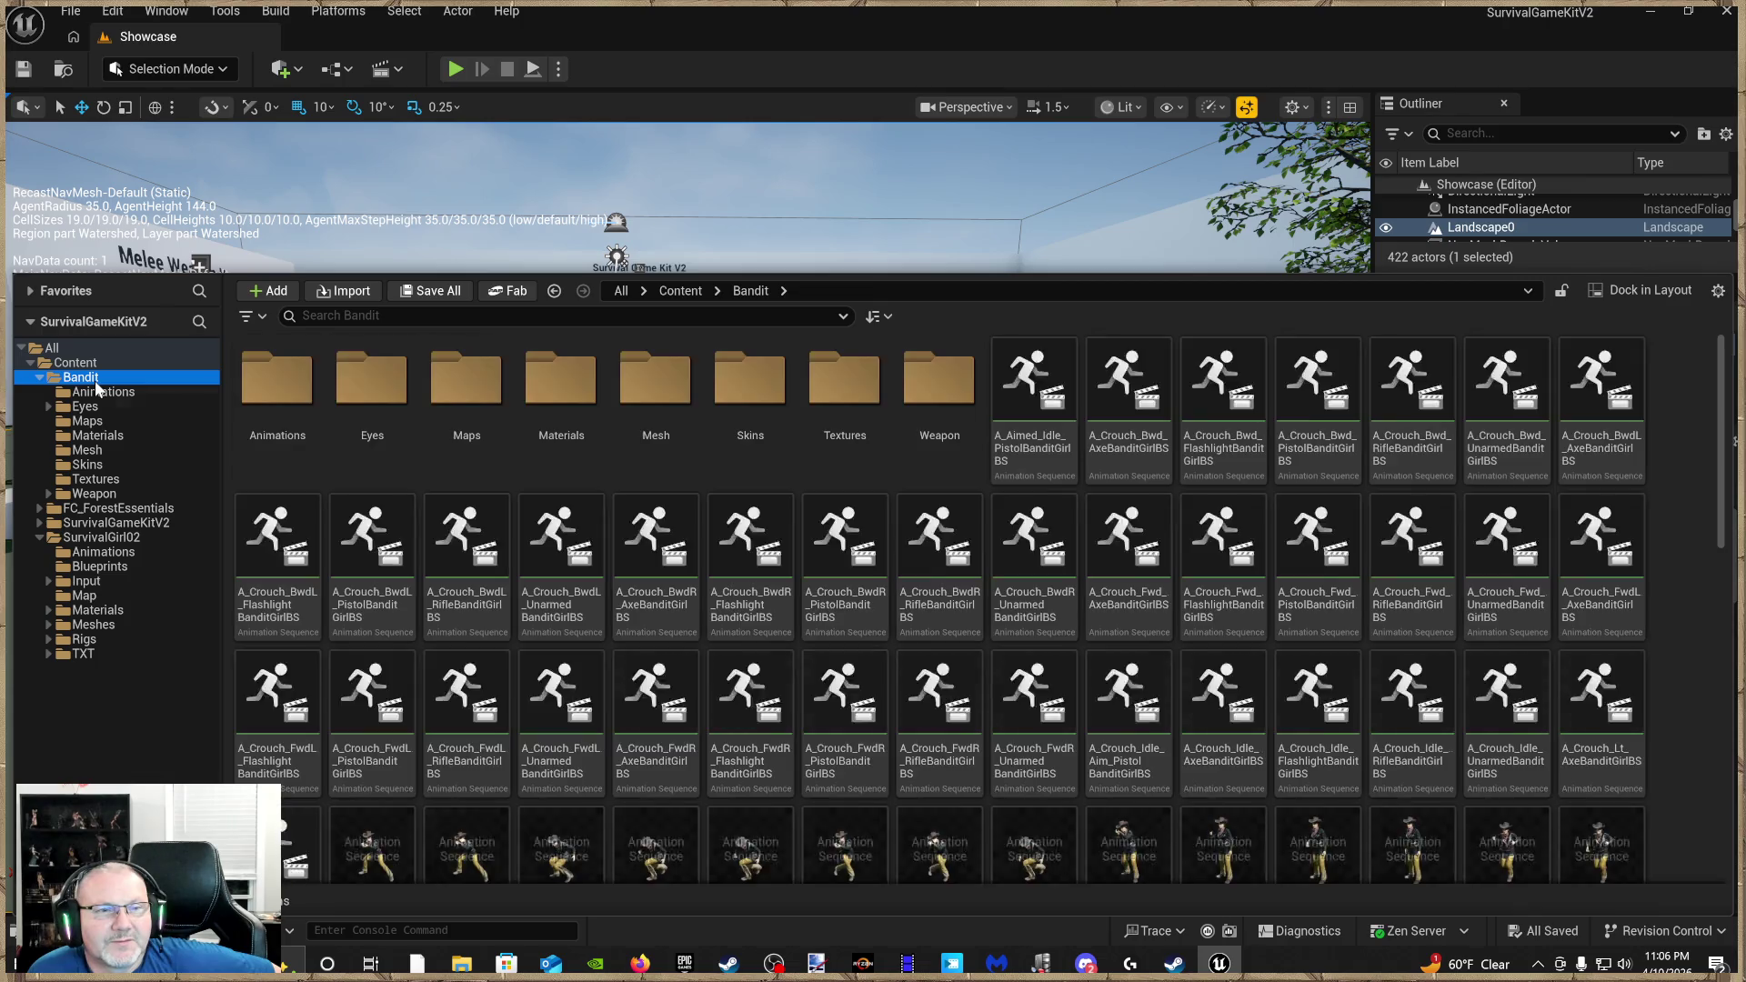
left_click(74, 363)
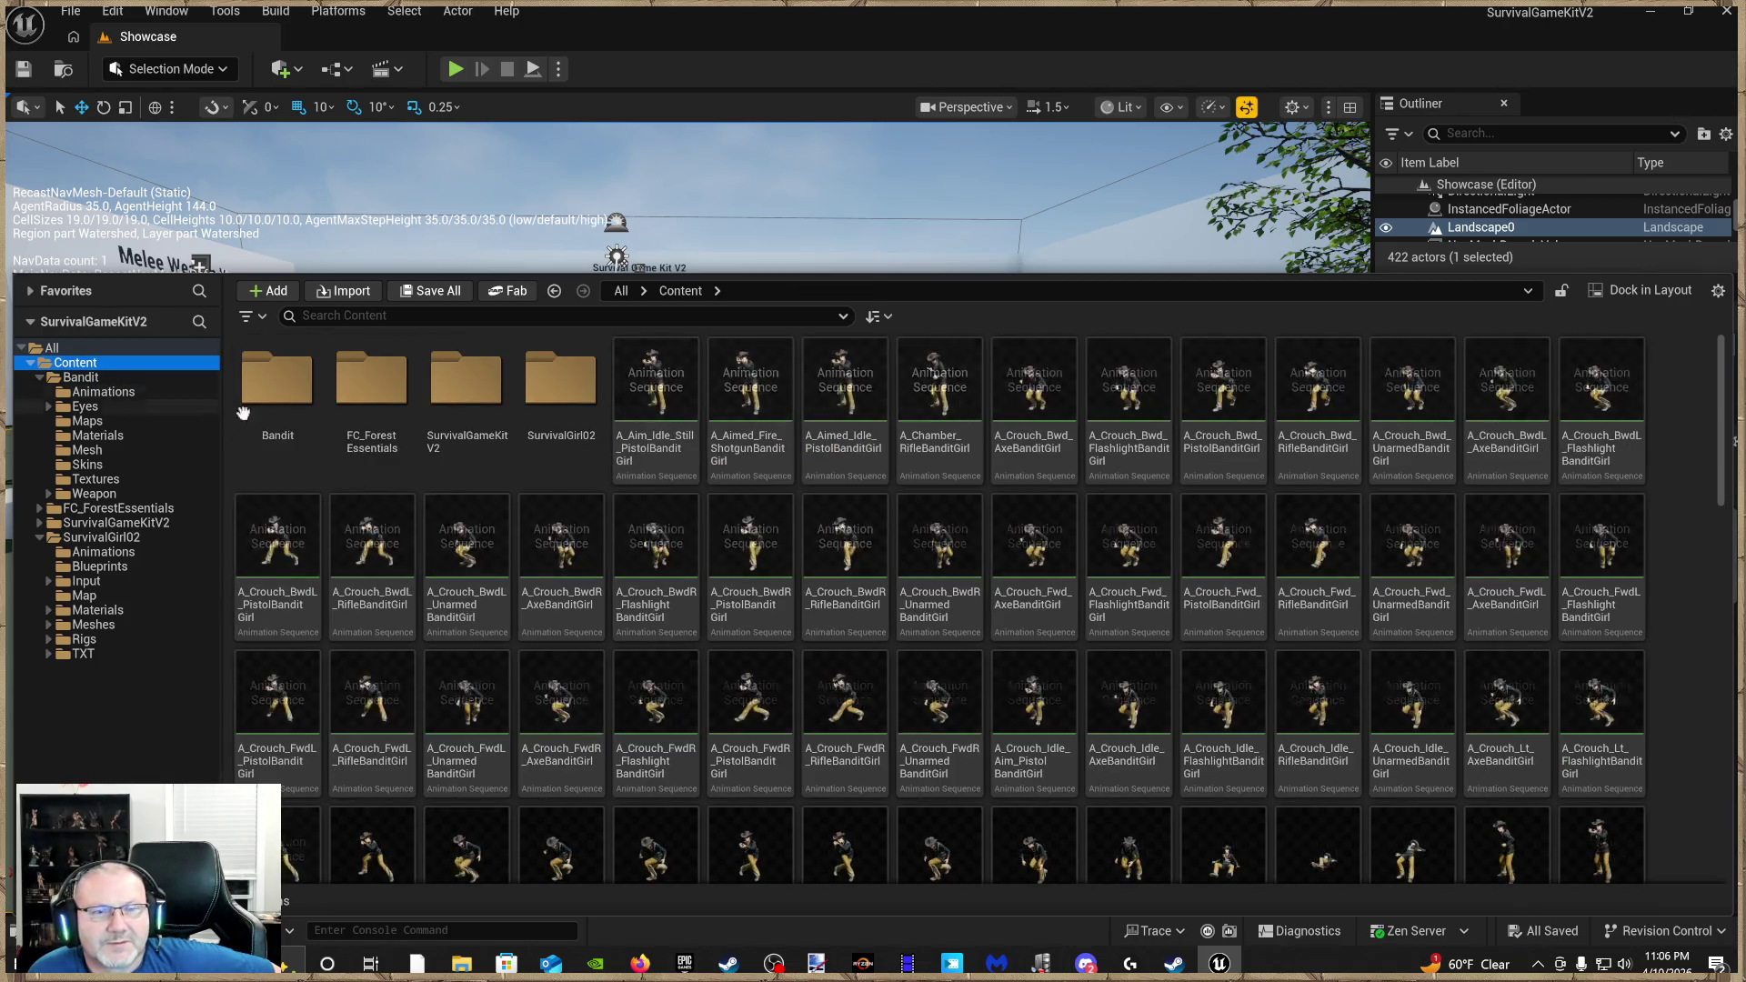
Assign SK_SurvivalGirl02 as BanditUnreal's skeleton in Bandit > Mesh, merging the extra Bandit bones
double_click(291, 427)
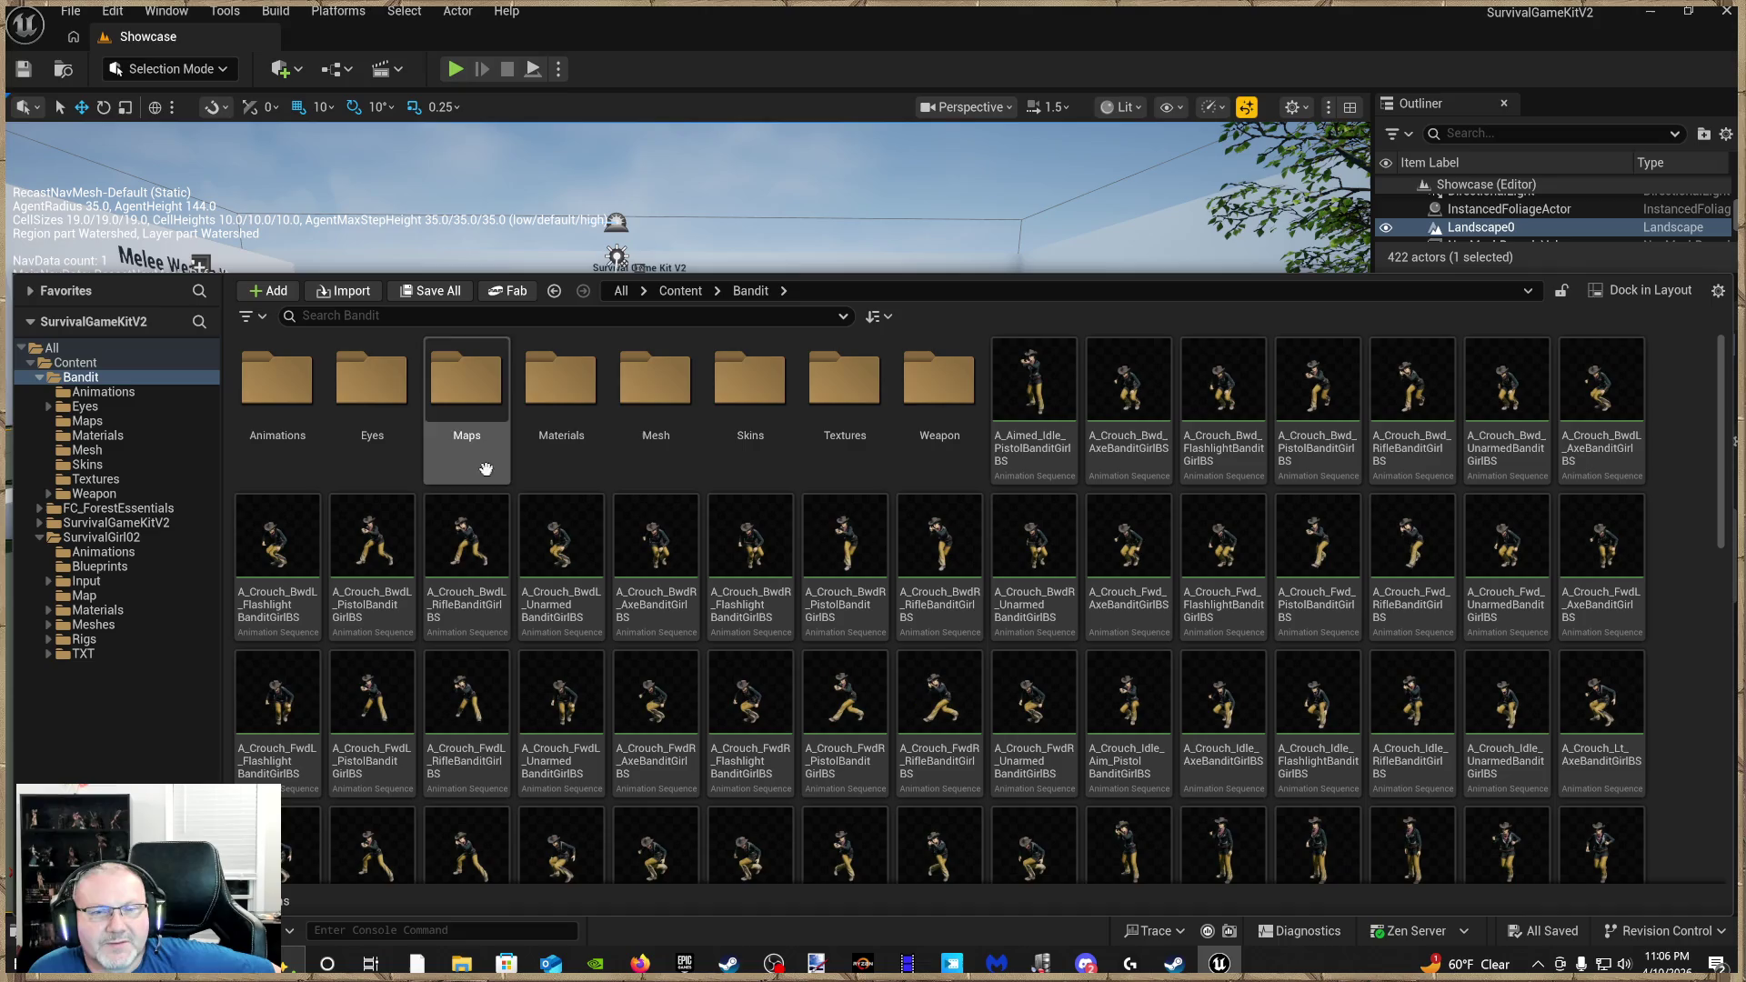
double_click(693, 460)
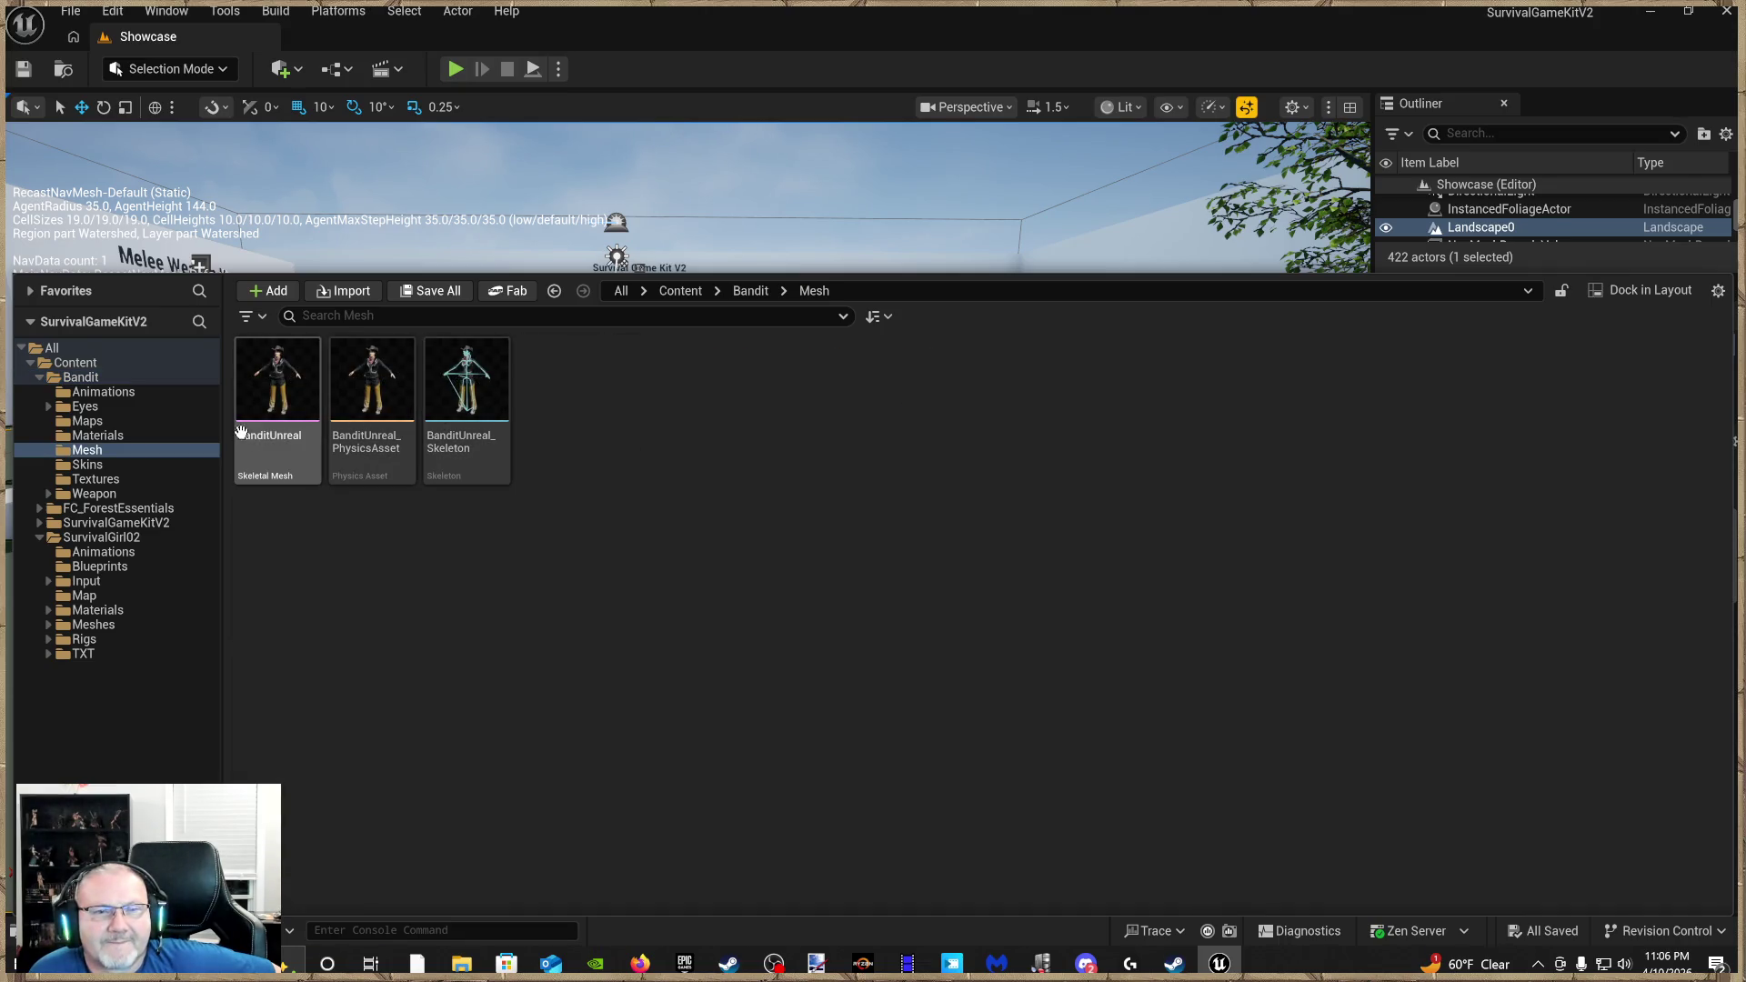
left_click(283, 411)
right_click(284, 412)
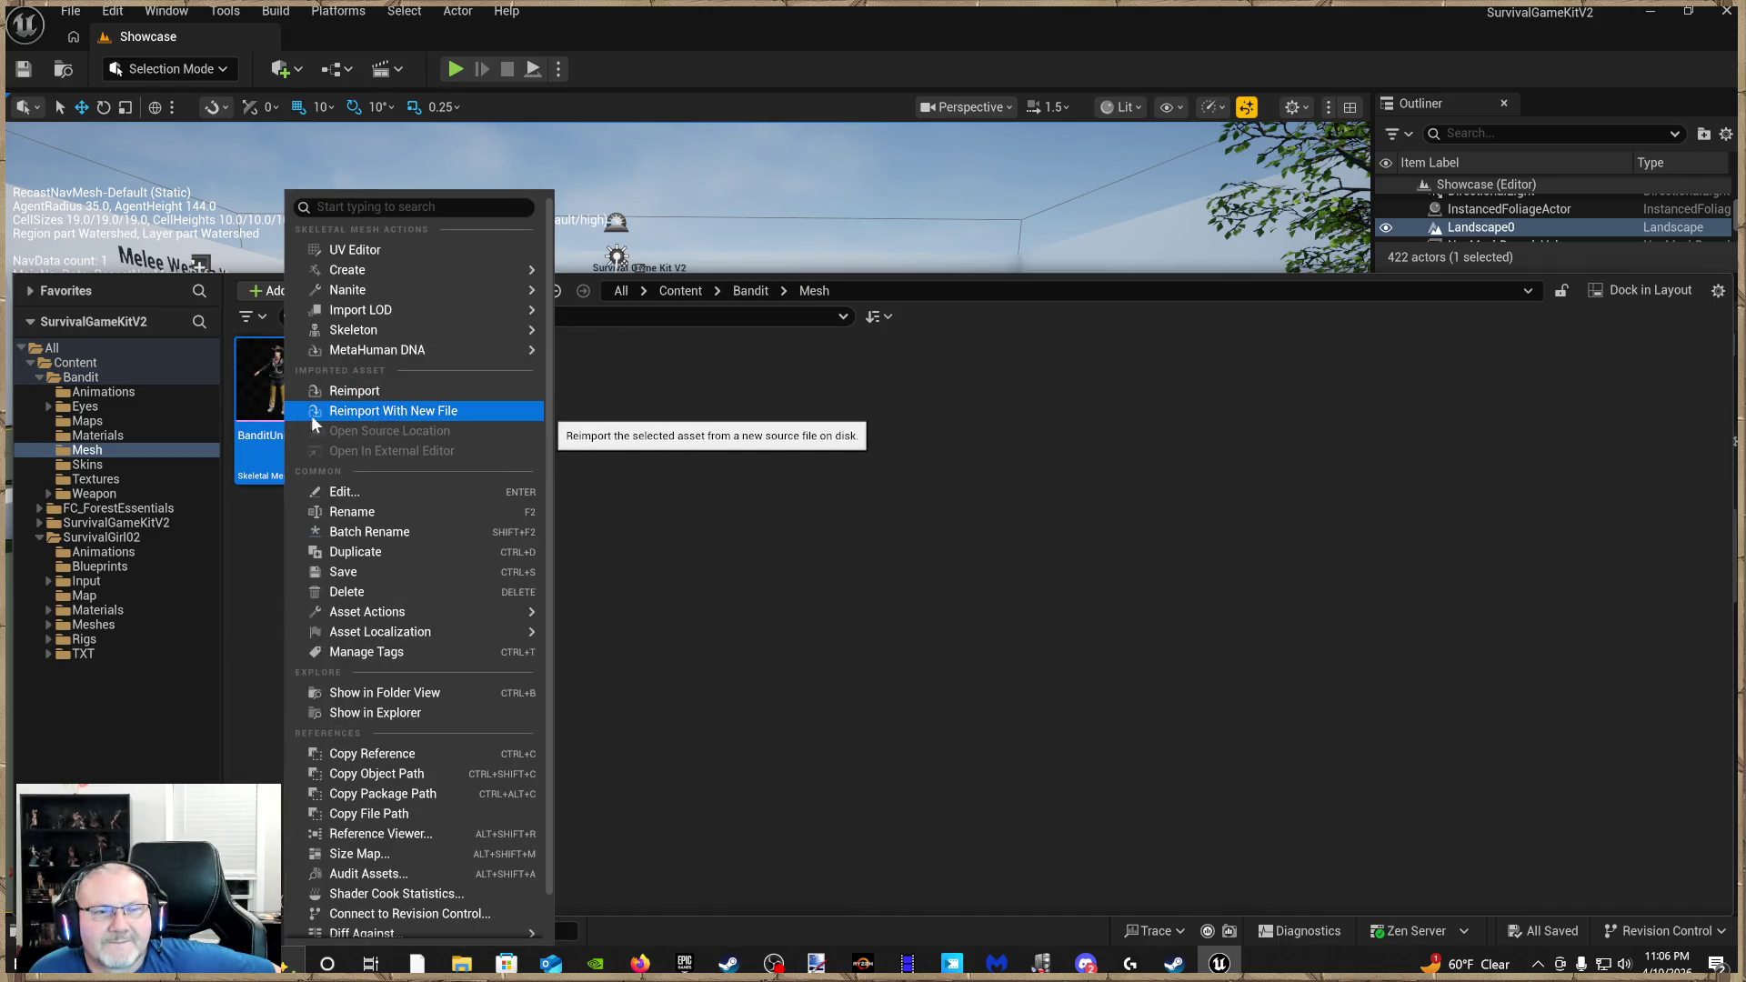
mouse_move(364, 333)
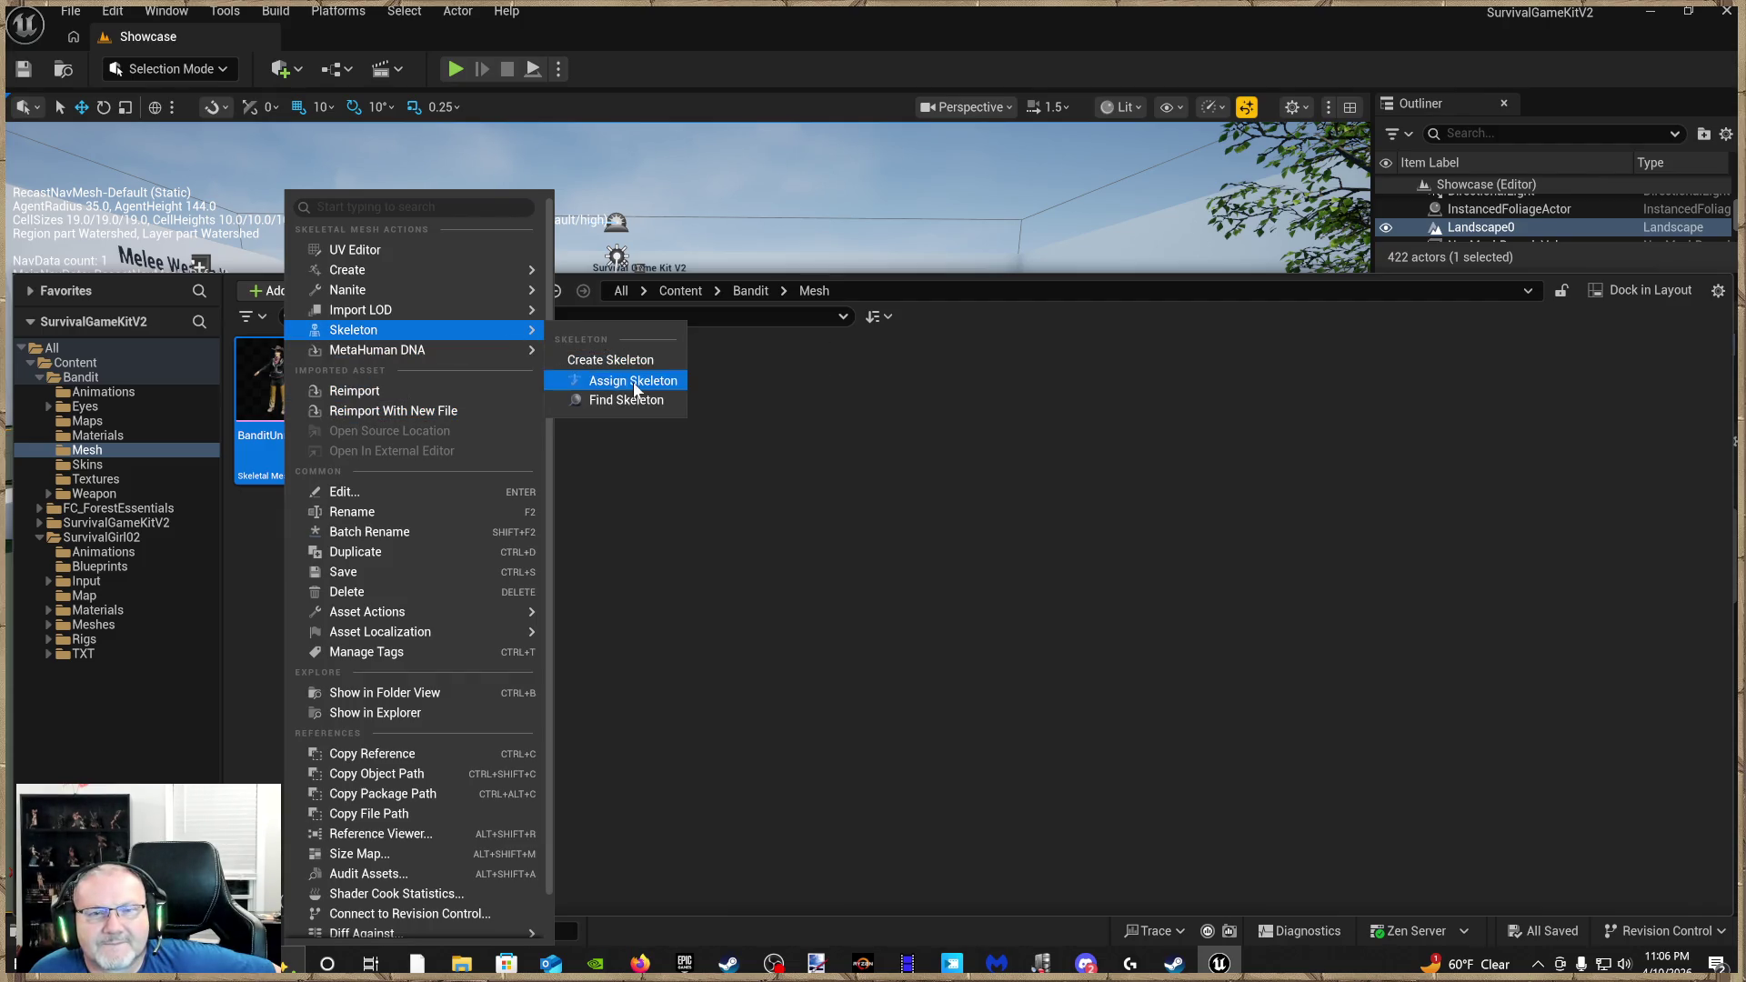
left_click(635, 389)
left_click(789, 451)
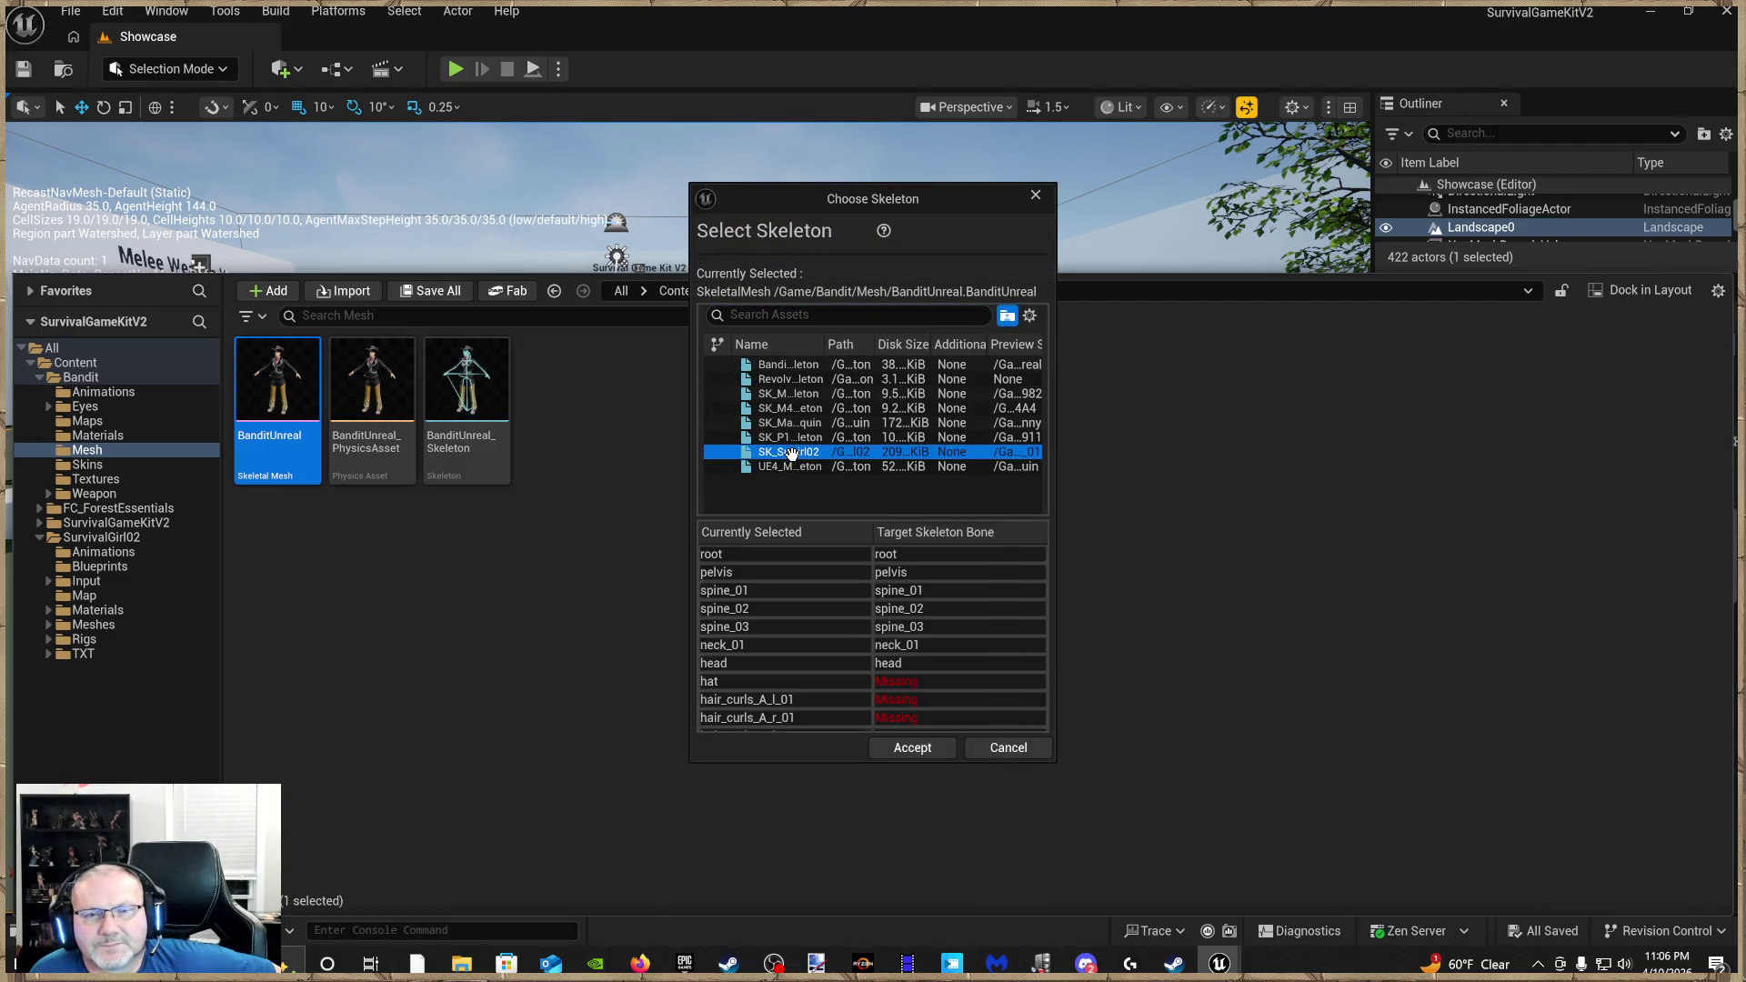
left_click(914, 756)
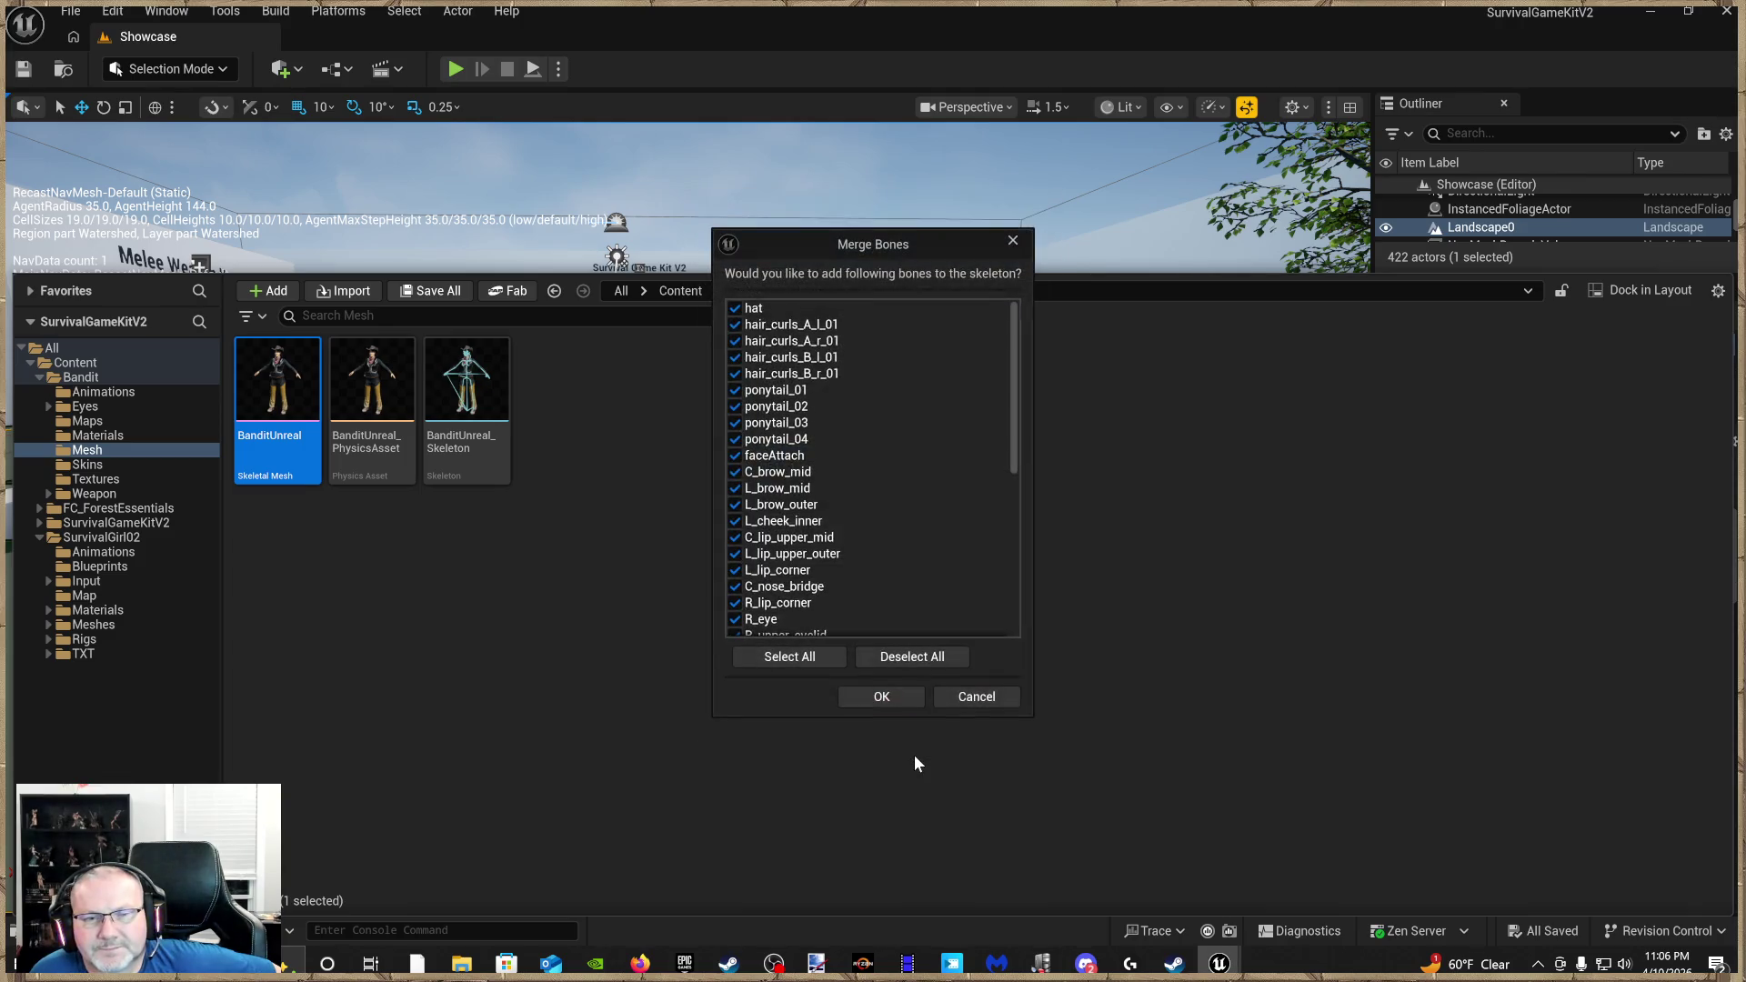
left_click(884, 700)
left_click(1011, 567)
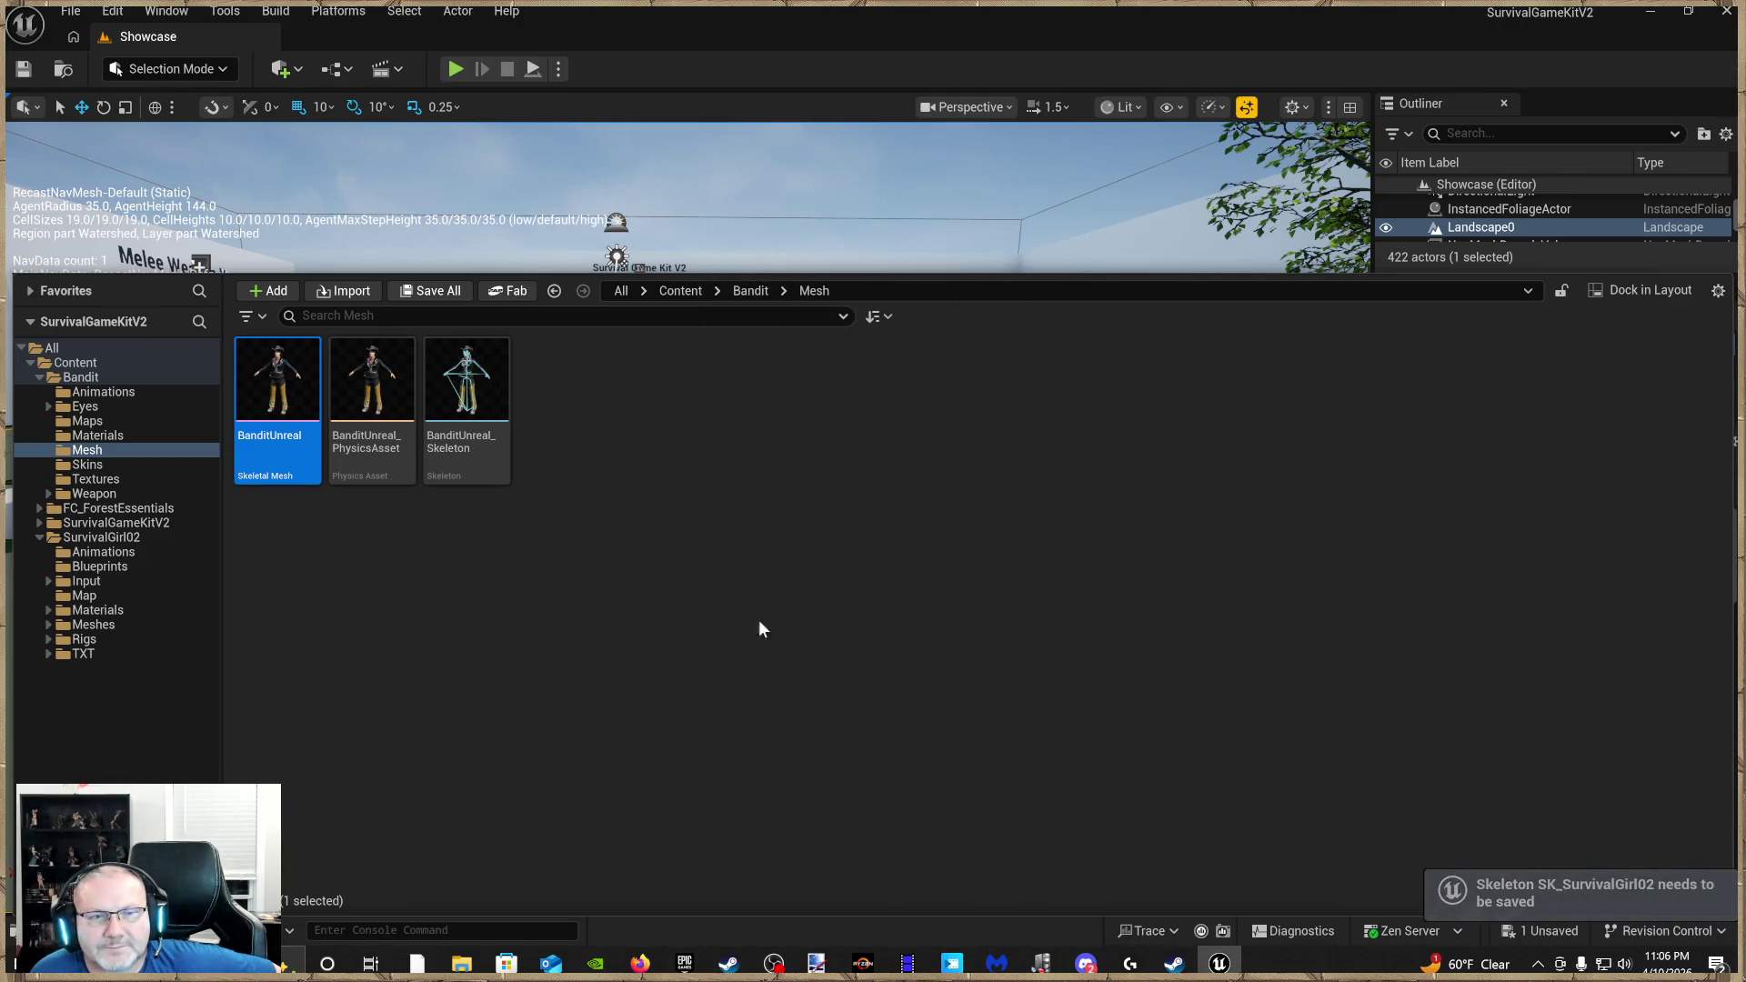
Play the Showcase level from a viewport spot, stop it, and close the Message Log
key("ctrl+space")
right_click(564, 706)
left_click(657, 696)
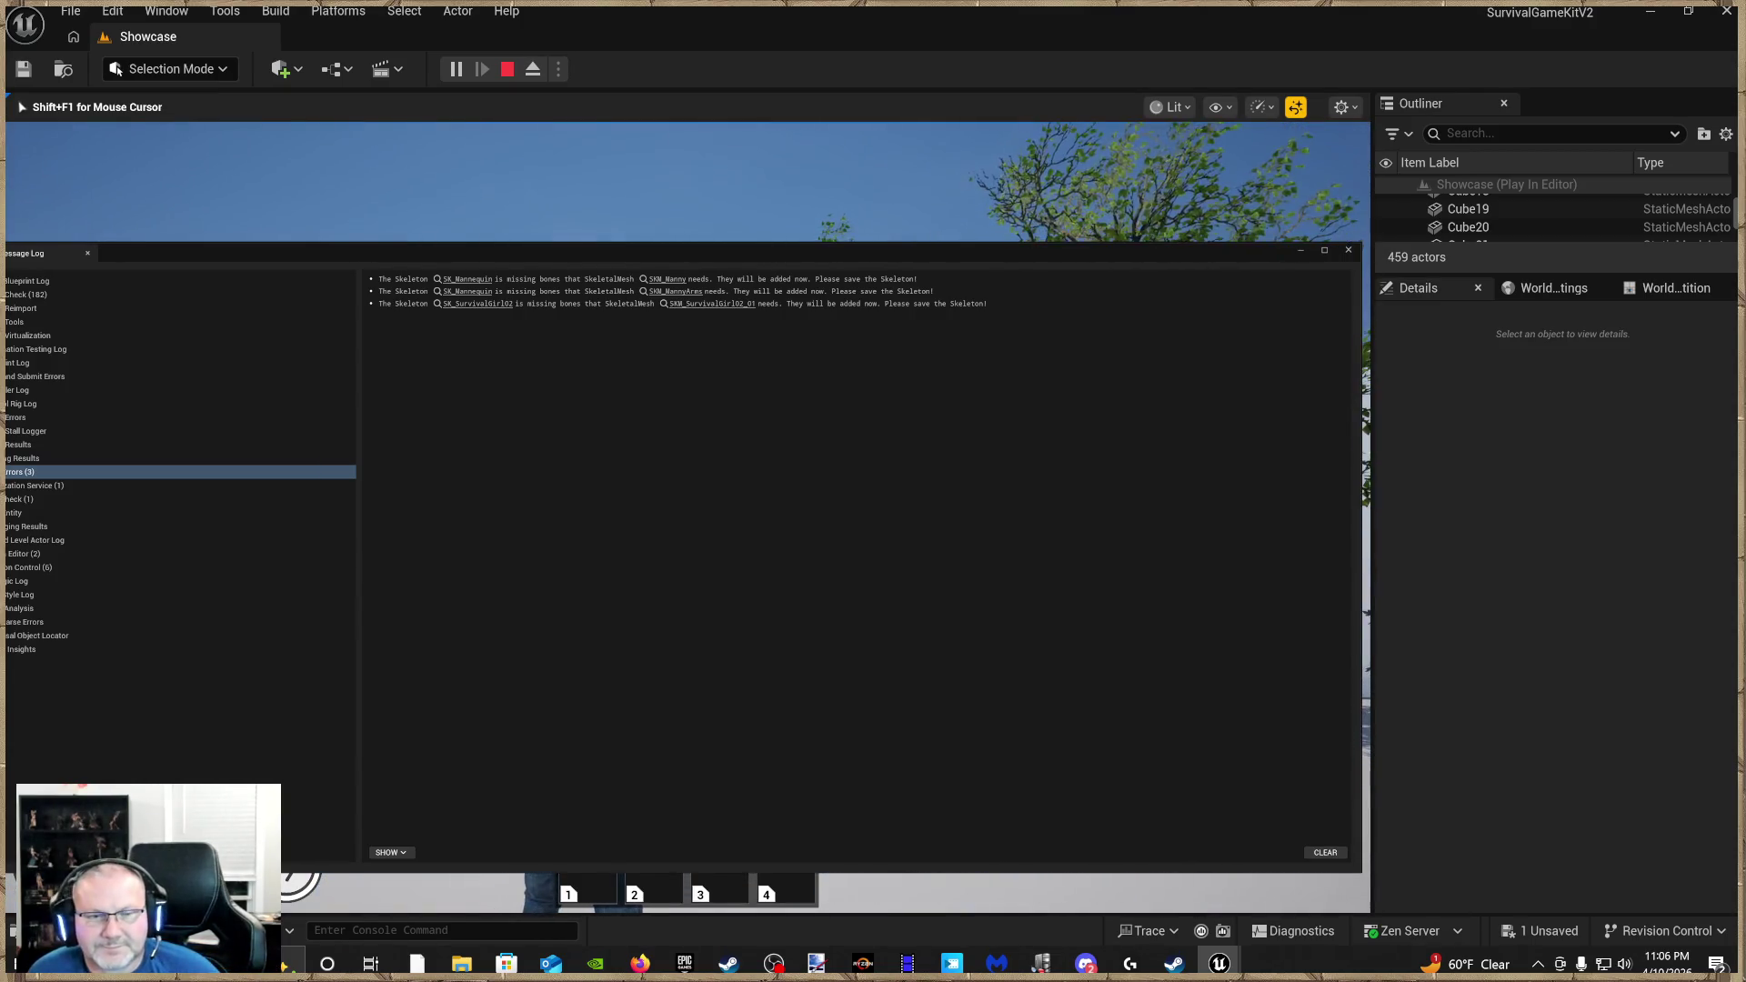
key("Escape")
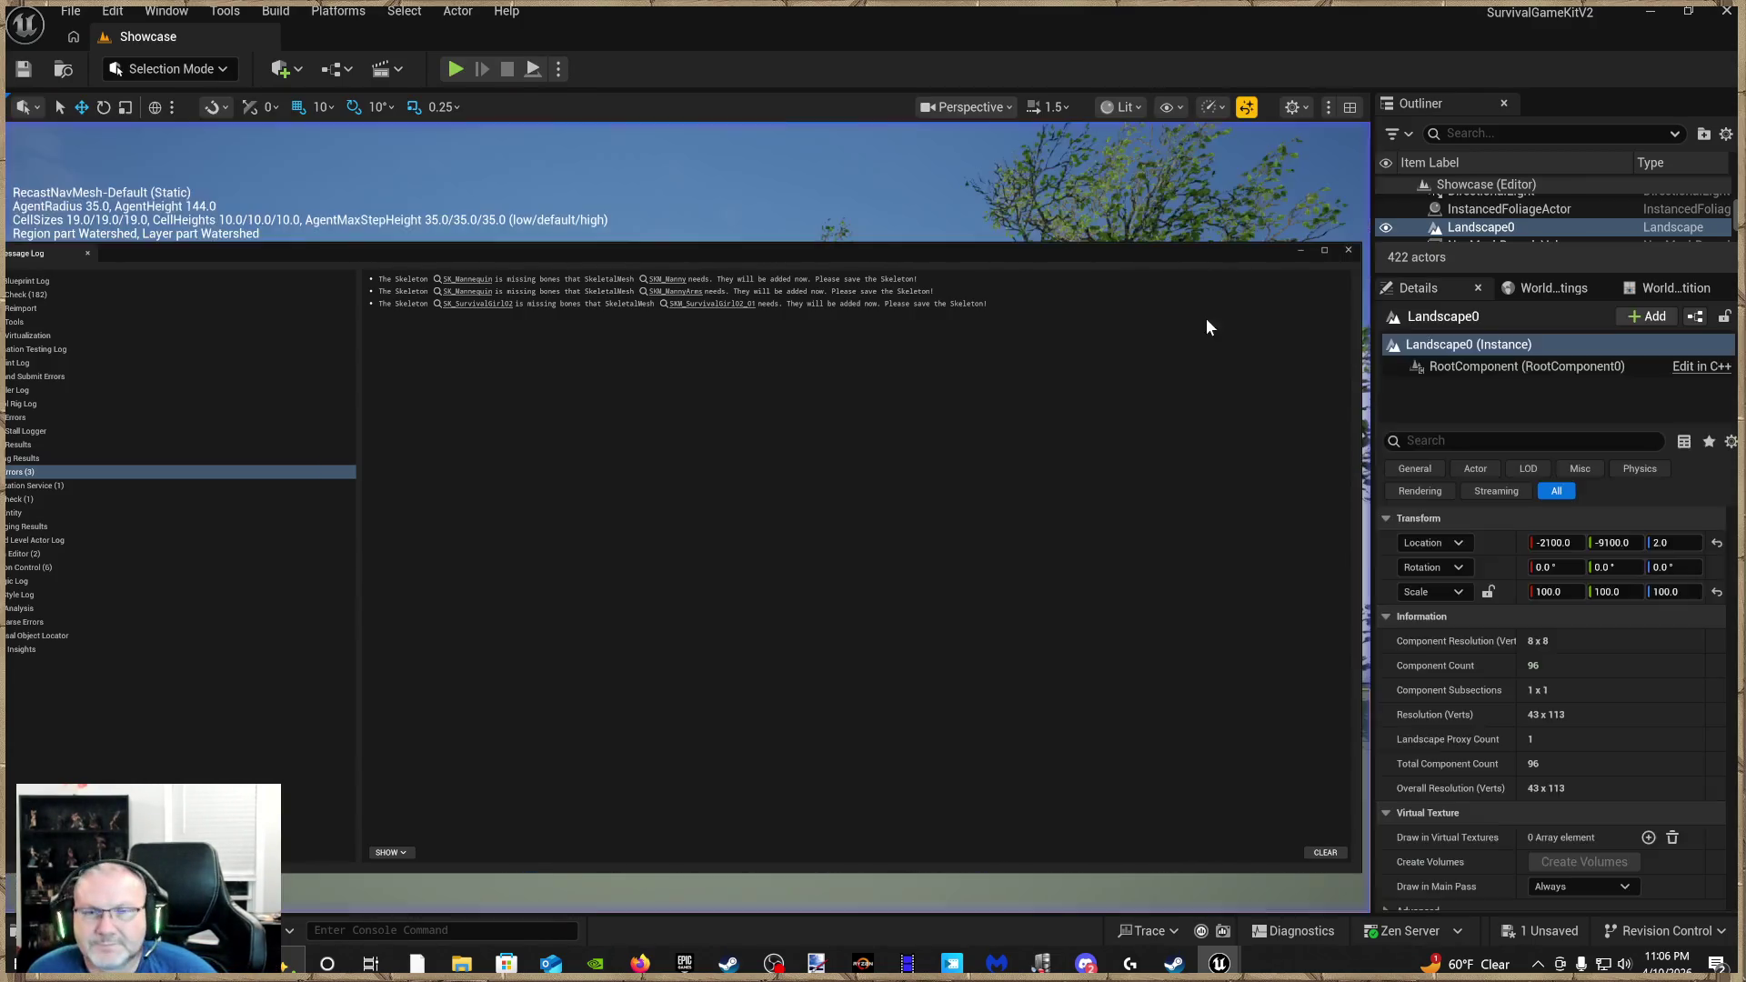
left_click(1348, 251)
Play from a second spot, stop, dismiss the relocated Message Log, and close the editor
right_click(772, 776)
left_click(846, 775)
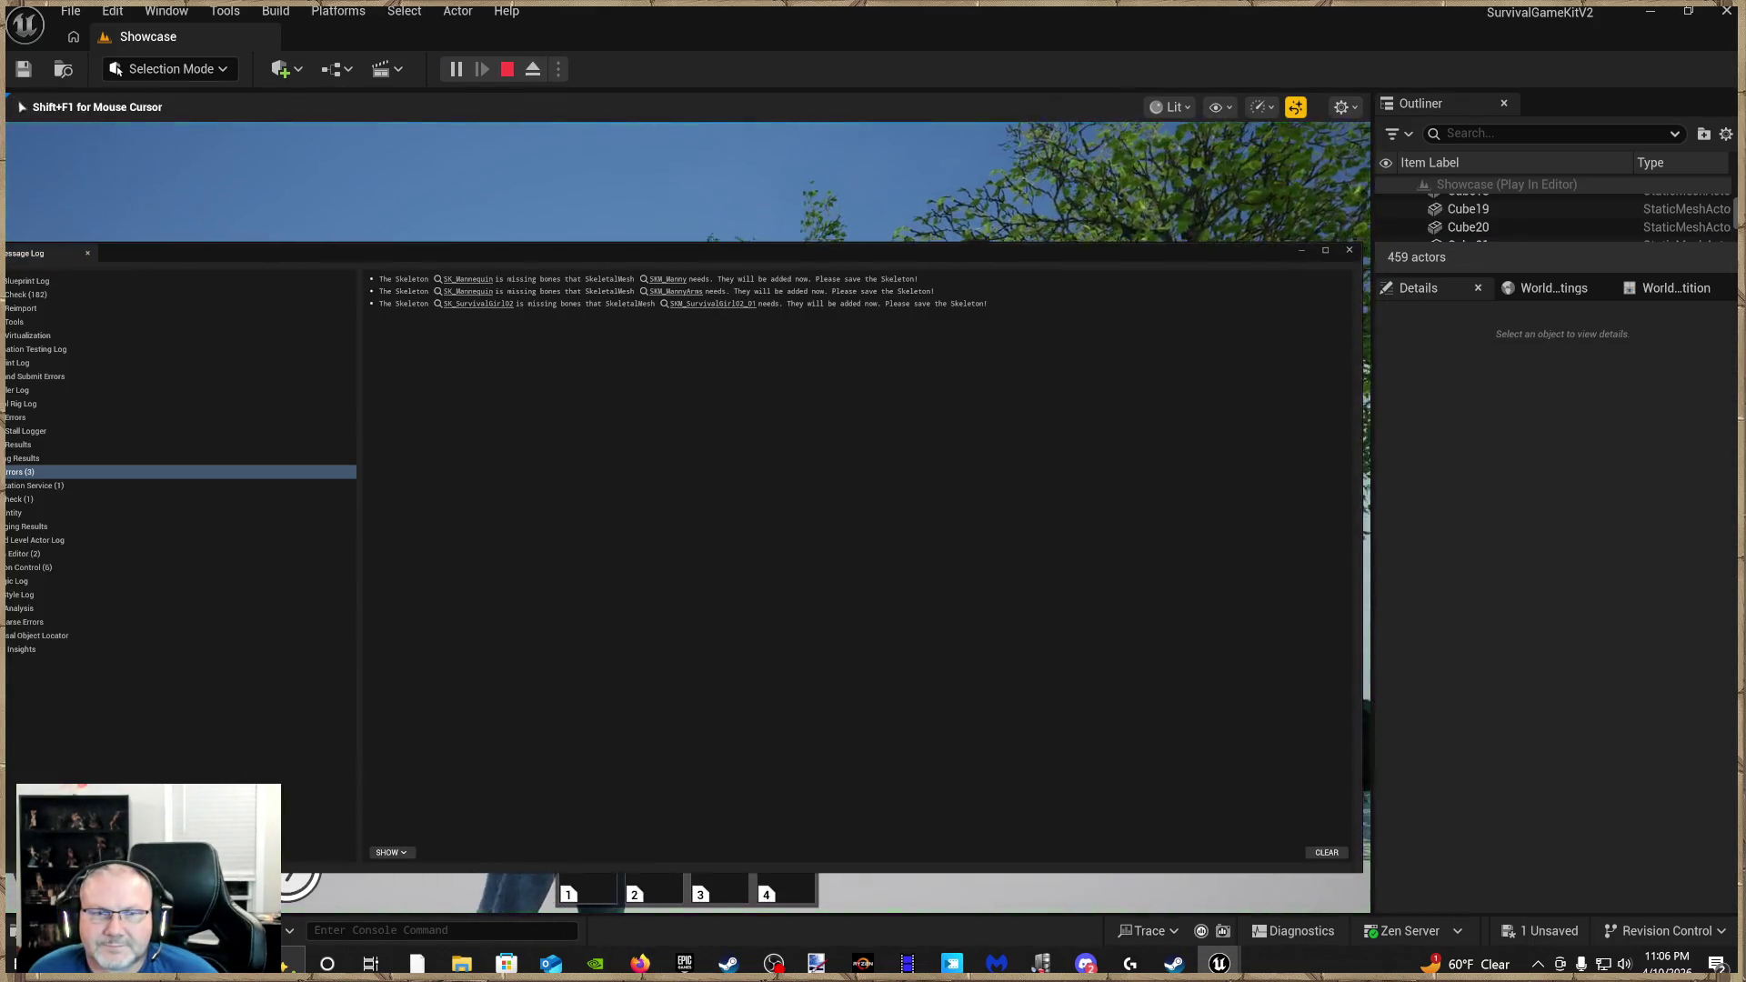
key("Escape")
mouse_move(985, 257)
left_mouse_down()
mouse_move(1009, 374)
mouse_move(1032, 379)
left_mouse_up()
left_click(1399, 374)
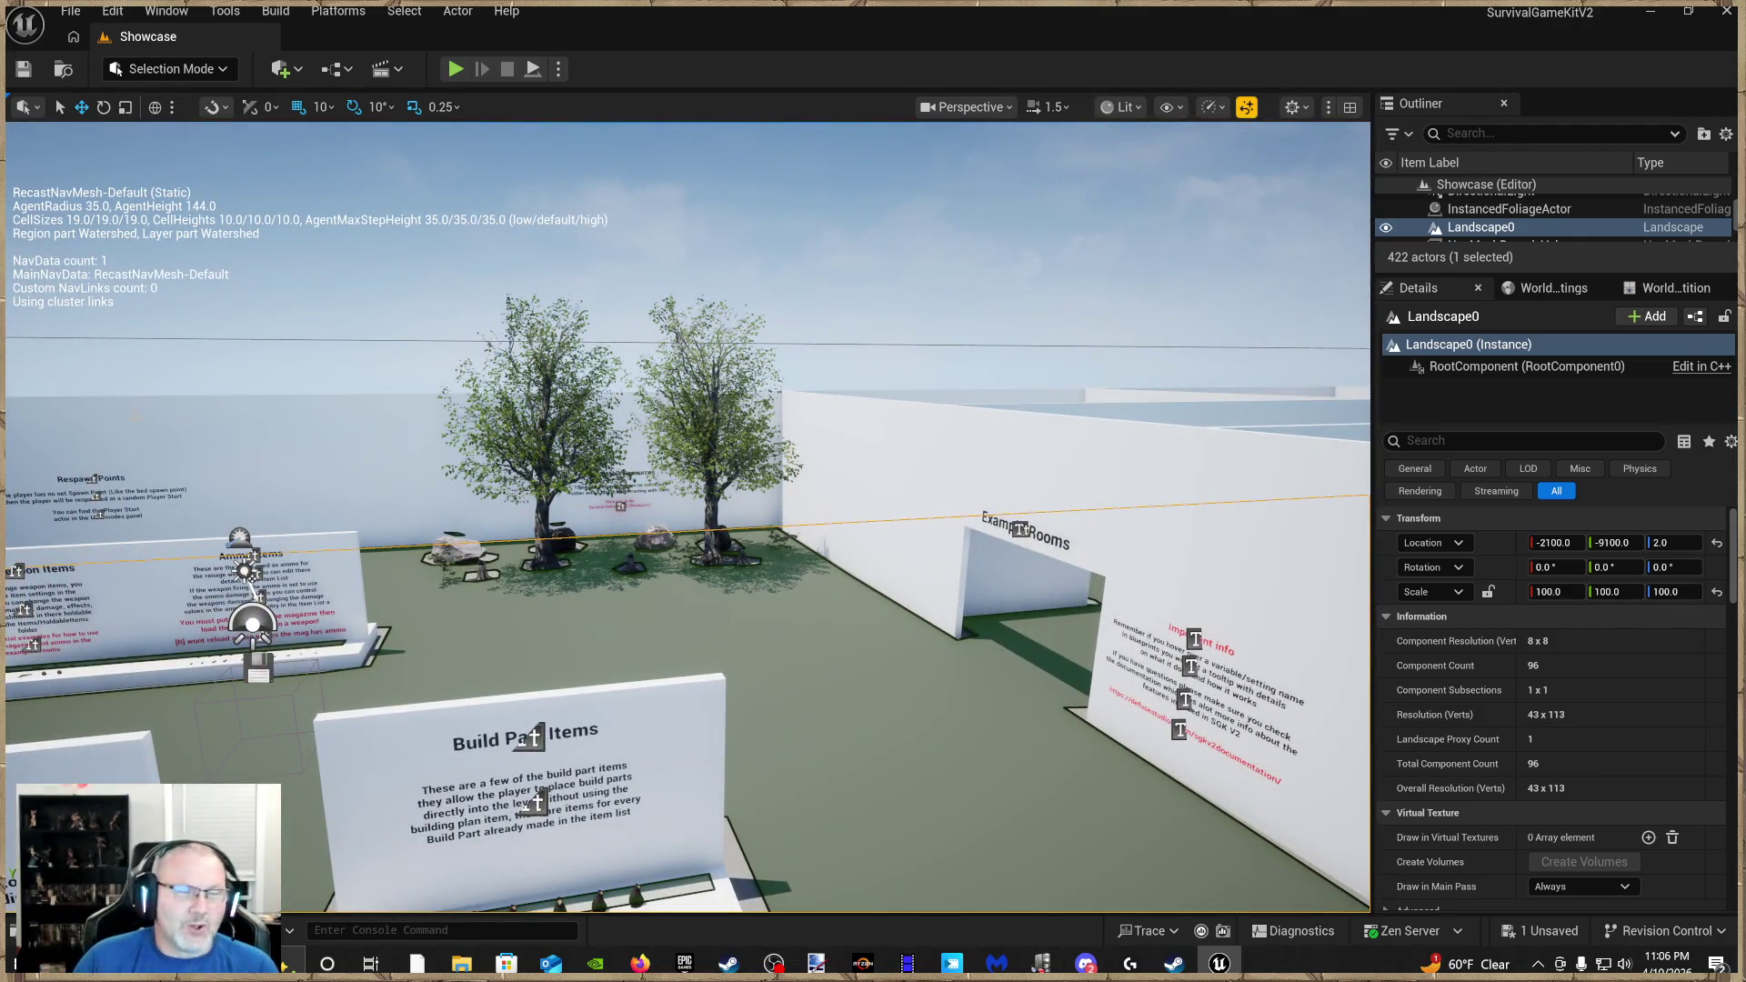
left_click(1727, 13)
Quit without saving the skeleton change and refresh the desktop
left_click(1037, 688)
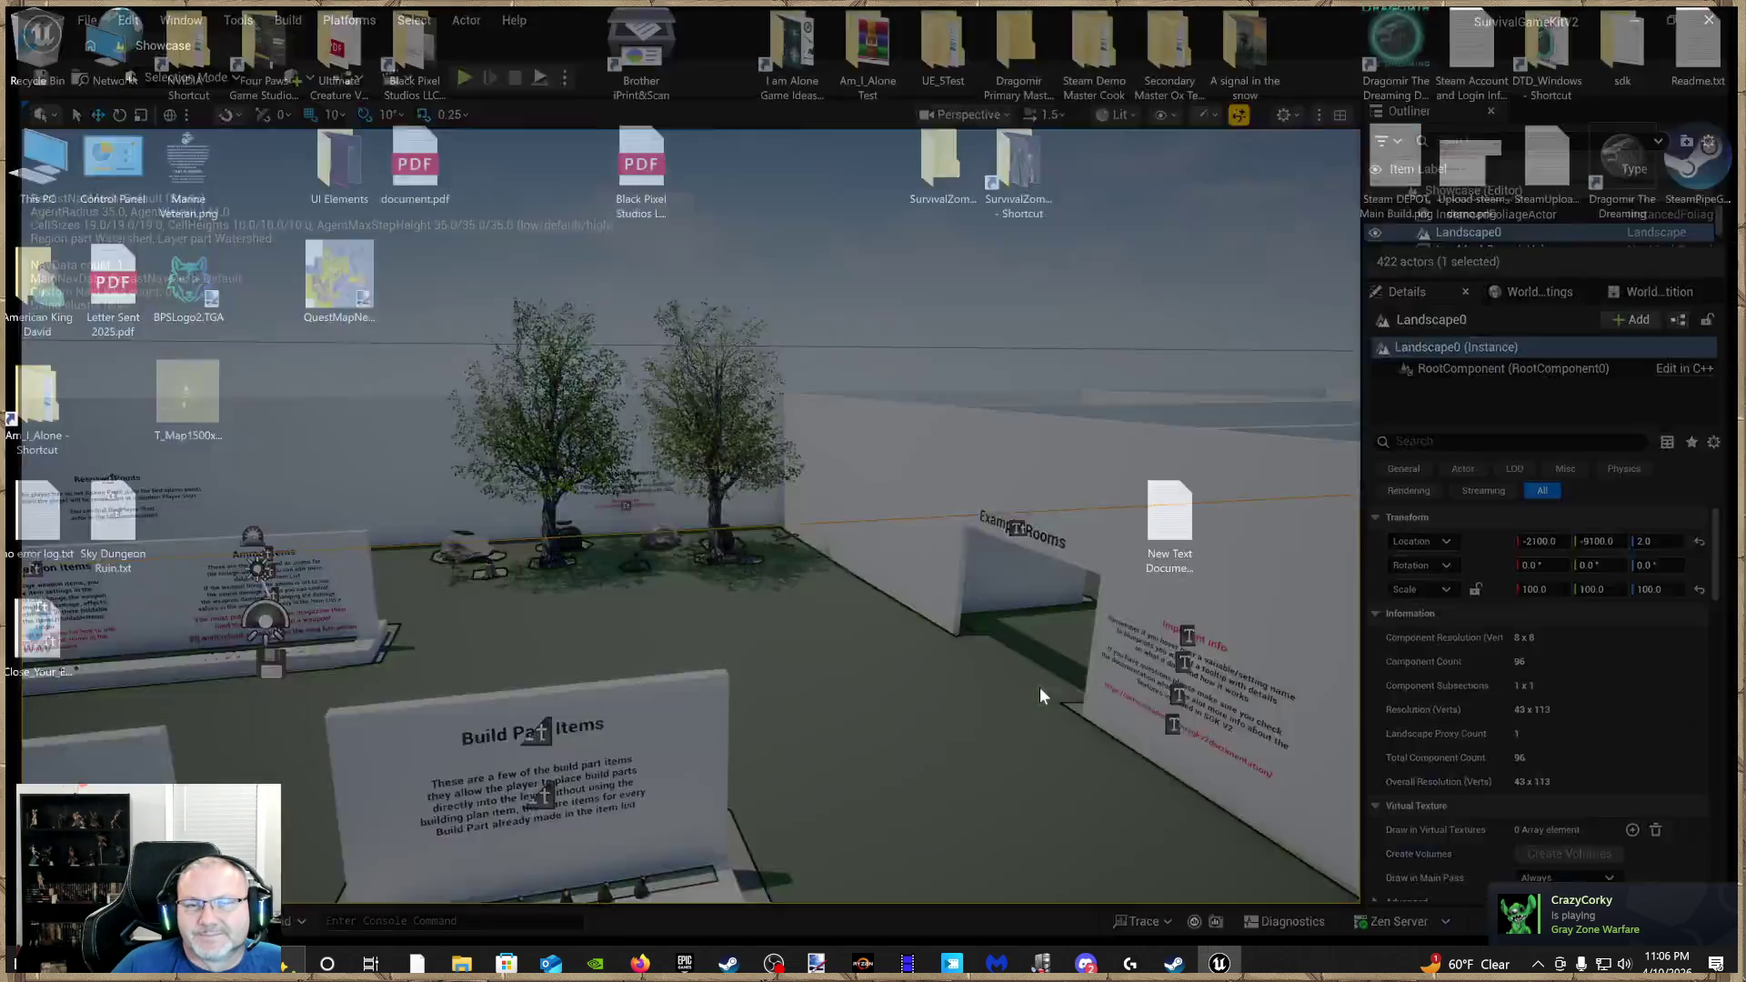
right_click(660, 471)
left_click(725, 519)
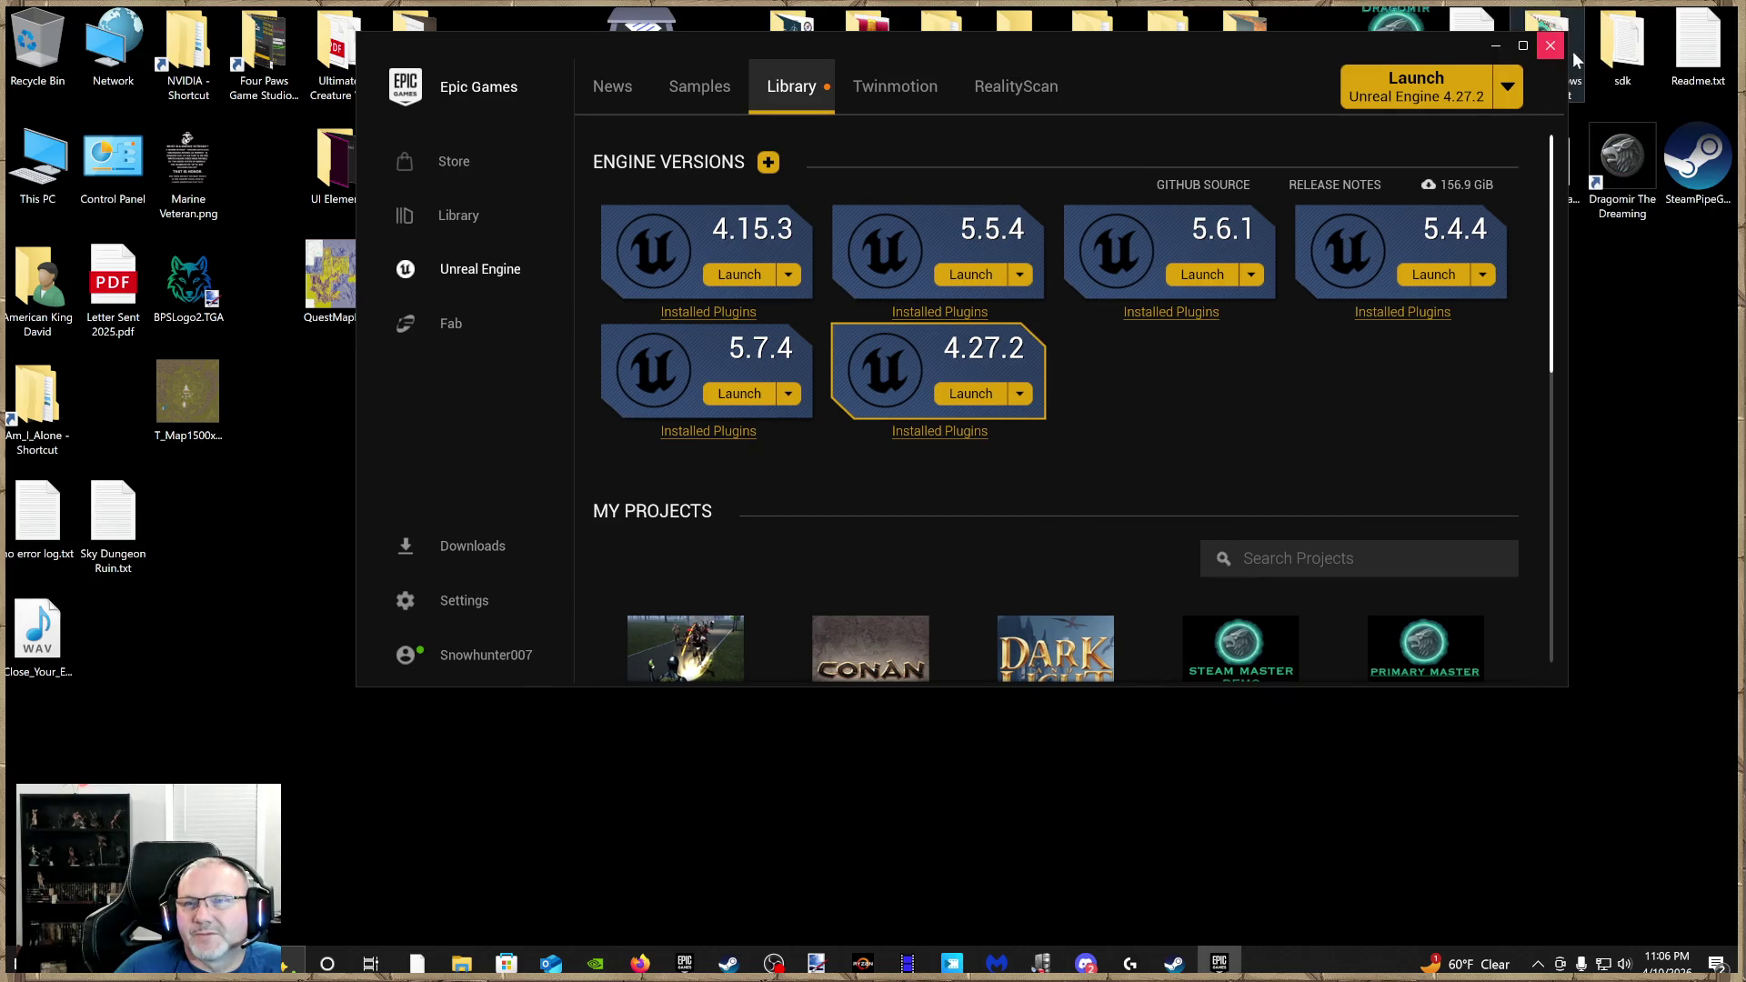
Restart the Epic Games Launcher maximized and bring up the SurvivalGameKitV2 project's options
left_click(1732, 15)
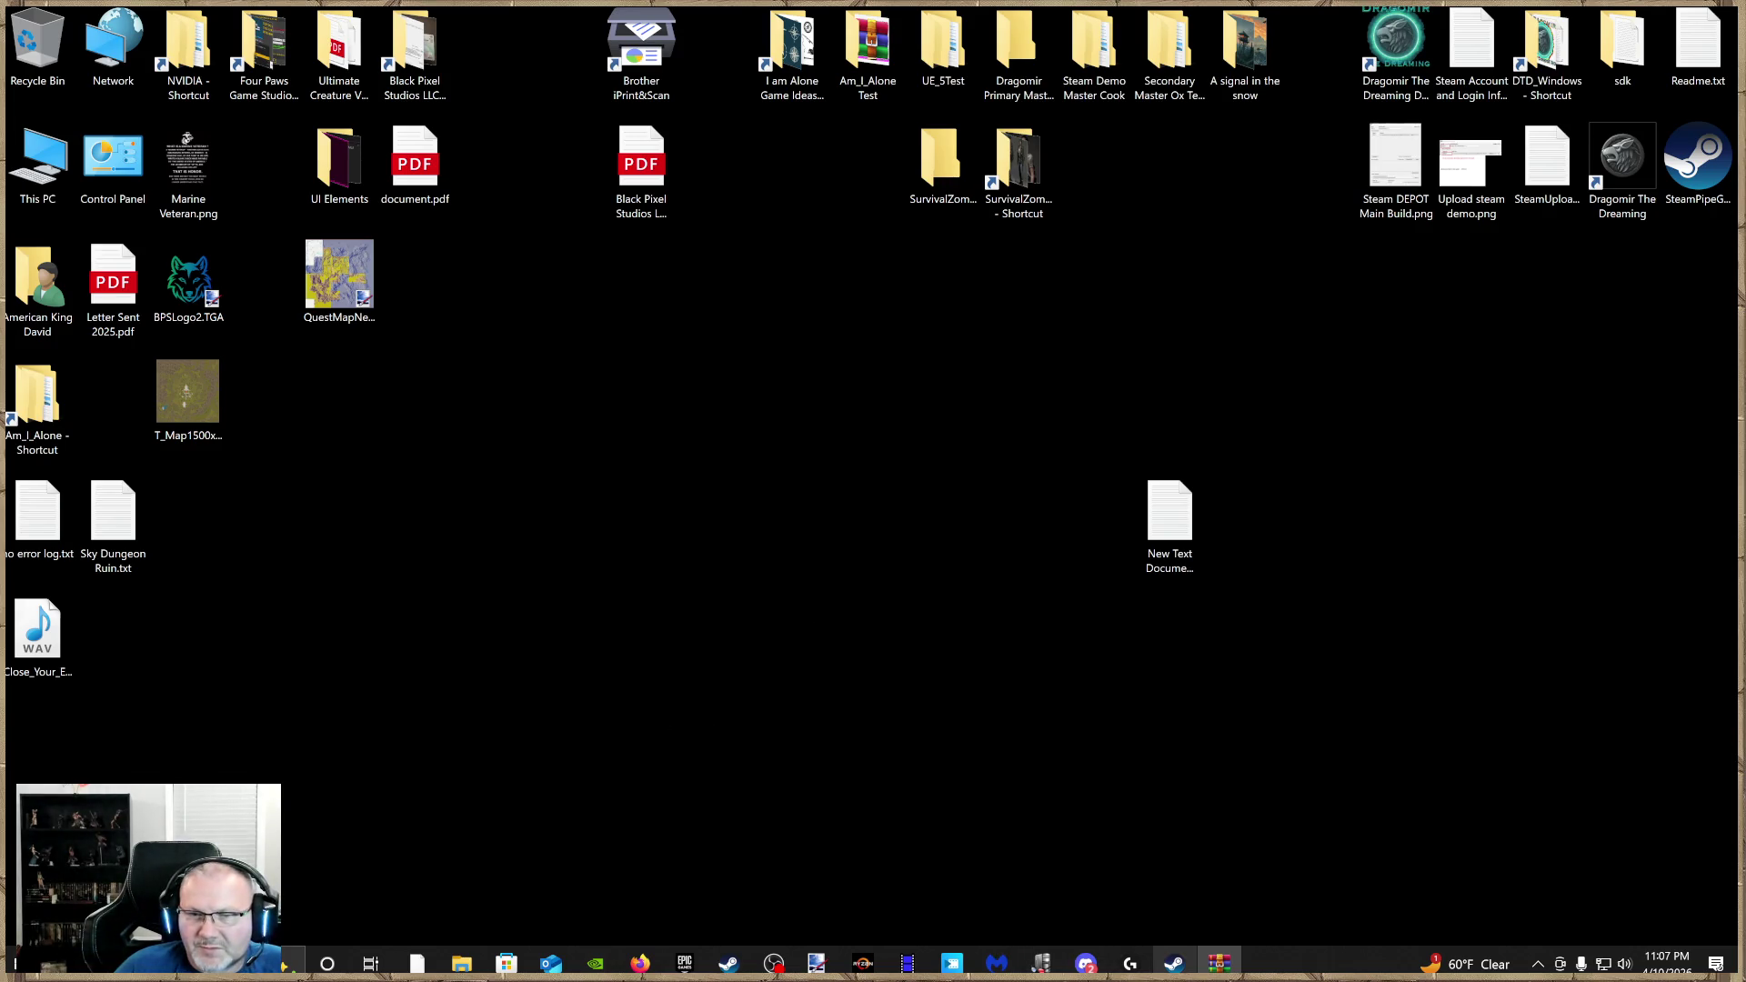
left_click(684, 963)
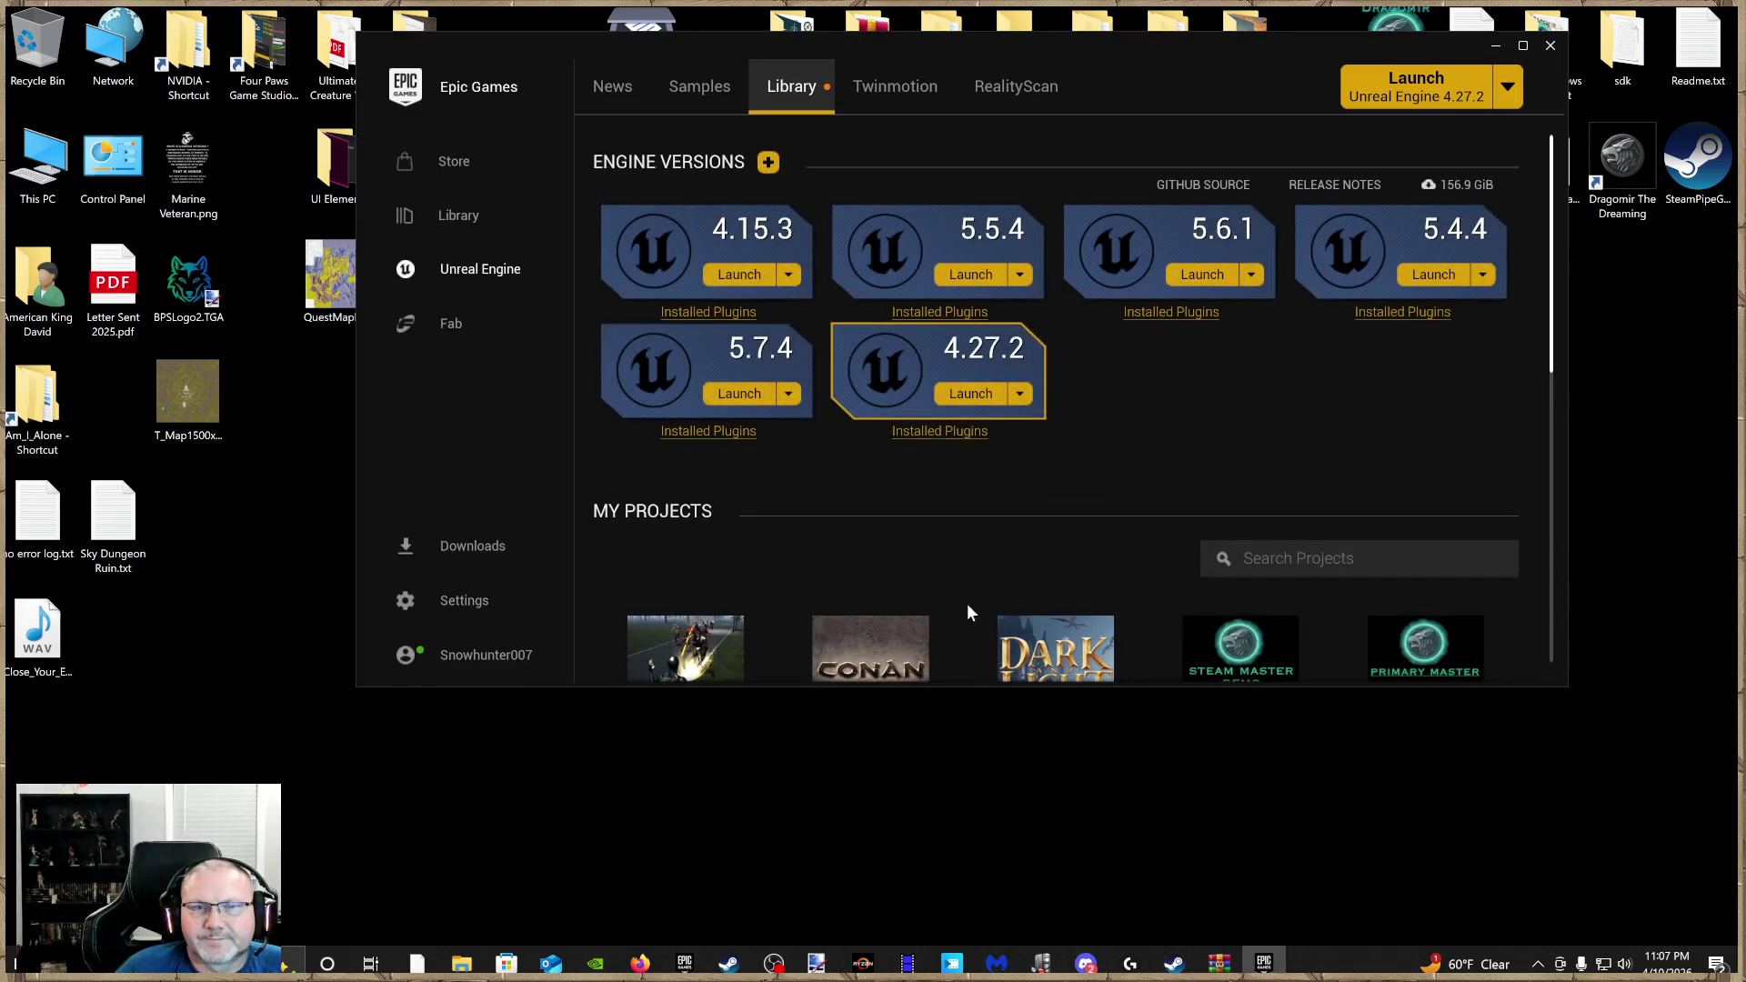
left_click(1523, 45)
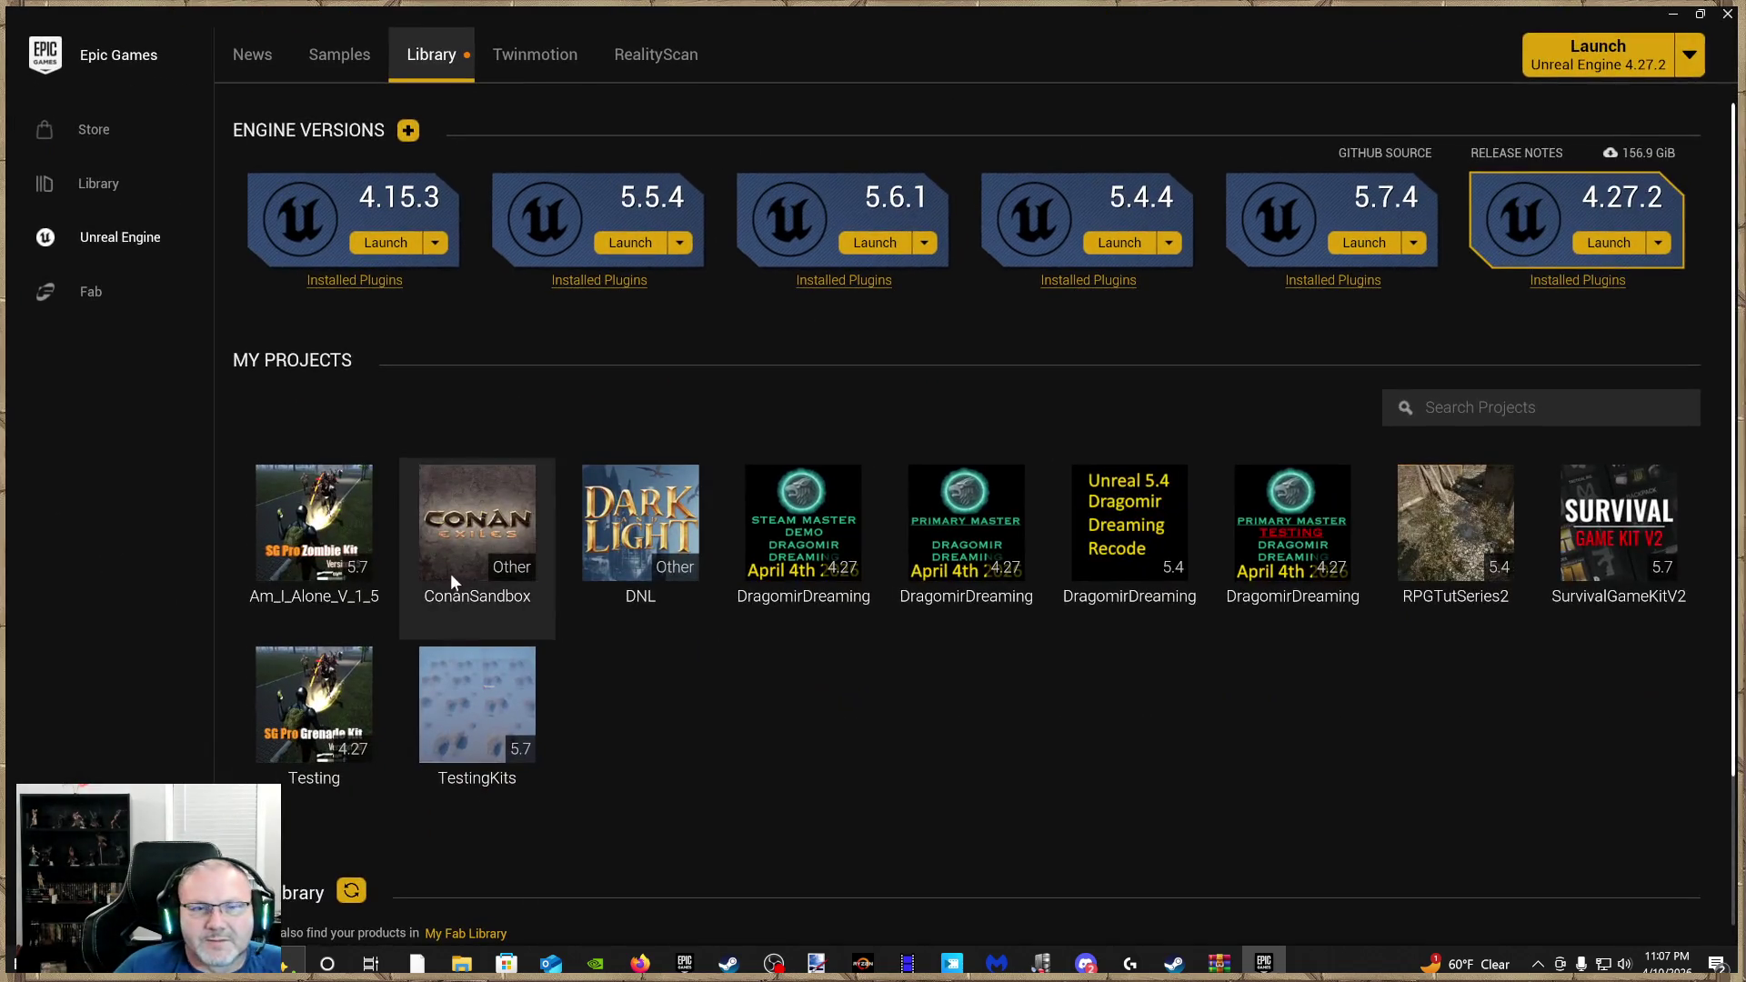
right_click(1655, 539)
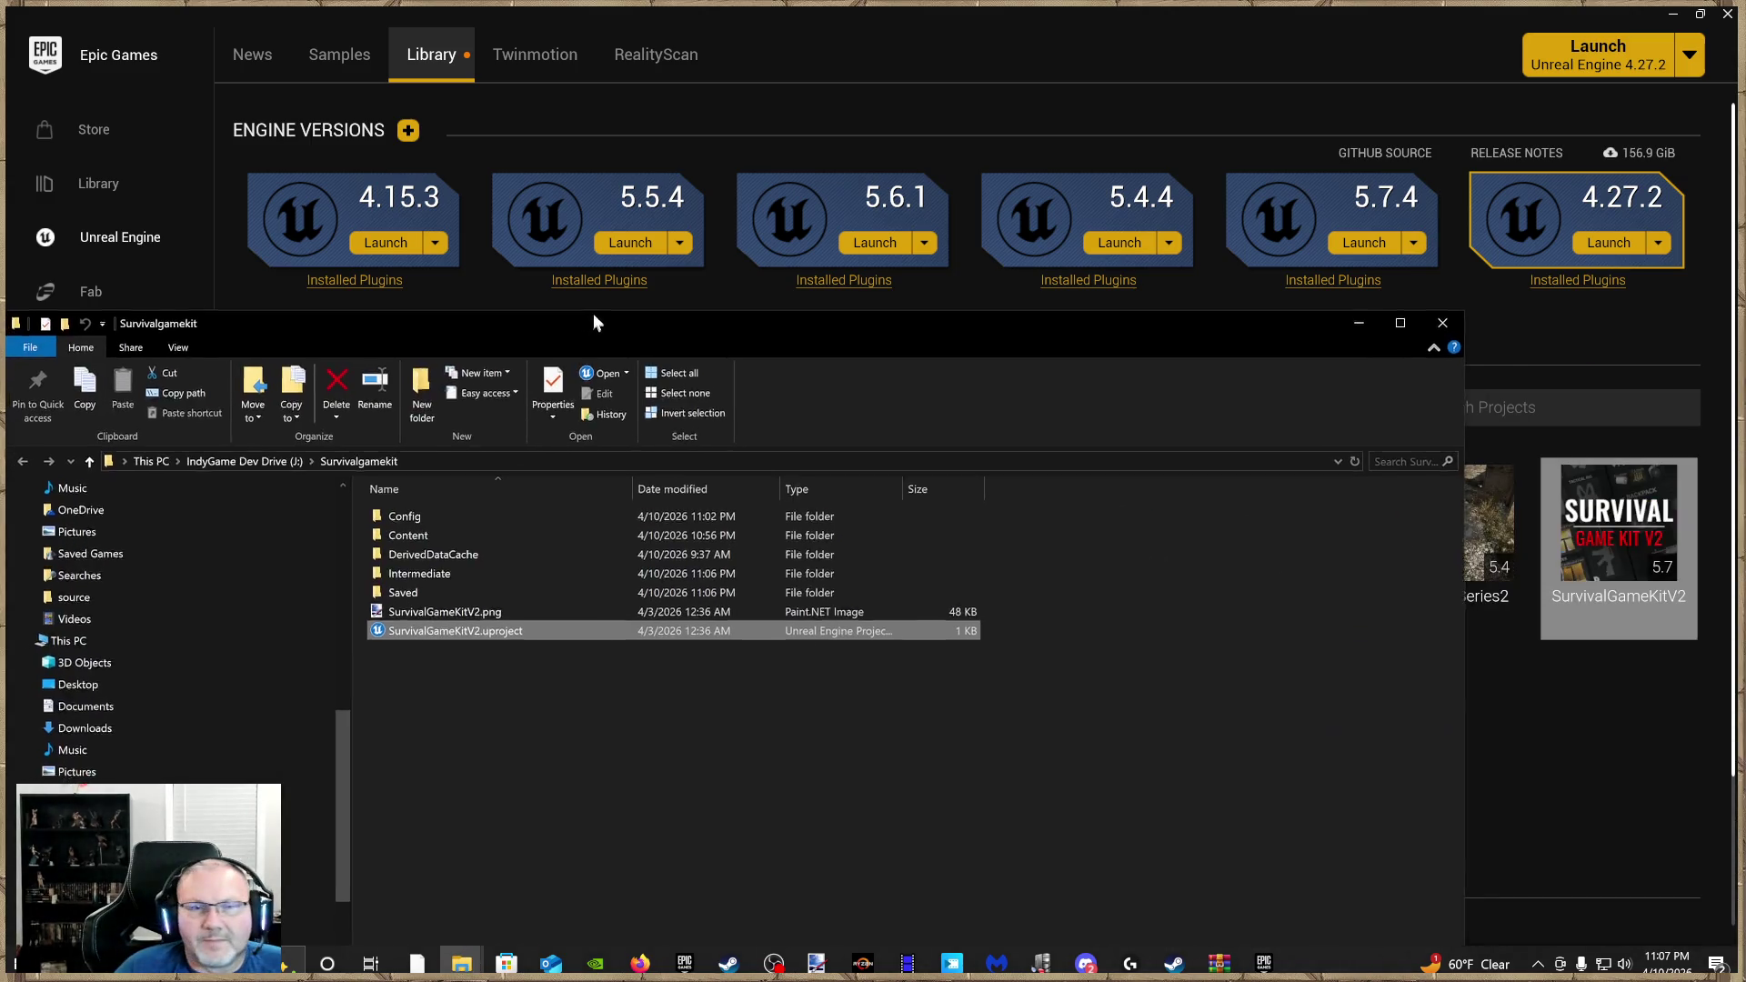
Open the Content folder of the SurvivalGameKitV2 project in File Explorer
double_click(411, 530)
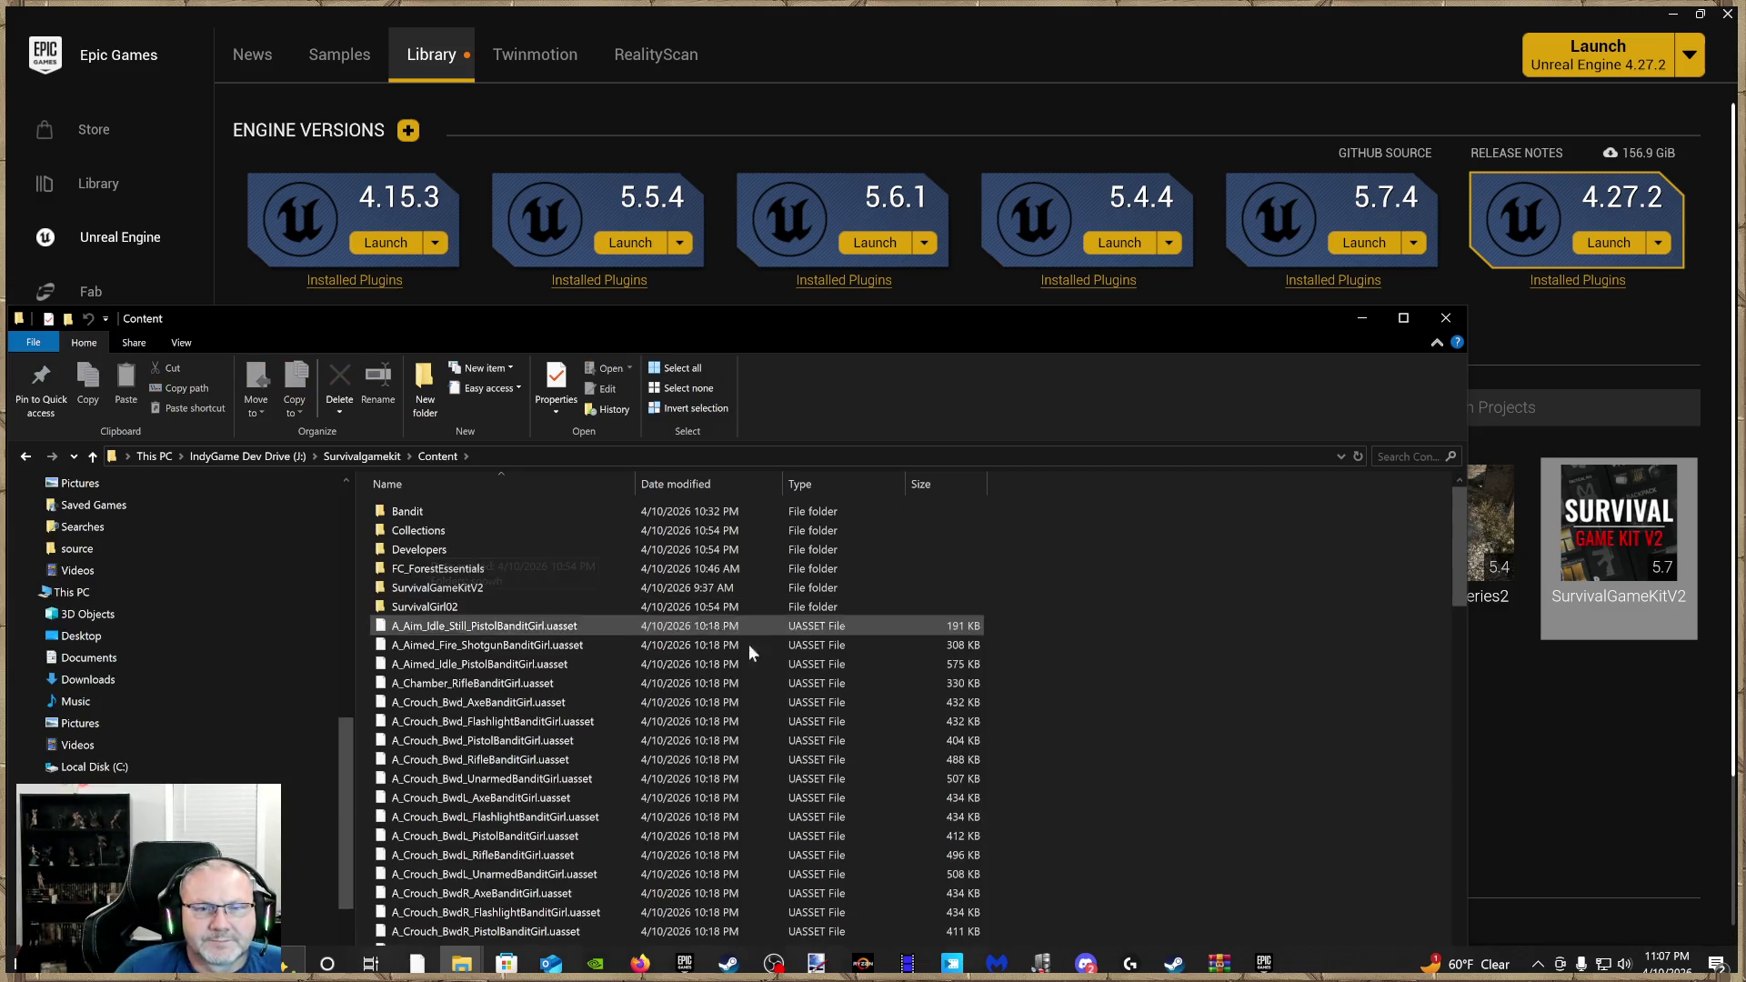